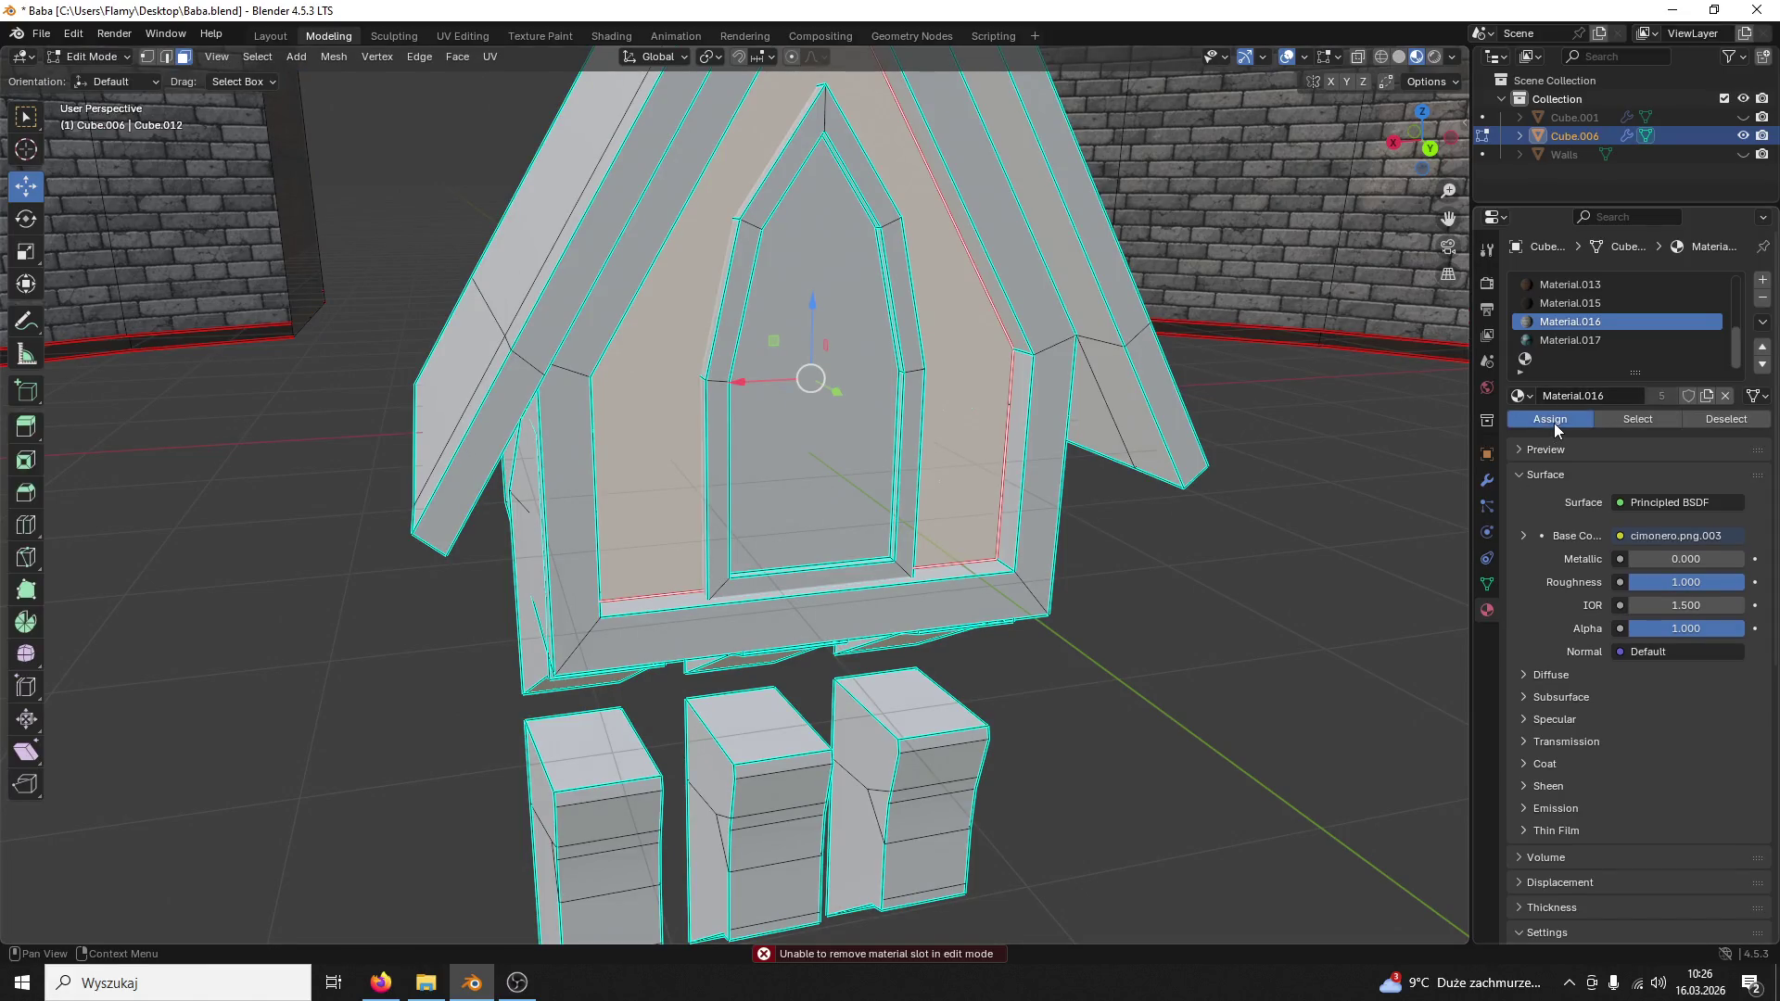
Step: Assign brick Material.016 to the dormer wall faces and add a new material slot
click(1552, 420)
middle_drag(1172, 517, 1196, 517)
scroll(1191, 523, down, 3)
middle_drag(1064, 420, 1099, 418)
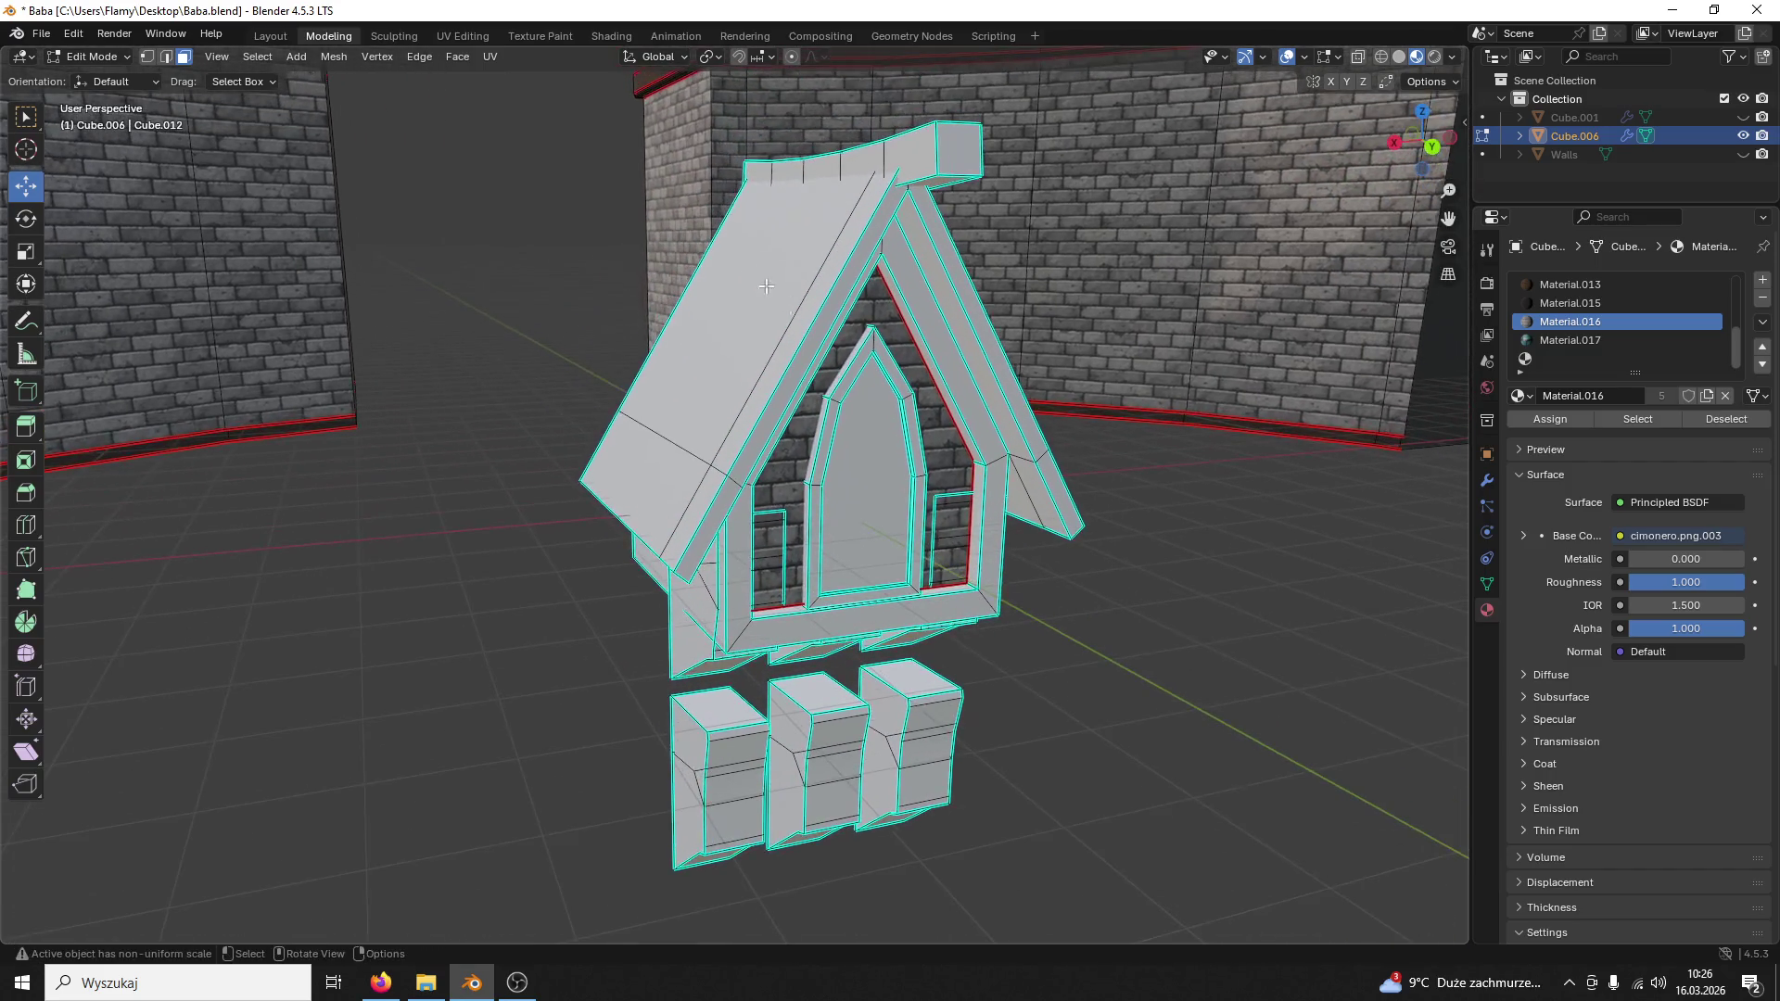
click(1762, 280)
mouse_move(544, 242)
middle_down()
mouse_move(613, 250)
mouse_move(917, 459)
middle_up()
Step: Select both roof faces and assign the tile material Material.017 to them
click(856, 518)
middle_drag(856, 518, 889, 493)
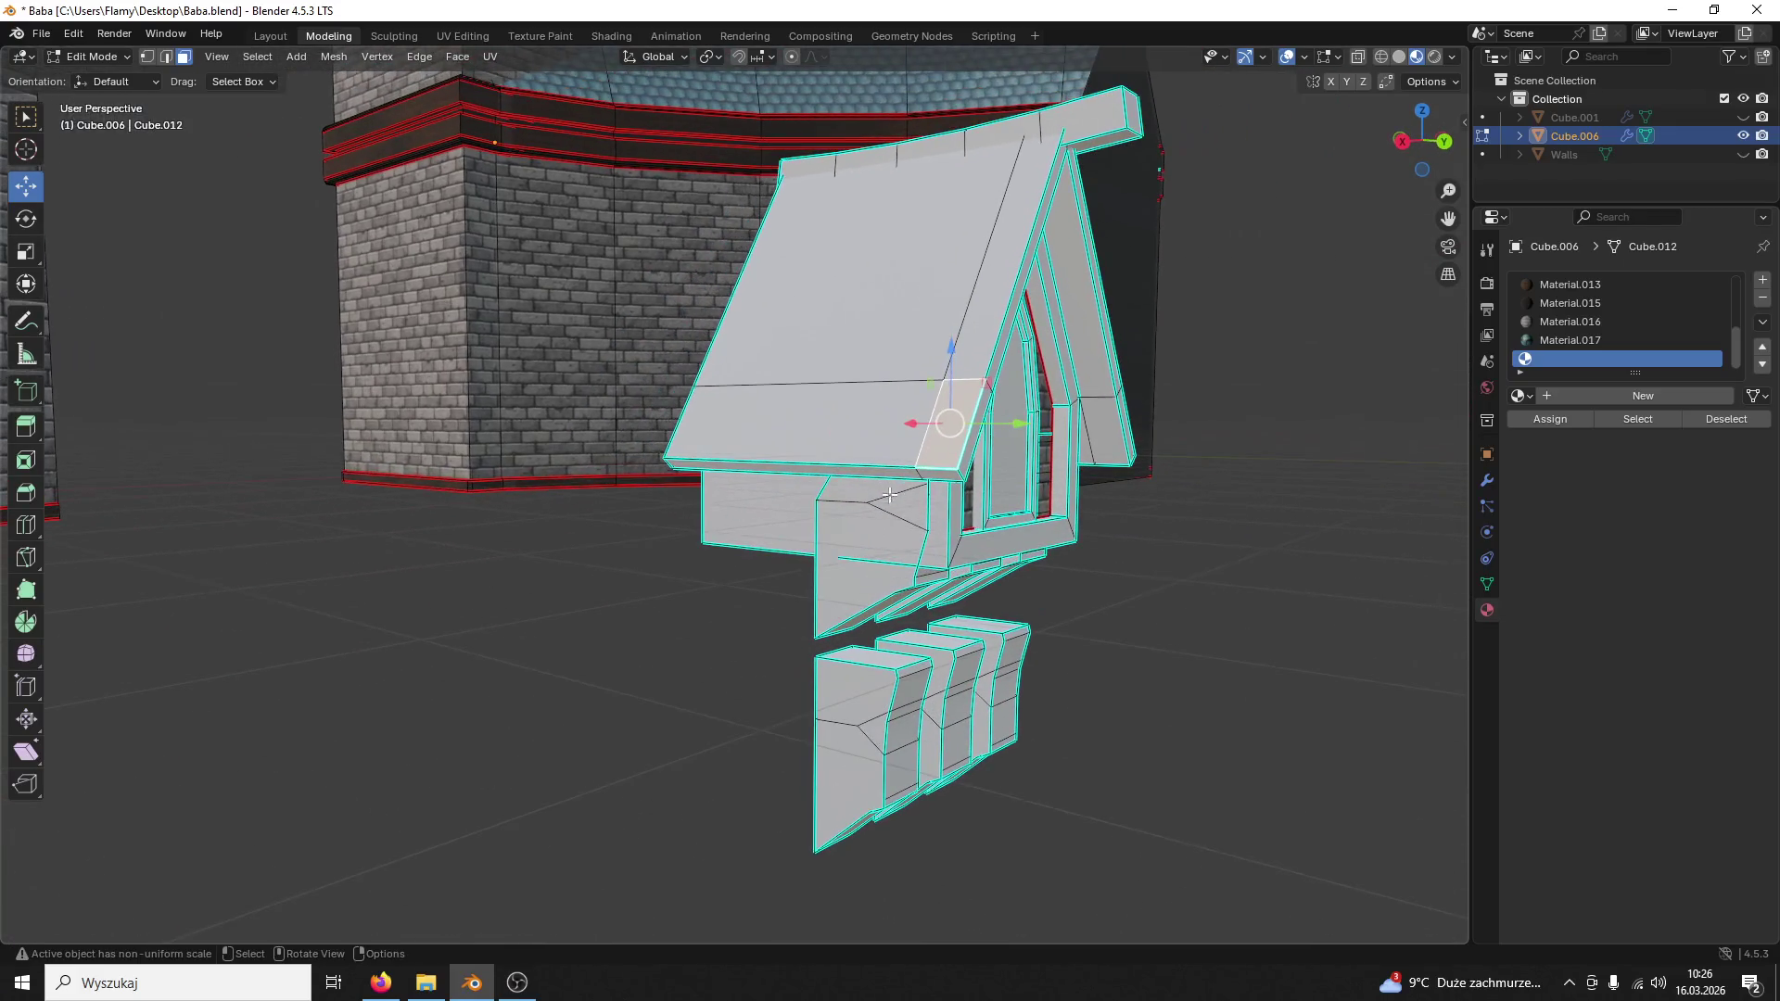
shift+click(834, 418)
shift+click(890, 278)
middle_drag(891, 278, 730, 369)
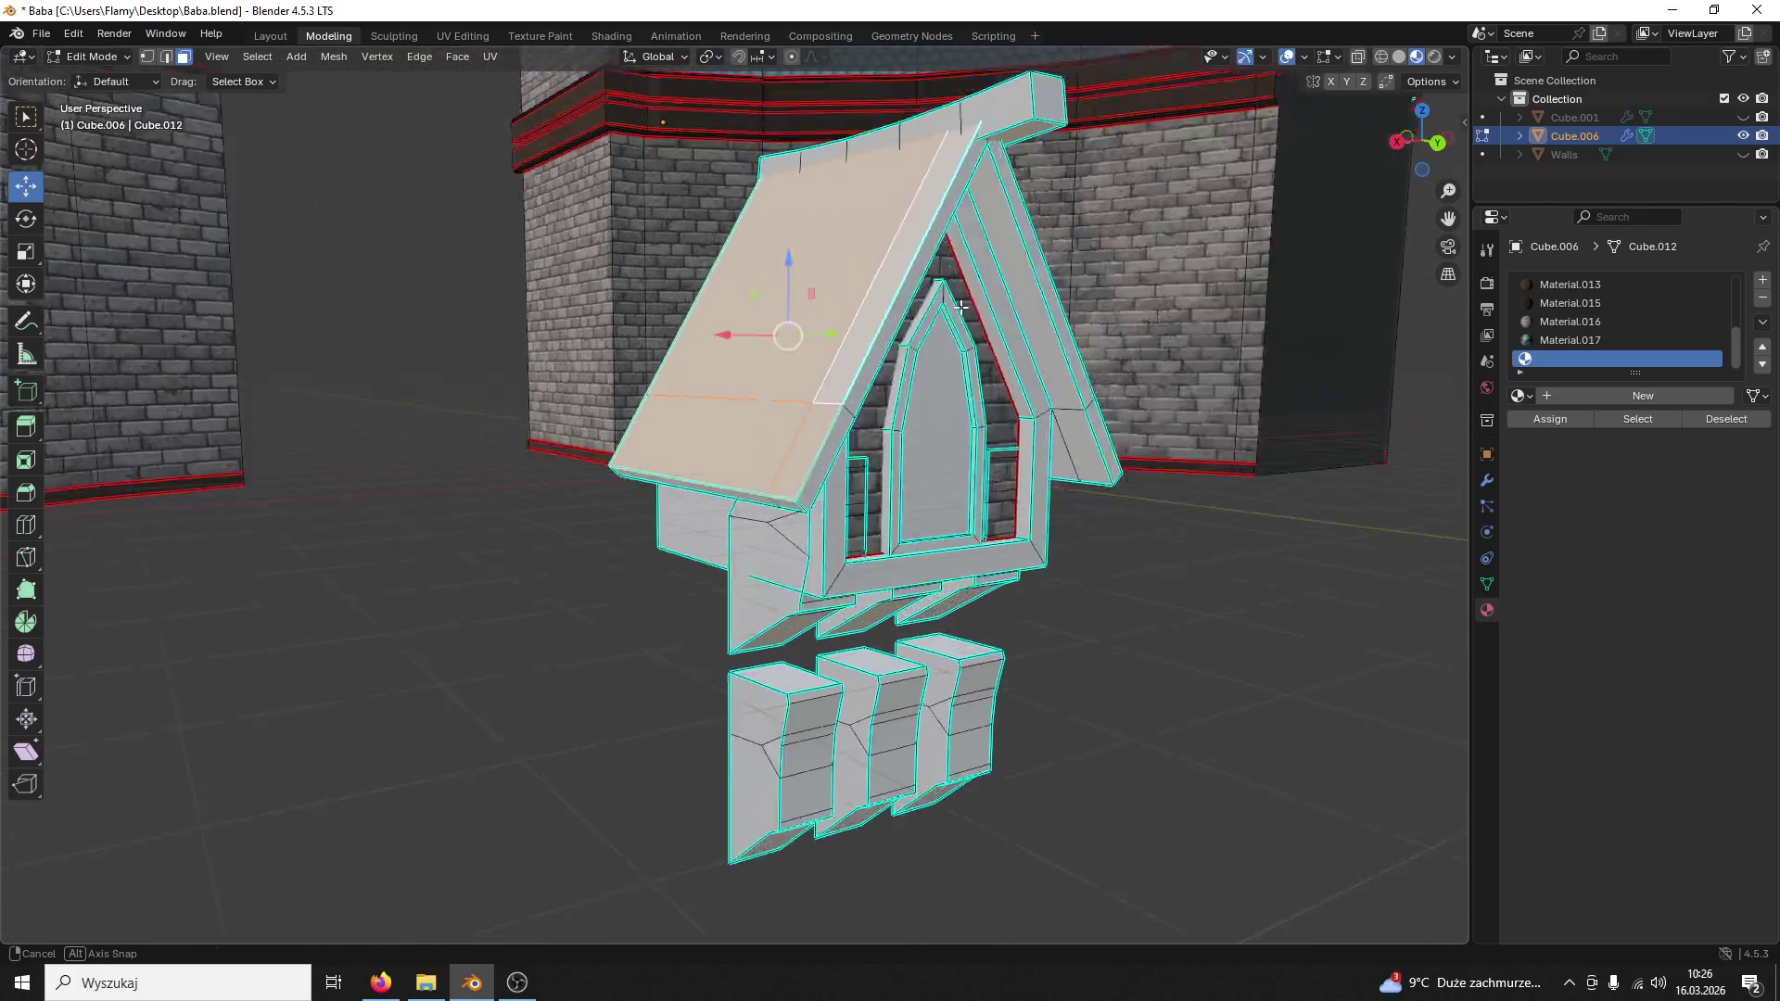
click(729, 368)
shift+click(765, 549)
click(1623, 339)
click(1549, 419)
mouse_move(1100, 505)
middle_down()
mouse_move(882, 510)
mouse_move(1203, 443)
mouse_move(1101, 446)
mouse_move(1132, 448)
mouse_move(1152, 408)
mouse_move(971, 441)
mouse_move(959, 417)
middle_up()
Step: Add another material slot and start selecting the right gable trim edges
click(1761, 279)
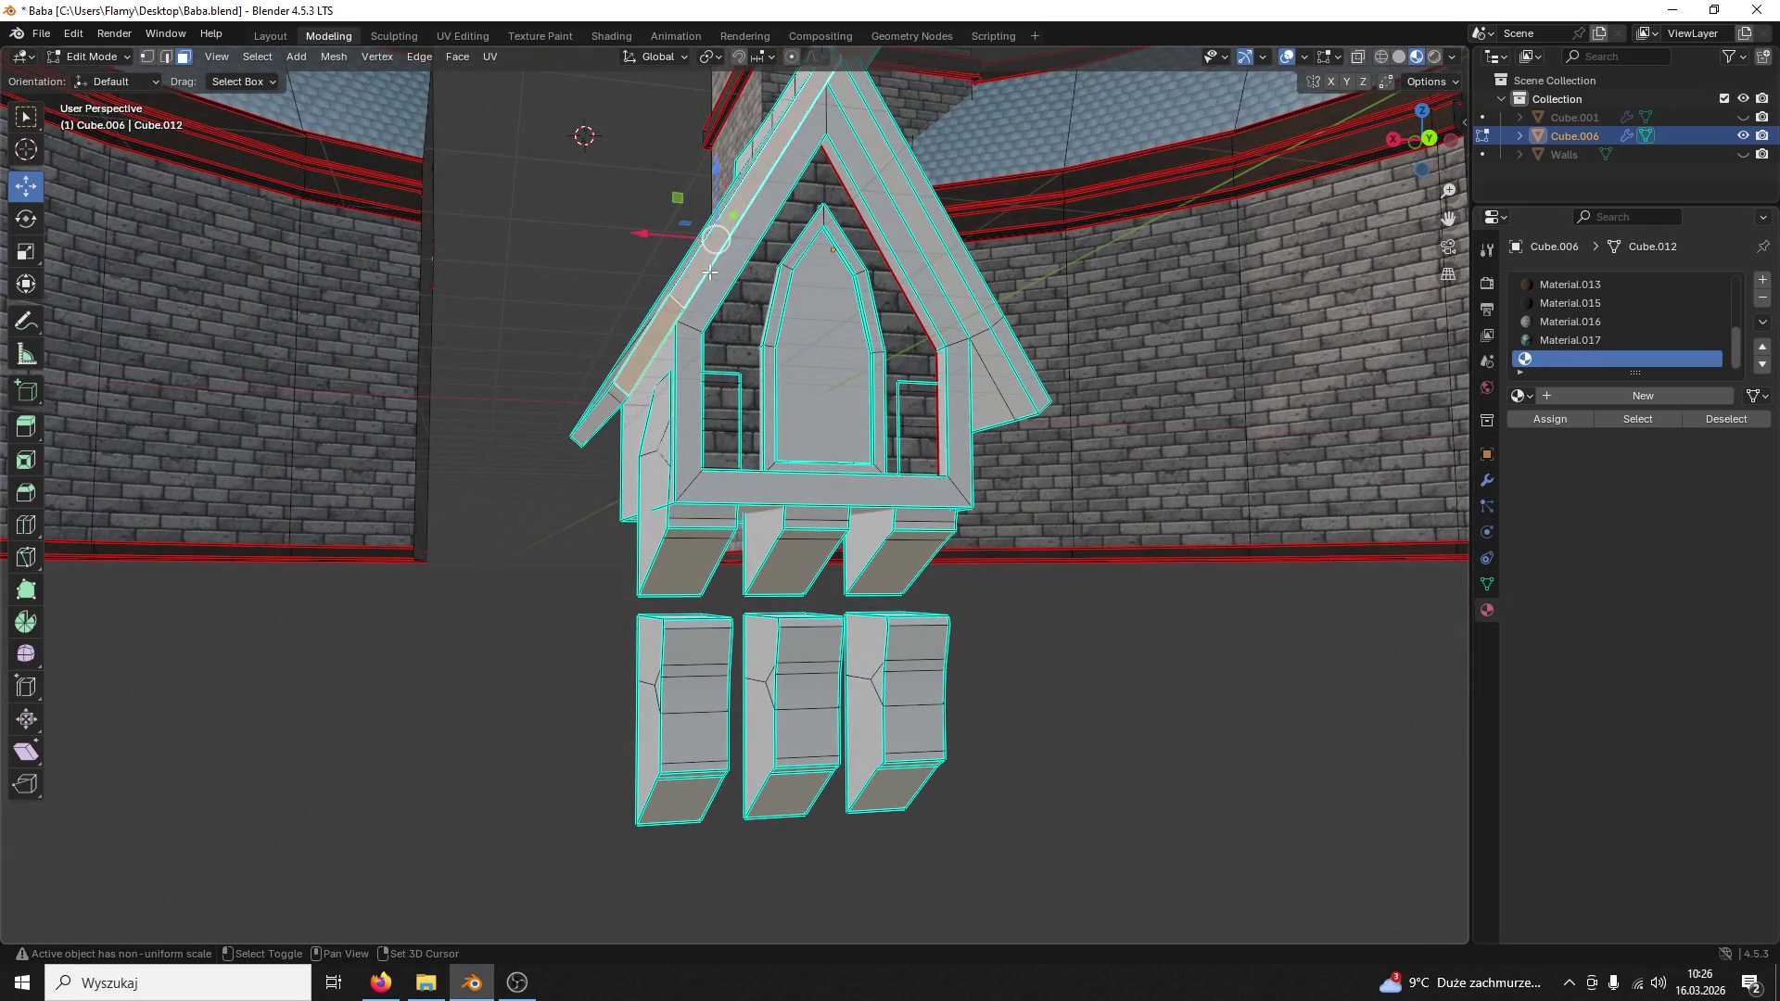
middle_drag(696, 278, 827, 311)
shift+click(1018, 295)
shift+click(1109, 508)
mouse_move(1108, 507)
middle_down()
mouse_move(963, 318)
mouse_move(890, 375)
middle_up()
shift+click(962, 318)
Step: Select the left gable trim edges, undo an accidental nudge, and pick wood Material.013
shift+click(843, 339)
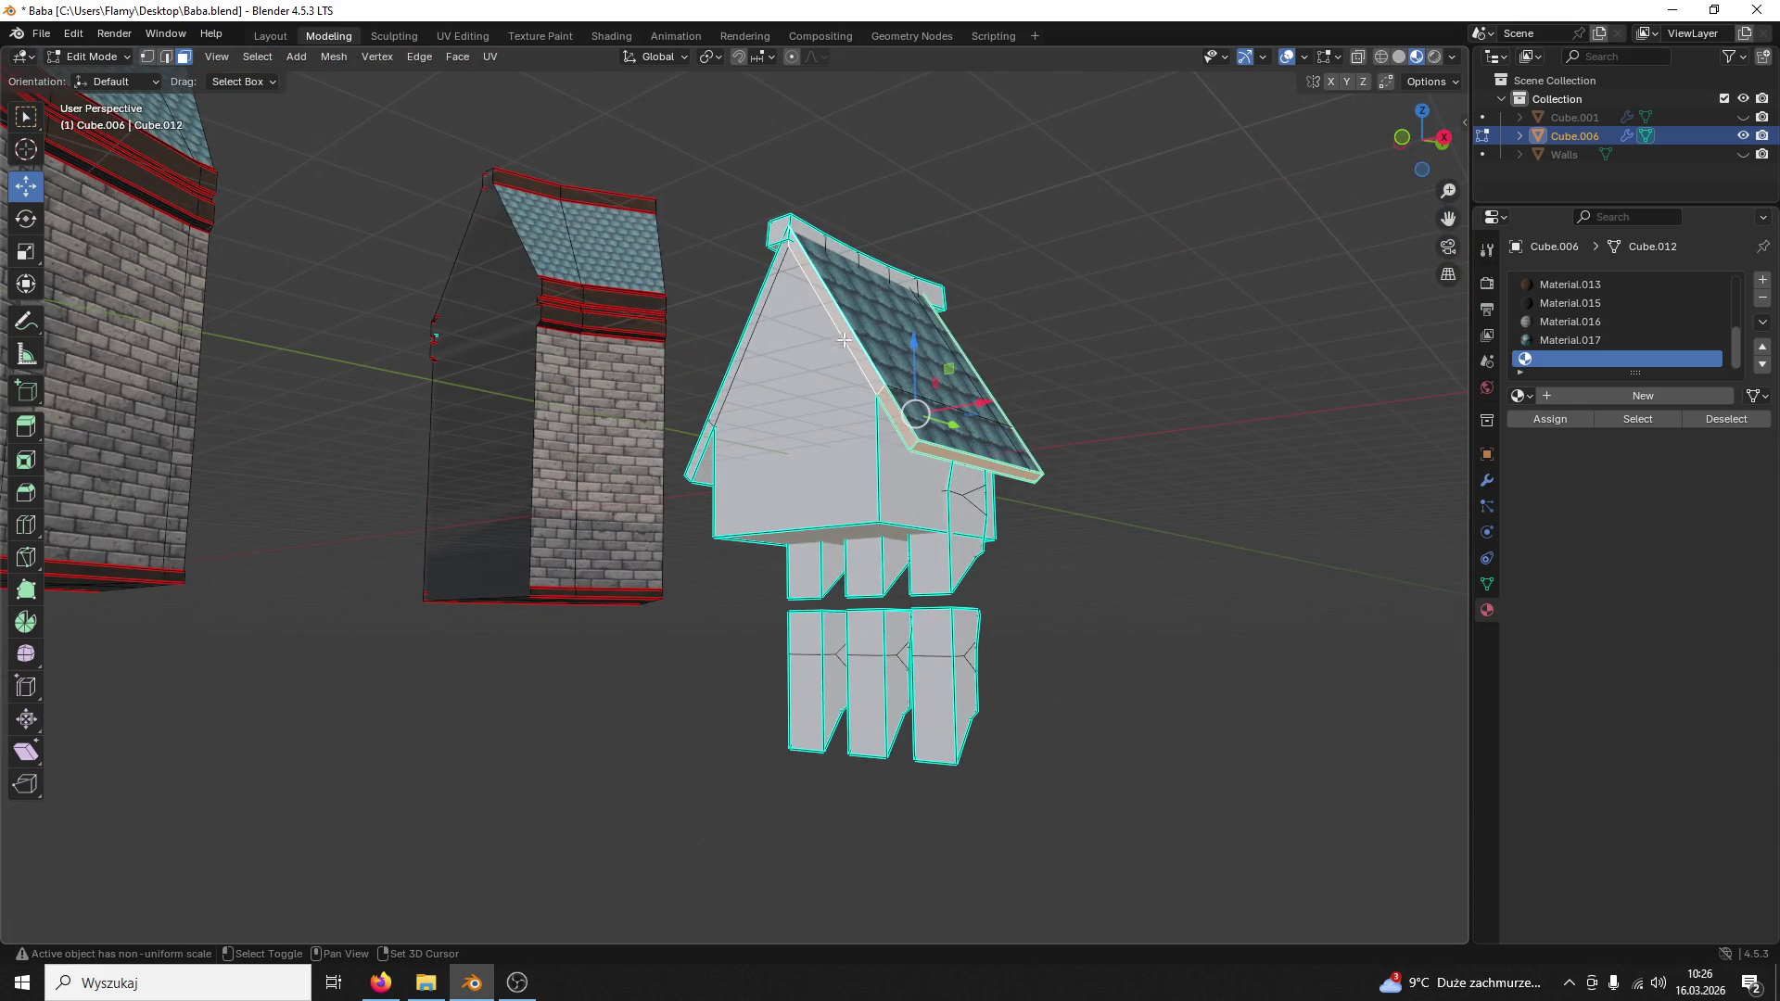
shift+click(763, 291)
middle_drag(762, 290, 581, 412)
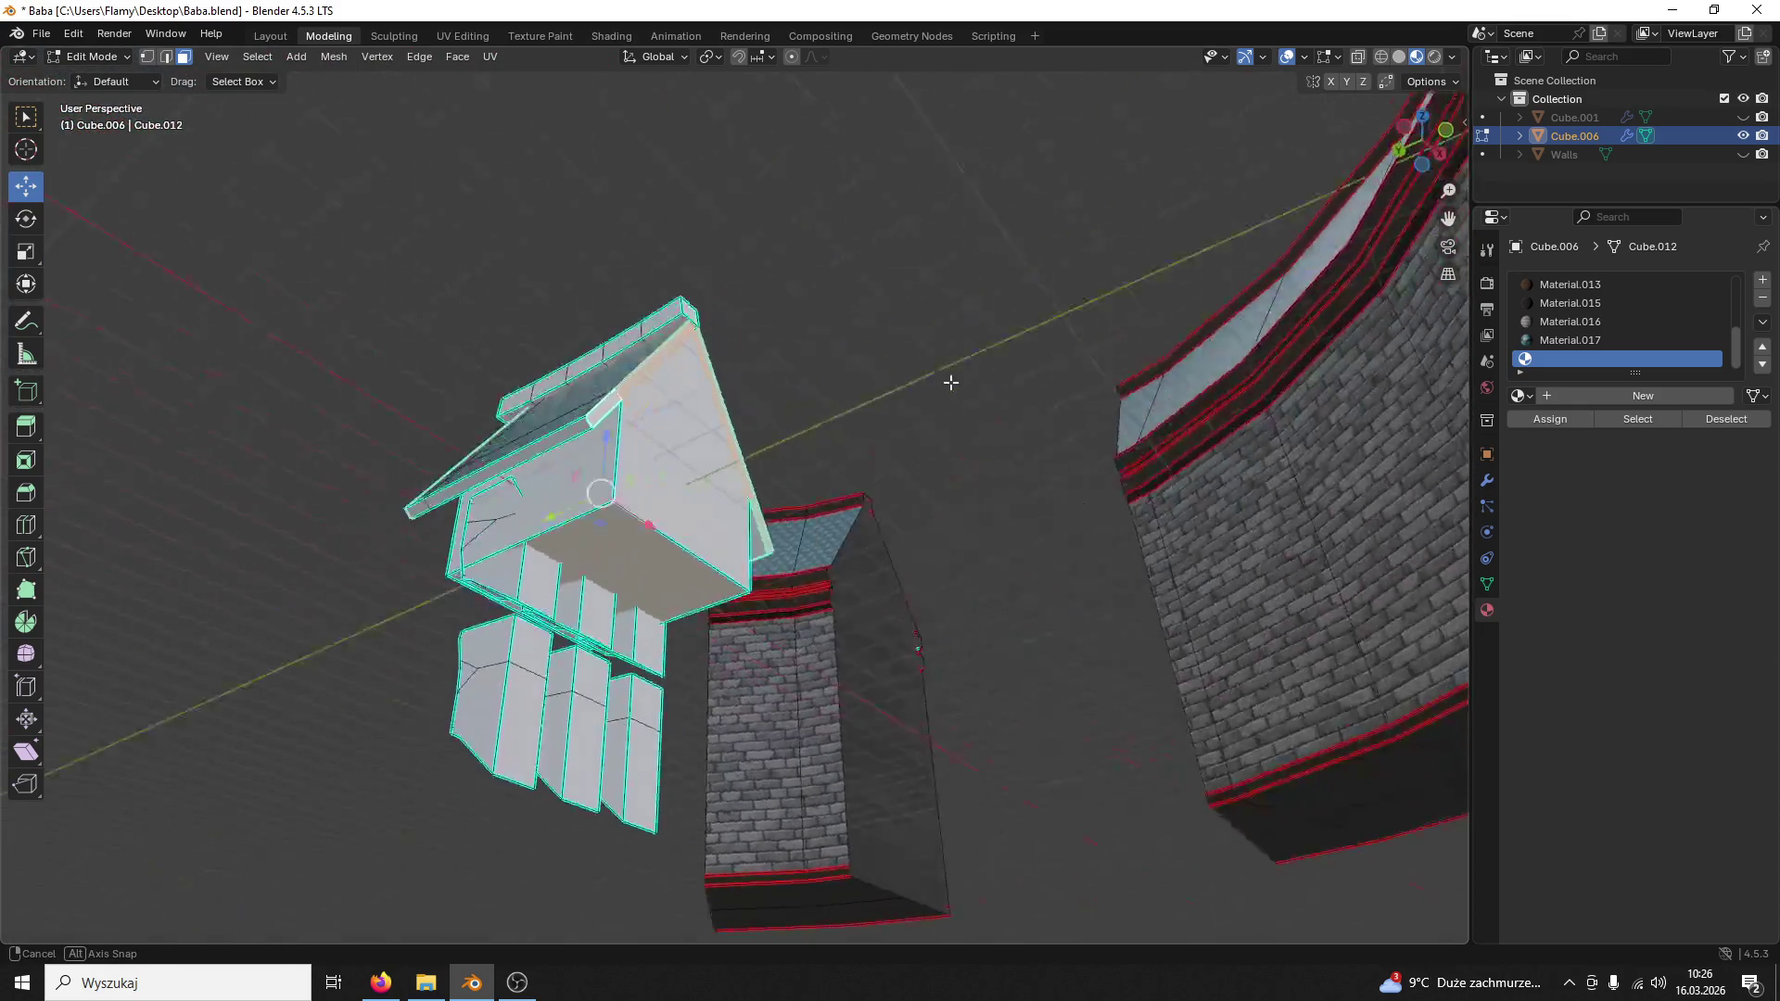
drag(582, 412, 560, 429)
key(ctrl+z)
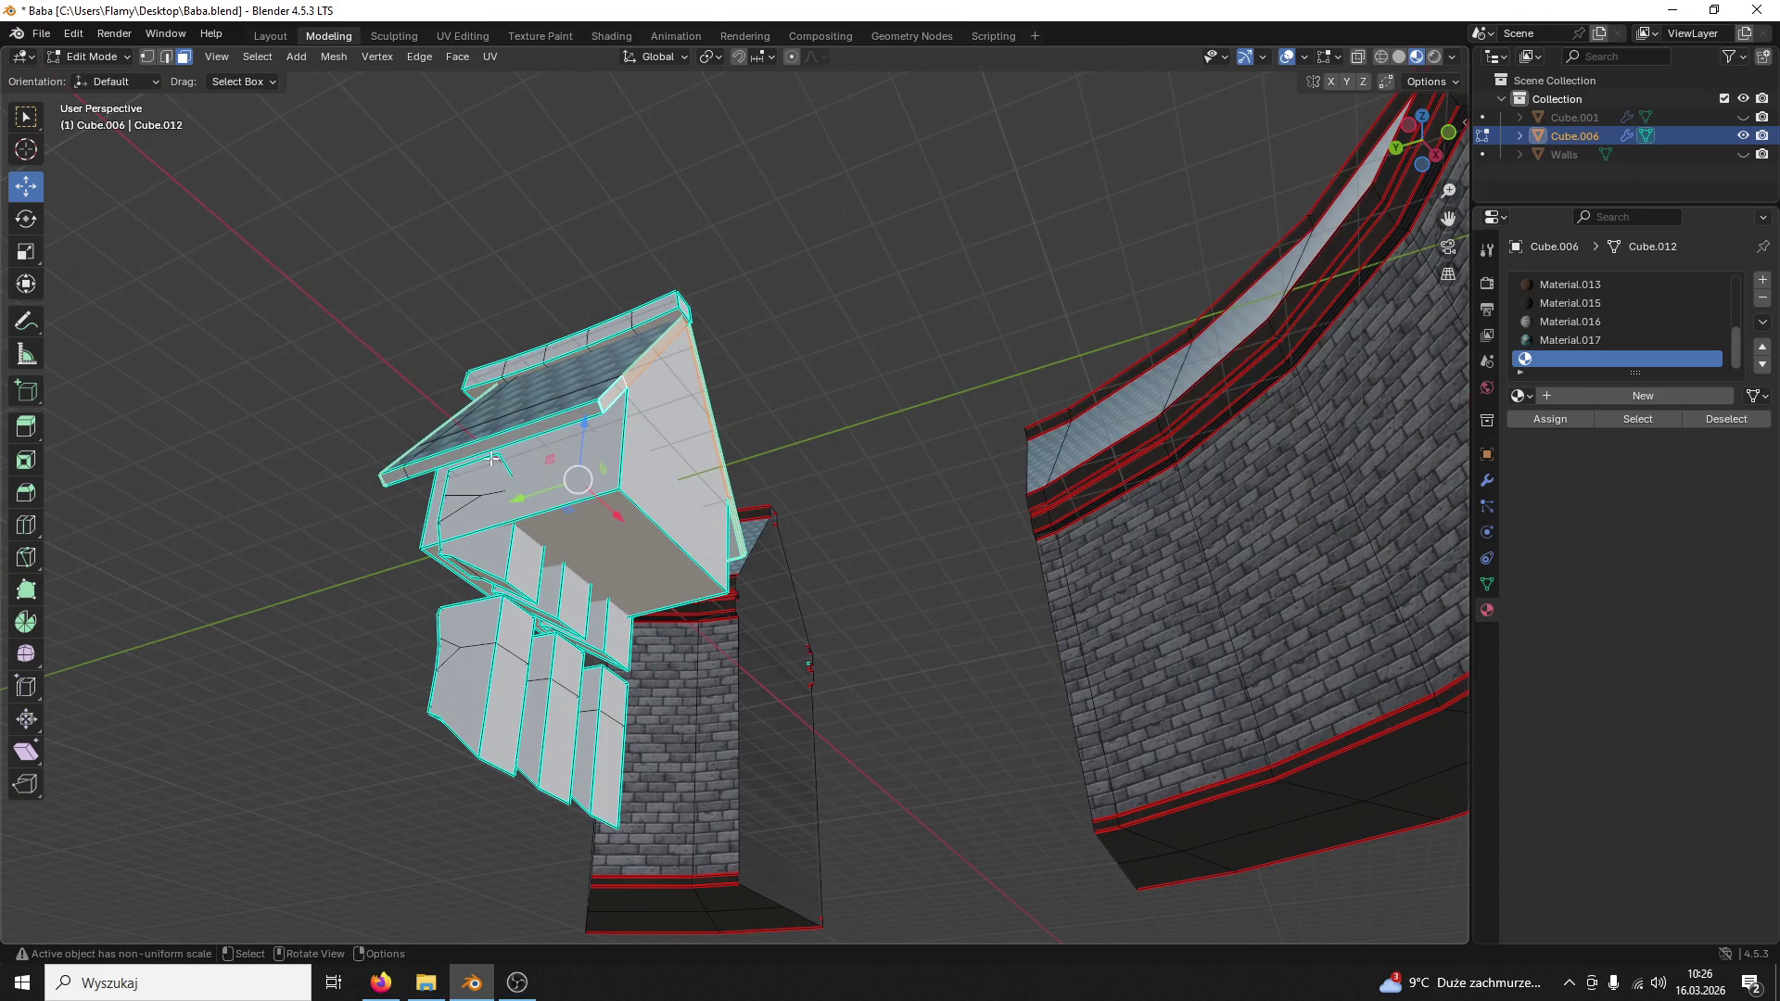
shift+click(516, 433)
shift+click(516, 432)
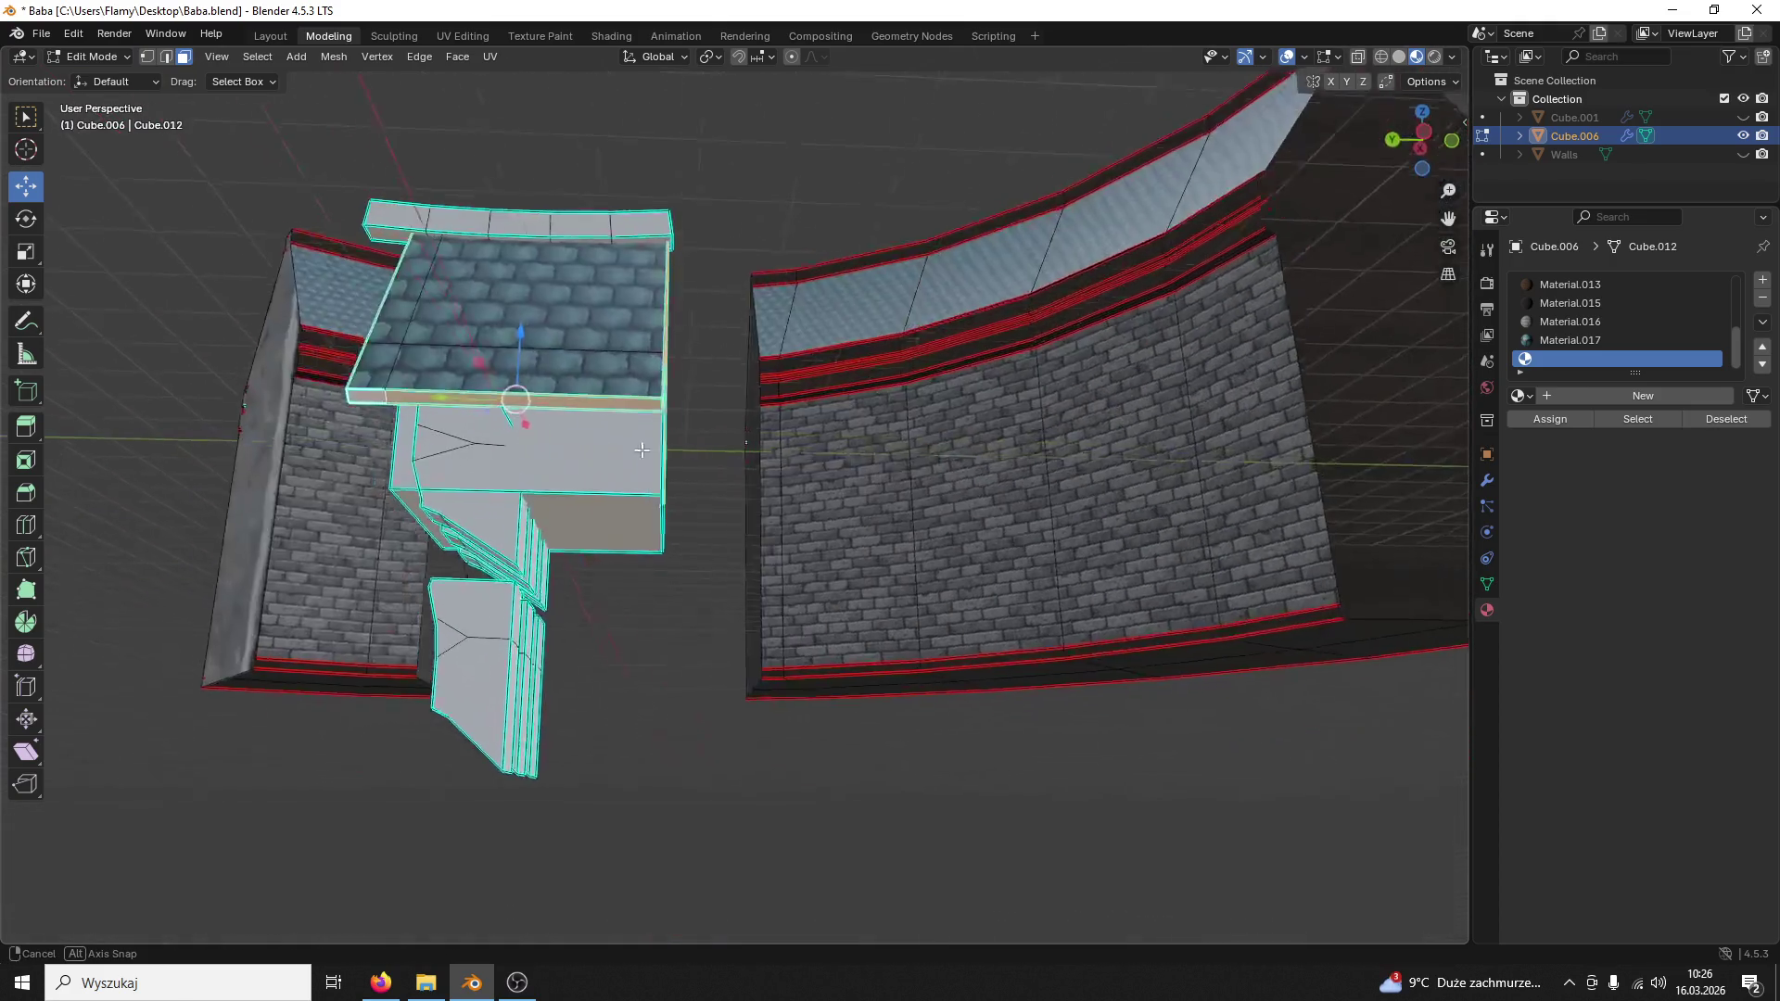
middle_drag(516, 433, 666, 487)
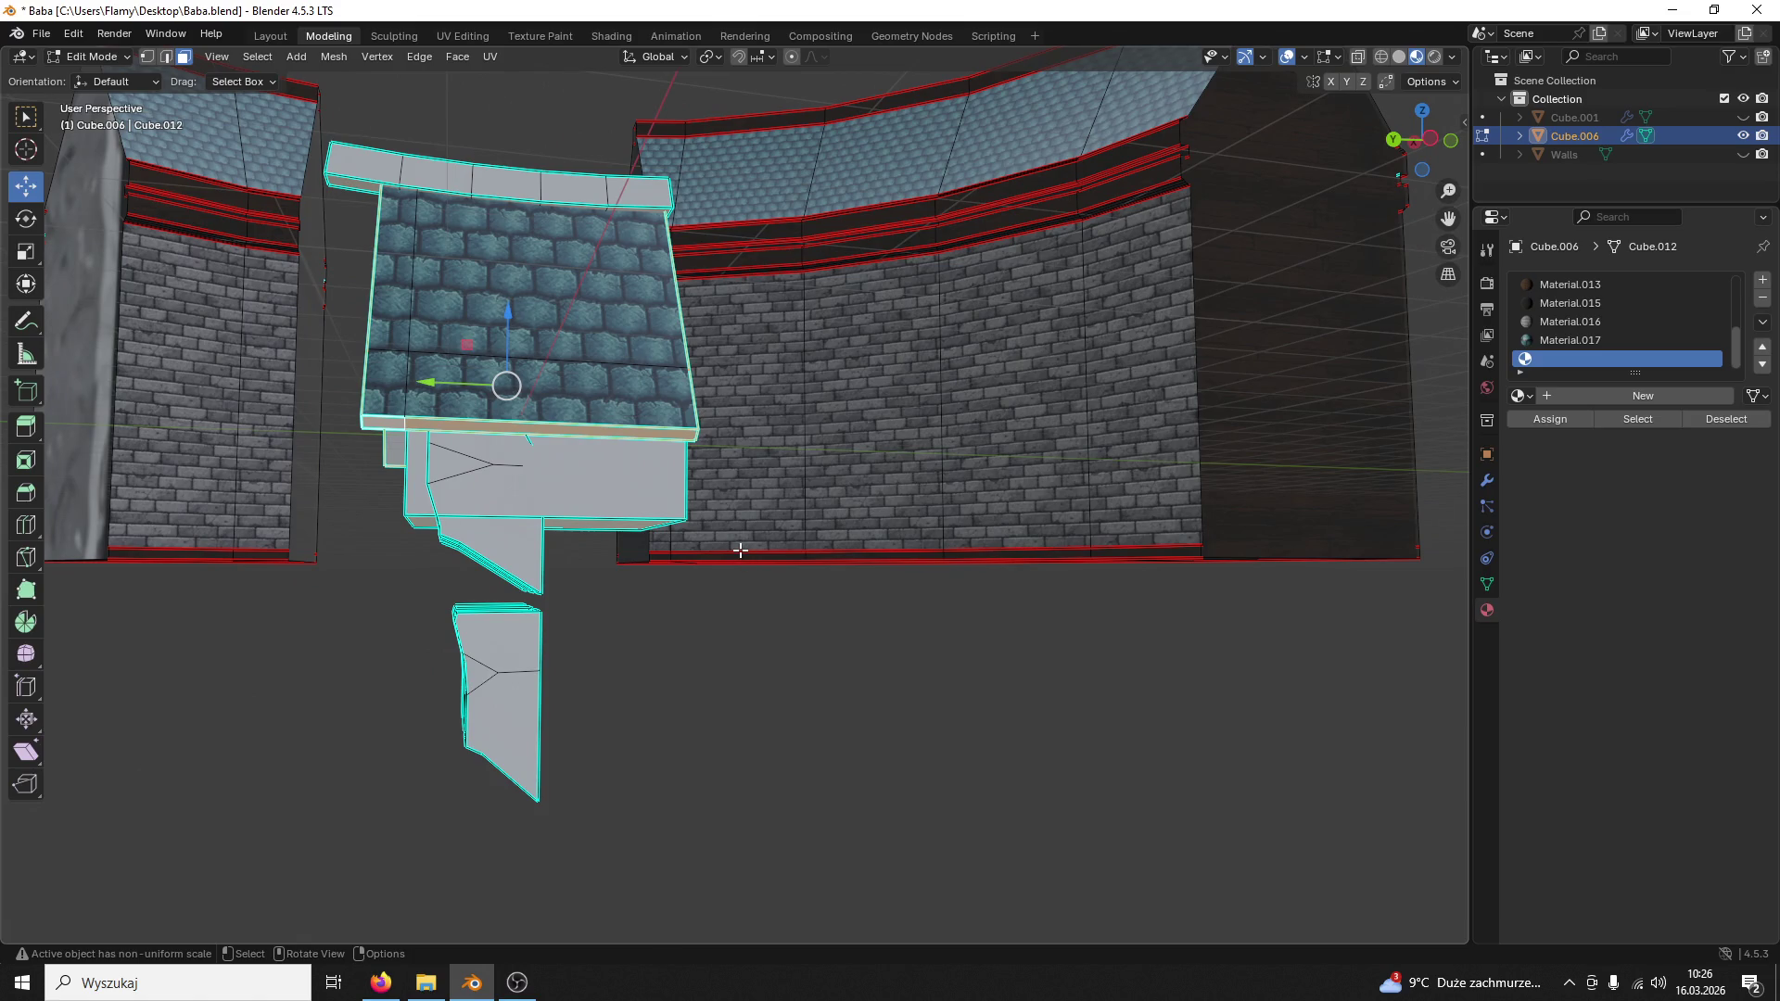
middle_drag(637, 498, 724, 459)
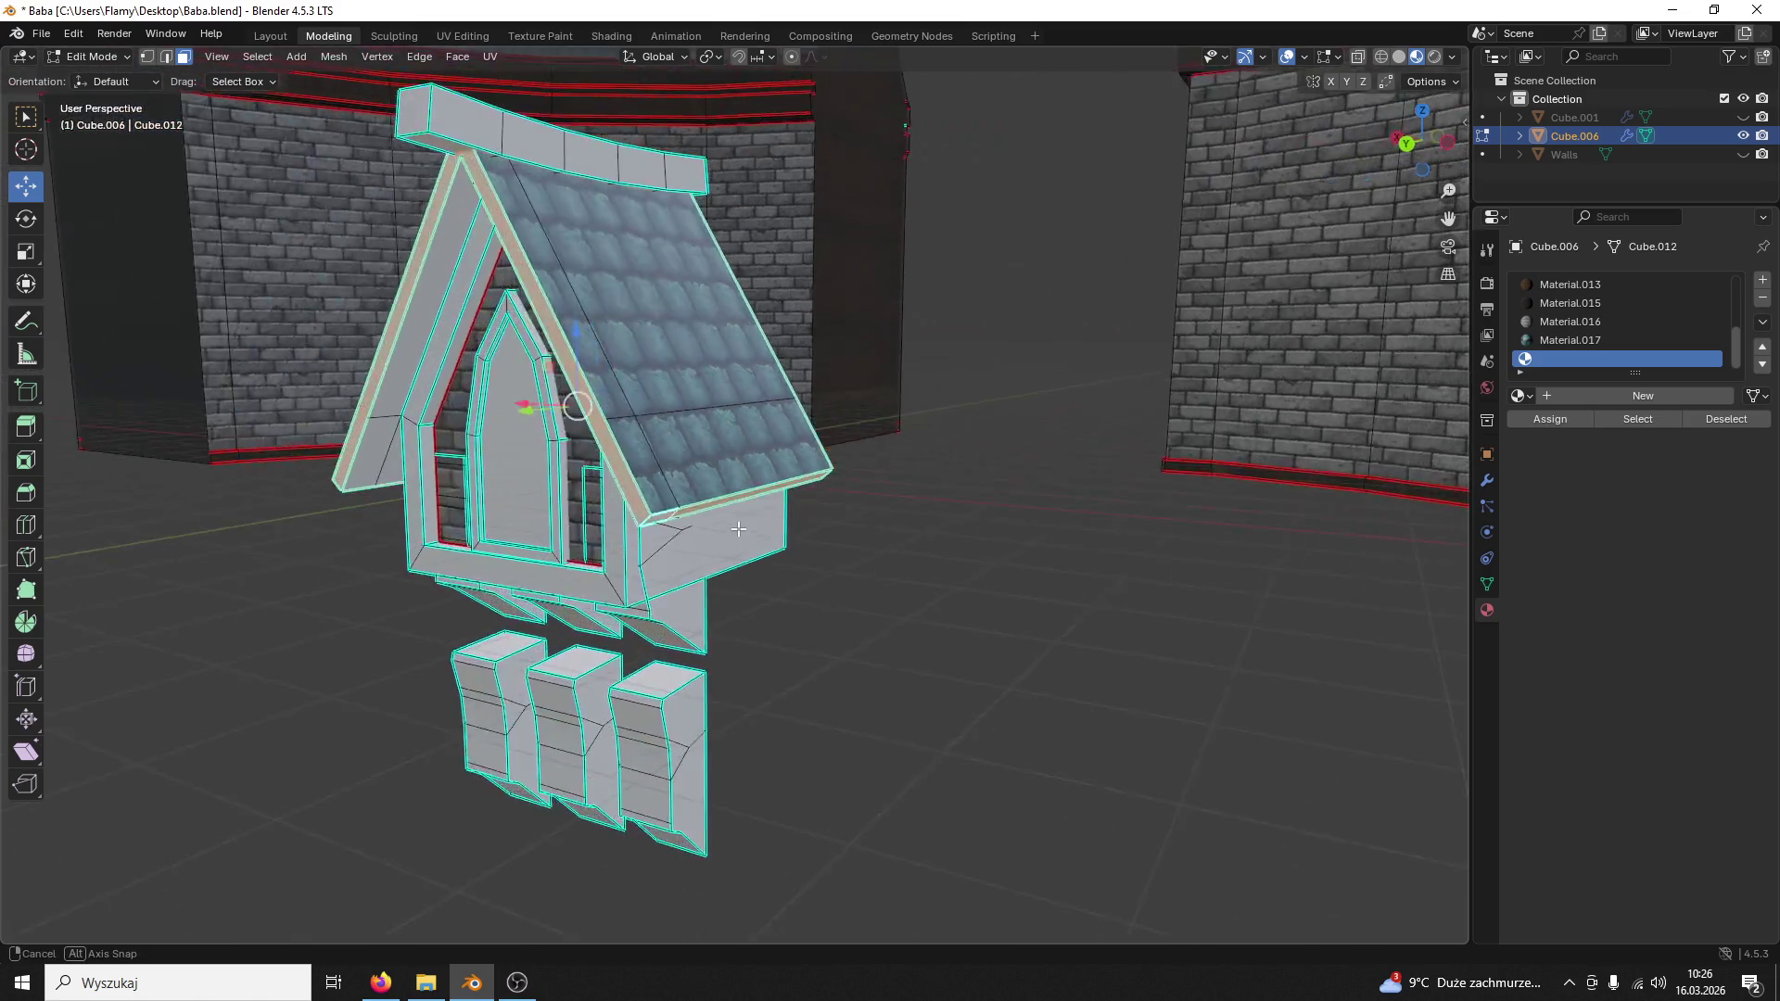
click(1550, 285)
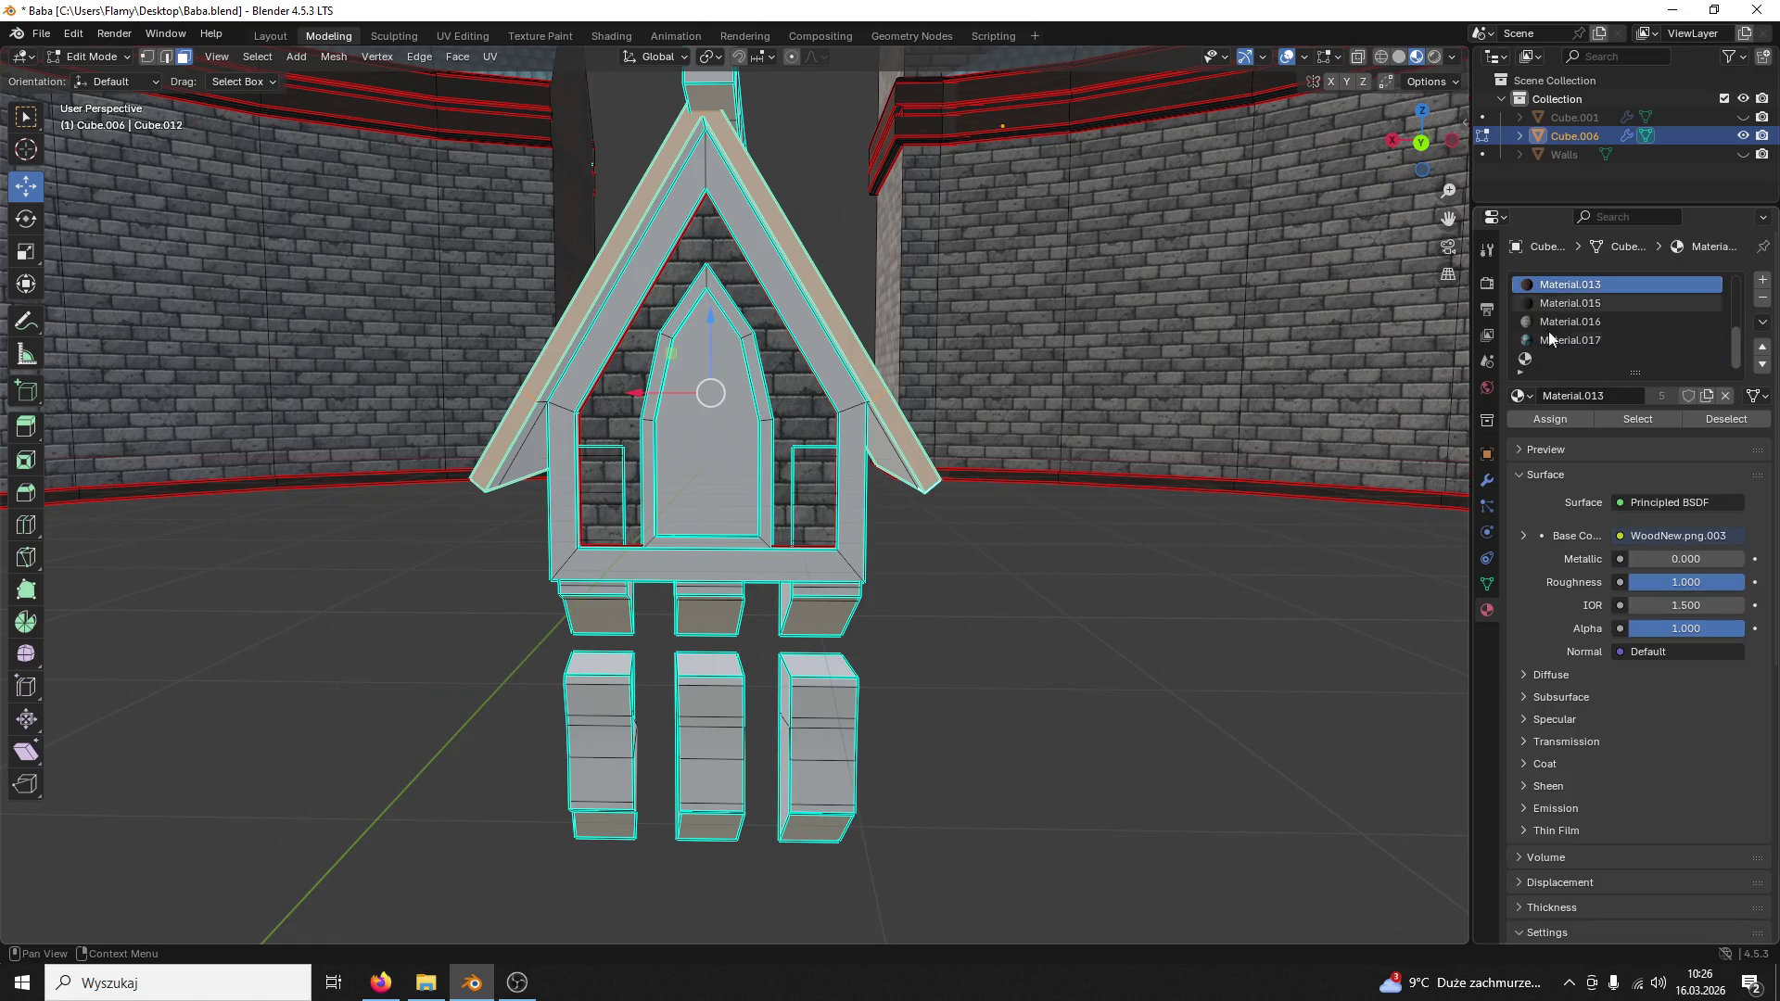
Step: Select both dark roof-edge trim strips and mark their borders as UV seams
mouse_move(1038, 529)
middle_down()
mouse_move(1021, 547)
mouse_move(1057, 529)
middle_up()
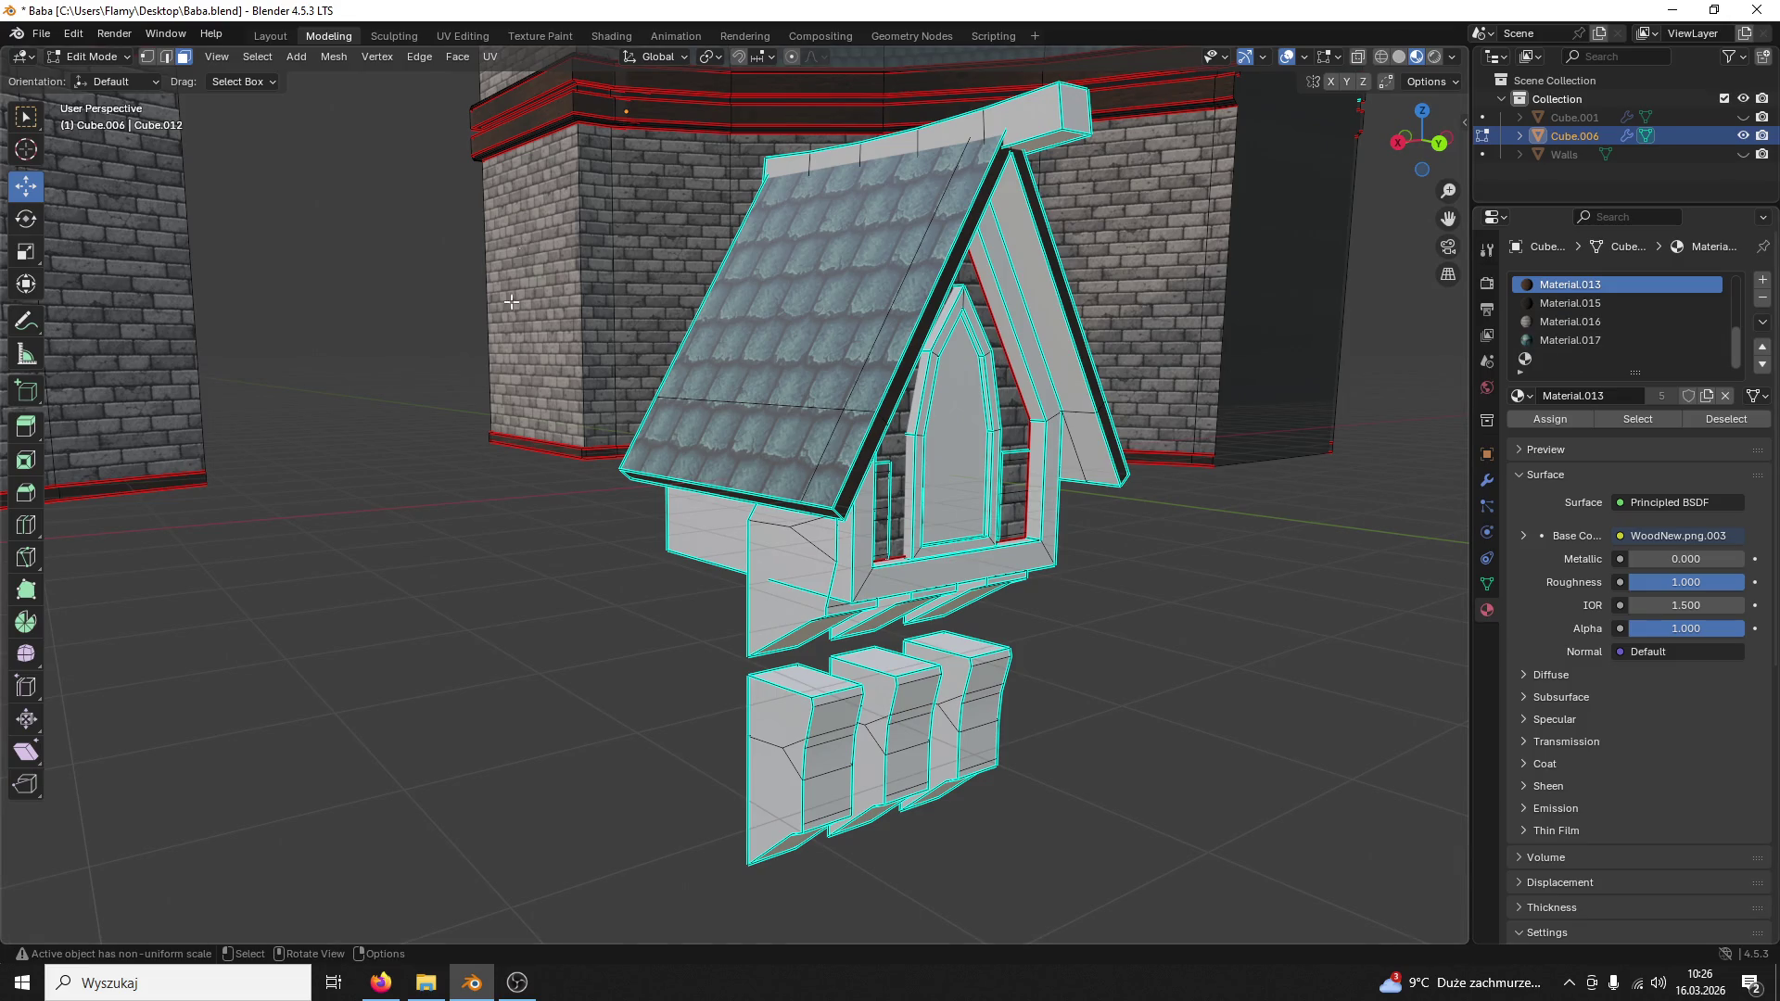
scroll(1236, 503, up, 3)
middle_drag(1221, 509, 1194, 503)
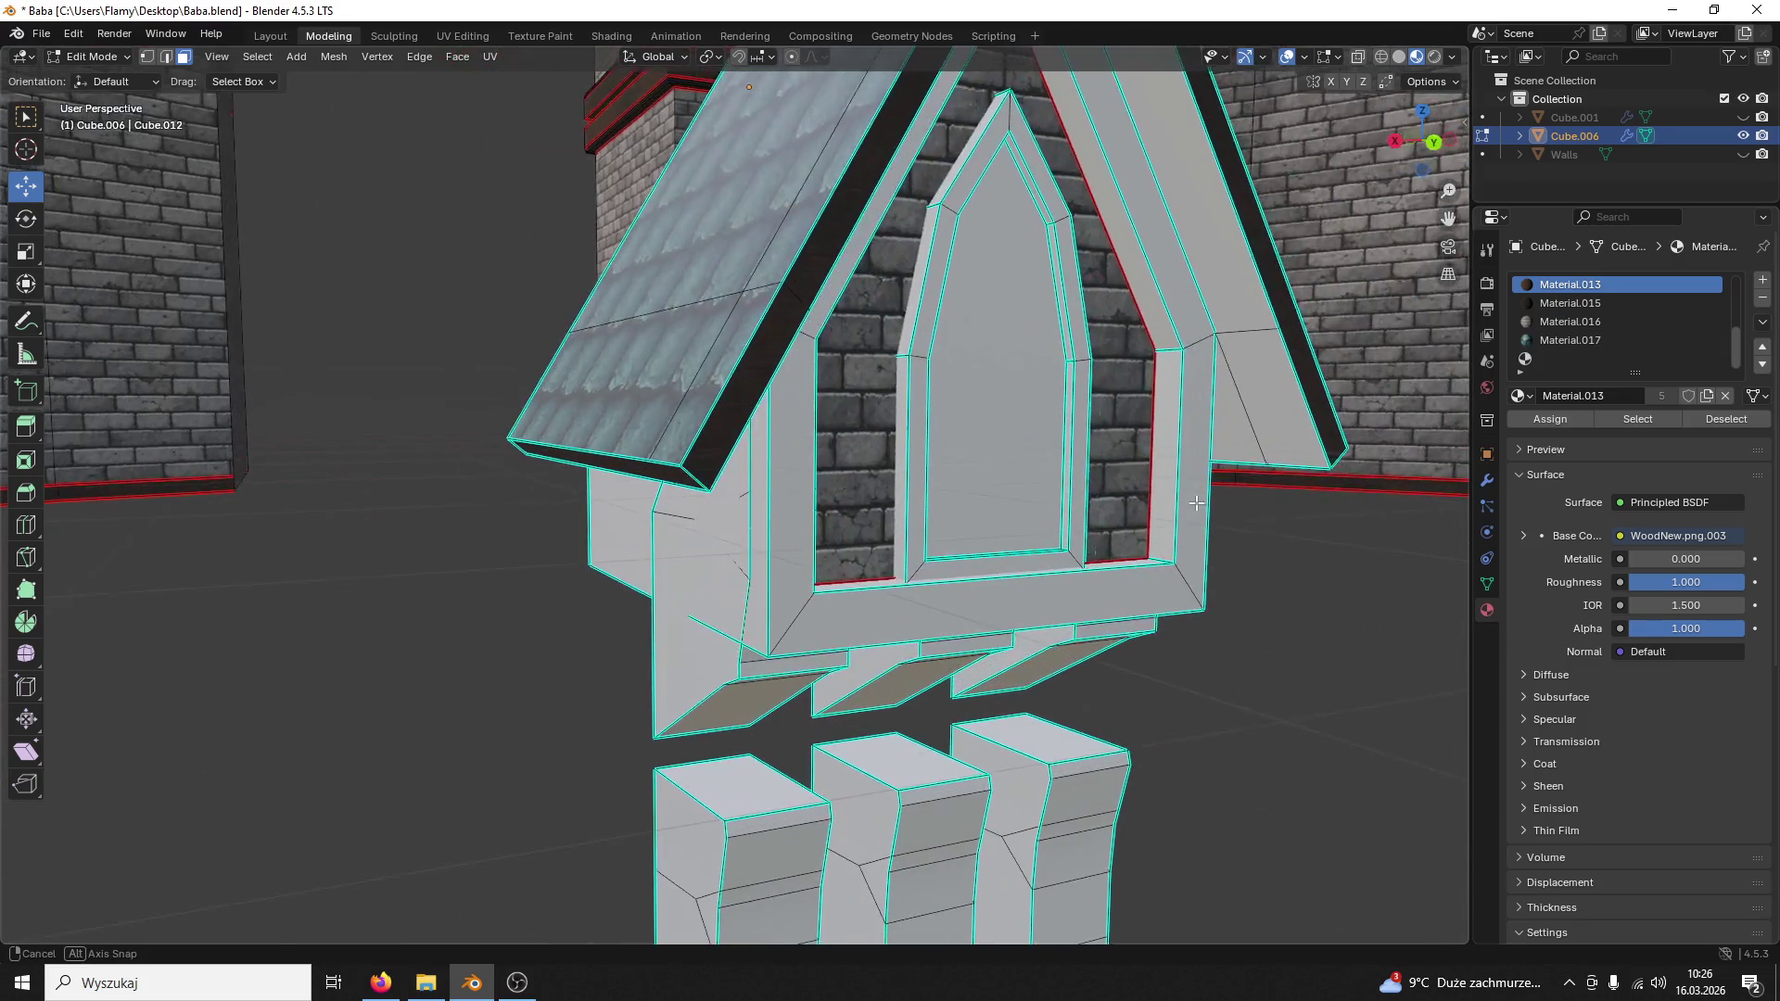
scroll(1184, 506, up, 2)
scroll(989, 441, down, 1)
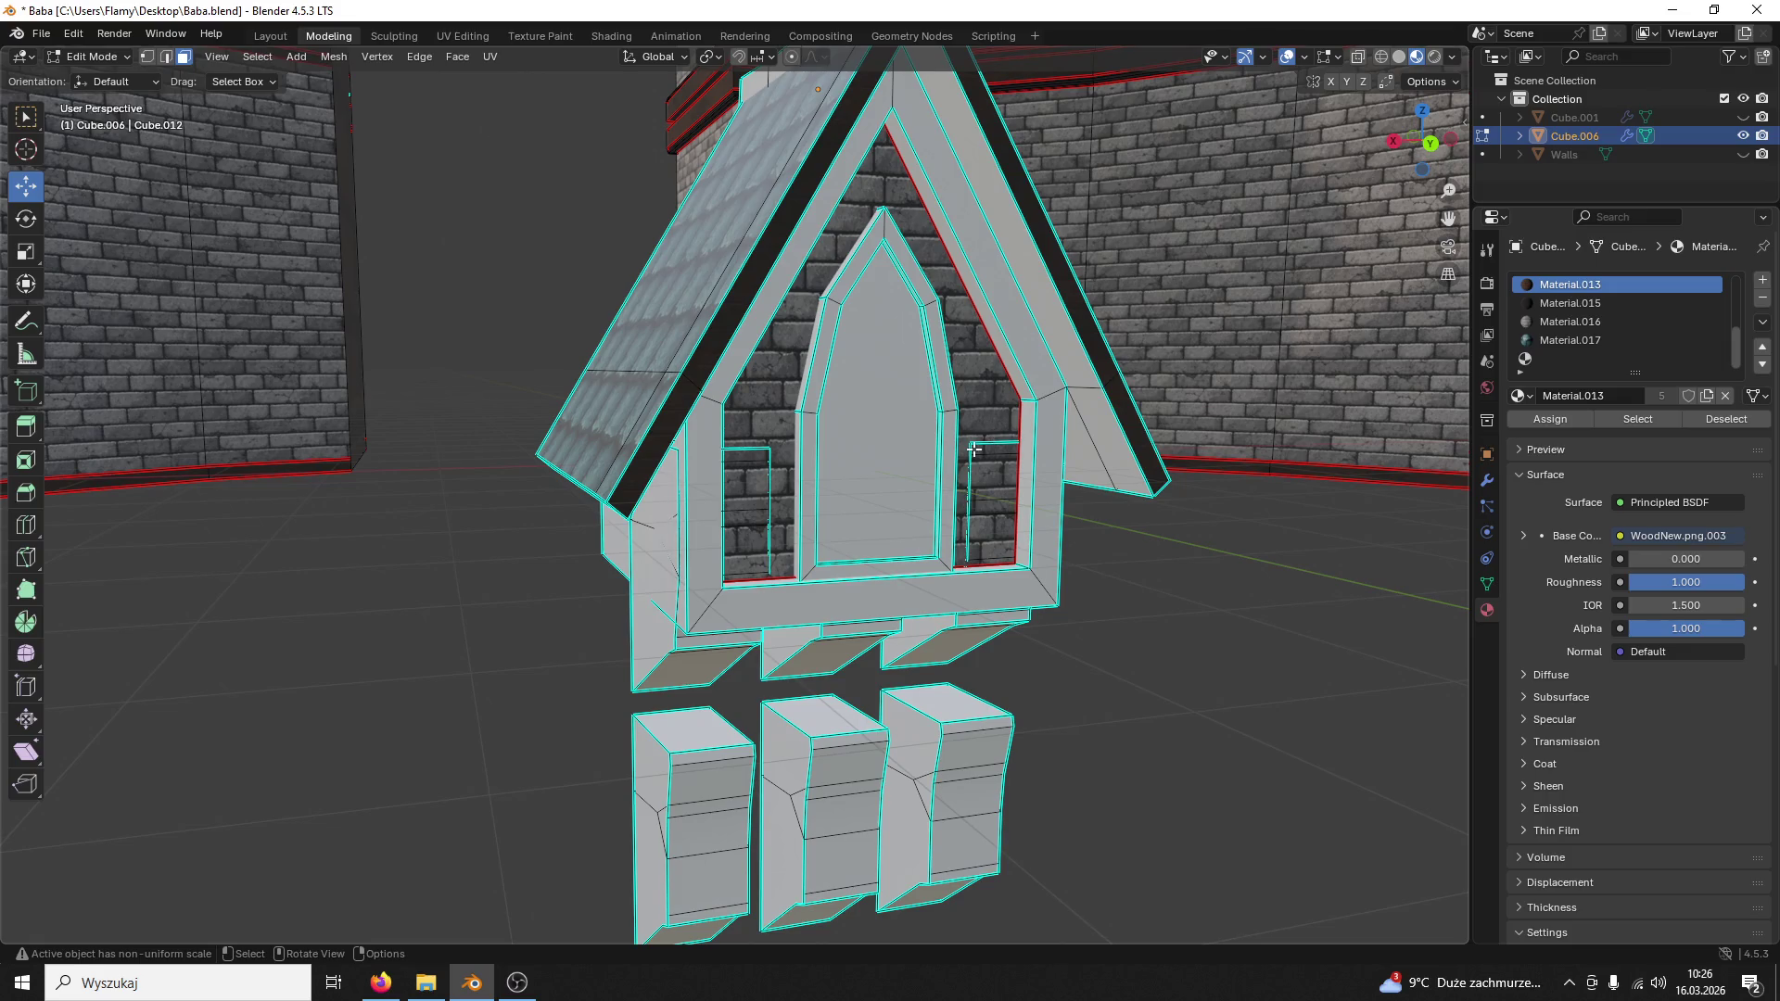
click(724, 309)
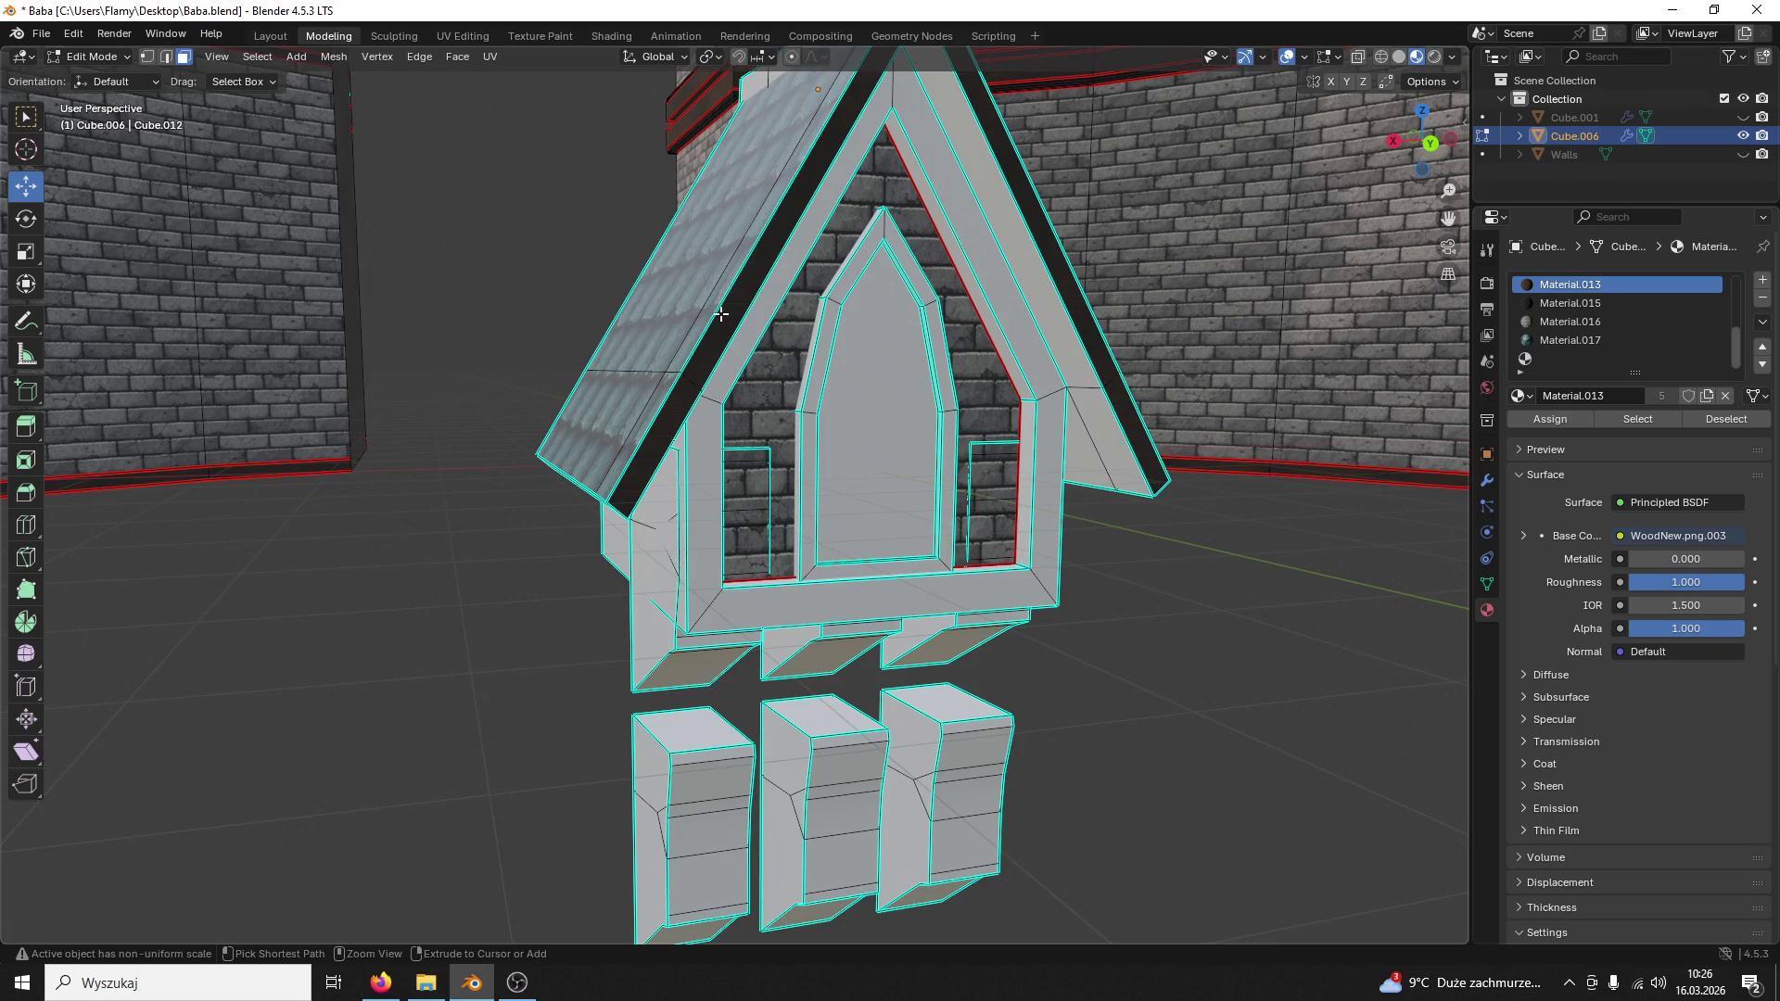
key(ctrl+l)
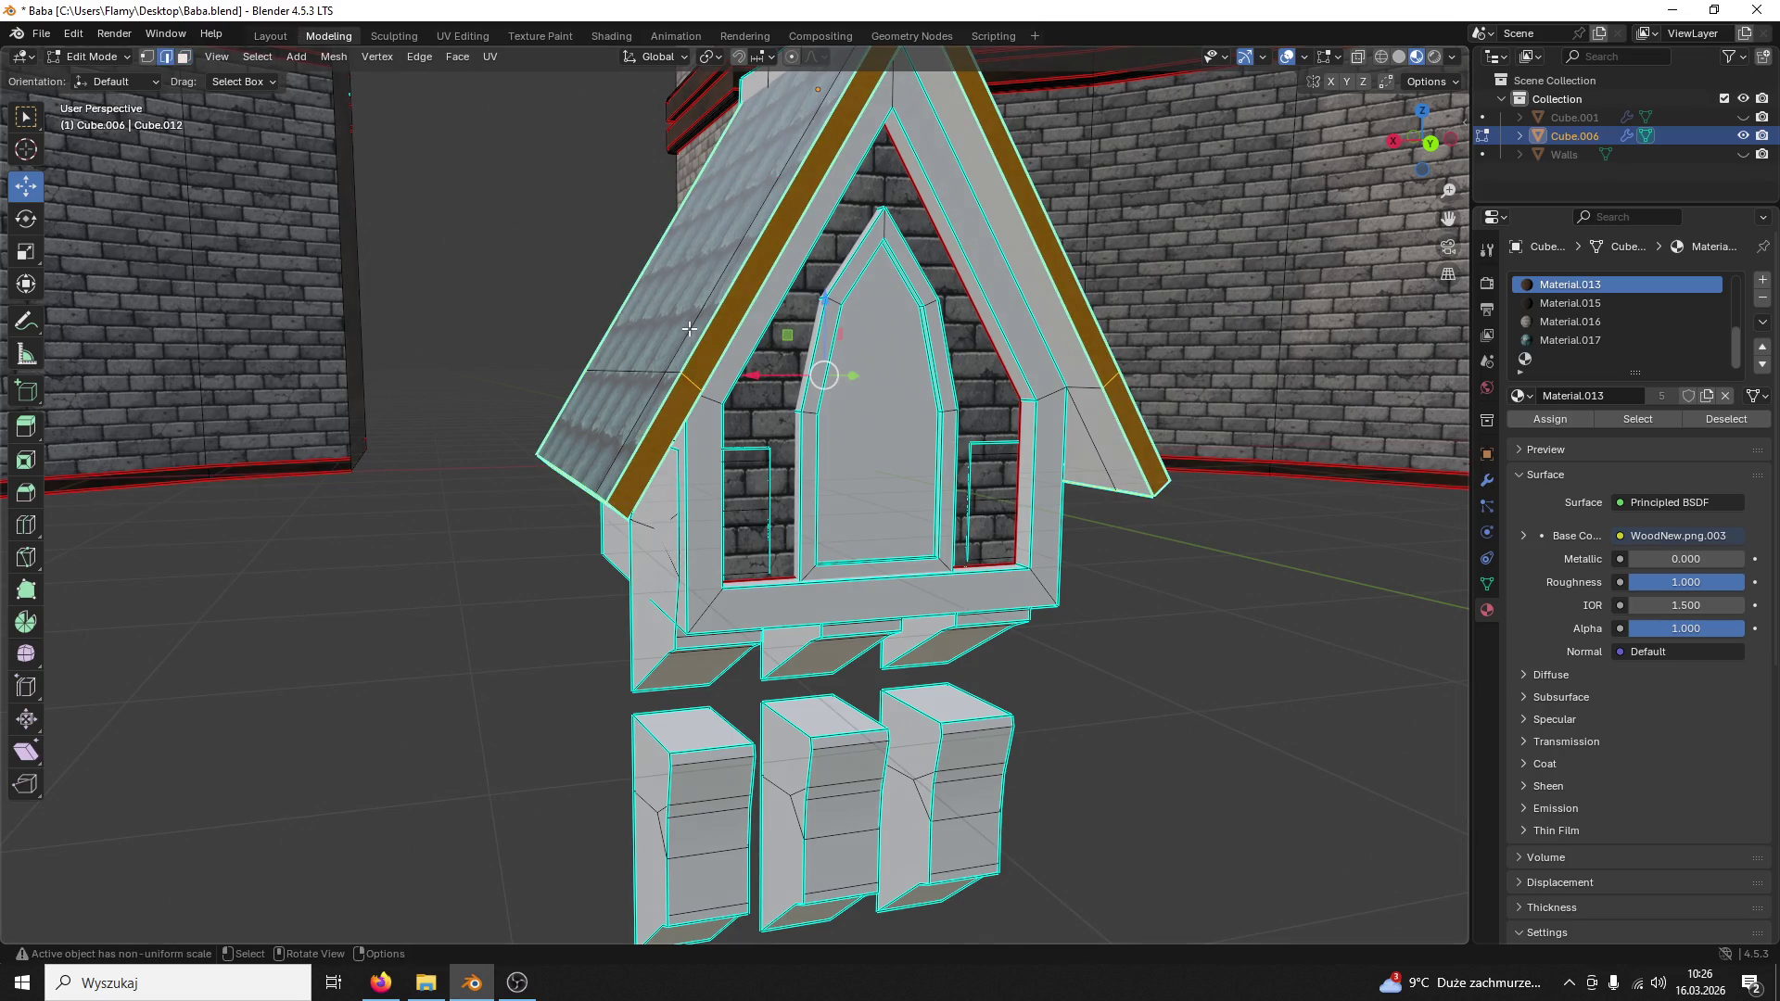
key(ctrl+e)
click(655, 638)
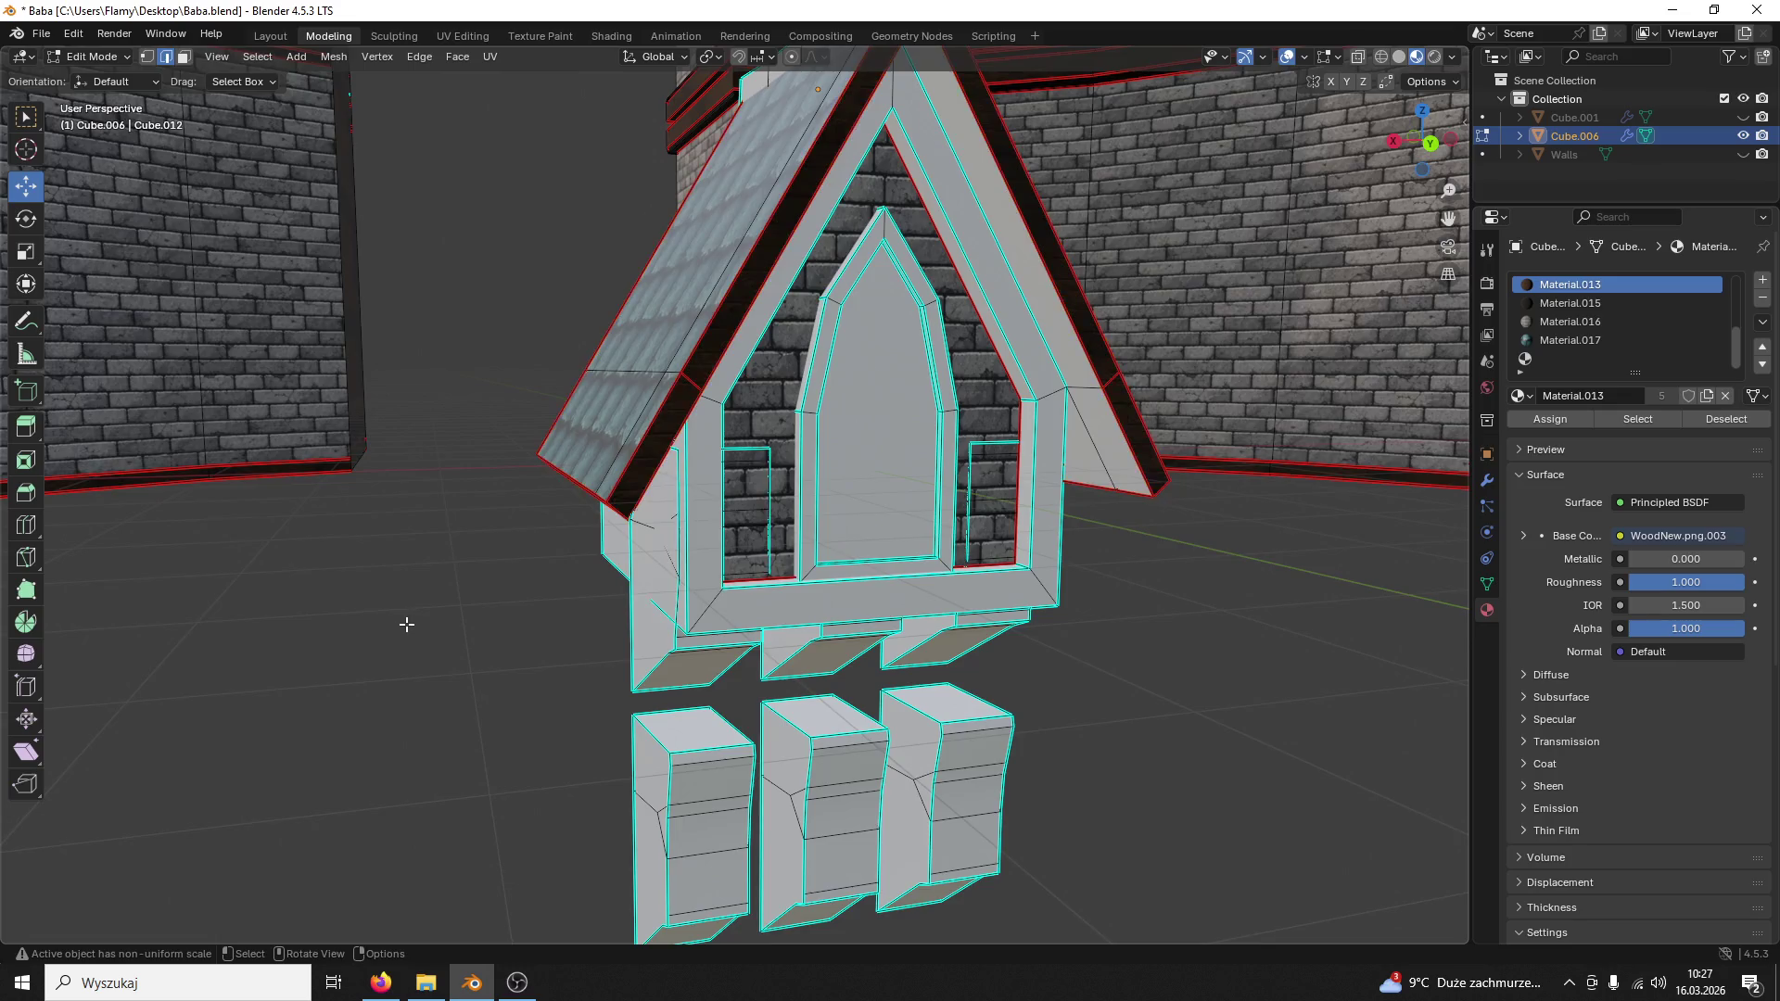
Step: Select a roof end face, then the roof's bottom edge in edge select mode
middle_drag(405, 624, 466, 607)
click(186, 59)
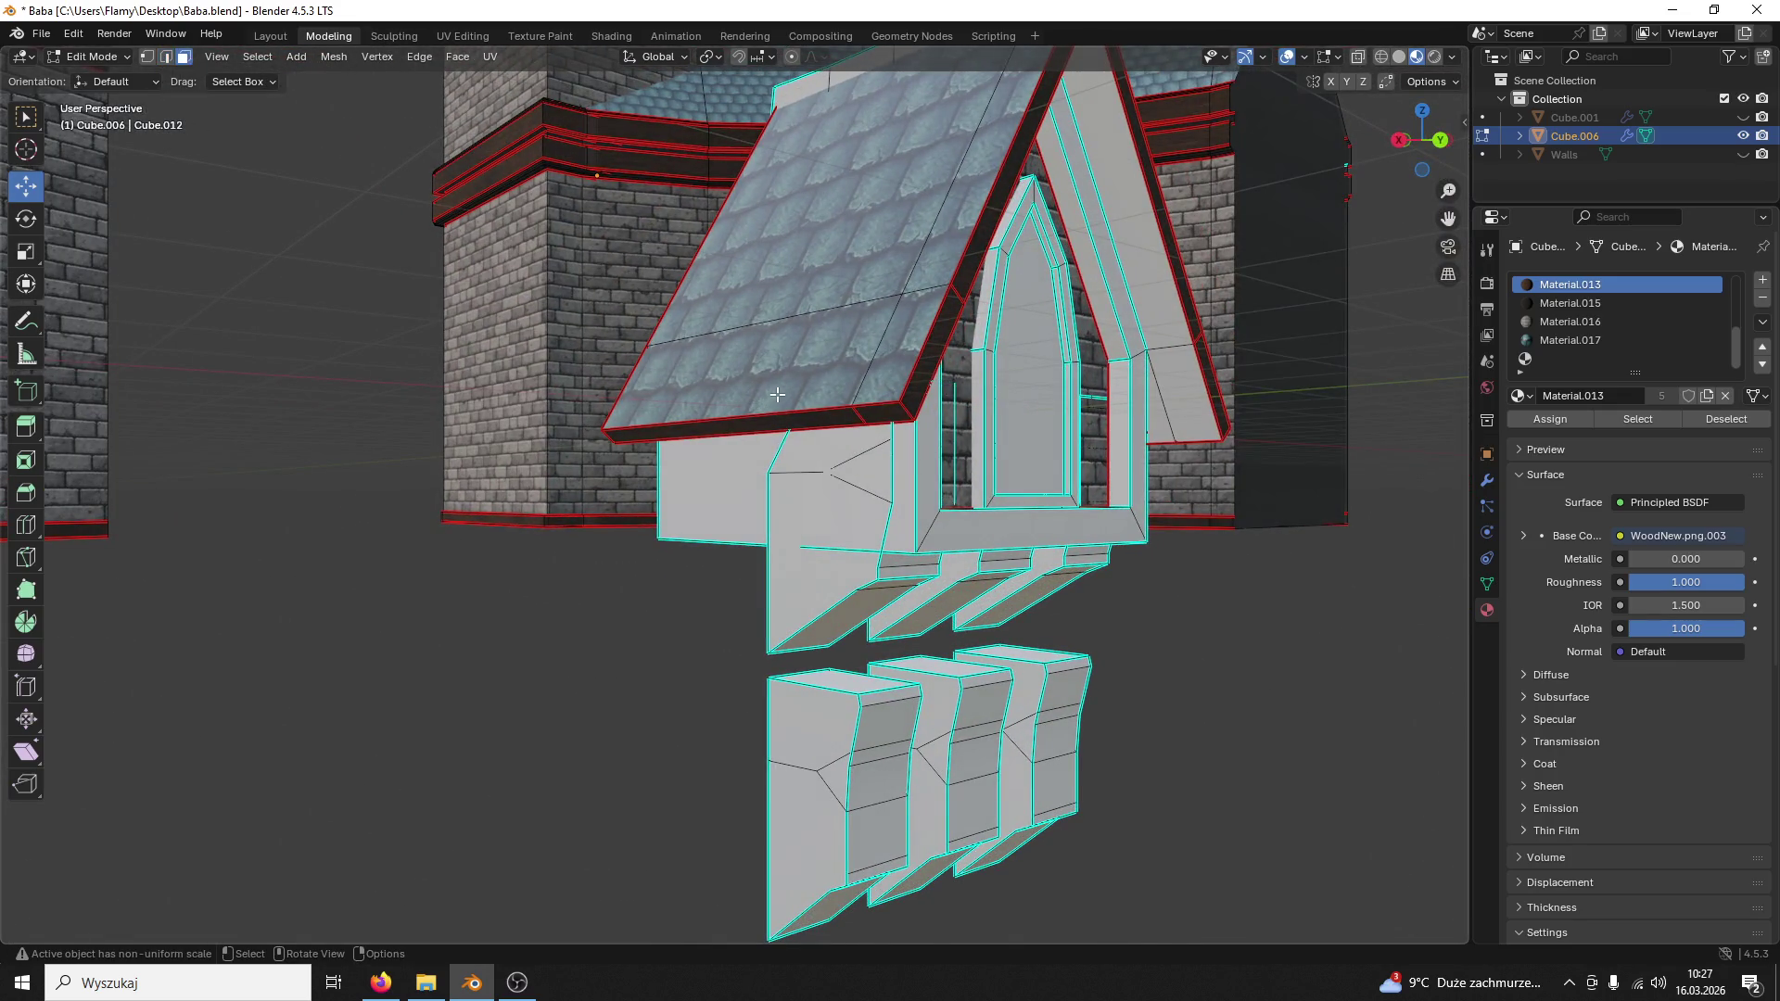
click(931, 373)
middle_drag(930, 348, 244, 50)
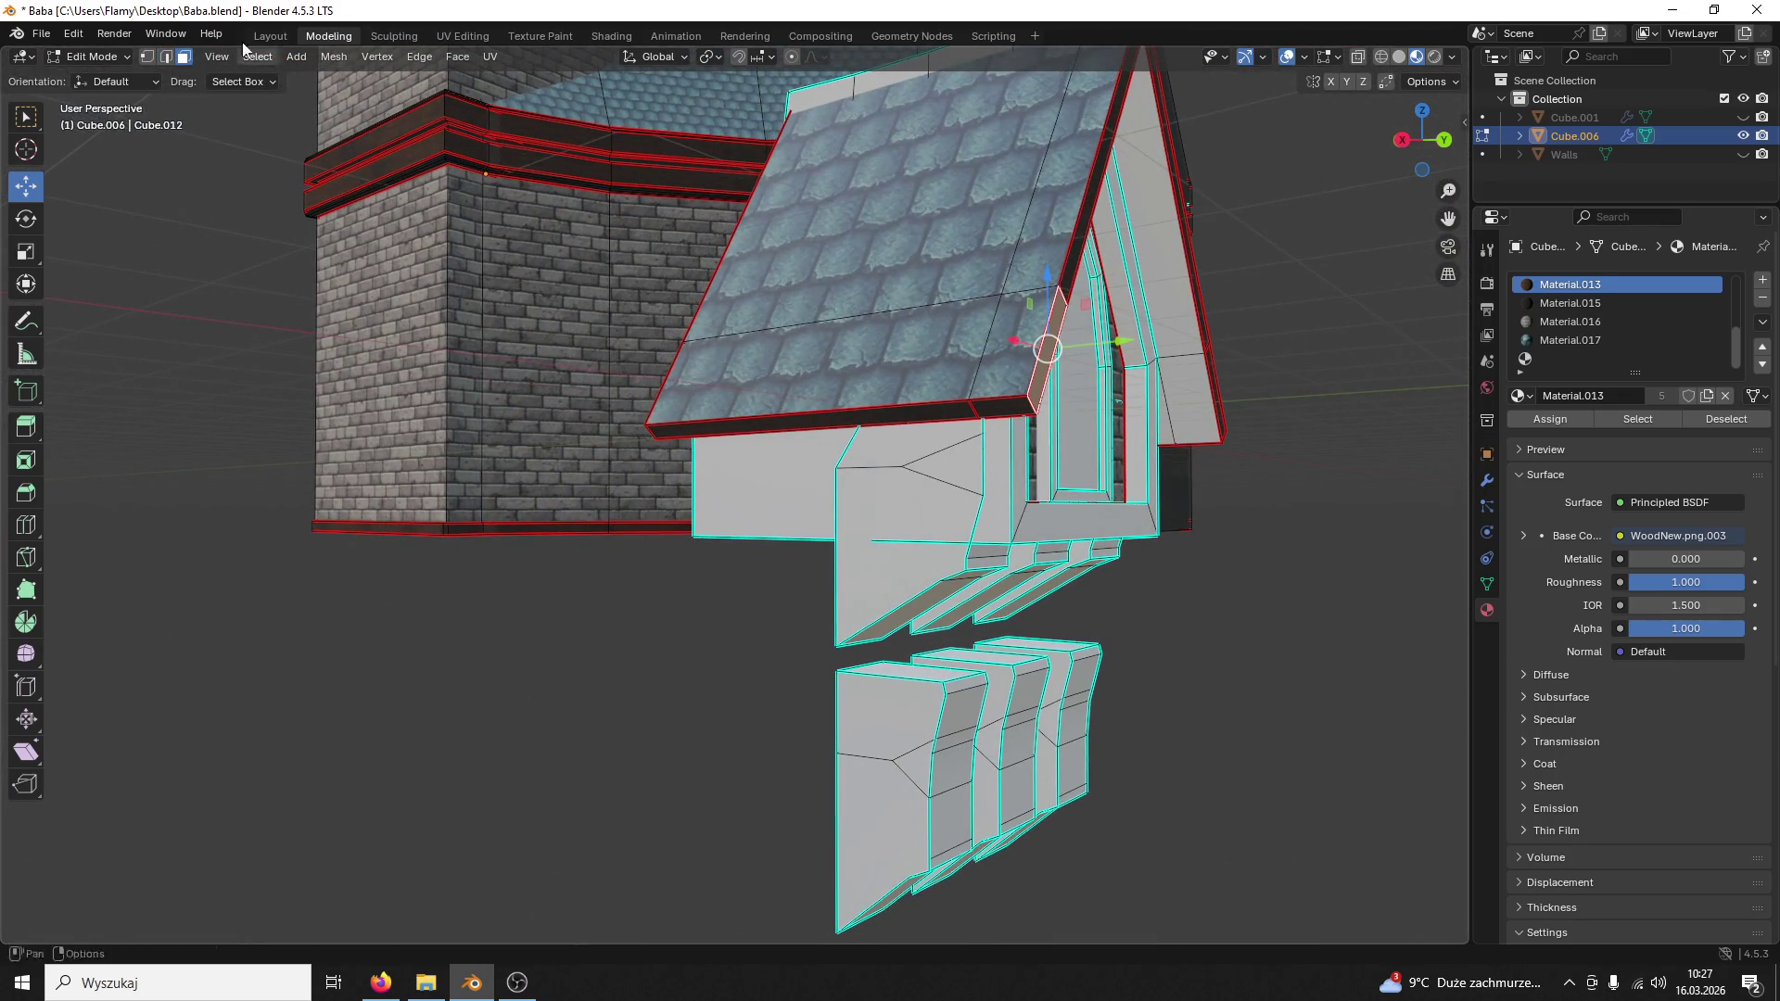
click(164, 57)
click(970, 409)
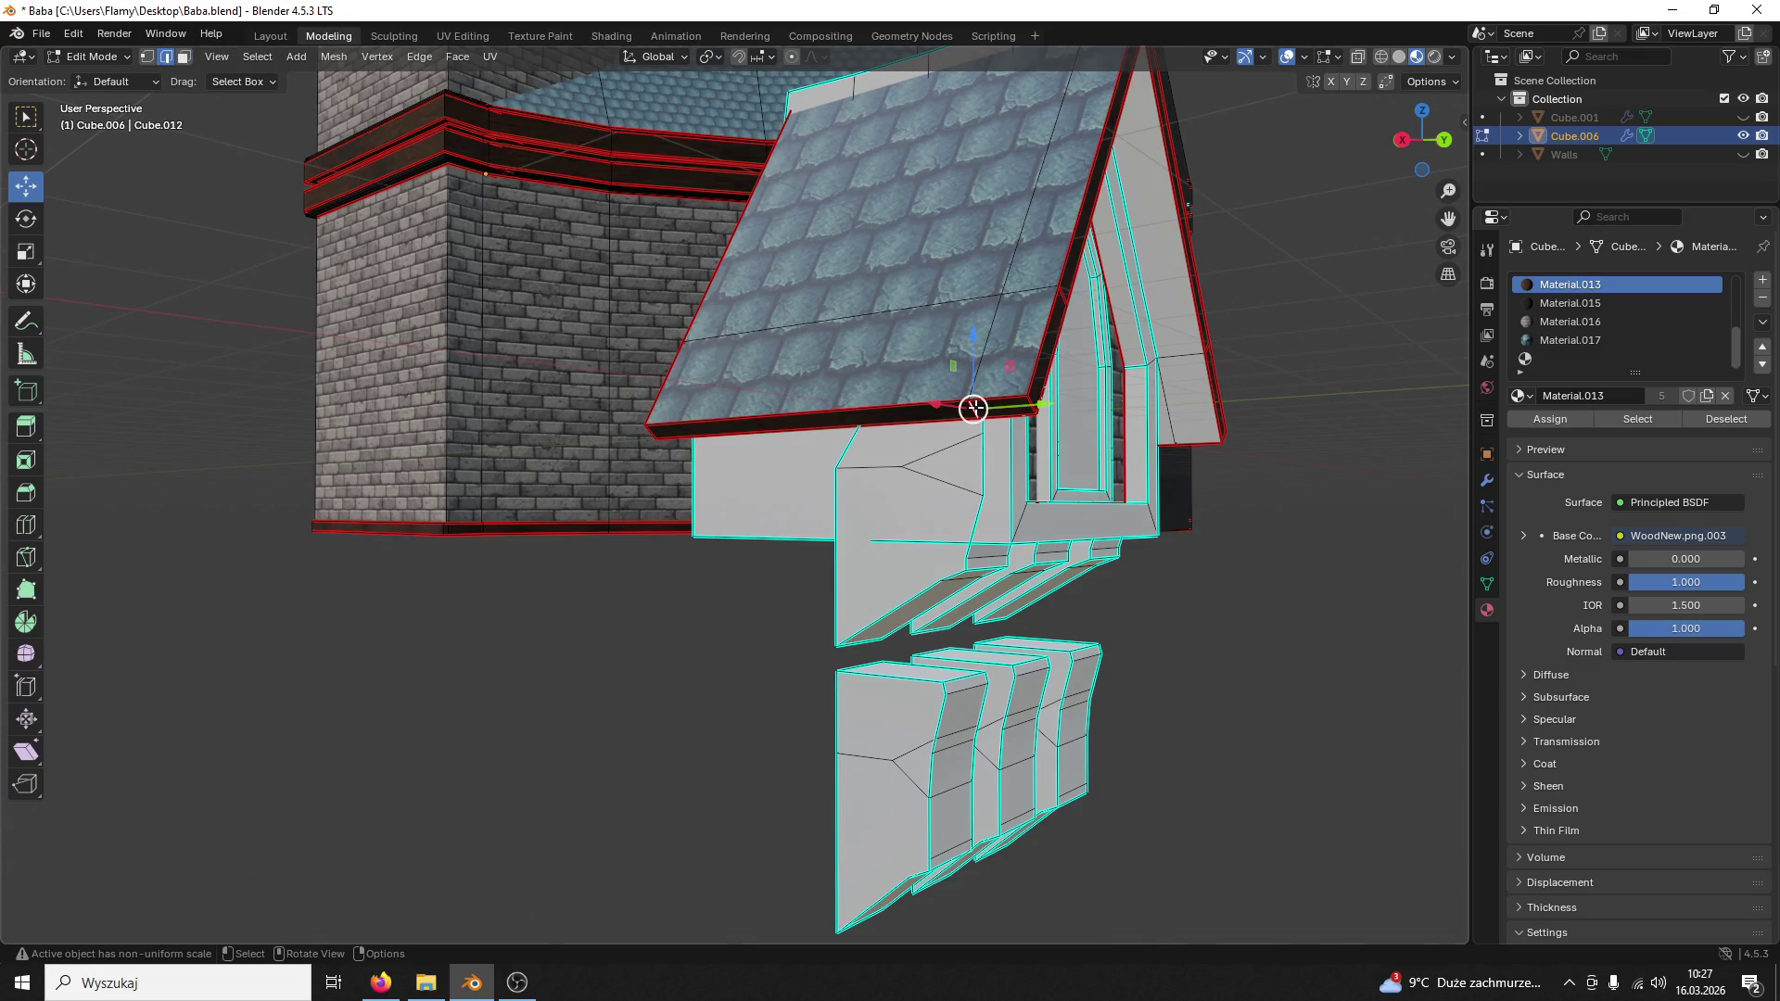
Step: Mark the roof's bottom edge as a seam and clear the seam from a right roof edge
right_click(976, 407)
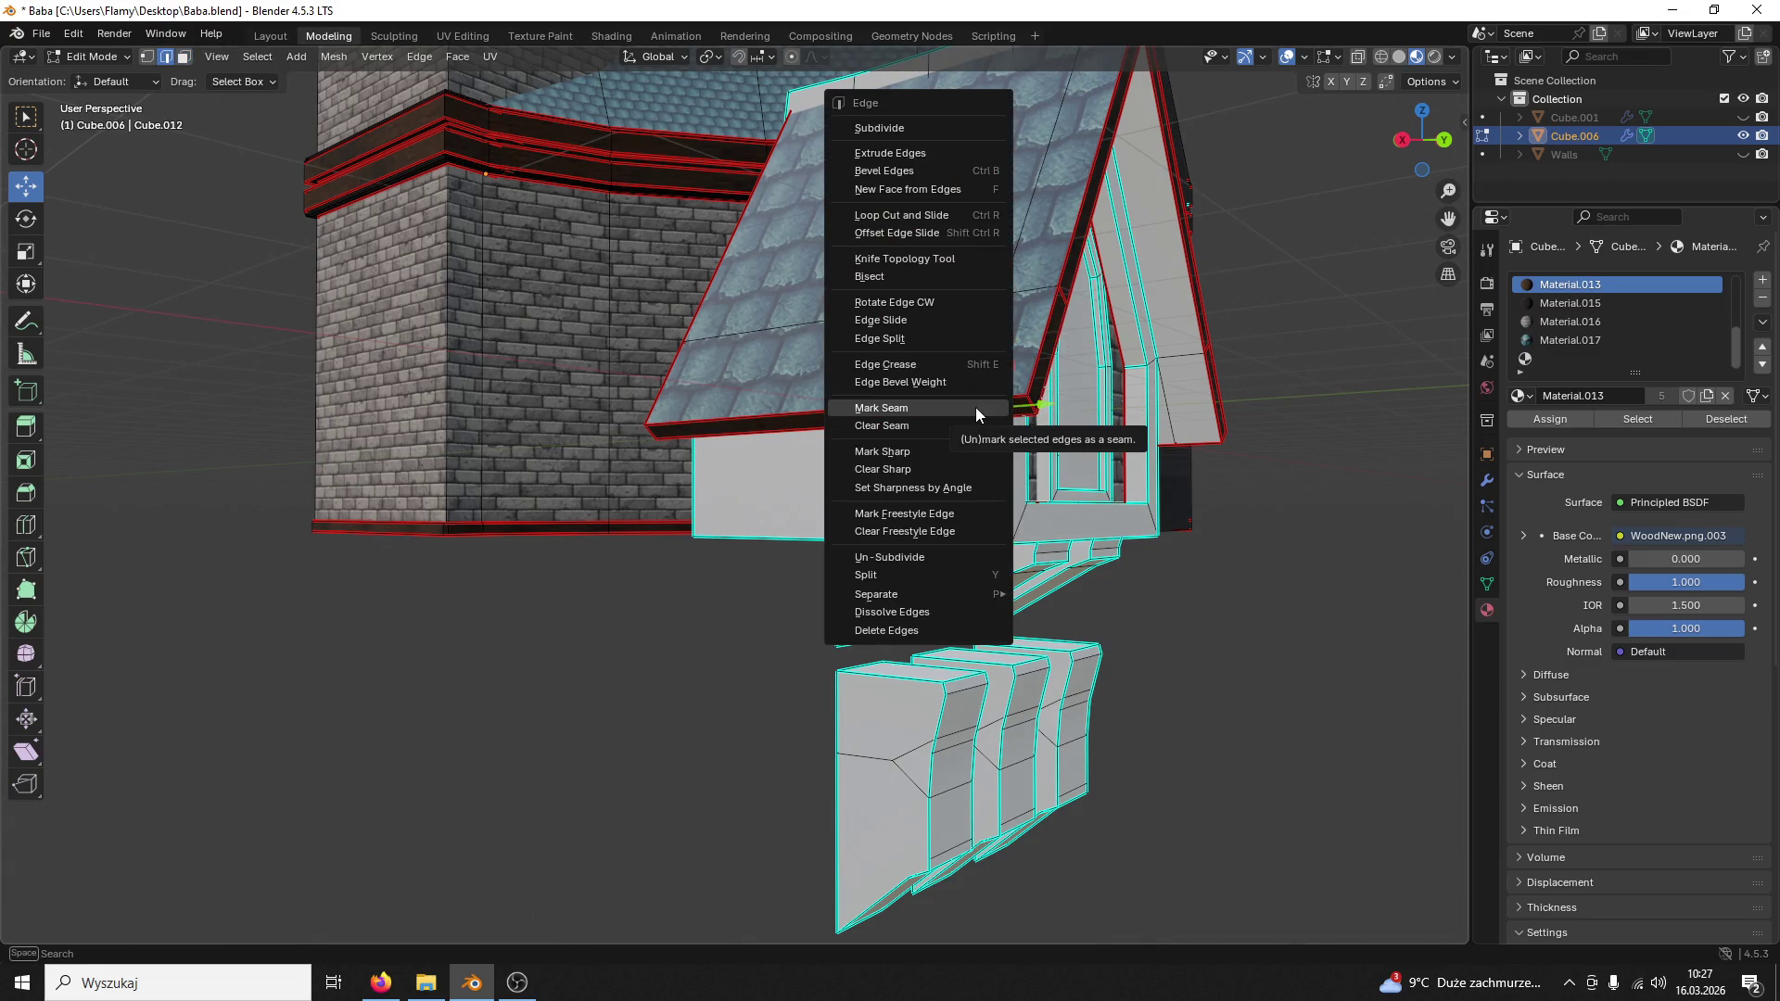
click(987, 406)
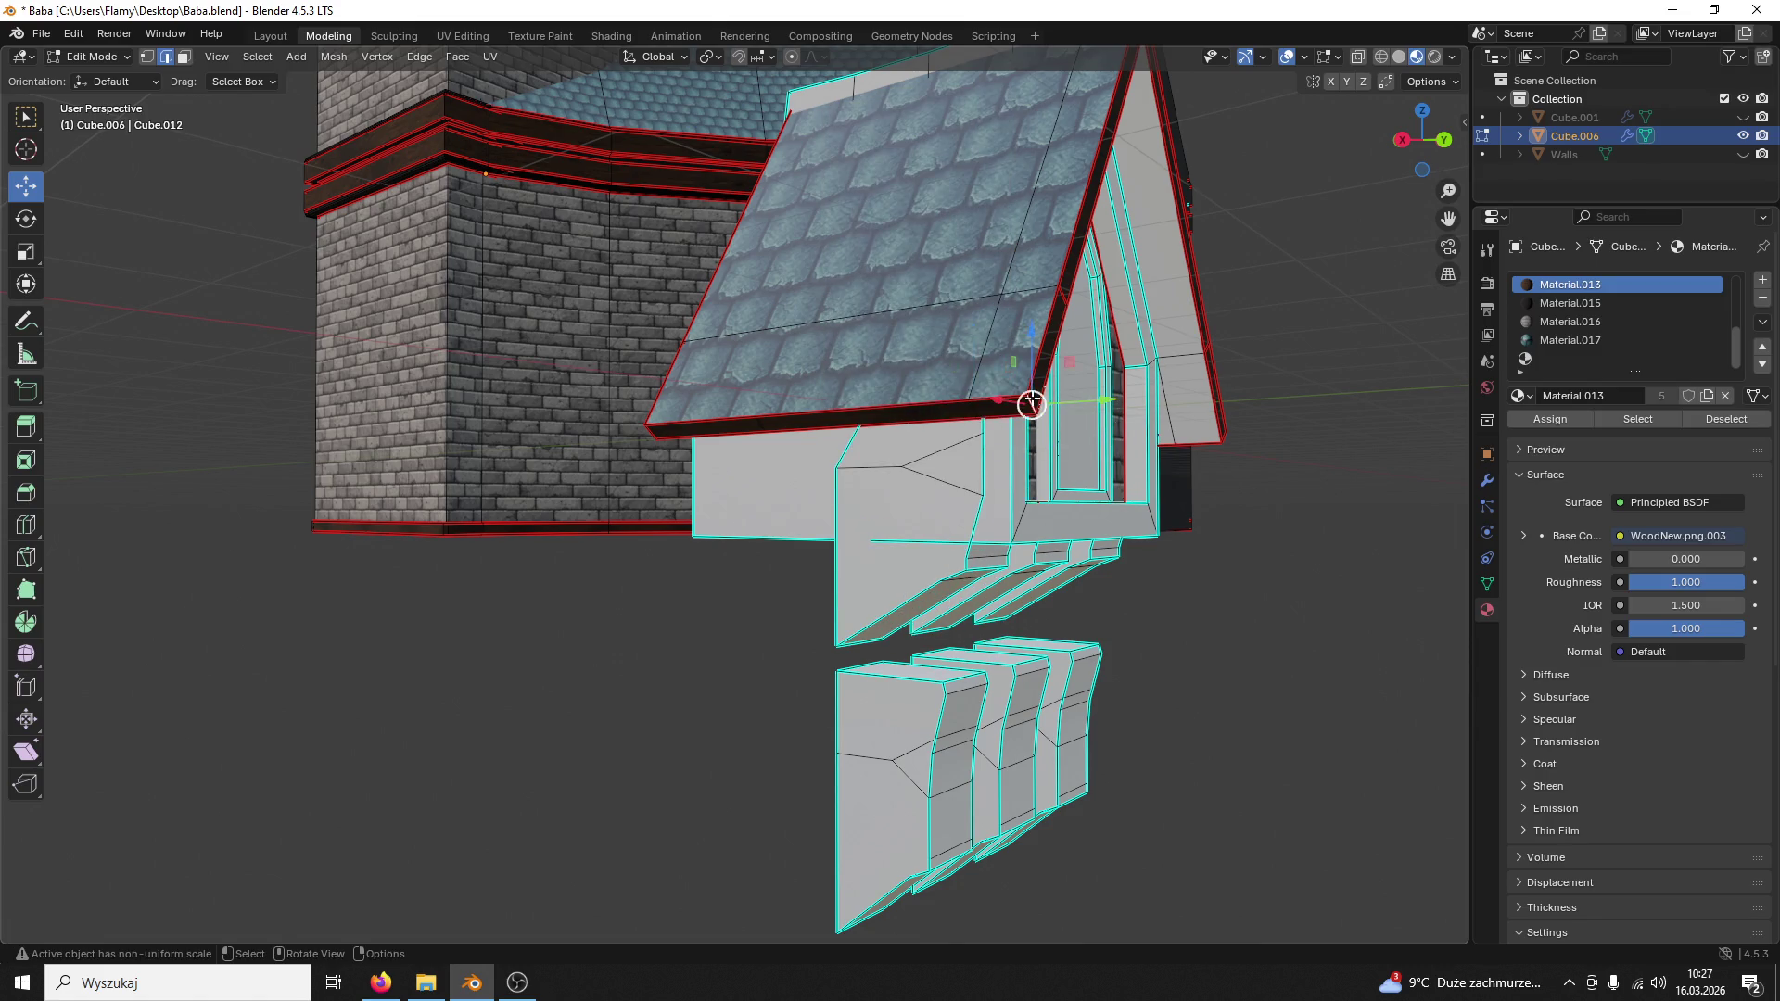
right_click(1029, 403)
click(979, 438)
middle_drag(979, 438, 922, 373)
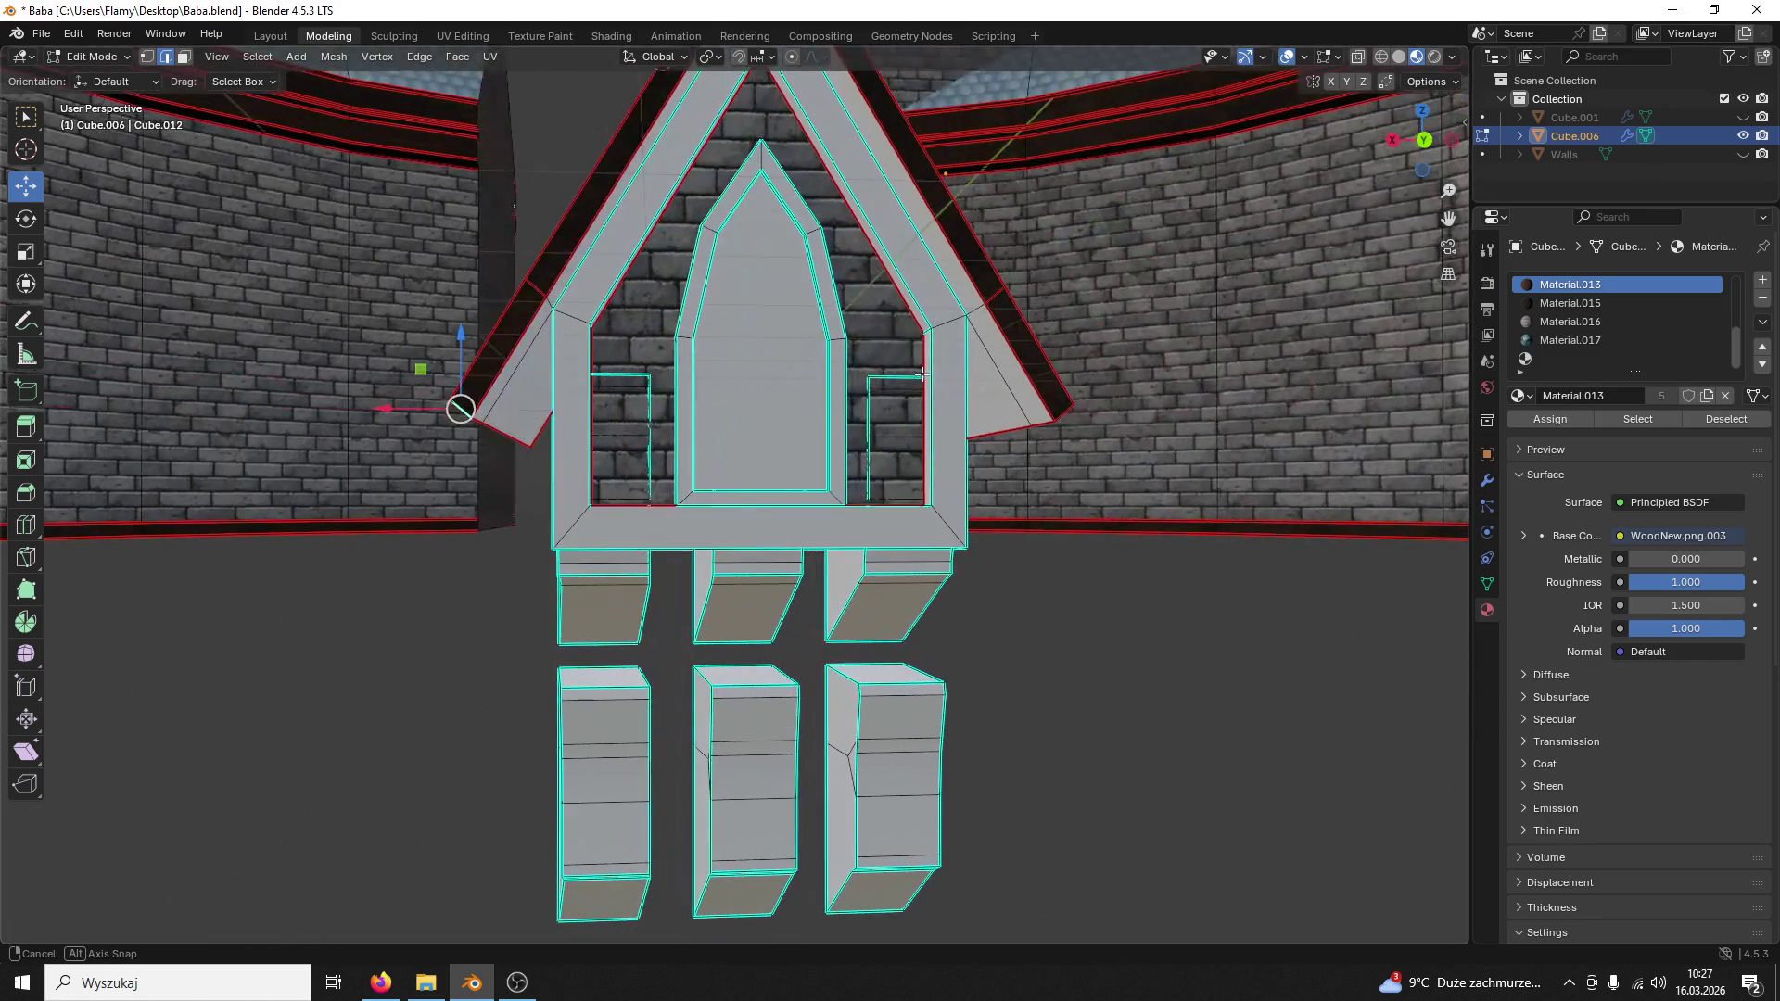
click(994, 292)
right_click(961, 411)
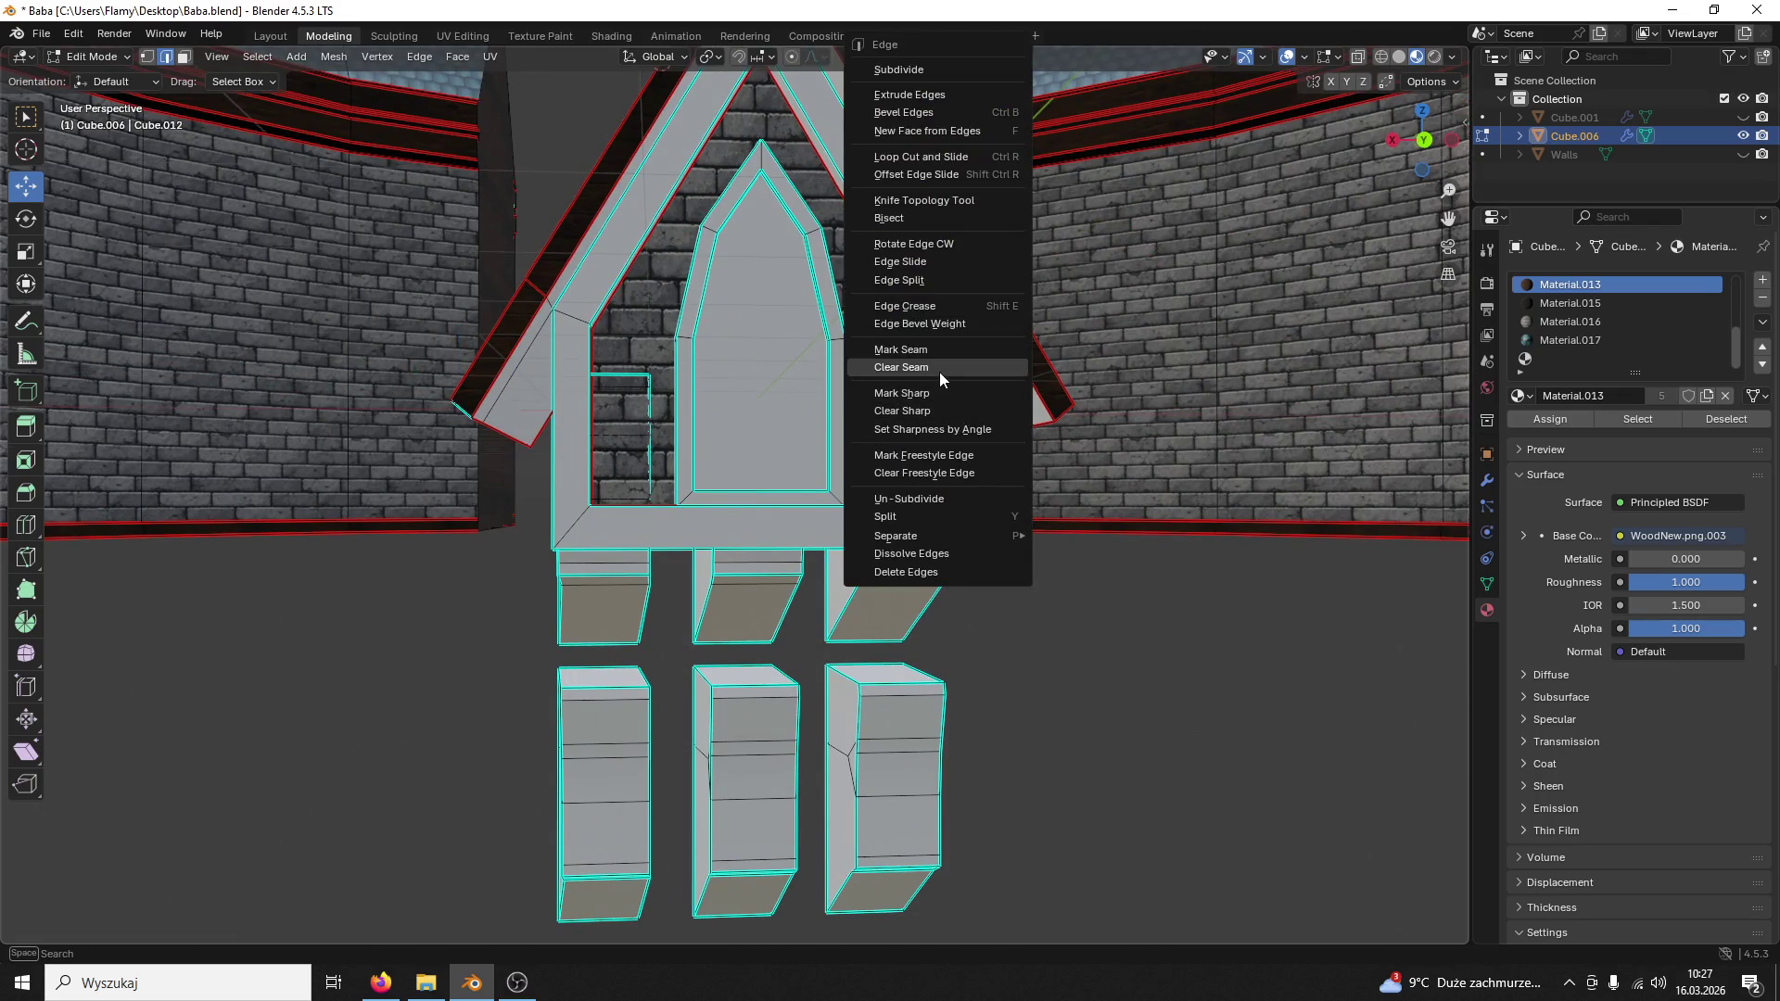
click(938, 371)
Step: Mark the roof corner edge and the next roof edge as seams
middle_drag(939, 370, 1030, 98)
right_click(630, 345)
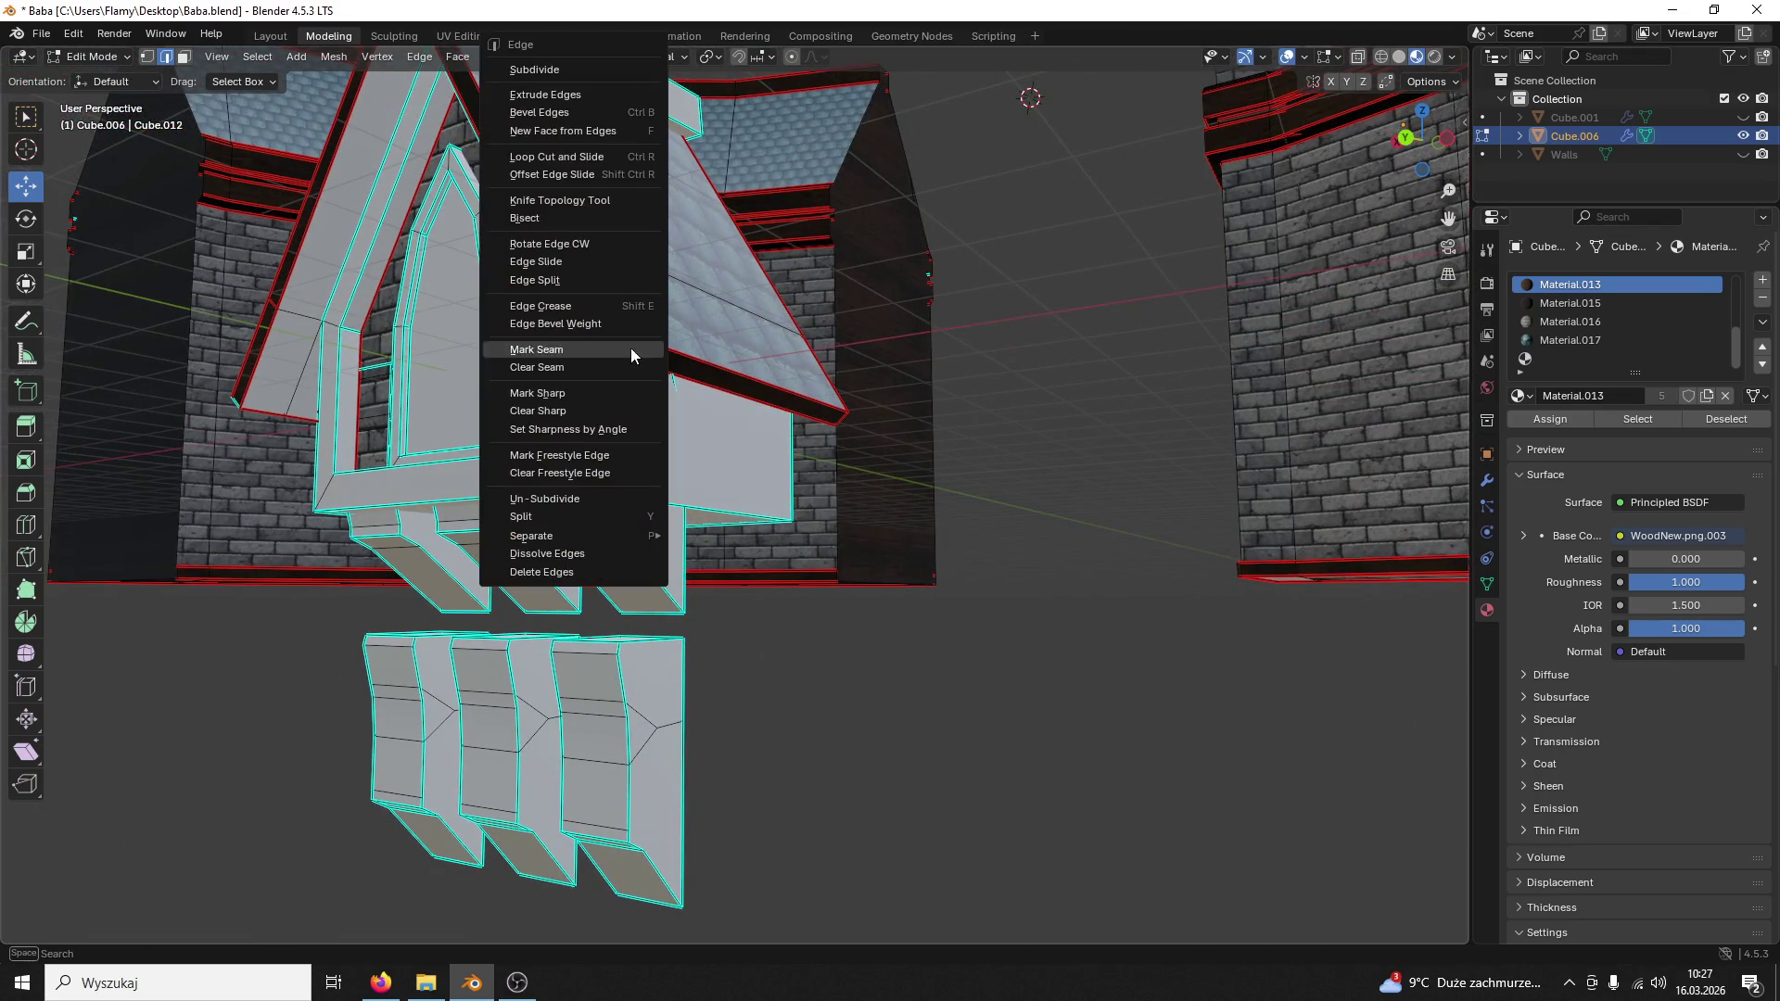
click(588, 393)
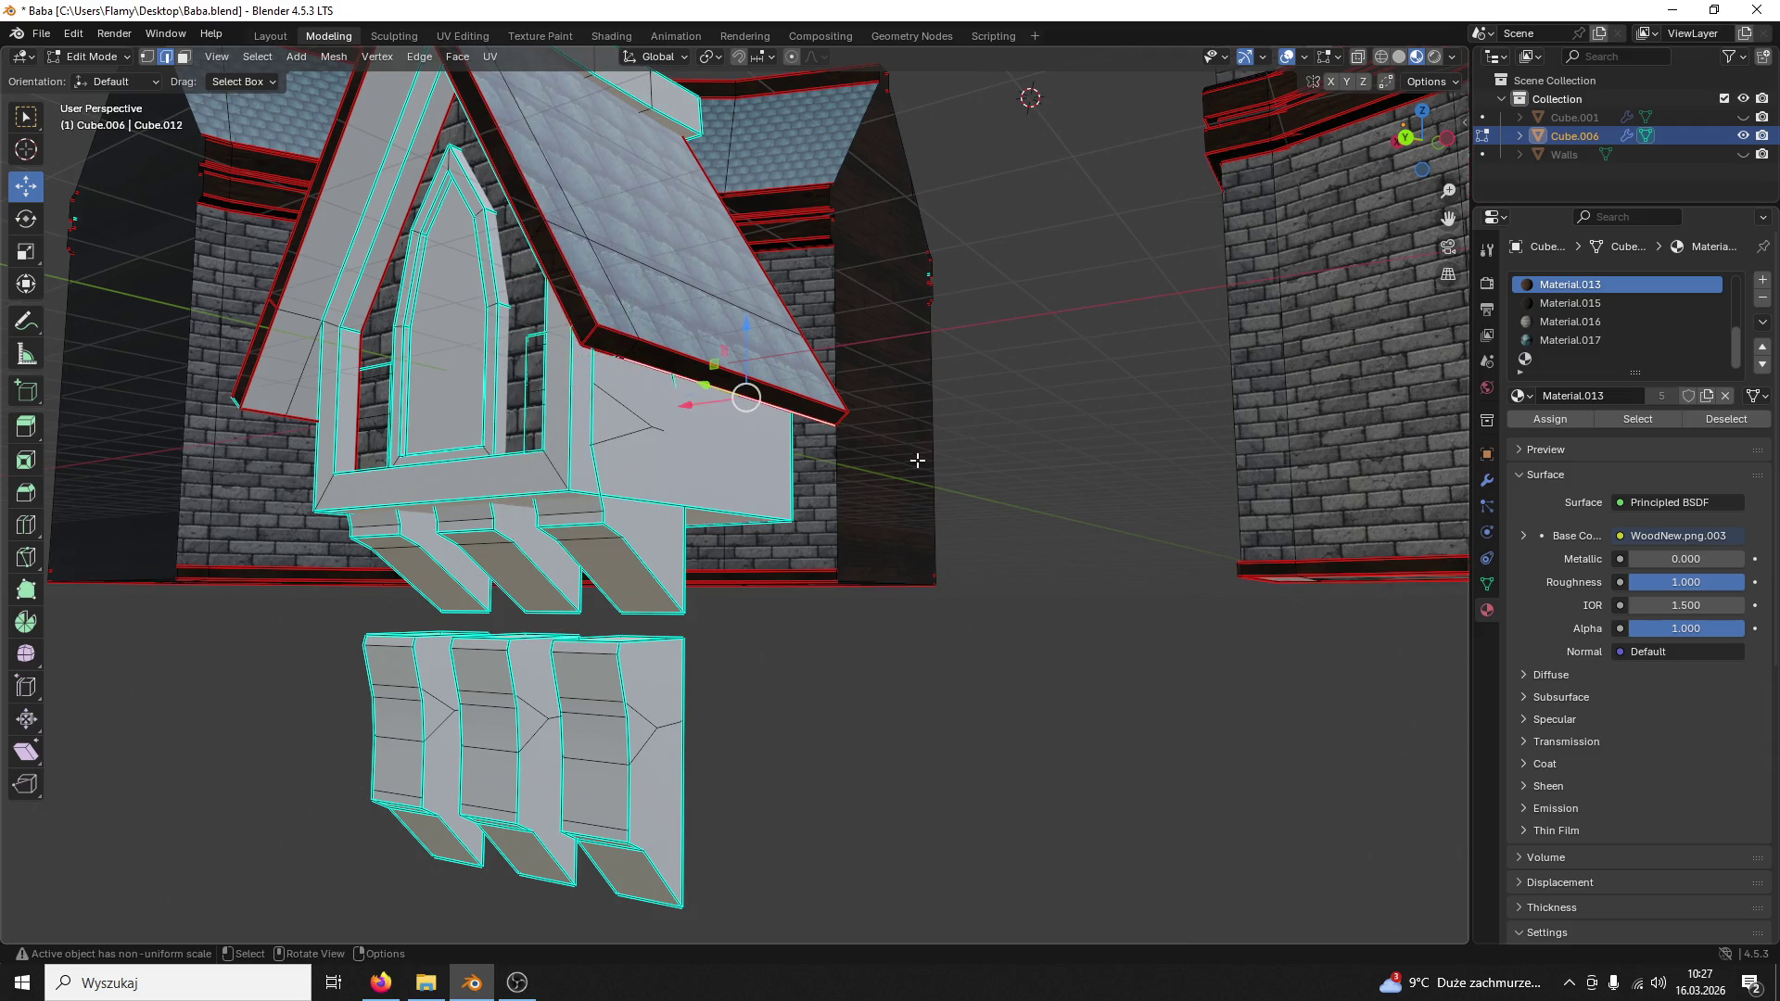
middle_drag(592, 357, 431, 371)
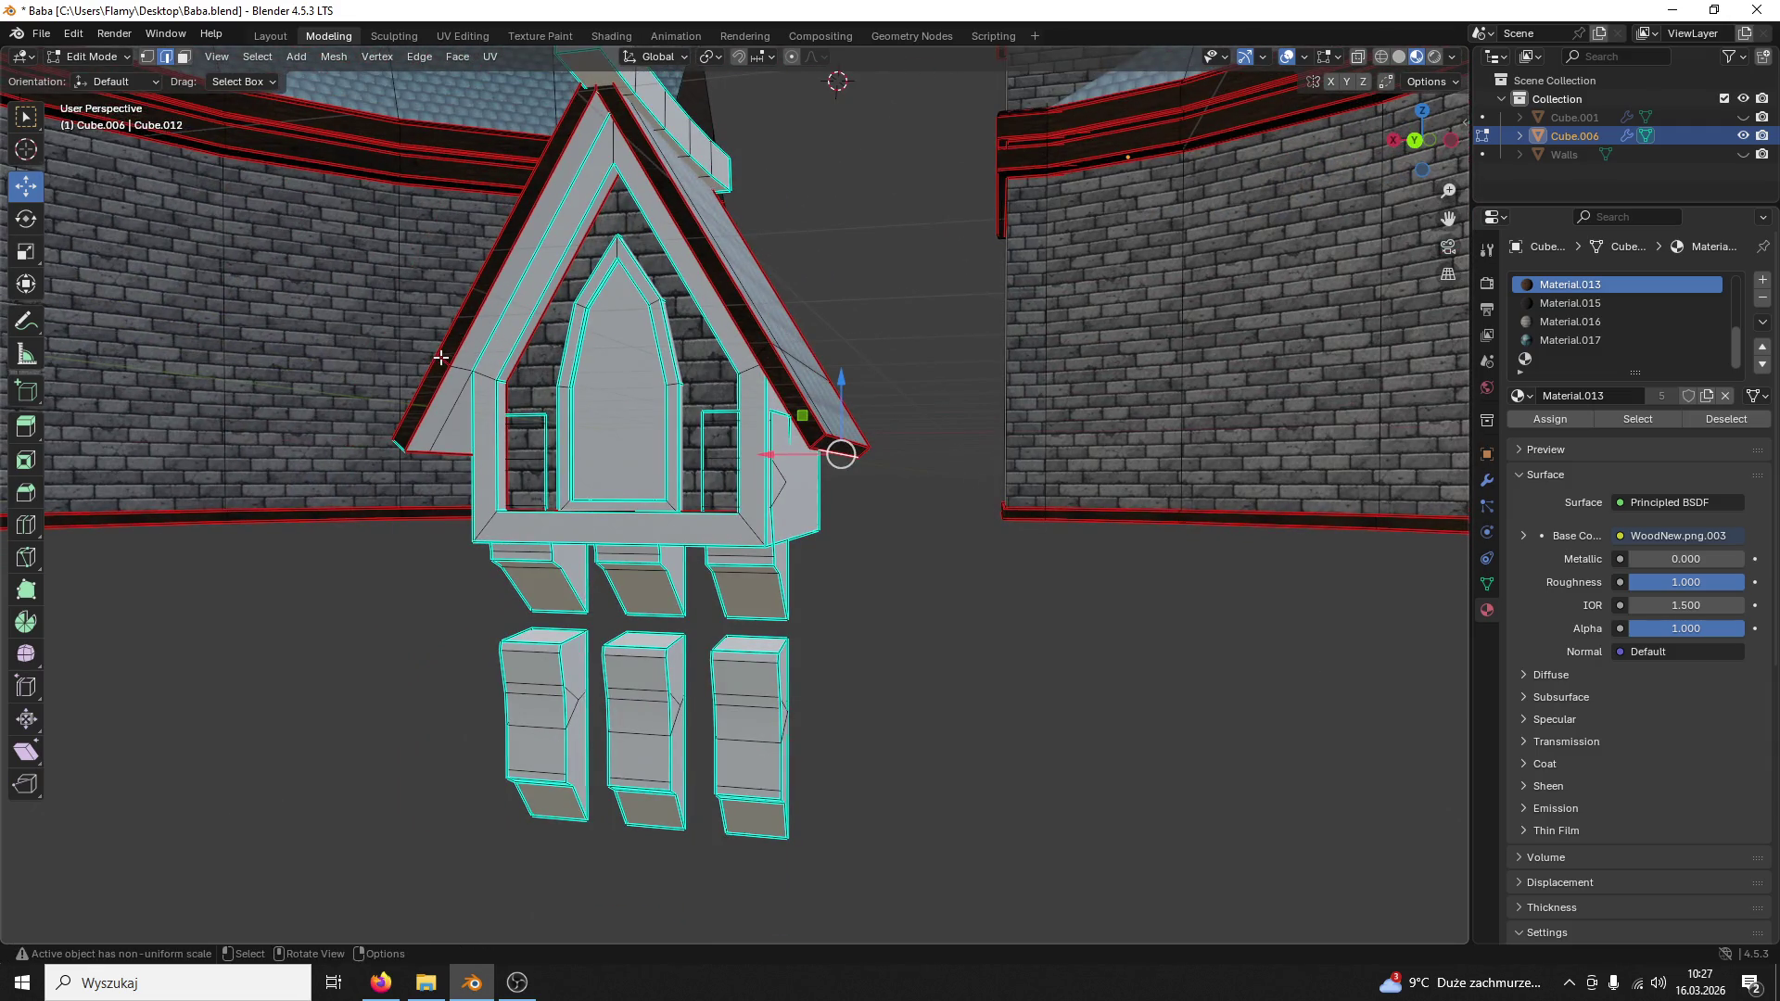
right_click(439, 358)
click(440, 403)
Step: Add another roof edge to the selection while orbiting around the gable to check
middle_drag(432, 366, 458, 391)
scroll(473, 417, up, 3)
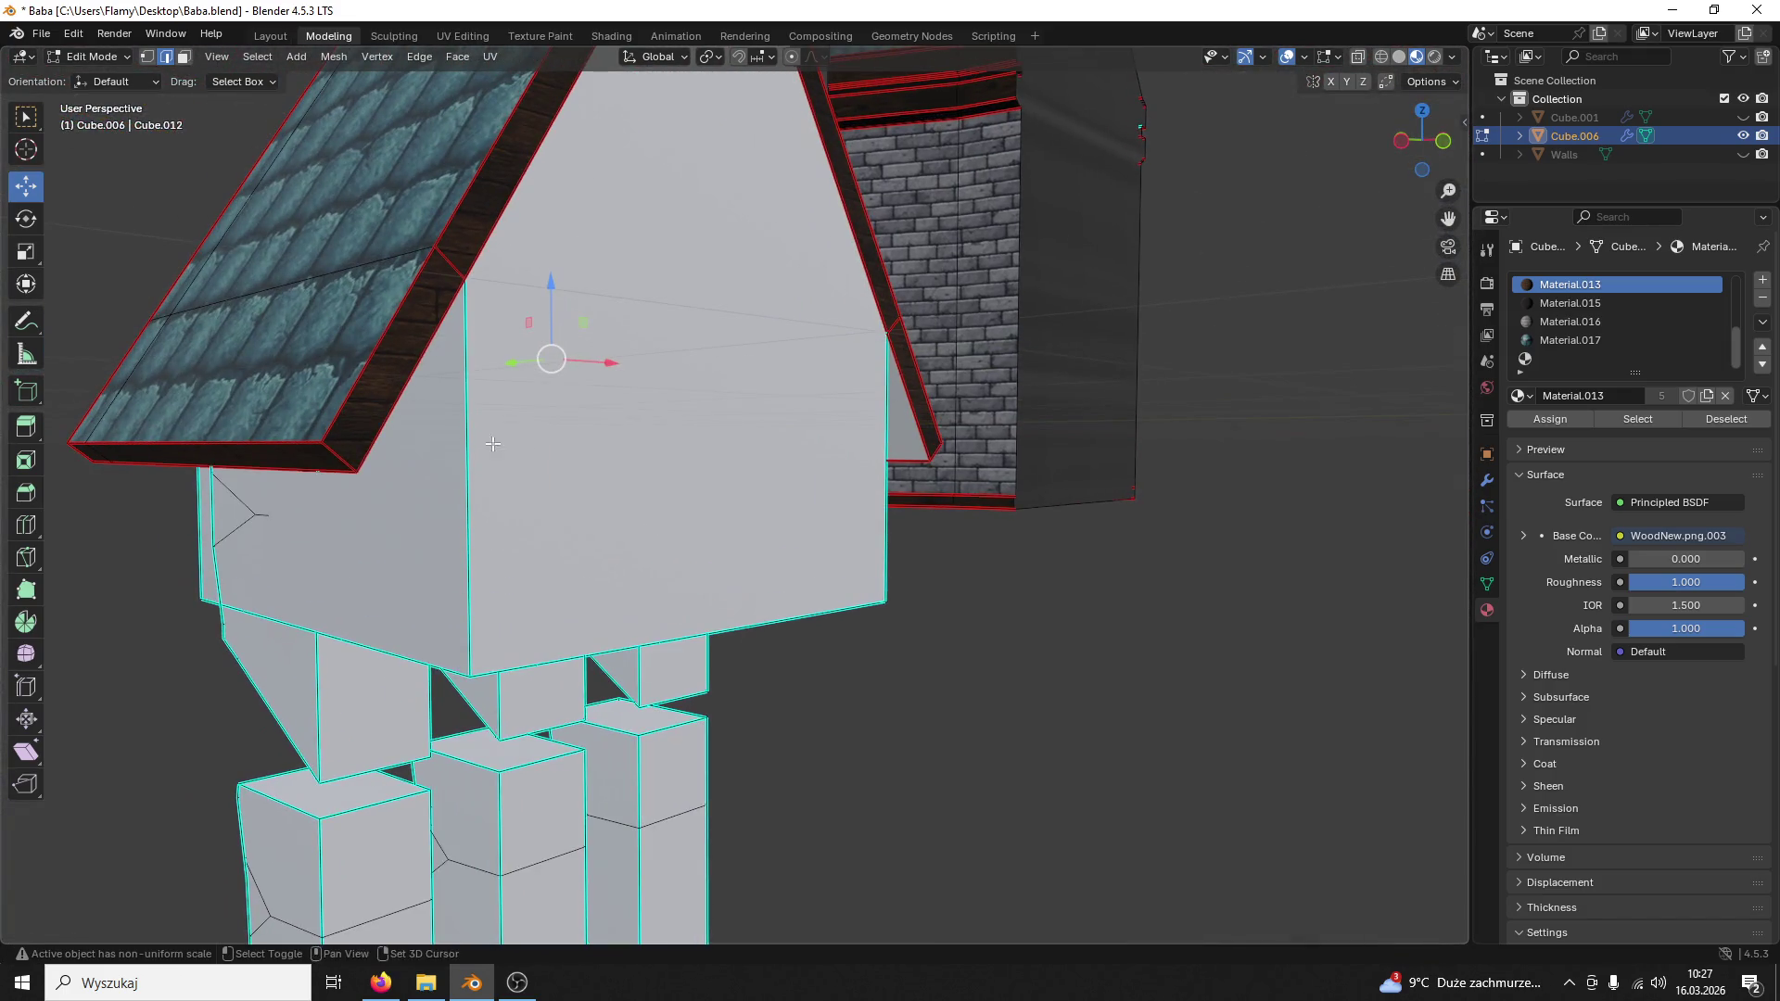
middle_drag(447, 265, 459, 562)
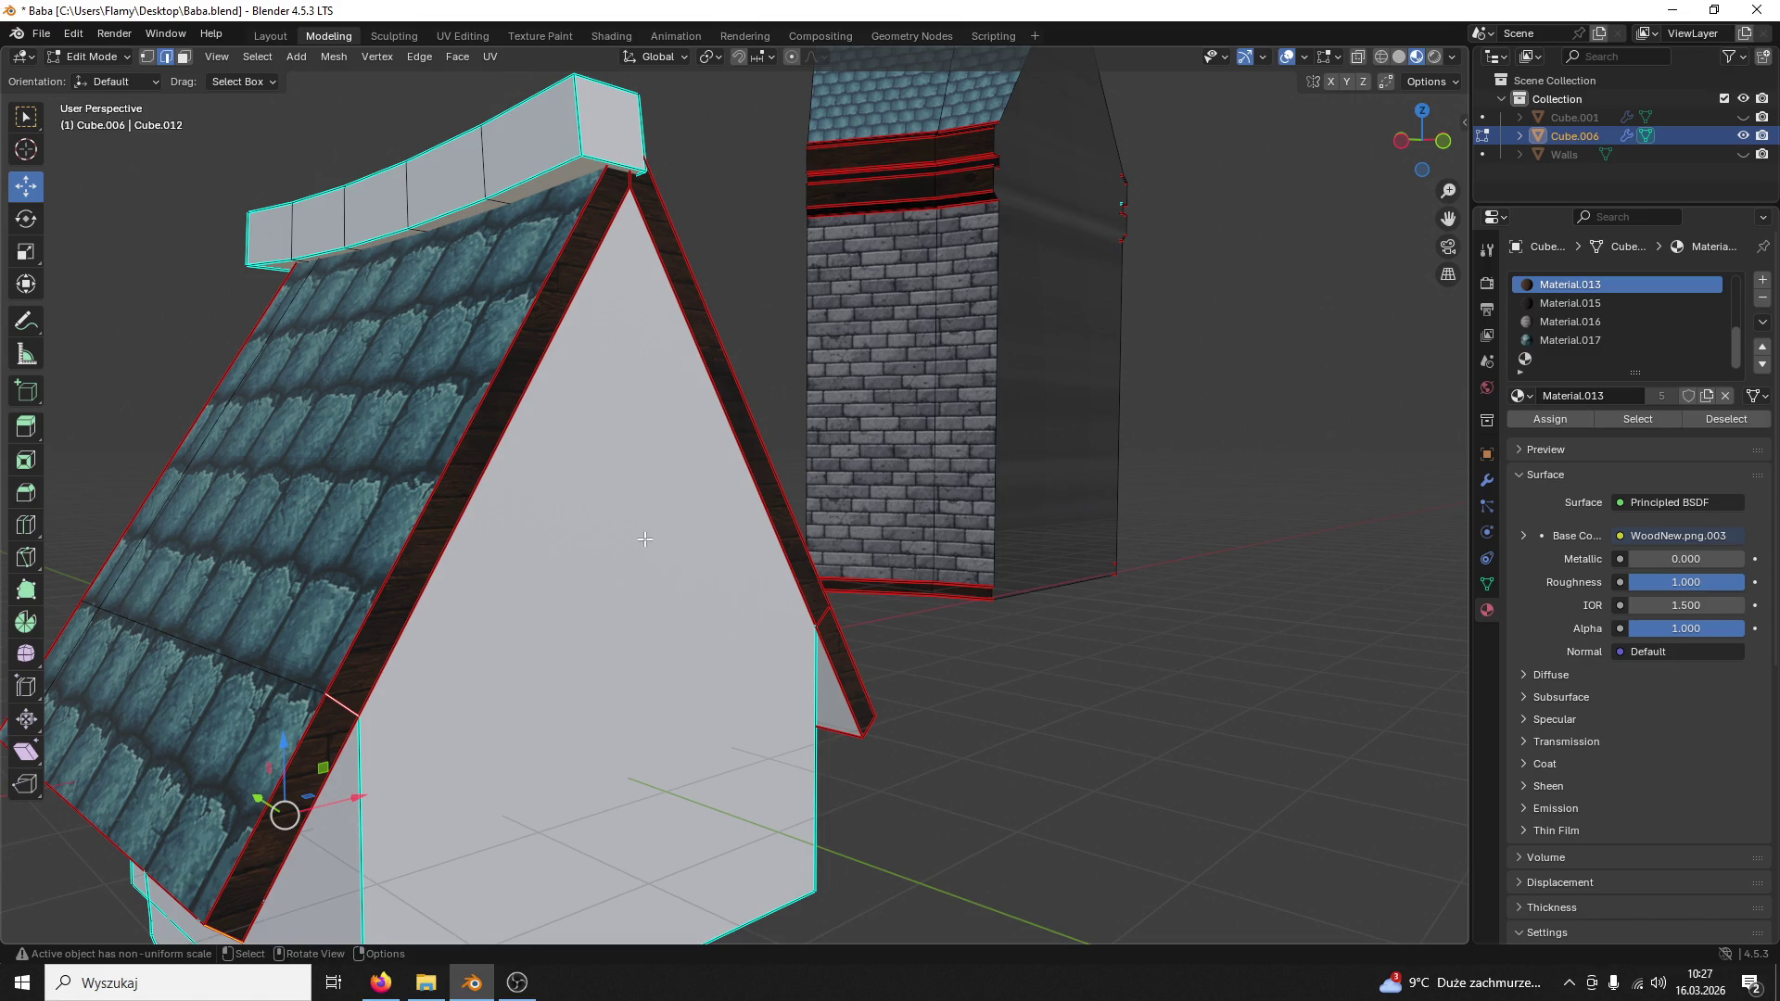
scroll(644, 539, up, 2)
scroll(545, 527, up, 2)
ctrl+click(522, 517)
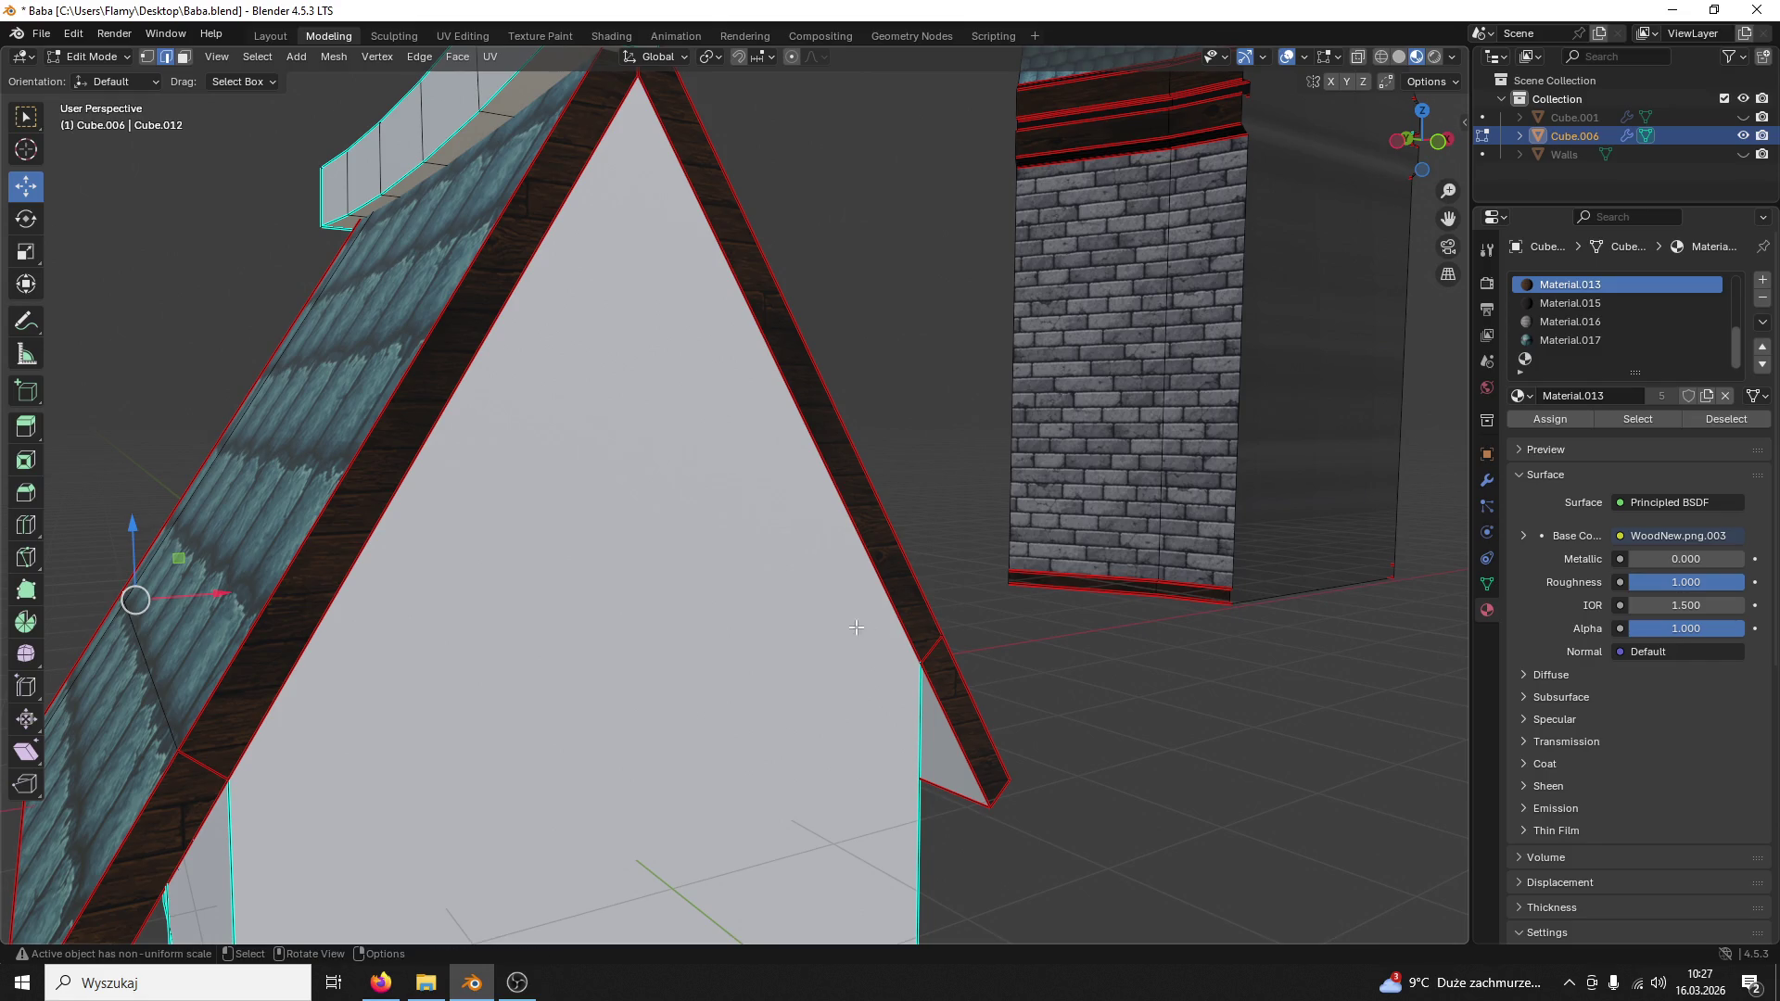
middle_drag(613, 166, 668, 169)
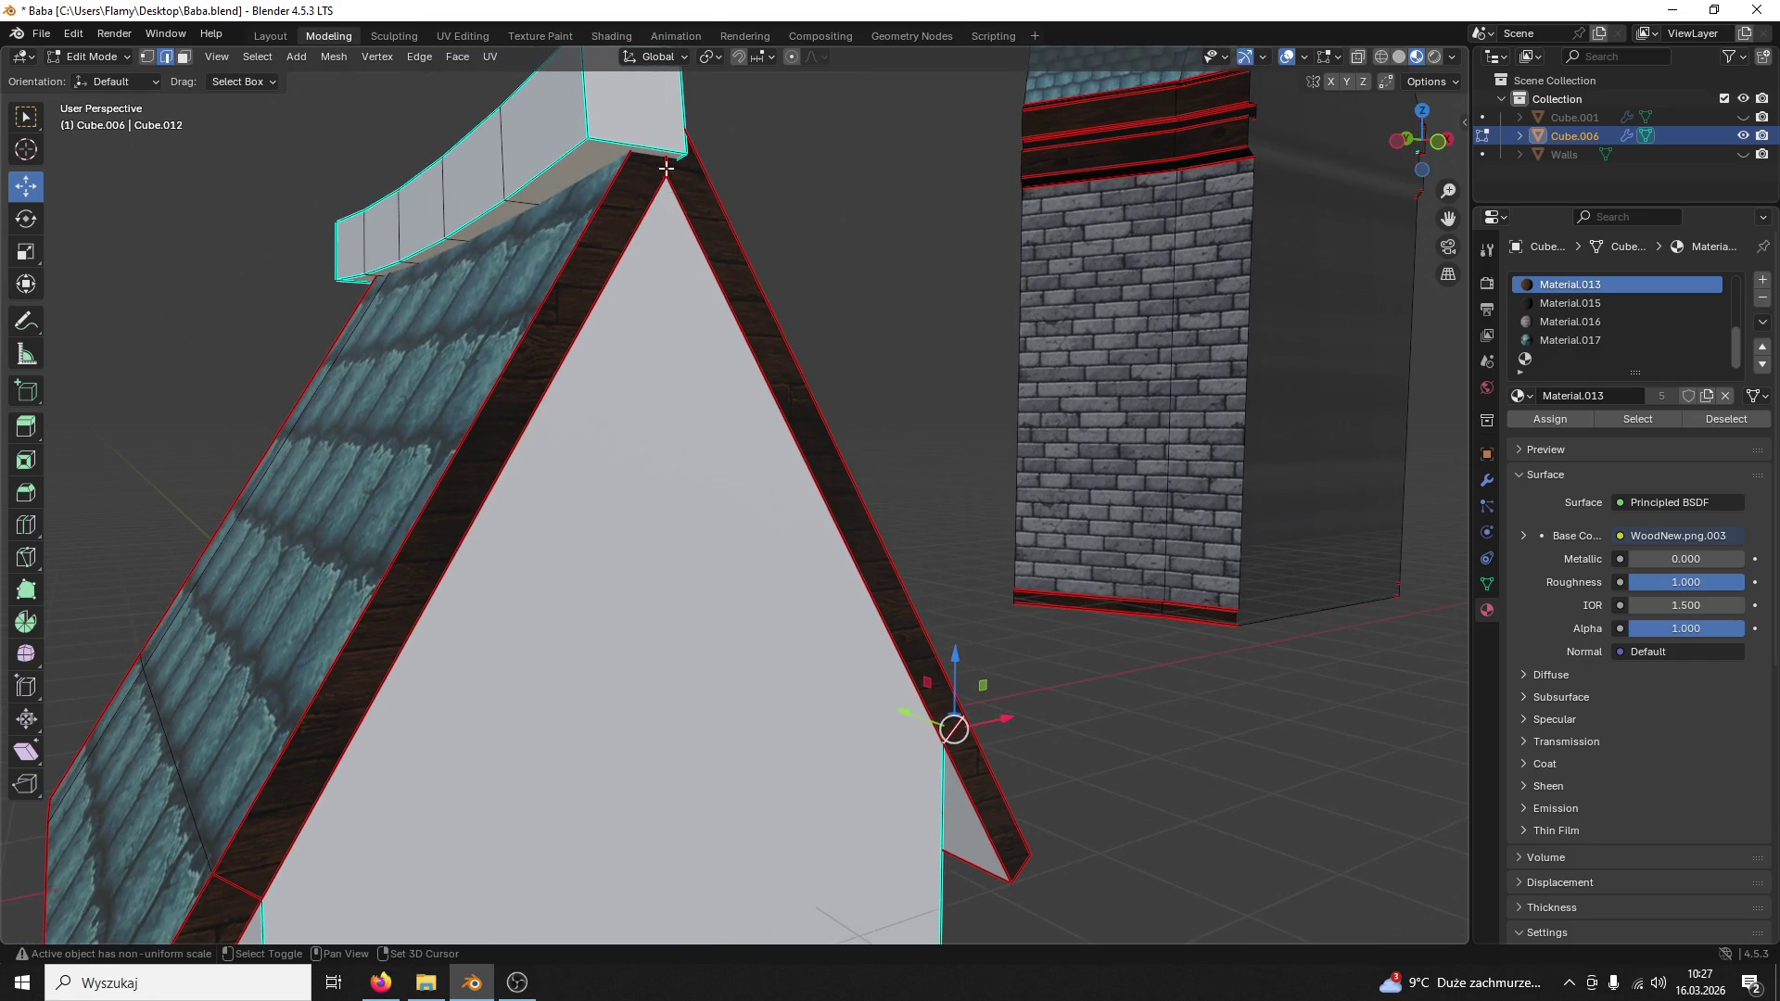
middle_drag(631, 406, 481, 557)
mouse_move(350, 635)
shift+middle_down()
mouse_move(463, 574)
mouse_move(886, 463)
mouse_move(820, 314)
mouse_move(1020, 416)
shift+middle_up()
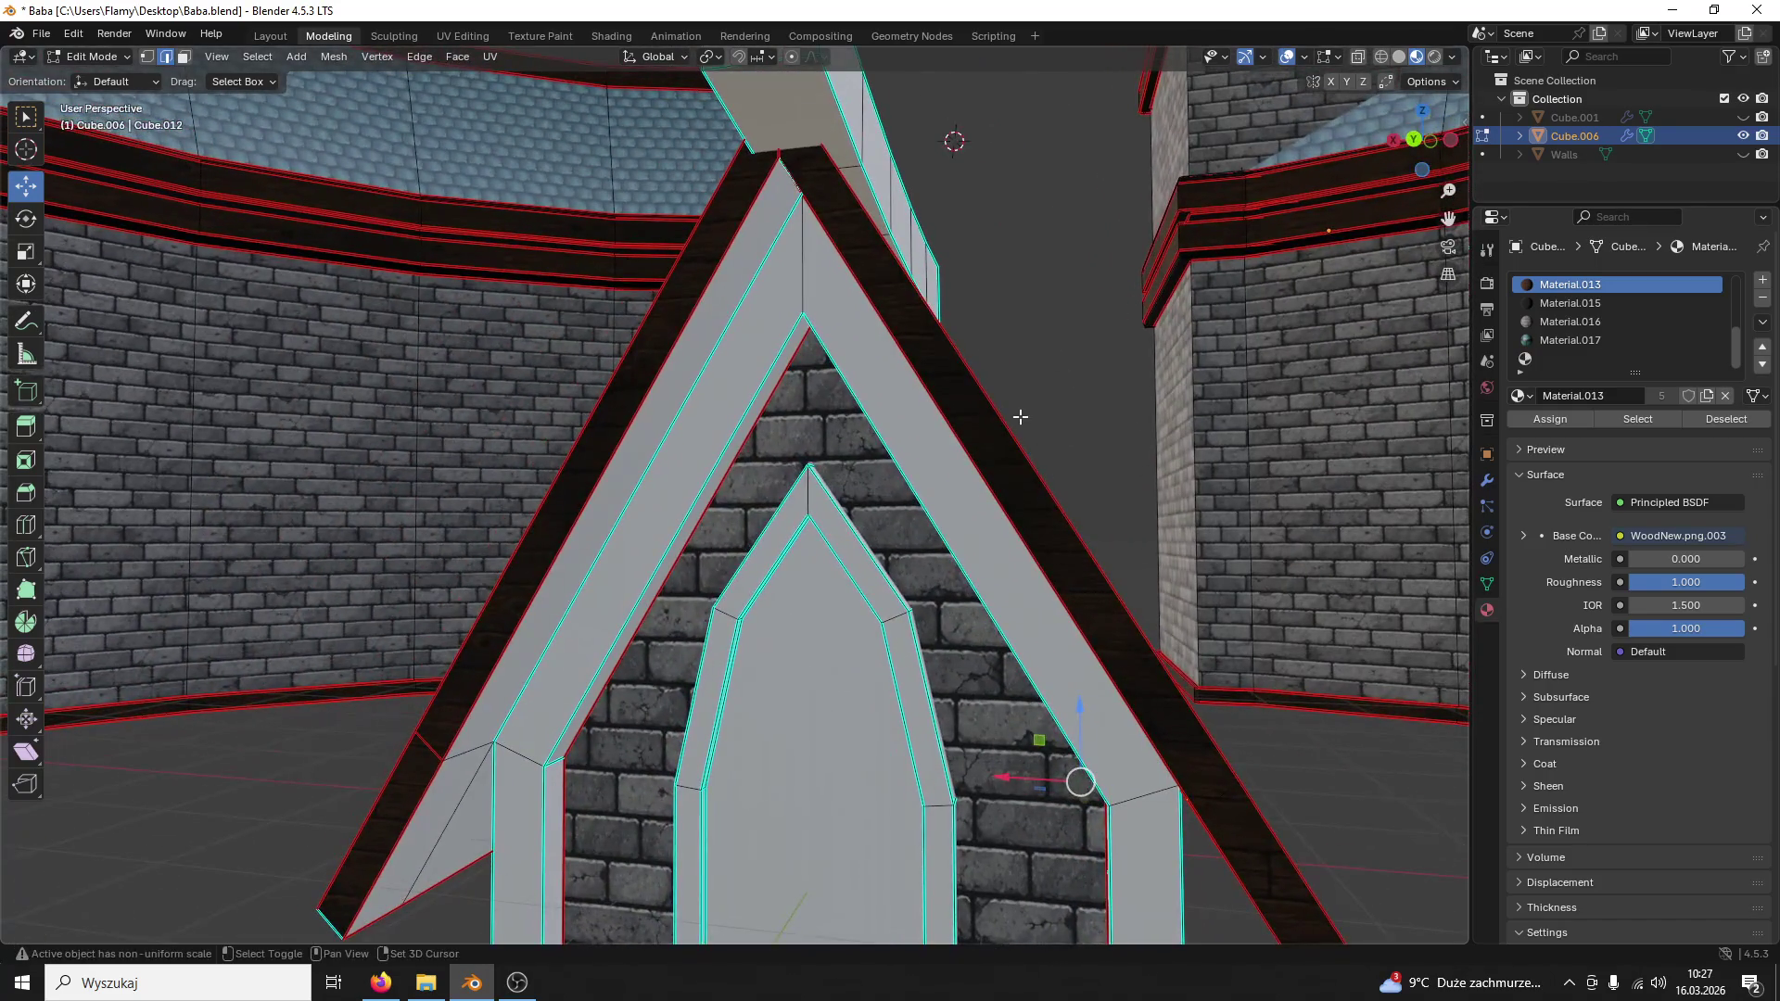
mouse_move(742, 442)
shift+middle_down()
mouse_move(600, 603)
mouse_move(723, 668)
mouse_move(207, 56)
shift+middle_up()
Step: Mark the selected roof edges as seams to finish the roof seam layout
key(ctrl+e)
click(681, 667)
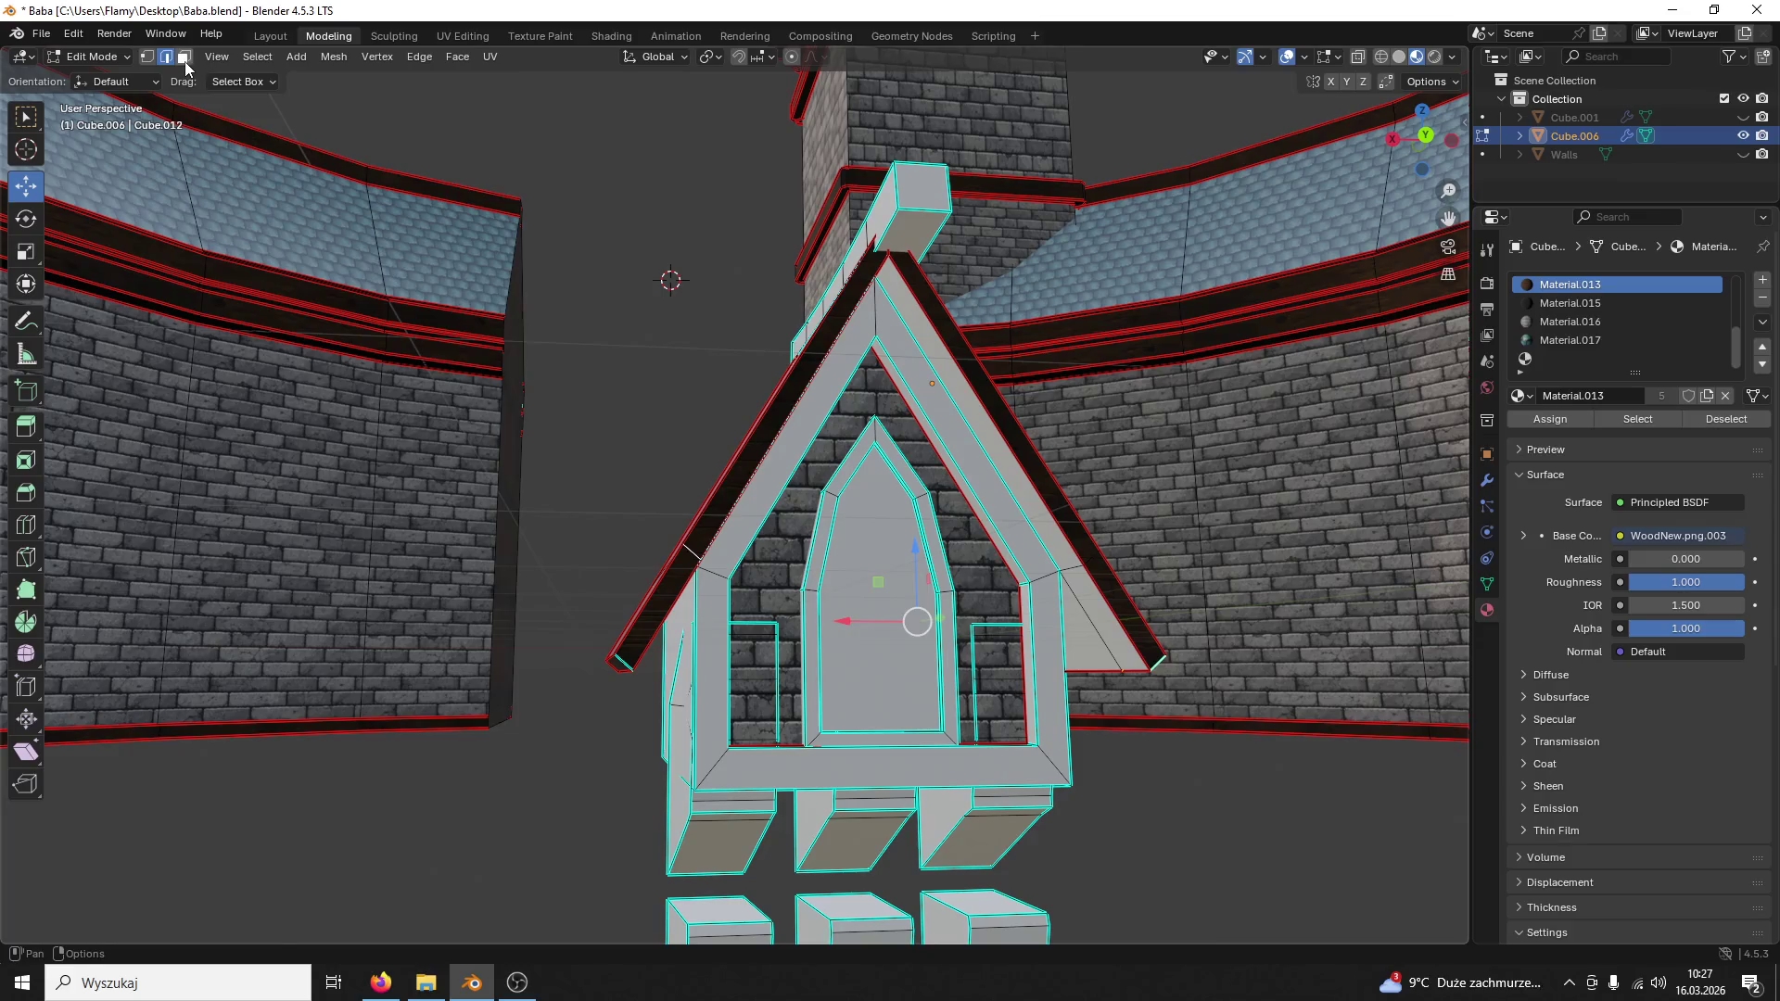
mouse_move(672, 271)
middle_down()
mouse_move(790, 382)
mouse_move(428, 358)
mouse_move(513, 408)
middle_up()
key(2)
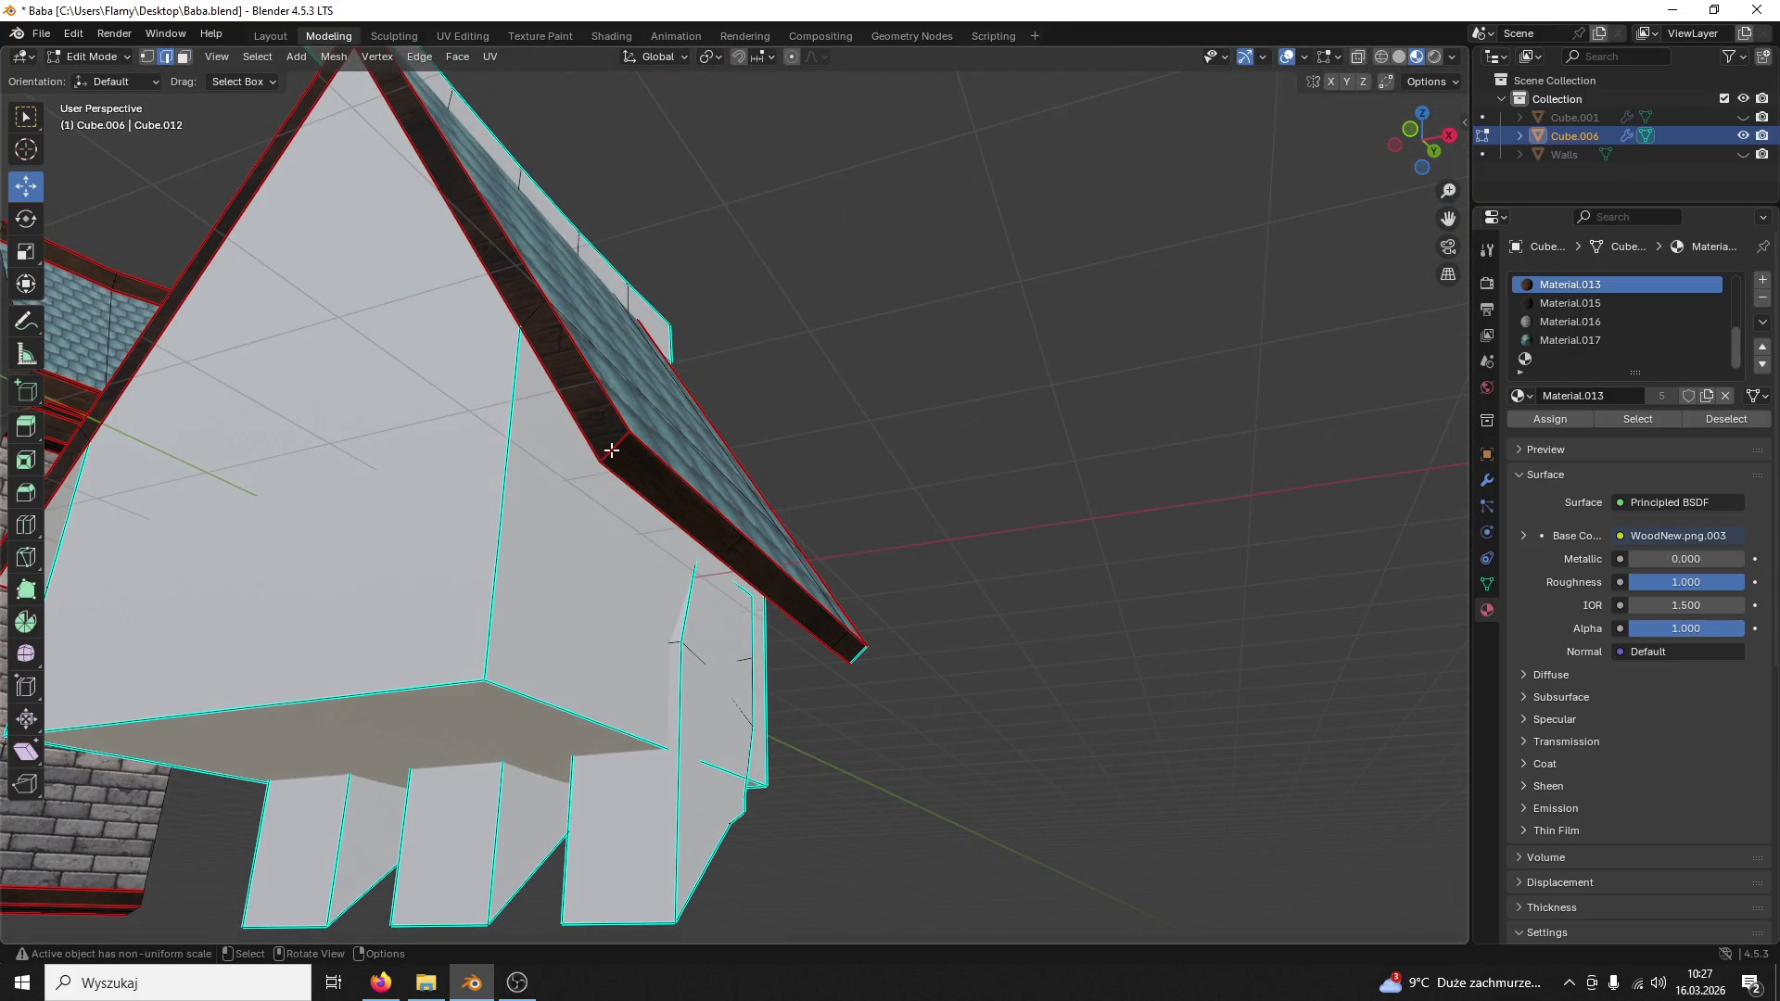
key(ctrl+e)
middle_drag(550, 472, 335, 433)
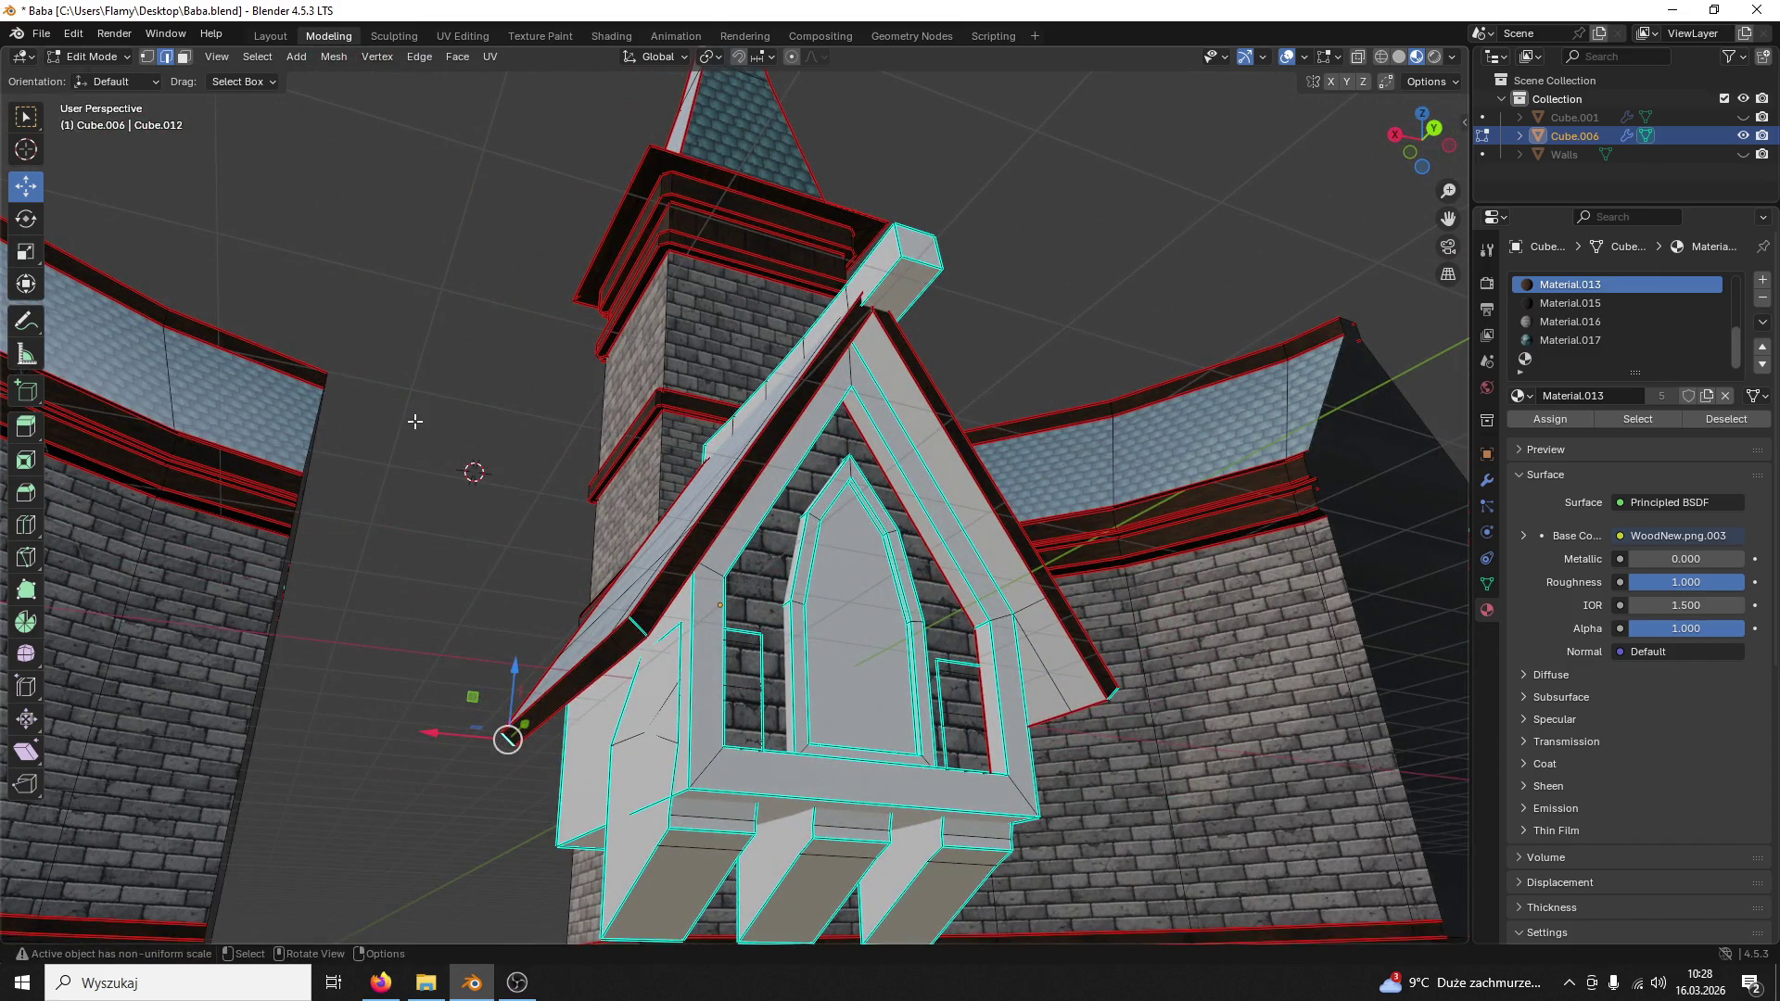
Step: In face mode, select the left roof slab's seam-bounded wooden edge strip with linked select
key(3)
middle_drag(767, 445, 793, 449)
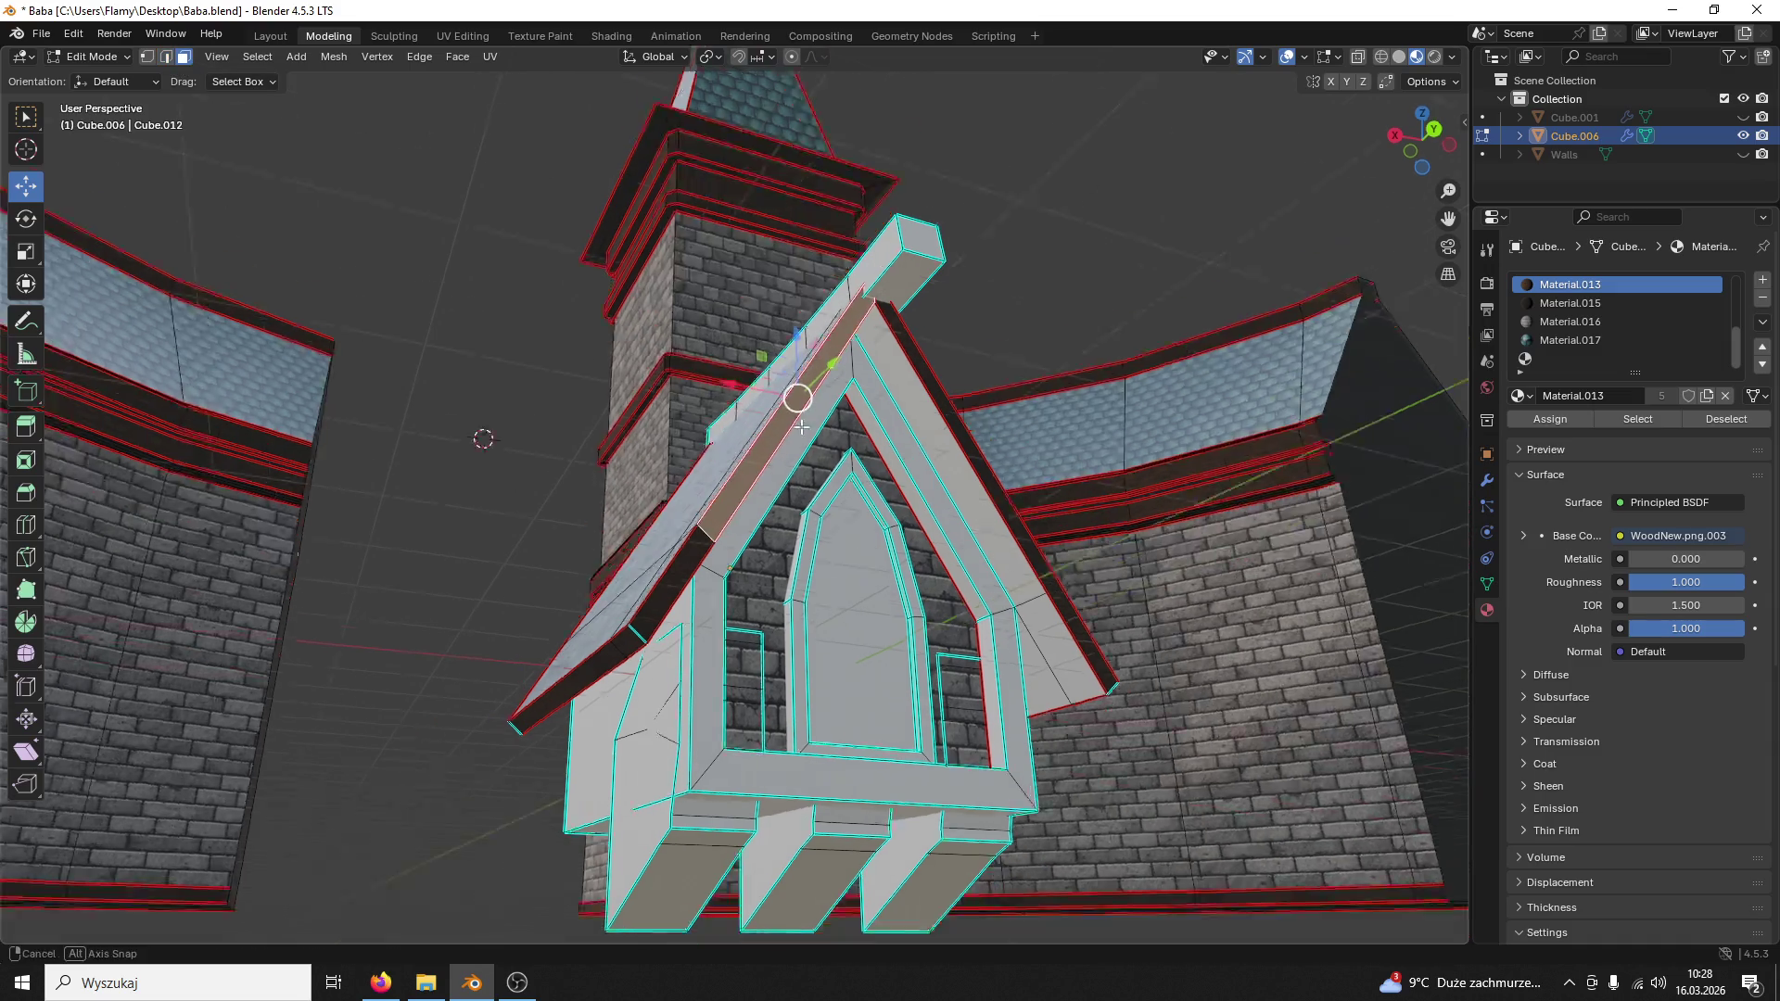
key(l)
click(922, 298)
key(l)
click(832, 321)
key(l)
mouse_move(832, 321)
middle_down()
mouse_move(930, 382)
mouse_move(1077, 362)
mouse_move(1112, 386)
mouse_move(1067, 368)
mouse_move(974, 417)
middle_up()
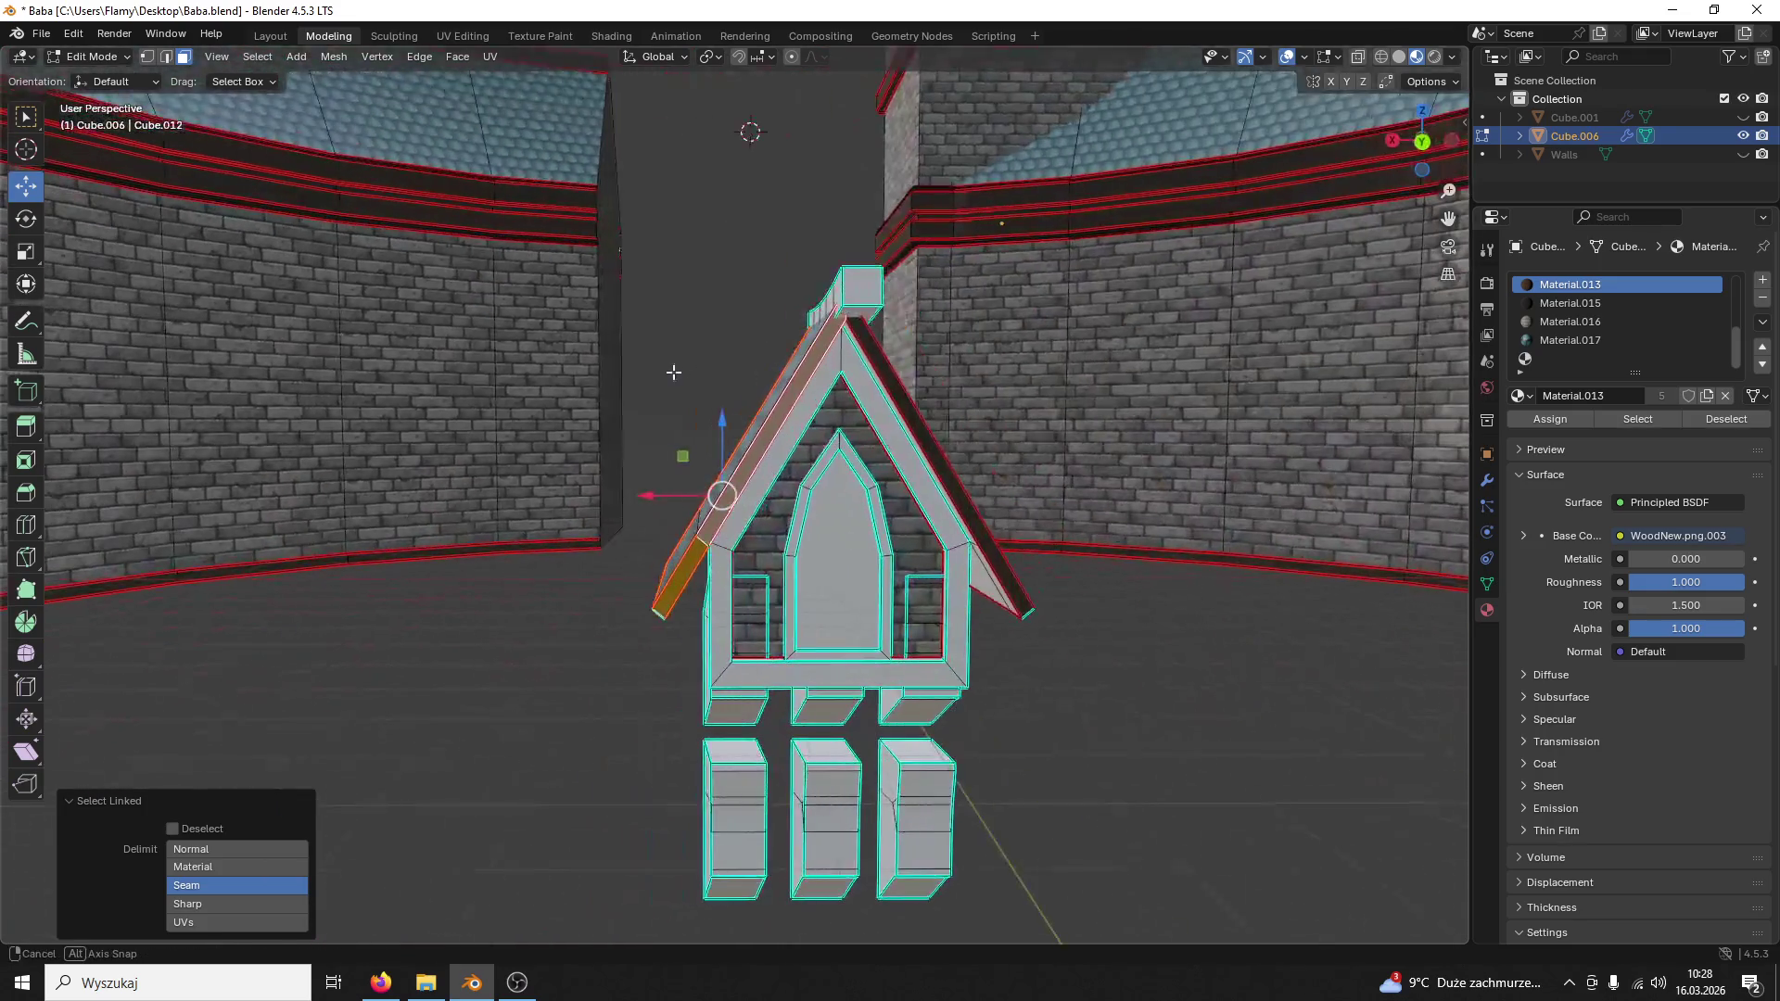
Step: In the UV Editing workspace, unwrap the seam-bounded roof edge strip
click(452, 38)
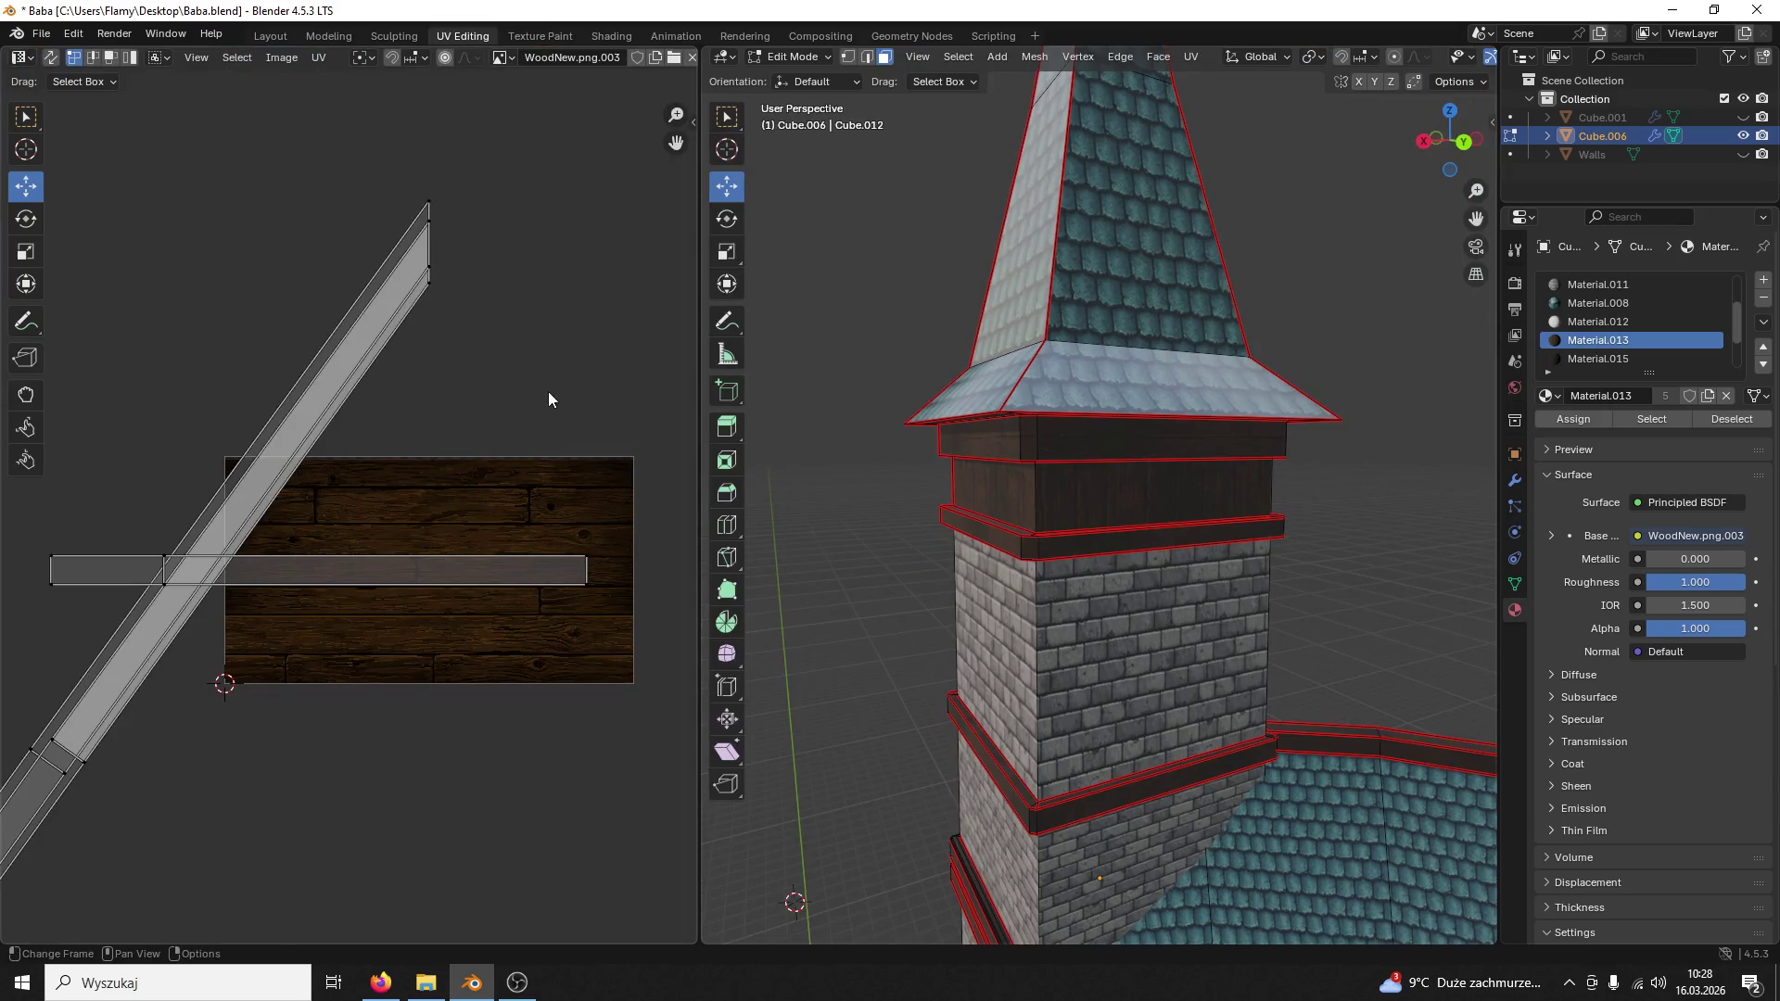
middle_drag(1090, 595, 1173, 451)
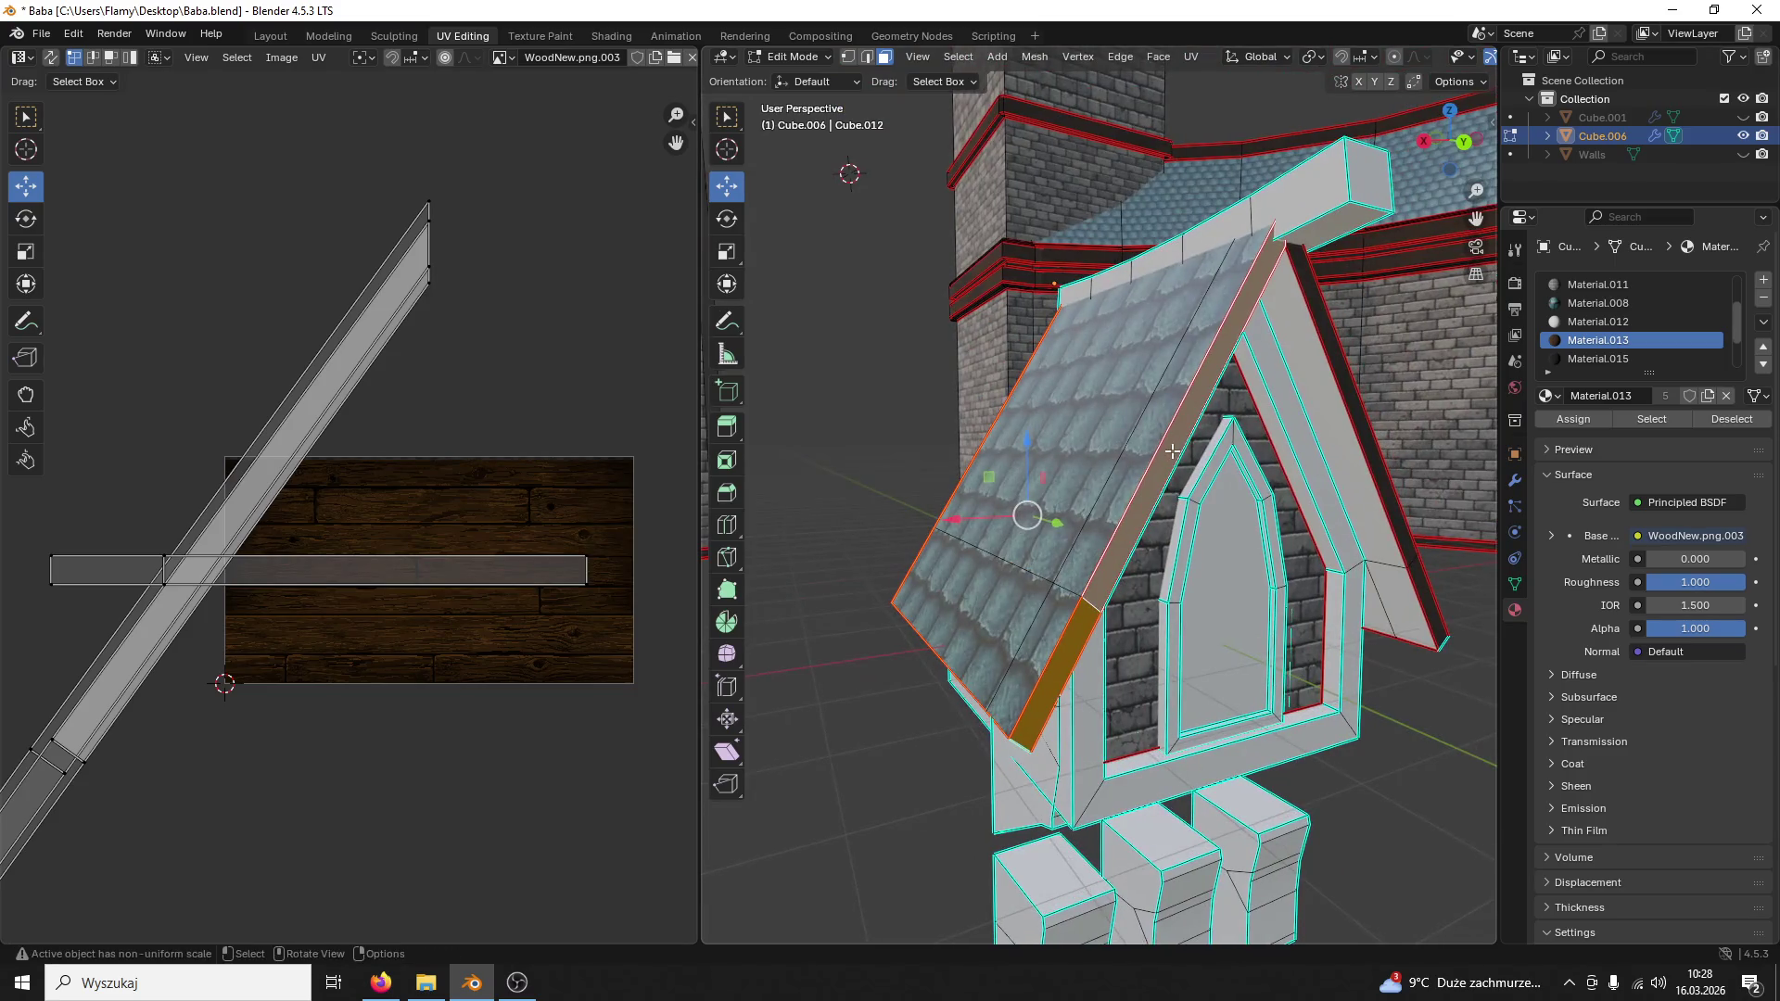
click(1132, 512)
key(ctrl+l)
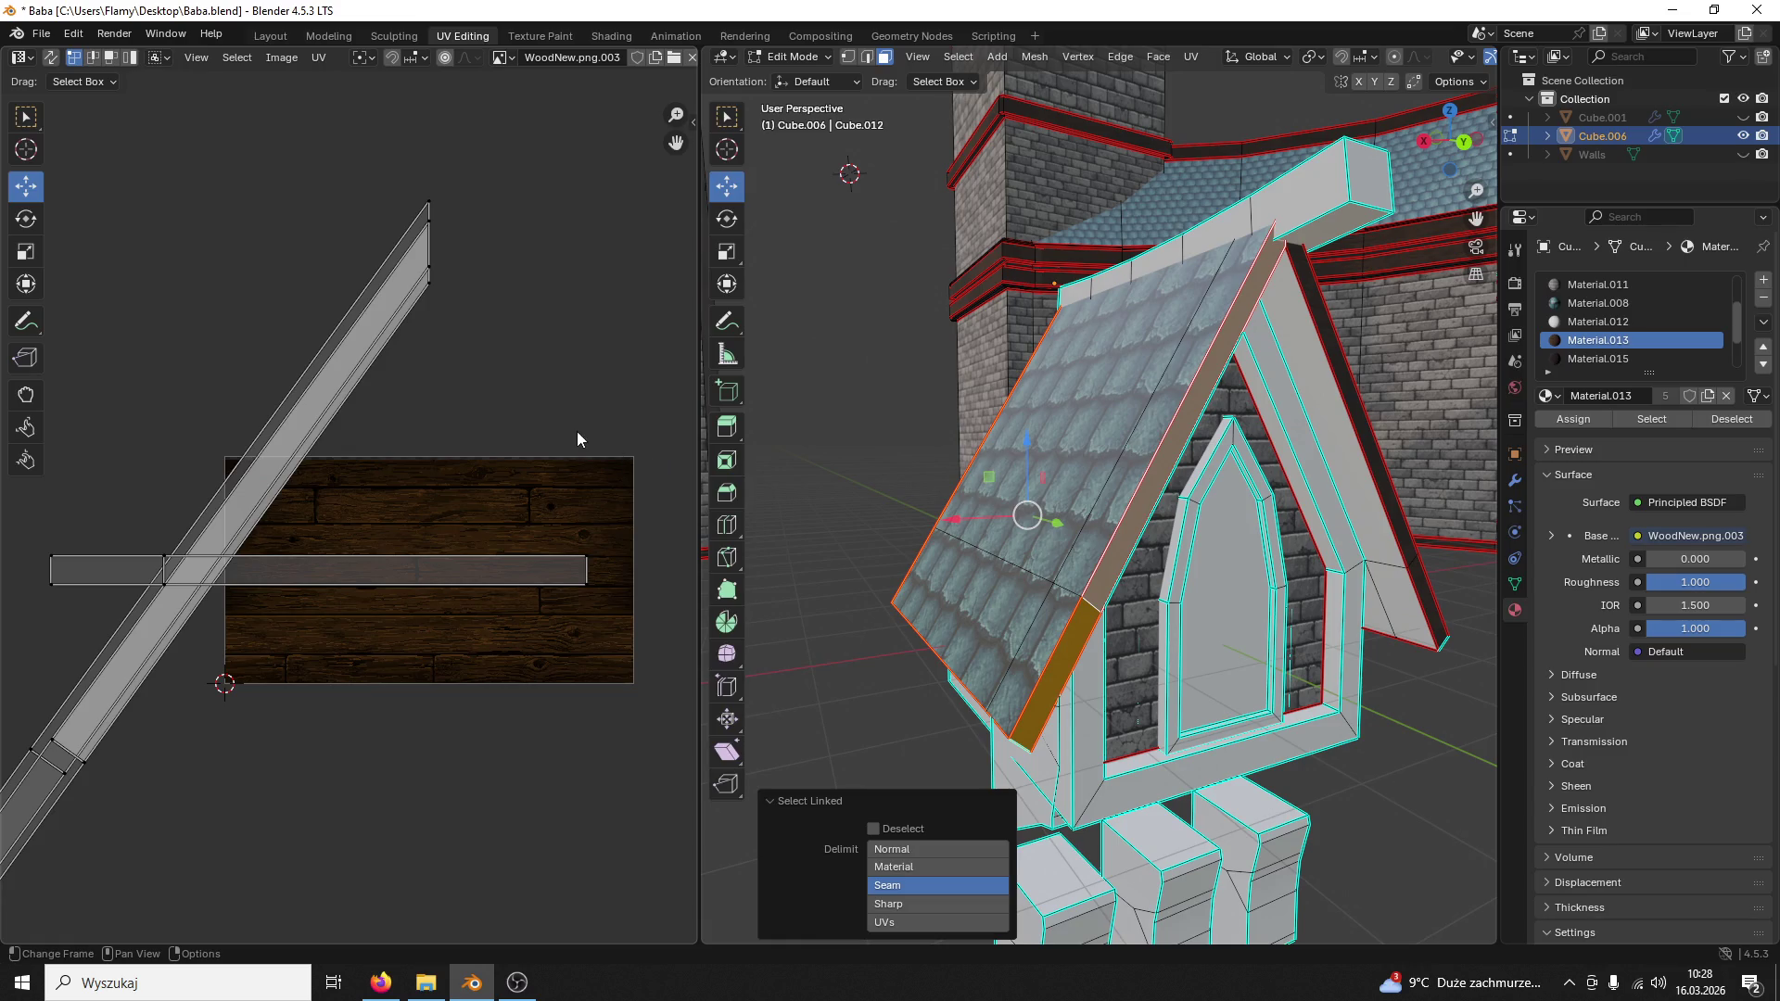
key(u)
key(a)
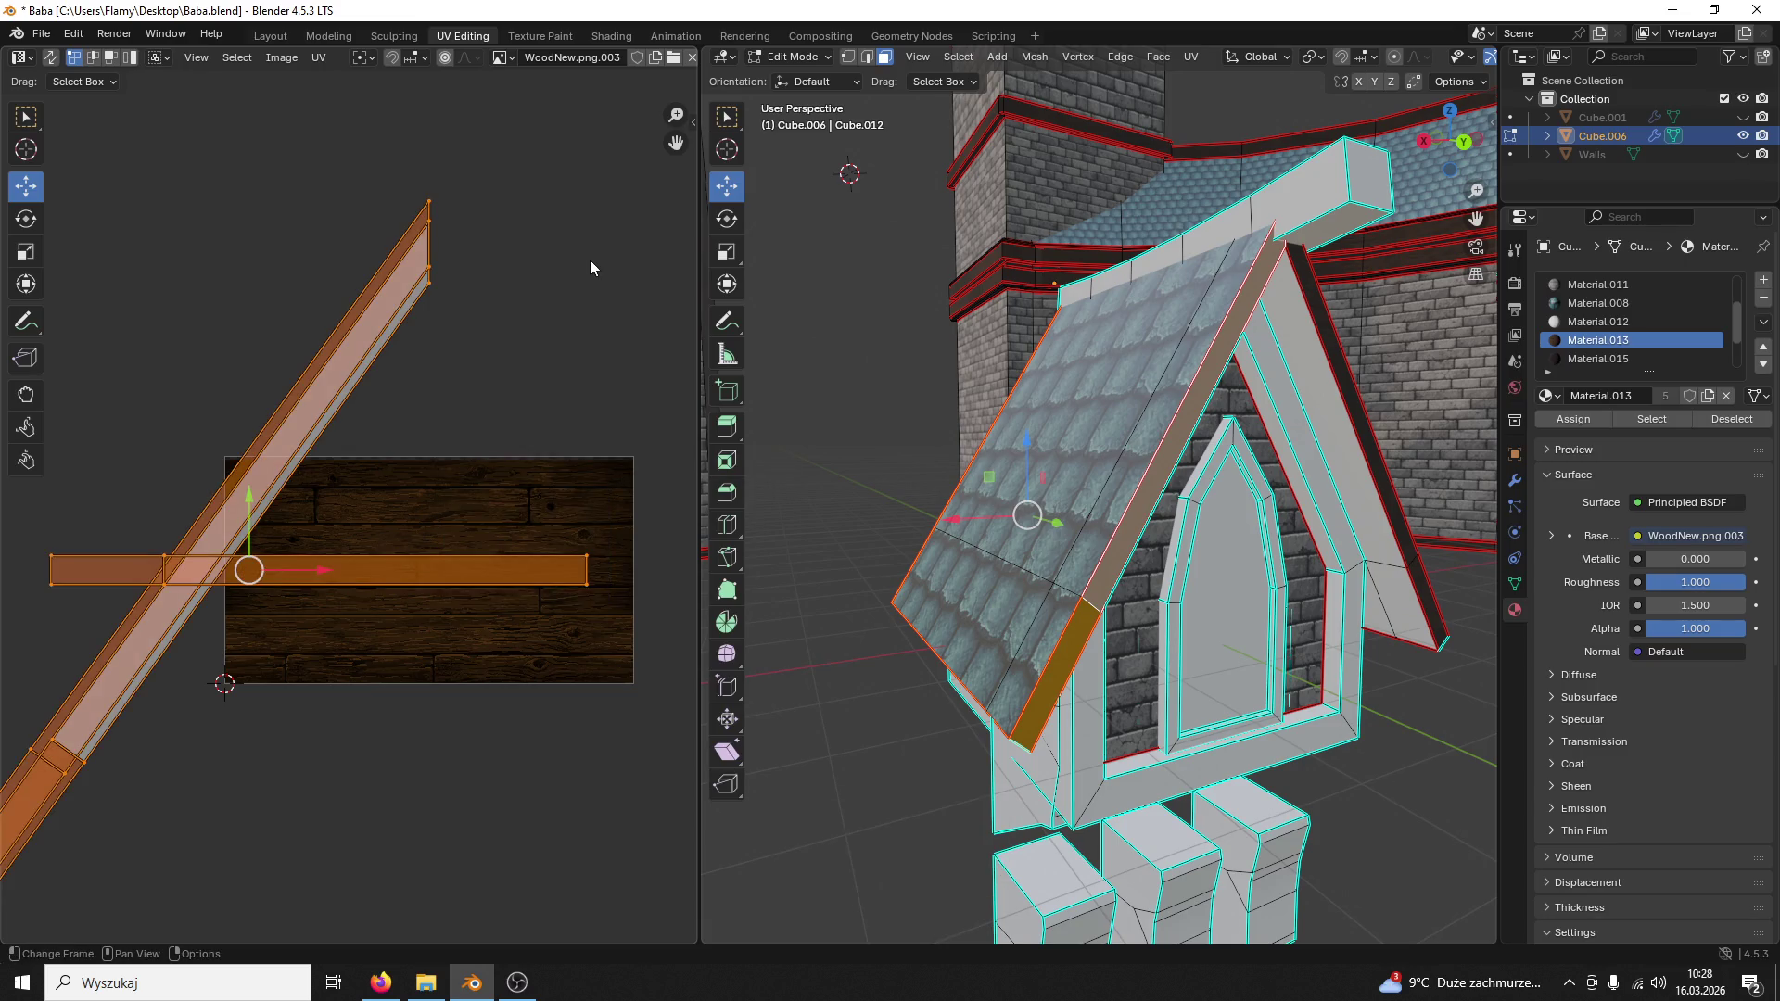
key(u)
click(590, 259)
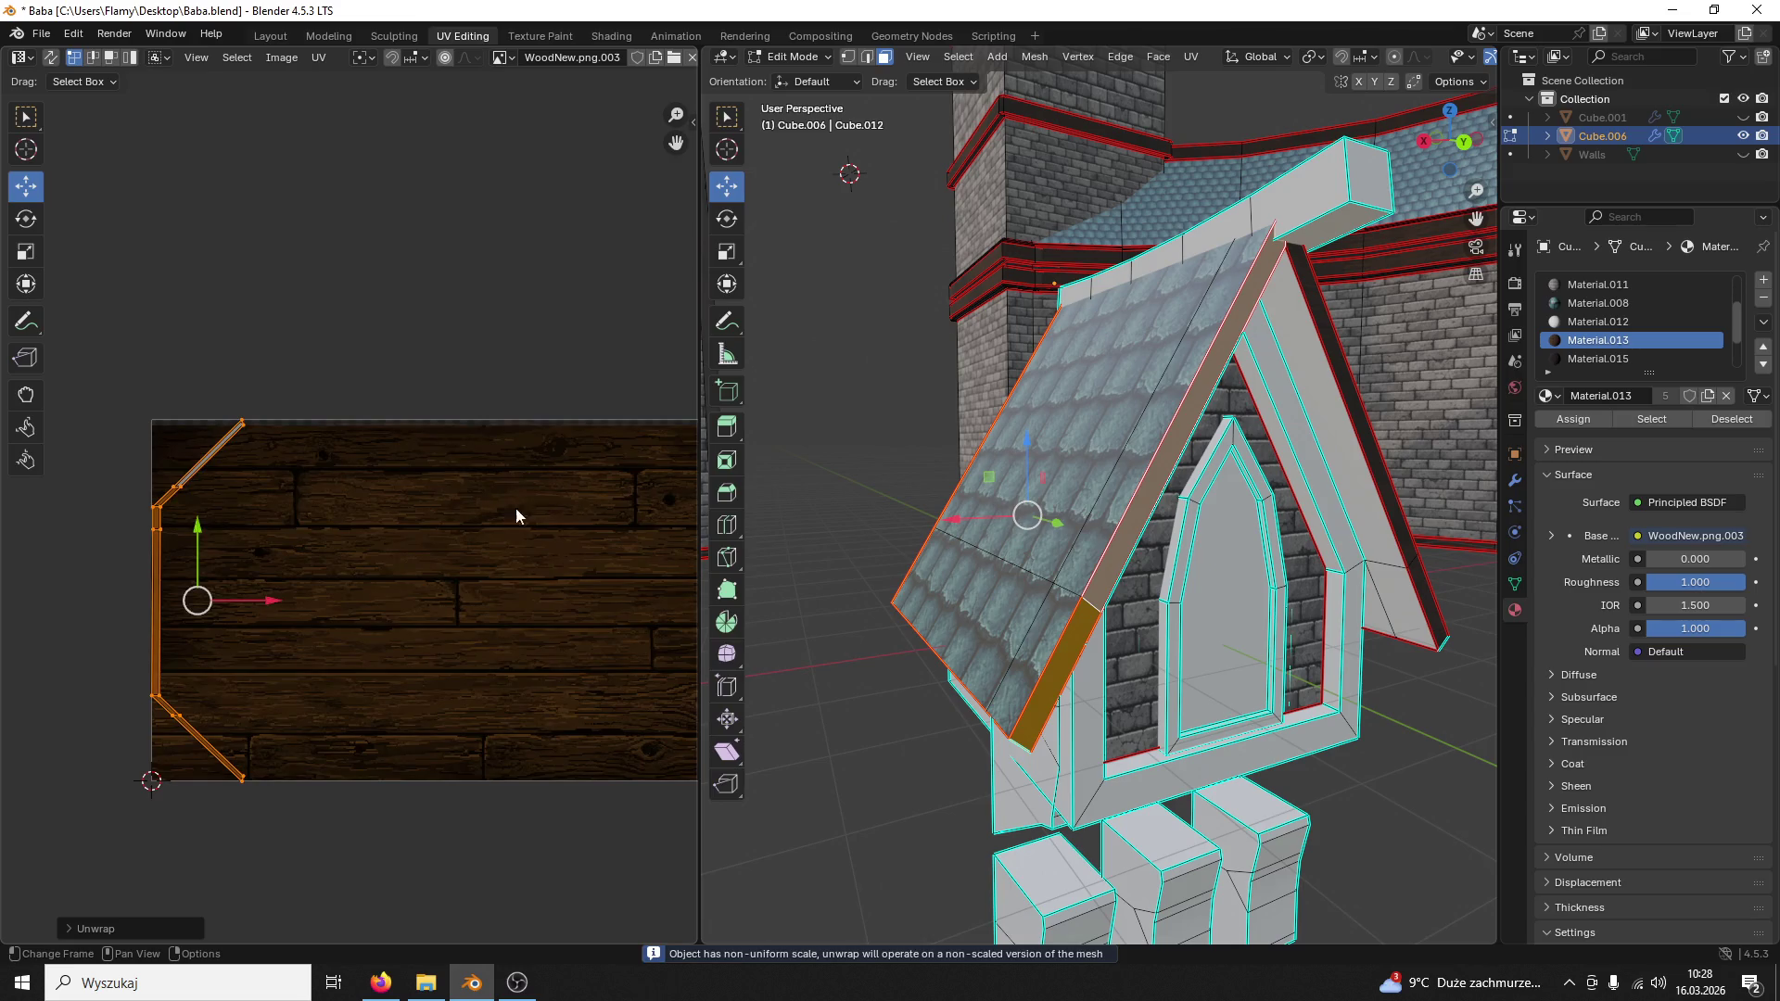
middle_drag(517, 507, 508, 377)
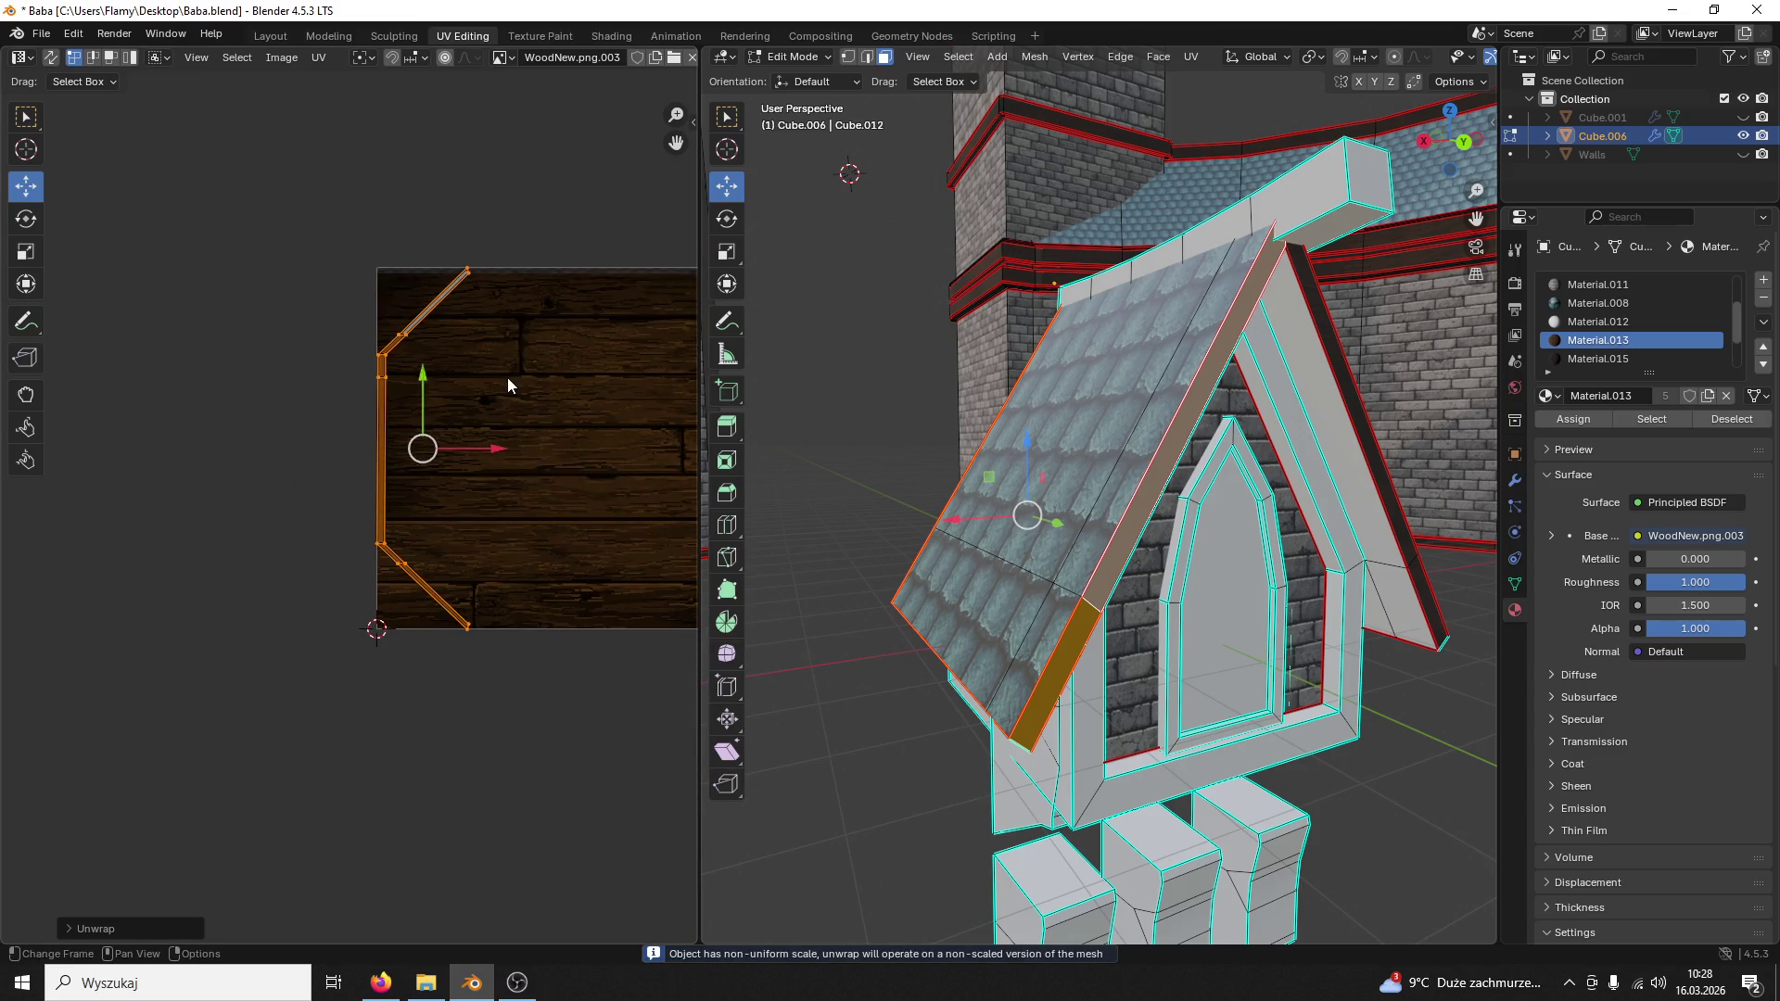
Step: Rotate the top and bottom end segments of the UV strip into line
click(468, 286)
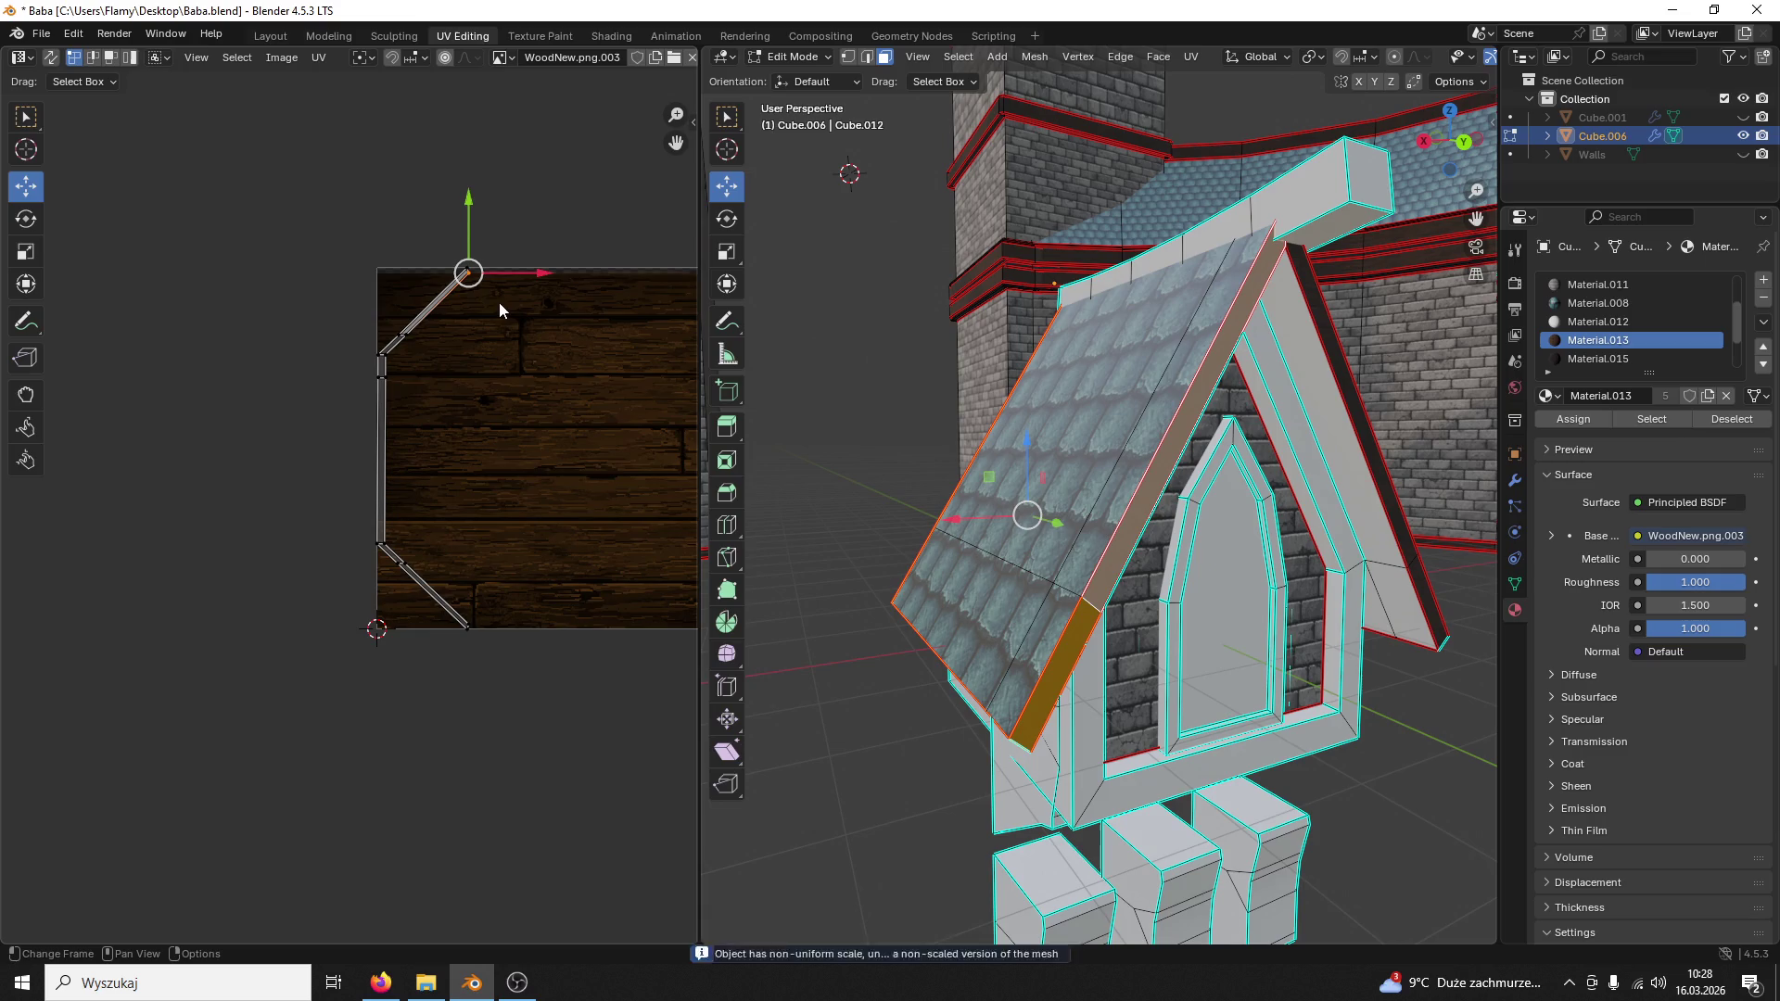
scroll(508, 287, up, 3)
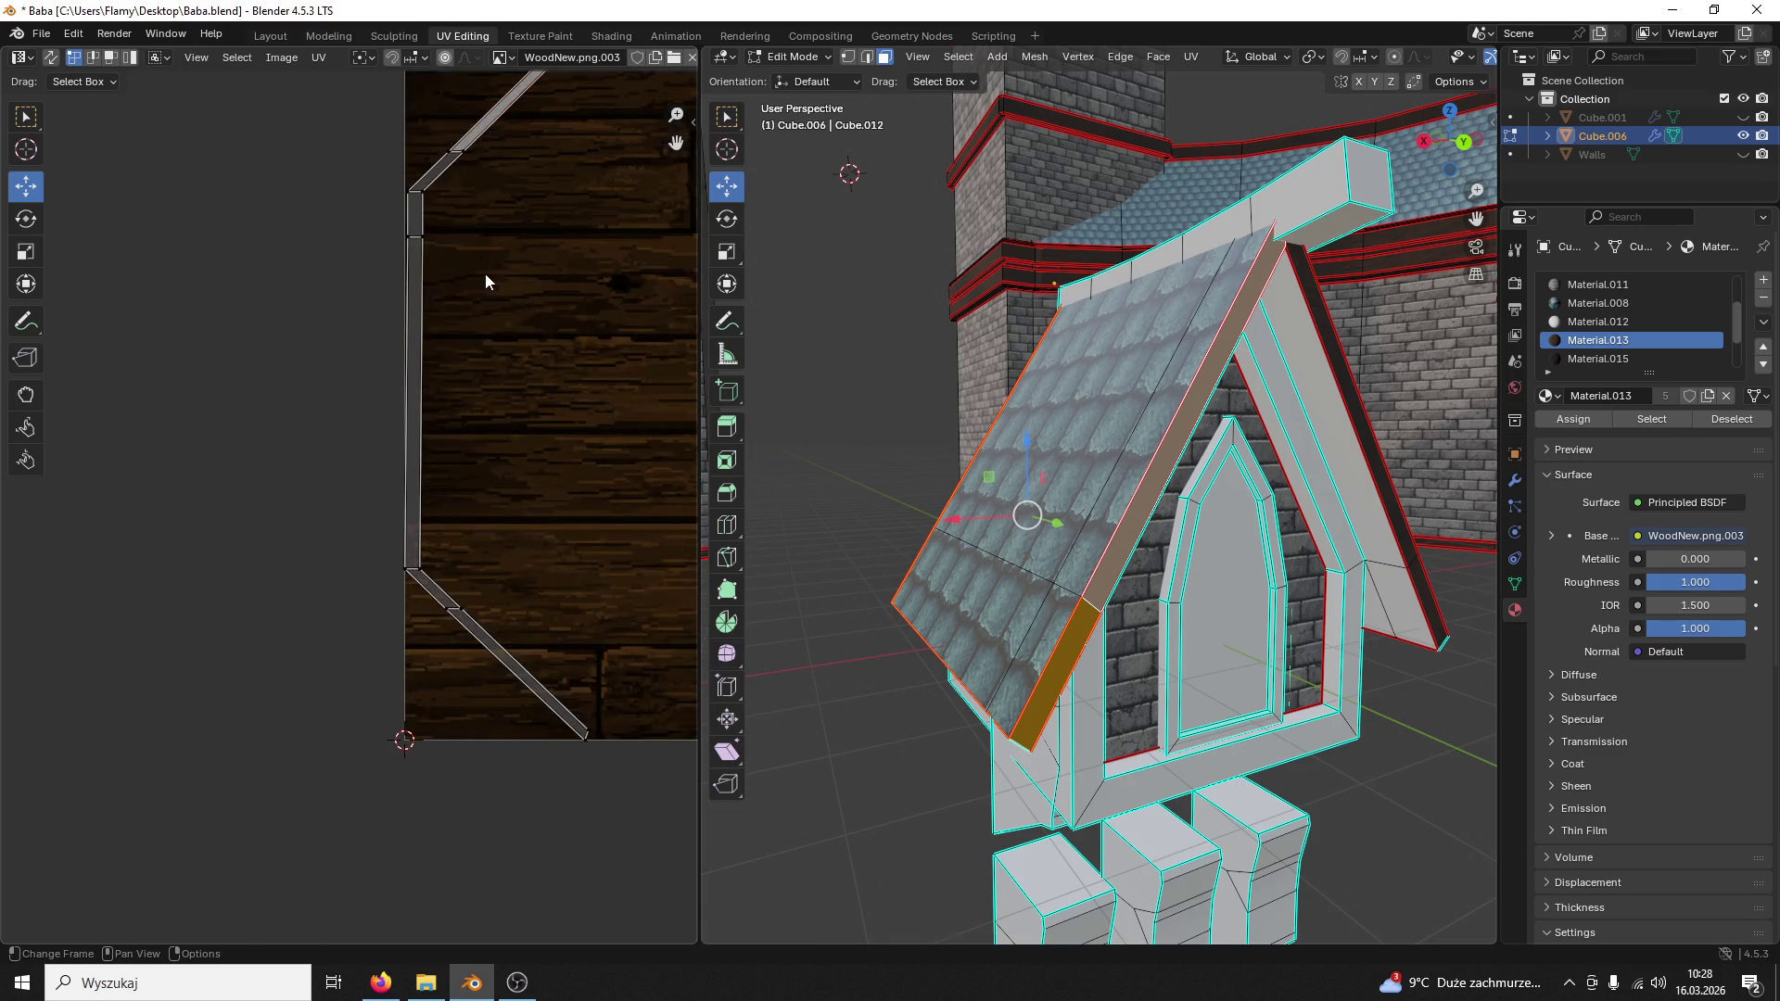
middle_drag(485, 278, 524, 544)
click(26, 226)
mouse_move(621, 253)
mouse_down()
mouse_move(595, 203)
mouse_move(522, 181)
mouse_up()
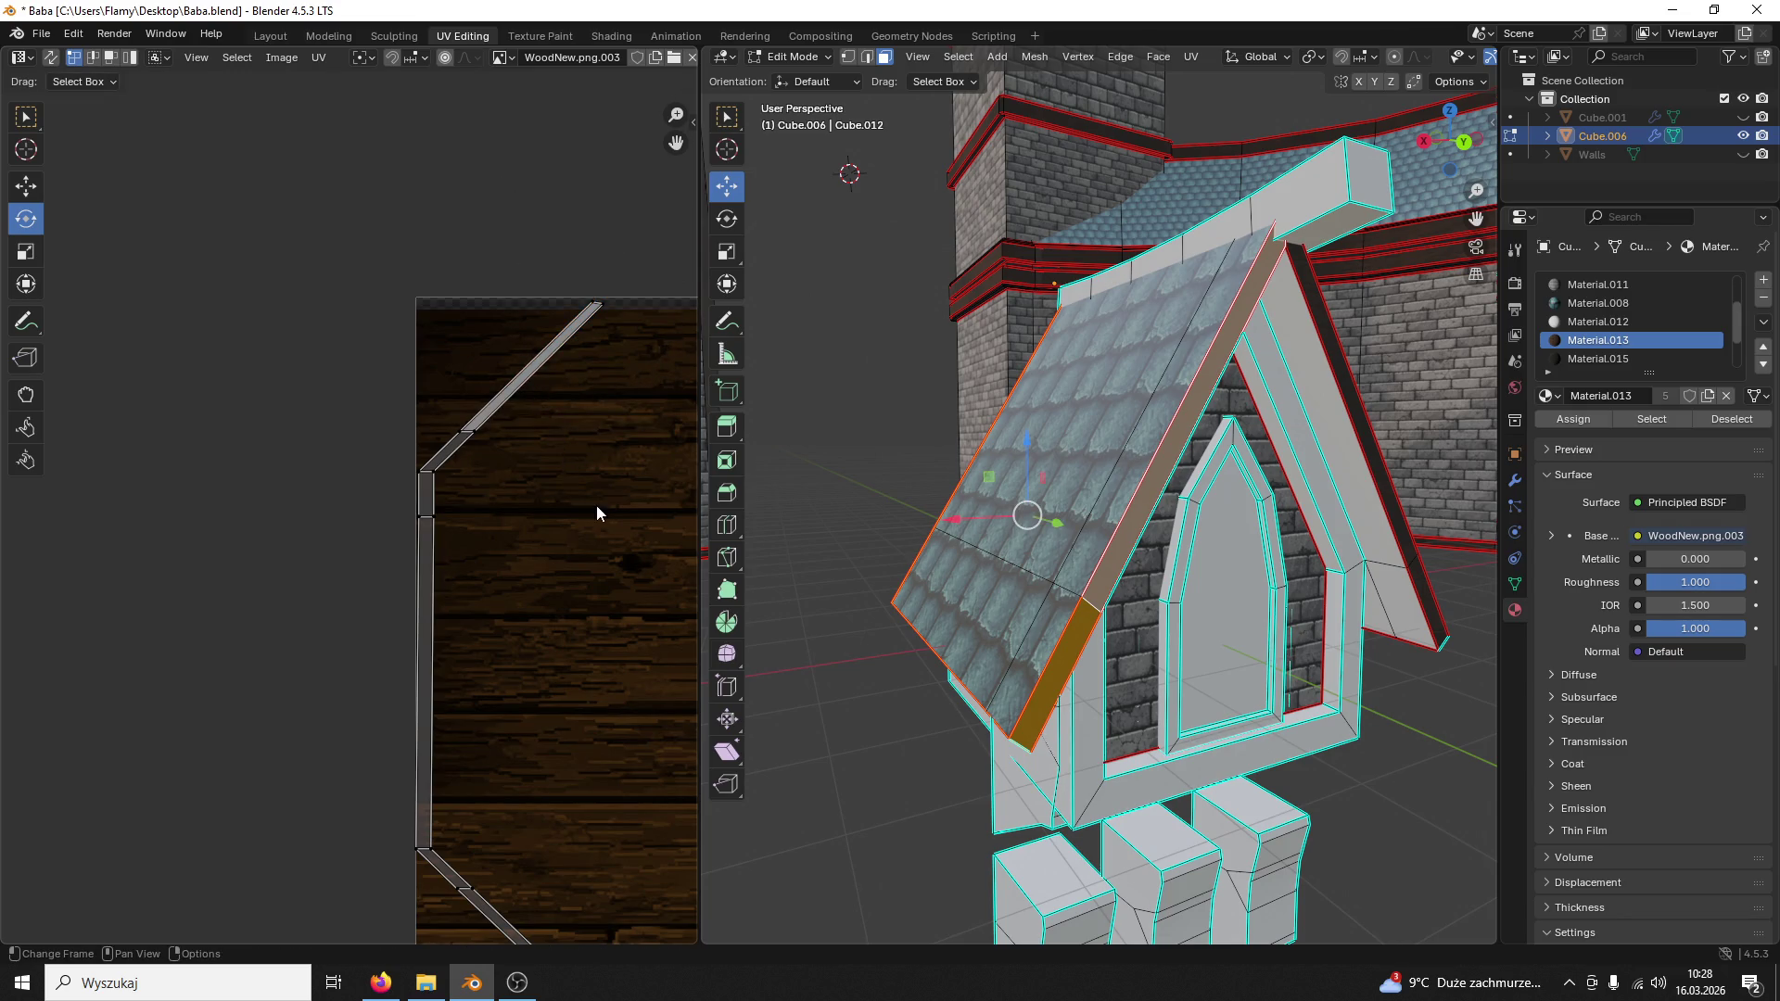
middle_drag(597, 513, 496, 127)
drag(548, 517, 418, 708)
mouse_move(554, 564)
mouse_down()
mouse_move(635, 703)
mouse_move(435, 454)
mouse_up()
click(25, 185)
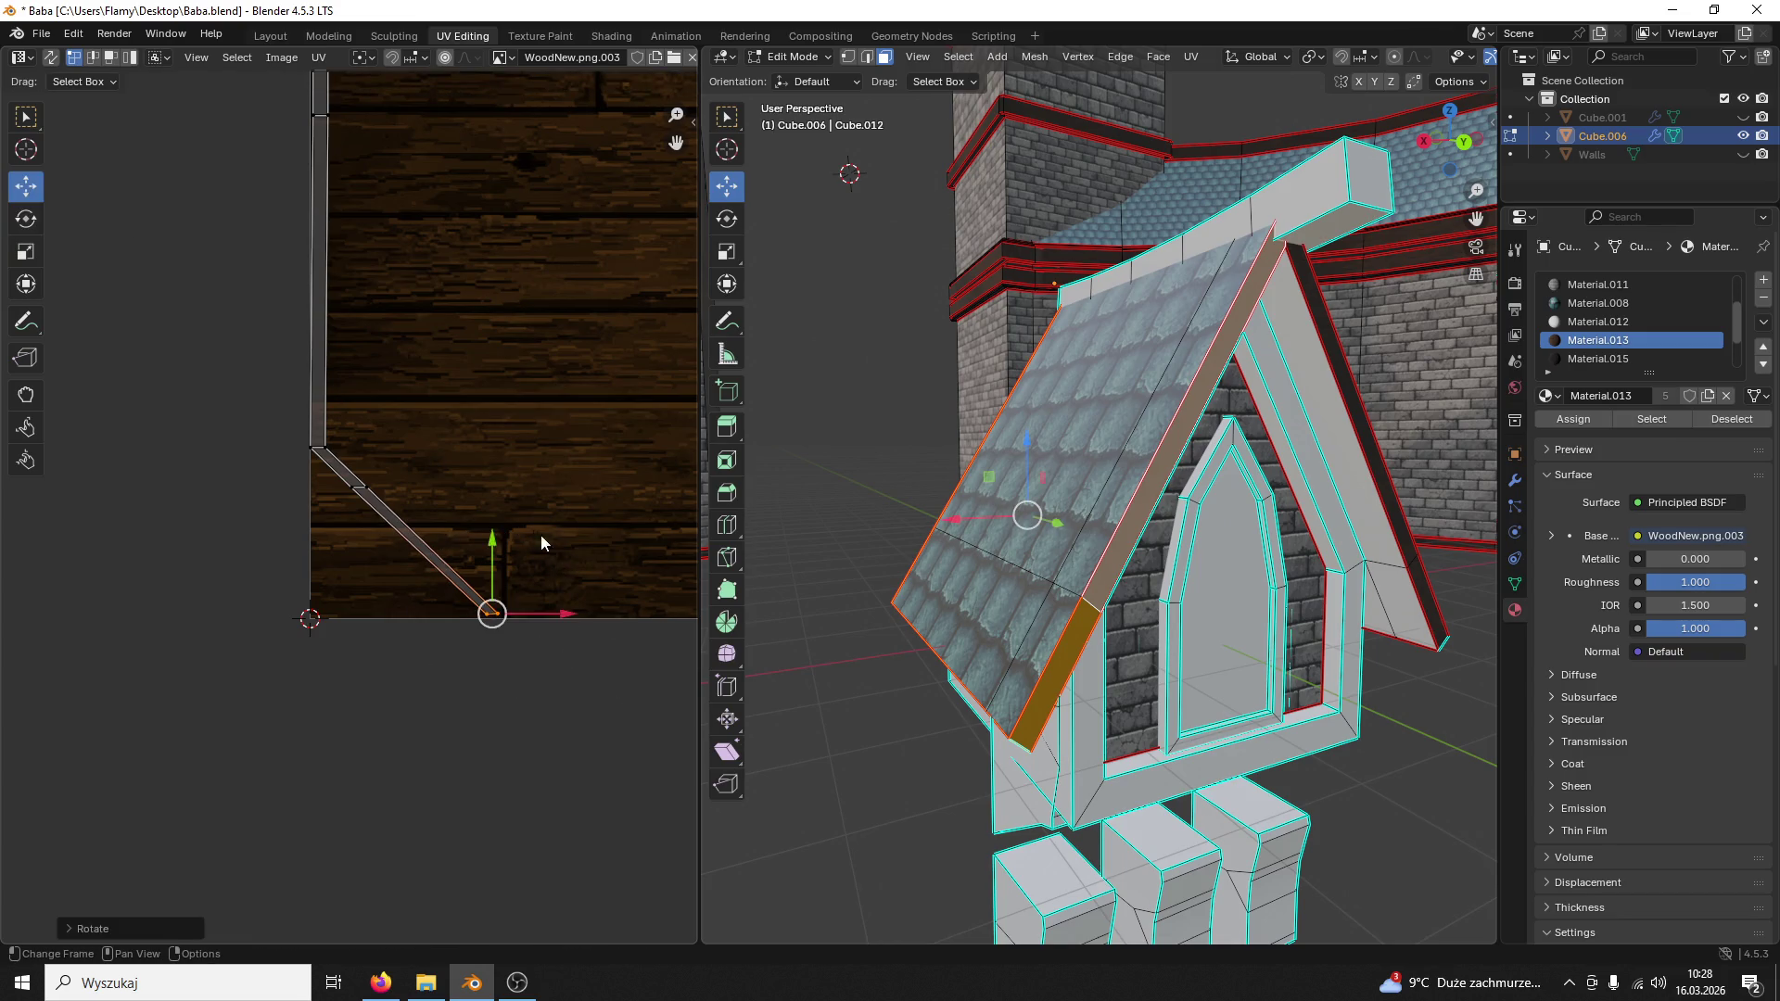
scroll(349, 422, down, 3)
scroll(343, 222, up, 3)
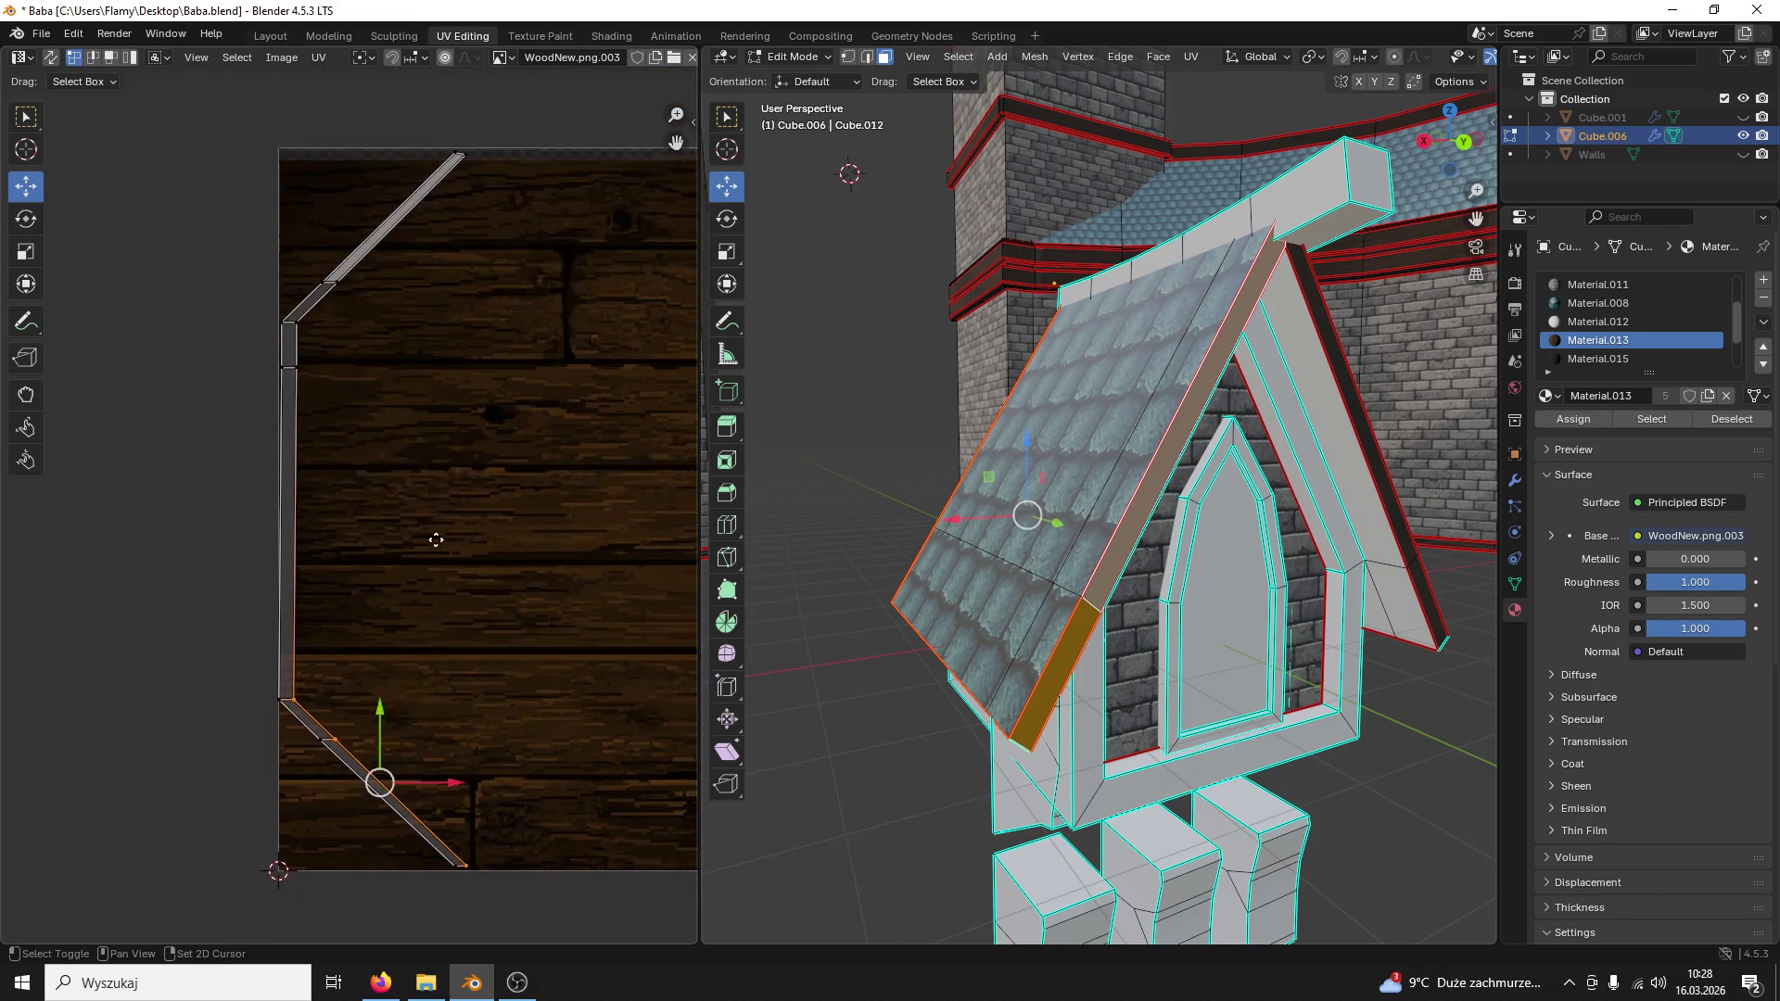
scroll(535, 385, down, 3)
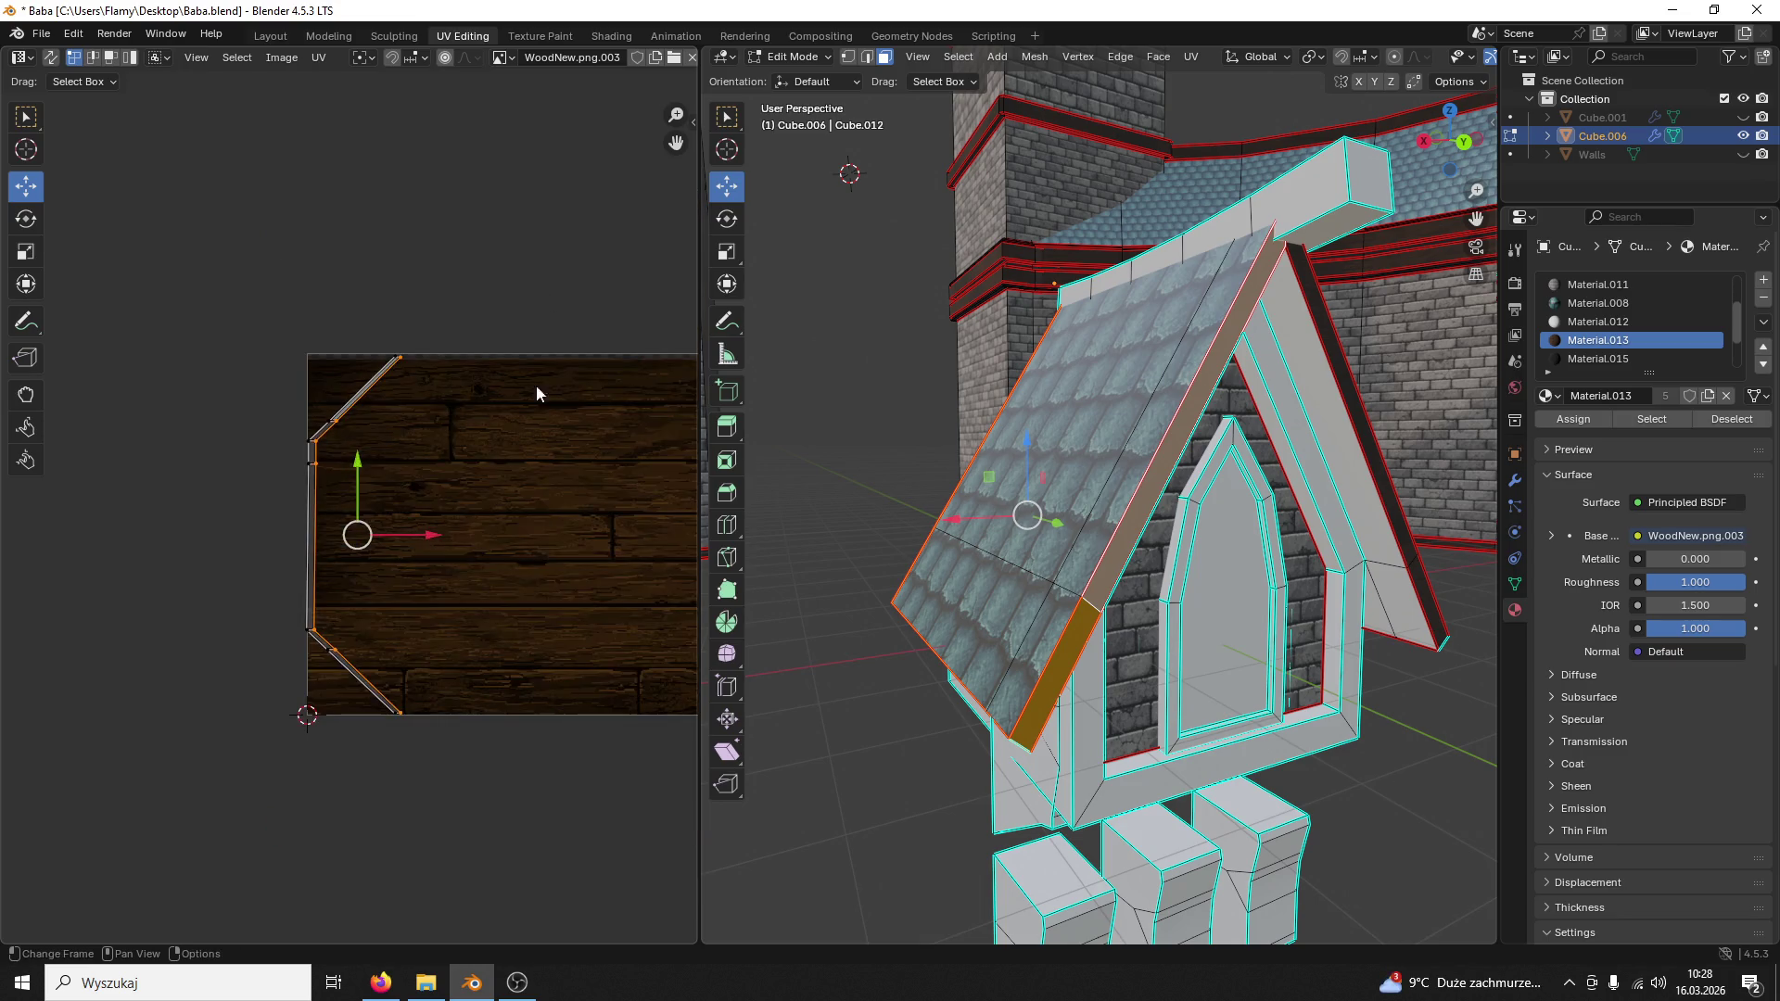
Step: Straighten the UV strip's vertex columns with scale X 0 and narrow it
key(s)
key(x)
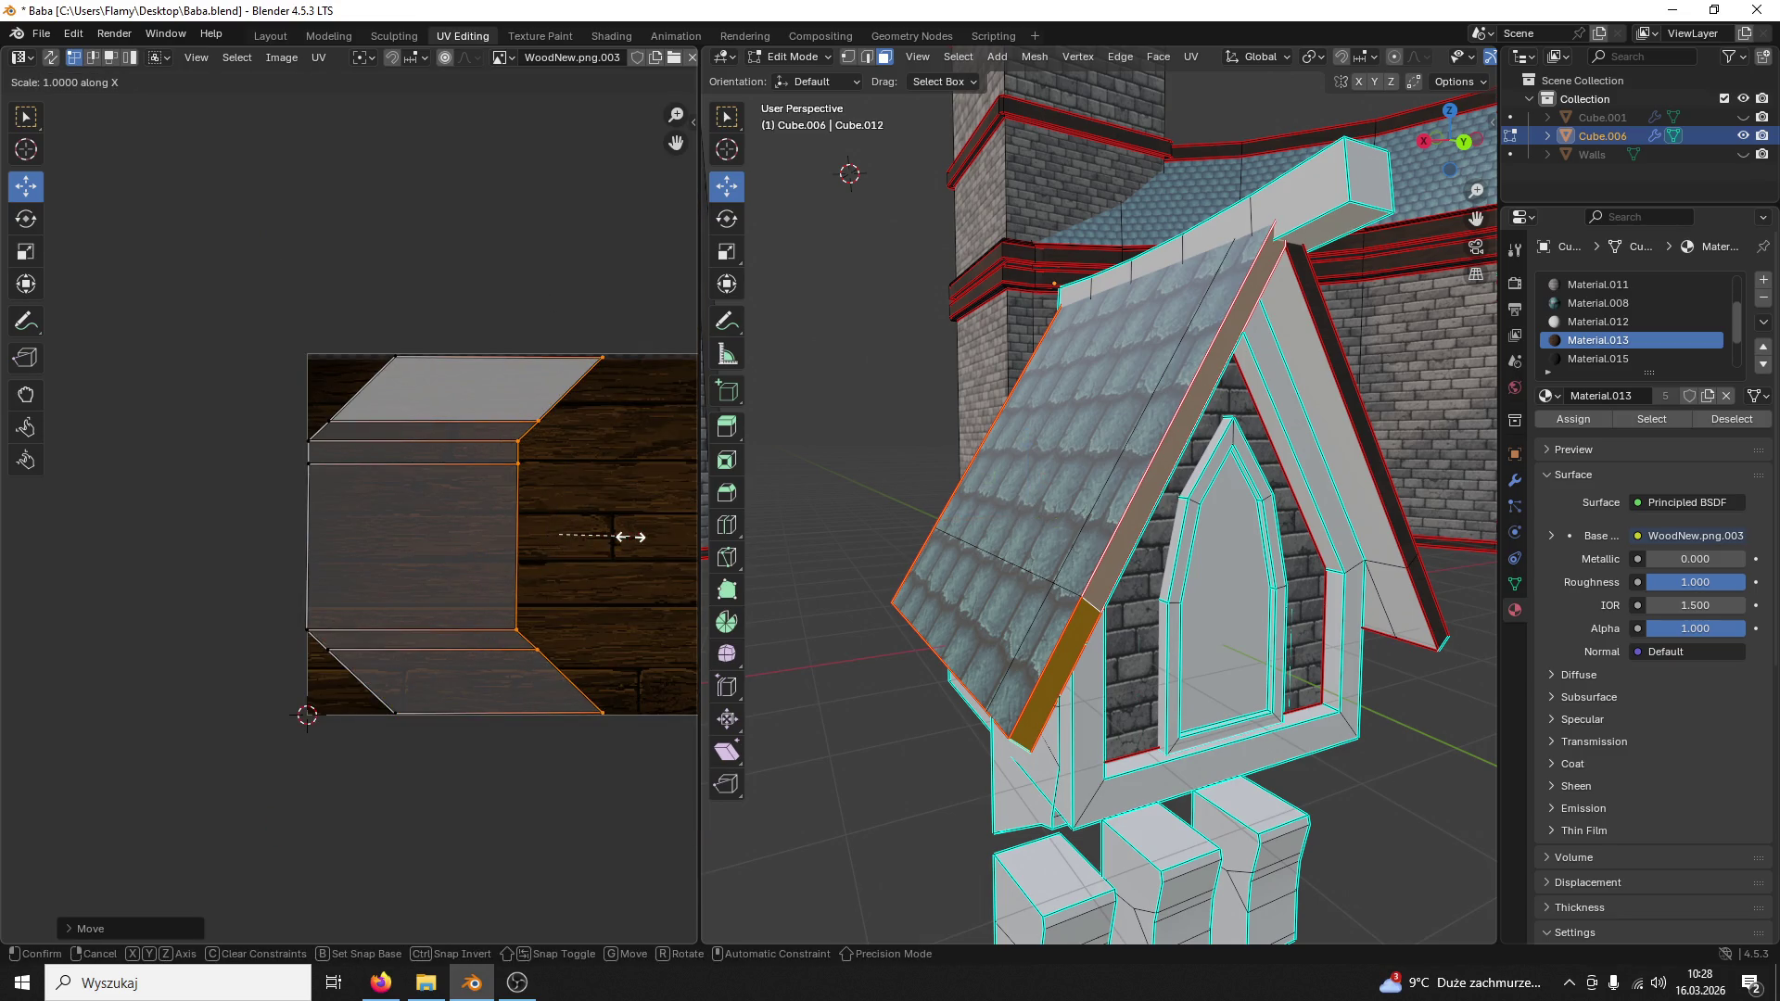
key(0)
key(Return)
drag(505, 328, 234, 764)
key(s)
key(x)
key(0)
key(Return)
drag(624, 345, 522, 719)
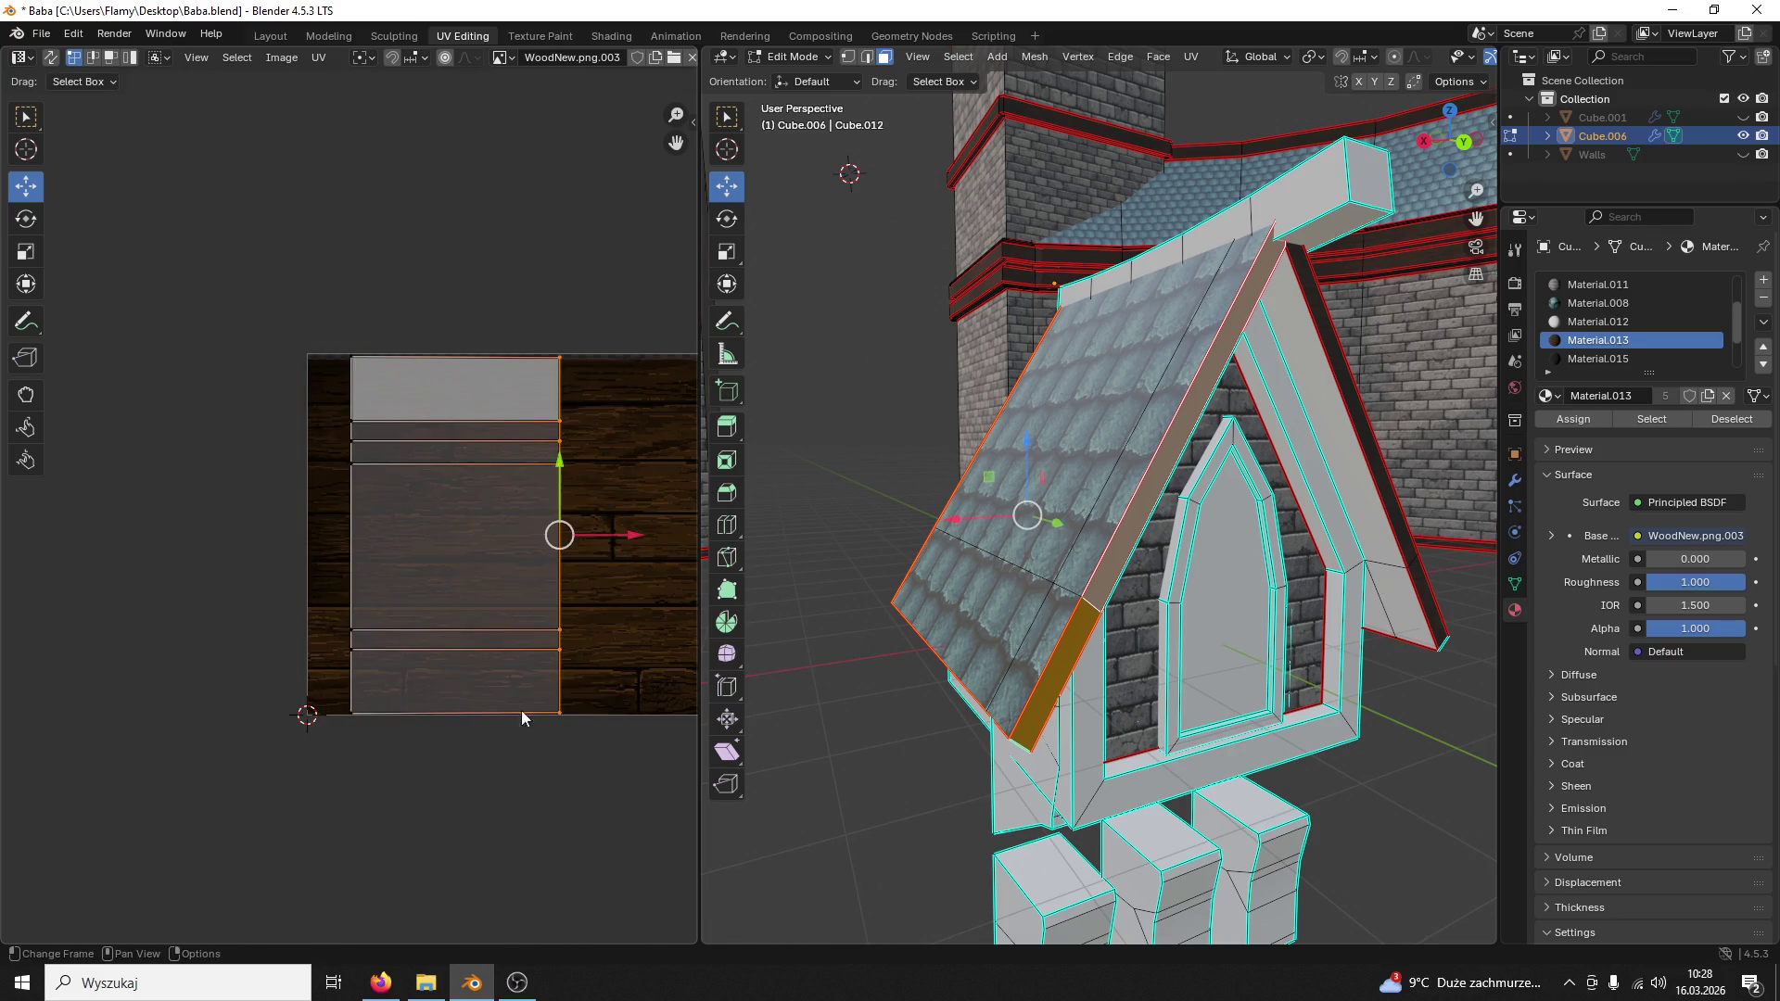
drag(616, 538, 460, 558)
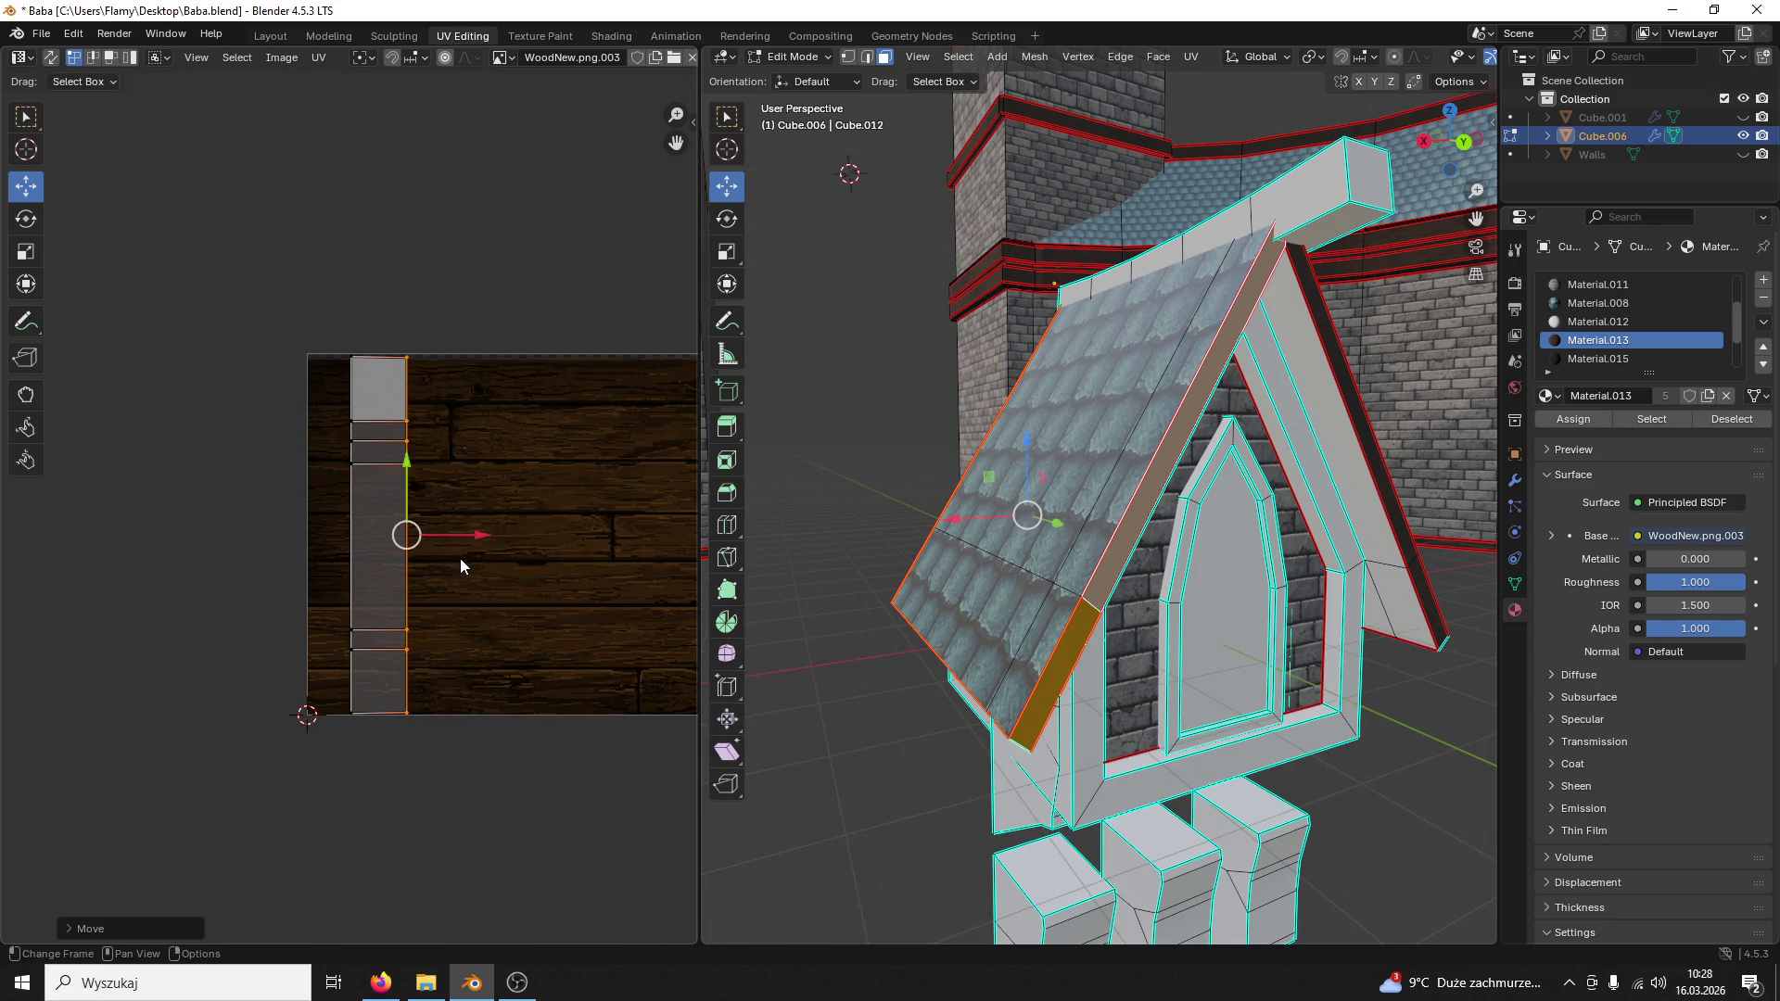
Step: Rotate the whole UV strip 90 degrees and move it onto a wood plank
key(a)
key(r)
key(9)
key(0)
key(Return)
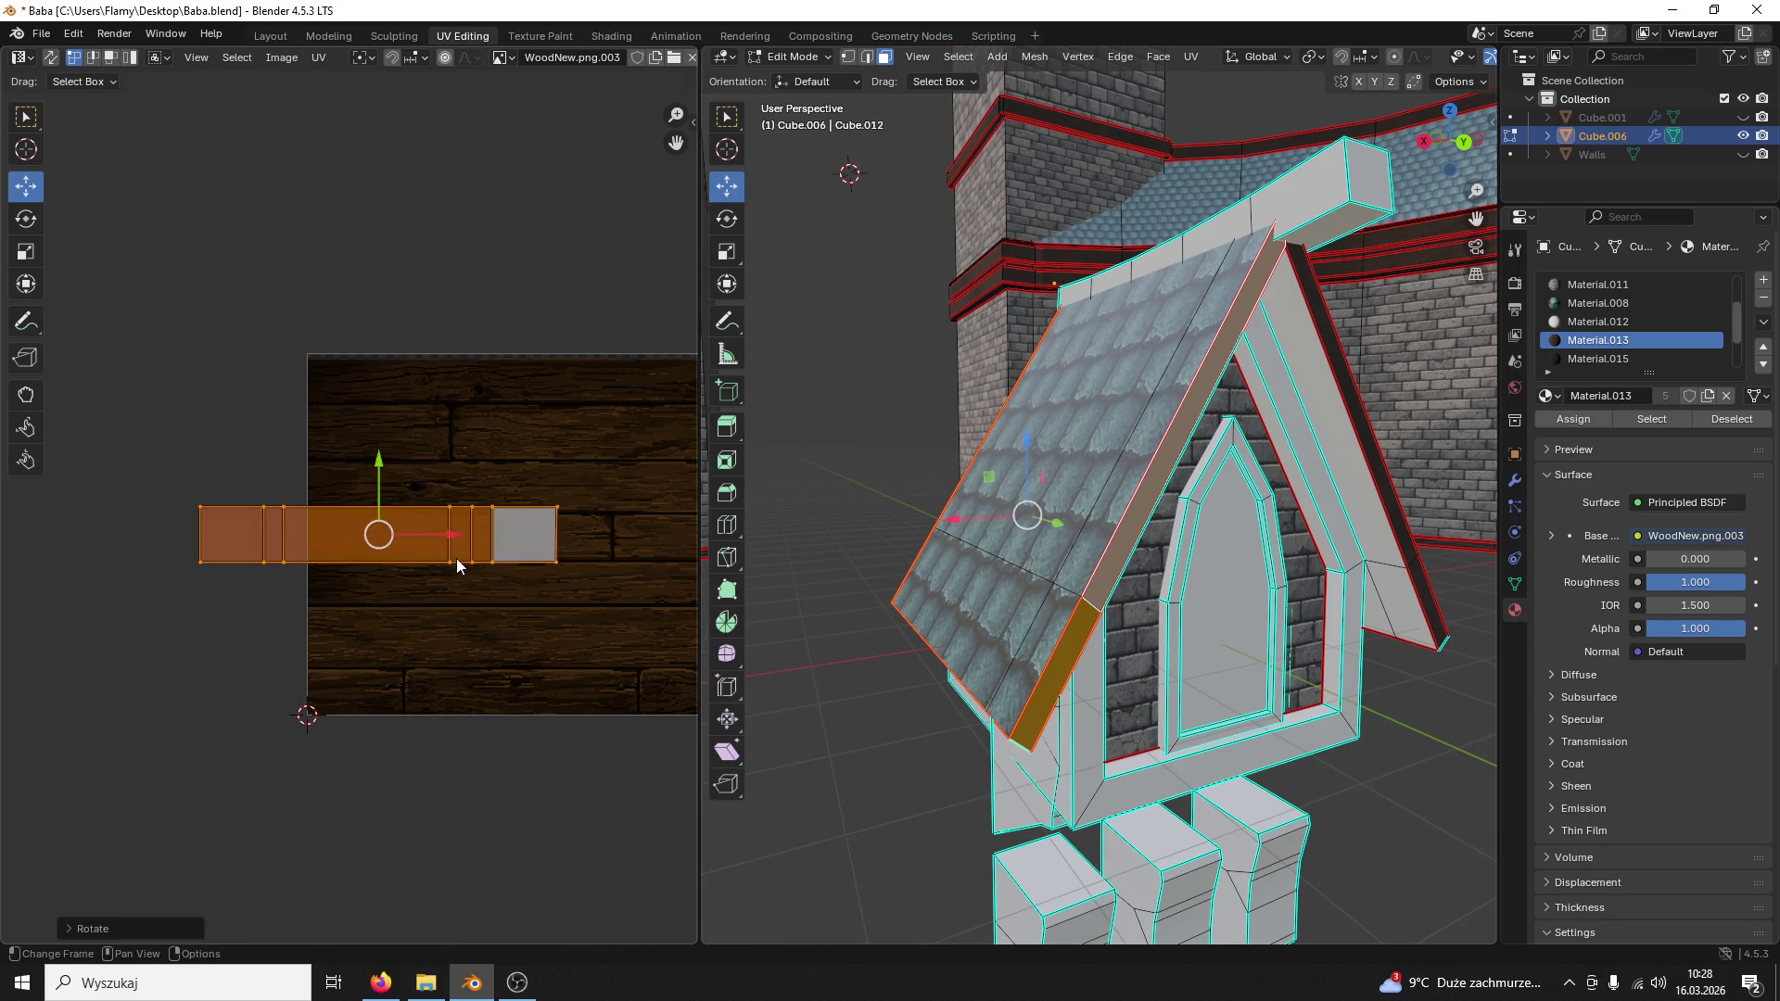
drag(377, 481, 329, 426)
drag(425, 488, 457, 489)
click(544, 496)
Step: Stretch the UV strip horizontally along the wood grain
key(alt+a)
key(a)
key(s)
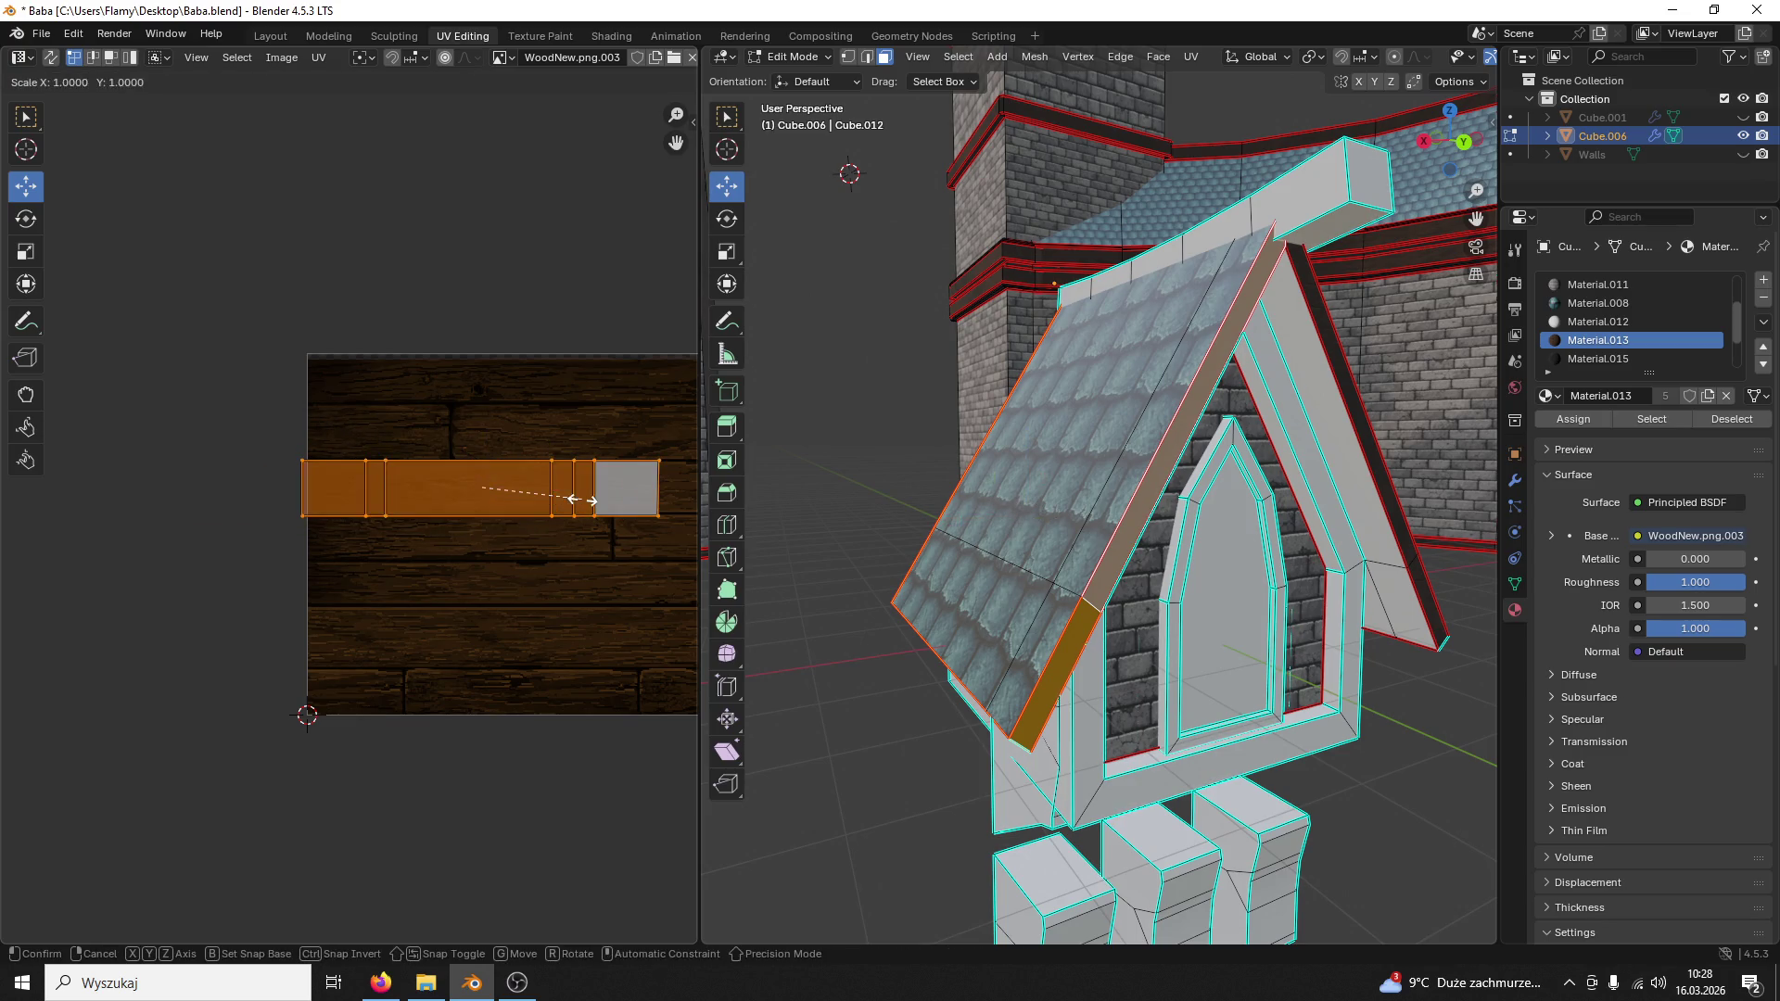
click(566, 497)
key(s)
key(x)
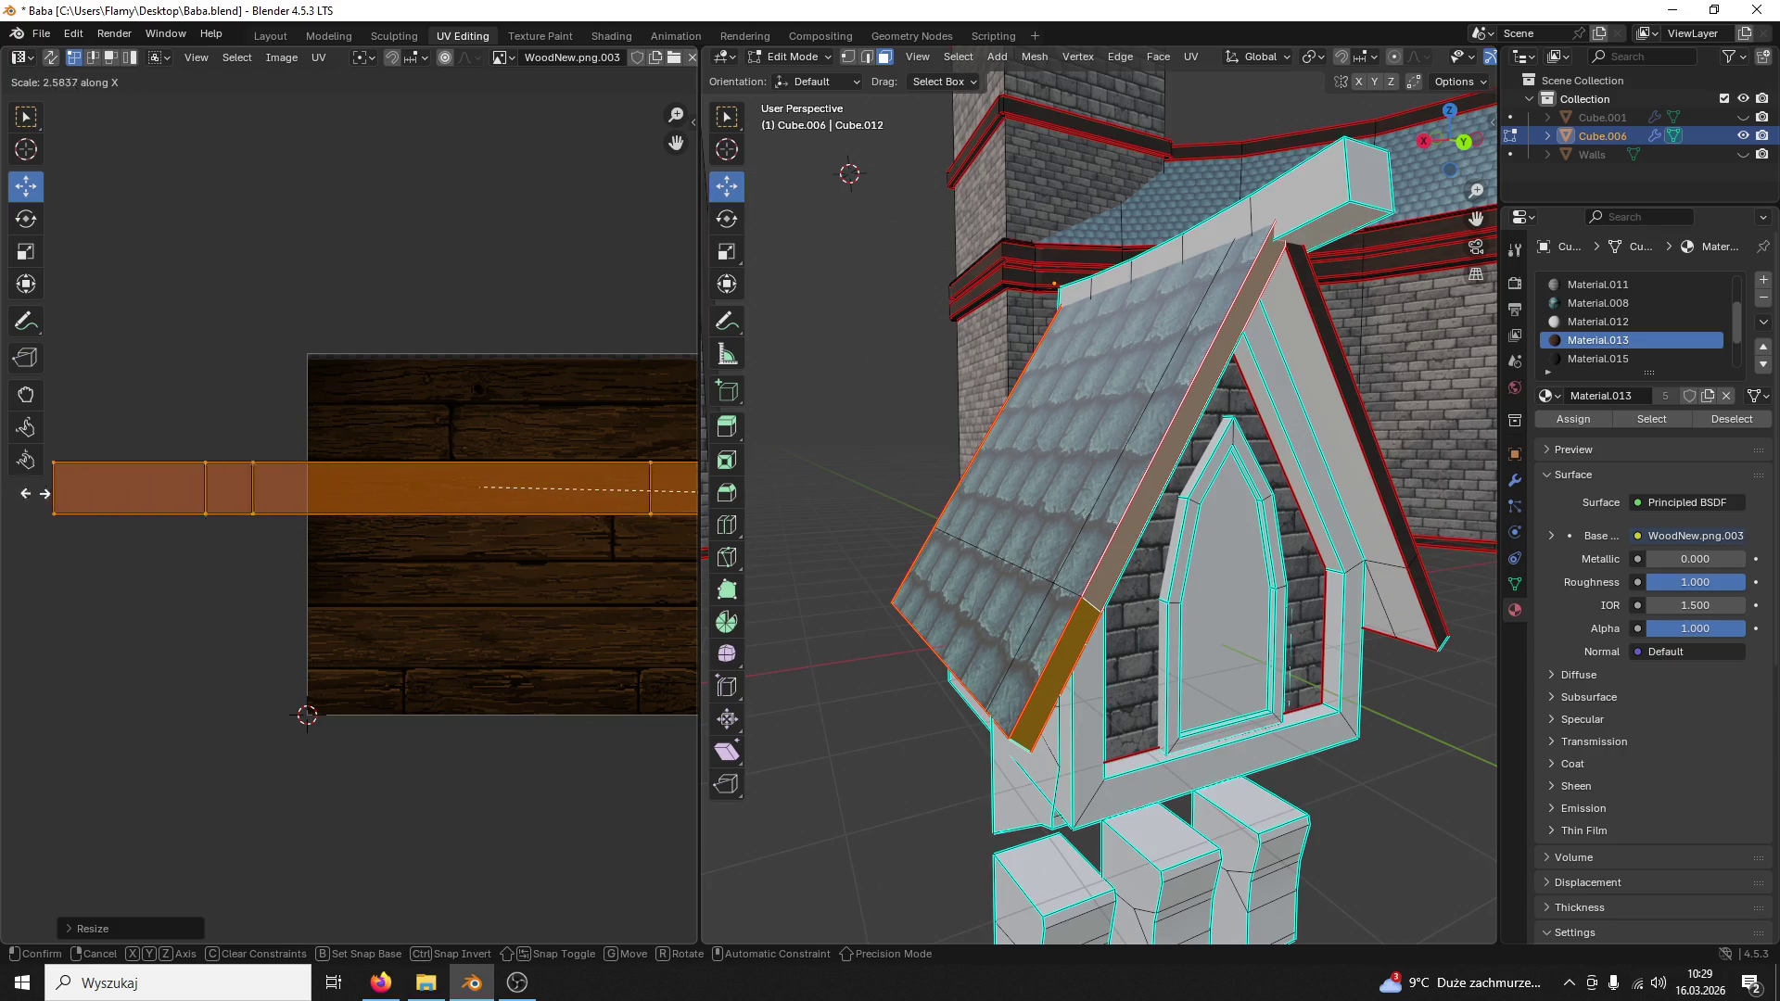
click(133, 489)
key(alt+a)
scroll(932, 443, up, 5)
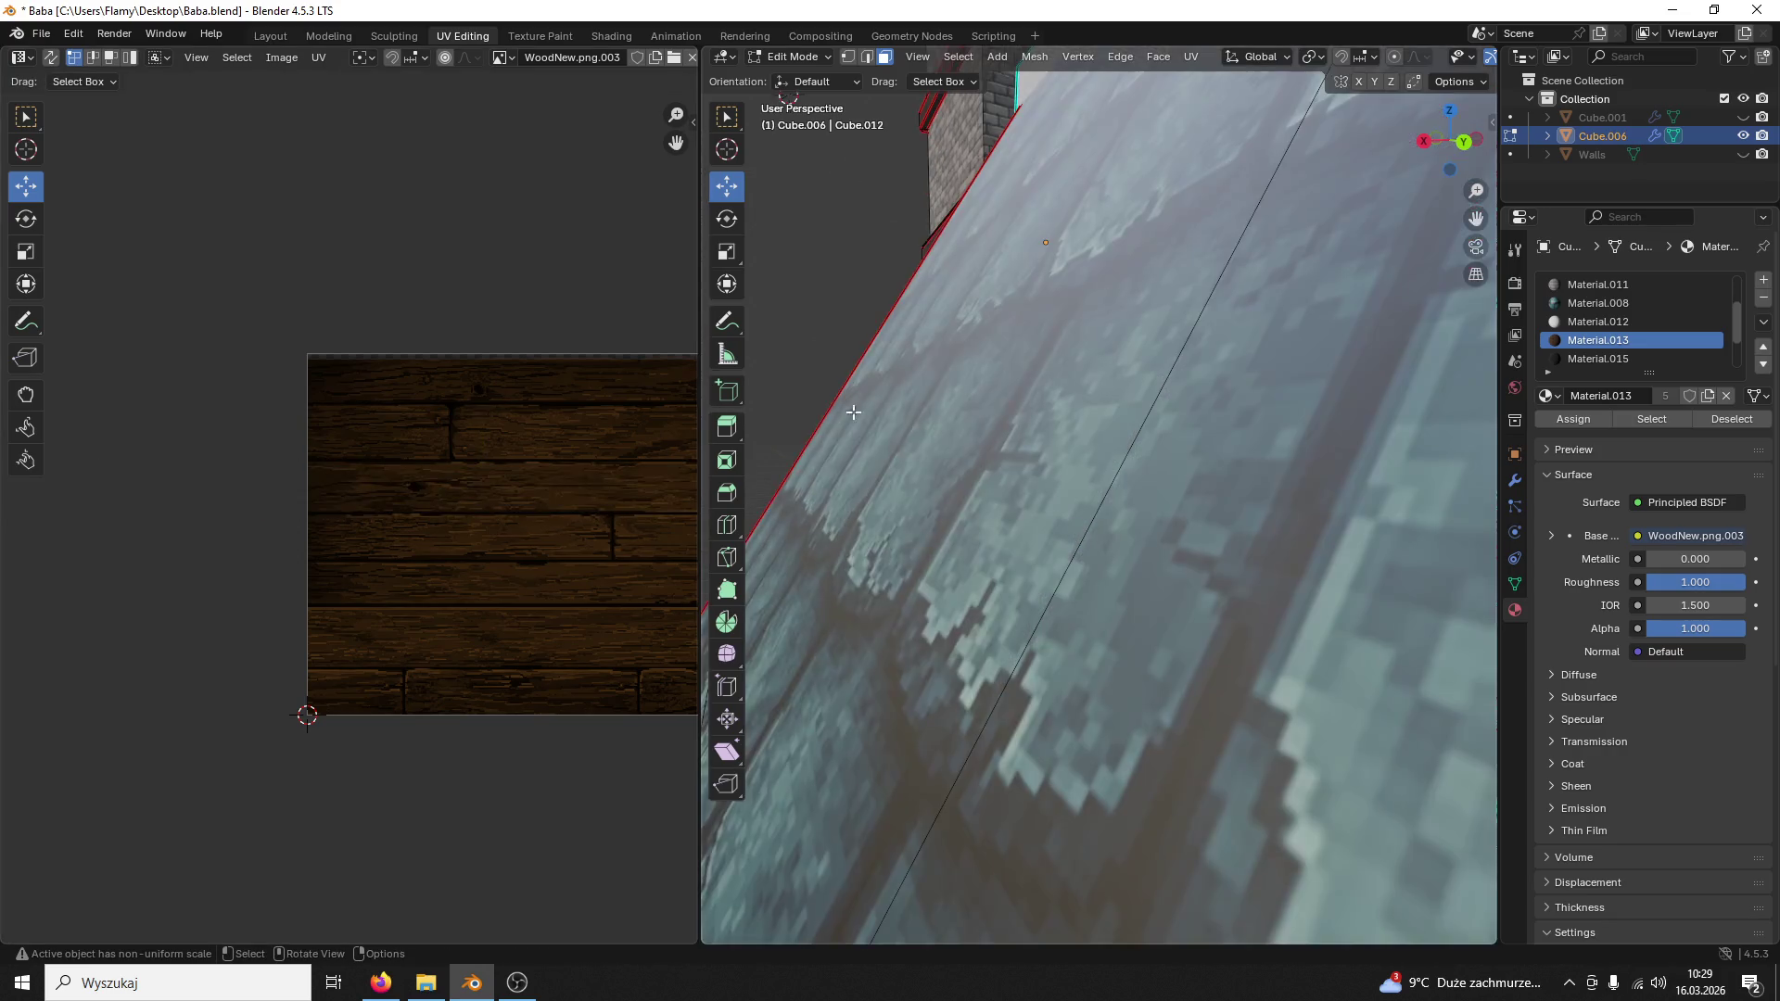
scroll(932, 443, up, 3)
scroll(931, 442, down, 5)
Step: Select the right roof's seam-bounded wooden edge strip with linked select
middle_drag(932, 442, 947, 442)
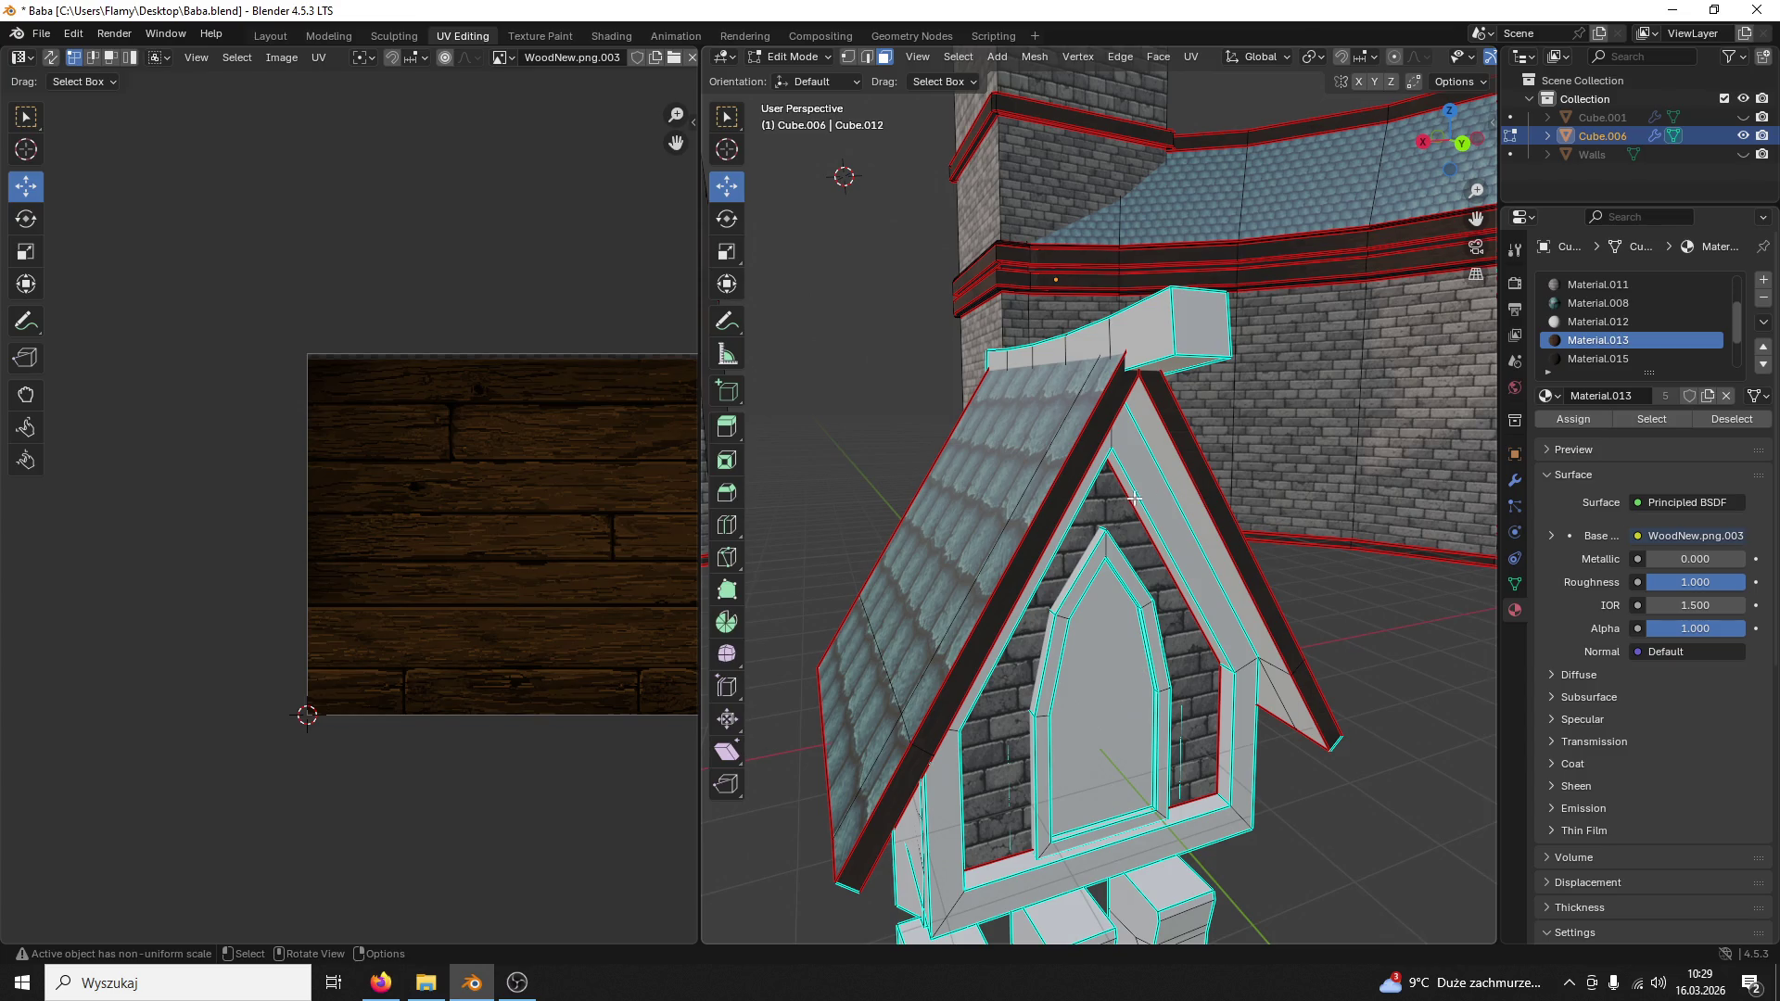
click(1051, 513)
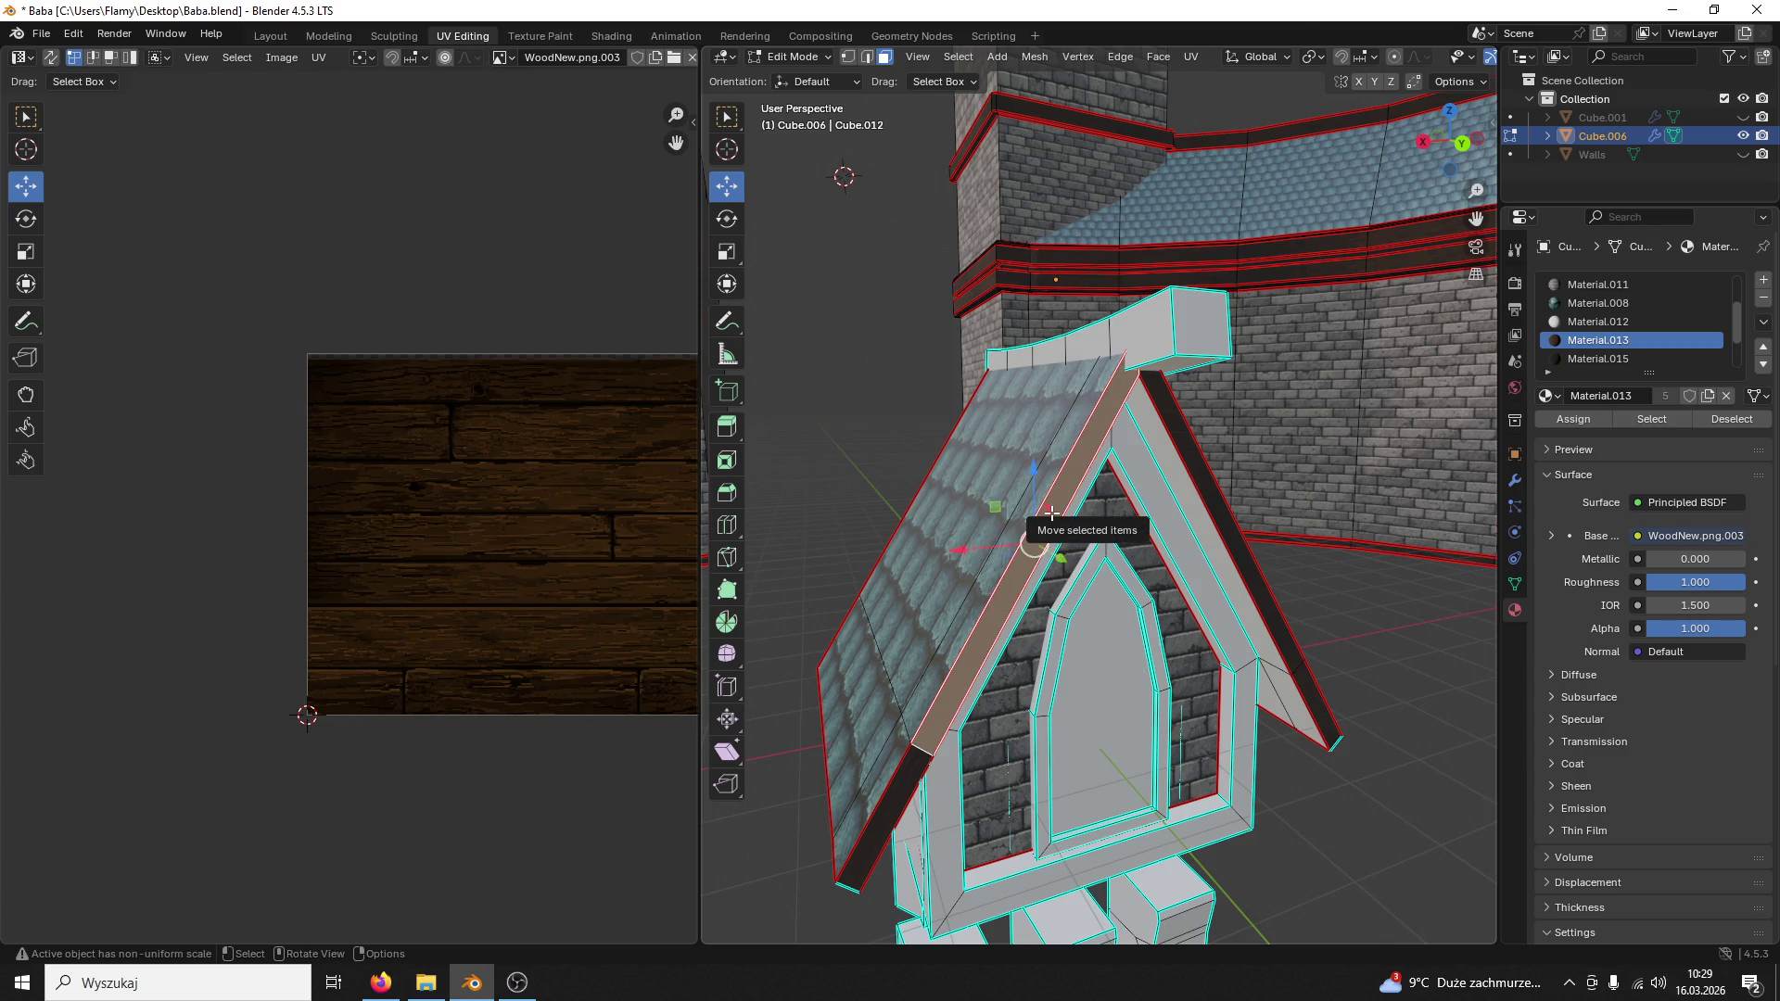
key(l)
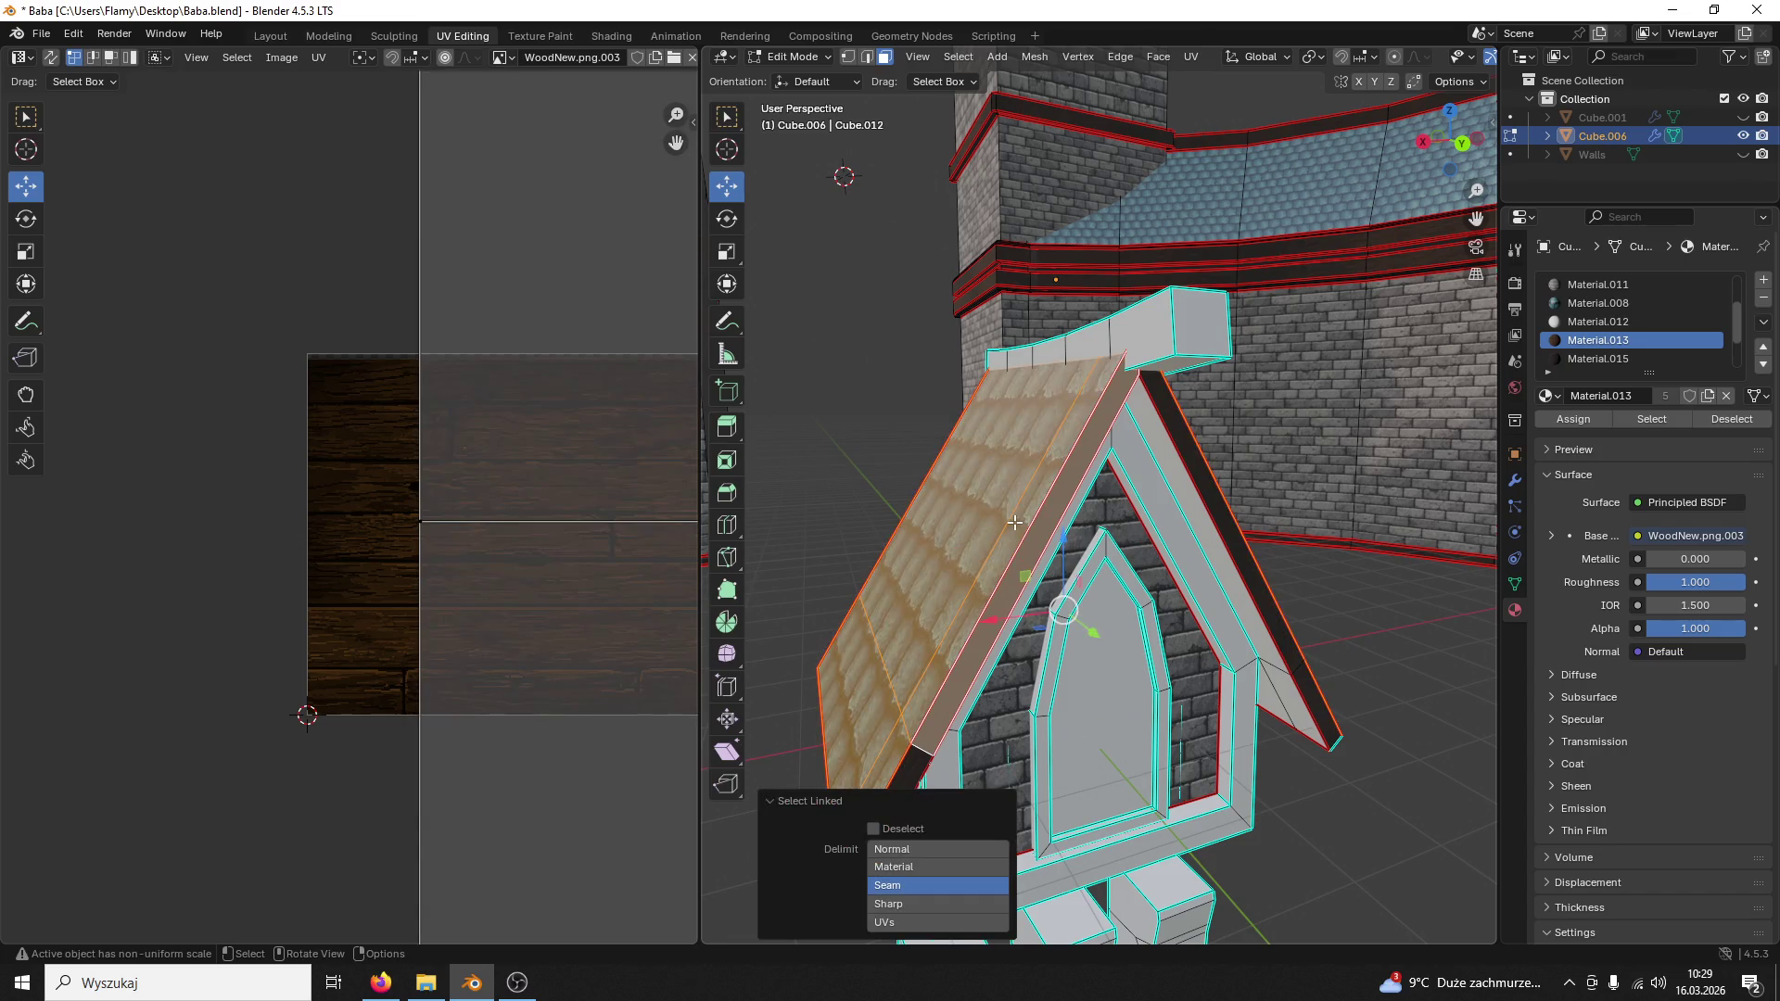
key(alt+a)
key(l)
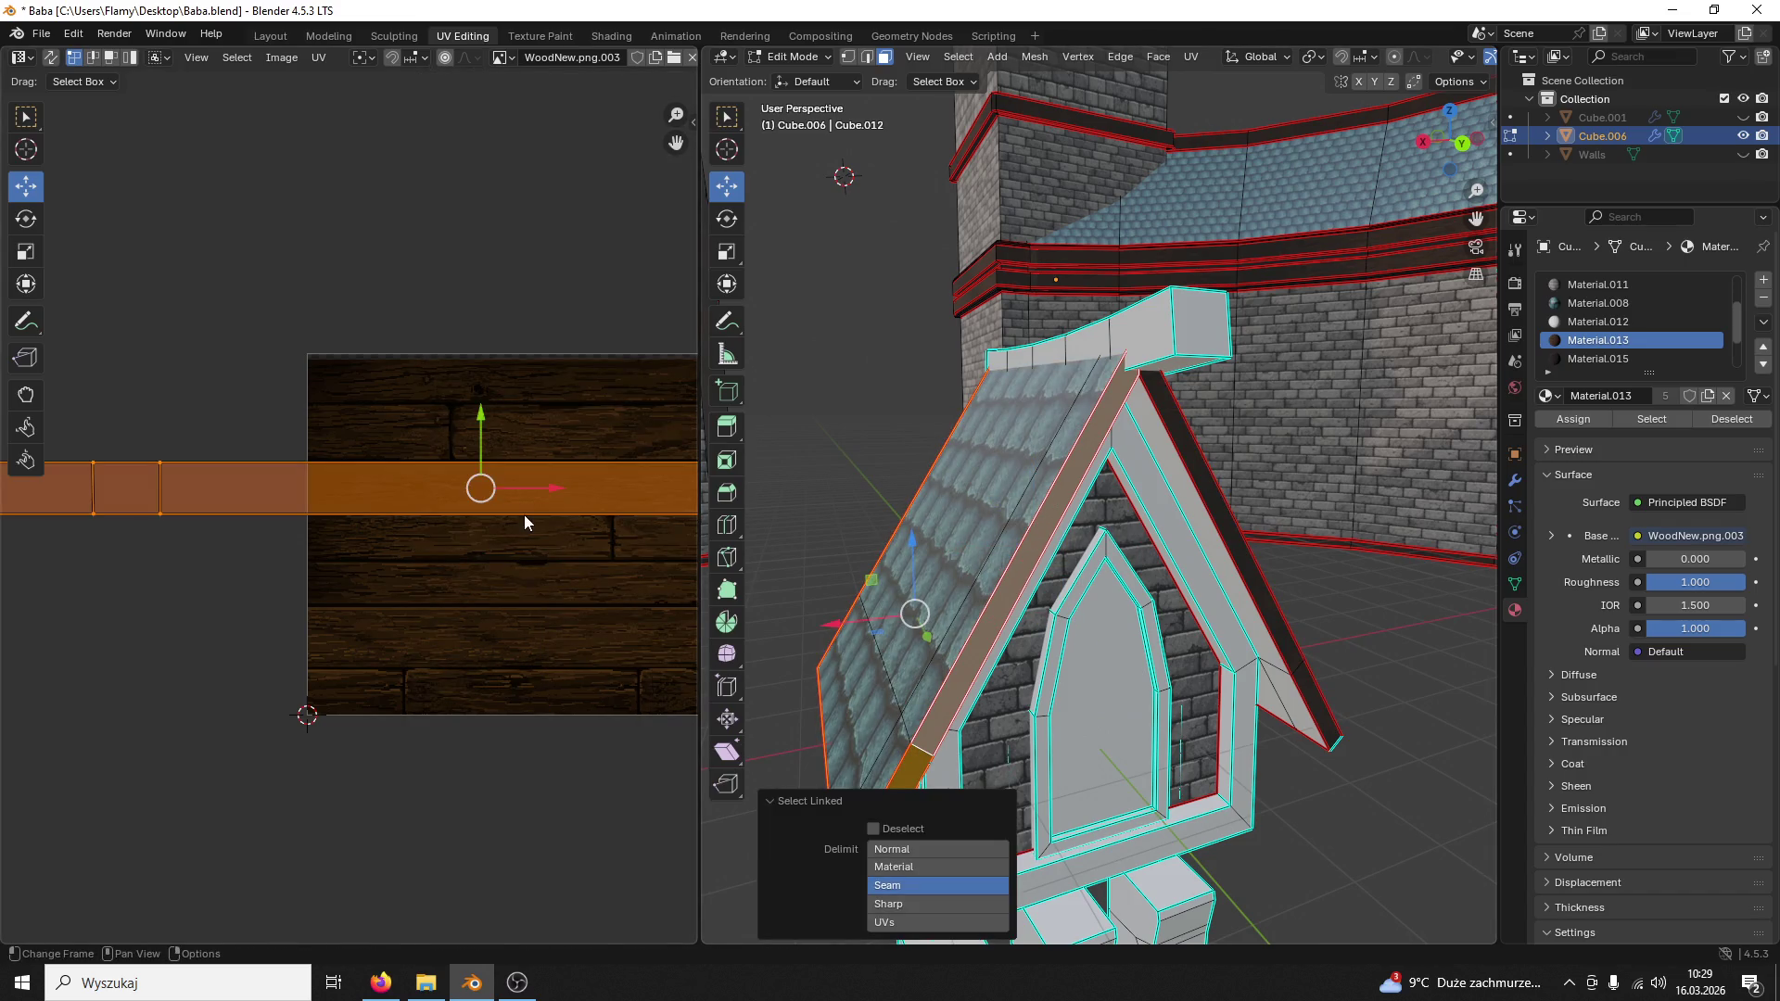
Step: Scale the strip's UV island in X and Y into a thin band on one plank
key(s)
key(x)
click(480, 488)
key(s)
key(y)
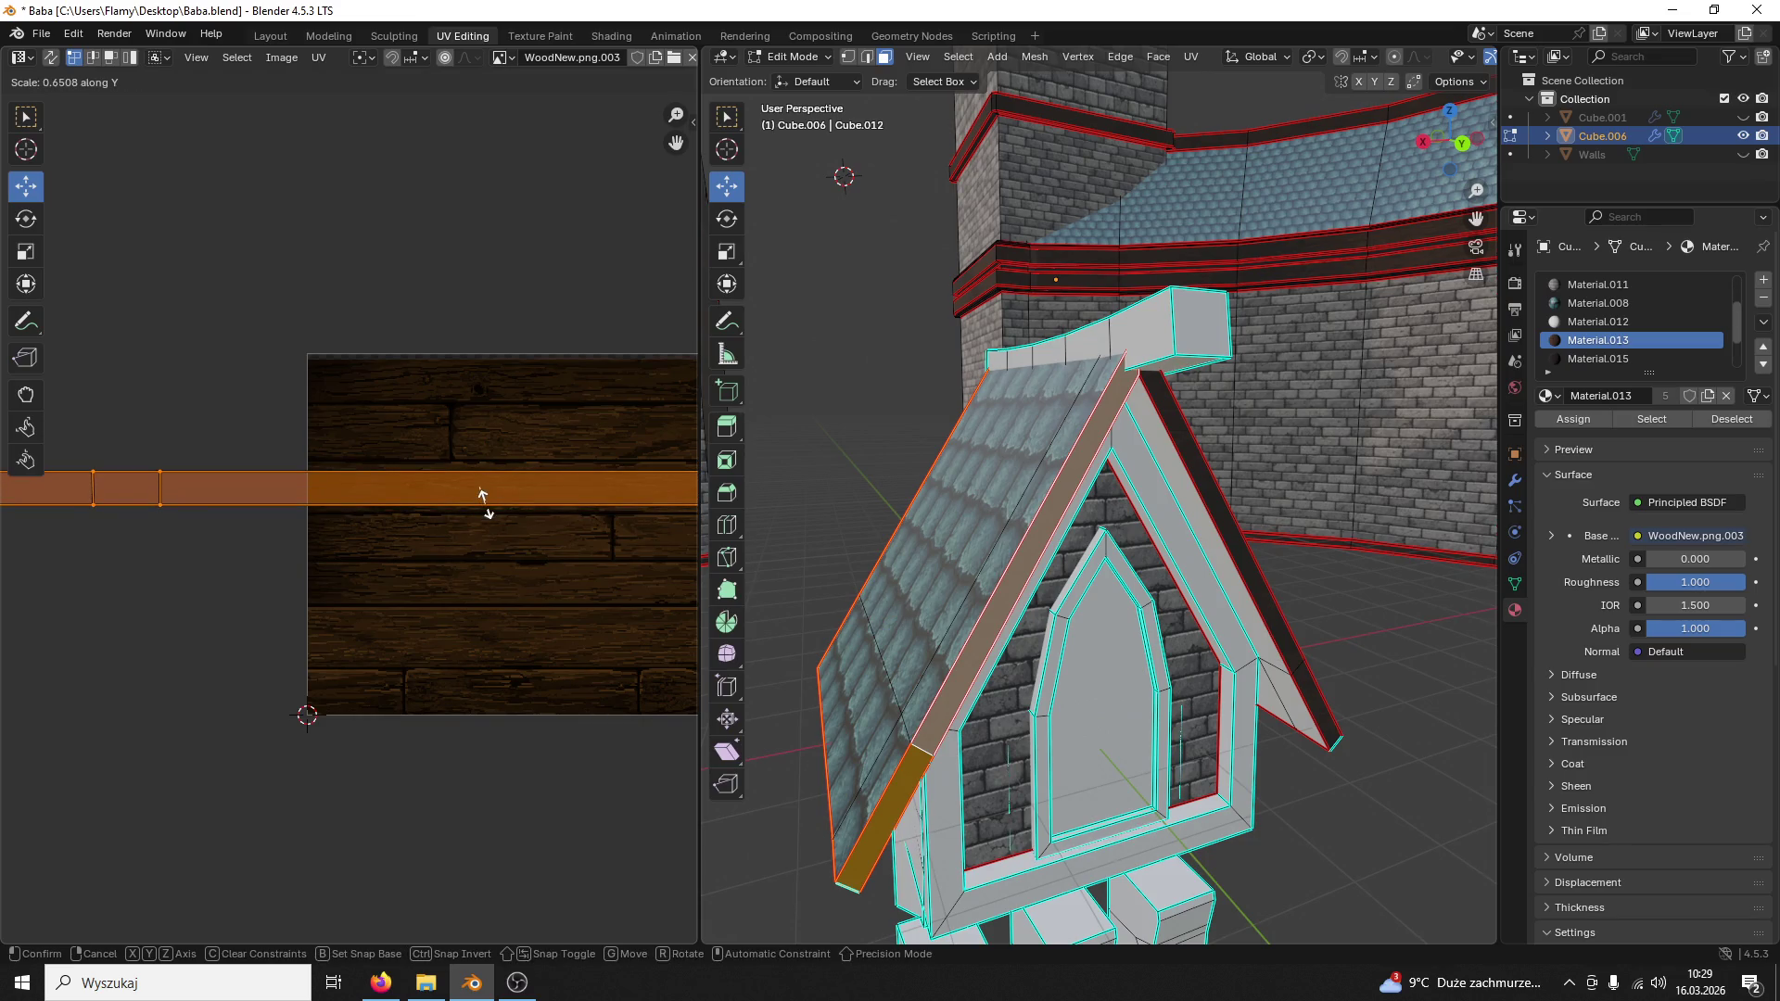
click(489, 502)
click(957, 436)
mouse_move(956, 438)
middle_down()
mouse_move(931, 435)
mouse_move(948, 440)
middle_up()
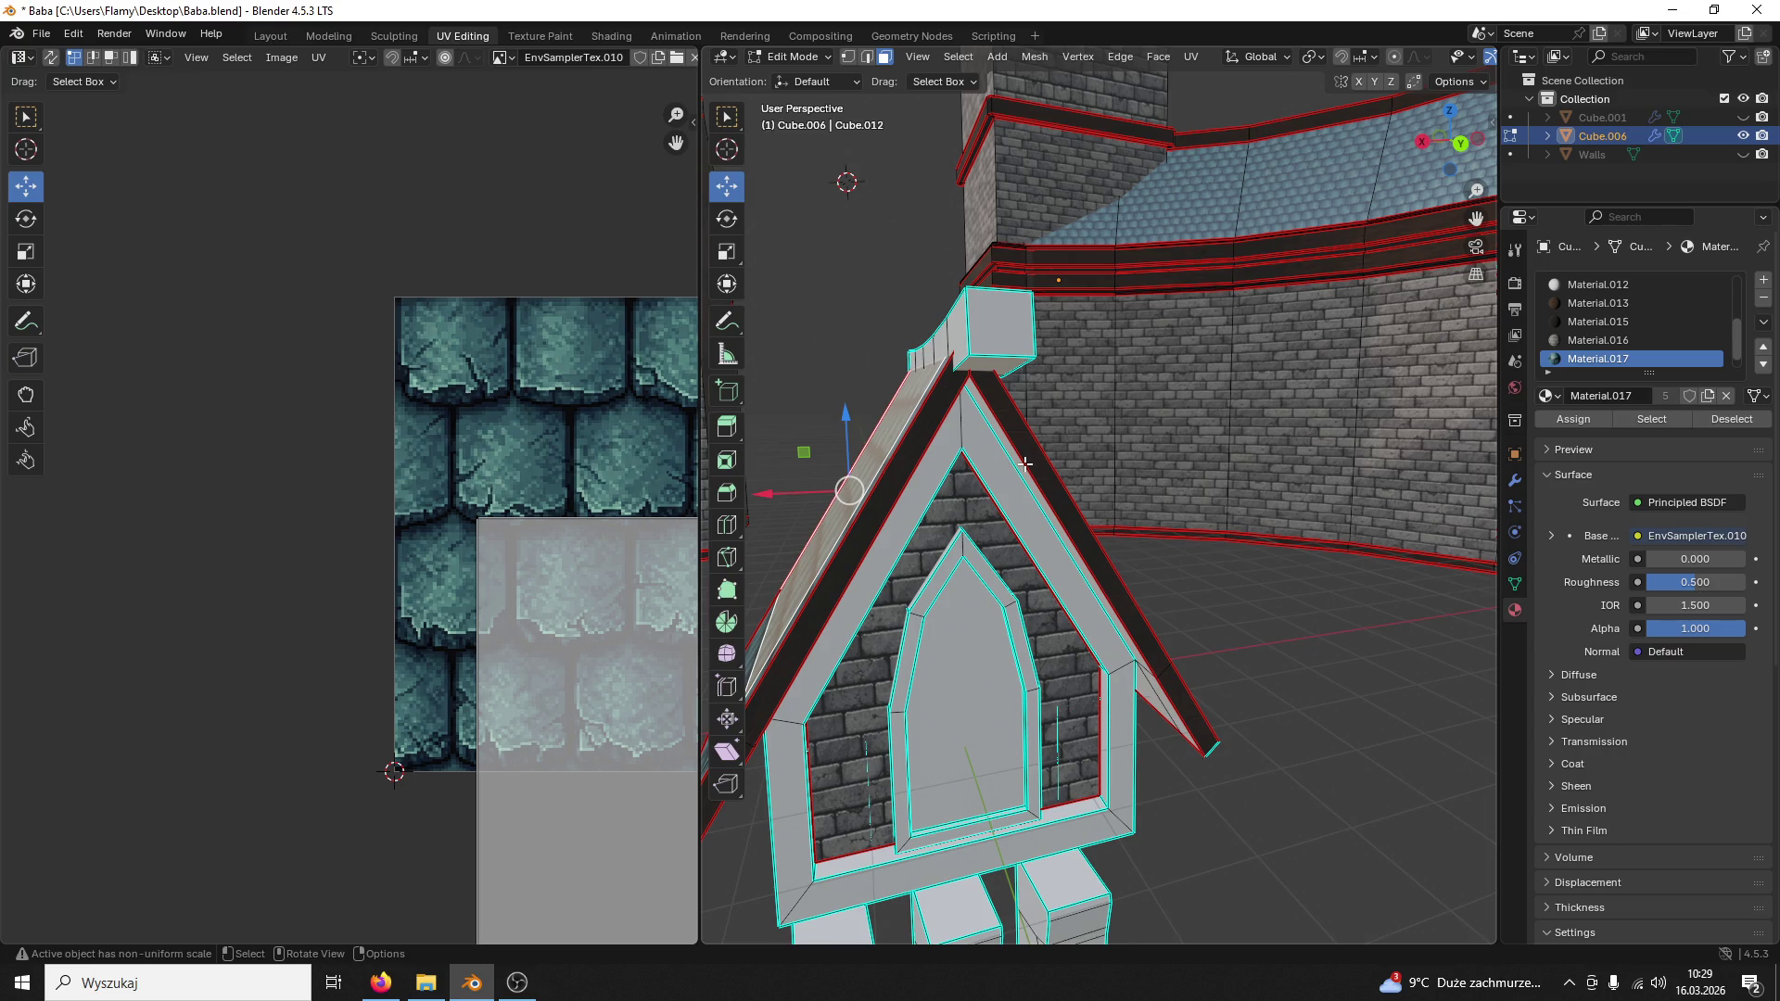
Step: Select the right slope trim strip and re-unwrap its UVs with Angle Based unwrapping
click(1035, 462)
key(l)
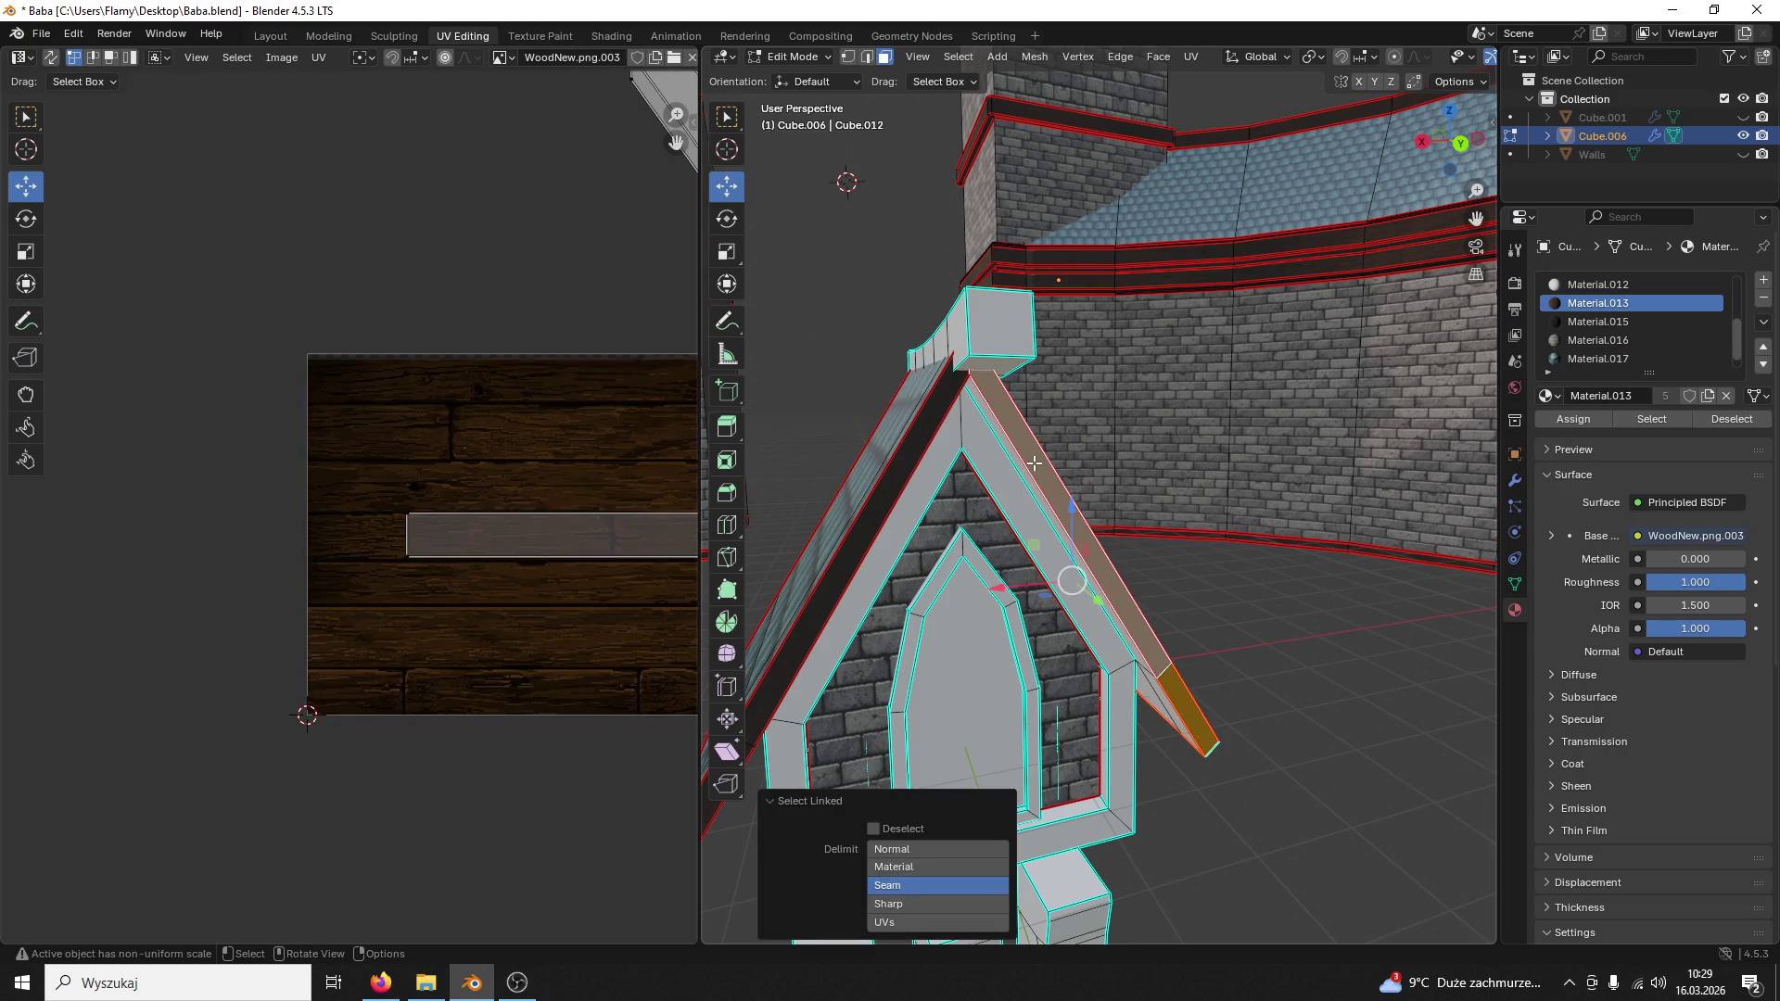
middle_drag(558, 456, 347, 459)
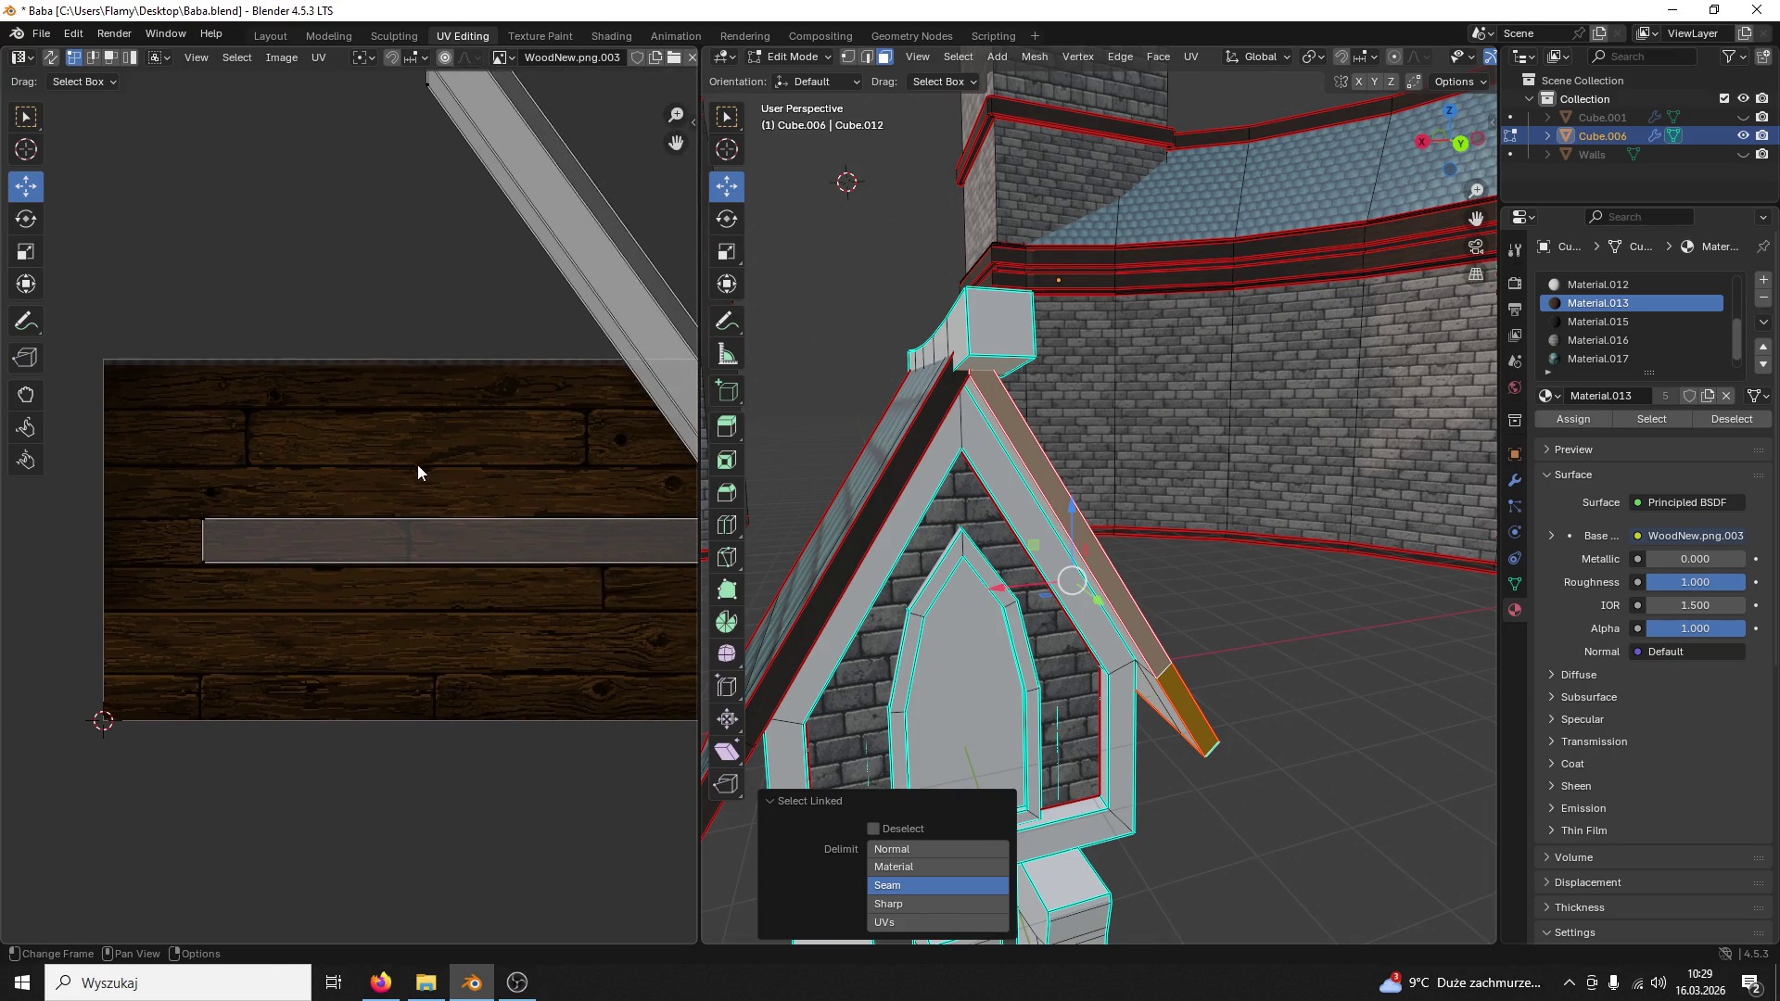
scroll(436, 478, down, 2)
key(a)
key(u)
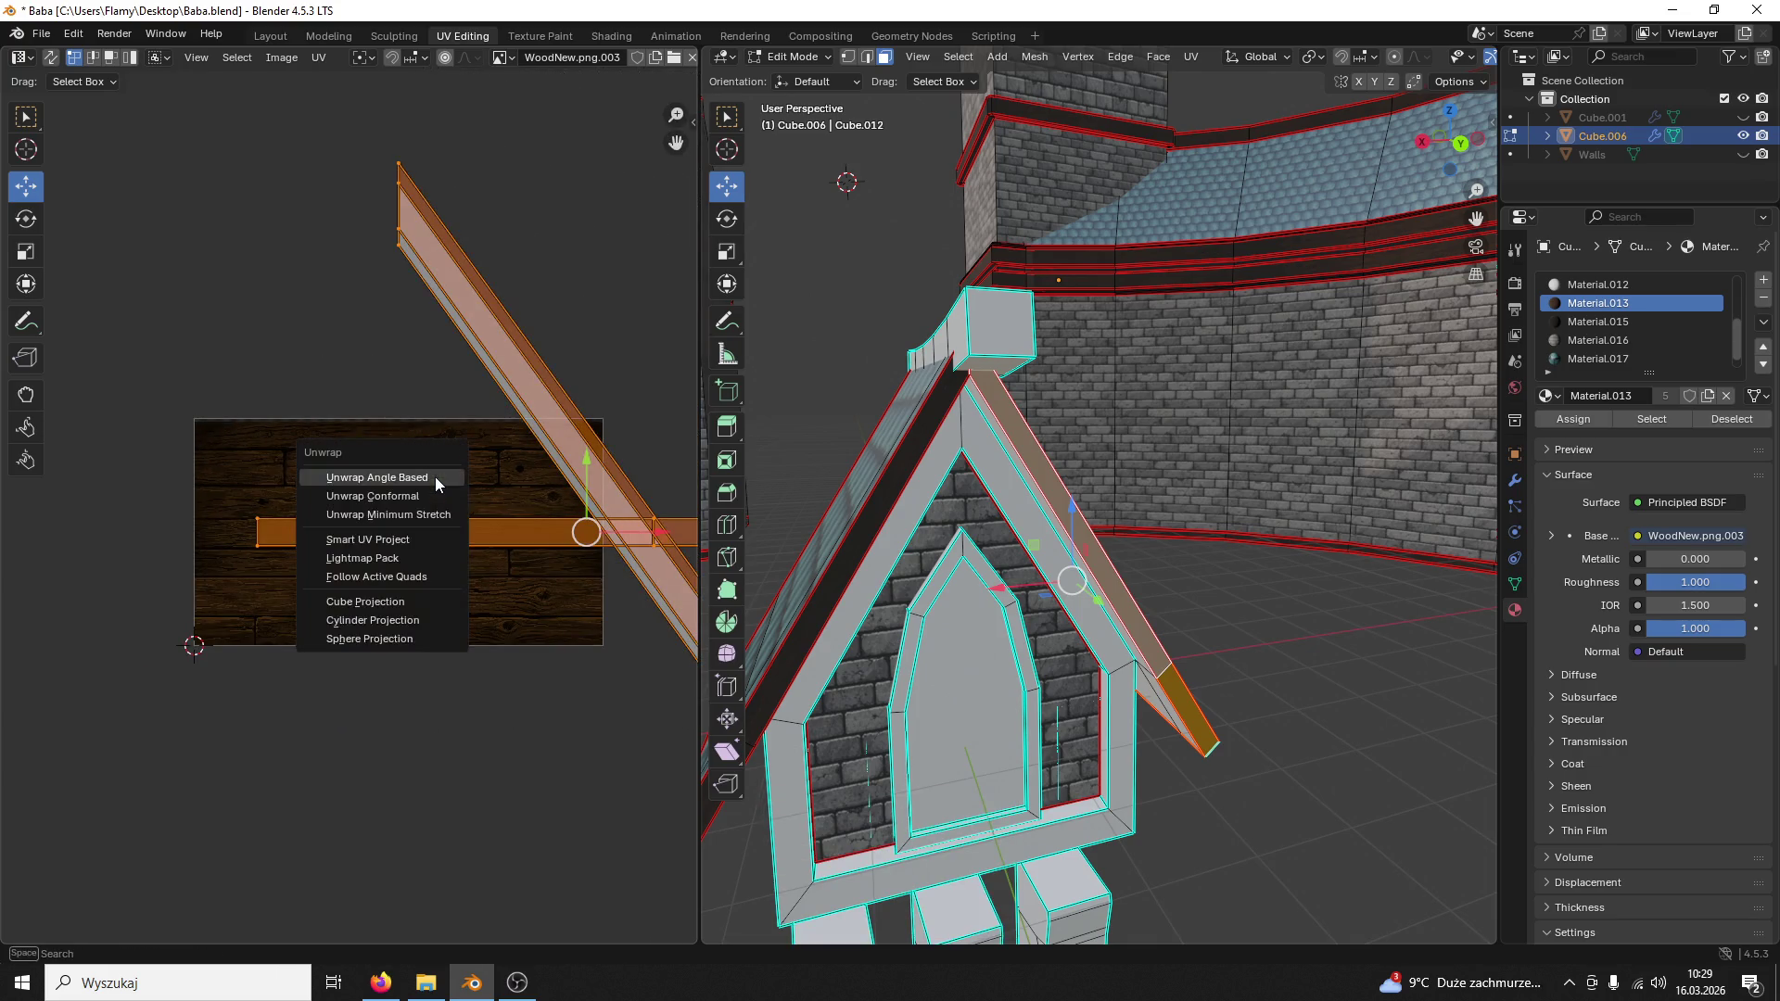
click(436, 476)
scroll(422, 494, up, 2)
middle_drag(421, 502, 657, 528)
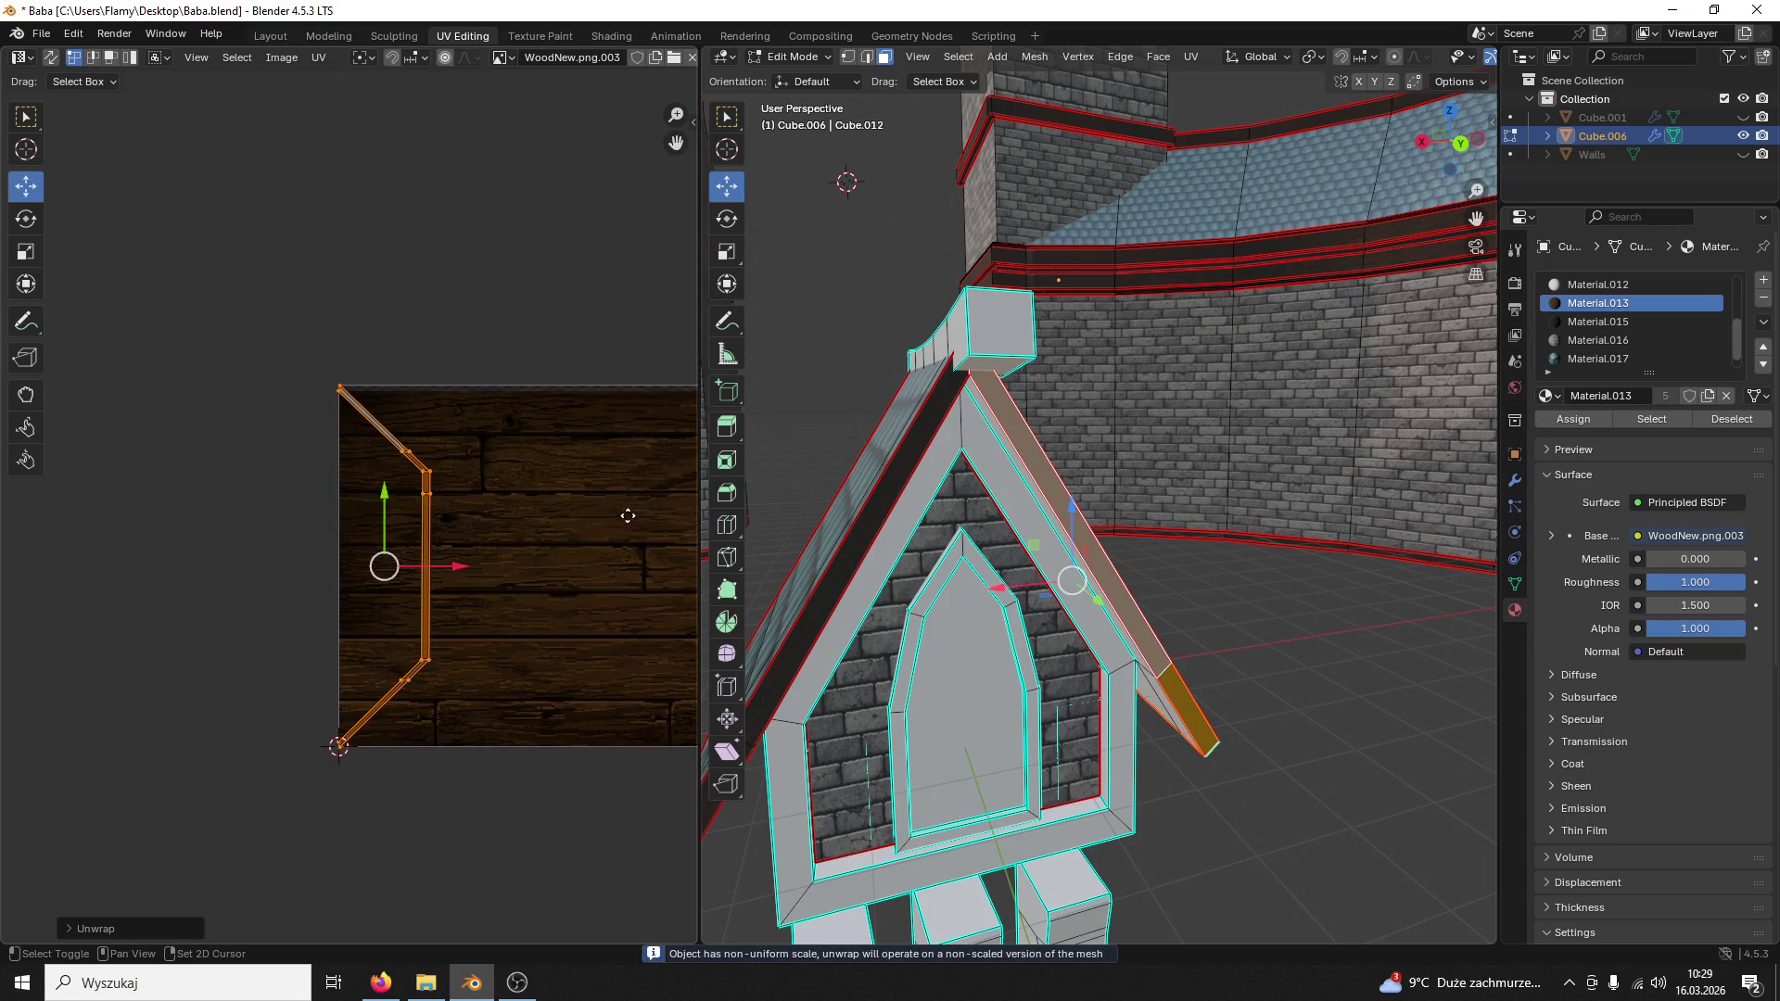
click(337, 416)
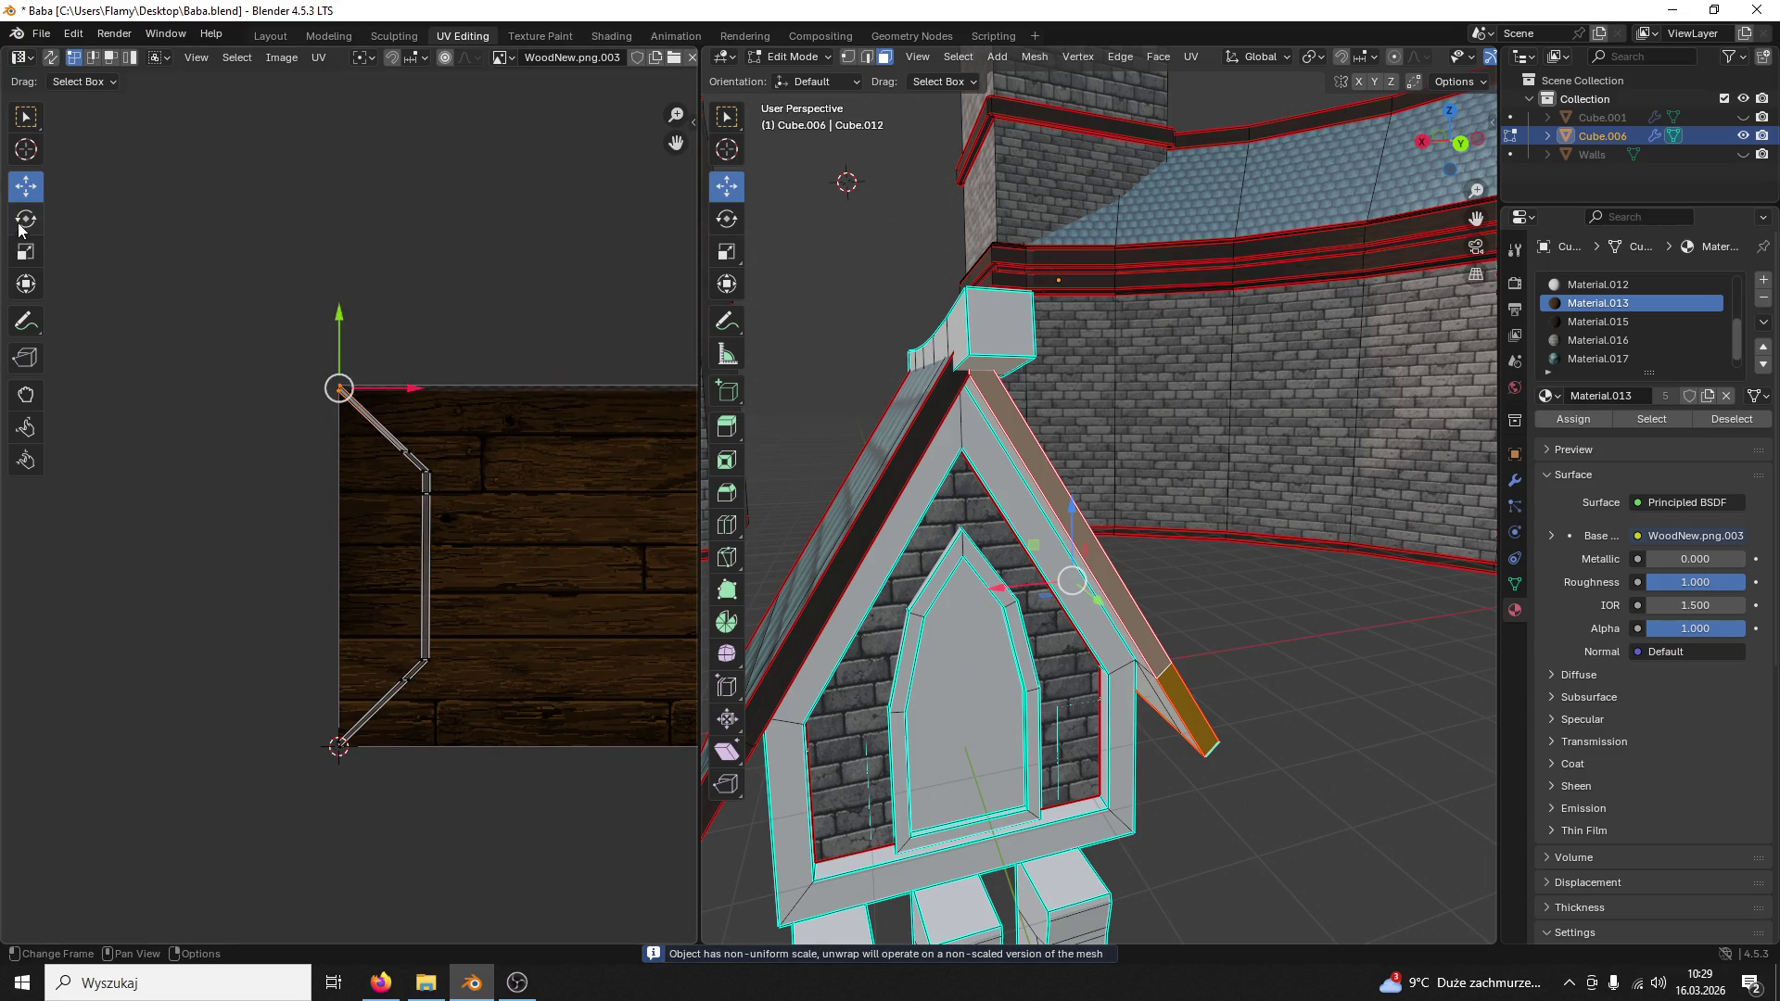
Step: Rotate the island's top vertex, then select the diagonal and vertical edges and shift them right
key(shift+space)
key(r)
drag(413, 356, 417, 425)
drag(310, 781, 347, 726)
click(310, 362)
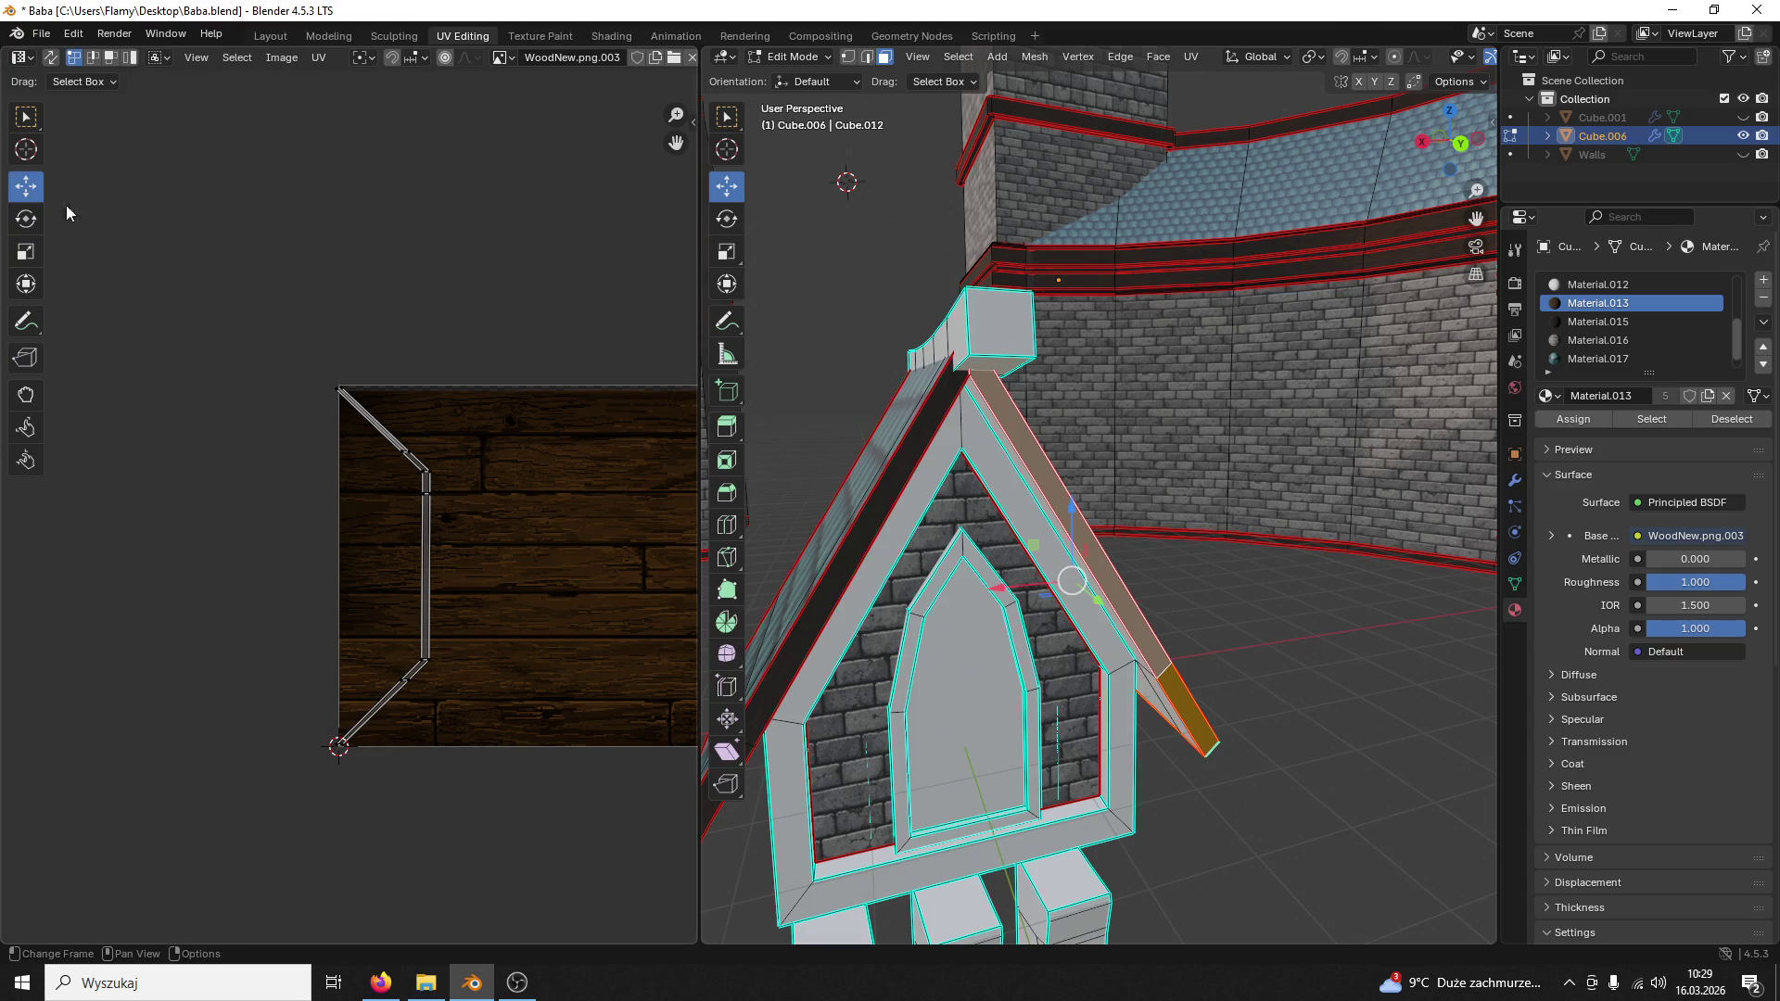
click(381, 367)
shift+click(446, 462)
shift+click(454, 483)
shift+click(431, 627)
shift+click(391, 748)
drag(449, 565, 594, 570)
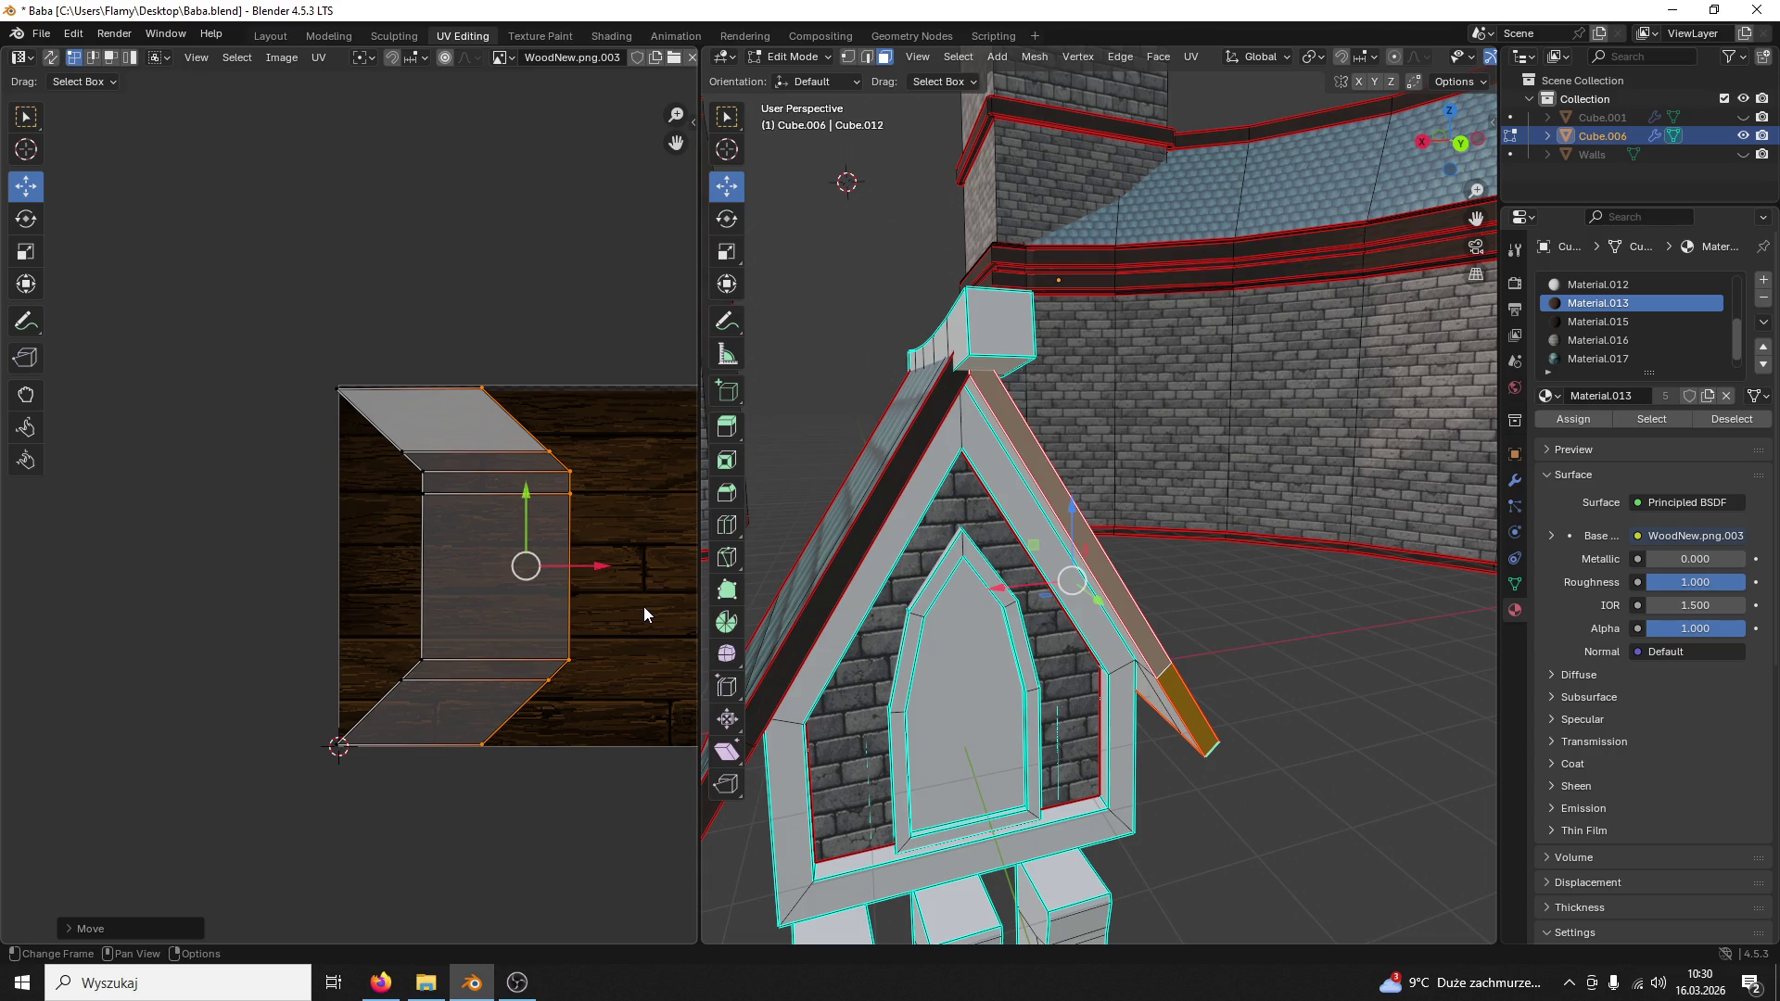
Step: Flatten the right and left vertex columns with S X 0 and narrow the island
key(s)
key(x)
key(0)
key(Return)
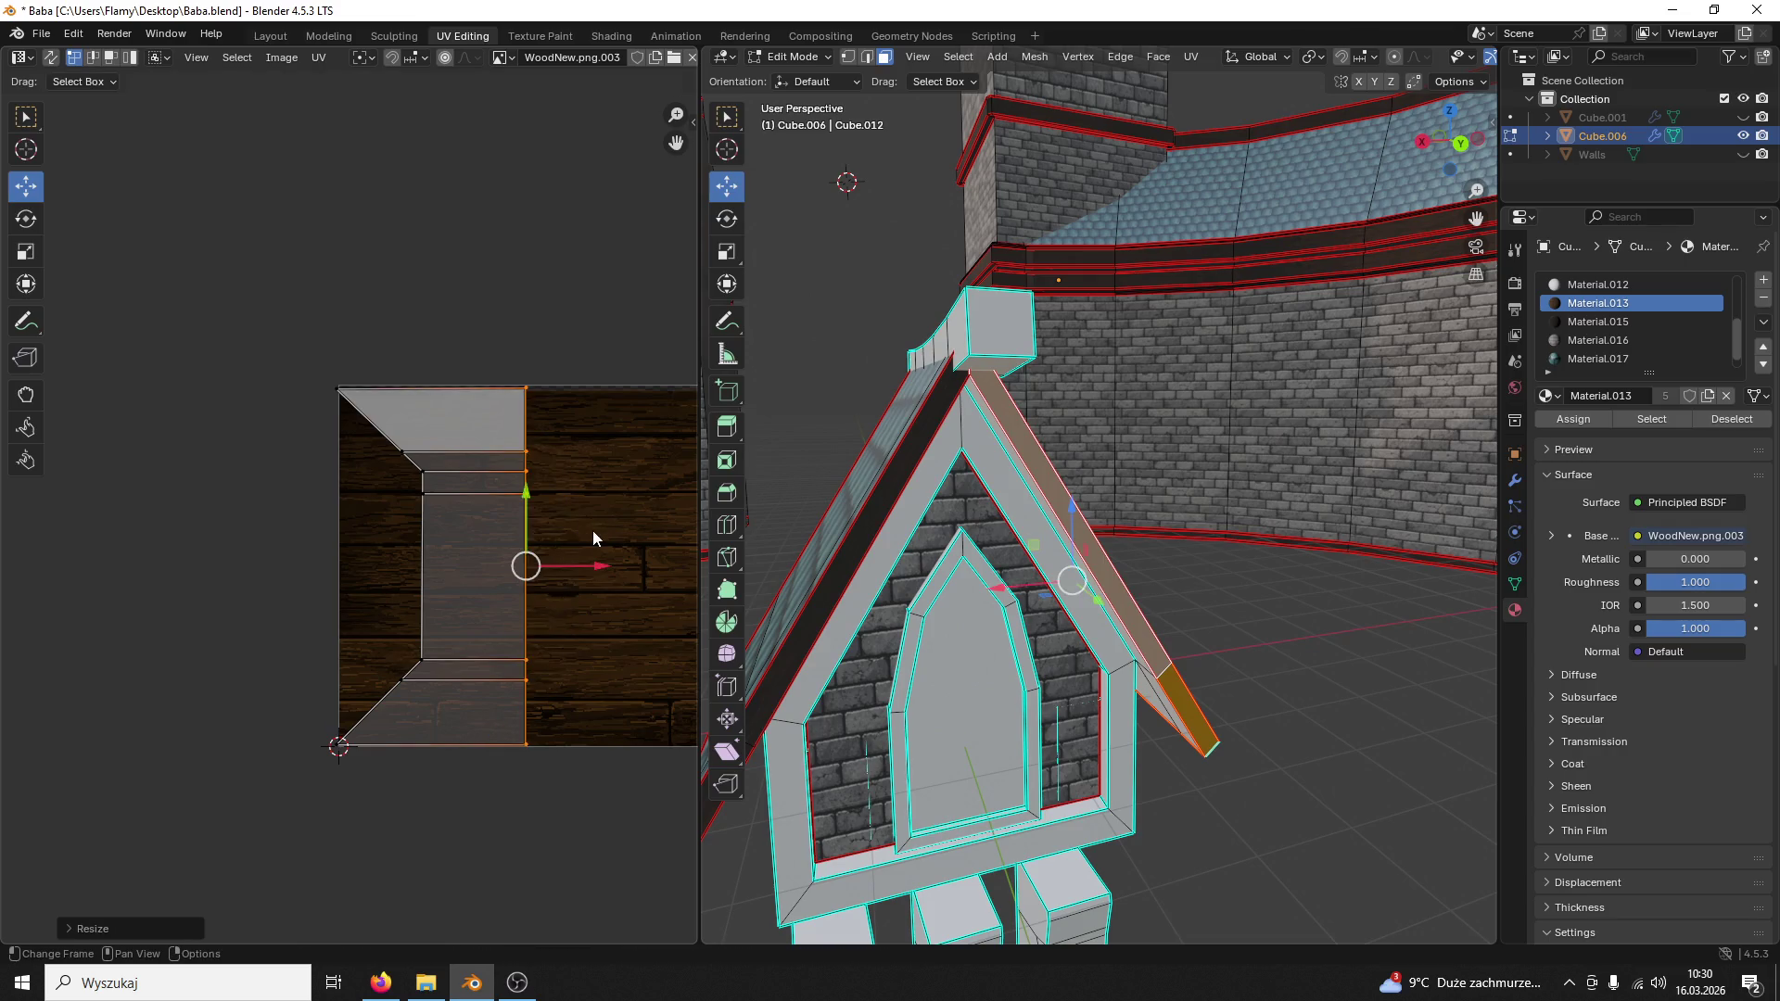
drag(476, 354, 270, 804)
key(s)
key(x)
key(0)
key(Return)
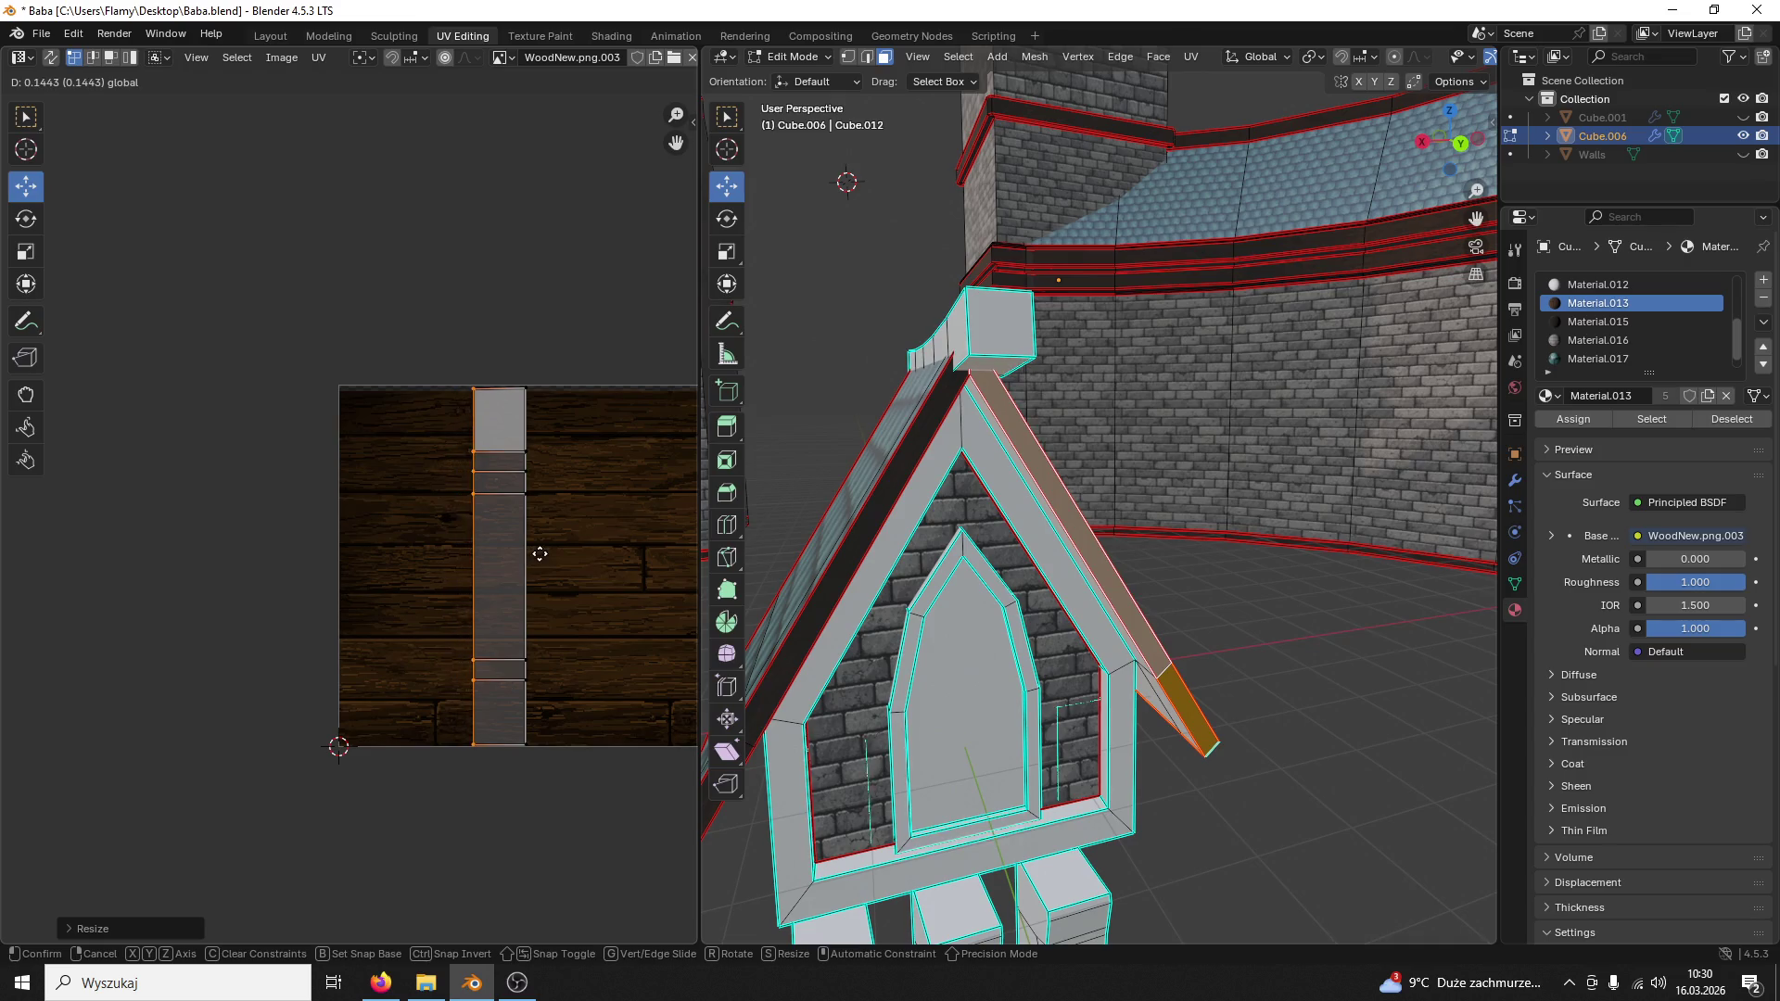
drag(443, 571, 547, 561)
Step: Rotate the whole island 90 degrees to lie horizontally and move it slightly higher
key(a)
key(r)
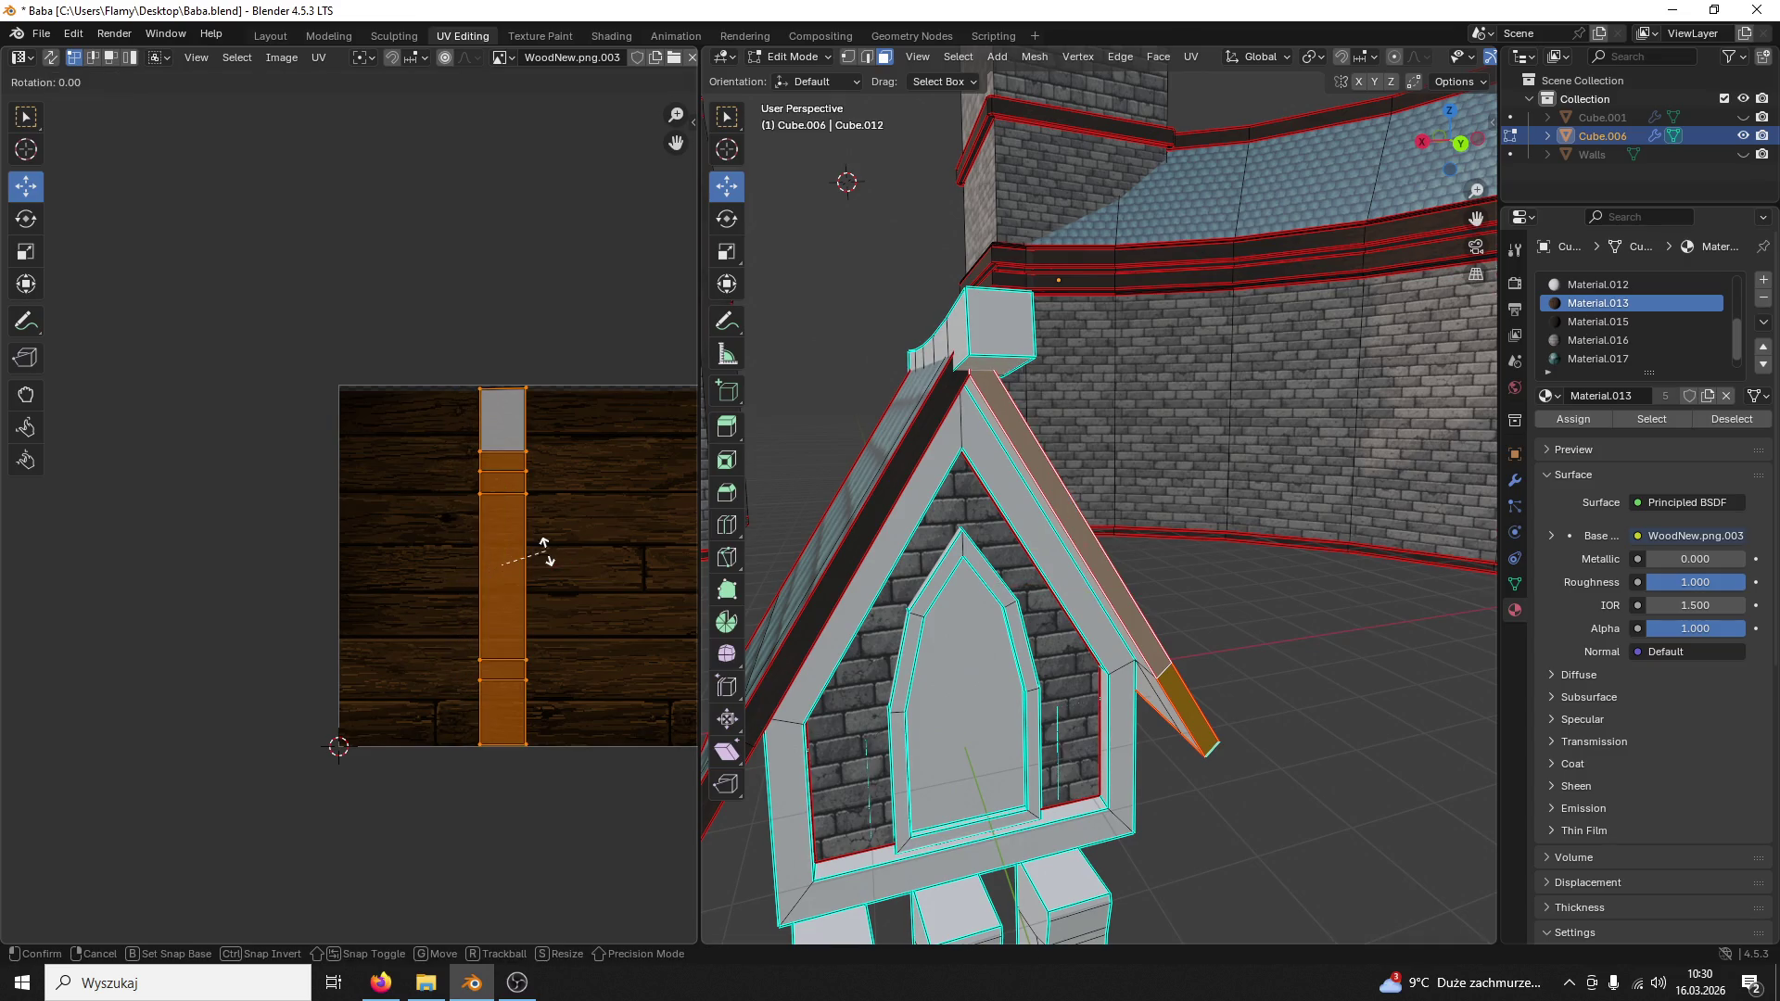
key(9)
key(0)
key(Return)
key(g)
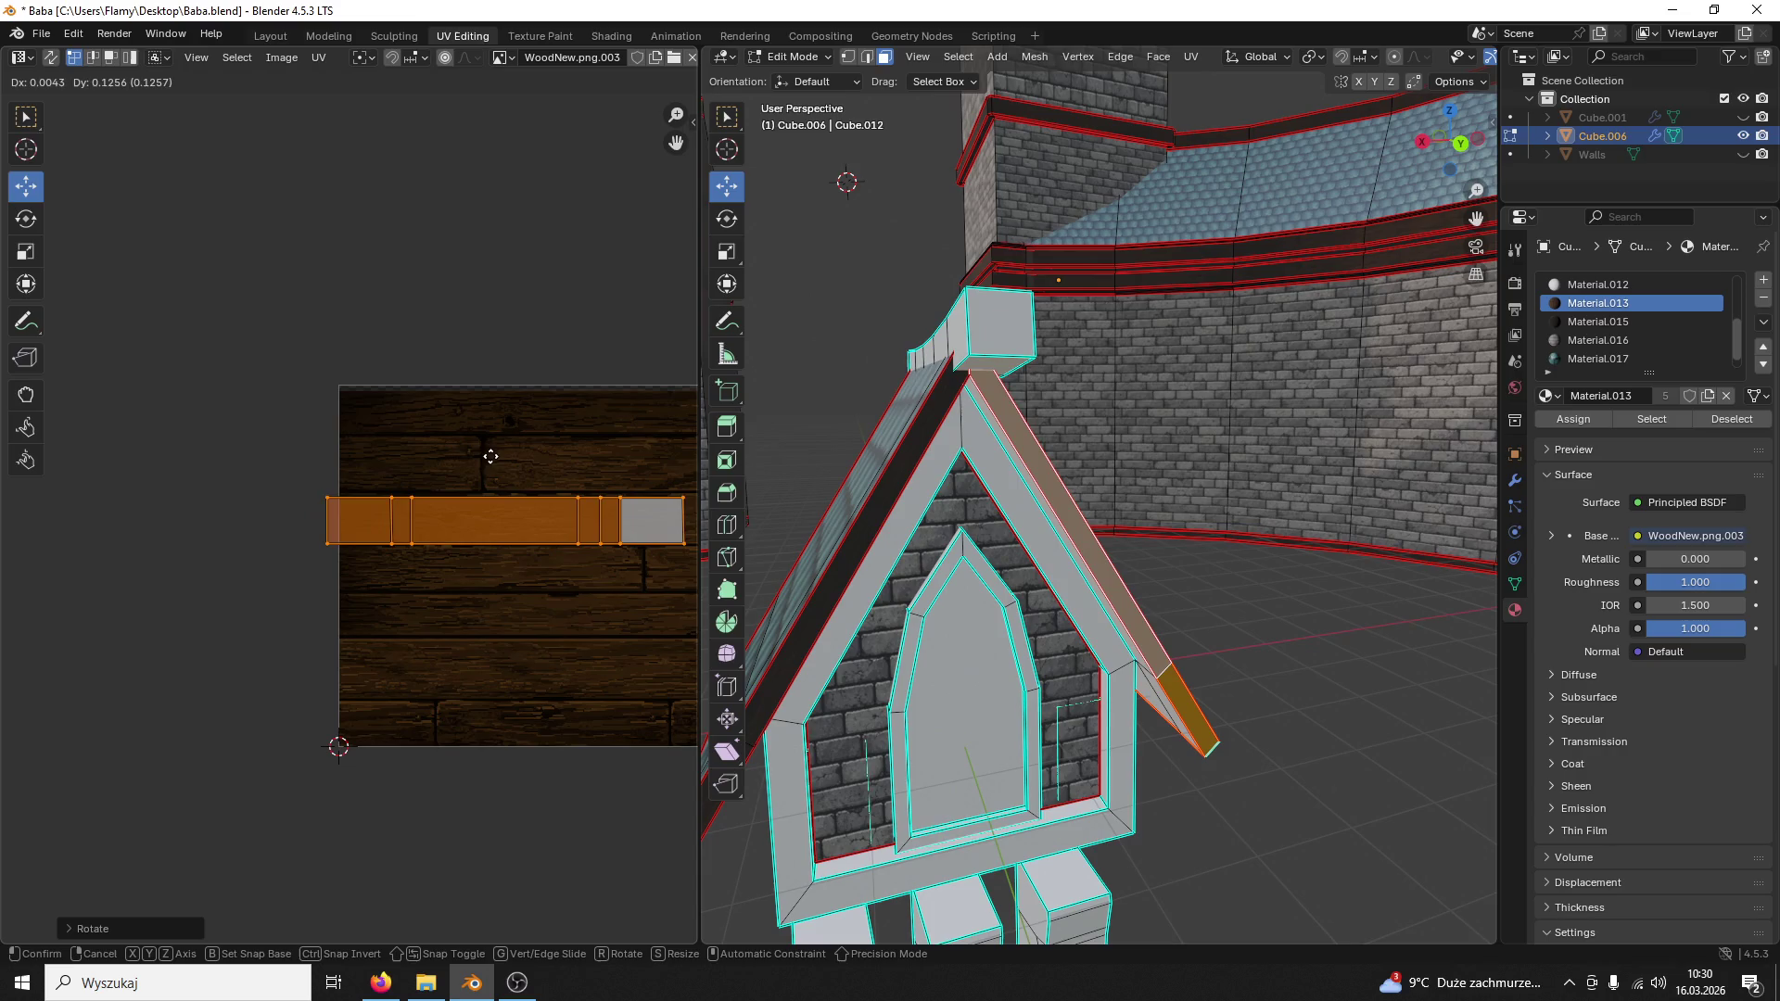
click(496, 461)
middle_drag(667, 549, 526, 562)
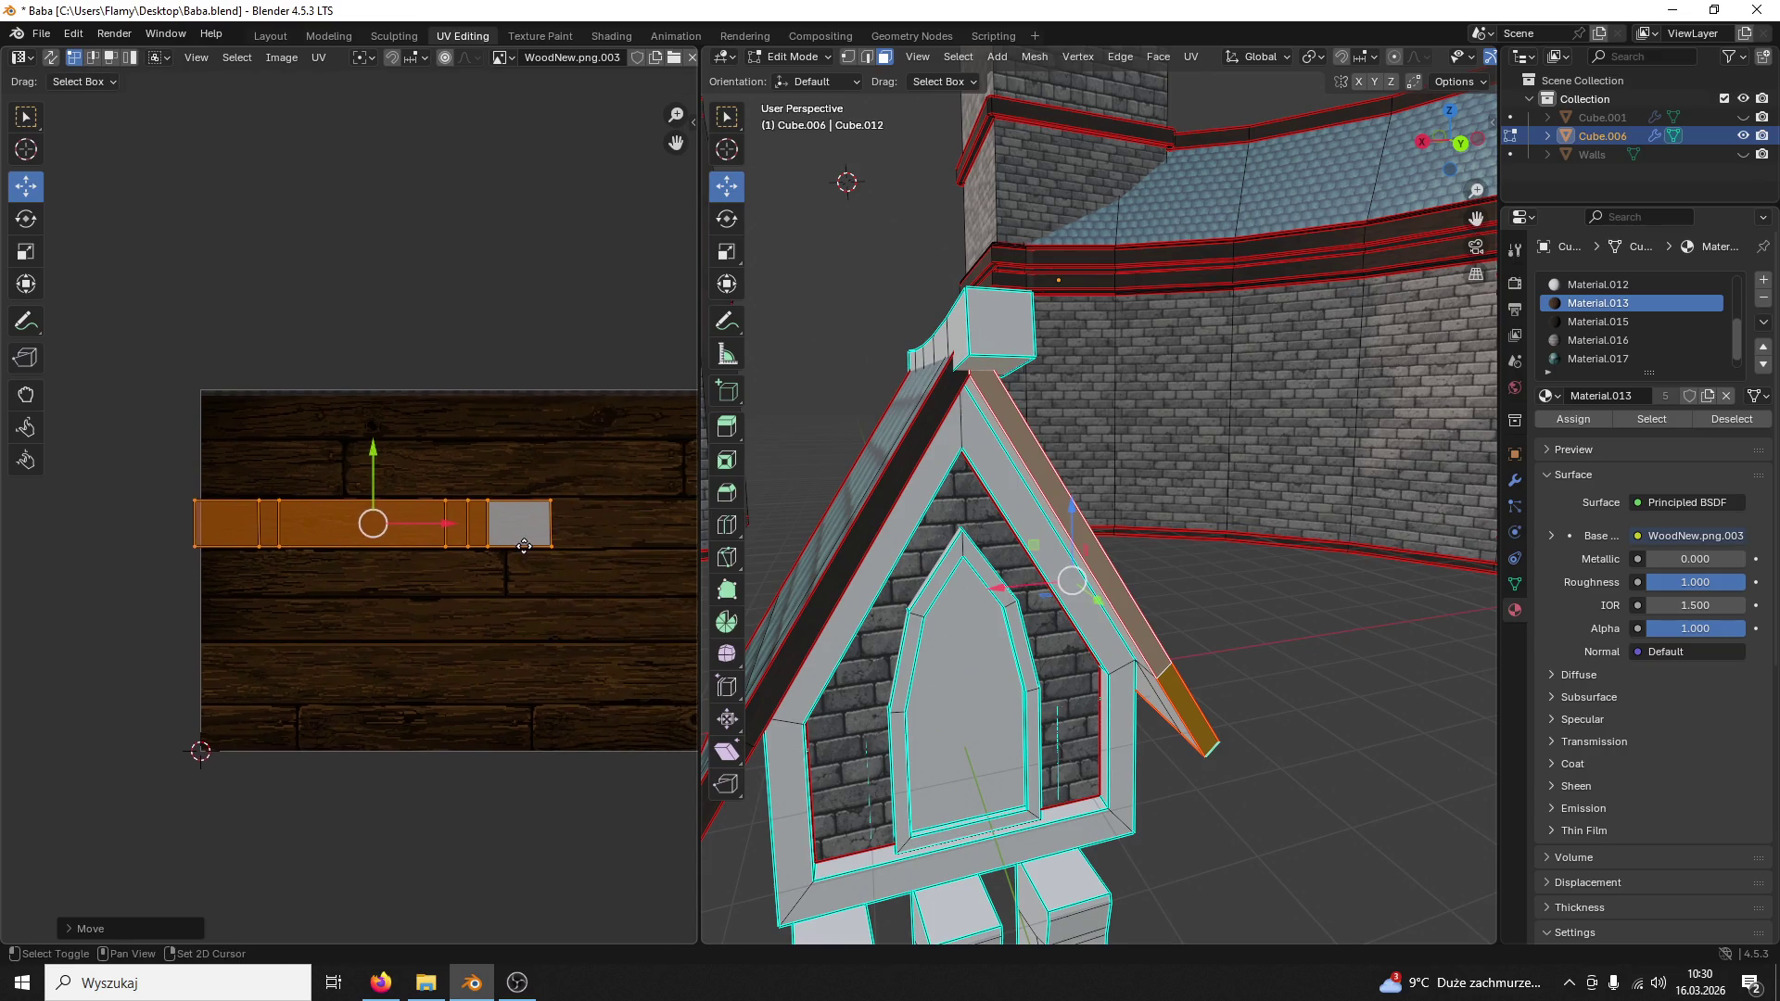
Step: Stretch the island along X and thin it along Y into a band following the wood grain
key(s)
key(x)
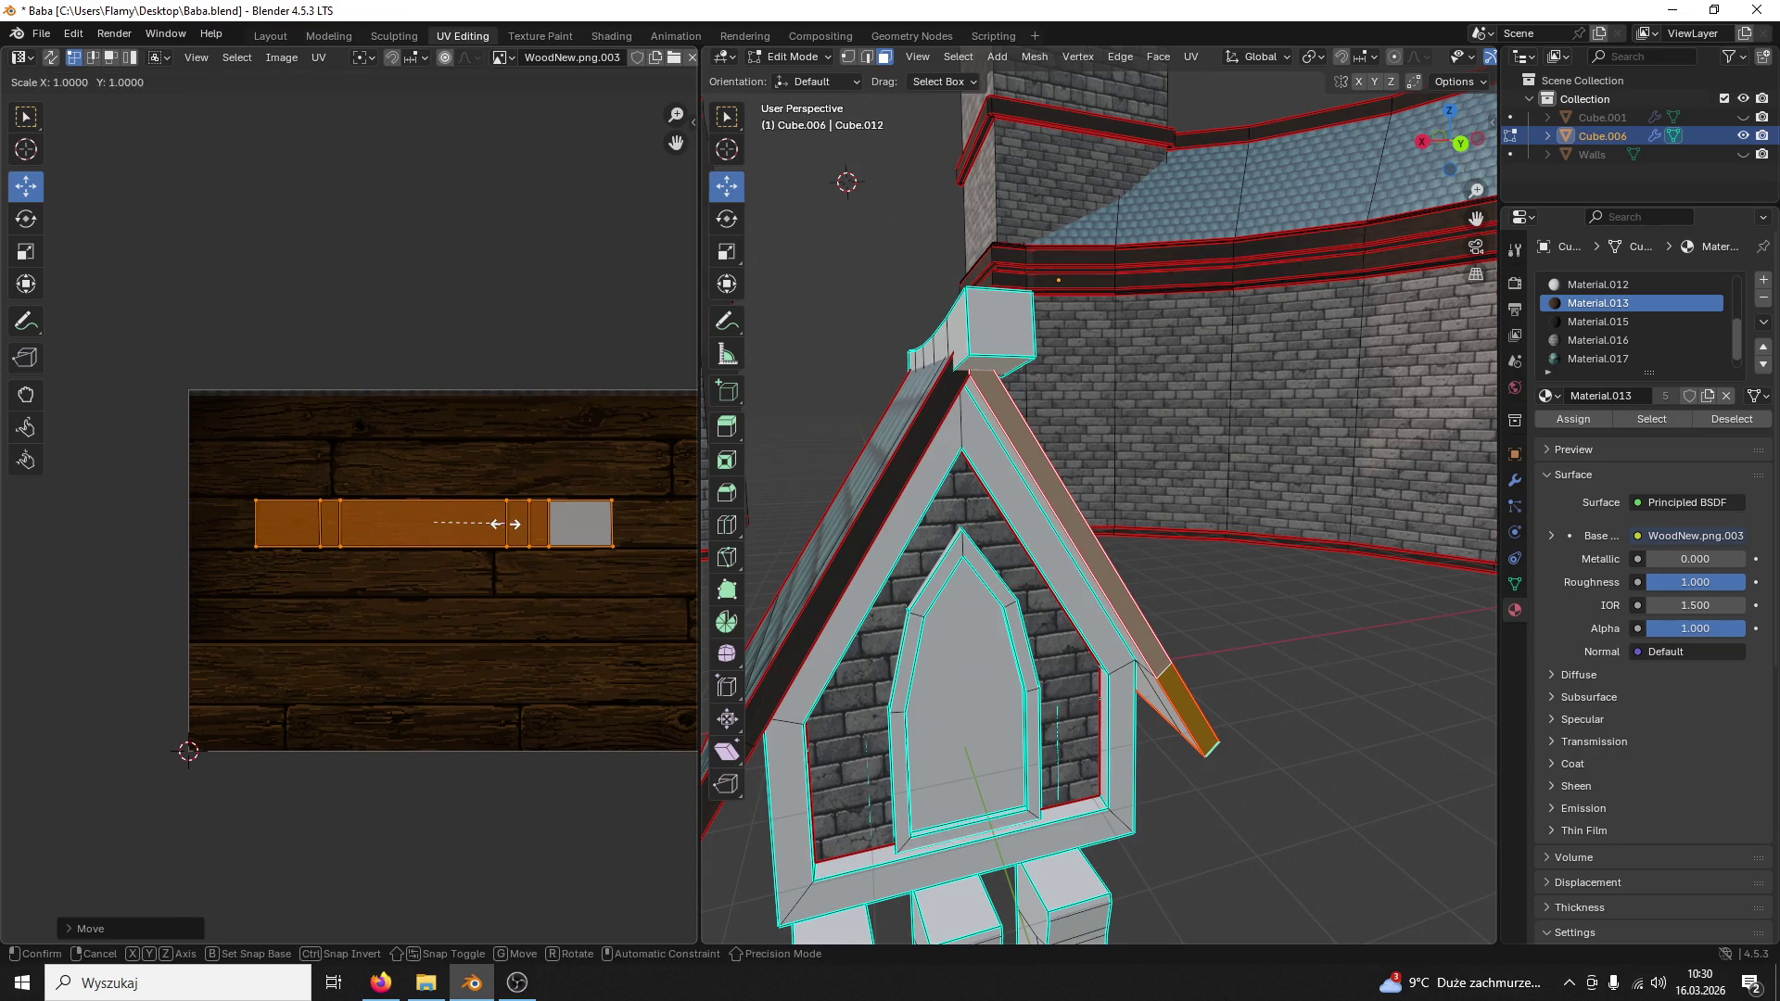
click(613, 513)
key(s)
click(602, 500)
key(s)
key(y)
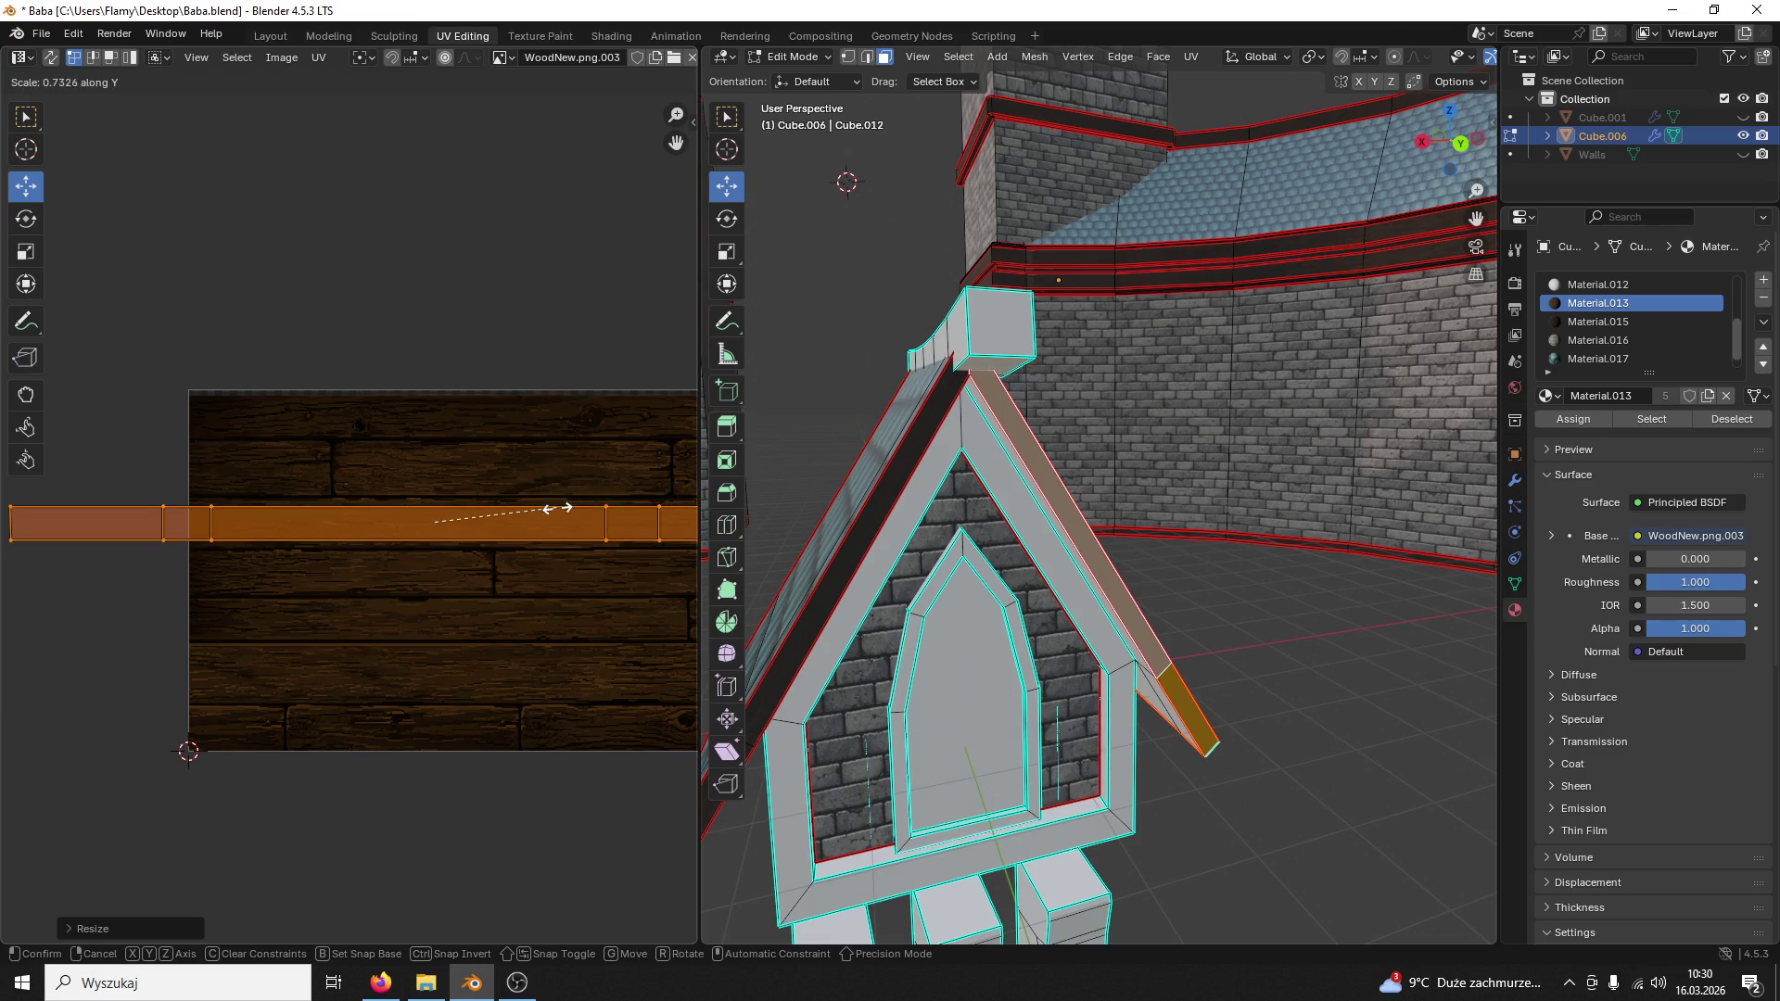
click(554, 512)
click(1132, 457)
middle_drag(1131, 456, 1100, 487)
scroll(1097, 497, up, 2)
scroll(1098, 497, up, 2)
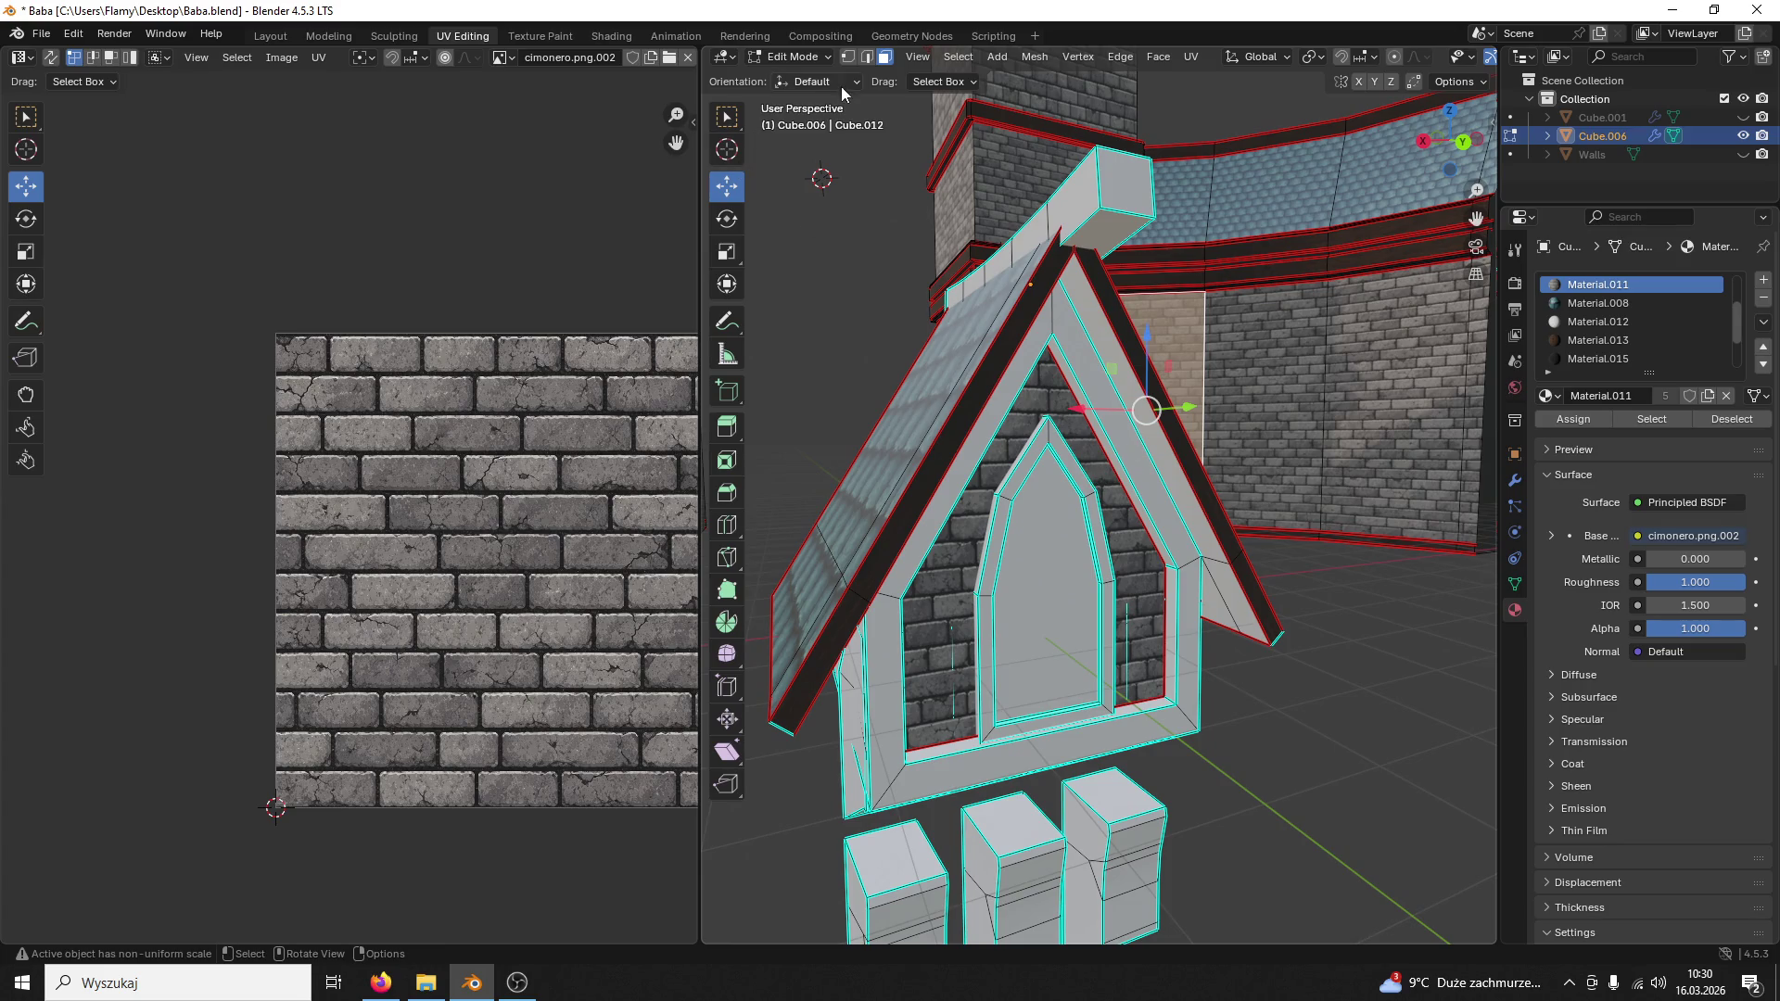
Step: In edge mode, mark the right inner slope edge as a seam and inspect the dormer from other angles
key(2)
shift+click(1141, 445)
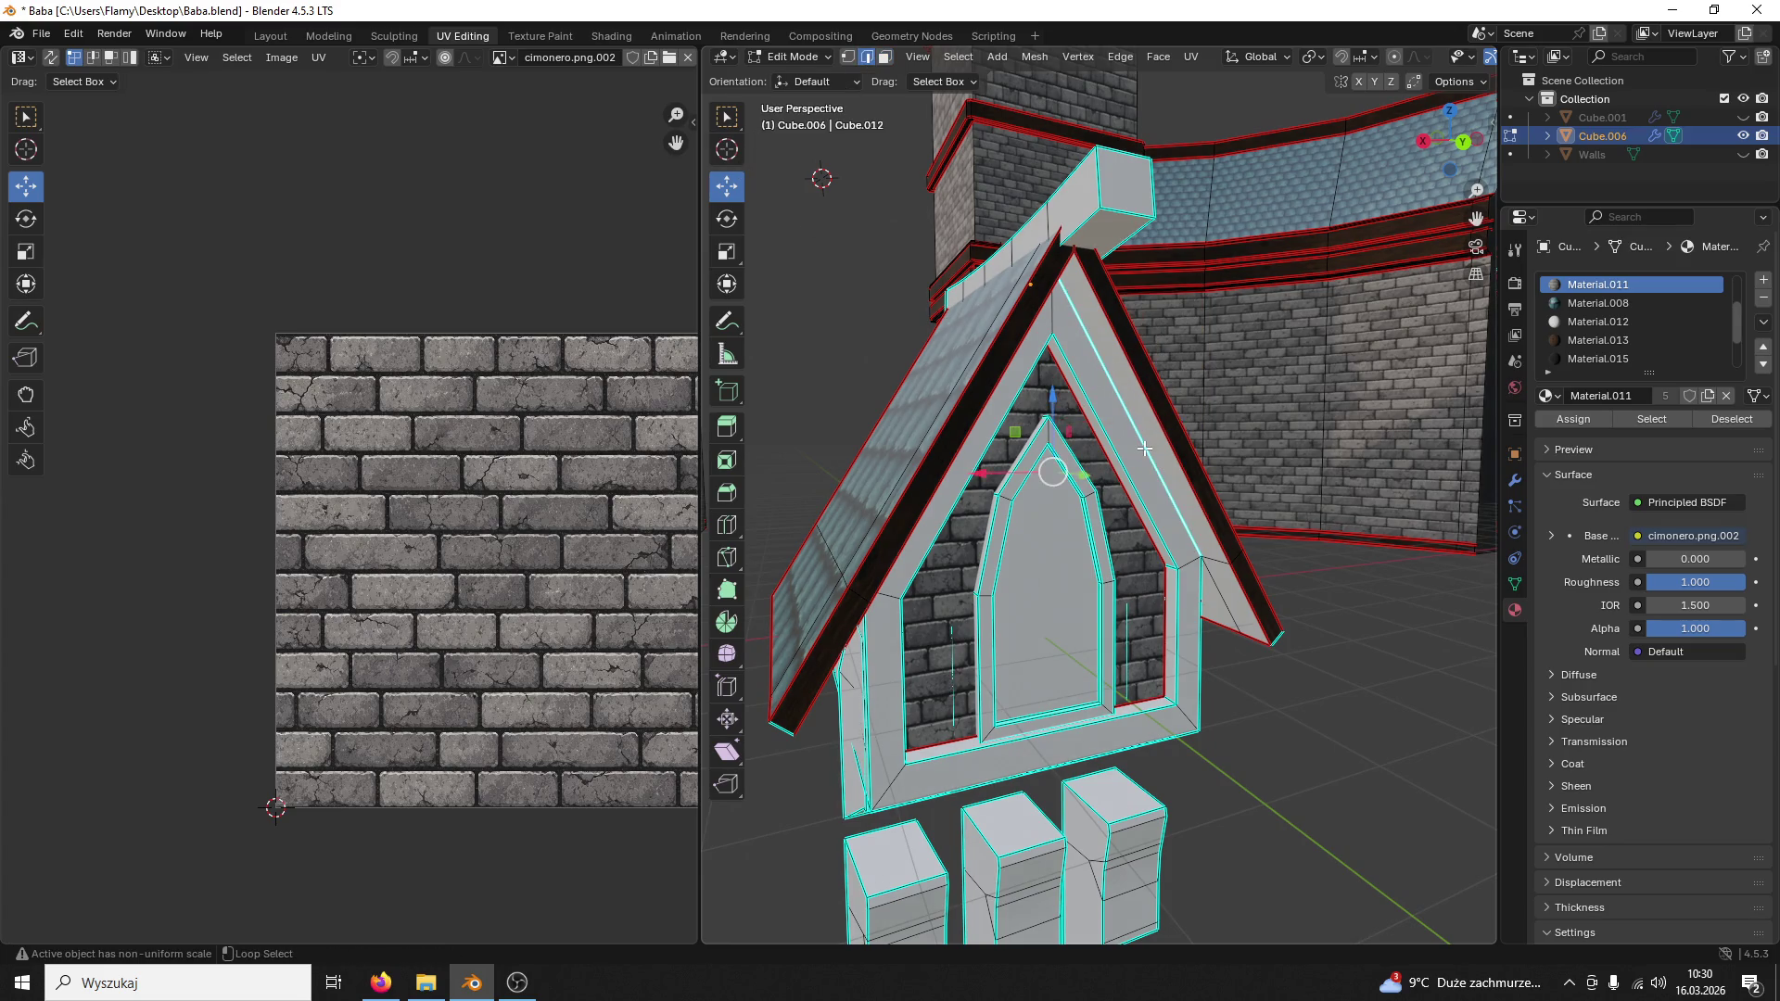
right_click(1145, 449)
click(1124, 424)
mouse_move(1125, 425)
middle_down()
mouse_move(1101, 418)
mouse_move(1110, 439)
mouse_move(1072, 478)
middle_up()
middle_drag(991, 300, 1011, 307)
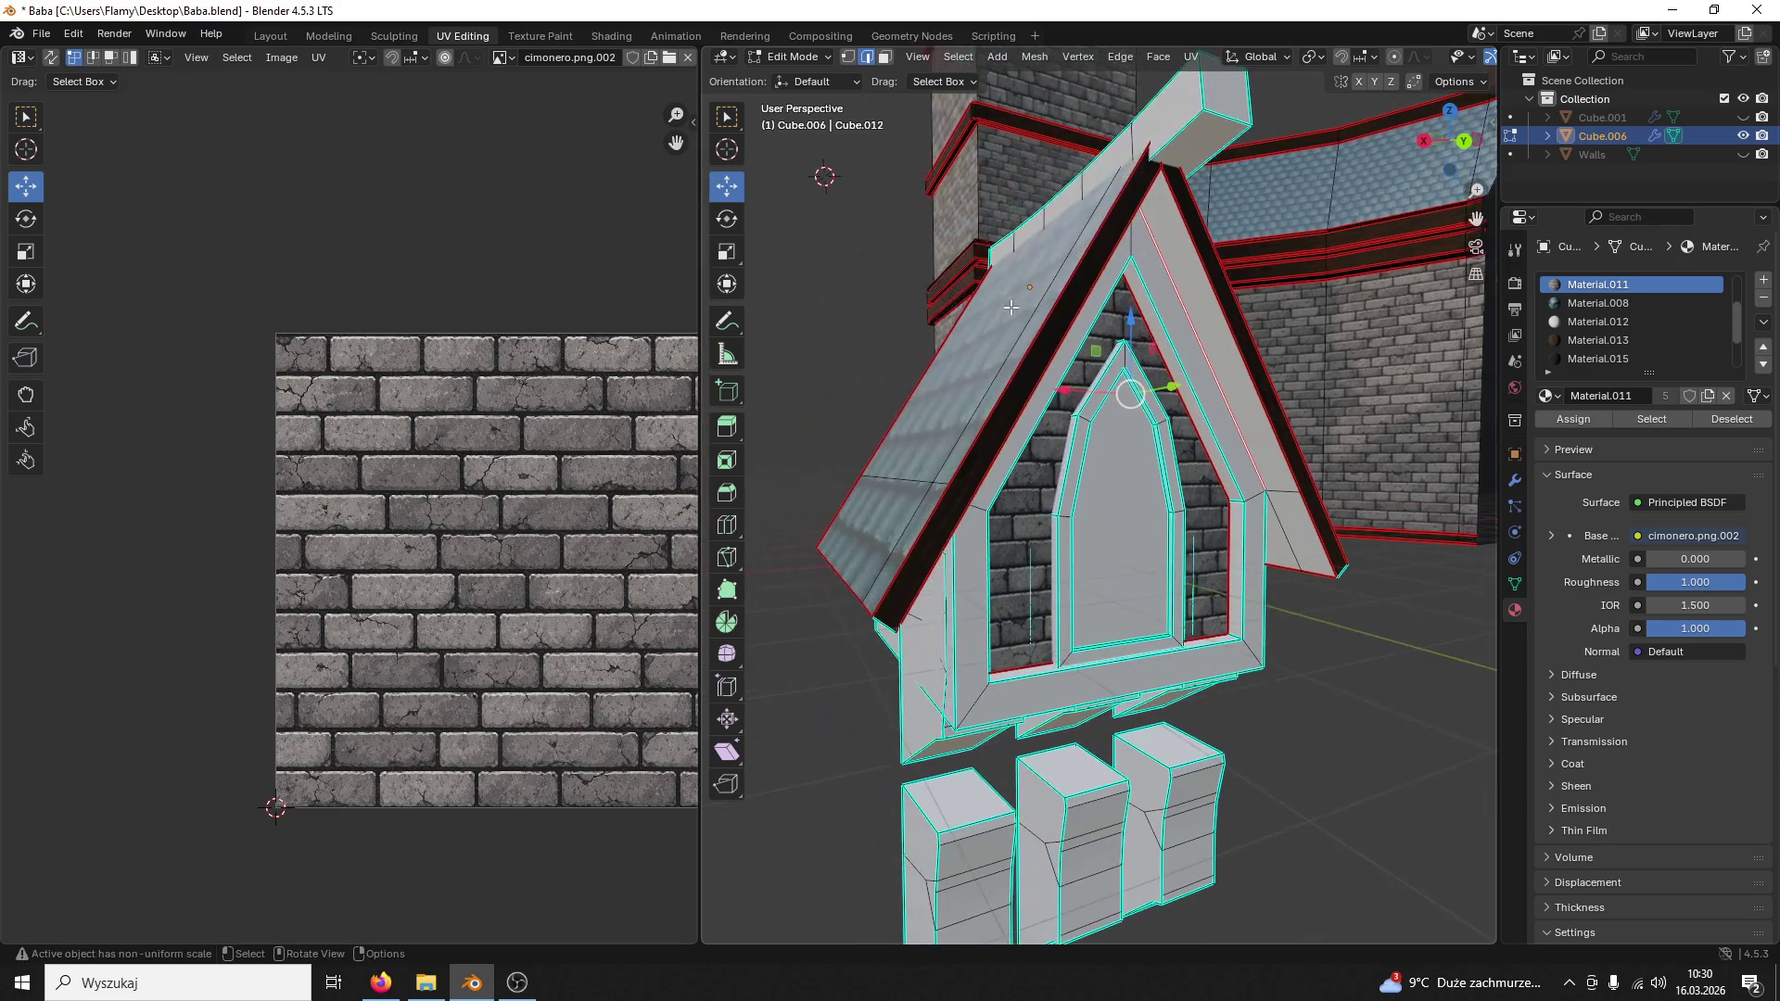
mouse_move(1190, 490)
middle_down()
mouse_move(1229, 476)
mouse_move(1102, 428)
middle_up()
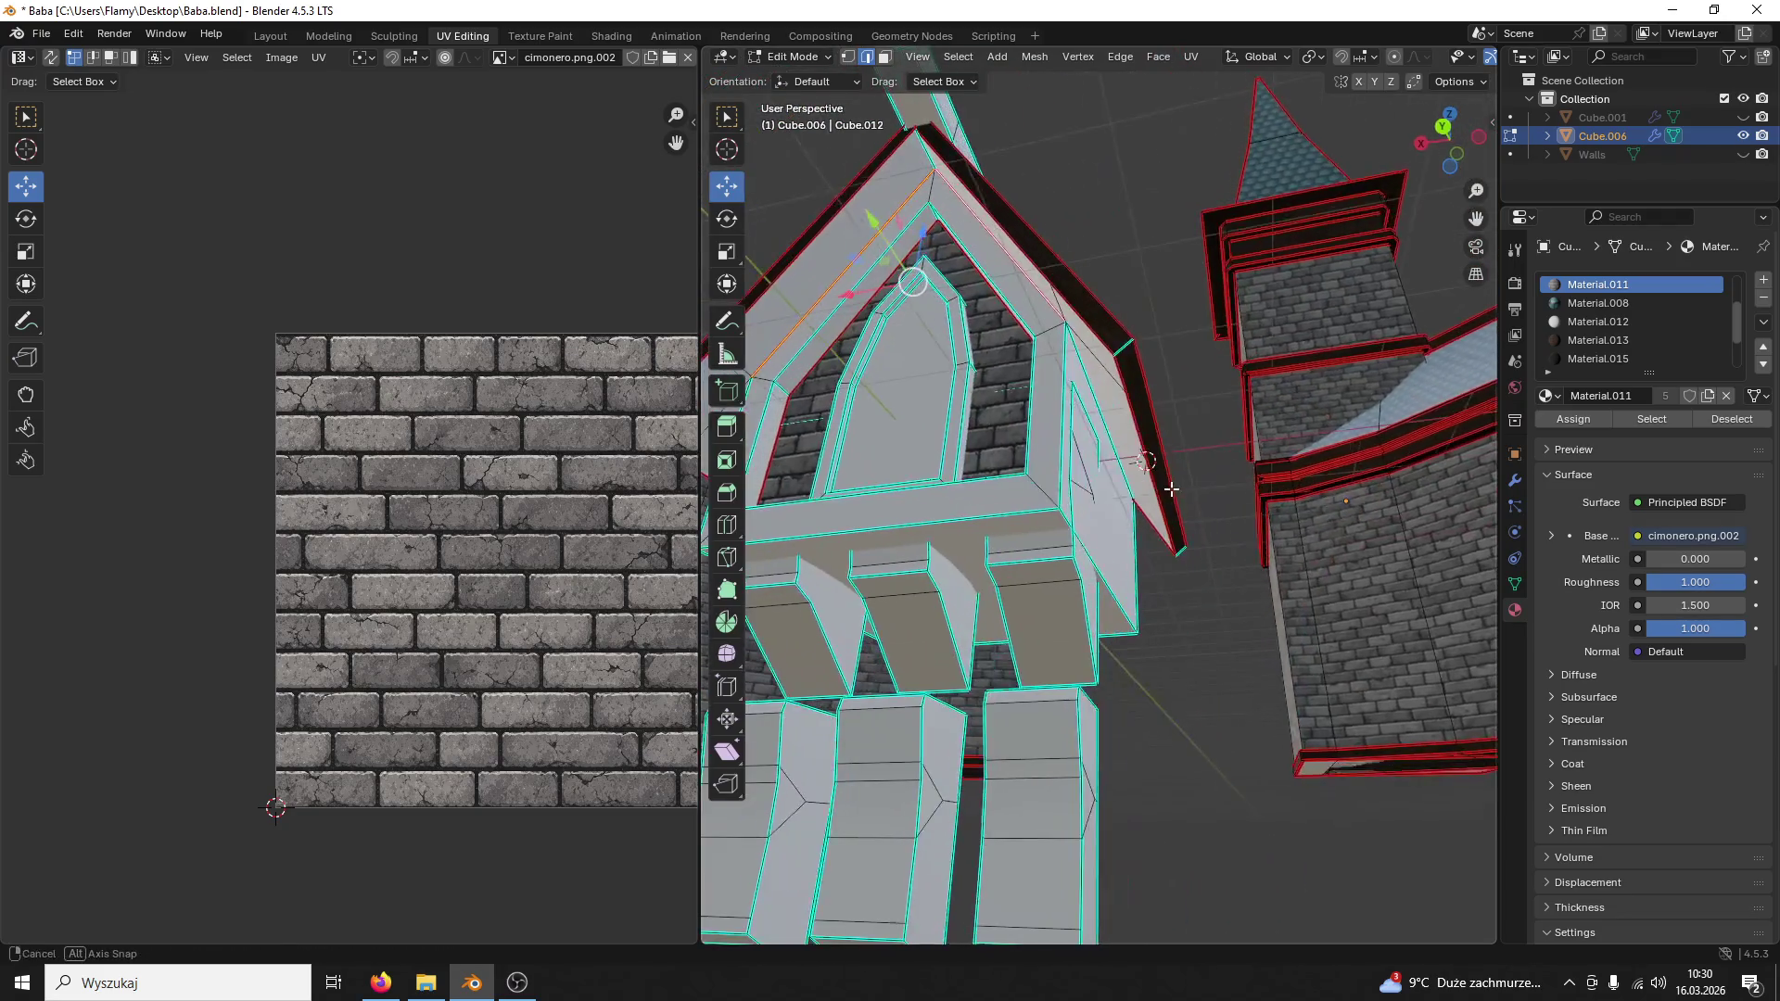
right_click(1080, 403)
click(1081, 403)
Step: Mark the further gable edges as seams, then select the seam-bounded right roof piece
mouse_move(1081, 404)
middle_down()
mouse_move(823, 428)
mouse_move(1207, 597)
mouse_move(1151, 721)
mouse_move(1269, 798)
mouse_move(950, 393)
middle_up()
scroll(1209, 597, down, 5)
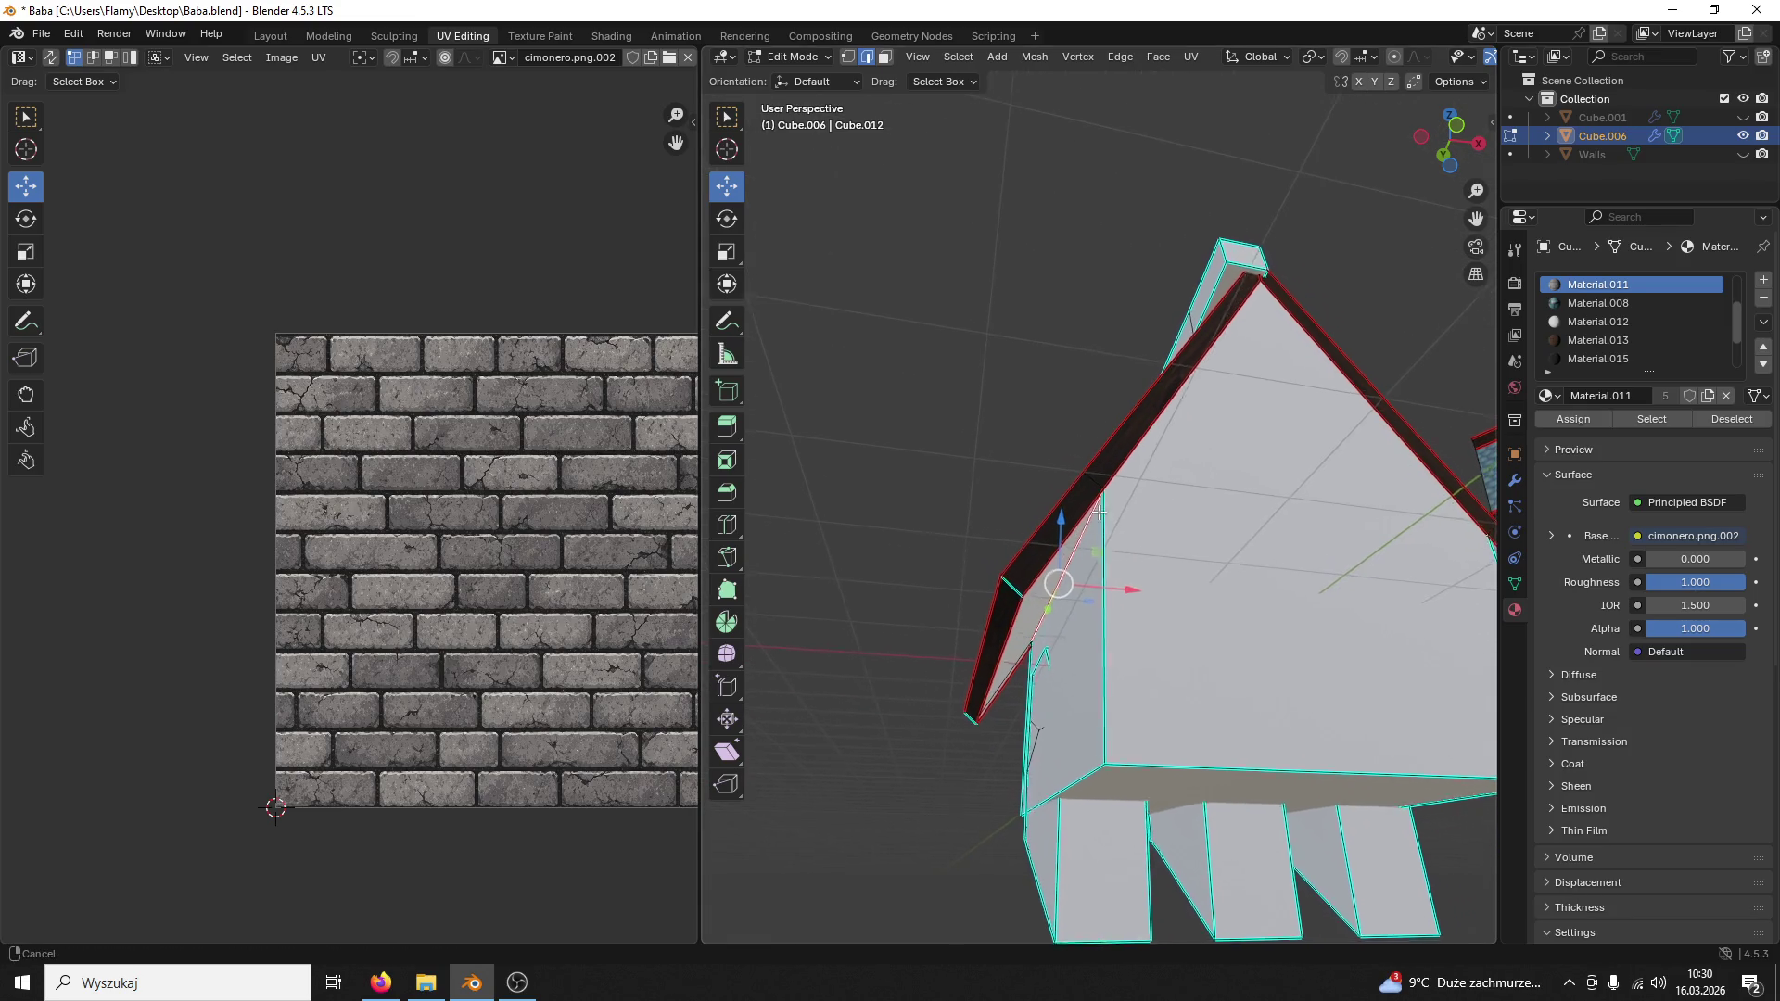
mouse_move(949, 394)
middle_down()
mouse_move(978, 492)
mouse_move(1081, 339)
mouse_move(902, 314)
middle_up()
scroll(1080, 340, up, 3)
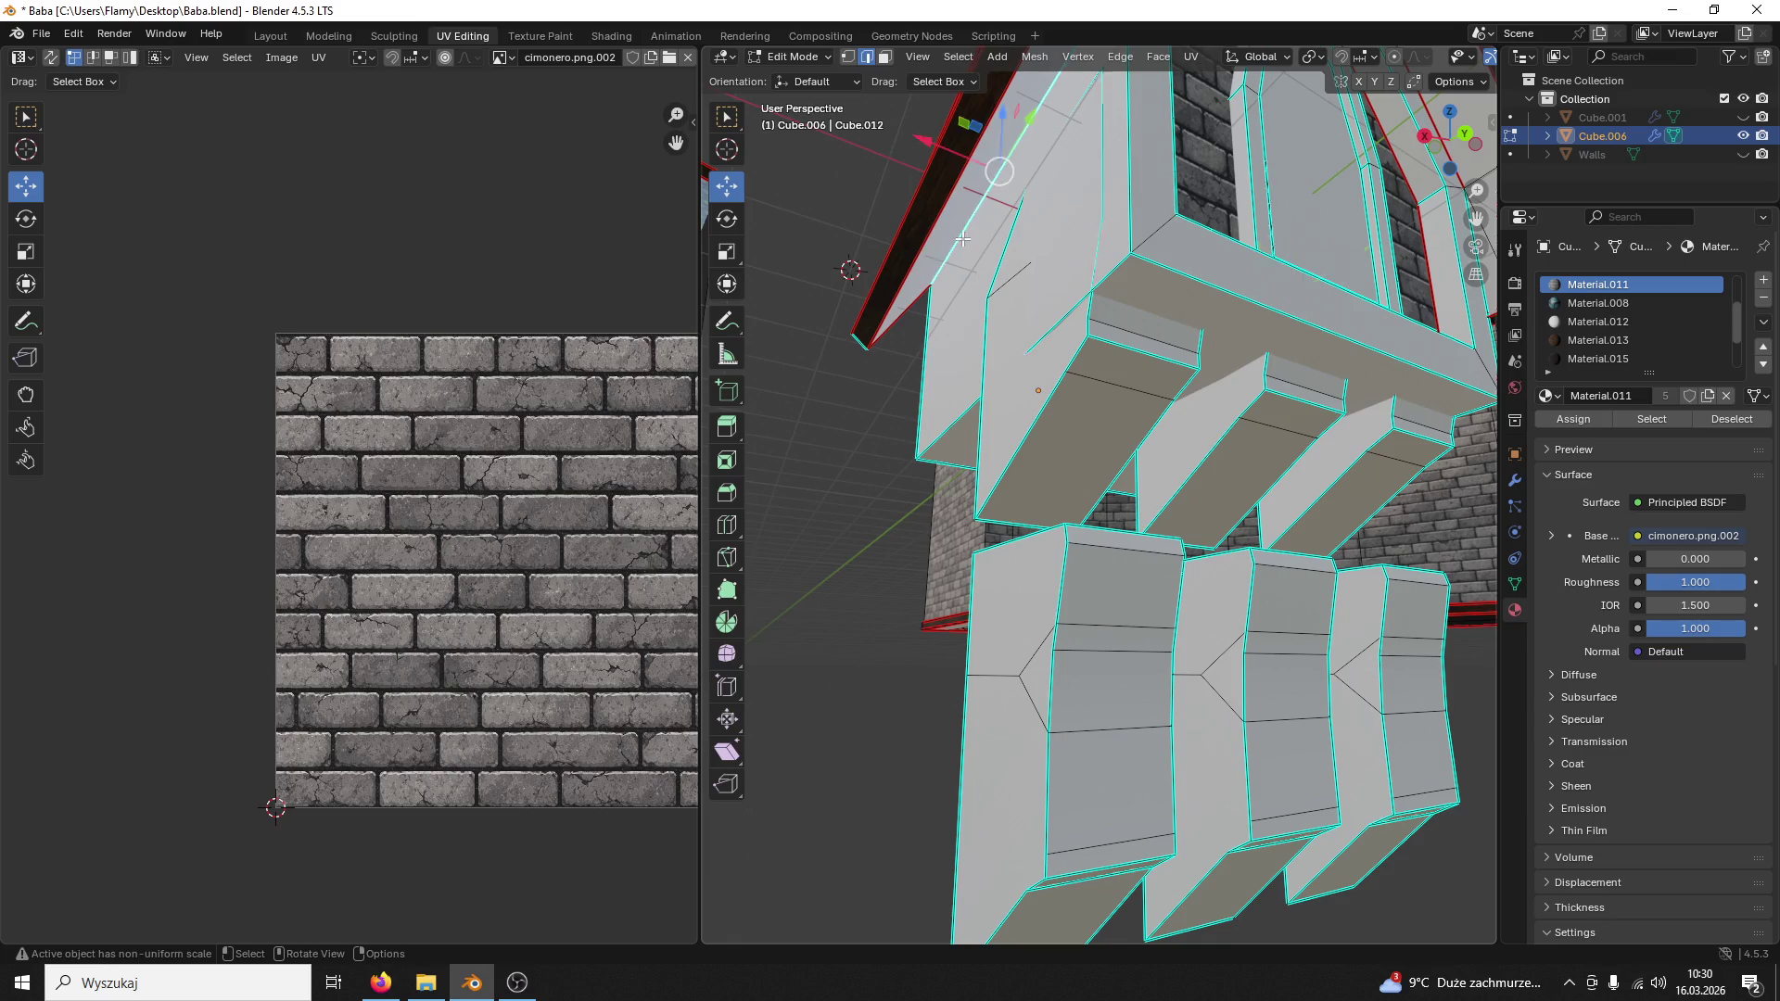
key(ctrl+e)
click(881, 348)
scroll(882, 349, down, 5)
middle_drag(882, 349, 780, 102)
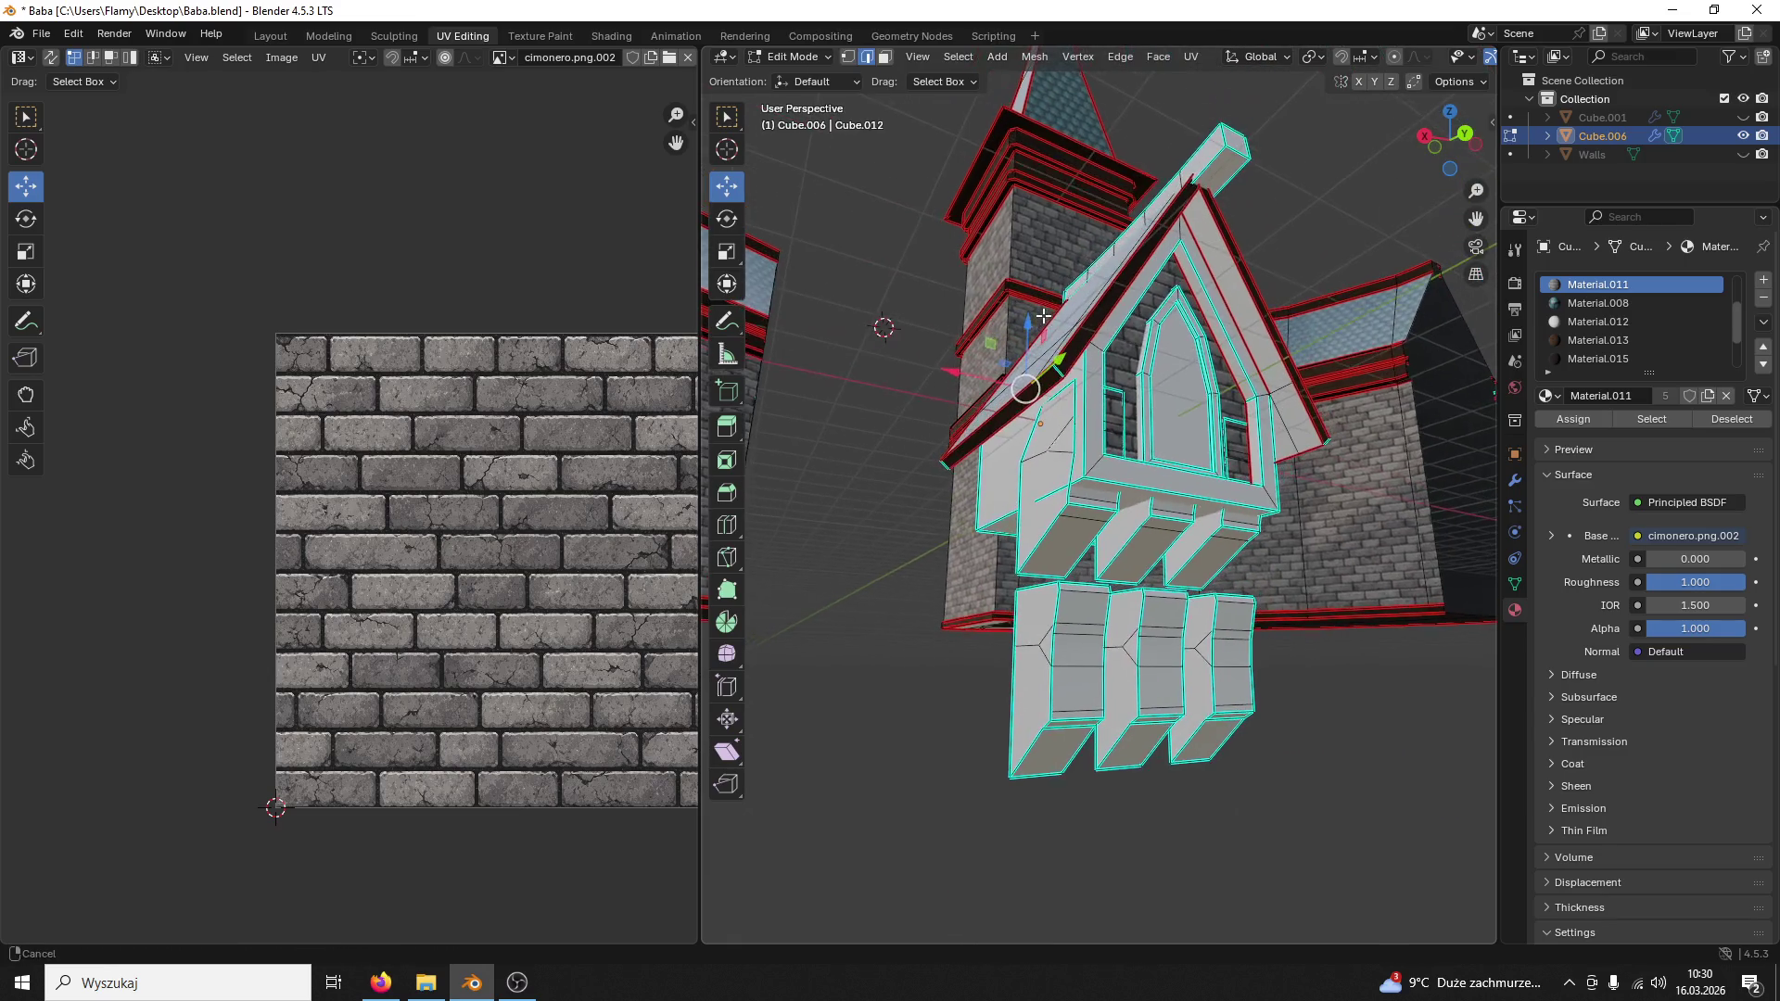
click(1234, 292)
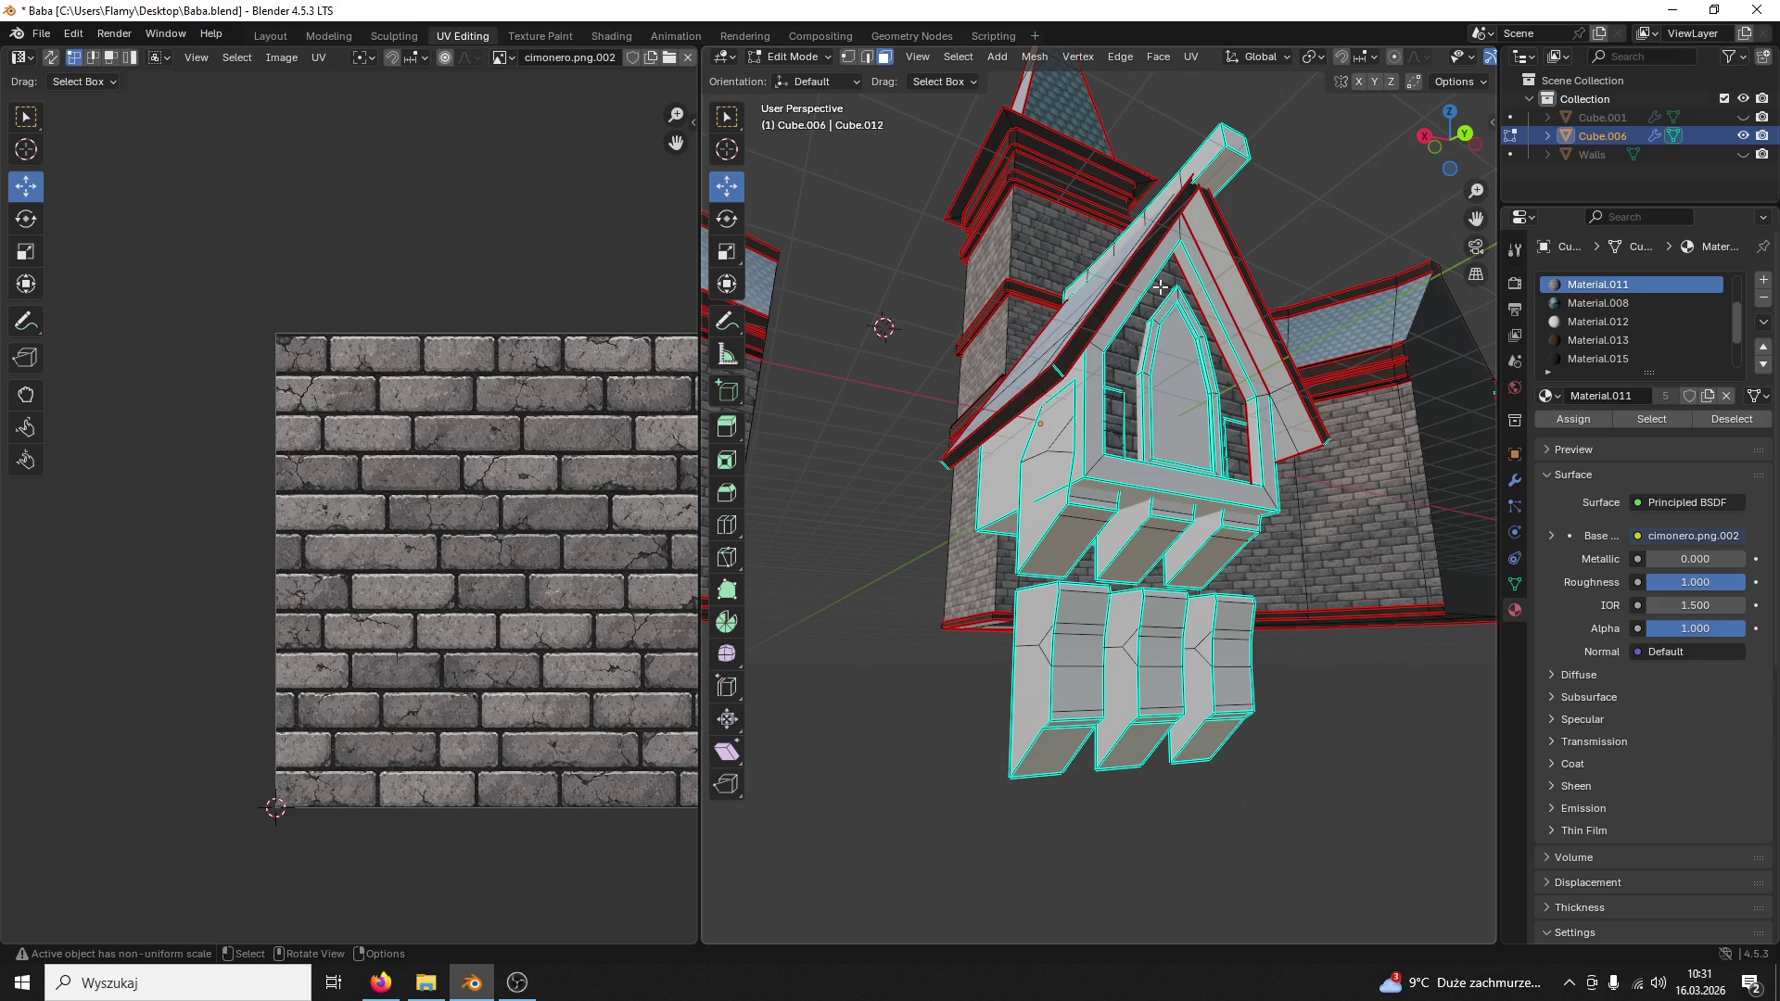
key(ctrl+l)
middle_drag(1234, 292, 1218, 297)
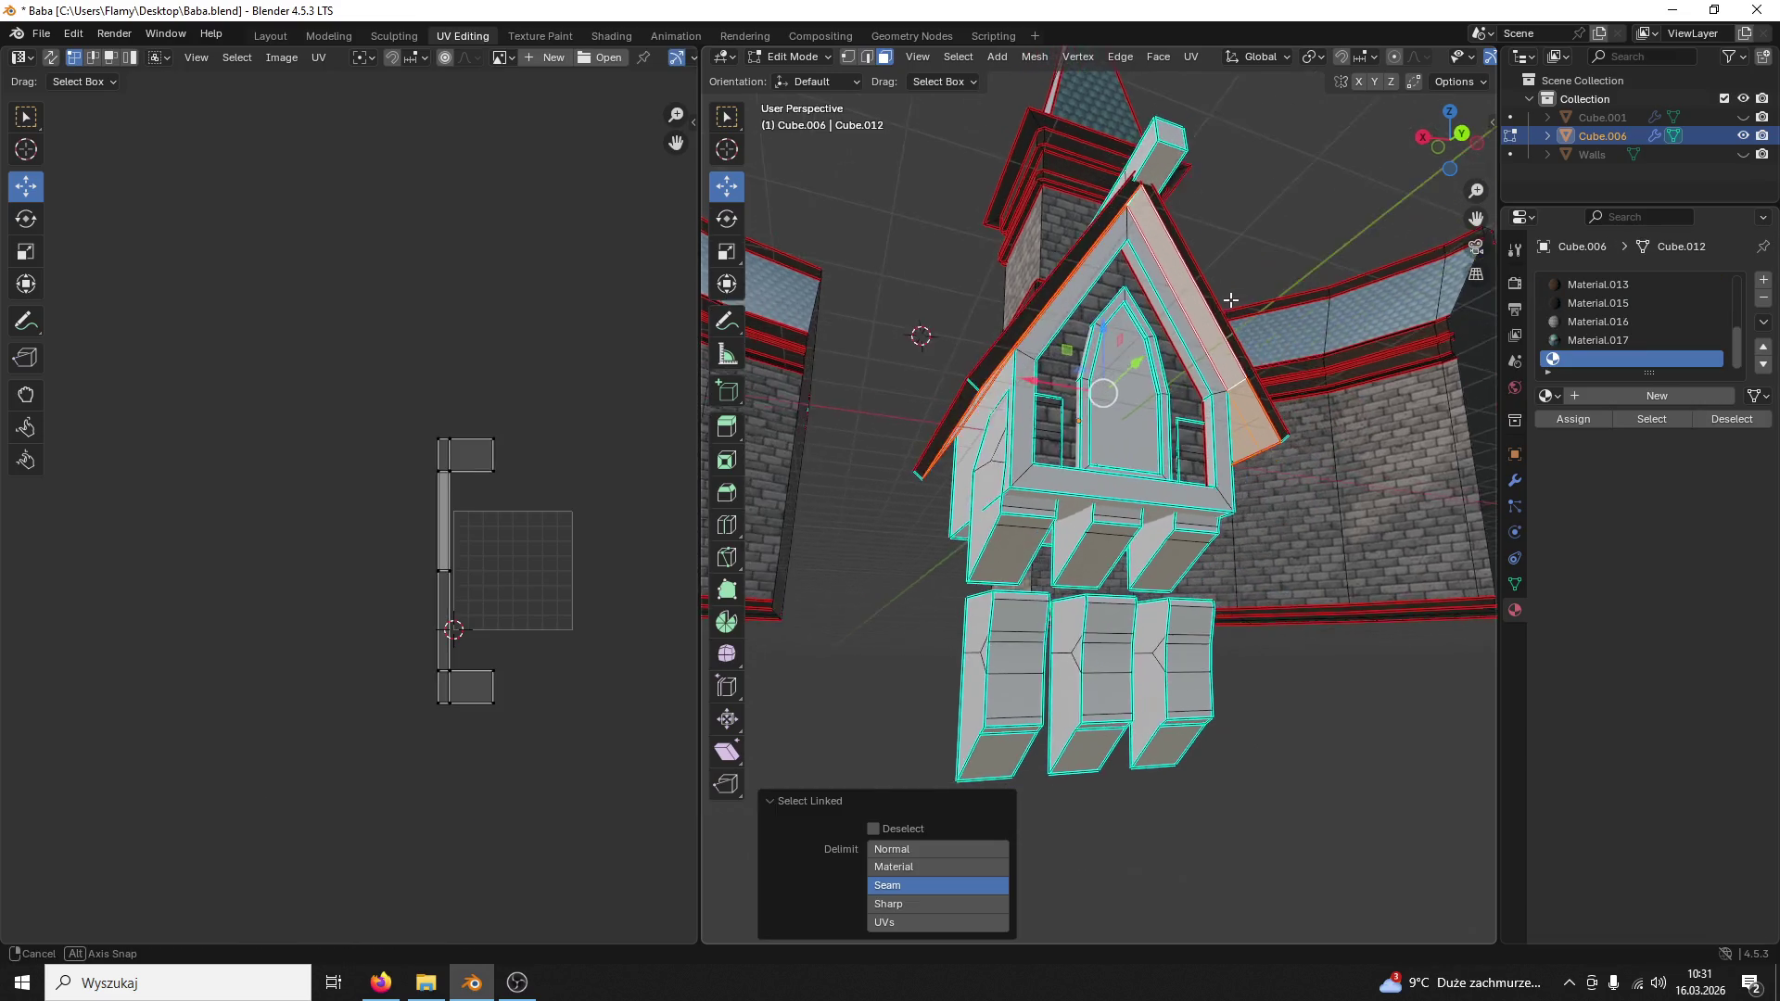
scroll(427, 722, up, 4)
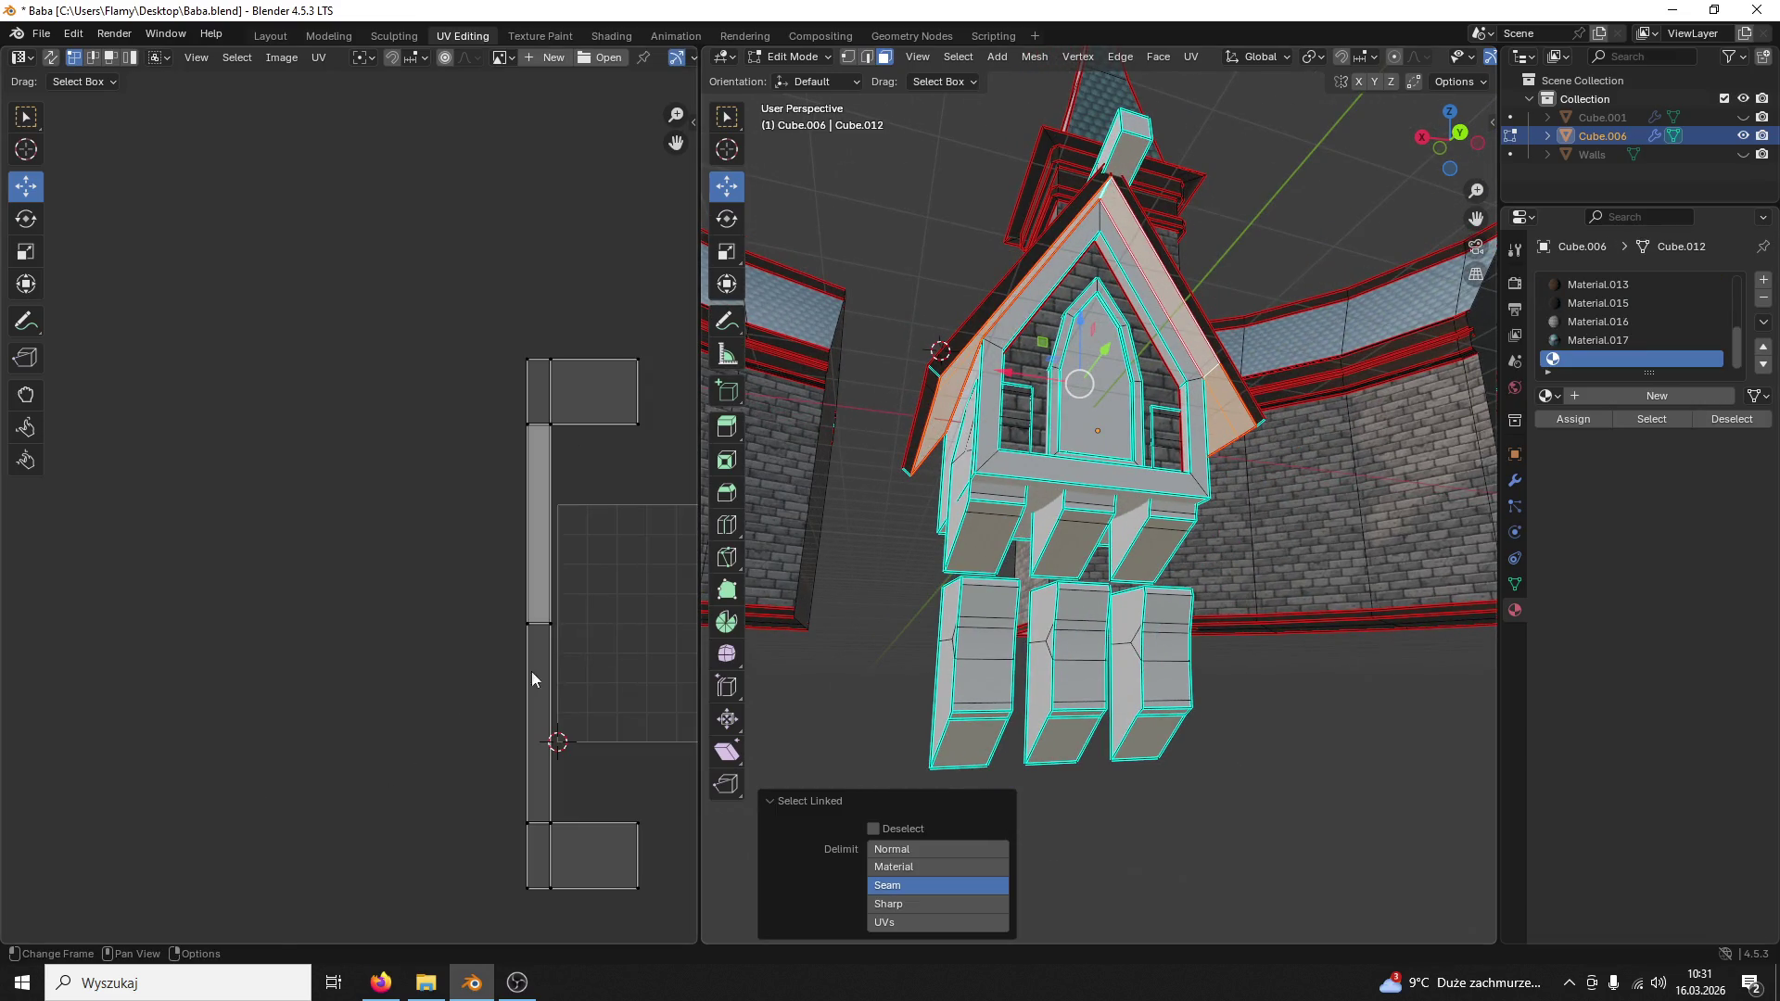
Step: Check the trim and wall materials and assign the darker wood material to the connected roof trim piece
click(1592, 302)
click(1582, 419)
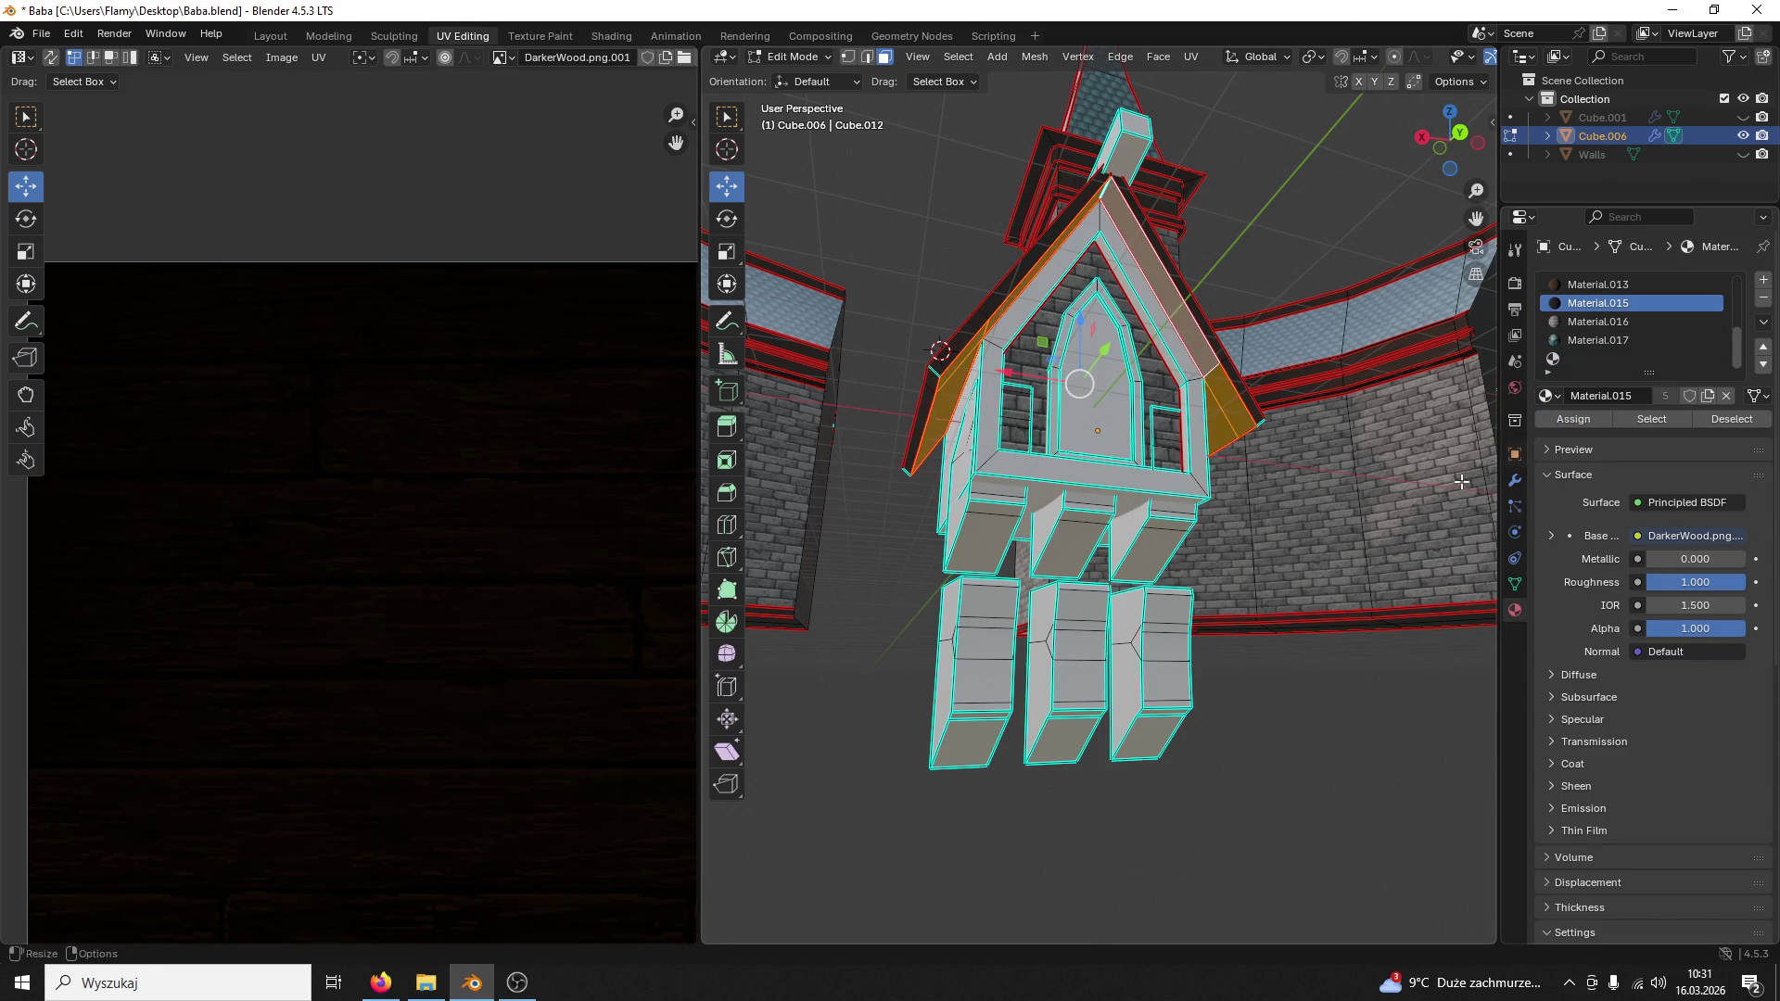
click(1598, 285)
click(1396, 457)
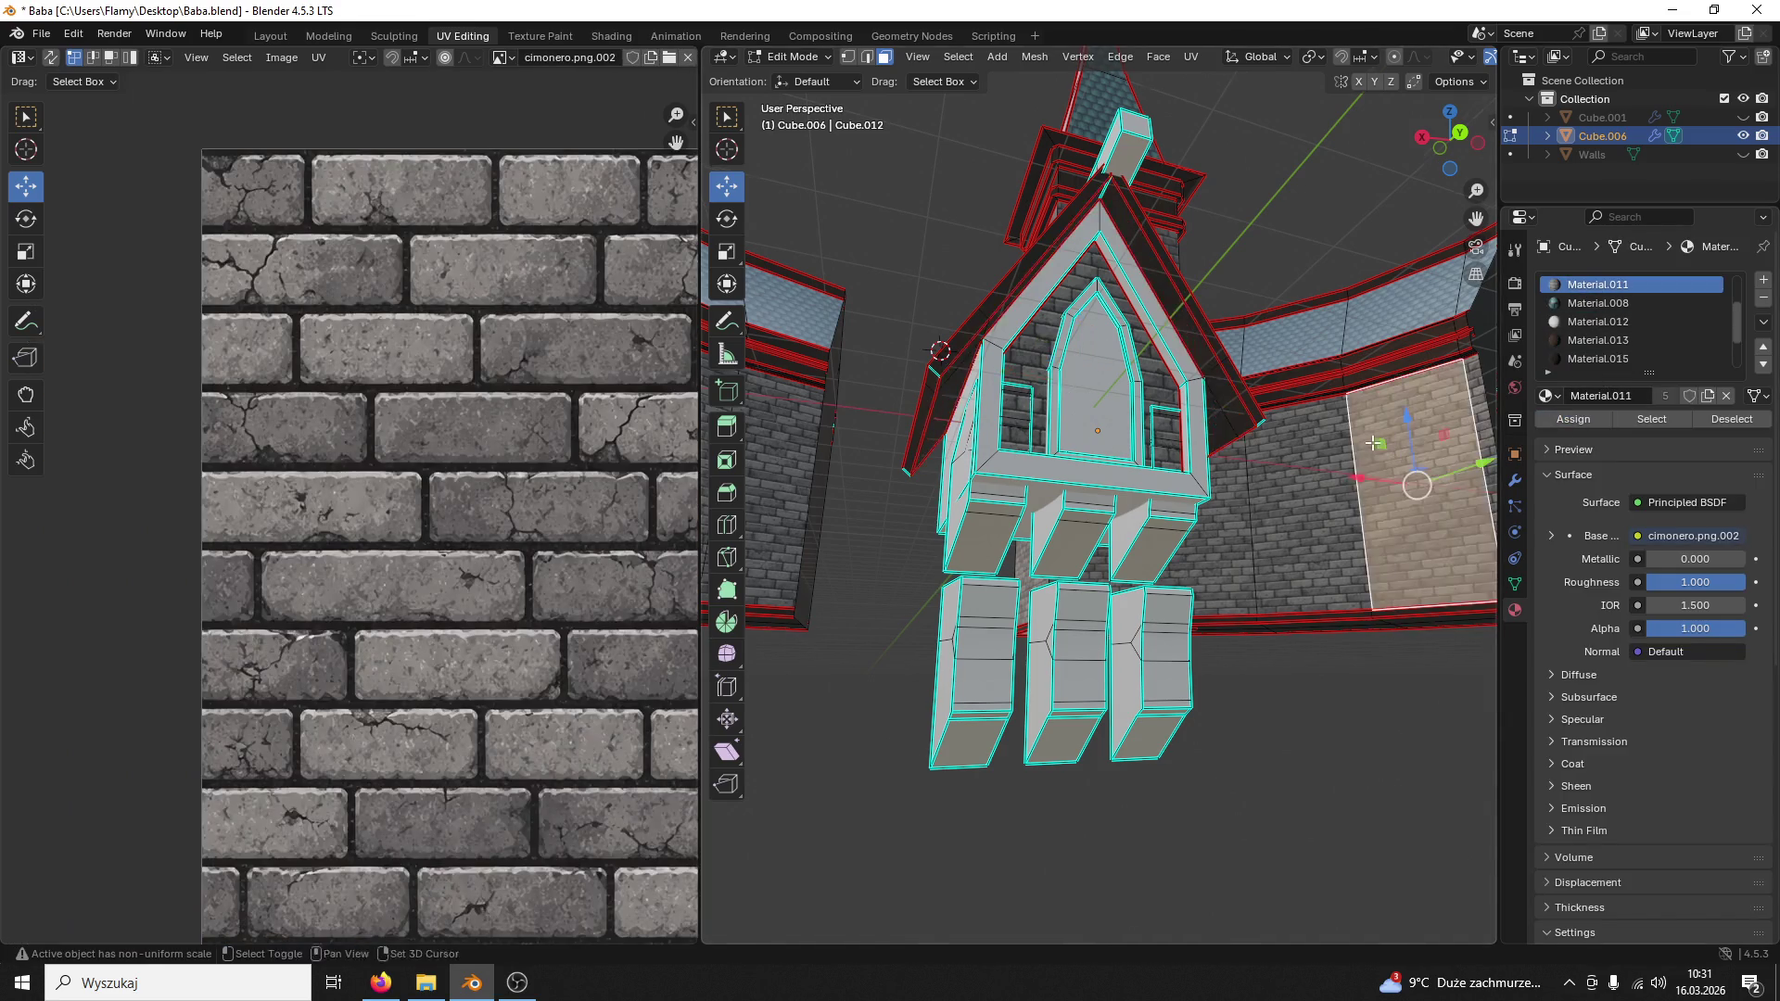
scroll(1392, 542, up, 5)
middle_drag(1371, 565, 1183, 532)
click(1183, 531)
key(ctrl+l)
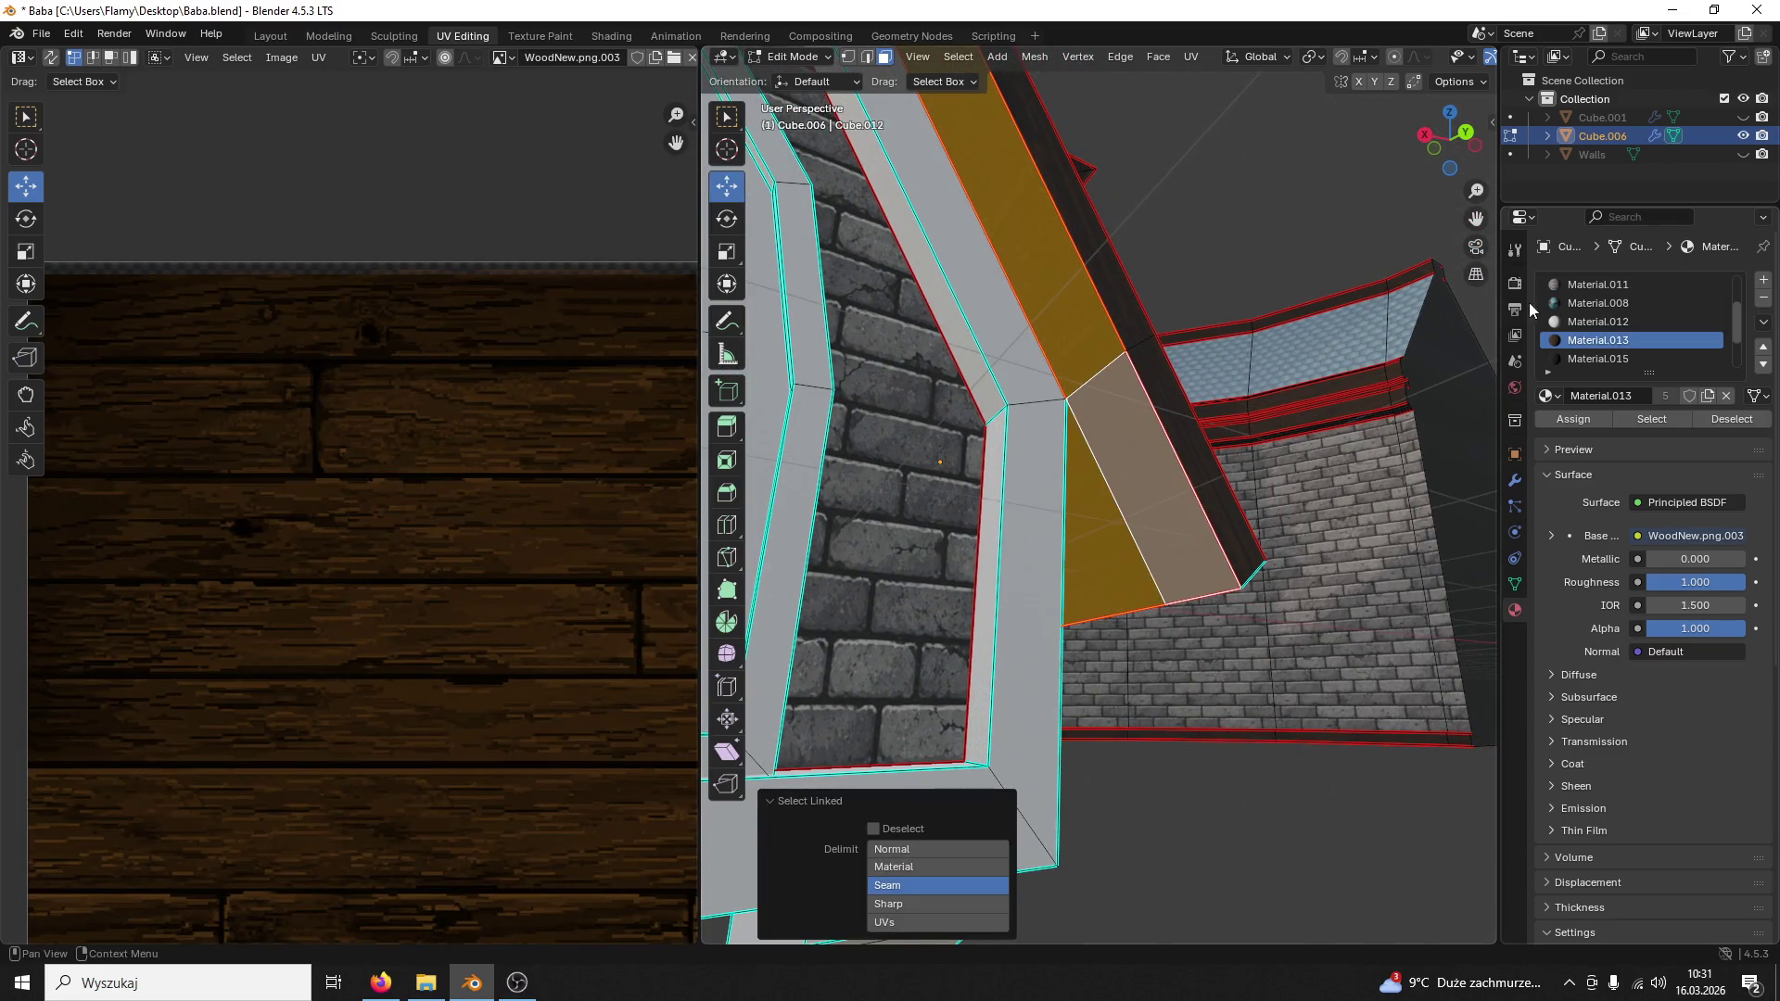
click(1599, 360)
click(1573, 419)
scroll(1267, 476, down, 5)
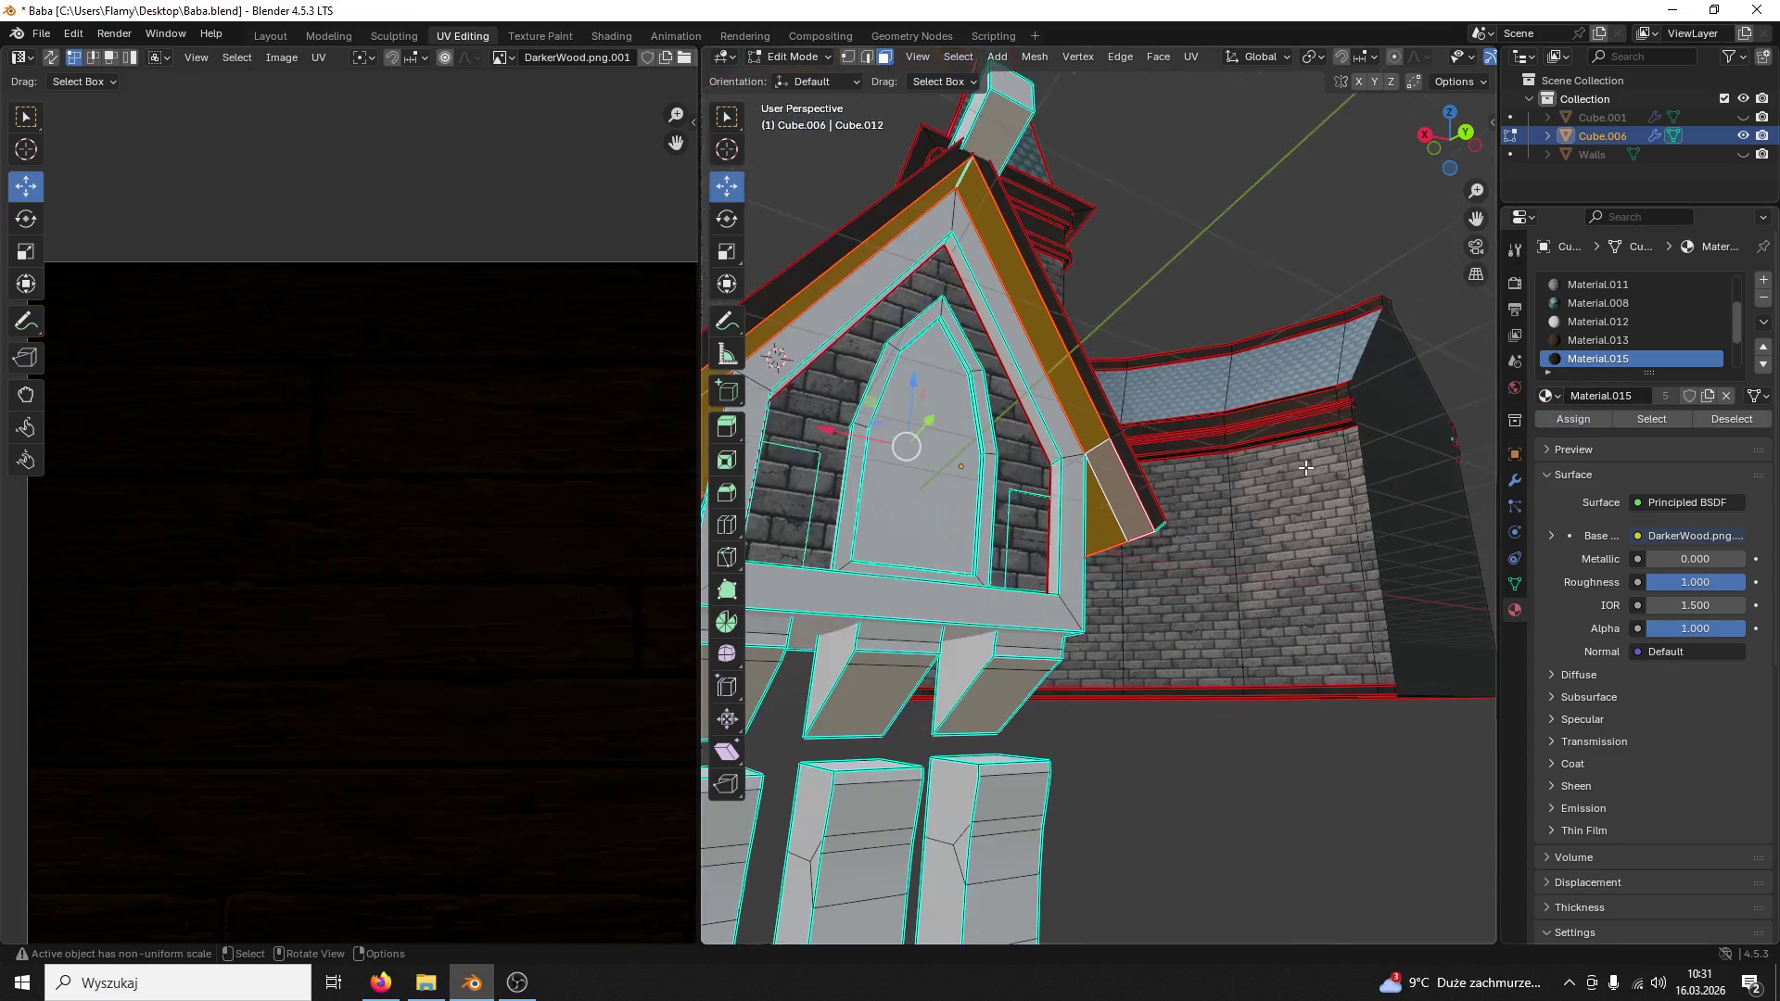
mouse_move(1267, 475)
middle_down()
mouse_move(1266, 500)
mouse_move(1180, 522)
middle_up()
click(1200, 492)
scroll(1200, 492, up, 4)
scroll(1181, 522, up, 3)
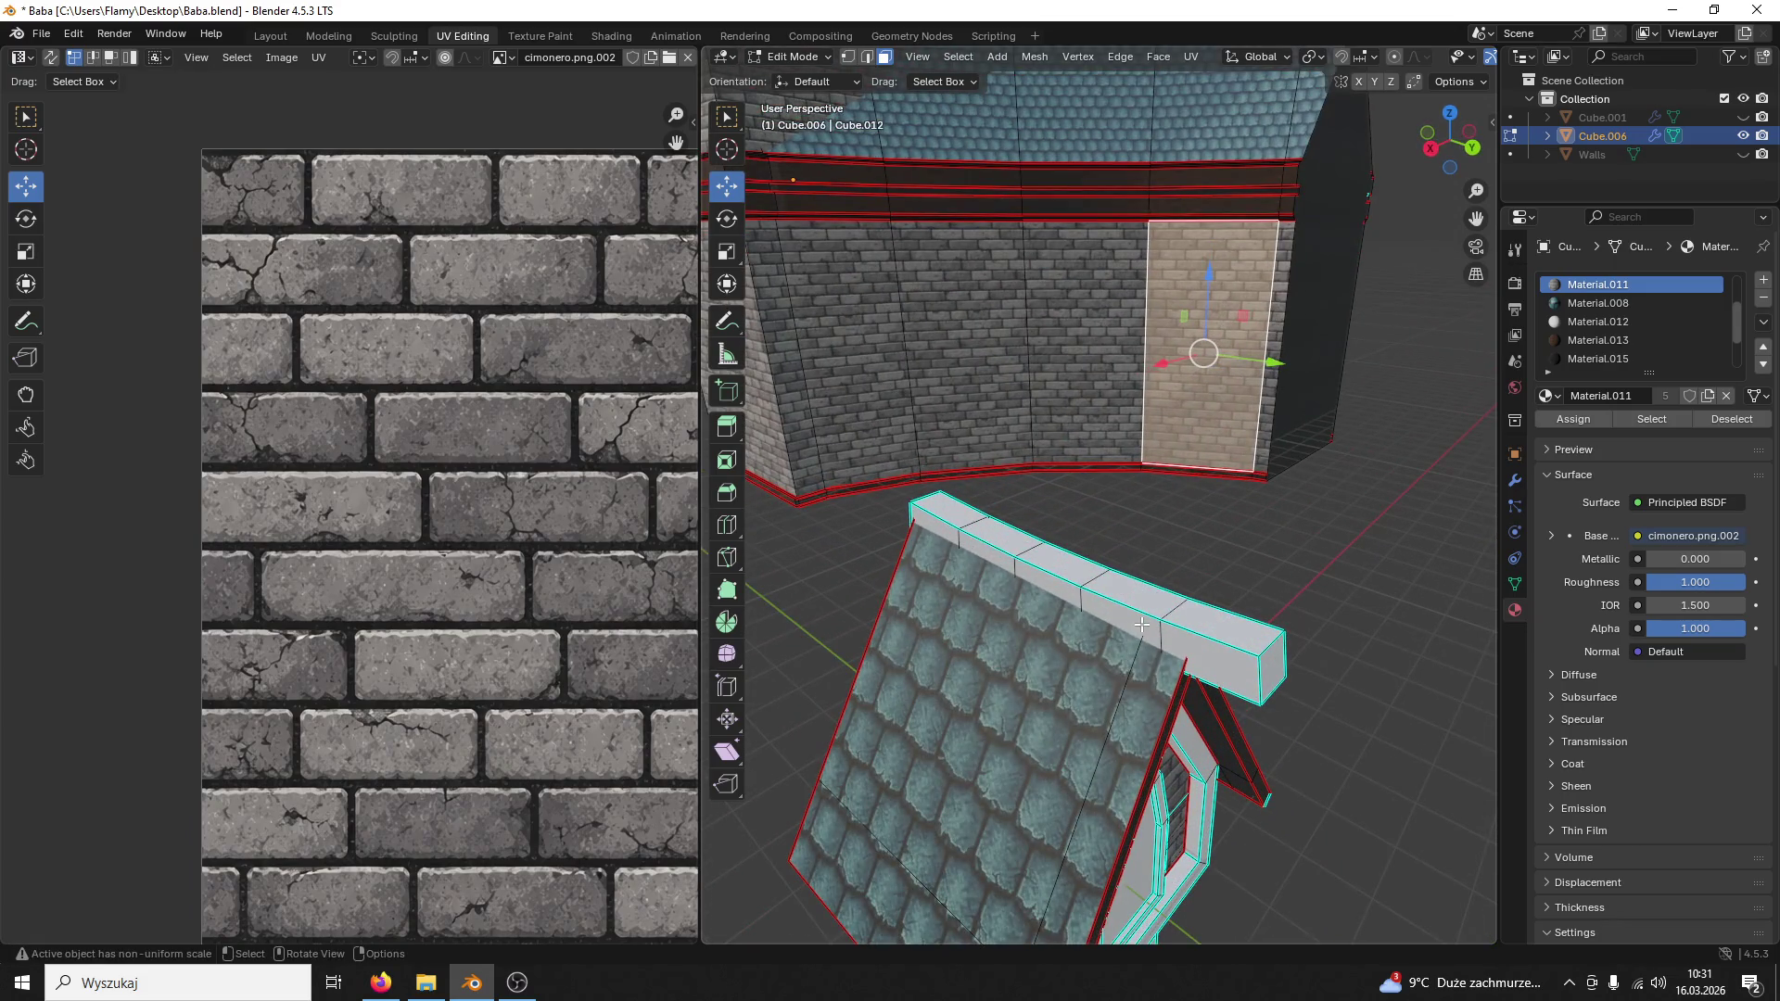
Step: Select the roof ridge beam, assign it the WoodNew material, and pick its end face
click(1140, 625)
key(l)
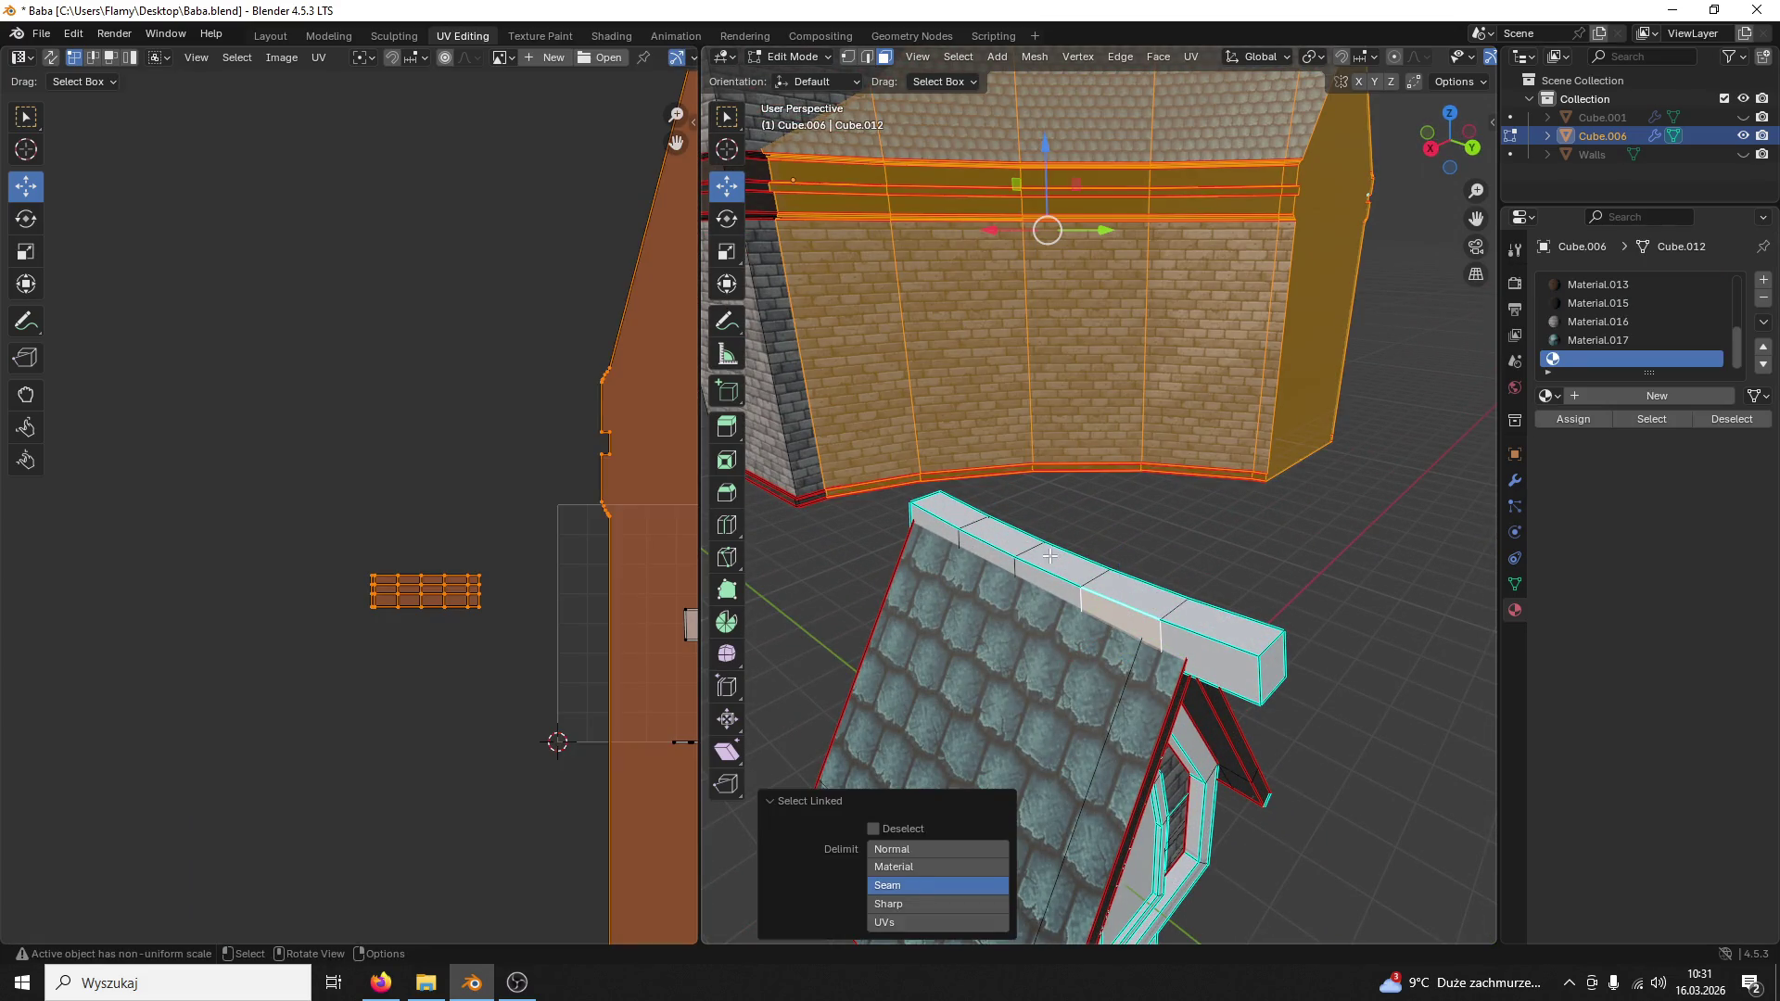
click(1049, 554)
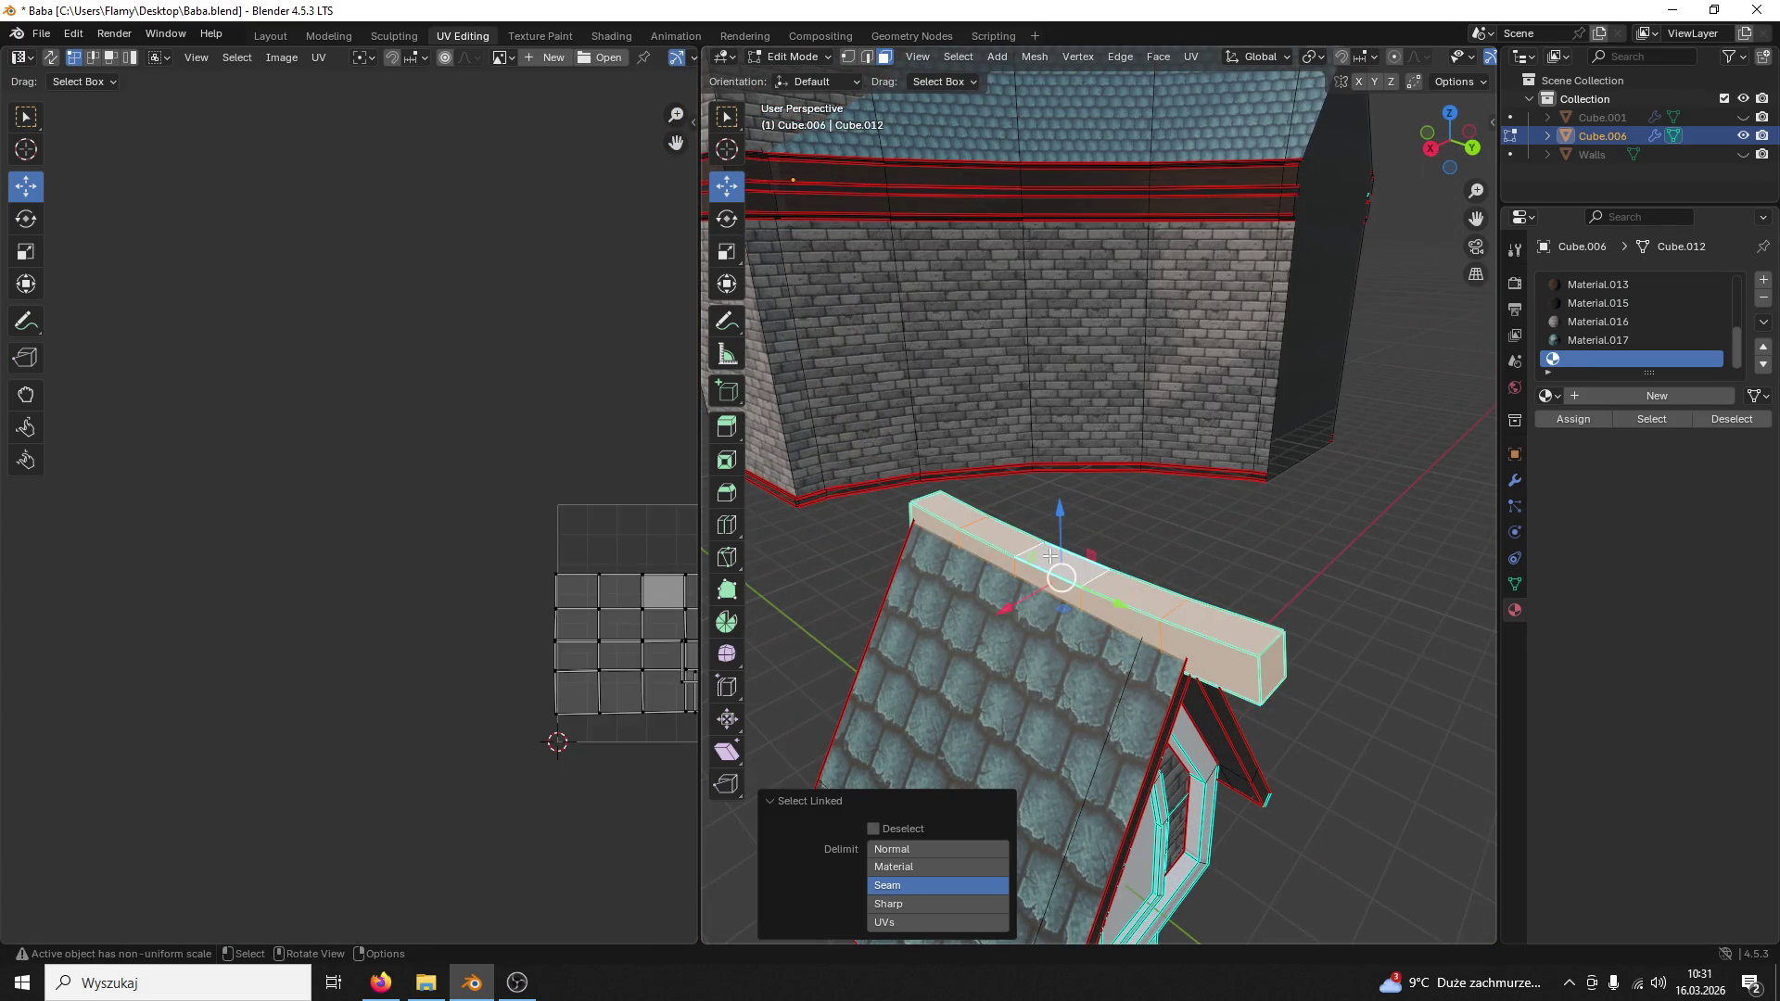
click(1571, 289)
click(1570, 411)
scroll(1243, 534, up, 4)
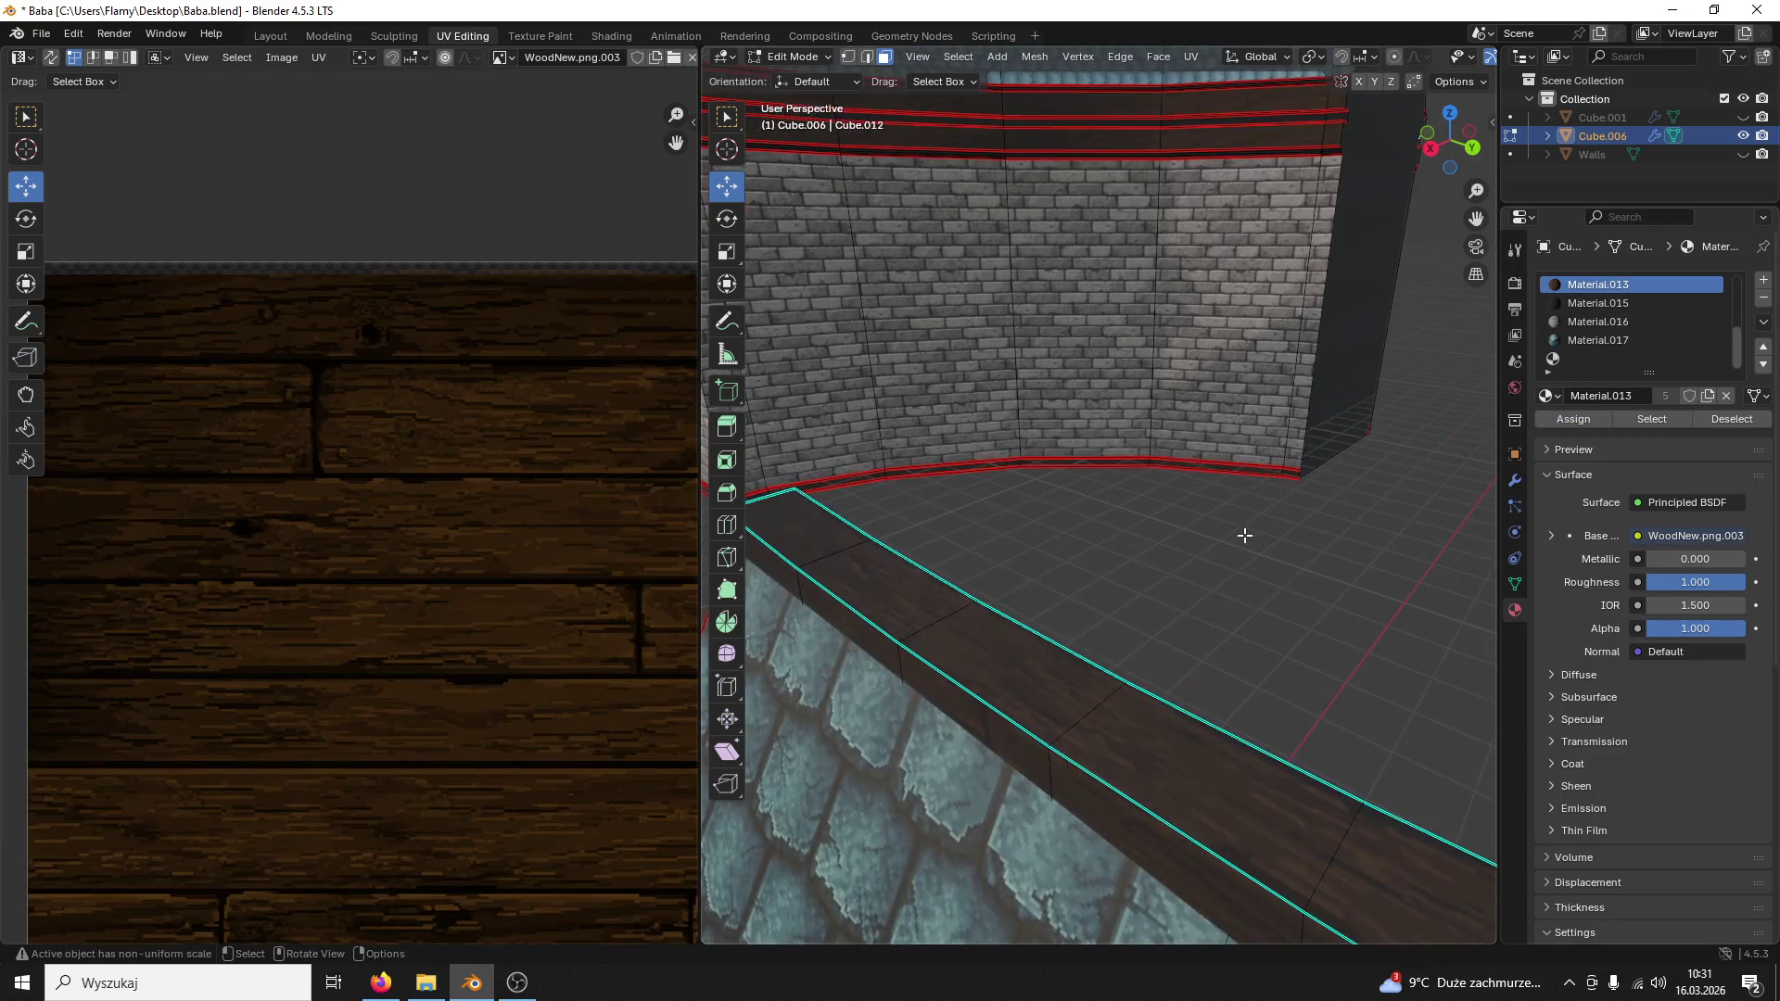
middle_drag(1248, 533, 1226, 516)
click(1187, 646)
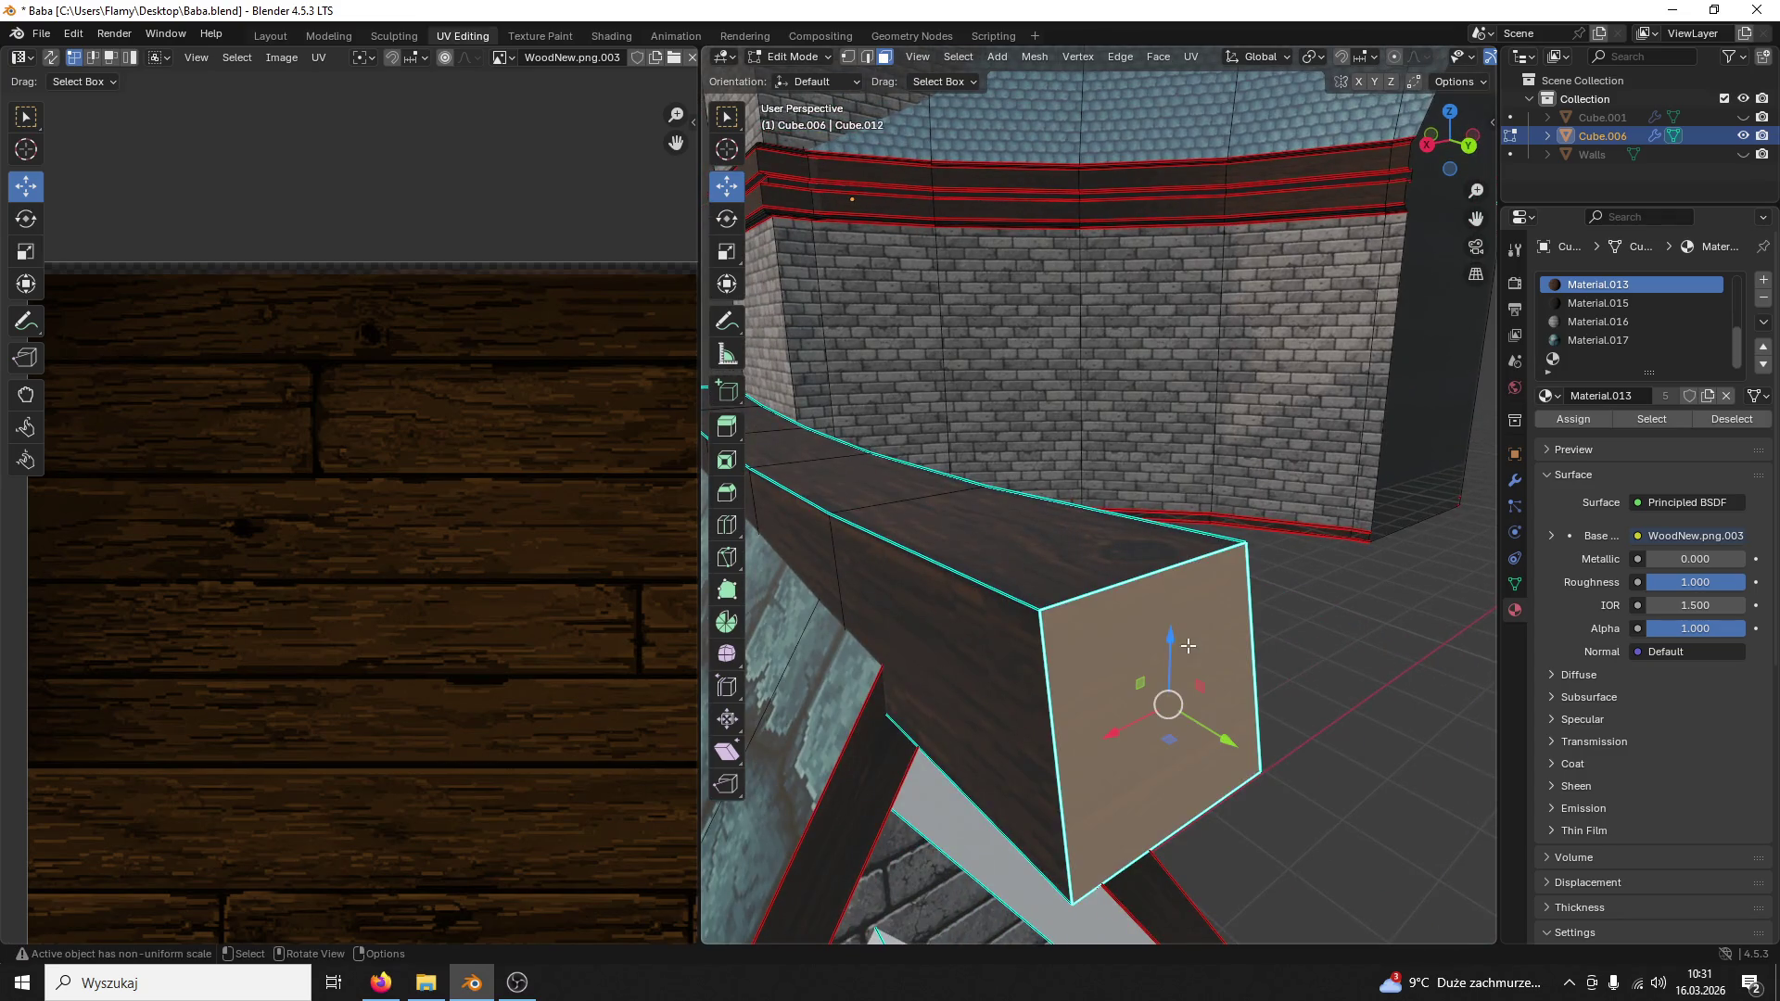
scroll(991, 402, down, 5)
scroll(449, 596, down, 3)
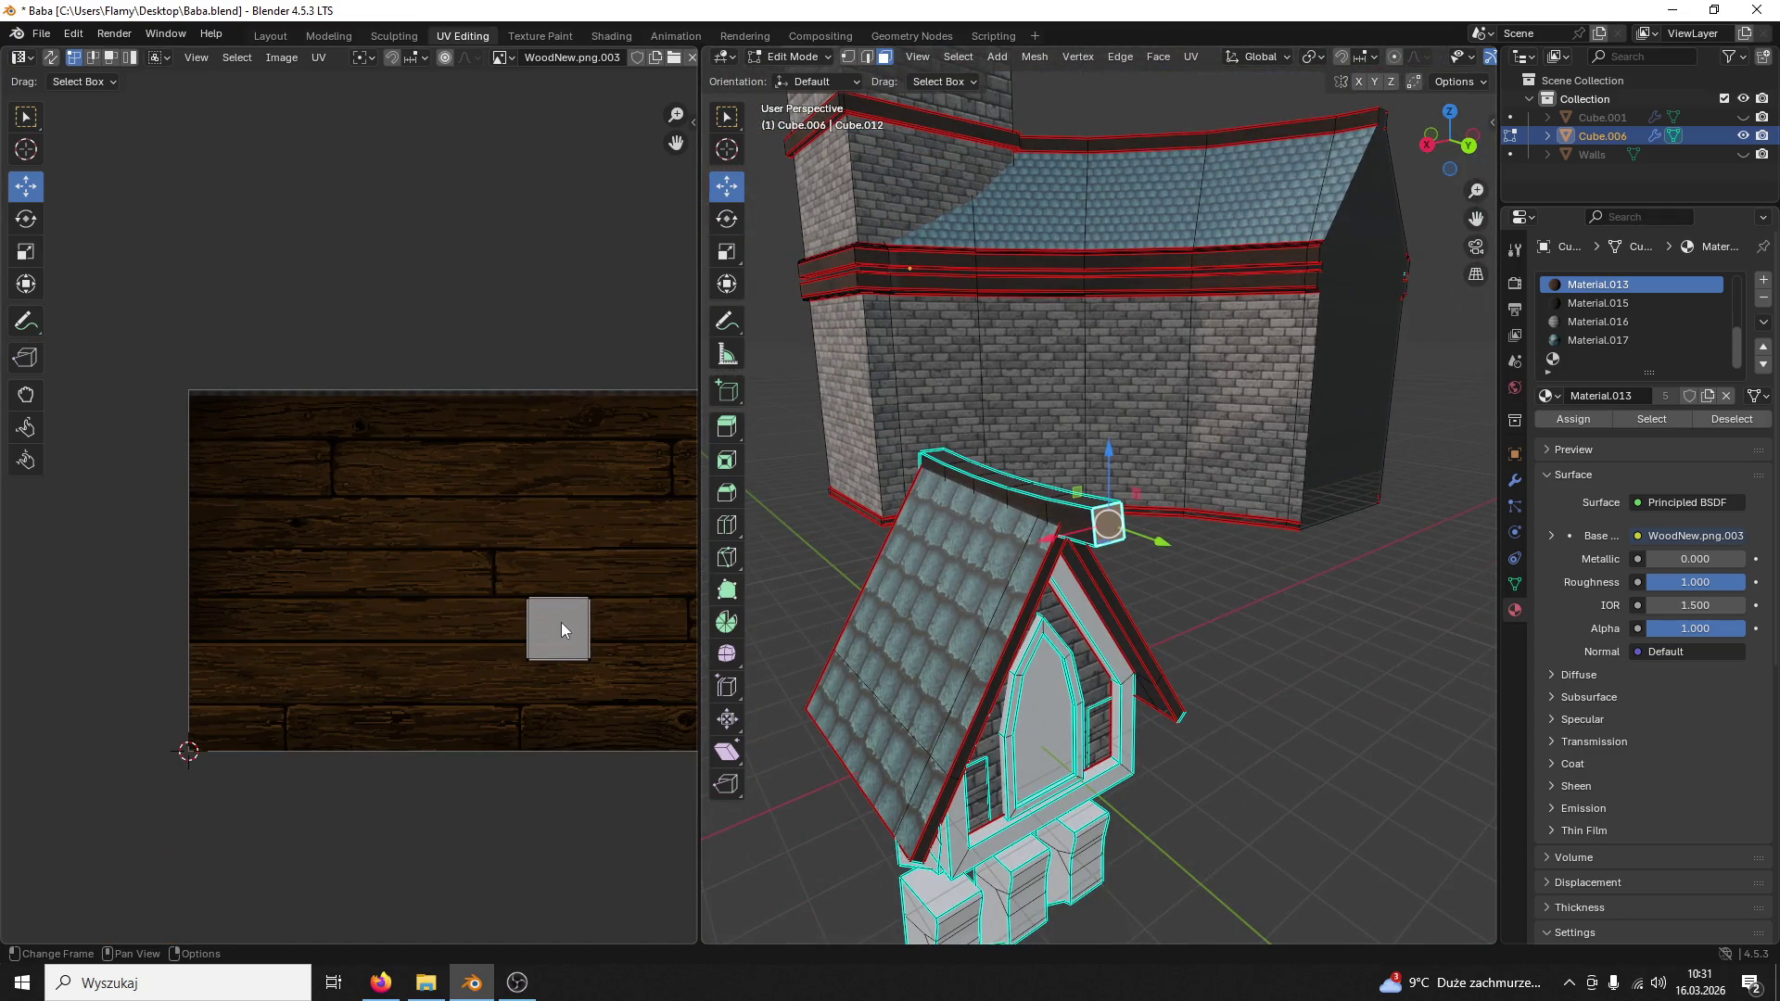
Step: Move and shrink the end face's UV island onto a small patch of a wood plank
middle_drag(563, 623, 480, 536)
click(479, 532)
key(g)
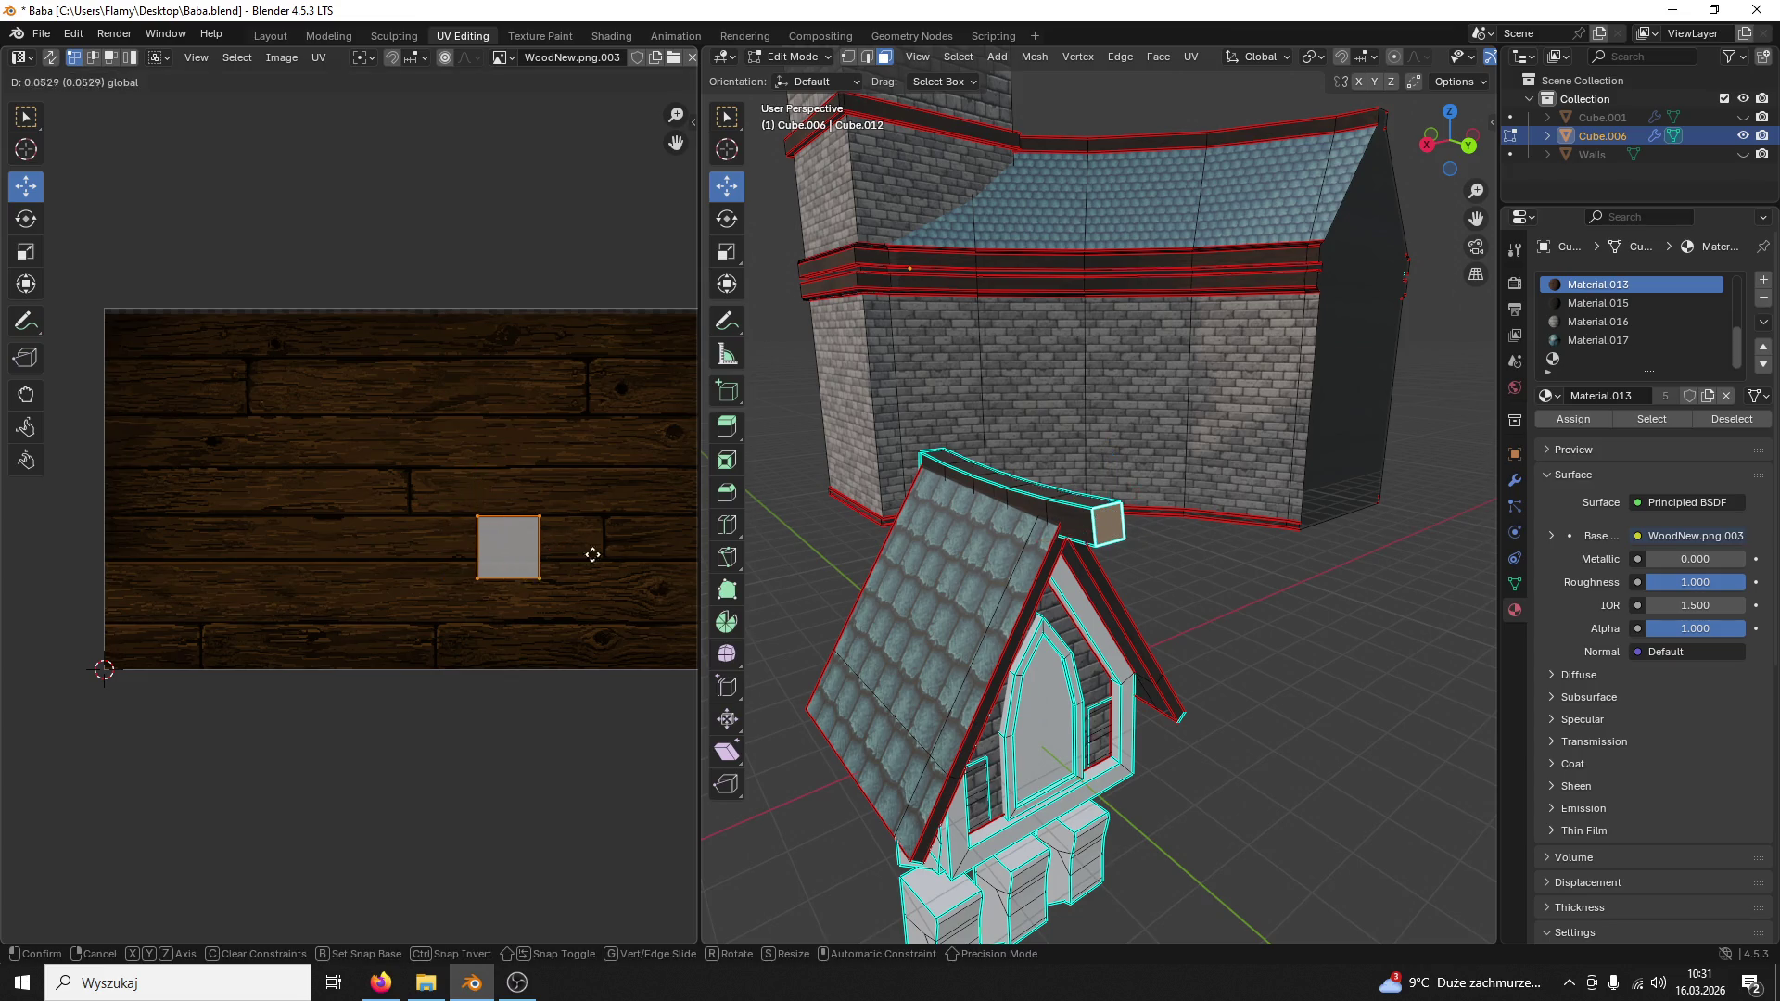
click(681, 553)
mouse_move(696, 494)
middle_down()
mouse_move(495, 489)
mouse_move(473, 345)
middle_up()
scroll(506, 362, up, 3)
key(s)
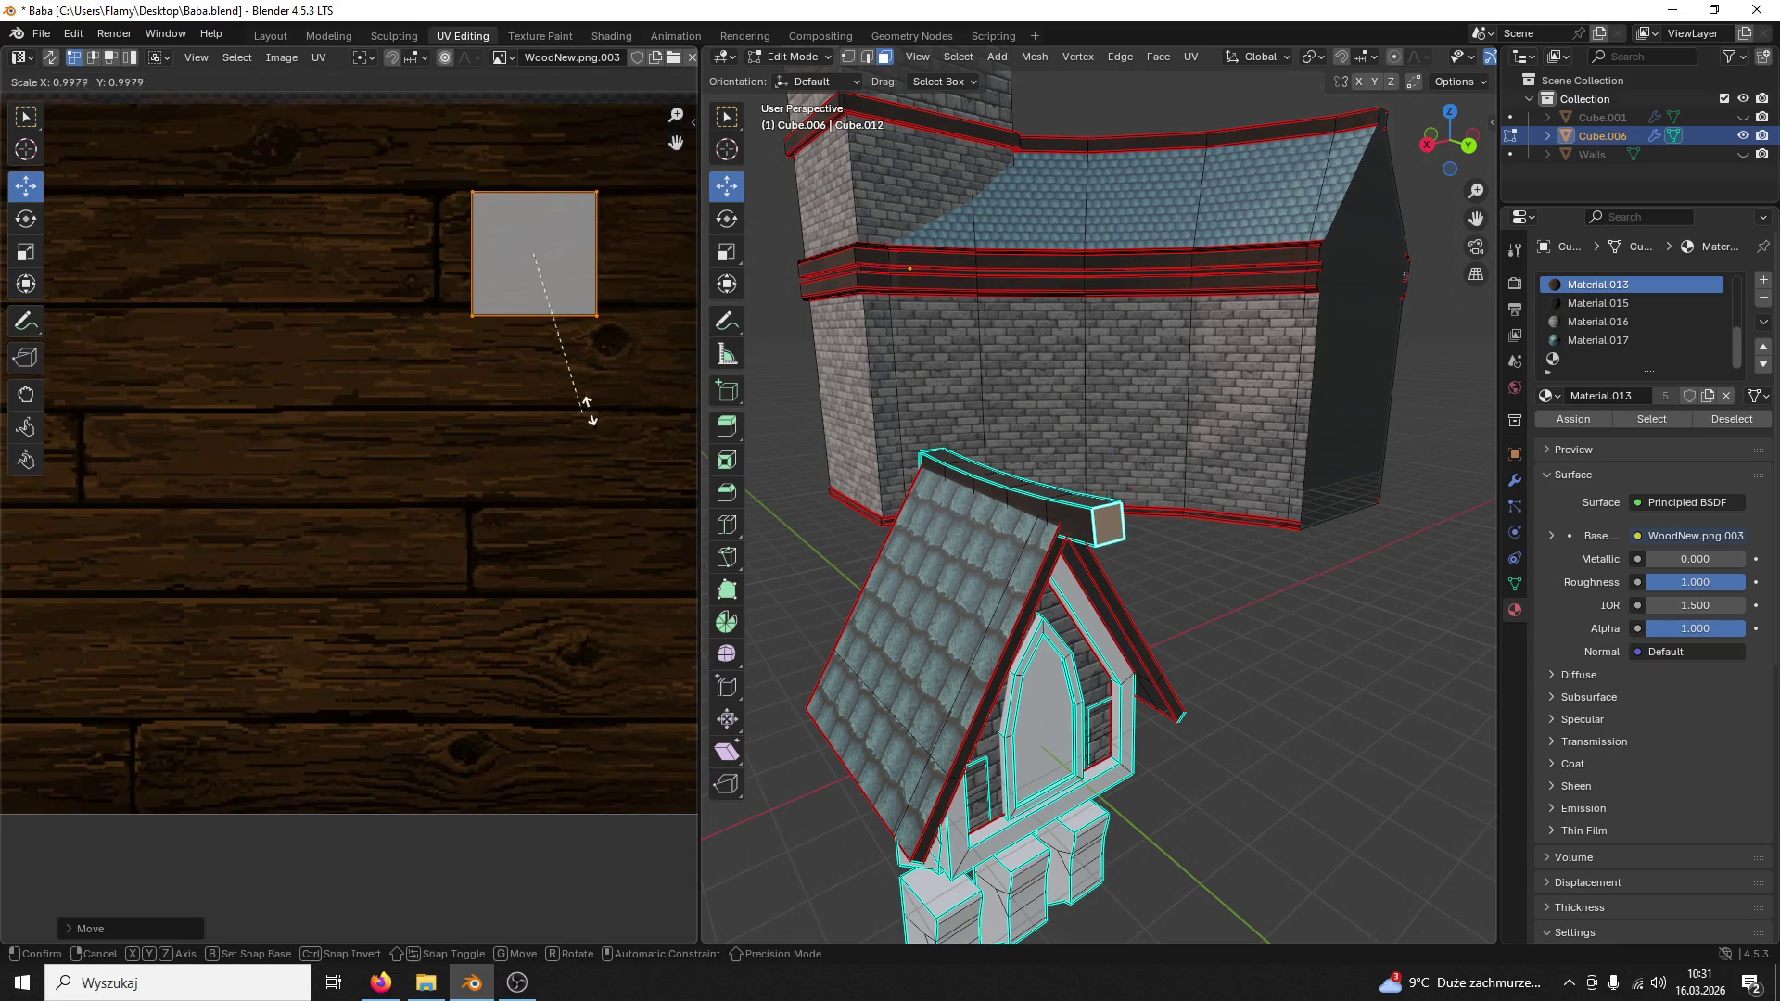
click(546, 364)
drag(591, 251, 560, 270)
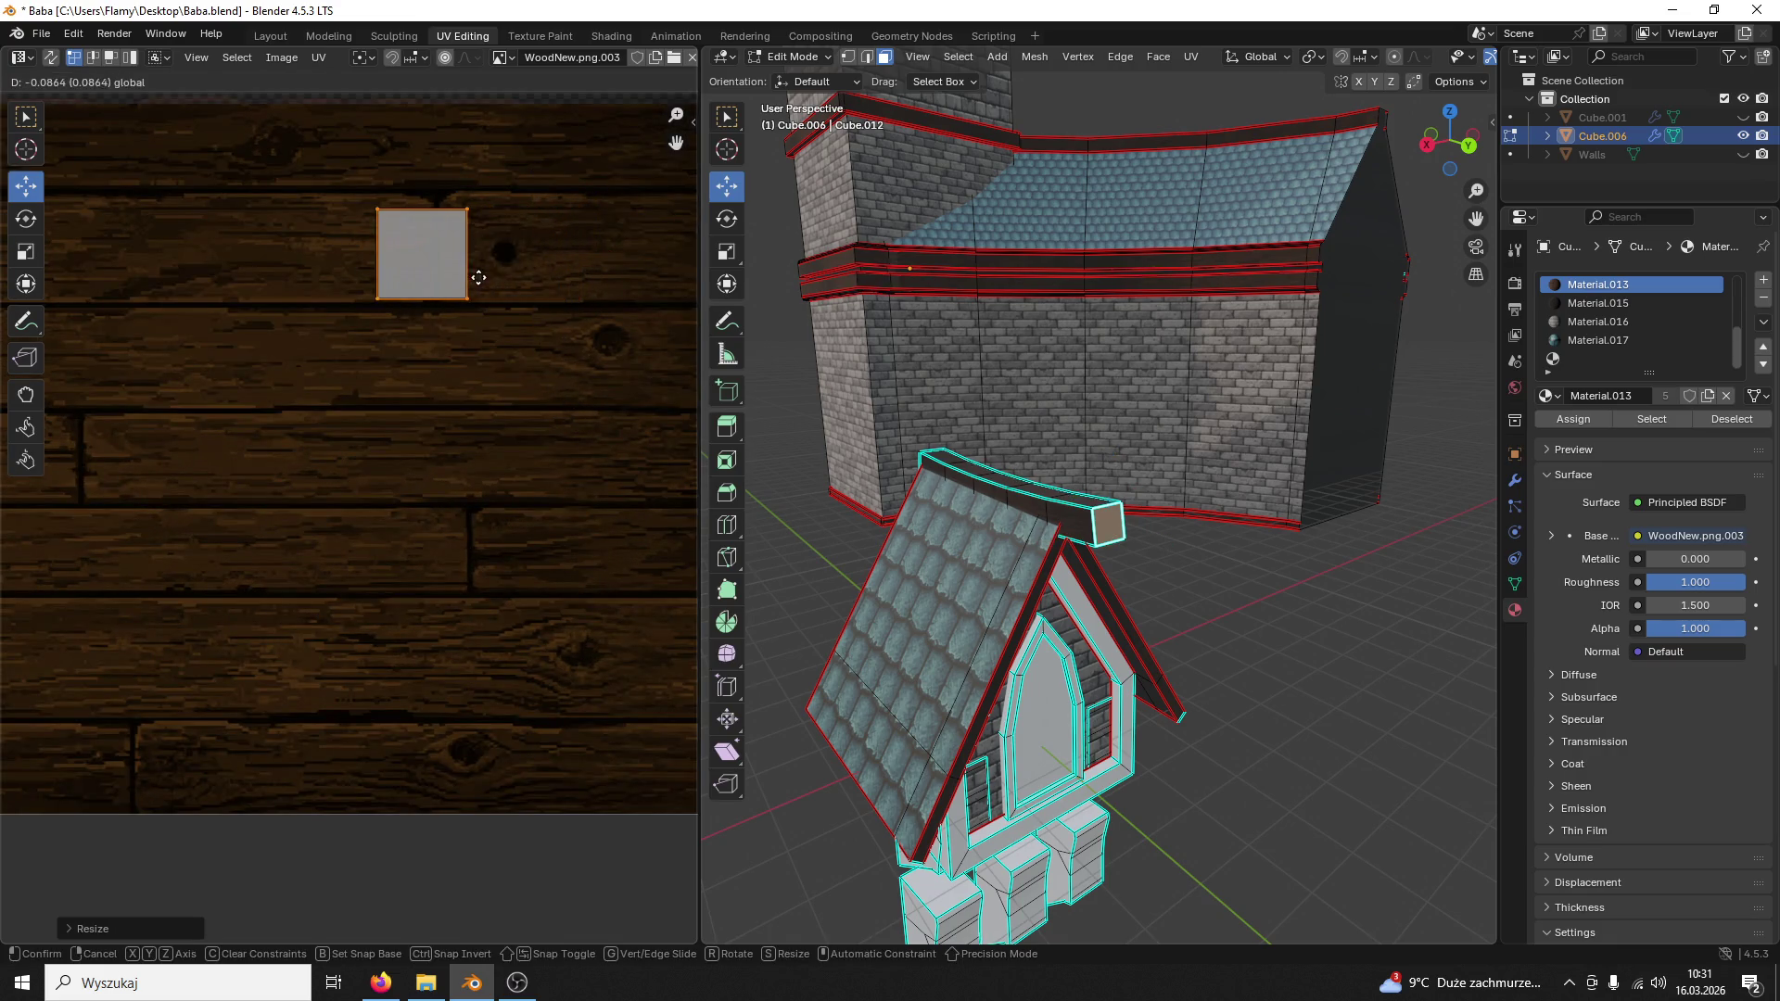
drag(504, 183, 512, 181)
click(1222, 460)
scroll(1213, 507, up, 2)
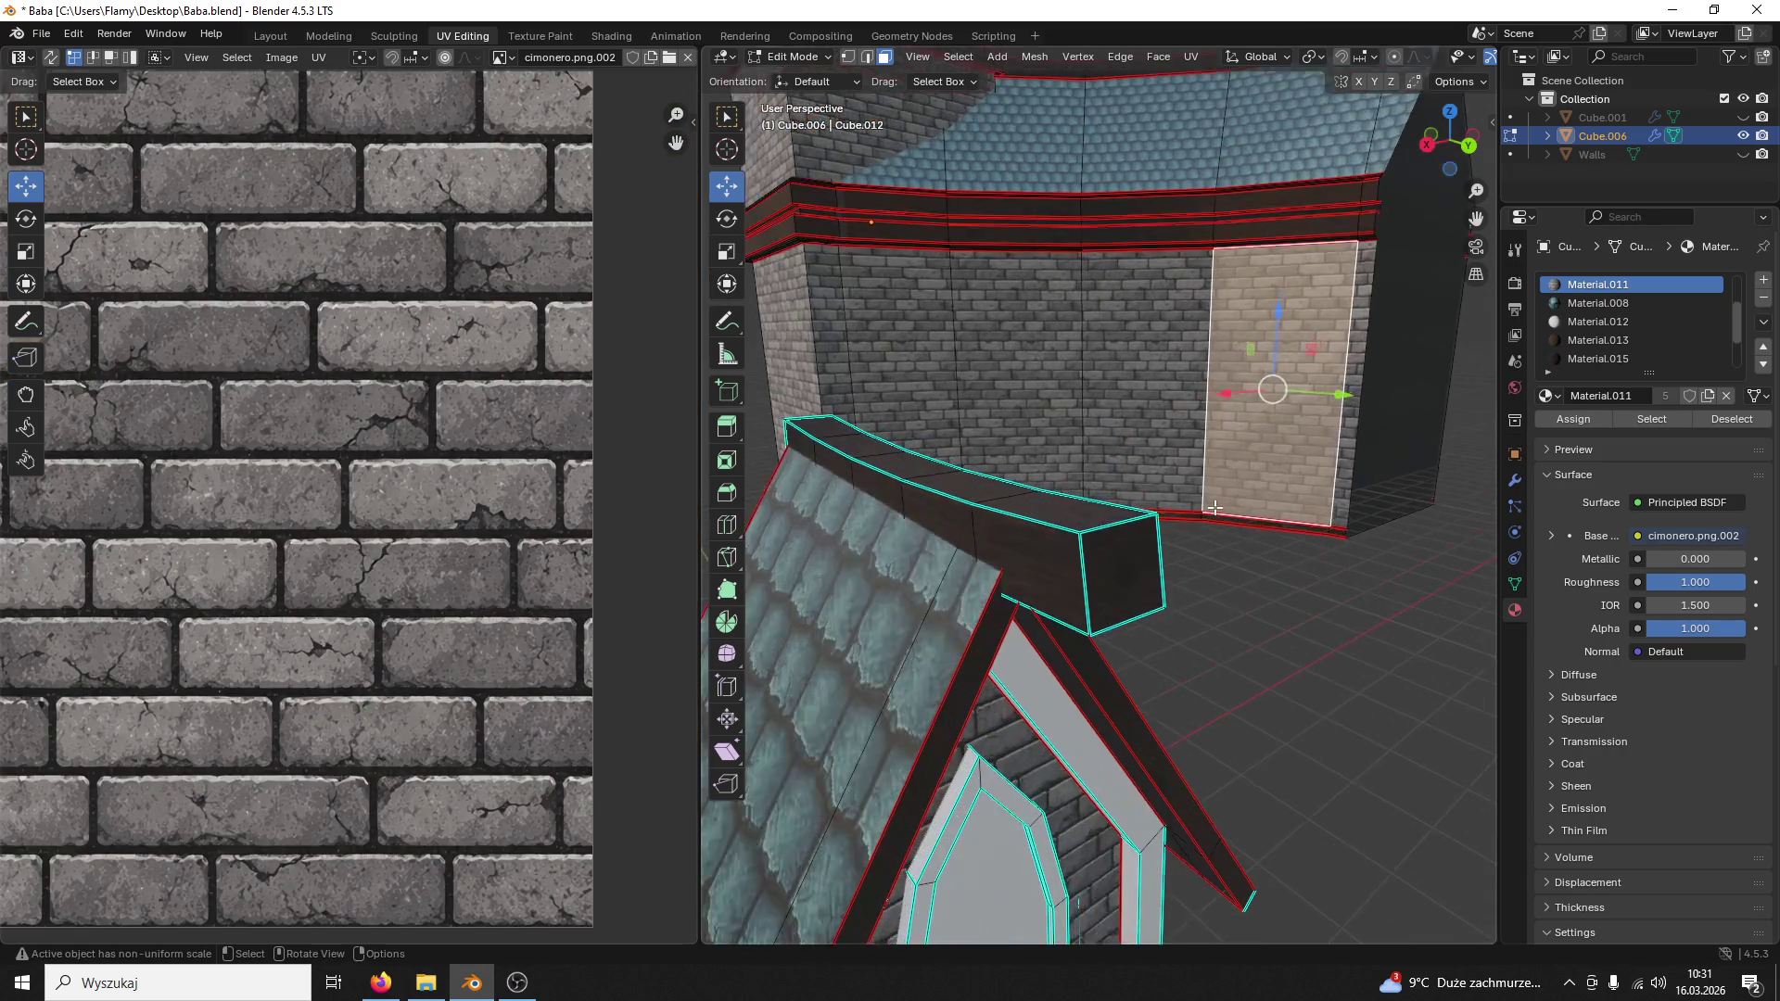
middle_drag(1214, 507, 1184, 494)
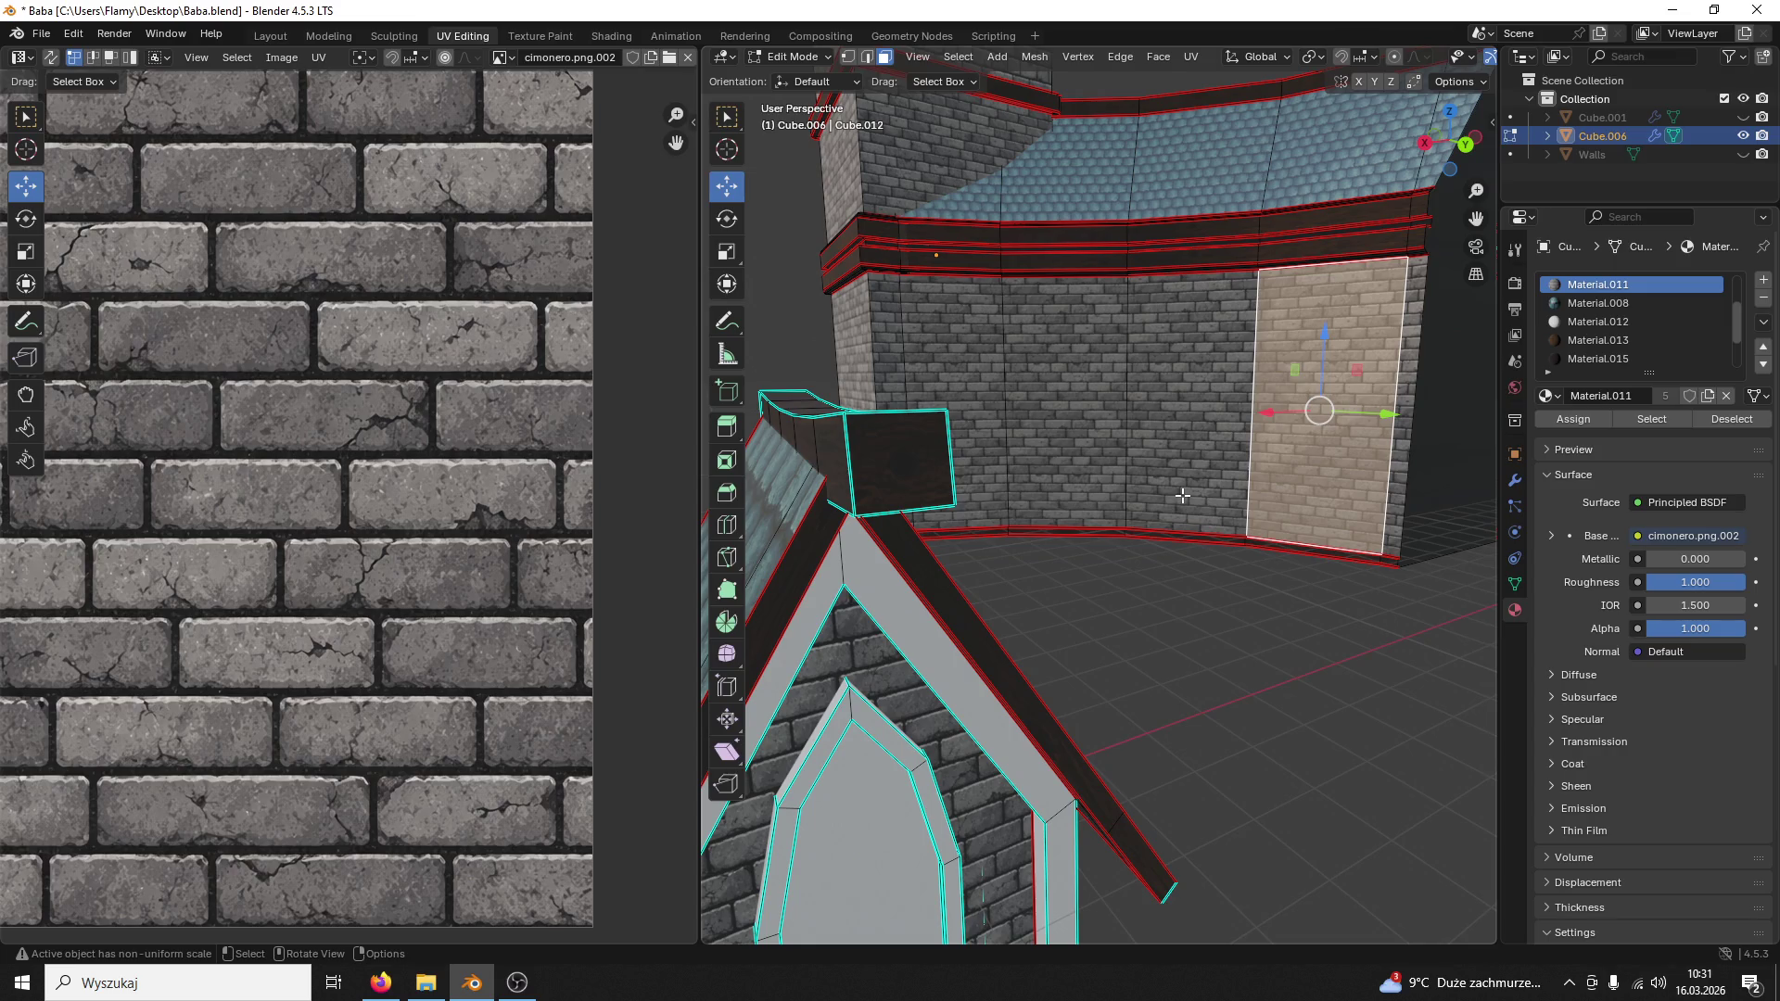
mouse_move(1268, 554)
middle_down()
mouse_move(1127, 557)
mouse_move(1125, 505)
mouse_move(1167, 414)
mouse_move(1192, 504)
mouse_move(1134, 454)
middle_up()
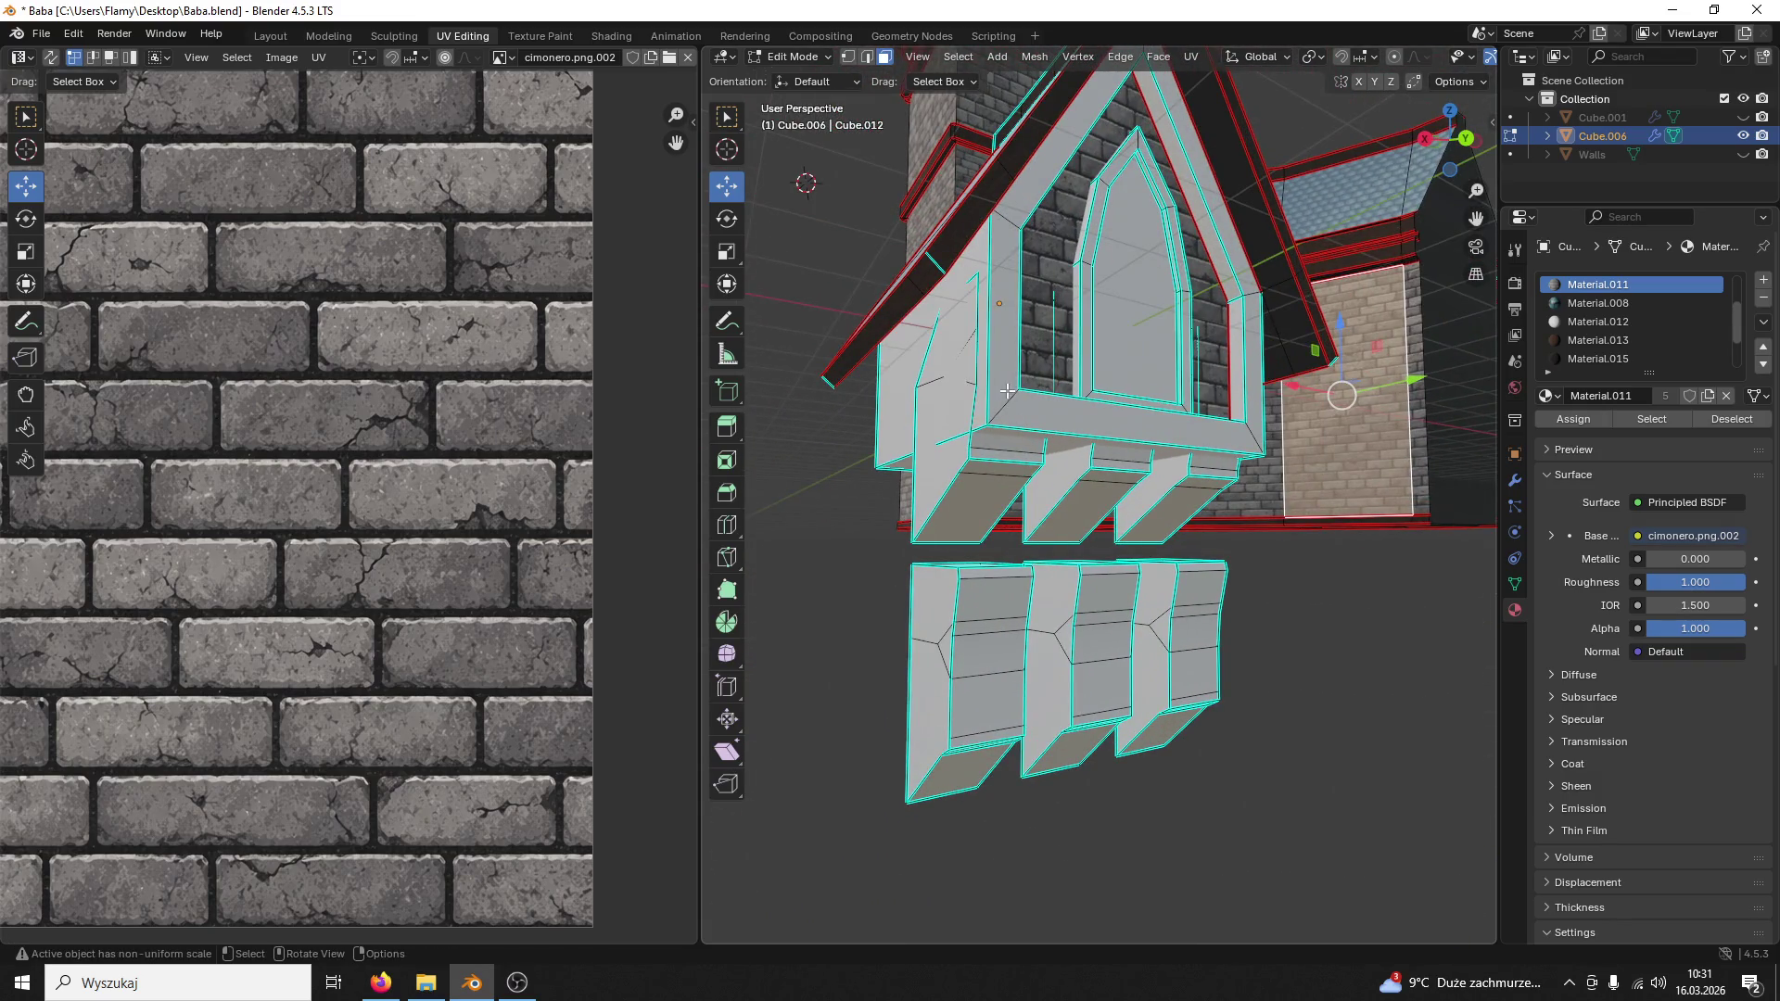
Step: Assign the brick Material.016 to the dormer's side face and check the result from the front
click(882, 348)
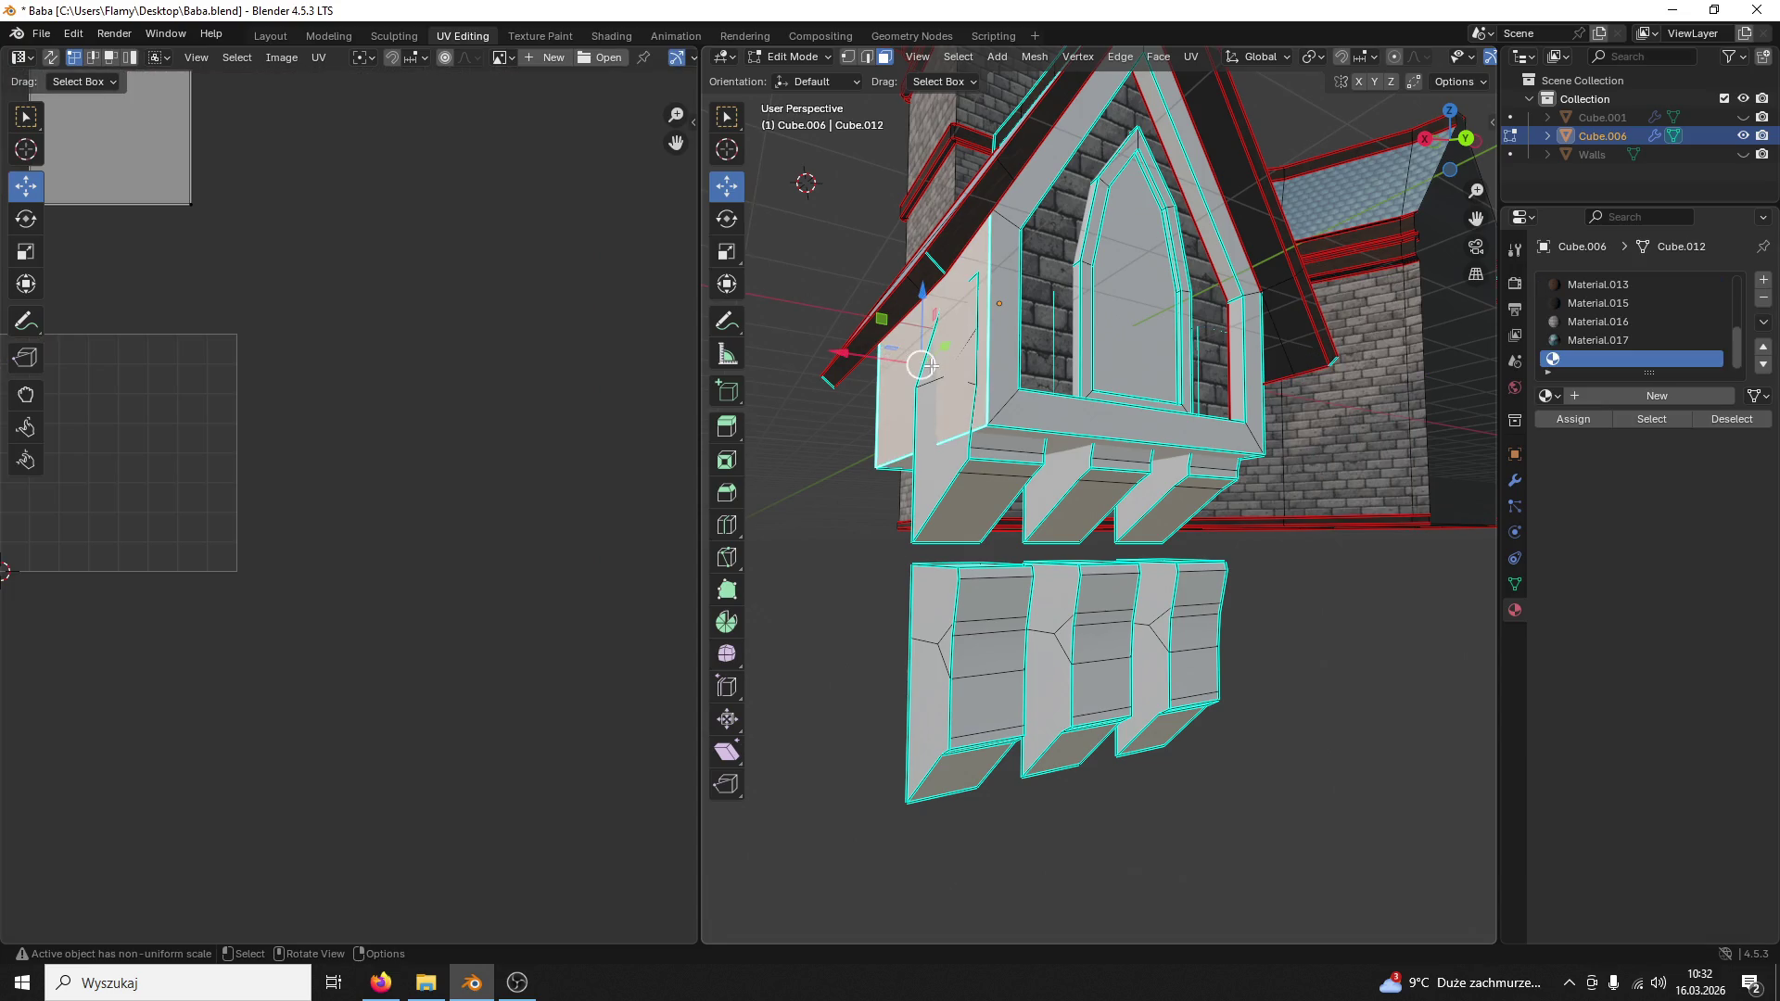
middle_drag(882, 348, 974, 417)
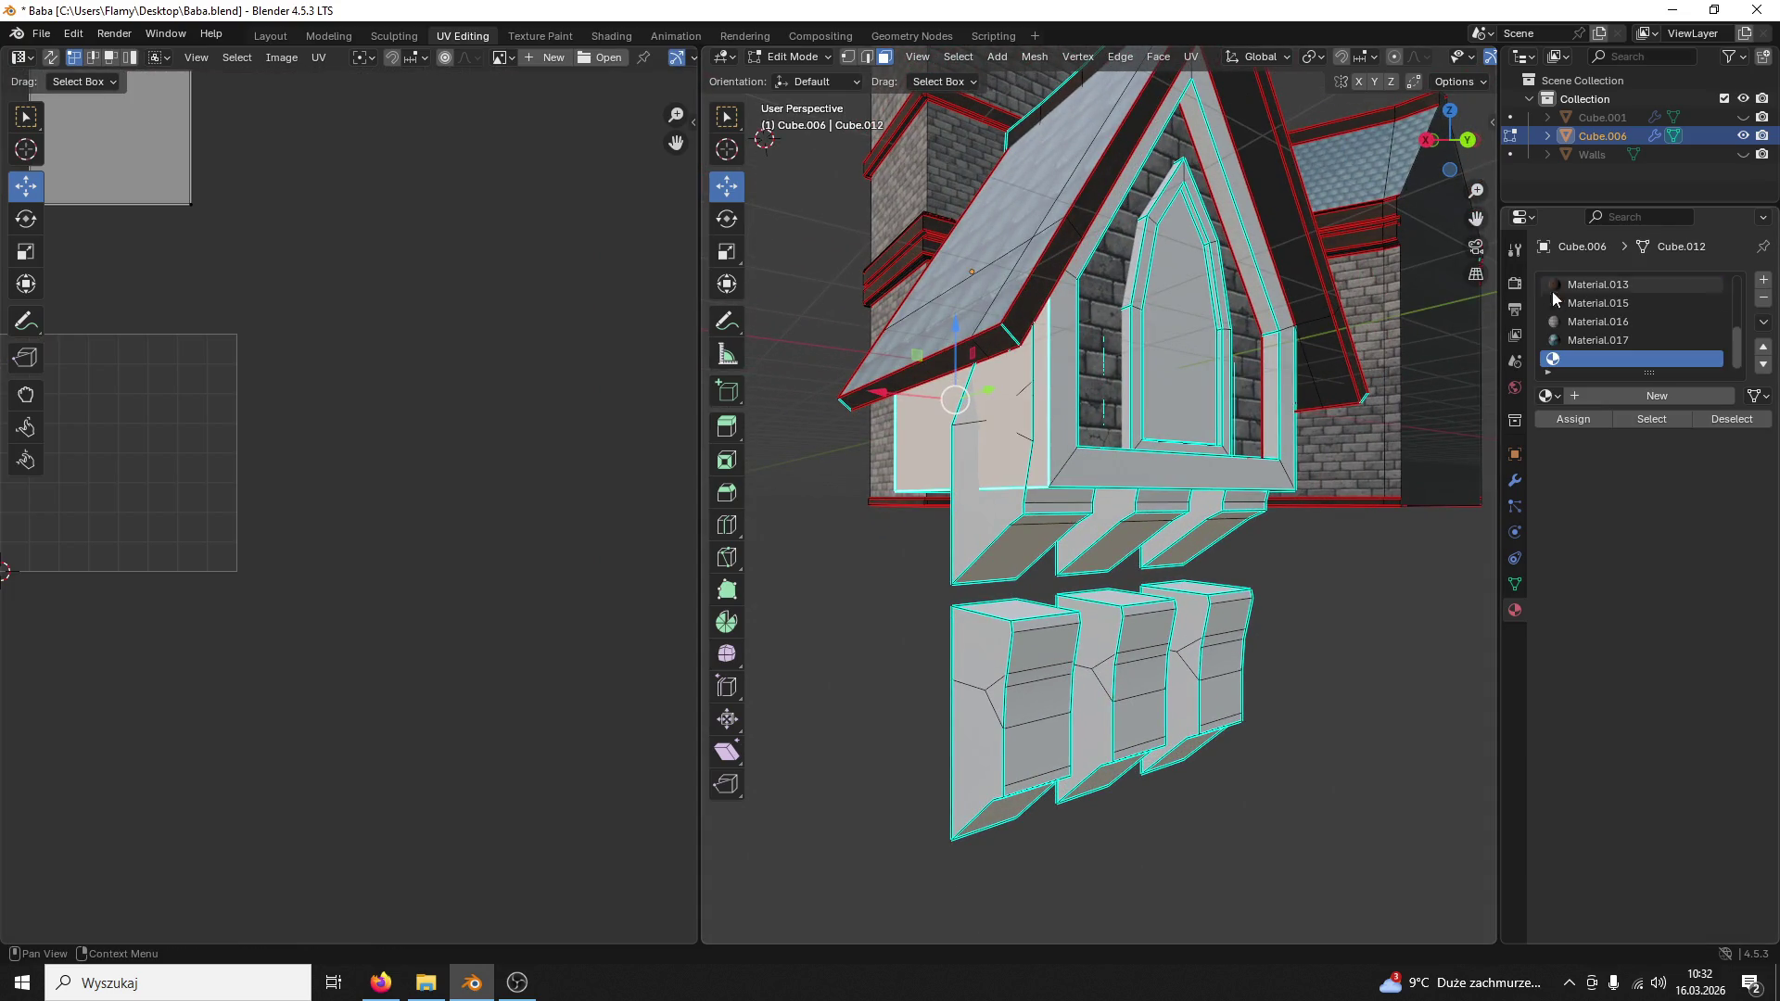
click(1572, 322)
click(1573, 419)
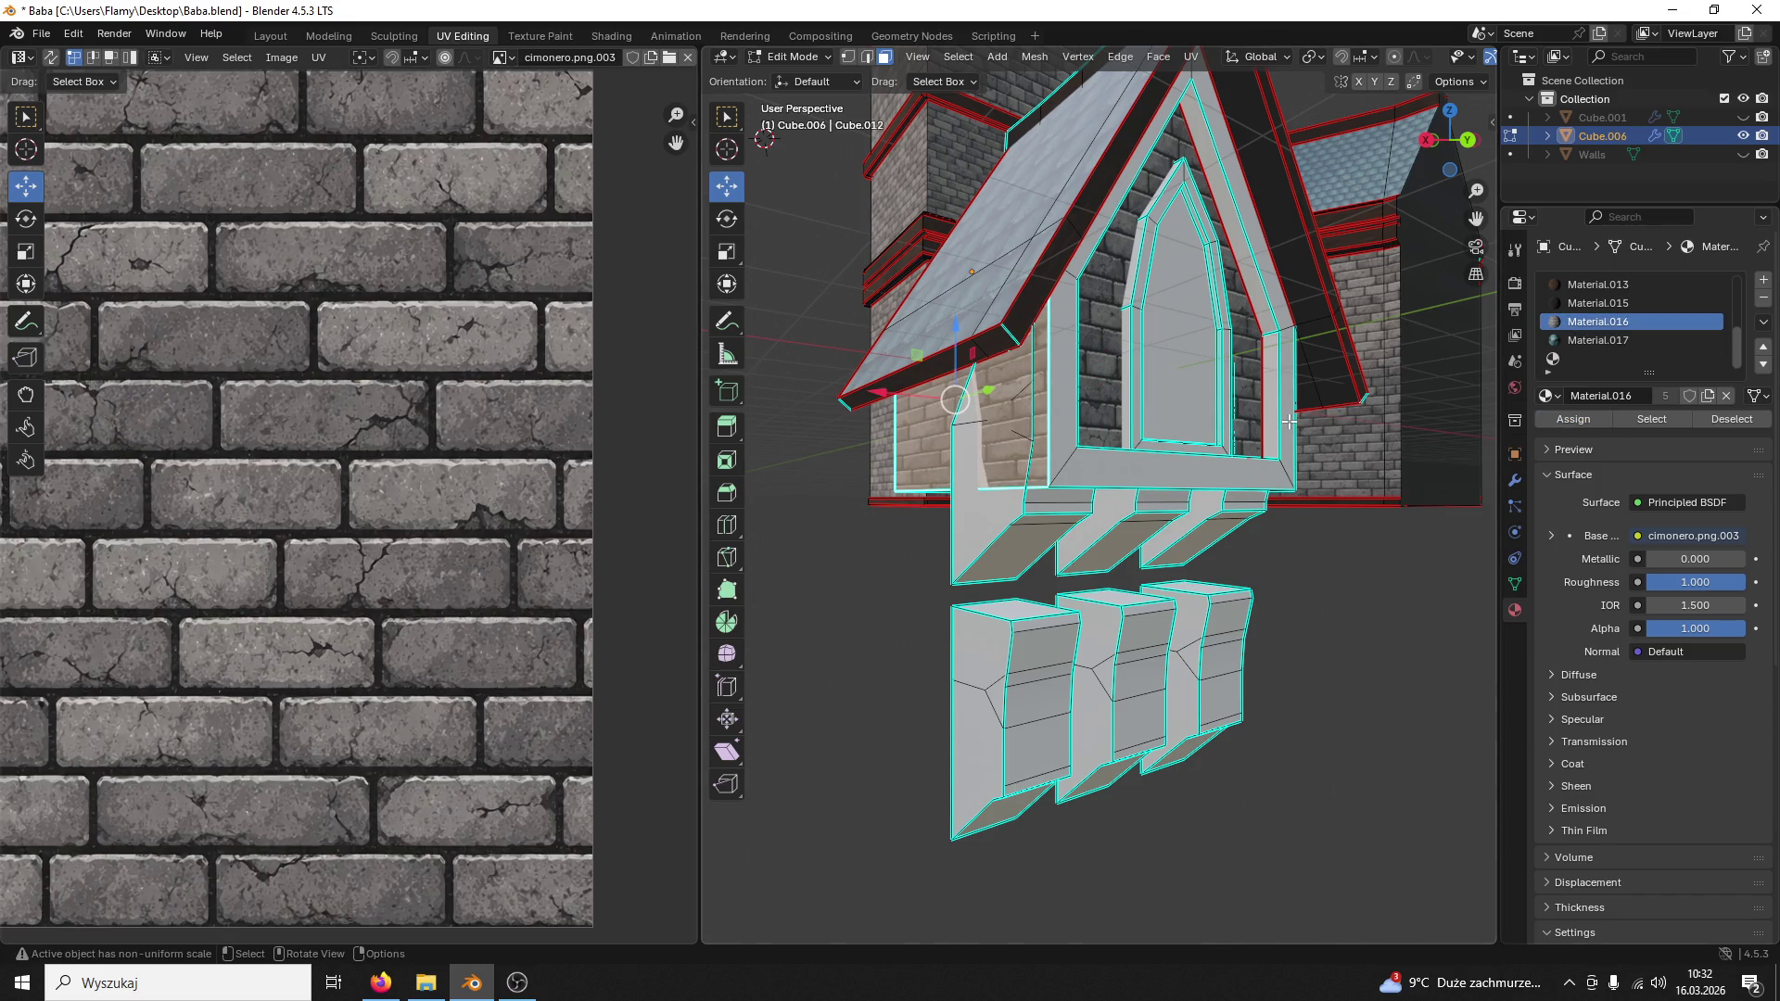
middle_drag(1238, 418, 1141, 482)
click(1141, 482)
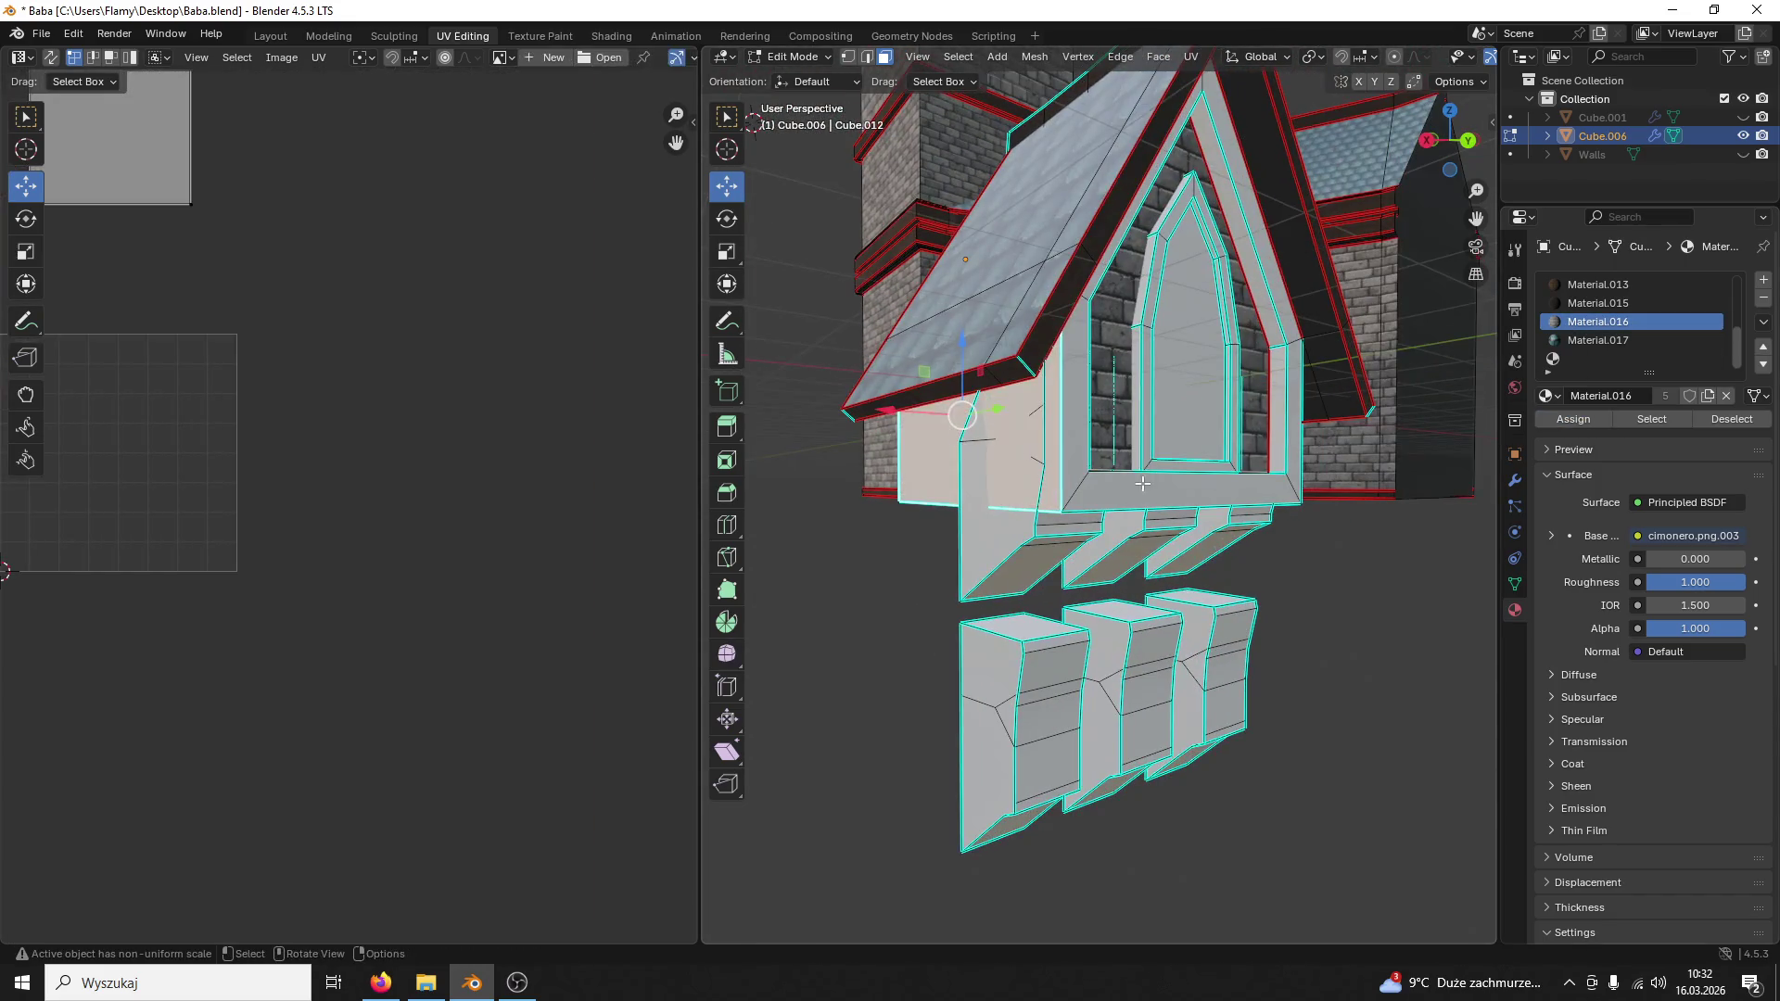
middle_drag(954, 676, 835, 695)
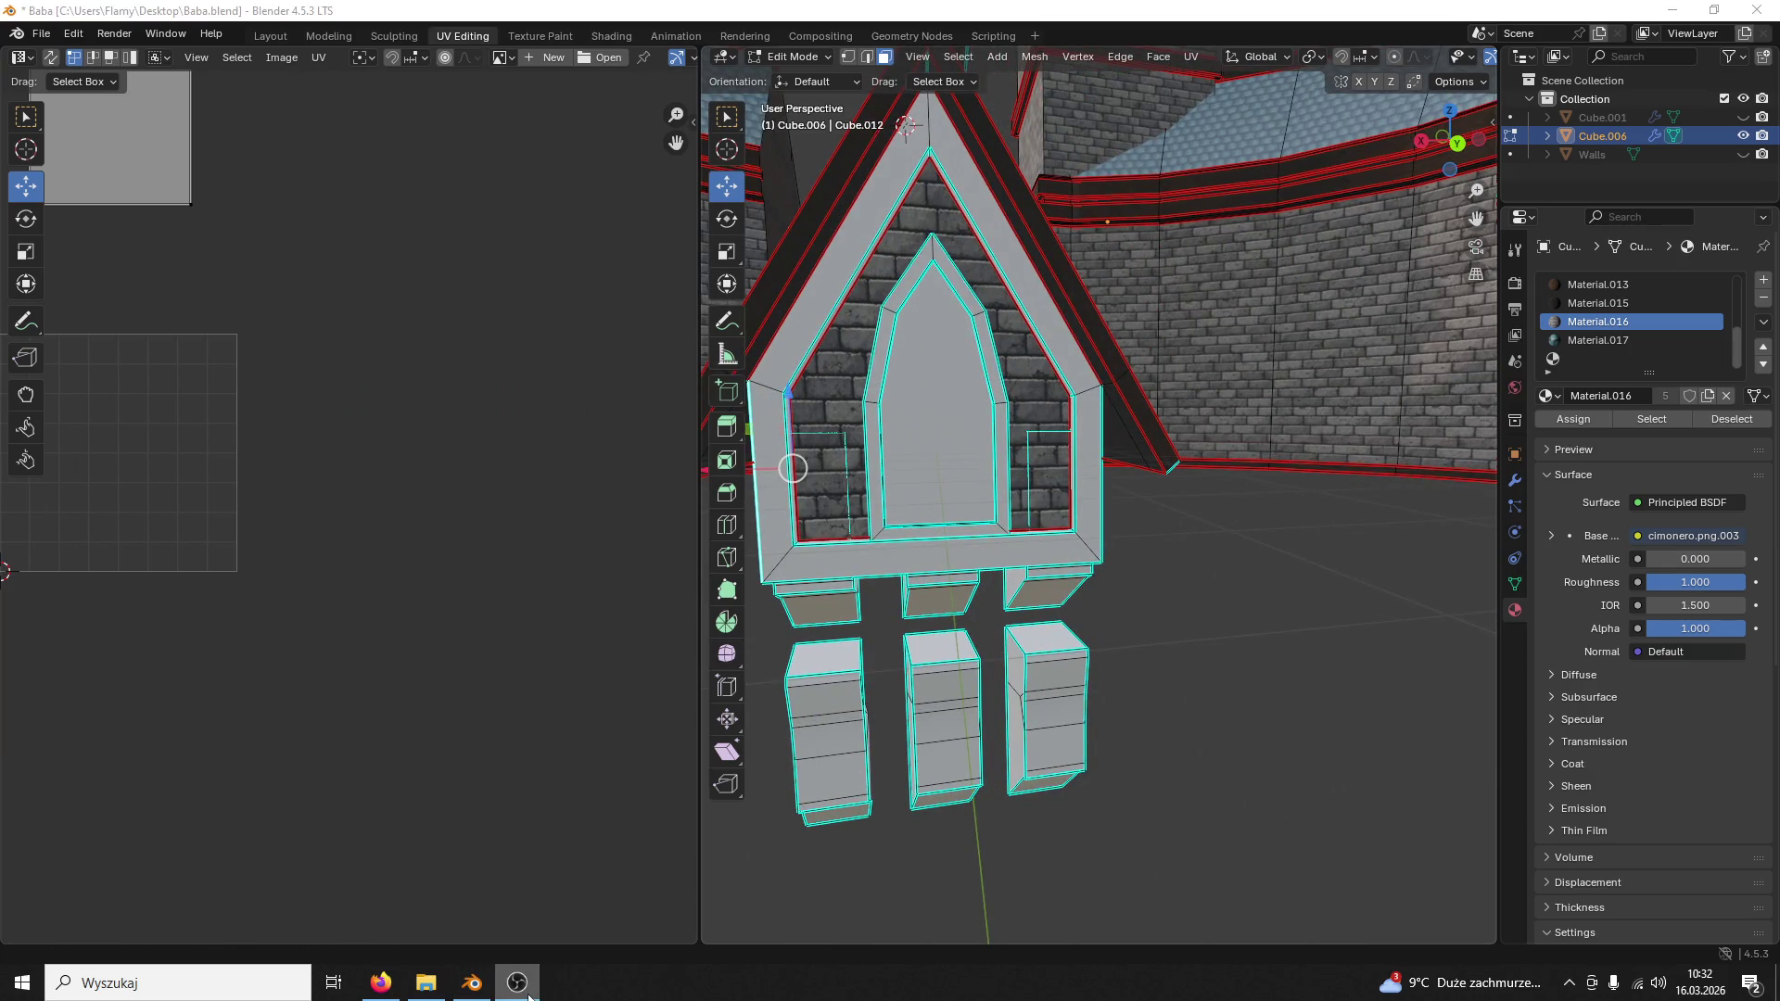
Step: Save Baba.blend and minimize Blender to reveal the project folder
click(457, 990)
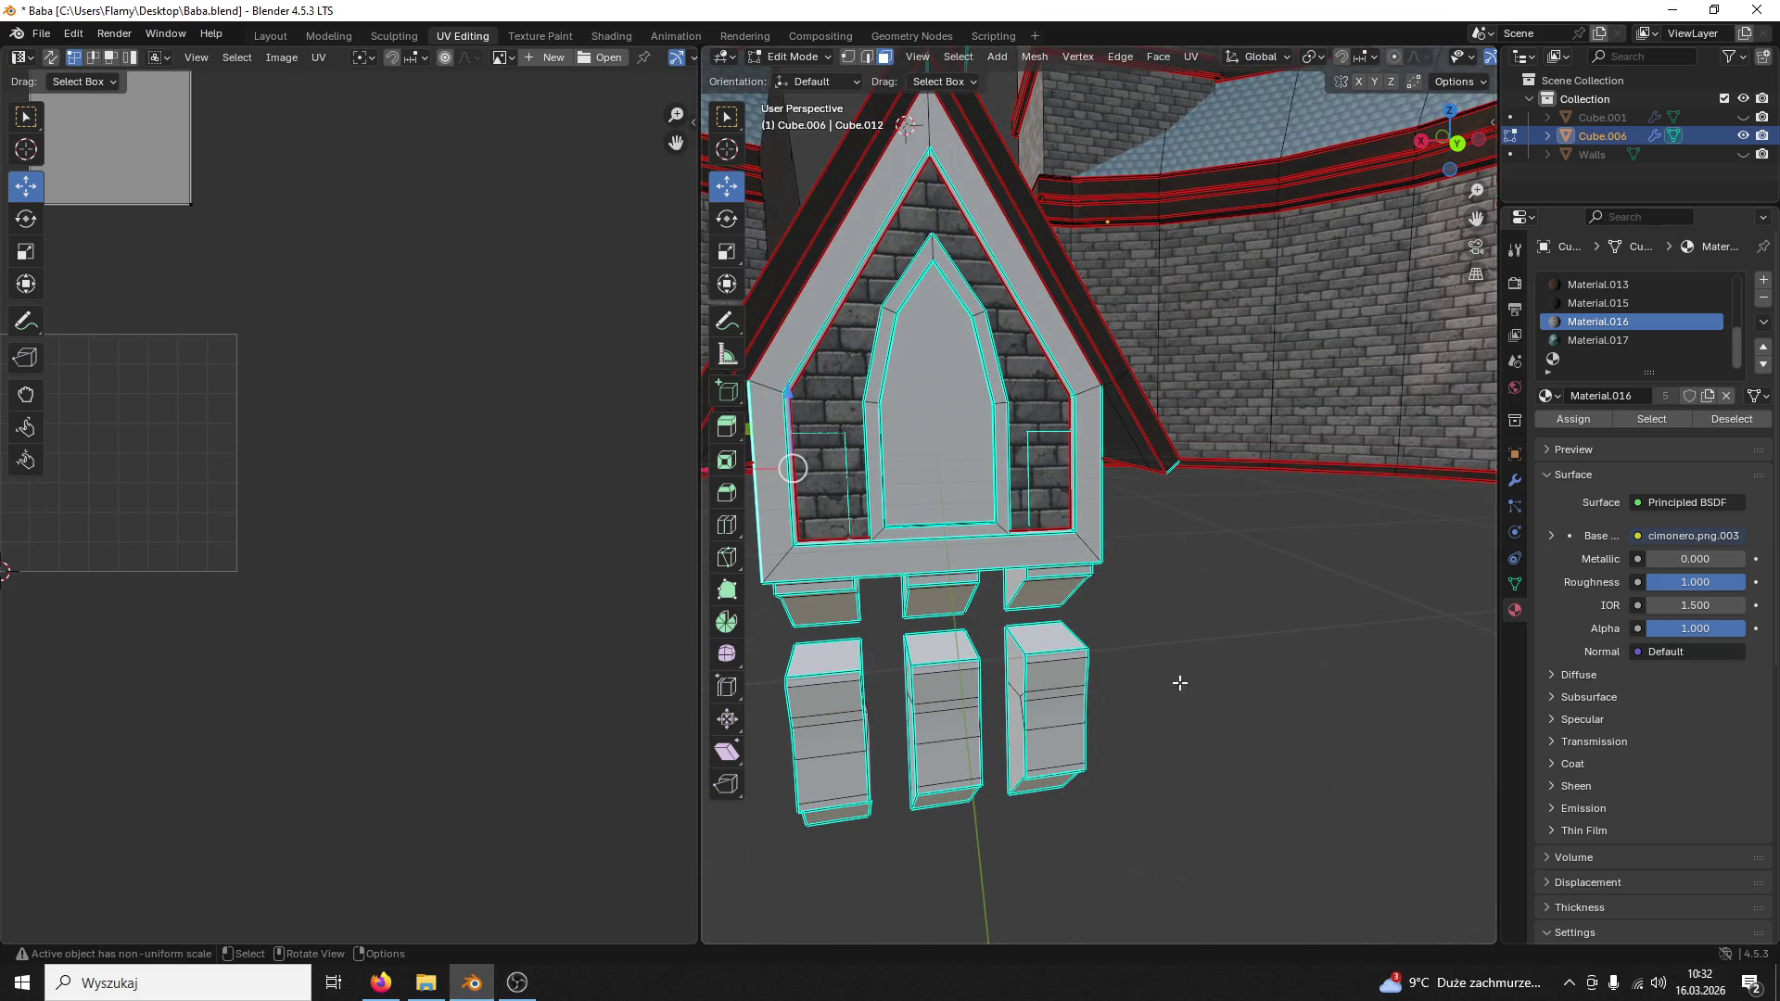
key(ctrl+s)
click(1670, 10)
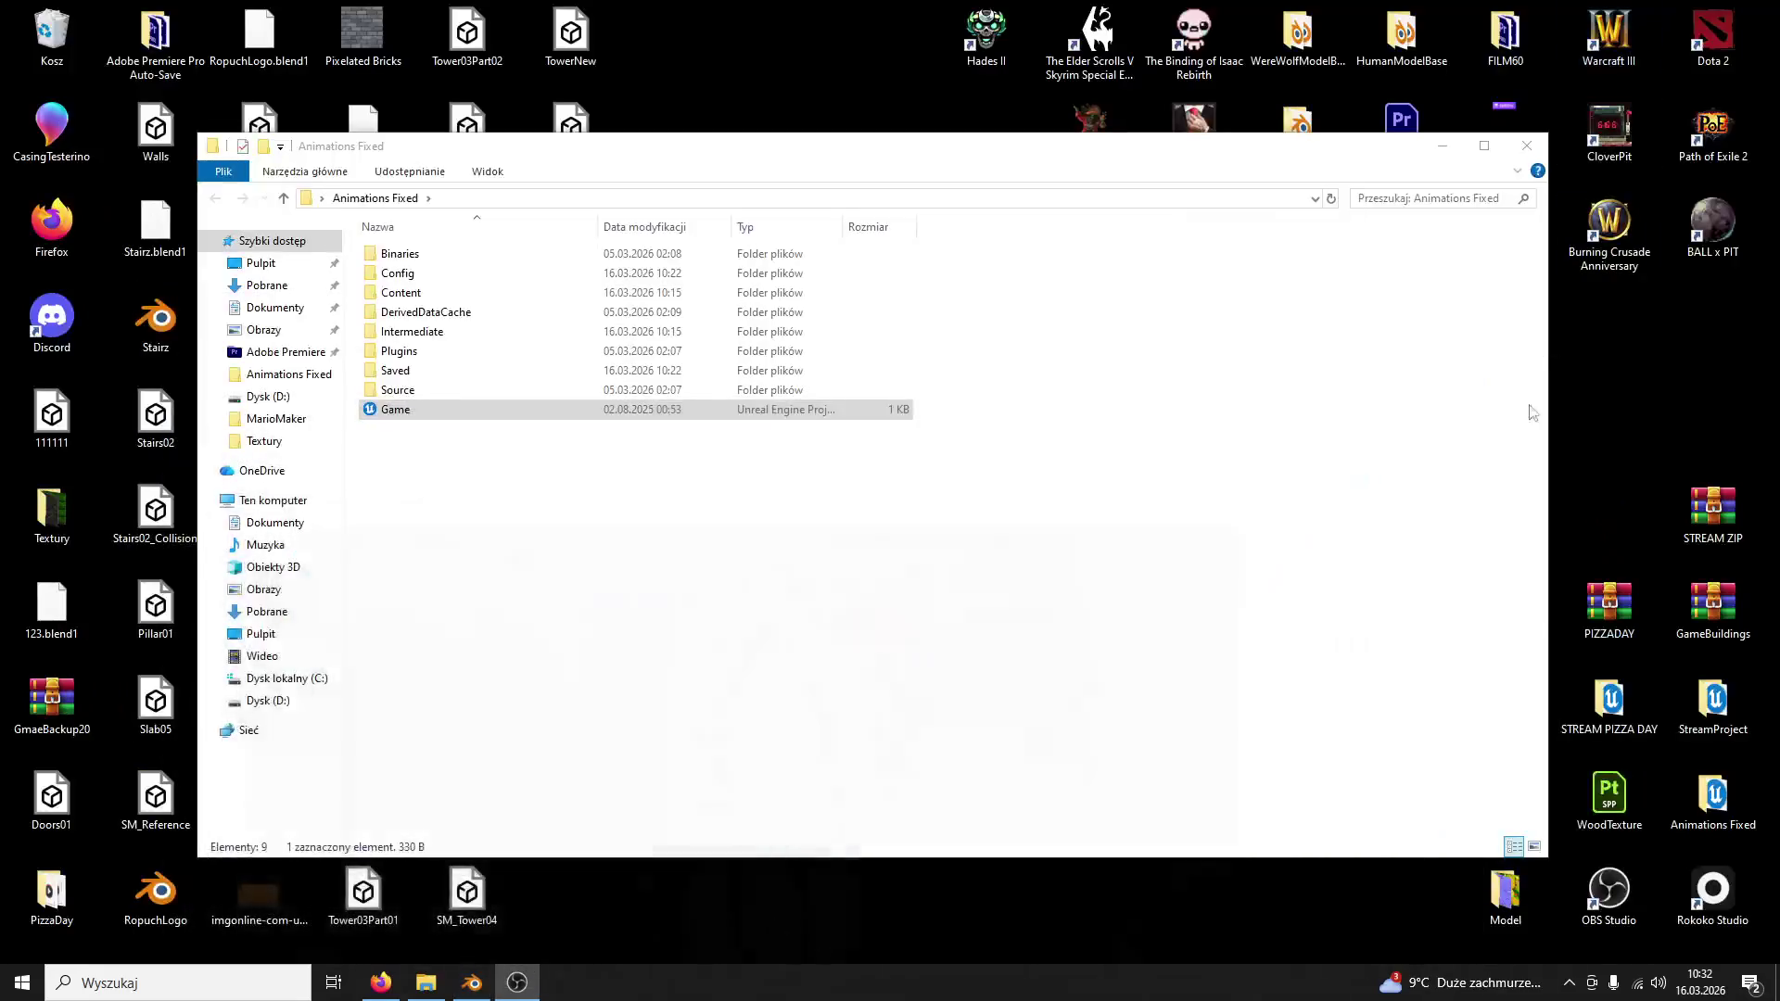
Step: Launch Game.uproject and fly the camera around the house to review the textured dormer
double_click(412, 411)
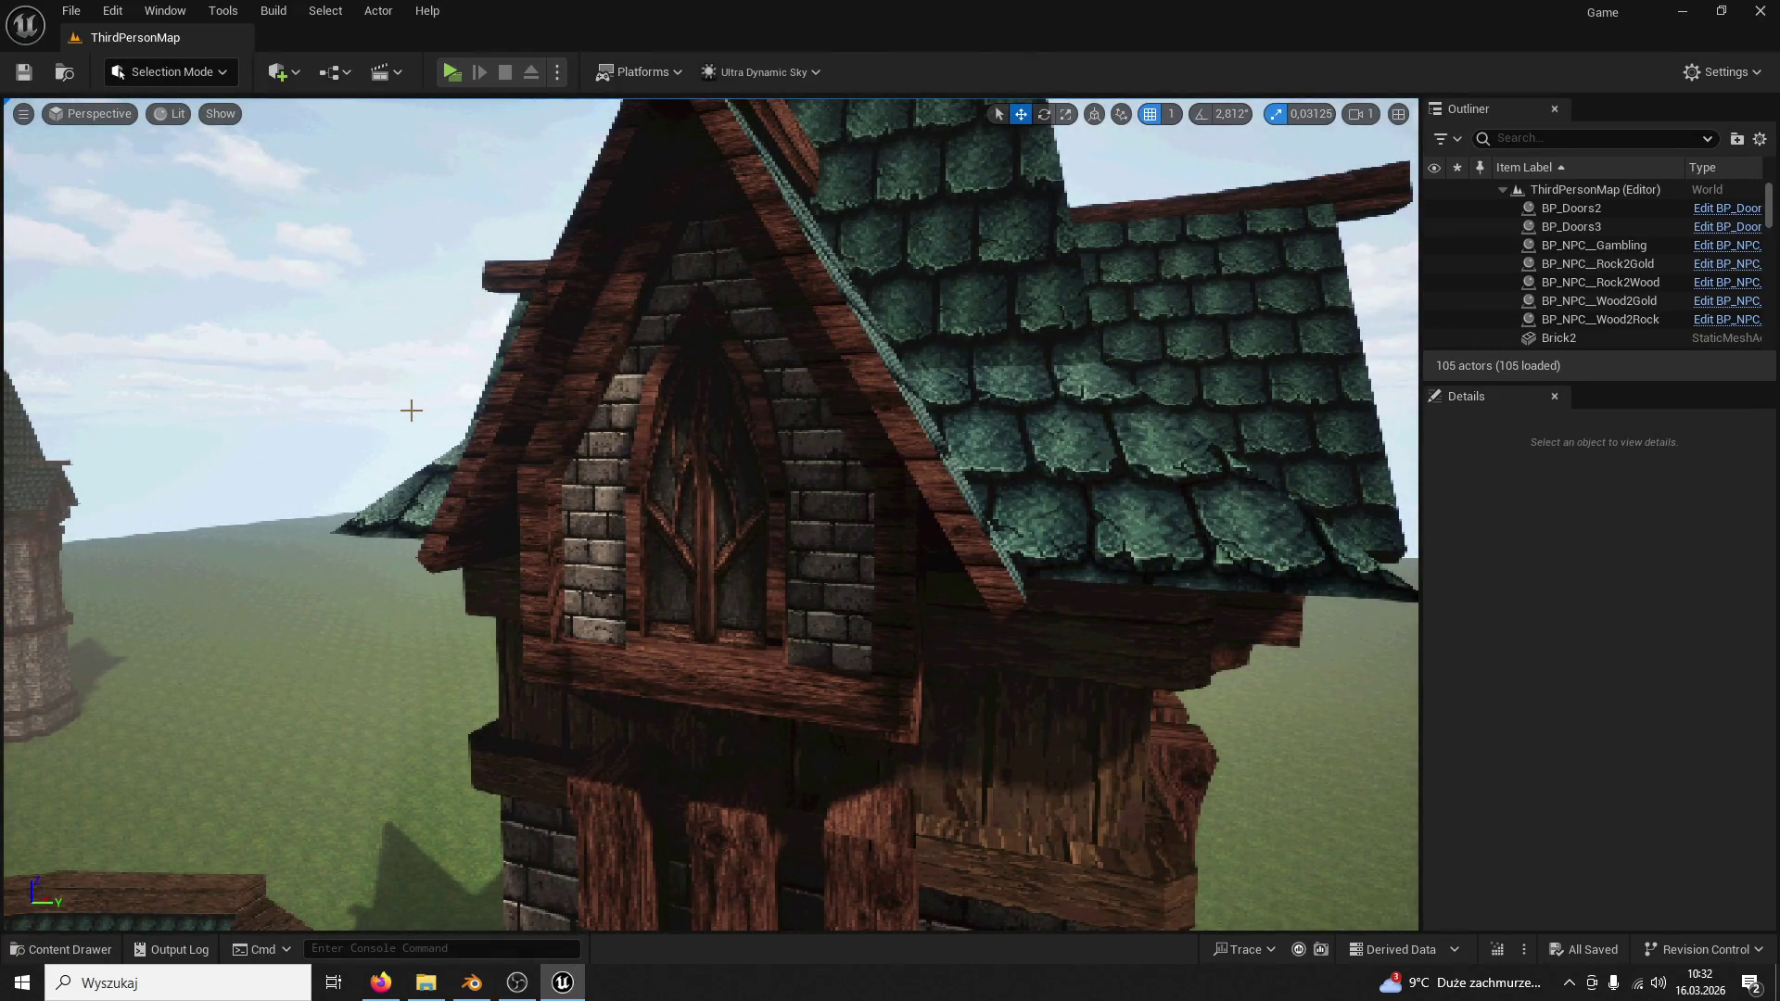
right_drag(207, 618, 140, 584)
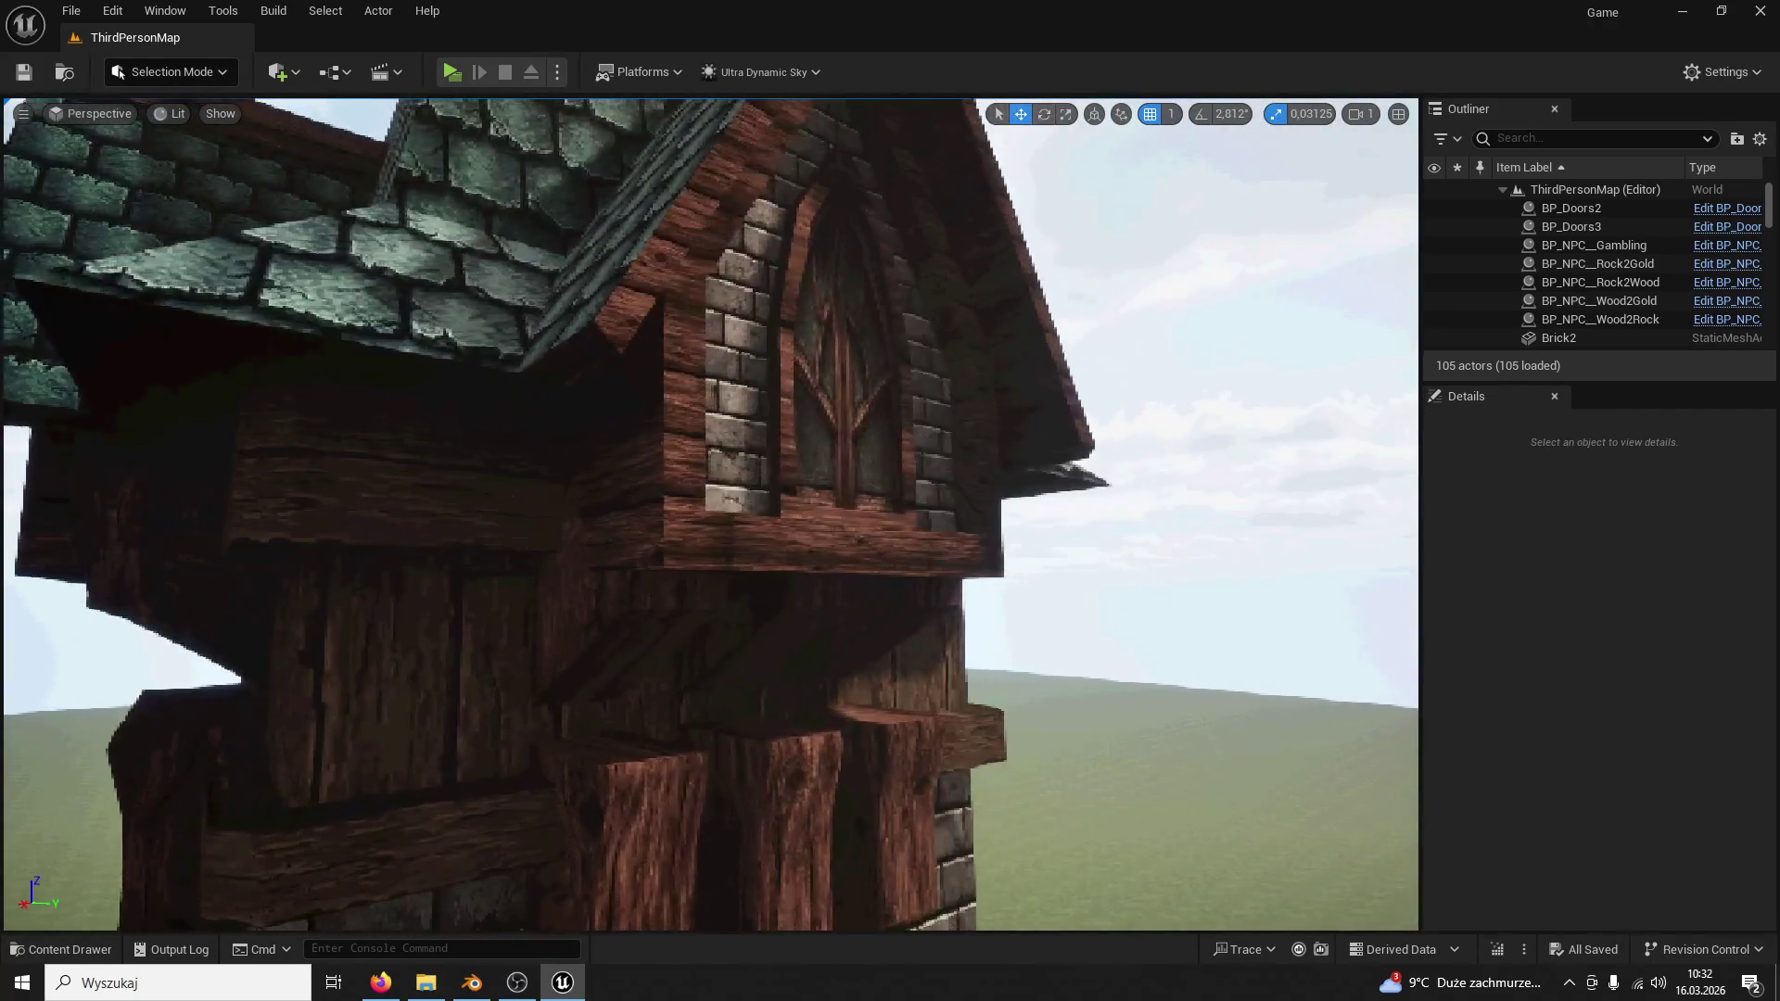
right_drag(140, 584, 208, 599)
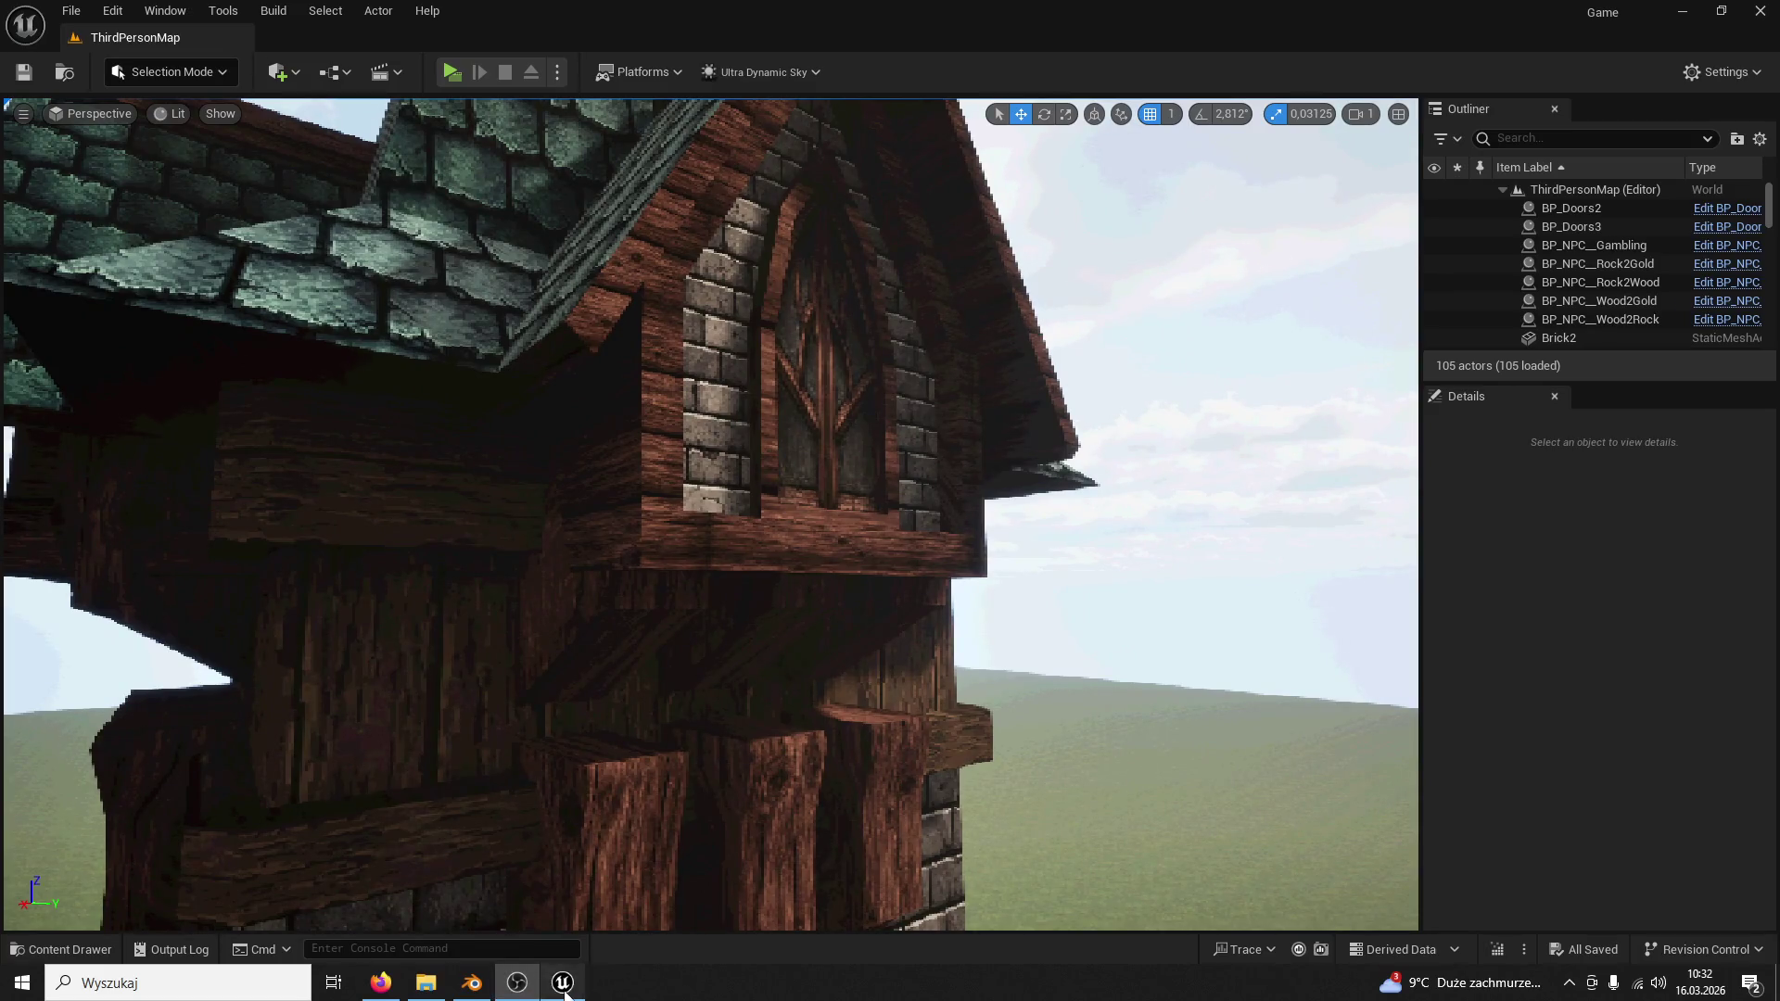
Step: Close Unreal Editor and the Explorer window, then return to Blender
click(1721, 9)
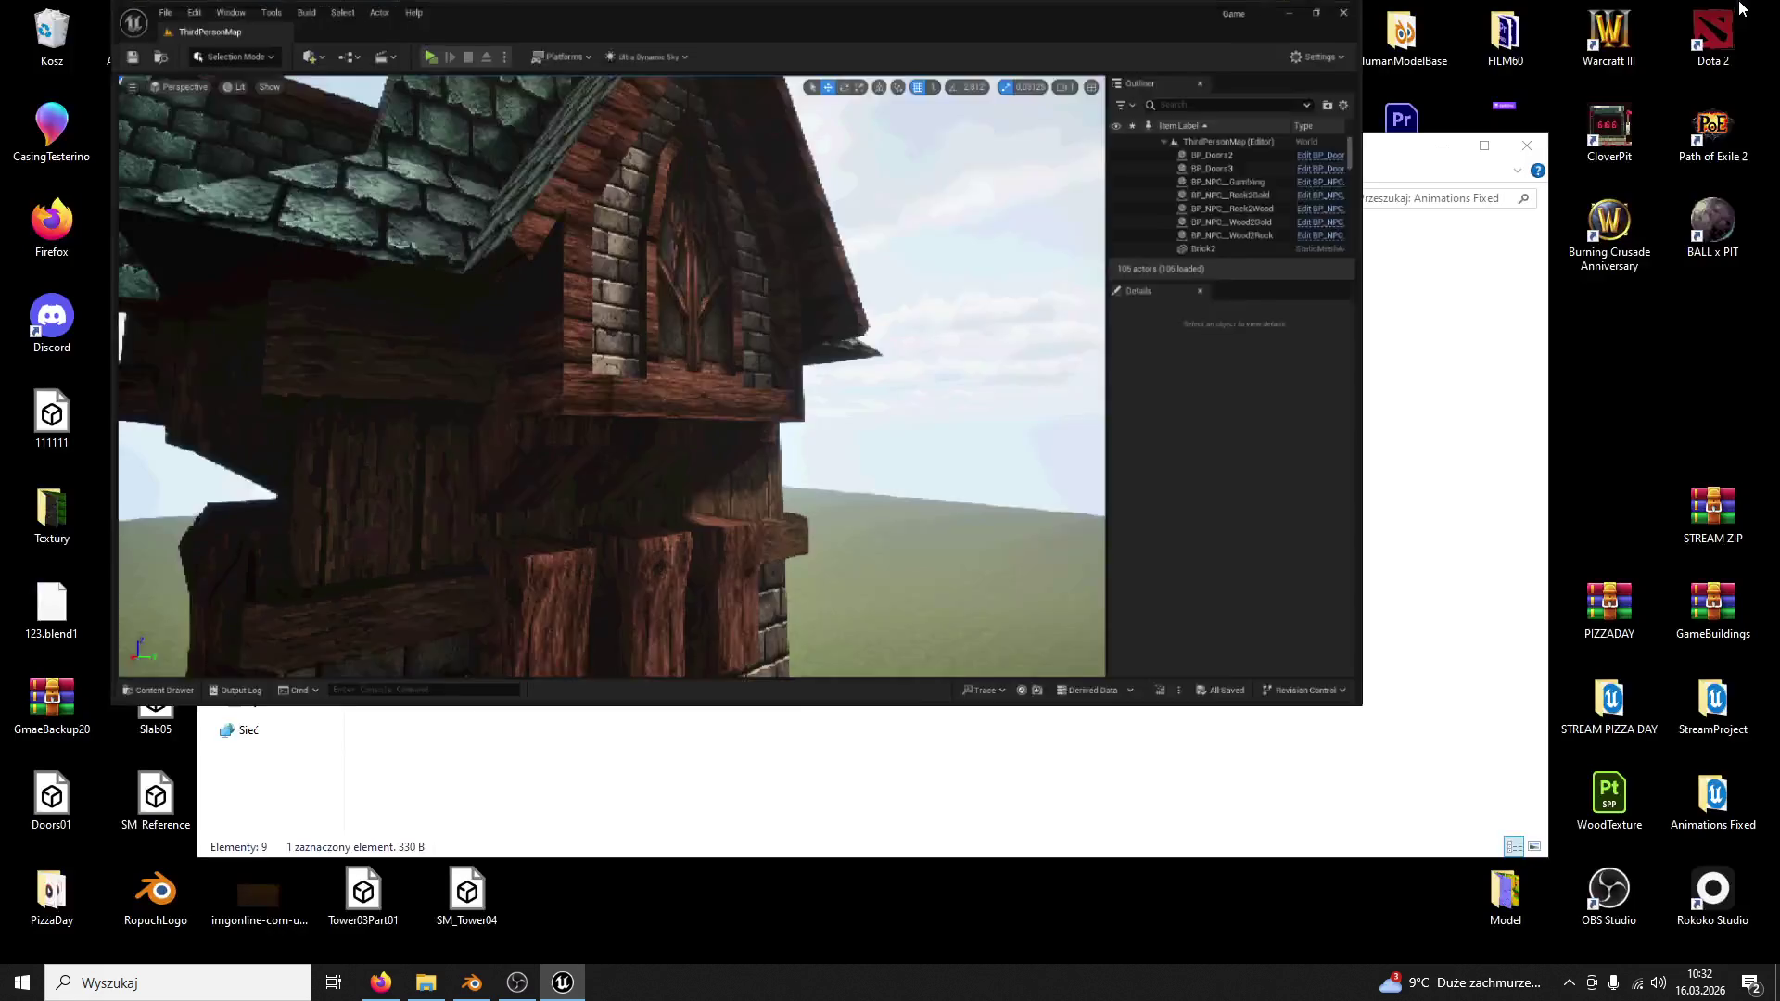
click(1315, 52)
click(1755, 11)
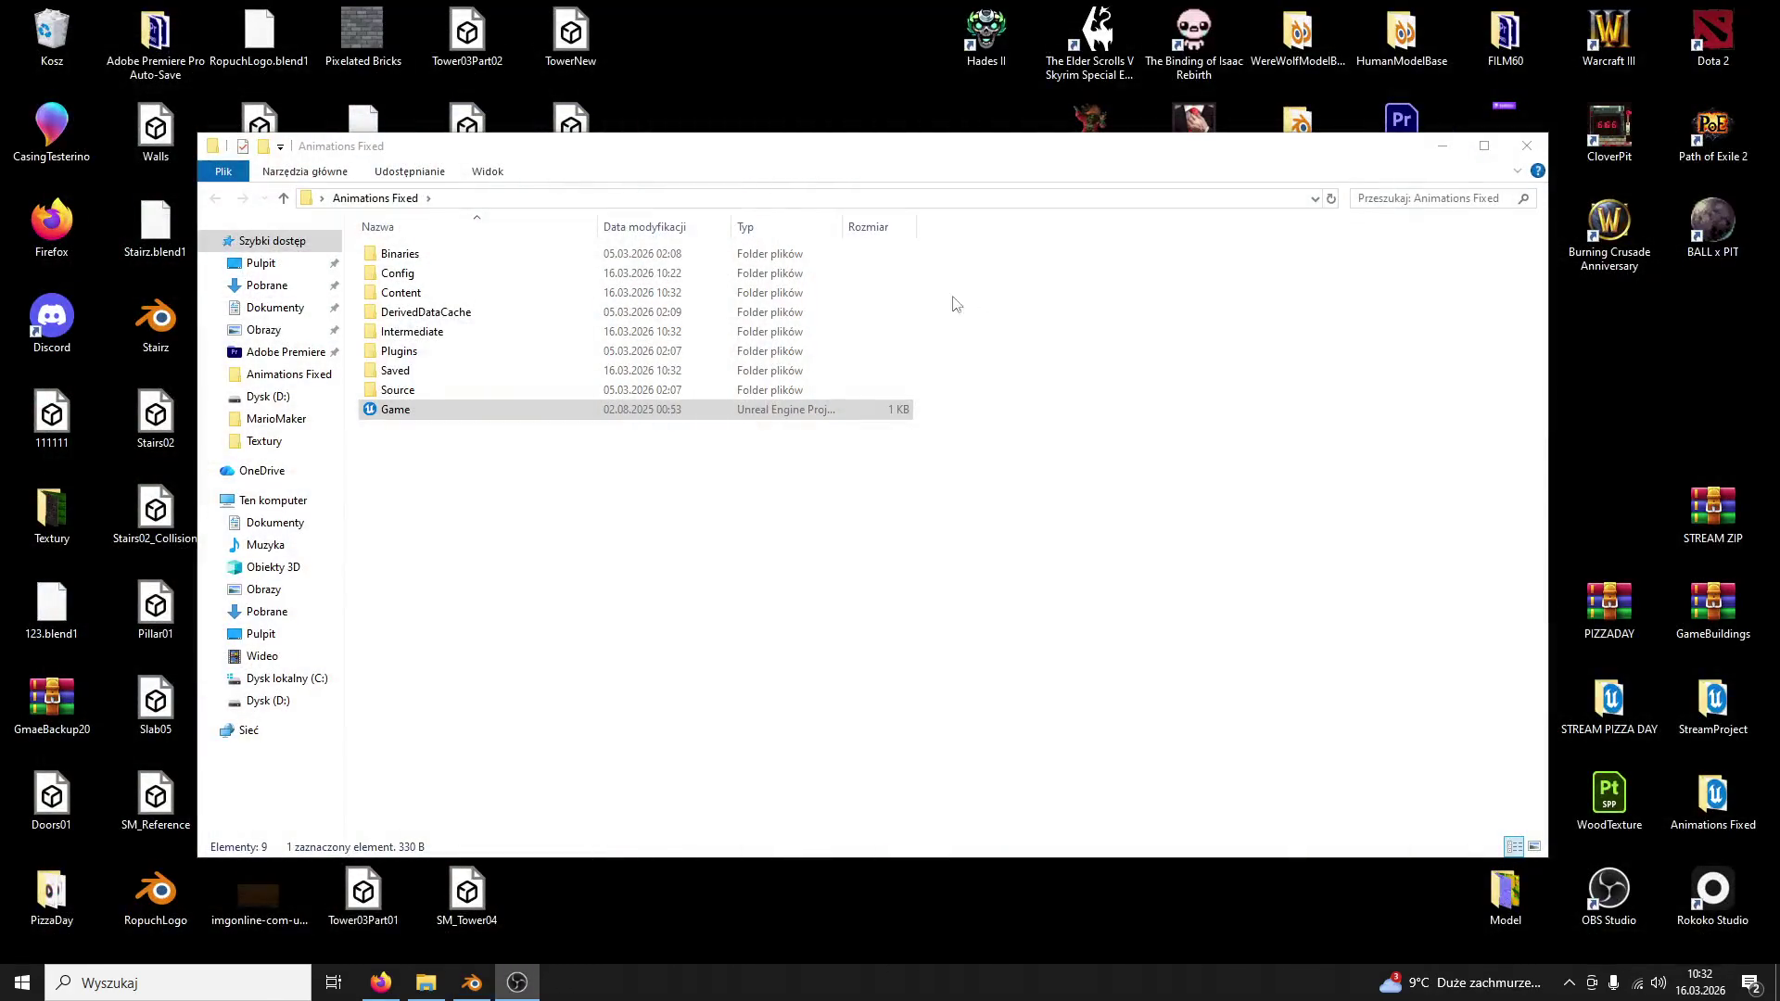
click(1527, 148)
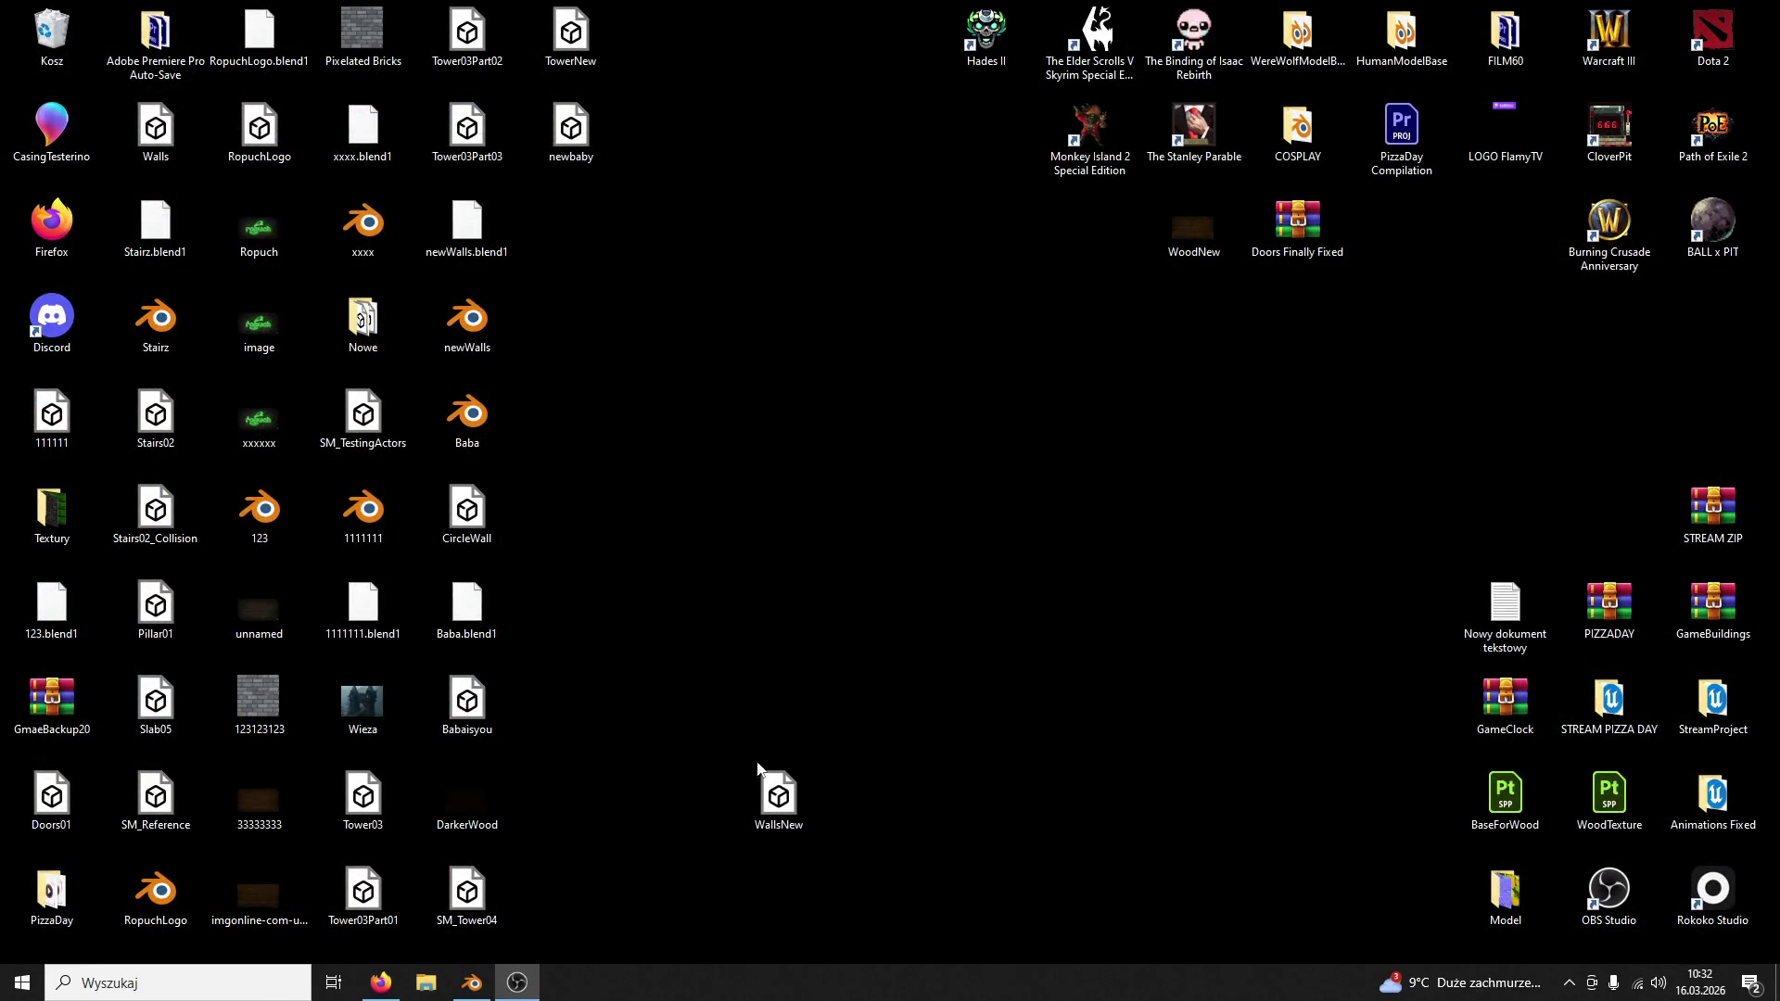
click(473, 982)
Step: Mark three inner window frame edges as seams
middle_drag(943, 592, 1058, 615)
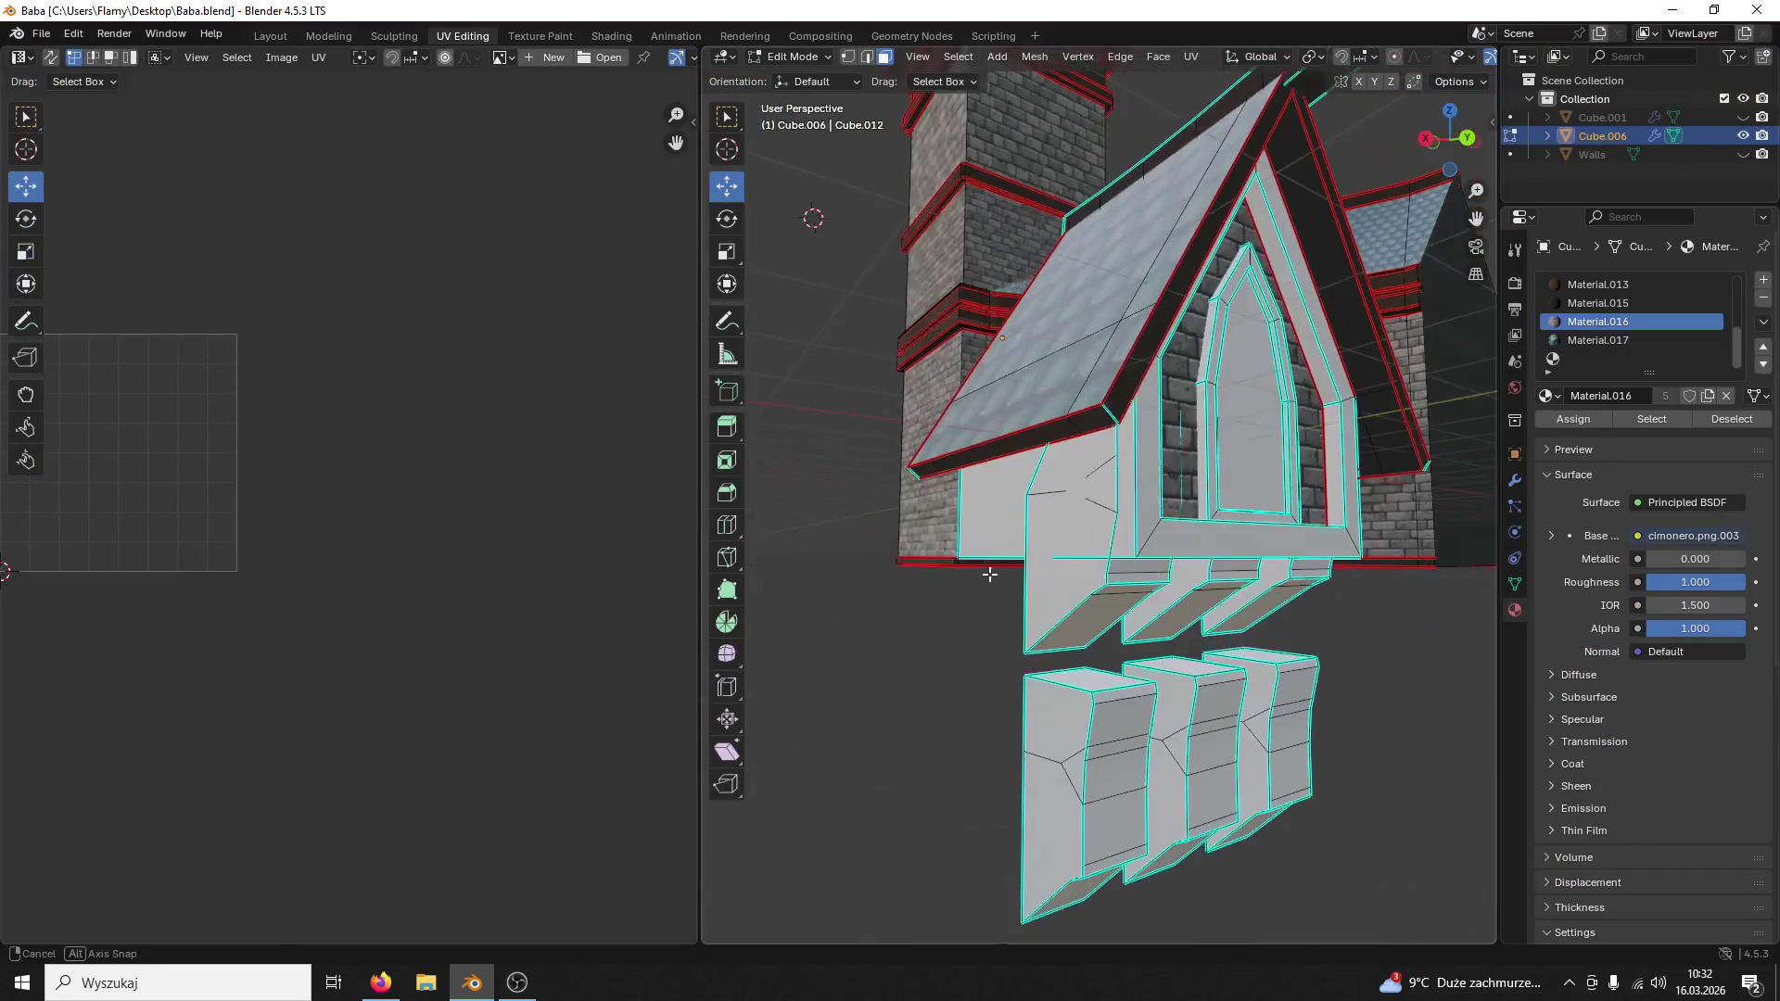
scroll(1056, 617, up, 3)
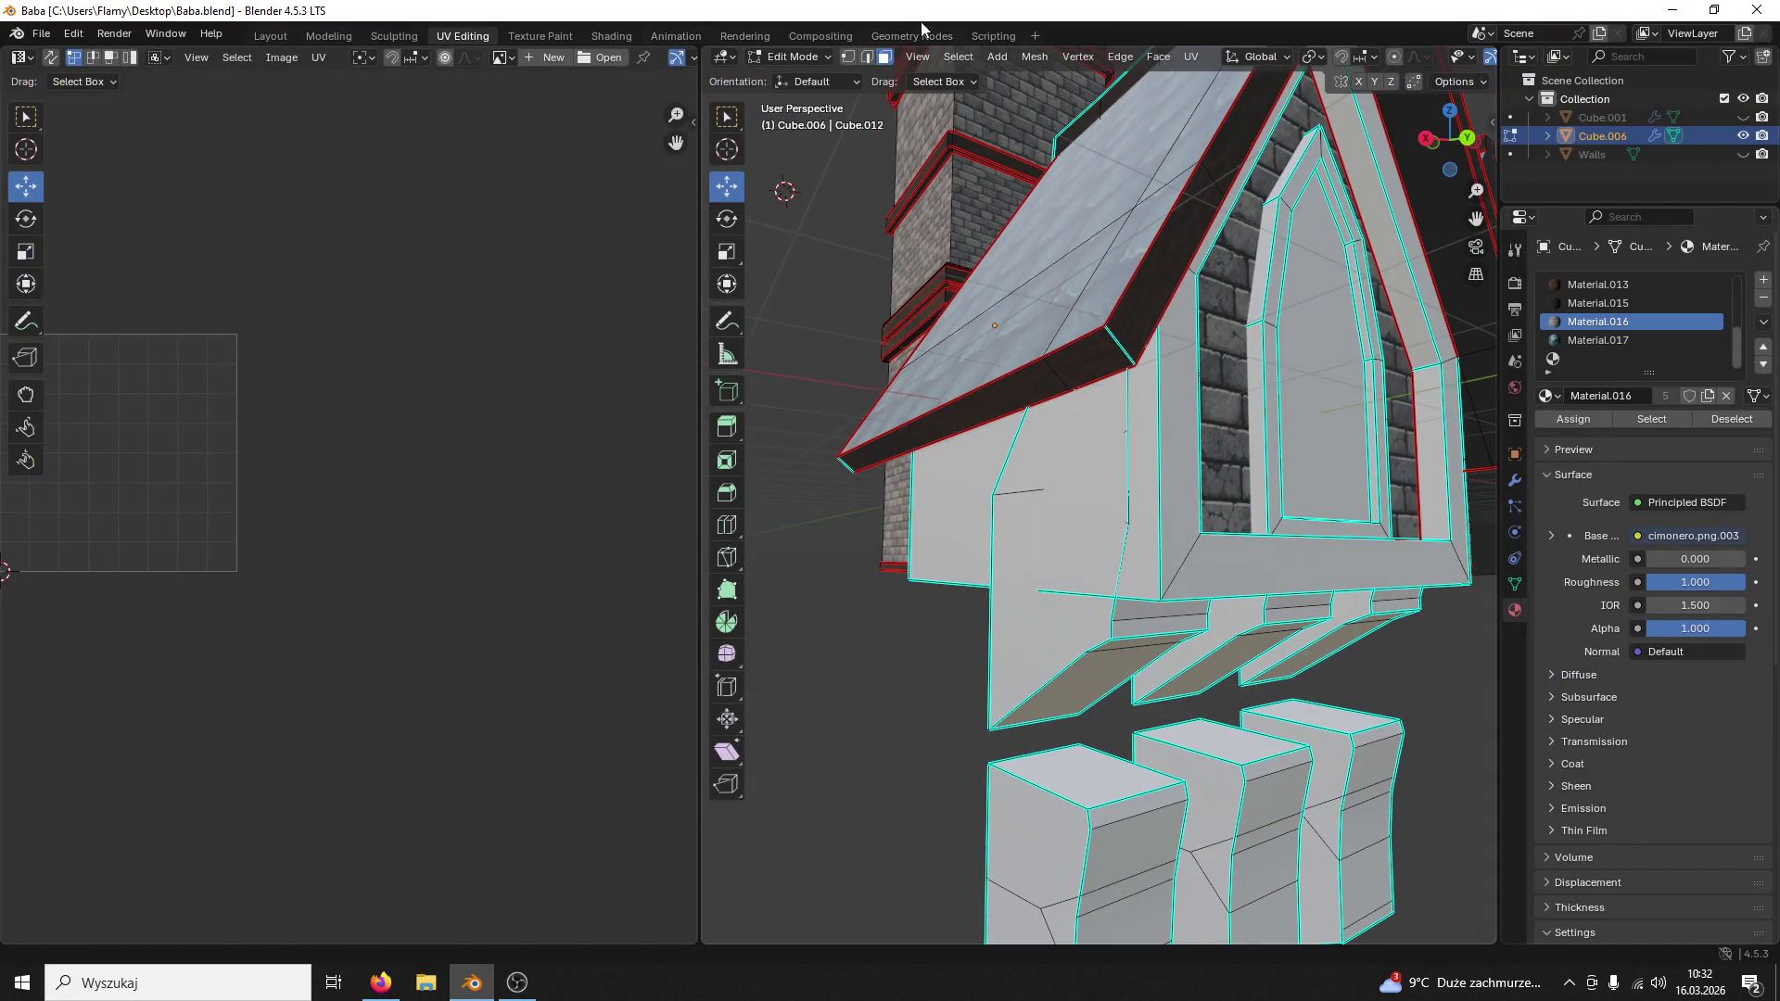
middle_drag(1336, 320, 1418, 353)
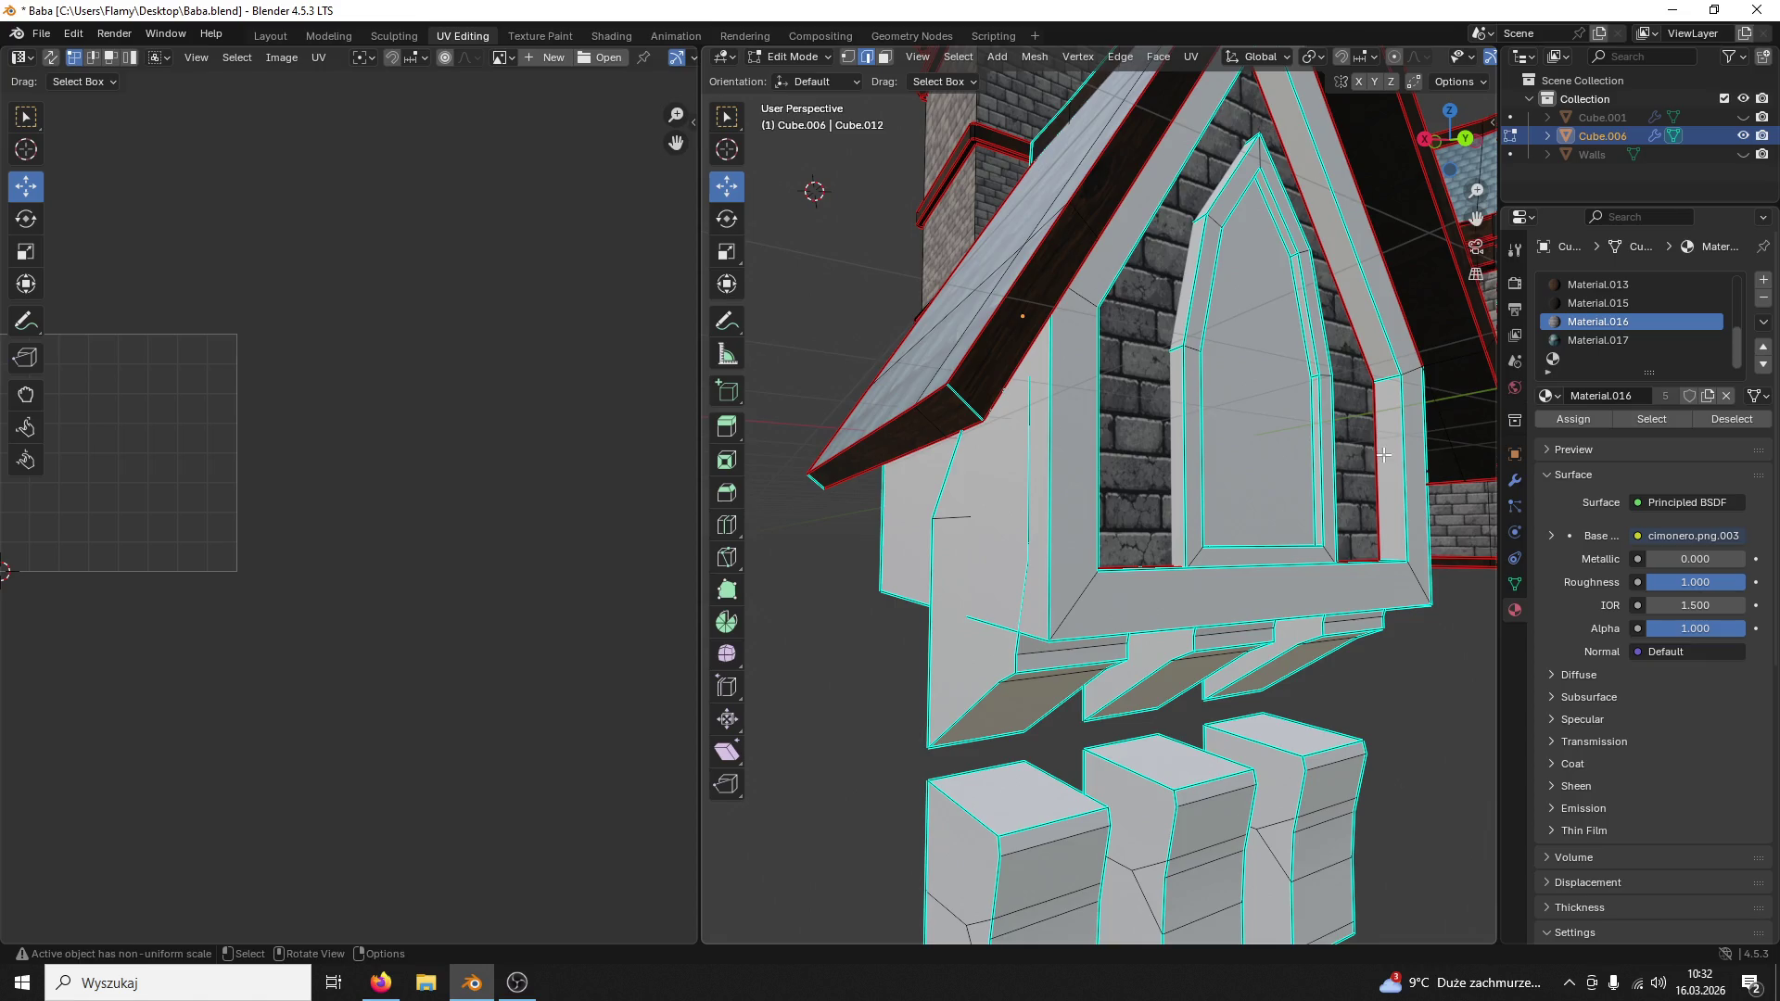
middle_drag(1383, 453, 1382, 478)
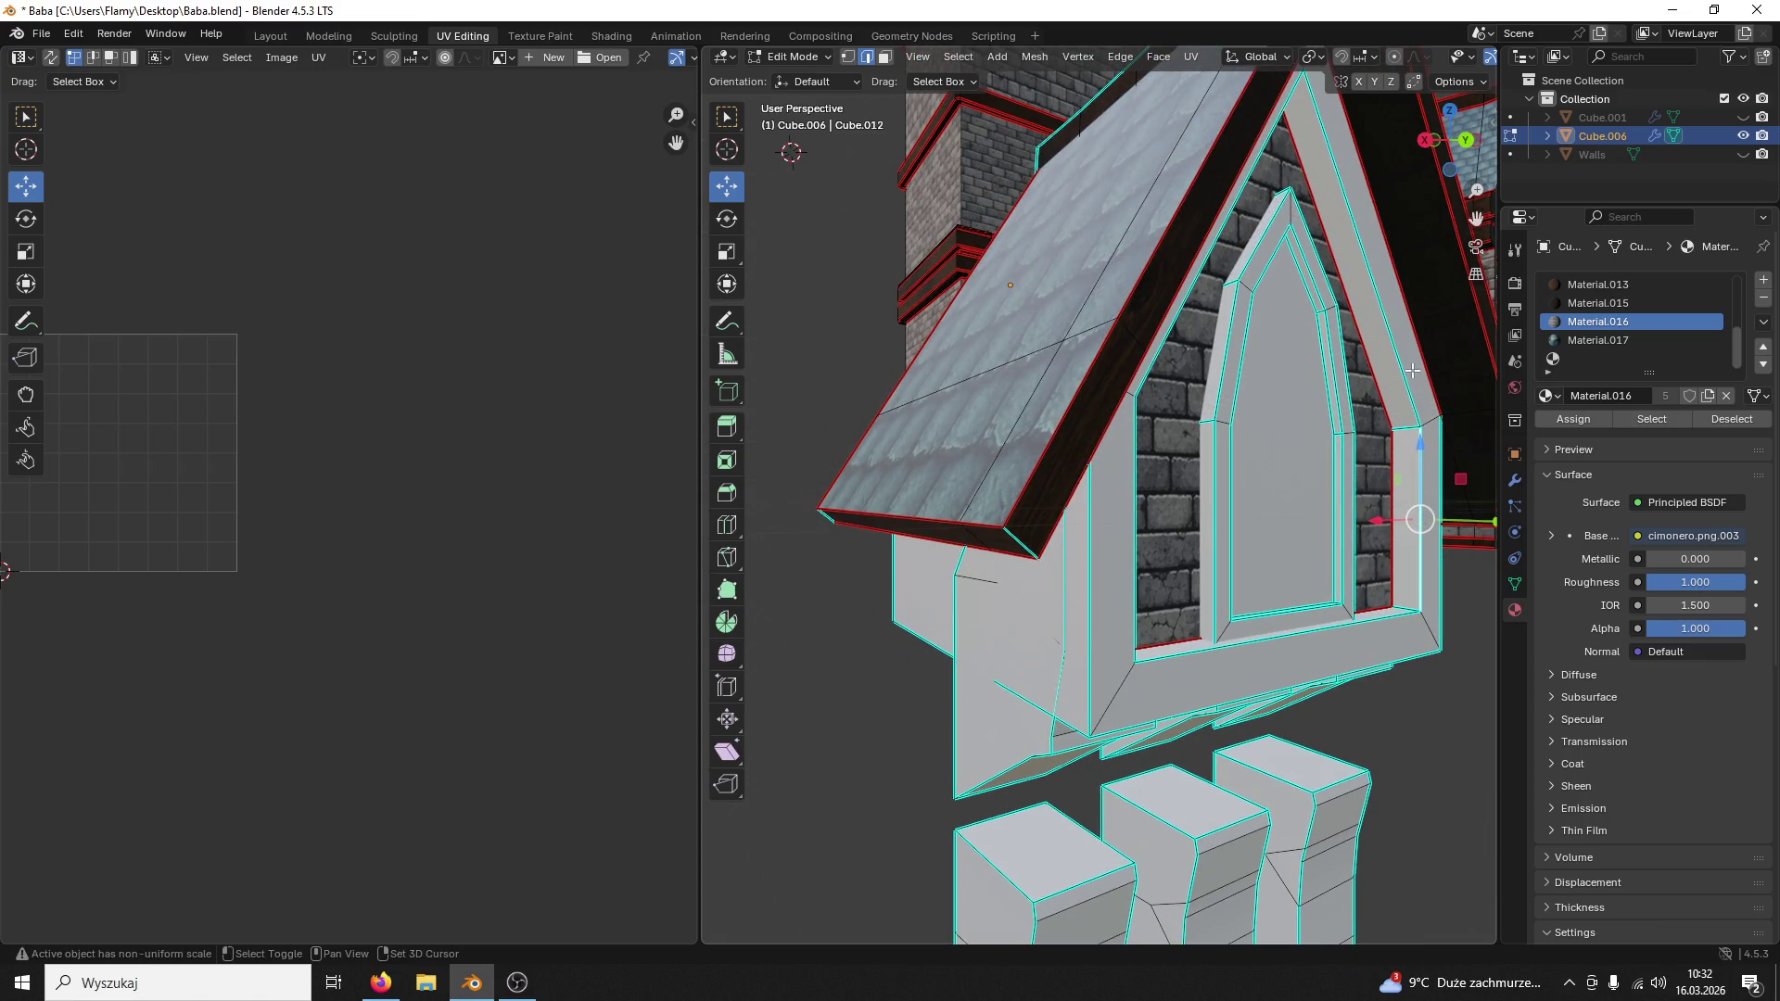
mouse_move(1383, 381)
middle_down()
mouse_move(1050, 370)
mouse_move(998, 338)
middle_up()
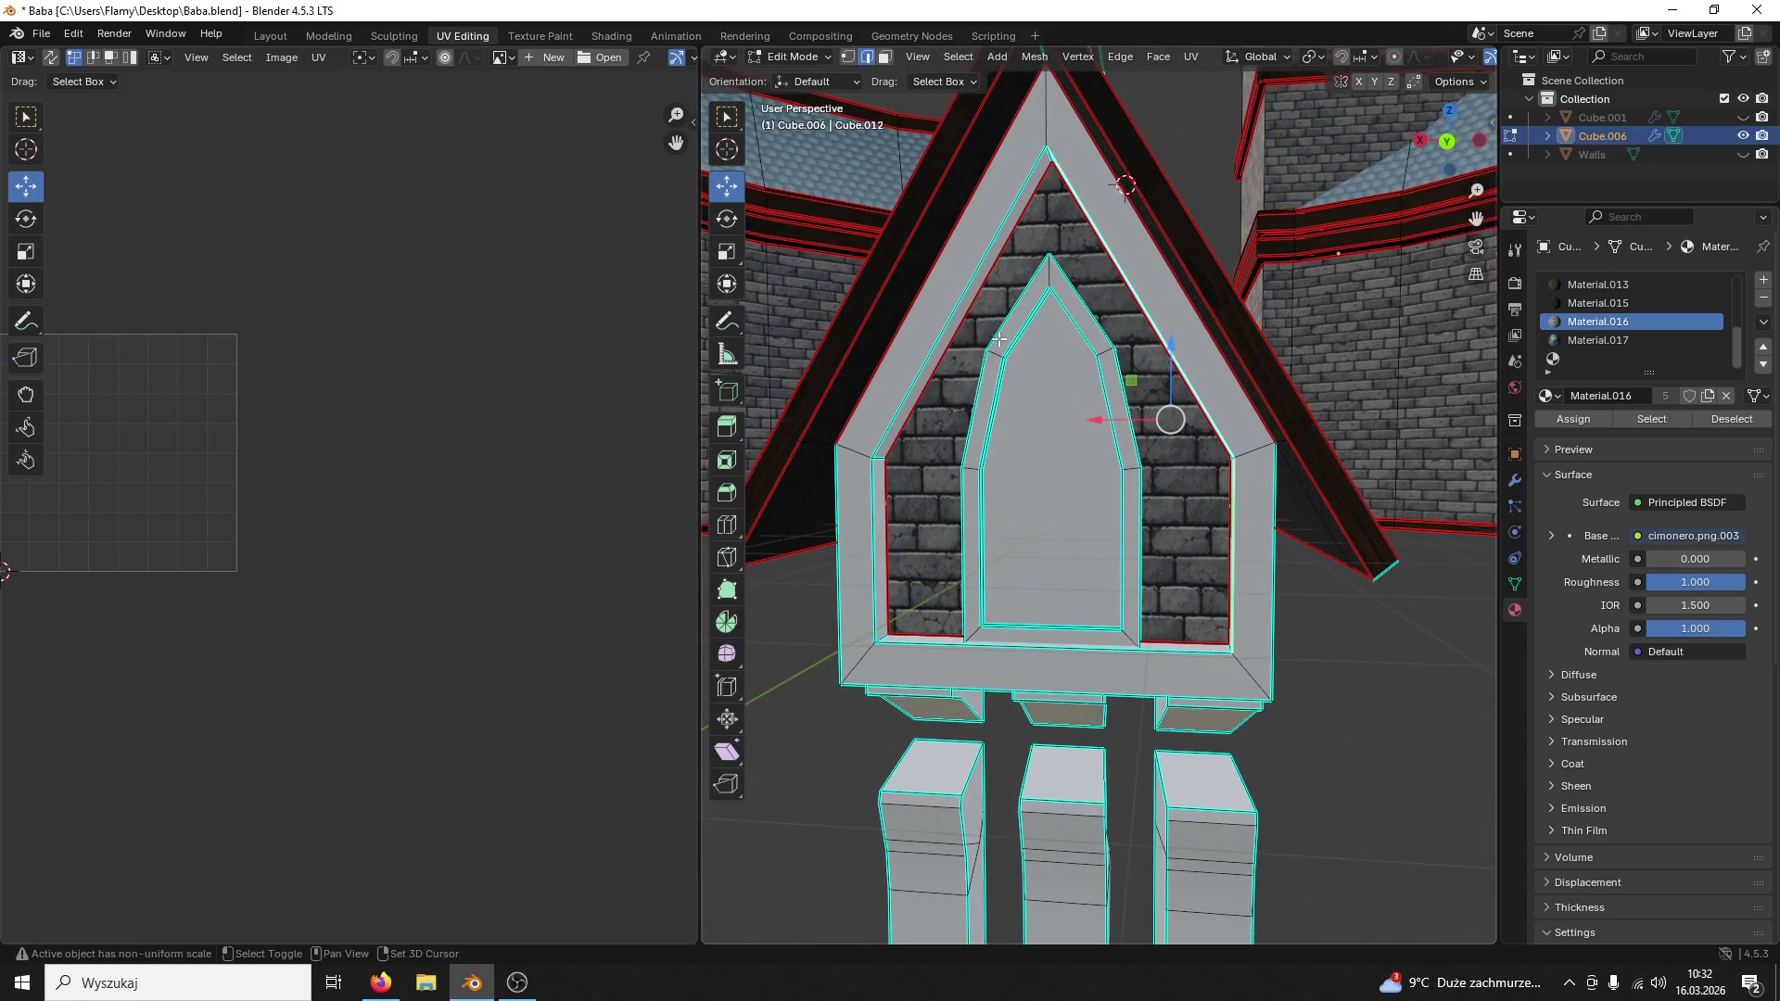
click(940, 329)
shift+click(871, 556)
shift+click(924, 647)
key(ctrl+e)
click(925, 647)
Step: Mark the slanted side edge of the frame as a seam
middle_drag(925, 646, 1035, 579)
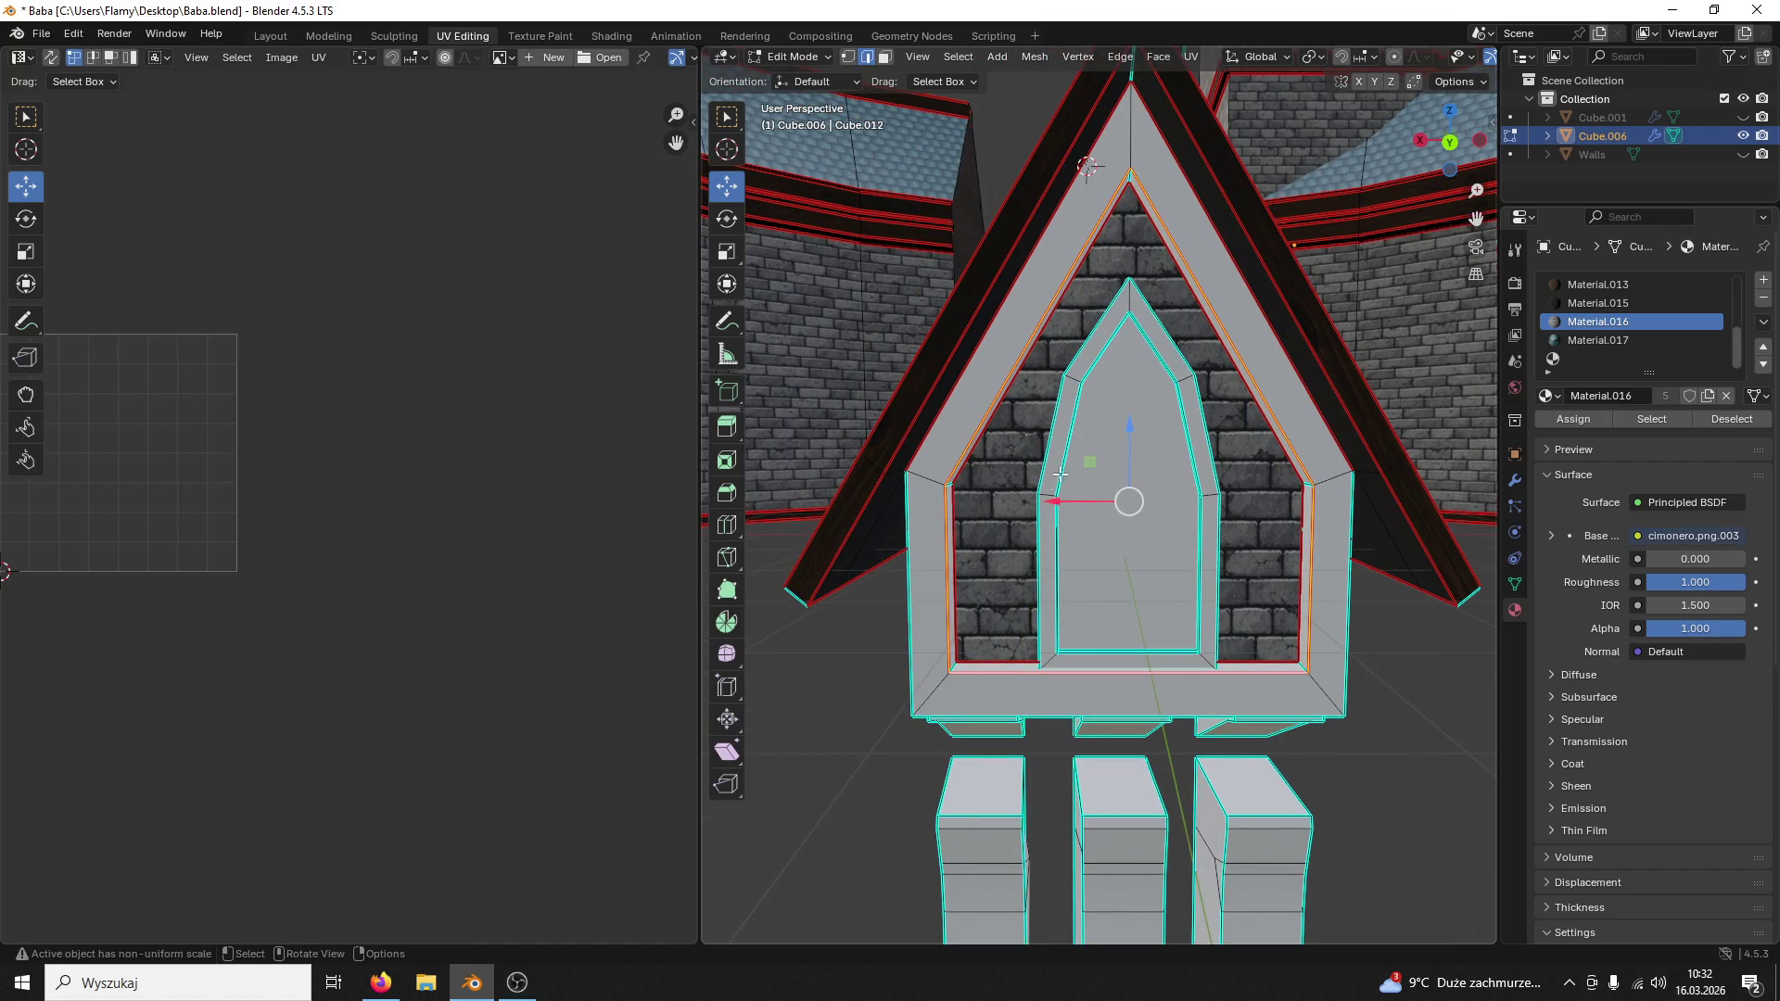
click(884, 58)
mouse_move(1210, 418)
middle_down()
mouse_move(1324, 362)
mouse_move(960, 77)
middle_up()
click(1402, 348)
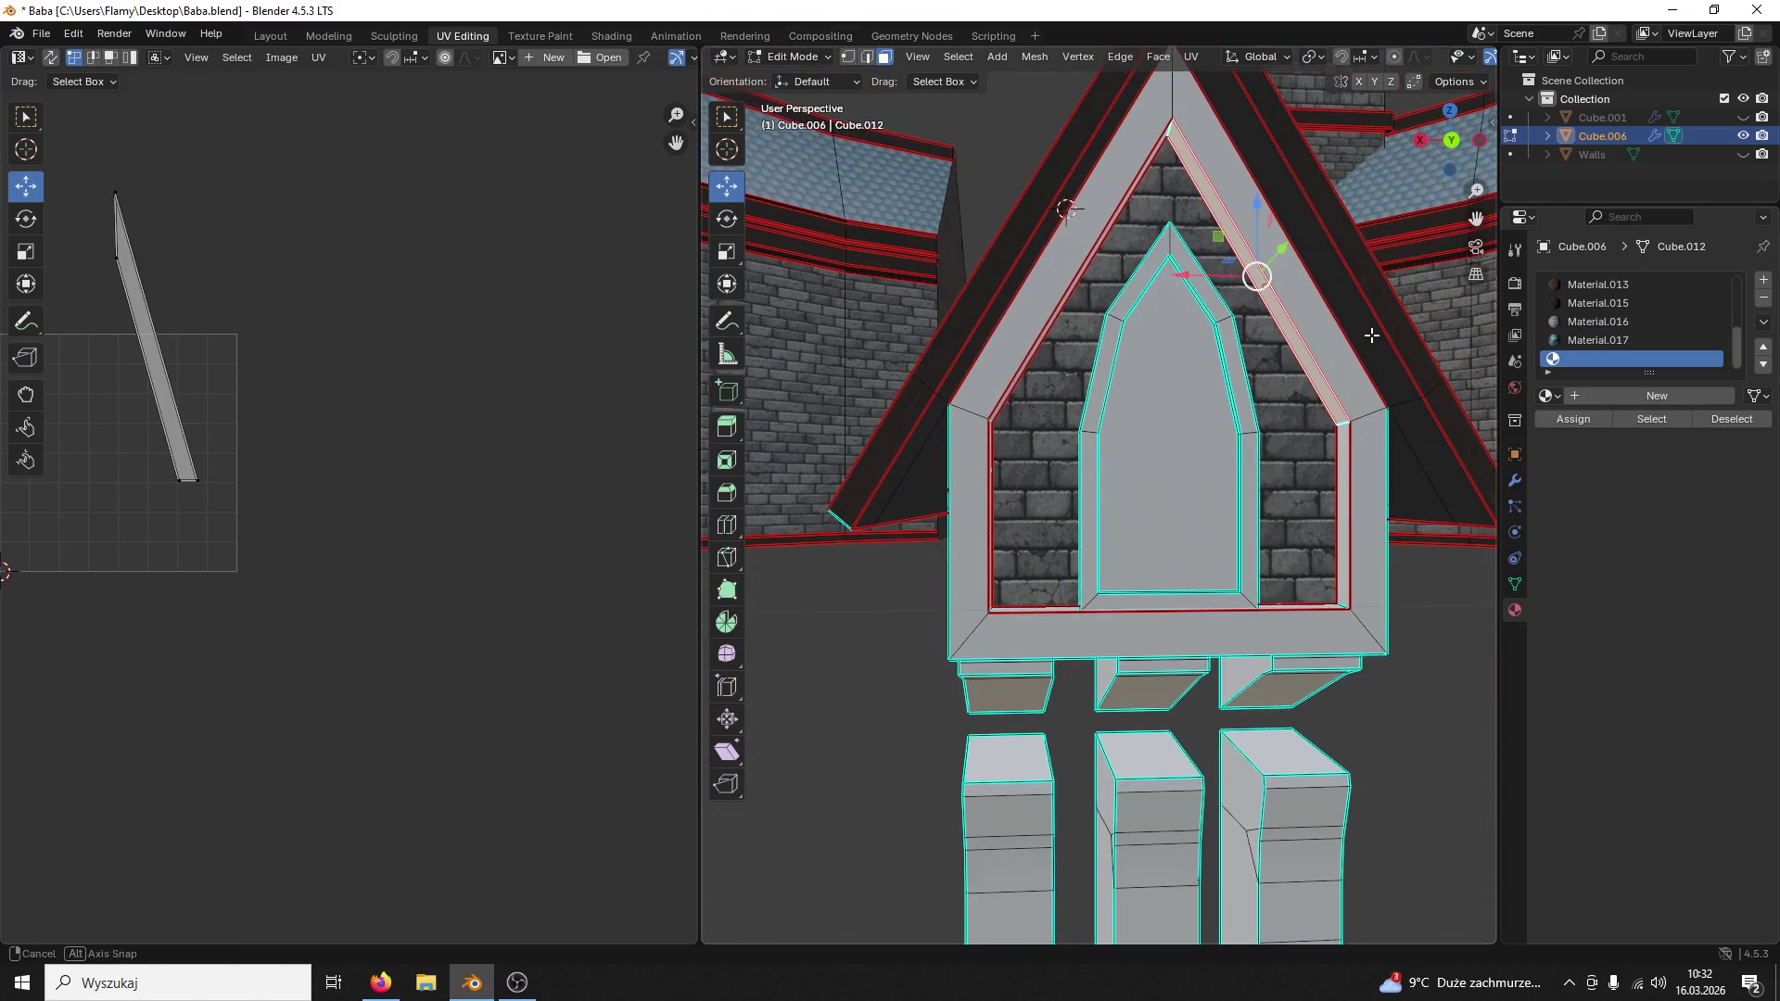
click(865, 59)
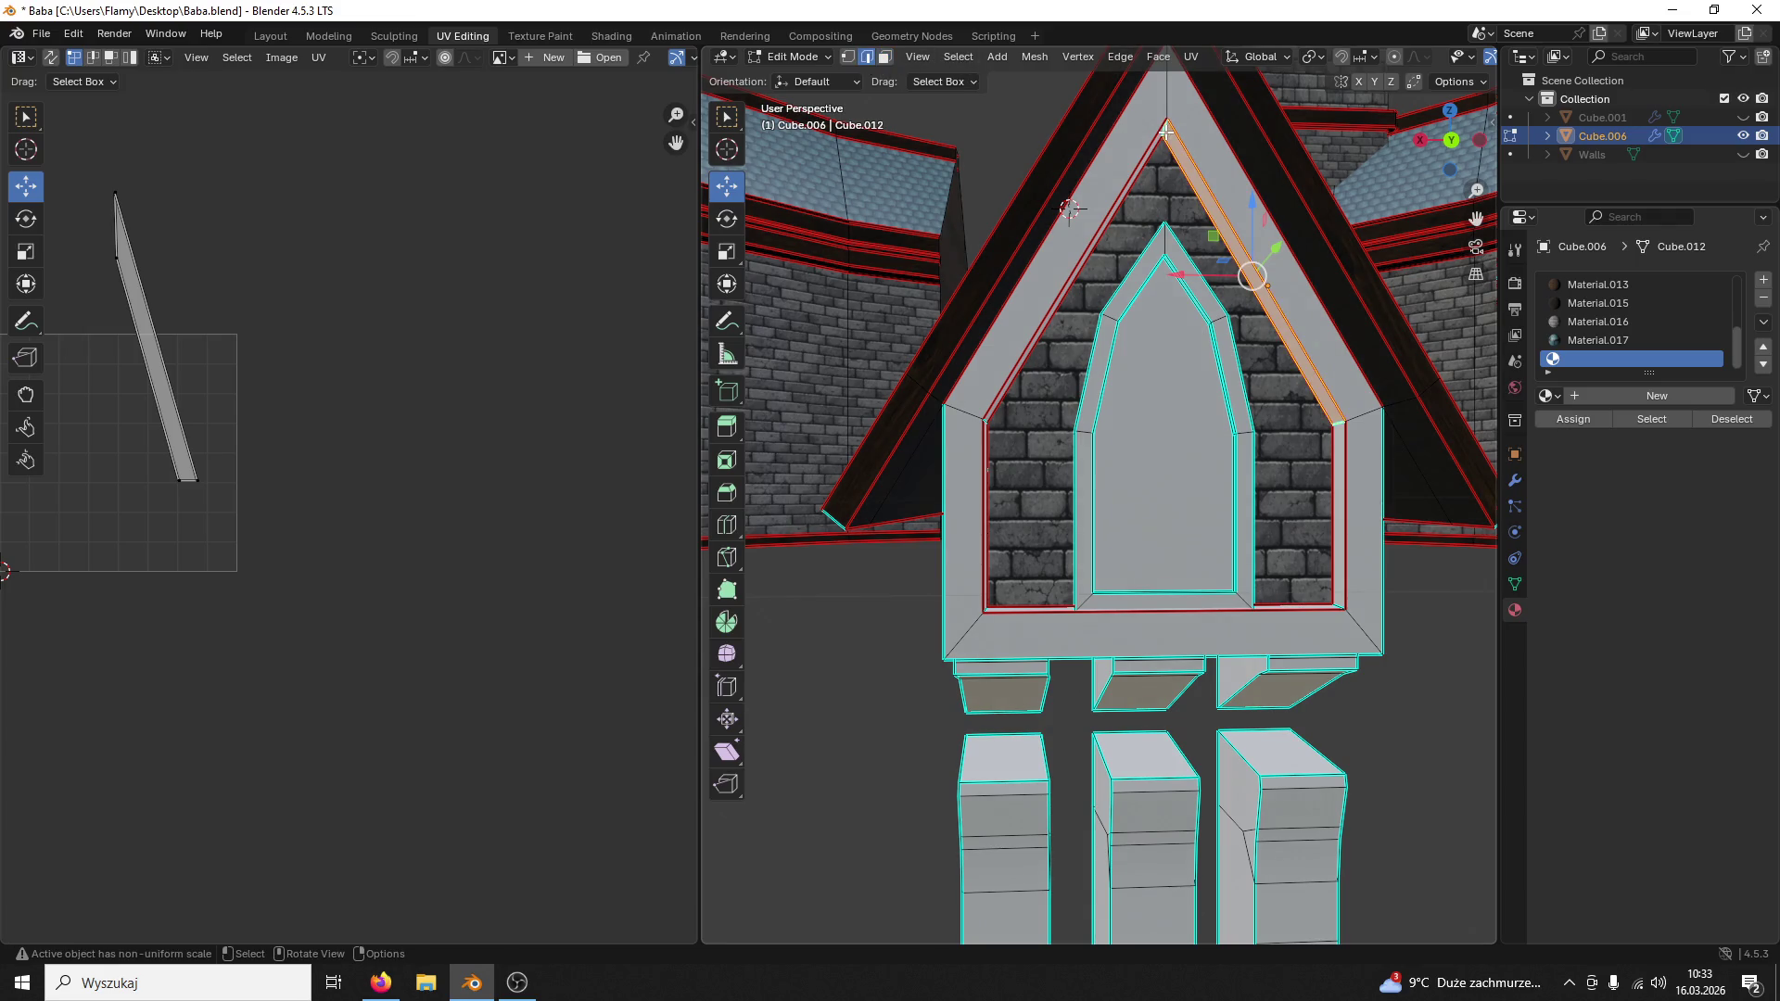
right_click(1165, 133)
click(1094, 361)
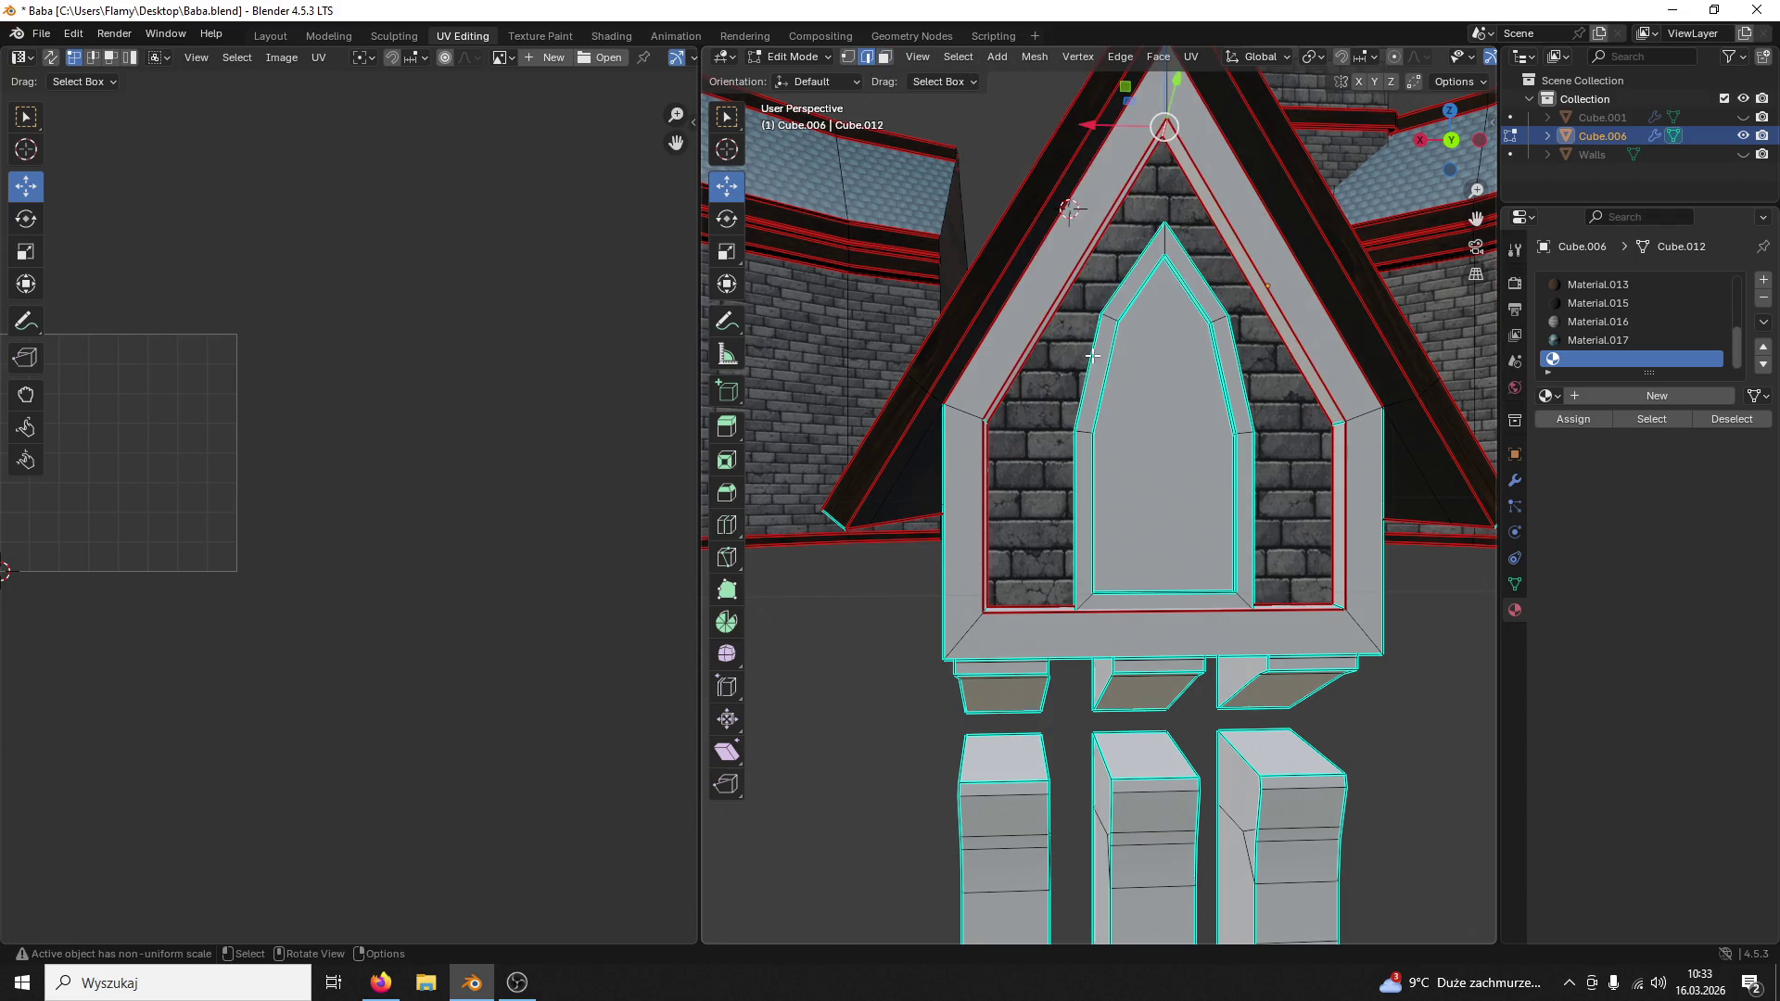
Step: Select the whole seam-bounded window frame with Ctrl+L and make Material.013 active
middle_drag(1229, 284, 1001, 236)
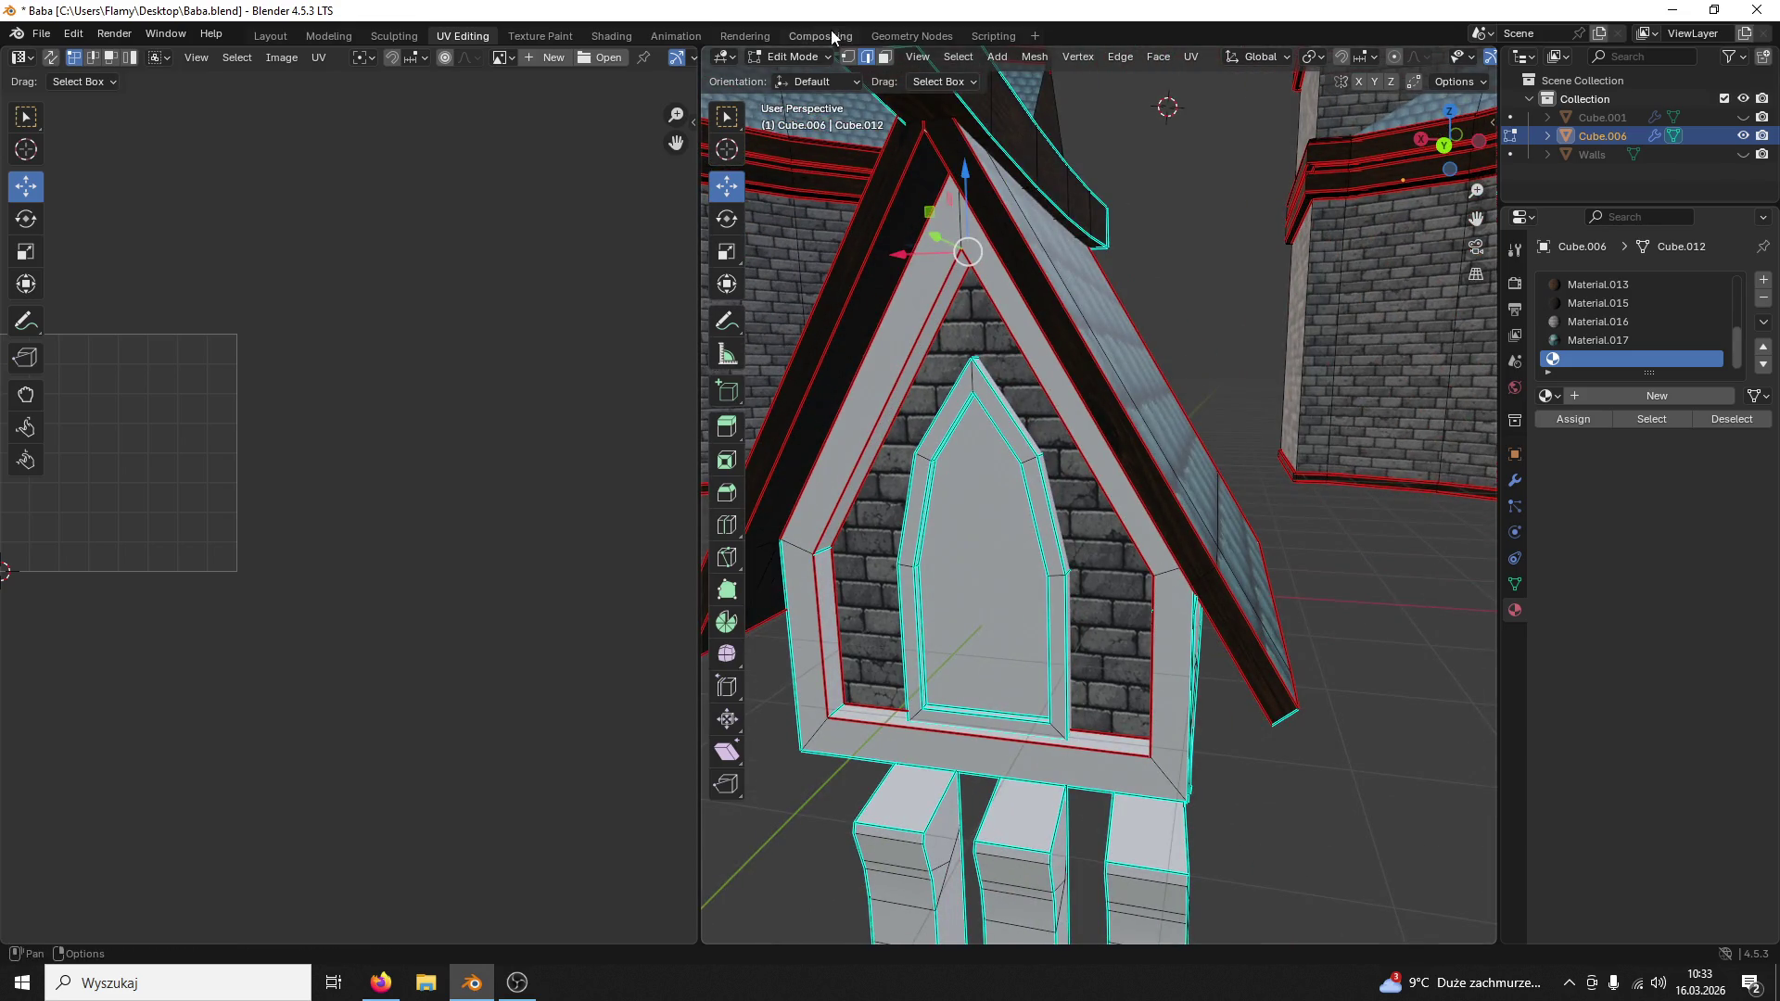
click(882, 62)
click(901, 395)
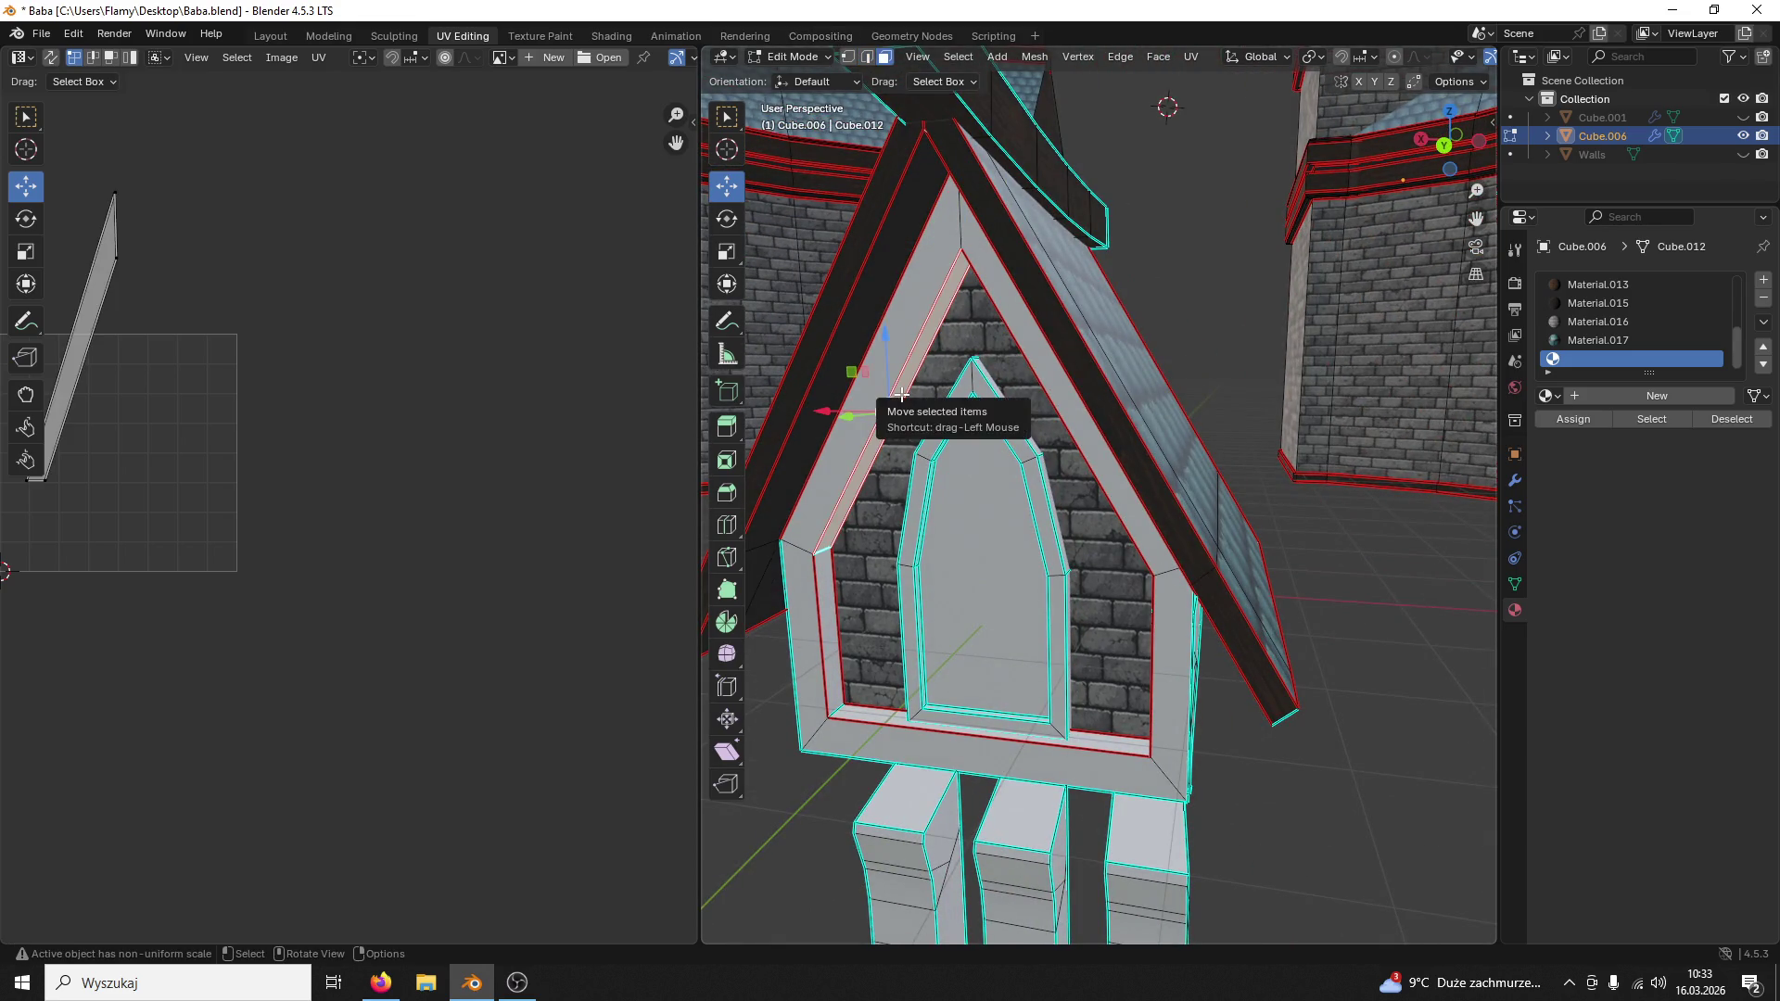
key(ctrl+l)
middle_drag(902, 395, 942, 377)
click(1592, 286)
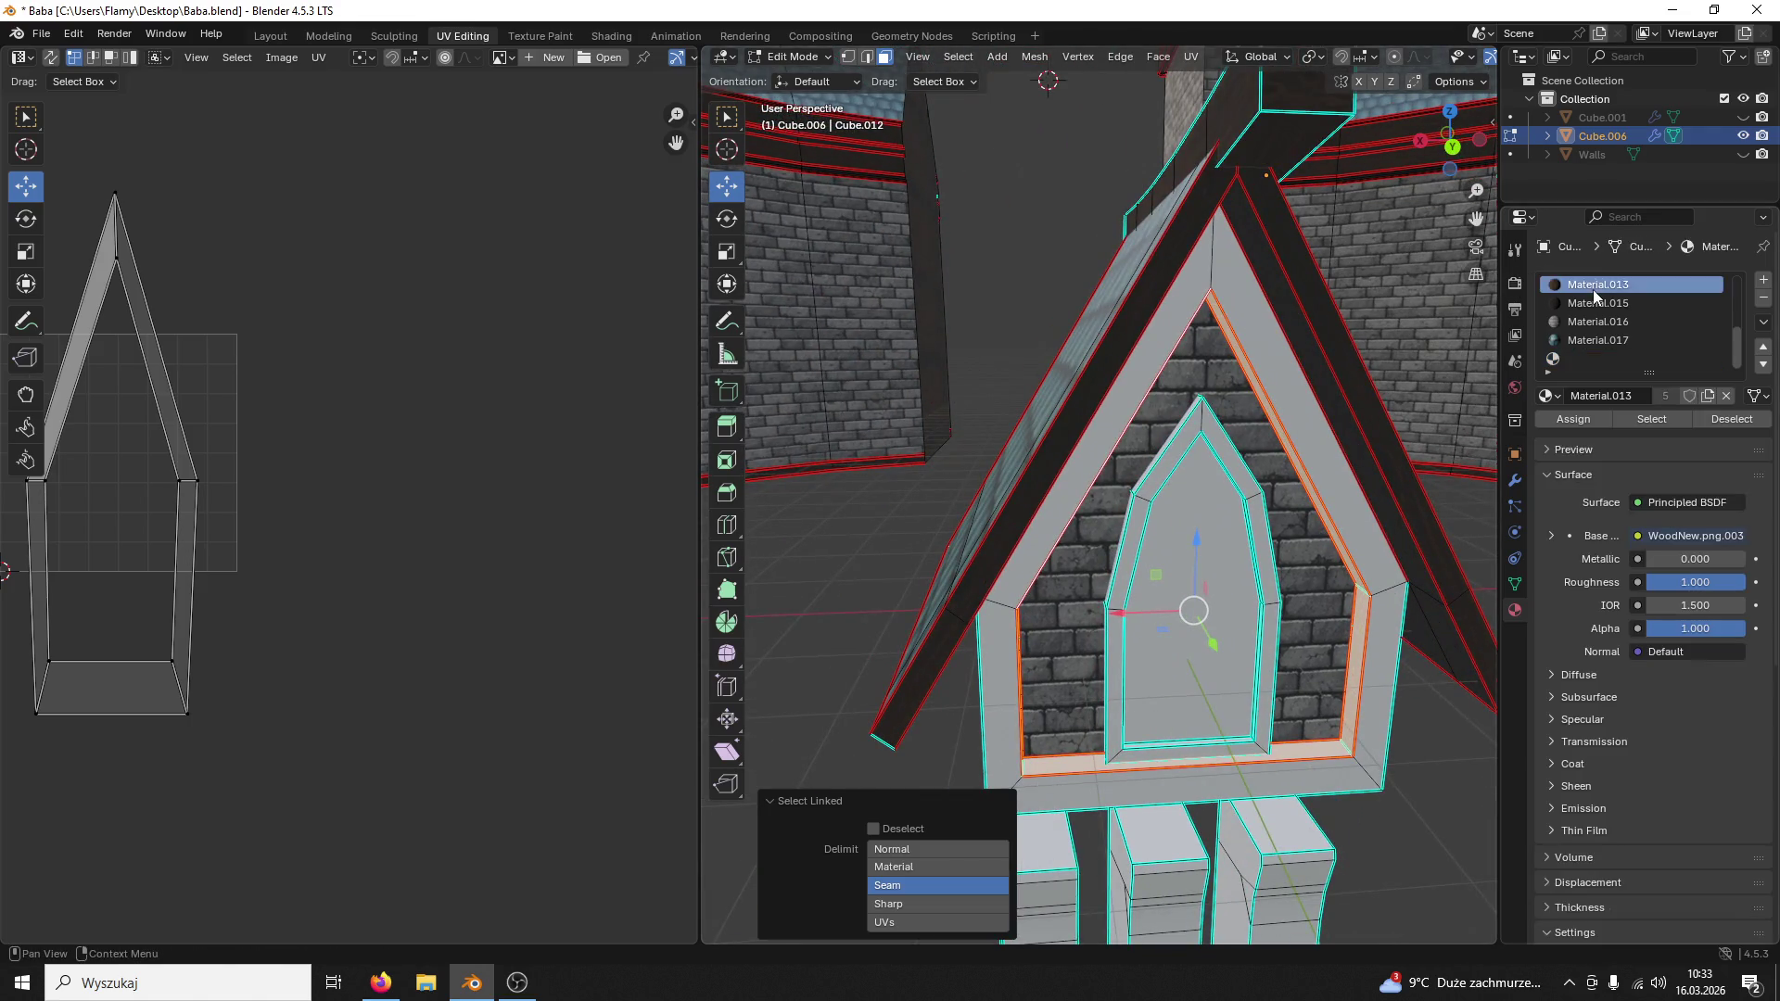
Step: Assign Material.015 to the selected frame faces, then pick a roof face
click(1596, 302)
click(1573, 419)
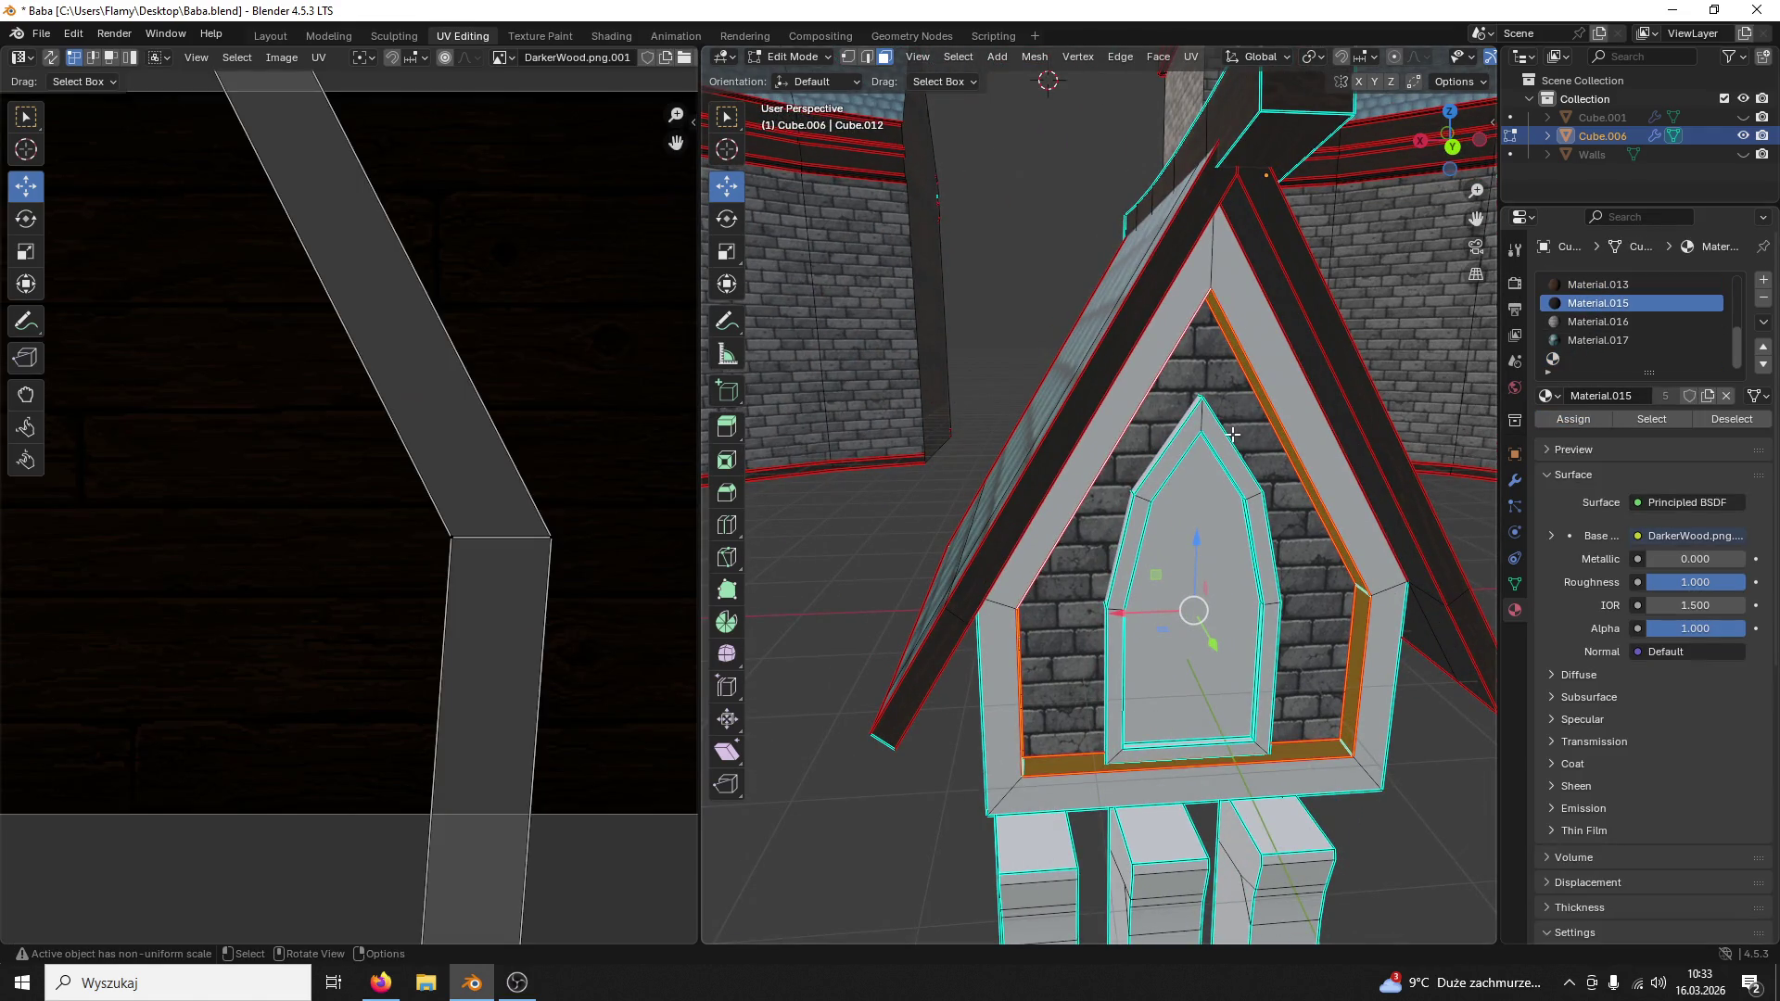
scroll(139, 451, down, 3)
scroll(170, 453, down, 2)
scroll(194, 455, up, 2)
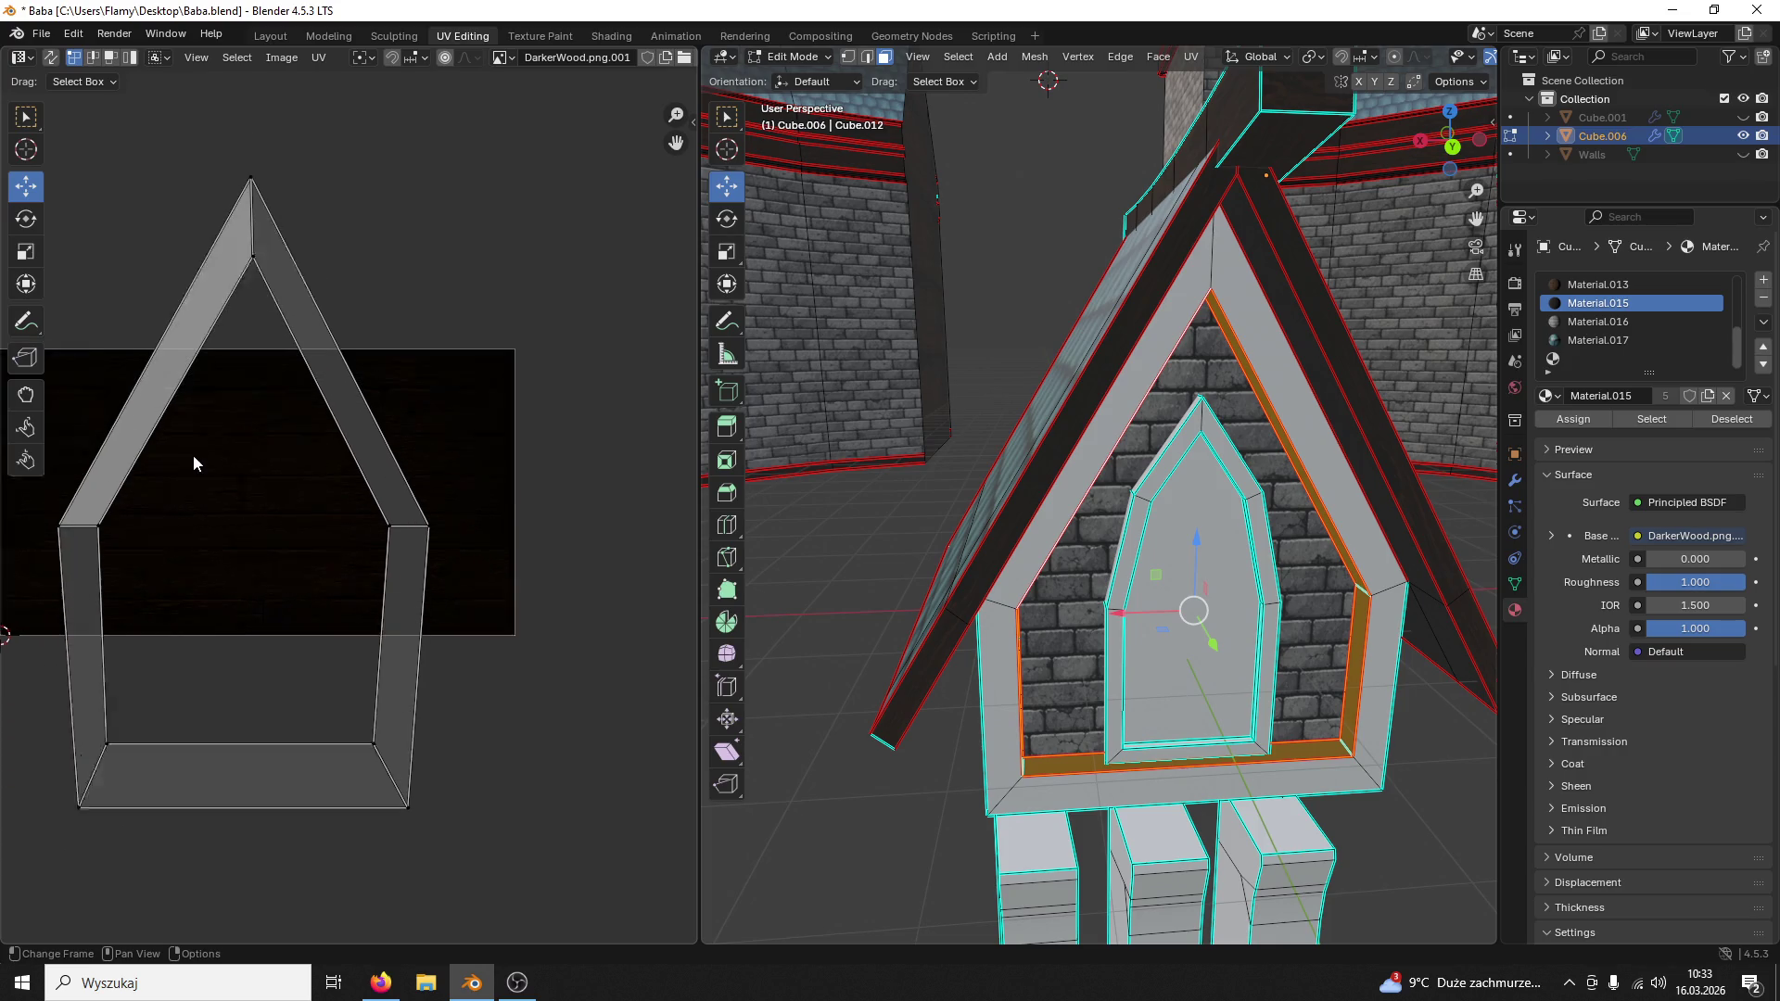
scroll(193, 463, up, 1)
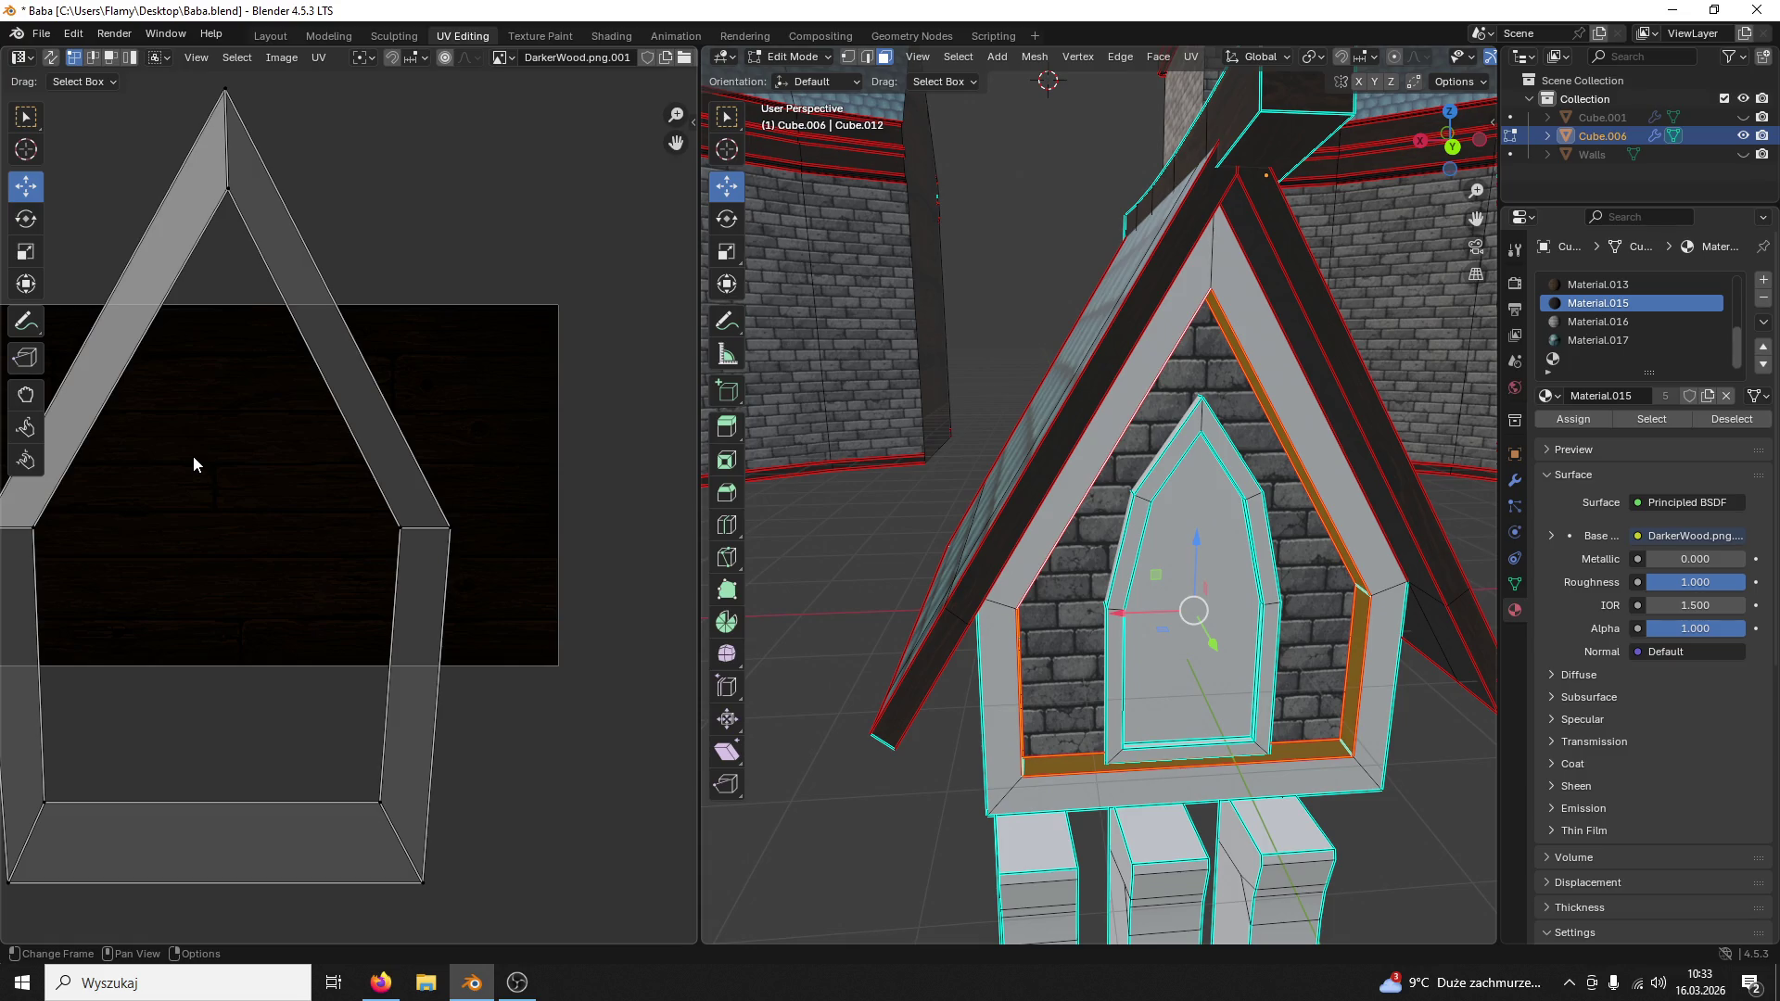
click(1370, 498)
middle_drag(1346, 502, 1231, 431)
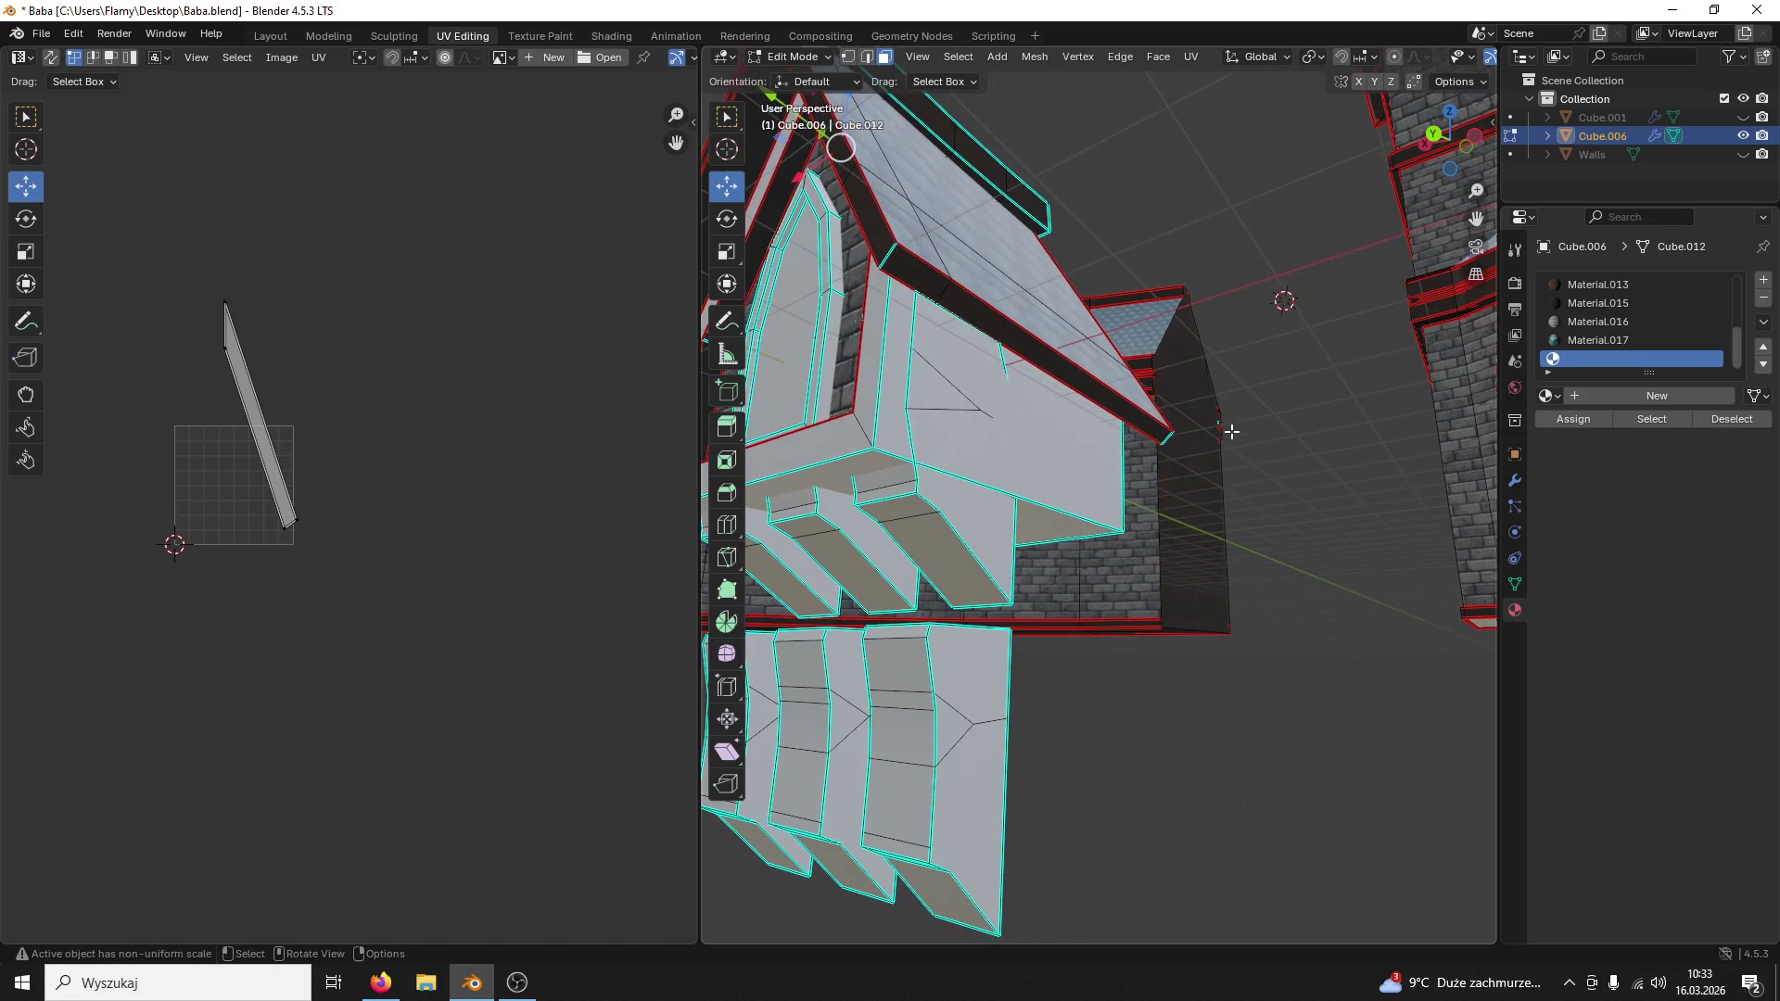
Step: Select the underside faces below the window frame and assign darker wood Material.015 to them
click(865, 62)
click(887, 404)
click(887, 454)
shift+click(887, 456)
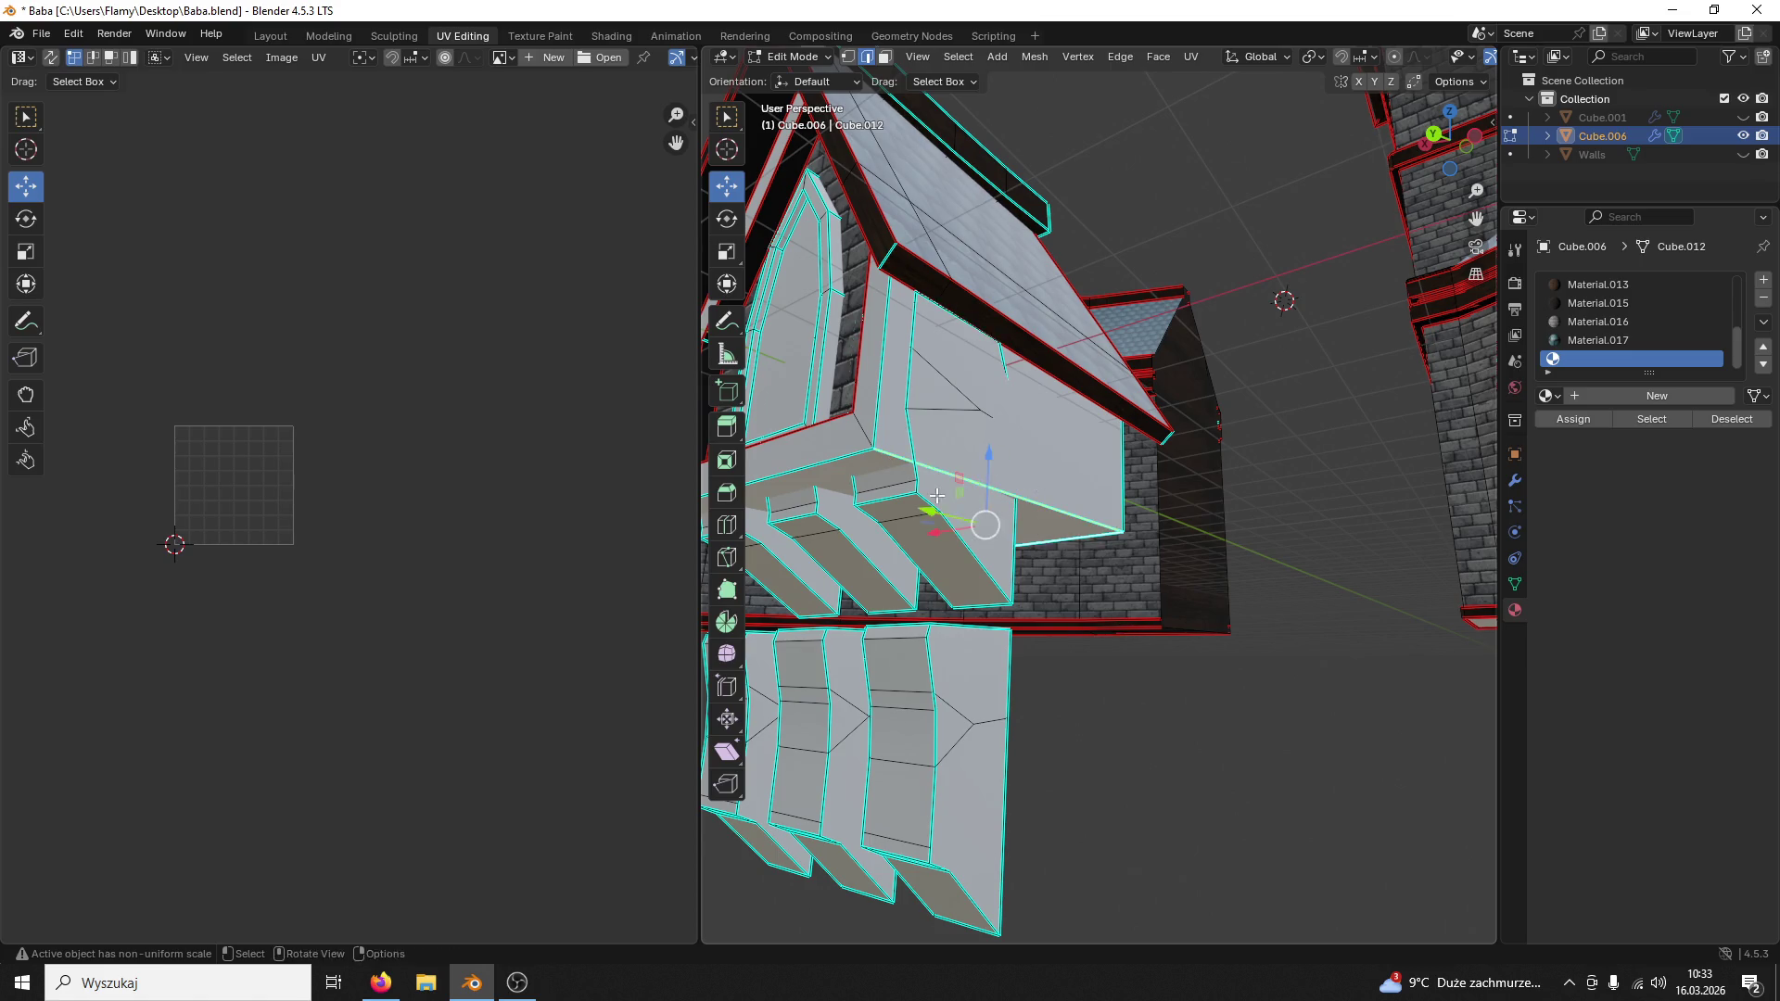
middle_drag(1041, 528, 1191, 504)
shift+click(1316, 410)
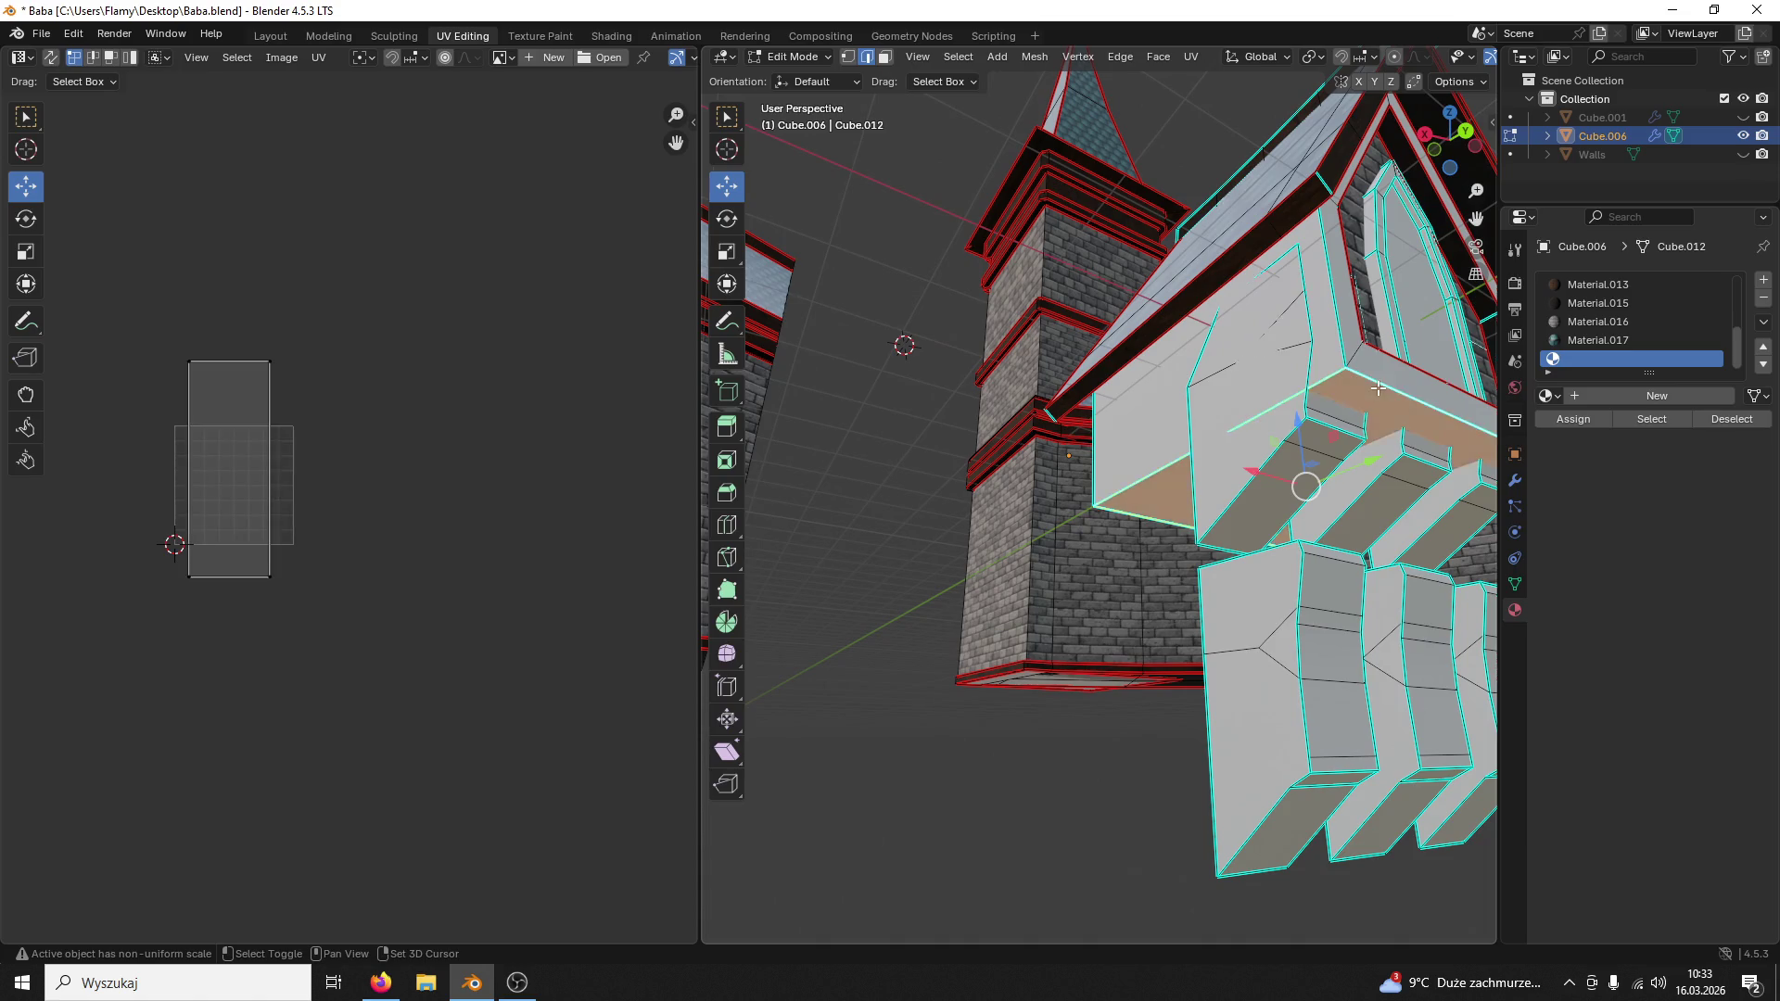
middle_drag(1315, 410, 1390, 389)
click(1599, 302)
click(1575, 420)
Step: Orbit to a low front view of the support blocks and select an edge on the first block
middle_drag(1253, 459, 782, 426)
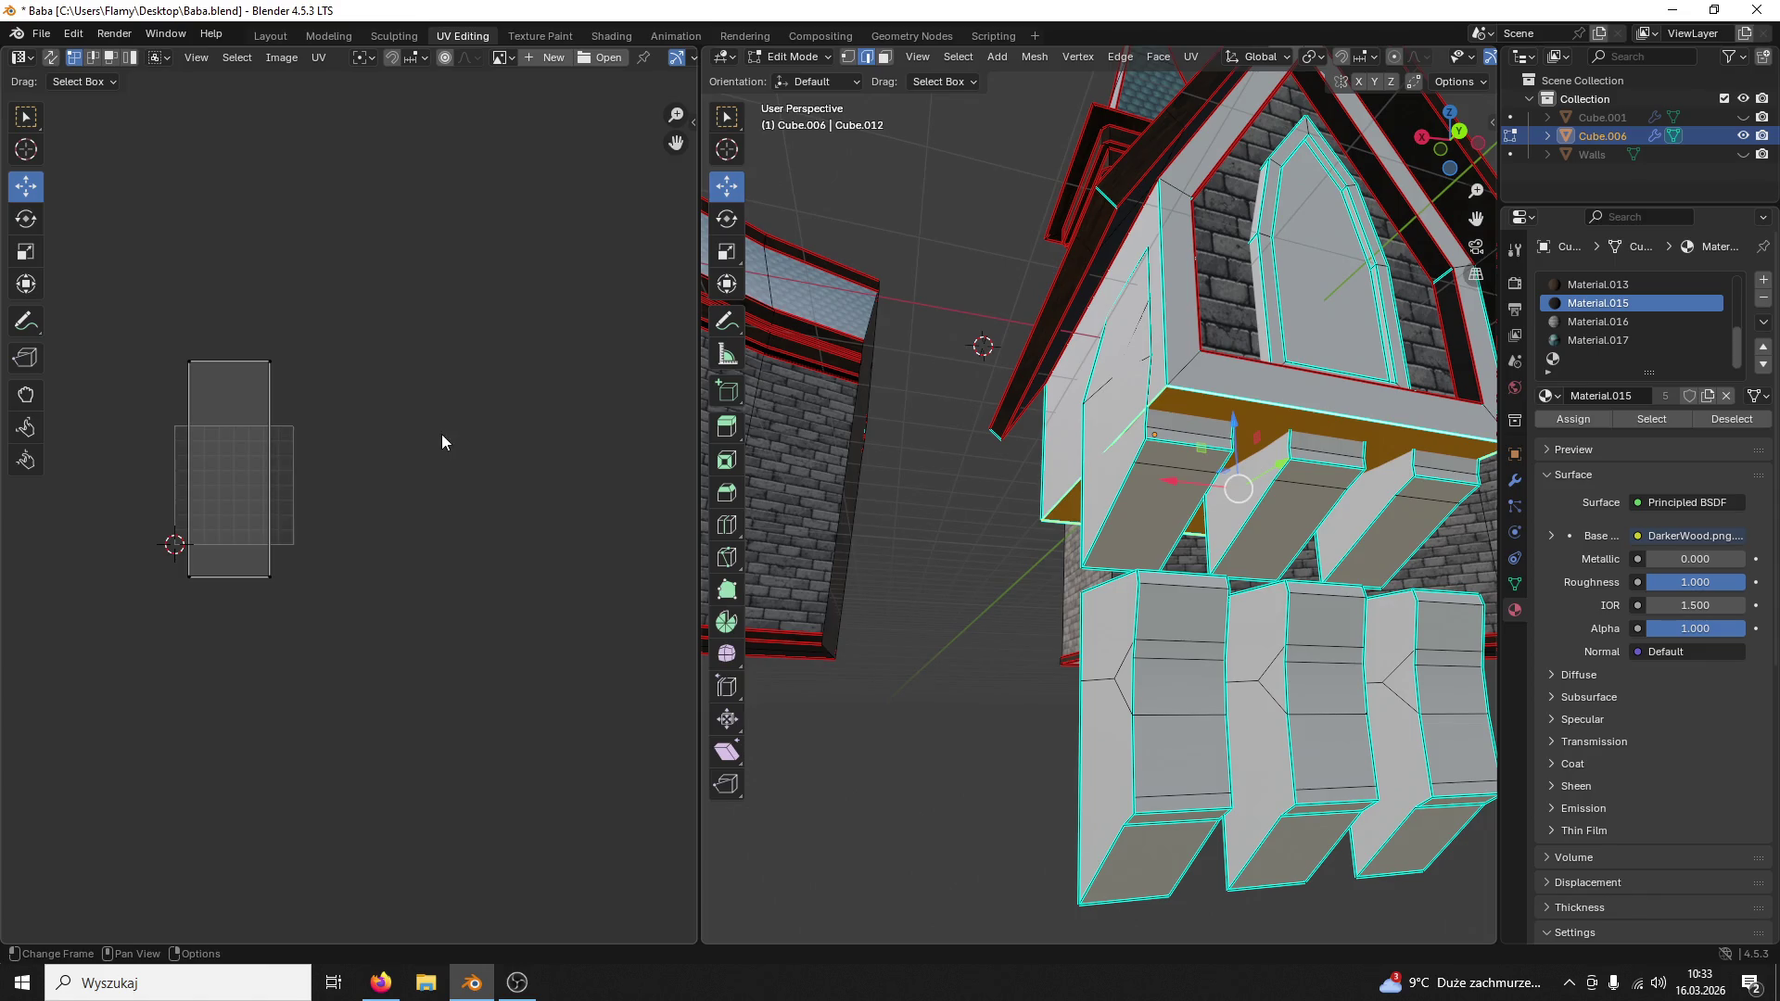
scroll(441, 460, up, 2)
mouse_move(974, 446)
middle_down()
mouse_move(1312, 384)
mouse_move(1141, 209)
middle_up()
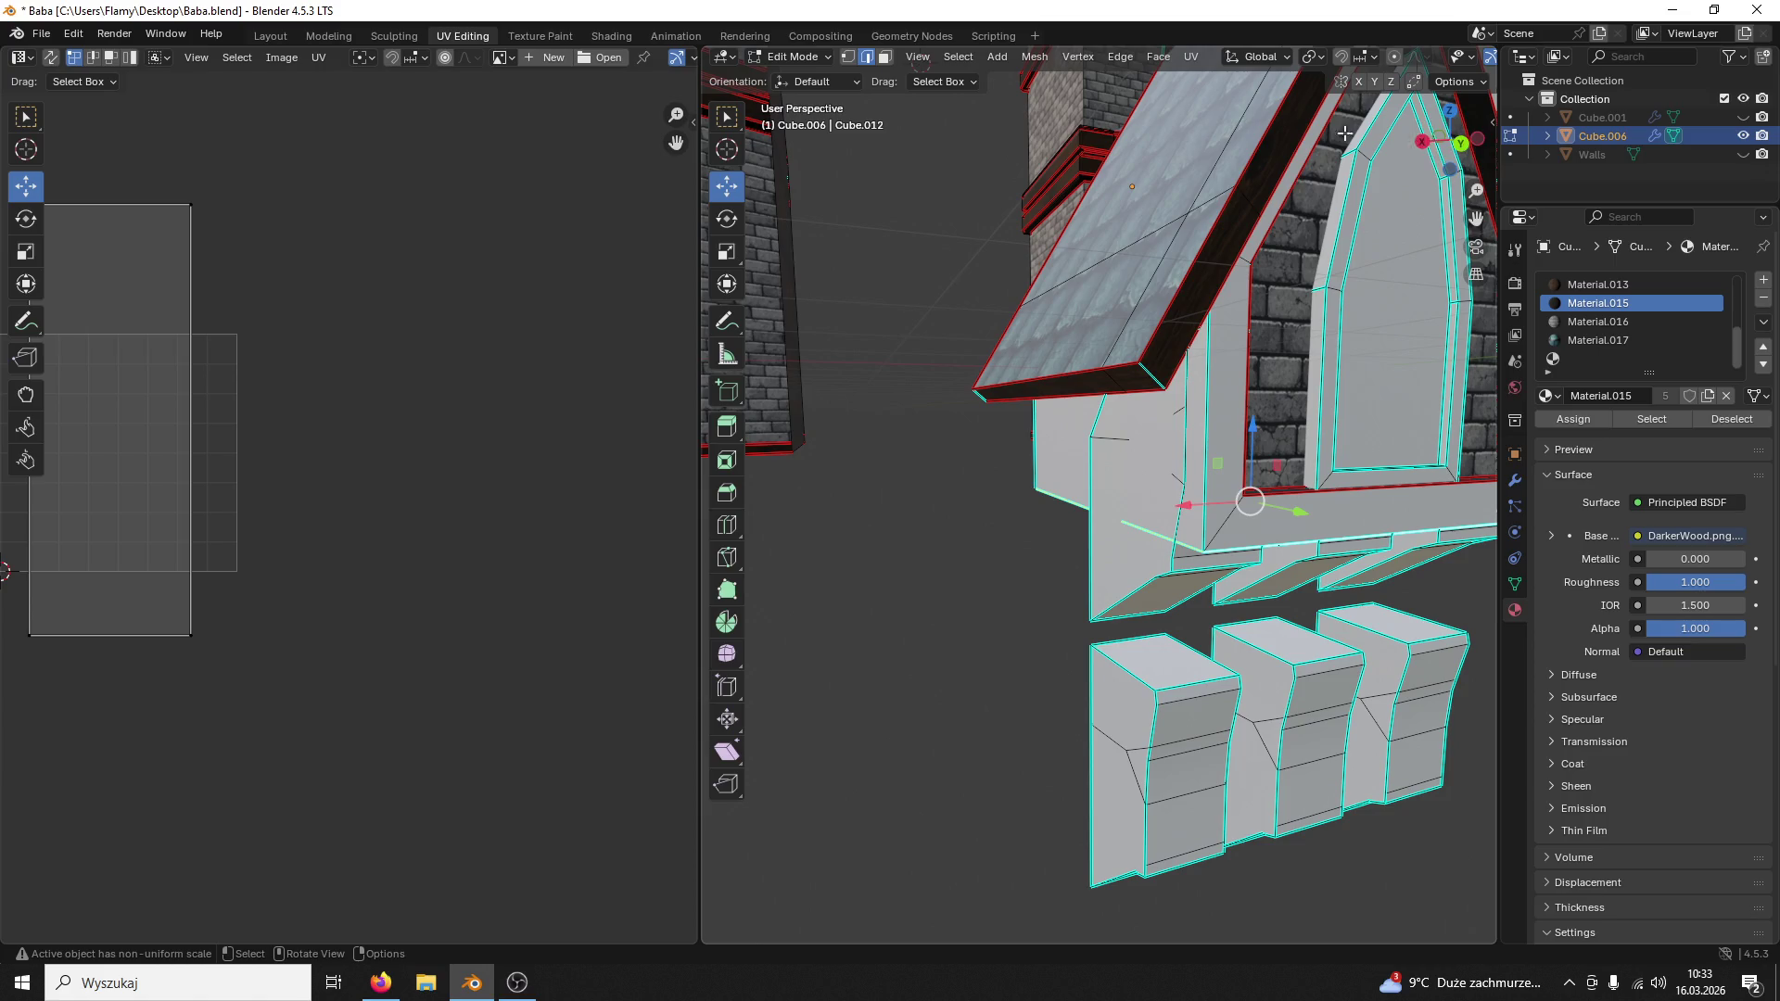
middle_drag(1238, 373, 862, 403)
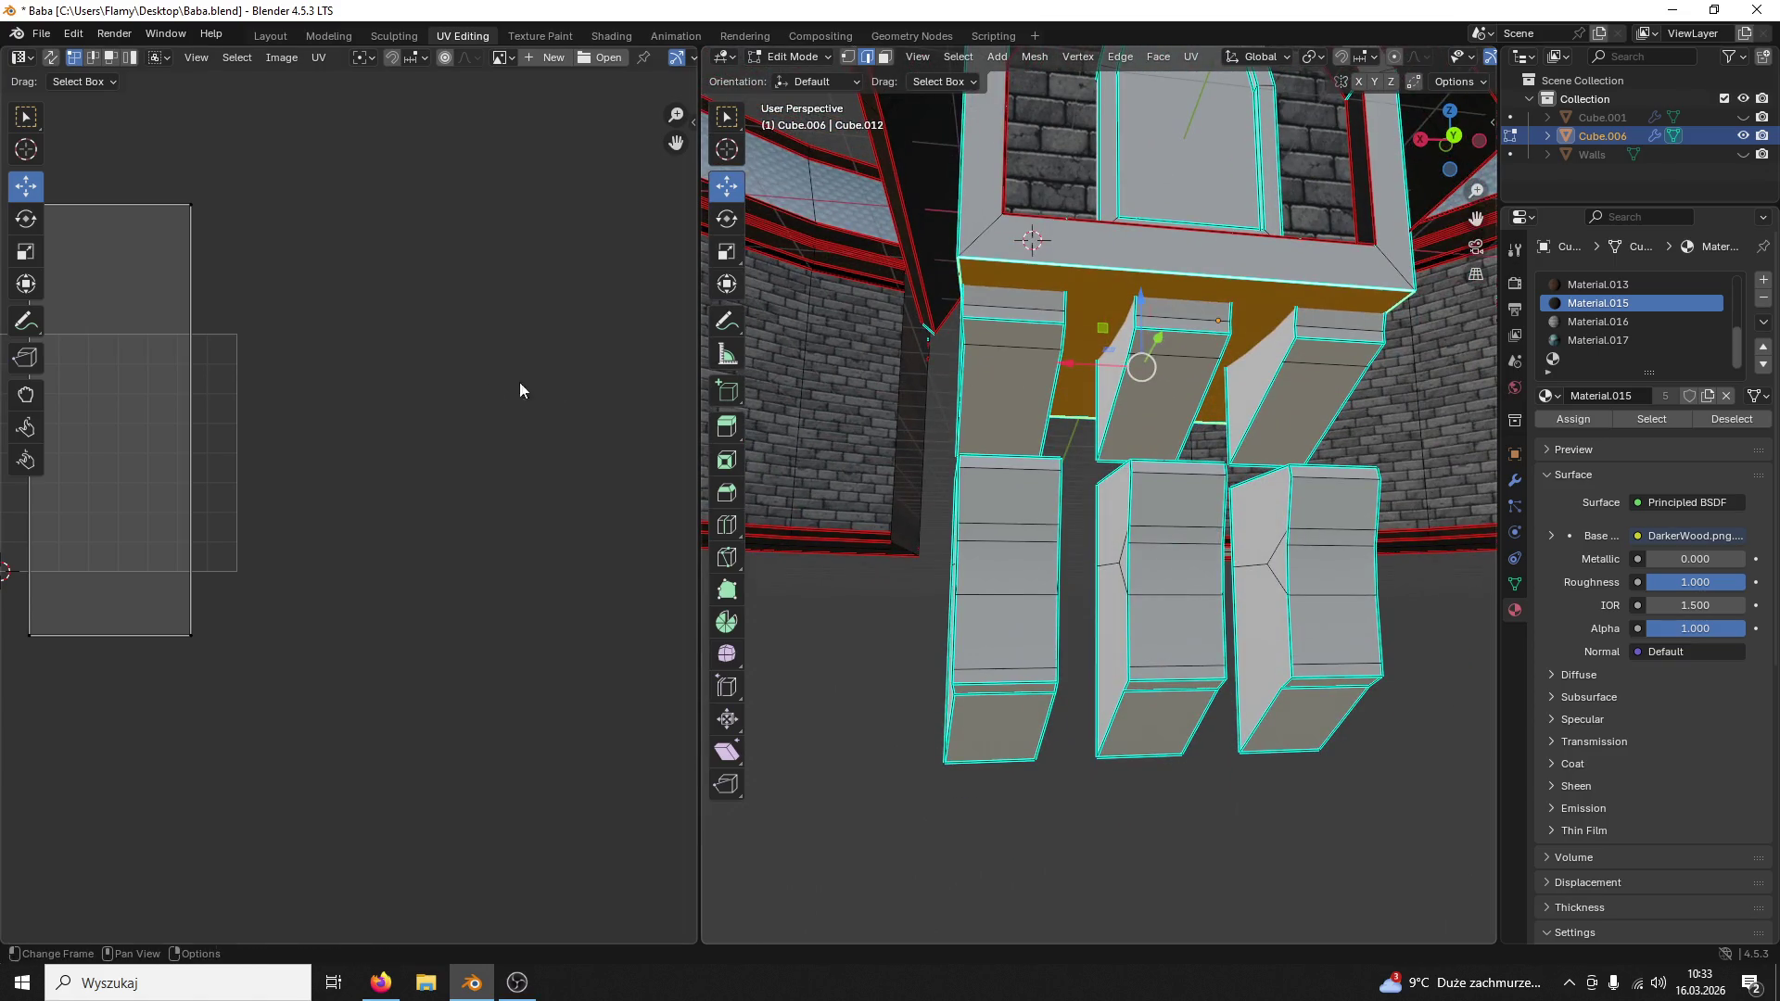
middle_drag(346, 385, 479, 422)
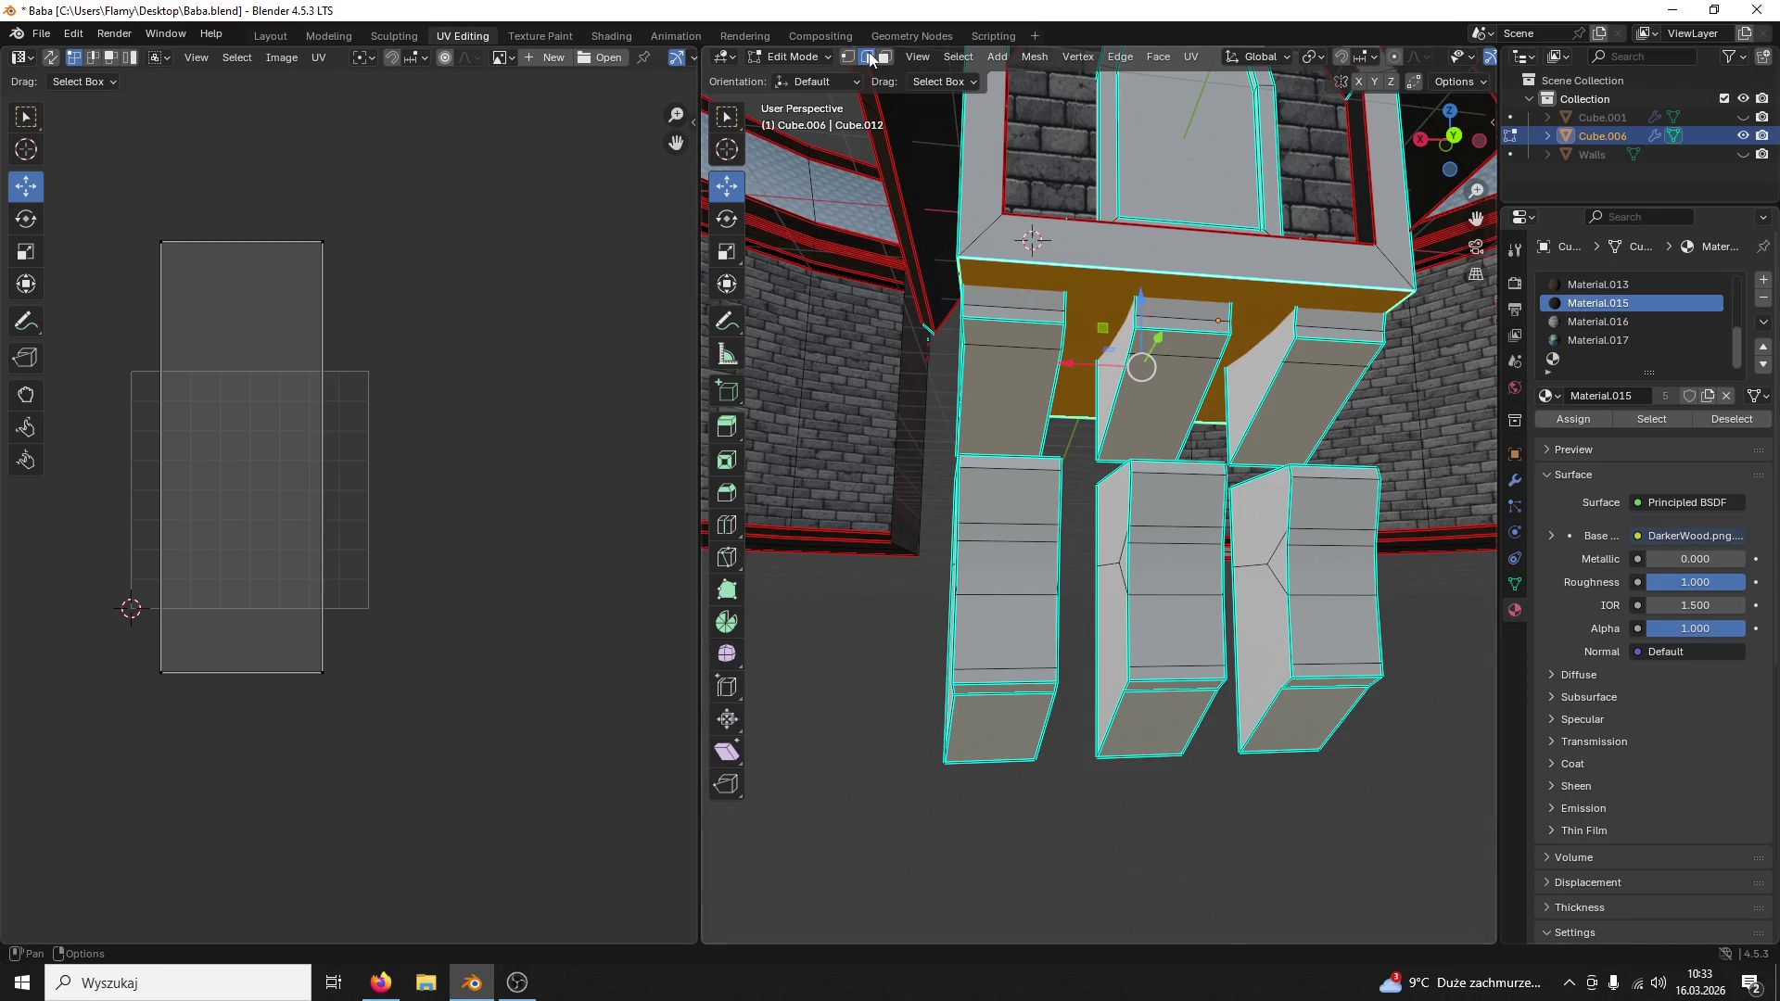
right_click(1006, 259)
click(1021, 389)
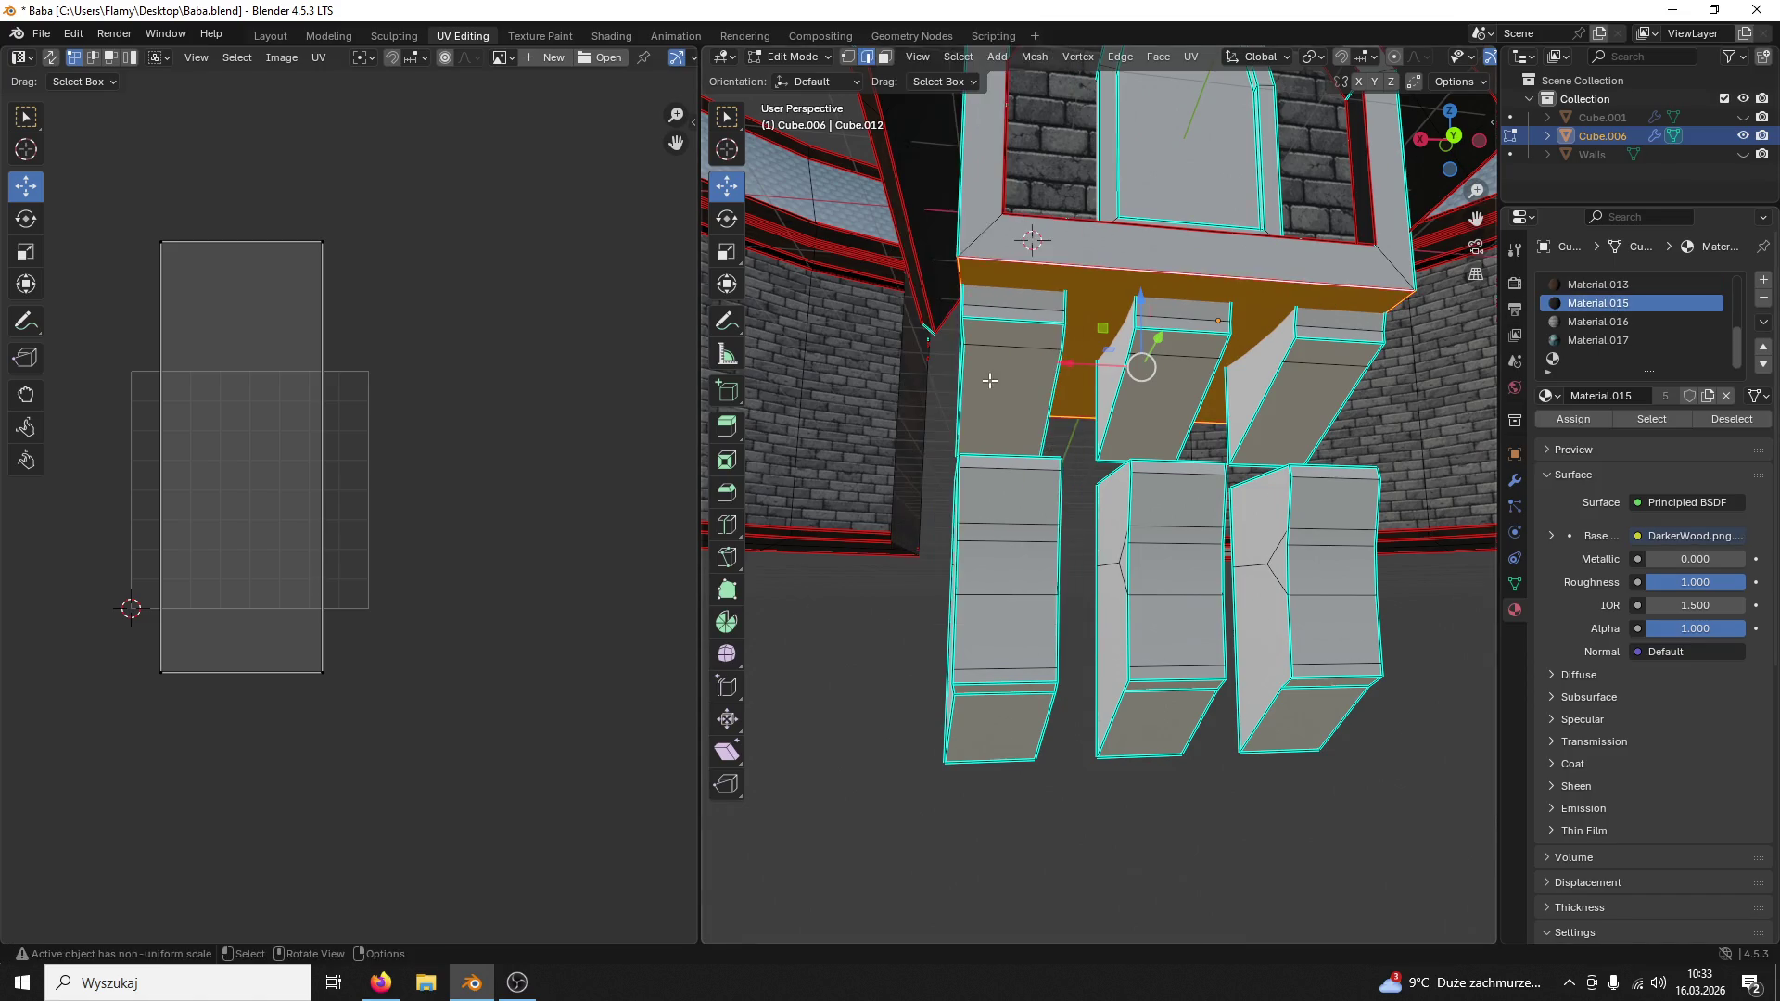
click(984, 309)
mouse_move(984, 308)
middle_down()
mouse_move(1291, 377)
mouse_move(947, 417)
mouse_move(1199, 271)
mouse_move(1089, 593)
mouse_move(1261, 391)
middle_up()
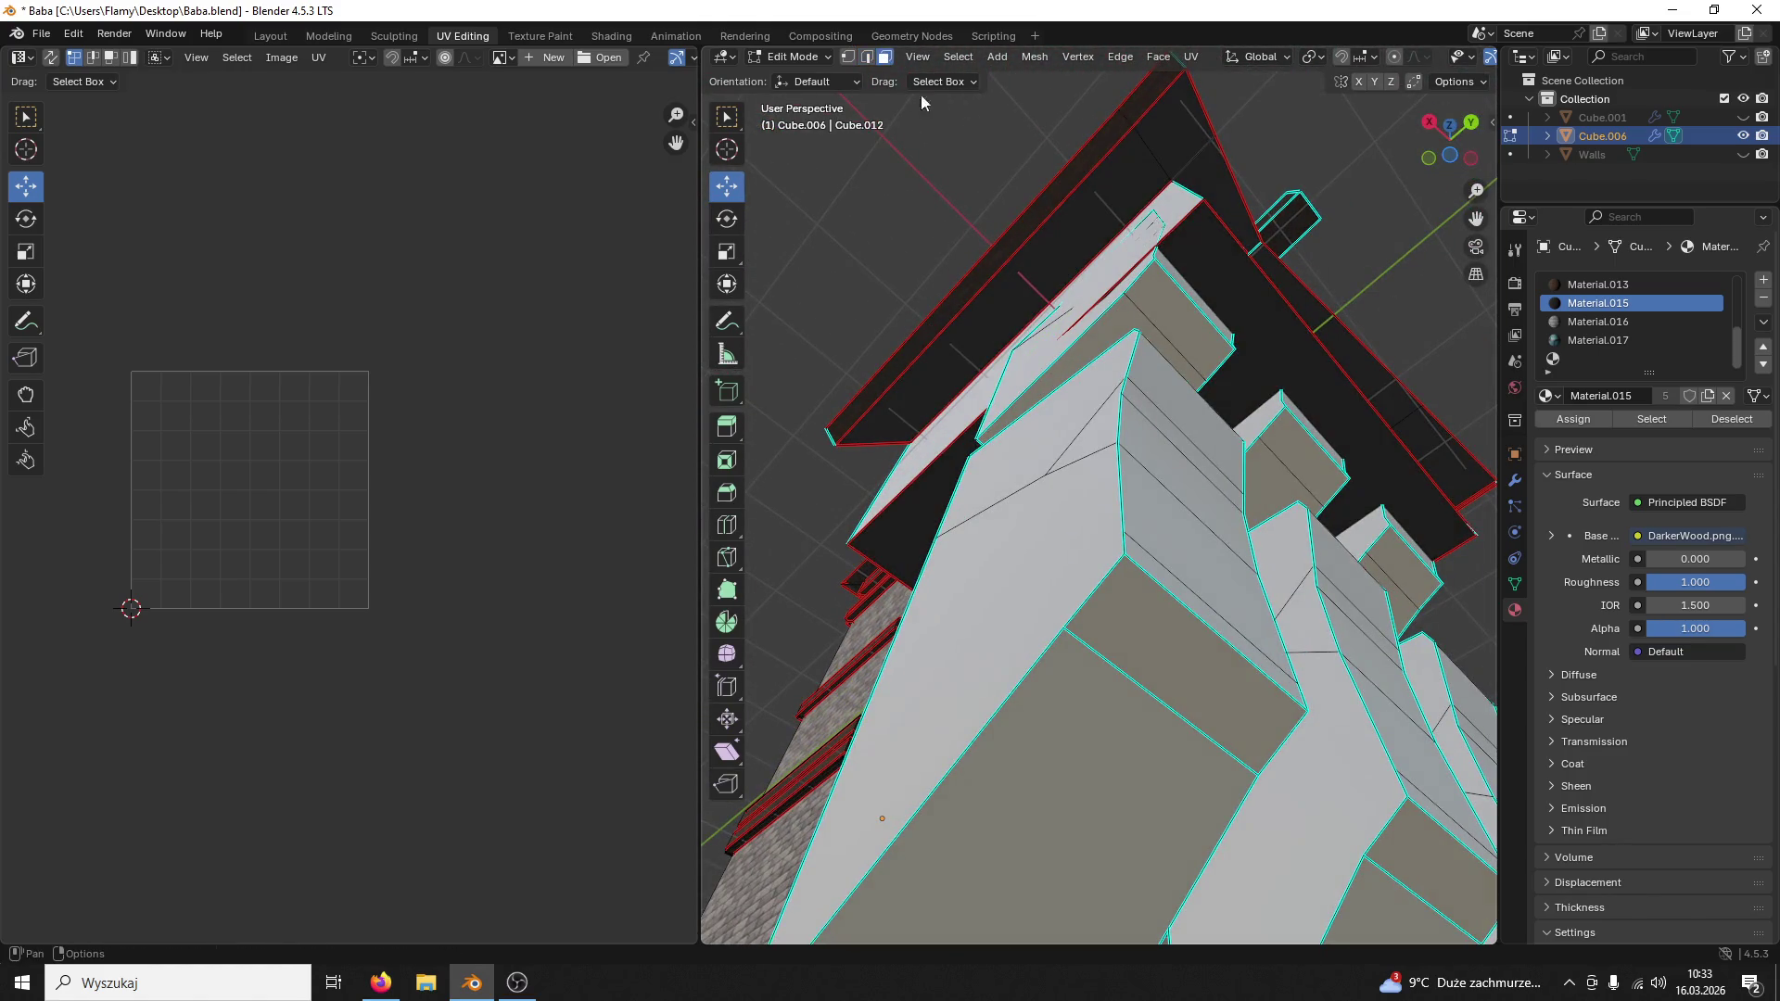
Step: Select the top board face's UV island and resize it vertically over the wood planks
click(1251, 264)
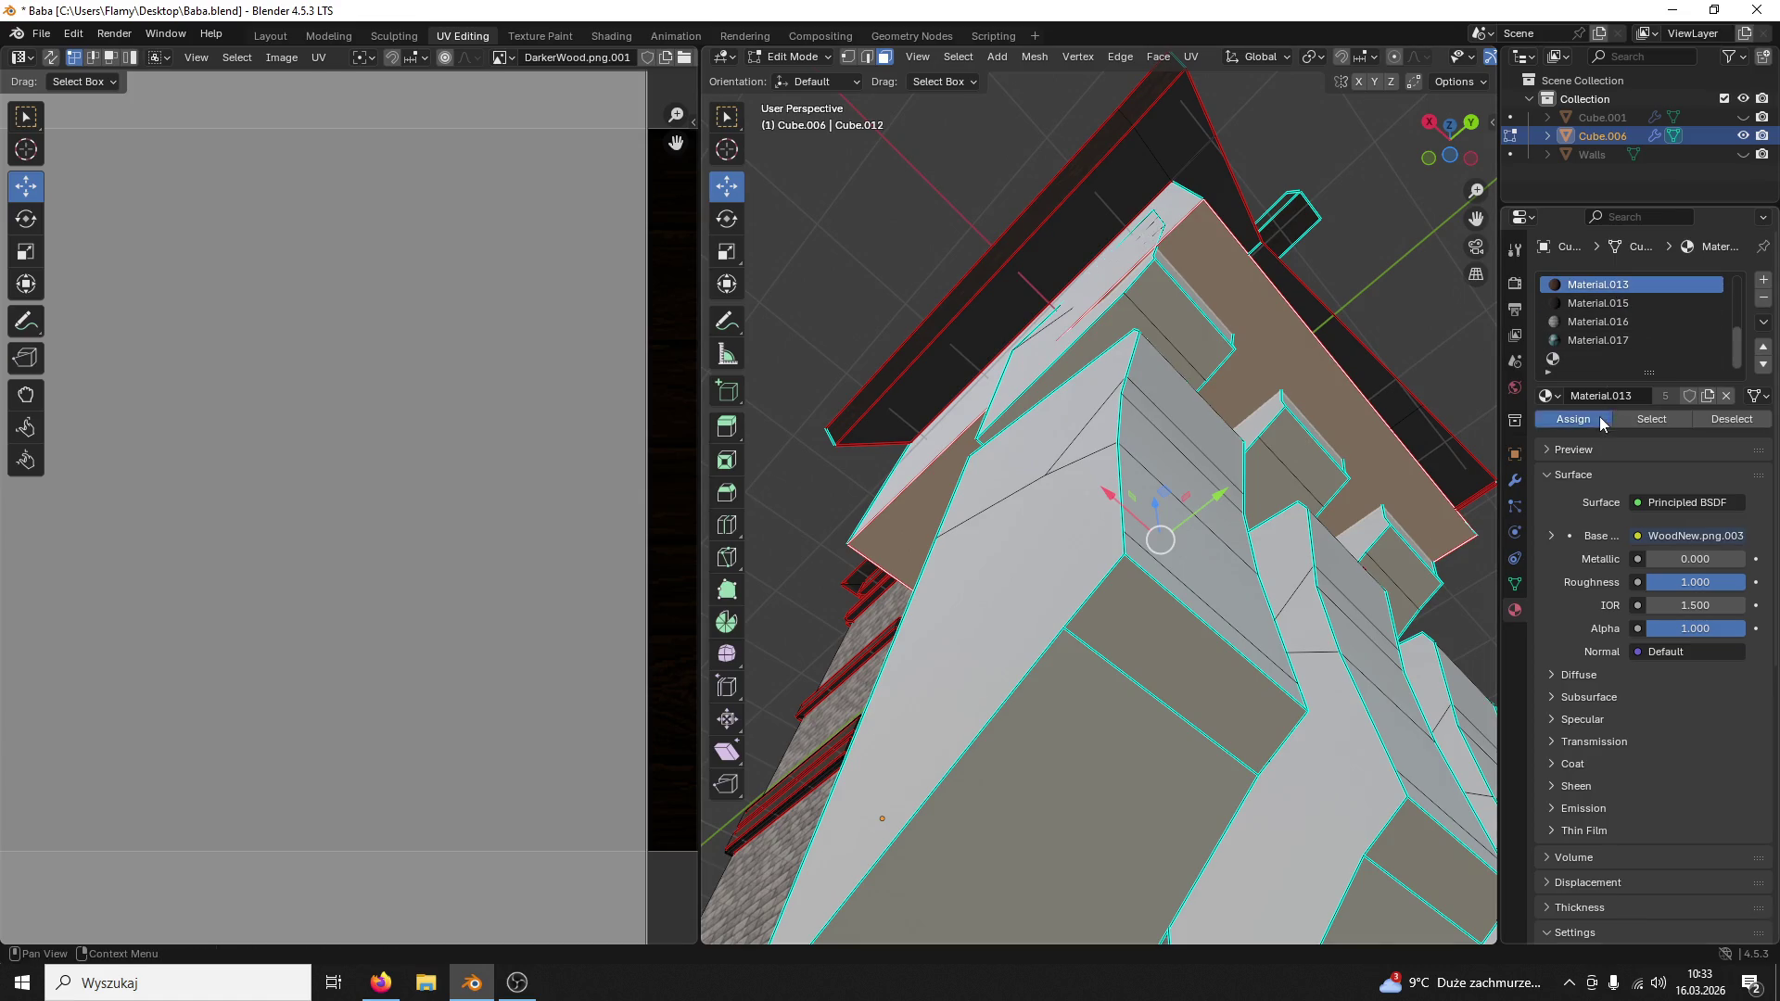
scroll(551, 471, down, 2)
key(a)
key(s)
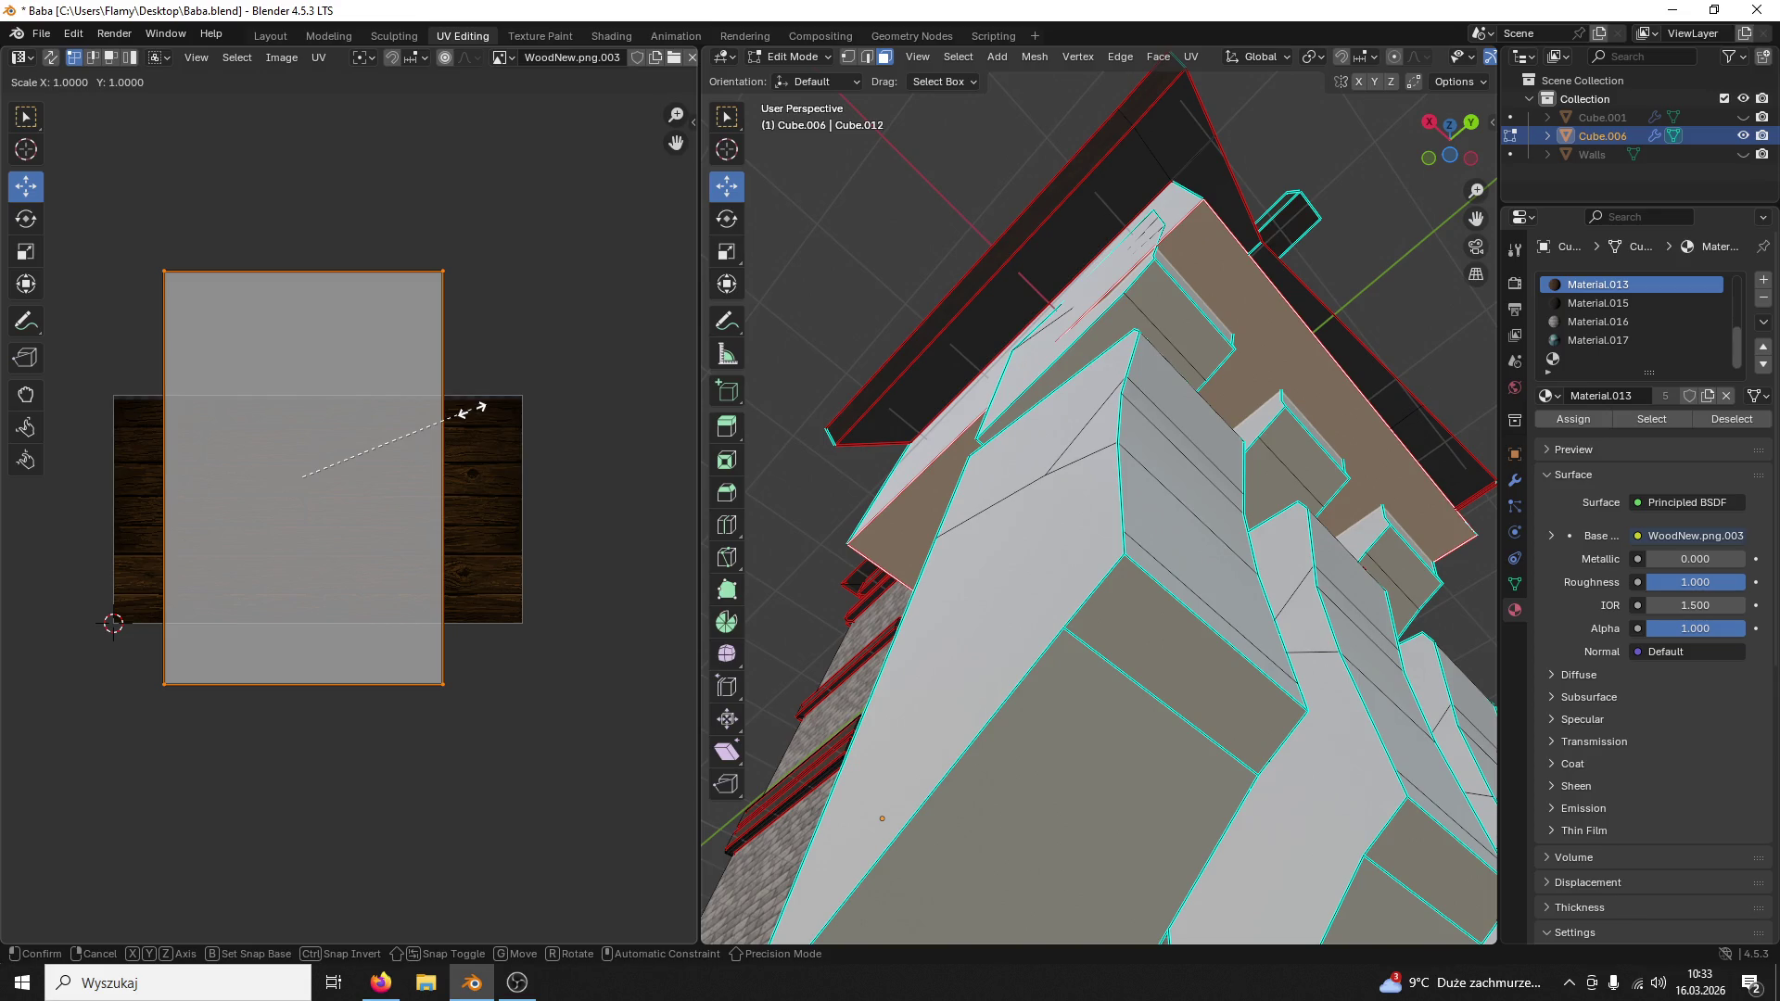
click(306, 364)
key(s)
key(x)
click(305, 397)
key(ctrl+z)
key(s)
key(y)
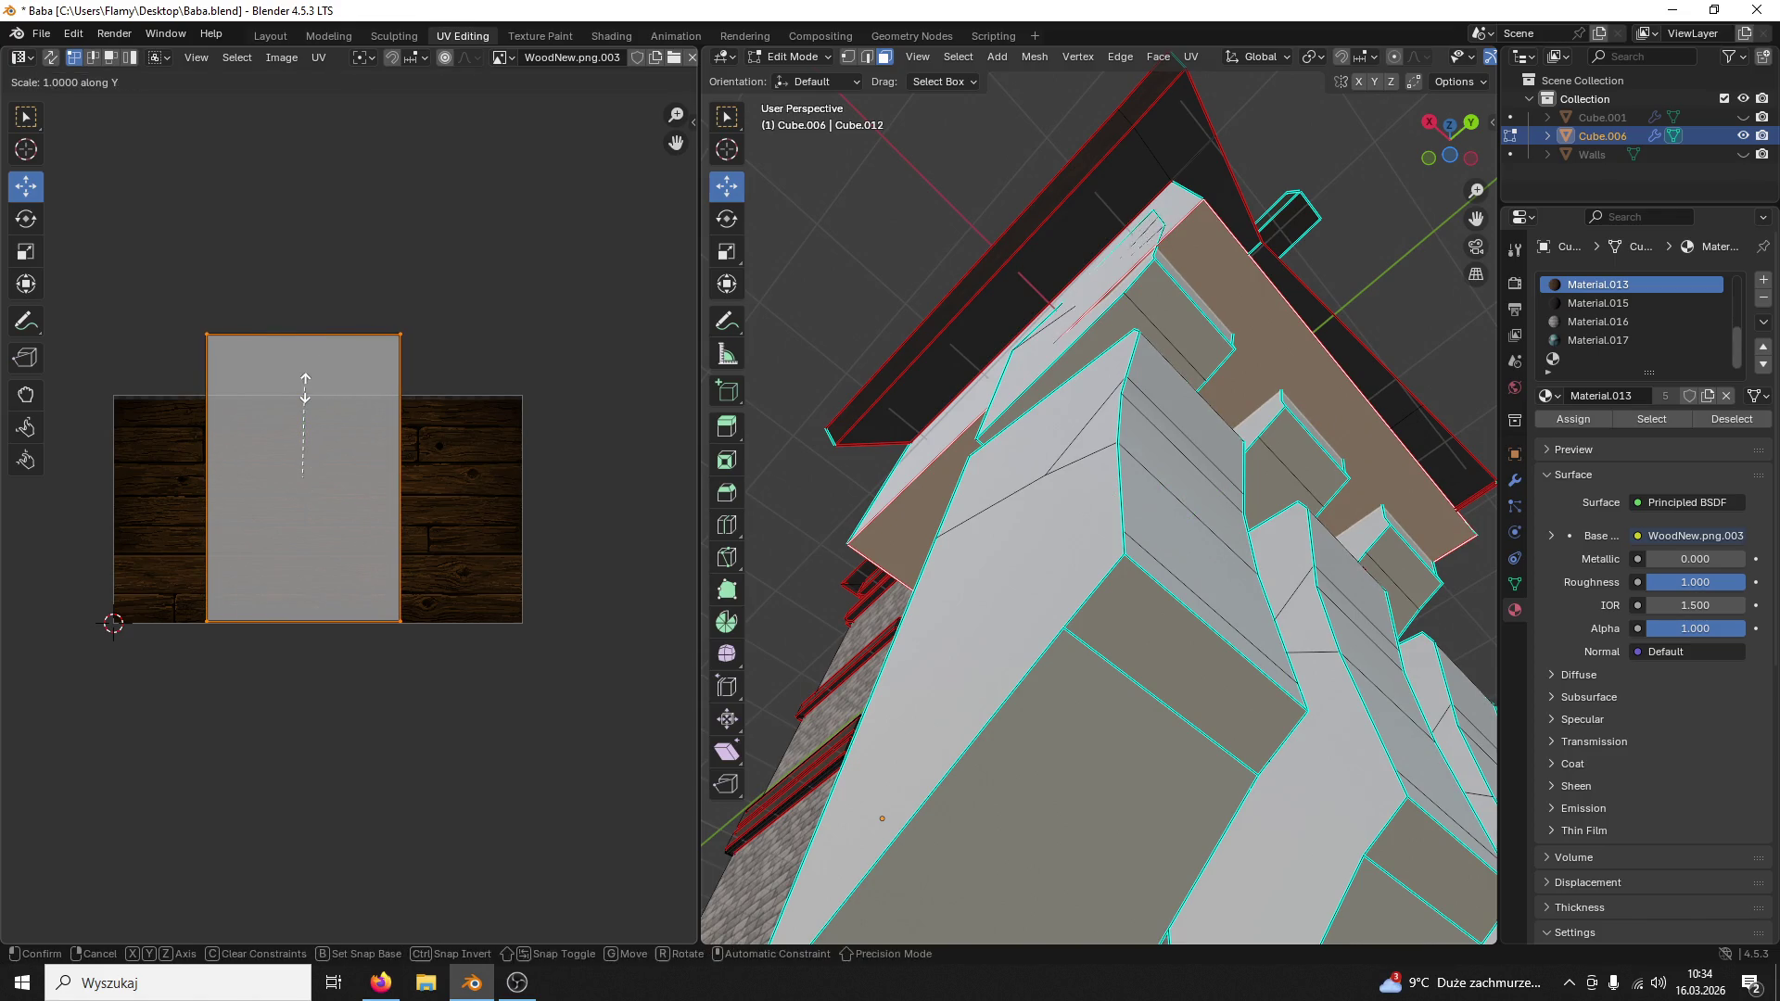
click(309, 407)
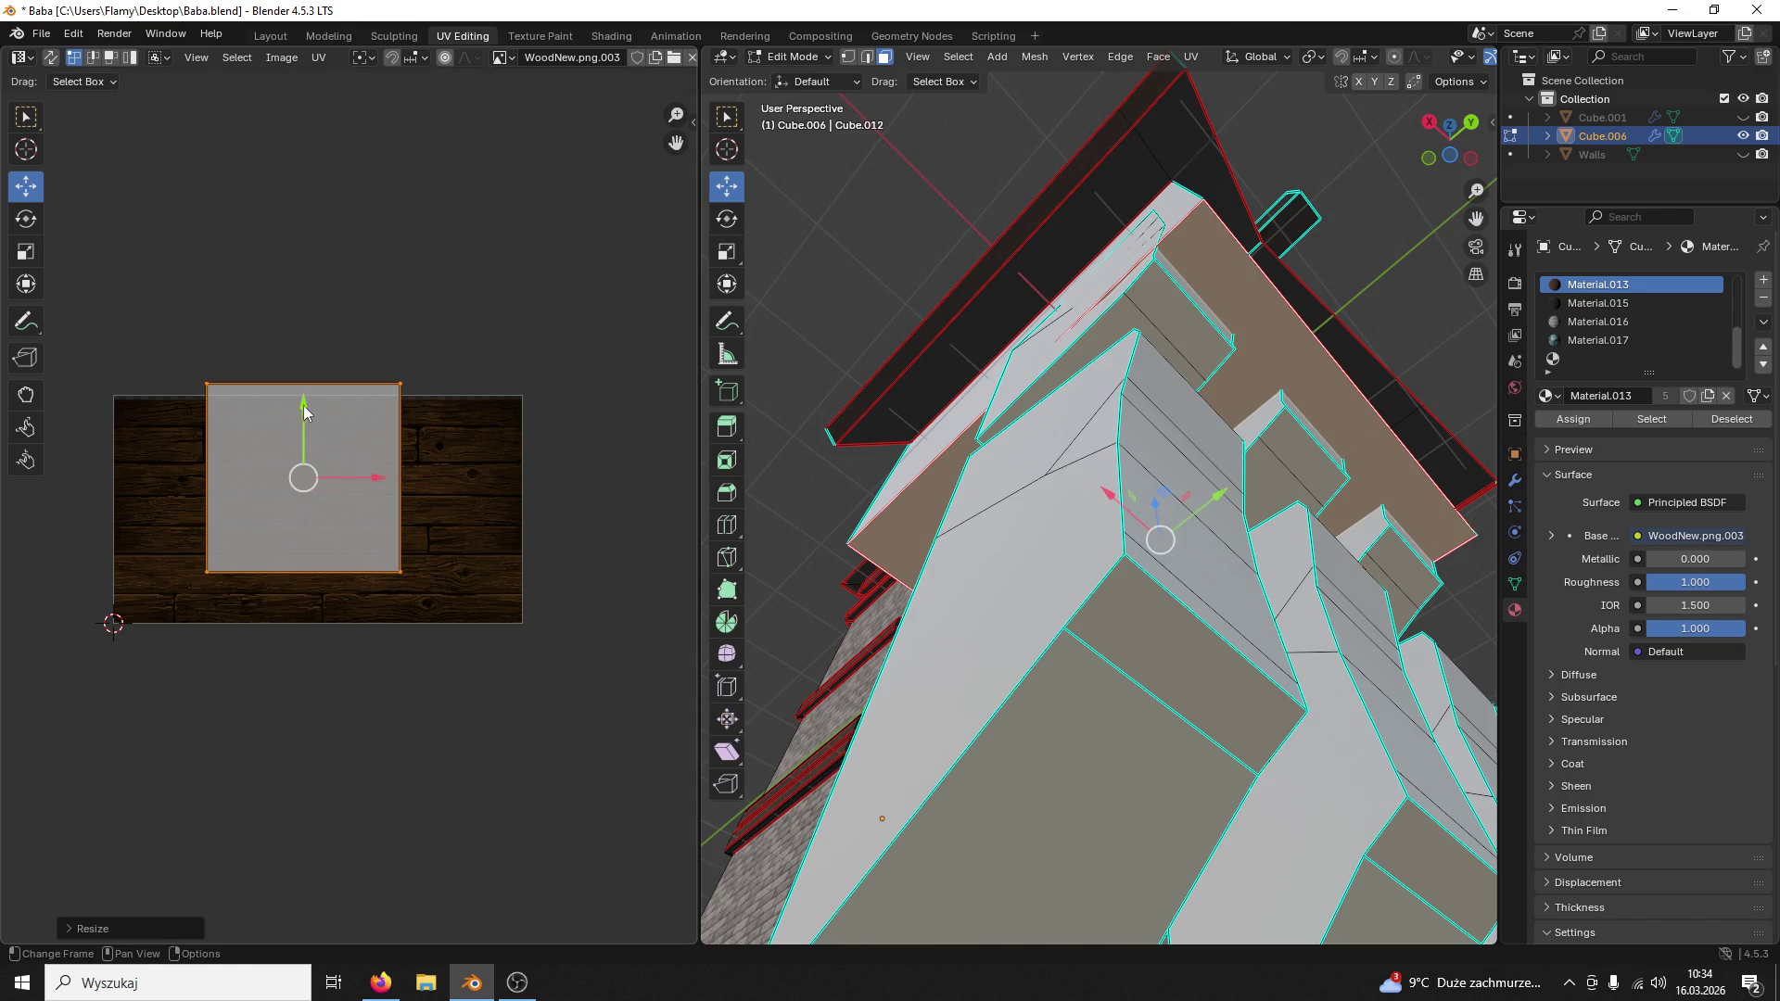
Step: Move the island lower on the wood image and enlarge it uniformly to sit neatly over the planks
key(g)
click(291, 428)
key(s)
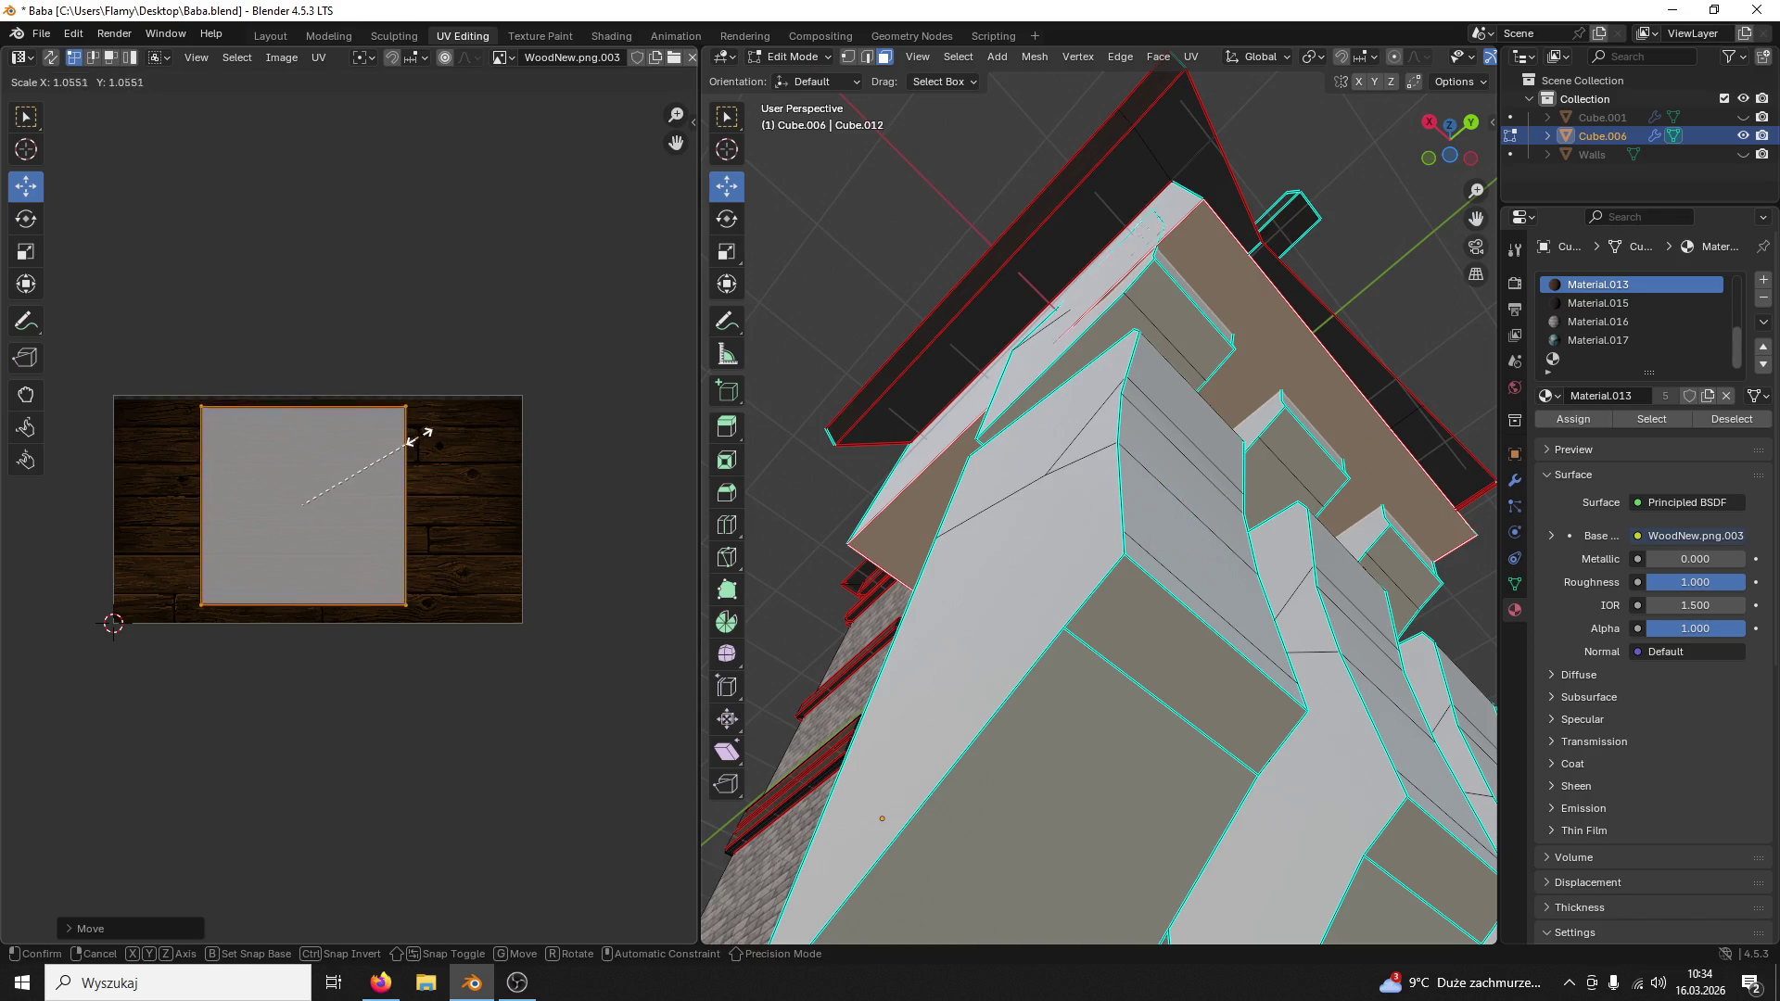
click(407, 431)
key(g)
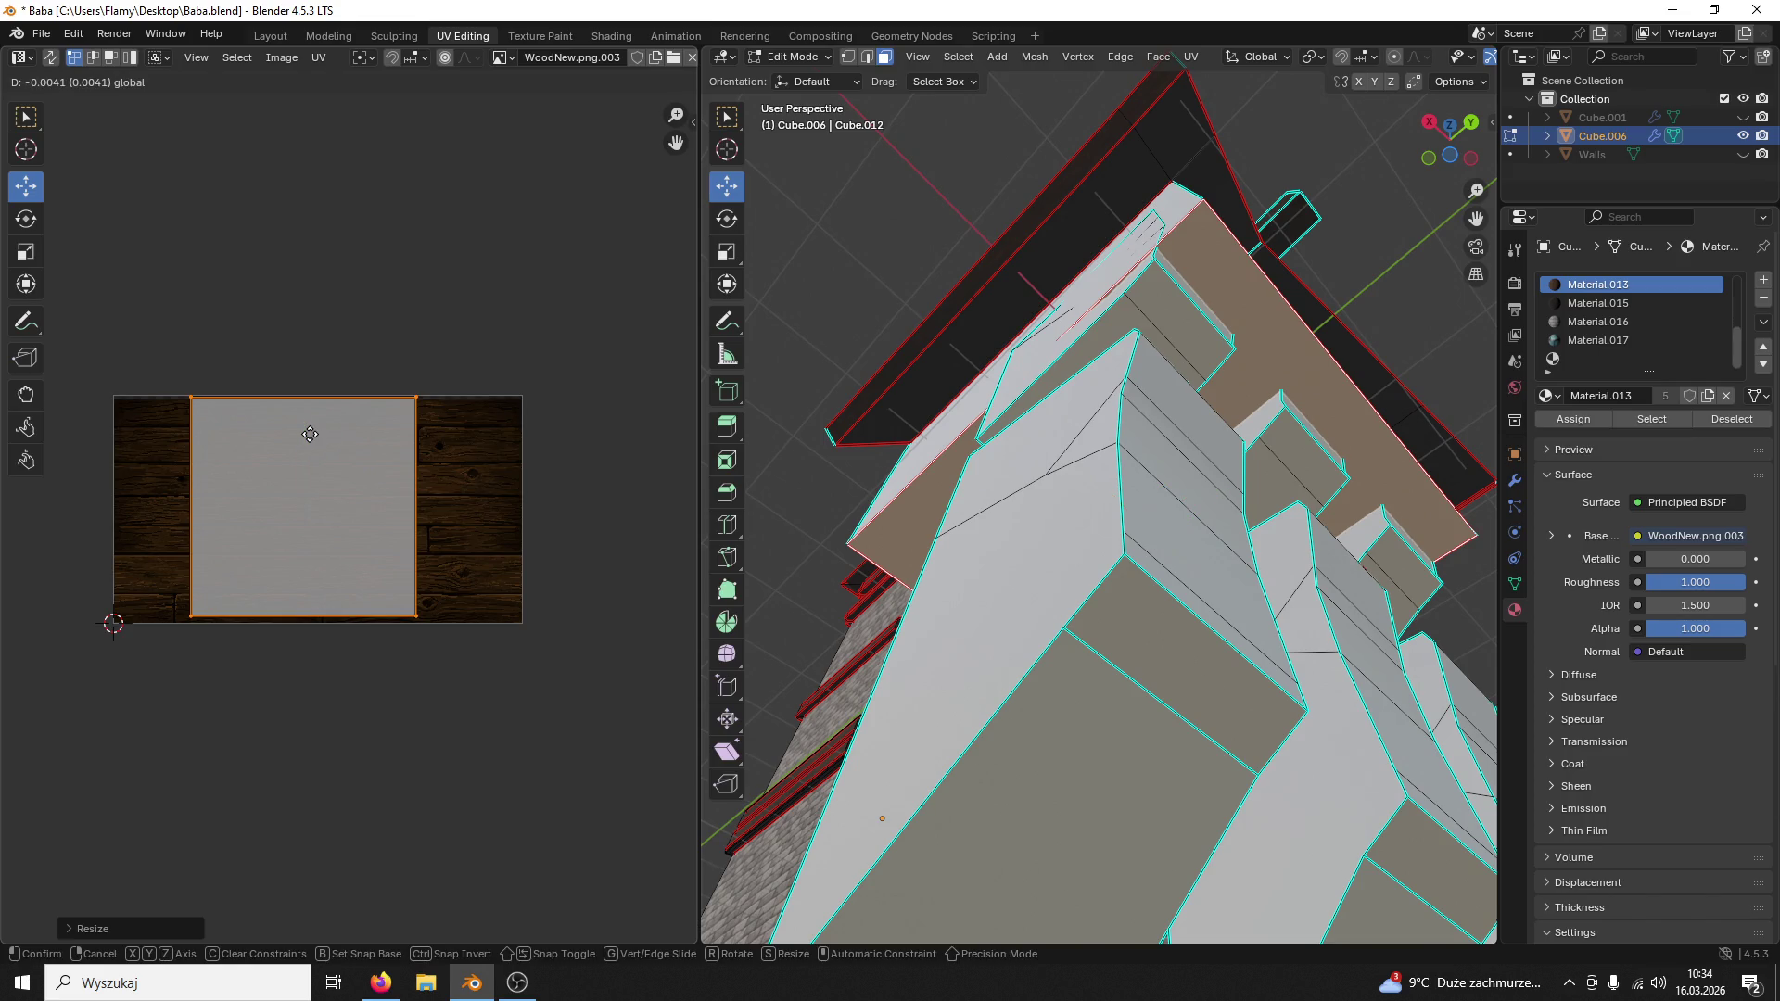
click(311, 434)
key(s)
click(376, 437)
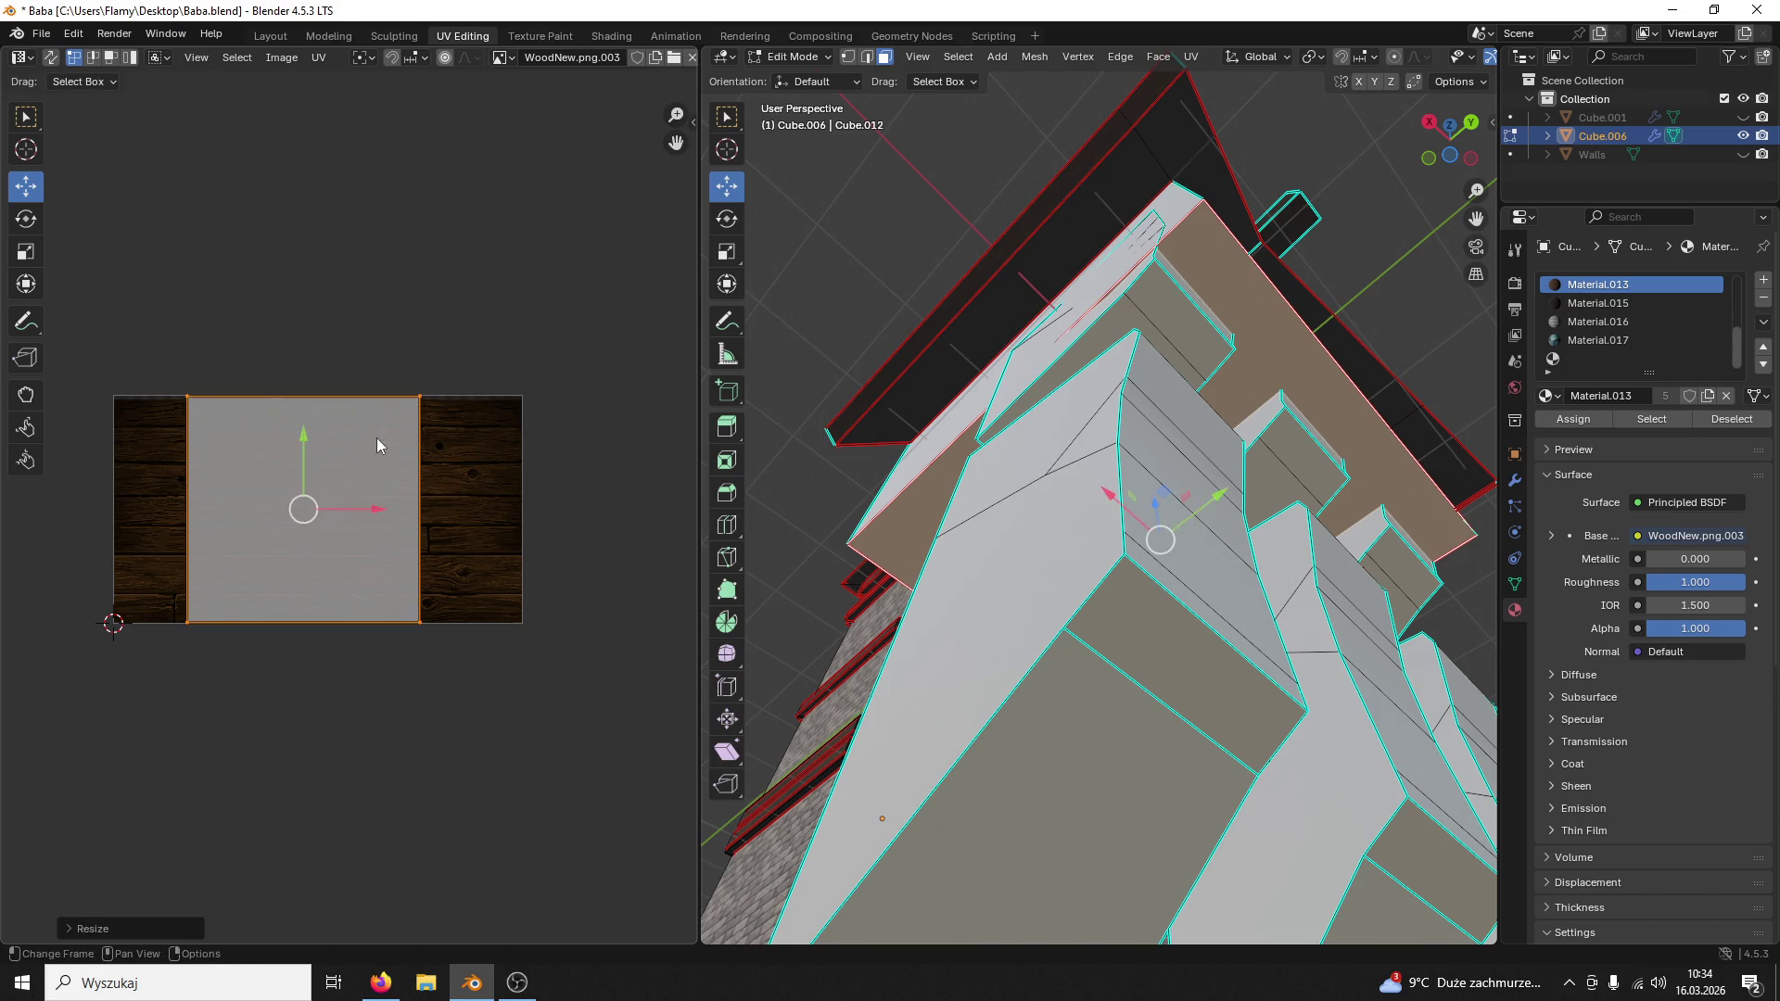
click(1013, 297)
mouse_move(1012, 299)
middle_down()
mouse_move(997, 477)
mouse_move(1030, 485)
middle_up()
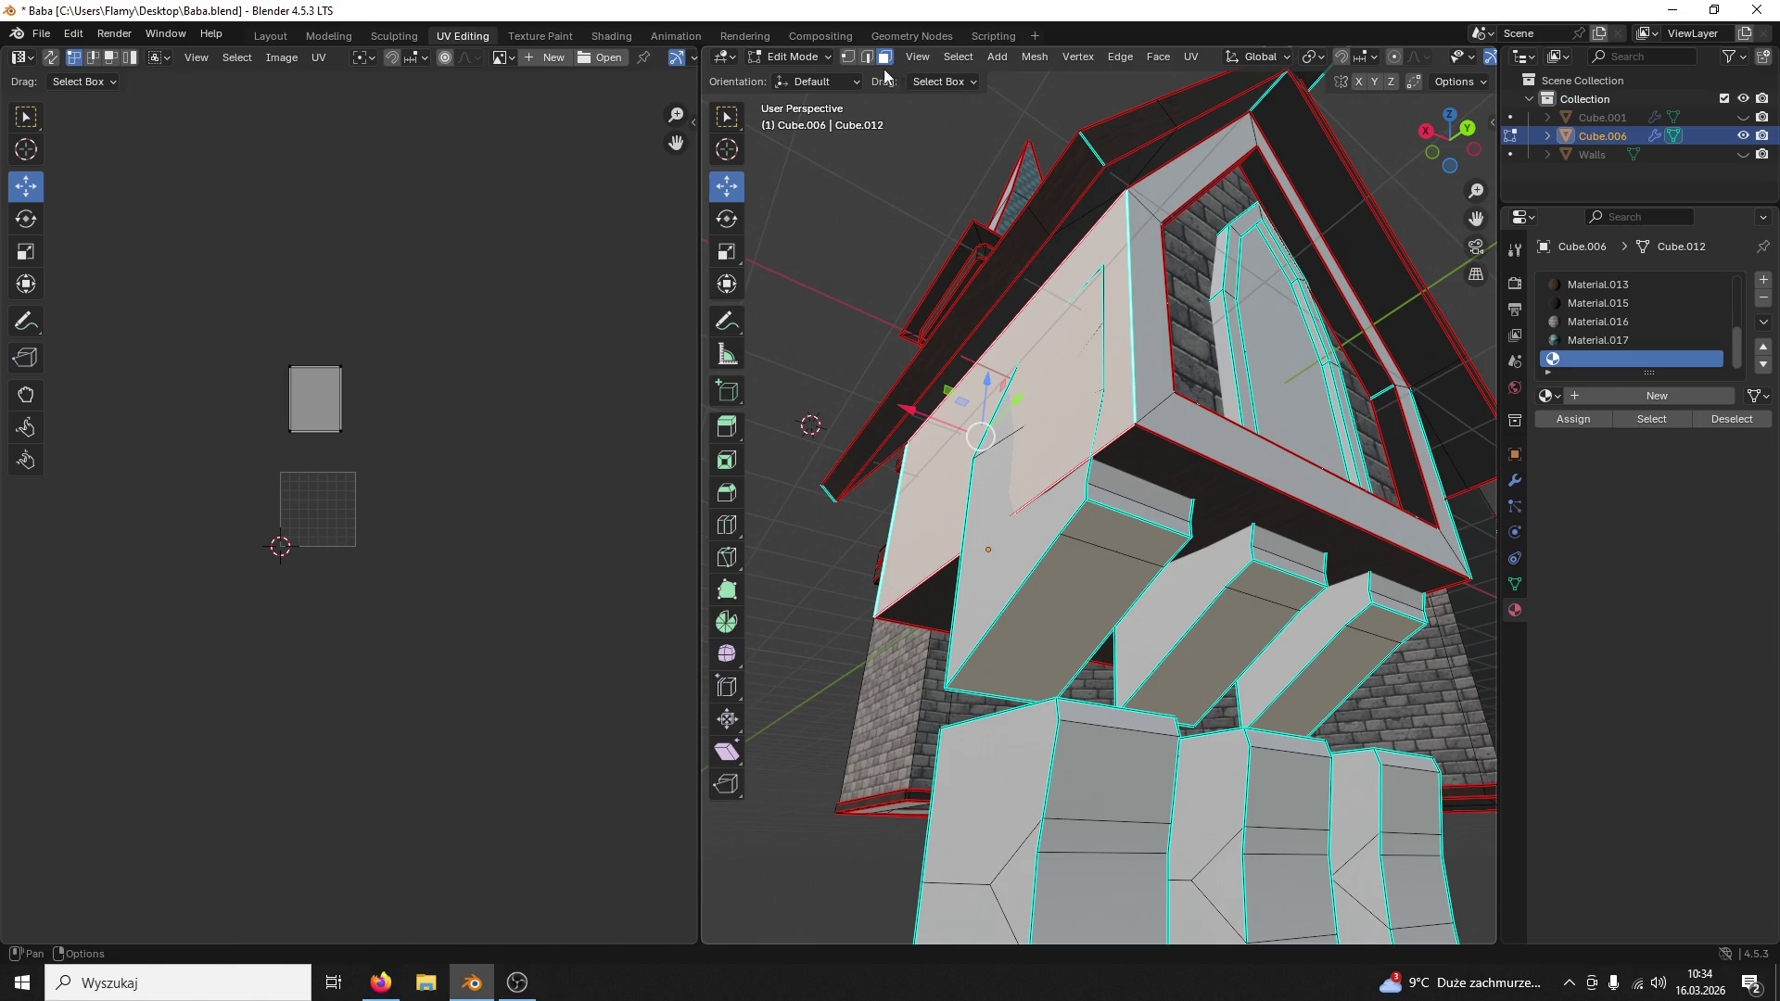
Step: Clear the selection and mark the dormer's vertical corner edge as a seam
key(alt+a)
middle_drag(1123, 278, 1043, 403)
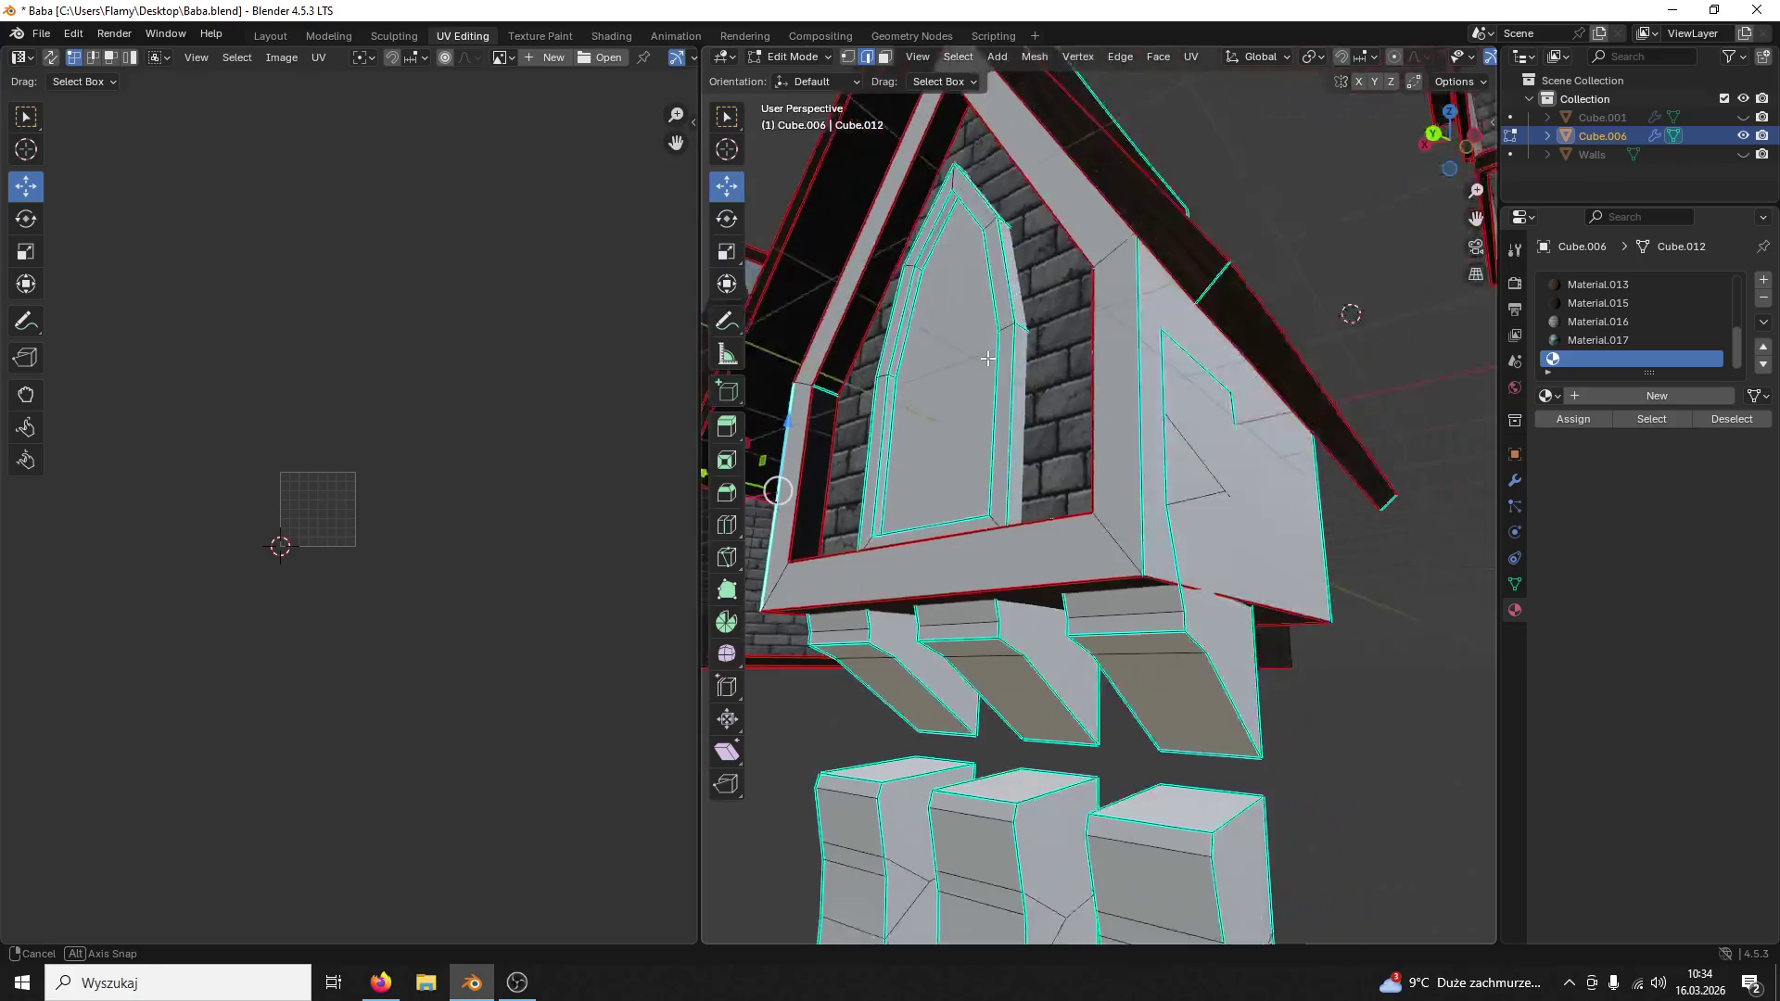
click(1051, 405)
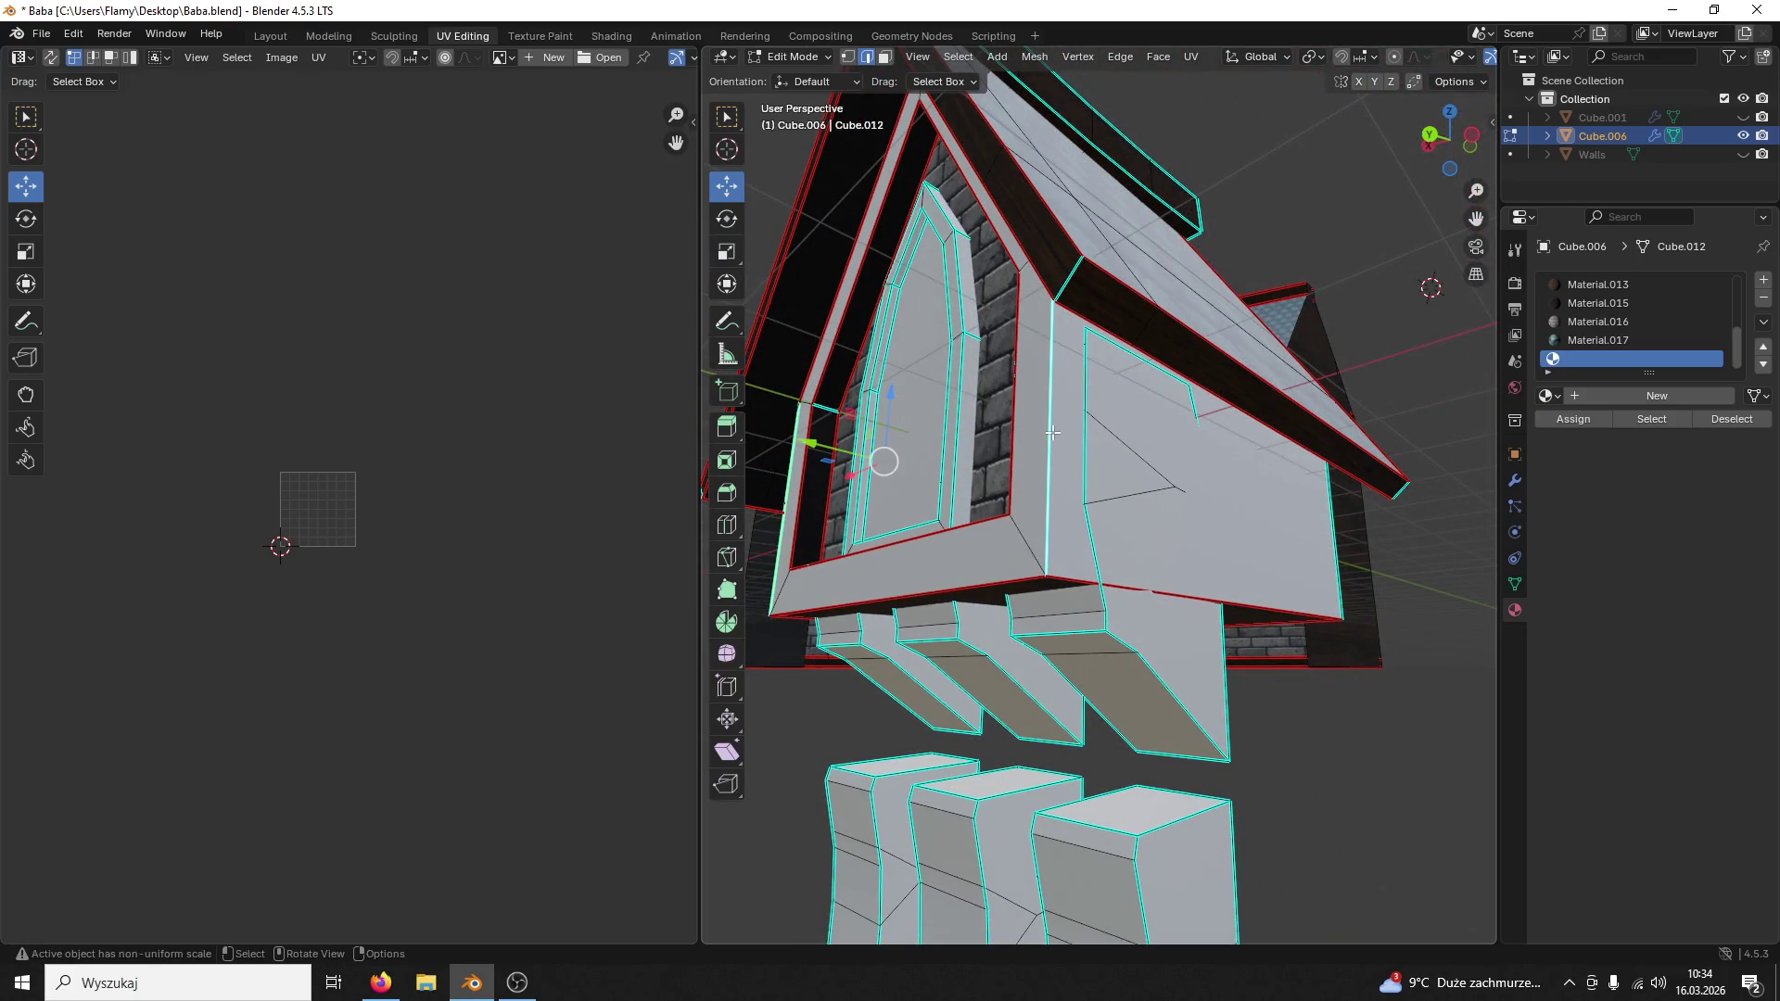
right_click(1053, 432)
click(969, 440)
Step: In face mode select the whole connected frame around the arched window with Ctrl+L
mouse_move(969, 439)
middle_down()
mouse_move(983, 182)
mouse_move(1001, 184)
middle_up()
key(3)
click(982, 182)
key(ctrl+l)
scroll(621, 563, up, 3)
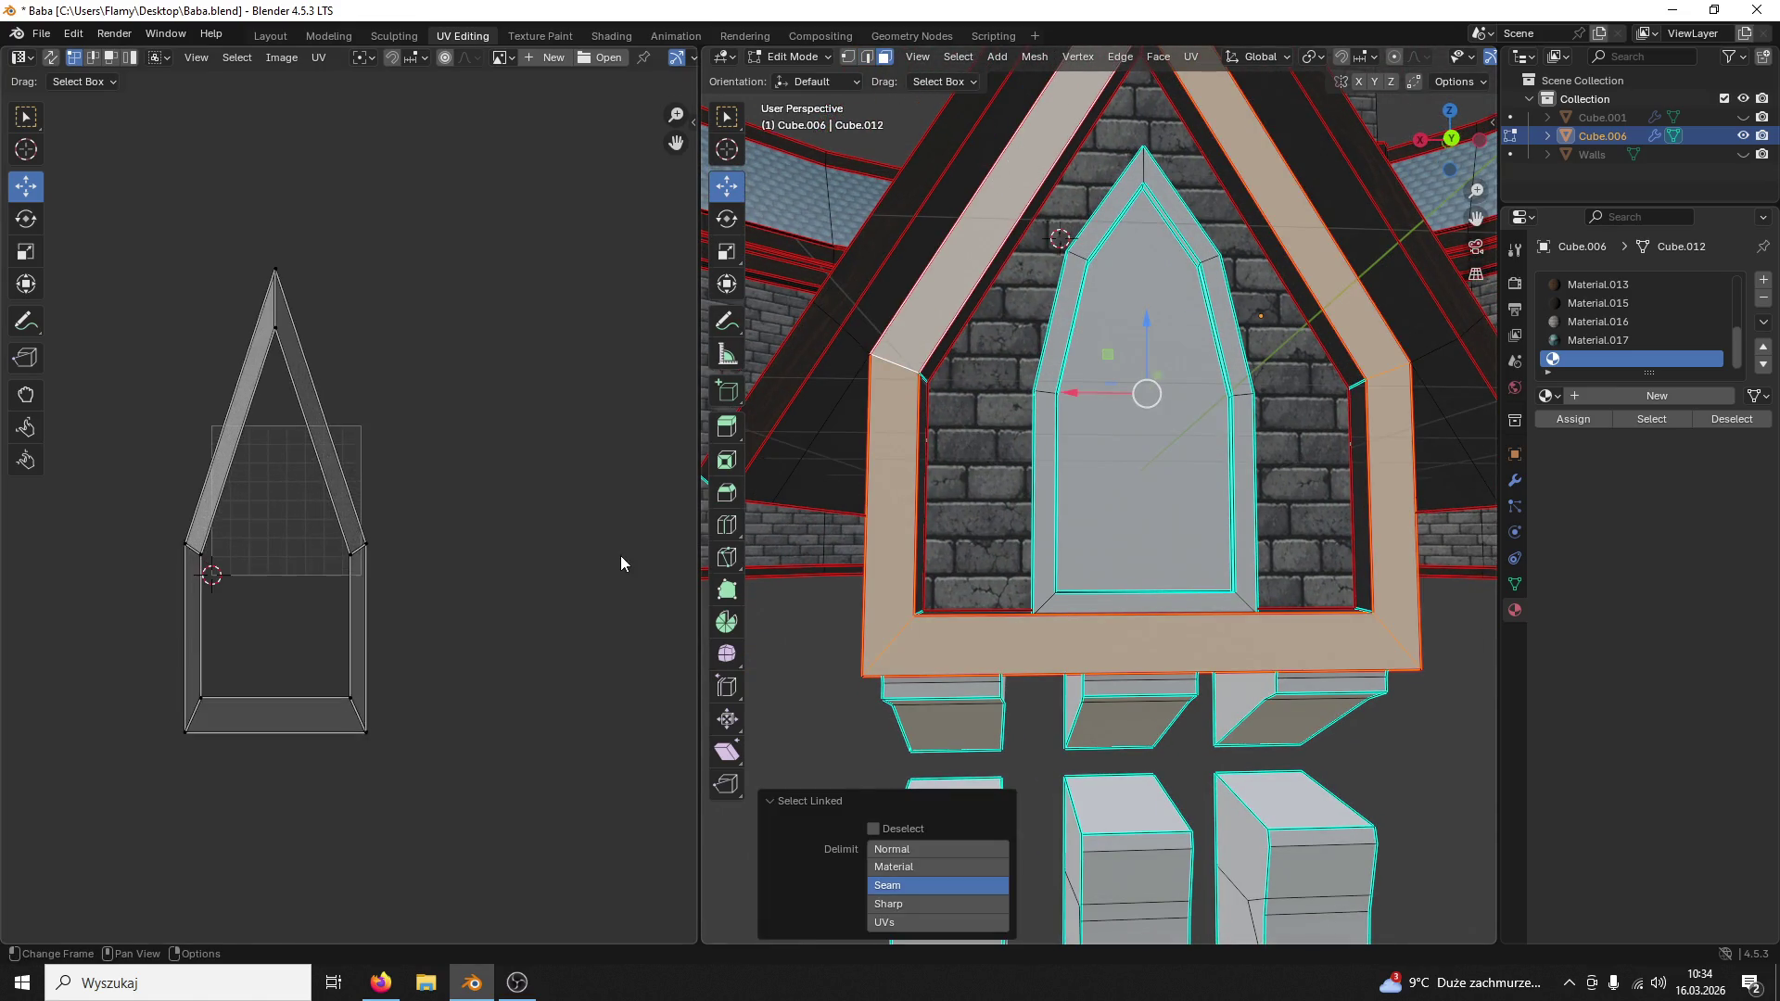
scroll(621, 562, up, 2)
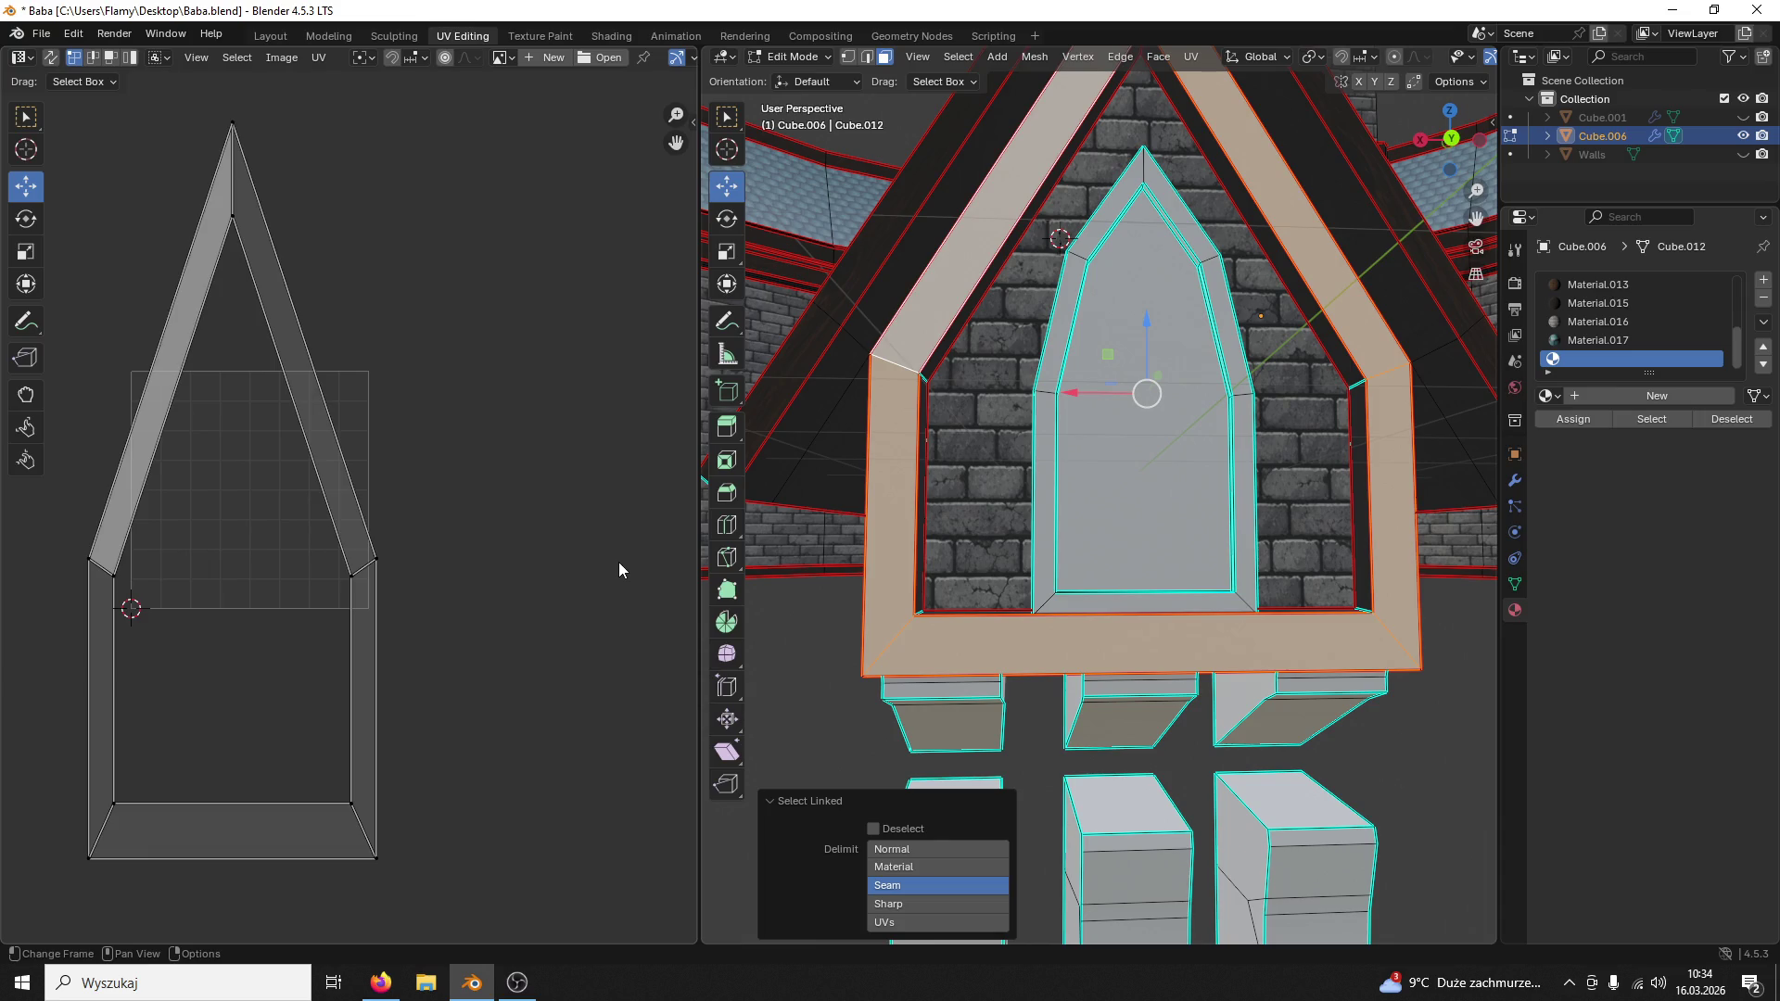
Step: Assign wood Material.013 to the selected window frame, then deselect it
click(1590, 285)
click(1571, 421)
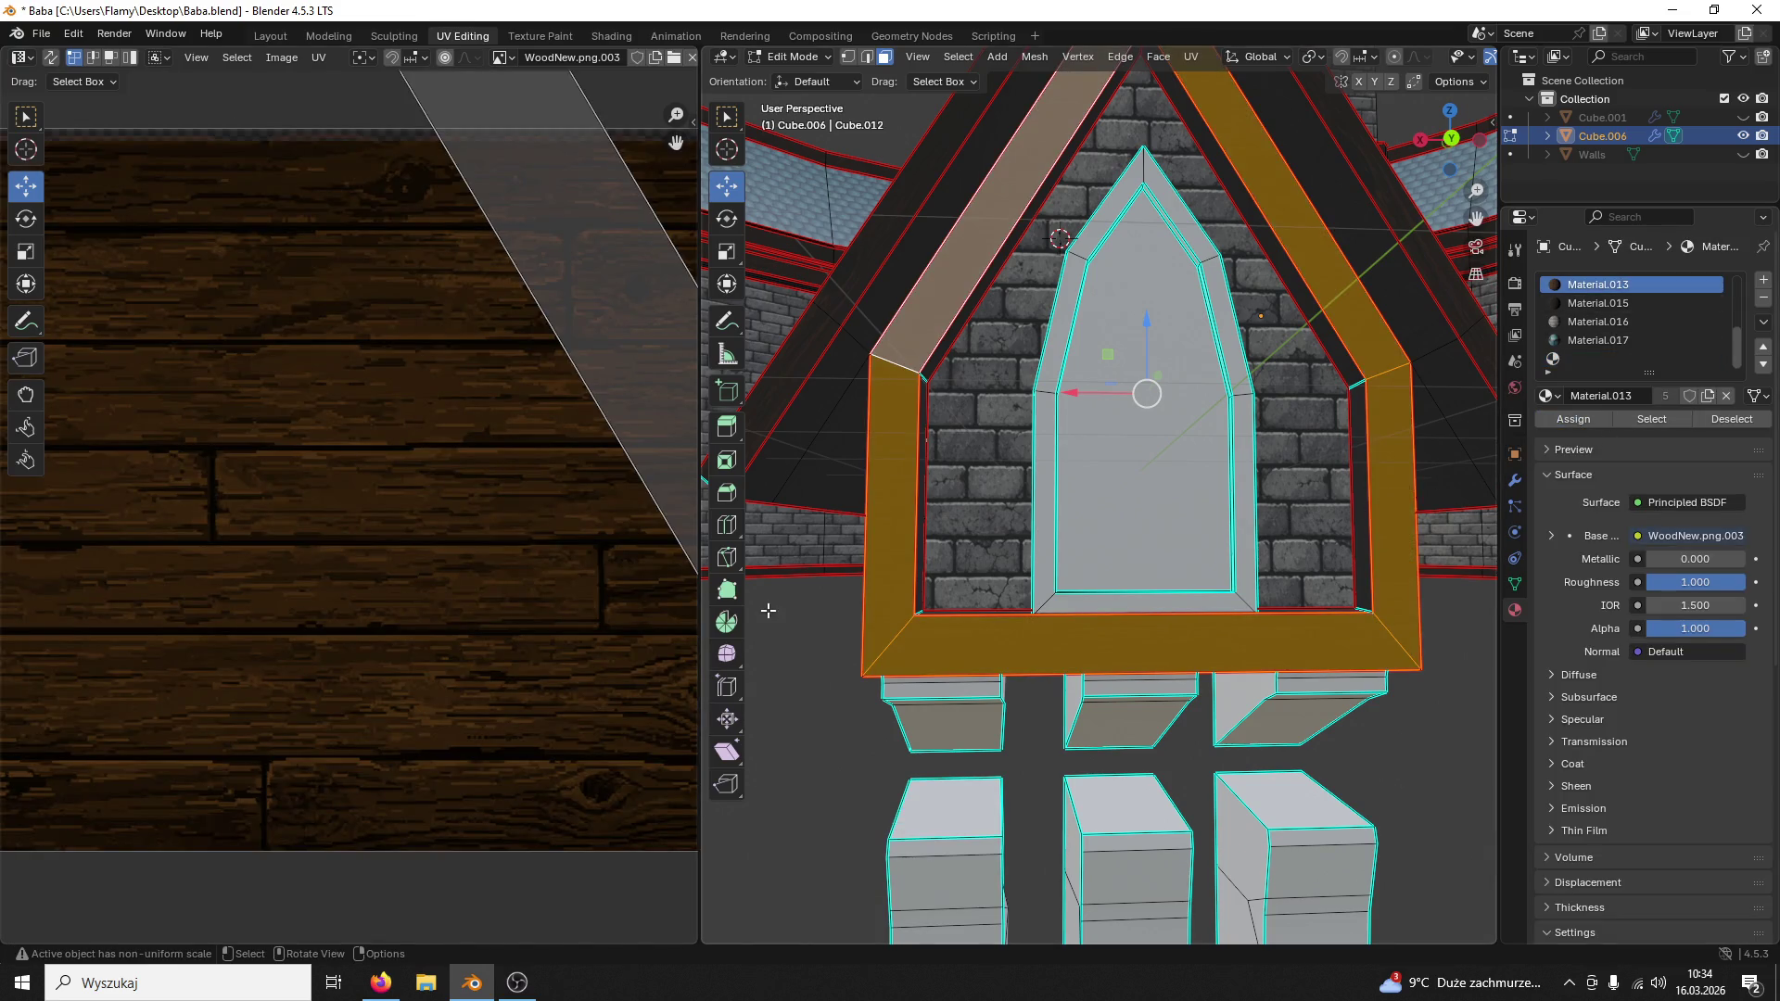
click(767, 609)
mouse_move(772, 611)
middle_down()
mouse_move(830, 612)
mouse_move(927, 548)
middle_up()
scroll(1105, 550, up, 1)
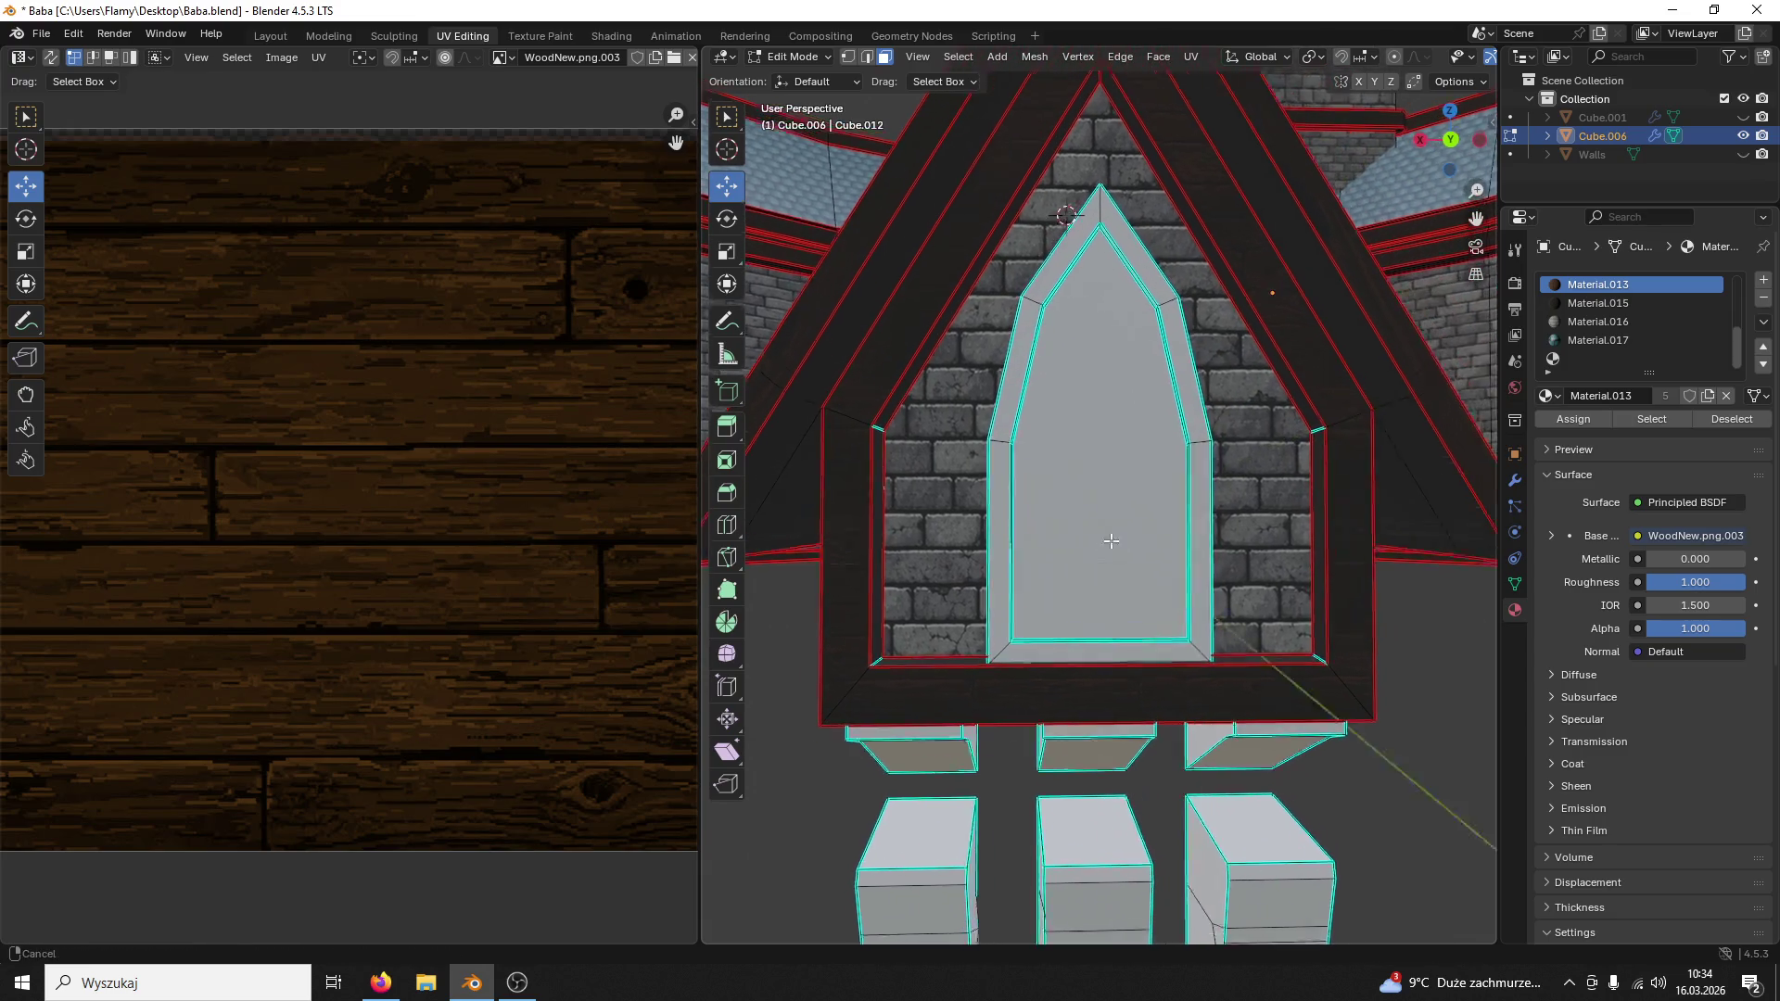
scroll(1105, 550, up, 1)
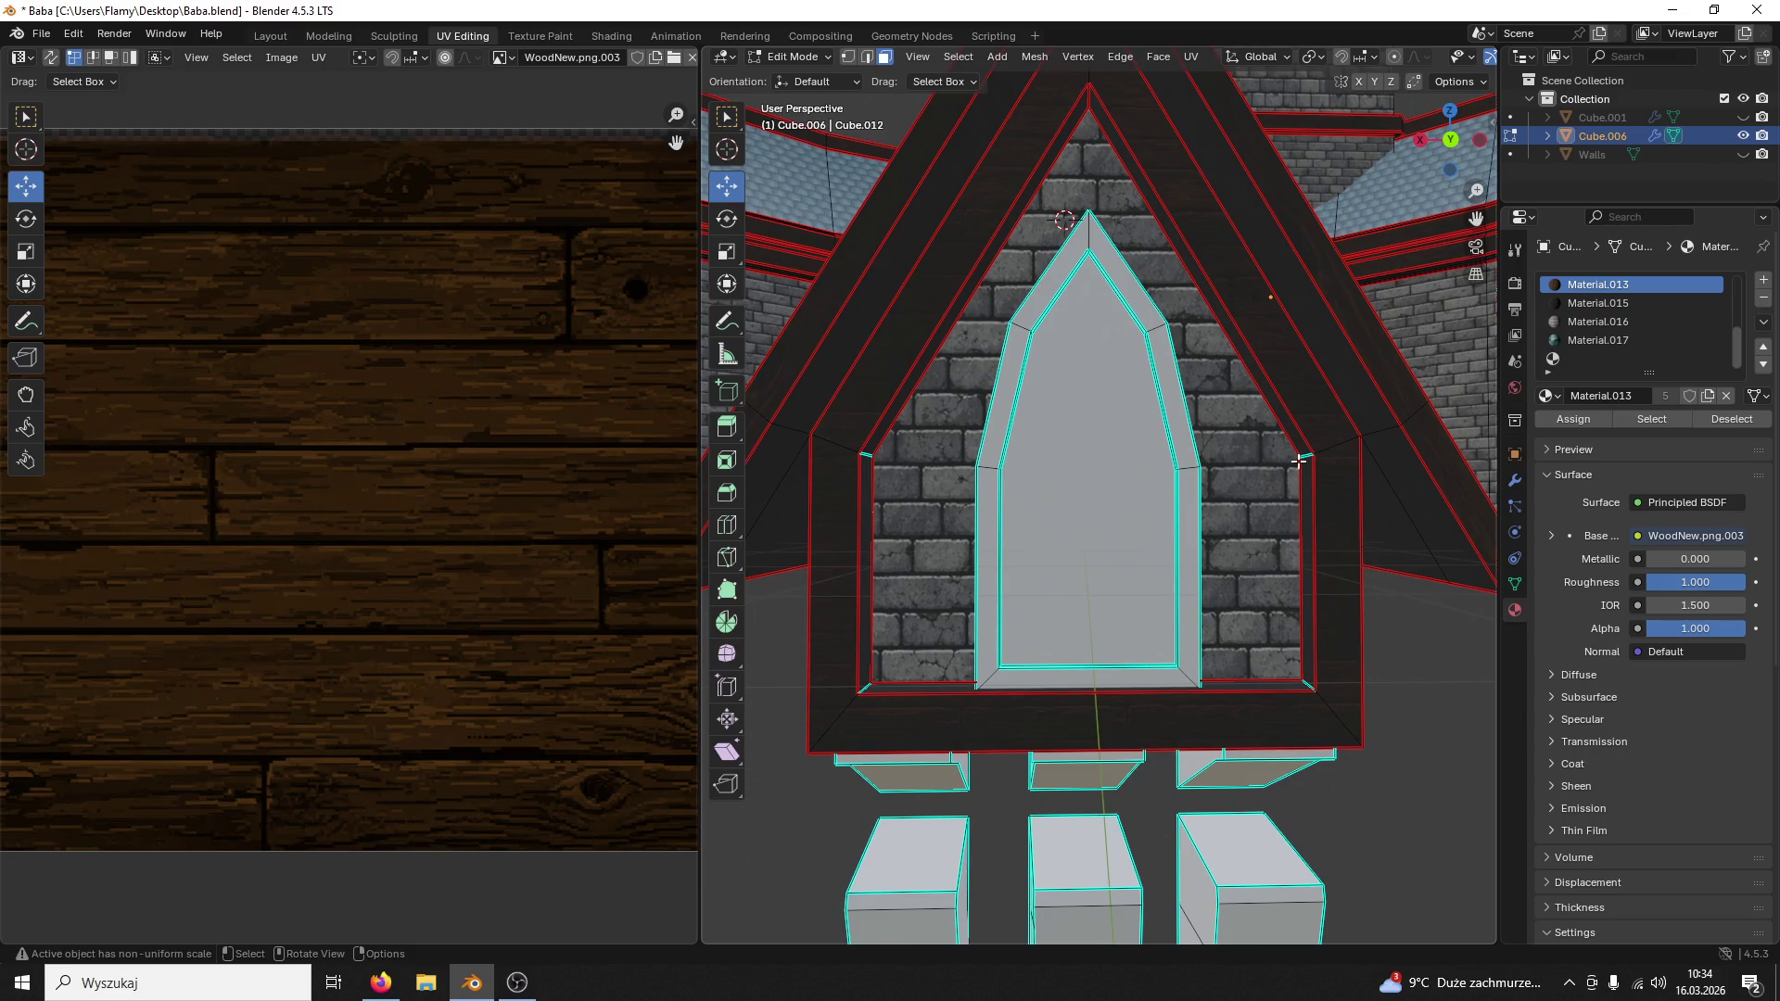
middle_drag(1299, 461, 1113, 207)
Step: Mark the edge at the frame's sloped section as a seam
click(960, 237)
right_click(1004, 112)
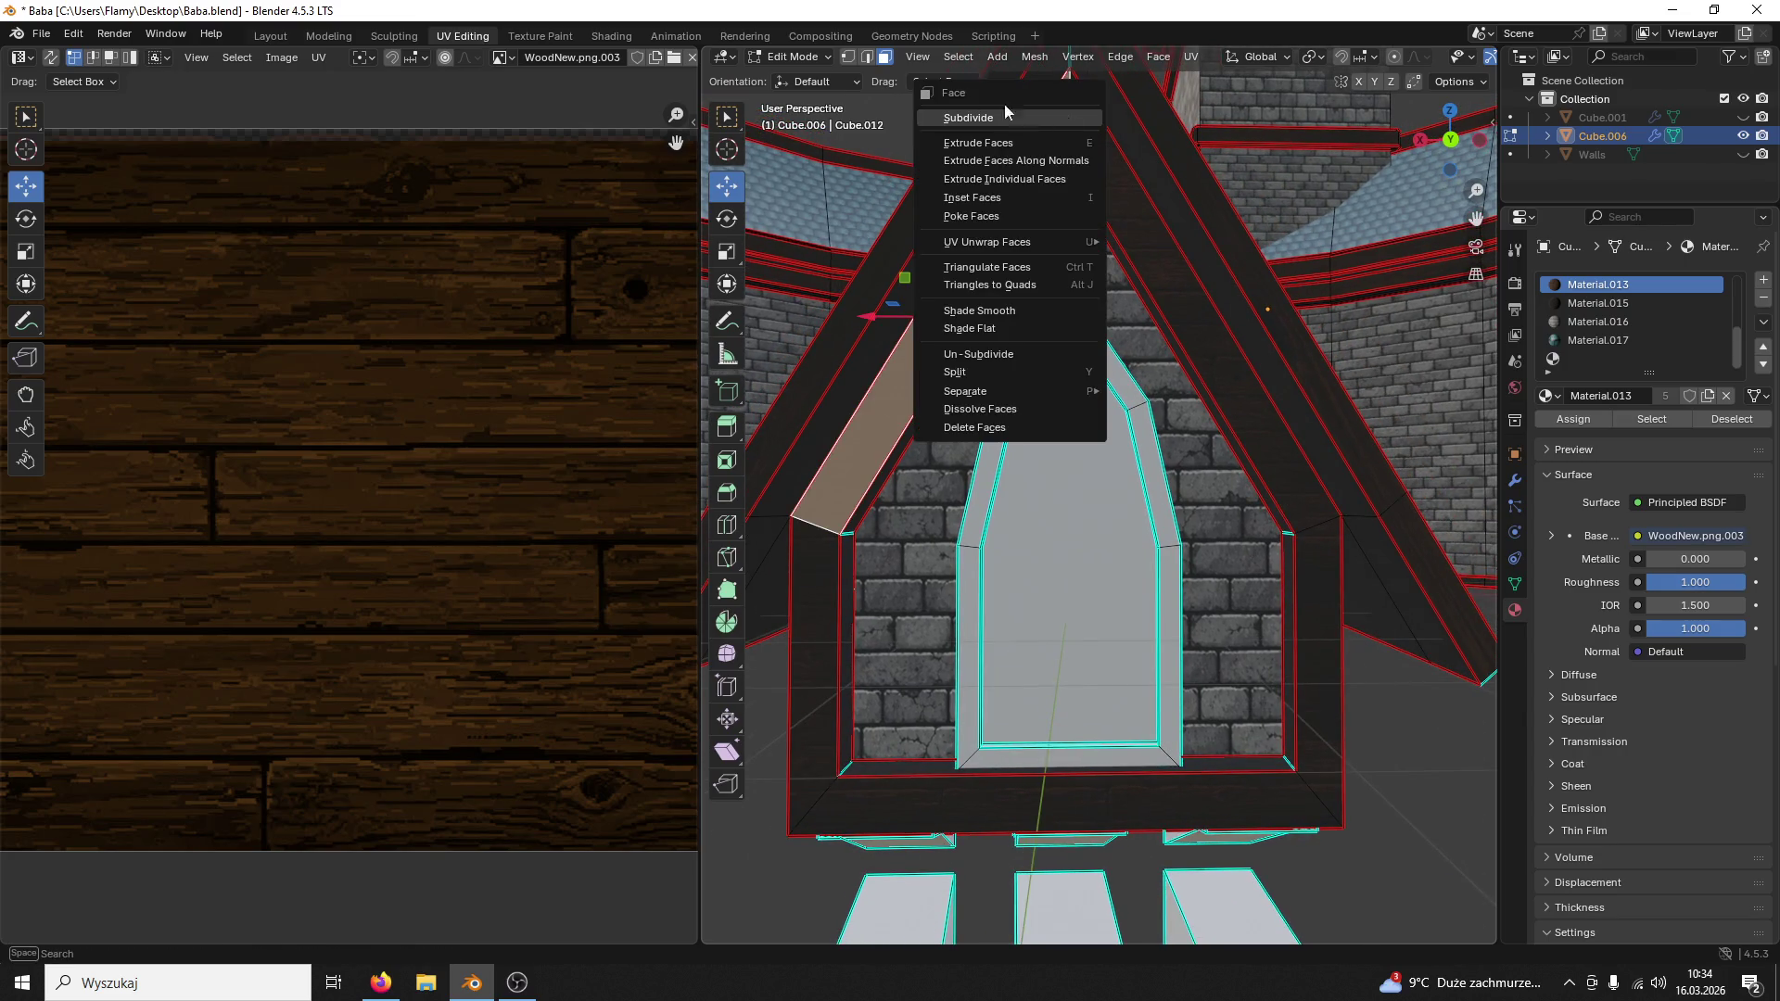
click(868, 57)
click(1075, 124)
right_click(1075, 127)
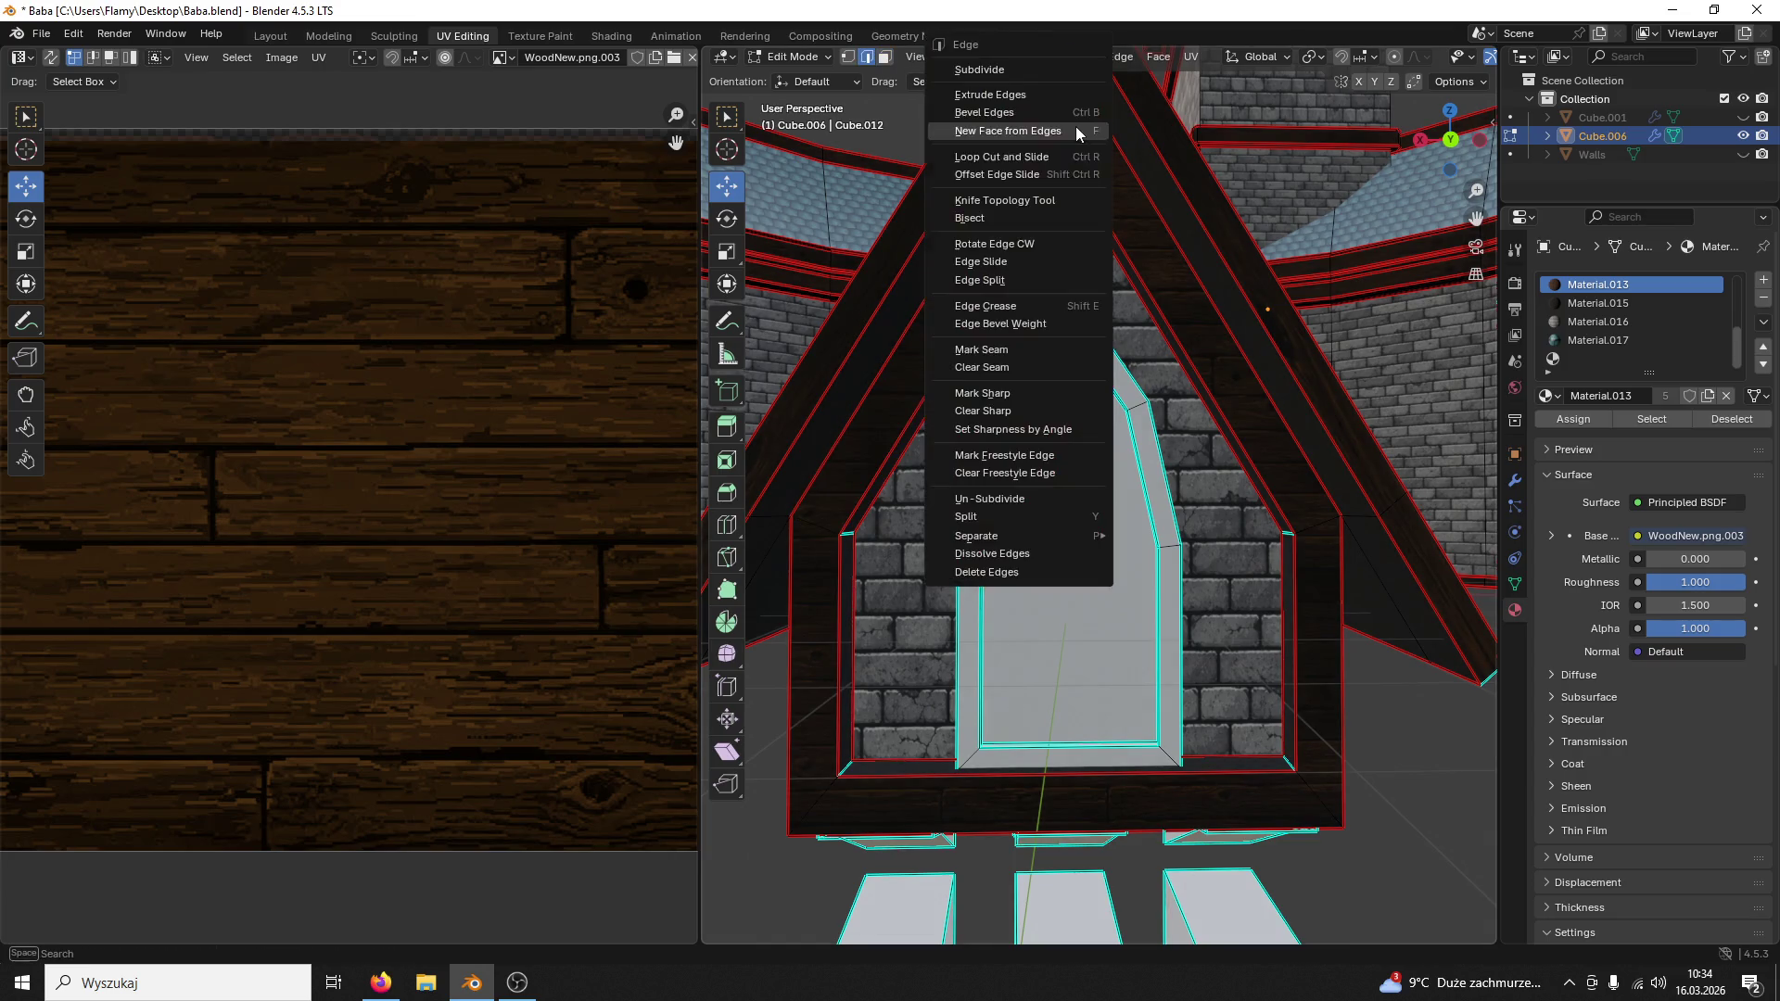
click(1037, 342)
scroll(1008, 230, down, 2)
Step: Select both sloped faces and extend to the entire pentagonal frame up to its seams
key(3)
click(1008, 232)
scroll(1009, 231, down, 2)
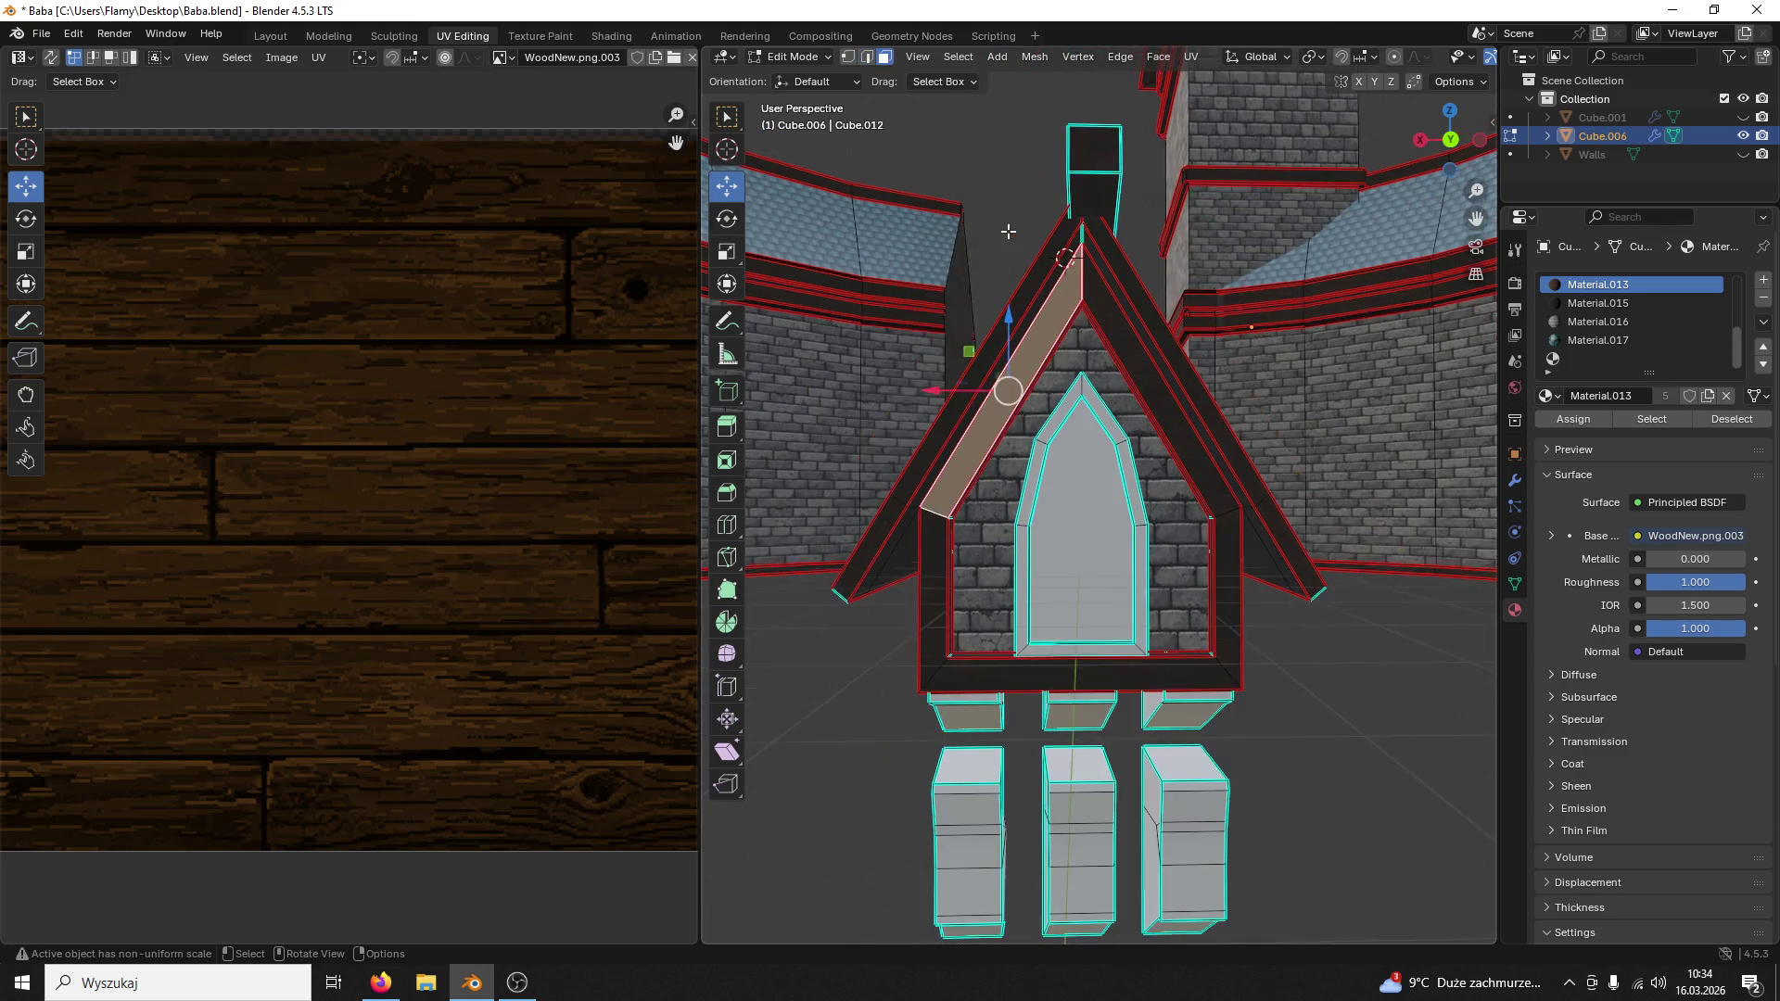
click(1152, 386)
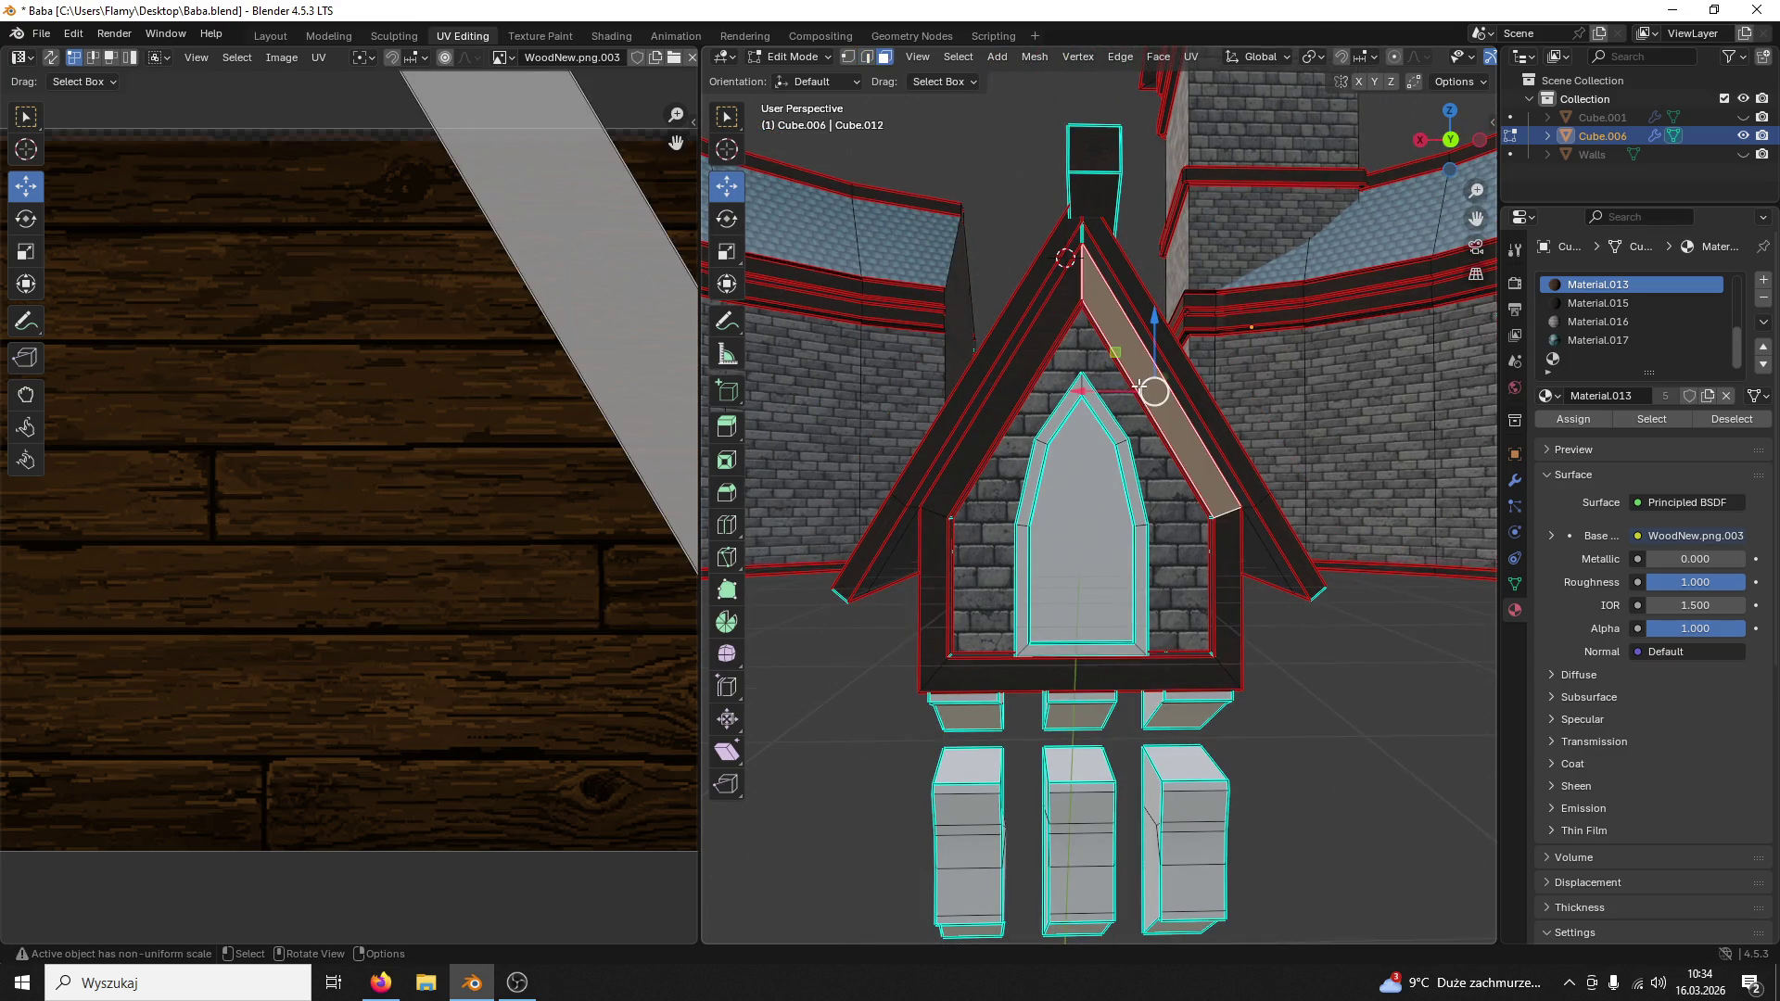
key(ctrl+l)
scroll(594, 439, up, 2)
scroll(457, 458, down, 3)
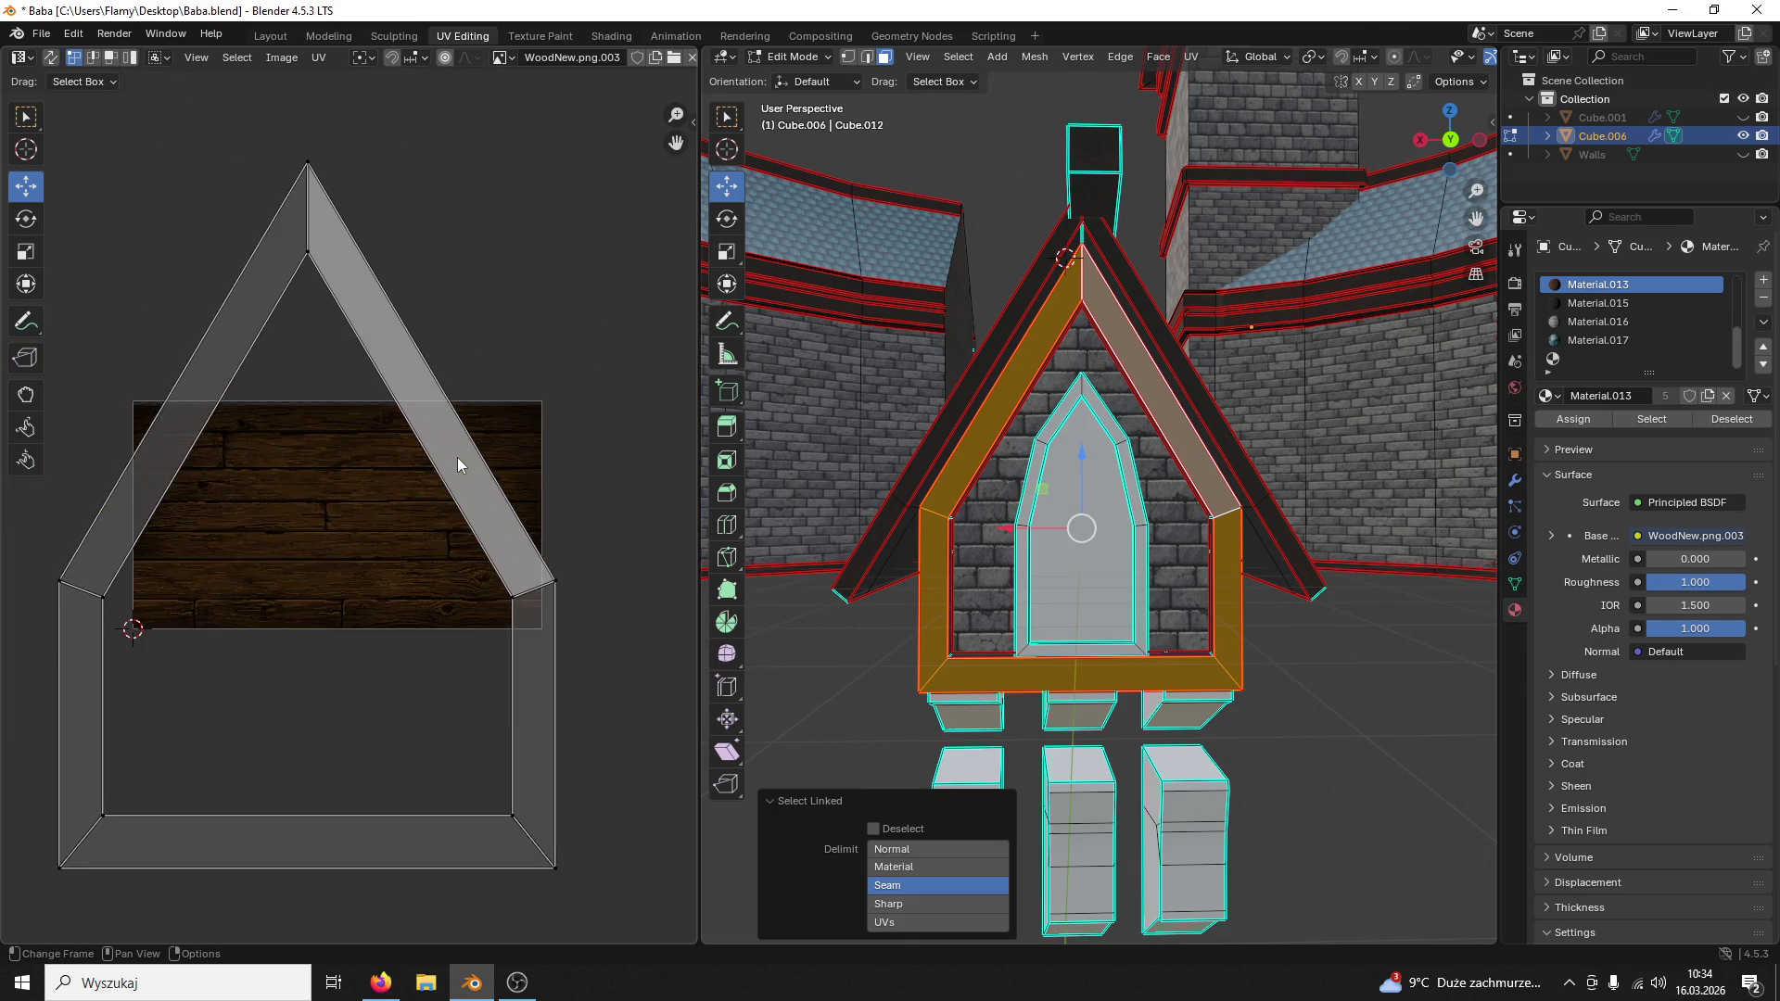
Step: Unwrap the window frame onto the wood texture and bring its UV island into view, reverting stray vertex tweaks
key(a)
key(u)
click(457, 458)
scroll(390, 502, up, 3)
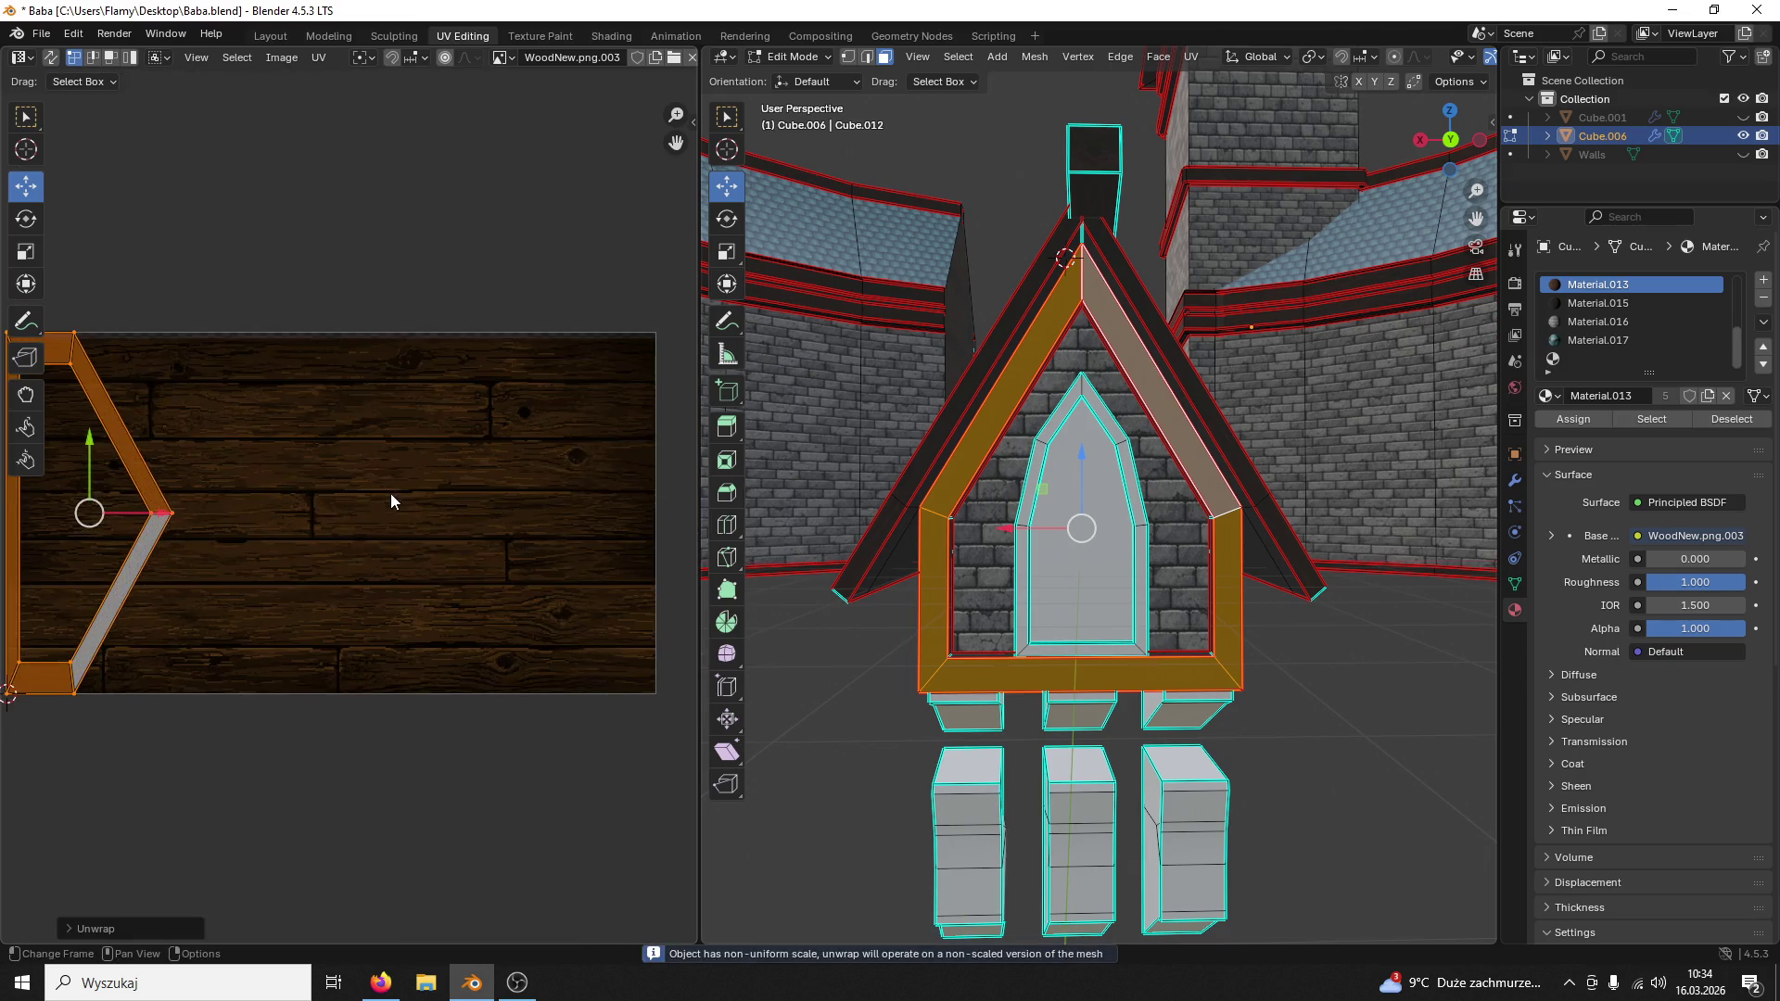
middle_drag(382, 510, 624, 481)
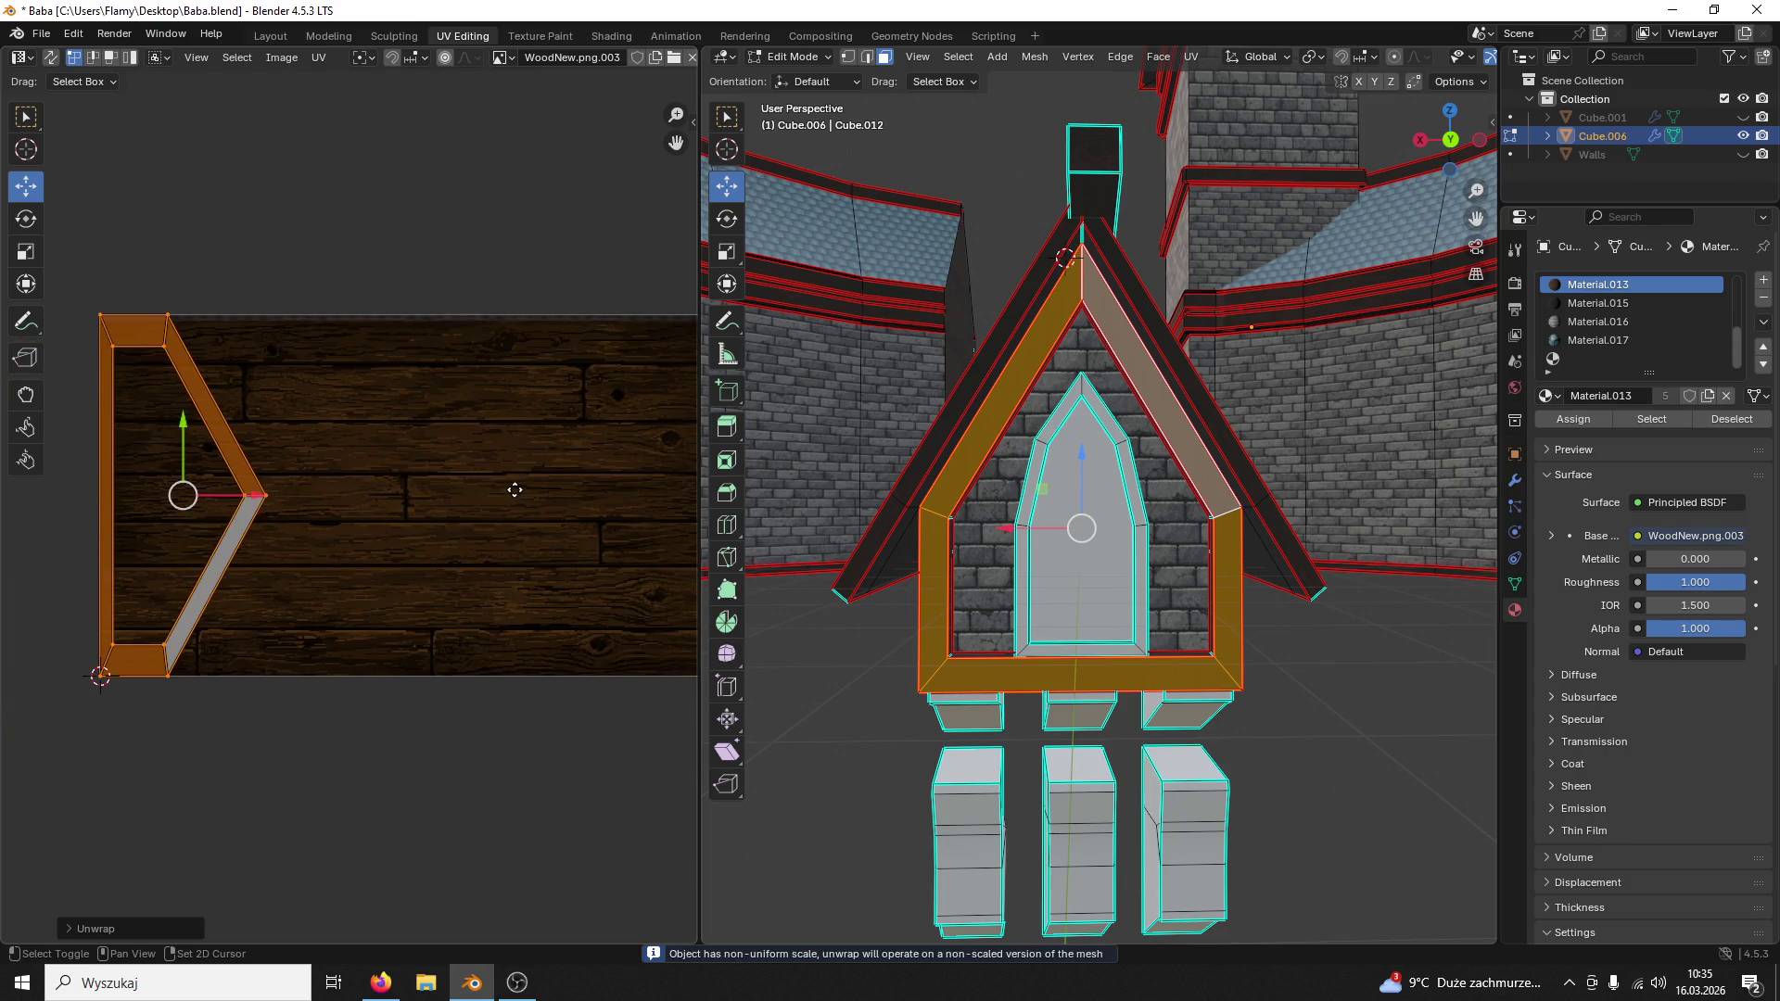
scroll(624, 482, up, 3)
scroll(575, 519, up, 3)
scroll(604, 417, up, 2)
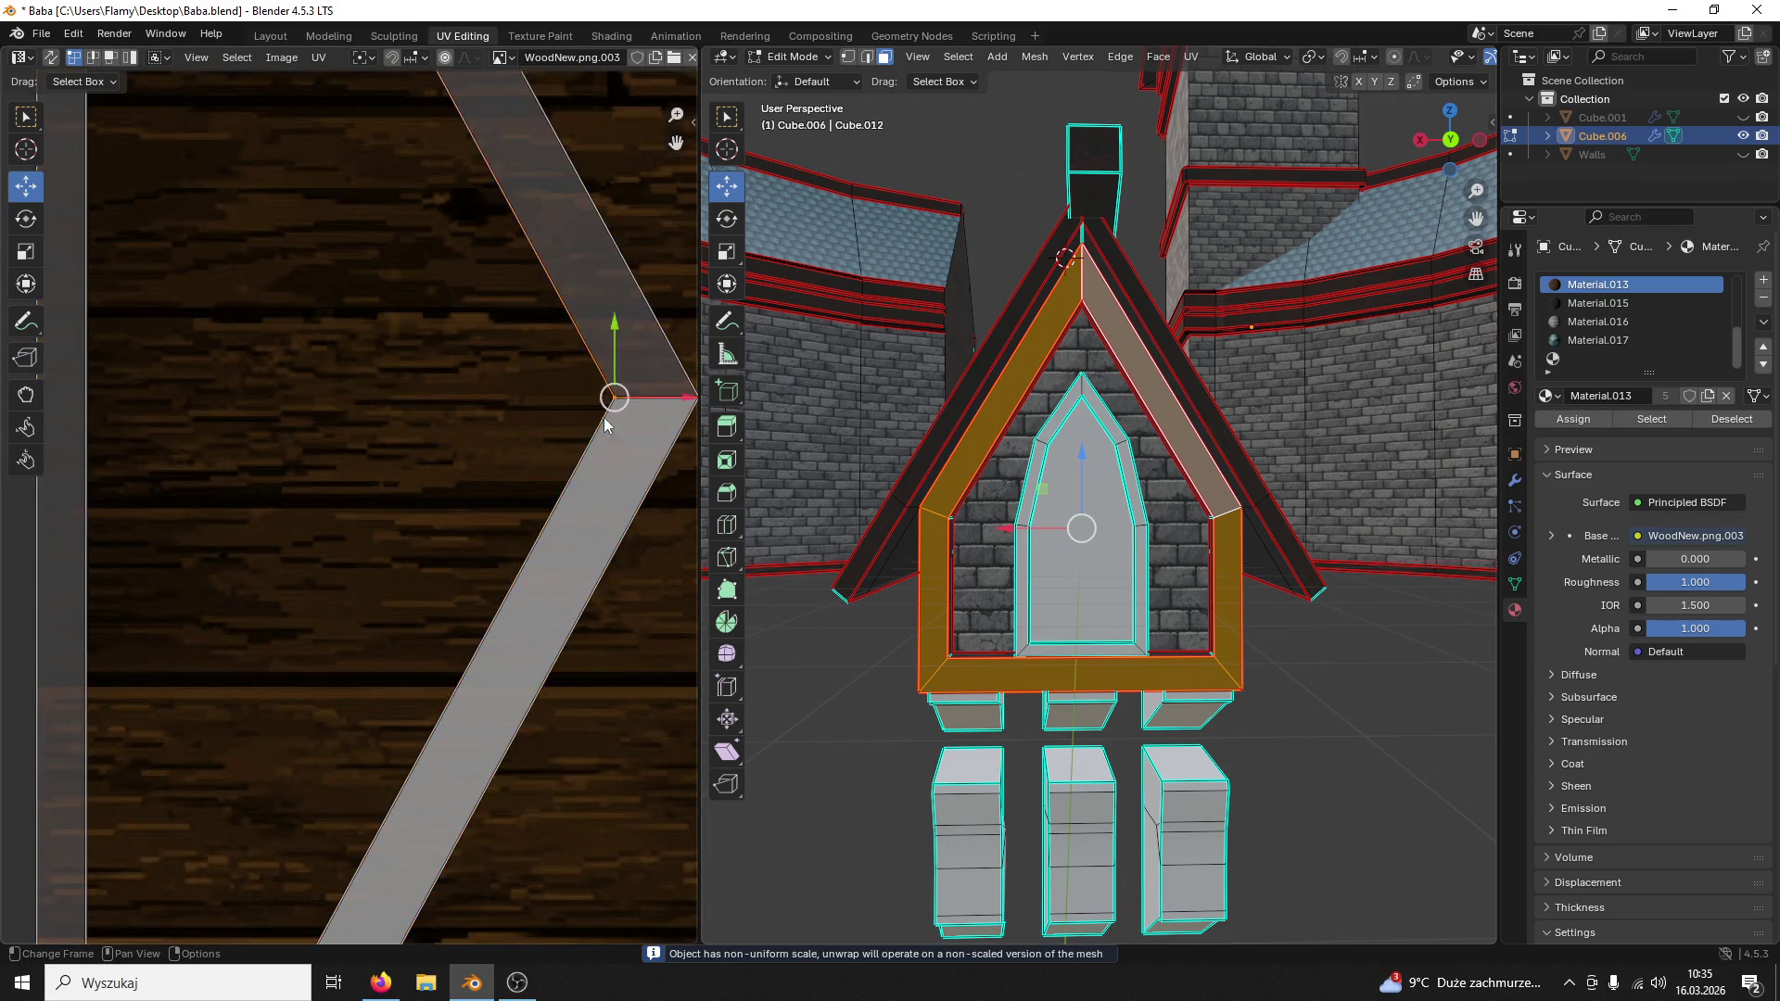
scroll(533, 427, up, 2)
key(ctrl+z)
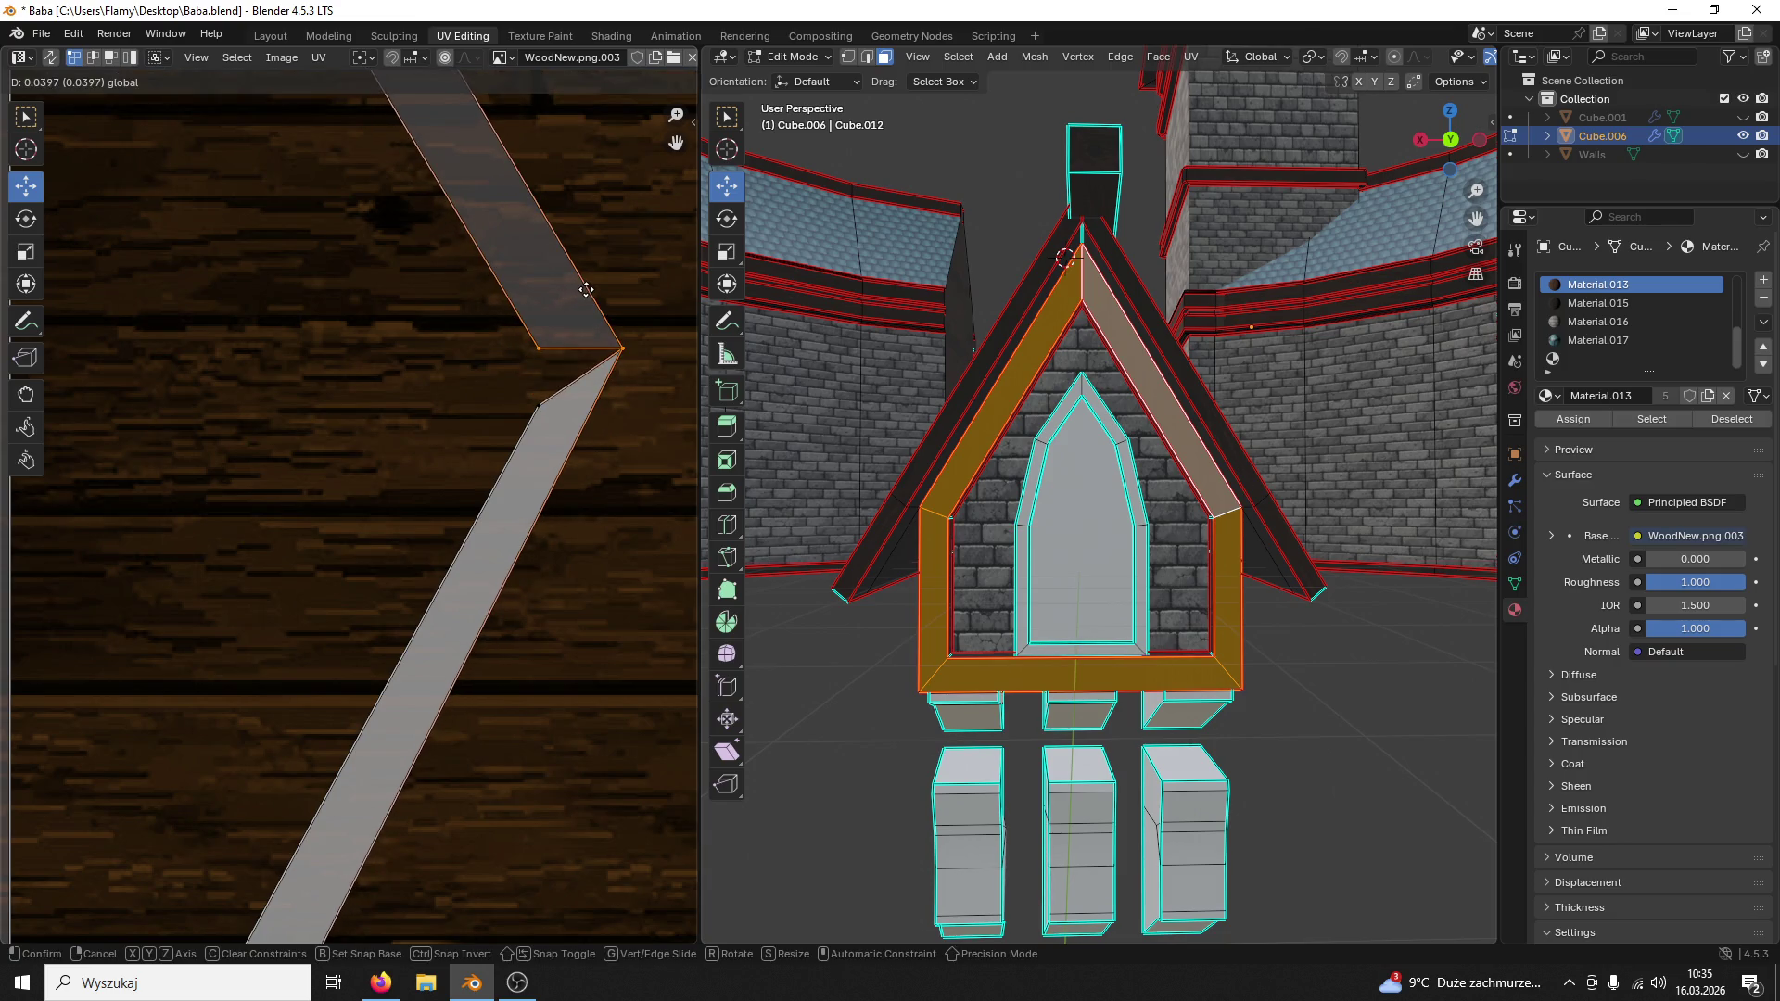
click(622, 358)
key(ctrl+z)
click(627, 330)
key(ctrl+z)
key(ctrl+shift+z)
Step: Select the chevron vertices of the sloped strips and move the upper strip's corner into place
click(629, 452)
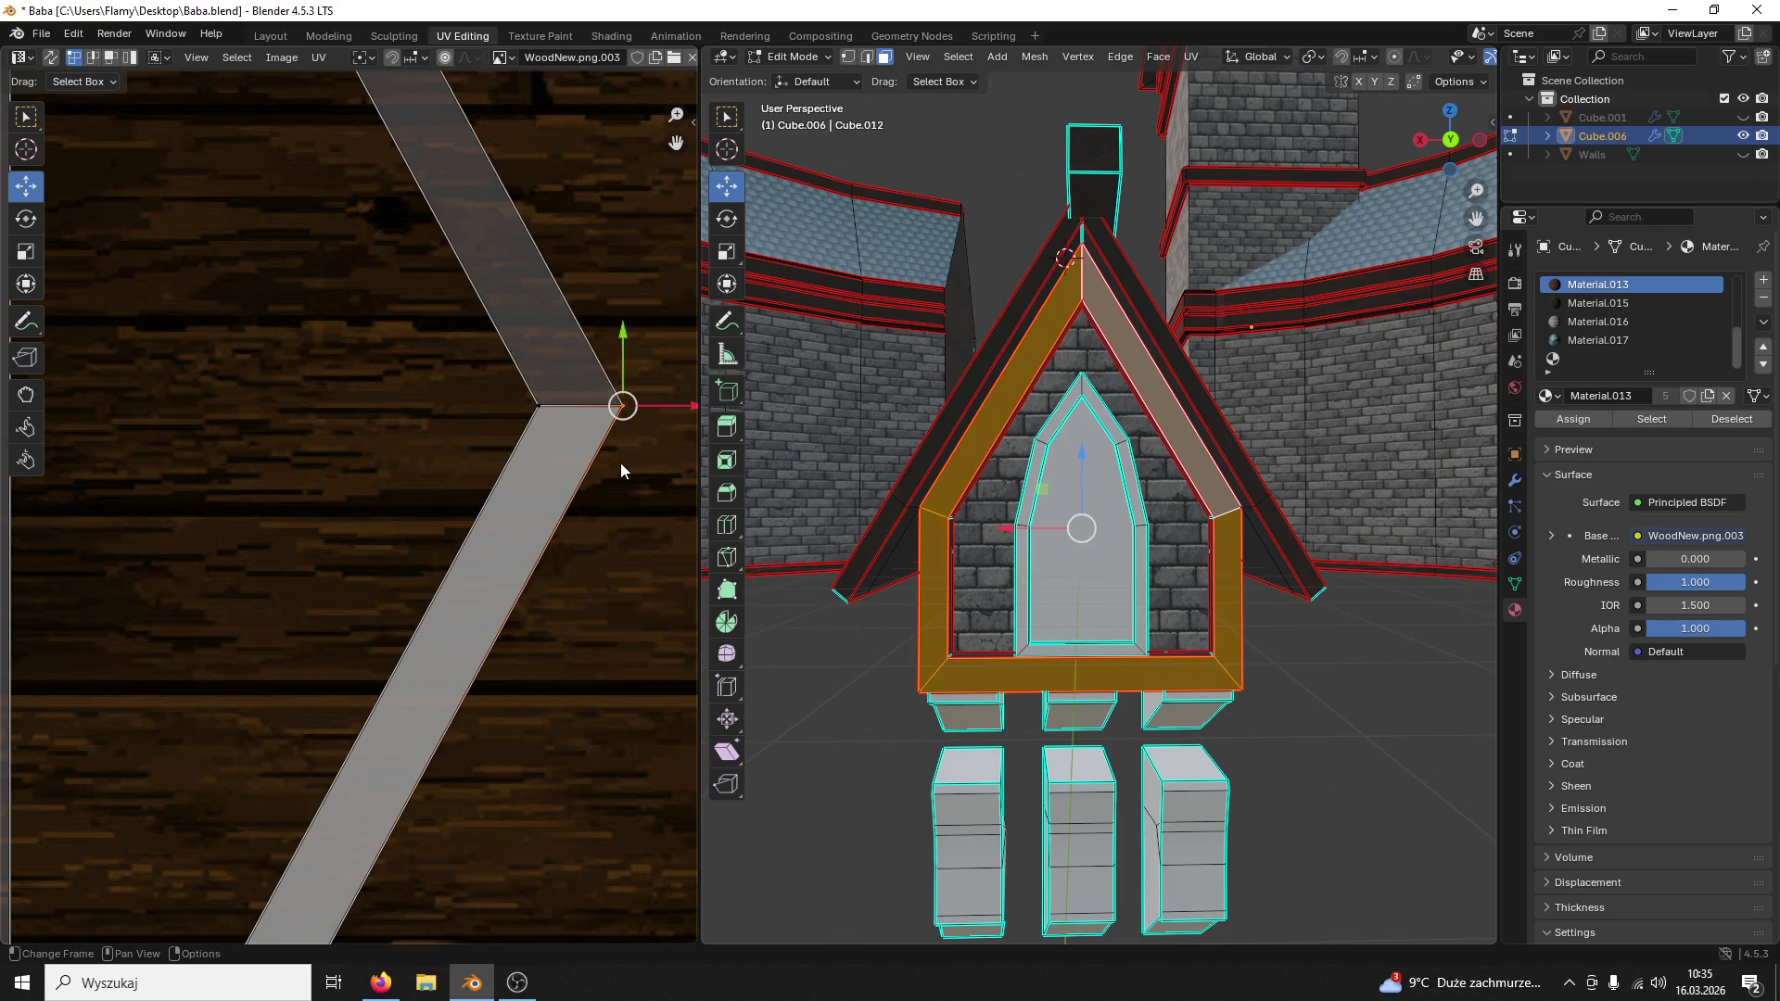
shift+click(526, 428)
shift+click(532, 423)
mouse_move(583, 368)
mouse_down()
mouse_move(581, 398)
mouse_move(541, 422)
mouse_up()
click(550, 412)
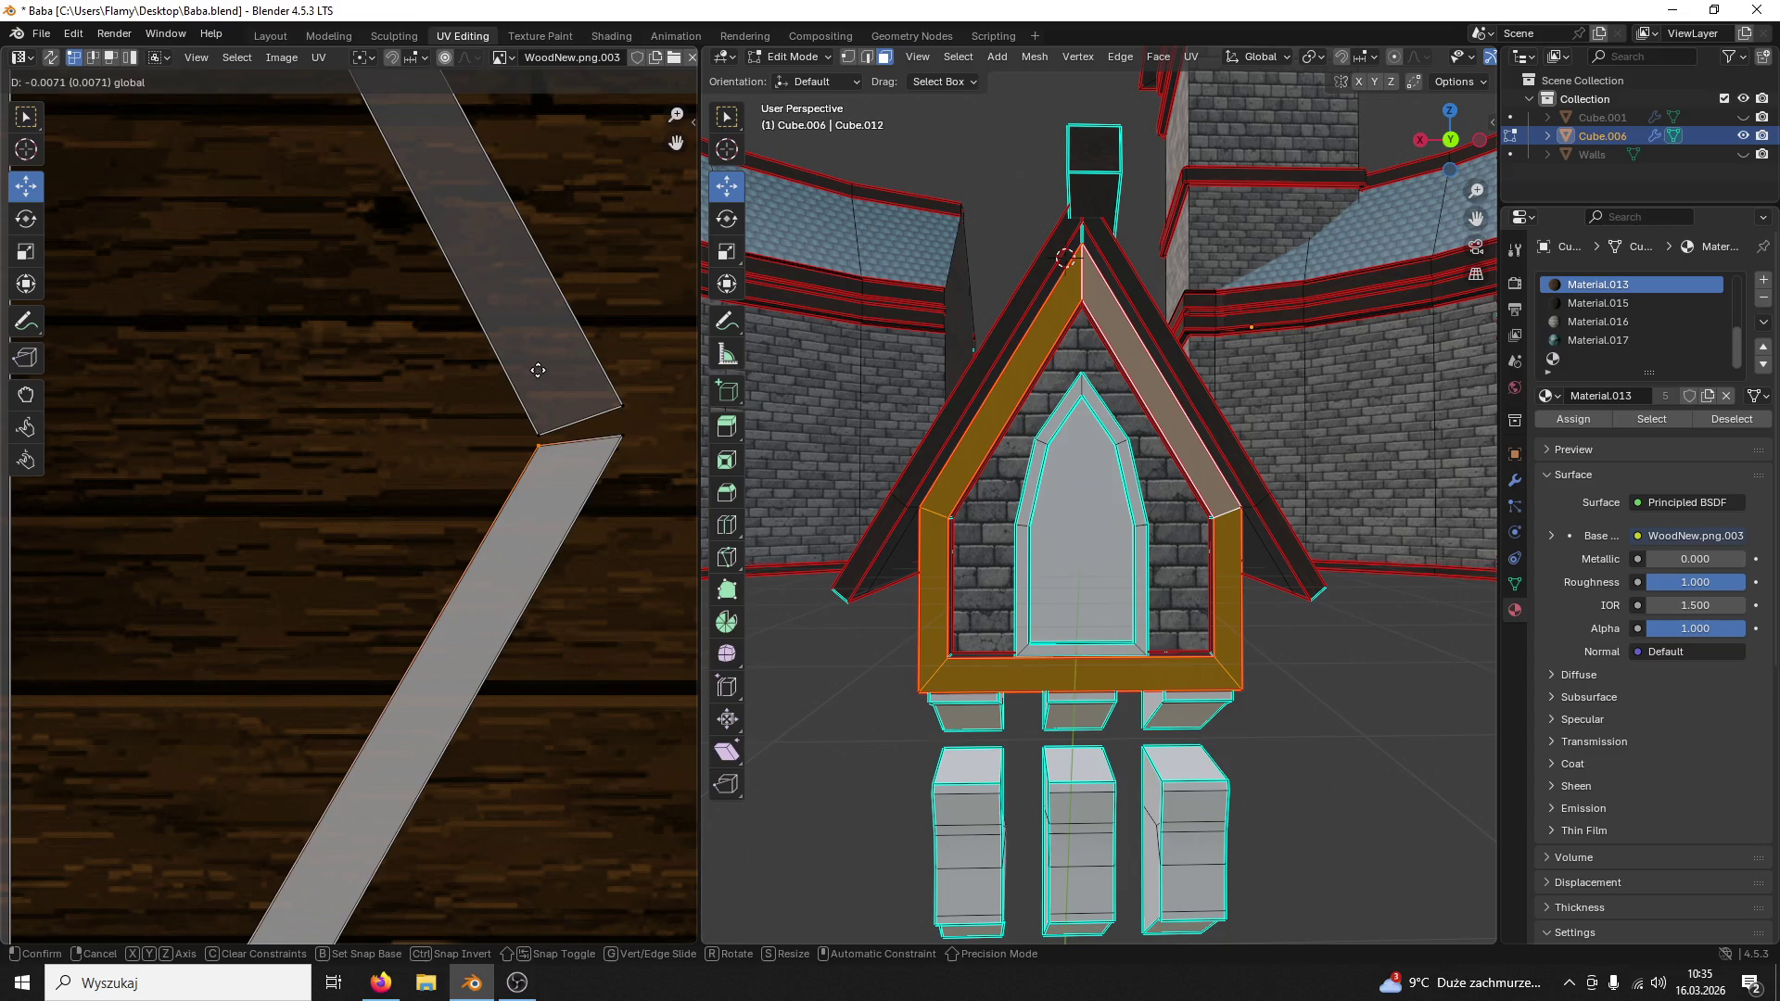
click(540, 421)
key(g)
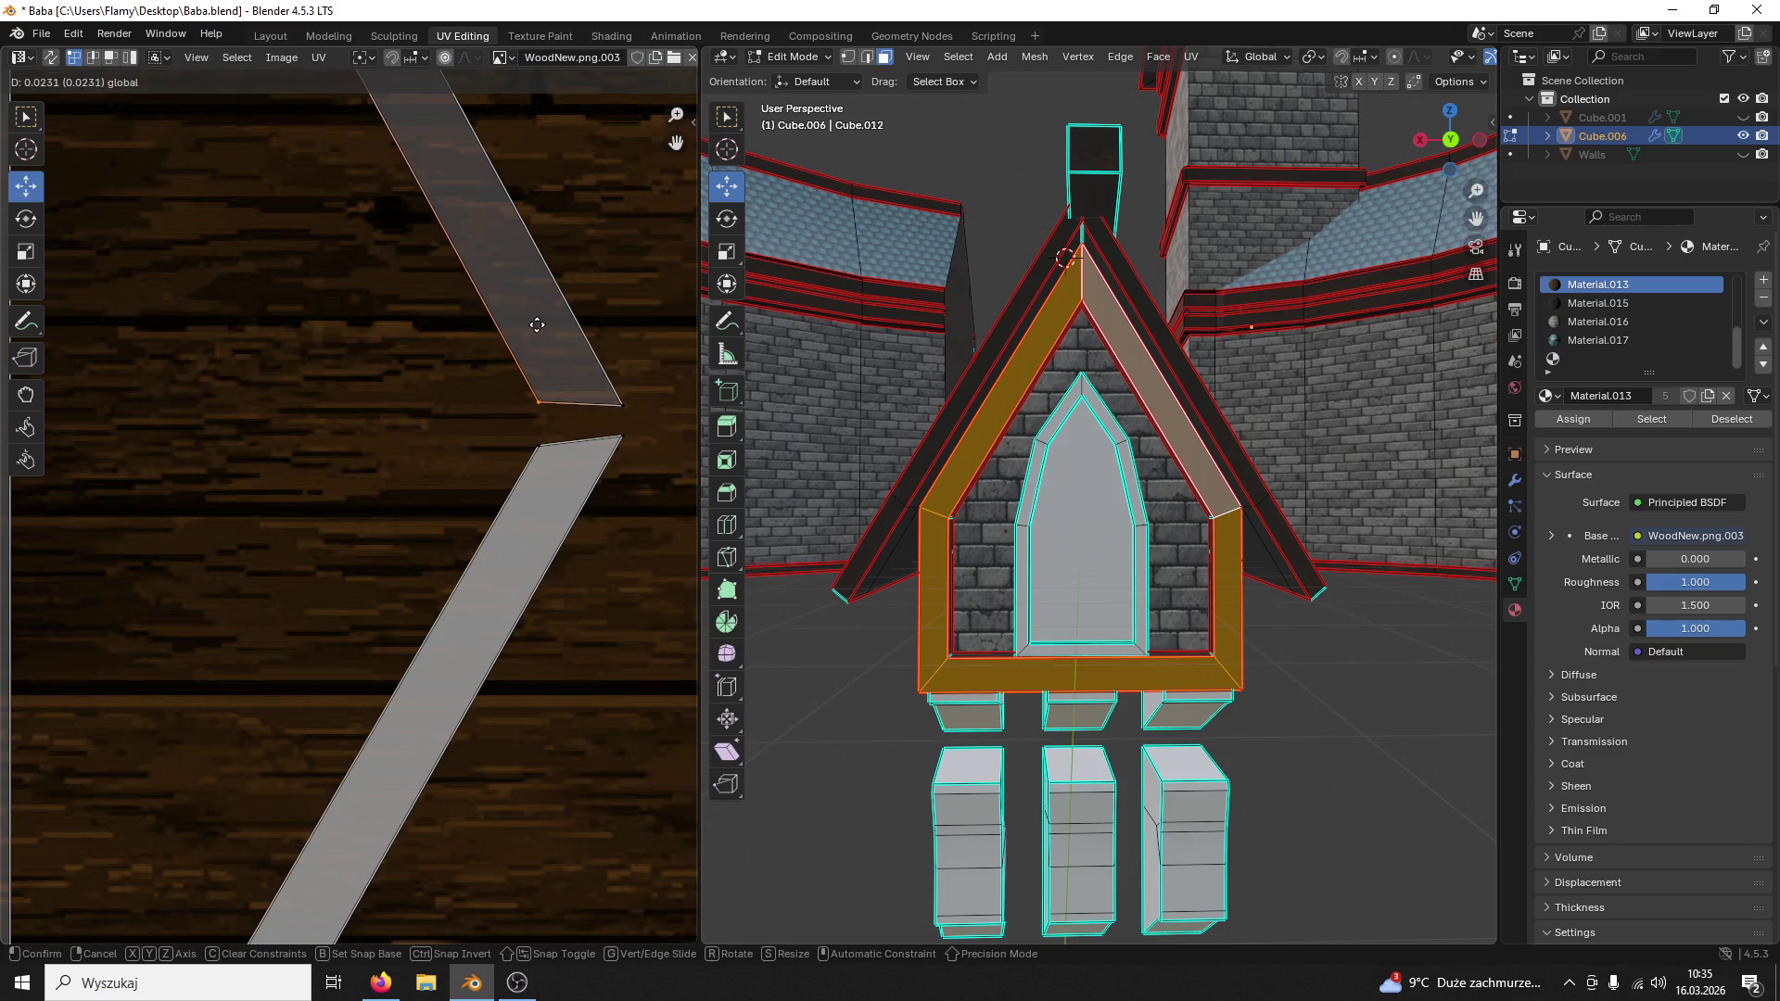
click(545, 332)
Step: Flatten the lower strip's top-edge vertices to horizontal with a zero Y scale
drag(509, 349, 639, 409)
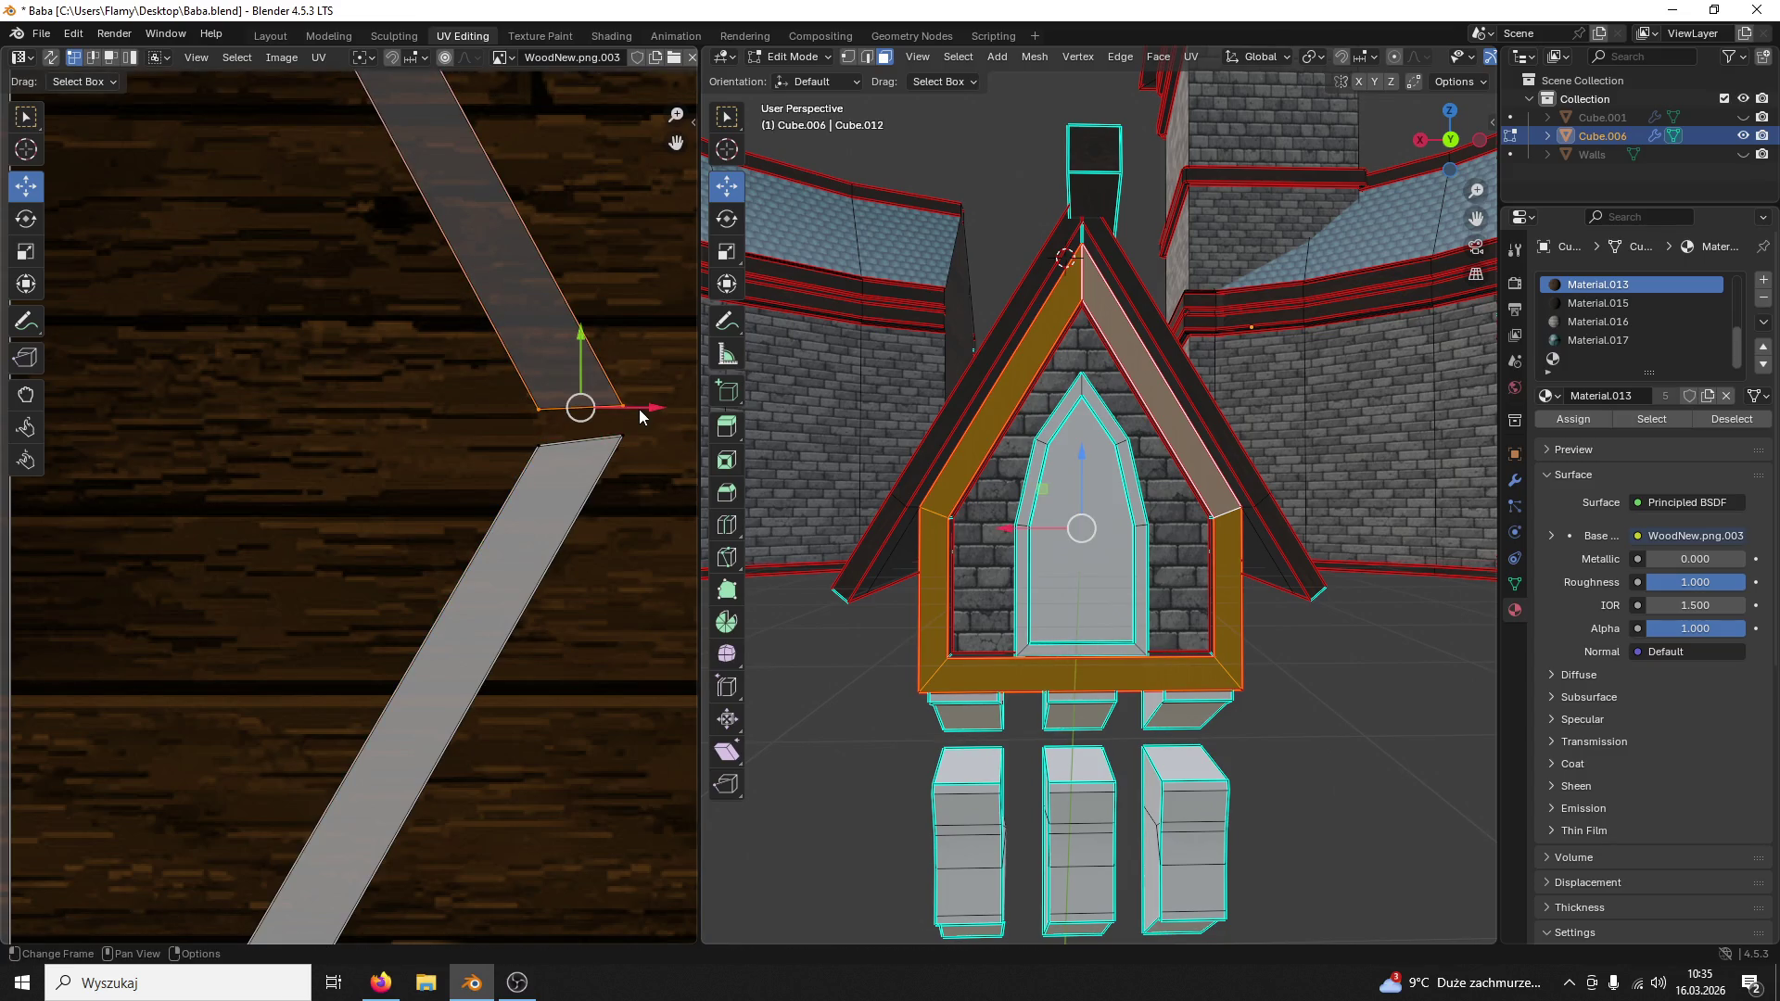
text(s0)
key(Escape)
key(s)
key(Escape)
mouse_move(627, 425)
mouse_down()
mouse_move(477, 469)
mouse_move(657, 471)
mouse_up()
text(sy0)
key(Return)
scroll(659, 471, down, 2)
scroll(658, 472, down, 2)
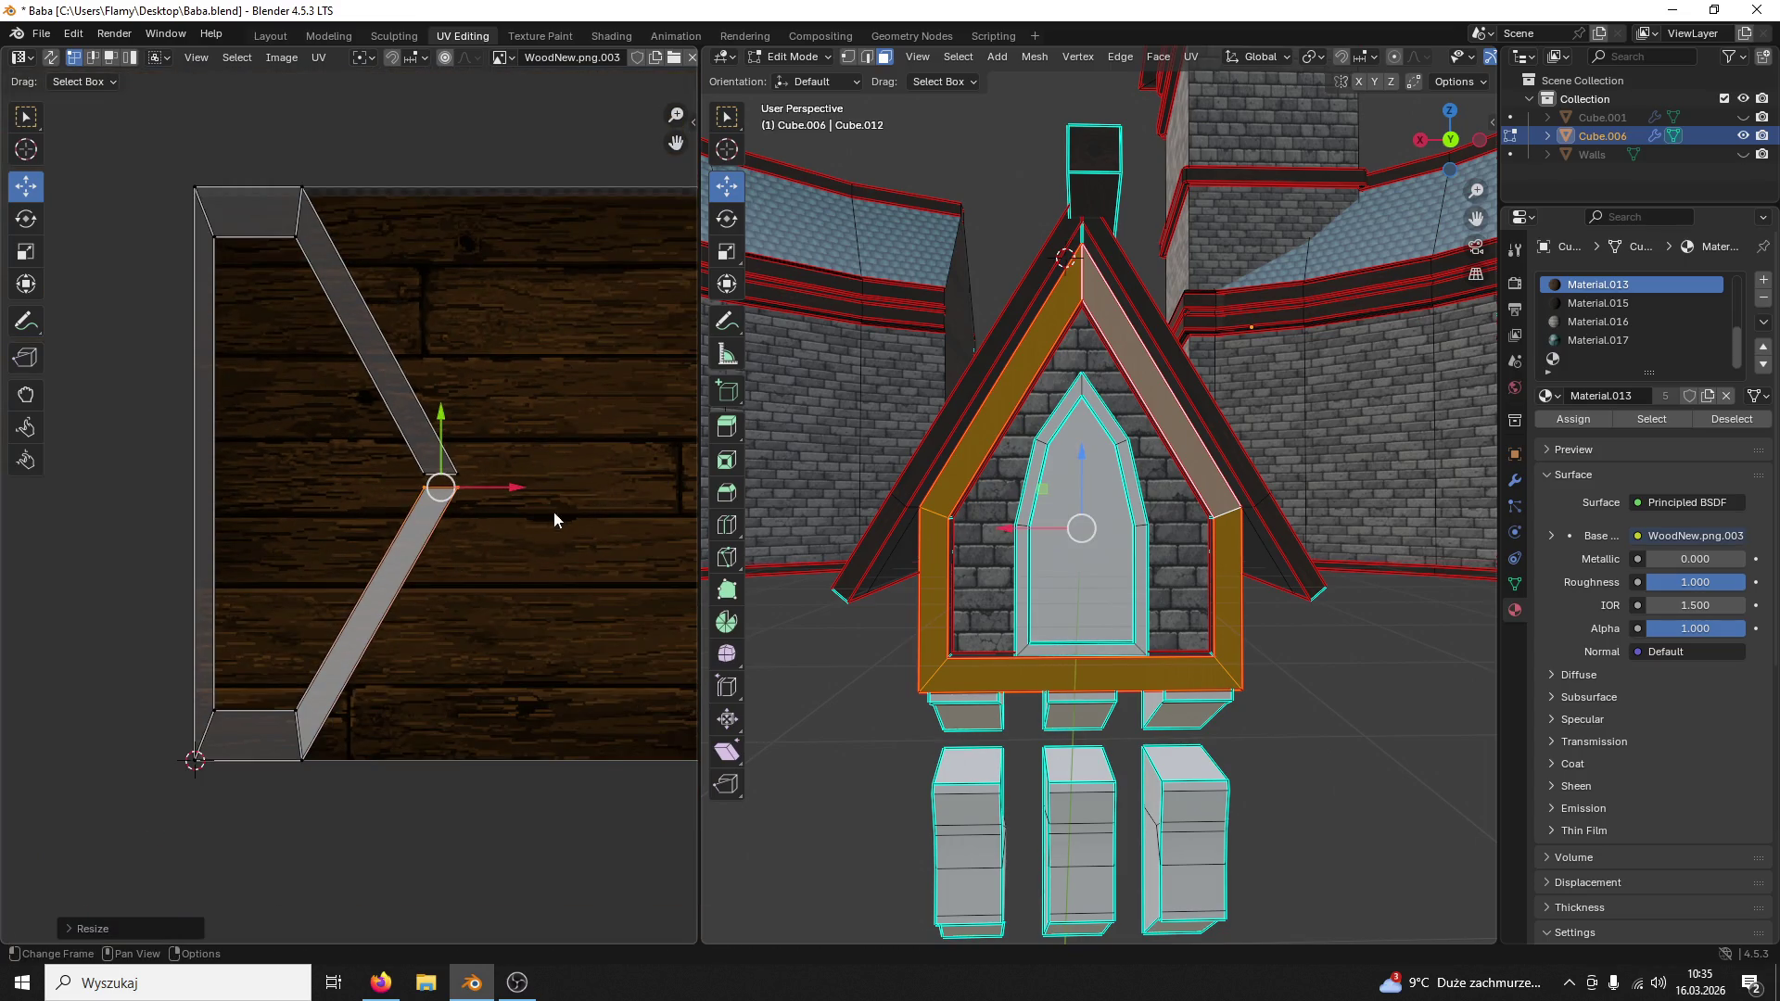
Step: Reshape the diagonal strip's tip and lift it so the strip piece lies level
key(g)
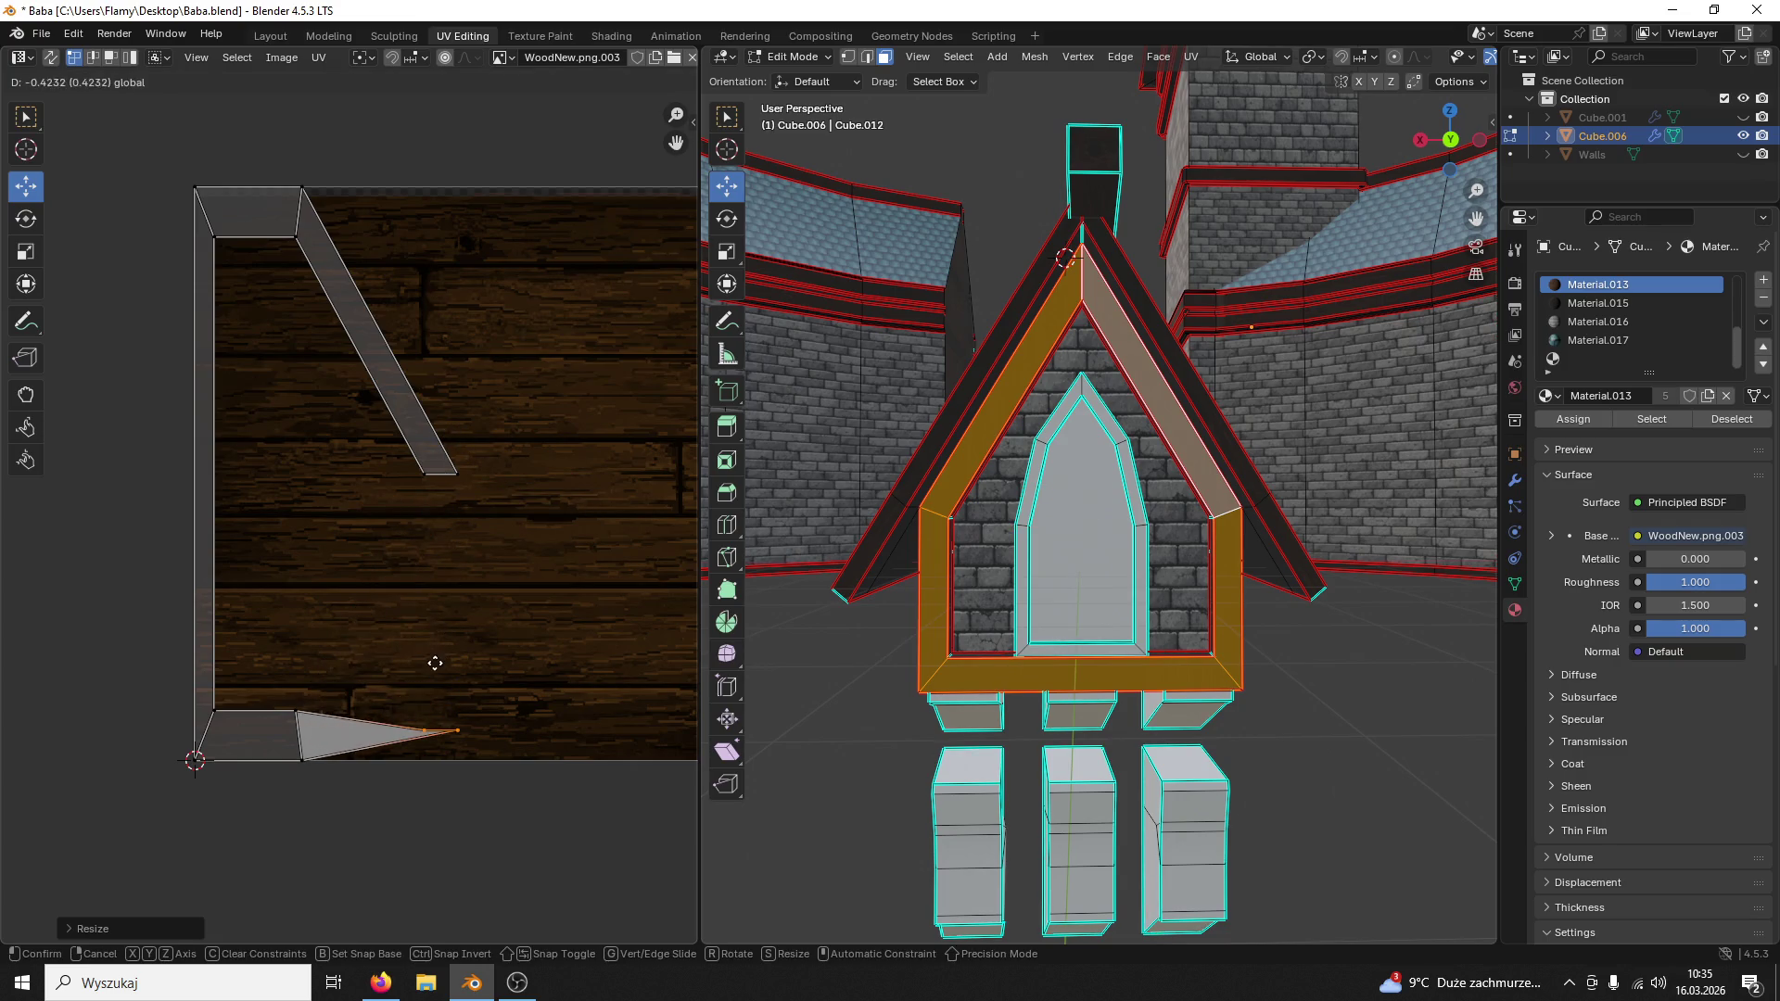
click(436, 663)
click(41, 219)
key(s)
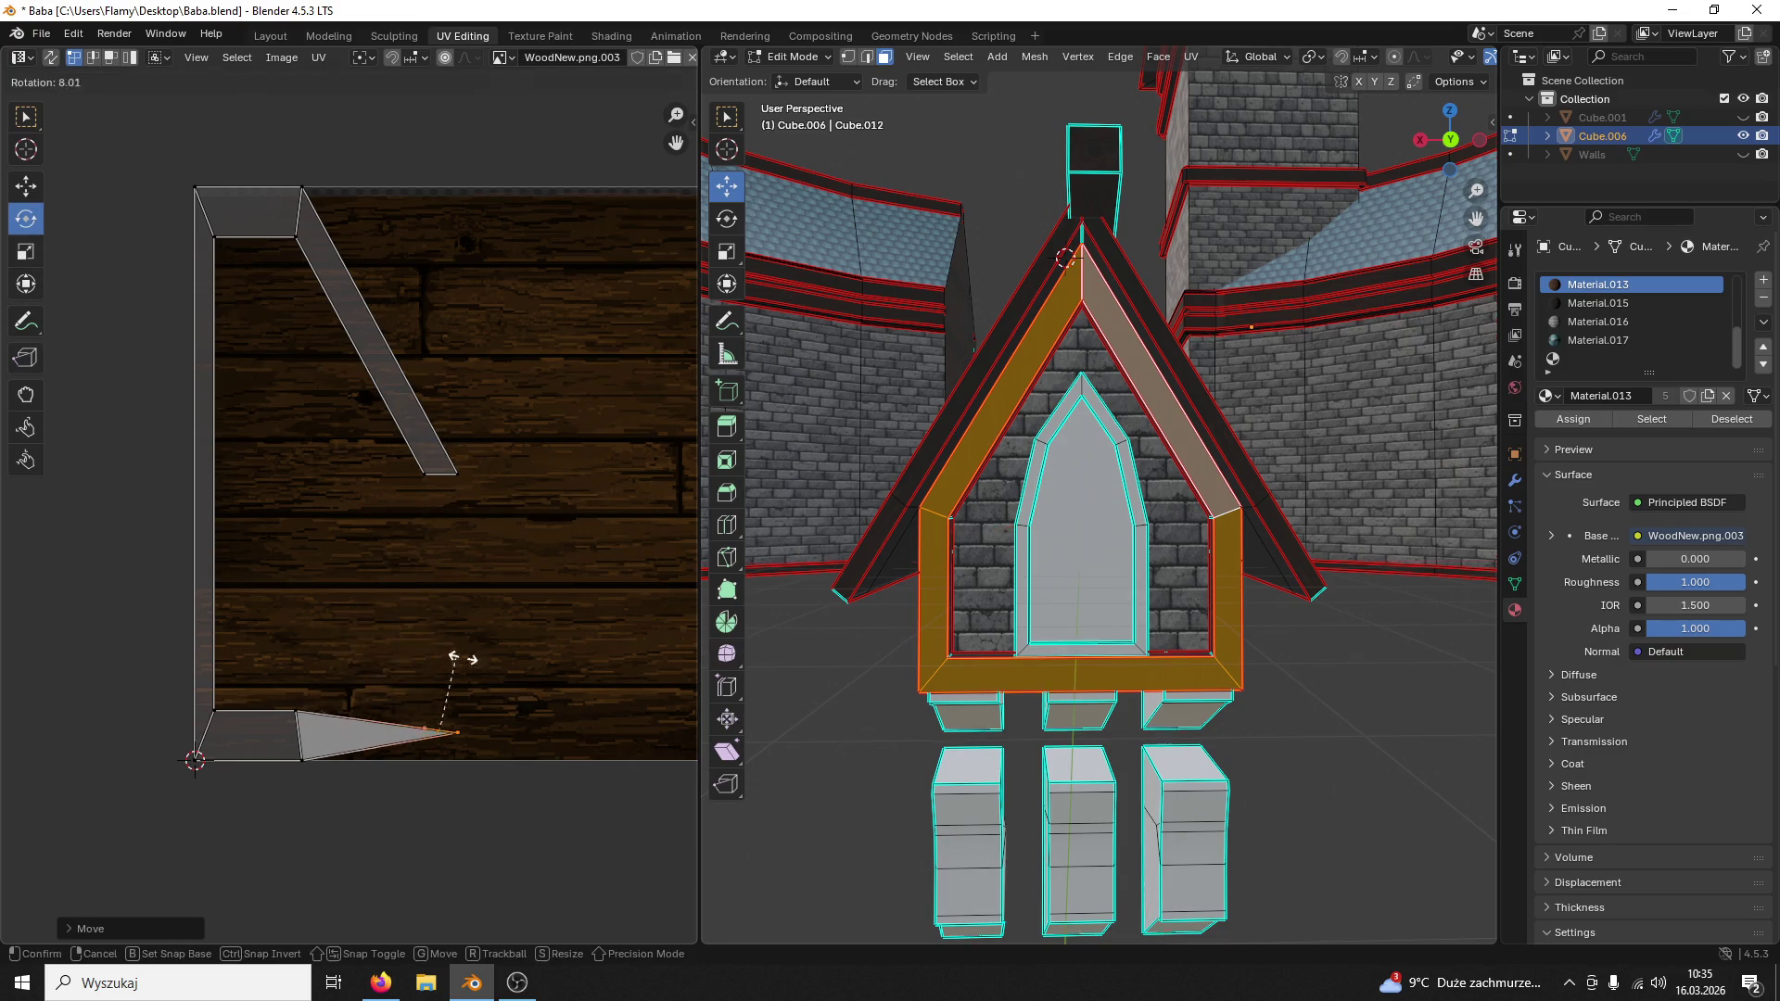
click(541, 521)
key(c)
click(442, 449)
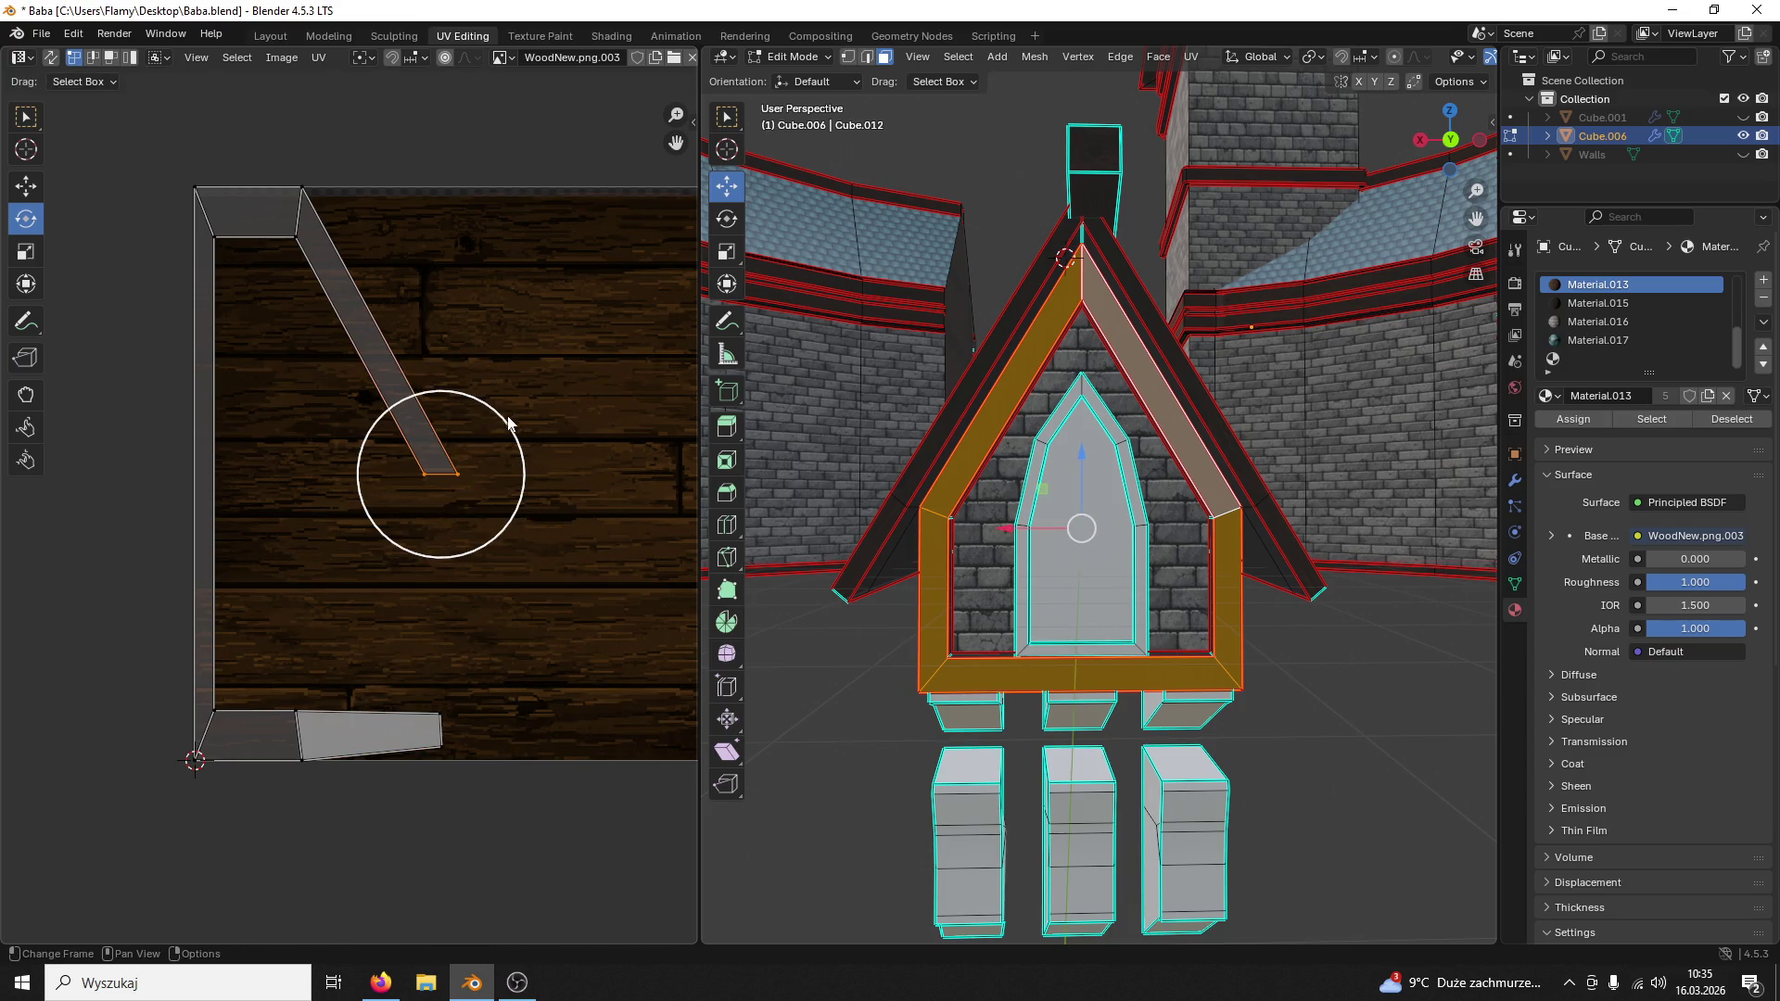
key(r)
click(306, 341)
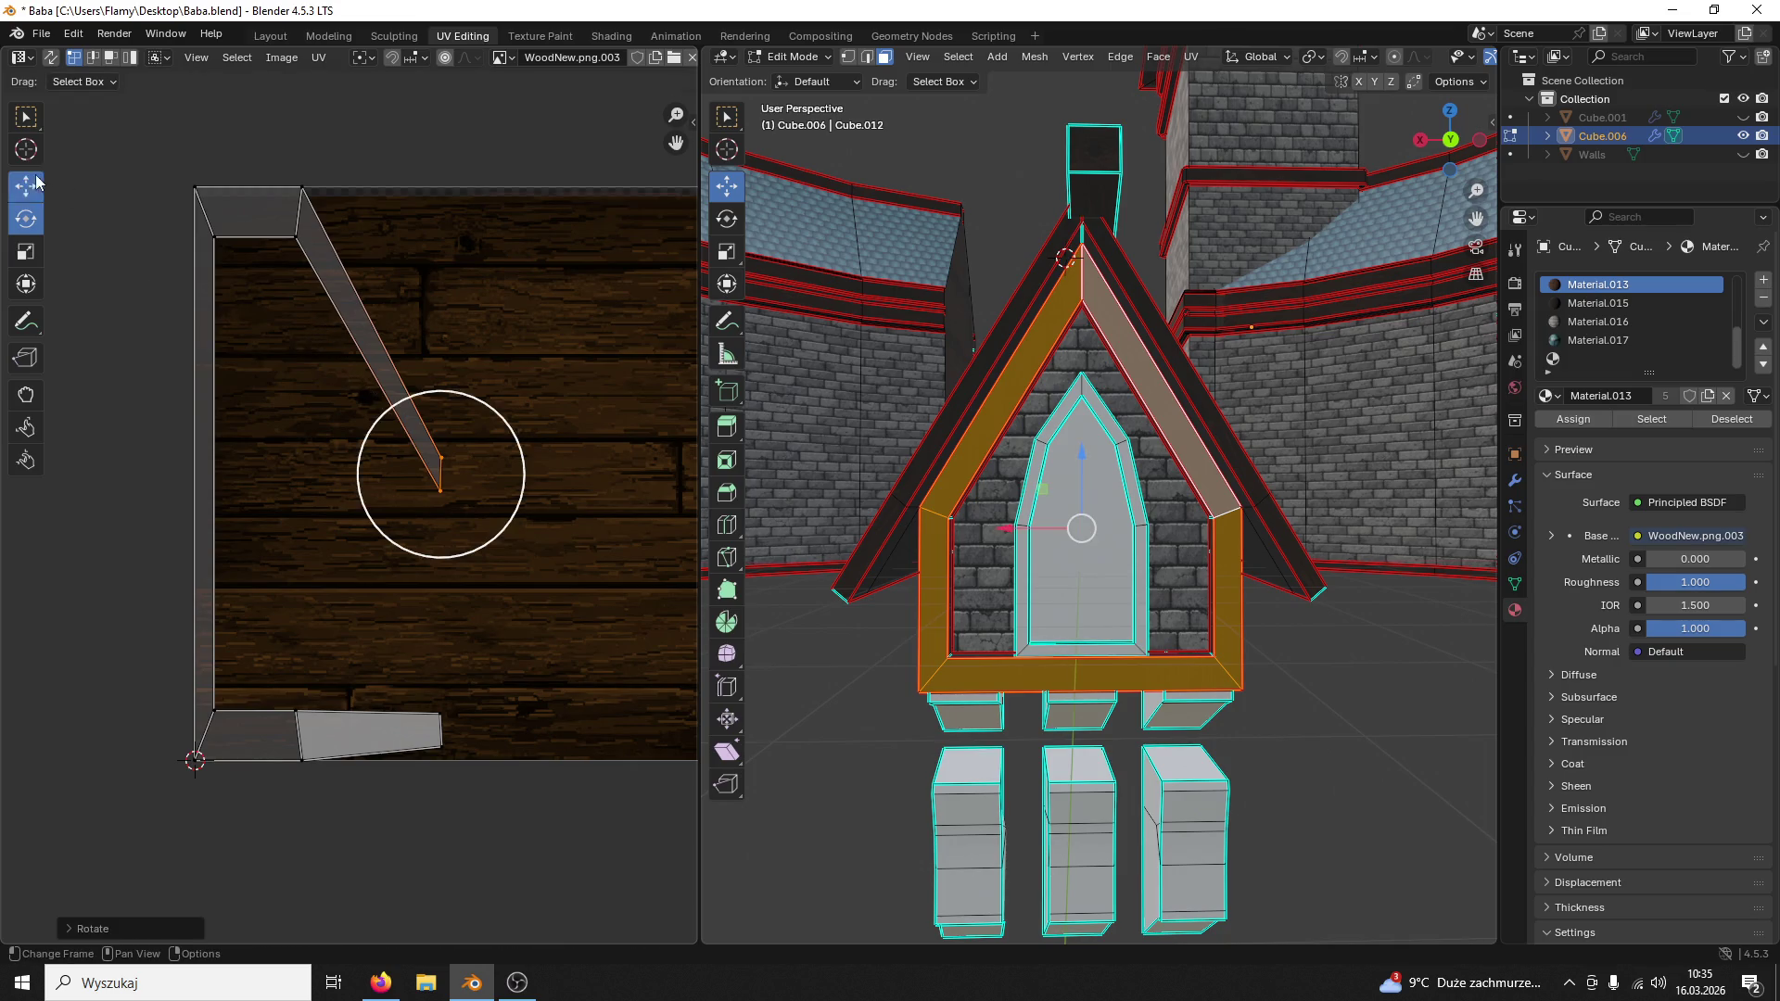
click(36, 181)
drag(442, 472, 441, 216)
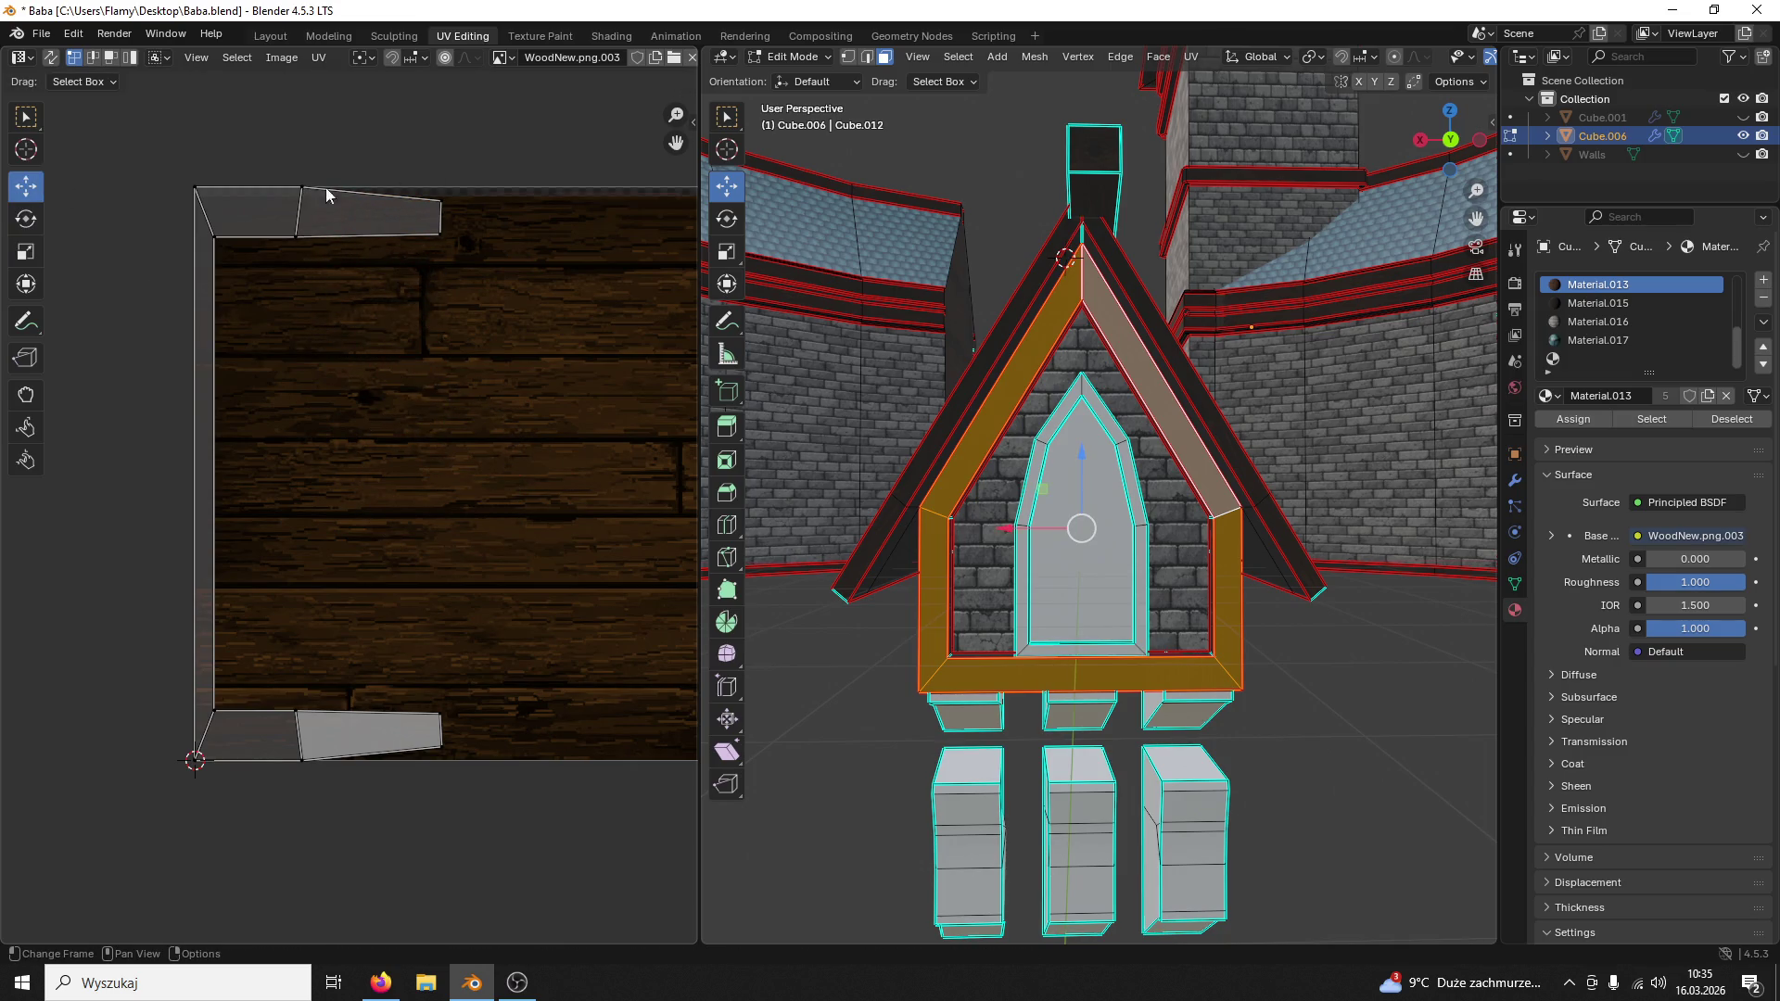
Step: Rotate the top piece, lower part and bottom quad upright into line with the strip
drag(153, 156, 549, 266)
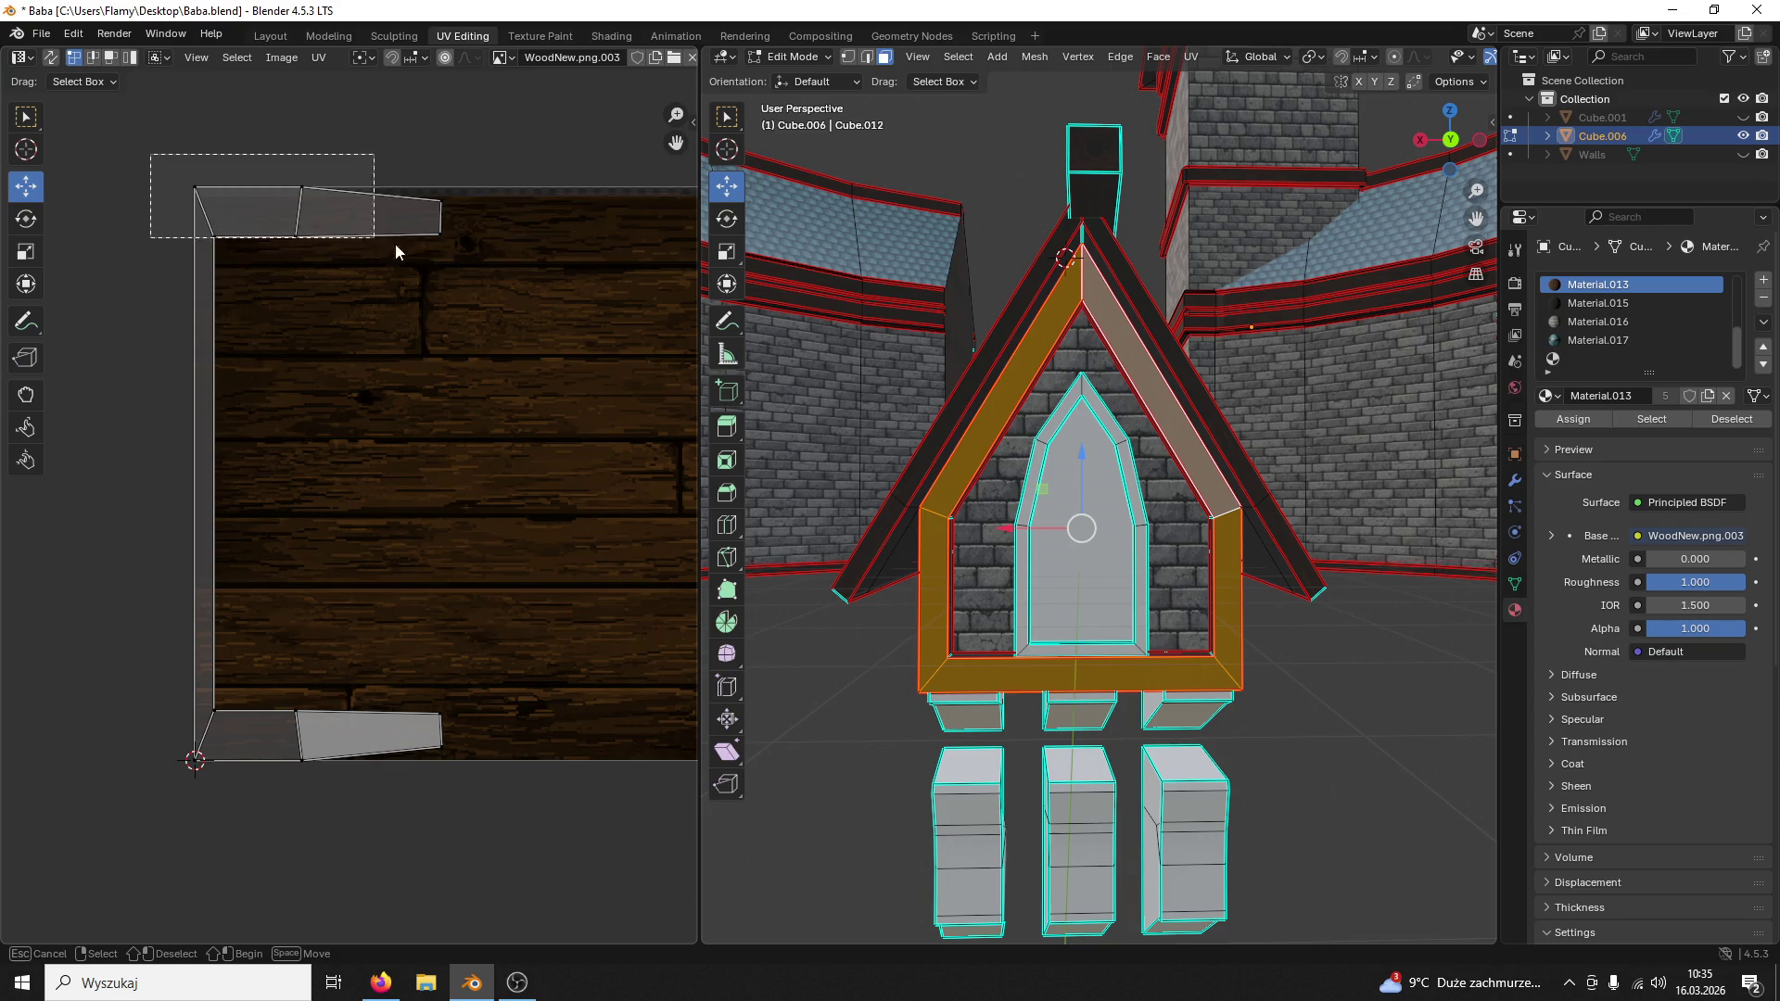
click(25, 219)
drag(396, 182, 291, 135)
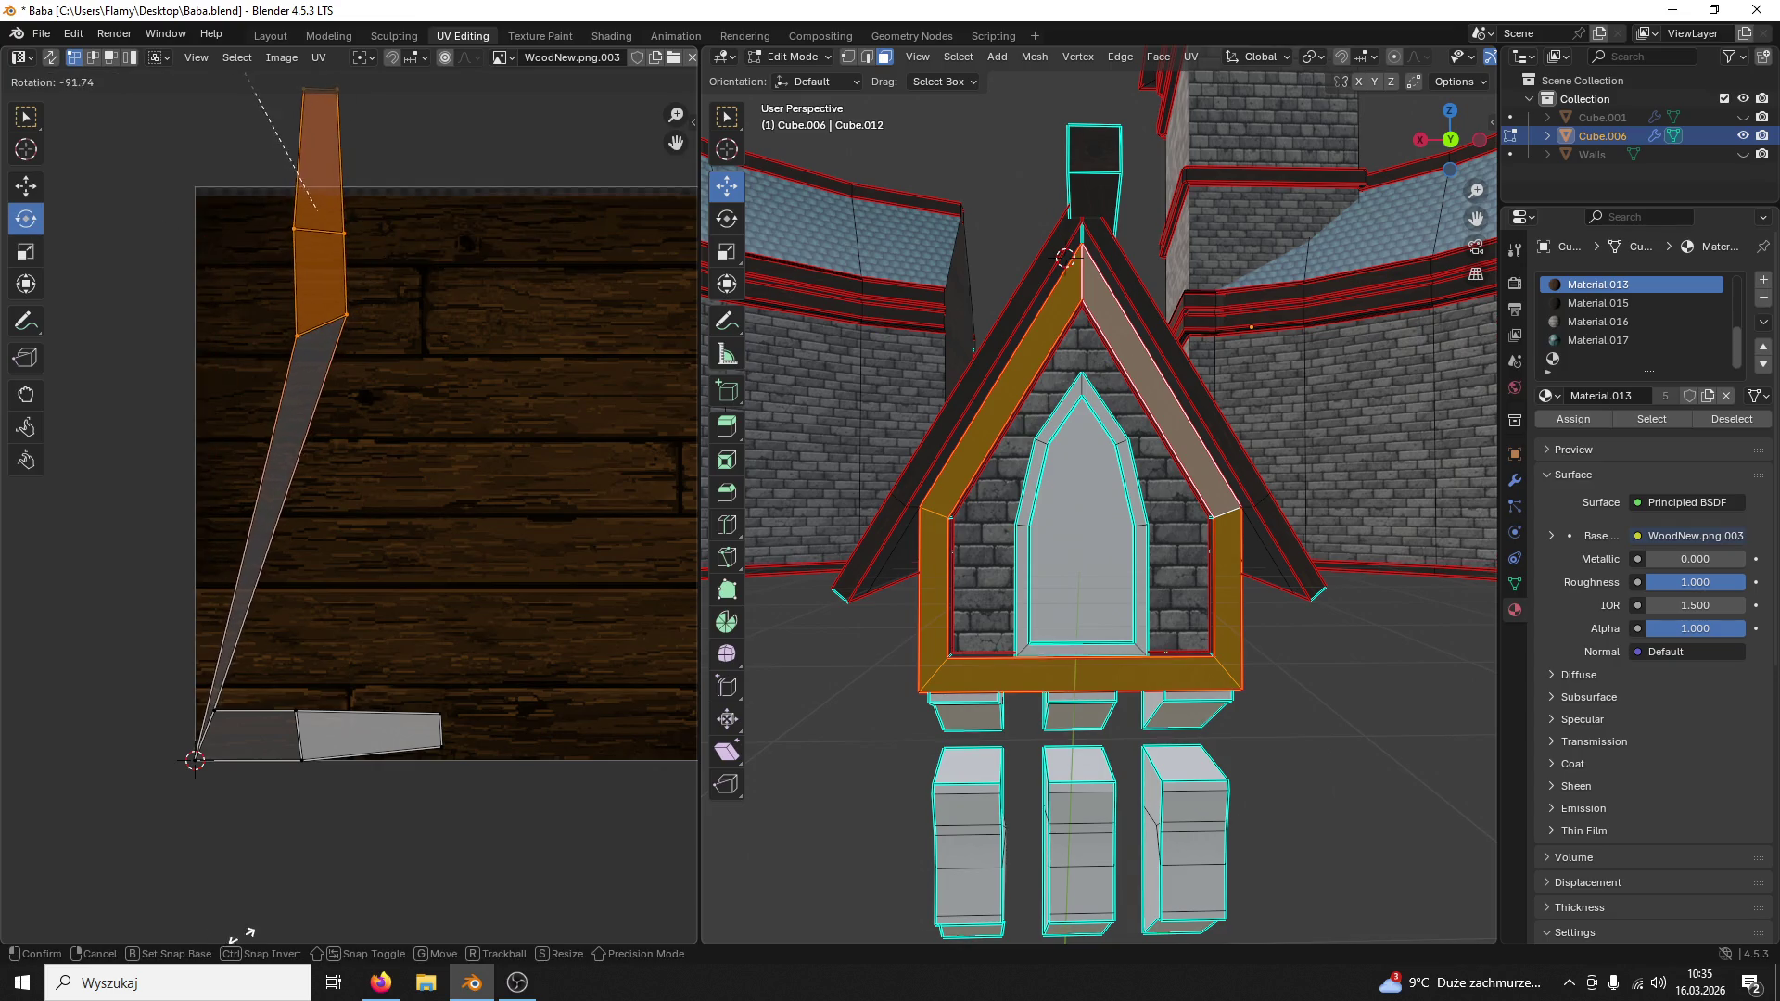
click(204, 736)
drag(198, 651, 222, 655)
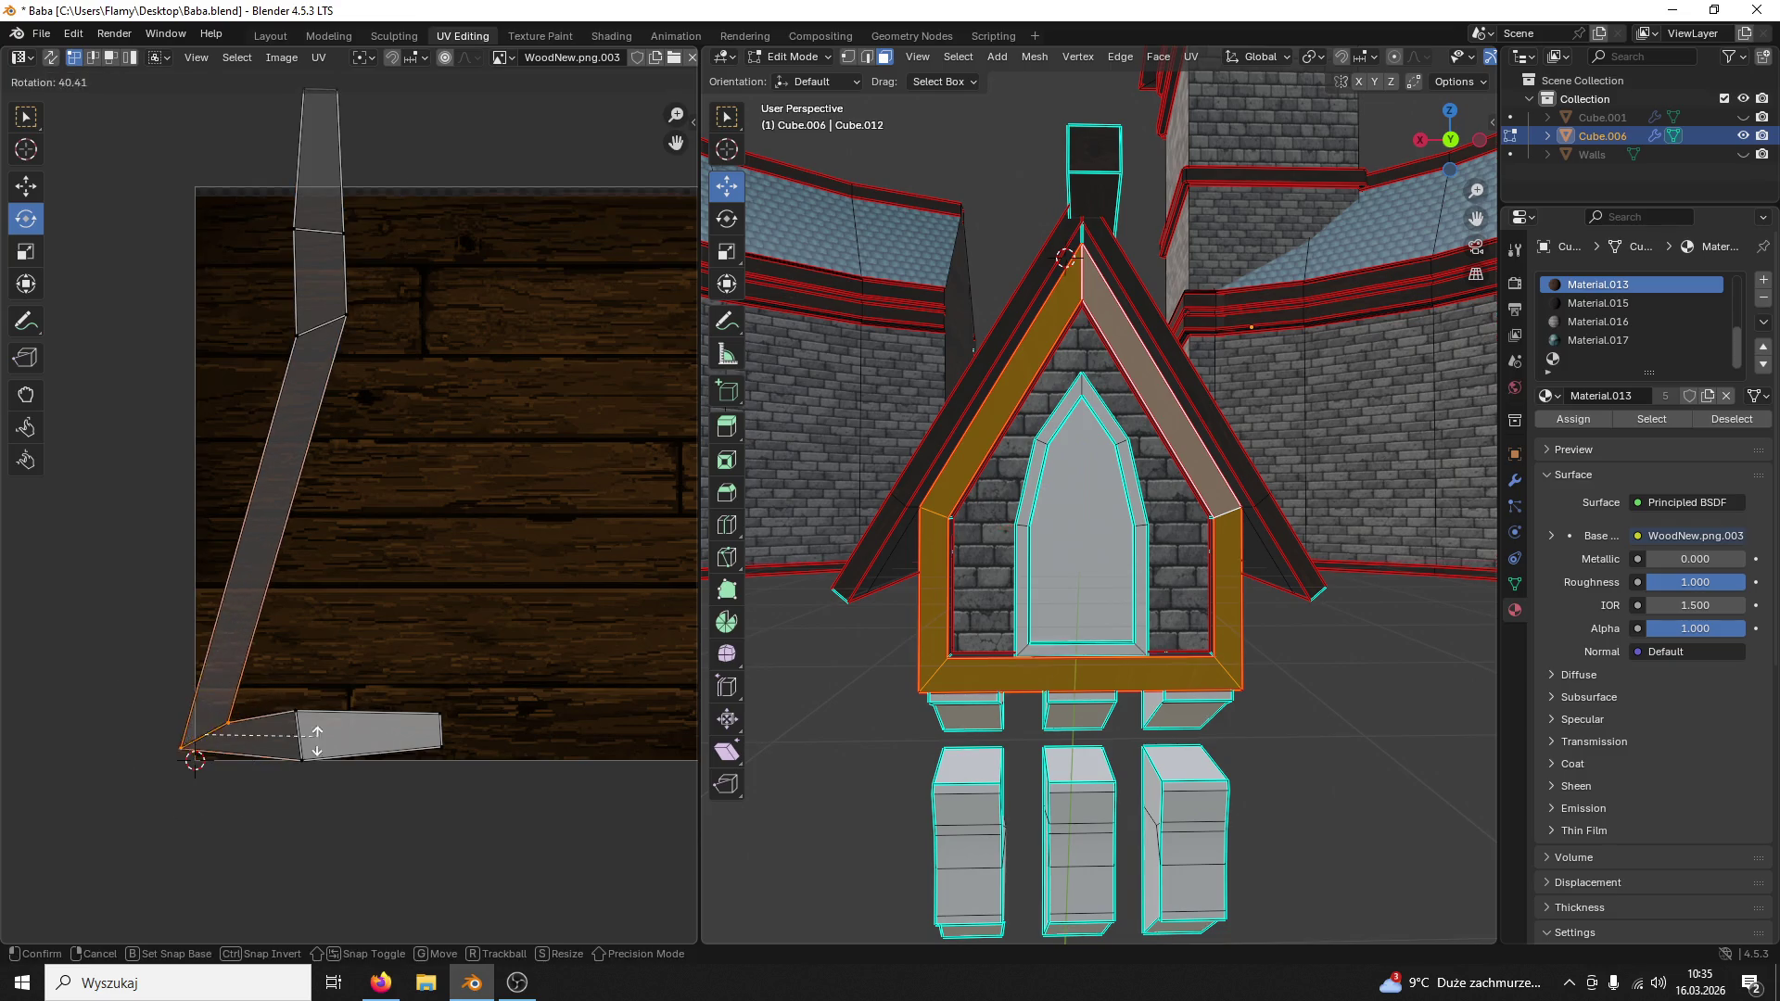
click(302, 760)
click(27, 187)
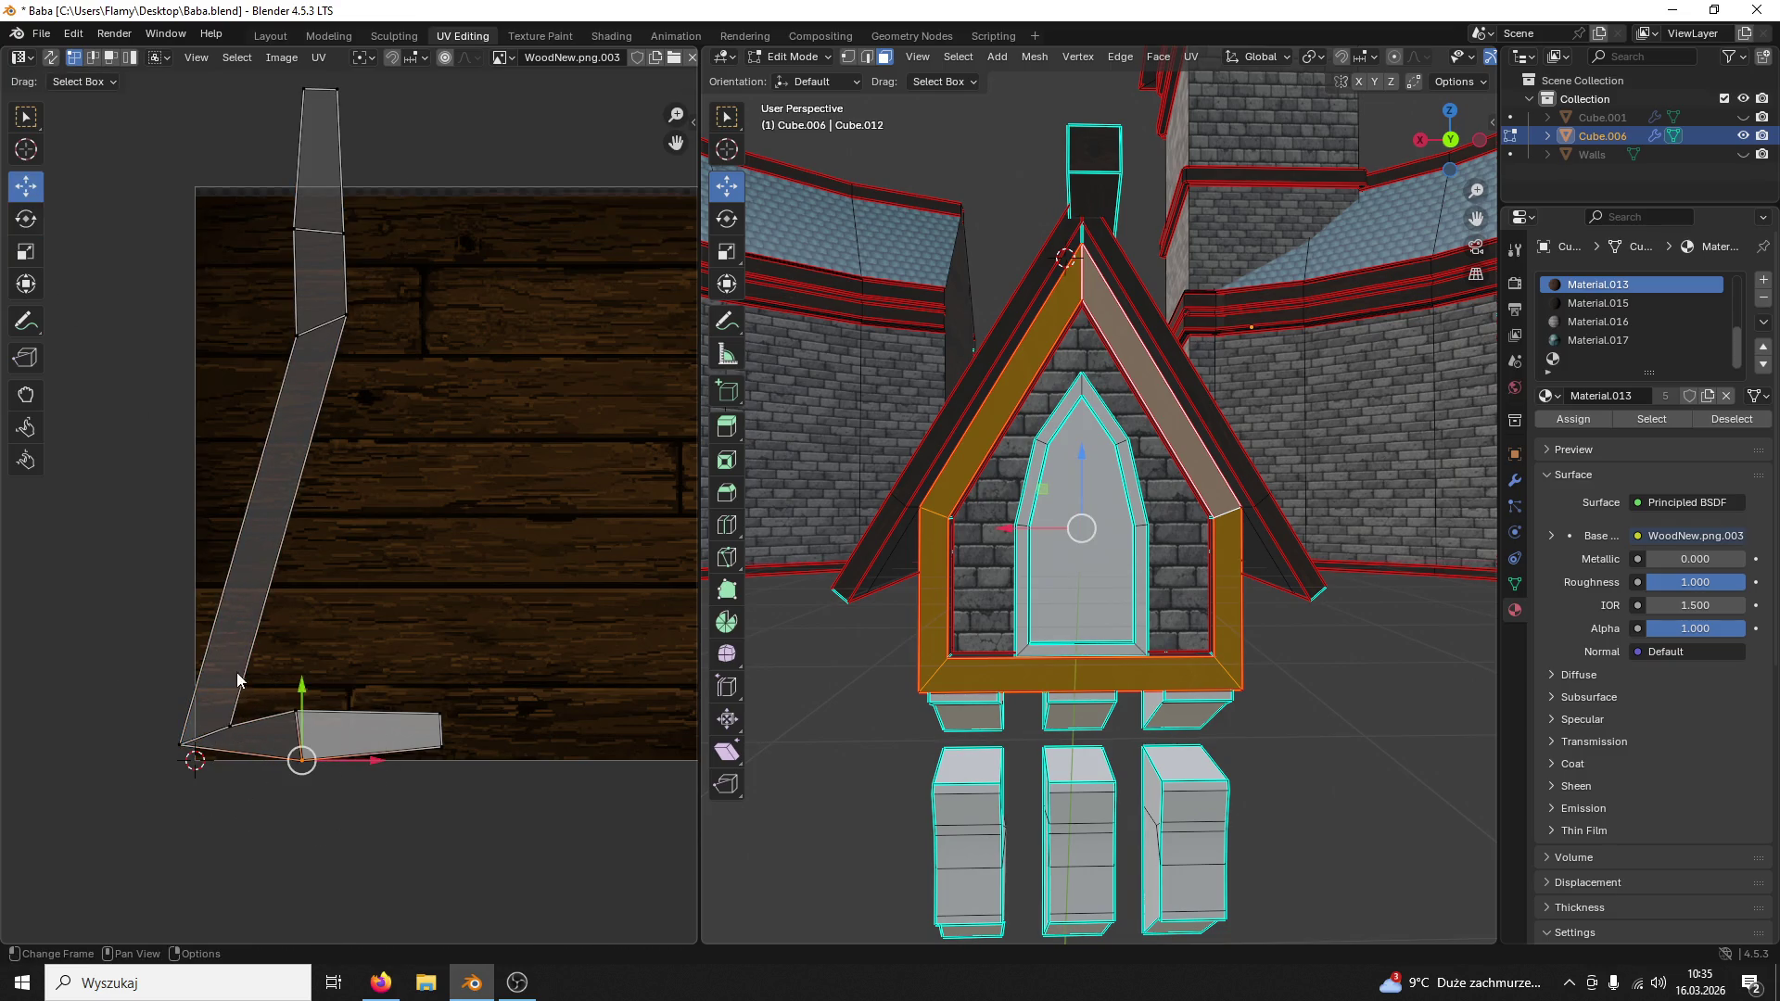
drag(251, 703, 114, 761)
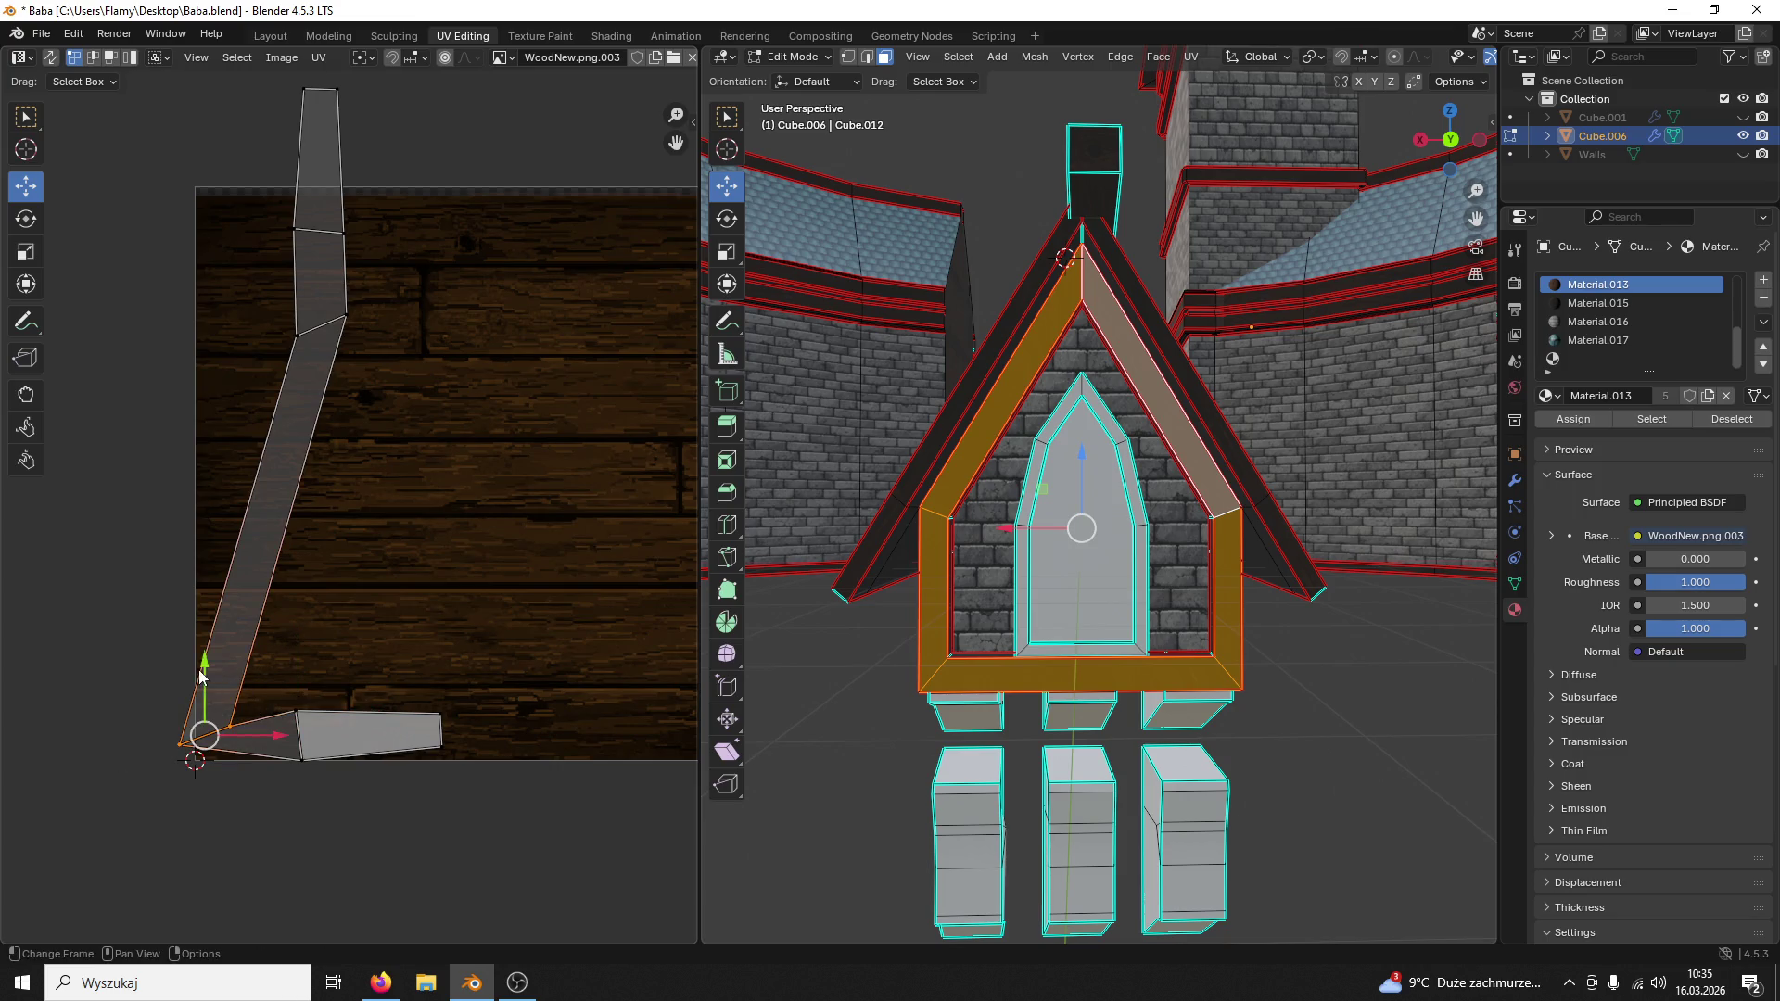
drag(202, 673, 272, 582)
drag(499, 656, 207, 831)
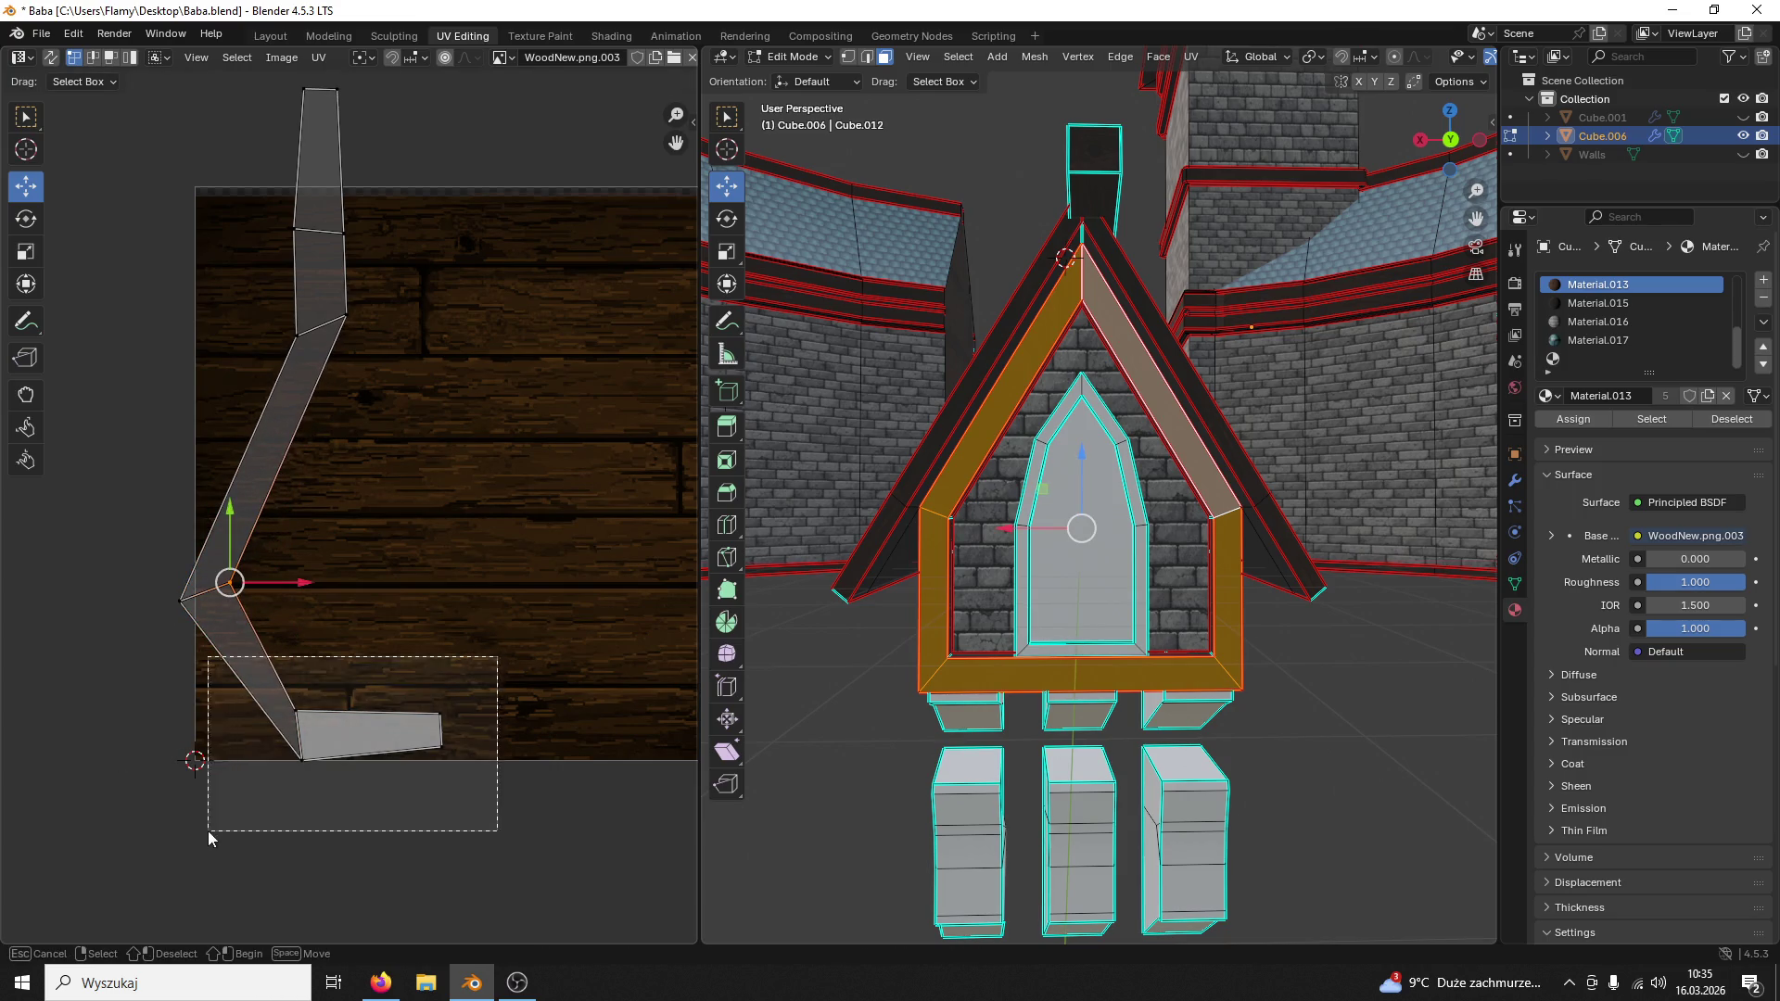
click(26, 219)
drag(361, 659, 516, 746)
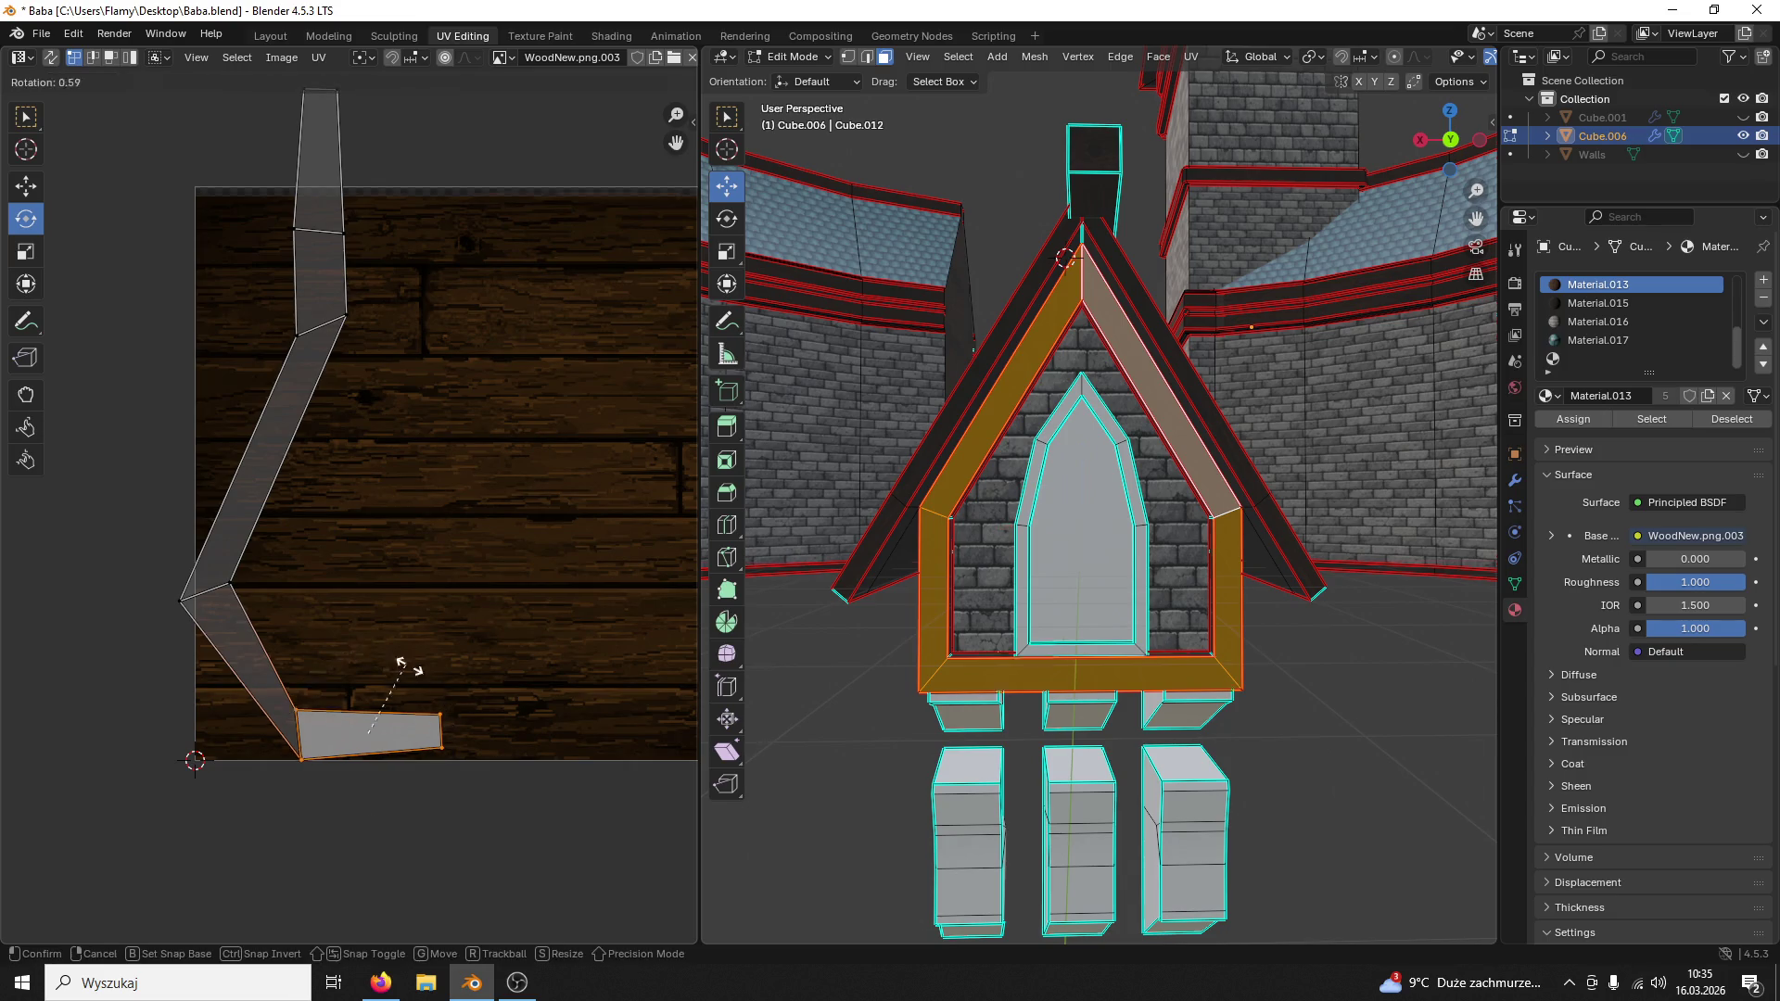
Step: Line up the strip's right-side vertices vertically by scaling them to 0 on X
click(26, 184)
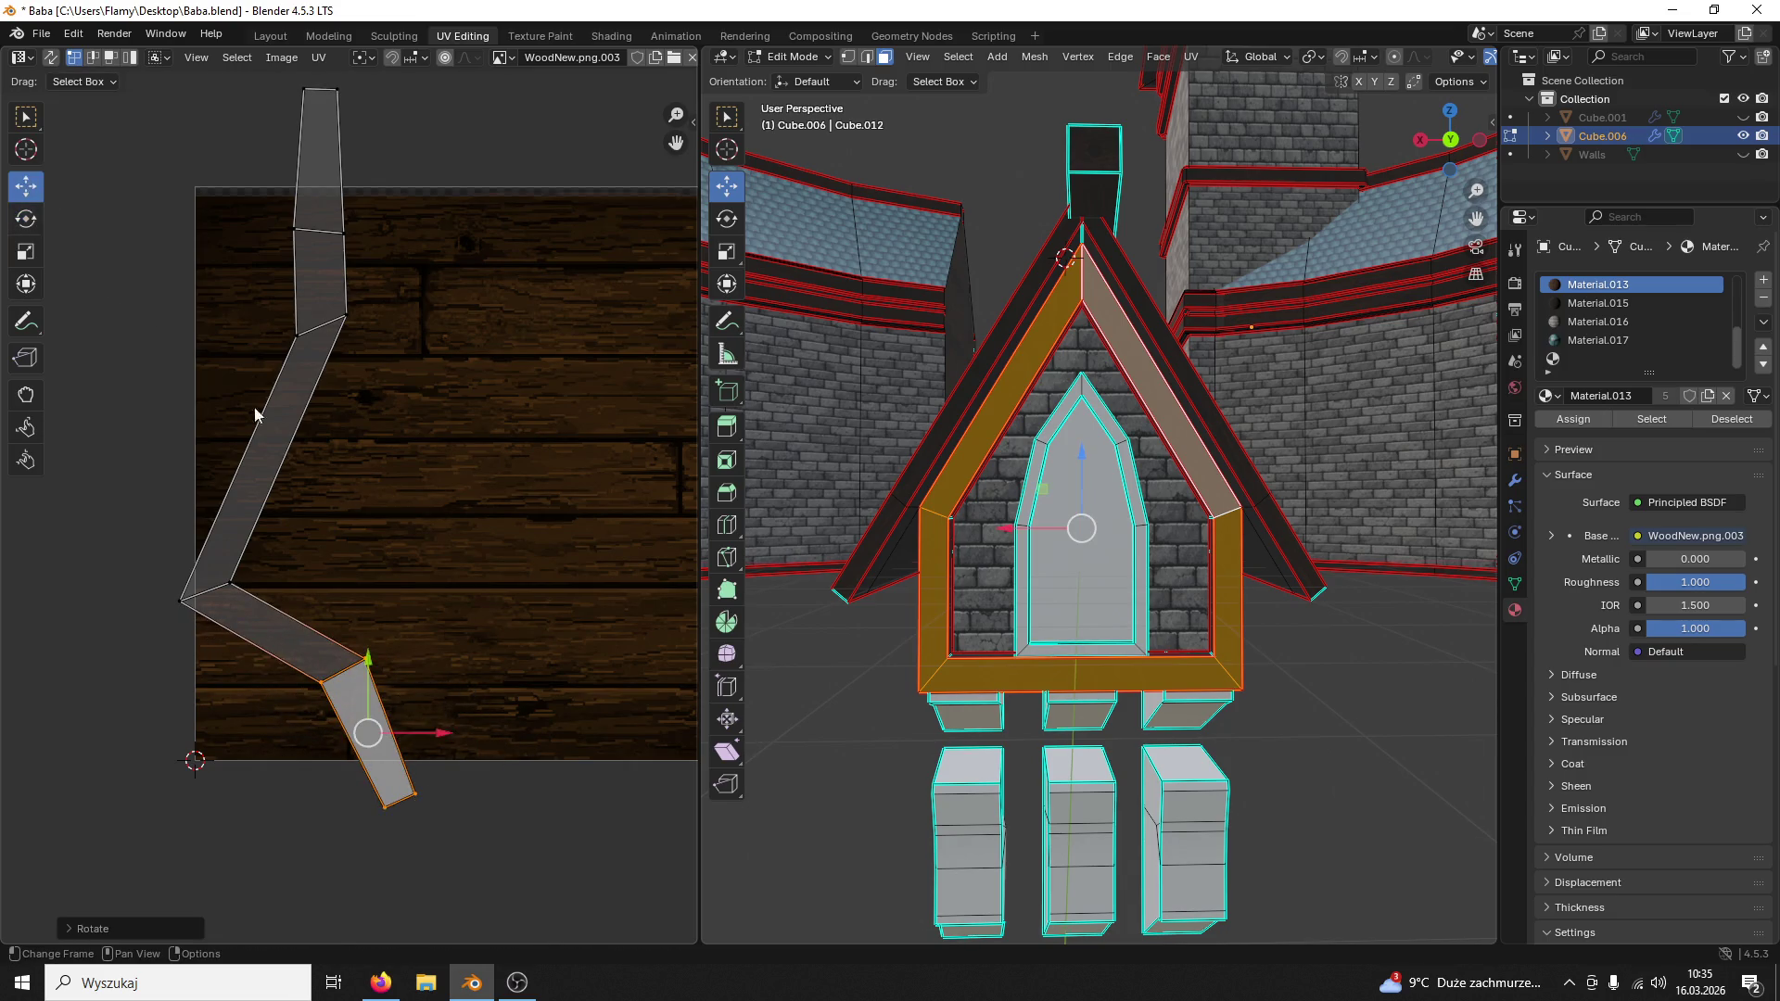
click(416, 795)
shift+click(365, 659)
shift+click(229, 585)
shift+click(345, 317)
shift+click(343, 232)
key(s)
key(x)
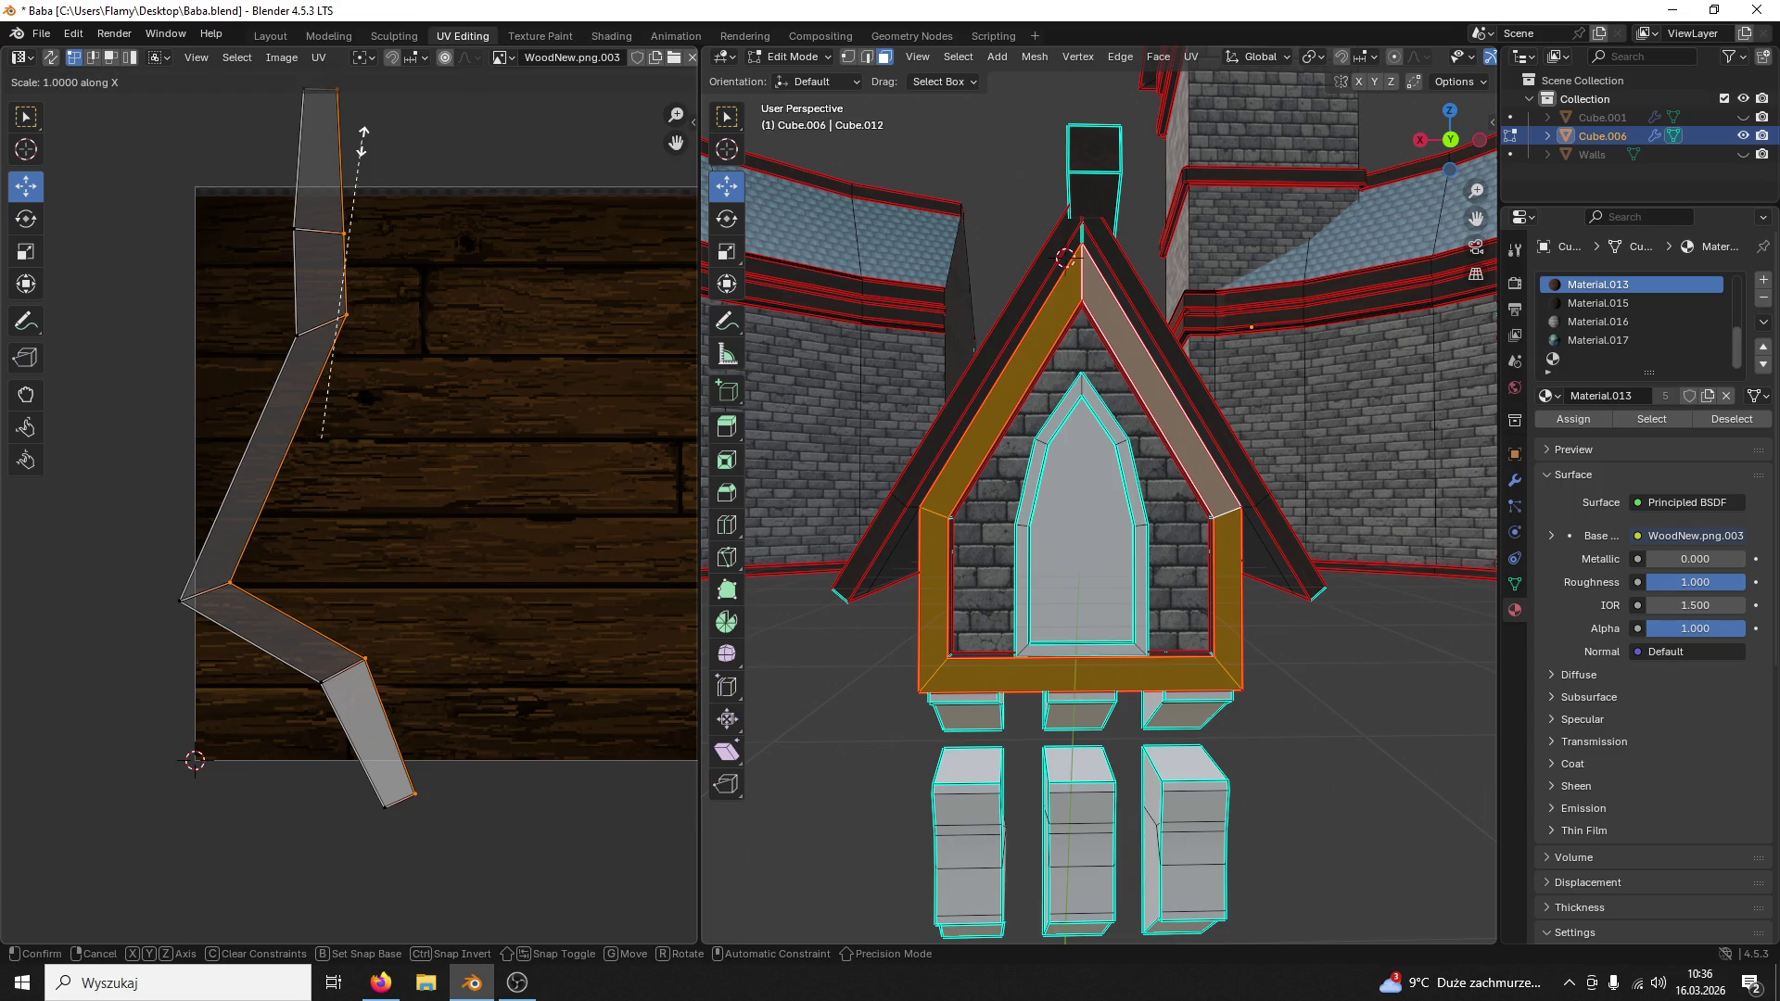
key(0)
key(Return)
click(545, 452)
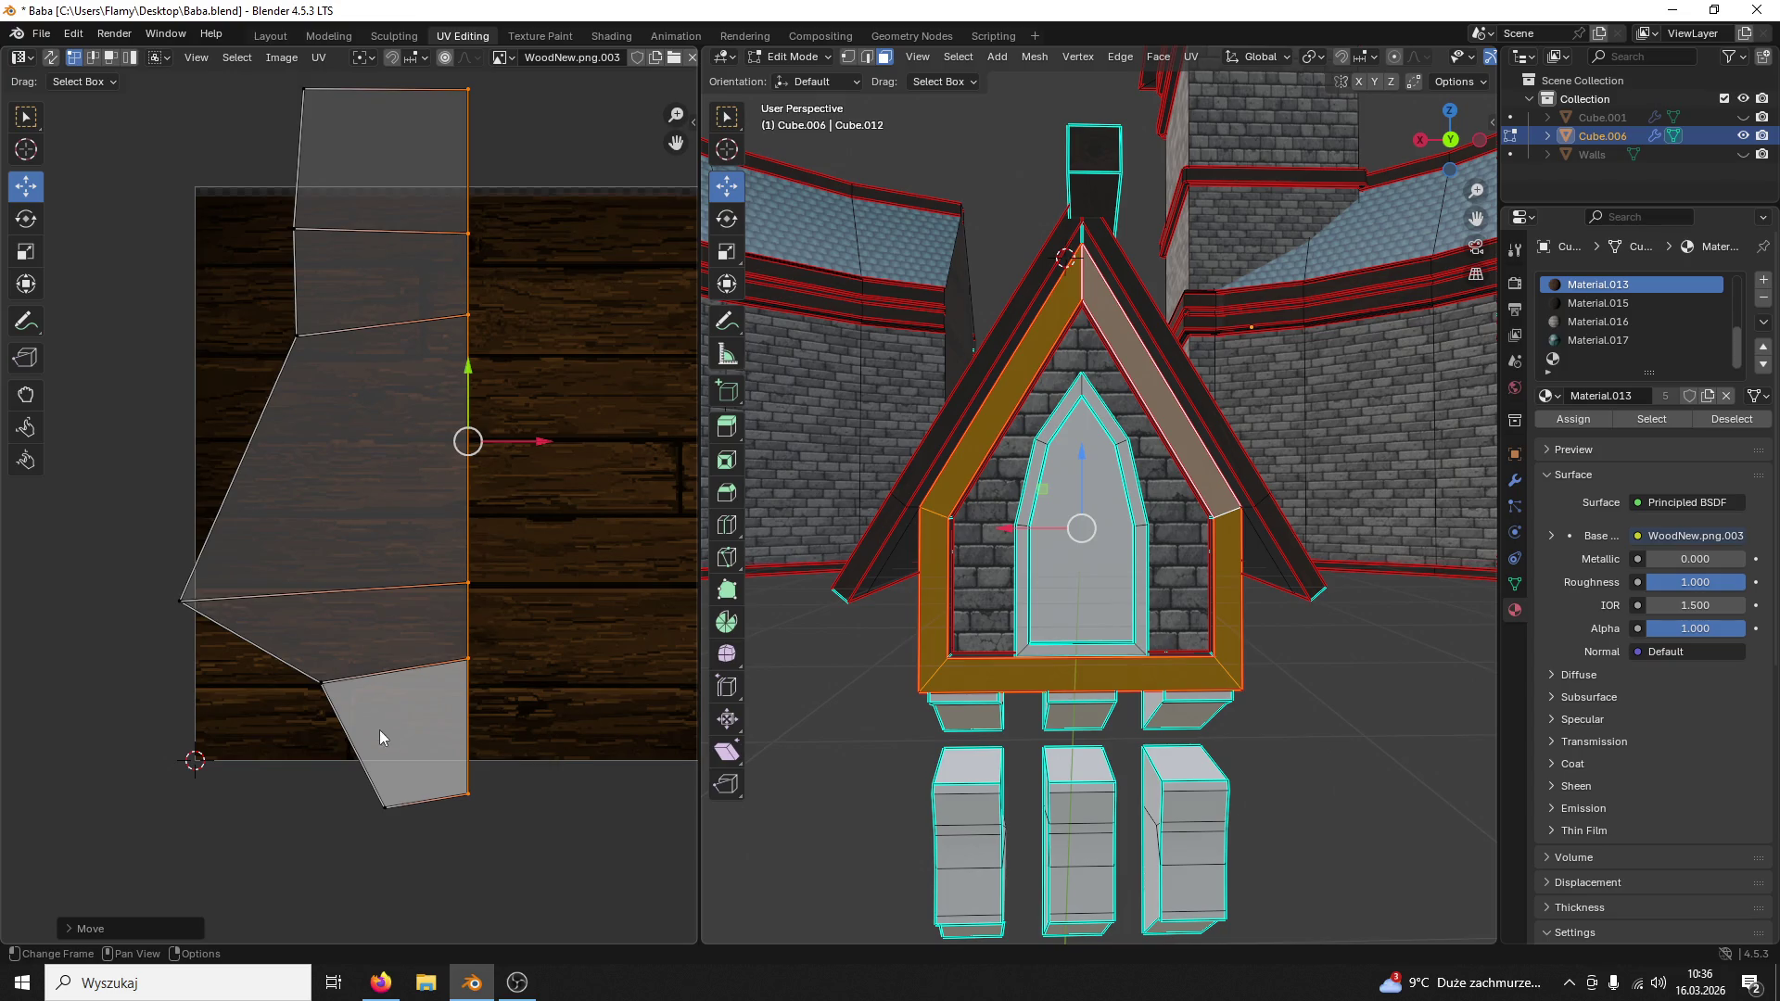
Step: Straighten the strip's left edge vertically by scaling its vertices to 0 on X
click(379, 731)
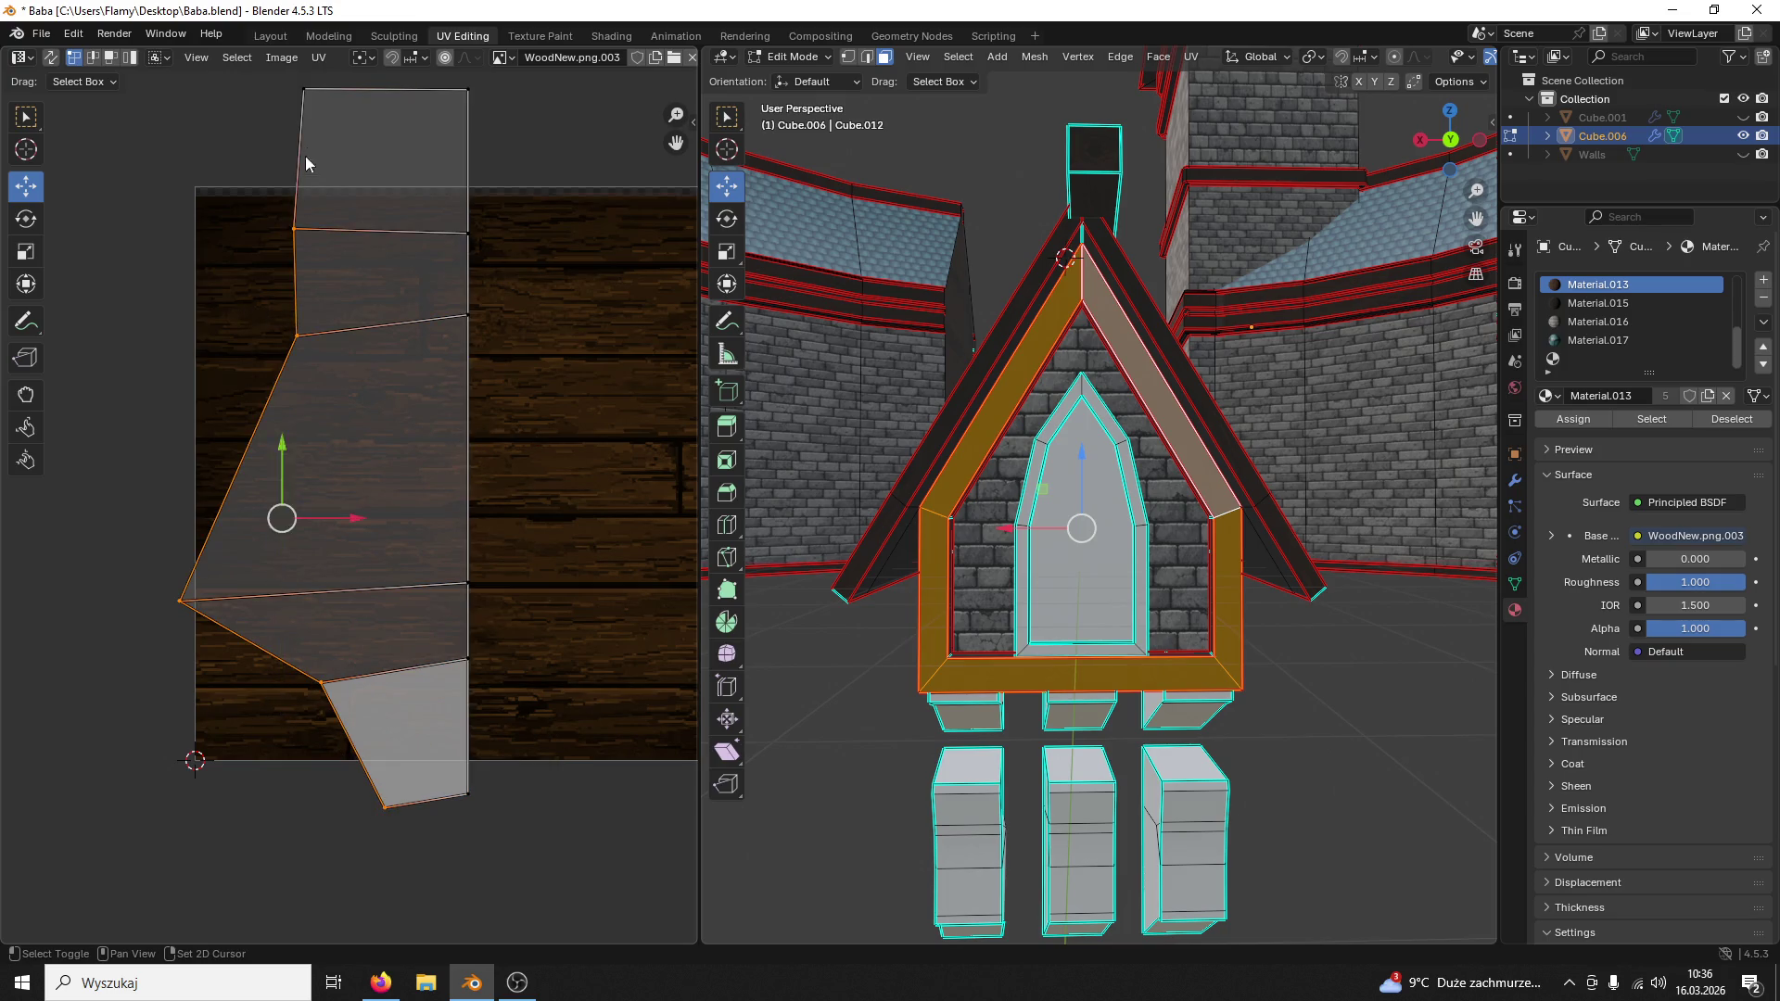
shift+click(305, 92)
key(s)
key(x)
key(0)
key(Return)
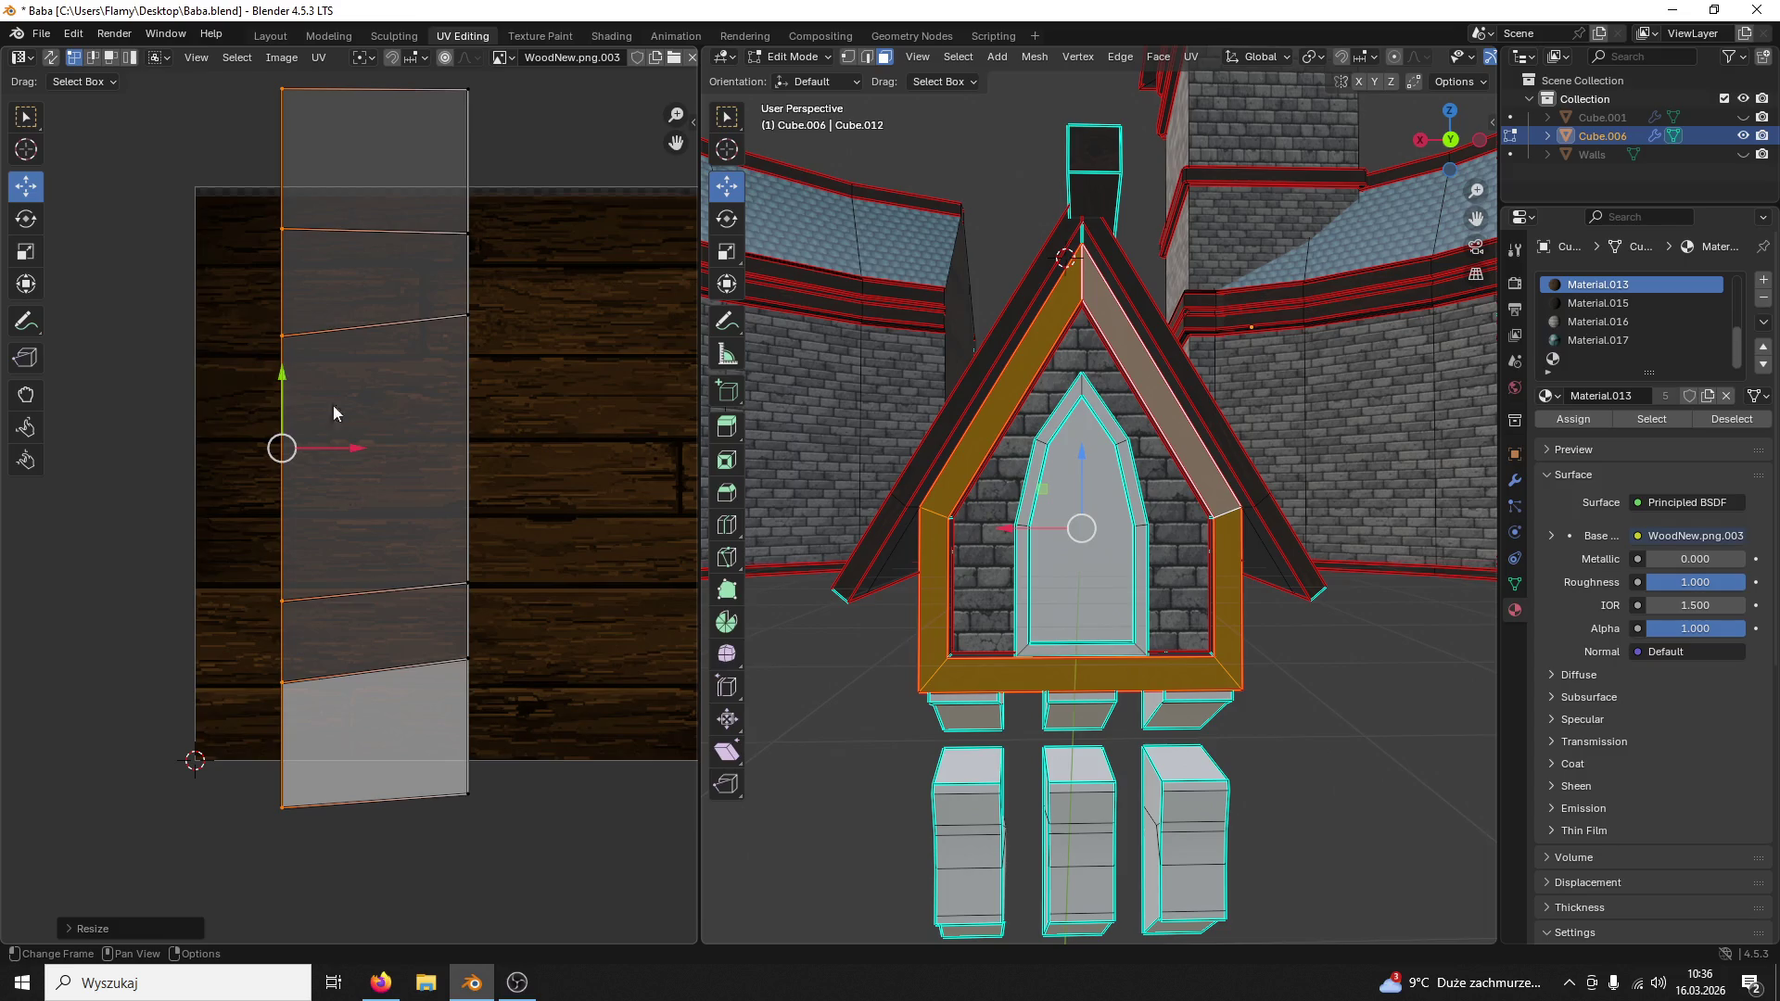
Step: Level the bottom edge and the next two cross edges by scaling each pair to 0 on Y
click(232, 842)
shift+click(455, 813)
key(s)
key(y)
key(0)
key(Return)
click(453, 668)
shift+click(281, 681)
key(s)
key(y)
key(0)
key(Return)
click(316, 603)
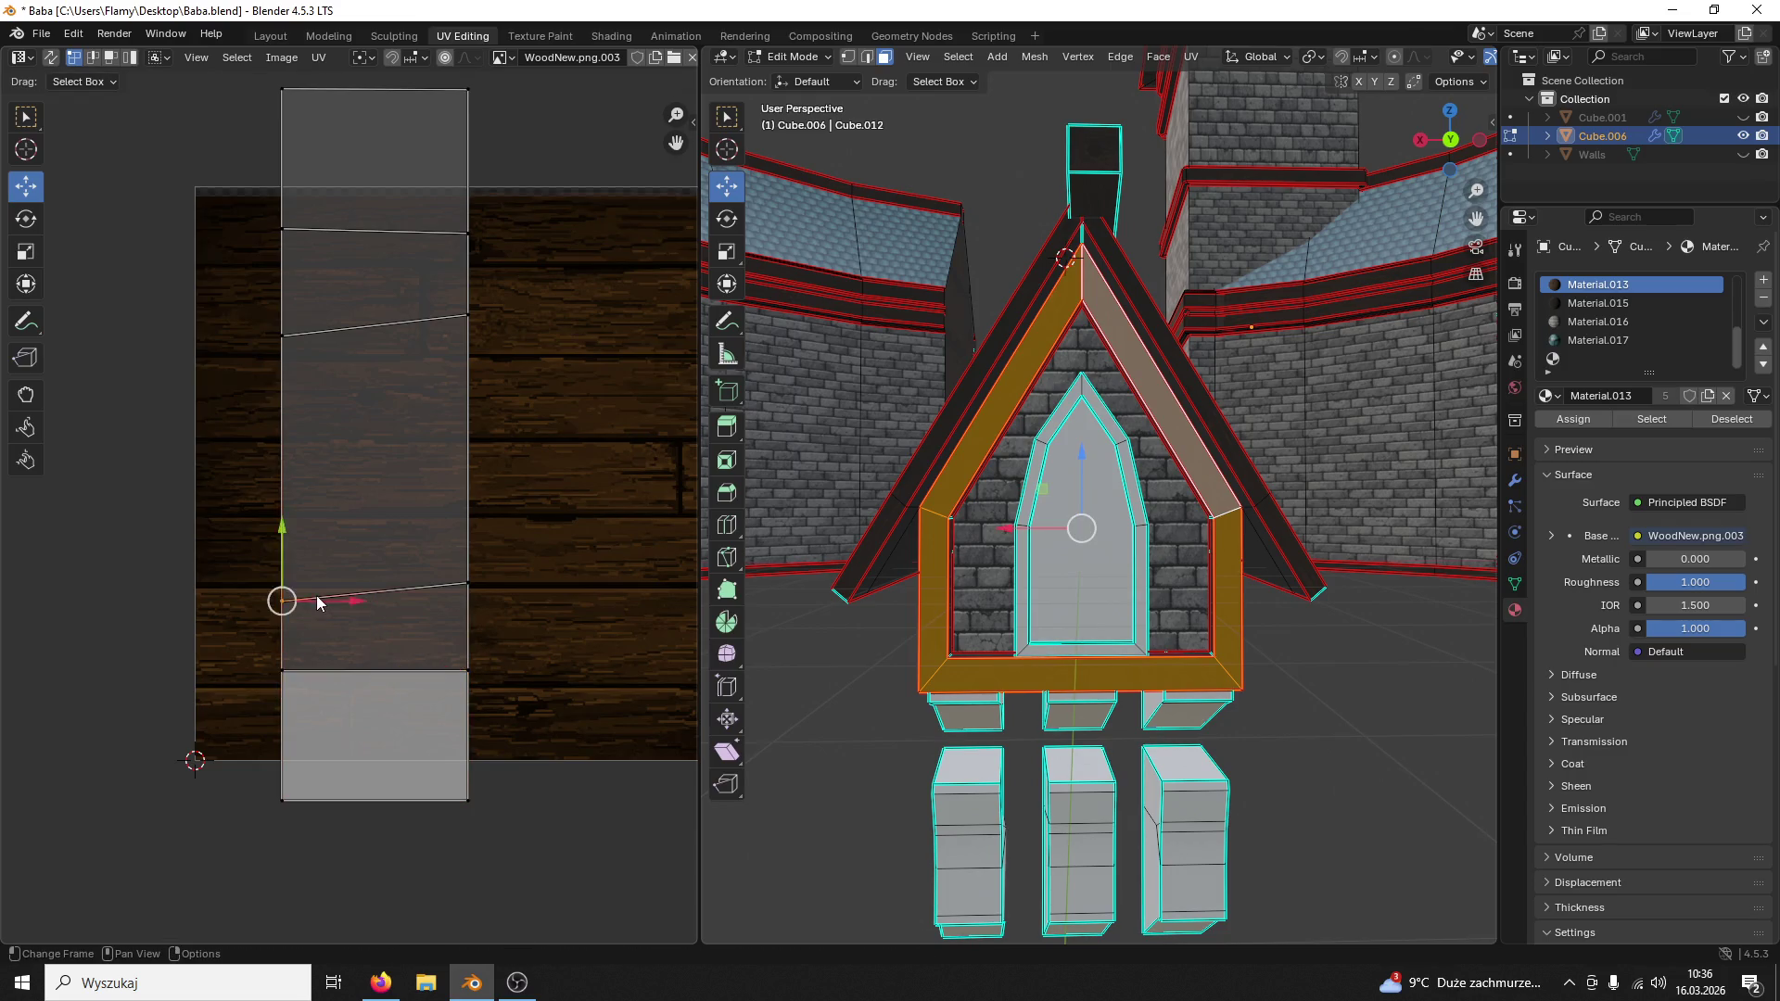
shift+click(448, 578)
key(s)
key(y)
key(0)
key(Return)
Step: Level the two slanted cross edges higher up by scaling each pair to 0 on Y
click(465, 322)
shift+click(283, 332)
key(s)
key(y)
key(0)
key(Return)
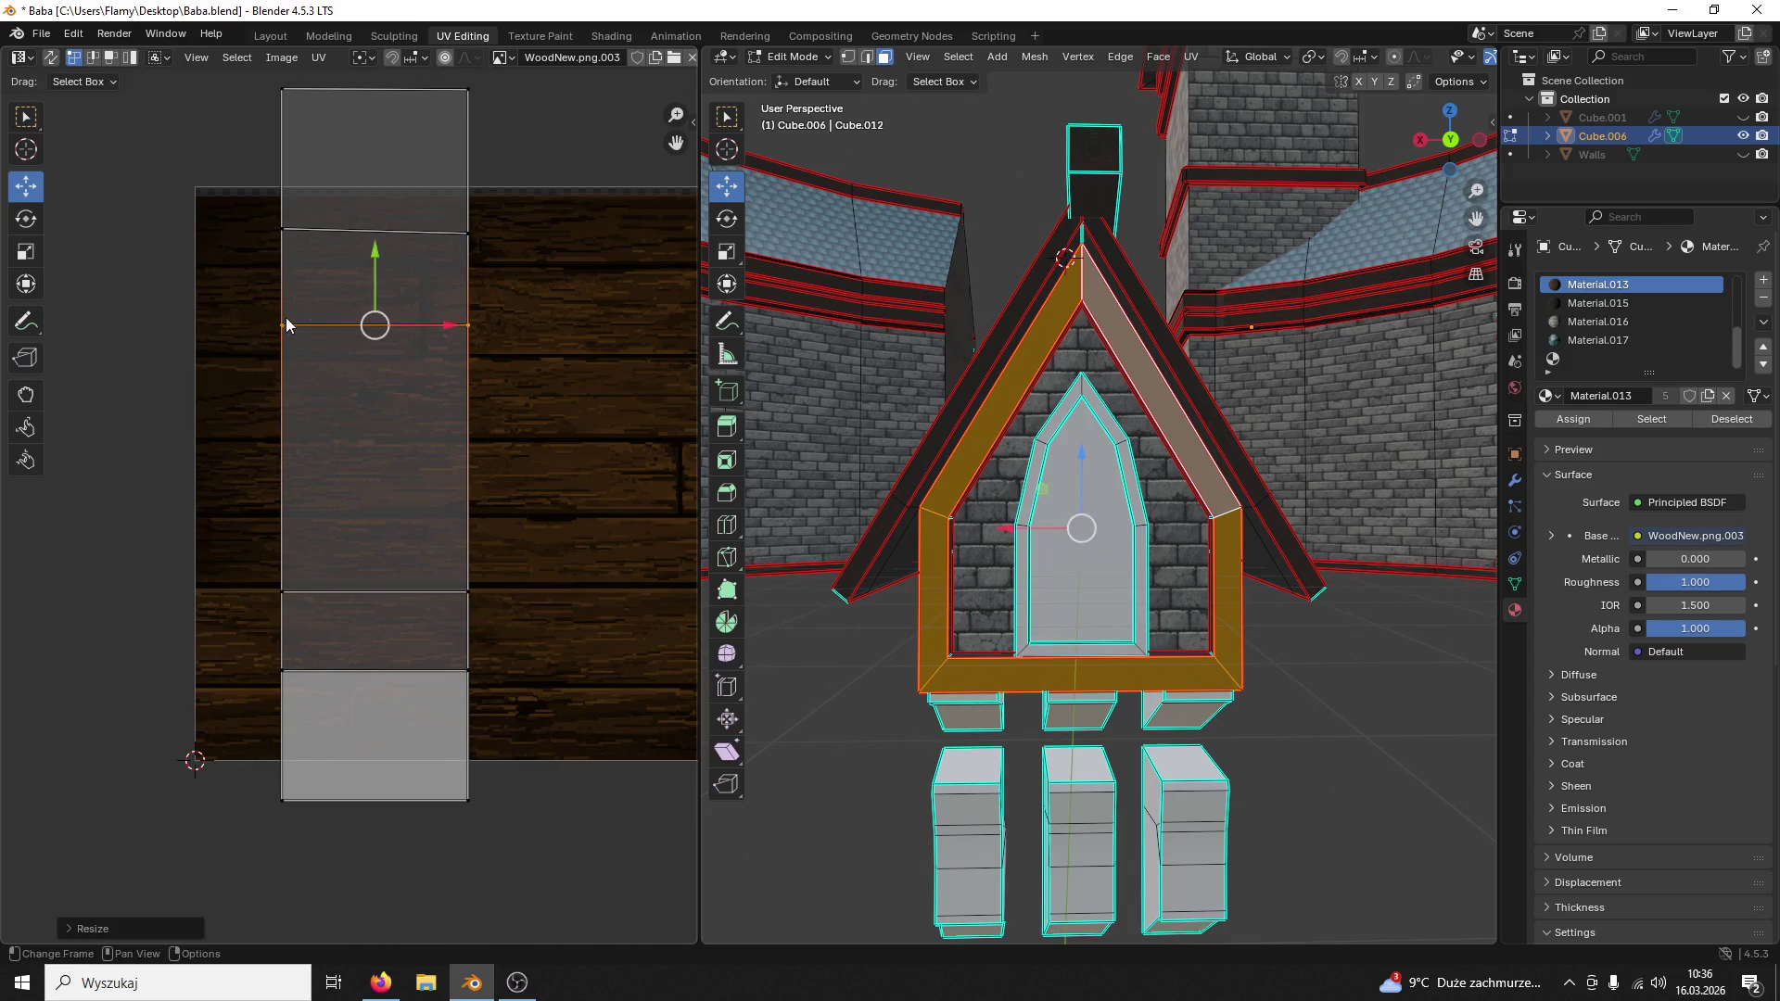
click(464, 233)
shift+click(286, 230)
key(s)
key(y)
key(0)
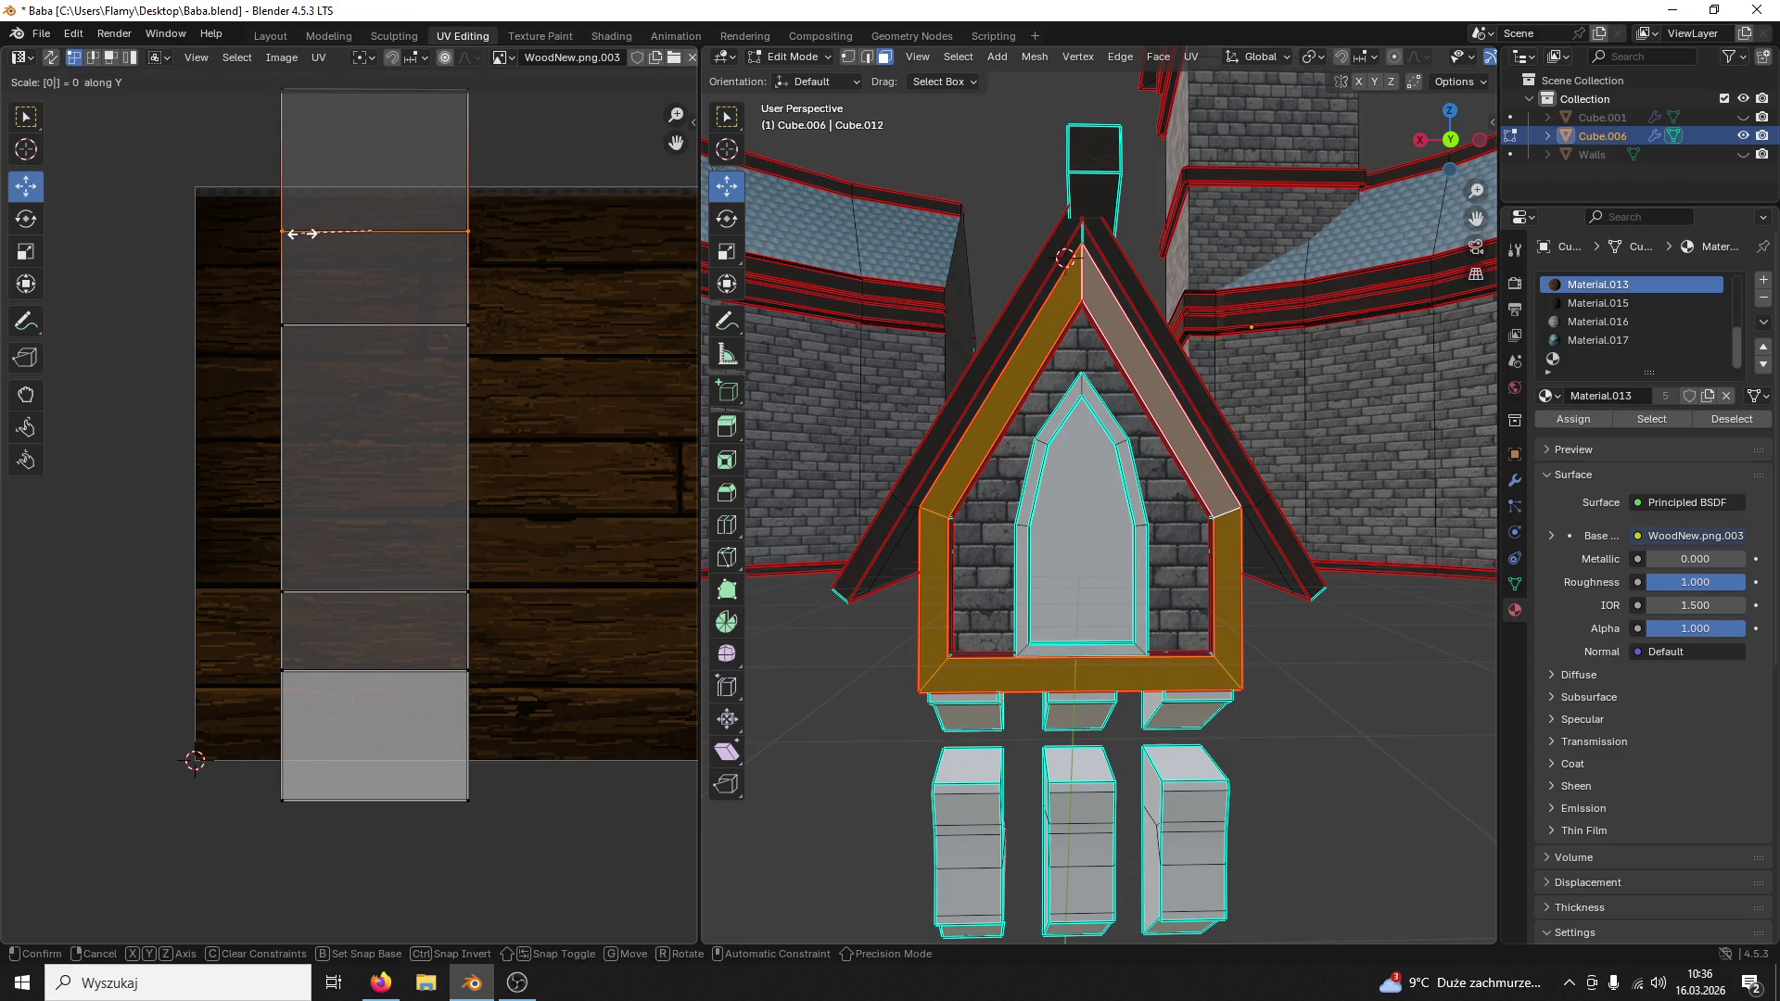
key(Return)
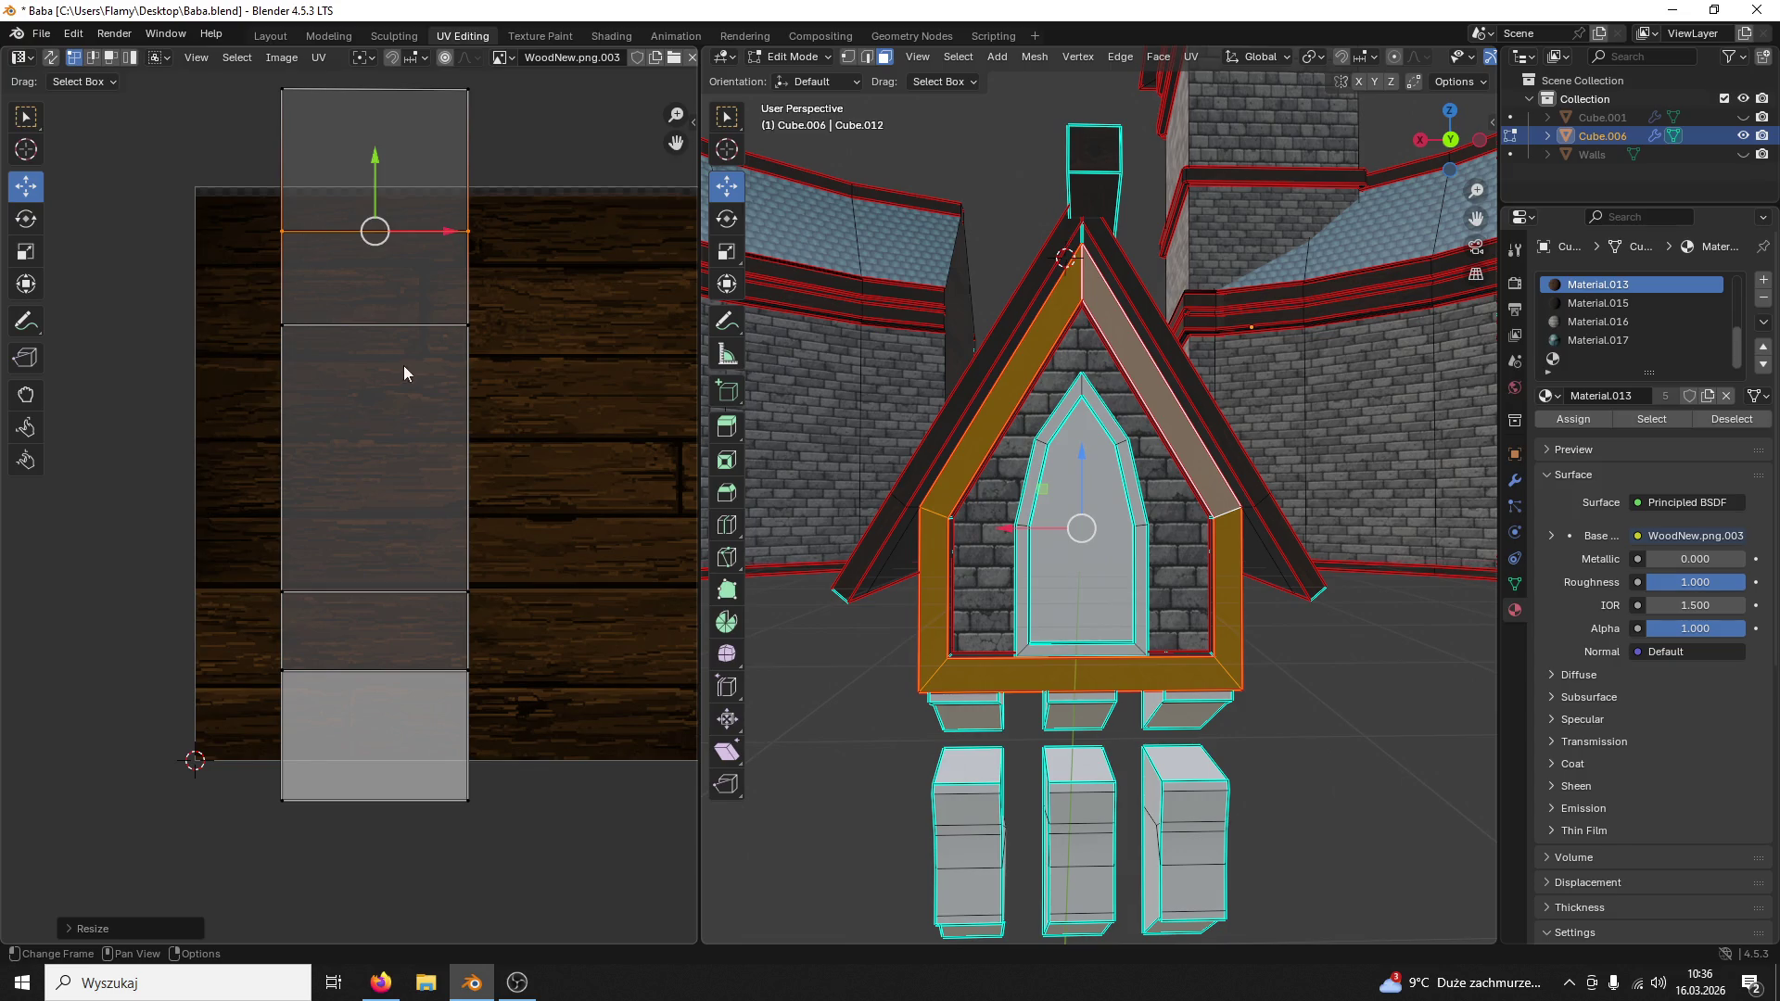
Step: Level the strip's top edge on Y, raise it slightly and clear the selection
middle_drag(403, 374, 385, 481)
click(442, 194)
shift+click(290, 176)
key(s)
key(y)
key(0)
key(Return)
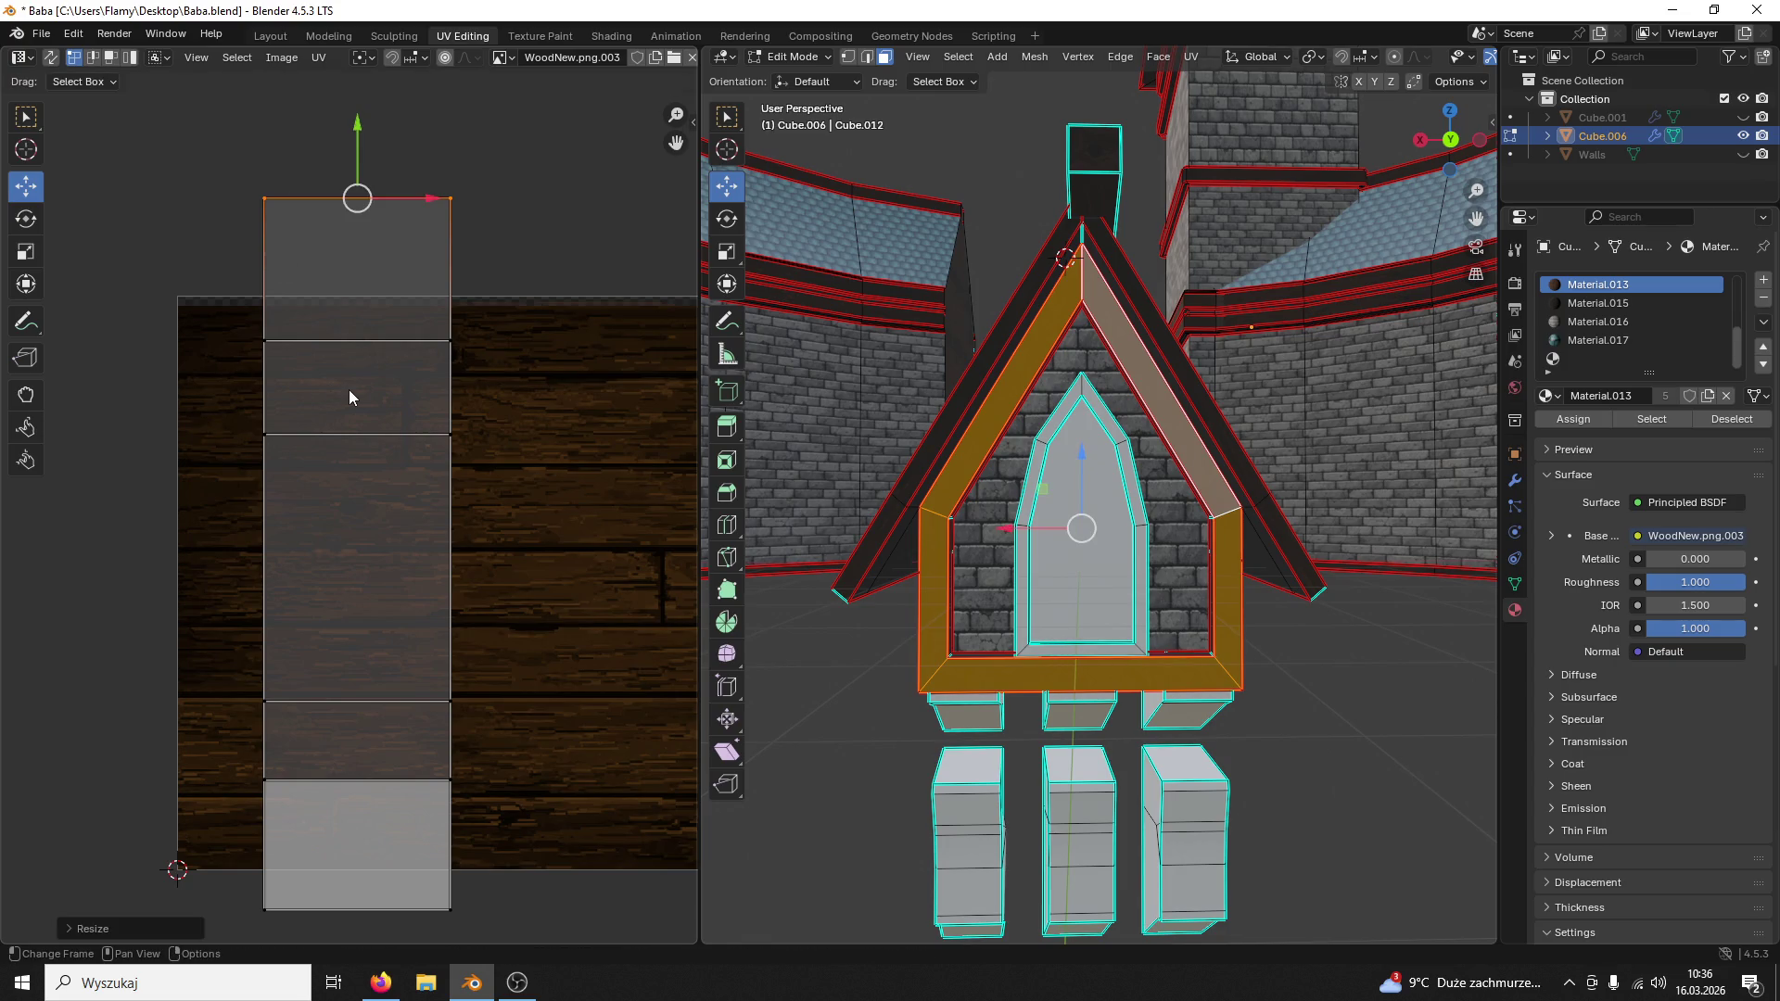
drag(357, 130, 358, 121)
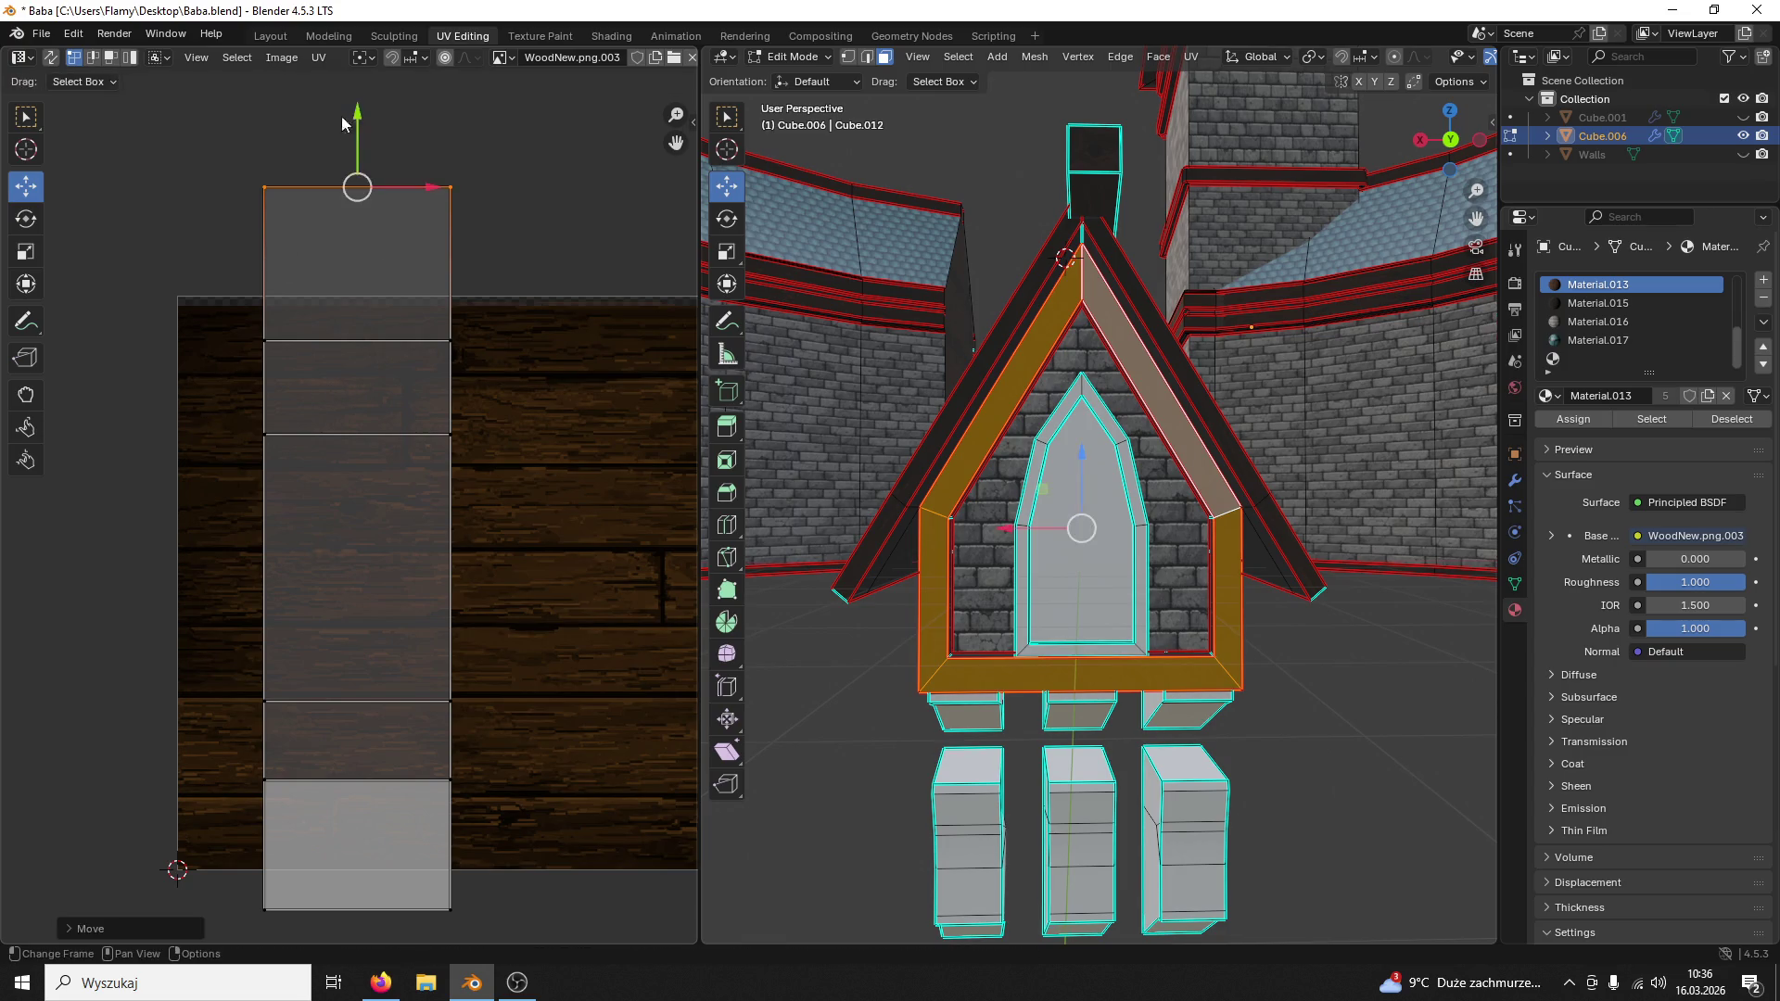
click(524, 250)
scroll(974, 557, up, 1)
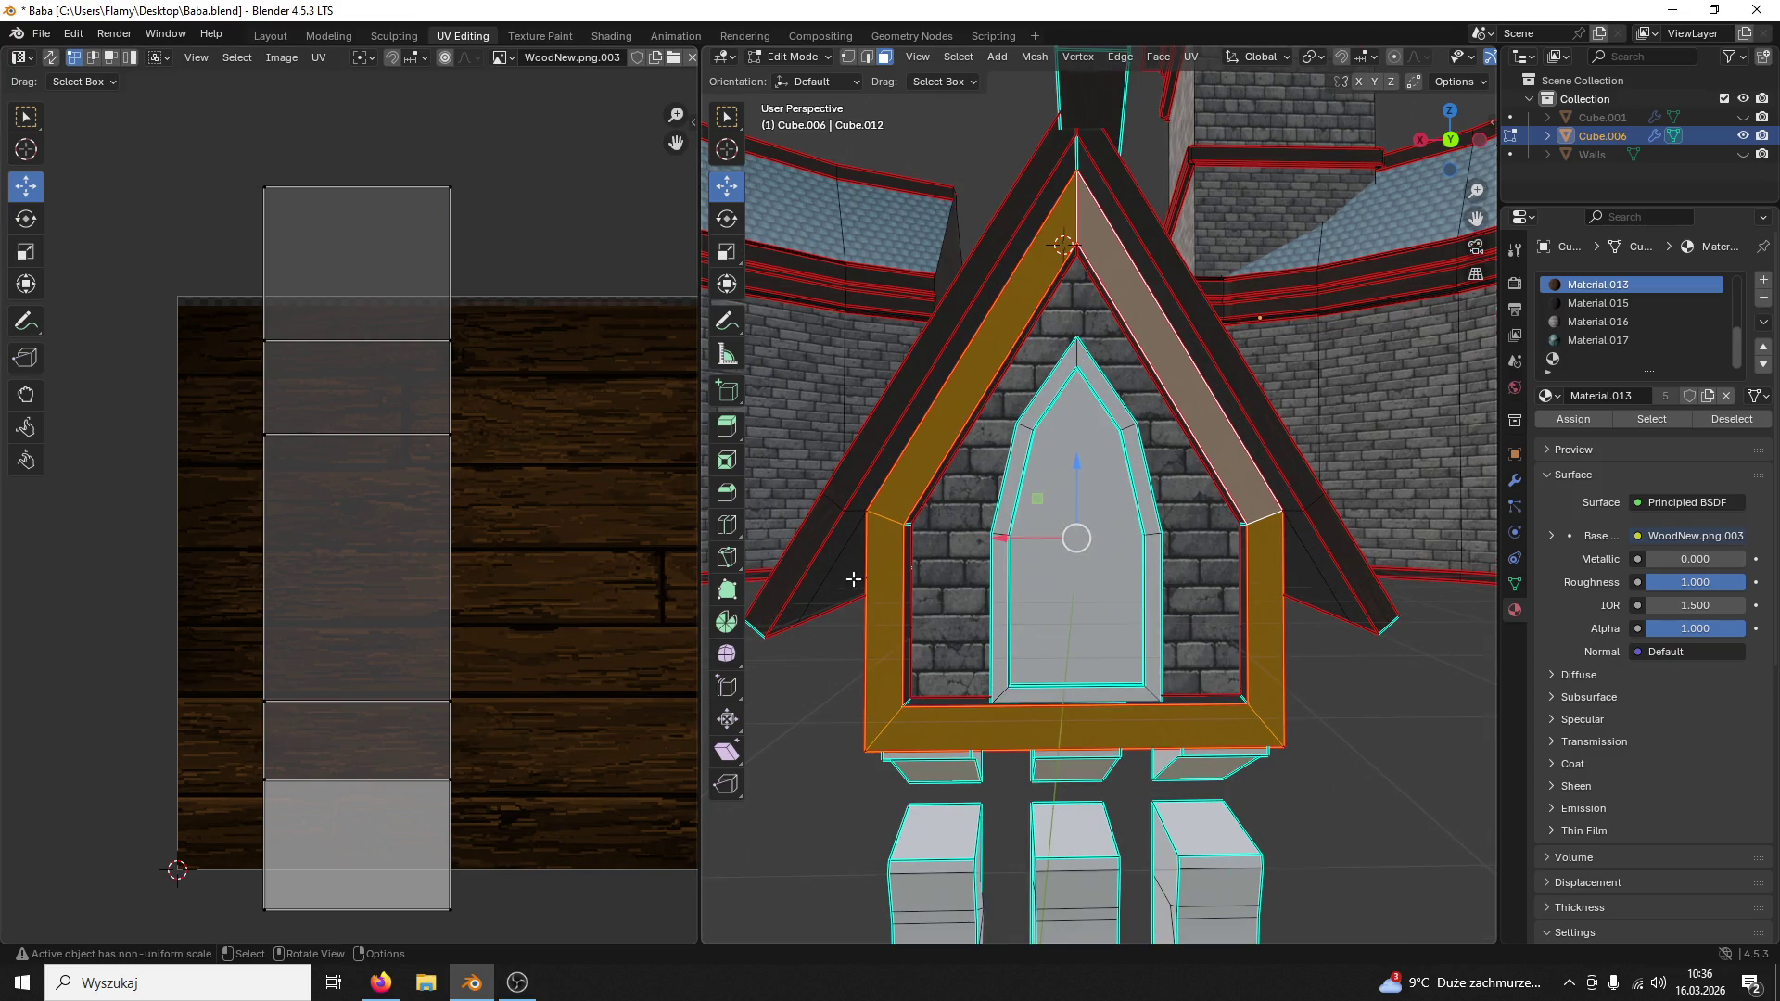
text(a)
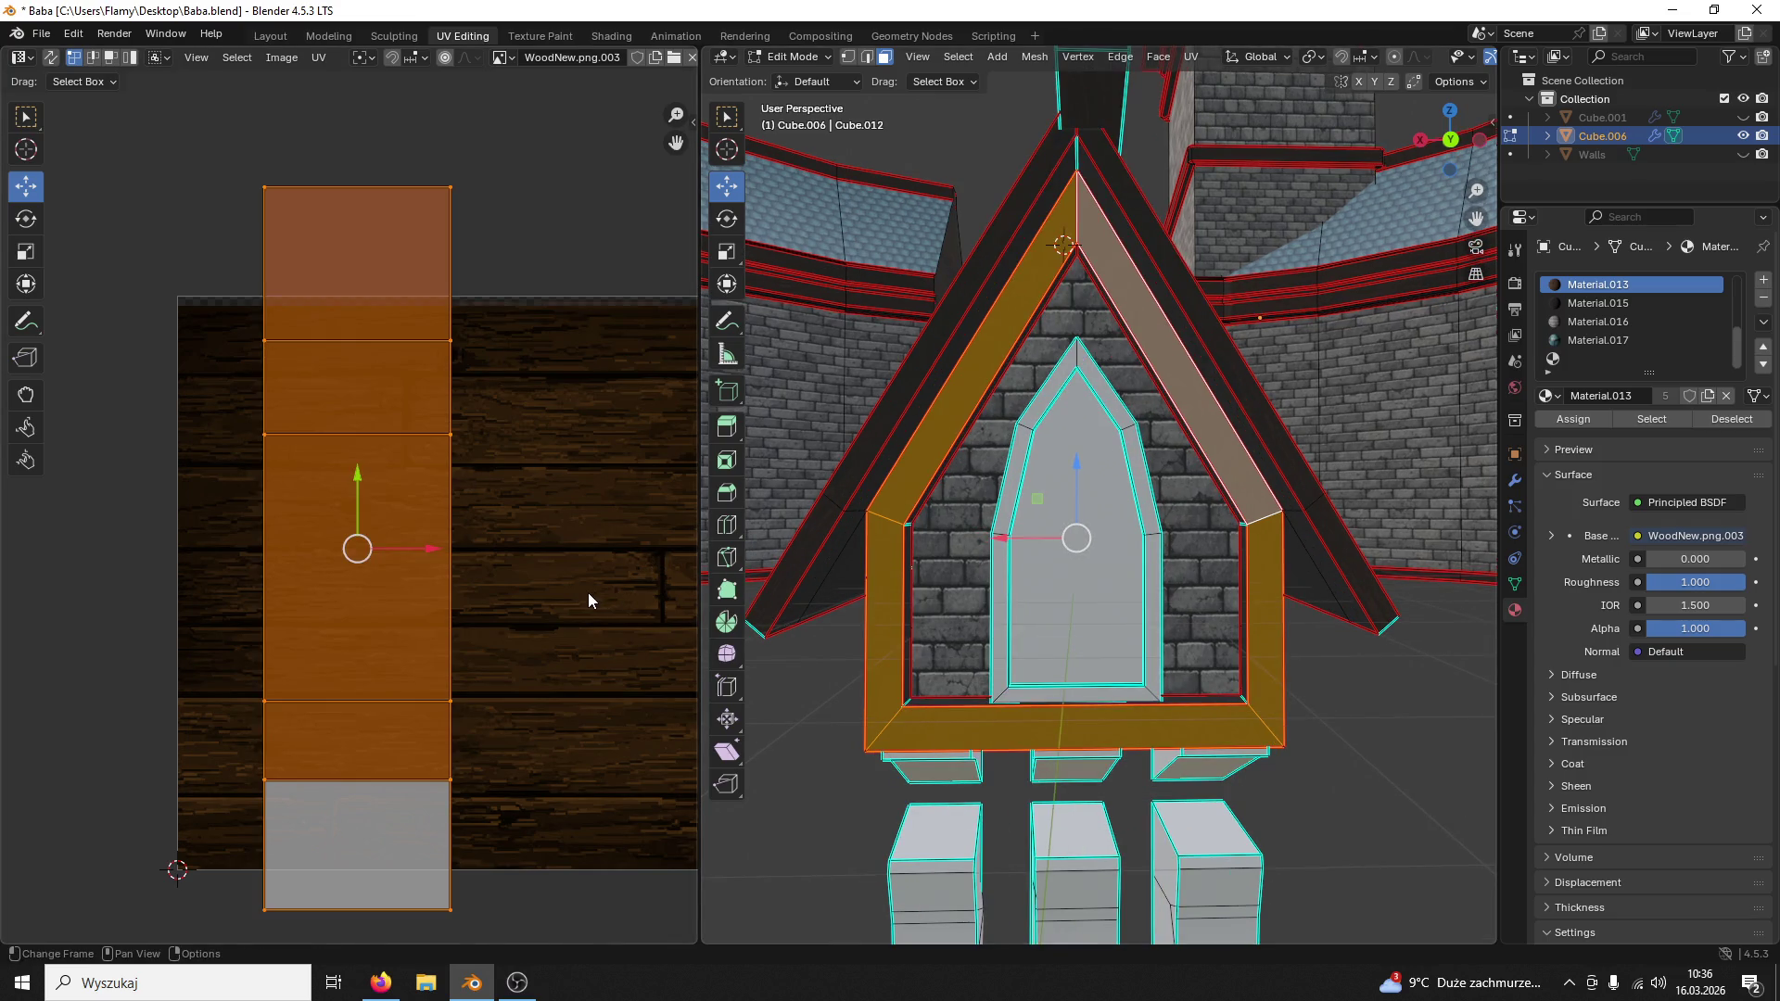
text(r90)
Step: Turn the frame island 90 degrees, shrink it and place it onto the wood planks
key(Return)
key(s)
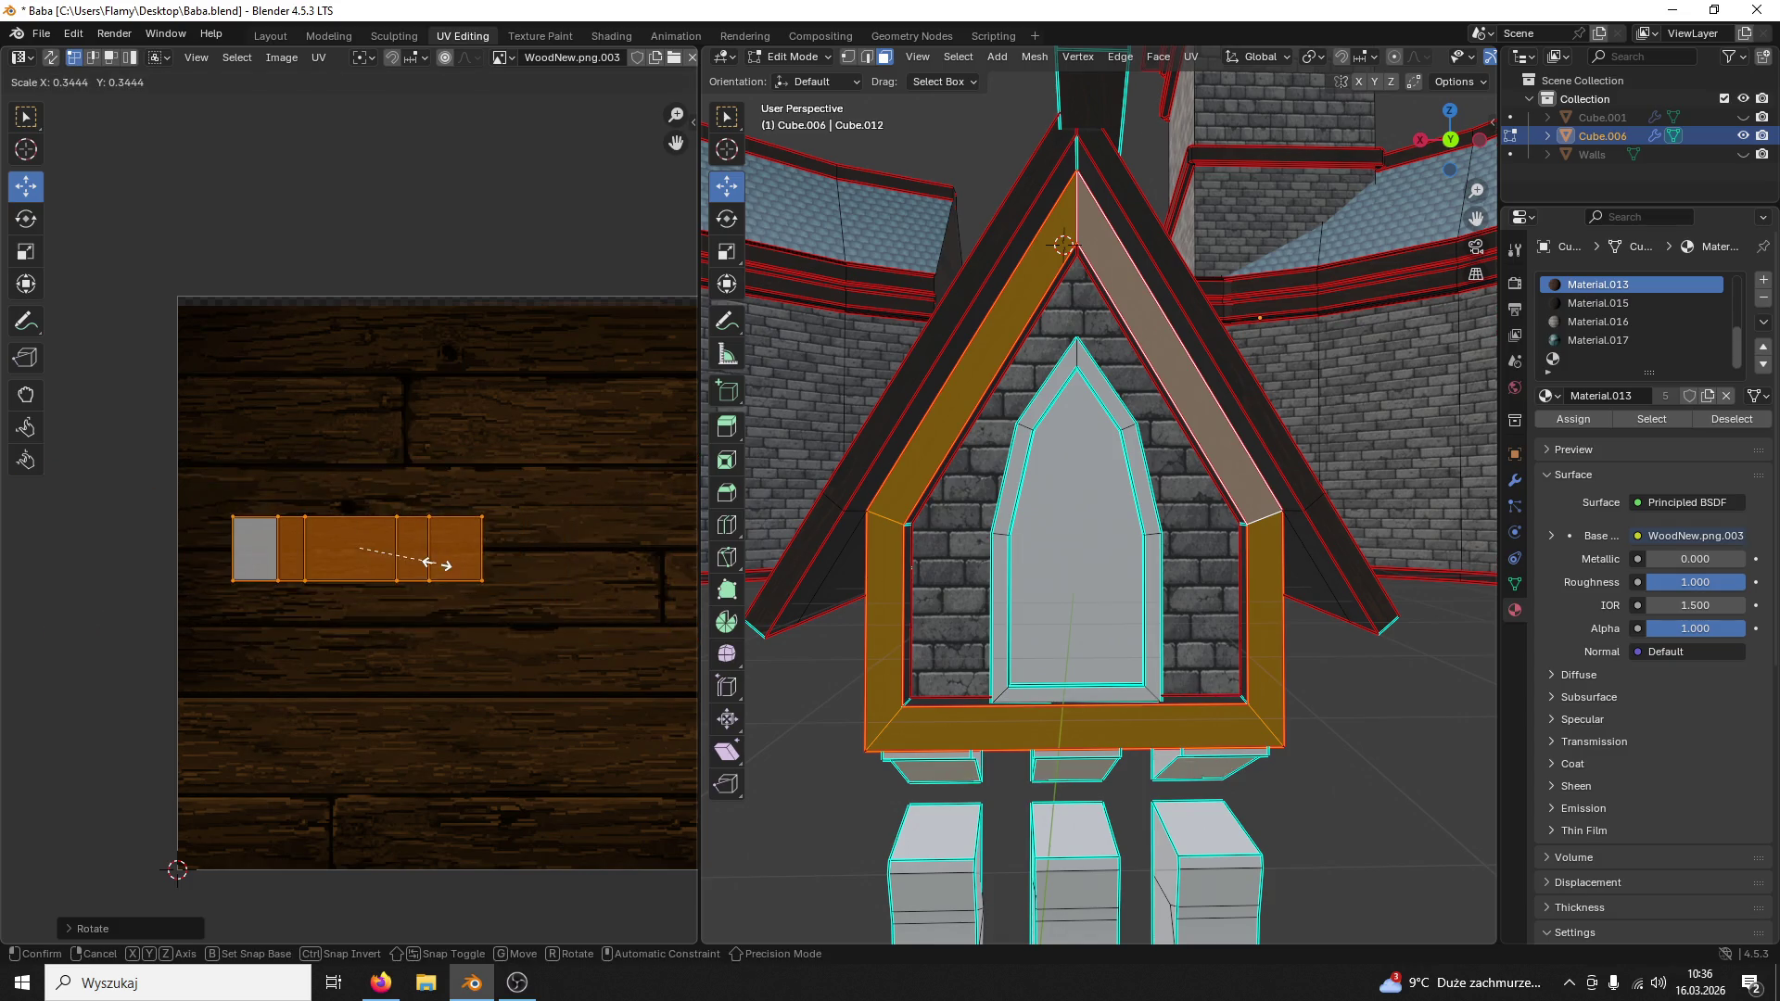
click(443, 552)
drag(359, 476, 359, 434)
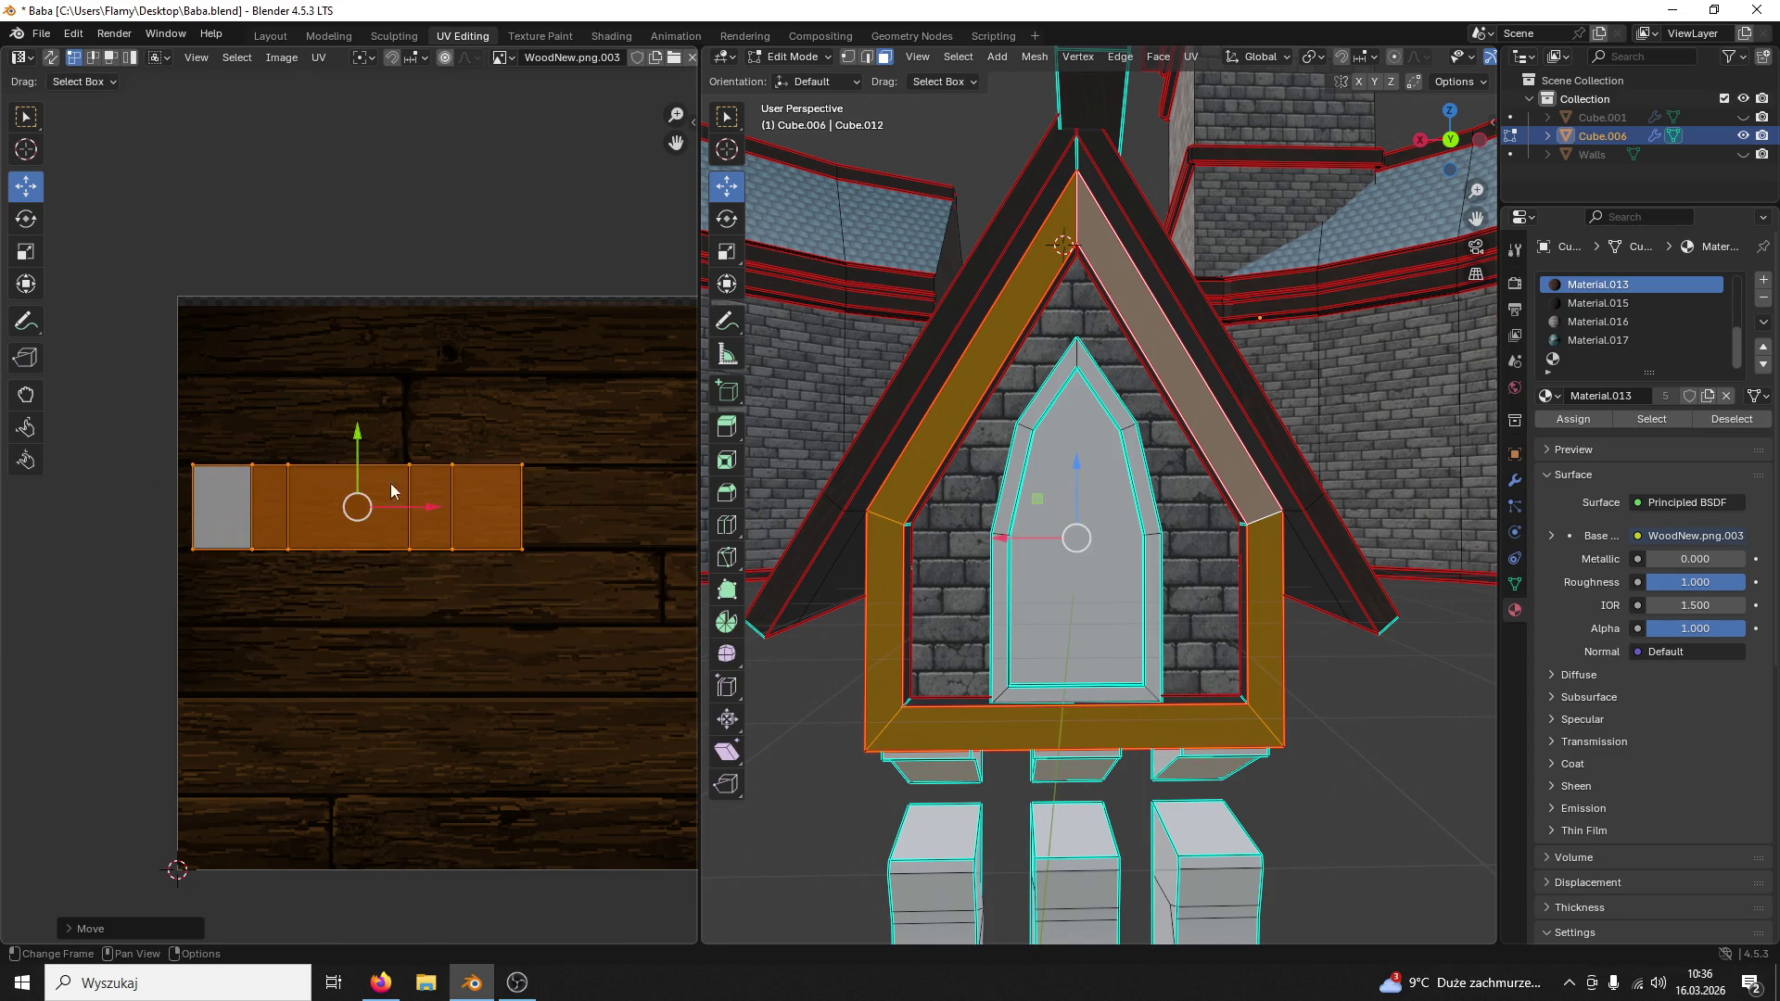
drag(426, 510, 534, 509)
key(s)
click(586, 523)
Step: Select the connected frame ring and stretch its island lengthwise along X across the planks
click(1293, 297)
scroll(1292, 298, up, 2)
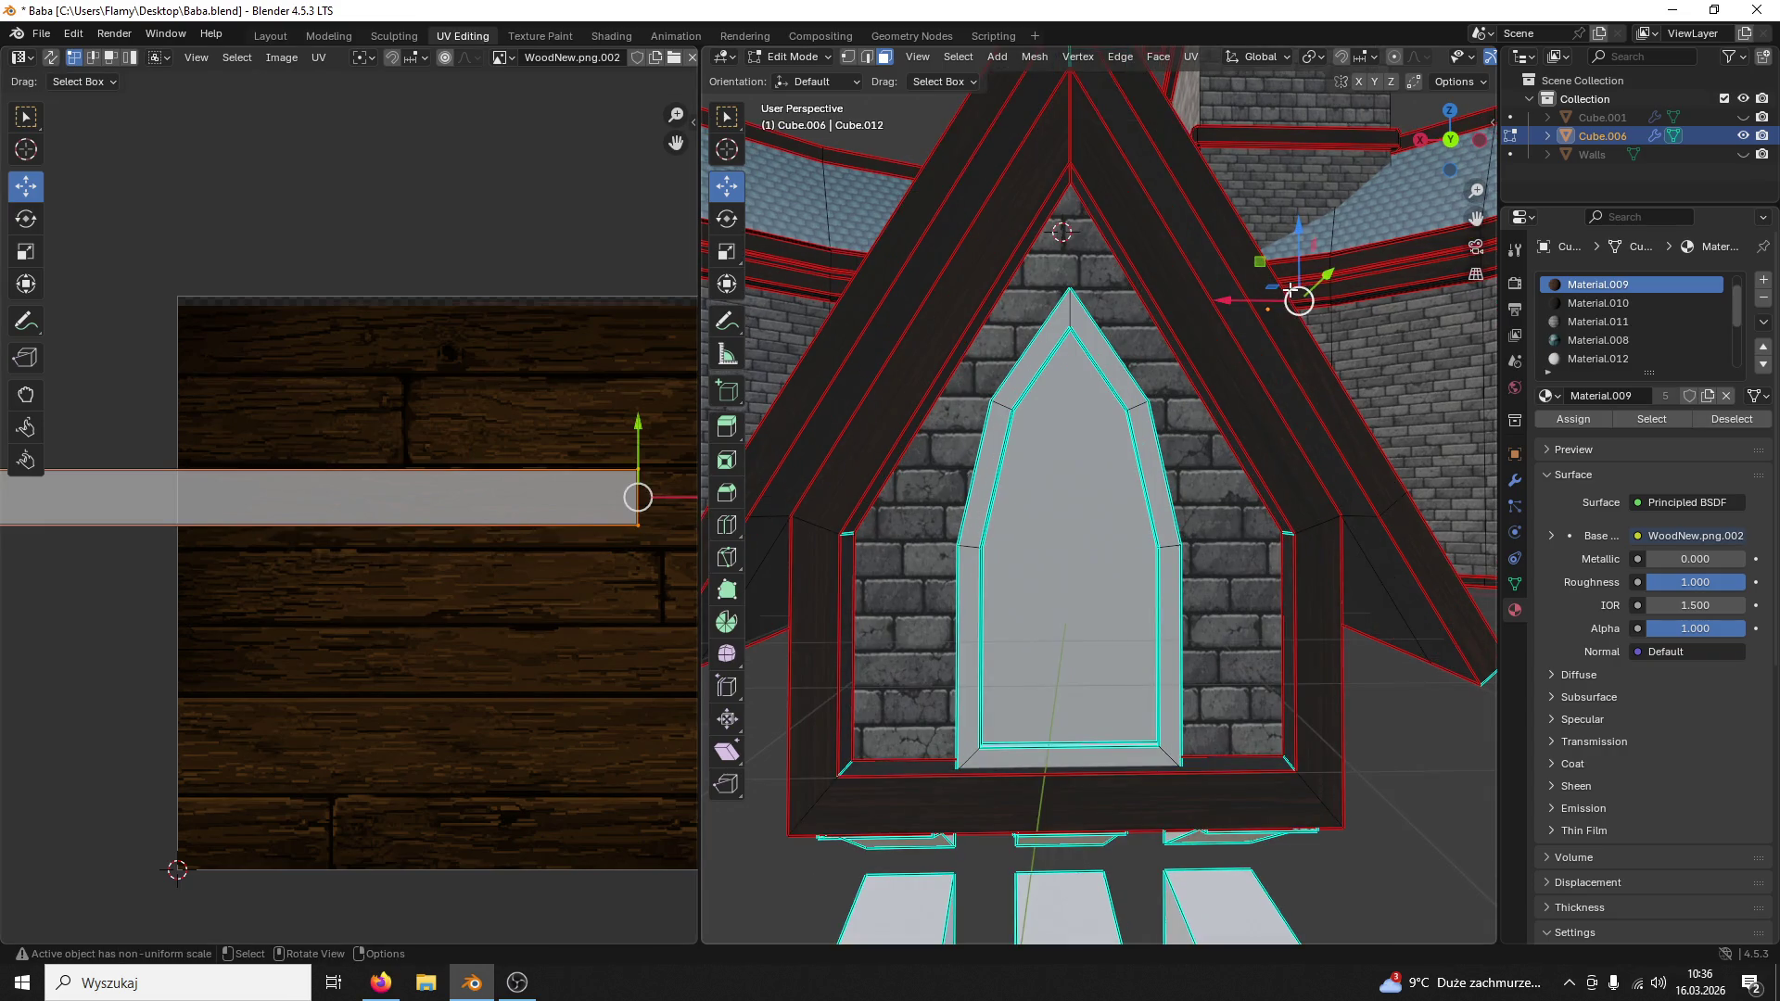
click(1272, 427)
key(ctrl+l)
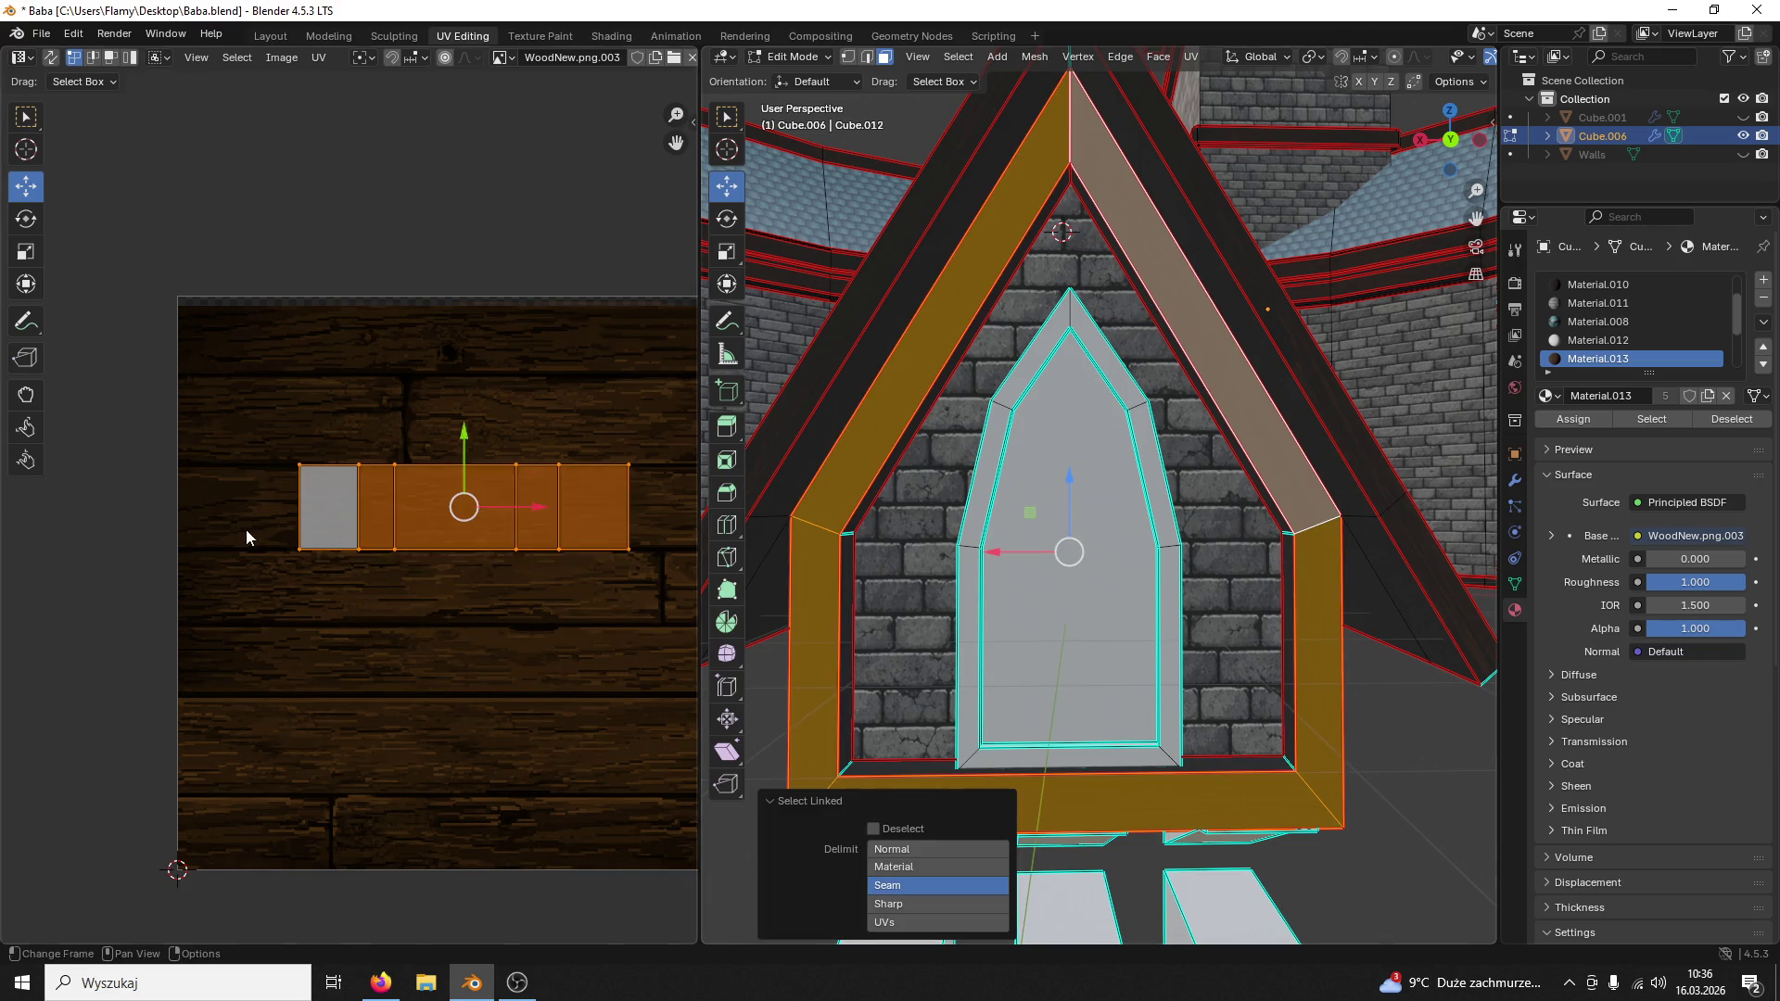
scroll(246, 529, down, 1)
key(s)
key(x)
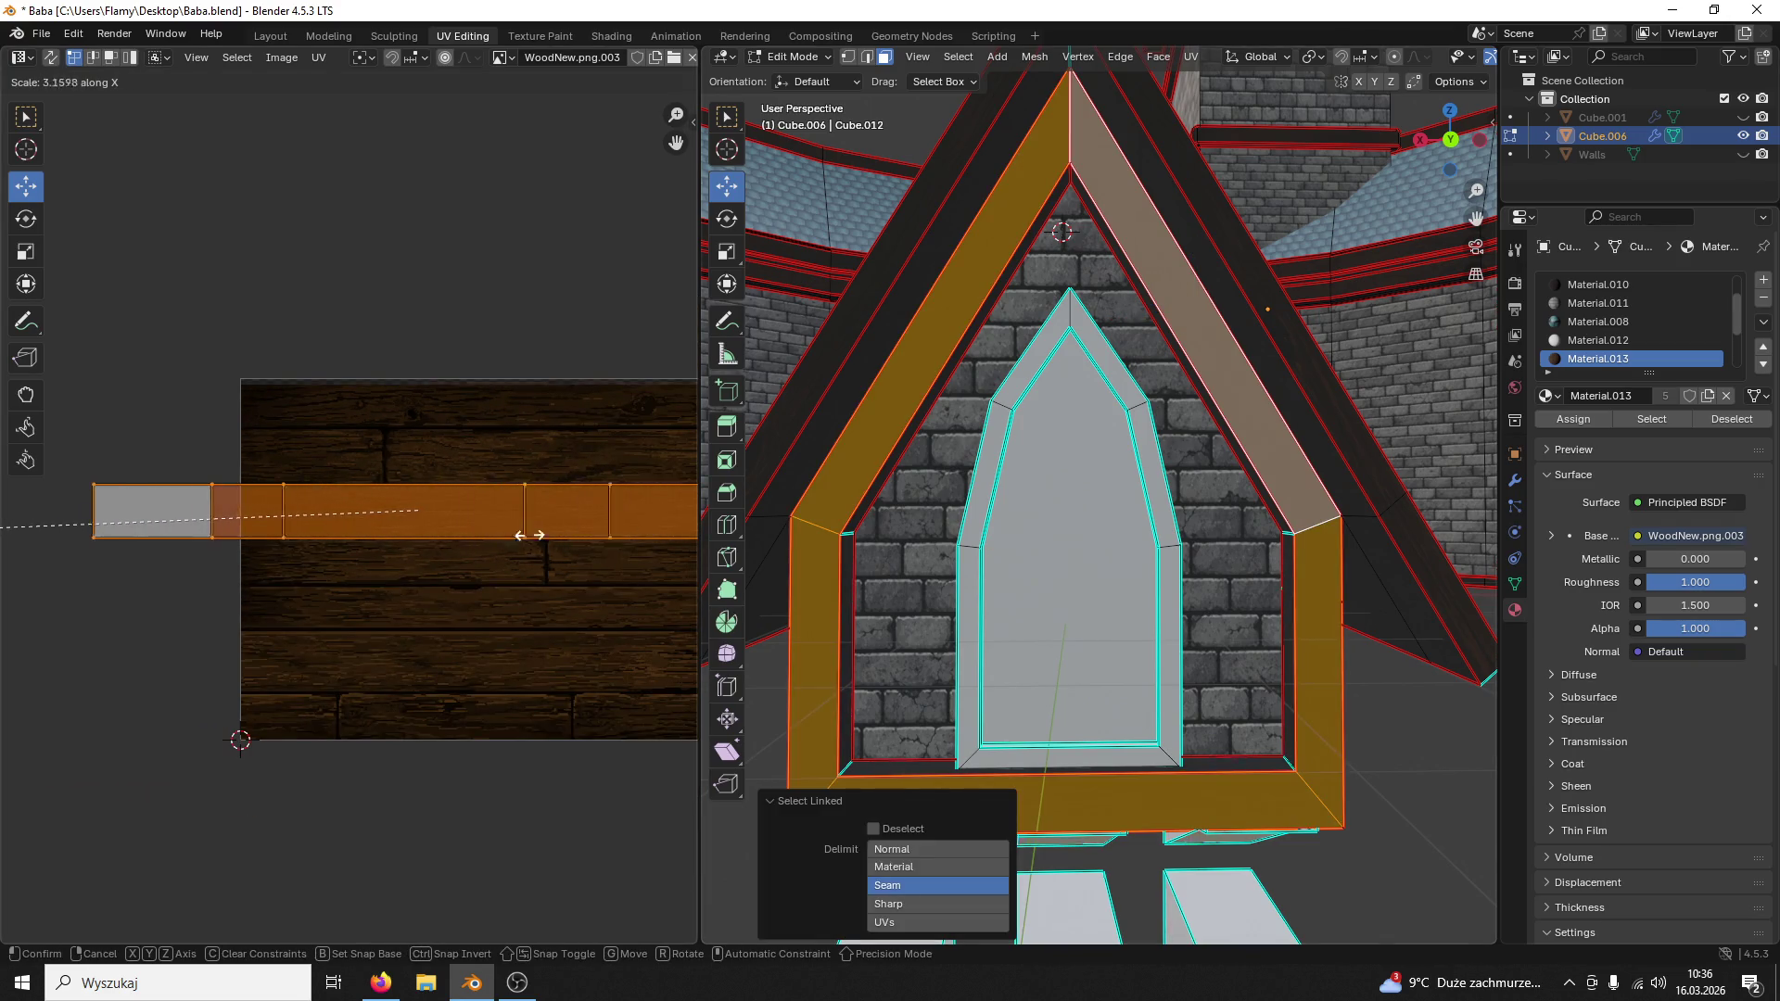
click(443, 552)
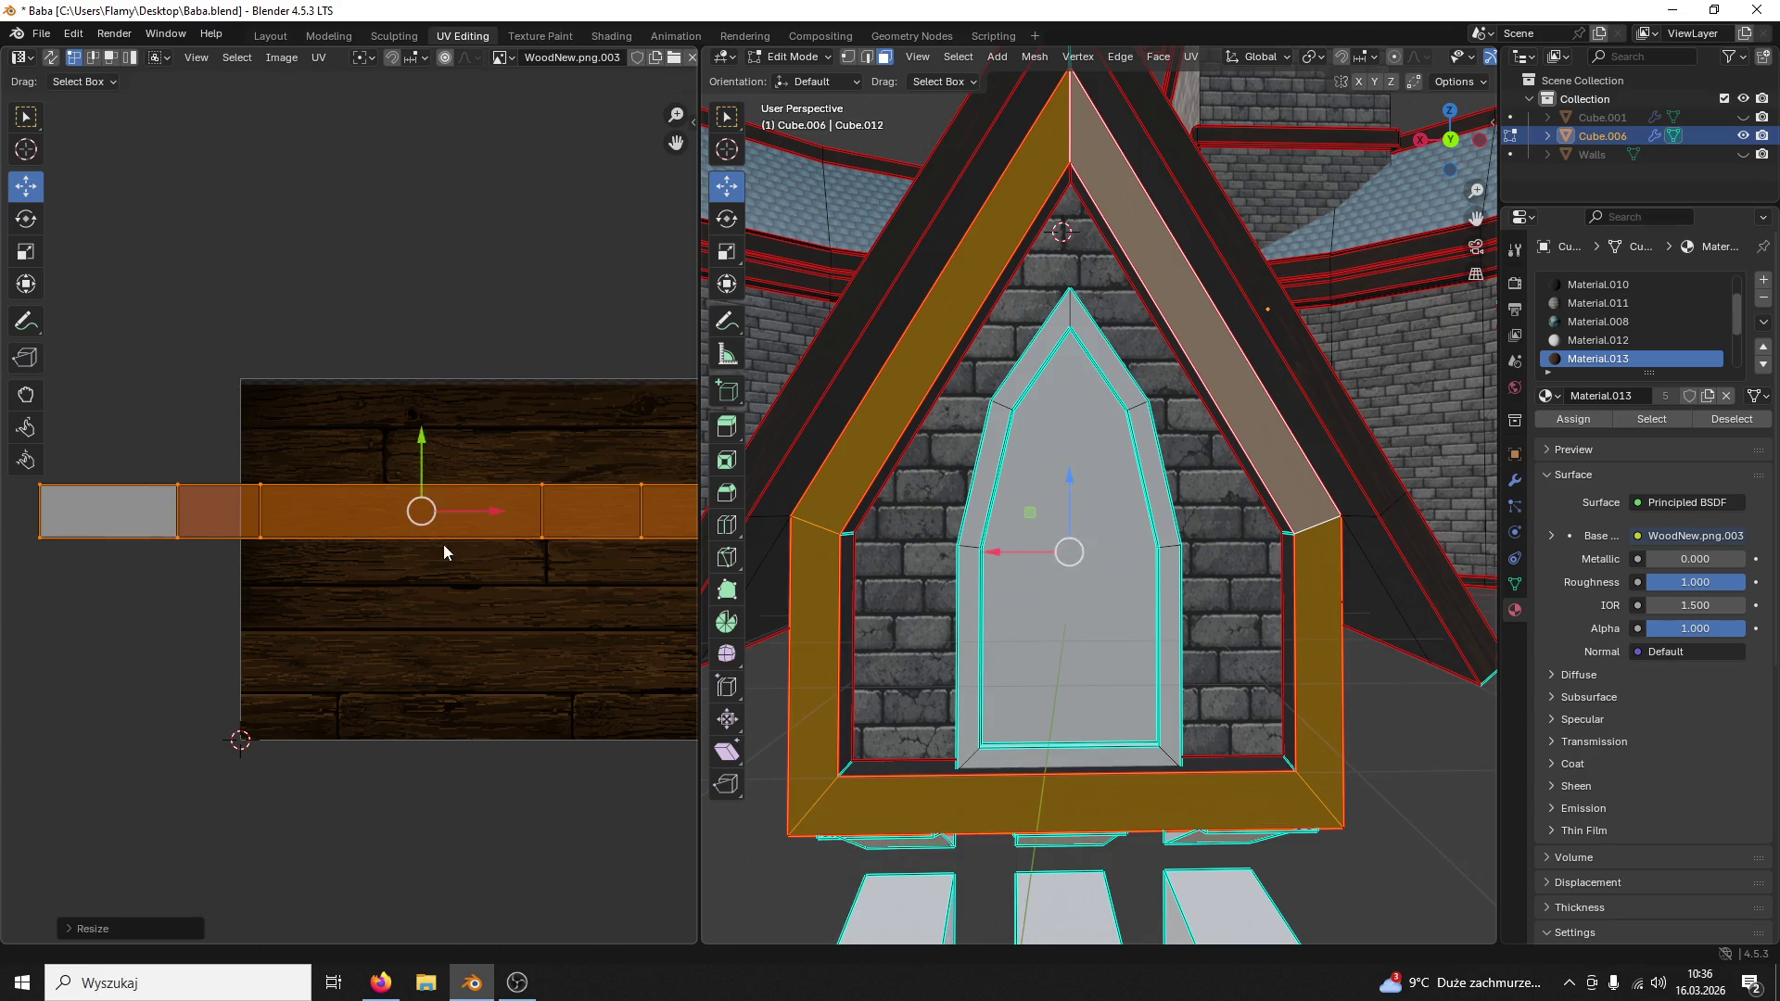
key(s)
key(x)
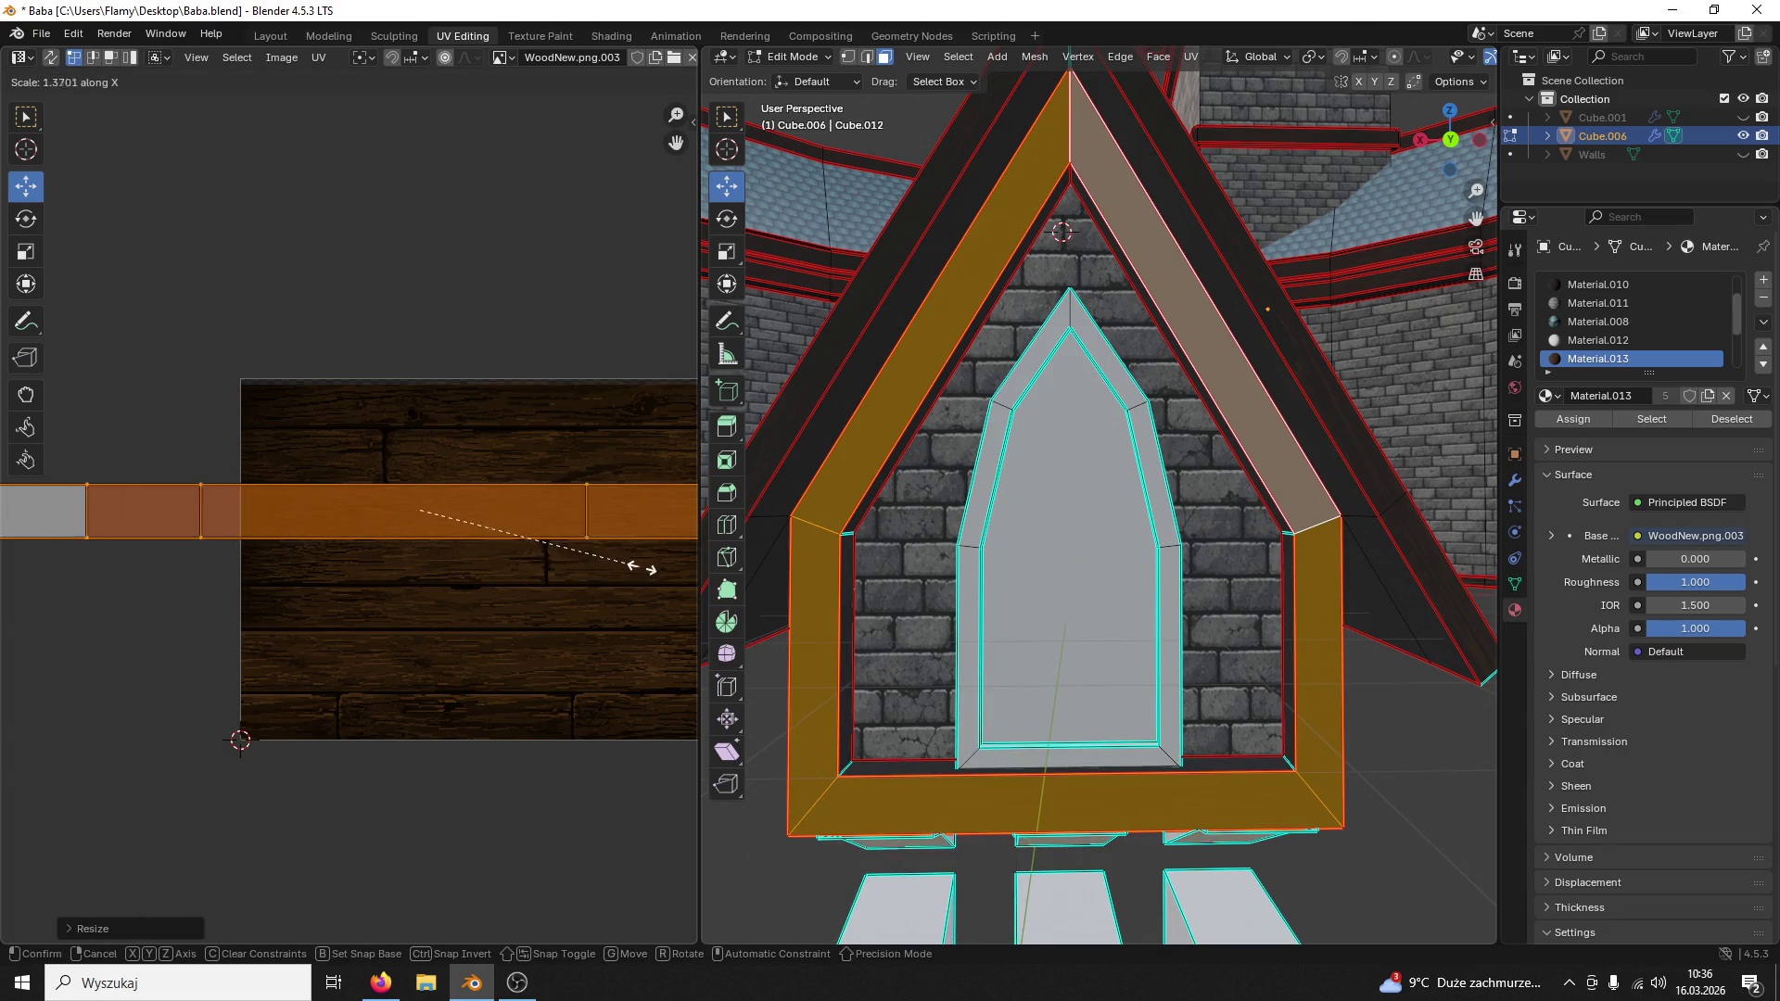
click(139, 574)
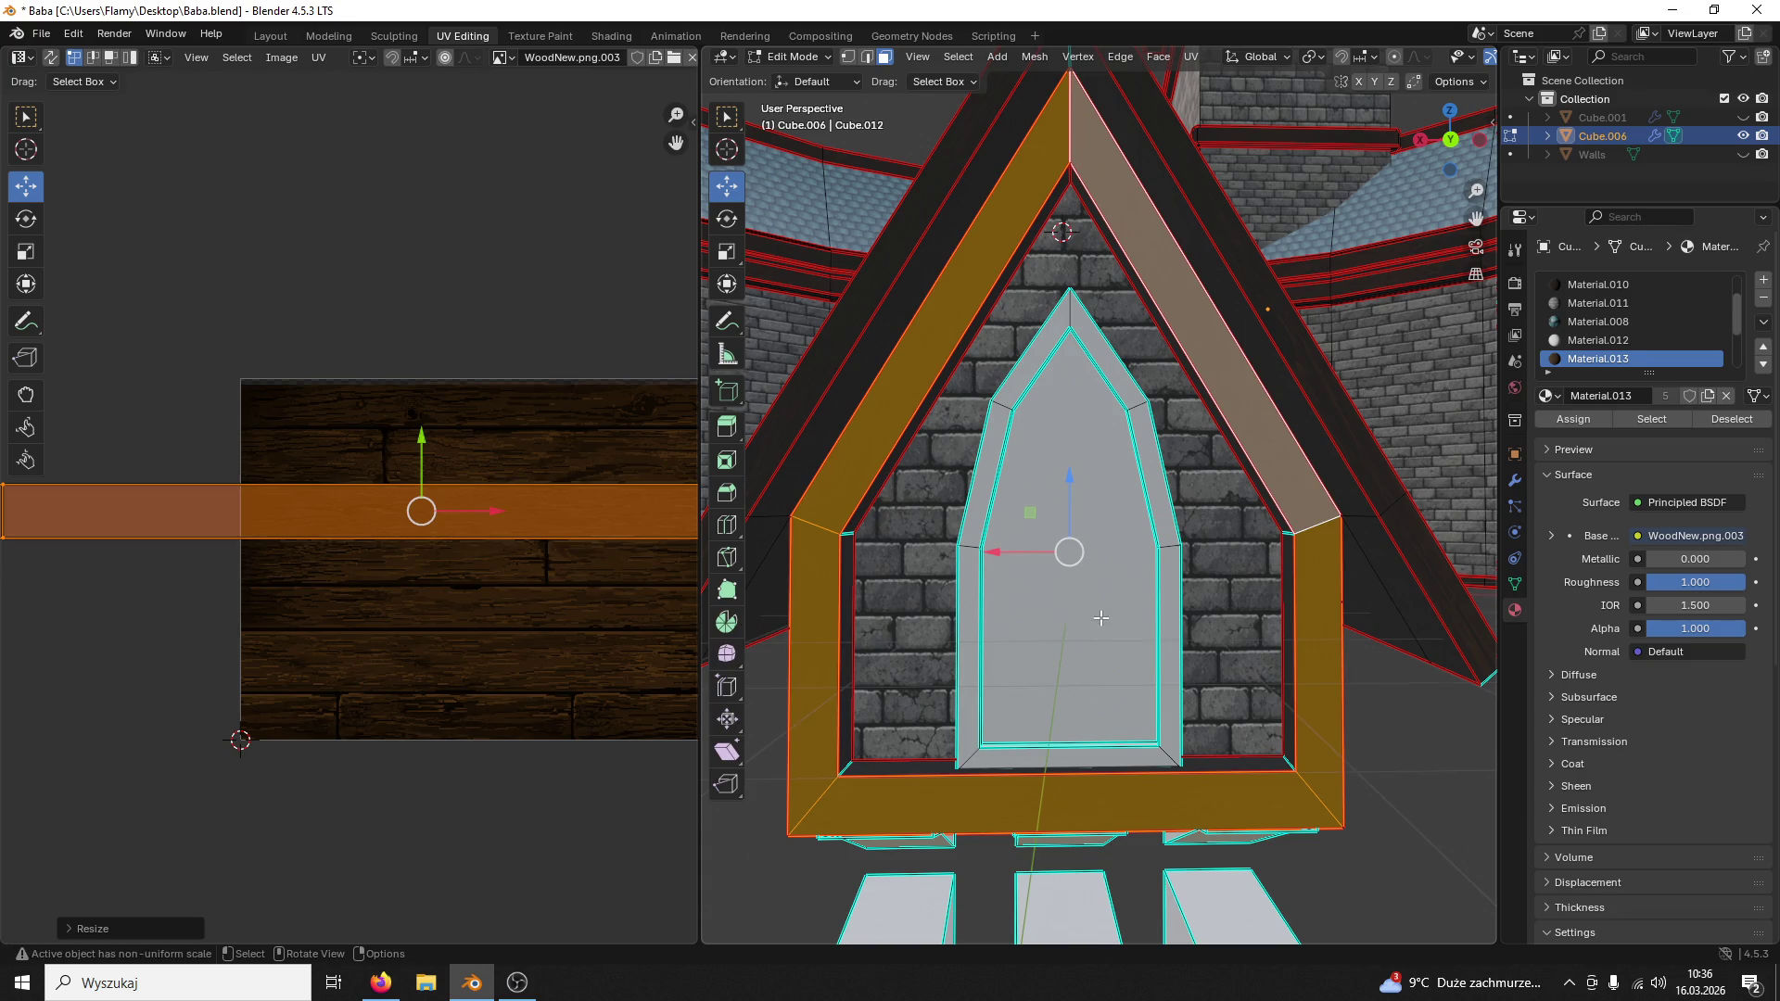
click(1101, 617)
scroll(1102, 617, up, 3)
middle_drag(1101, 617, 1230, 572)
scroll(1174, 585, down, 2)
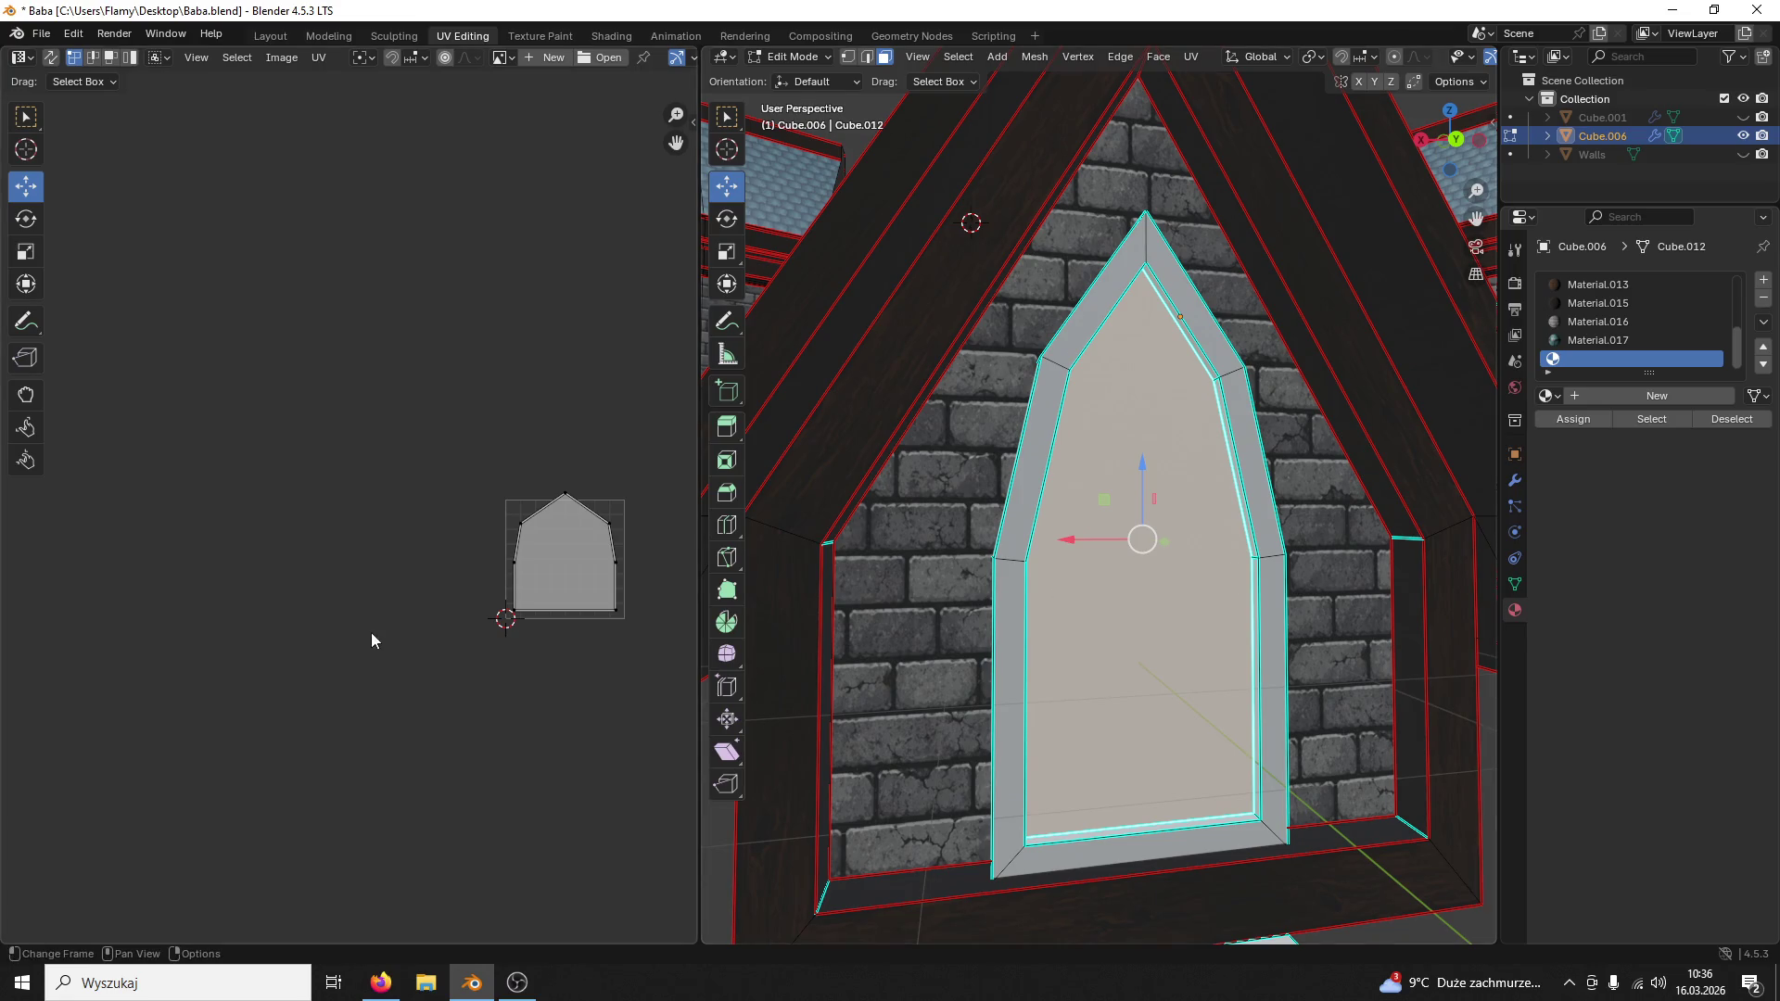
Step: Select the linked wooden roof frame and widen its UV strip along X
click(1404, 502)
key(ctrl+l)
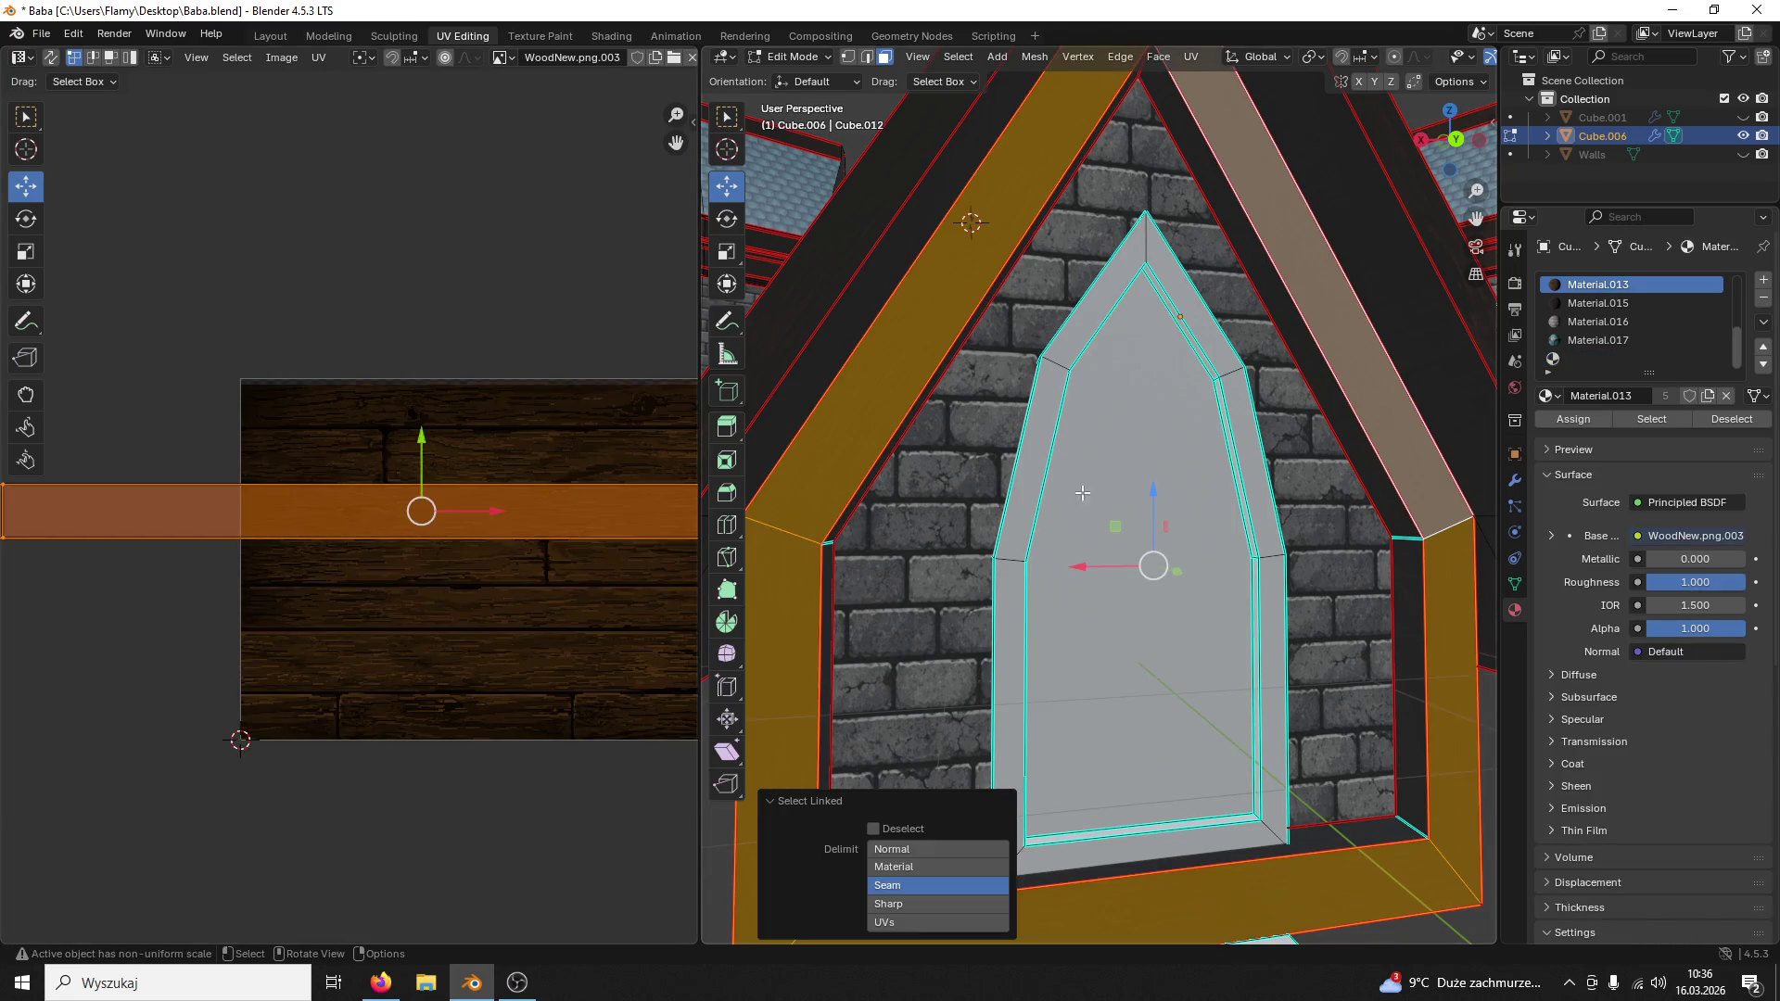
key(s)
key(x)
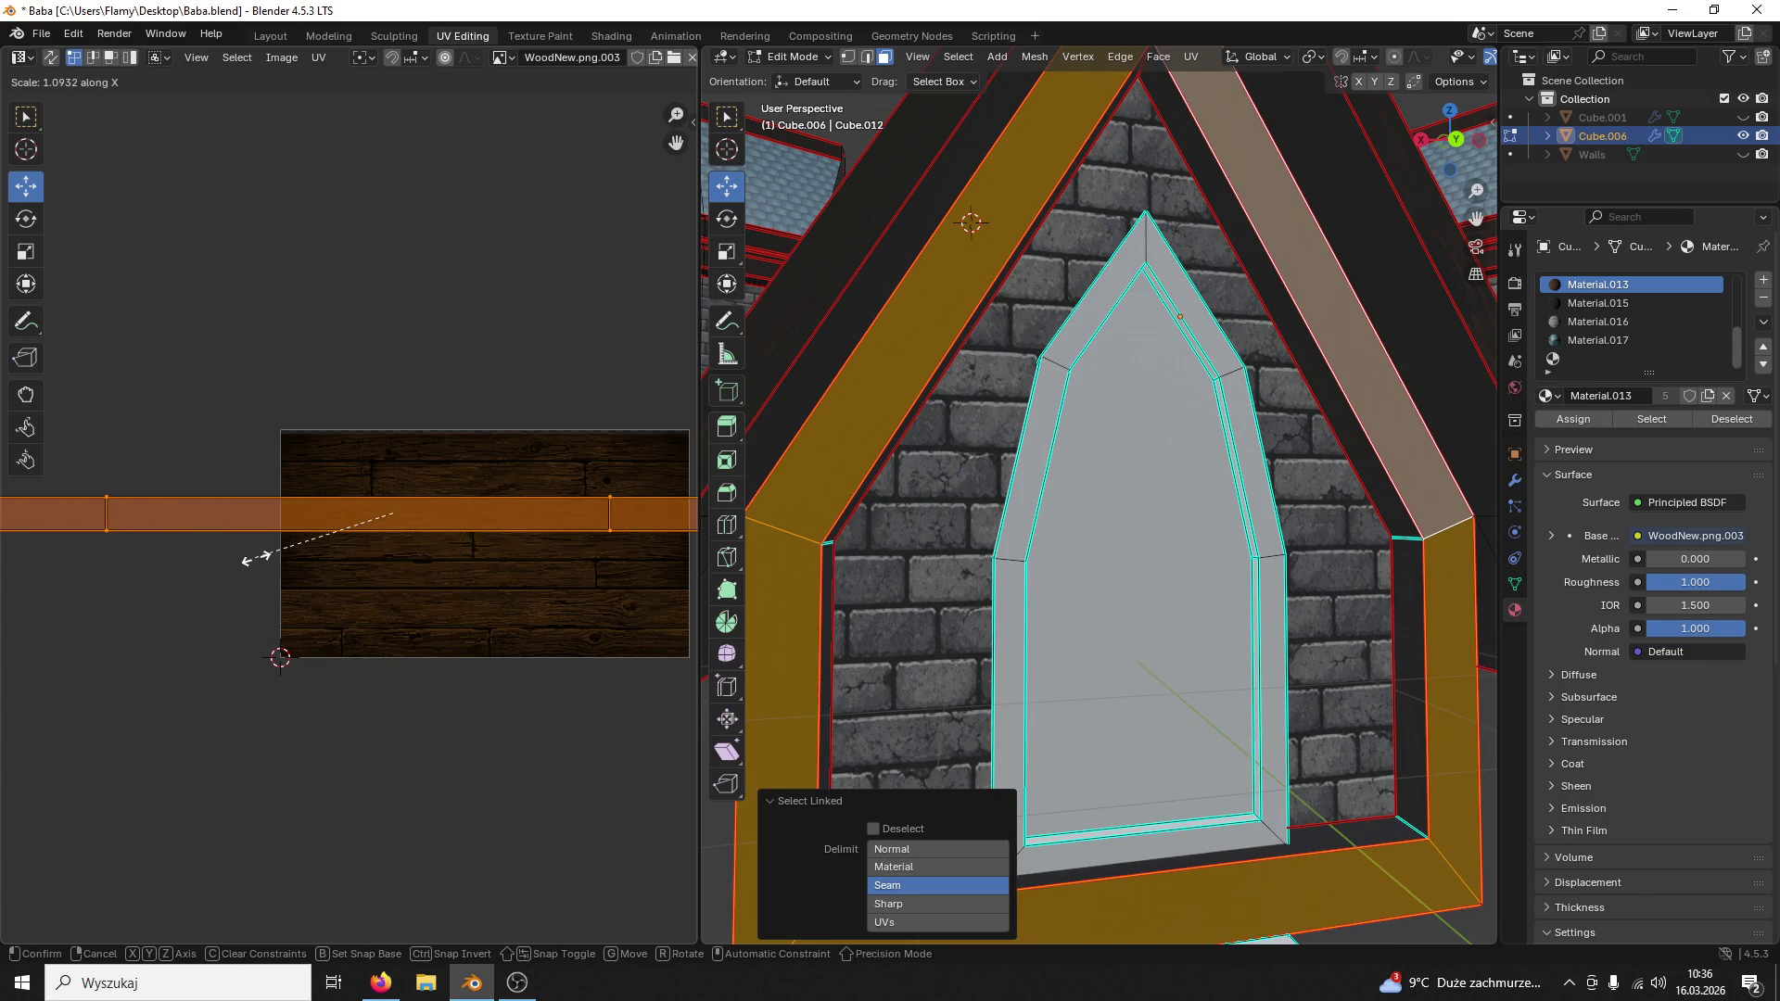
click(257, 558)
Step: Orbit under the dormer roof and select the untextured wall face beneath it
click(912, 673)
mouse_move(973, 584)
middle_down()
mouse_move(913, 674)
mouse_move(1123, 669)
mouse_move(1165, 538)
mouse_move(966, 635)
middle_up()
scroll(913, 673, up, 3)
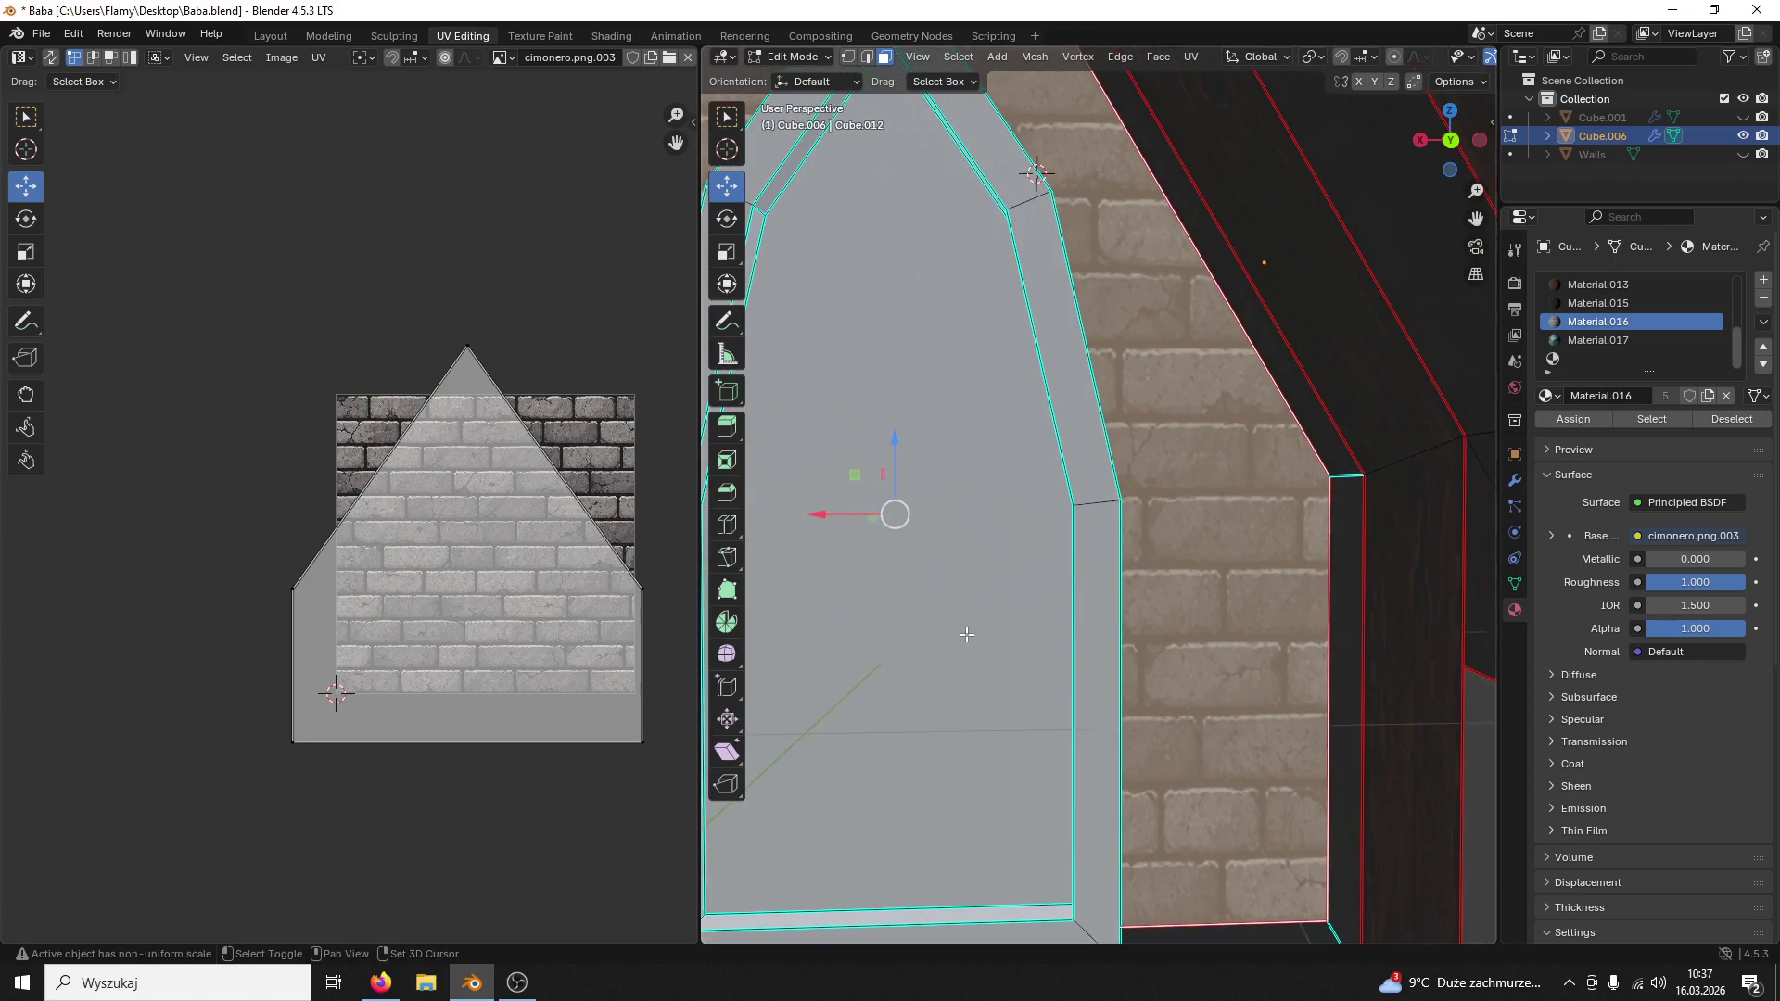
click(1389, 531)
mouse_move(1347, 521)
middle_down()
mouse_move(1209, 501)
mouse_move(1162, 534)
mouse_move(1232, 535)
mouse_move(1188, 556)
mouse_move(825, 593)
middle_up()
click(1111, 564)
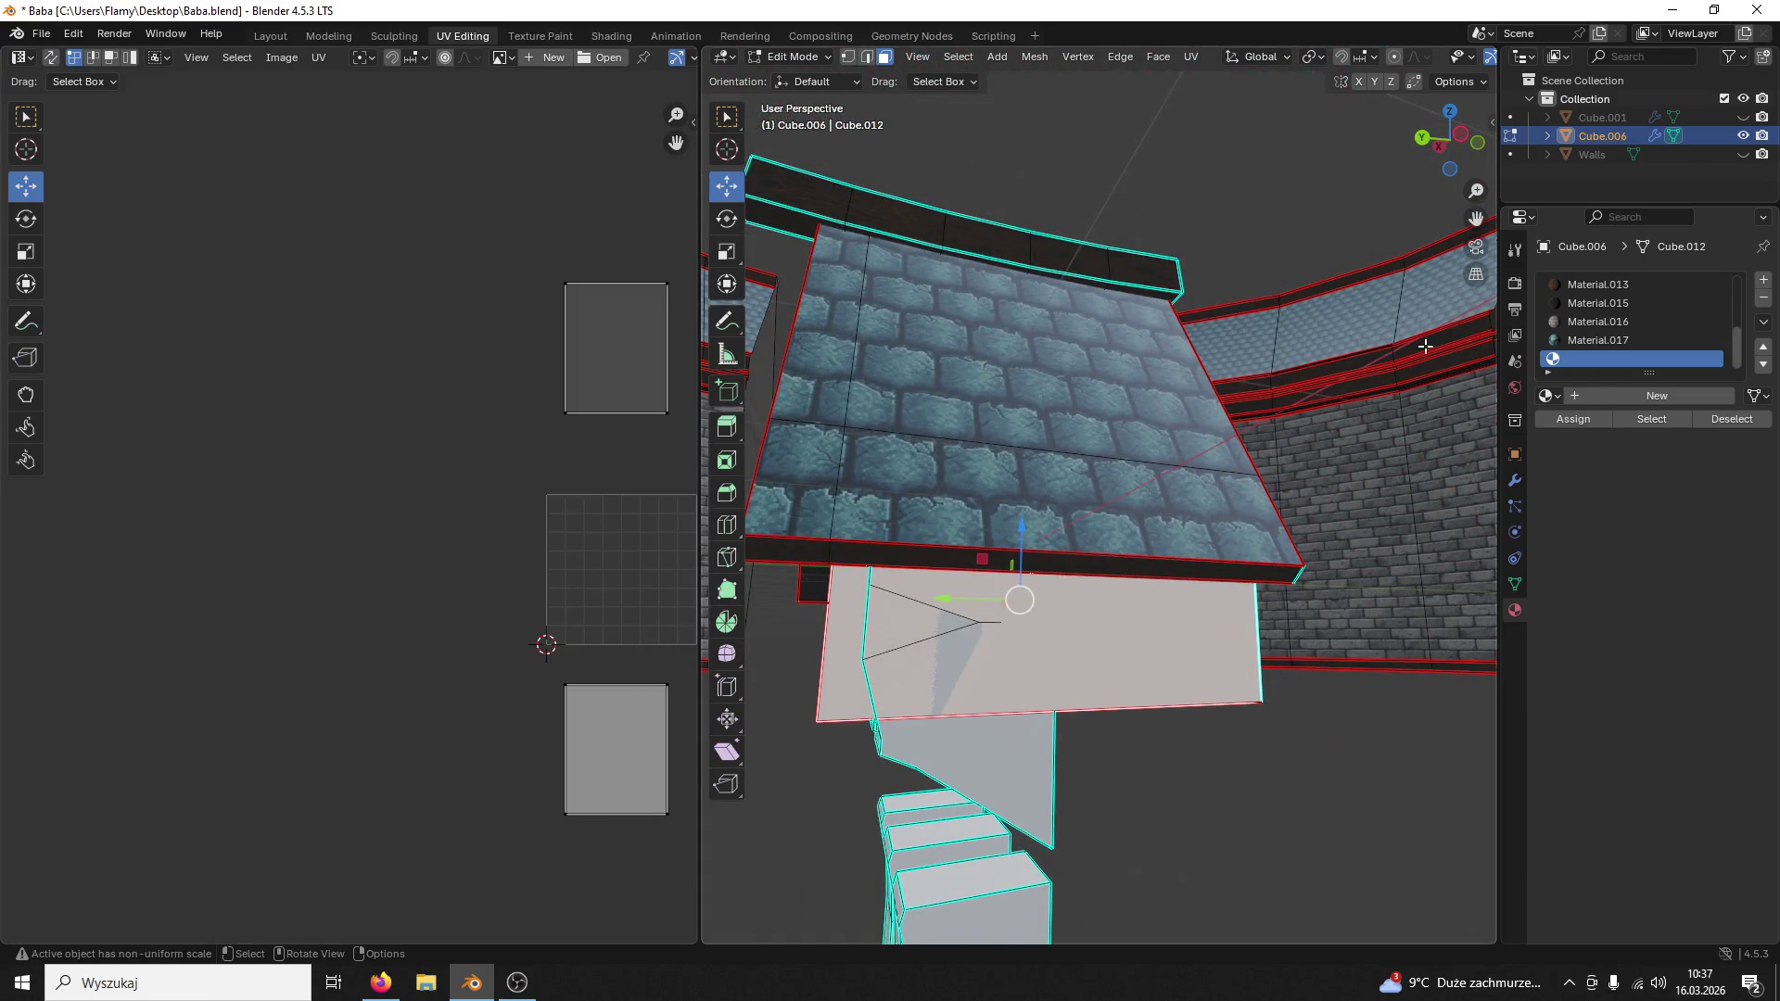
Step: Assign wood Material.013 to the under-roof faces and move the first island onto the plank image
click(1583, 286)
click(1560, 418)
scroll(1222, 833, up, 2)
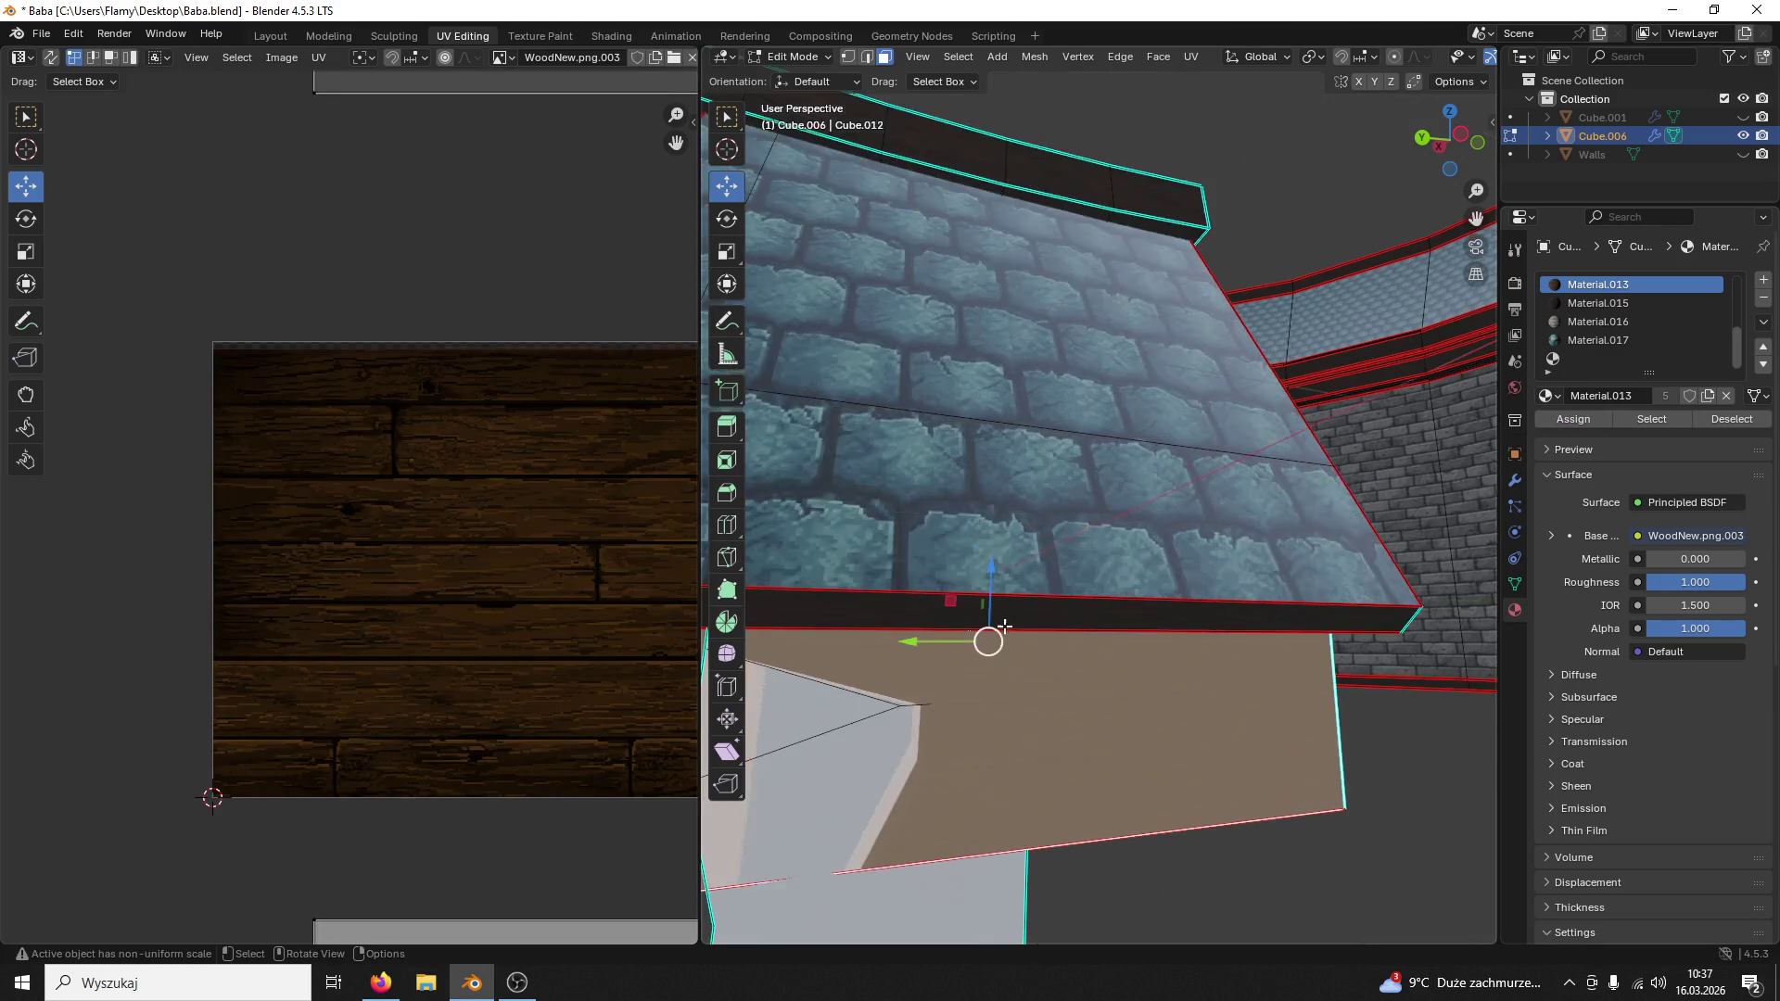
scroll(1222, 834, up, 2)
middle_drag(1223, 833, 1207, 764)
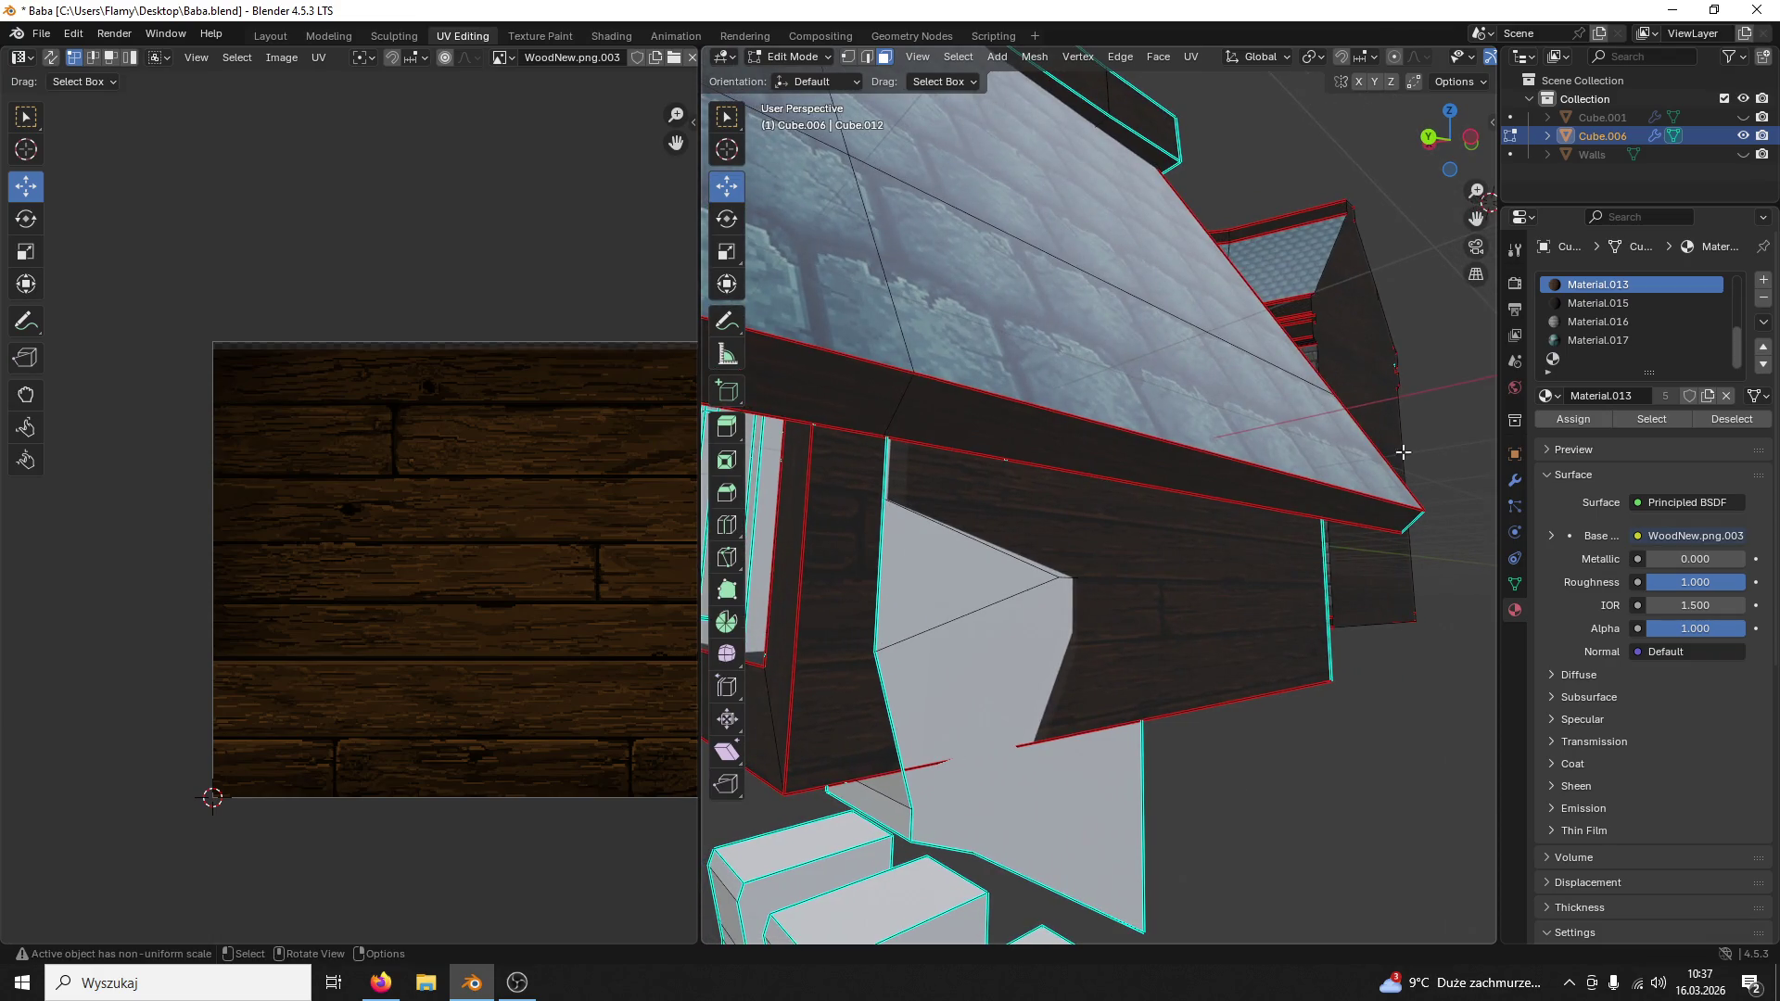
click(956, 579)
scroll(954, 579, up, 3)
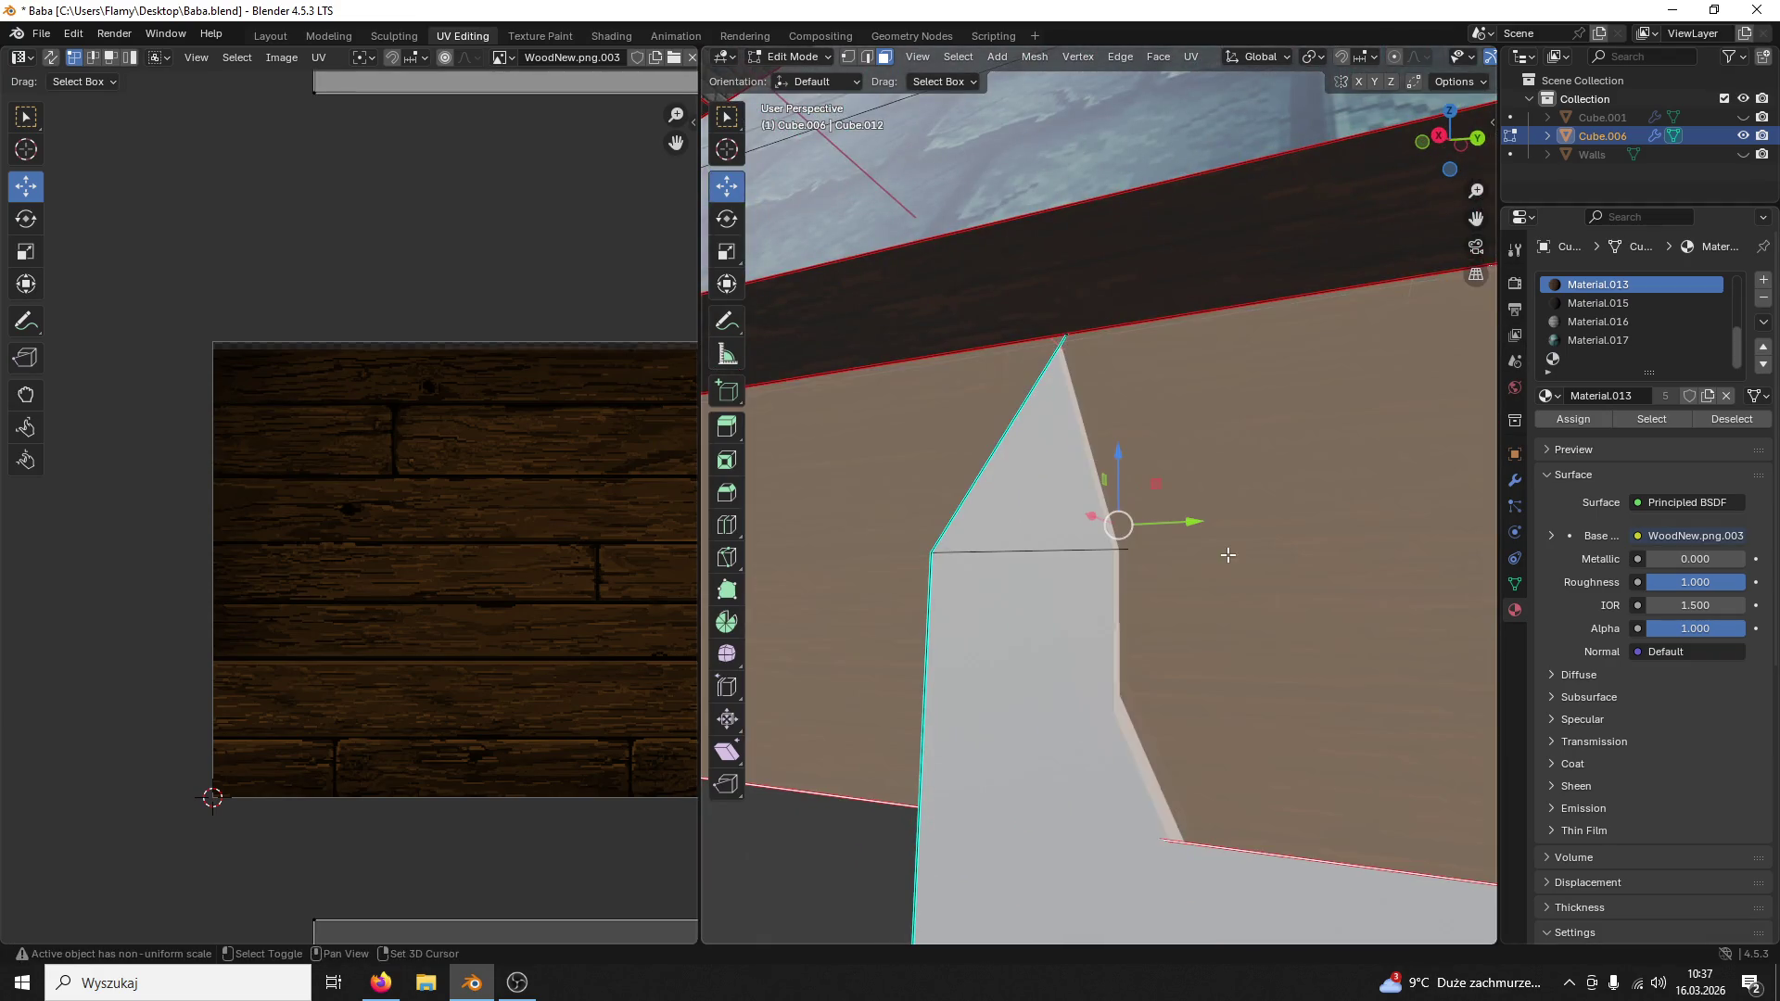
scroll(555, 625, down, 2)
scroll(555, 624, down, 2)
scroll(555, 622, down, 1)
drag(586, 438, 209, 154)
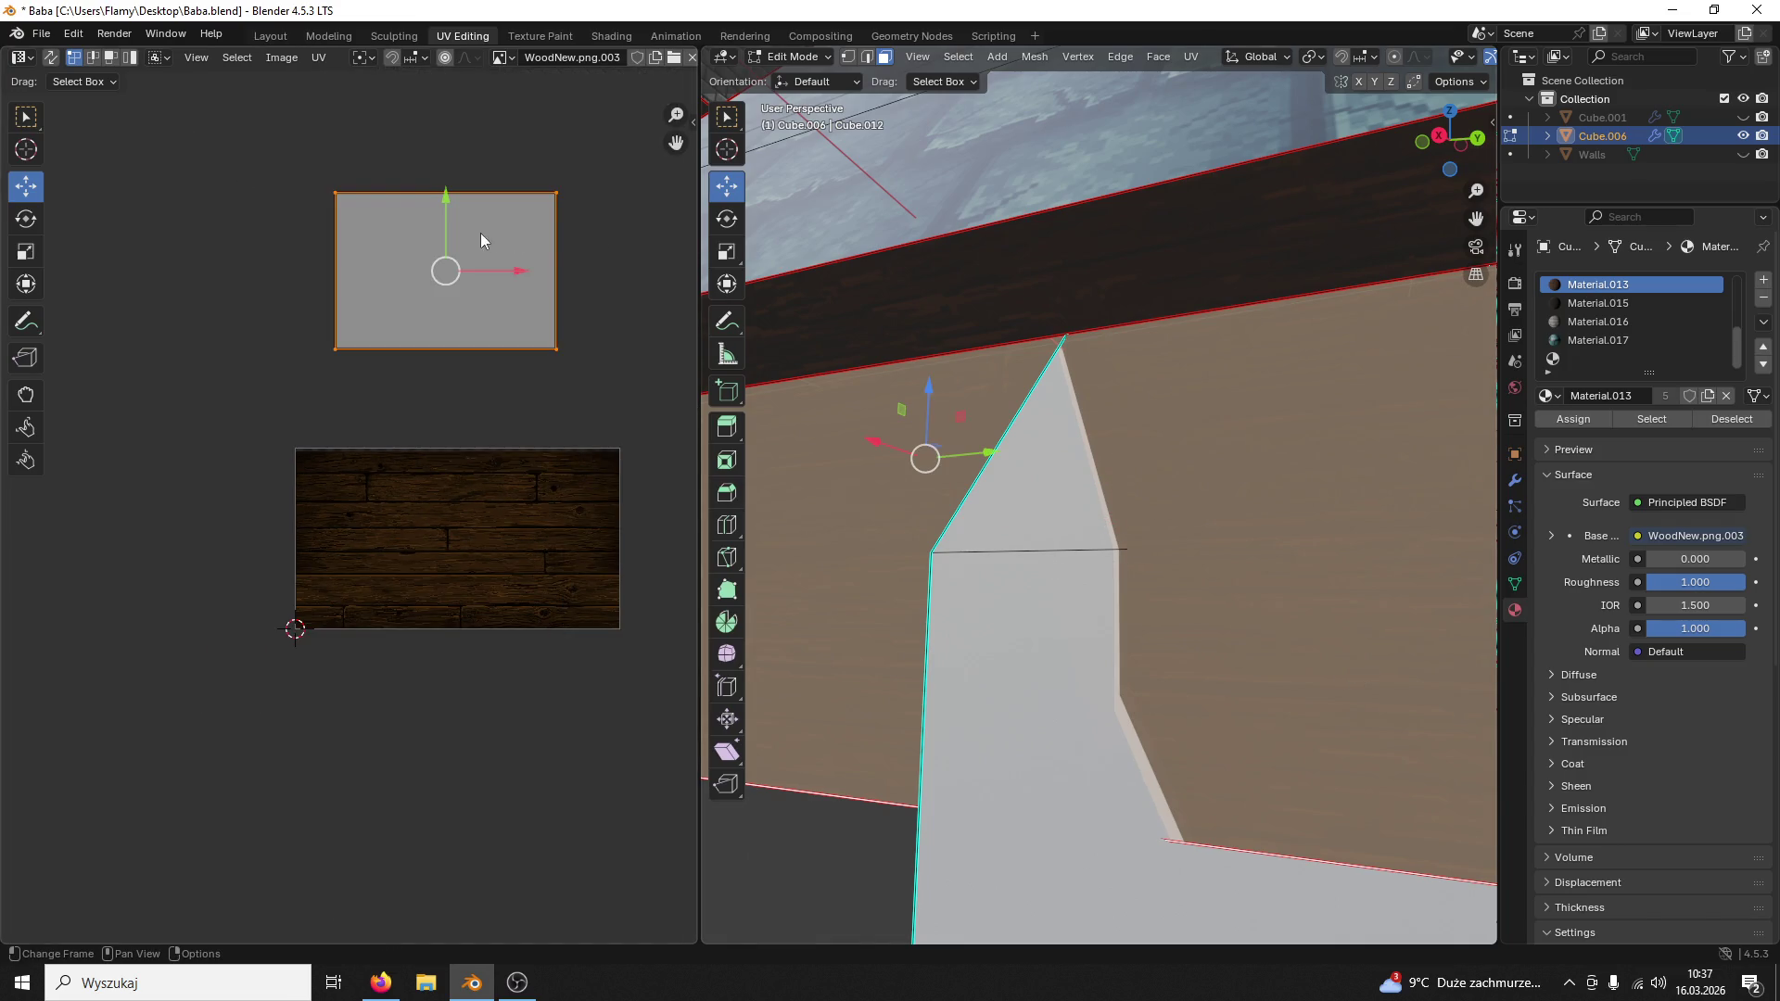
key(g)
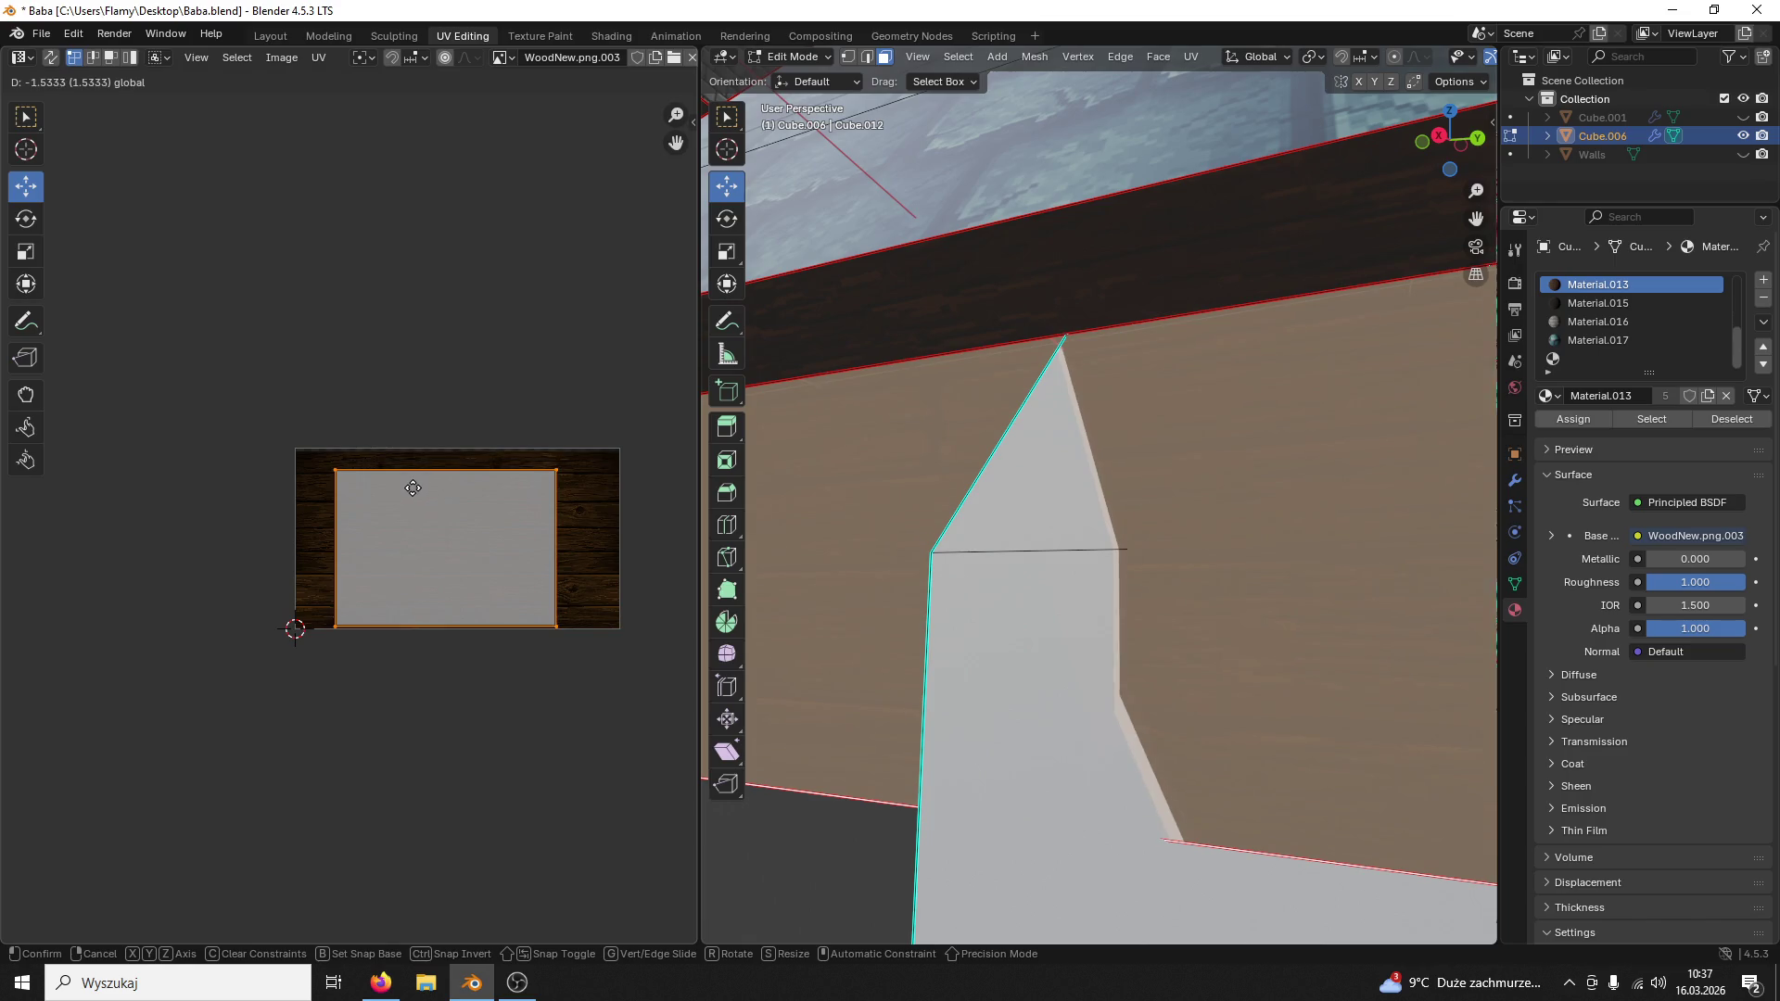
click(407, 489)
Step: Move the remaining under-roof faces' UV islands up and across onto the wood texture
mouse_move(1262, 616)
middle_down()
mouse_move(1387, 621)
mouse_move(1188, 548)
mouse_move(1219, 561)
middle_up()
click(1222, 564)
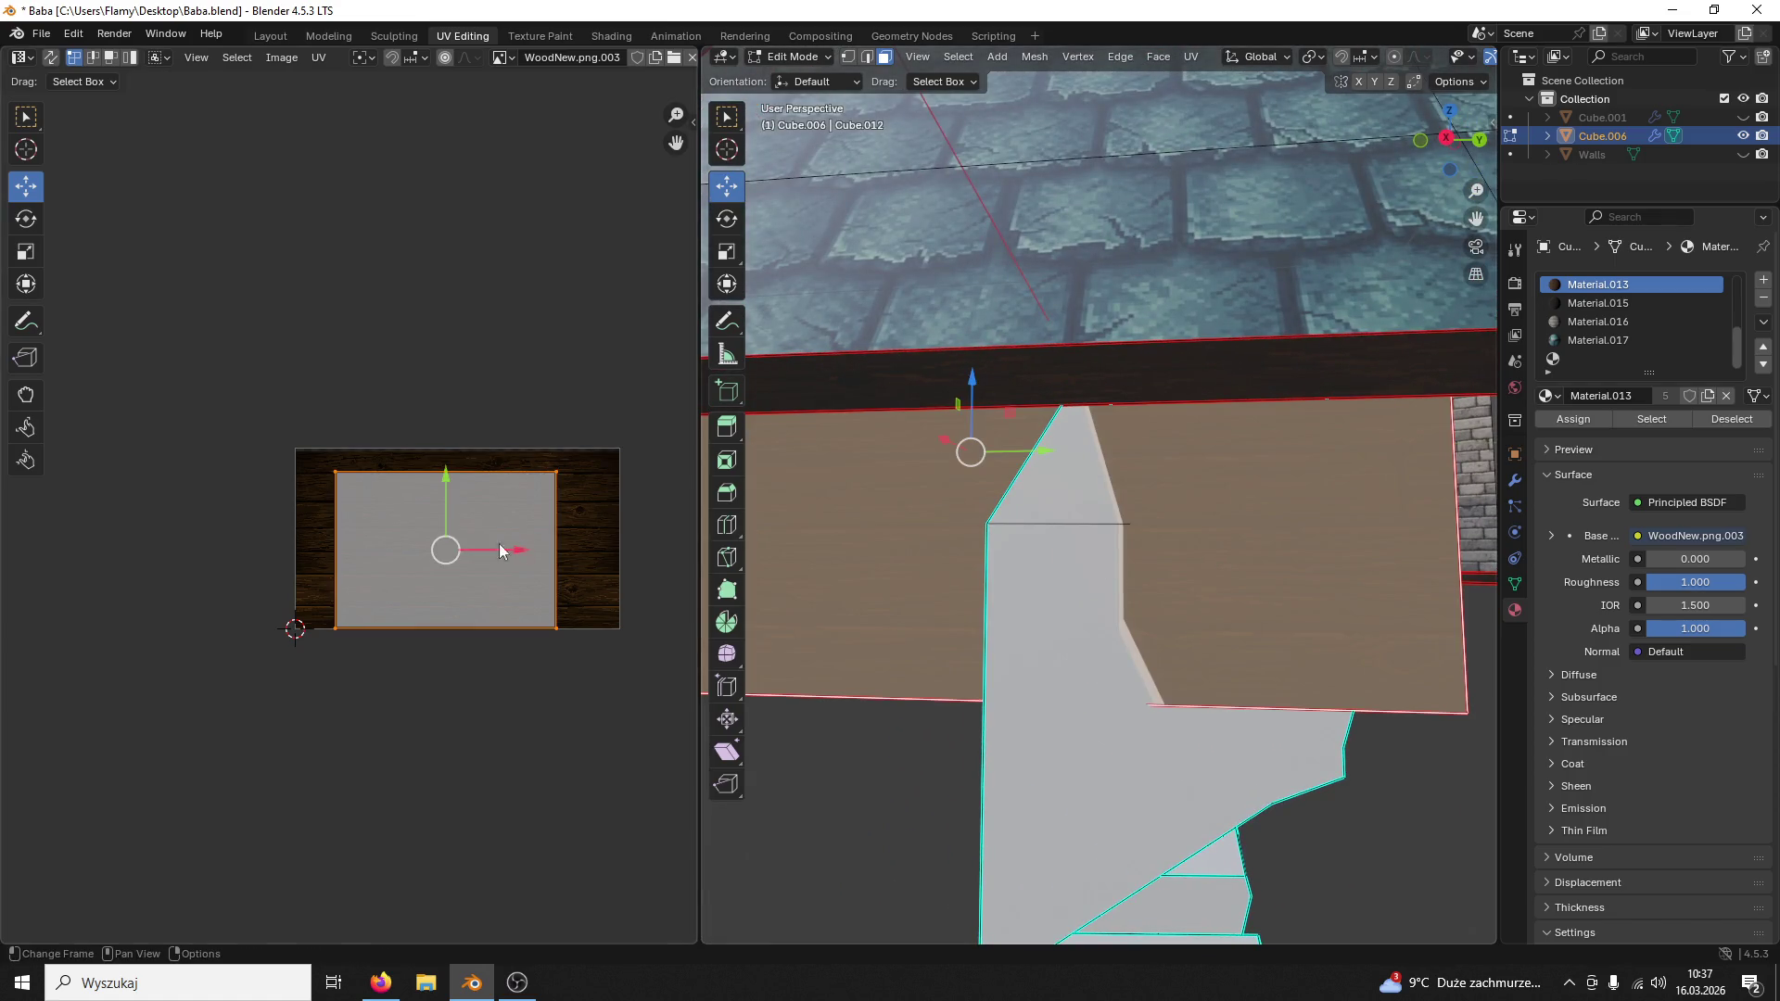
key(g)
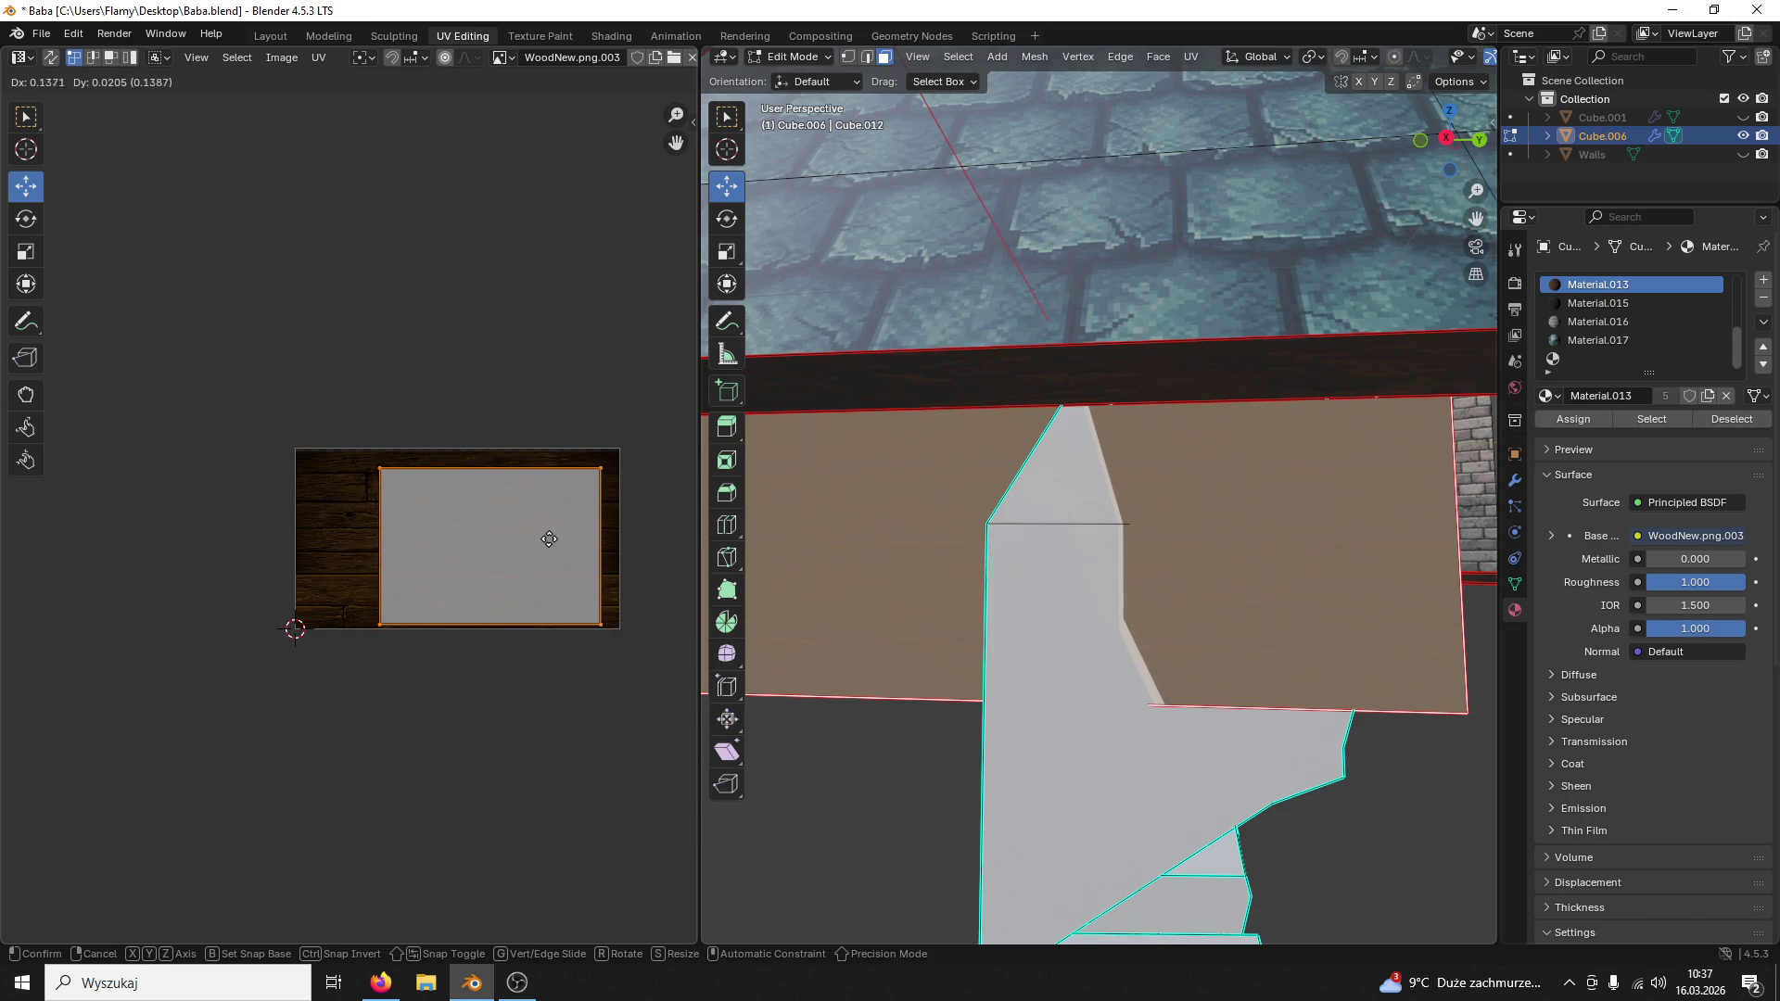
click(558, 538)
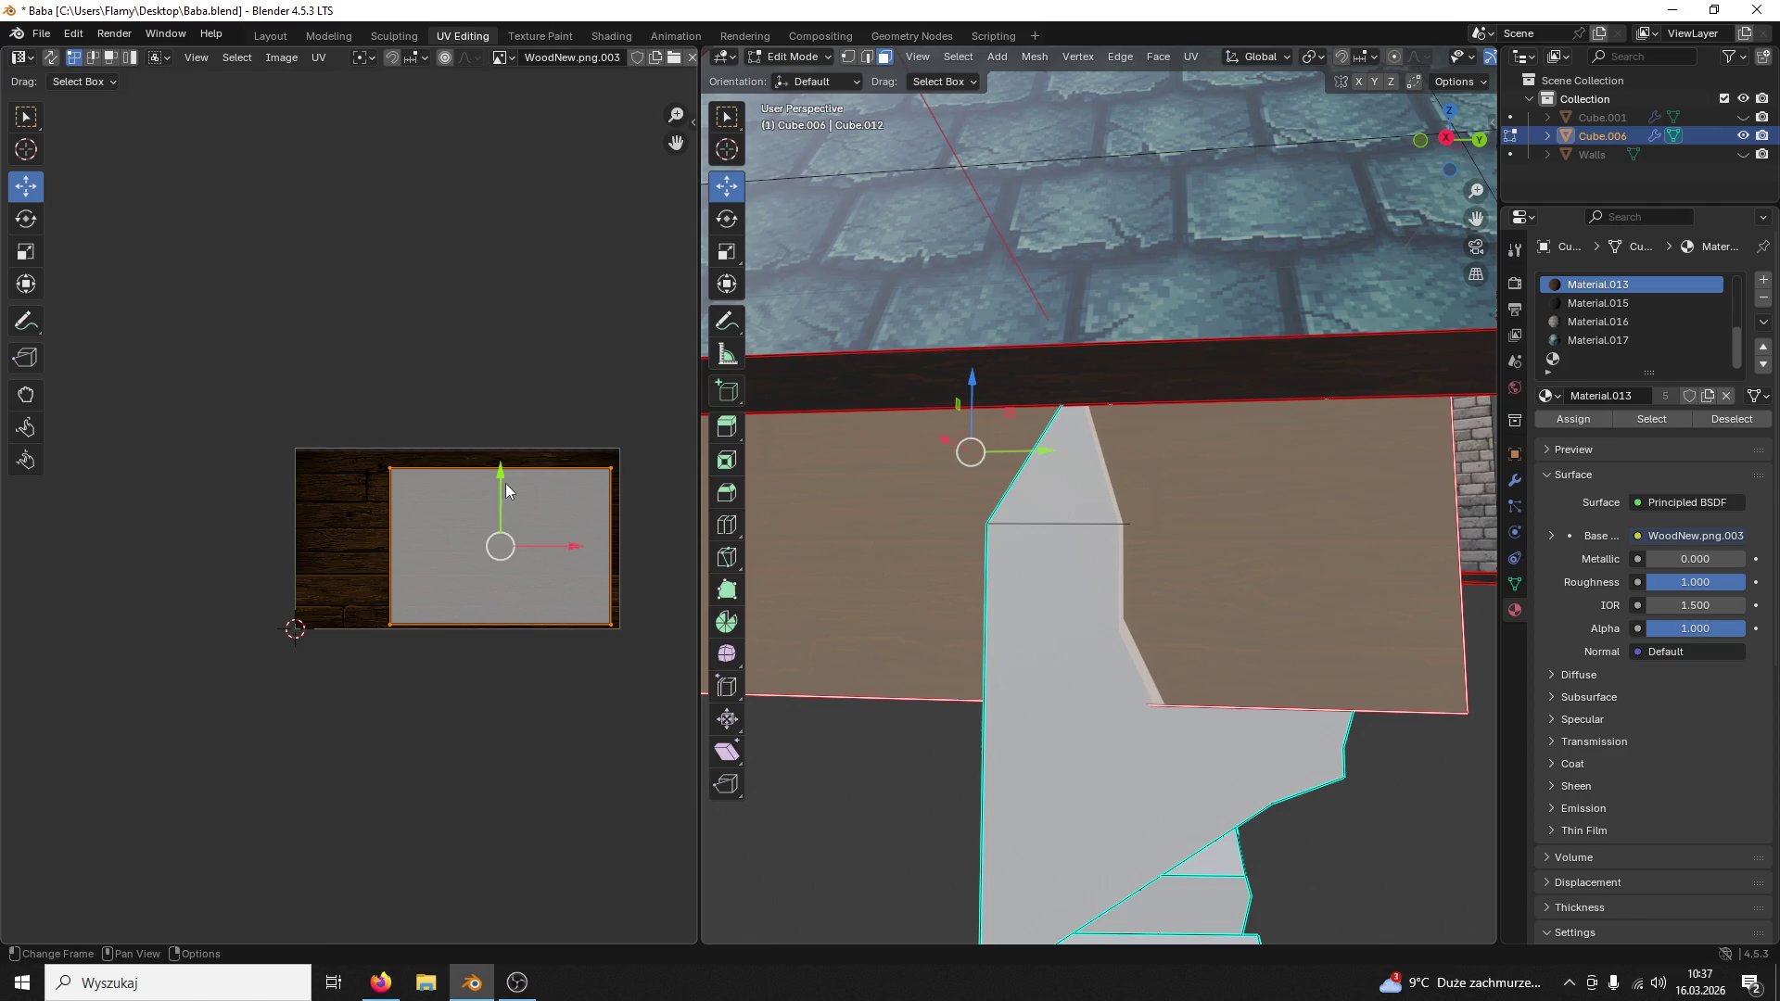
drag(505, 482, 492, 489)
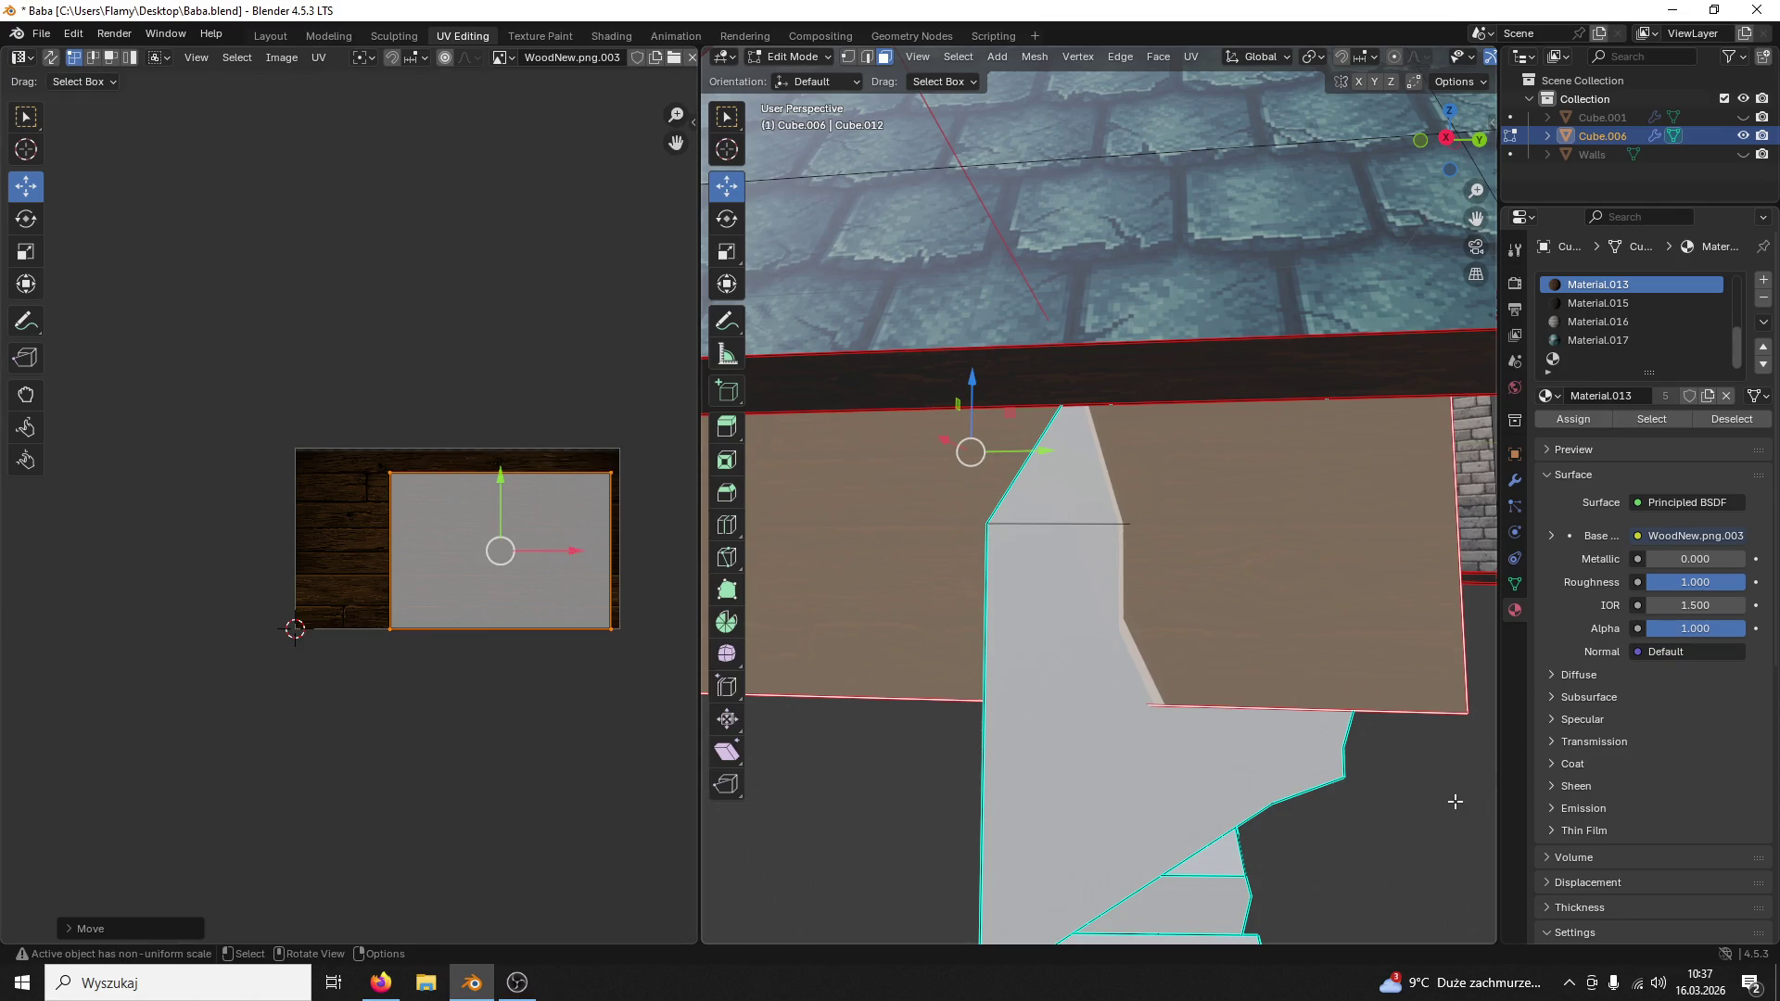
click(1455, 801)
mouse_move(1399, 755)
middle_down()
mouse_move(1154, 549)
mouse_move(1057, 599)
middle_up()
click(1155, 550)
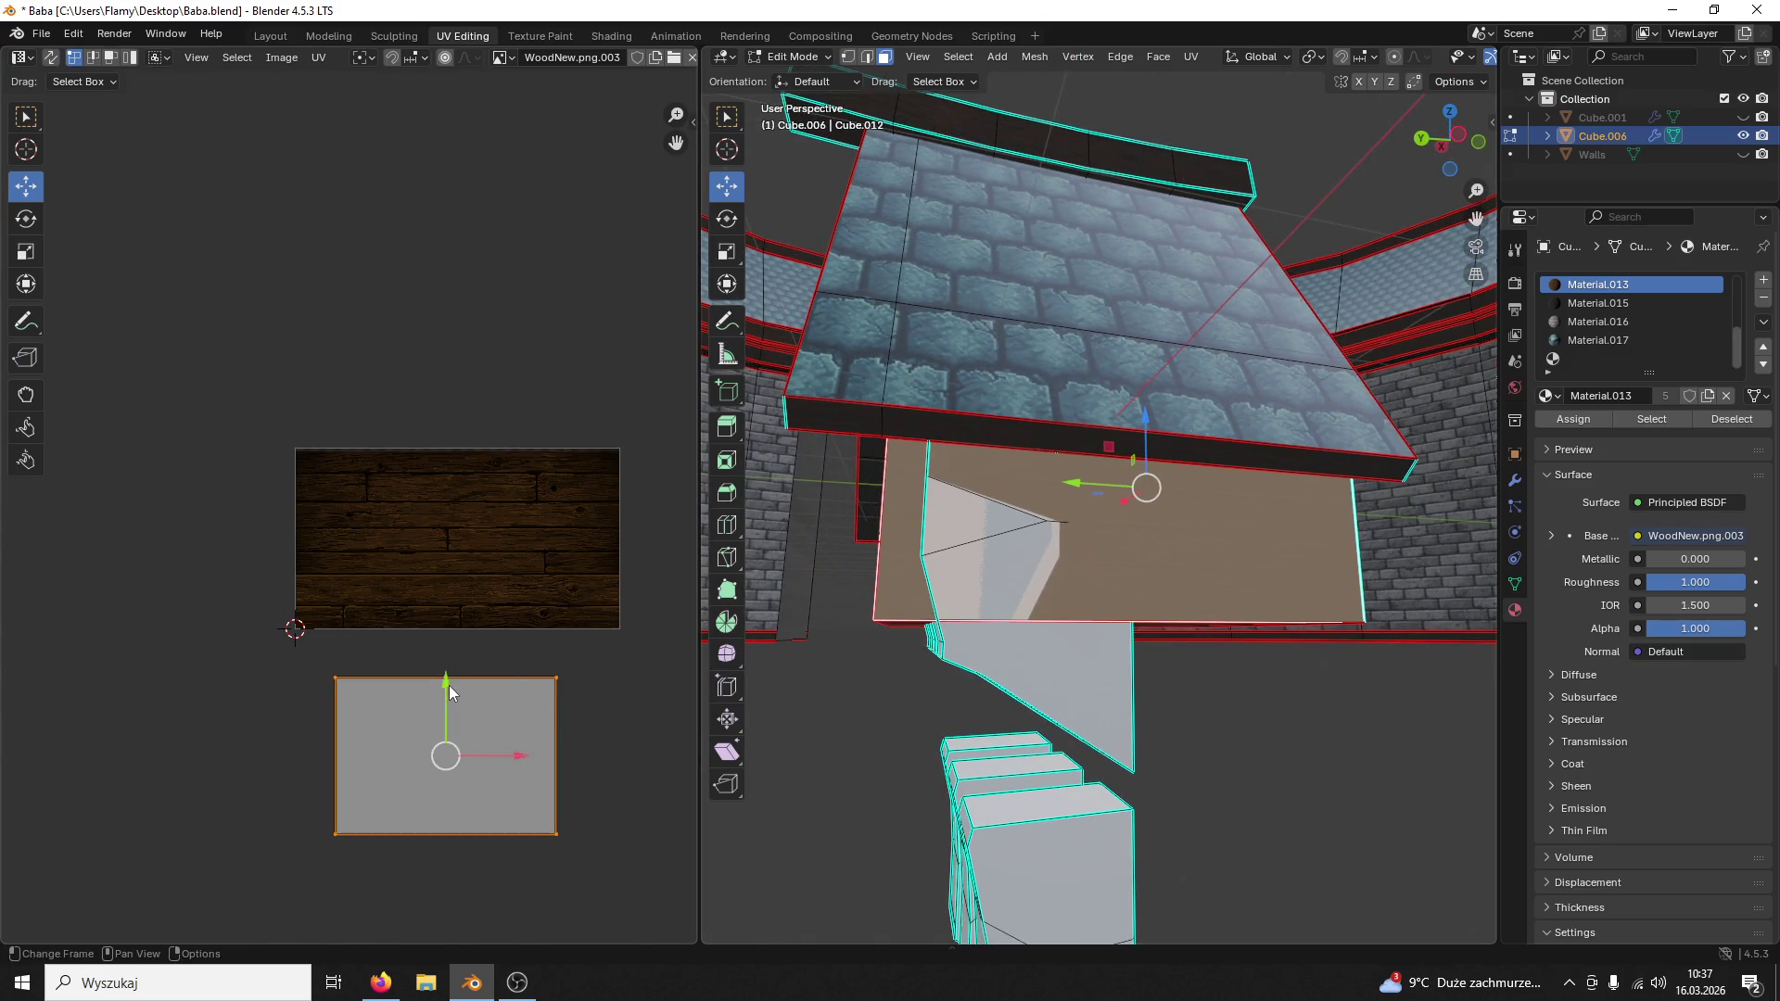
drag(446, 684, 417, 476)
click(418, 476)
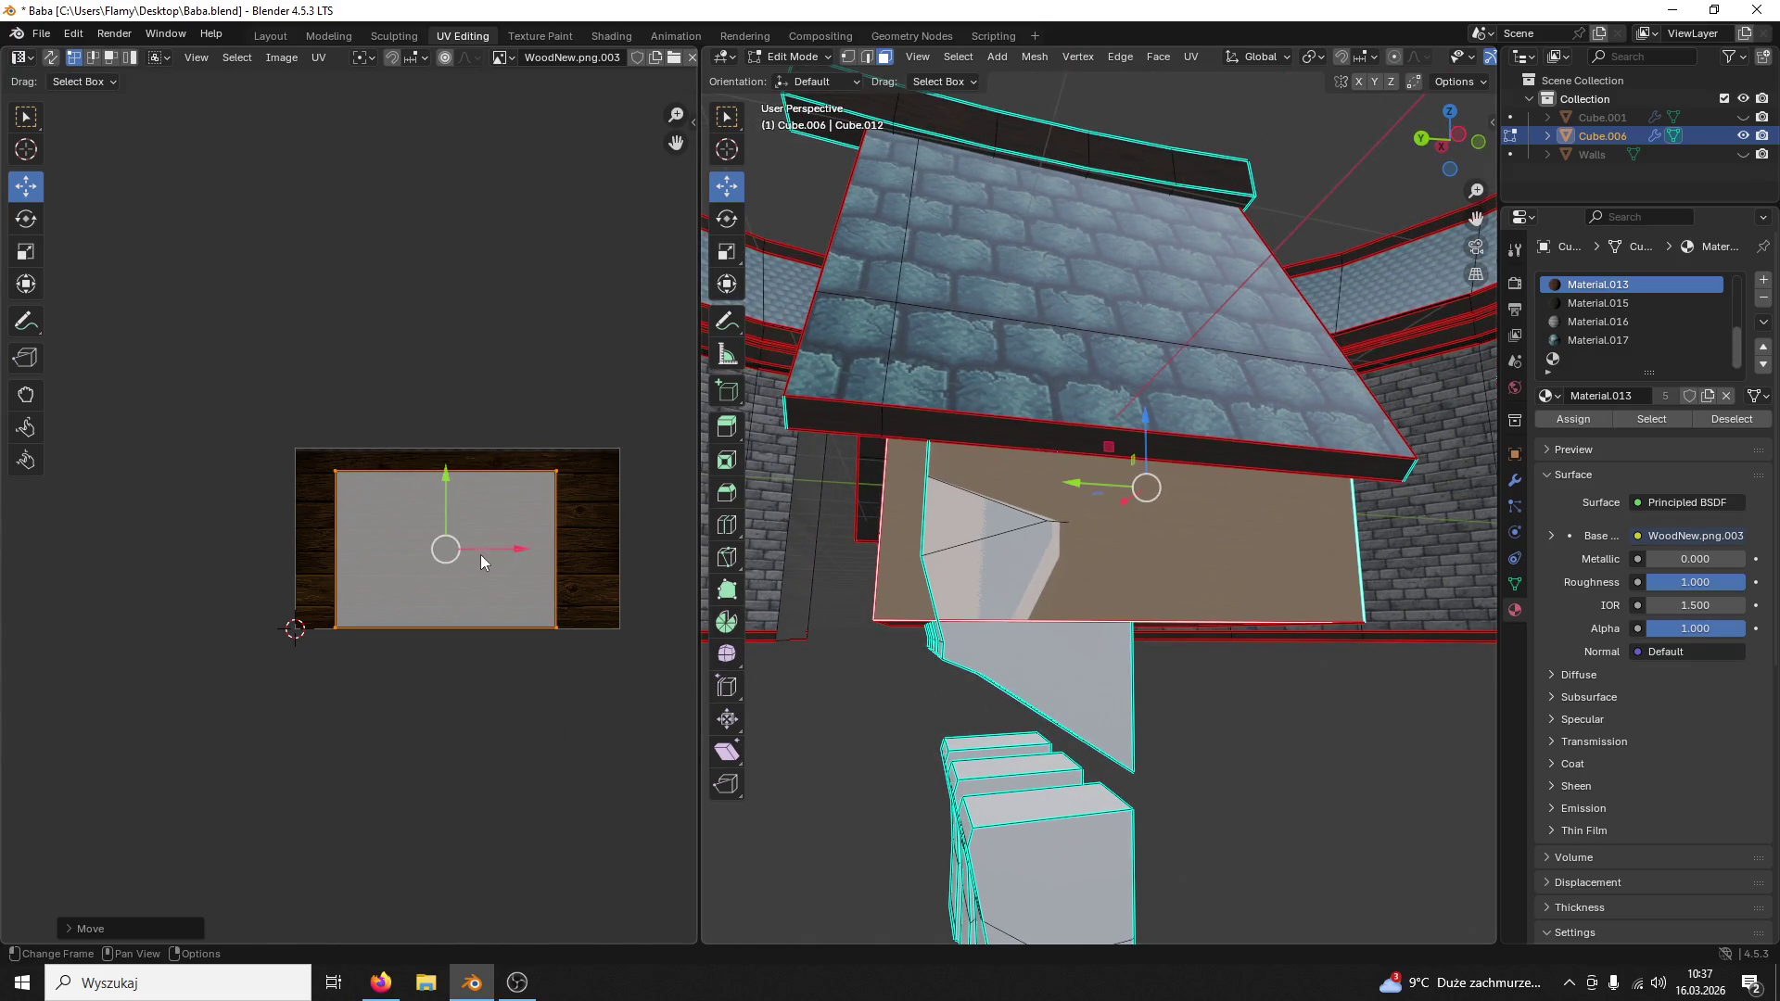
drag(482, 557, 527, 548)
scroll(863, 688, up, 4)
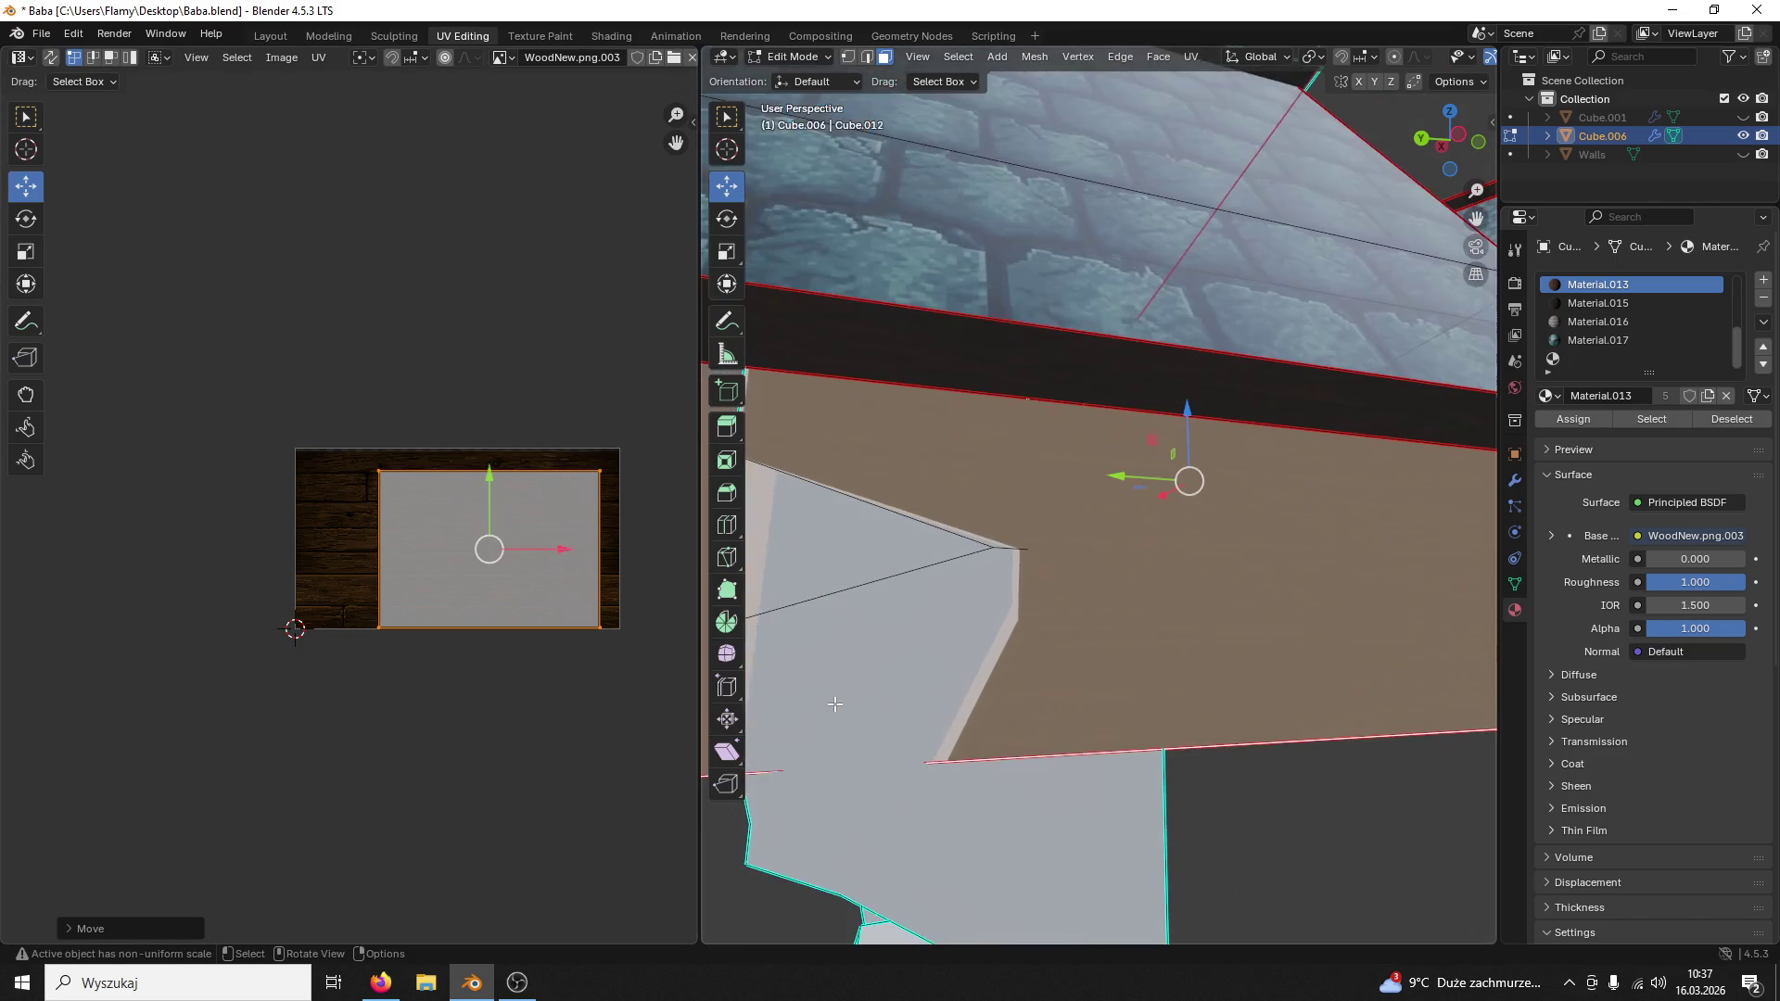
click(1277, 818)
scroll(1255, 793, down, 5)
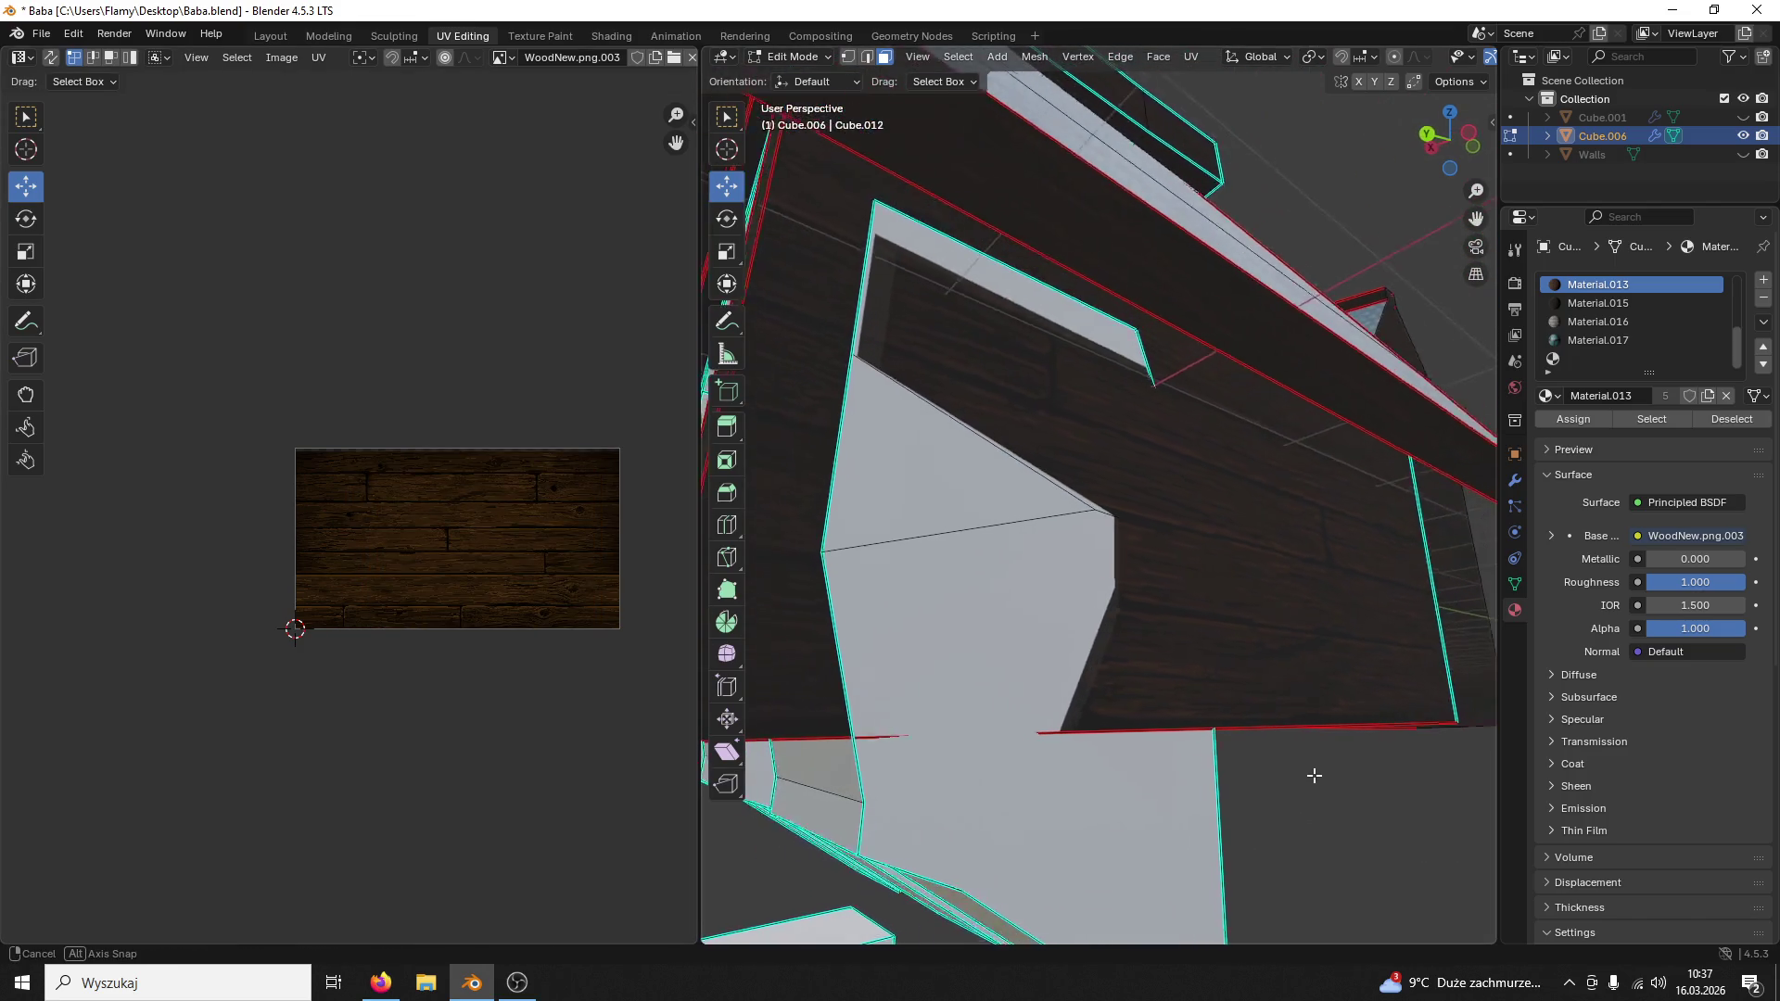
scroll(1293, 751, down, 3)
Step: Save Baba.blend and toggle Object Mode then back to Edit Mode
mouse_move(1279, 732)
middle_down()
mouse_move(1165, 599)
mouse_move(1113, 571)
middle_up()
scroll(1206, 658, down, 2)
key(ctrl+s)
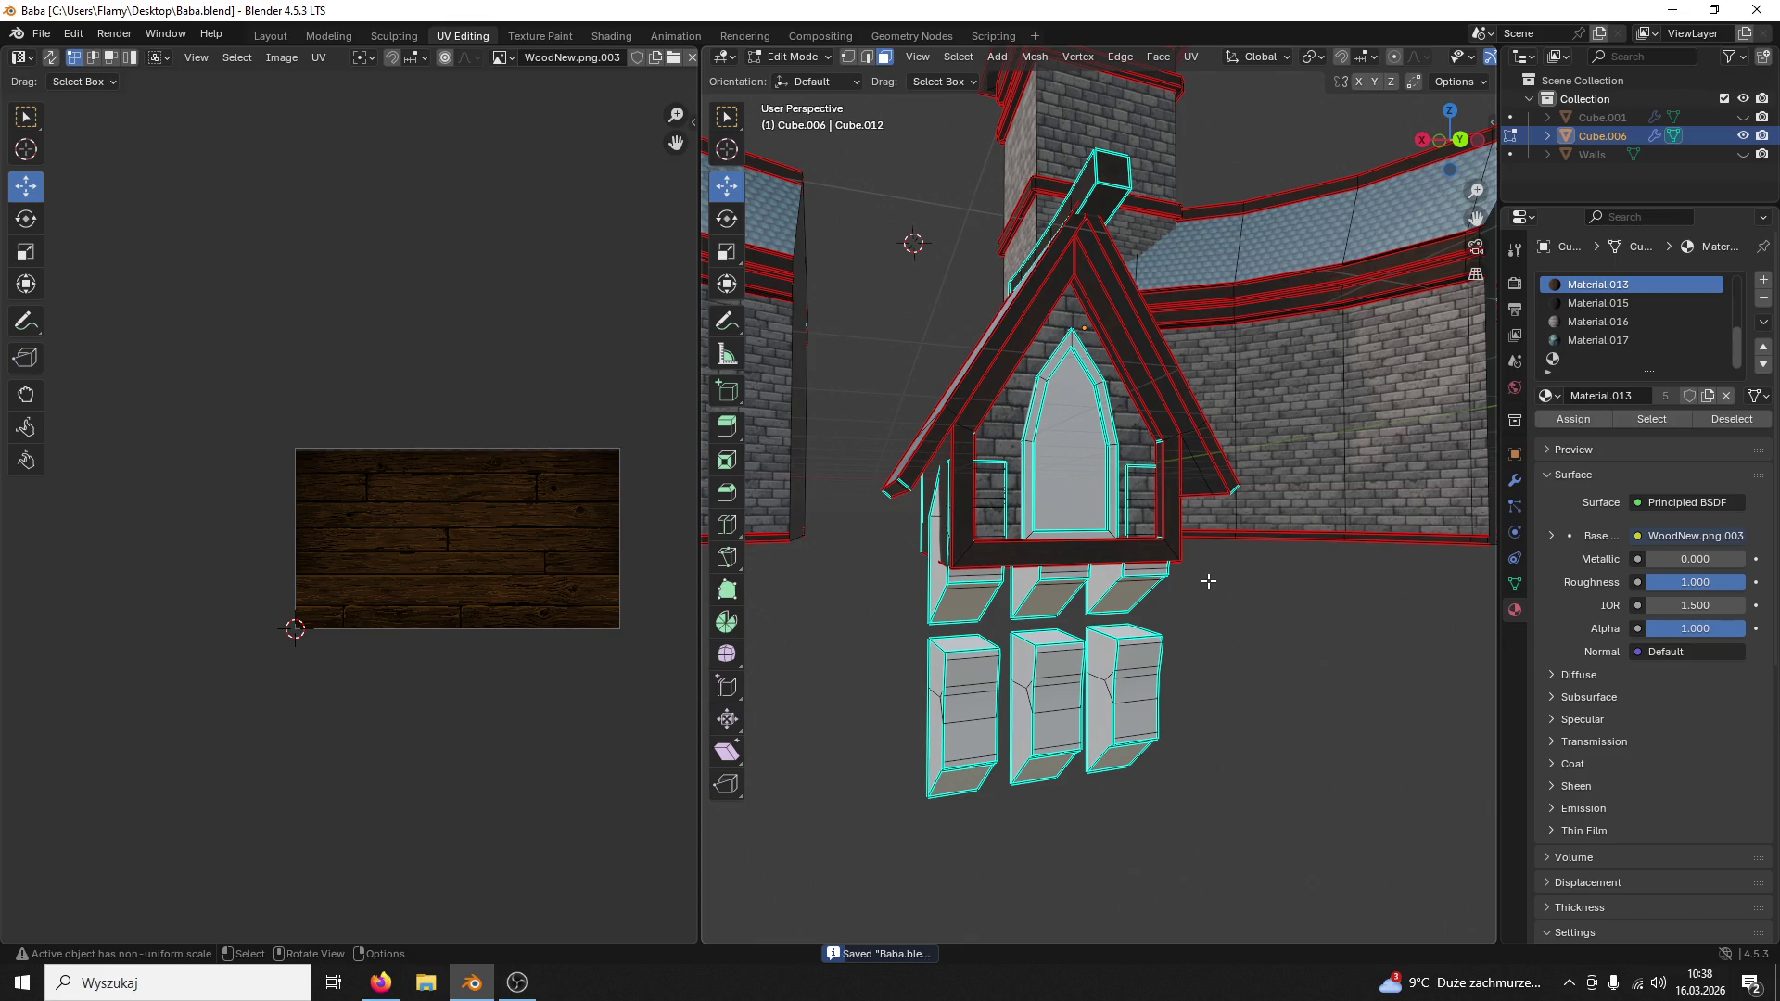
scroll(1169, 520, up, 2)
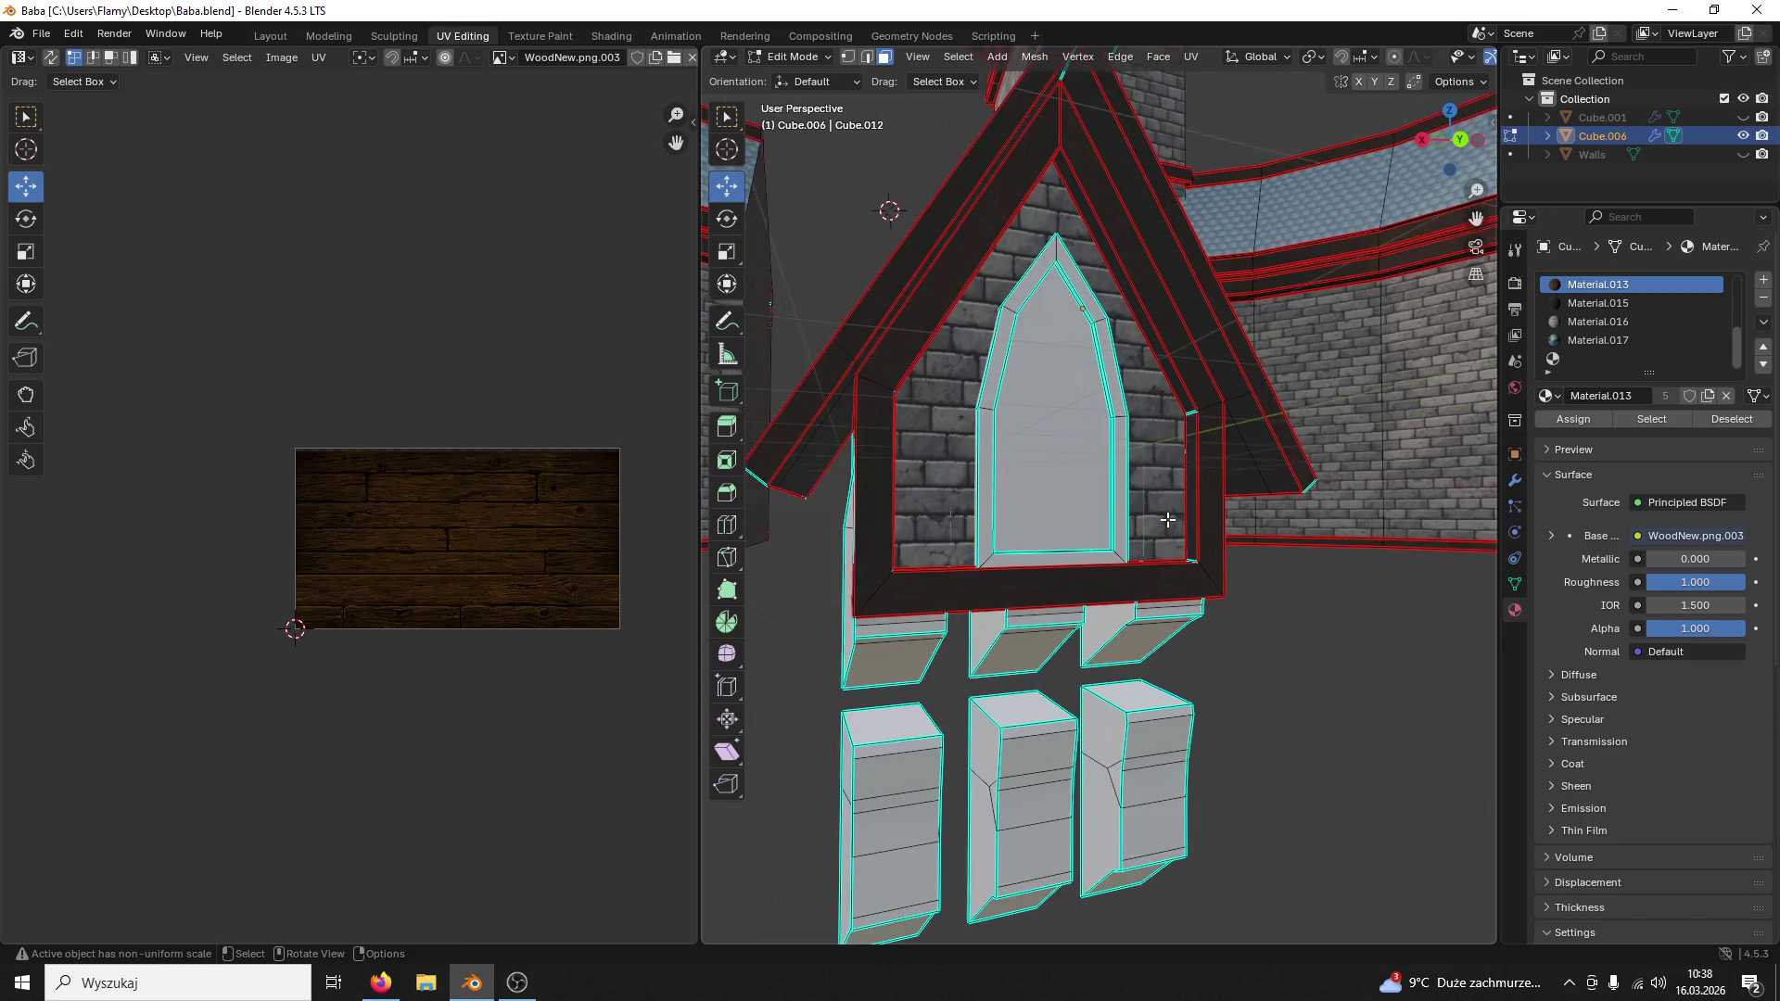
click(796, 56)
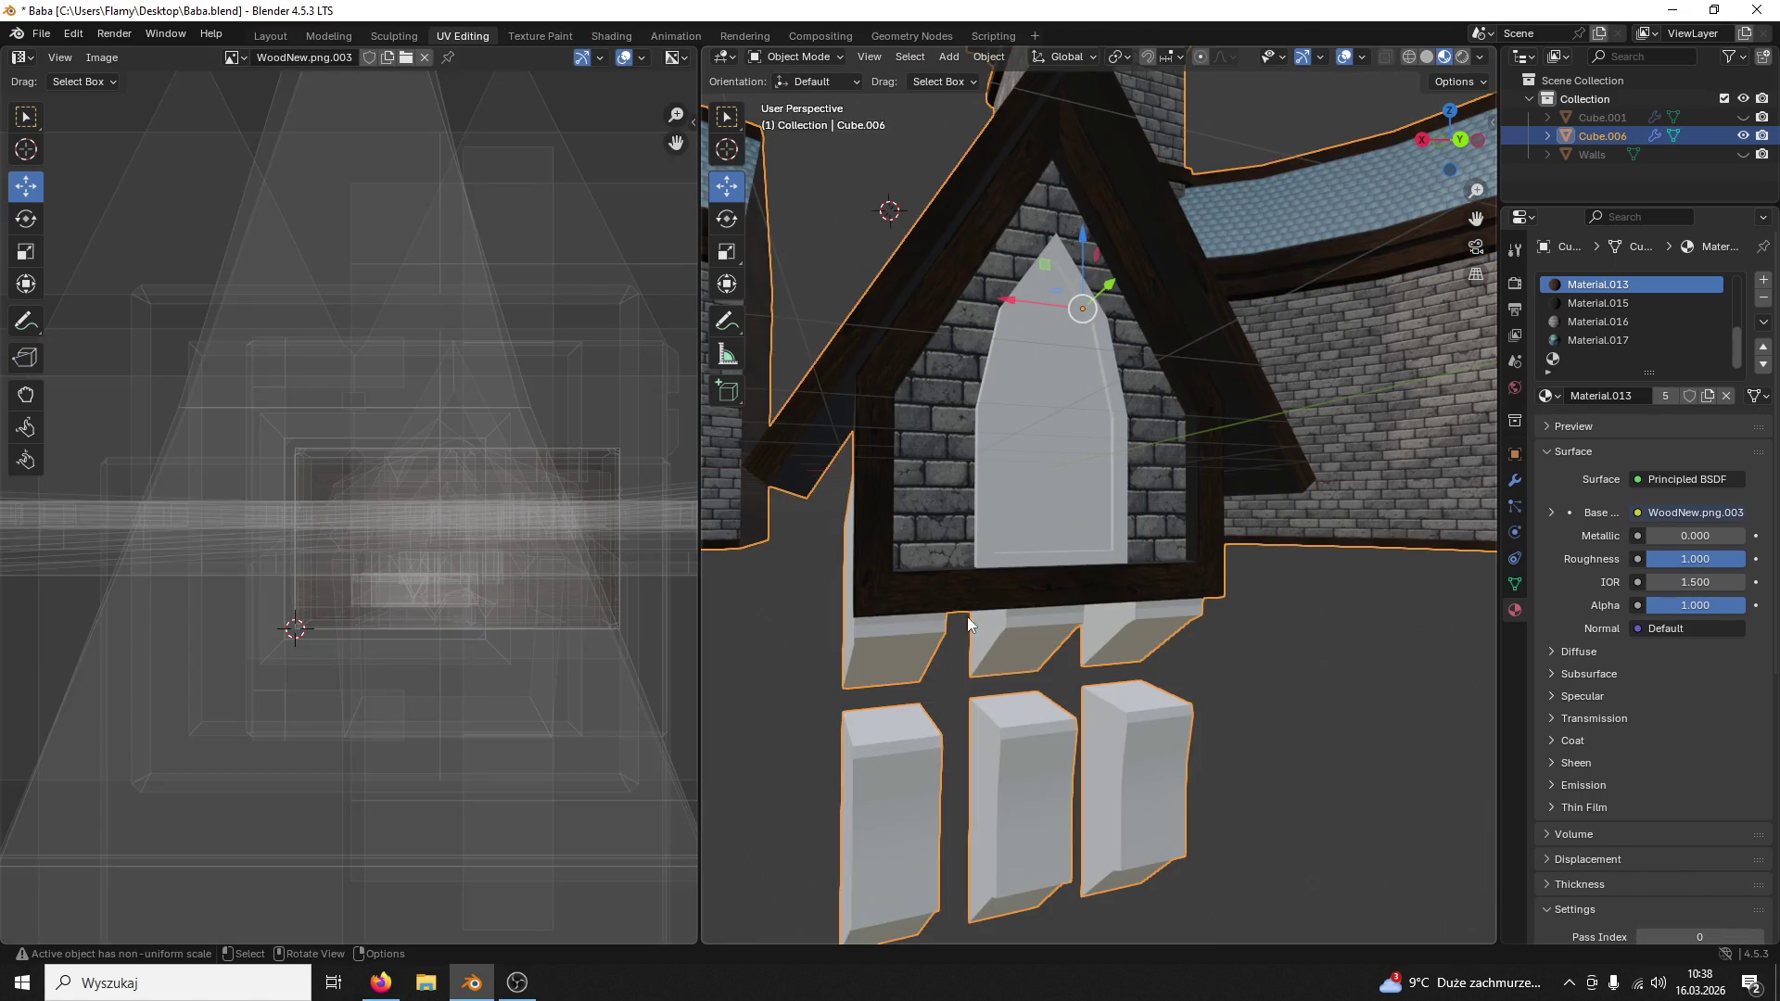
scroll(987, 598, down, 2)
middle_drag(995, 575, 1046, 566)
click(795, 58)
click(795, 58)
click(790, 94)
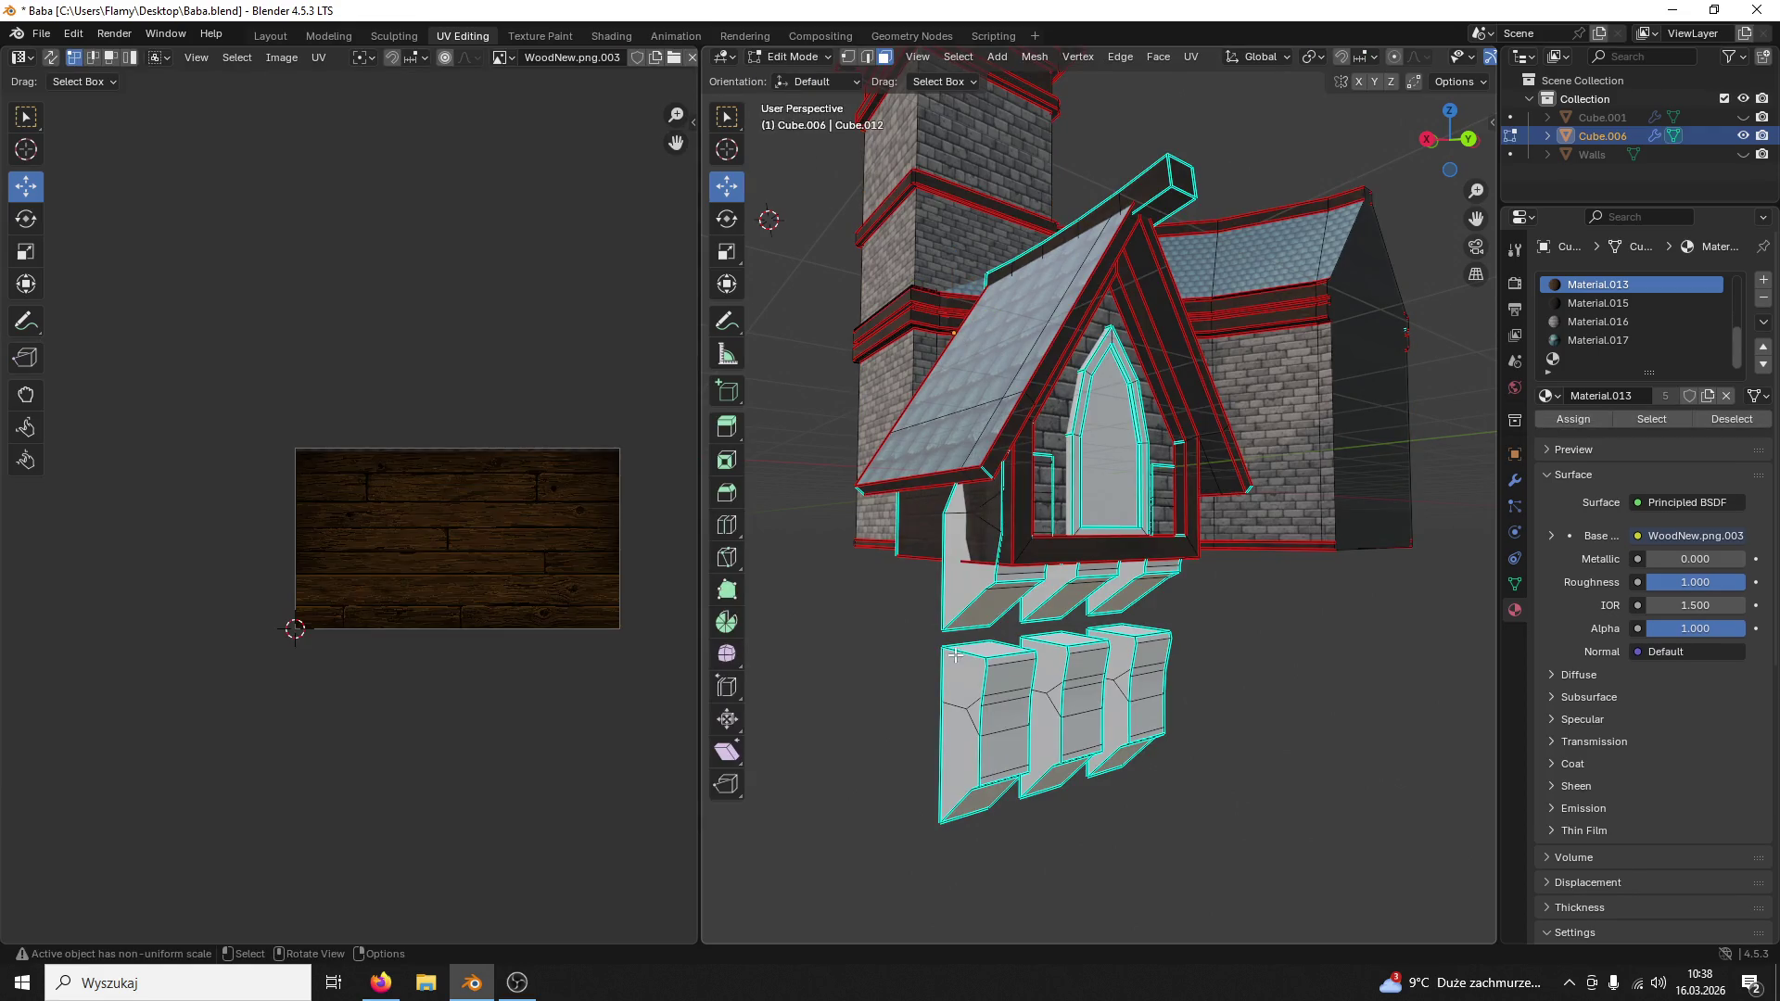
Step: Select the linked lower block piece and bring up the Separate options
click(985, 682)
key(l)
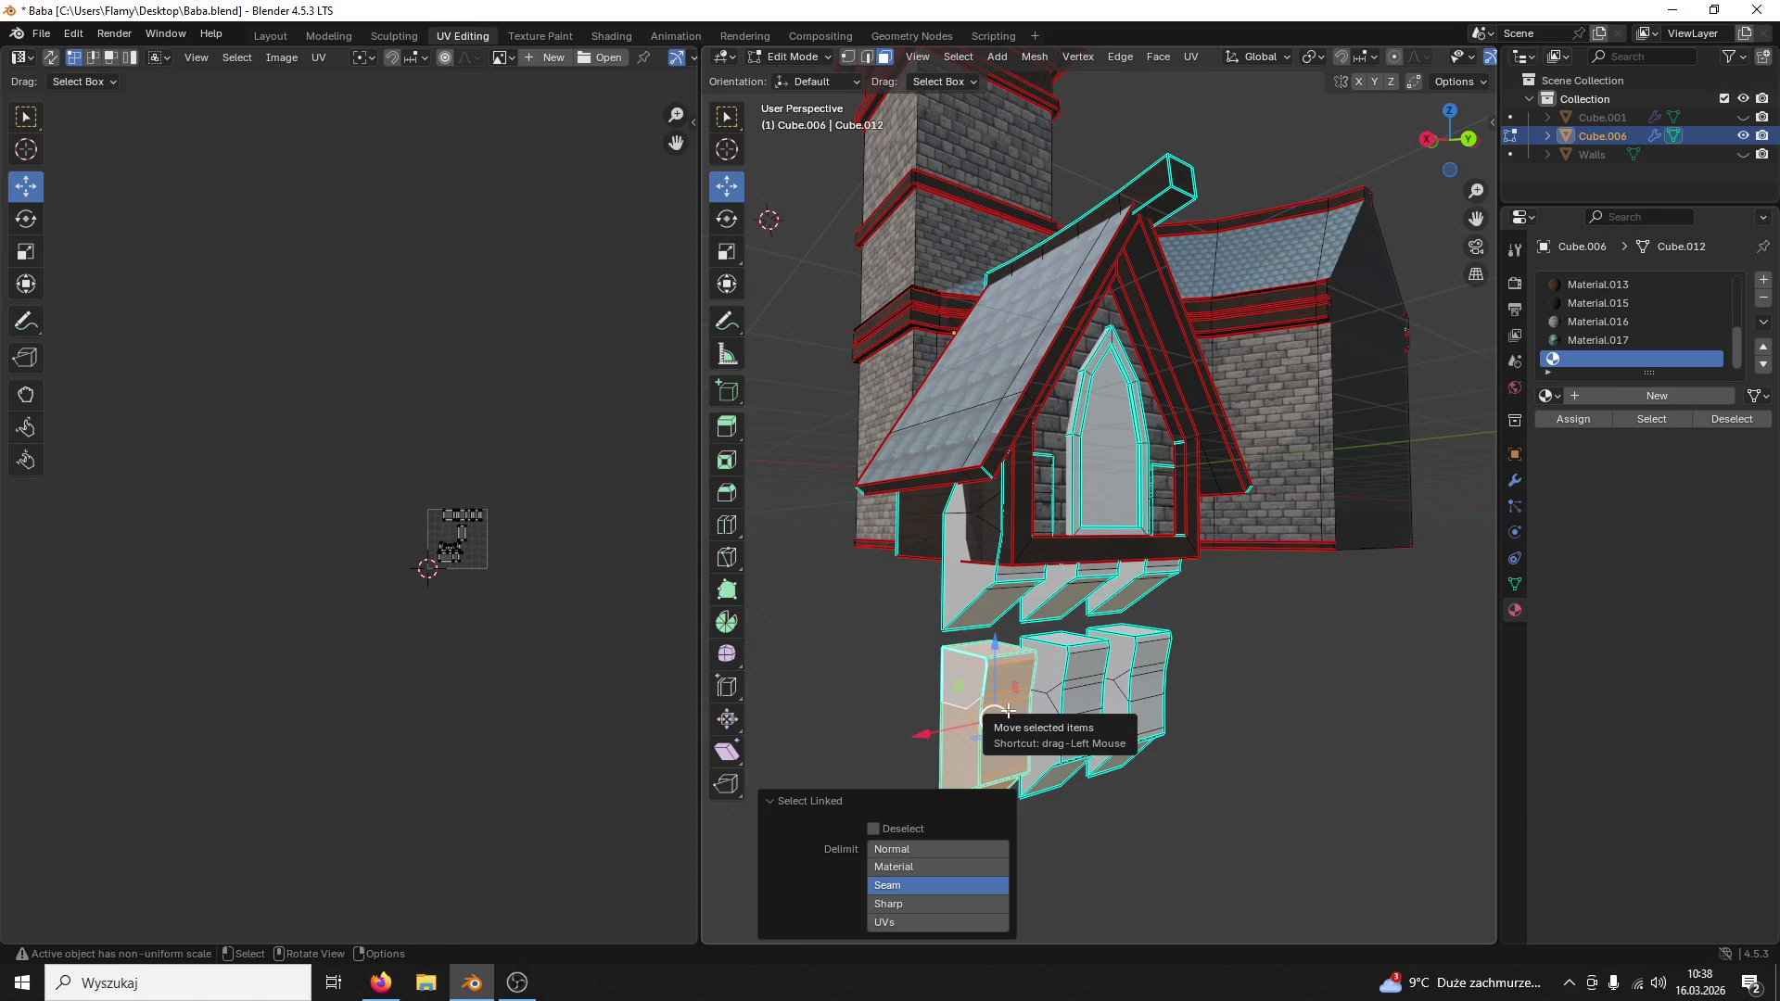
key(p)
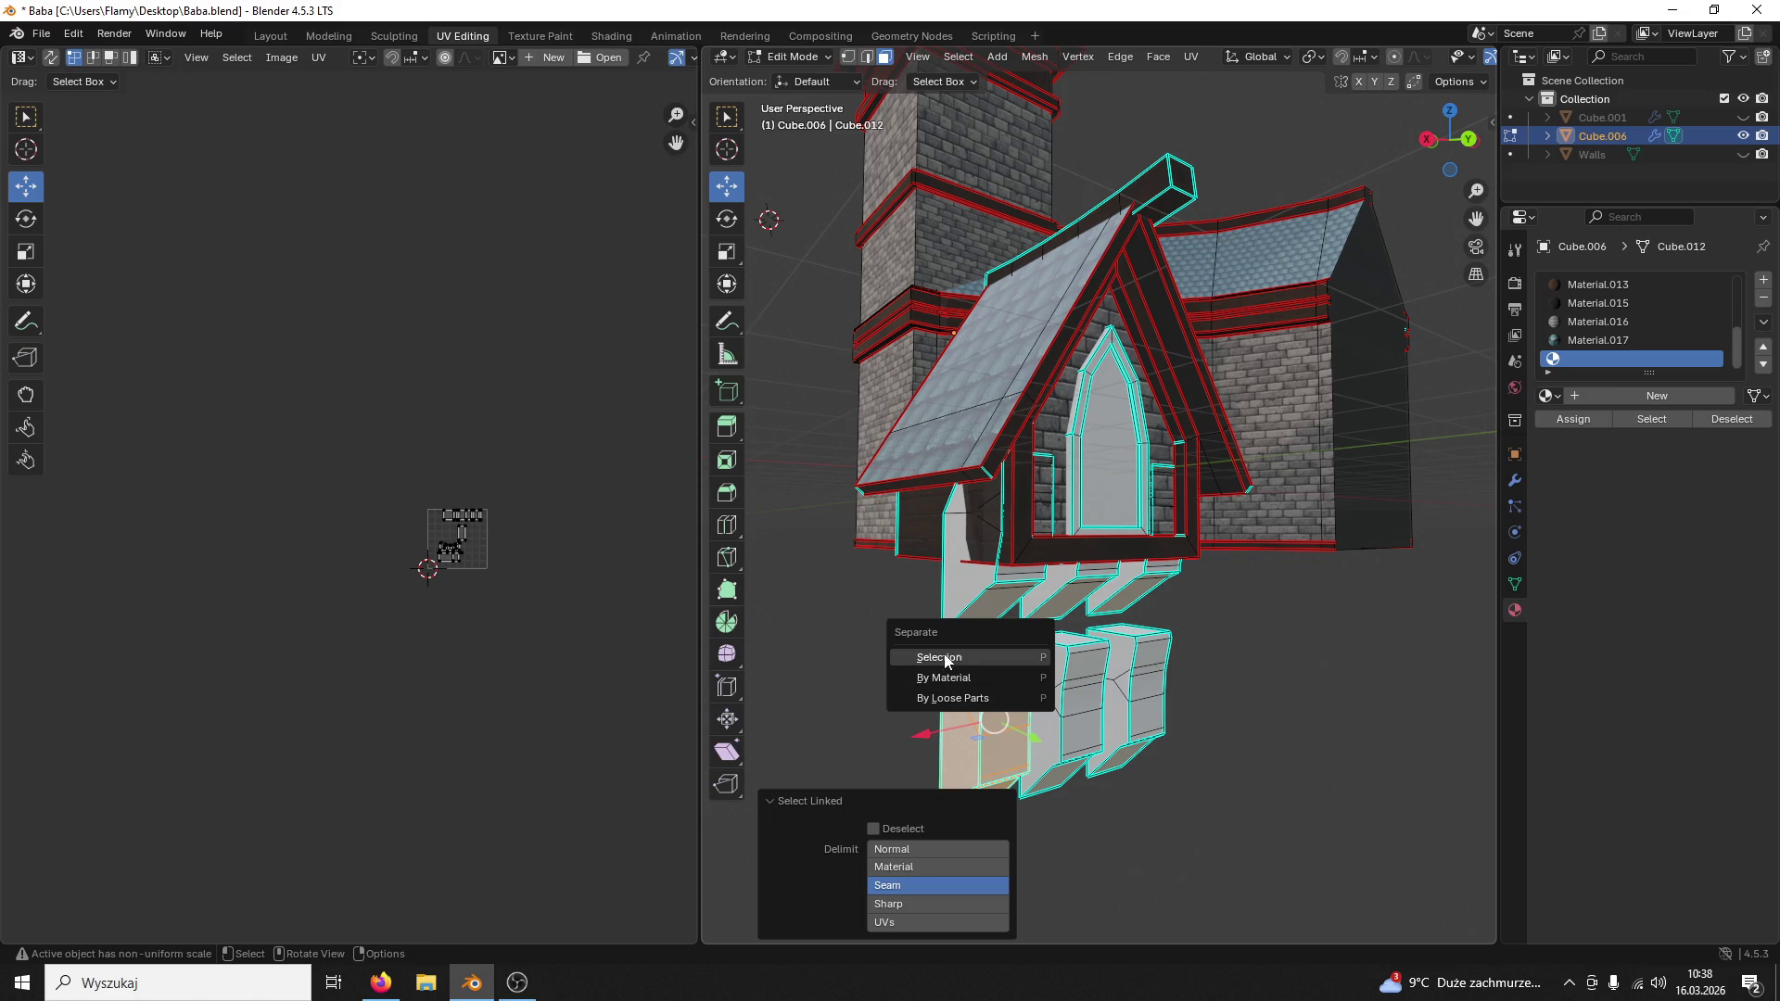
Step: Separate the selected bracket piece as Cube.002, select it alone and return to Edit Mode on its mesh
click(923, 658)
middle_drag(1056, 671, 1189, 817)
click(793, 58)
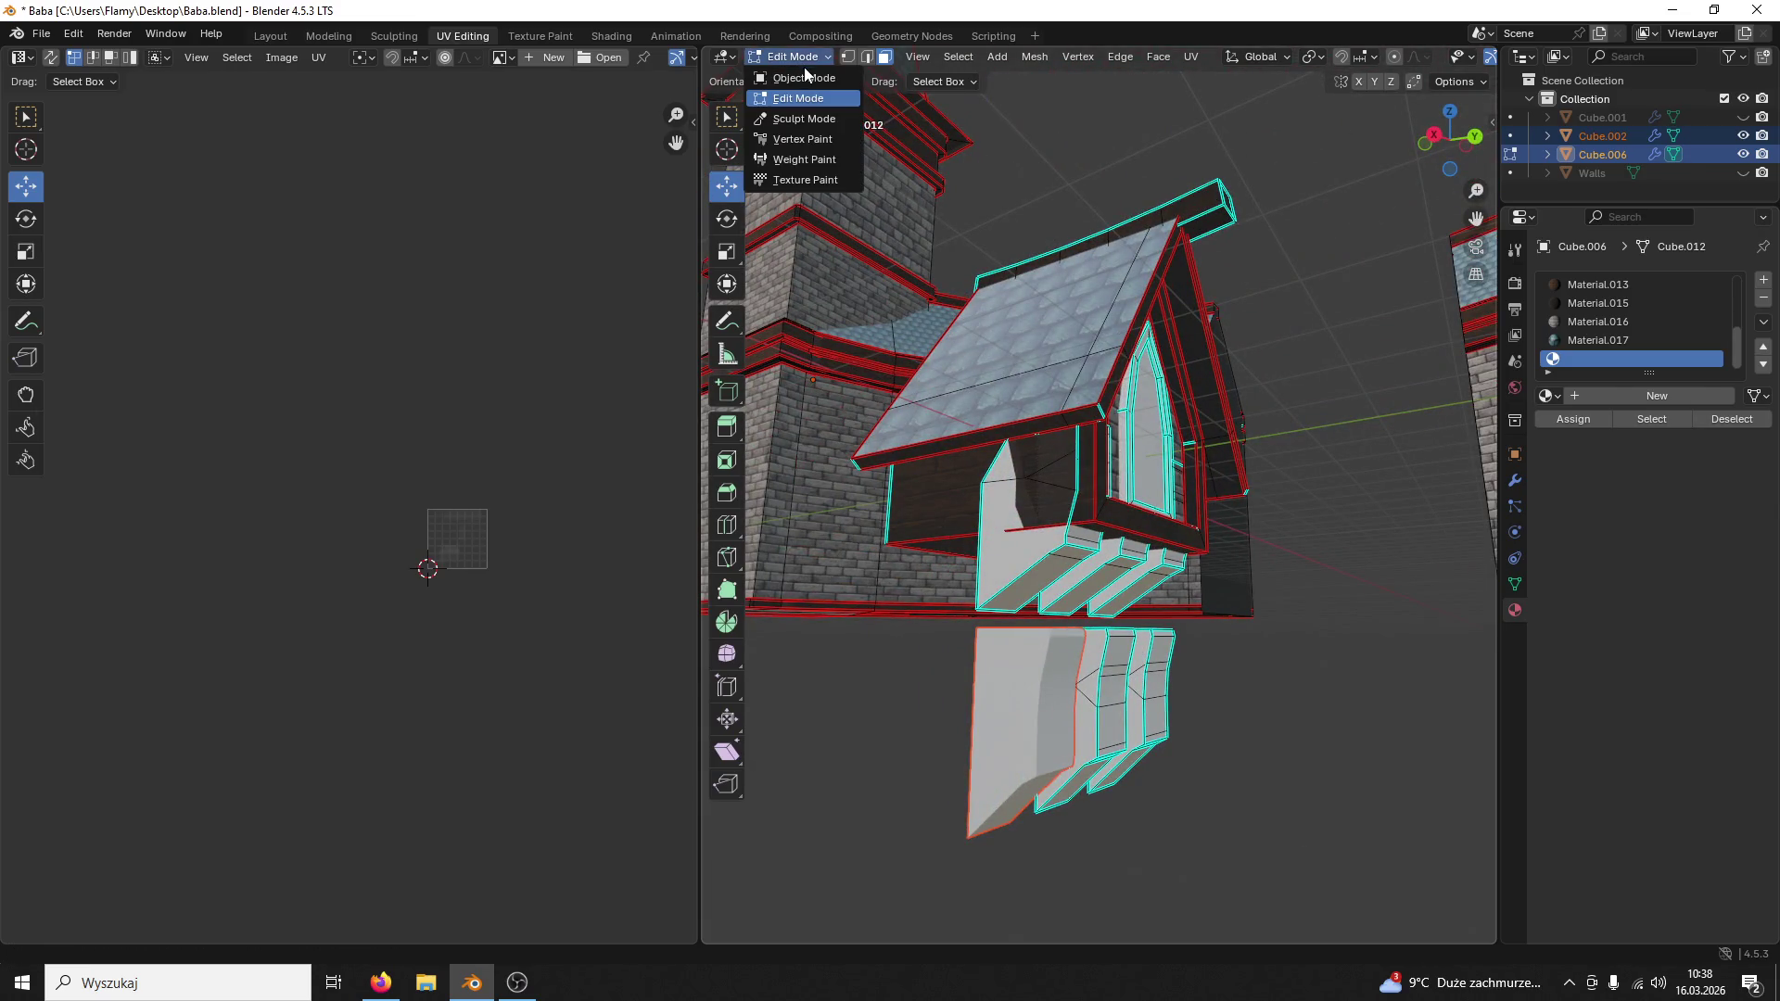
click(808, 81)
click(1061, 665)
mouse_move(1061, 666)
middle_down()
mouse_move(984, 687)
mouse_move(999, 697)
mouse_move(1008, 527)
mouse_move(1071, 565)
mouse_move(1057, 558)
middle_up()
click(793, 58)
click(813, 100)
middle_drag(947, 351, 779, 63)
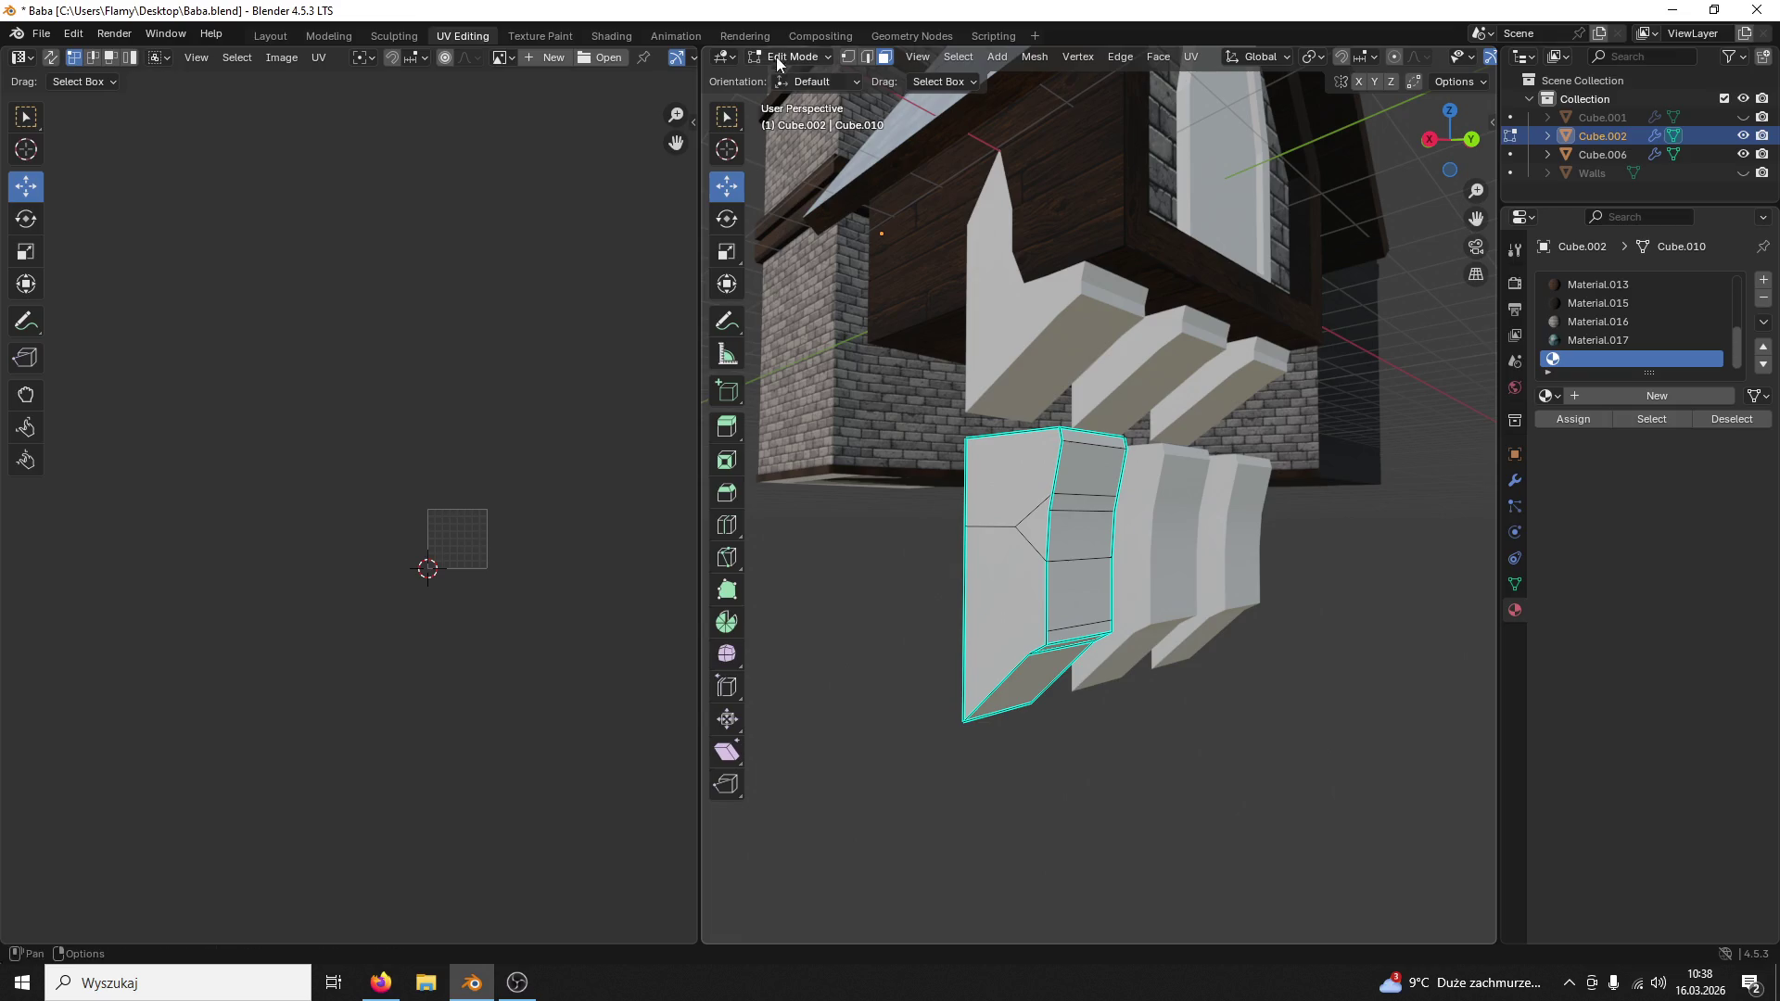
Step: Mark the block's vertical, top and left edge loops as UV seams
alt+click(1047, 536)
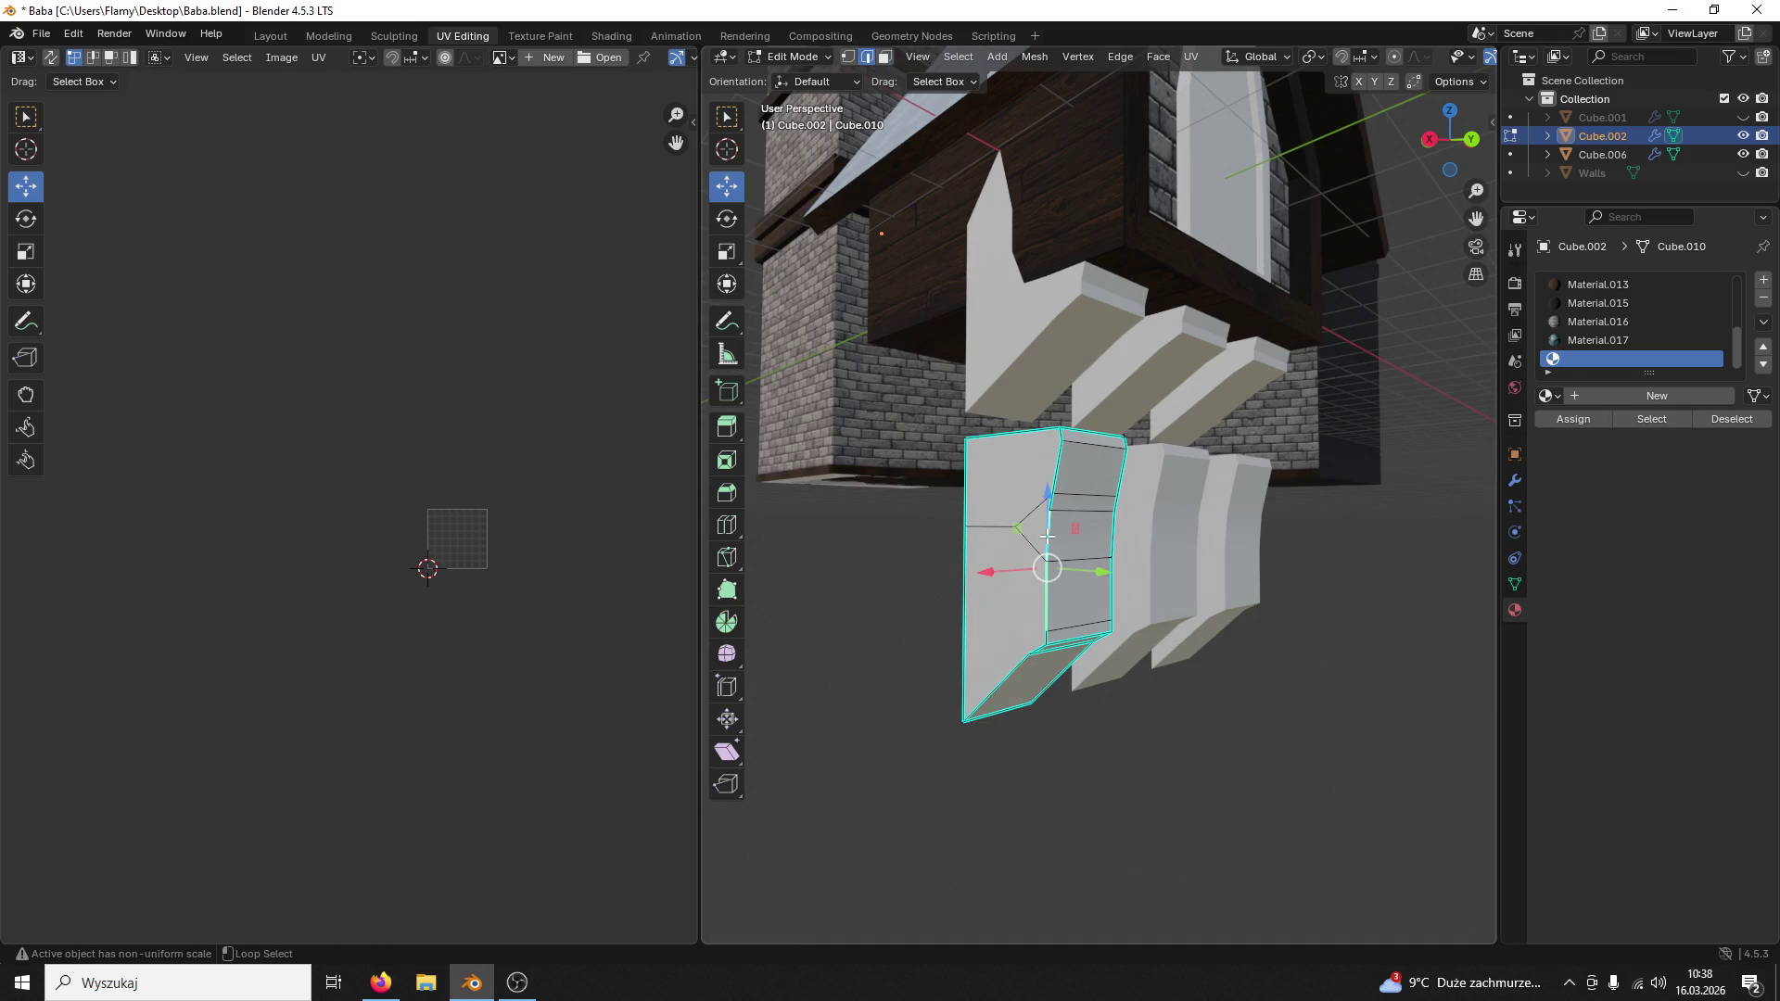
alt+click(990, 460)
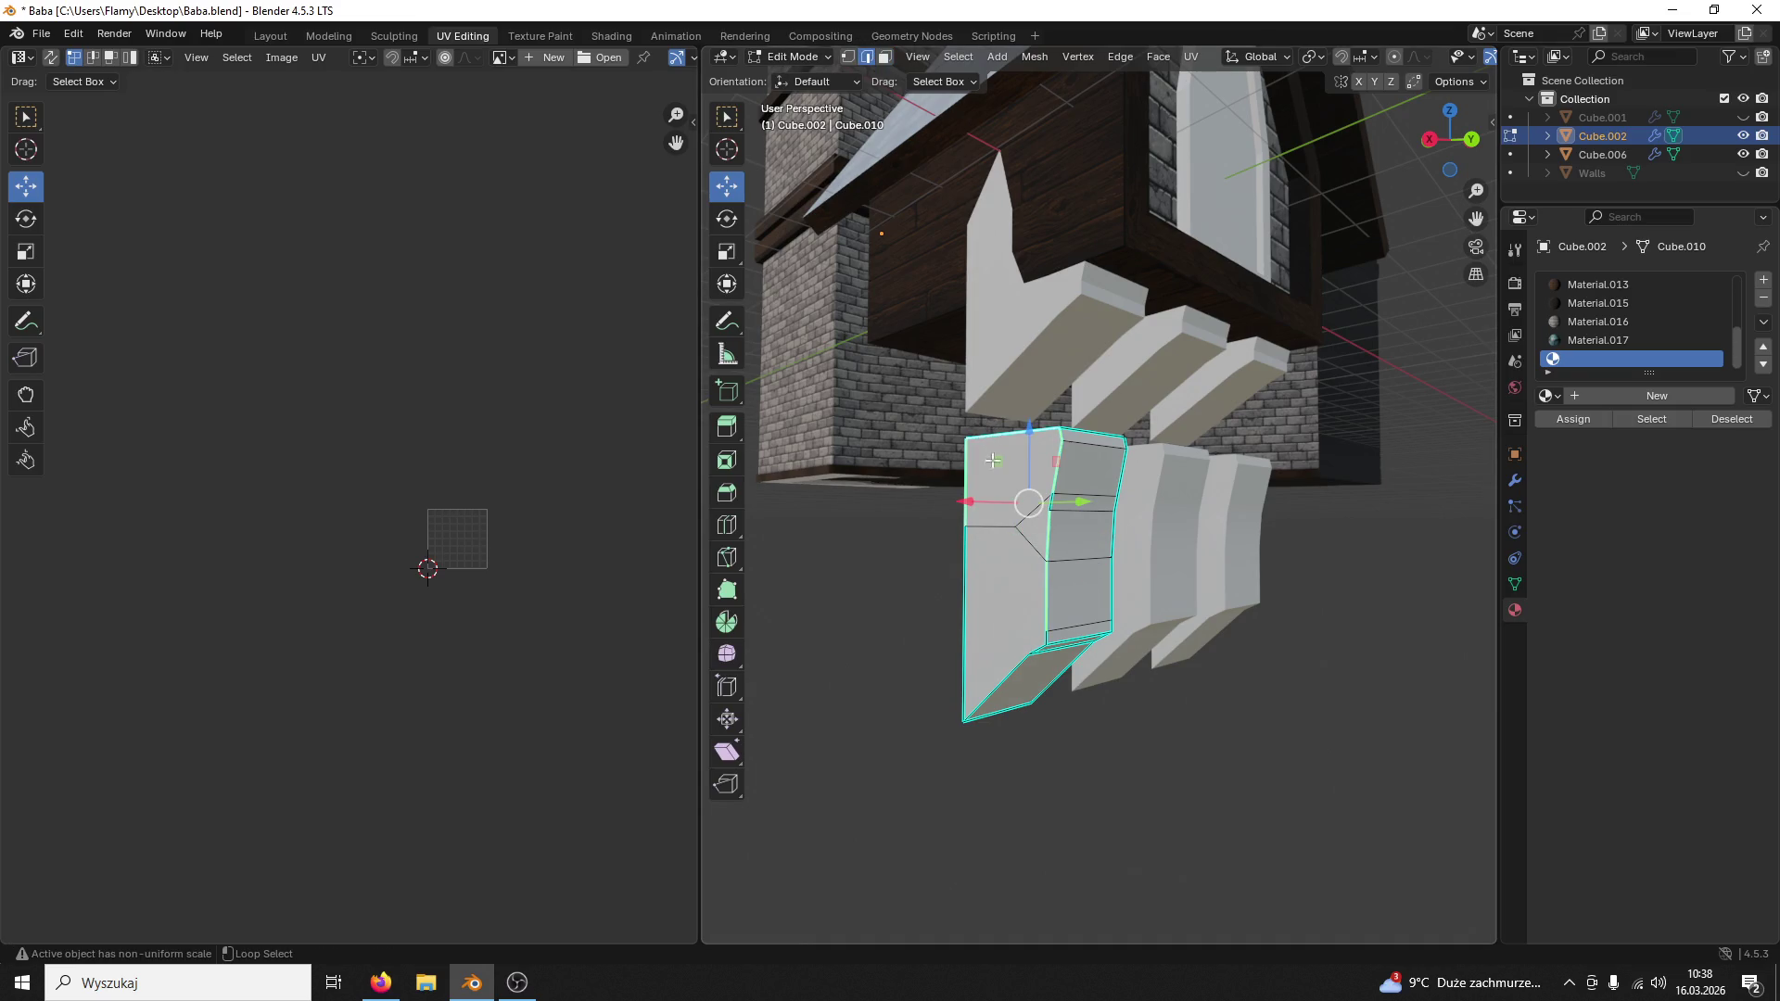
alt+click(963, 652)
key(ctrl+e)
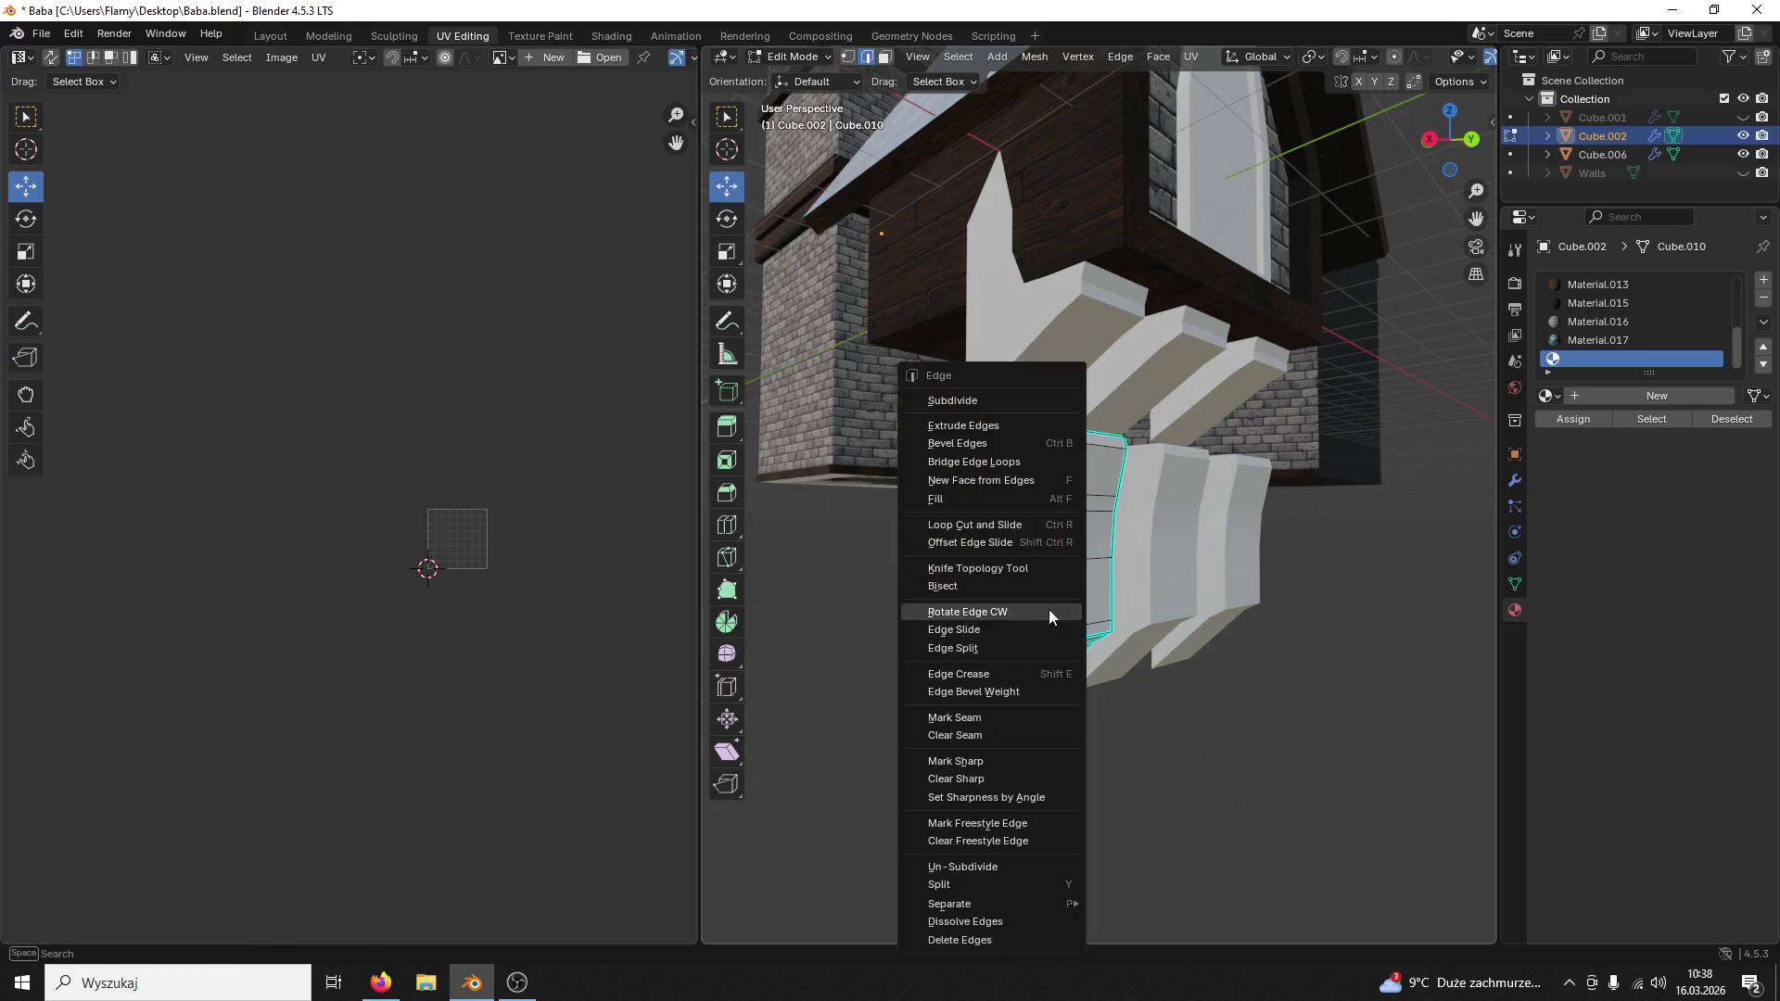
click(981, 716)
mouse_move(981, 711)
middle_down()
mouse_move(1047, 645)
mouse_move(1036, 417)
middle_up()
key(ctrl+e)
click(1014, 362)
scroll(1012, 358, down, 5)
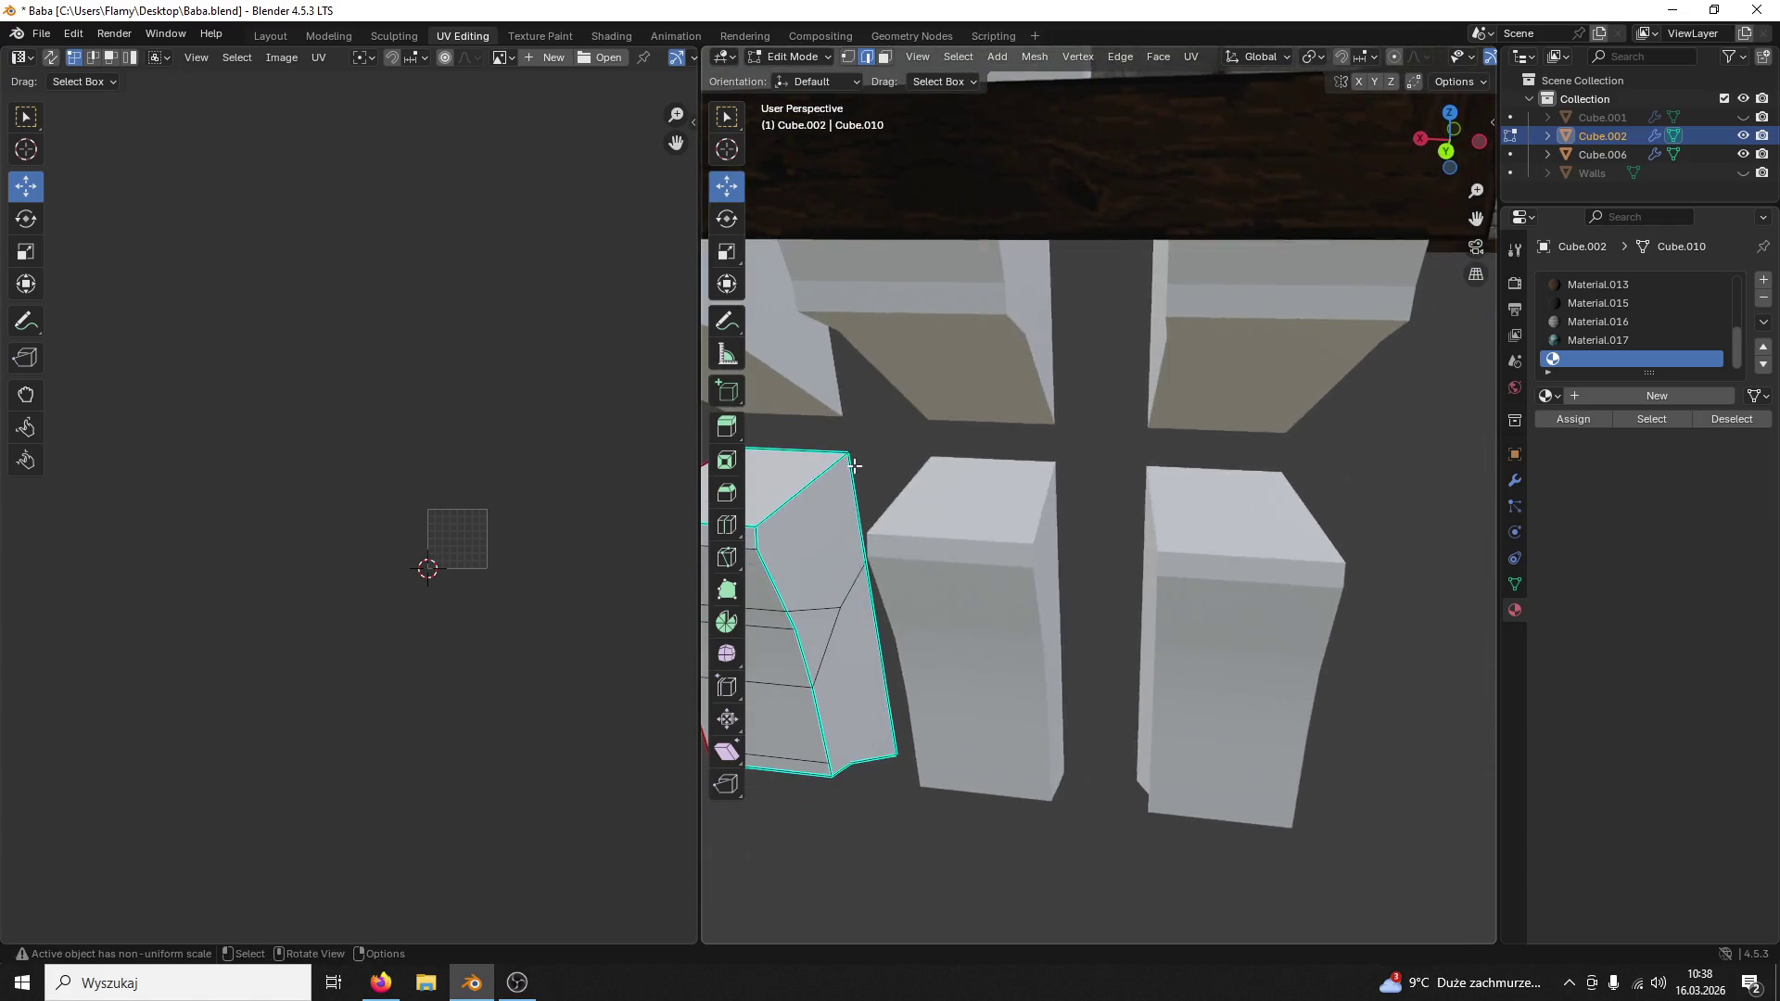
Step: Mark further seams on the column's edge loops and front top edge, then switch to face selection
middle_drag(986, 425, 960, 419)
key(alt)
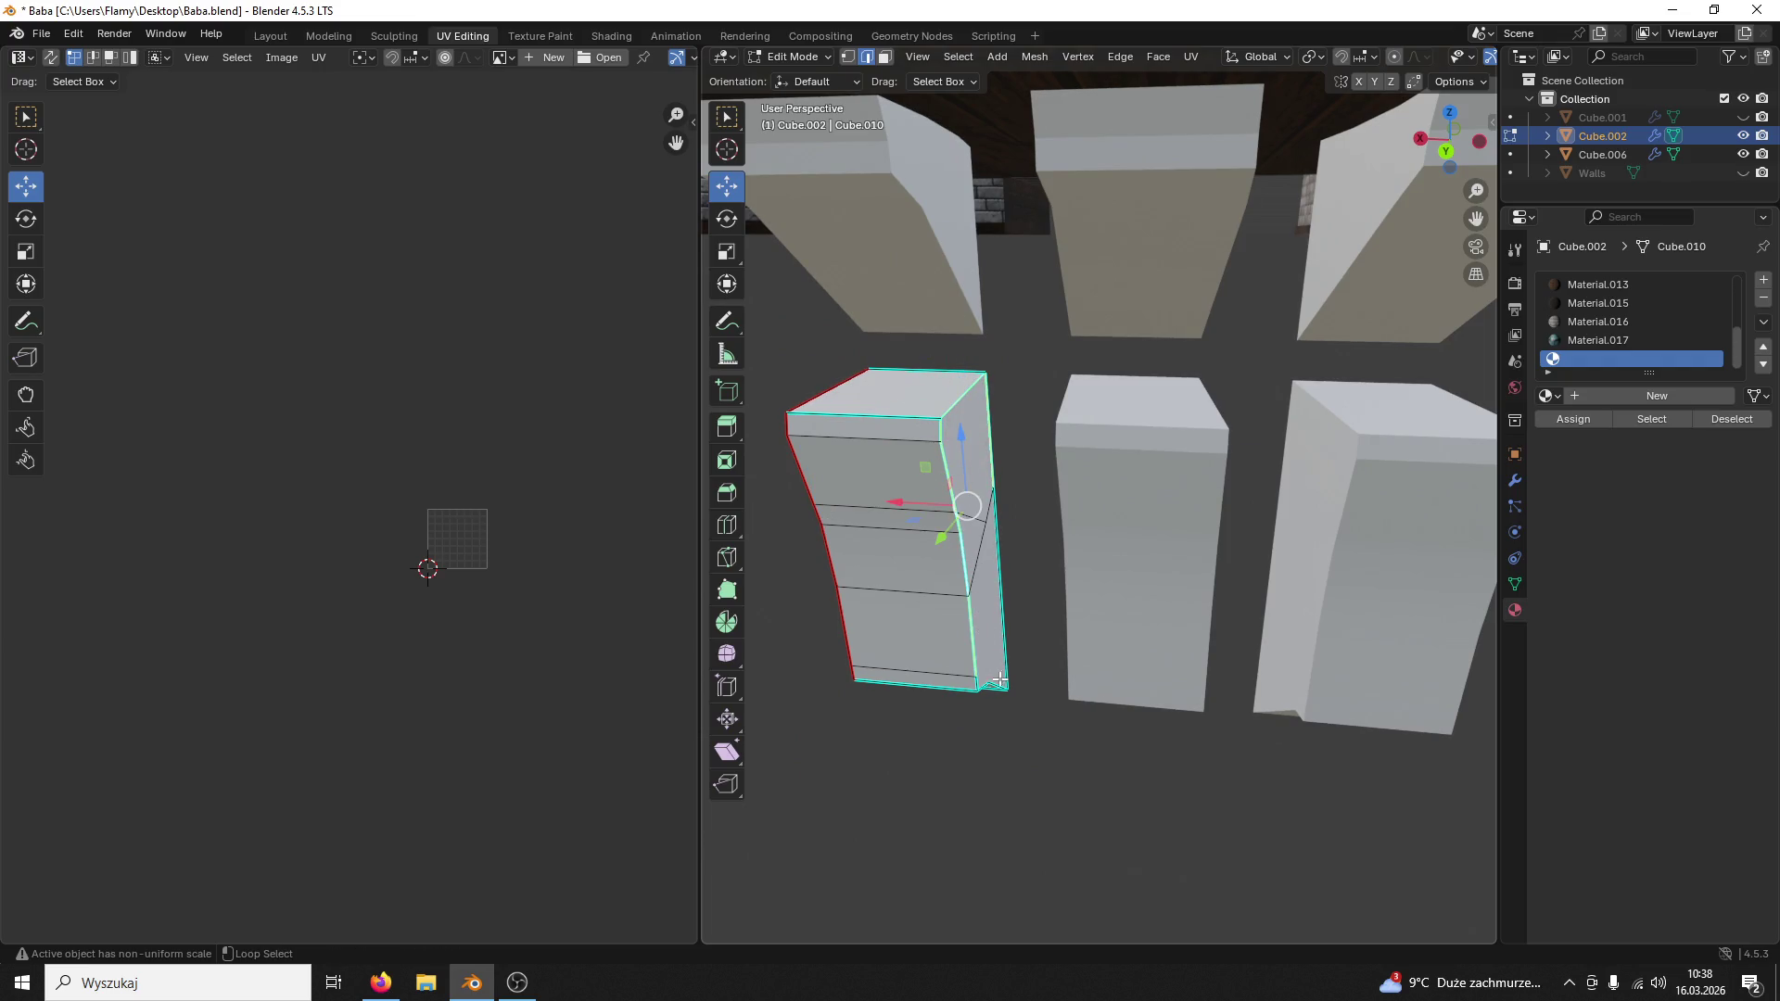
middle_drag(998, 680, 960, 534)
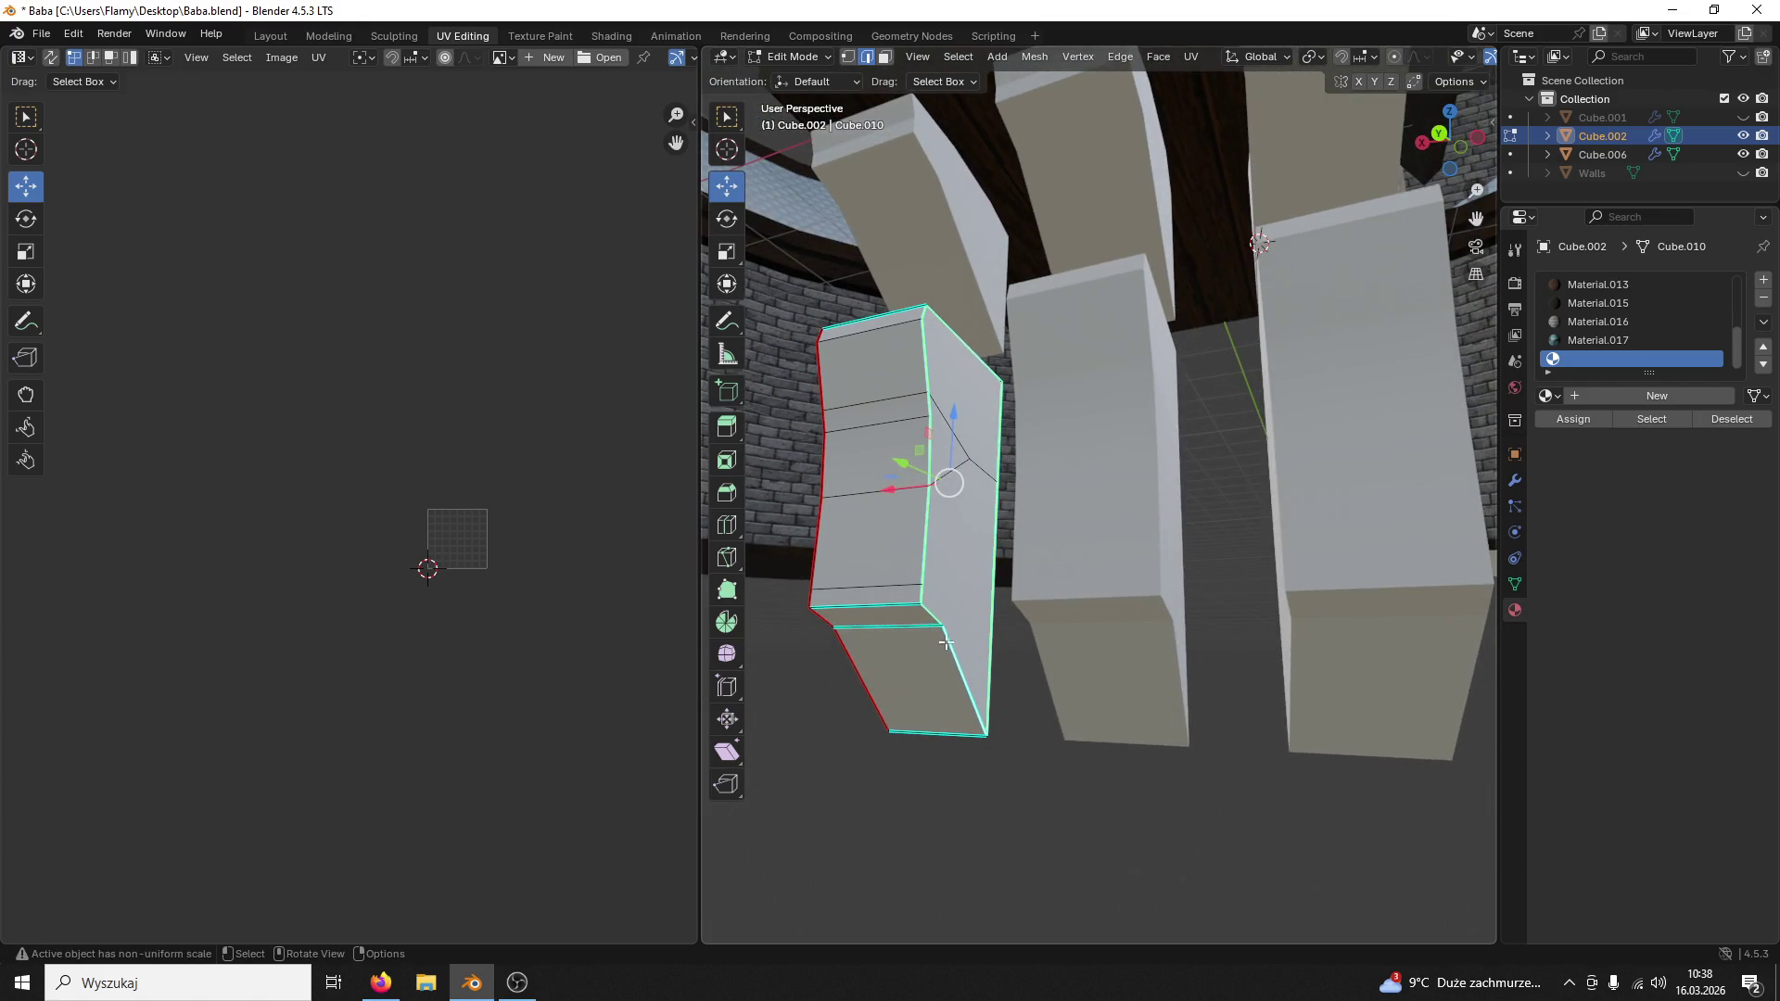
key(ctrl+e)
click(900, 612)
mouse_move(926, 529)
middle_down()
mouse_move(982, 551)
mouse_move(1084, 413)
middle_up()
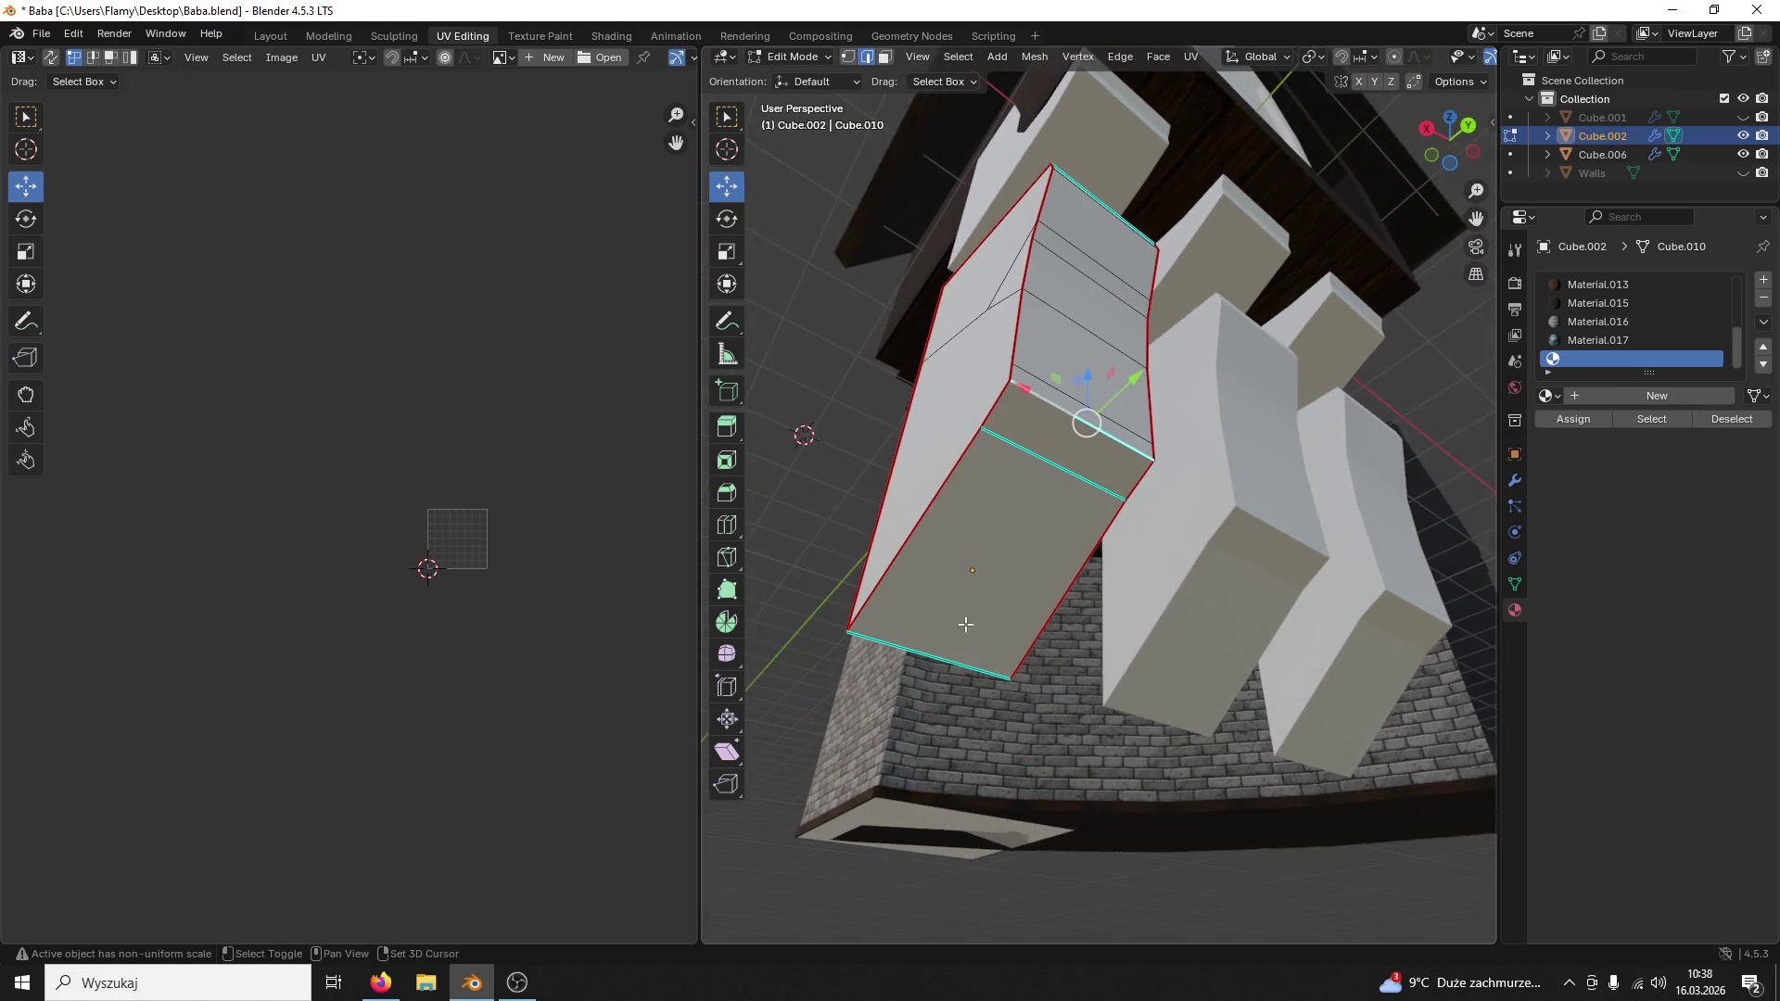
key(ctrl+e)
click(925, 652)
mouse_move(925, 652)
middle_down()
mouse_move(1229, 514)
mouse_move(1208, 593)
middle_up()
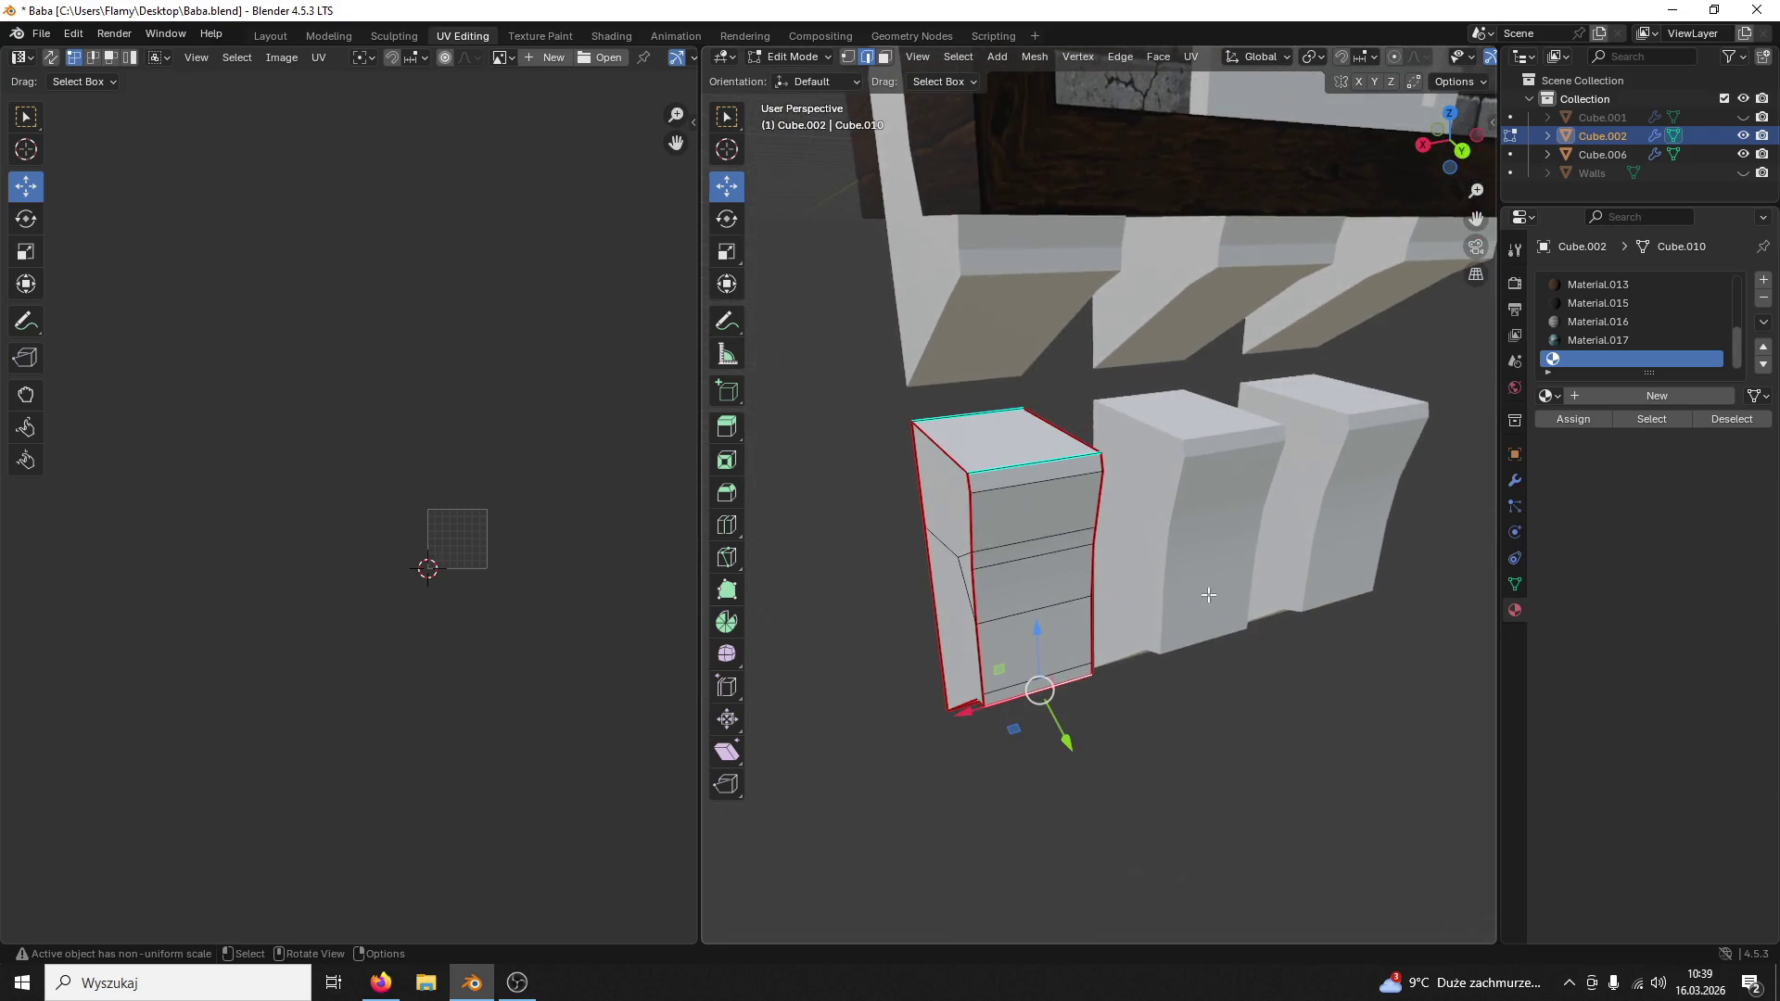
click(980, 471)
key(ctrl+e)
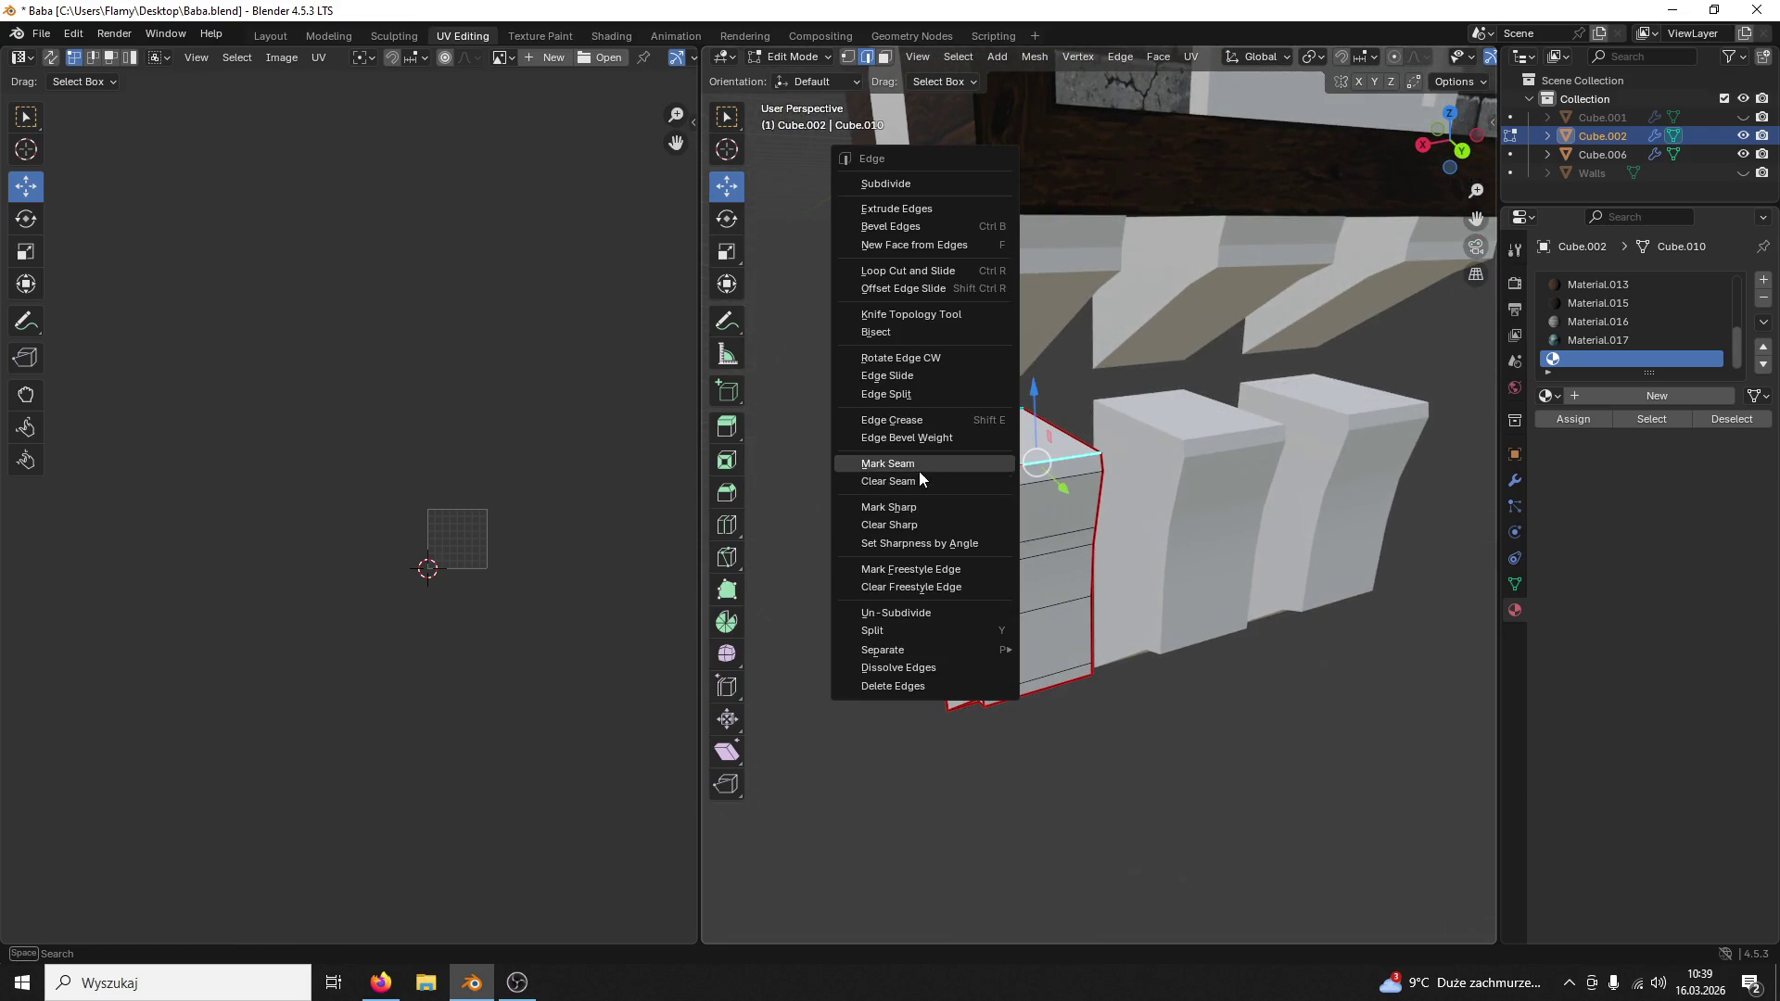
click(918, 472)
middle_drag(919, 470, 1066, 505)
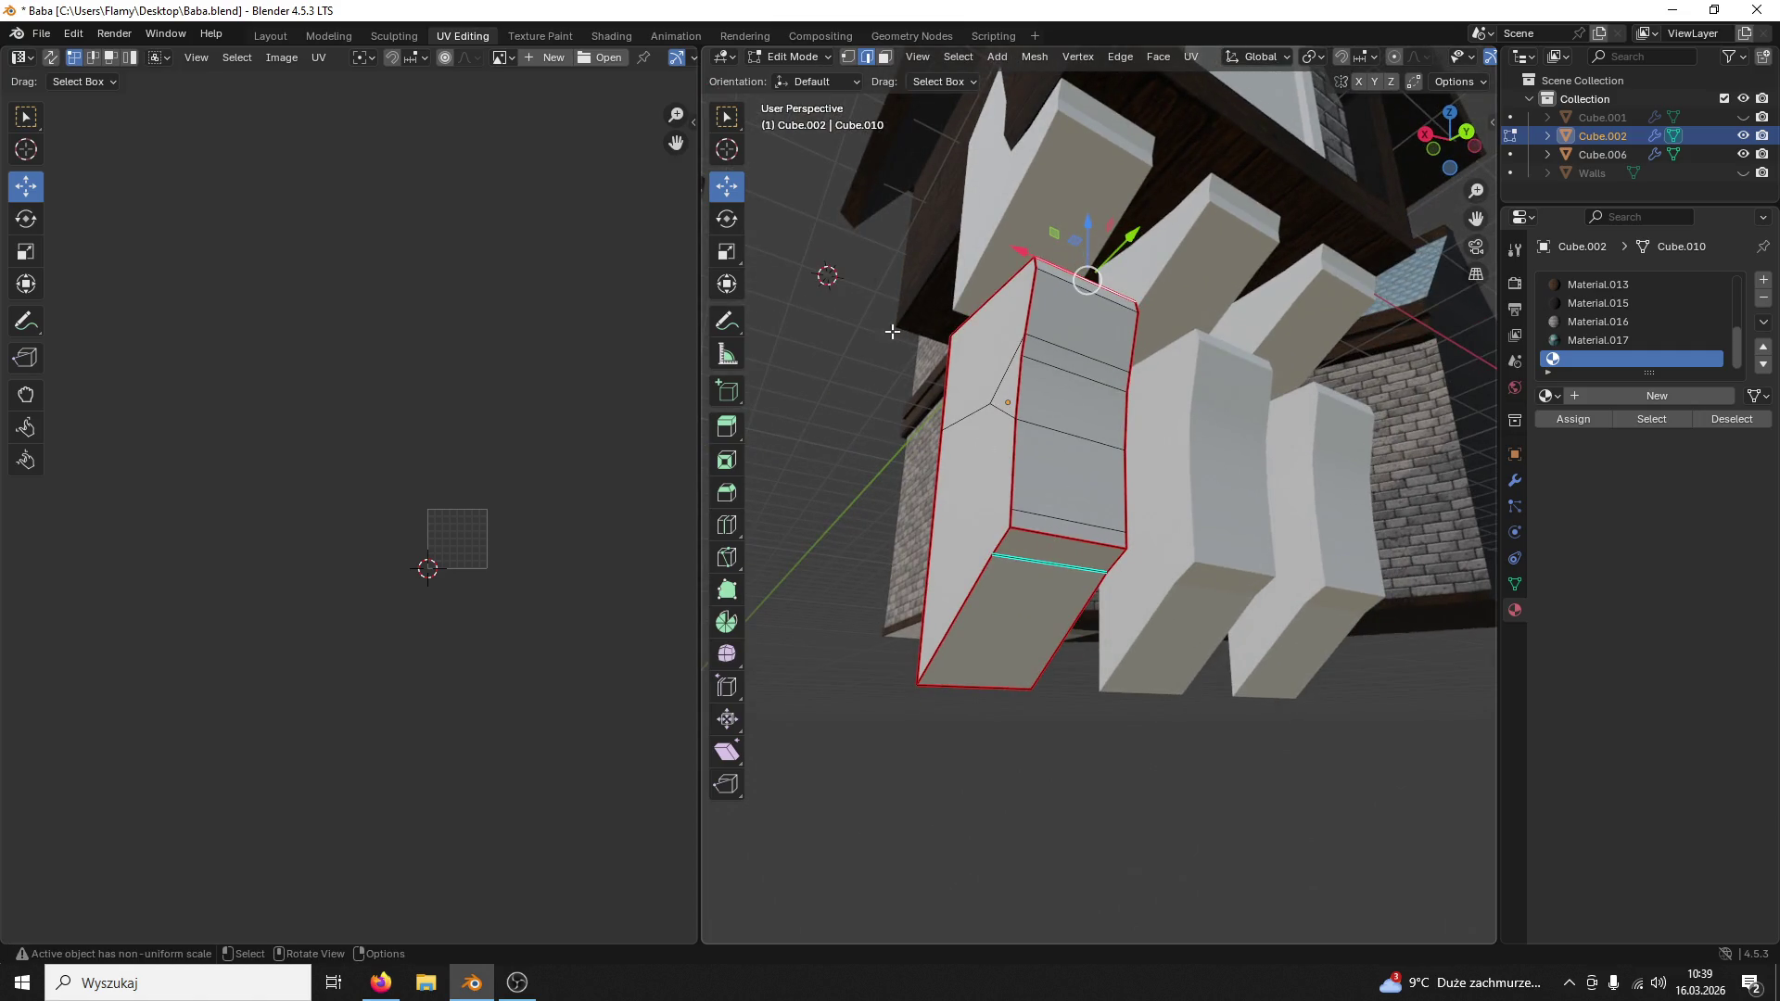
click(887, 63)
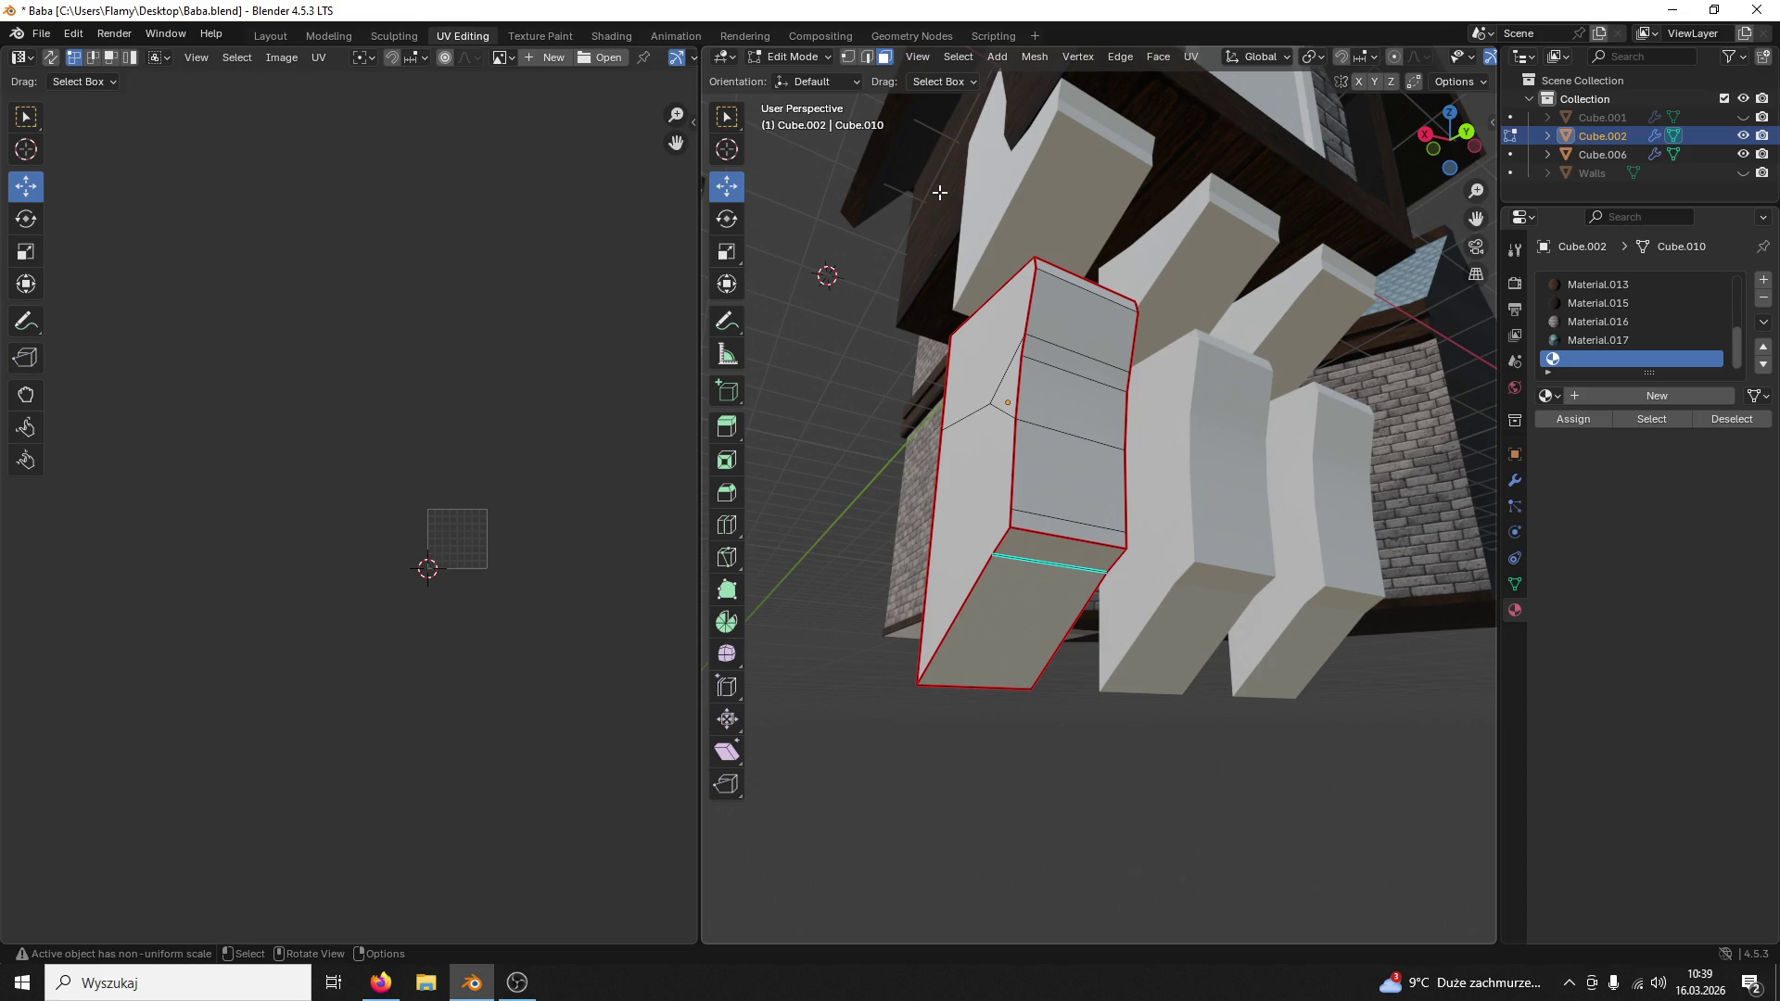
Step: Assign the Material.013 wood to the block's left face and the top face with its linked faces
click(955, 413)
scroll(499, 545, up, 5)
scroll(404, 554, up, 2)
scroll(410, 540, up, 1)
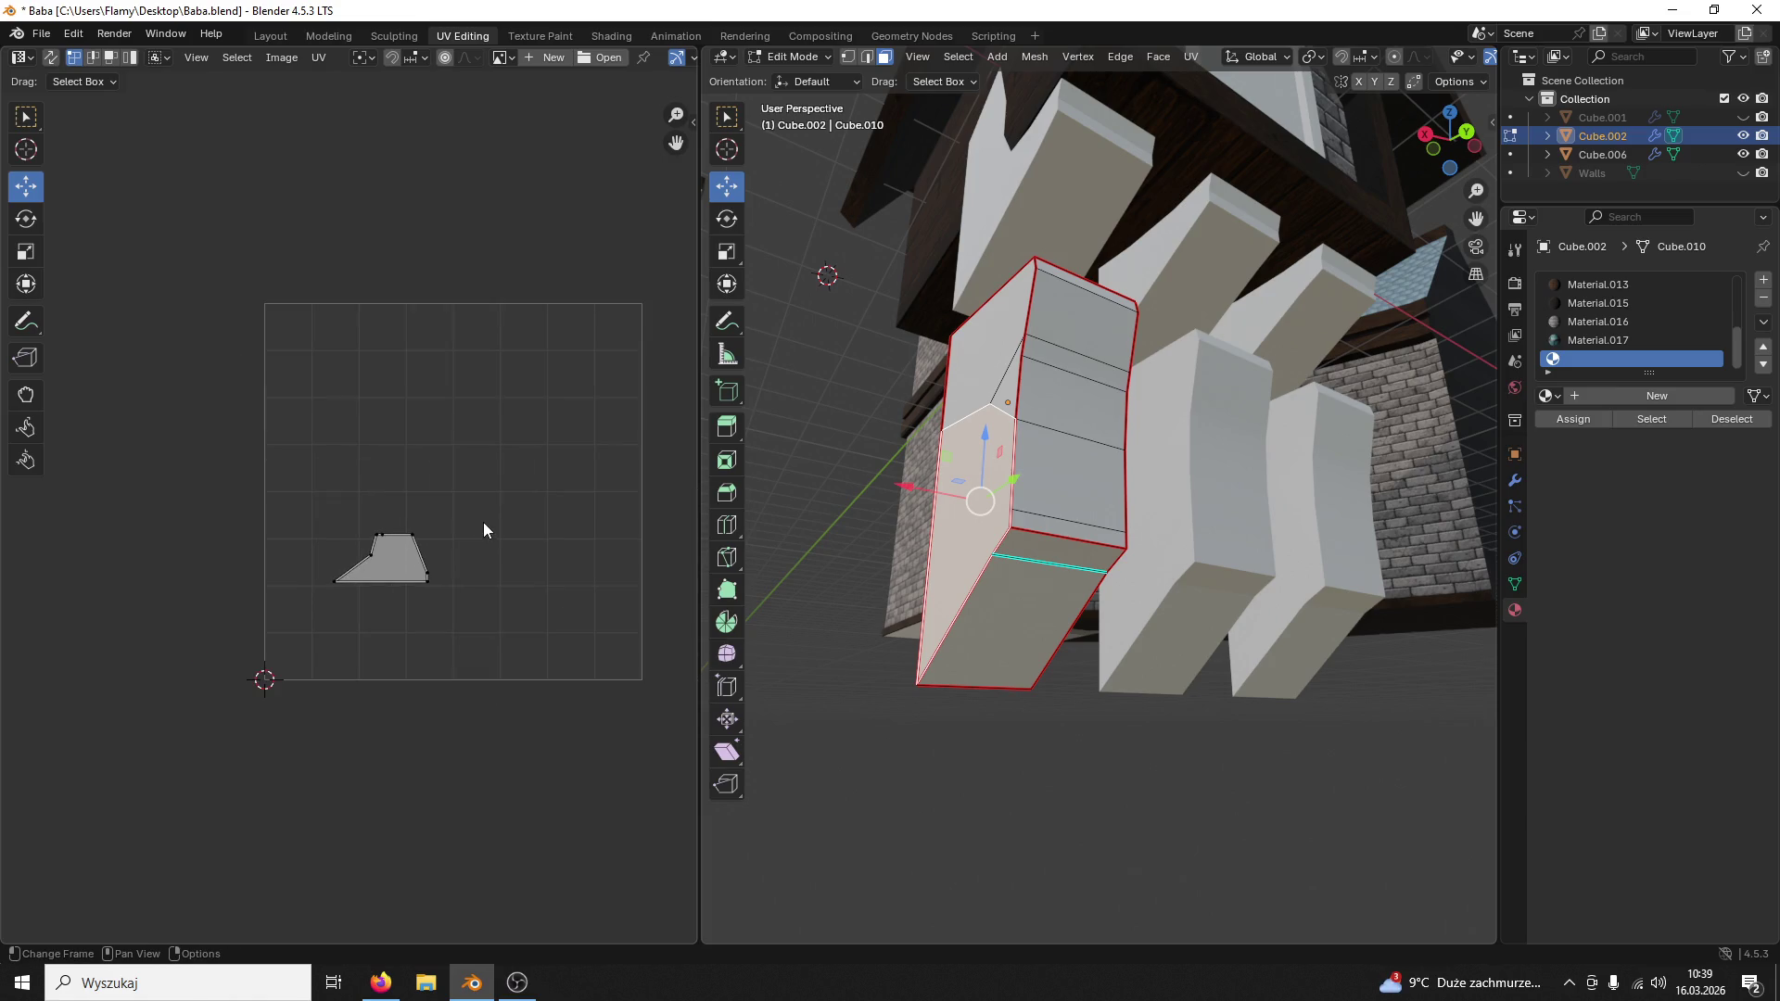
click(1631, 288)
click(1571, 420)
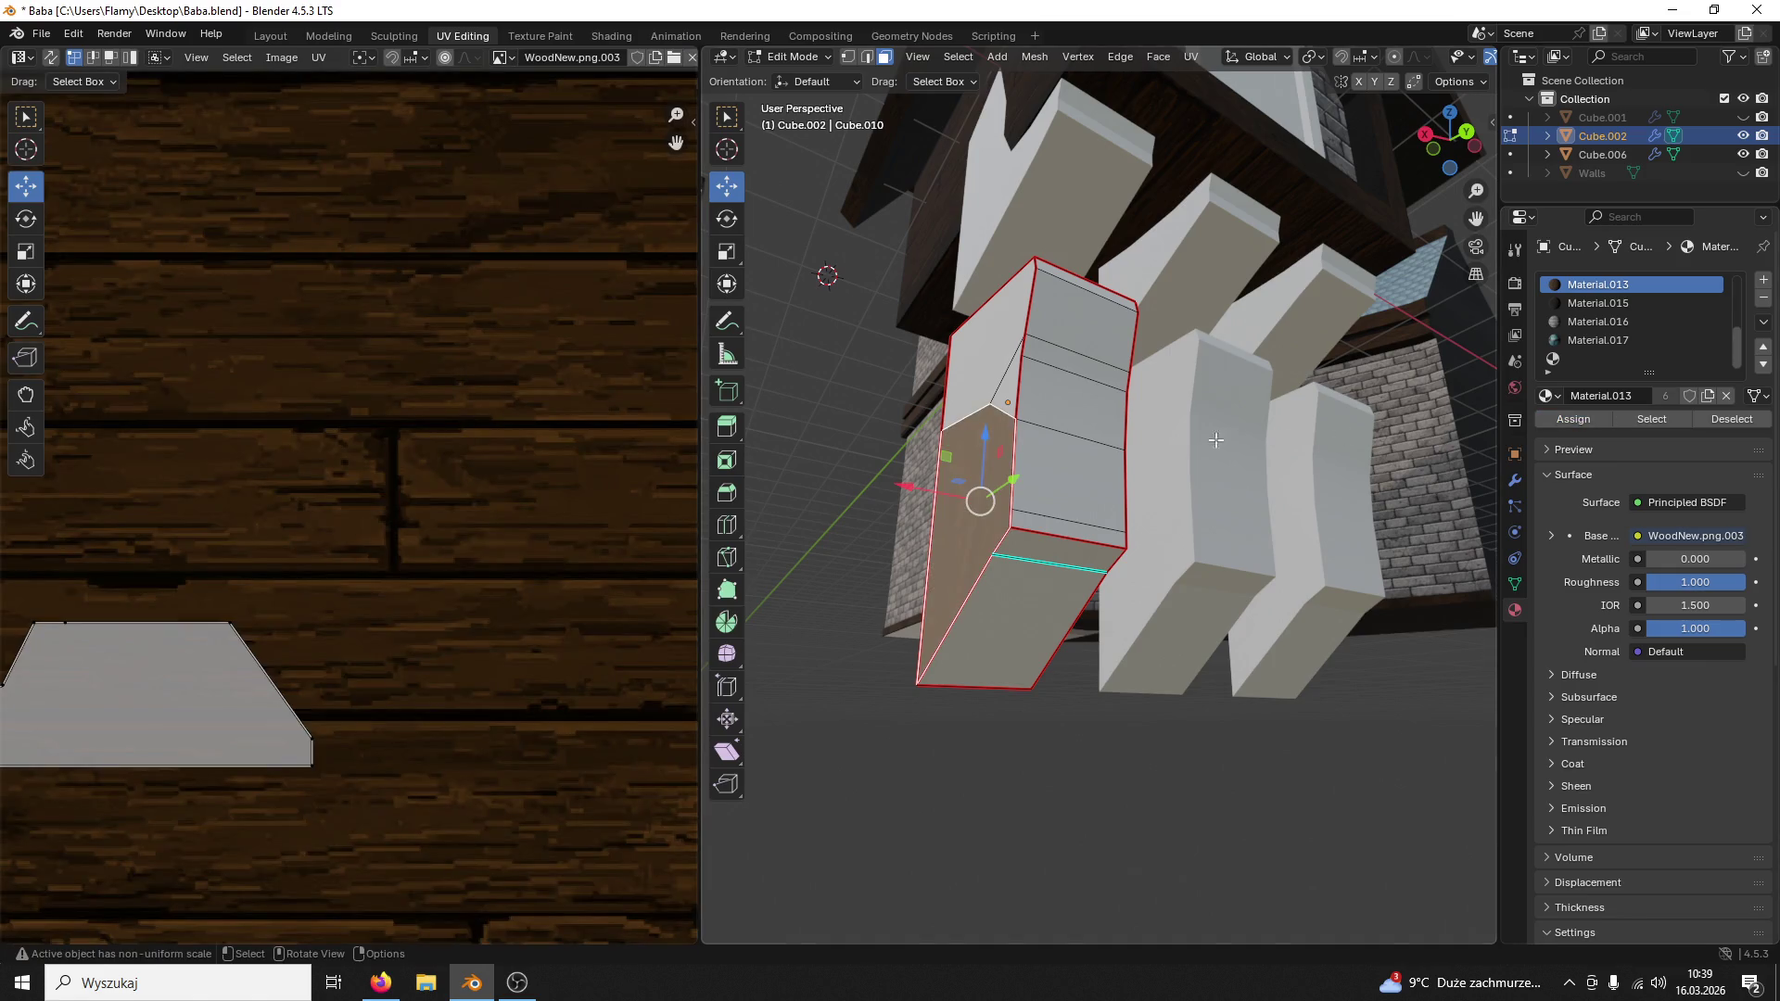
middle_drag(1008, 439, 1088, 389)
click(1089, 389)
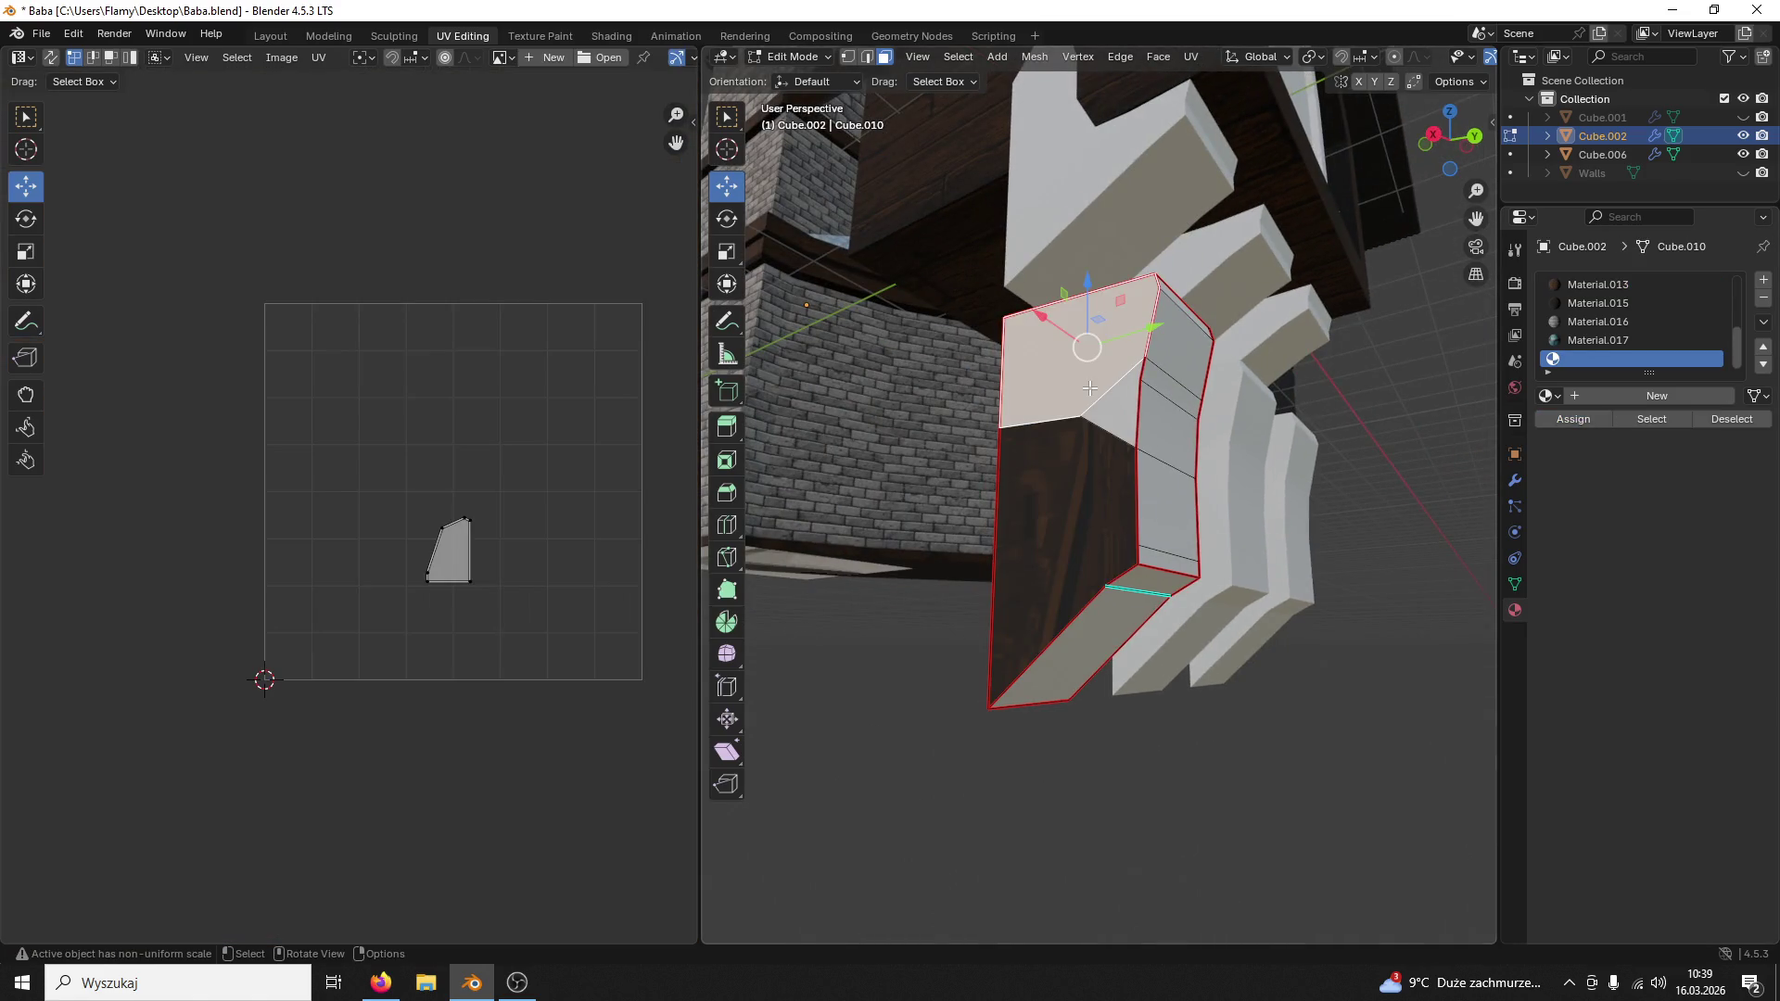
key(l)
scroll(489, 647, up, 1)
click(1586, 284)
scroll(513, 559, down, 3)
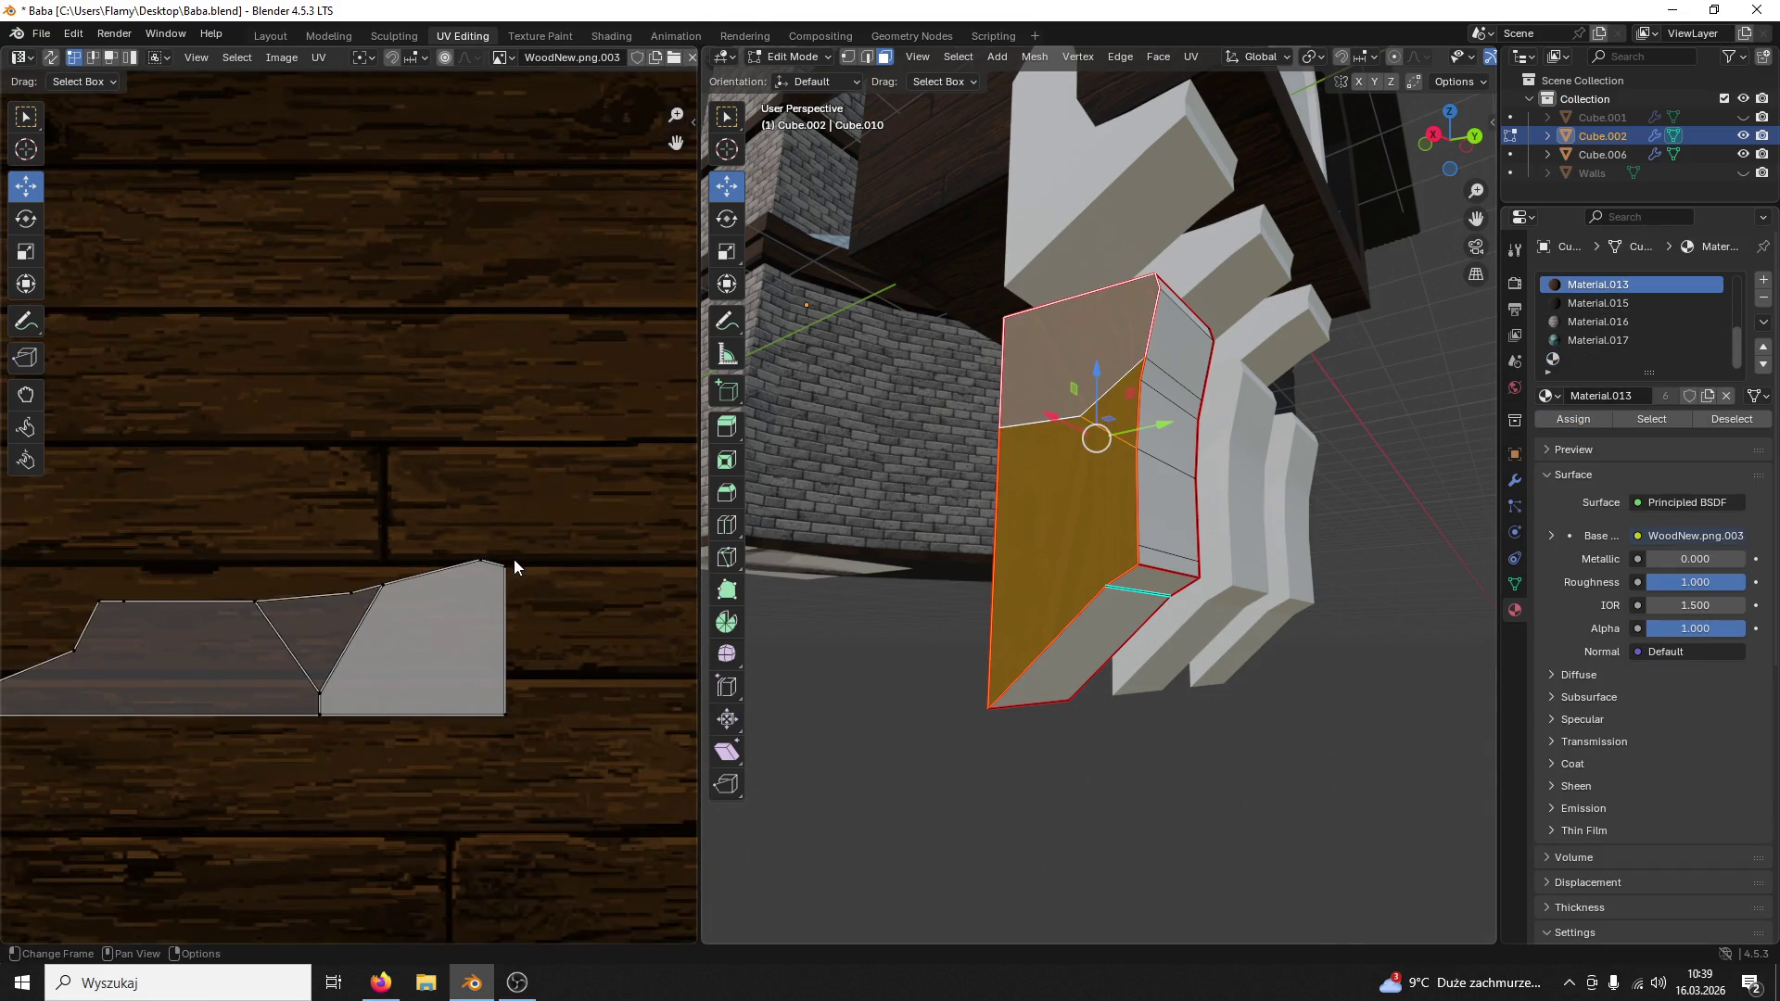
Step: Move the whole UV island of those faces upward into place on the wood texture
key(a)
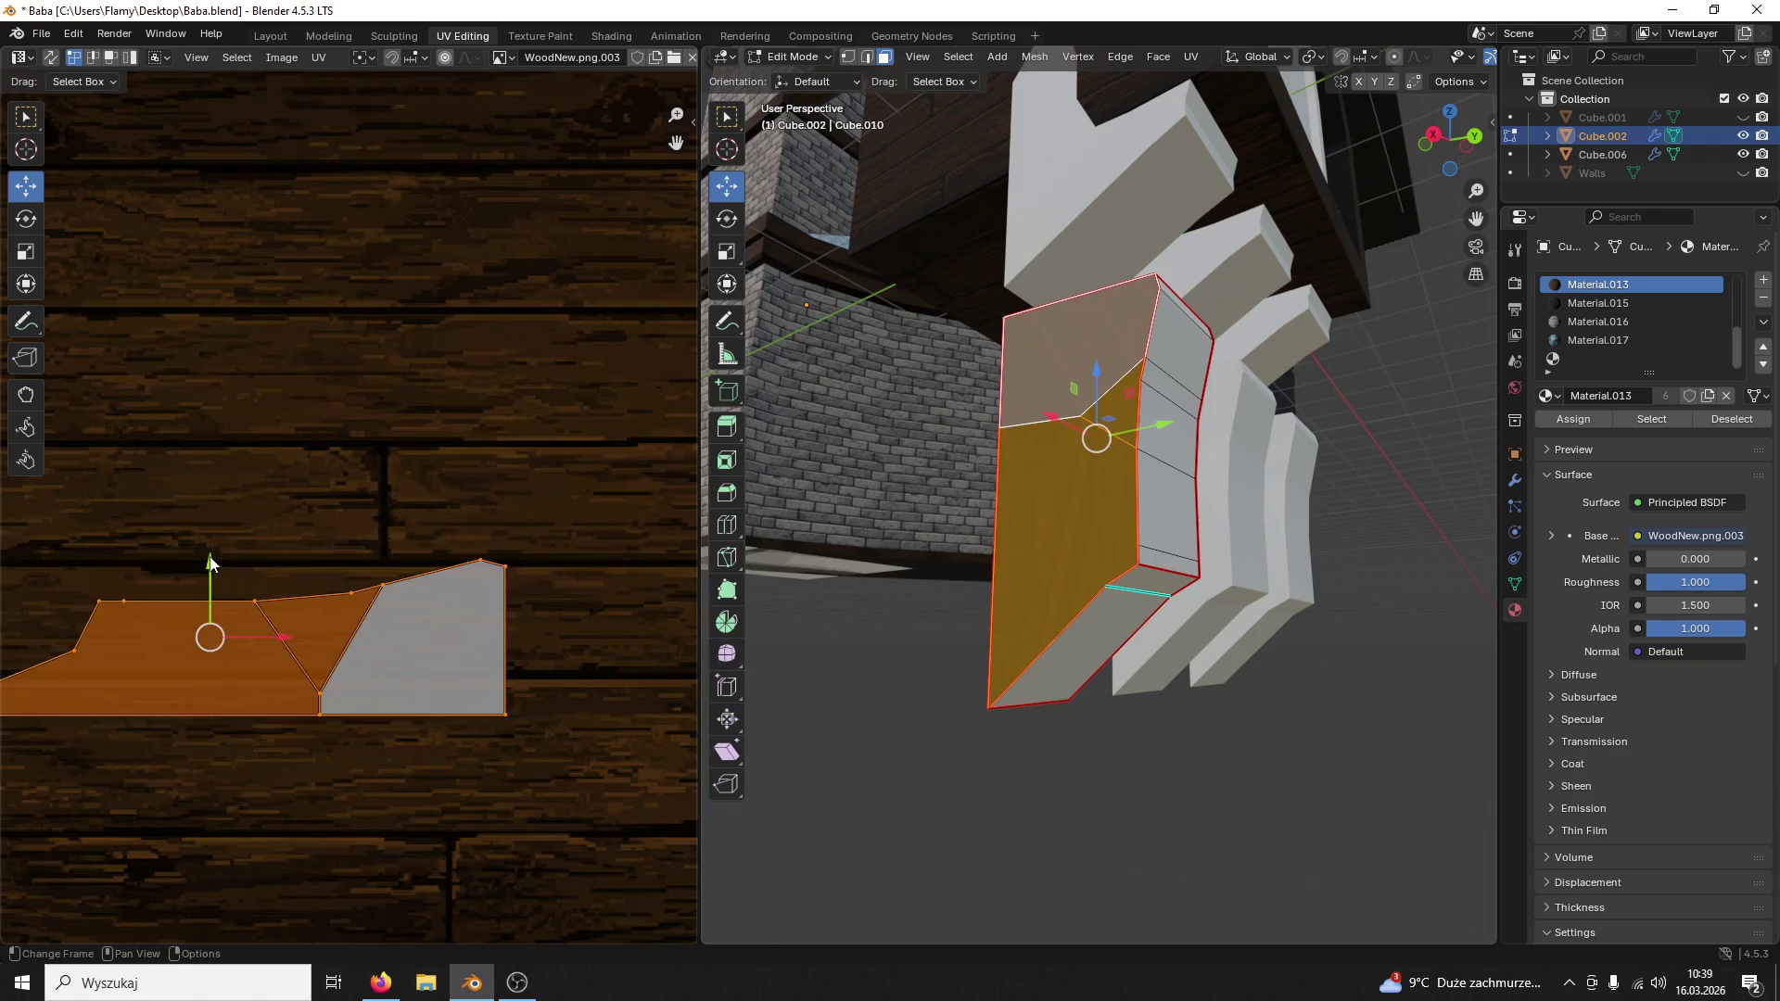
drag(209, 563, 310, 278)
scroll(420, 365, down, 2)
key(g)
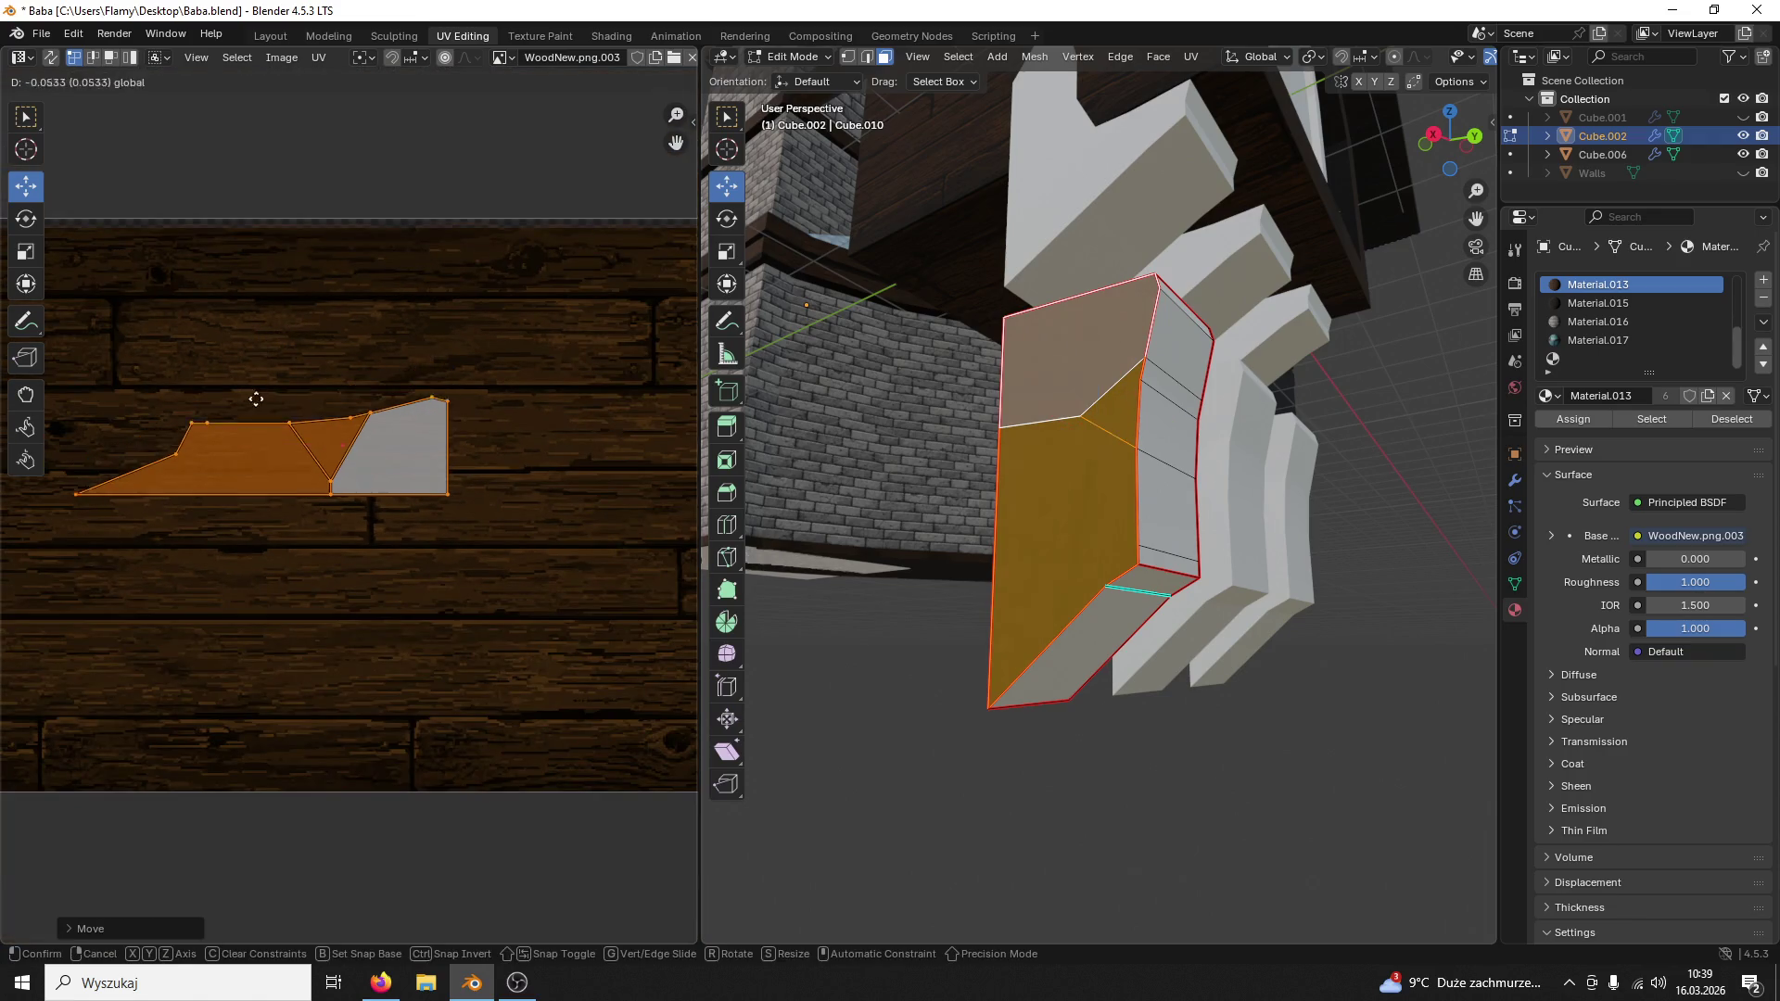
click(234, 595)
click(236, 596)
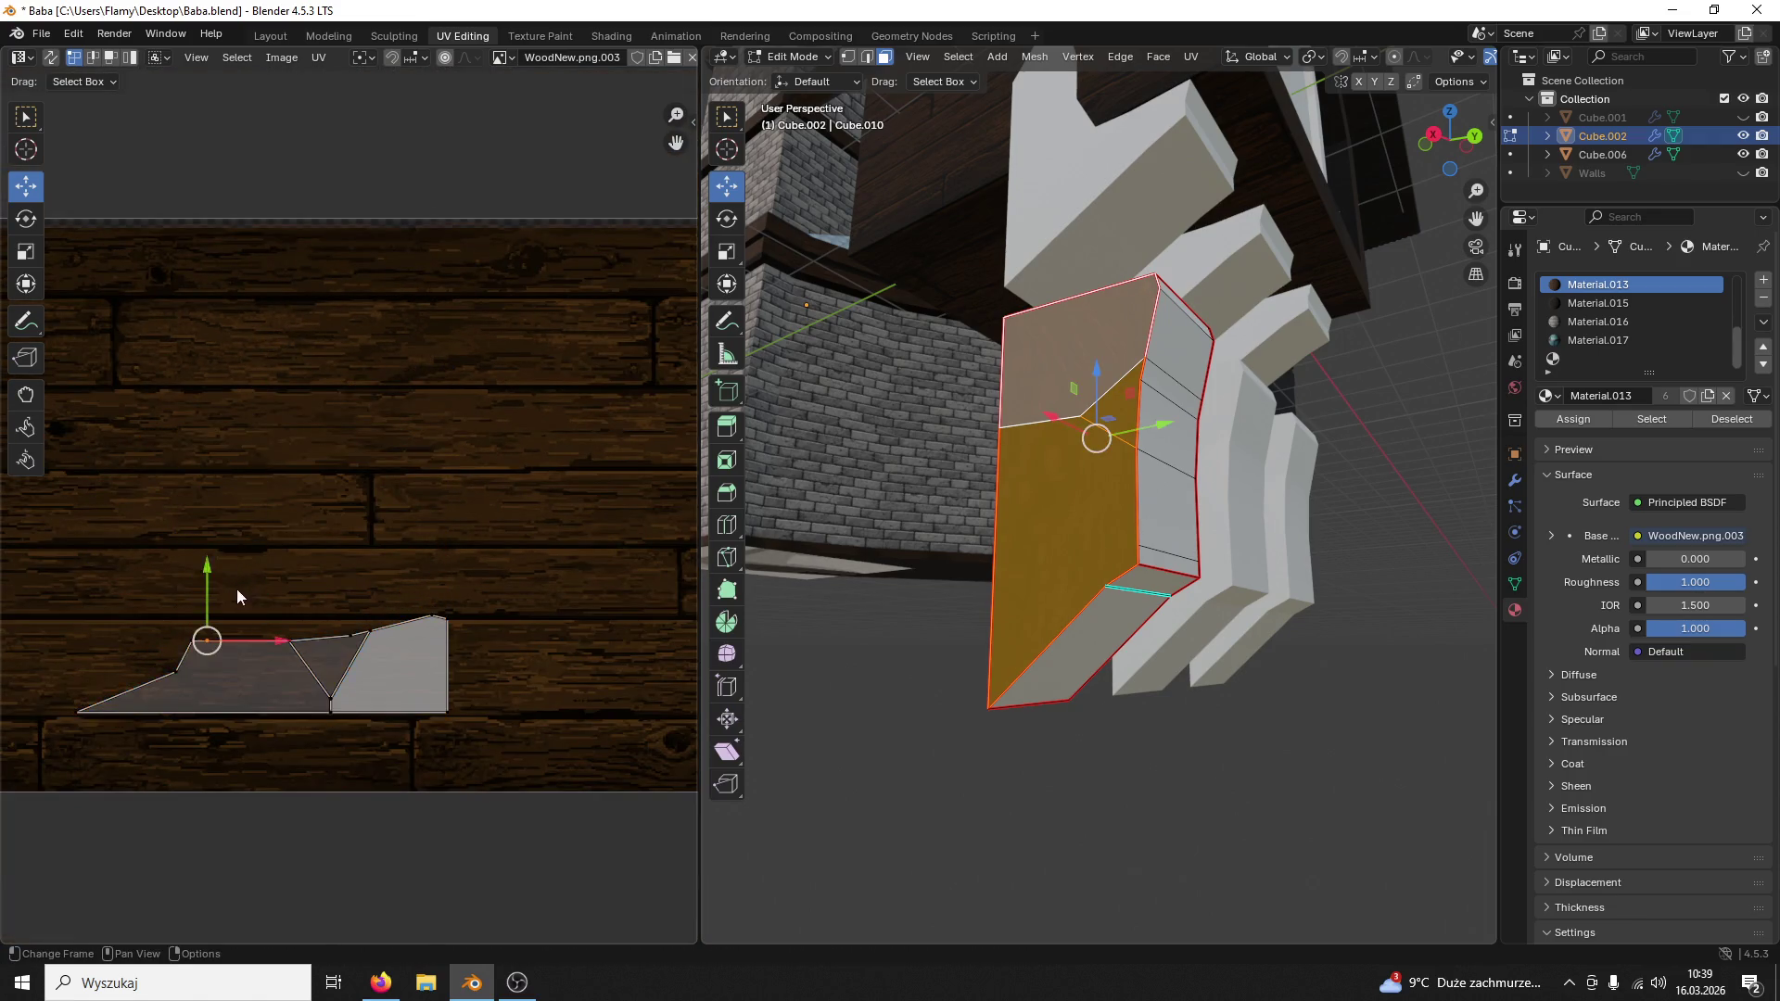
key(a)
Step: Unwrap the lower and connected upper faces Angle Based, then scale, rotate 90° and move the island right
click(981, 744)
click(1056, 592)
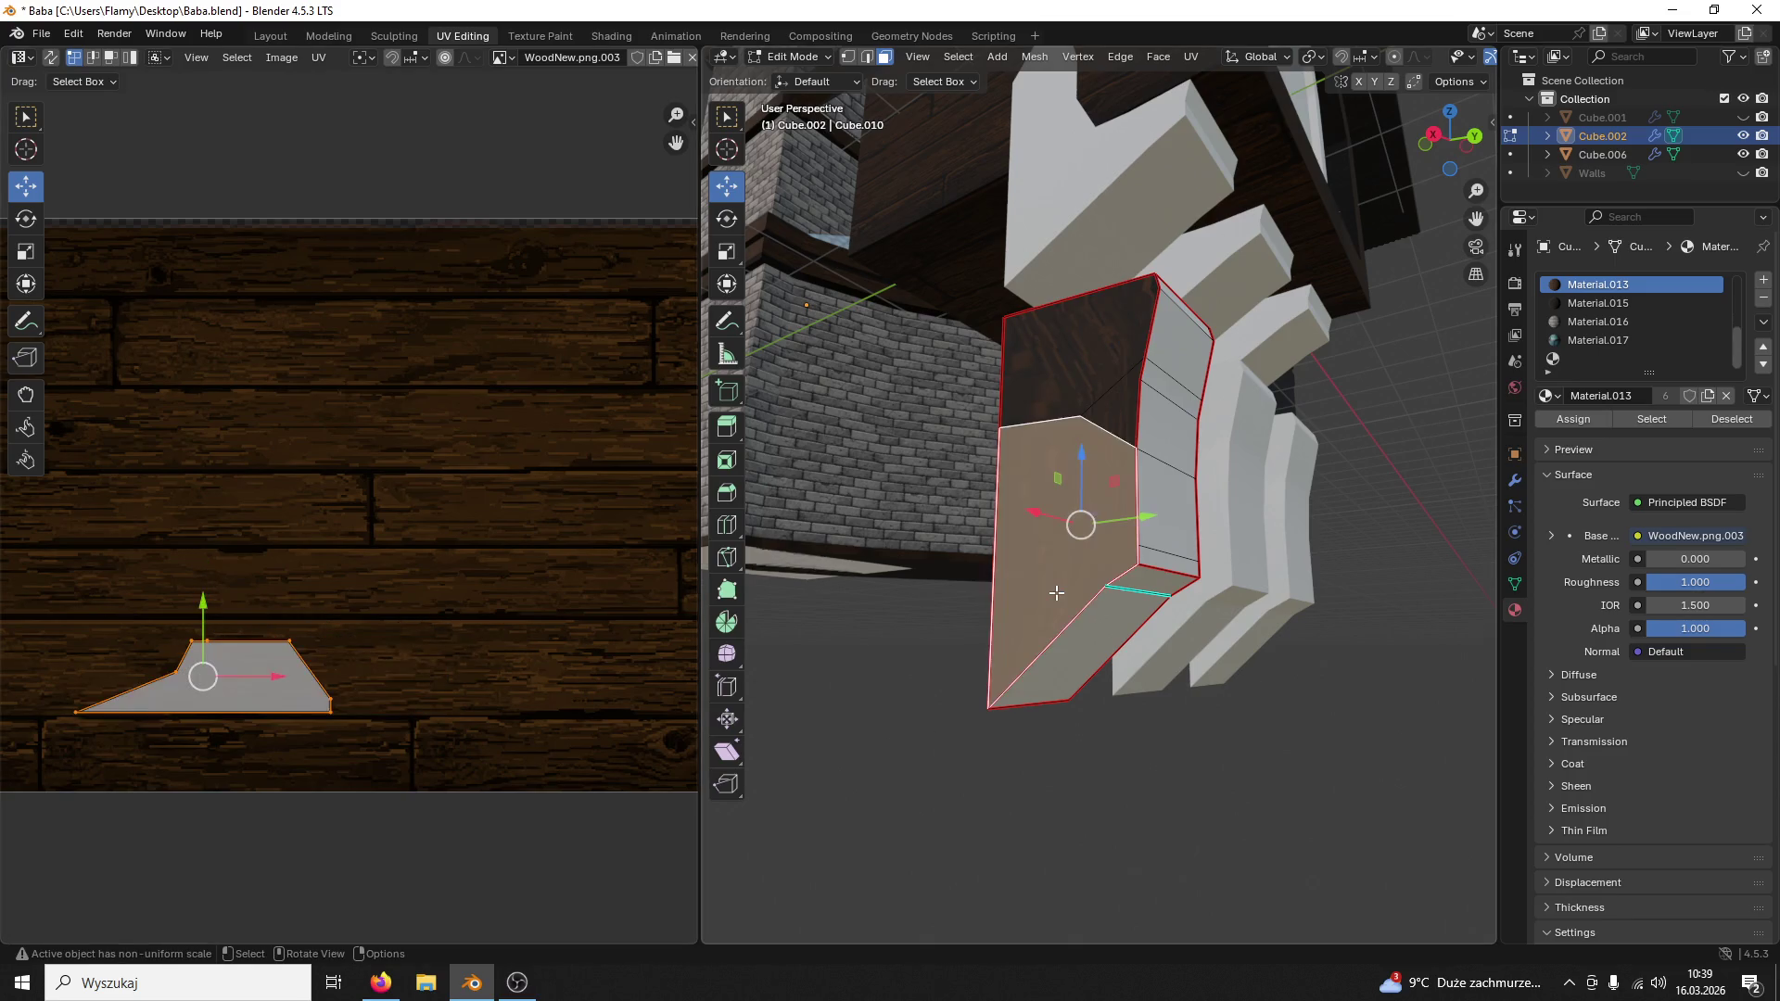
key(l)
key(u)
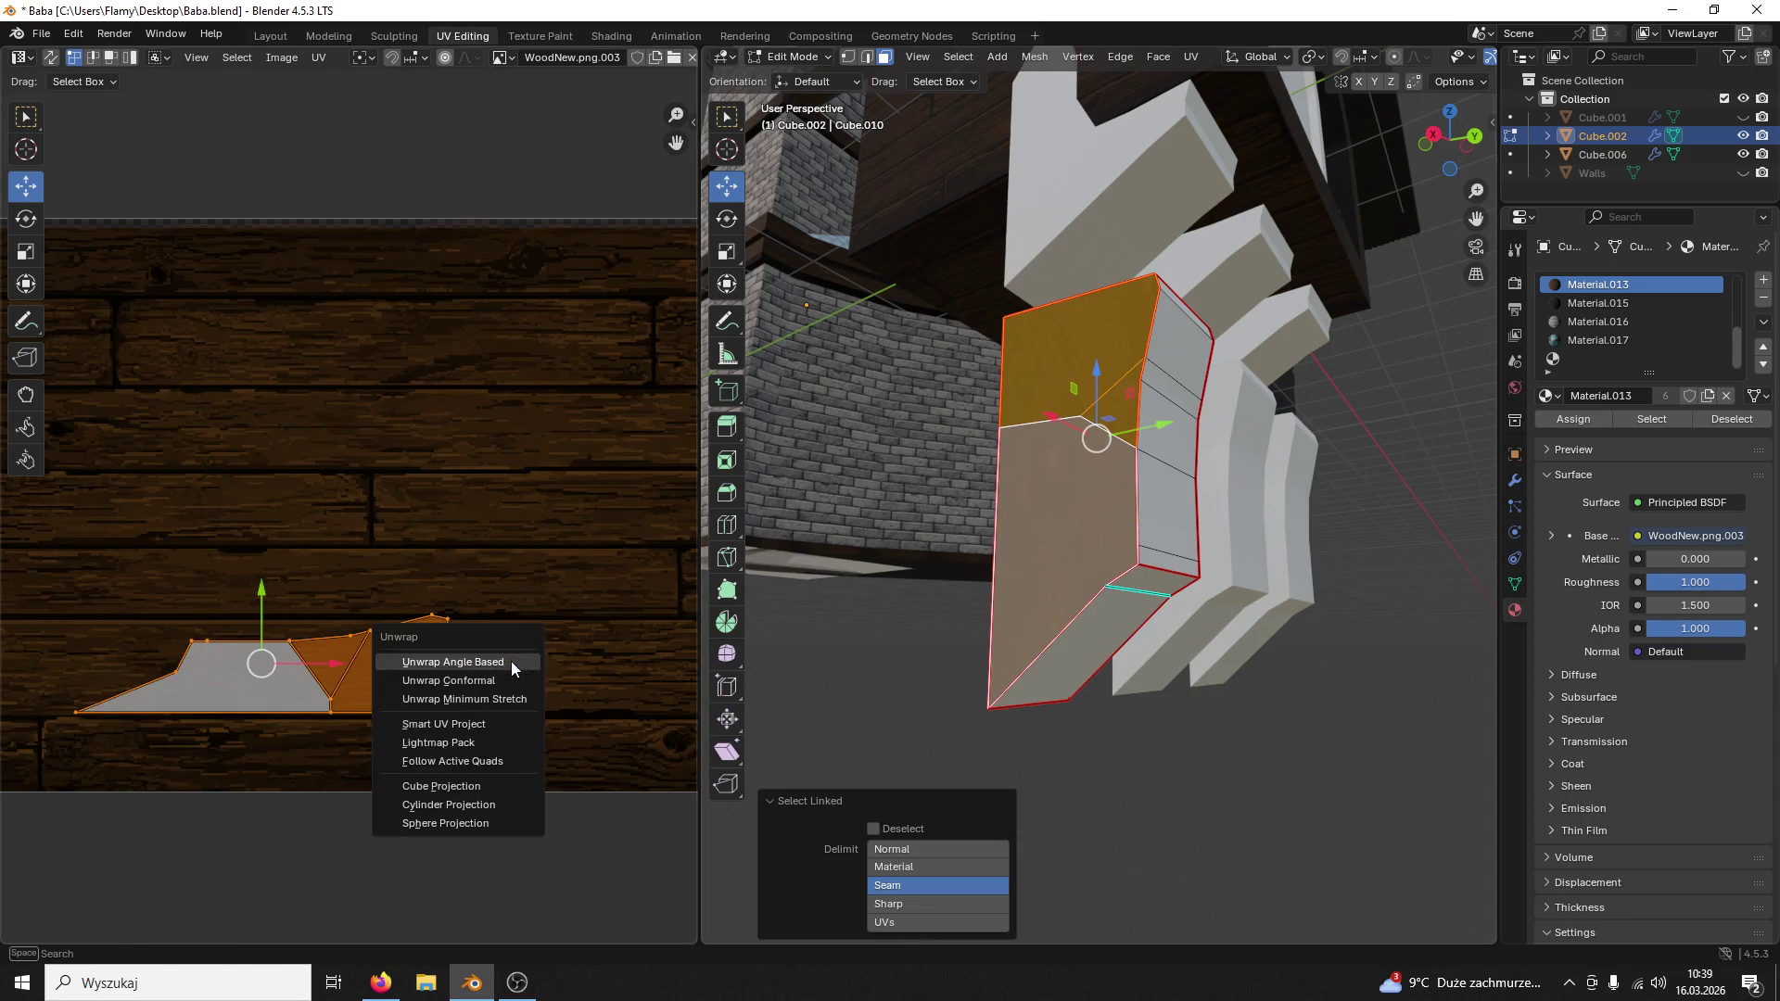
click(510, 660)
key(s)
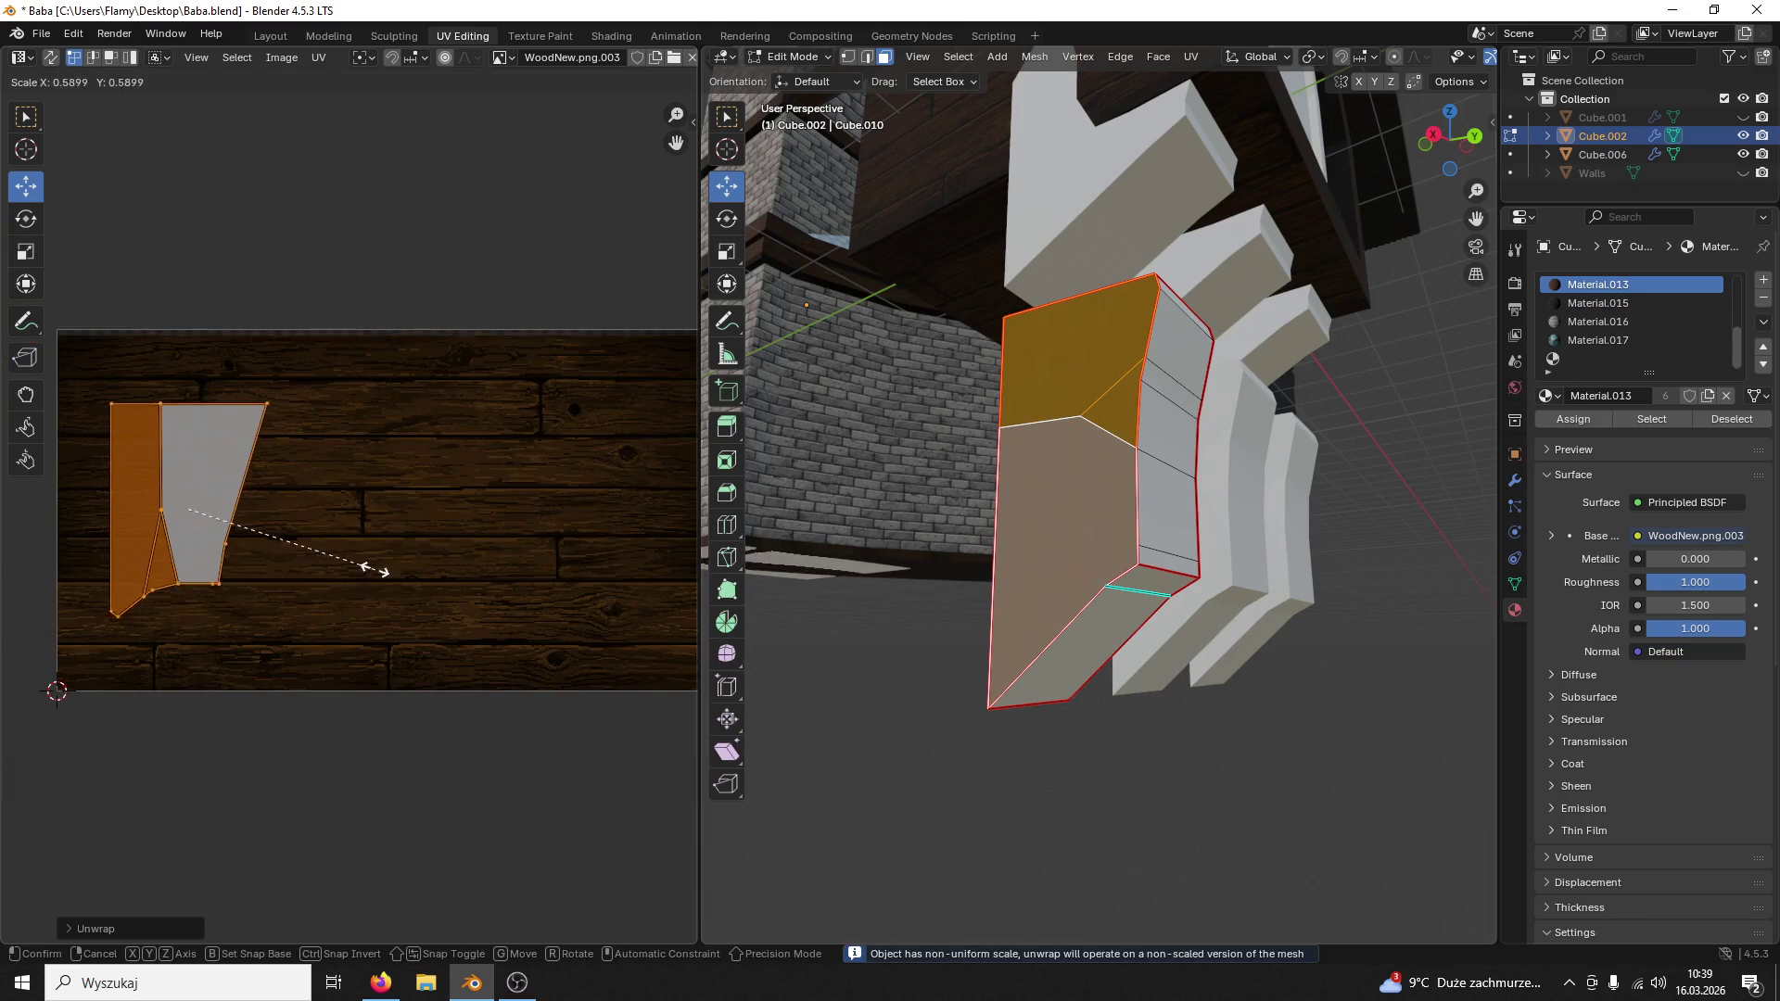
click(290, 516)
text(r90)
key(Return)
mouse_move(269, 511)
mouse_down()
mouse_move(435, 503)
mouse_move(435, 619)
mouse_up()
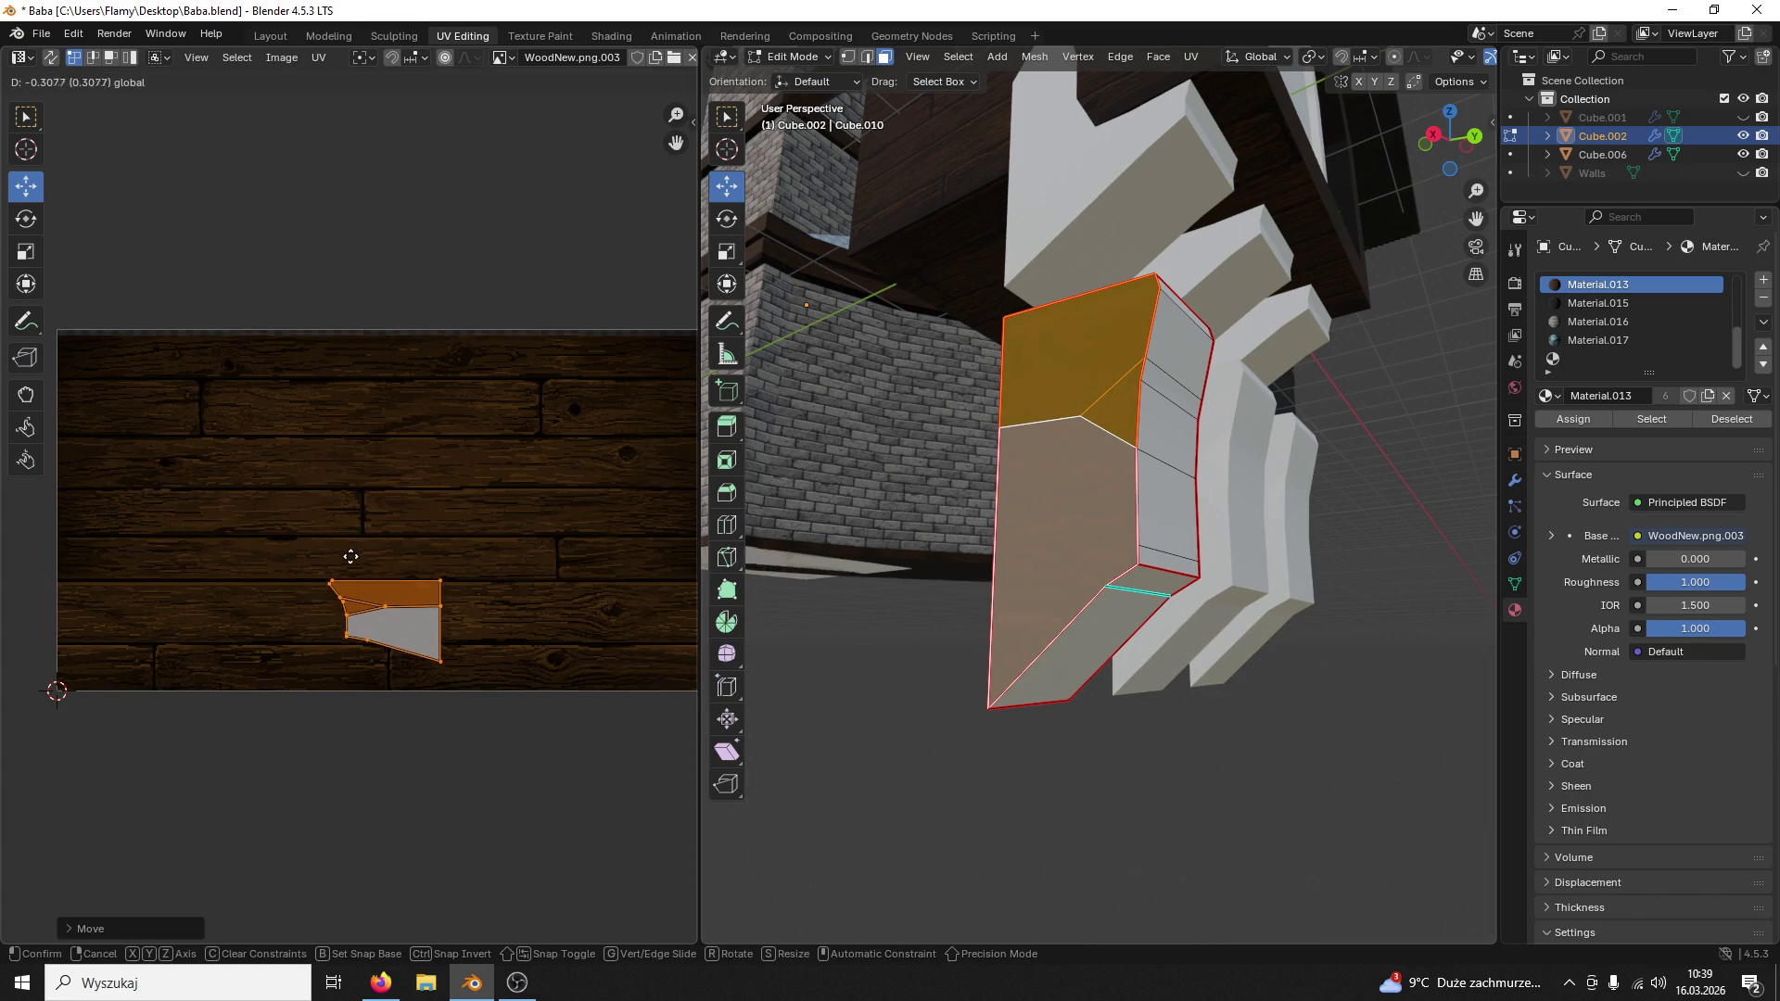
Step: Shift the island down and up on the texture and rescale it to fit the wood grain
click(329, 588)
middle_drag(543, 626, 632, 548)
key(a)
scroll(599, 570, up, 2)
key(s)
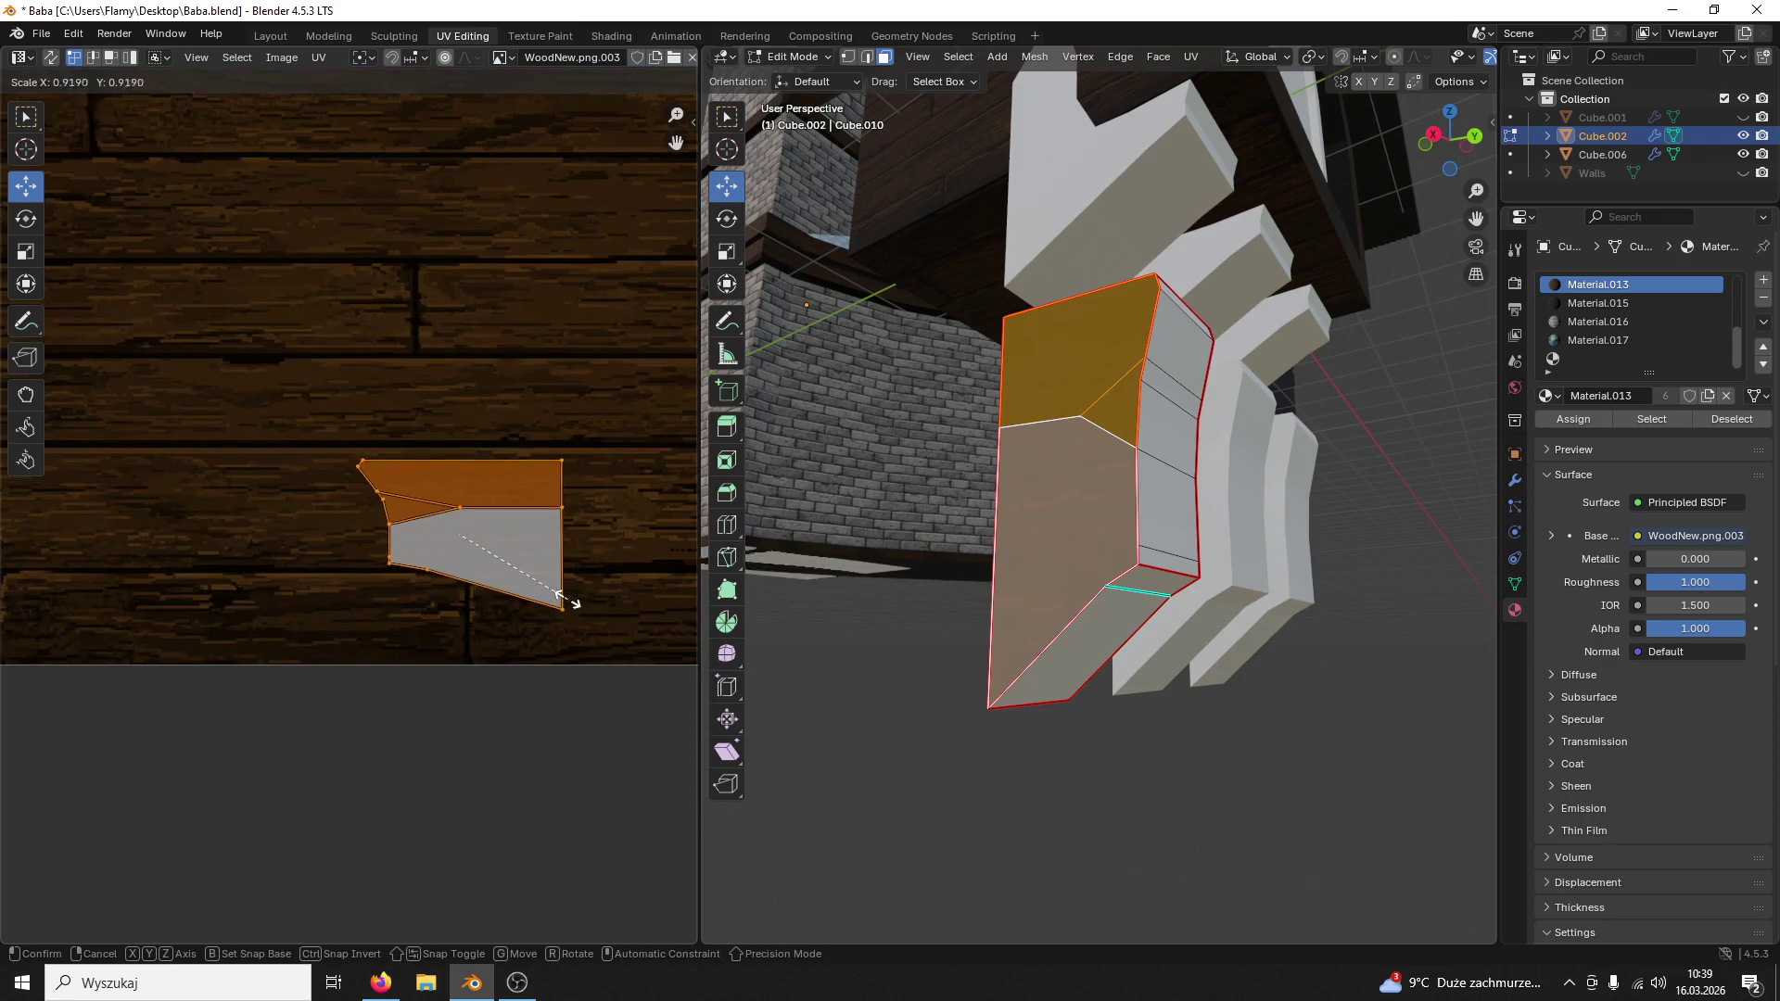
click(530, 580)
drag(465, 484, 446, 450)
key(s)
click(594, 493)
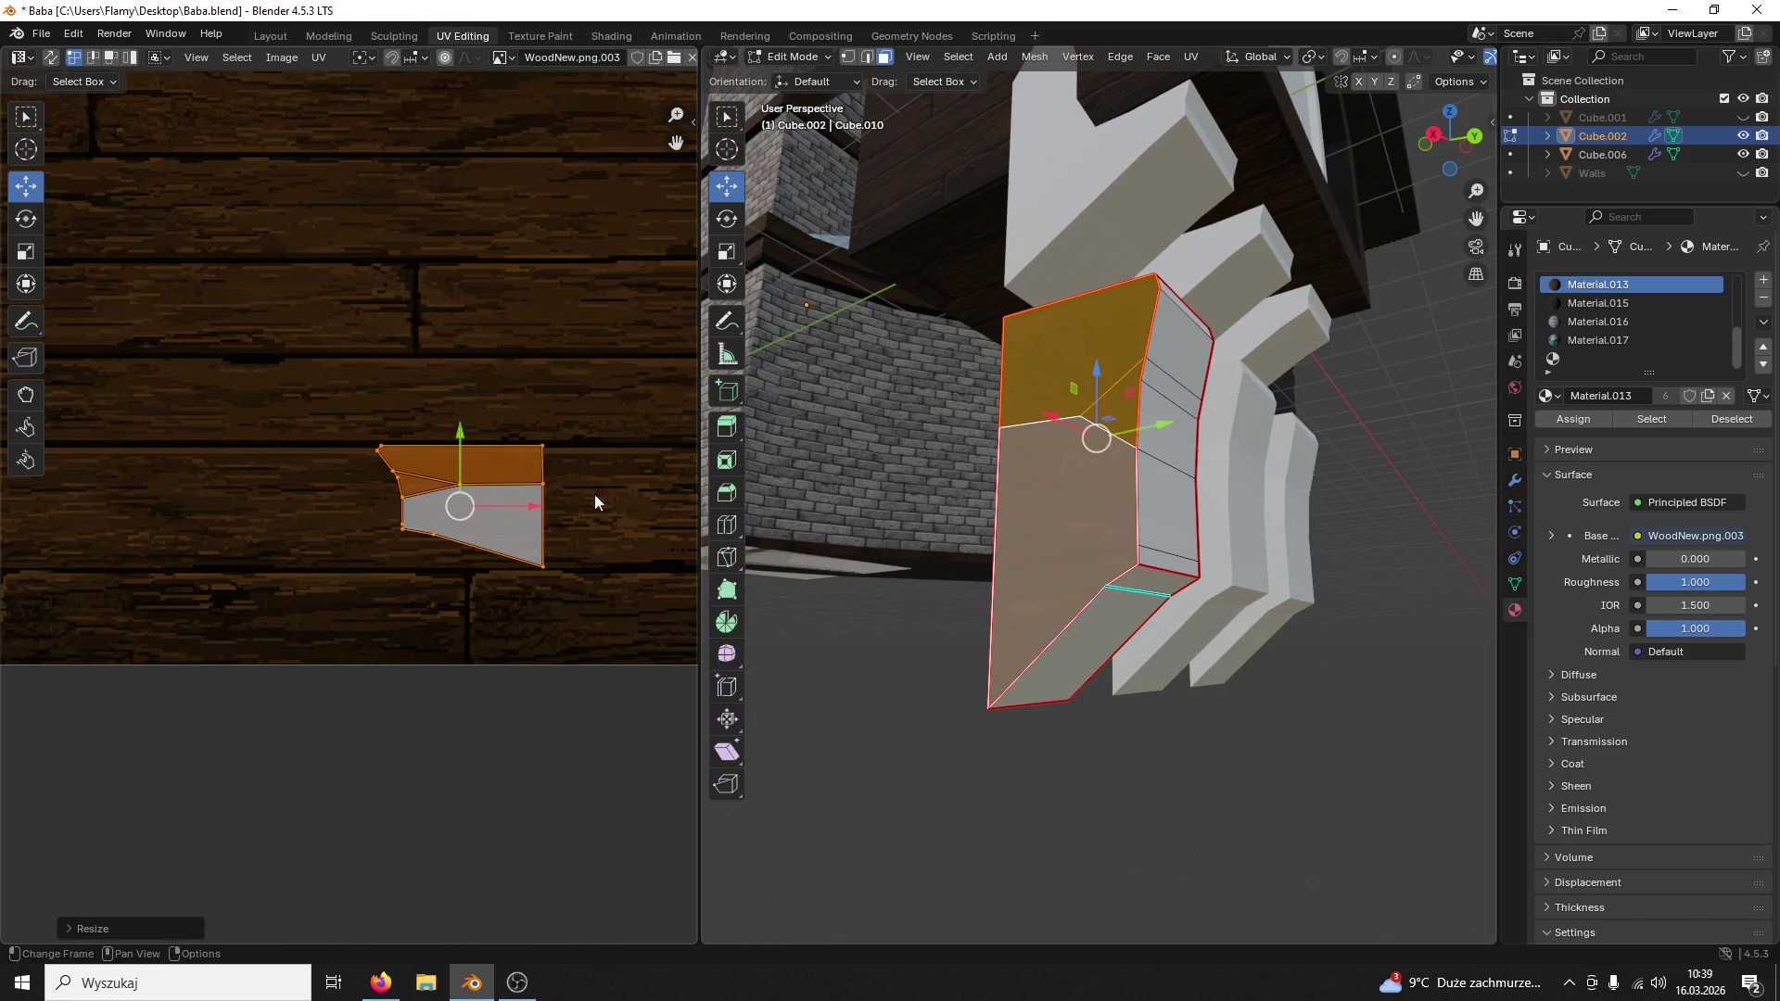
Step: Enlarge the lower faces' UV island and nudge it slightly upward on the wood
click(874, 648)
mouse_move(873, 649)
middle_down()
mouse_move(926, 667)
mouse_move(866, 653)
middle_up()
click(1132, 556)
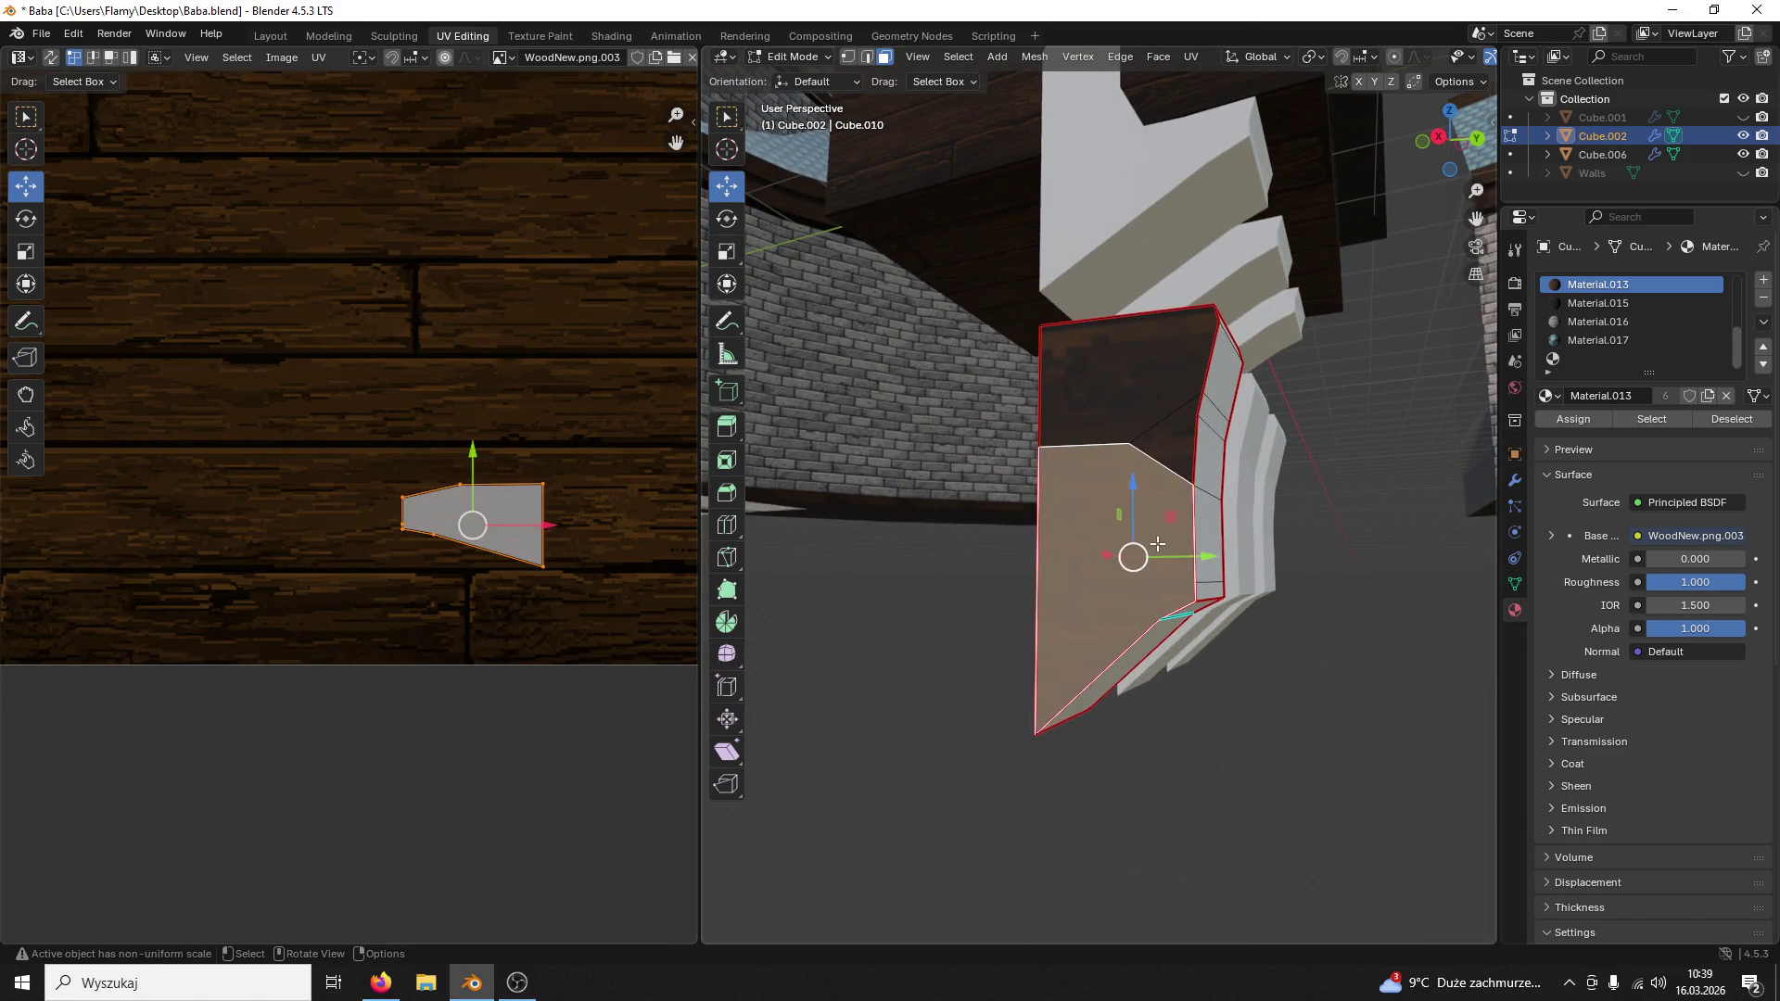
key(ctrl+l)
scroll(621, 512, down, 3)
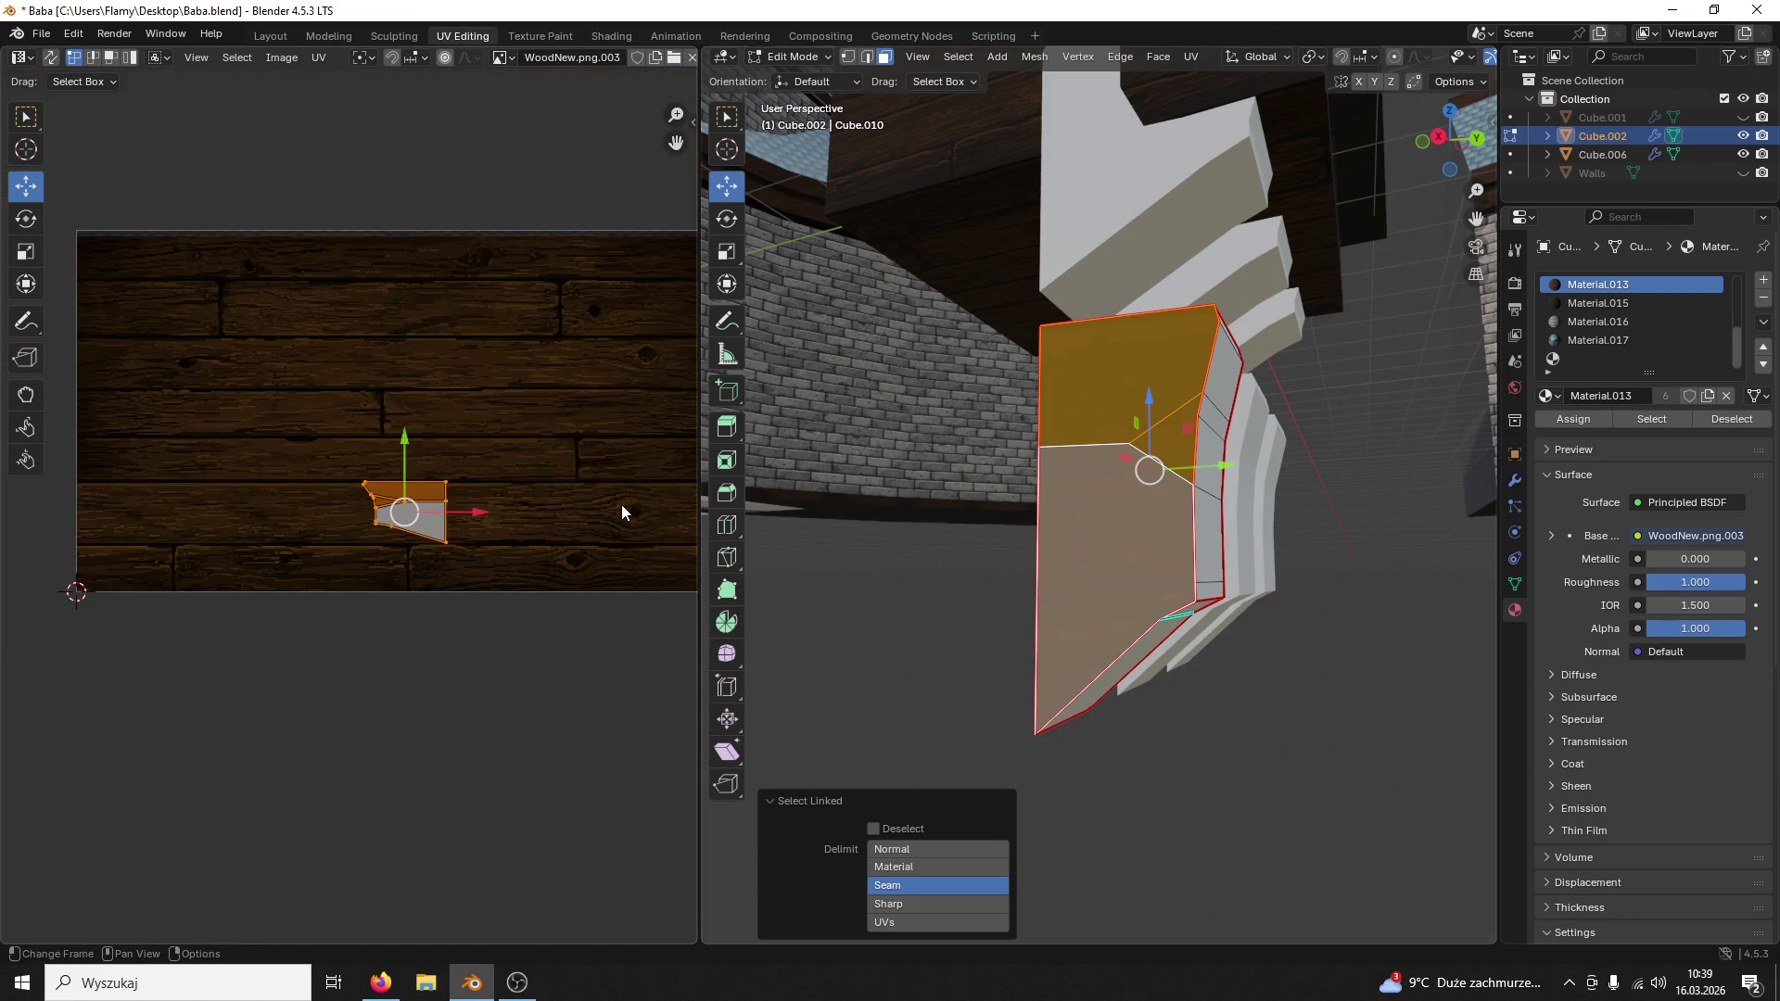
key(s)
click(167, 445)
drag(404, 451, 400, 439)
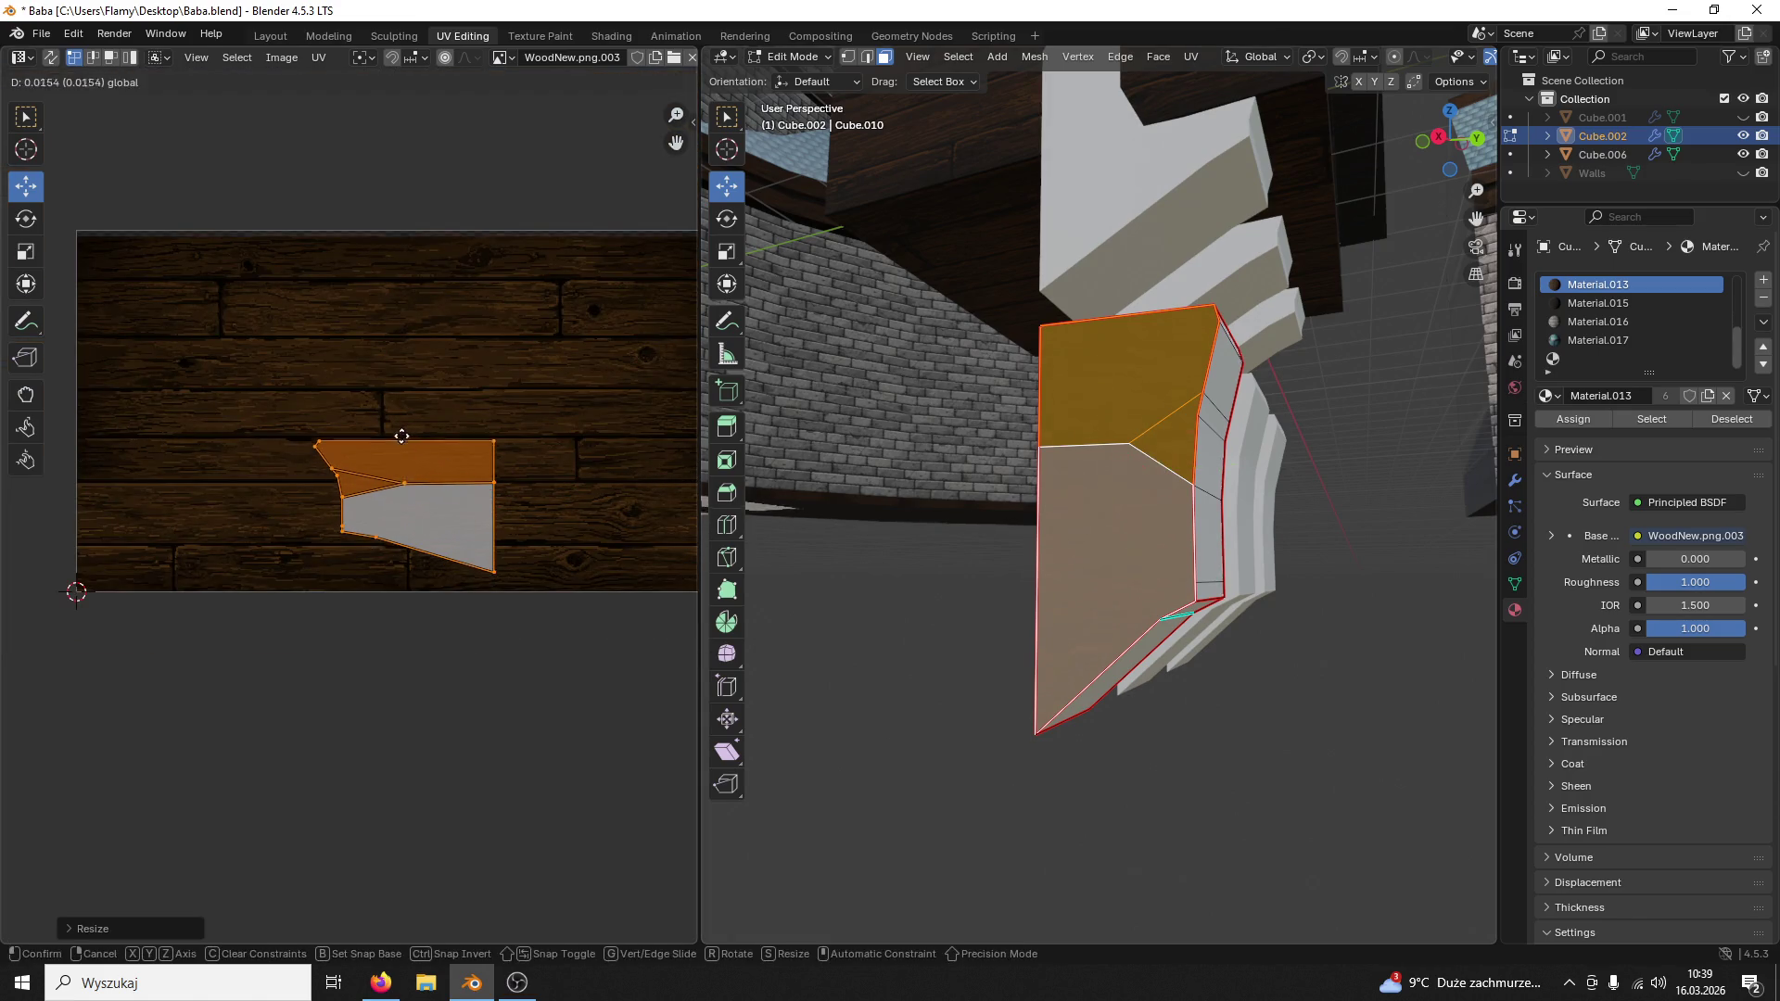
click(1220, 679)
middle_drag(1228, 680, 720, 555)
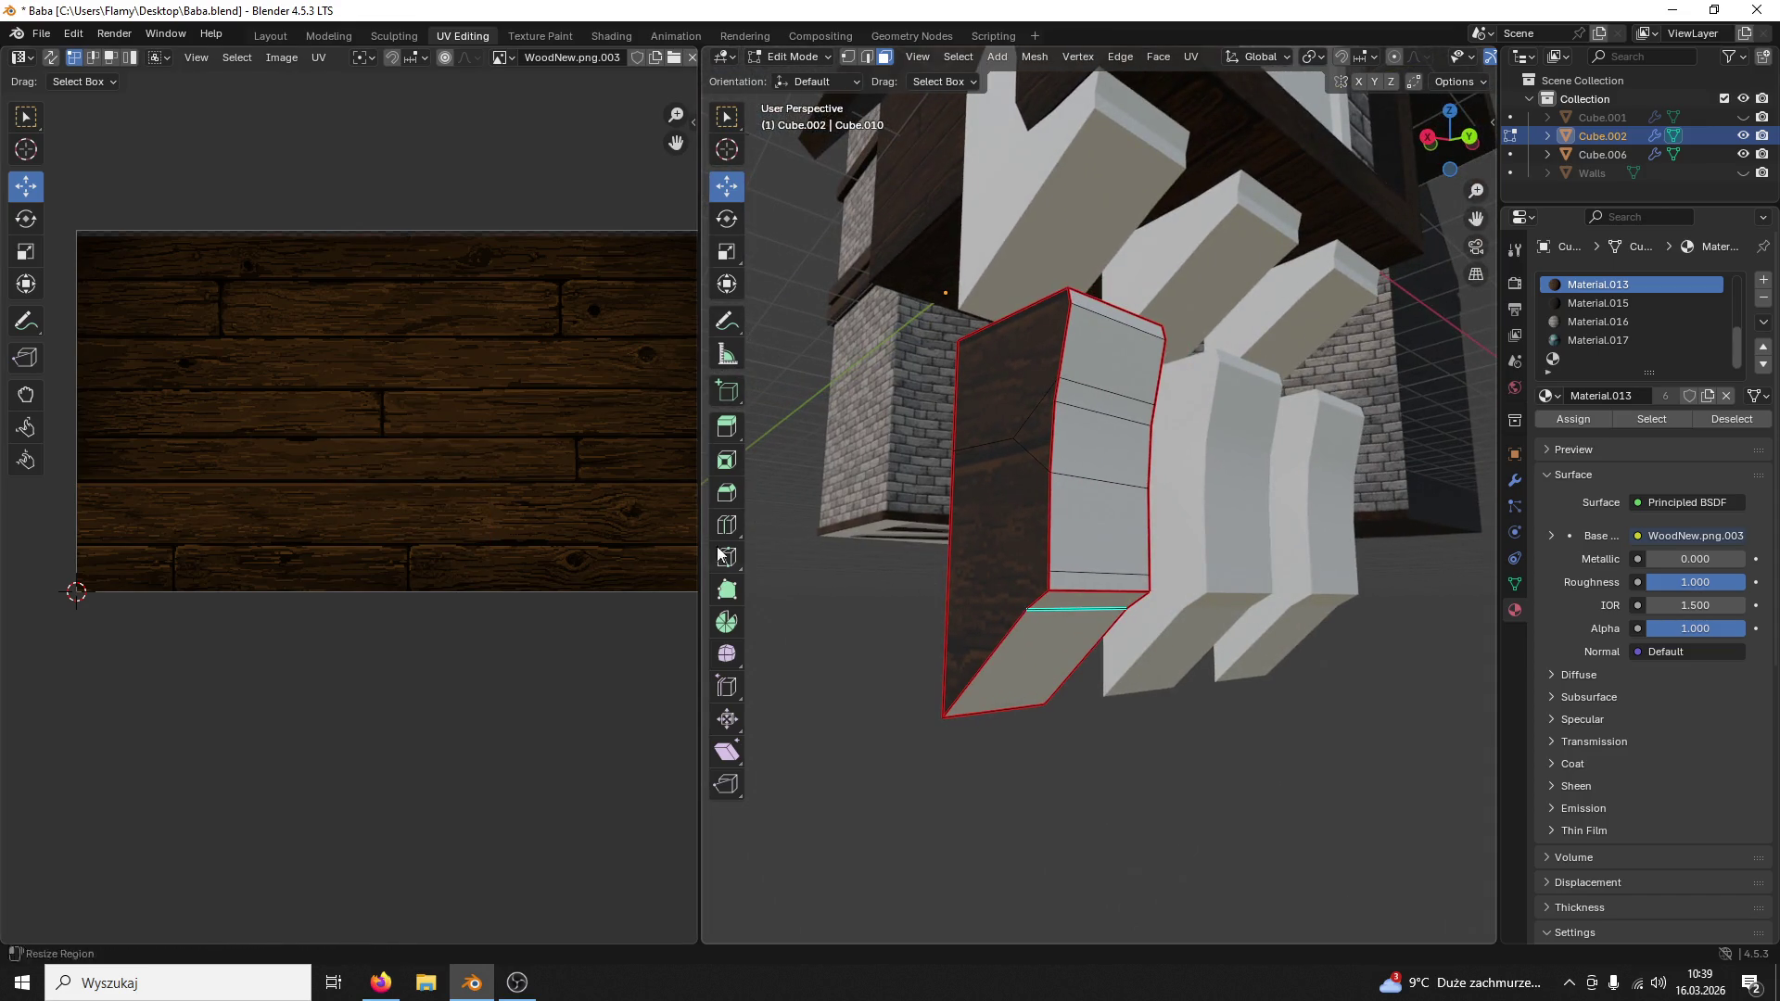
Step: Nudge the upper side faces' island down and assign Material.013 wood to the other side face
click(1007, 562)
key(l)
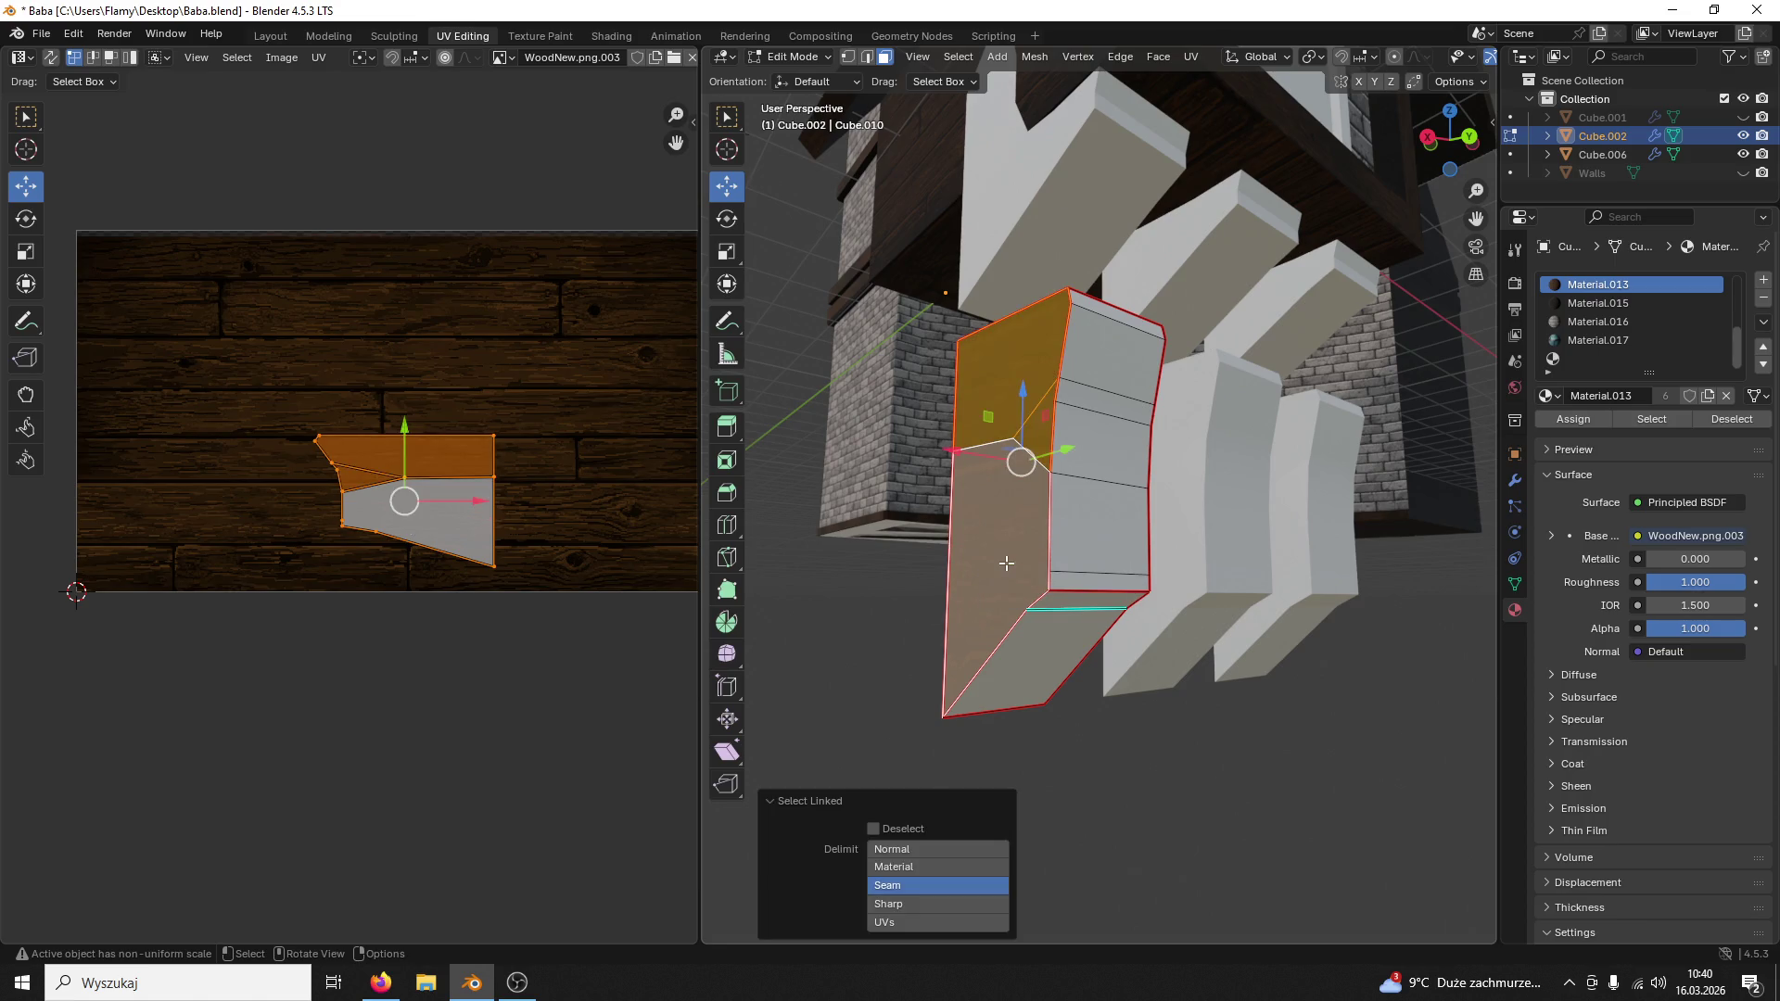
scroll(632, 552, up, 2)
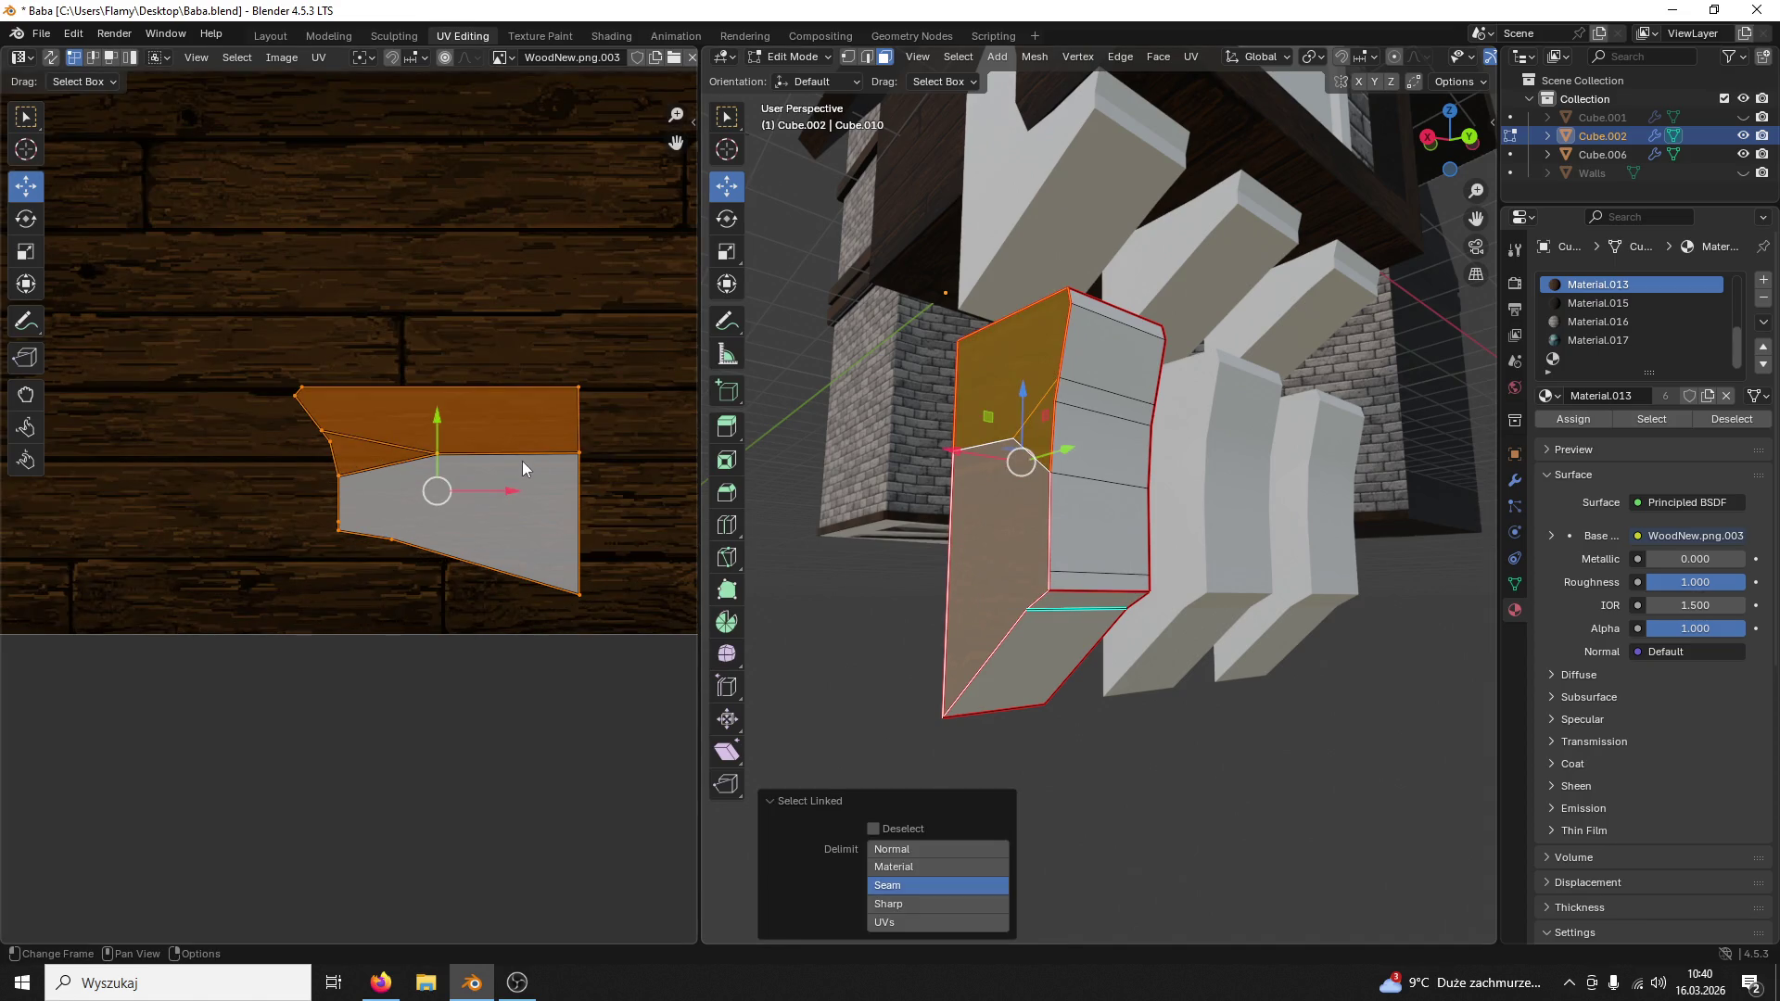
drag(438, 419, 438, 422)
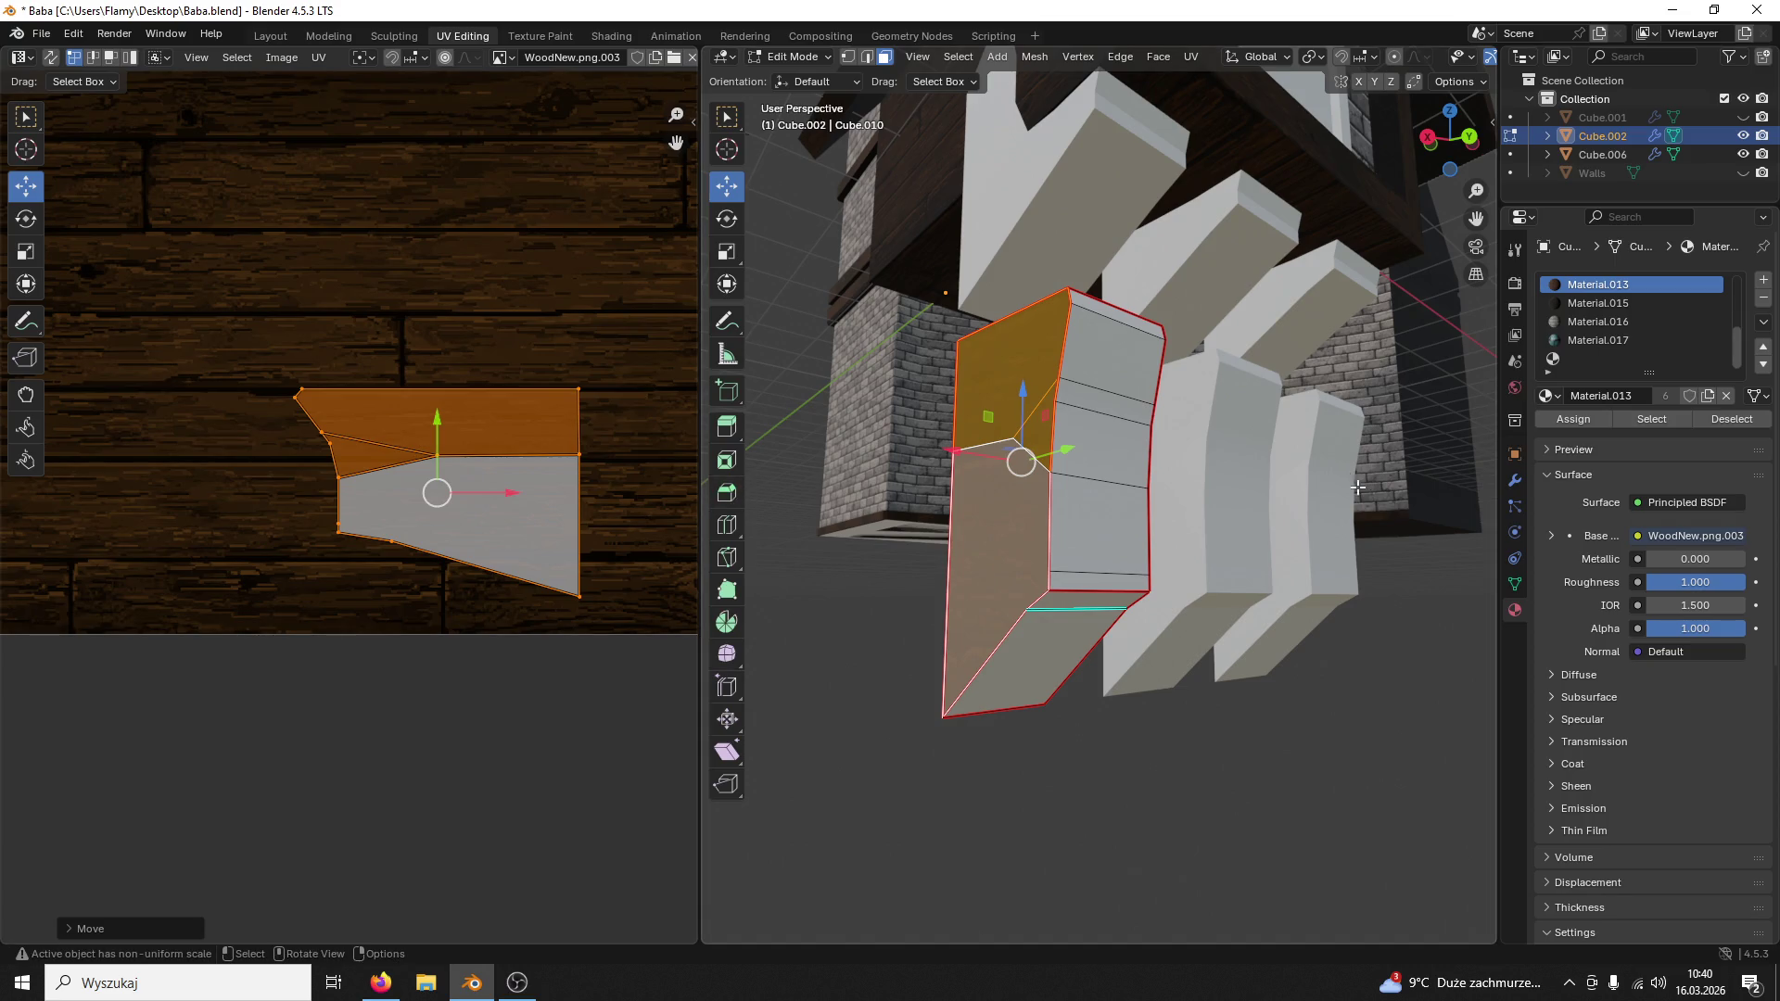
middle_drag(1357, 486, 987, 552)
click(987, 553)
key(l)
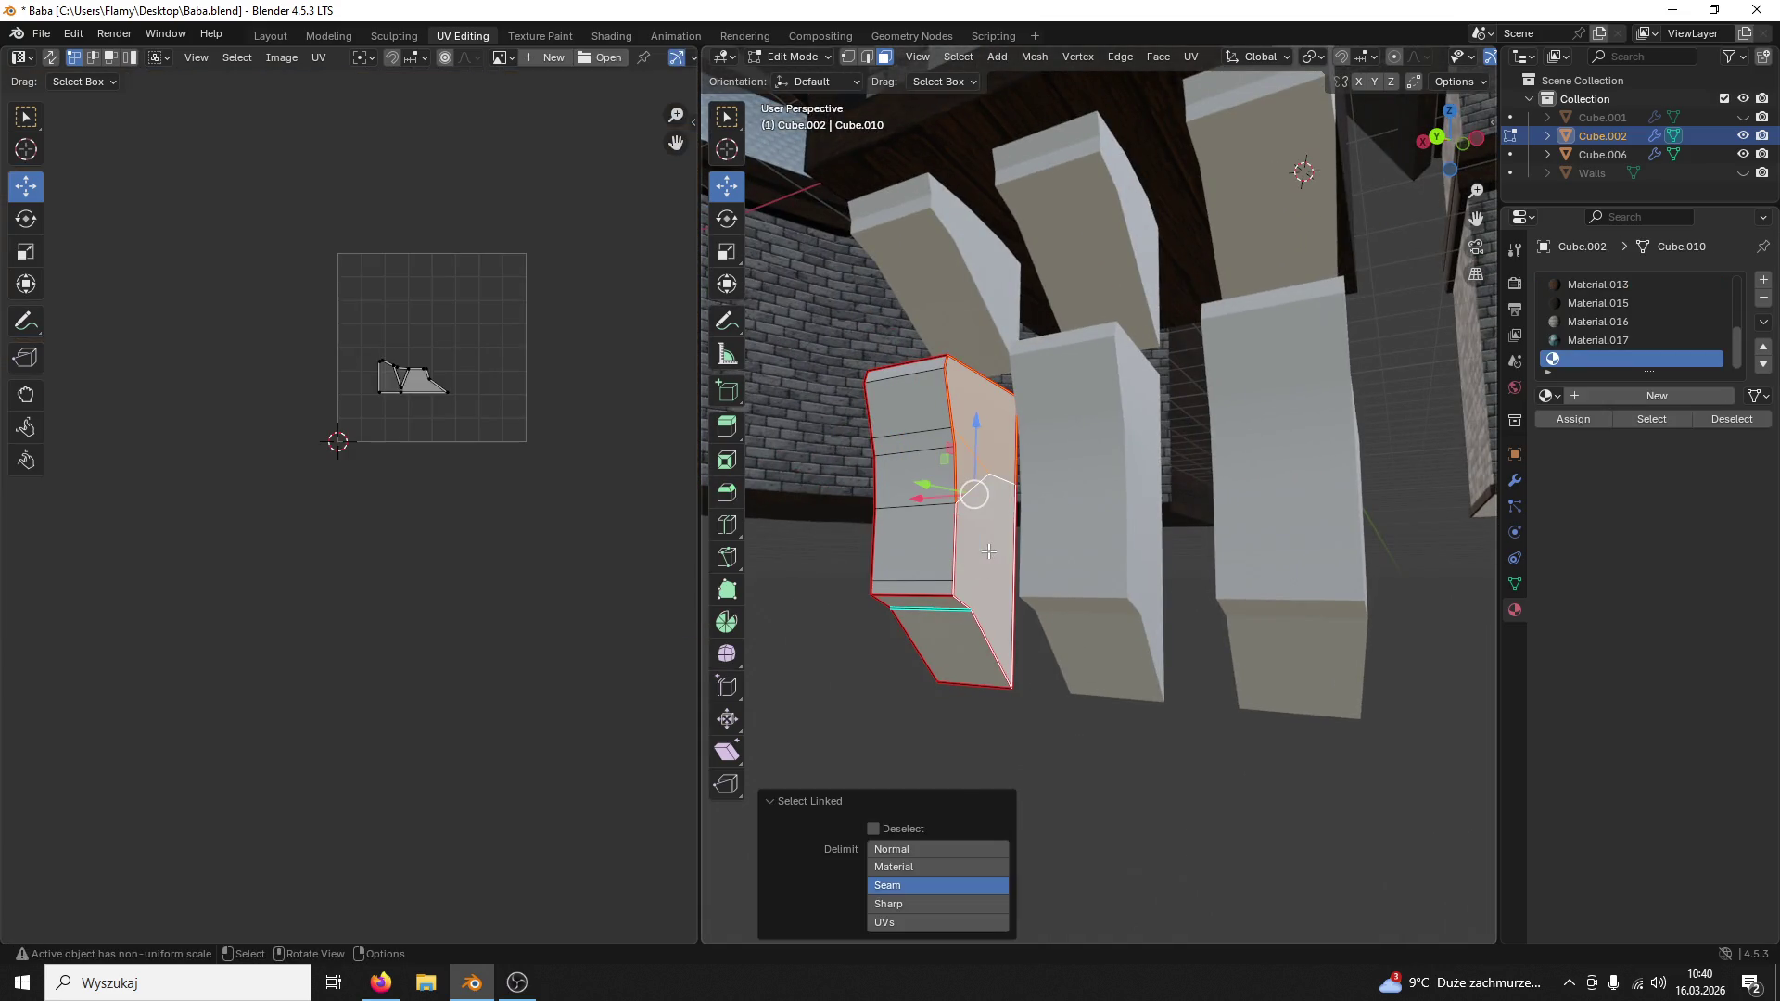
scroll(688, 516, up, 4)
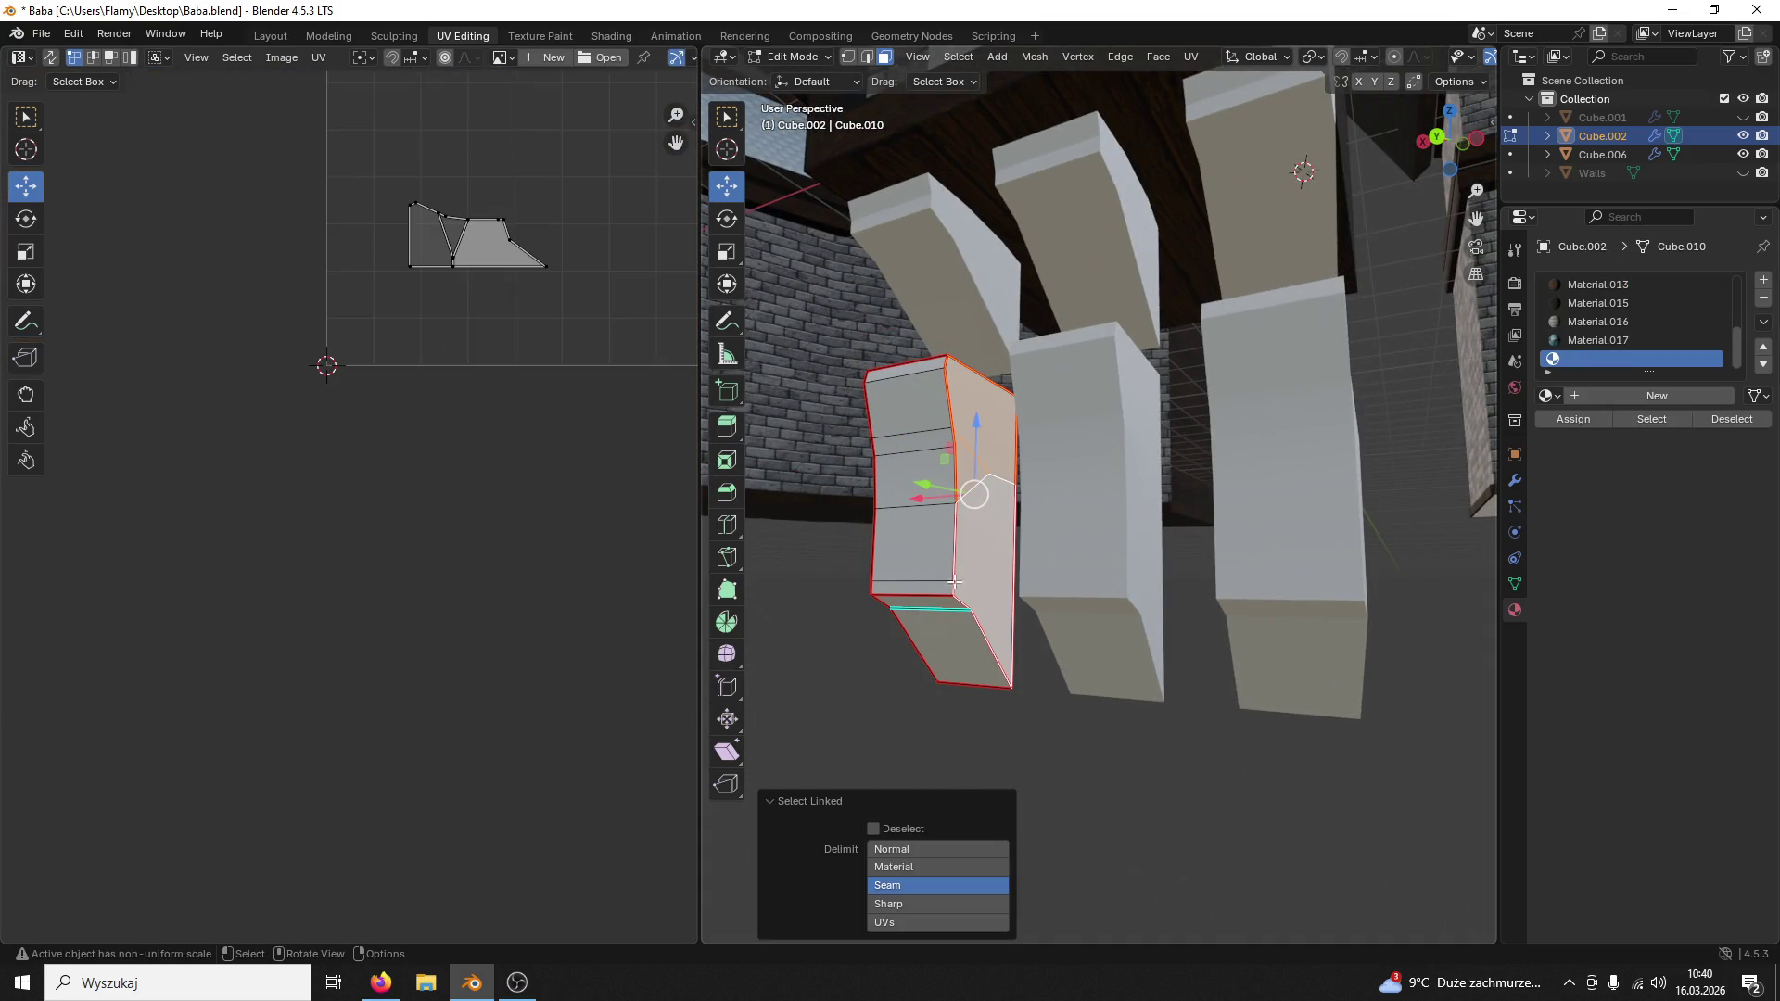
click(1589, 286)
click(1572, 419)
scroll(624, 493, up, 2)
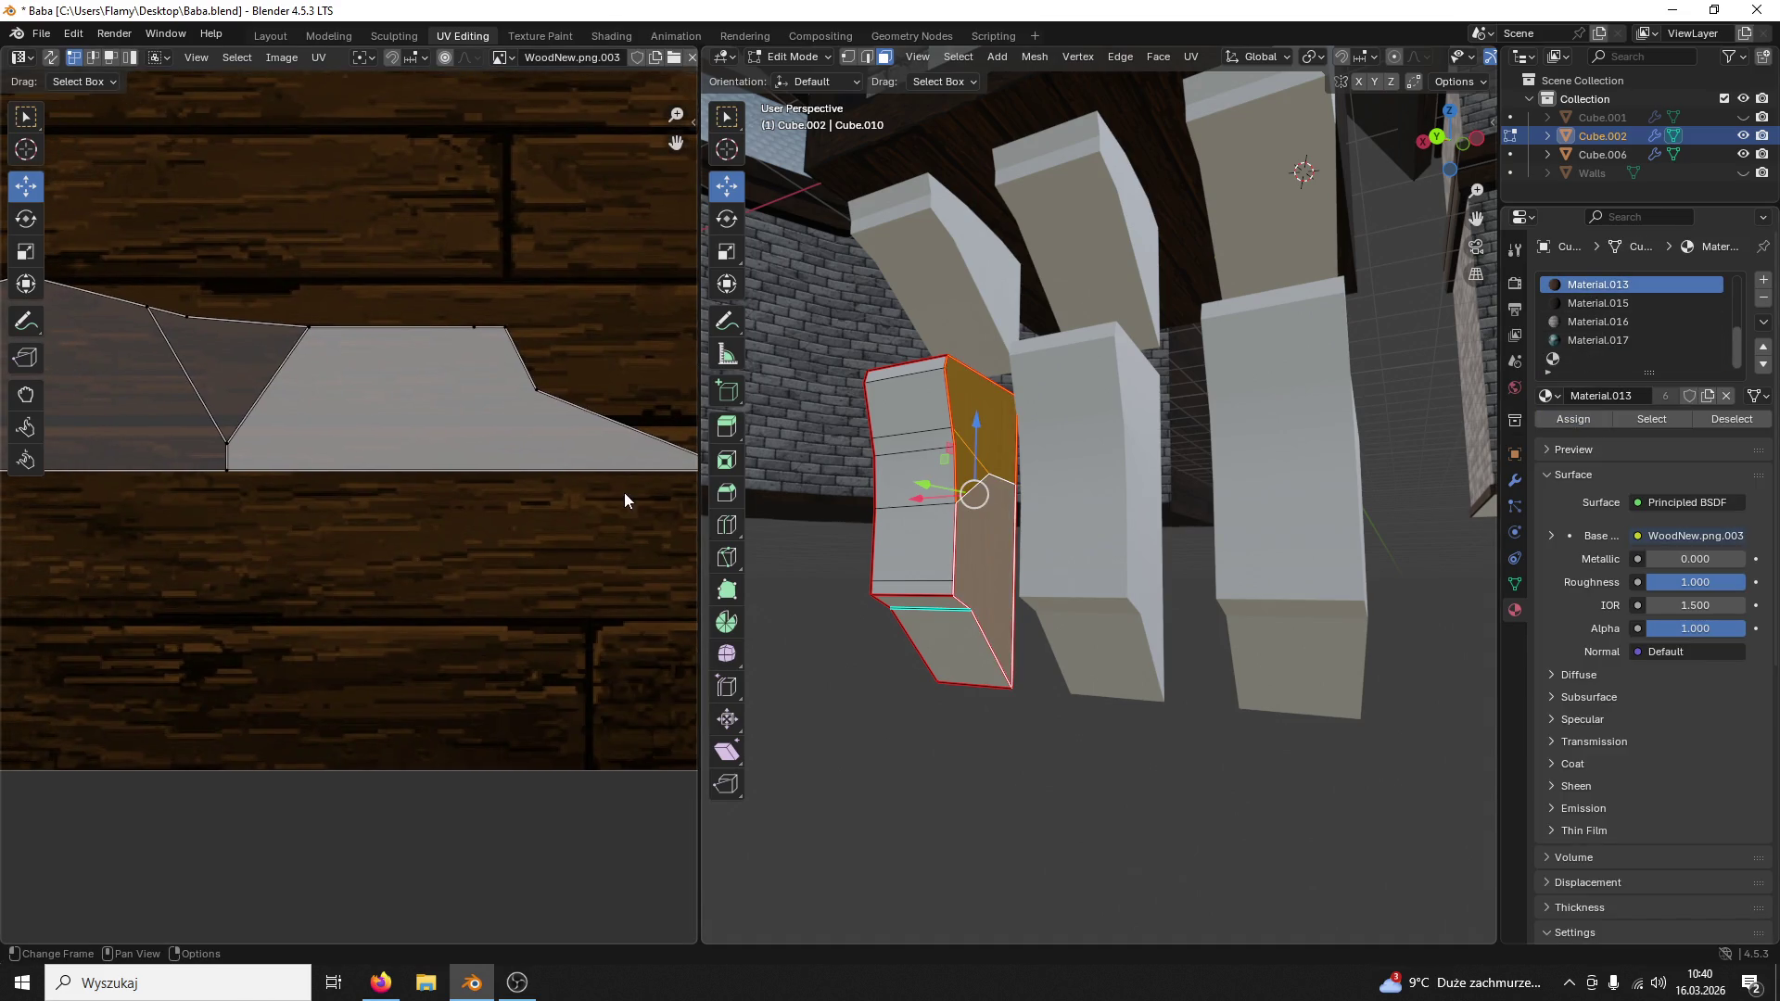
scroll(625, 492, down, 2)
Step: Unwrap that side face, rotate its island 90°, shrink it and move it right and down over the planks
key(a)
key(u)
click(593, 510)
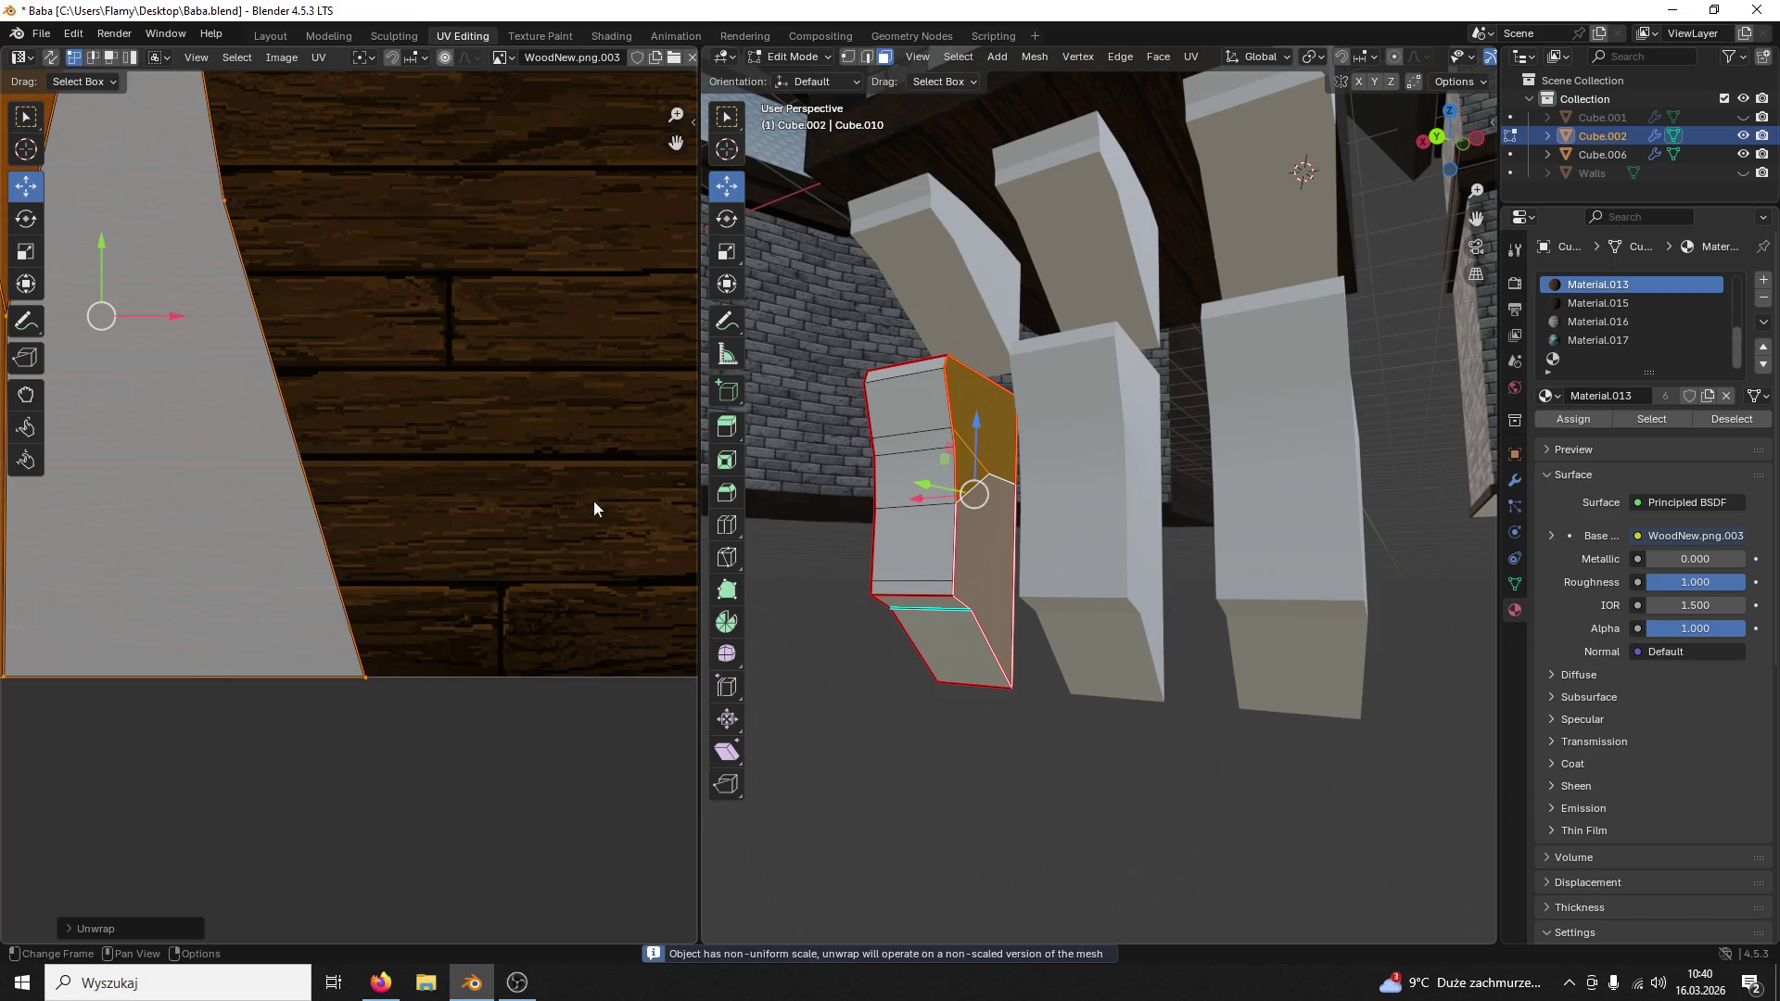
scroll(593, 509, down, 2)
text(r90)
key(Return)
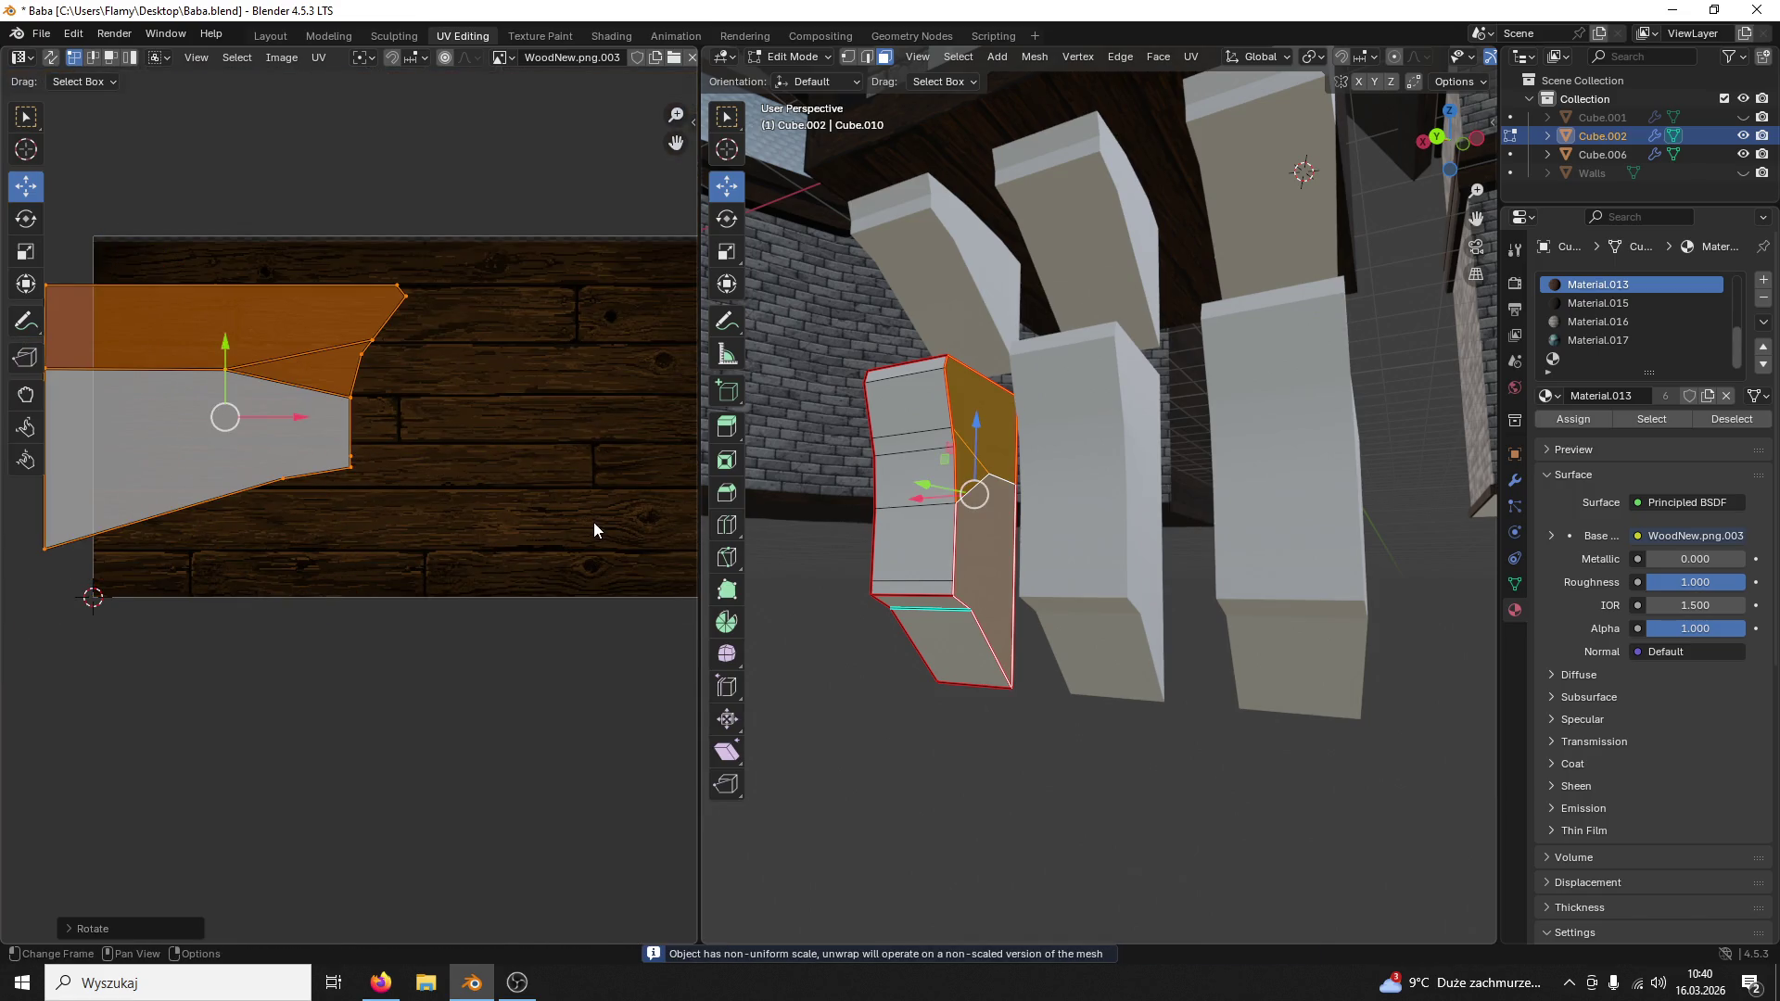
key(s)
click(313, 414)
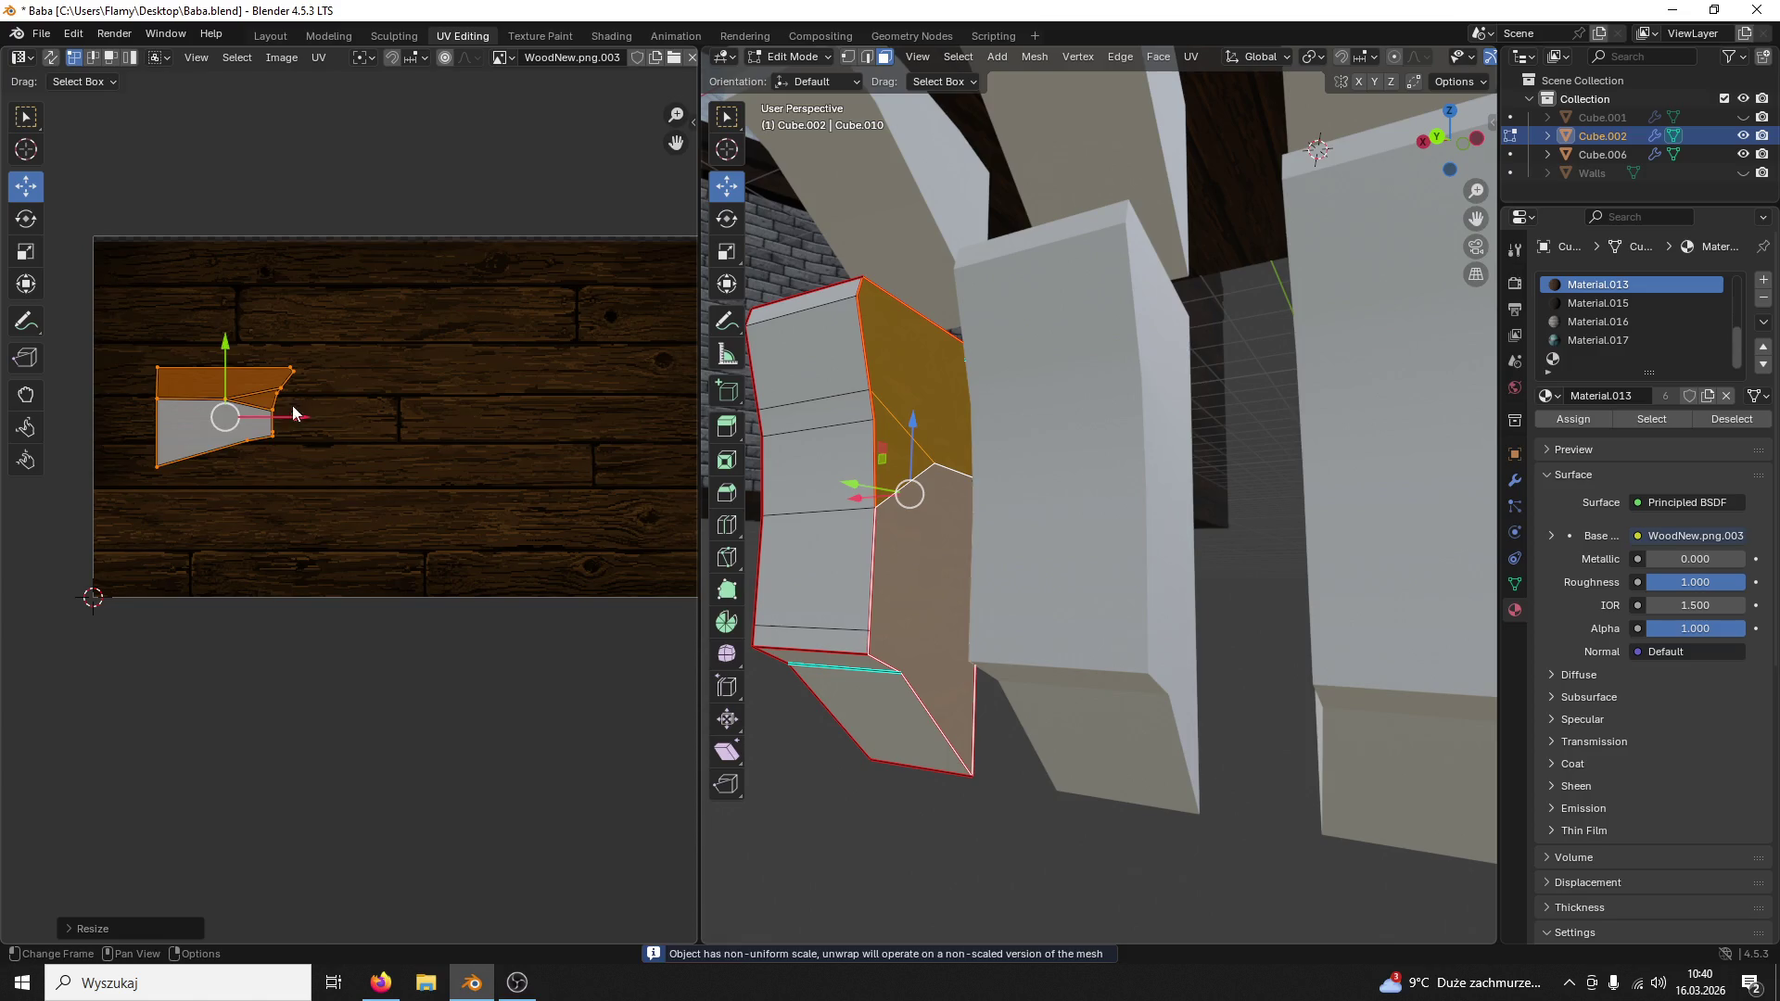
drag(294, 412, 494, 434)
drag(456, 344, 447, 433)
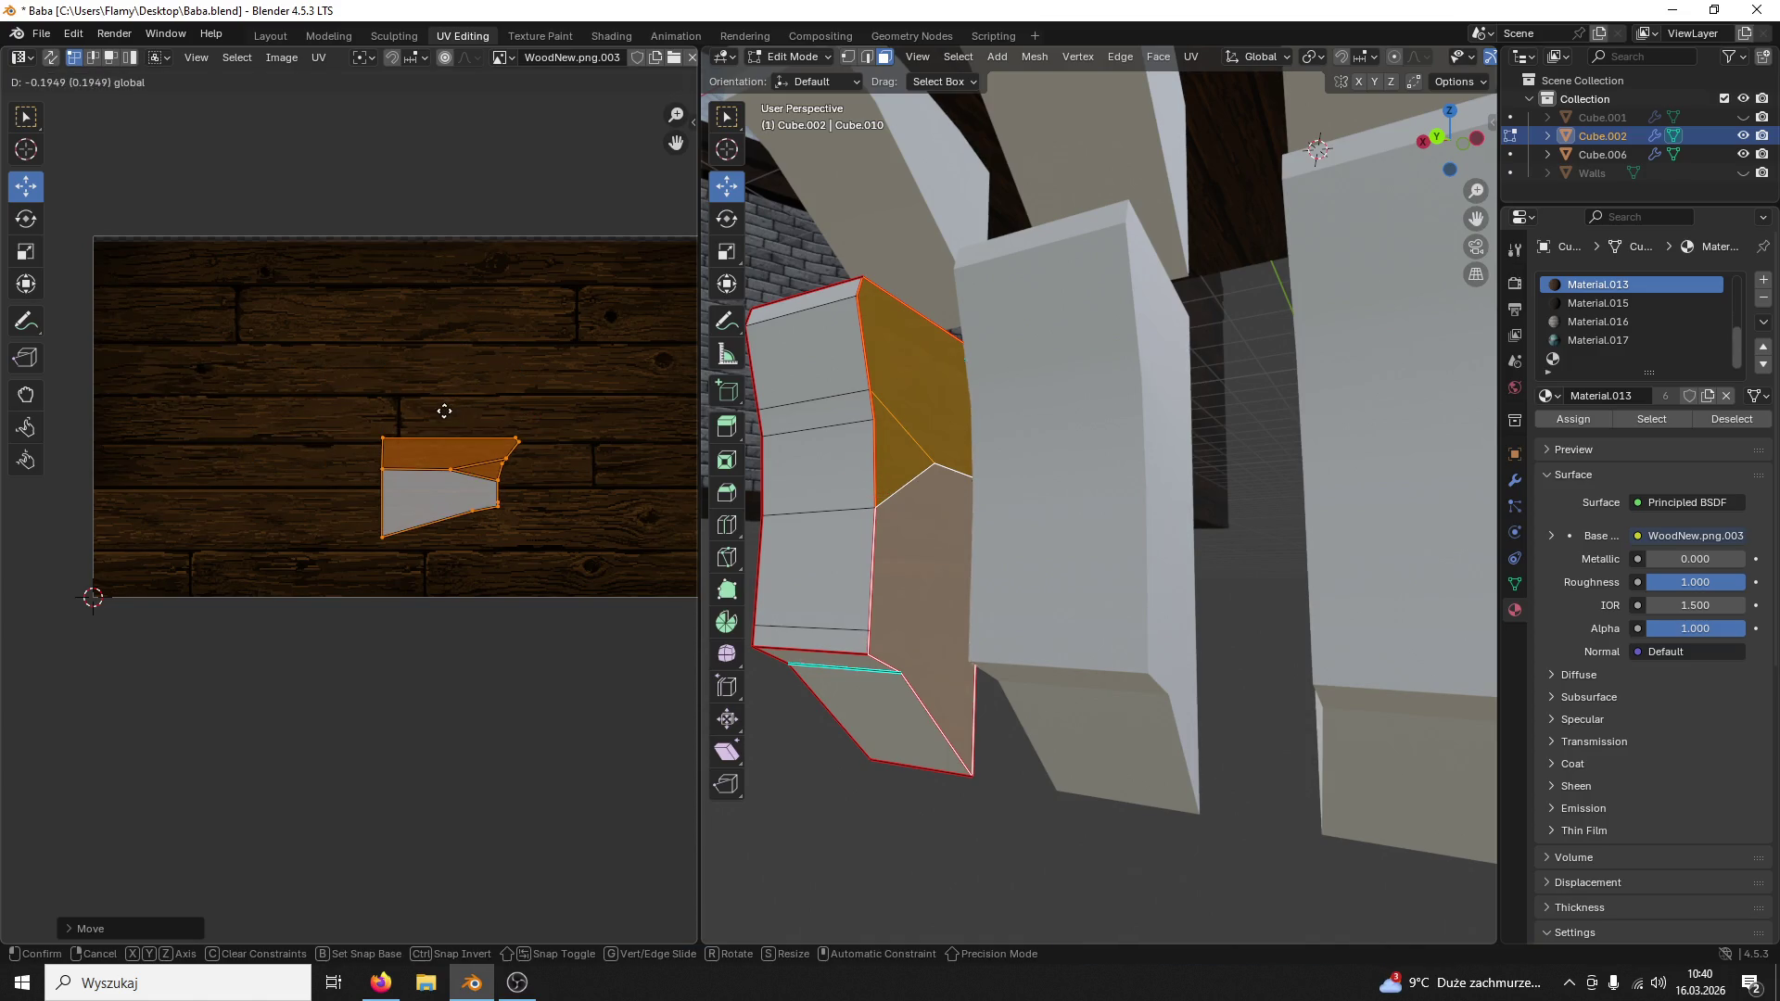
Step: Enlarge the lower linked faces' UV island slightly and move it to the right
mouse_move(974, 513)
middle_down()
mouse_move(942, 504)
mouse_move(961, 469)
mouse_move(1113, 478)
mouse_move(897, 490)
middle_up()
click(950, 430)
key(l)
key(l)
key(l)
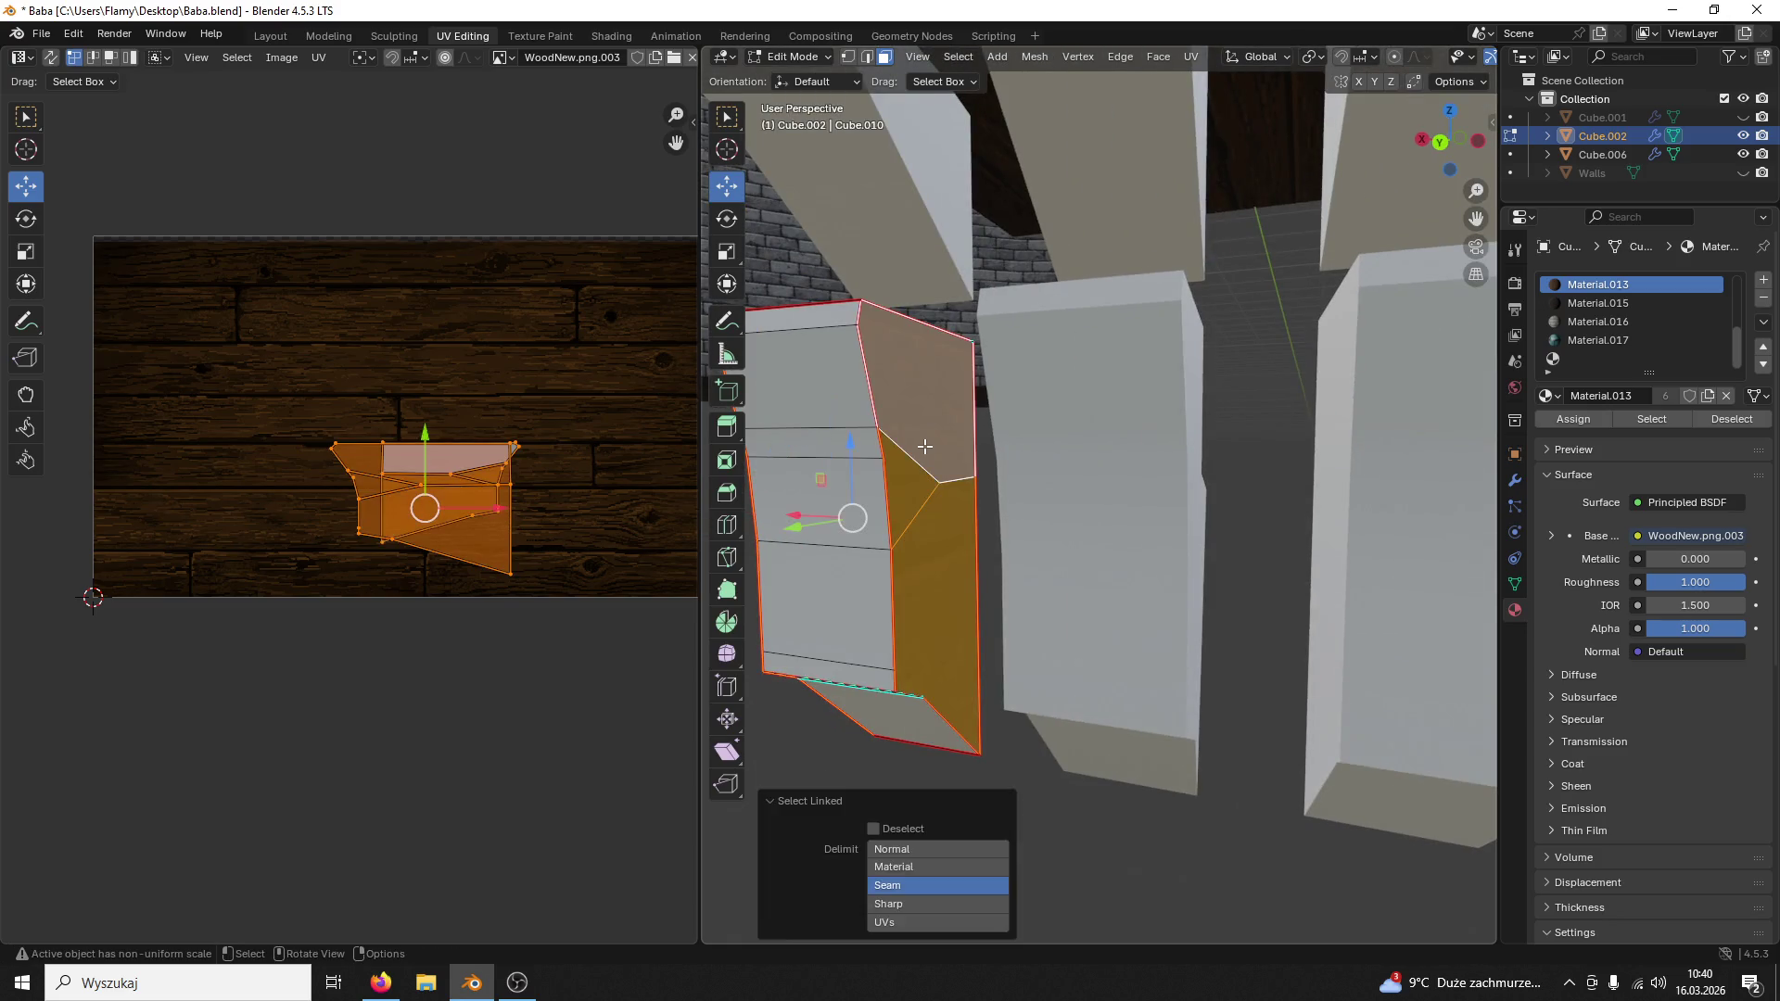
click(949, 440)
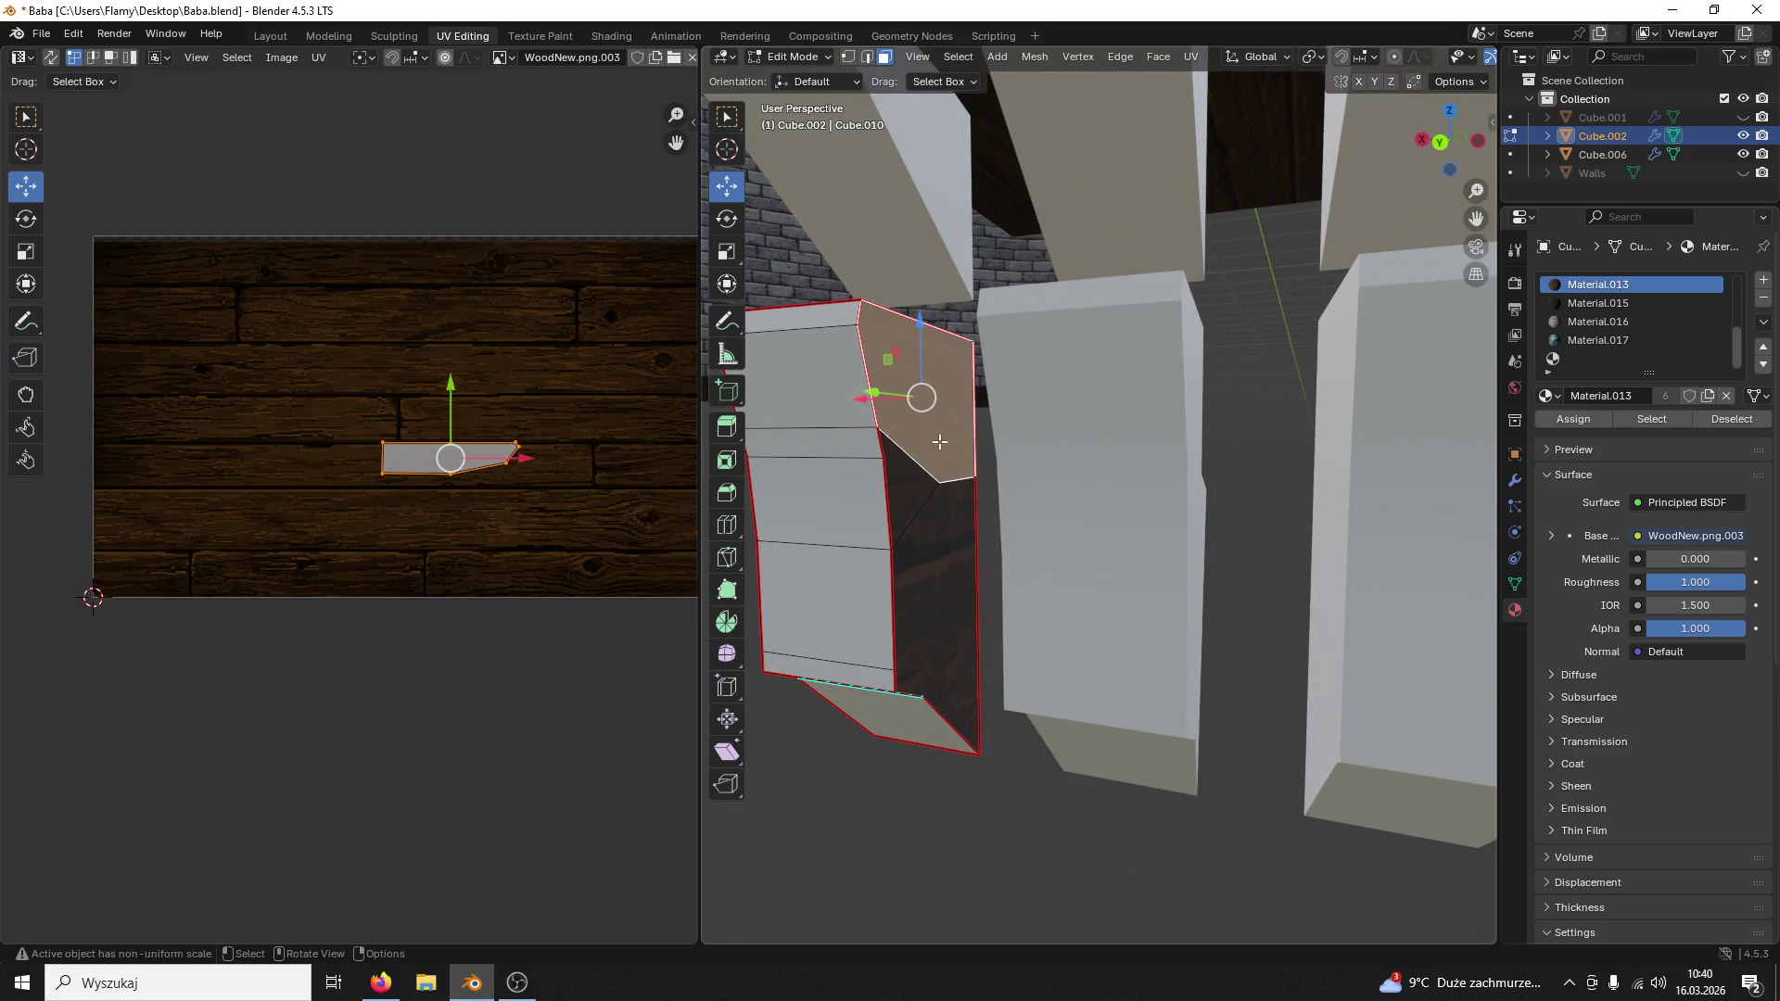
key(l)
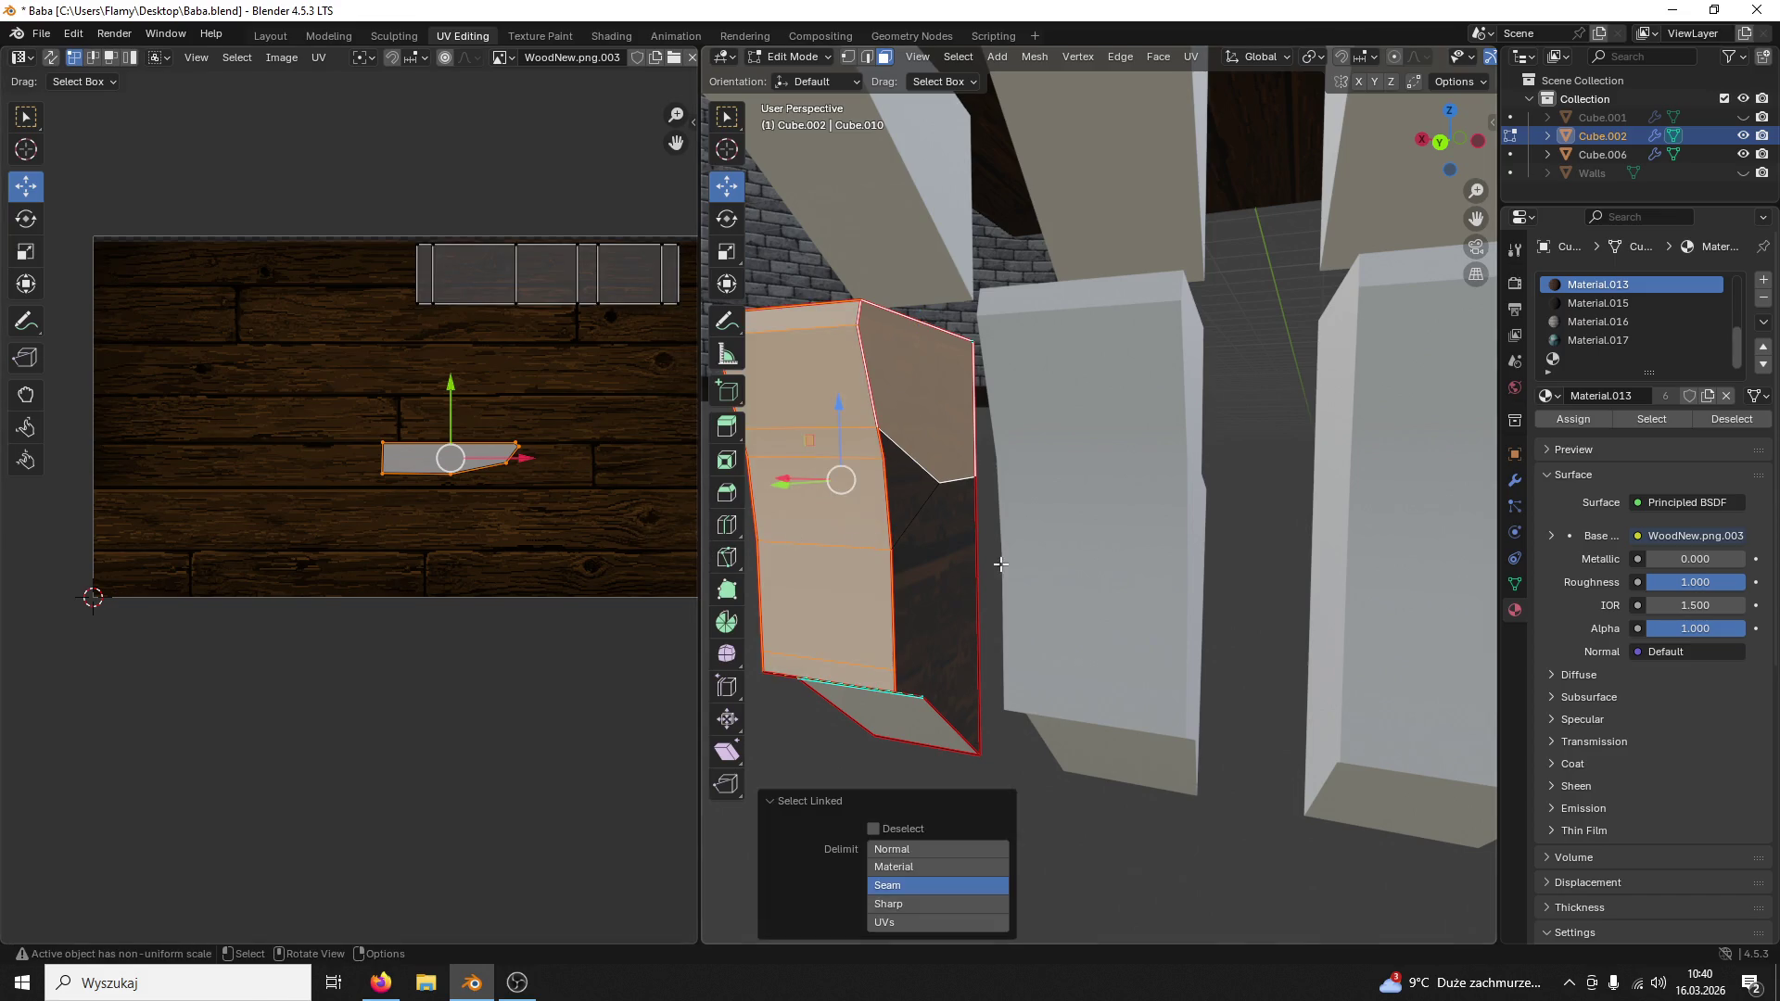
click(951, 567)
key(l)
key(s)
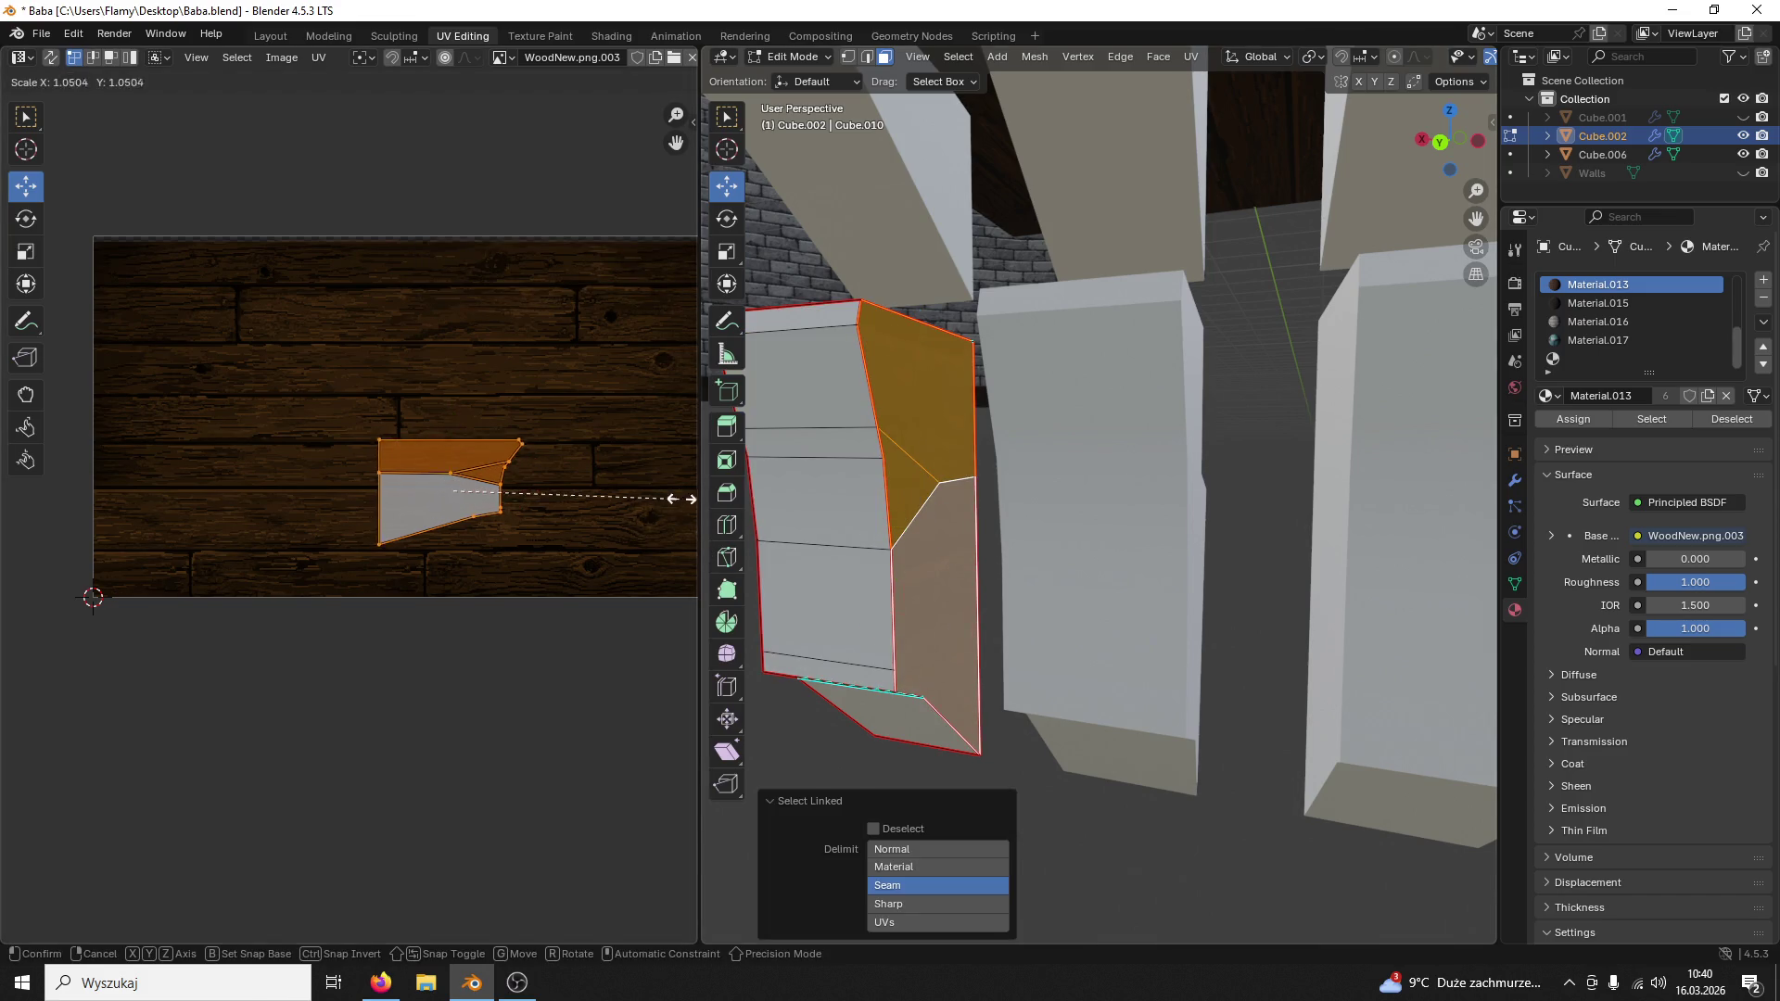
click(364, 510)
key(g)
click(654, 497)
Step: Try the darker Material.015 on the block's top face, then assign Material.013 wood instead
click(904, 486)
mouse_move(904, 486)
middle_down()
mouse_move(873, 526)
mouse_move(1056, 529)
middle_up()
click(966, 521)
shift+click(1055, 528)
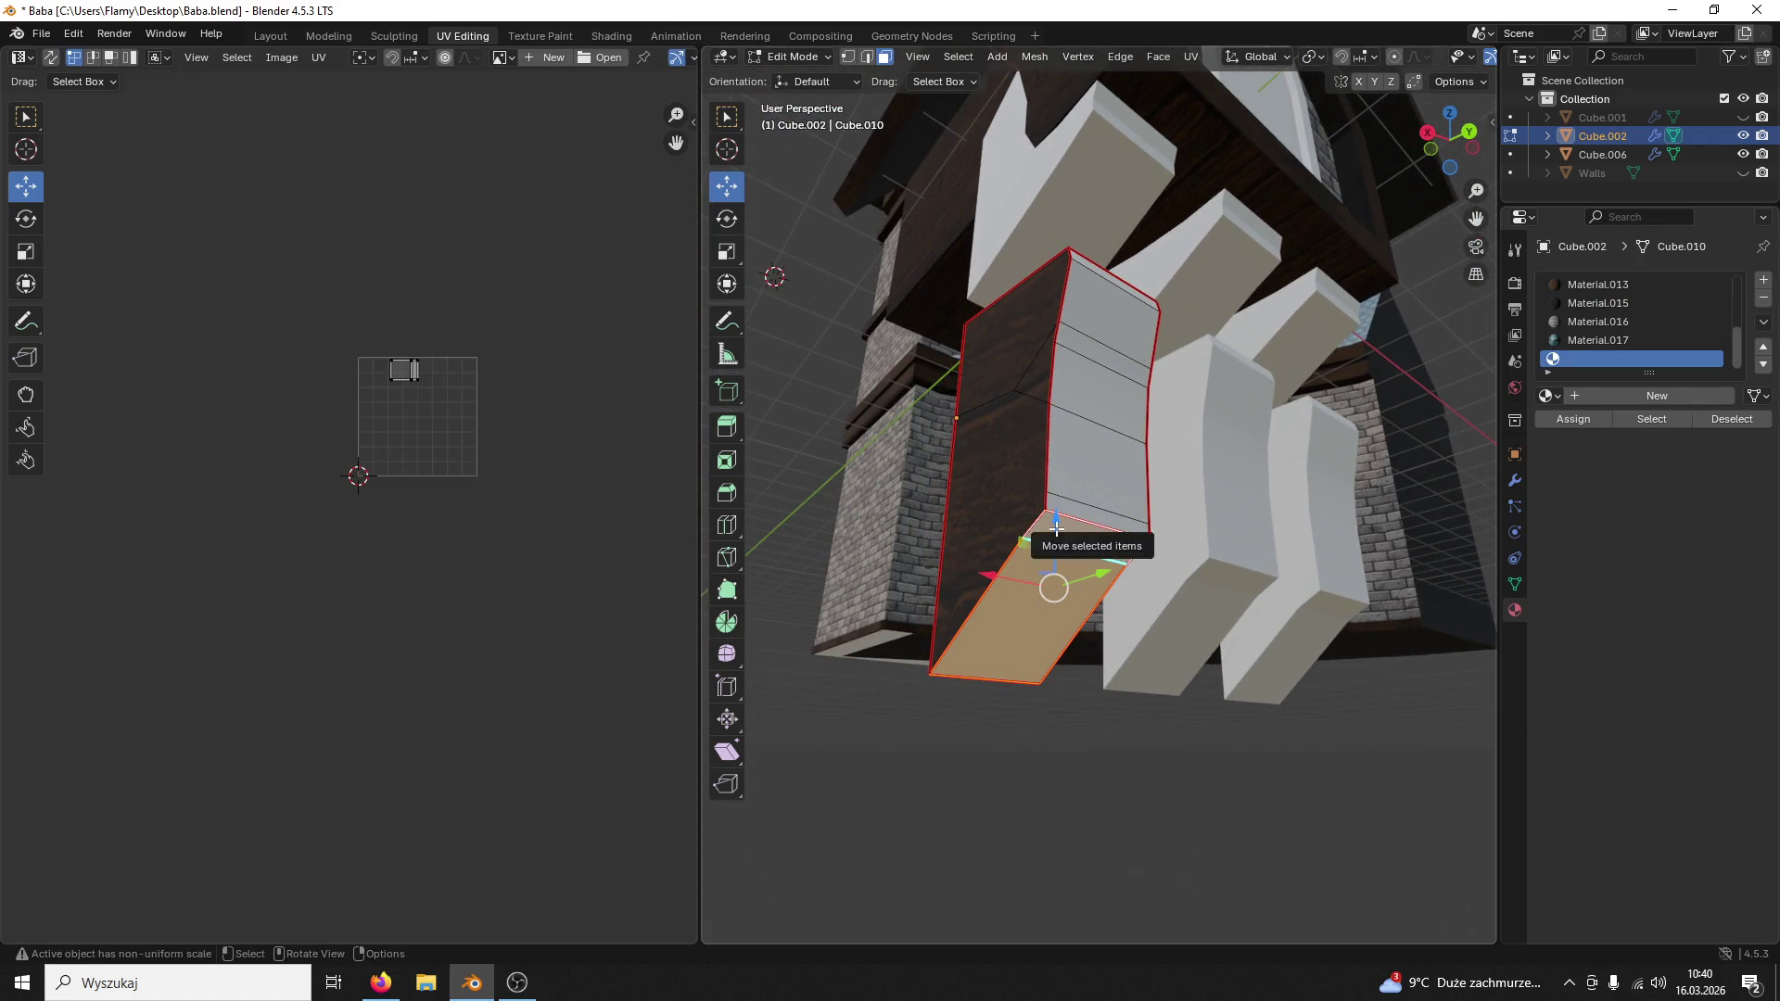
key(ctrl+l)
middle_drag(1002, 459, 1059, 448)
click(1059, 448)
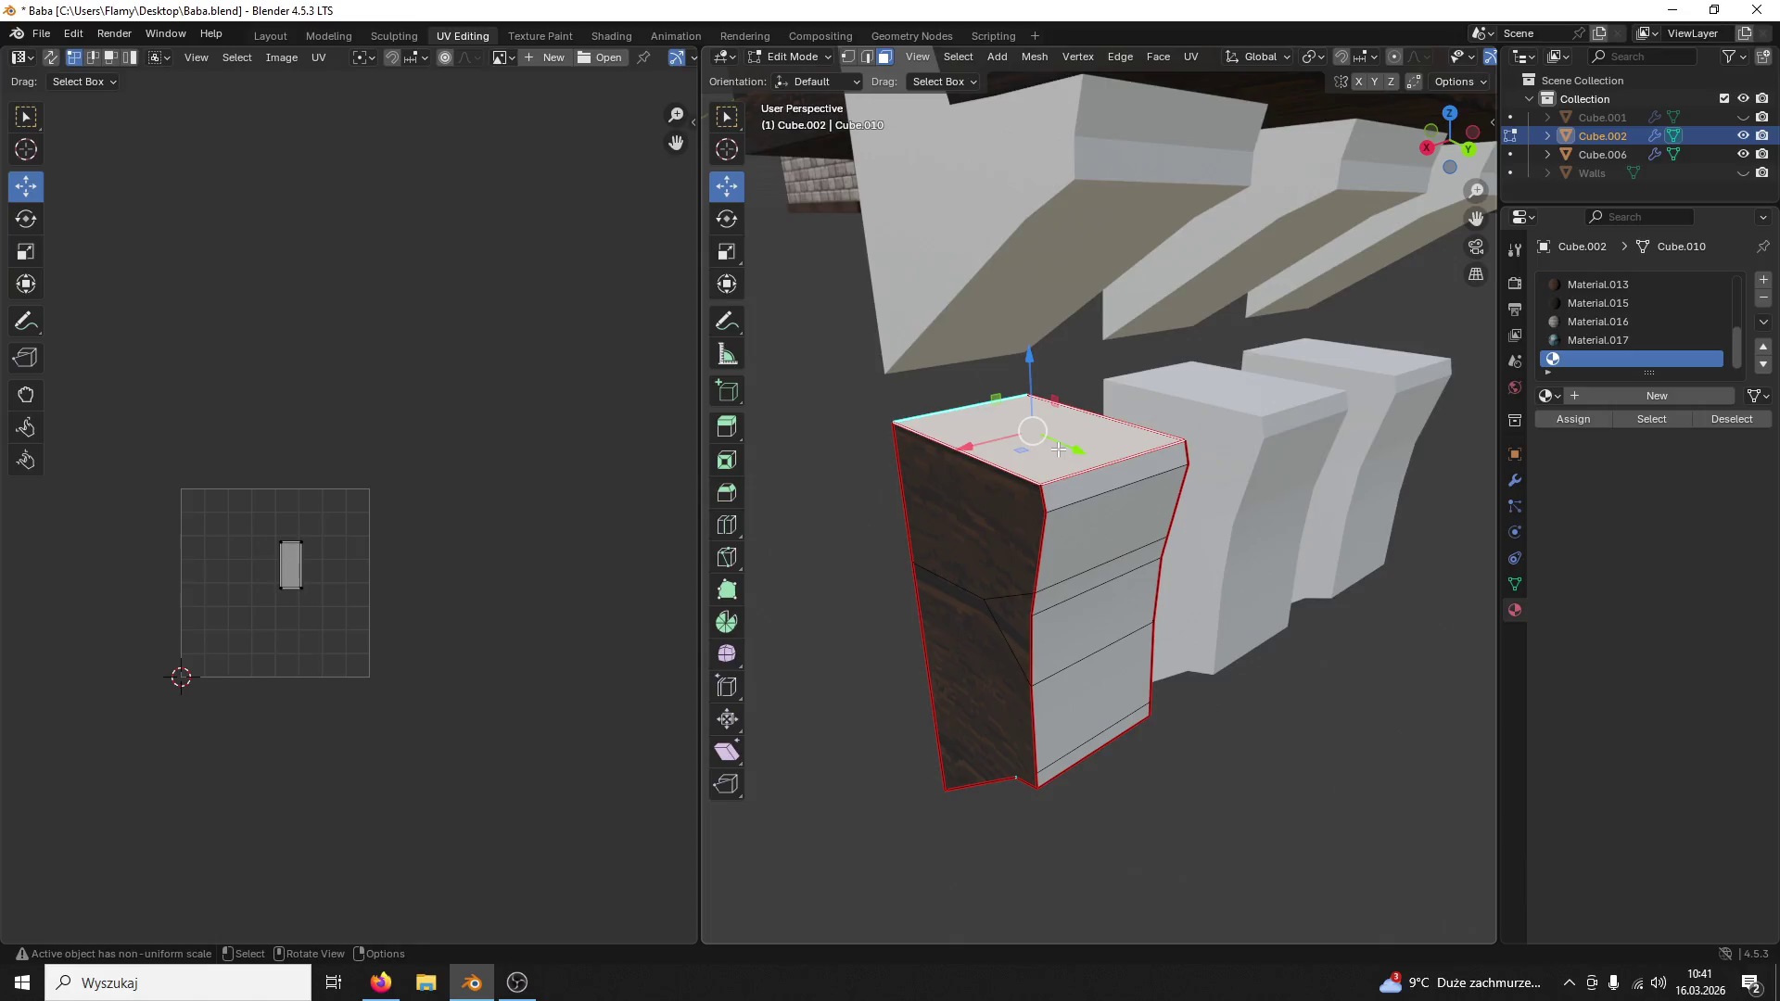
click(1641, 304)
click(1573, 418)
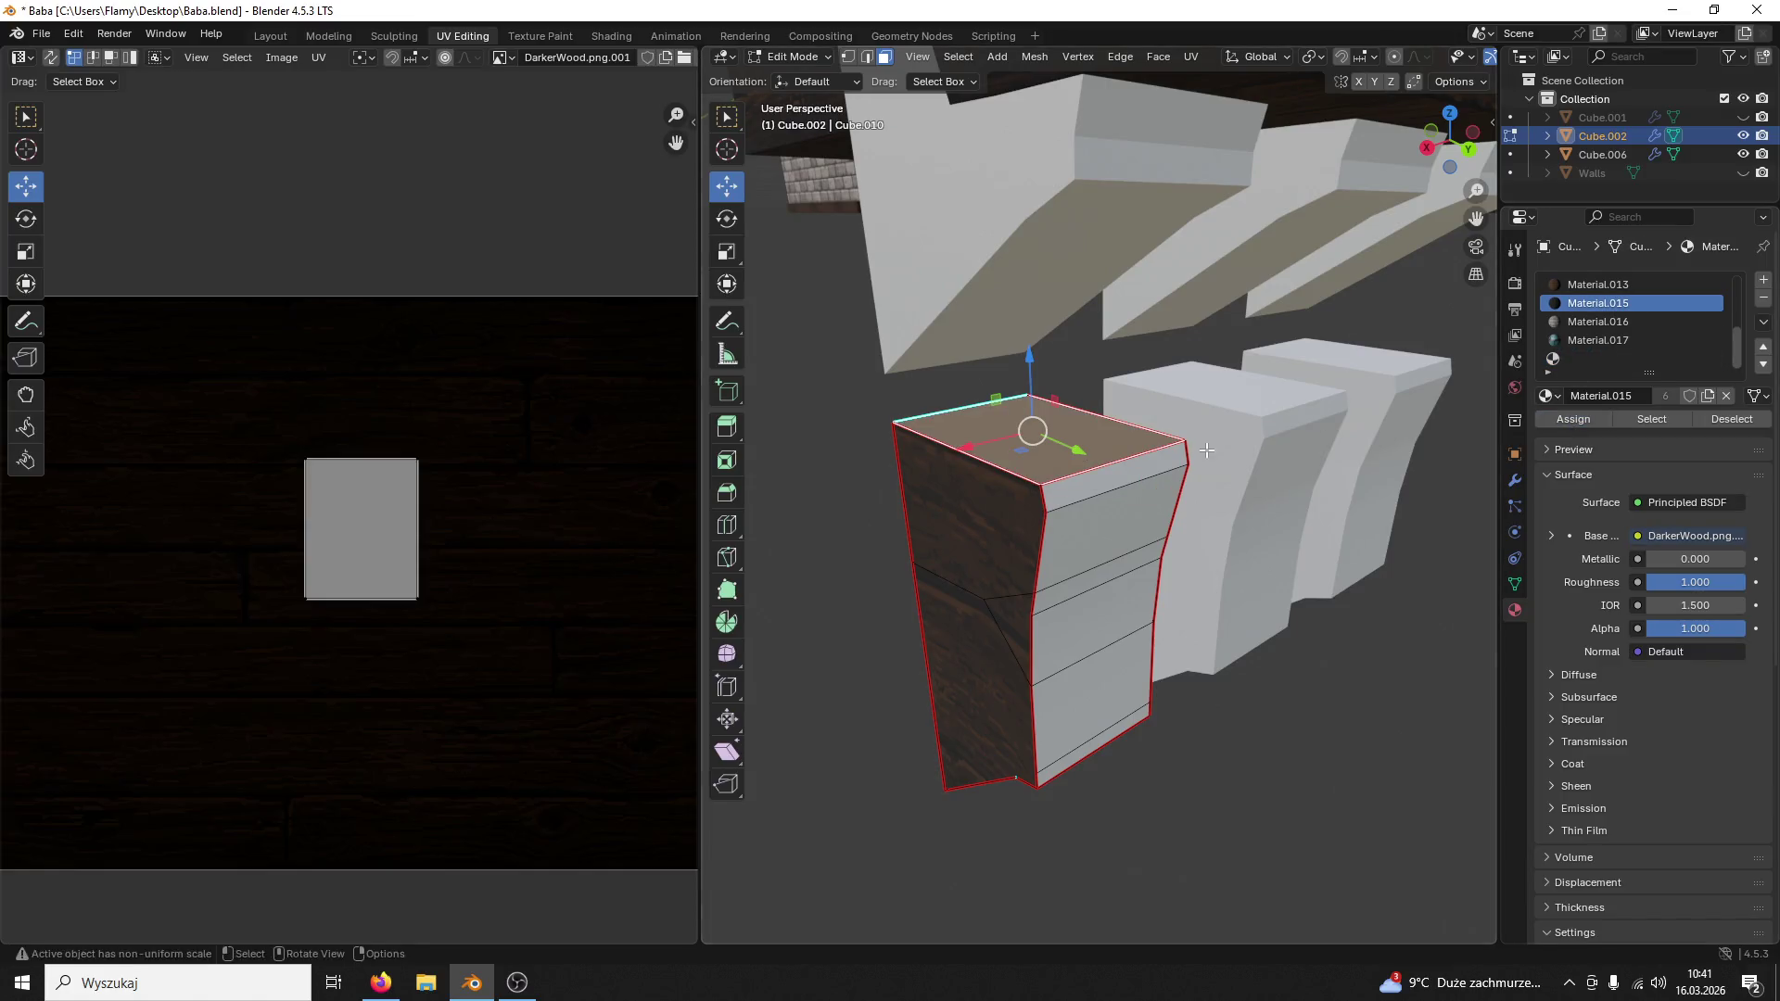
click(1599, 284)
click(1572, 419)
Step: Keep the top face's island tall by undoing the rotation, move it down onto the planks and shrink it
key(a)
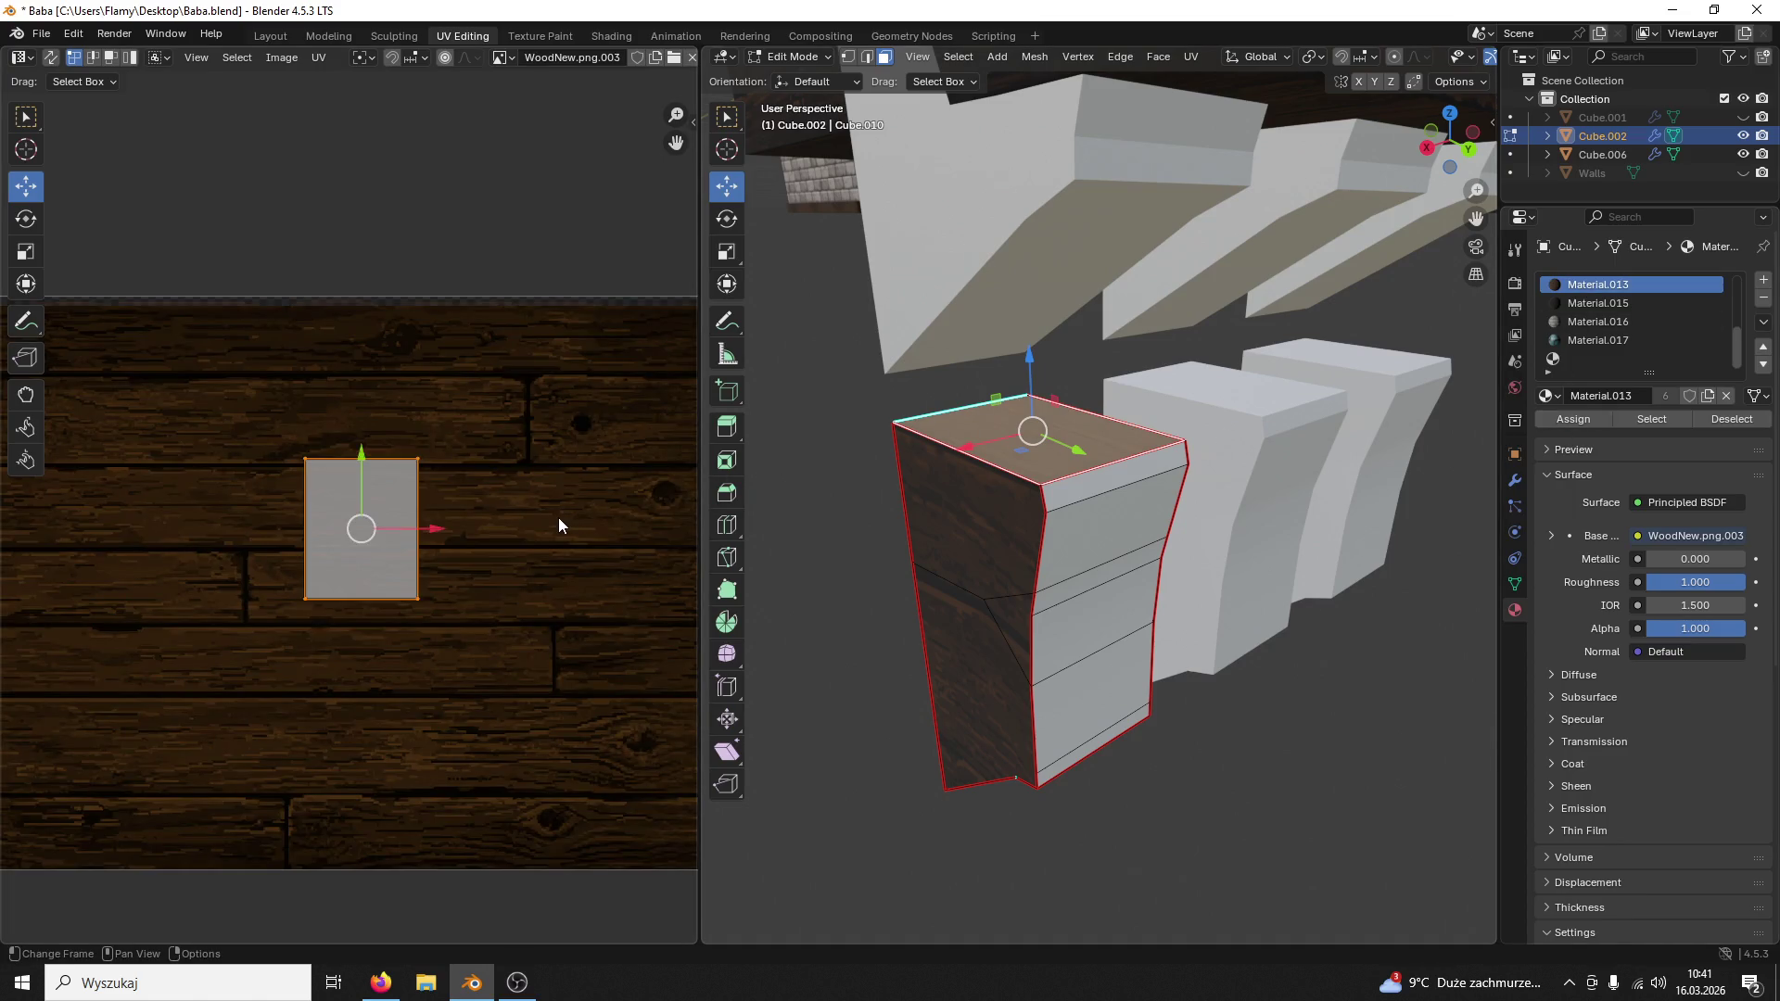
text(r9)
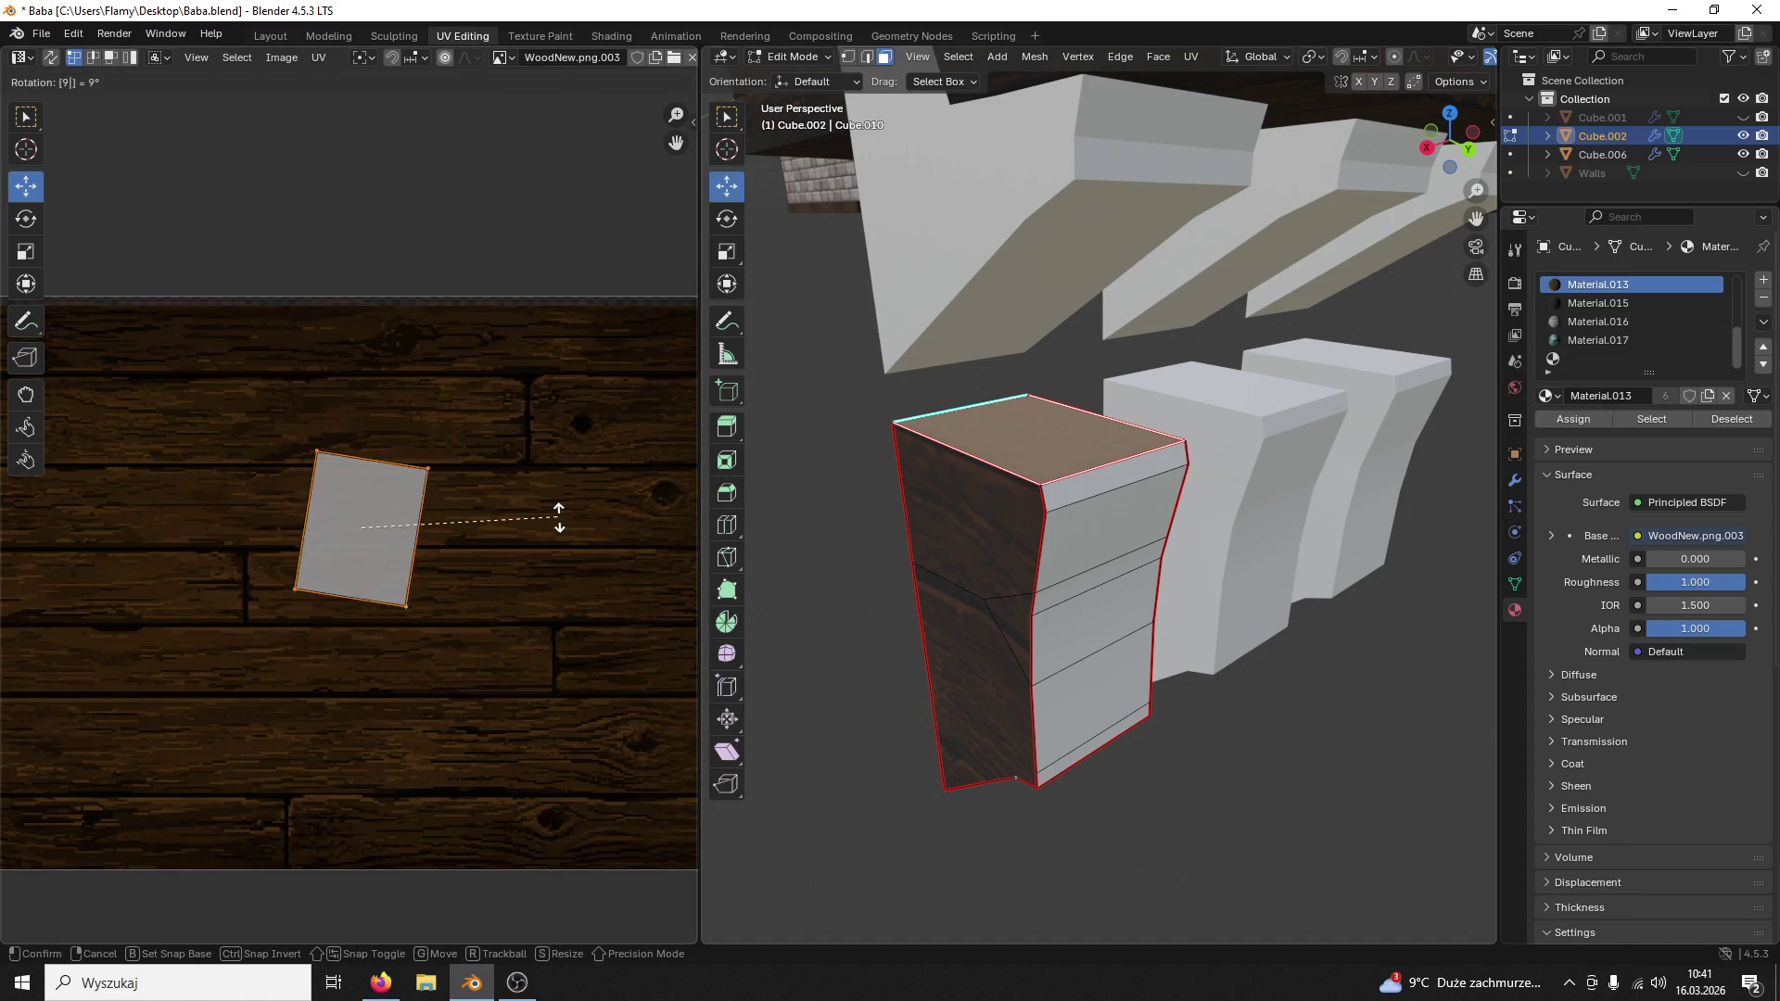
text(0)
key(Return)
key(ctrl+z)
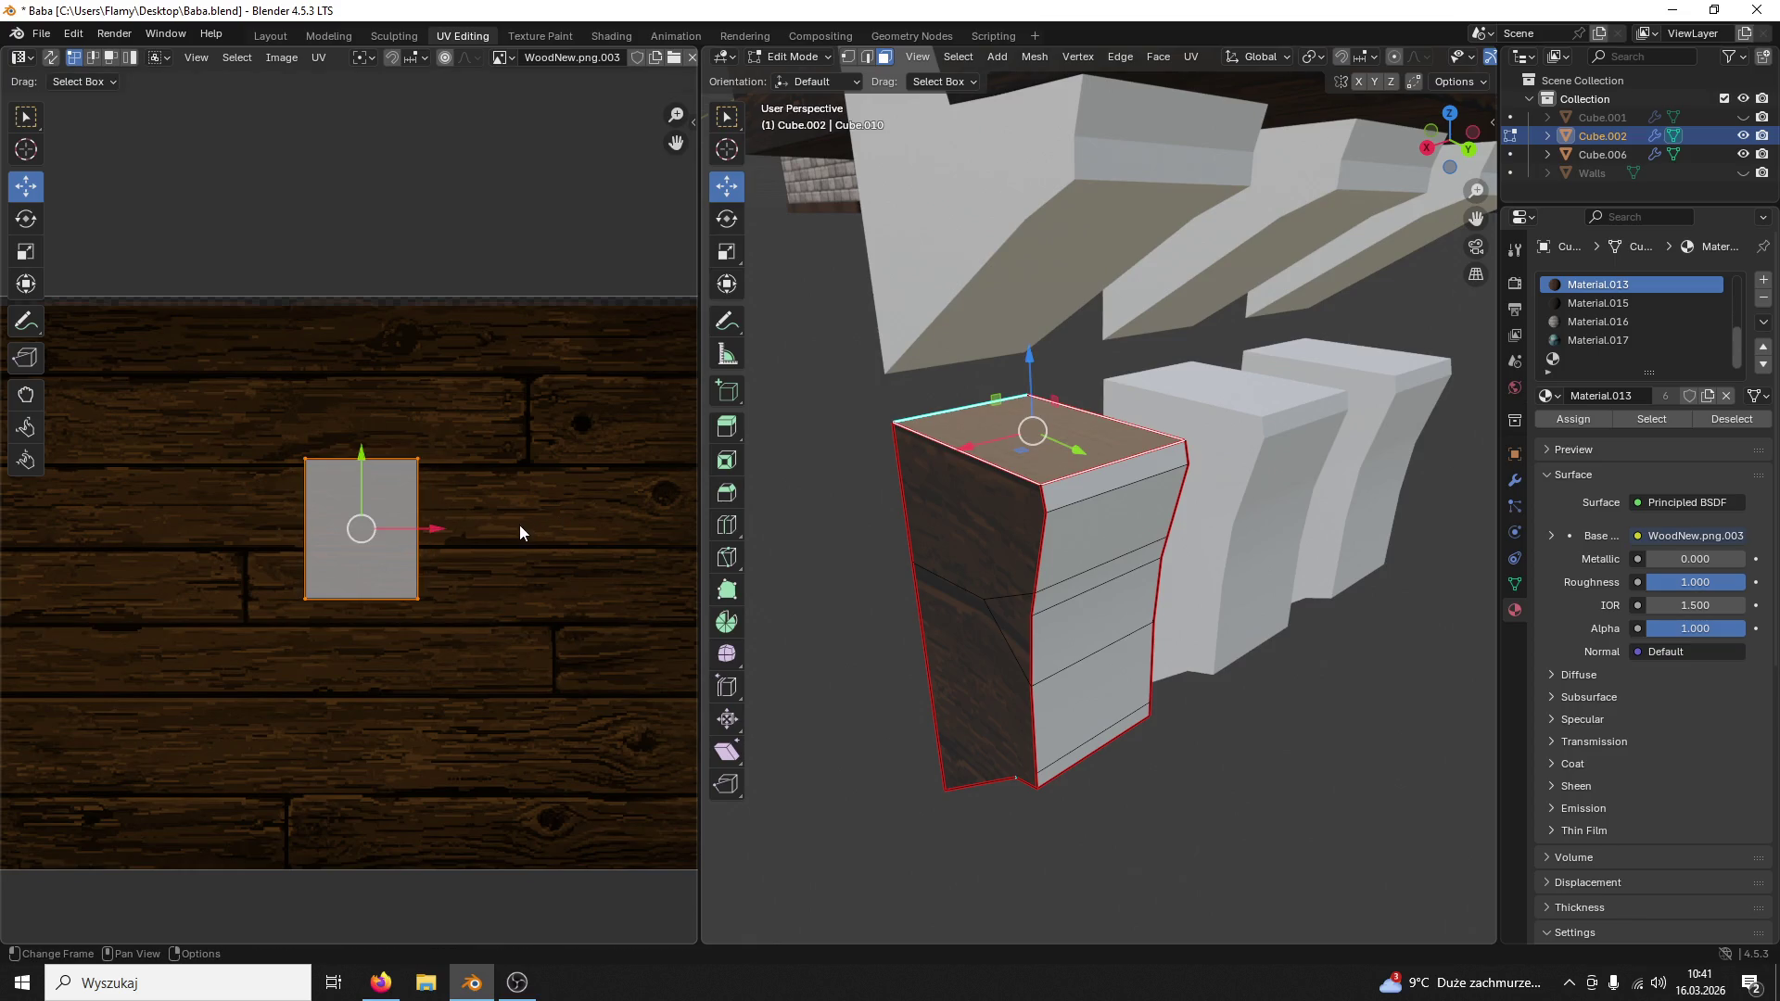
drag(360, 467, 360, 620)
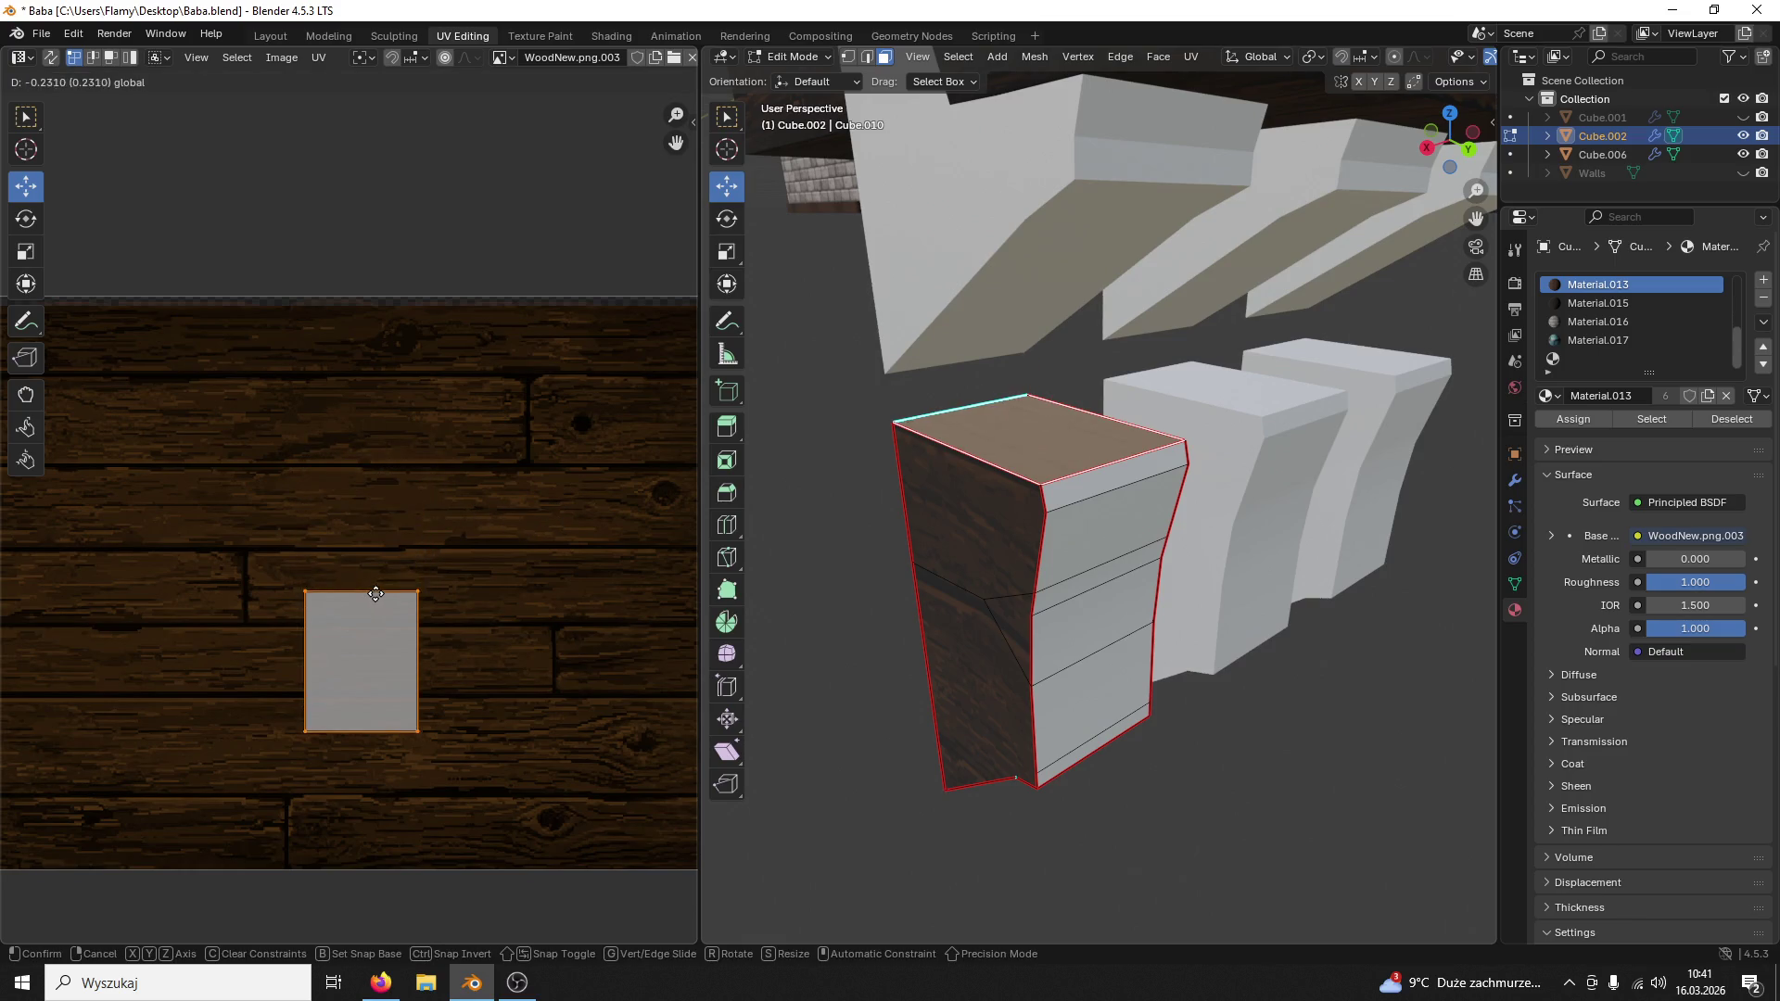
click(418, 613)
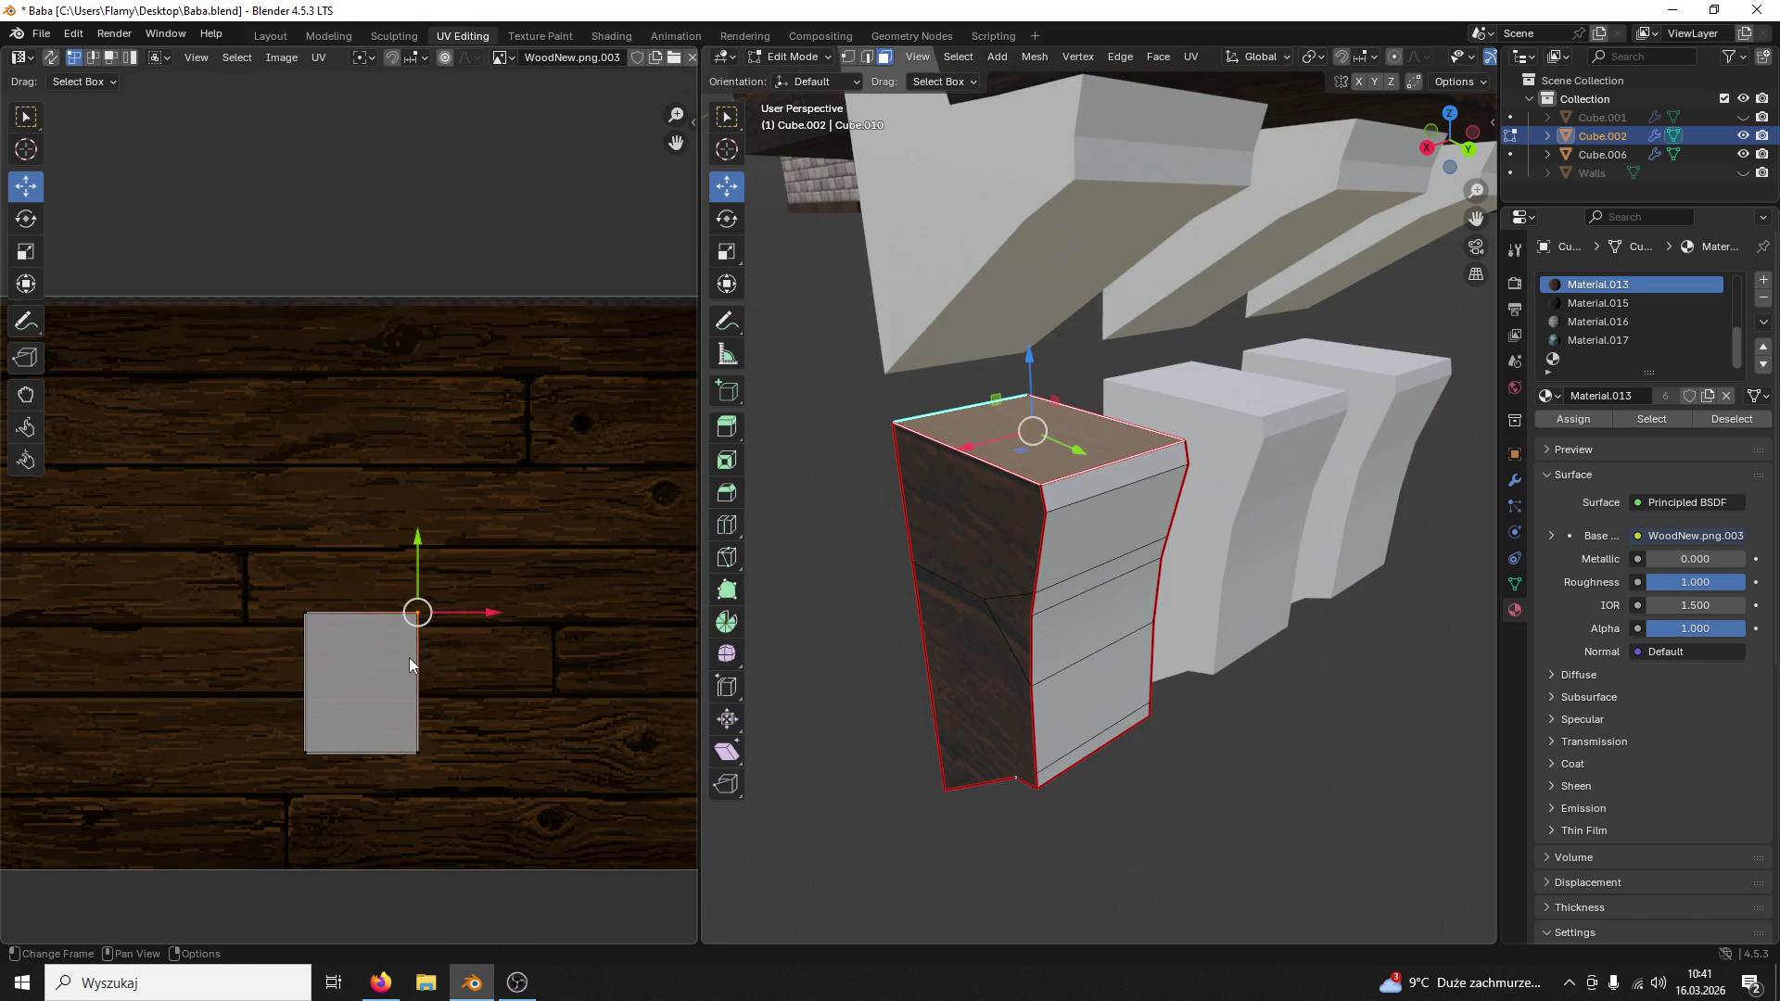
key(a)
key(s)
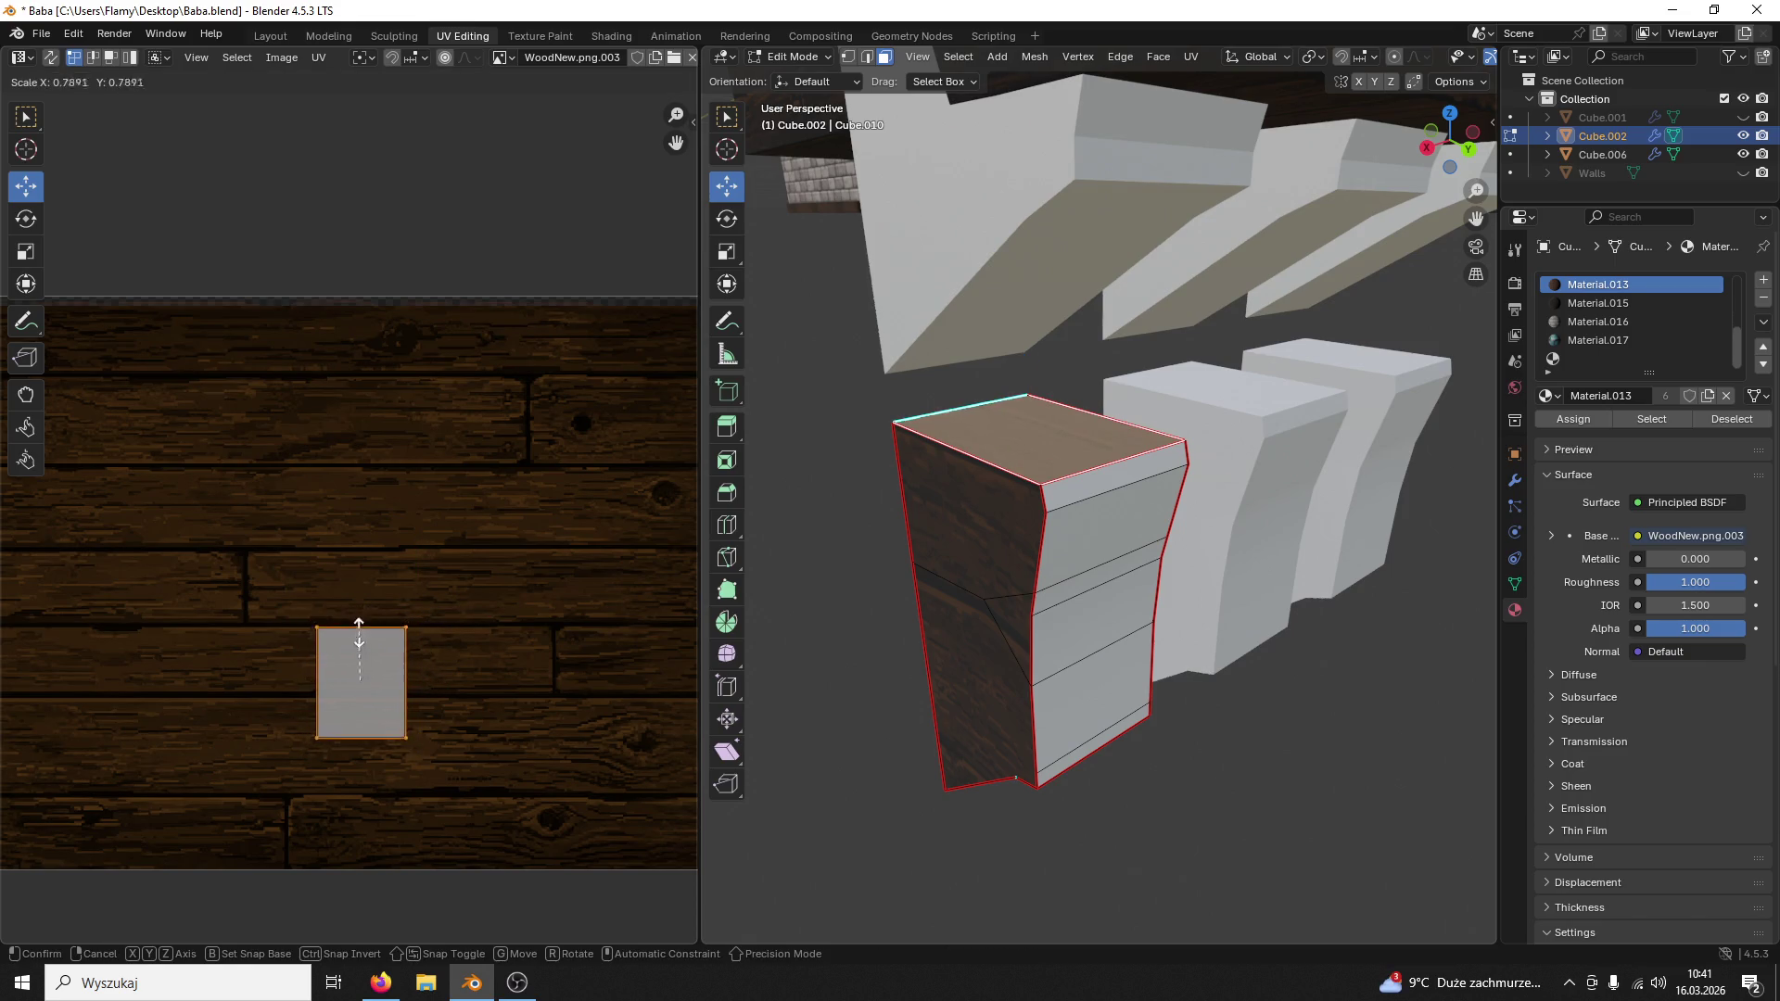
click(359, 633)
Step: Move the island up and right over the planks, enlarge it and set its final position
drag(366, 616, 368, 348)
drag(425, 409, 536, 410)
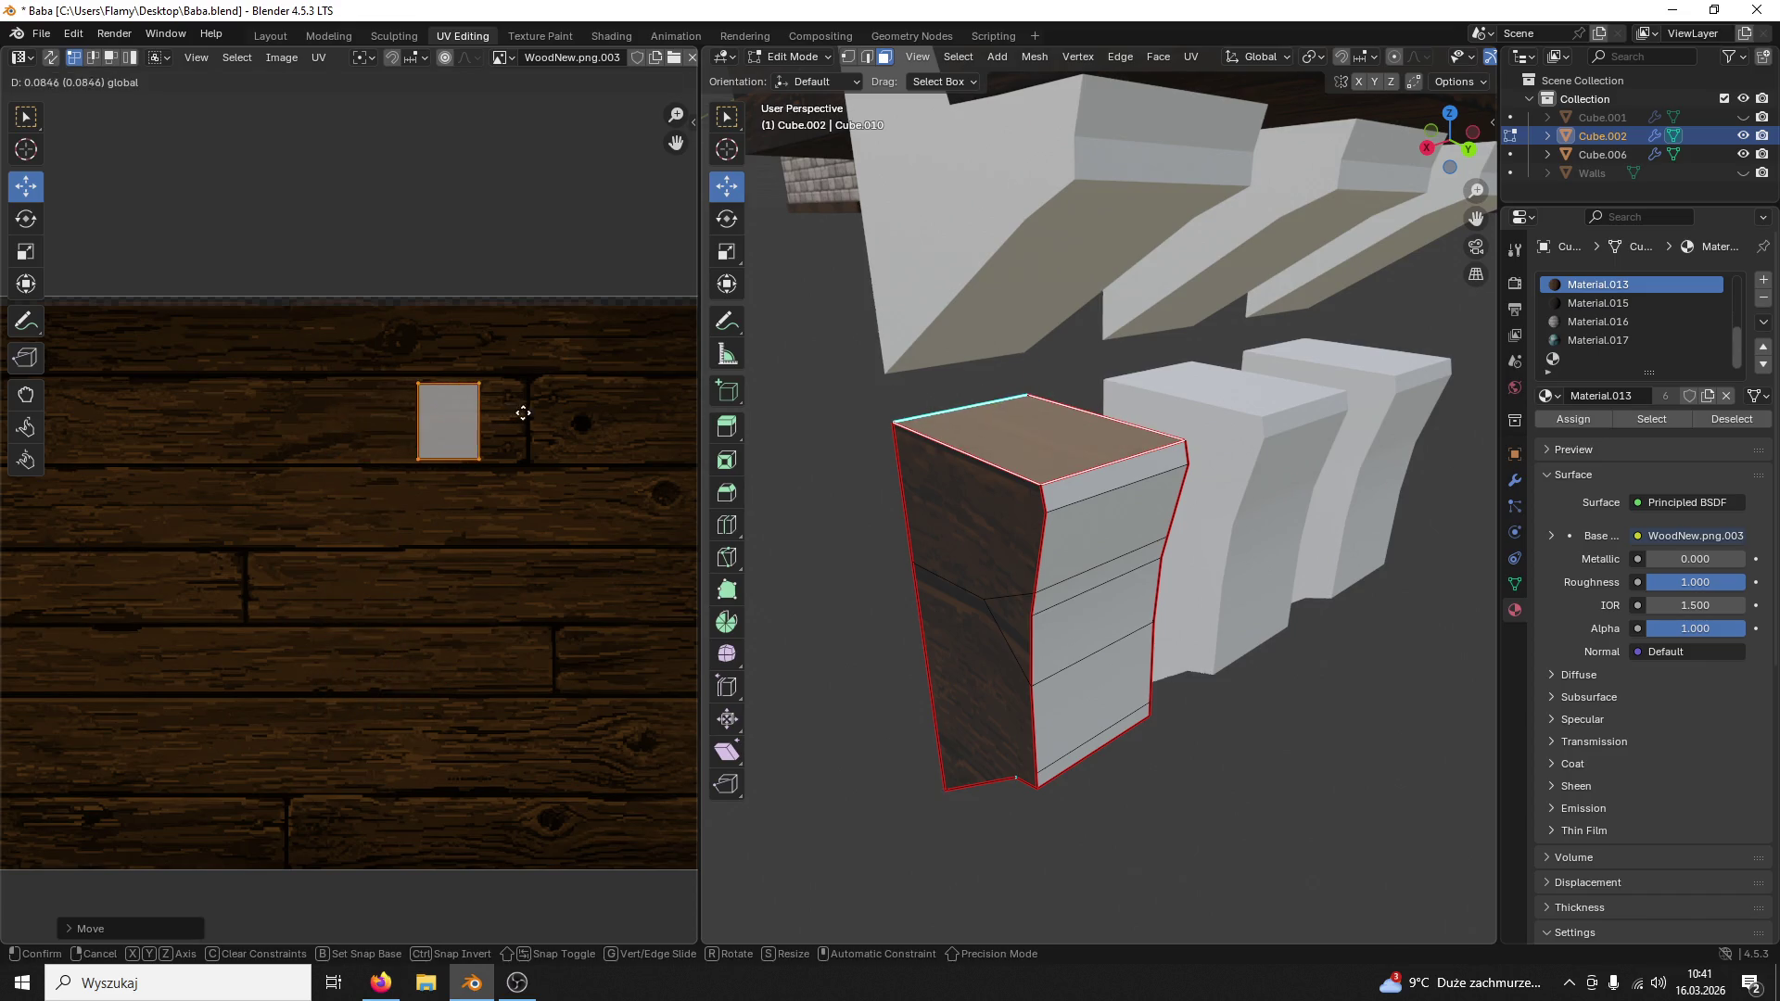
key(s)
click(563, 404)
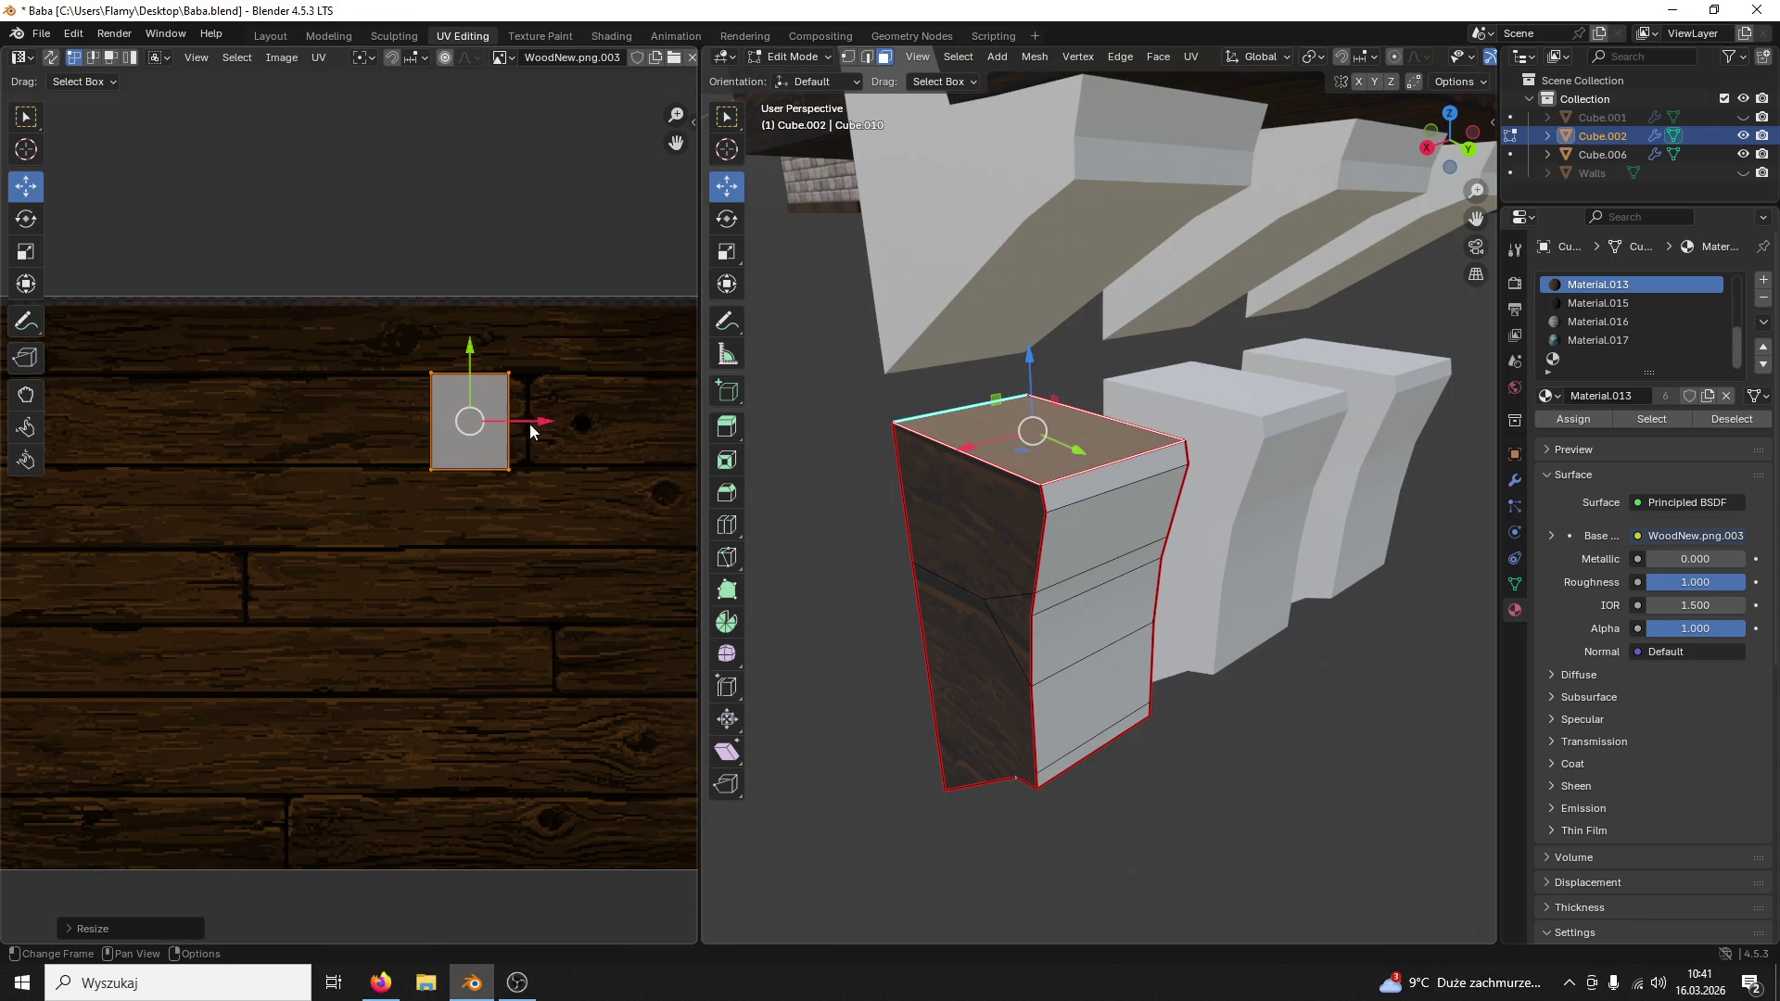
key(g)
click(556, 422)
Step: Stretch the top face island's left edge outward, then select the block's left face
middle_drag(924, 403, 965, 373)
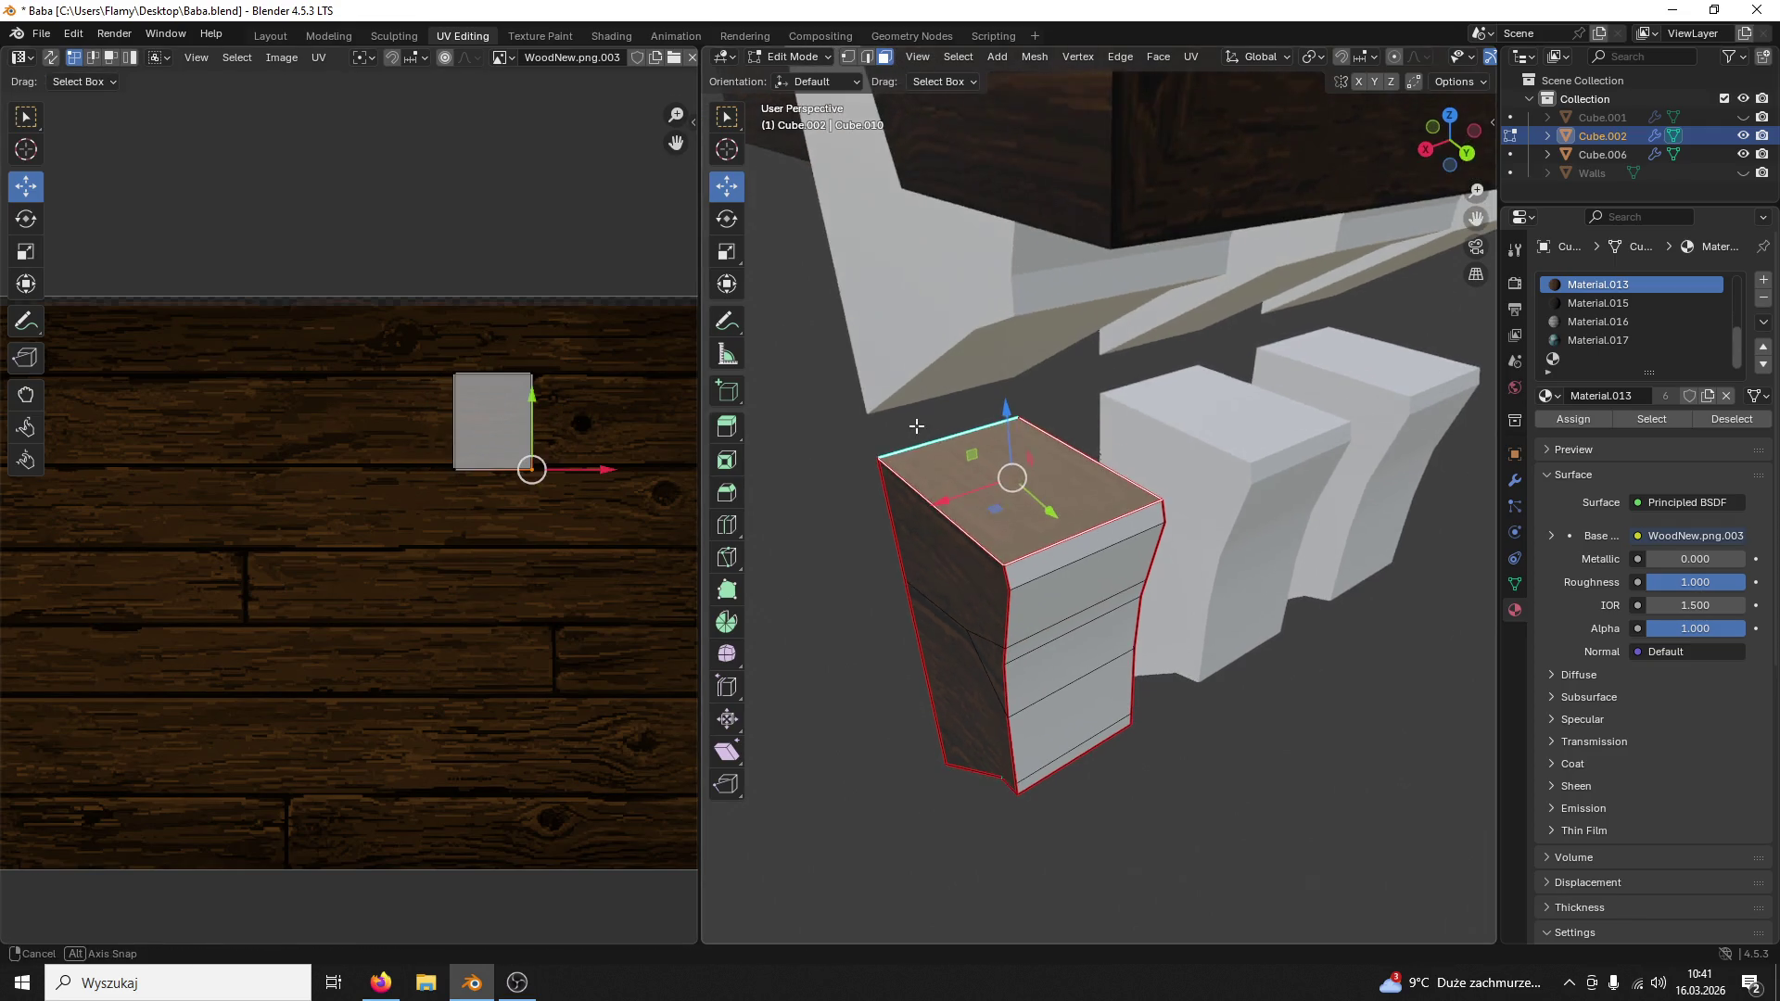
click(965, 373)
click(997, 470)
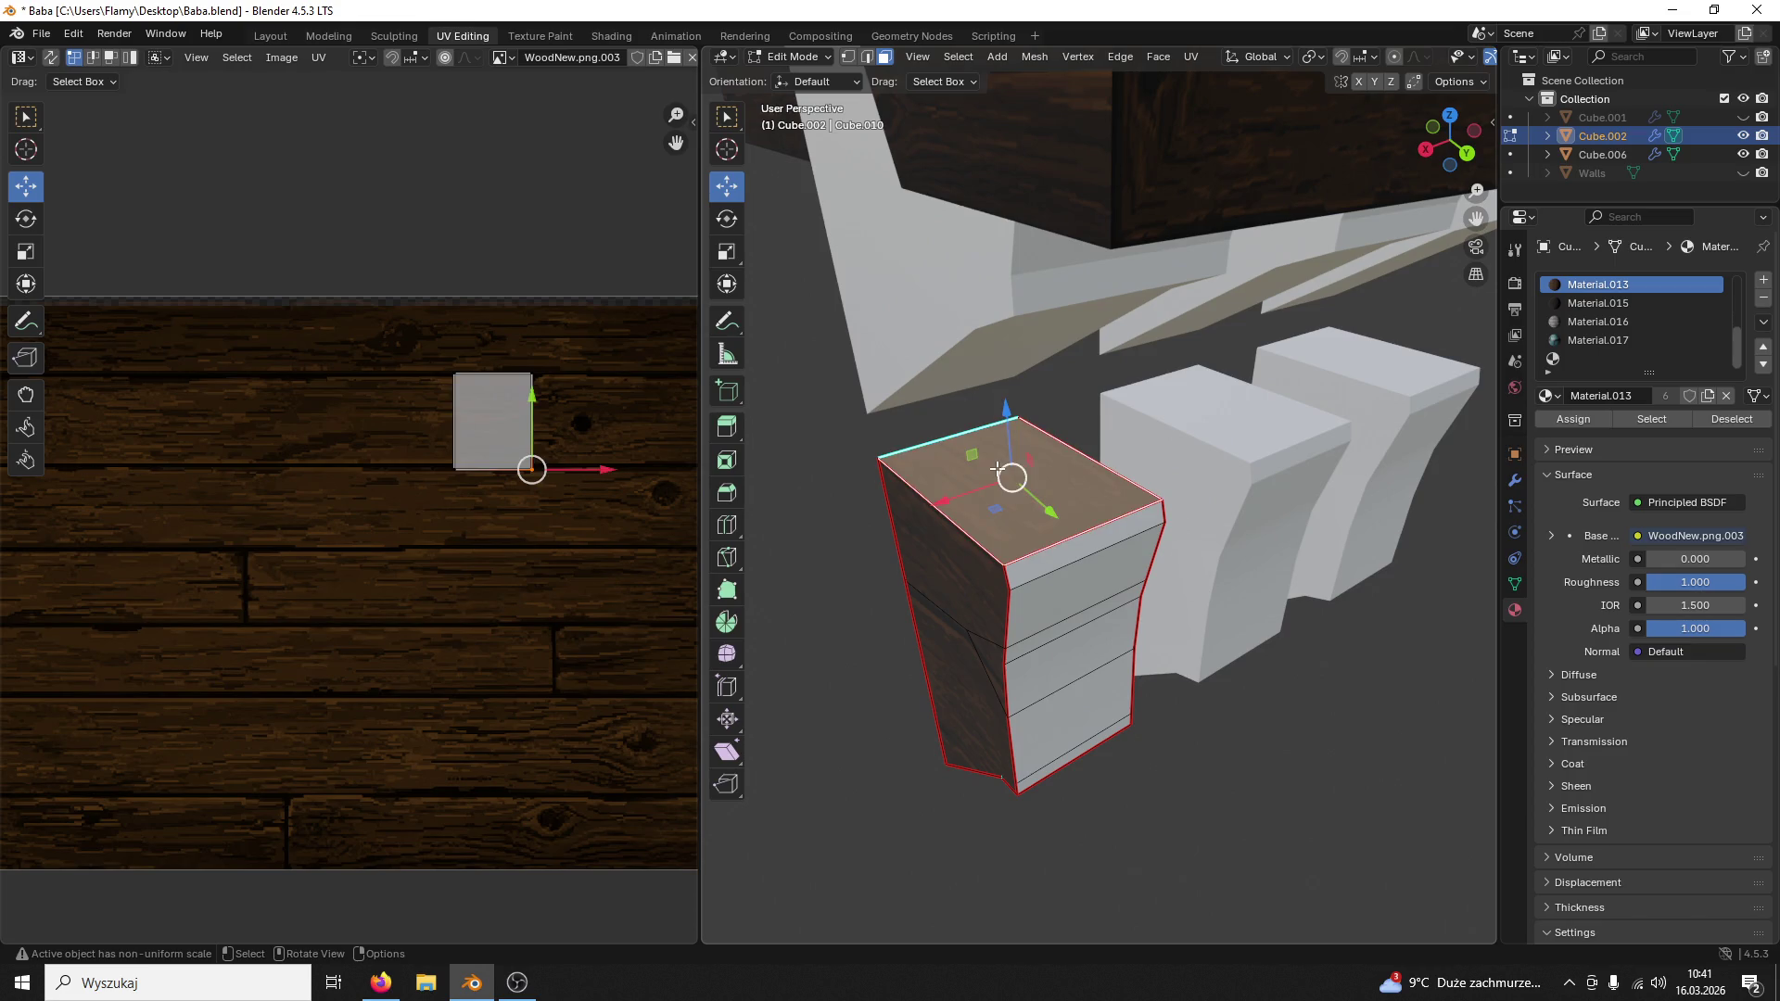
click(434, 472)
mouse_move(527, 423)
mouse_down()
mouse_move(400, 442)
mouse_move(460, 442)
mouse_up()
click(946, 598)
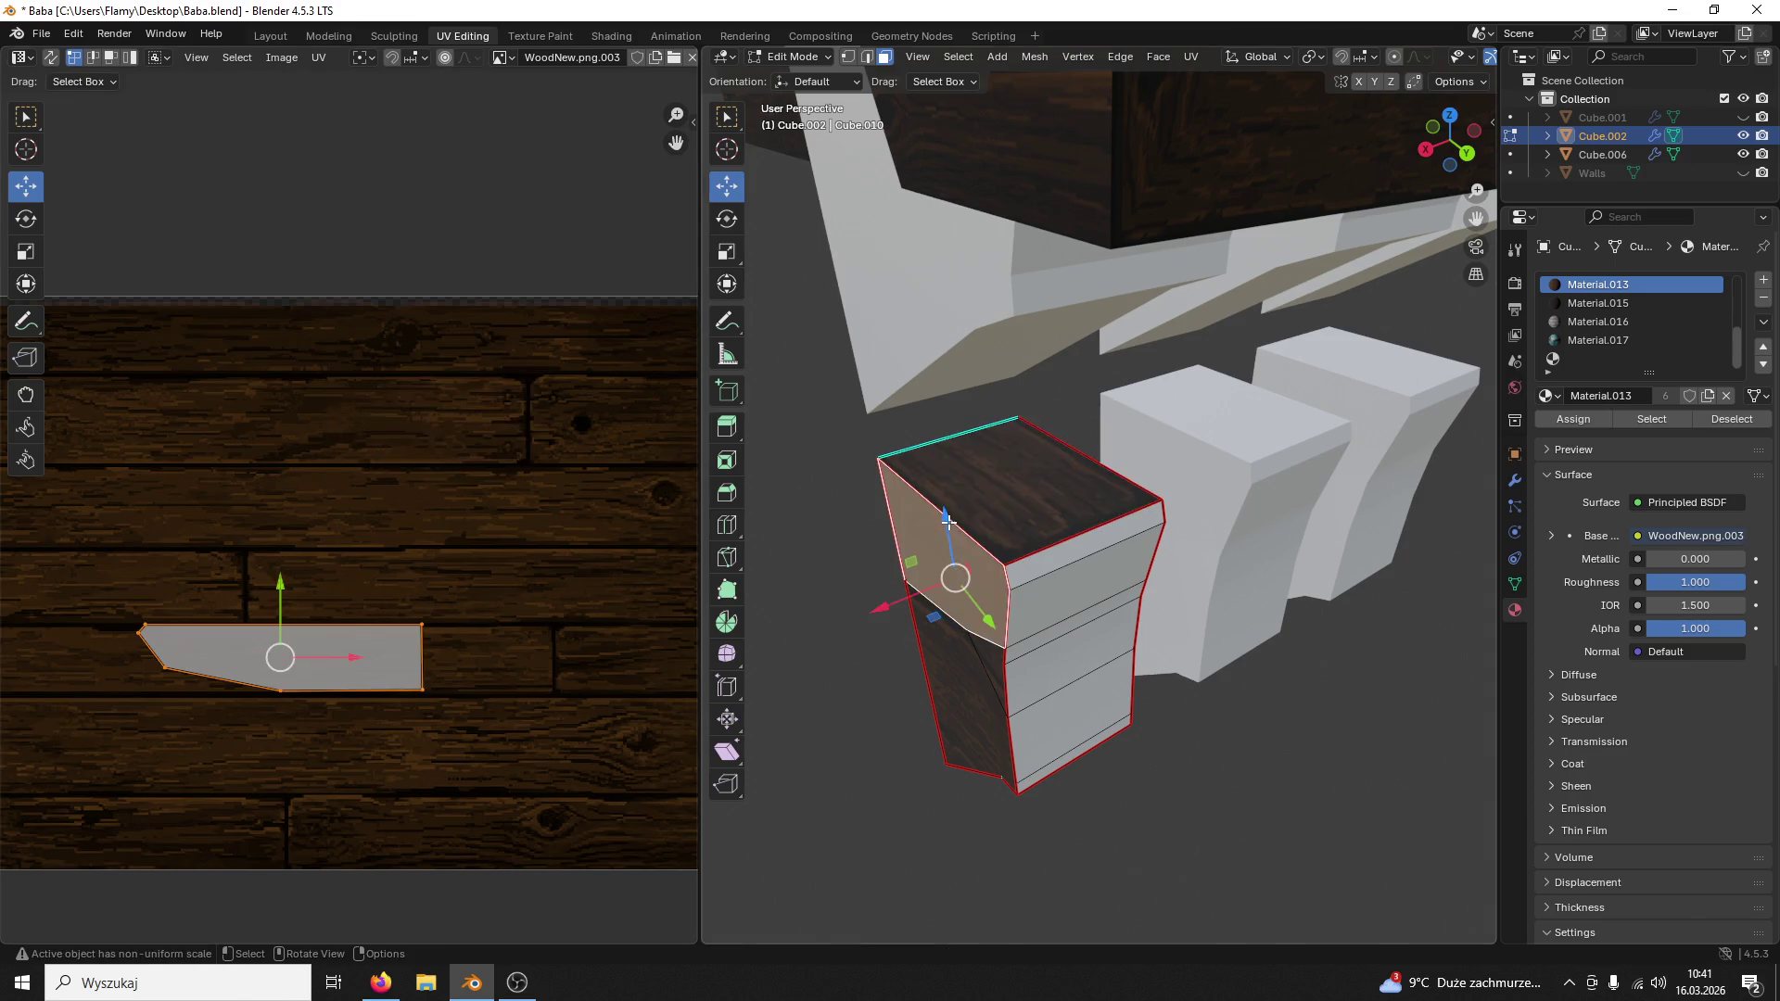
middle_drag(946, 598, 1016, 542)
Step: Assign the wood Material.013 to the block's front side faces and their linked faces
click(1015, 542)
key(l)
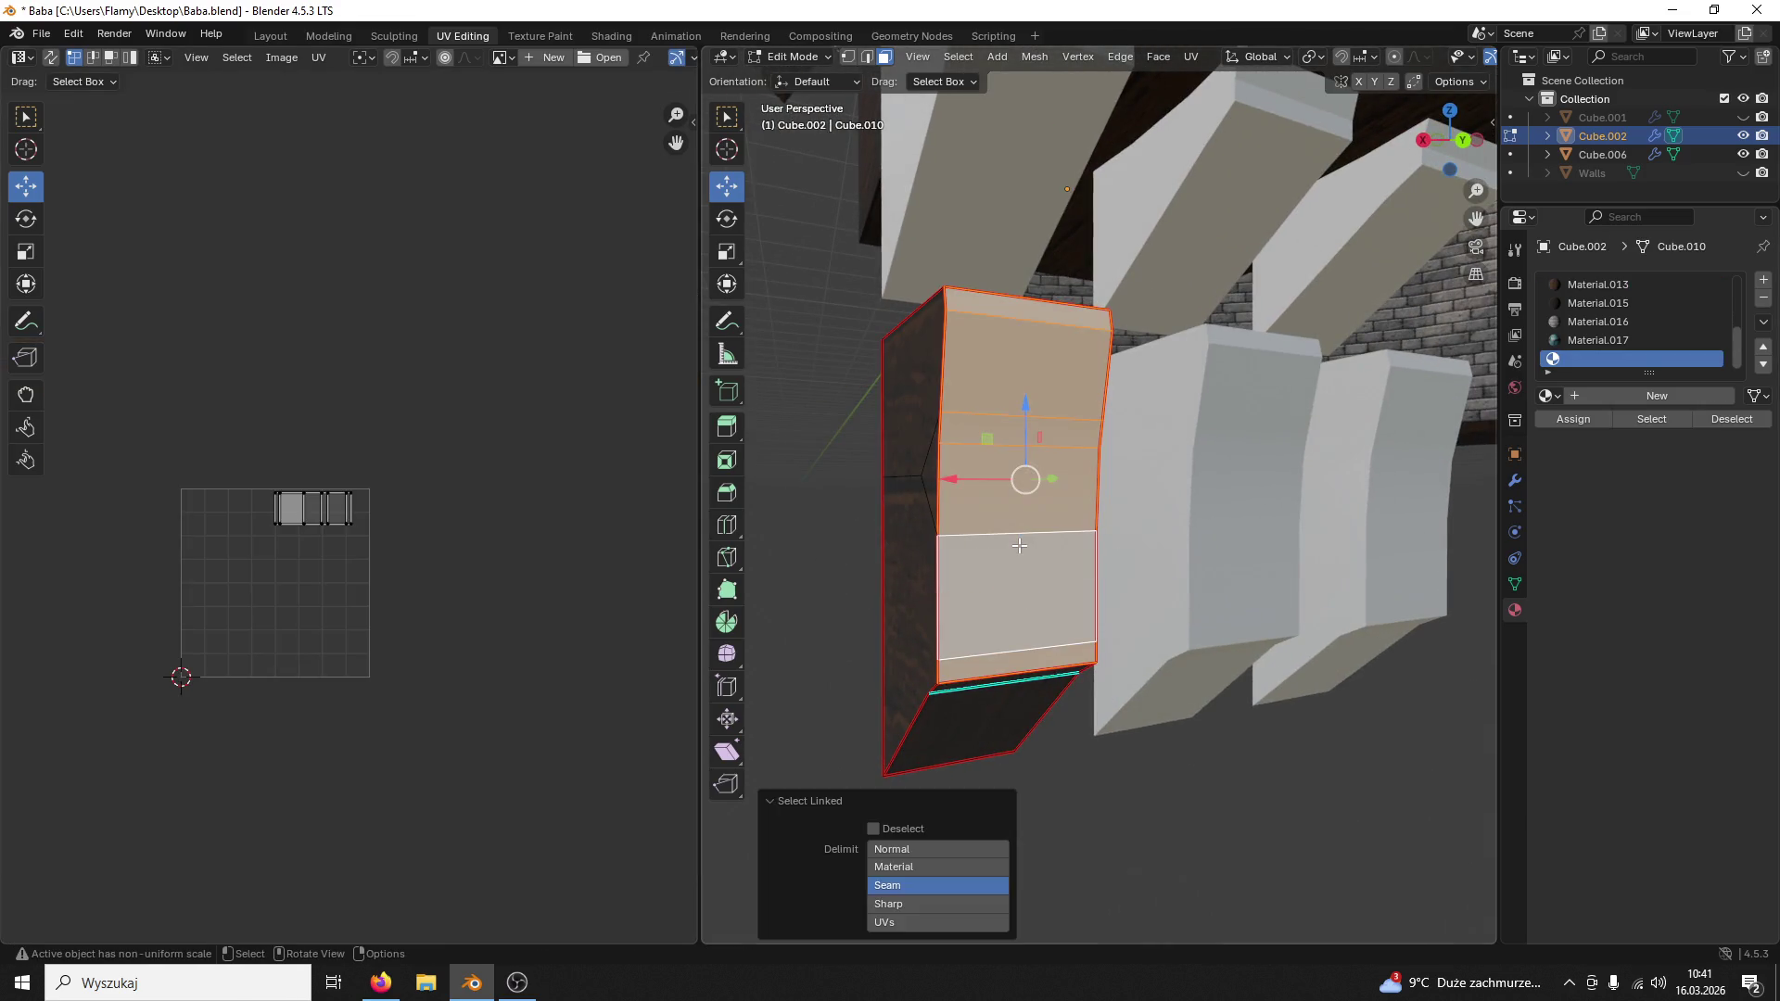
scroll(553, 563, up, 2)
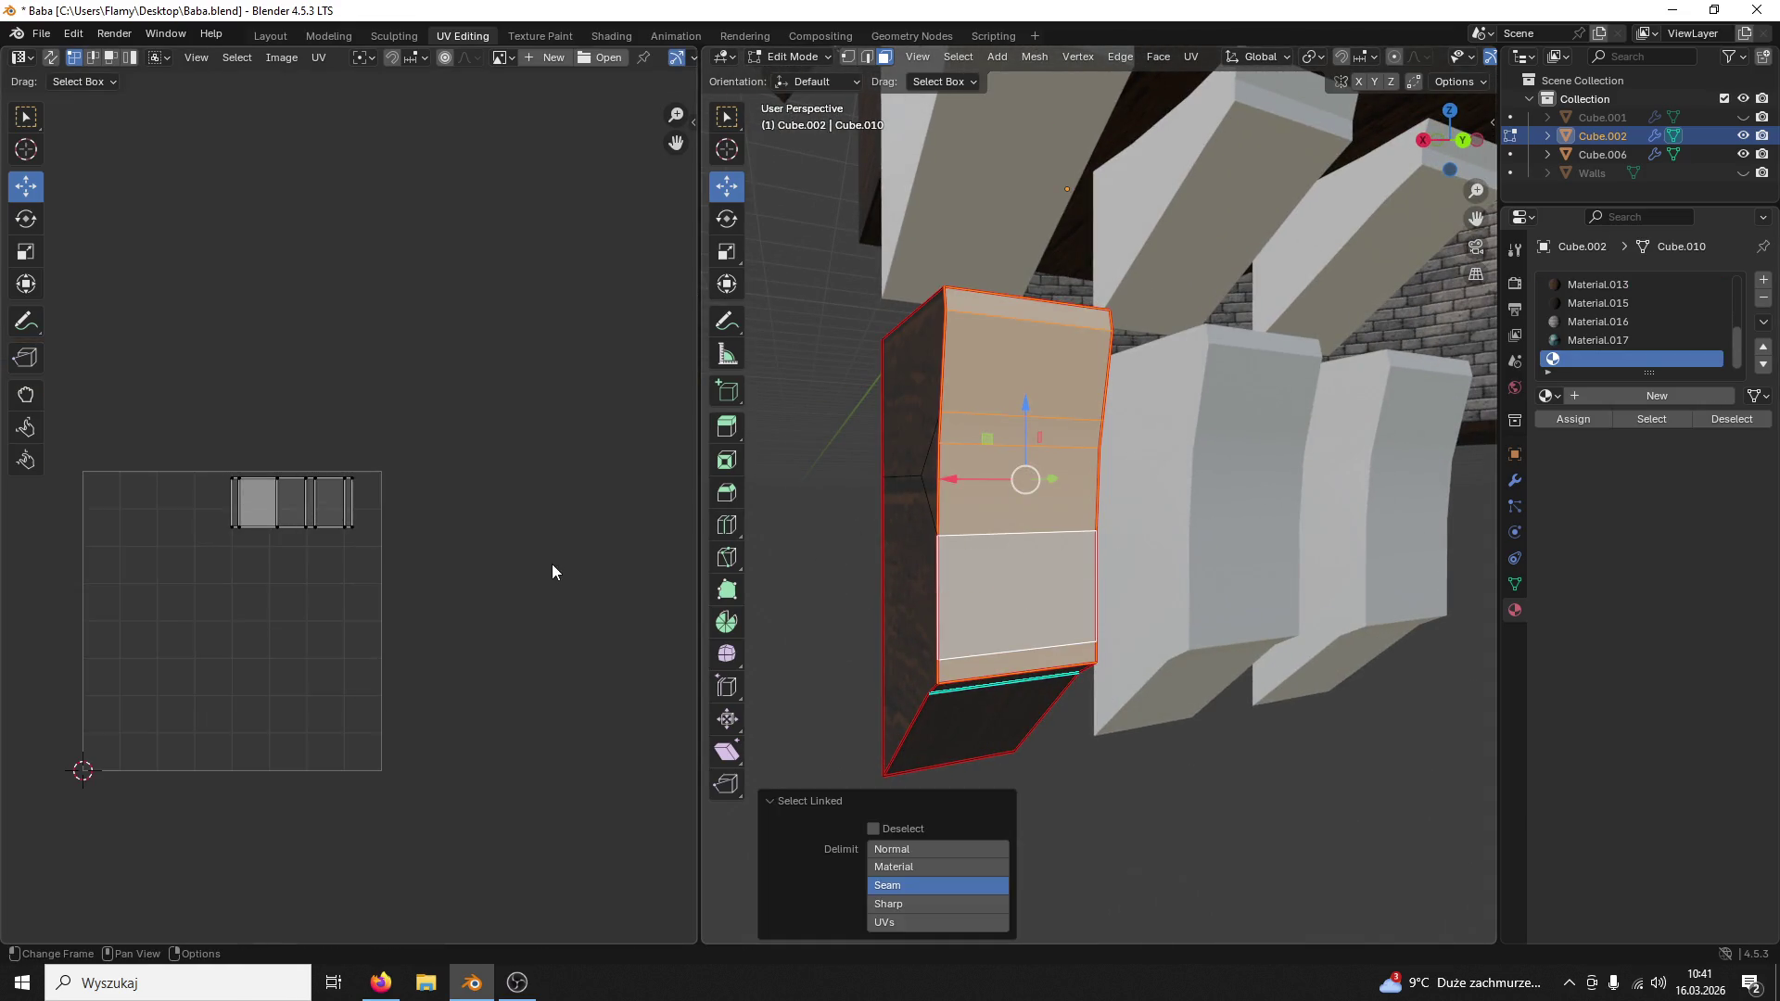
click(1594, 285)
click(1573, 418)
key(alt+a)
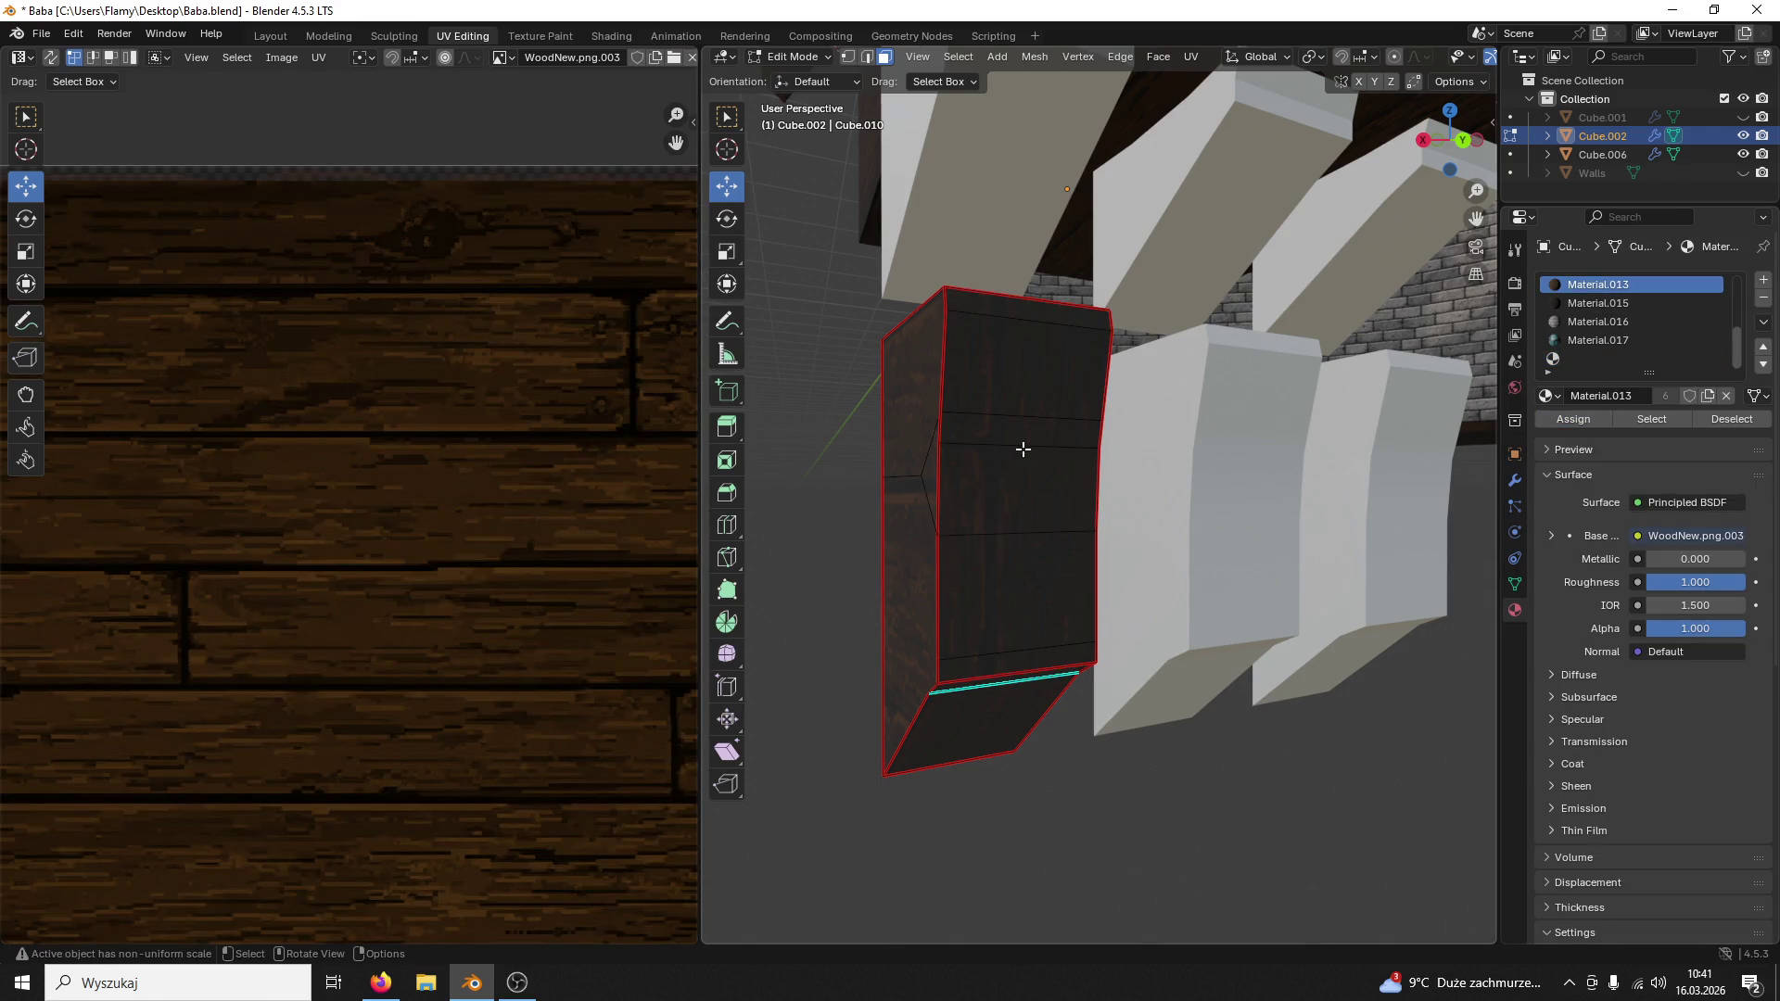
Step: Select the front faces and enlarge their UV island so the planks cover them
click(1022, 449)
key(l)
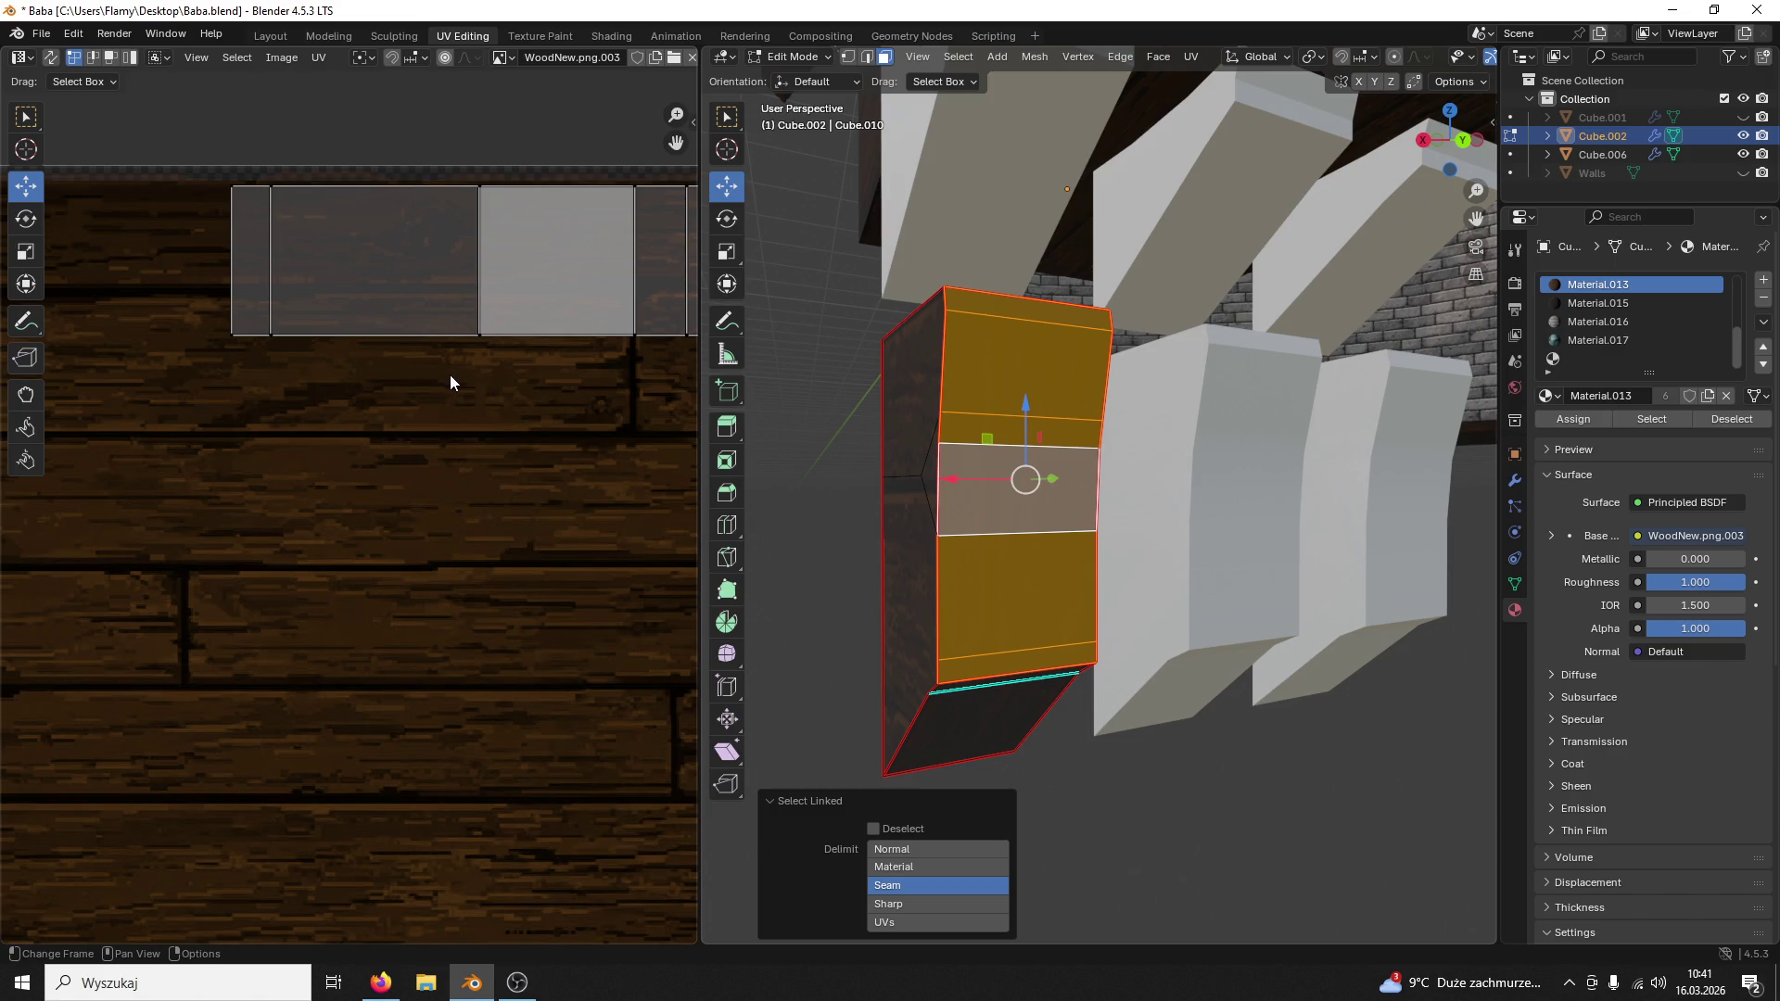
middle_drag(449, 382, 376, 486)
key(a)
key(s)
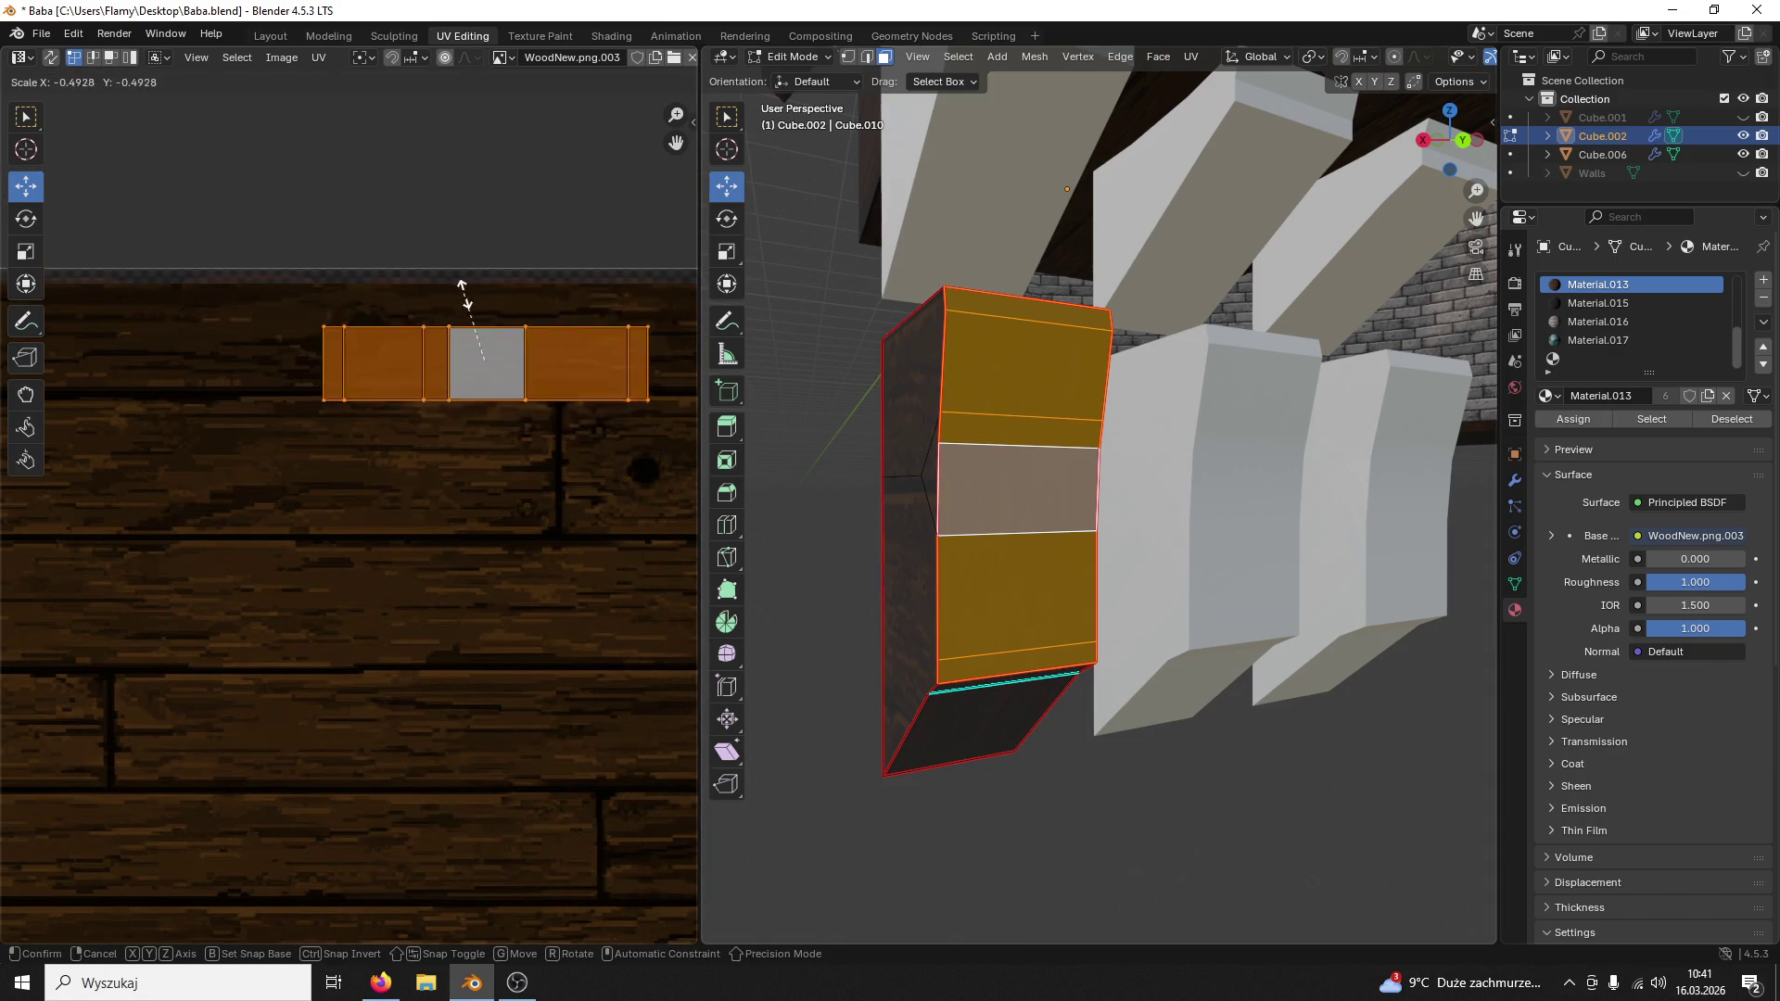
click(499, 302)
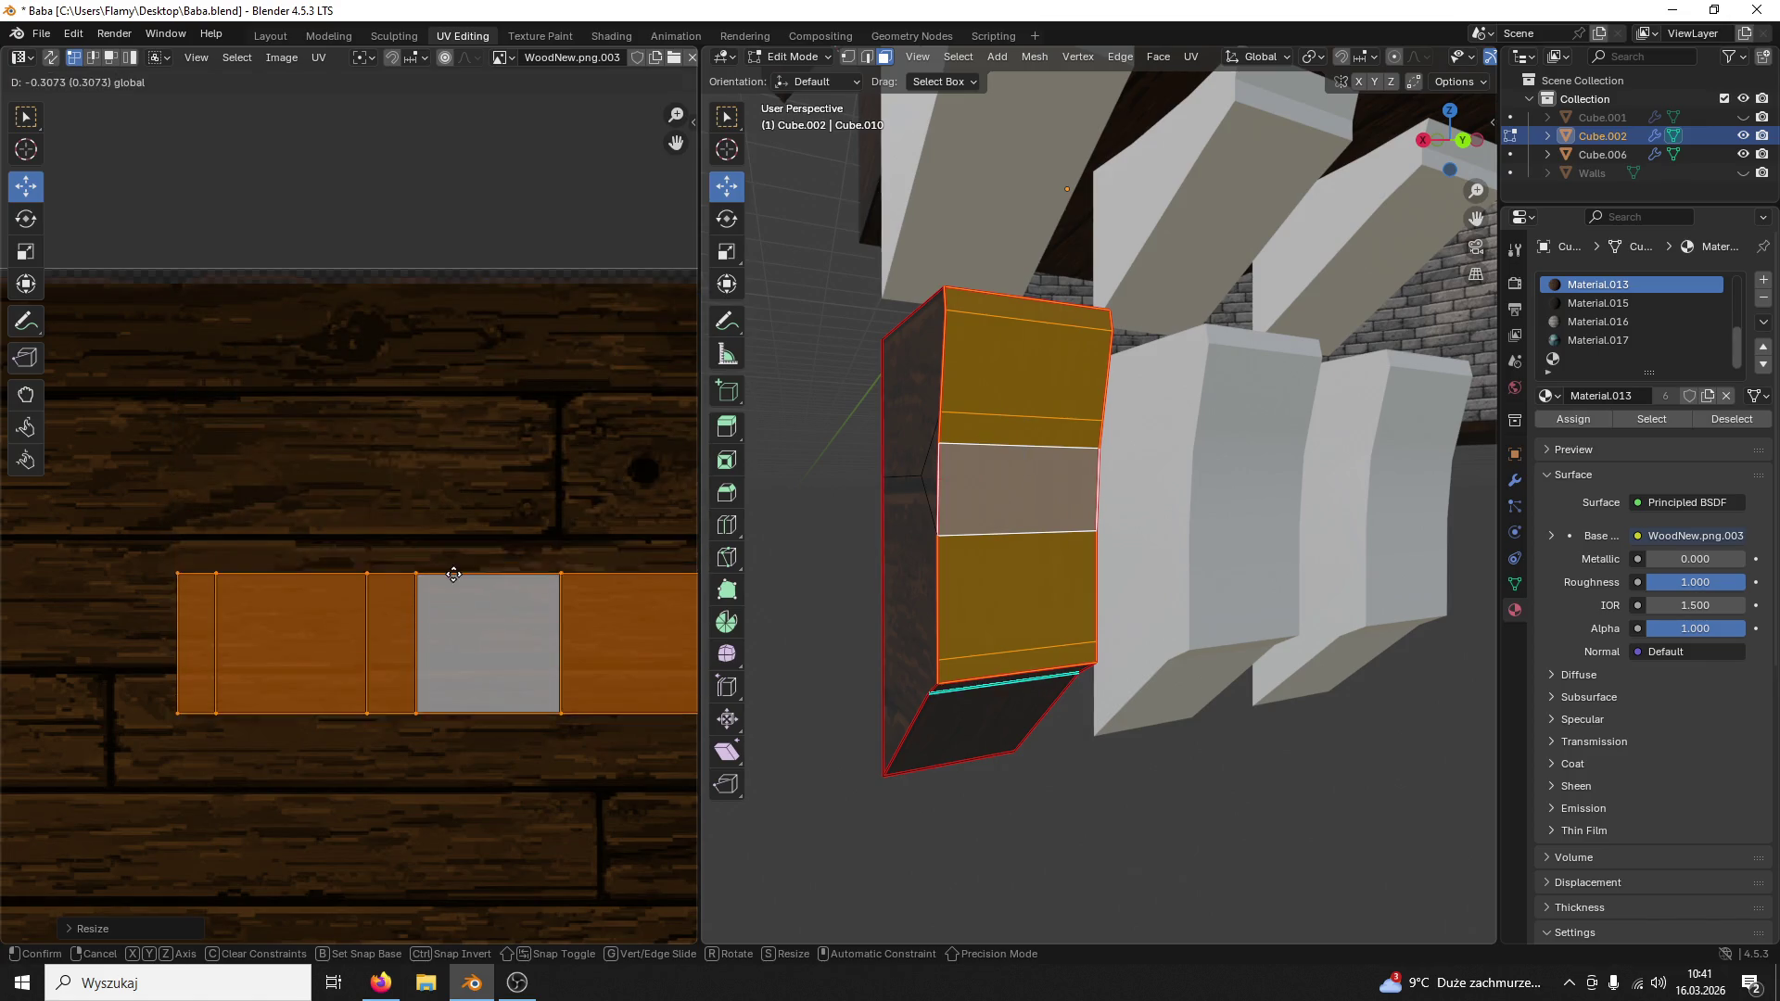
drag(478, 293, 477, 553)
scroll(477, 551, down, 2)
middle_drag(476, 551, 443, 374)
scroll(483, 480, down, 1)
Step: Slide the UV island horizontally into place over the texture and check the block from the side
key(g)
key(x)
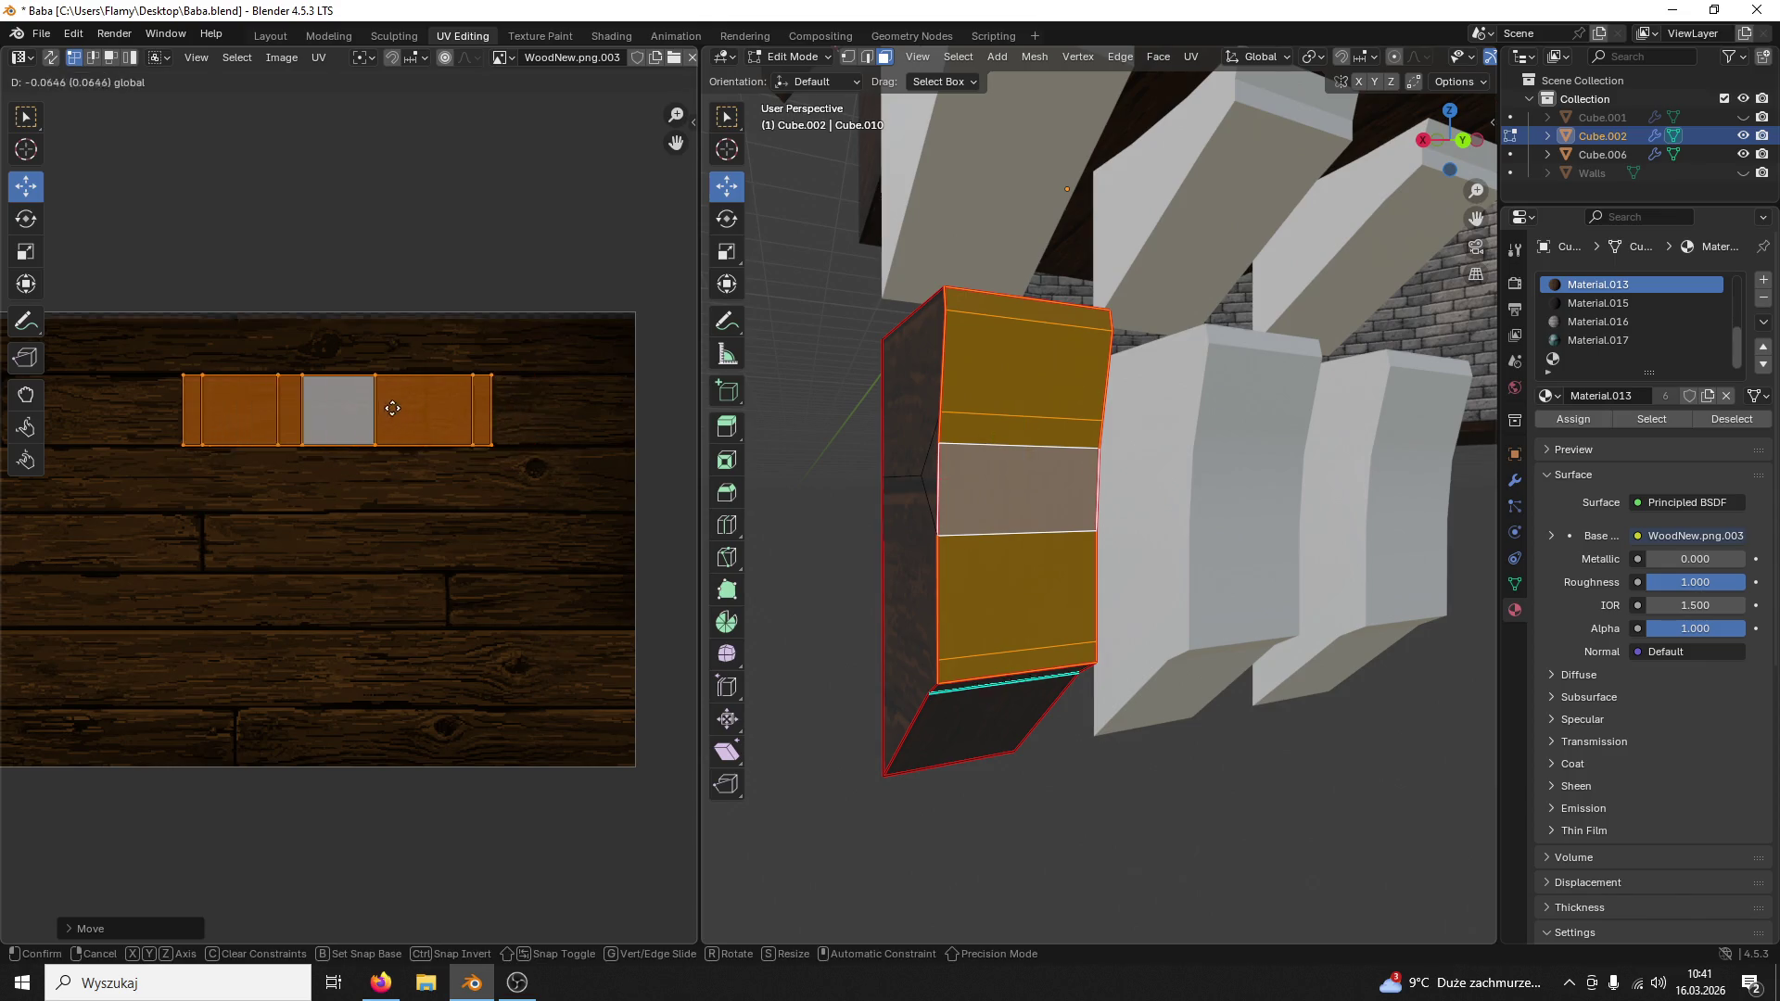
click(343, 409)
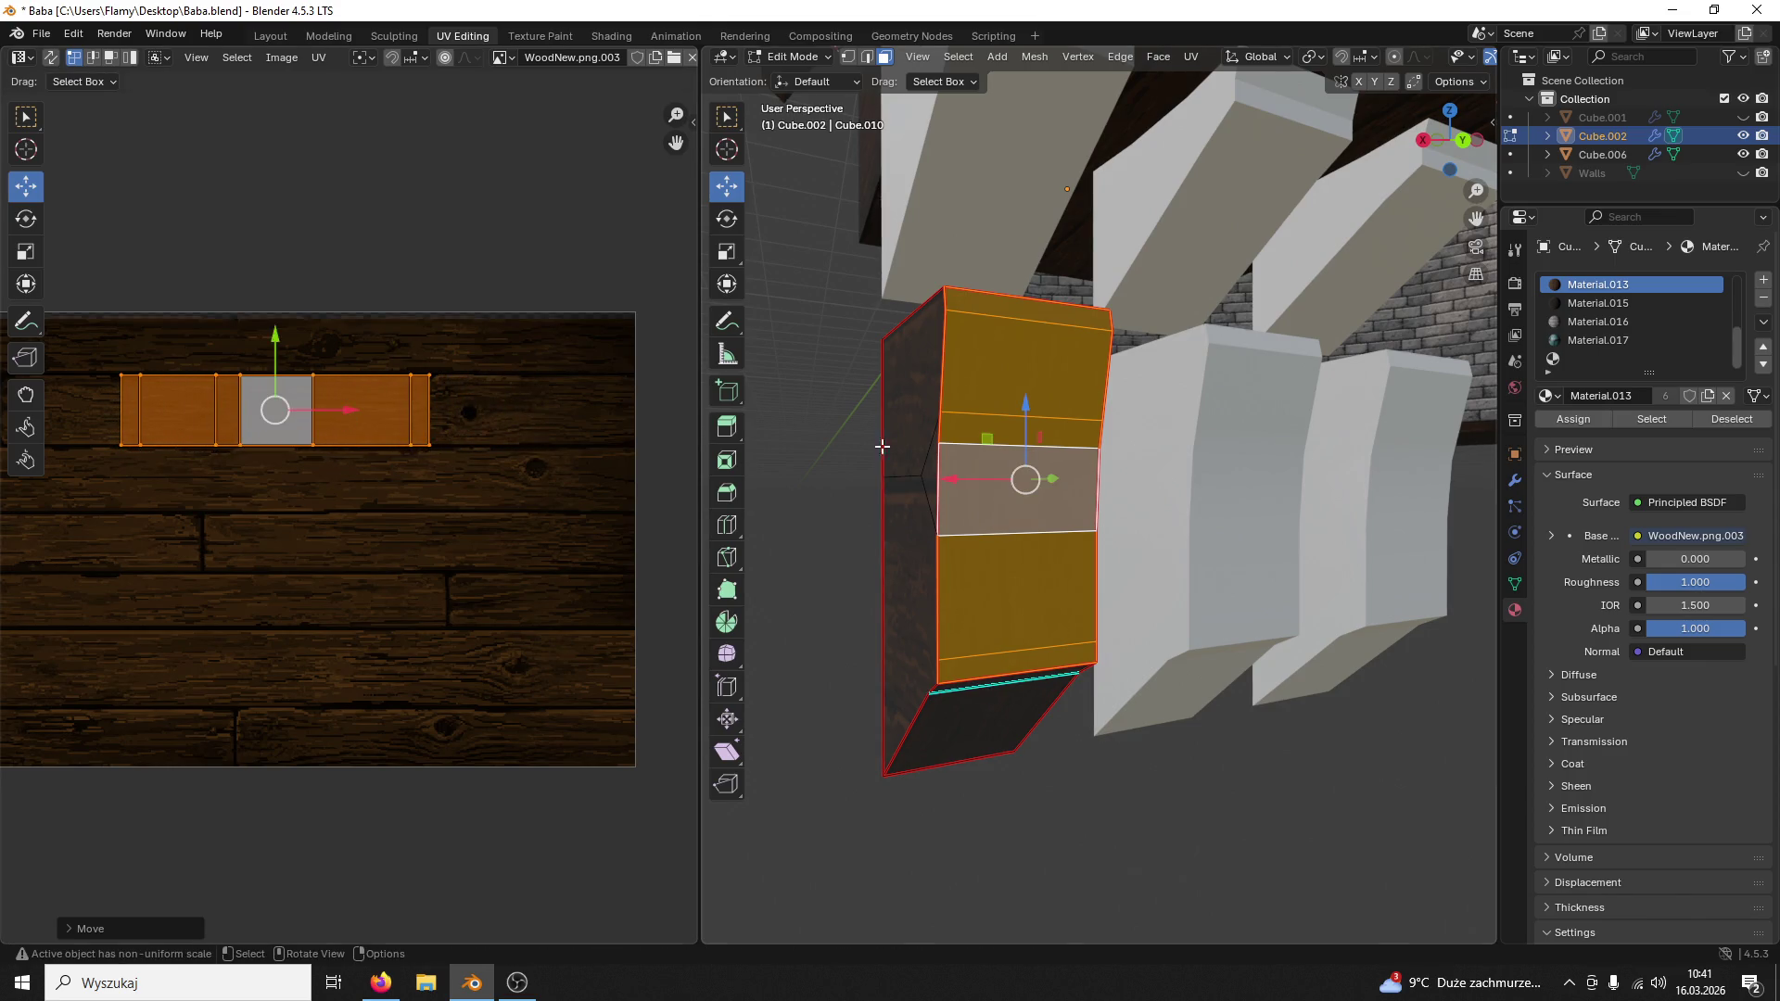
click(913, 443)
mouse_move(912, 442)
middle_down()
mouse_move(871, 504)
mouse_move(1295, 672)
mouse_move(1347, 683)
mouse_move(1405, 625)
mouse_move(1176, 620)
mouse_move(1155, 641)
mouse_move(1176, 683)
mouse_move(1343, 683)
mouse_move(1100, 556)
middle_up()
key(alt+a)
Step: Rotate the front faces' UV island 90 degrees so the wood grain runs vertically
click(1101, 561)
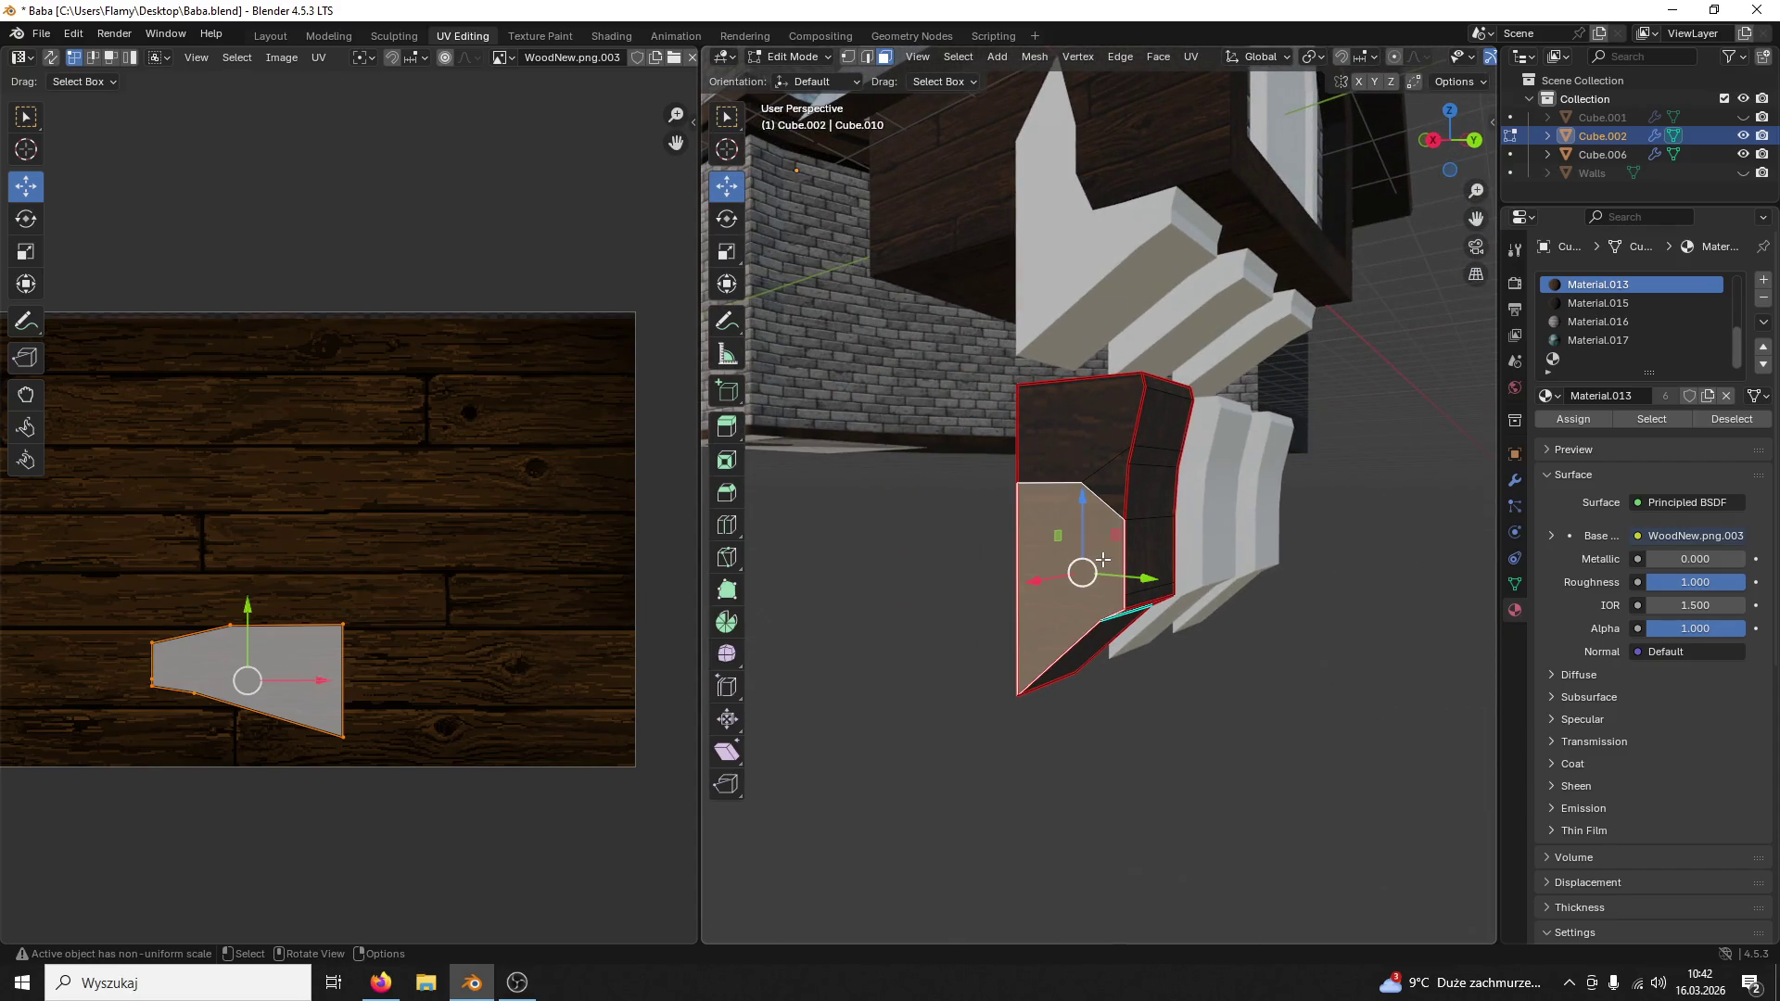
key(l)
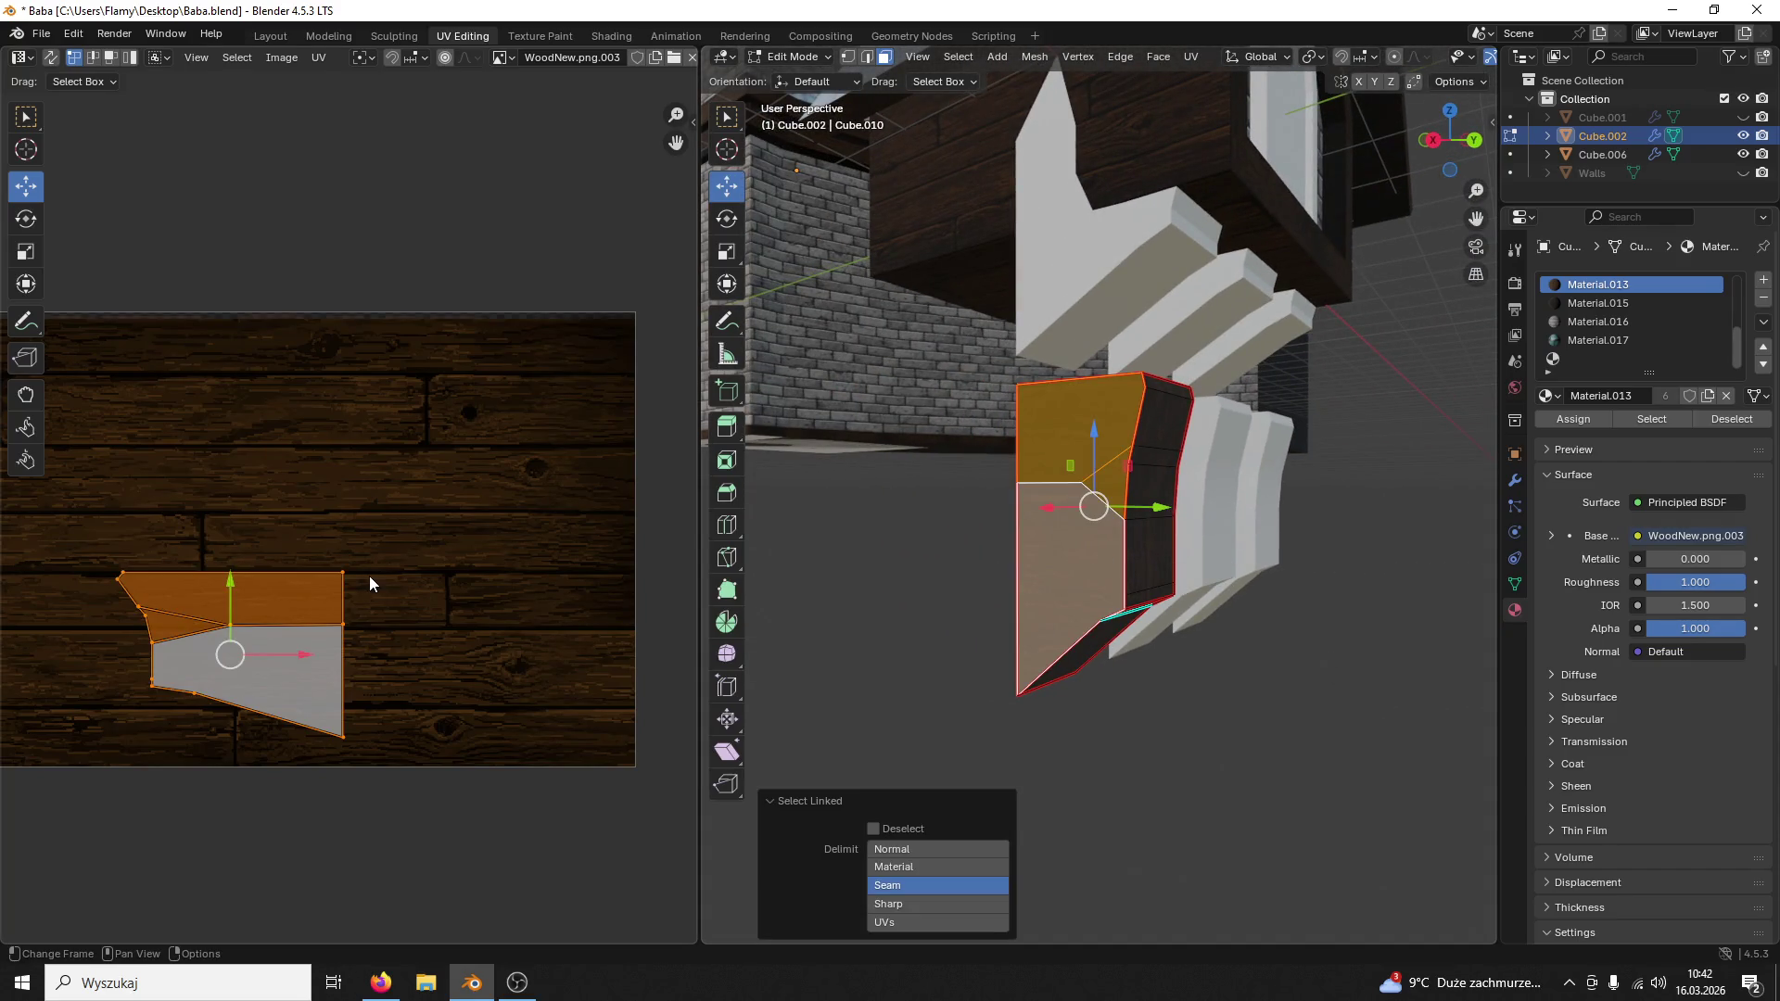
click(409, 552)
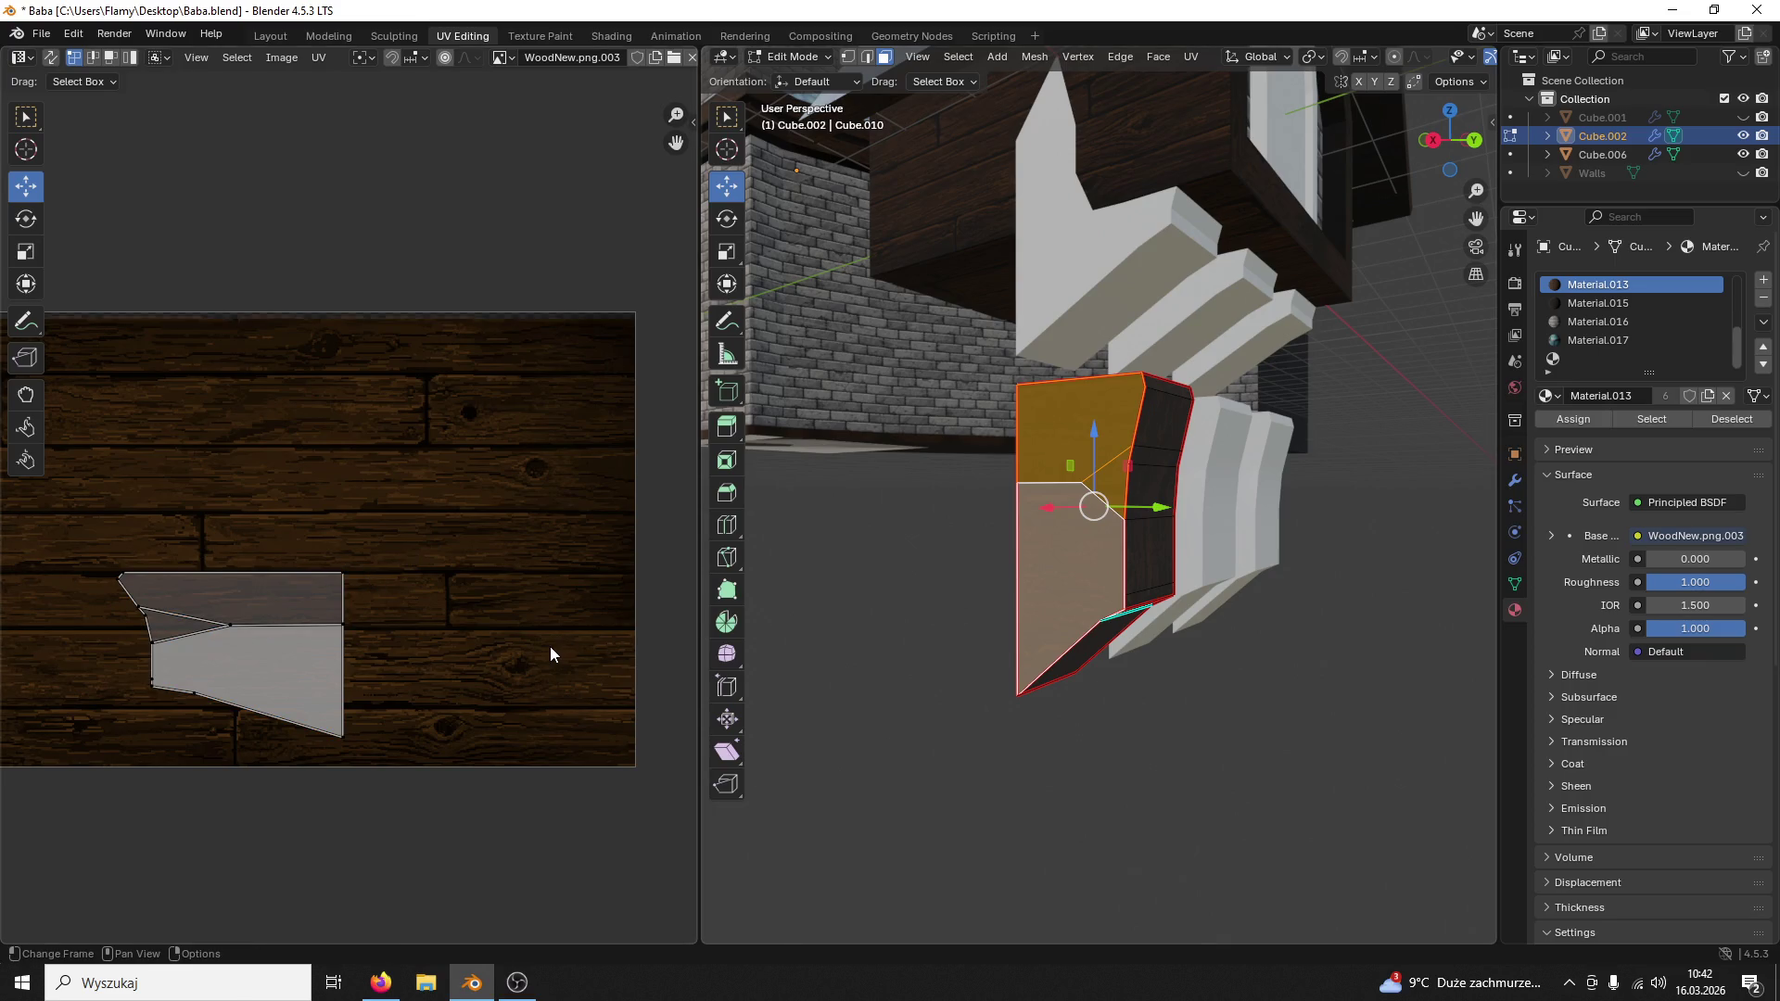
text(a)
text(r90)
key(Return)
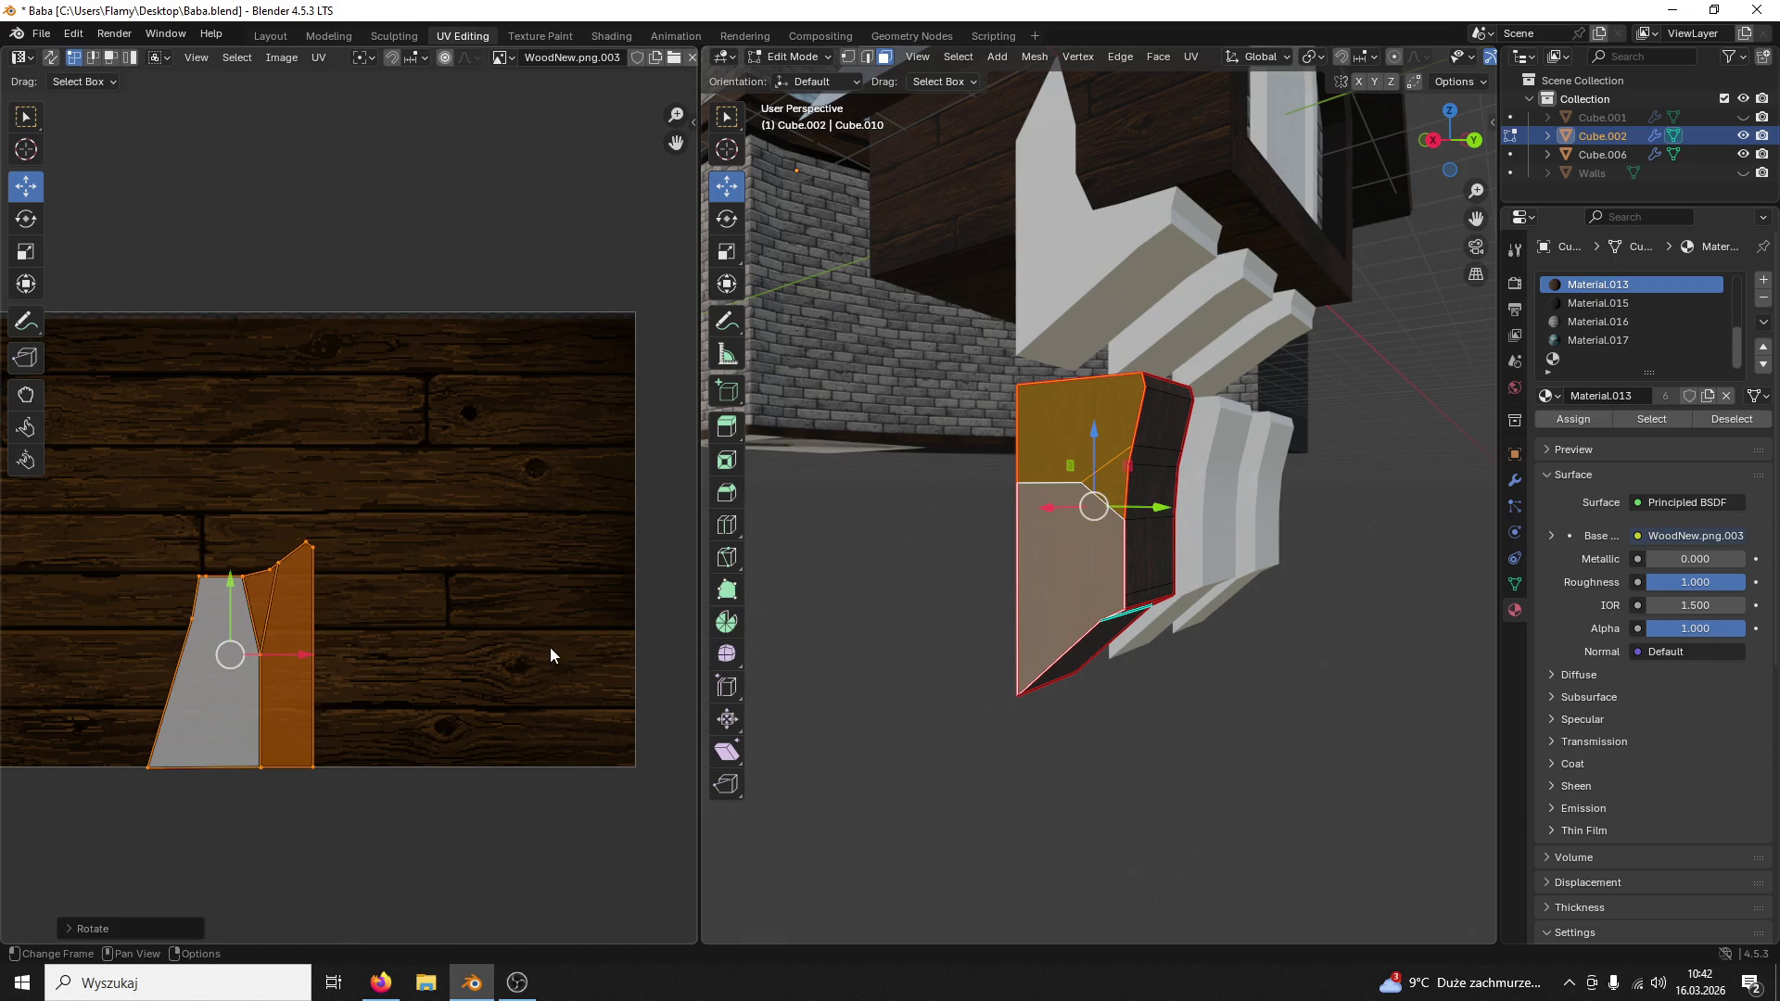
click(983, 651)
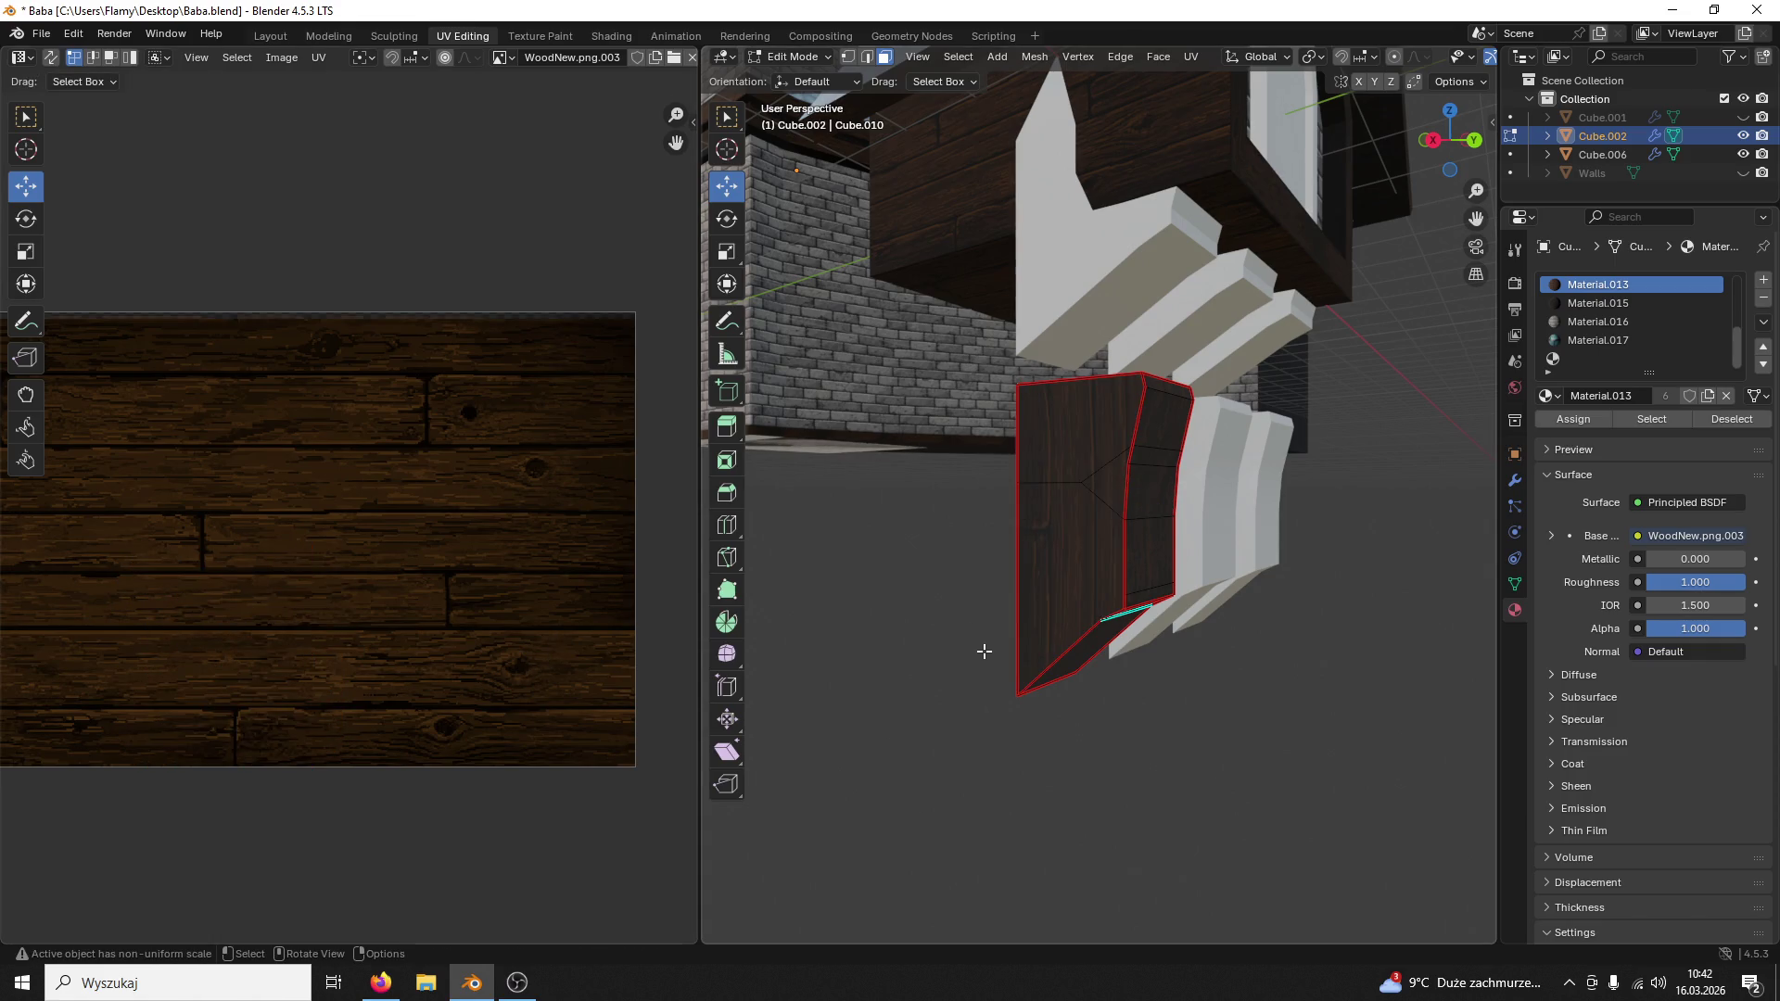
Step: Stretch the front faces' UV island horizontally to fit the planks
click(1039, 583)
key(l)
key(s)
key(x)
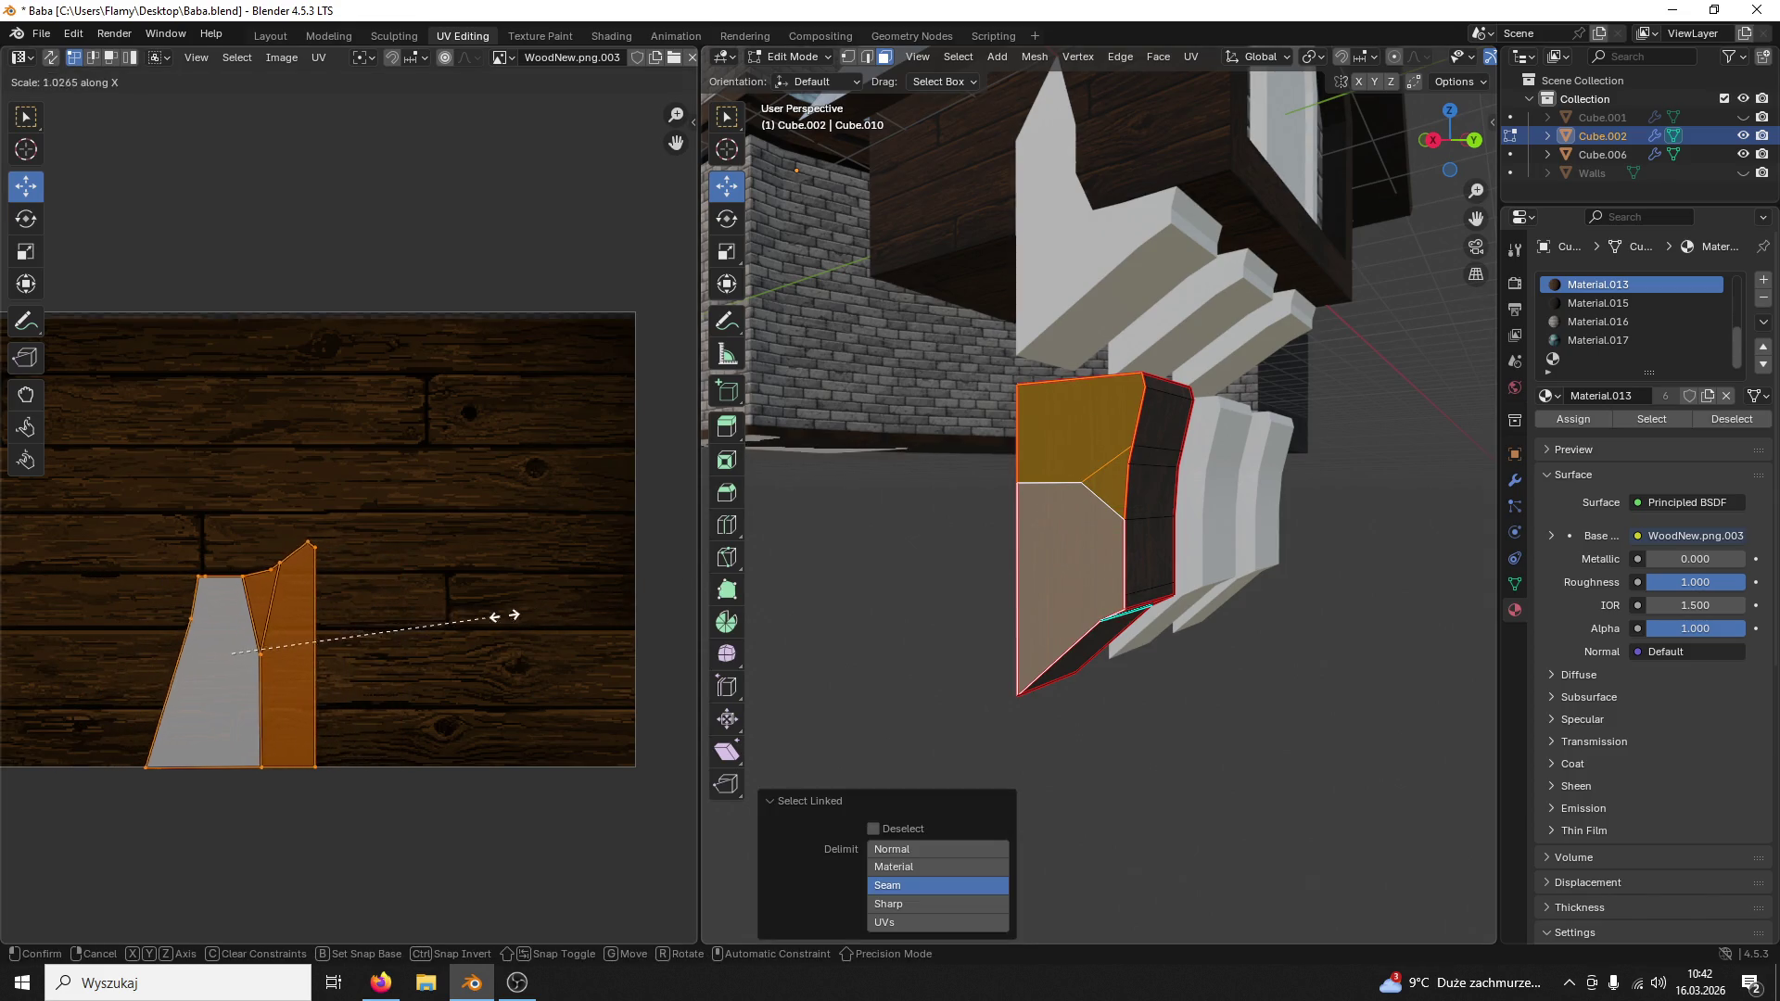
click(167, 596)
key(alt+a)
mouse_move(1094, 497)
middle_down()
mouse_move(1107, 565)
mouse_move(1129, 567)
mouse_move(941, 585)
mouse_move(954, 525)
middle_up()
Step: Rotate the side panel's UV island 90 degrees and rescale it horizontally to the planks
click(969, 523)
text(r90)
key(Return)
key(s)
key(x)
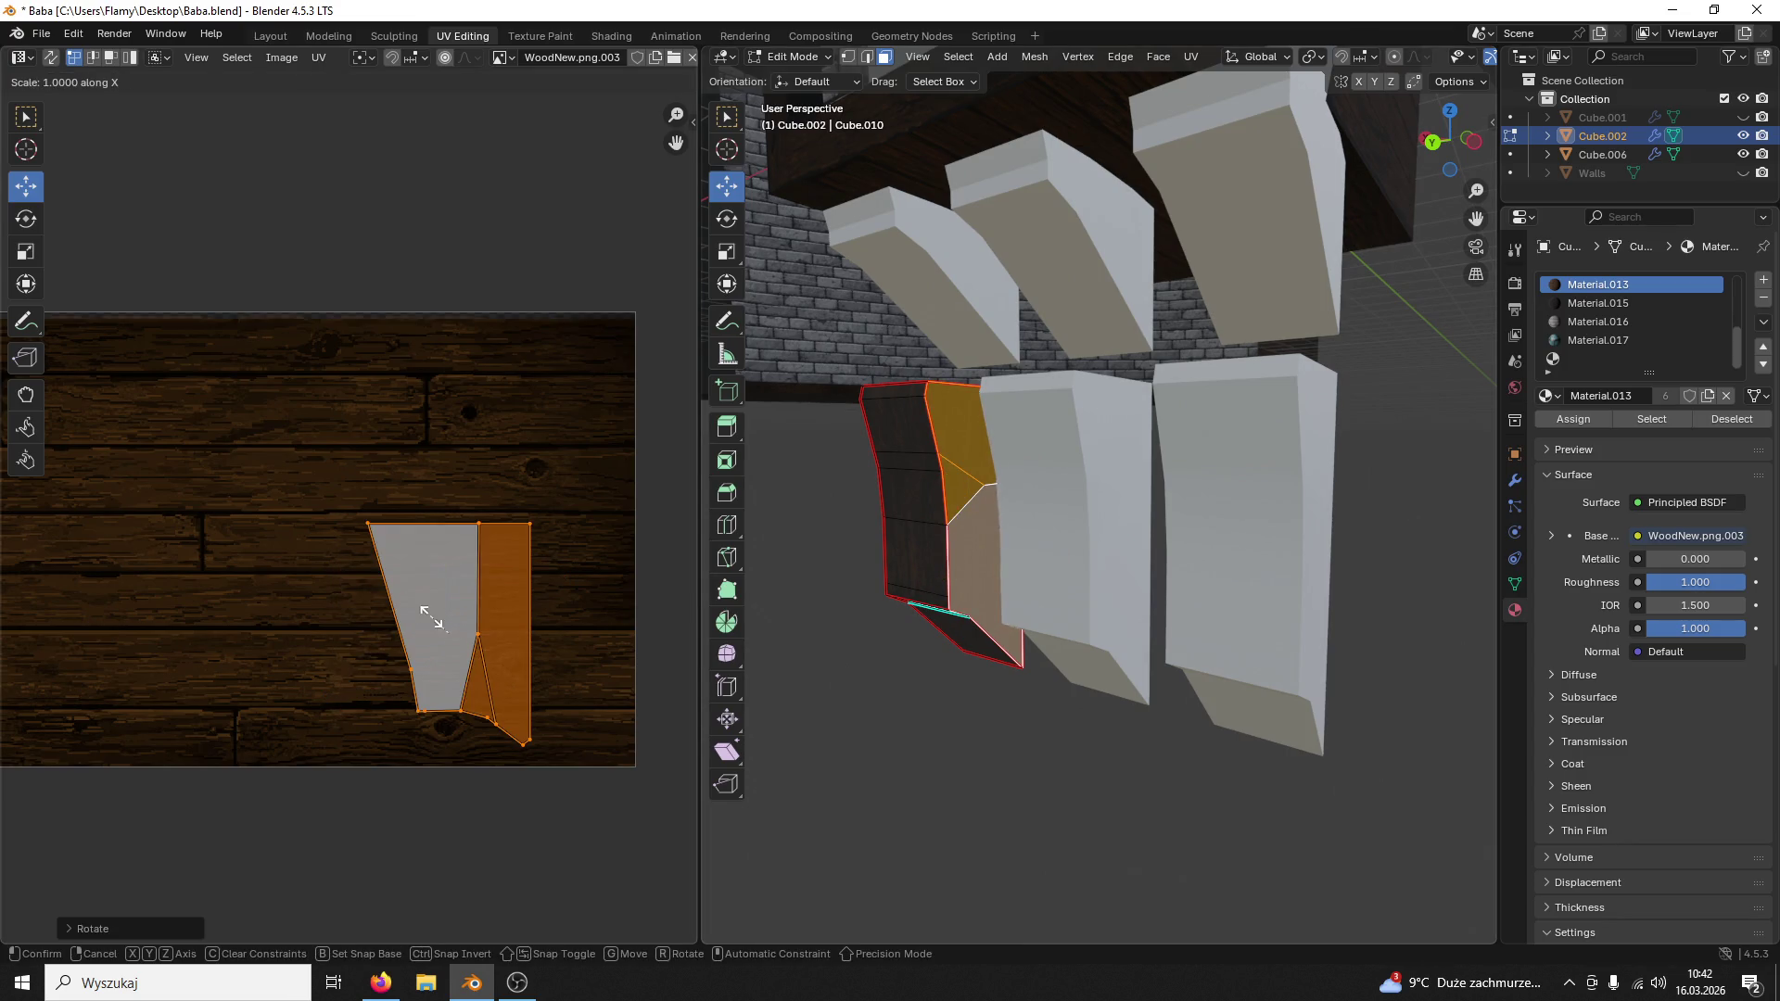
click(491, 602)
click(871, 664)
scroll(875, 654, up, 2)
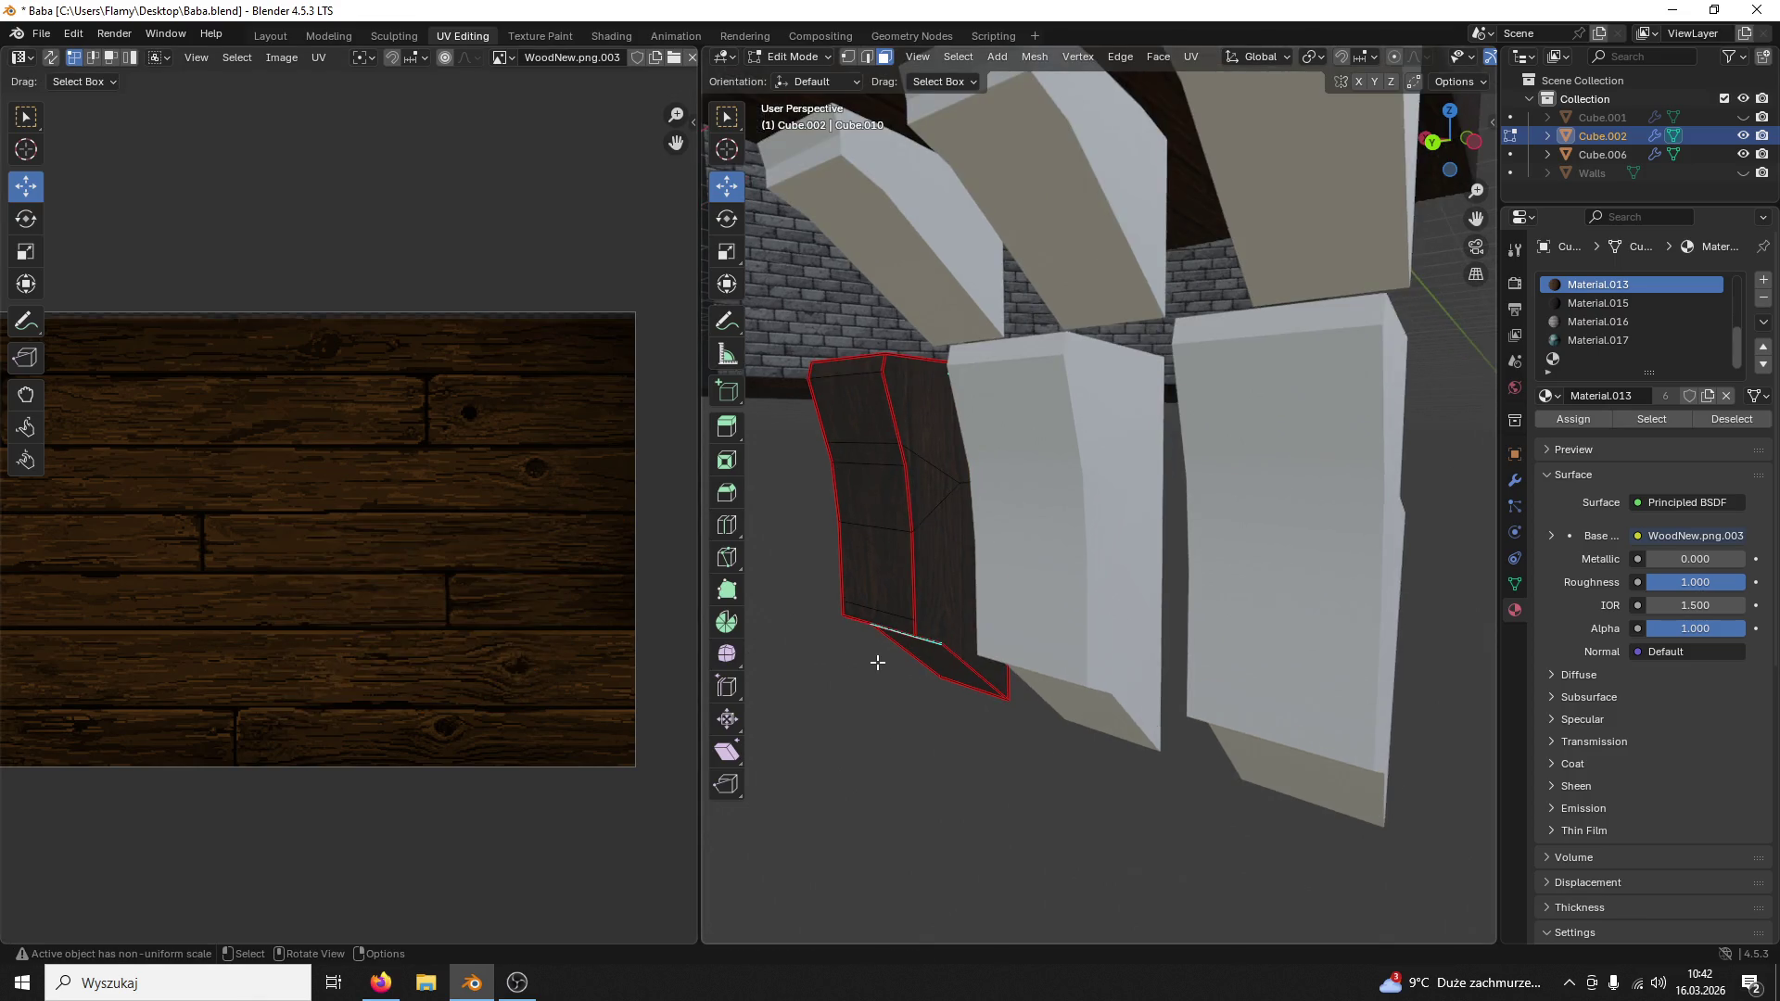
scroll(890, 652, up, 3)
Step: Scale the UV island of the panel's right and upper faces horizontally to match the grain
click(958, 561)
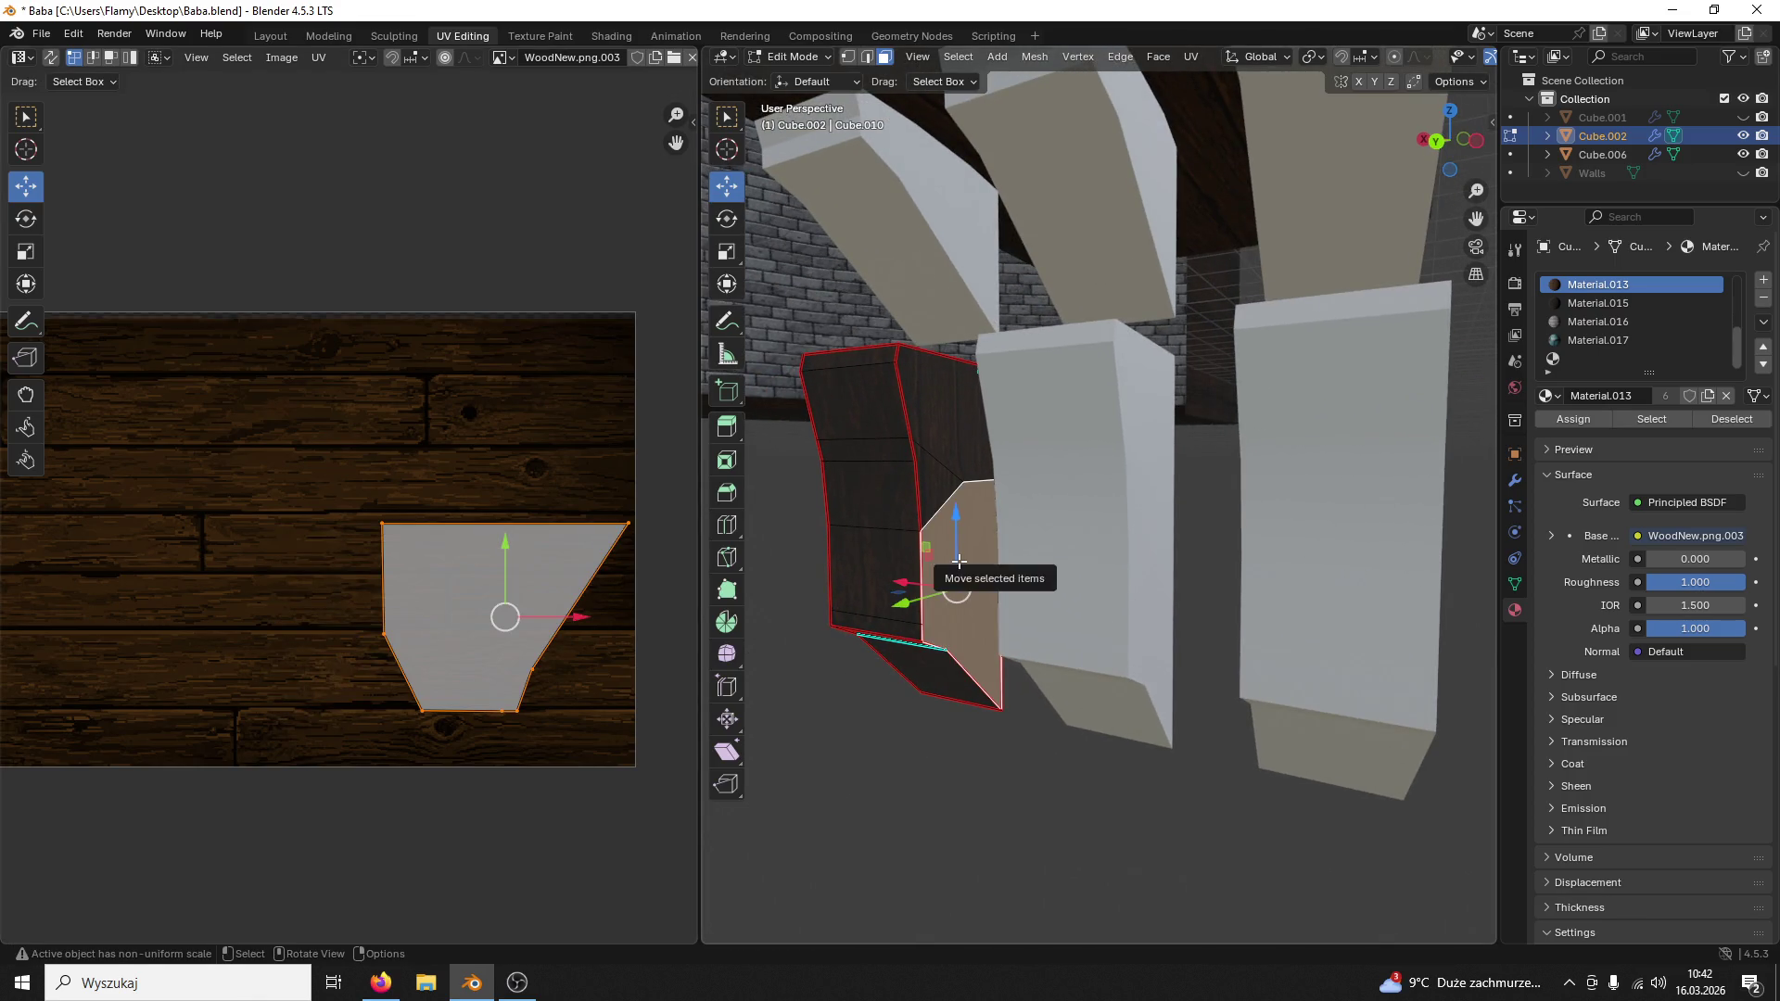
shift+click(945, 417)
key(s)
key(x)
click(523, 637)
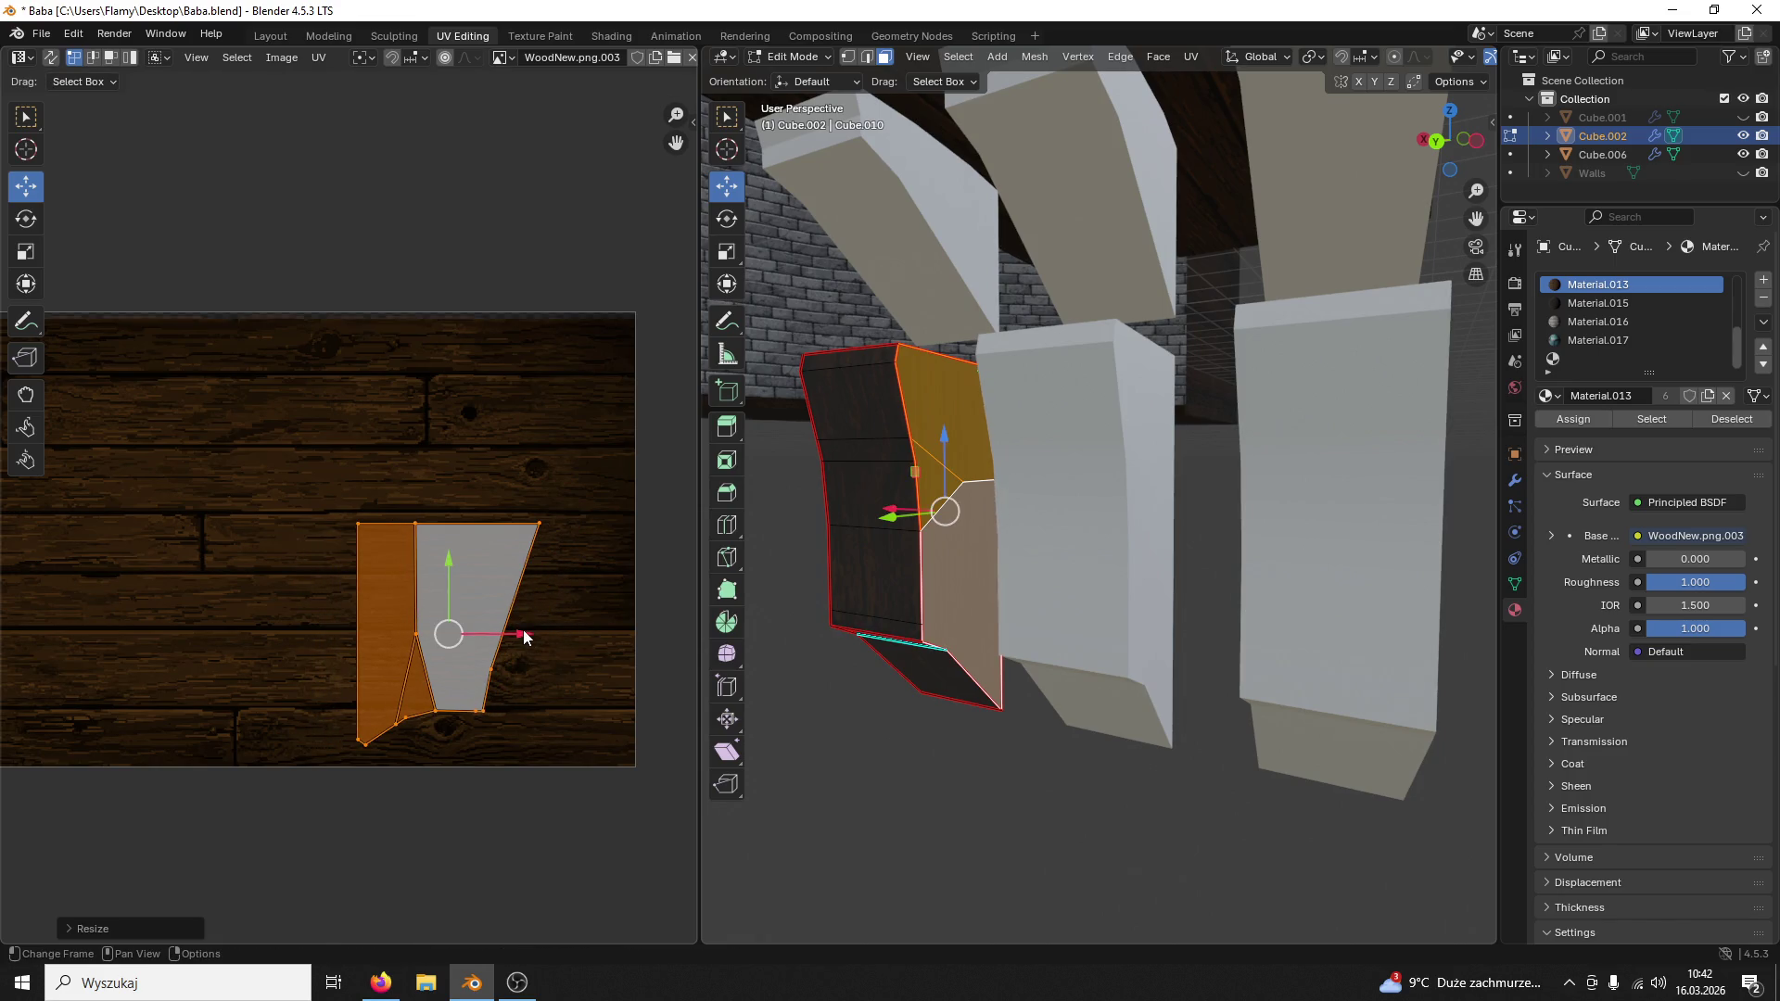
middle_drag(835, 556, 973, 561)
Step: Widen the UV island of the panel's left and narrow side faces to fit the planks
shift+click(1003, 533)
shift+click(1010, 421)
click(603, 556)
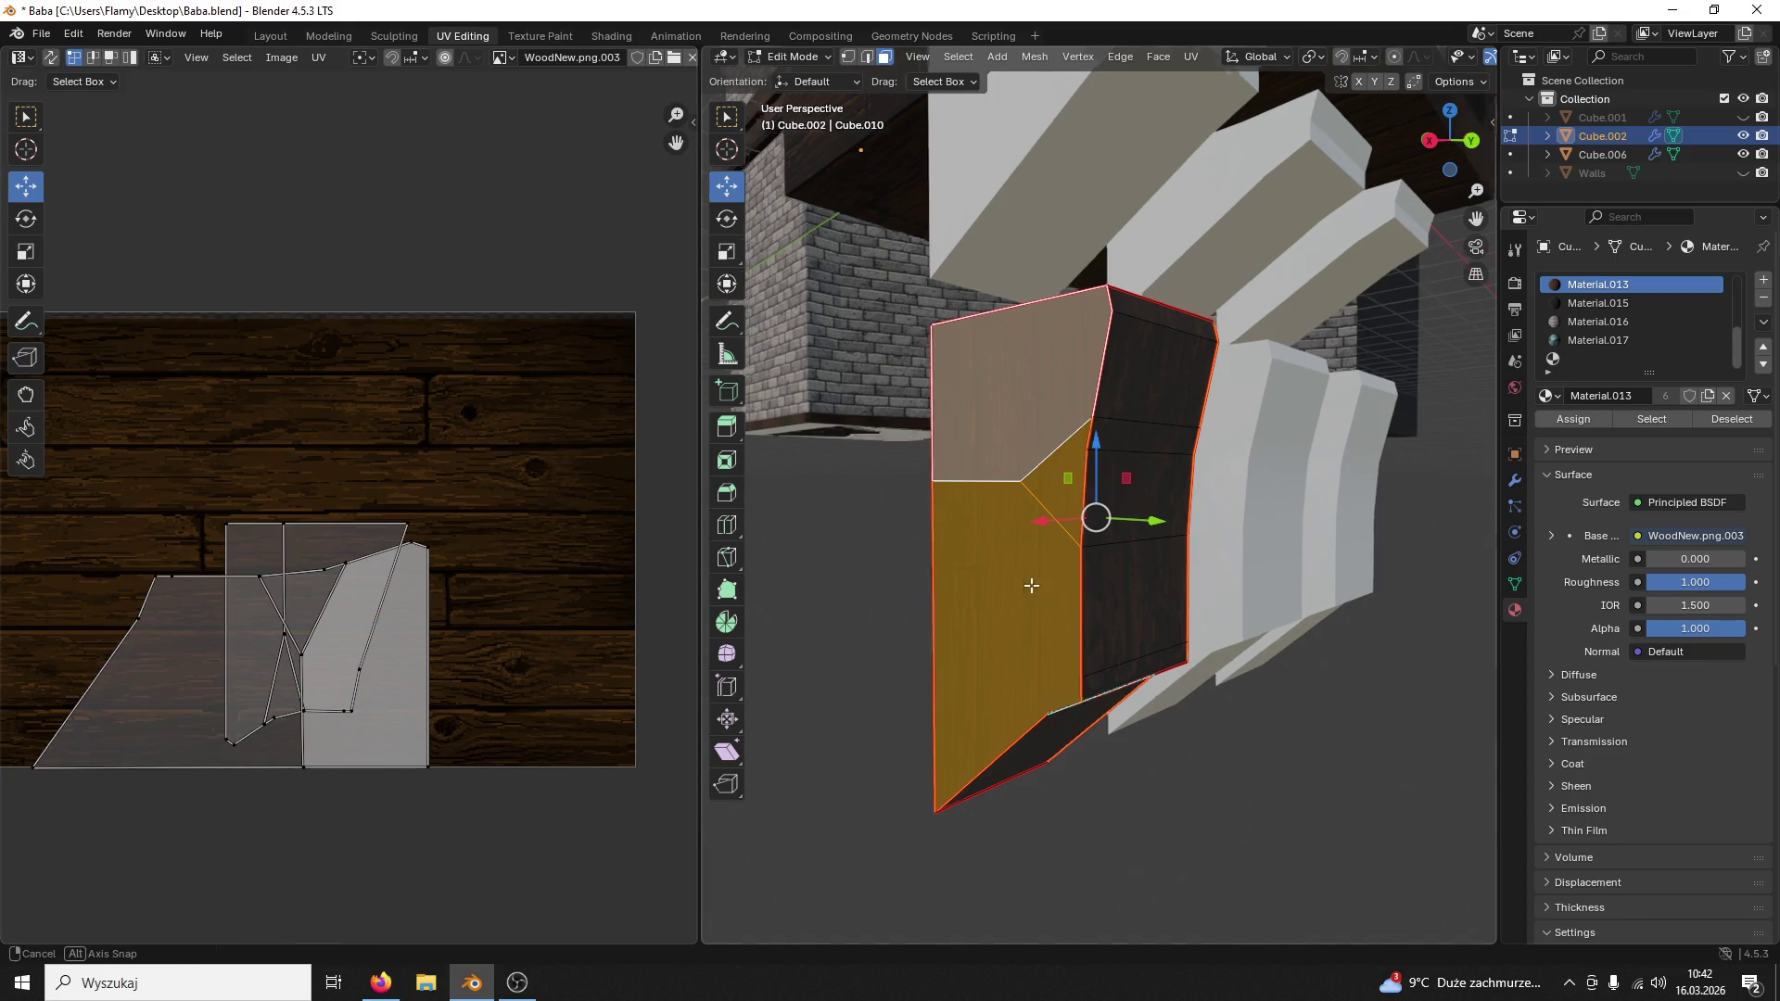
middle_drag(750, 570, 815, 580)
click(908, 574)
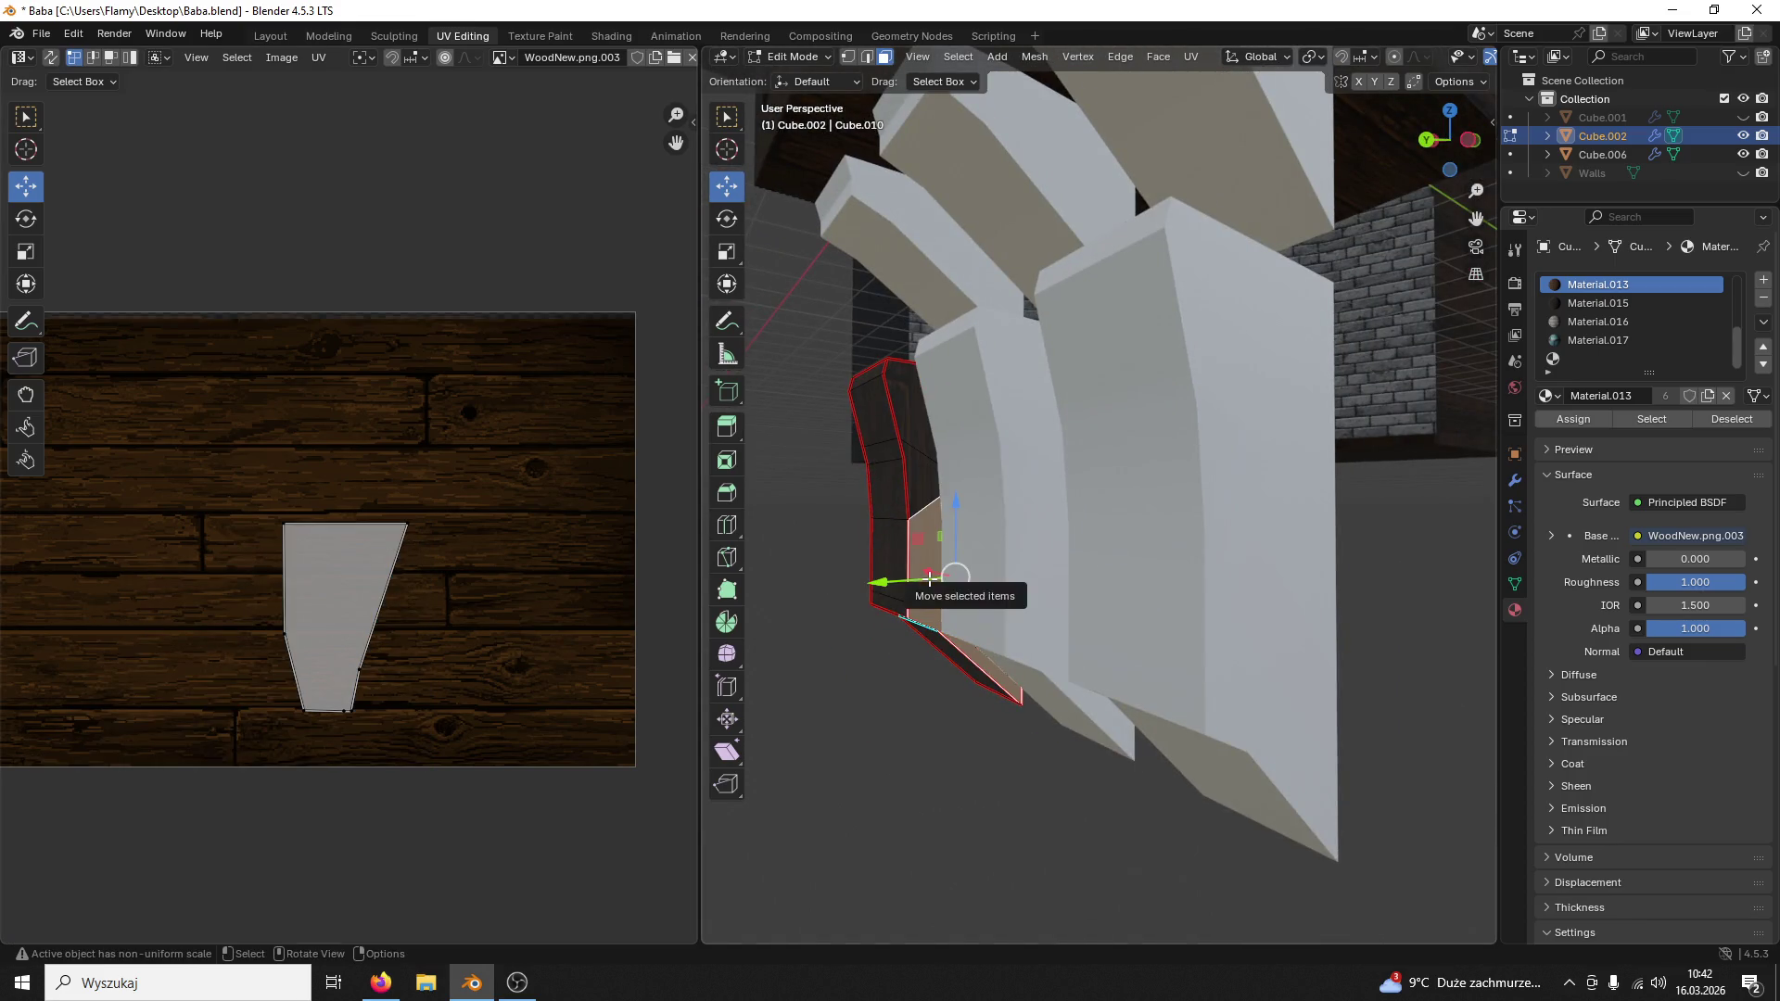
shift+click(911, 417)
key(a)
key(s)
key(x)
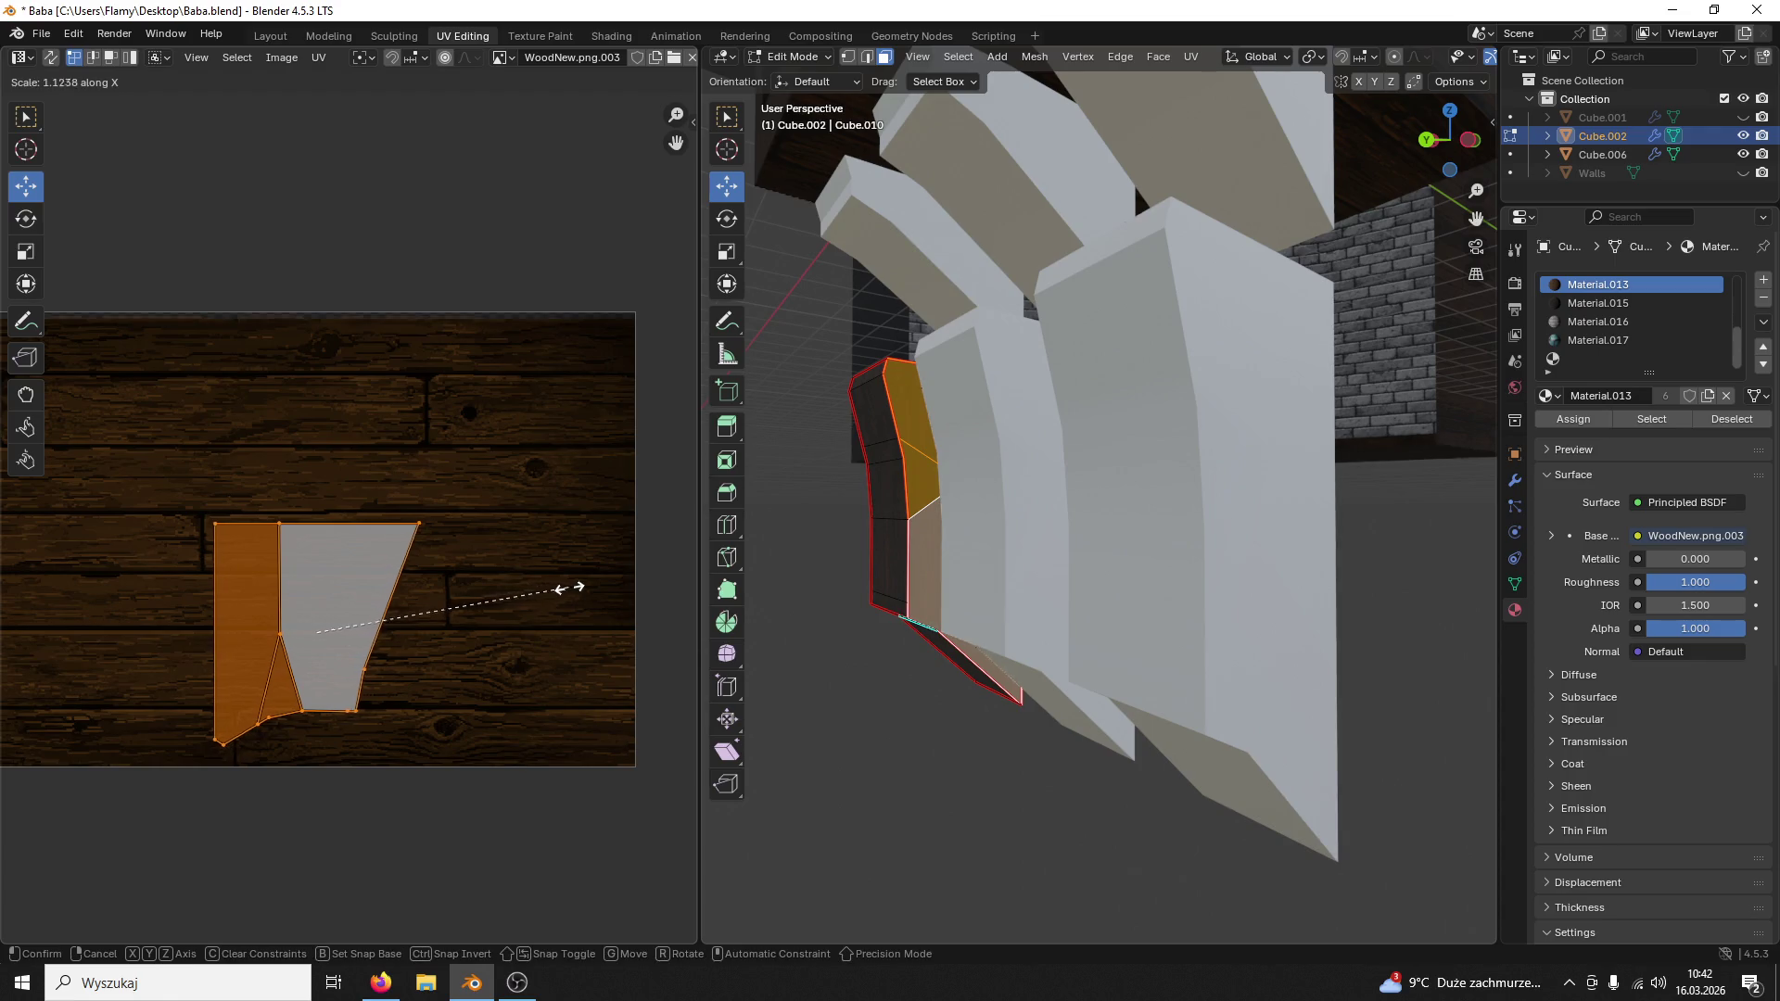
click(636, 579)
Step: Orbit to check the fully wrapped column and bring up the editing mode list
middle_drag(1058, 585, 1110, 579)
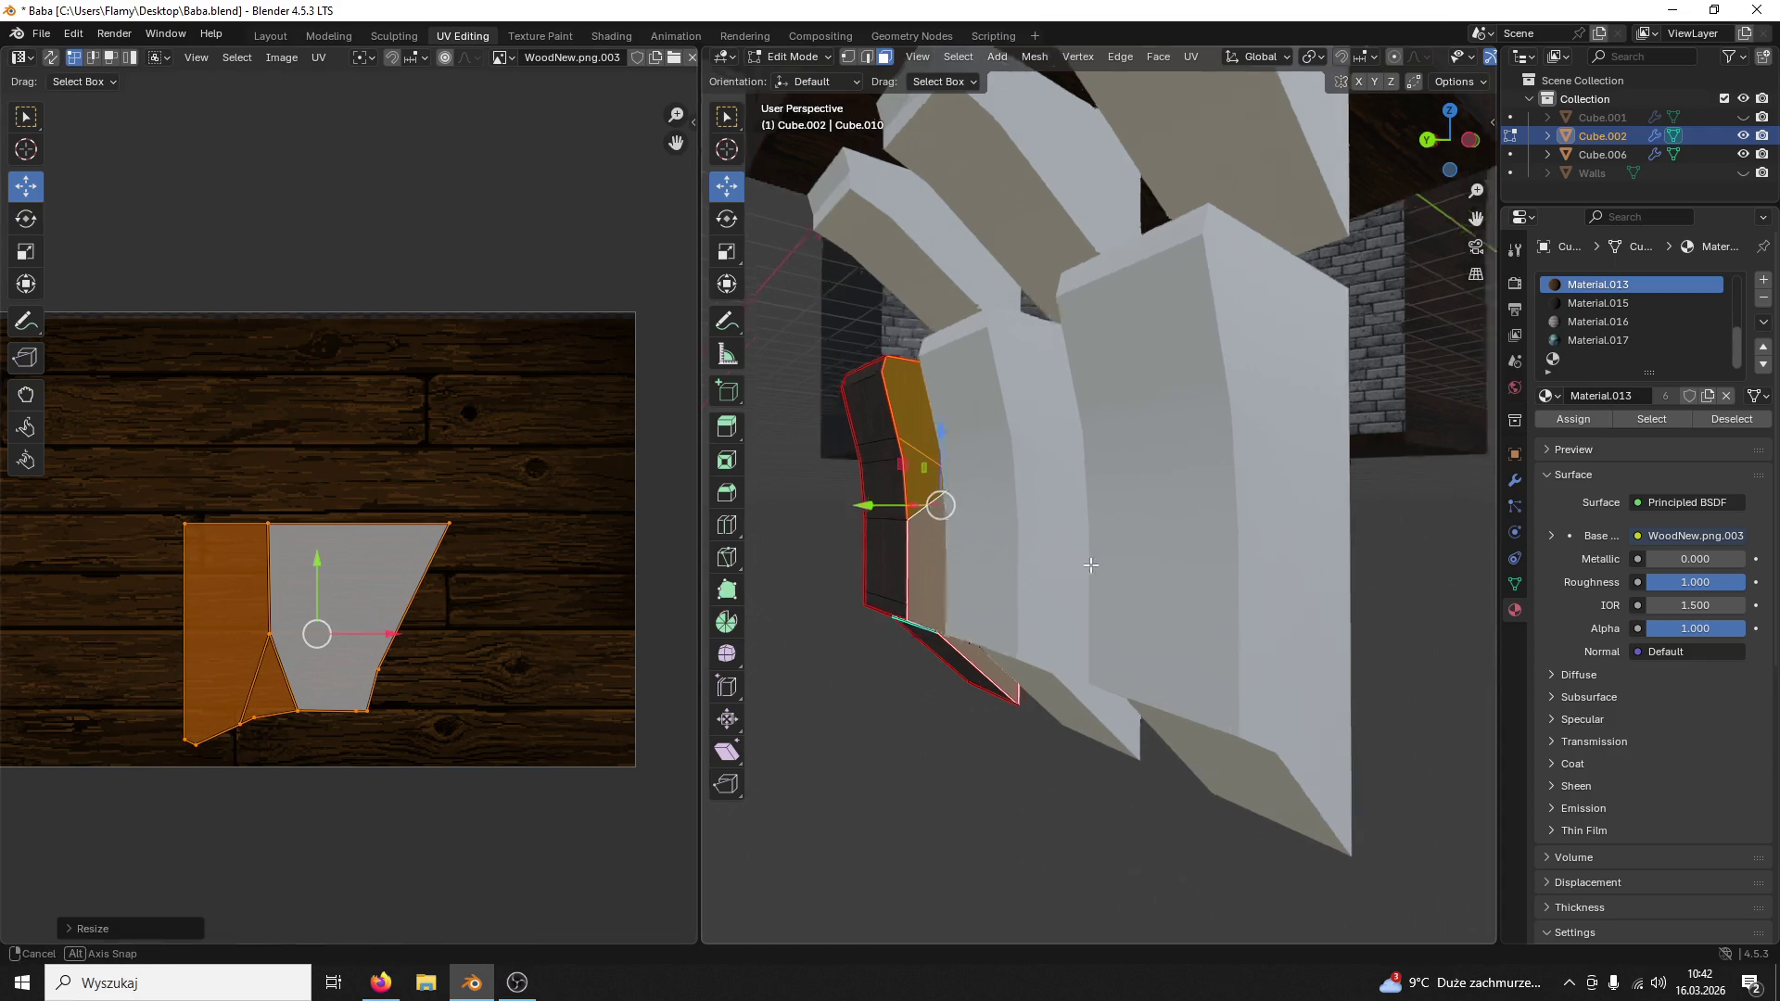
click(1007, 692)
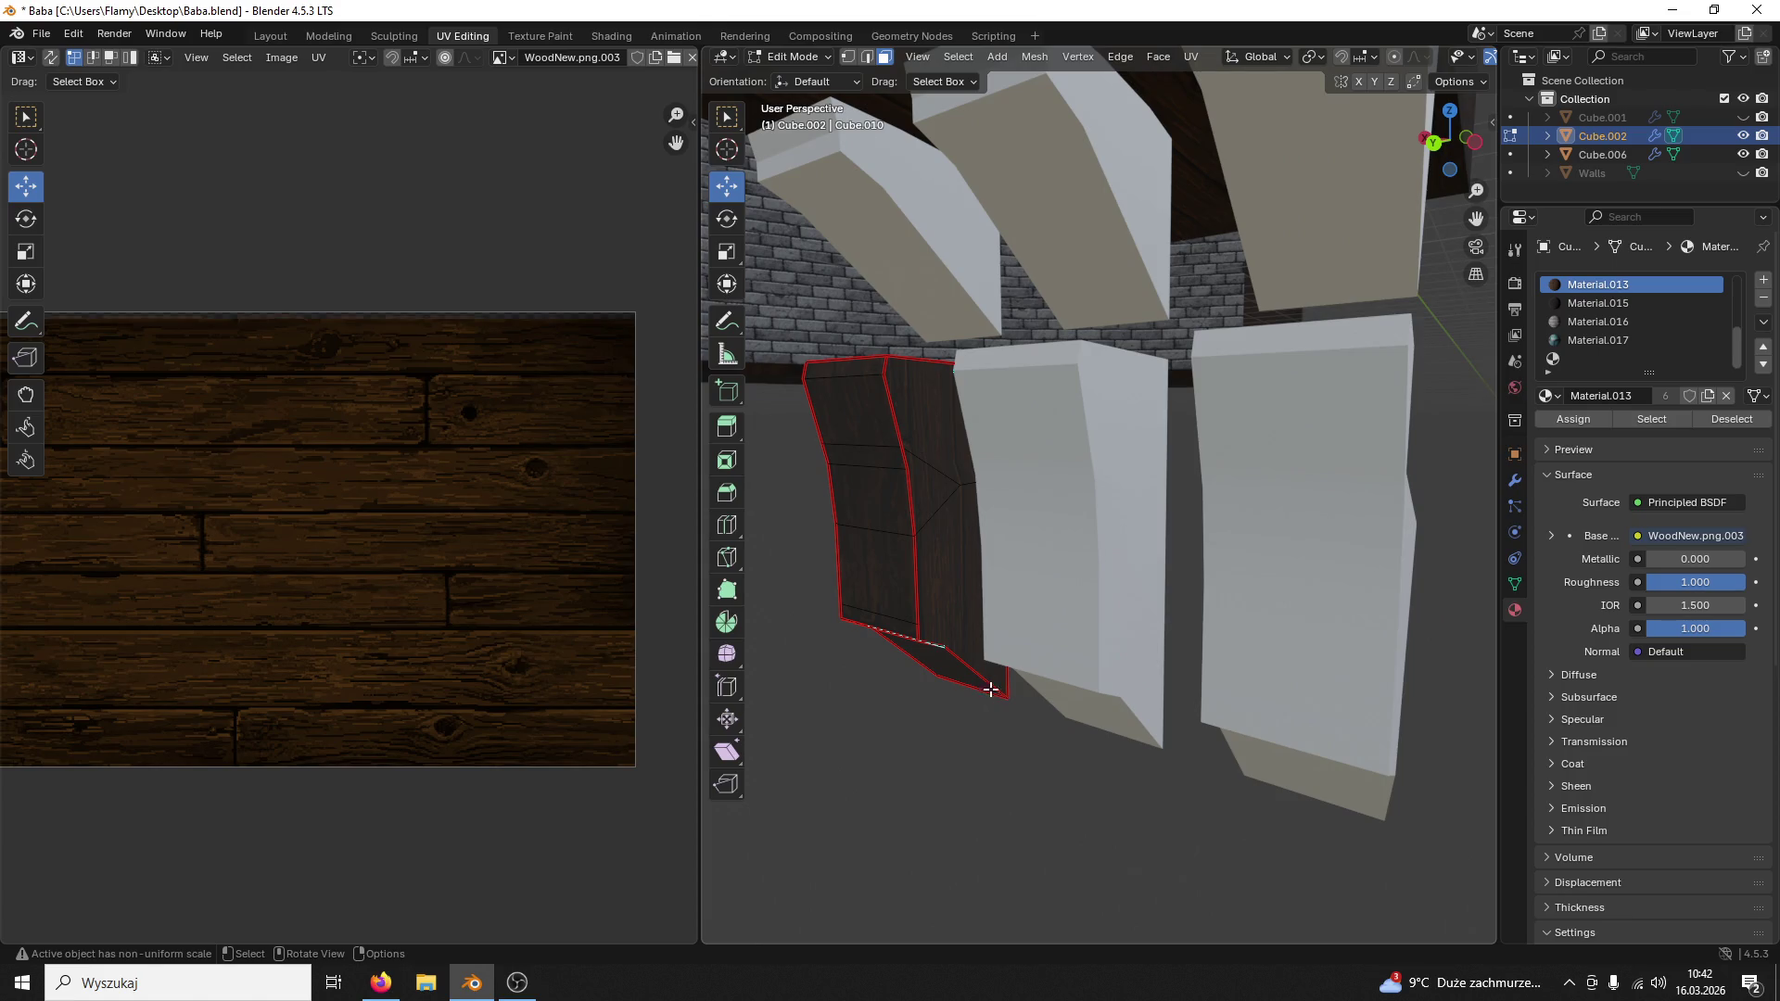
scroll(989, 689, down, 2)
scroll(1005, 667, down, 3)
middle_drag(1005, 668, 1071, 644)
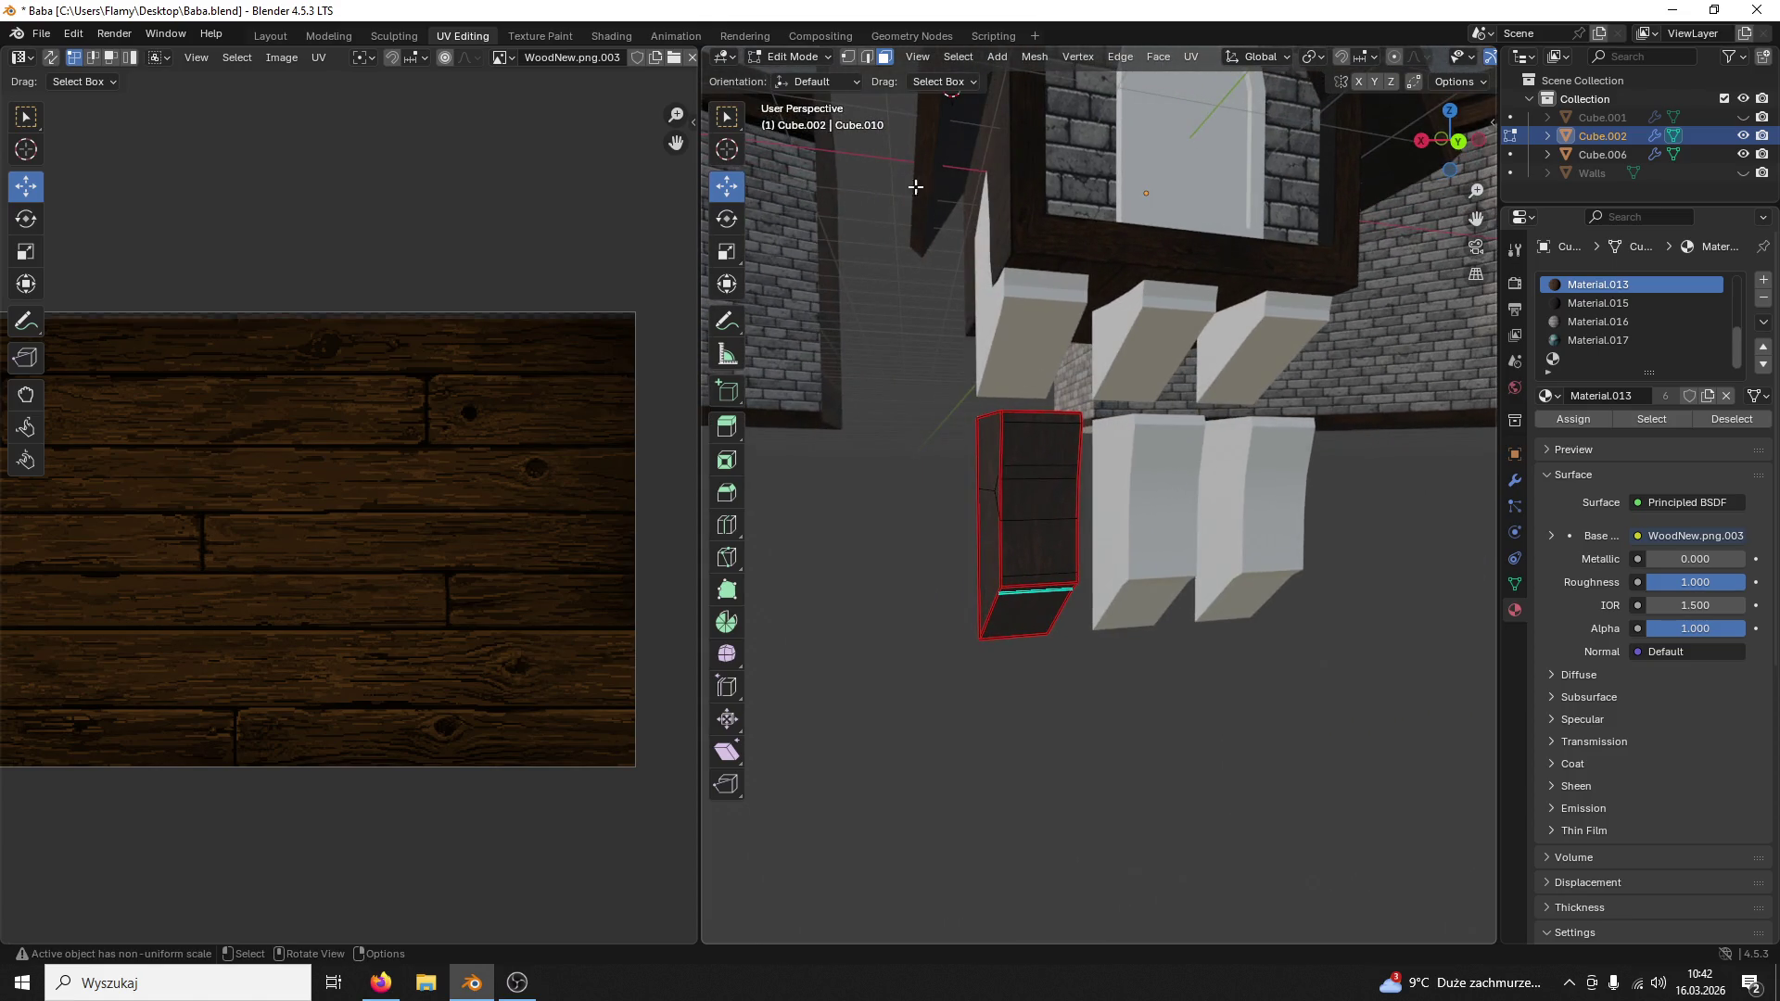
click(792, 56)
scroll(1096, 486, down, 2)
Step: Leave mesh editing and select the dormer window object Cube.006 on the roof
click(1170, 512)
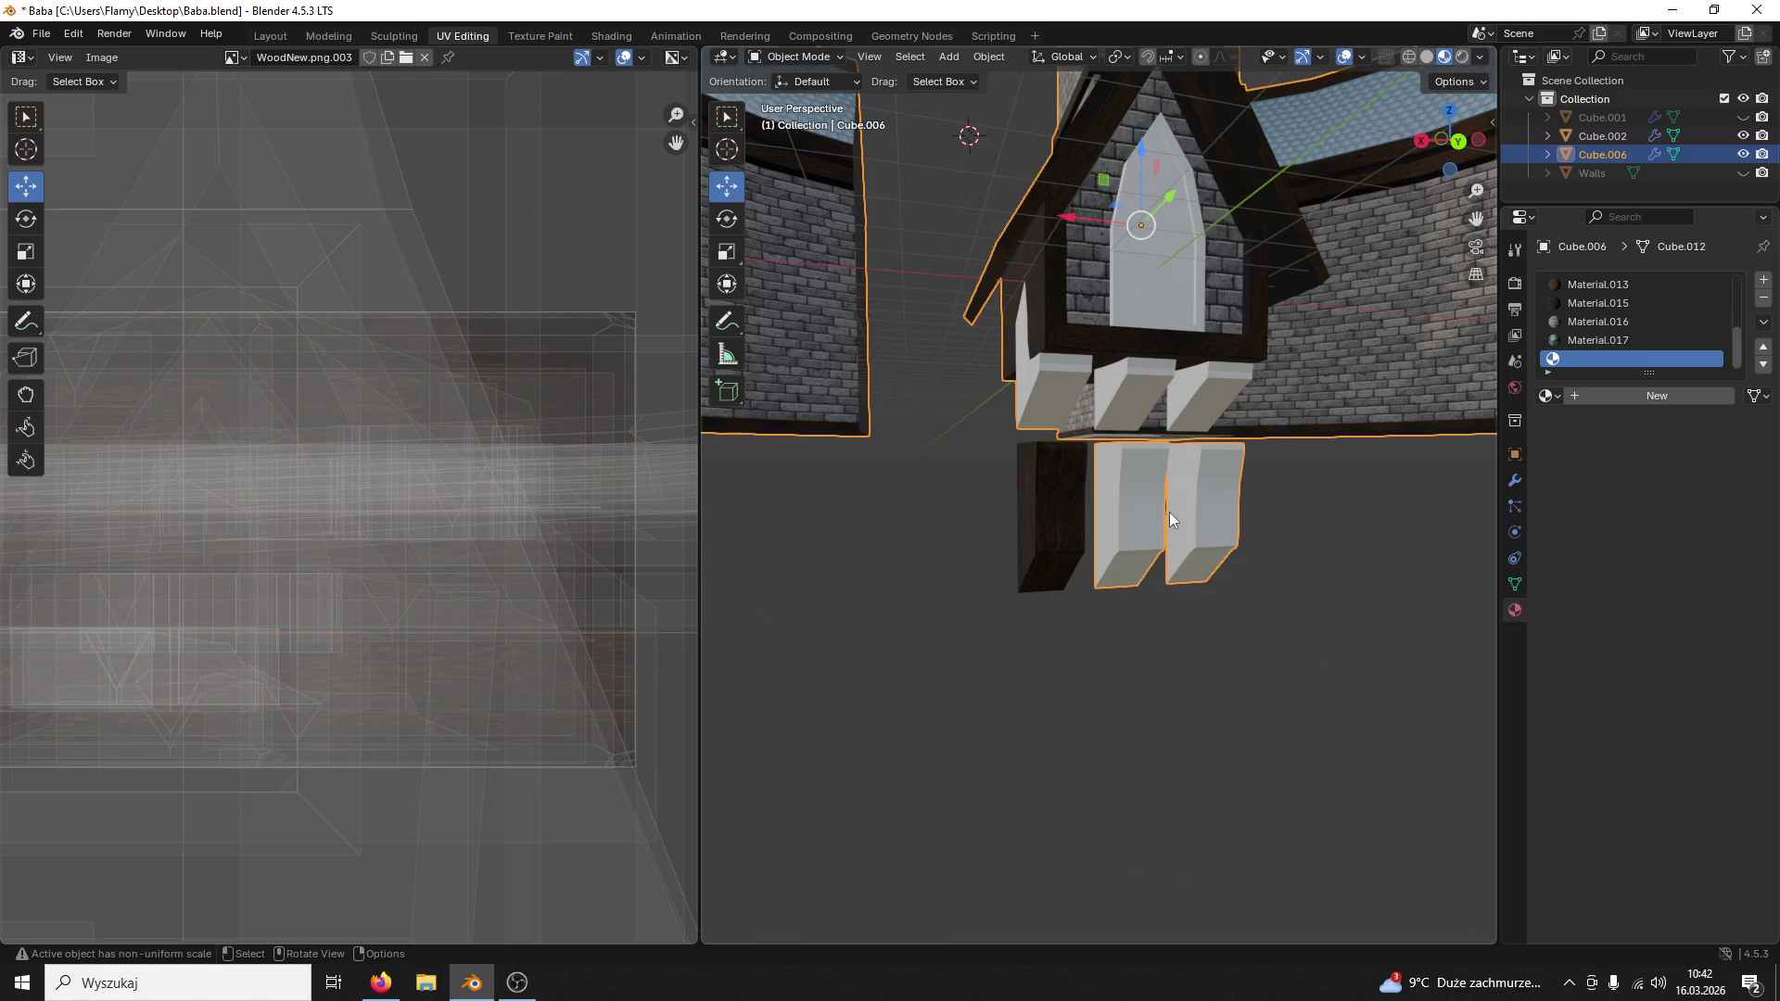
middle_drag(1088, 371, 1109, 417)
click(1098, 535)
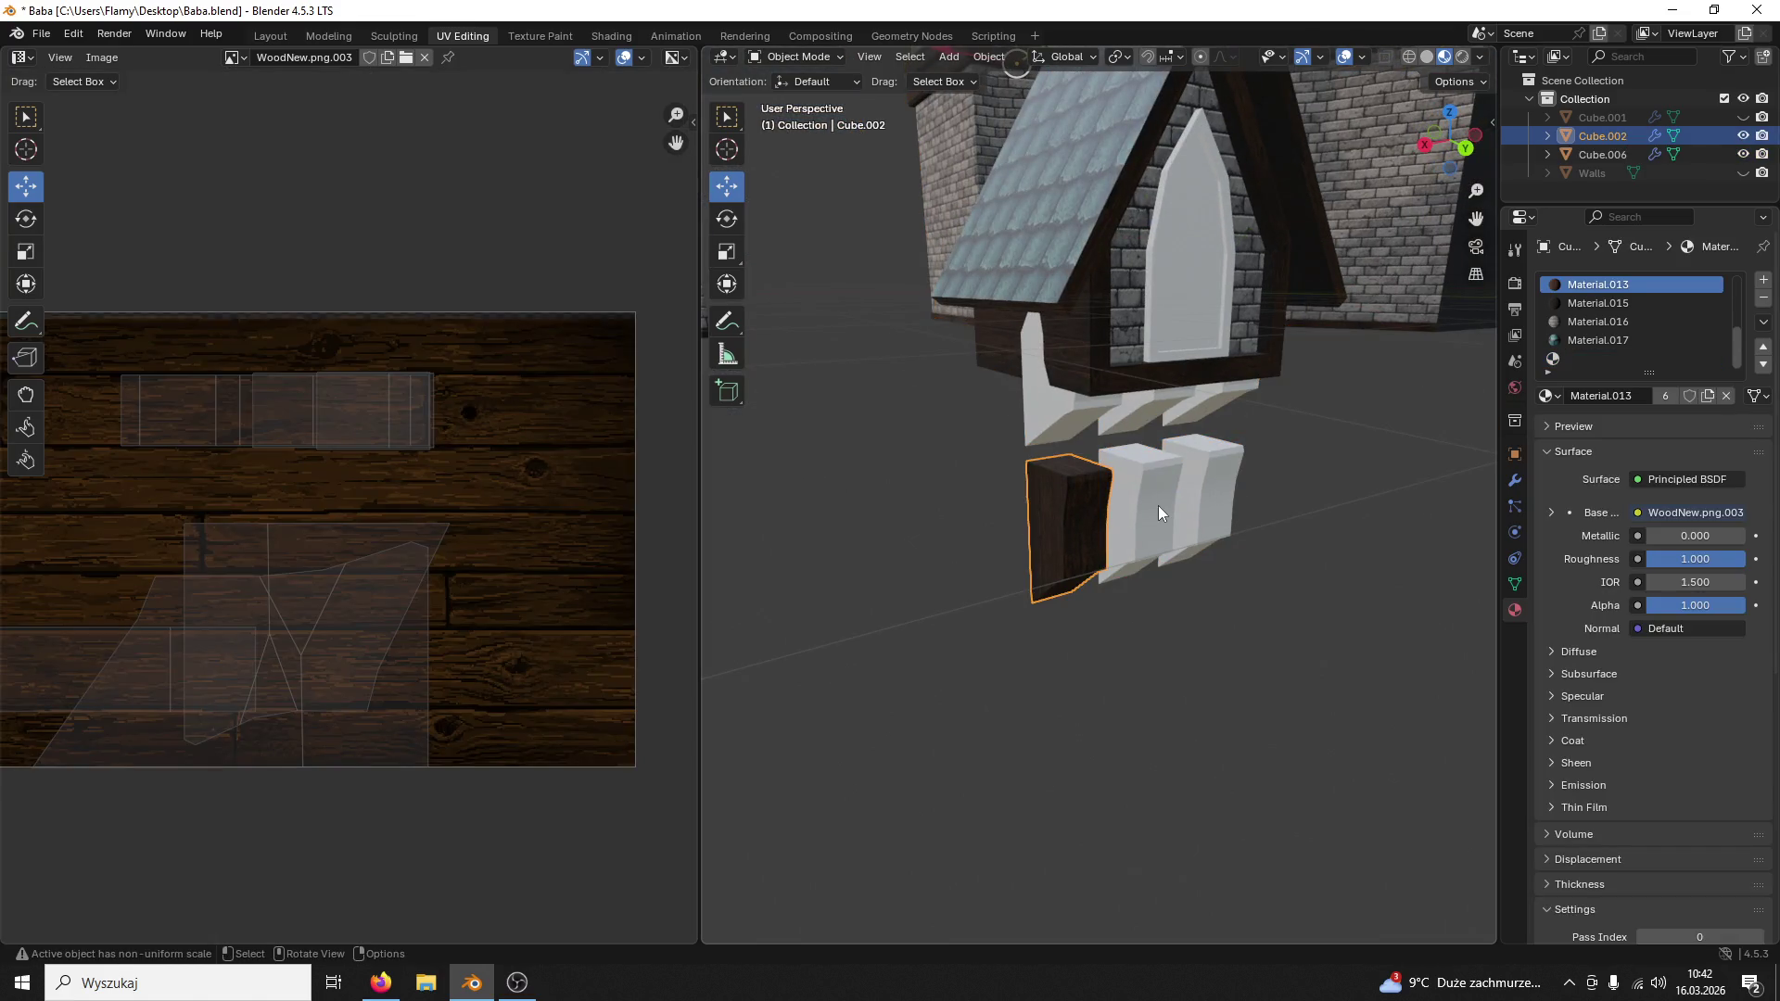
click(1159, 512)
mouse_move(1152, 490)
middle_down()
mouse_move(1112, 460)
mouse_move(1130, 379)
mouse_move(1109, 422)
mouse_move(1094, 343)
mouse_move(1107, 464)
mouse_move(1047, 385)
middle_up()
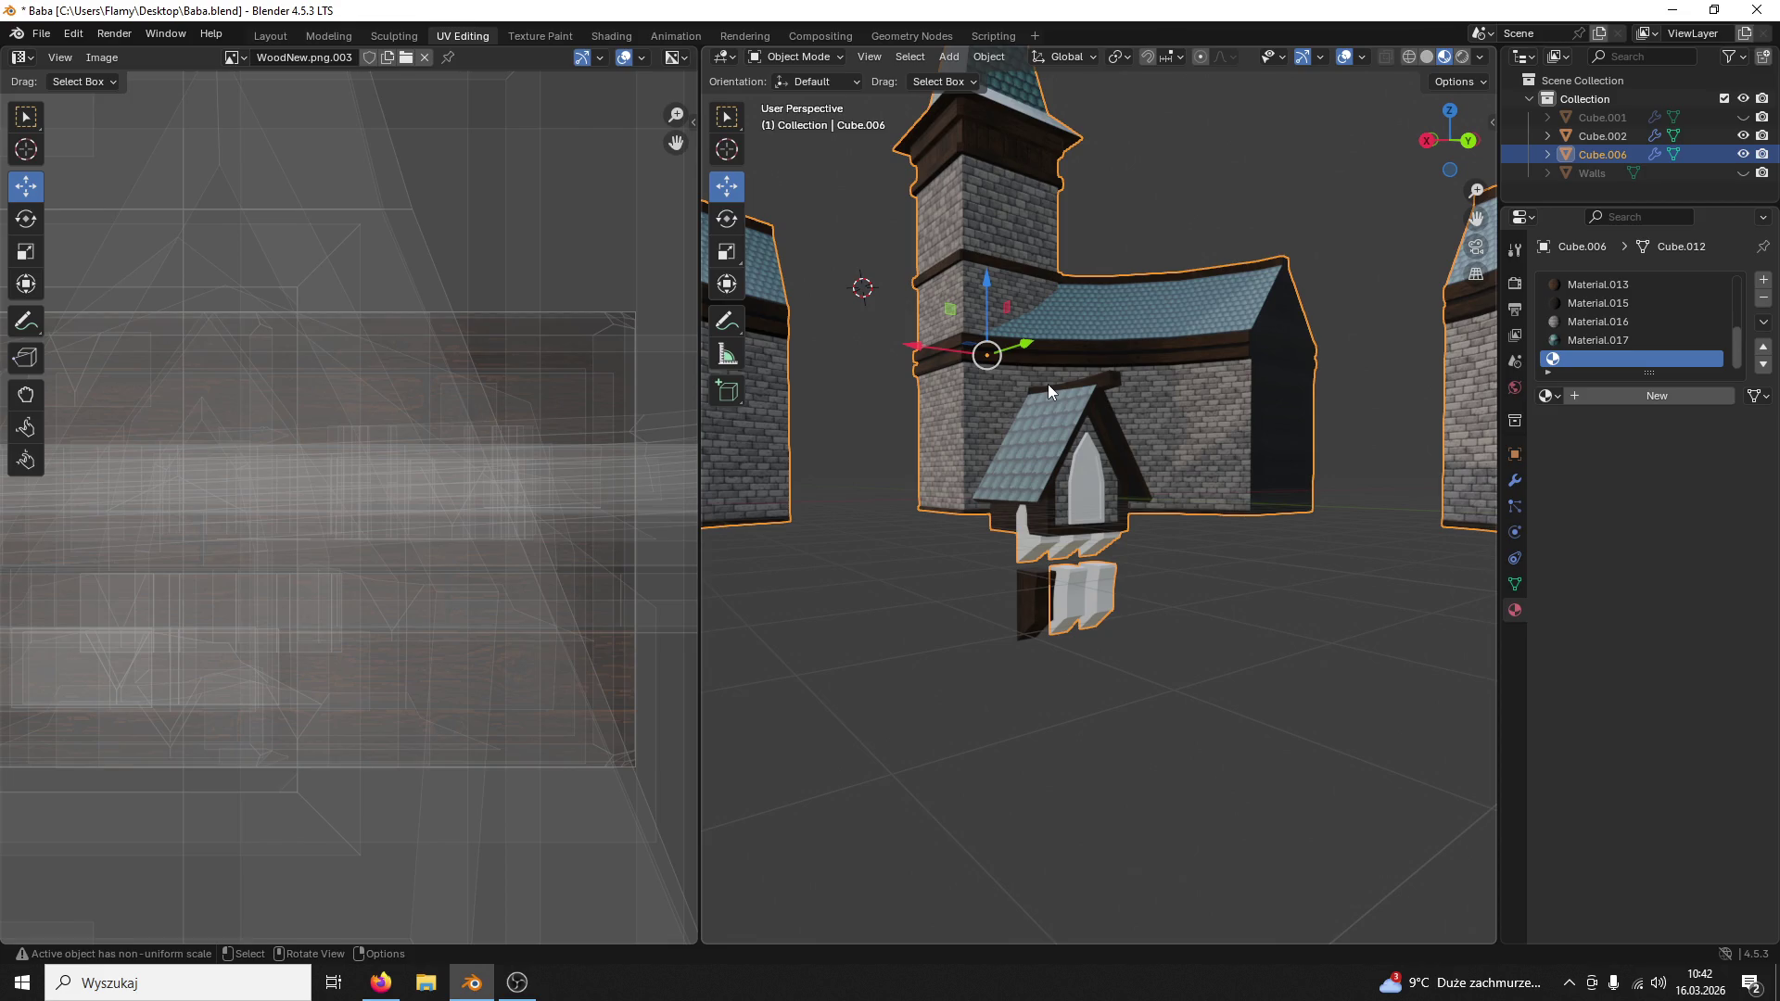
Step: Reselect Cube.006 from a front view and bring up the mode list to edit its mesh
click(1034, 613)
mouse_move(1032, 613)
middle_down()
mouse_move(970, 601)
mouse_move(1066, 595)
mouse_move(922, 239)
middle_up()
scroll(1067, 596, up, 5)
click(1030, 650)
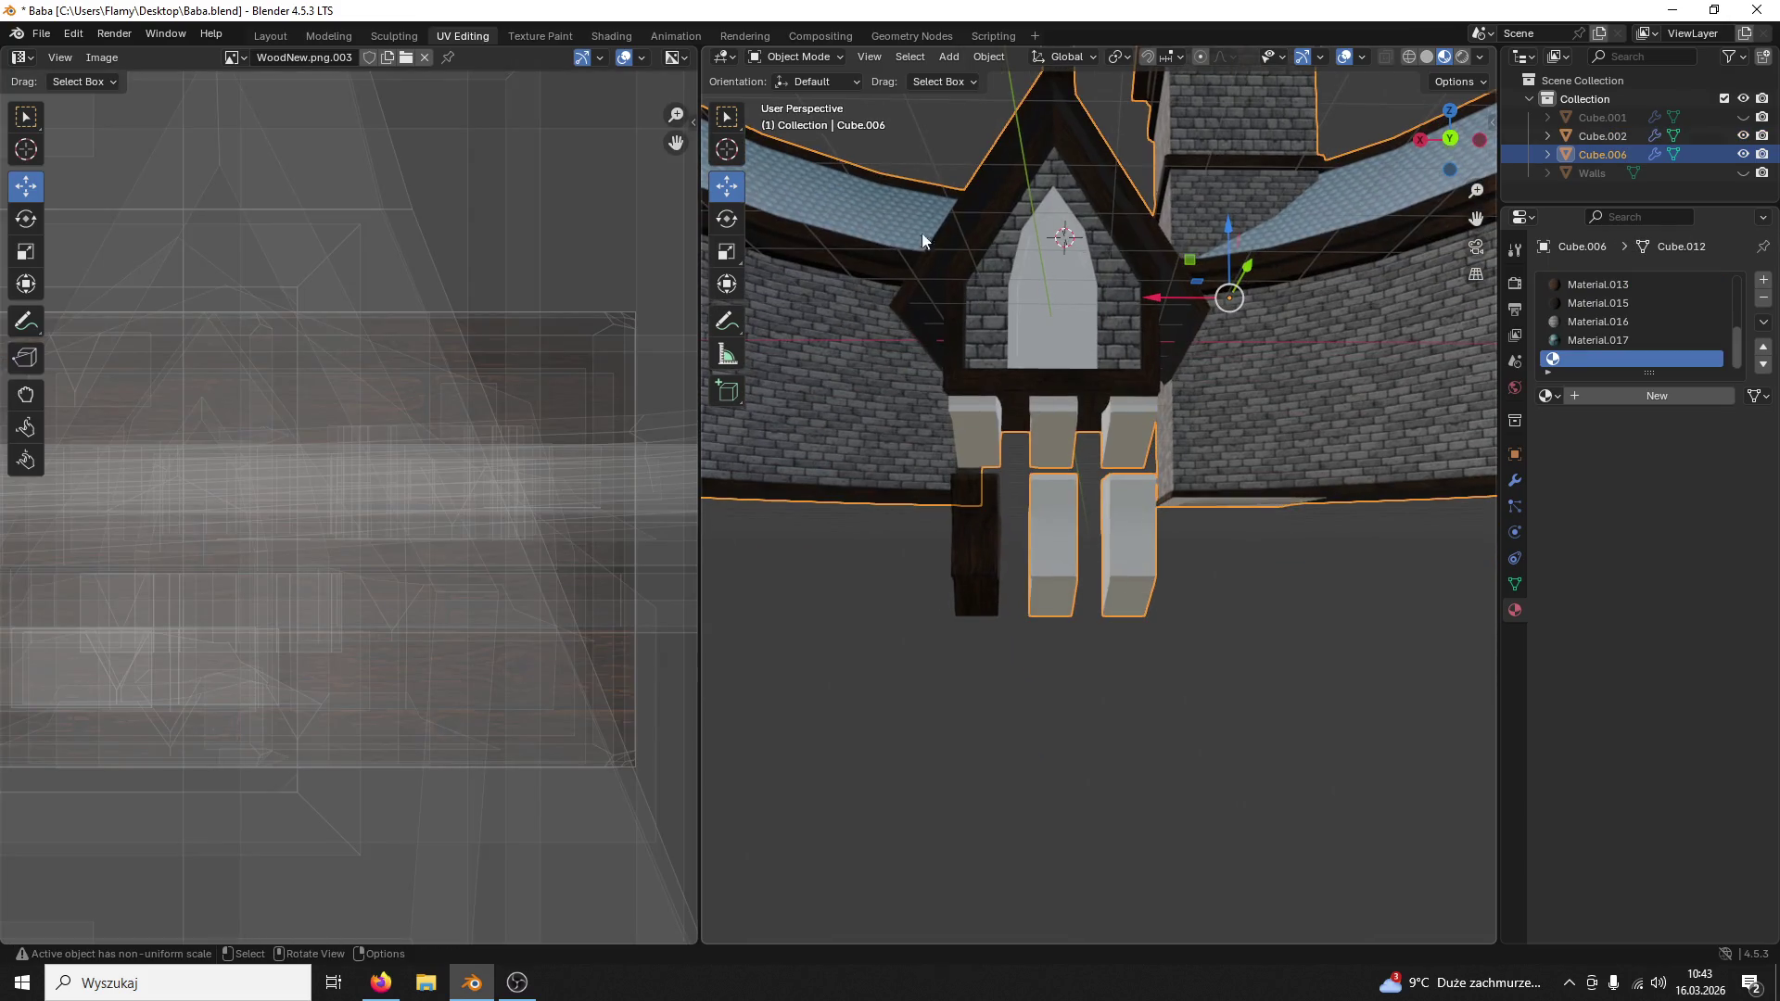
click(805, 56)
middle_drag(920, 261, 814, 99)
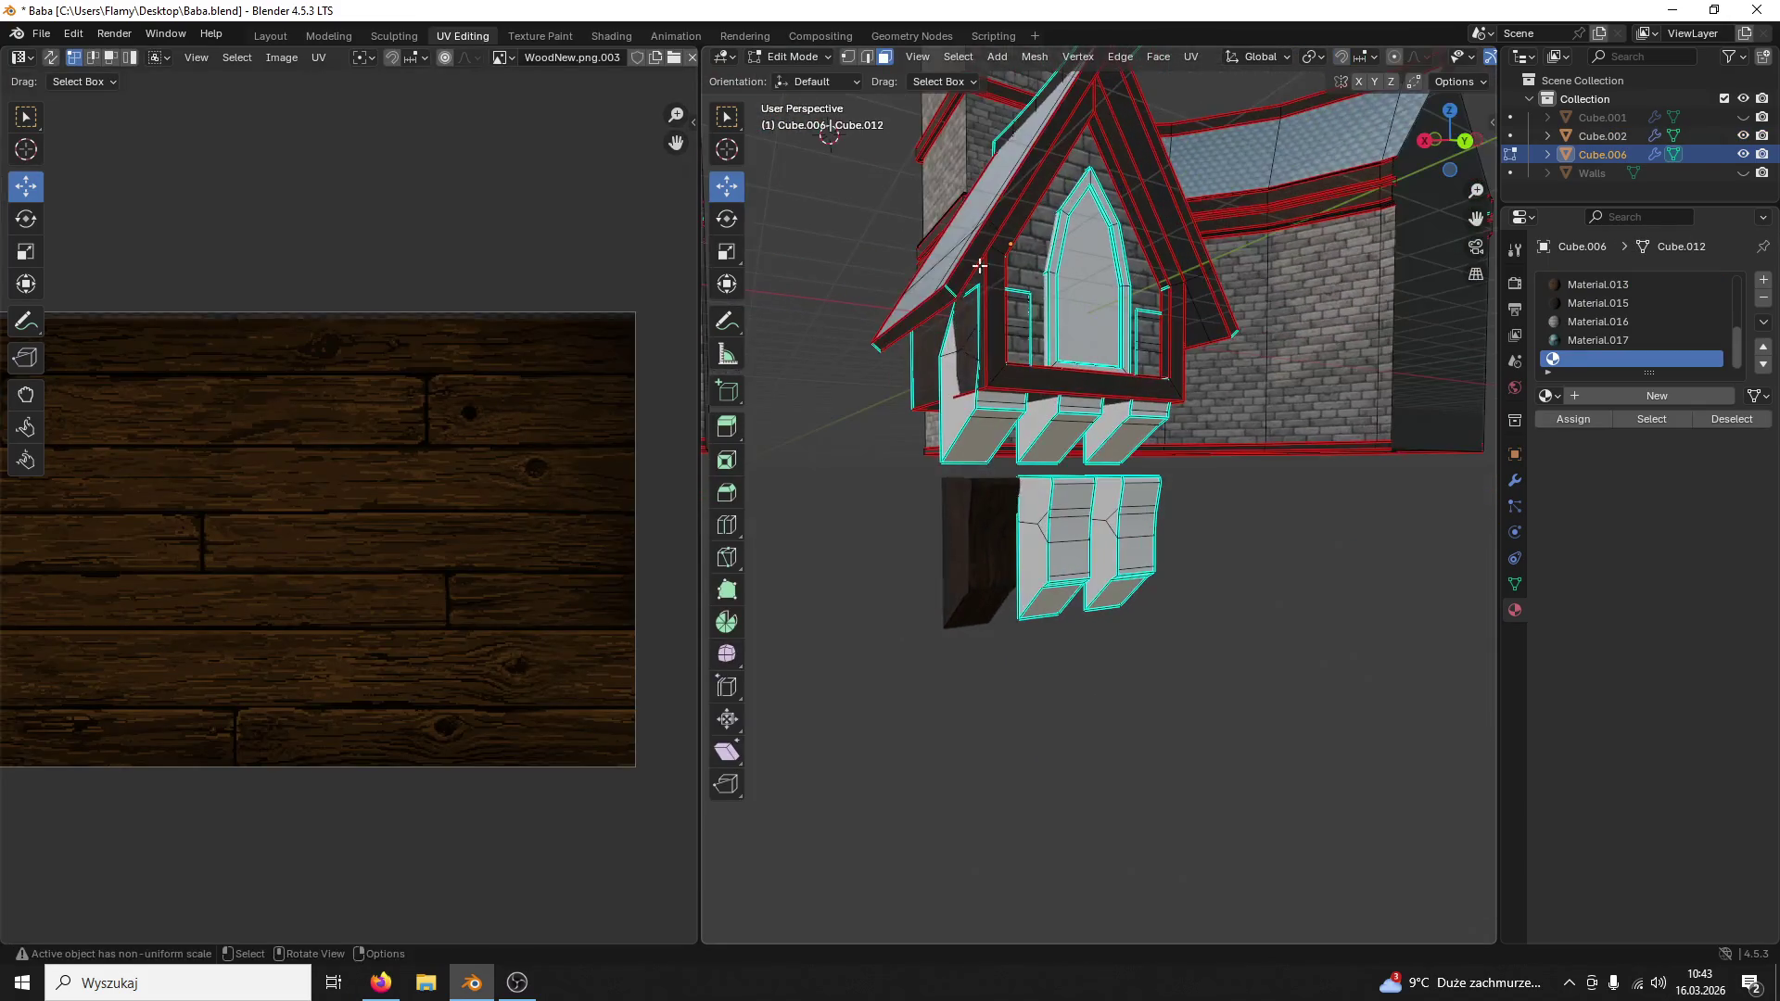
Step: Delete the faces of the pale duplicate piece beside the wooden block
click(1072, 504)
key(l)
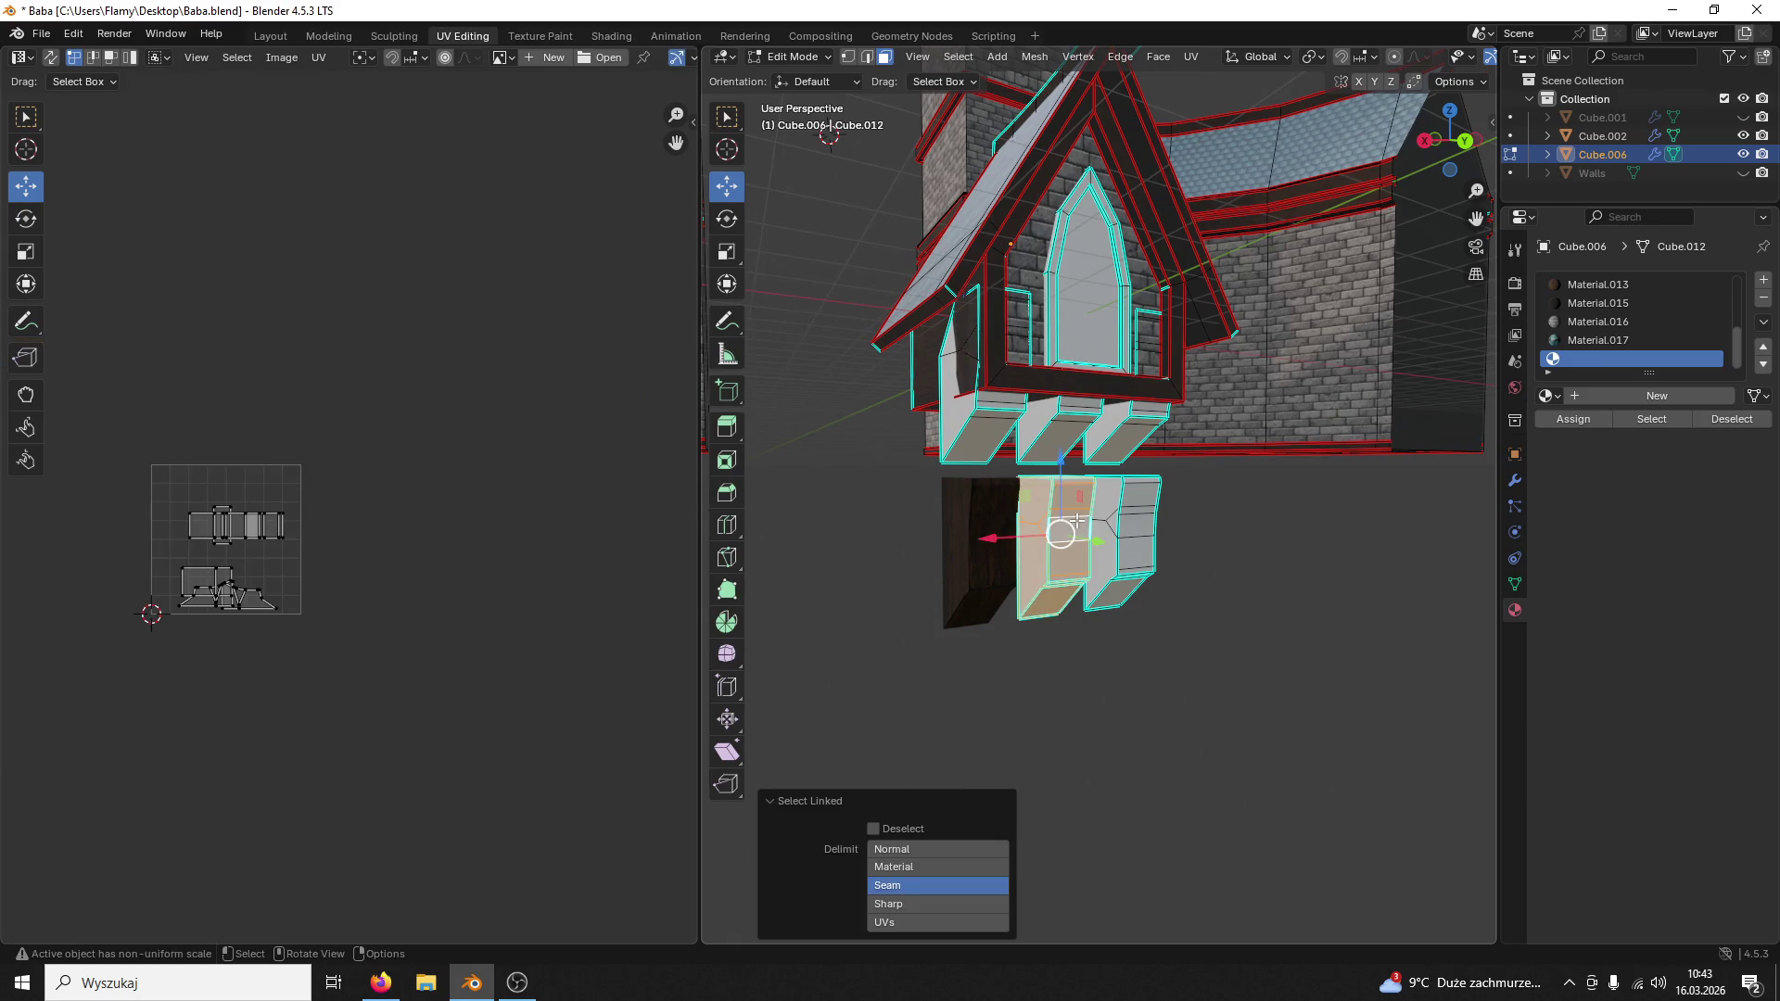
shift+click(1131, 541)
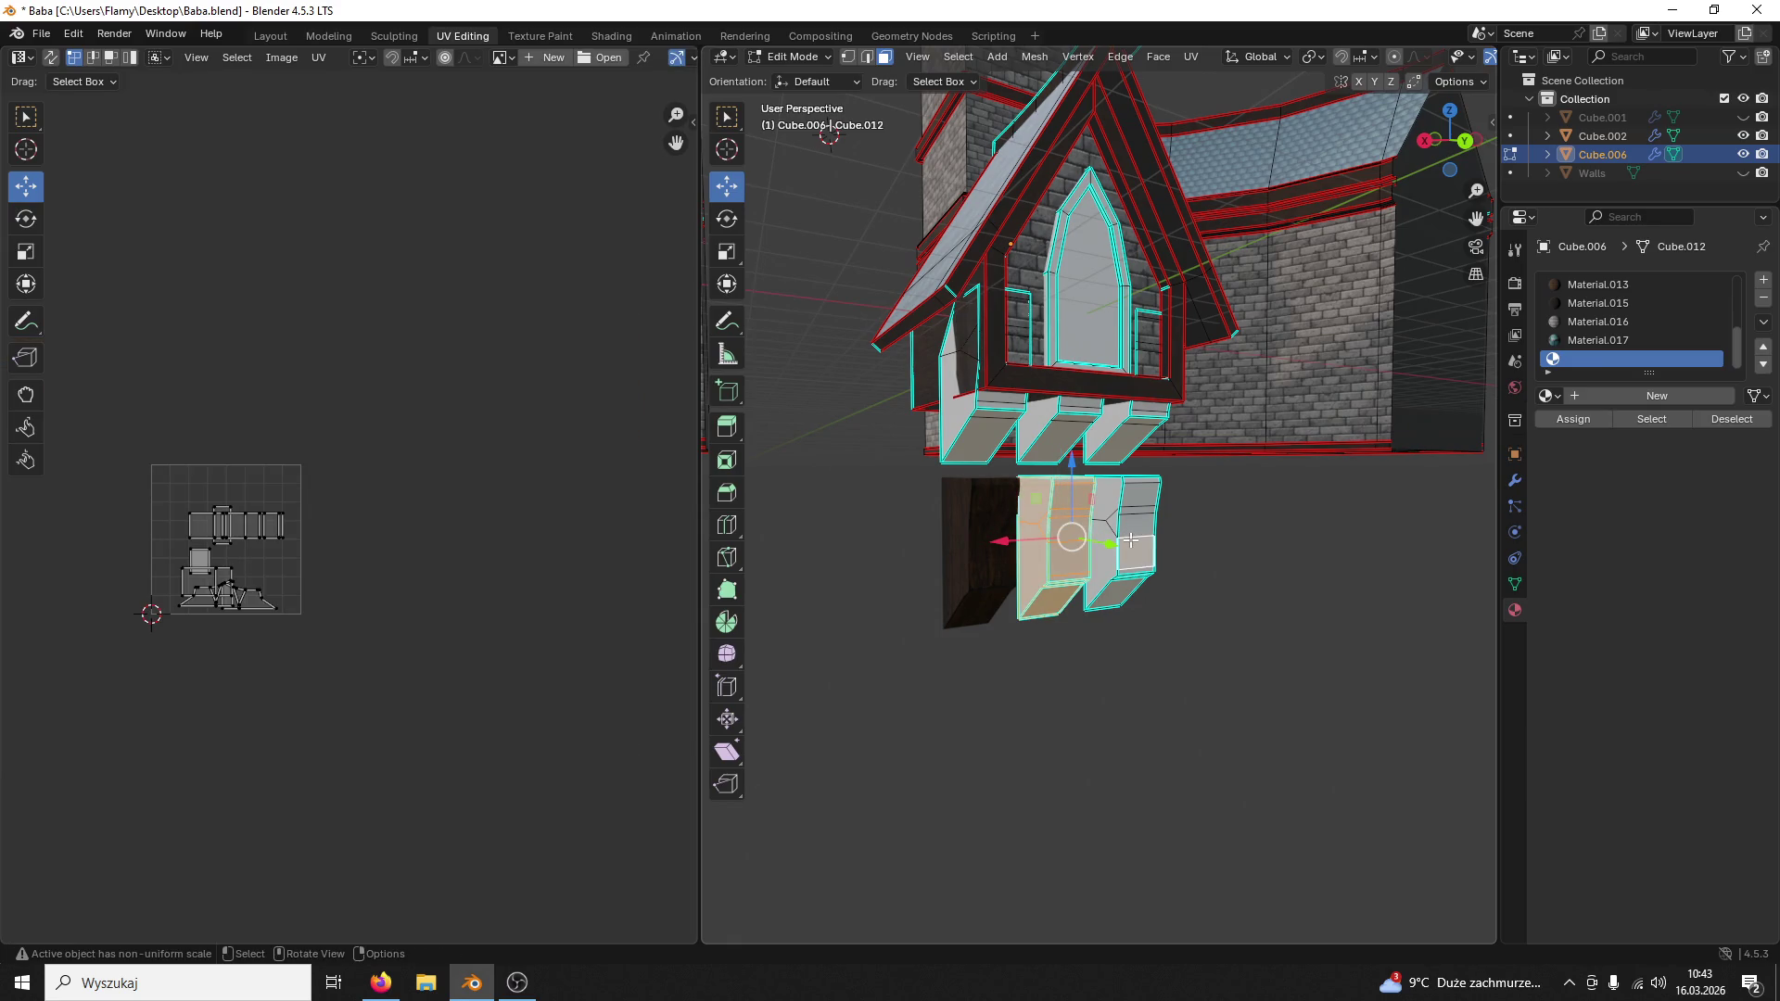
key(l)
scroll(1126, 539, up, 2)
key(x)
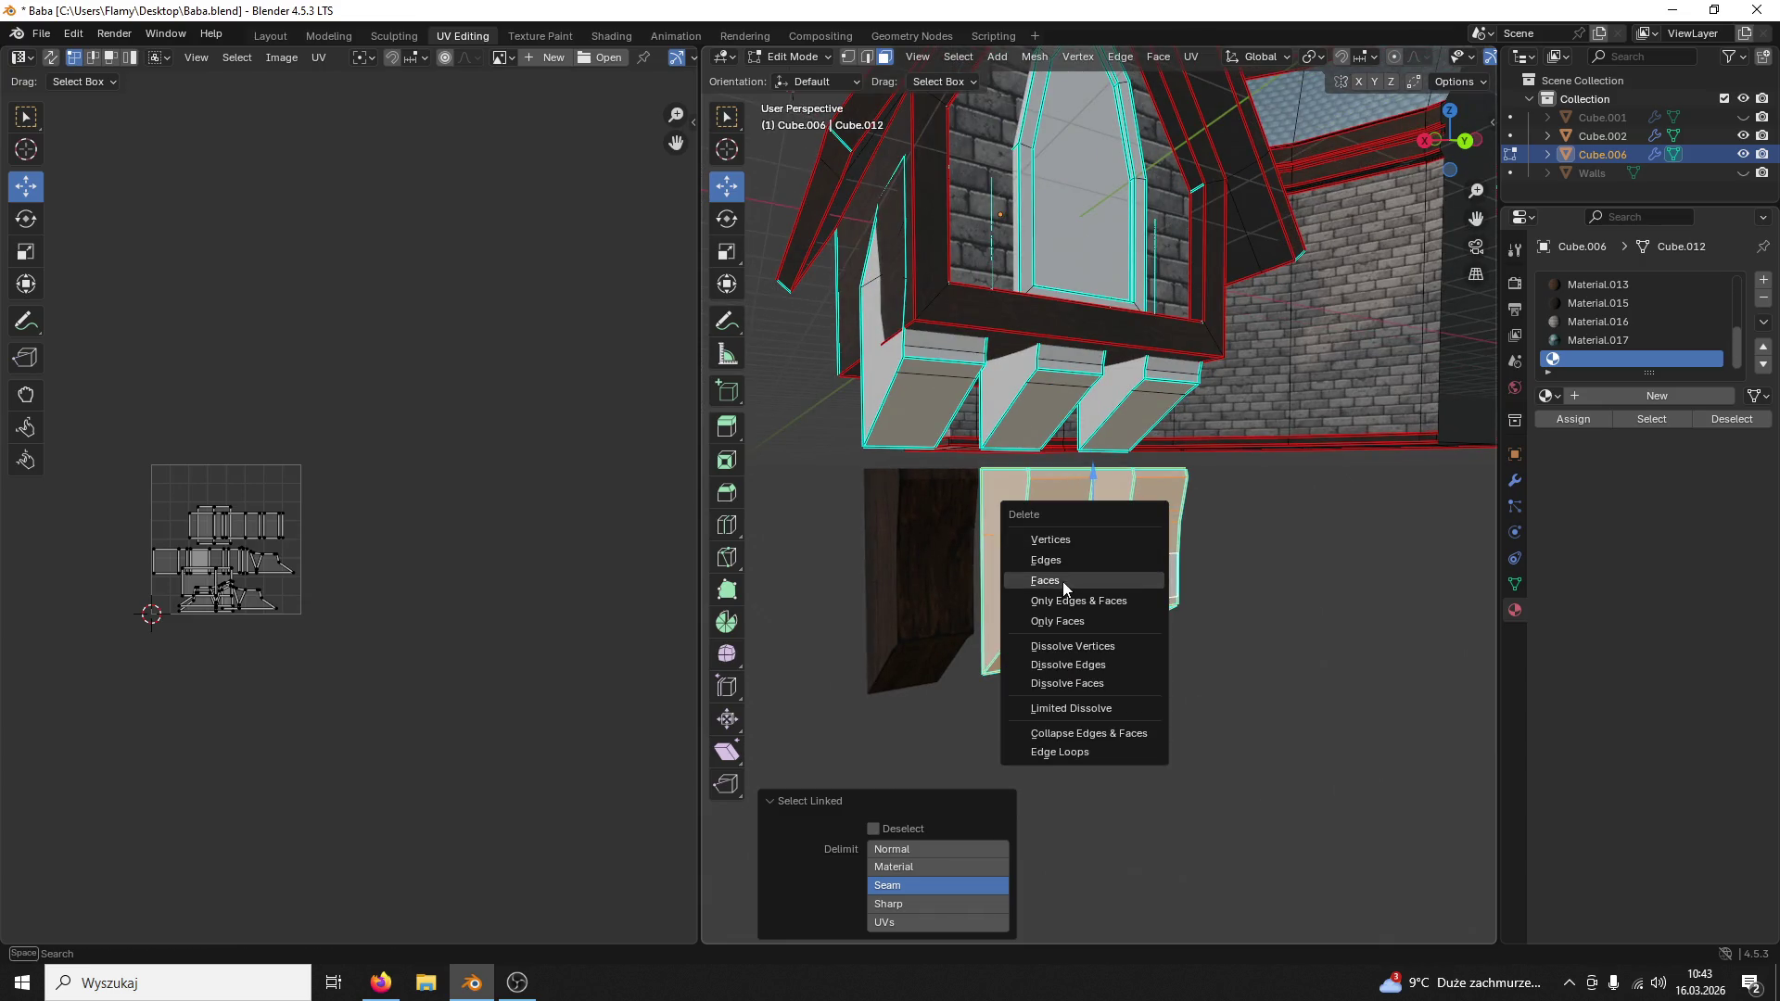
click(1064, 581)
Step: View the dormer from behind and save the Baba file
middle_drag(1062, 584, 989, 572)
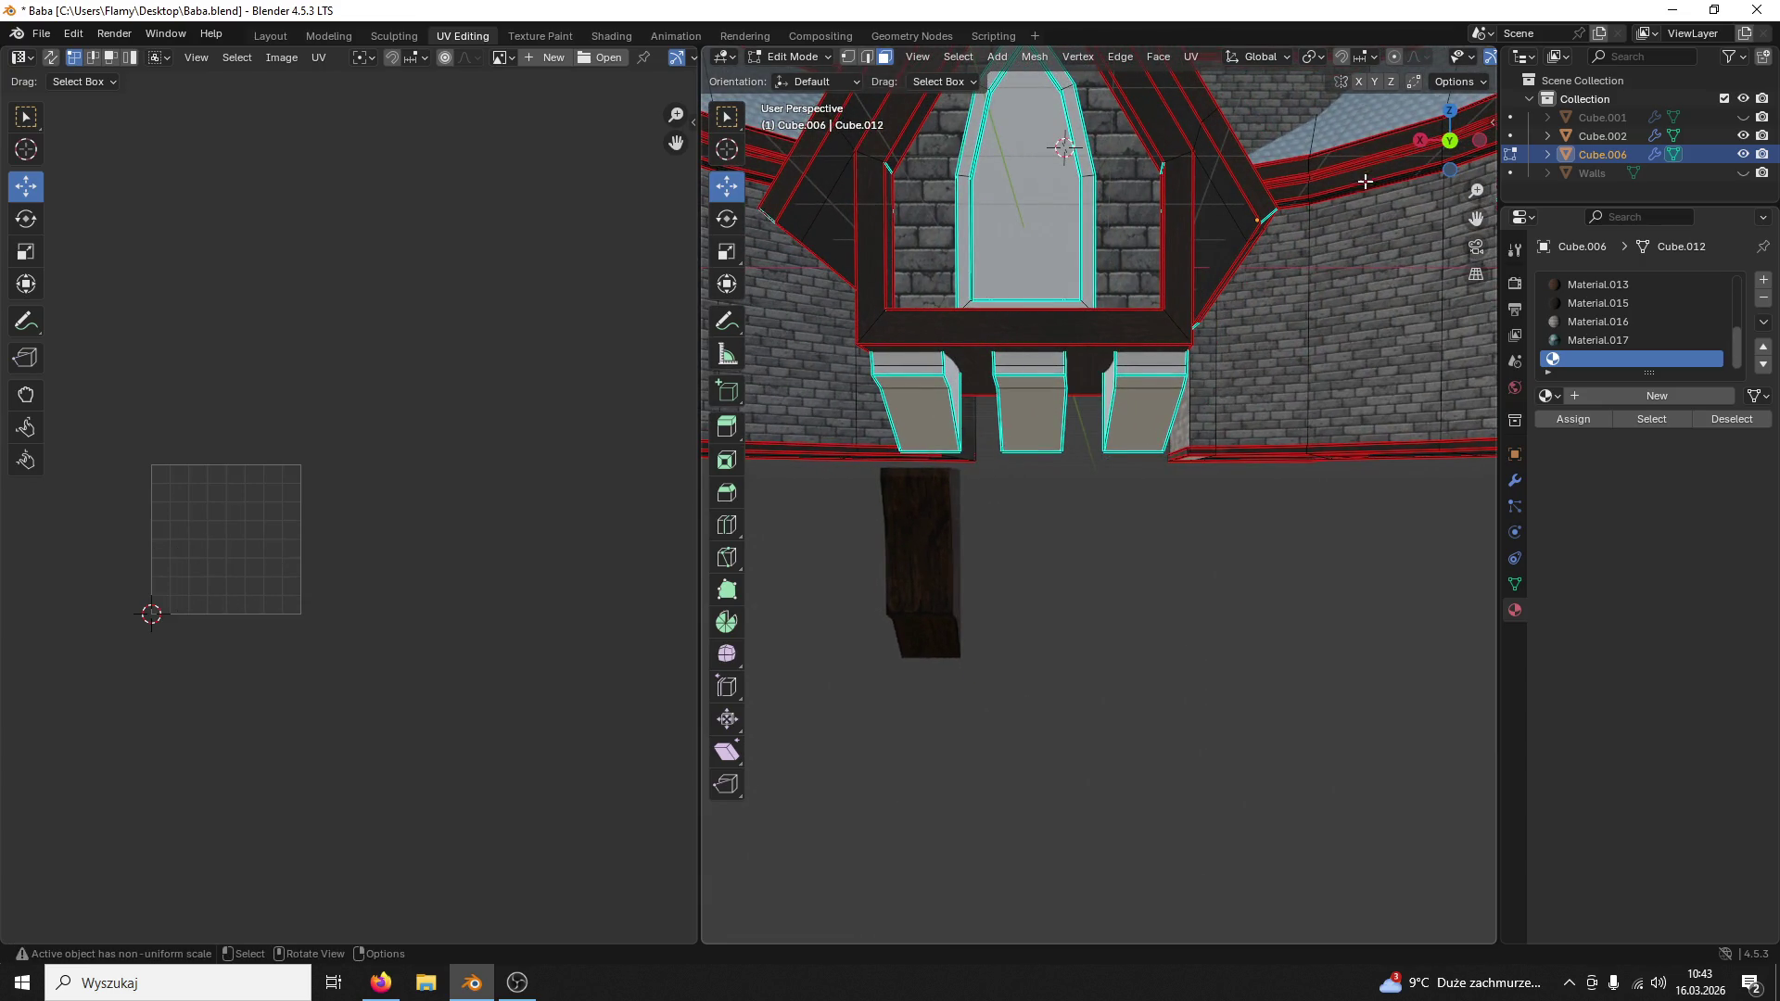
click(1449, 140)
shift+middle_drag(1144, 505, 1067, 527)
key(ctrl+s)
scroll(1074, 522, down, 2)
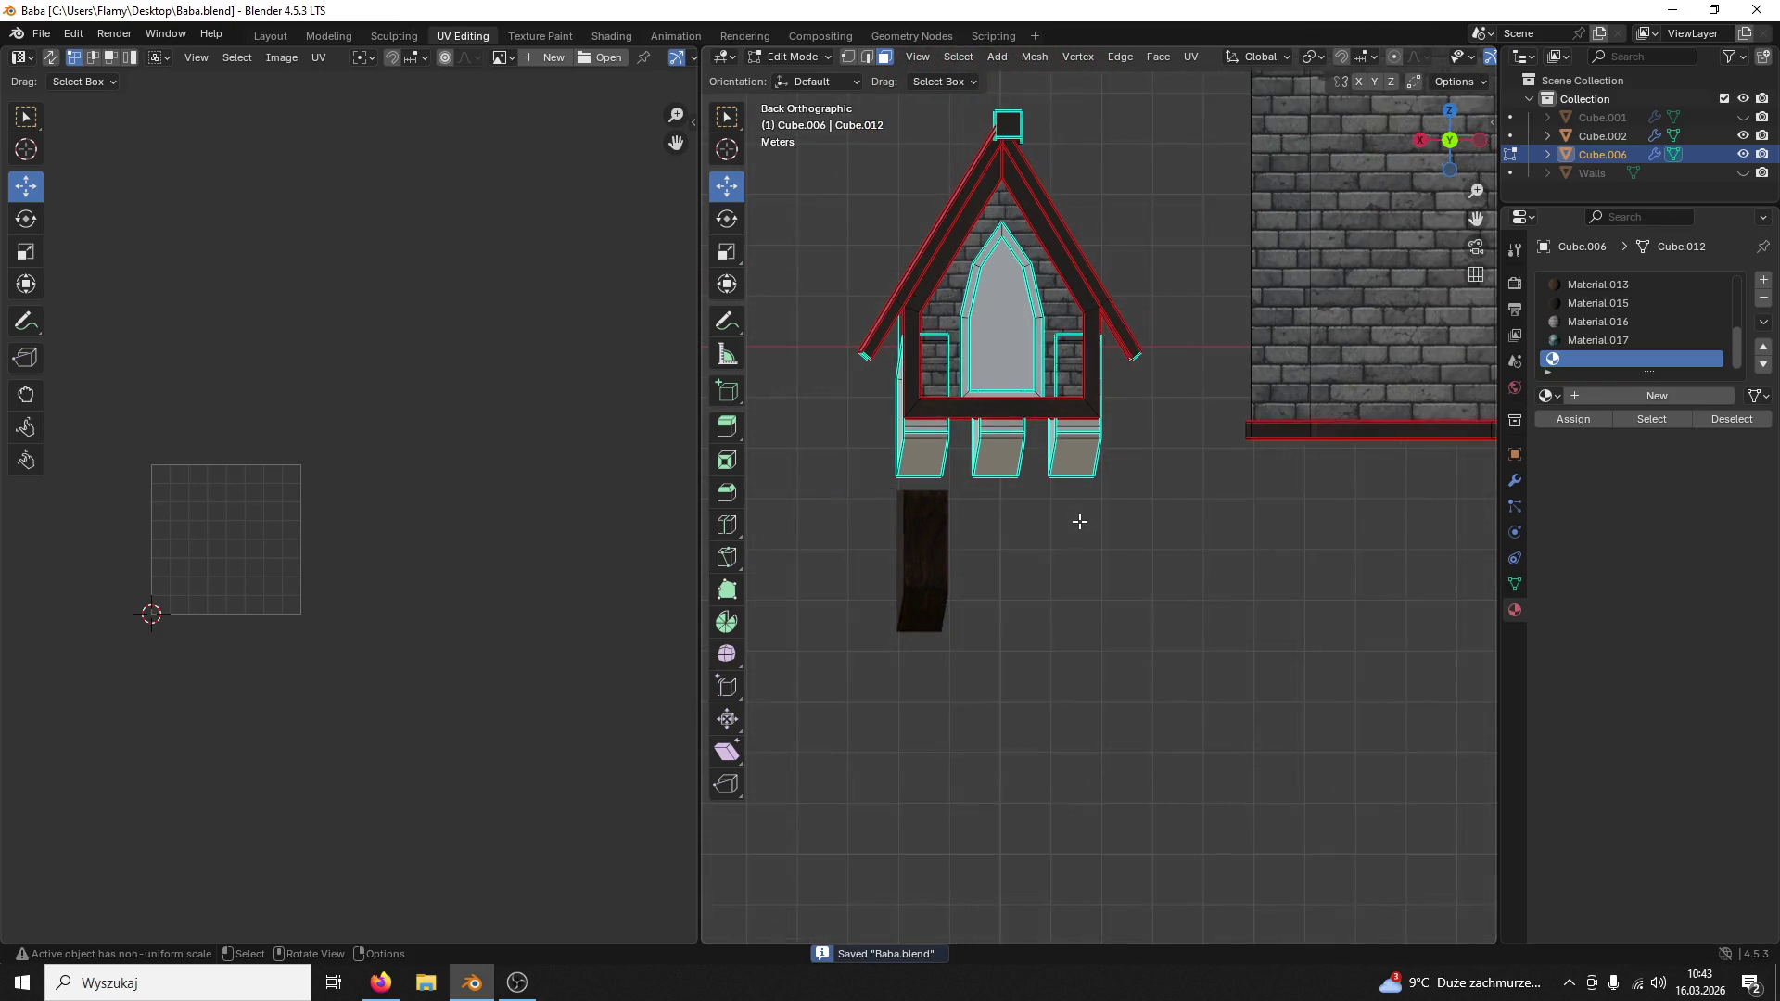
scroll(1081, 516, down, 4)
scroll(1093, 520, down, 2)
scroll(1093, 520, up, 6)
scroll(1109, 521, up, 3)
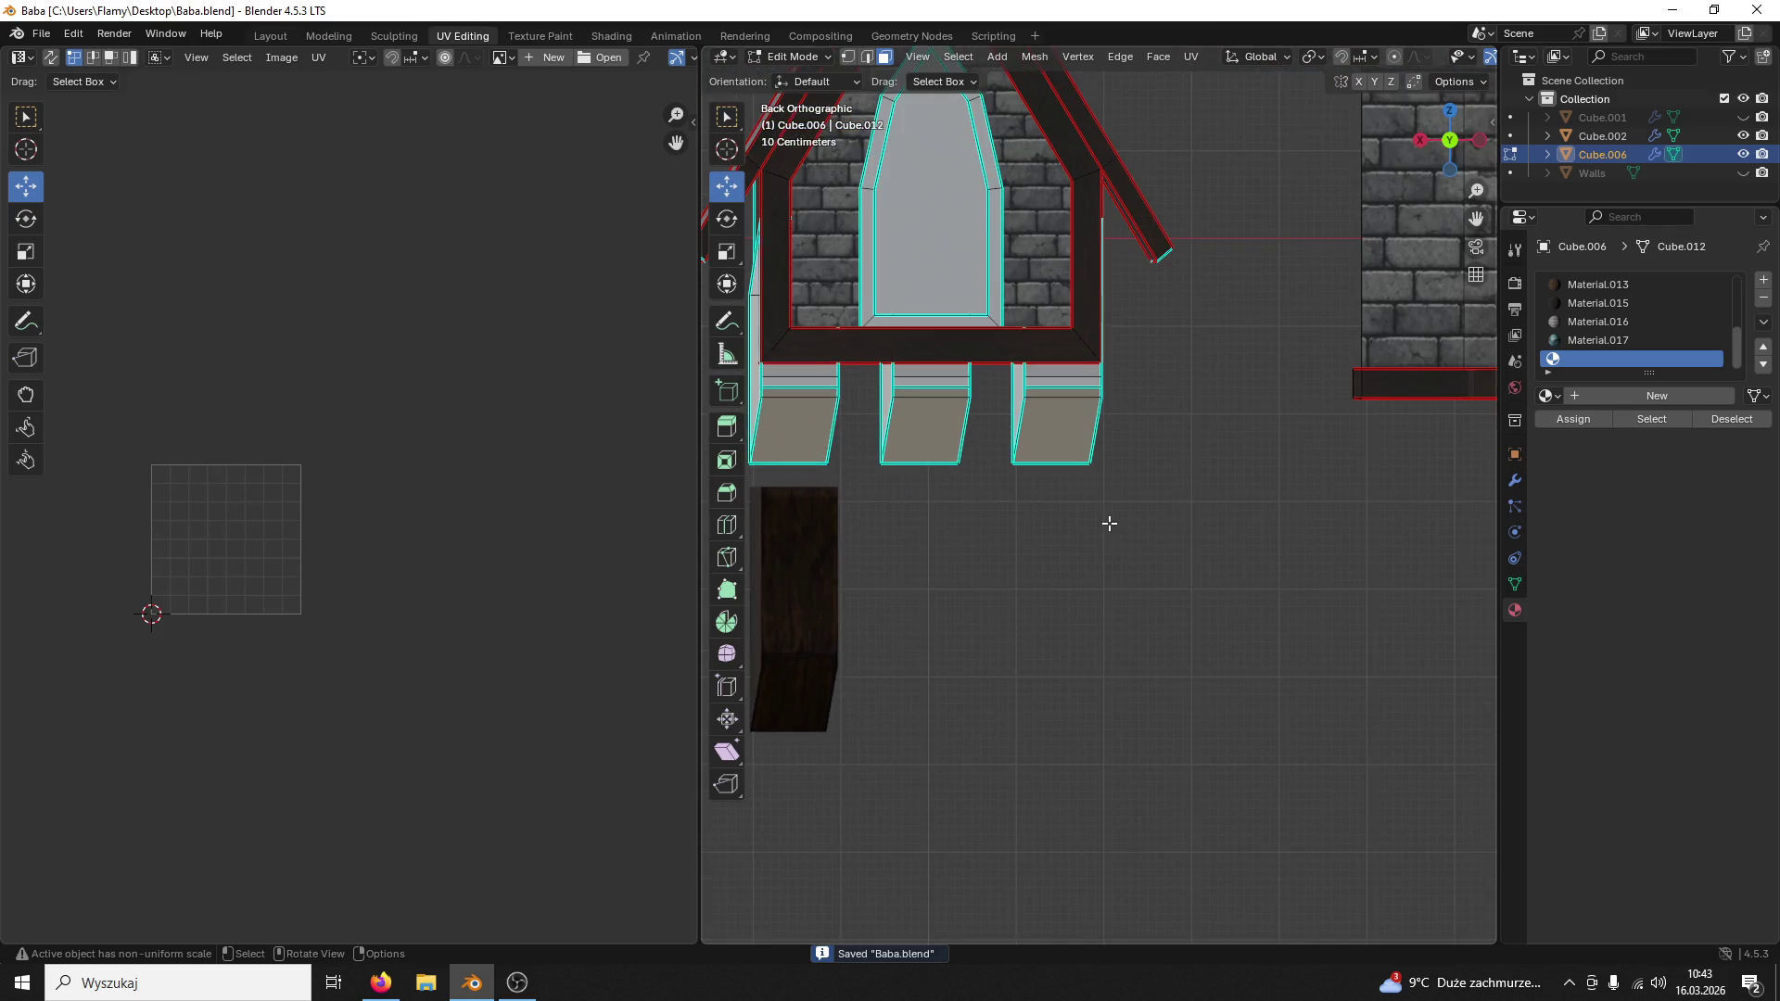
shift+middle_drag(1108, 520, 1307, 520)
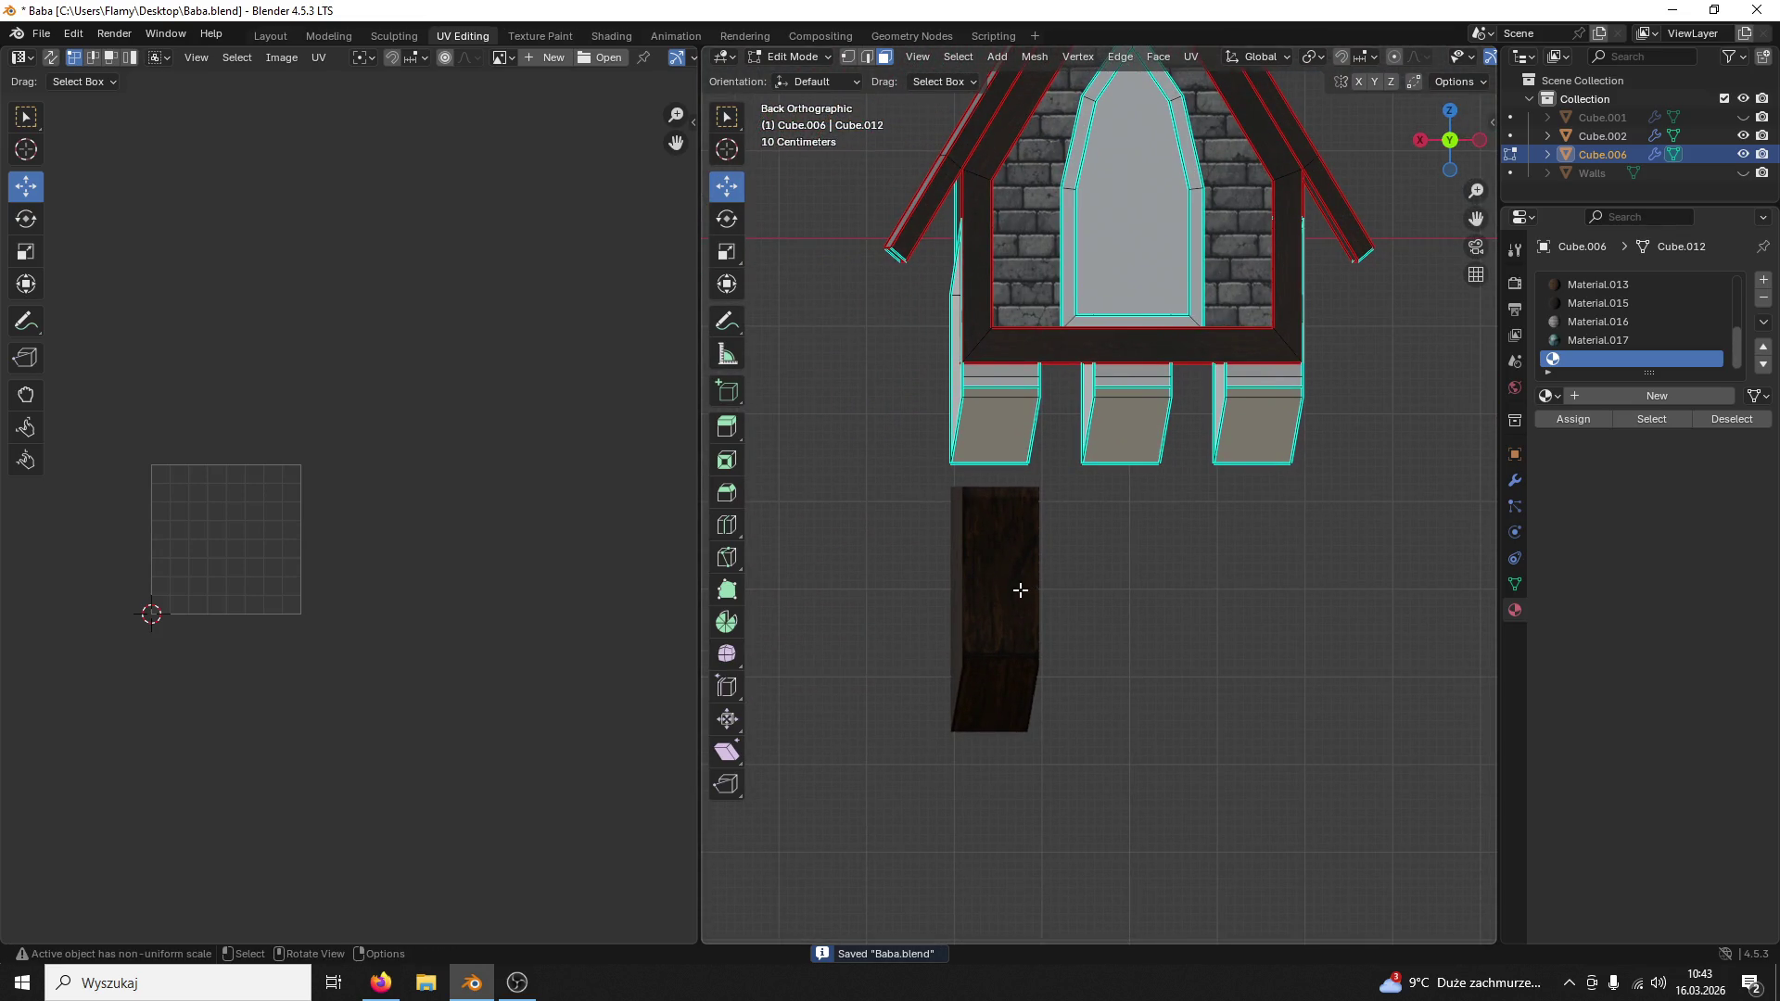
Step: Switch to the Modeling workspace and return to object mode
click(806, 38)
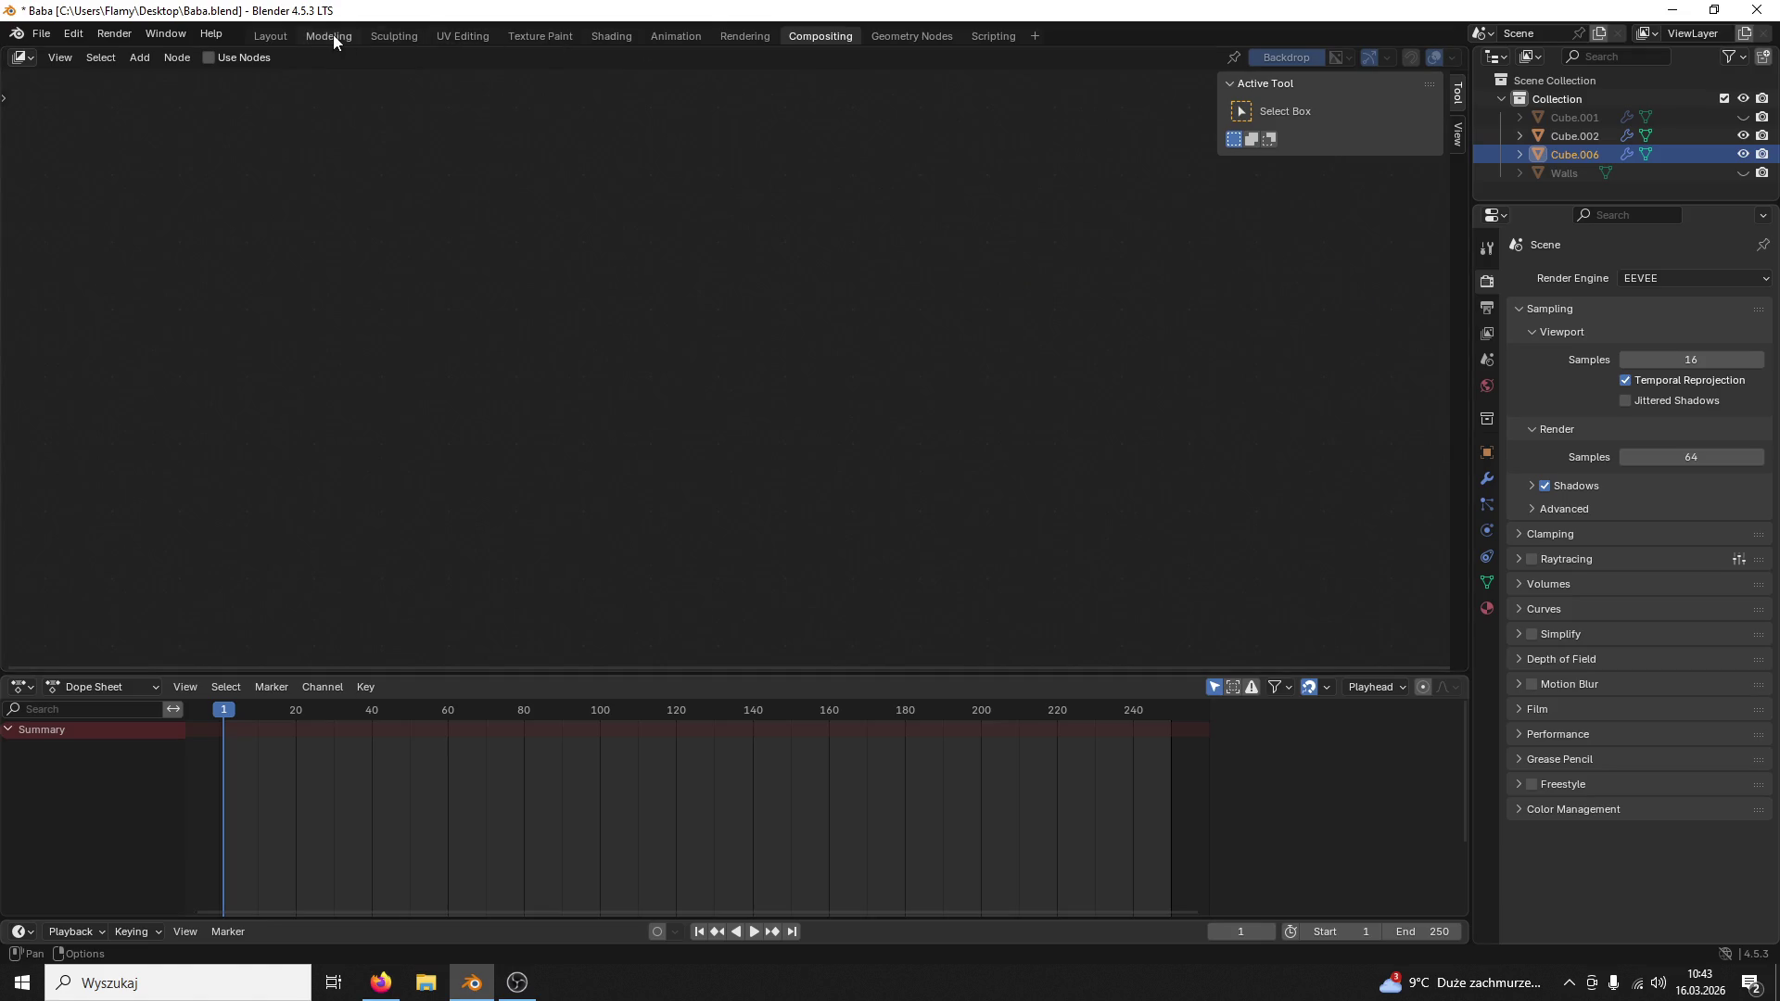
click(333, 34)
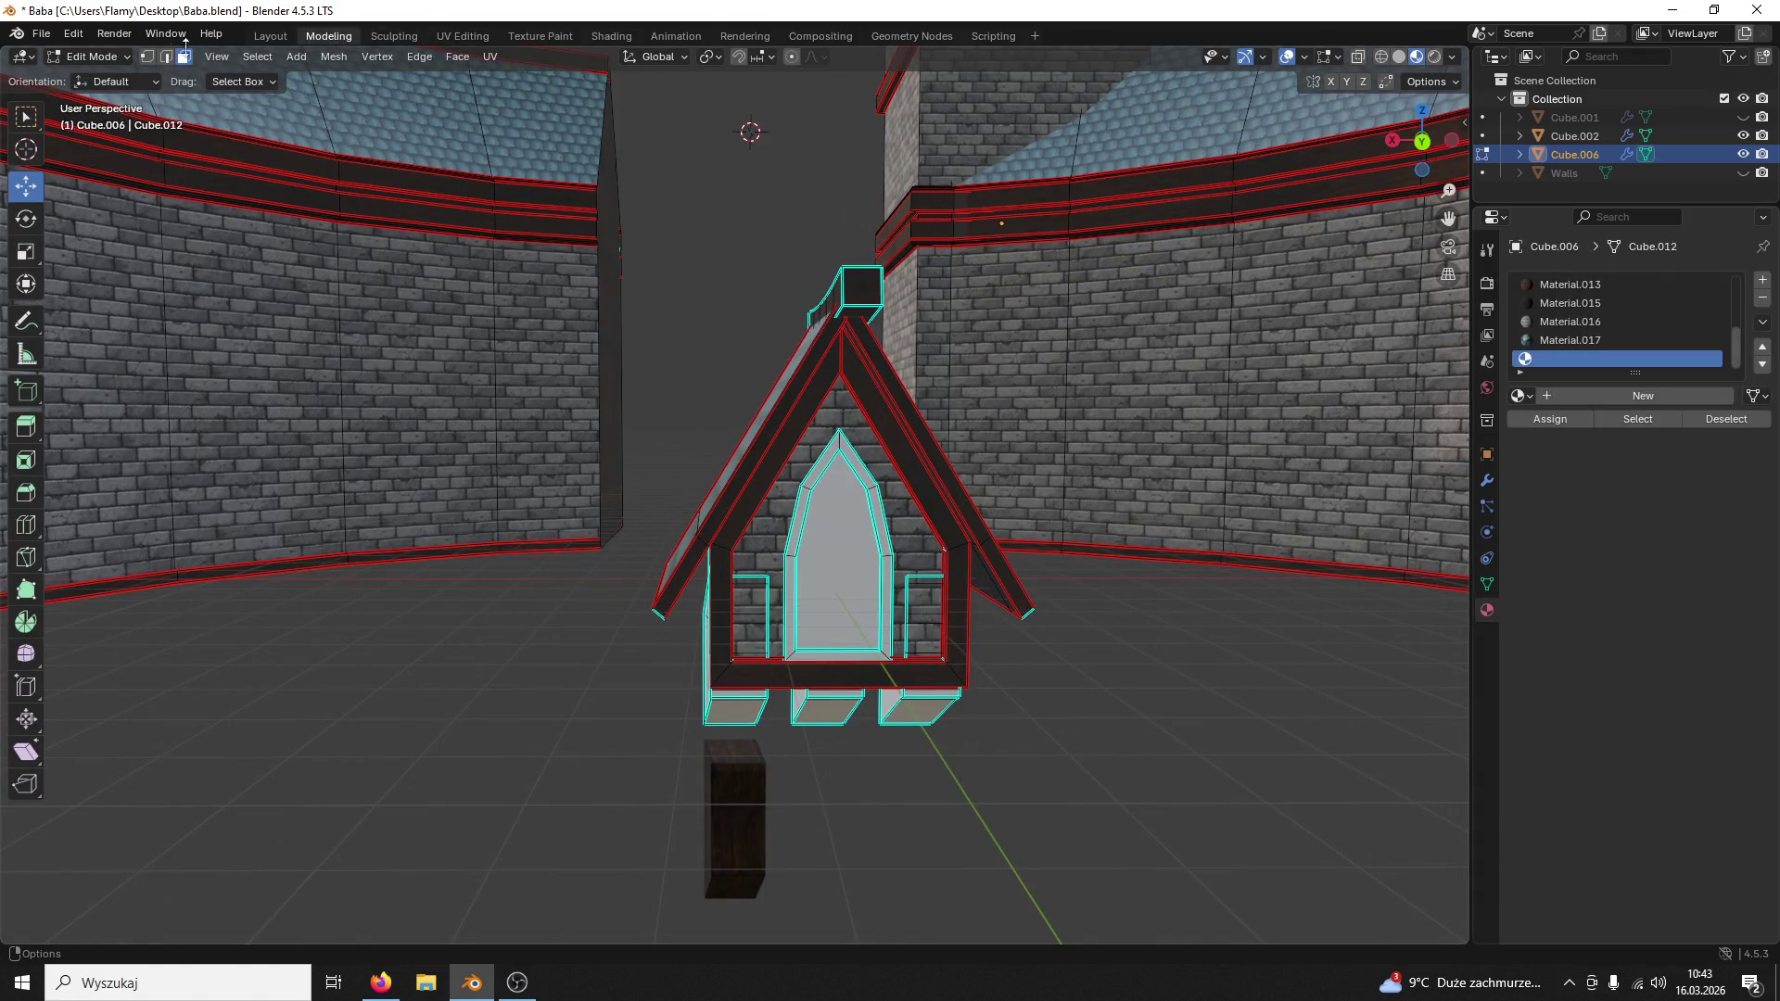
click(92, 55)
click(758, 807)
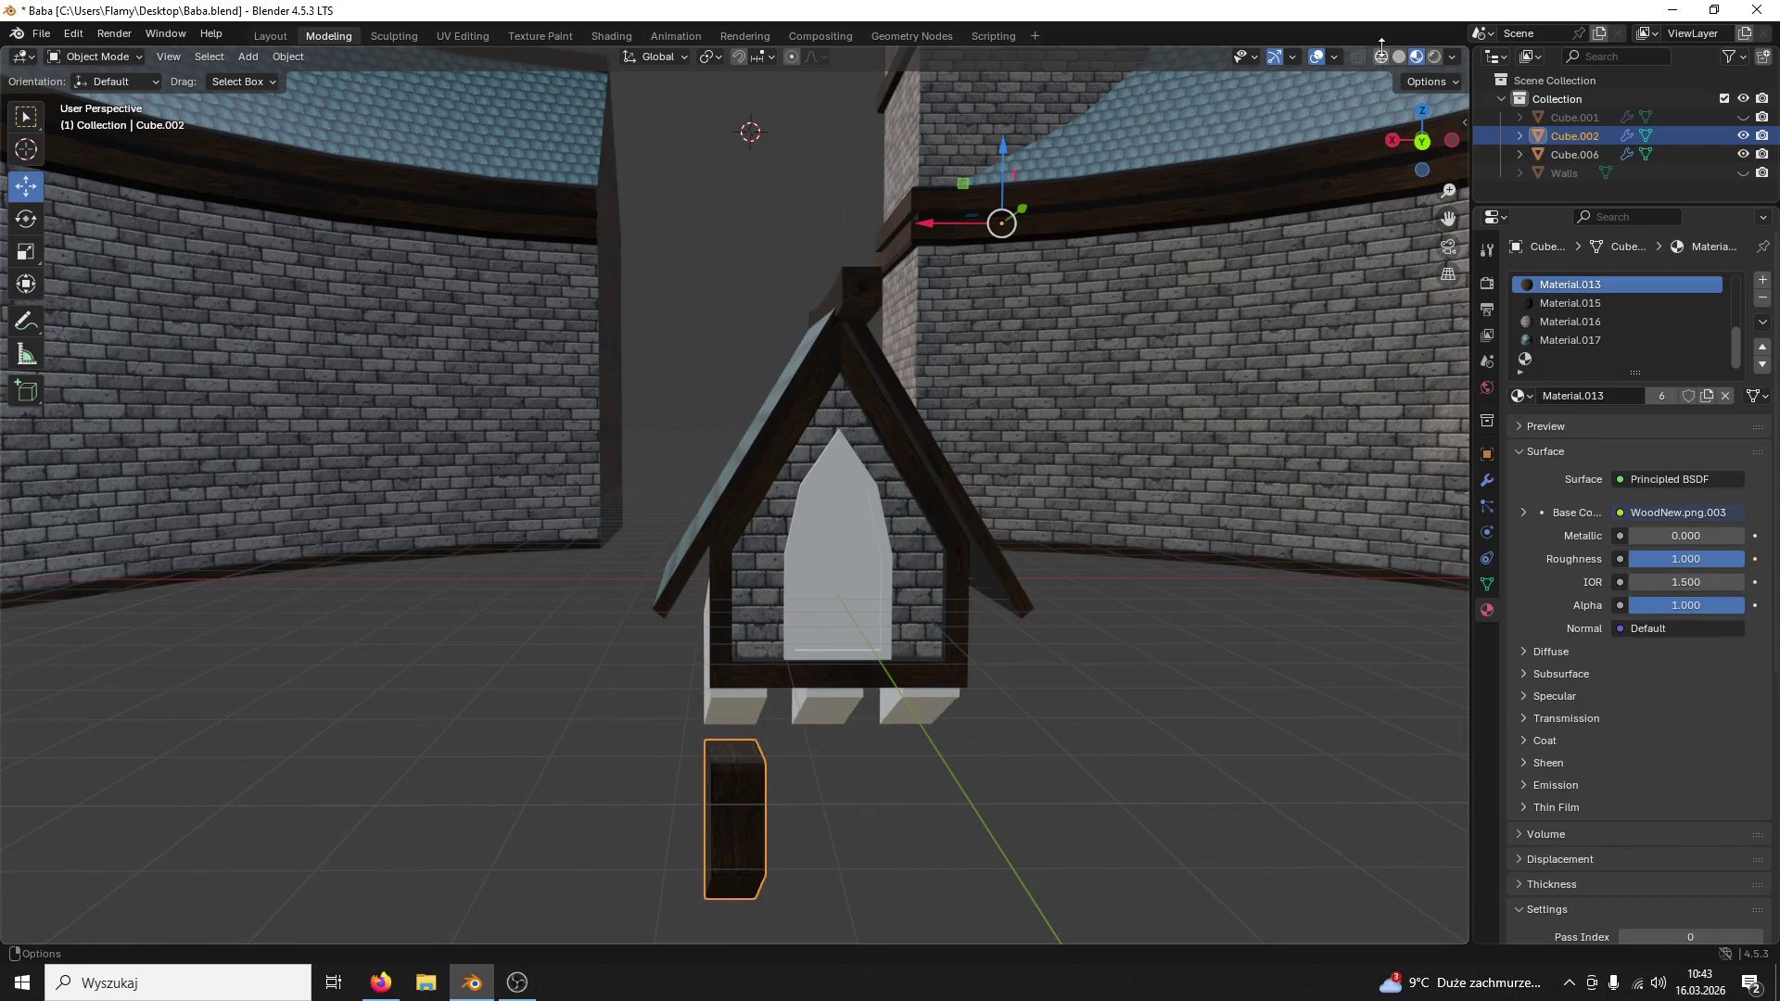
Step: Check Cube.002 in front and back orthographic views and bring up the Object menu
click(1420, 144)
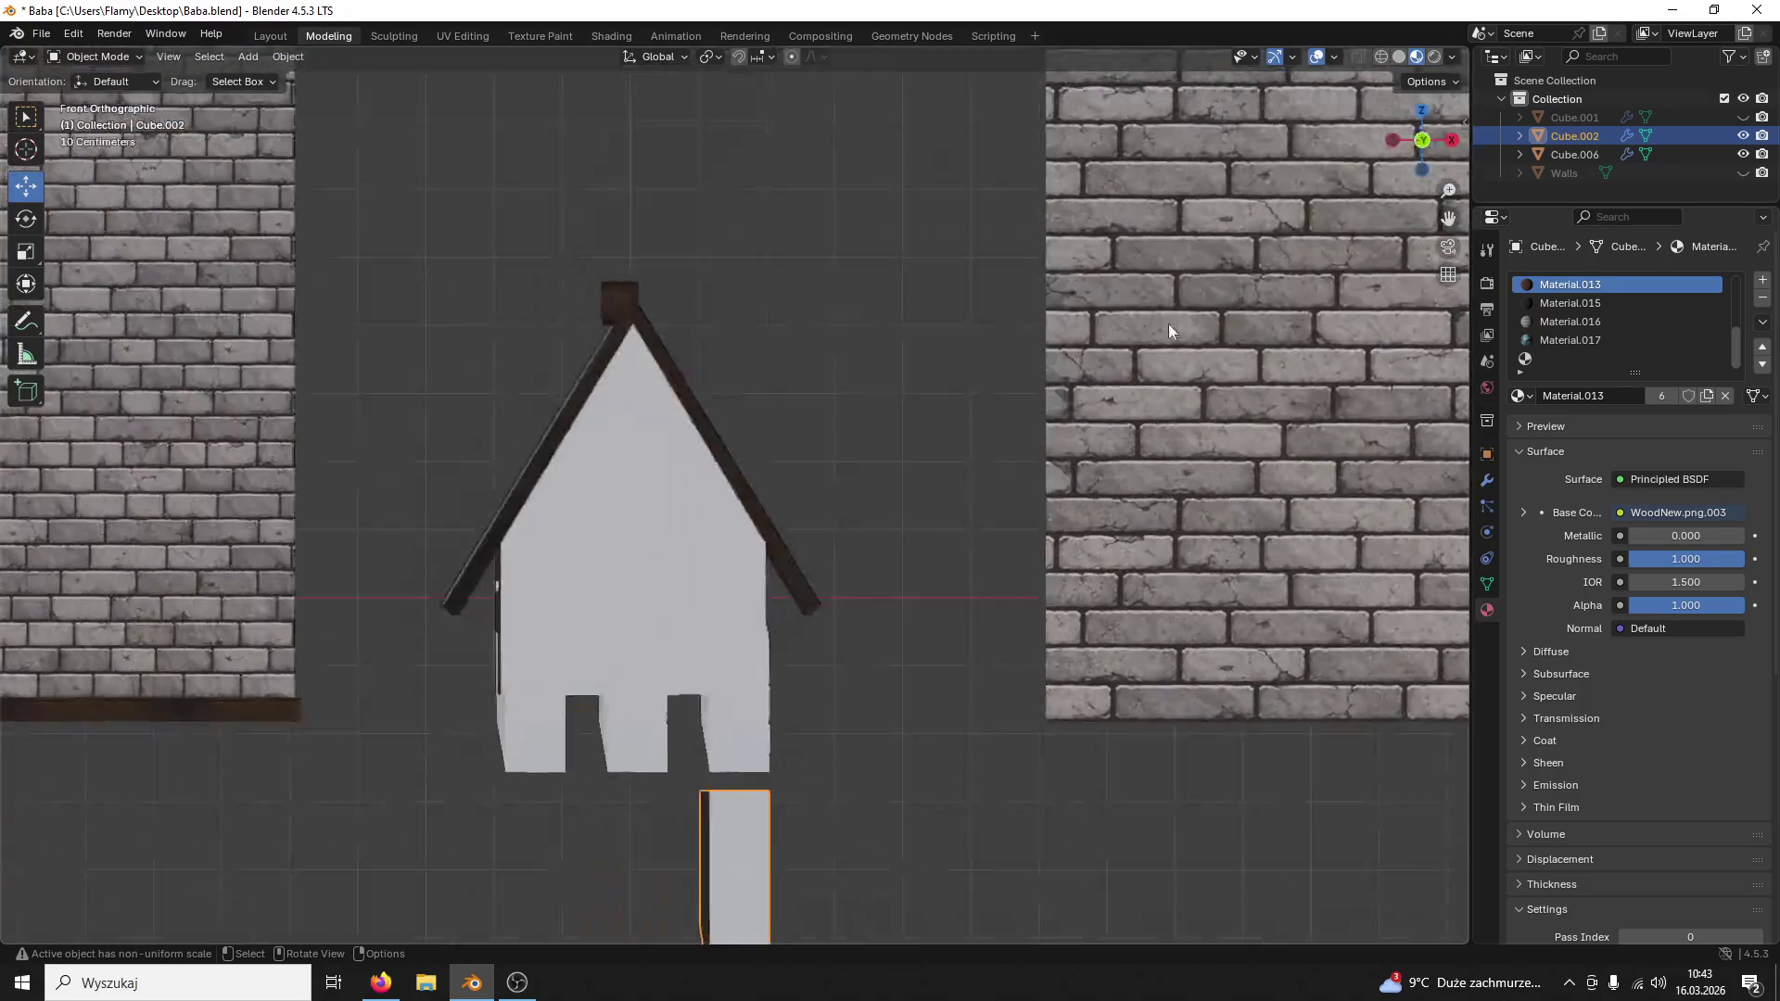
click(1420, 140)
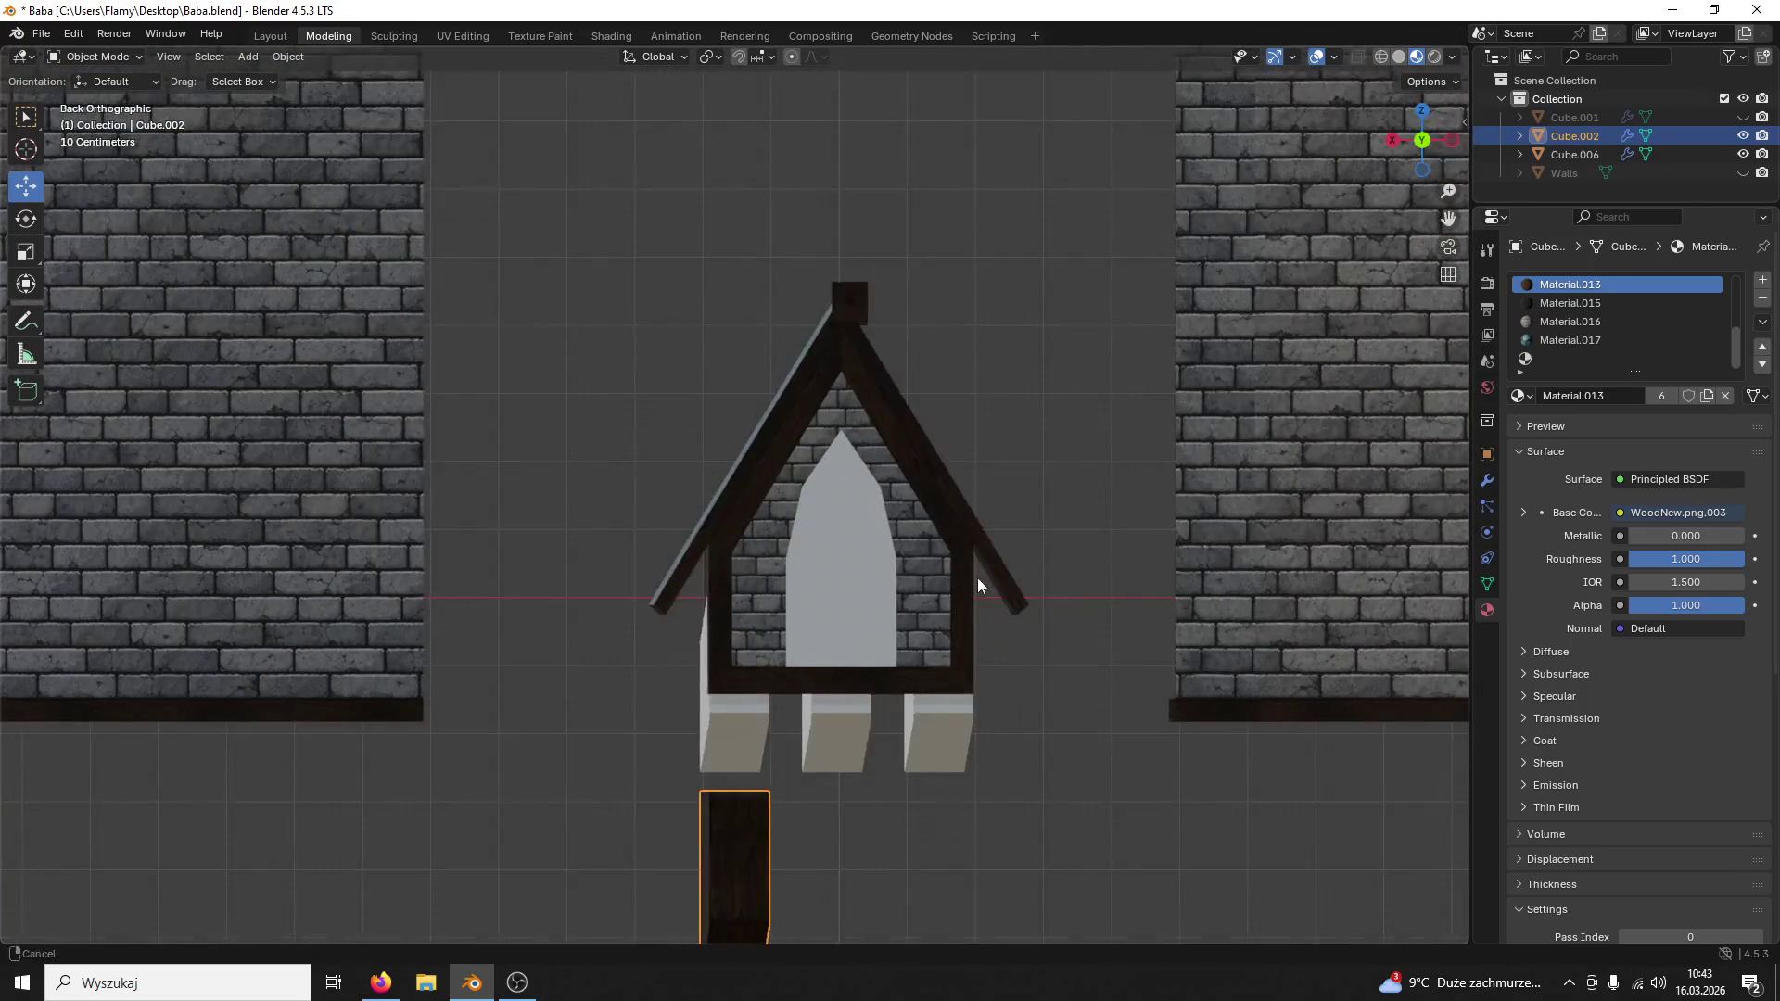
click(1434, 149)
scroll(1136, 424, up, 1)
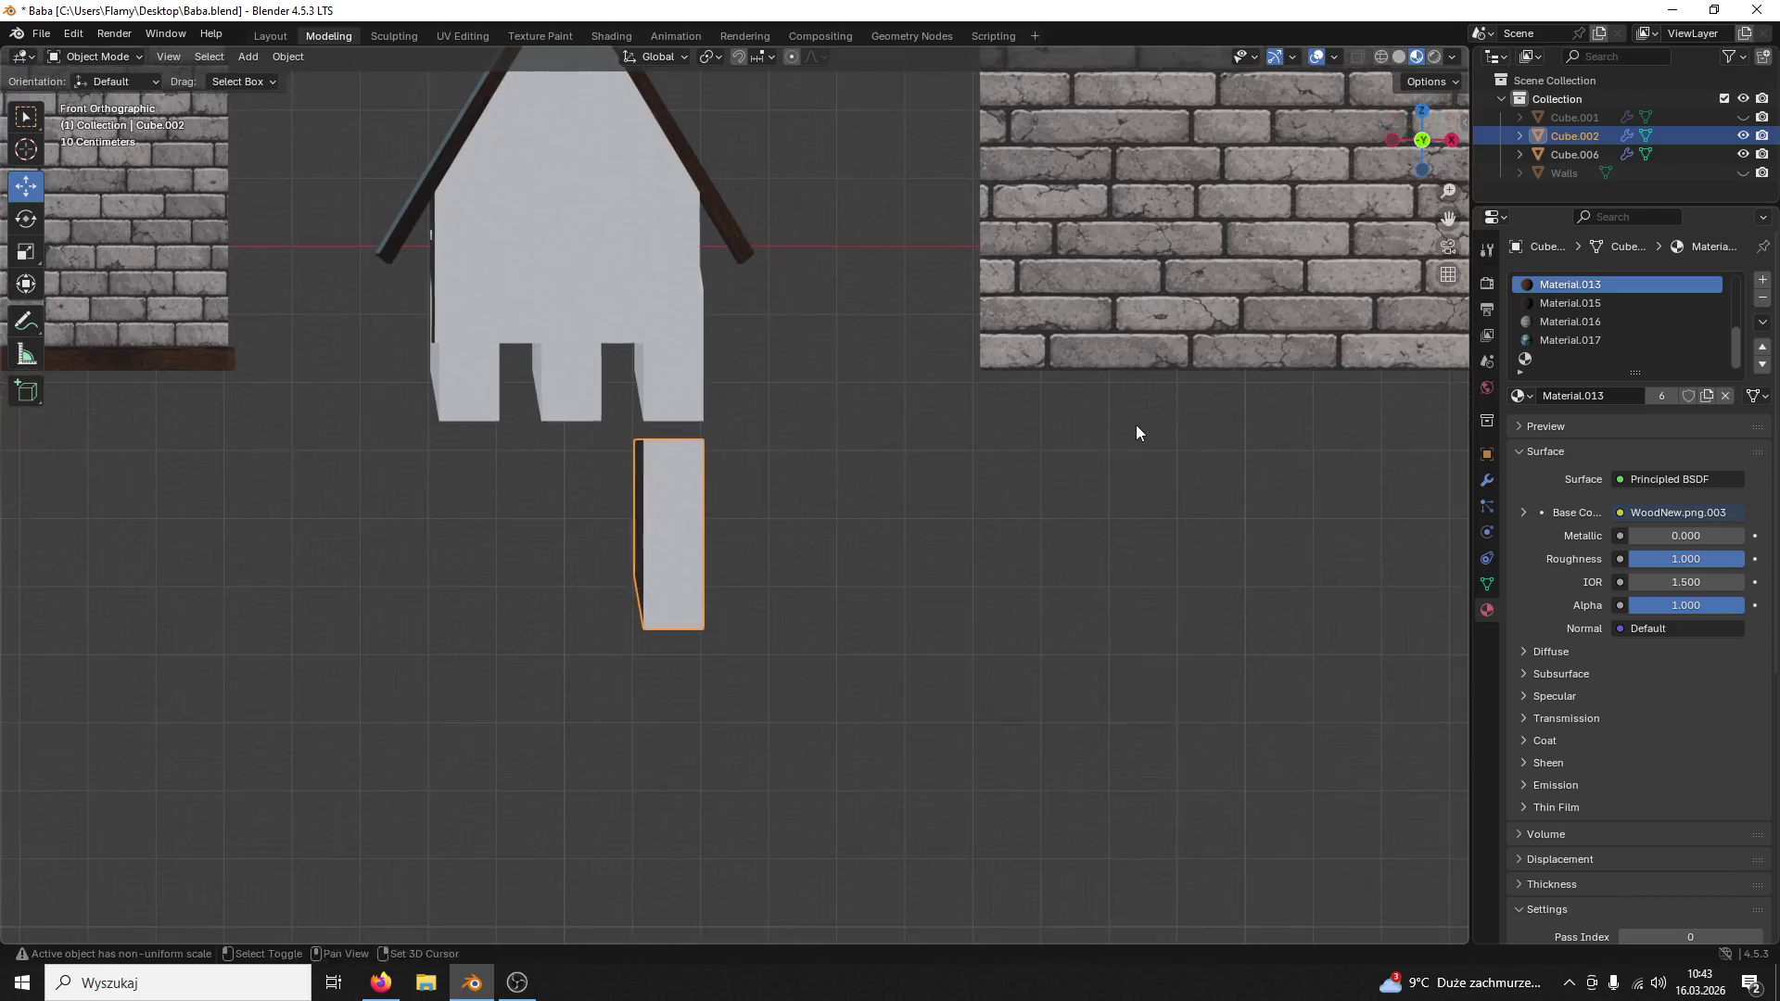
scroll(1084, 488, up, 3)
scroll(1037, 536, up, 2)
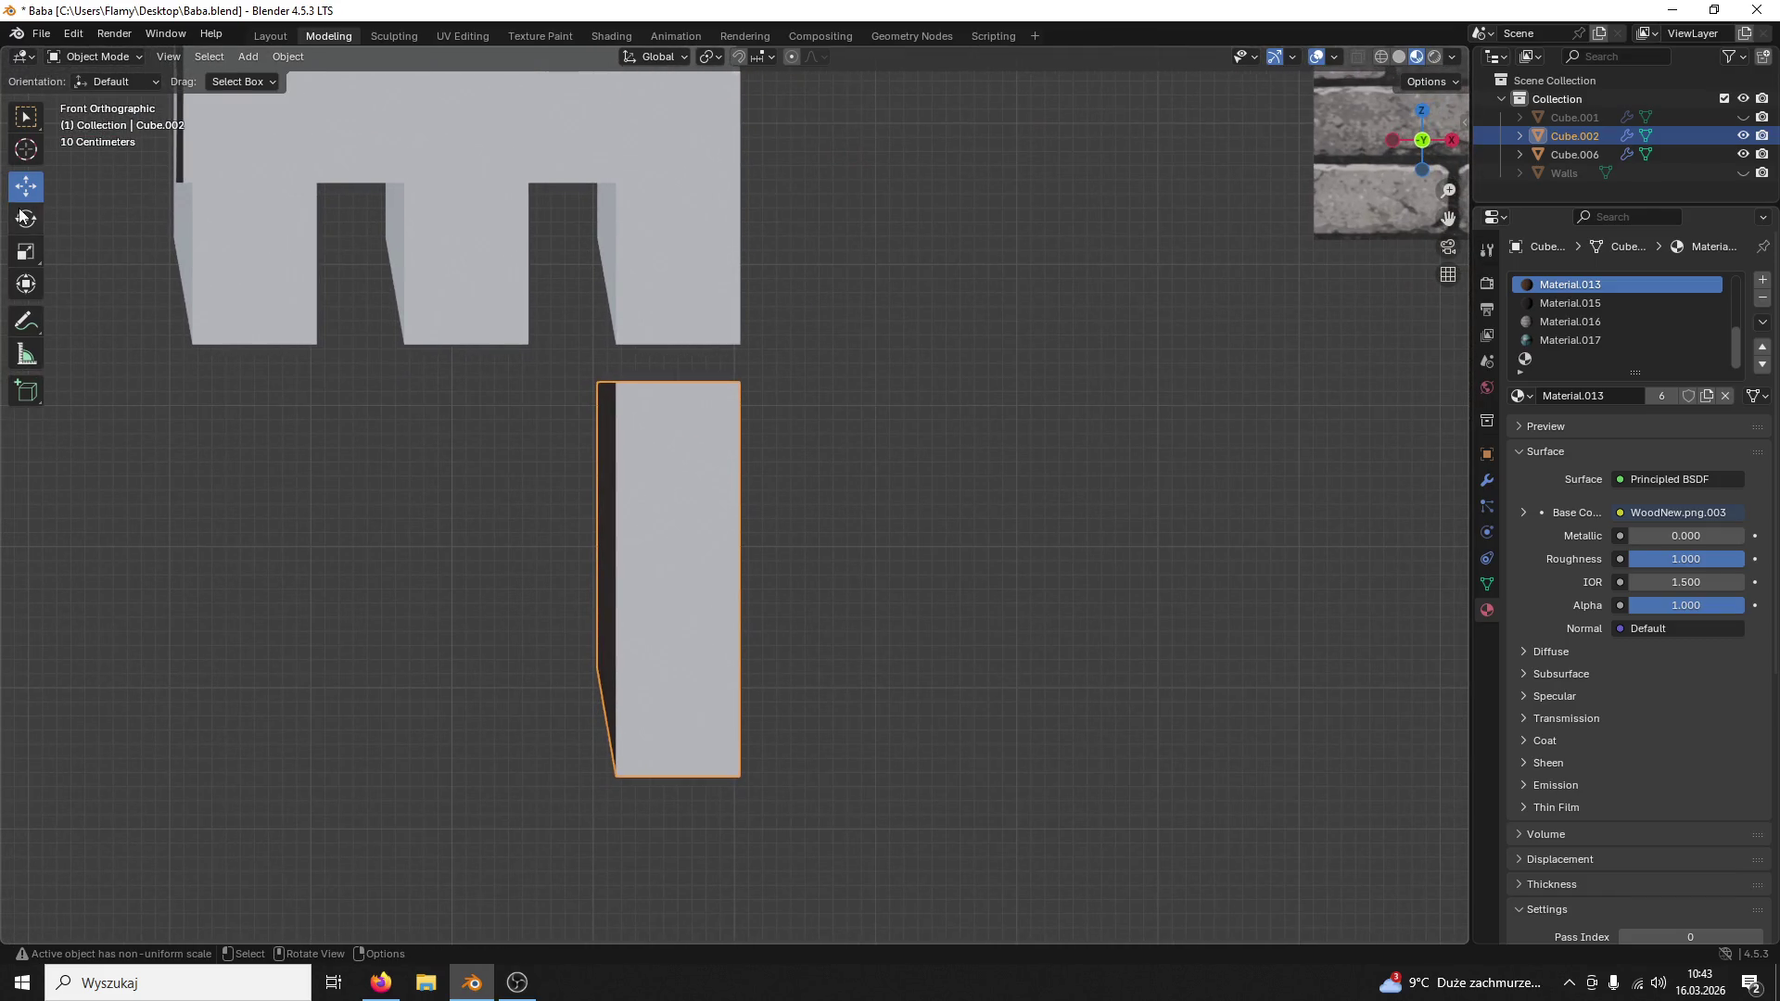
scroll(736, 621, down, 3)
scroll(739, 626, down, 4)
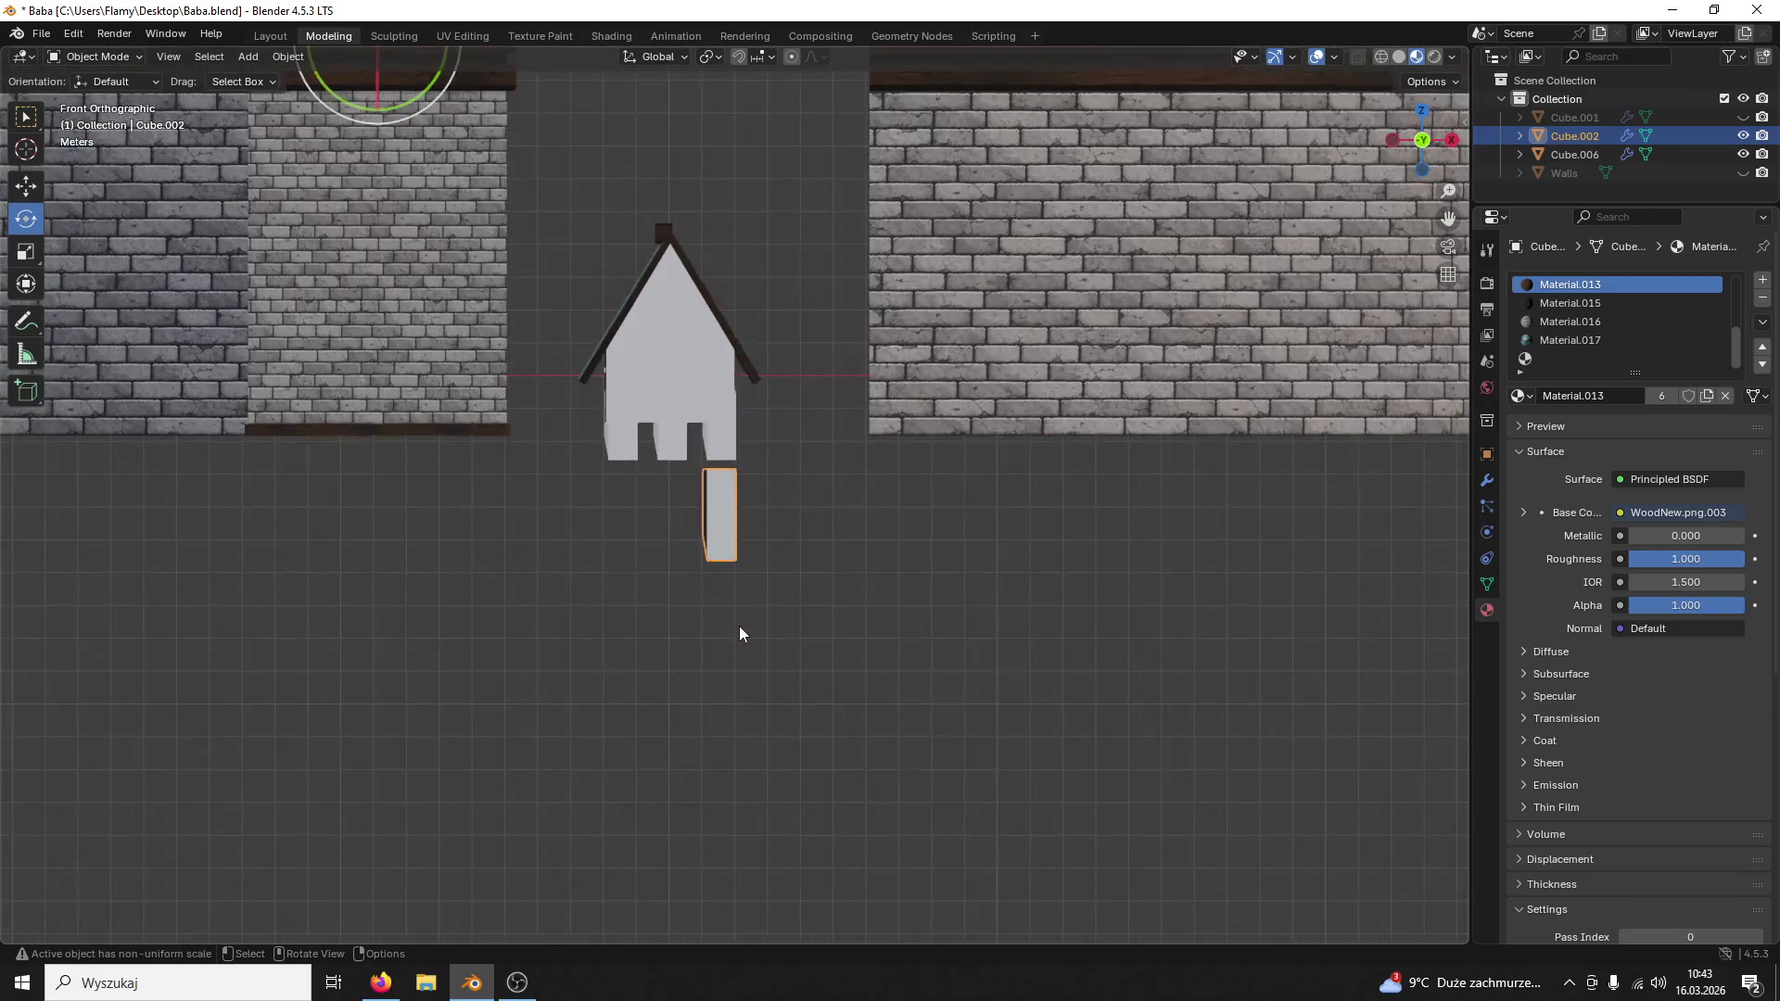
scroll(738, 584, up, 1)
scroll(738, 587, up, 2)
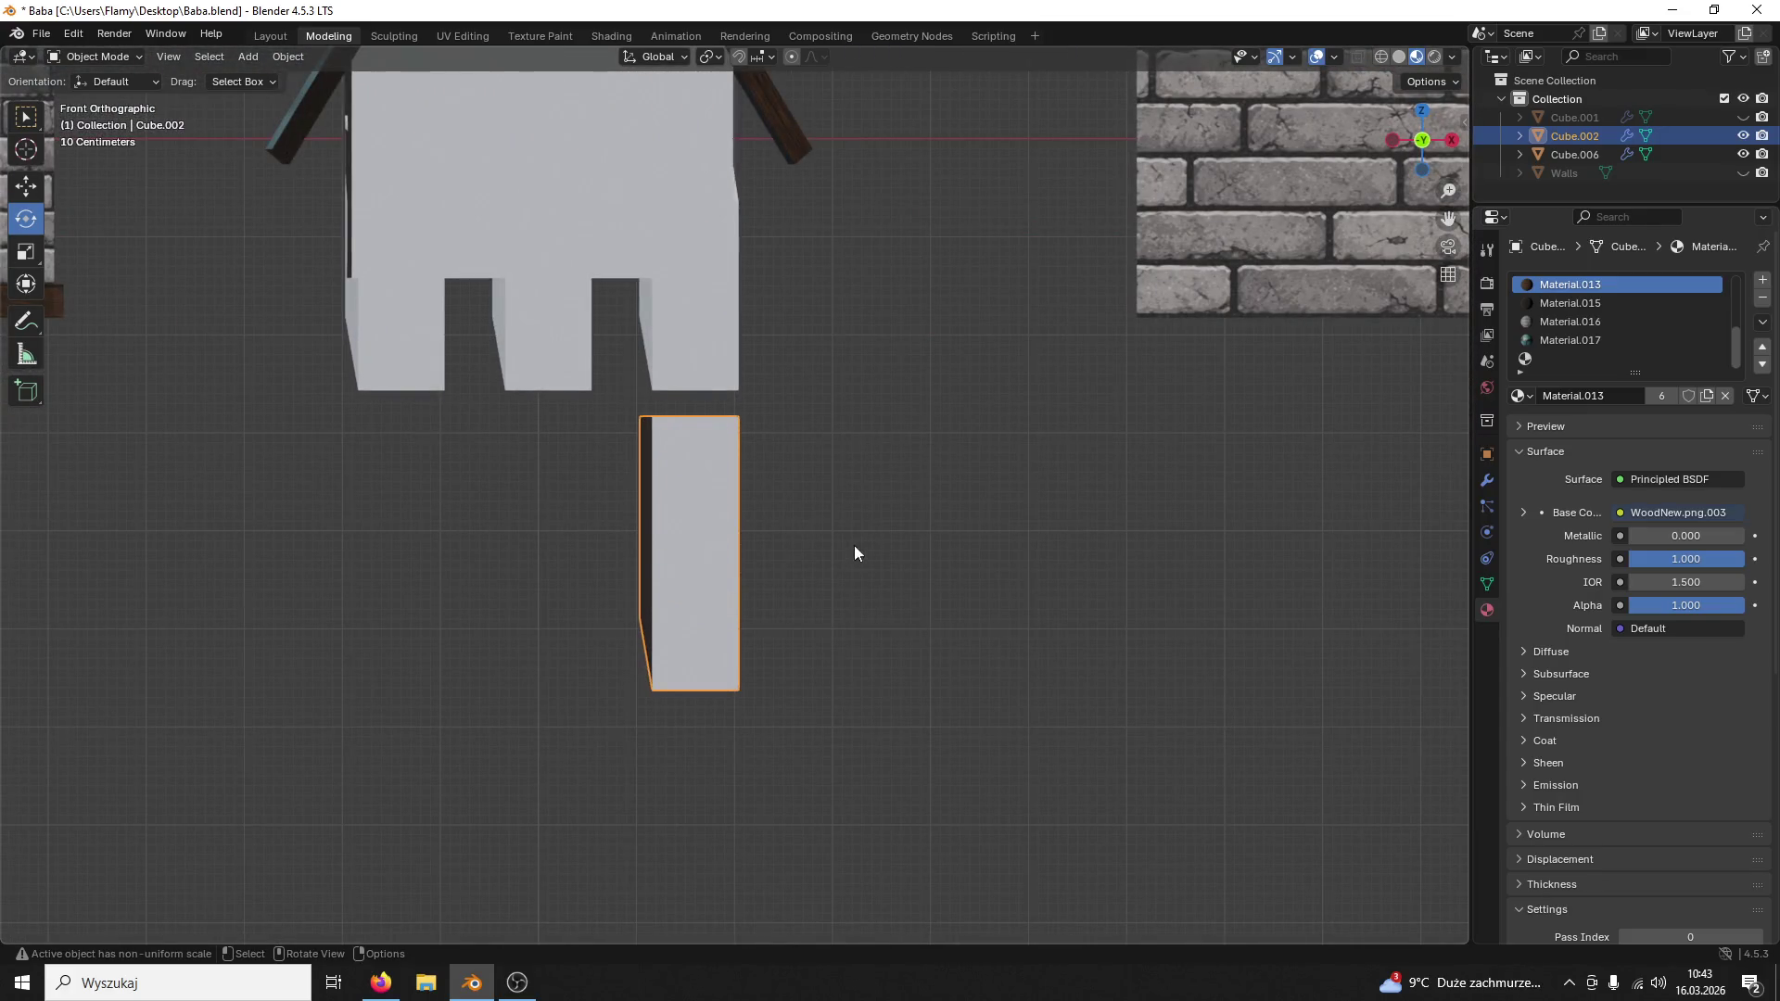
click(288, 53)
mouse_move(319, 96)
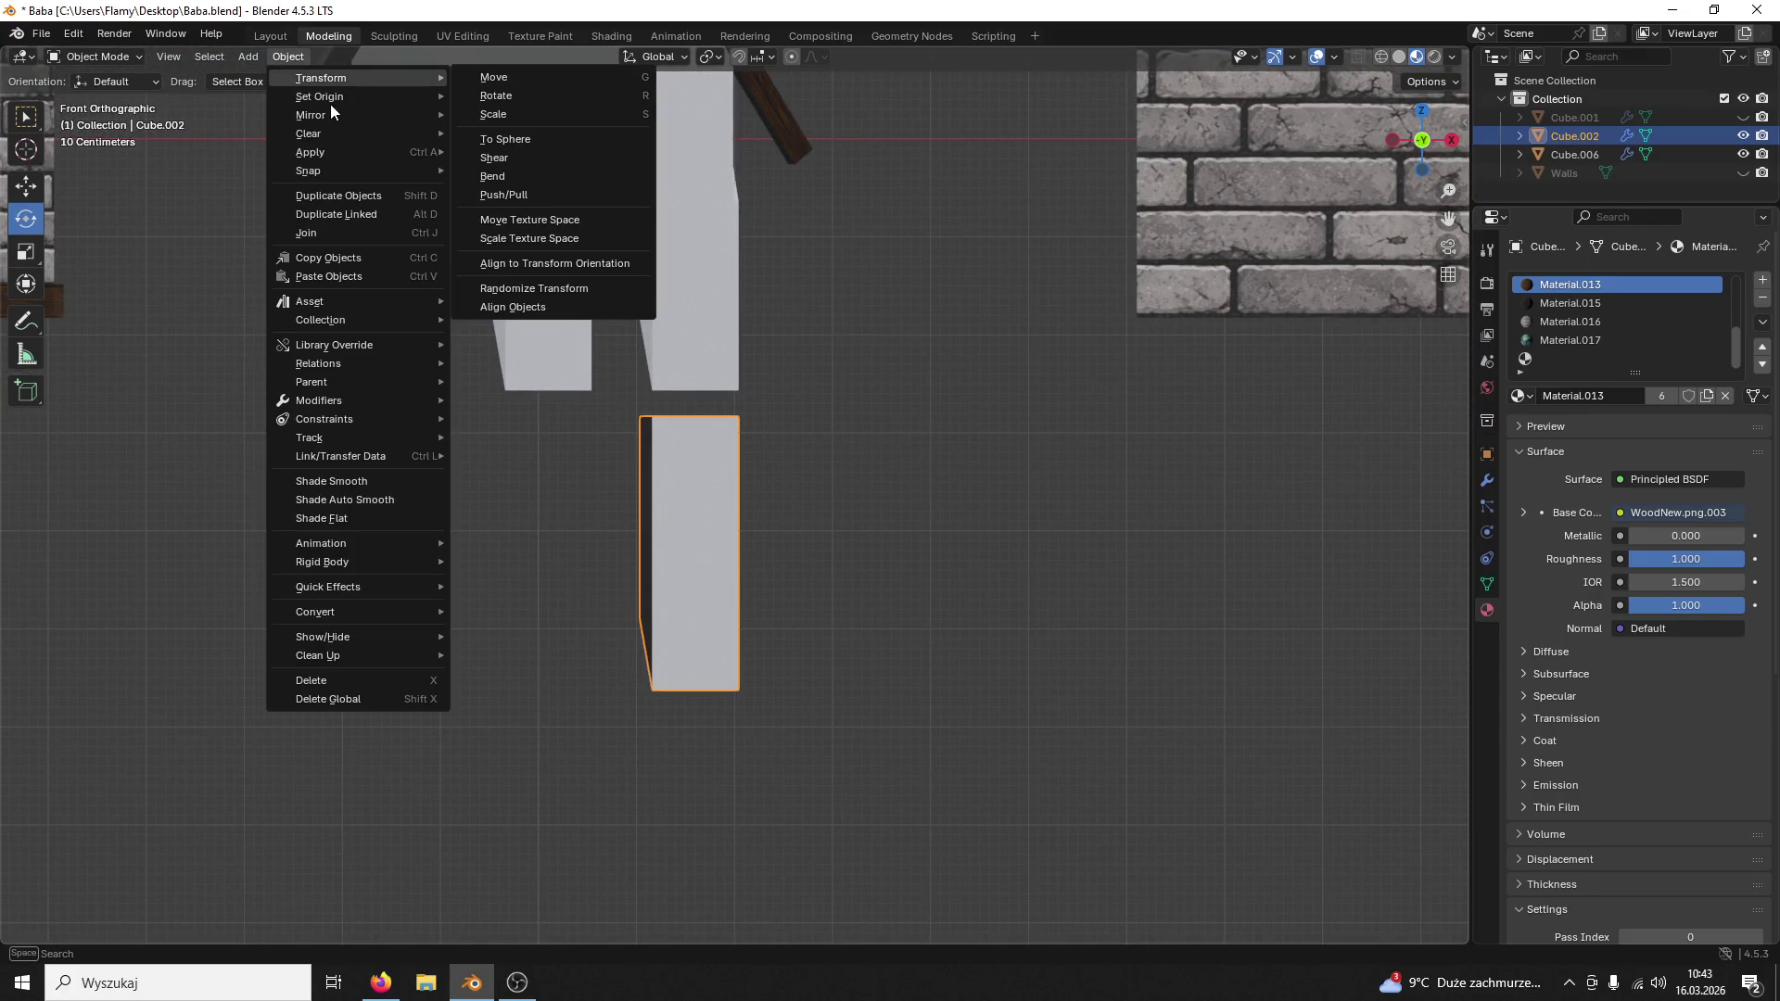
Step: Set Cube.002's origin to its surface centre of mass and try a Z rotation
click(272, 61)
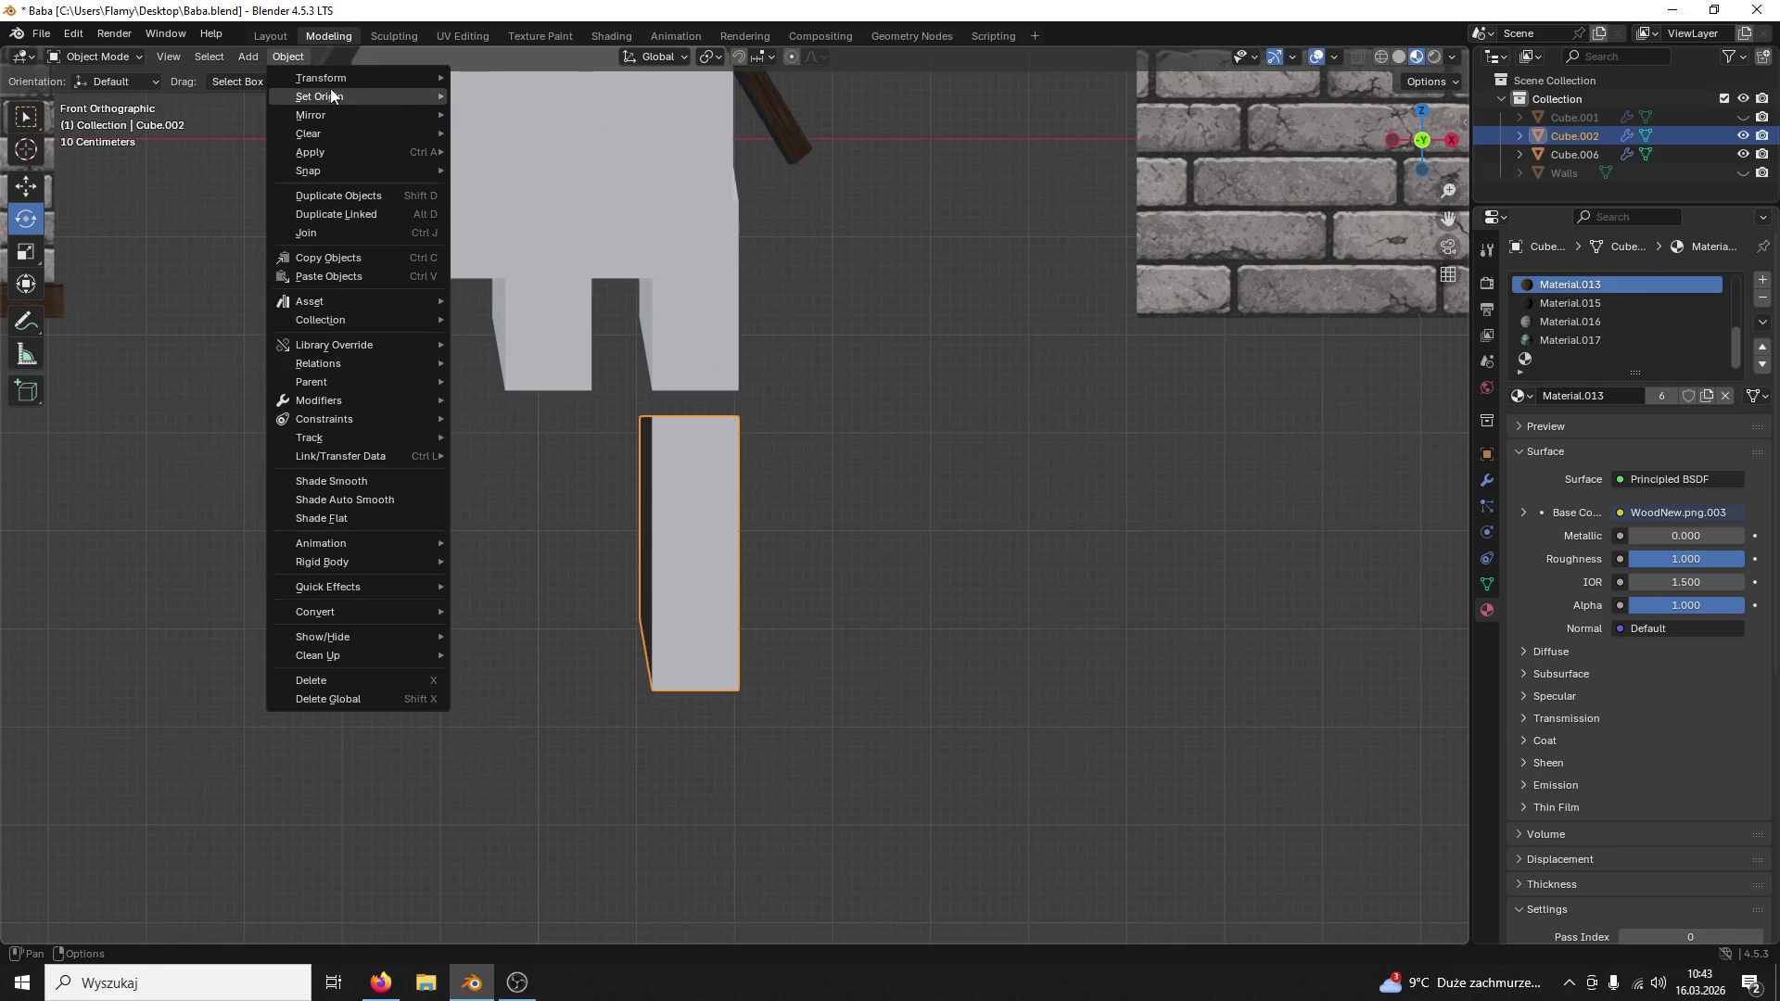
mouse_move(320, 97)
click(573, 157)
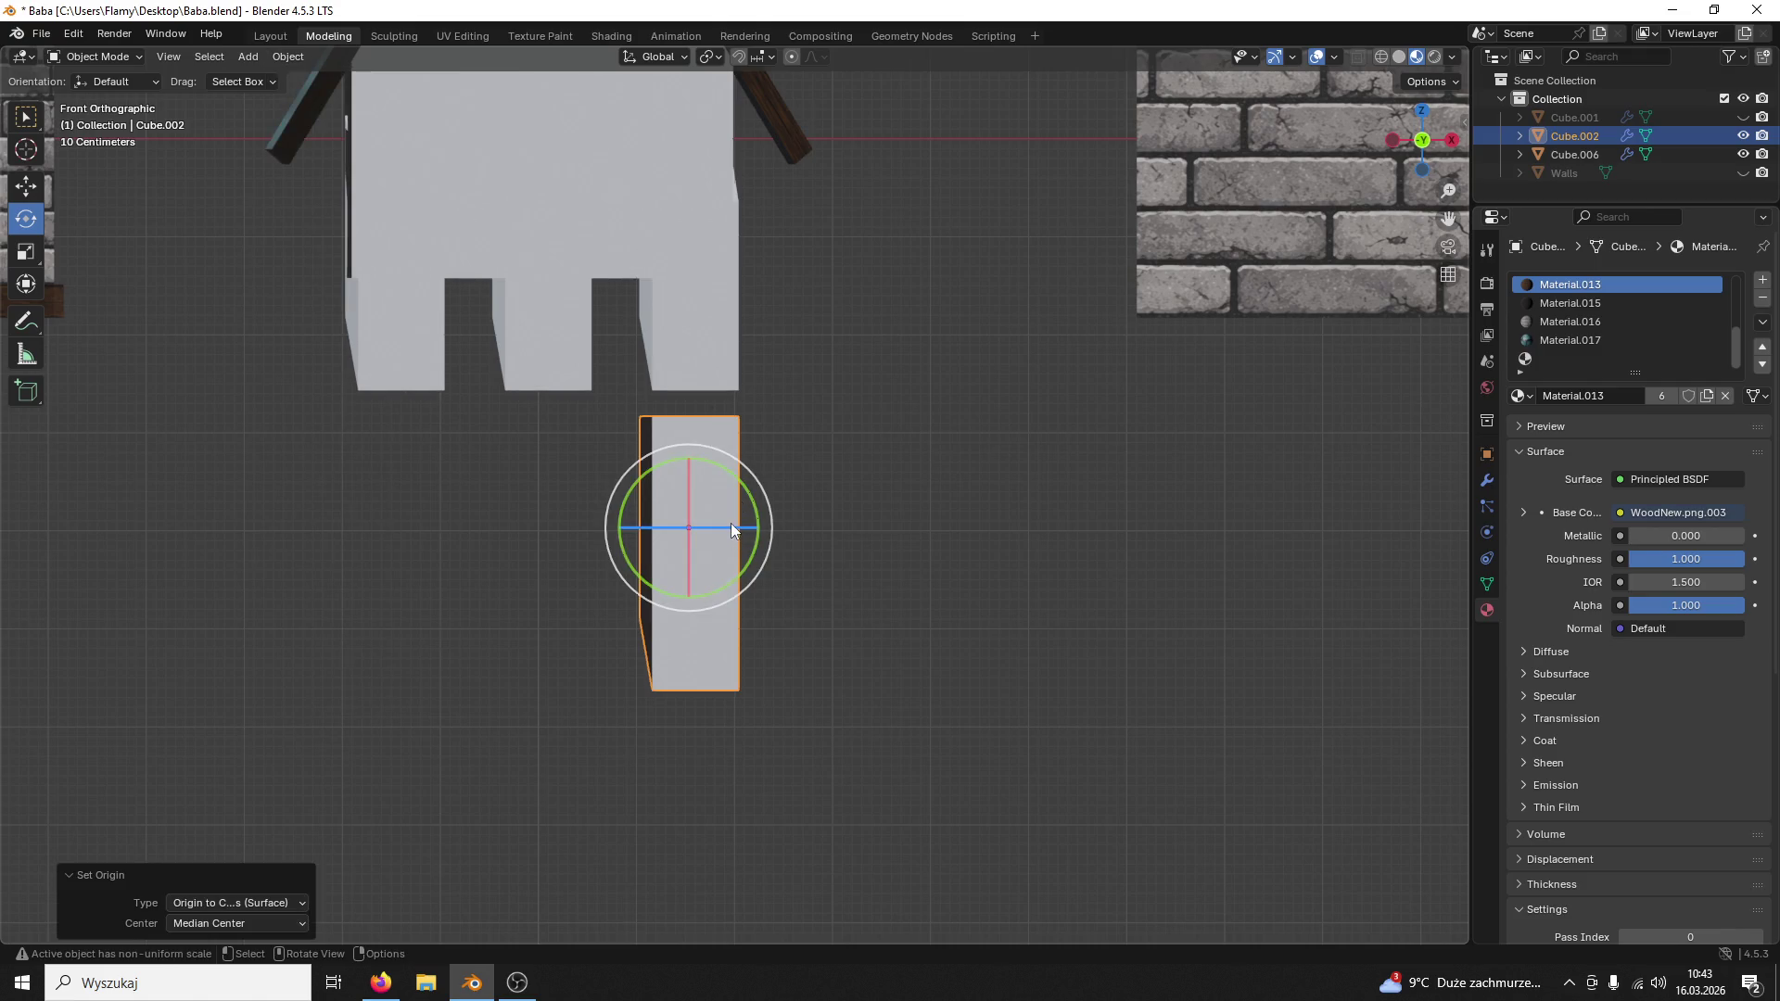
drag(730, 523, 1225, 578)
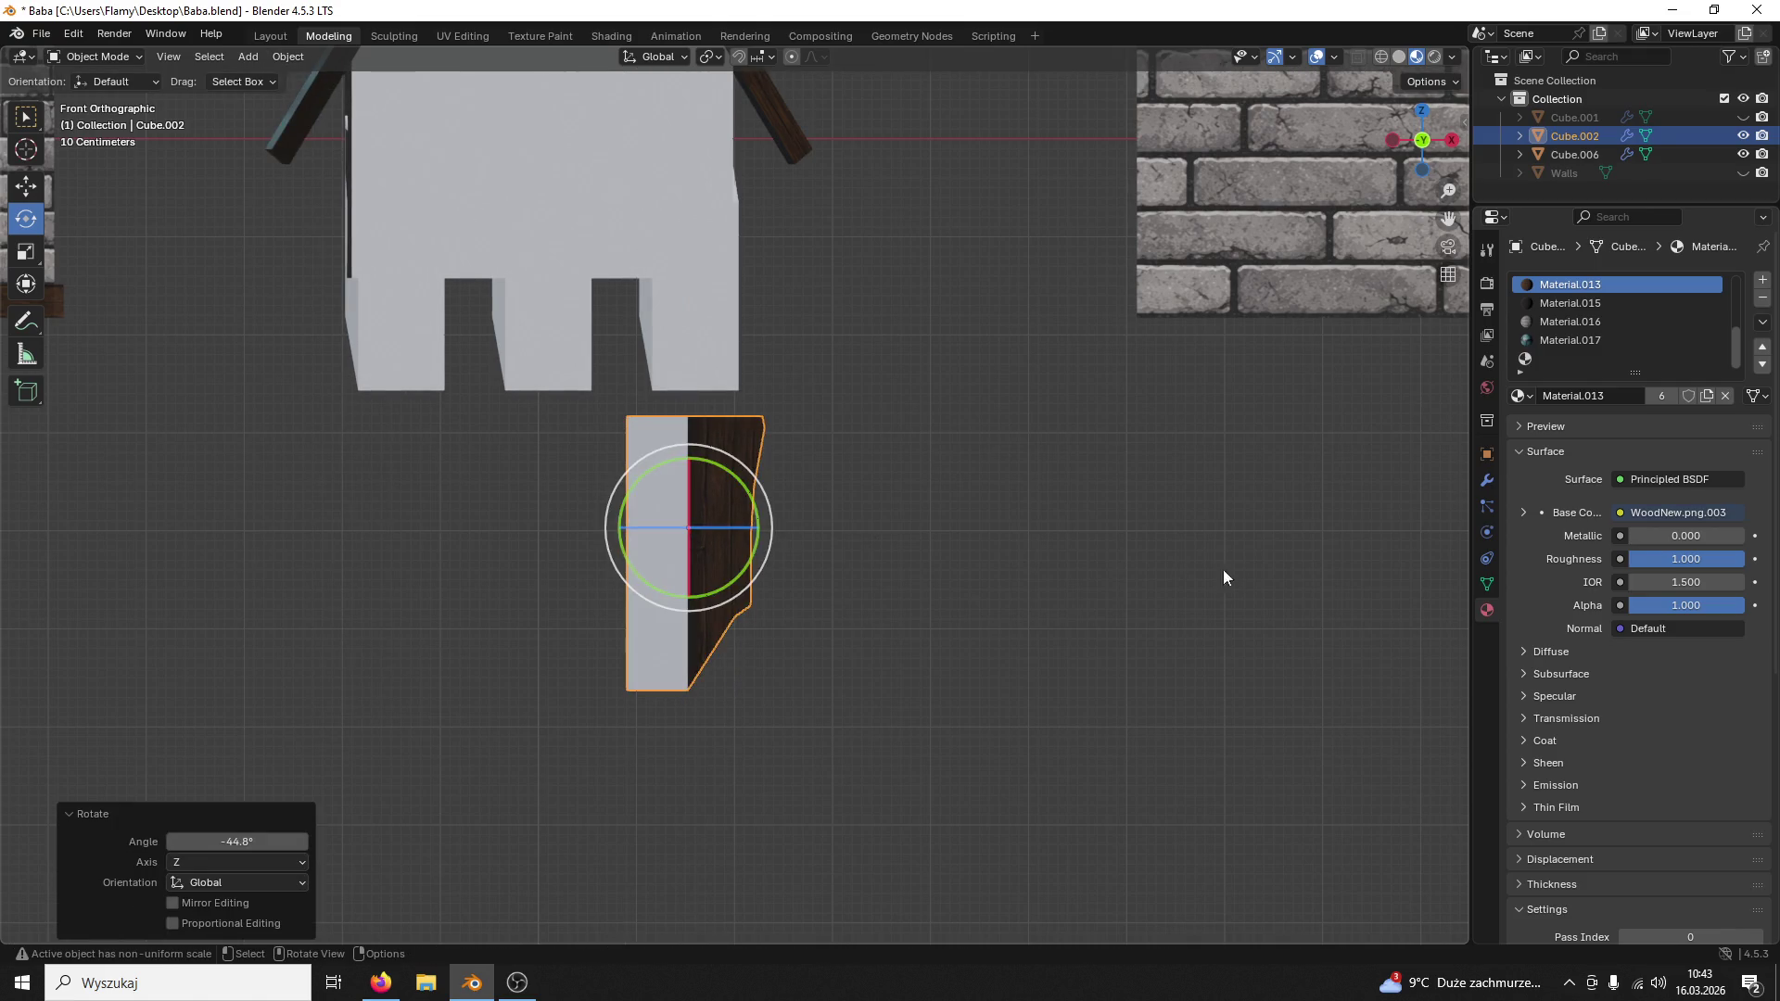
click(1487, 454)
scroll(1183, 575, up, 1)
scroll(1182, 577, up, 2)
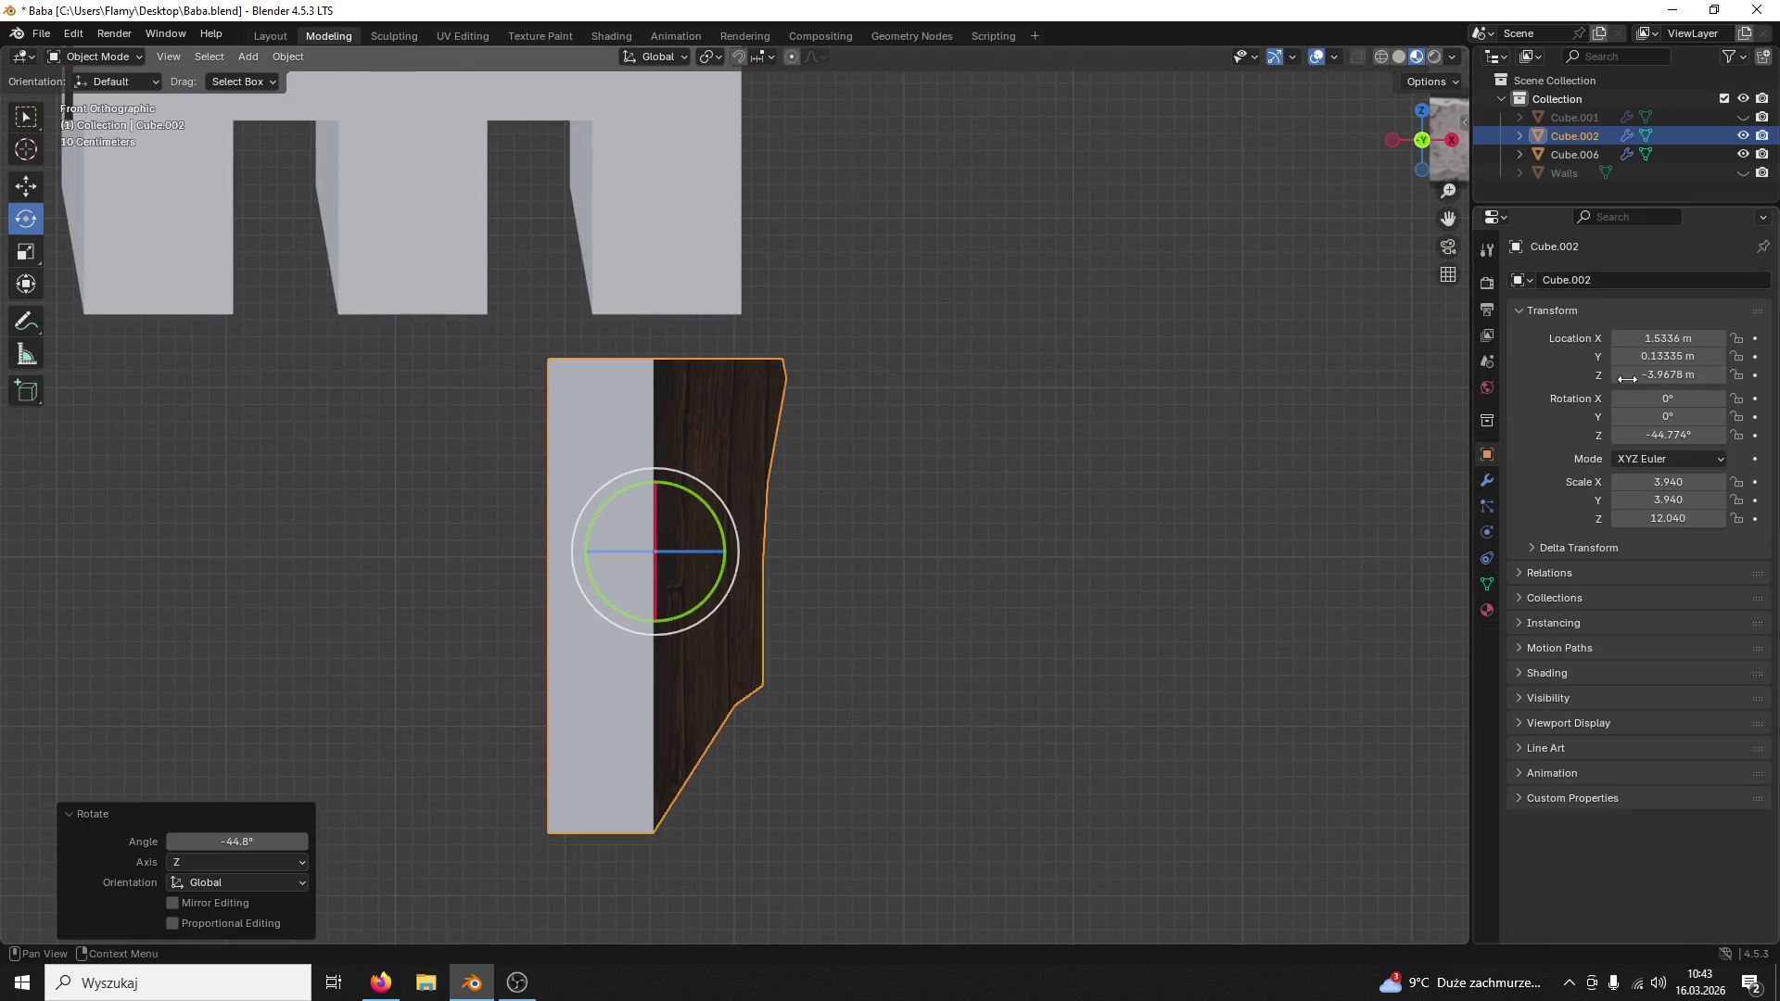
Step: Reset Rotation Z to 0, then turn the block about −7° around the vertical axis
click(1660, 436)
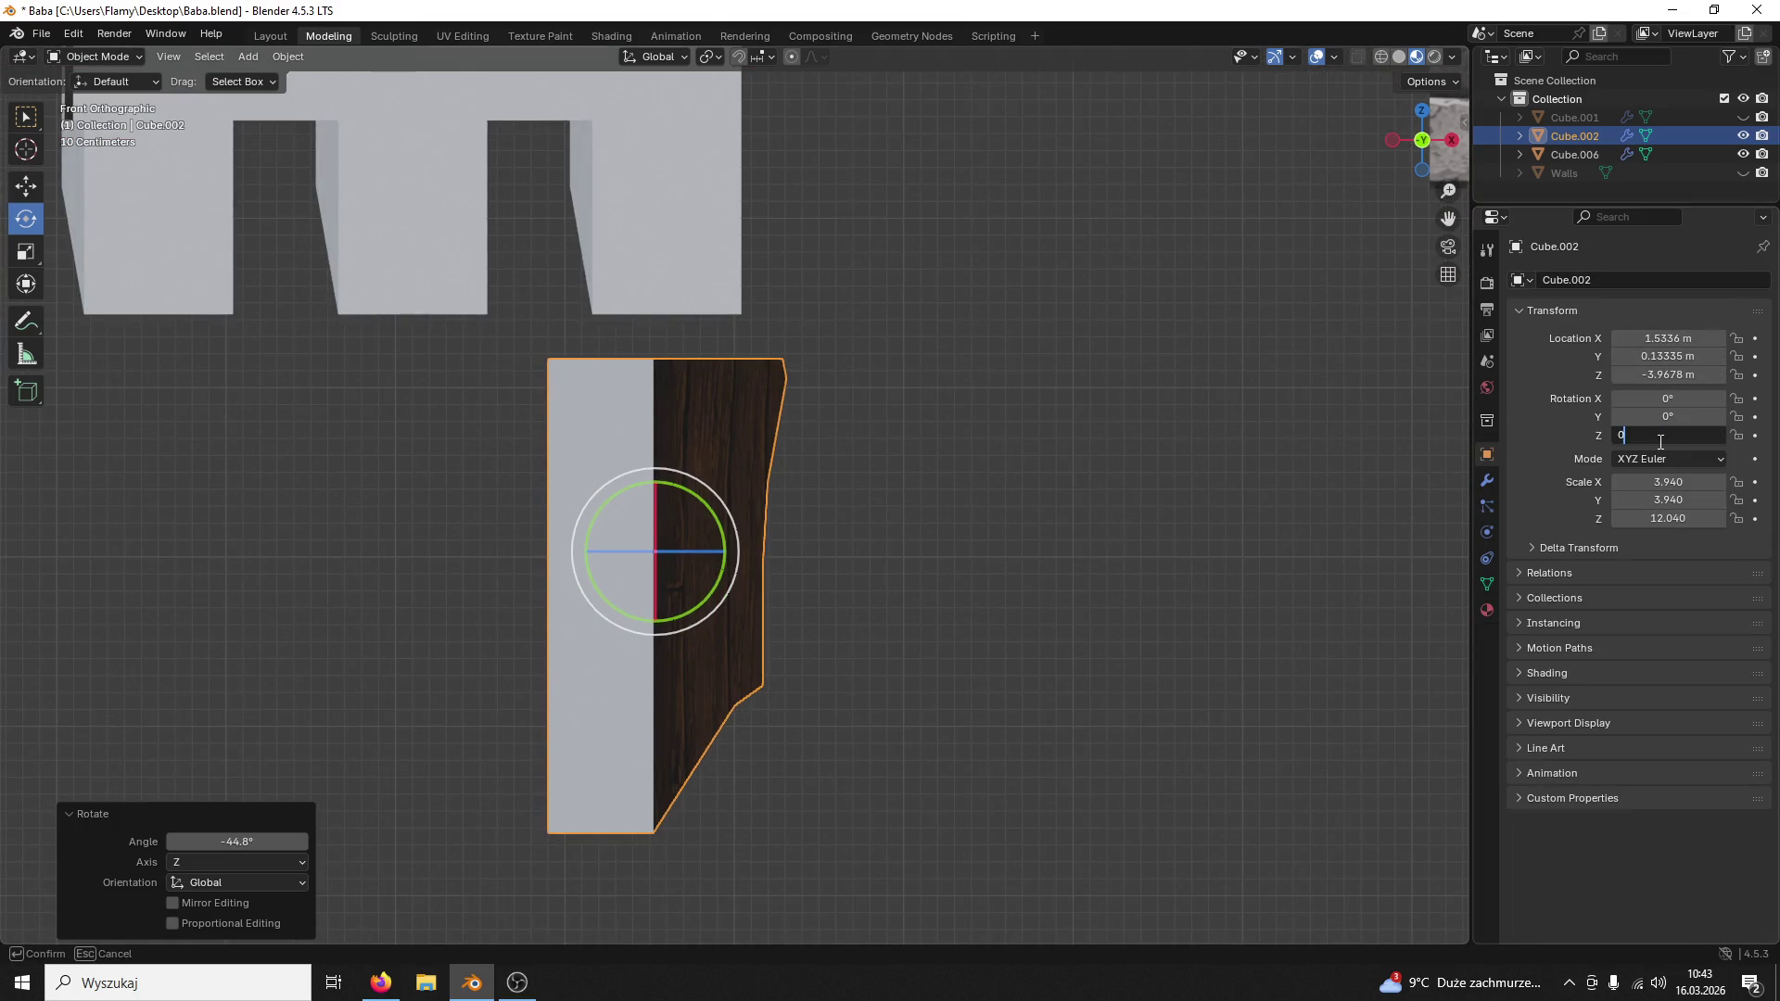
key(Return)
drag(693, 557, 663, 550)
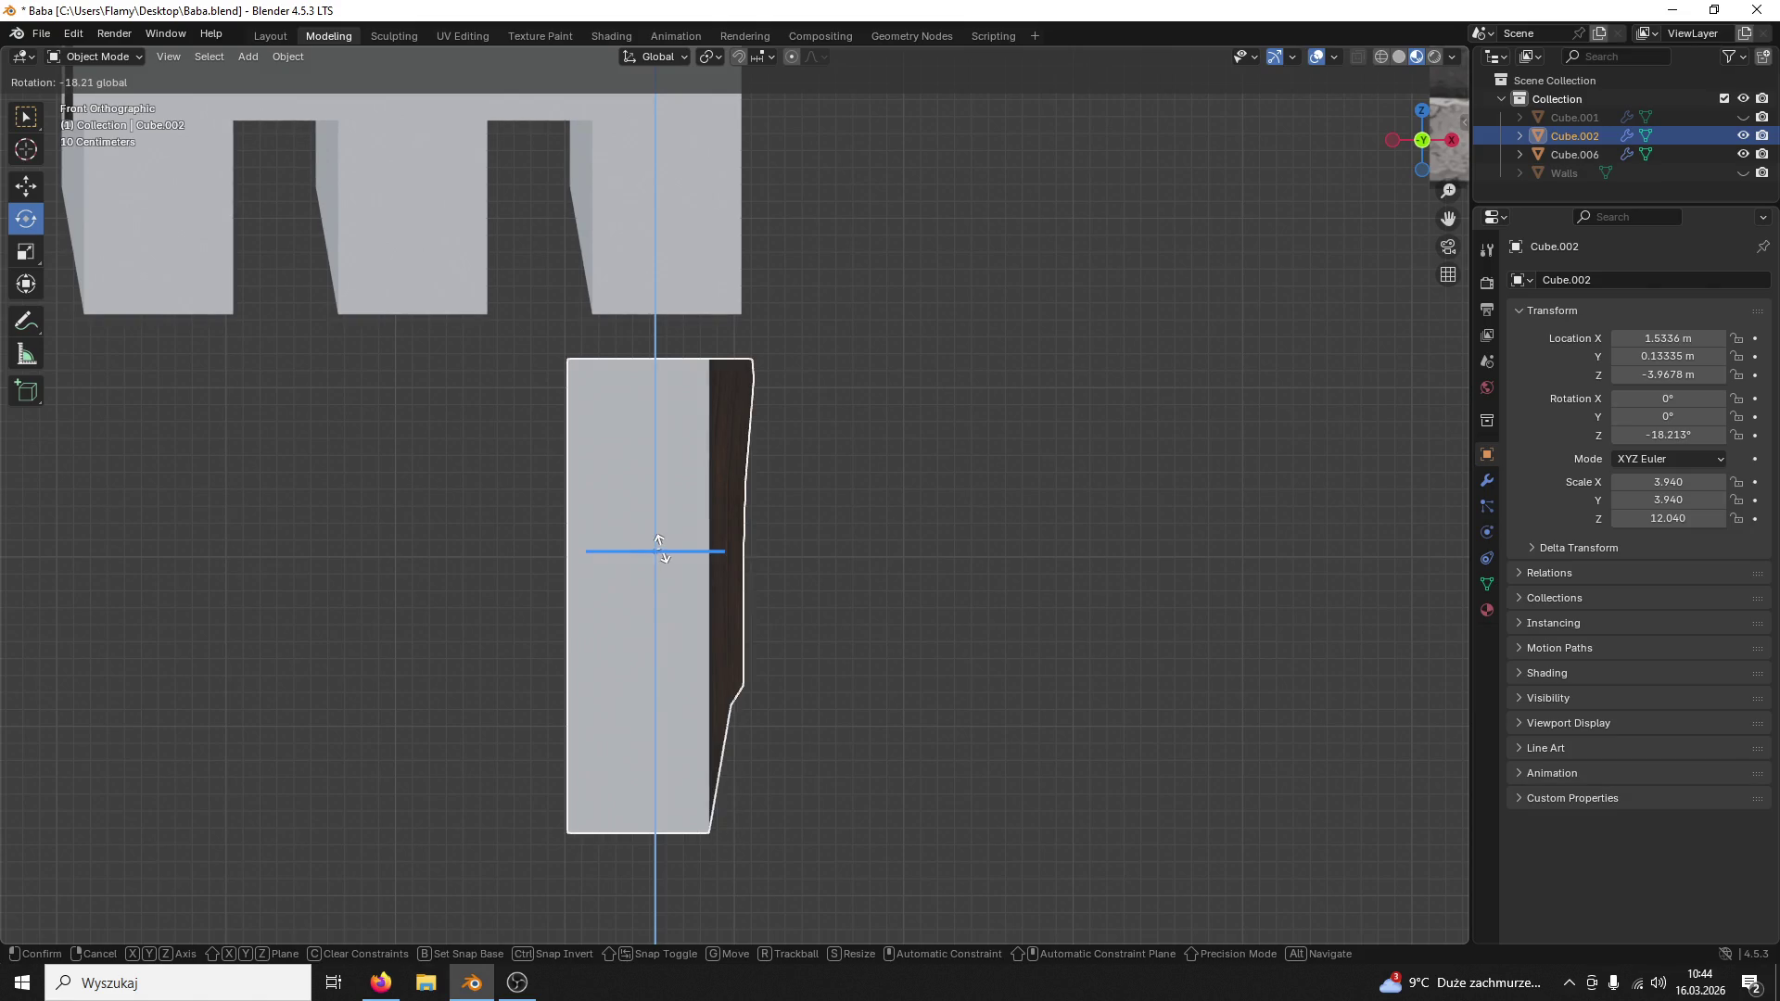
click(662, 551)
mouse_move(707, 557)
middle_down()
mouse_move(1228, 560)
mouse_move(1093, 510)
middle_up()
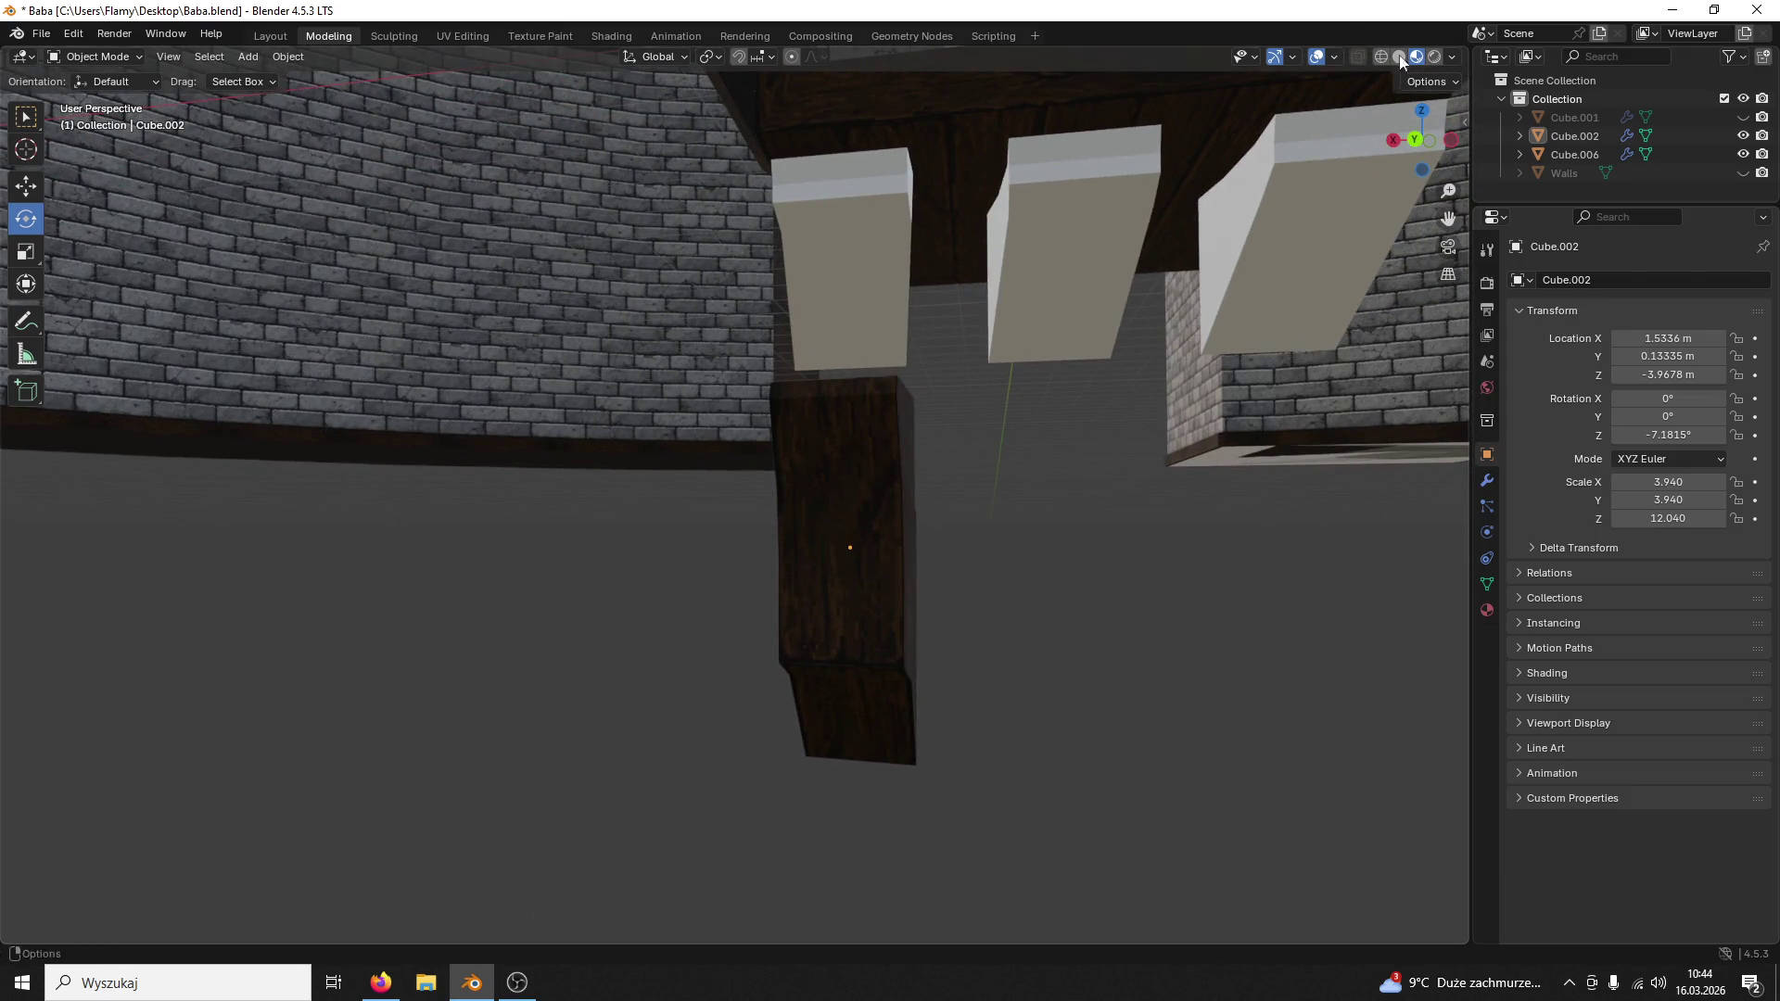
Step: Undo the last change and review the block and beams from behind and in perspective
mouse_move(949, 382)
middle_down()
mouse_move(945, 507)
mouse_move(945, 403)
mouse_move(916, 446)
mouse_move(923, 465)
mouse_move(953, 399)
mouse_move(1043, 384)
mouse_move(1212, 433)
mouse_move(898, 446)
middle_up()
scroll(944, 393, down, 3)
key(ctrl+z)
key(ctrl+z)
key(ctrl+z)
key(ctrl+z)
key(ctrl+z)
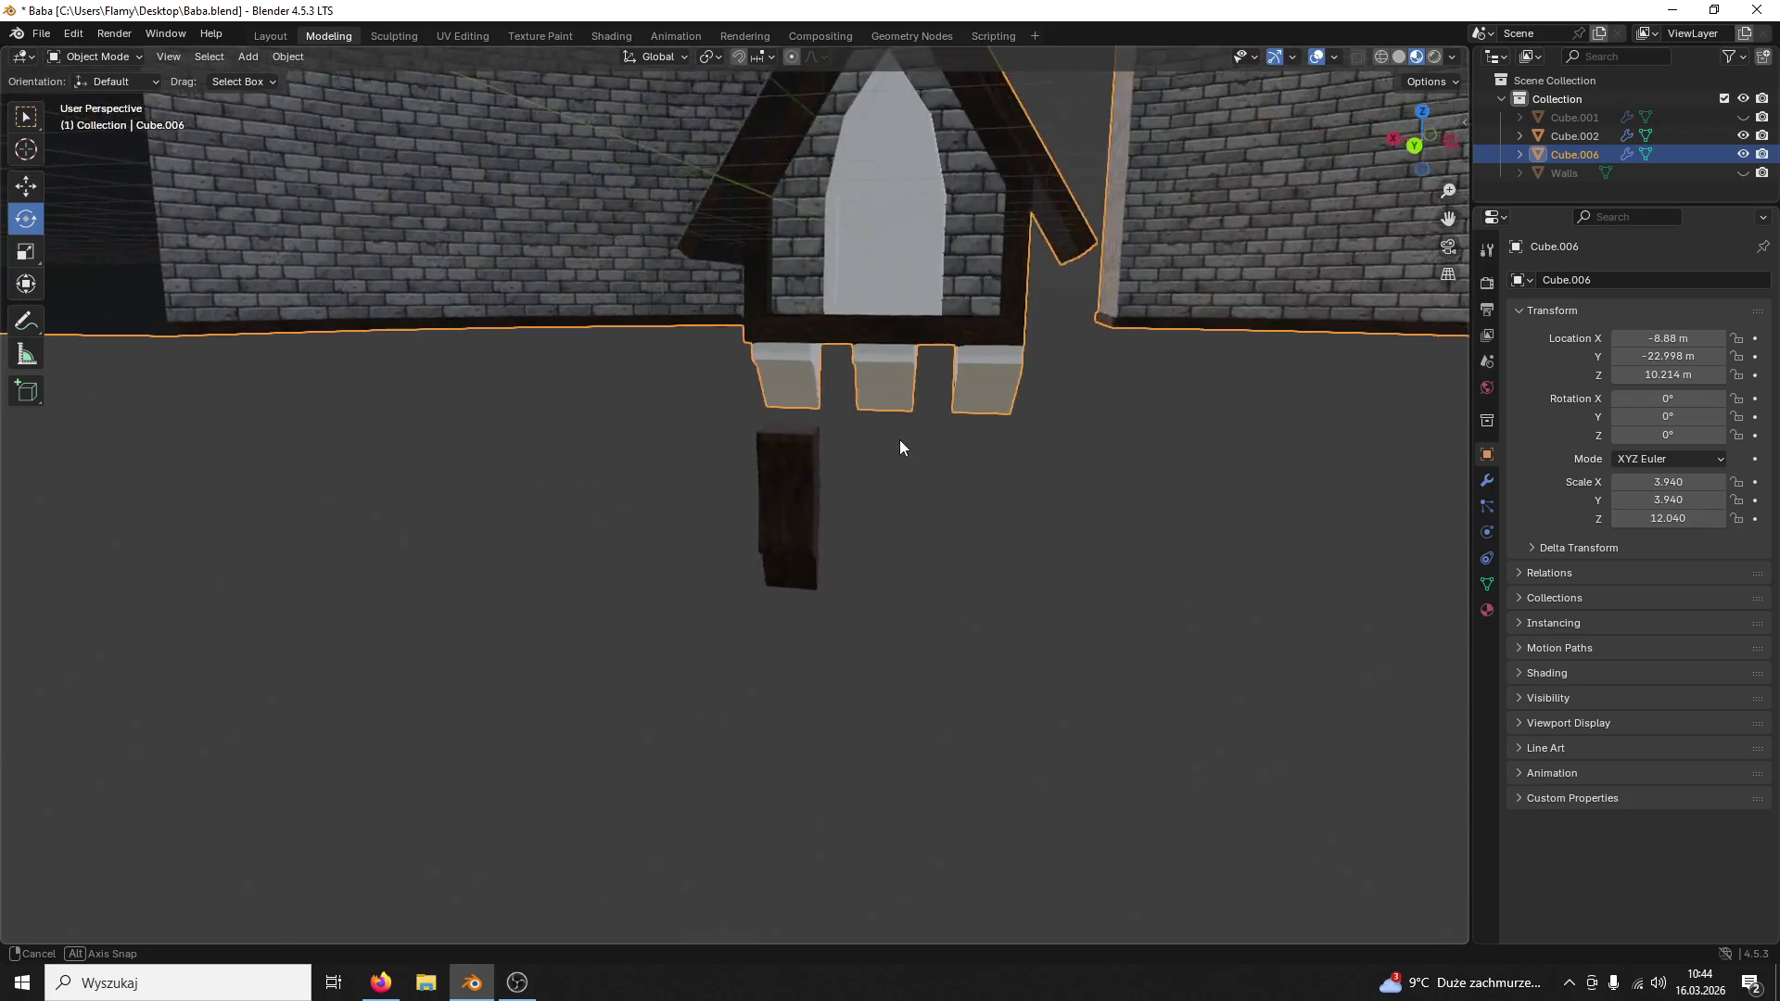
click(1418, 147)
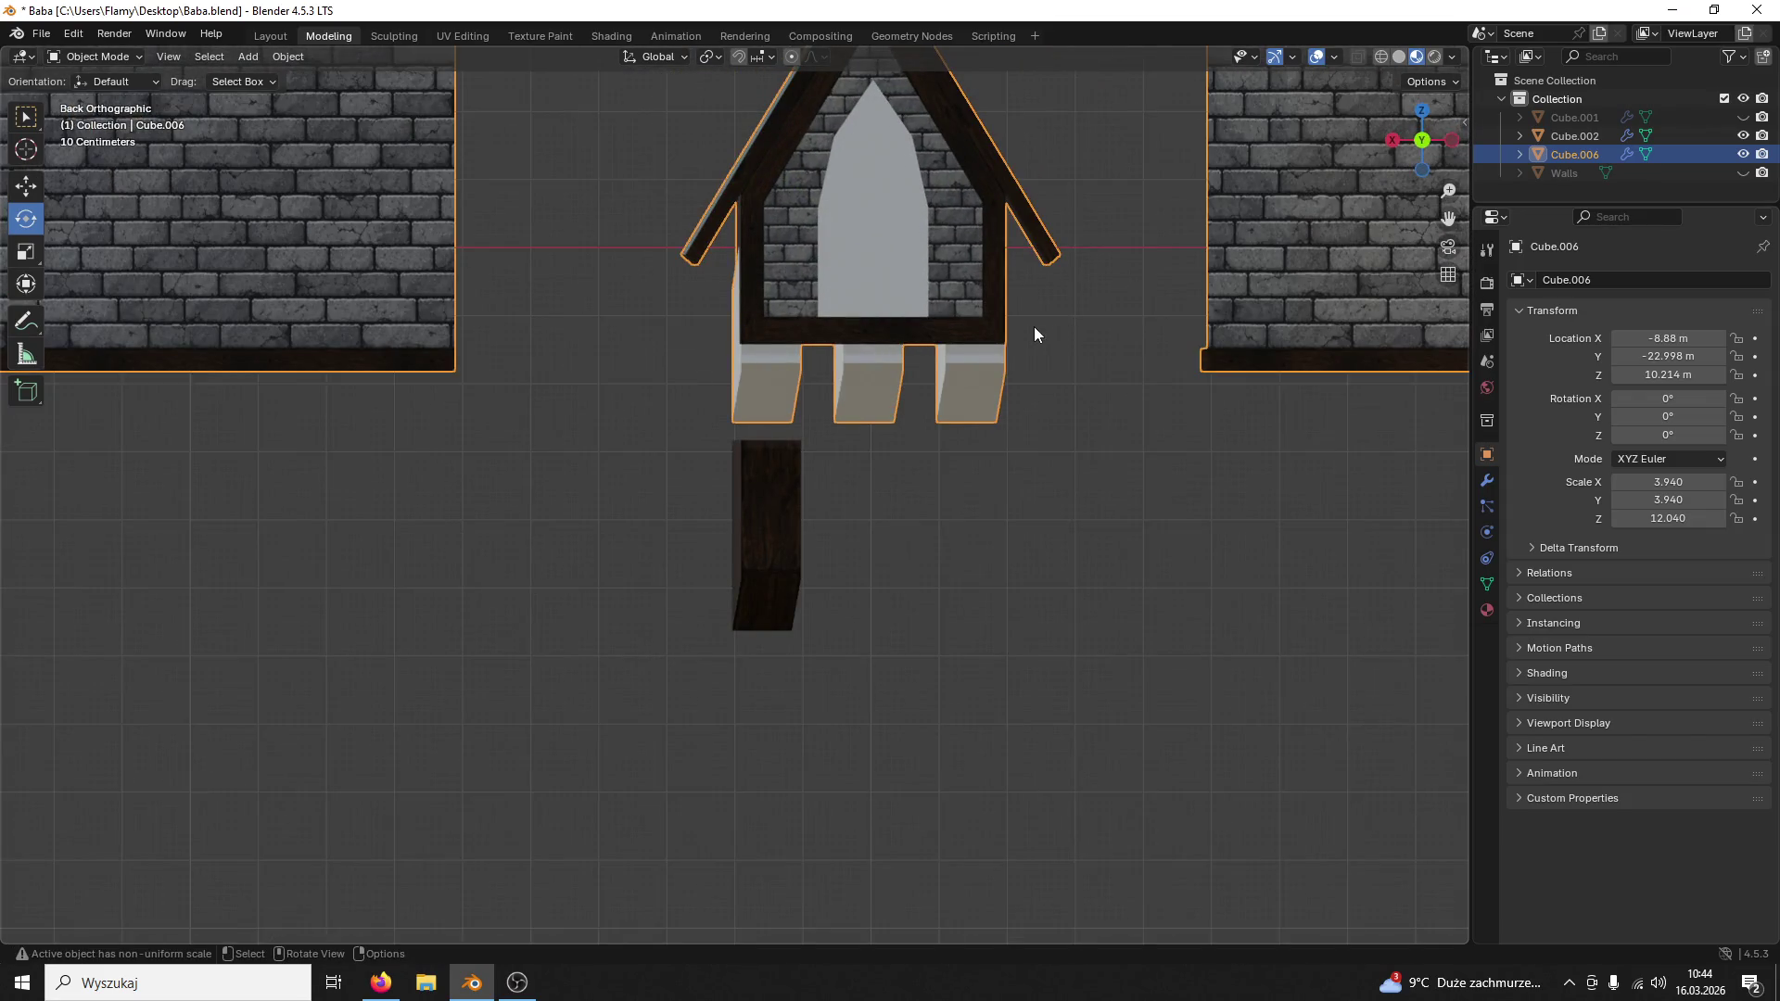
scroll(1033, 327, up, 1)
scroll(980, 411, down, 2)
mouse_move(980, 410)
middle_down()
mouse_move(1062, 435)
mouse_move(899, 484)
middle_up()
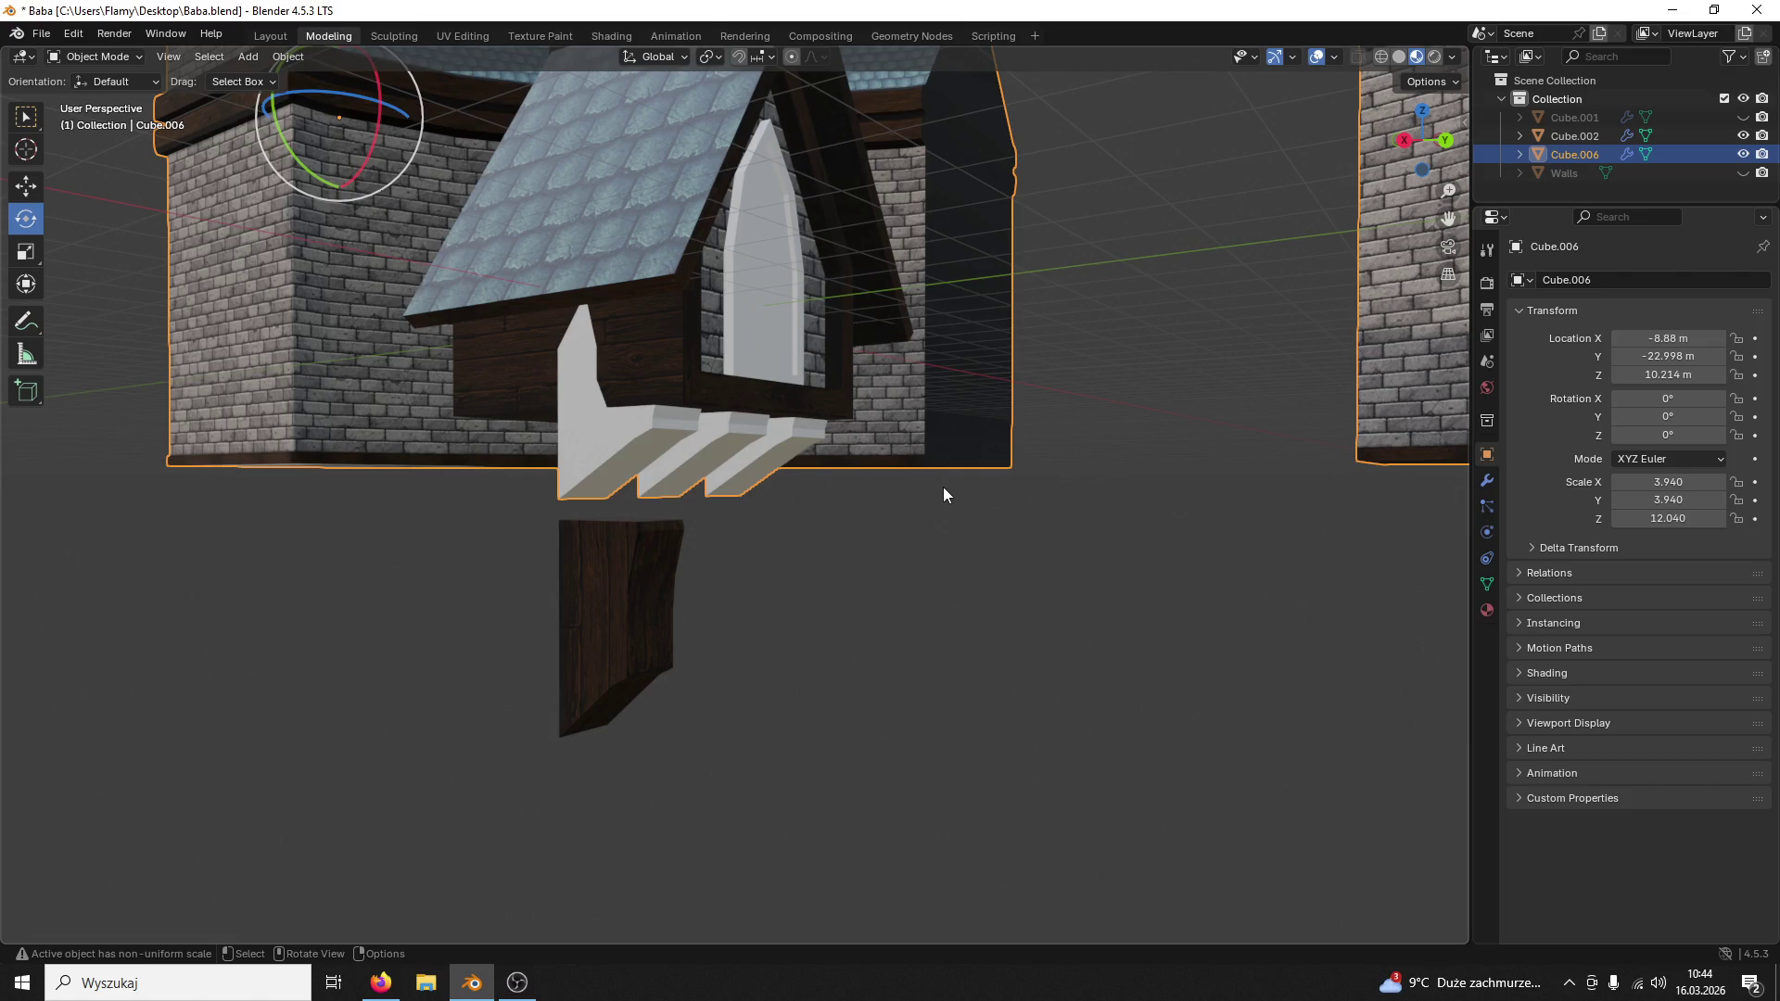
Step: Delete the separate wooden block object and select the dormer Cube.006
click(672, 566)
middle_drag(671, 565, 686, 599)
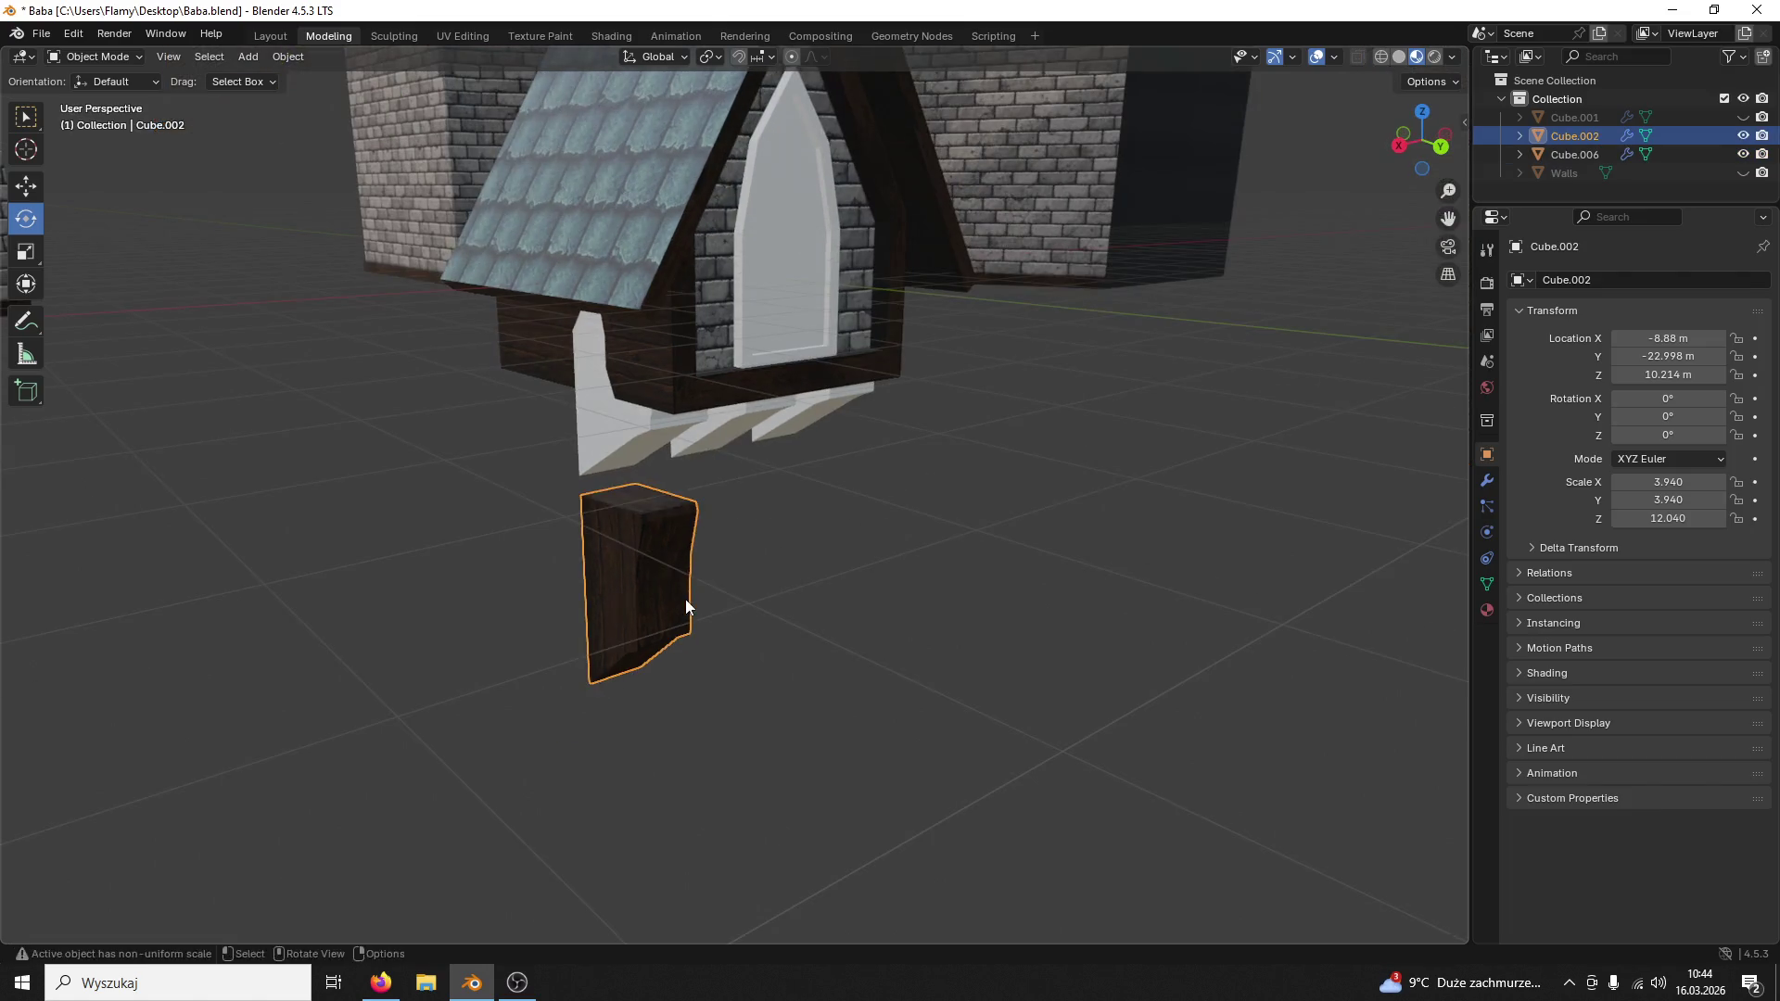
key(Delete)
click(673, 419)
click(95, 57)
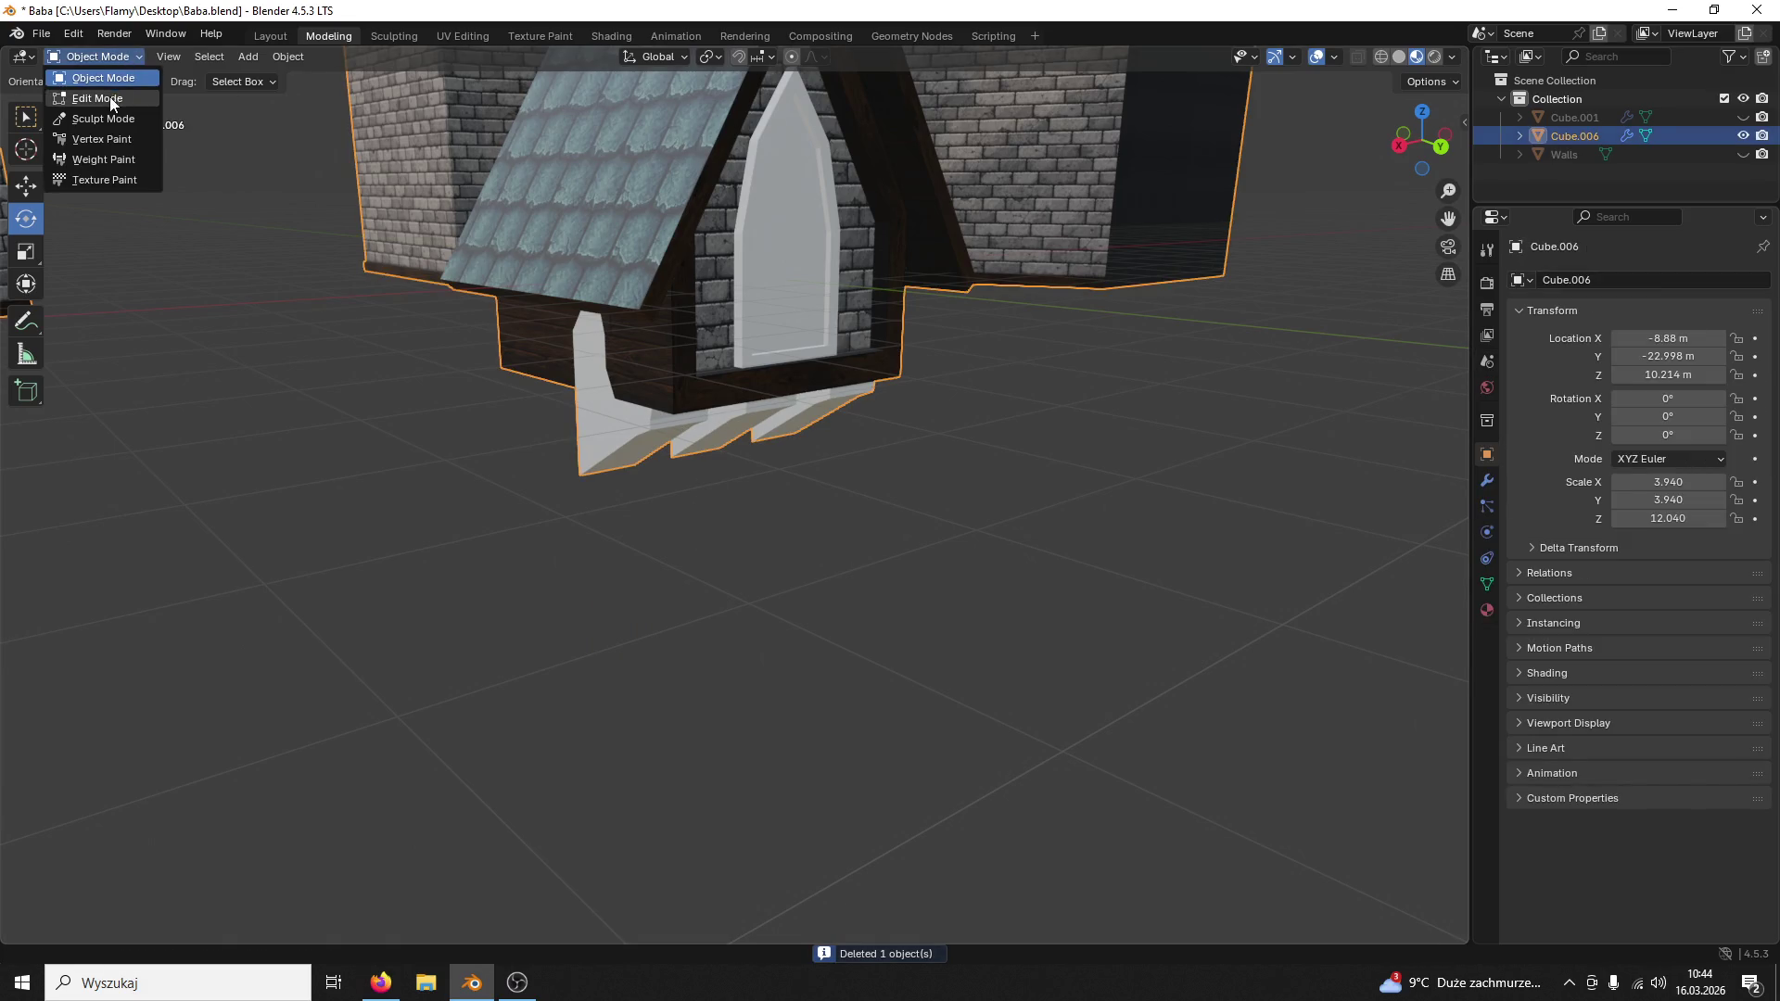
Step: Delete the pale support faces beneath the dormer in Cube.006's mesh
click(97, 101)
click(590, 400)
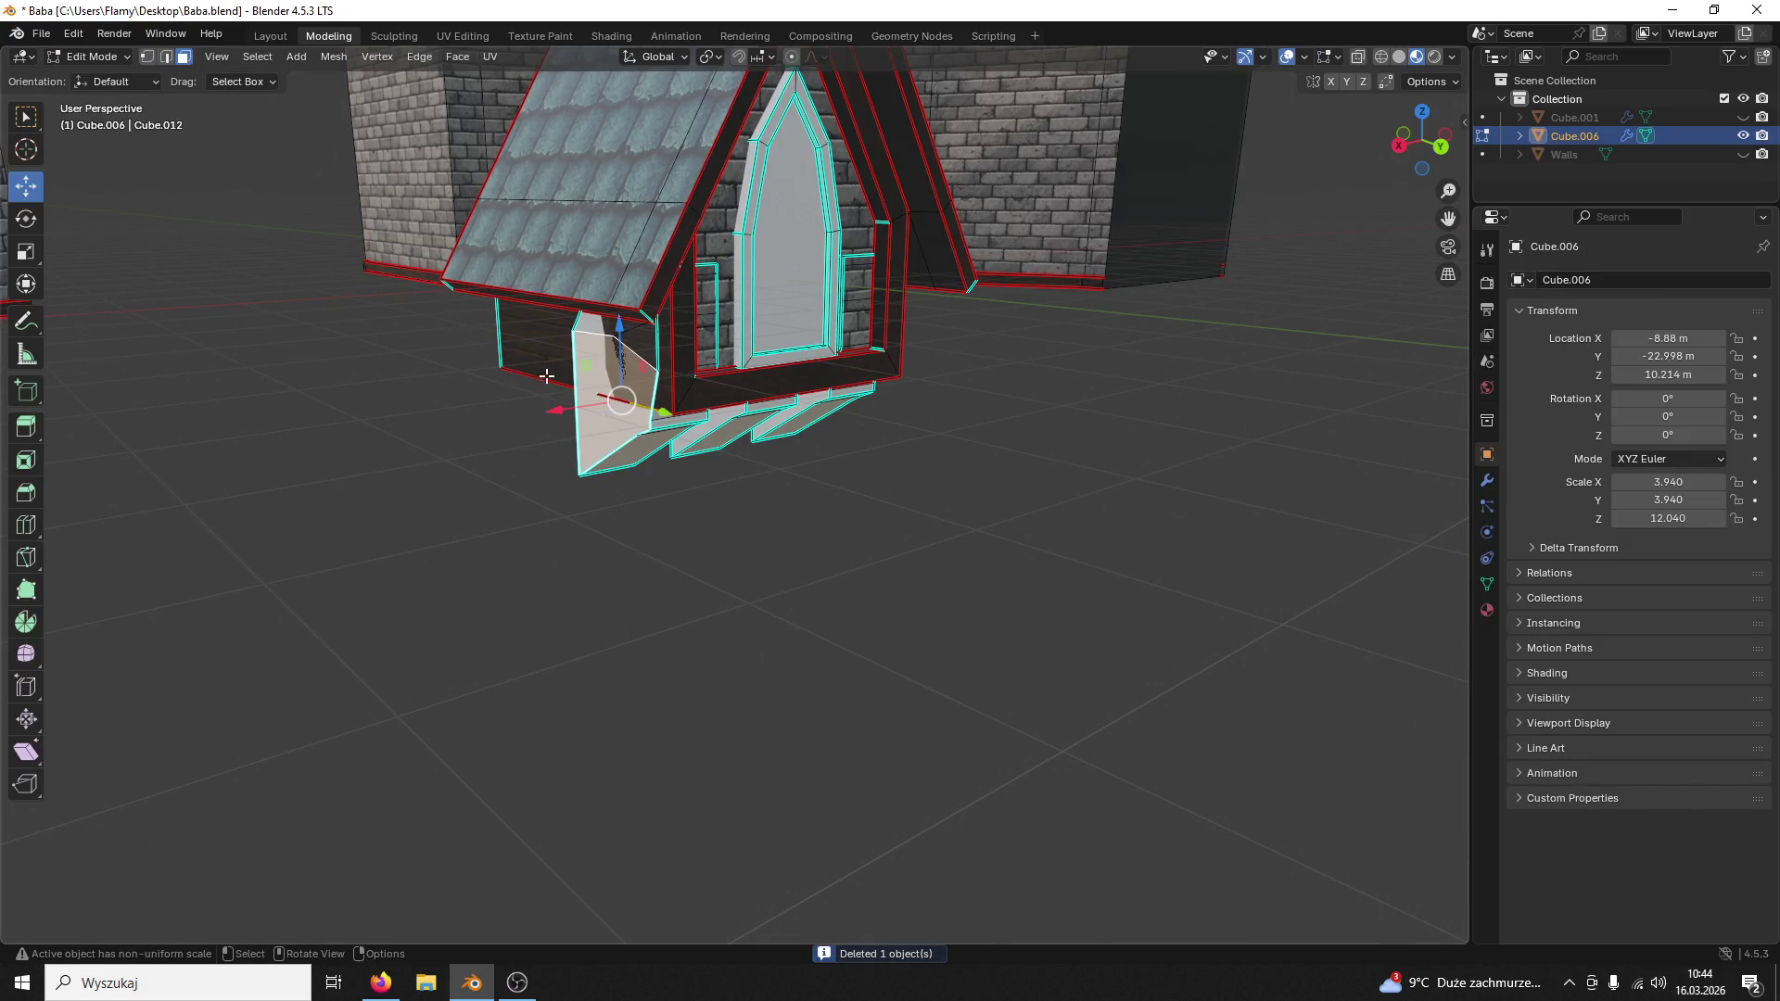
middle_drag(626, 453, 620, 440)
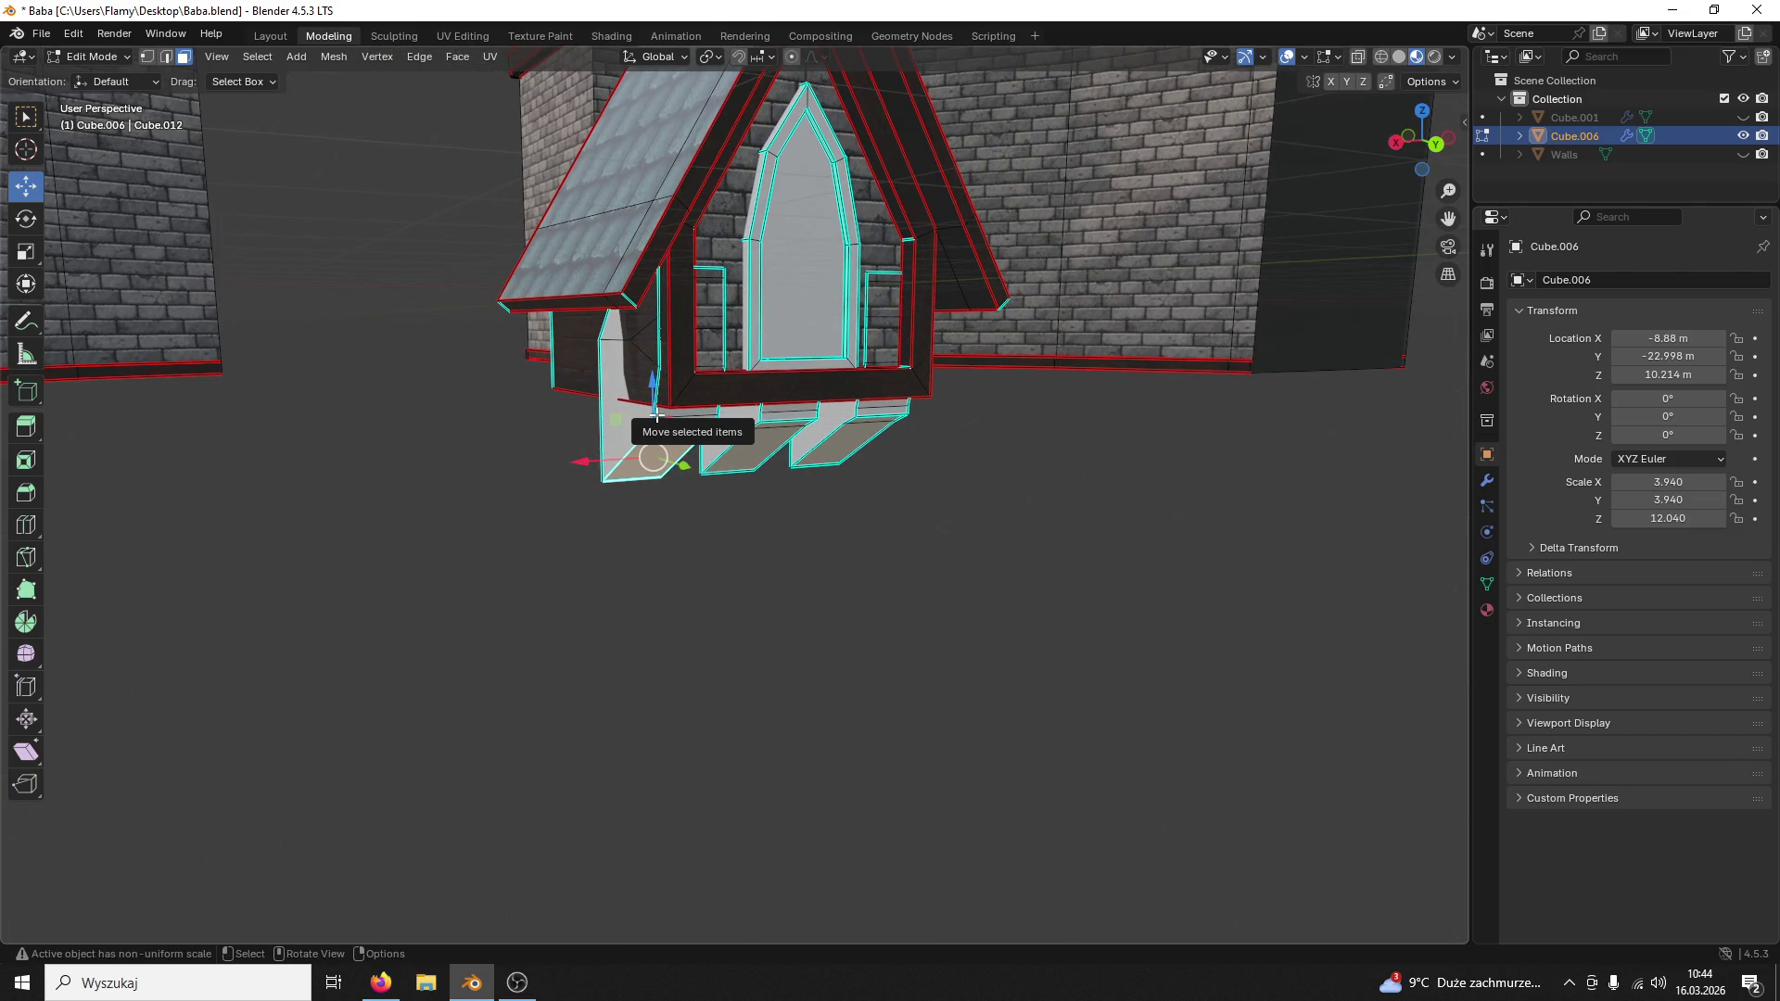
shift+click(654, 413)
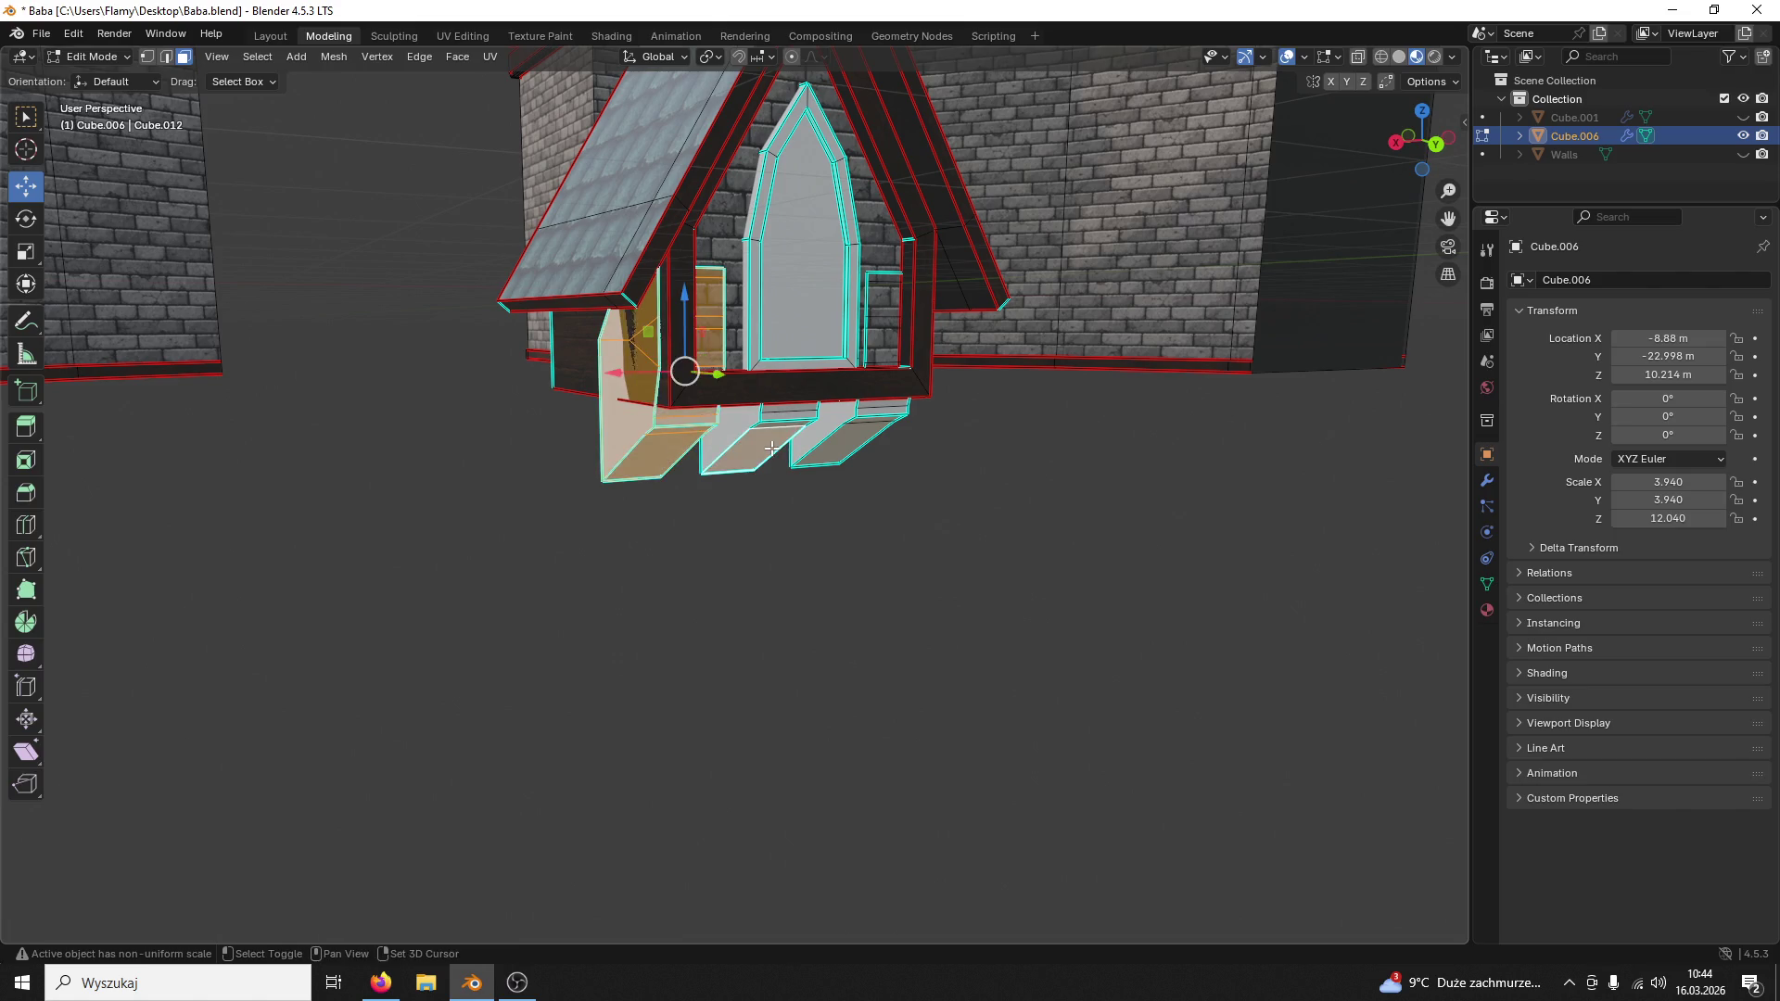
key(l)
key(l)
key(l)
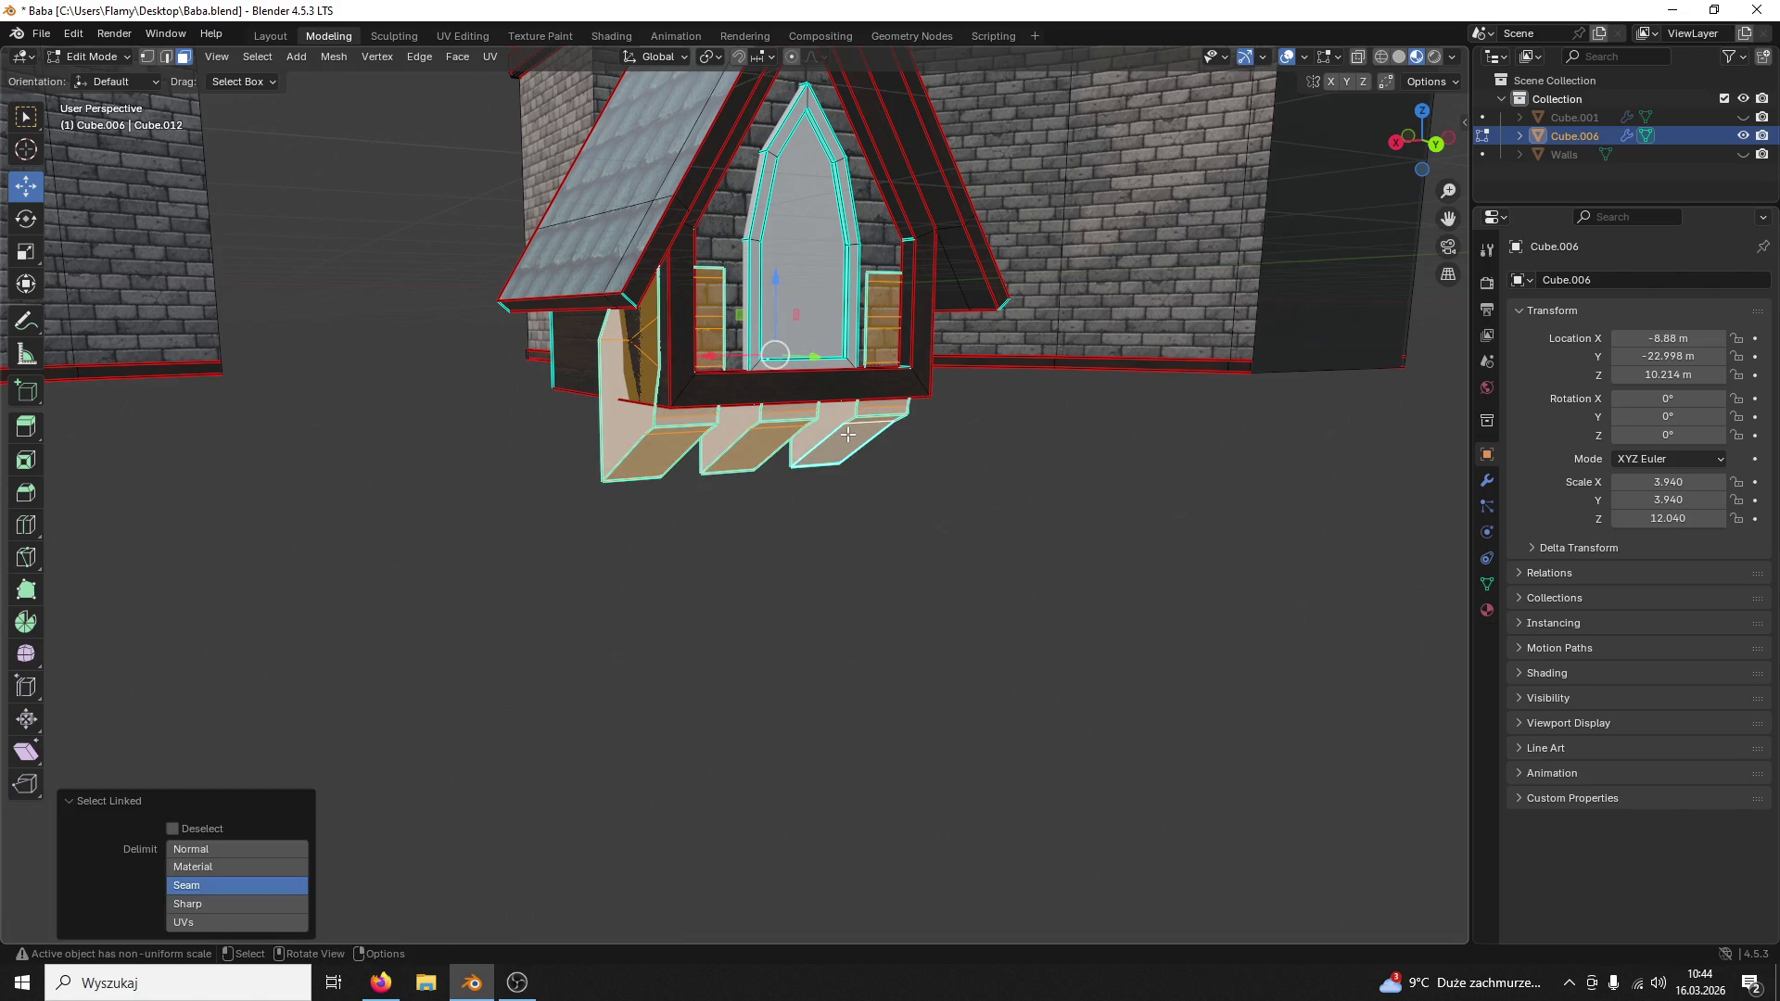
key(x)
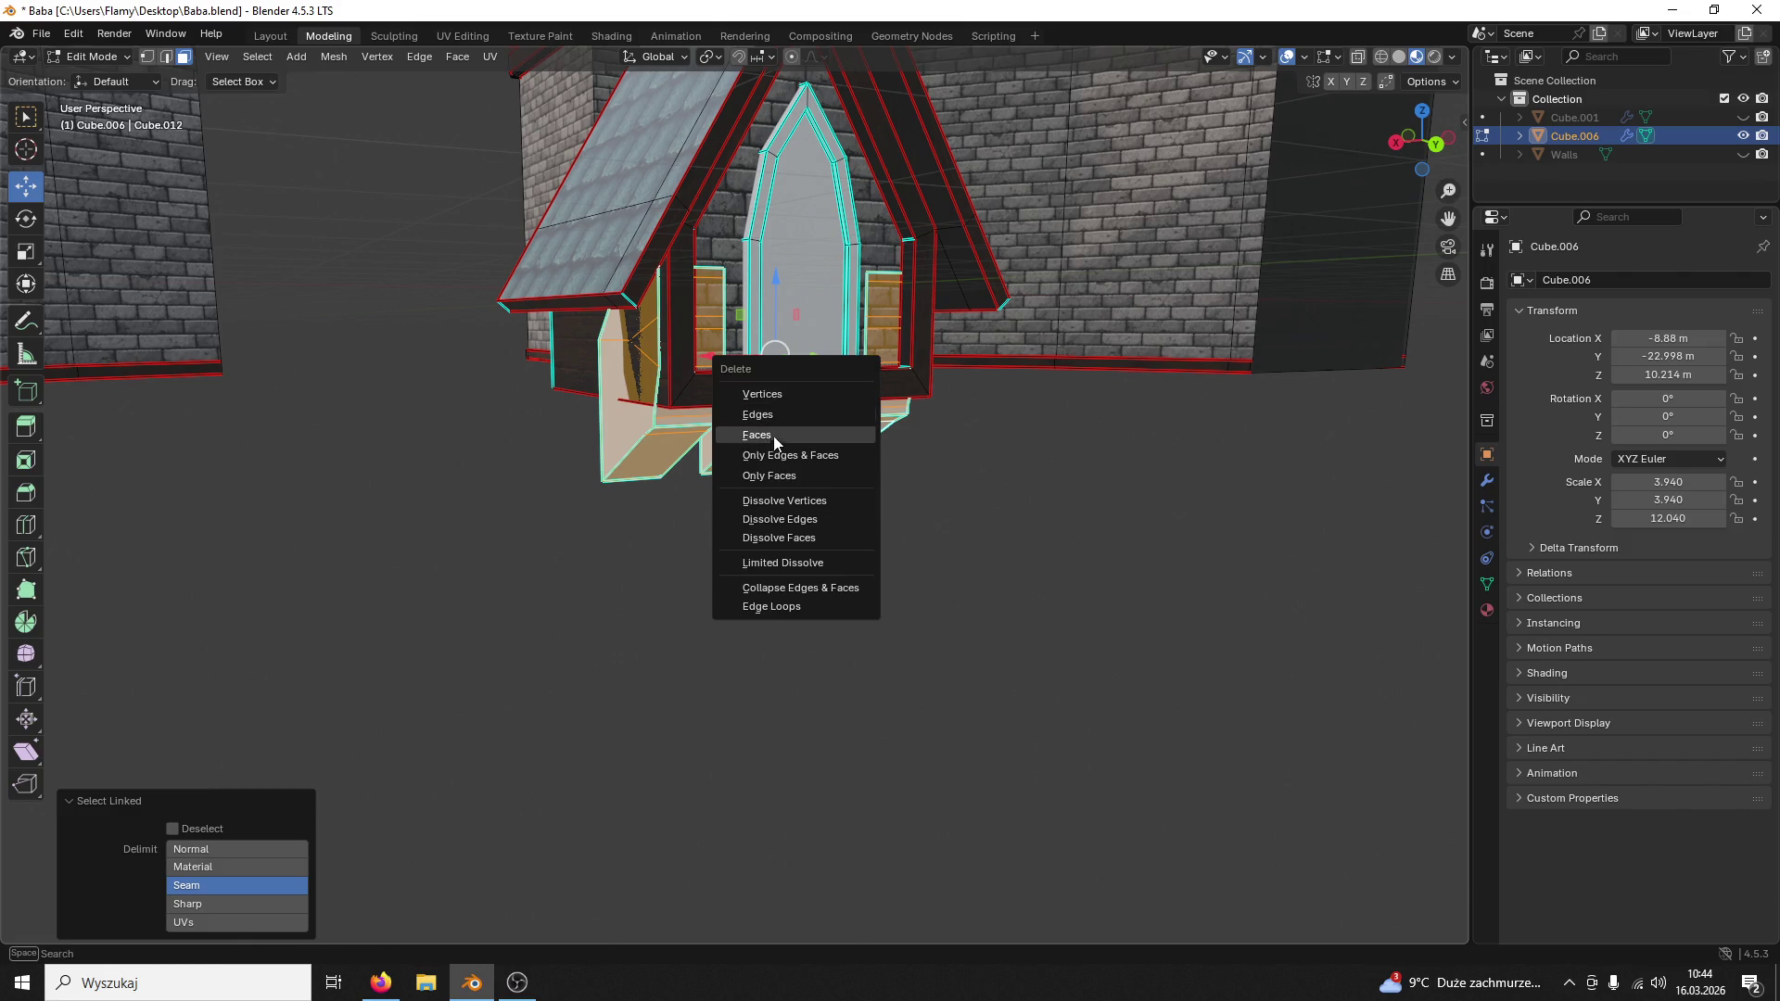
click(775, 441)
Step: Return to object mode and save the Baba file
mouse_move(783, 469)
middle_down()
mouse_move(866, 449)
mouse_move(832, 456)
middle_up()
click(92, 56)
mouse_move(417, 334)
middle_down()
mouse_move(675, 344)
mouse_move(788, 313)
mouse_move(861, 511)
mouse_move(906, 404)
mouse_move(931, 402)
middle_up()
scroll(788, 305, down, 5)
key(ctrl+s)
scroll(860, 510, up, 2)
scroll(857, 509, up, 2)
scroll(862, 536, up, 2)
scroll(861, 539, up, 2)
scroll(933, 402, down, 3)
scroll(762, 517, down, 2)
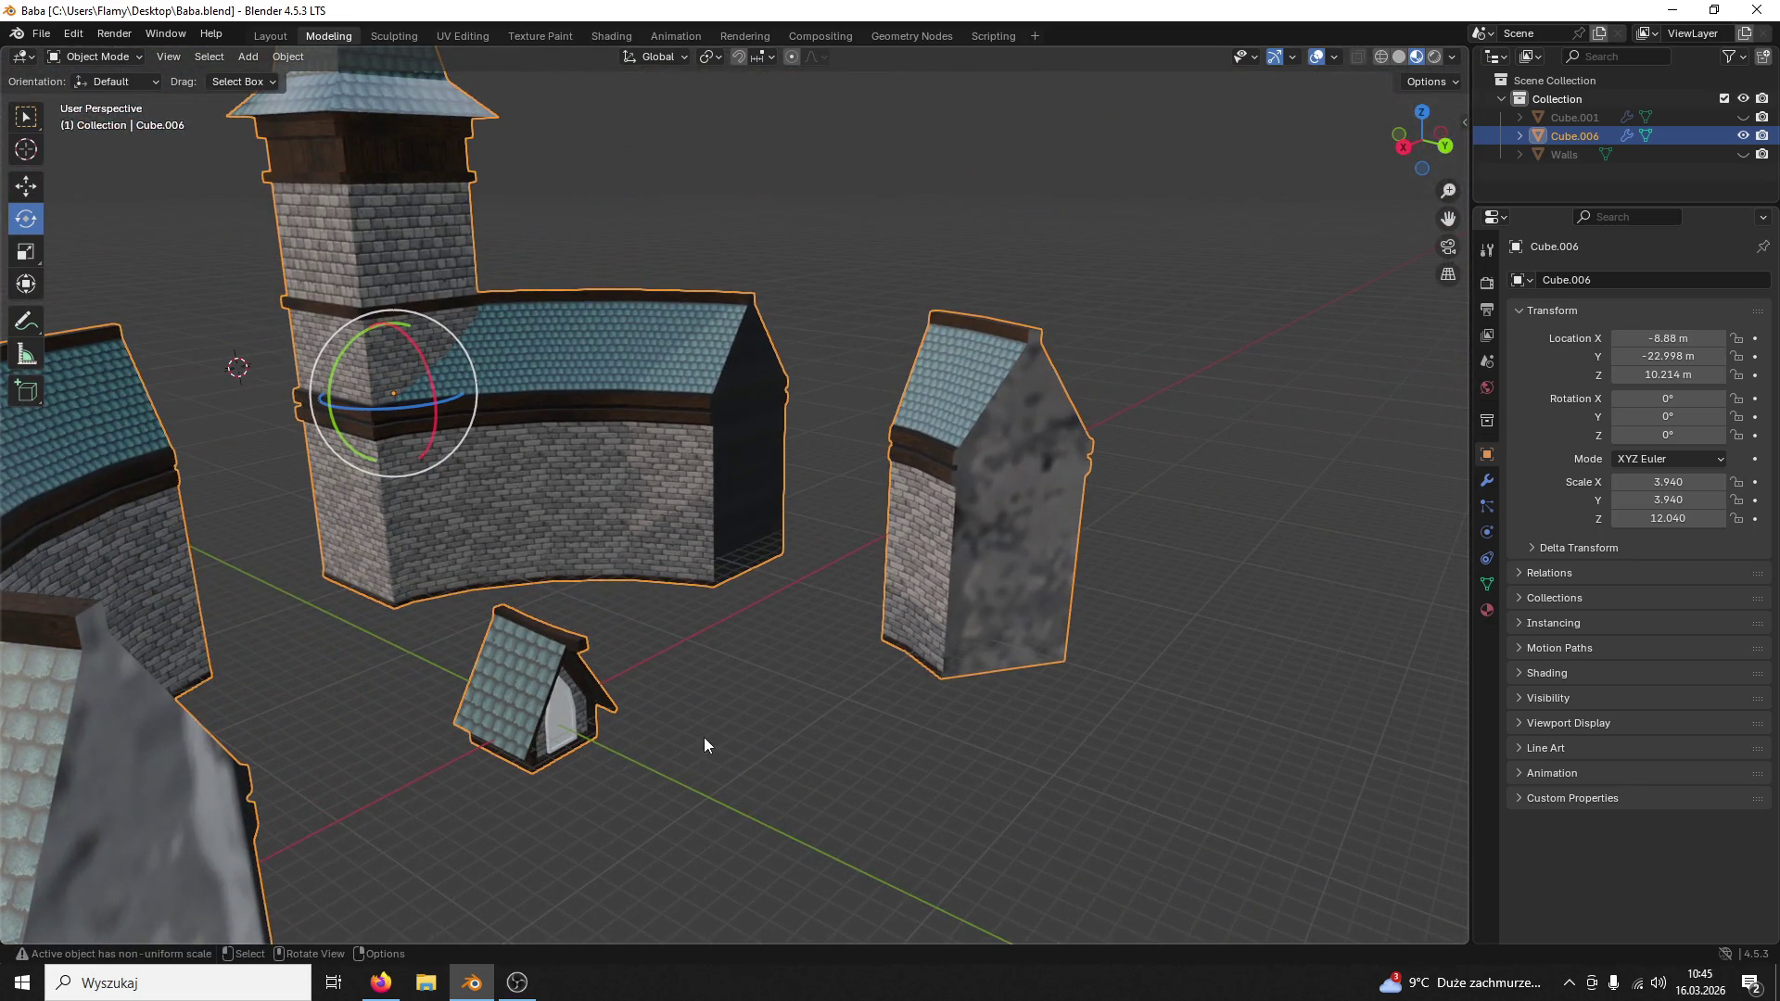
Step: Edit the tower mesh and select the dormer's roof face with its linked roof and frame
middle_drag(705, 746, 642, 698)
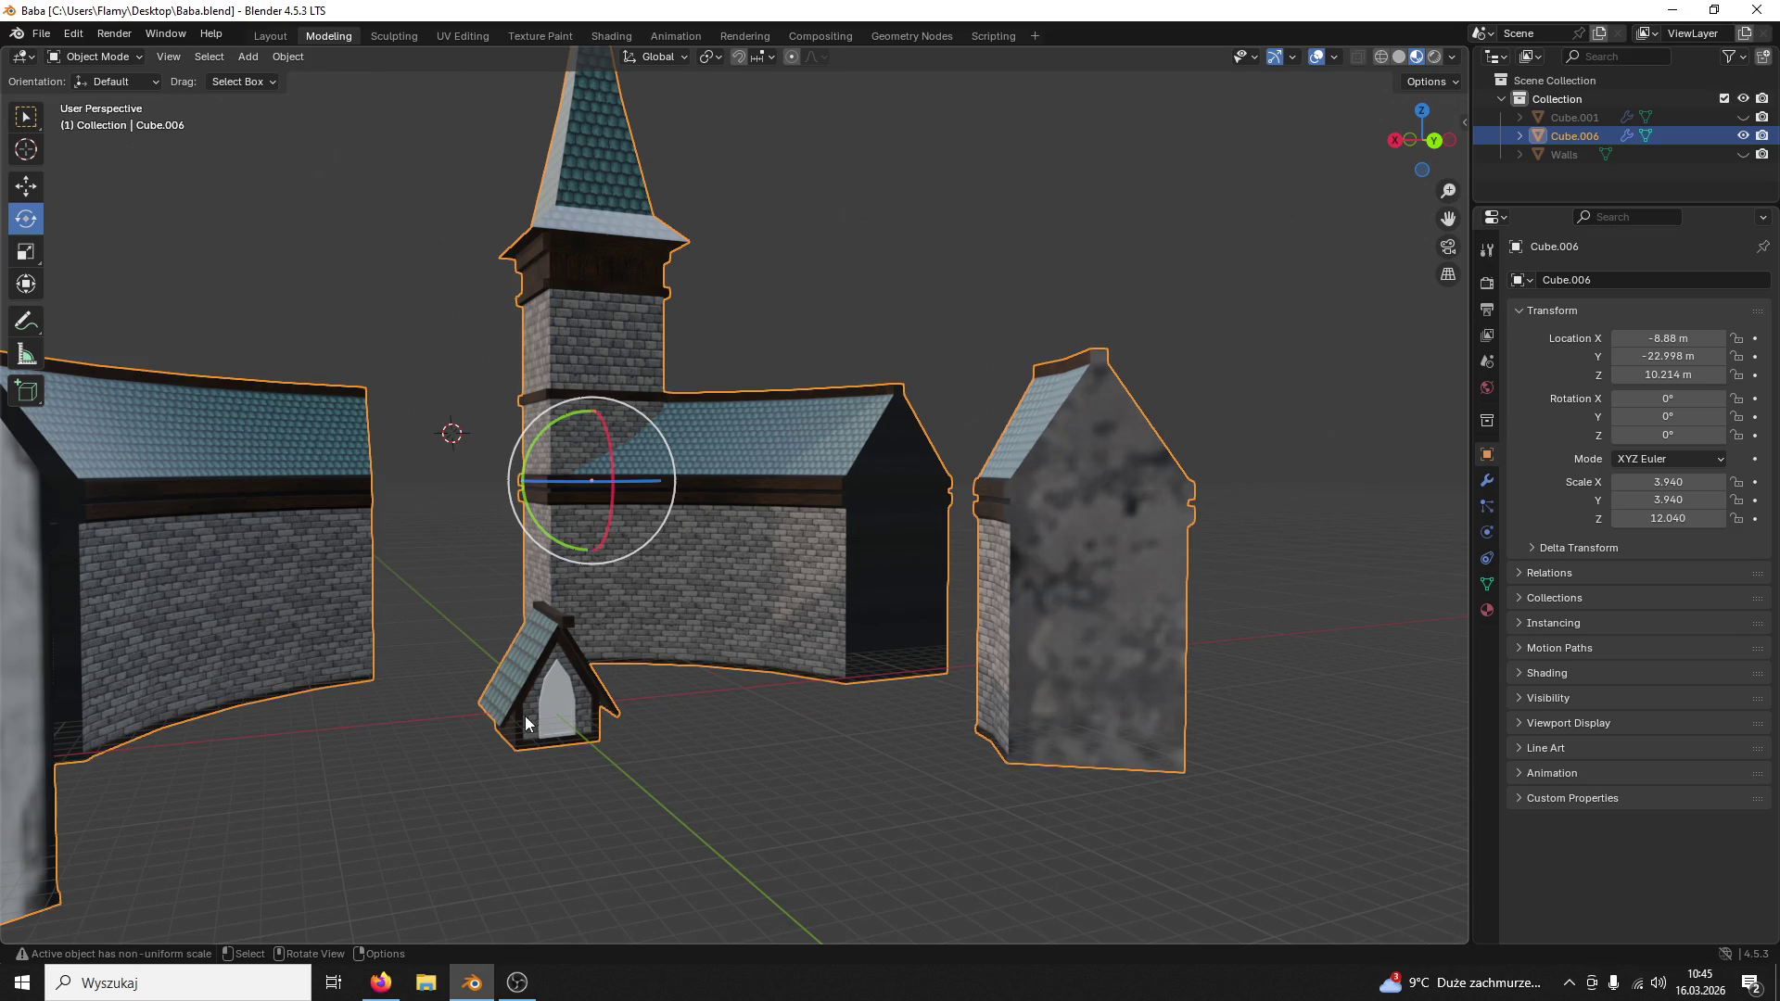
click(97, 55)
click(97, 101)
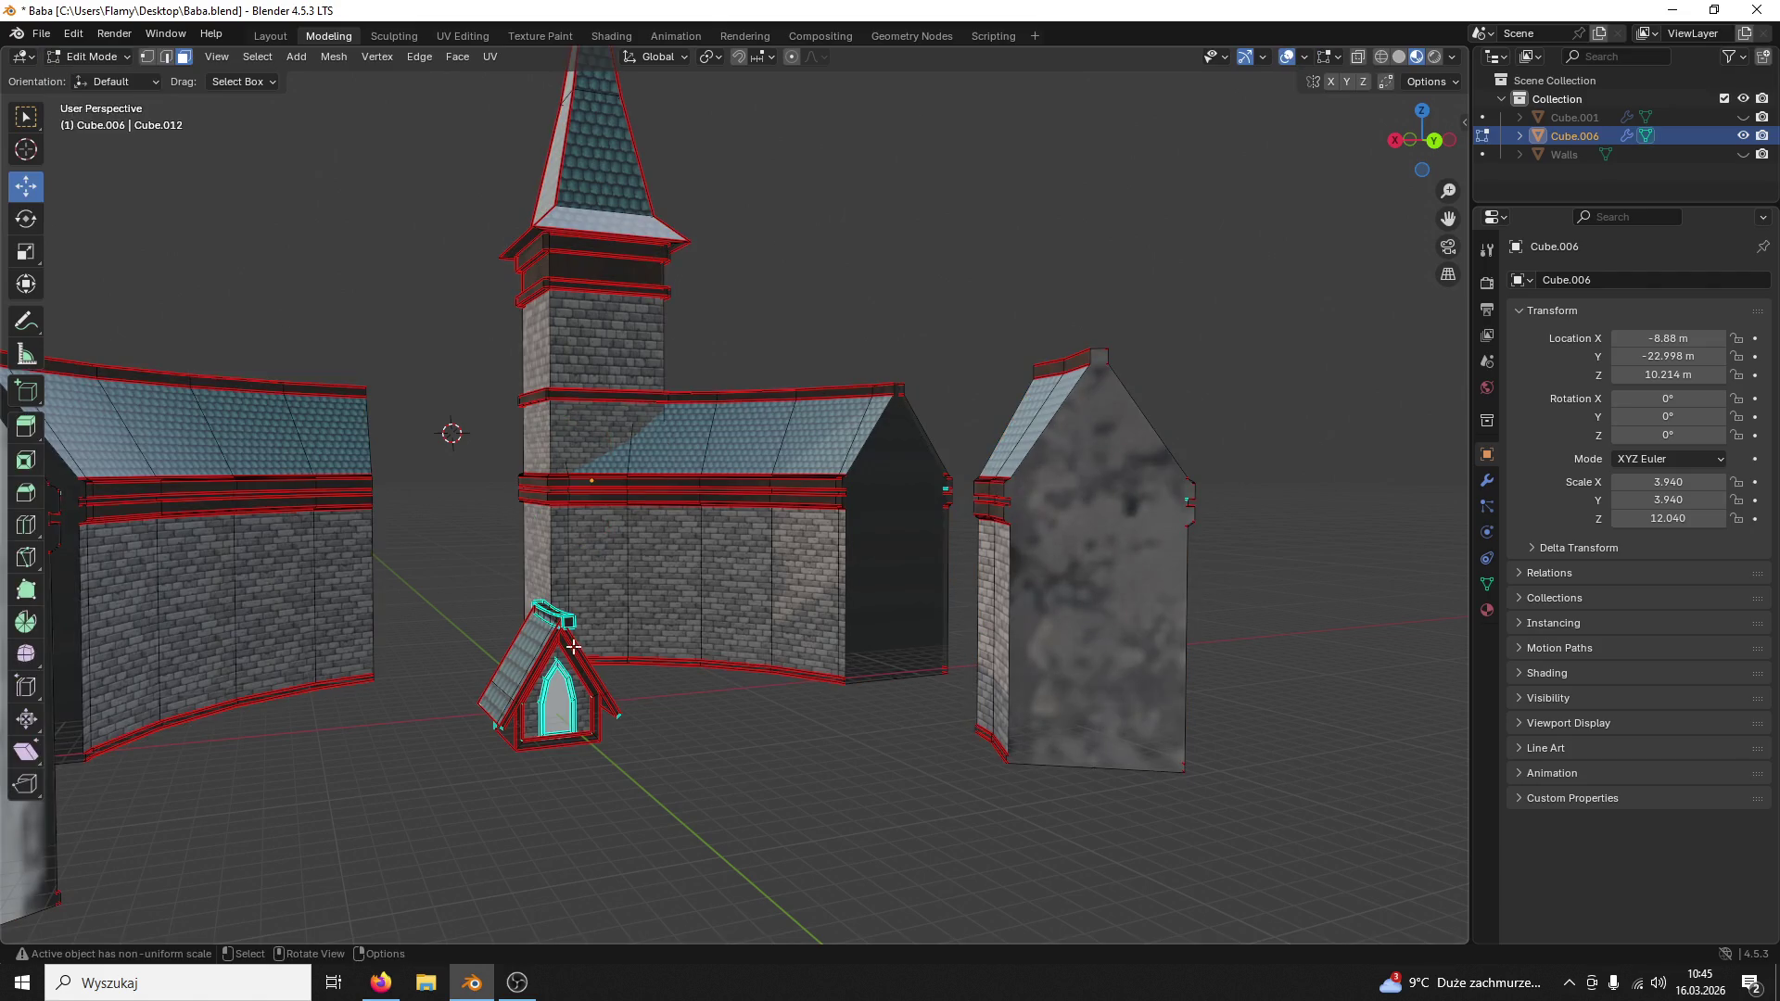
middle_drag(573, 649, 767, 507)
scroll(768, 506, up, 3)
scroll(767, 507, up, 3)
scroll(767, 506, up, 1)
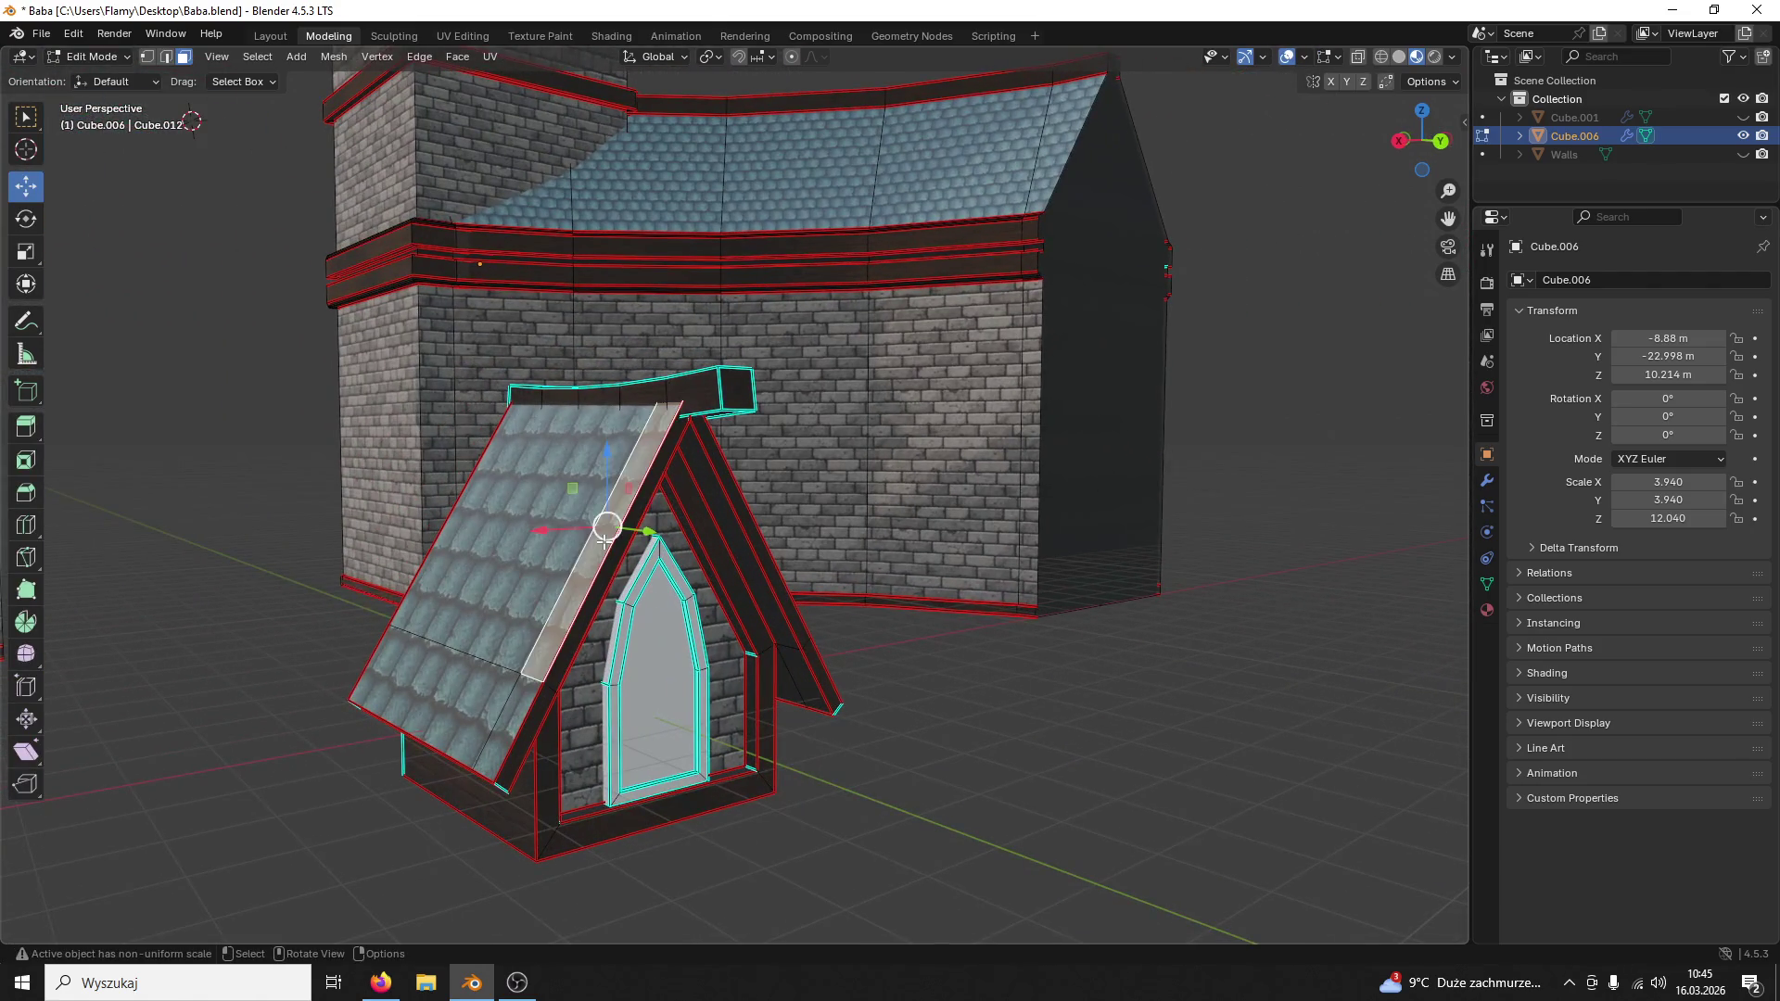
shift+click(616, 549)
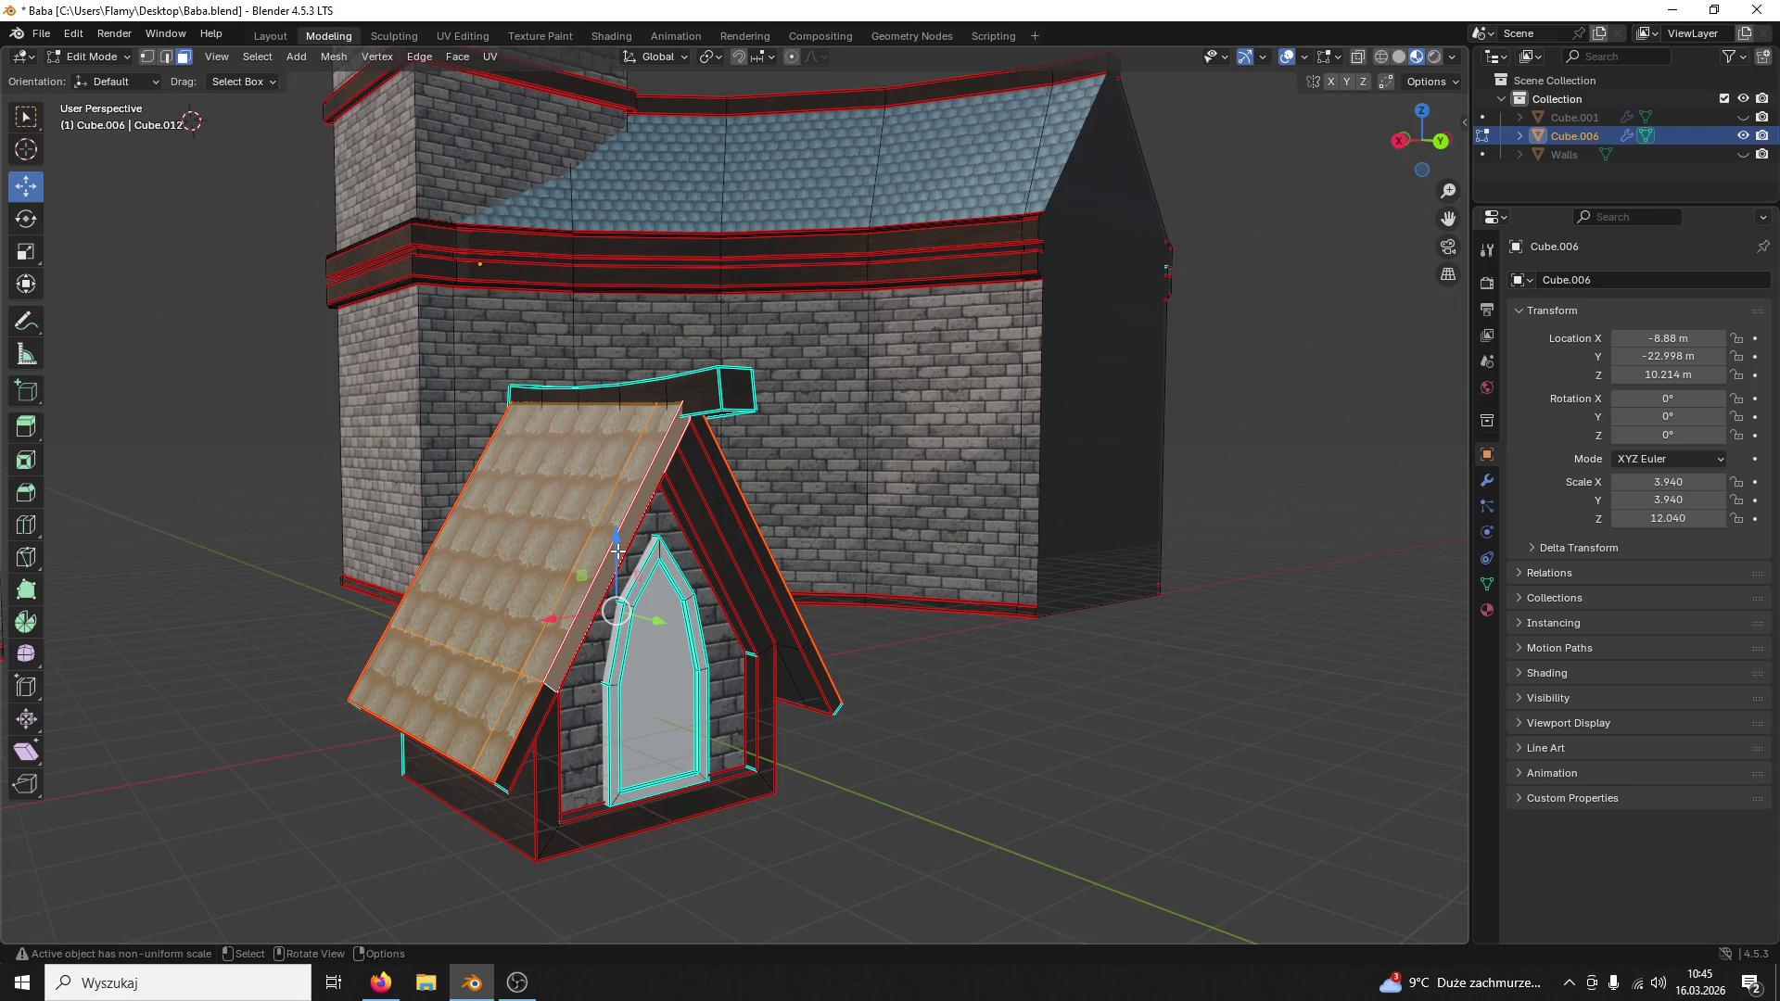
key(l)
key(l)
key(l)
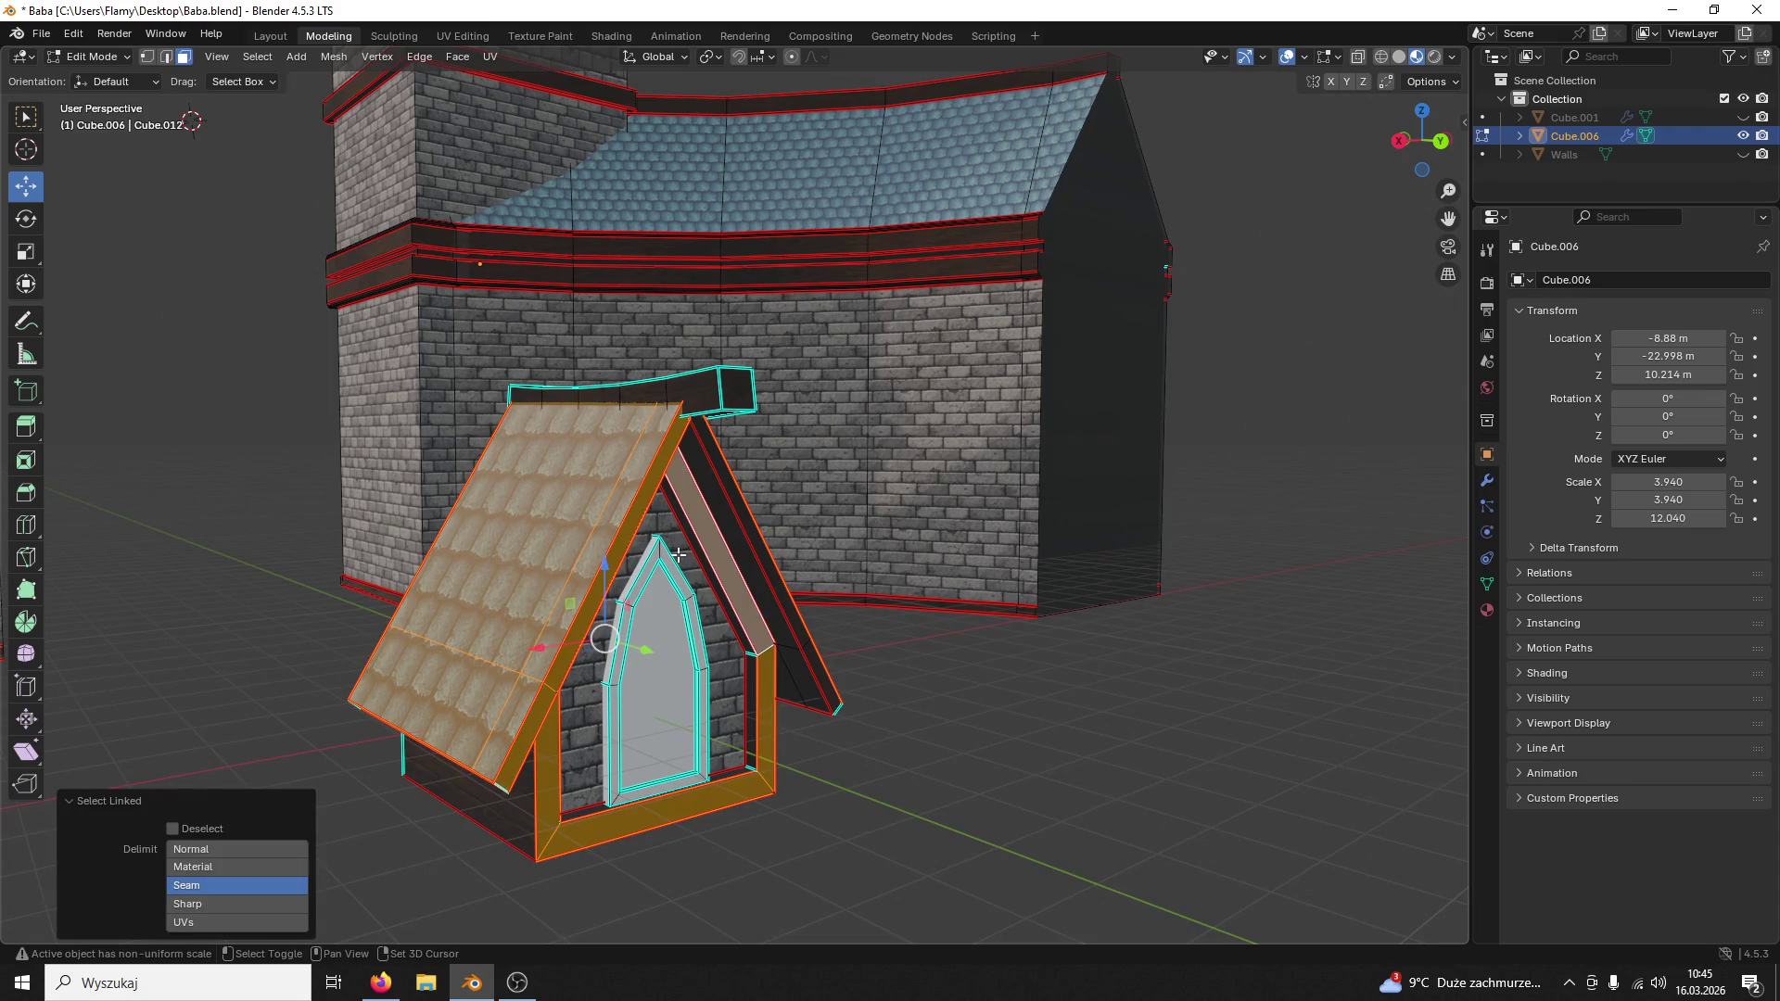
click(658, 622)
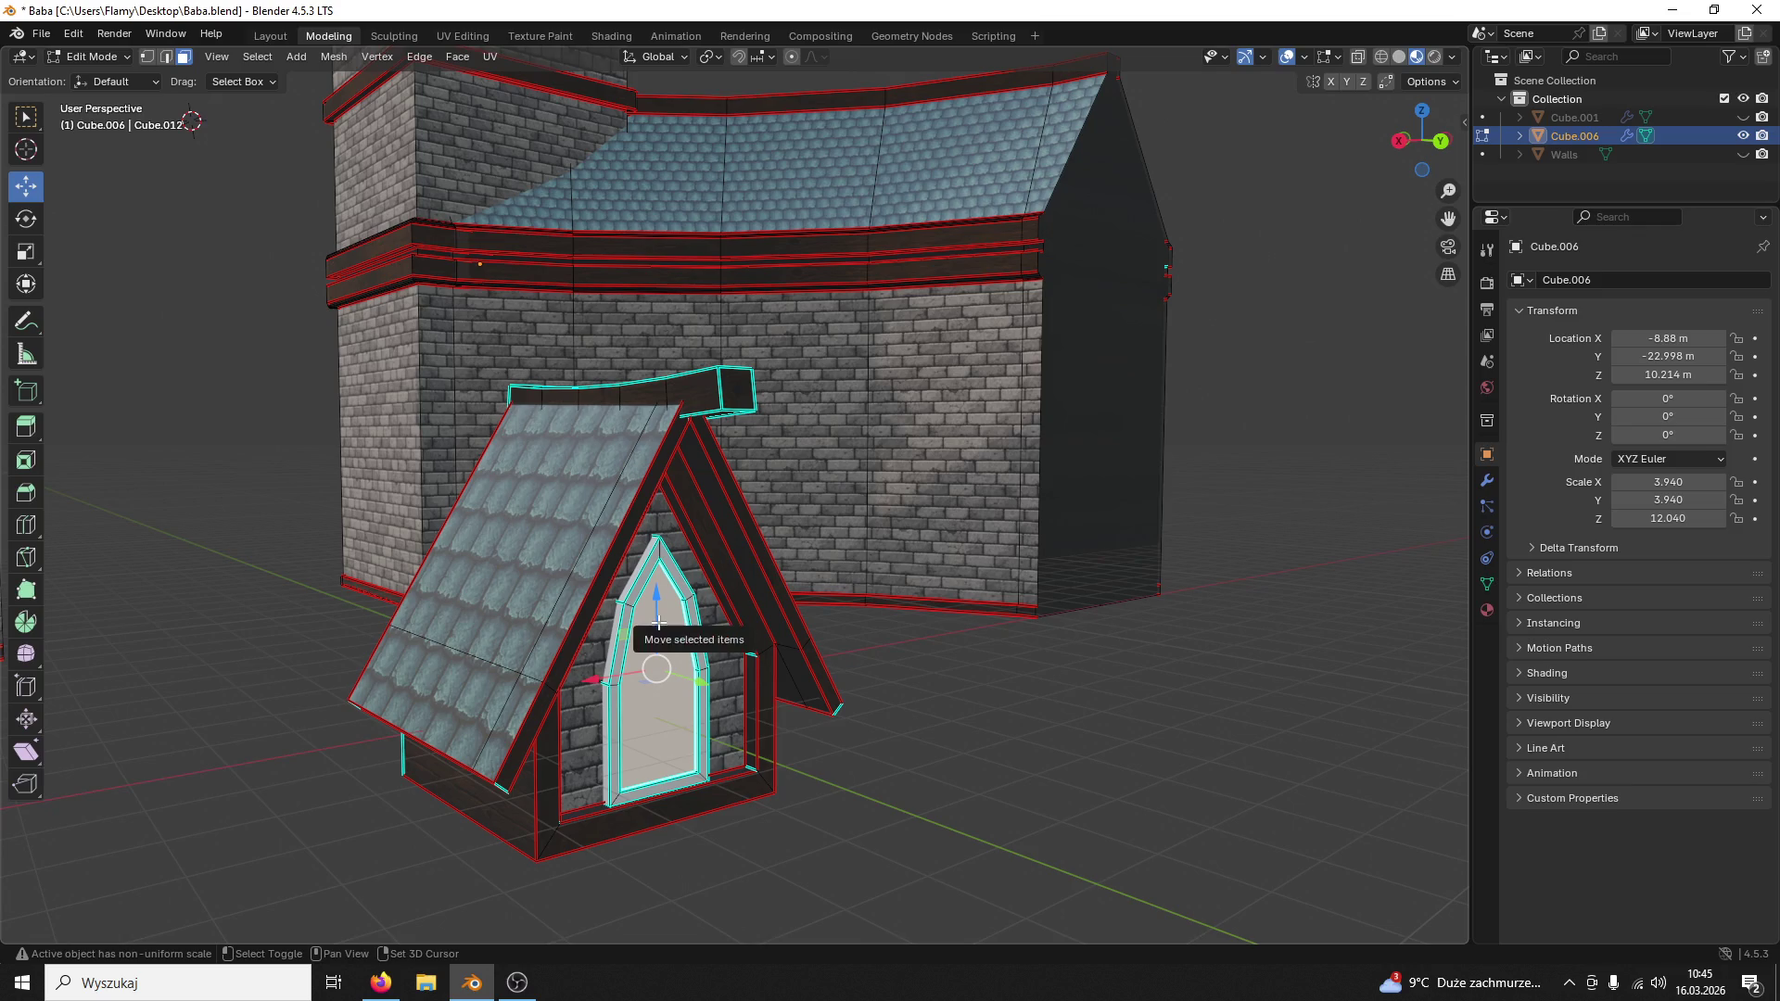
key(ctrl+z)
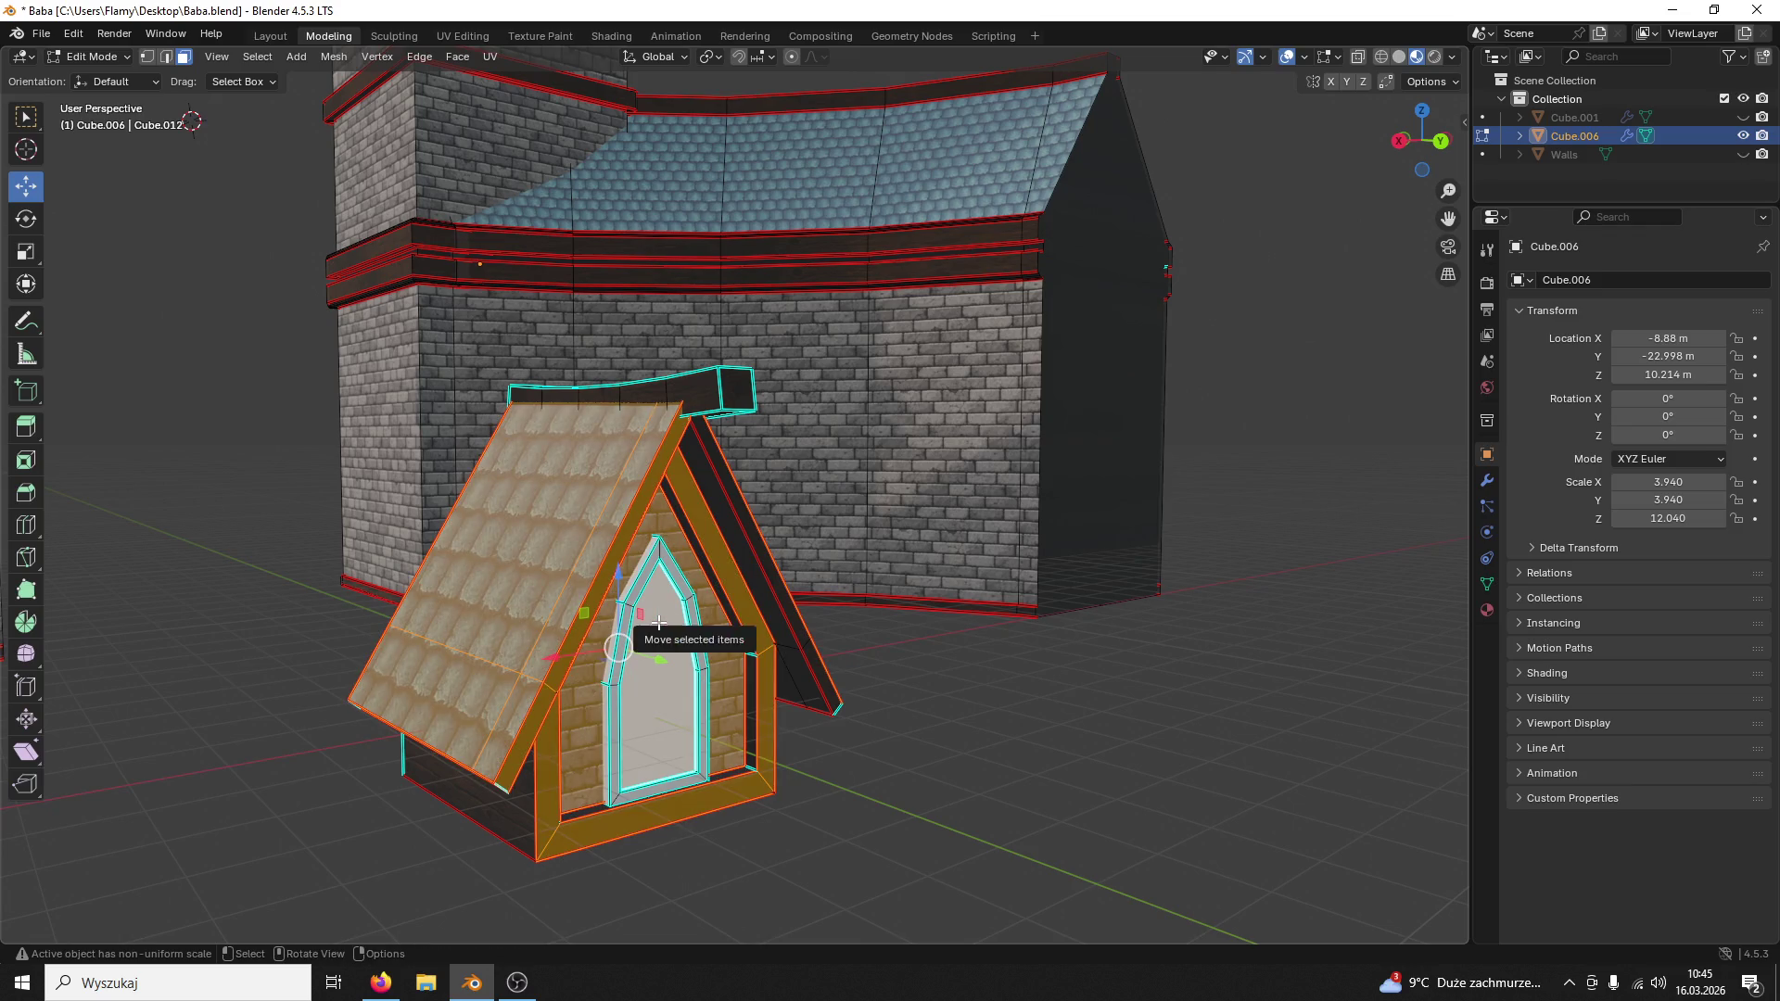
key(l)
Step: Add the ridge beam, left gable and inner frame with their linked geometry to the selection
shift+click(682, 399)
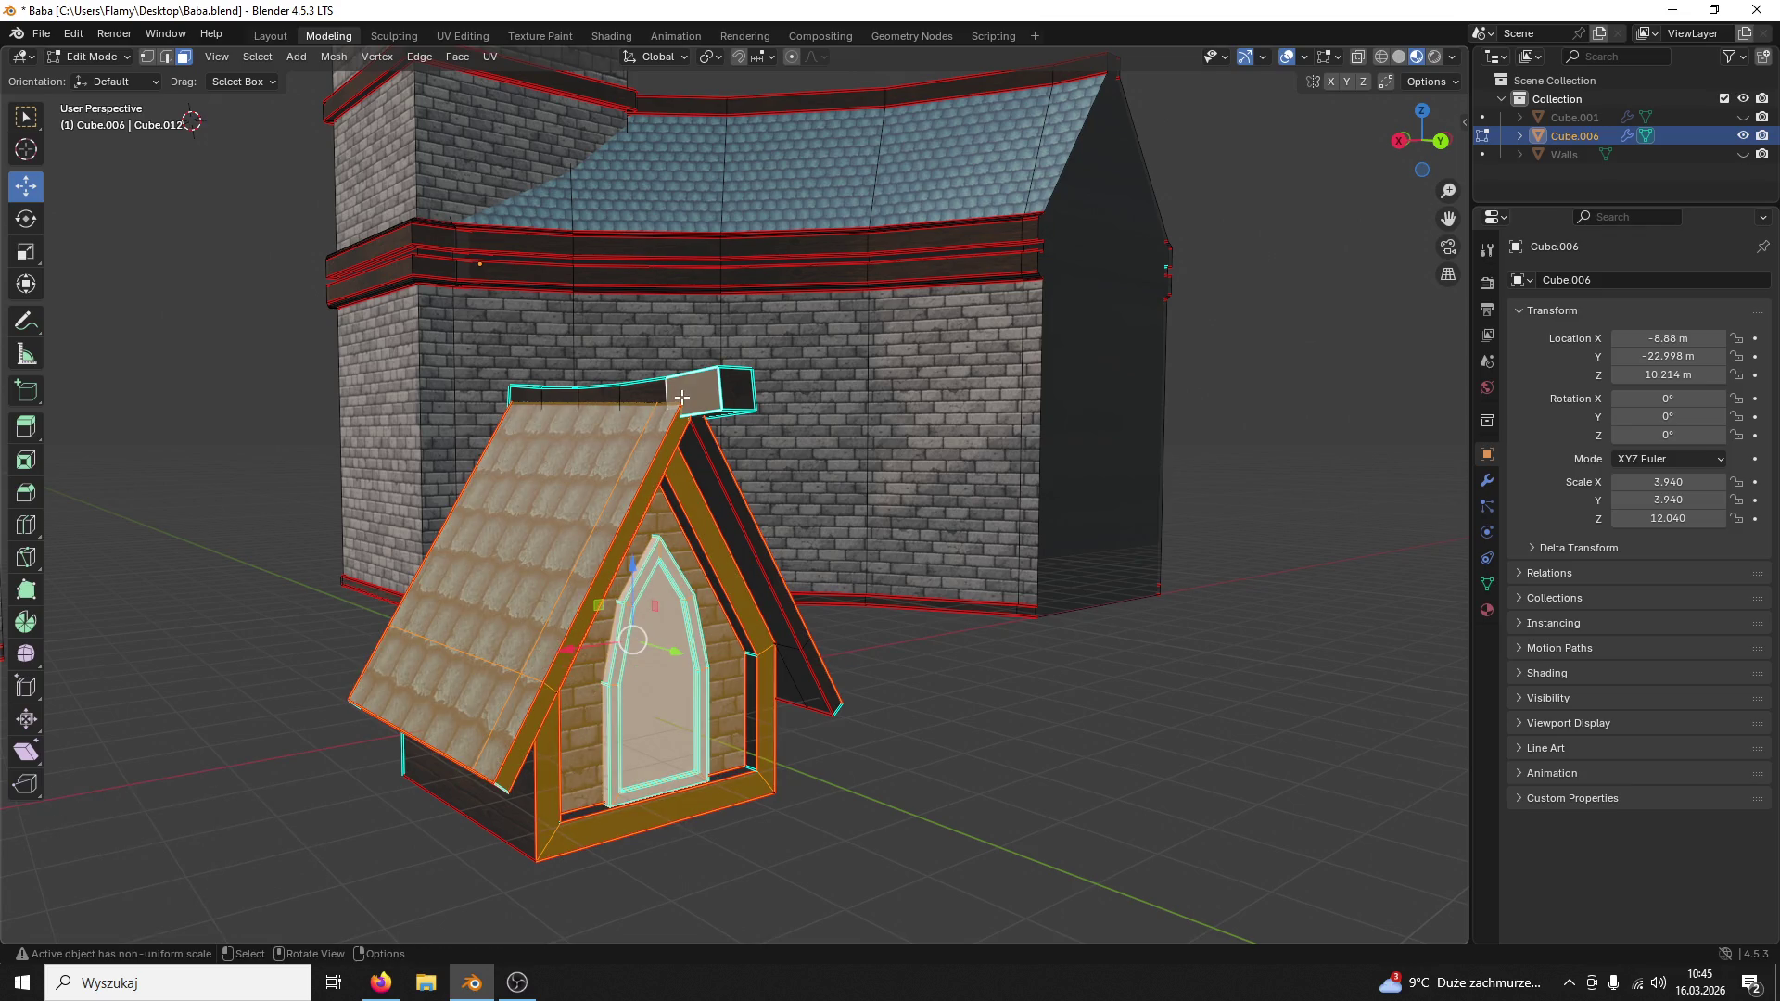
key(l)
middle_drag(682, 398, 469, 778)
shift+click(468, 779)
key(l)
shift+click(723, 774)
key(l)
Step: Add the sloped inner face and right roof, then bring up the Separate options (P)
mouse_move(723, 773)
middle_down()
mouse_move(762, 655)
mouse_move(851, 588)
middle_up()
shift+click(763, 644)
key(l)
shift+click(851, 589)
key(l)
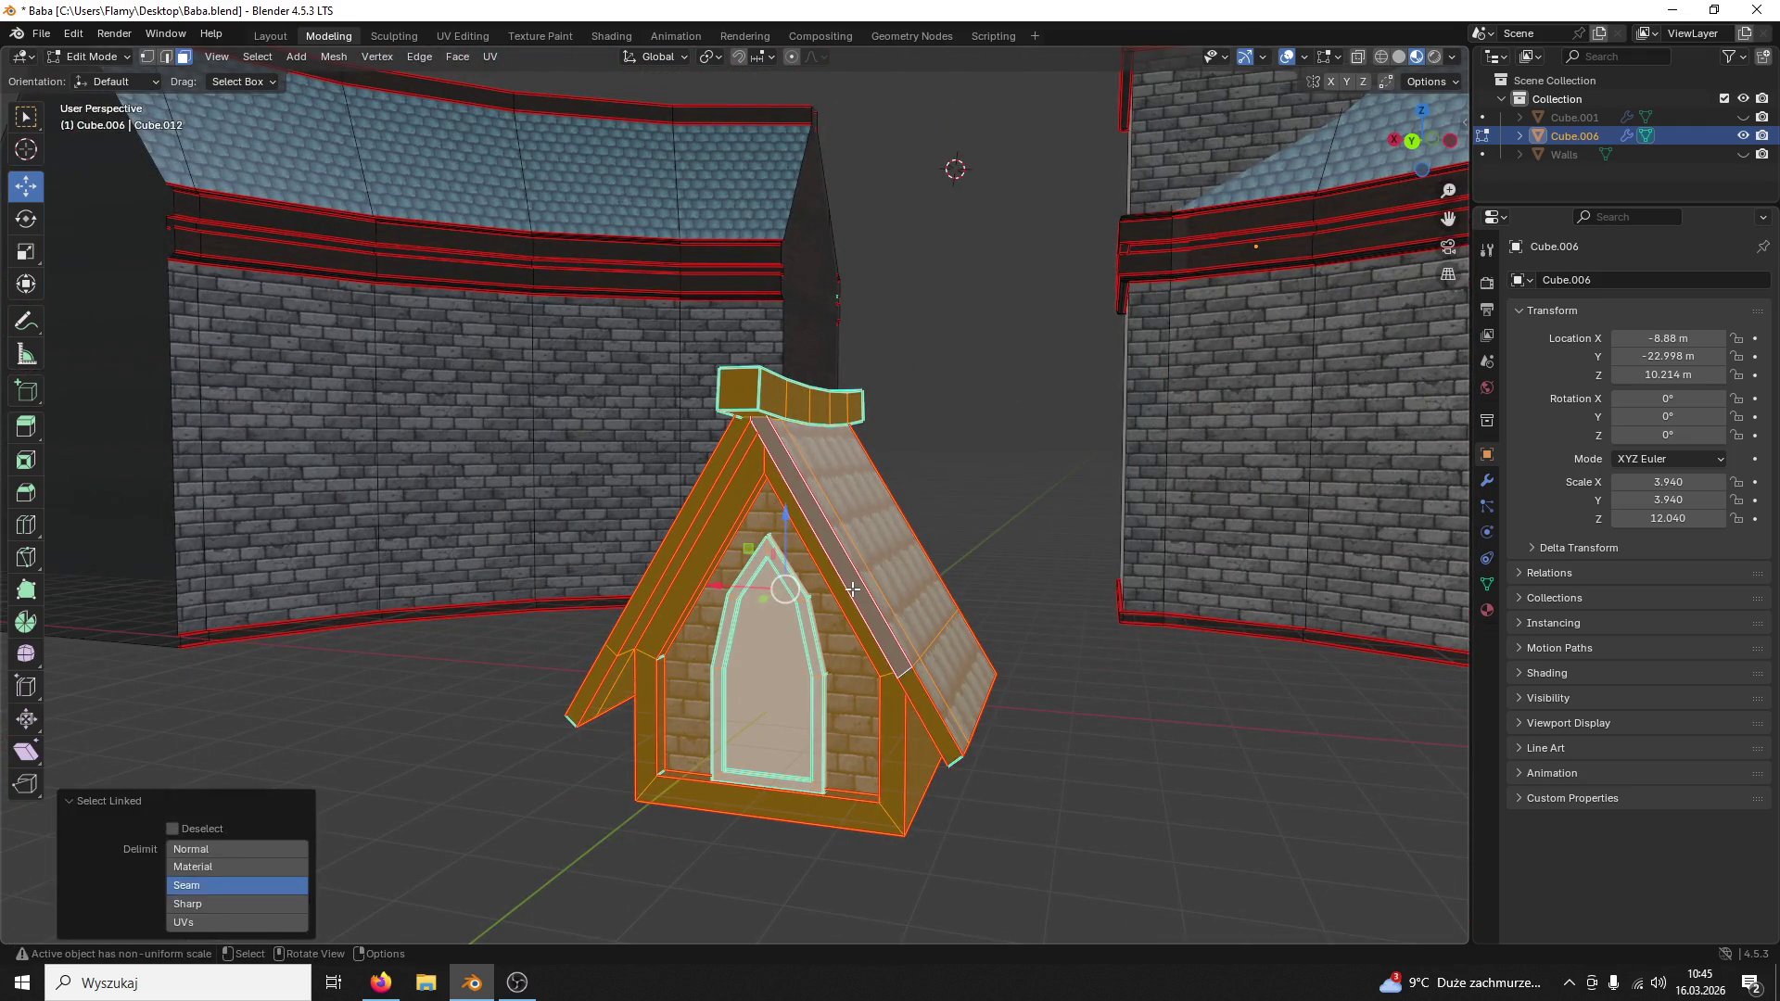
scroll(652, 561, up, 5)
middle_drag(652, 560, 870, 625)
scroll(873, 582, down, 5)
scroll(873, 582, down, 2)
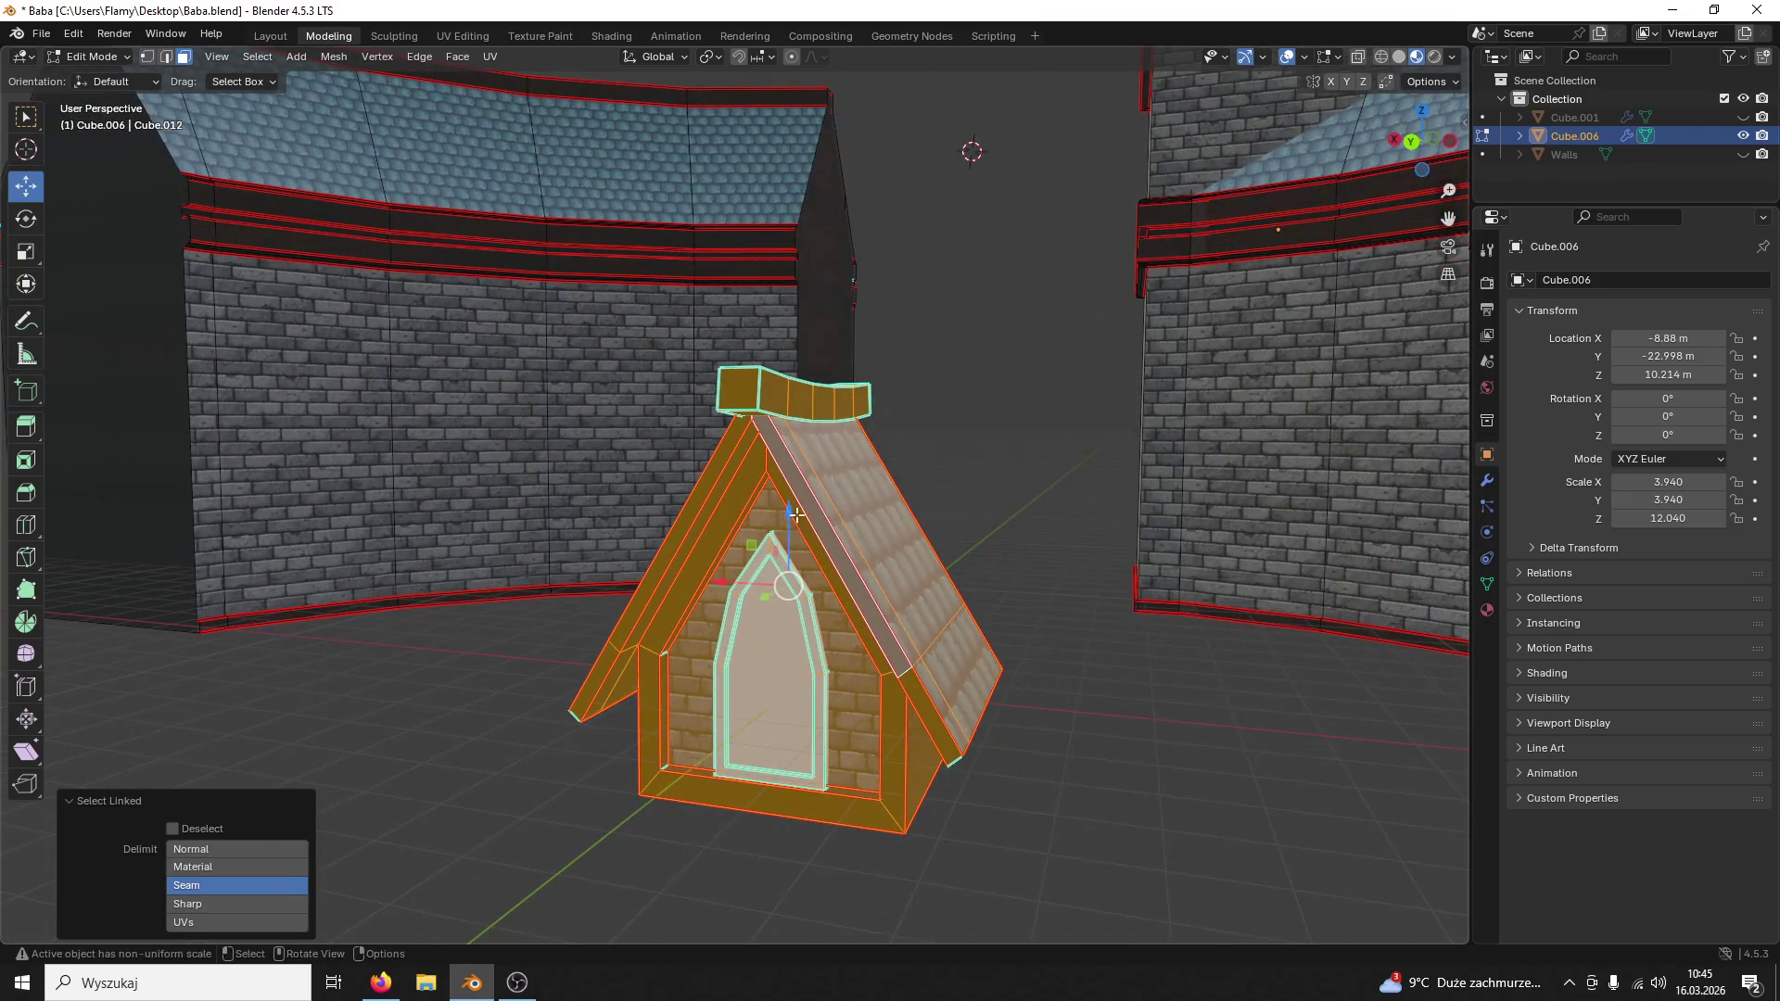
middle_drag(793, 516, 905, 439)
key(p)
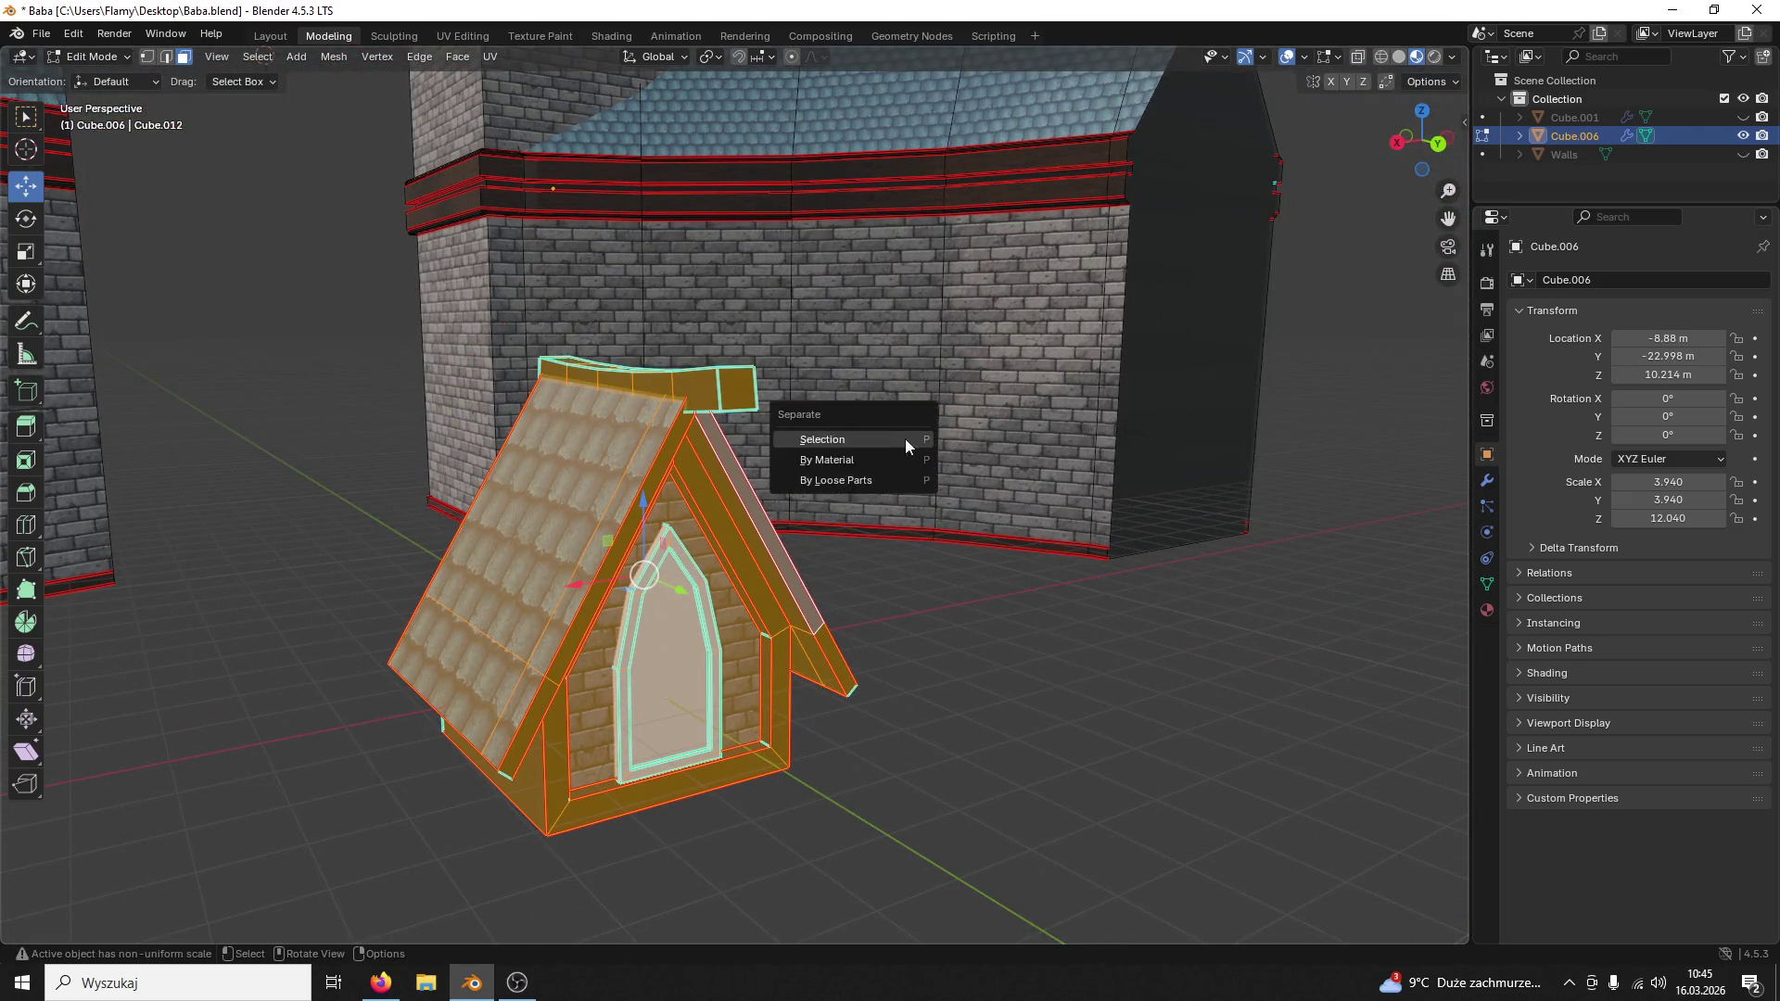
Step: Separate the selected dormer into its own object Cube.002, return to Object Mode and save
click(835, 440)
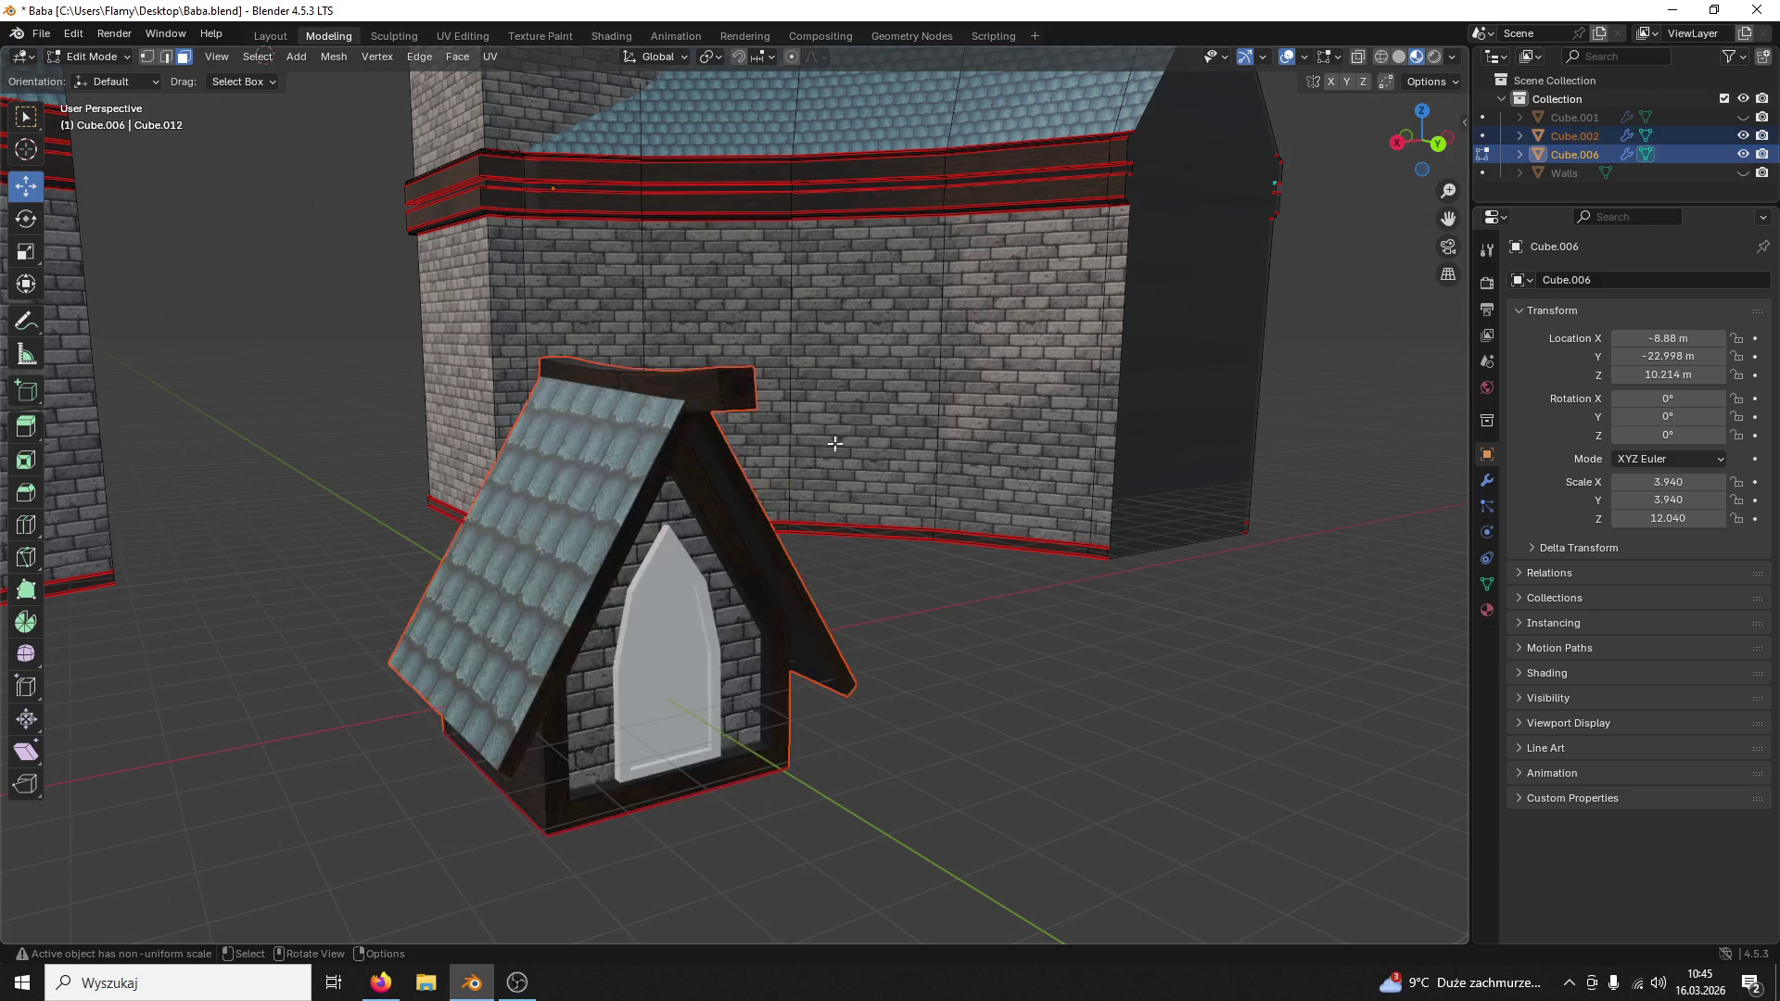
click(87, 56)
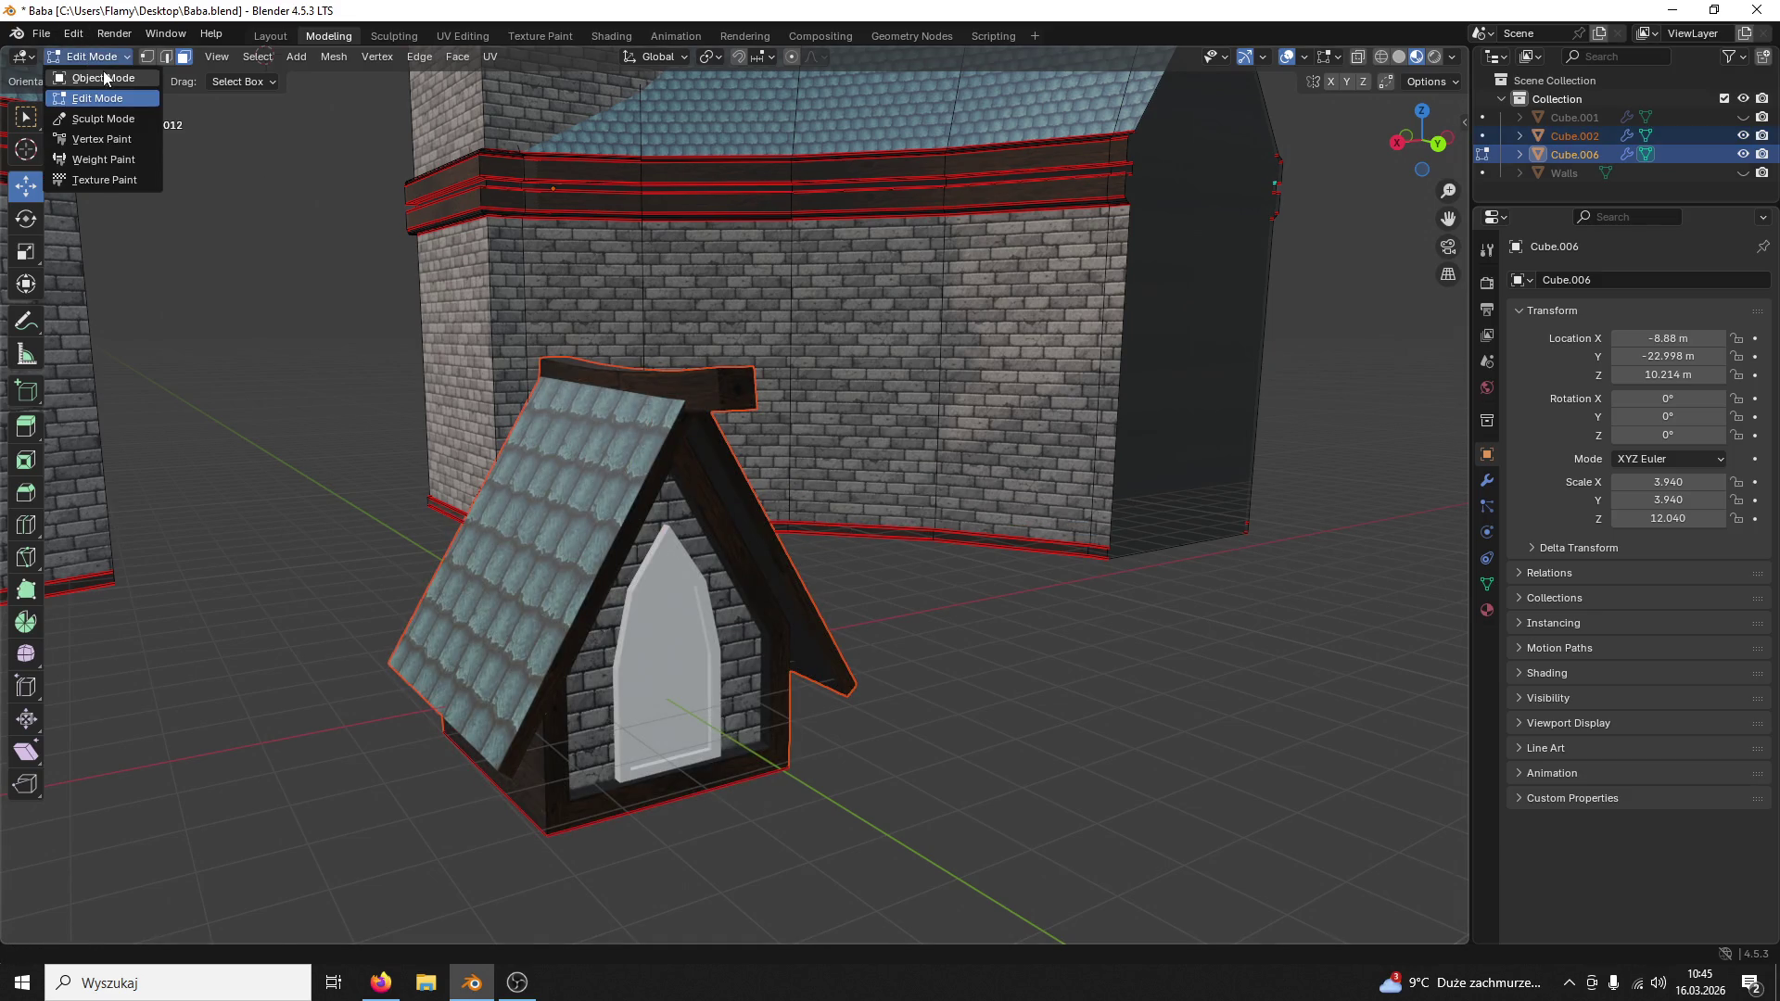
click(806, 605)
key(ctrl+s)
scroll(823, 578, down, 3)
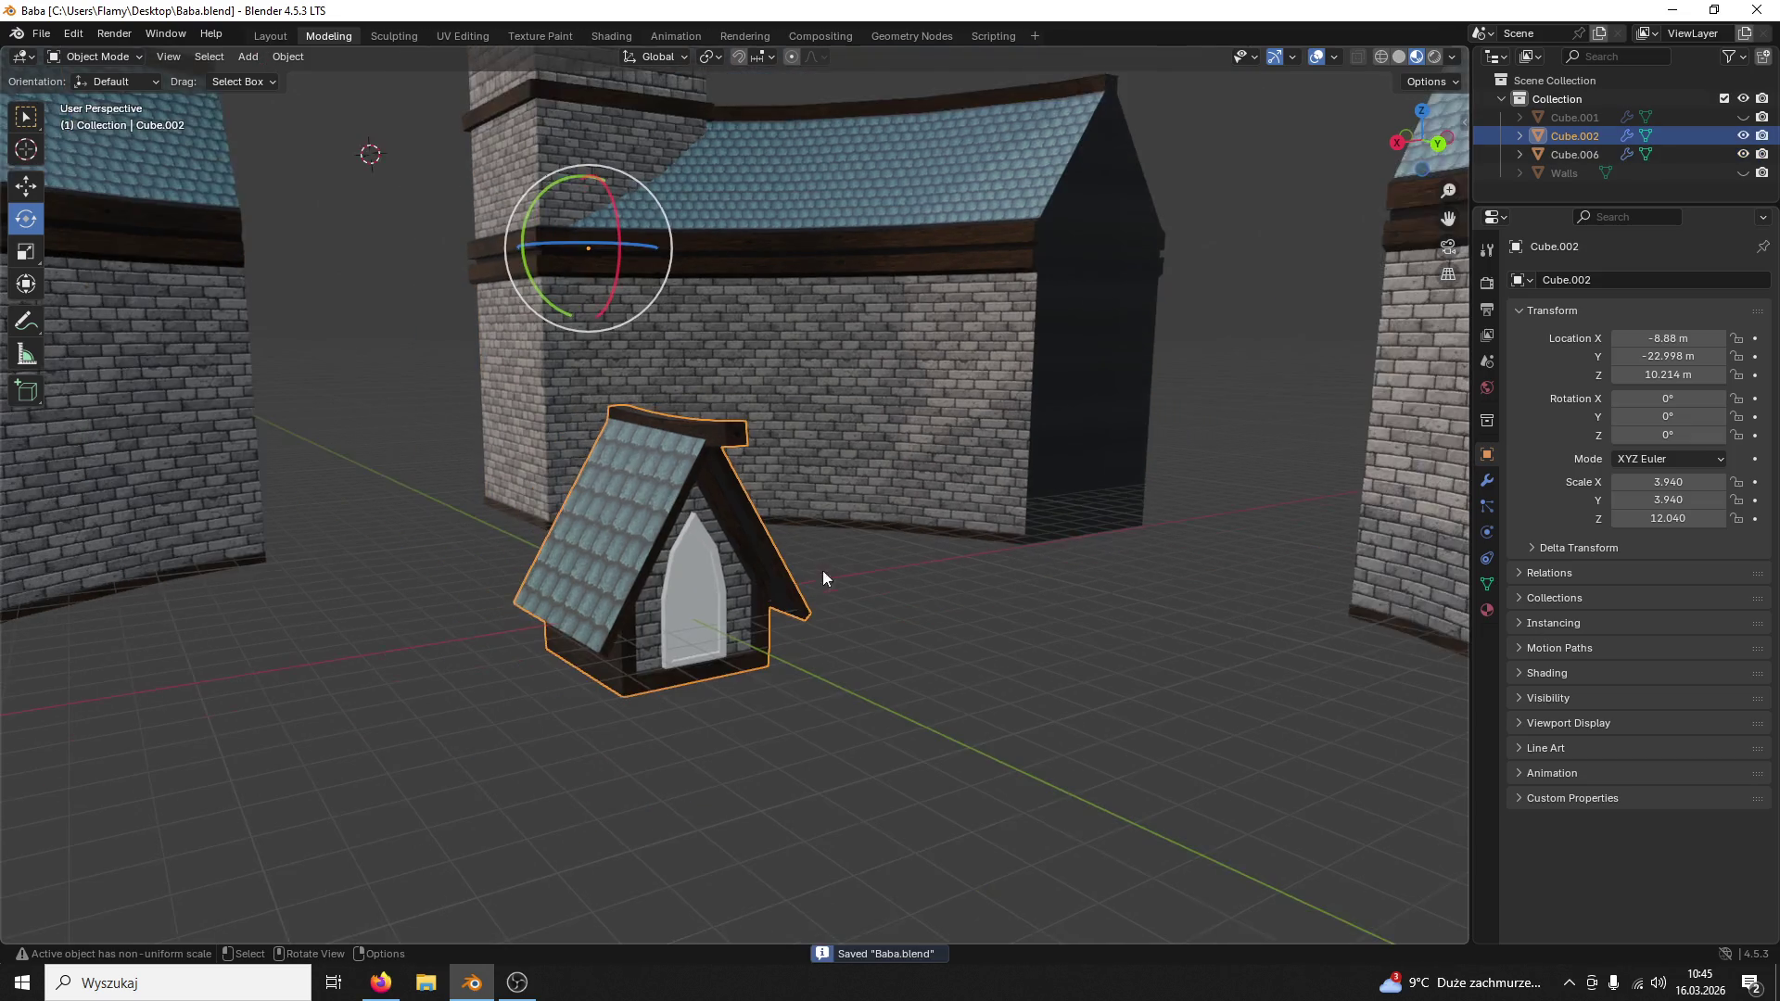
Step: Set the dormer's origin to its centre of mass (surface) and raise it up onto the tower
click(288, 56)
mouse_move(320, 96)
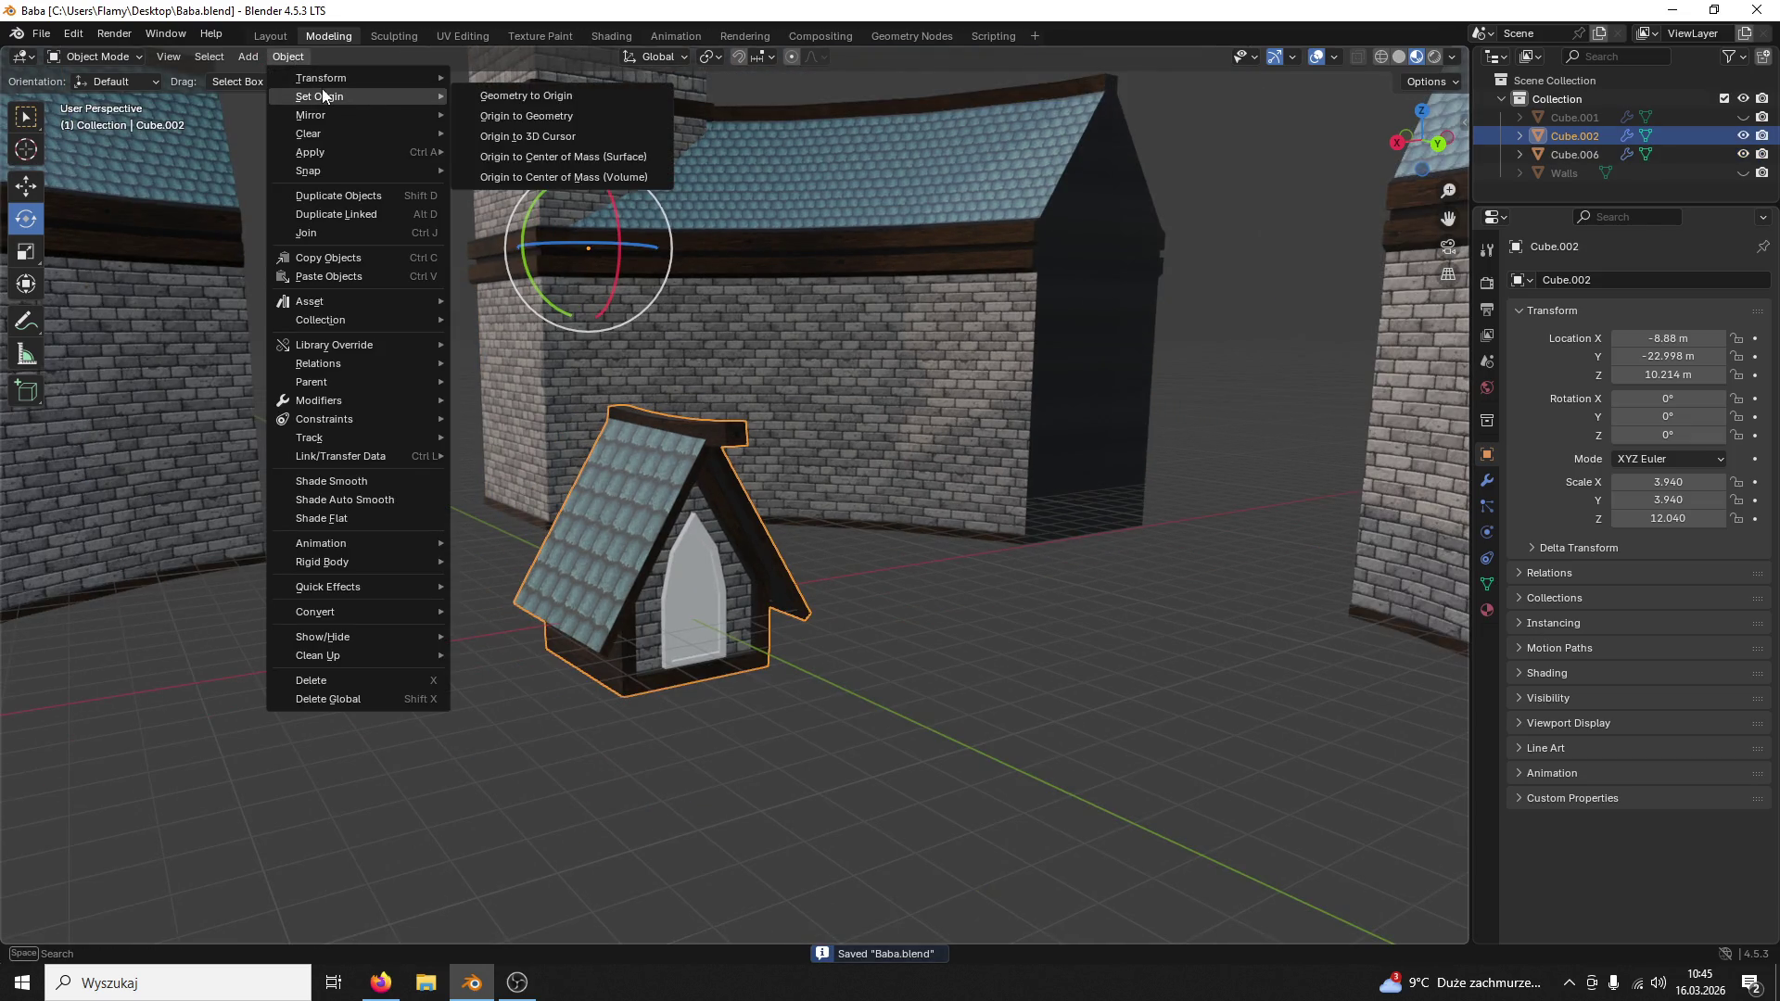
click(529, 158)
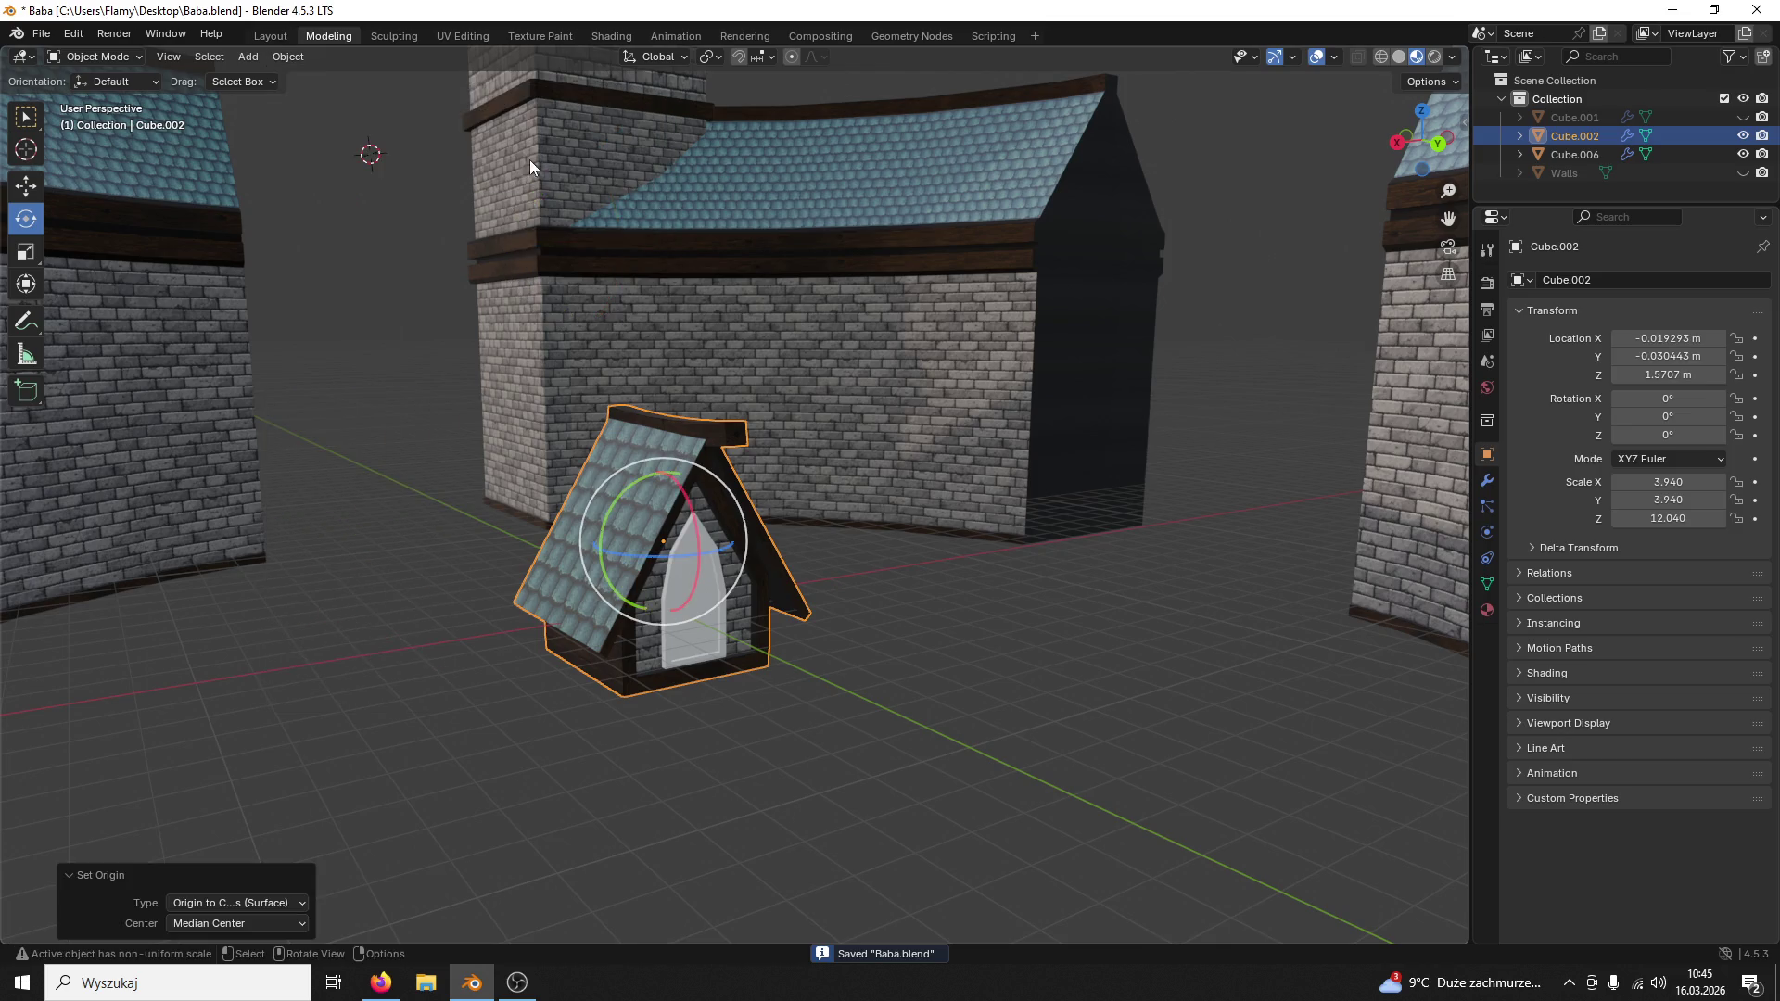
click(25, 184)
scroll(430, 298, up, 5)
scroll(502, 349, down, 5)
middle_drag(501, 349, 674, 497)
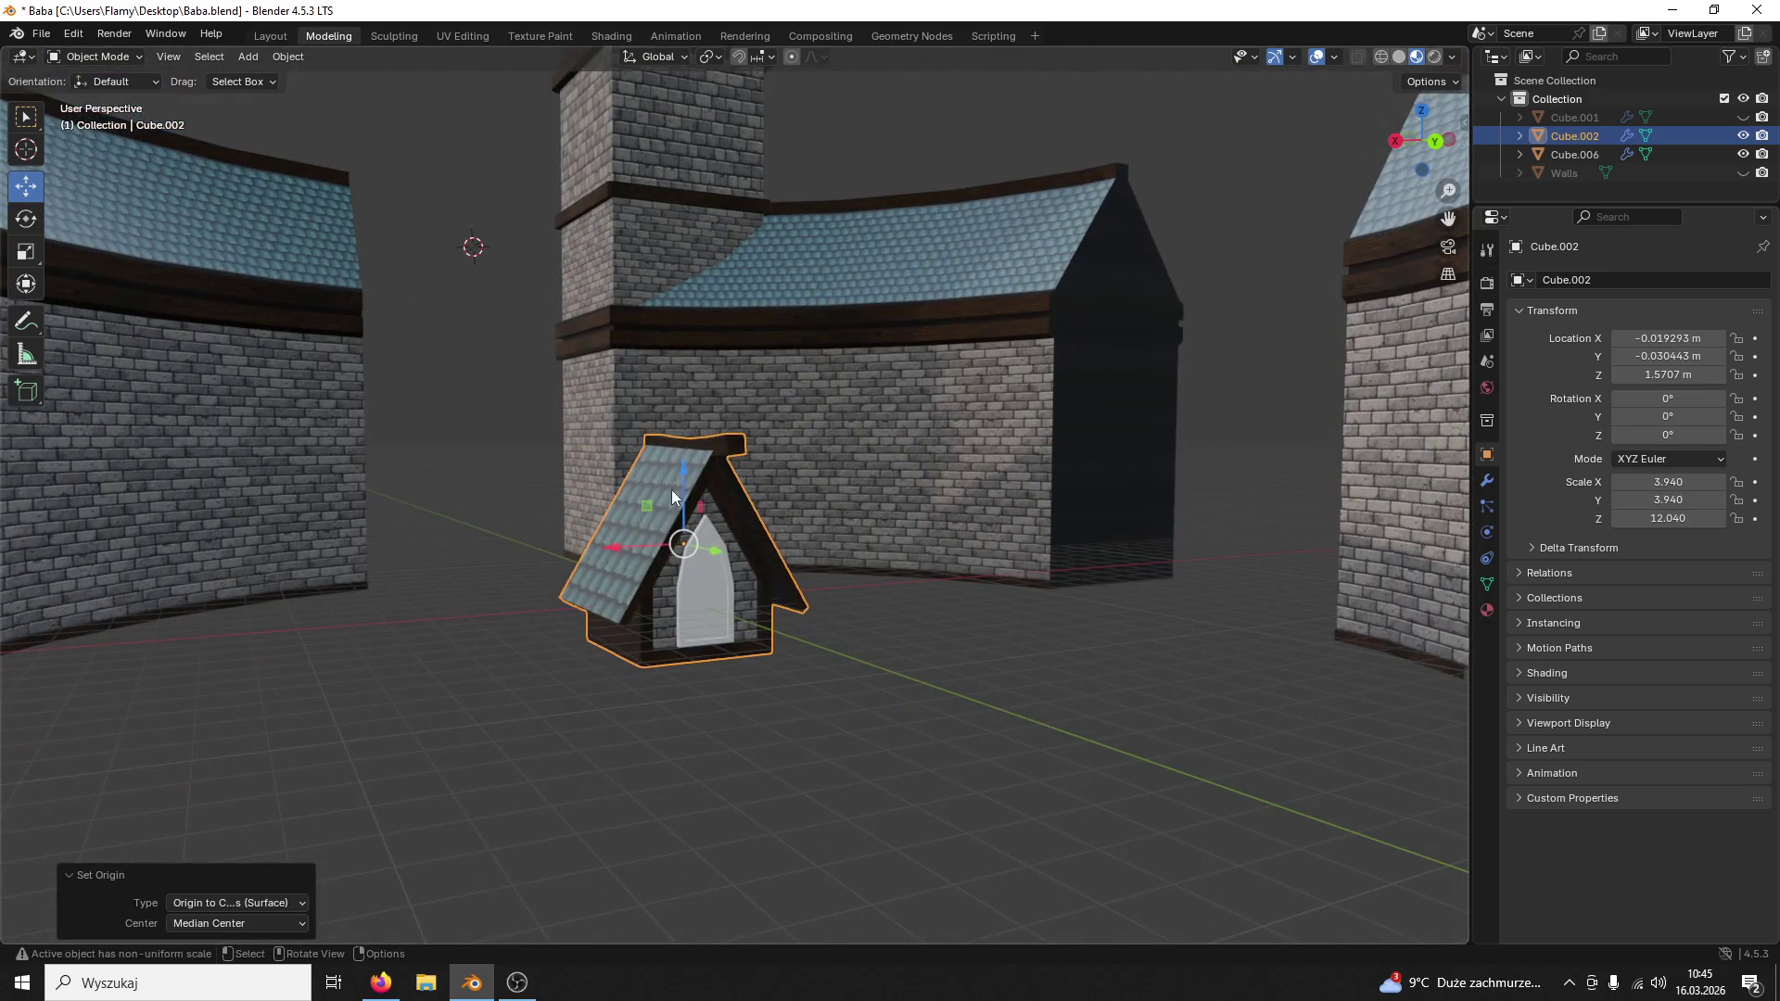
drag(673, 497, 650, 279)
Step: Select the dormer together with the tower and walls object
click(764, 230)
middle_drag(732, 528, 756, 434)
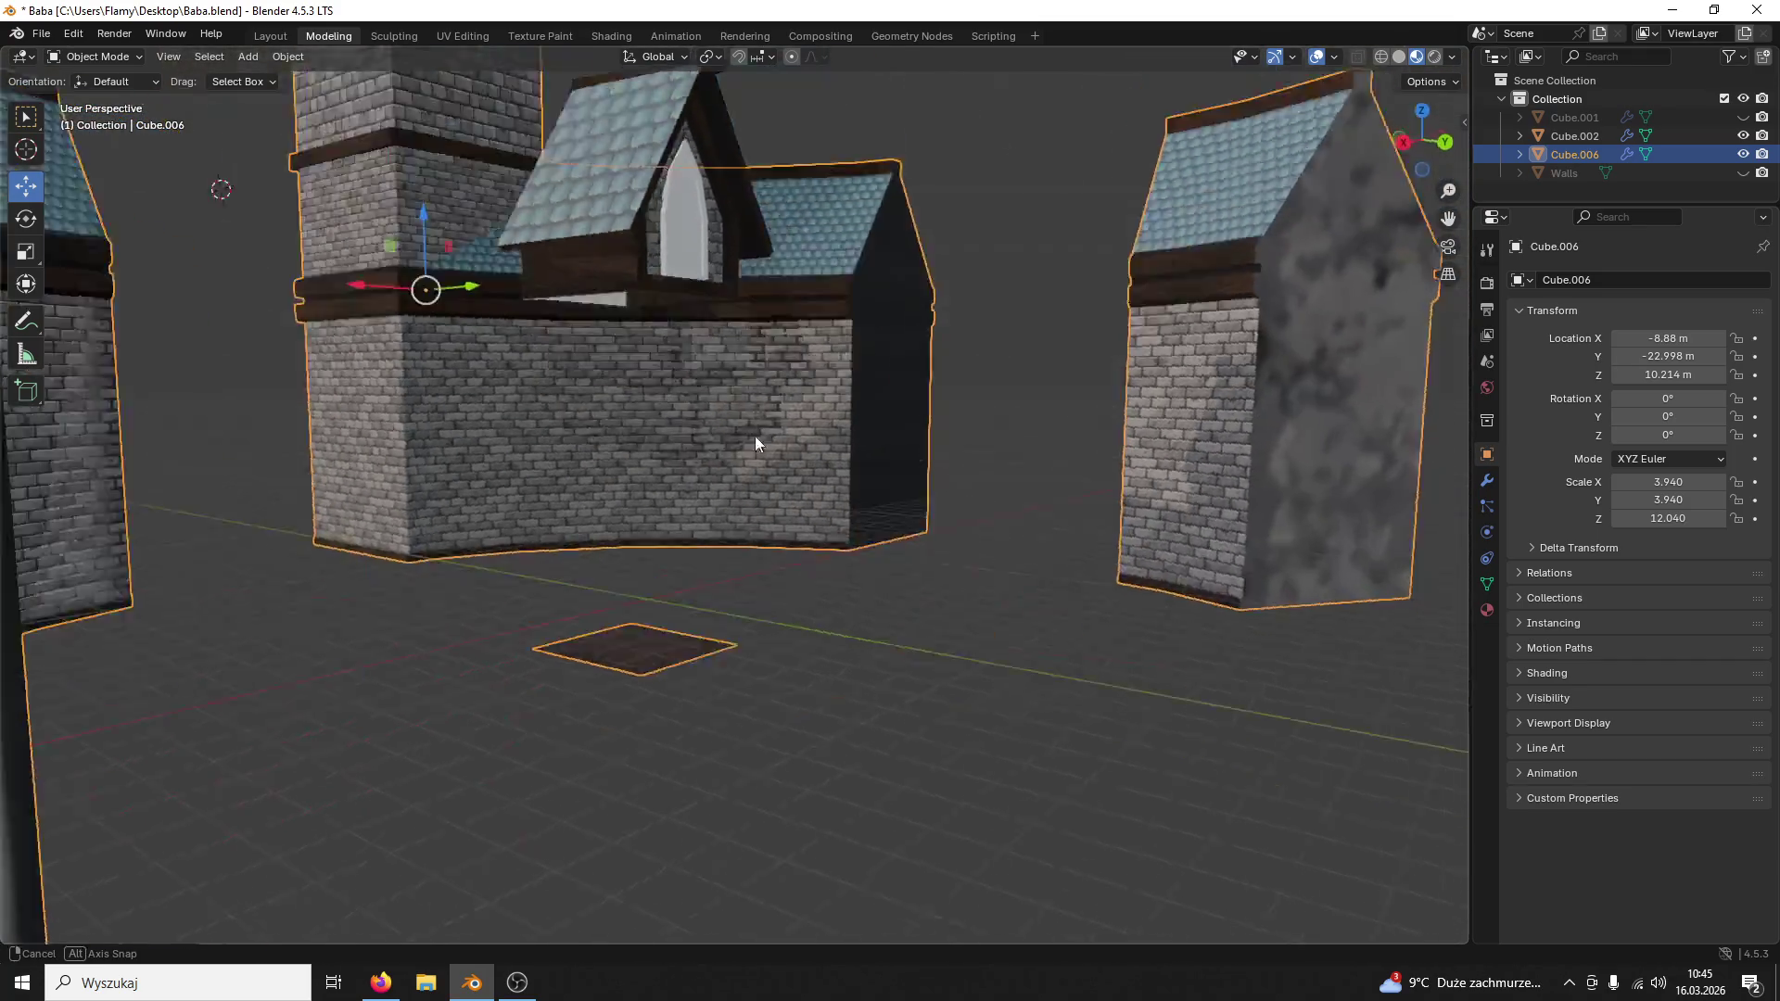
click(682, 584)
middle_drag(732, 358, 753, 622)
shift+click(752, 612)
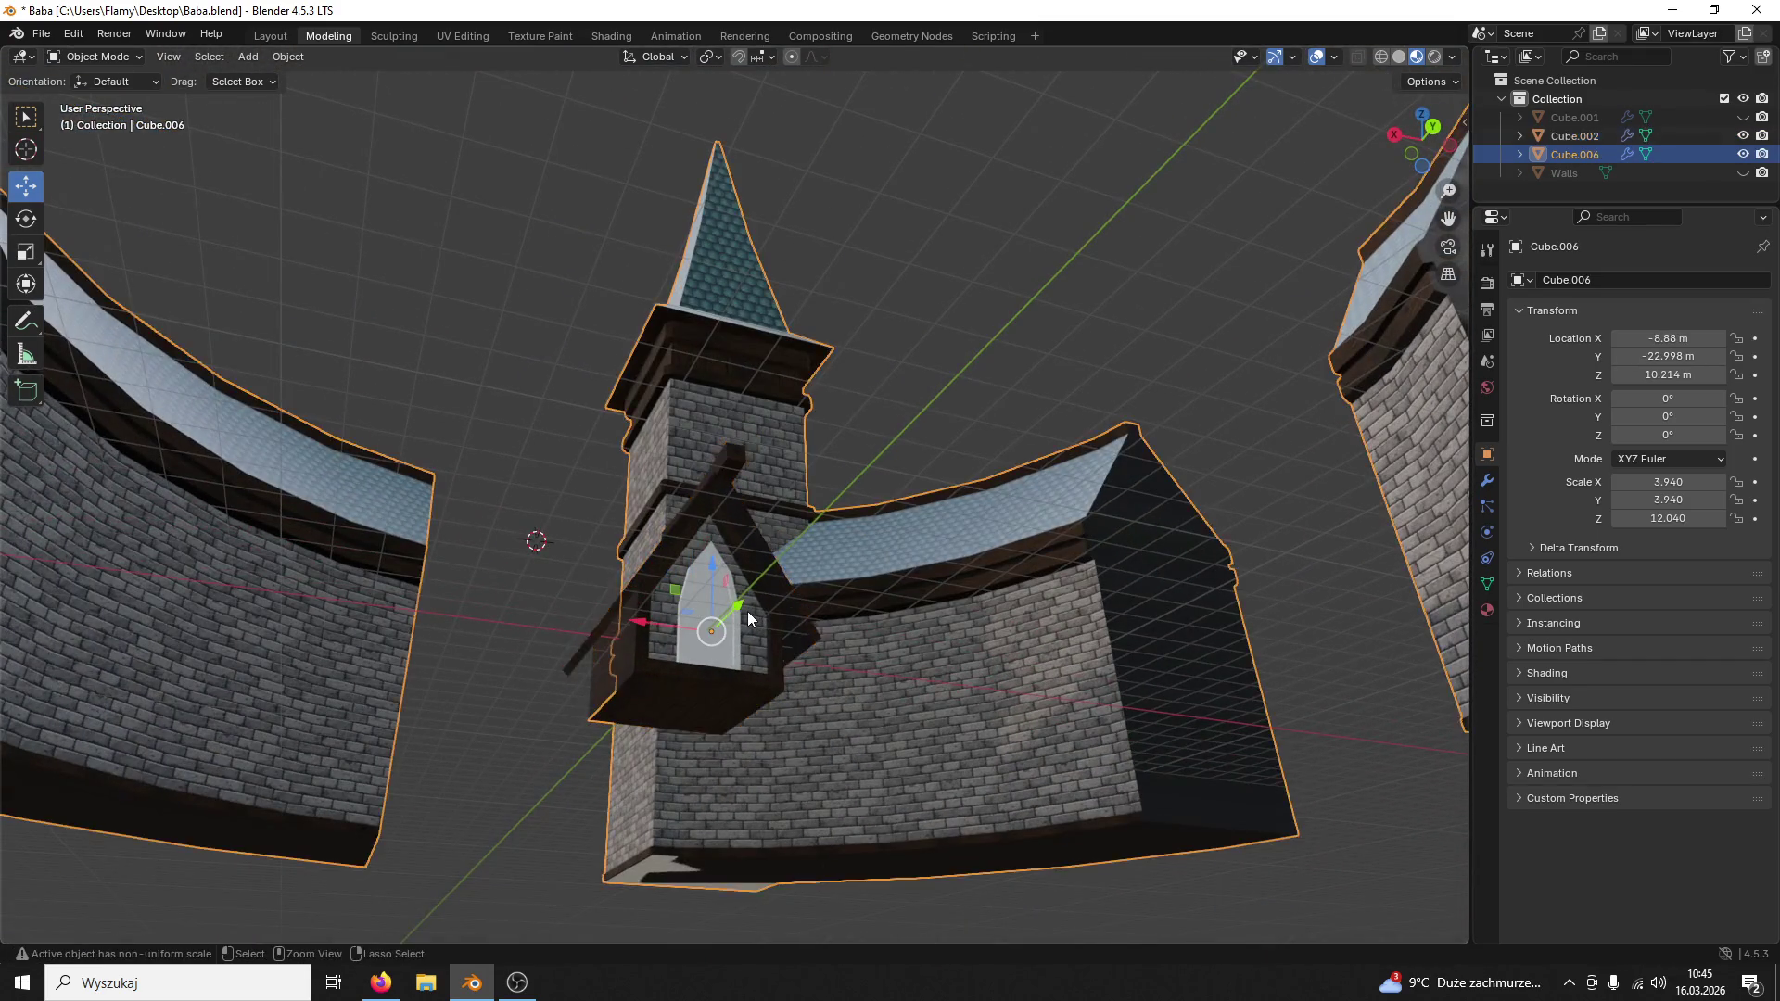
Step: Join the dormer into the tower mesh with Ctrl+J and select the dormer geometry in Edit Mode
key(Tab)
key(ctrl+j)
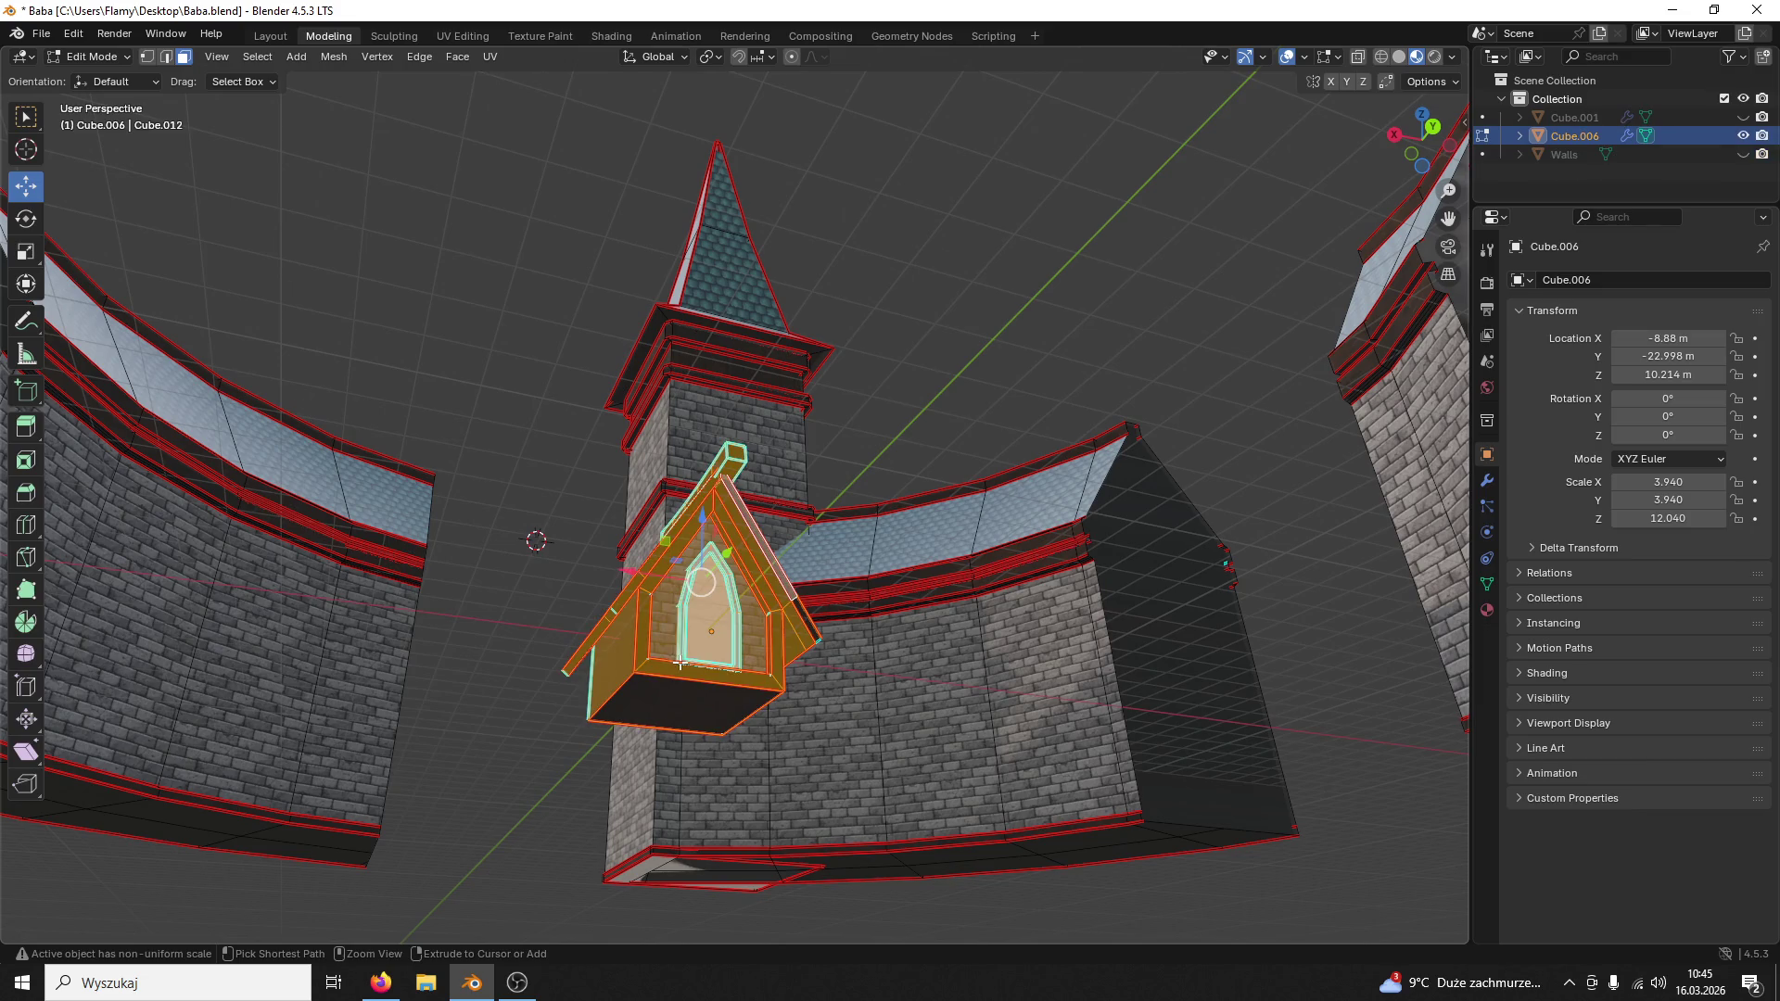
middle_drag(731, 675, 794, 625)
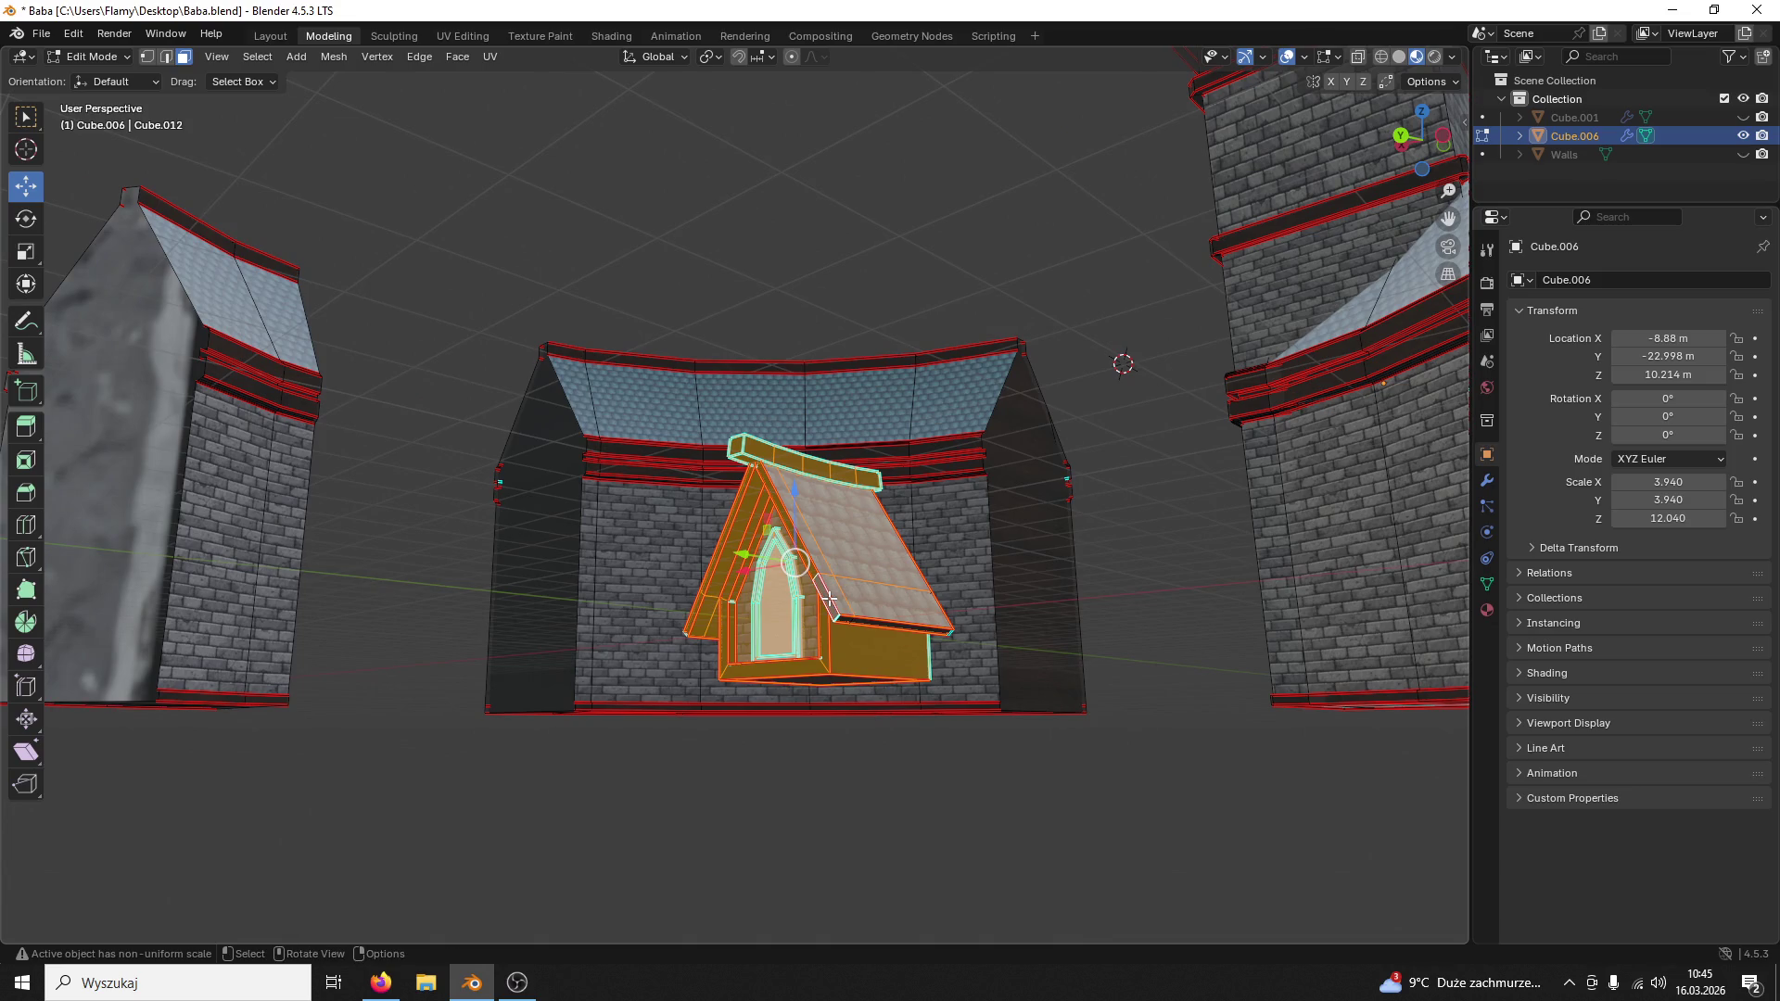
key(l)
mouse_move(829, 597)
middle_down()
mouse_move(800, 629)
mouse_move(910, 786)
middle_up()
click(800, 629)
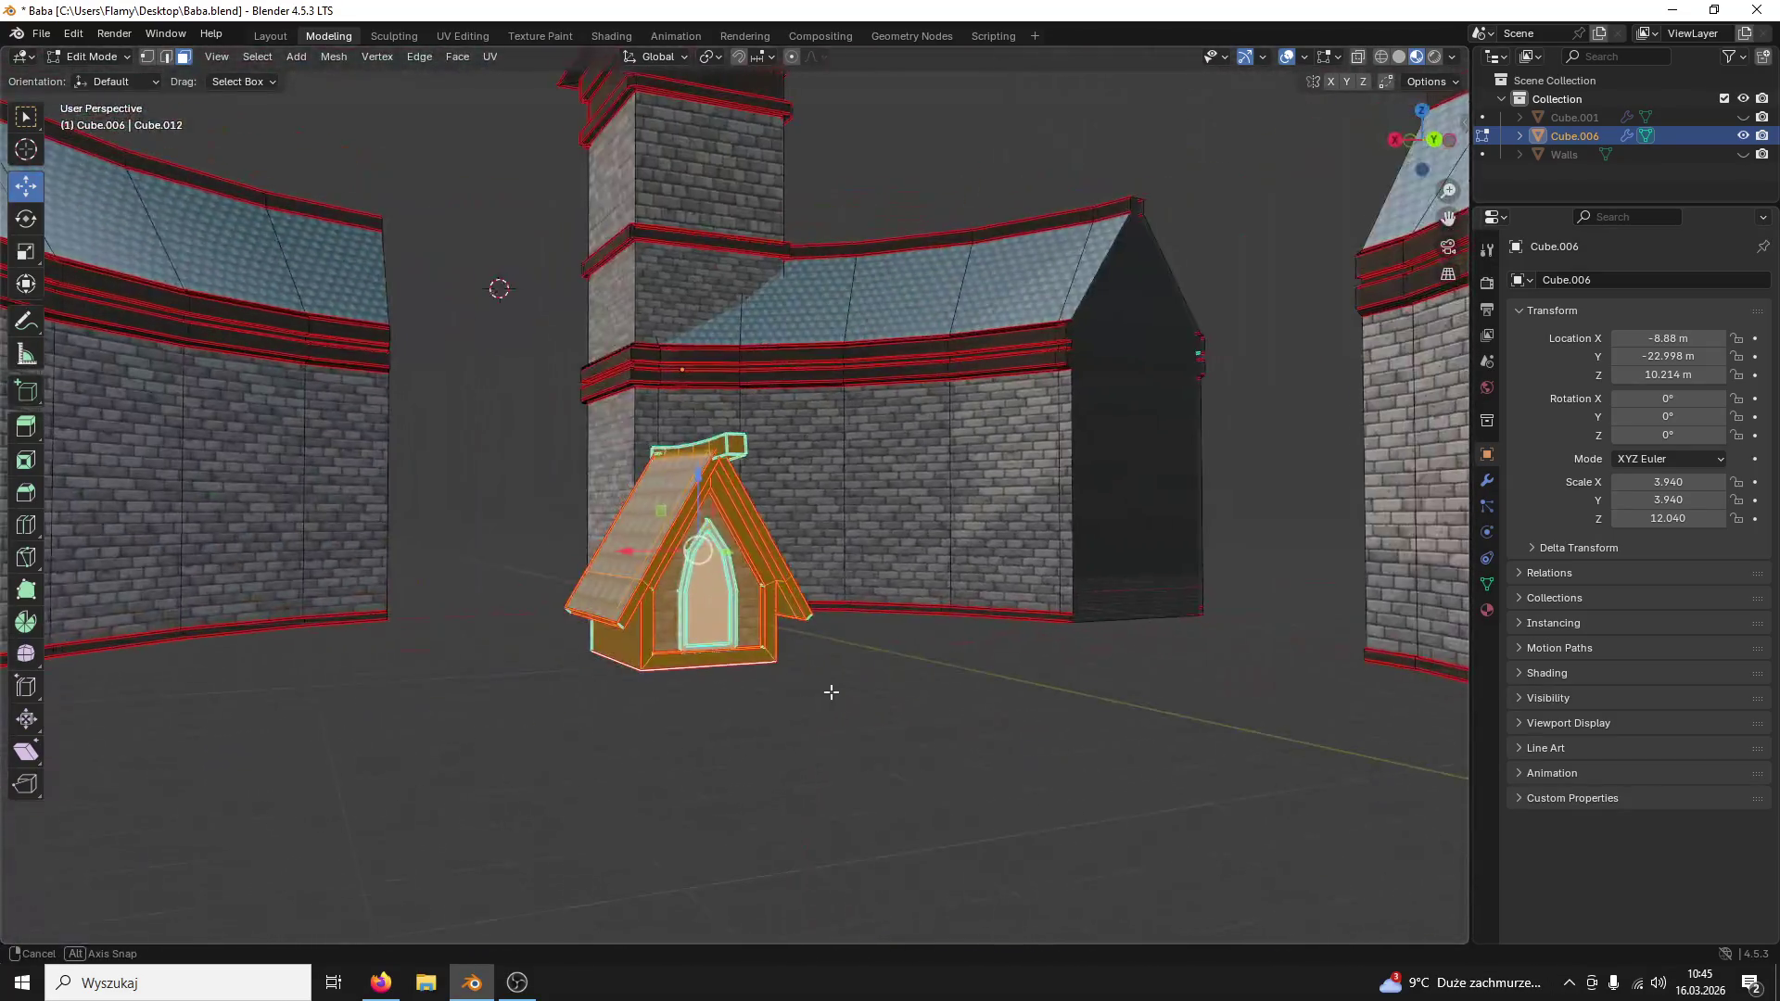
Step: Separate the dormer again as Cube.002 and select it in Object Mode
middle_drag(912, 785, 831, 692)
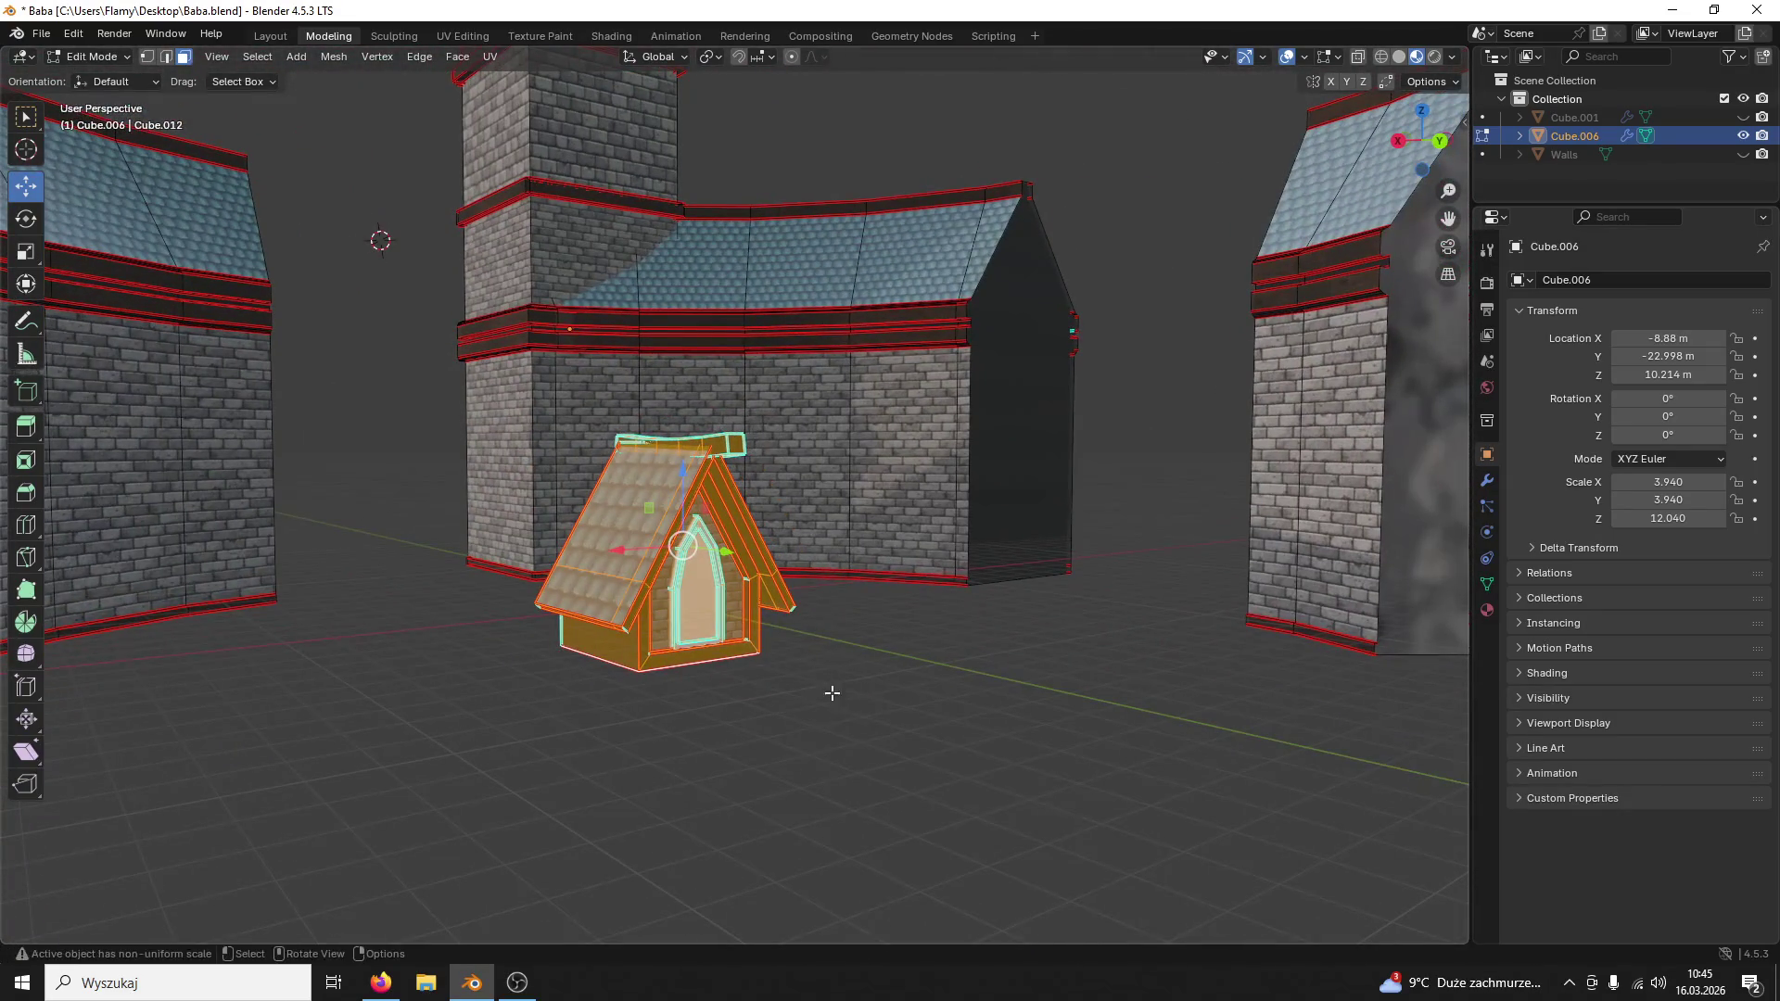
key(p)
click(656, 629)
click(97, 56)
click(643, 504)
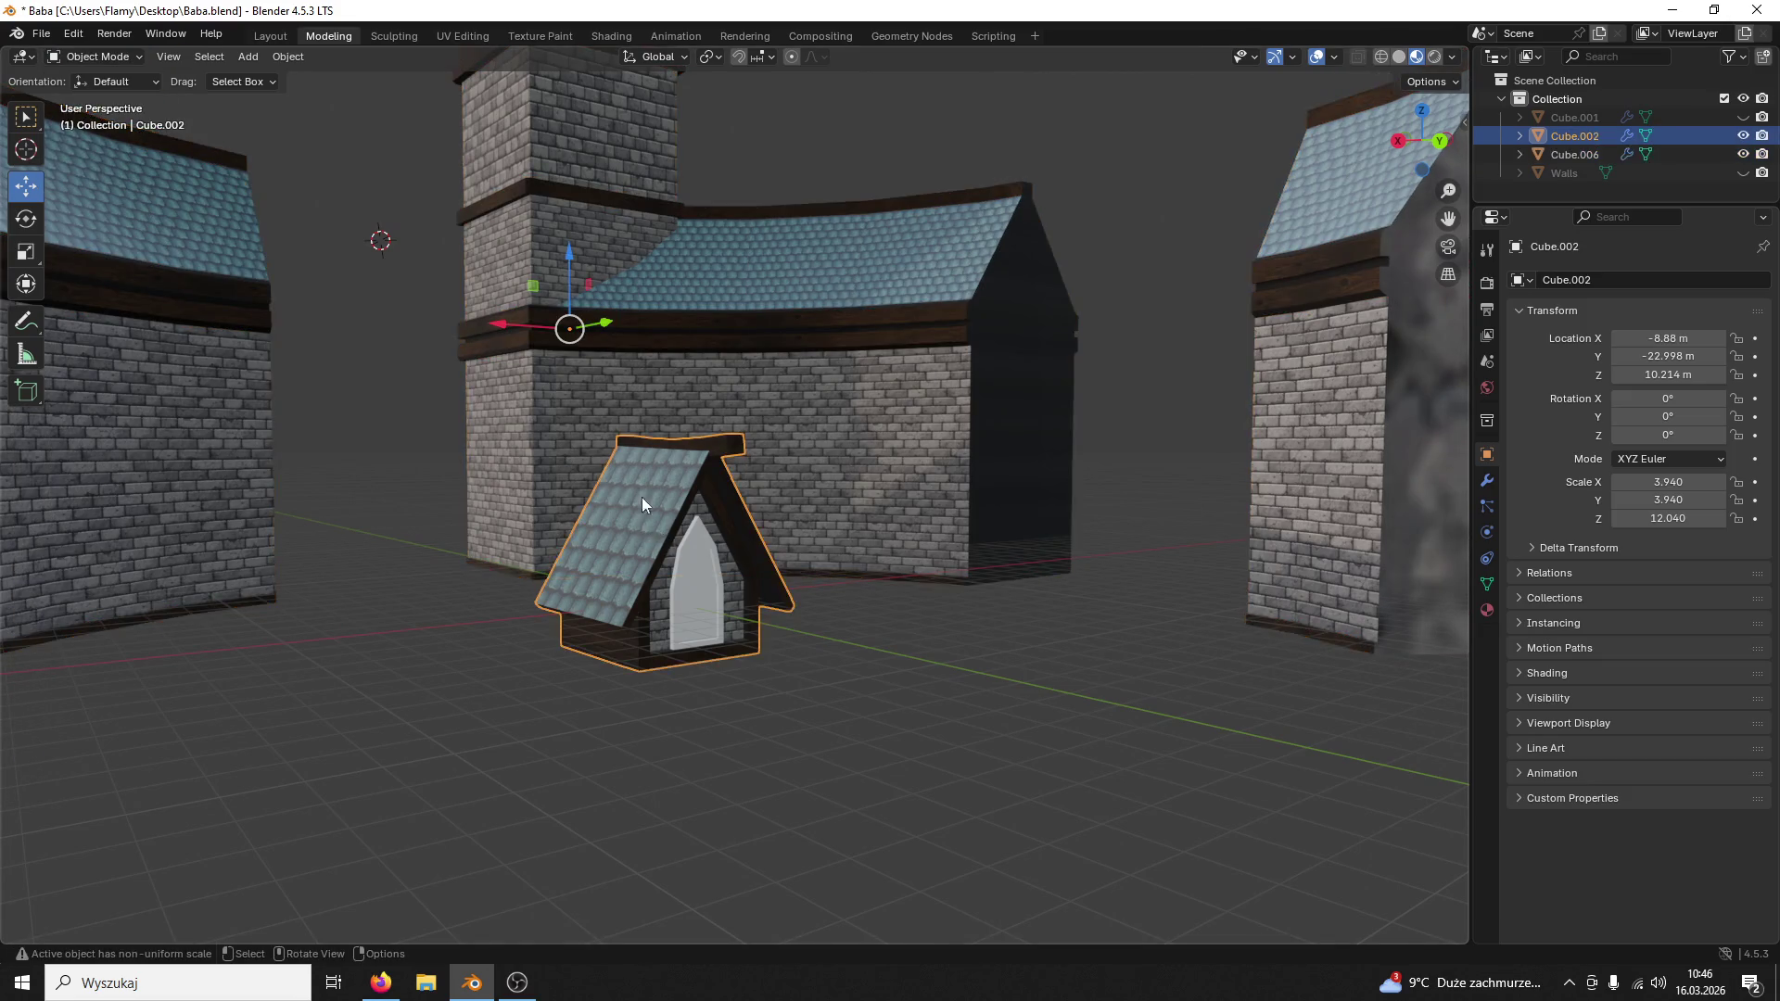
Step: Set Cube.002's origin to its surface centre, raise it up the wall along Z and save
click(289, 57)
mouse_move(320, 97)
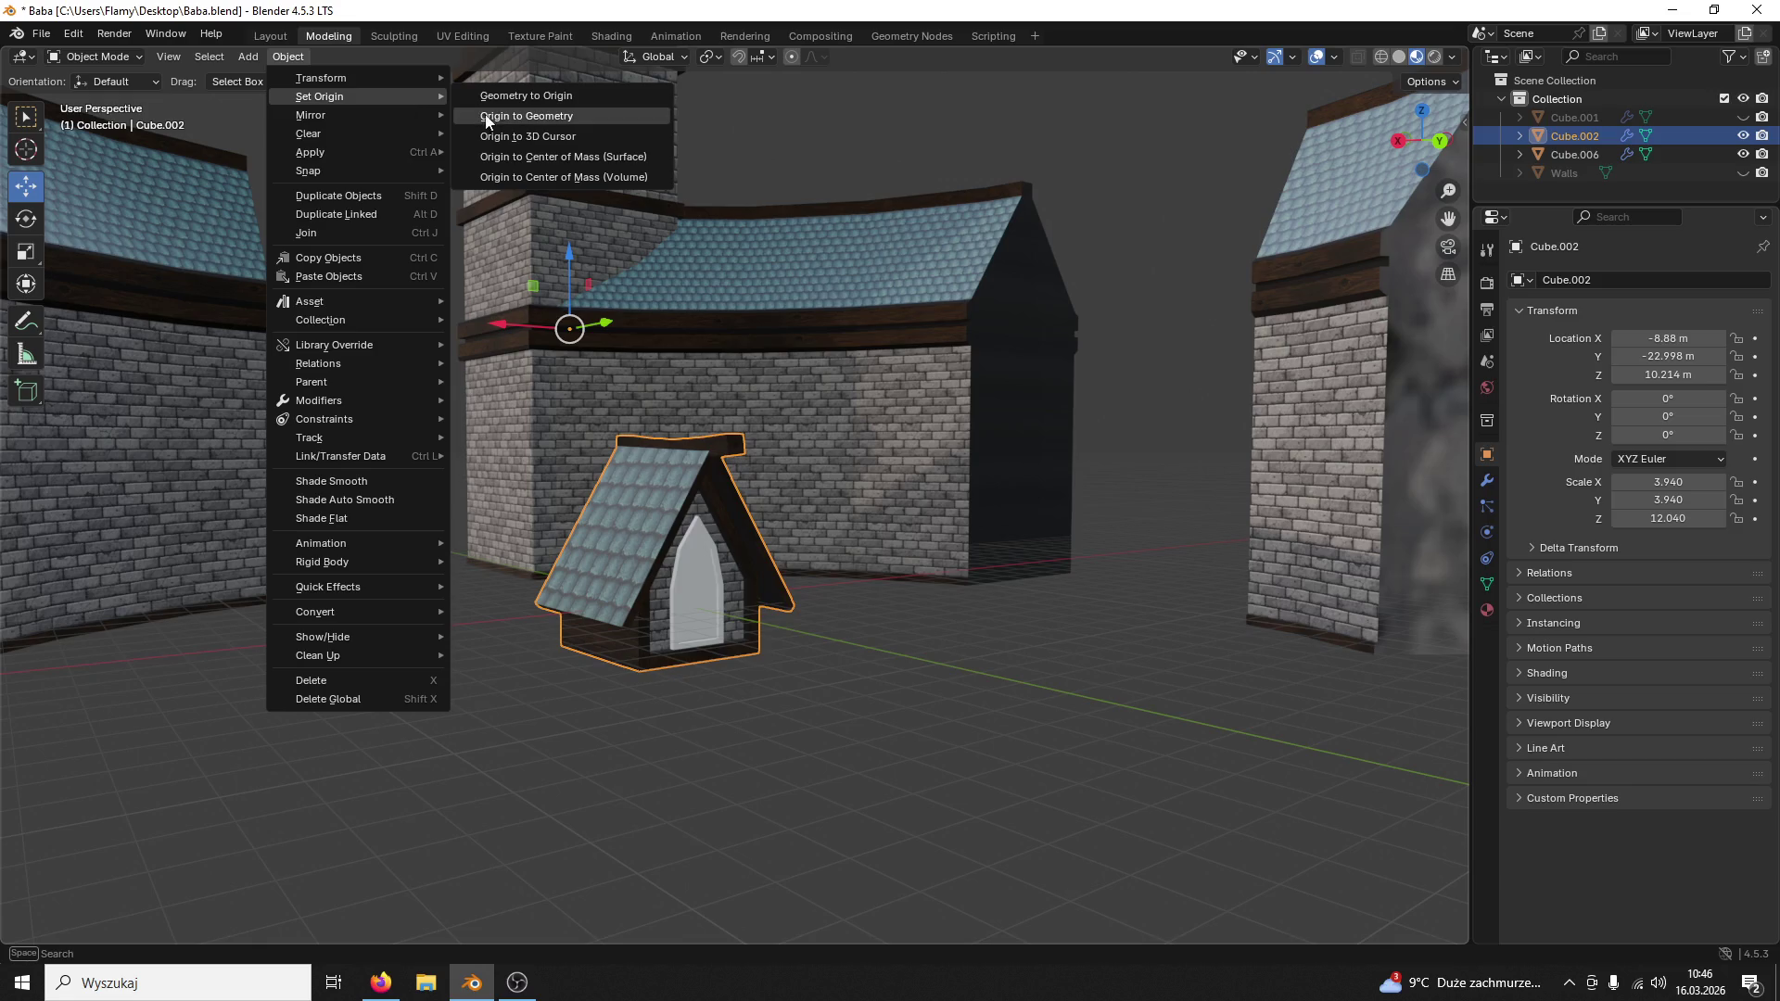
click(556, 177)
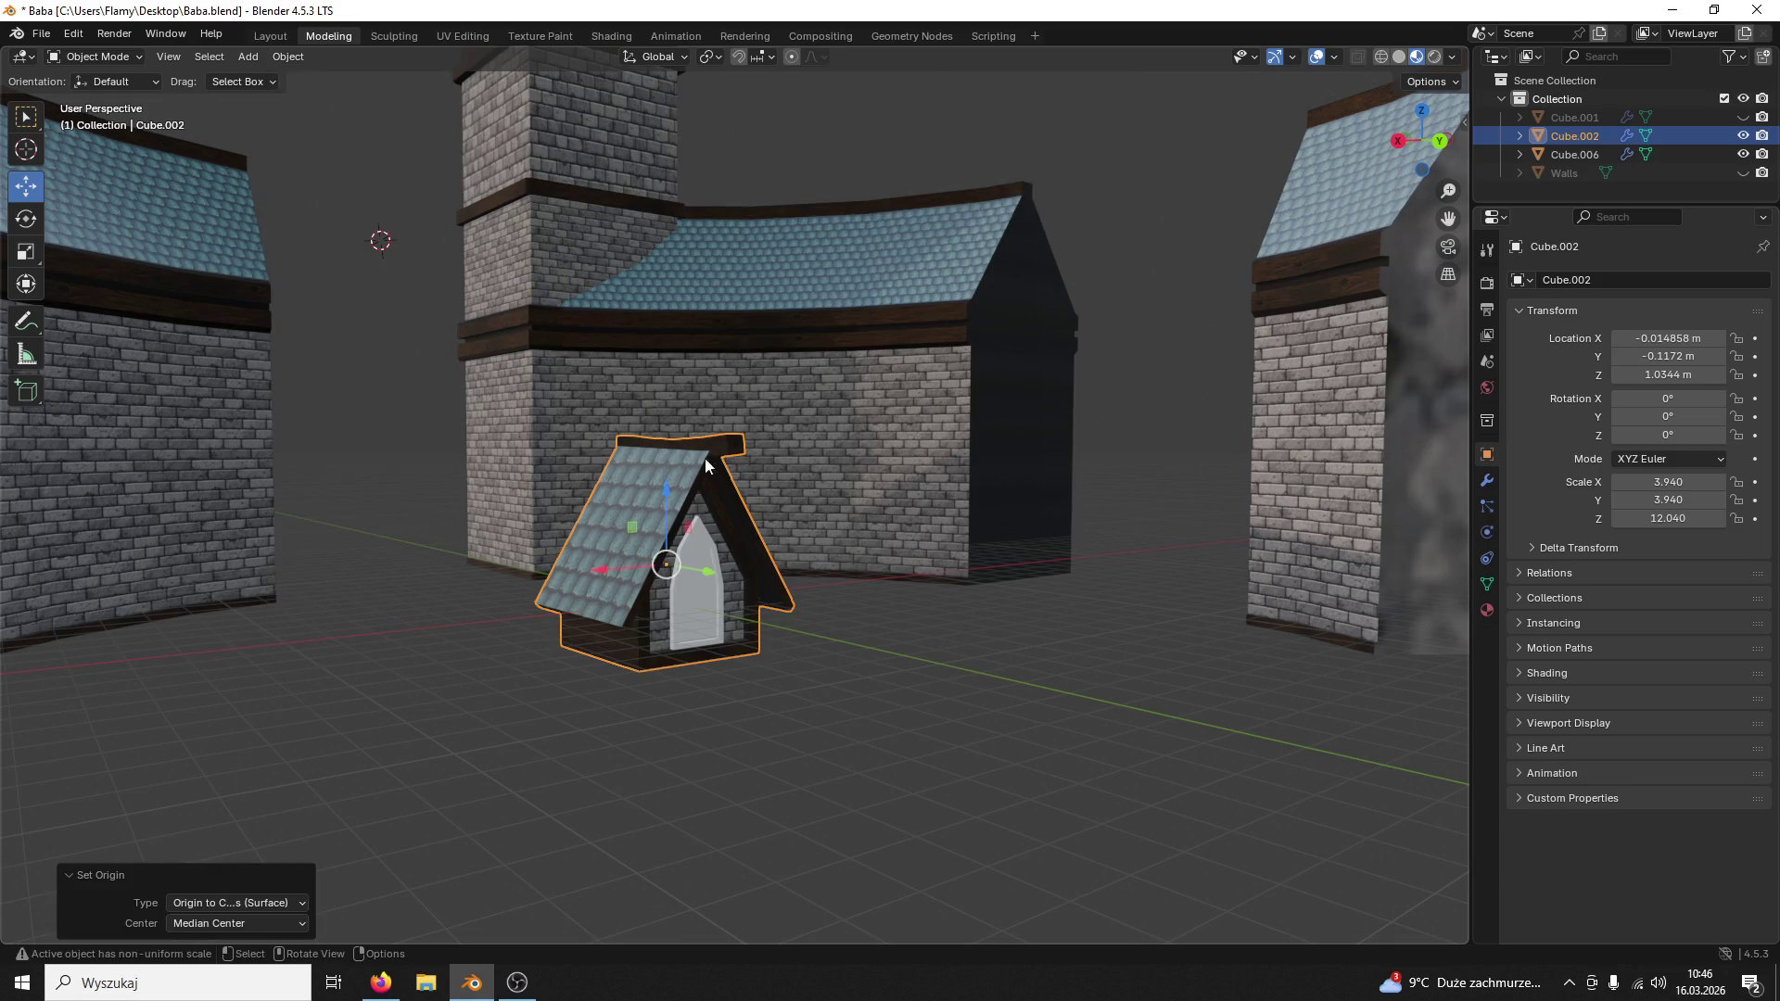
click(769, 586)
drag(675, 513, 668, 259)
mouse_move(785, 283)
middle_down()
mouse_move(839, 434)
mouse_move(802, 622)
middle_up()
key(ctrl+s)
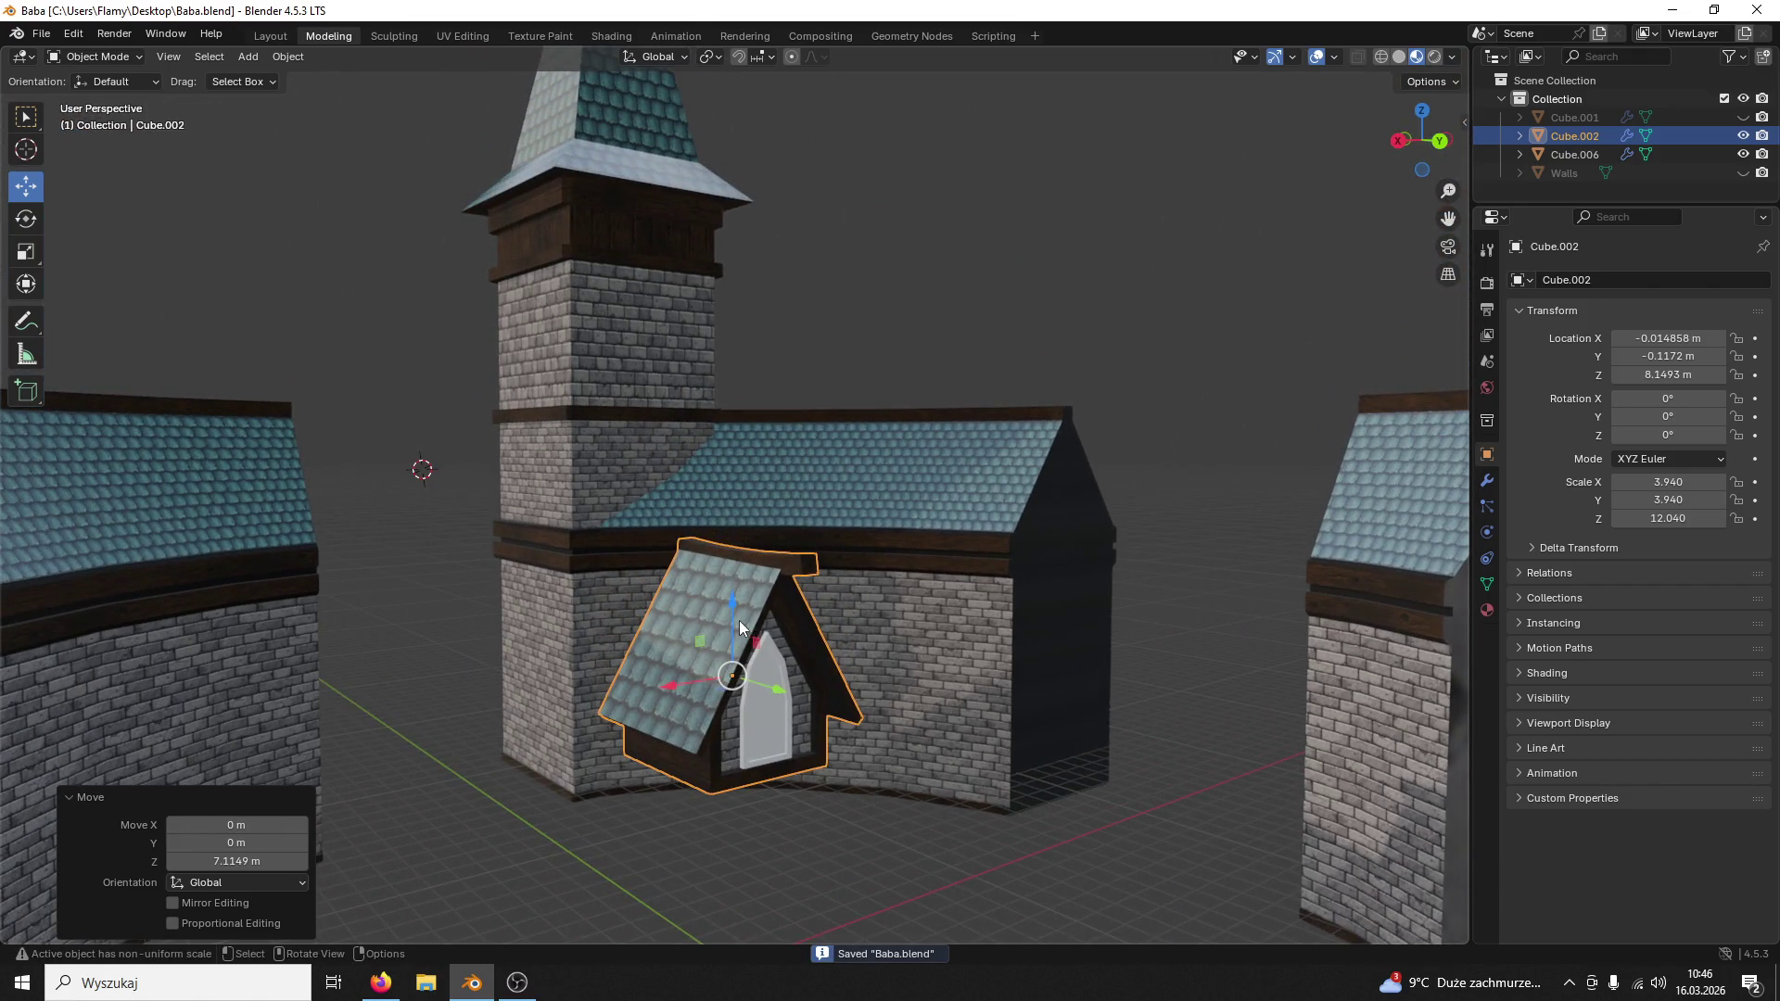
Step: Lift the dormer high up the tower along Z, above the roof level
drag(739, 629, 726, 238)
shift+middle_drag(751, 300, 862, 659)
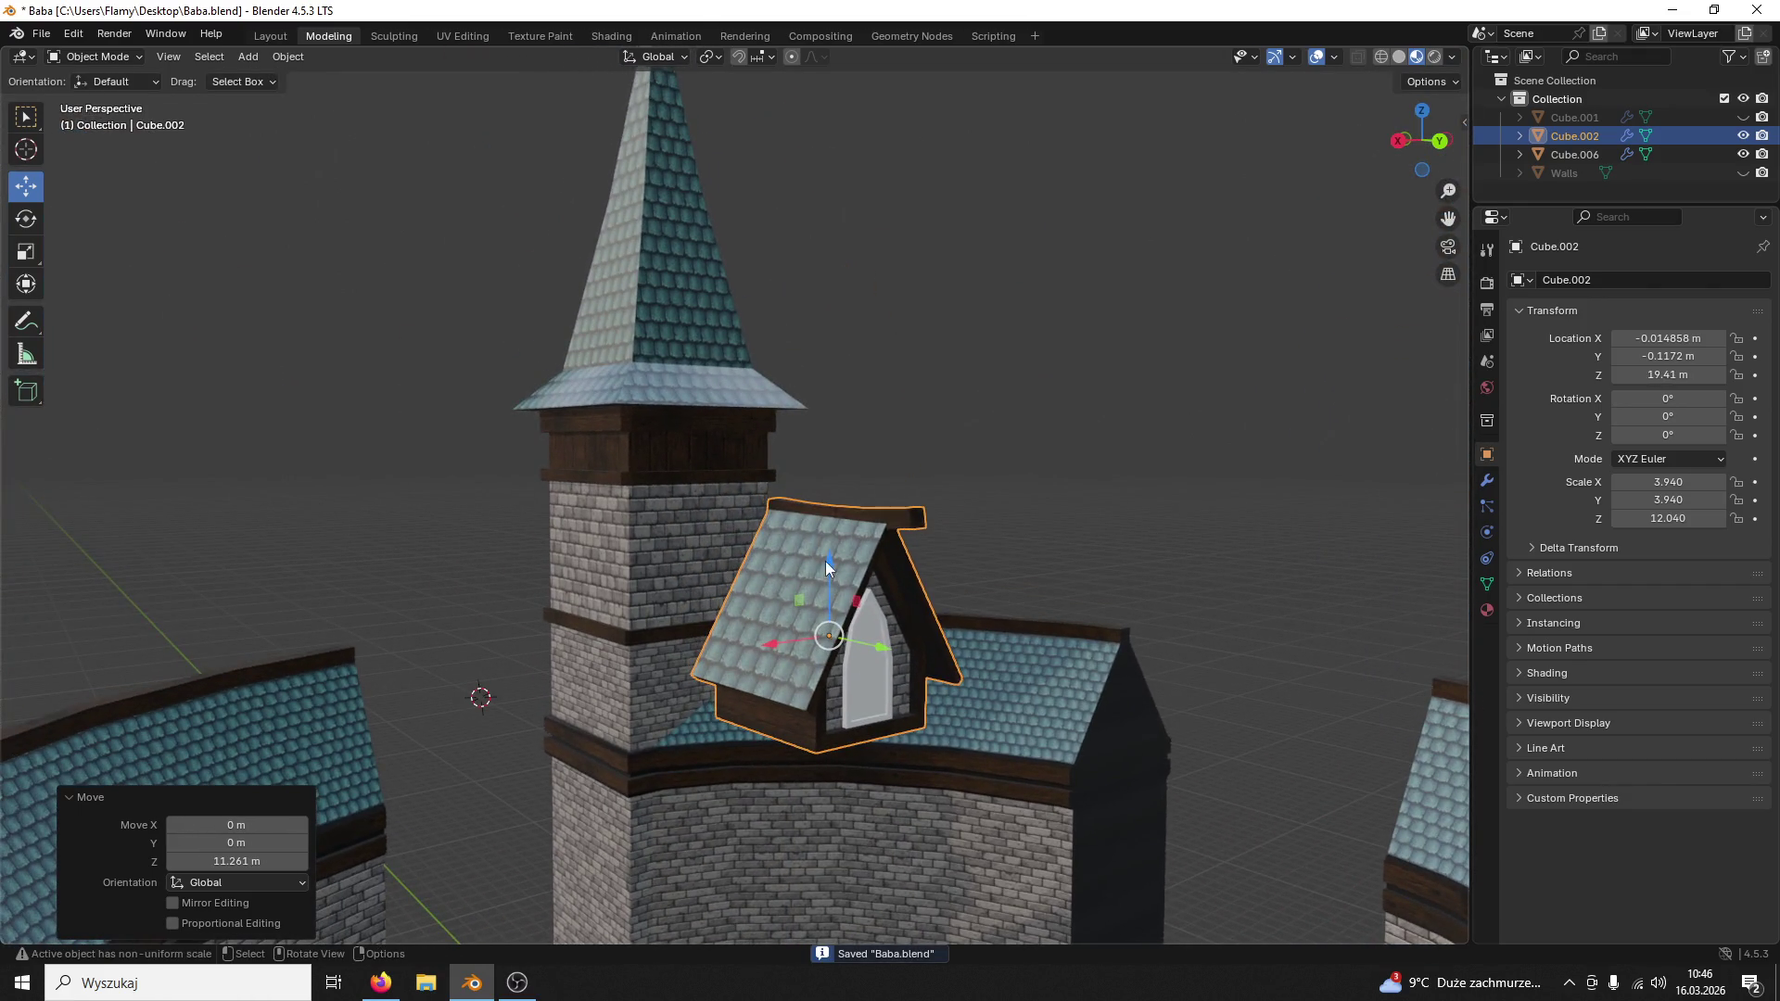
drag(827, 567, 843, 443)
click(770, 445)
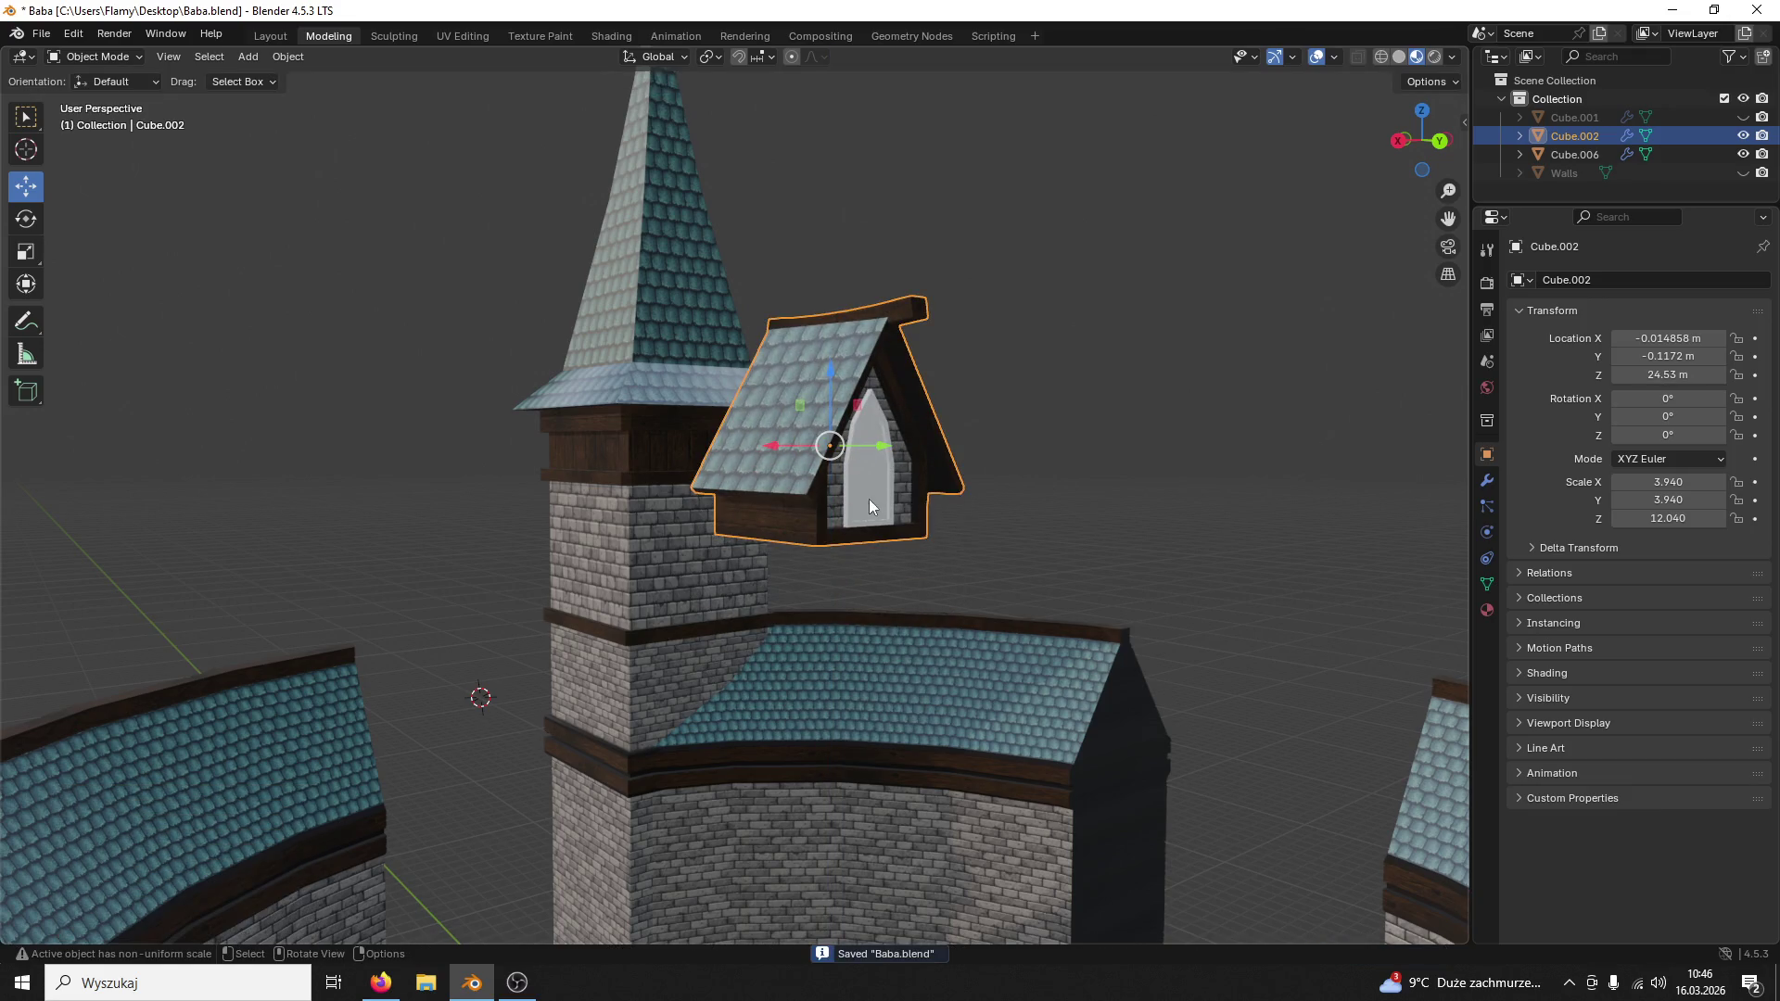
click(997, 505)
click(934, 518)
Step: Slide the dormer sideways onto the tower just beneath the spire's eaves
mouse_move(887, 449)
mouse_down()
mouse_move(469, 445)
mouse_move(661, 445)
mouse_up()
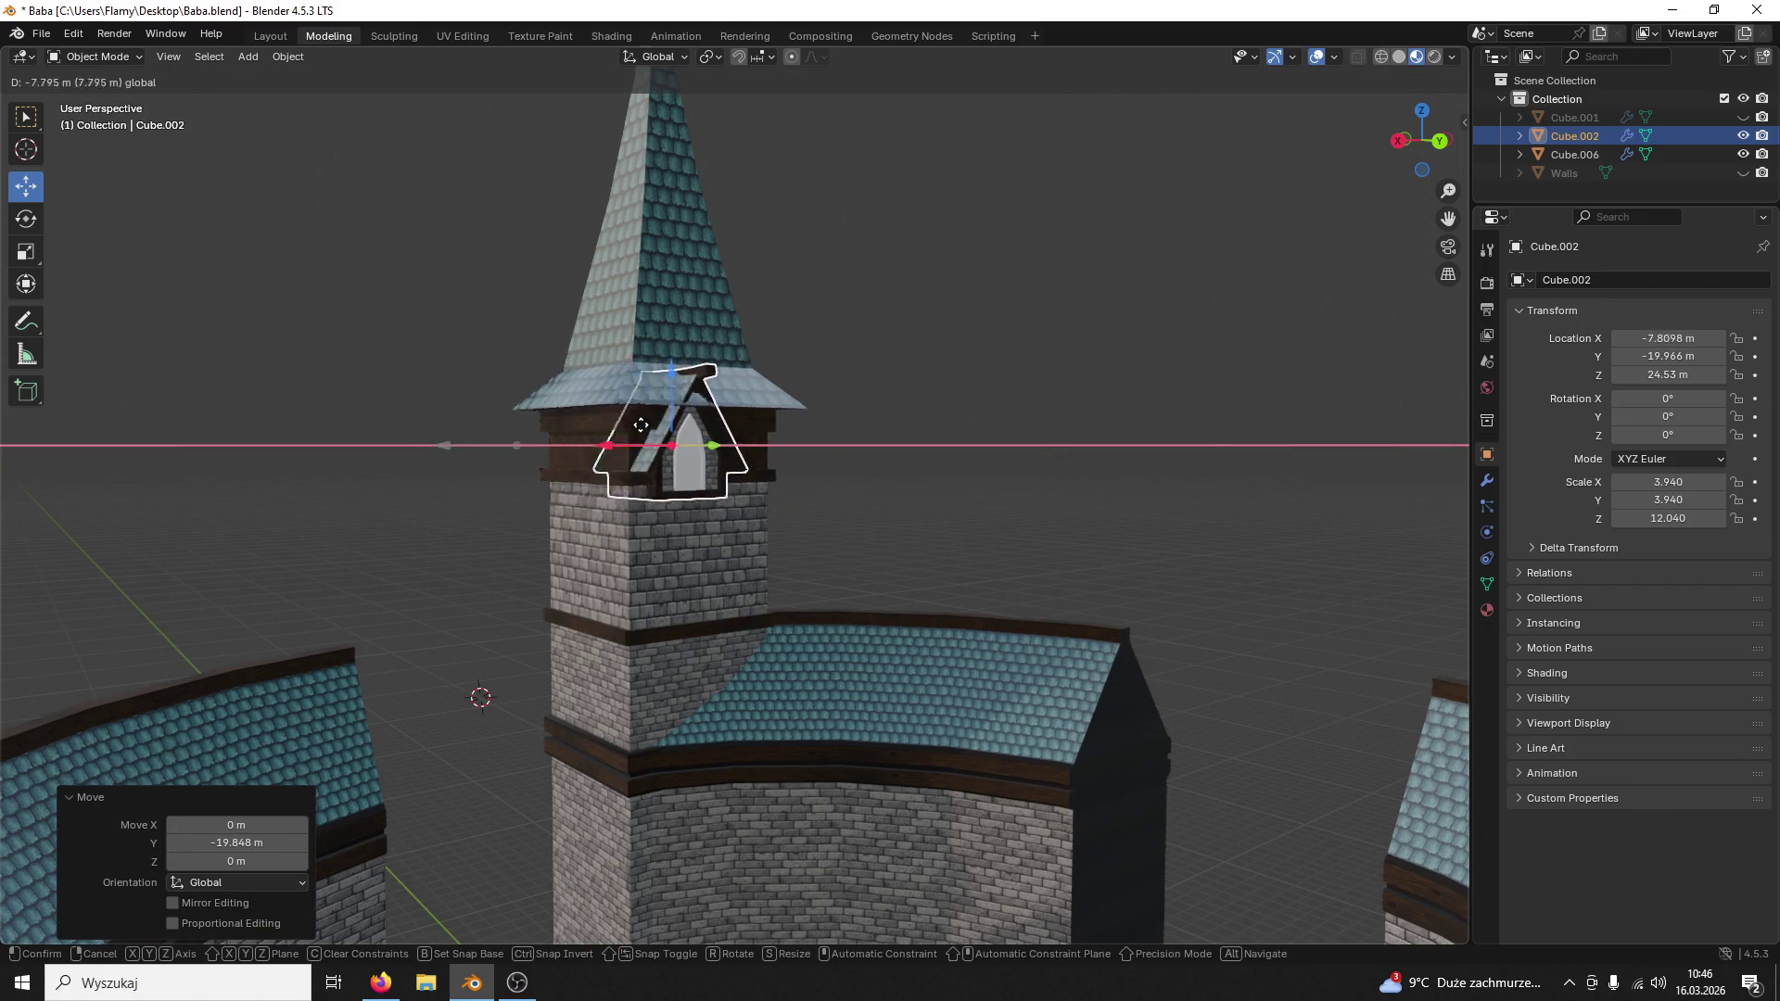
click(737, 404)
right_click(833, 377)
key(Escape)
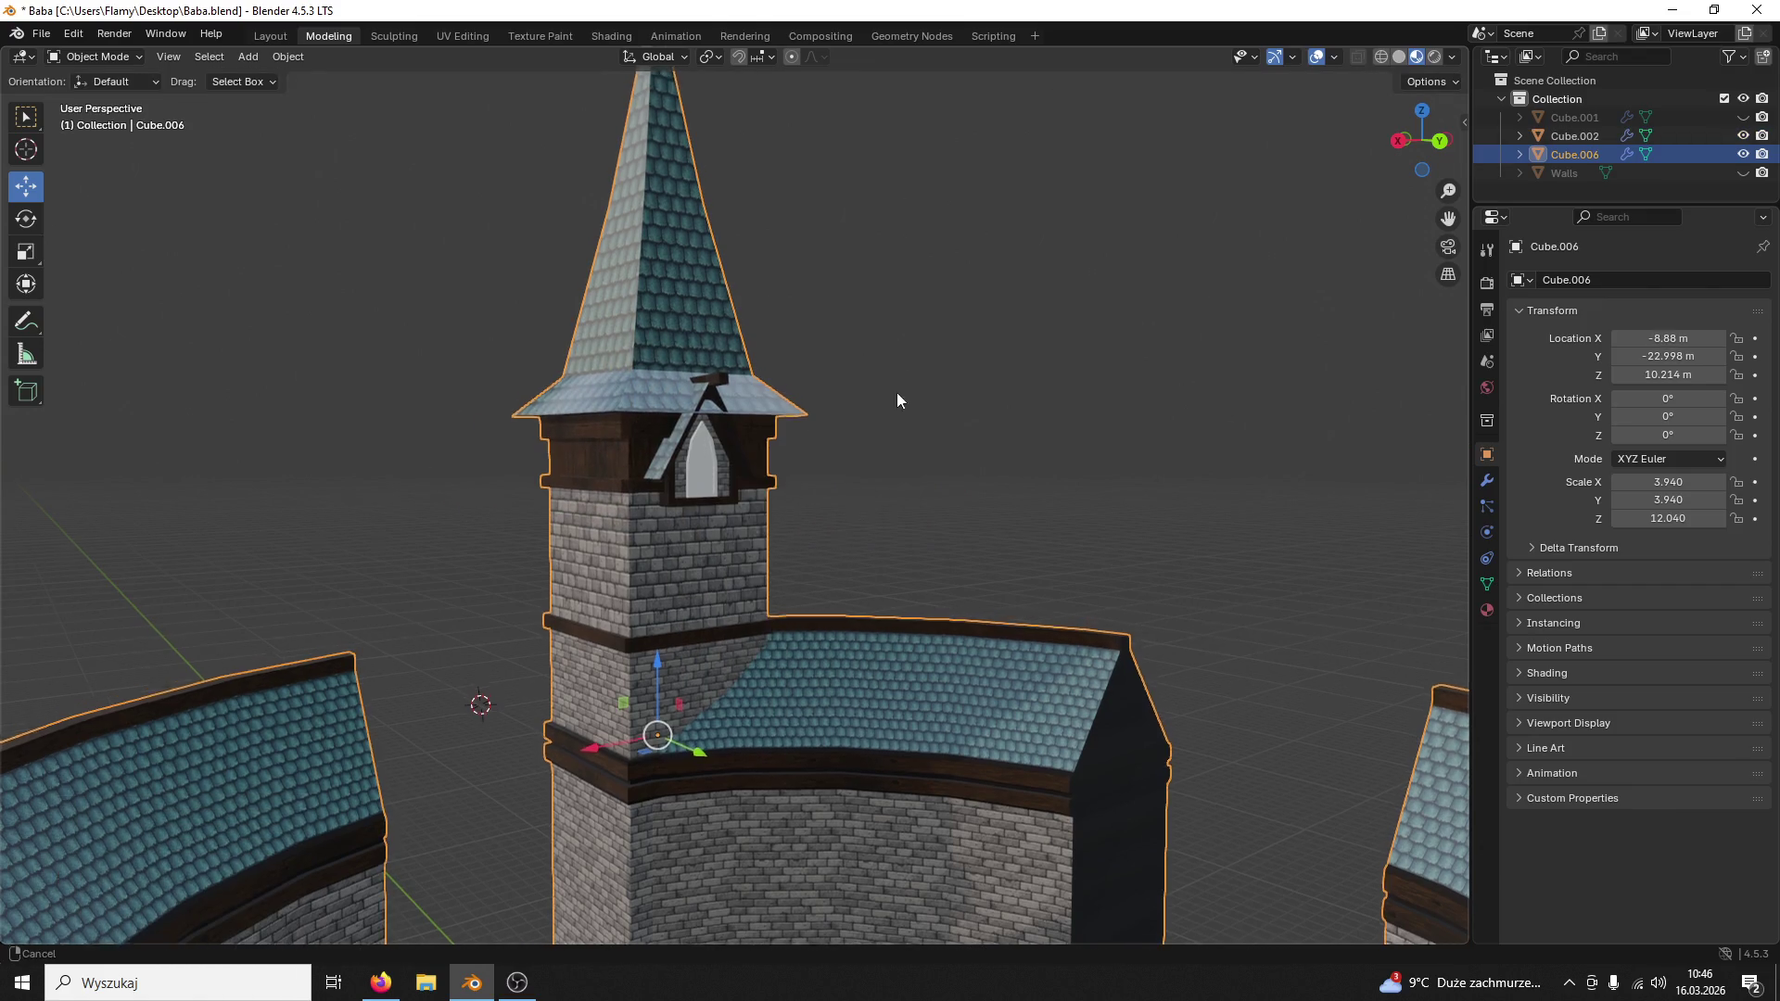
scroll(908, 566, up, 2)
scroll(881, 599, up, 1)
scroll(896, 612, up, 1)
scroll(895, 613, down, 1)
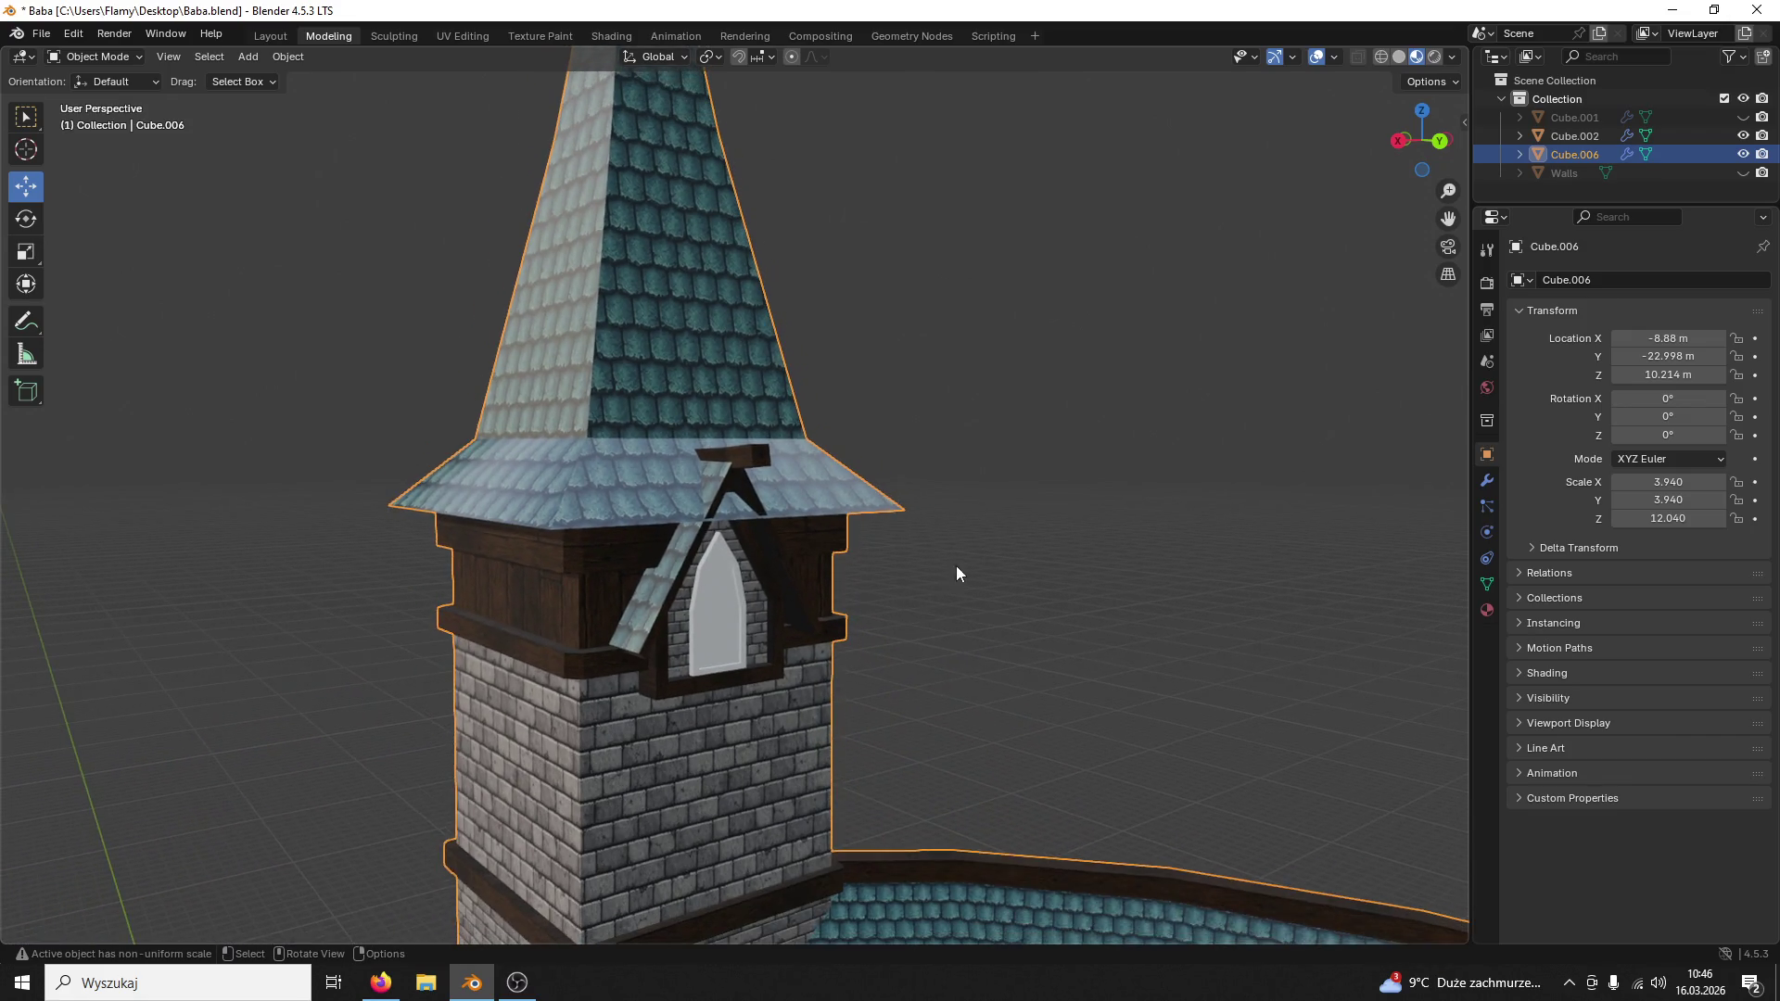
Step: Move the dormer with G Y and G Z into the spire roof, adjusting its depth and height
click(689, 503)
click(701, 517)
key(g)
key(y)
click(738, 512)
key(g)
key(z)
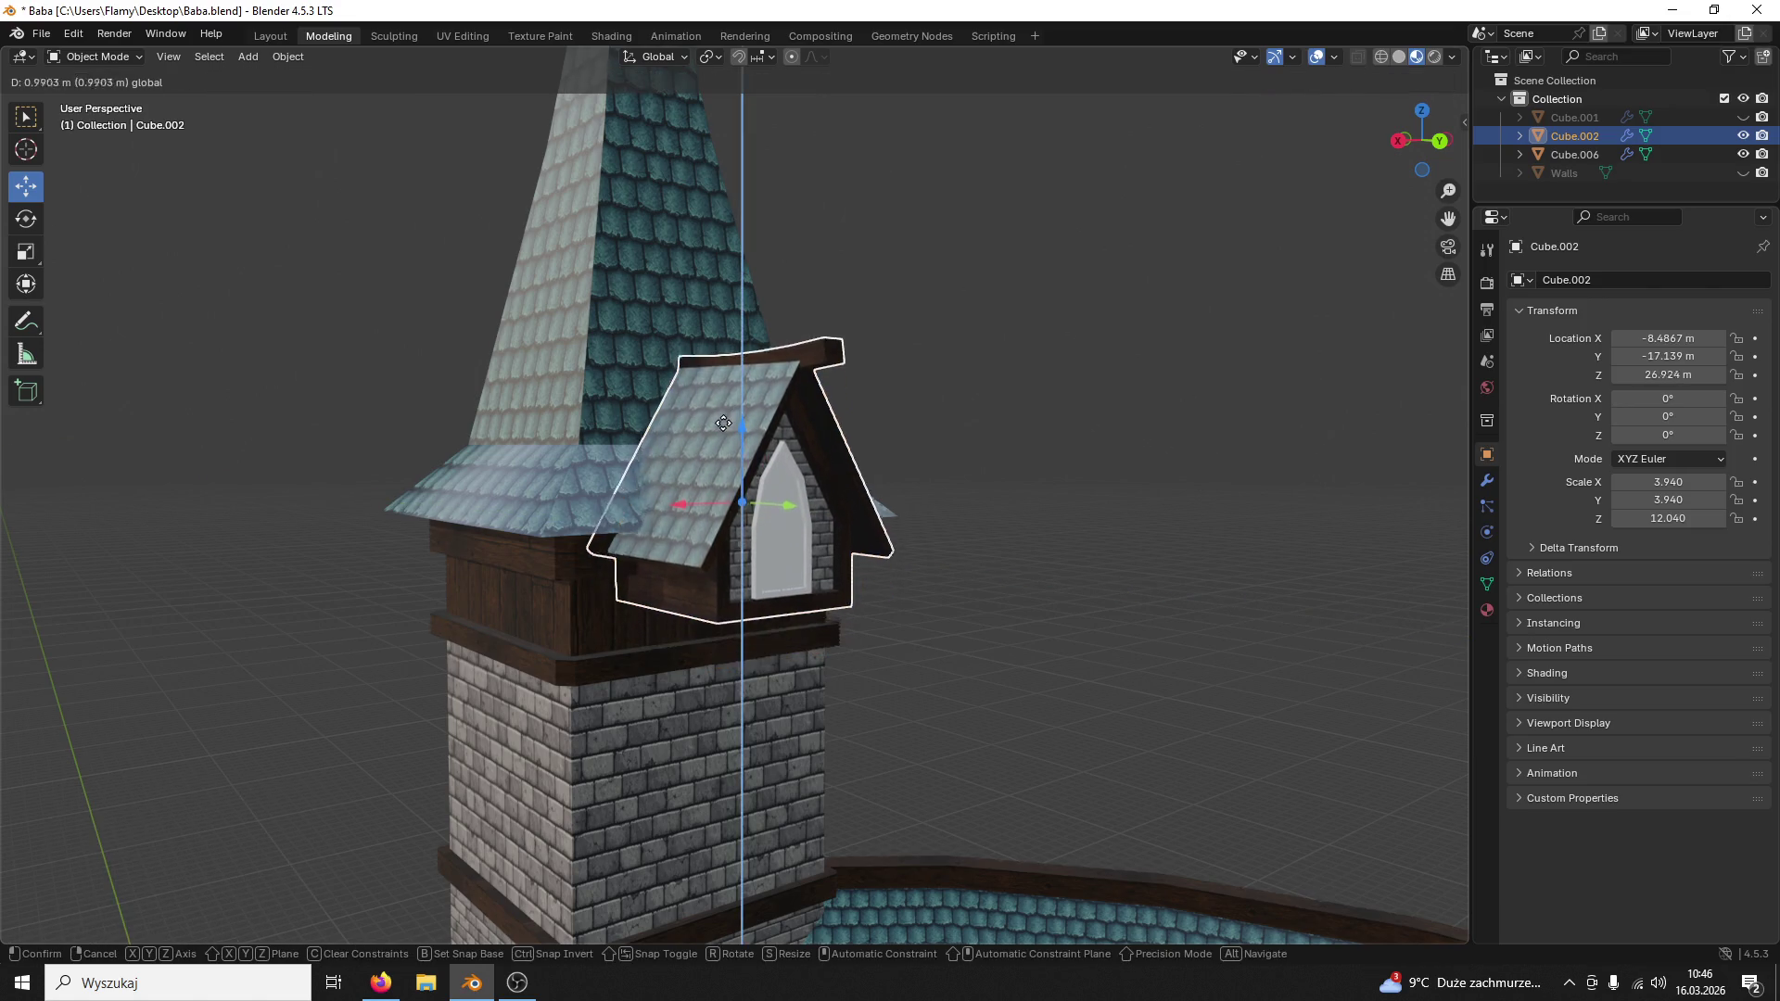
click(714, 405)
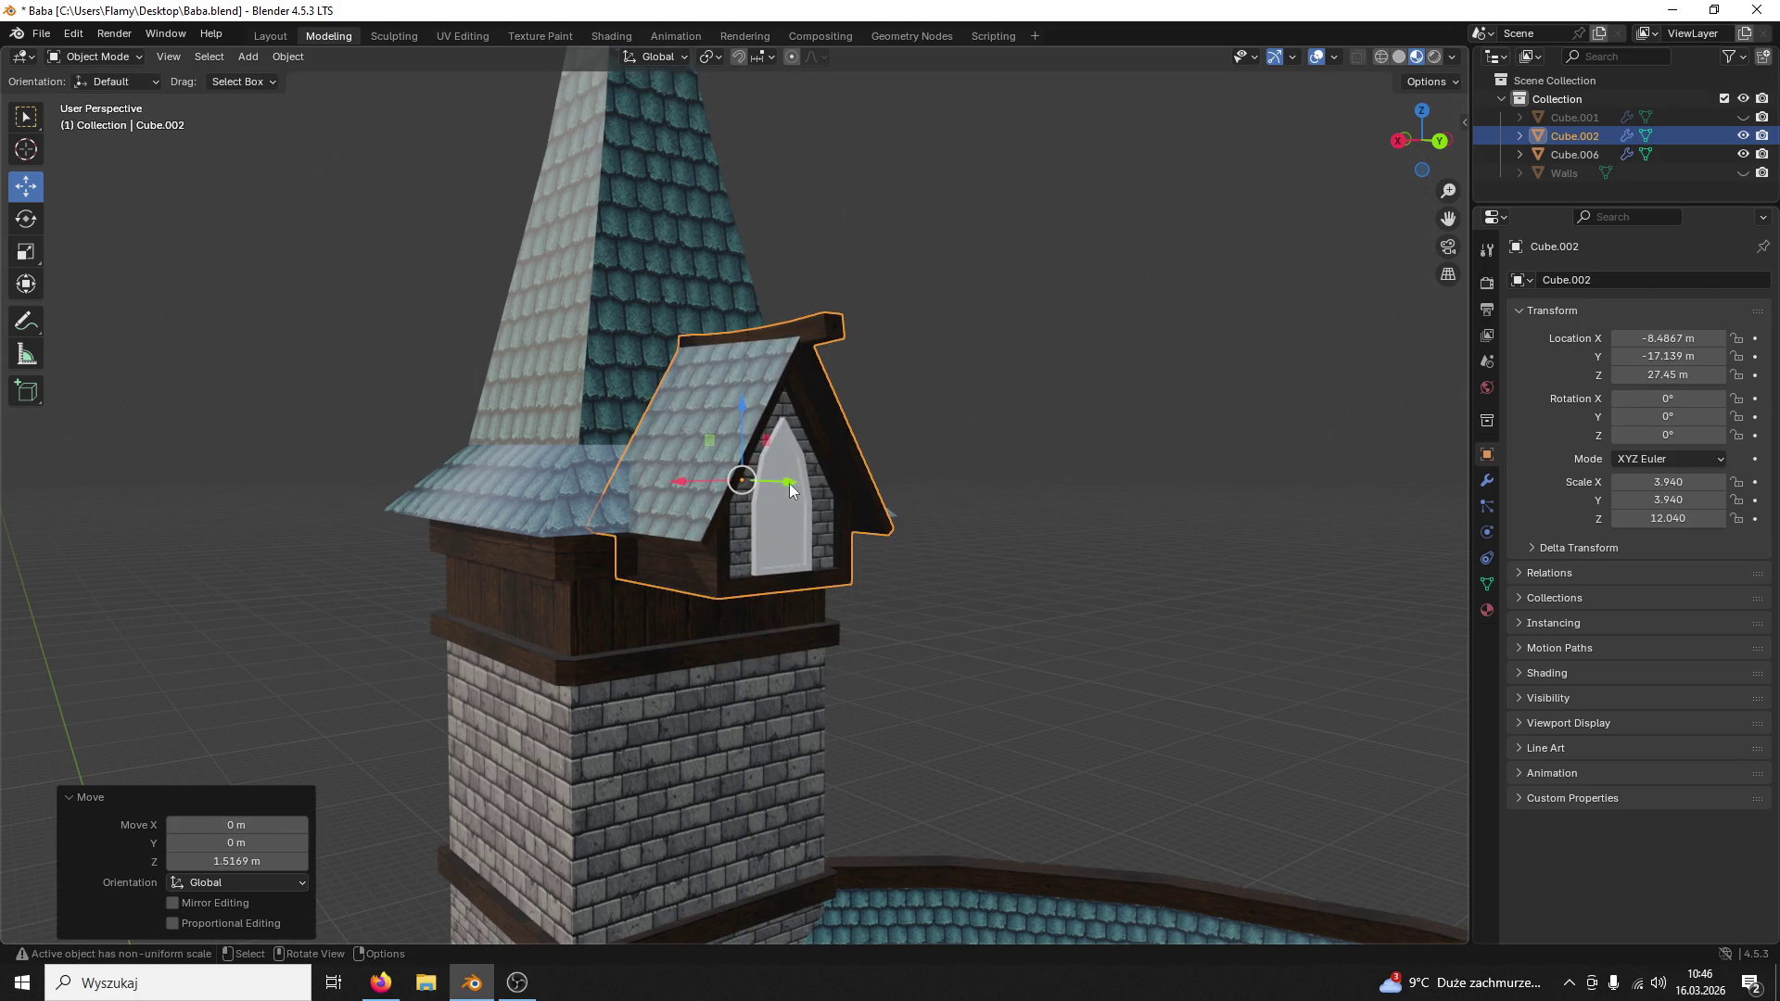
key(g)
key(y)
click(762, 498)
Step: Fine-tune the dormer's height to about 27.46 m so its roof meets the spire slope, checking from all sides
middle_drag(762, 499, 1081, 568)
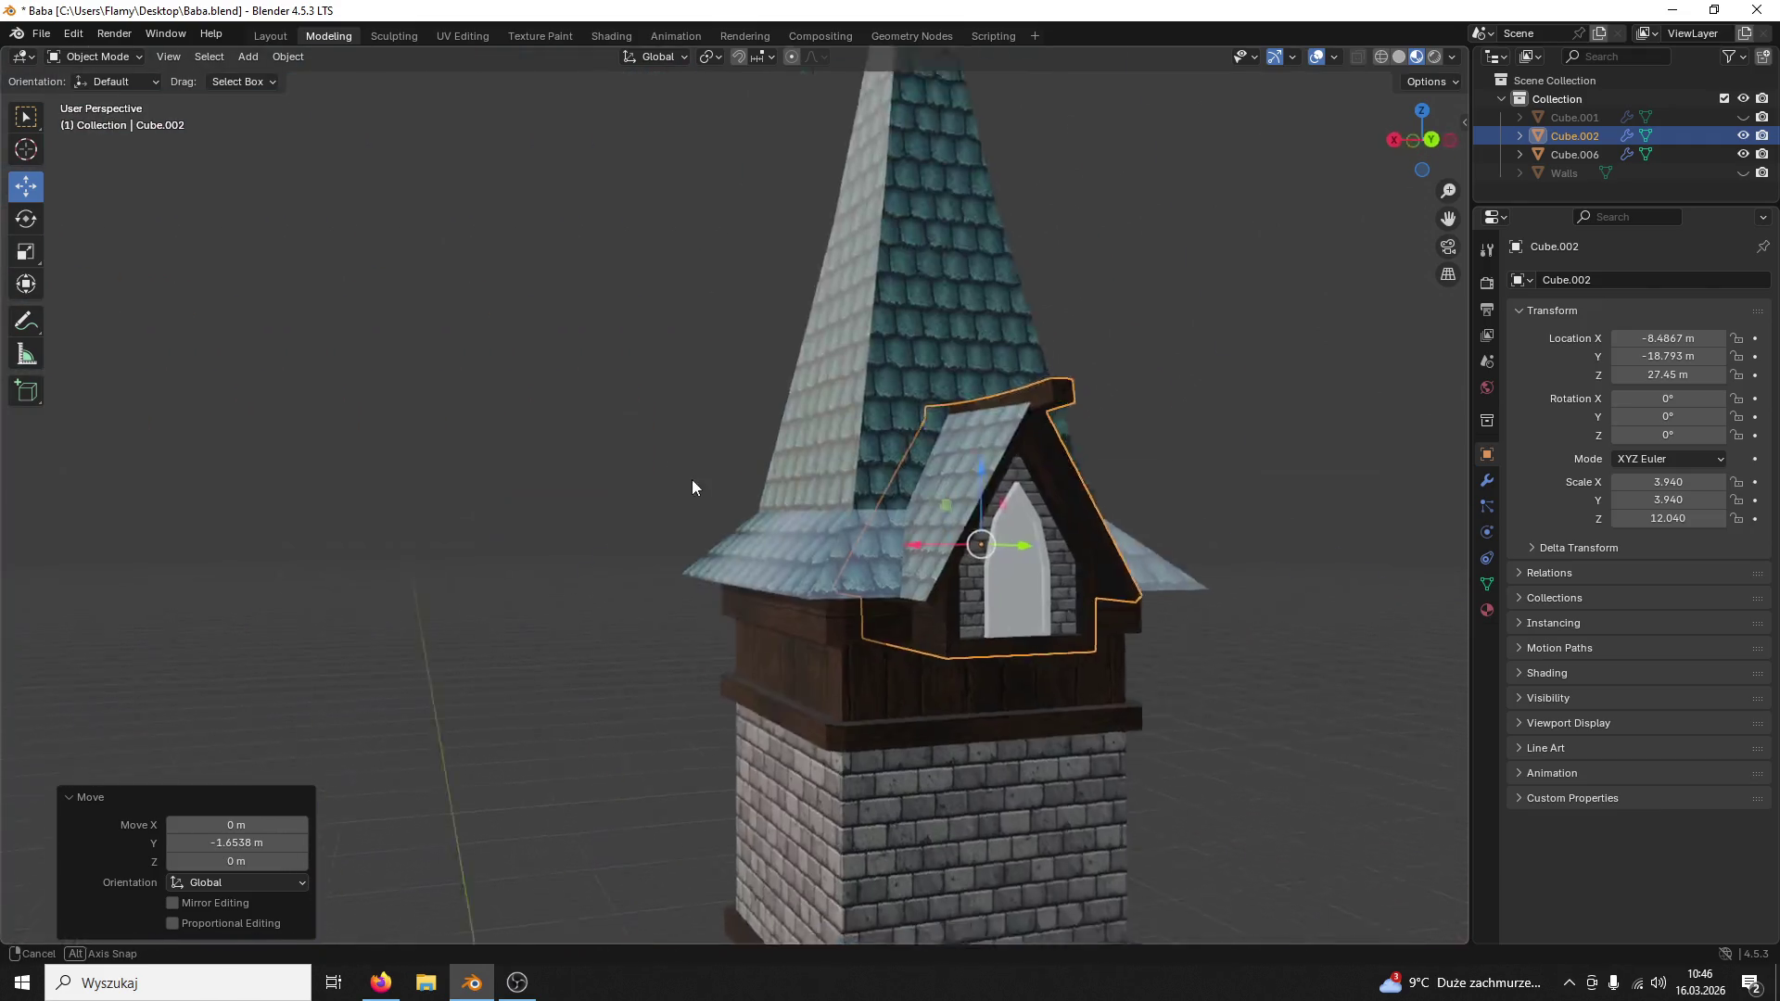
scroll(1081, 568, down, 5)
mouse_move(872, 604)
middle_down()
mouse_move(911, 629)
mouse_move(920, 576)
mouse_move(815, 588)
middle_up()
scroll(910, 630, up, 6)
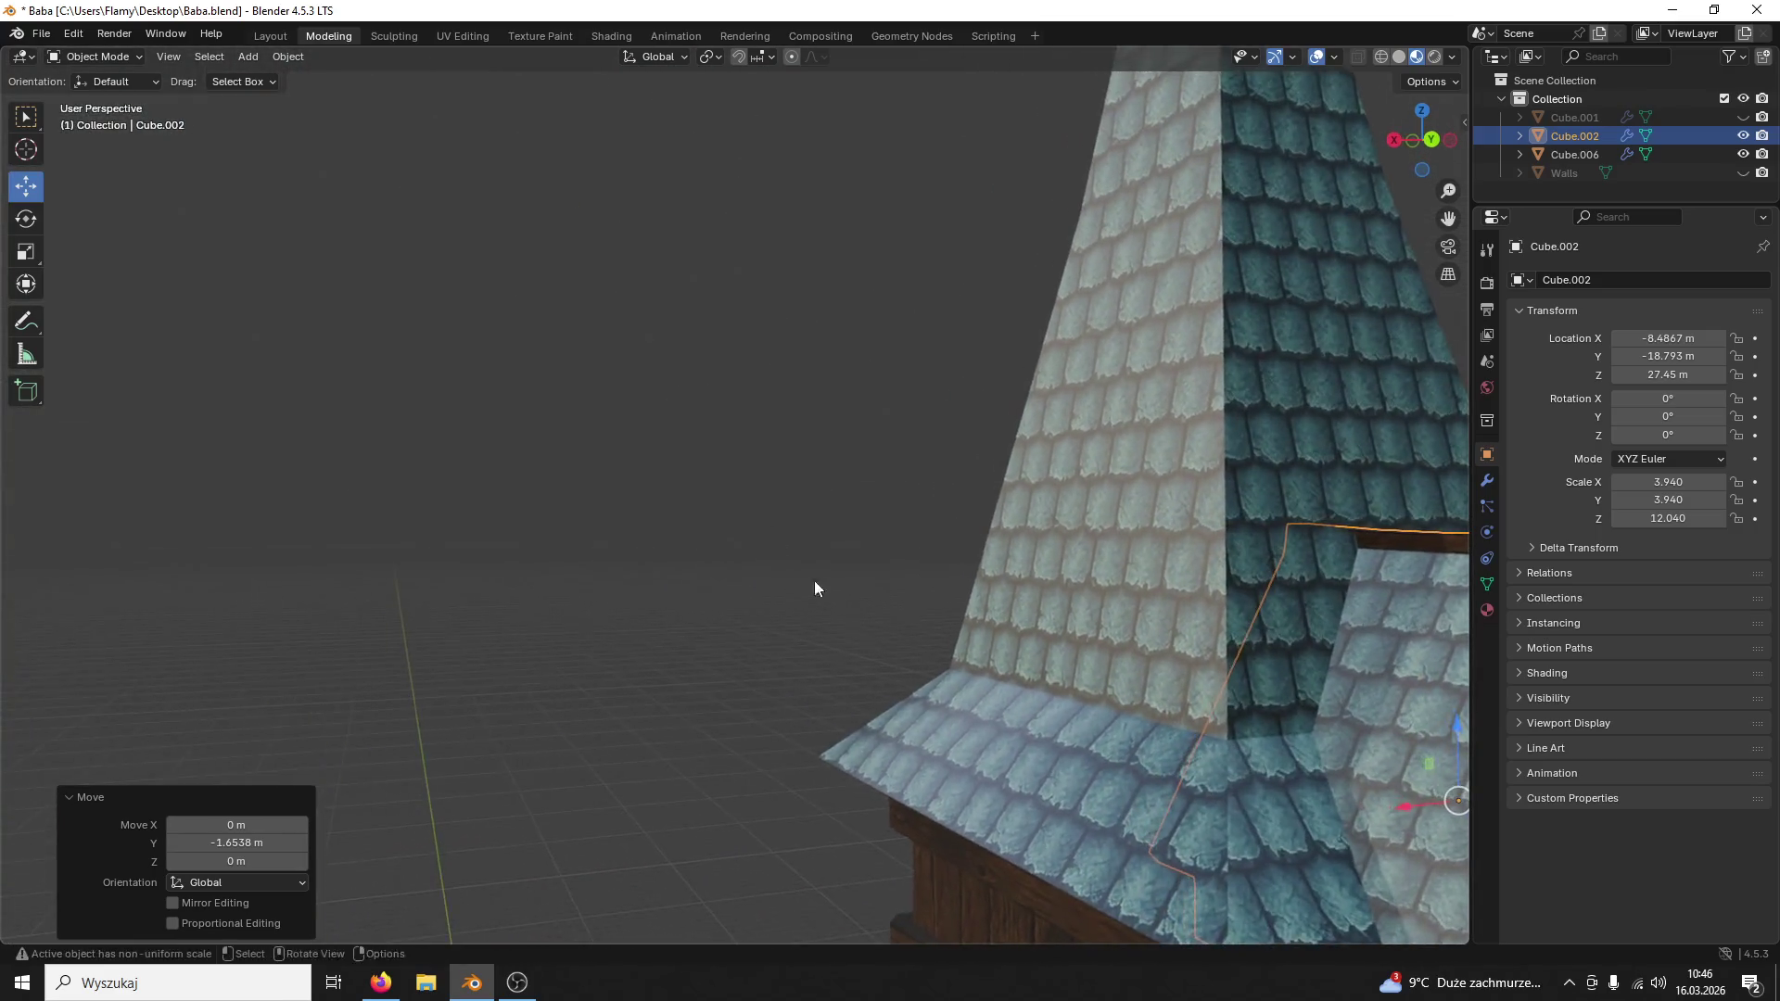
scroll(465, 250, down, 3)
middle_drag(465, 250, 588, 234)
scroll(814, 318, up, 2)
mouse_move(815, 318)
middle_down()
mouse_move(952, 410)
mouse_move(1114, 431)
middle_up()
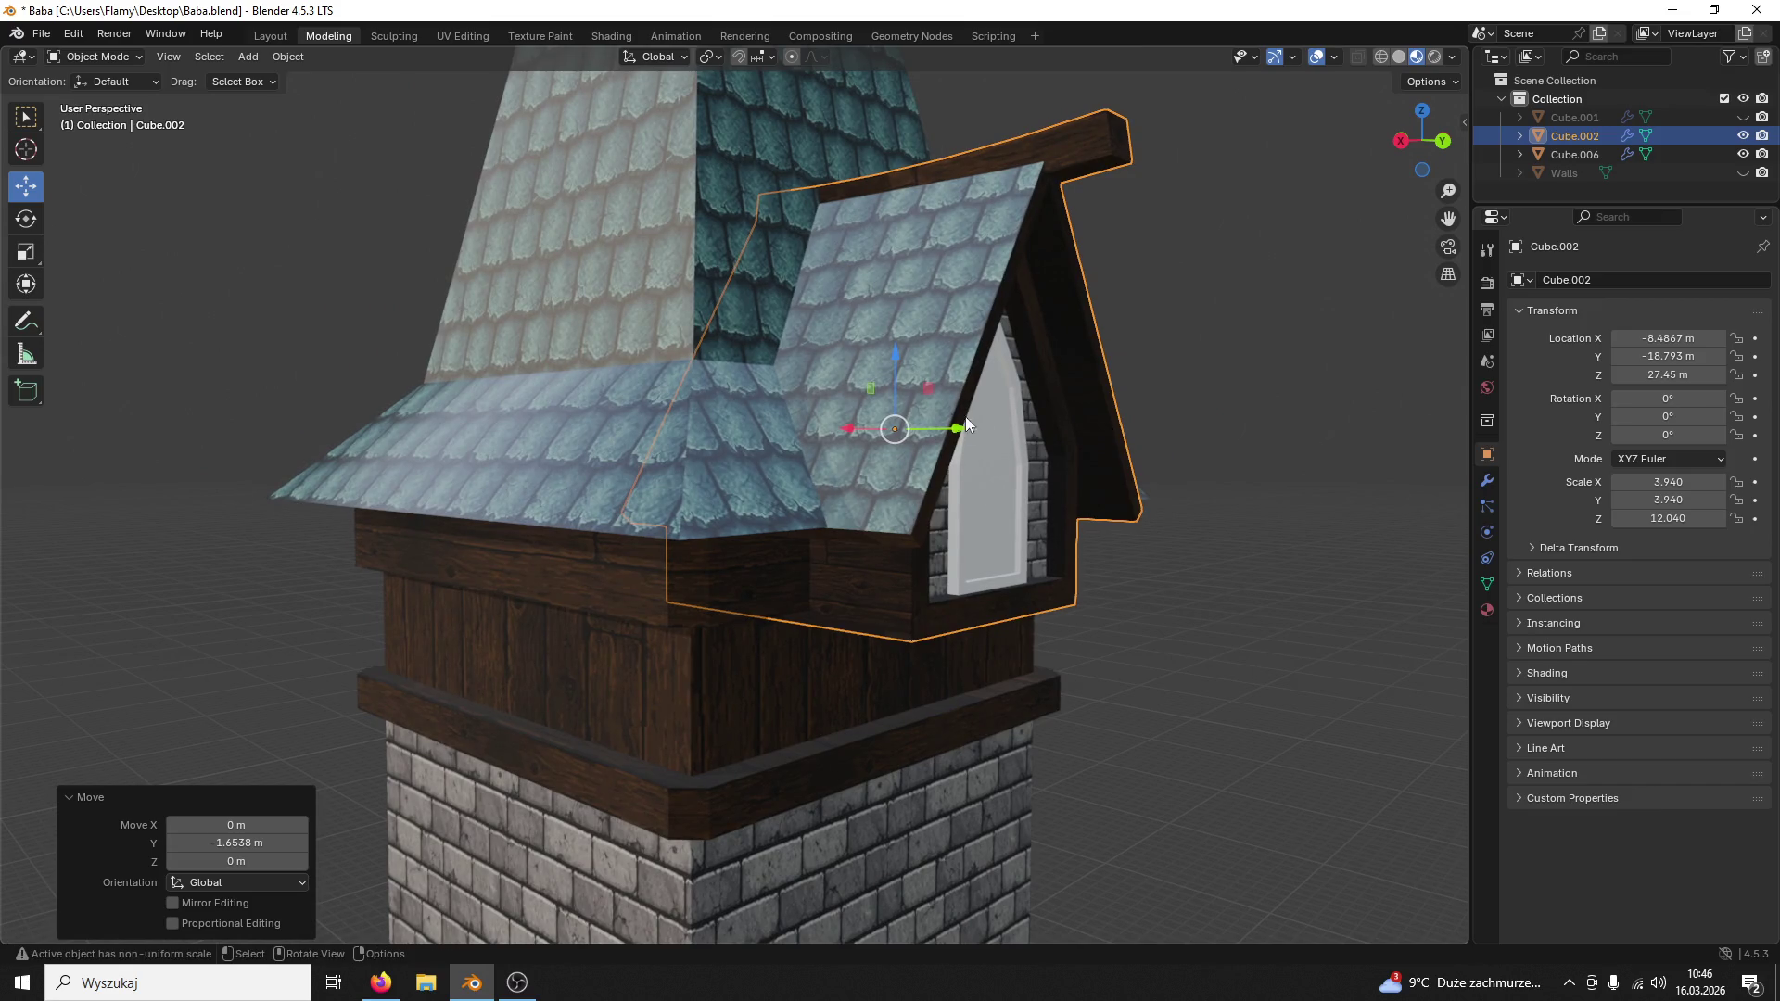
drag(890, 355, 885, 340)
scroll(942, 403, up, 2)
middle_drag(941, 402, 947, 385)
drag(946, 348, 926, 332)
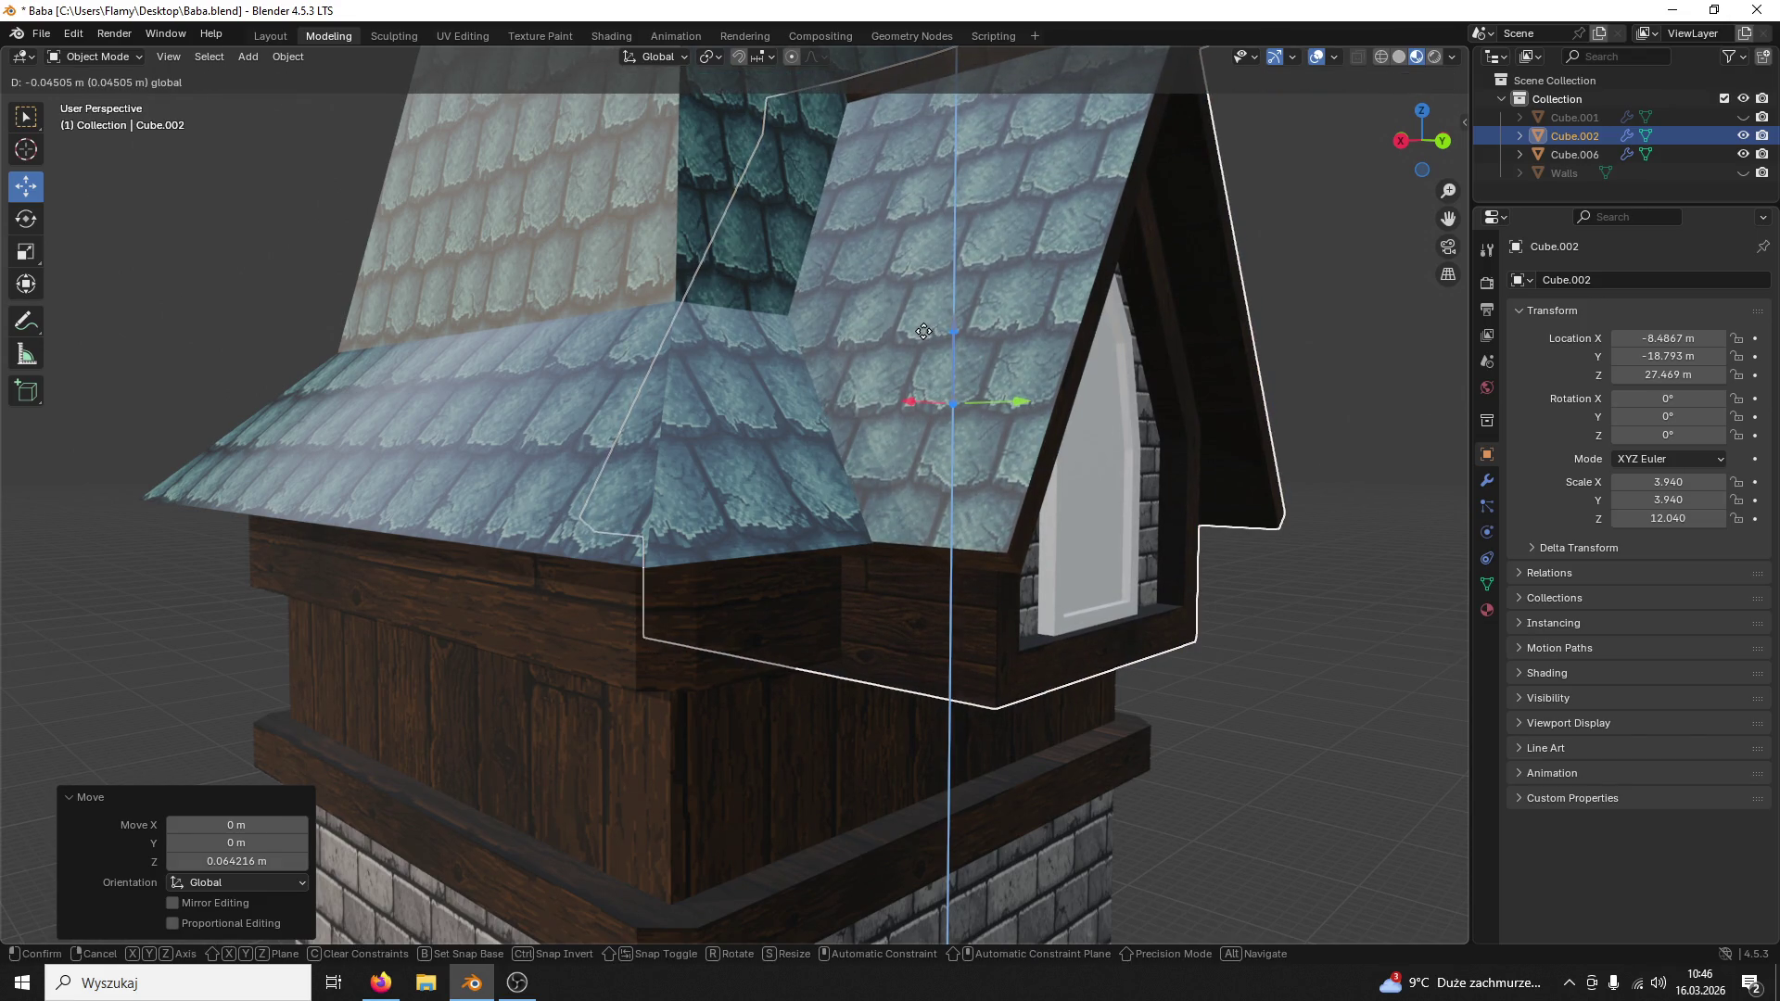
drag(920, 331, 920, 335)
middle_drag(953, 411, 972, 412)
scroll(925, 823, up, 2)
middle_drag(925, 823, 909, 704)
mouse_move(940, 813)
middle_down()
mouse_move(931, 514)
mouse_move(928, 629)
middle_up()
click(897, 536)
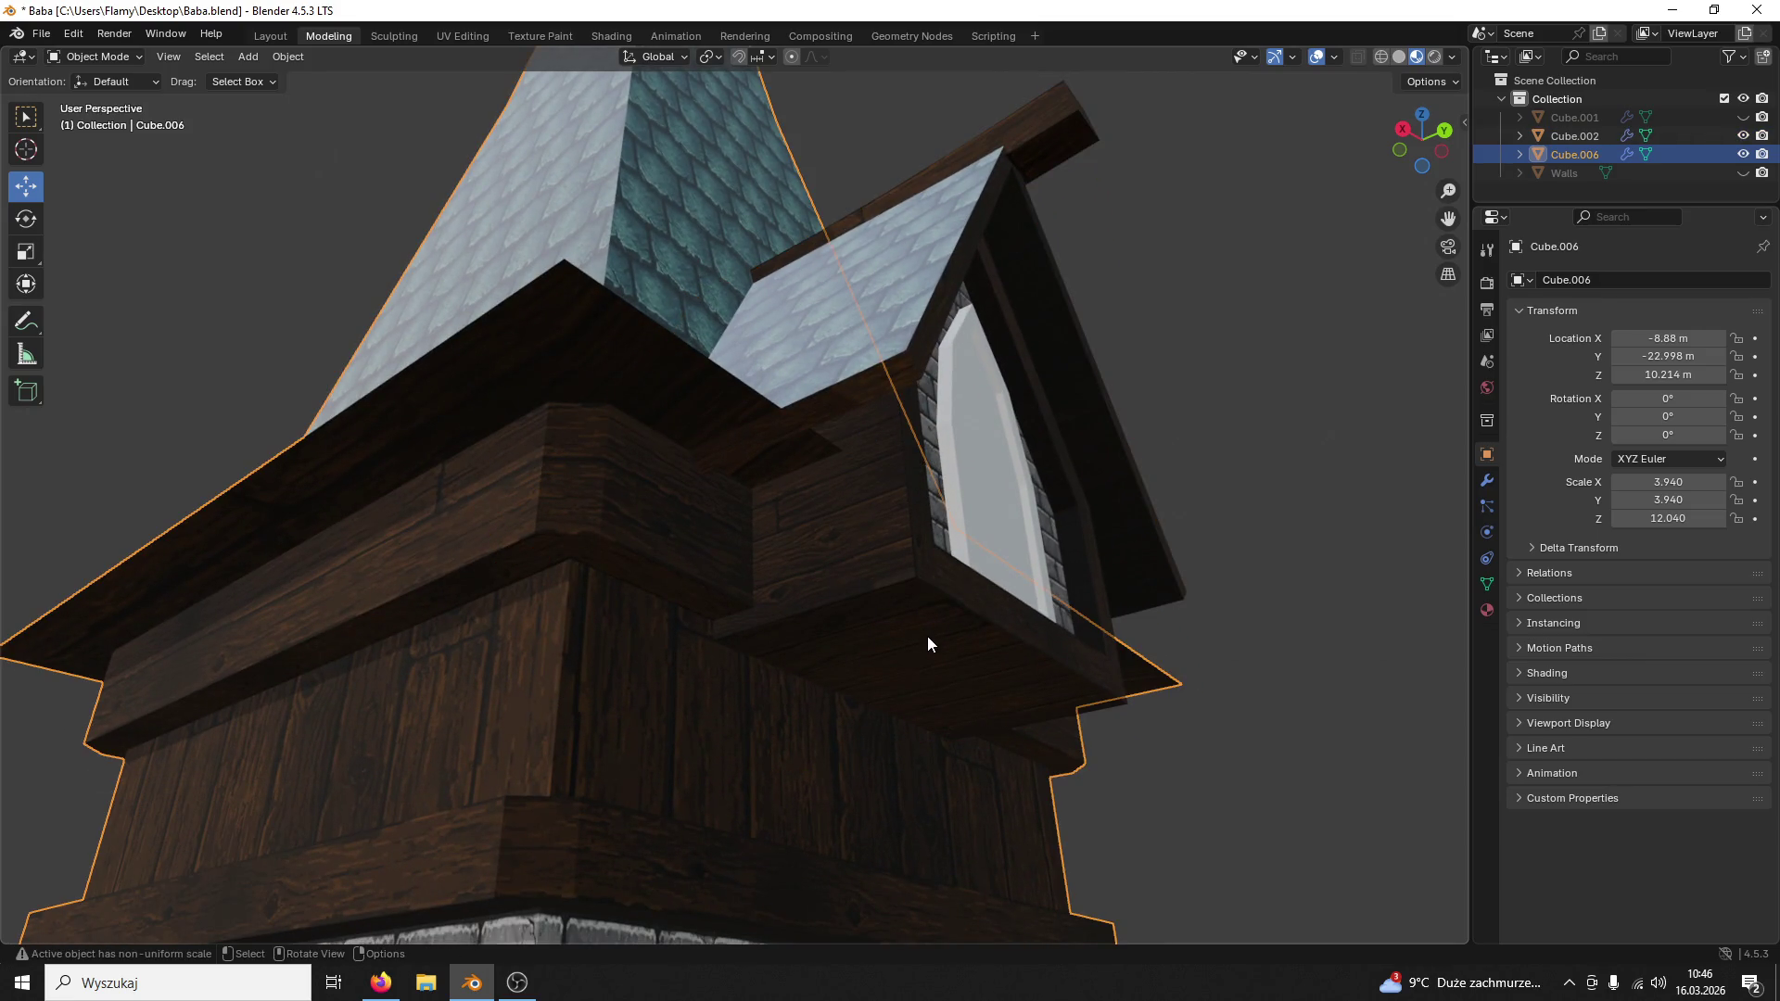
scroll(927, 638, down, 1)
scroll(939, 643, down, 1)
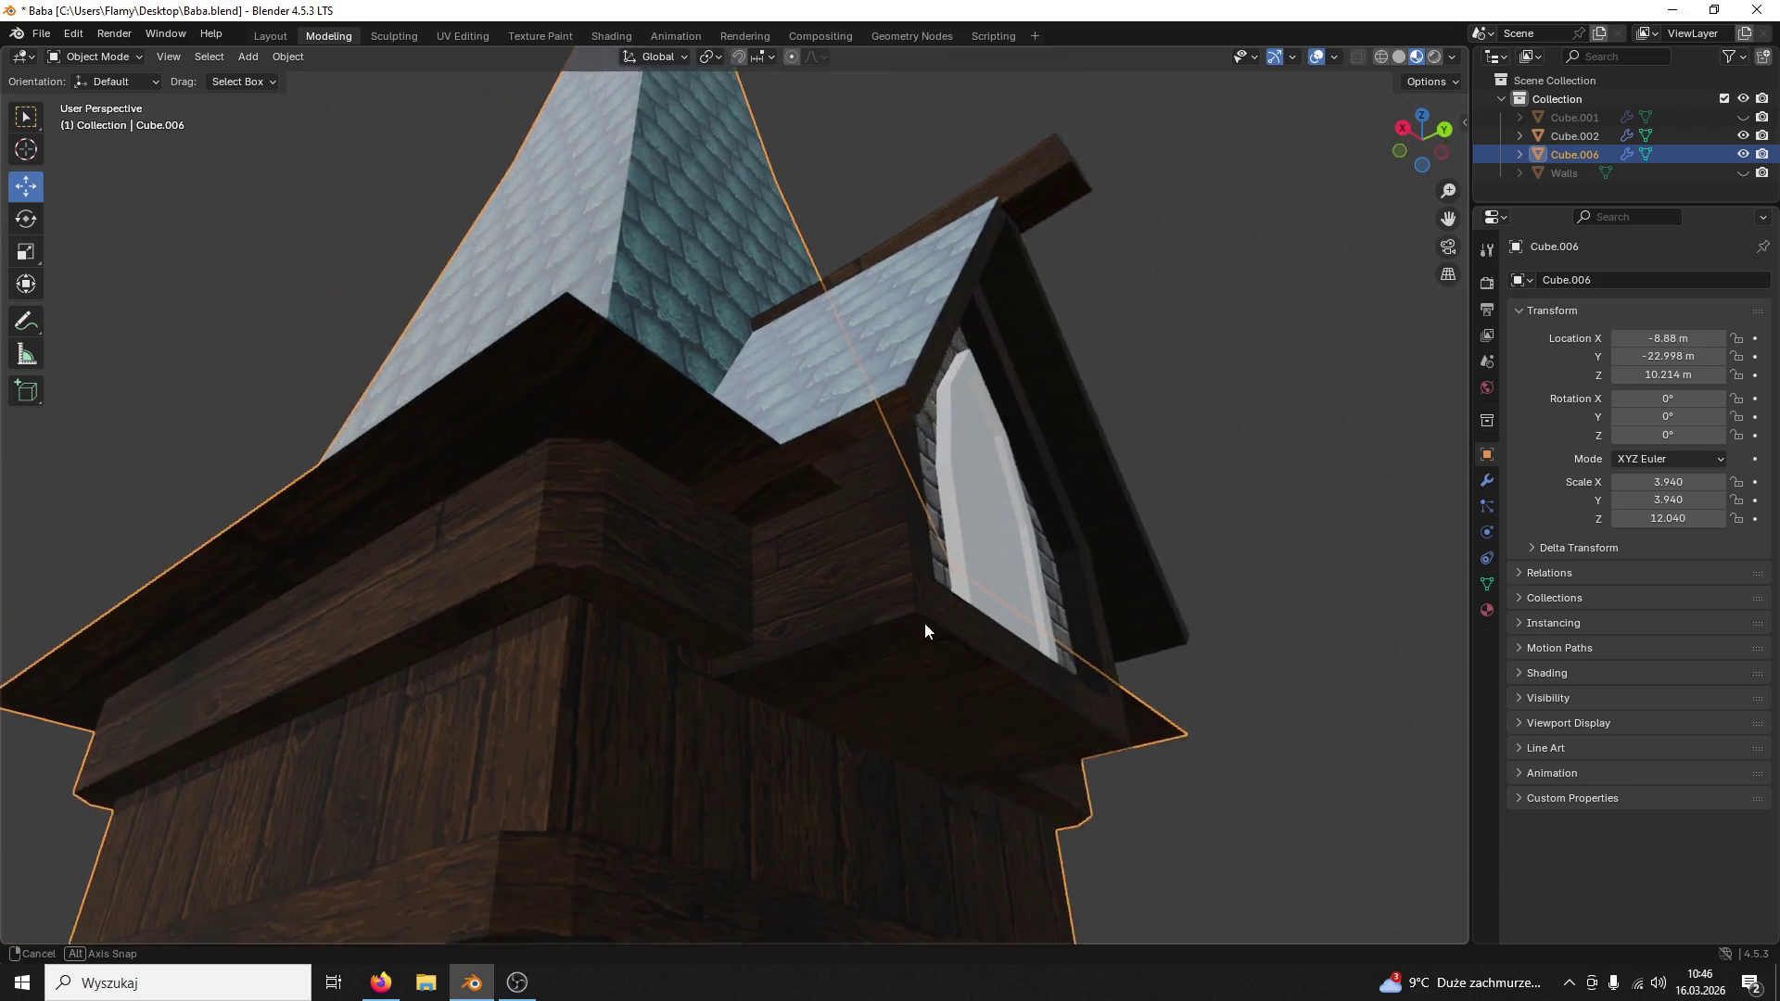
scroll(925, 622, down, 1)
scroll(943, 647, down, 1)
Step: Inspect the tower and dormer from all sides and save the scene
mouse_move(990, 719)
middle_down()
mouse_move(955, 774)
mouse_move(965, 596)
mouse_move(935, 628)
mouse_move(723, 602)
mouse_move(722, 541)
middle_up()
mouse_move(917, 616)
middle_down()
mouse_move(1192, 668)
mouse_move(1145, 623)
mouse_move(1155, 664)
middle_up()
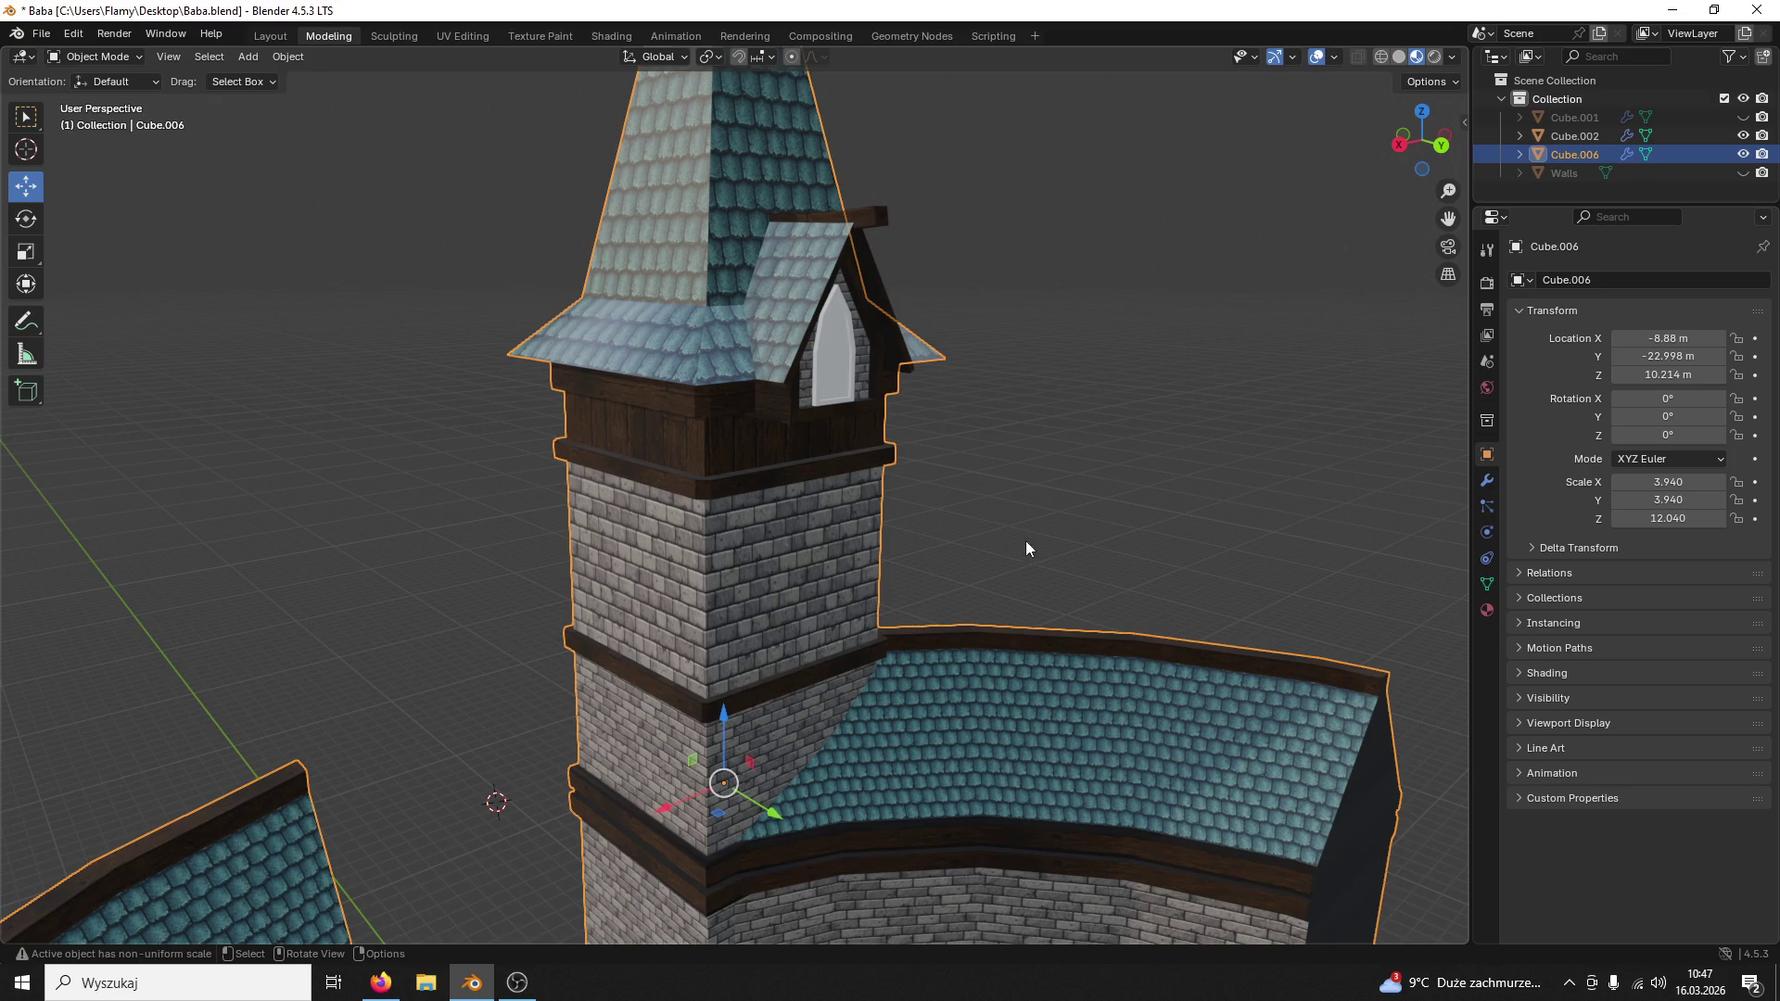
middle_drag(1025, 541, 959, 514)
key(ctrl+s)
click(1281, 466)
mouse_move(1281, 465)
middle_down()
mouse_move(967, 456)
mouse_move(1051, 448)
middle_up()
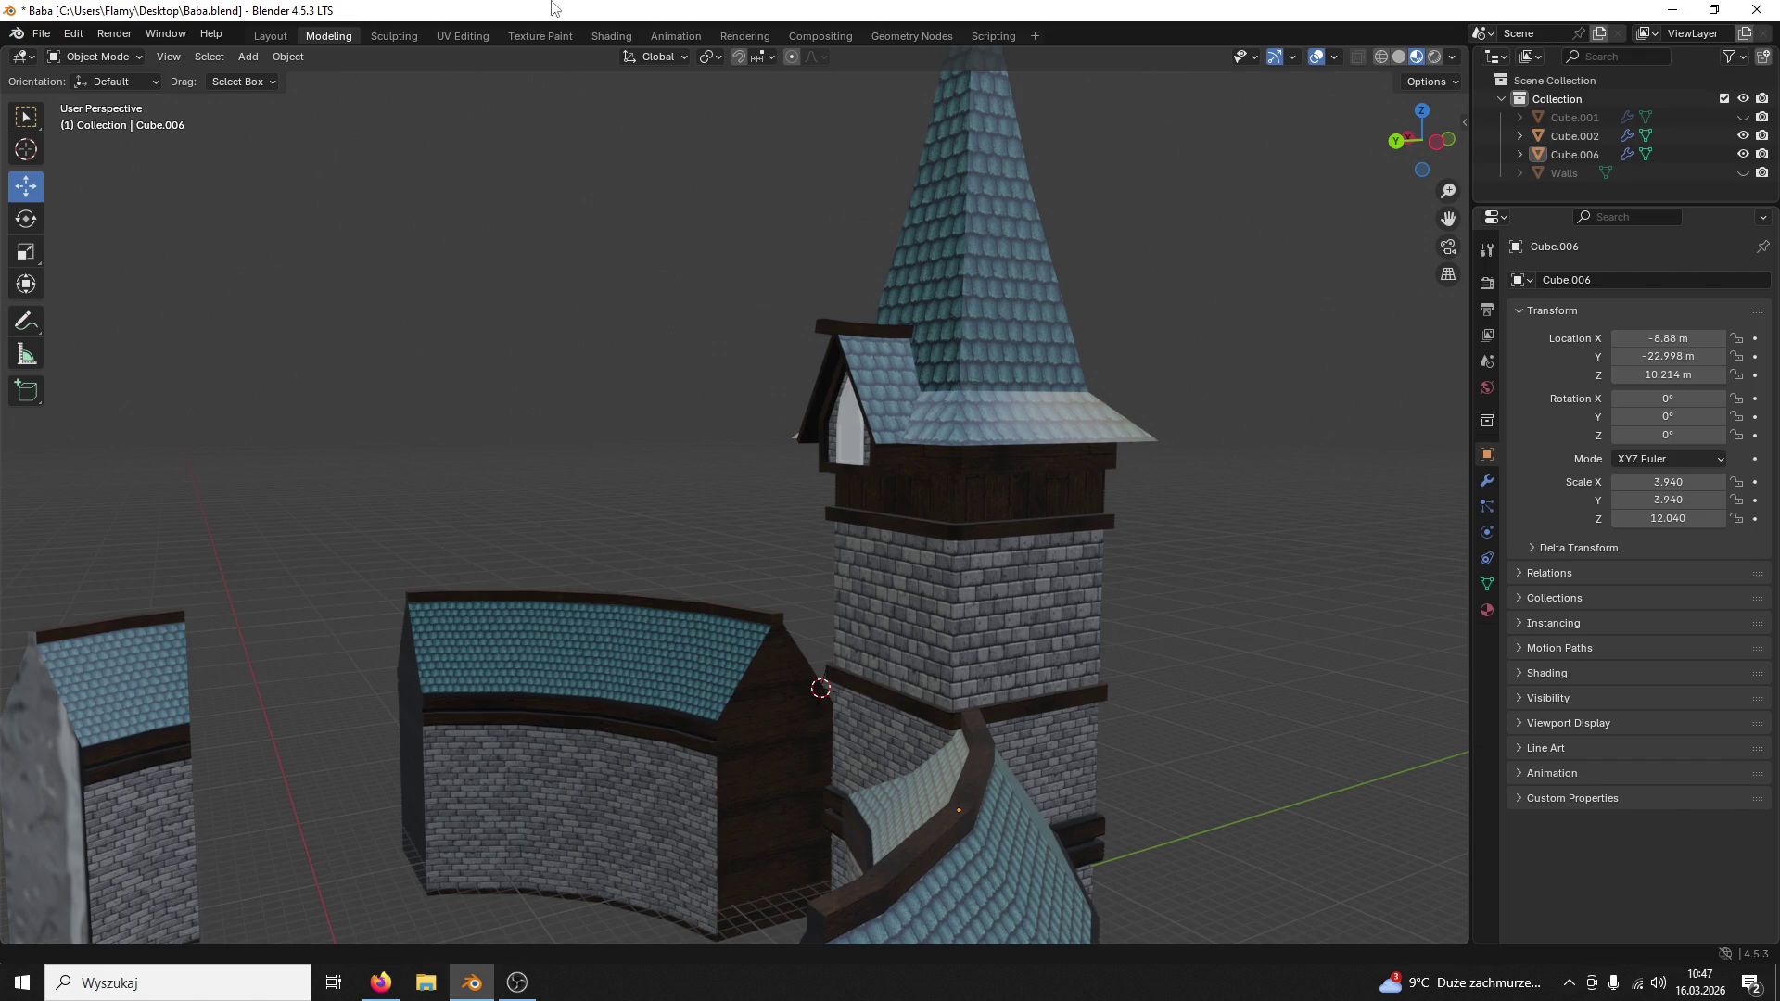
middle_drag(810, 489, 1019, 466)
scroll(1012, 518, up, 3)
scroll(960, 596, up, 2)
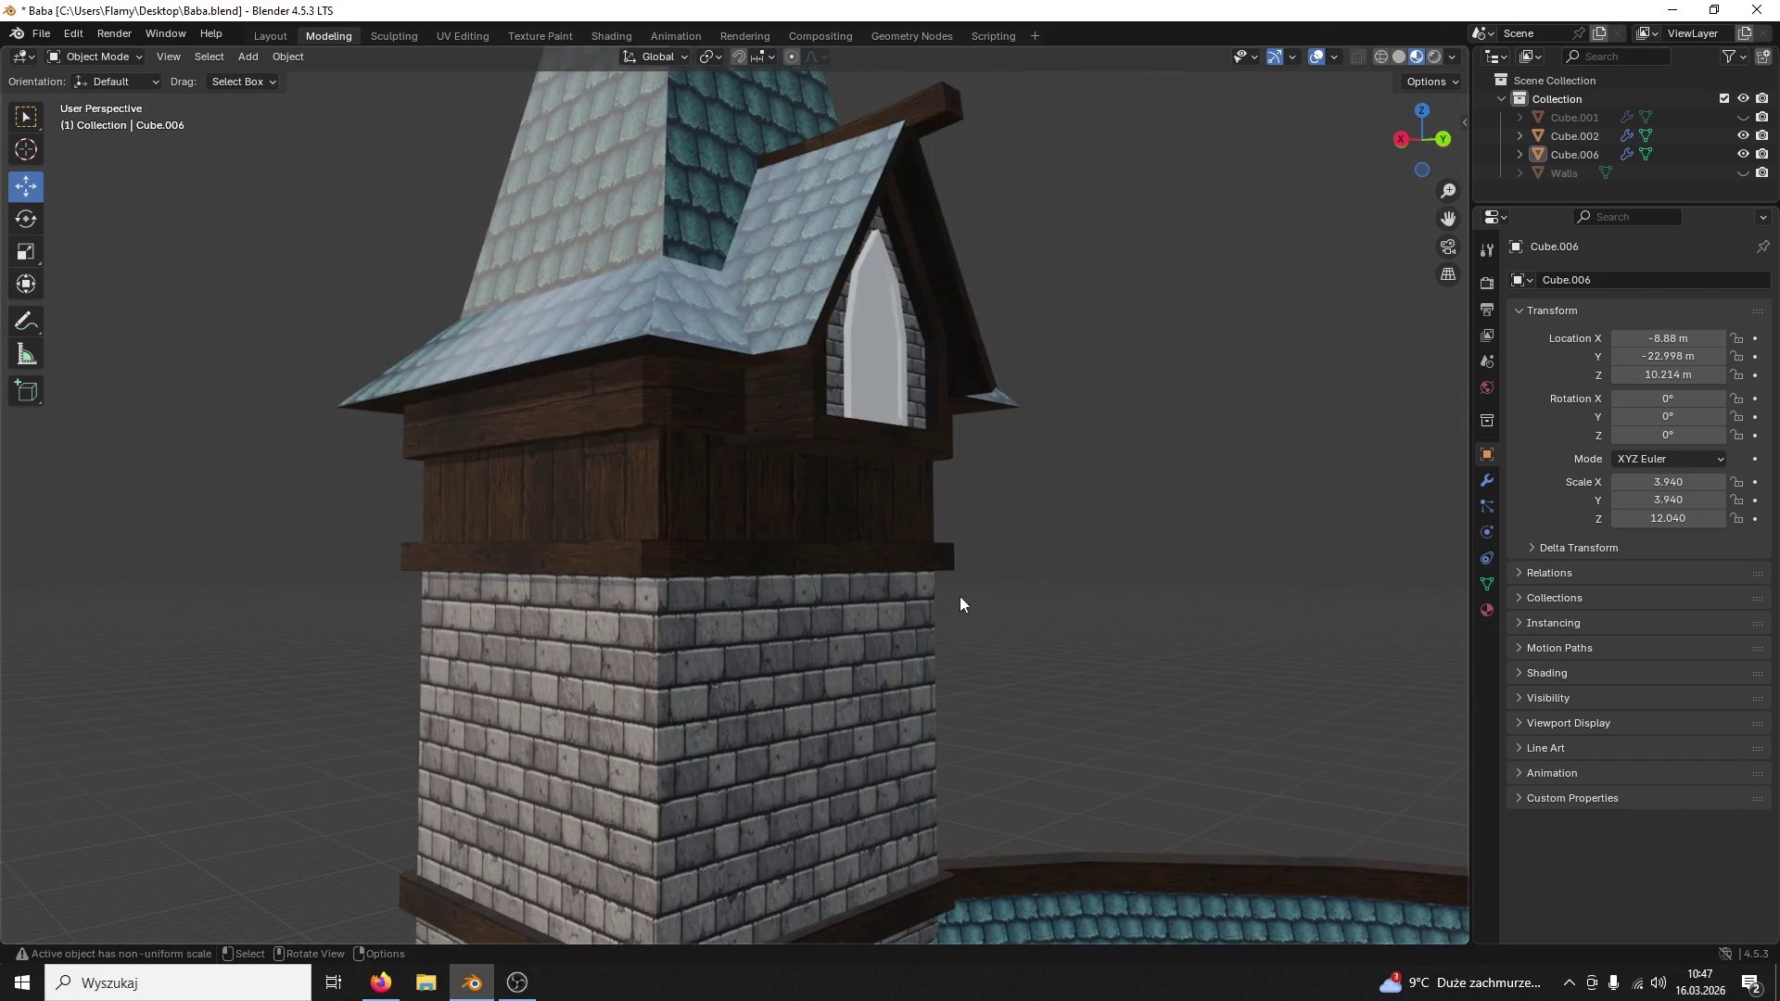
mouse_move(976, 705)
shift+middle_down()
mouse_move(911, 498)
mouse_move(927, 562)
shift+middle_up()
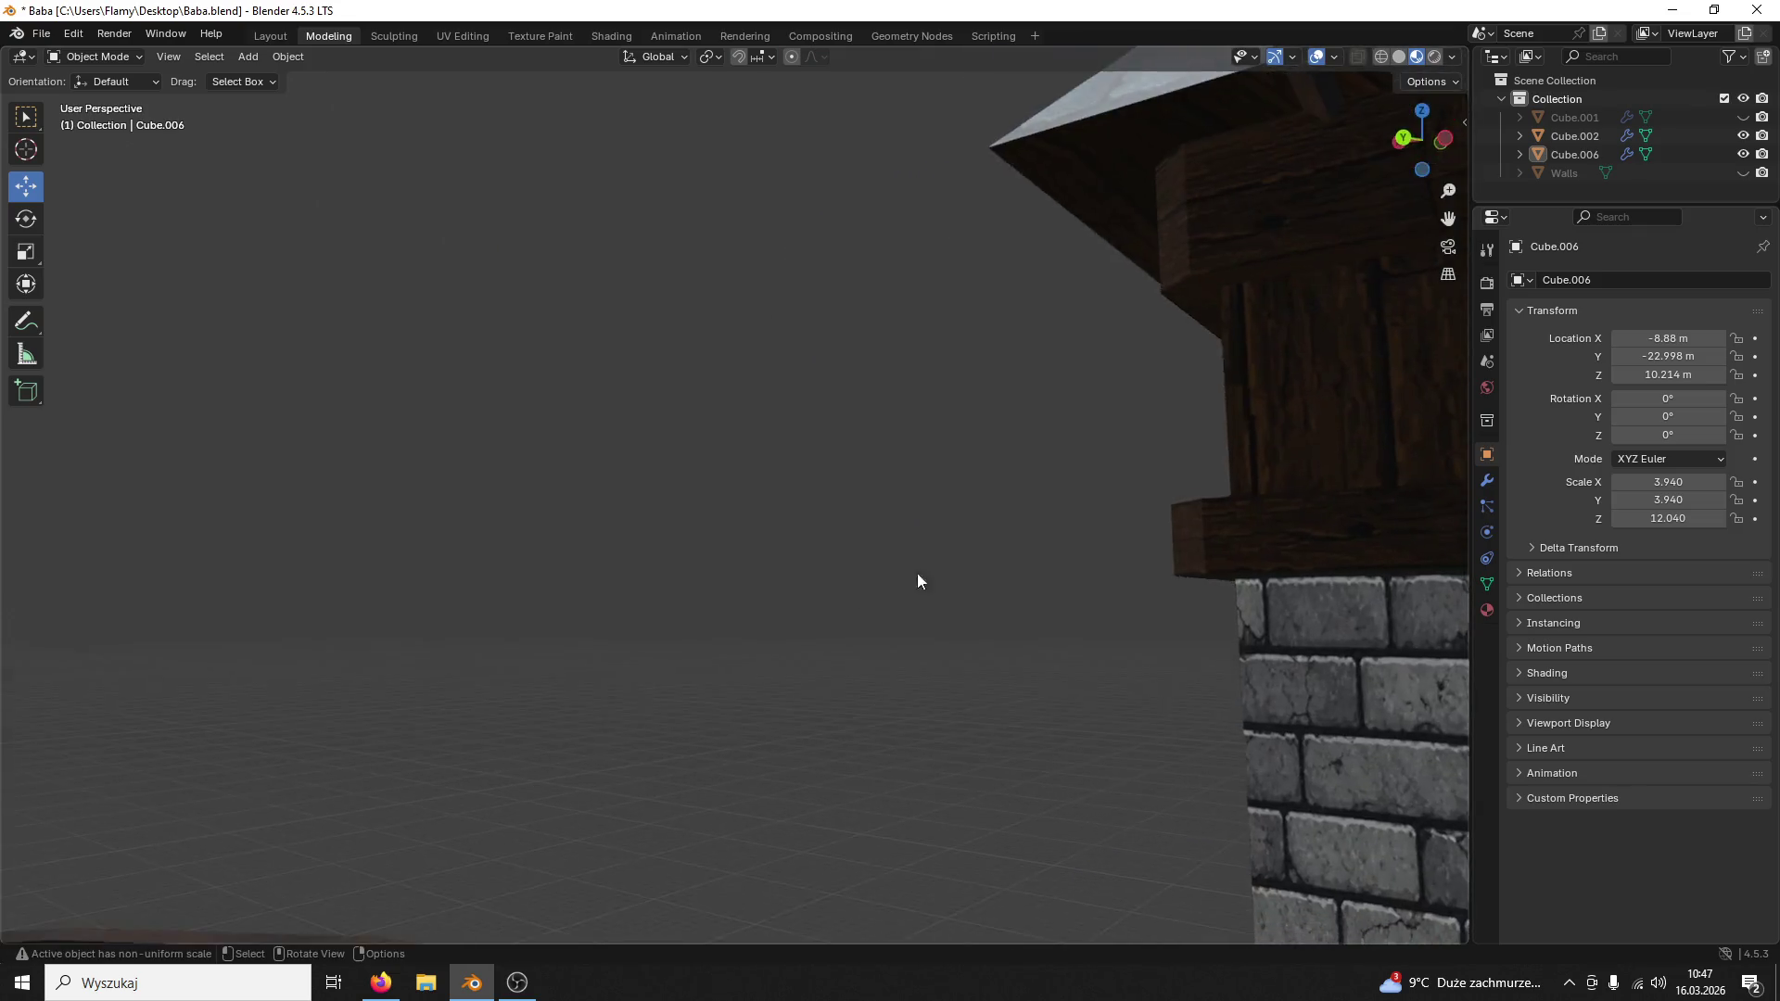
mouse_move(926, 563)
middle_down()
mouse_move(981, 561)
mouse_move(780, 605)
mouse_move(952, 594)
mouse_move(727, 601)
mouse_move(836, 455)
mouse_move(822, 590)
middle_up()
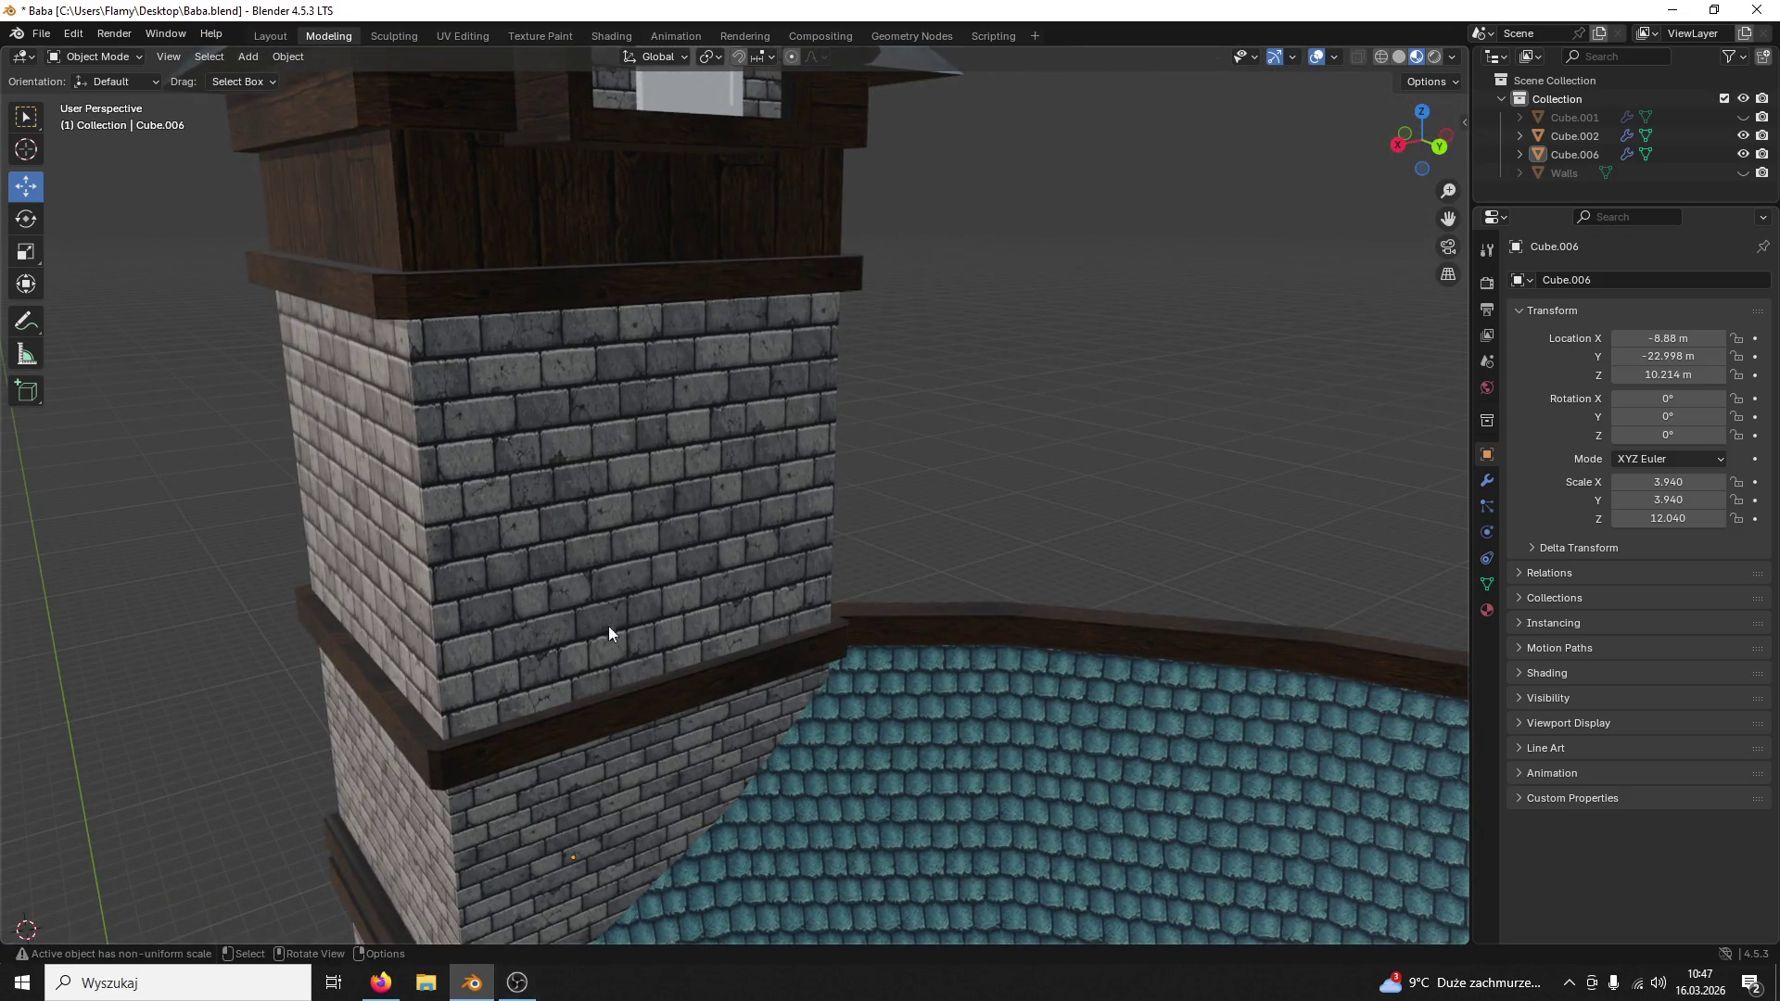
scroll(608, 632, down, 5)
scroll(663, 486, up, 5)
mouse_move(719, 552)
middle_down()
mouse_move(644, 503)
mouse_move(553, 532)
middle_up()
scroll(600, 530, down, 5)
scroll(704, 516, up, 3)
scroll(714, 520, up, 3)
mouse_move(714, 520)
ctrl+middle_down()
mouse_move(795, 605)
mouse_move(947, 536)
ctrl+middle_up()
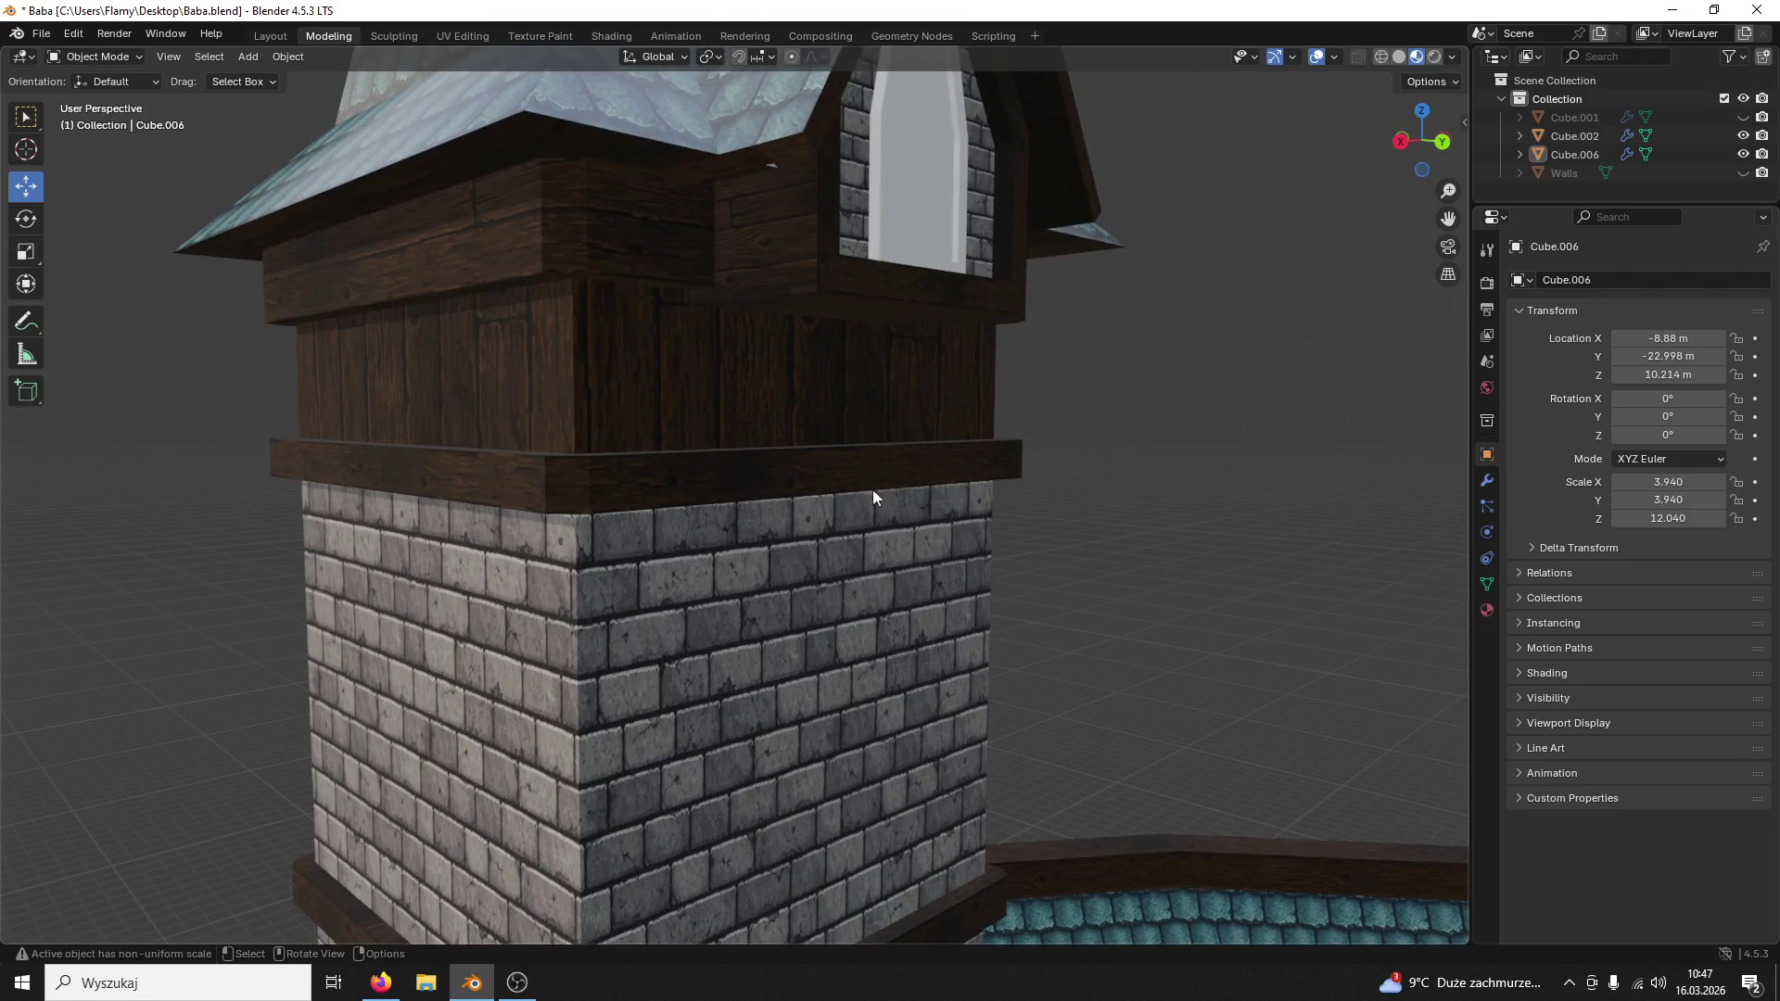
Step: Add a new 2 m mesh cube to the scene near the tower
click(782, 251)
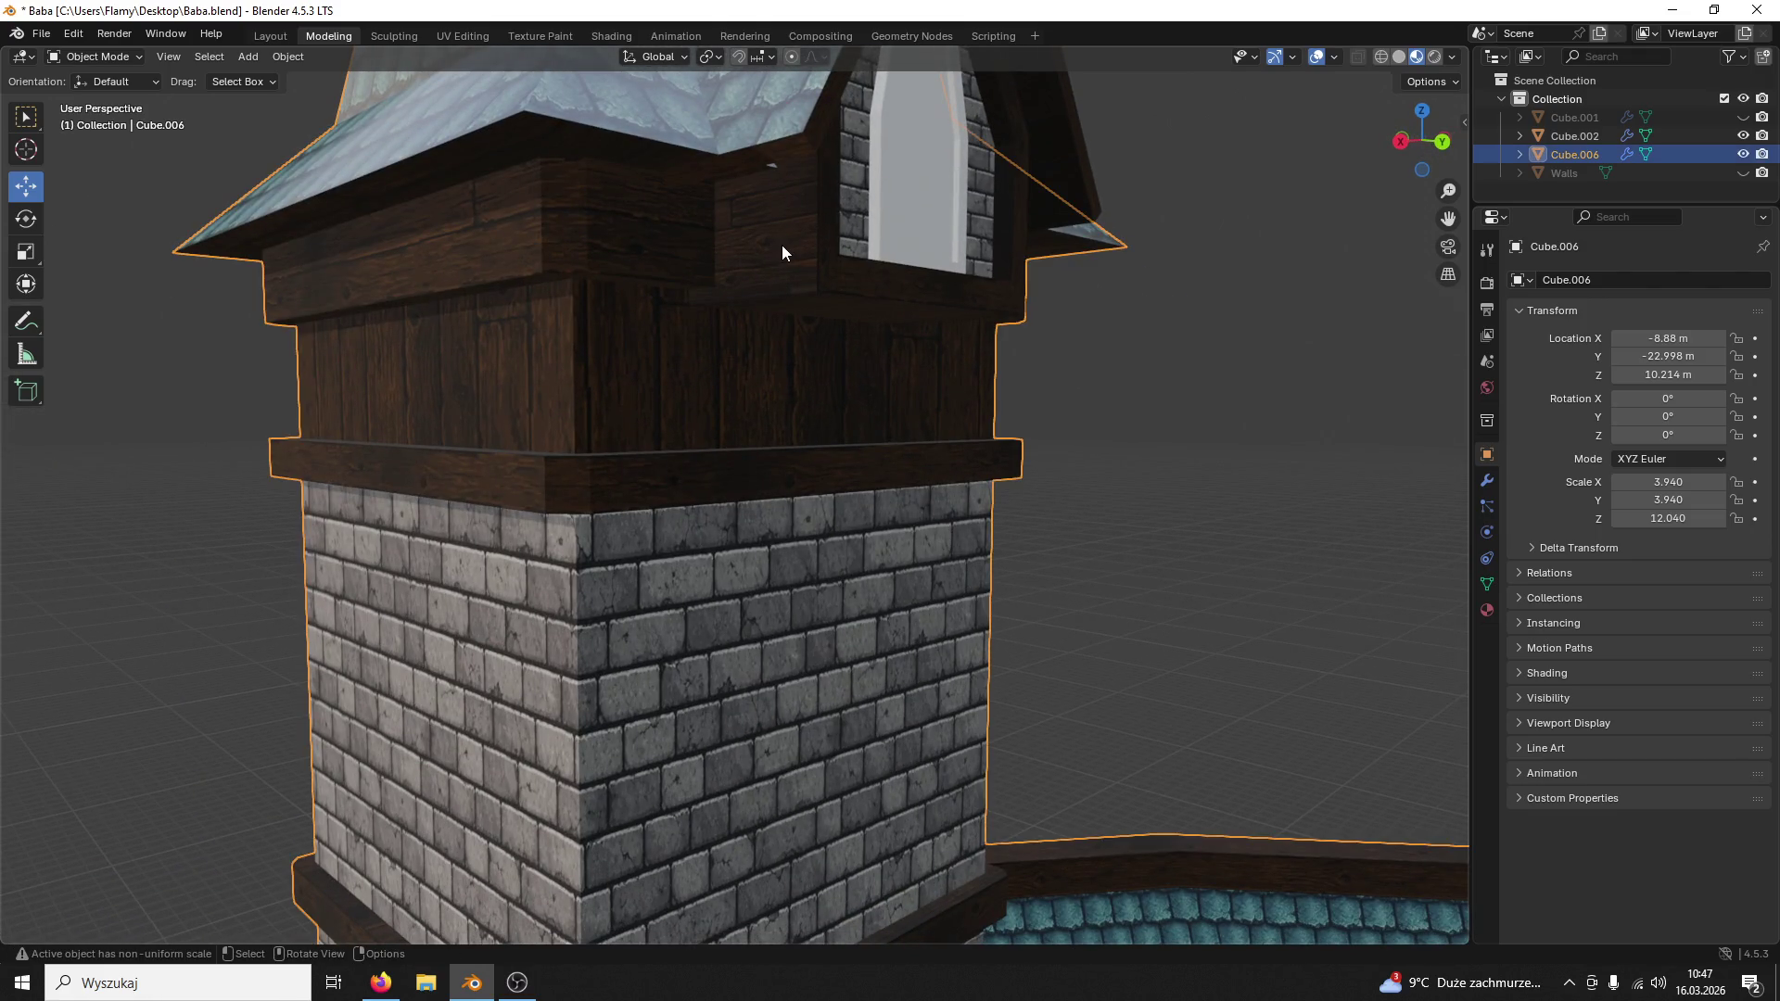
click(265, 61)
click(491, 104)
scroll(957, 430, down, 8)
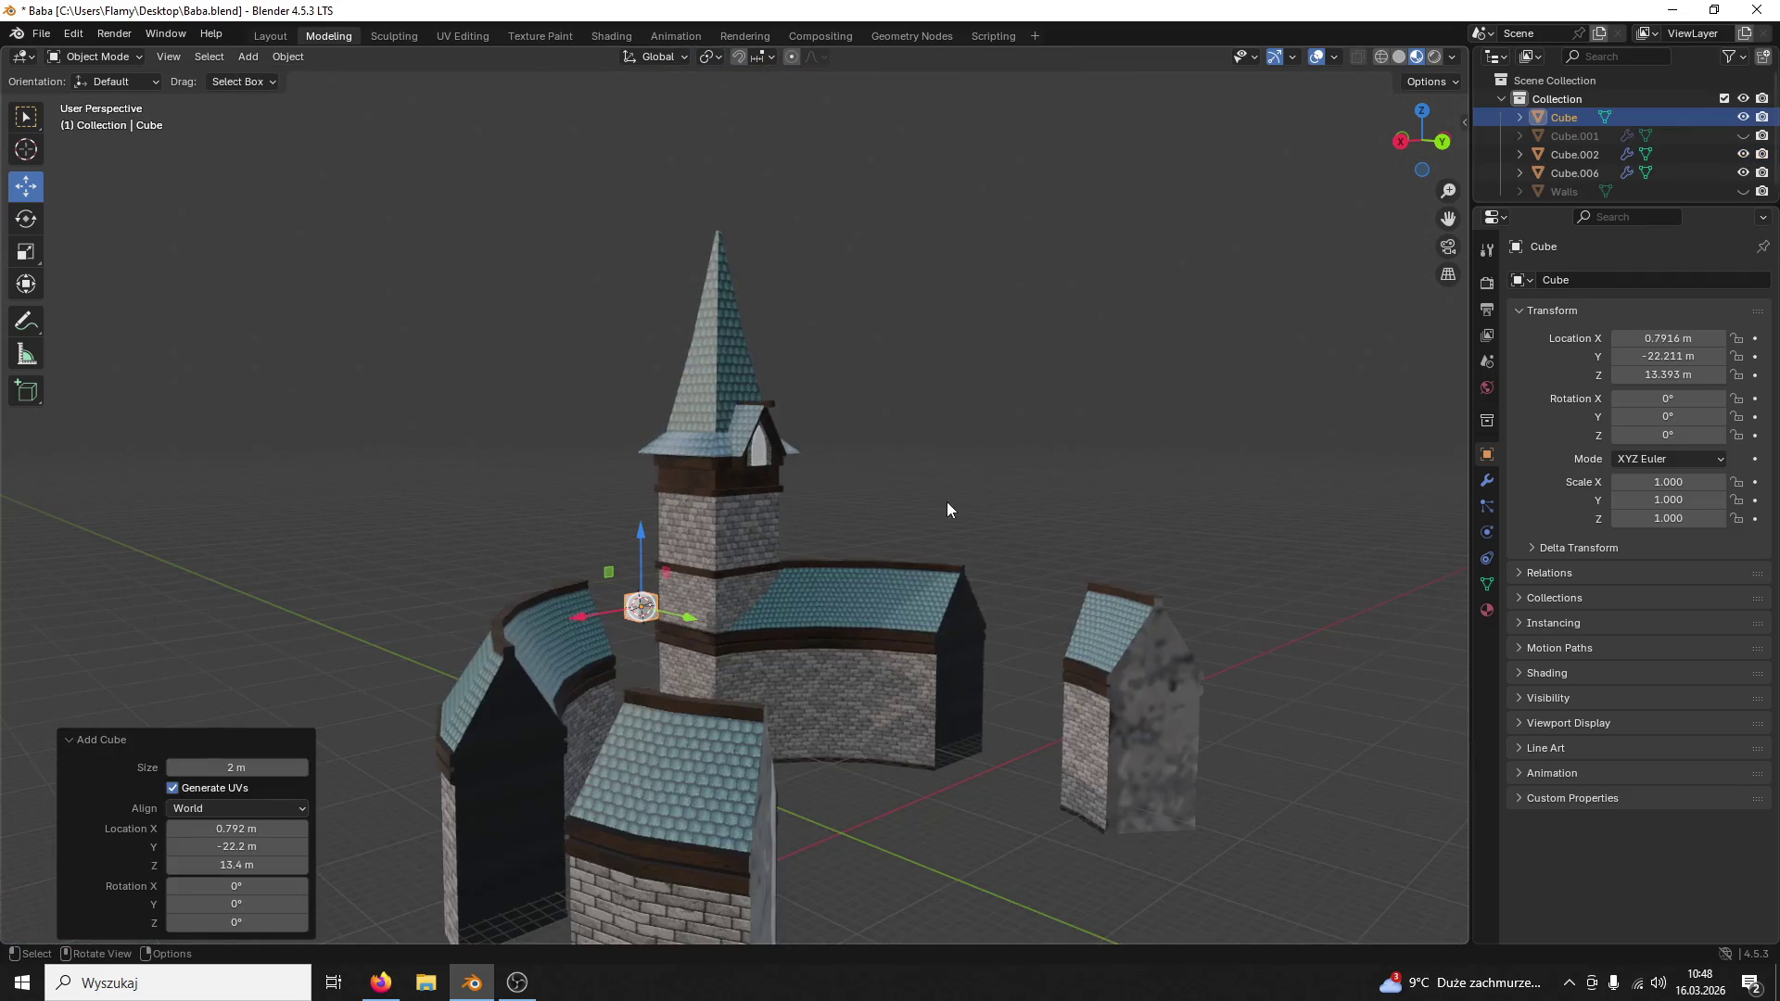
scroll(793, 552, up, 3)
scroll(812, 601, up, 3)
scroll(527, 719, up, 2)
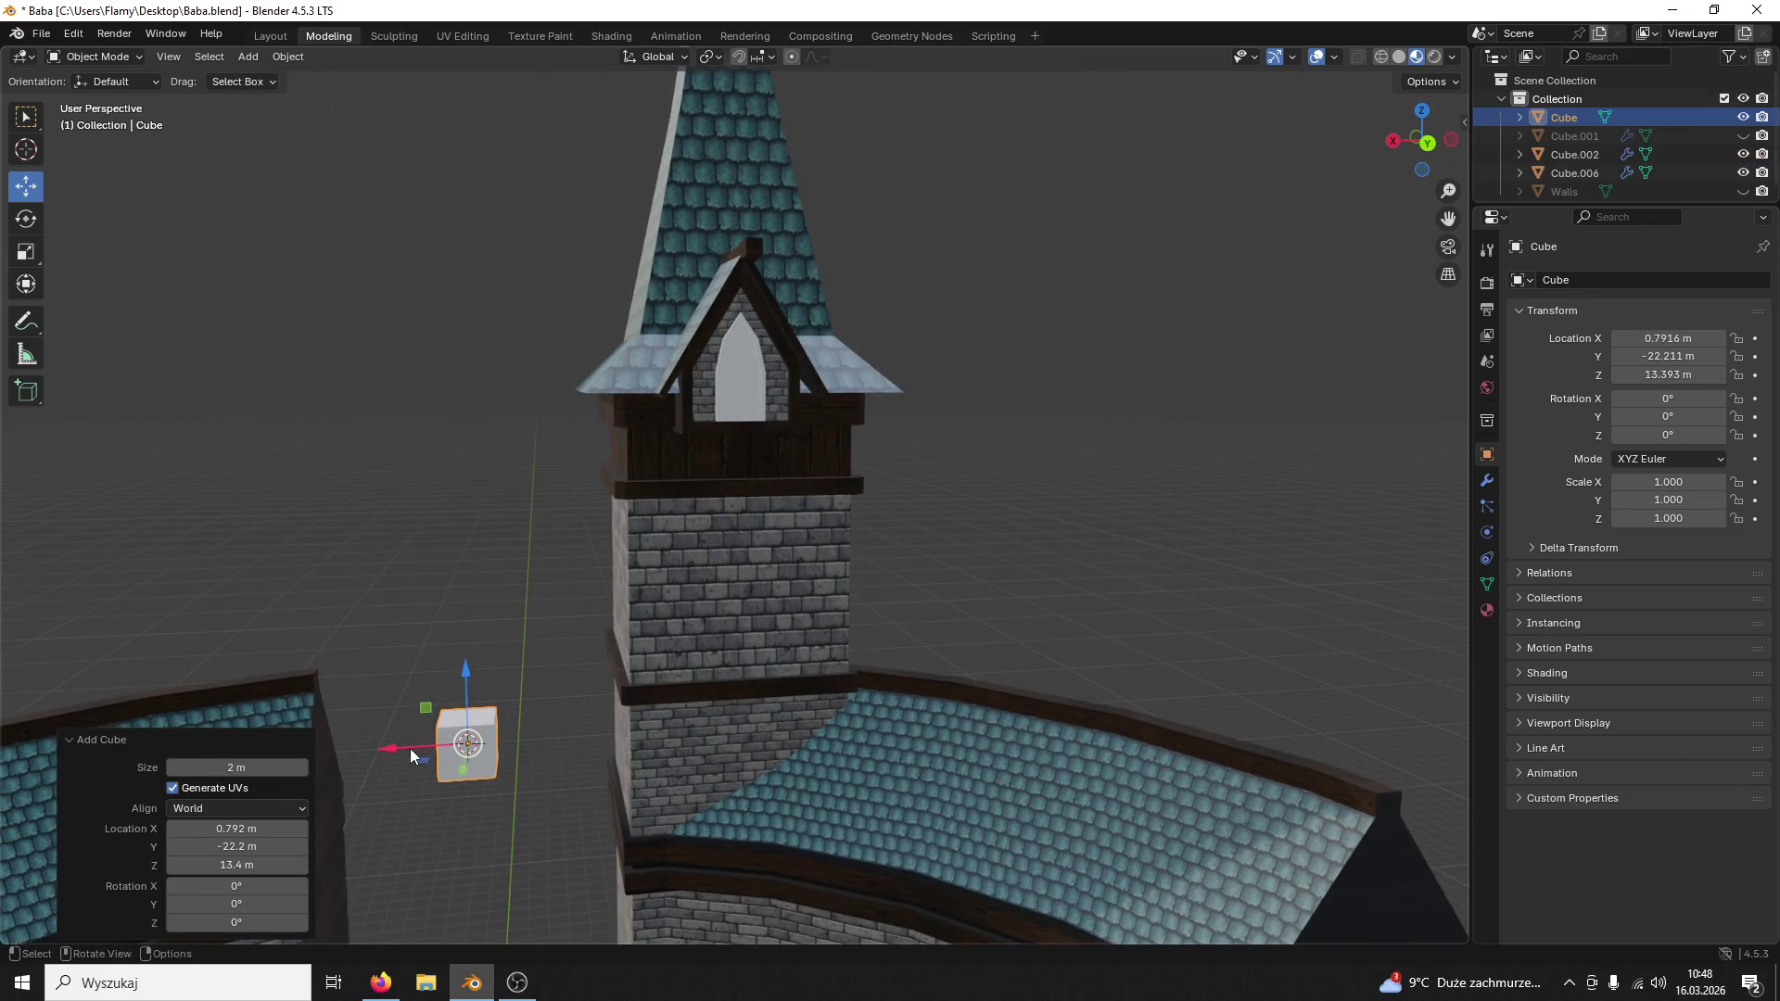
Step: Move the new cube onto the tower face and raise it up, then face it in Back Orthographic view
drag(410, 748, 655, 754)
mouse_move(656, 754)
middle_down()
mouse_move(789, 736)
mouse_move(782, 752)
middle_up()
drag(783, 753, 840, 762)
drag(738, 669, 739, 411)
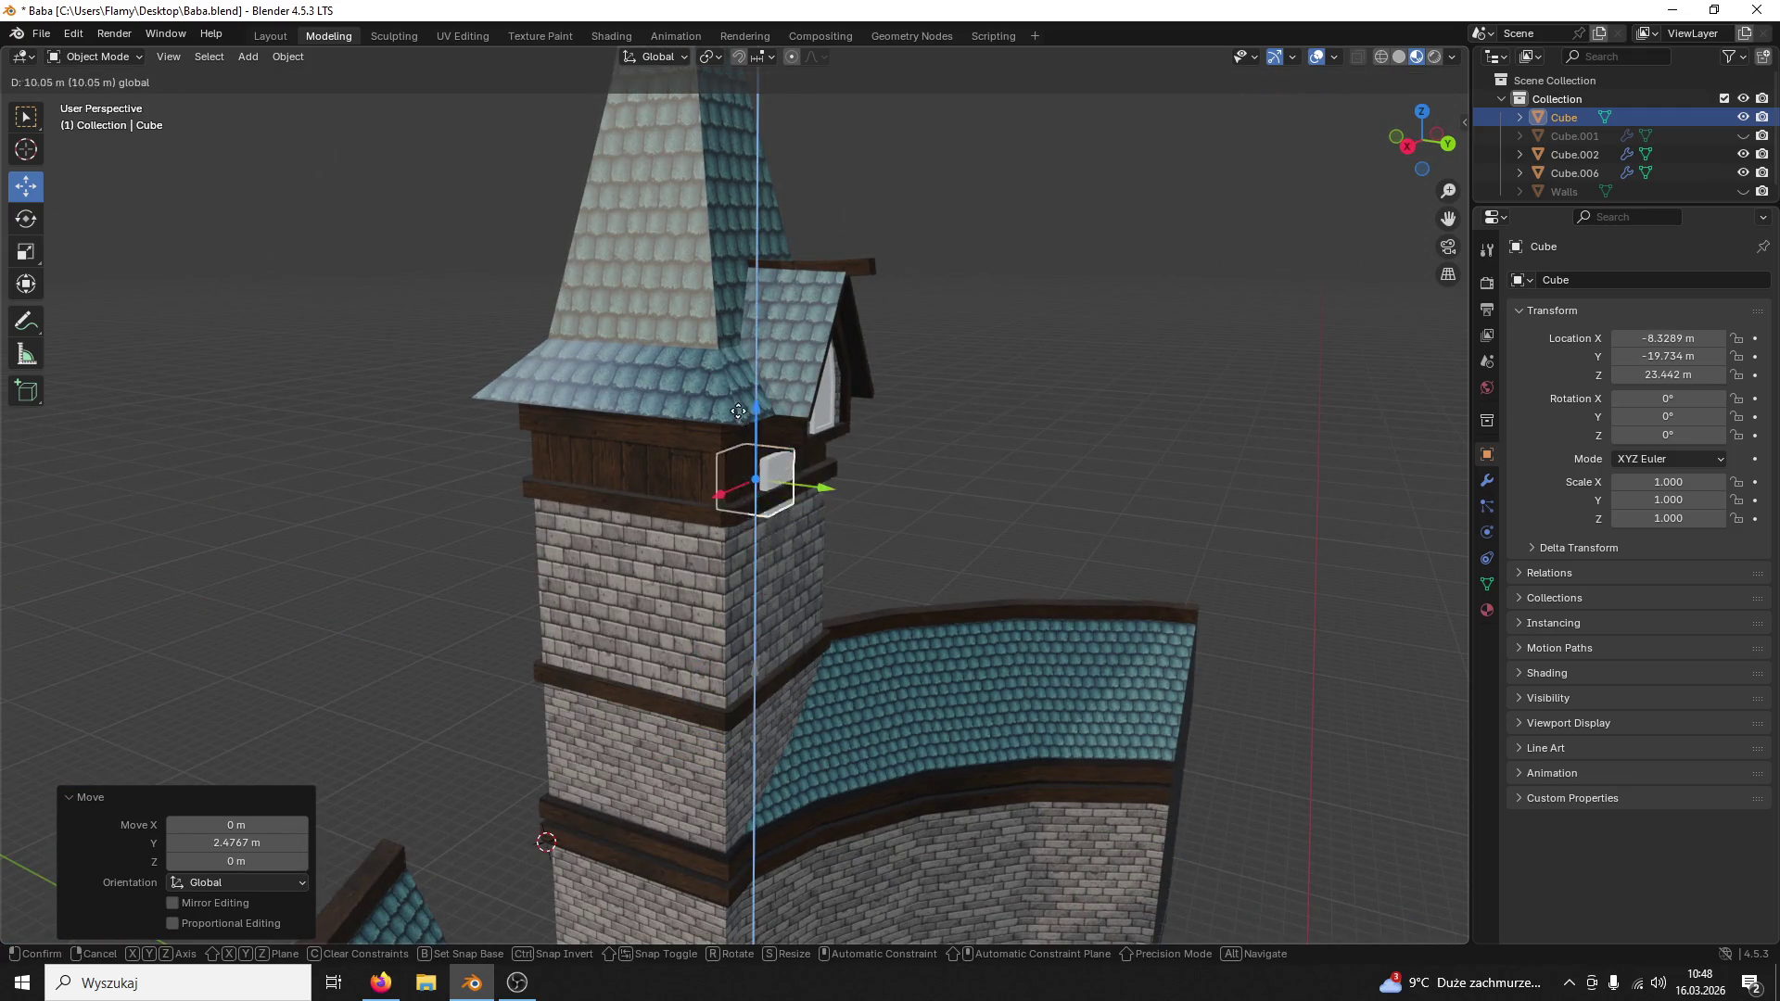
click(739, 411)
middle_drag(738, 412, 674, 404)
click(1421, 139)
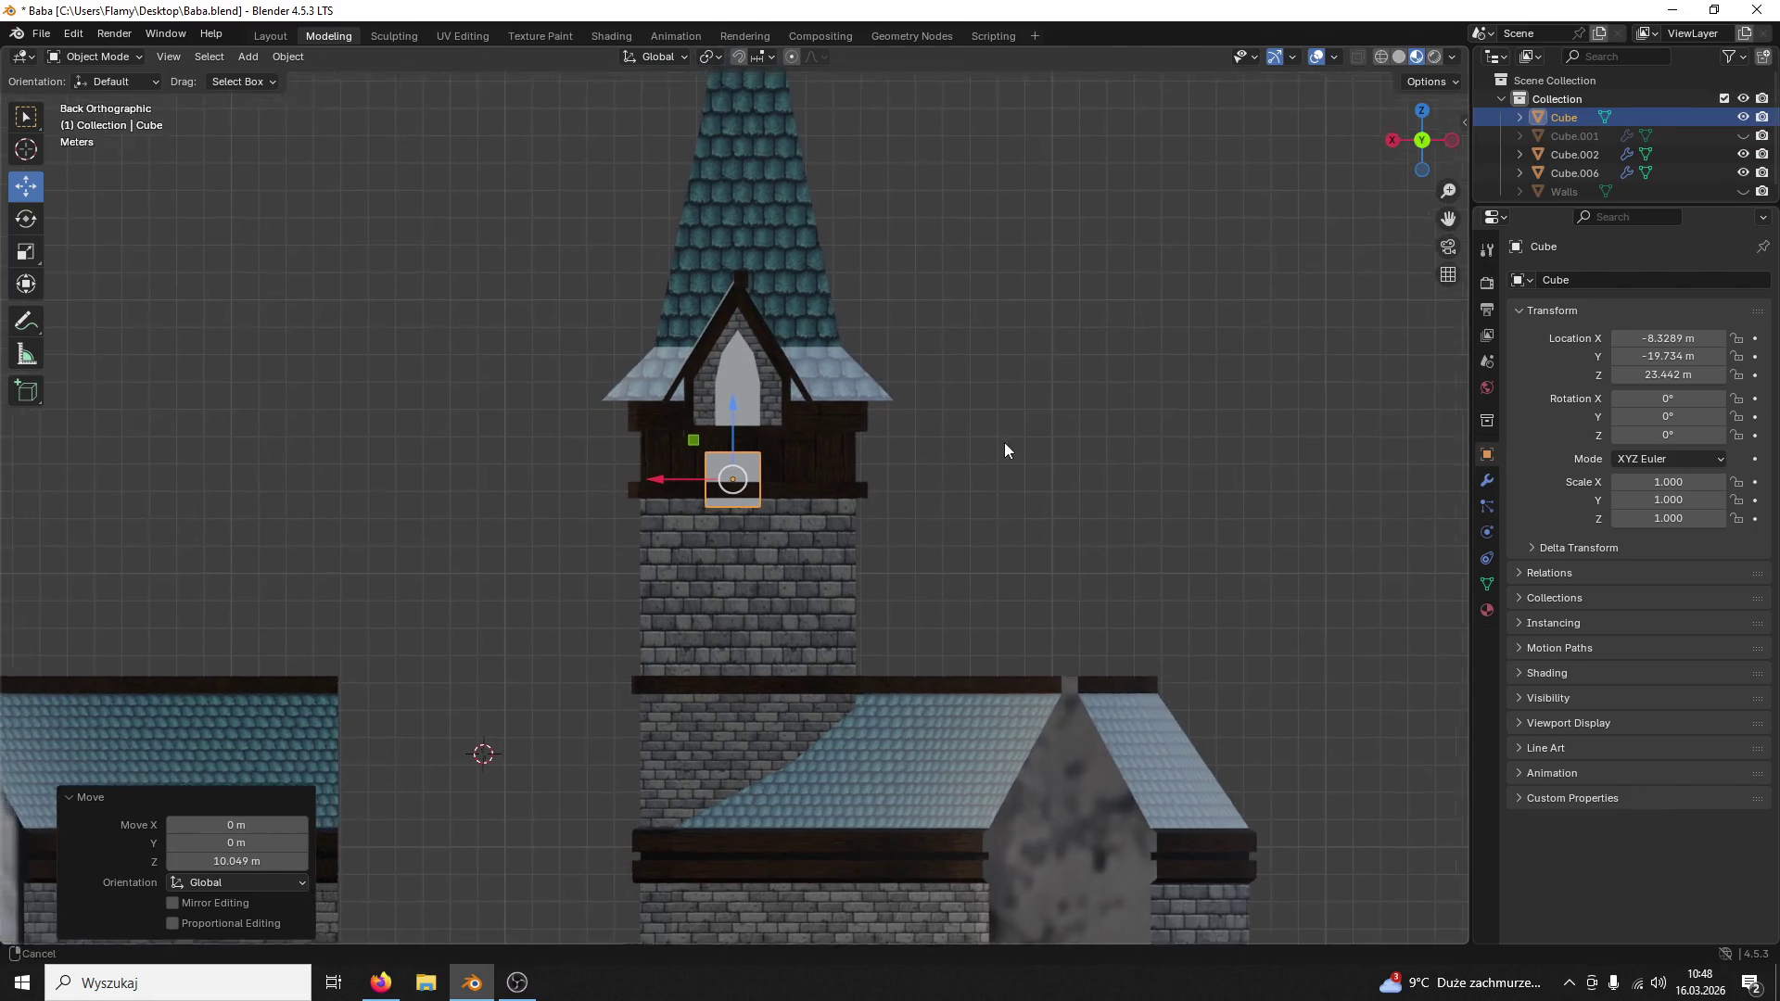
scroll(1005, 450, up, 5)
scroll(1045, 522, up, 2)
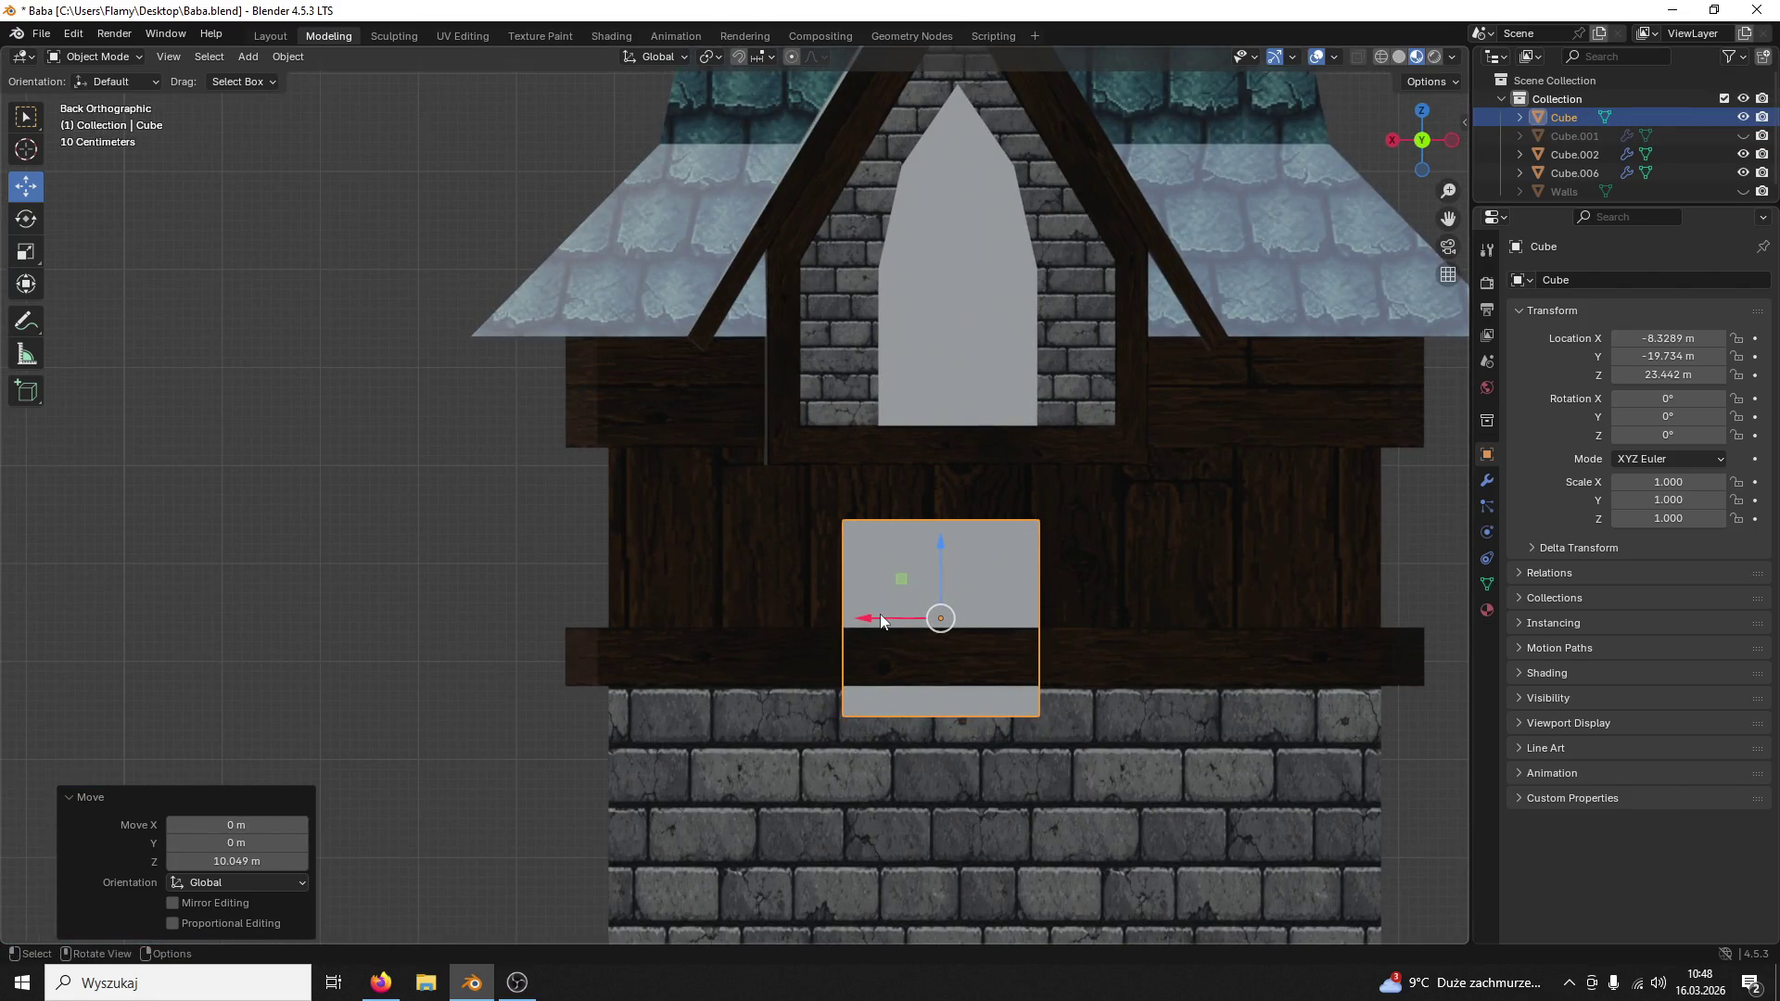
Step: Raise the cube to about 24.8 m just under the window and nudge the dormer sideways to centre it
drag(879, 617, 901, 617)
drag(955, 555, 933, 408)
drag(908, 484, 902, 484)
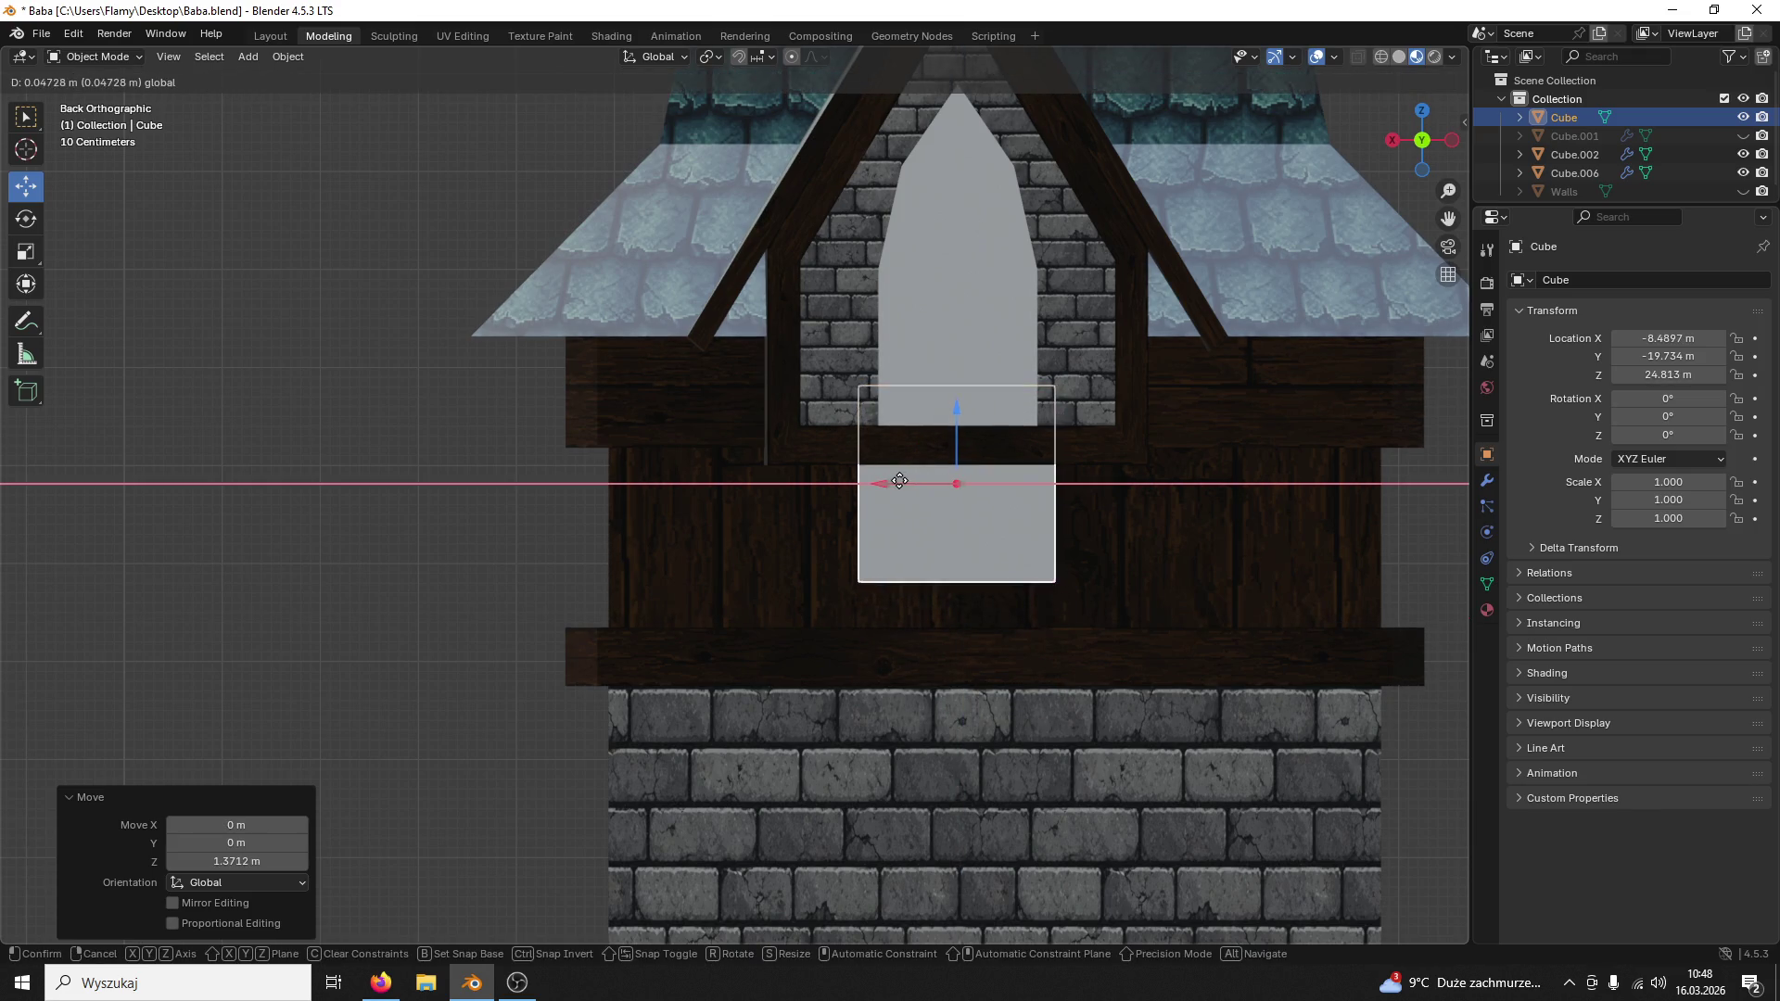
click(1062, 295)
drag(877, 217, 893, 224)
scroll(1012, 229, down, 4)
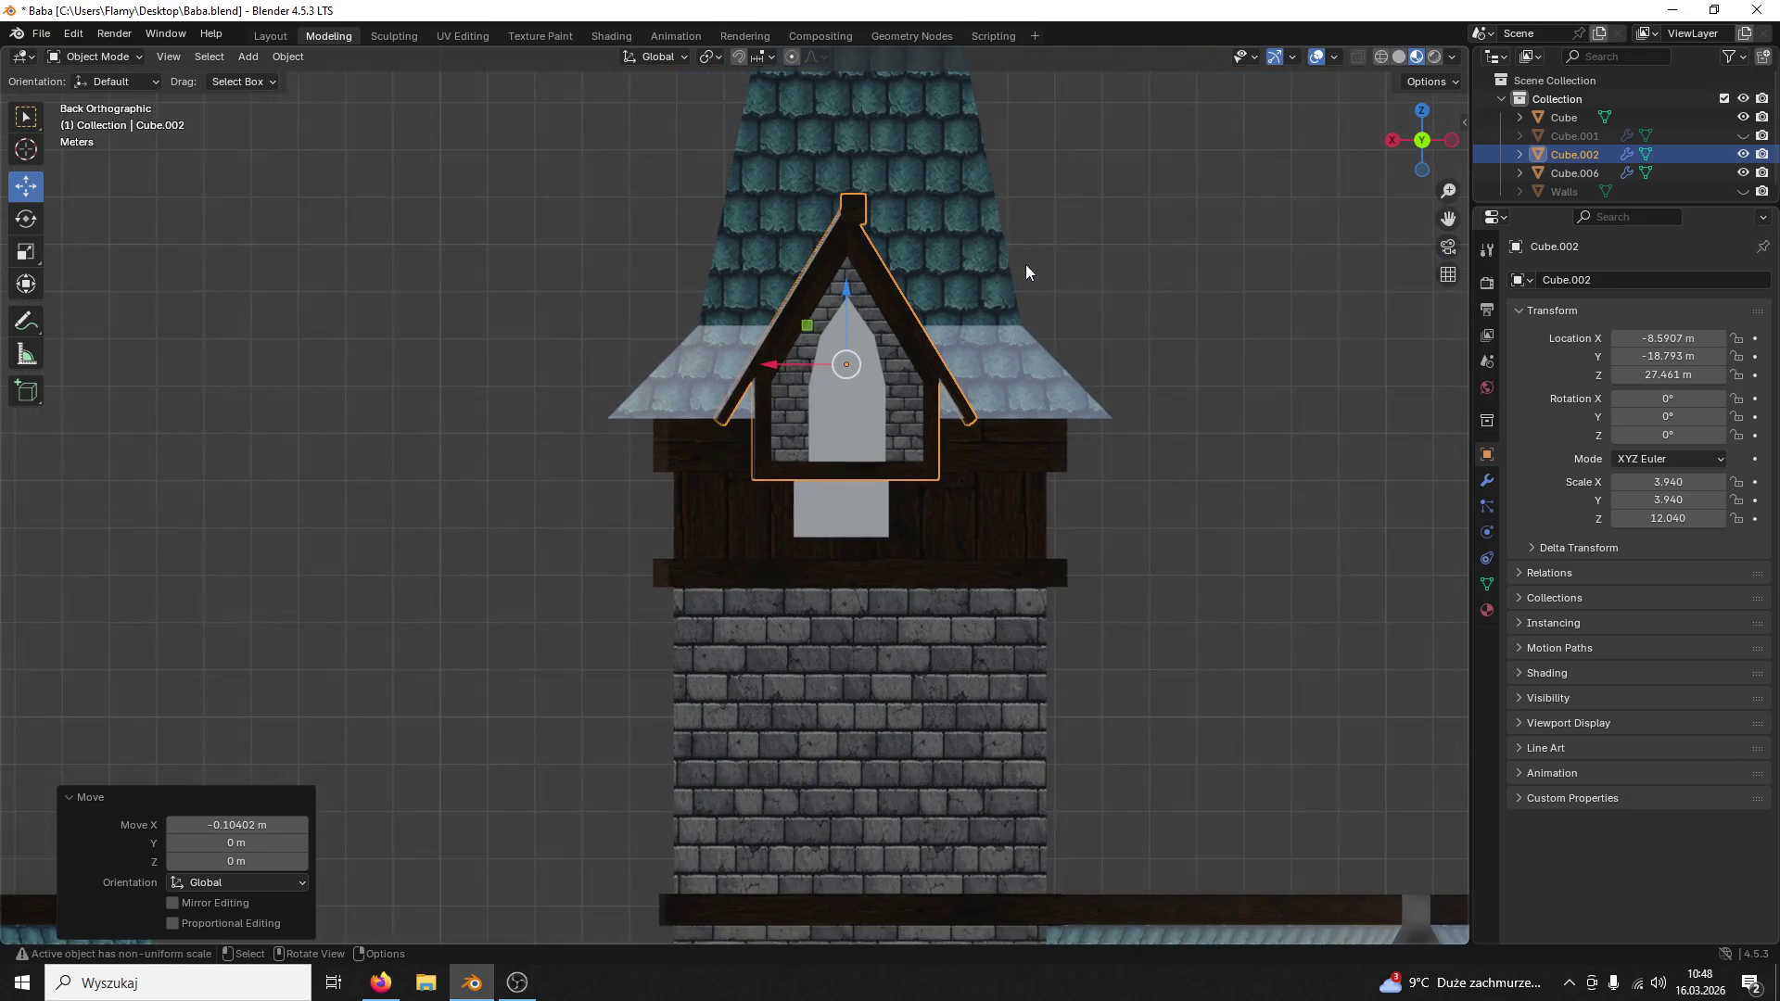
Step: In the back view, nudge dormer Cube.002 along X to about −8.55 m to centre it over the cube
middle_drag(1024, 270, 1012, 347)
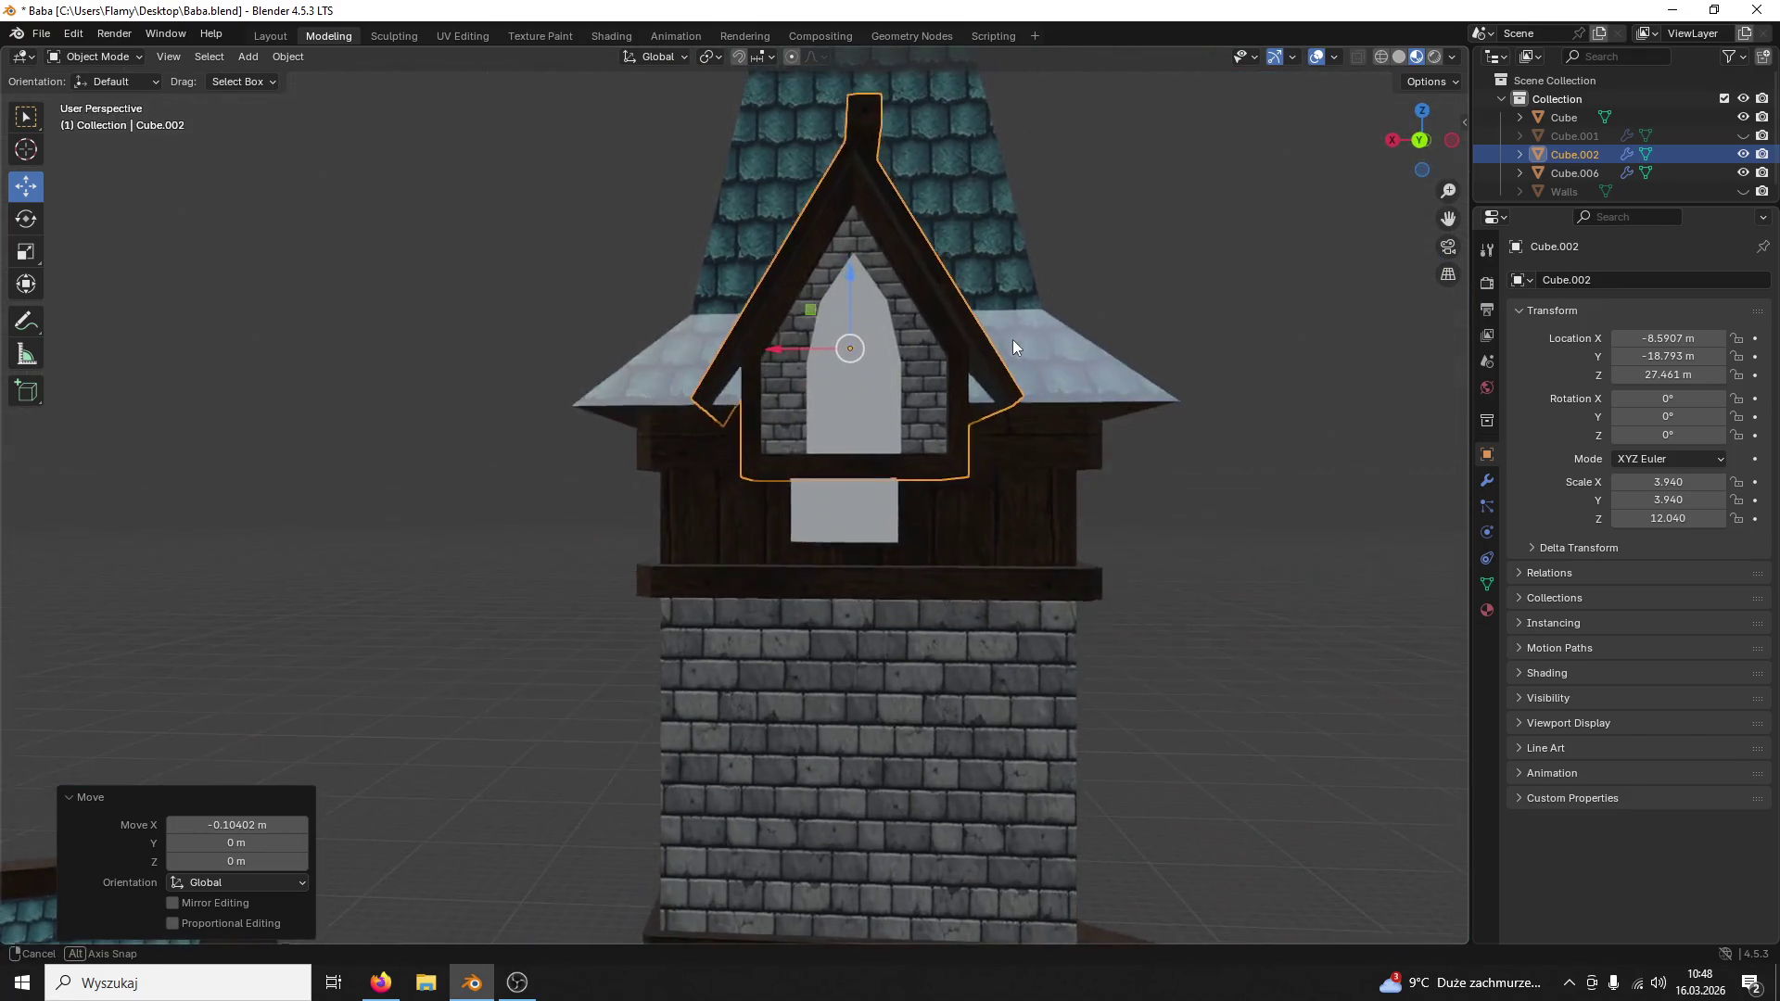
click(1420, 141)
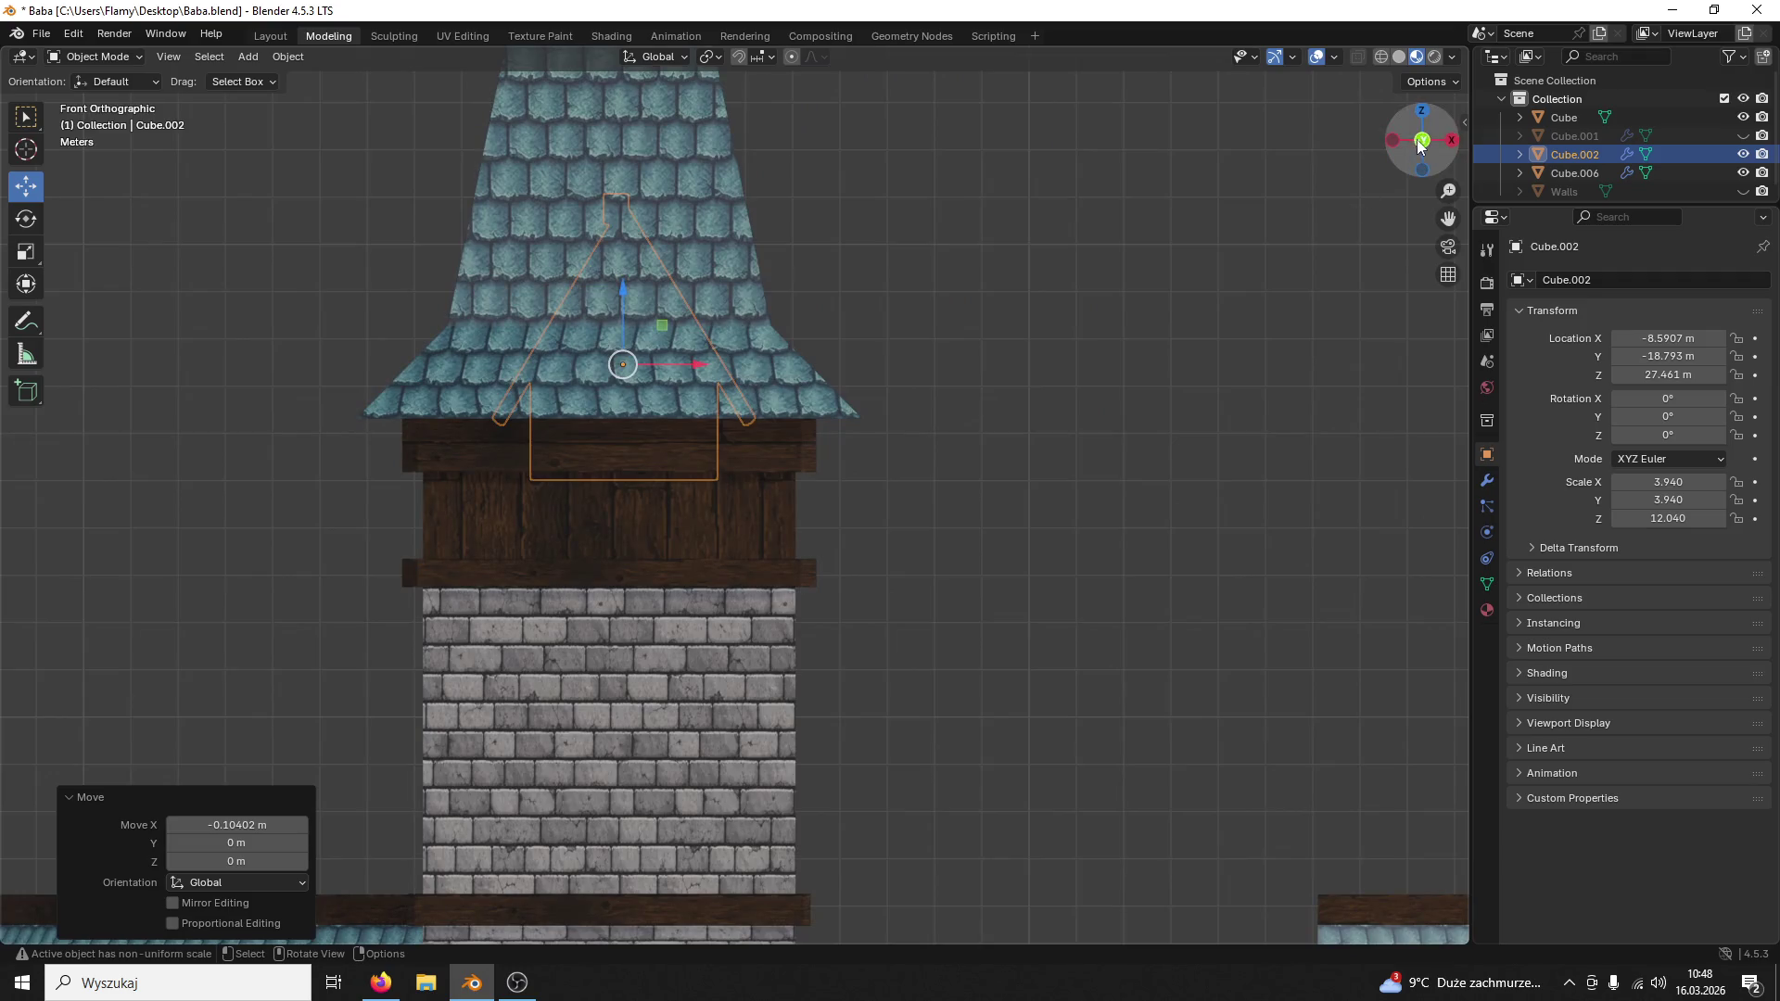
click(1420, 139)
scroll(1002, 292, up, 1)
scroll(971, 335, up, 2)
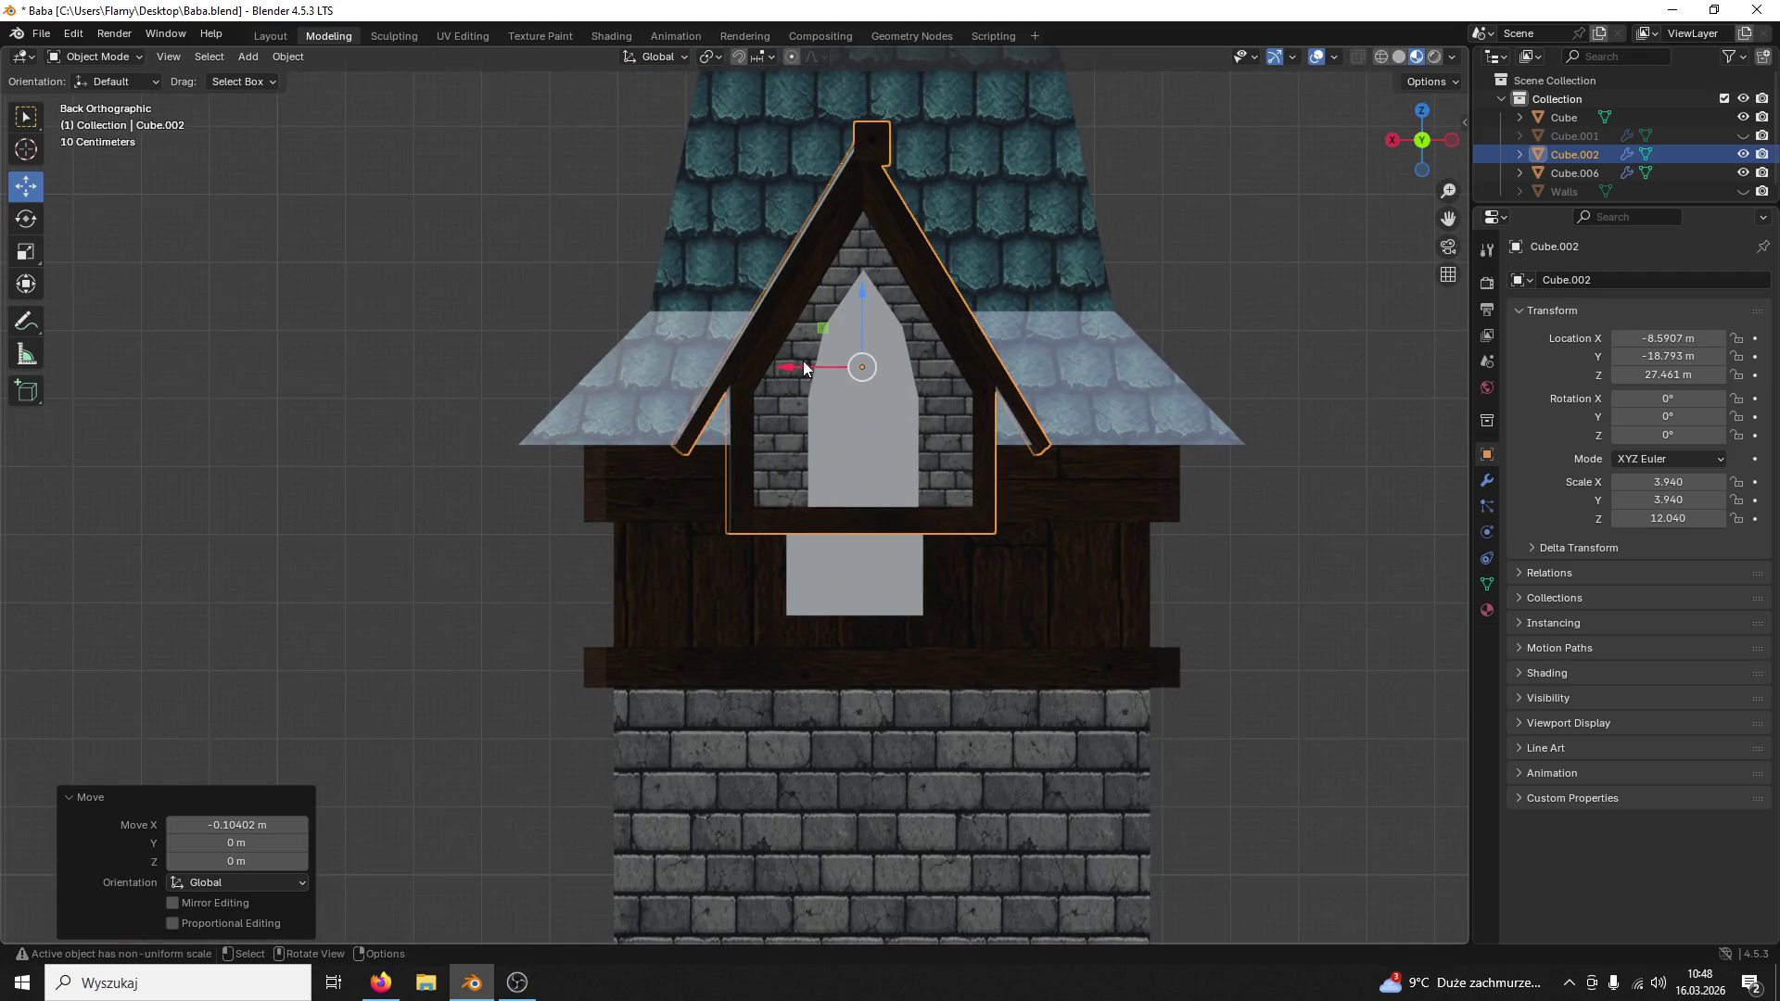
drag(803, 365, 791, 366)
scroll(900, 296, down, 2)
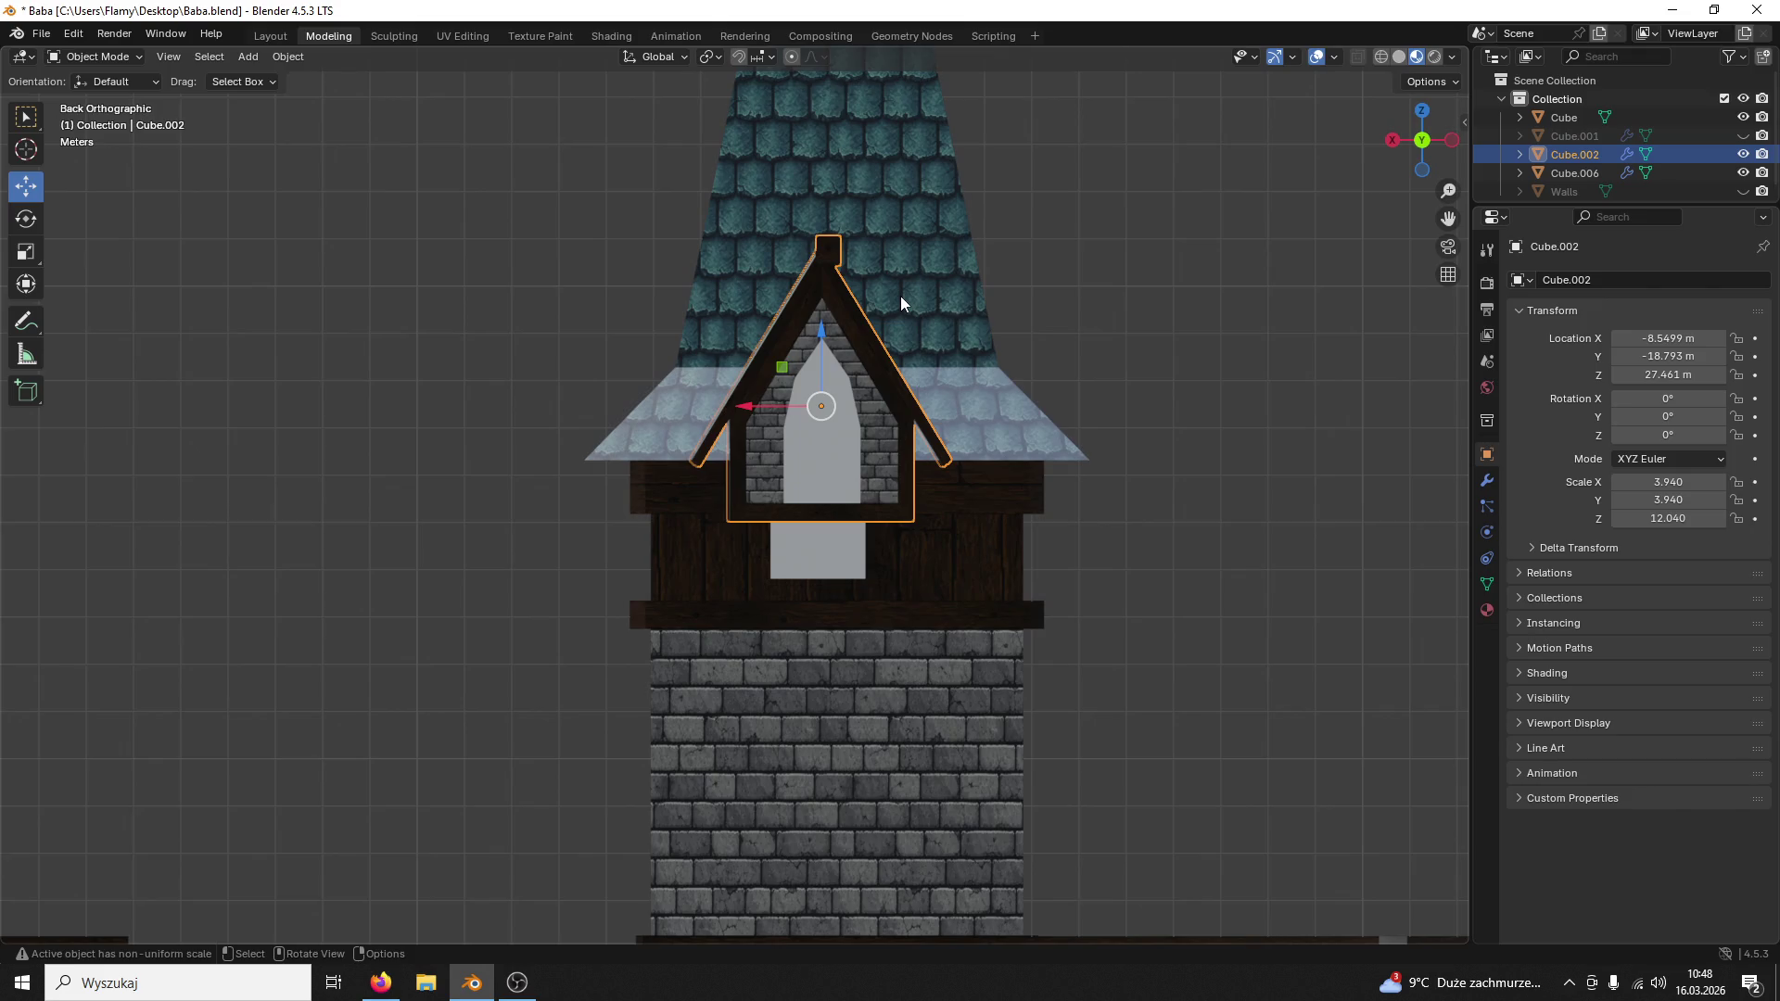
middle_drag(900, 296, 888, 332)
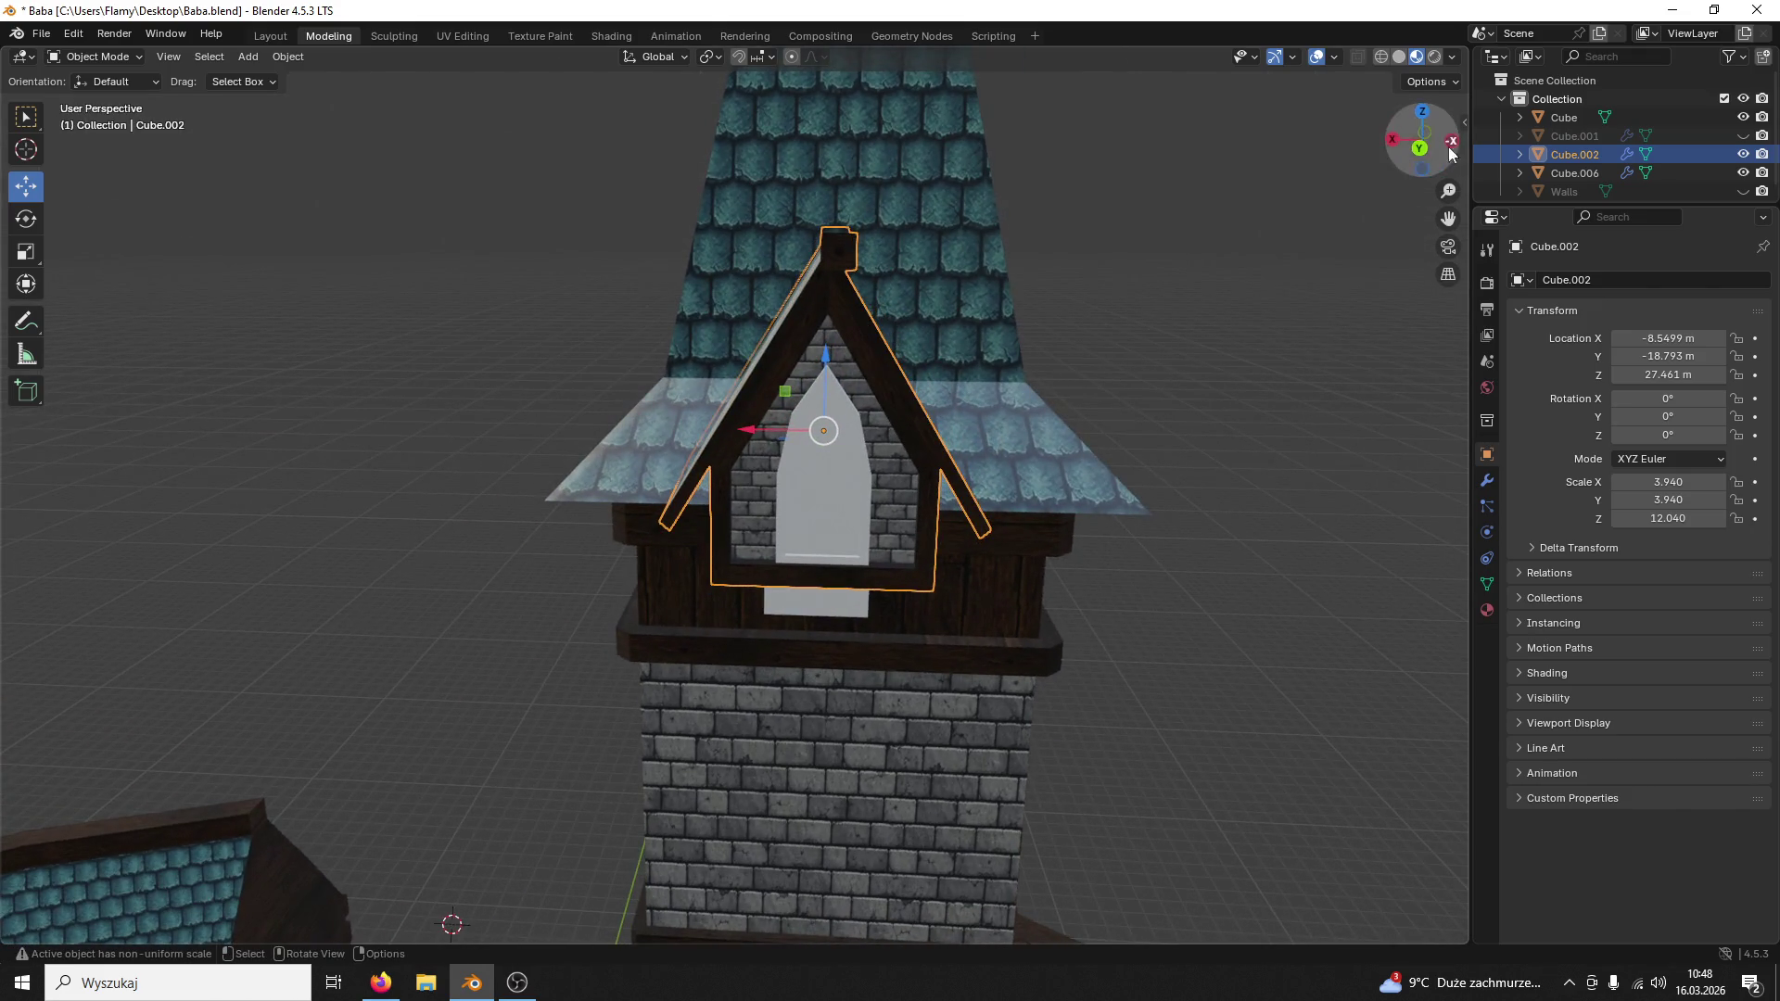
click(1418, 147)
click(1100, 310)
scroll(1116, 316, up, 2)
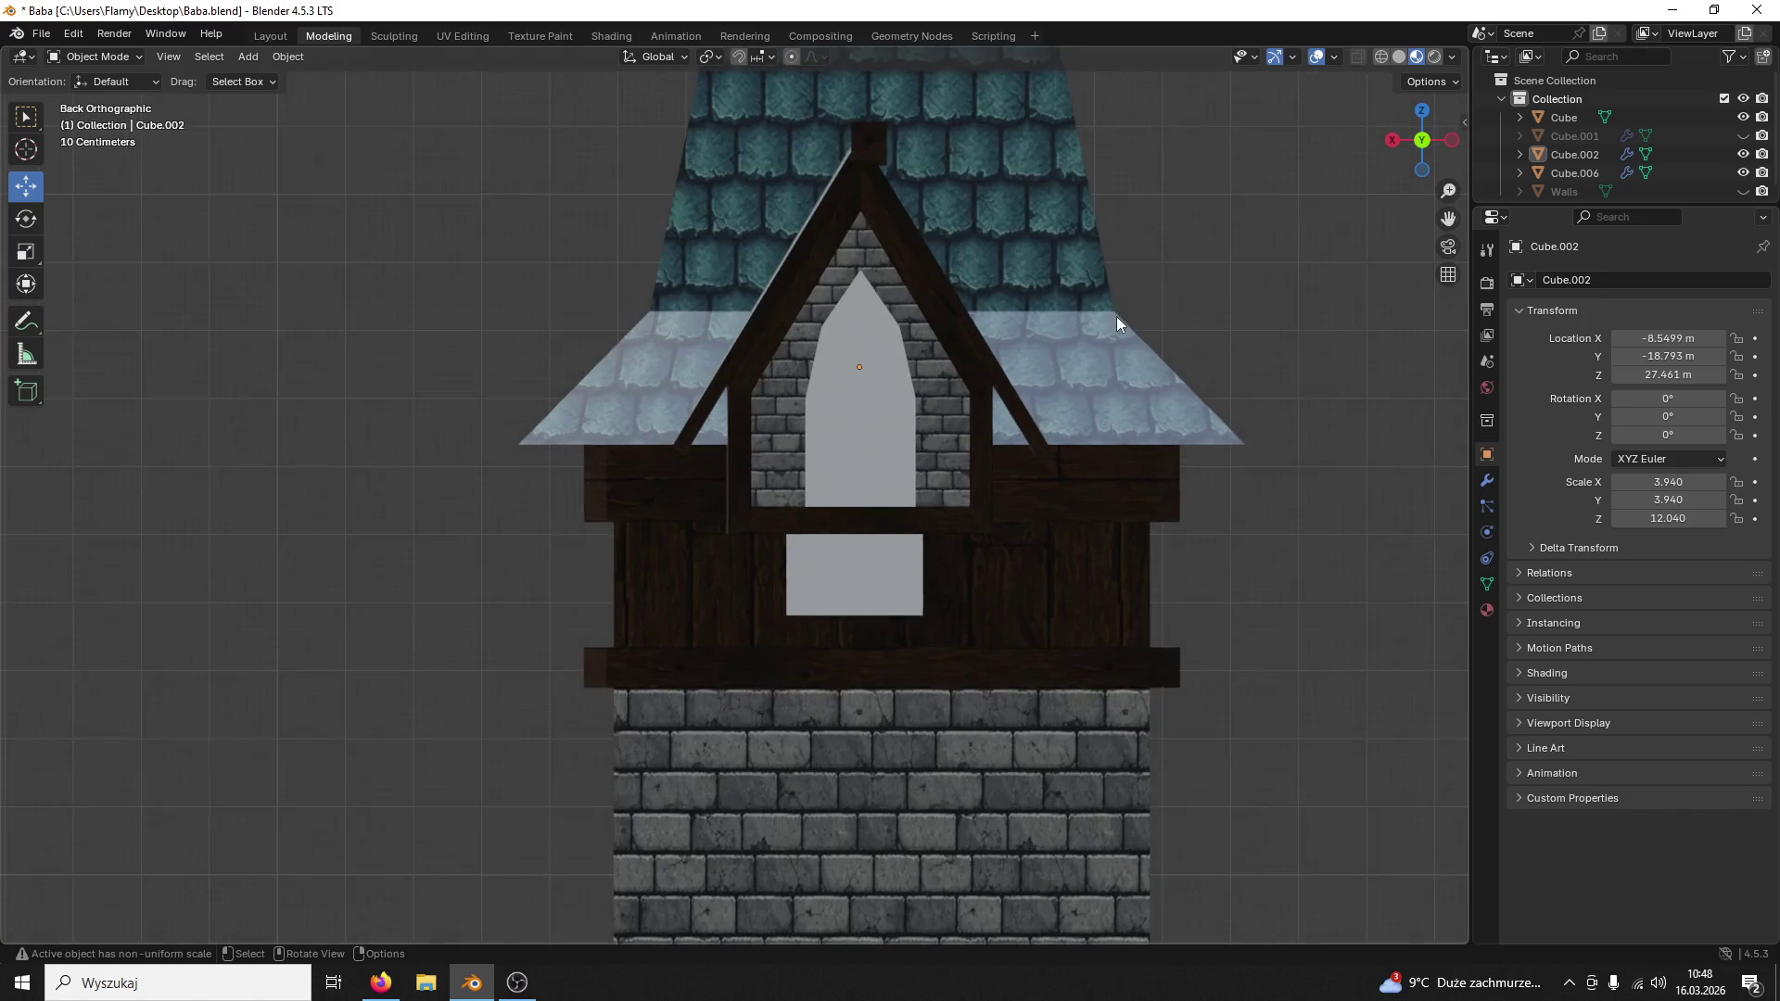
click(895, 254)
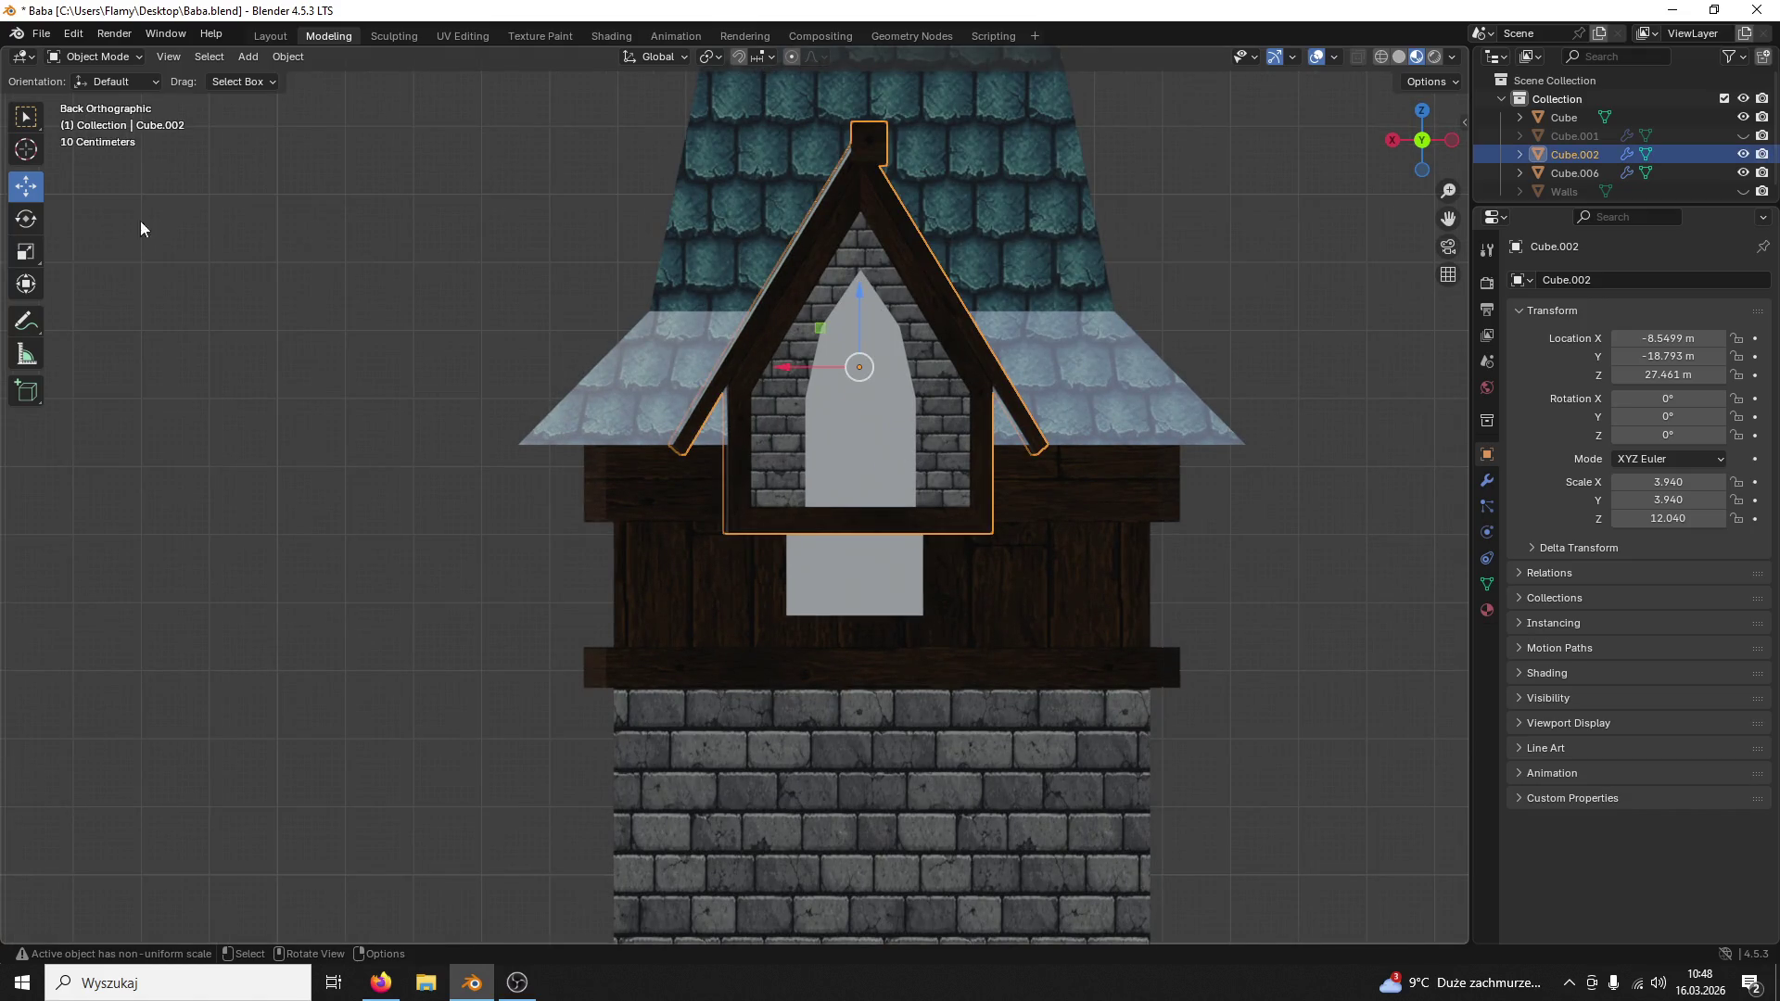
click(31, 230)
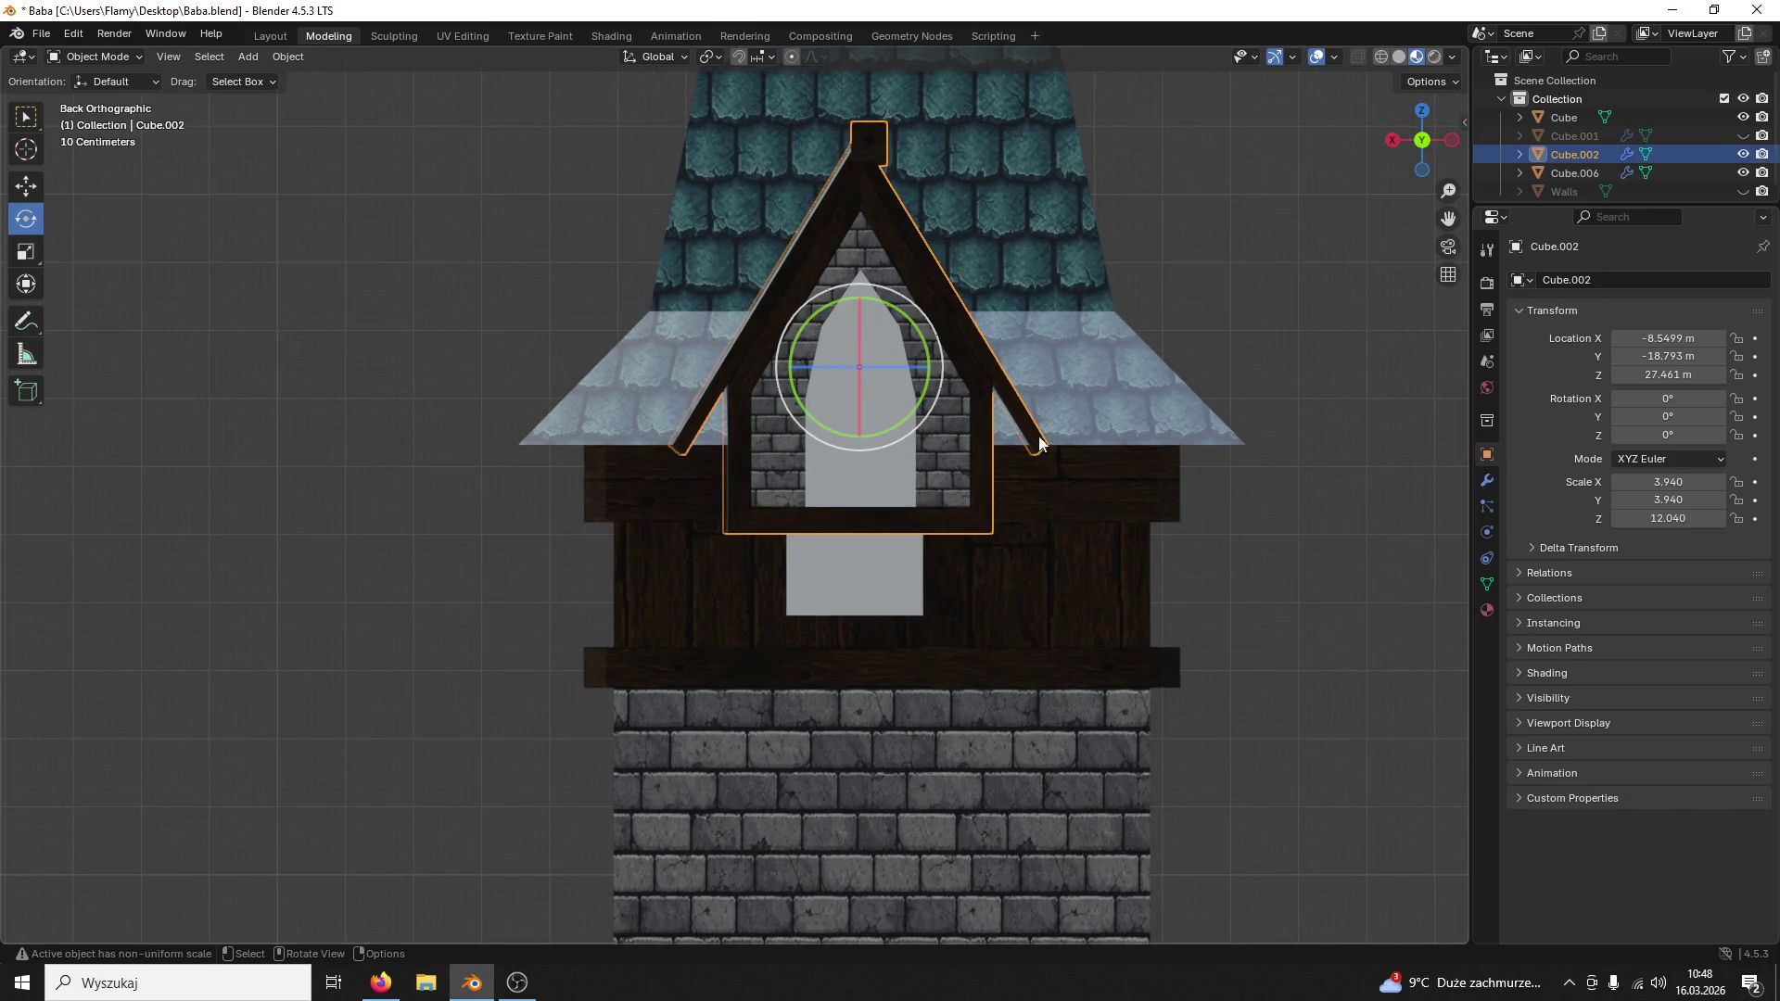
Step: Rotate the gable frame slightly on Z, then in Top view push it back -0.331 m along Y to -19.124 m
drag(910, 364, 914, 362)
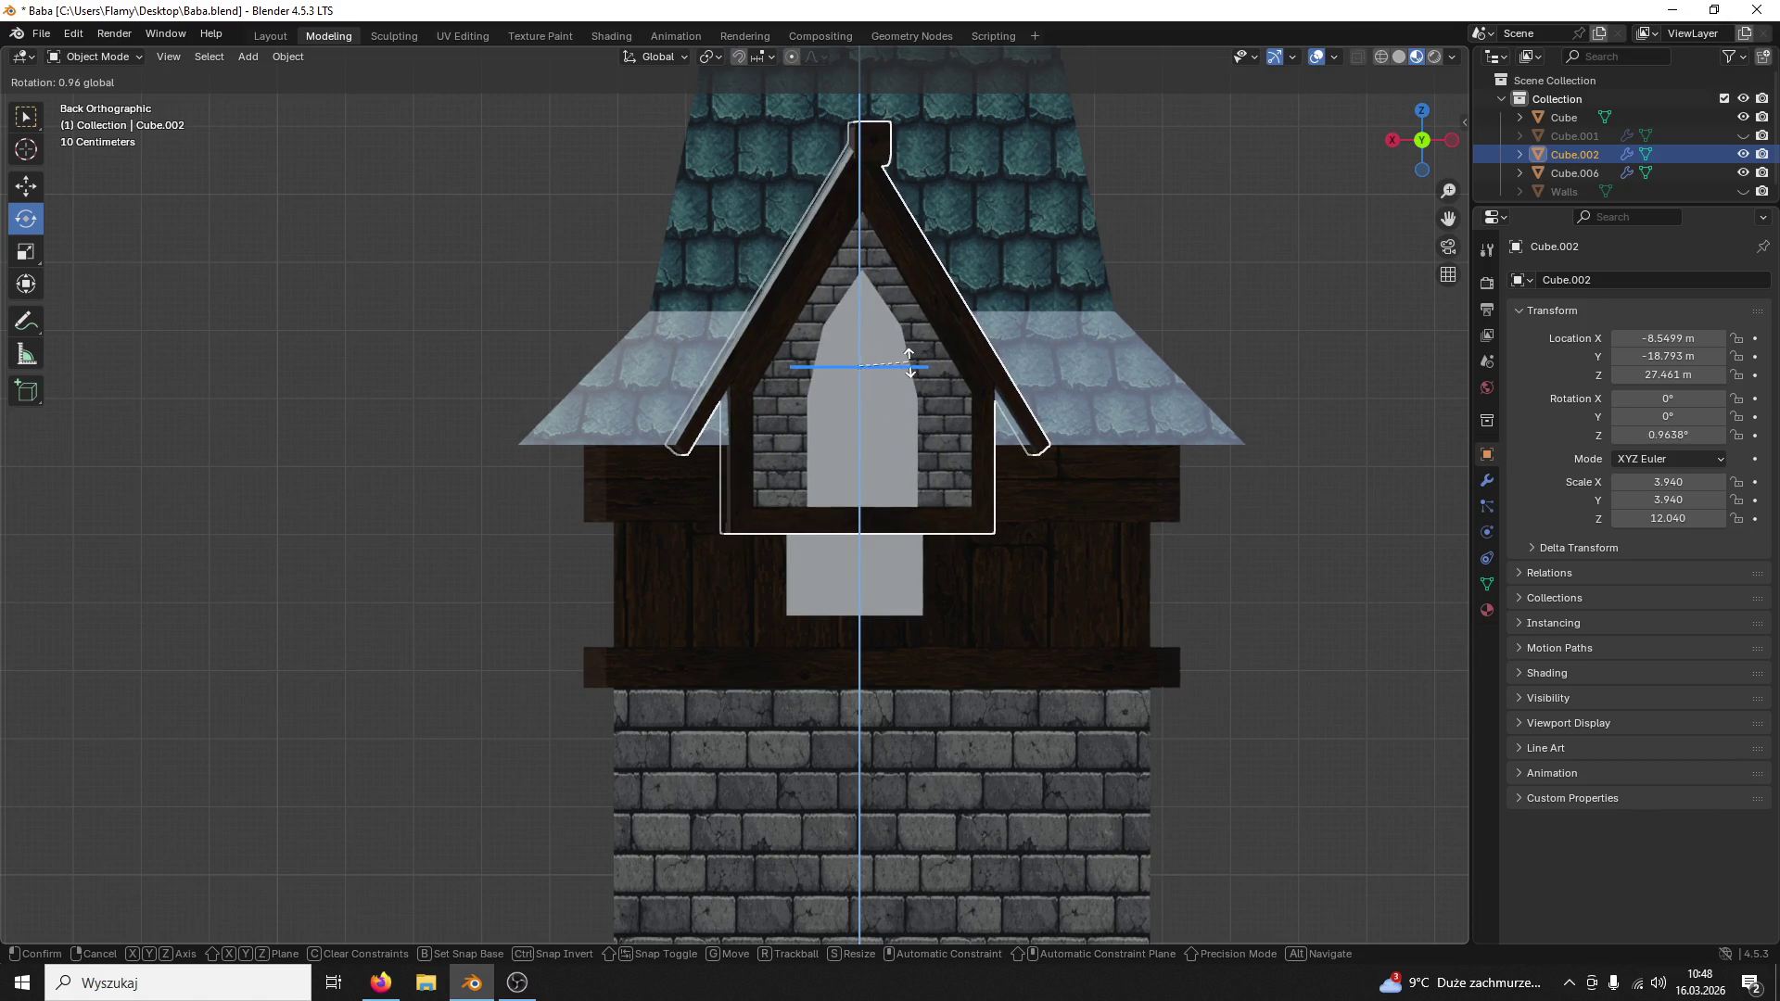
drag(905, 363, 932, 355)
mouse_move(932, 354)
middle_down()
mouse_move(941, 459)
mouse_move(1407, 258)
middle_up()
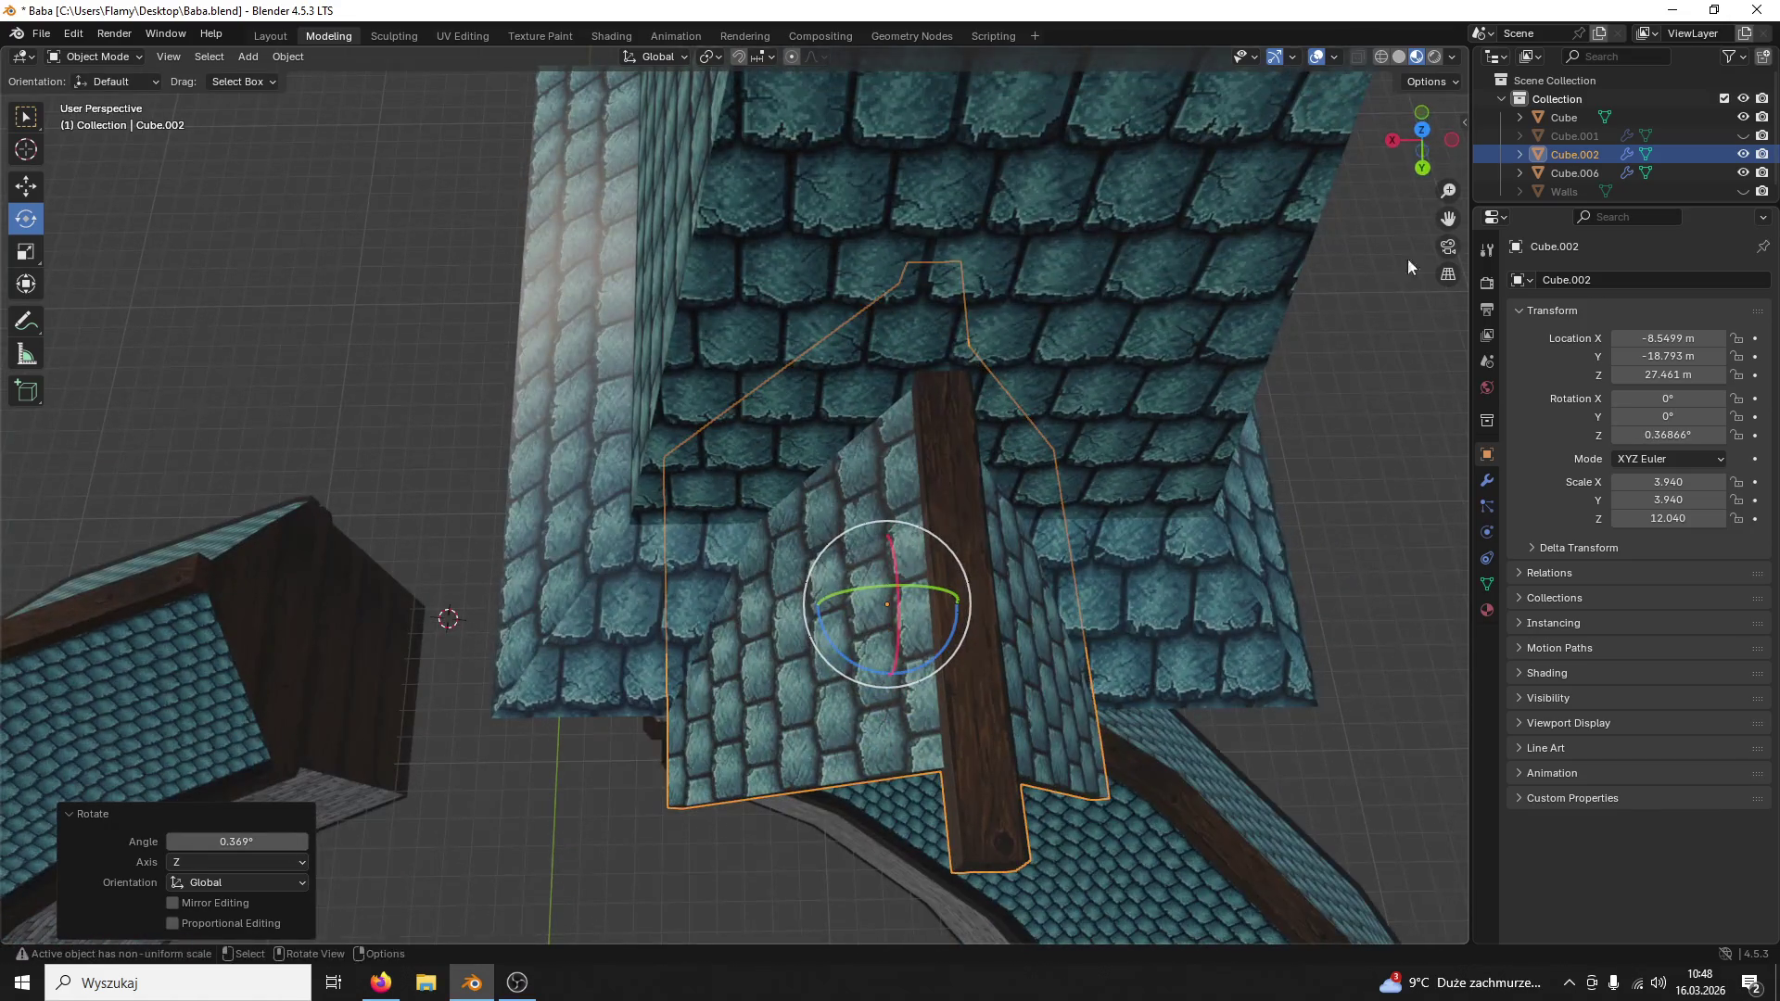
click(1408, 145)
shift+middle_drag(1012, 220, 1209, 335)
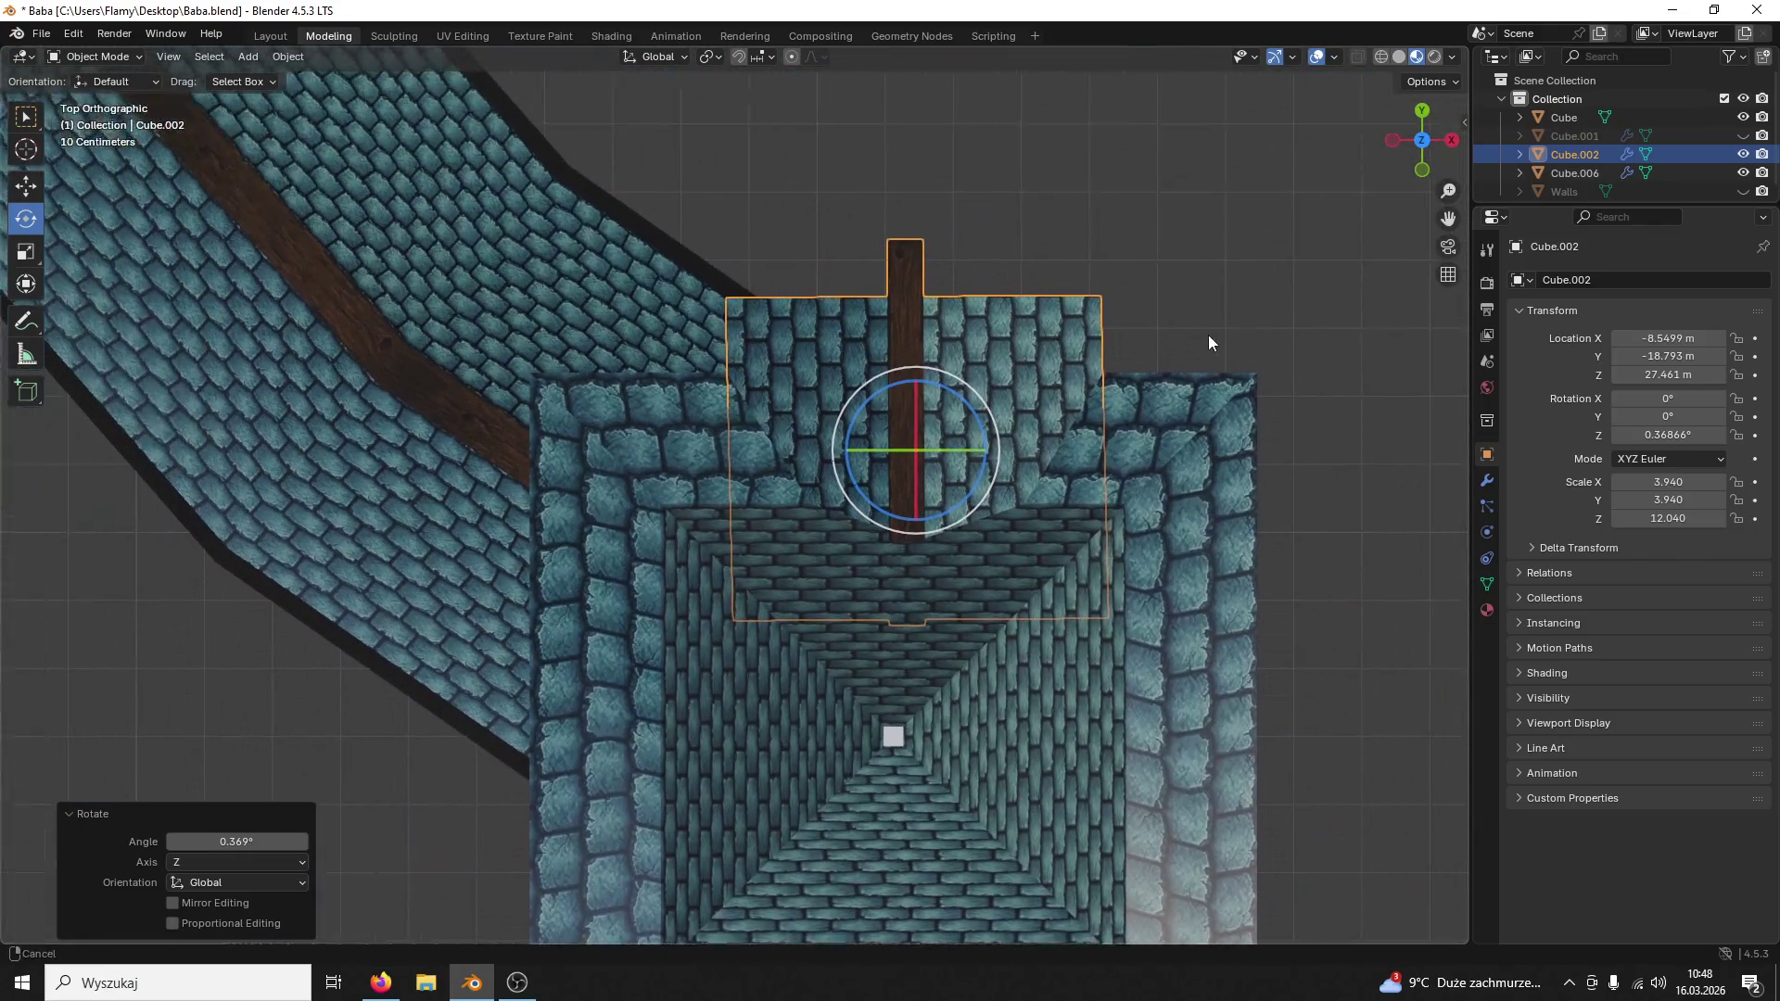
scroll(1199, 351, up, 2)
click(25, 184)
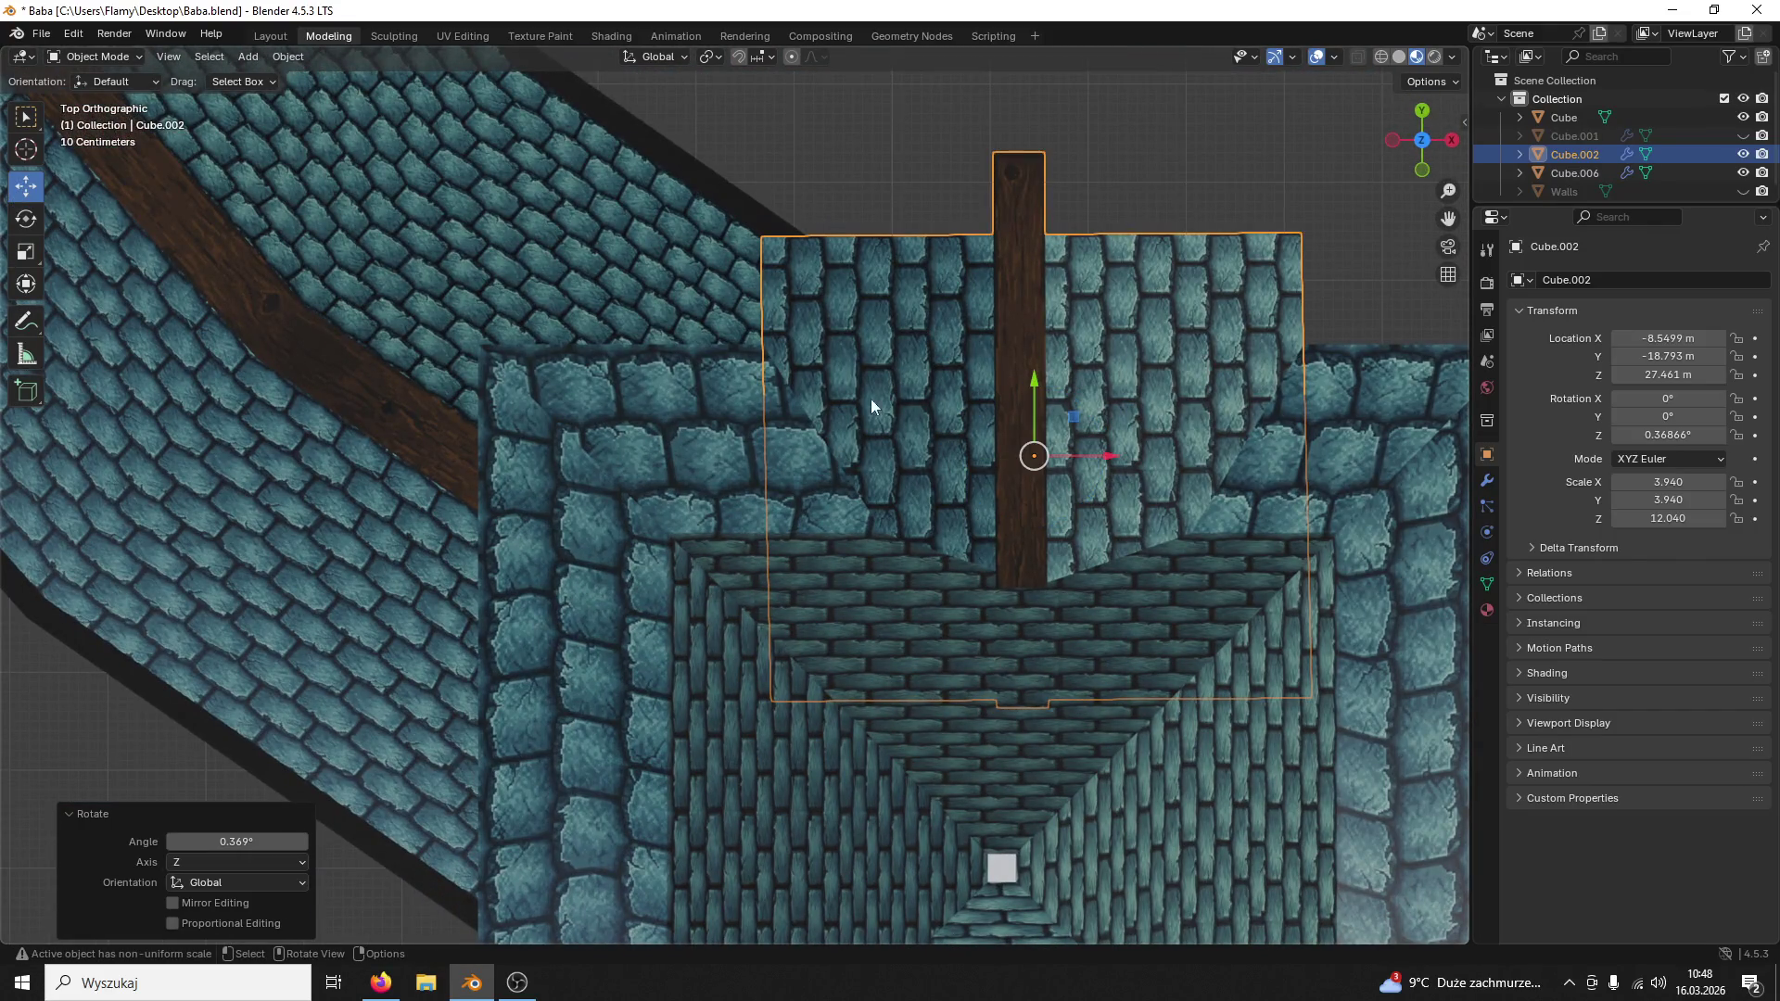
drag(1025, 397, 1026, 423)
scroll(1045, 421, up, 3)
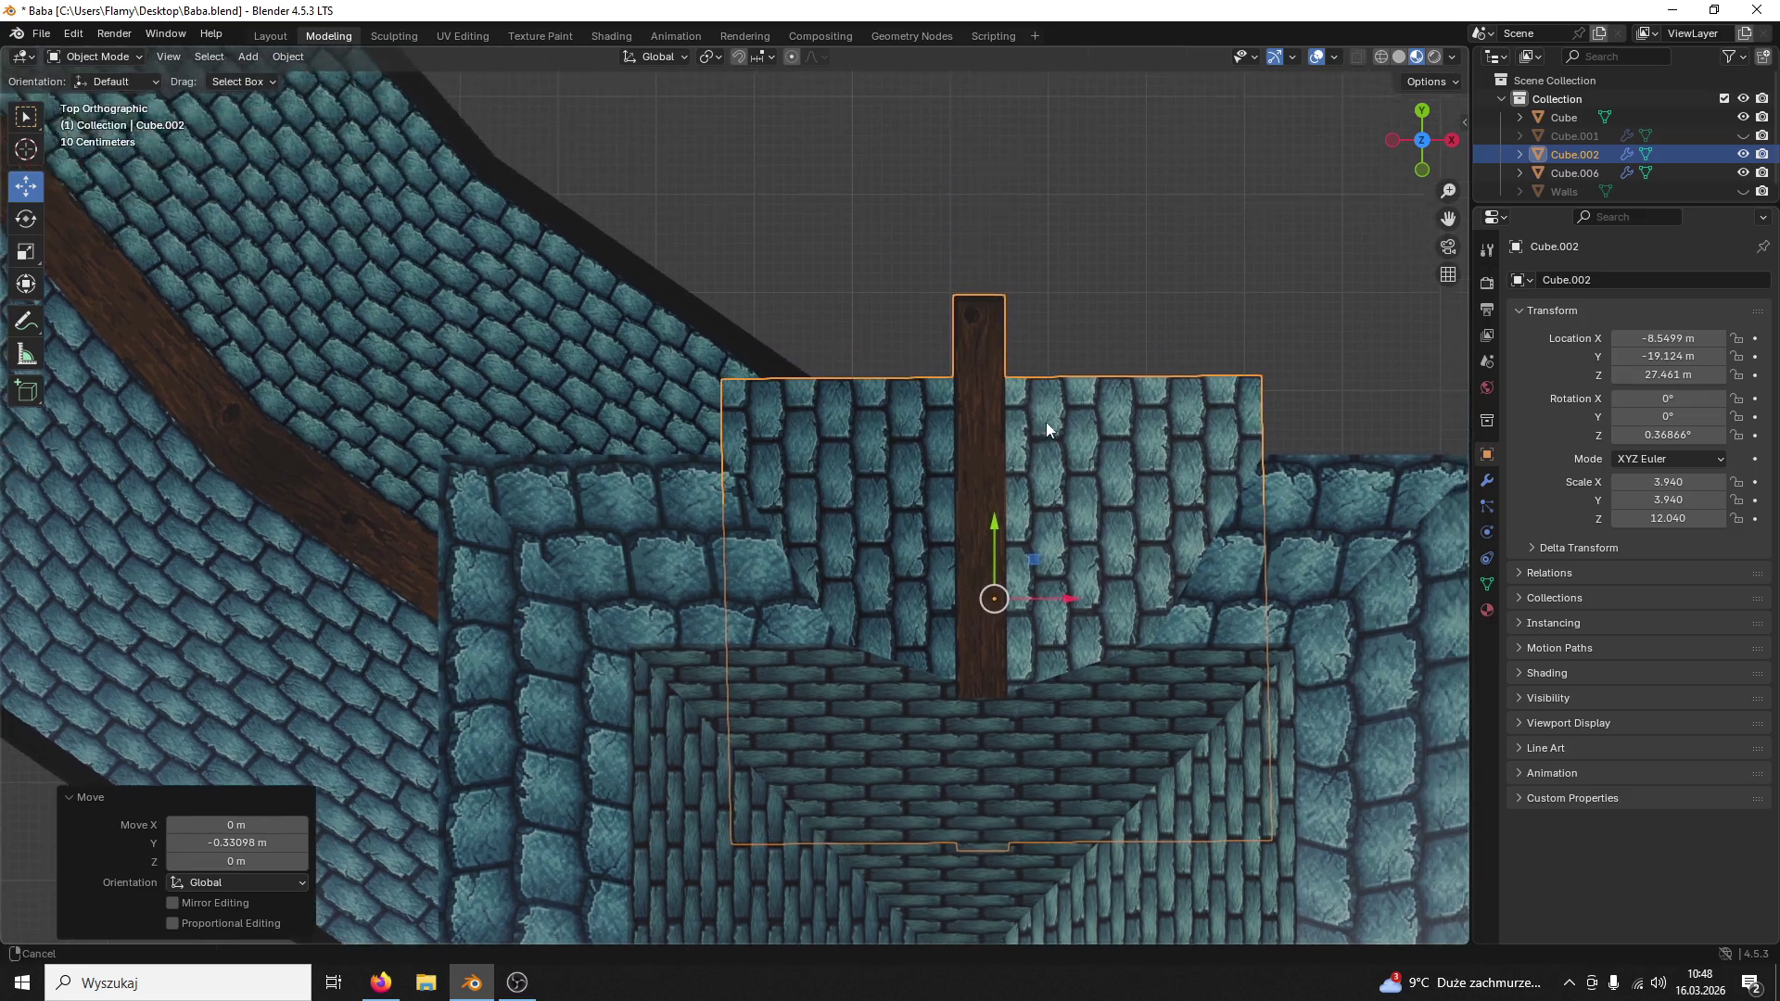
shift+middle_drag(1076, 420, 1037, 400)
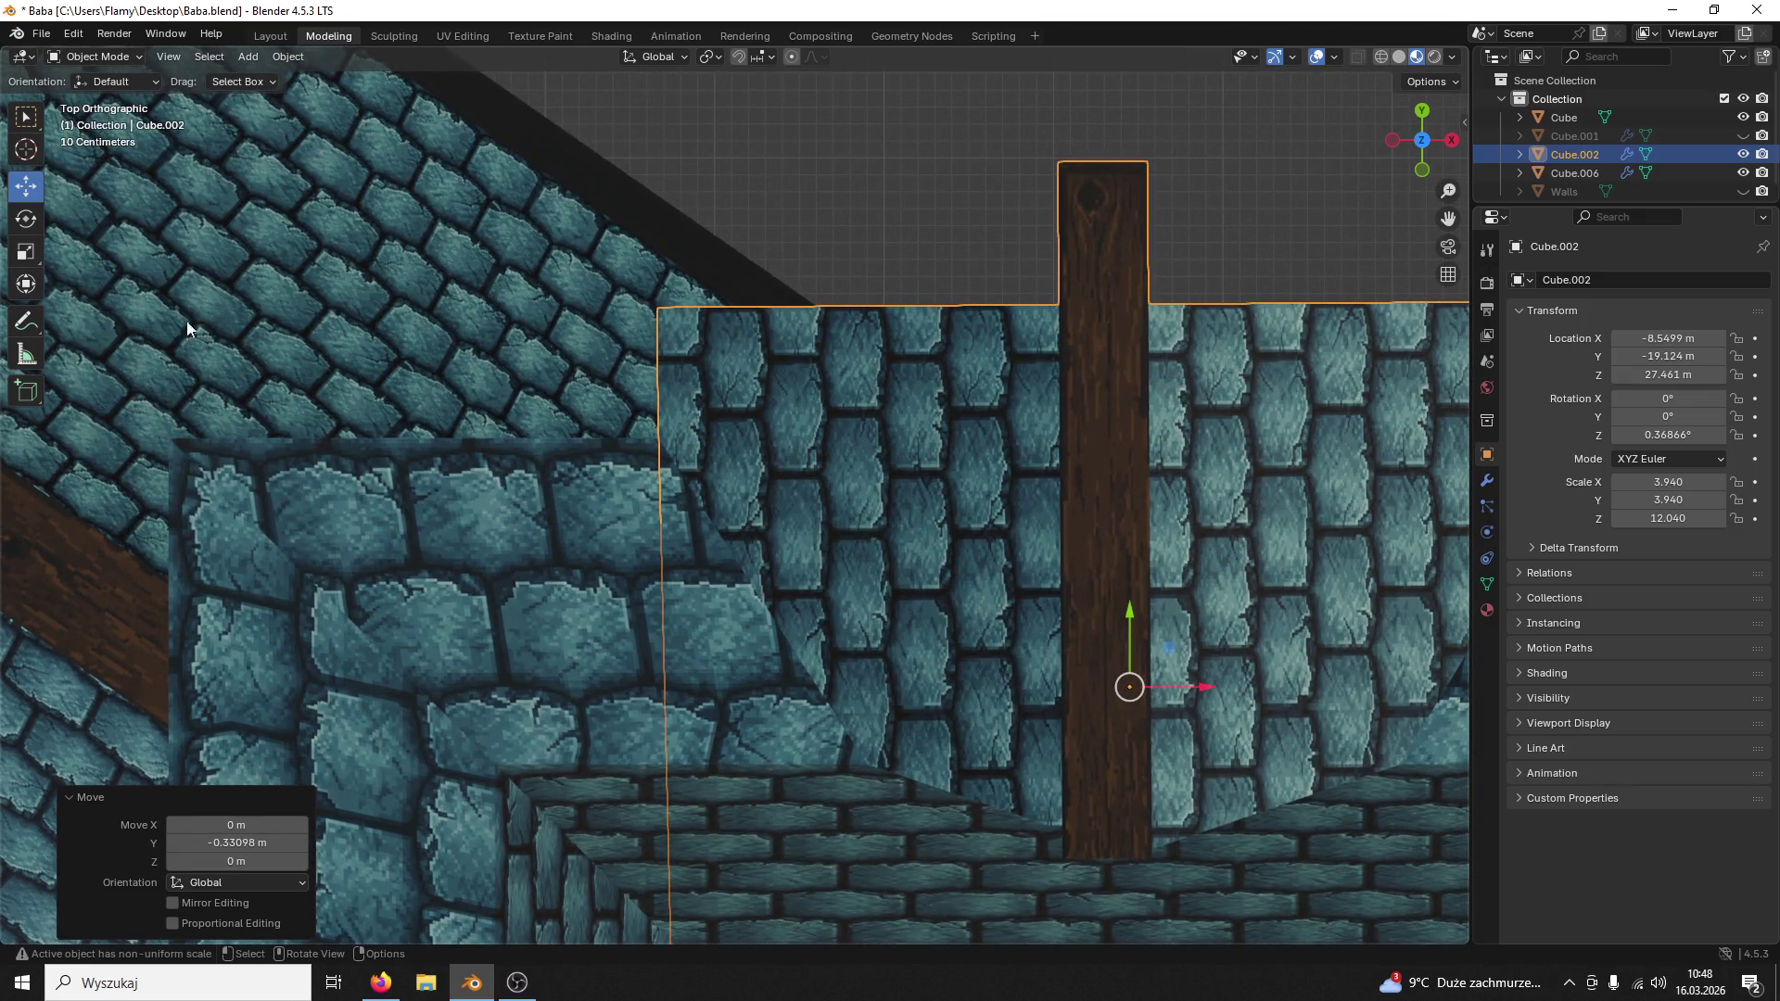
Step: Reset the gable frame's X and Y rotation fields back to 0°
click(26, 219)
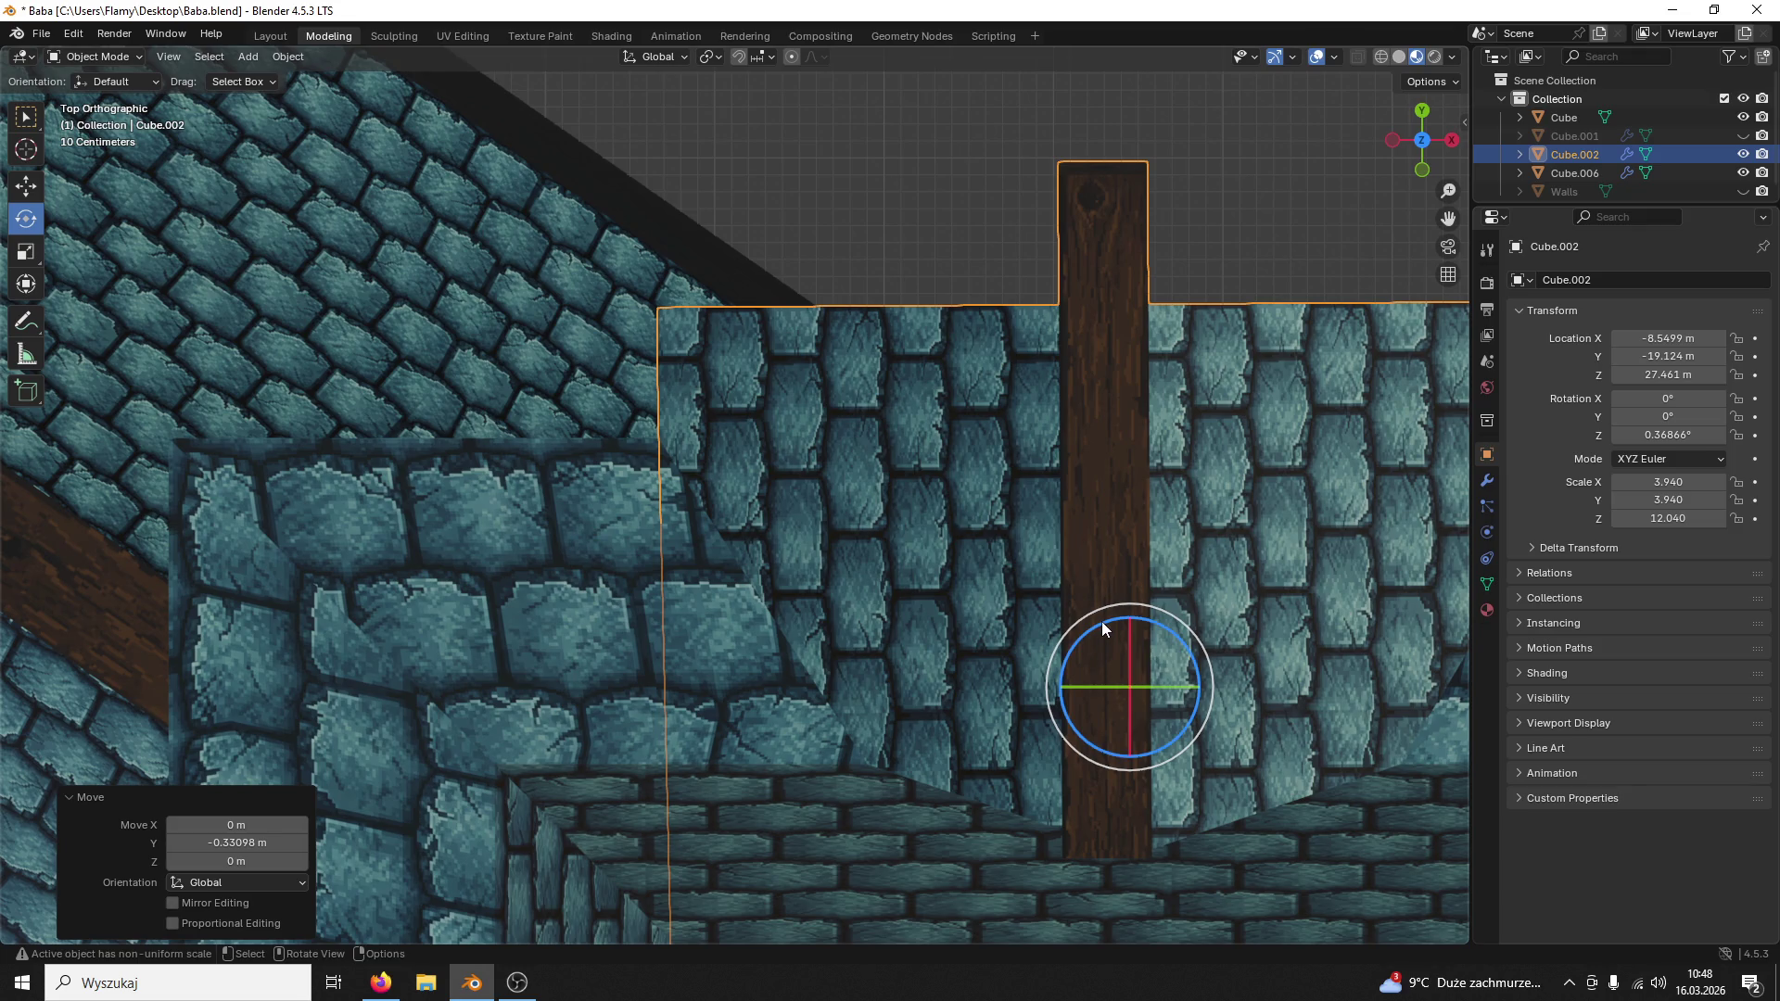
click(1269, 246)
shift+middle_drag(1270, 245, 959, 544)
scroll(1198, 335, up, 3)
scroll(967, 522, up, 3)
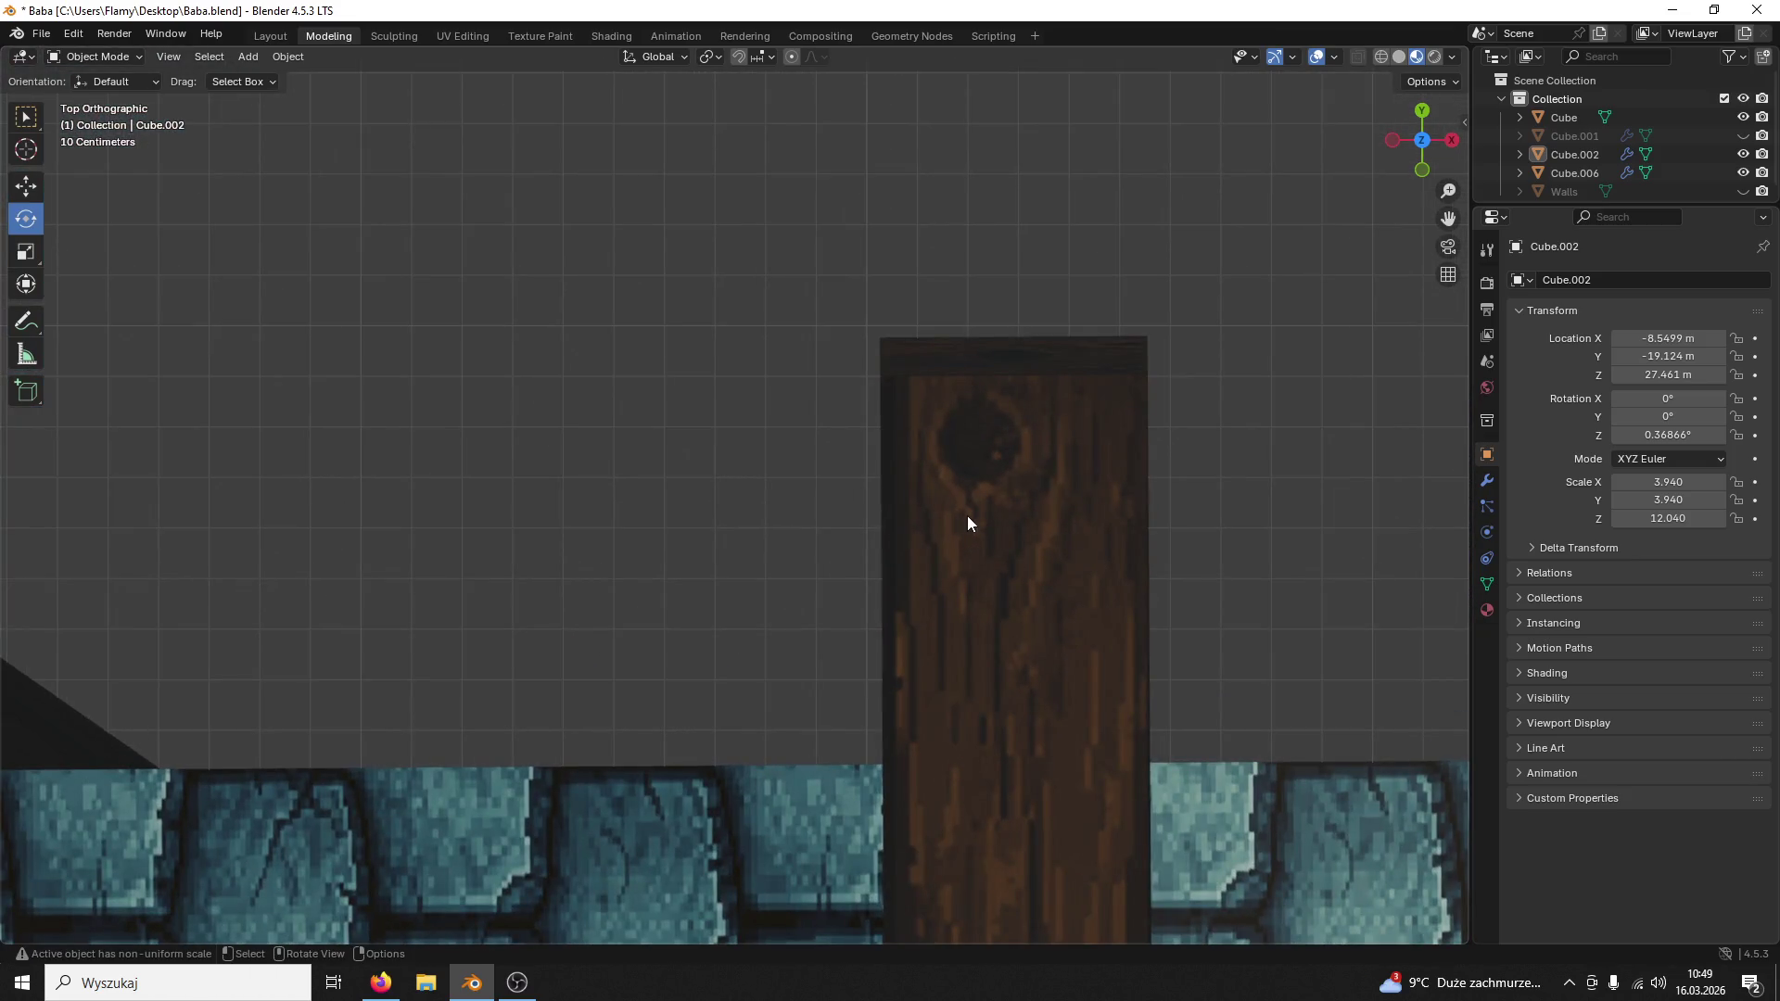
click(1090, 421)
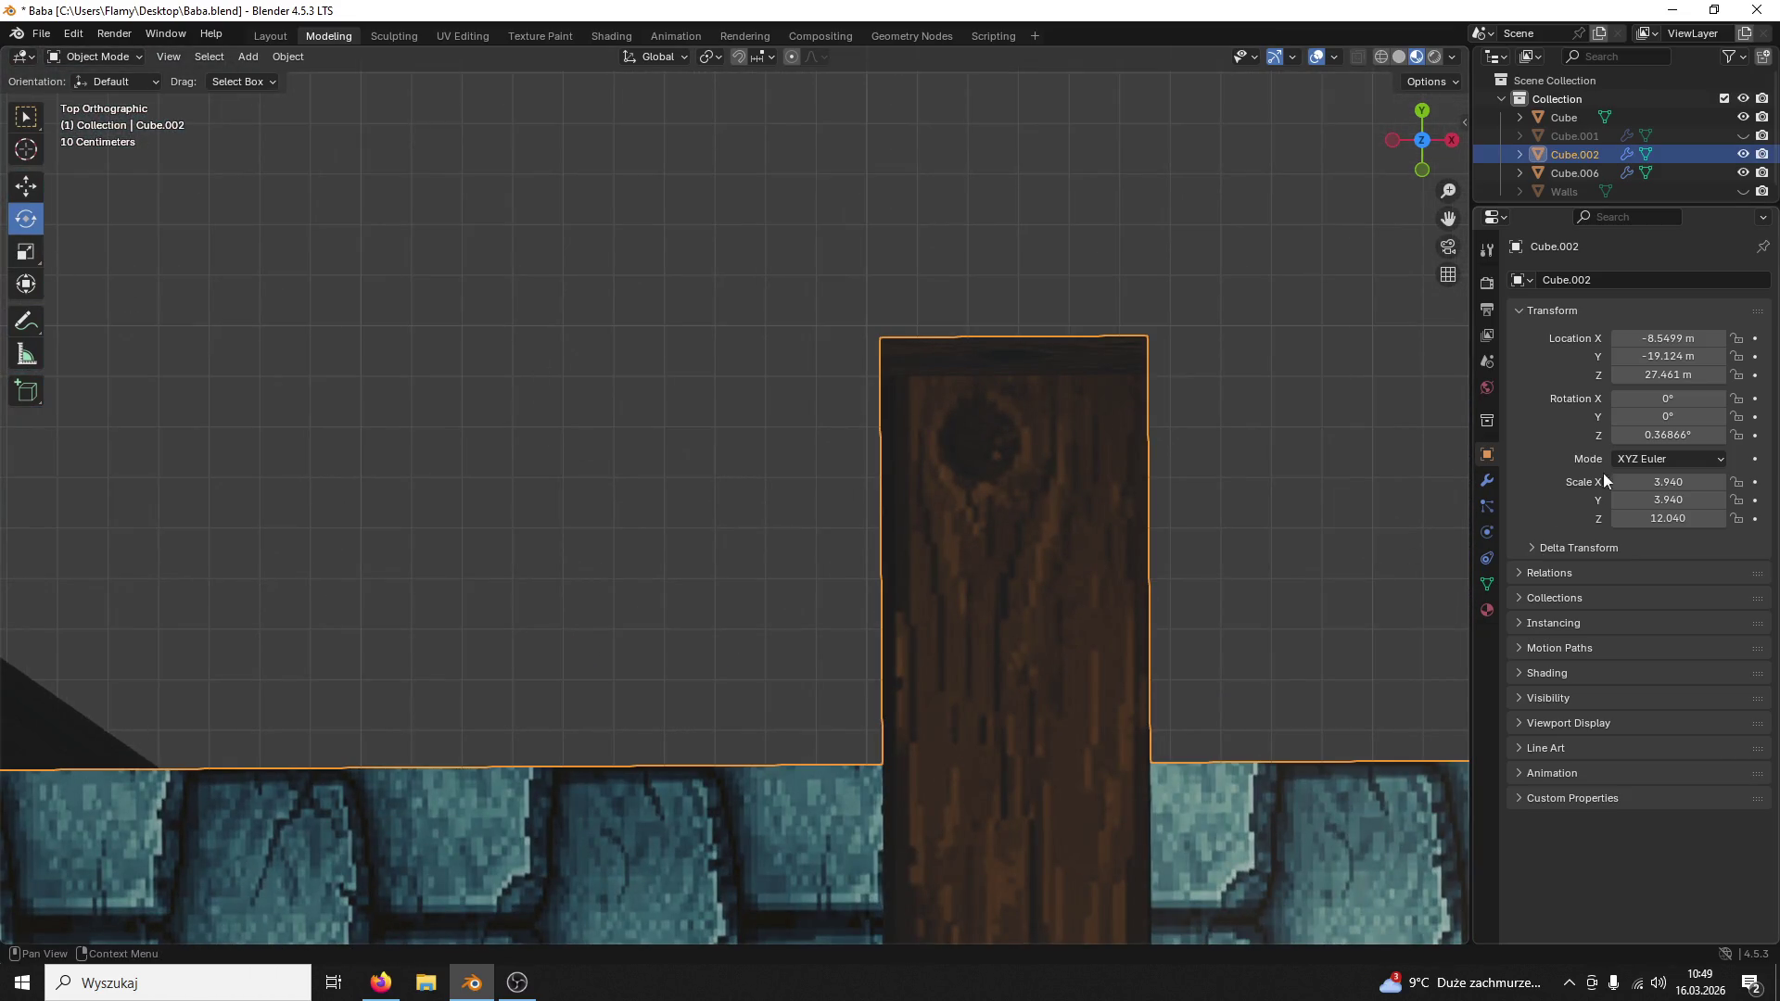
drag(1667, 398, 1689, 397)
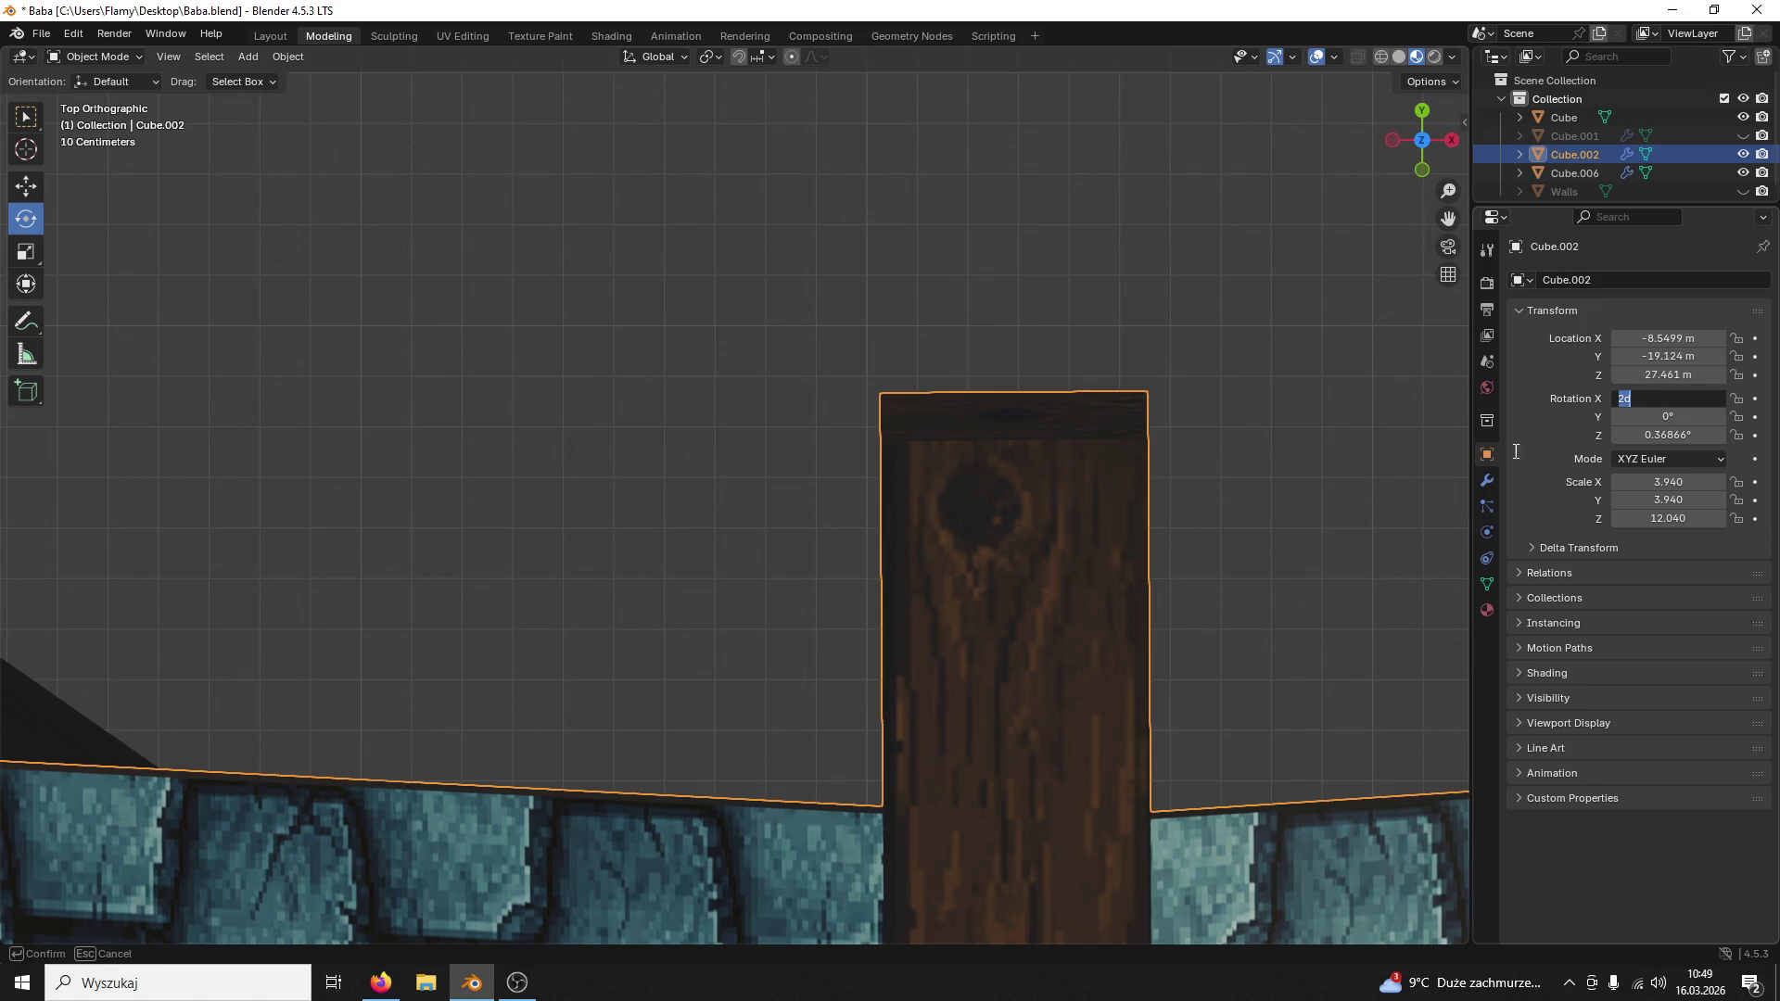
text(0)
key(Return)
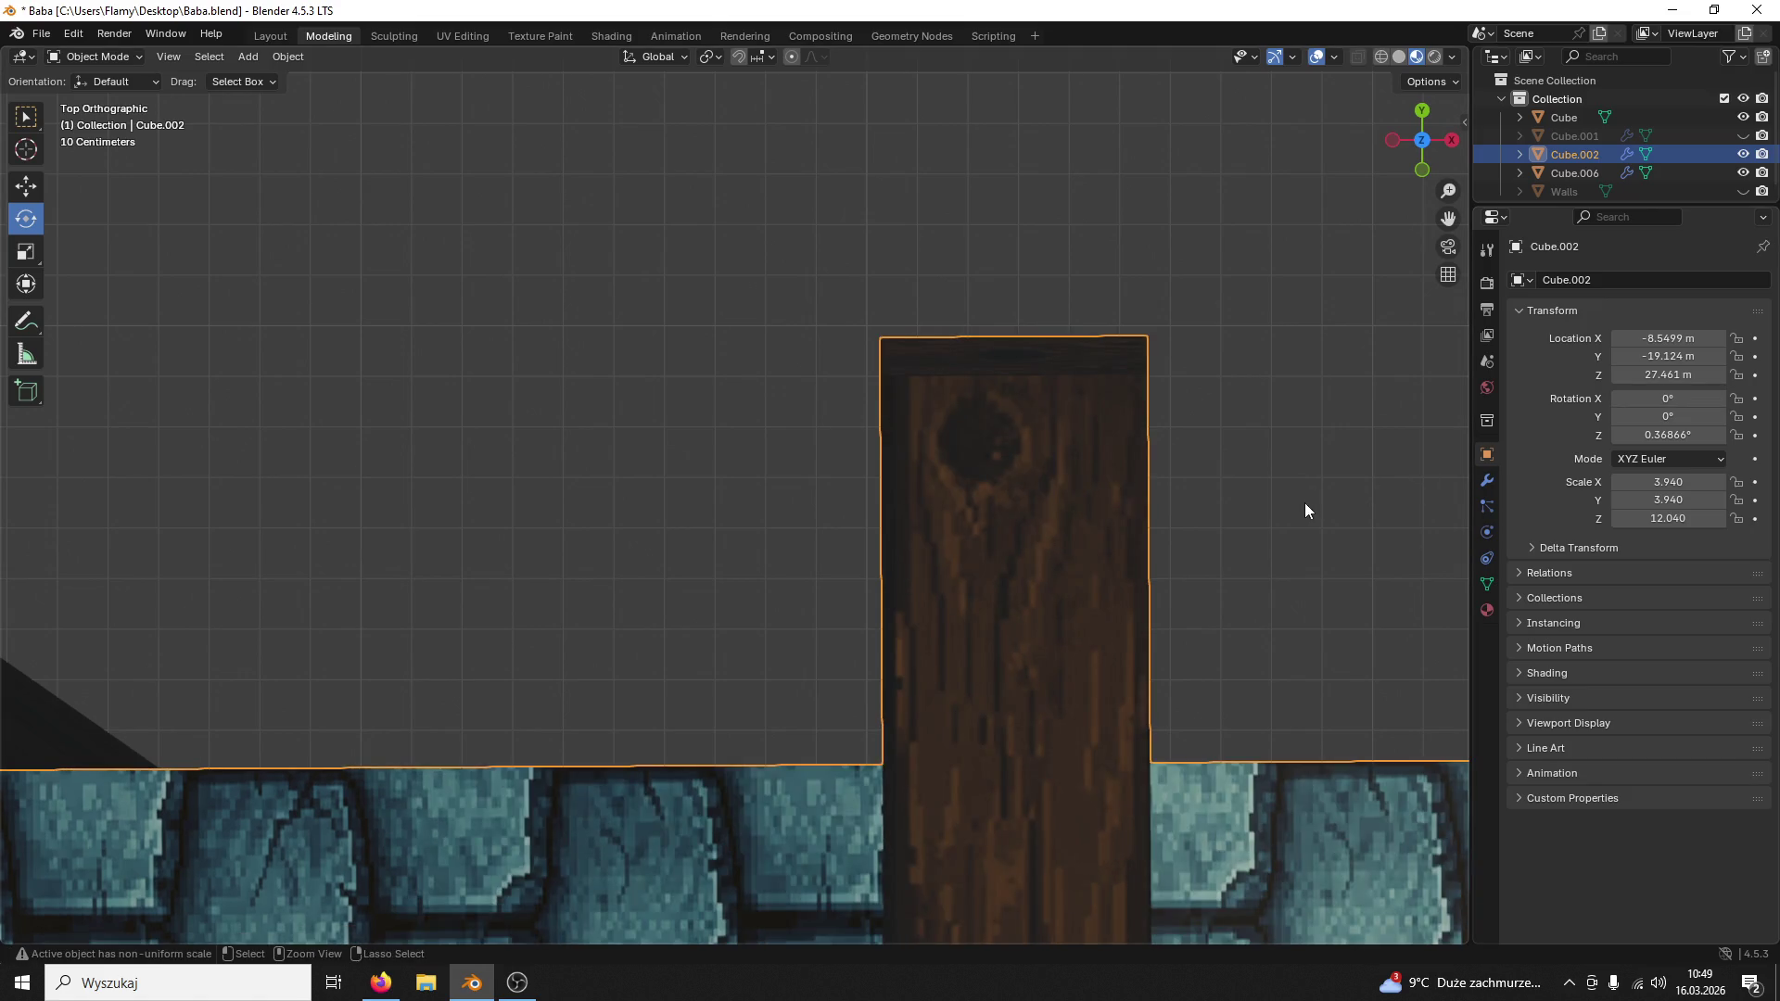
click(1233, 464)
scroll(1031, 569, down, 8)
click(952, 613)
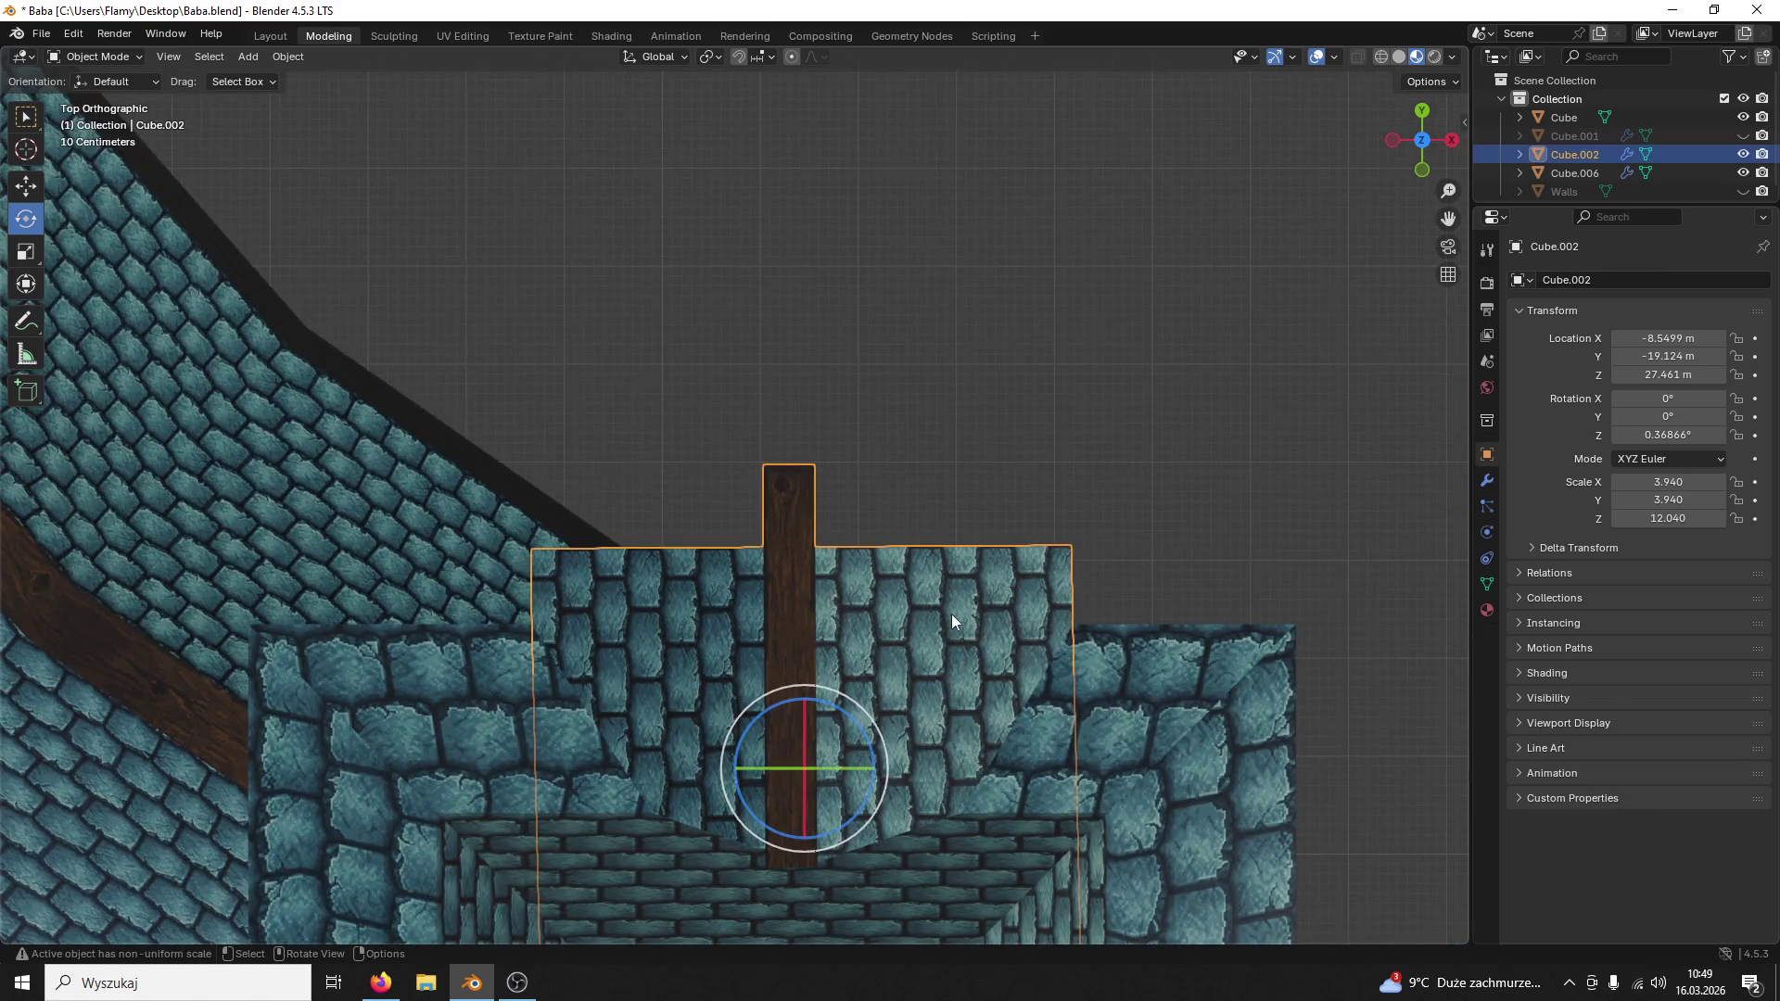
scroll(987, 561, up, 2)
scroll(1023, 548, up, 4)
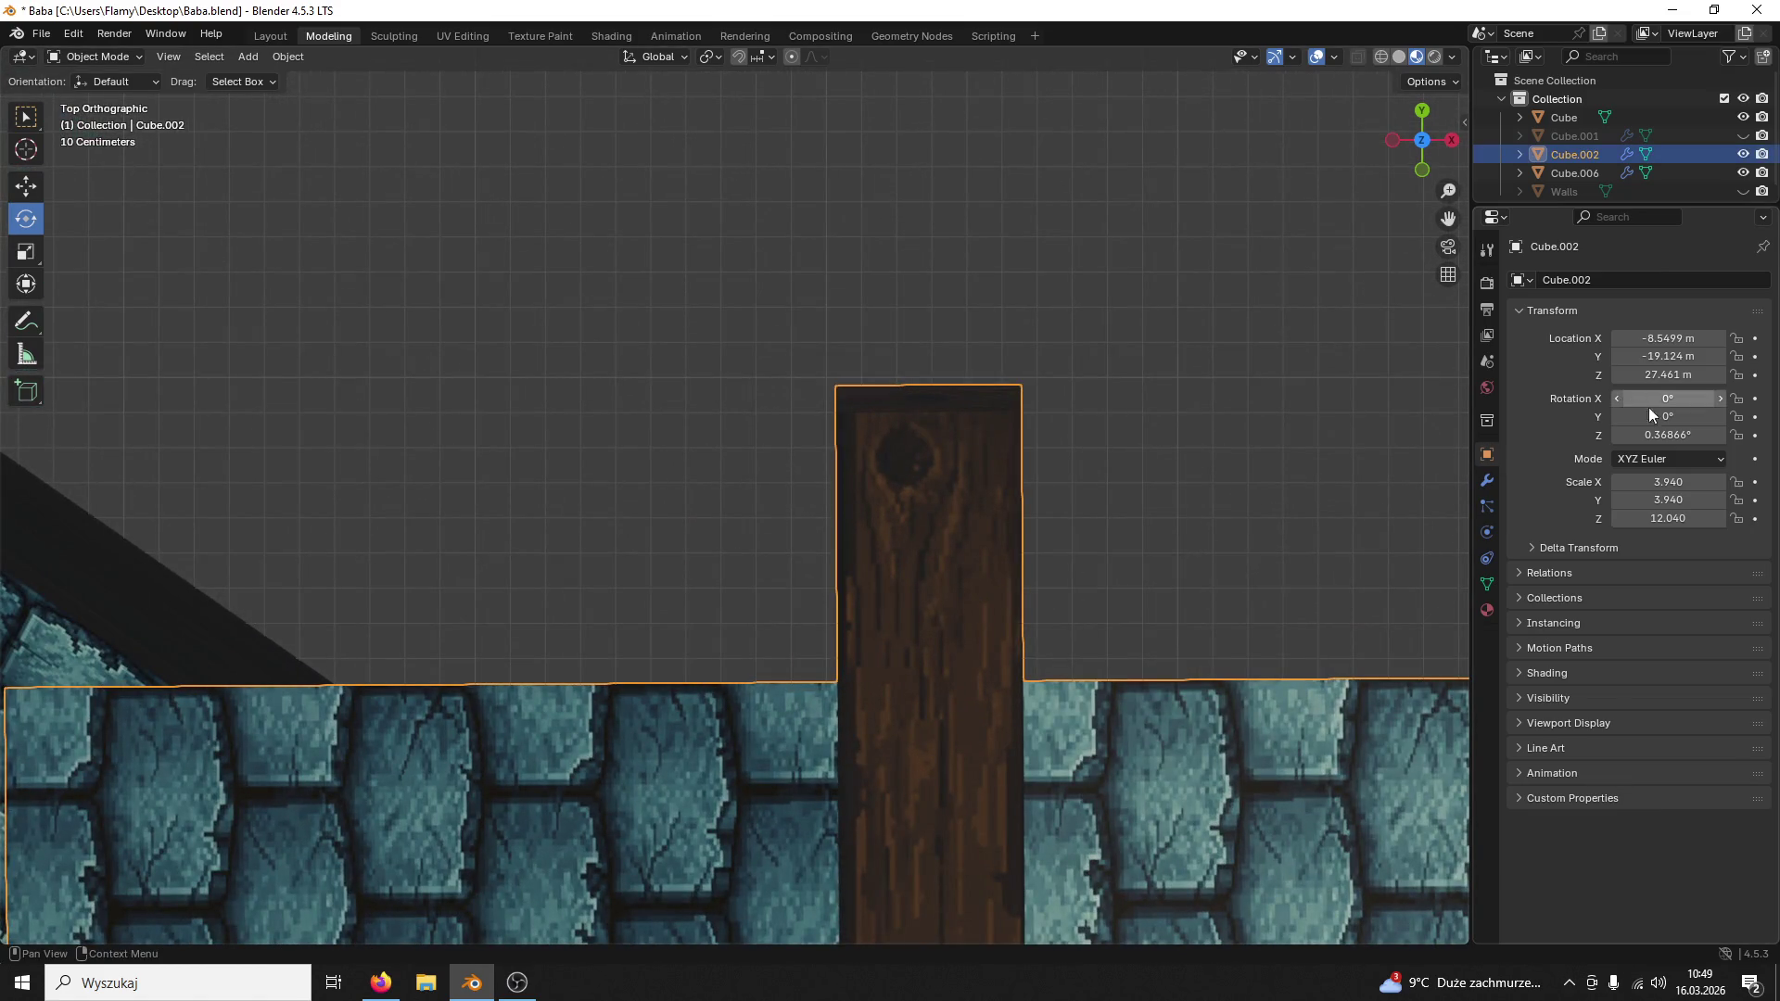
drag(1656, 416, 1676, 416)
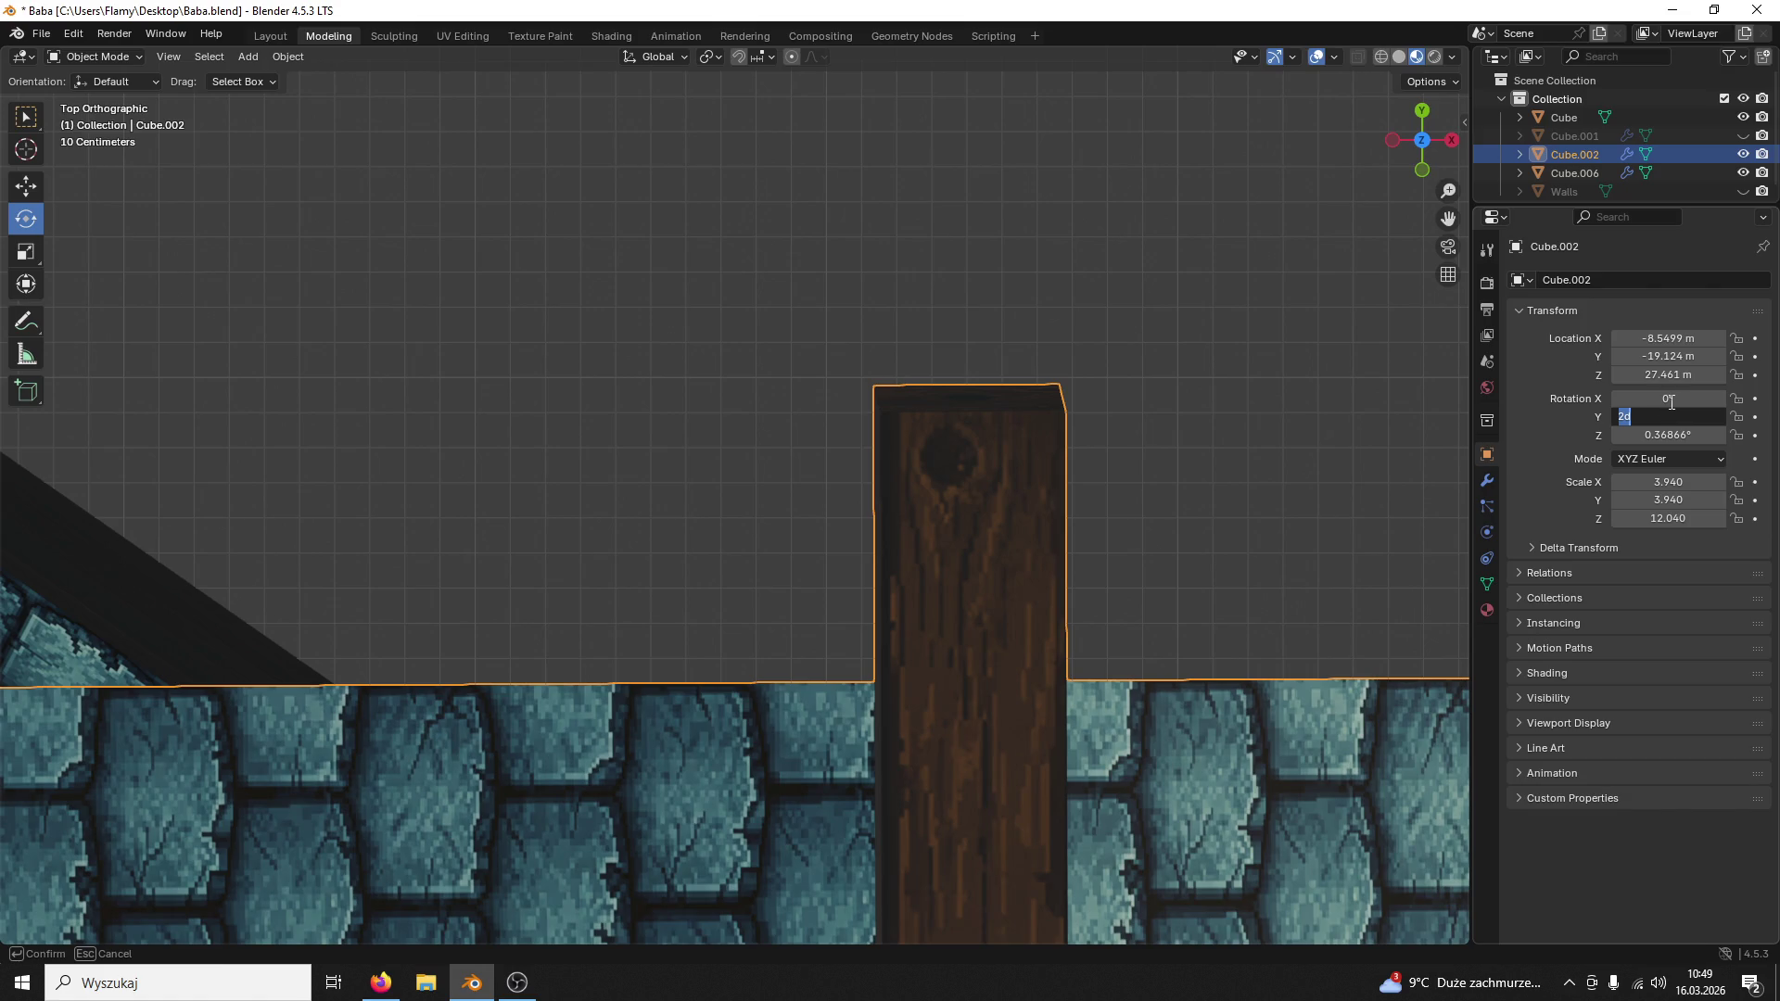
text(0)
key(Return)
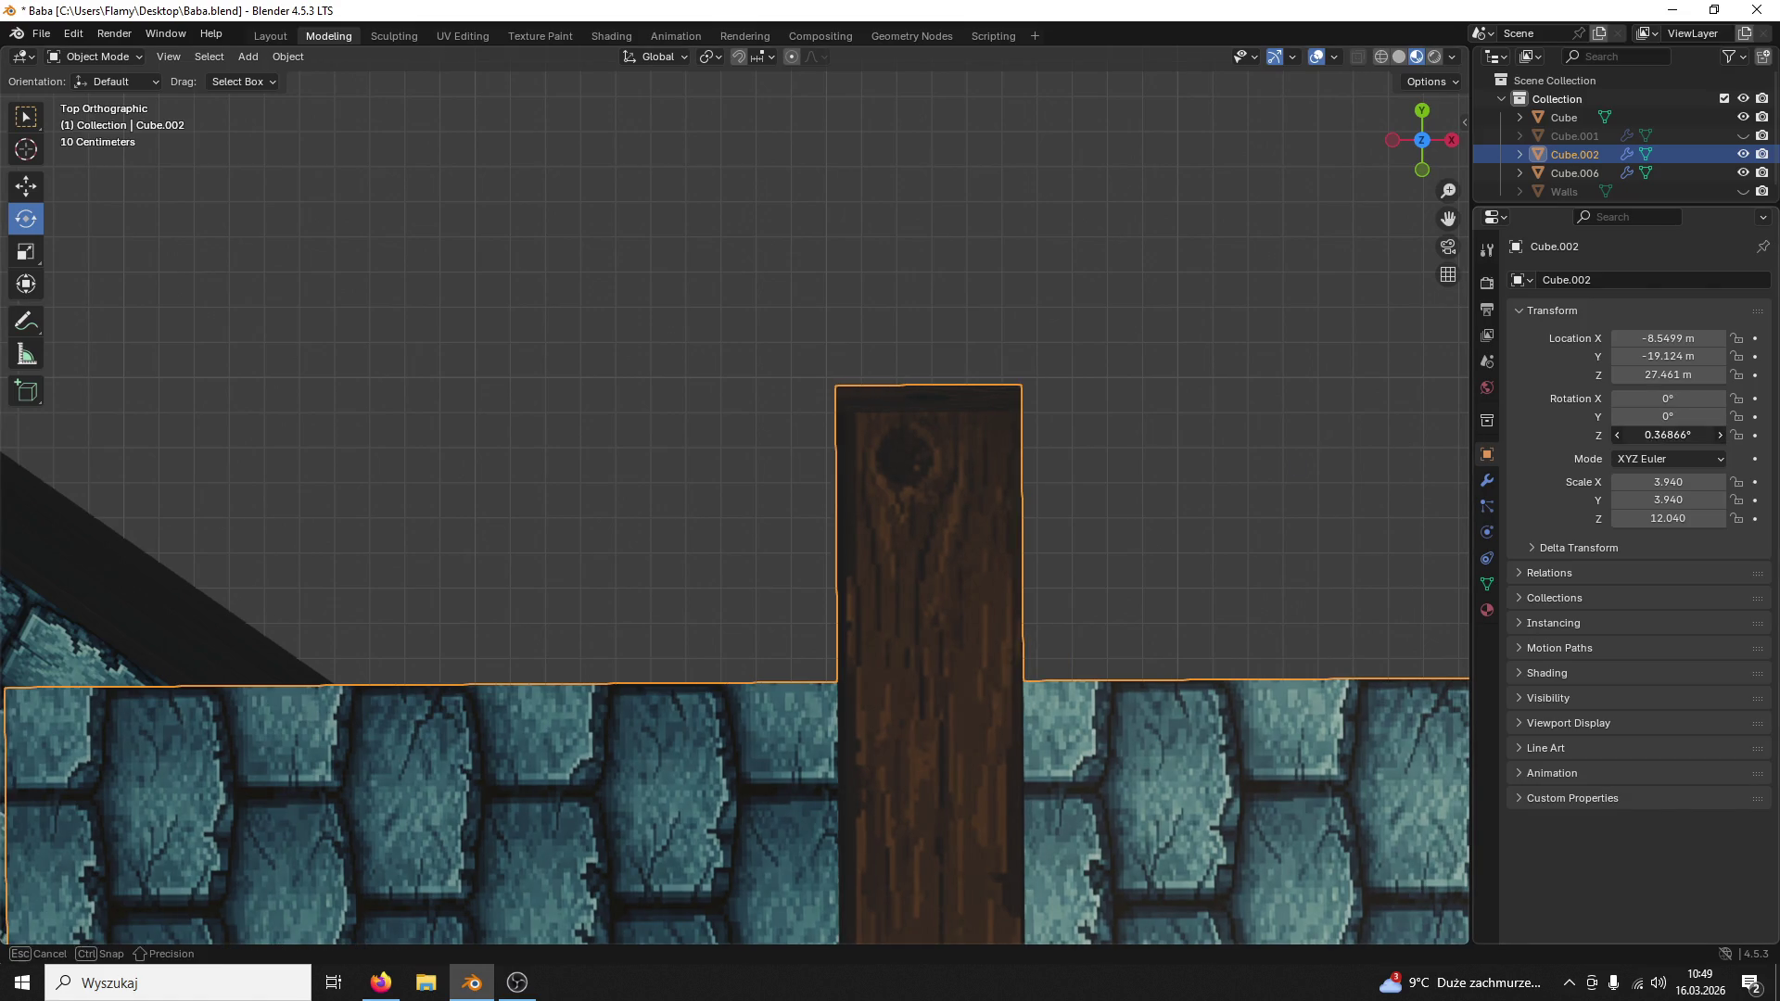
Step: Zero the frame's Z rotation as well, leaving all rotations at 0°, and deselect
drag(1669, 434, 1641, 434)
click(1641, 434)
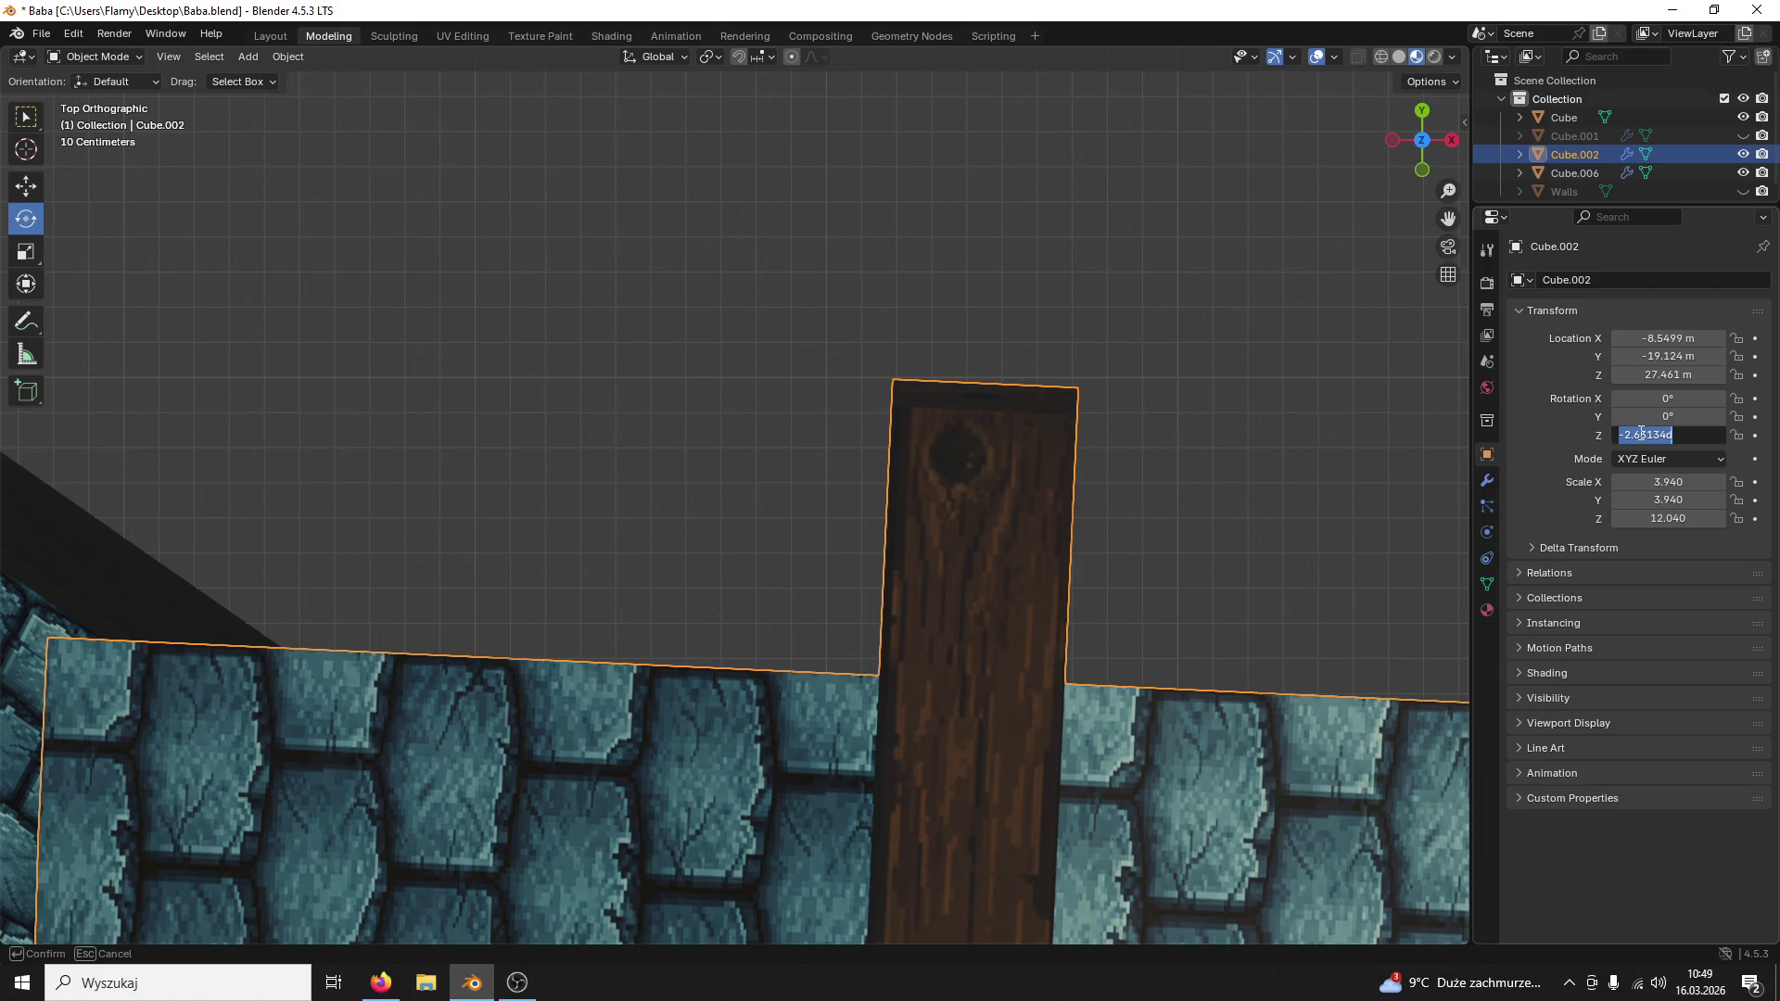
text(0)
key(Return)
click(1251, 442)
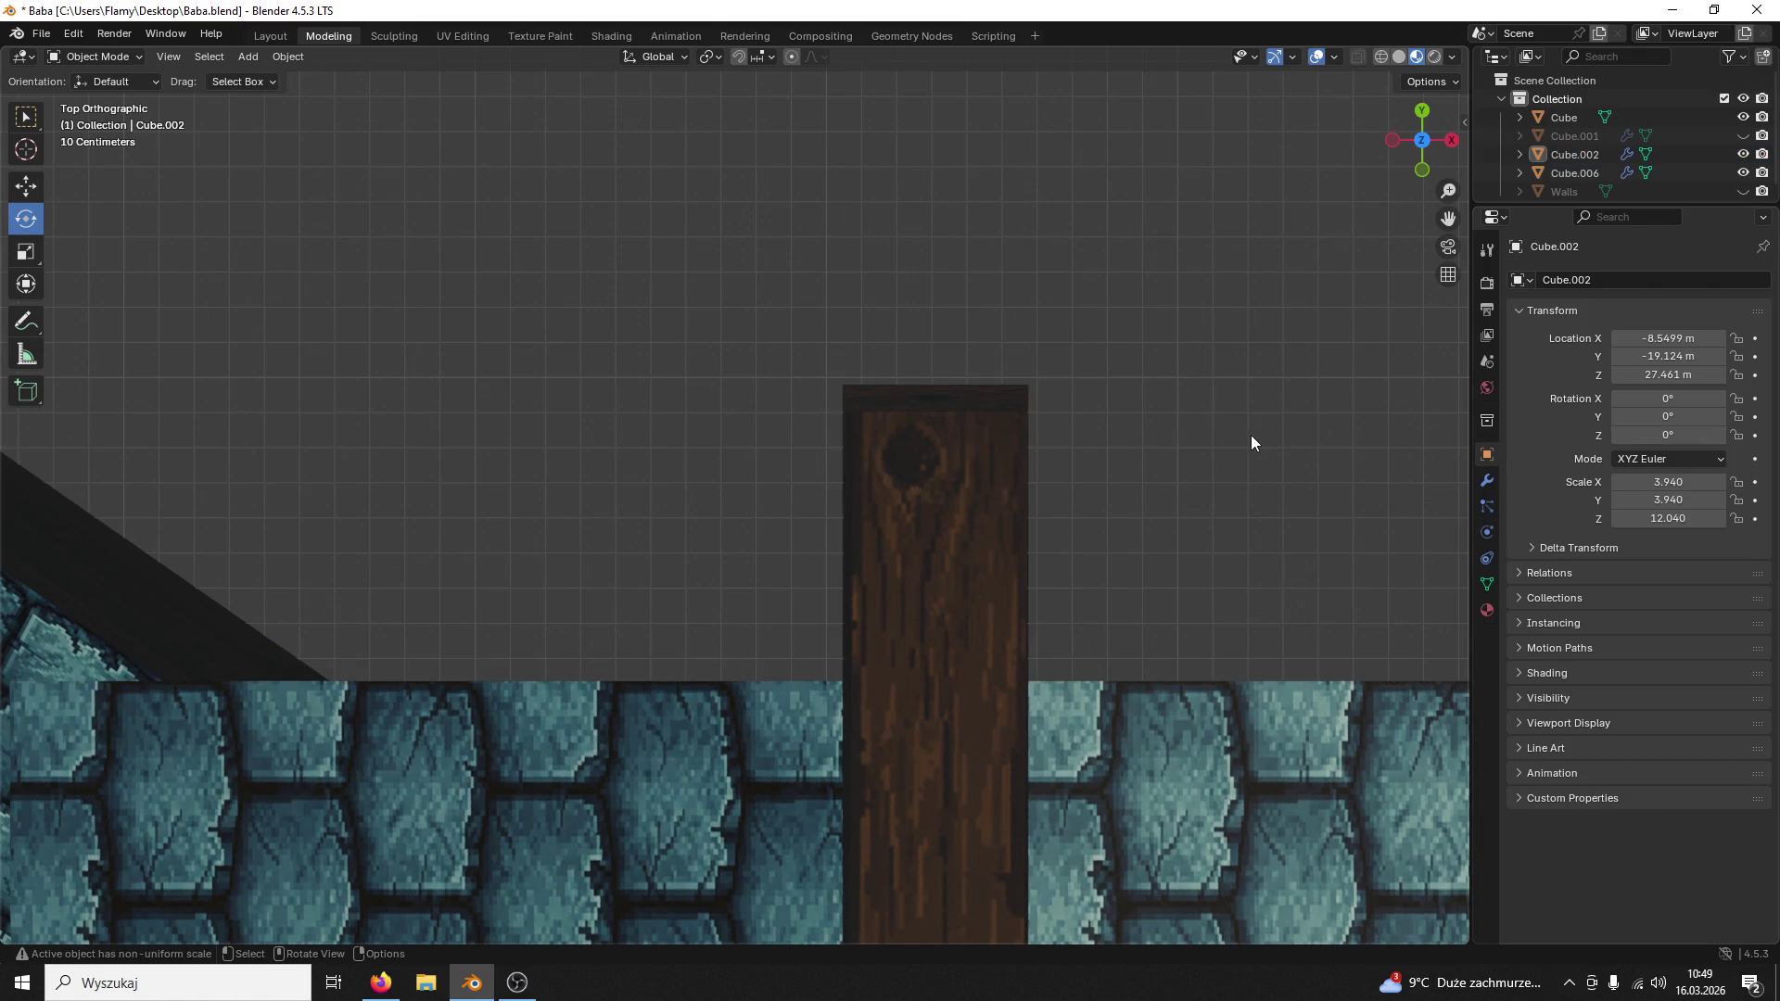
middle_drag(1250, 443, 865, 295)
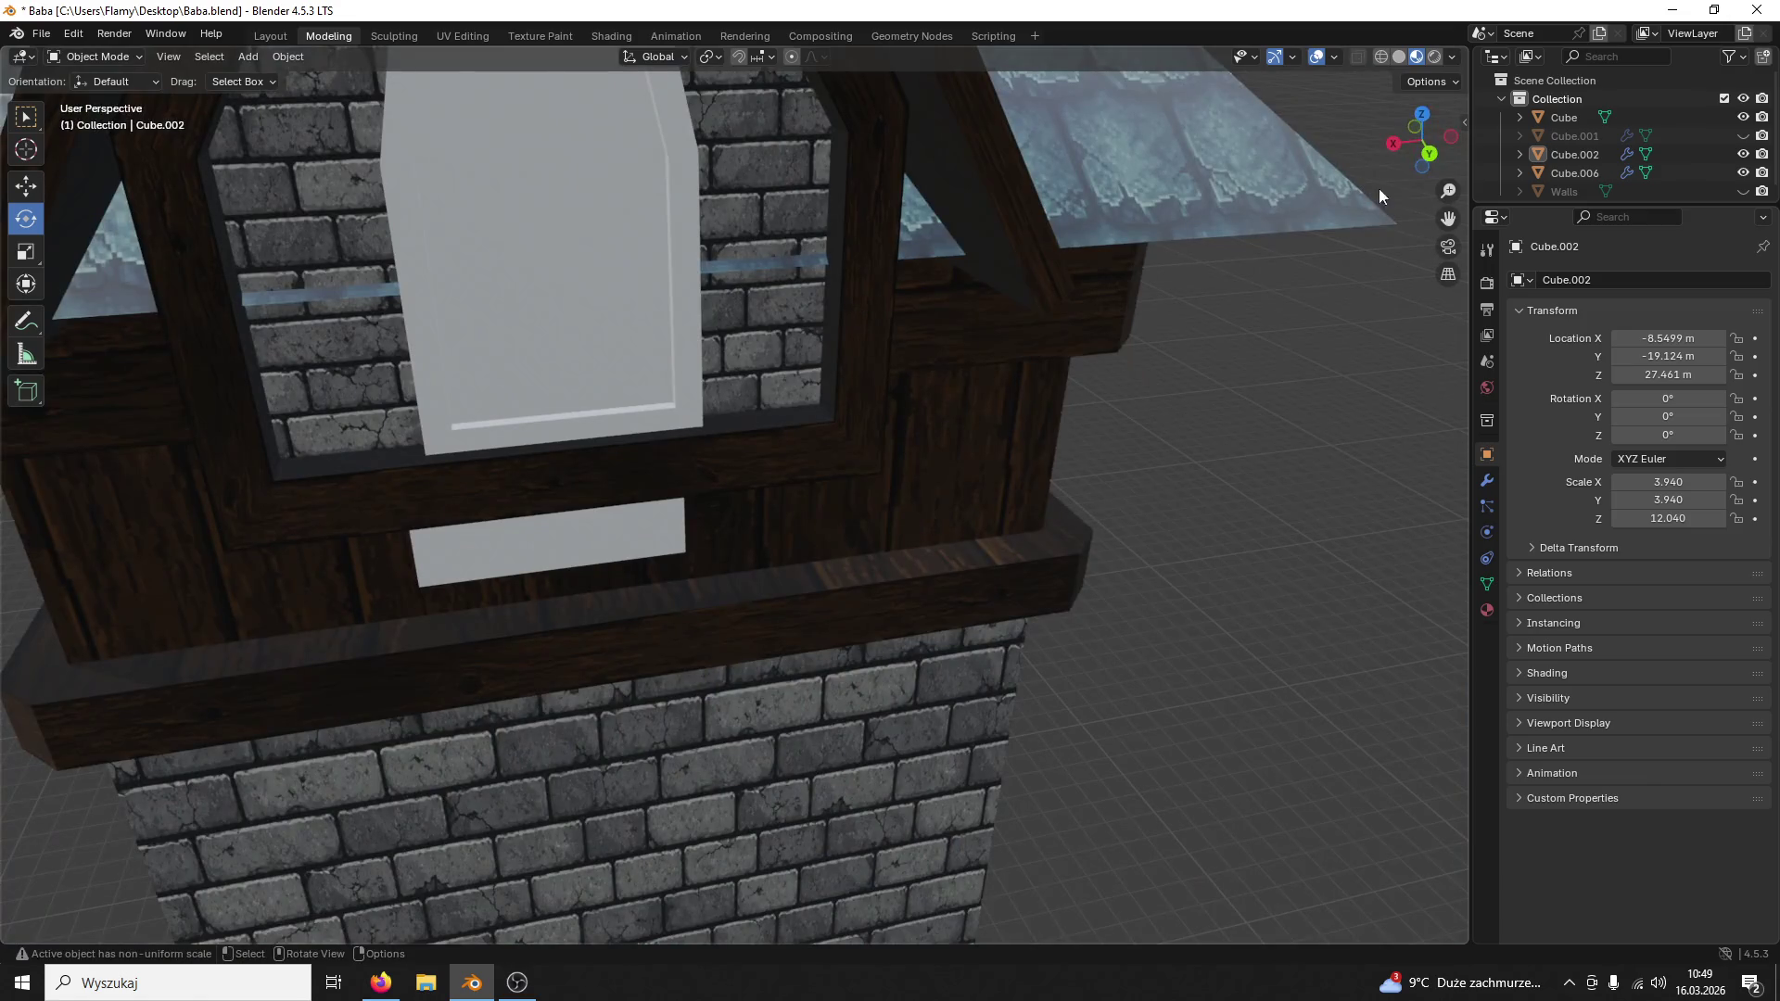
Step: Separate the dormer's top ridge beam from the gable frame into its own object, Cube.003
click(1429, 160)
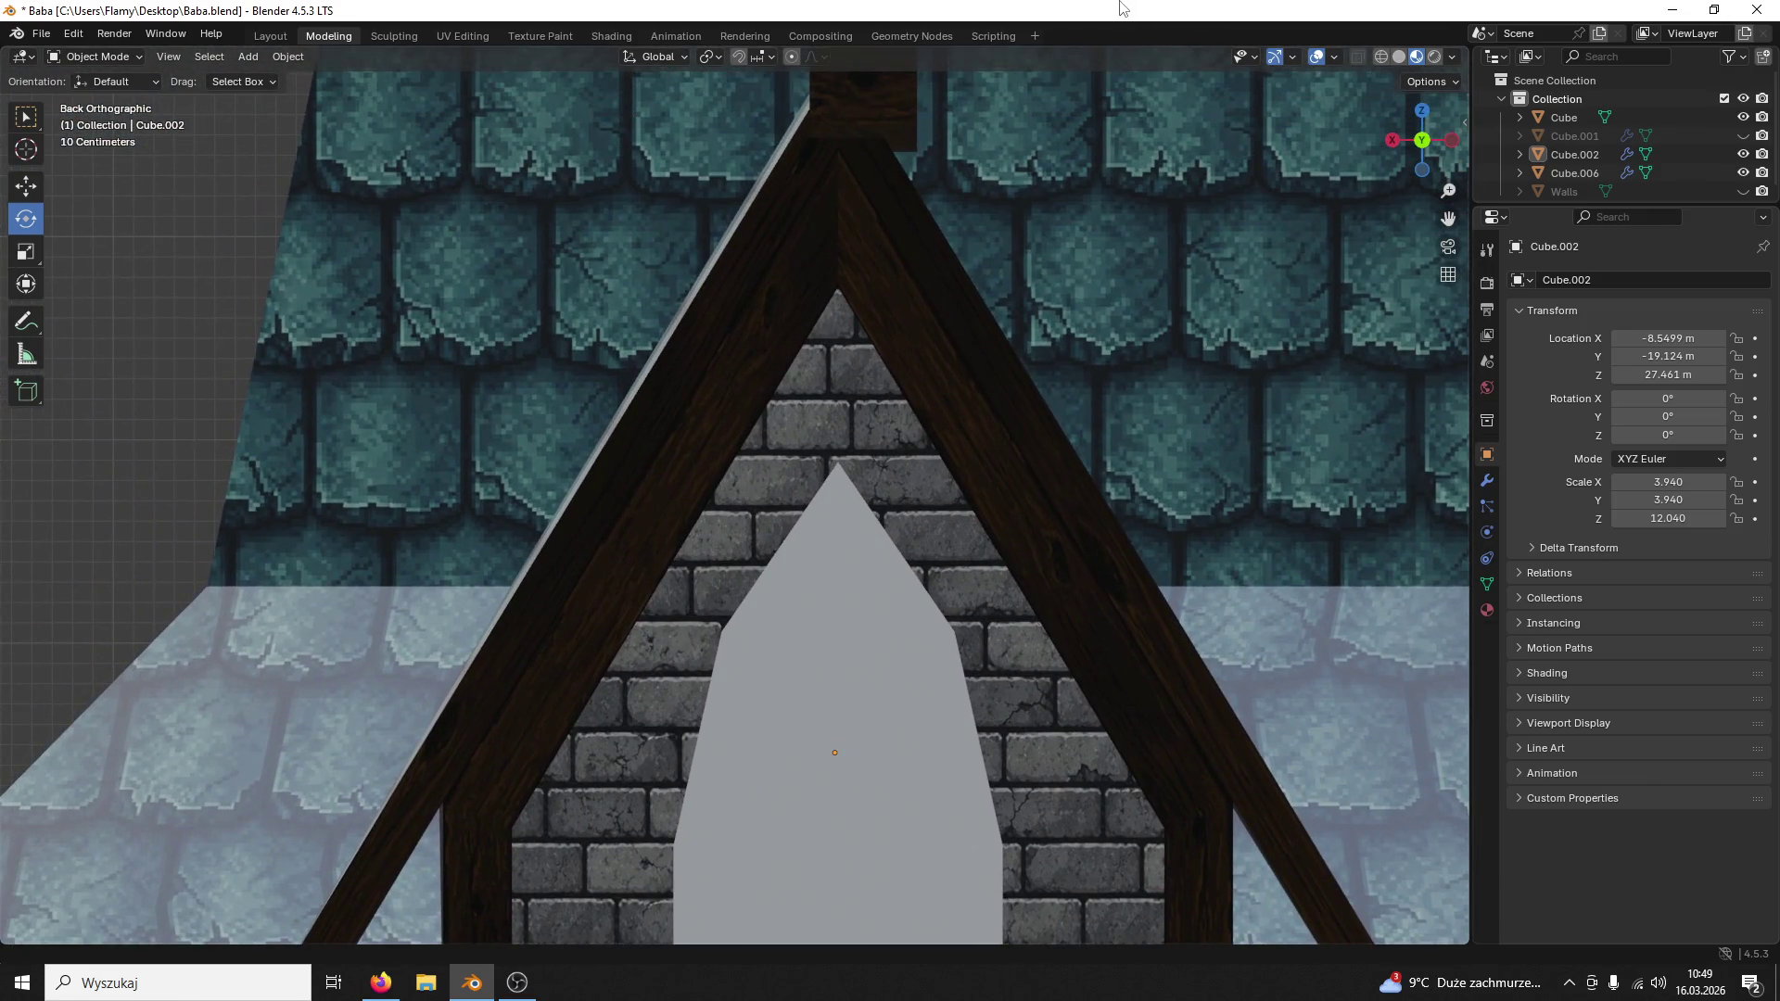
shift+middle_drag(970, 302, 1034, 206)
click(893, 336)
mouse_move(892, 335)
middle_down()
mouse_move(941, 351)
mouse_move(829, 360)
mouse_move(928, 336)
mouse_move(1012, 347)
mouse_move(891, 343)
mouse_move(707, 388)
mouse_move(873, 336)
mouse_move(1014, 345)
mouse_move(688, 281)
middle_up()
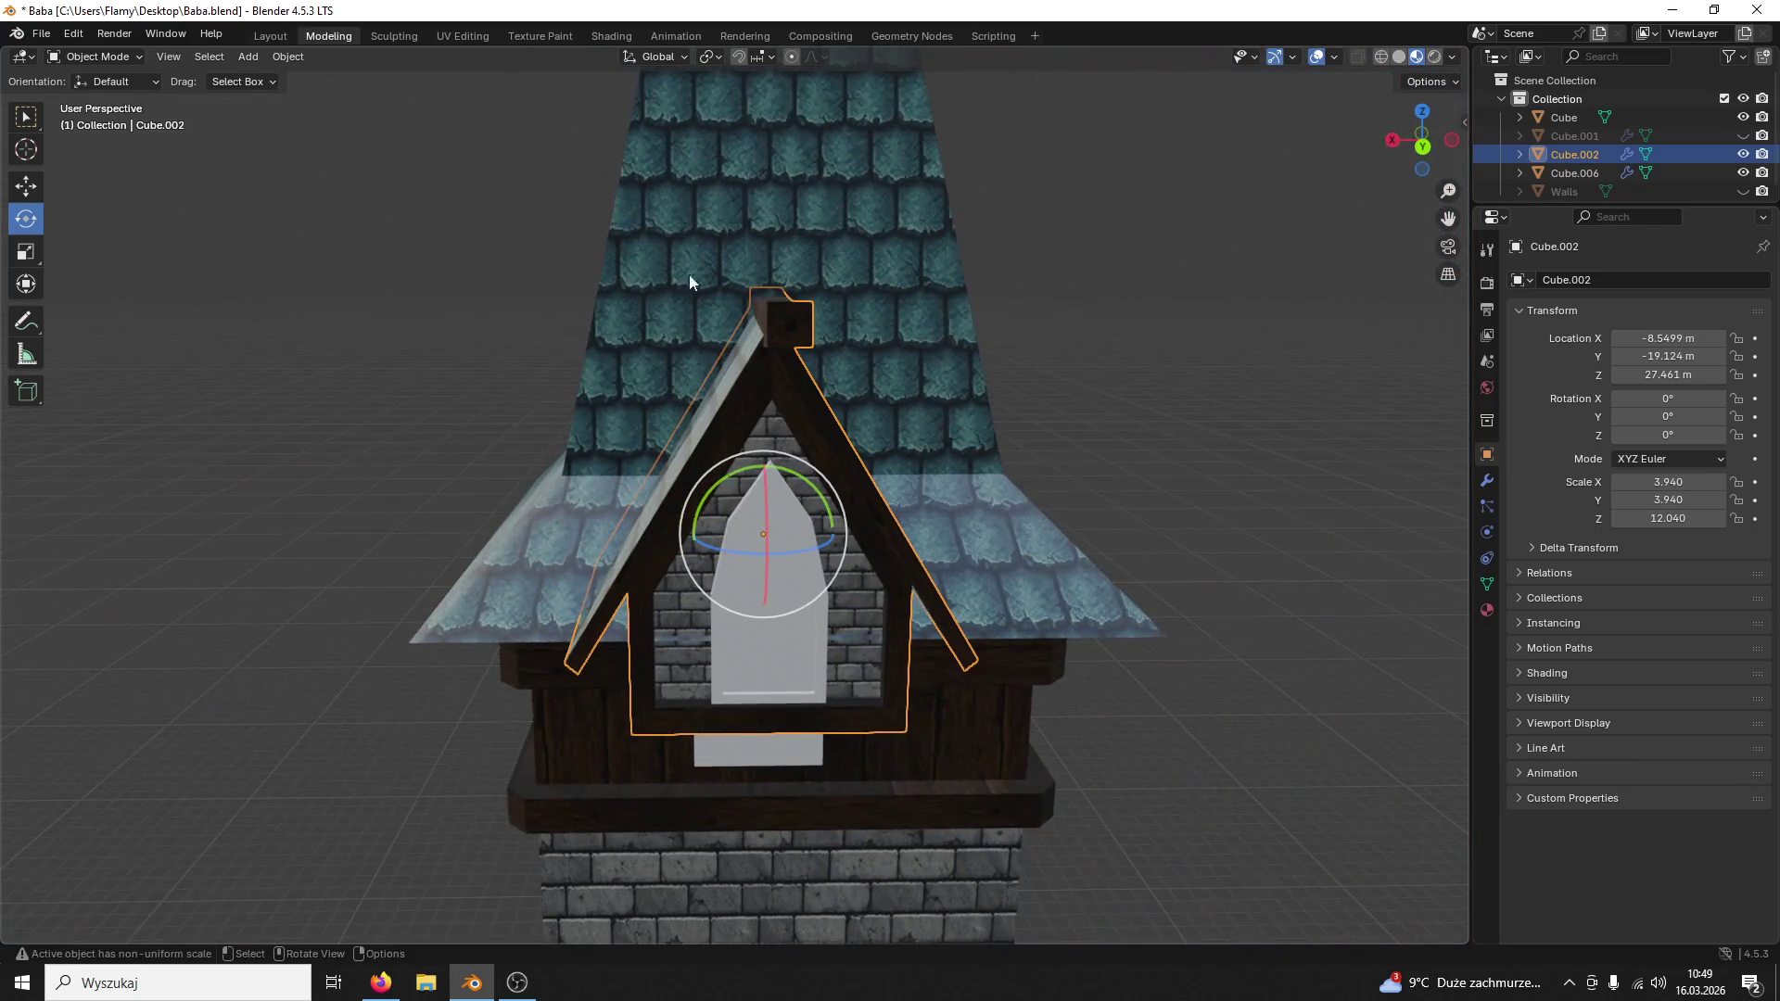
click(129, 59)
click(132, 99)
middle_drag(695, 418, 862, 362)
click(730, 307)
key(l)
key(p)
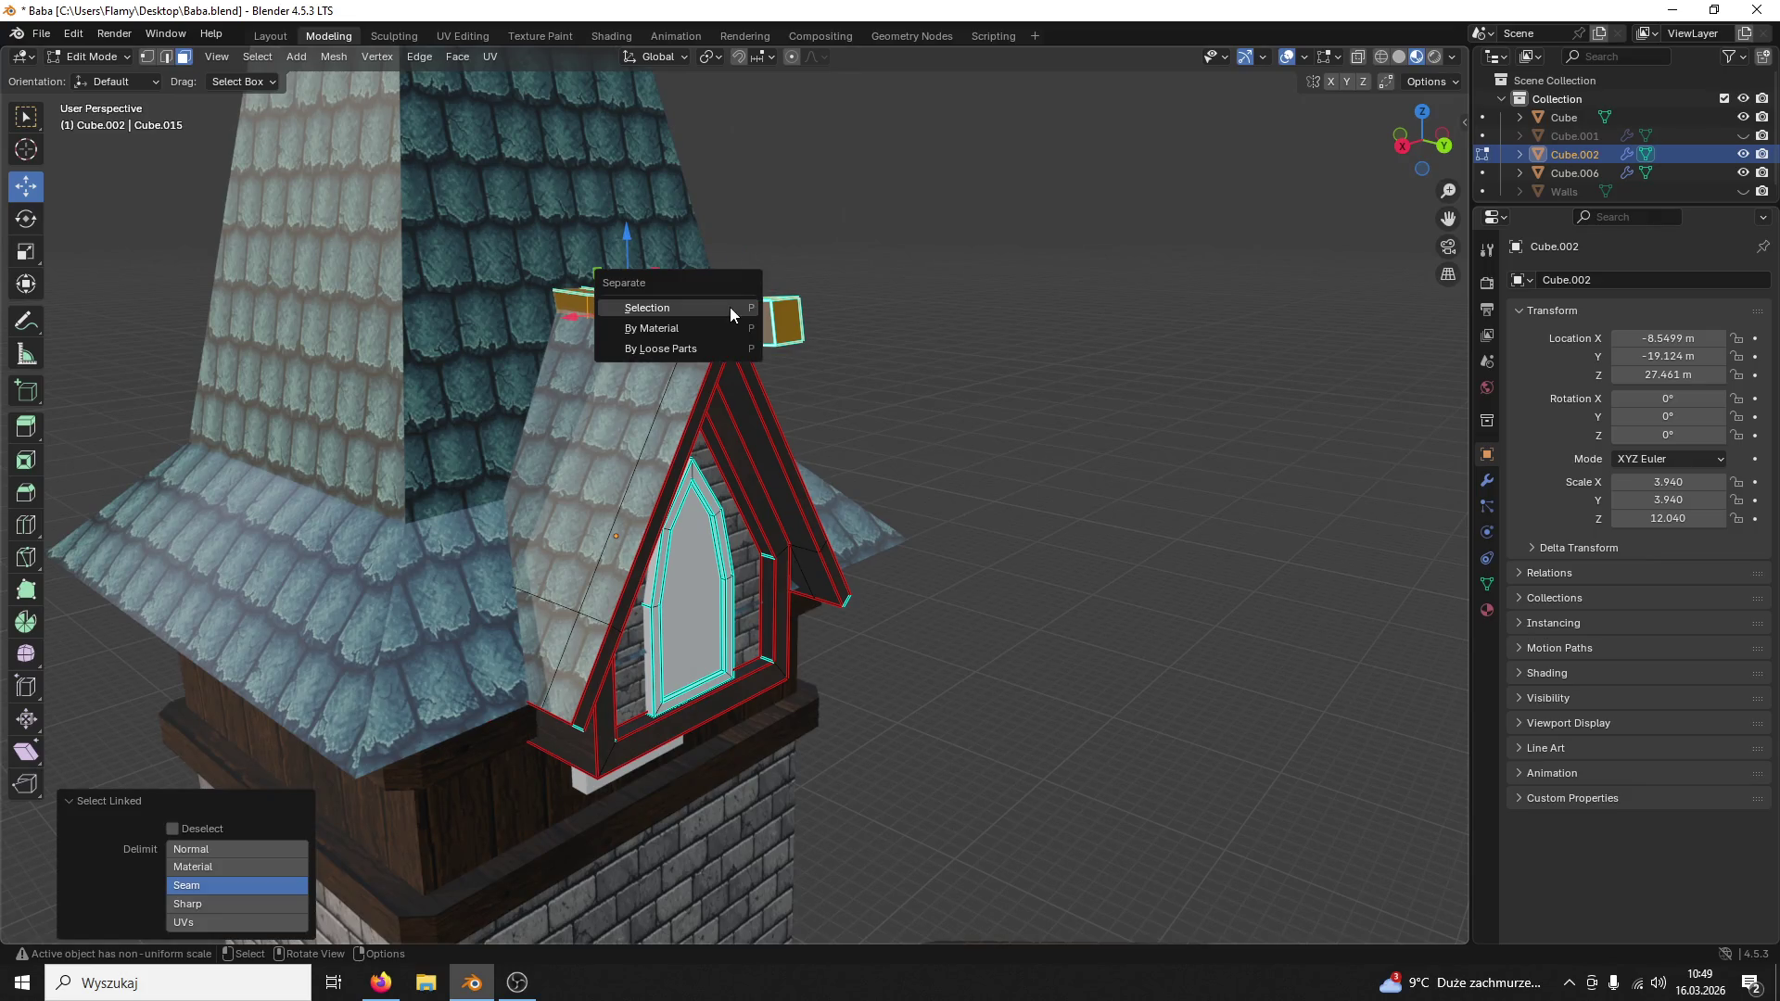
click(660, 307)
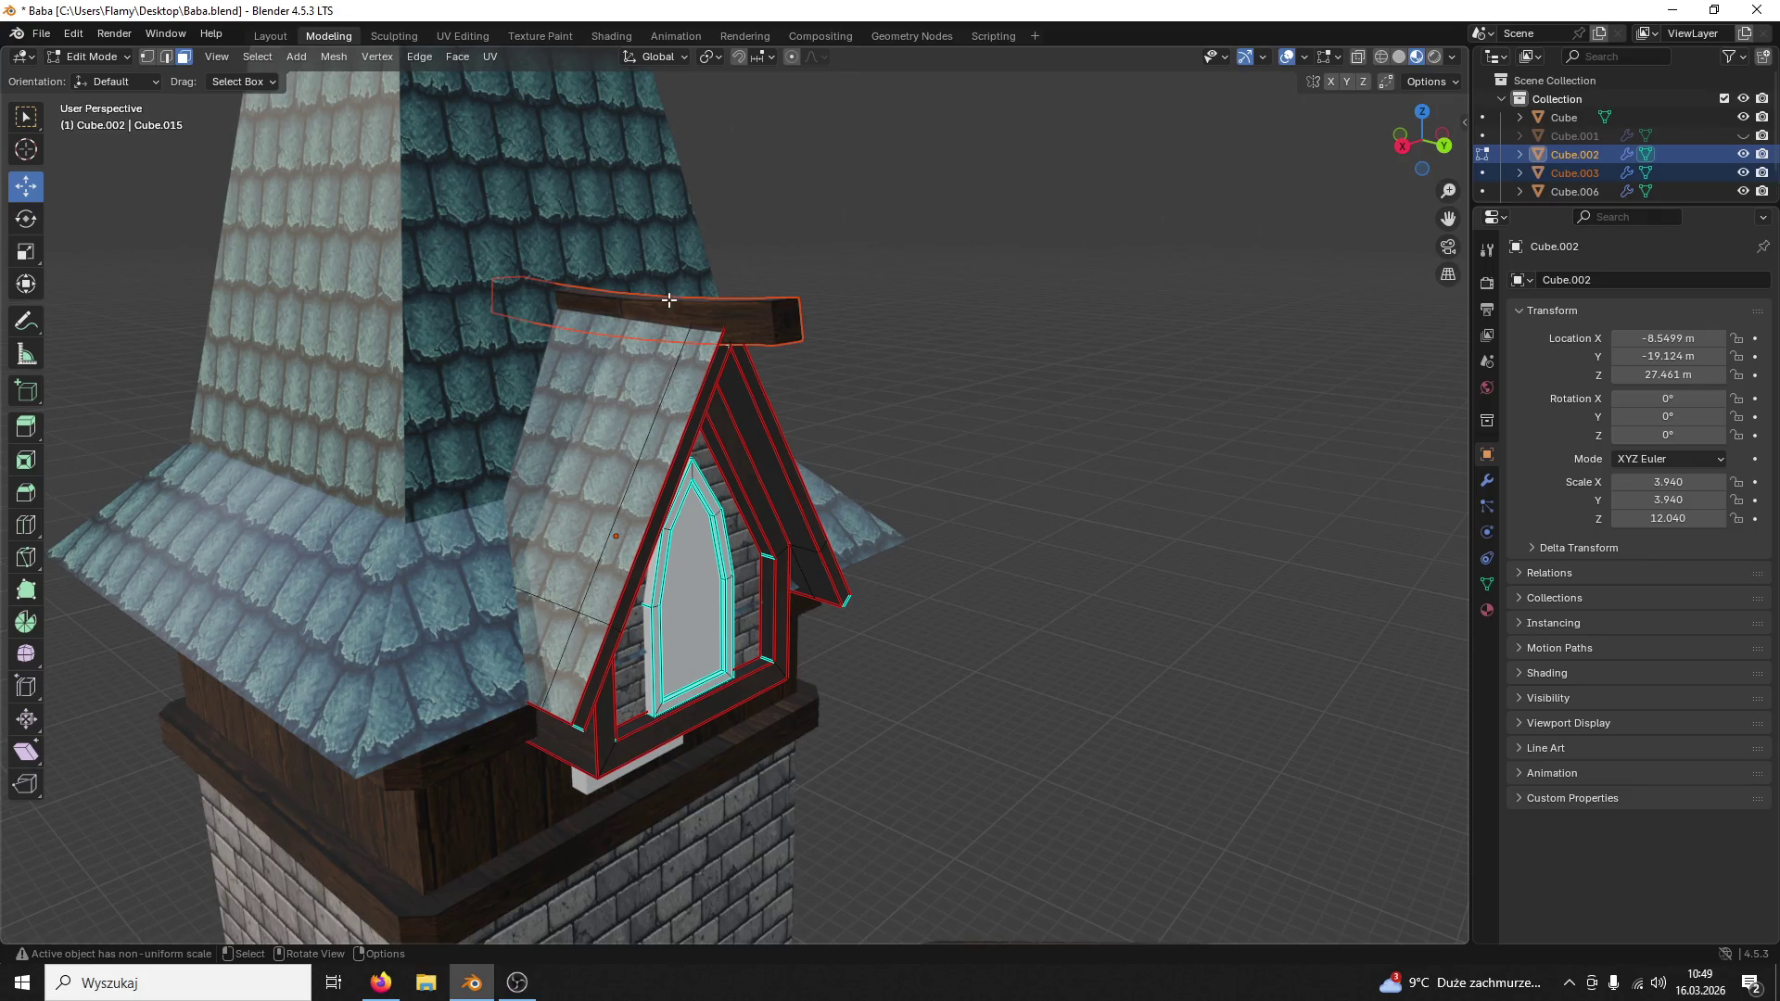
click(91, 57)
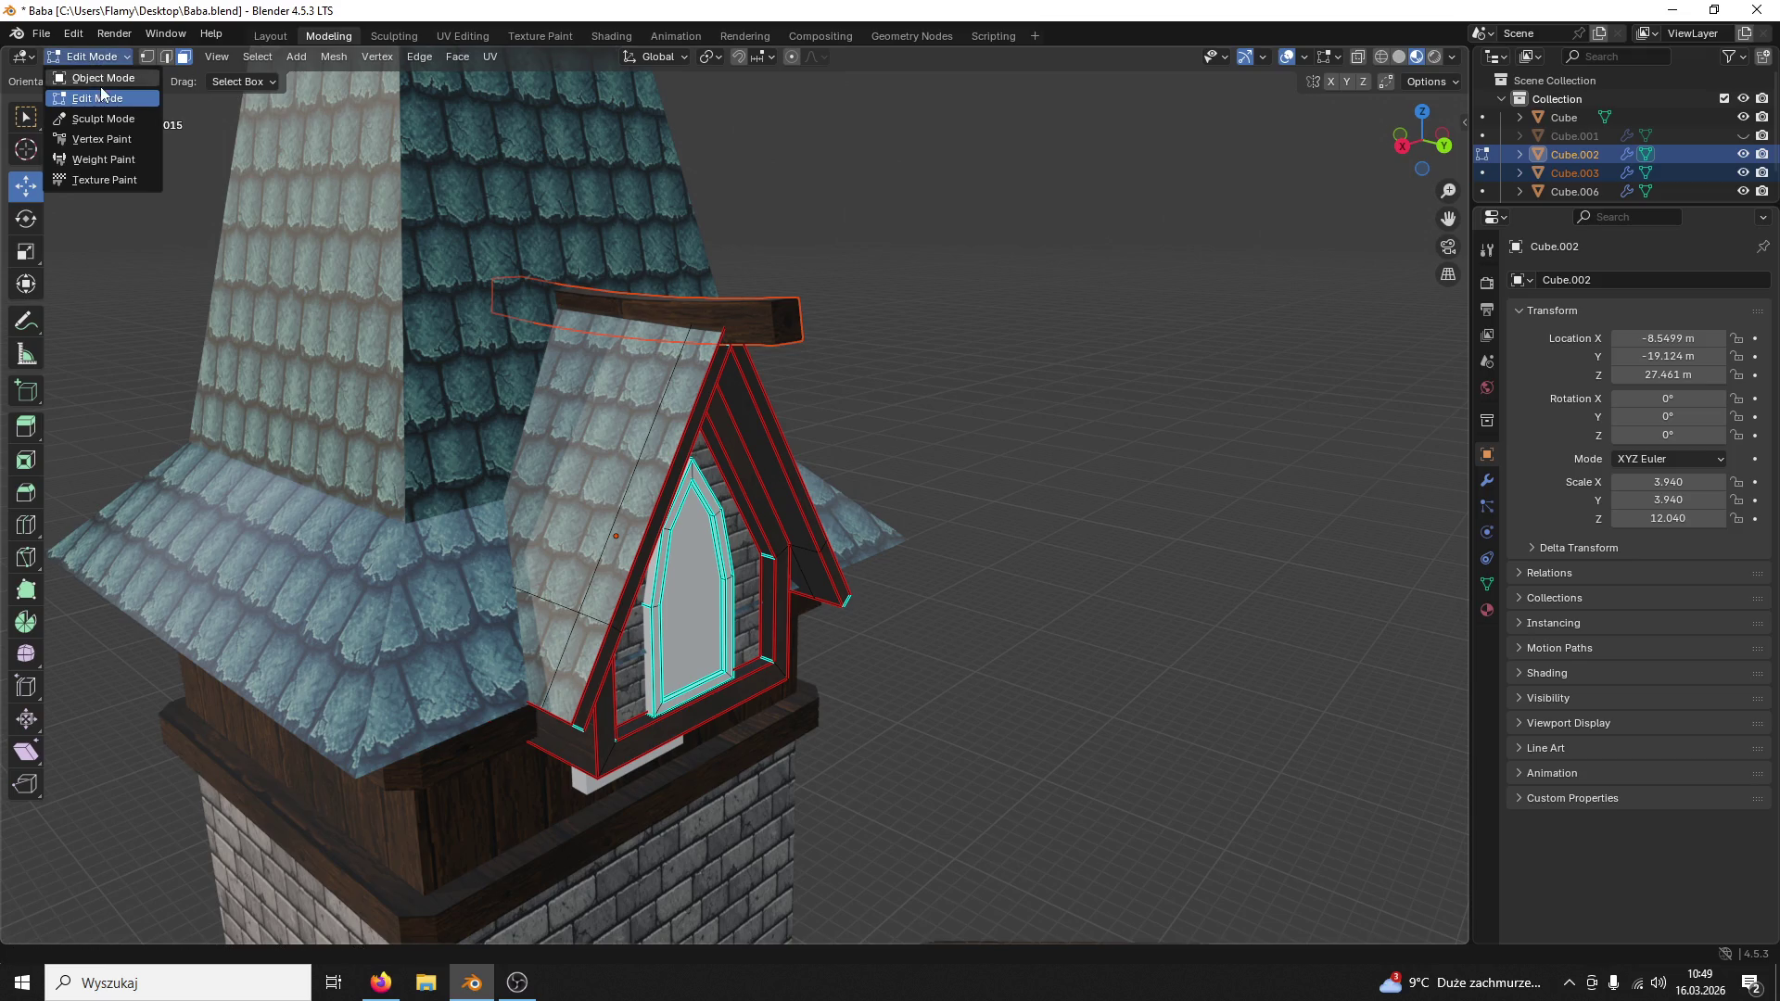
click(738, 322)
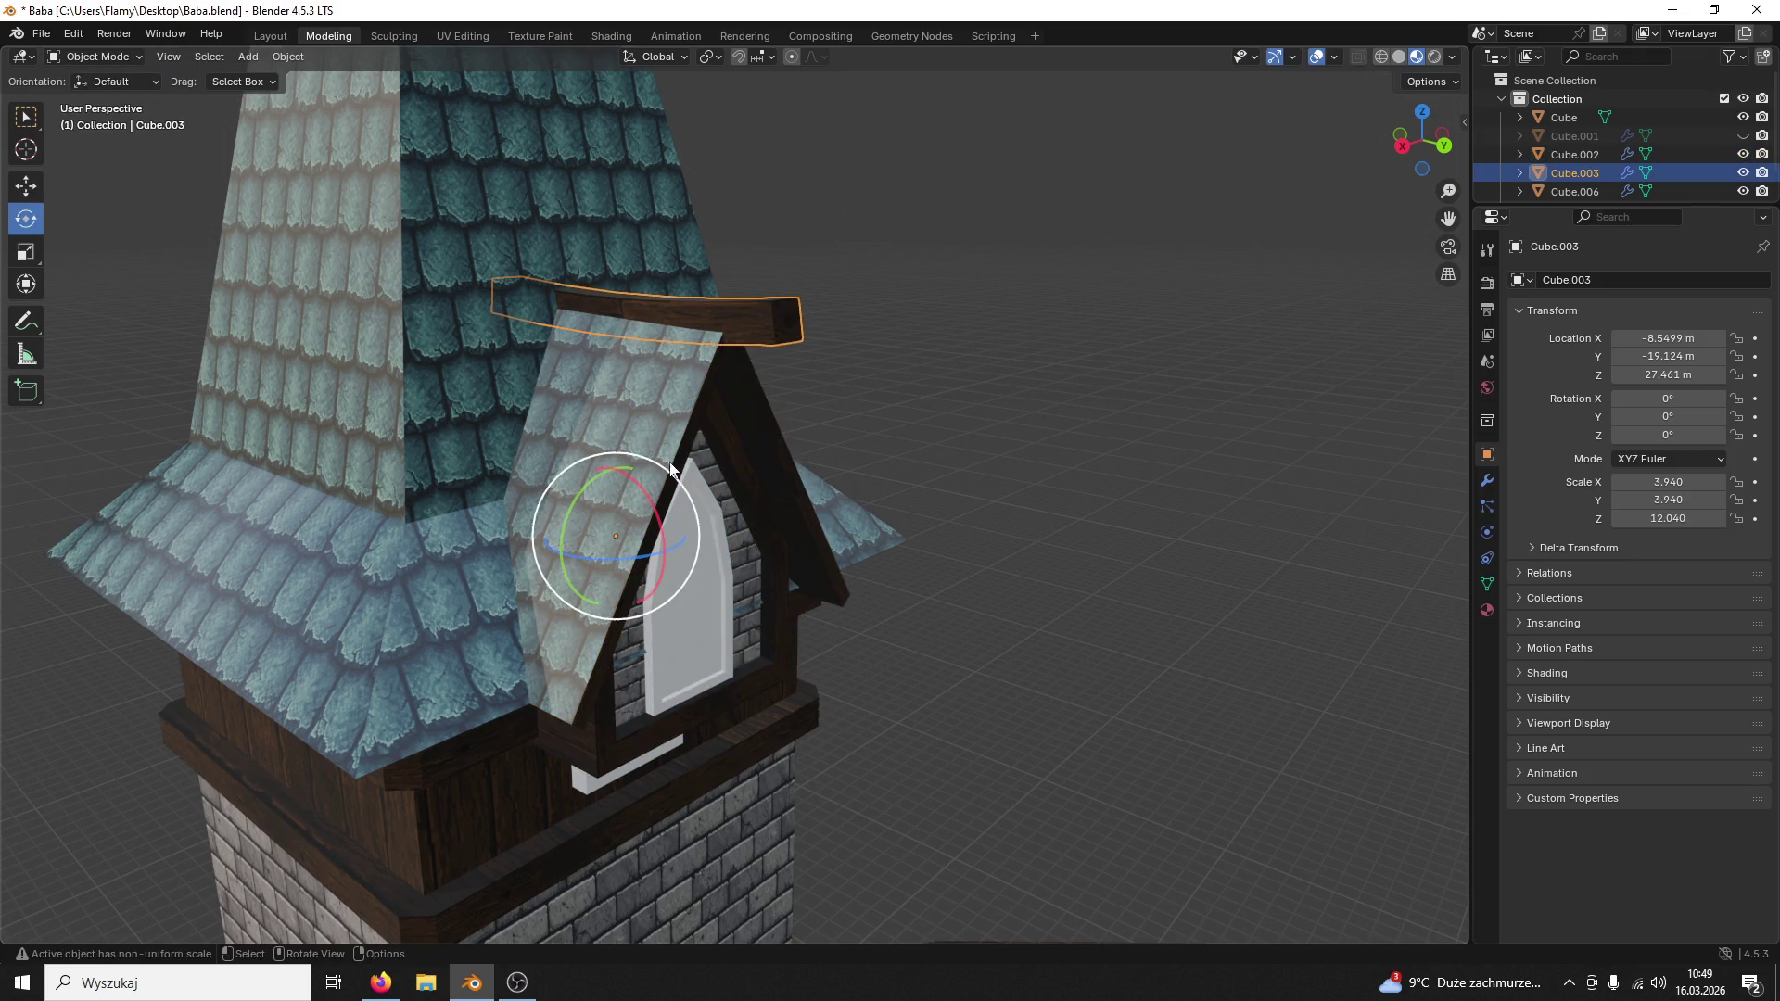
Step: Move the ridge beam cap about 0.16 m along X to centre it over the gable peak
key(shift+space)
key(g)
middle_drag(871, 300, 739, 277)
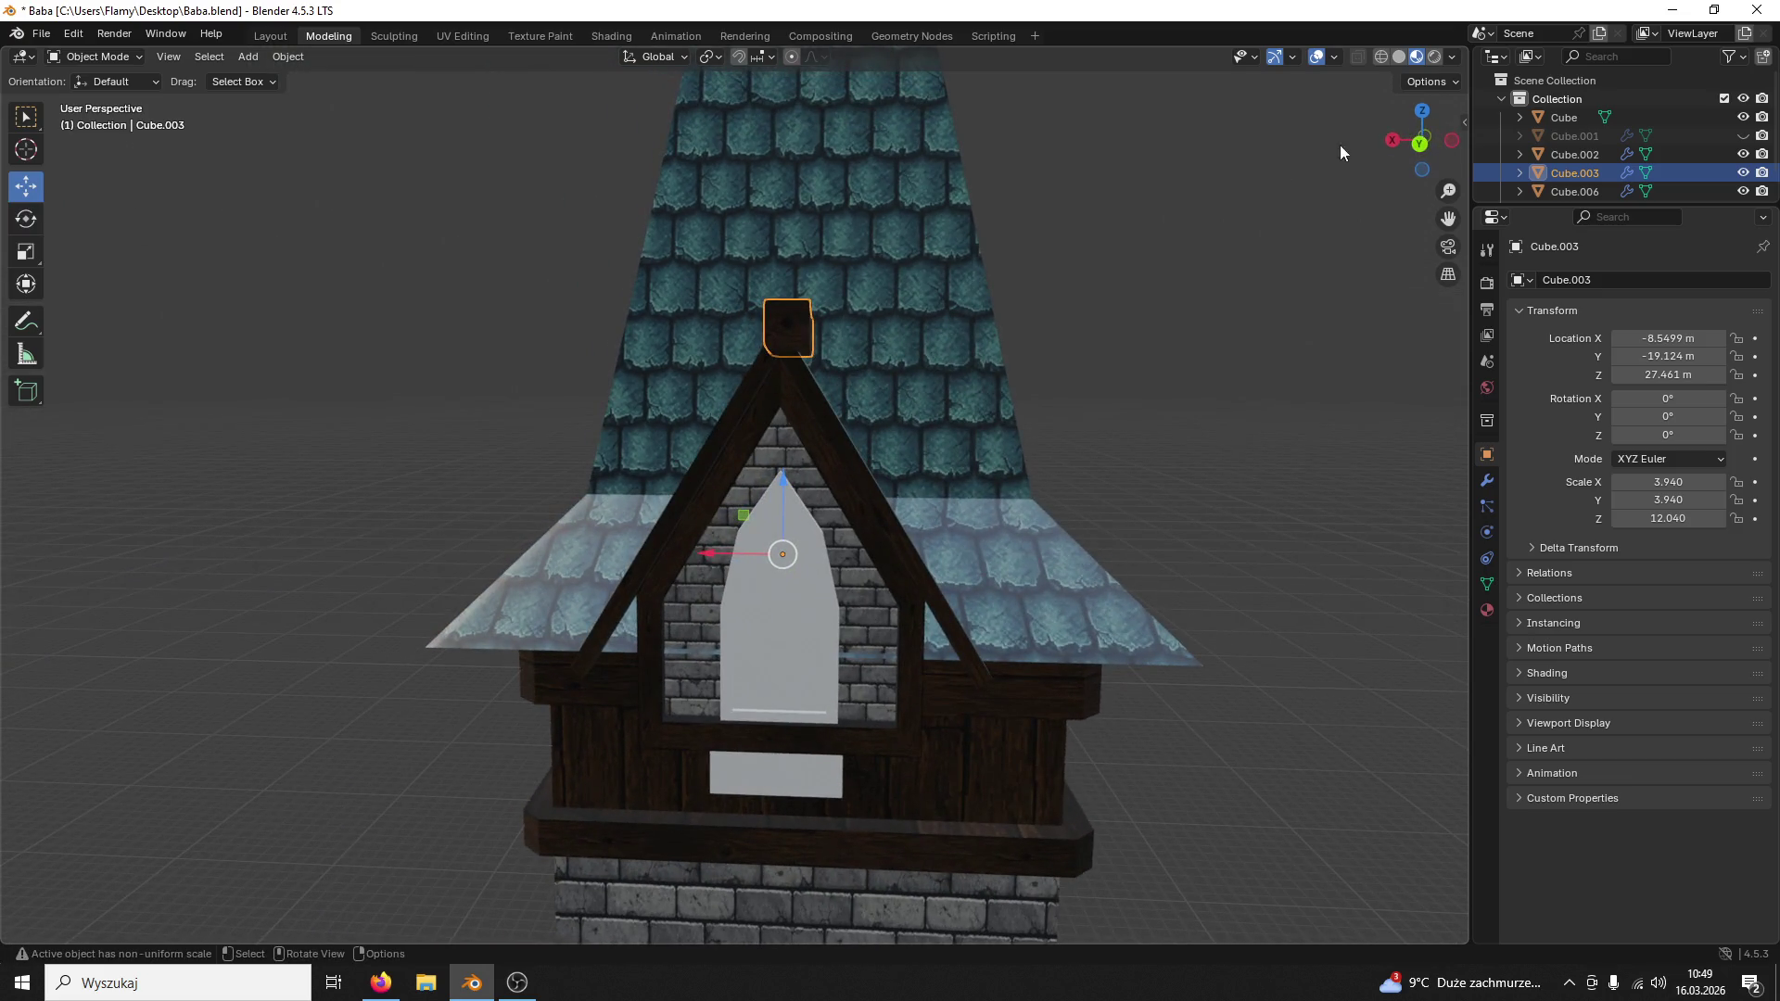
click(1419, 145)
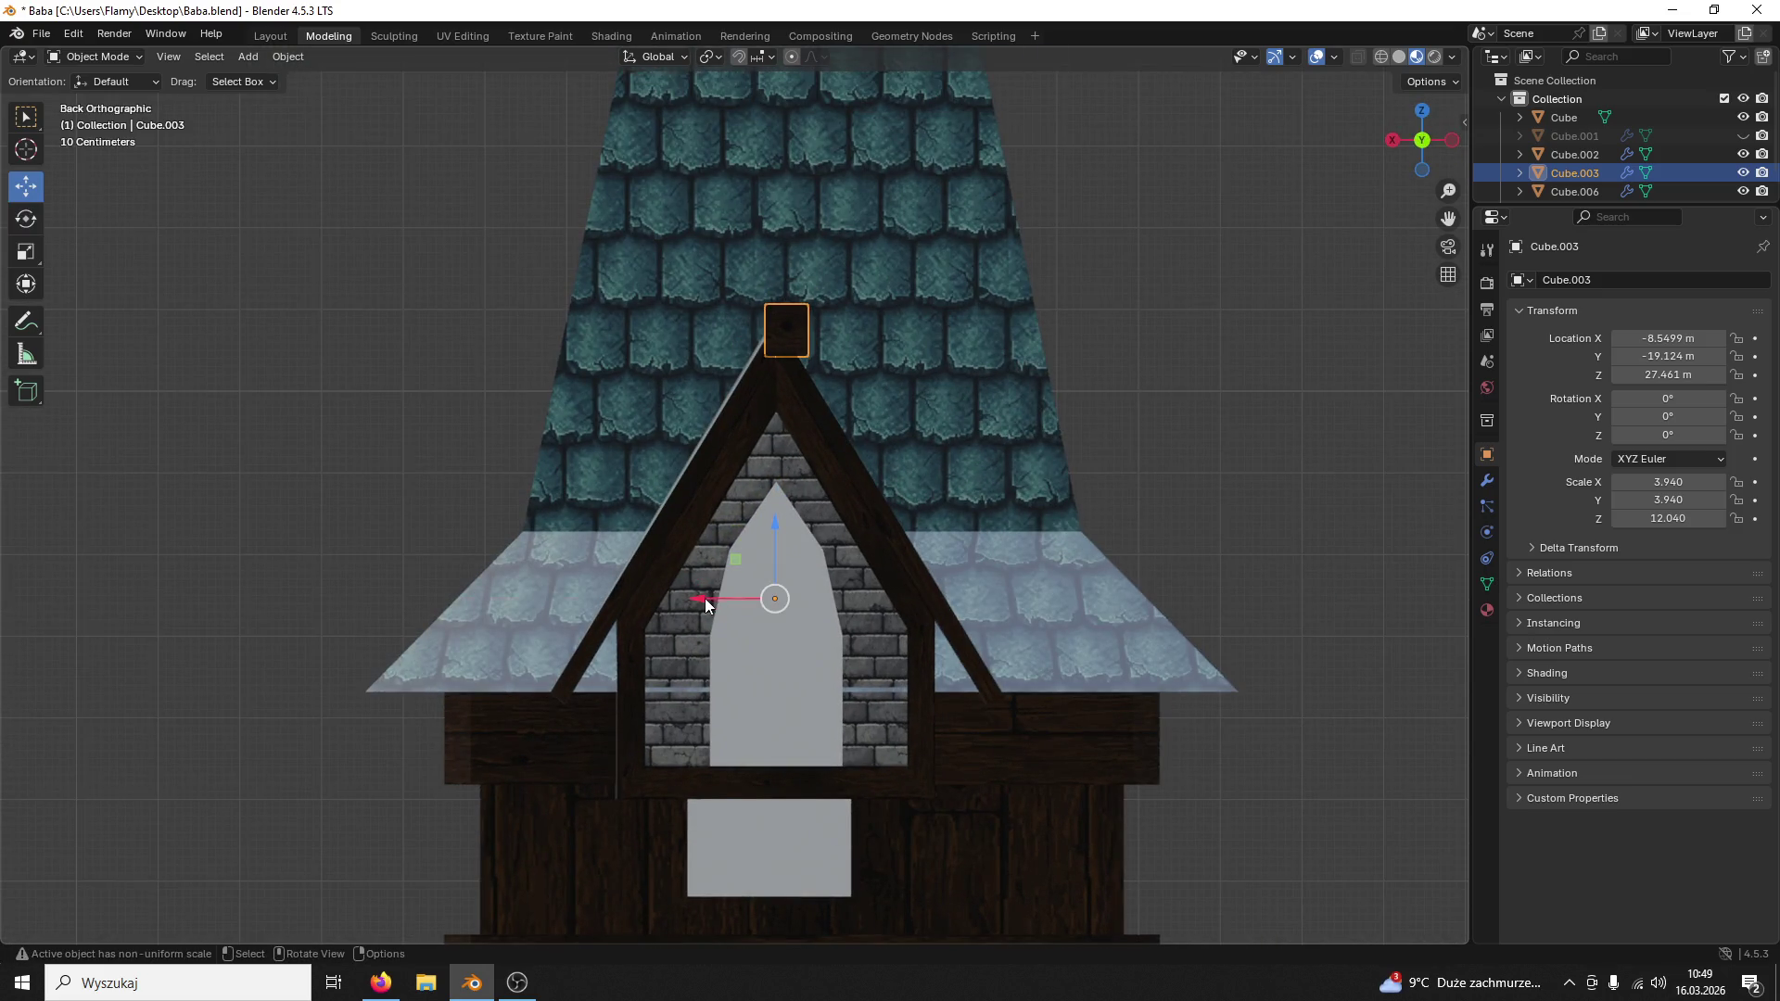
drag(705, 599, 689, 601)
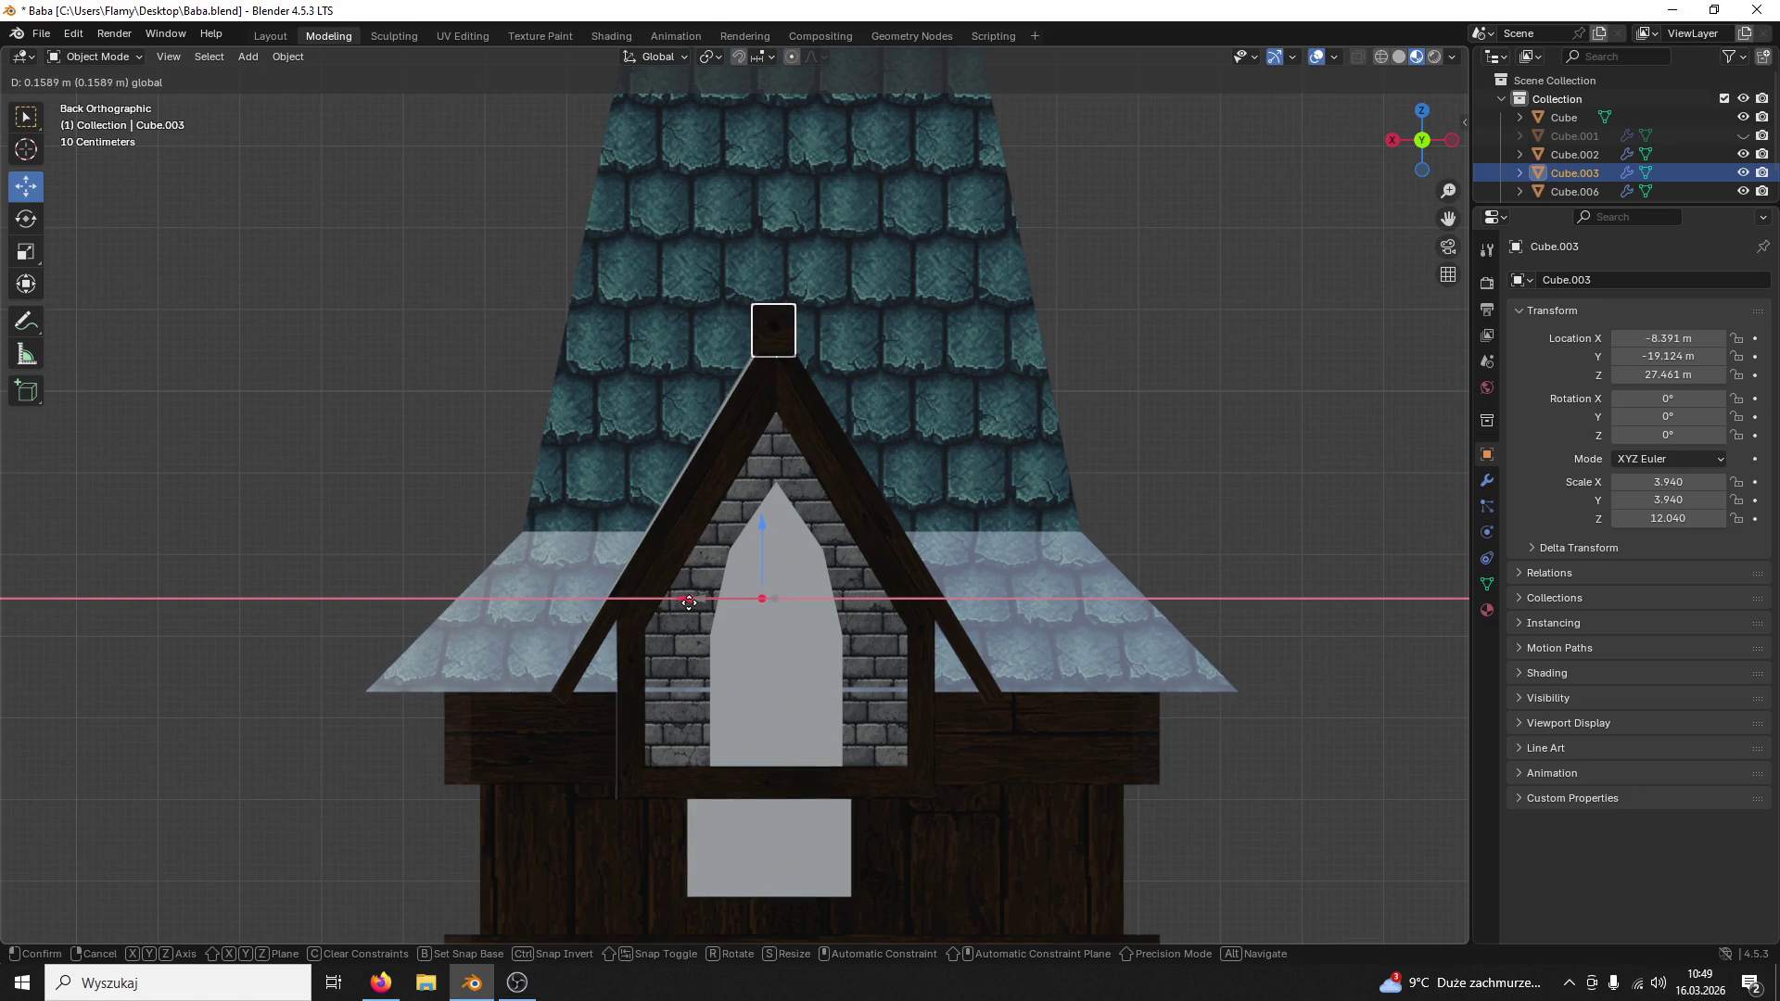
click(691, 602)
click(828, 475)
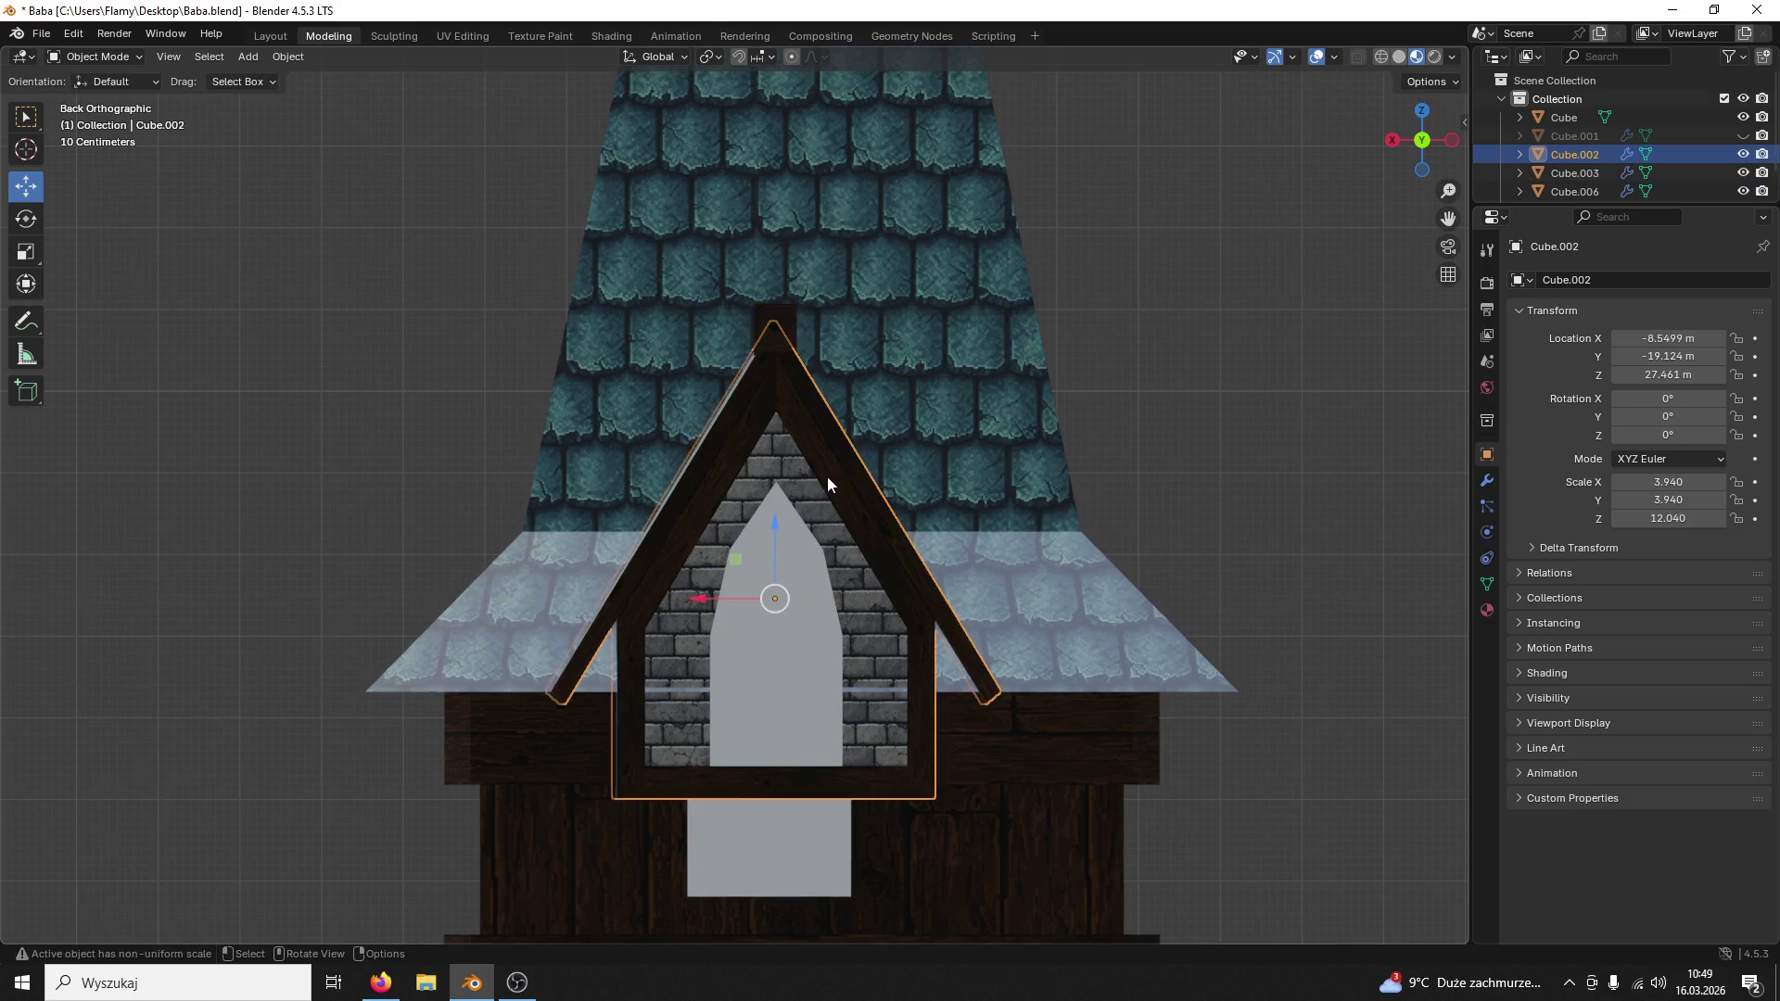
Step: Rotate dormer frame Cube.002 about −1° around Z in back orthographic view, comparing against the spire roof
middle_drag(828, 477, 968, 485)
scroll(721, 310, up, 3)
mouse_move(722, 317)
middle_down()
mouse_move(778, 468)
mouse_move(1282, 153)
middle_up()
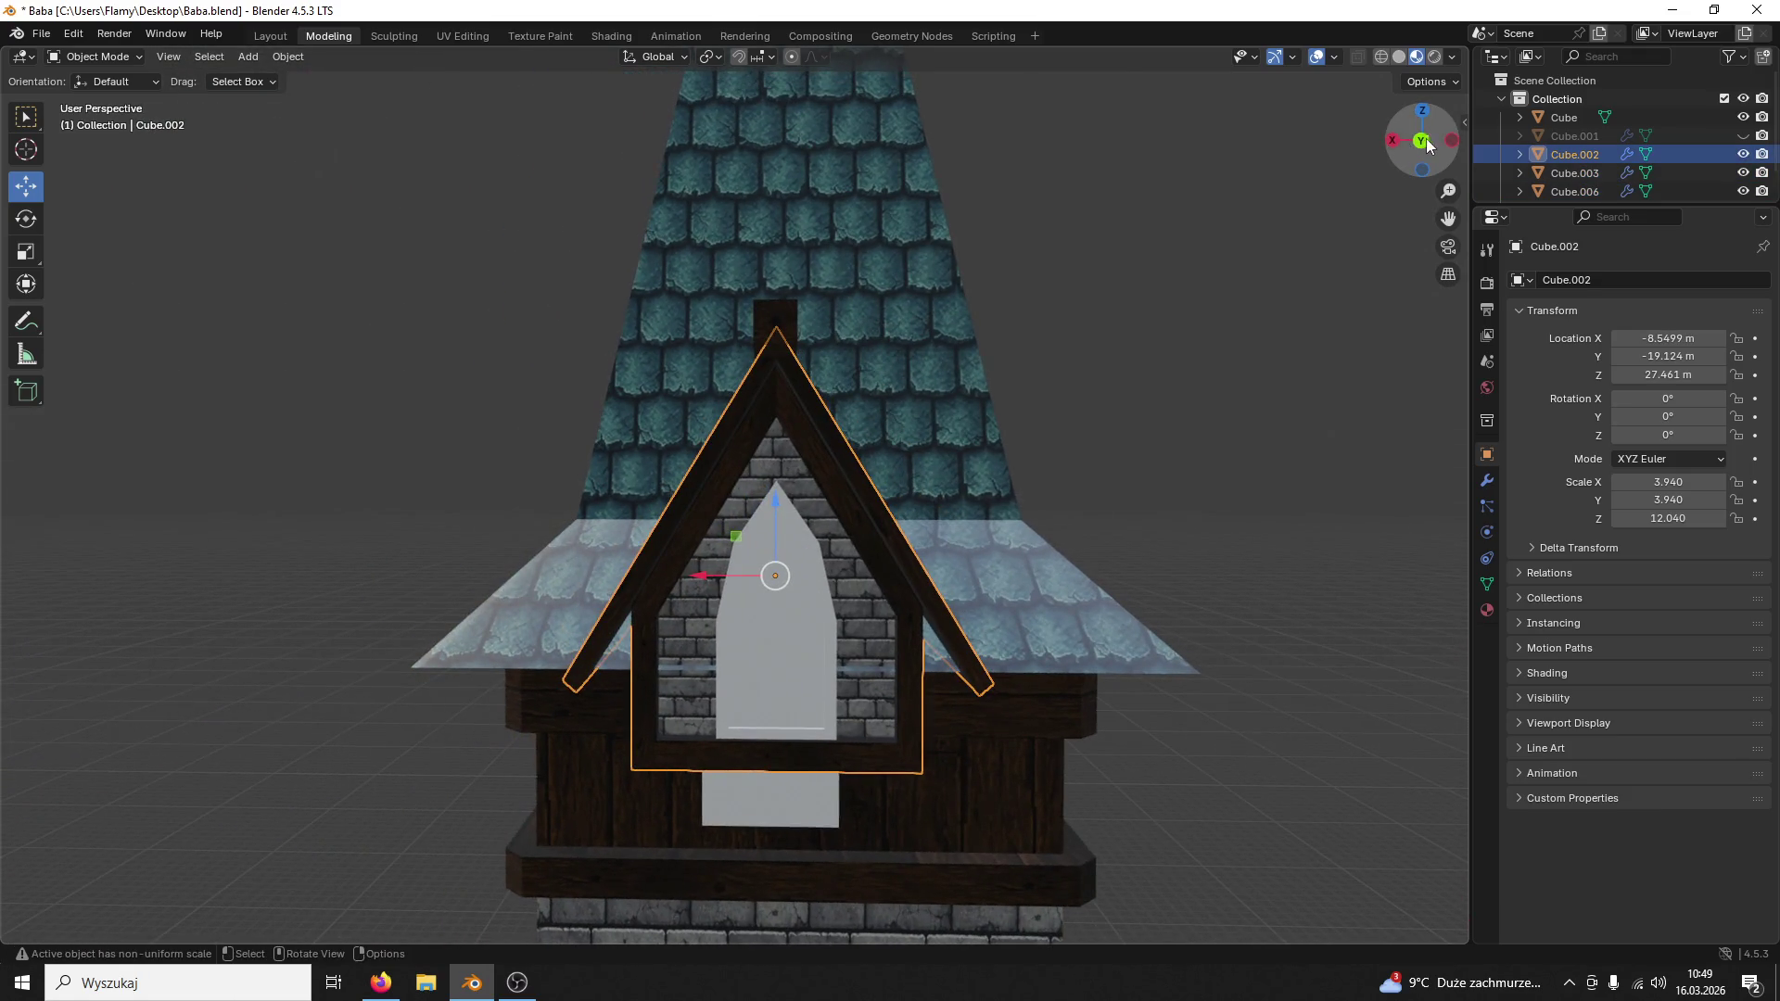
drag(1427, 145, 1418, 139)
click(1420, 140)
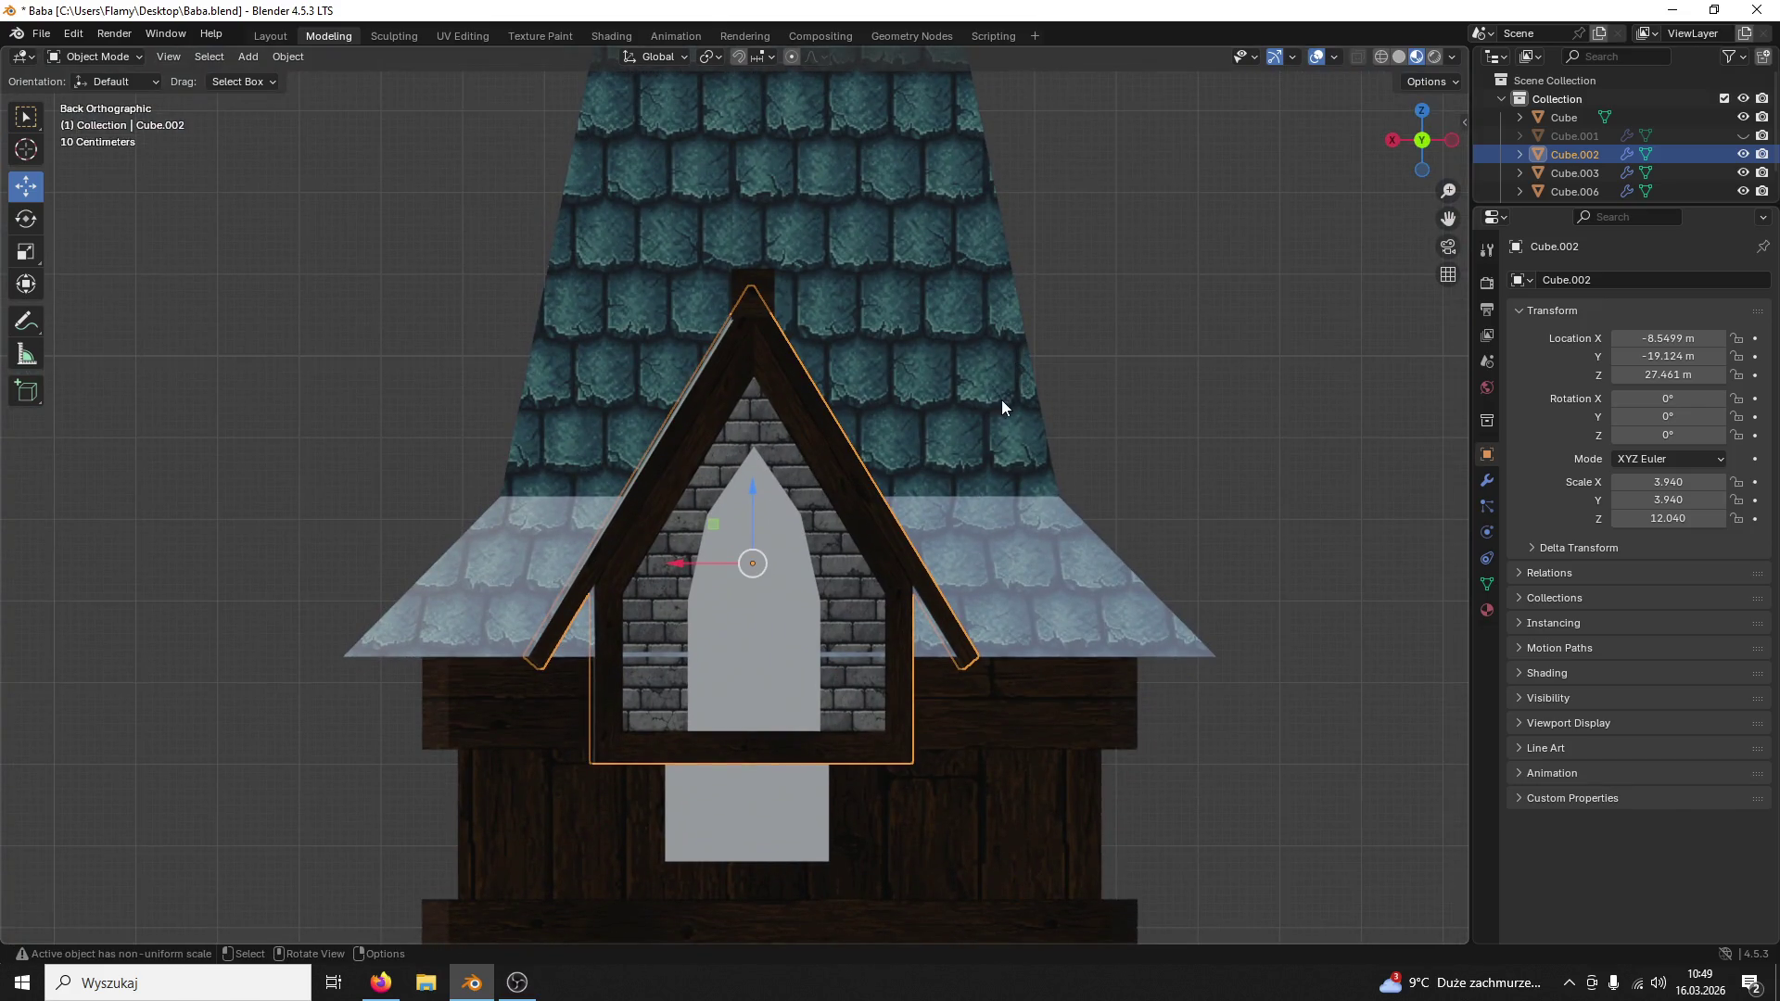
scroll(1001, 400, up, 2)
scroll(947, 441, up, 1)
scroll(969, 401, up, 1)
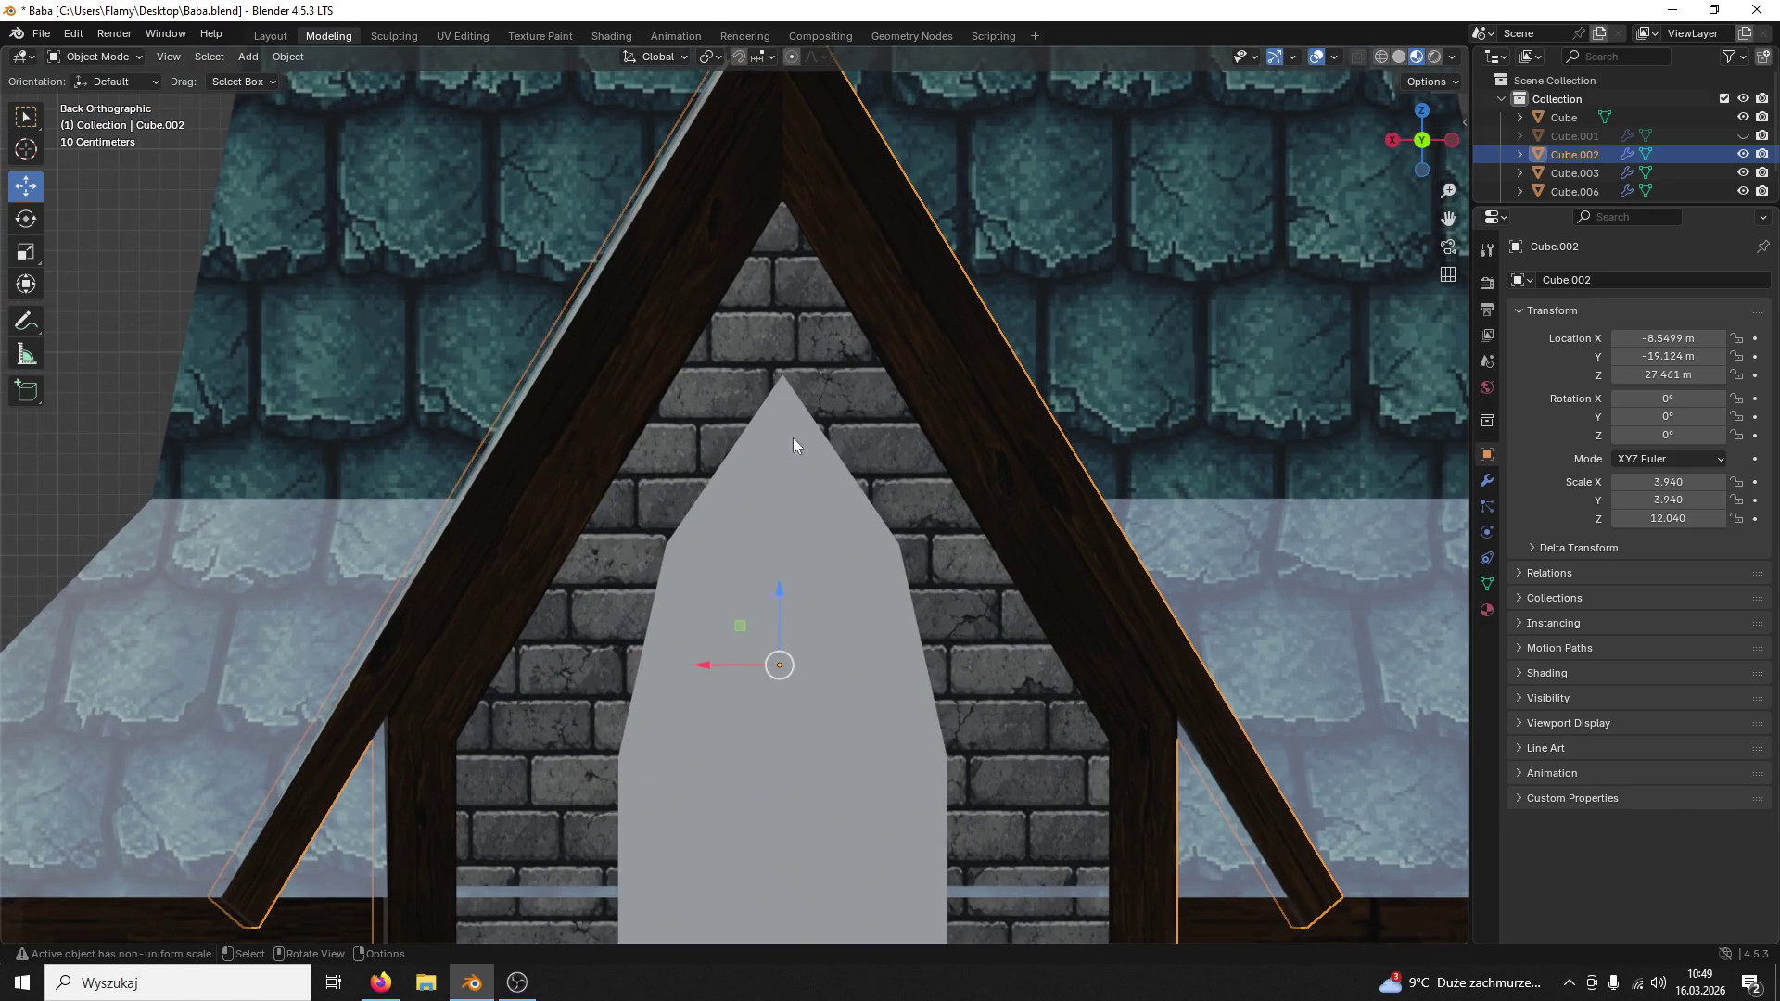
click(26, 218)
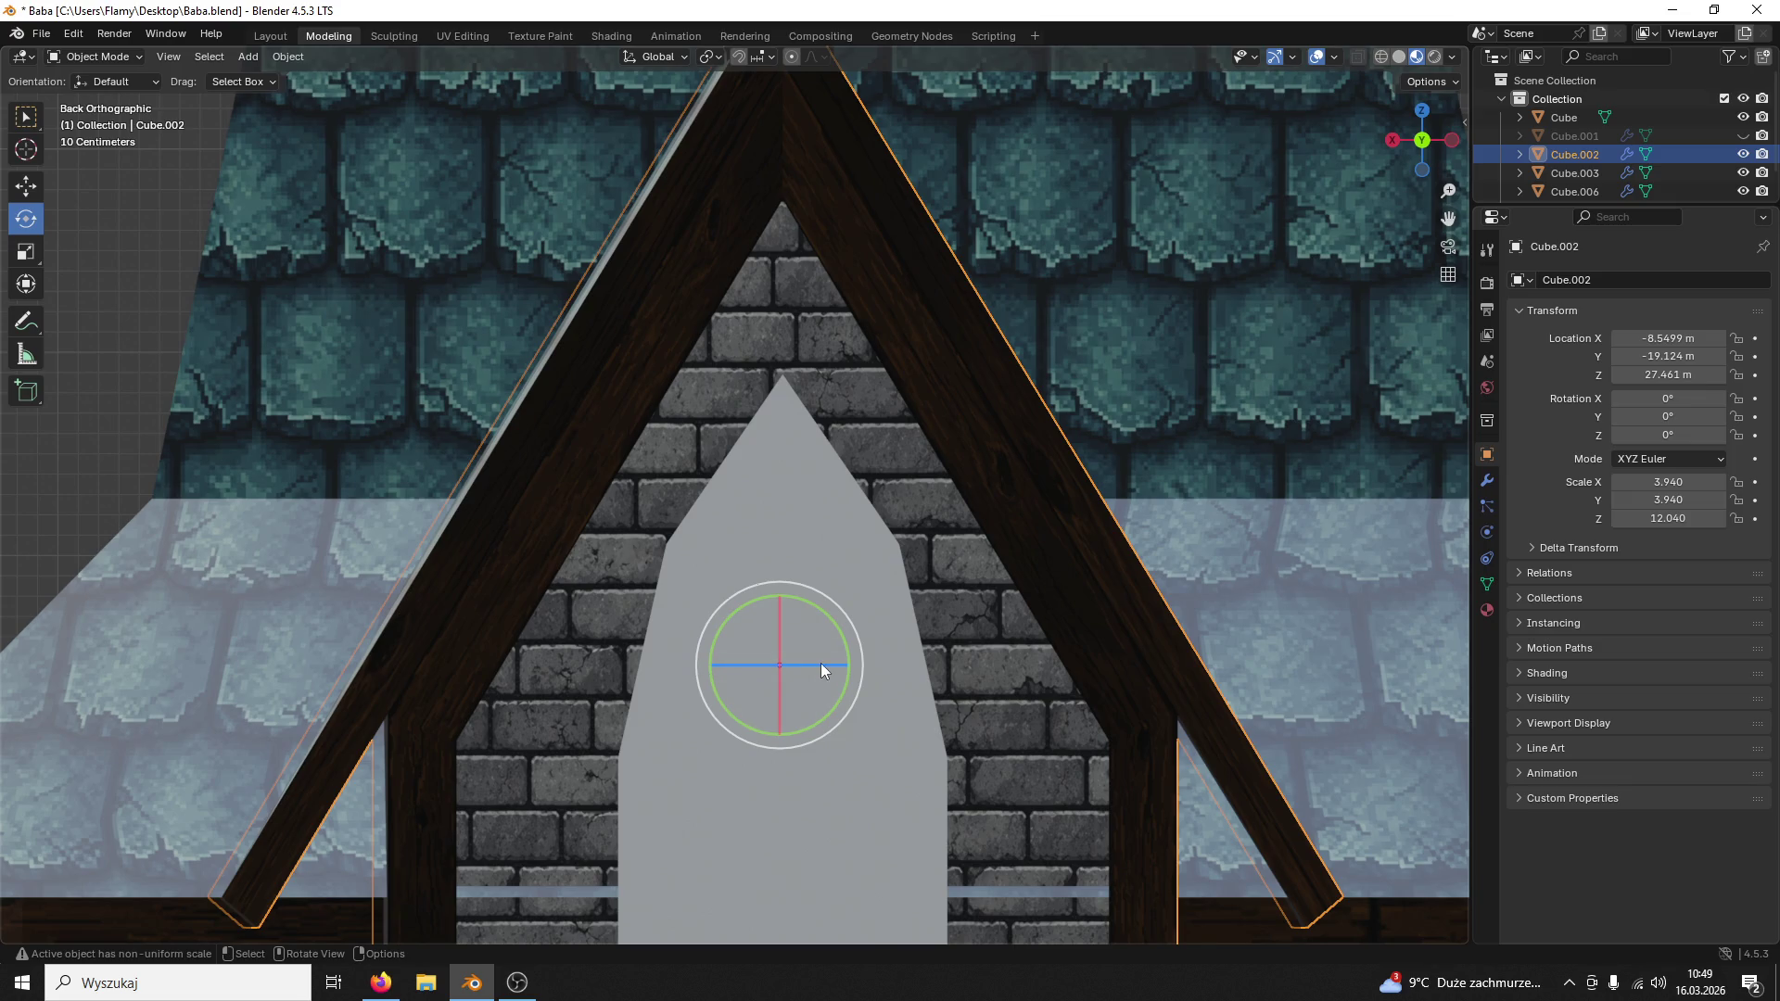
drag(821, 670, 825, 669)
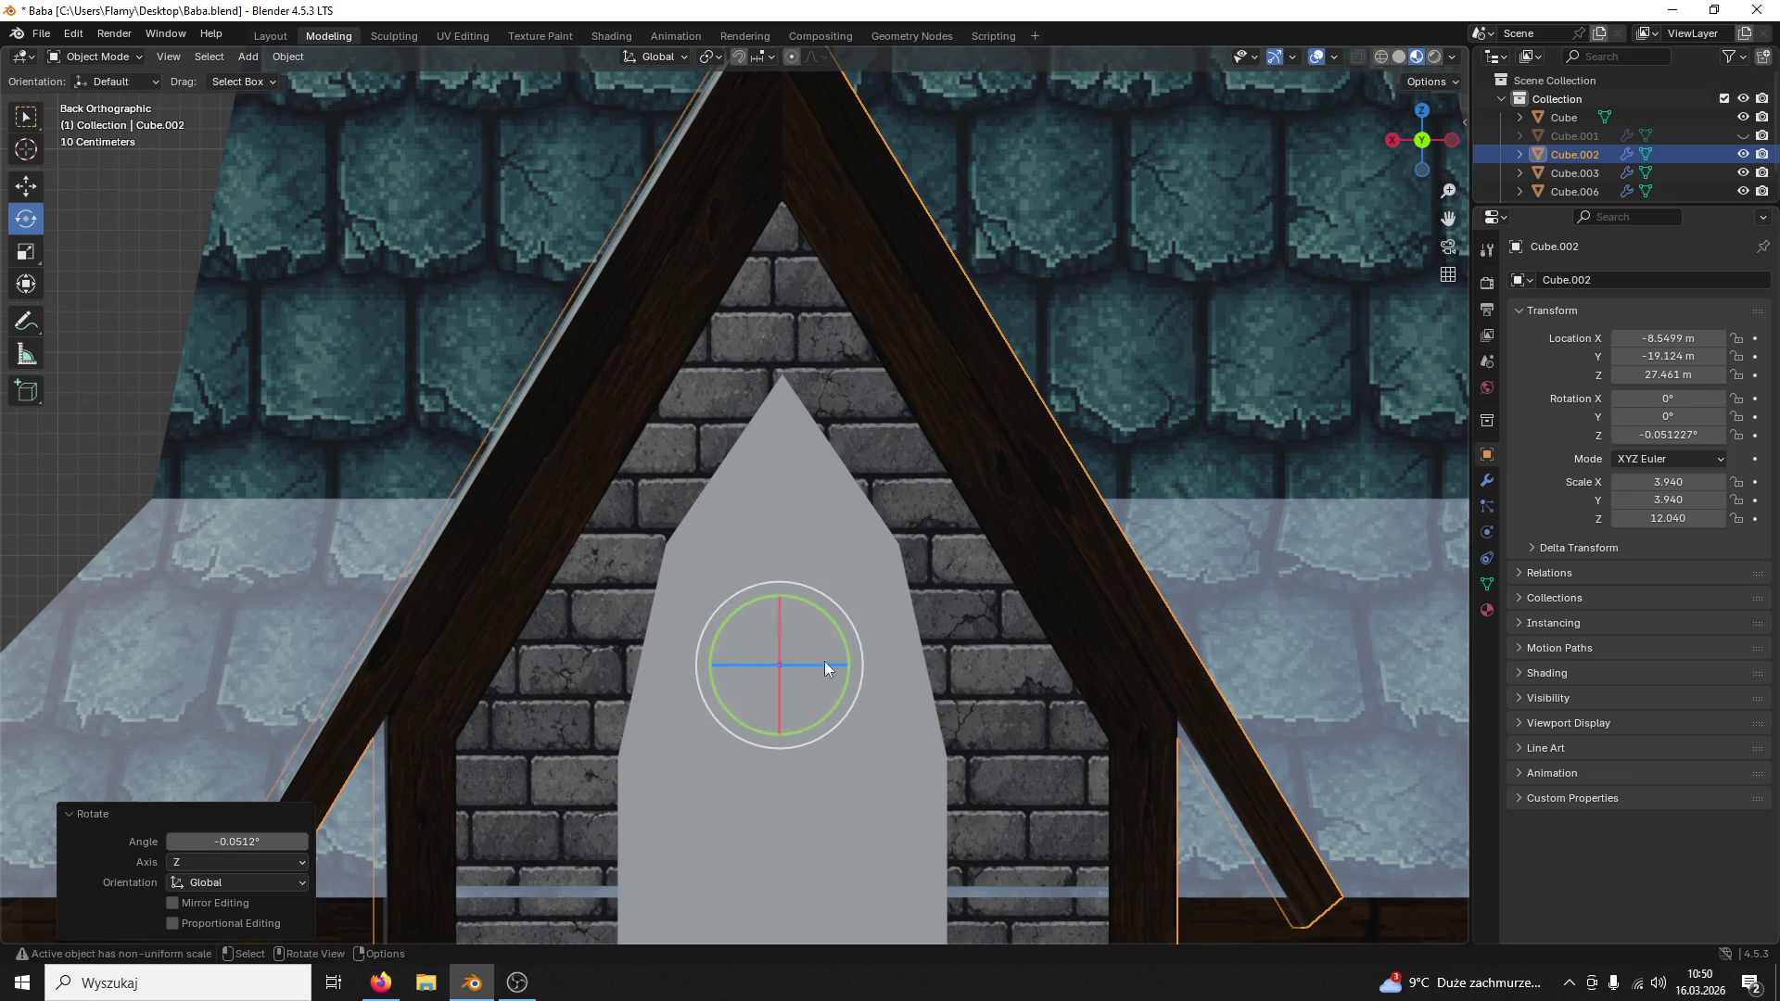
mouse_move(1669, 435)
mouse_down()
mouse_move(1710, 433)
mouse_move(1544, 434)
mouse_move(1627, 434)
mouse_up()
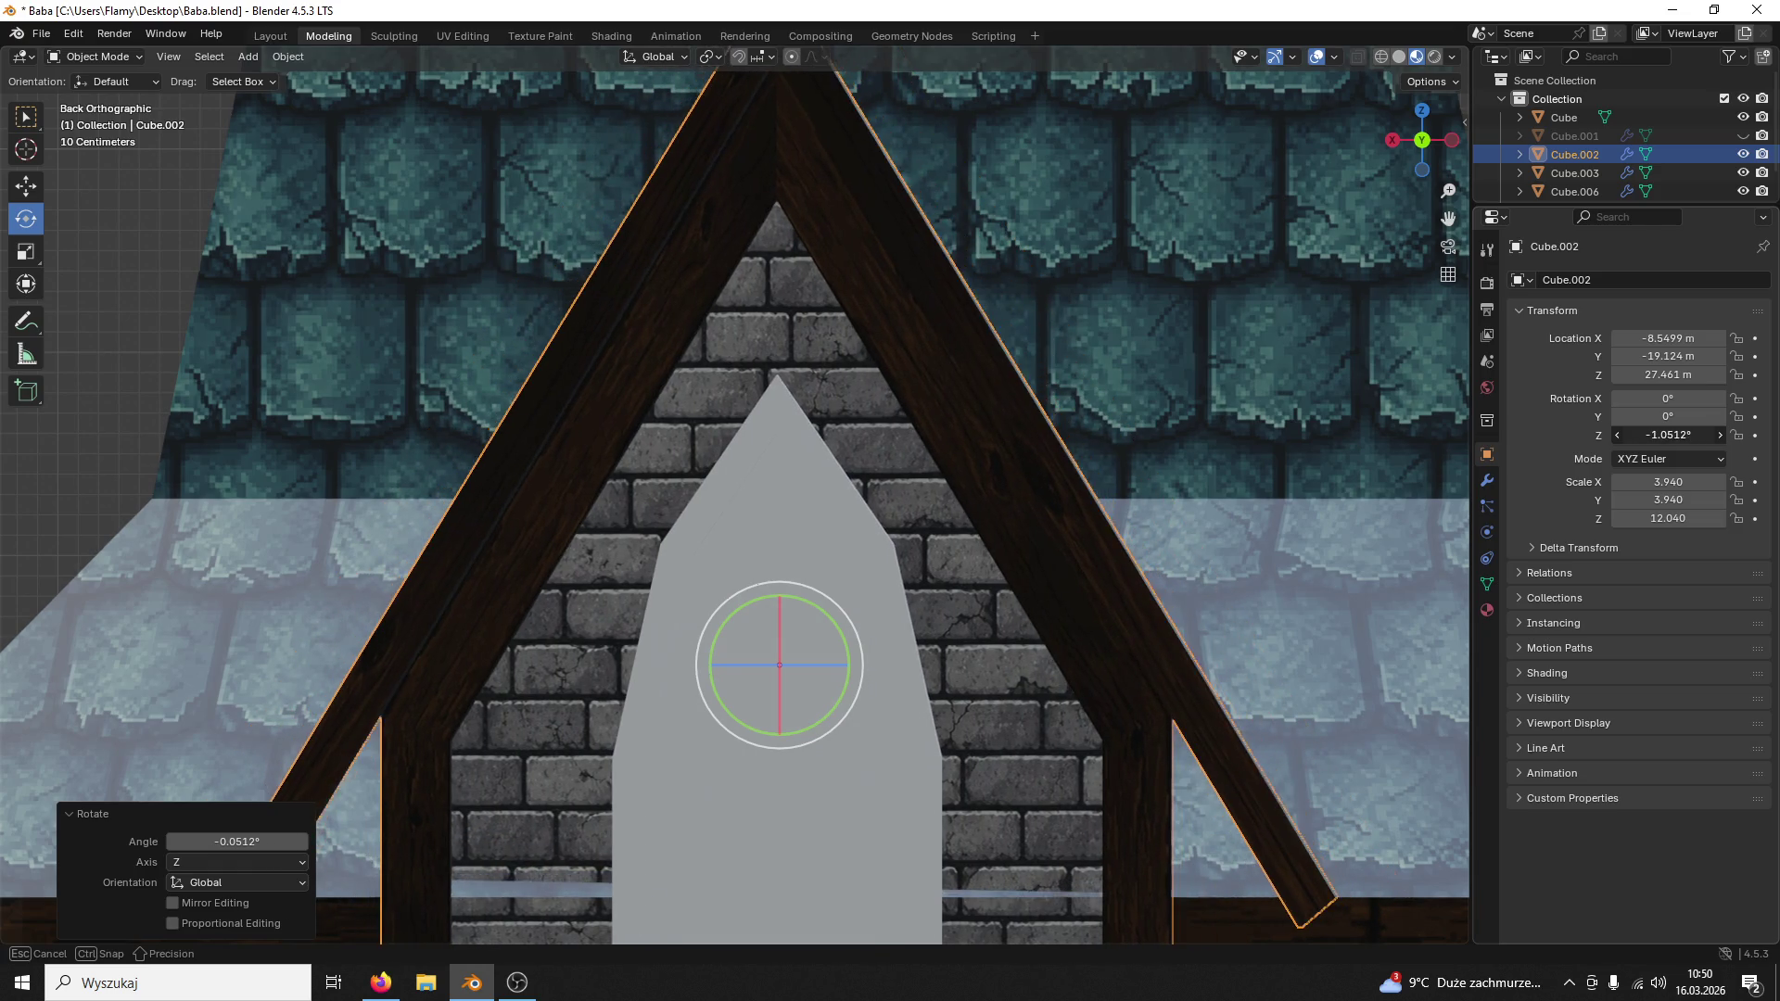
click(1344, 444)
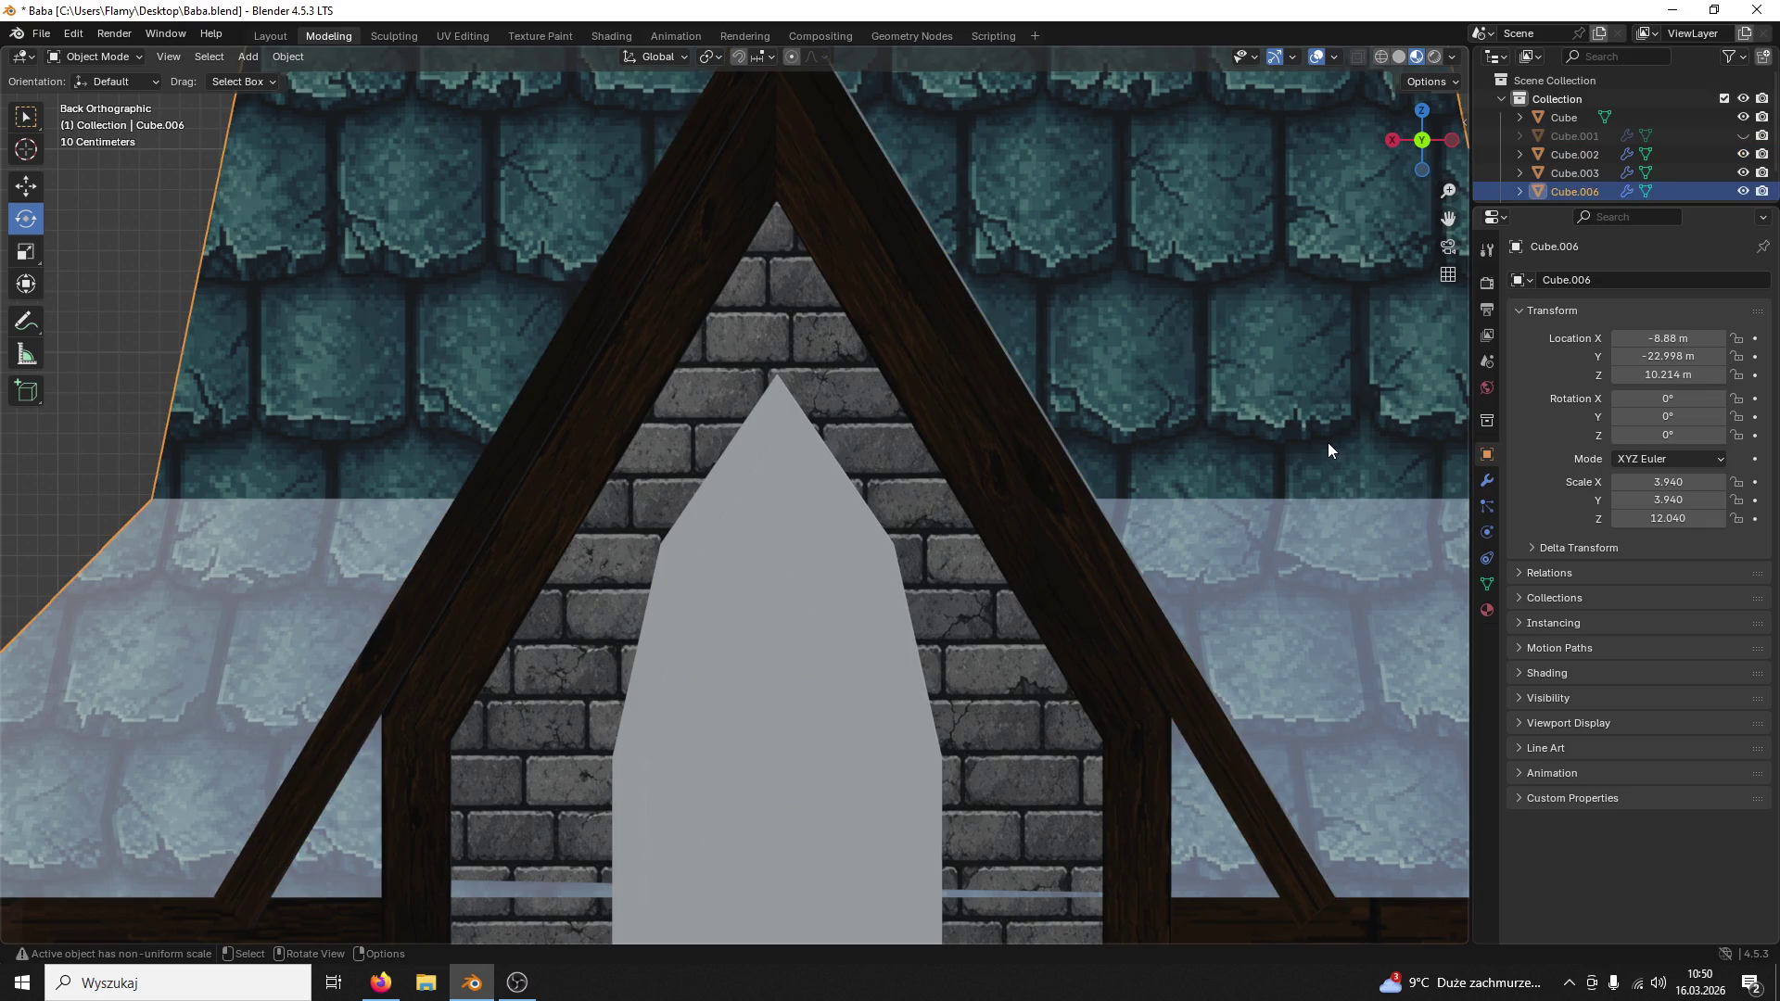
scroll(1323, 440, down, 3)
click(885, 480)
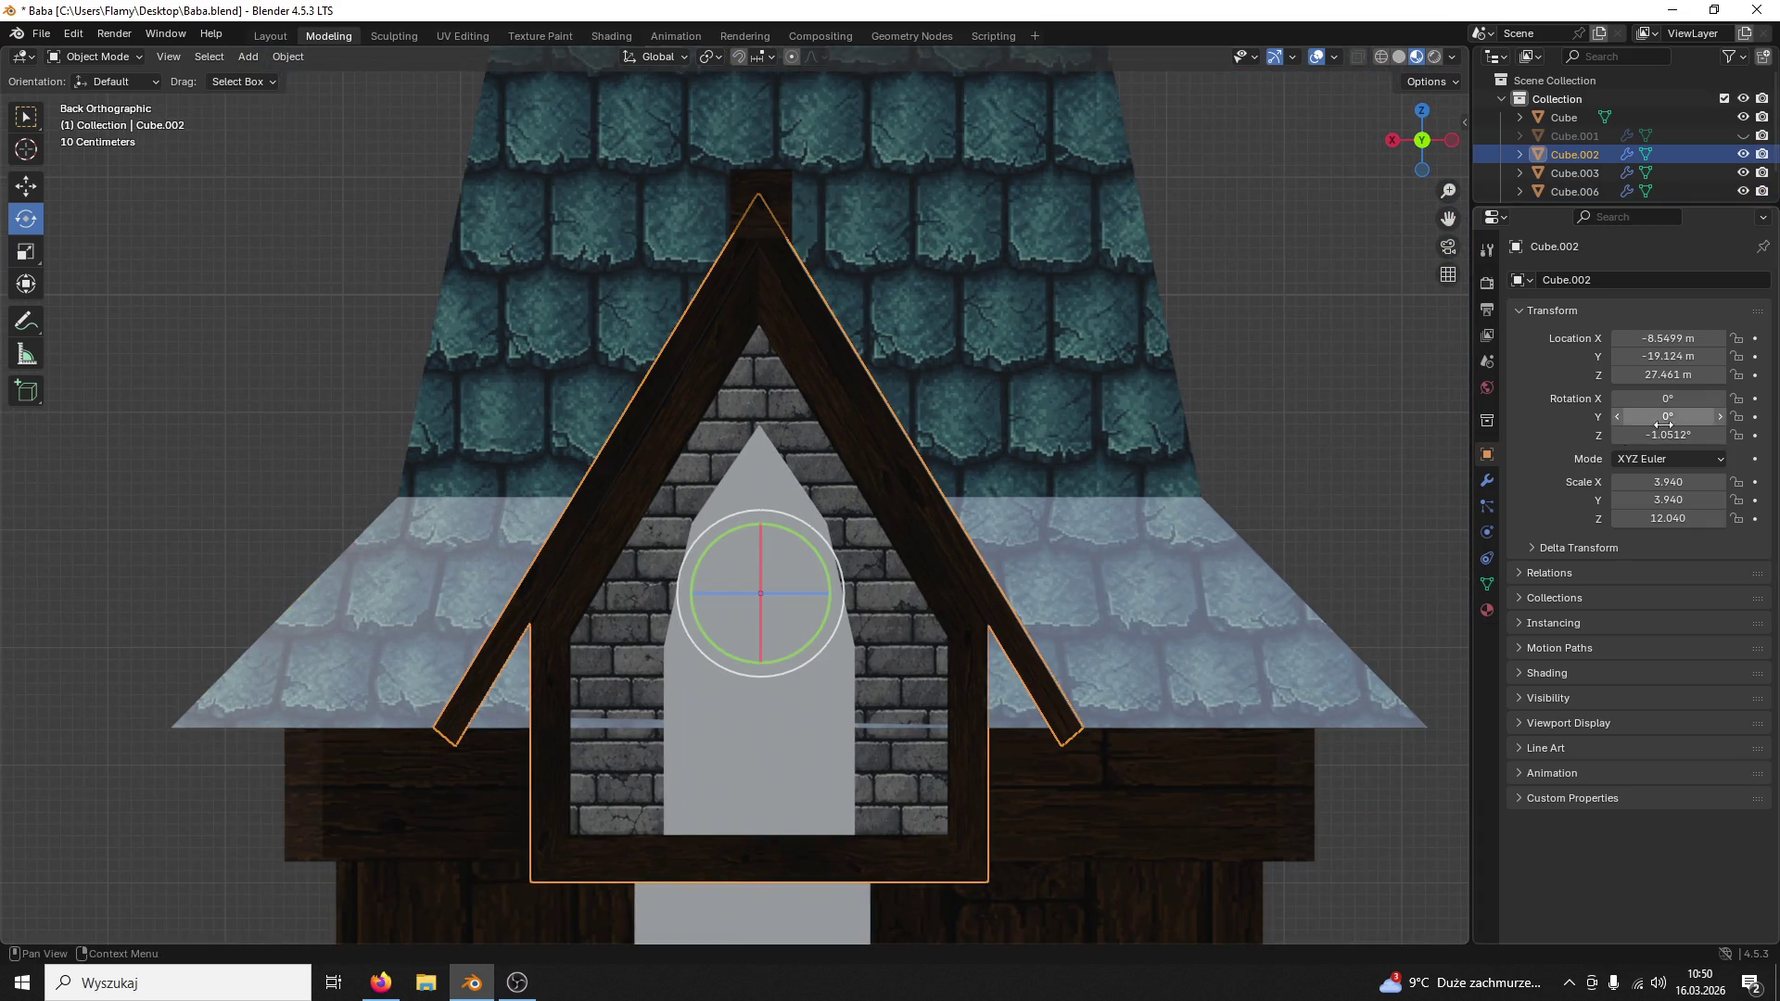
Step: Try several Rotation Z values for the dormer frame in the Transform panel, checking against the spire roof
double_click(1703, 434)
text(-1)
key(Return)
scroll(1170, 412, up, 2)
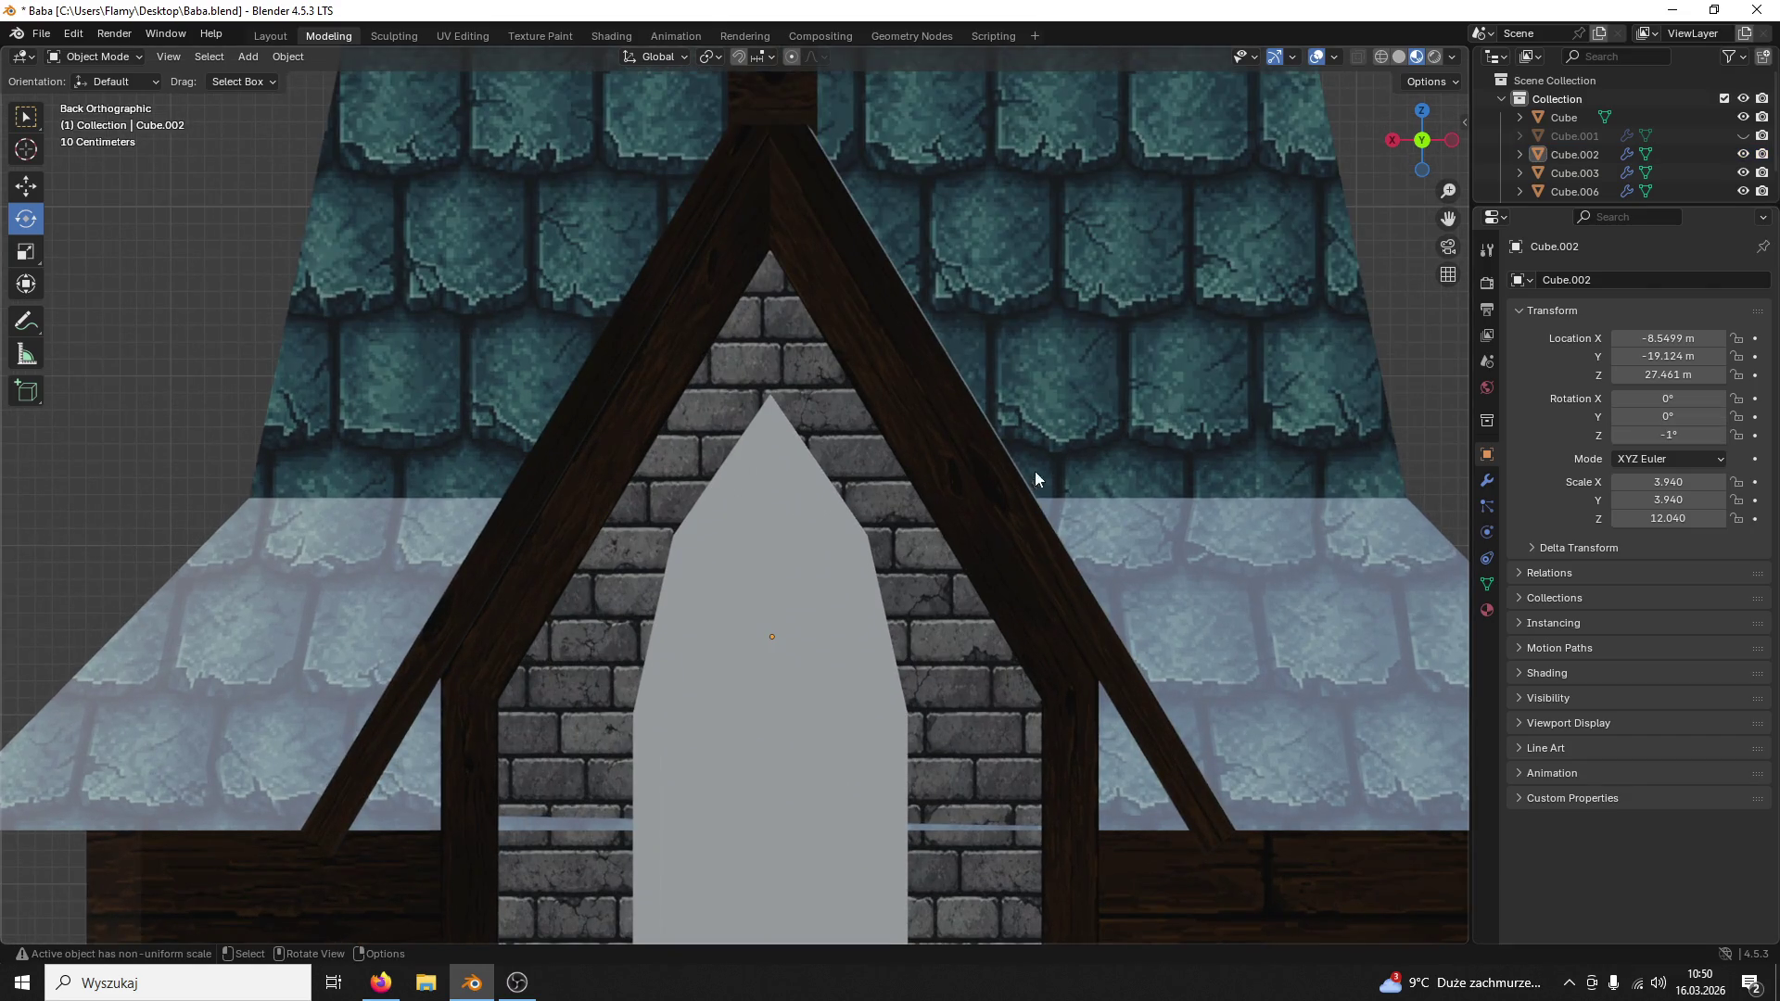
click(1670, 435)
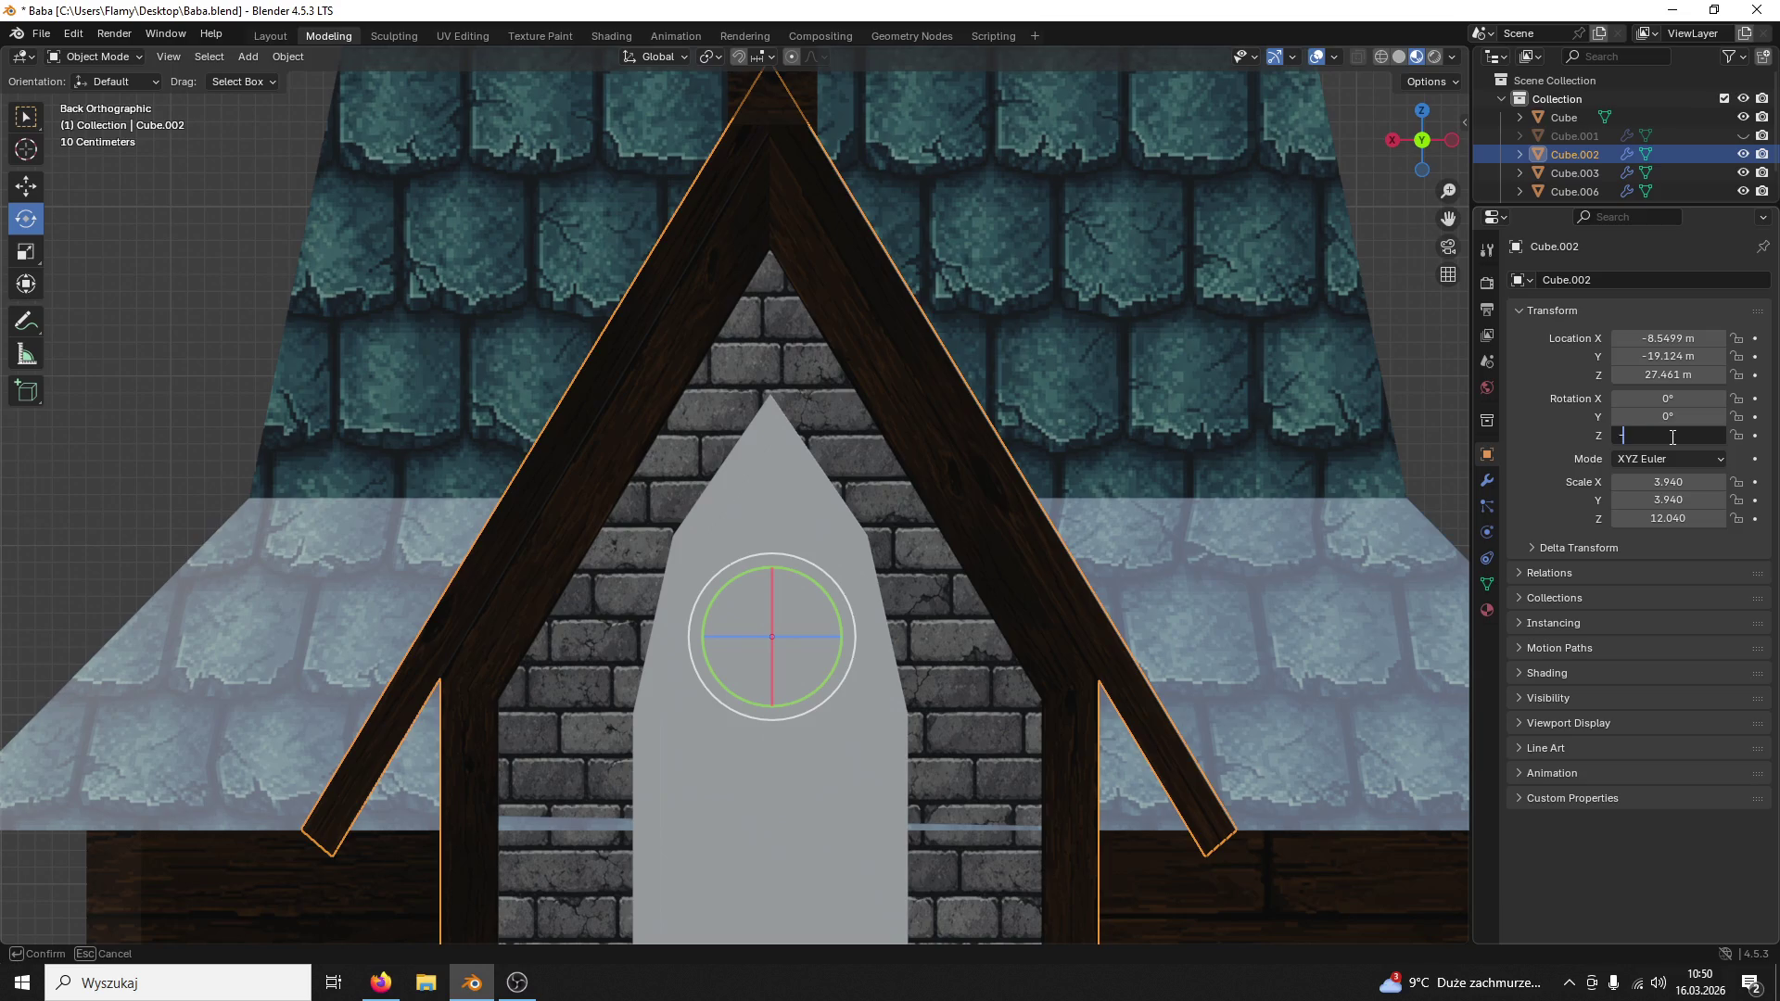
text(0)
key(Return)
click(1670, 436)
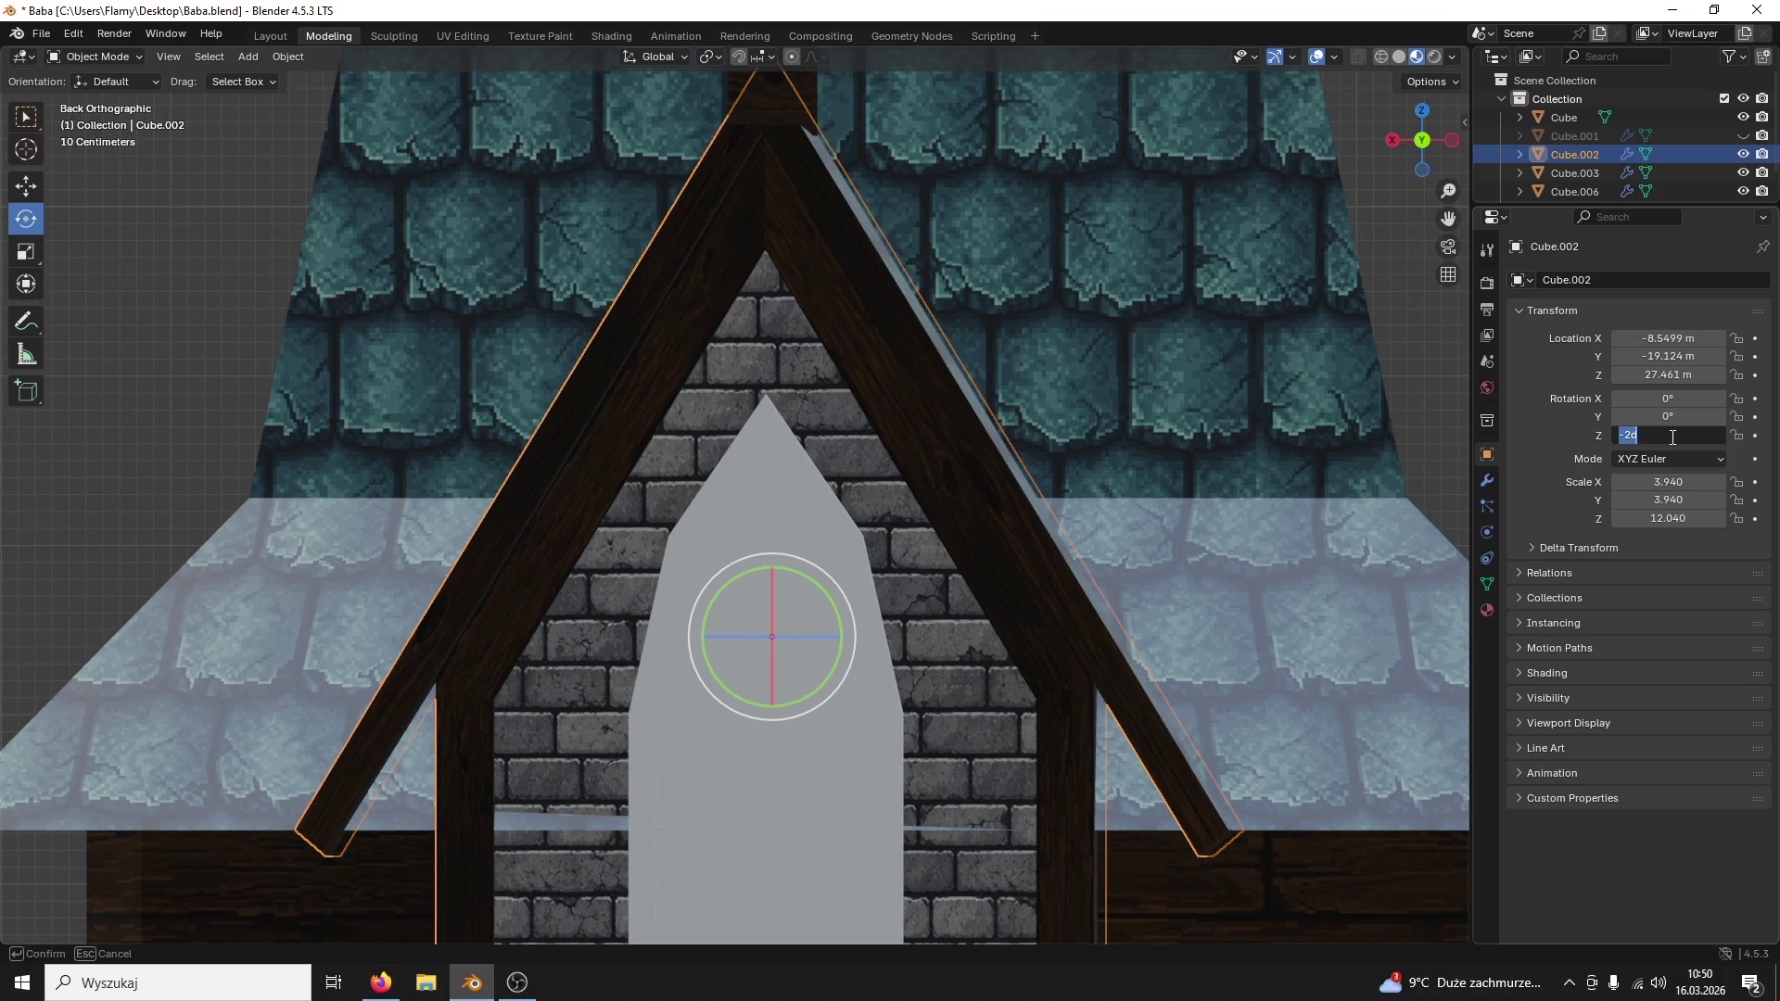
text(15)
key(Return)
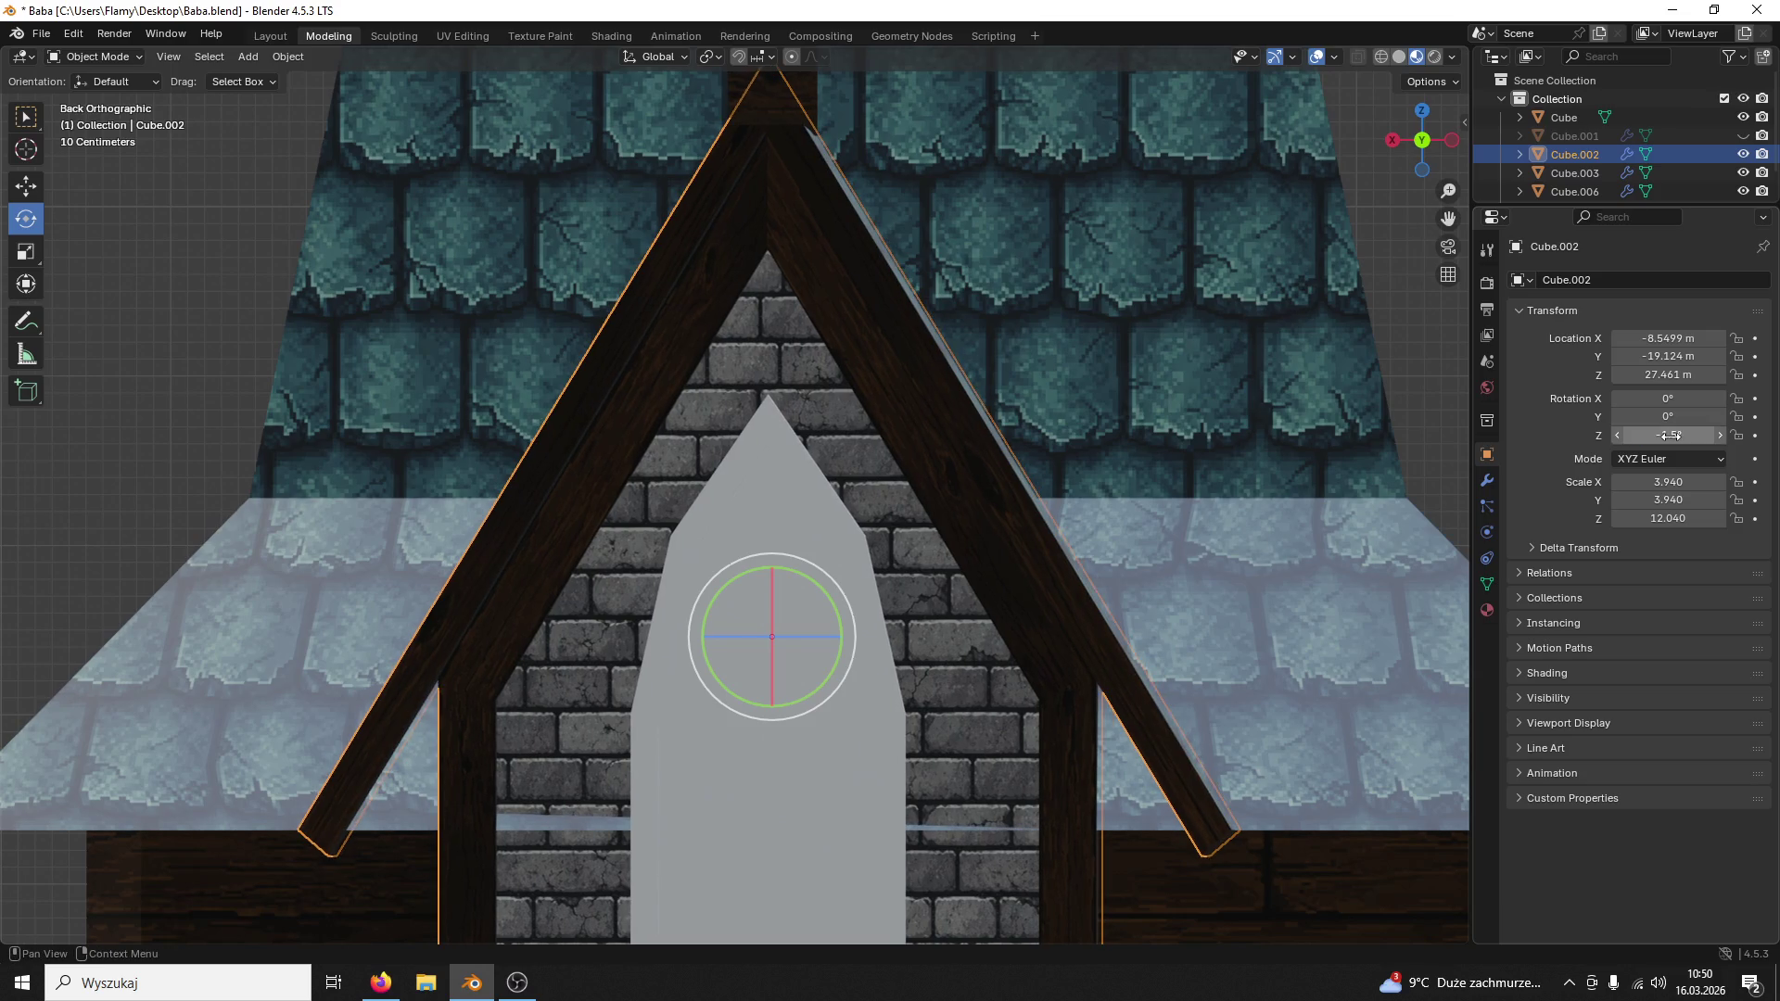
click(1670, 436)
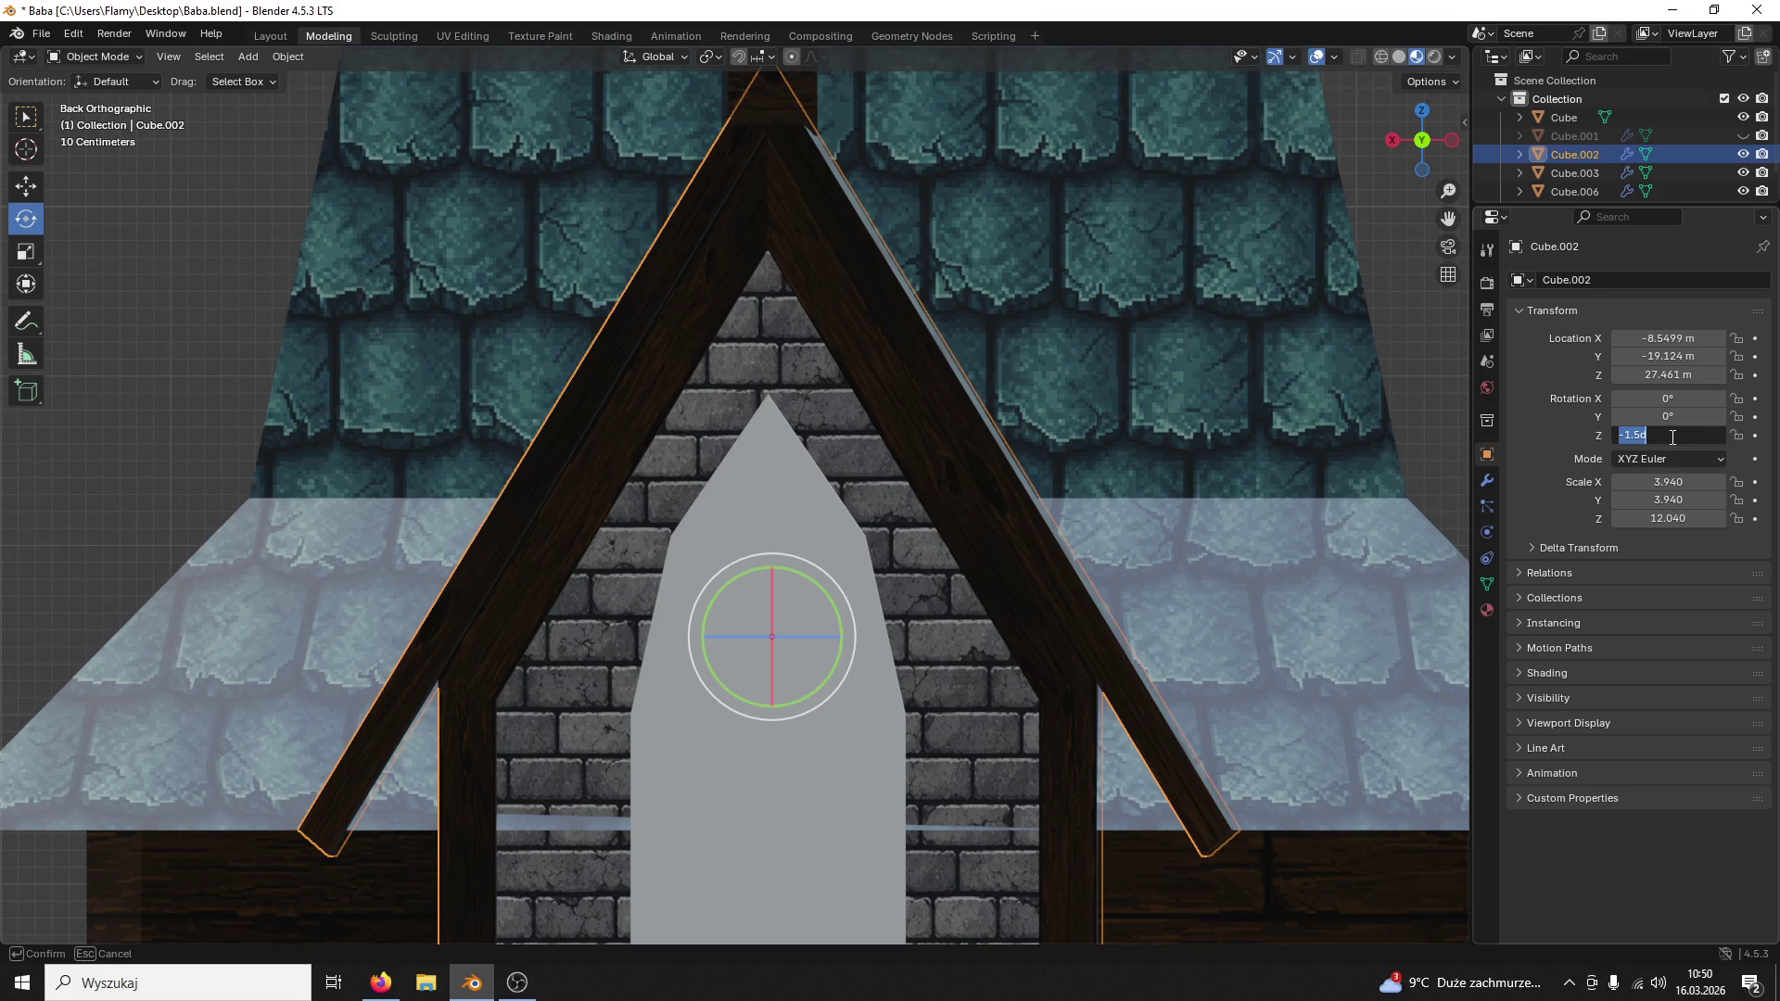
text(-0.5)
key(Return)
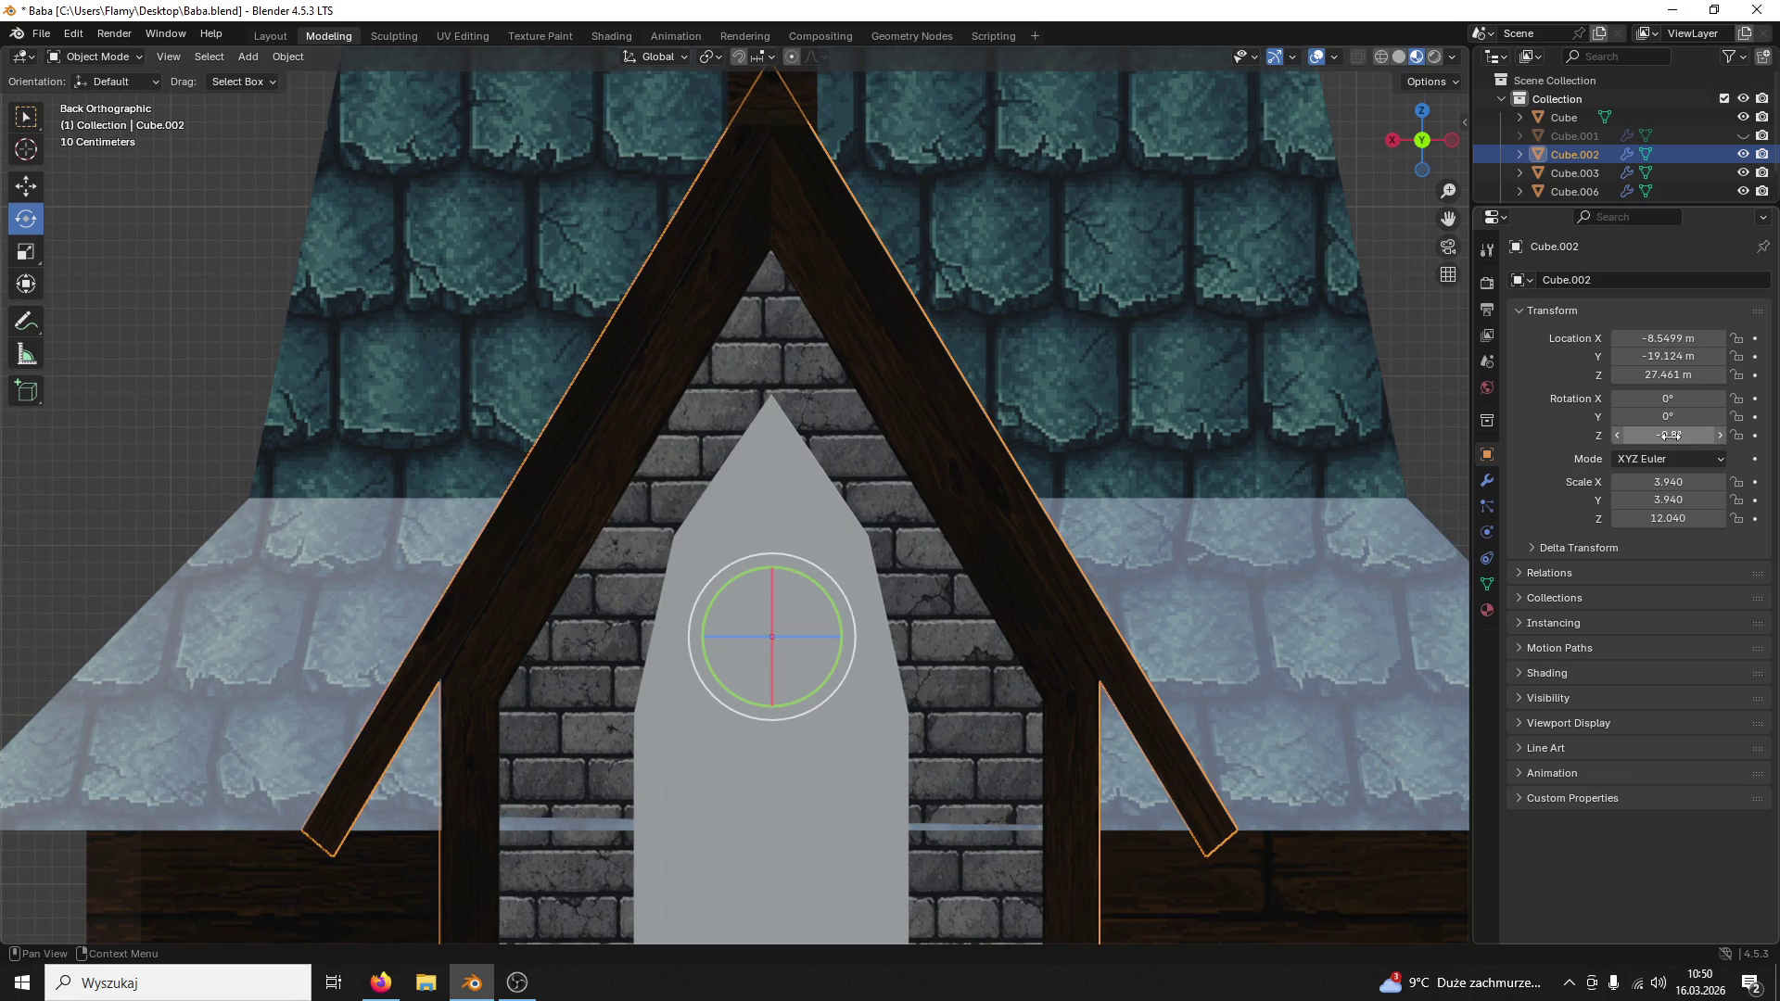
click(1092, 414)
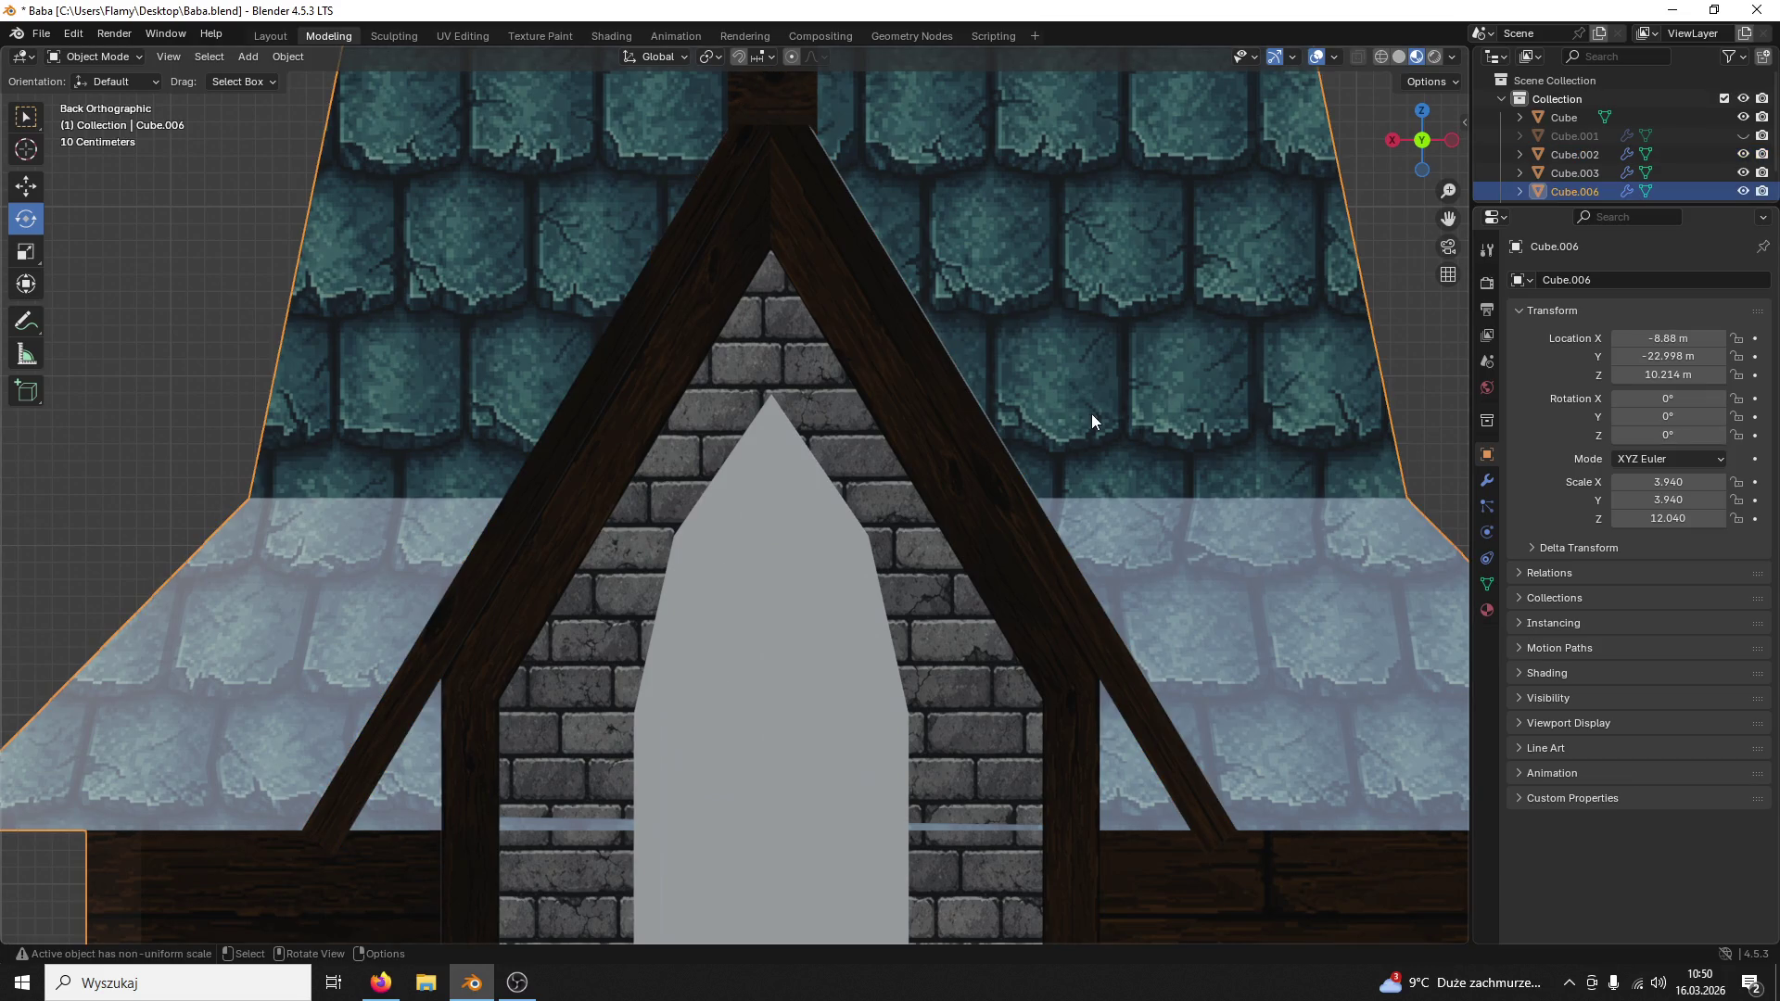
key(ctrl+z)
Step: Settle the dormer frame's Rotation Z at −0.7° and select ridge beam cap Cube.003
click(1710, 437)
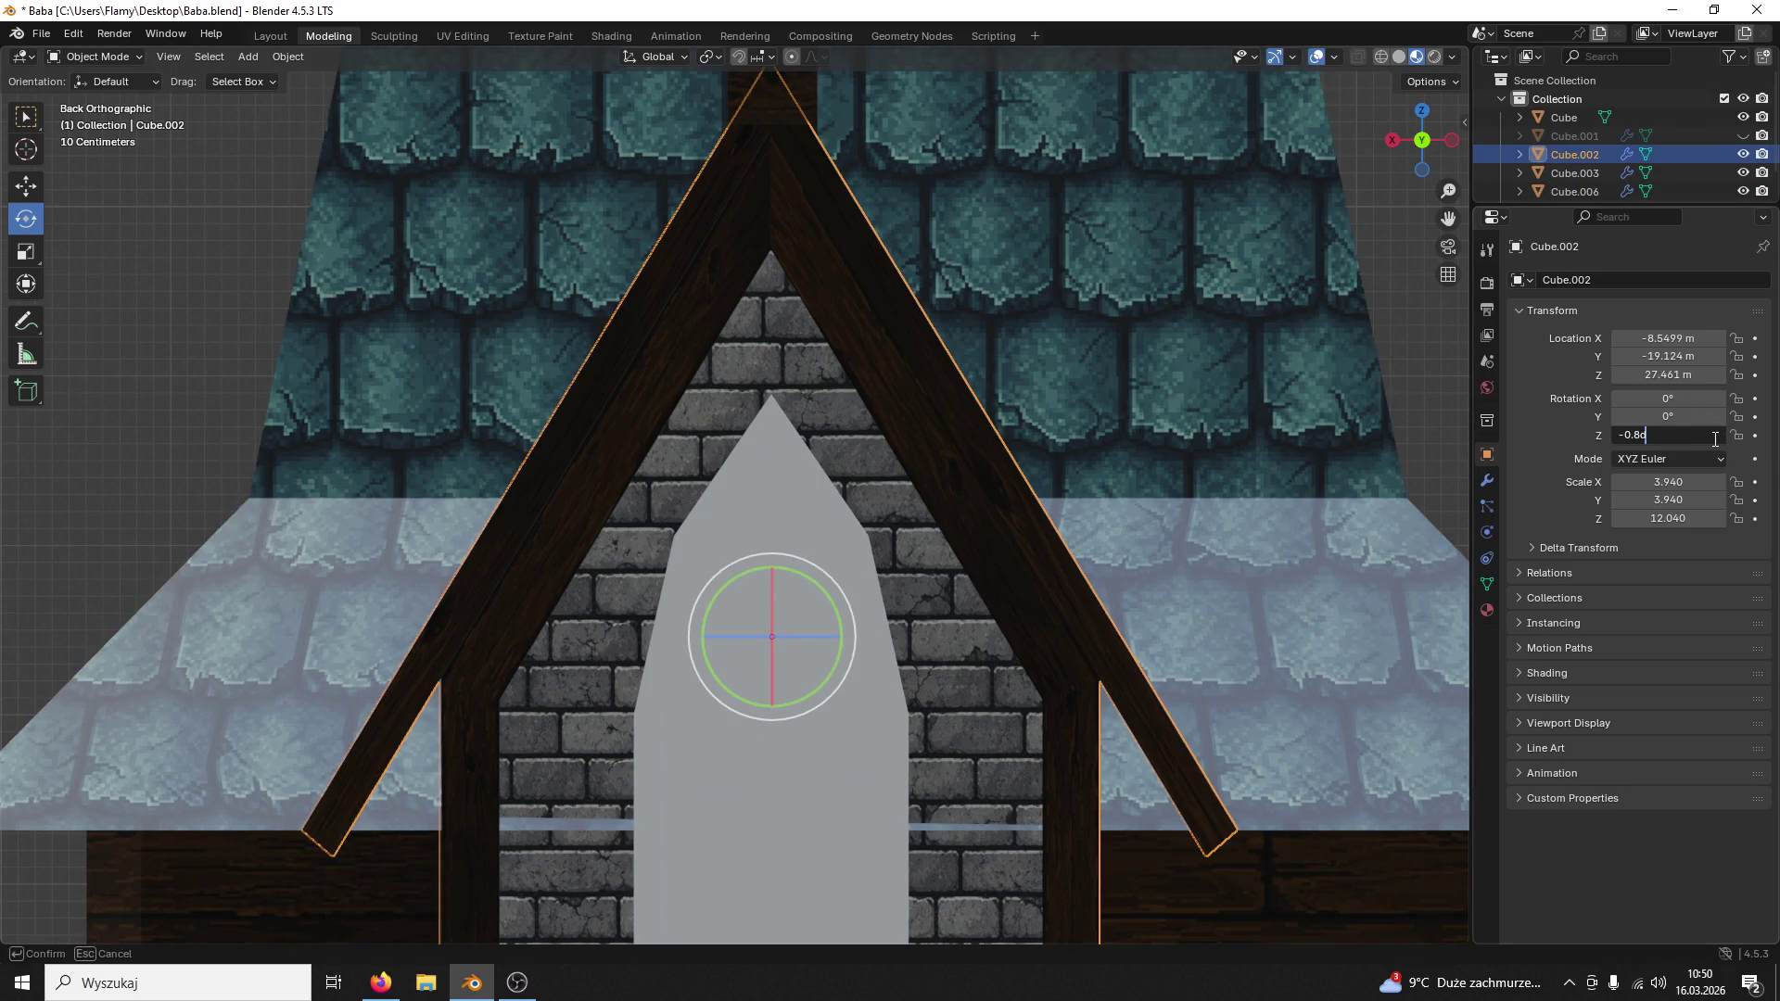
key(Return)
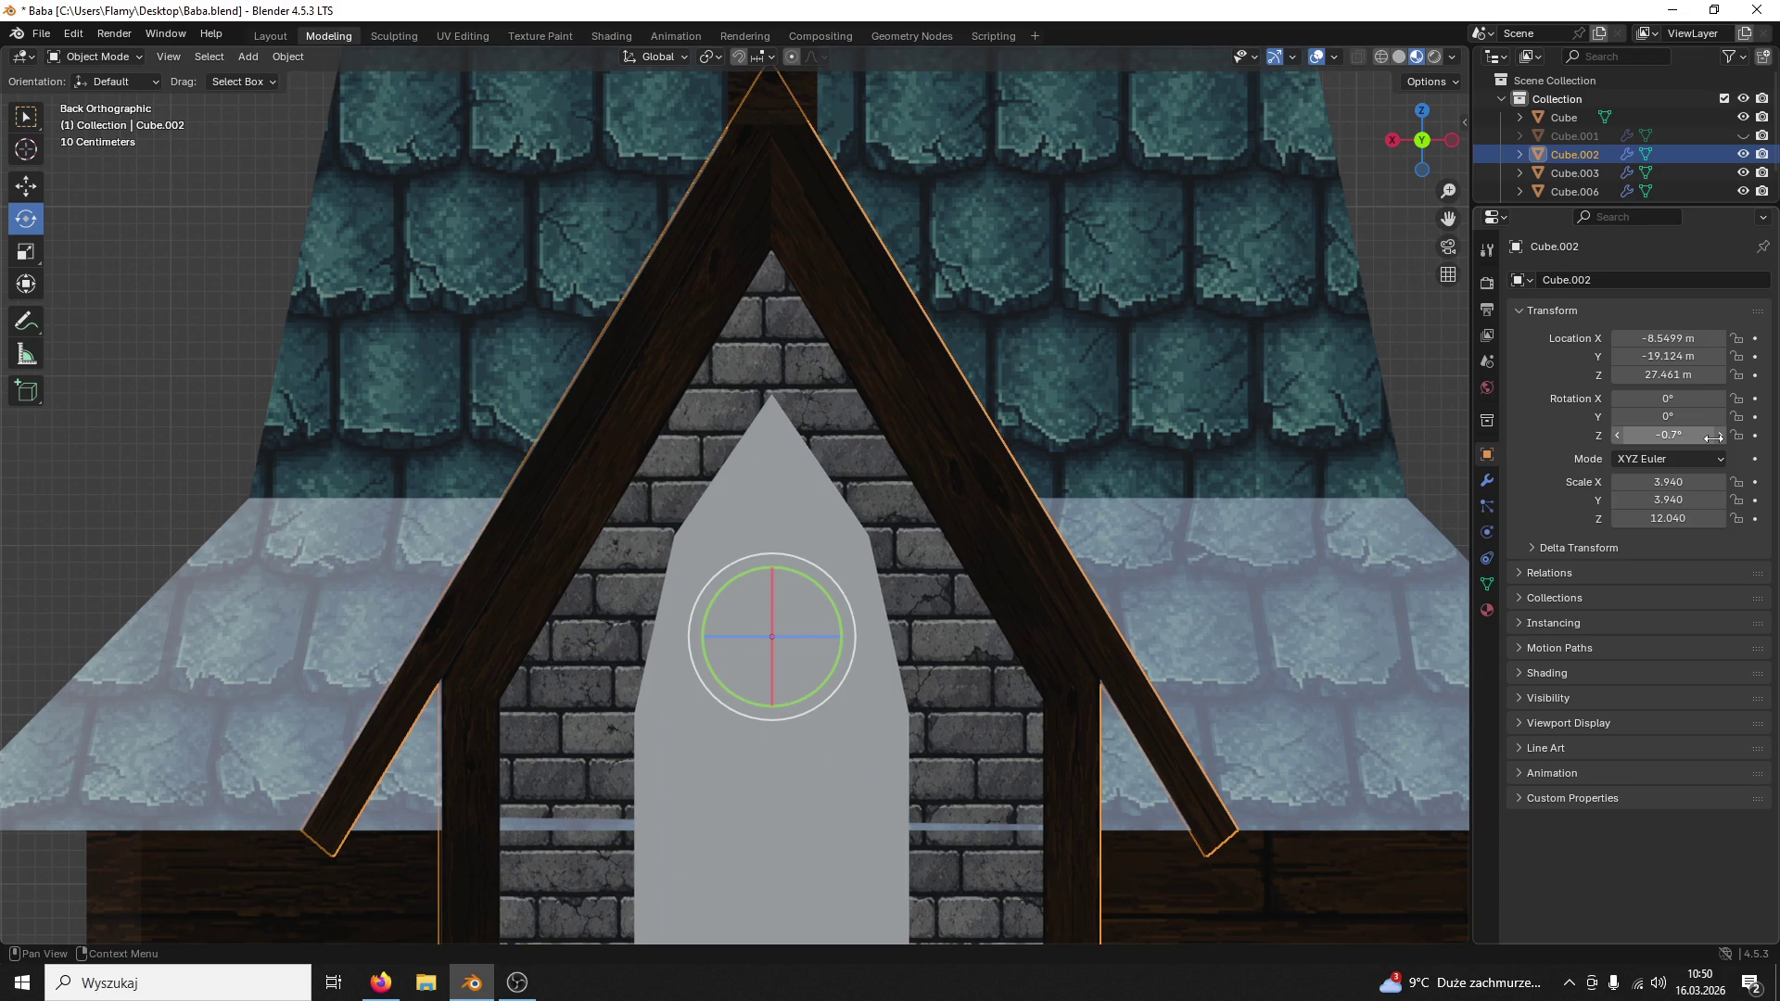
click(1220, 373)
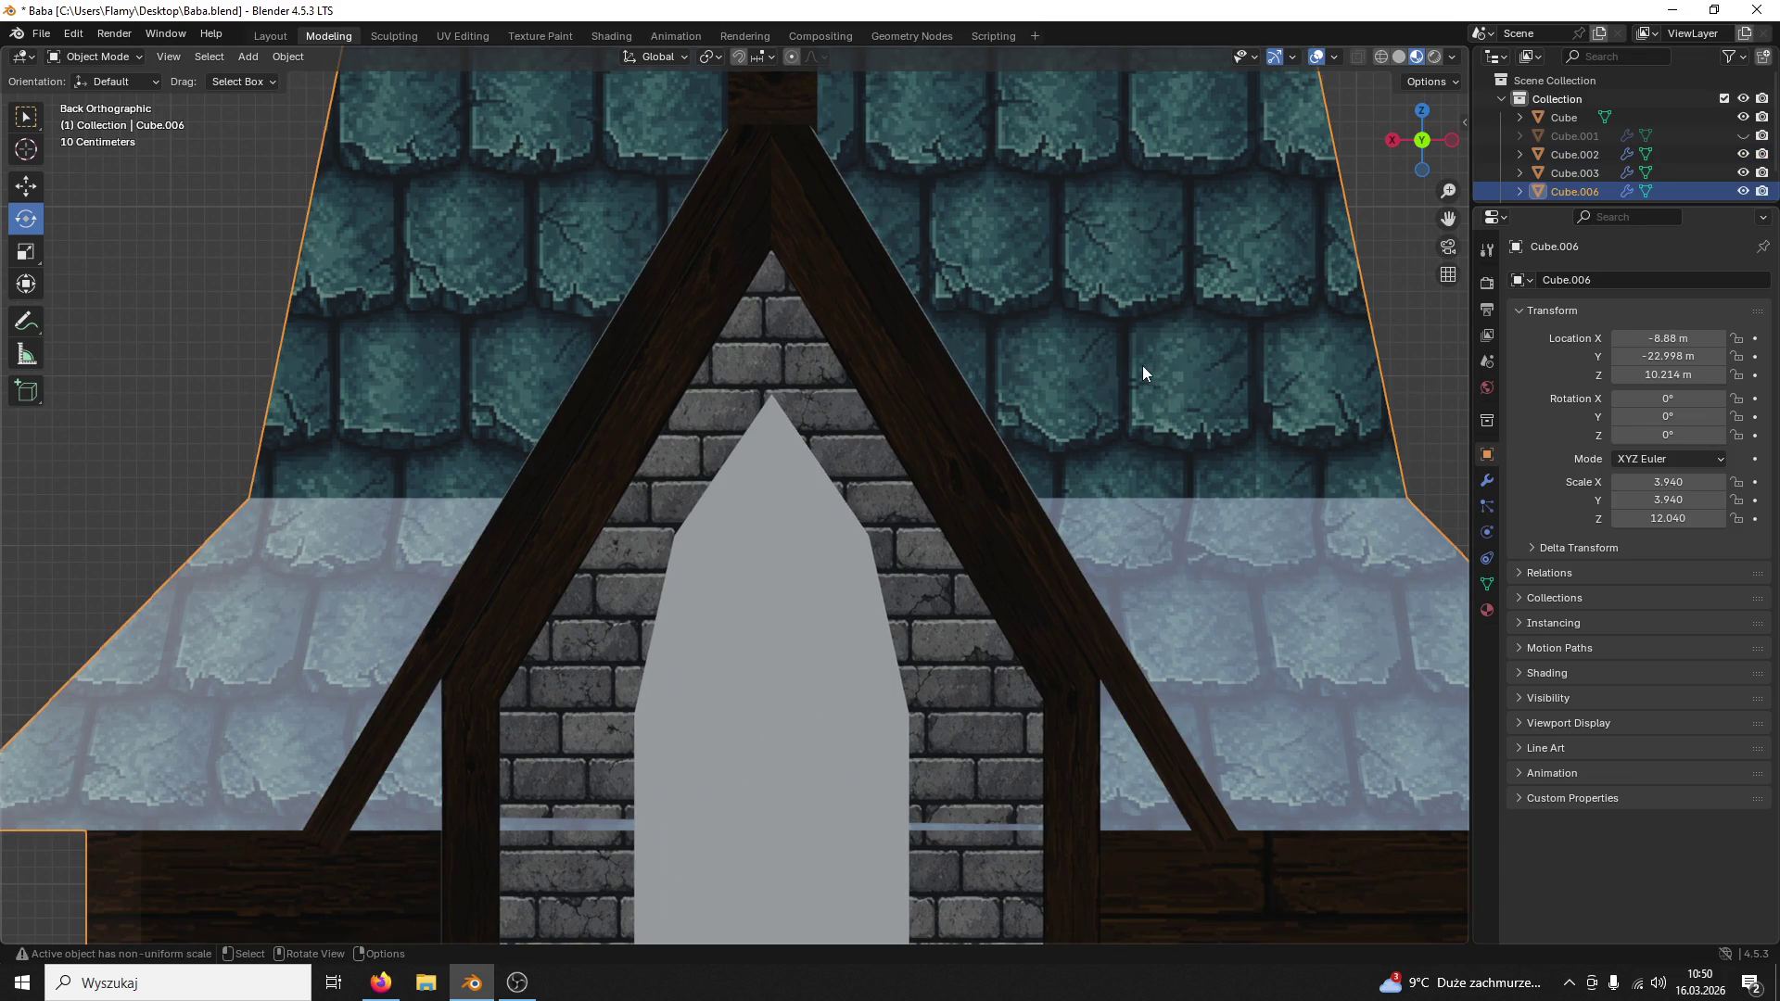
scroll(1136, 362, down, 2)
scroll(1010, 370, down, 1)
middle_drag(1009, 370, 1149, 413)
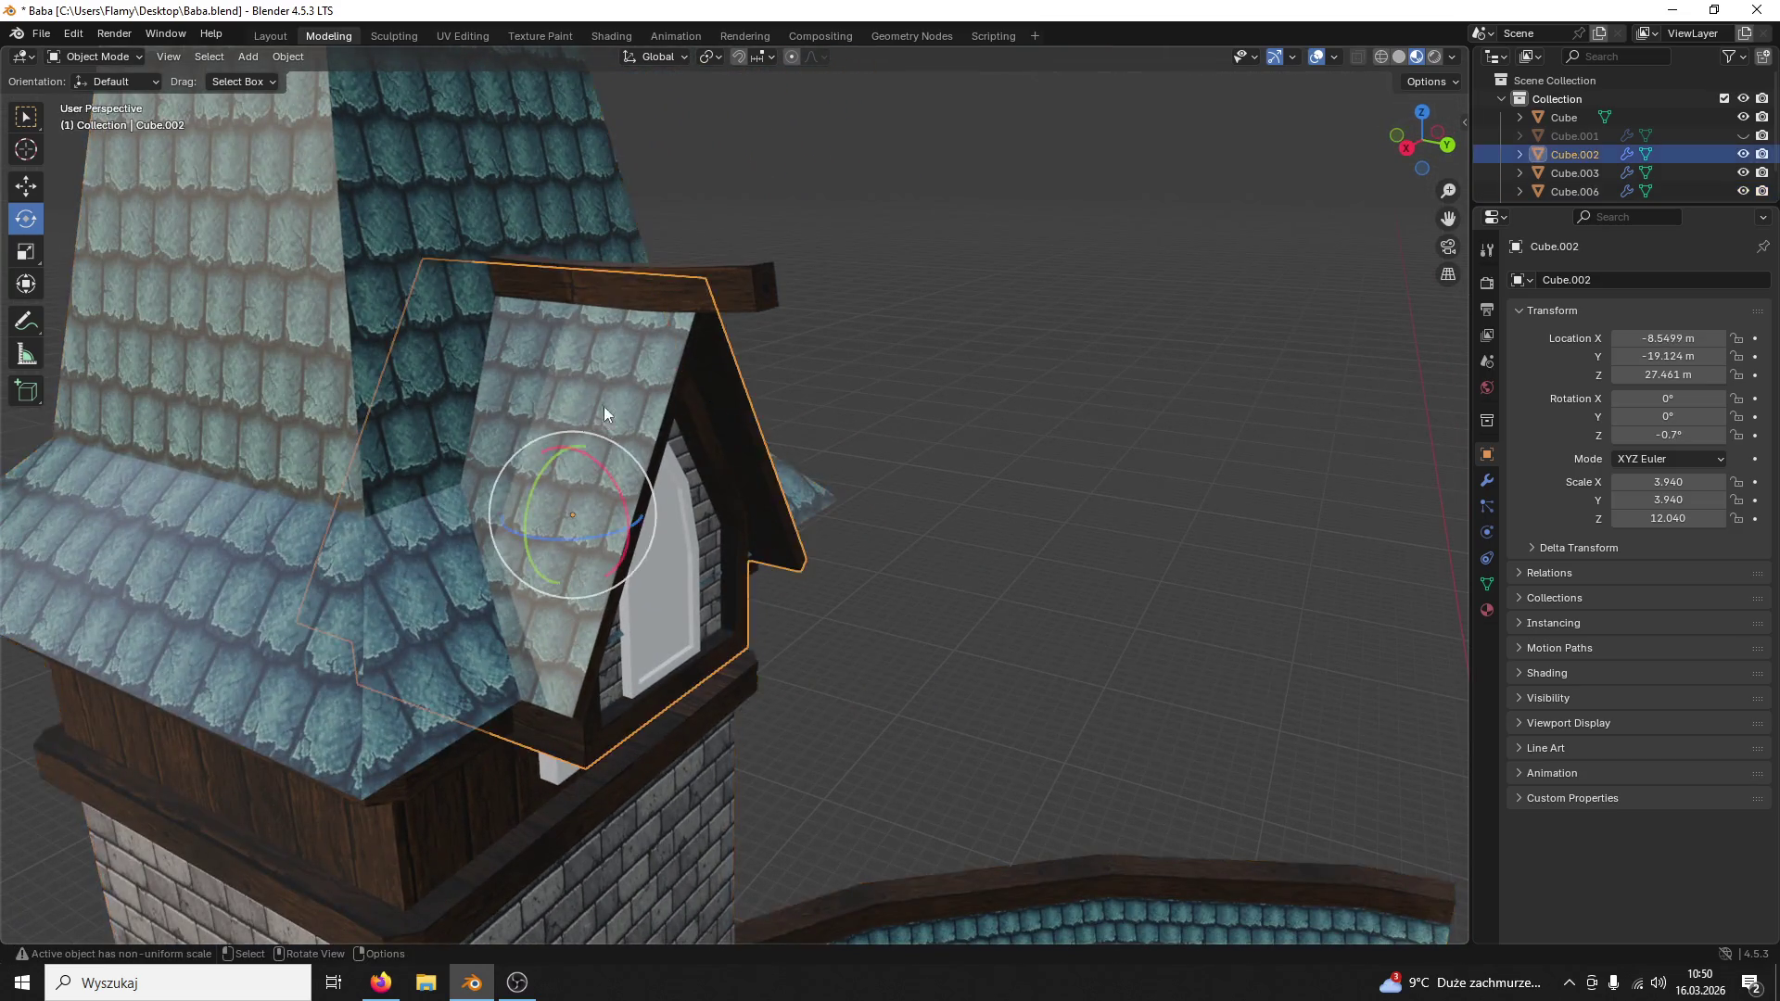
click(774, 297)
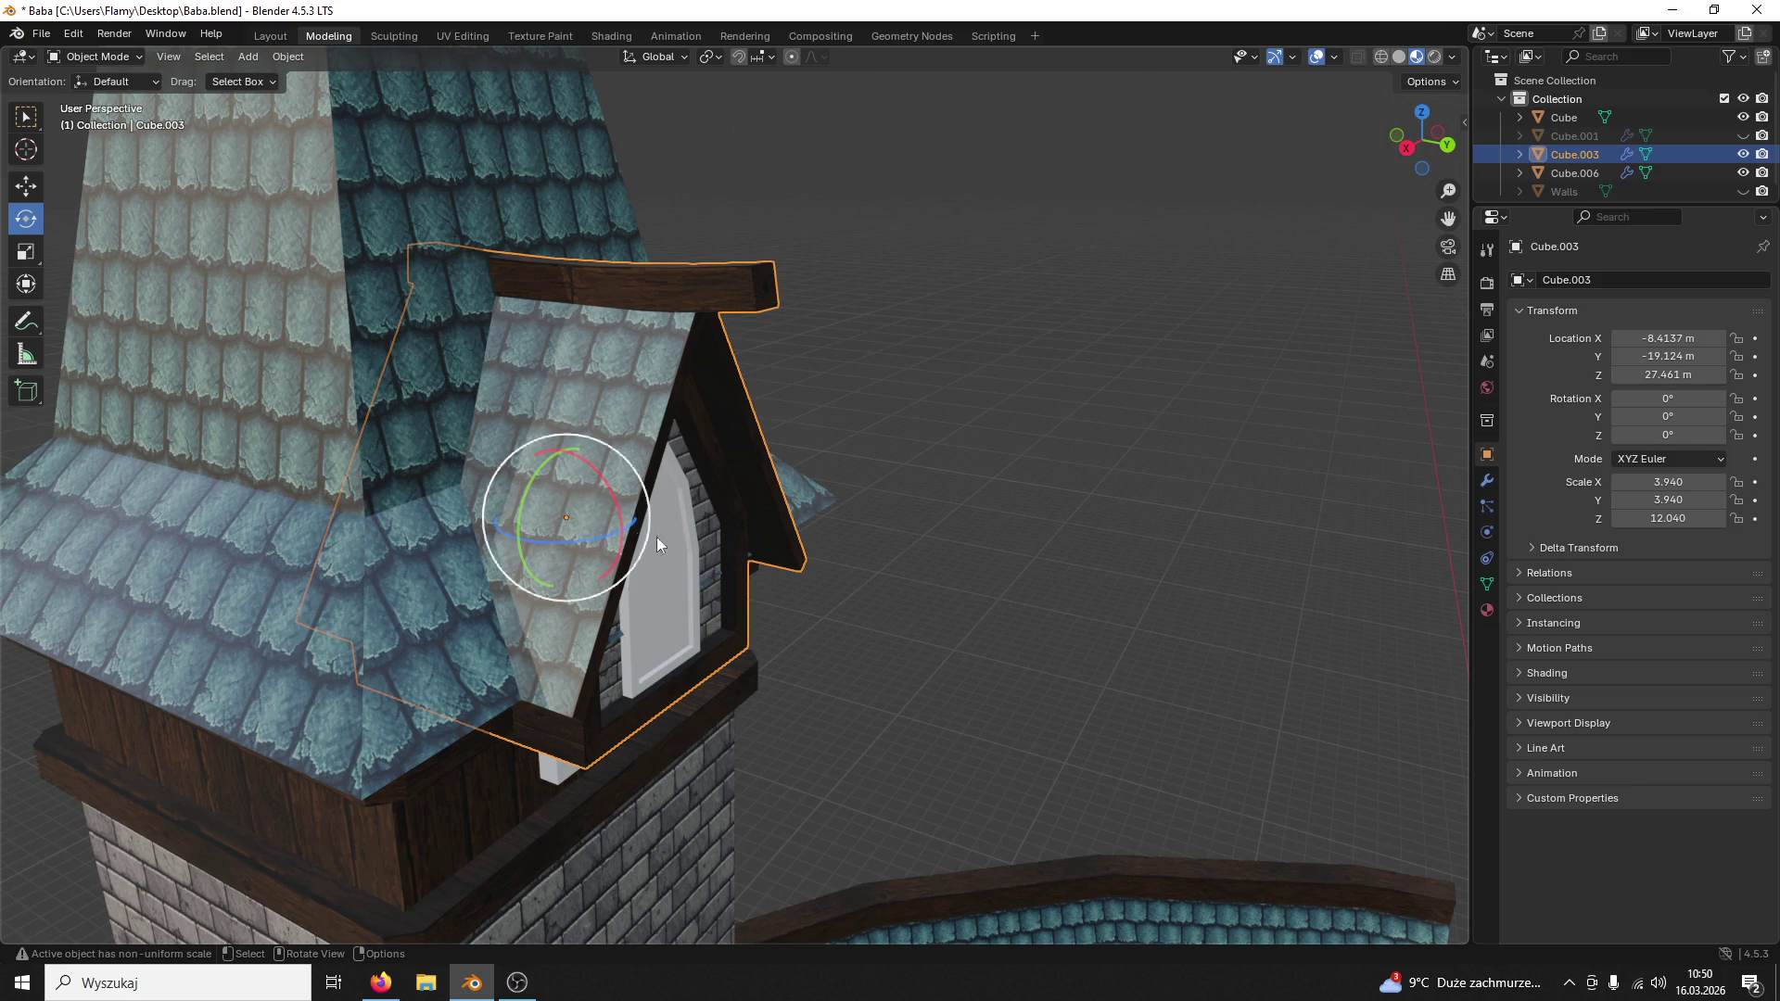
Step: Select the dormer frame Cube.003 and slide it sideways along X toward the window's centre
click(912, 558)
mouse_move(912, 557)
middle_down()
mouse_move(783, 460)
mouse_move(632, 480)
middle_up()
click(880, 828)
mouse_move(879, 827)
middle_down()
mouse_move(986, 855)
mouse_move(1297, 240)
middle_up()
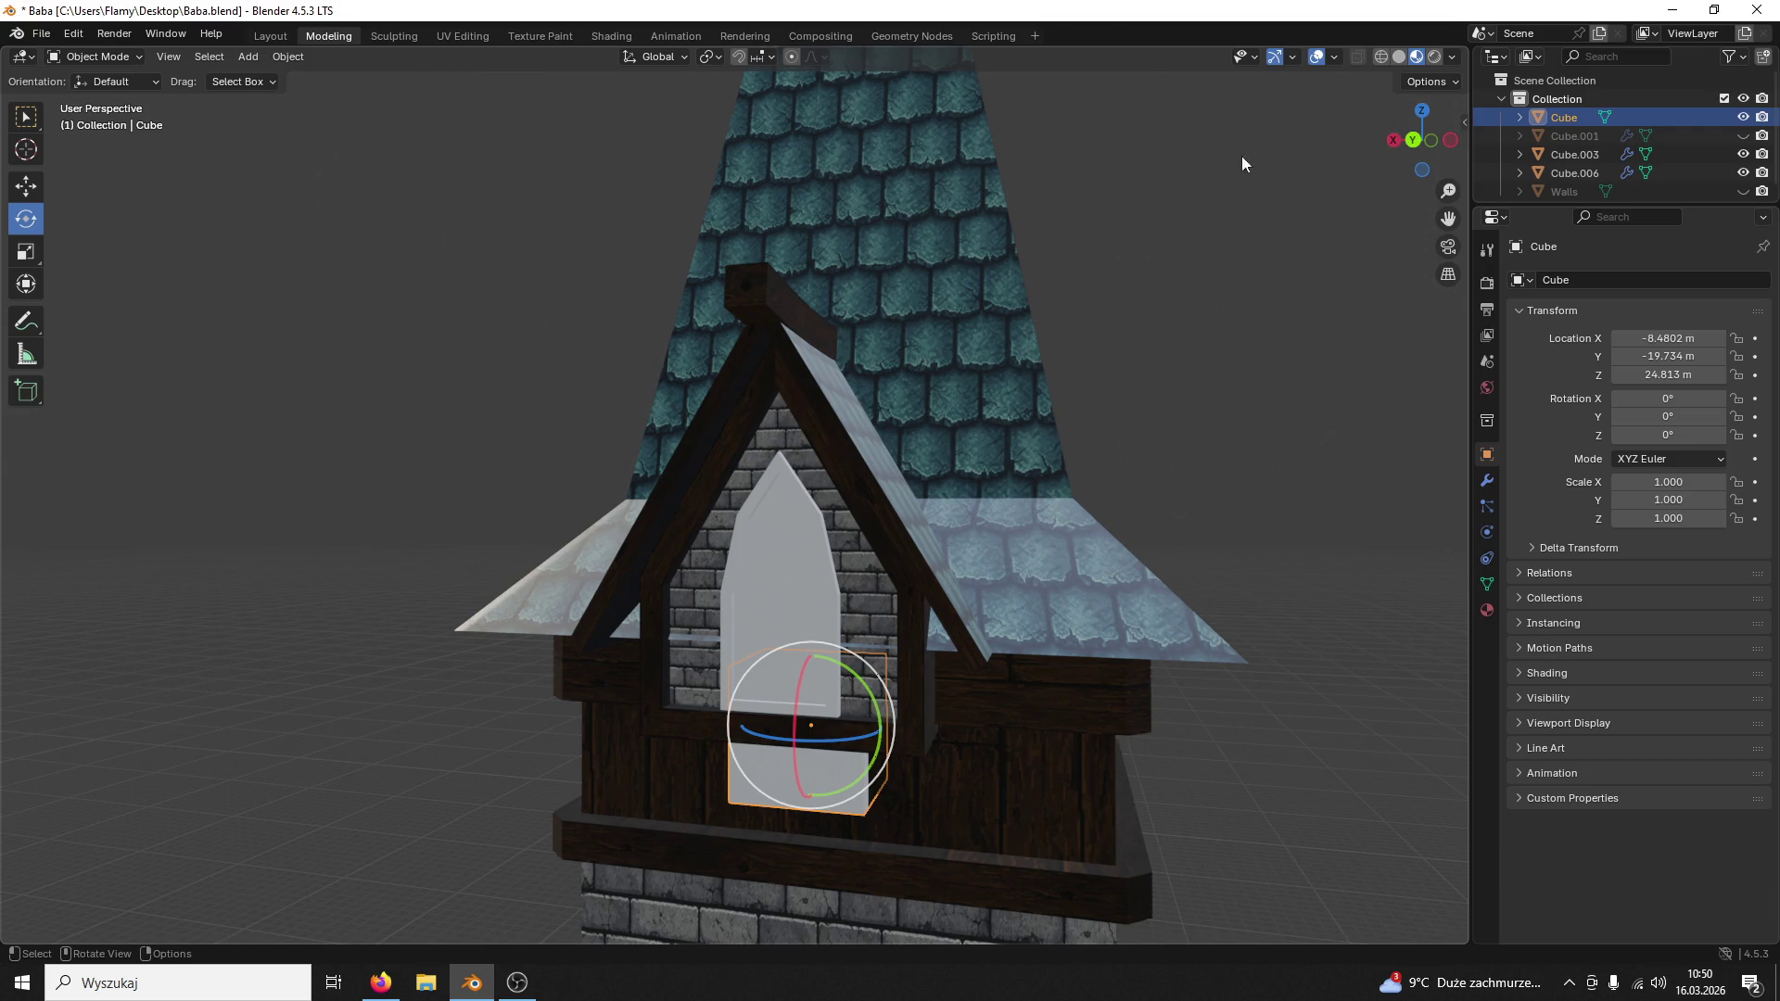
click(1428, 141)
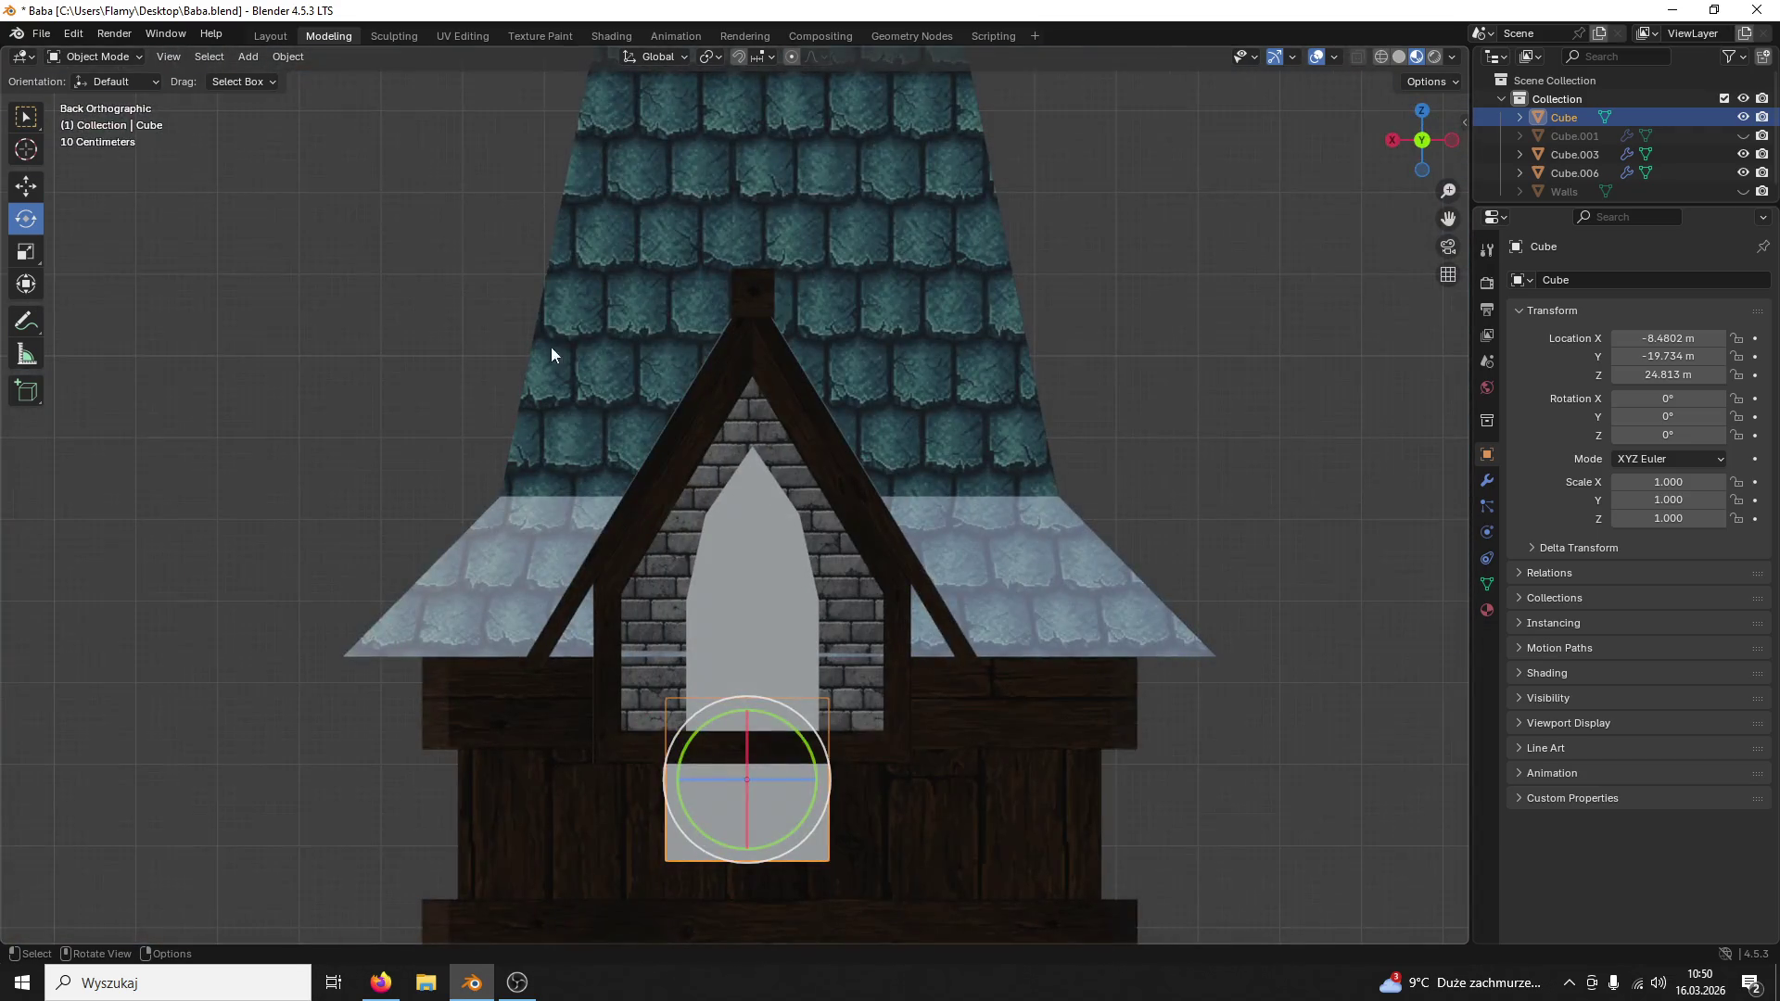
click(756, 293)
click(25, 187)
drag(689, 556, 693, 562)
mouse_move(862, 387)
middle_down()
mouse_move(882, 400)
mouse_move(1089, 218)
middle_up()
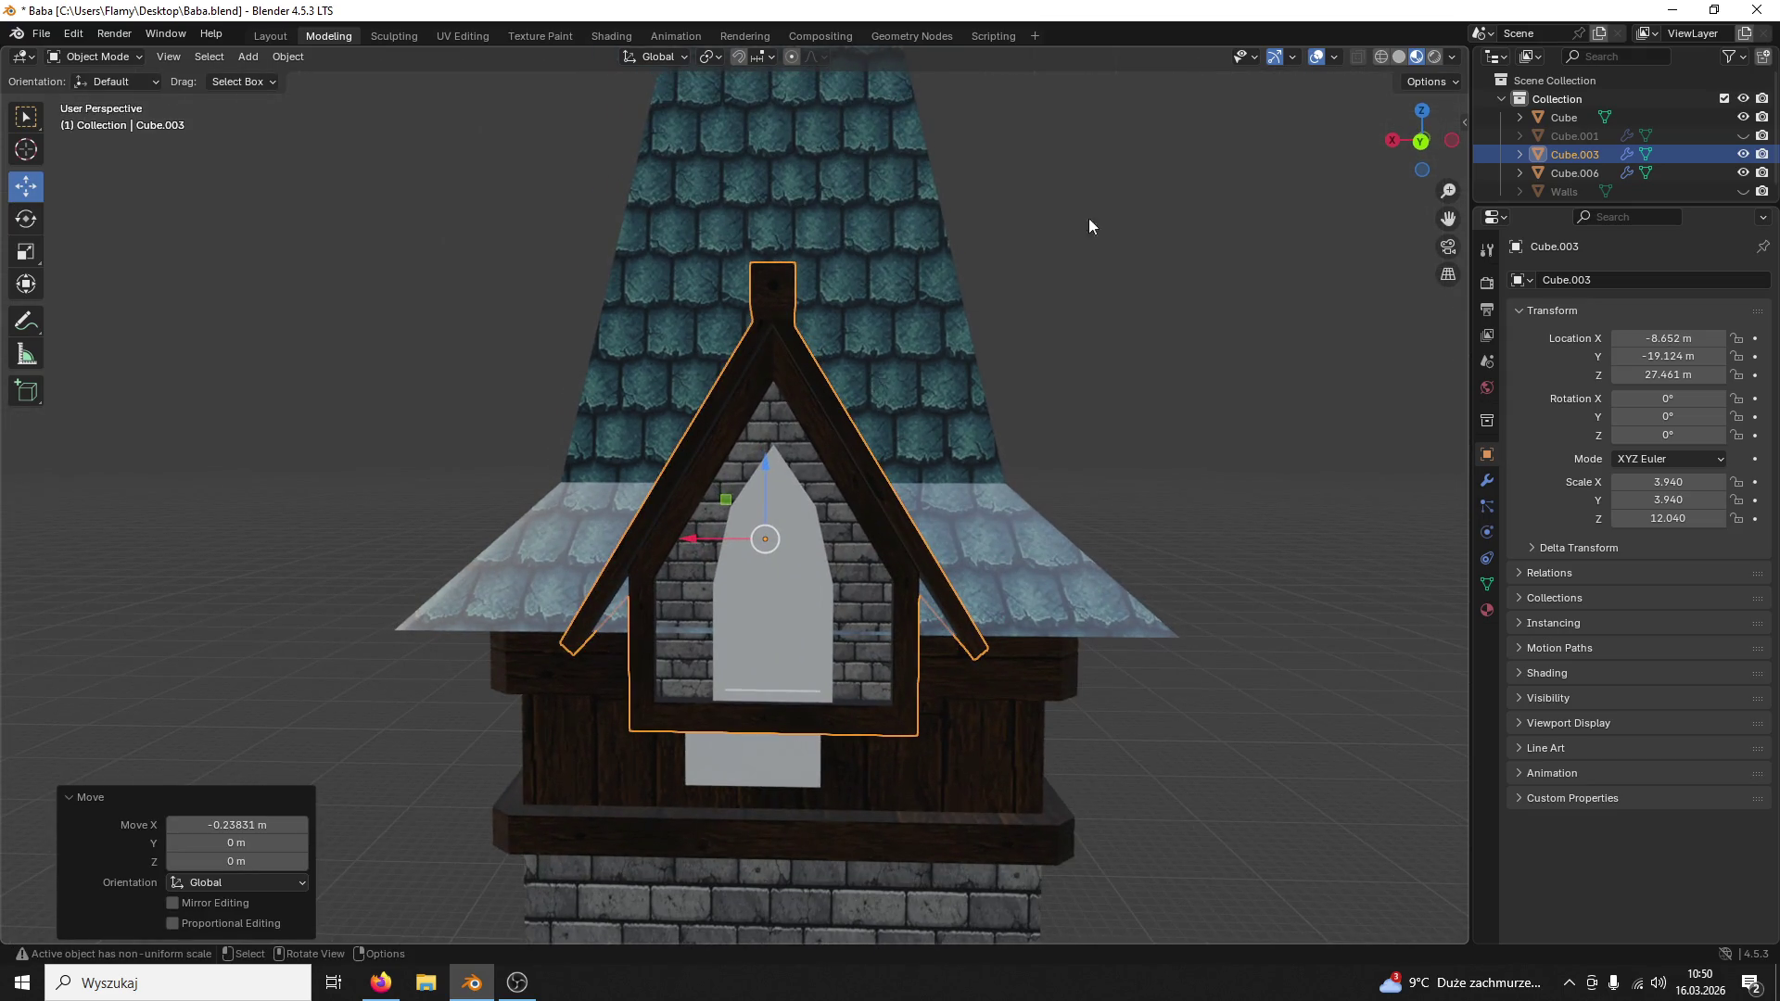
Step: Raise the dormer frame up along Z toward the spire tip, testing its height
click(1437, 142)
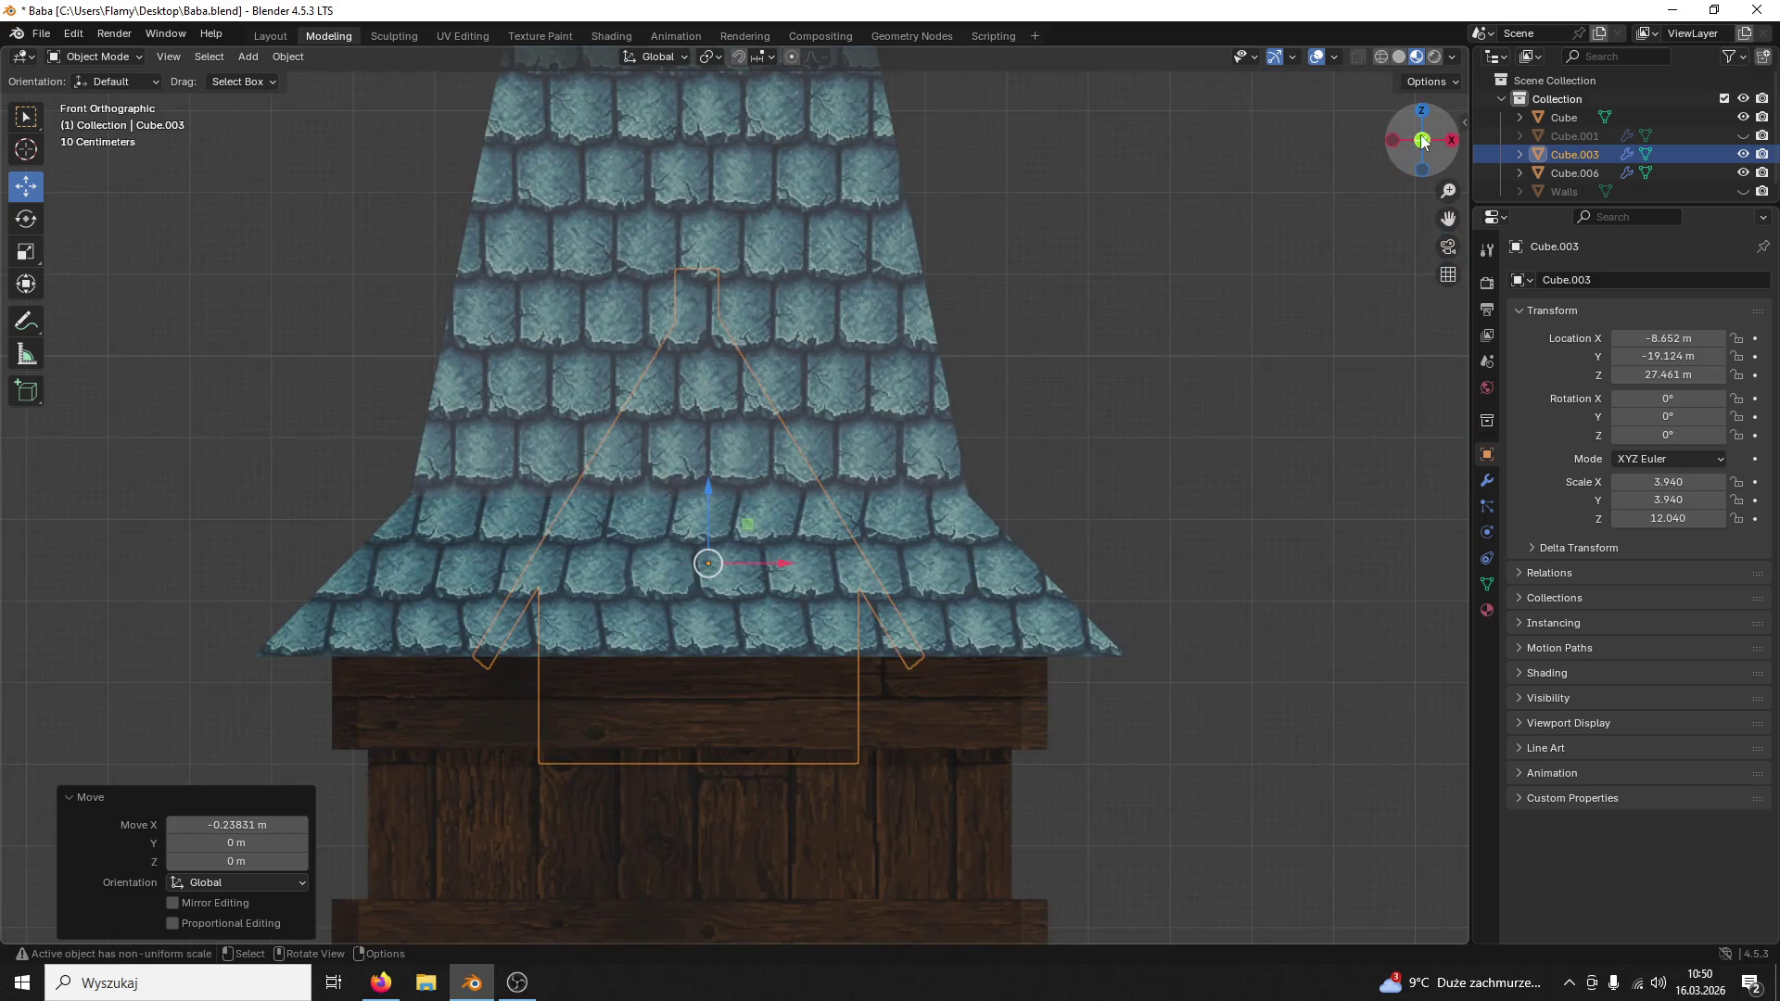
click(1424, 140)
shift+middle_drag(911, 332, 897, 643)
drag(774, 808, 932, 315)
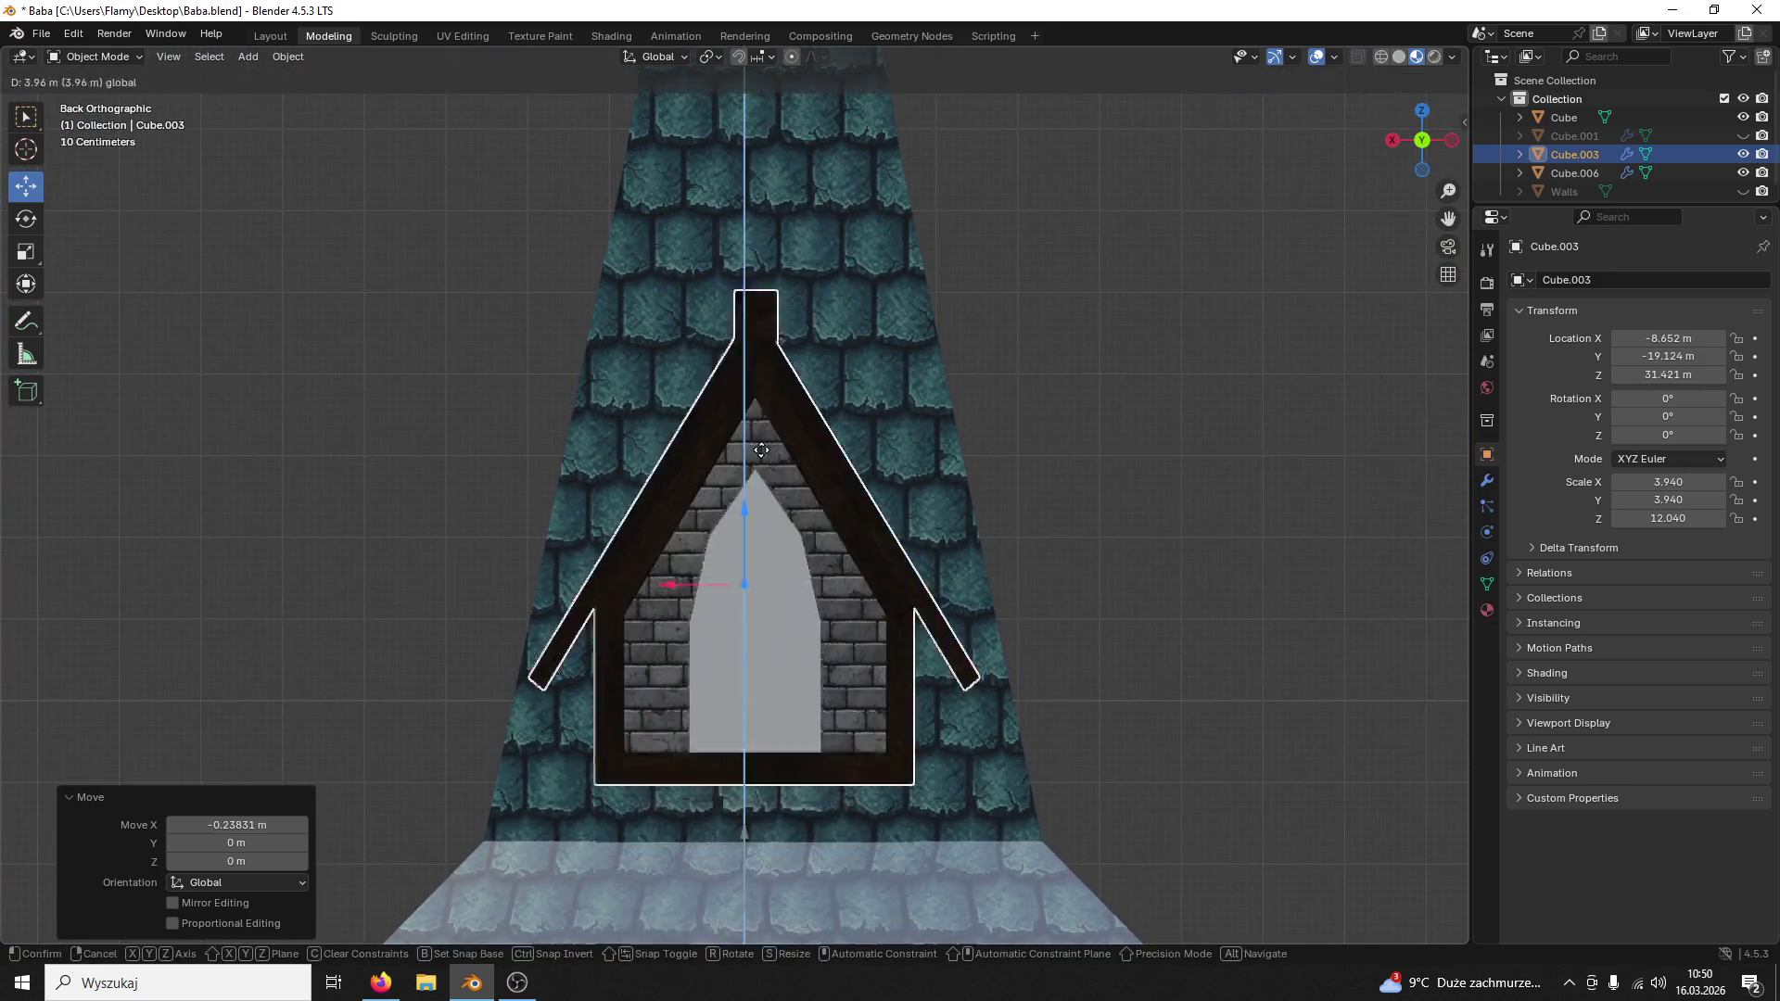
shift+middle_drag(934, 315, 878, 603)
drag(765, 656, 773, 167)
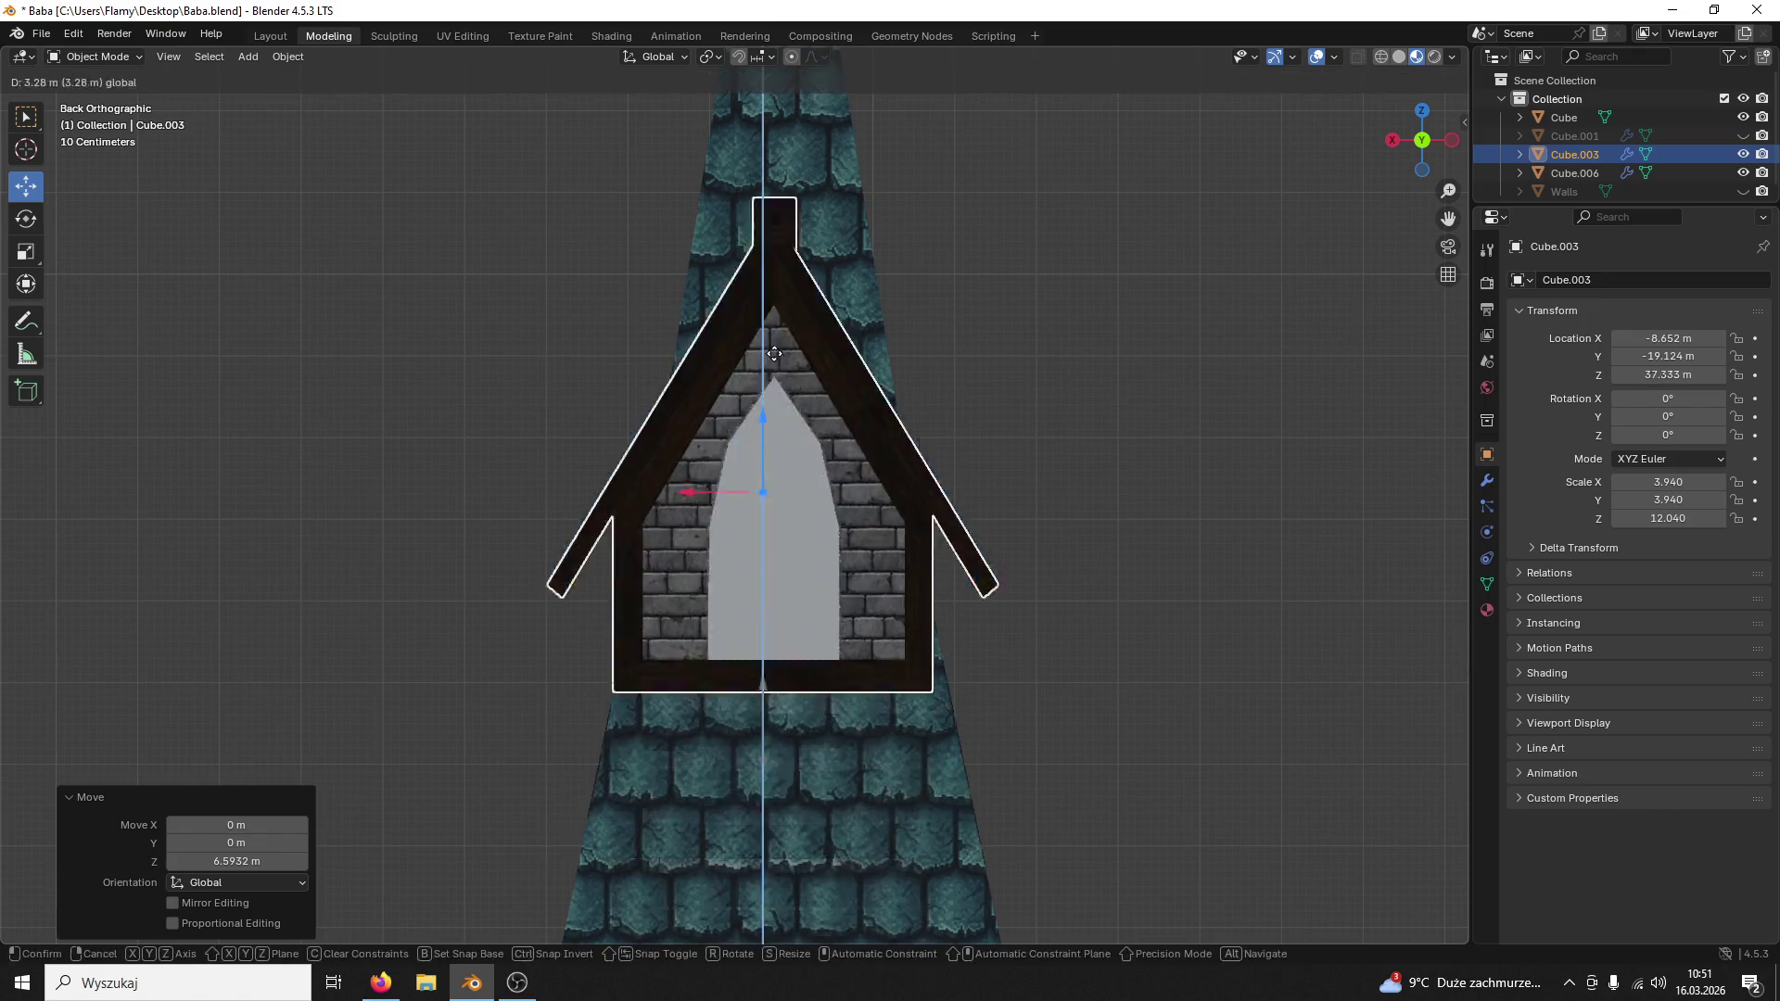
shift+middle_drag(772, 168, 782, 455)
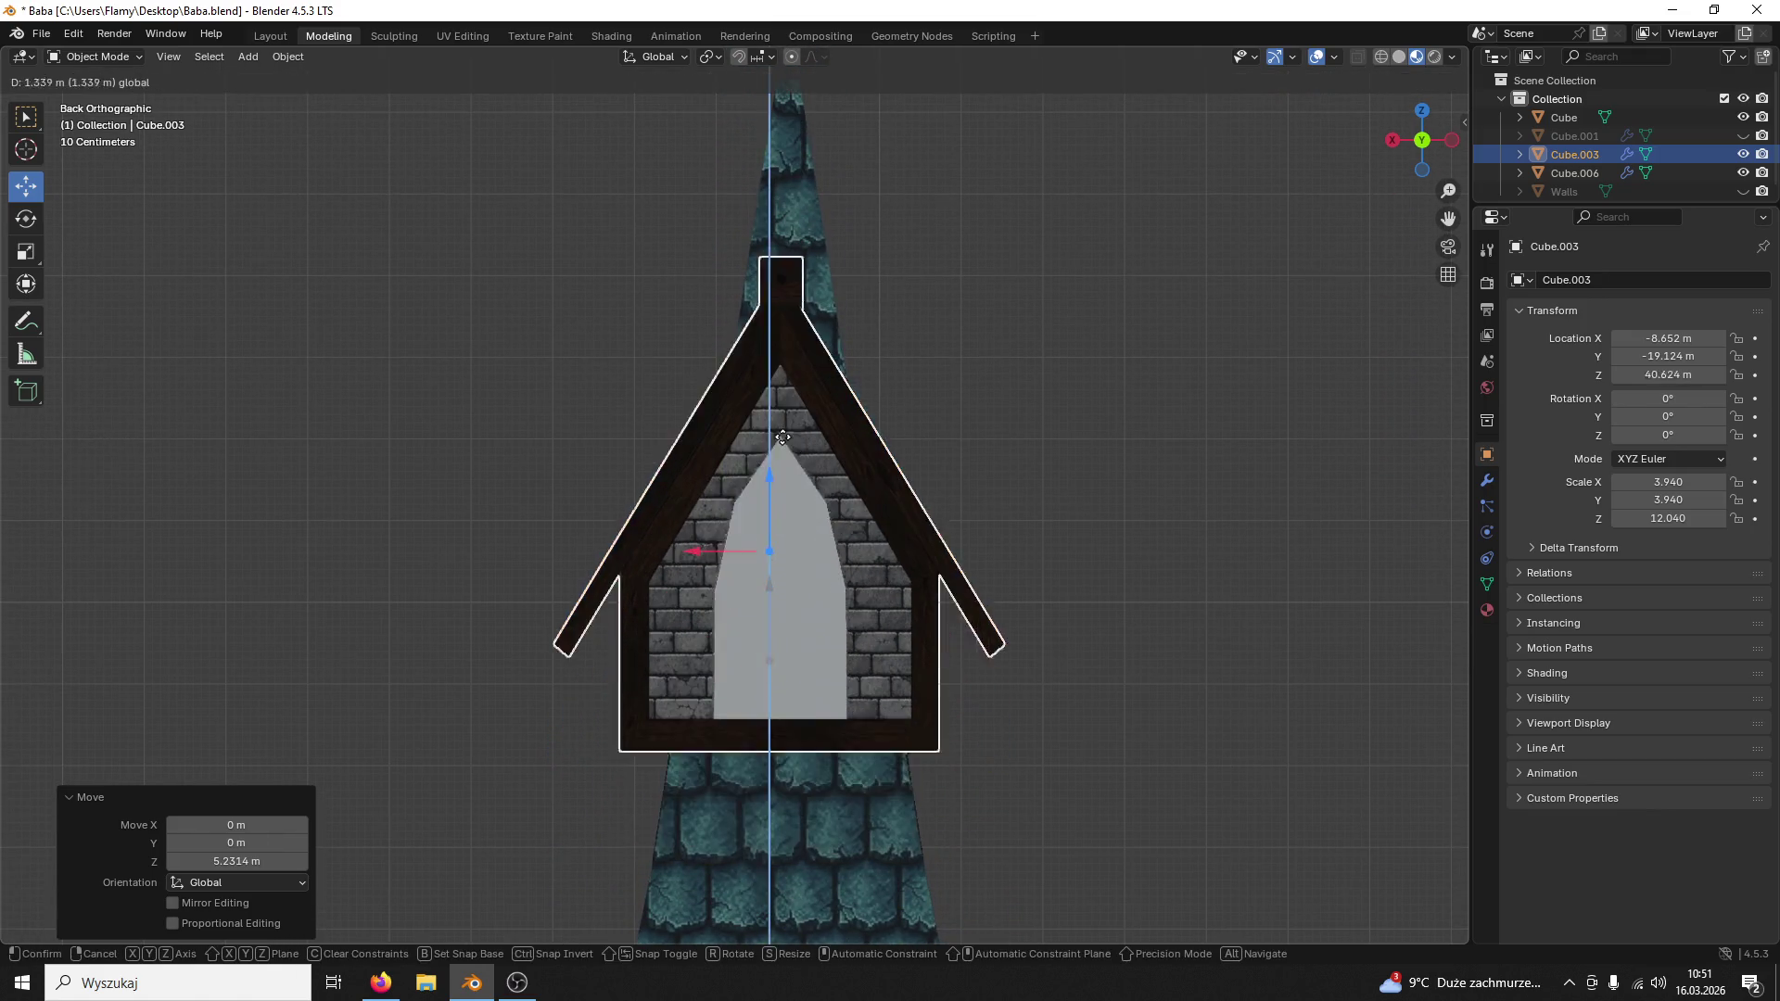
drag(768, 570, 908, 236)
shift+middle_drag(908, 235, 953, 481)
drag(764, 520, 787, 528)
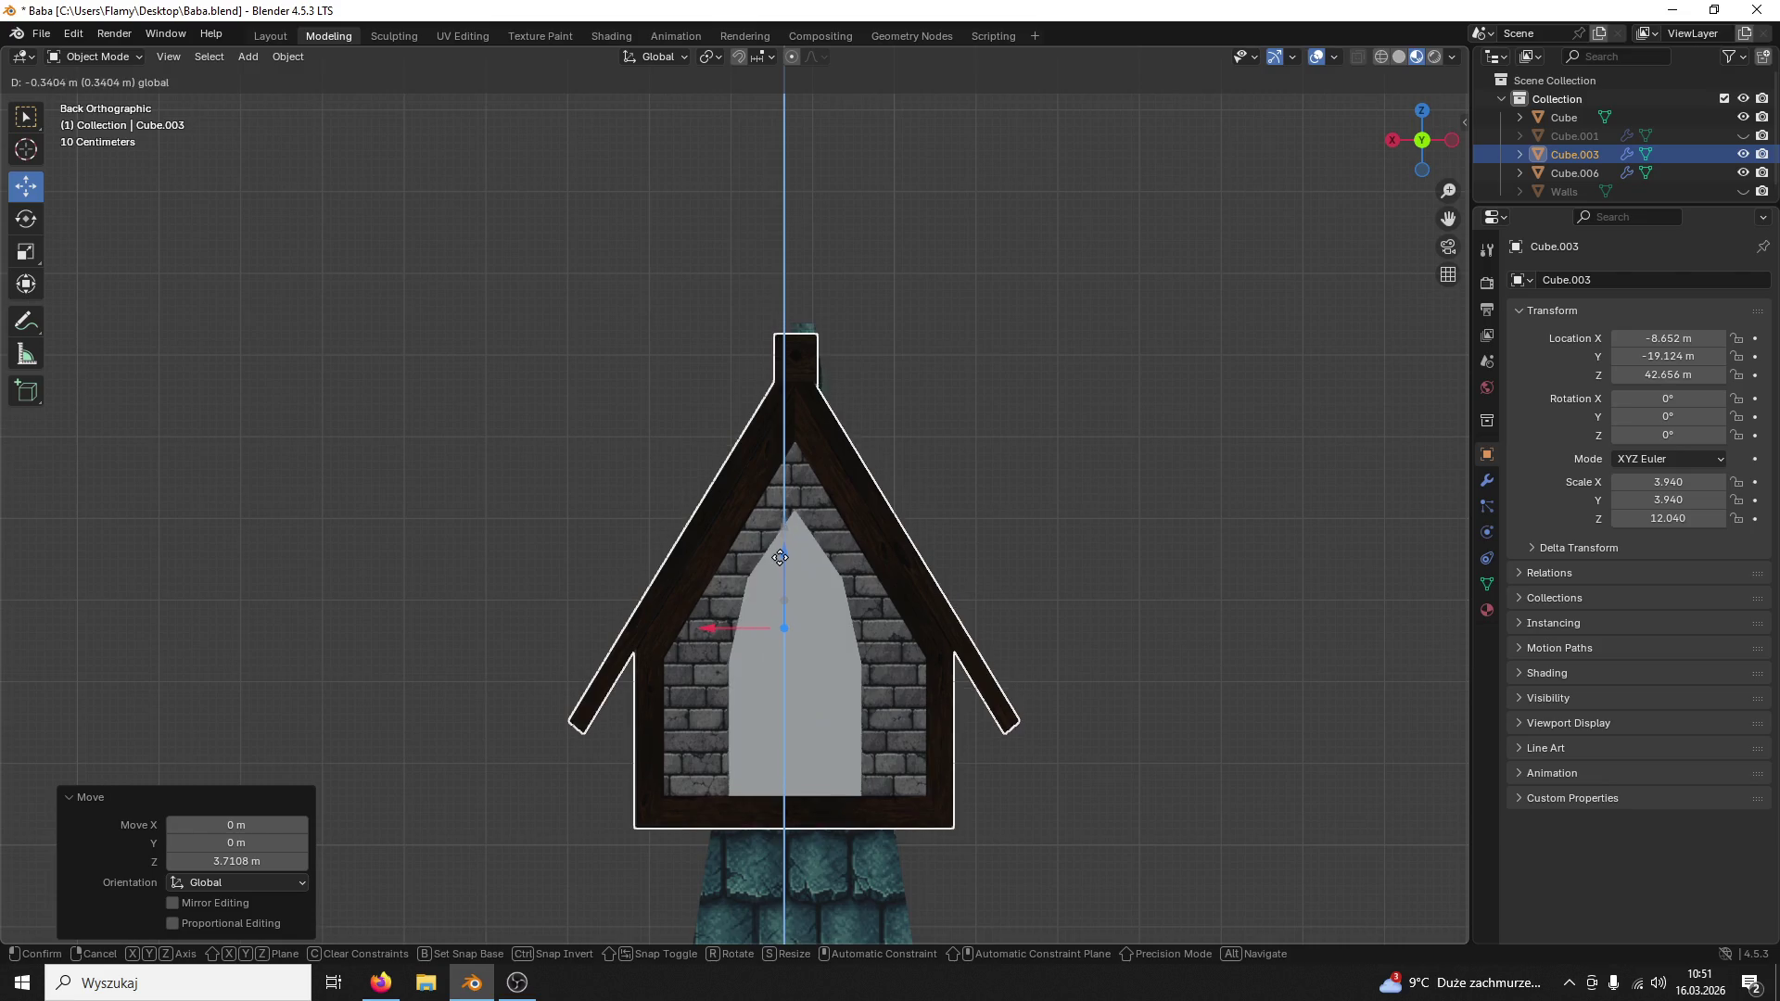
scroll(820, 508, up, 2)
Step: Lower the dormer frame back down onto the flared roof and fine-tune its height
drag(737, 681, 740, 681)
scroll(834, 689, down, 3)
shift+middle_drag(931, 703, 844, 275)
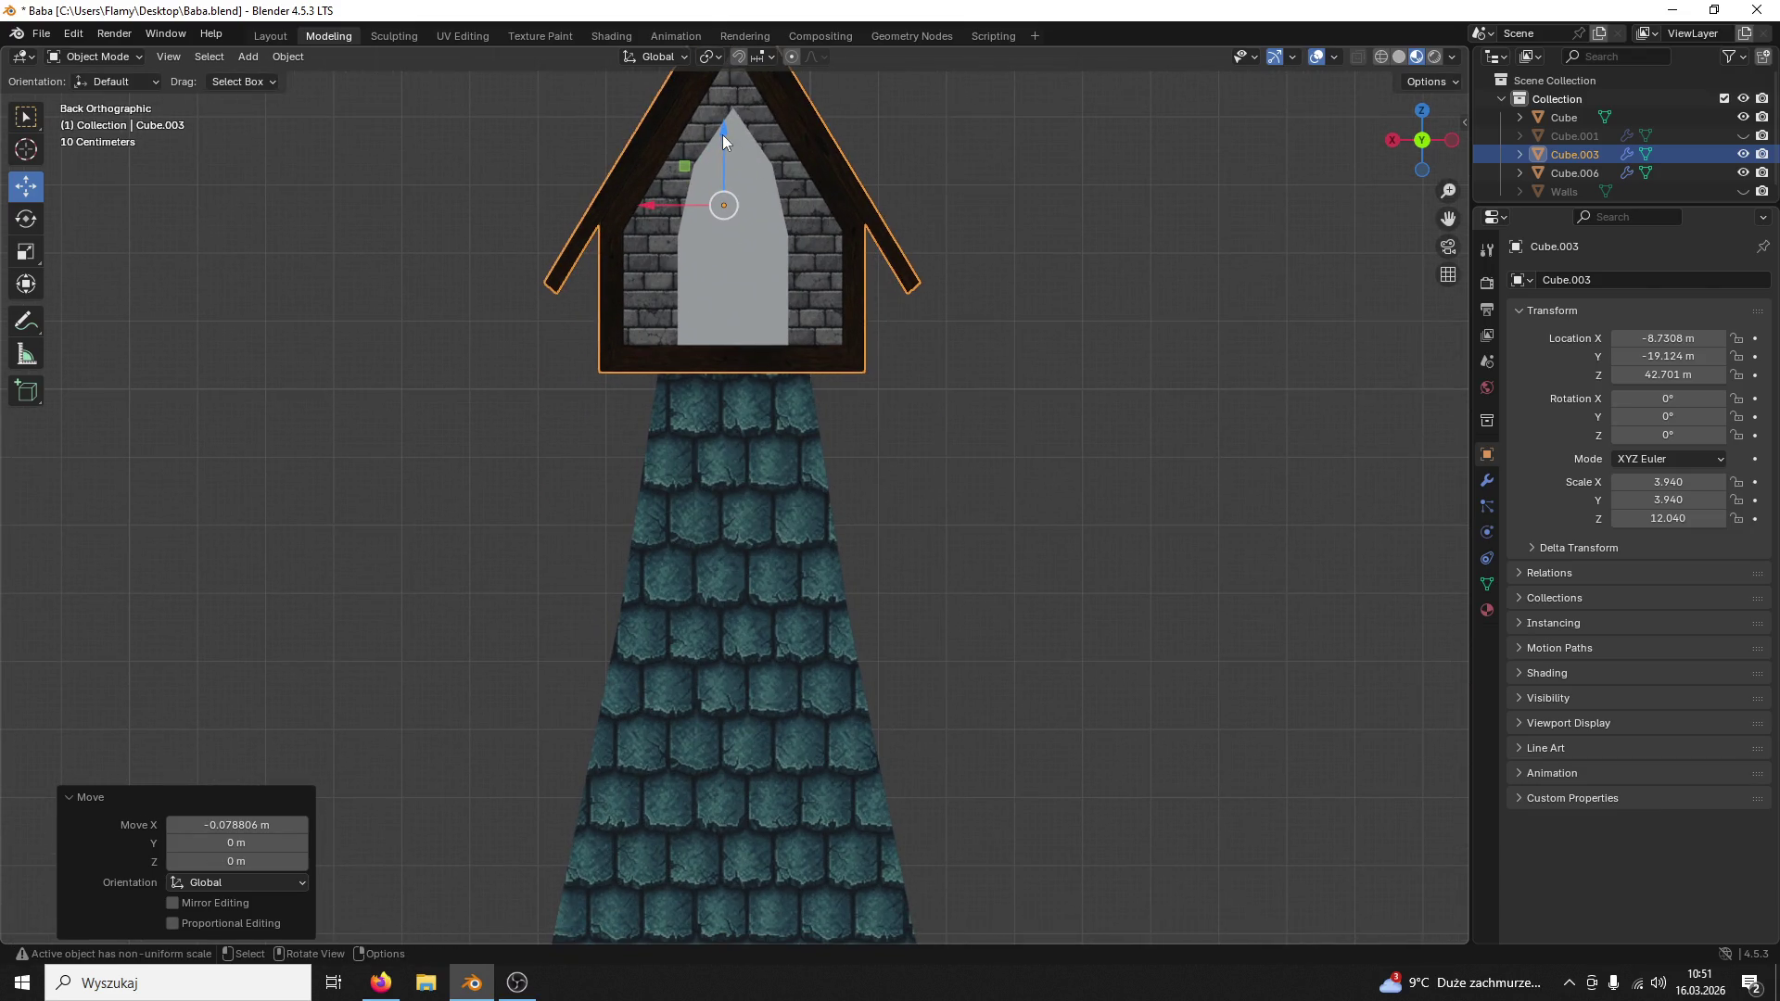
drag(722, 136, 760, 639)
shift+middle_drag(761, 639, 749, 129)
drag(702, 124, 696, 564)
middle_drag(771, 577, 694, 585)
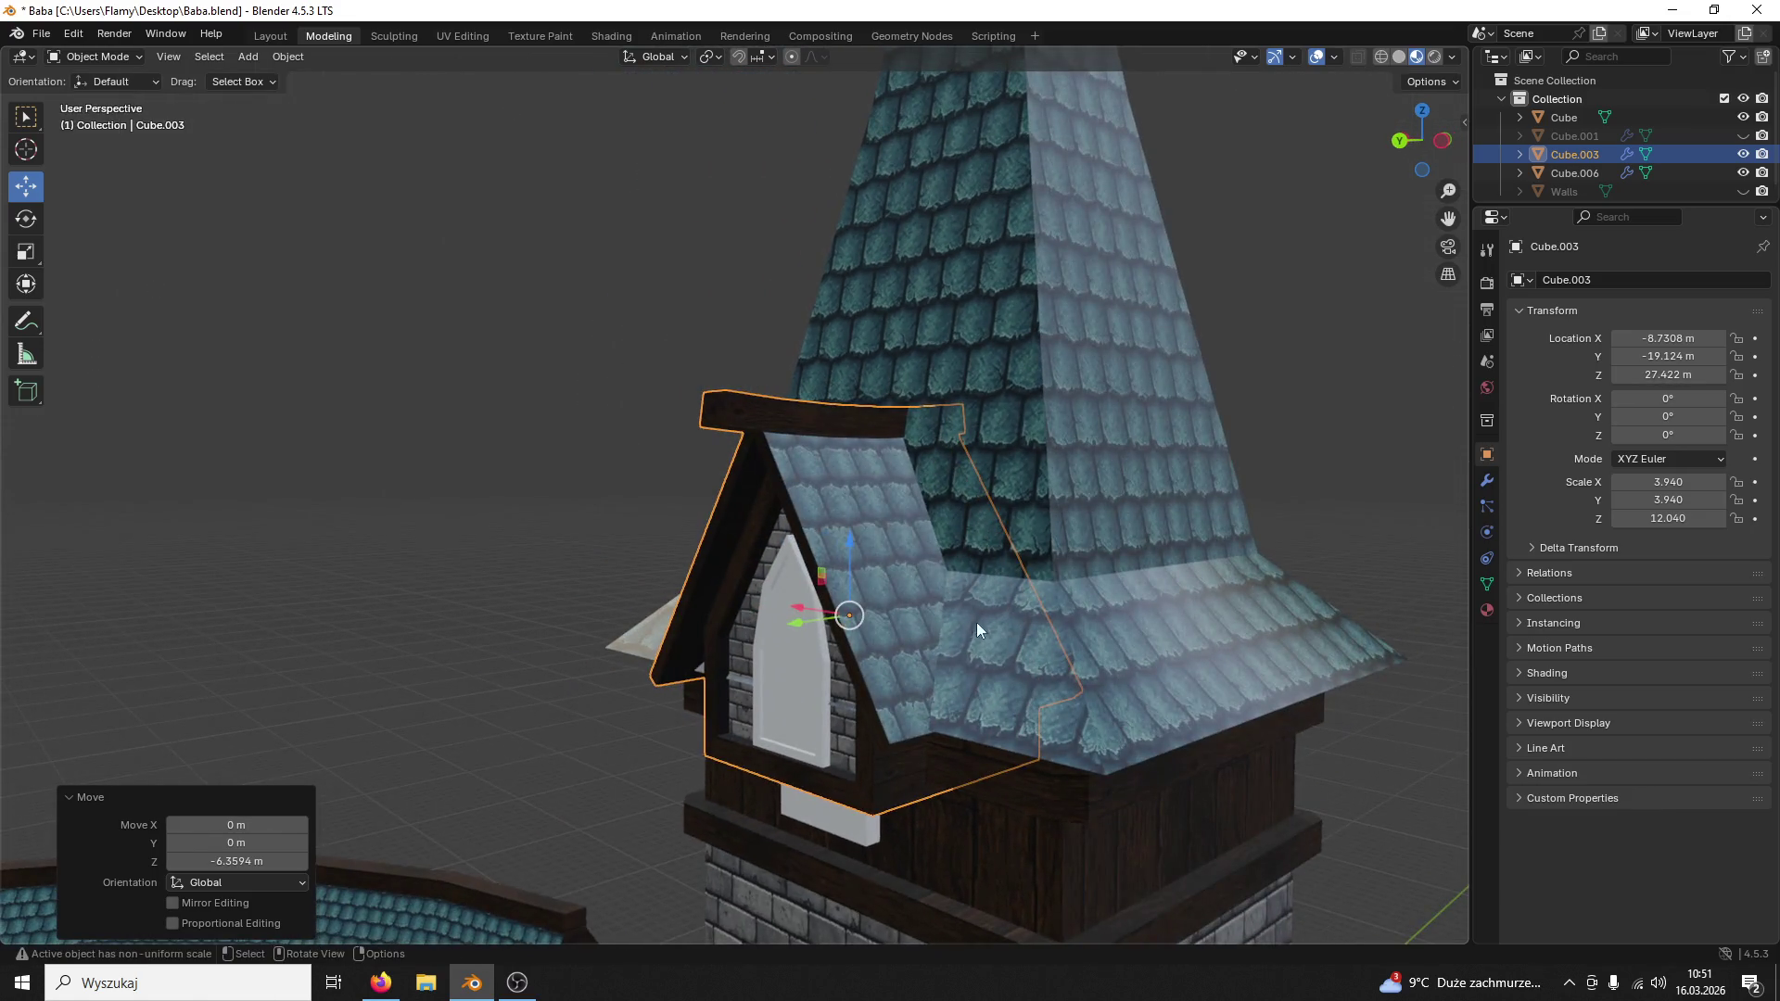
scroll(977, 622, up, 3)
shift+middle_drag(995, 688, 883, 318)
drag(824, 280, 824, 282)
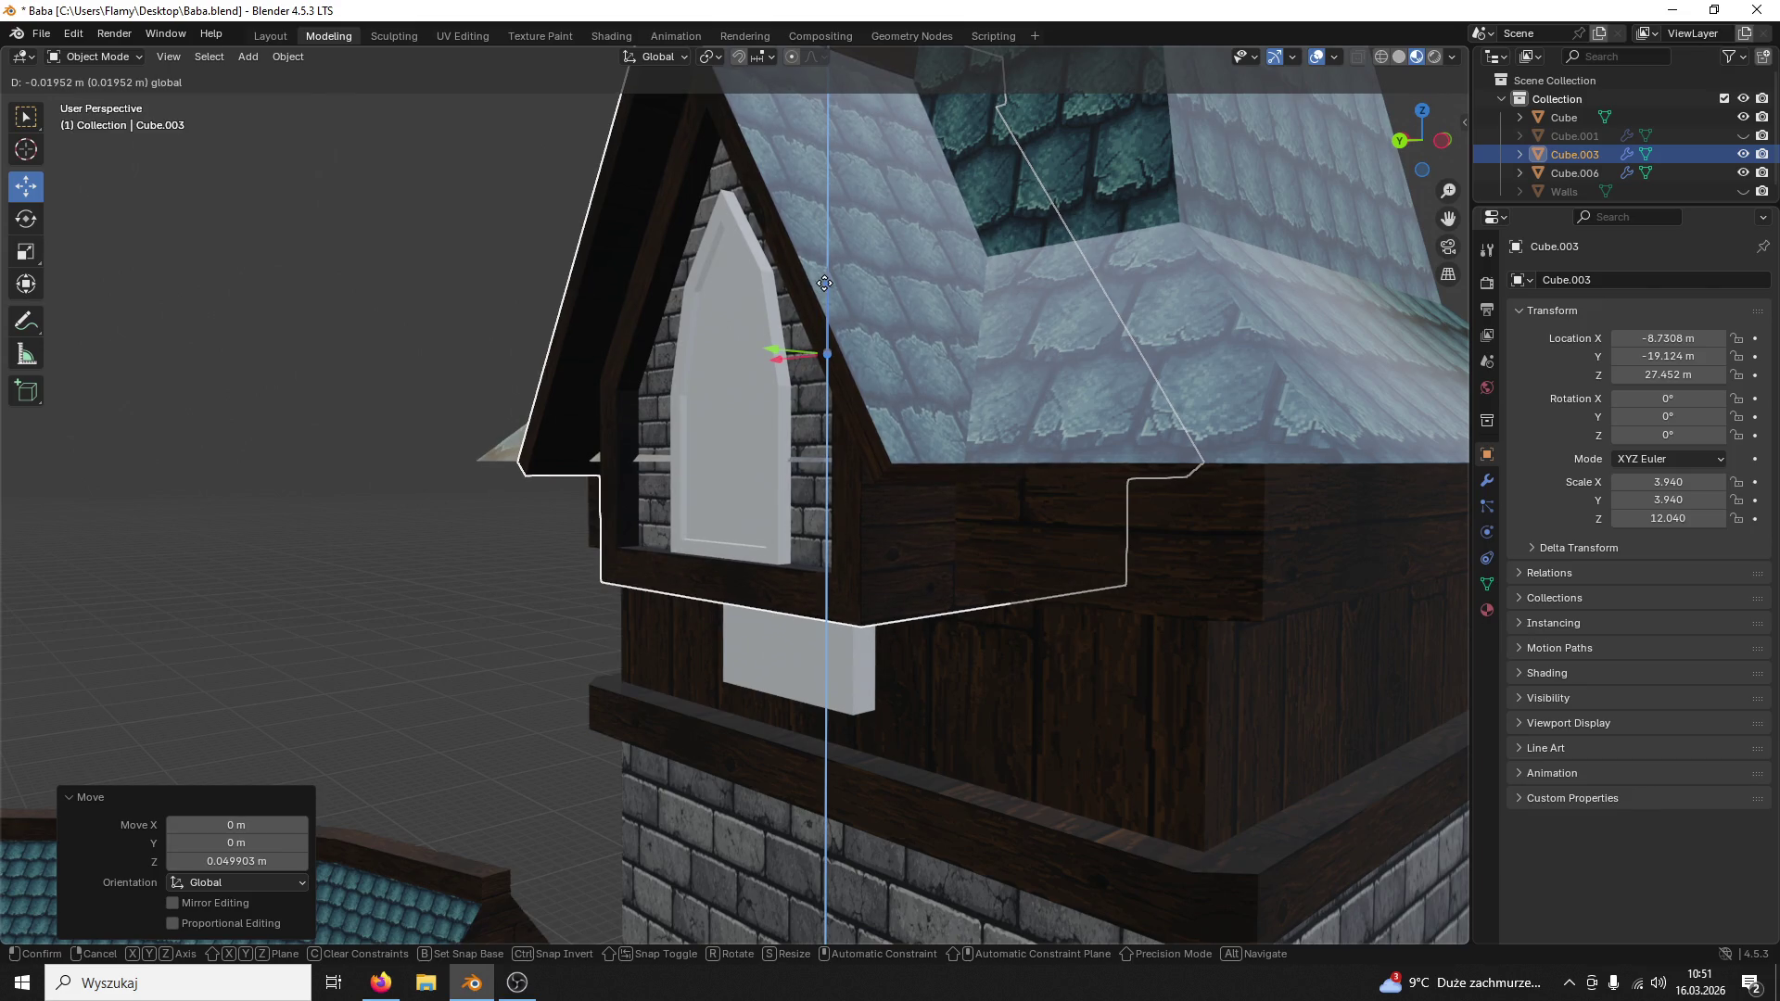
middle_drag(826, 350, 973, 399)
click(690, 684)
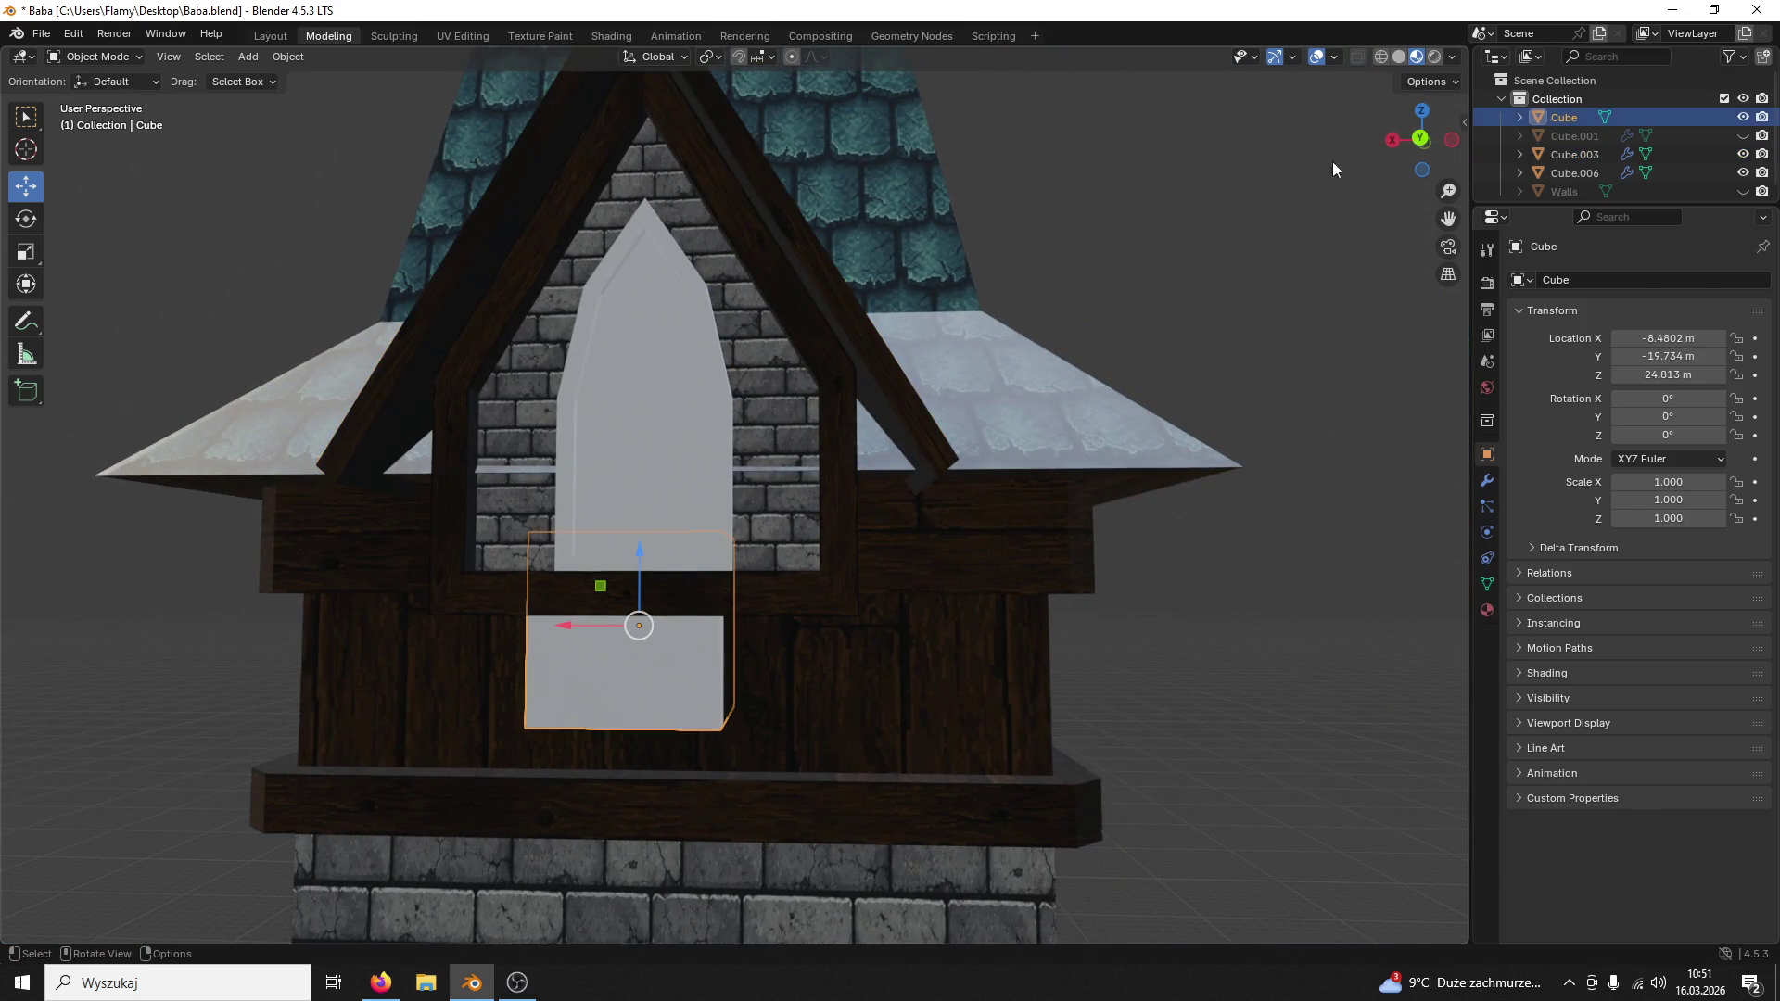
Step: Raise the small white block up the roof along Z toward the window tip
click(1419, 141)
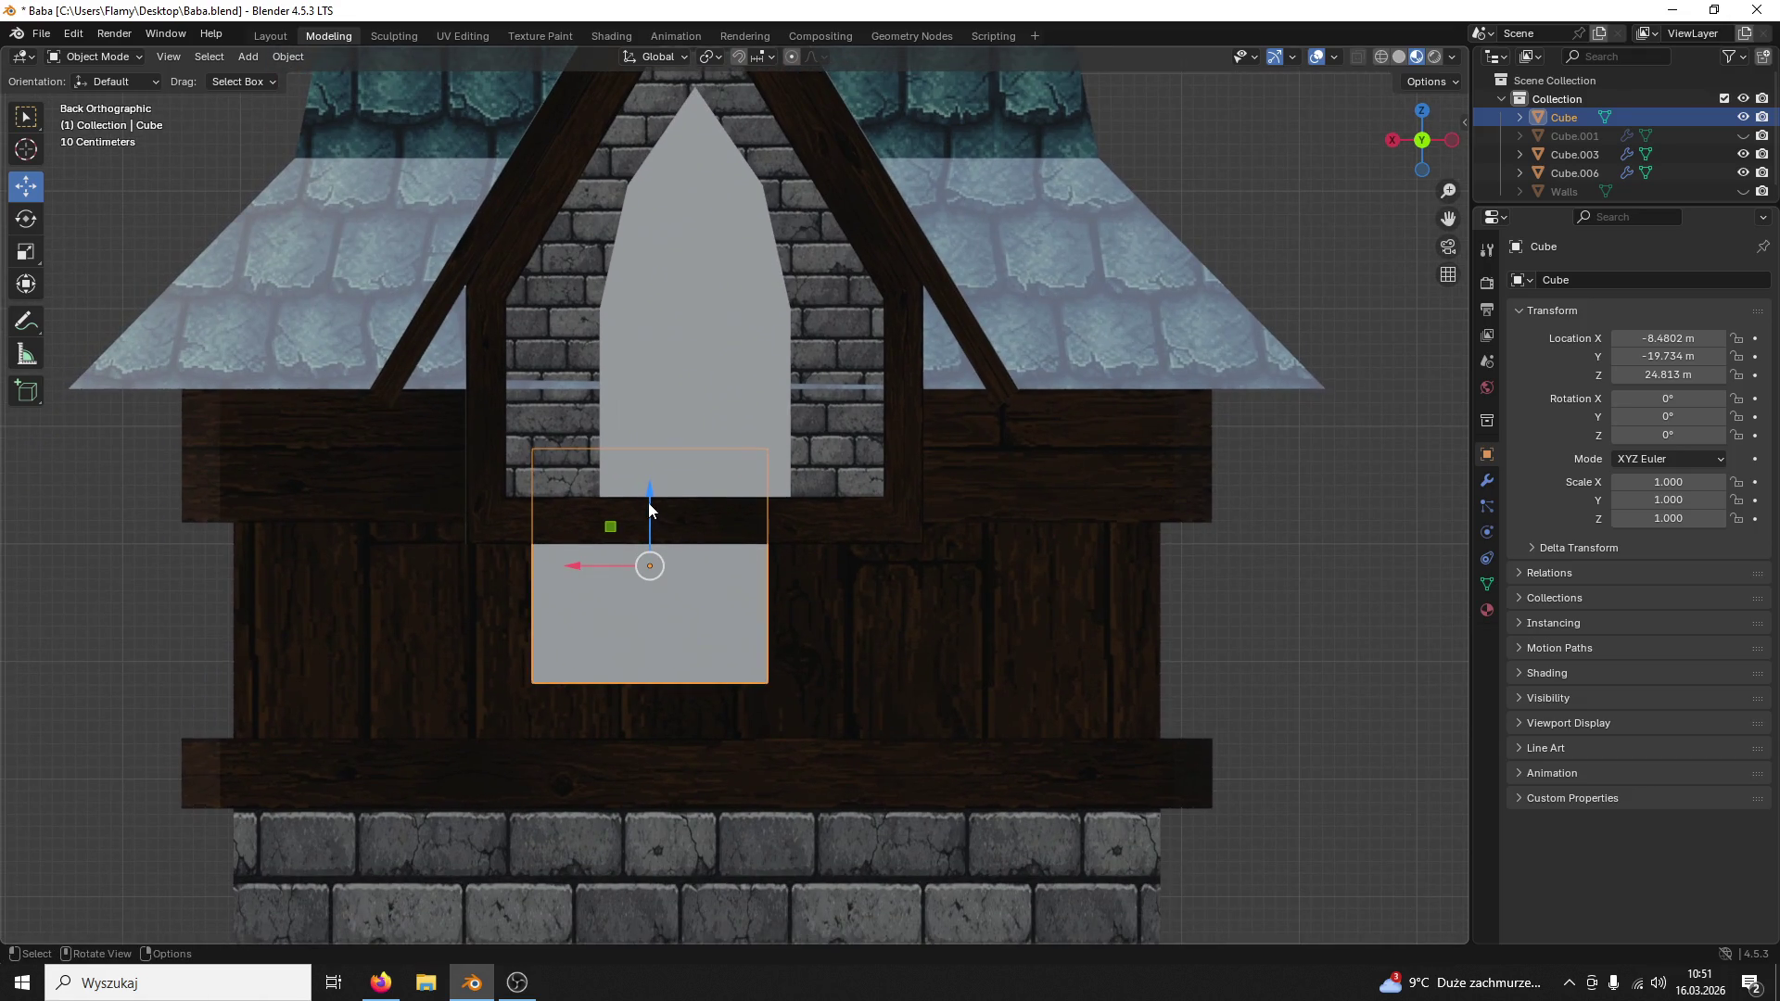
drag(648, 503, 658, 201)
scroll(806, 473, up, 3)
scroll(756, 652, up, 2)
drag(700, 619, 670, 134)
shift+middle_drag(669, 134, 847, 842)
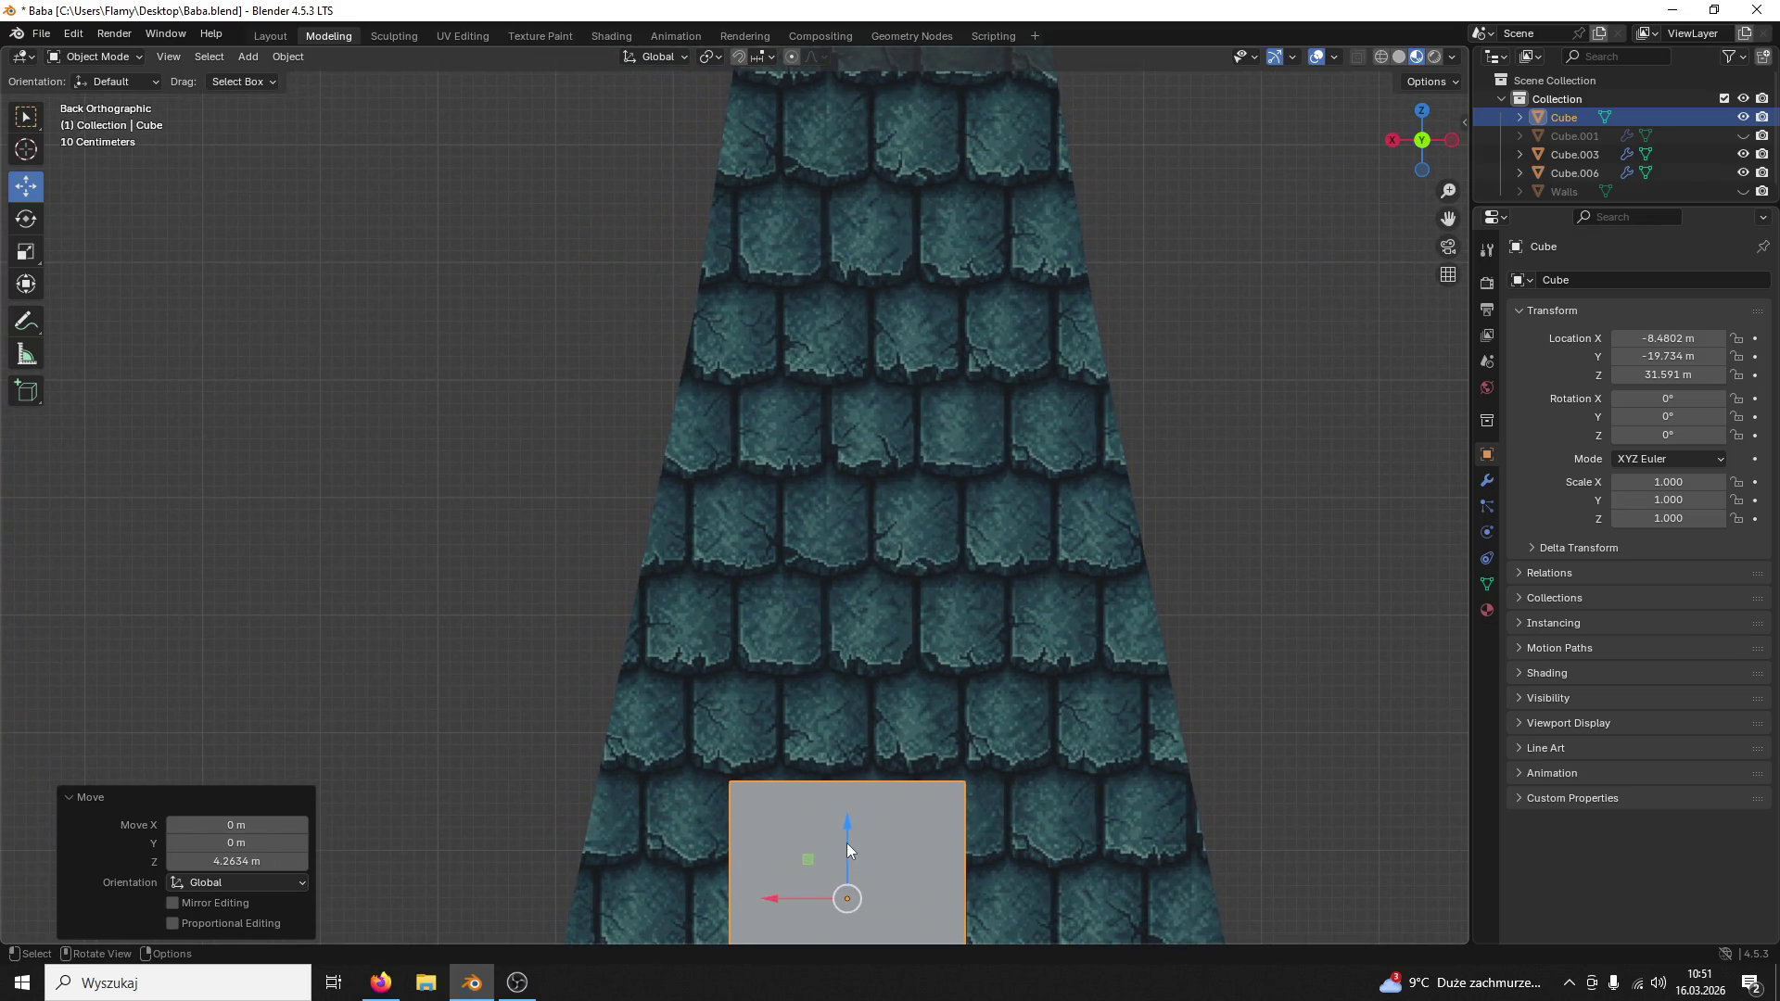
drag(847, 844, 893, 247)
shift+middle_drag(893, 246, 1053, 608)
drag(850, 640, 803, 106)
mouse_move(803, 108)
shift+middle_down()
mouse_move(1048, 460)
mouse_move(1027, 349)
shift+middle_up()
drag(847, 233, 883, 698)
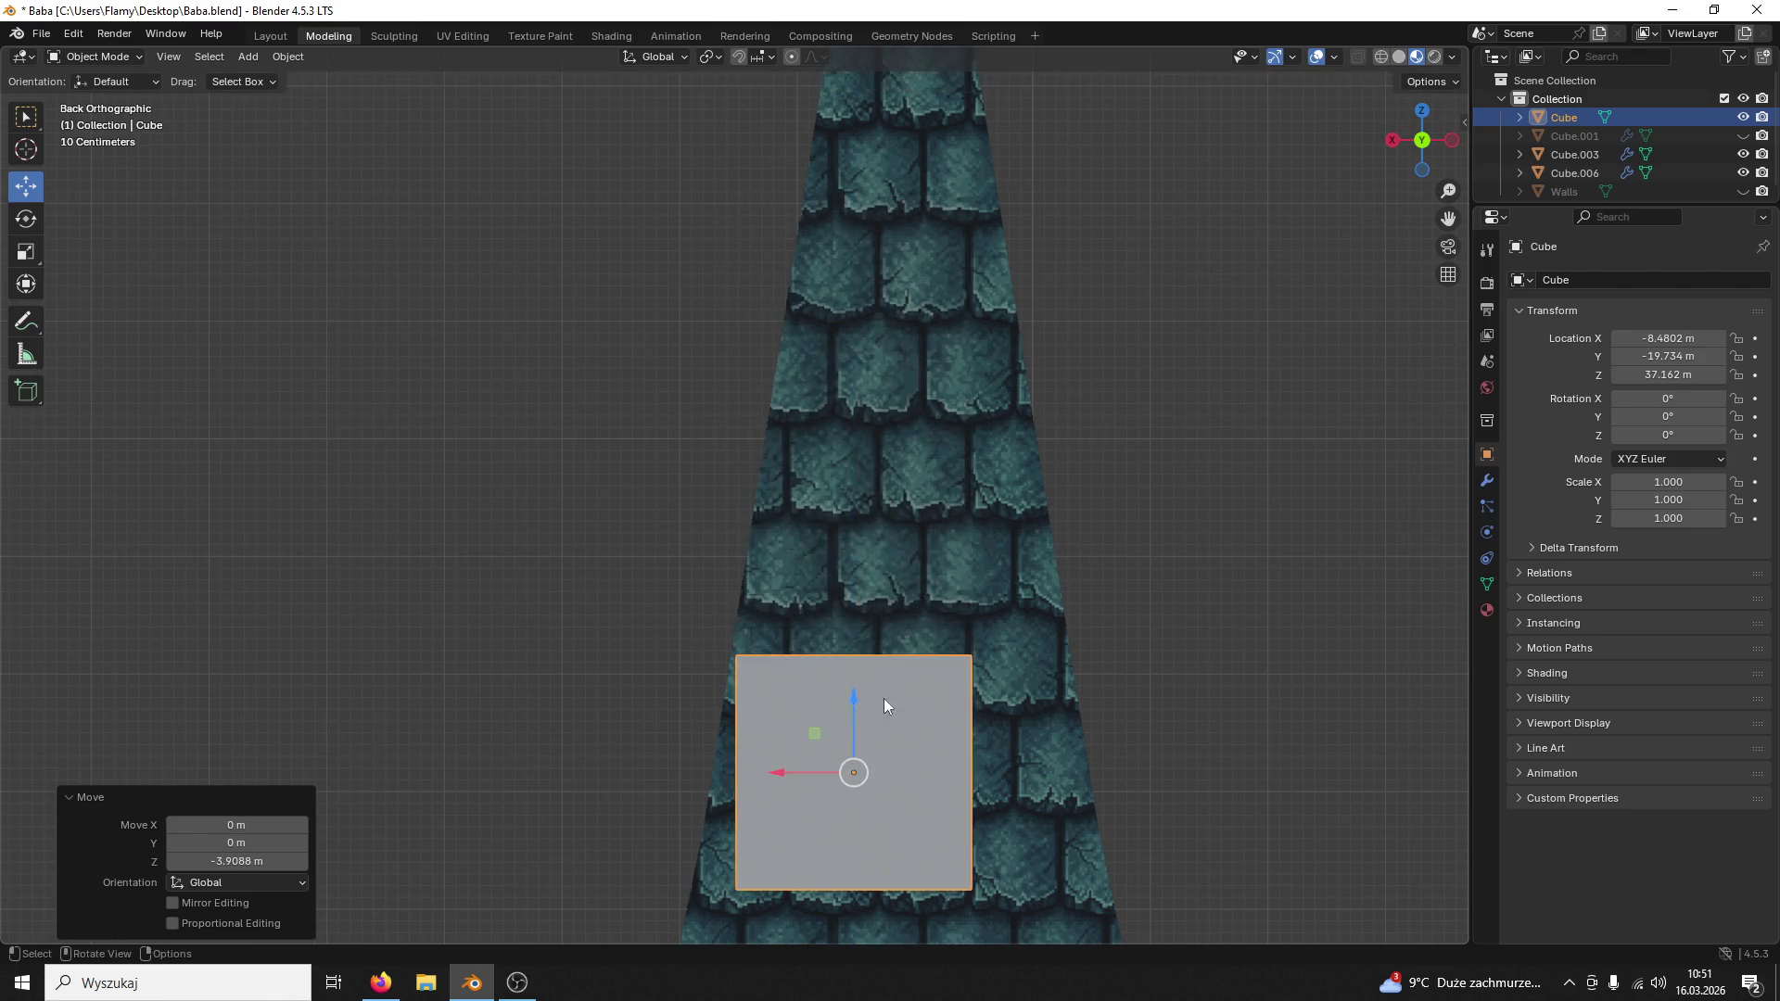
shift+middle_drag(882, 699, 974, 272)
Step: Scale the block to about 0.542 and centre it at the window tip
key(s)
click(888, 366)
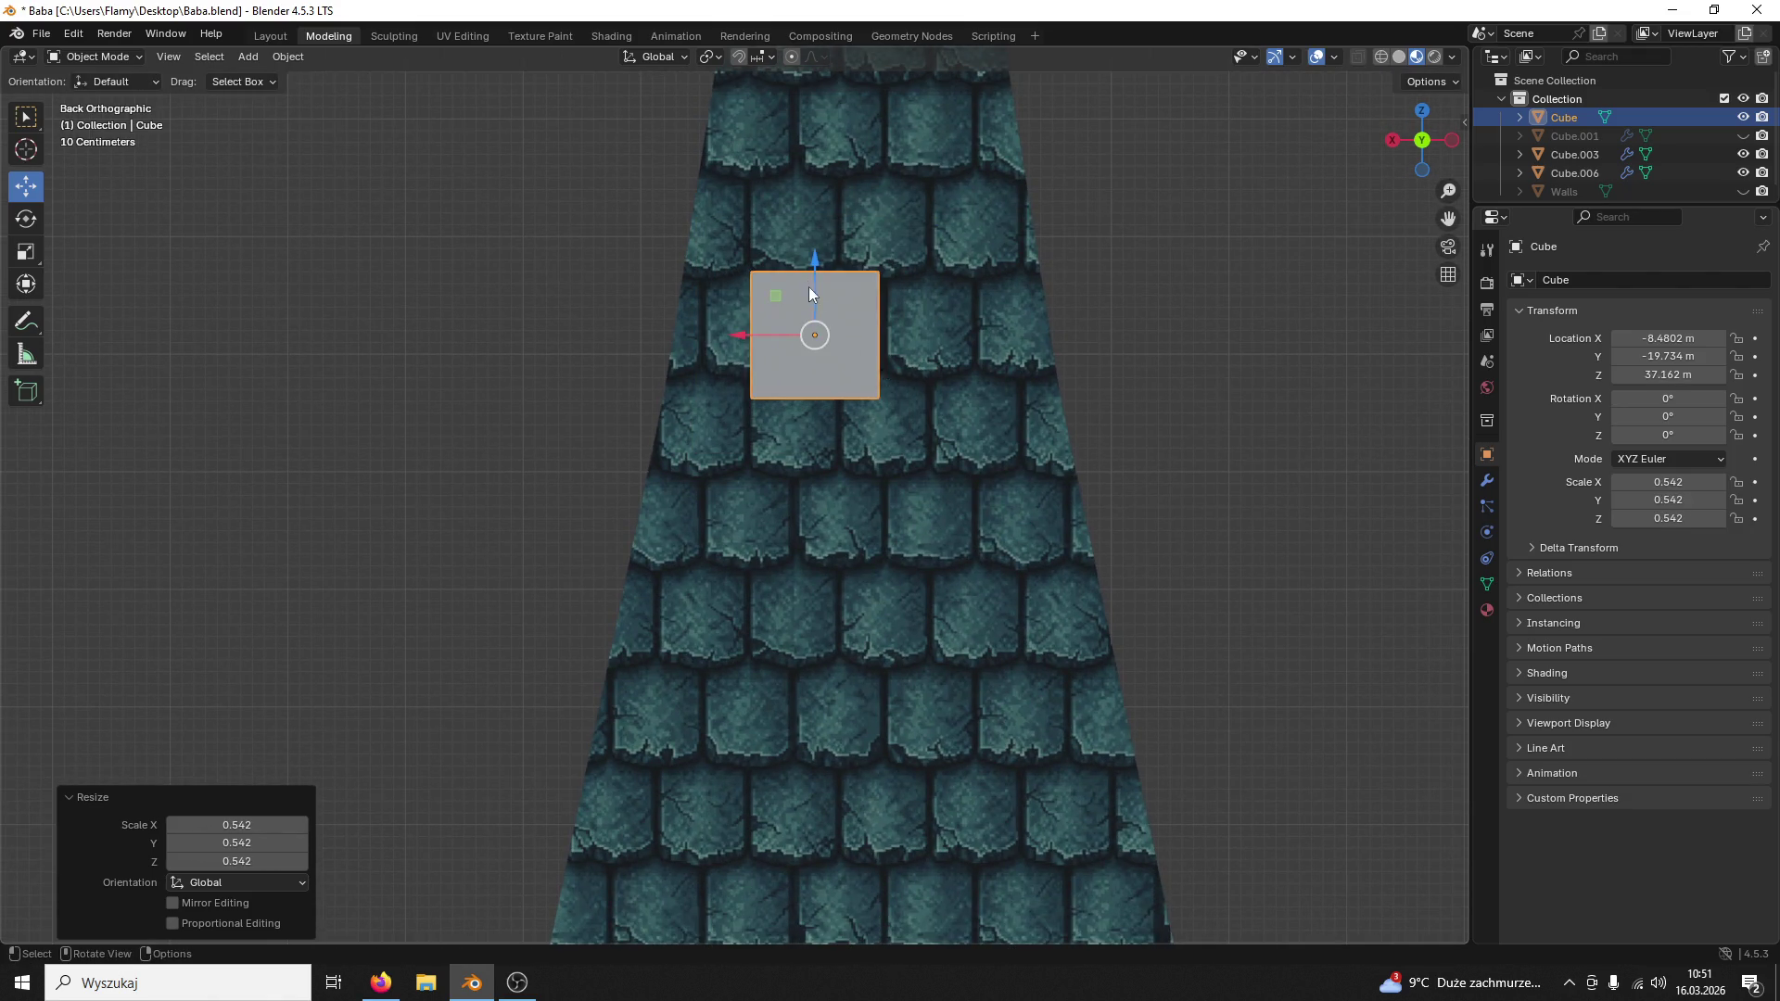
drag(813, 264, 990, 786)
shift+middle_drag(990, 786, 883, 246)
drag(786, 267, 783, 788)
mouse_move(784, 787)
shift+middle_down()
mouse_move(1009, 439)
mouse_move(998, 327)
shift+middle_up()
drag(702, 386, 763, 385)
drag(808, 327, 803, 469)
scroll(926, 433, up, 3)
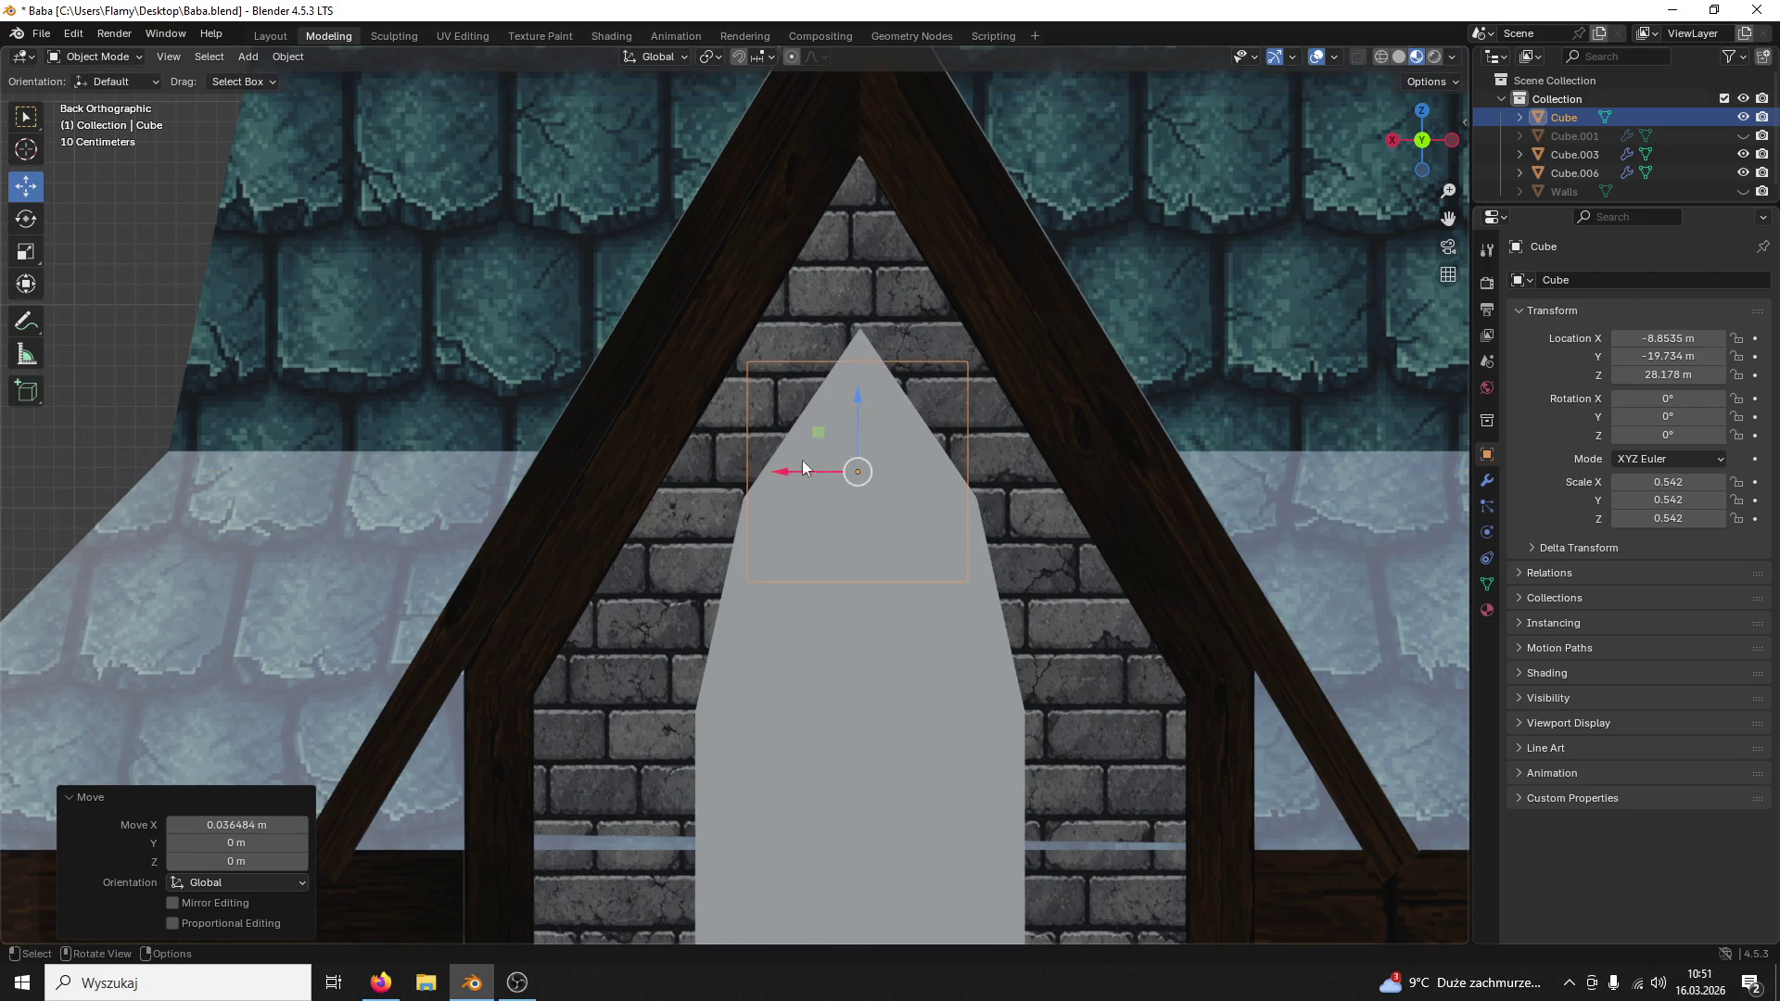
drag(856, 403, 832, 338)
drag(792, 420, 800, 413)
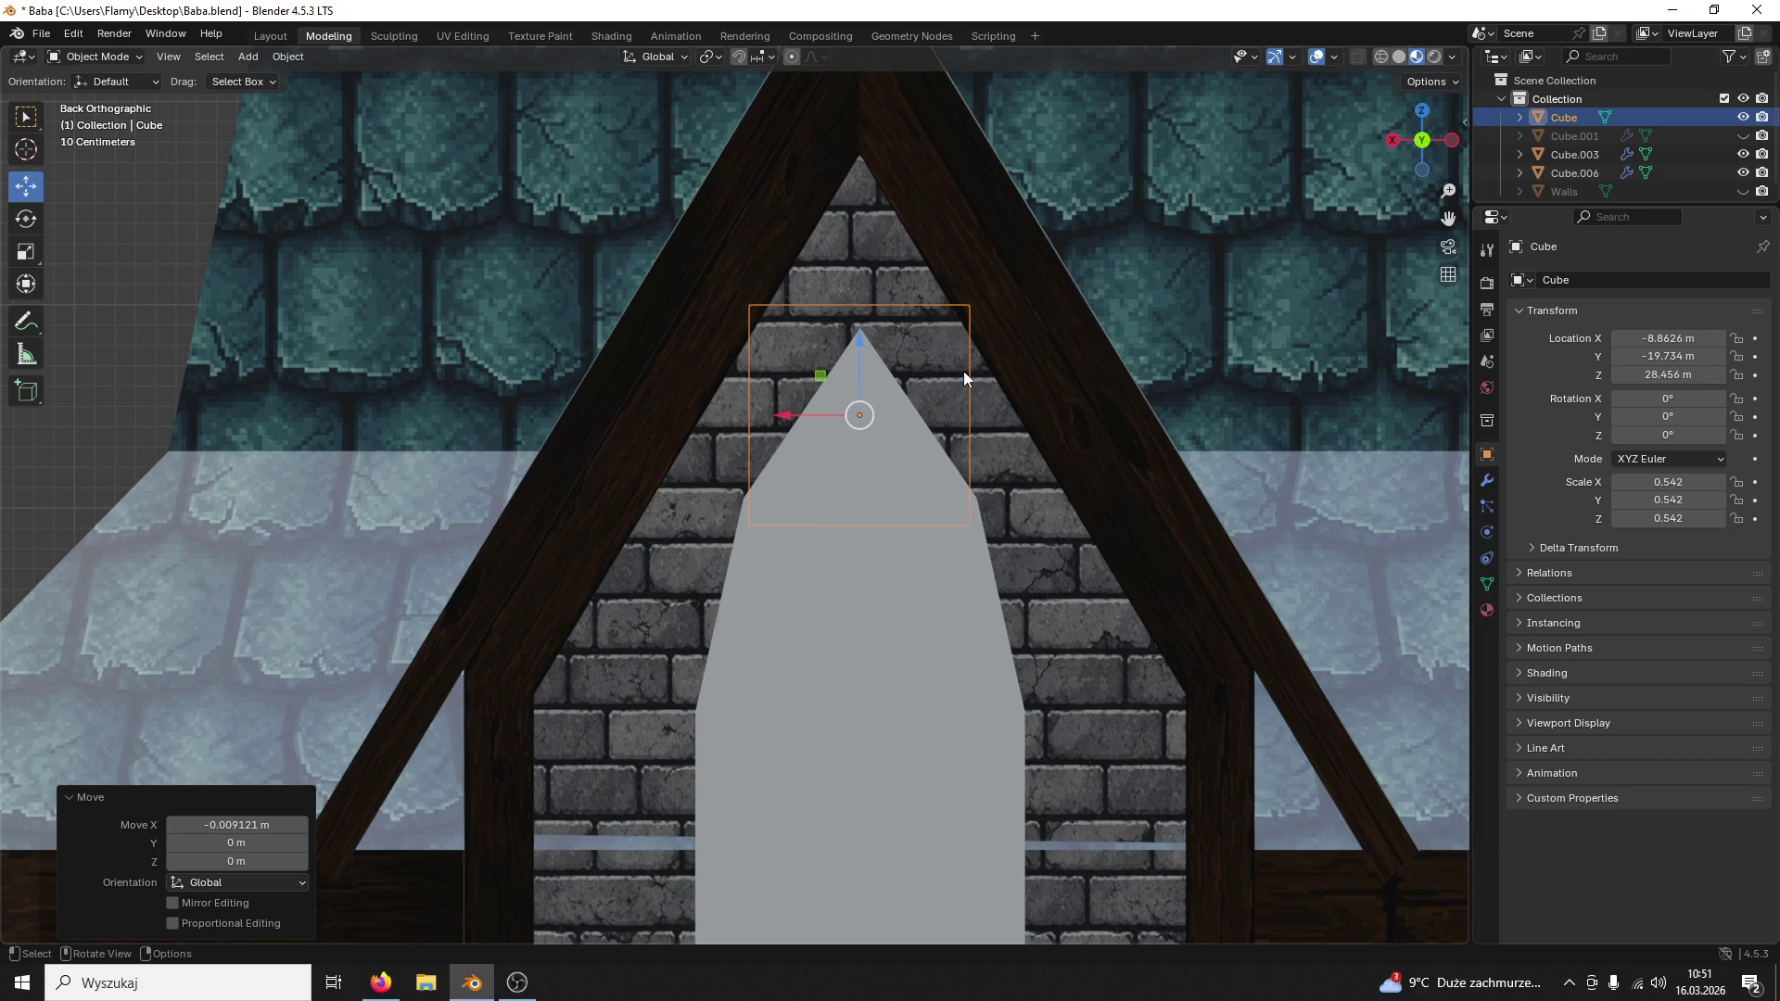
Step: Pull the block outward along Y, lower it below the window, and save the file
mouse_move(990, 551)
middle_down()
mouse_move(953, 542)
mouse_move(1034, 456)
mouse_move(1020, 520)
middle_up()
drag(1054, 436, 837, 534)
mouse_move(837, 534)
middle_down()
mouse_move(1105, 314)
mouse_move(1145, 305)
mouse_move(1148, 264)
middle_up()
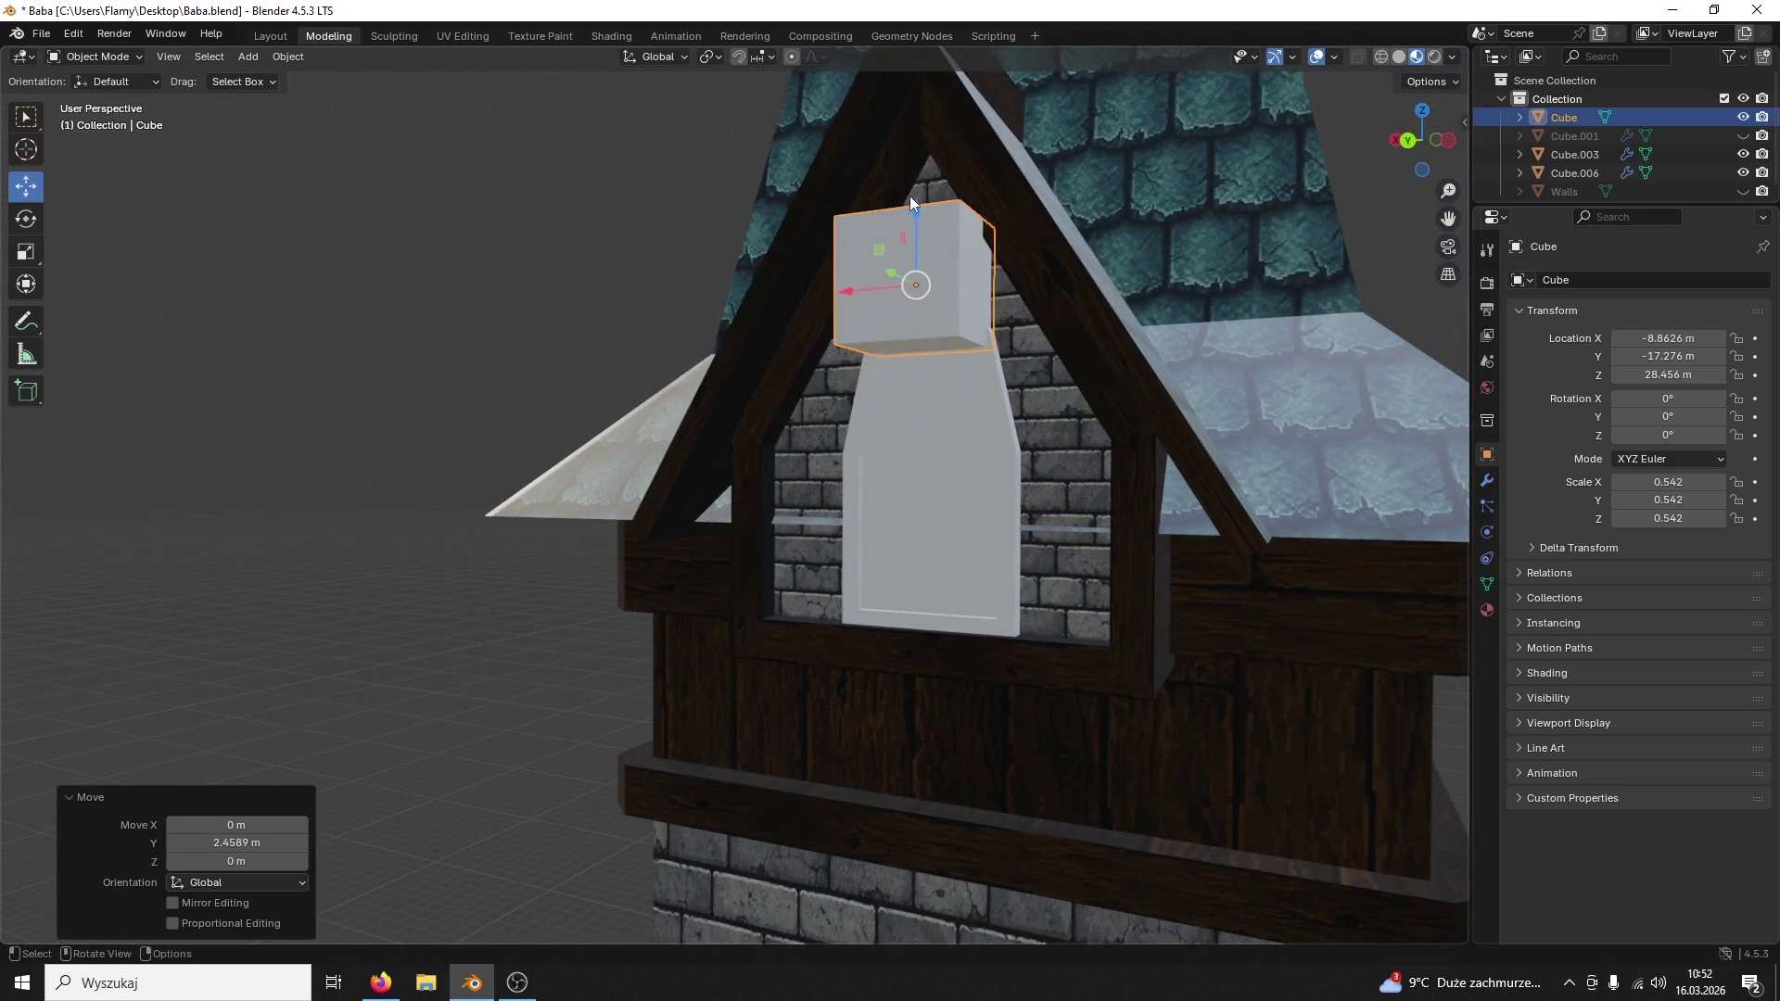
drag(911, 201, 911, 641)
mouse_move(910, 639)
middle_down()
mouse_move(833, 595)
mouse_move(987, 636)
mouse_move(1049, 706)
middle_up()
key(ctrl+s)
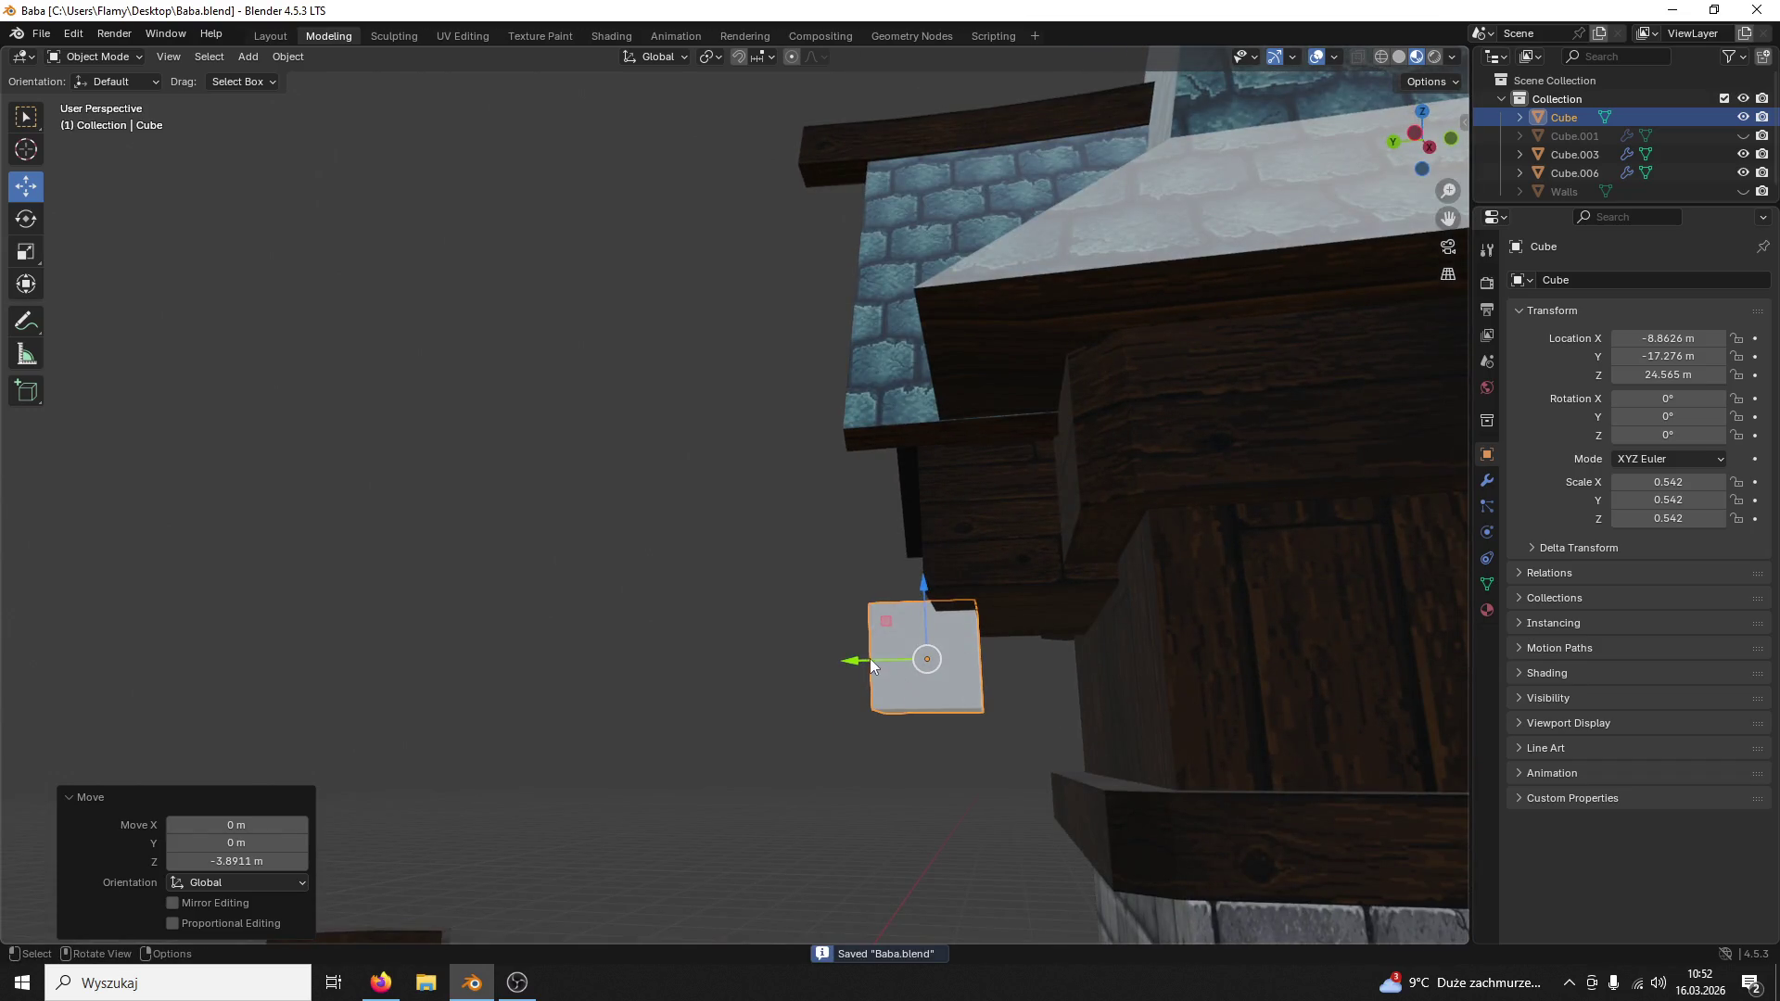
Step: Push the block back onto the wooden wall and nudge the dormer frame slightly along Y
drag(869, 657, 1016, 683)
mouse_move(1016, 683)
middle_down()
mouse_move(1136, 671)
mouse_move(1262, 713)
middle_up()
click(836, 422)
mouse_move(835, 421)
middle_down()
mouse_move(721, 439)
mouse_move(993, 402)
middle_up()
drag(993, 403, 970, 405)
mouse_move(1064, 446)
middle_down()
mouse_move(1136, 368)
mouse_move(970, 400)
middle_up()
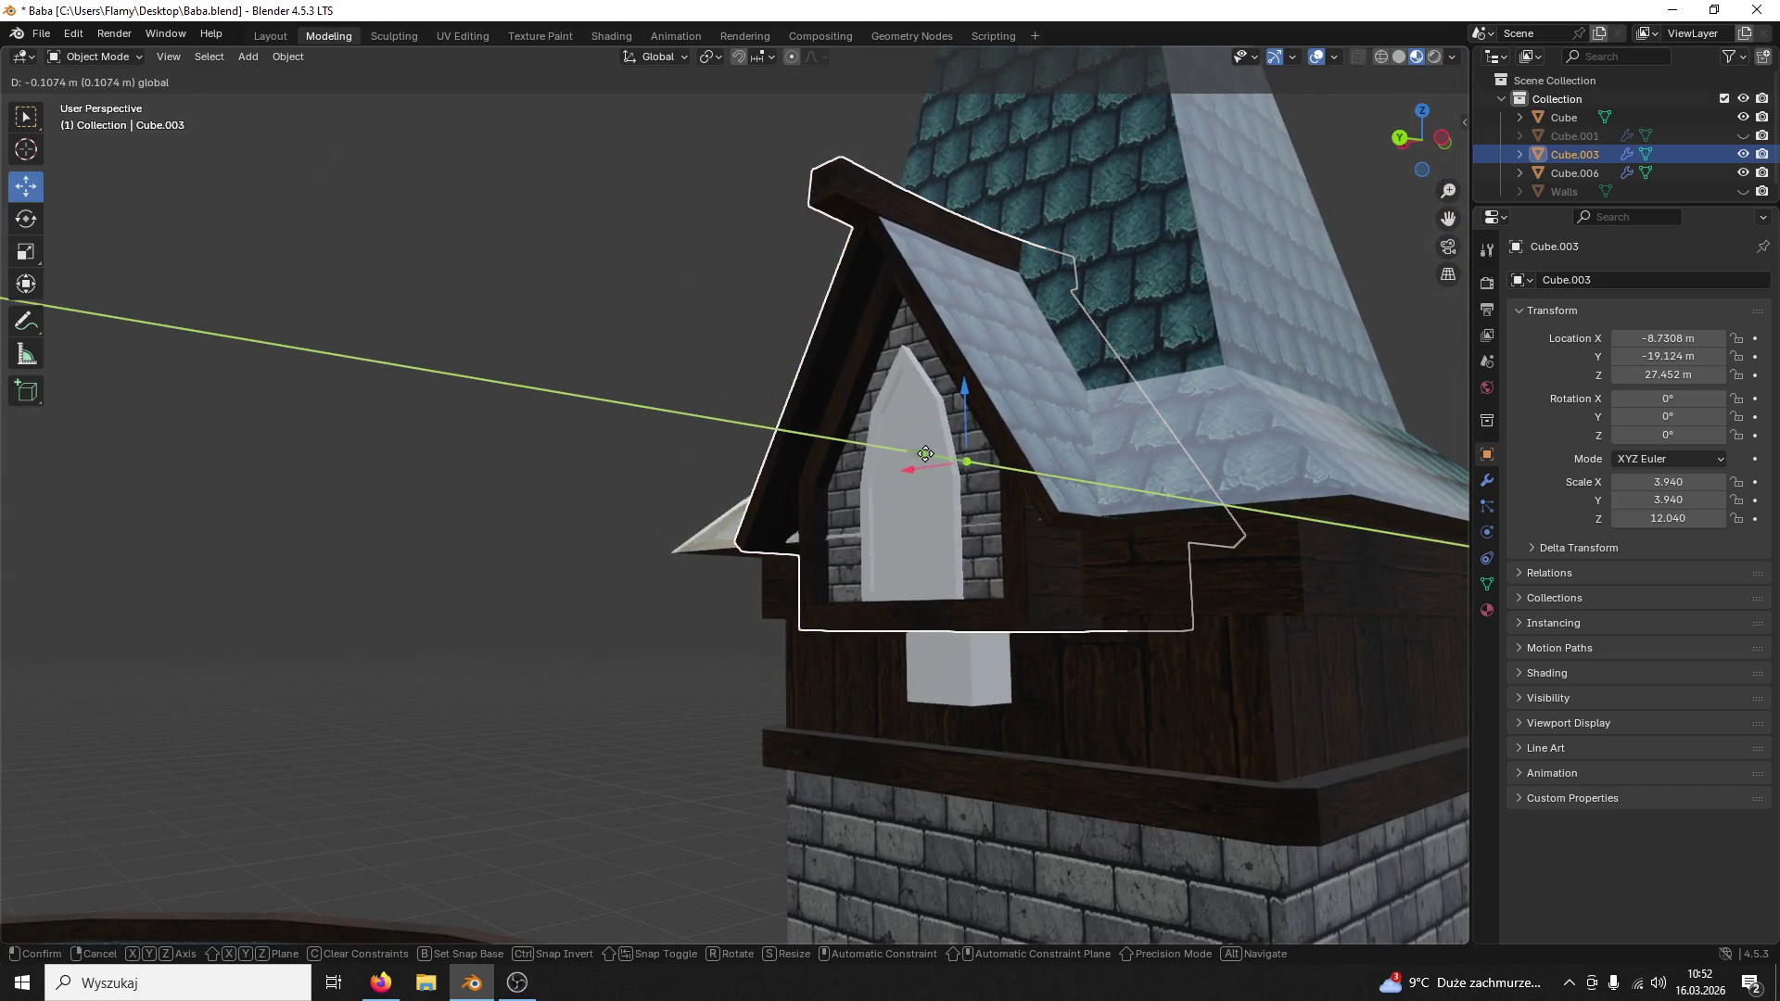
drag(918, 461, 925, 460)
mouse_move(926, 461)
middle_down()
mouse_move(1031, 493)
mouse_move(1172, 455)
mouse_move(961, 528)
mouse_move(651, 449)
mouse_move(1061, 702)
middle_up()
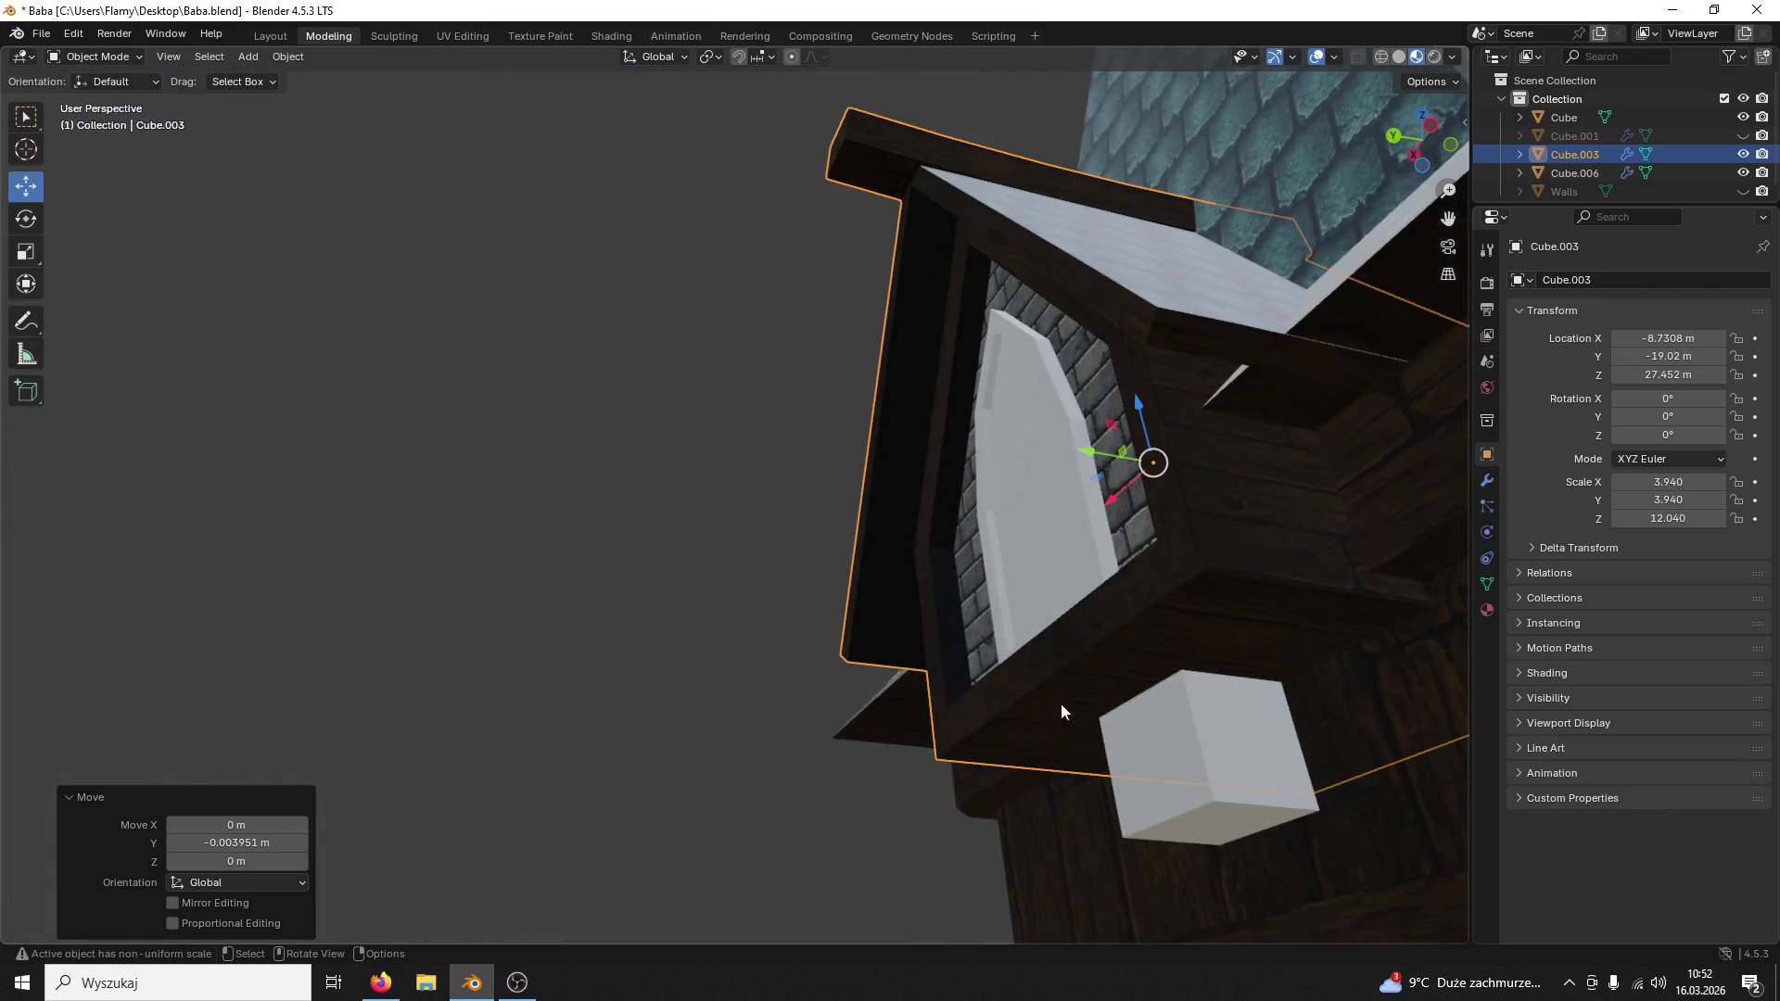
Step: Save the file, then select the small white block and centre the view on it
shift+click(1266, 731)
click(1260, 737)
middle_drag(1259, 740, 1068, 508)
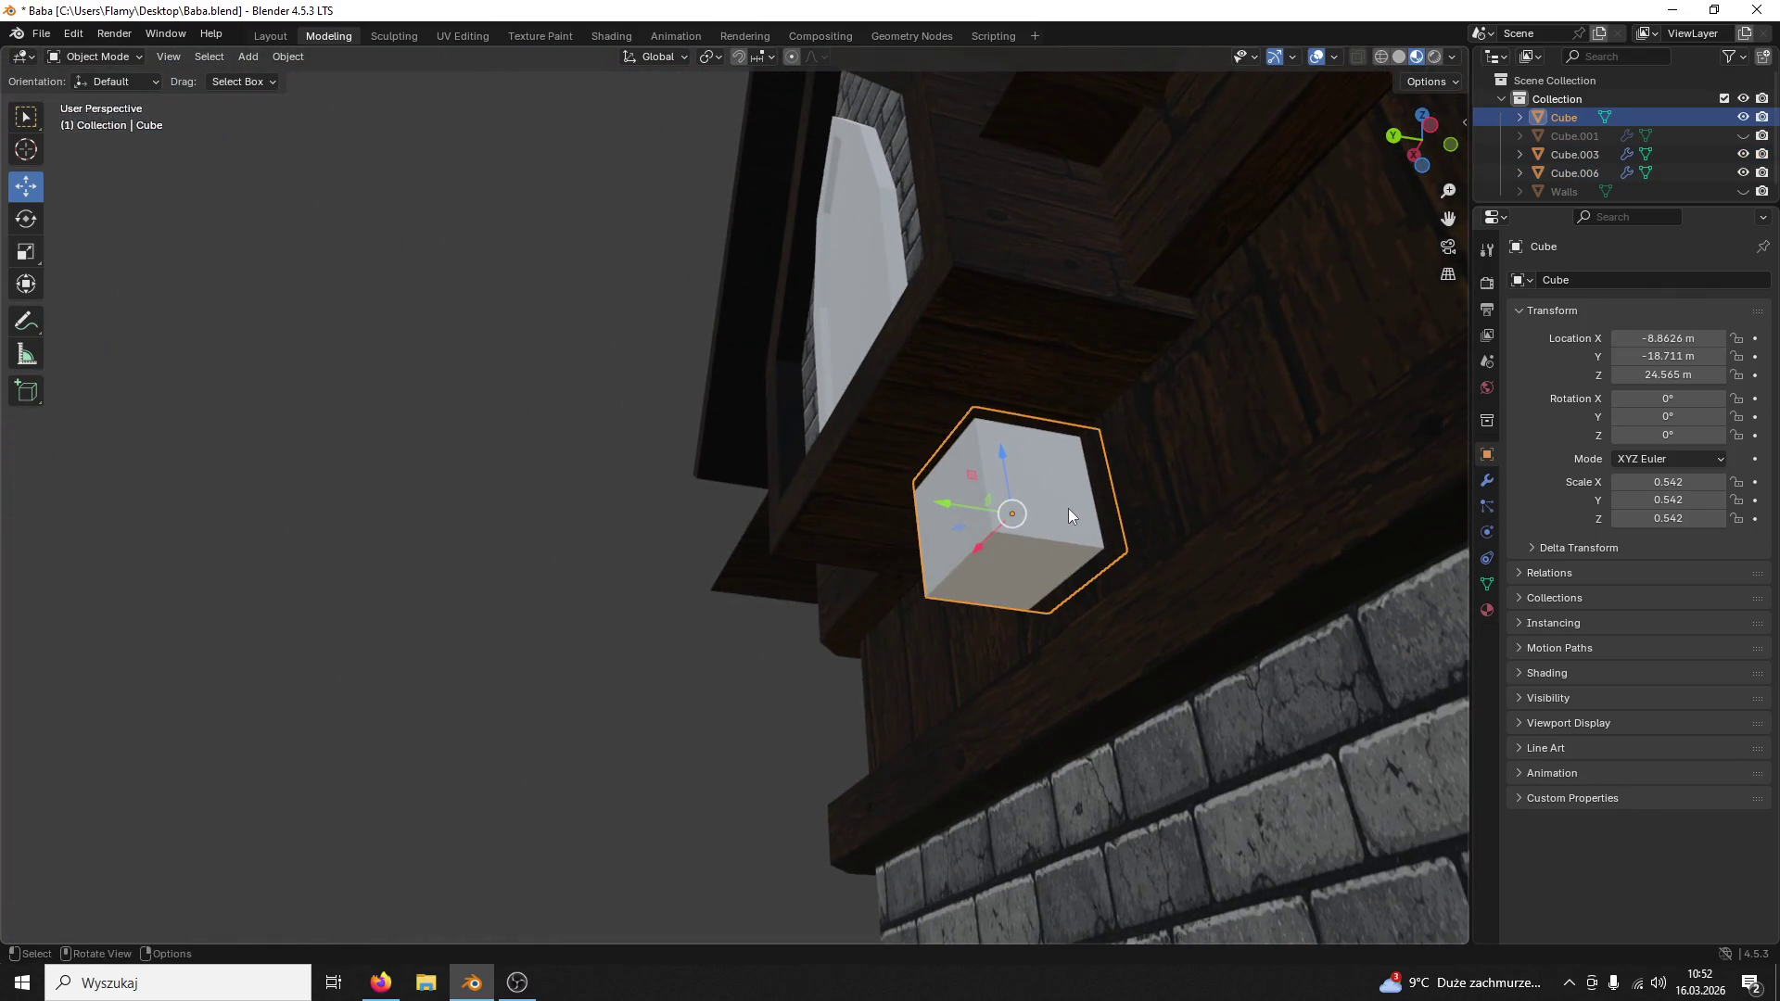
click(1095, 328)
key(ctrl+s)
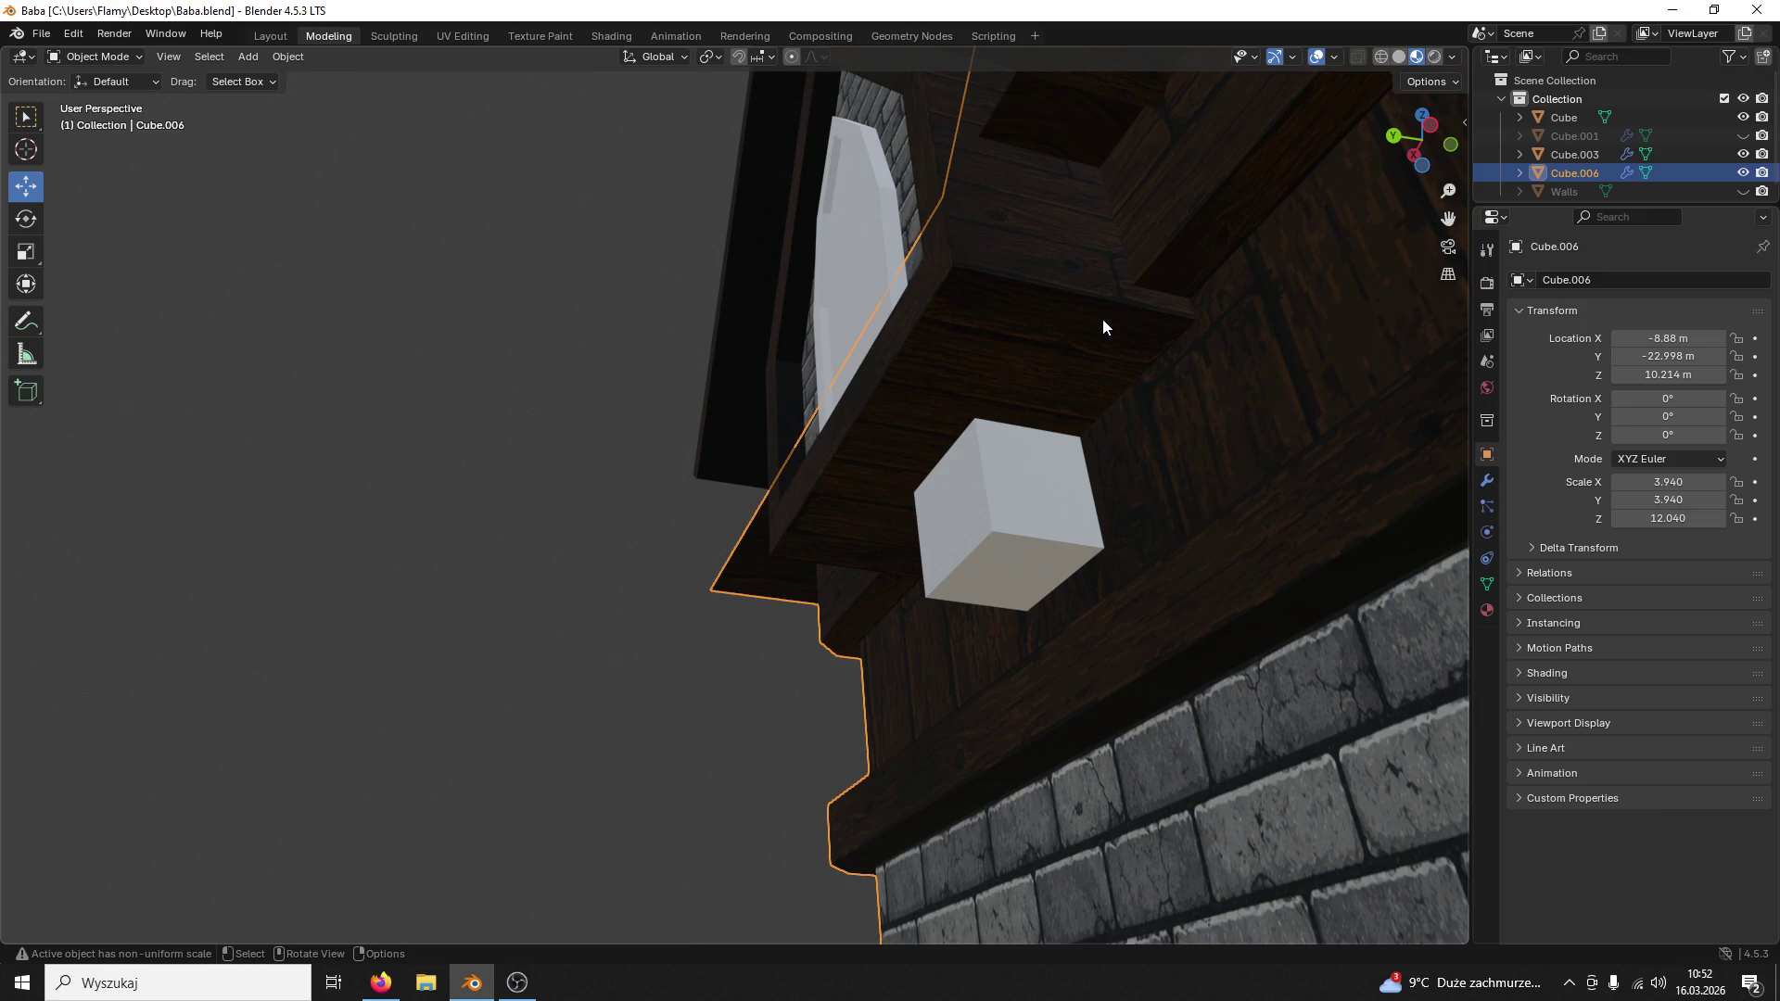
mouse_move(1103, 321)
middle_down()
mouse_move(1215, 405)
mouse_move(1174, 399)
middle_up()
click(937, 556)
key(KP_Decimal)
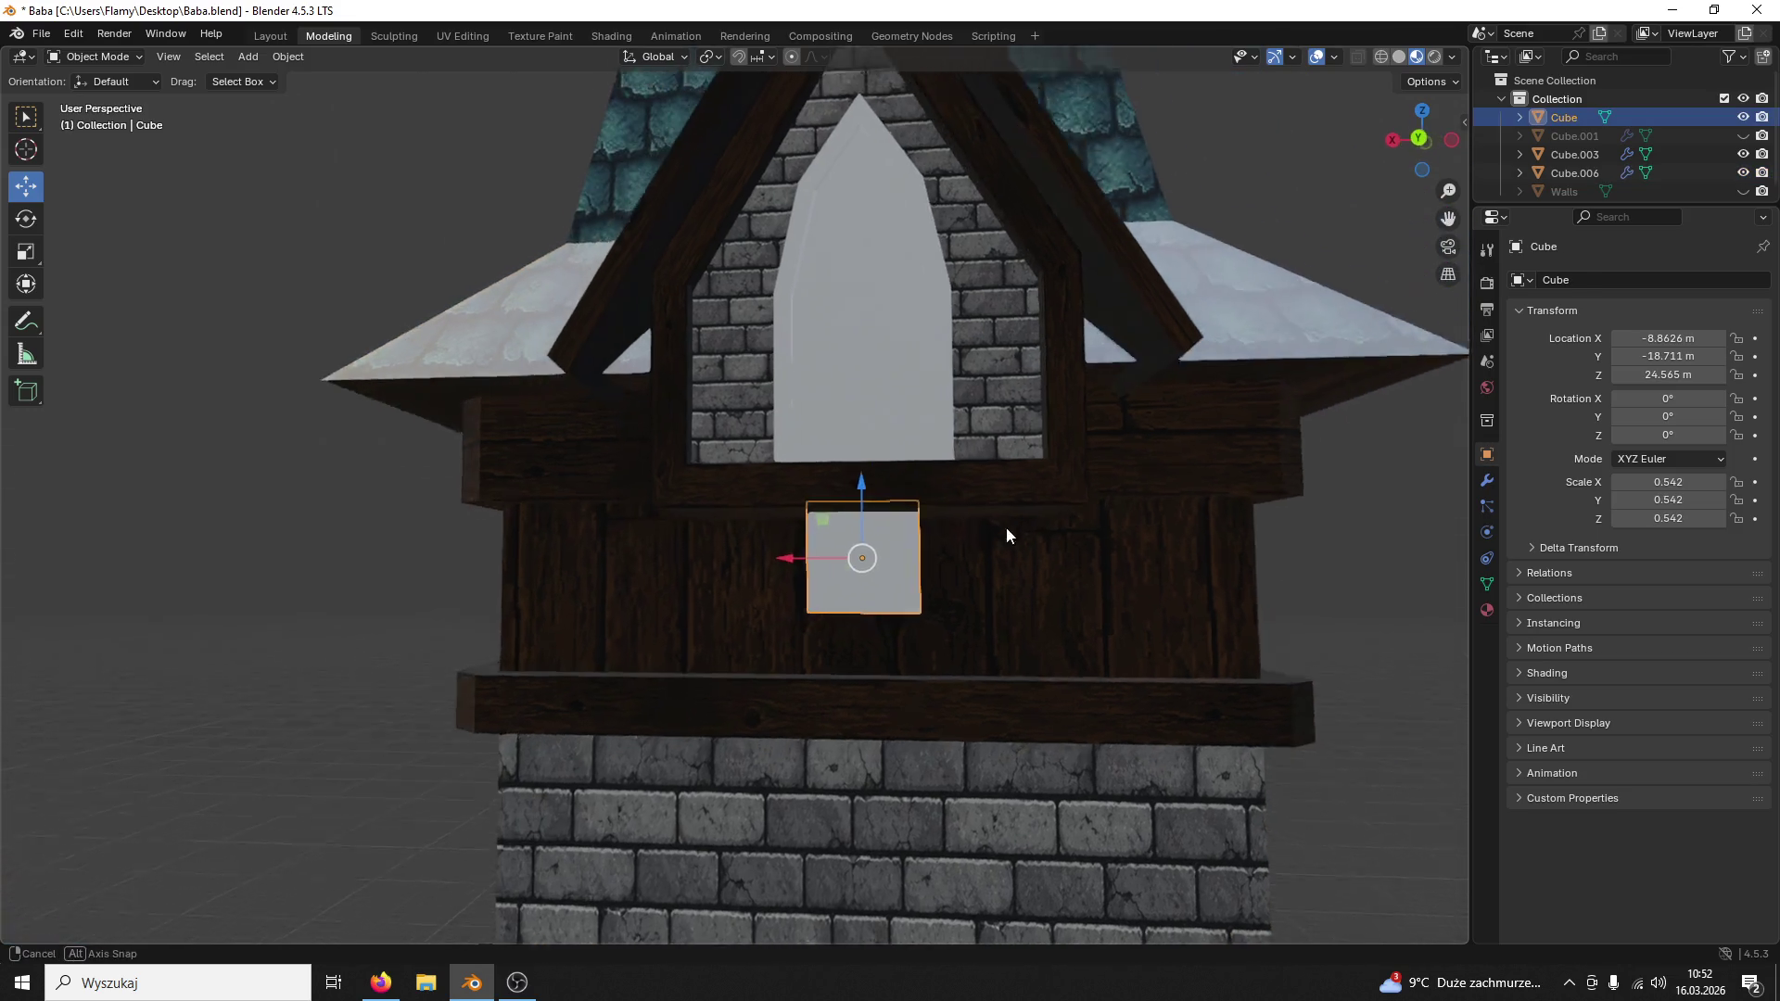
Step: Shrink the small block and paste a copy moved along X to its right
click(1423, 150)
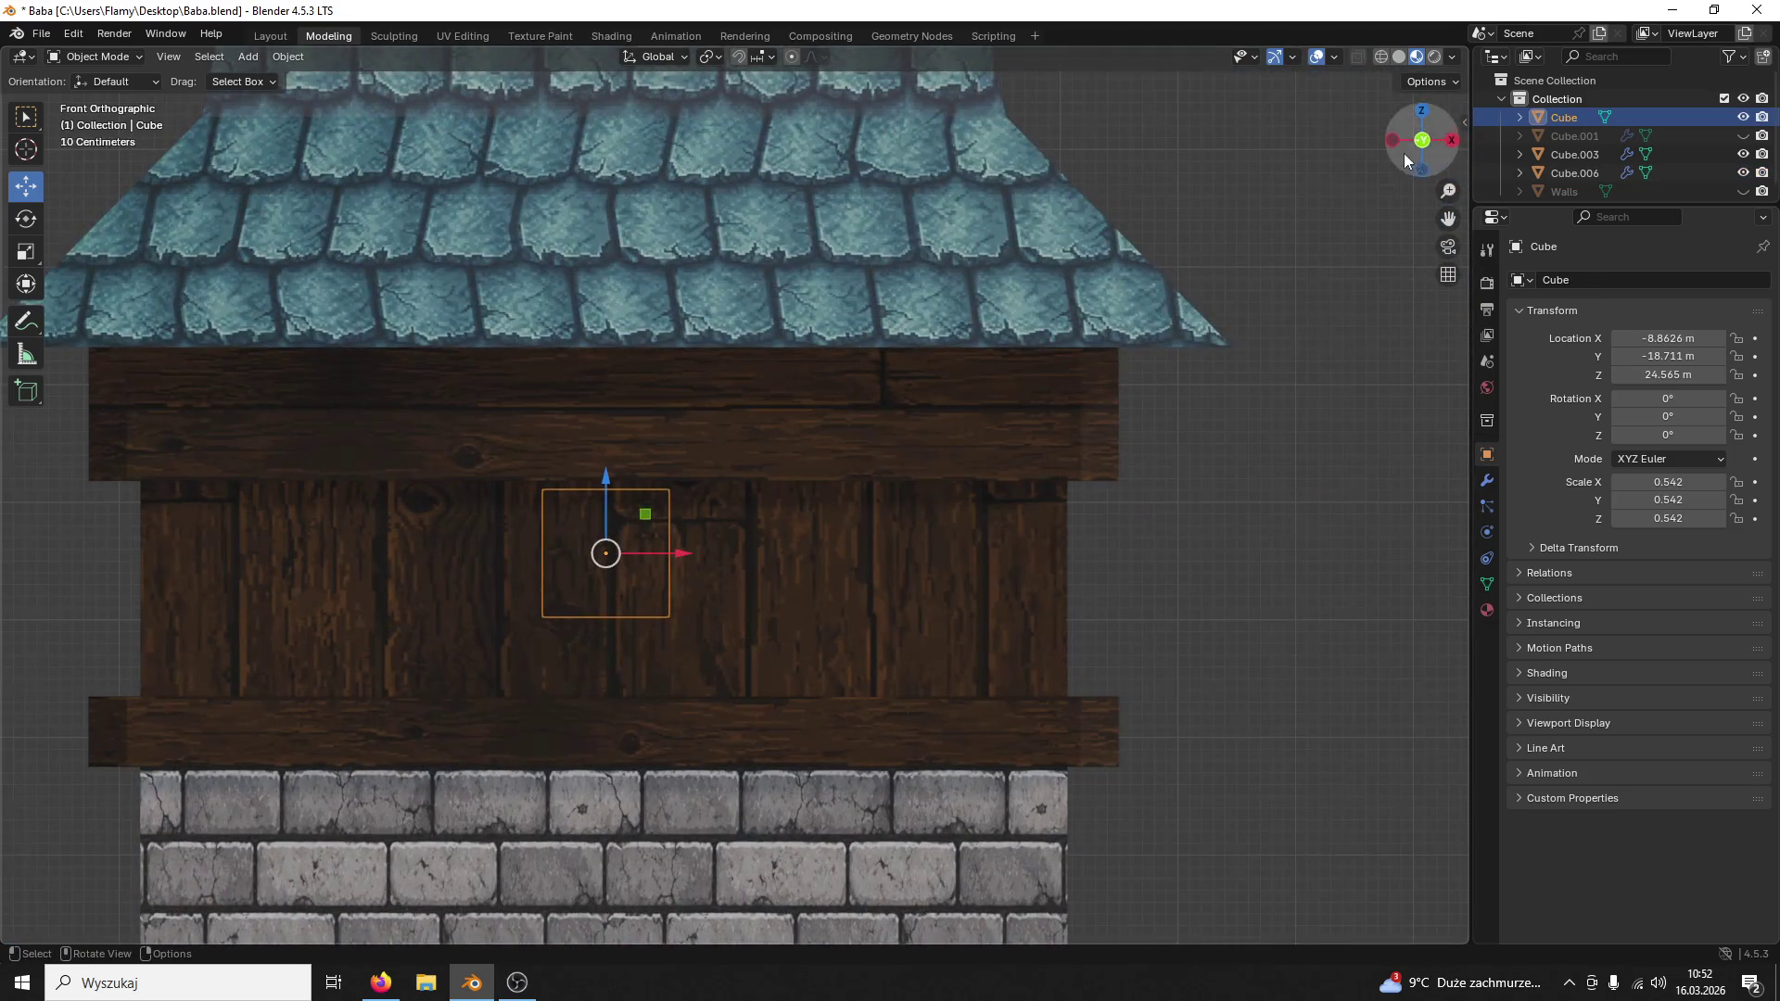
click(1420, 143)
key(s)
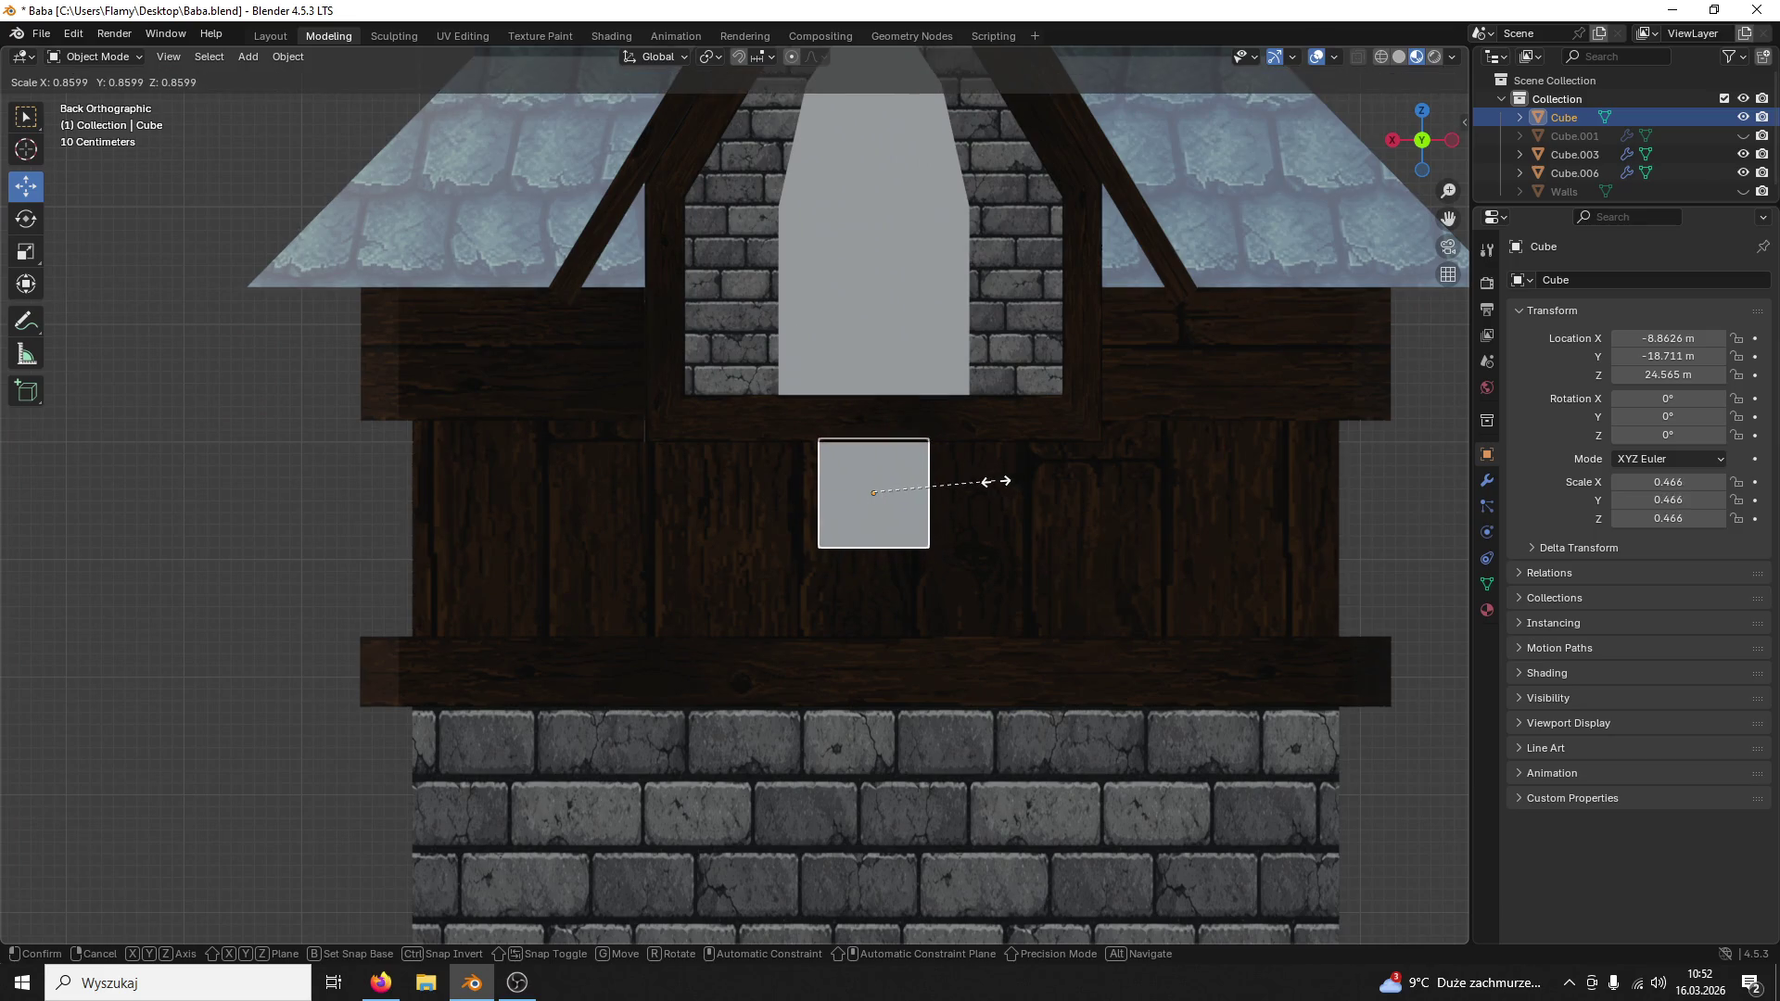
click(990, 479)
key(ctrl+c)
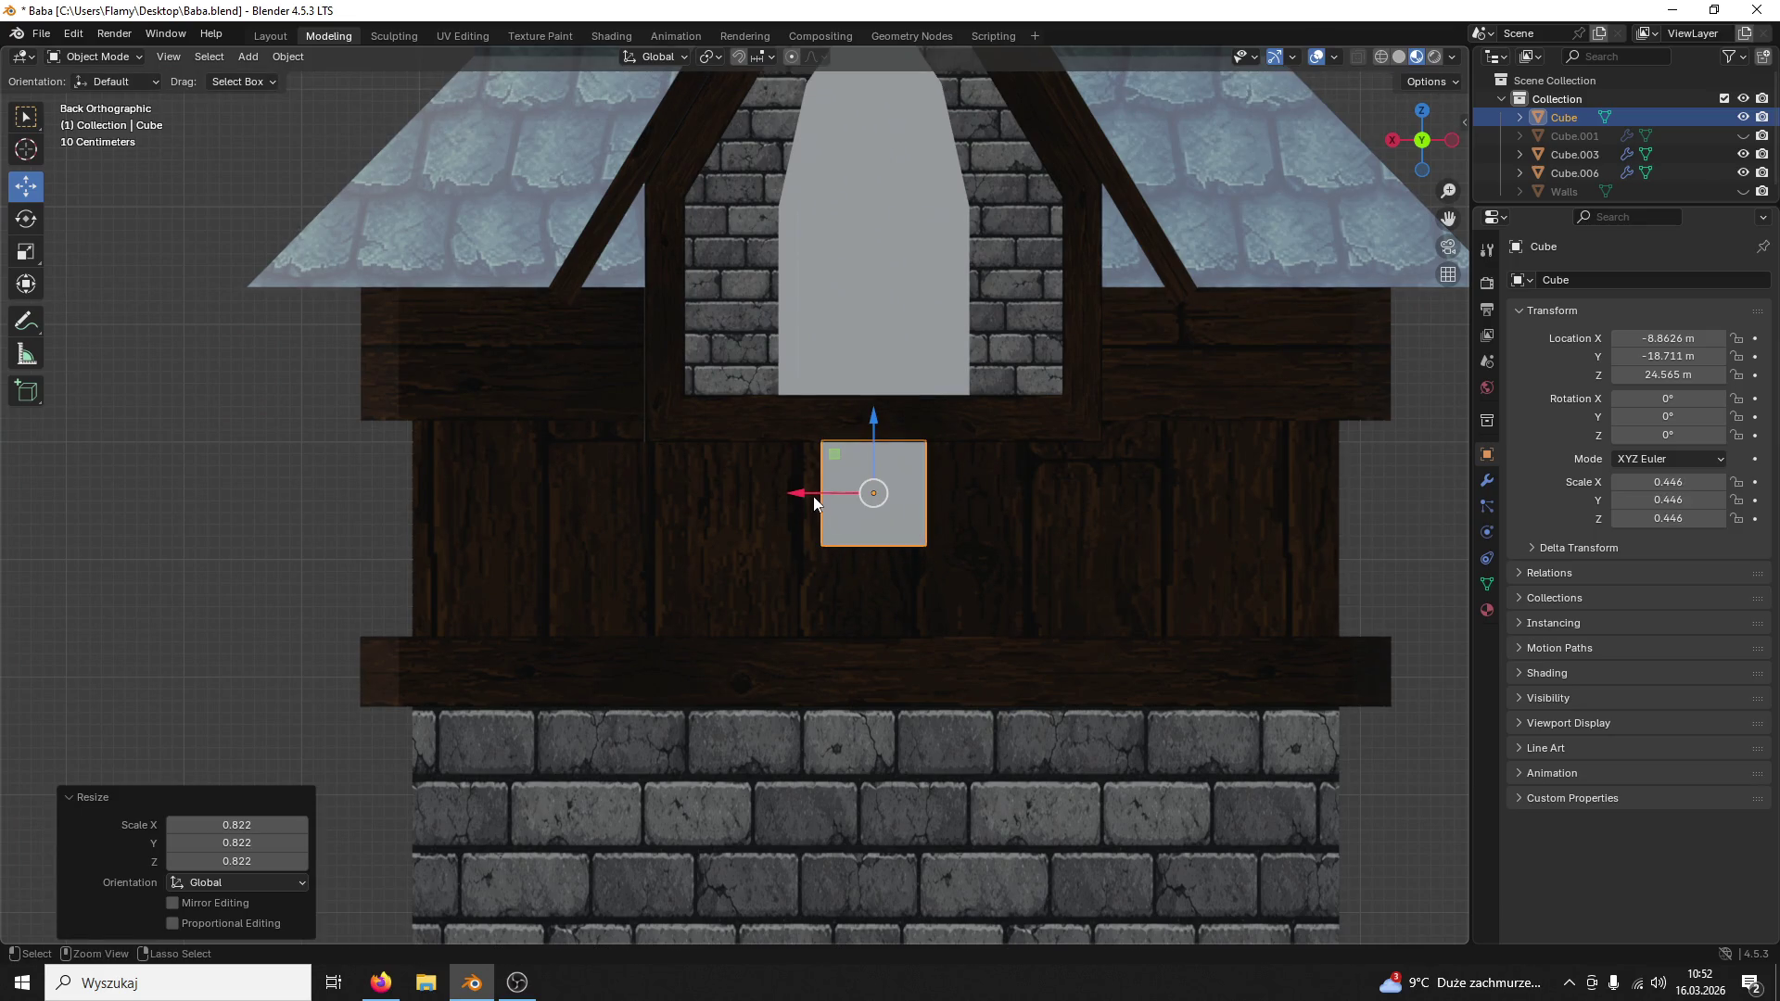
key(ctrl+v)
key(g)
key(x)
click(965, 498)
Step: Paste a second copy placed to the left, then undo the extra pasted cube
key(ctrl+v)
key(g)
key(x)
click(657, 493)
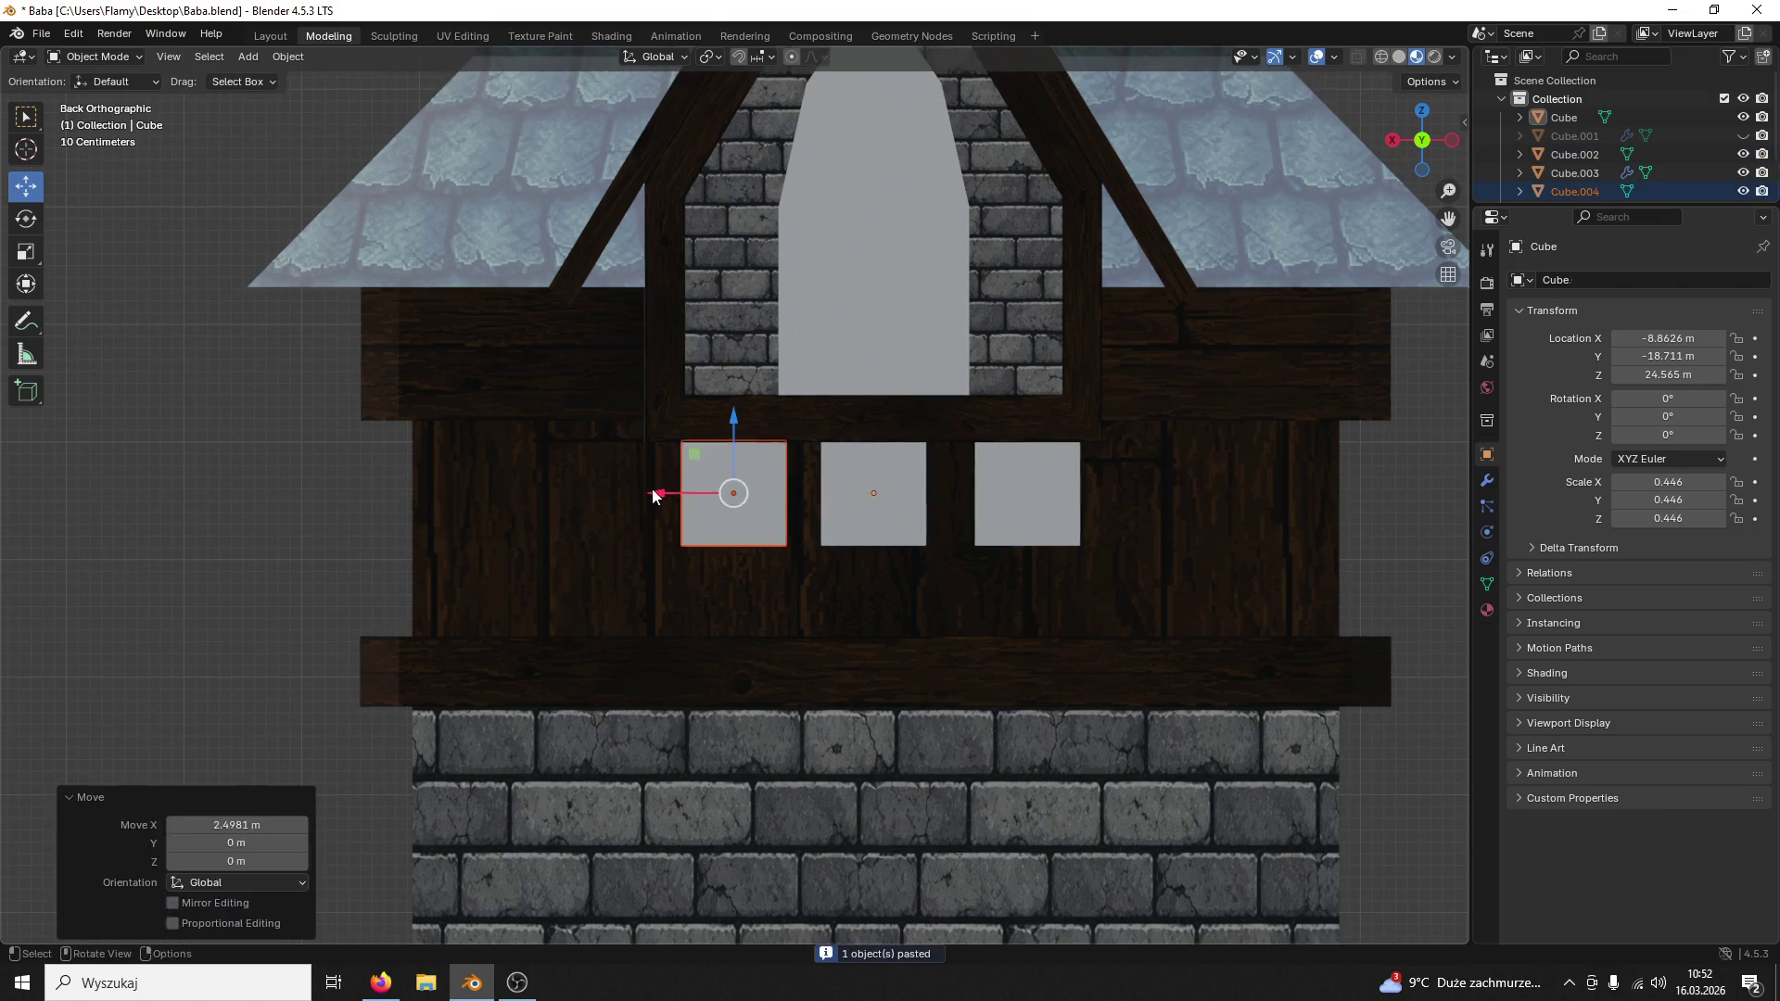
click(713, 498)
drag(688, 486, 677, 484)
mouse_move(676, 484)
middle_down()
mouse_move(1129, 443)
mouse_move(974, 594)
middle_up()
scroll(975, 593, up, 3)
scroll(975, 594, up, 3)
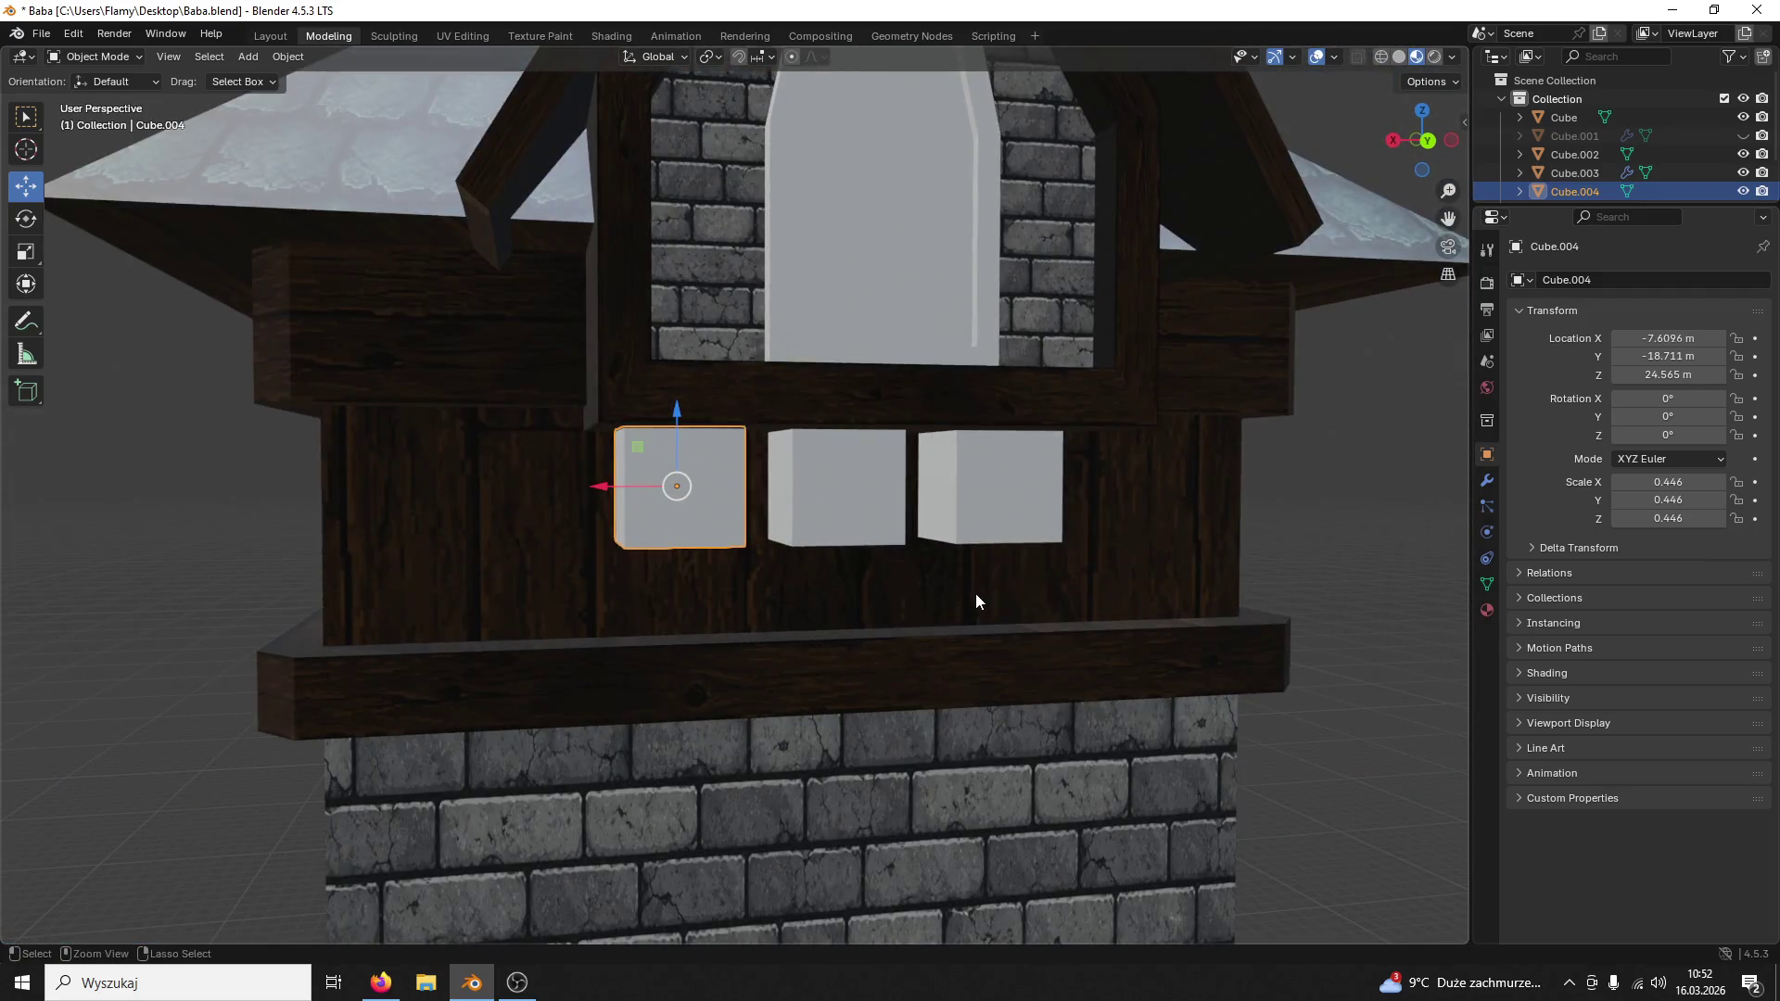
key(ctrl+z)
key(ctrl+z)
middle_drag(909, 544, 927, 462)
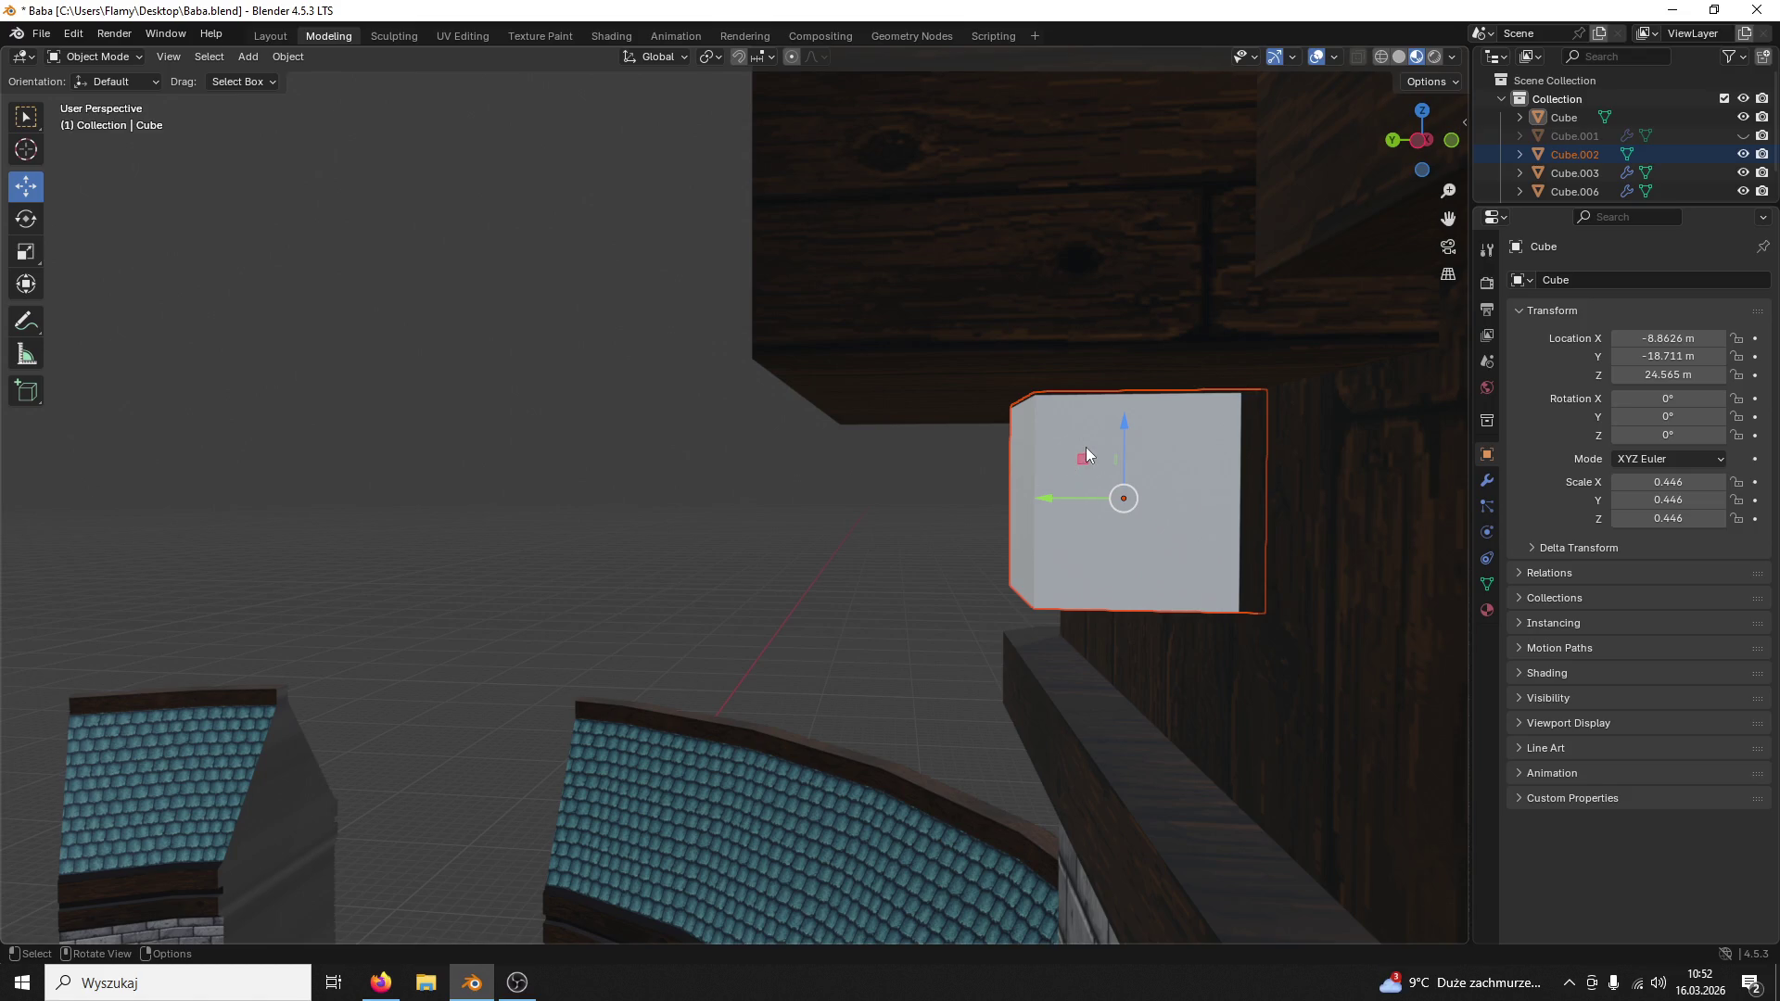
Step: Undo the stray move and extra copy, shift the cube slightly in depth, and save
drag(1121, 439, 1112, 430)
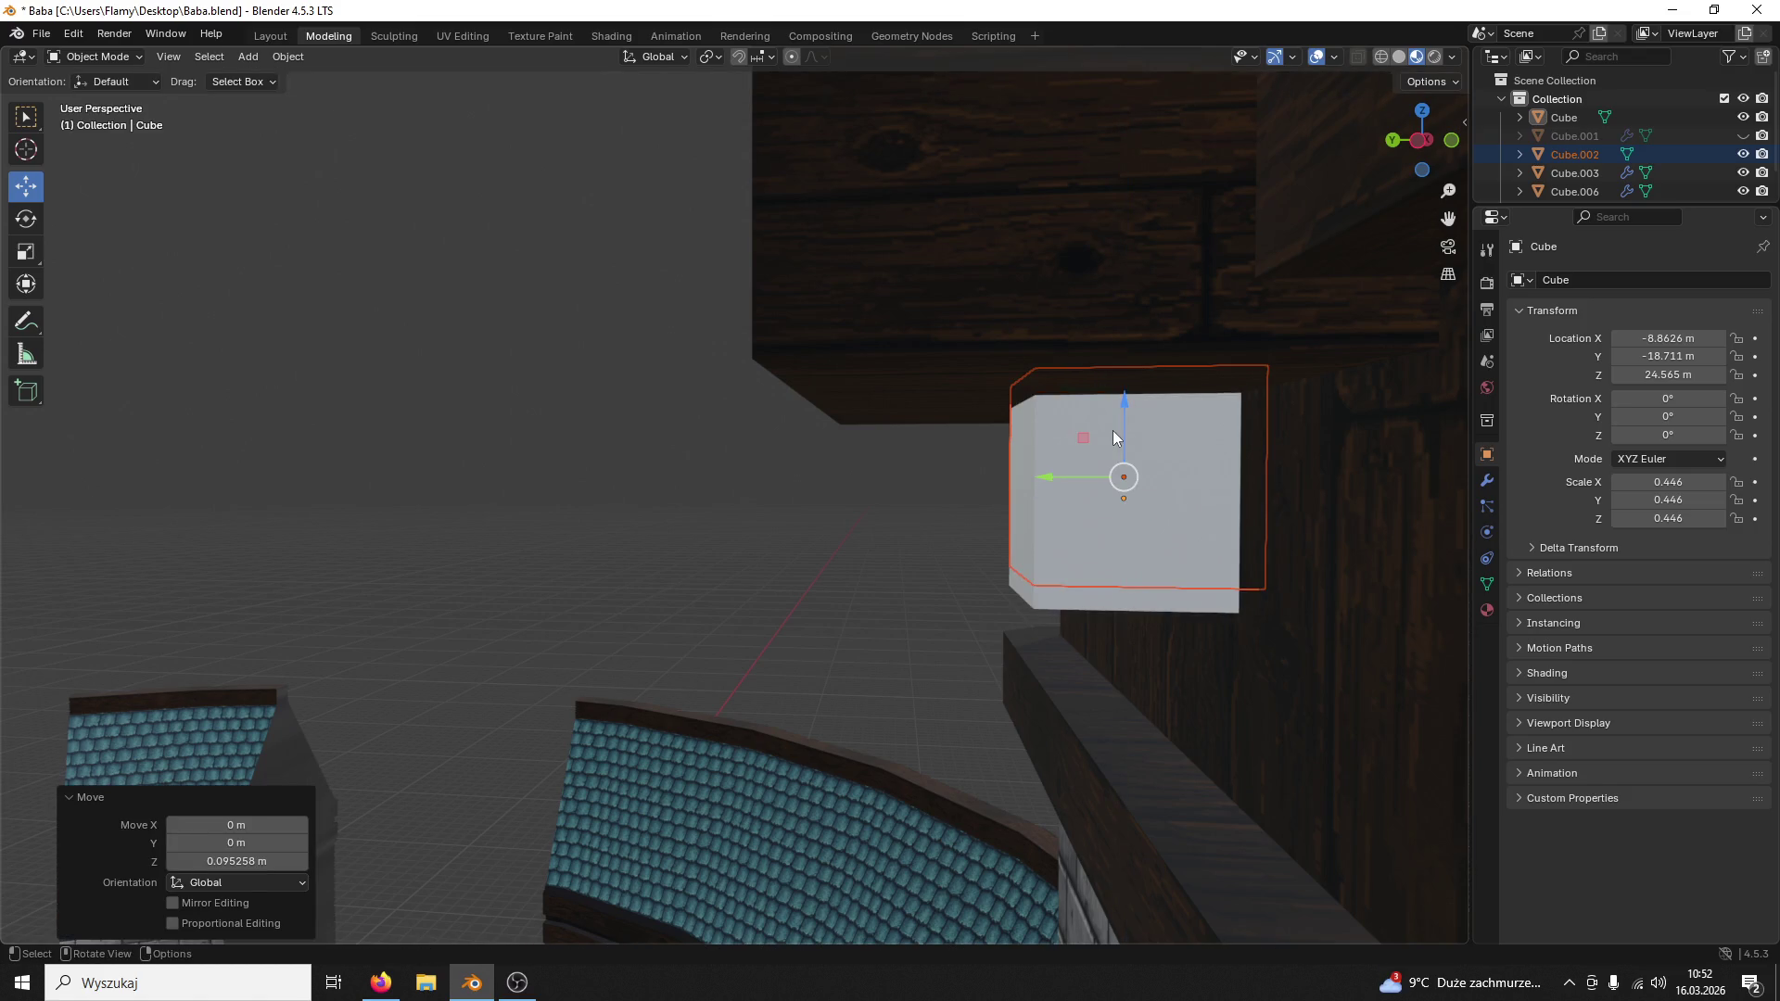
key(ctrl+z)
key(ctrl+z)
key(ctrl+z)
key(ctrl+shift+z)
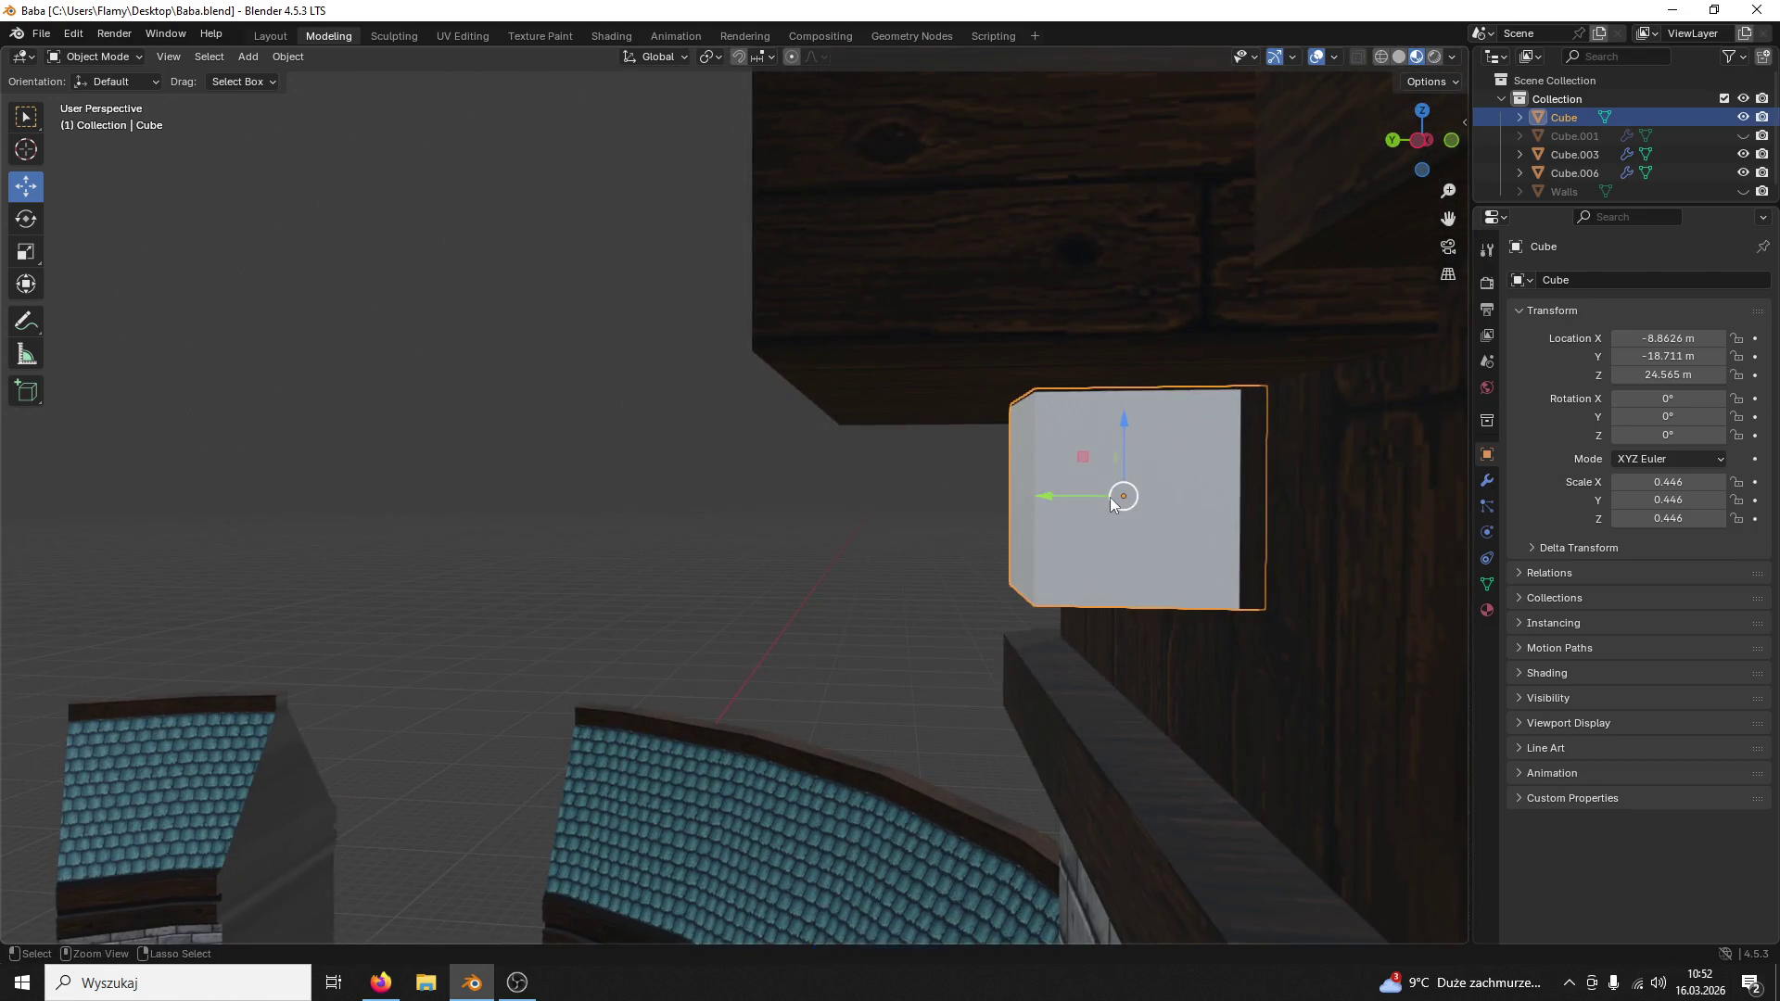
key(ctrl+s)
drag(1110, 497, 1056, 511)
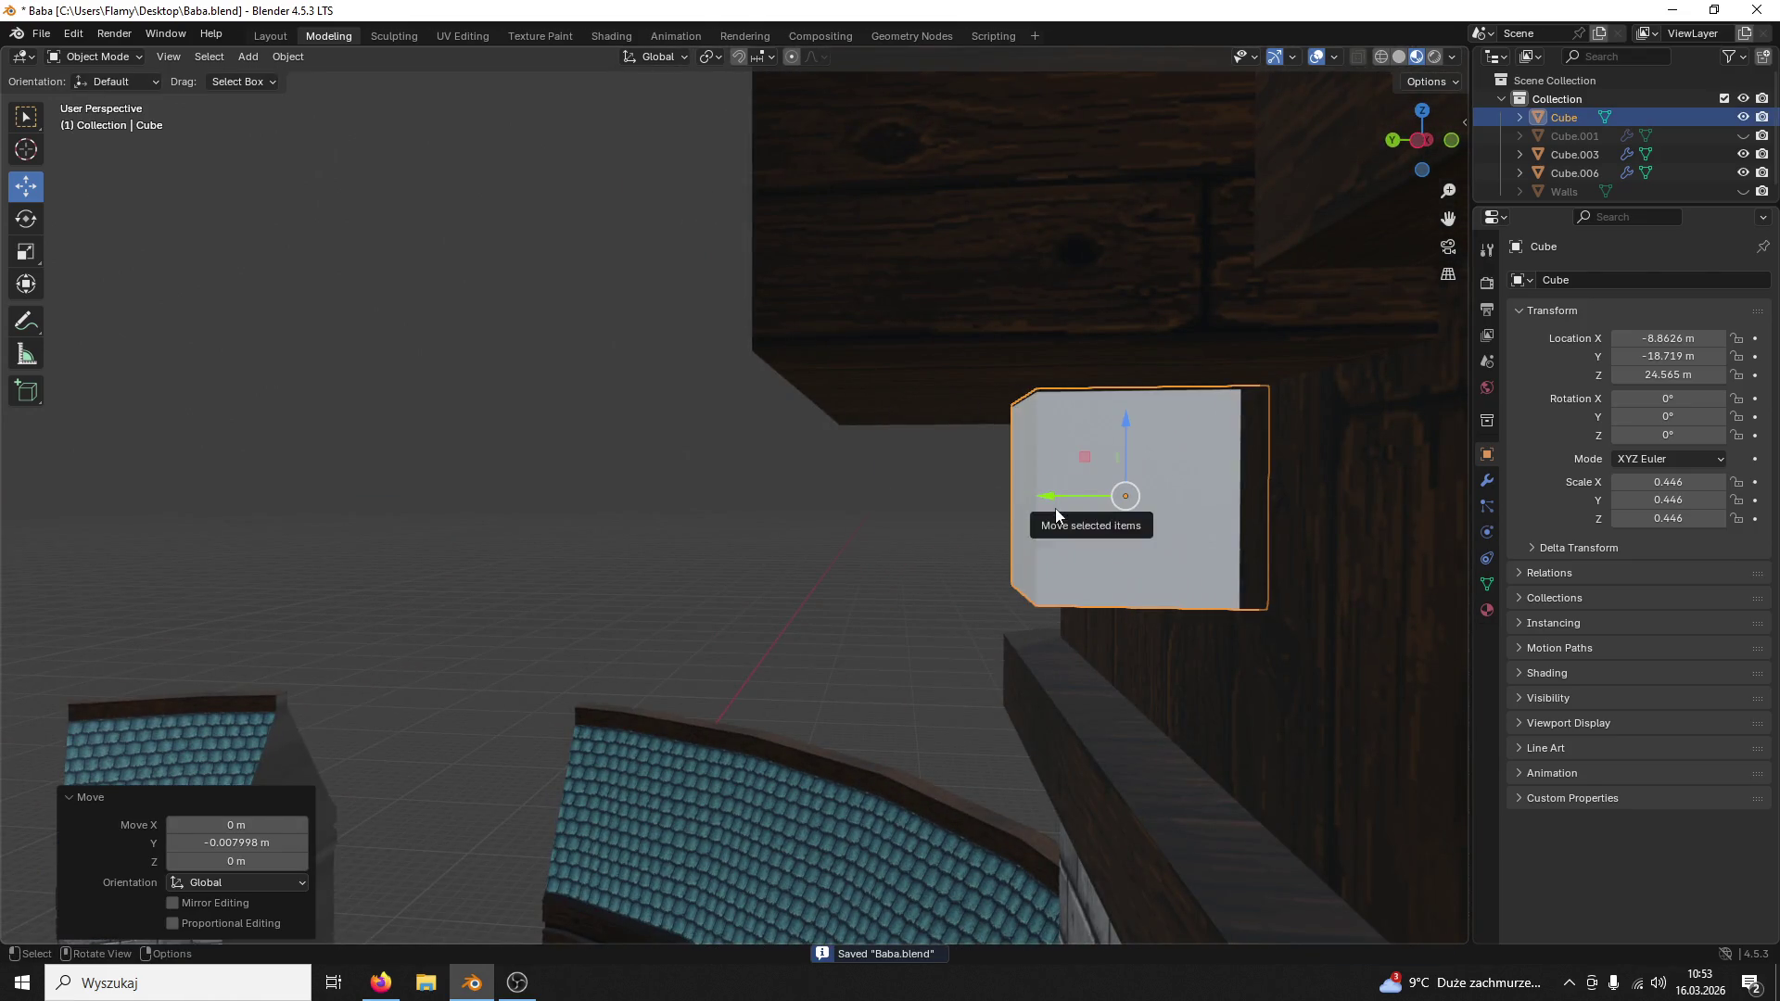
scroll(1056, 516, up, 2)
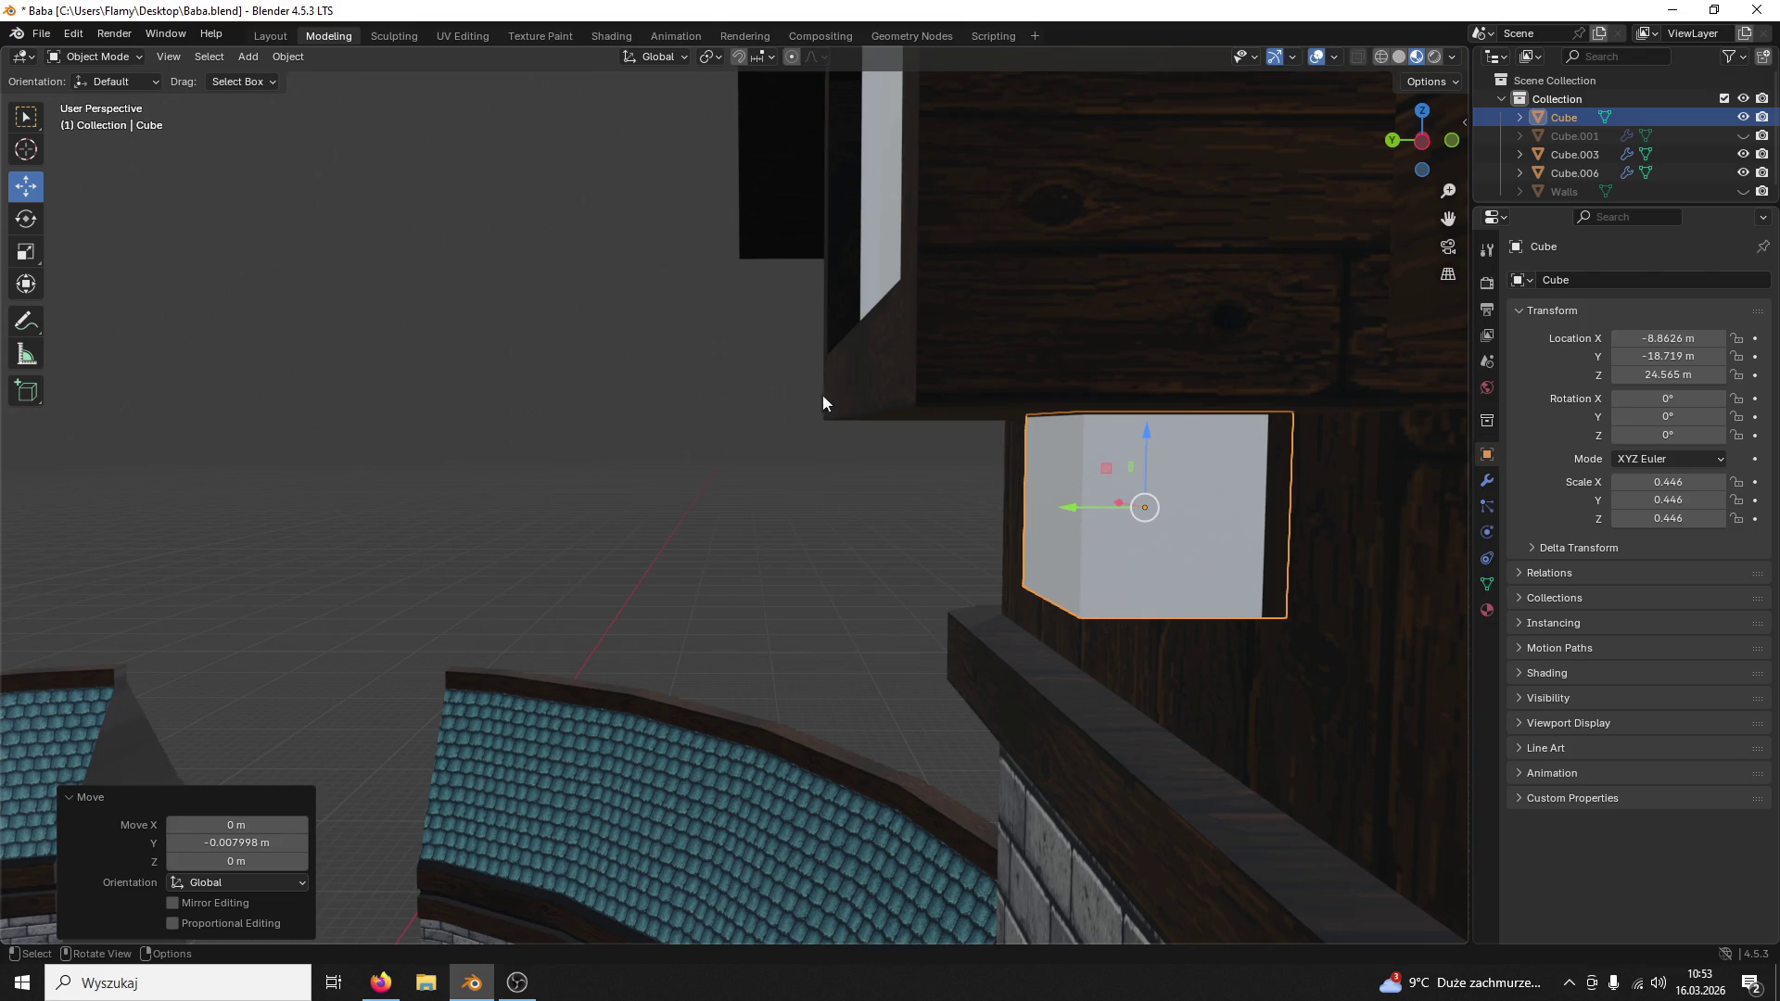
middle_drag(823, 404, 1143, 537)
Step: Stretch the cube taller along Z and lower it onto the tower's wooden band
key(s)
key(z)
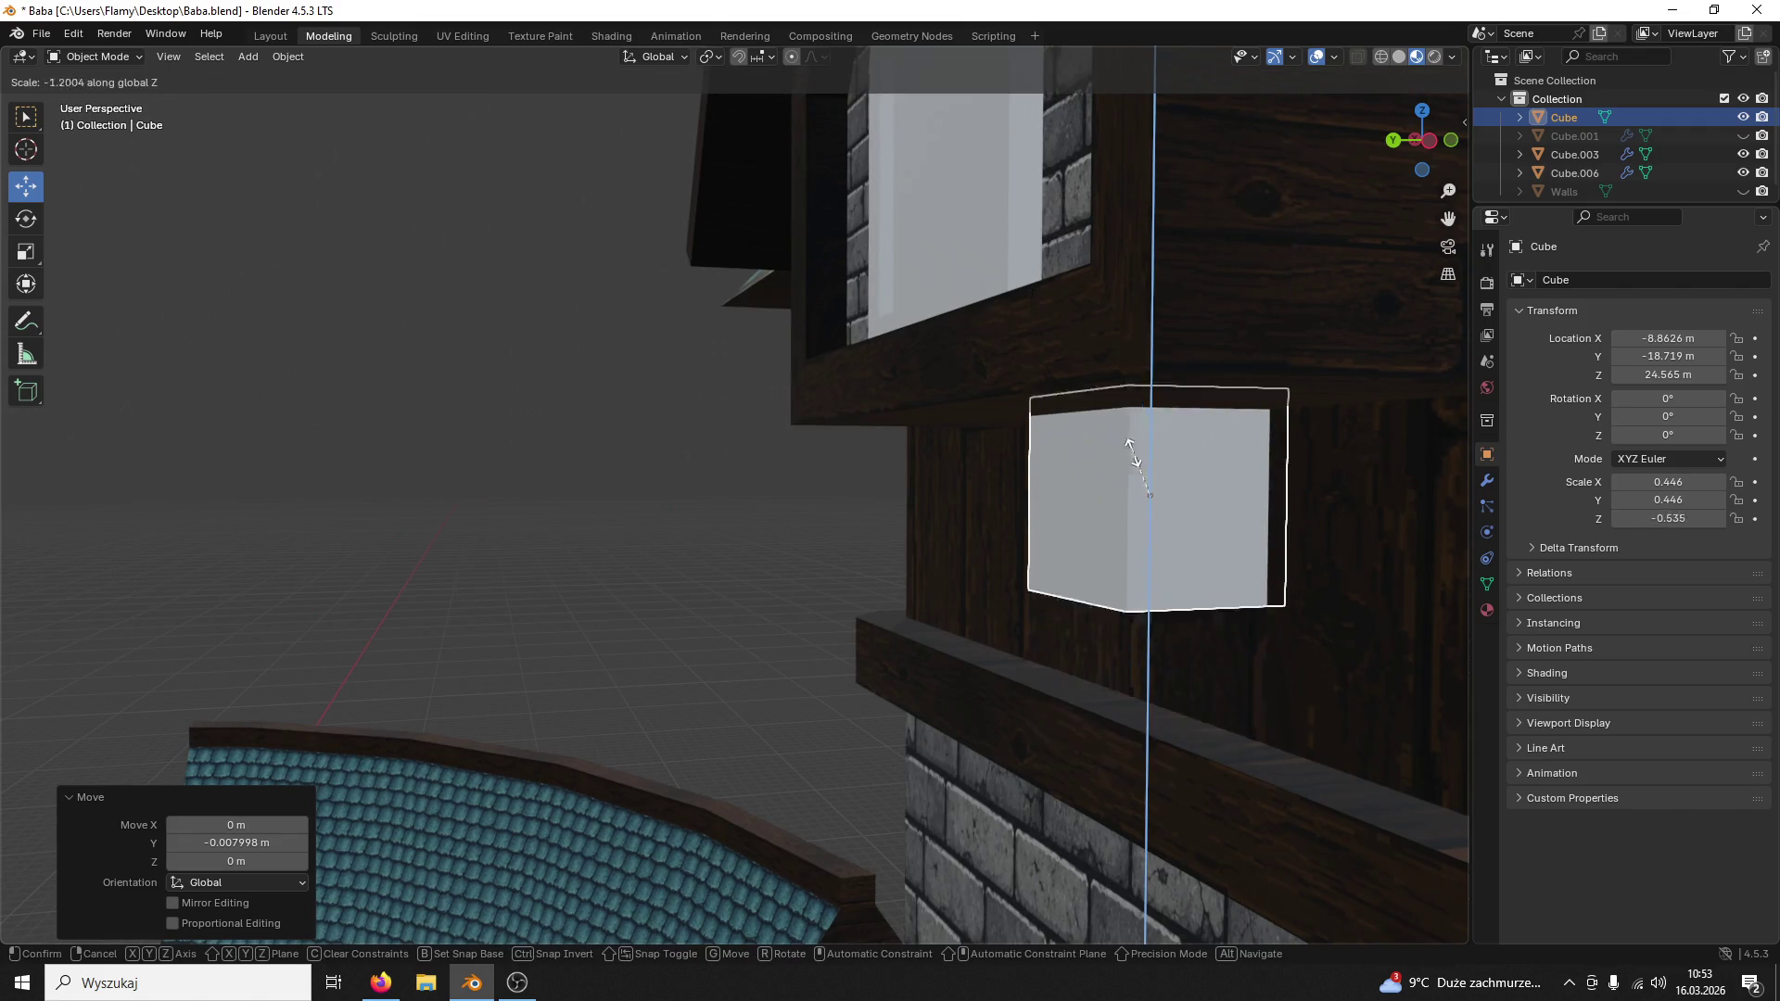
click(1105, 639)
mouse_move(1104, 653)
middle_down()
mouse_move(1150, 582)
mouse_move(946, 453)
middle_up()
key(g)
key(z)
click(914, 527)
mouse_move(913, 527)
middle_down()
mouse_move(1140, 531)
mouse_move(1001, 529)
mouse_move(1131, 507)
mouse_move(1111, 513)
mouse_move(1136, 421)
mouse_move(1098, 466)
mouse_move(992, 494)
mouse_move(980, 473)
middle_up()
scroll(1111, 513, up, 3)
scroll(1136, 420, down, 3)
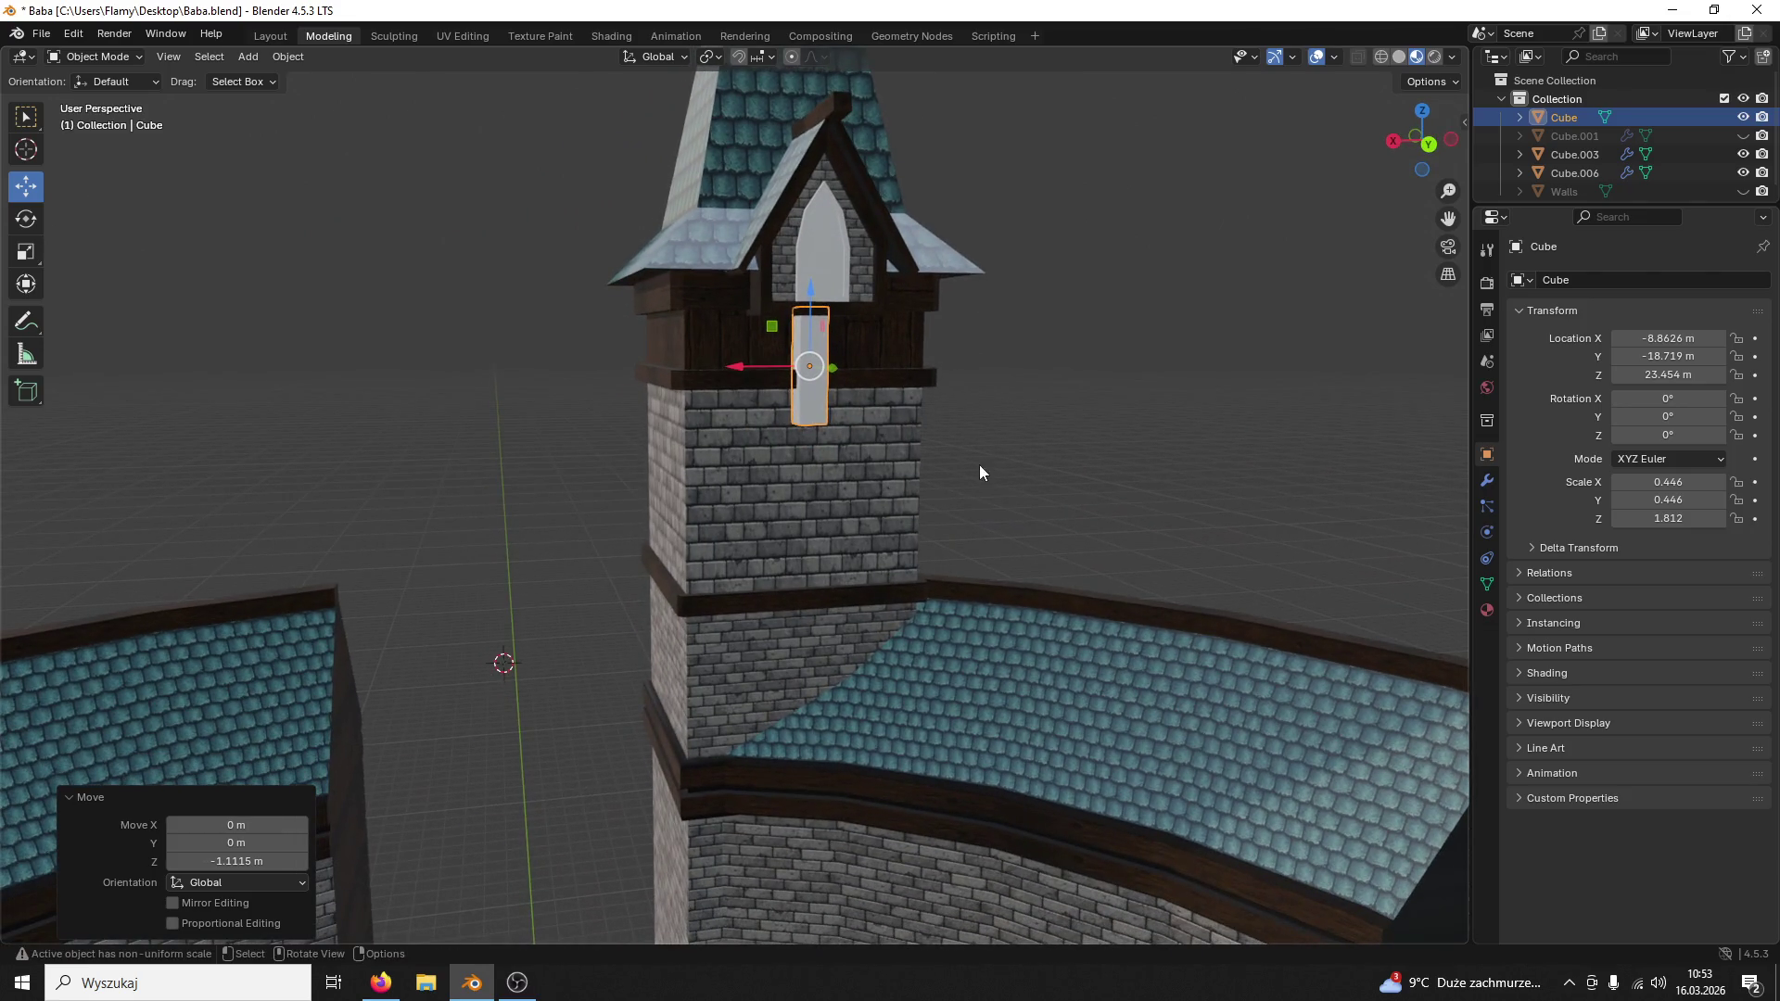
Step: Lengthen the column along Z, lower it down the wall, then shorten it to fit
key(s)
key(z)
click(929, 706)
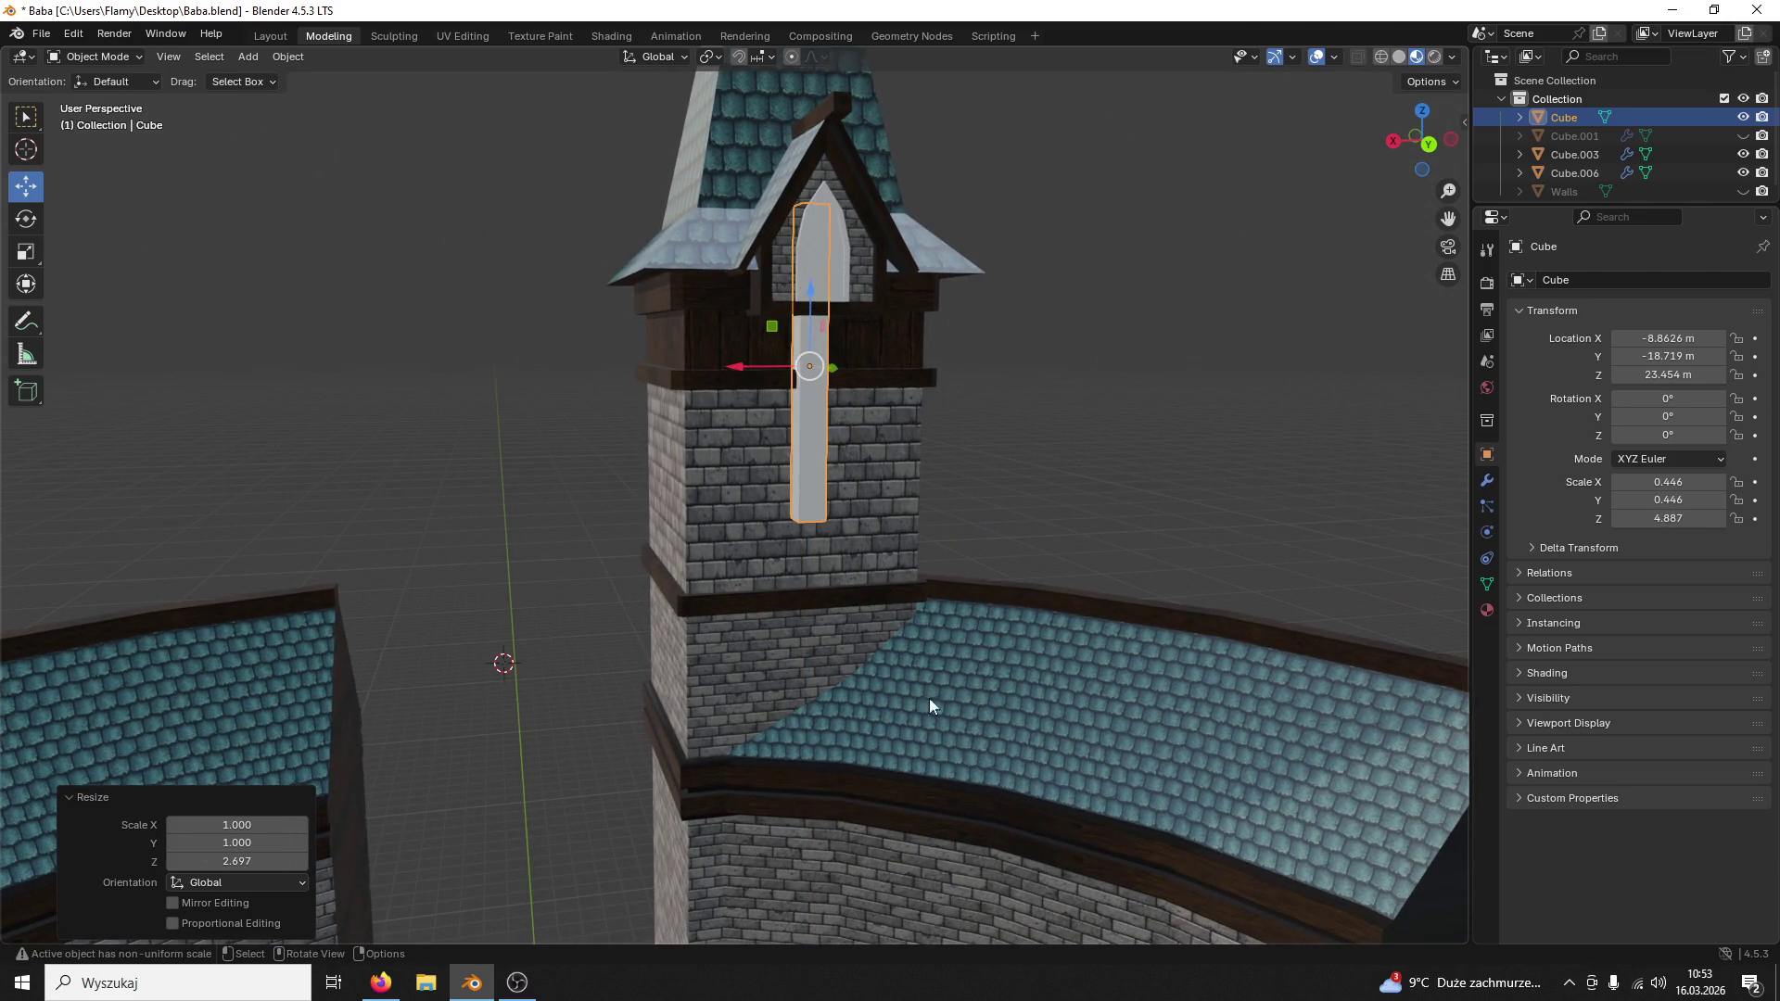
drag(825, 301, 810, 394)
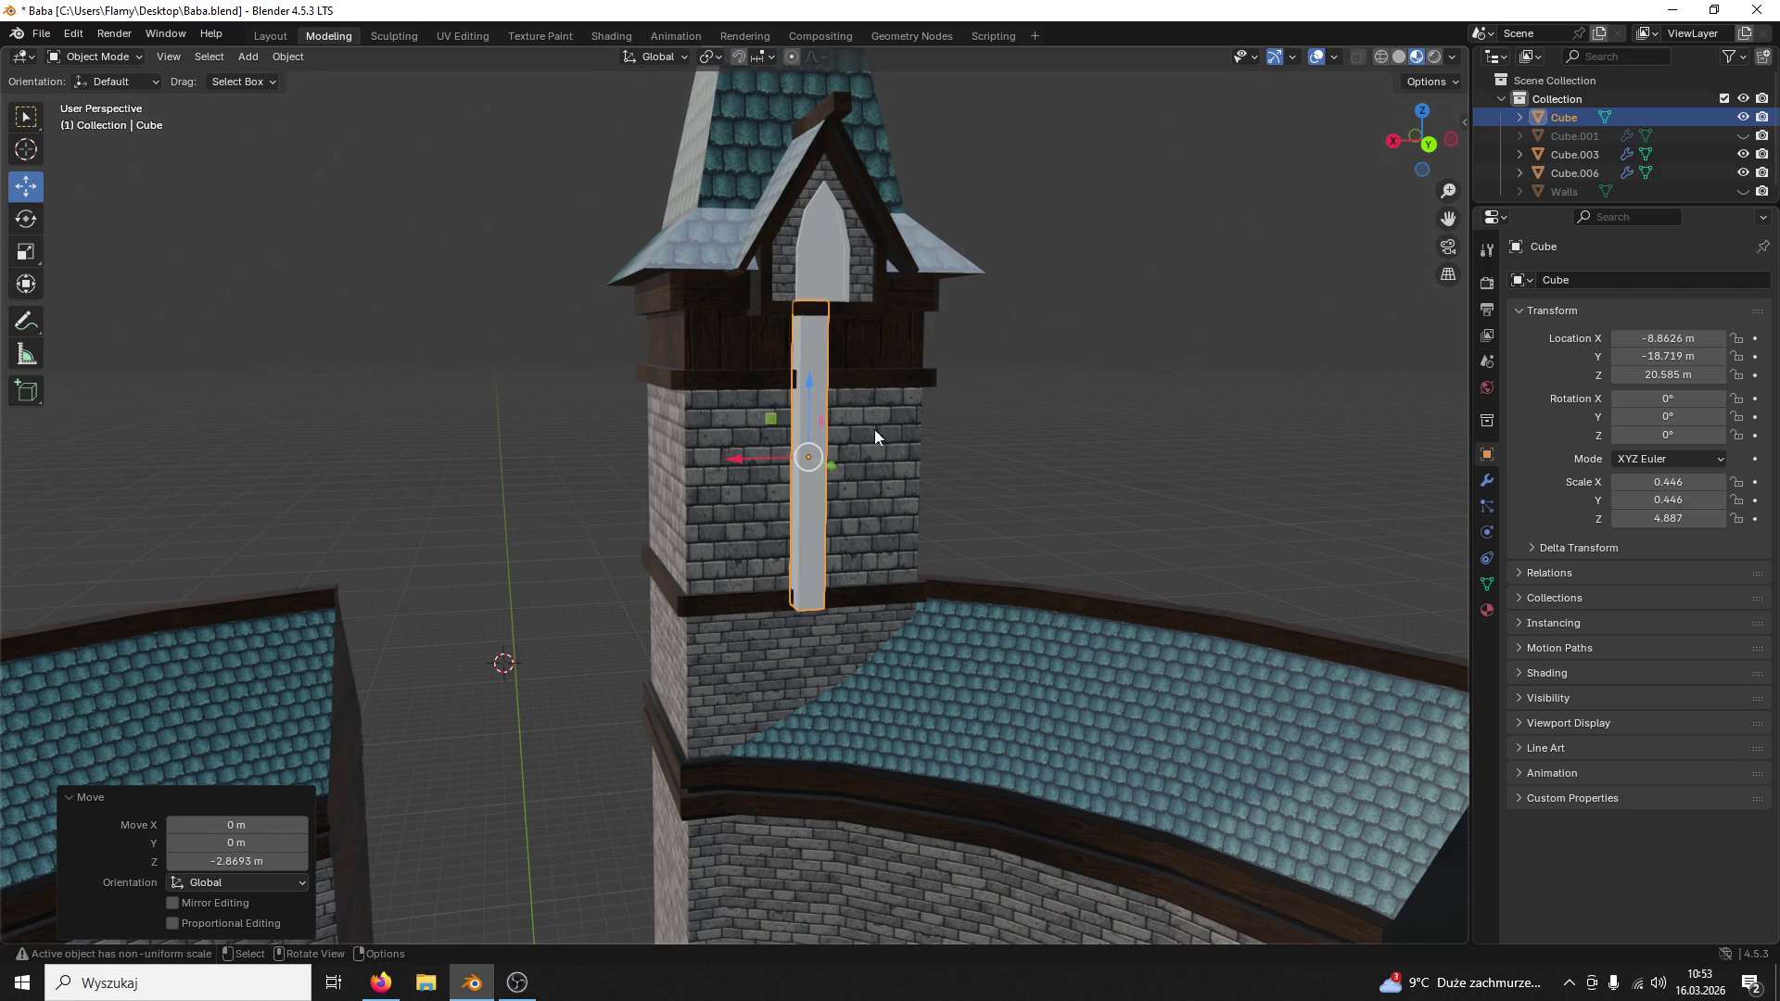
middle_drag(875, 430, 978, 436)
key(s)
key(Escape)
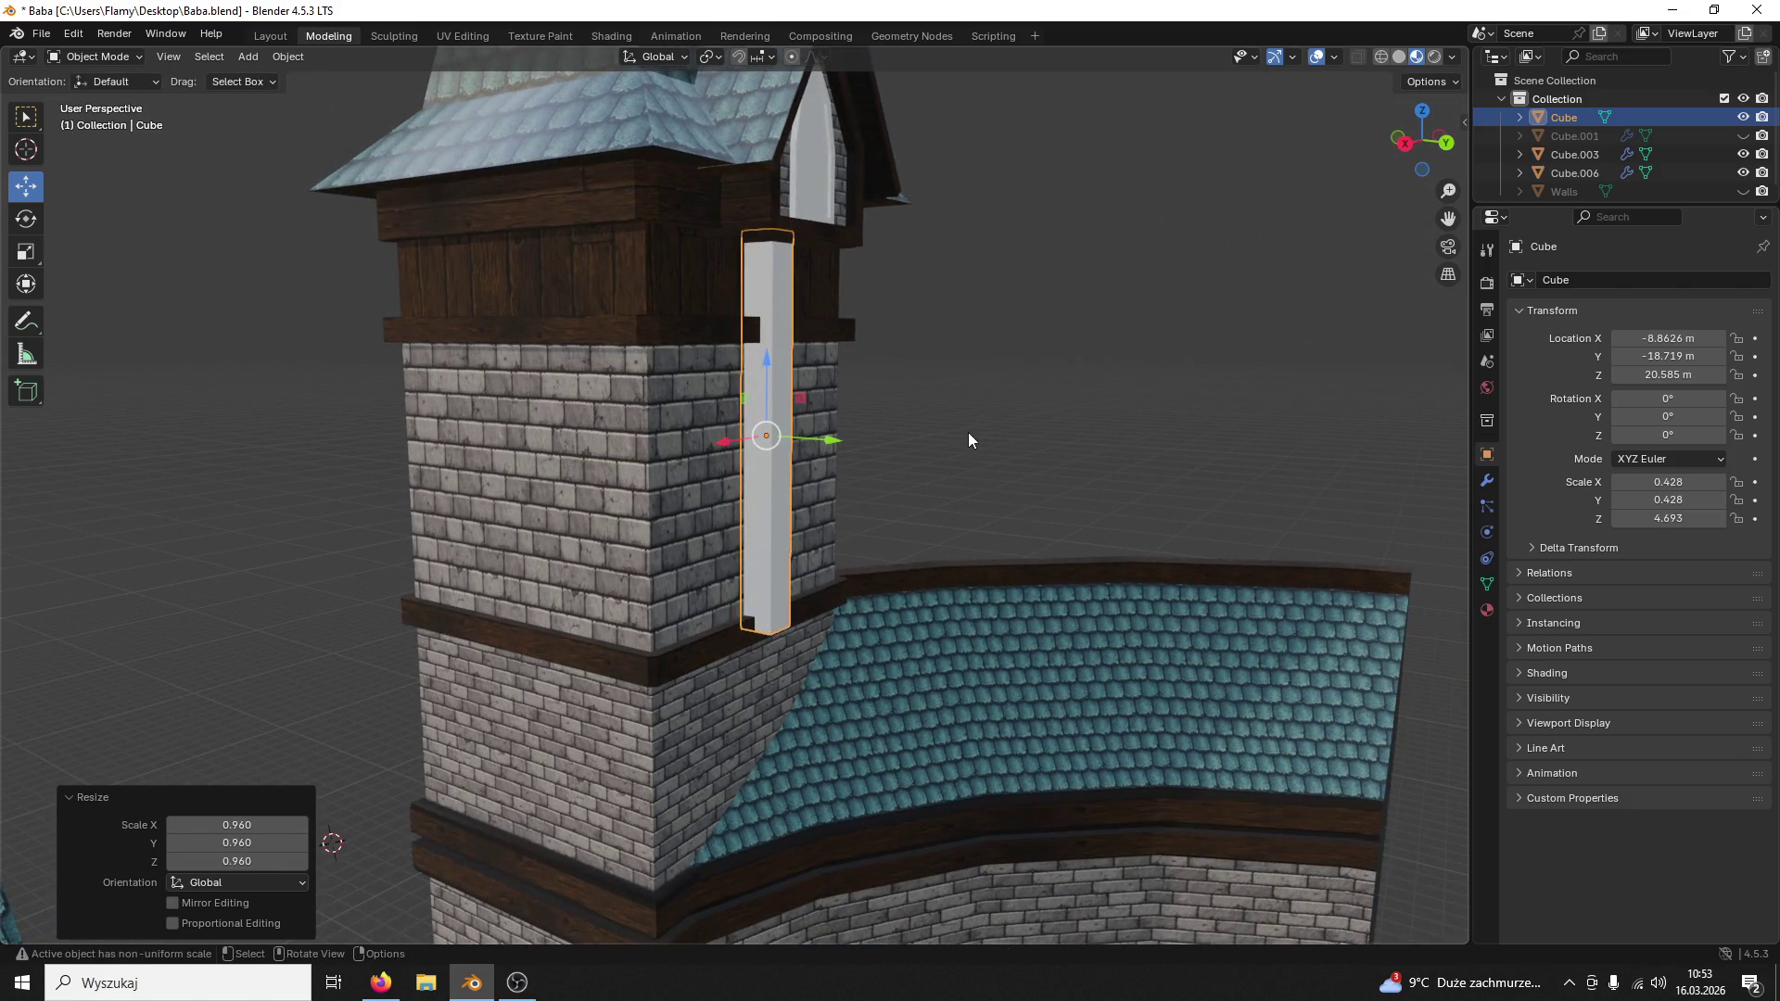
key(s)
key(z)
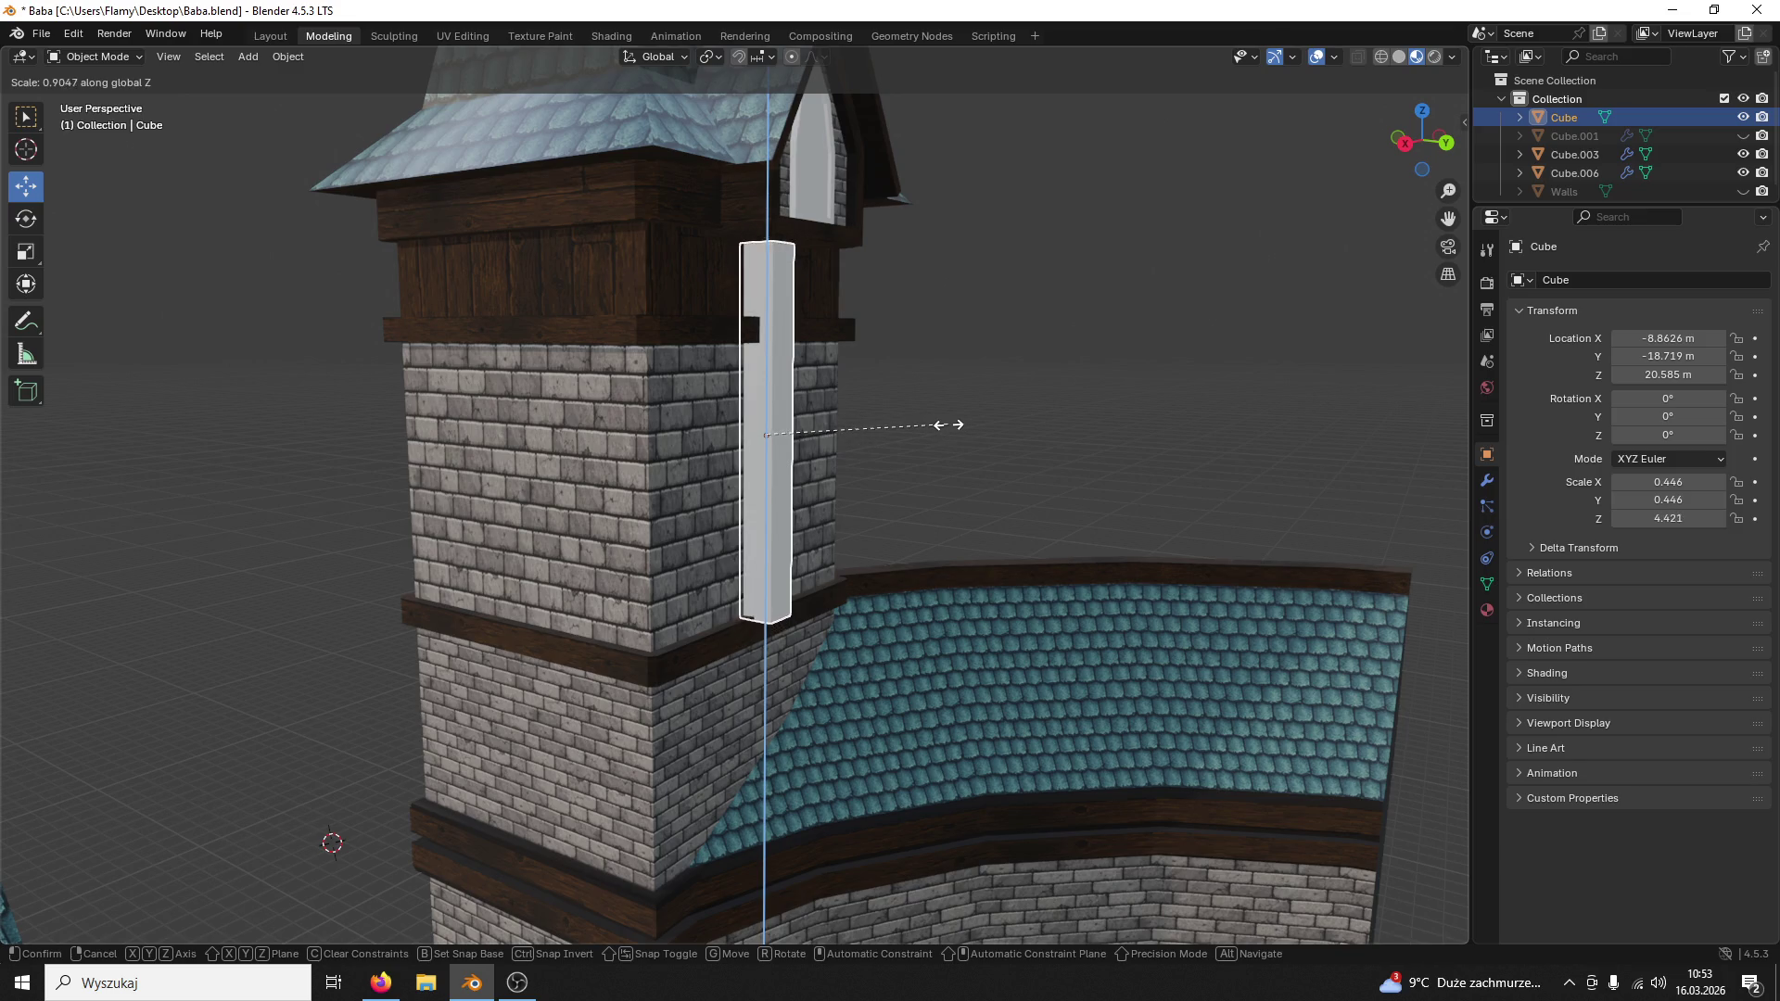
click(947, 426)
middle_drag(948, 427, 1064, 251)
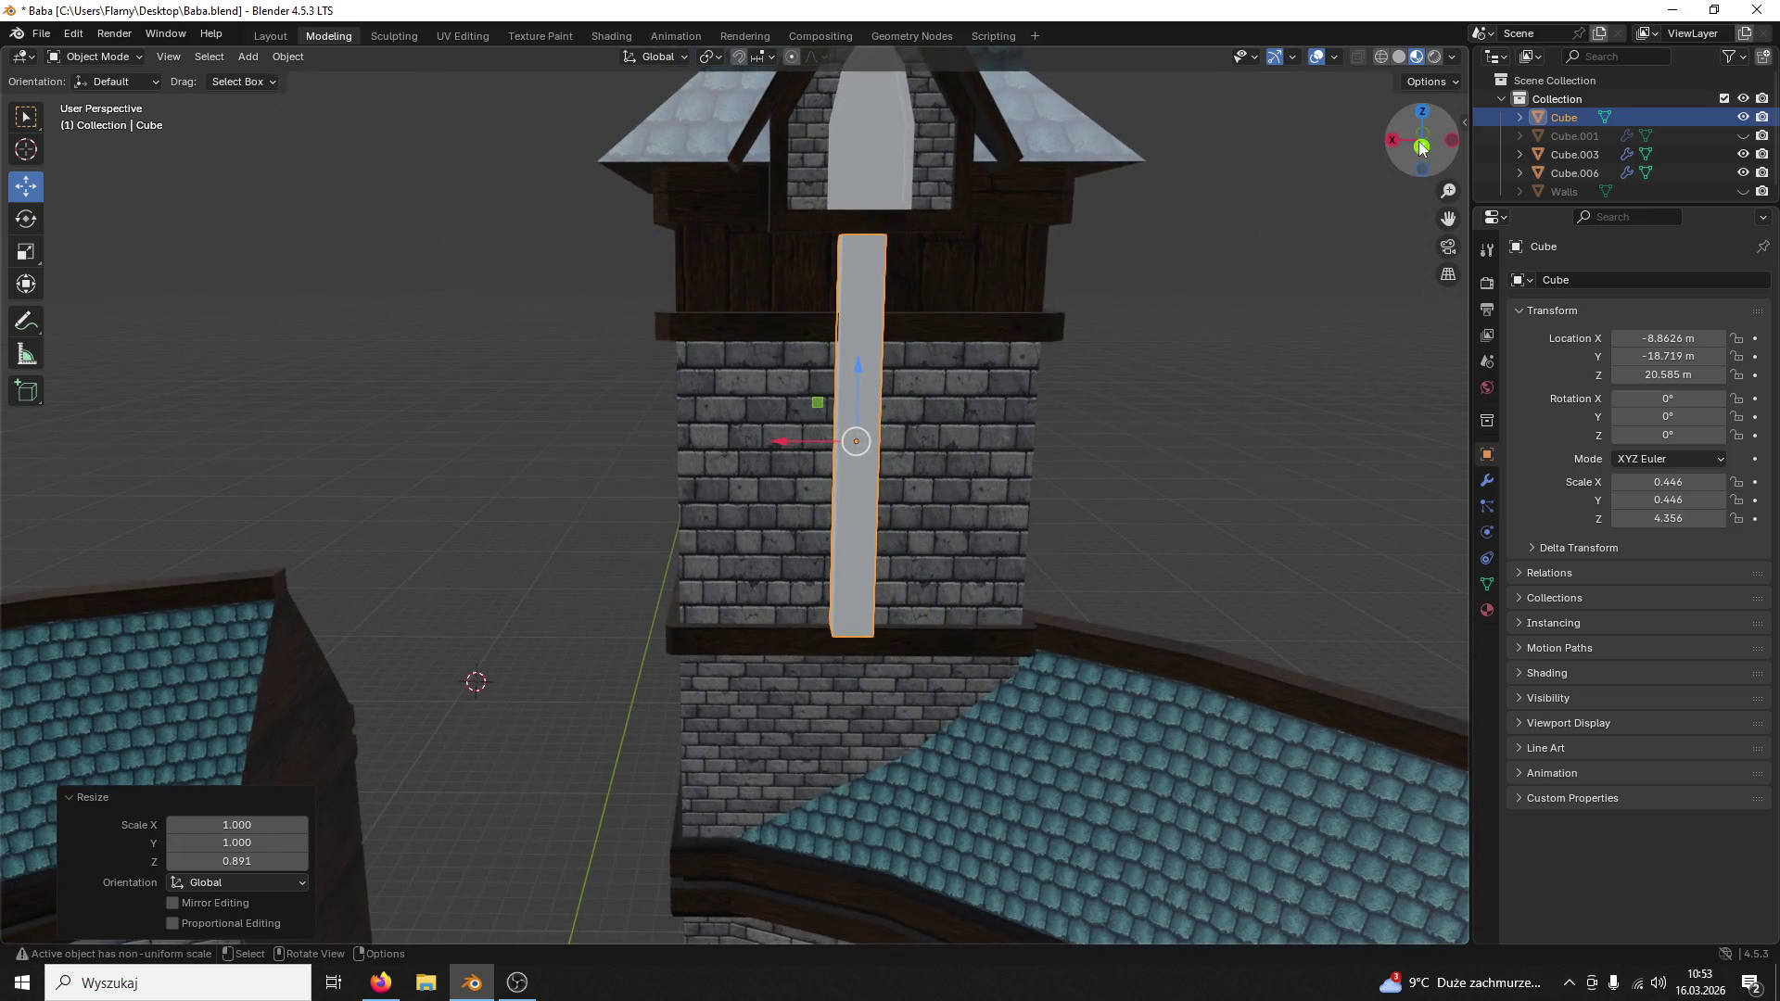
Step: Adjust the column's height and length in back orthographic view, then save
click(1422, 139)
scroll(1190, 256, up, 3)
drag(911, 455, 901, 423)
key(s)
key(z)
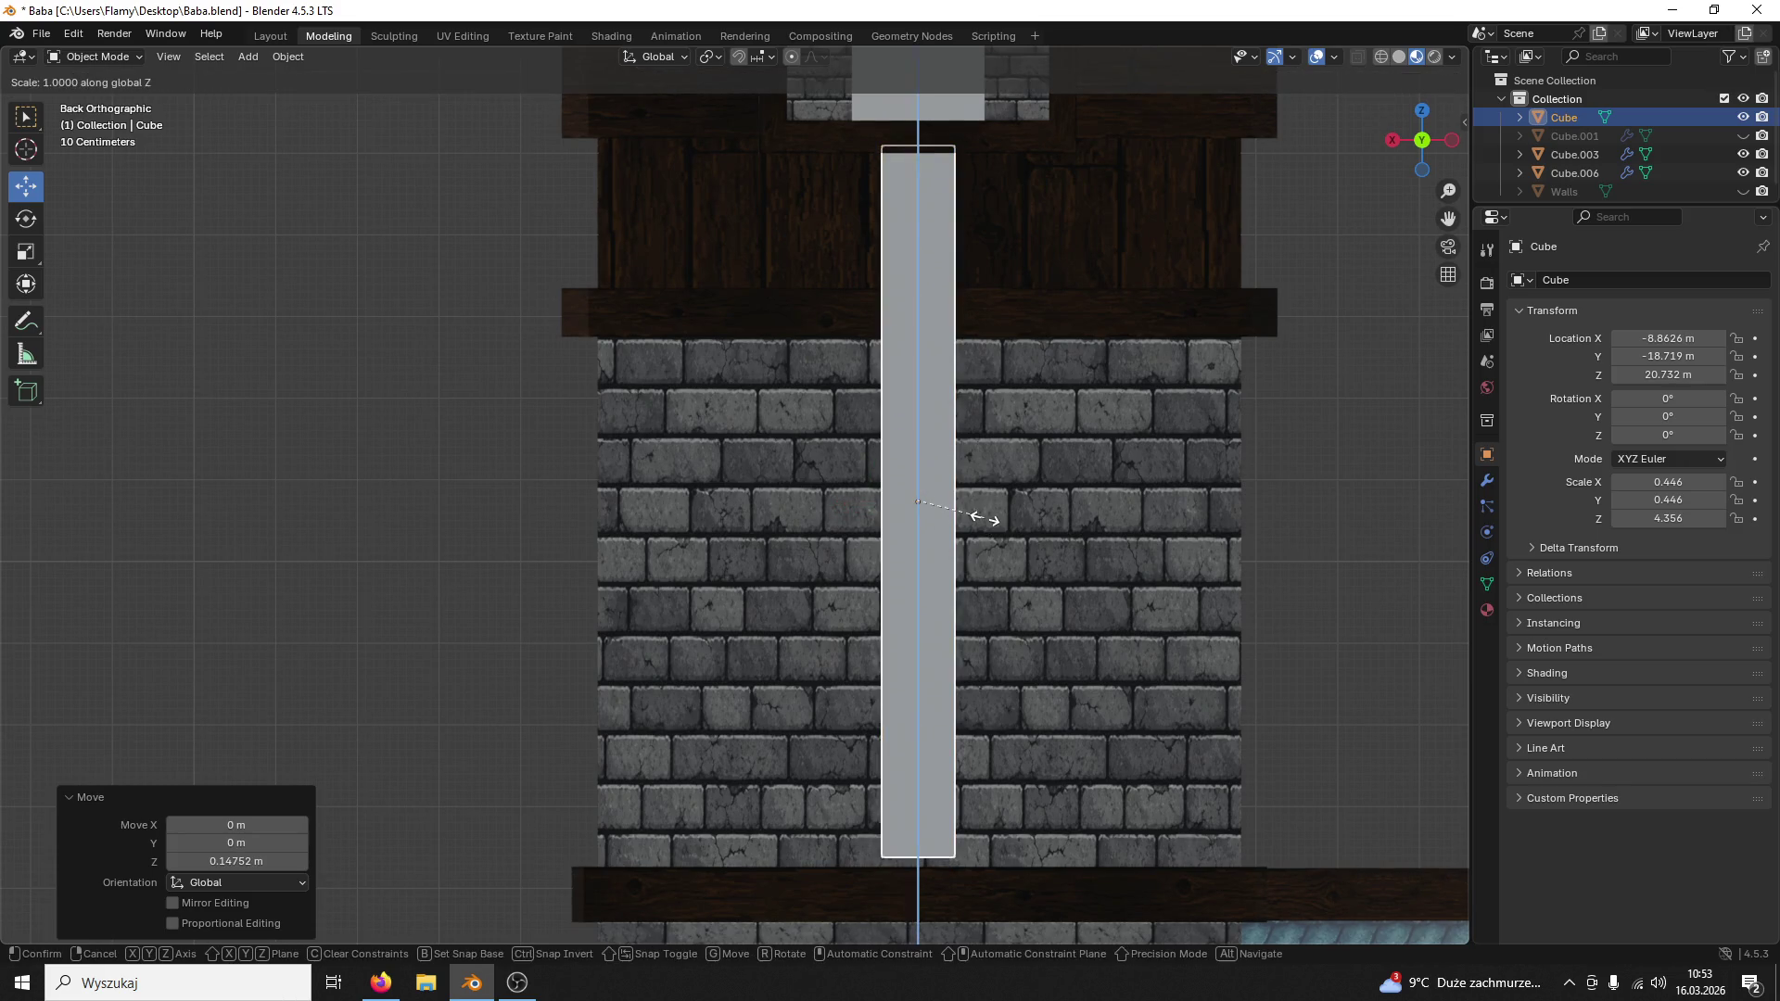
click(987, 507)
middle_drag(1006, 500, 827, 520)
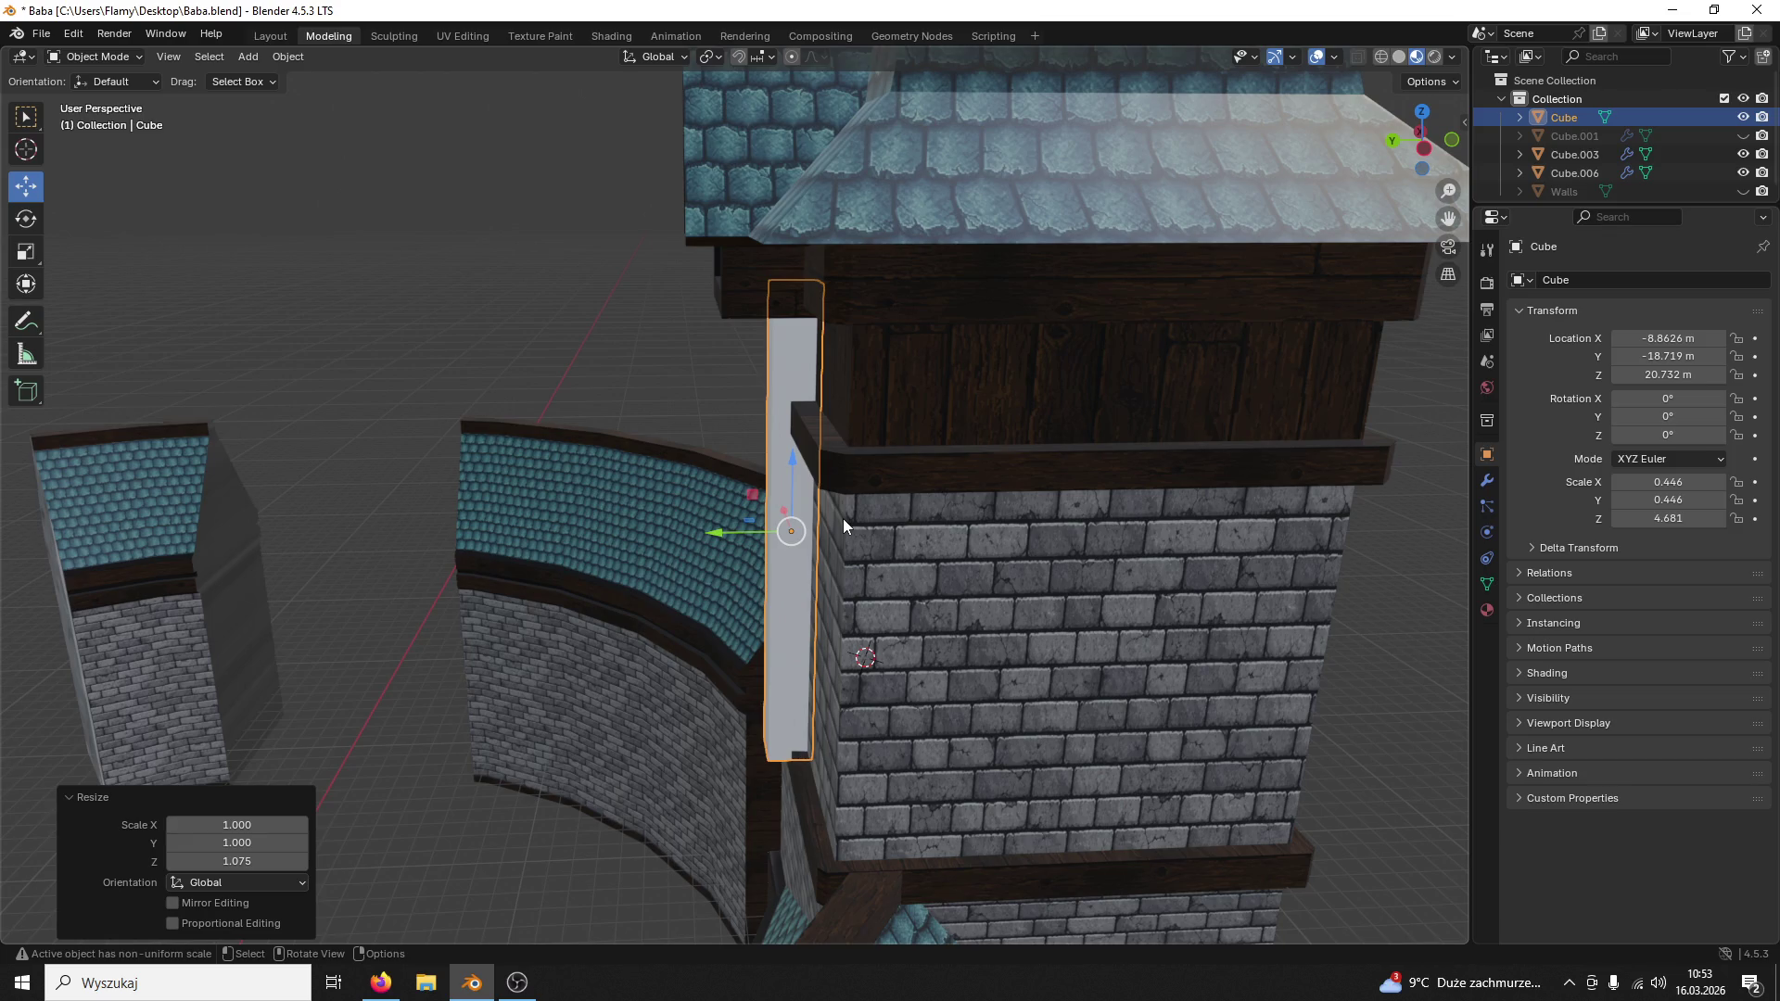
middle_drag(843, 517, 1005, 436)
scroll(962, 485, up, 3)
scroll(1006, 436, up, 4)
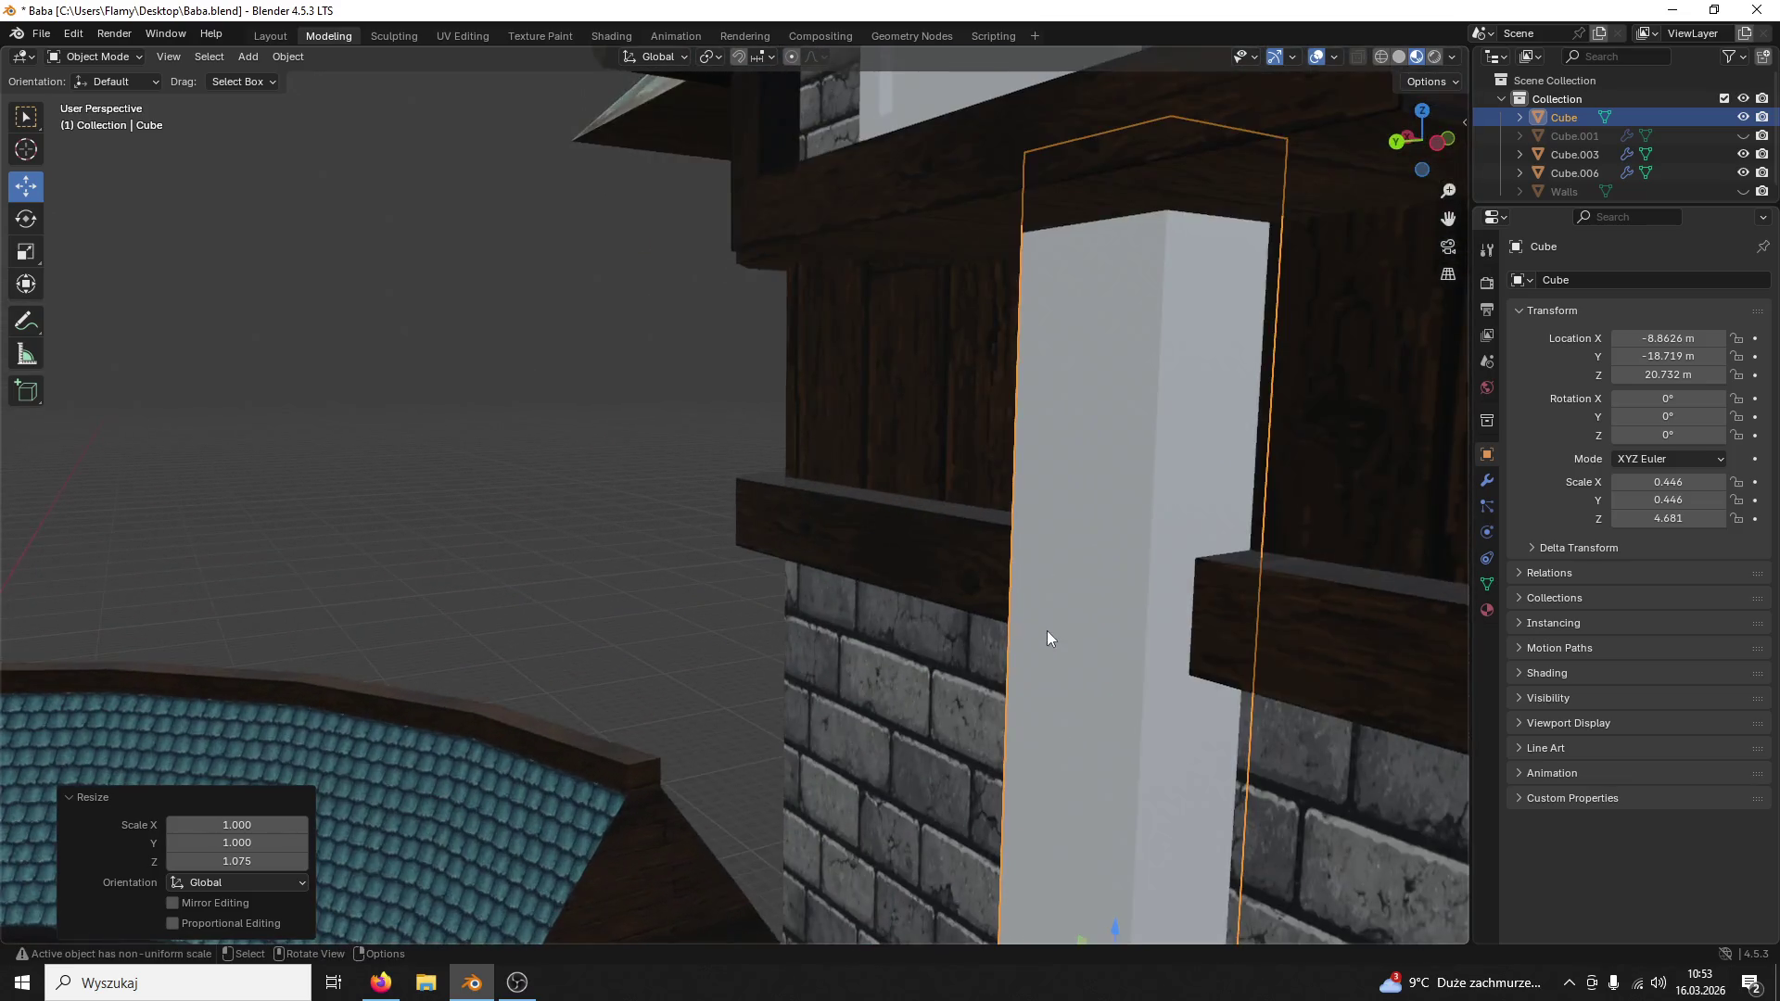
middle_drag(1047, 630, 1014, 558)
key(ctrl+s)
scroll(1038, 450, down, 3)
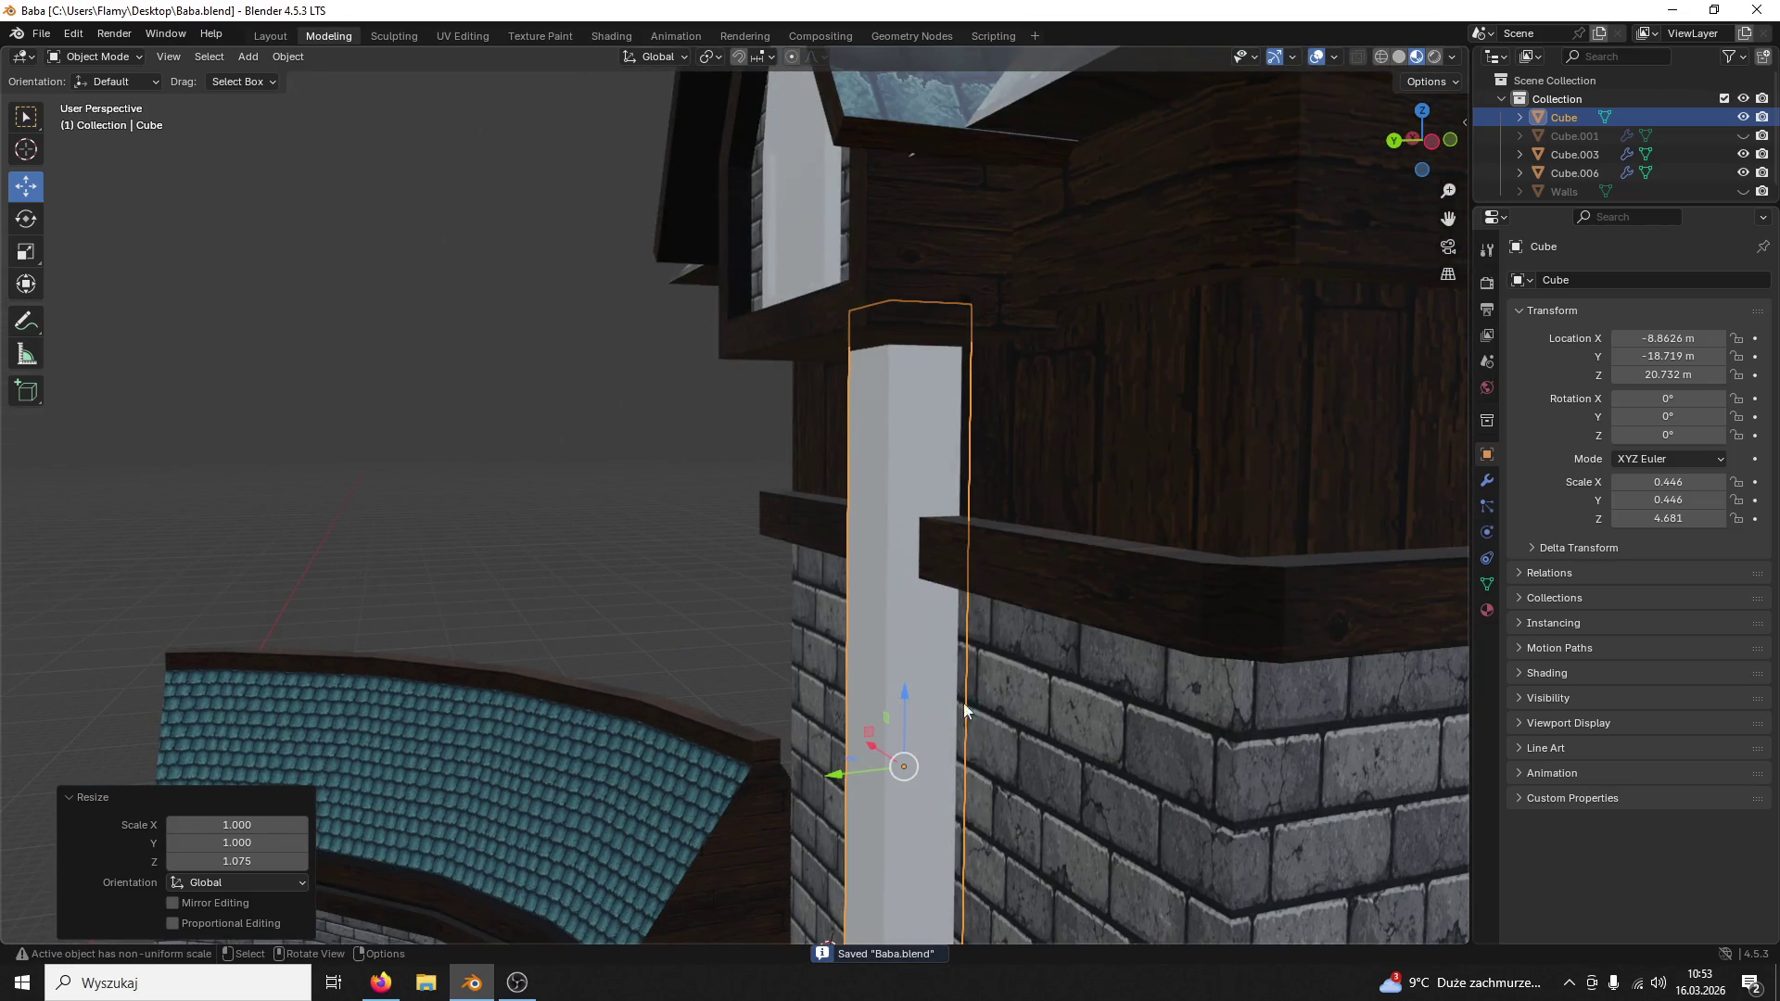
Step: Fine-tune the pillar's length and raise it to span the tower's brick section
drag(912, 699, 983, 714)
scroll(983, 713, up, 3)
key(s)
key(z)
click(989, 425)
mouse_move(989, 425)
middle_down()
mouse_move(1007, 549)
mouse_move(989, 719)
middle_up()
key(s)
key(z)
click(931, 589)
key(g)
key(z)
click(890, 642)
mouse_move(890, 642)
middle_down()
mouse_move(911, 461)
mouse_move(1078, 466)
mouse_move(894, 565)
mouse_move(720, 586)
middle_up()
Step: Save the file and apply the white pillar's scale so it reads 1.000 on all axes
mouse_move(873, 522)
middle_down()
mouse_move(935, 755)
mouse_move(957, 508)
mouse_move(910, 472)
middle_up()
click(94, 56)
click(98, 101)
key(ctrl+s)
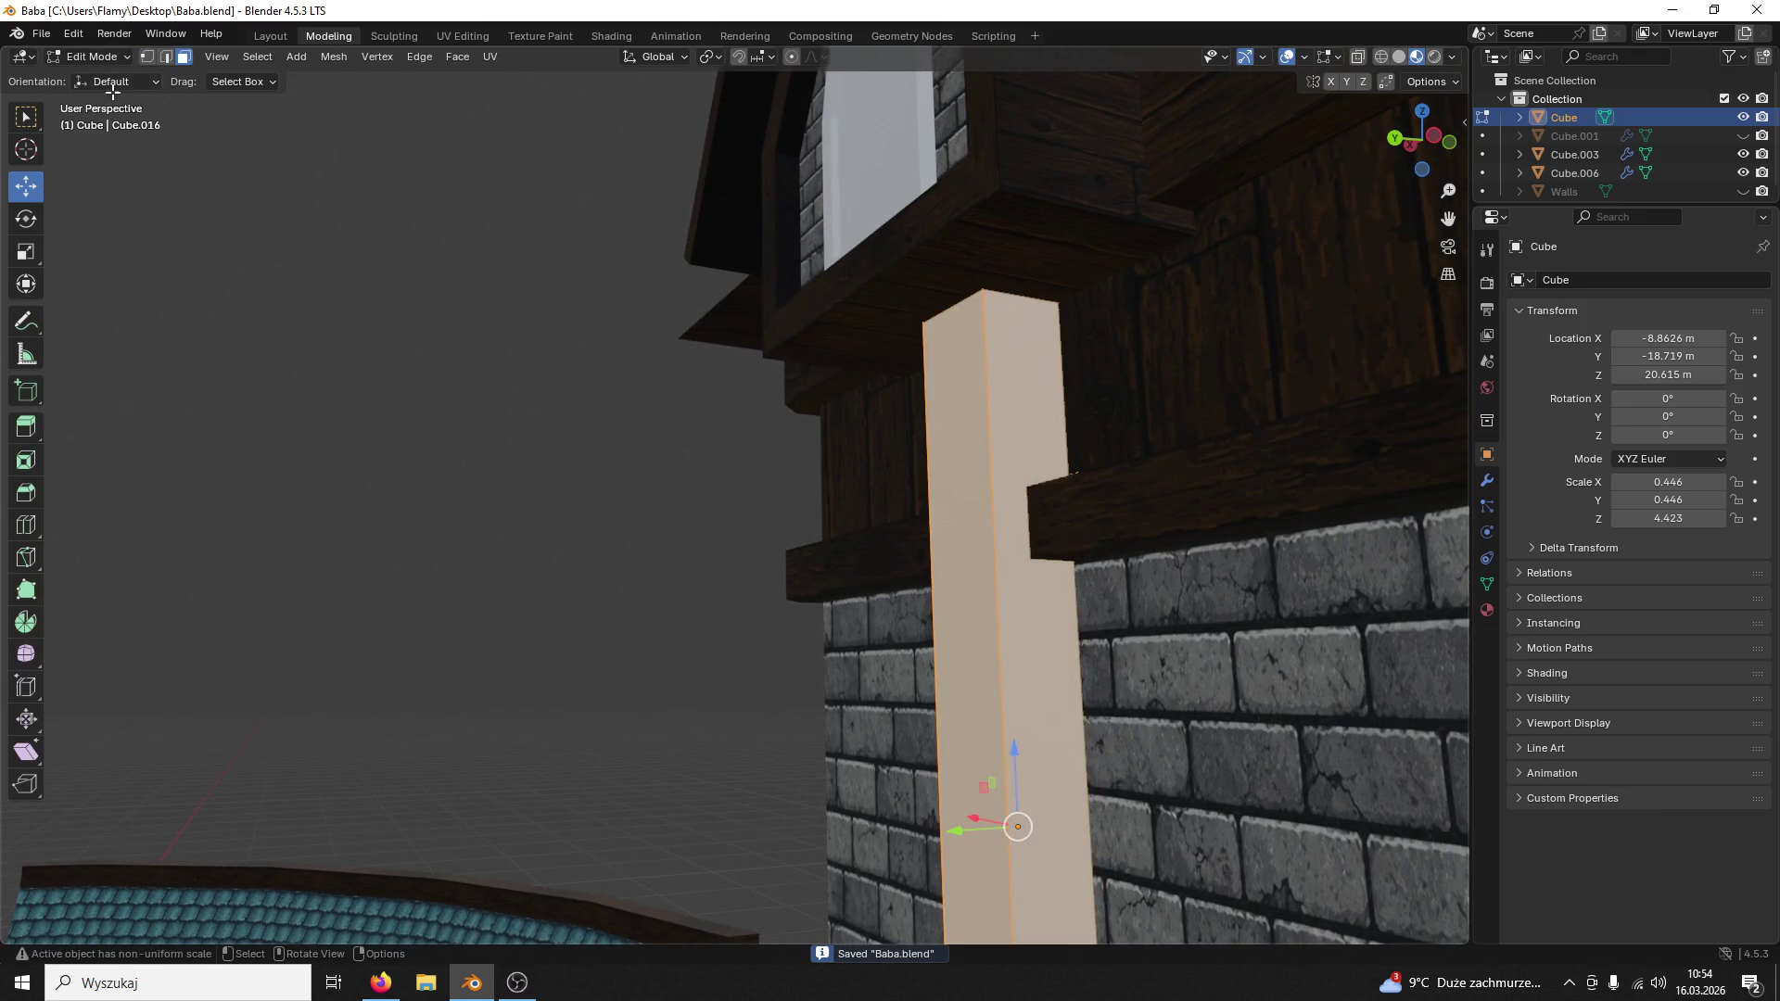
click(79, 56)
click(86, 77)
click(1071, 421)
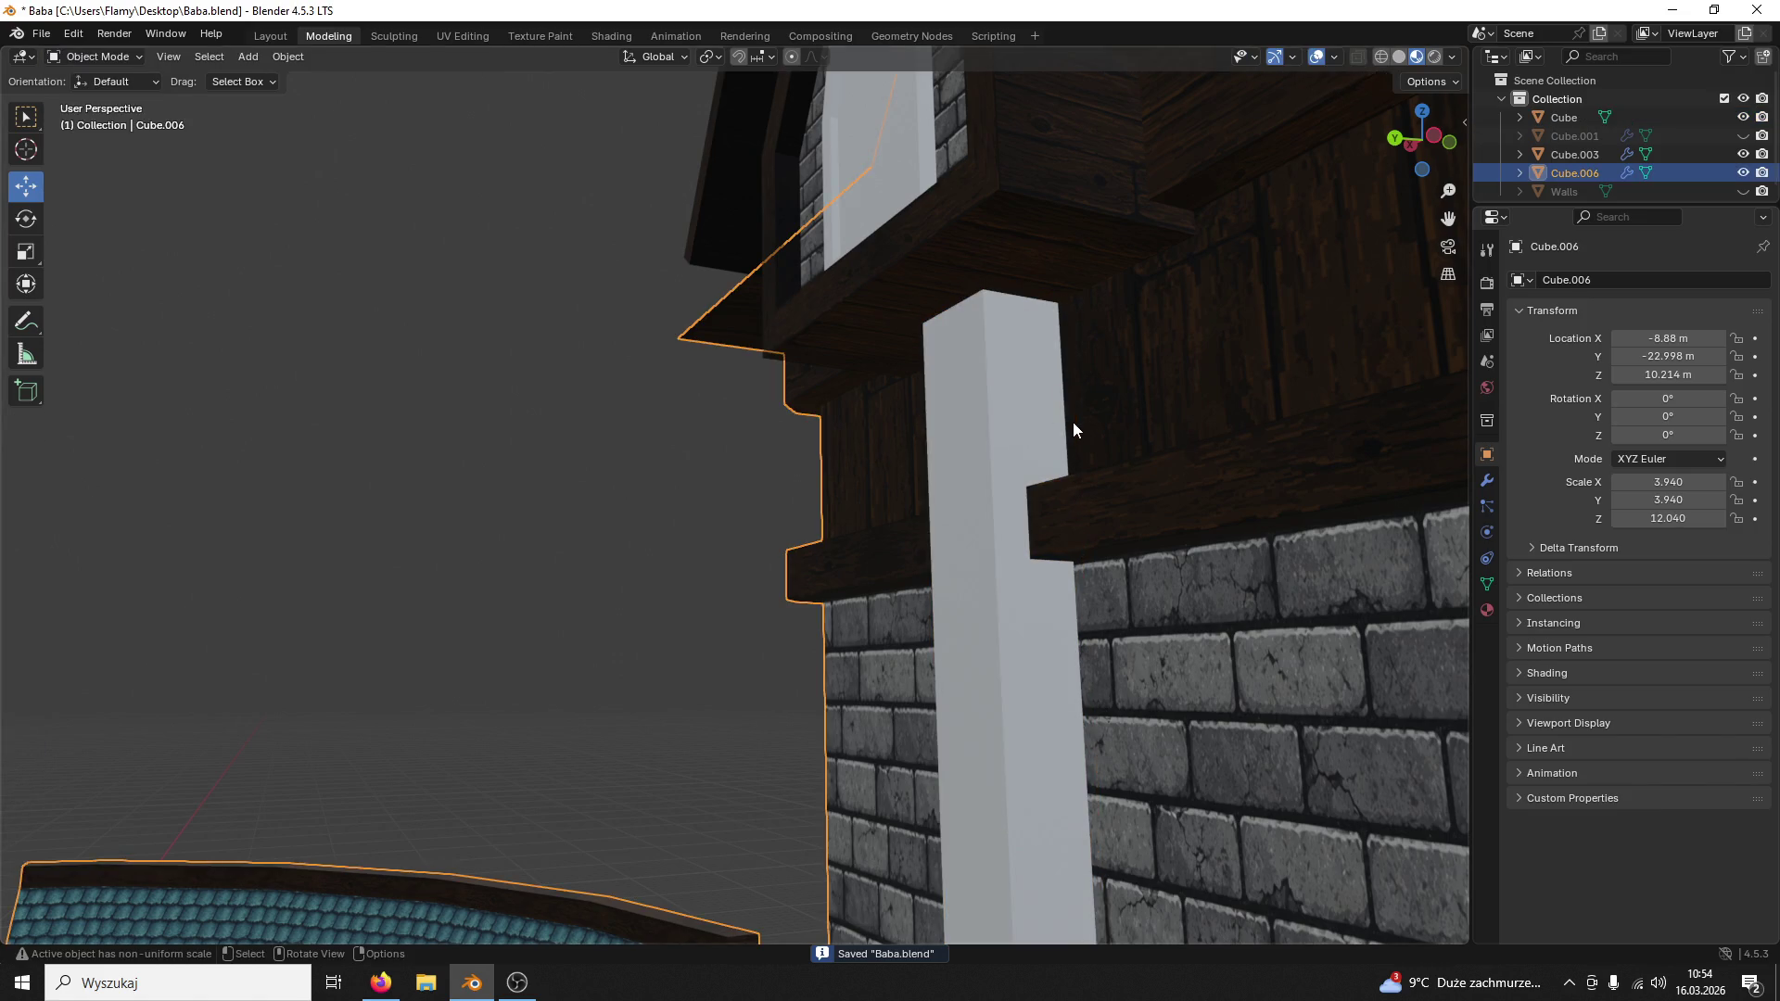
key(ctrl+a)
click(929, 466)
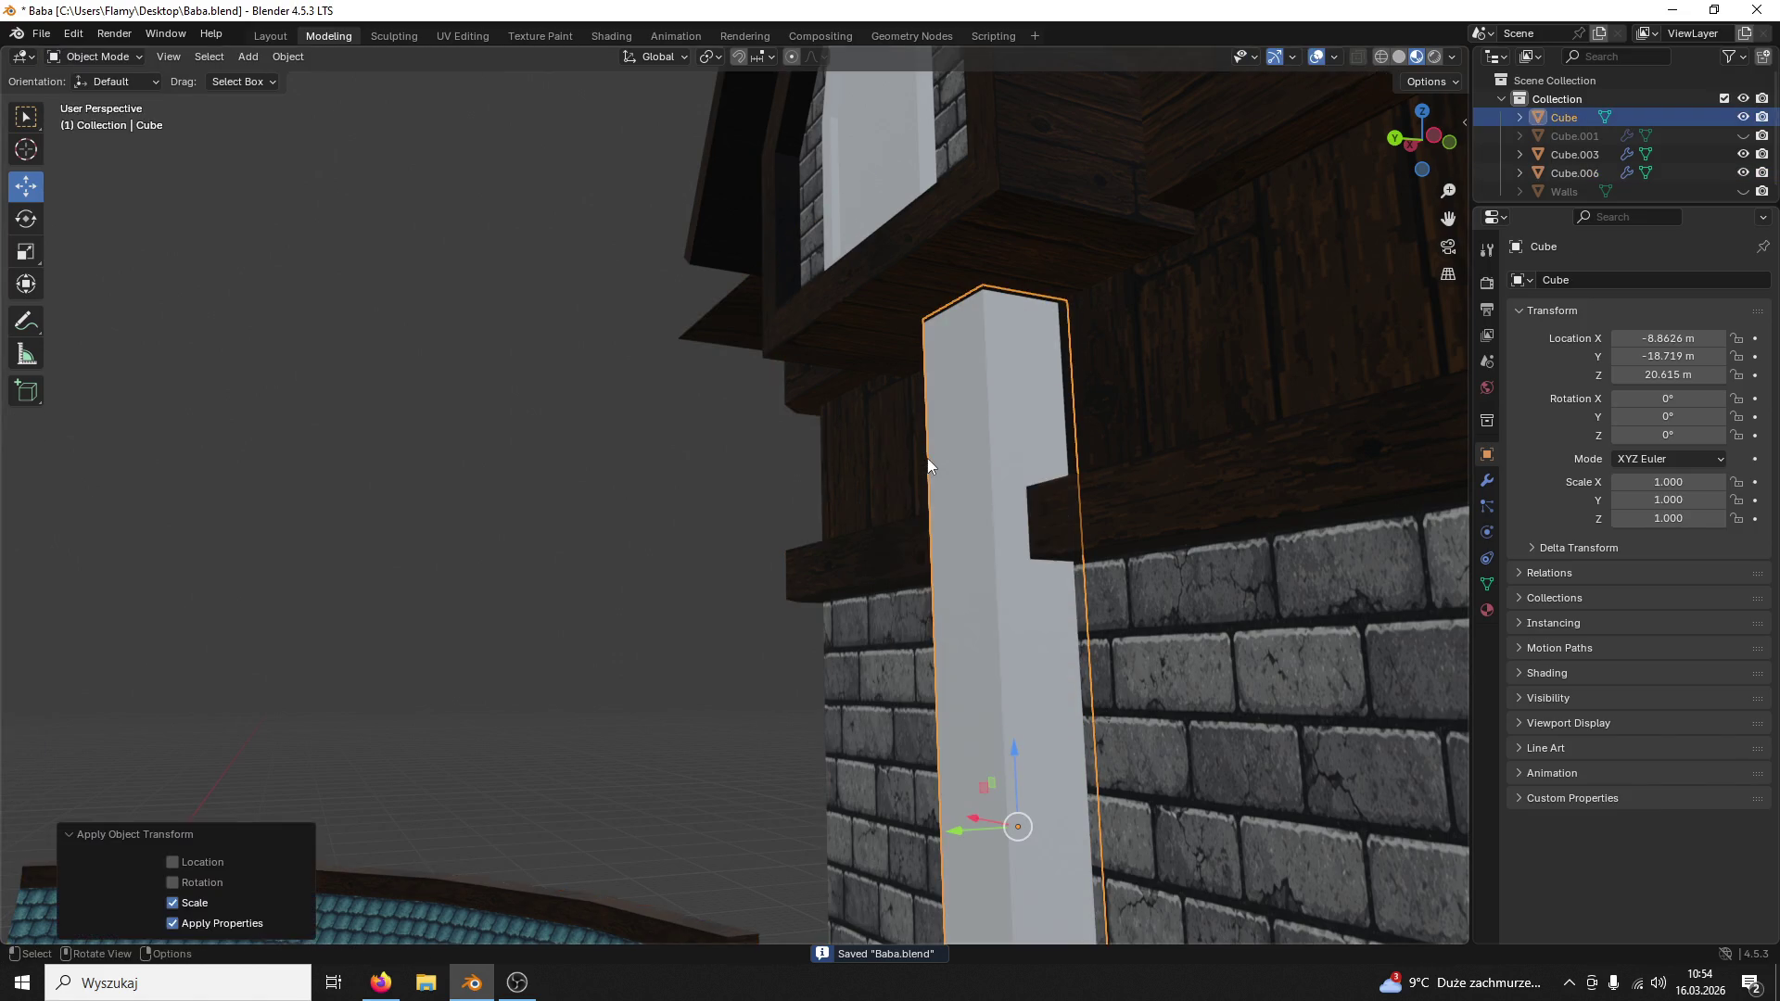
Step: Back in Edit Mode, shift the pillar's top edge sideways and place a horizontal loop cut across it
click(87, 56)
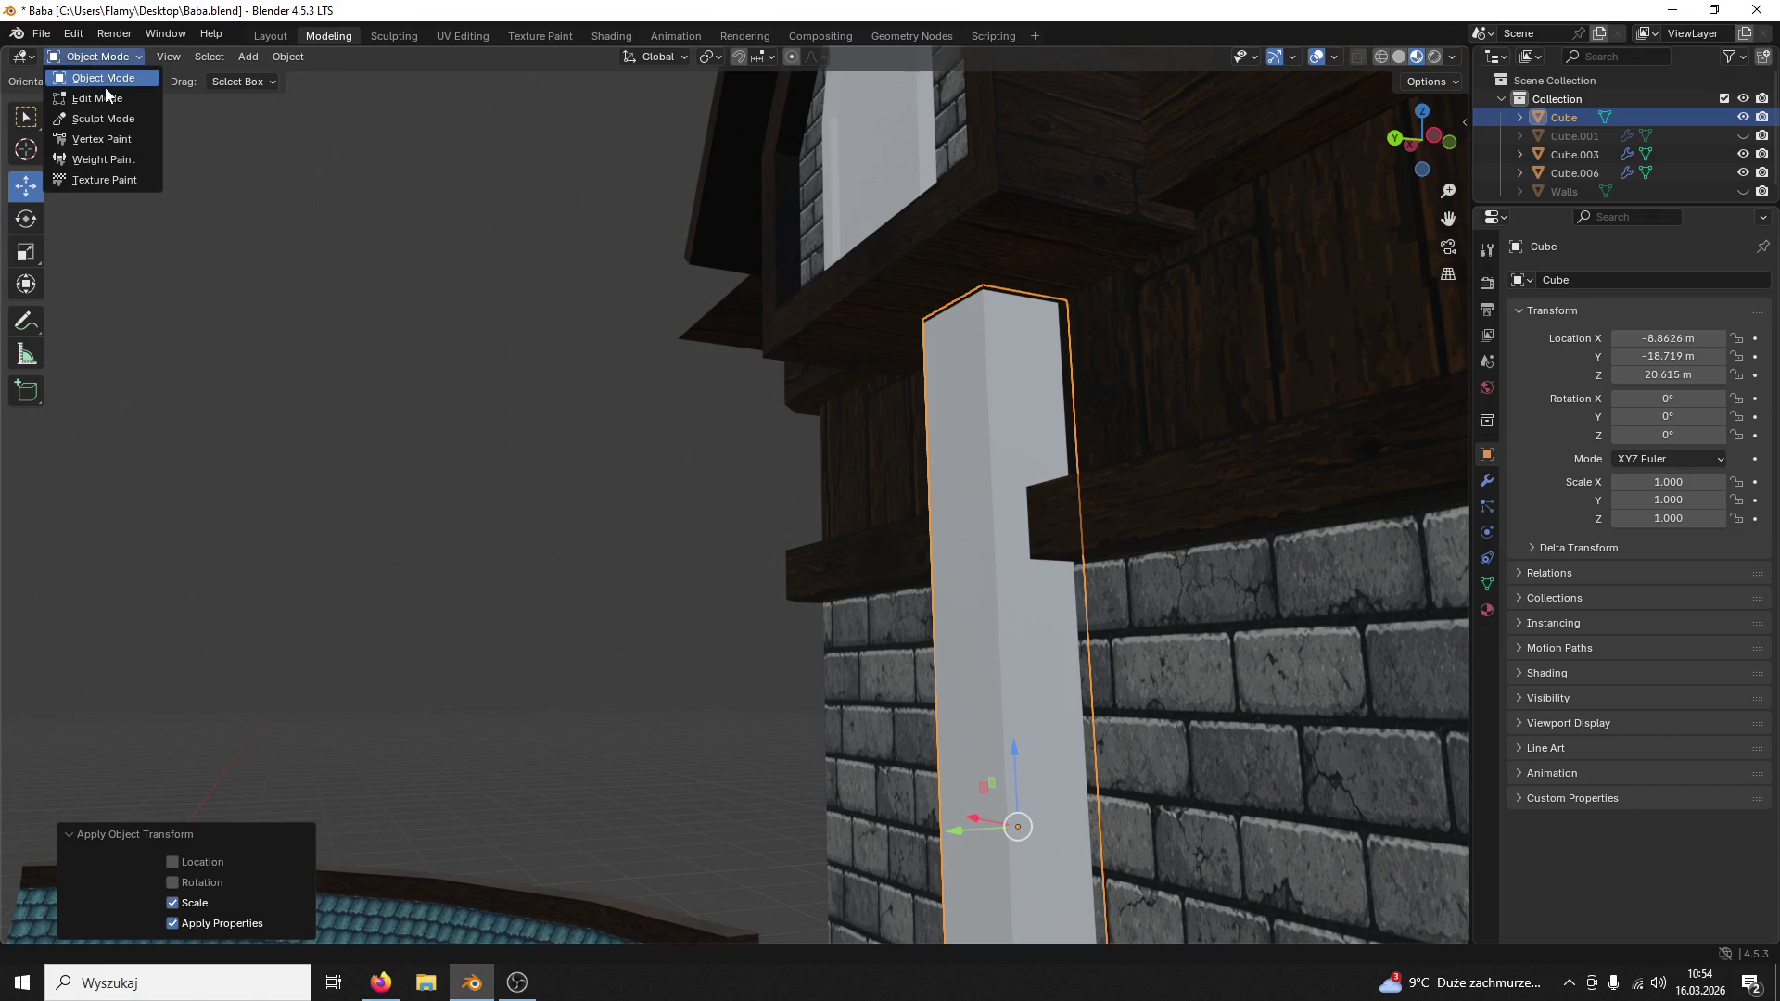
click(84, 101)
scroll(1024, 446, up, 2)
click(1048, 199)
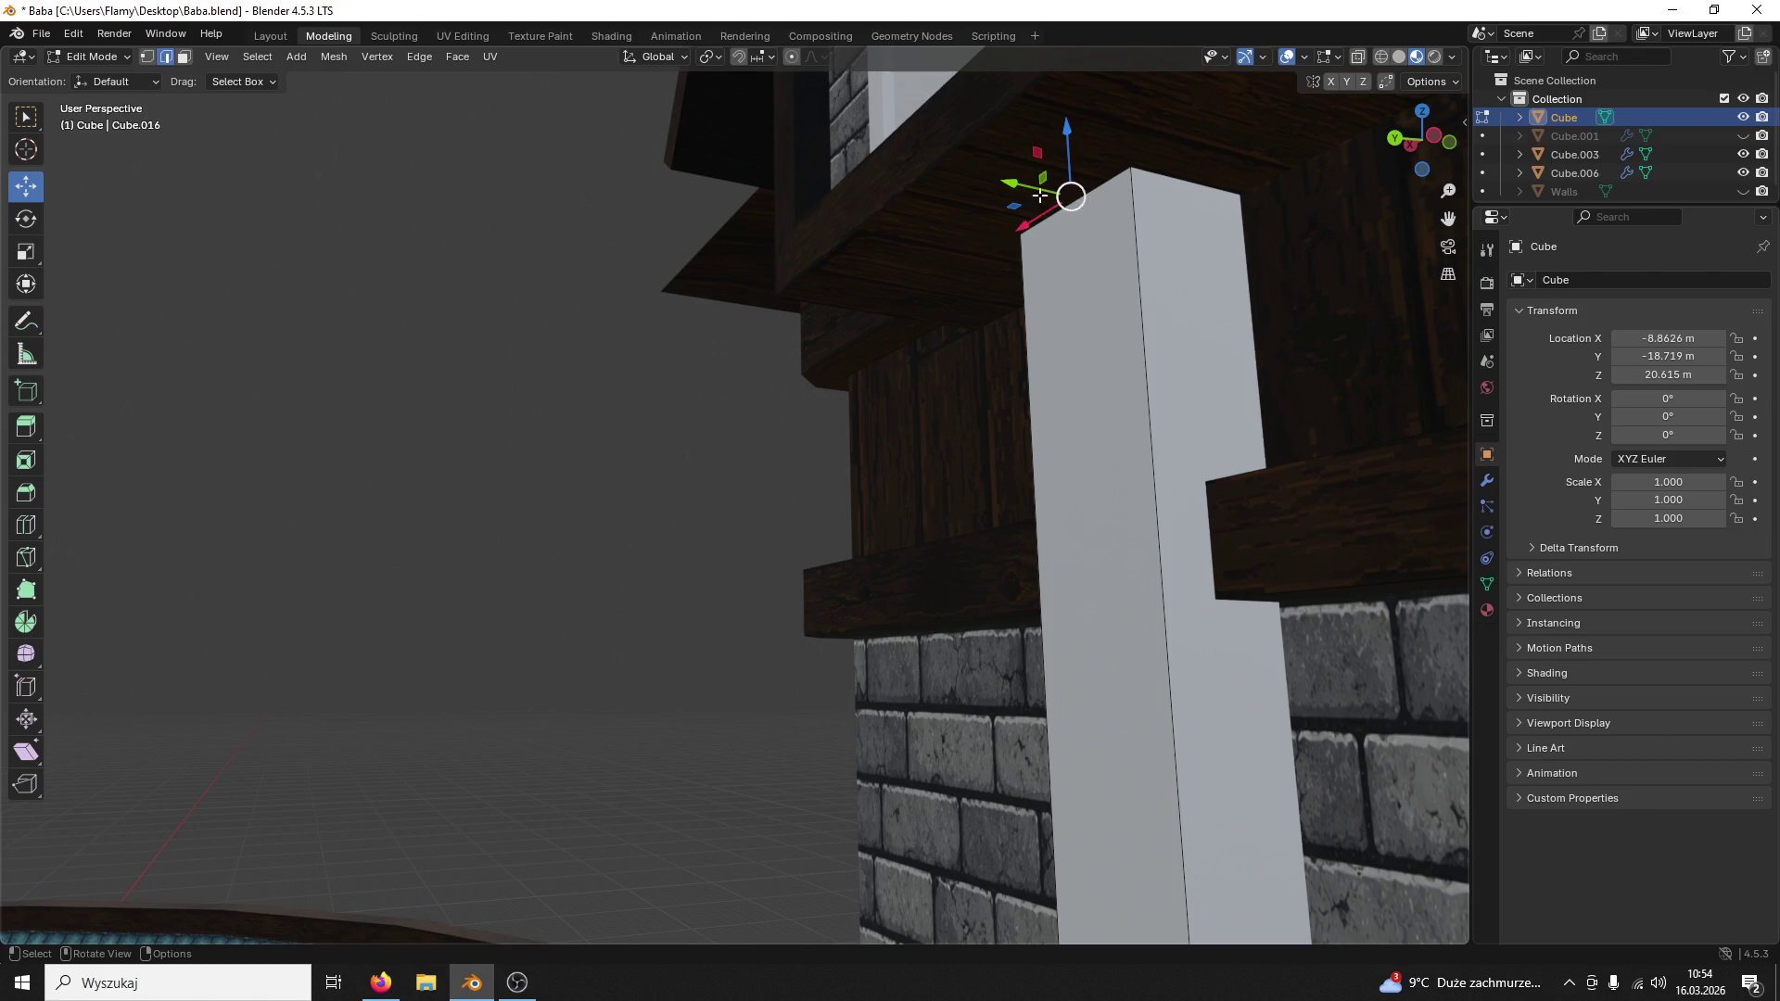
drag(1039, 195, 886, 194)
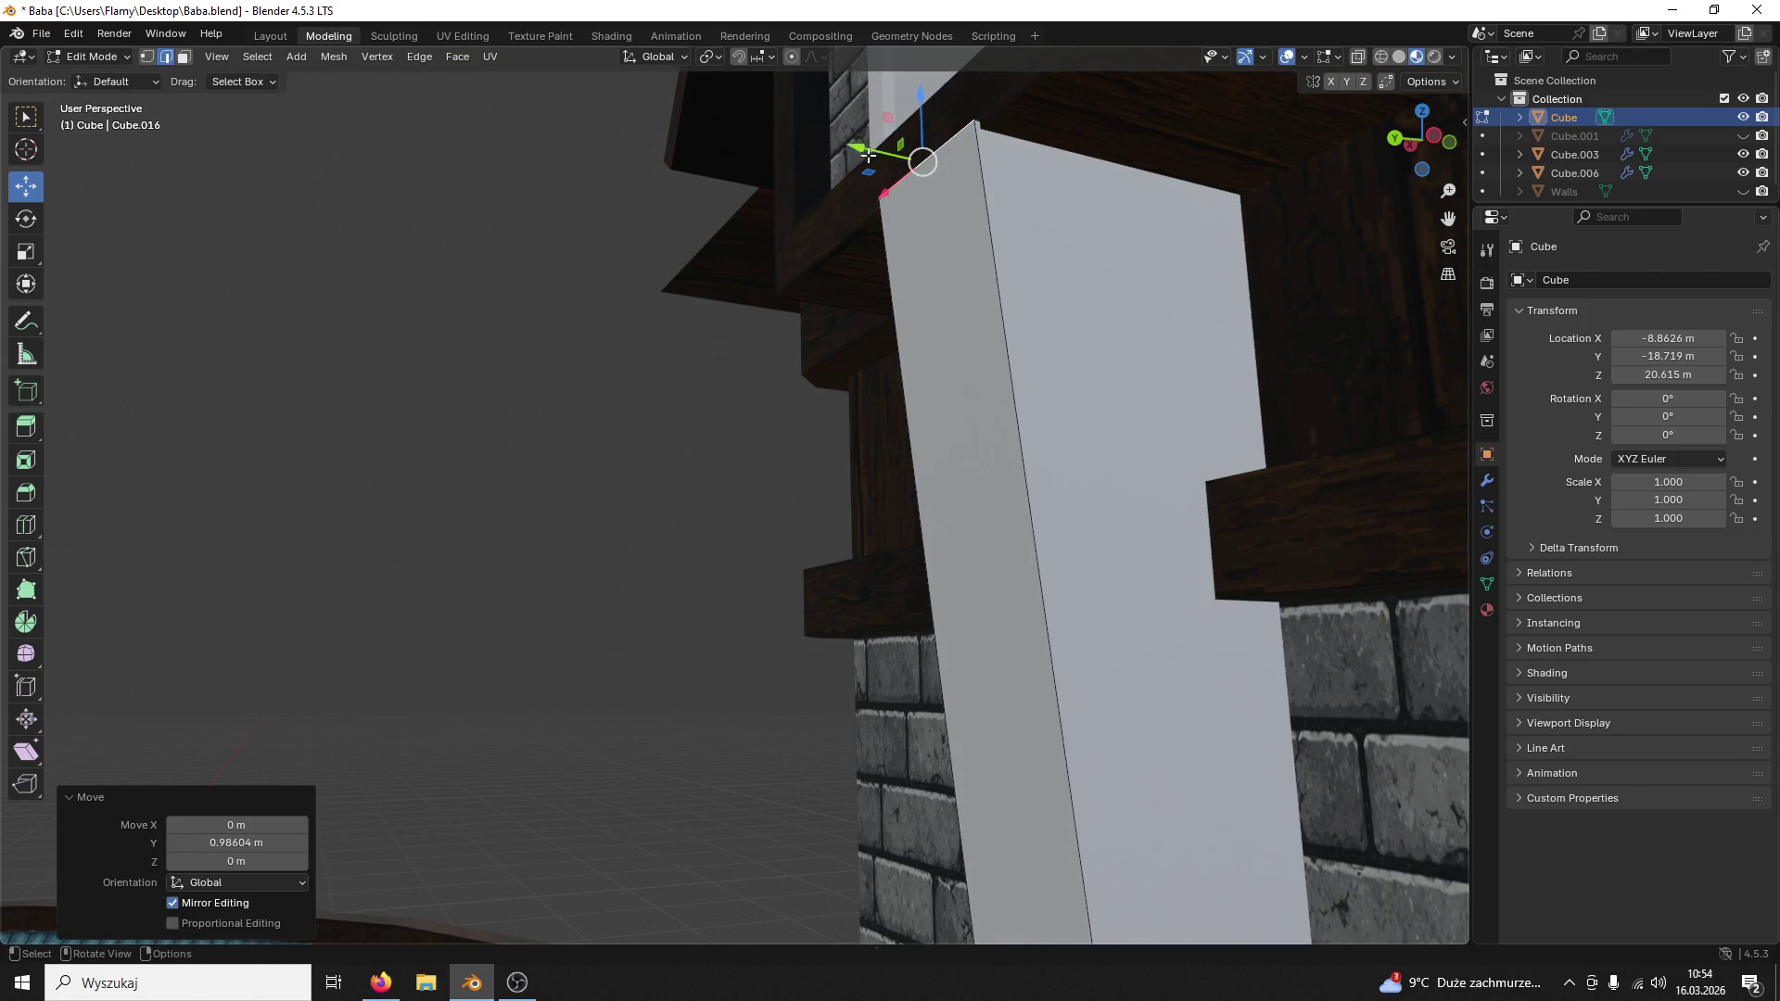
scroll(974, 208, down, 3)
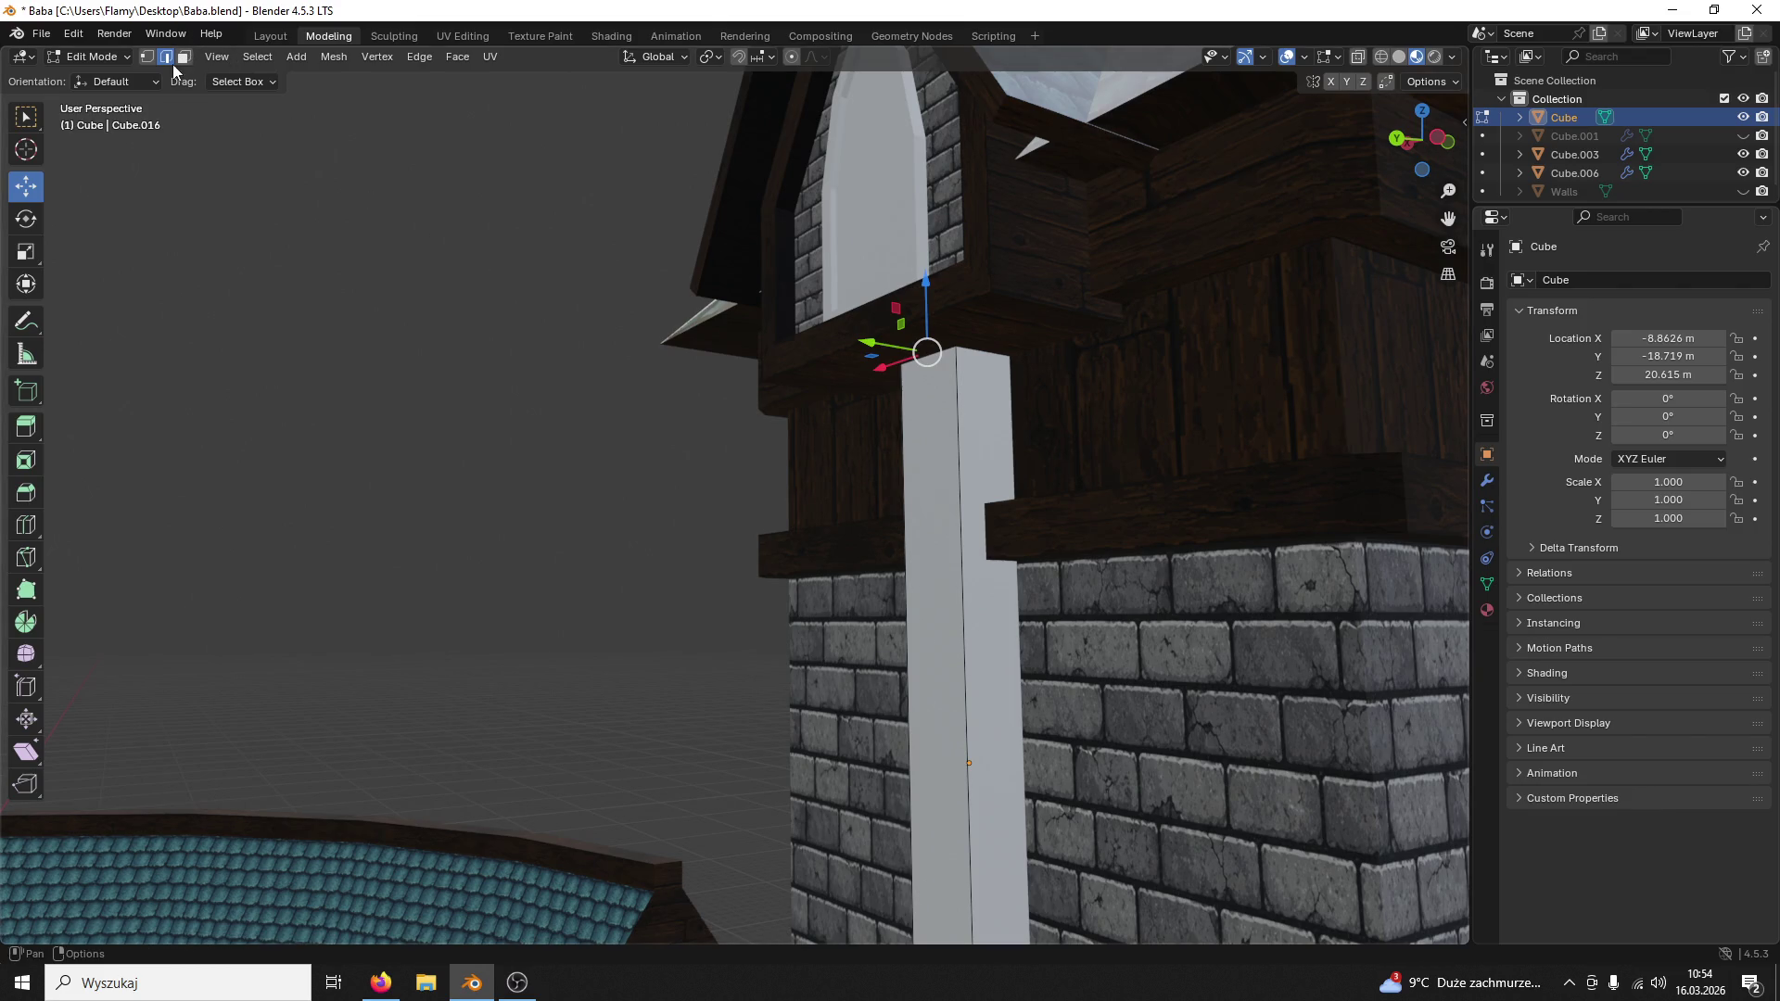
key(ctrl+r)
click(992, 764)
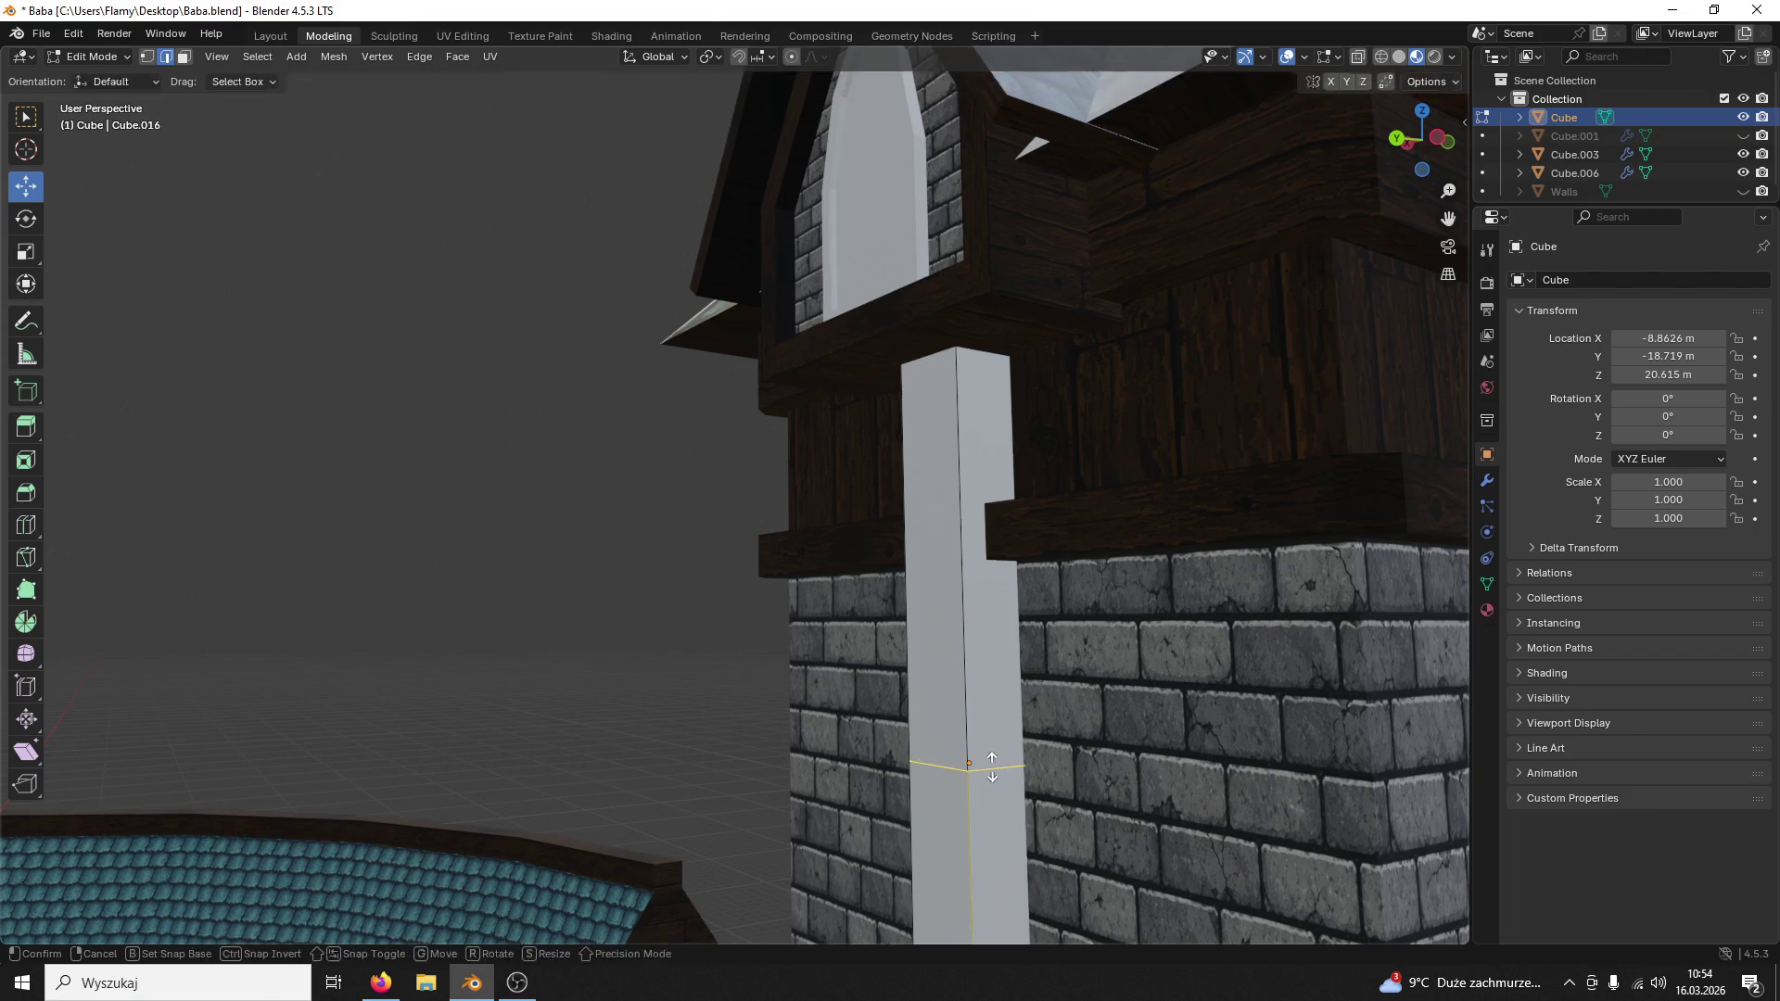
Step: Replace the single cut with eight evenly spaced horizontal loop cuts along the pillar
click(991, 764)
key(ctrl+z)
key(ctrl+r)
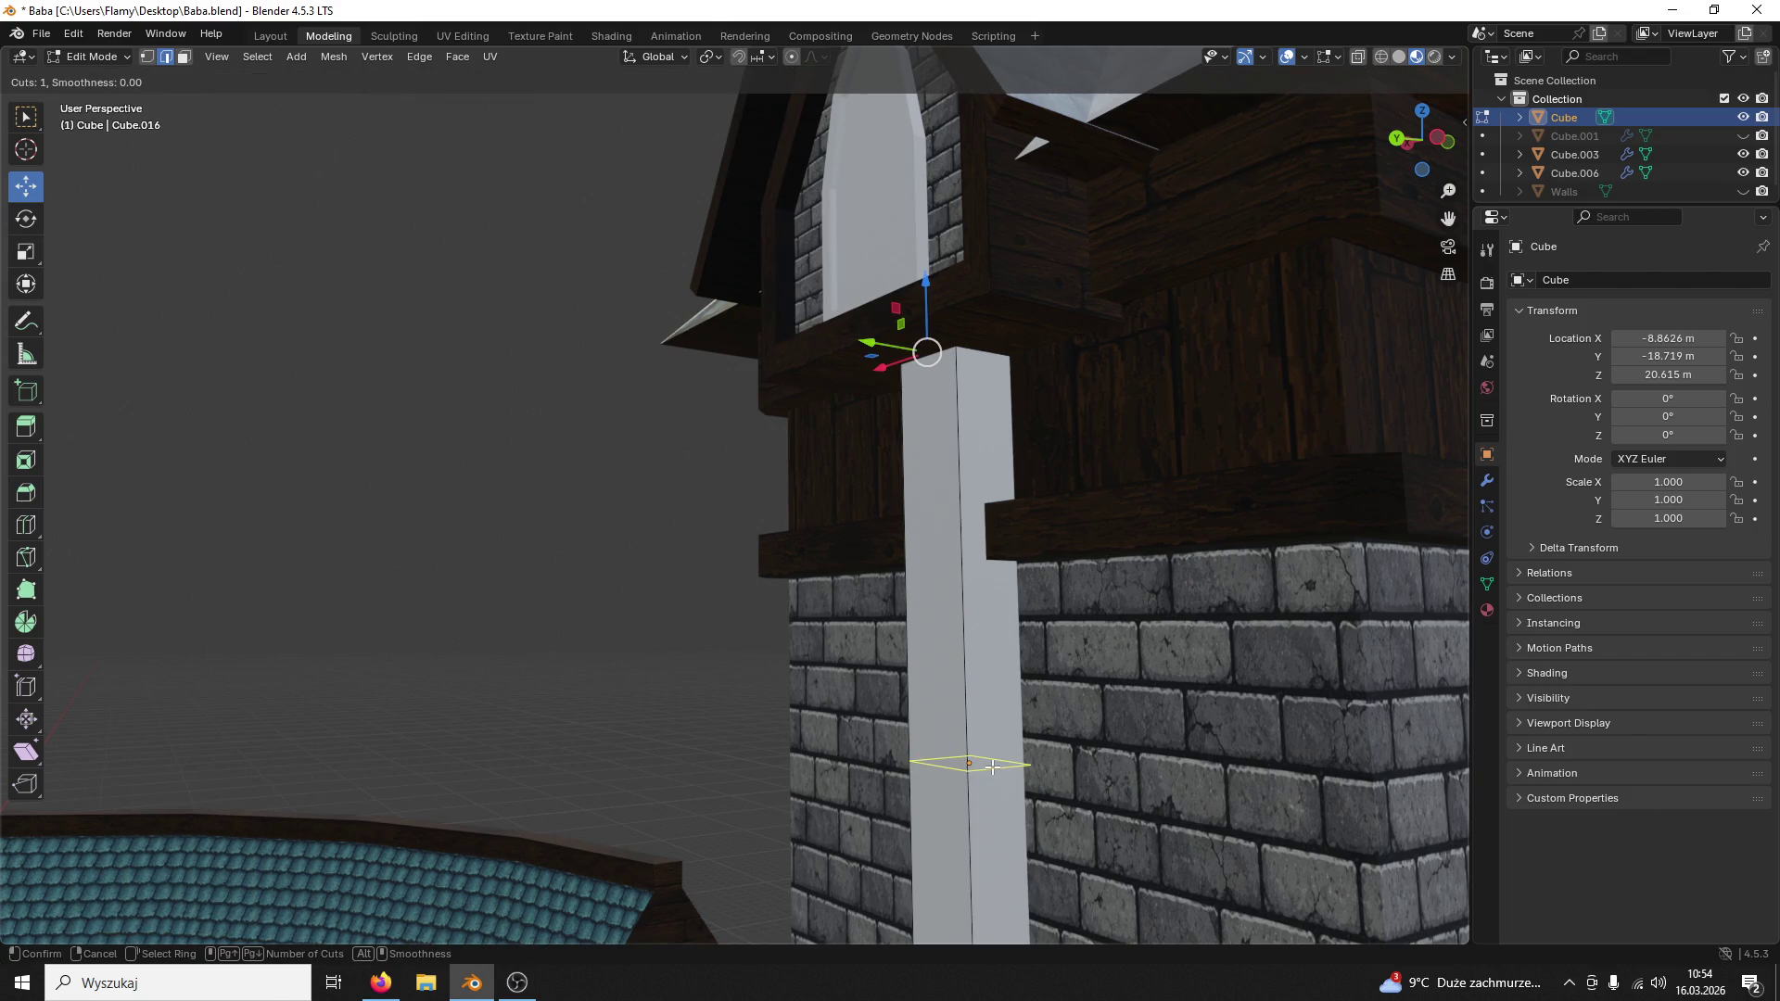
scroll(992, 763, up, 2)
scroll(991, 764, up, 1)
scroll(992, 764, up, 2)
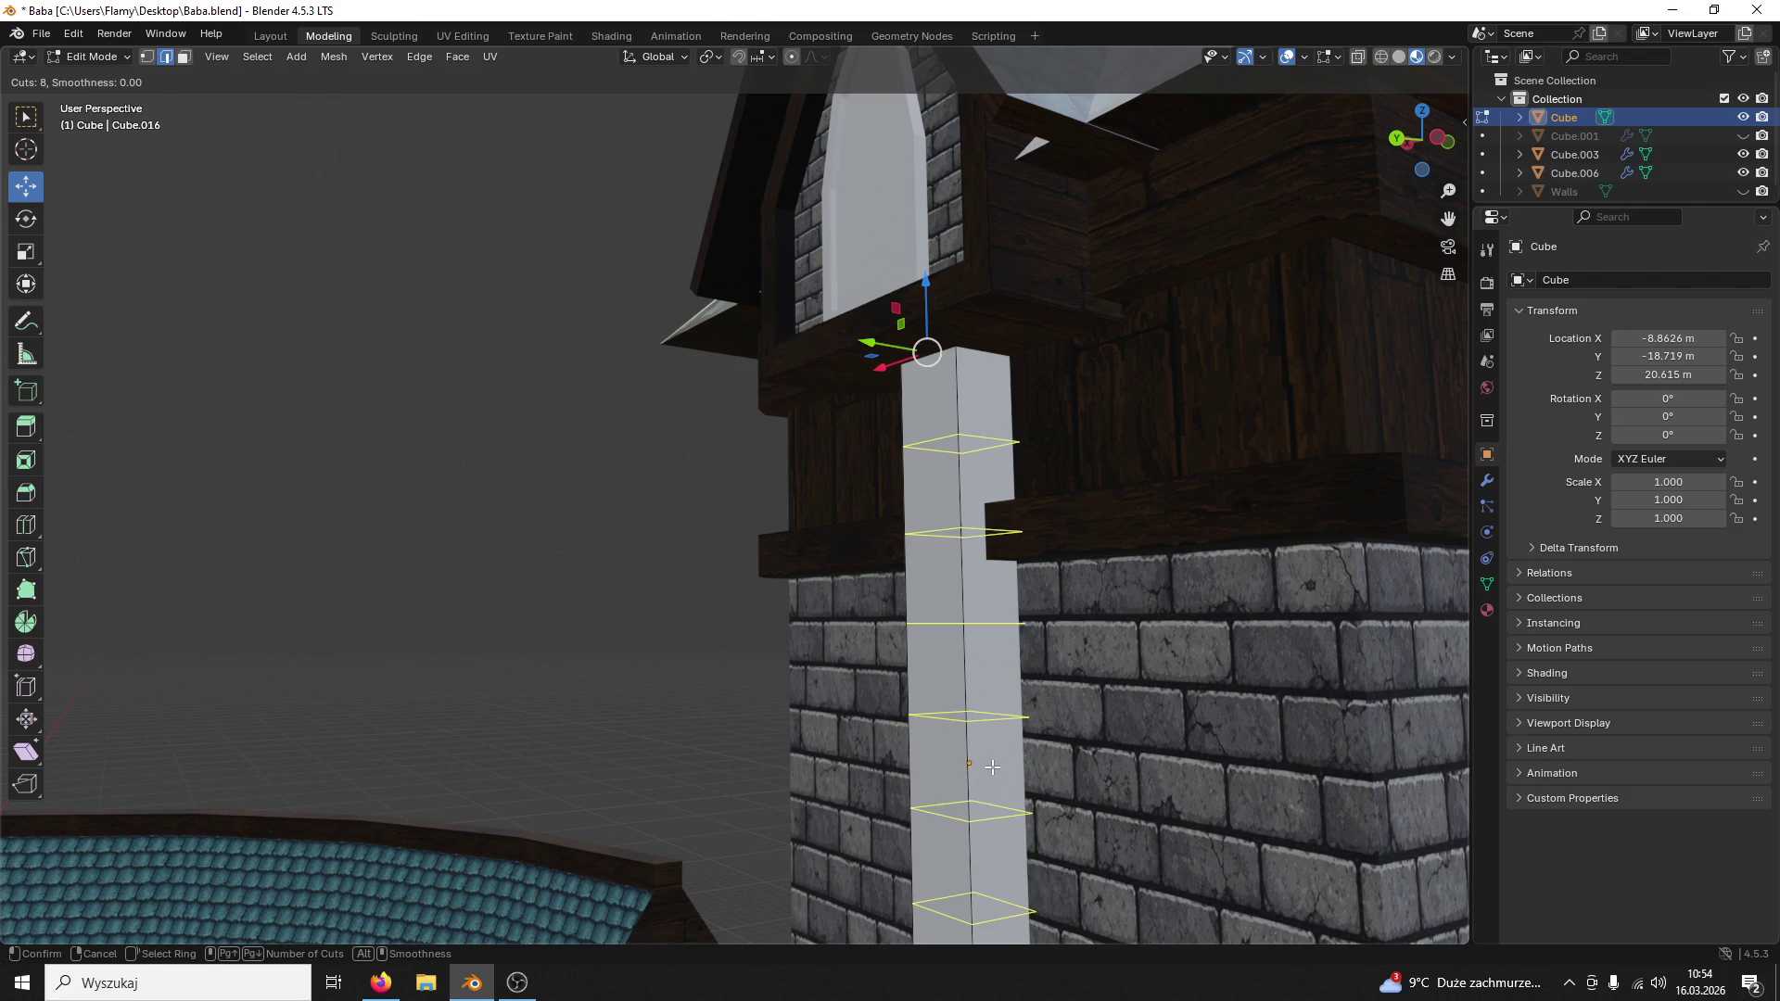
click(992, 765)
right_click(992, 766)
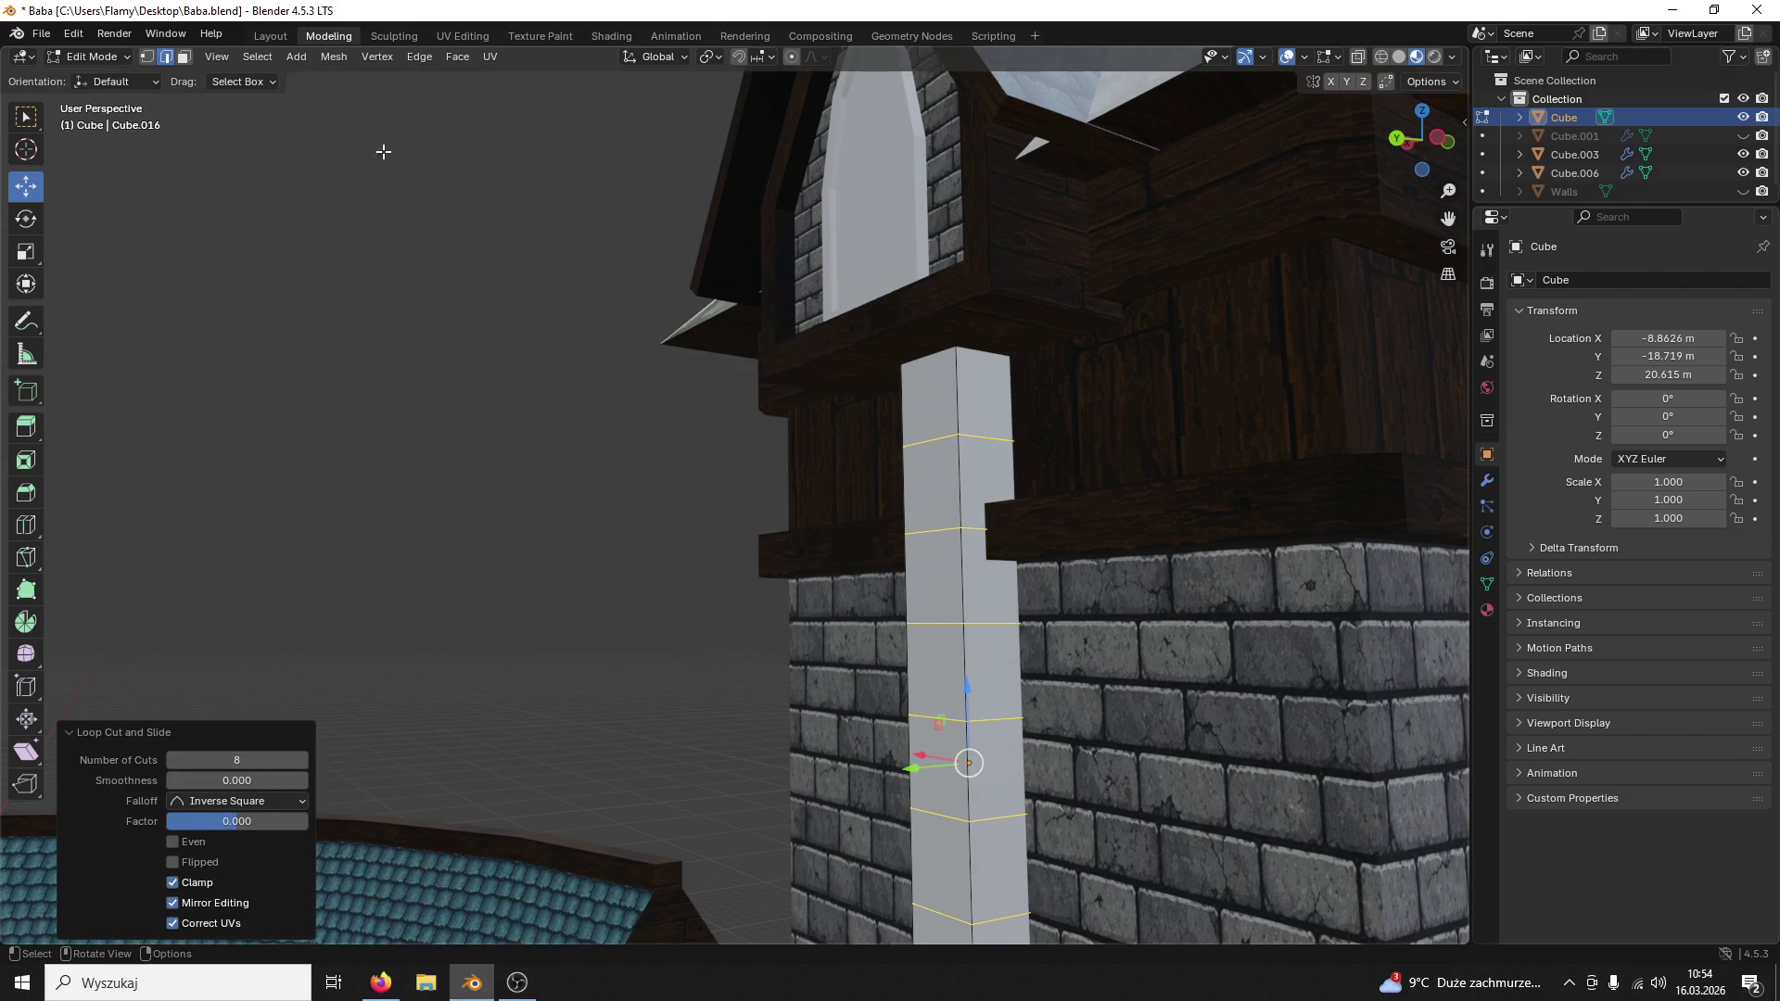
Step: Shift the pillar's top segment sideways so the upper part bends outward over the ledge
key(1)
click(956, 436)
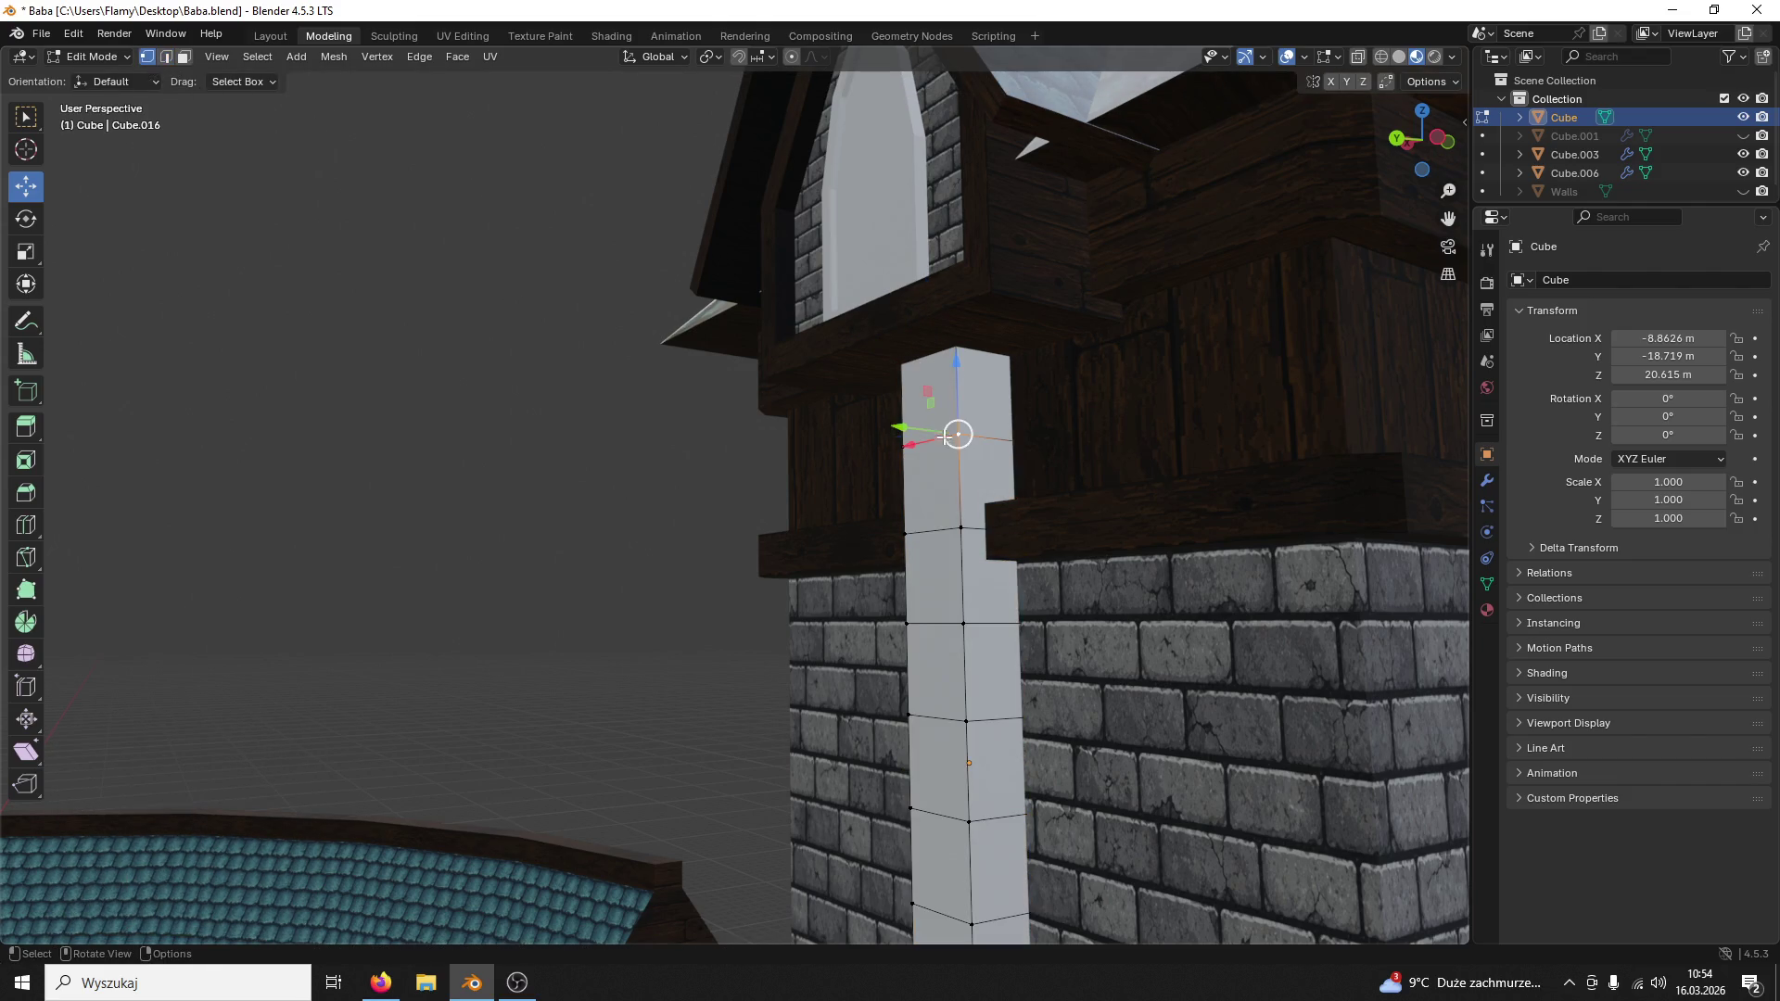
click(169, 58)
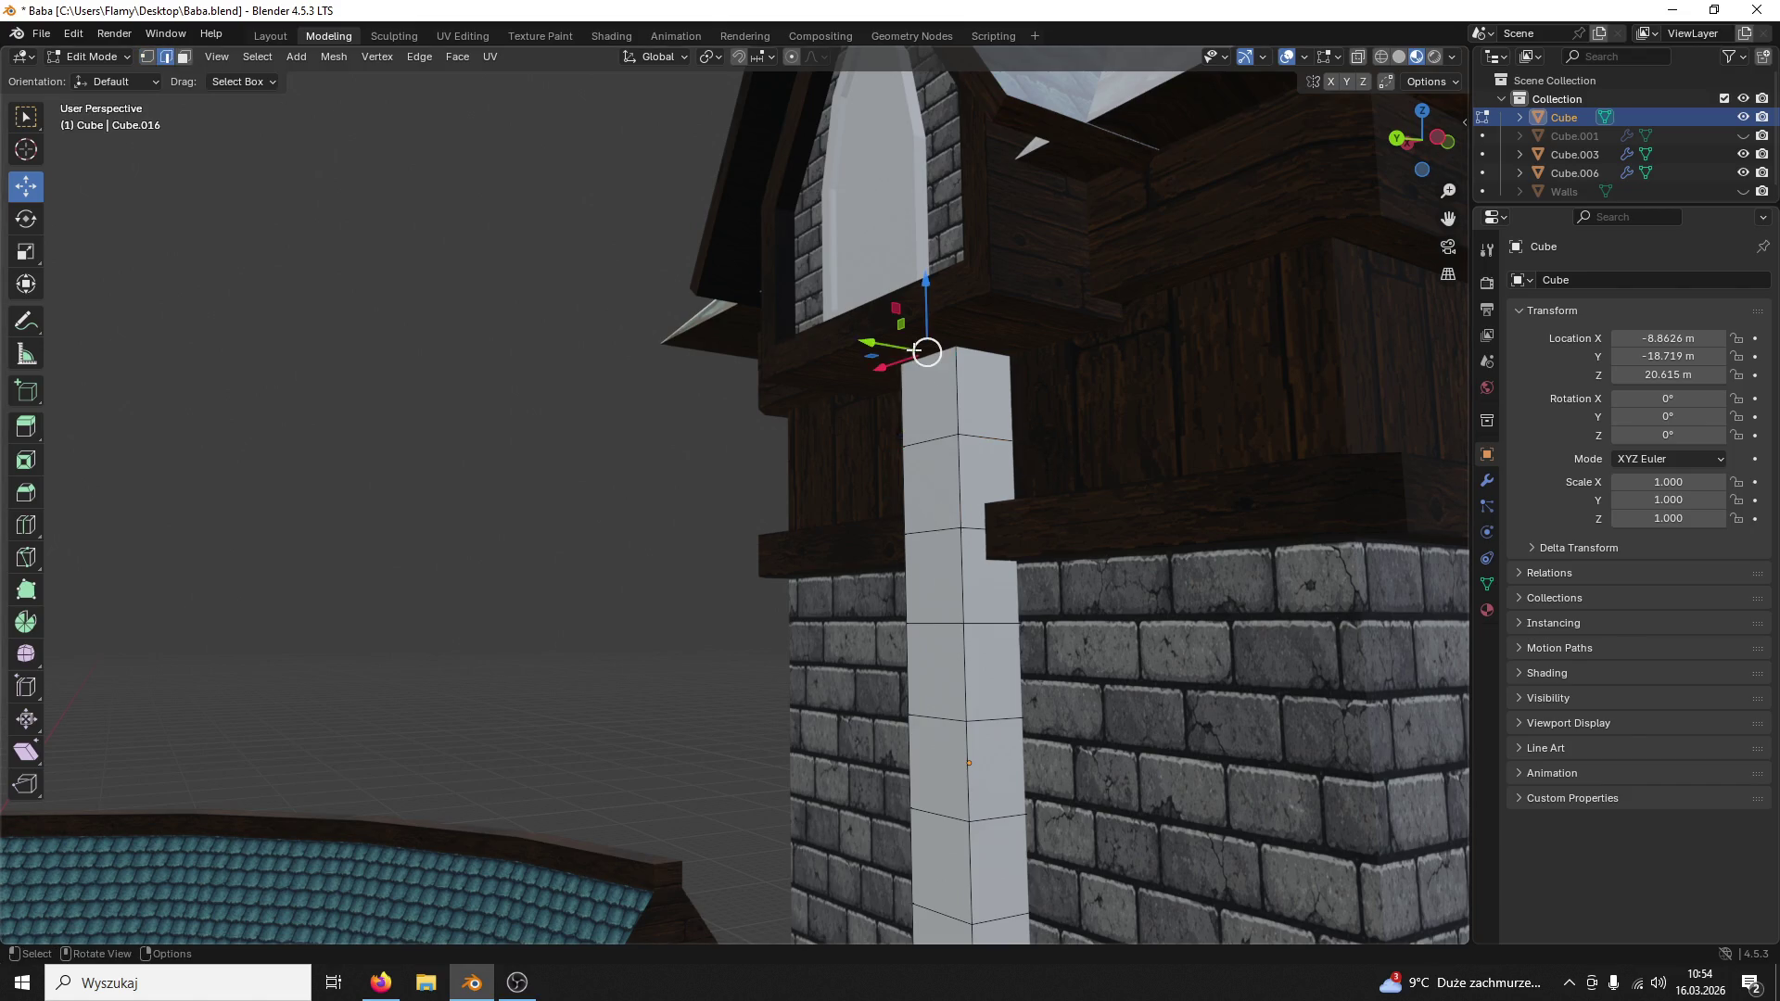
drag(888, 397, 818, 386)
middle_drag(817, 387, 1145, 398)
scroll(997, 516, up, 2)
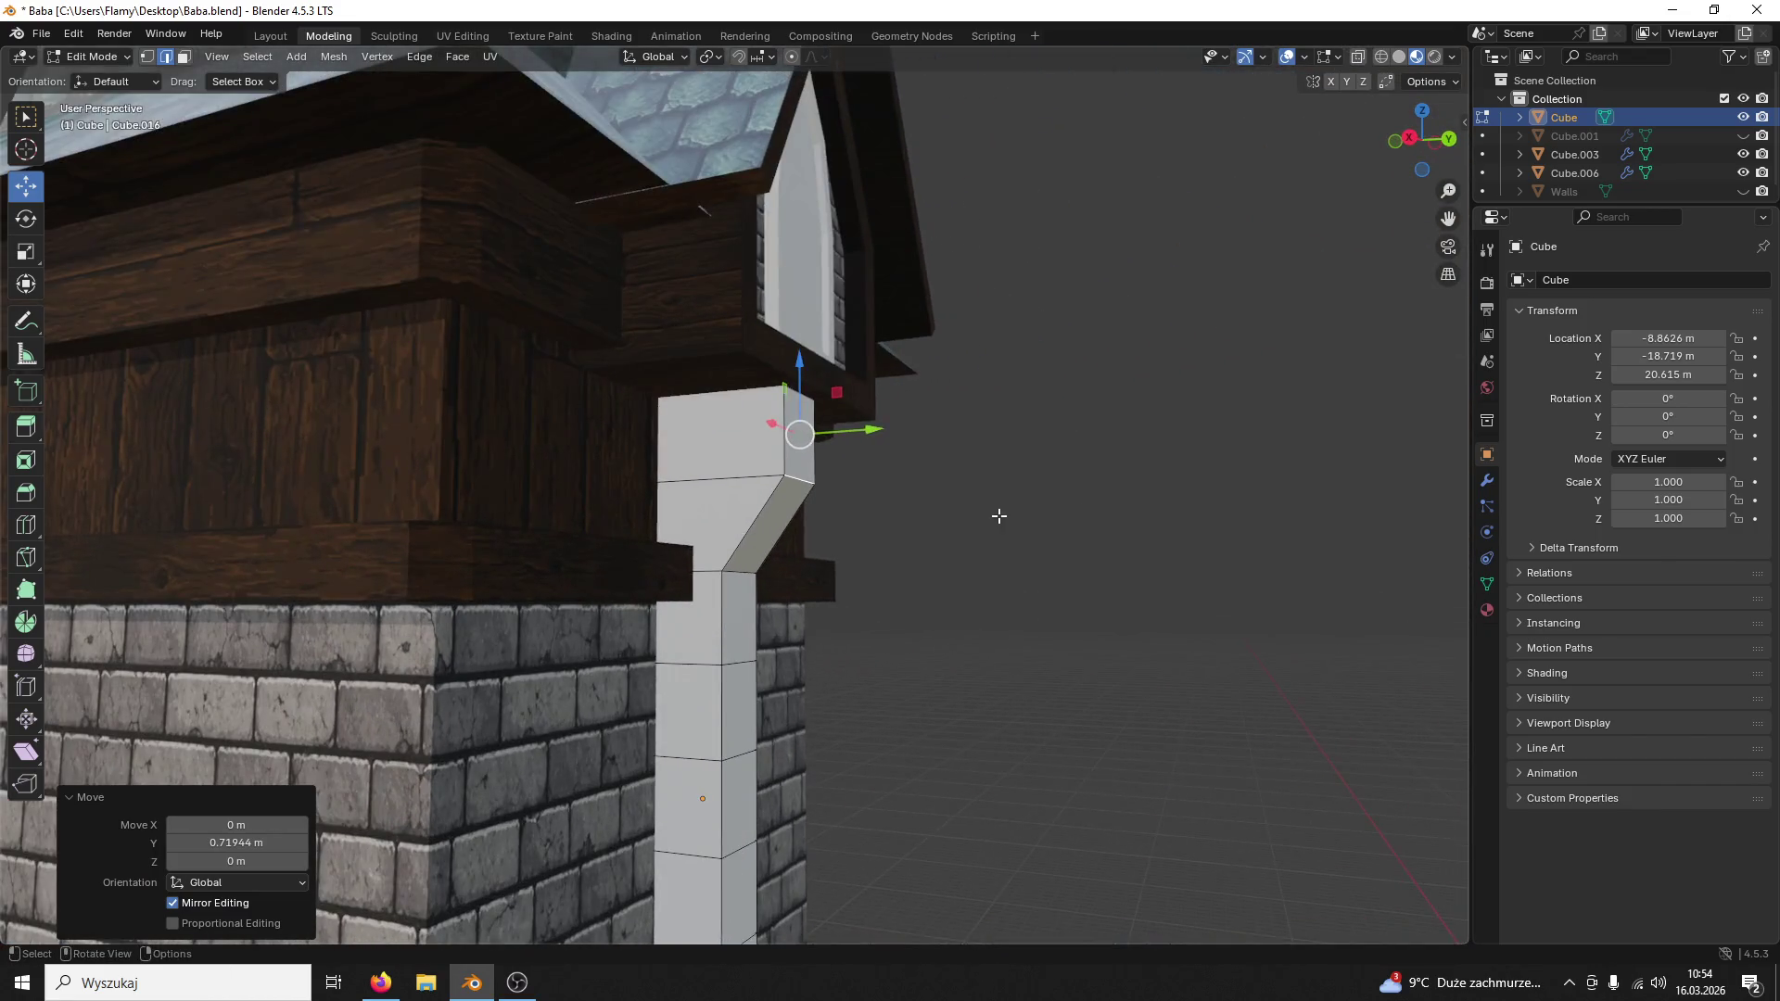
mouse_move(998, 516)
middle_down()
mouse_move(1057, 562)
mouse_move(846, 548)
mouse_move(779, 509)
middle_up()
scroll(1056, 561, down, 4)
scroll(740, 524, up, 3)
scroll(903, 564, down, 2)
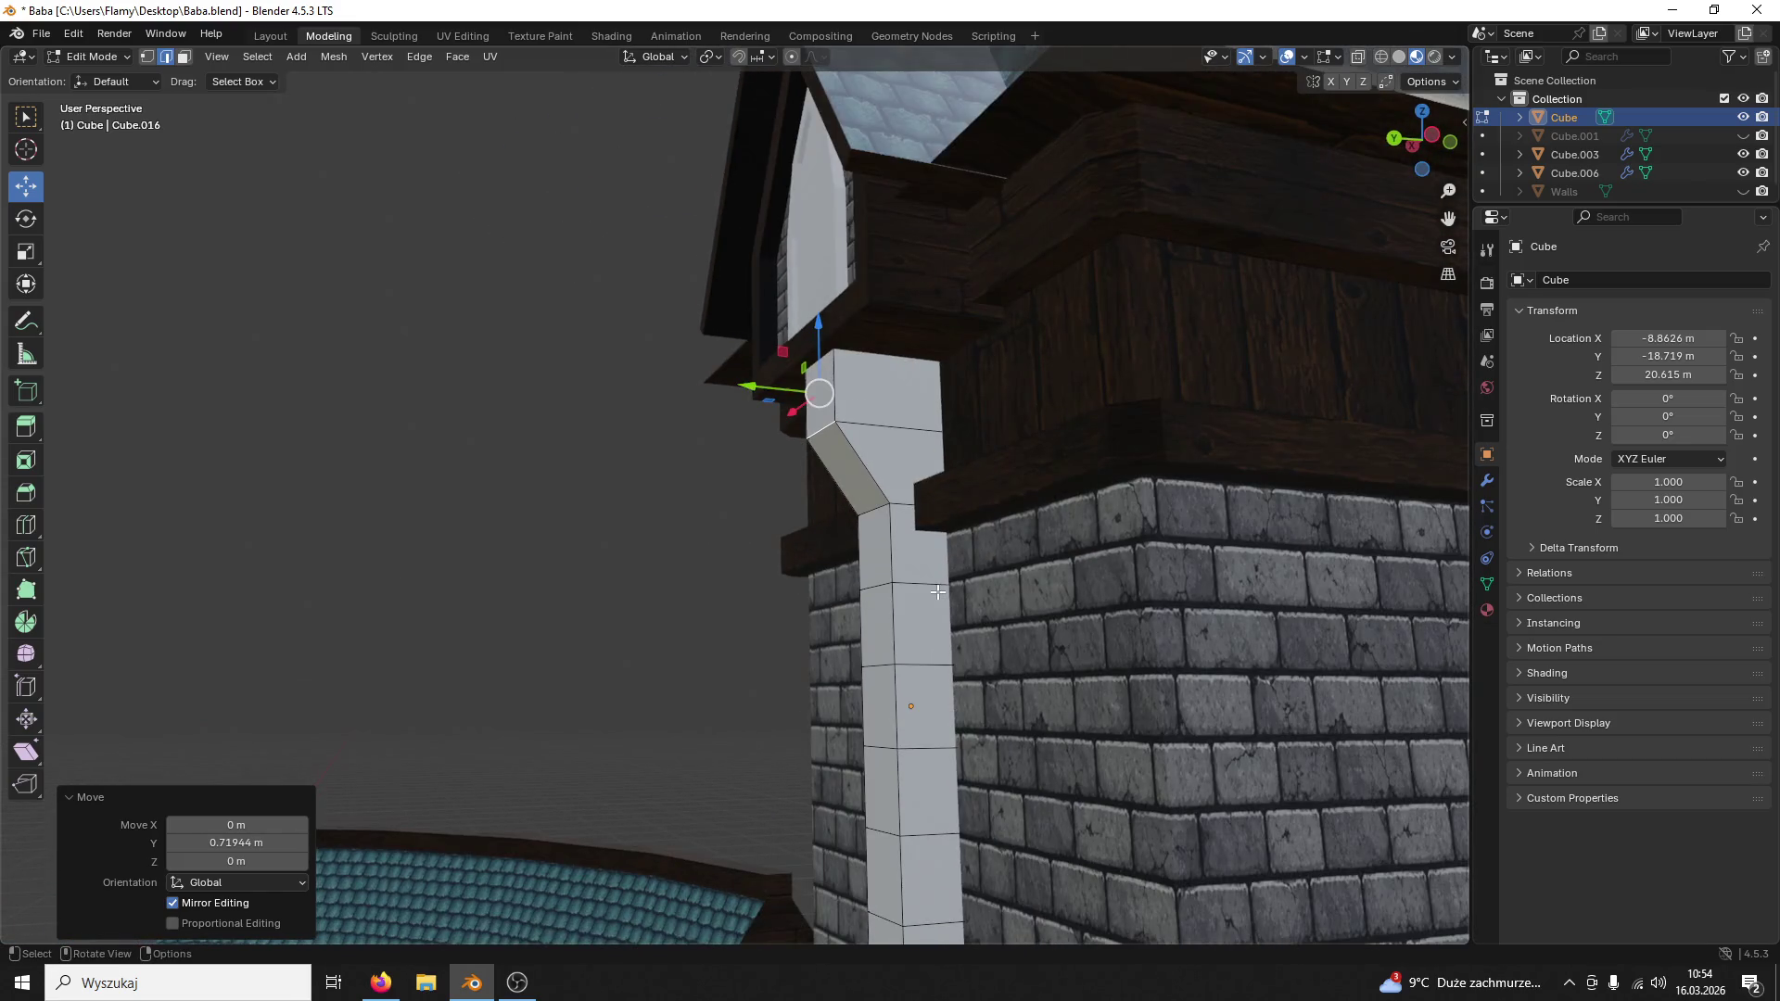
Step: Try moving the lower bend vertex along Y, then revert the shift
click(879, 512)
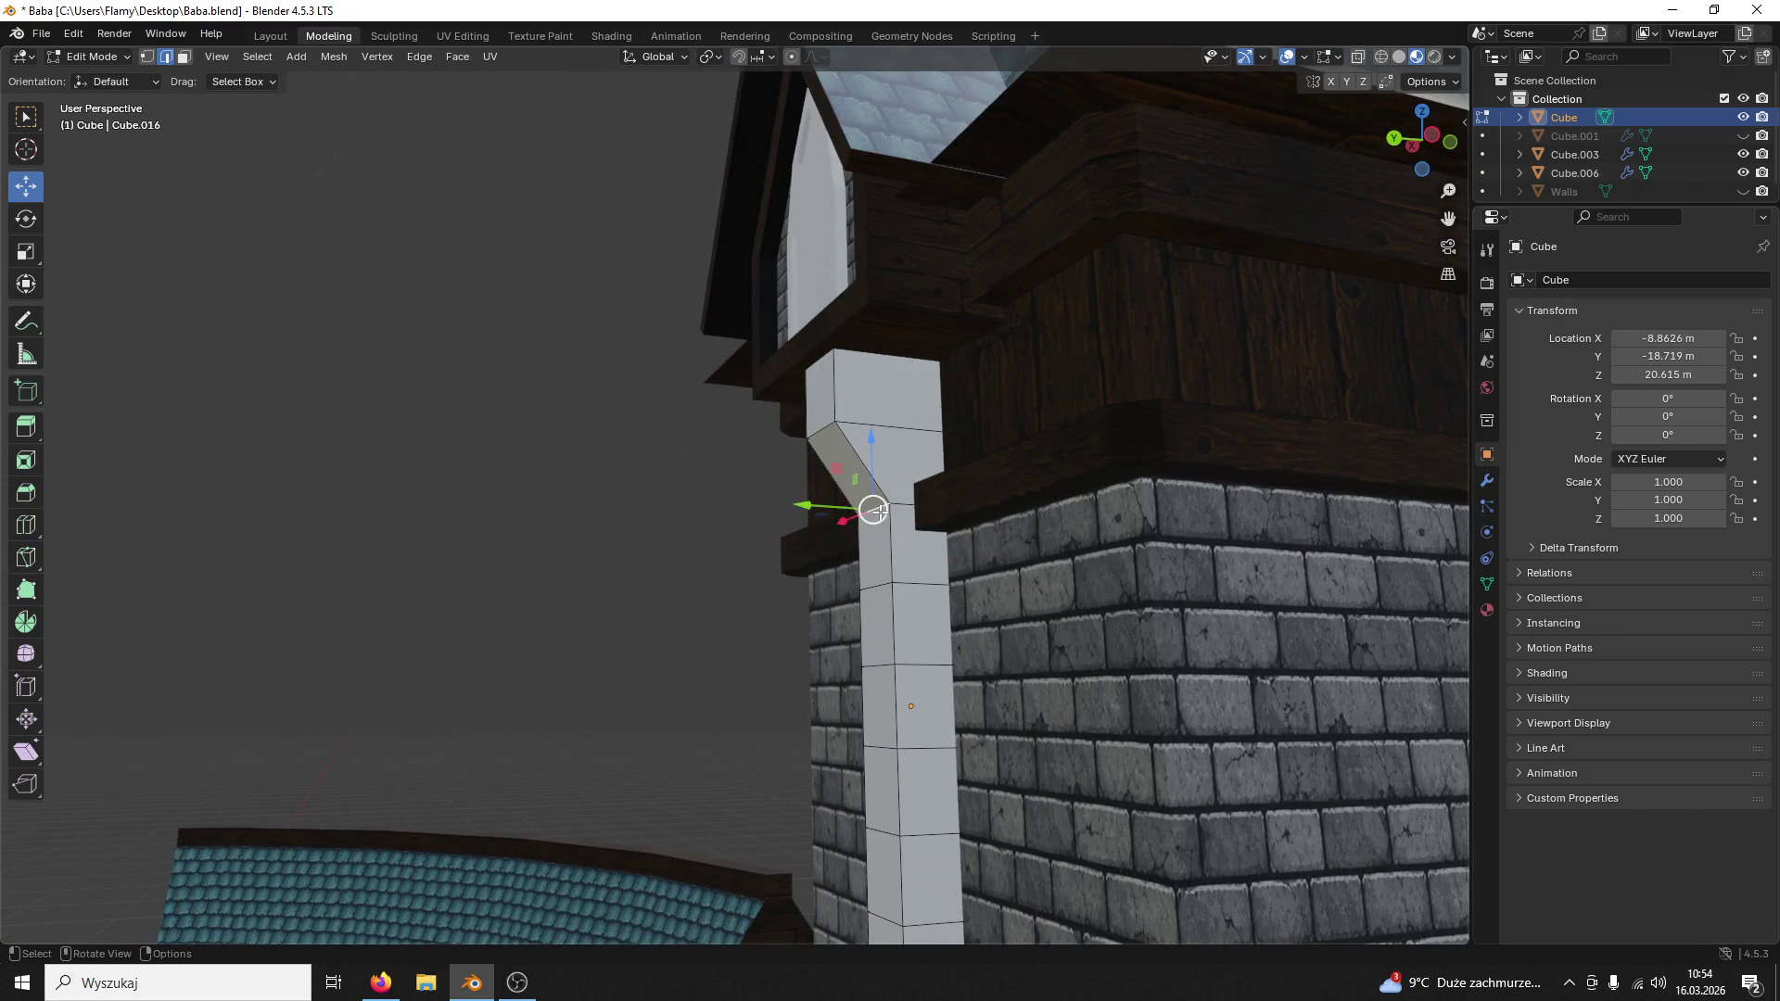
scroll(897, 514, up, 2)
drag(946, 517, 988, 529)
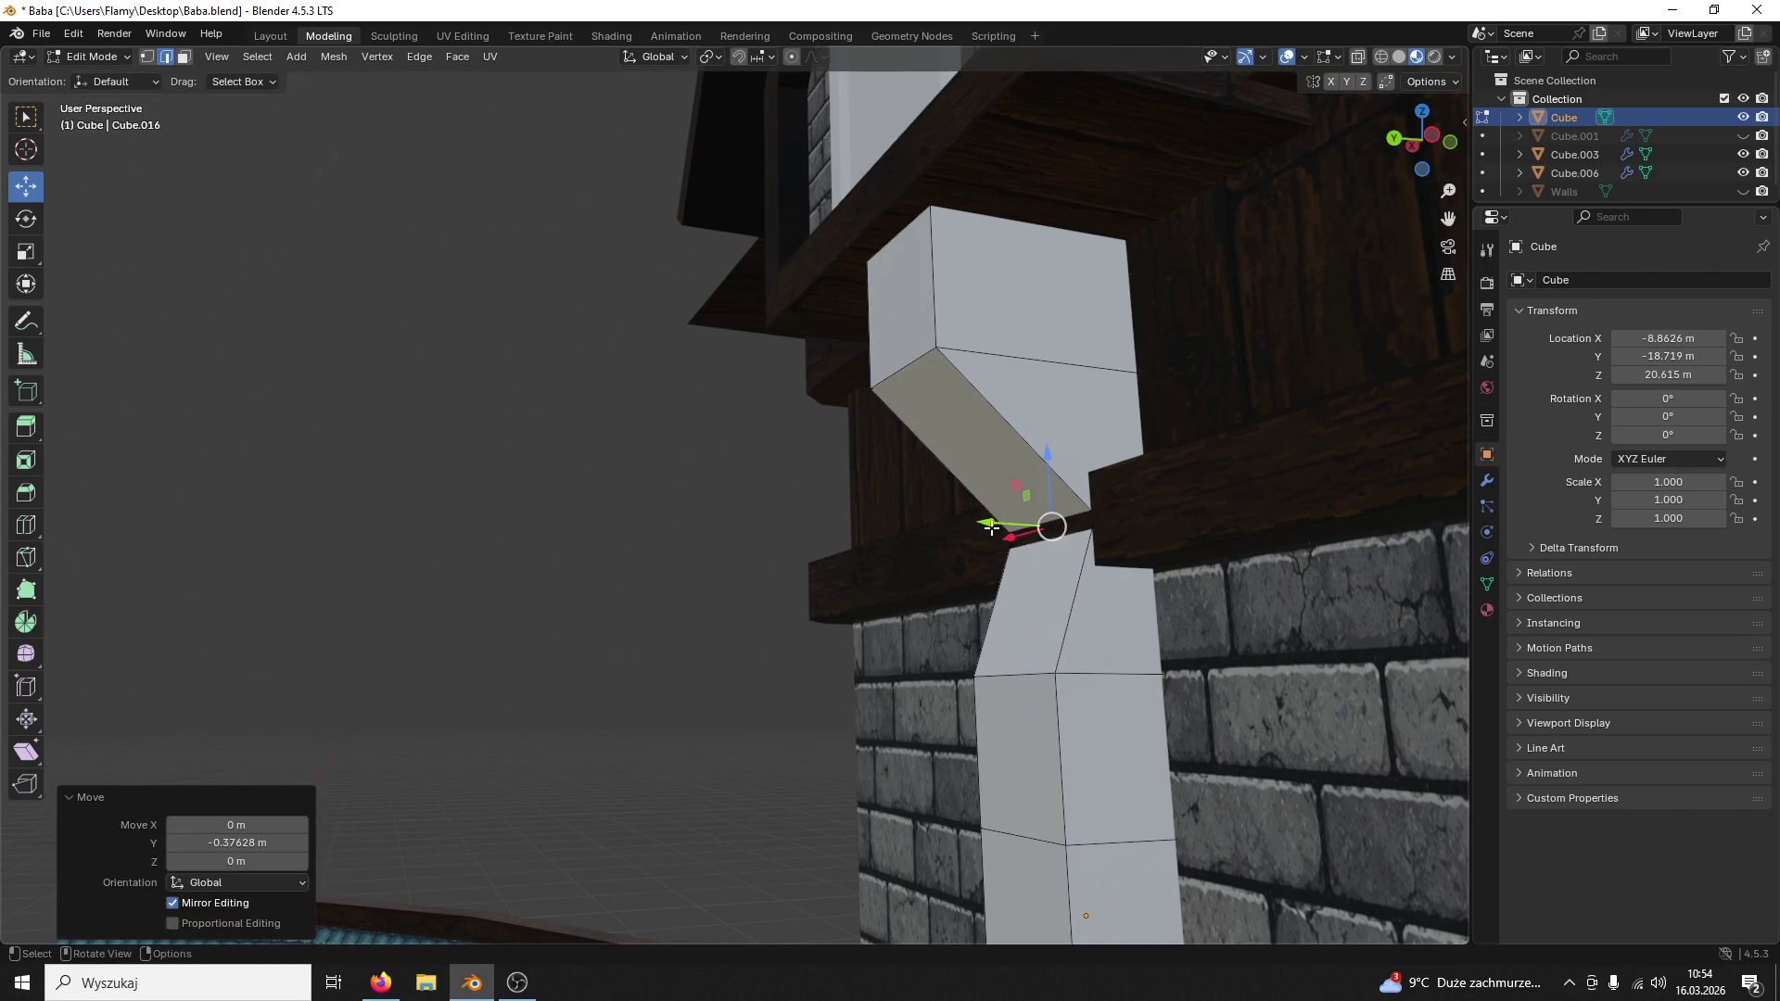
key(ctrl+z)
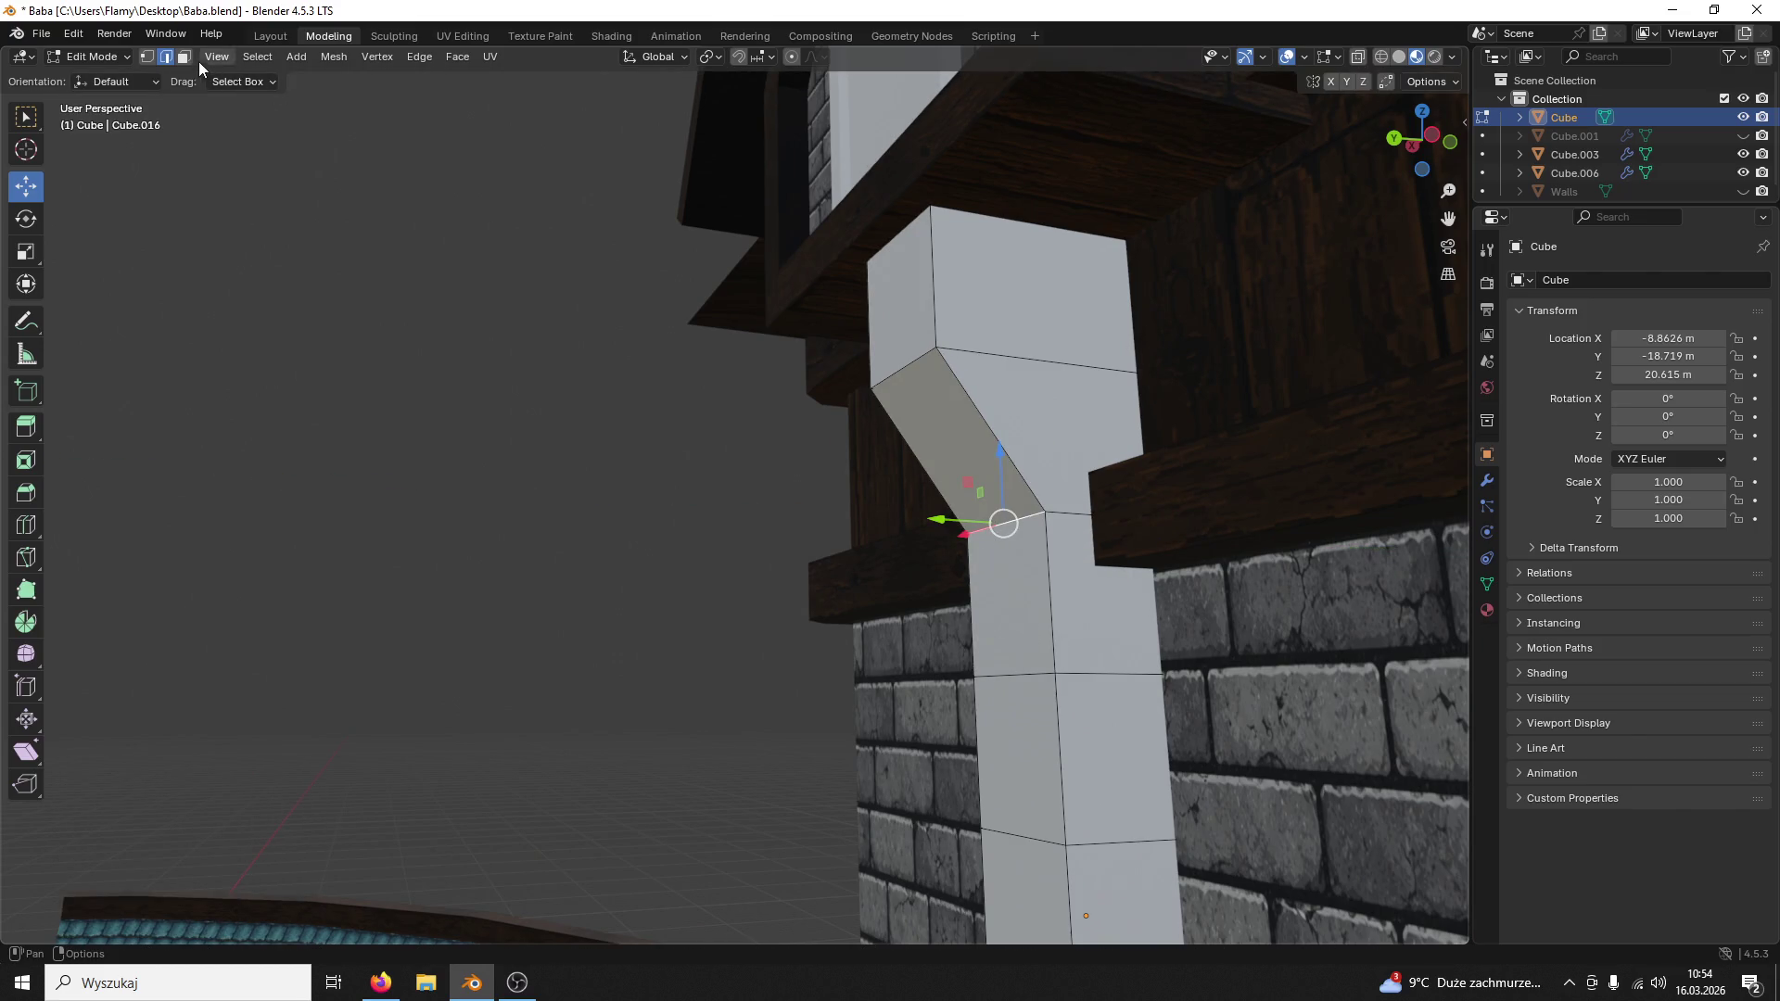
Step: Select the column shaft's faces and slide them sideways along Y on the wall
click(1030, 607)
shift+click(1026, 751)
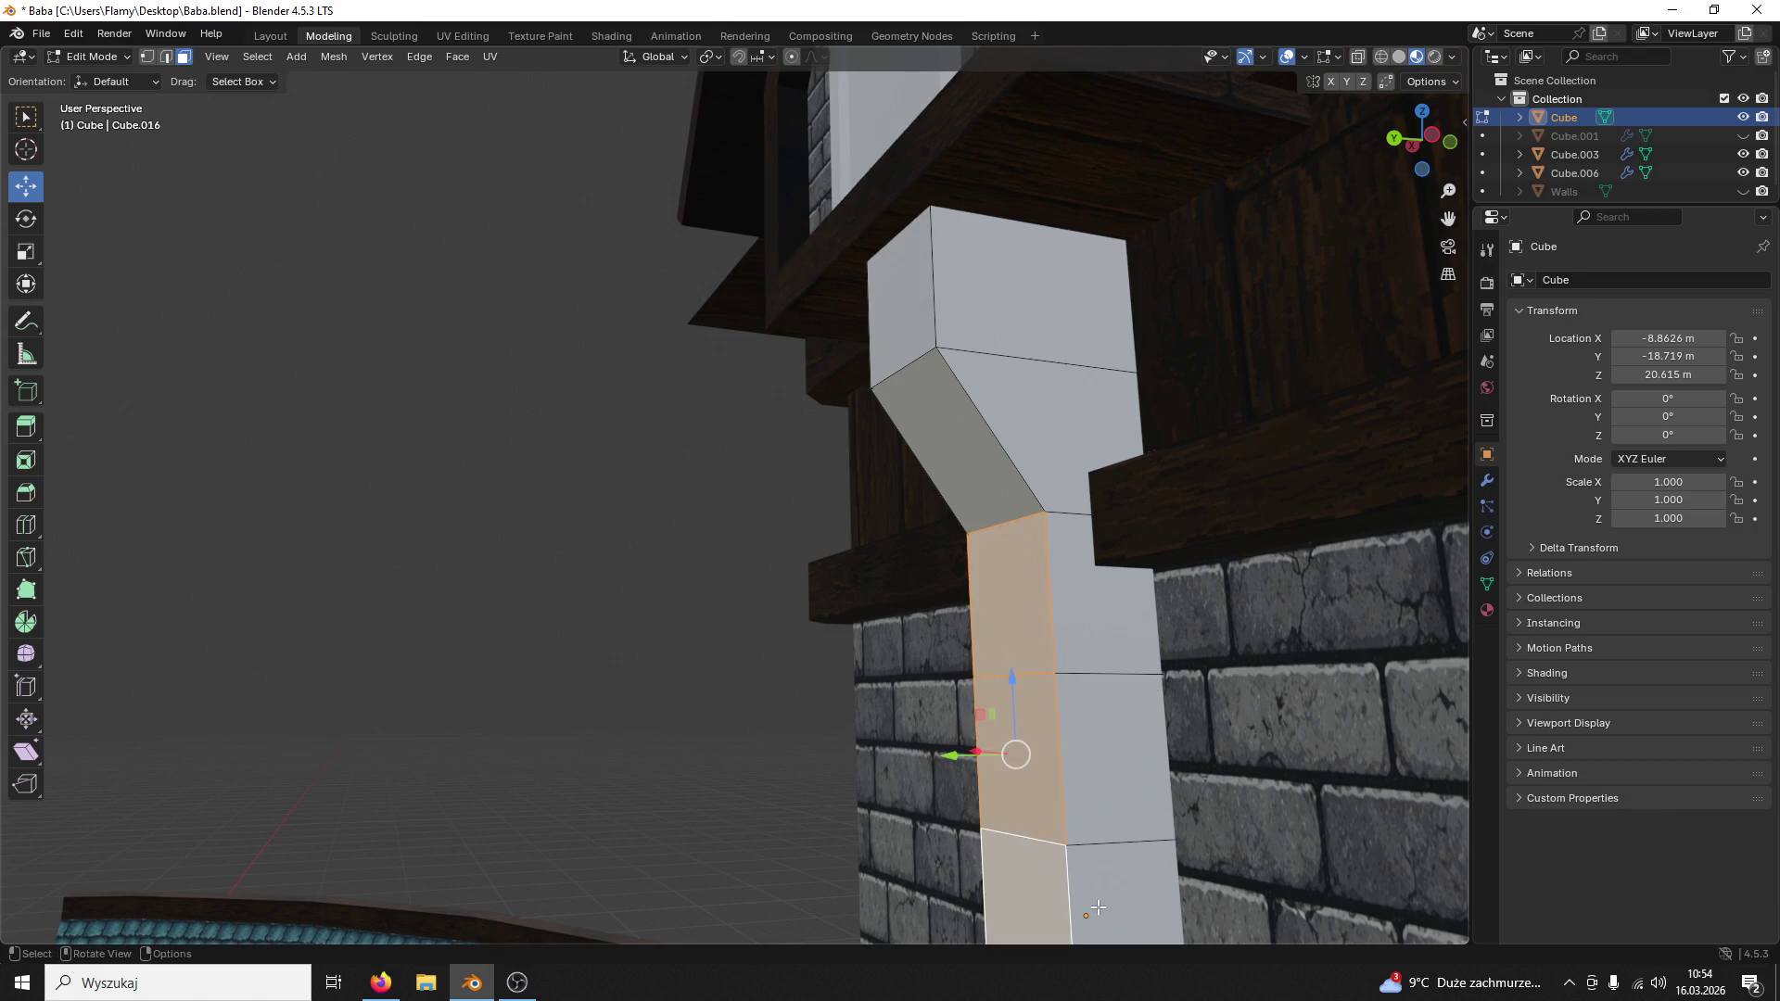
middle_drag(1026, 750, 919, 763)
shift+click(879, 832)
shift+click(877, 738)
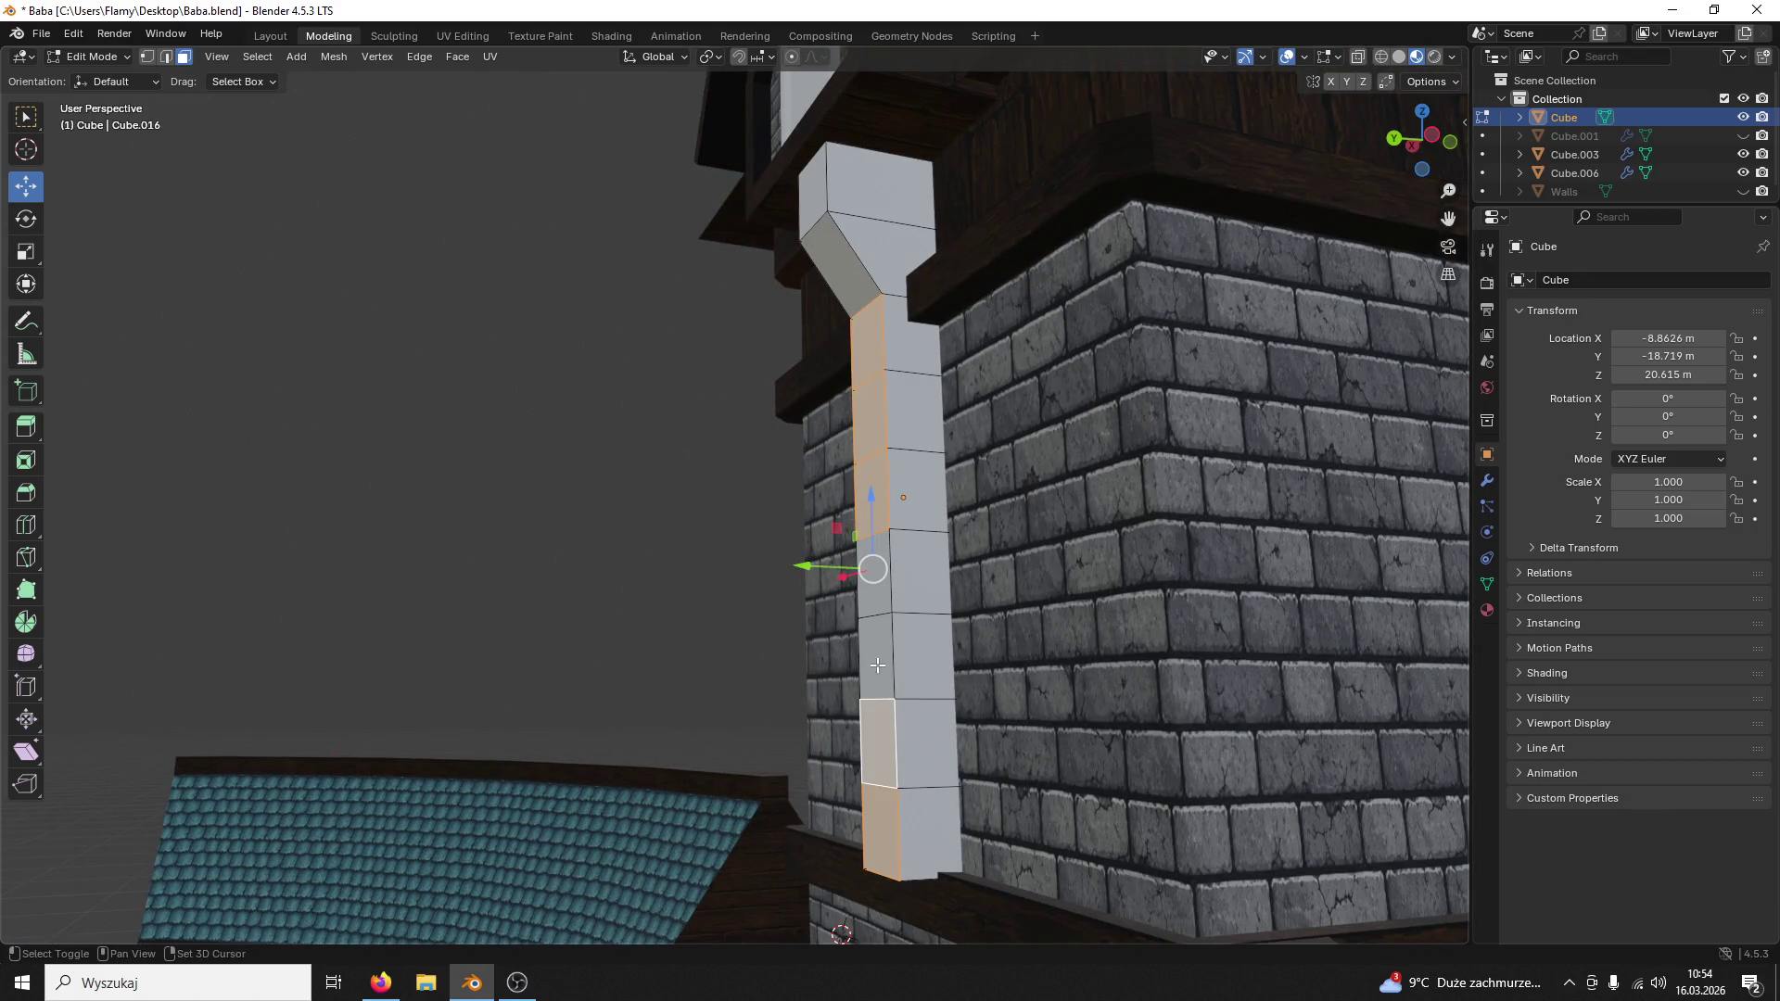
shift+click(876, 665)
shift+click(872, 572)
drag(815, 572, 850, 576)
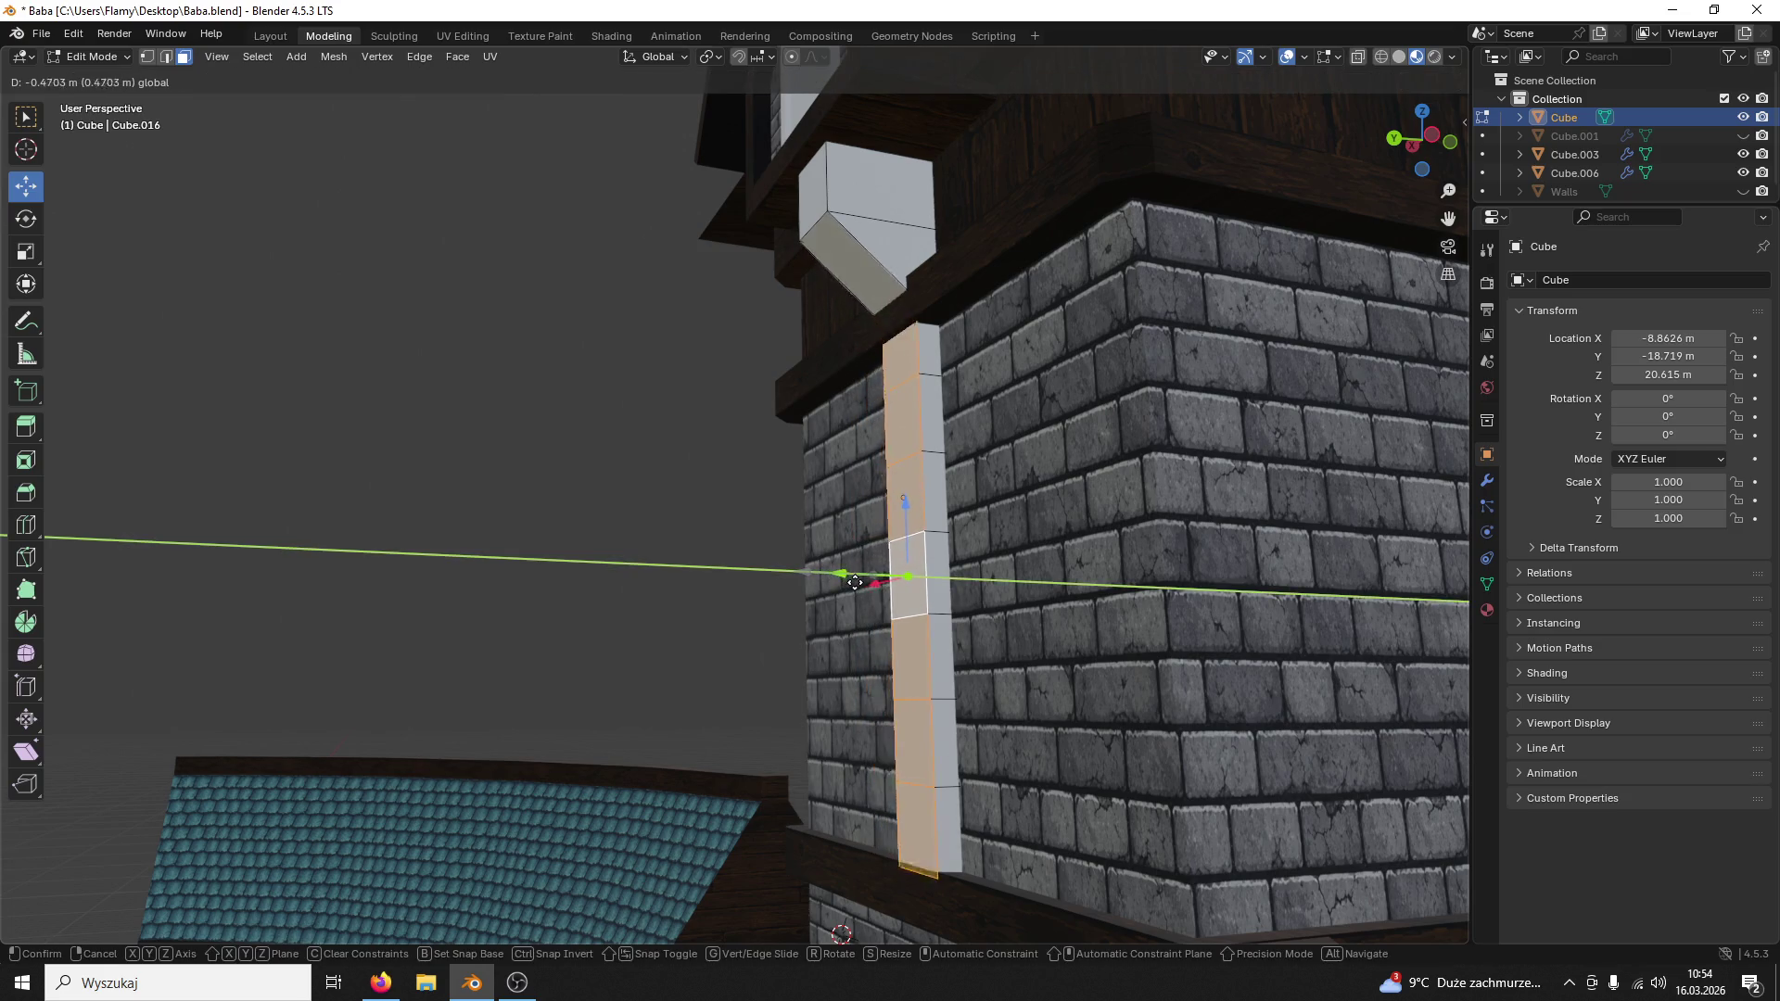
Step: Push the side face of the upper bent block inward along Y
mouse_move(886, 472)
middle_down()
mouse_move(948, 395)
mouse_move(948, 628)
mouse_move(1002, 654)
middle_up()
click(1153, 310)
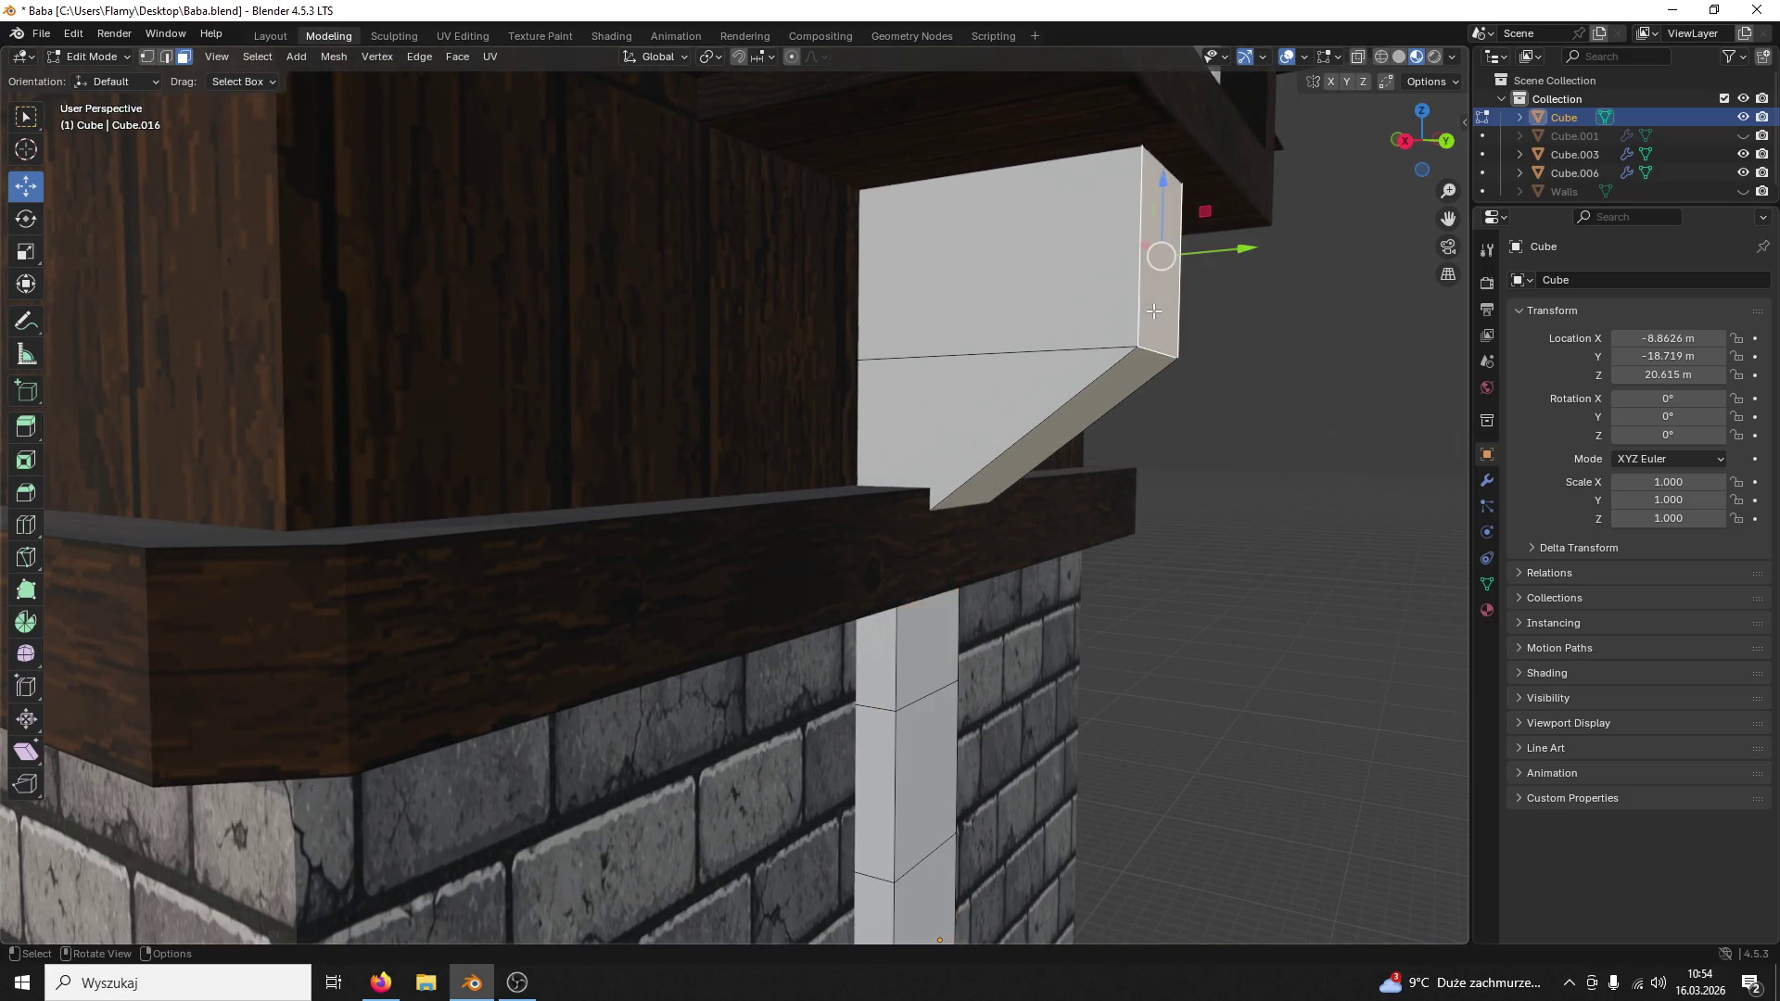
mouse_move(1219, 248)
mouse_down()
mouse_move(1129, 248)
mouse_move(1205, 270)
mouse_up()
scroll(1116, 289, up, 3)
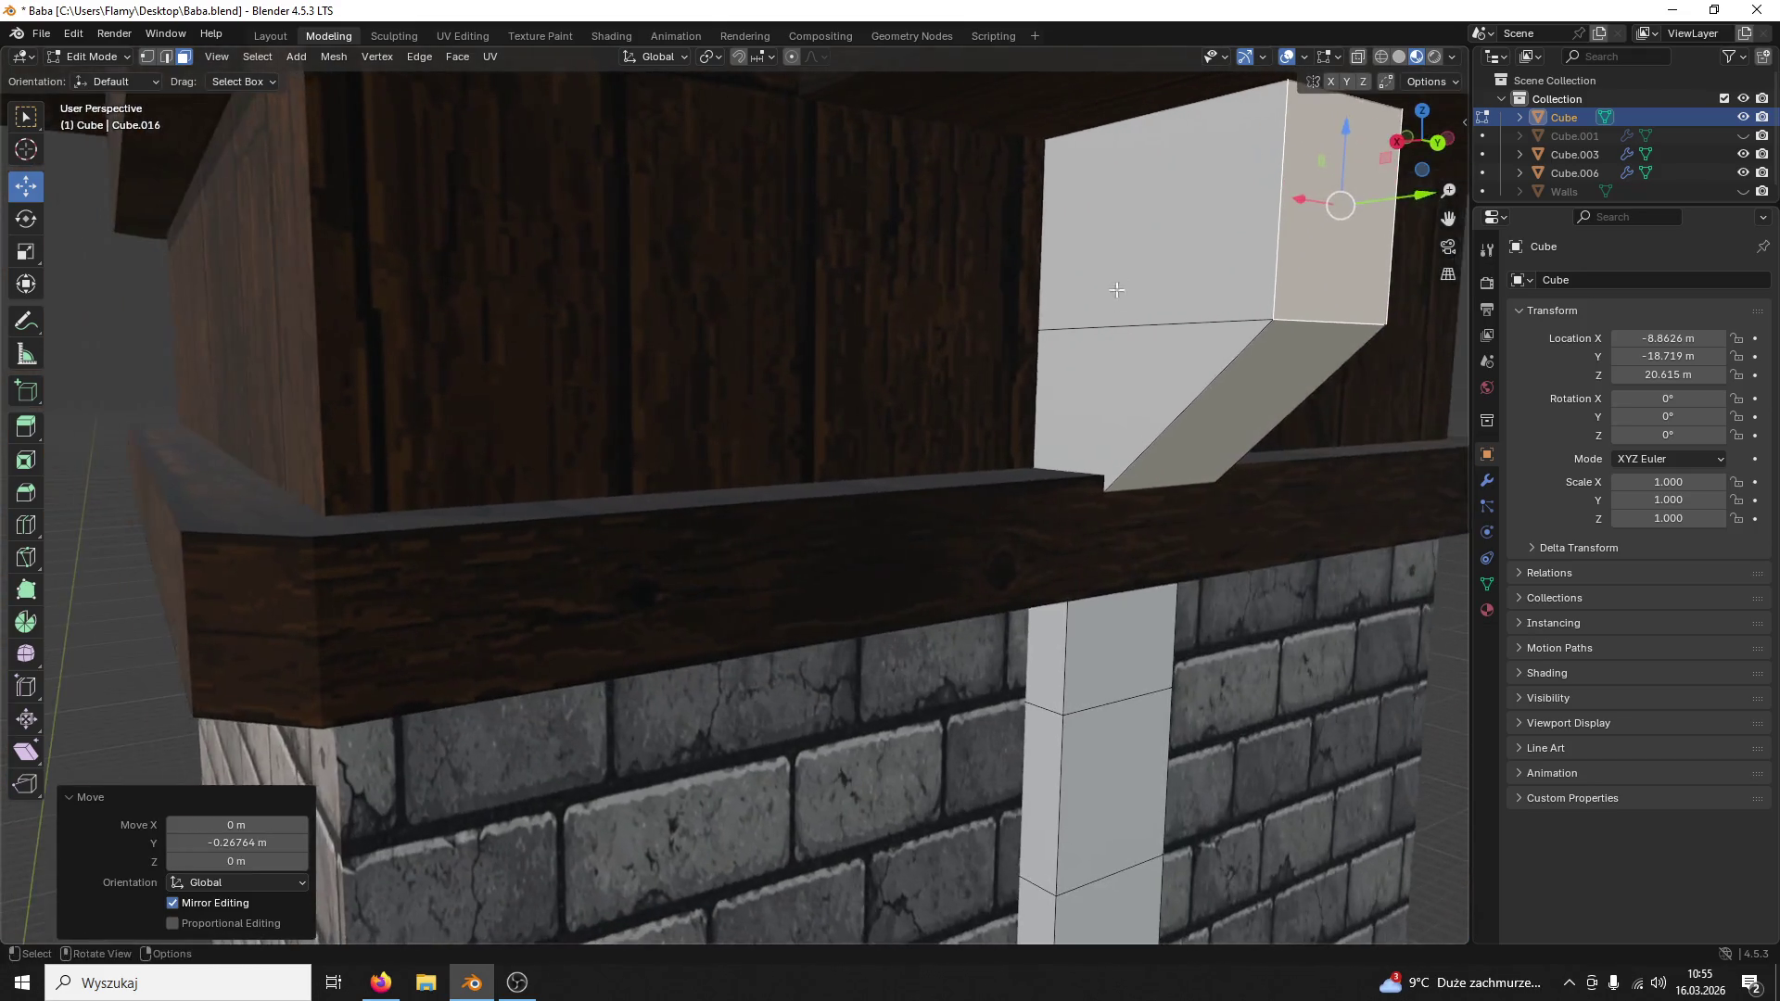
Step: In edge select with wireframe shading, select the bracket's sloped edge hidden behind the ledge
click(166, 56)
click(1130, 480)
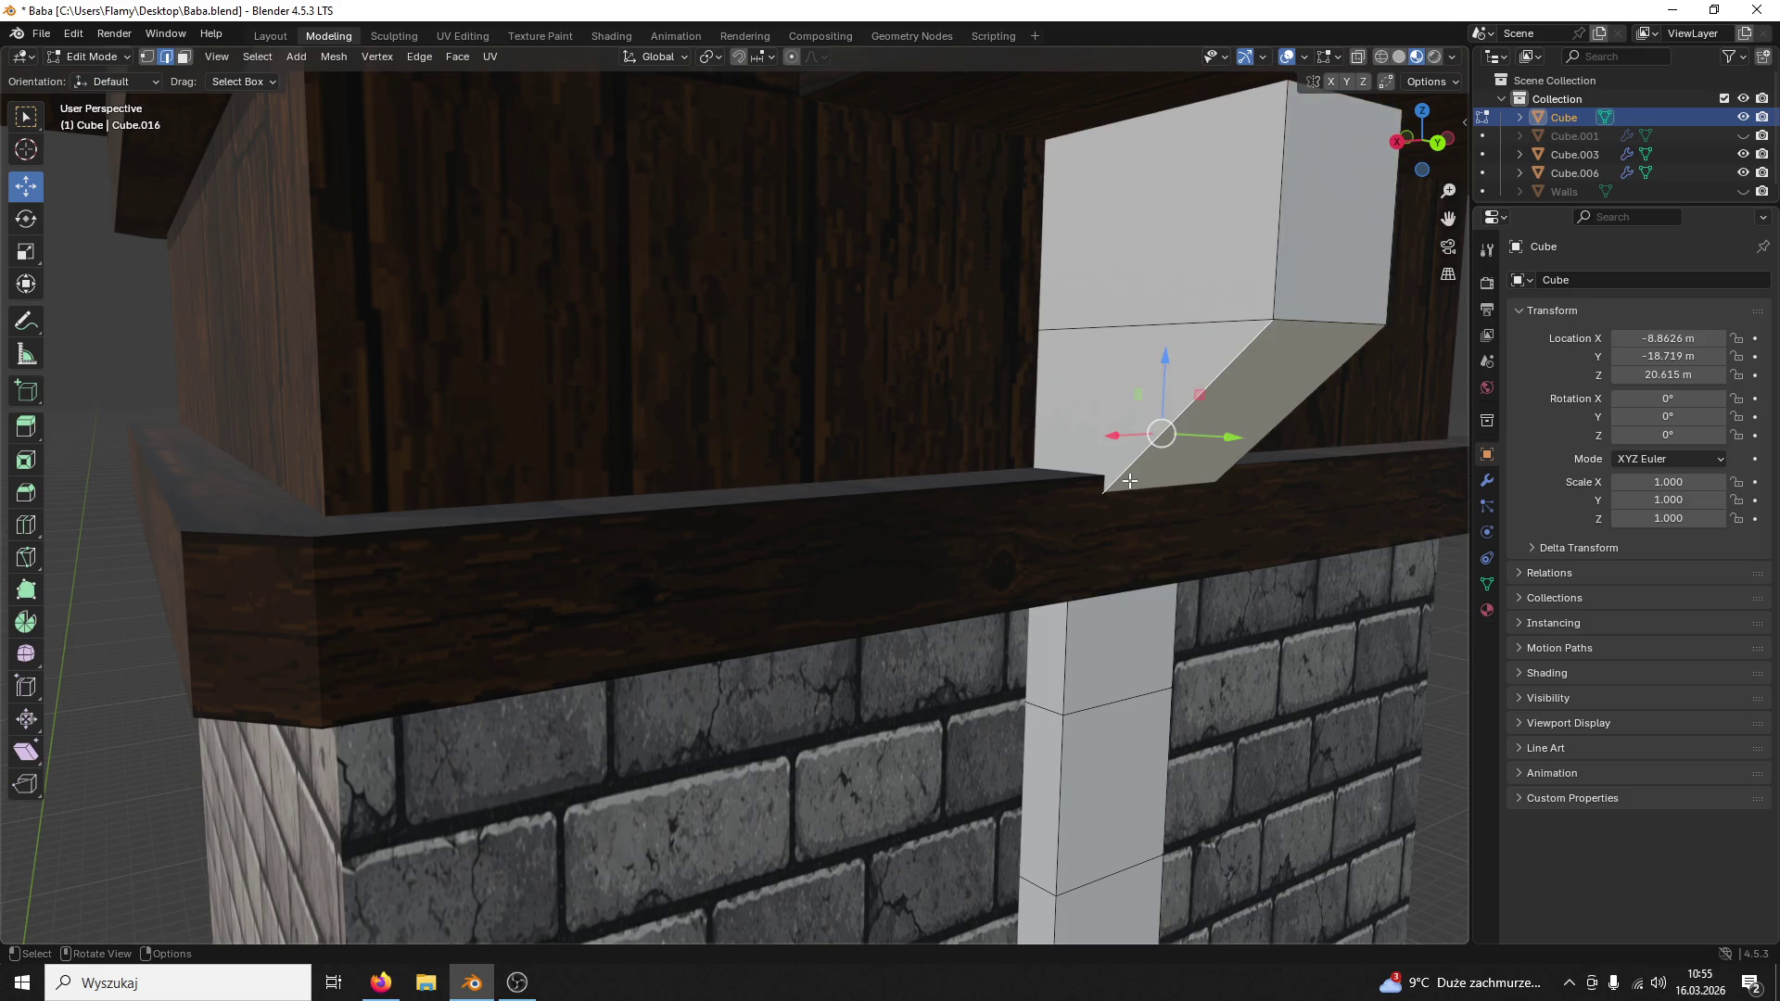
click(1215, 468)
click(1174, 528)
click(1138, 484)
click(1380, 57)
click(1165, 518)
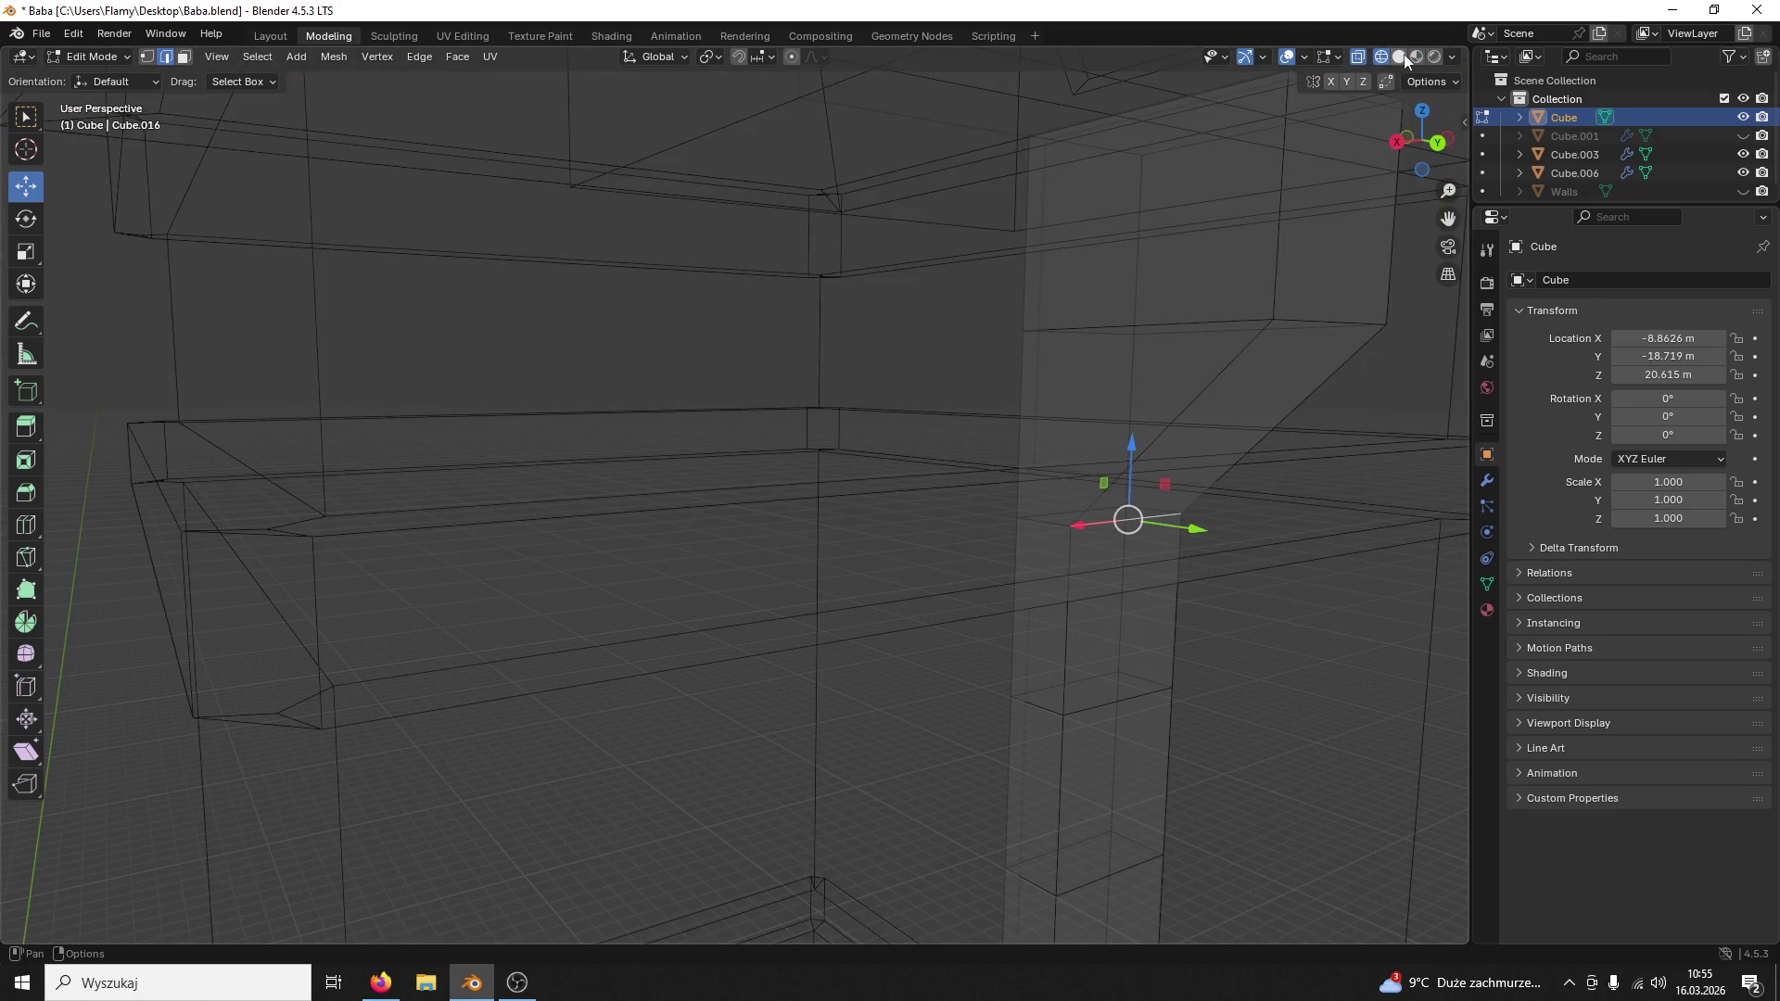
Step: In solid shading, raise the slanted section's lower edge along Z after a reverted trial
click(1399, 55)
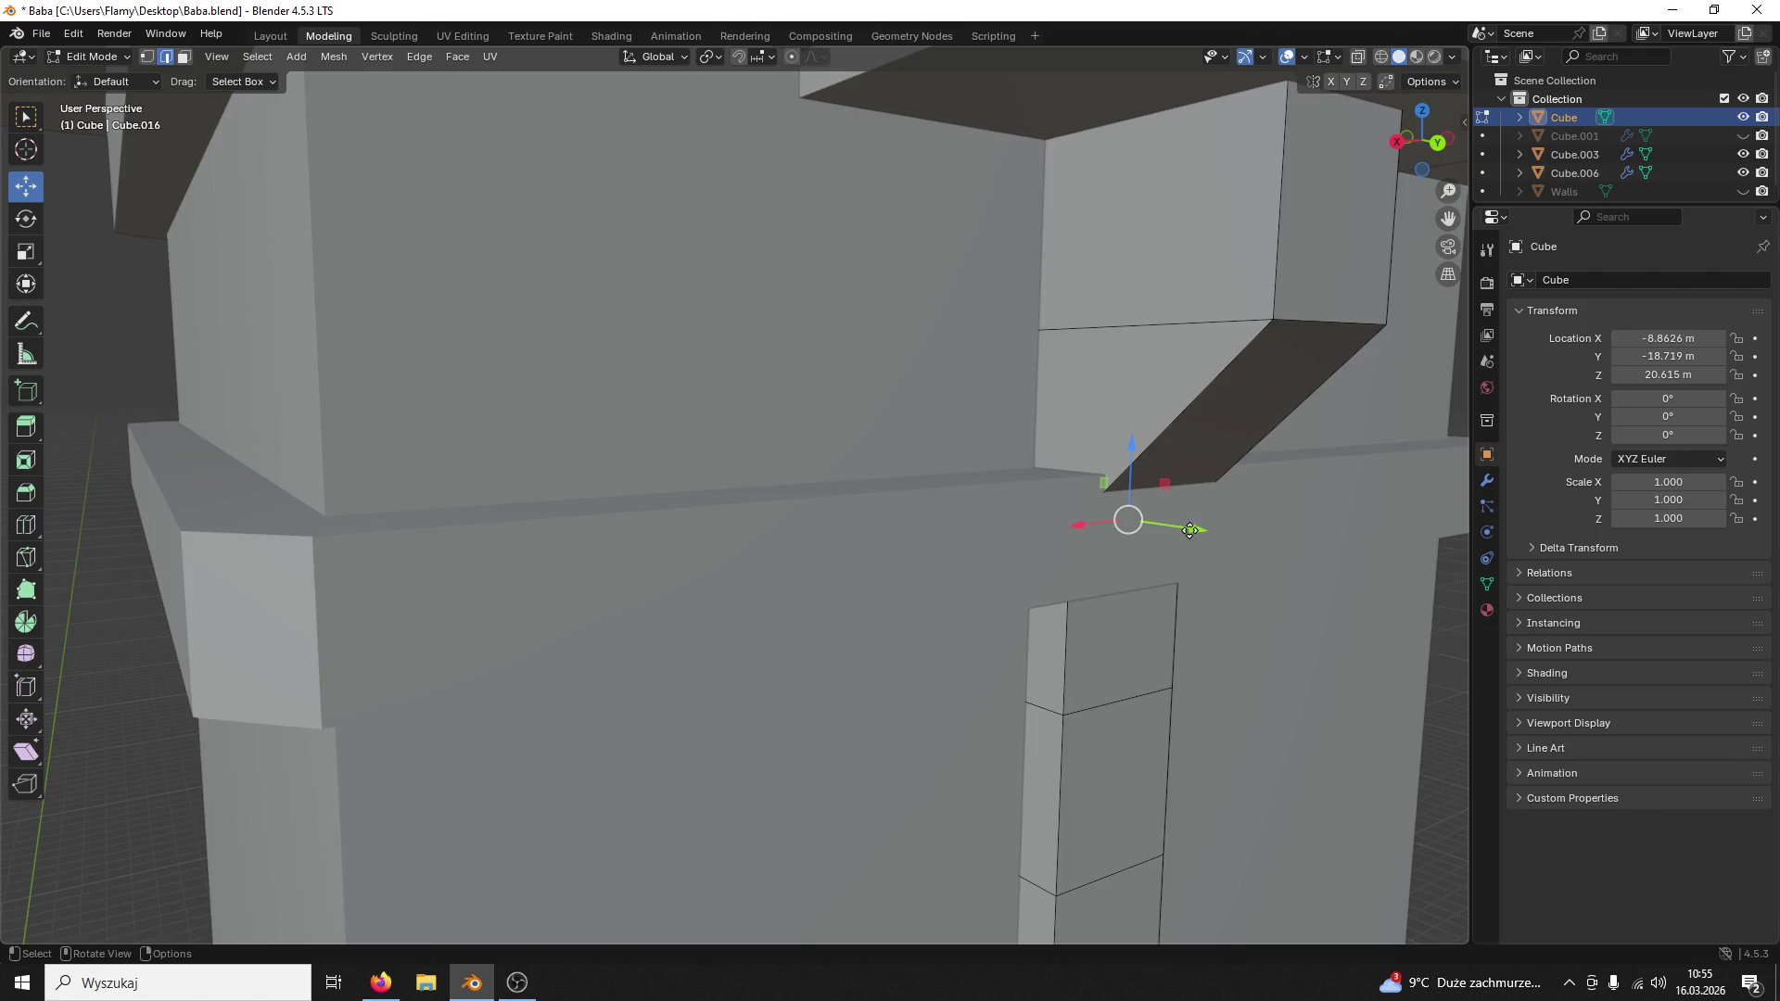
drag(1190, 530, 1168, 525)
mouse_move(1168, 527)
middle_down()
mouse_move(1209, 523)
mouse_move(993, 490)
middle_up()
drag(981, 463, 980, 473)
key(ctrl+z)
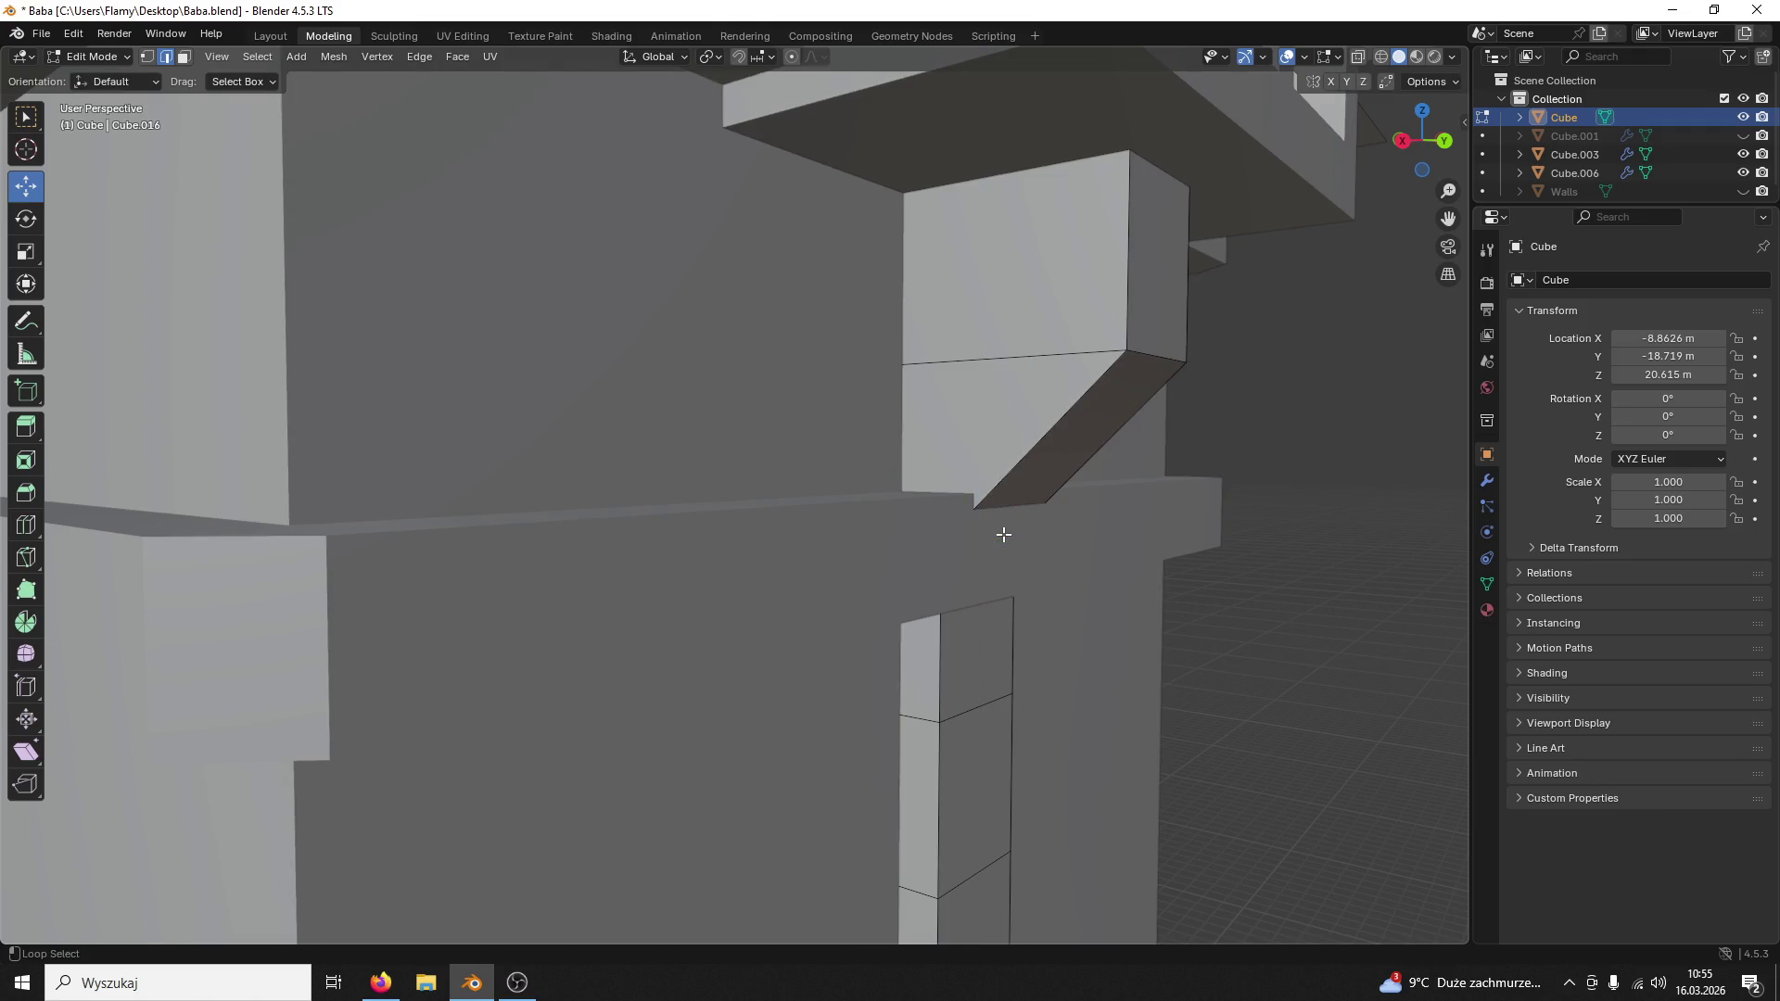
drag(959, 466, 937, 391)
scroll(938, 391, up, 3)
Step: Lift the edge further, about 0.11 m in total, so it sits on top of the wooden ledge
mouse_move(938, 391)
middle_down()
mouse_move(1185, 483)
mouse_move(1136, 496)
mouse_move(1201, 563)
middle_up()
drag(1209, 562, 1204, 509)
mouse_move(1176, 551)
middle_down()
mouse_move(1262, 542)
mouse_move(1149, 522)
middle_up()
scroll(1225, 534, down, 2)
scroll(1149, 522, up, 2)
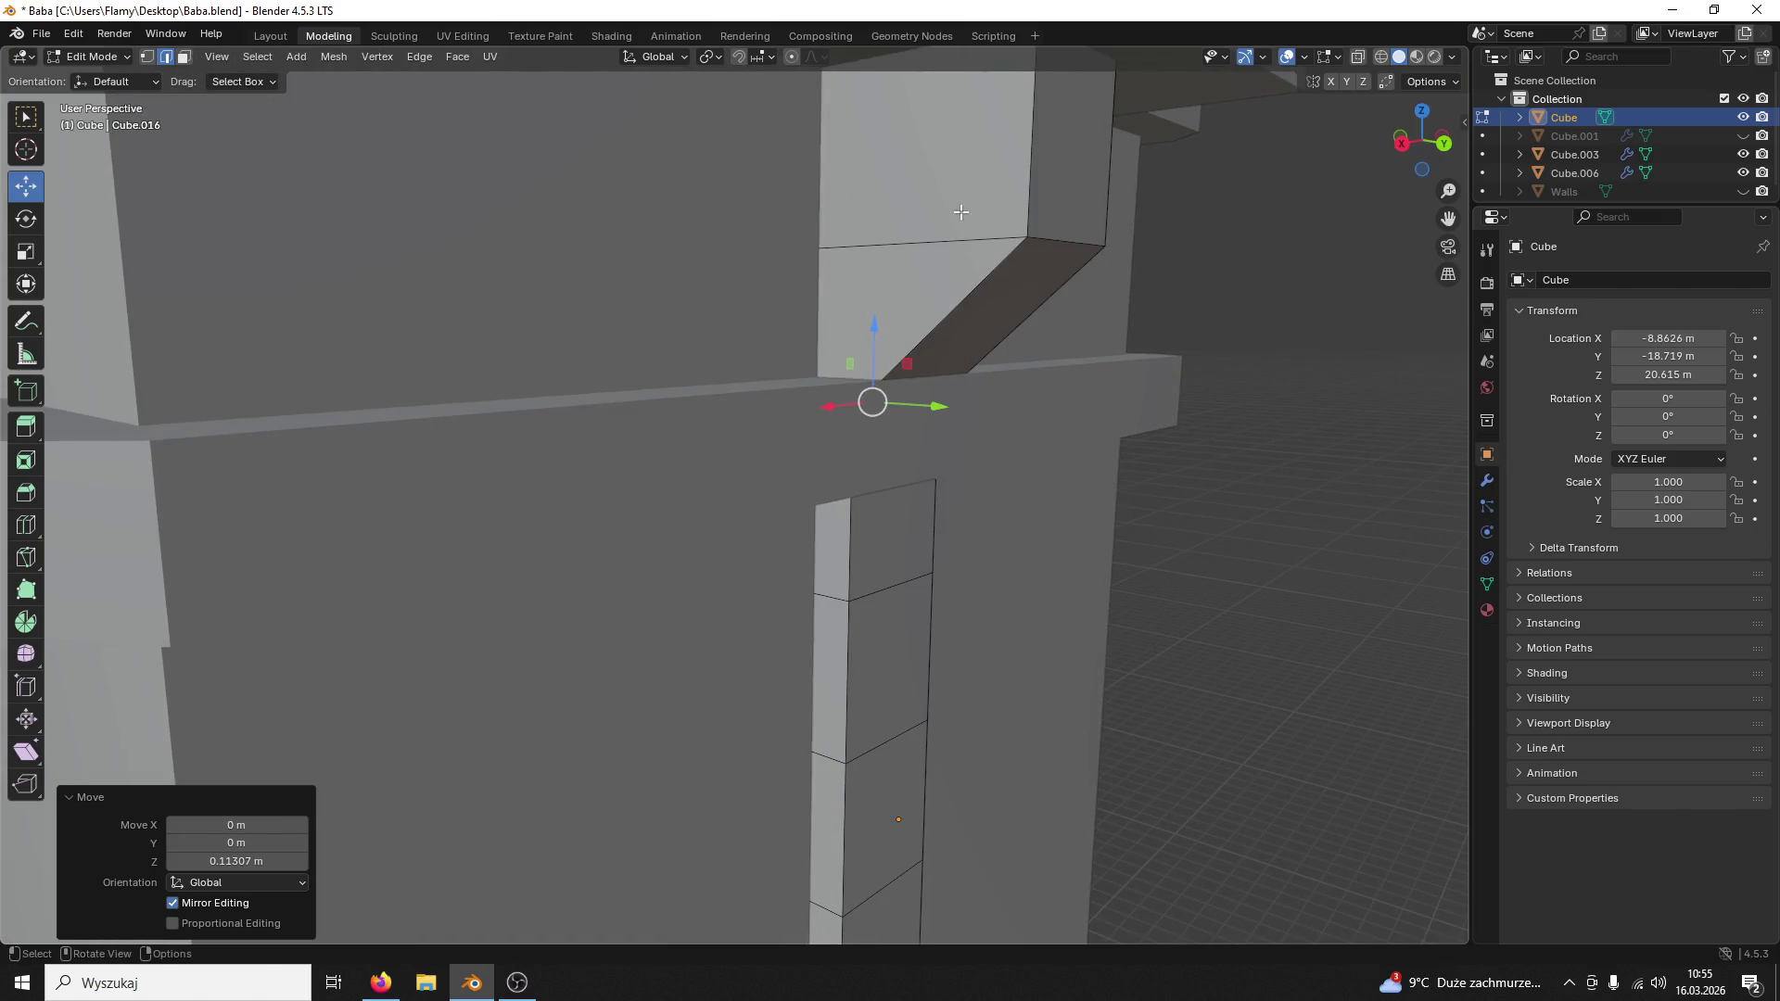
key(ctrl+b)
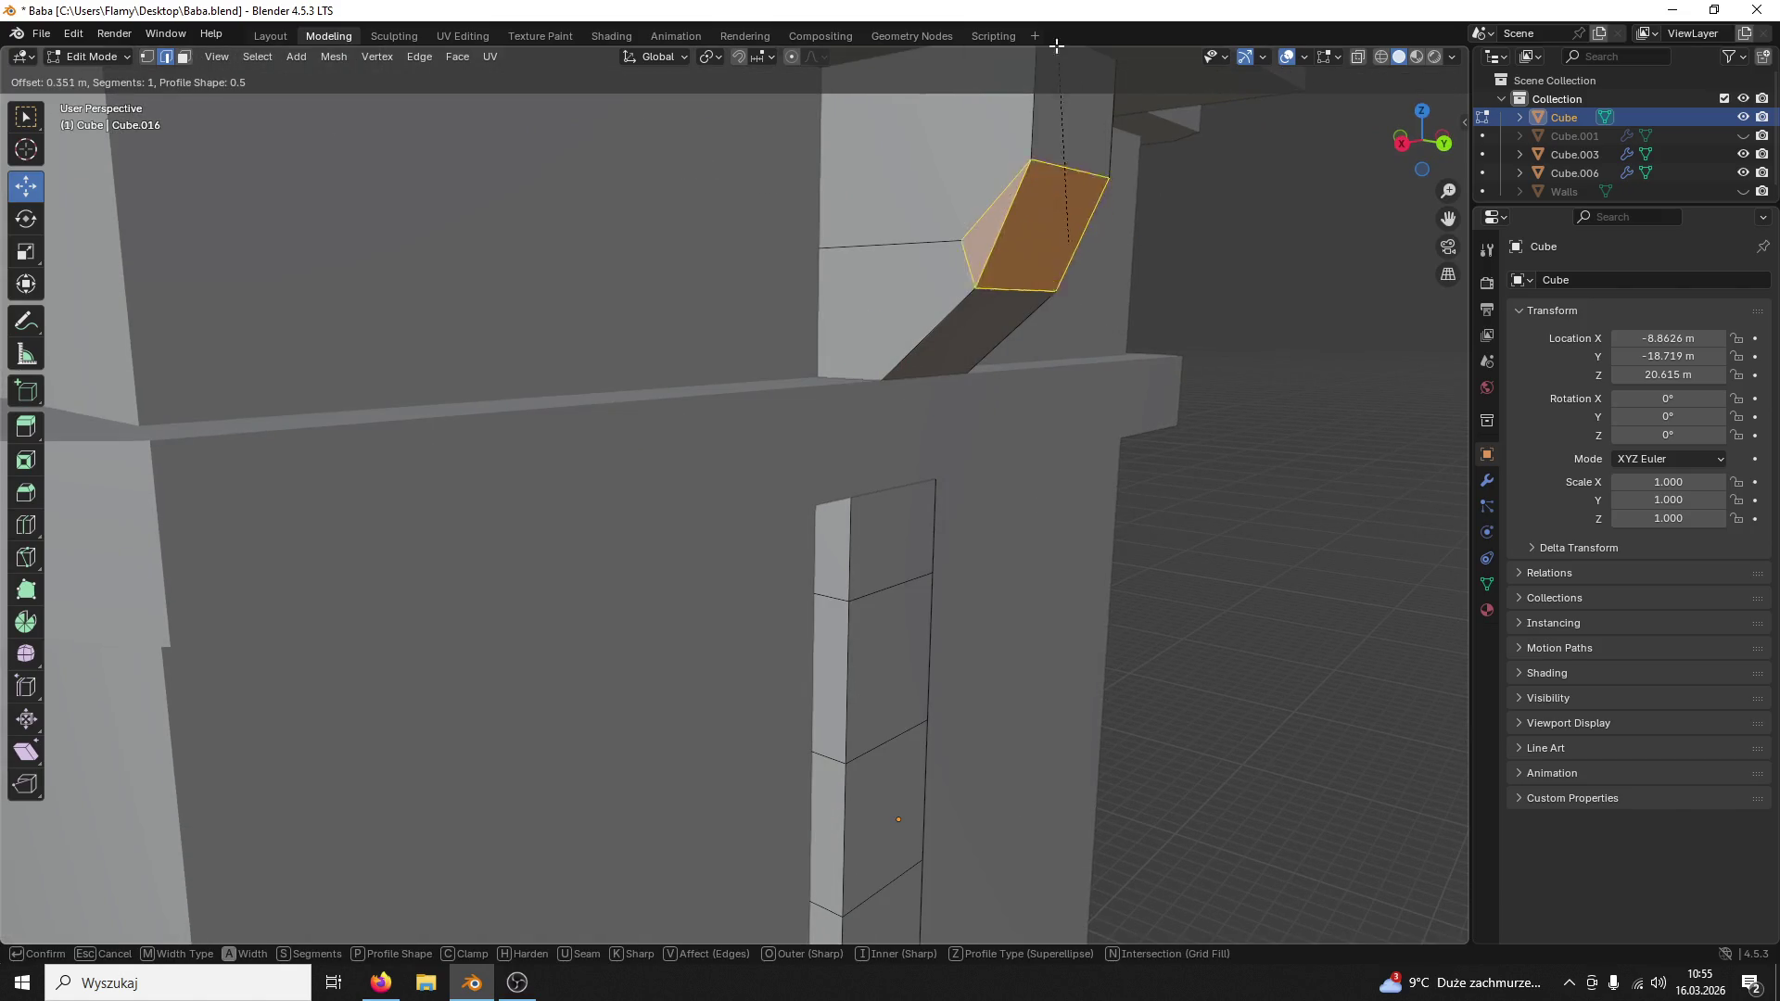
Step: Bevel the slanted section's edge with a Custom Cornice Molding profile
click(1049, 911)
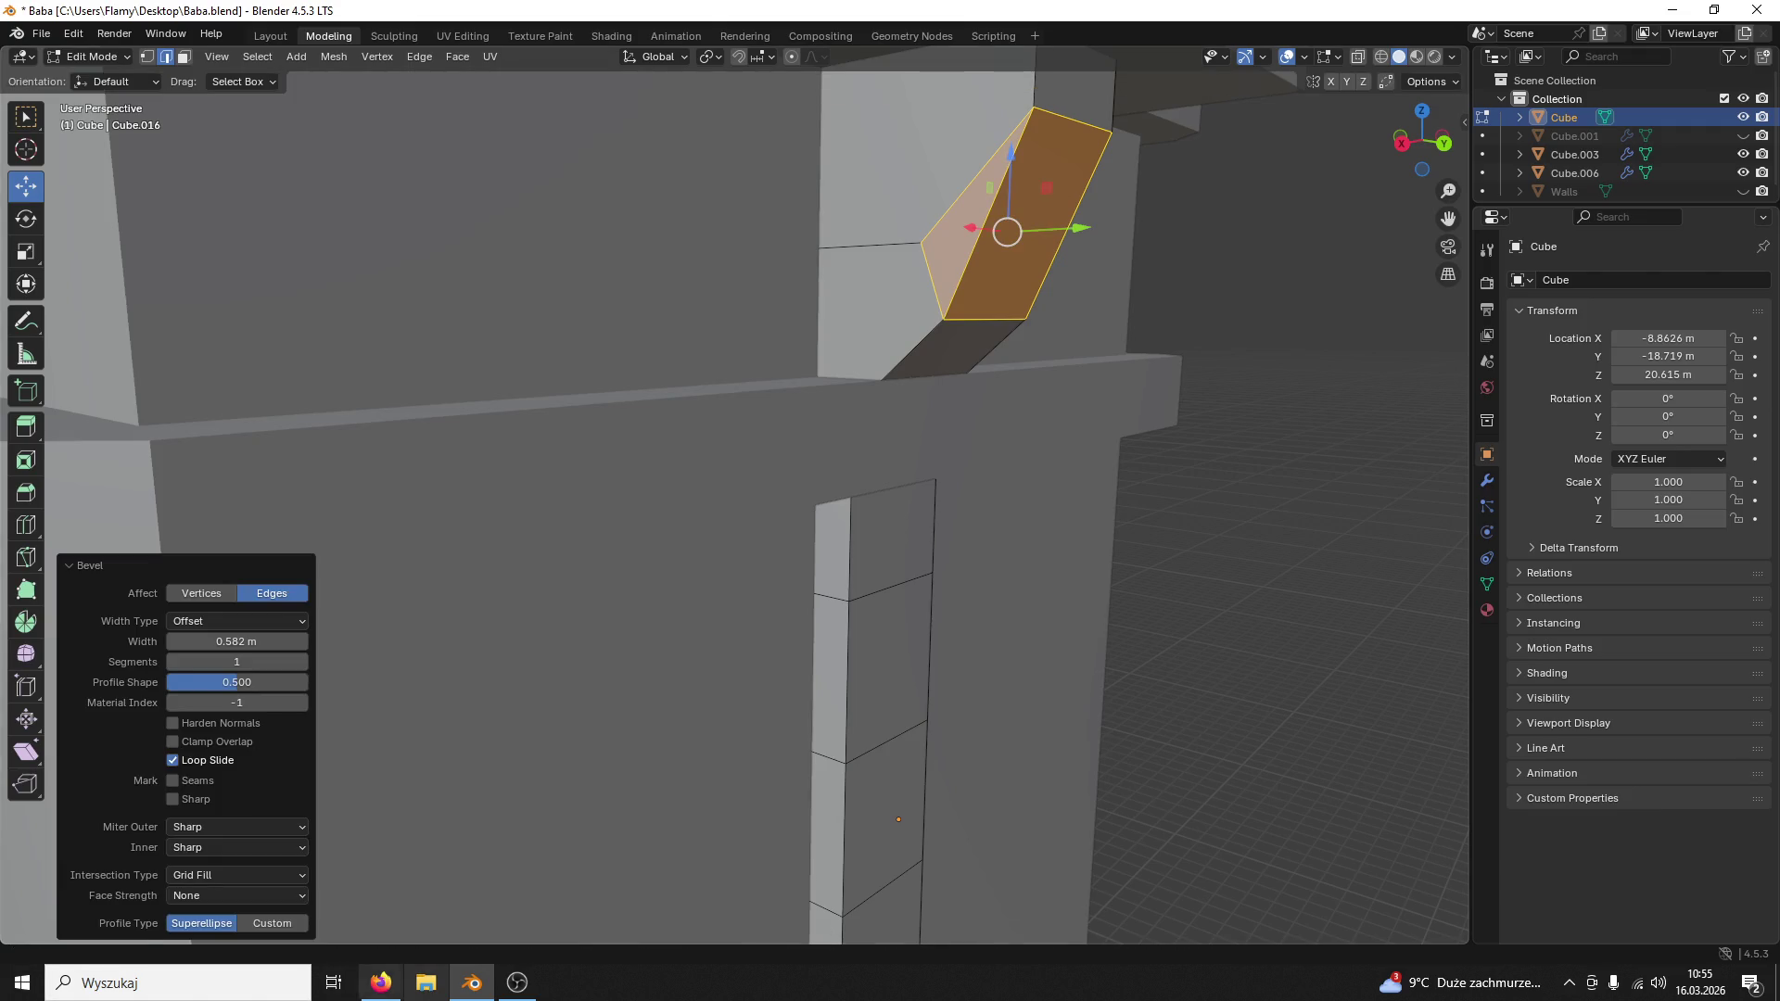
click(273, 928)
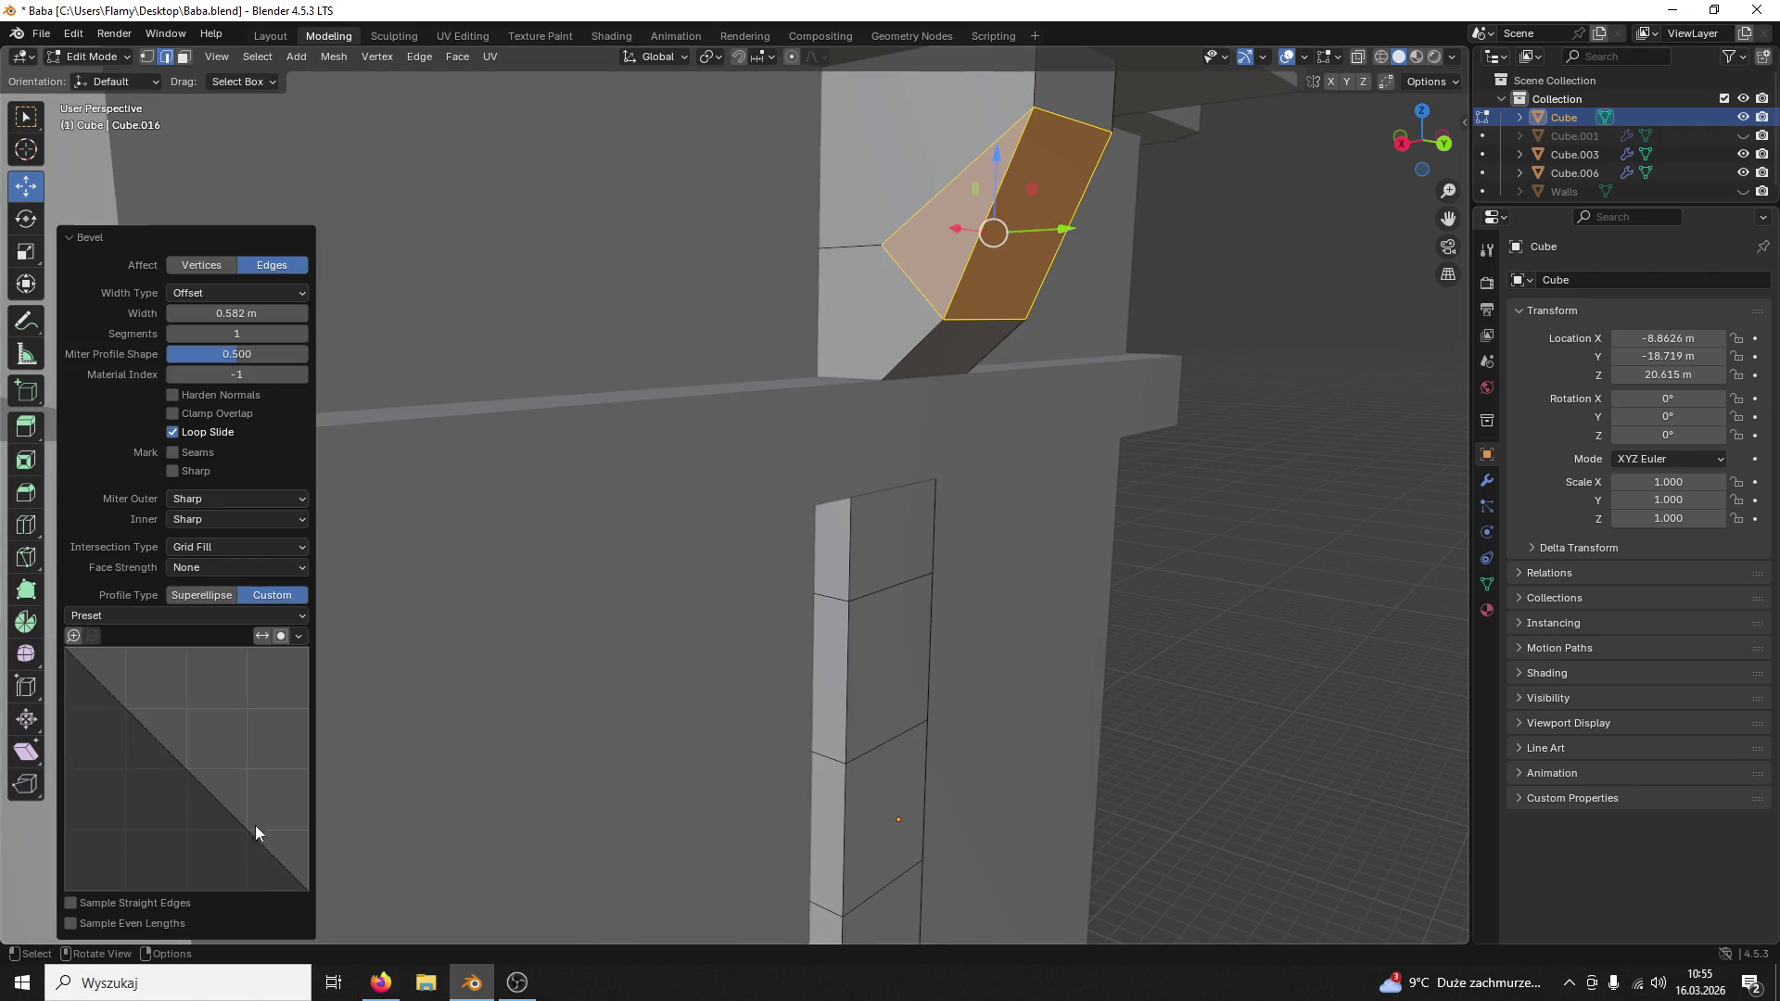
click(211, 614)
click(163, 670)
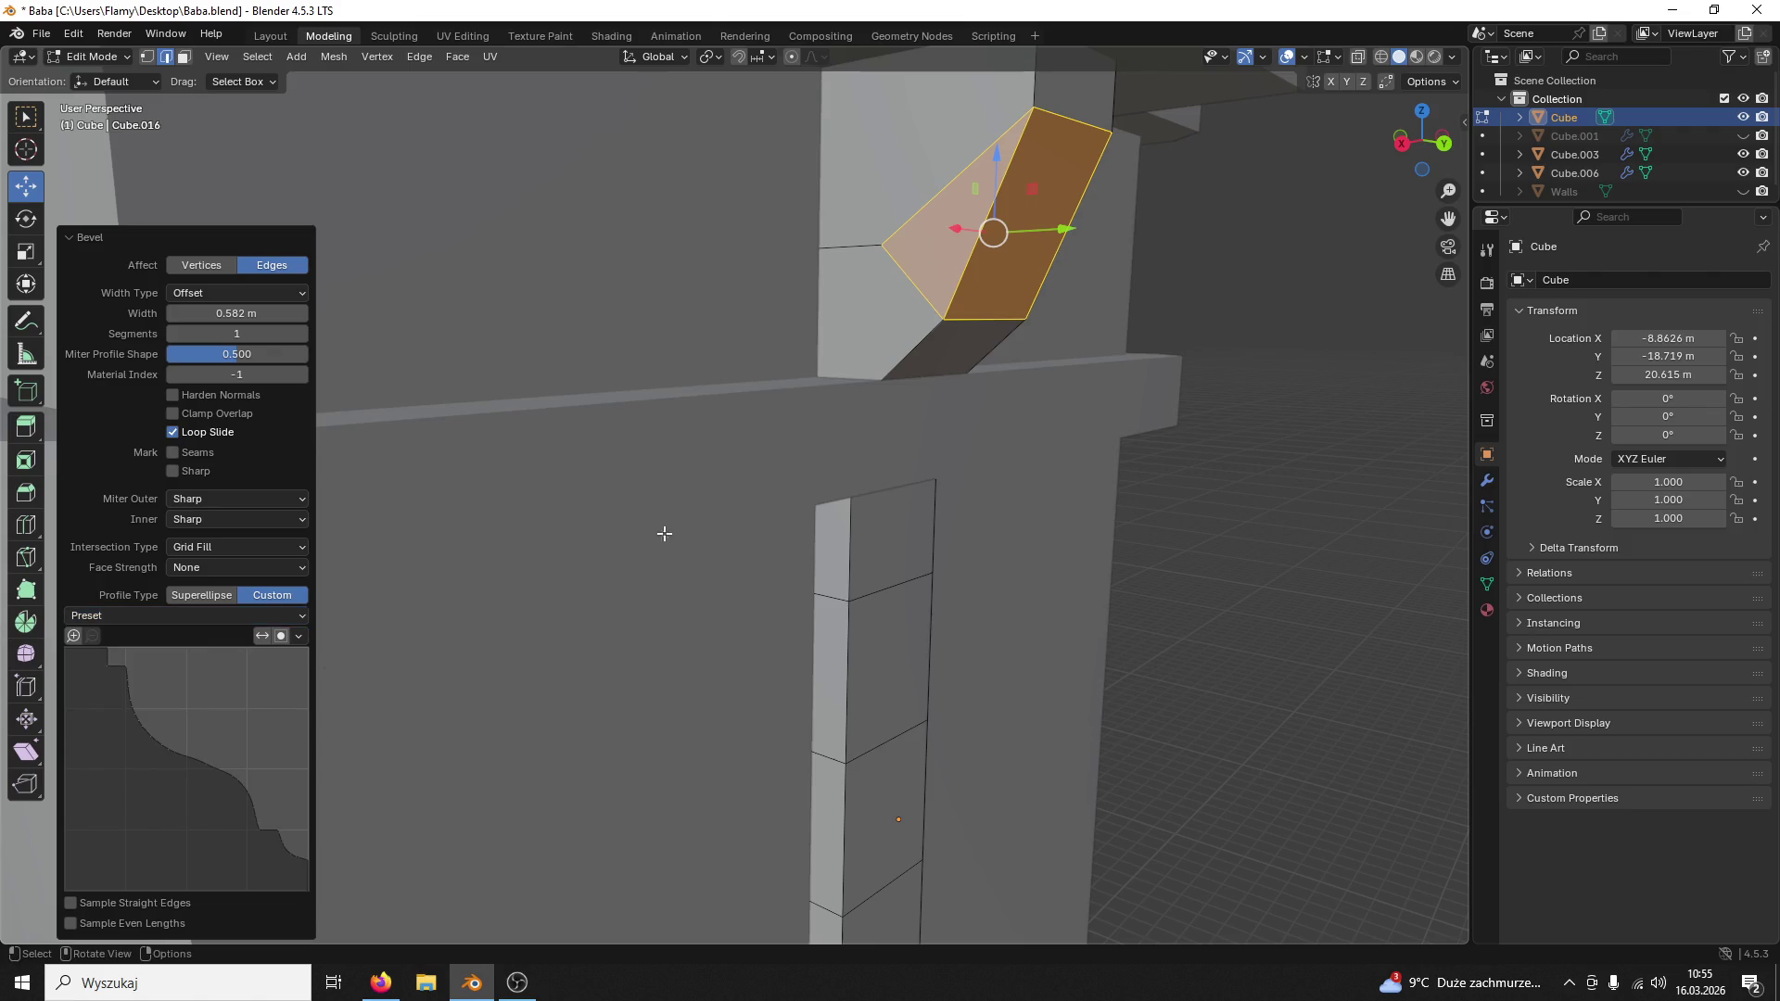
middle_drag(665, 534, 692, 456)
Step: Raise the molded bevel to 10 segments and inspect it on the wall
drag(233, 335, 258, 333)
click(232, 335)
key(Return)
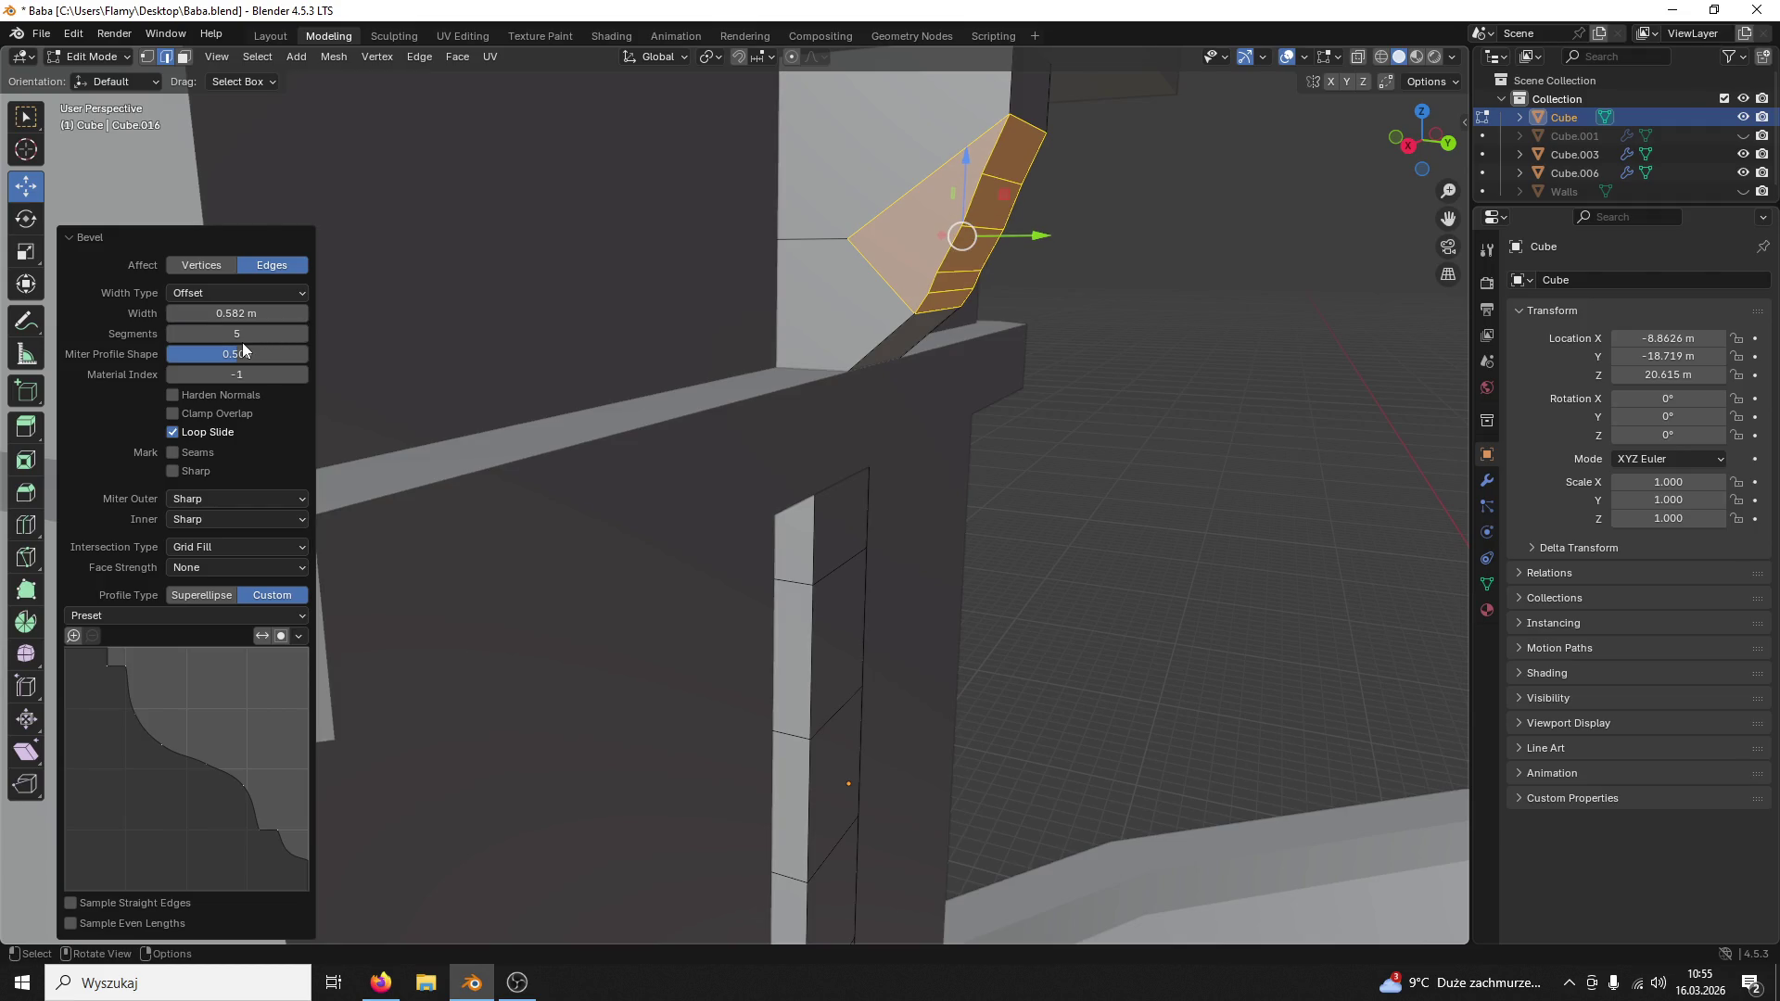
click(240, 355)
click(244, 333)
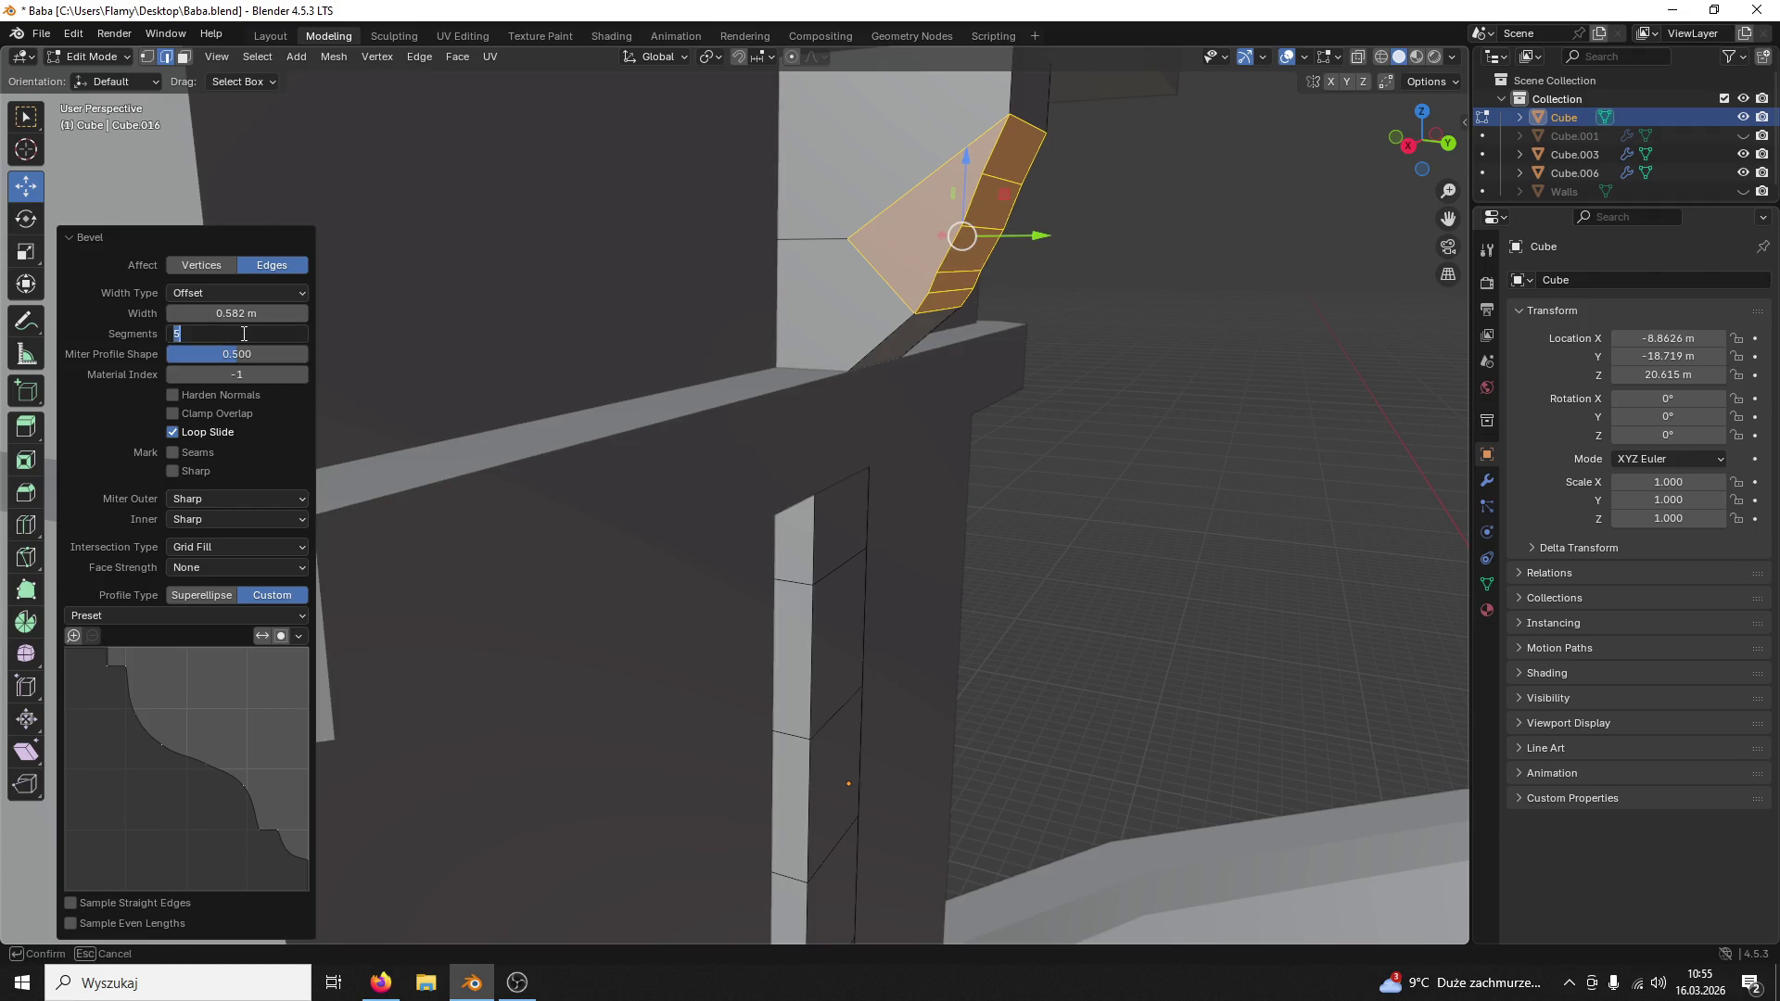
text(10-)
key(Return)
click(241, 333)
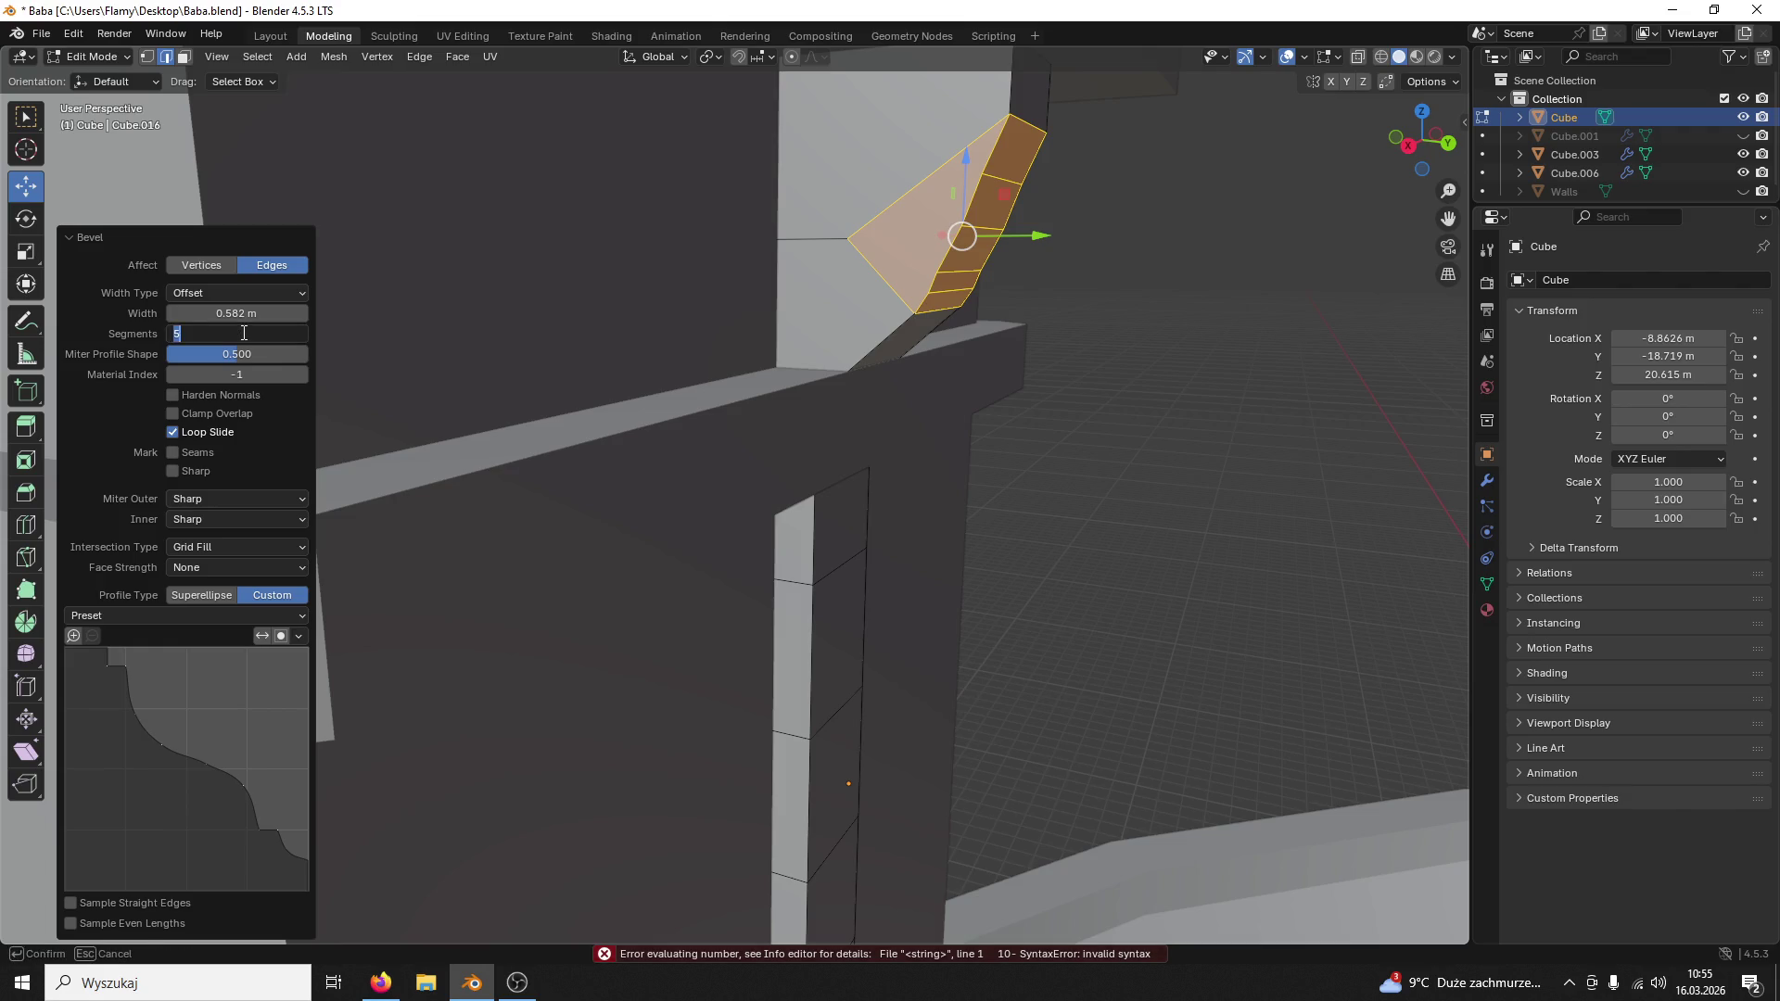
text(0)
key(Return)
mouse_move(644, 310)
middle_down()
mouse_move(812, 364)
mouse_move(899, 469)
mouse_move(892, 369)
mouse_move(719, 395)
mouse_move(751, 359)
mouse_move(1045, 361)
mouse_move(945, 370)
mouse_move(1002, 457)
middle_up()
scroll(935, 342, up, 2)
Step: Redo the bevel on the edge with a 0.56 m width
key(ctrl+b)
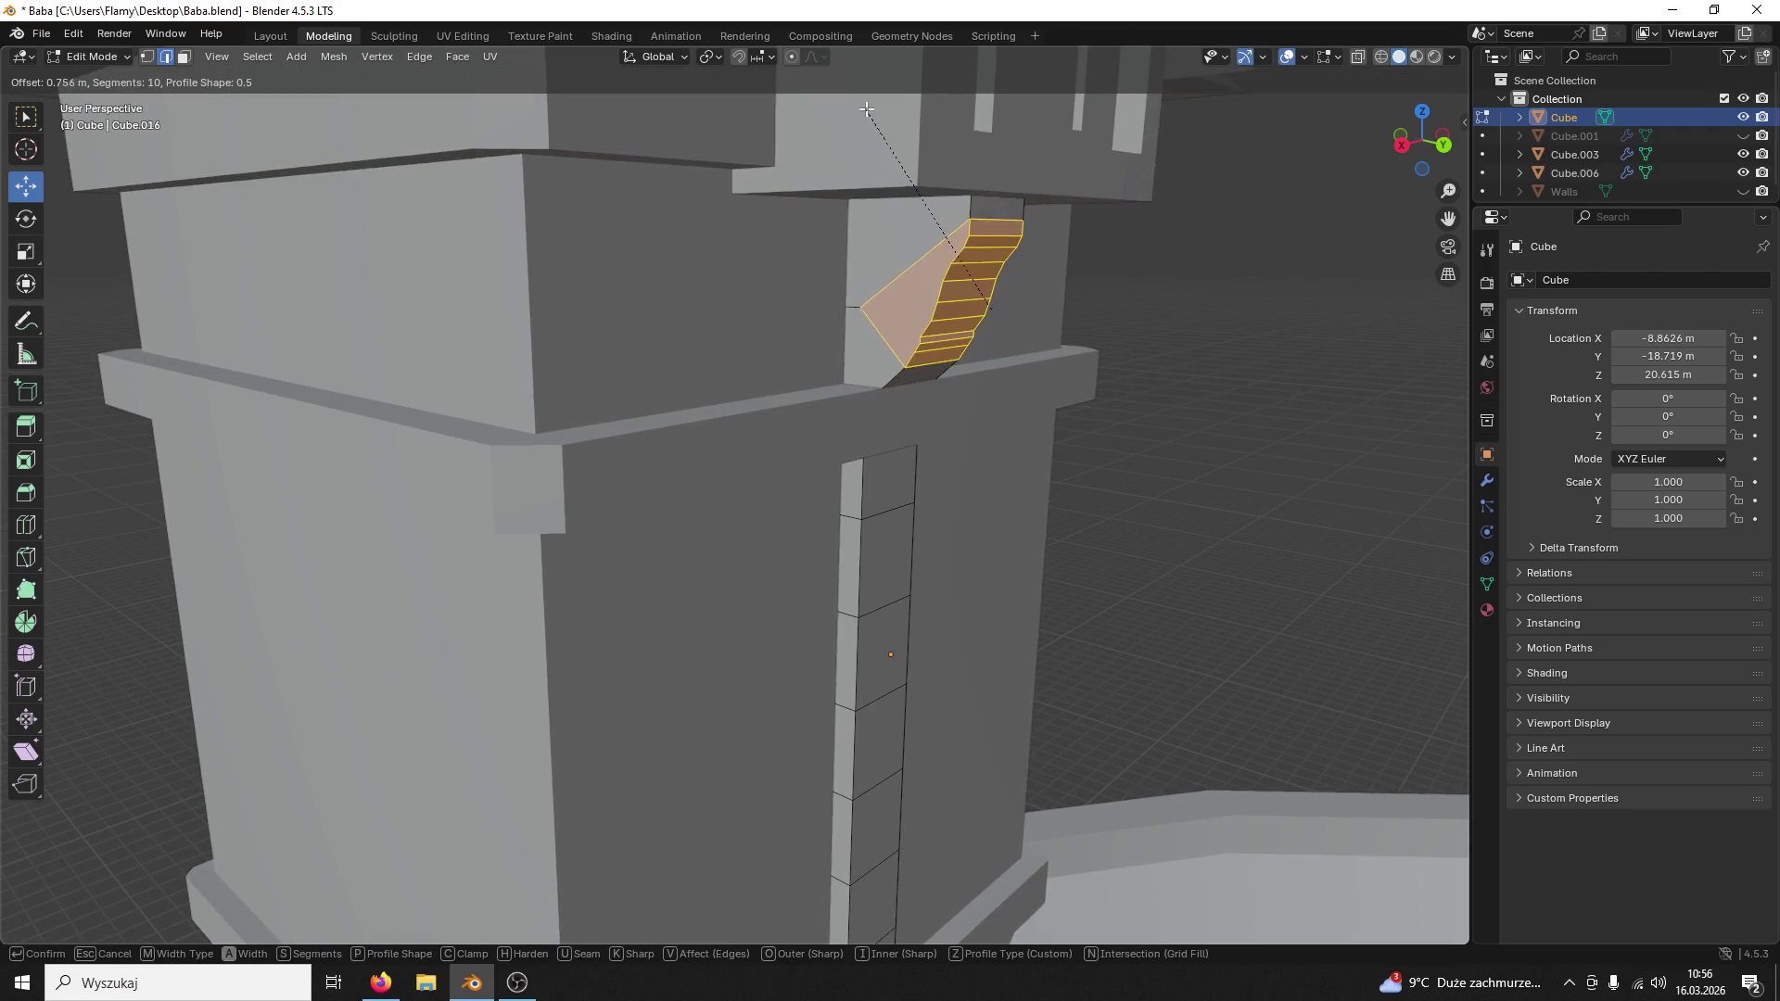
click(813, 786)
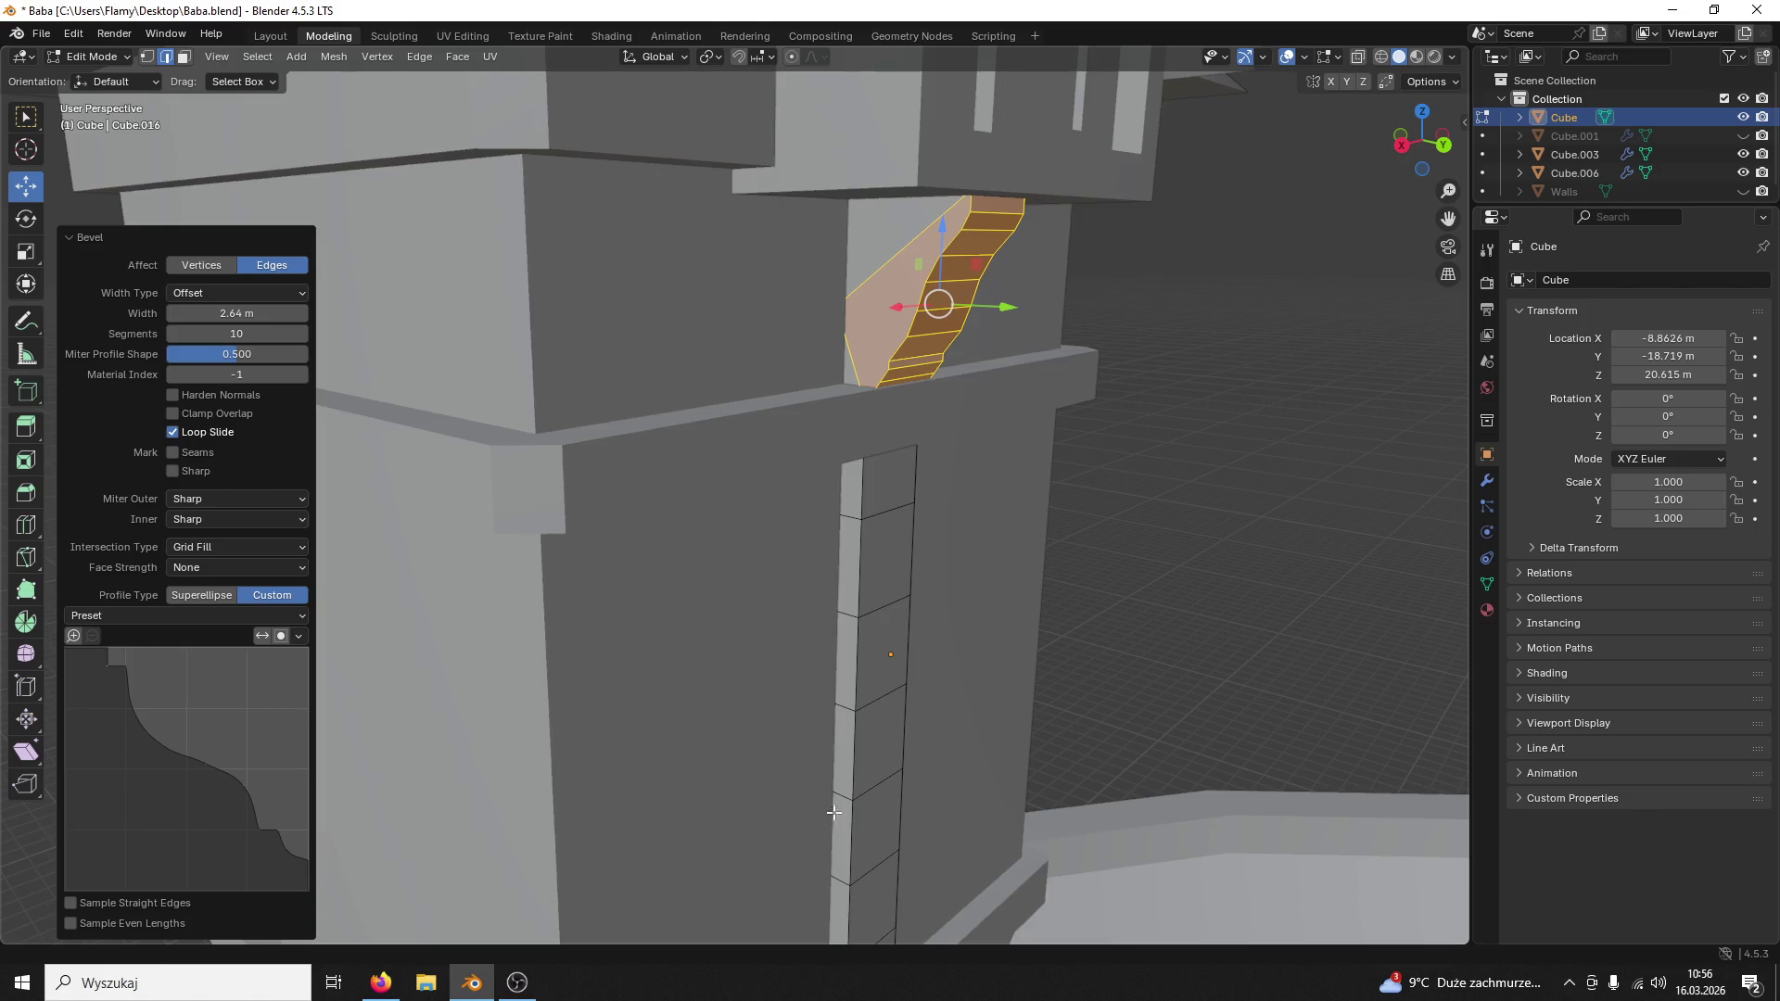
click(1131, 743)
mouse_move(1132, 742)
middle_down()
mouse_move(1148, 678)
mouse_move(1013, 648)
mouse_move(1158, 663)
middle_up()
key(ctrl+z)
scroll(1057, 616, up, 3)
key(ctrl+b)
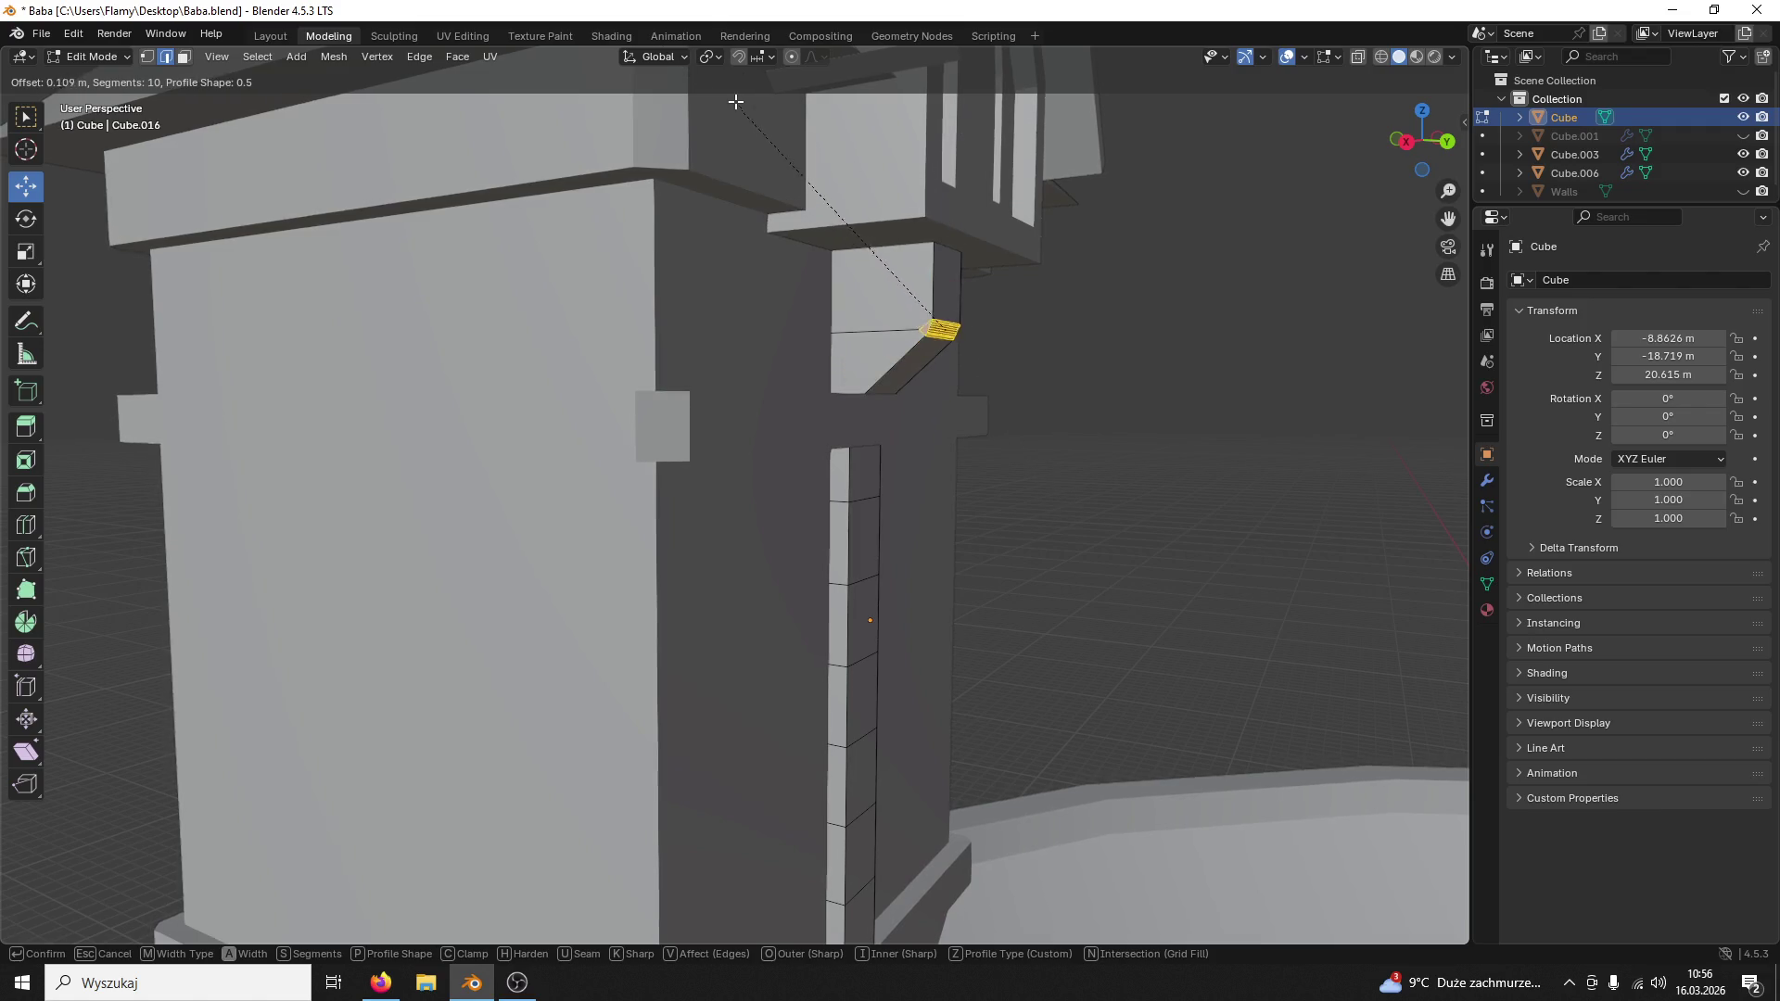
click(726, 63)
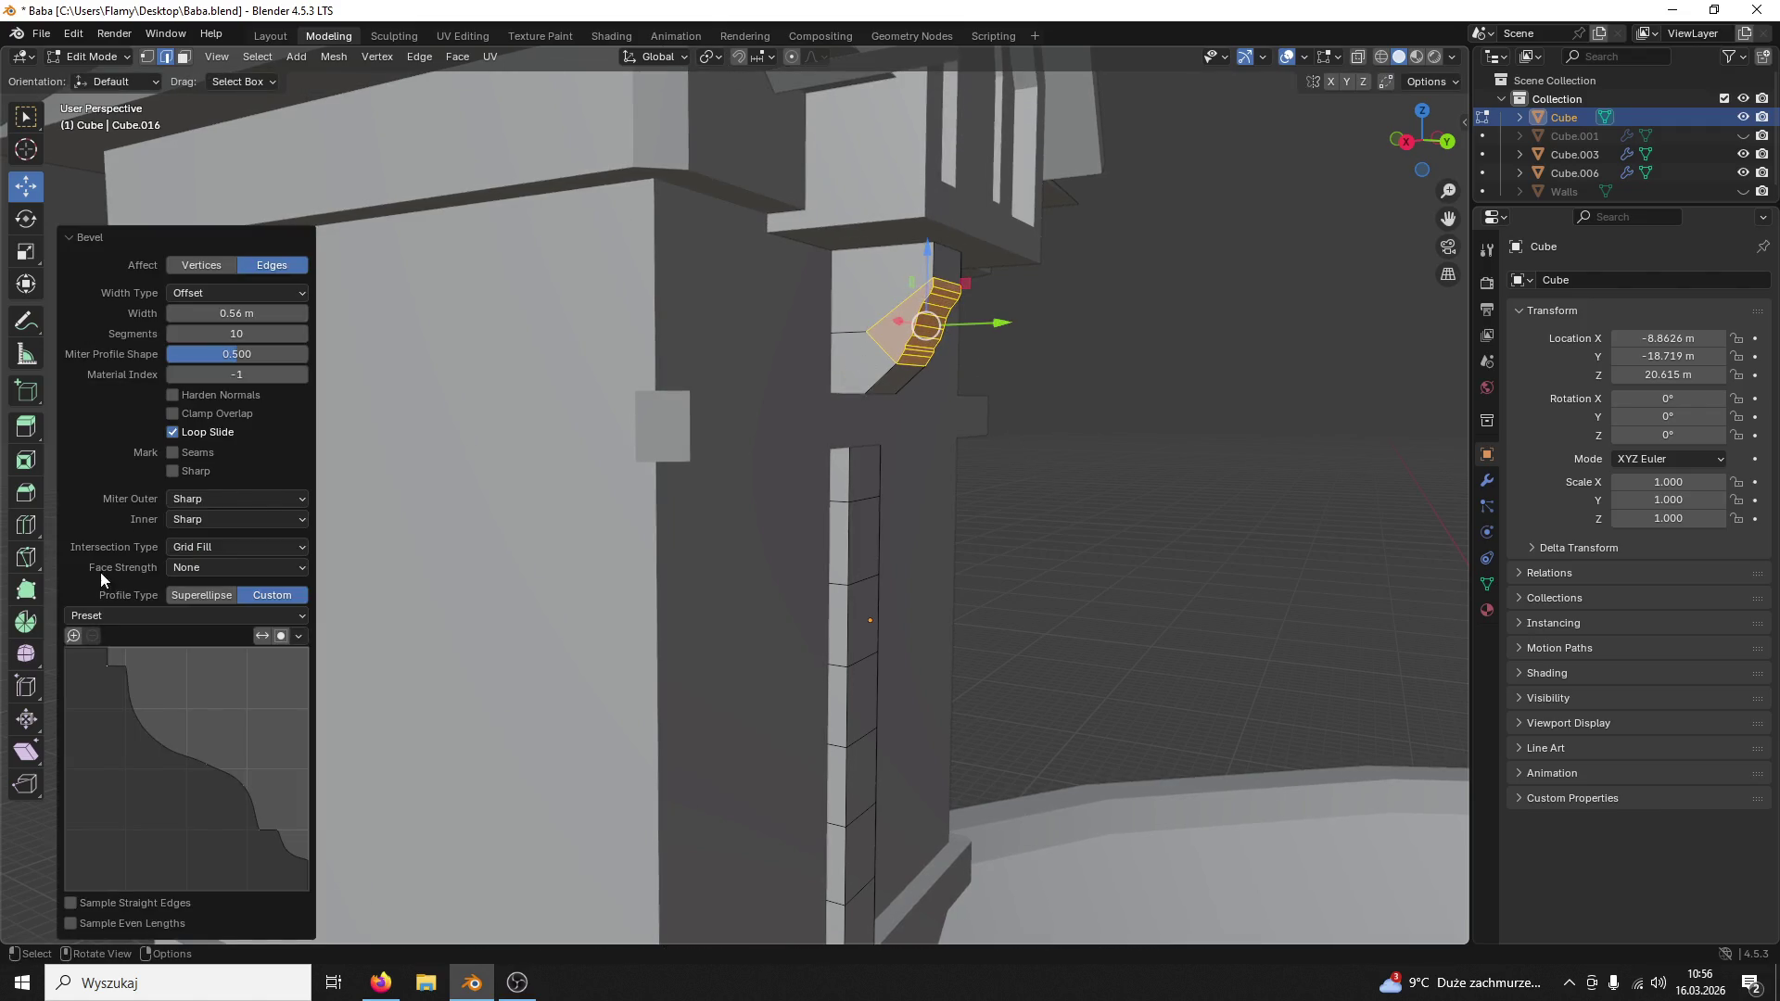
Step: Reset the bevel to the Default straight preset with a single segment, then hide Blender
click(106, 616)
click(112, 634)
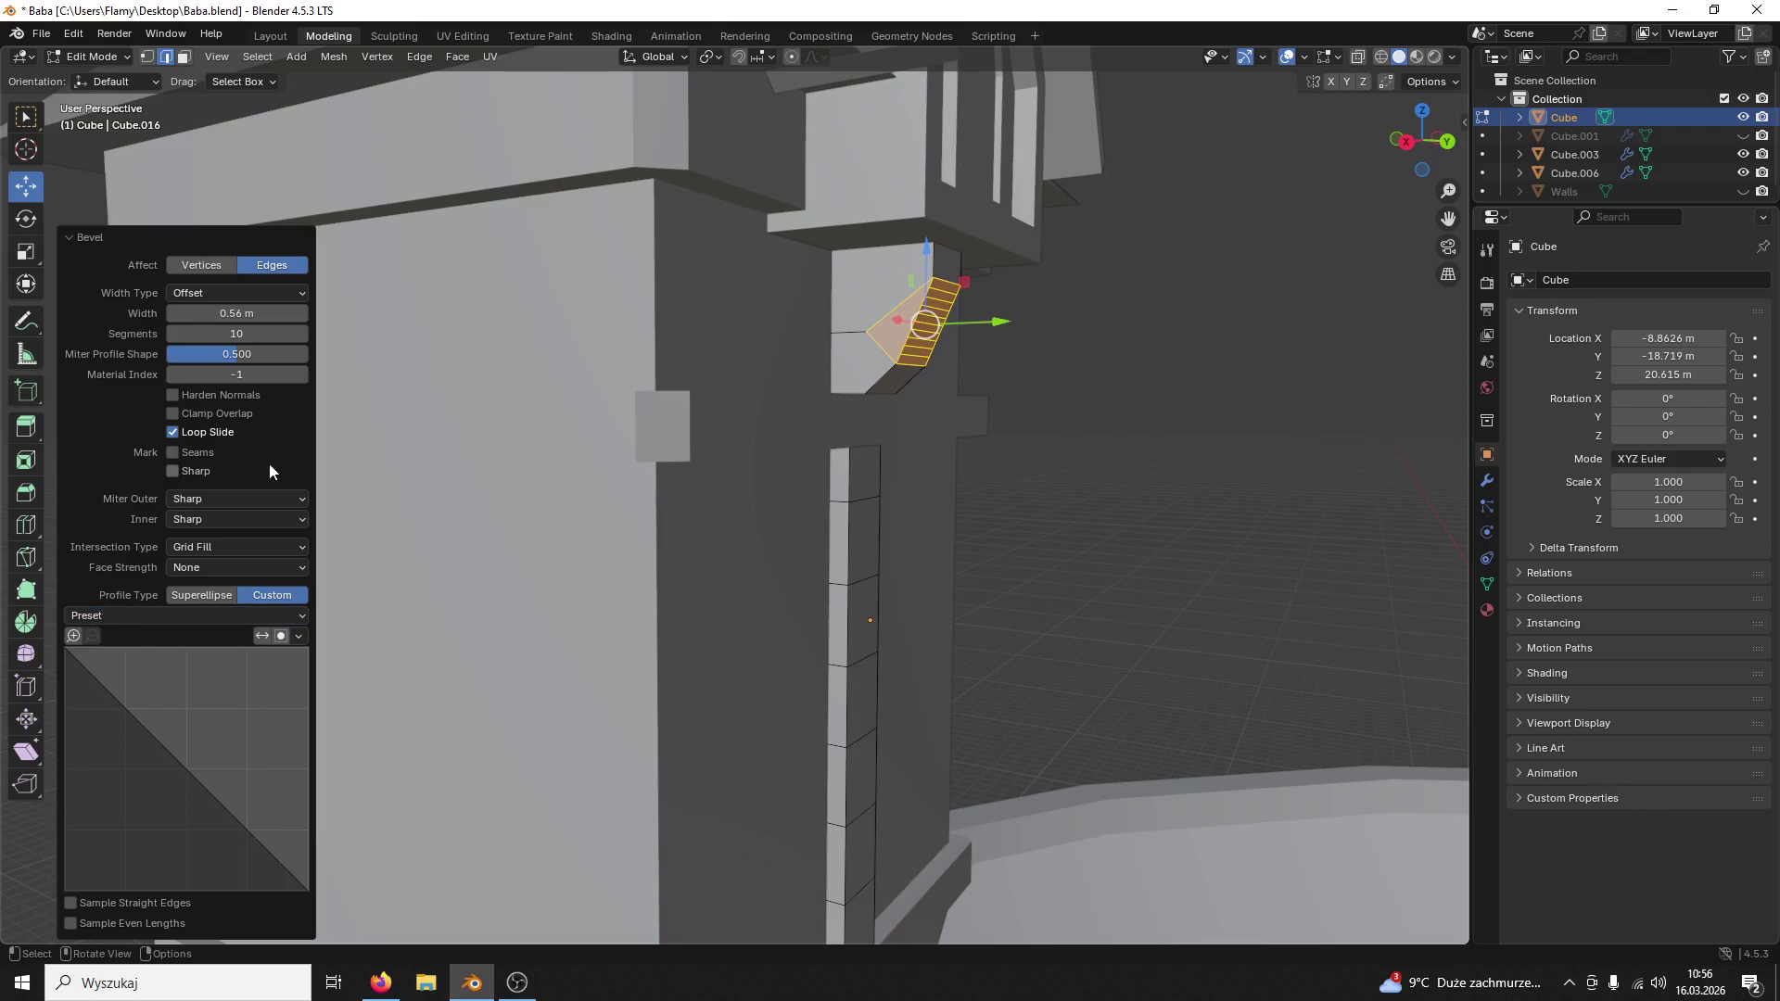
drag(236, 335, 237, 335)
key(Return)
mouse_move(870, 421)
middle_down()
mouse_move(581, 420)
mouse_move(627, 337)
middle_up()
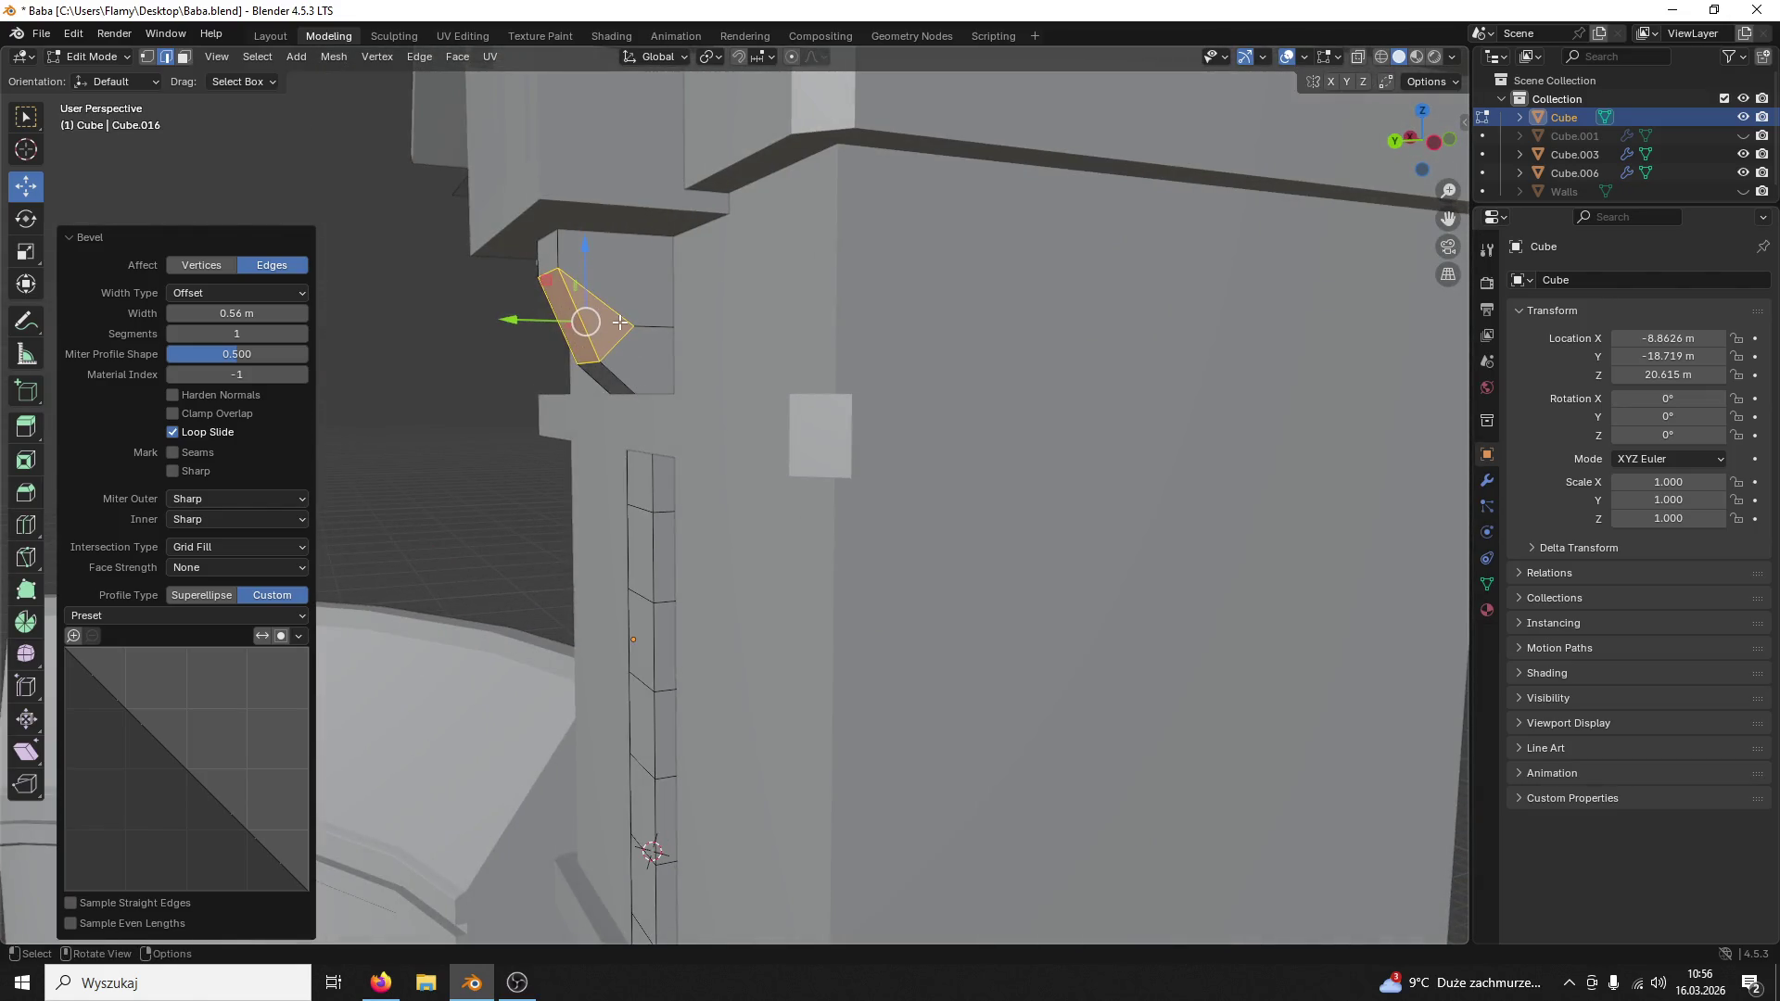
scroll(620, 323, down, 3)
scroll(620, 323, down, 3)
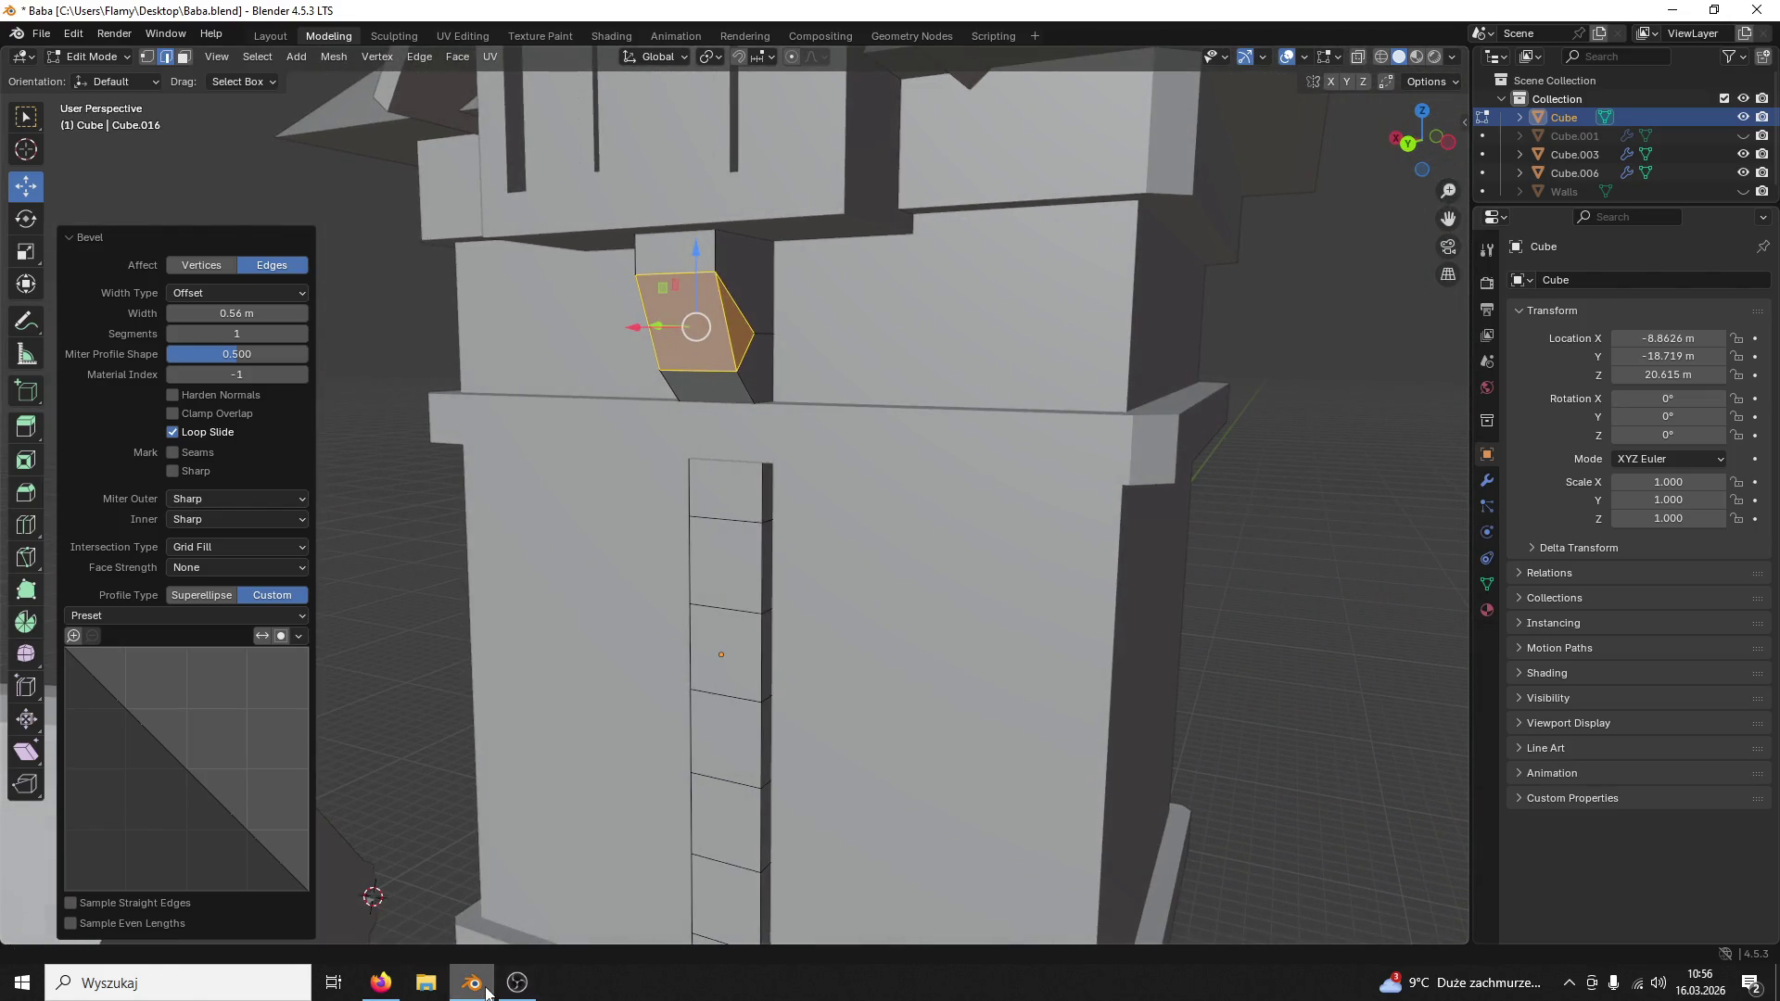
click(474, 983)
Step: Open the Game project from the Animations Fixed folder and close the folder window
double_click(1714, 796)
double_click(508, 412)
click(1524, 148)
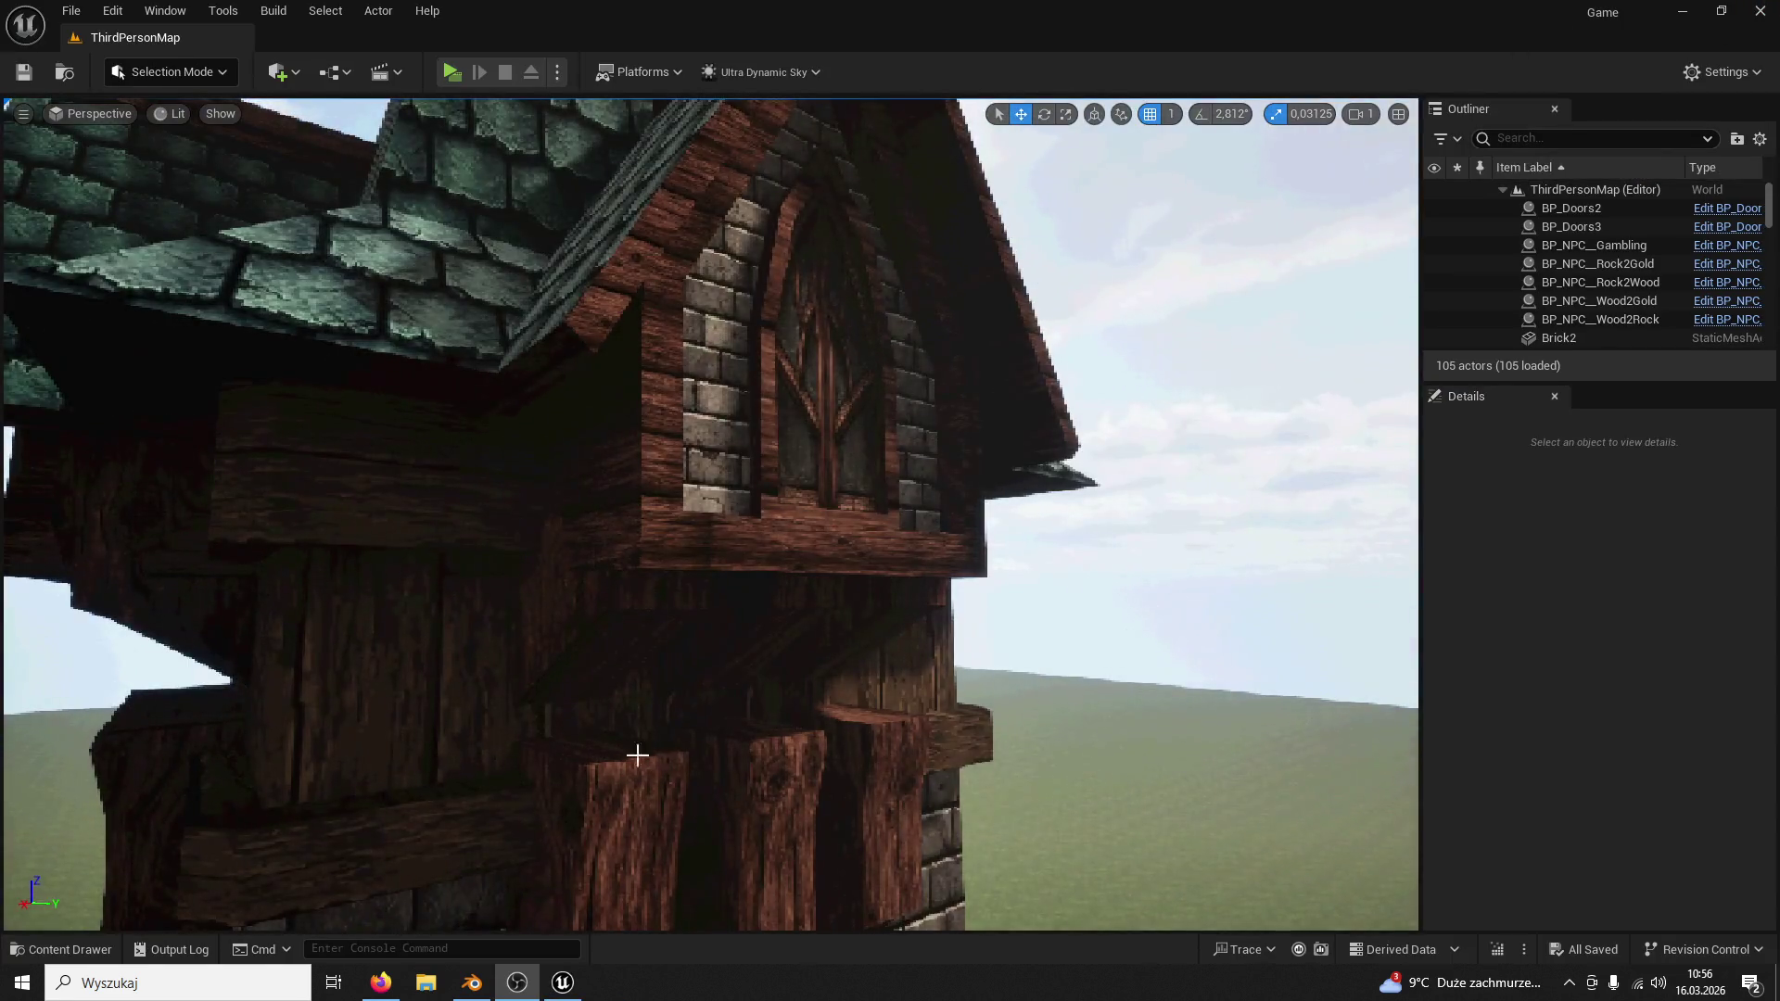
Step: Fly around the tower's wooden band in the Unreal viewport, then bring Blender back to the front
right_drag(635, 755, 635, 754)
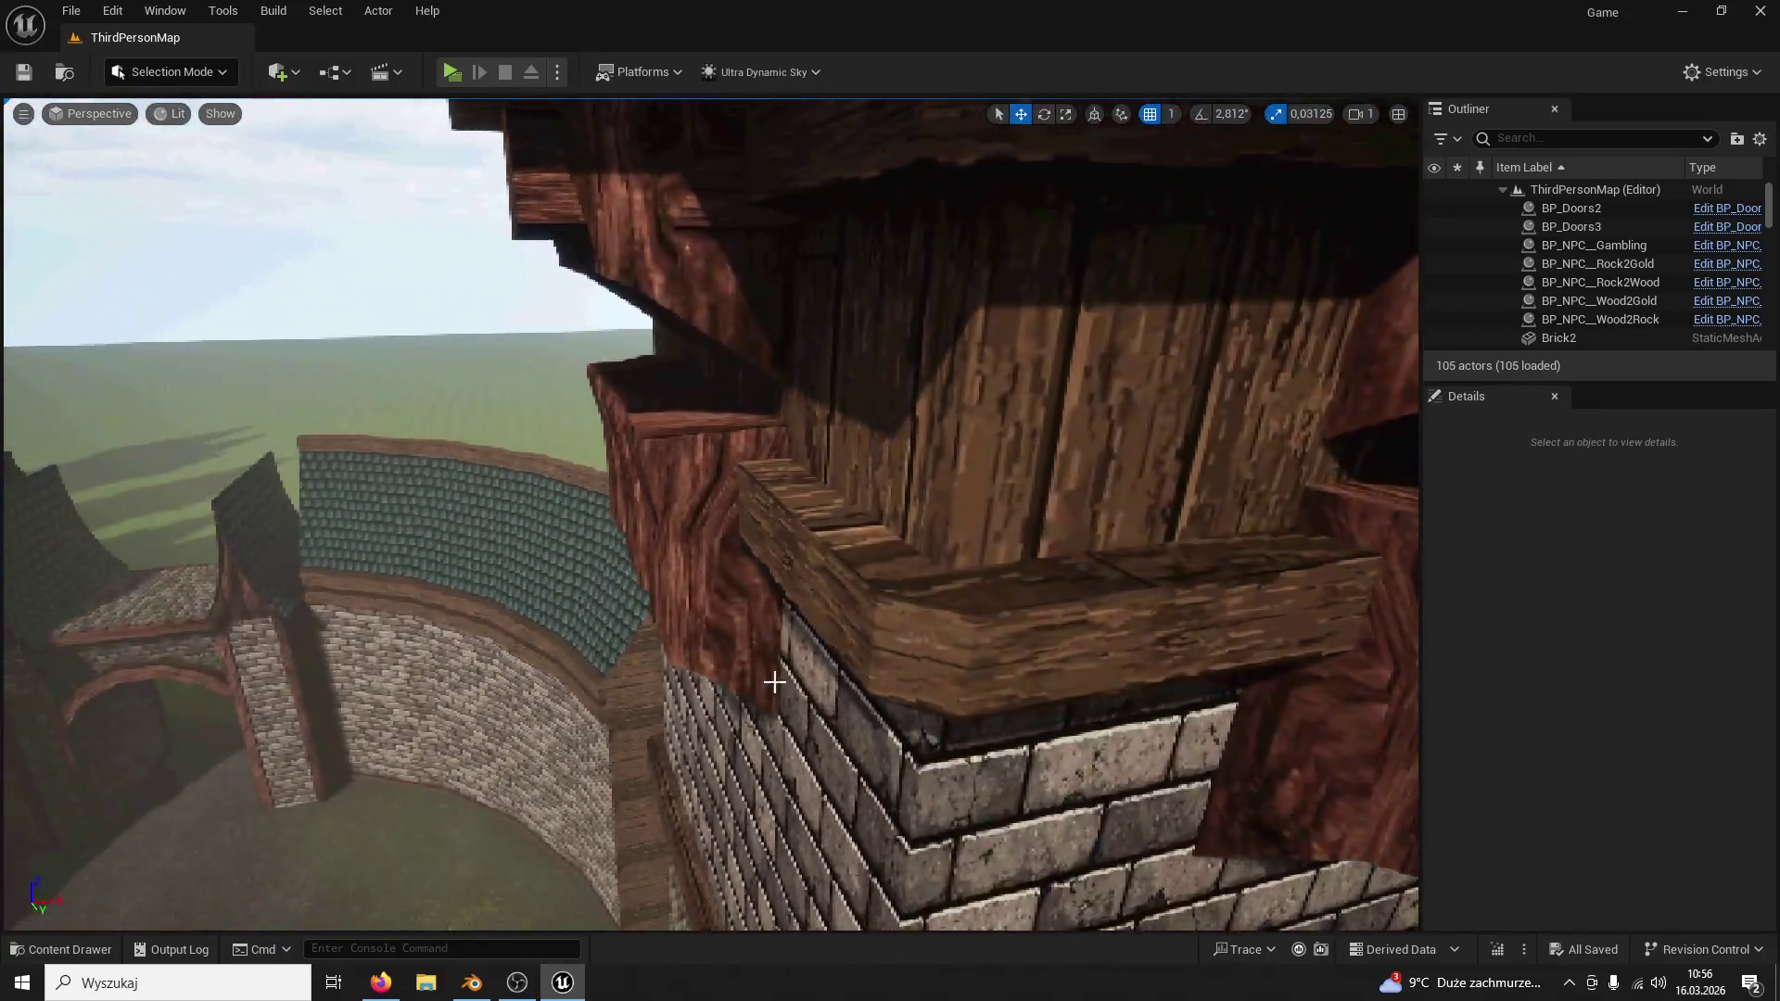
right_drag(774, 682, 775, 684)
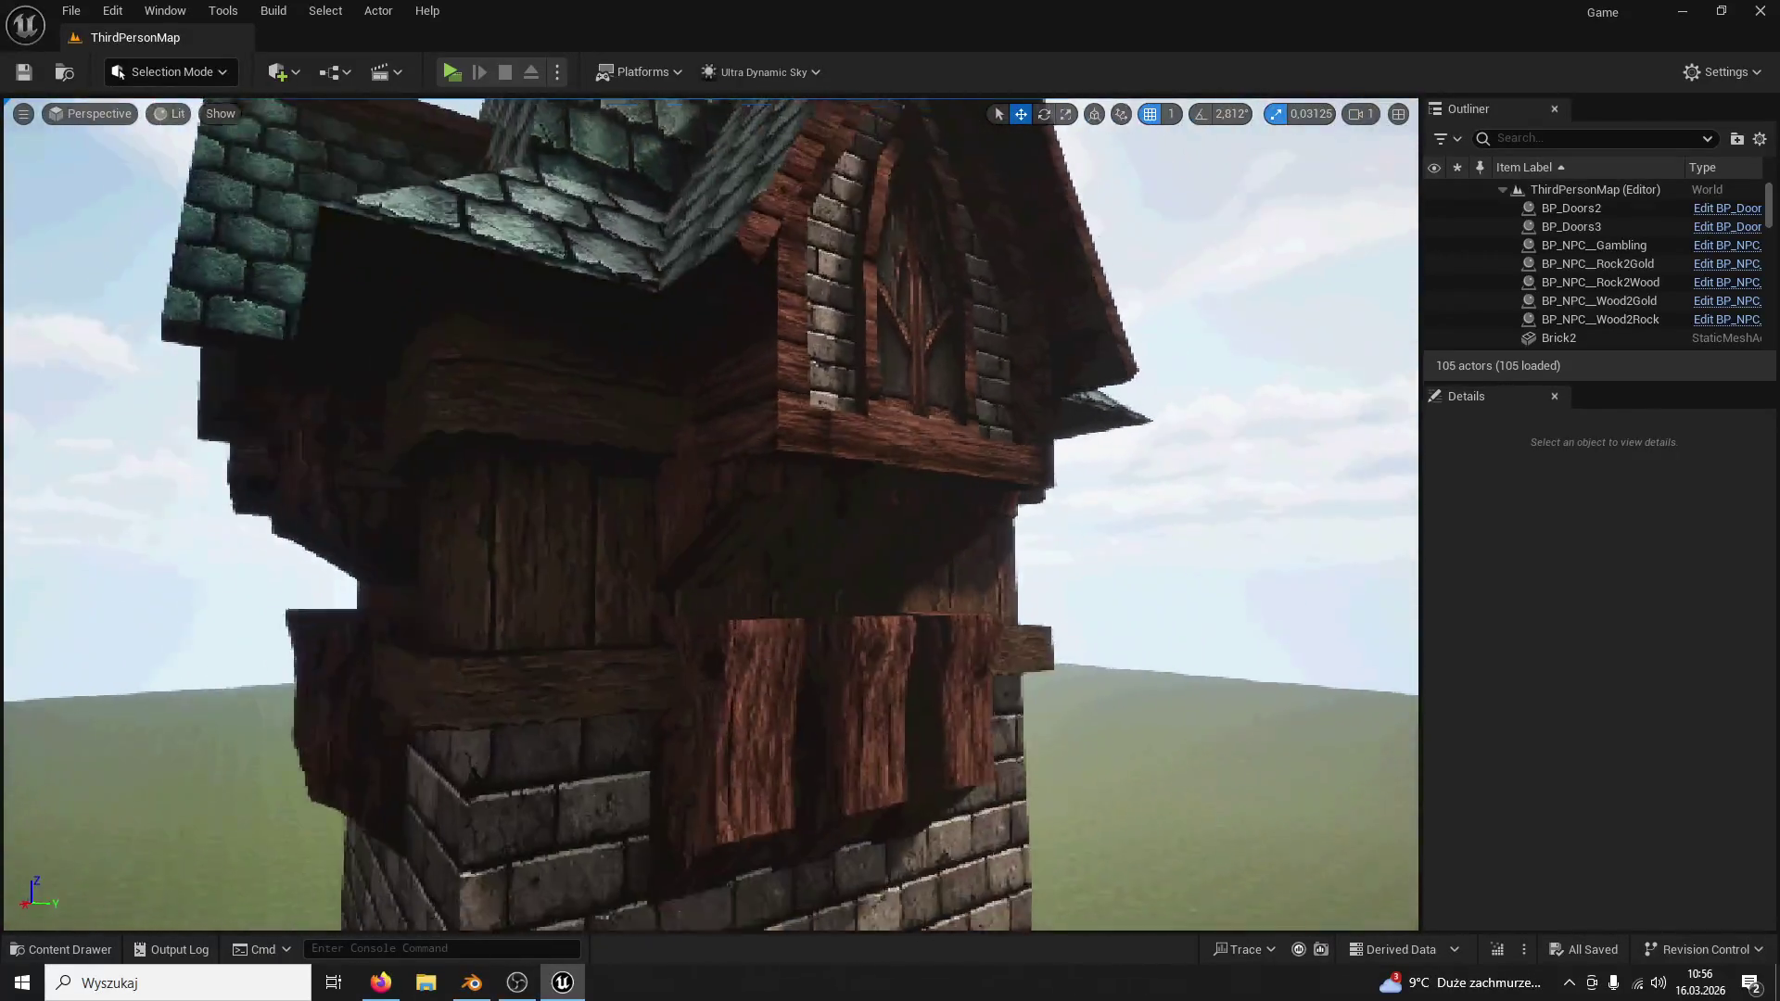
right_drag(572, 861, 572, 861)
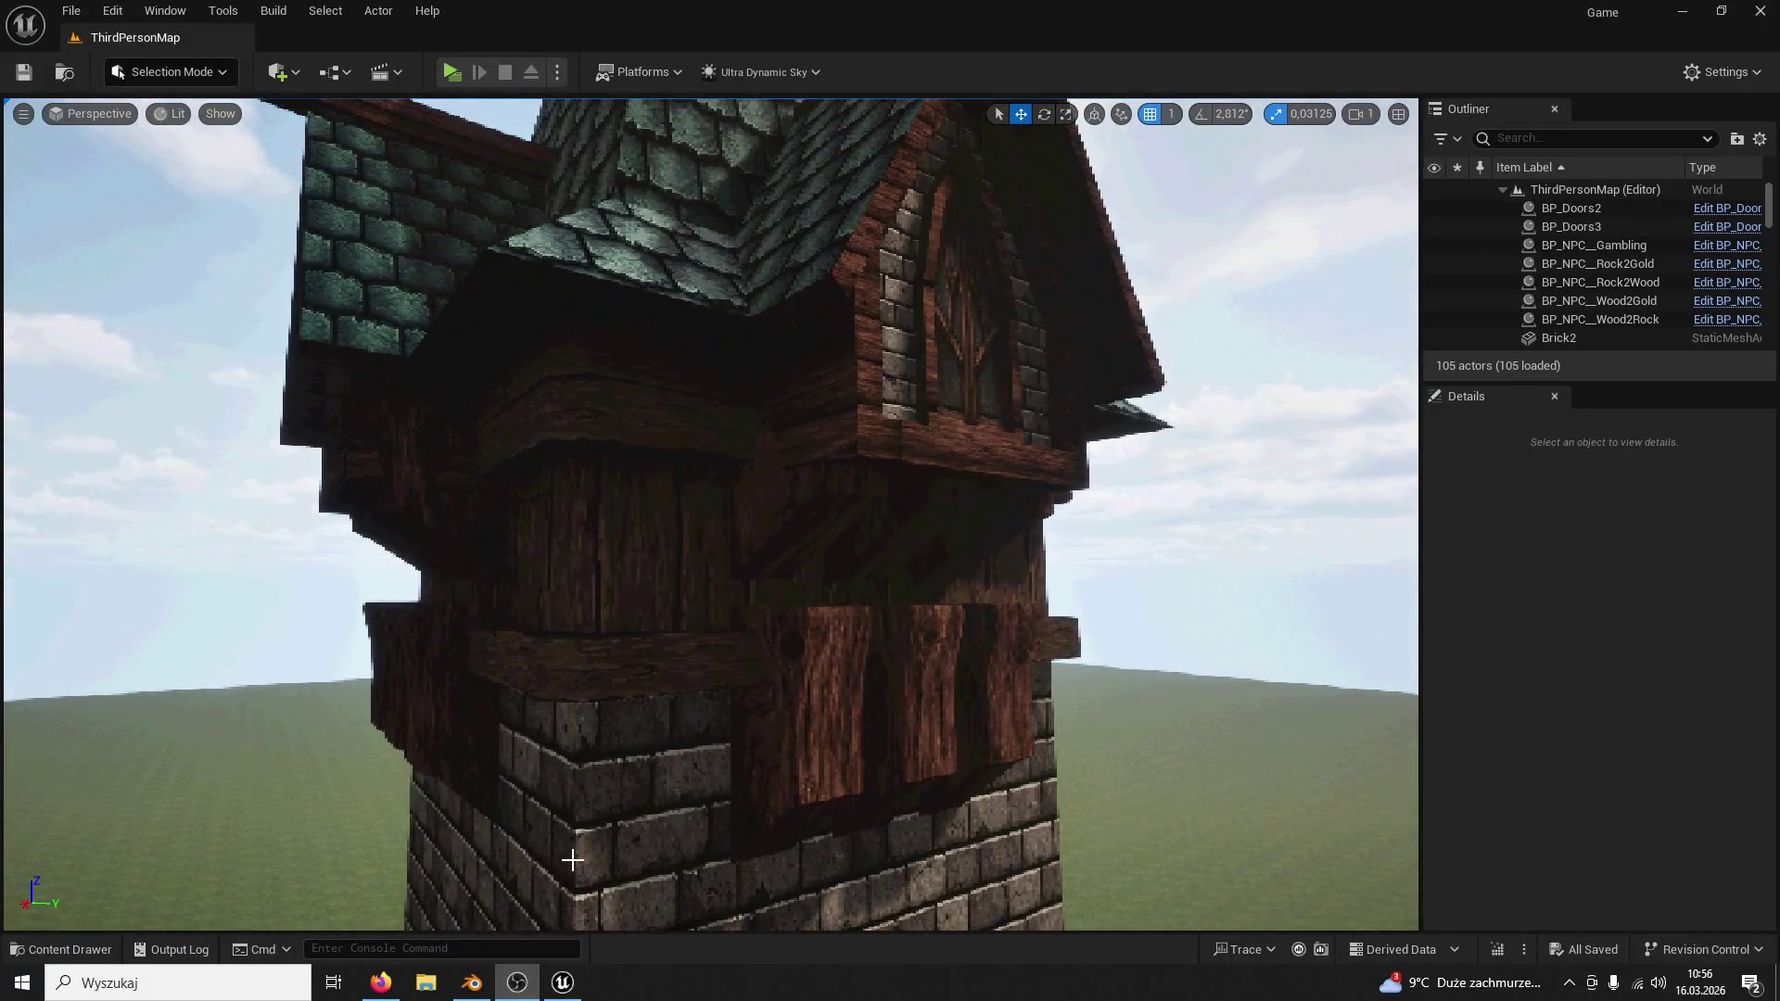
right_drag(811, 670, 811, 669)
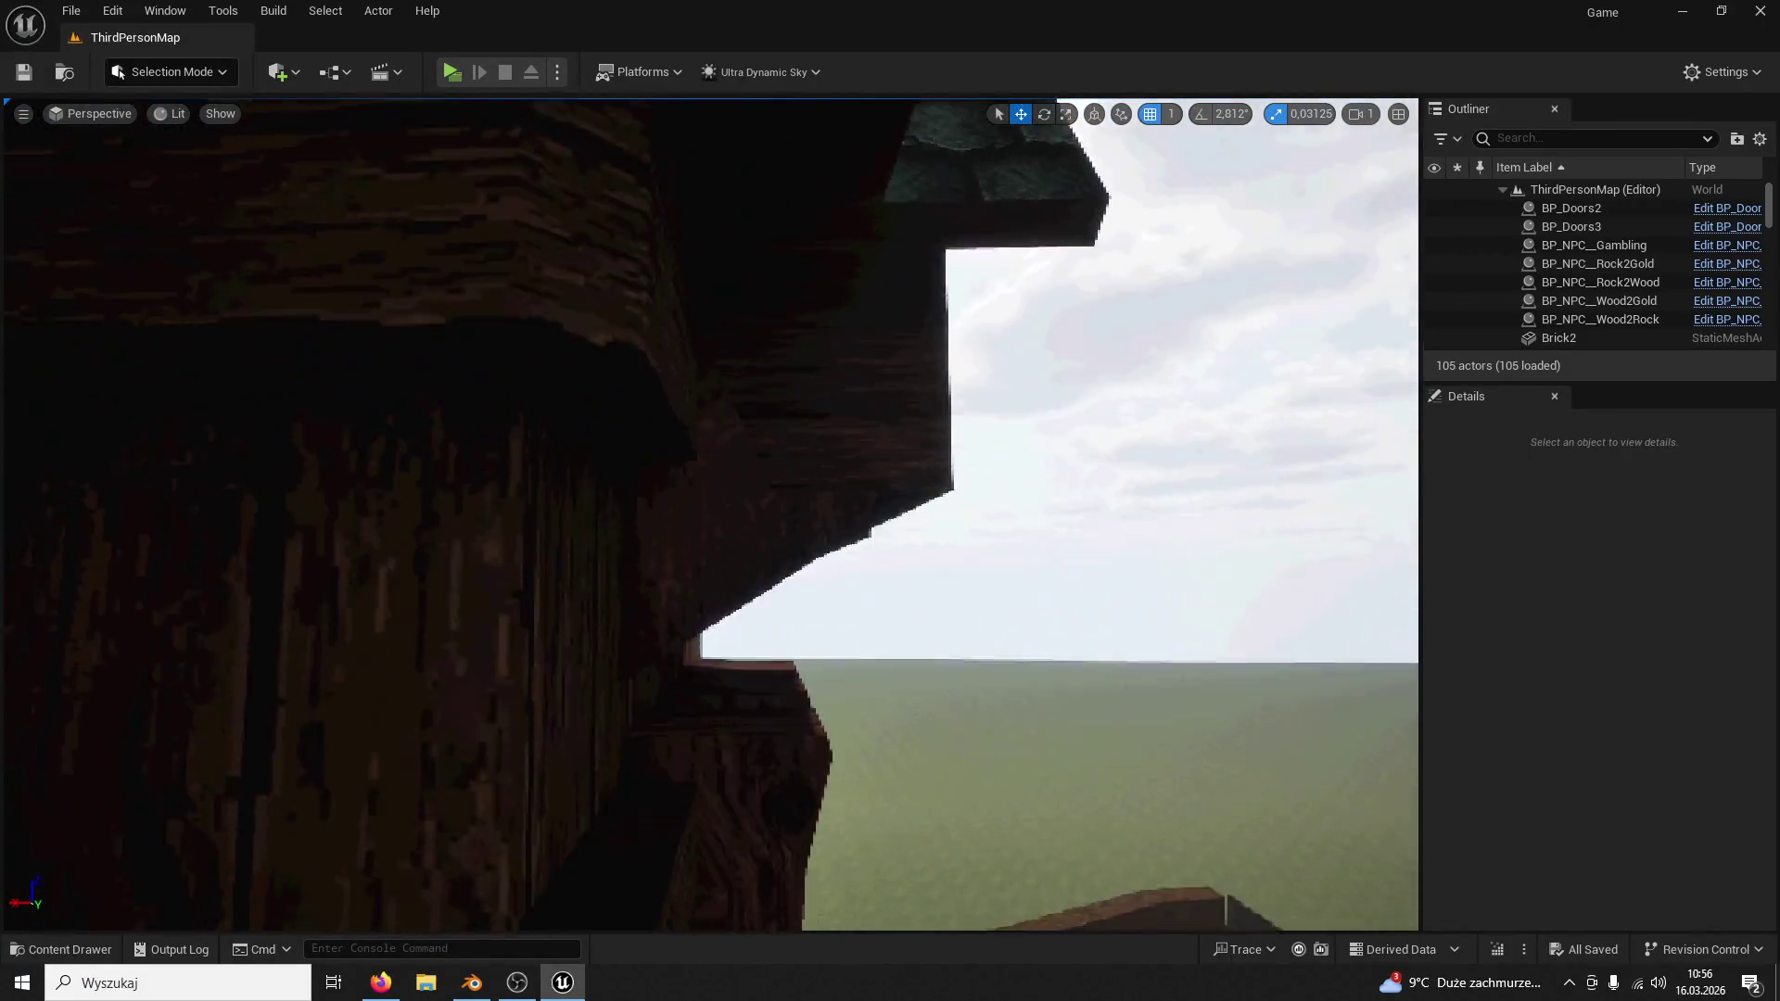
right_drag(709, 515, 710, 514)
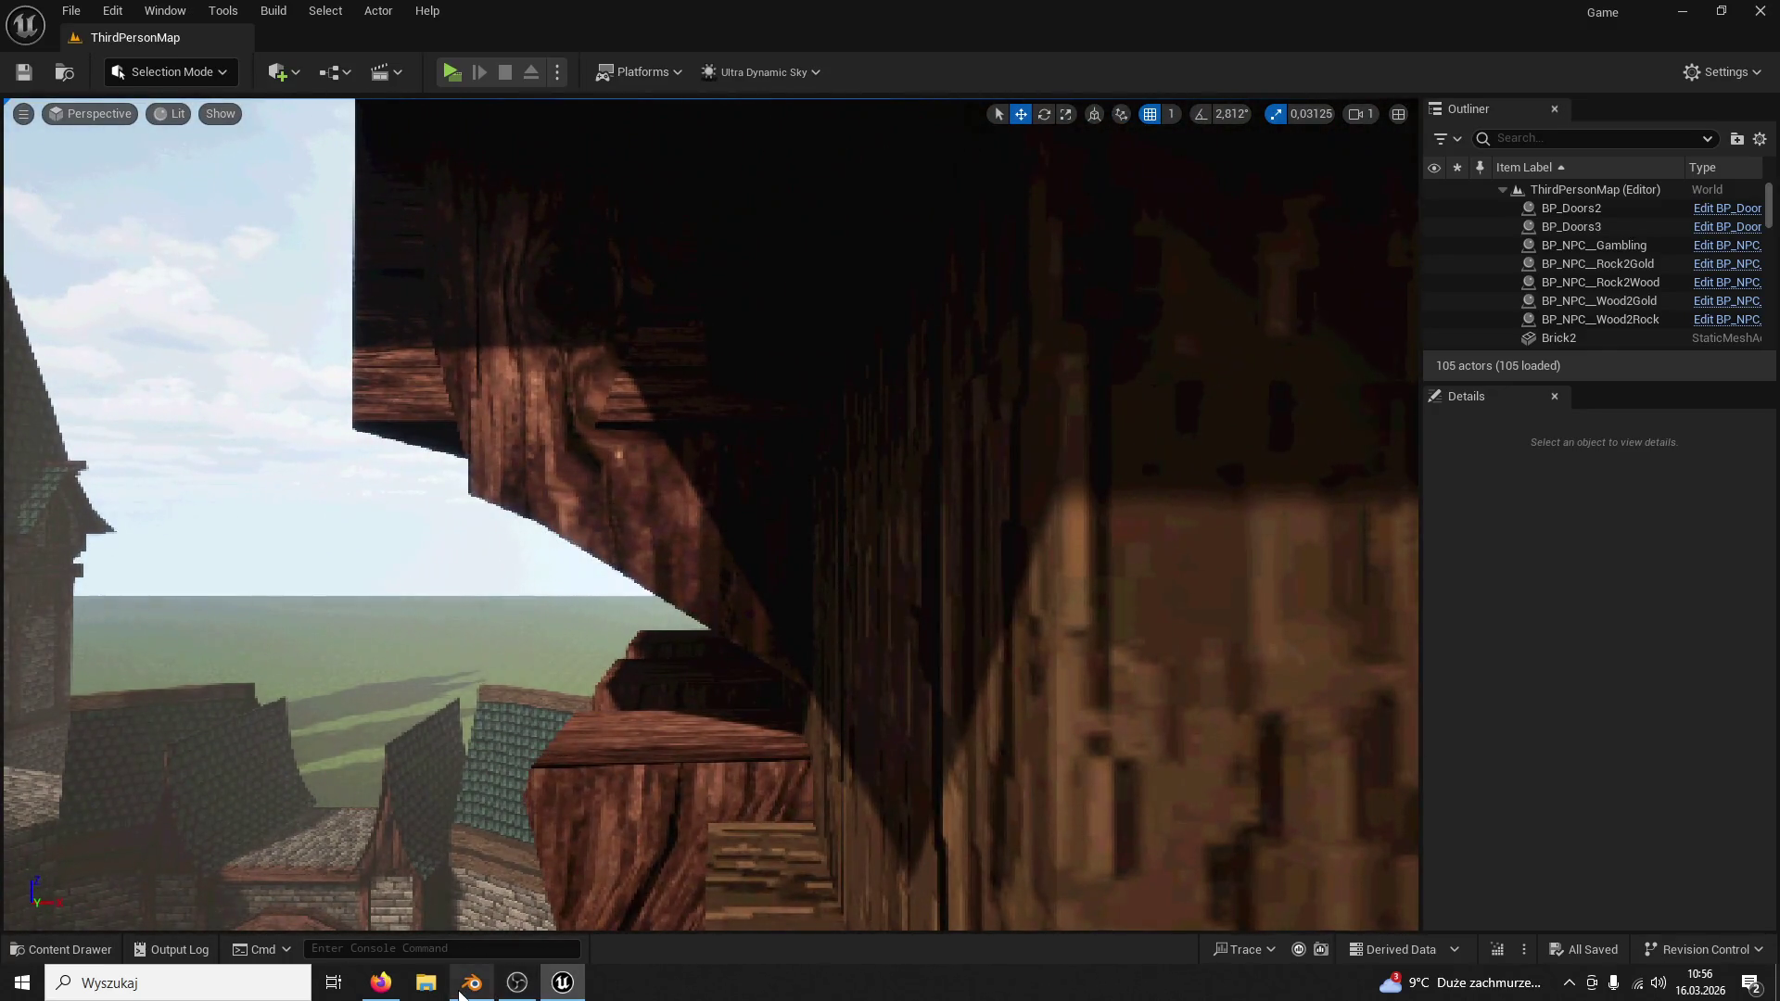
click(474, 981)
key(shift+grave)
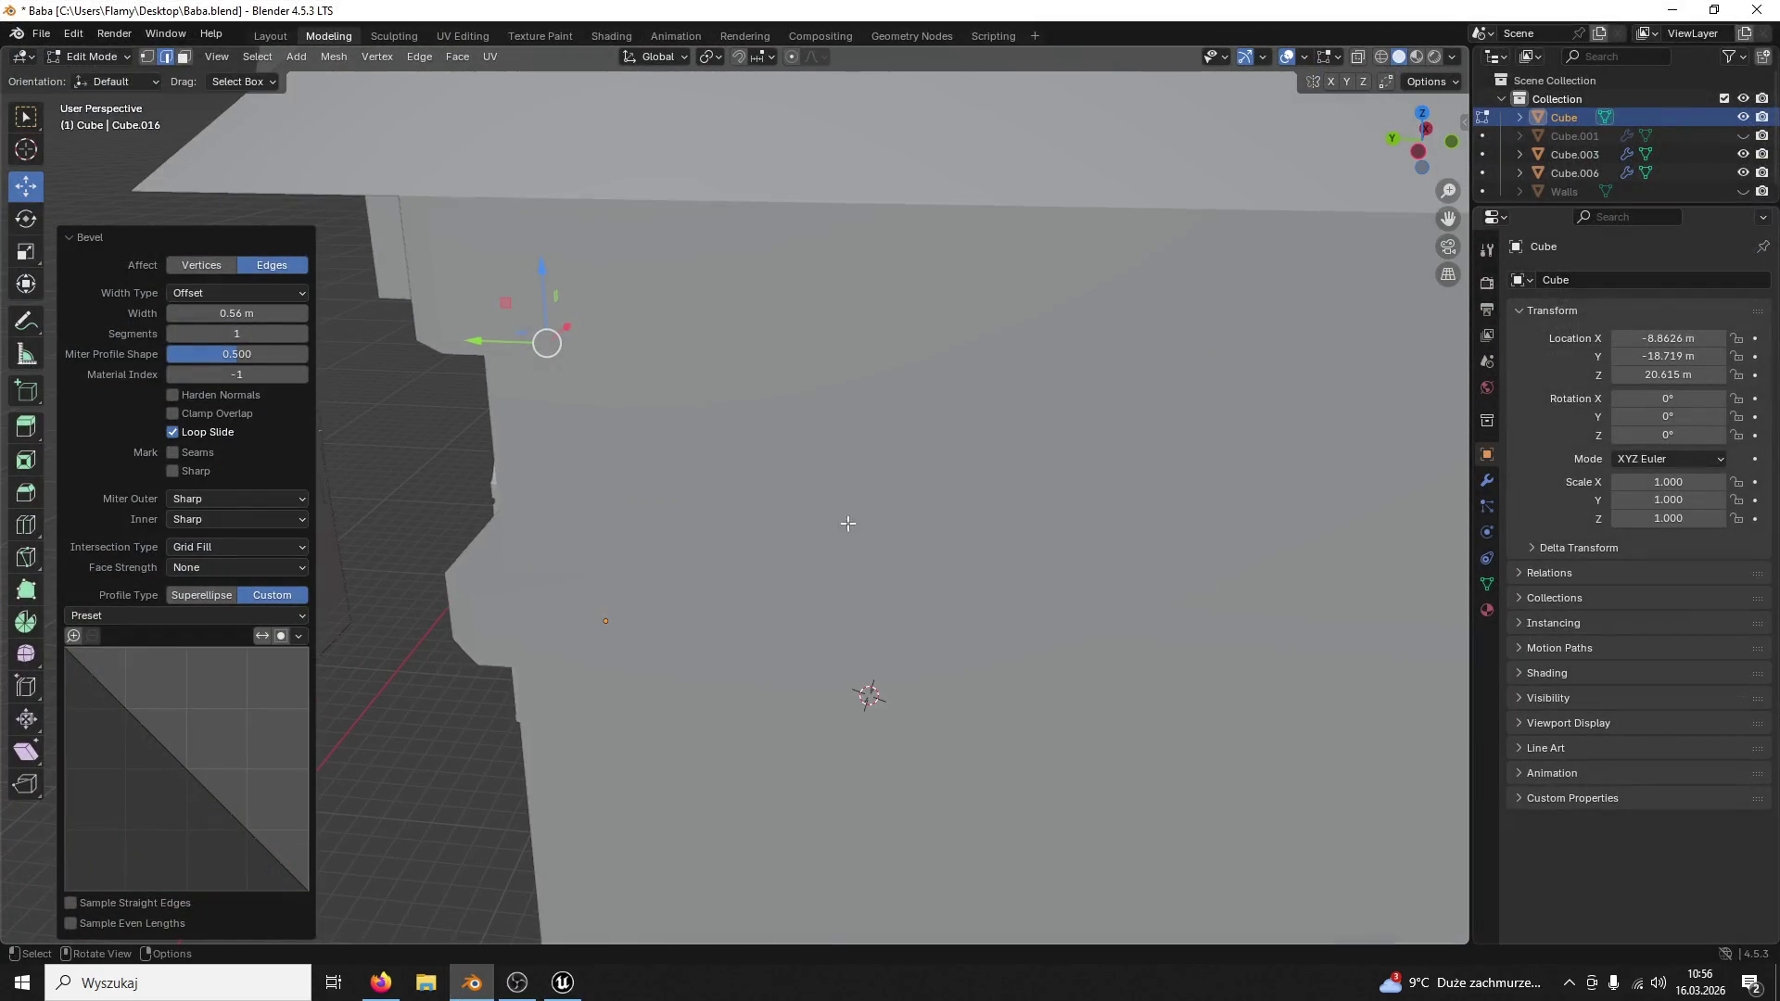
key(s)
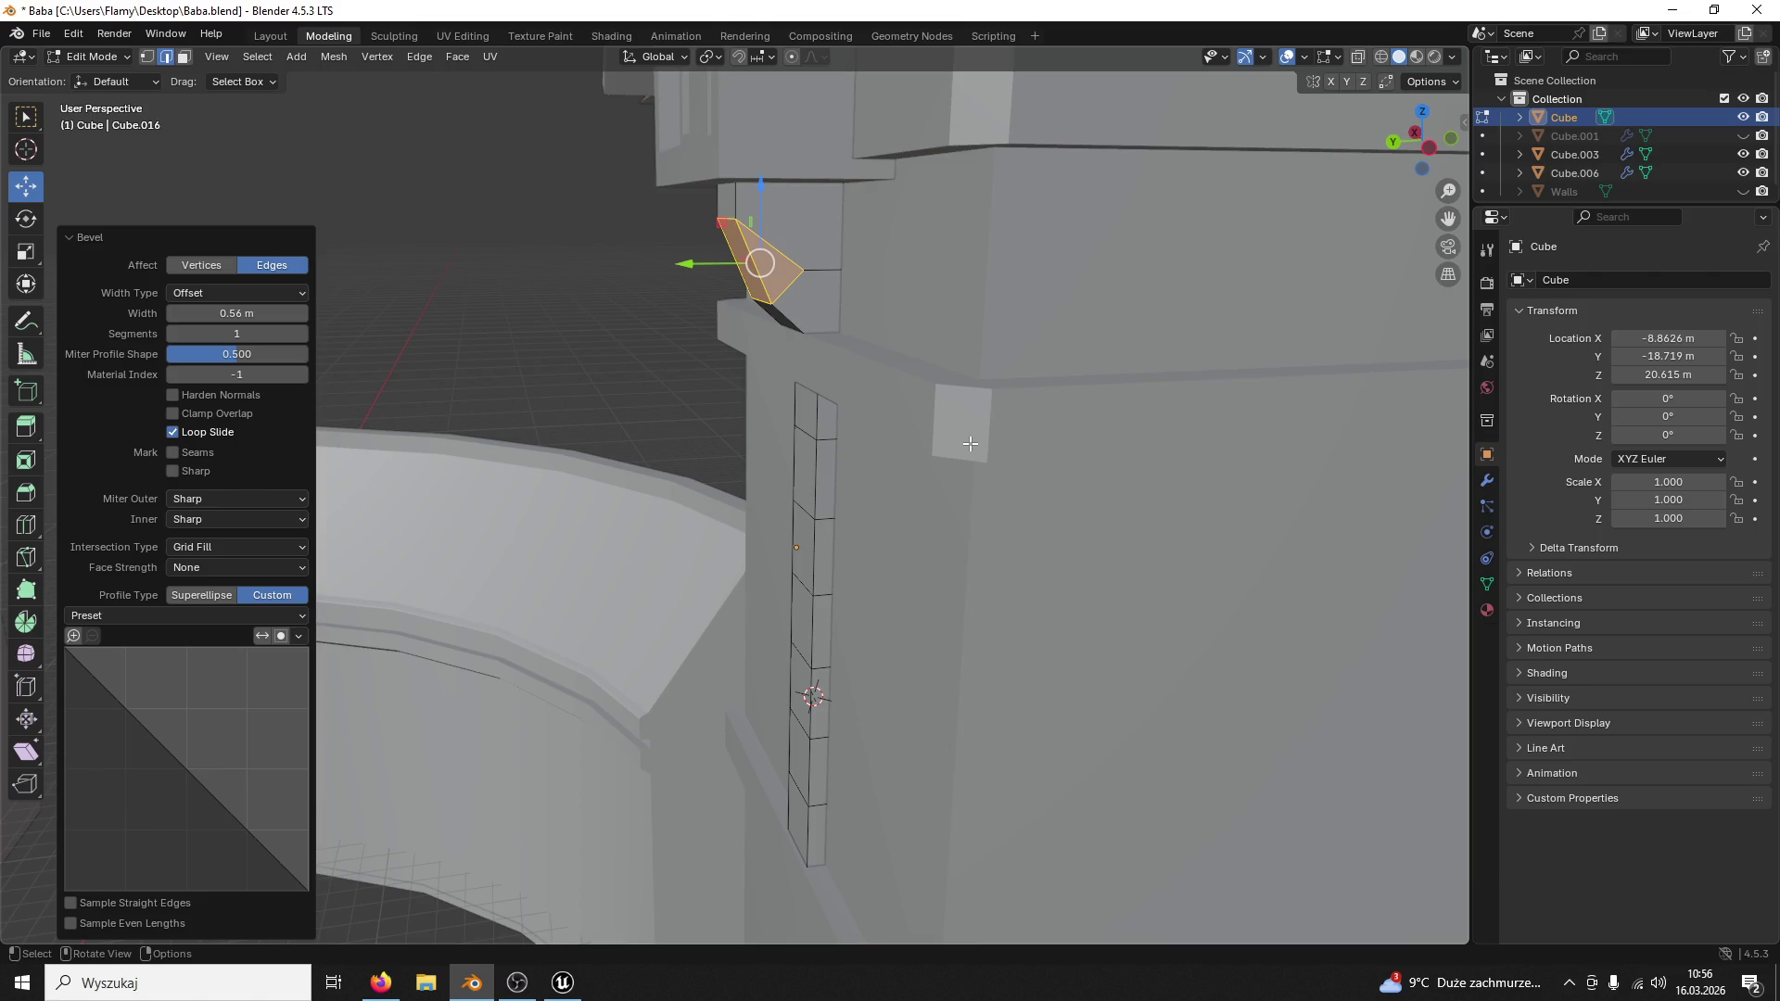
key(alt+Tab)
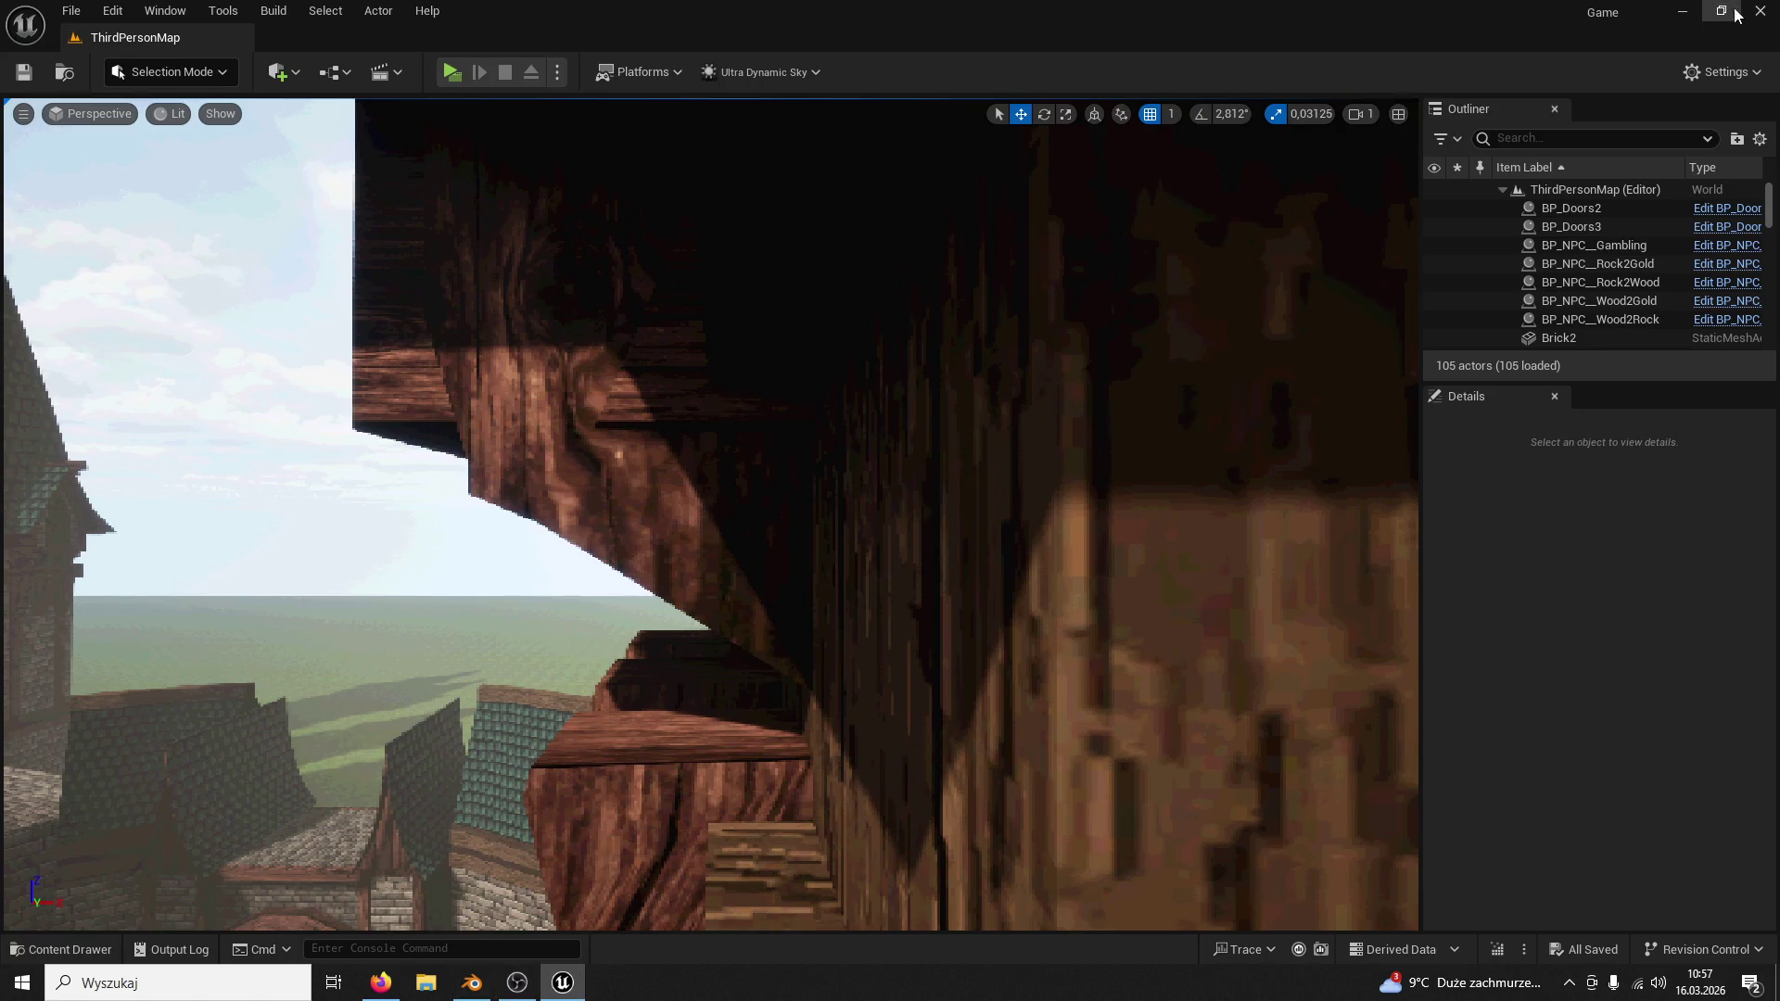
key(alt+Tab)
middle_drag(867, 532, 954, 612)
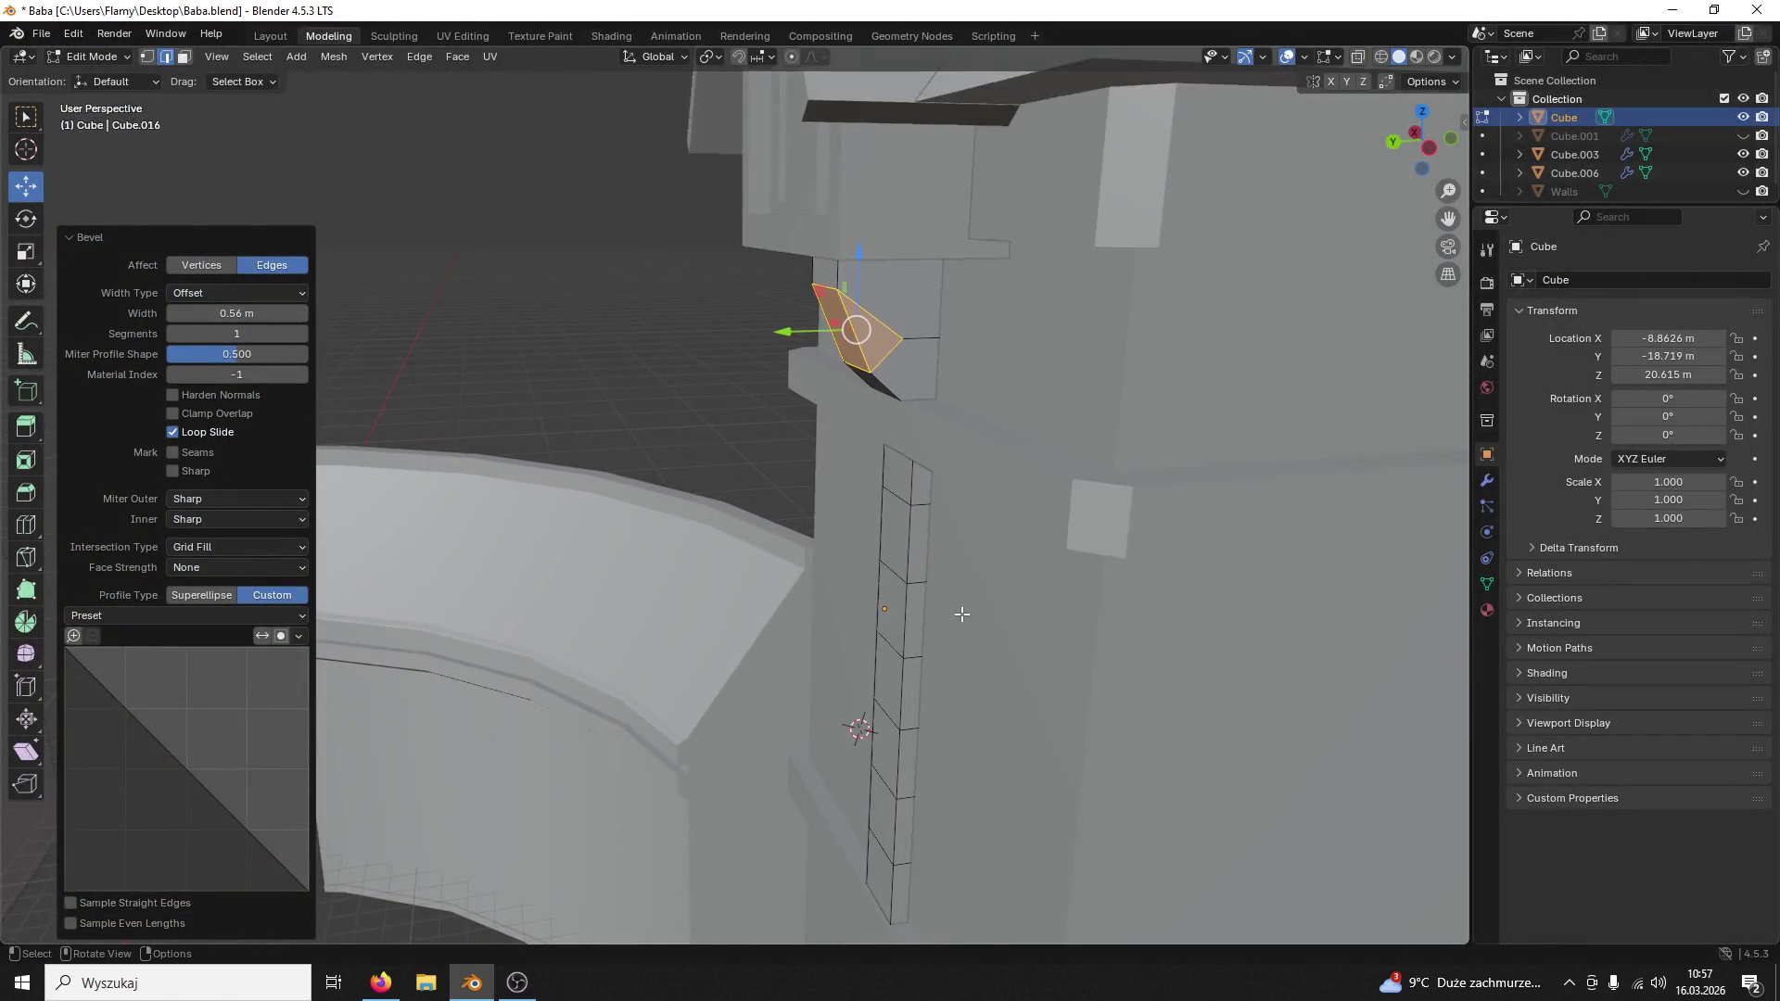
scroll(953, 612, up, 3)
scroll(974, 584, up, 3)
click(998, 399)
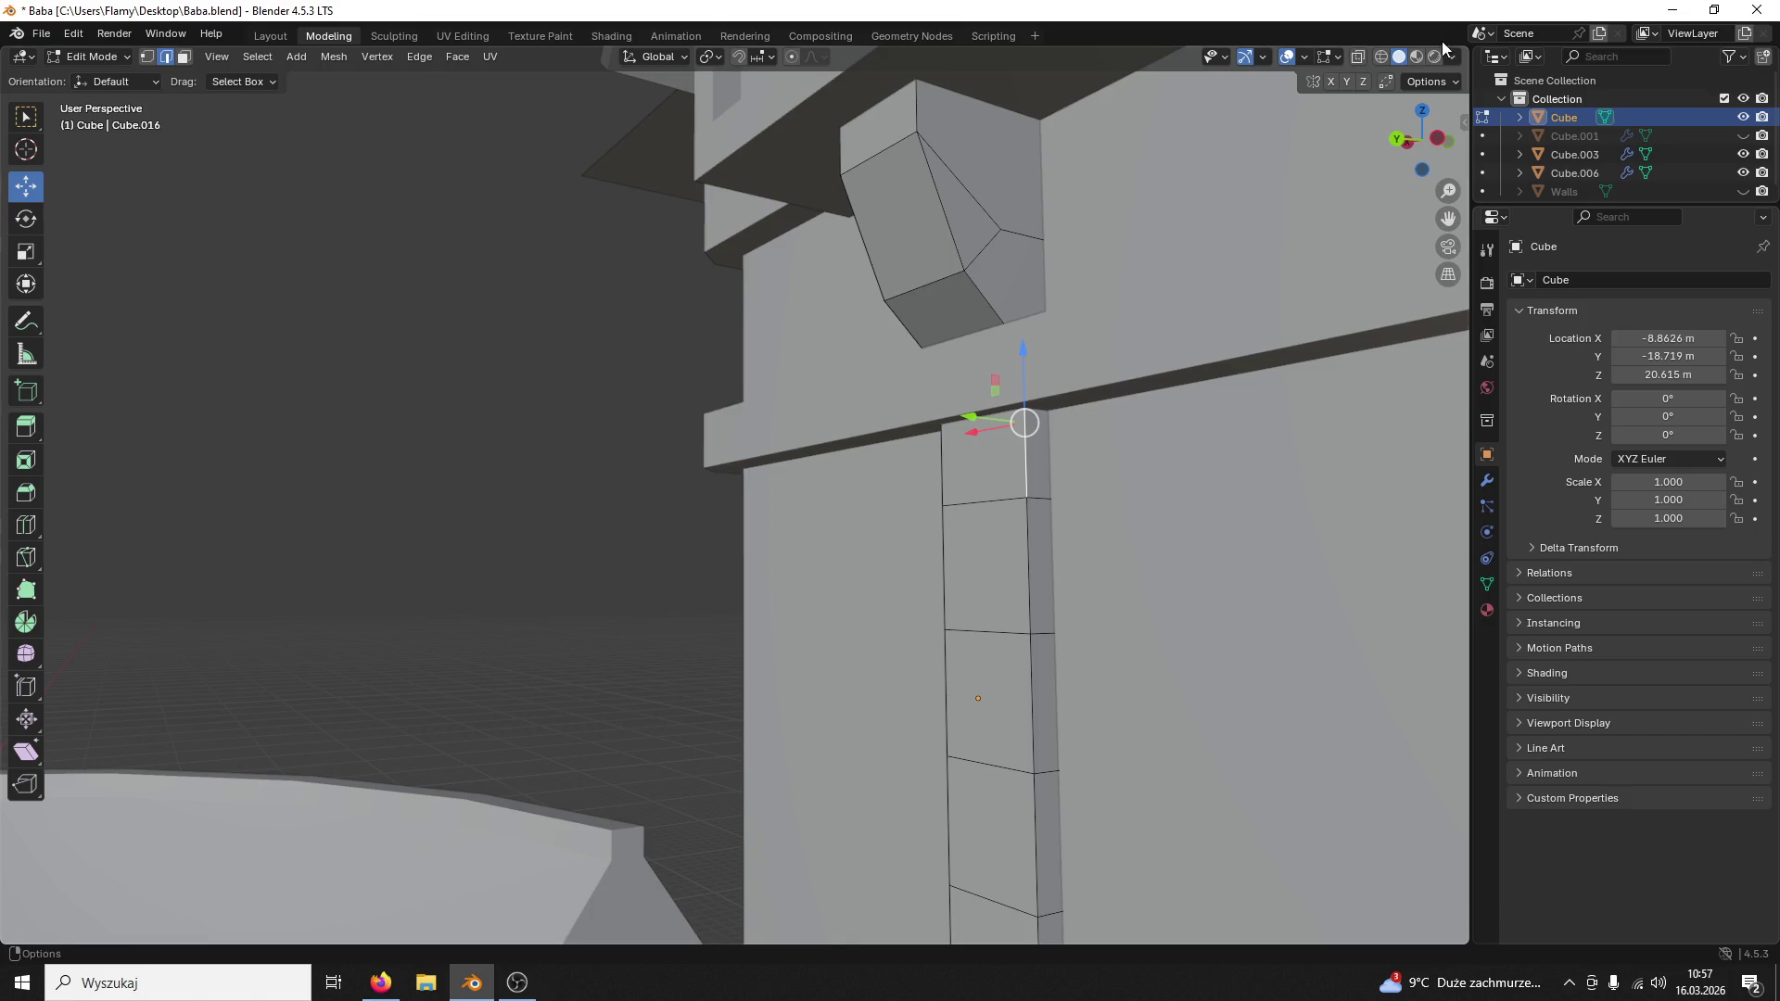
Step: Raise the column's top edge along Z and slide it sideways along Y
click(1381, 56)
mouse_move(1089, 409)
middle_down()
mouse_move(958, 392)
mouse_move(1017, 346)
middle_up()
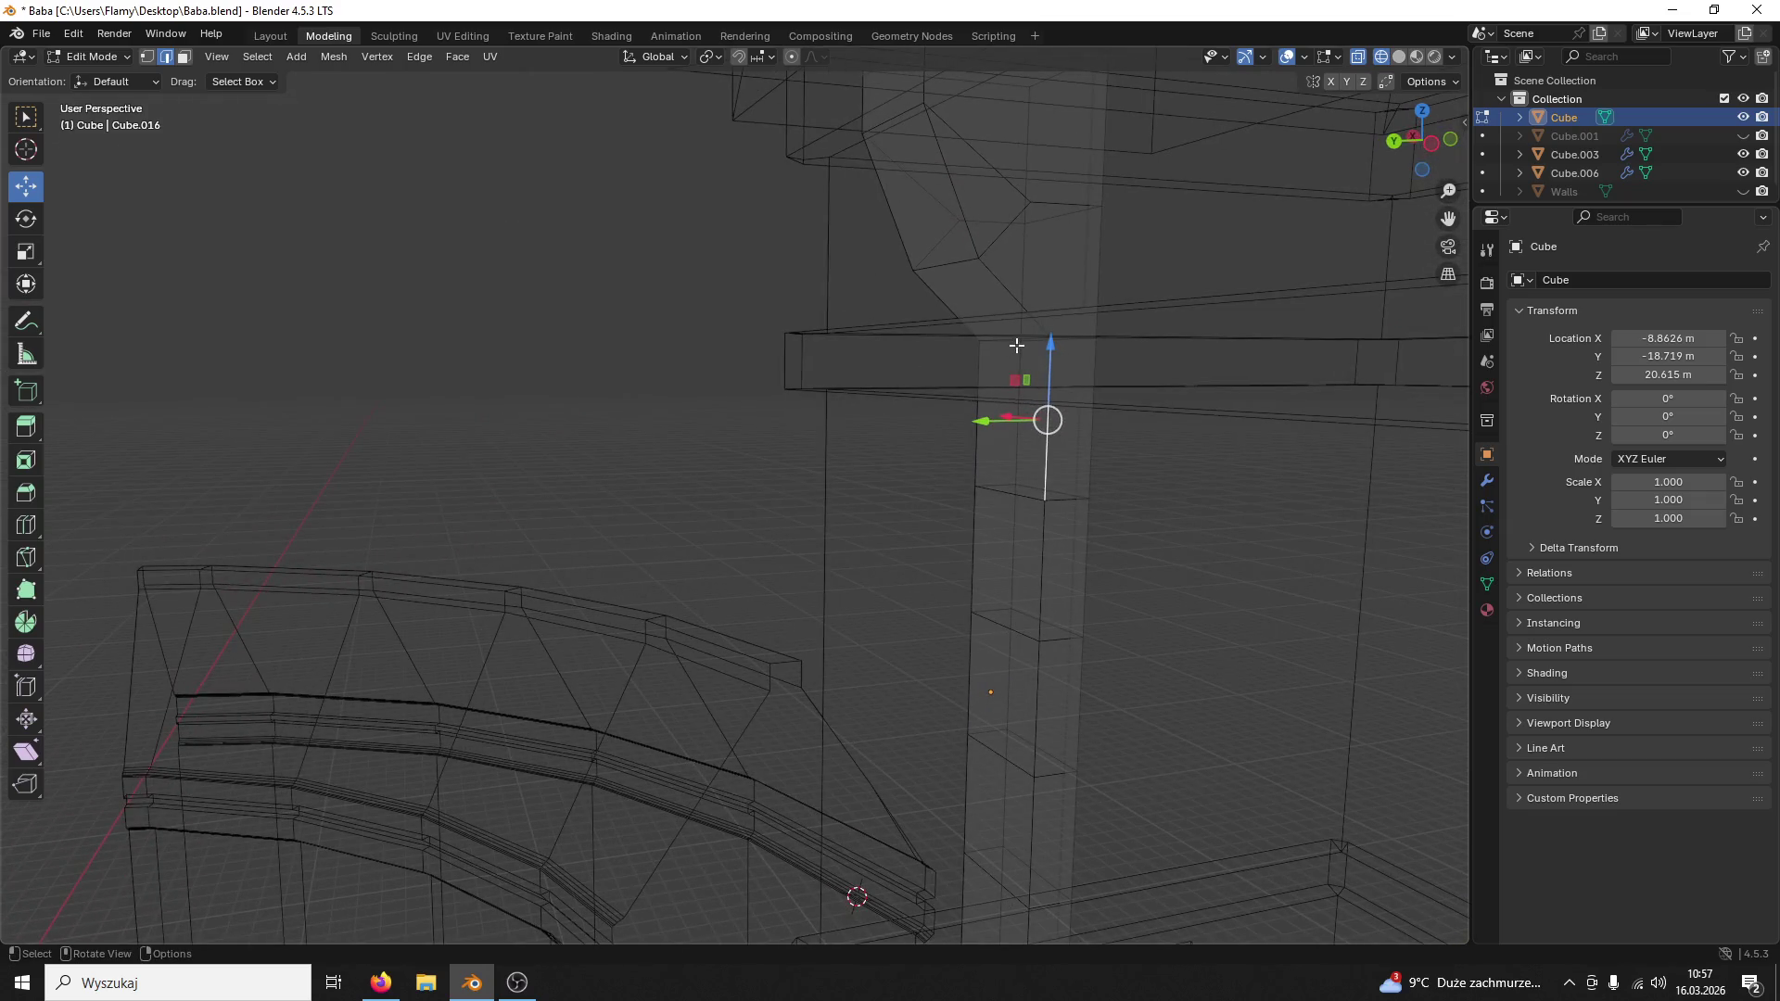
alt+click(1023, 492)
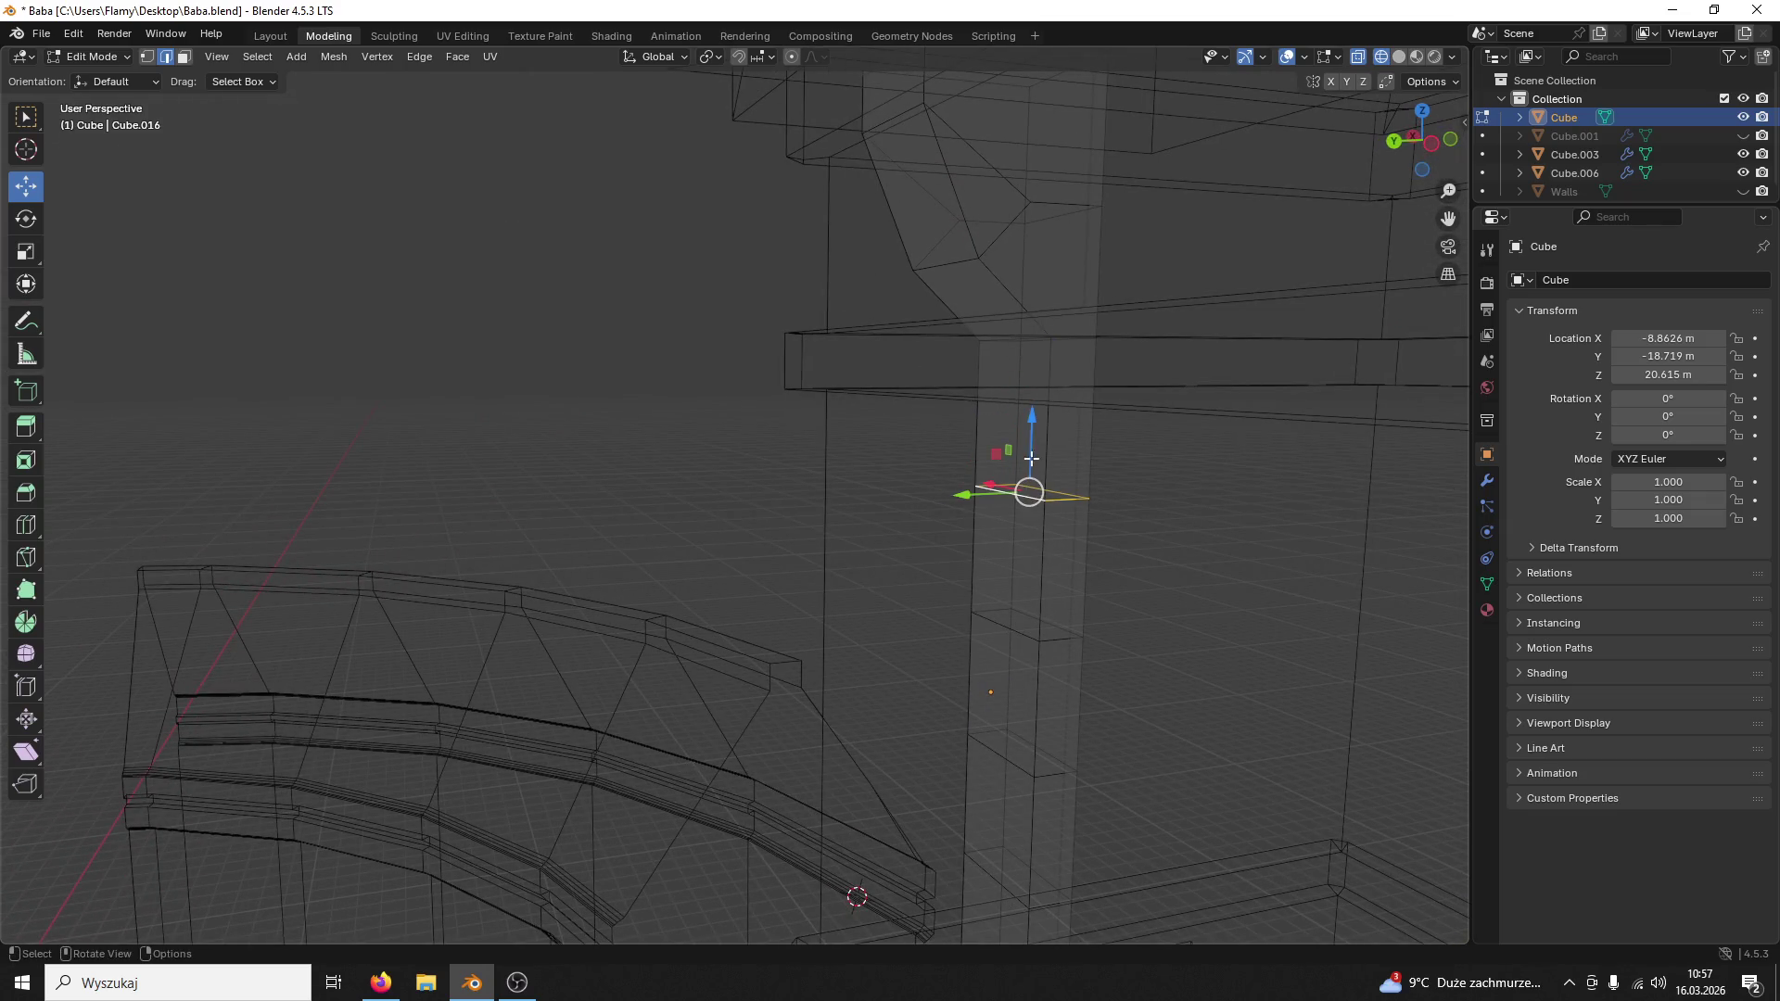
drag(1031, 420, 1029, 325)
click(1397, 55)
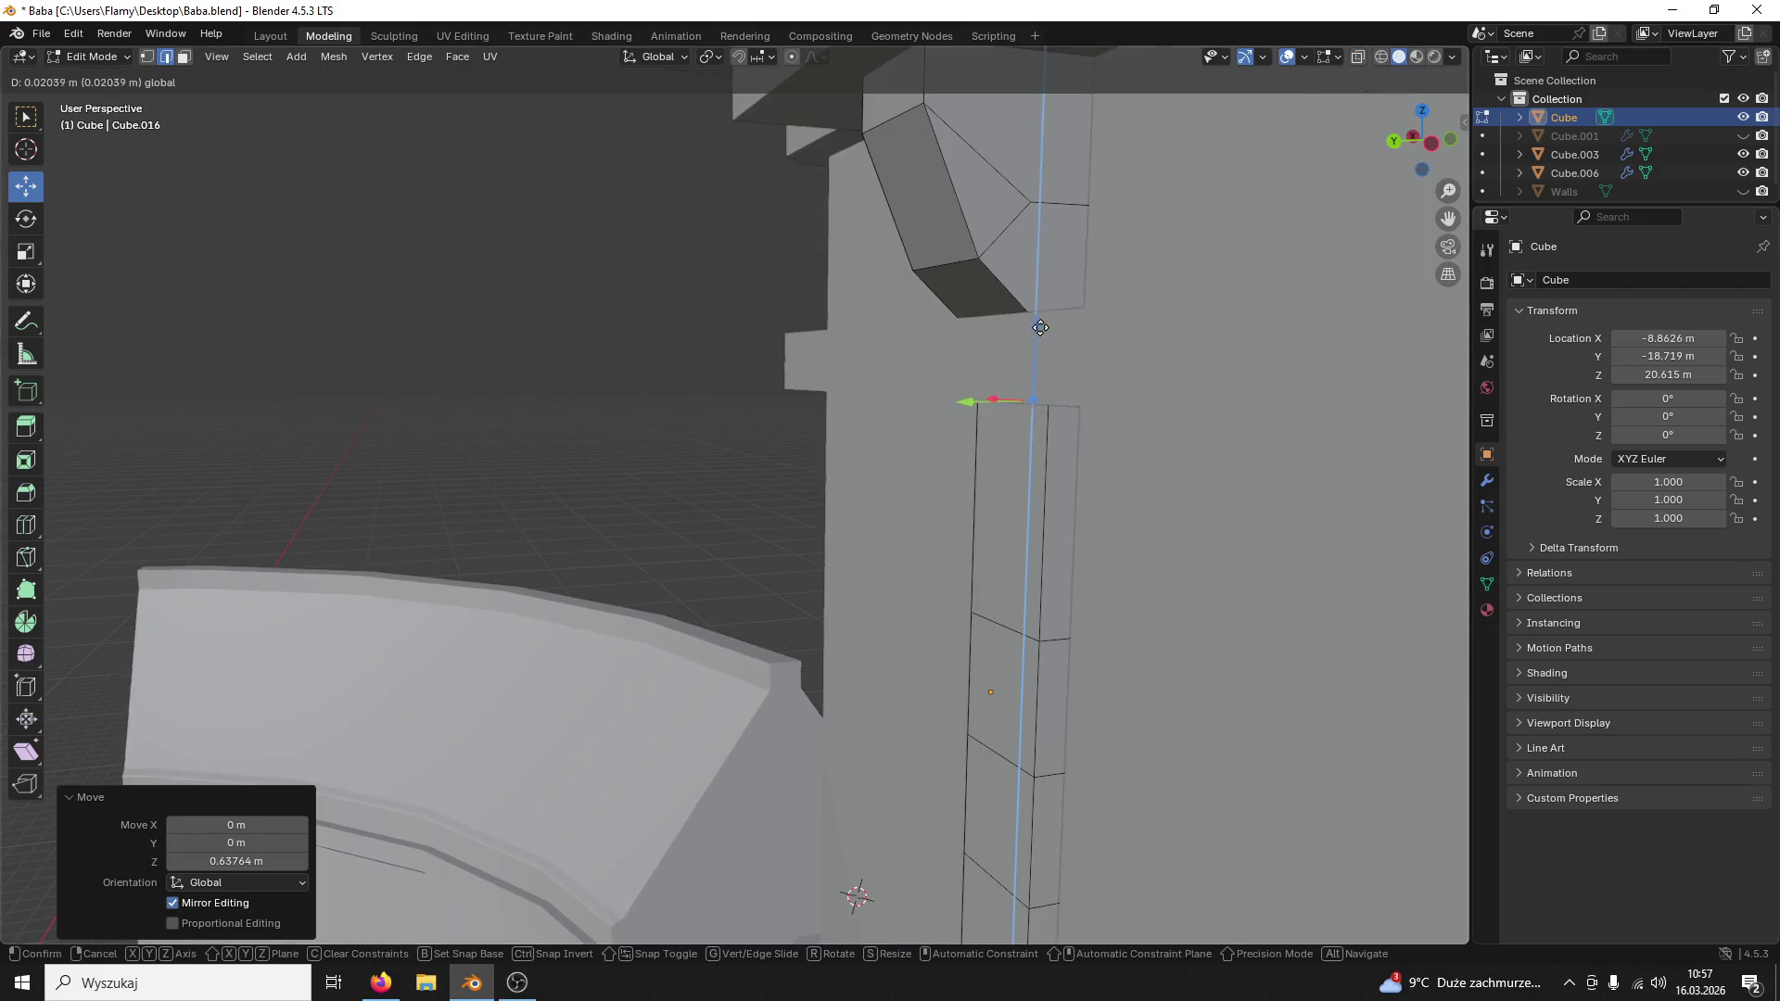
key(Escape)
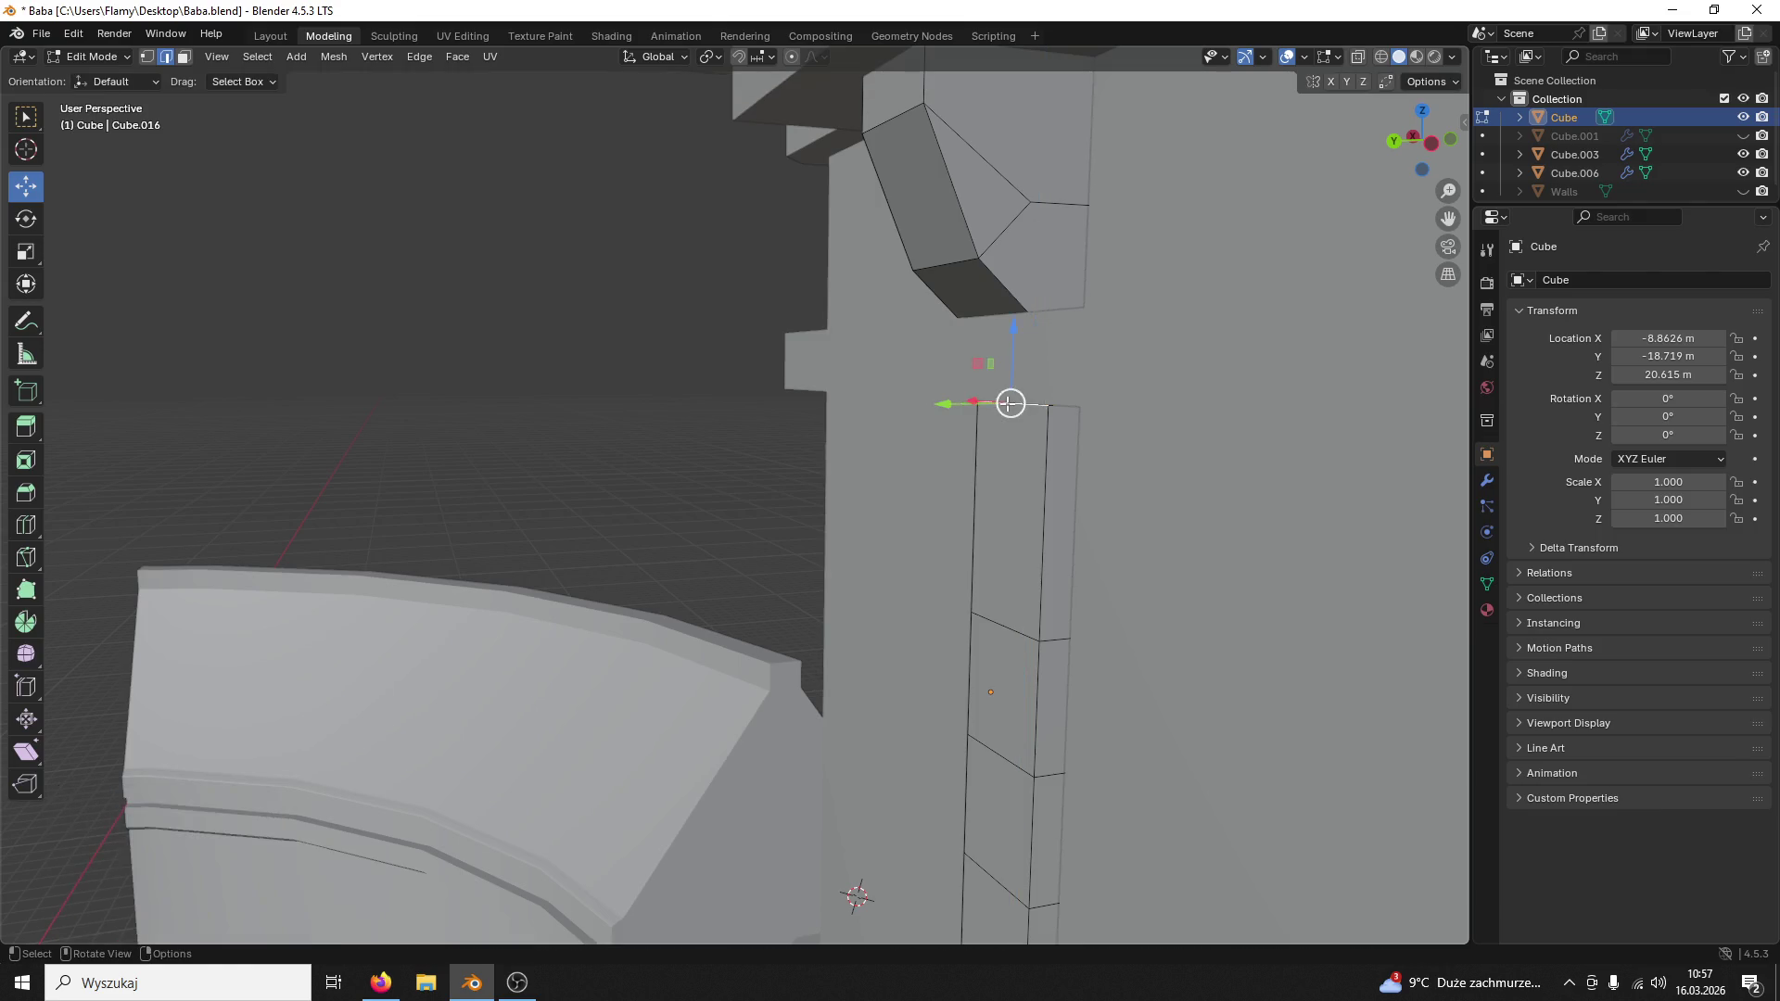
middle_drag(986, 403, 967, 409)
drag(967, 409, 900, 421)
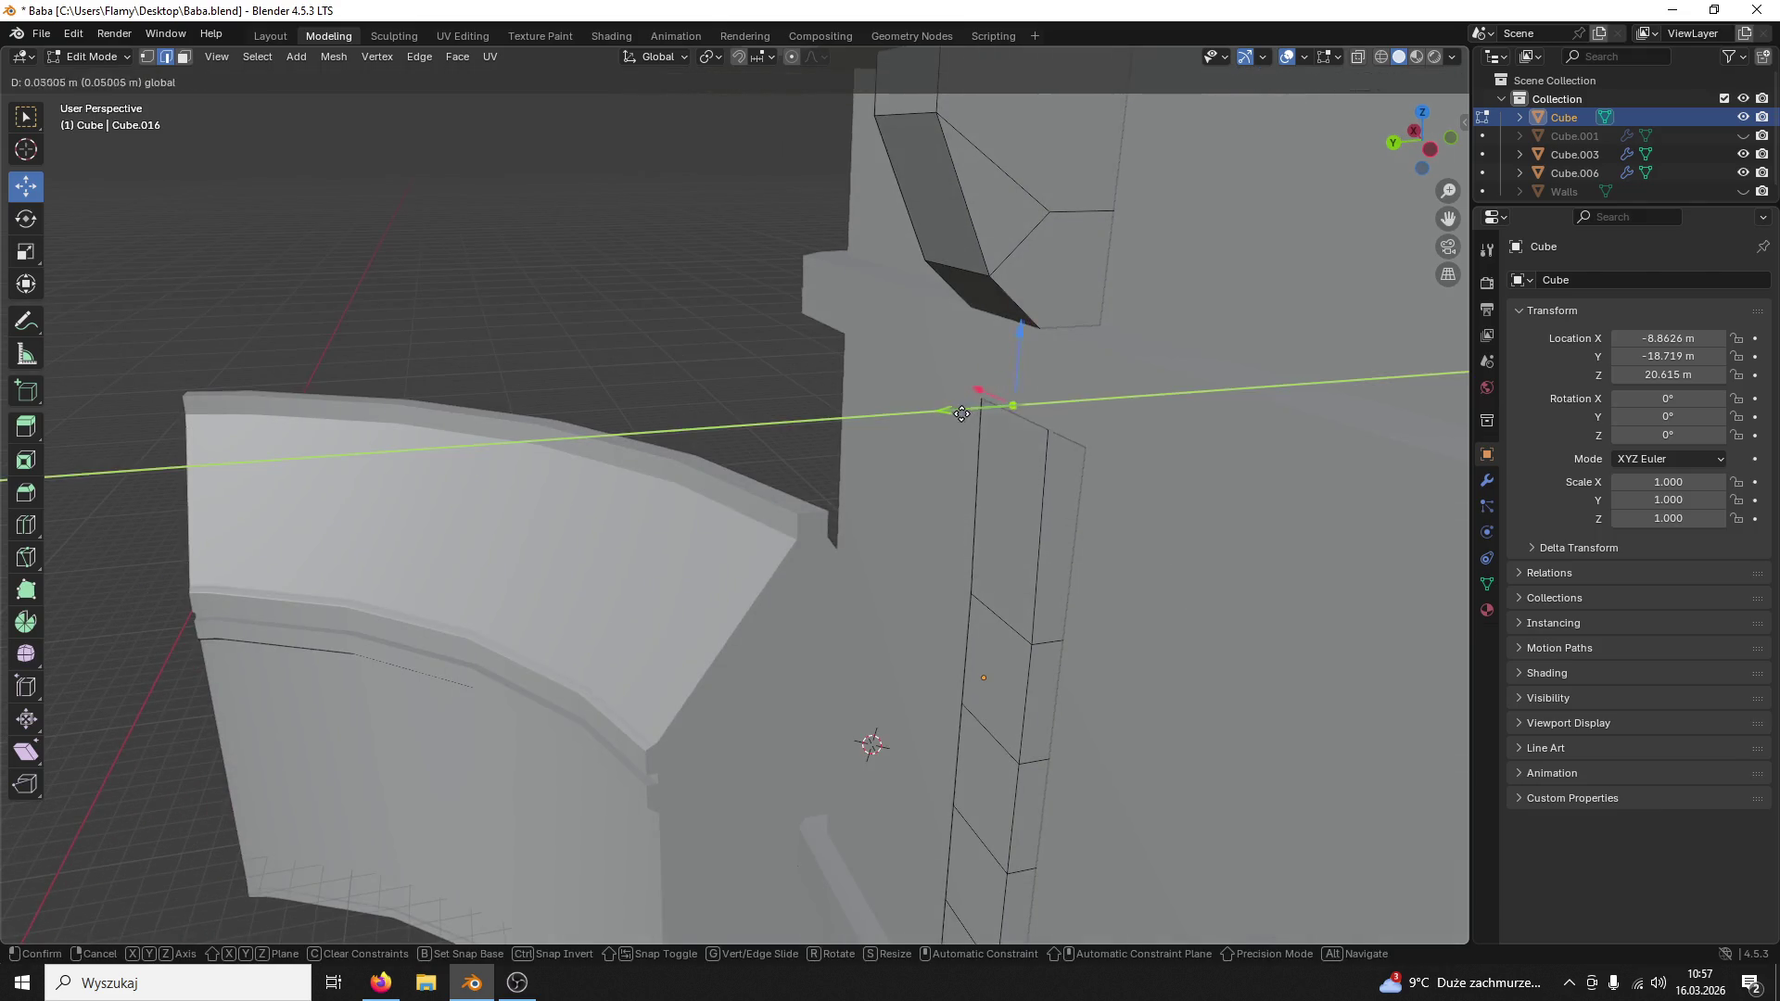
click(900, 421)
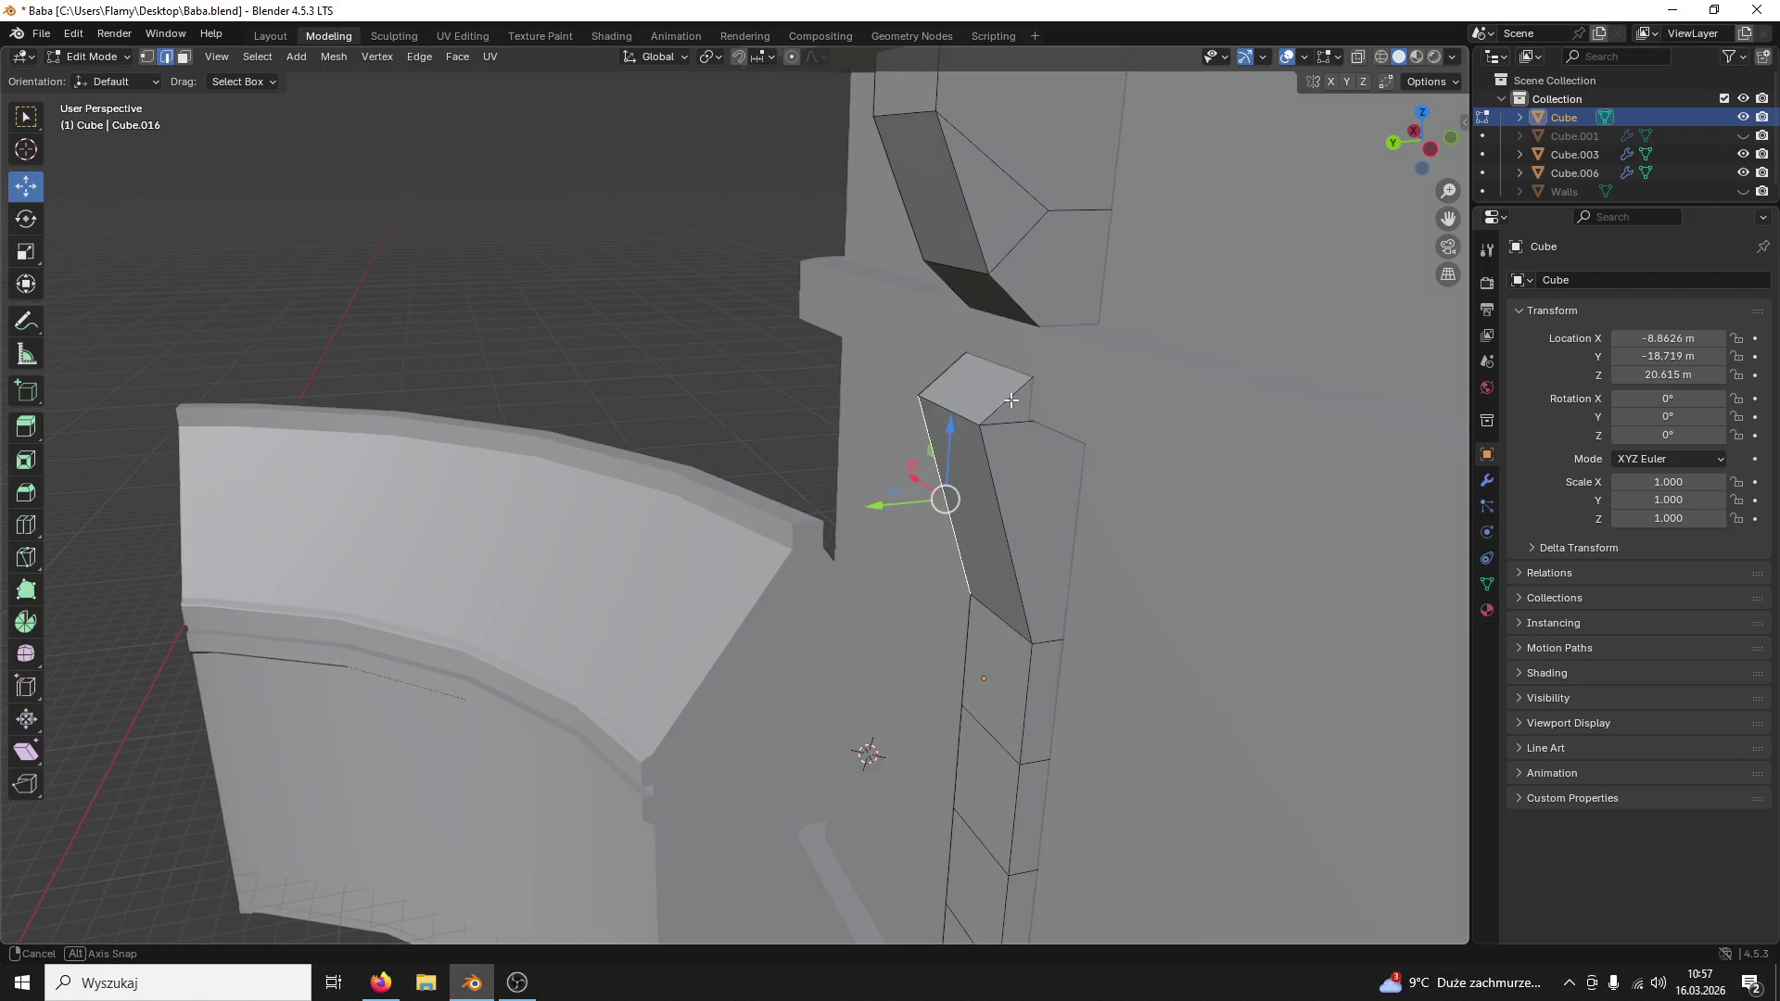
Step: Add two loop cuts across the column near its top, keeping the second centred
middle_drag(899, 420, 1015, 356)
key(ctrl+r)
click(993, 655)
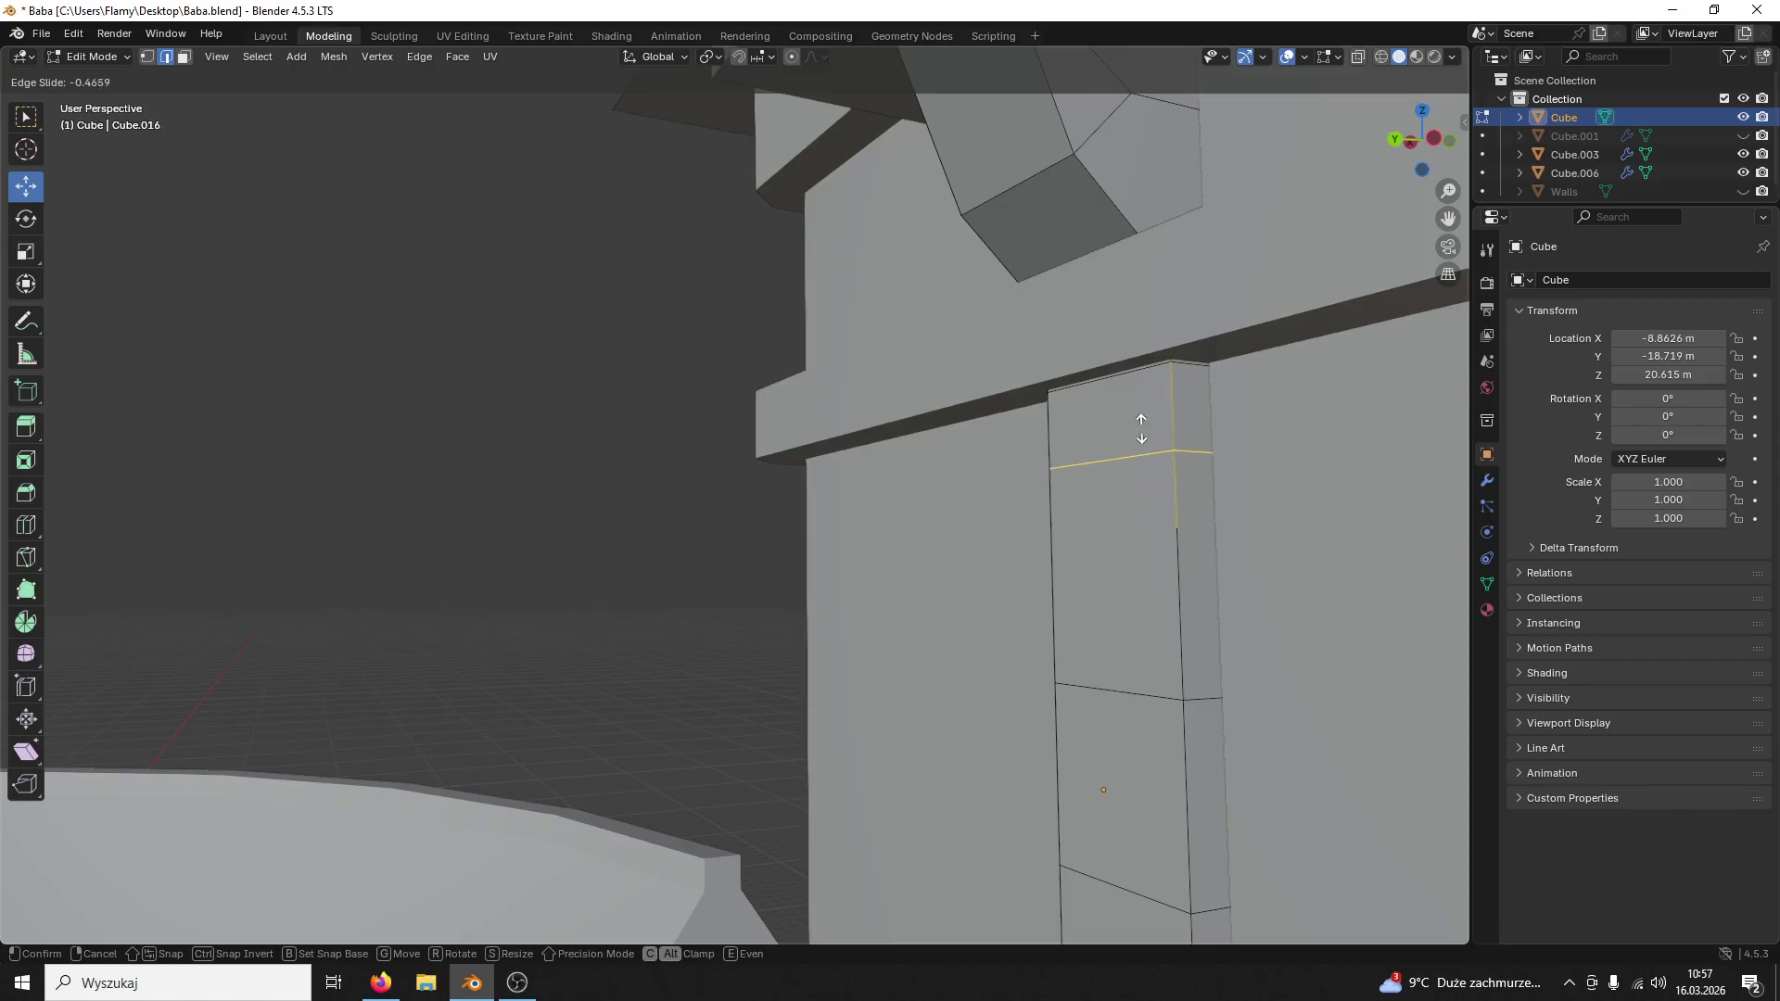
click(1109, 522)
key(ctrl+r)
click(1175, 557)
right_click(1174, 556)
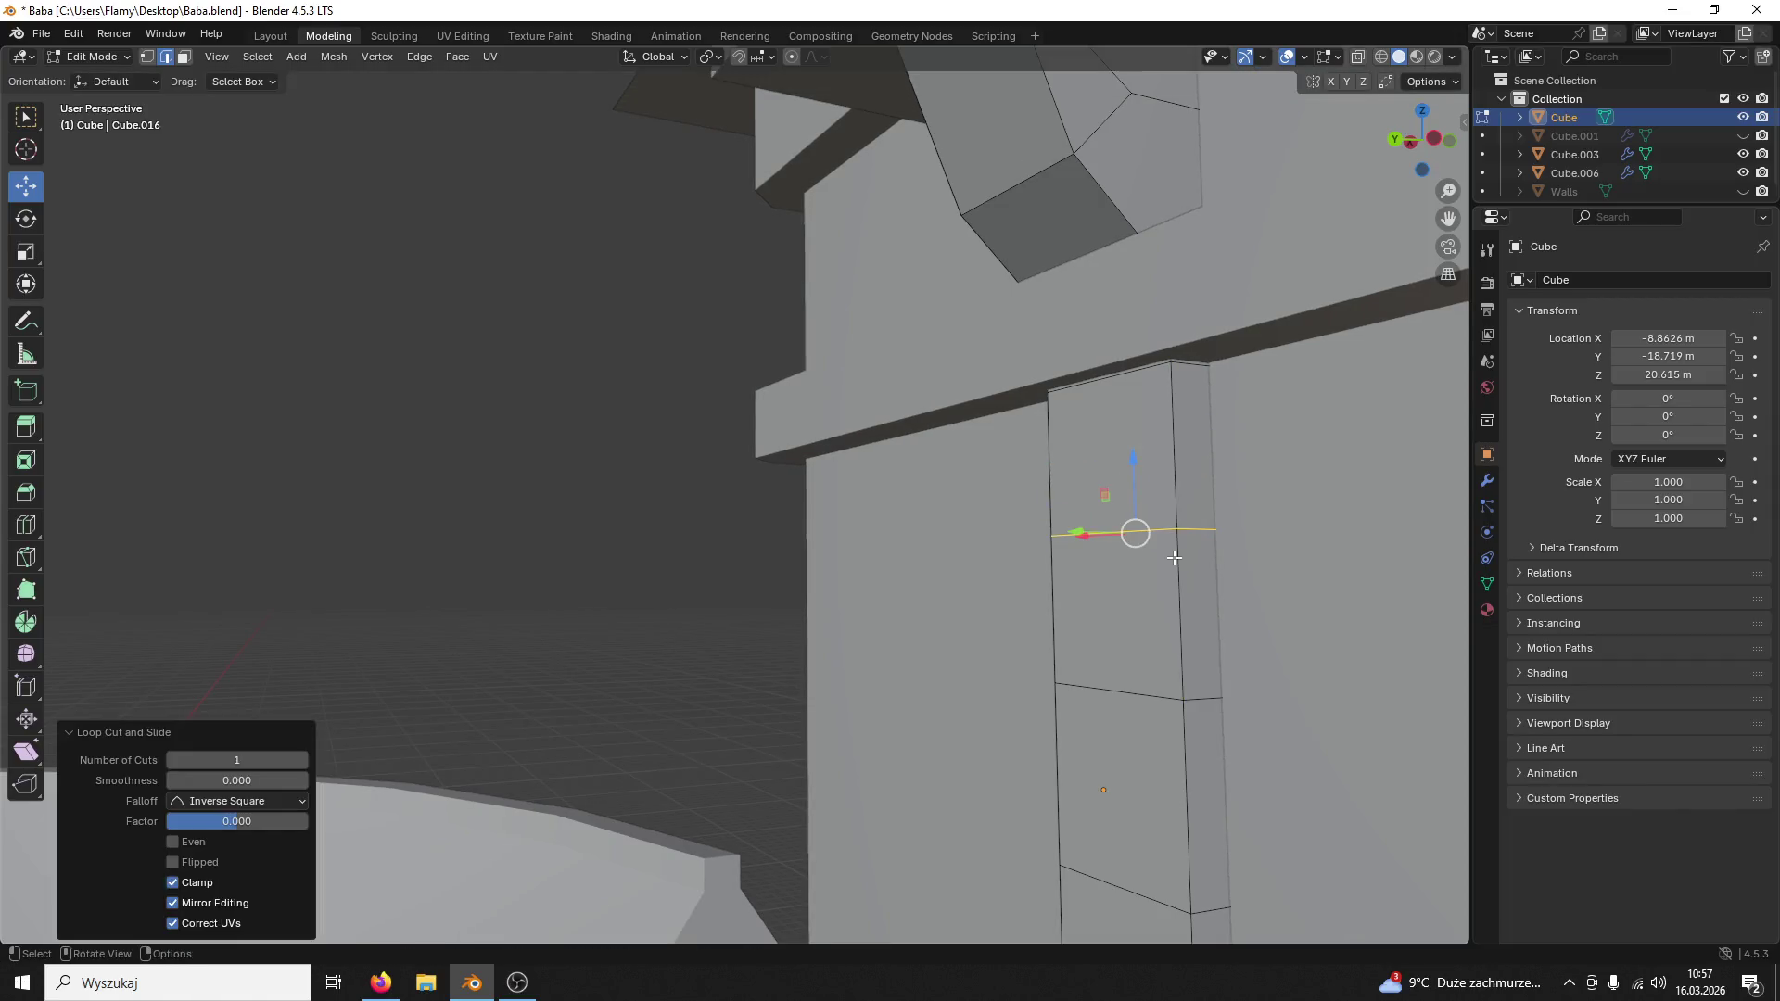
Step: Raise the column's top edge and another edge loop toward the ledge
click(1139, 376)
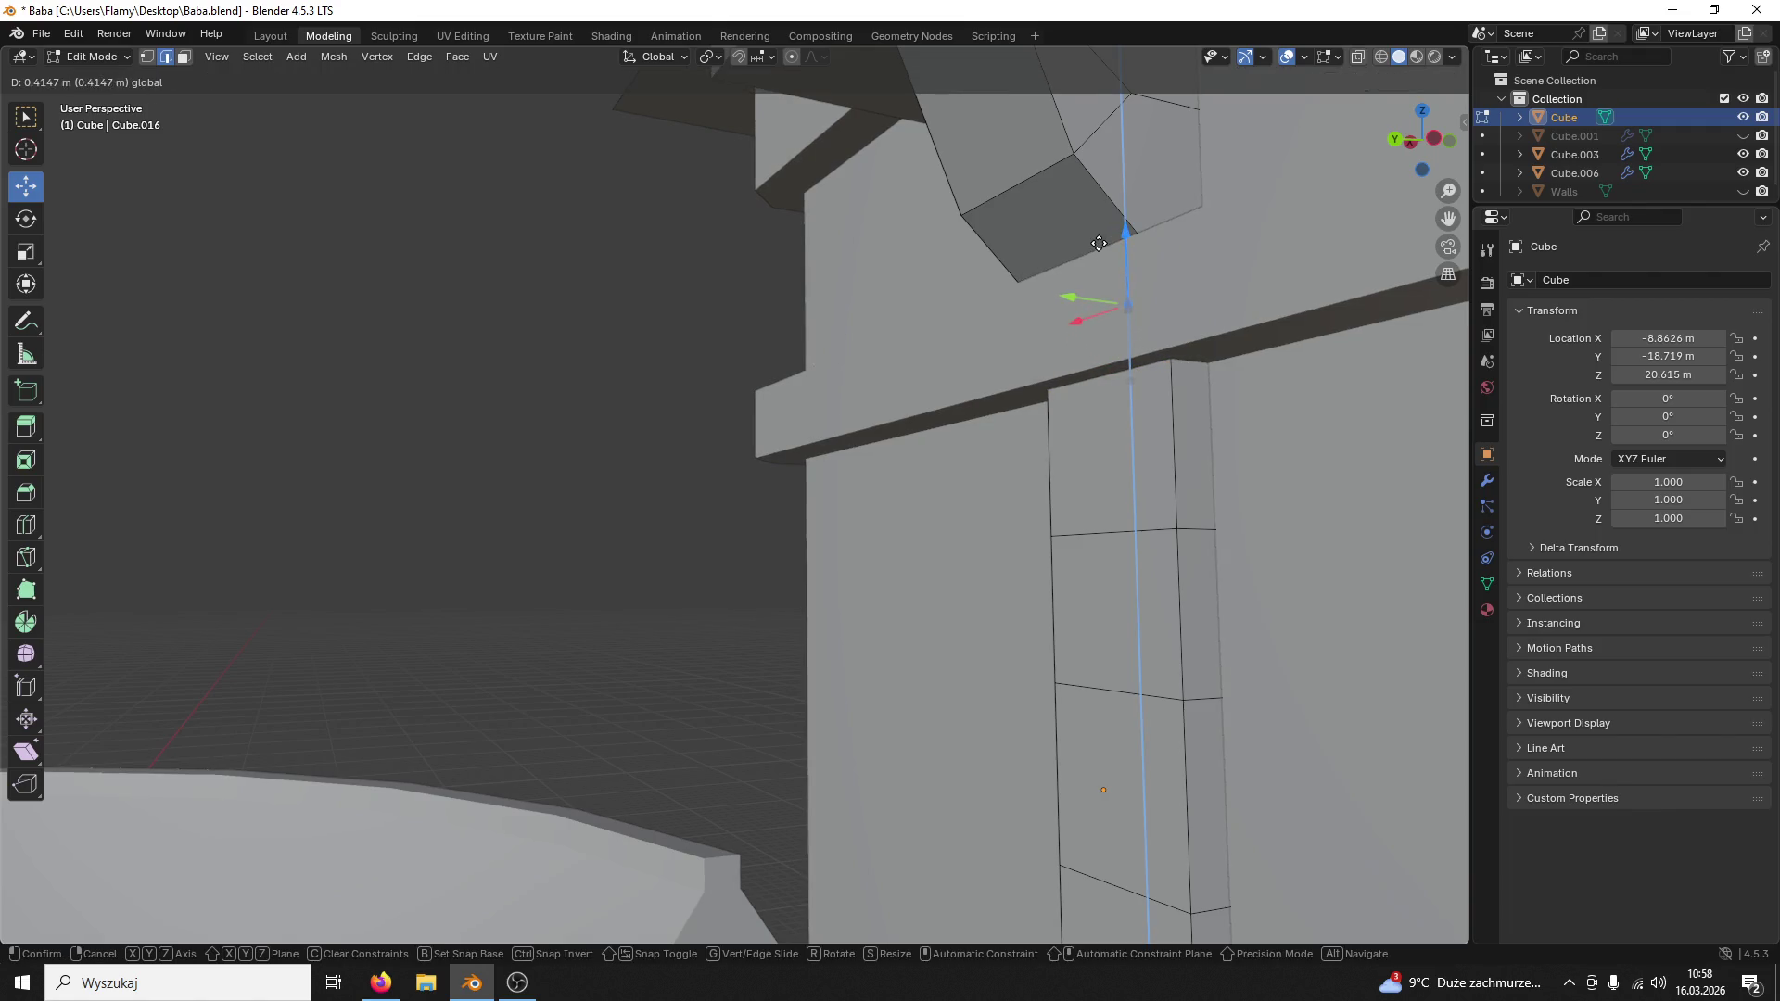
drag(1128, 330, 1127, 255)
key(alt+z)
middle_drag(1224, 277, 1180, 489)
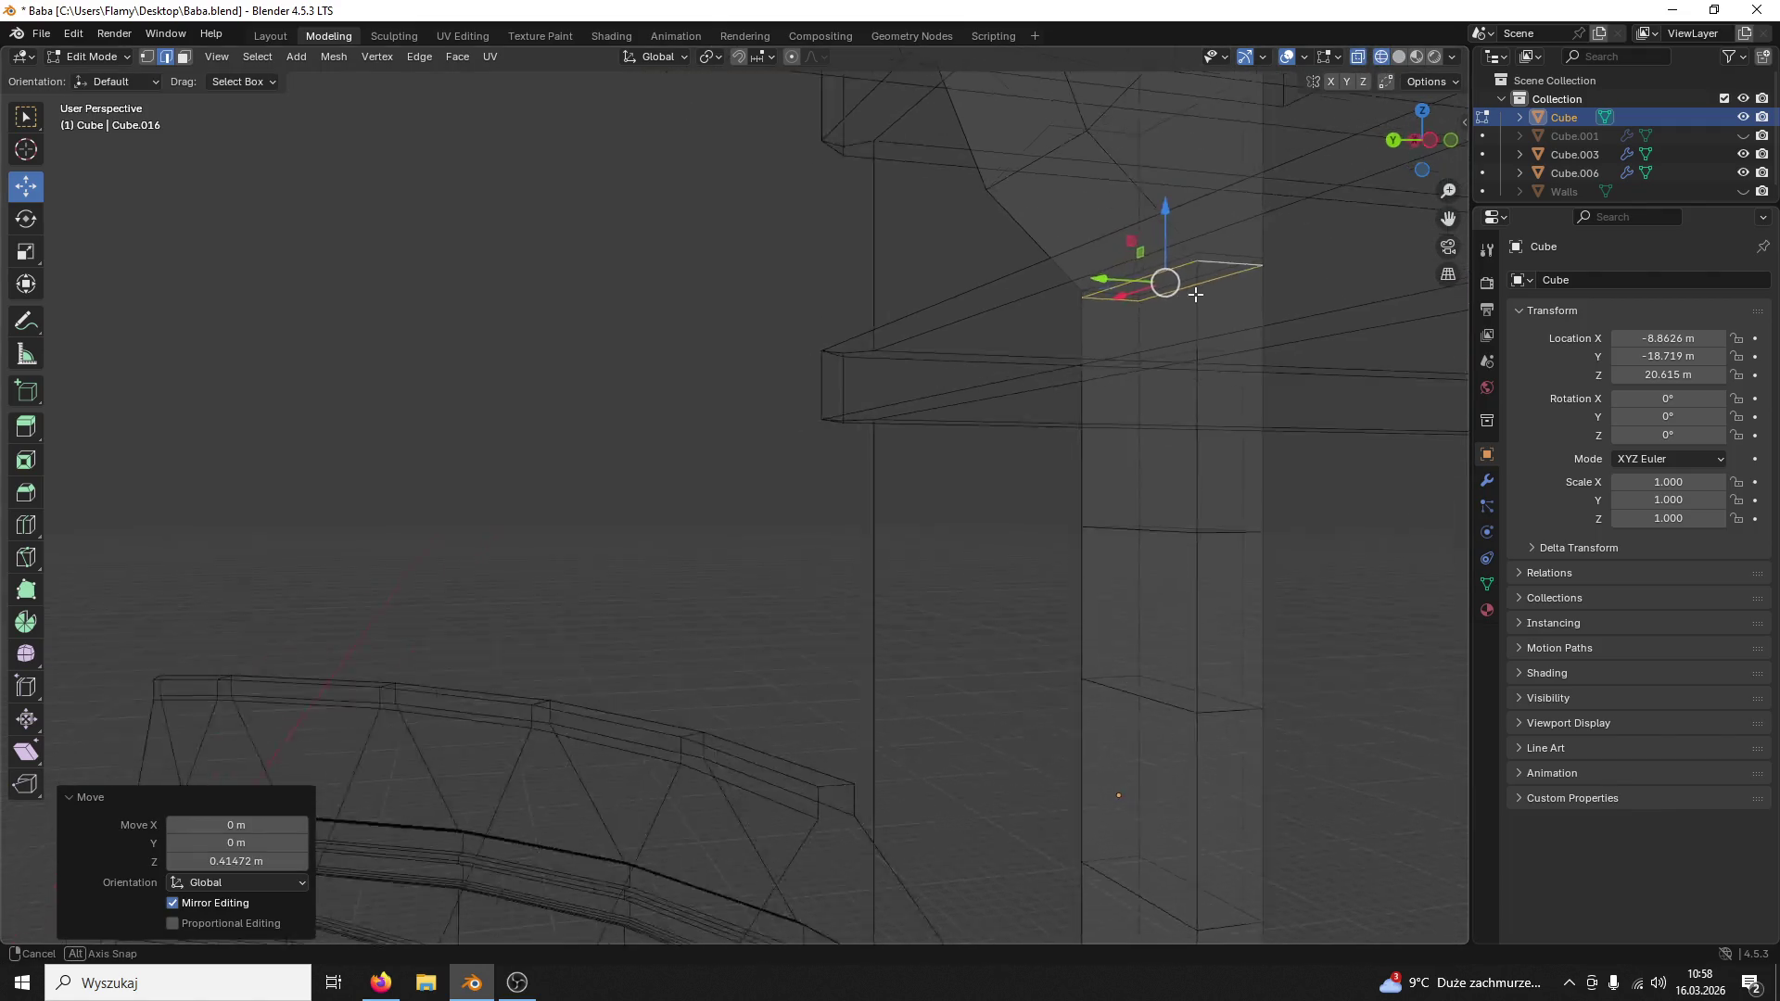
alt+click(1155, 522)
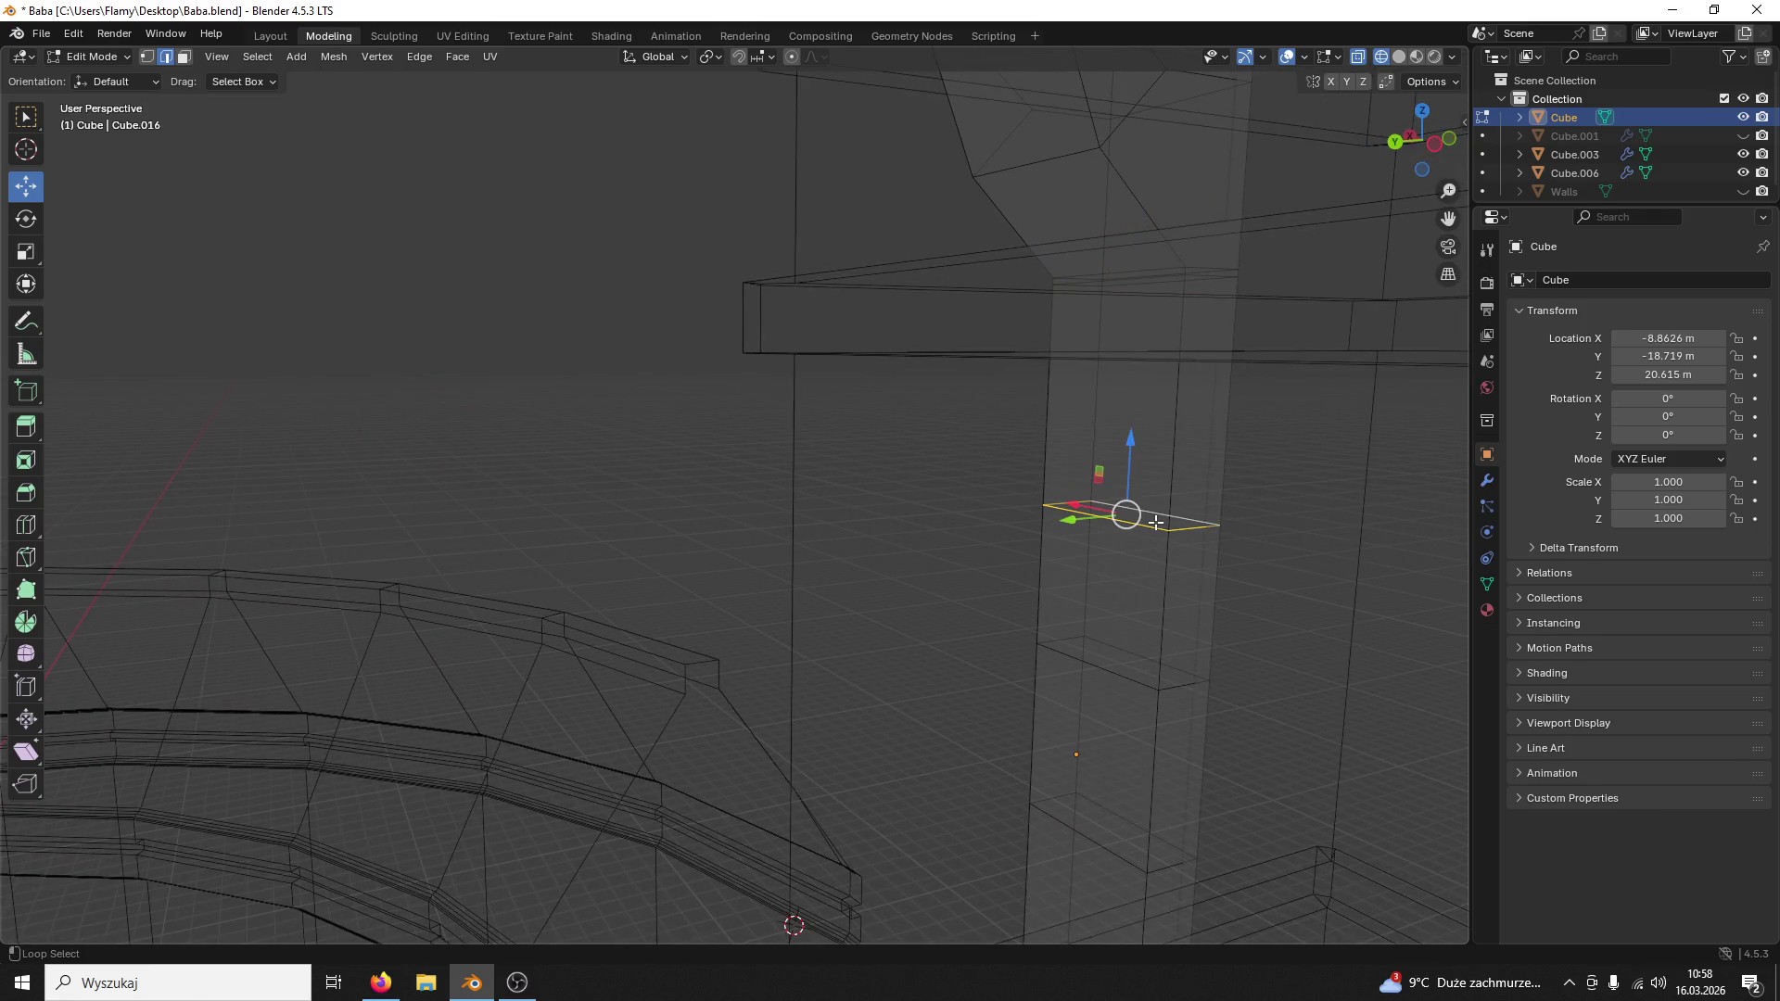
key(alt+z)
drag(1131, 439, 1121, 278)
Step: Shift the selected edge along Y, then undo the trial slanted cap moves
middle_drag(1132, 357, 1196, 358)
drag(1166, 346, 1121, 274)
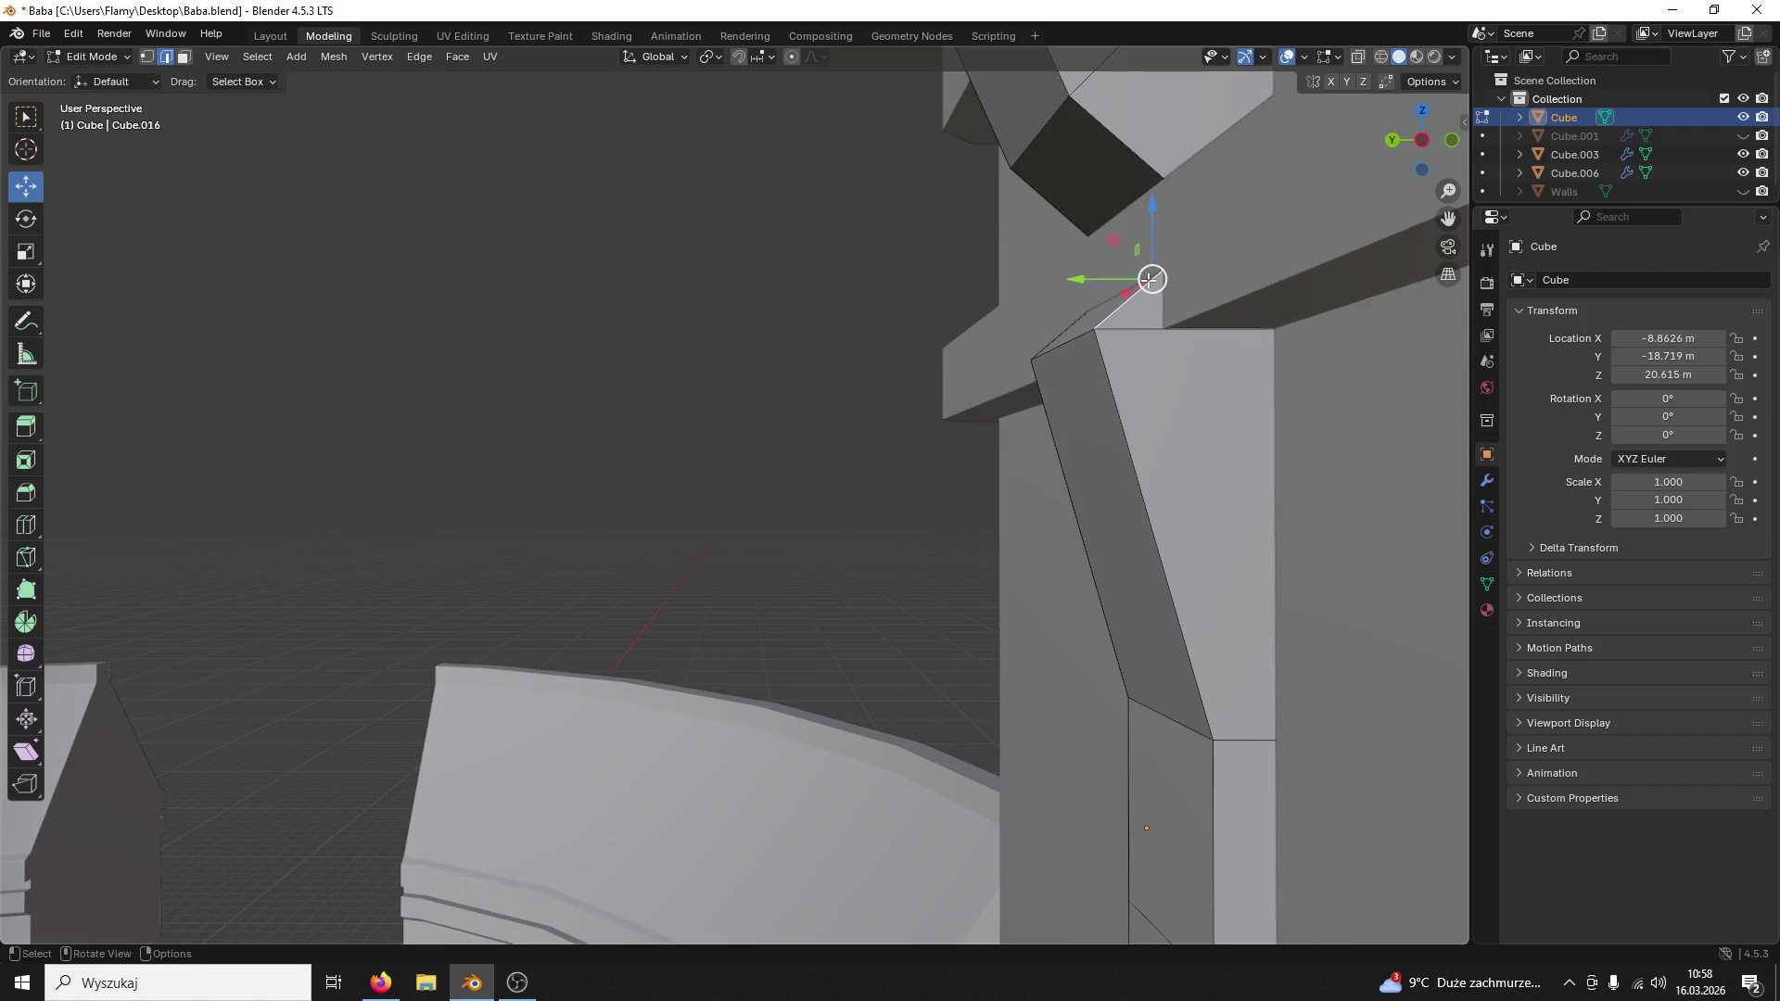
mouse_move(1236, 216)
middle_down()
mouse_move(1284, 238)
mouse_move(1242, 274)
middle_up()
key(ctrl+z)
key(ctrl+z)
key(ctrl+z)
key(ctrl+shift+z)
scroll(1241, 275, down, 2)
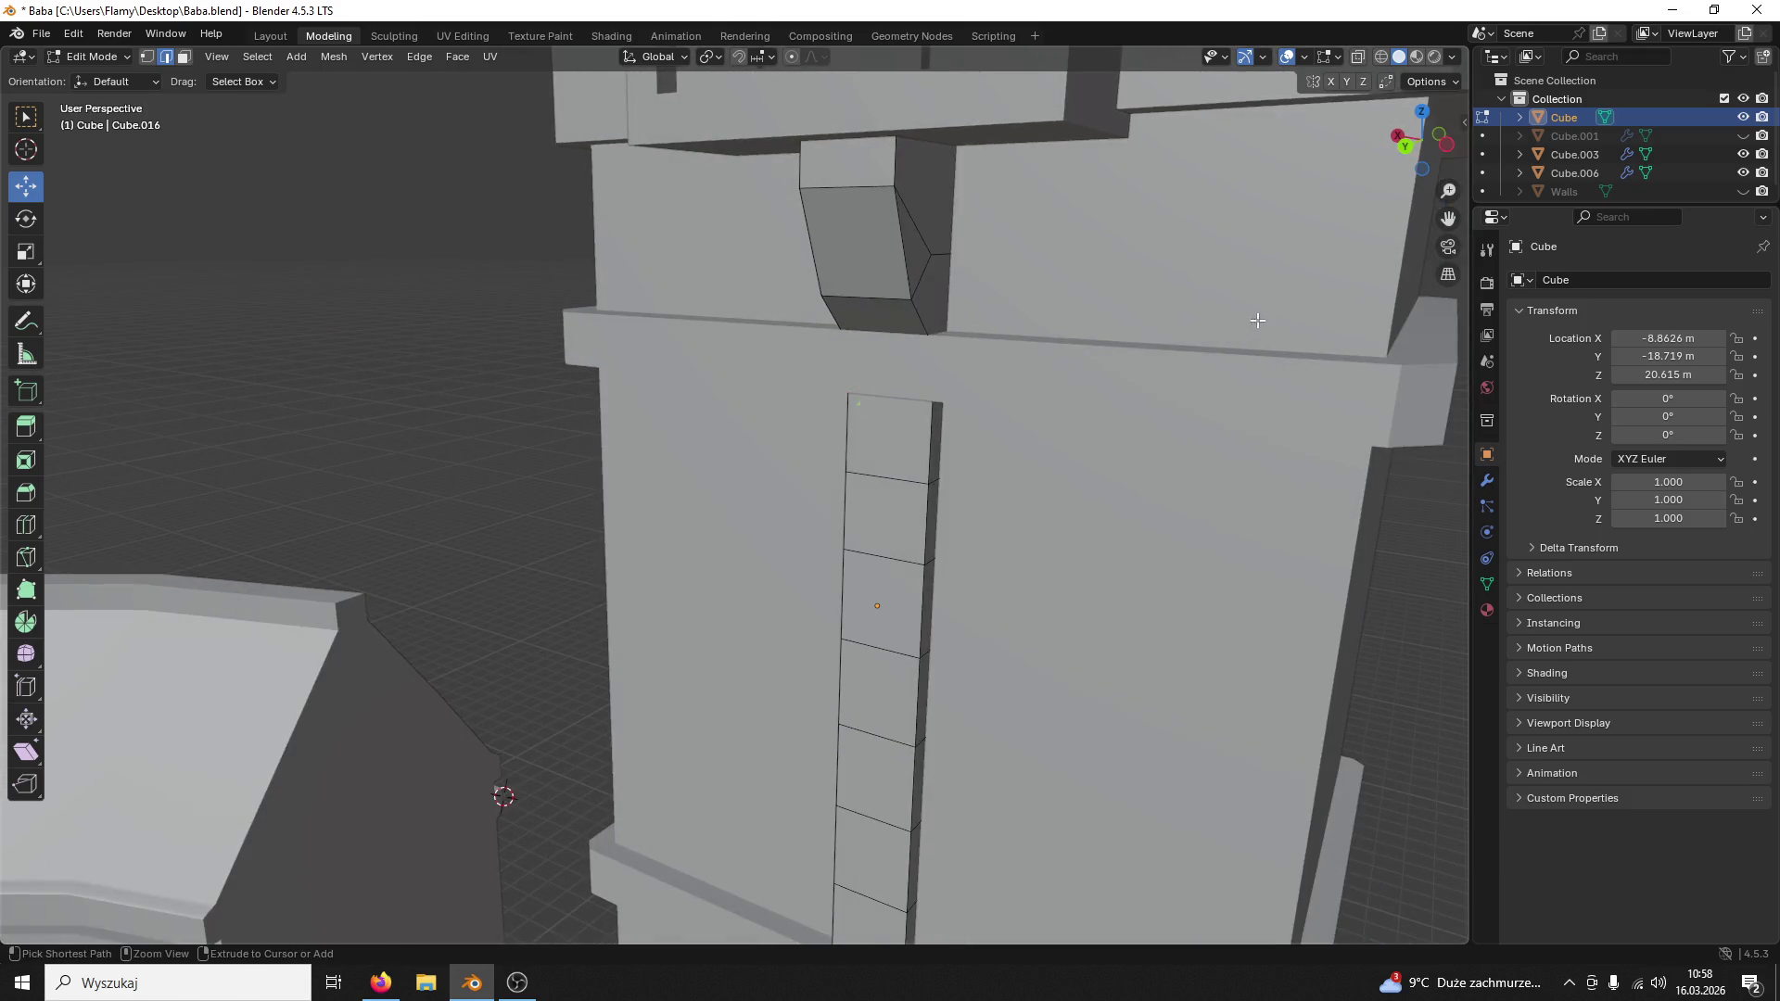
Step: Undo further edge edits and orbit to view the column from the other side
key(ctrl+z)
mouse_move(1045, 390)
middle_down()
mouse_move(1307, 376)
mouse_move(1308, 394)
mouse_move(969, 425)
mouse_move(727, 381)
middle_up()
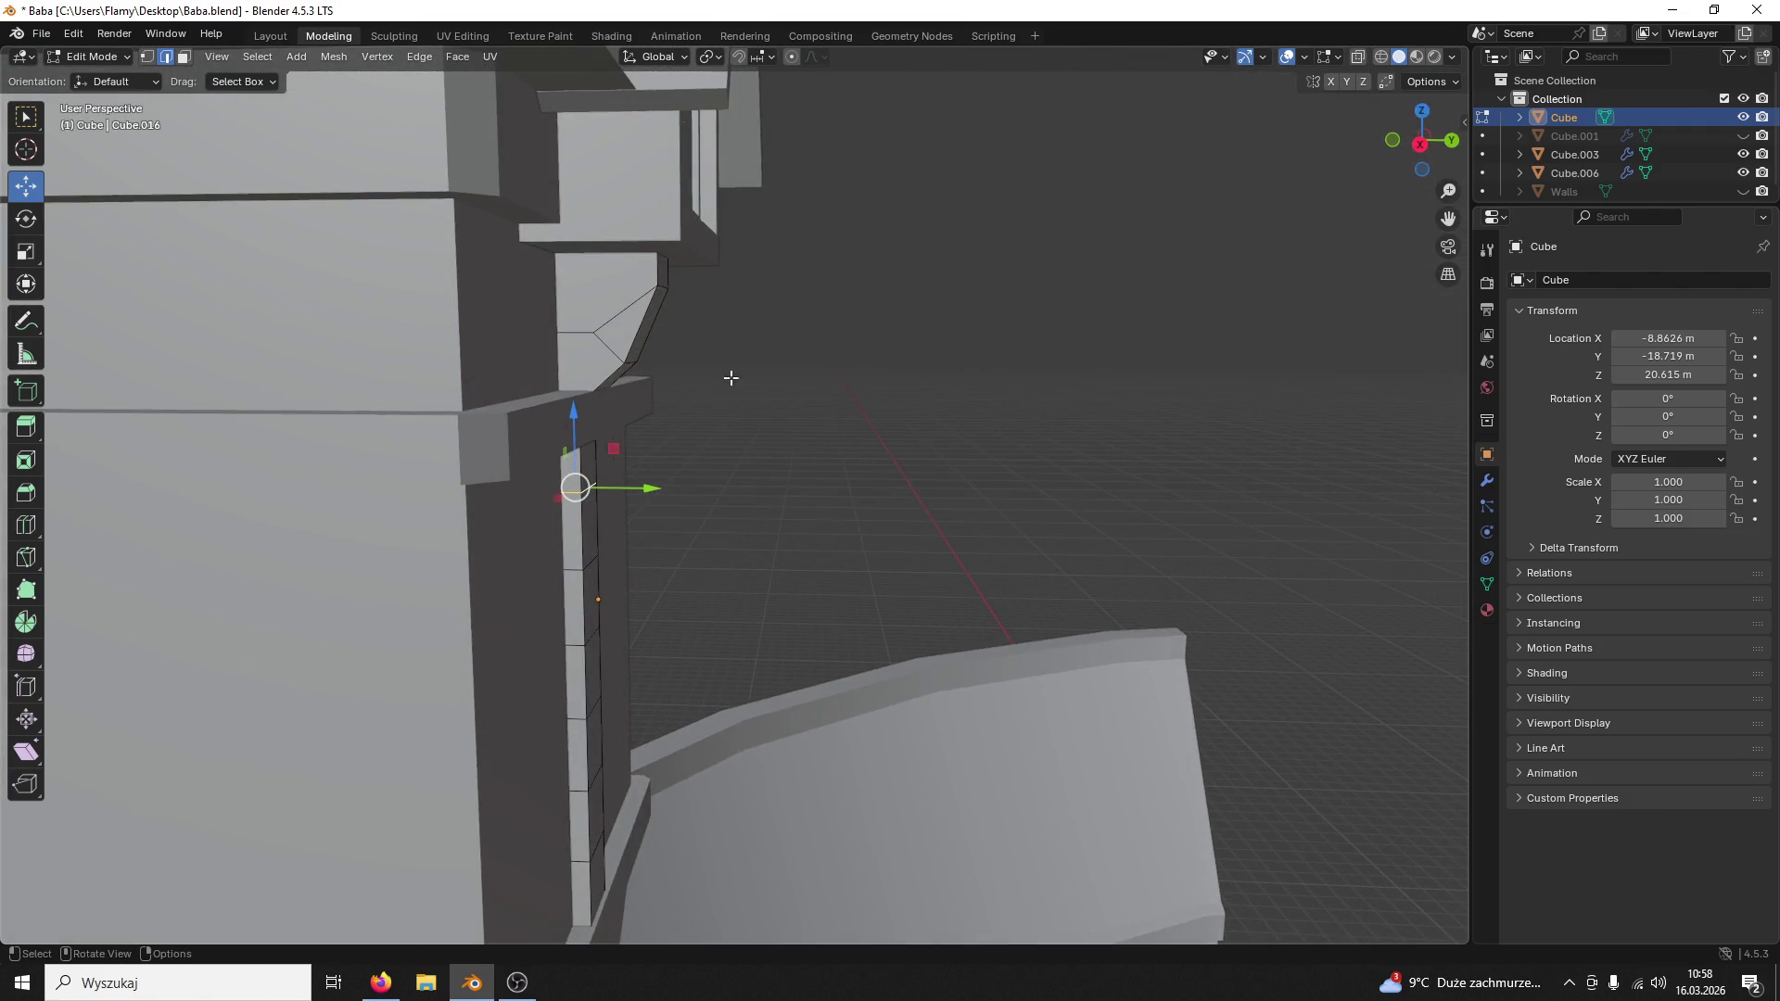
key(ctrl+z)
key(ctrl+z)
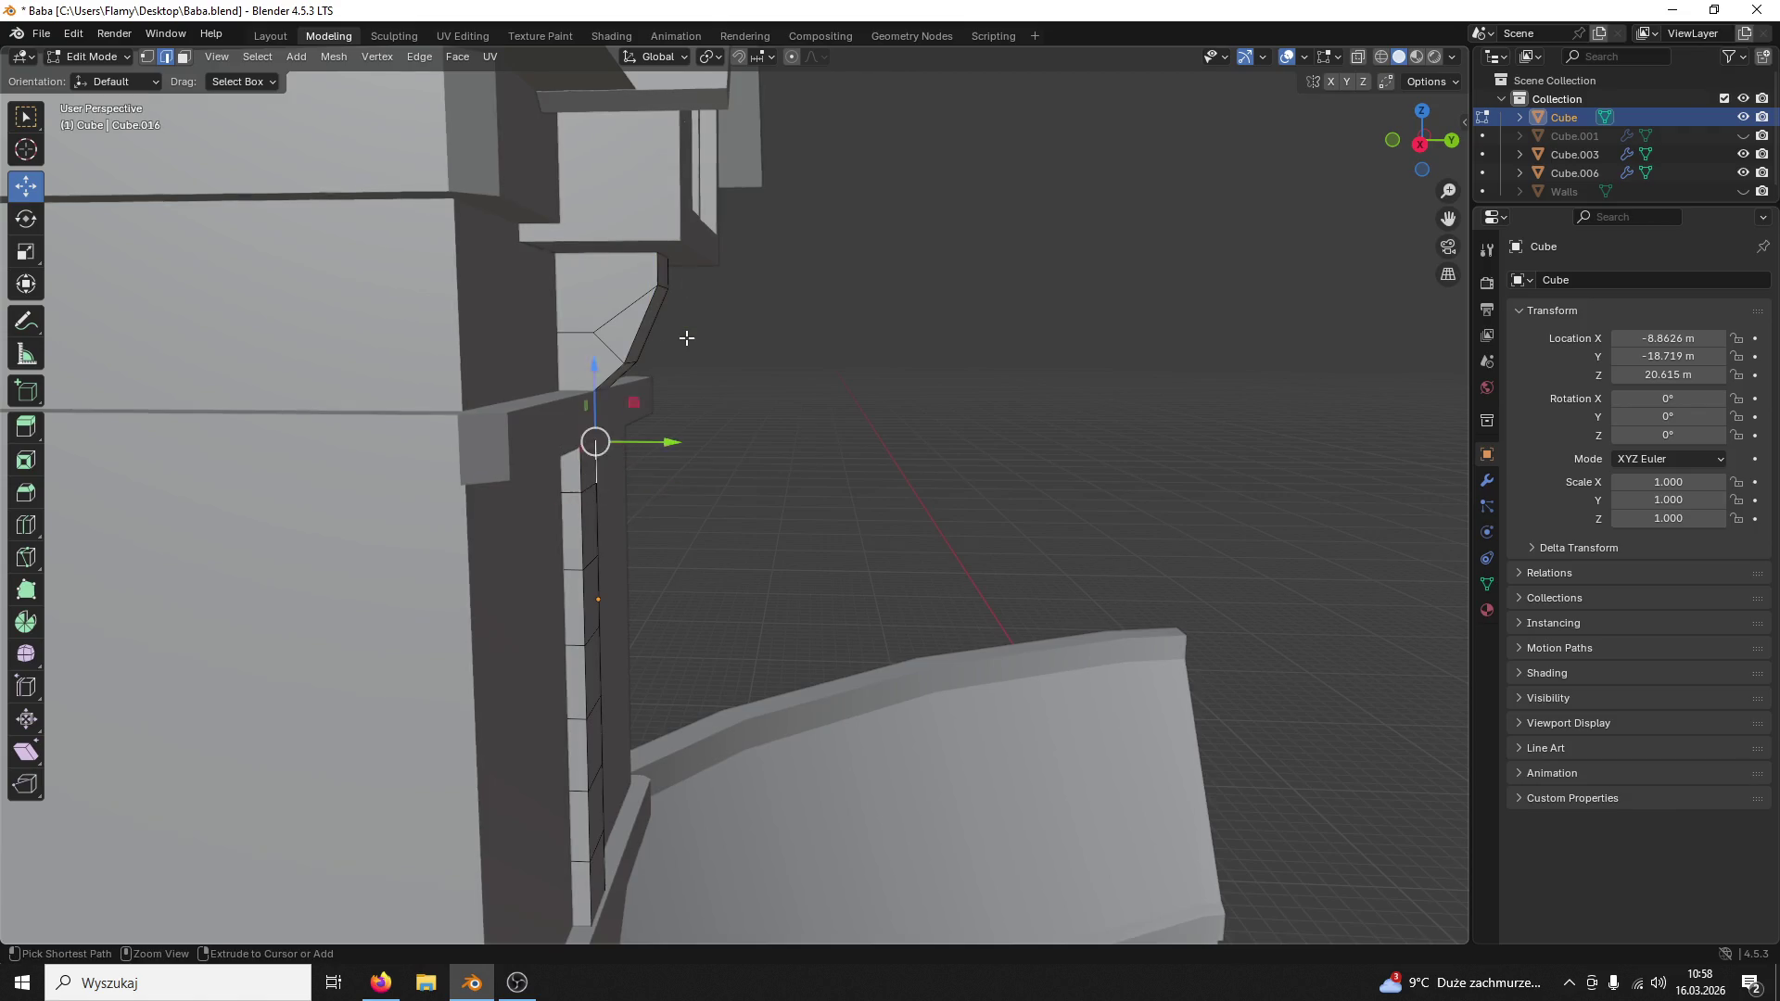
key(ctrl+z)
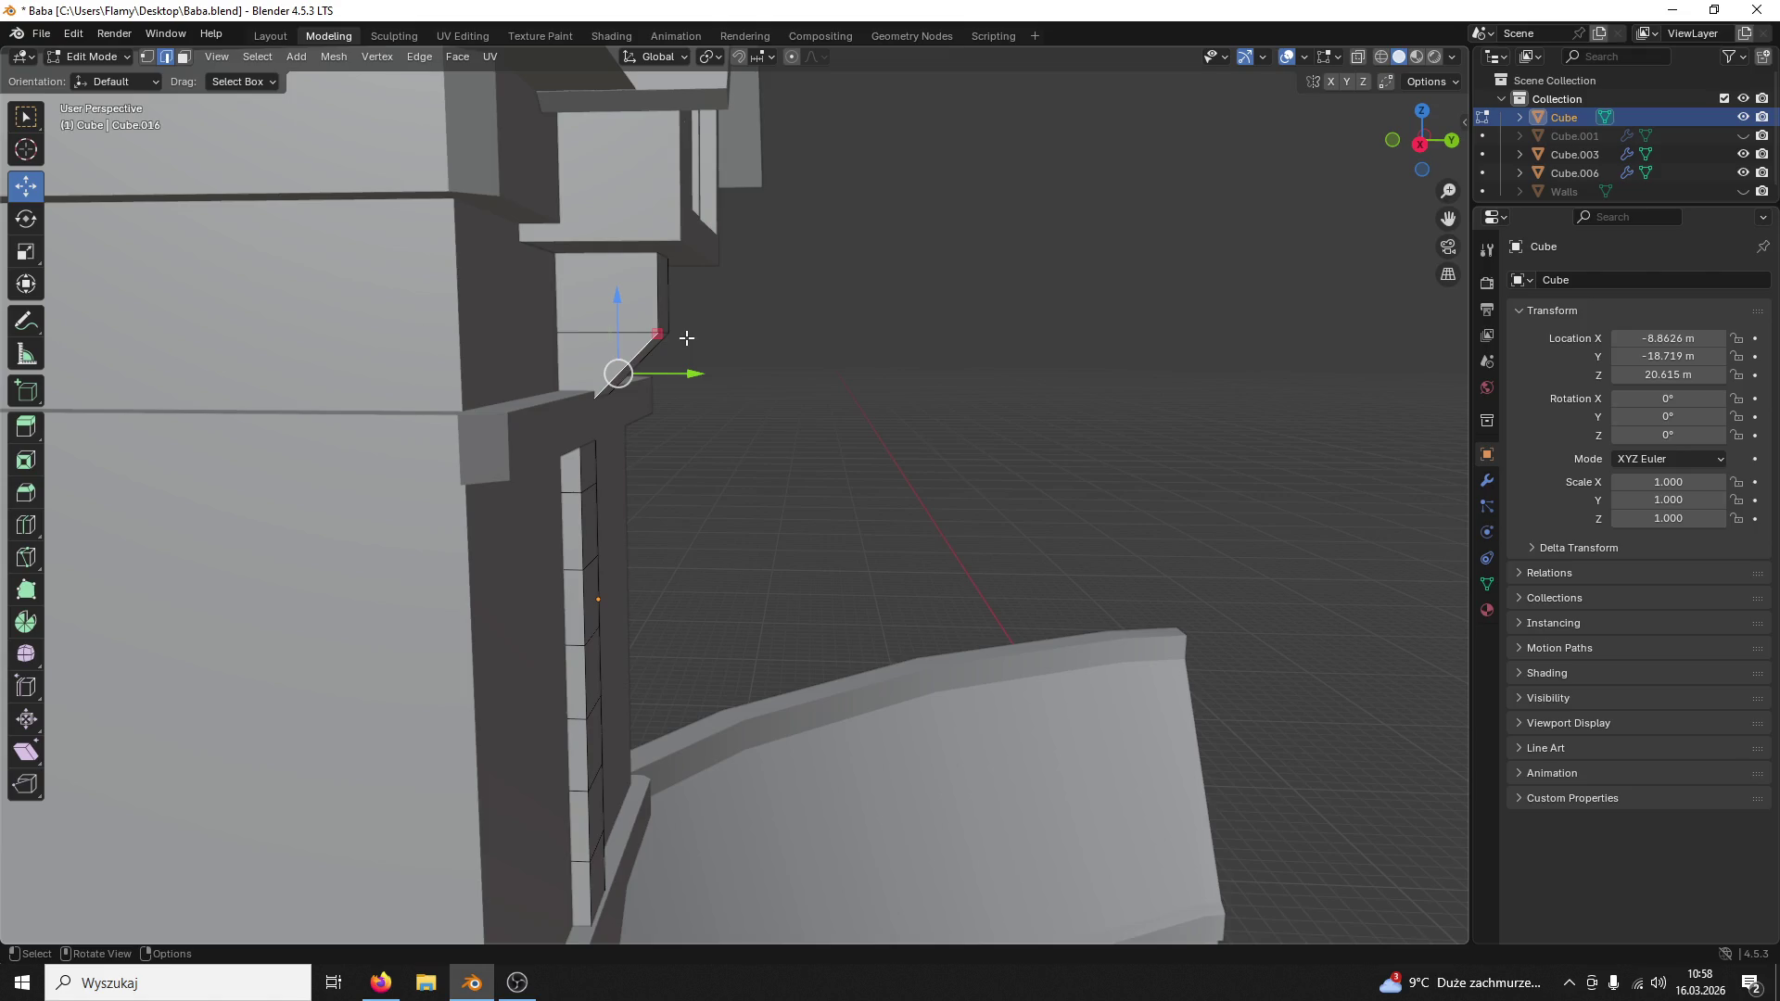
middle_drag(783, 451, 417, 431)
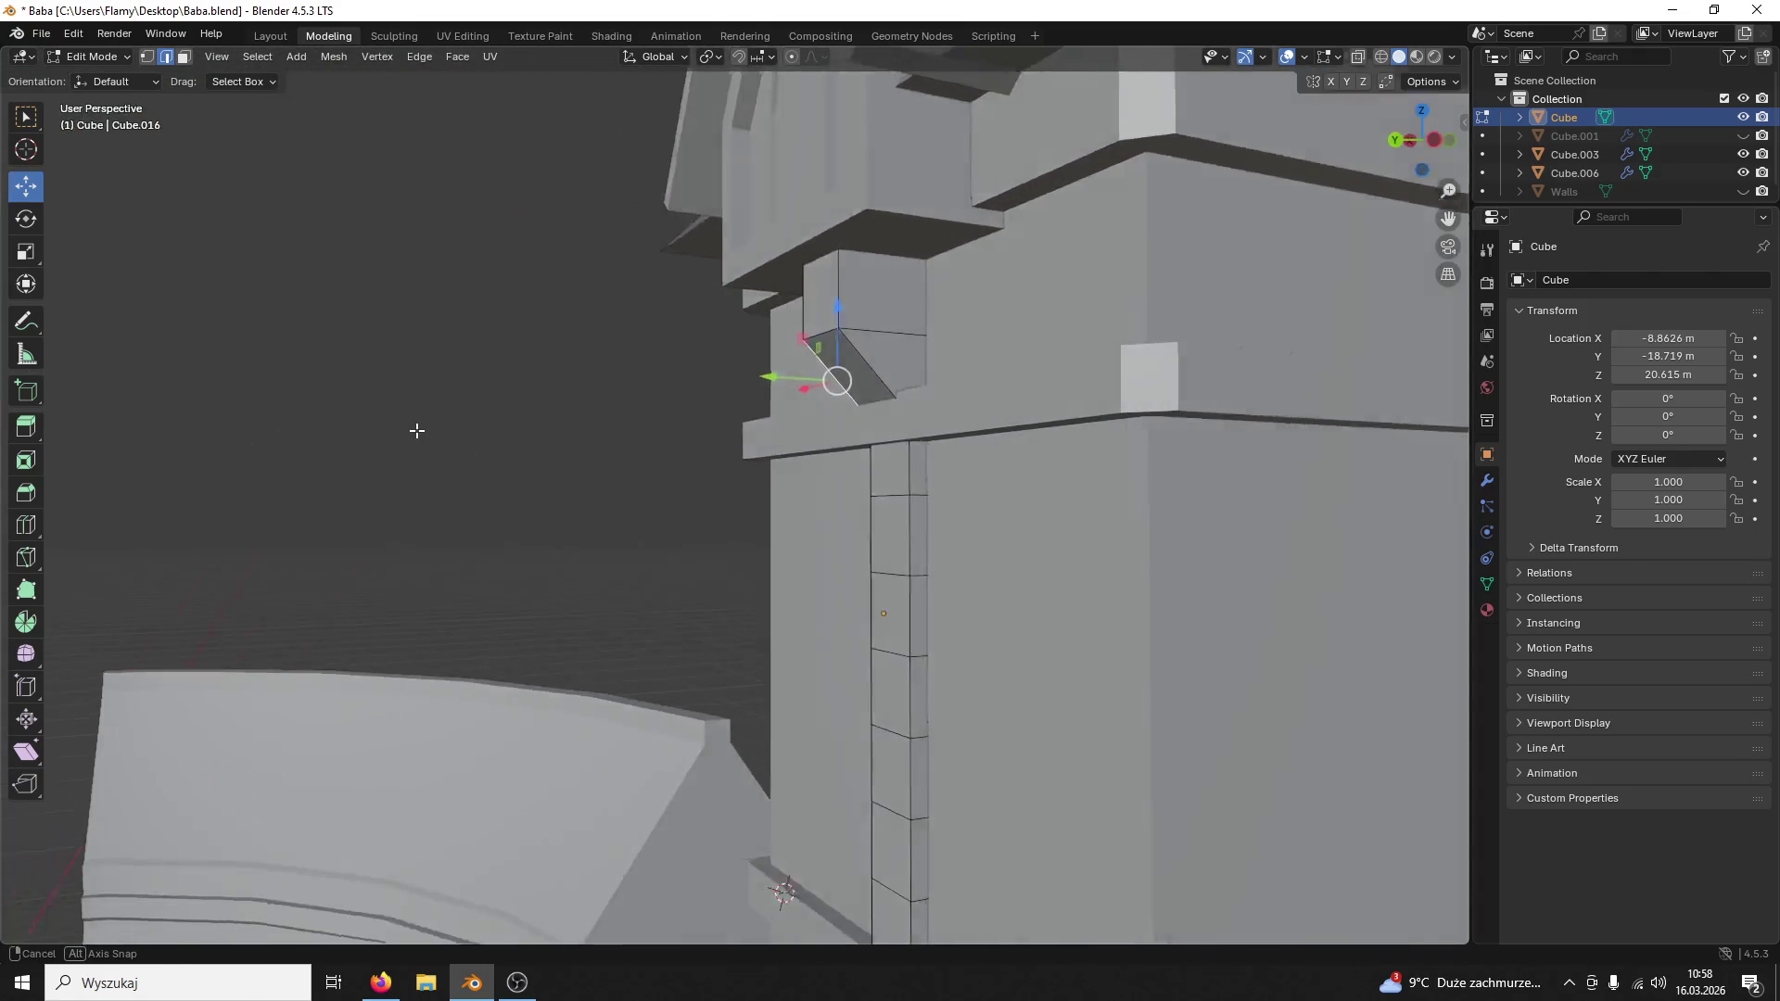
mouse_move(745, 581)
middle_down()
mouse_move(854, 448)
mouse_move(857, 406)
mouse_move(846, 584)
mouse_move(933, 595)
mouse_move(676, 505)
middle_up()
Step: Extrude the column's top face 0.373 m outward along its normal to form a block beneath the ledge
click(663, 373)
key(3)
click(673, 355)
right_click(671, 351)
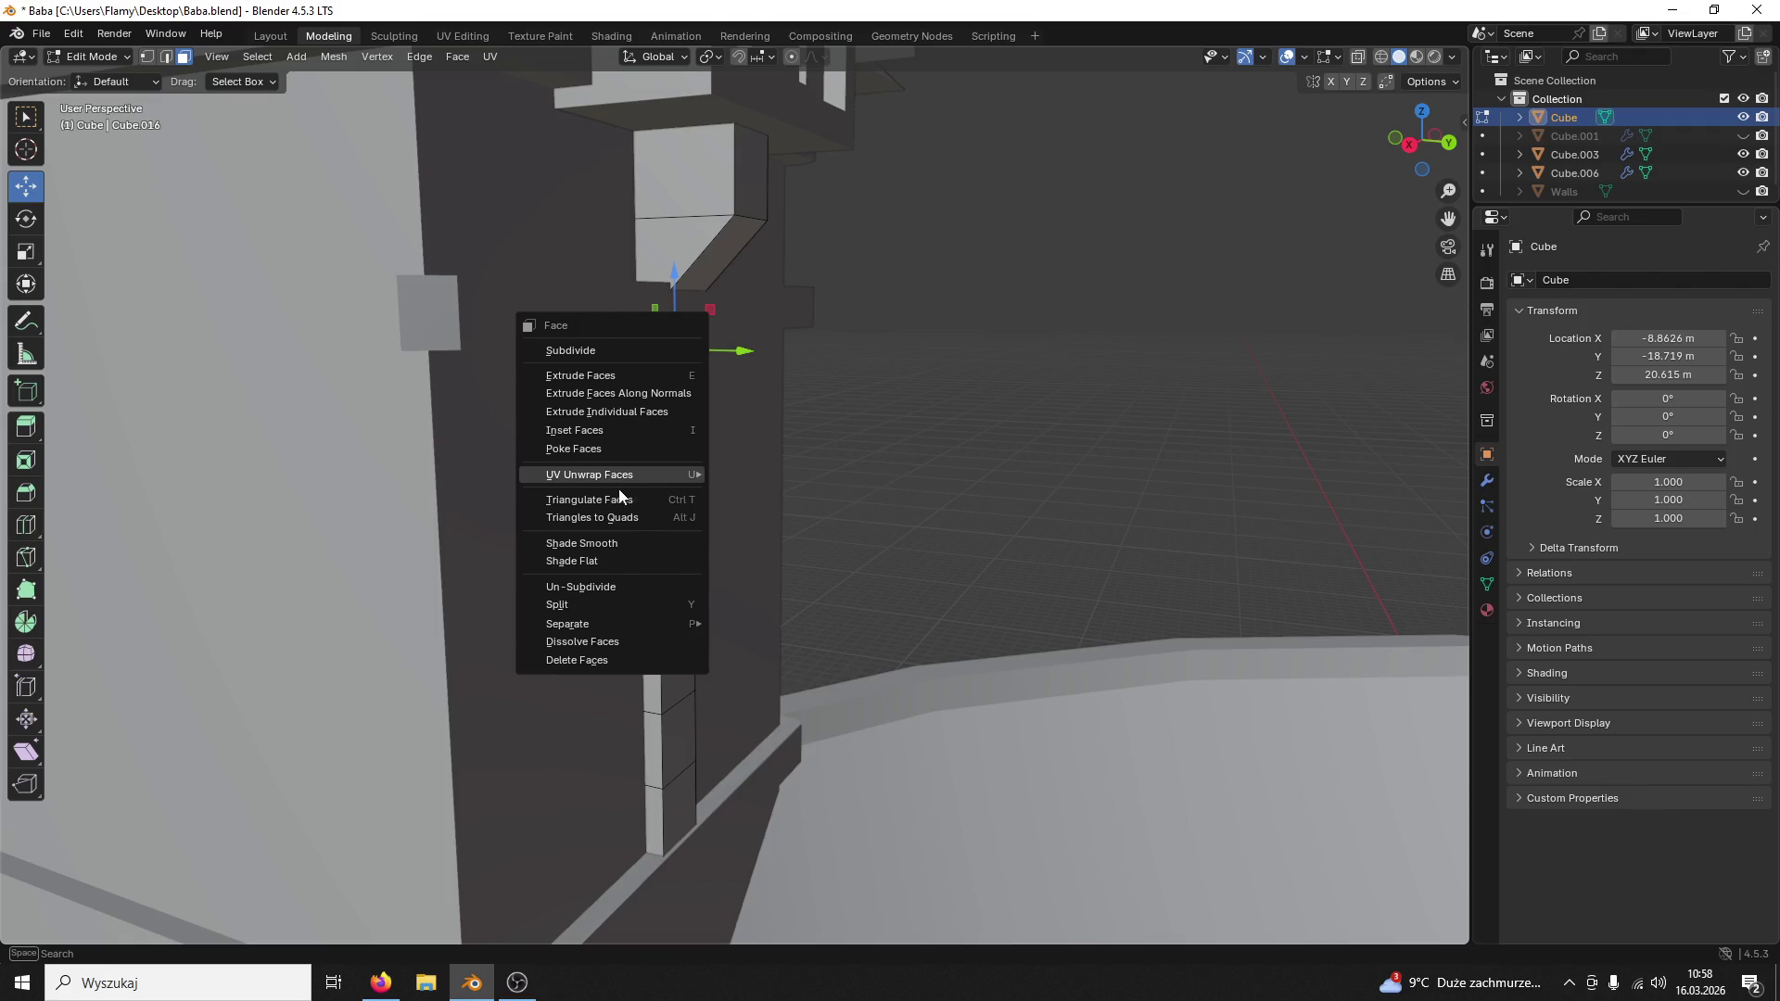
click(661, 411)
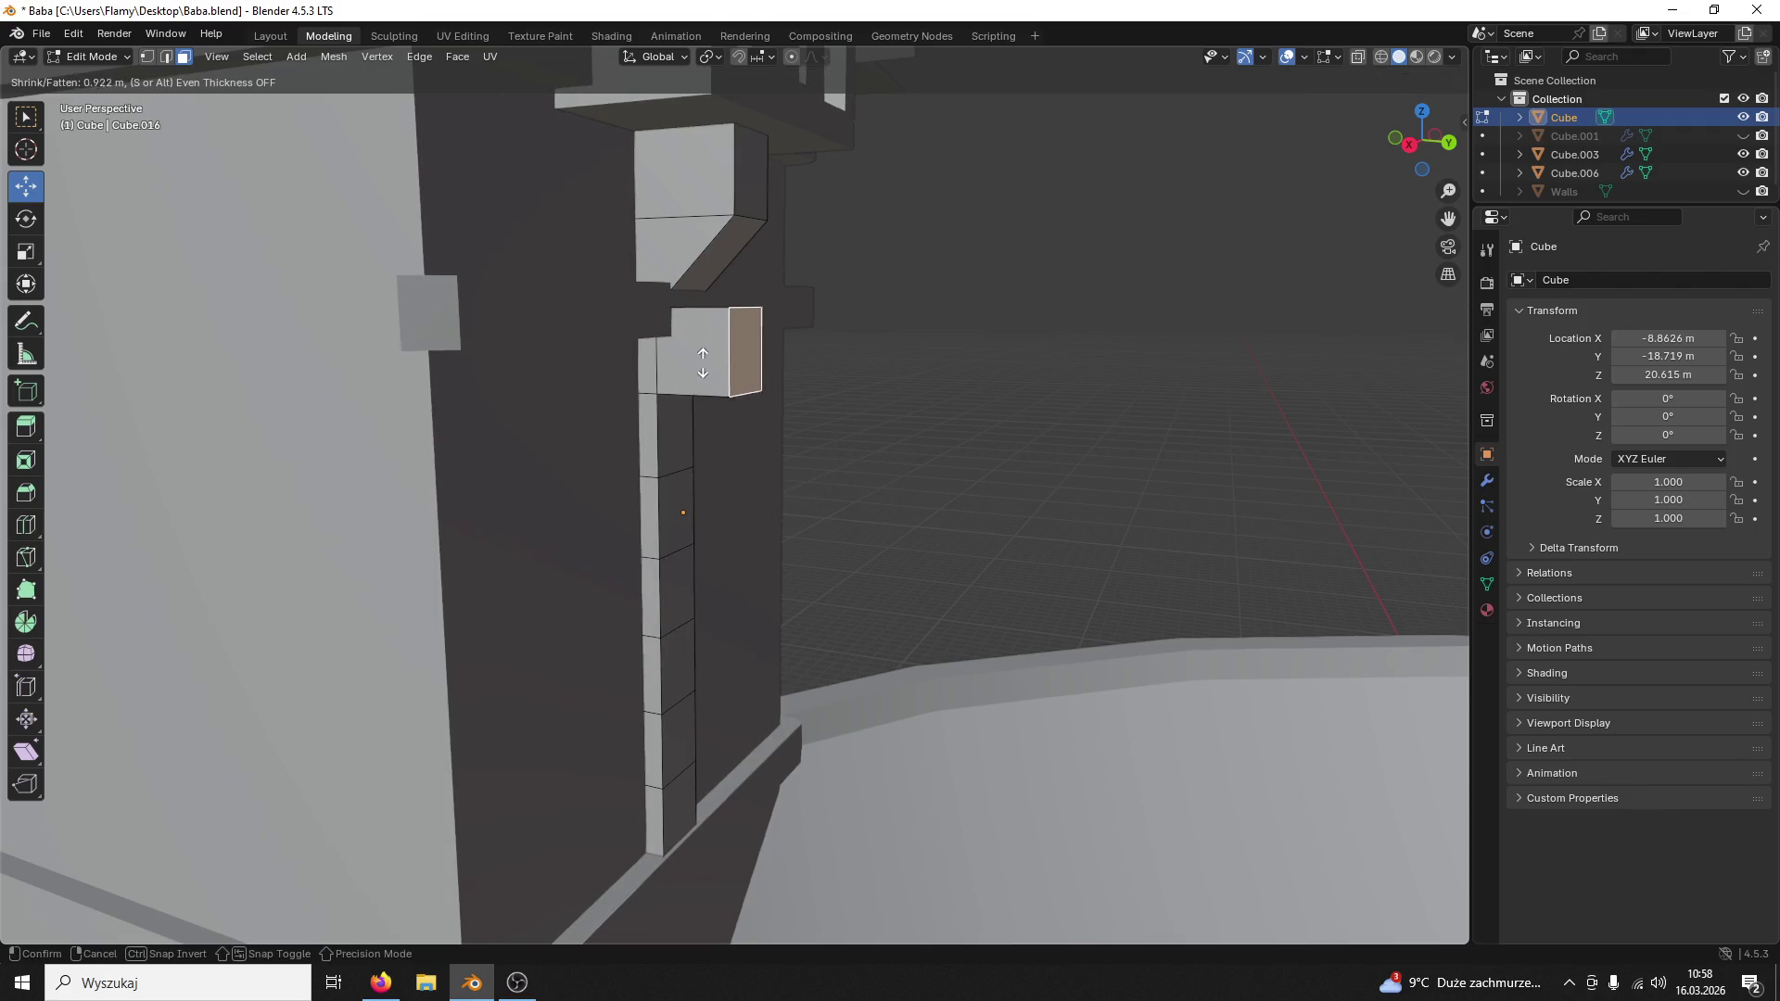
click(689, 366)
mouse_move(688, 365)
middle_down()
mouse_move(742, 320)
mouse_move(679, 504)
mouse_move(867, 707)
mouse_move(842, 666)
mouse_move(815, 677)
mouse_move(814, 707)
mouse_move(761, 711)
mouse_move(698, 751)
middle_up()
Step: Try moving the column's top down along Z, then undo that move
click(1048, 310)
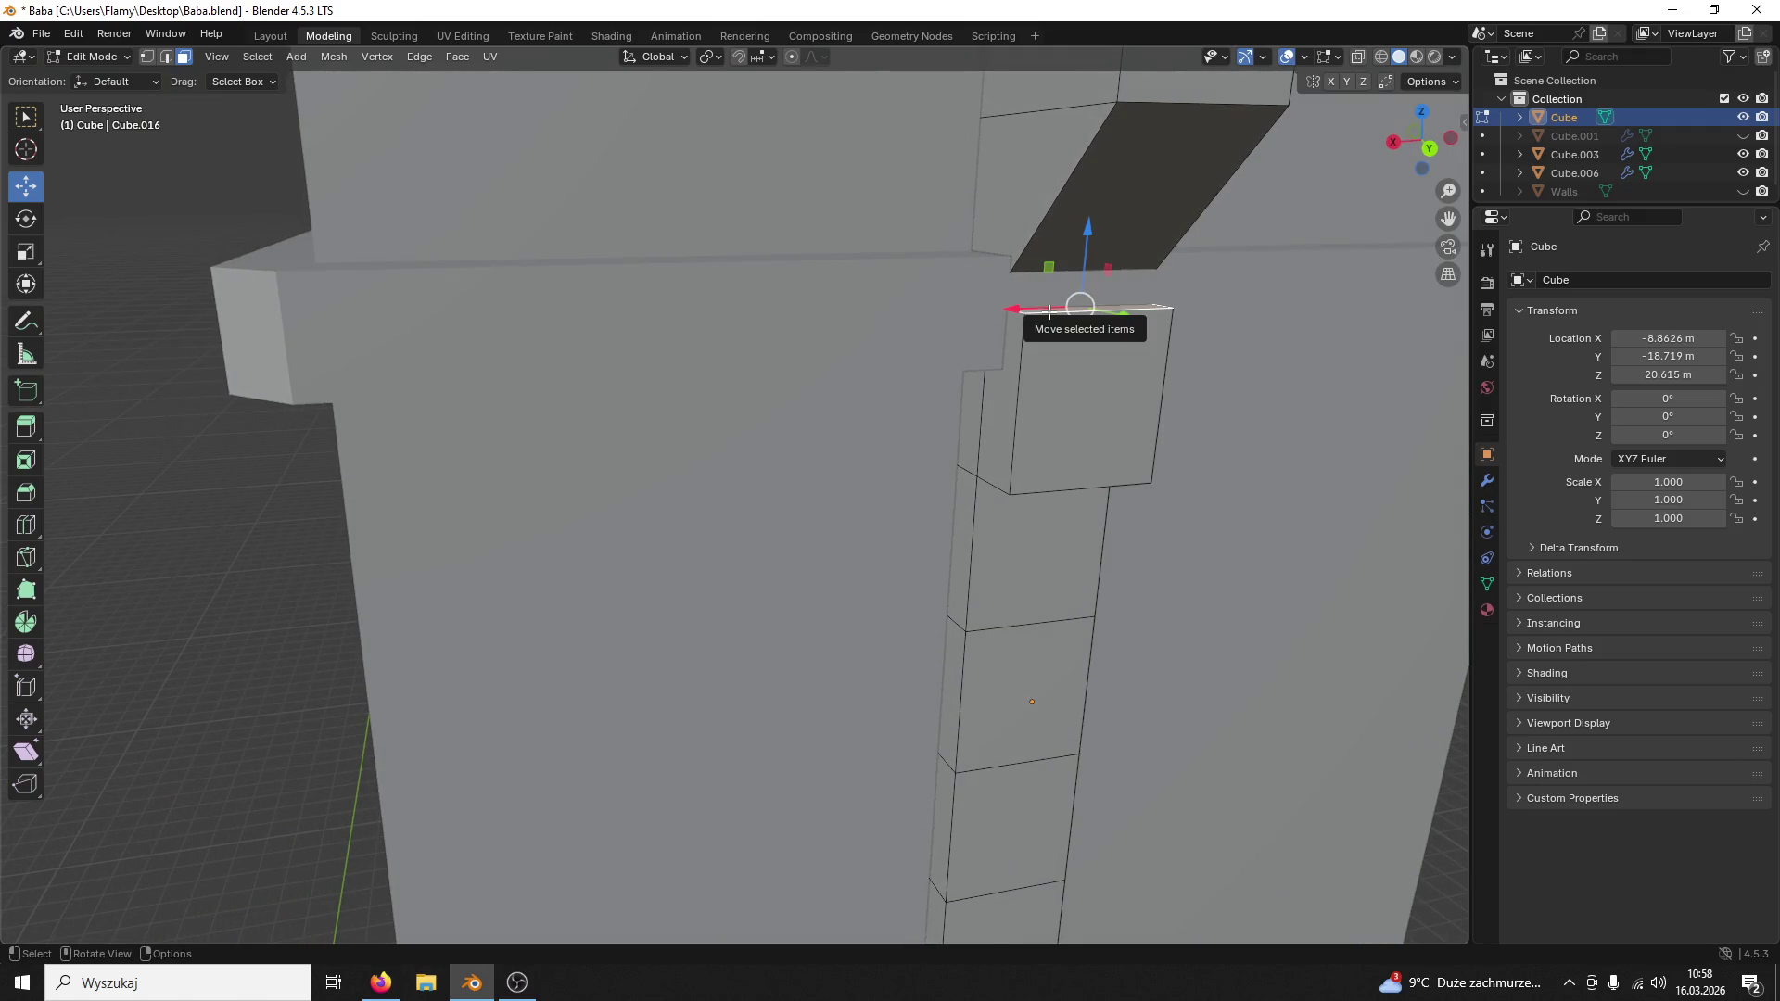
click(1385, 56)
mouse_move(1293, 209)
middle_down()
mouse_move(1192, 279)
mouse_move(1283, 298)
mouse_move(1372, 245)
middle_up()
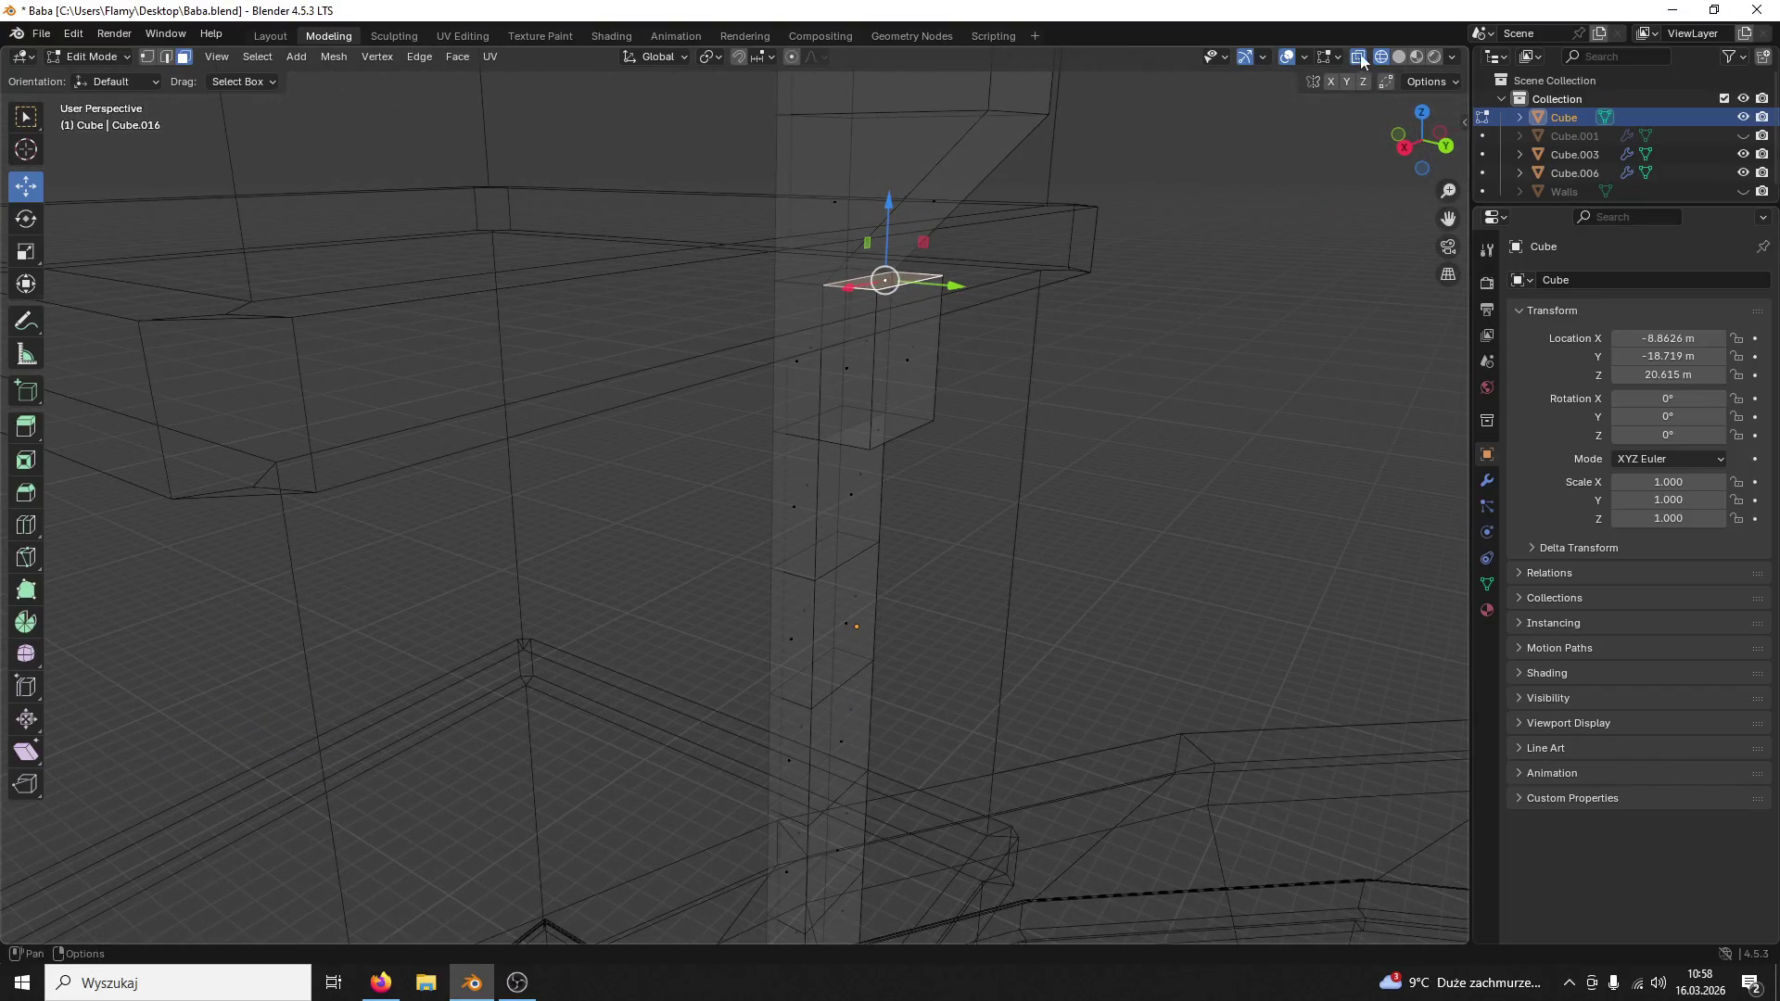
click(1397, 59)
key(g)
key(z)
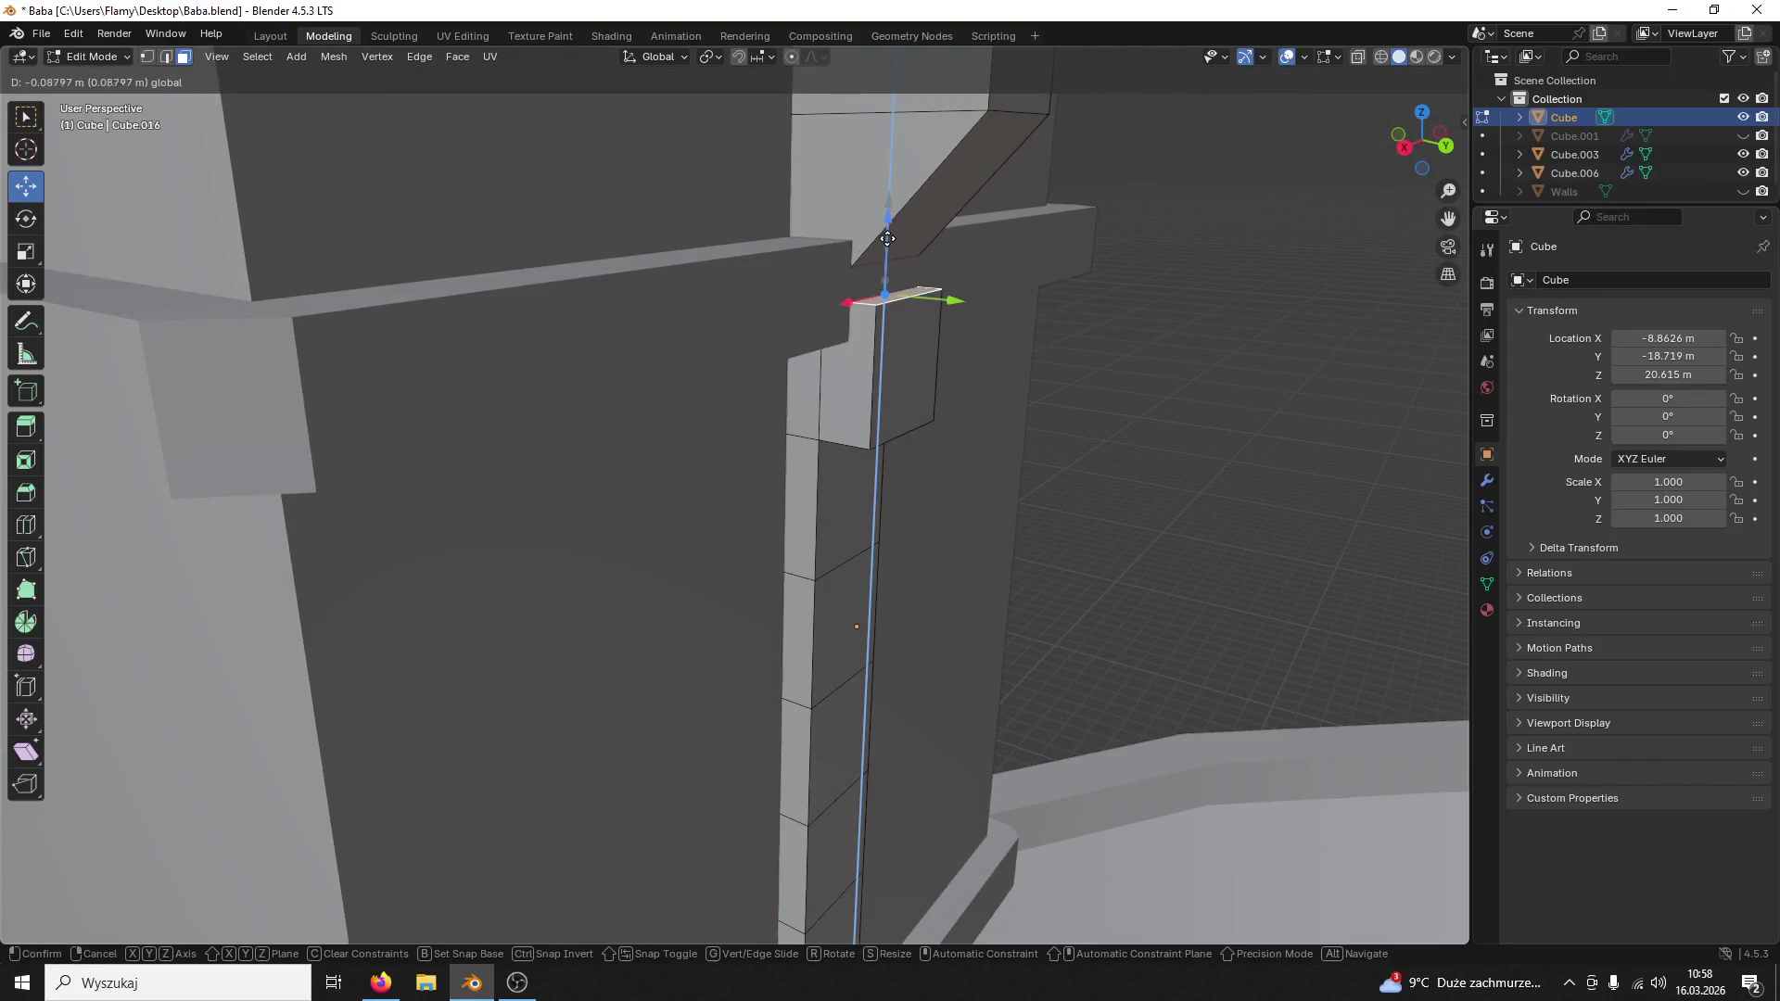
click(869, 274)
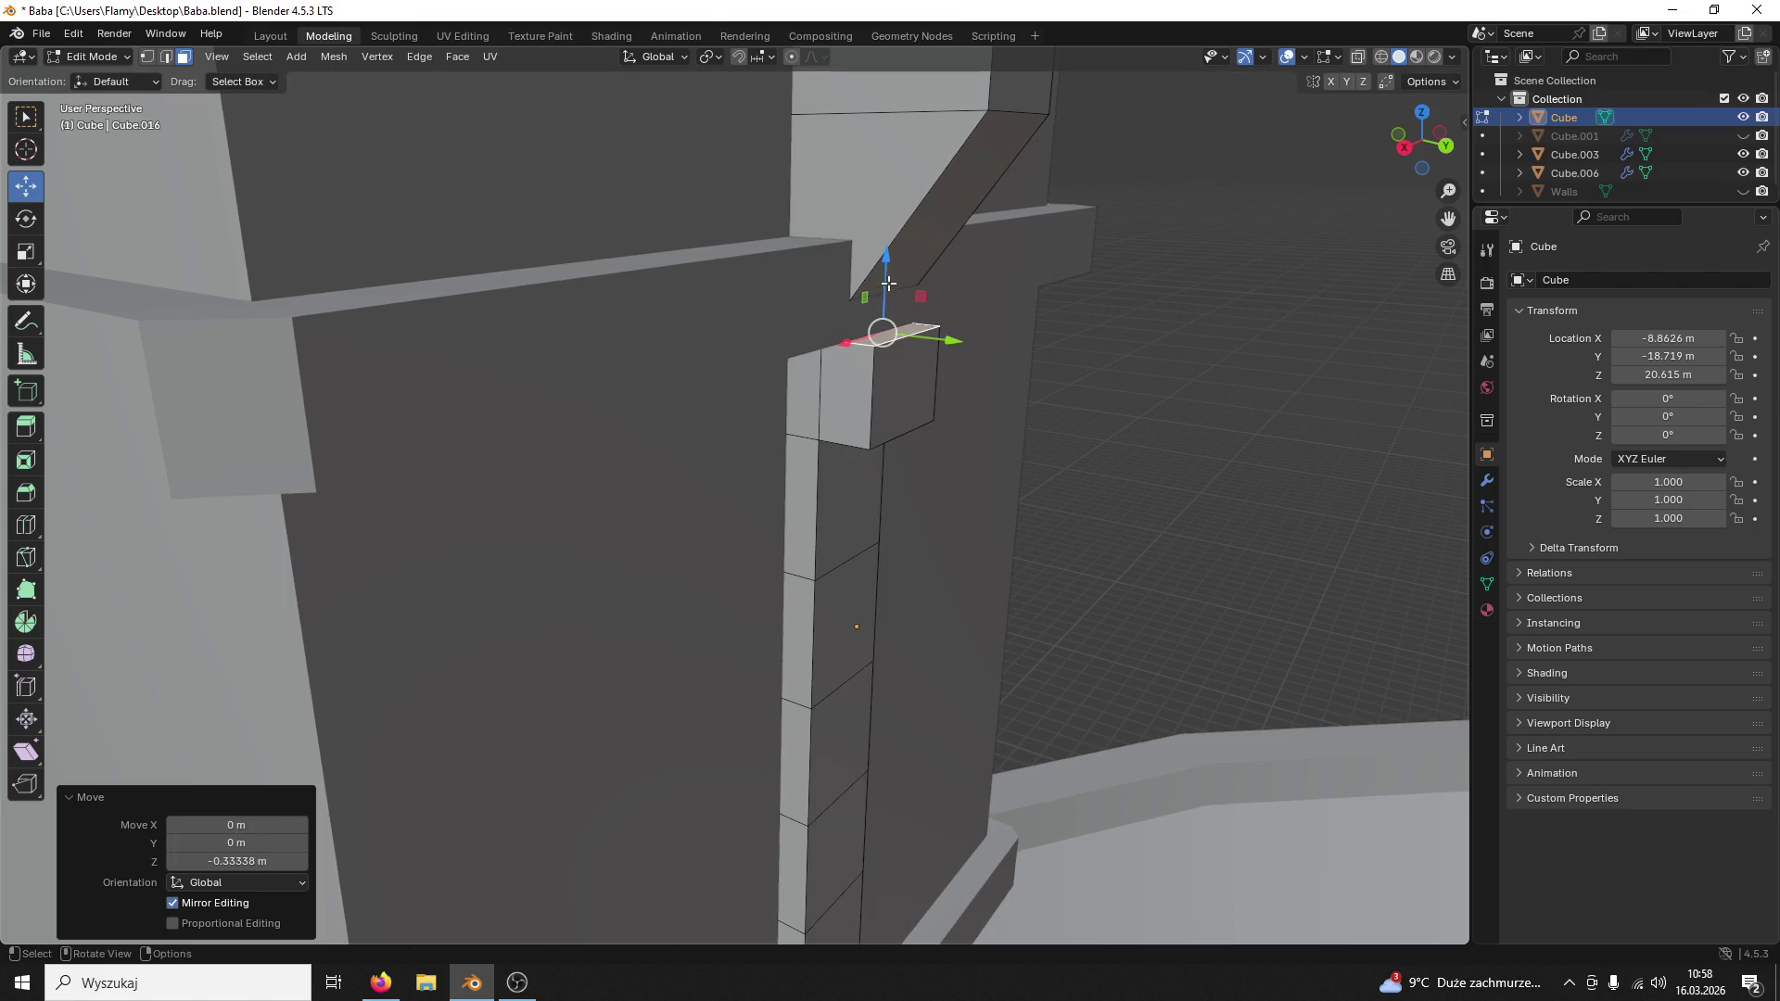
key(ctrl+z)
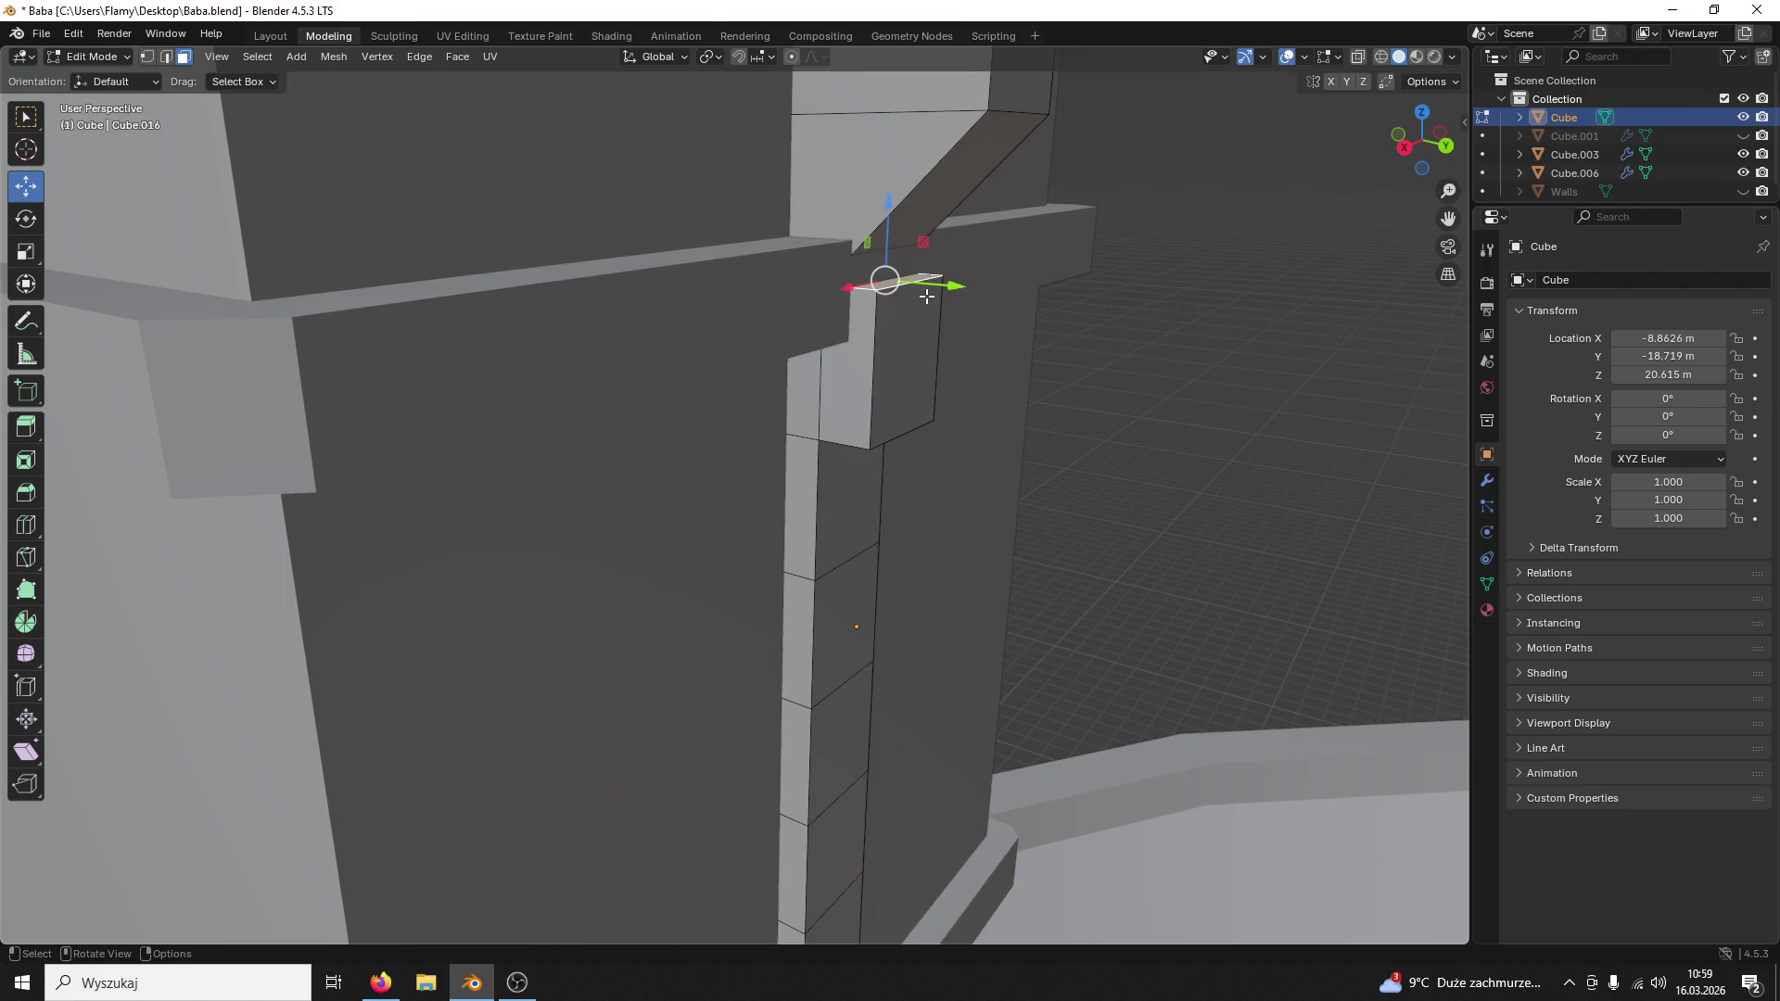
Step: Raise the column's top slightly with the Z gizmo so it rises past the ledge
click(1381, 57)
mouse_move(1061, 232)
middle_down()
mouse_move(1132, 210)
mouse_move(1086, 200)
mouse_move(1087, 225)
middle_up()
key(shift+z)
drag(832, 234, 823, 215)
mouse_move(823, 215)
middle_down()
mouse_move(807, 271)
mouse_move(608, 260)
mouse_move(914, 372)
middle_up()
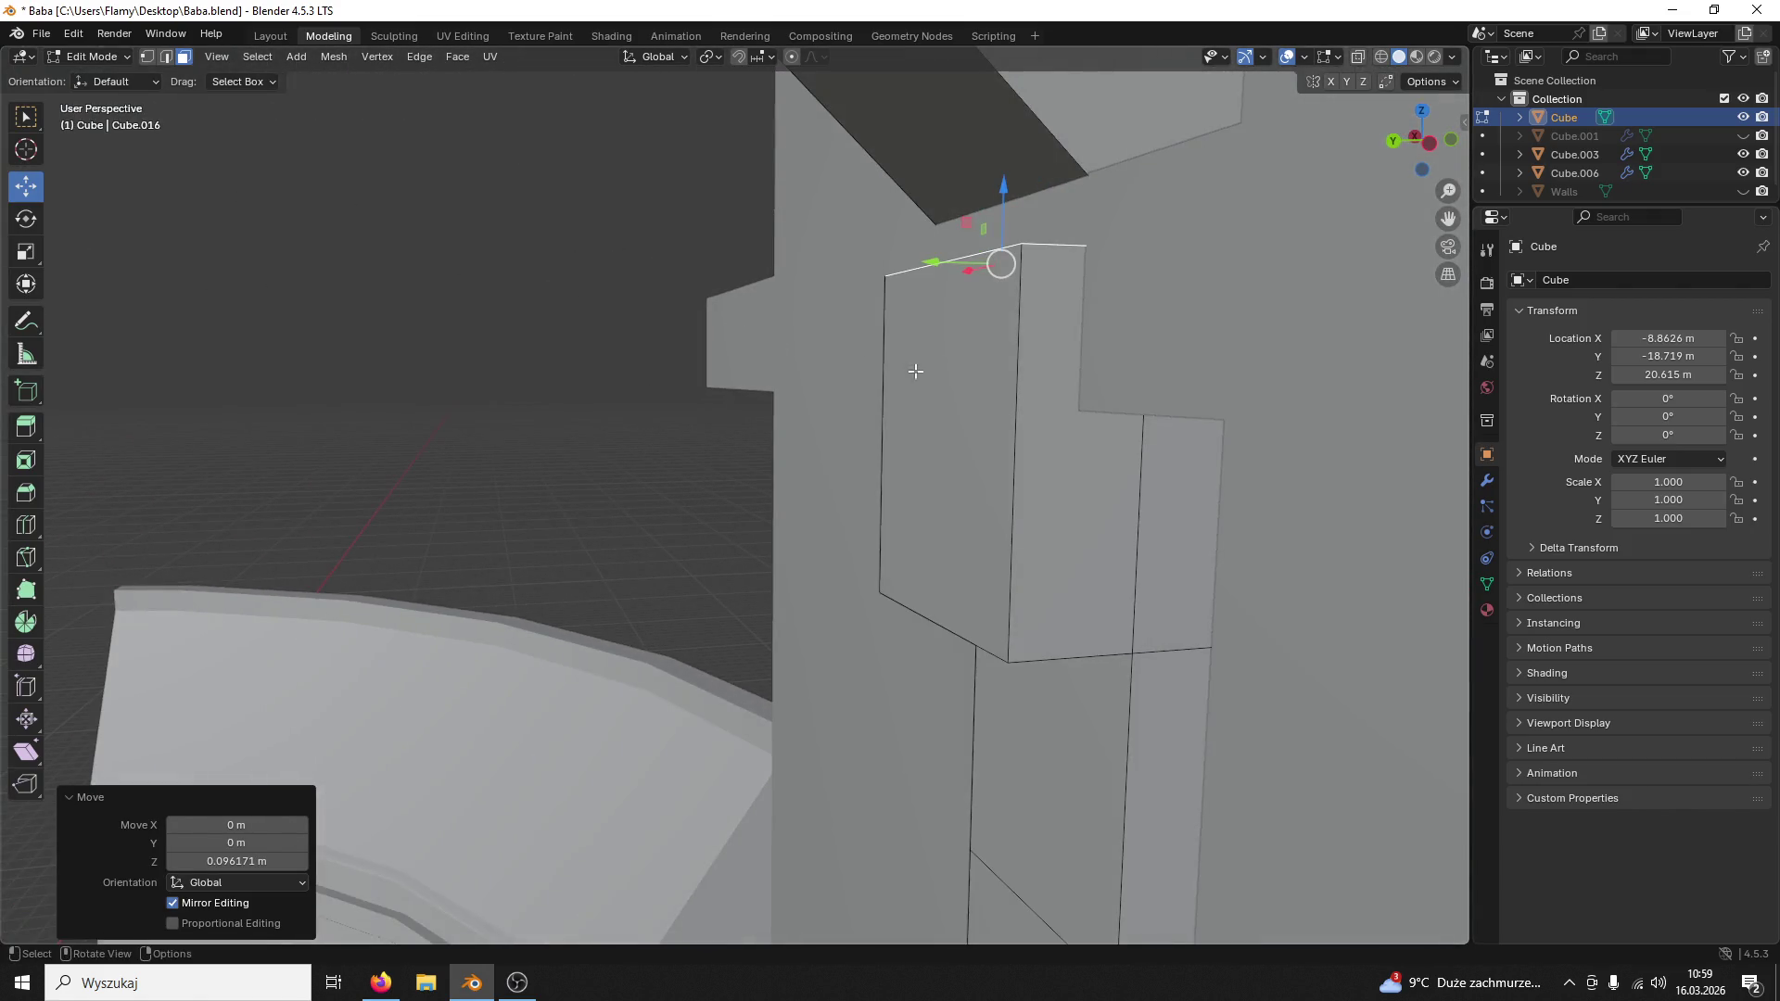
click(977, 395)
middle_drag(936, 491, 886, 514)
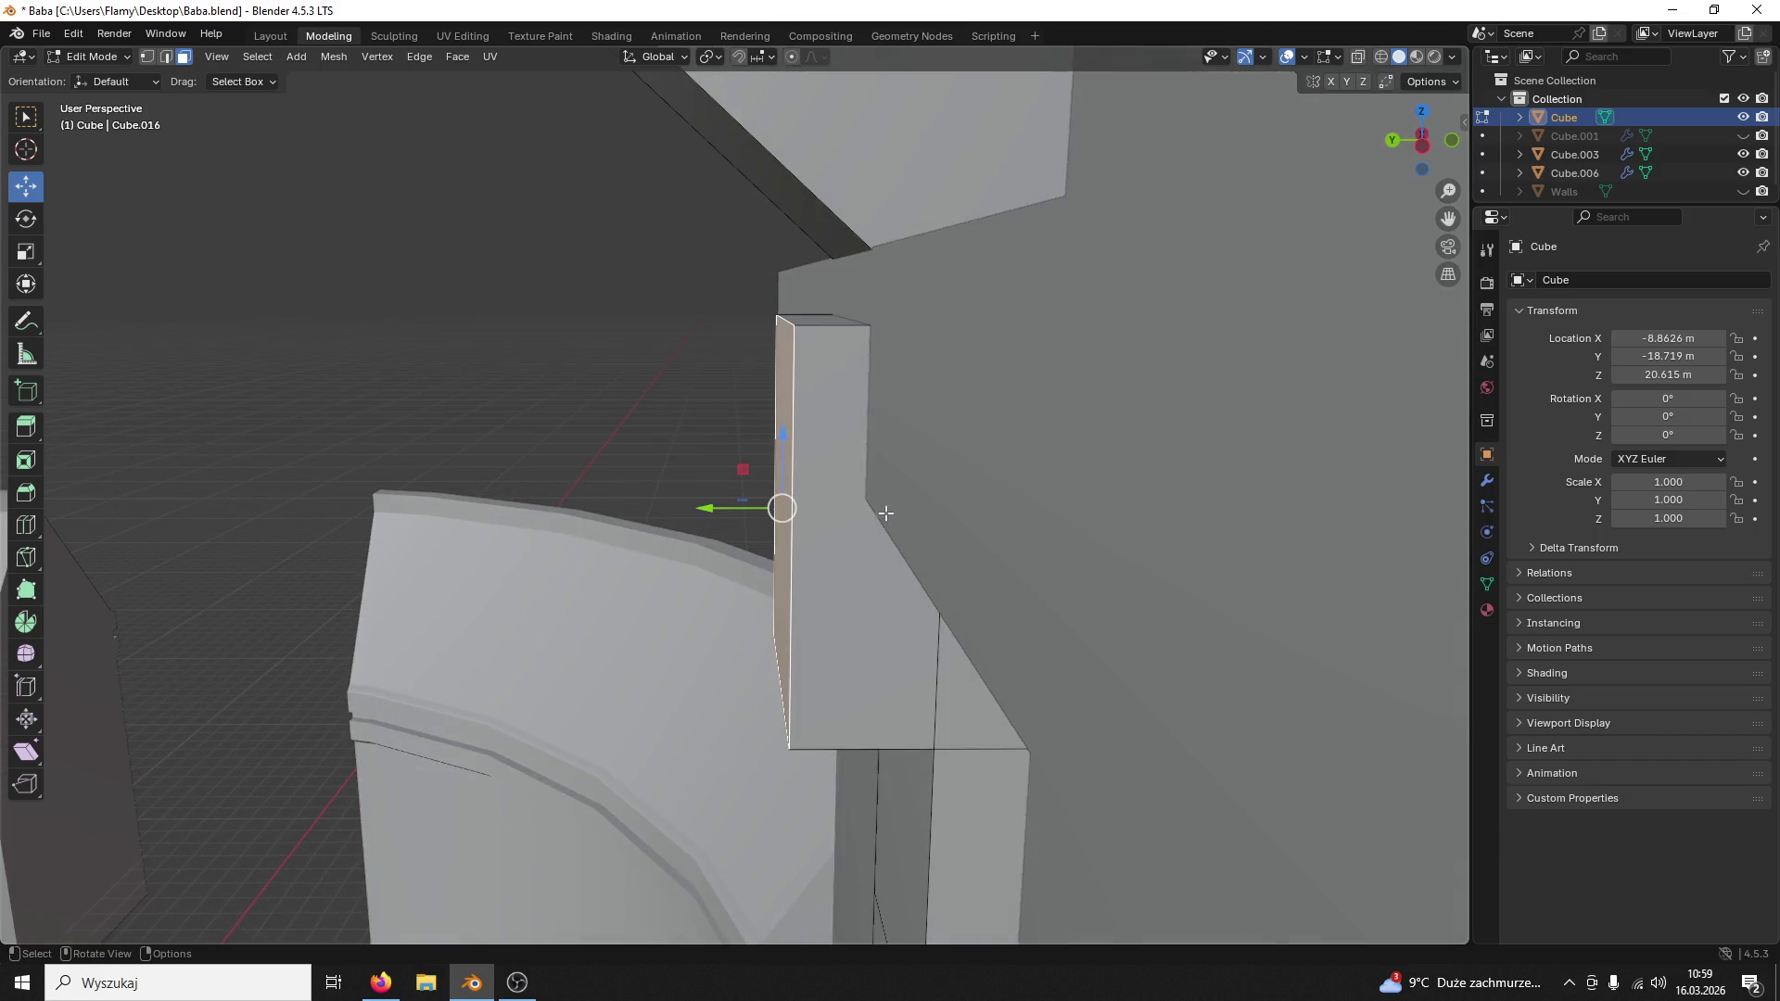
click(827, 319)
Step: Add a loop cut across the column and slide it up near the top
click(1383, 57)
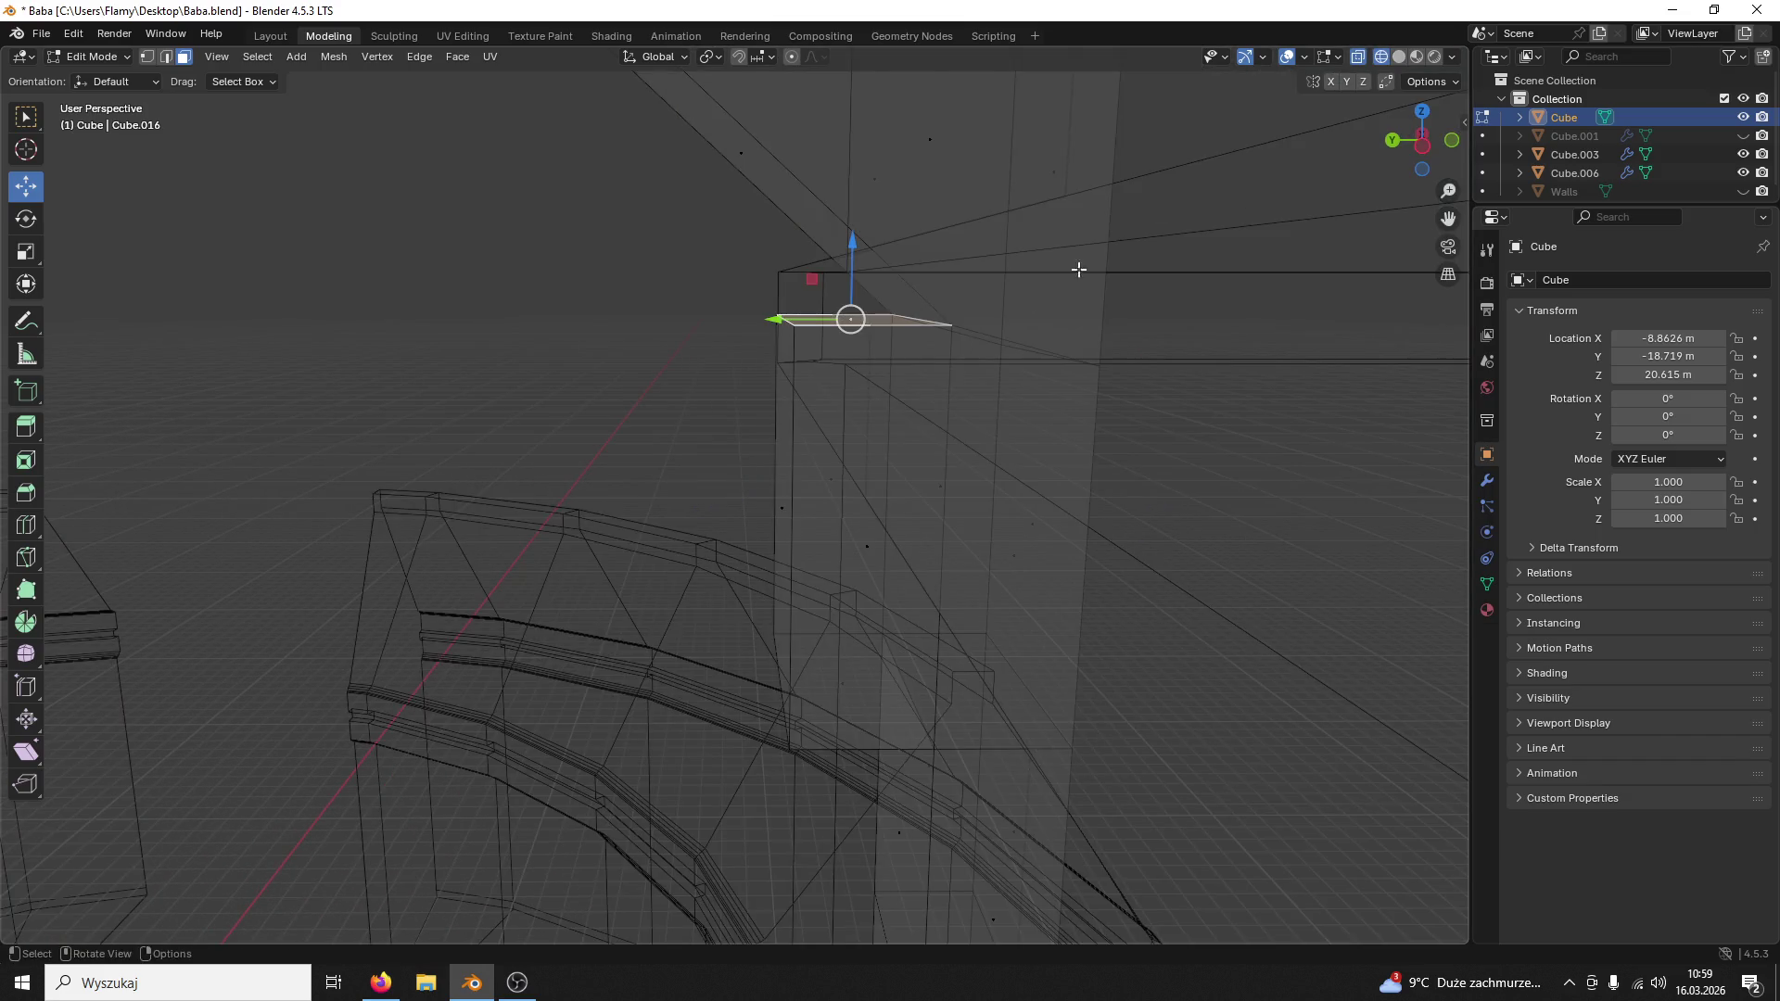
key(ctrl+r)
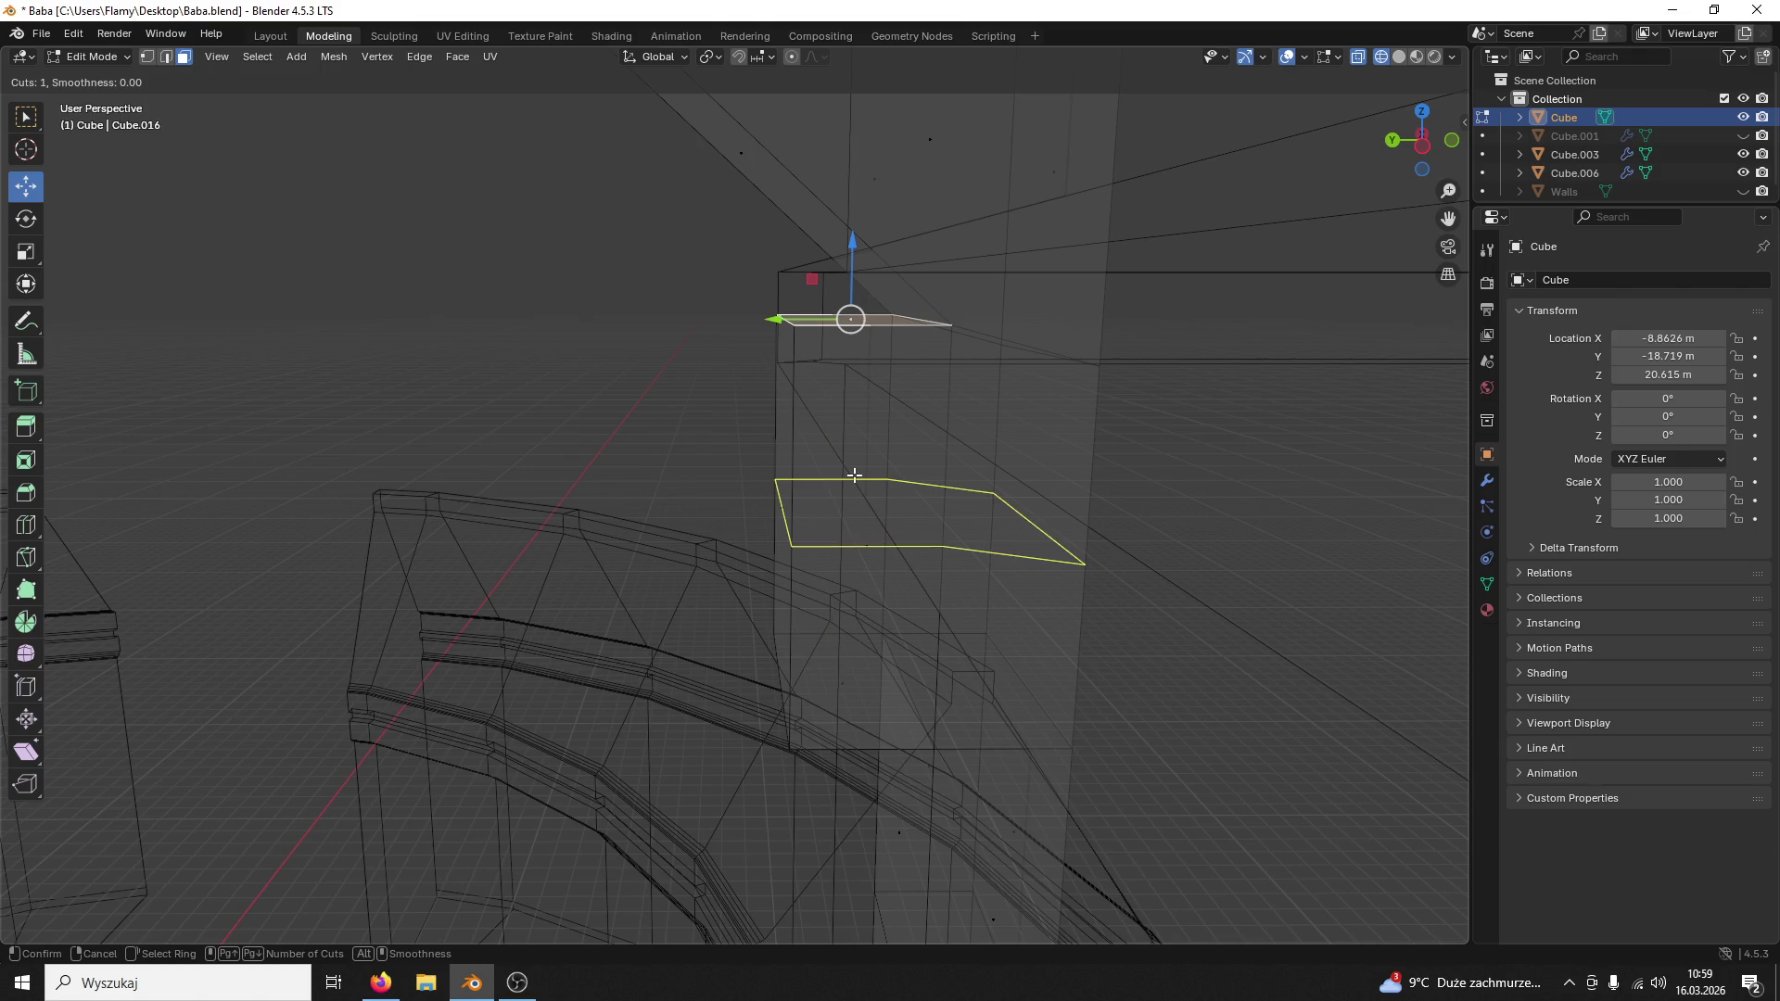
click(853, 469)
click(853, 291)
mouse_move(854, 291)
middle_down()
mouse_move(982, 297)
mouse_move(1090, 363)
mouse_move(1135, 359)
mouse_move(1116, 365)
mouse_move(1128, 377)
mouse_move(1356, 183)
middle_up()
click(981, 298)
scroll(1040, 378, down, 3)
scroll(1073, 376, down, 2)
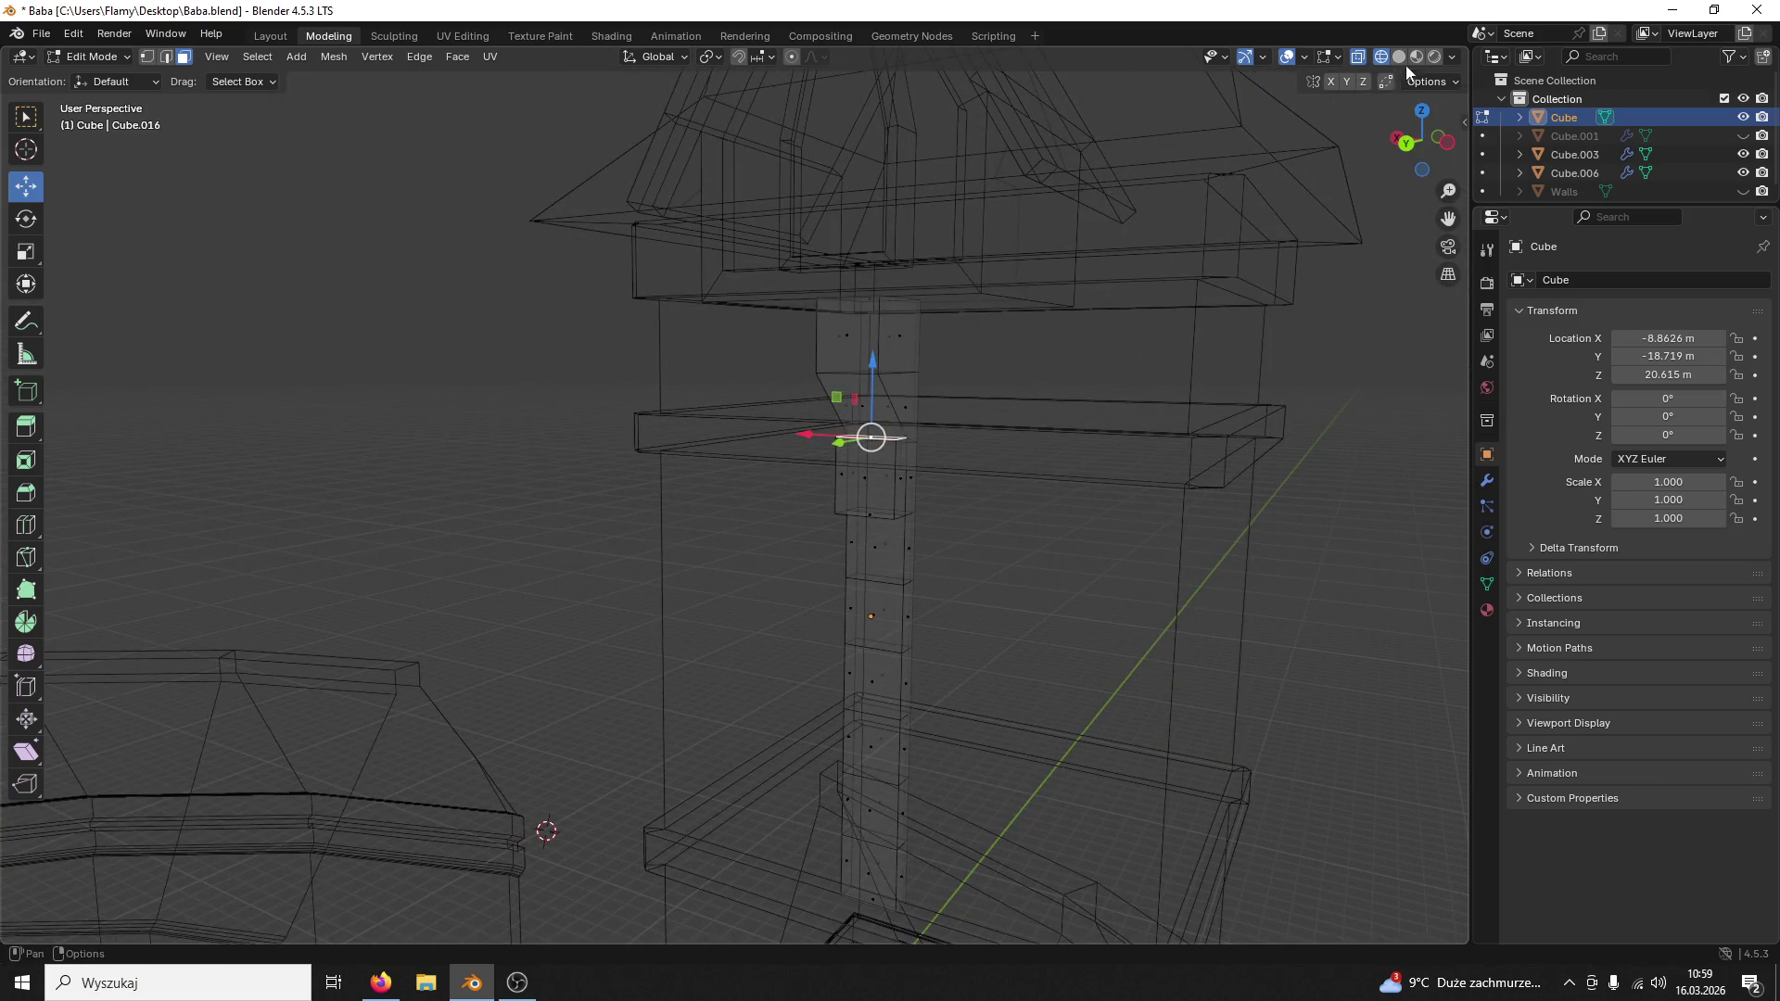
Step: Inspect the column top in solid shading and switch to edge selection
click(1400, 59)
middle_drag(1114, 365, 1122, 374)
mouse_move(996, 414)
middle_down()
mouse_move(1100, 426)
mouse_move(1050, 411)
mouse_move(821, 484)
middle_up()
key(2)
ctrl+click(819, 485)
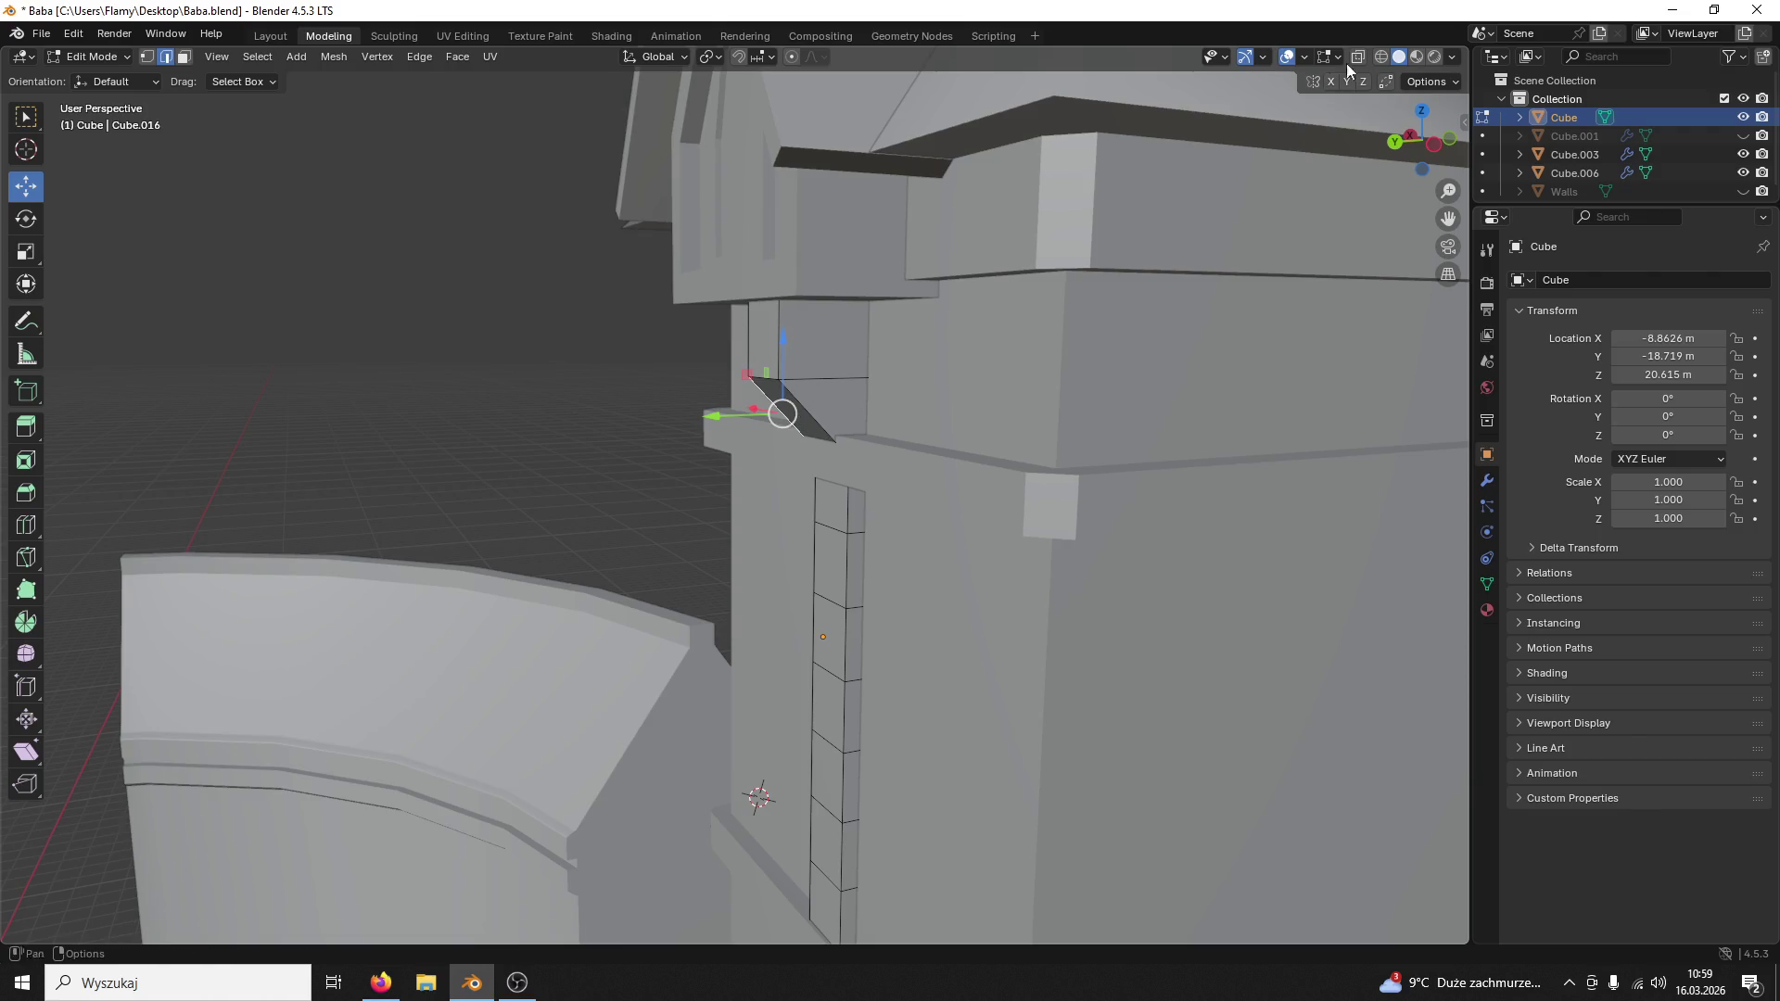
Step: Raise the column's top edge loop vertically, adjusting its height in two Z moves
click(1379, 59)
scroll(985, 413, up, 2)
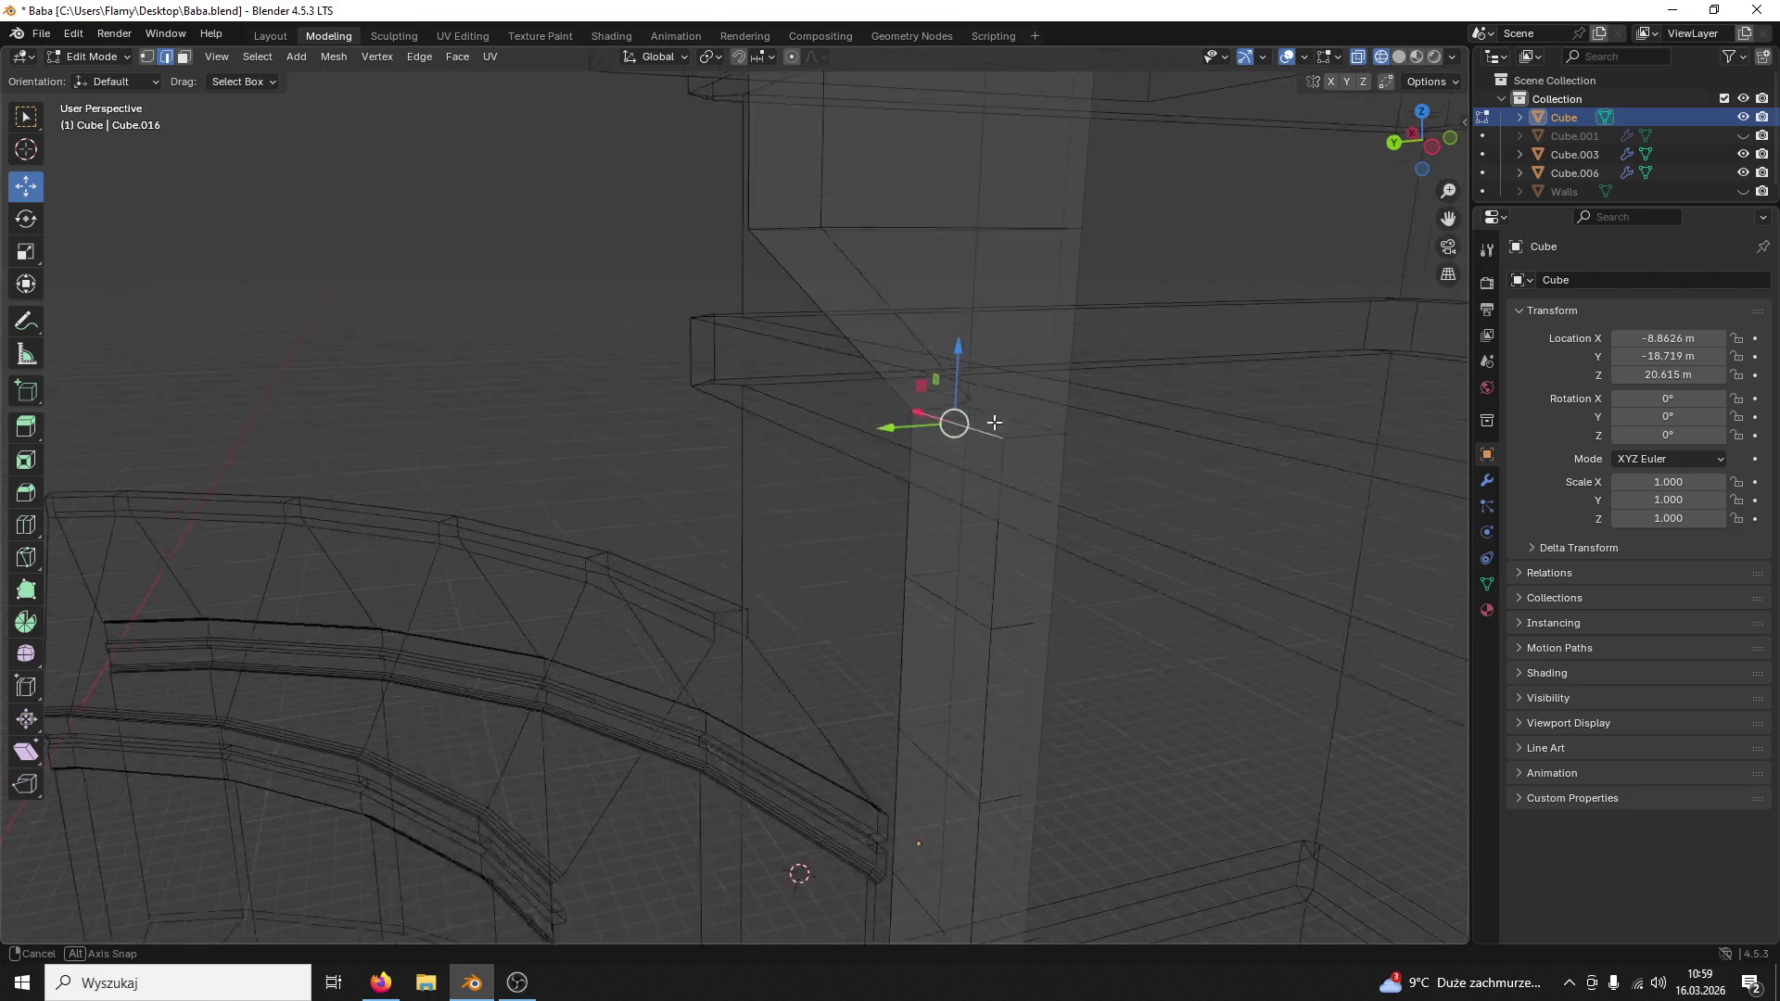
middle_drag(986, 417, 990, 484)
alt+click(1001, 472)
drag(977, 413, 1009, 339)
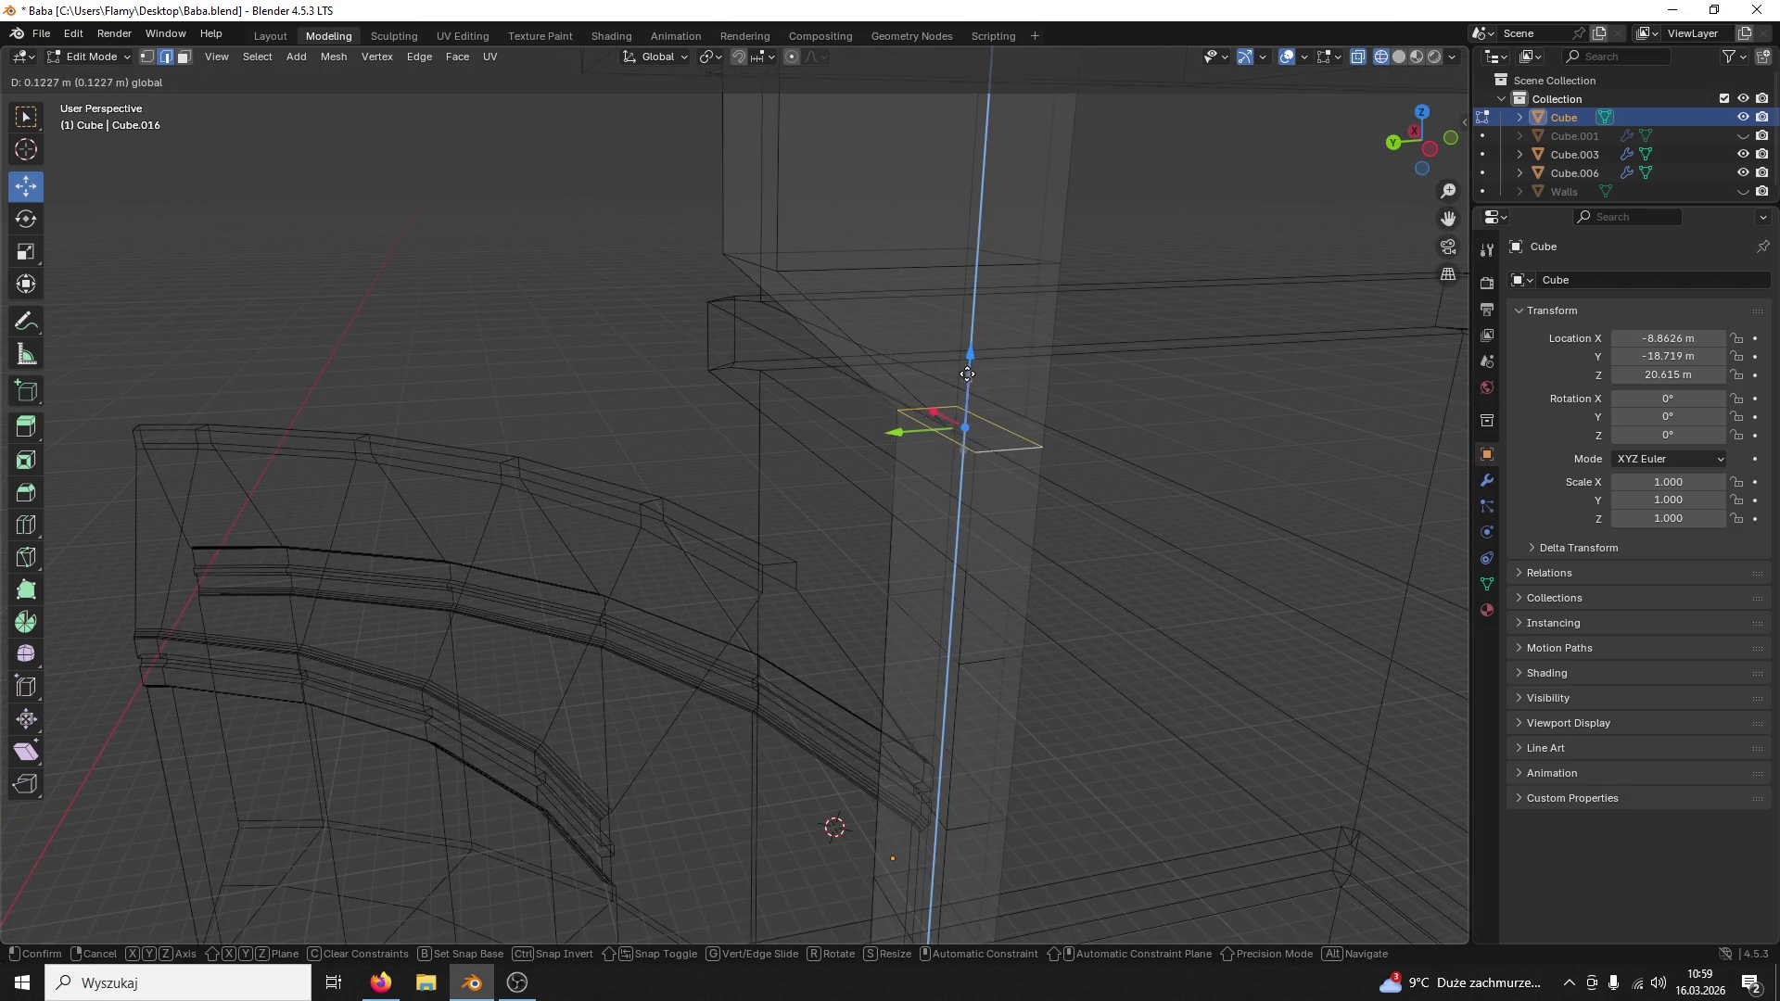
click(1399, 57)
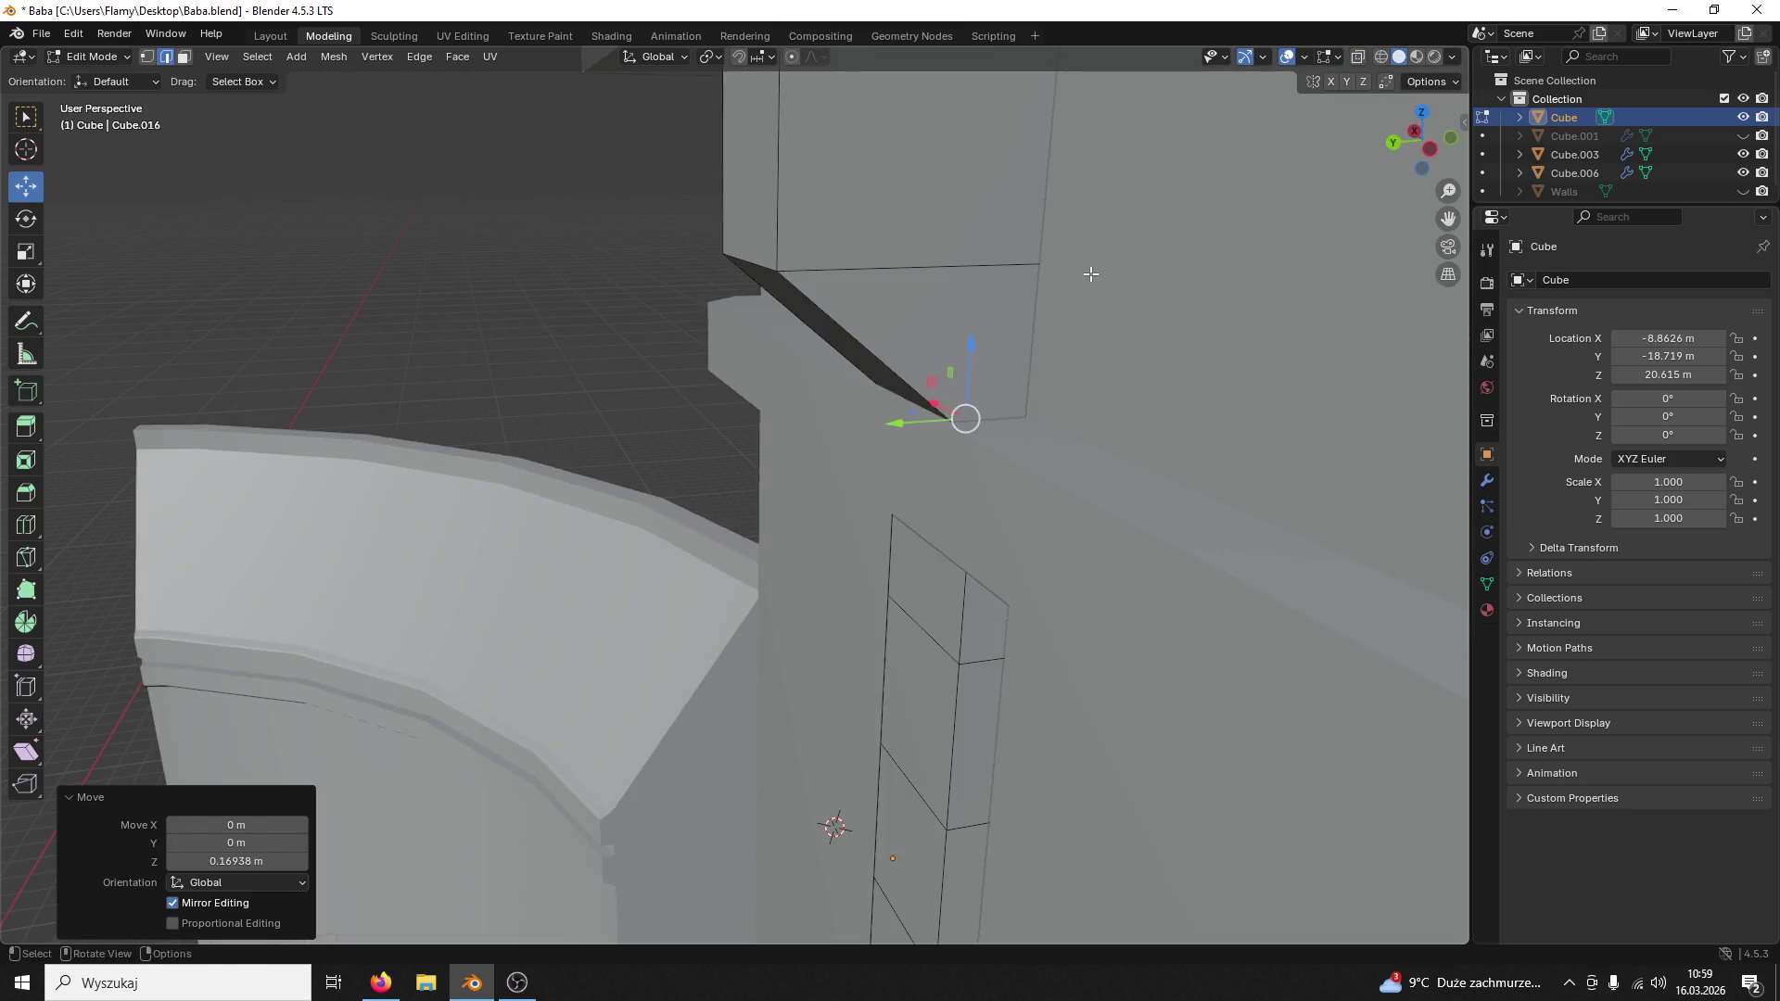
middle_drag(1093, 270, 1042, 318)
key(g)
key(z)
click(1042, 240)
mouse_move(1041, 241)
middle_down()
mouse_move(1037, 285)
mouse_move(1086, 273)
middle_up()
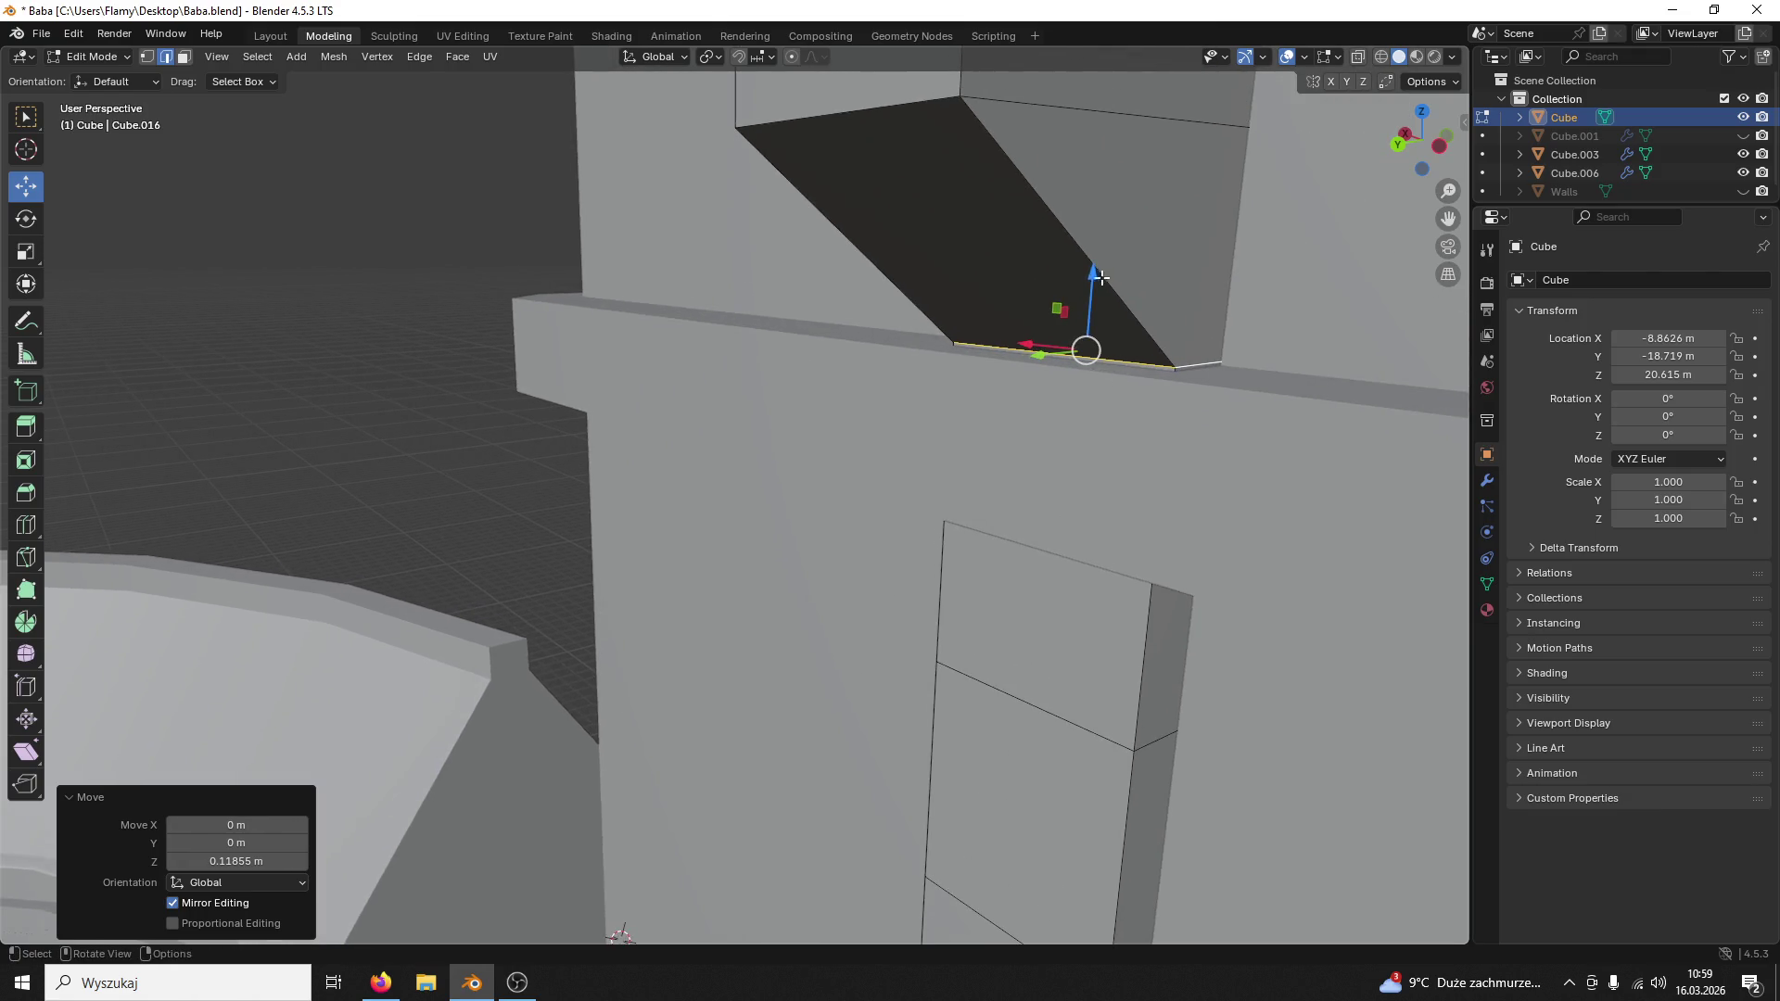
key(g)
key(z)
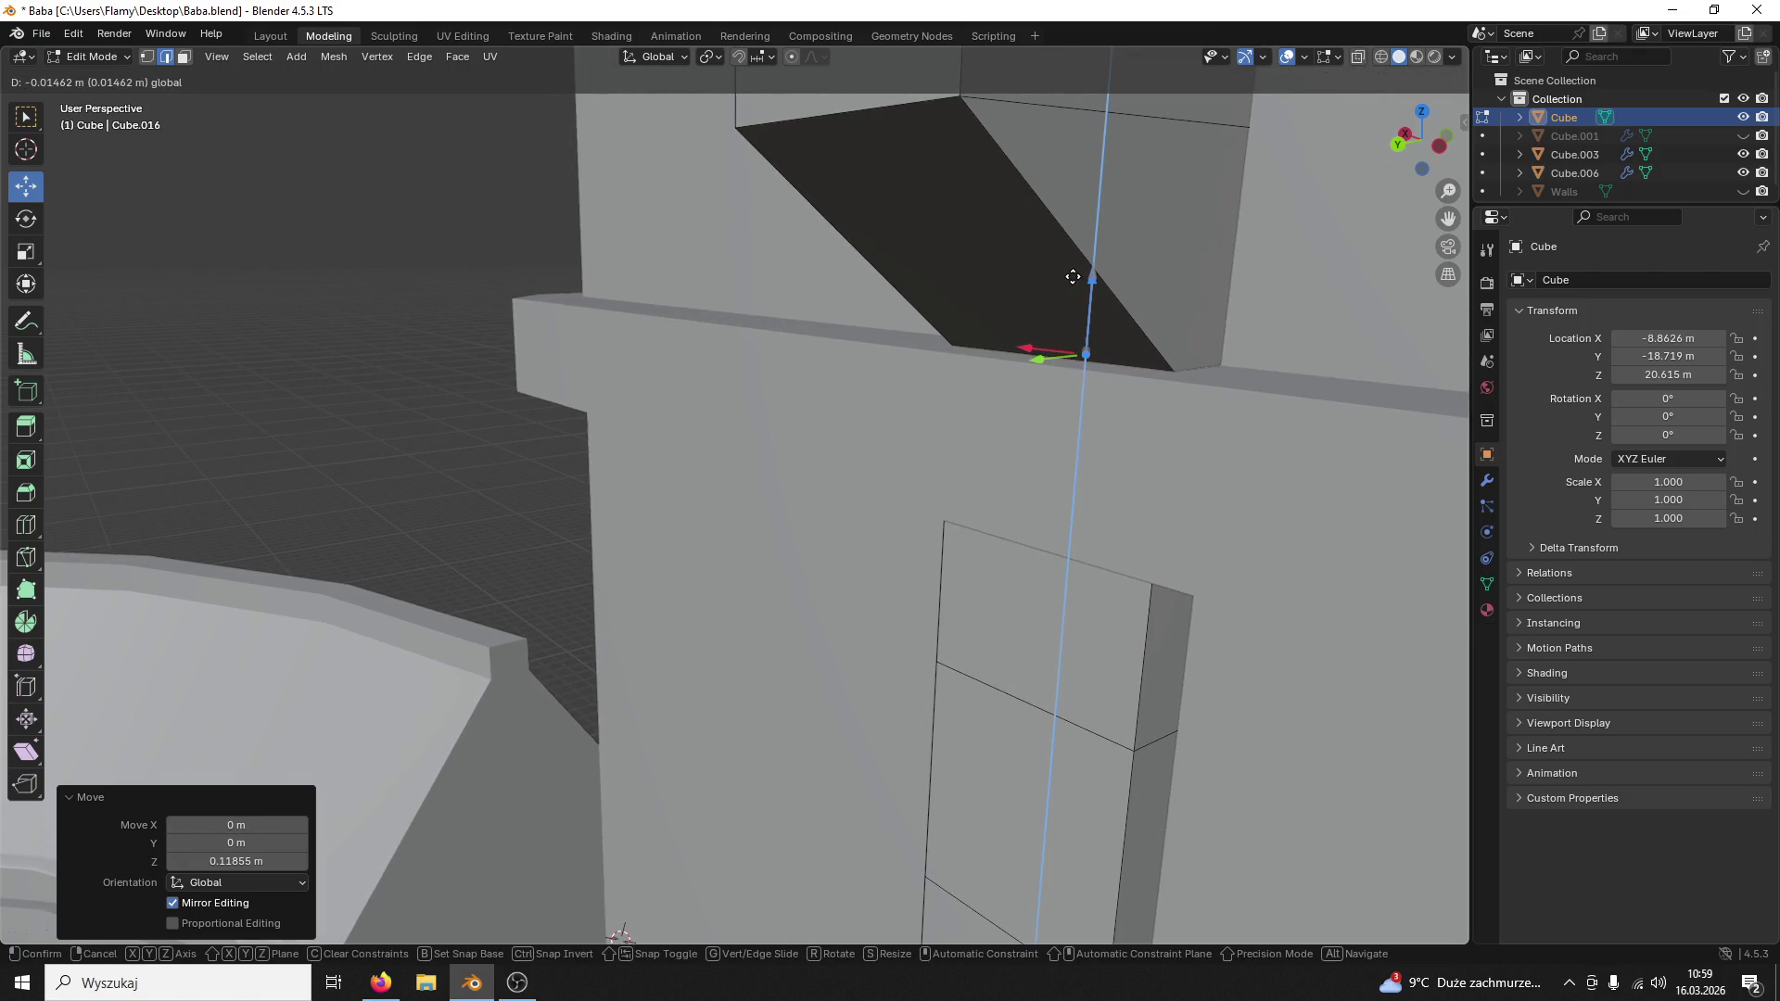
click(1072, 254)
middle_drag(1071, 253, 1136, 286)
Step: Add a loop cut across the pillar slid toward the top, then undo it
click(1122, 391)
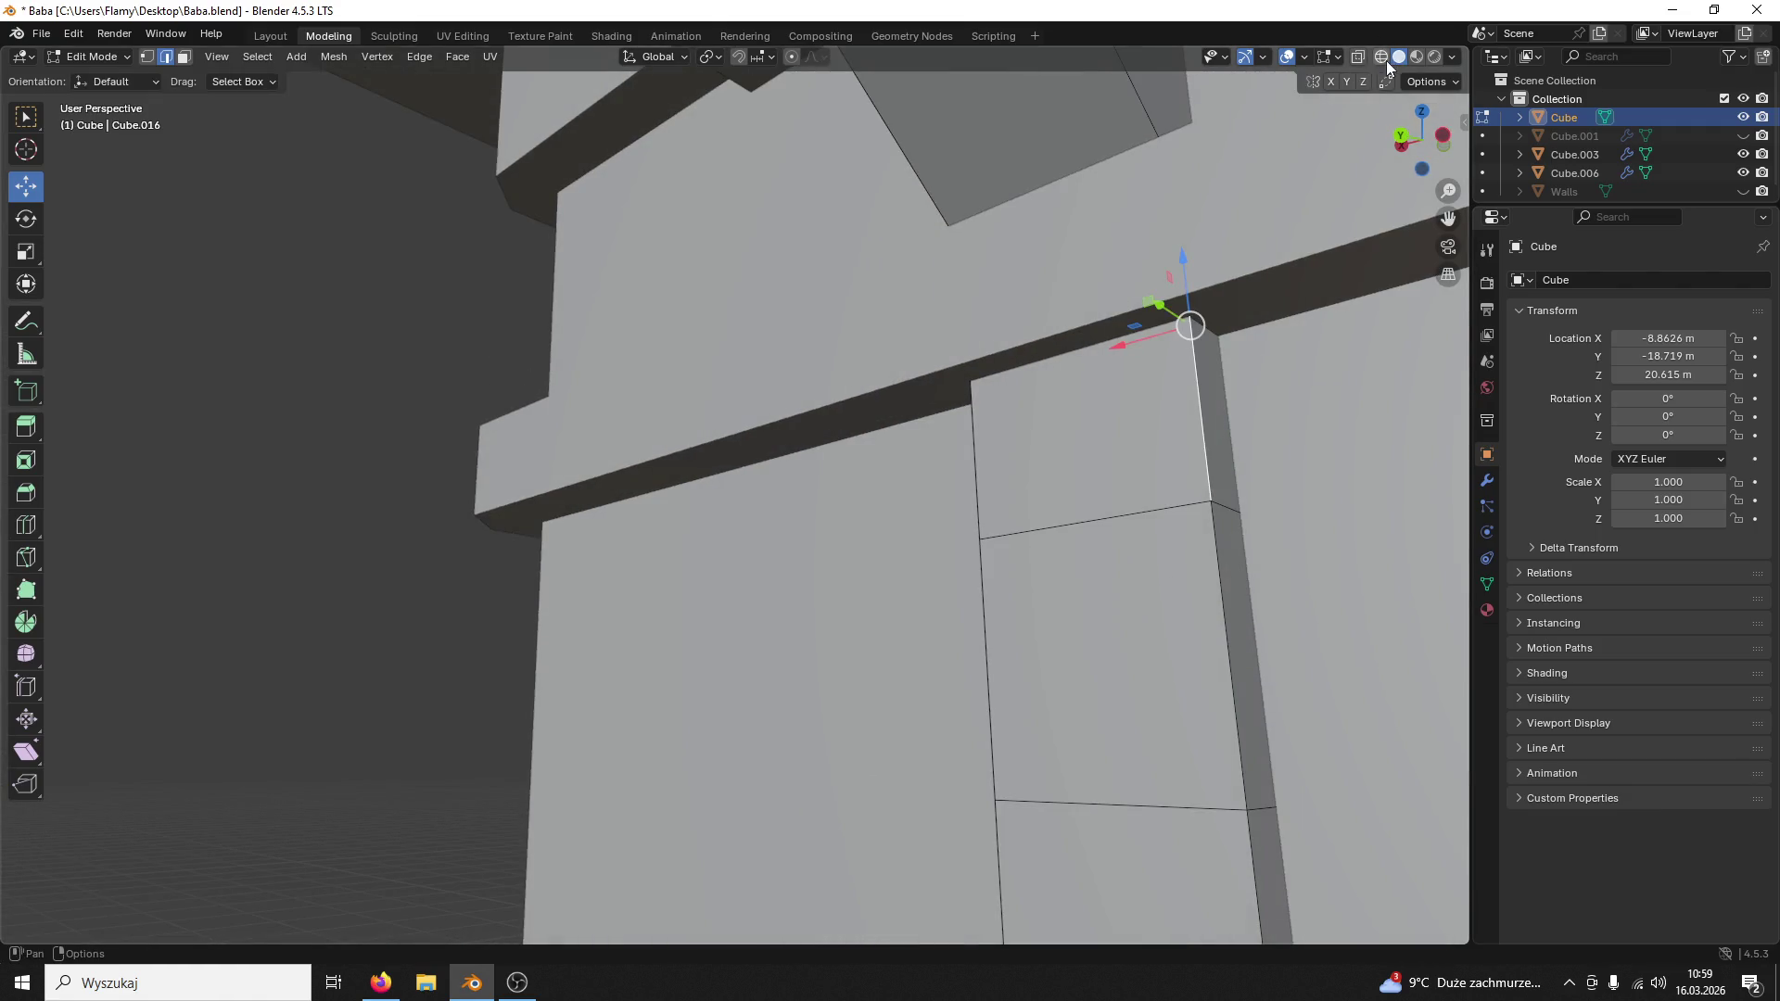
click(1382, 56)
middle_drag(1160, 230, 1077, 405)
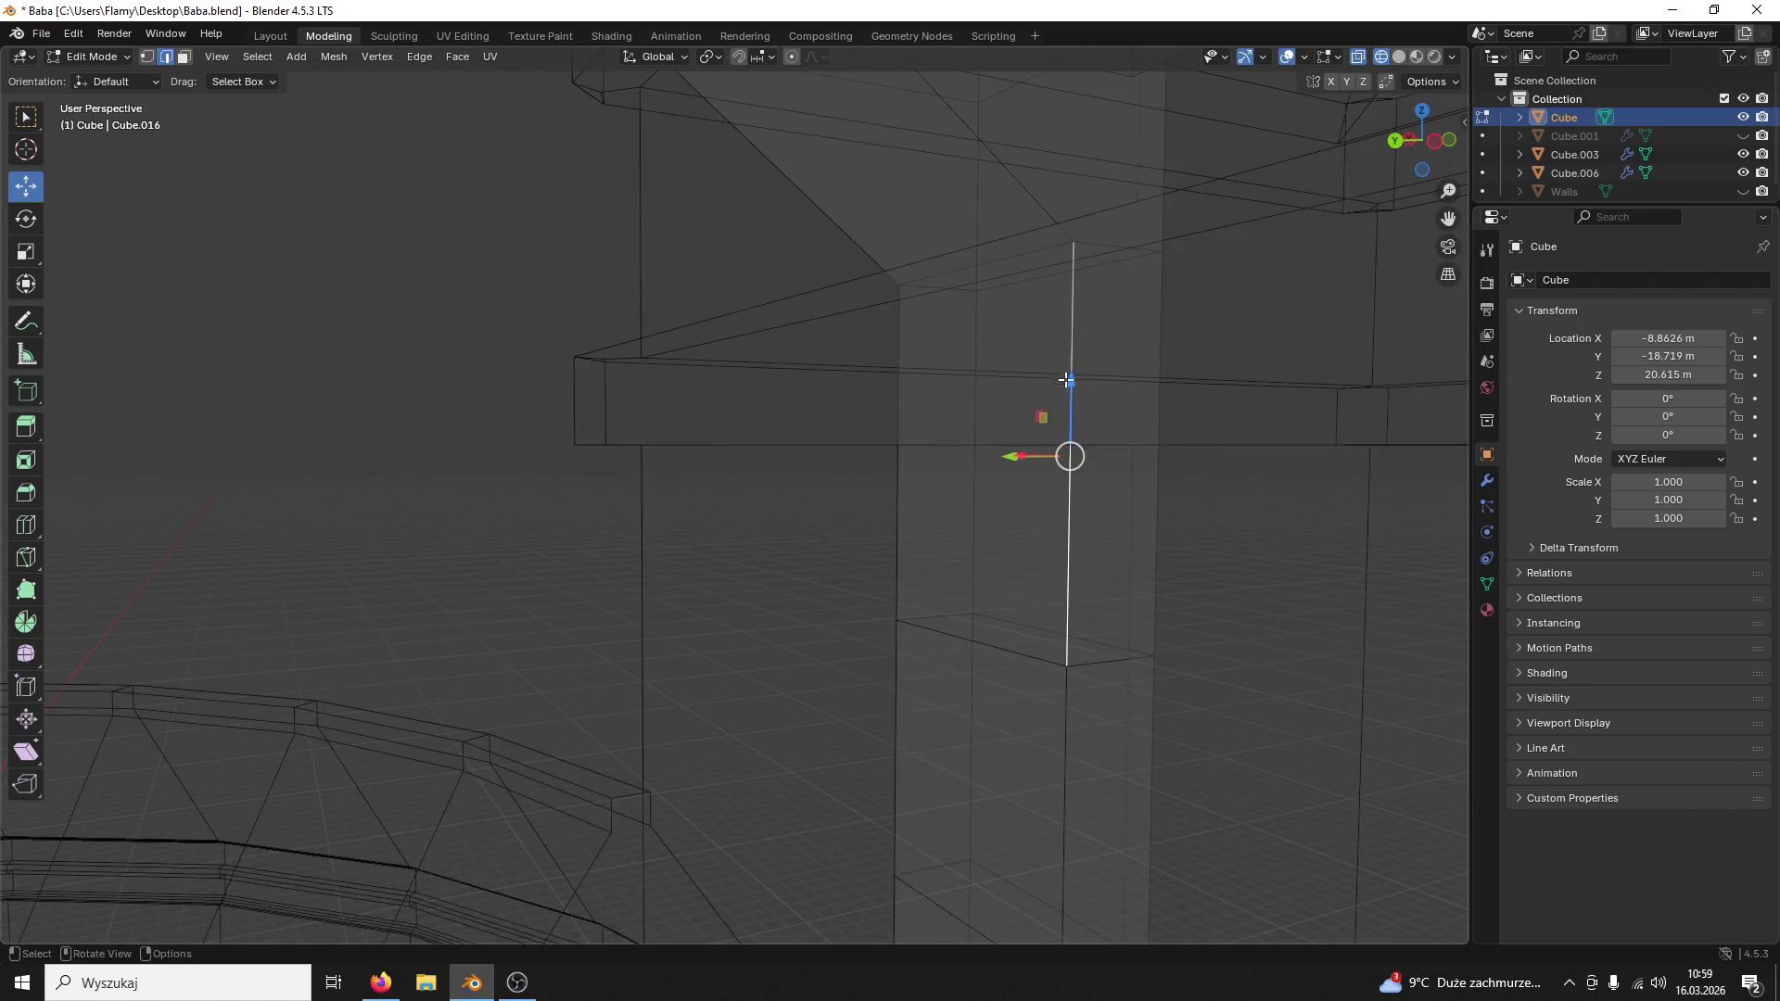
click(185, 59)
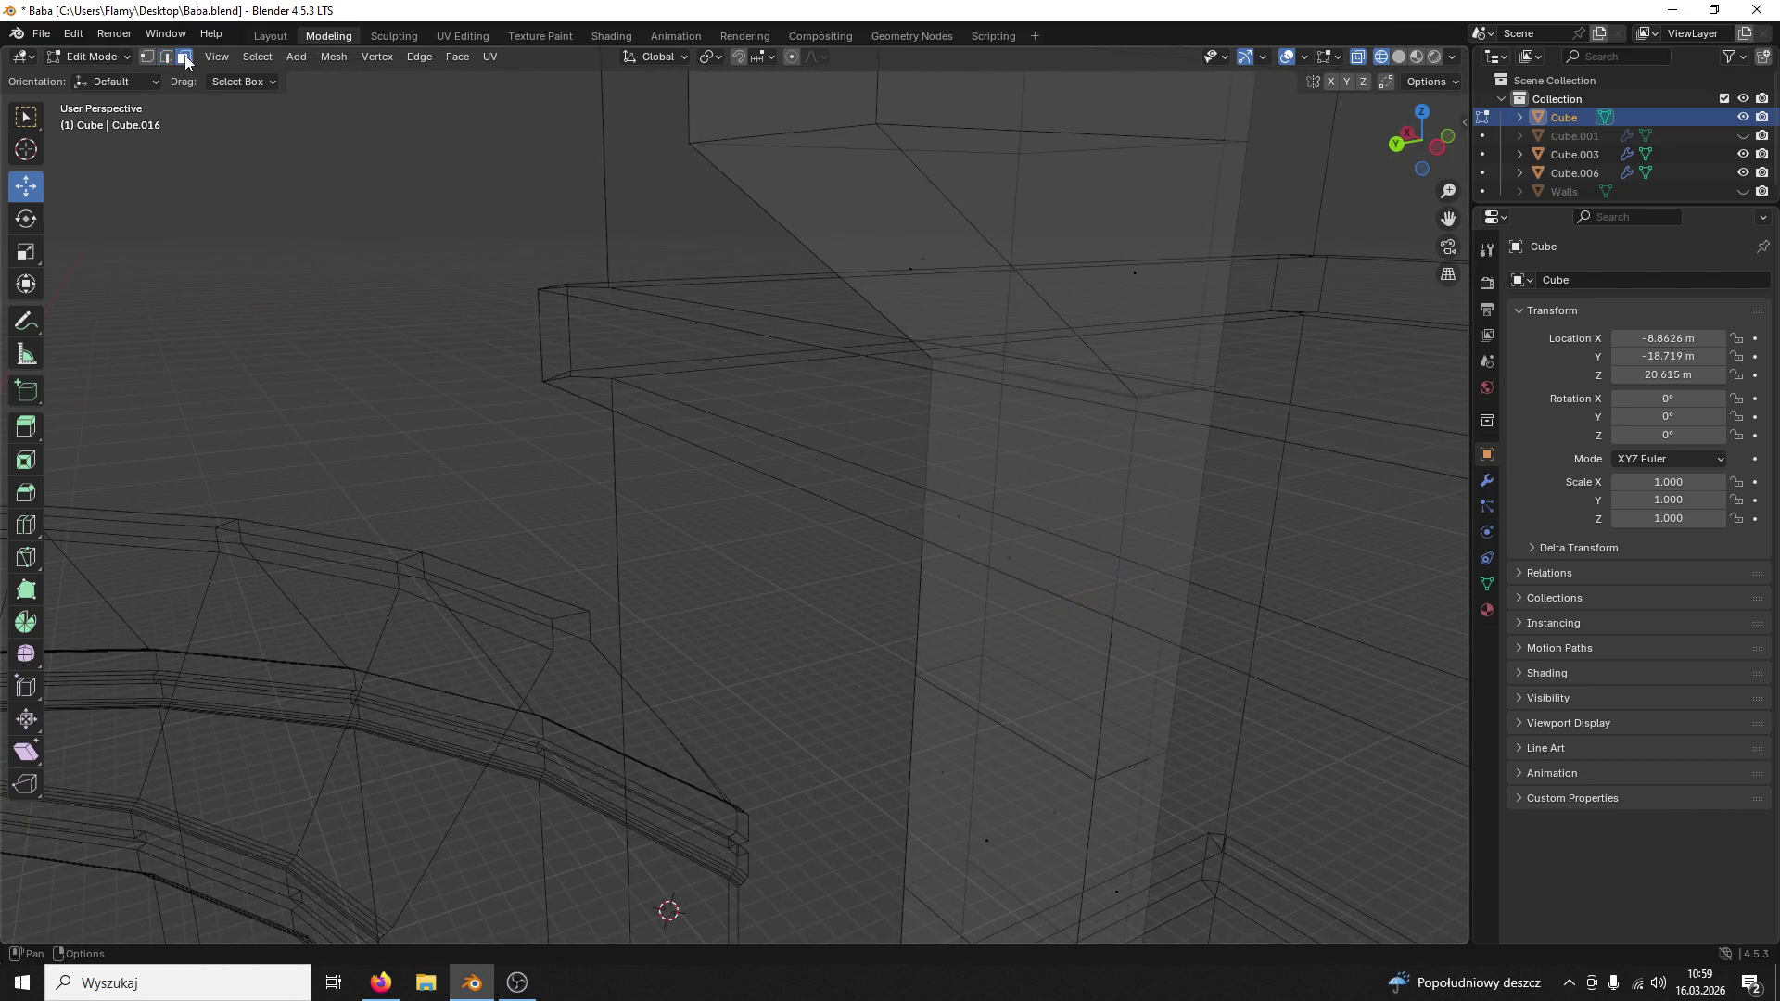
click(1399, 57)
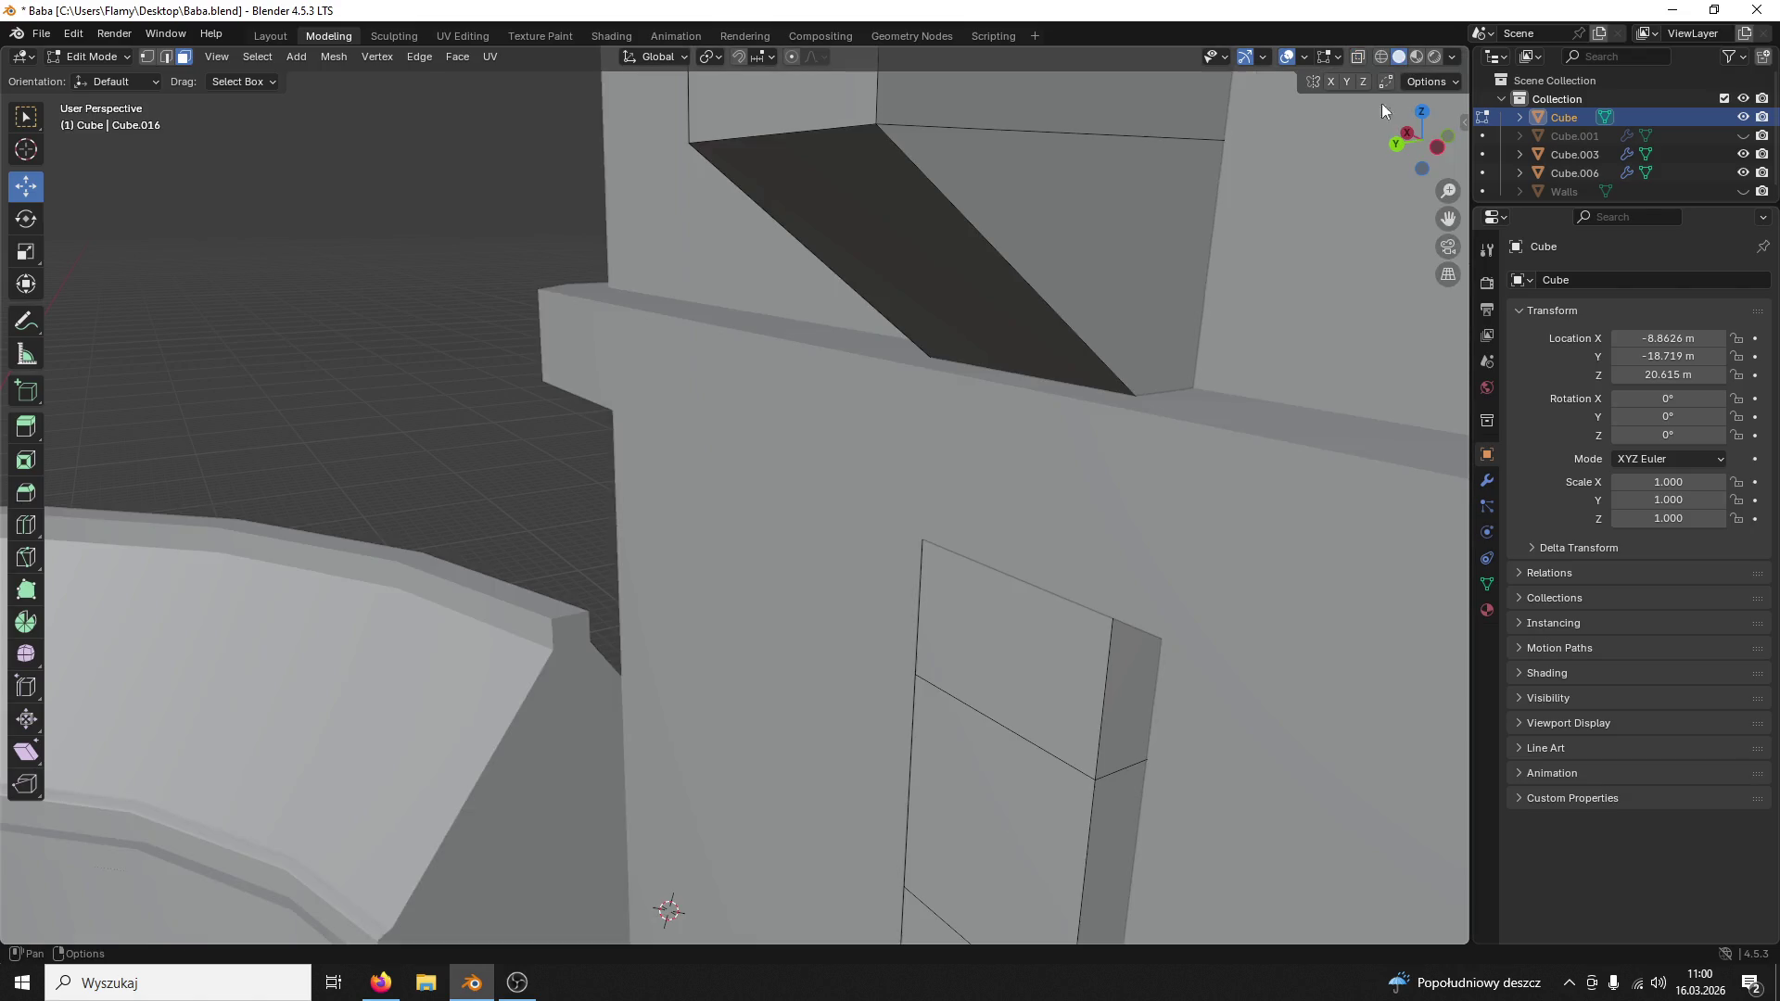
click(1069, 631)
click(1380, 59)
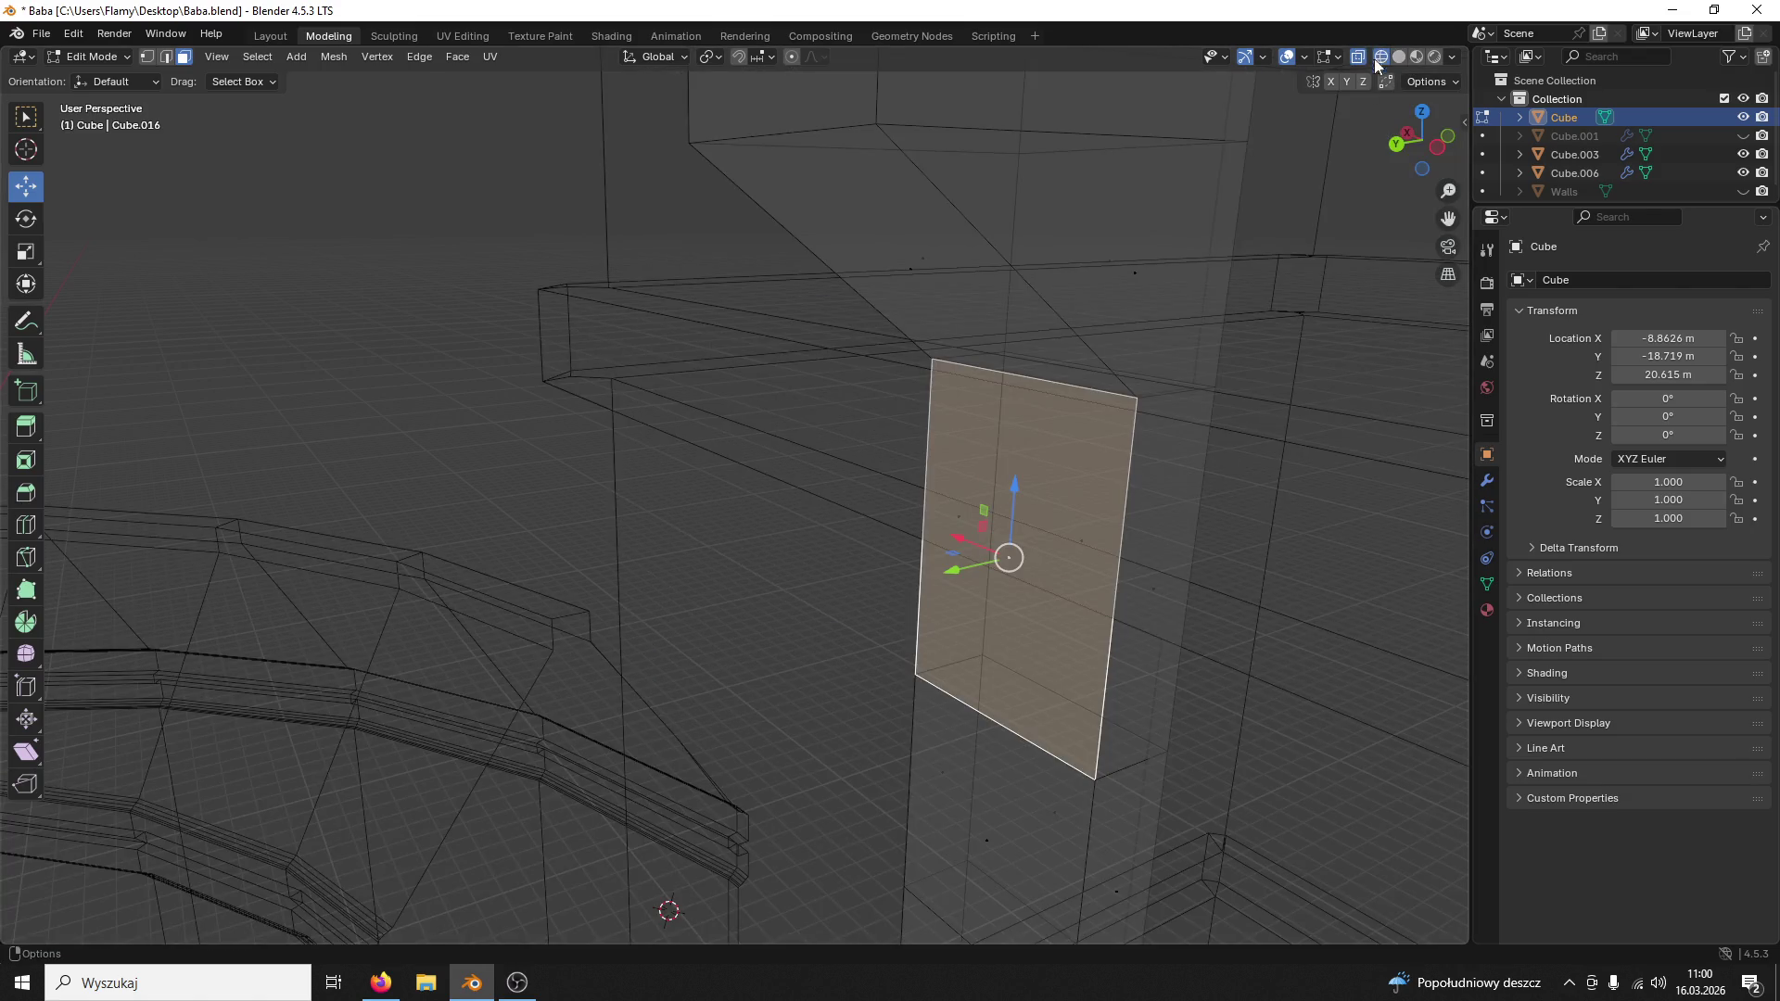
mouse_move(1152, 364)
middle_down()
mouse_move(953, 424)
mouse_move(1041, 615)
middle_up()
key(ctrl+r)
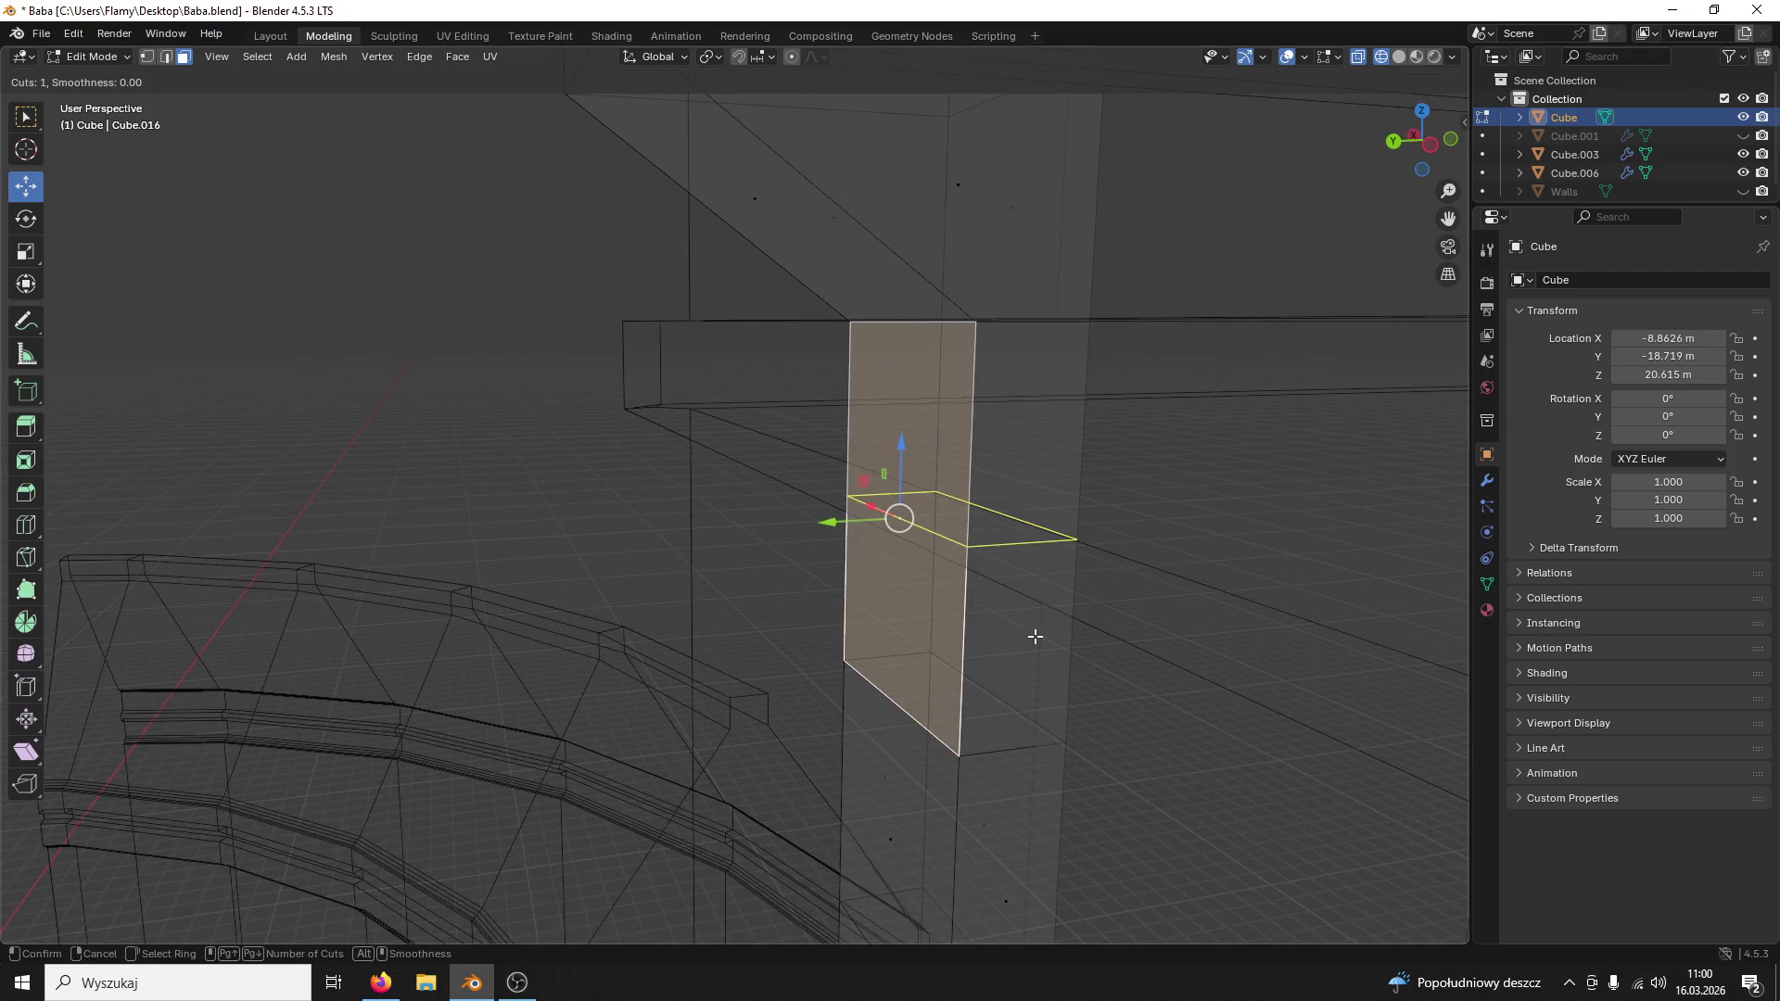
click(1033, 631)
click(1006, 522)
key(ctrl+z)
click(1400, 55)
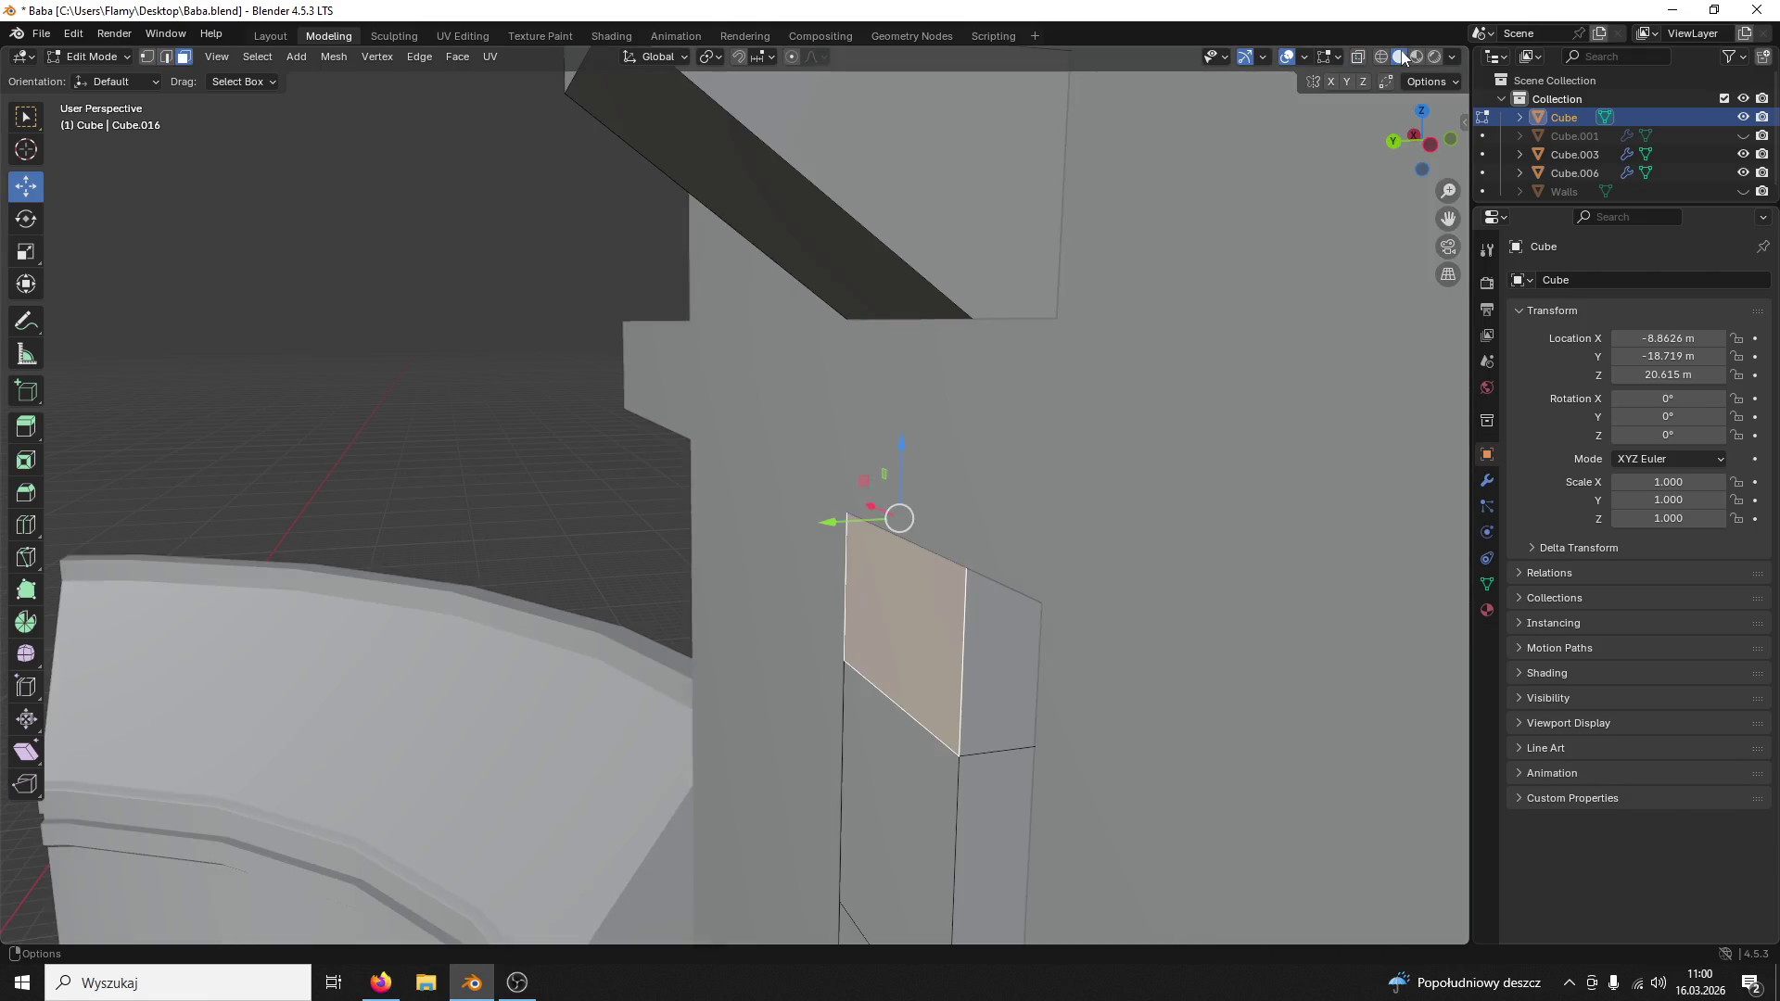
Step: Move the top vertical edge to split off a short section near the column's top
middle_drag(1001, 690, 1001, 627)
key(2)
click(997, 346)
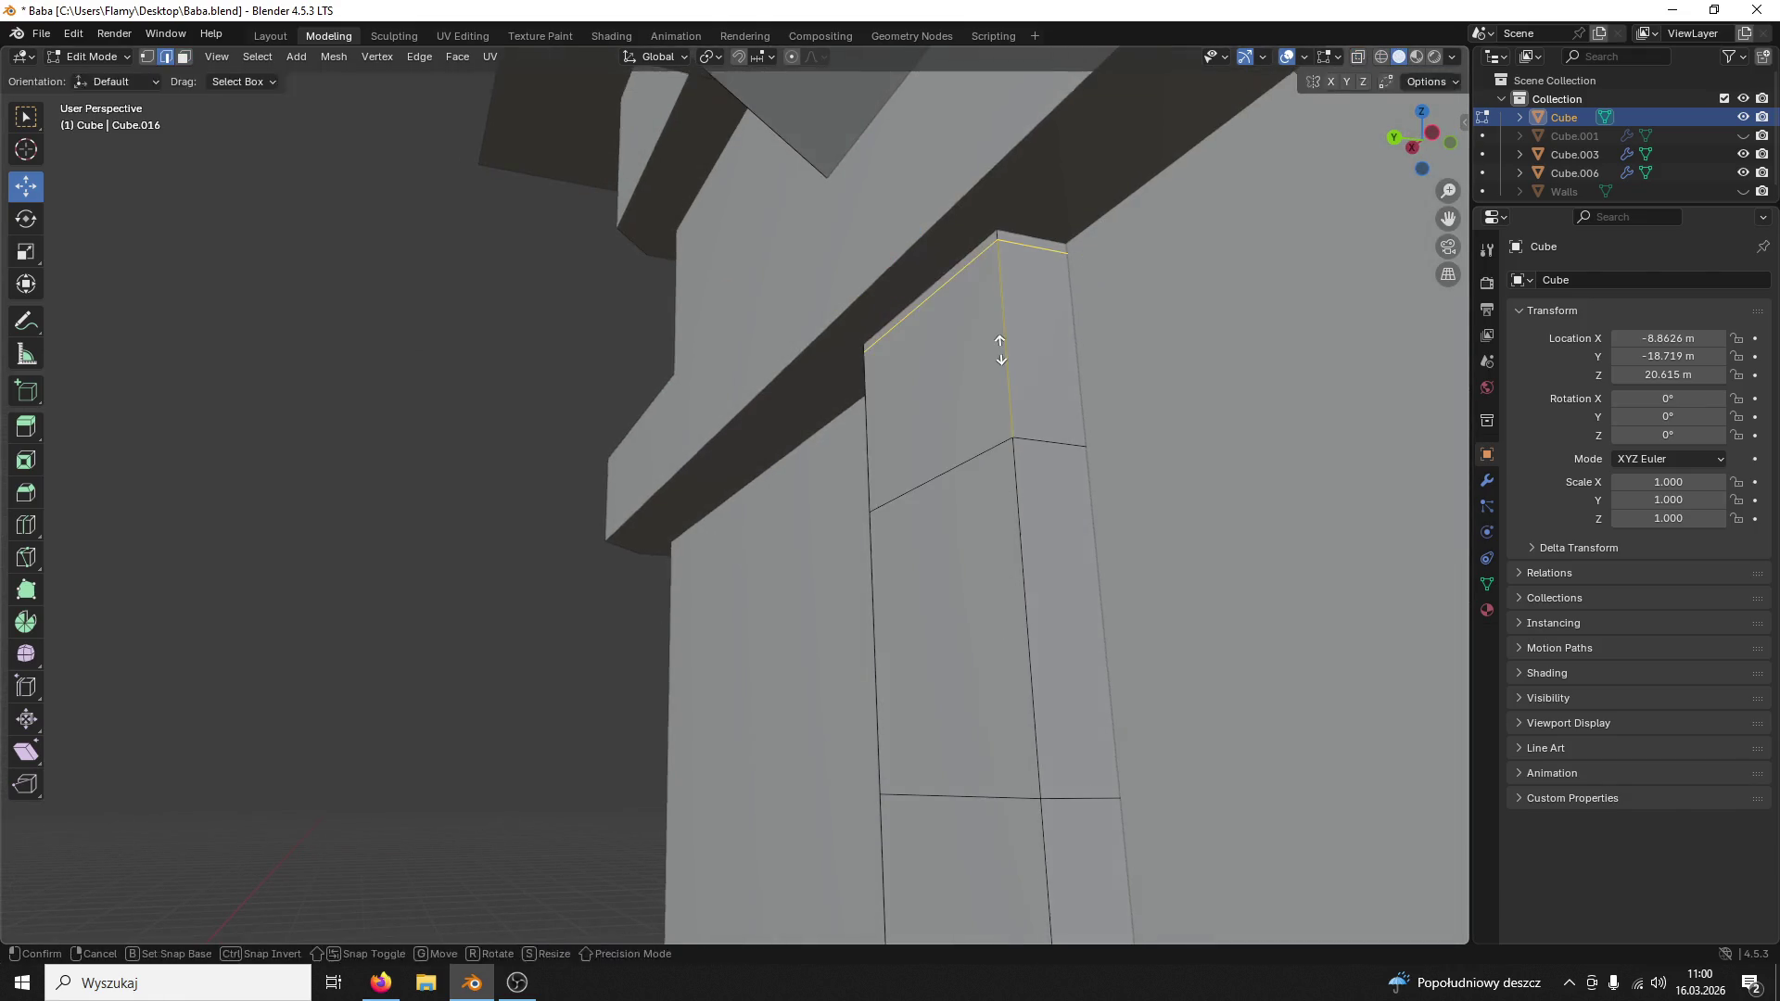
key(g)
key(g)
click(989, 340)
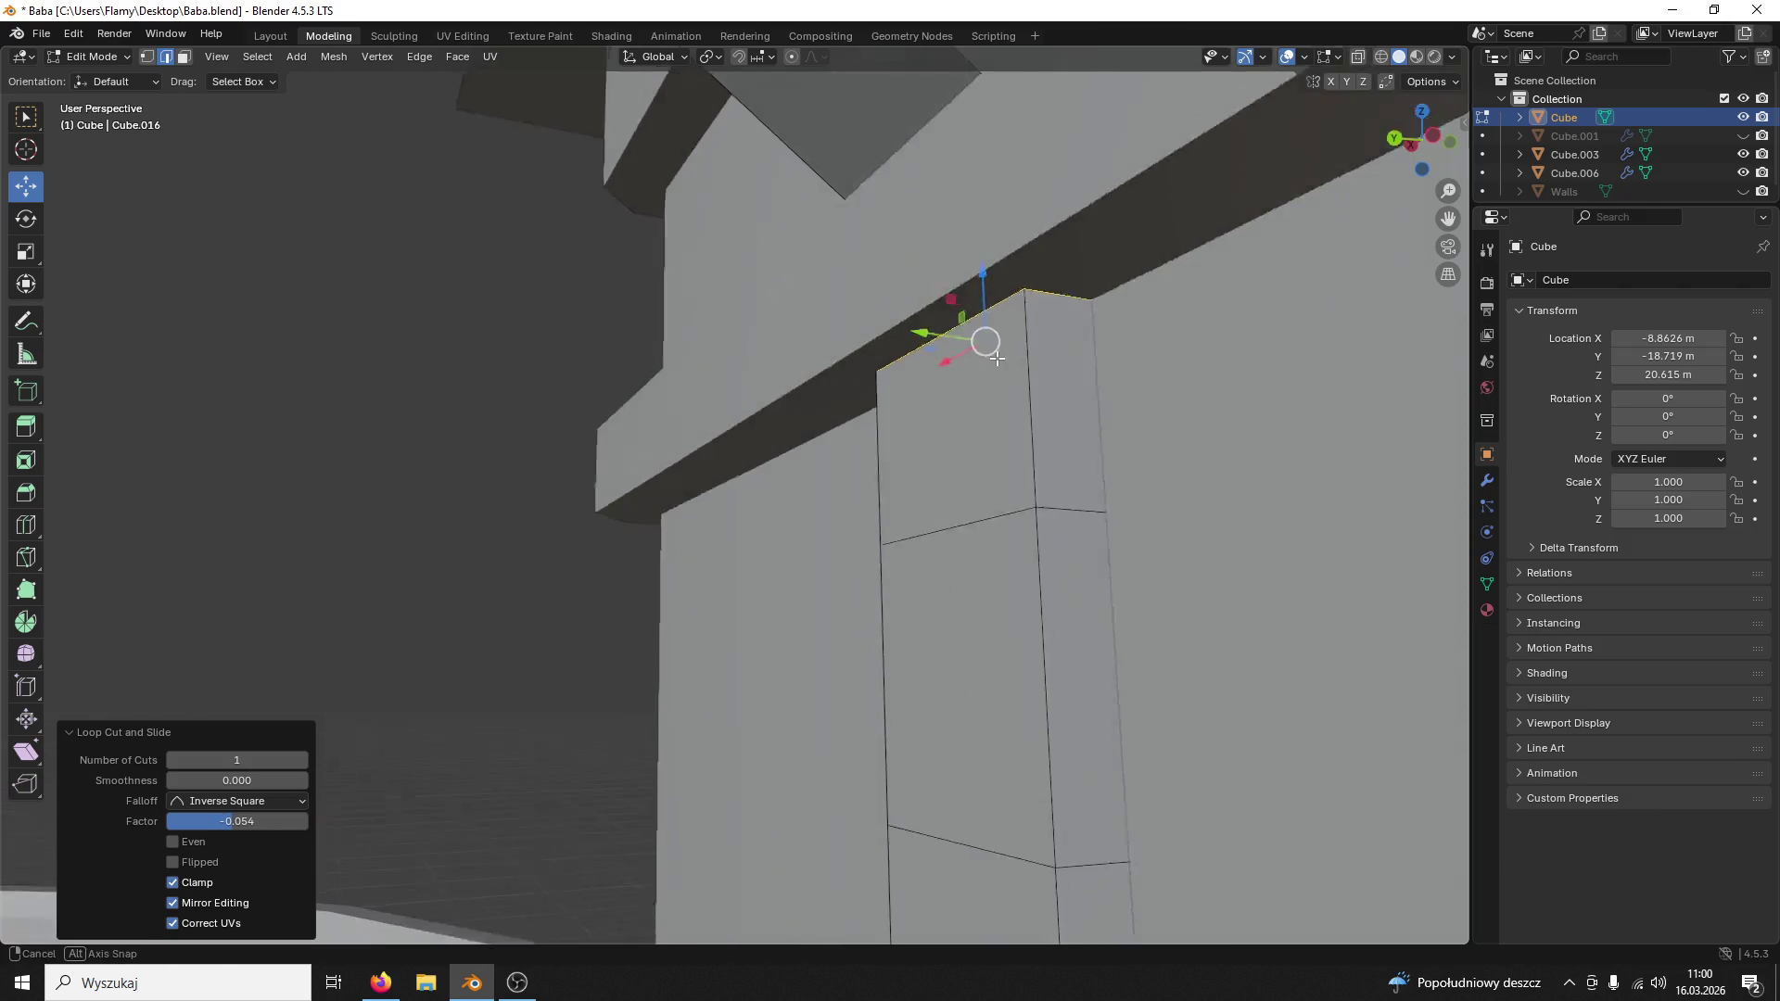
middle_drag(989, 340, 696, 310)
Step: Extrude the top section's front face along its normal 0.38 m into a protruding block
click(184, 59)
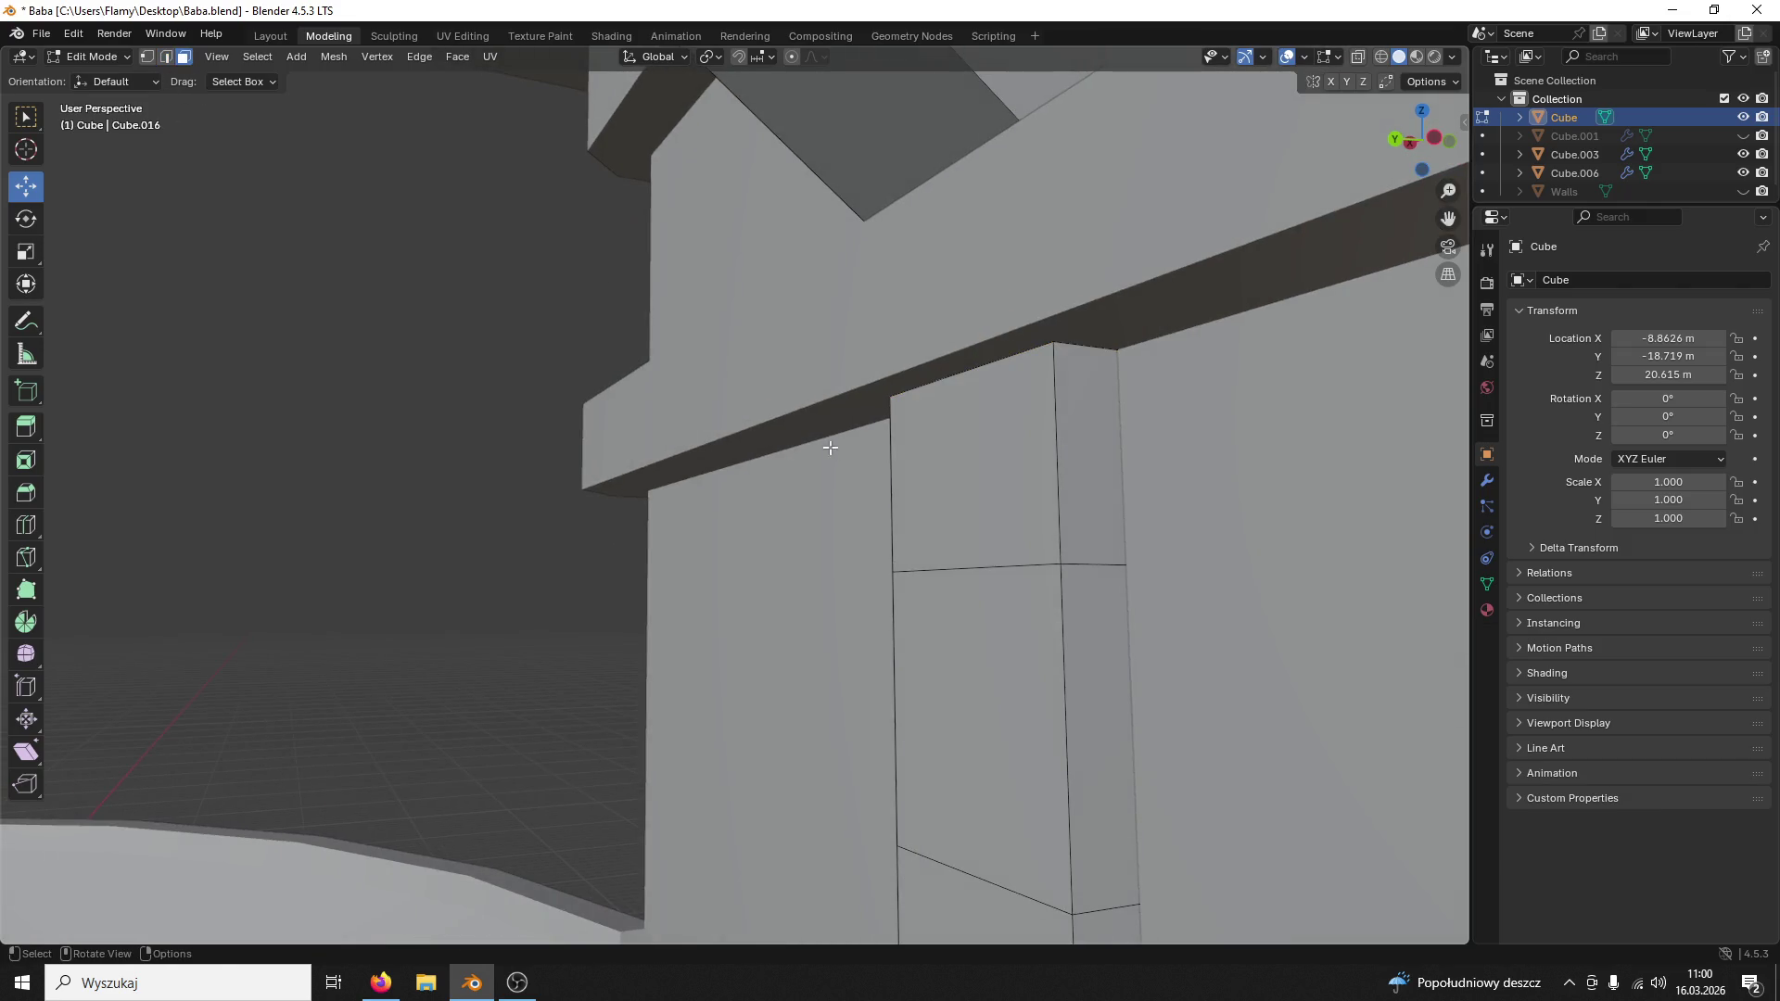
click(929, 457)
right_click(929, 456)
click(959, 459)
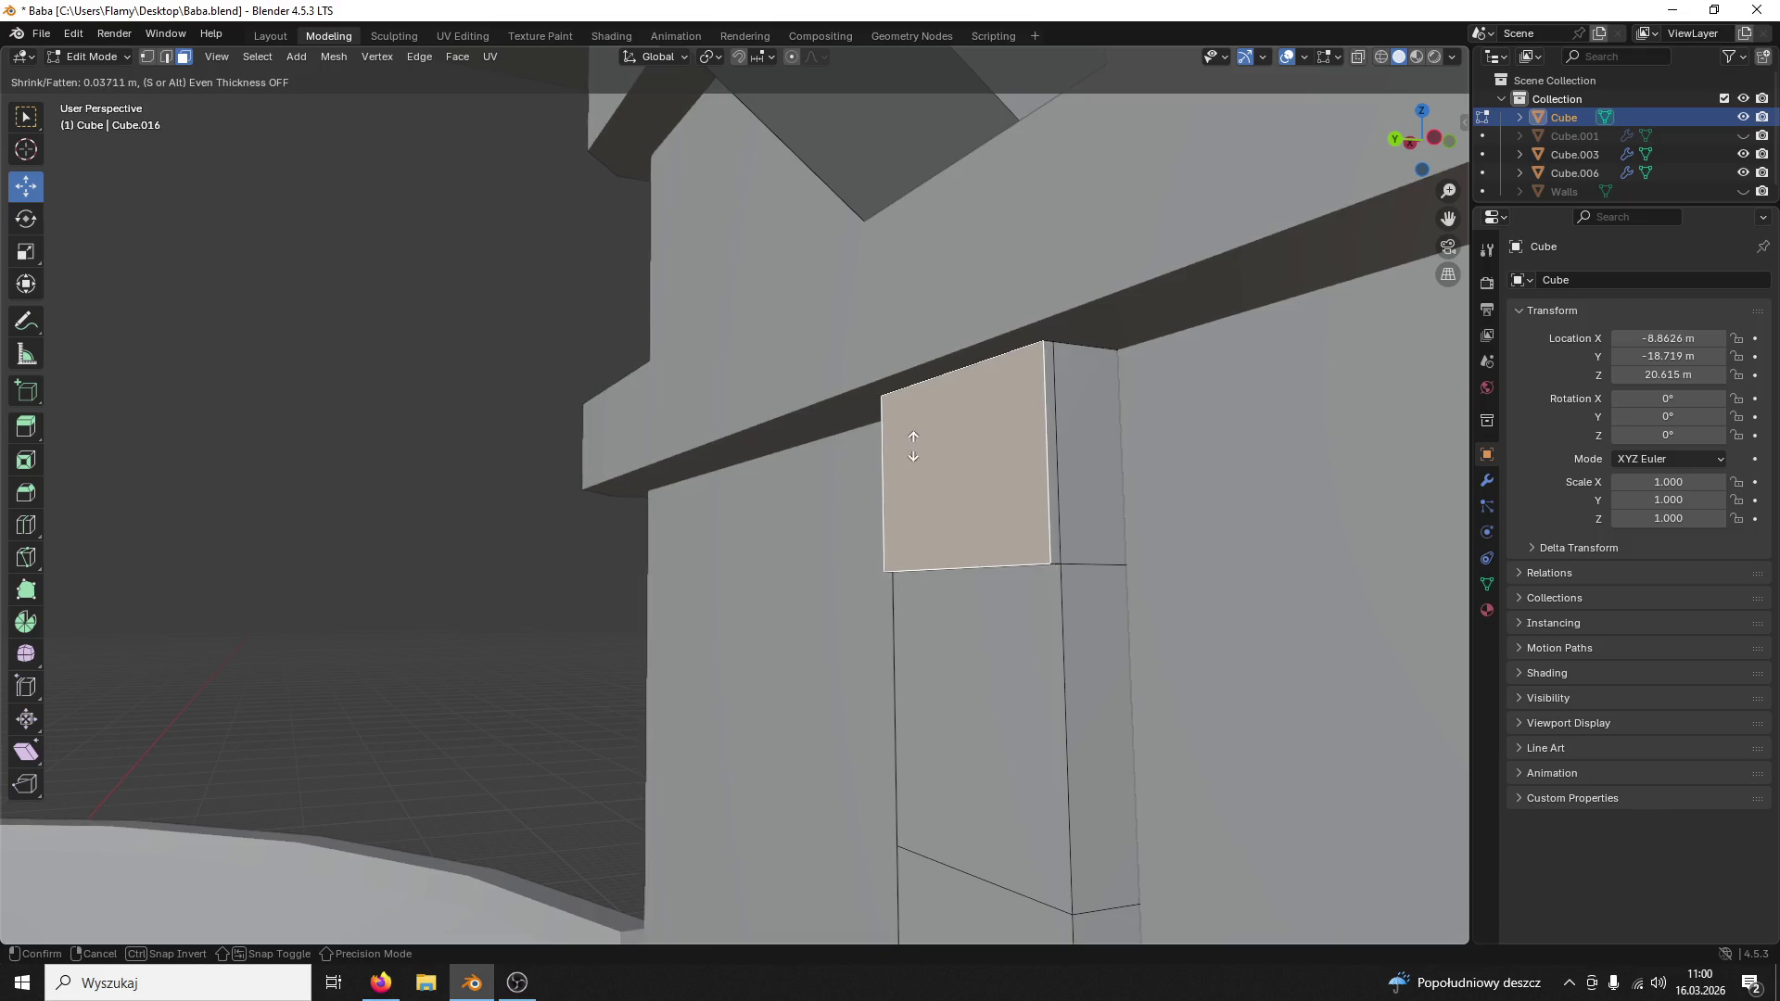
click(908, 378)
mouse_move(906, 379)
middle_down()
mouse_move(924, 426)
mouse_move(984, 390)
mouse_move(923, 316)
middle_up()
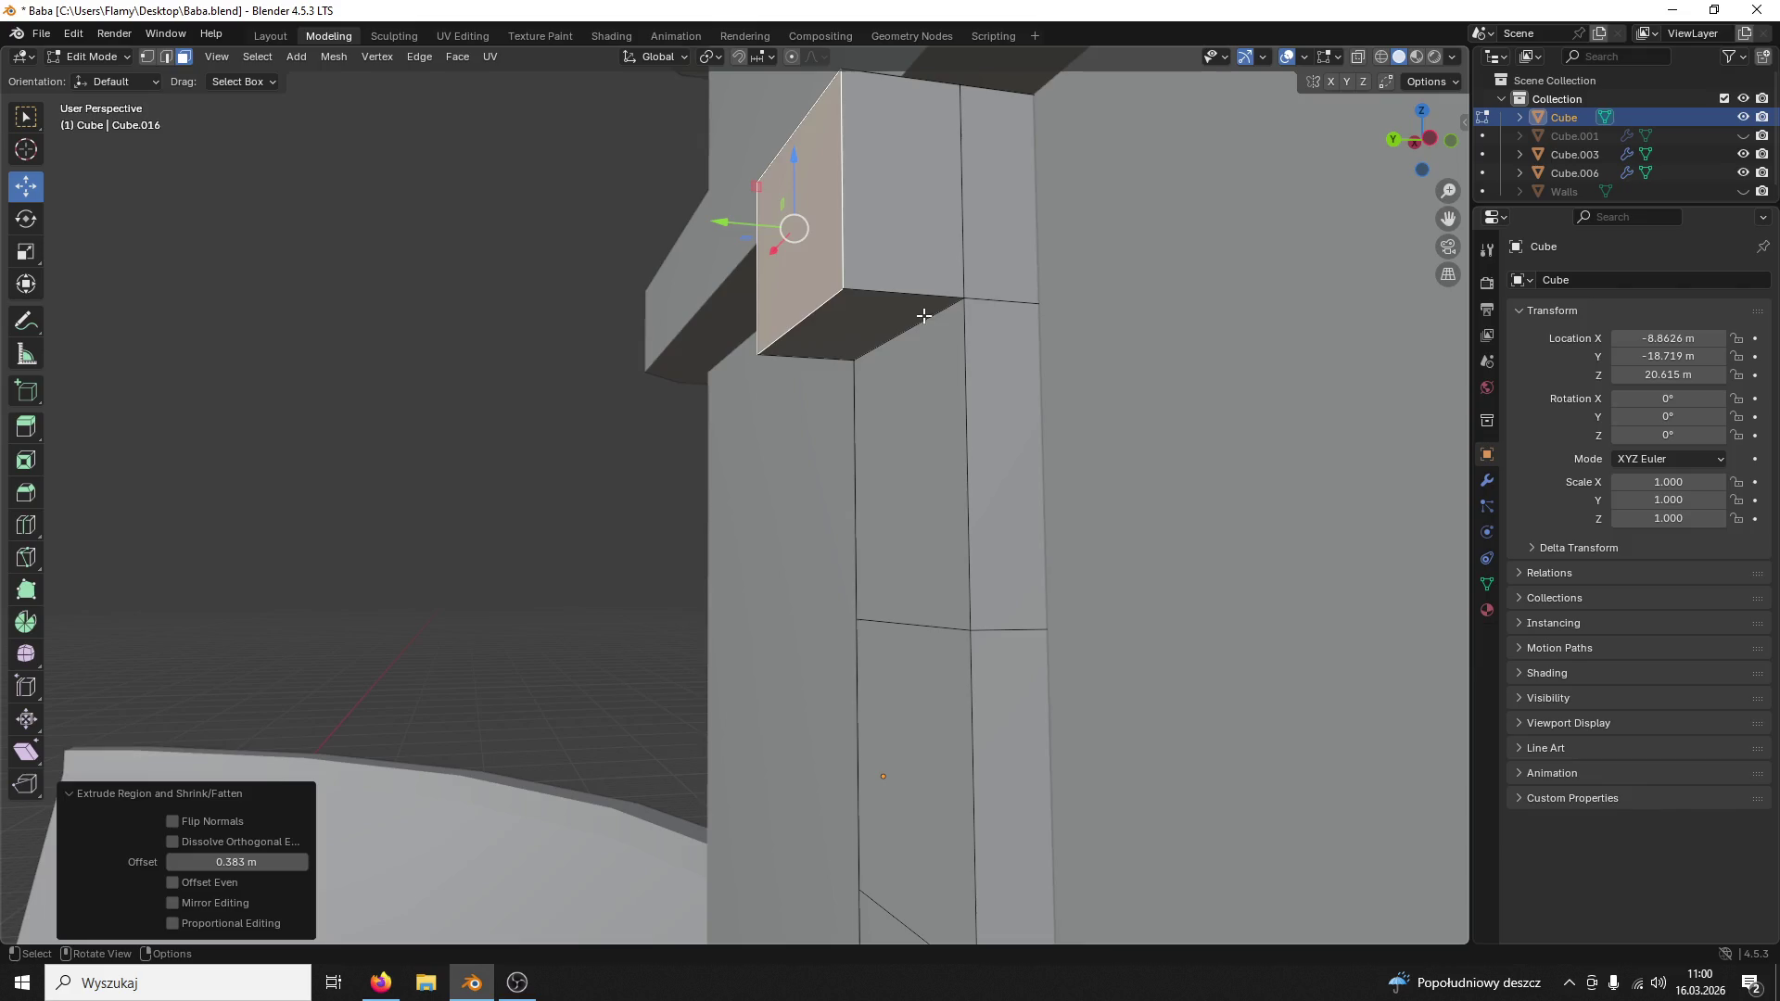
Step: Try extruding and lowering the block's underside edge, undoing both attempts
click(924, 315)
click(166, 57)
click(903, 330)
key(e)
click(901, 480)
key(ctrl+z)
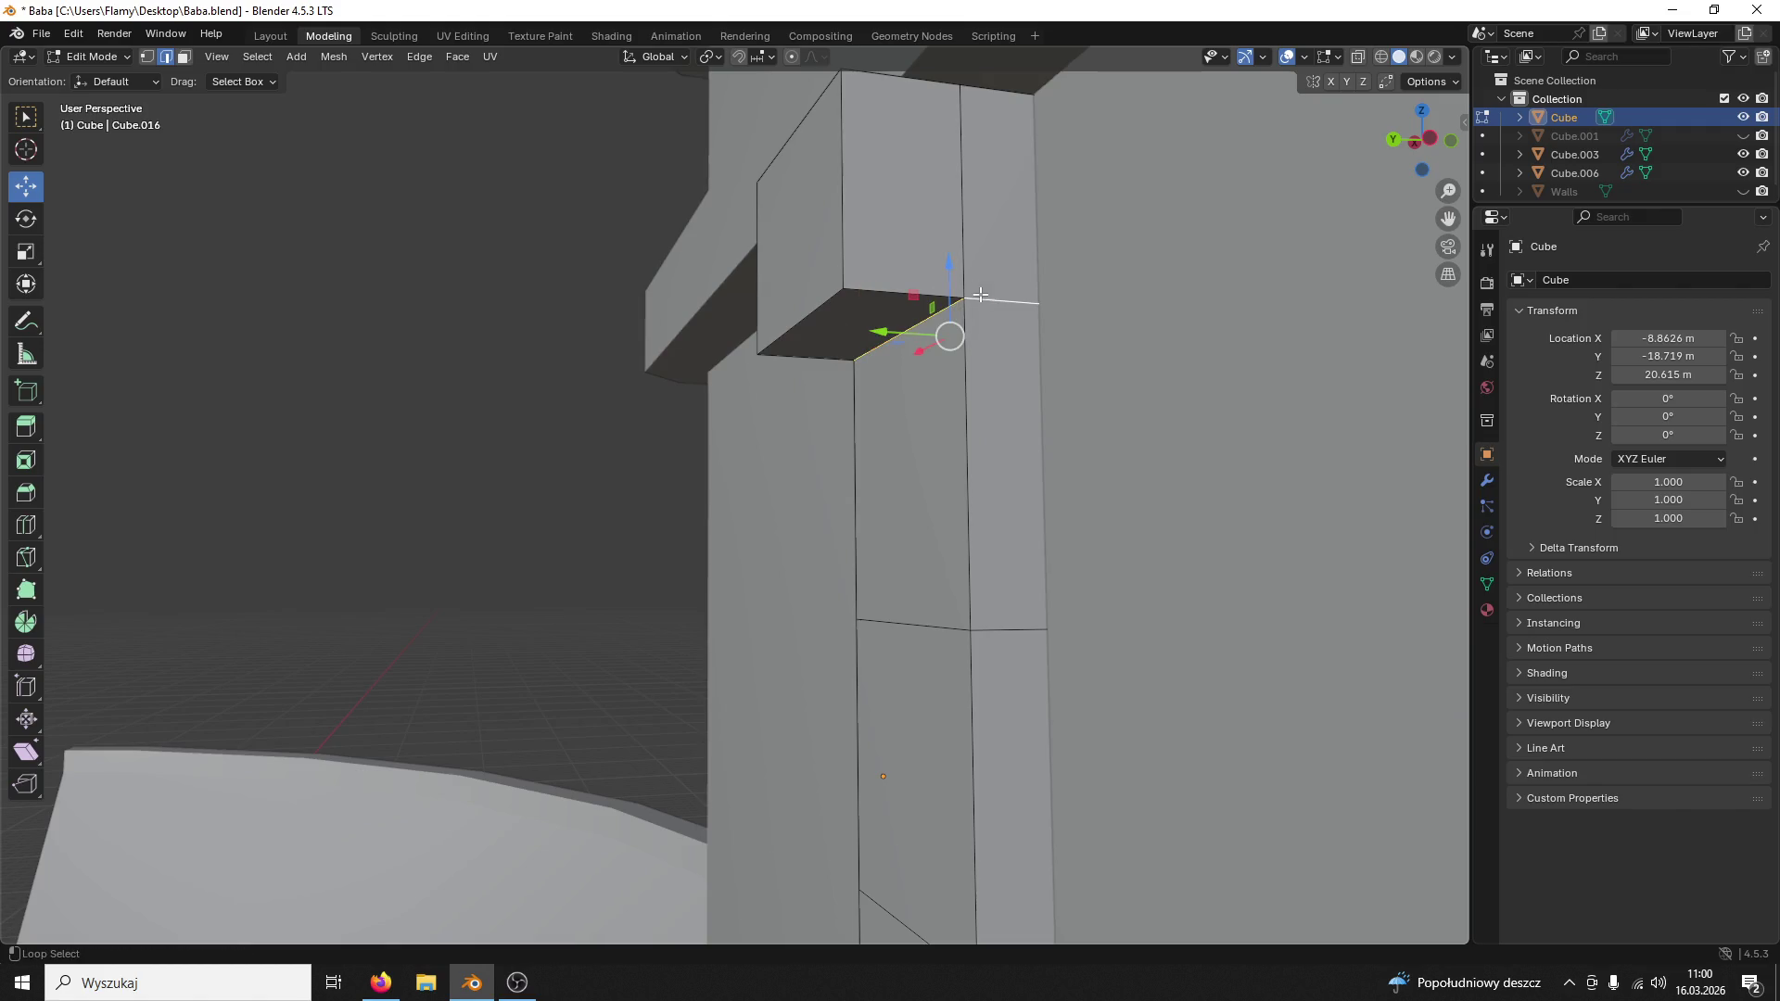
key(g)
key(z)
click(973, 417)
mouse_move(974, 417)
middle_down()
mouse_move(936, 395)
mouse_move(1011, 586)
mouse_move(939, 610)
middle_up()
key(ctrl+z)
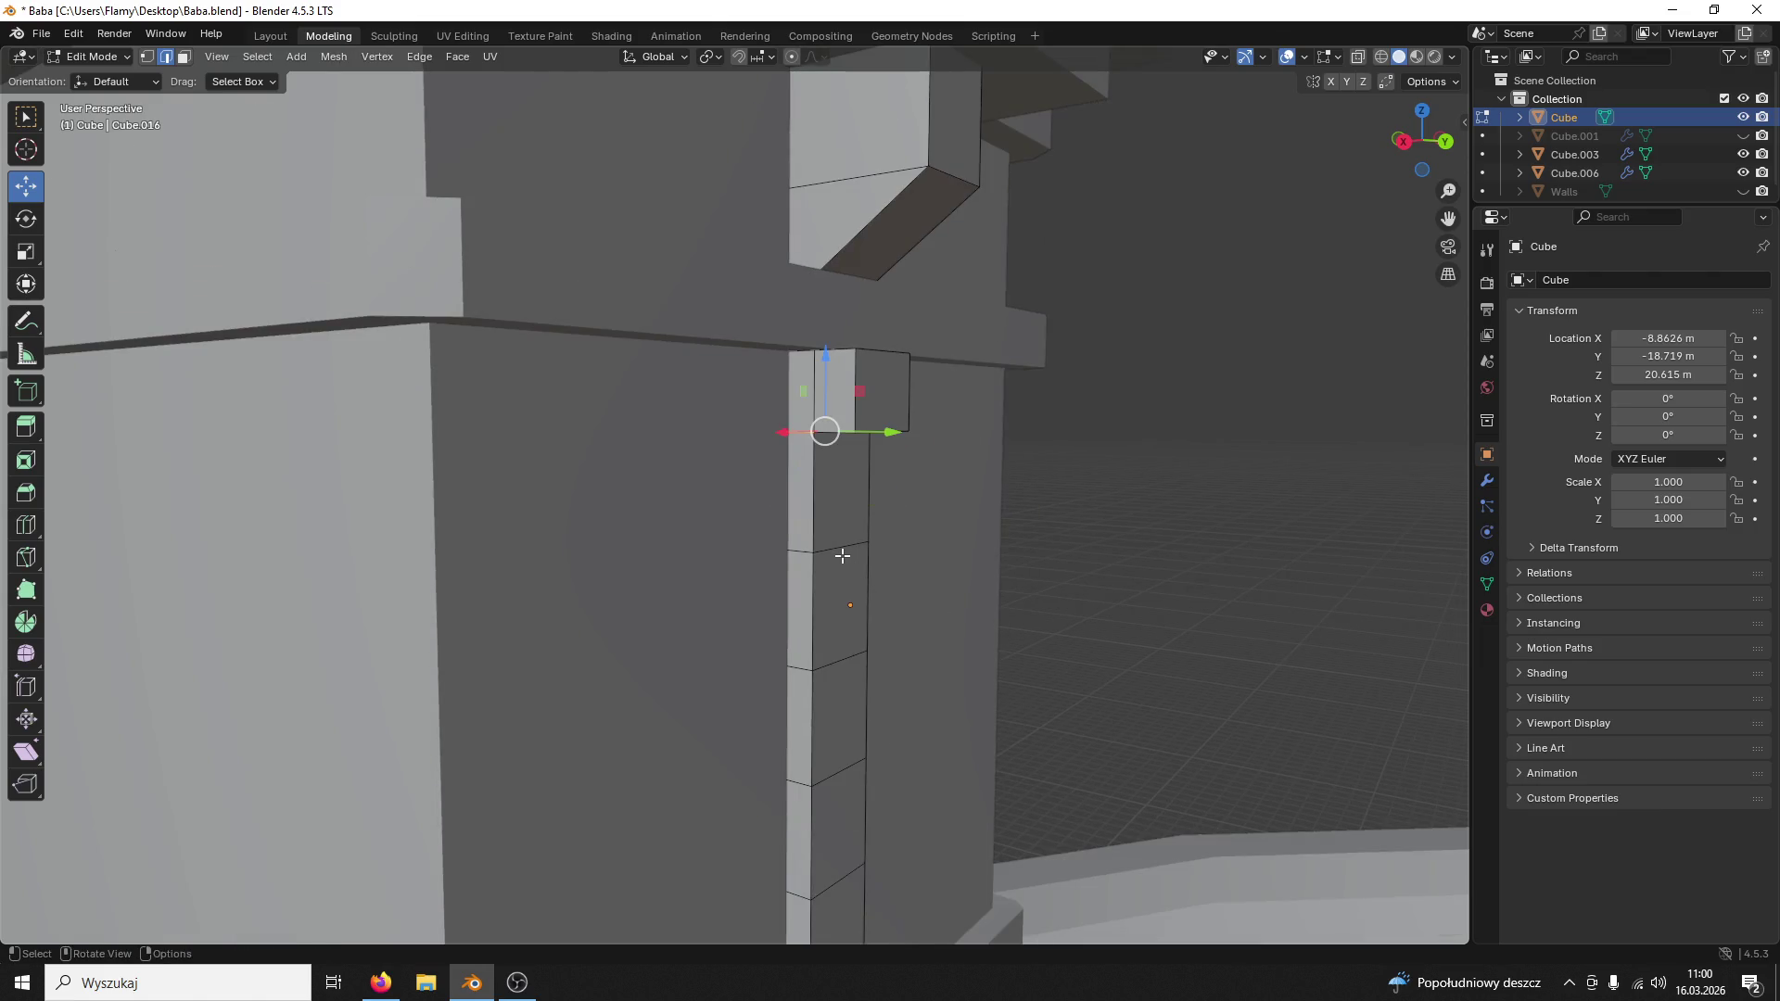
alt+click(837, 538)
drag(823, 411, 823, 352)
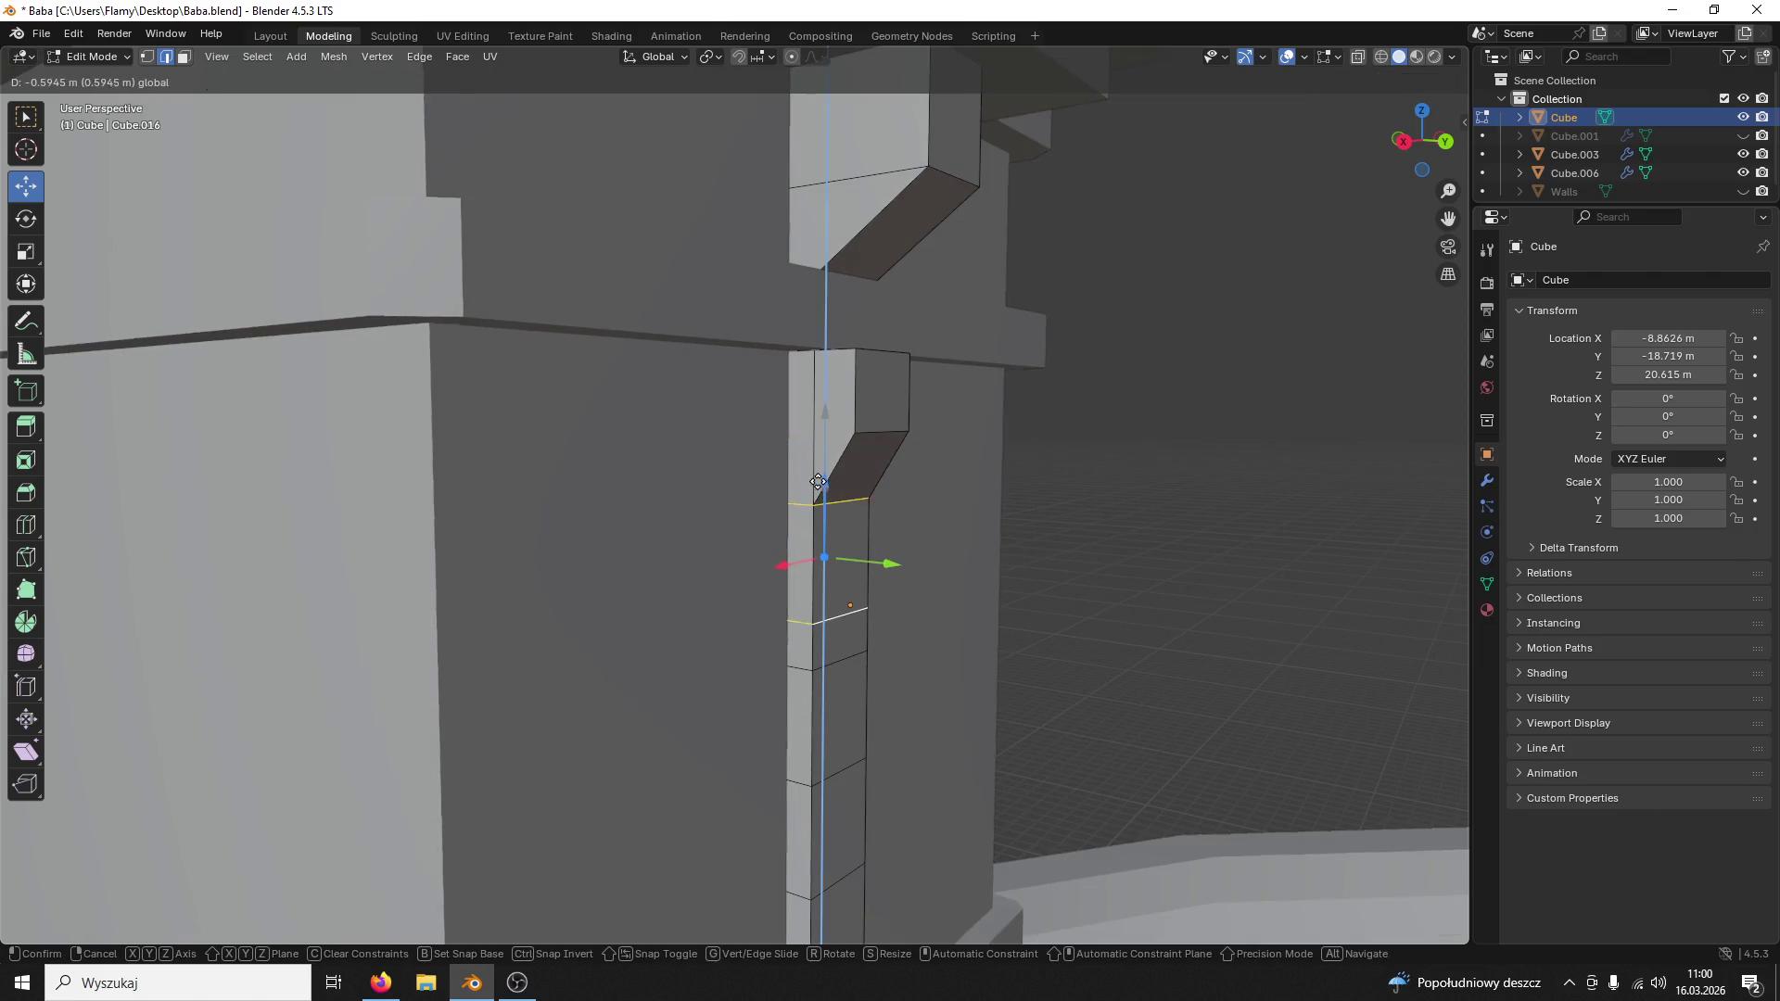
middle_drag(824, 350, 881, 472)
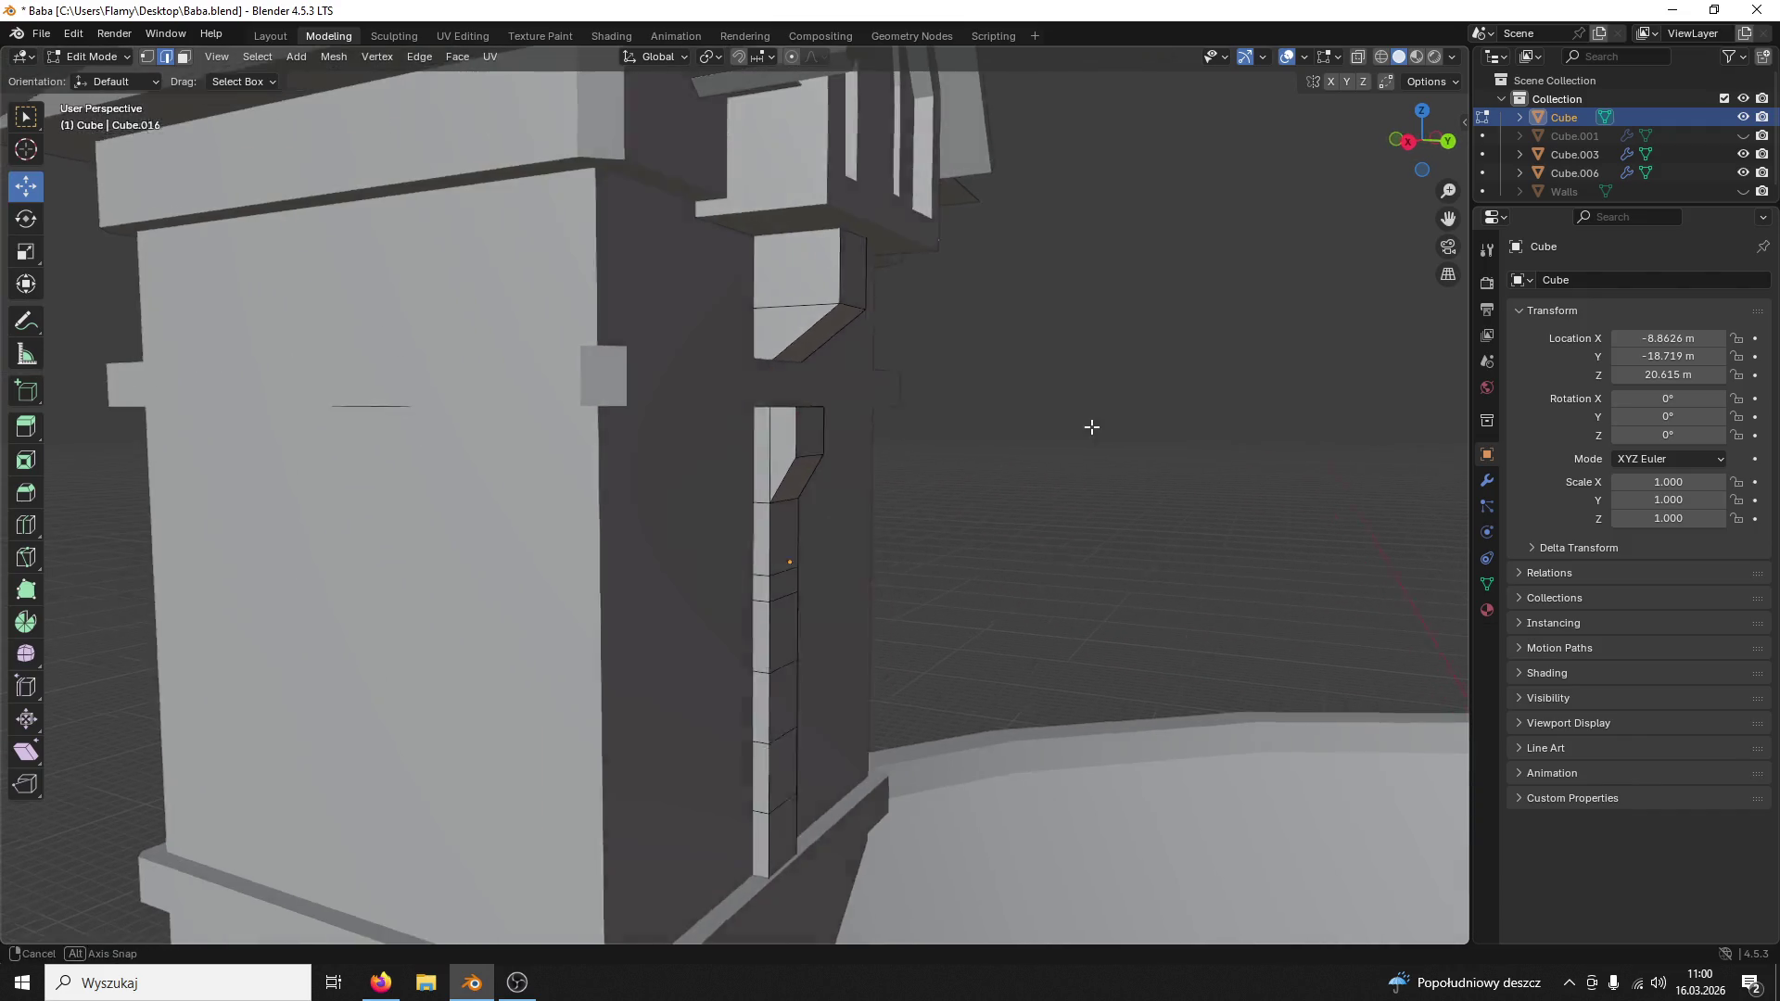
scroll(1088, 426, down, 5)
mouse_move(1049, 454)
middle_down()
mouse_move(906, 452)
mouse_move(868, 470)
mouse_move(1121, 604)
middle_up()
scroll(891, 474, up, 5)
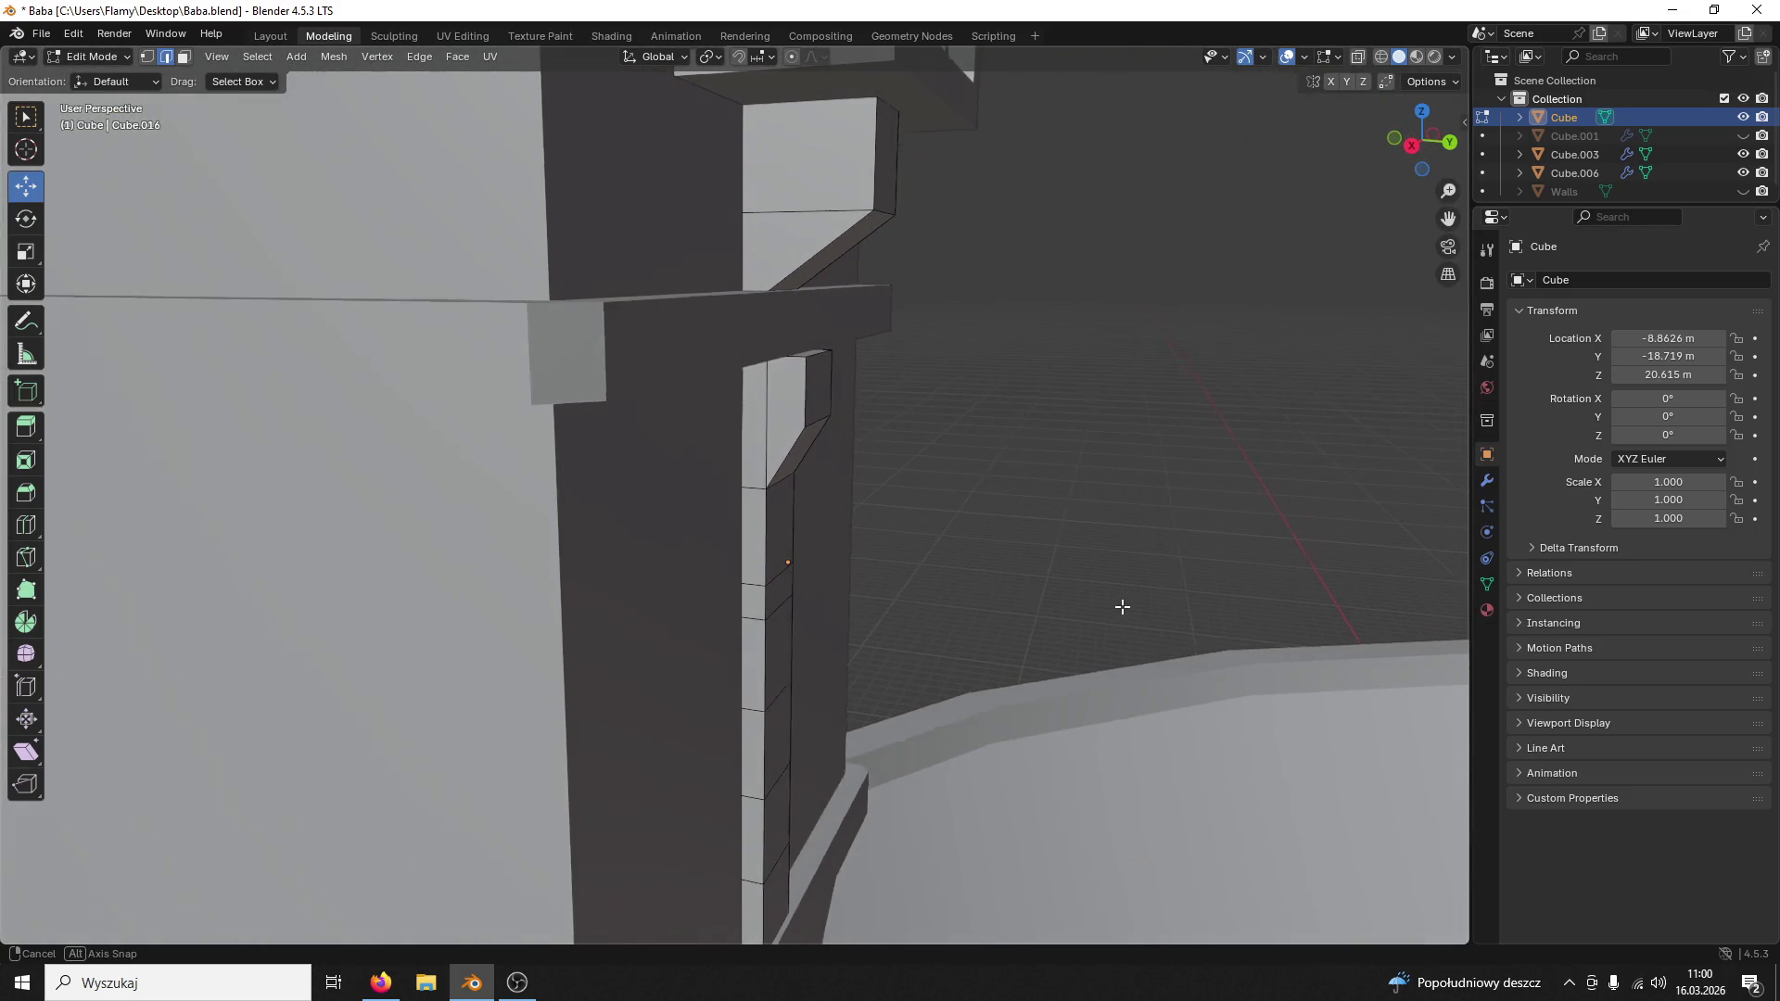
scroll(1107, 608, down, 5)
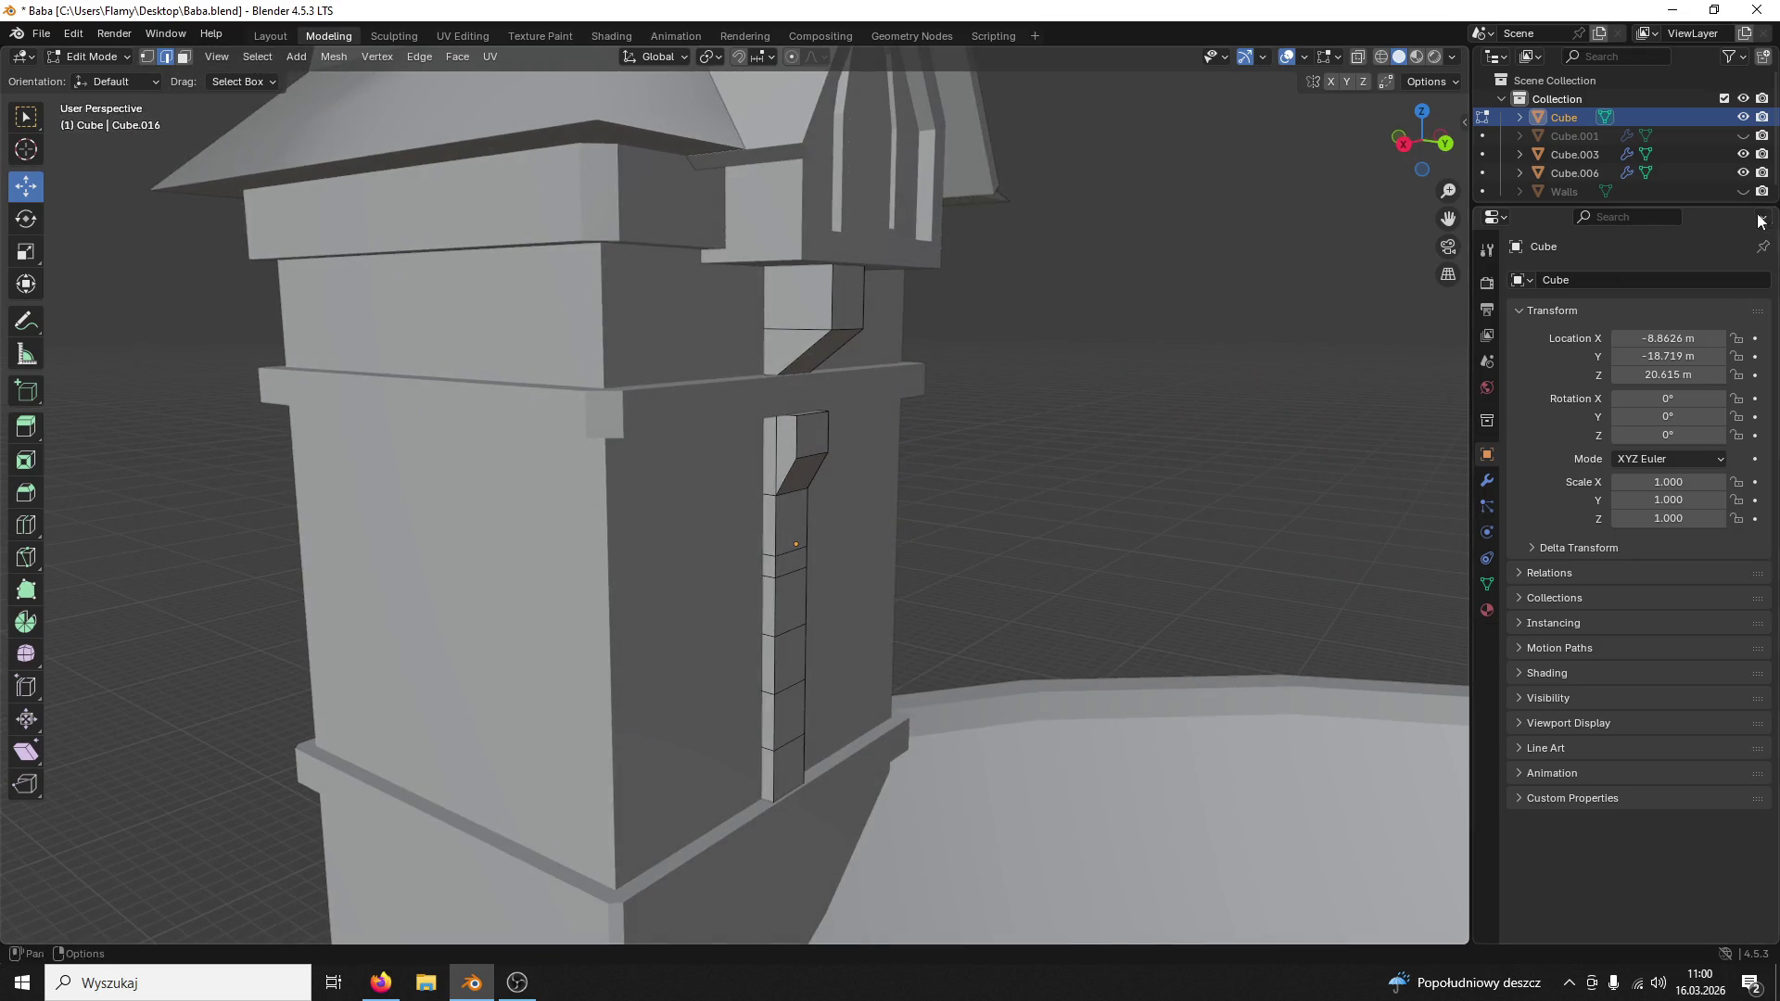
click(1567, 107)
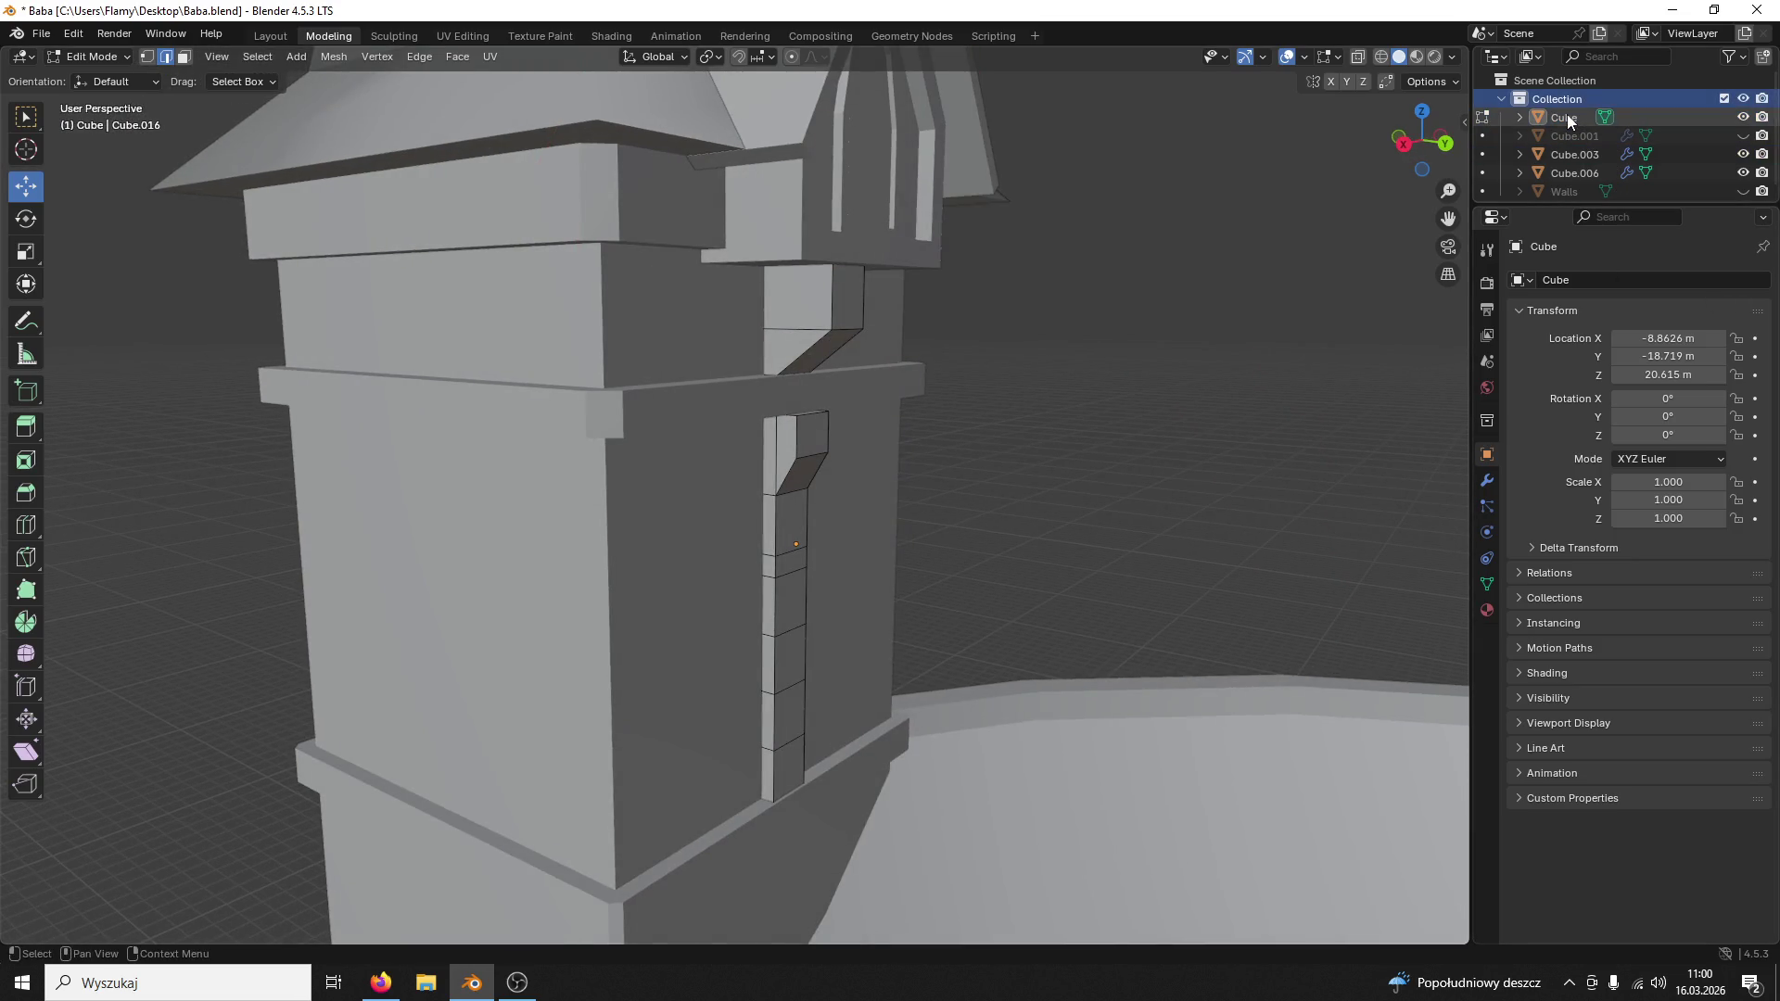
click(92, 57)
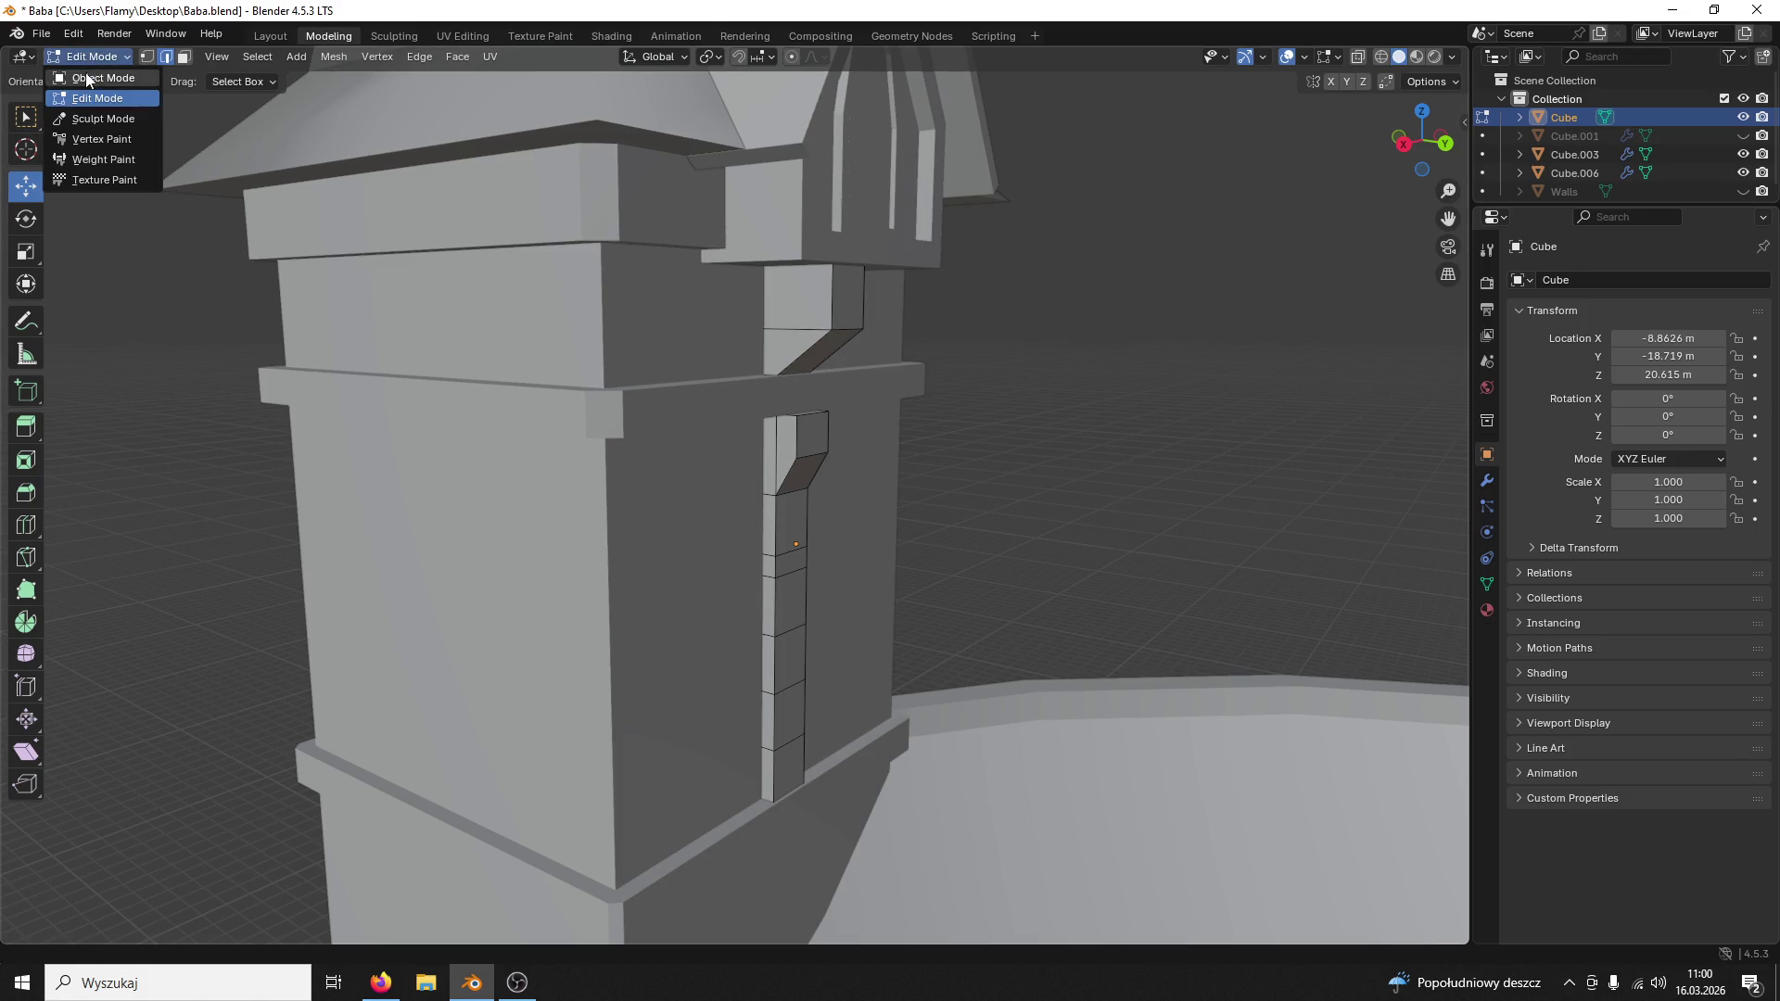
Step: Hide the tower body Cube.006 and roof Cube.003 so only the column remains
click(787, 390)
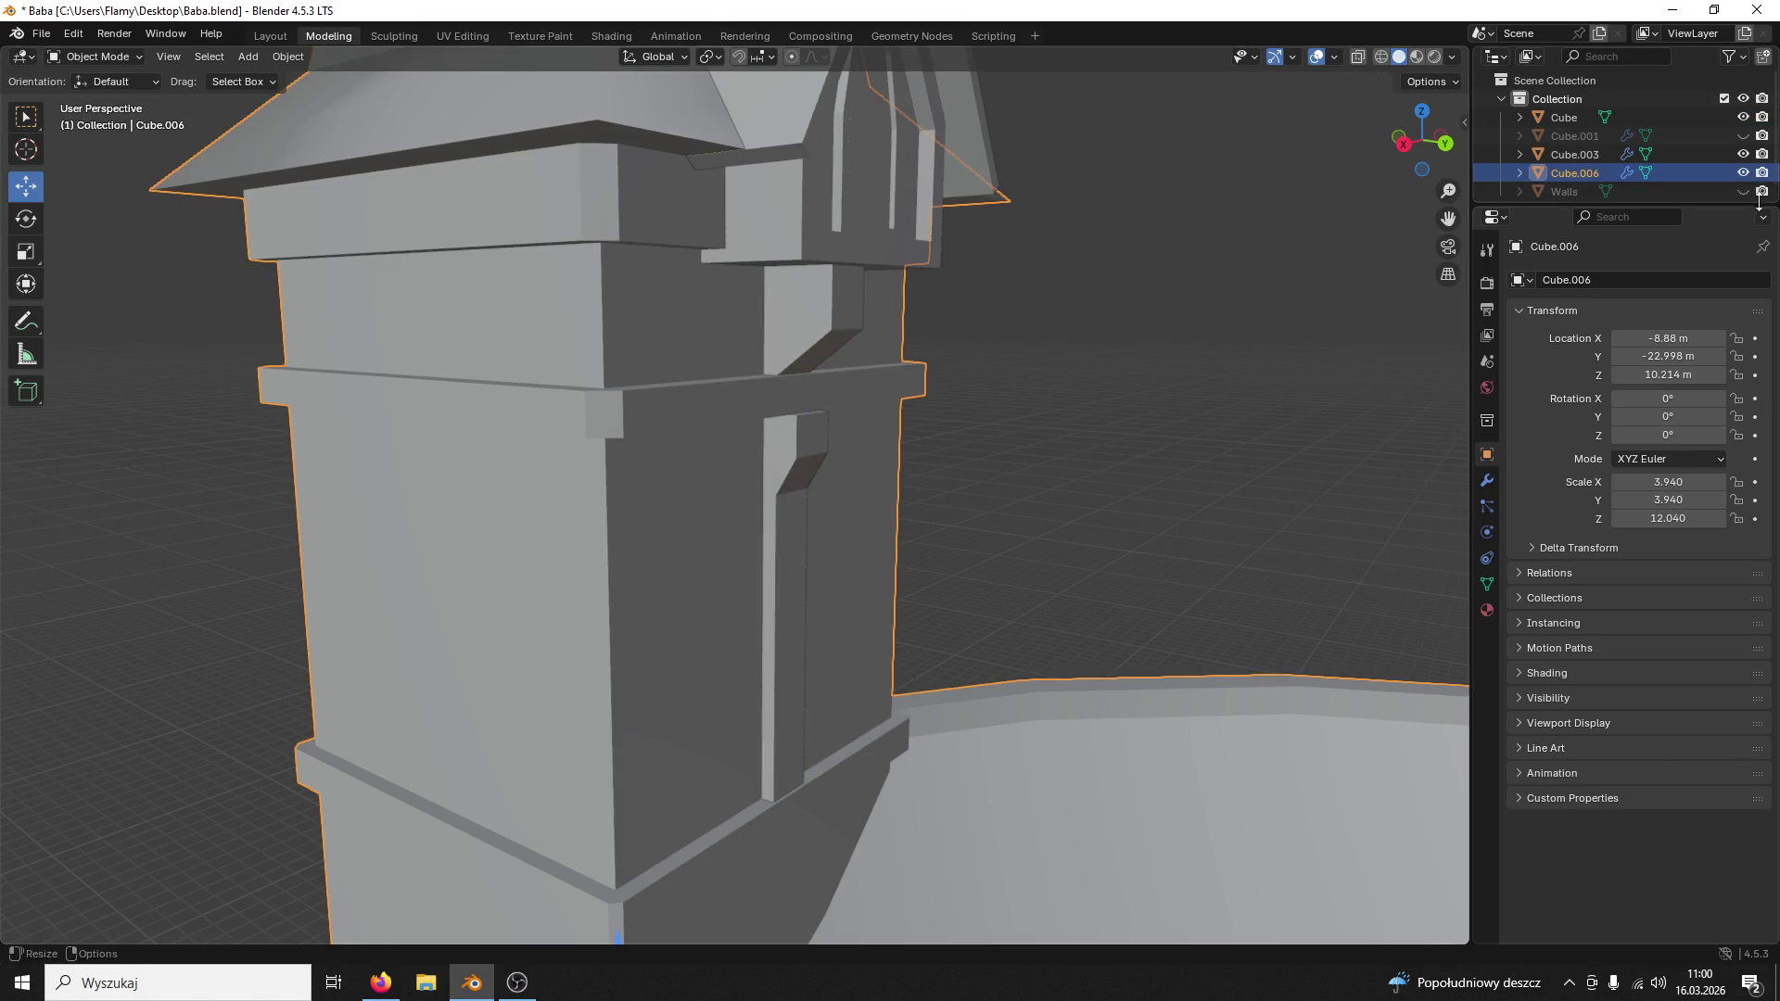
click(1743, 173)
middle_drag(1292, 330, 780, 450)
click(946, 237)
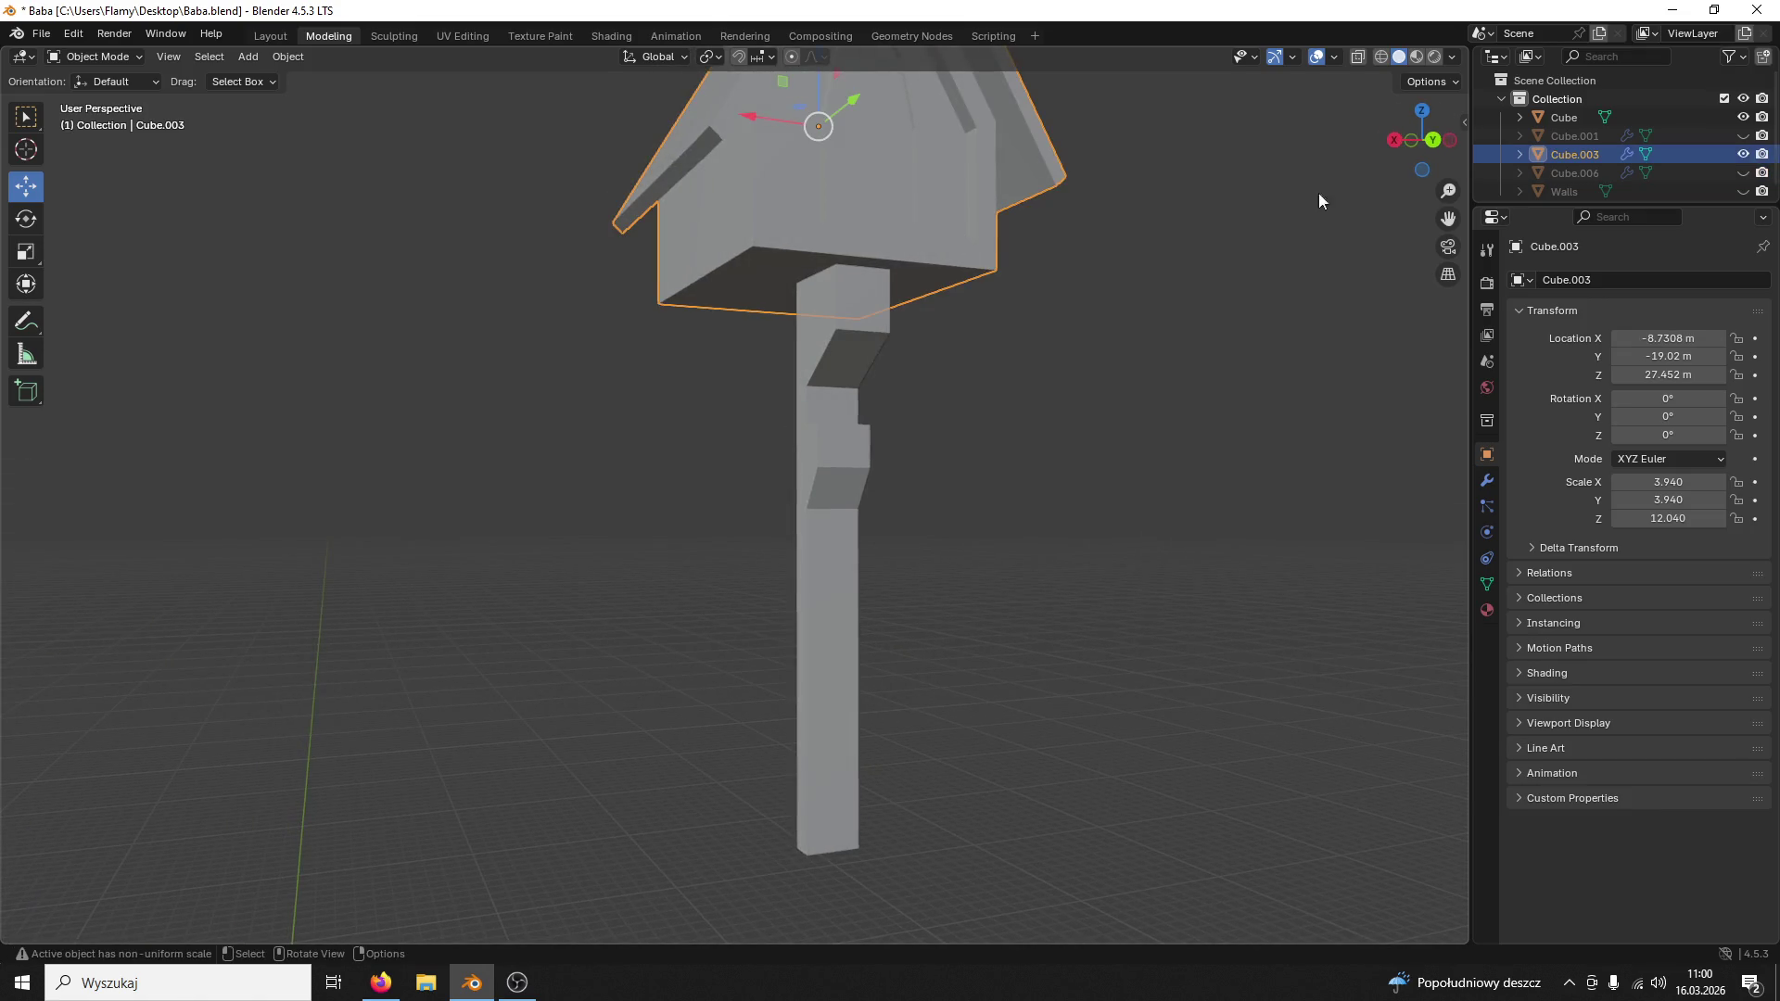
click(1742, 153)
Step: Select the bent column Cube, save the file and enter Edit Mode on it
click(845, 378)
middle_drag(971, 445, 984, 469)
scroll(924, 416, up, 3)
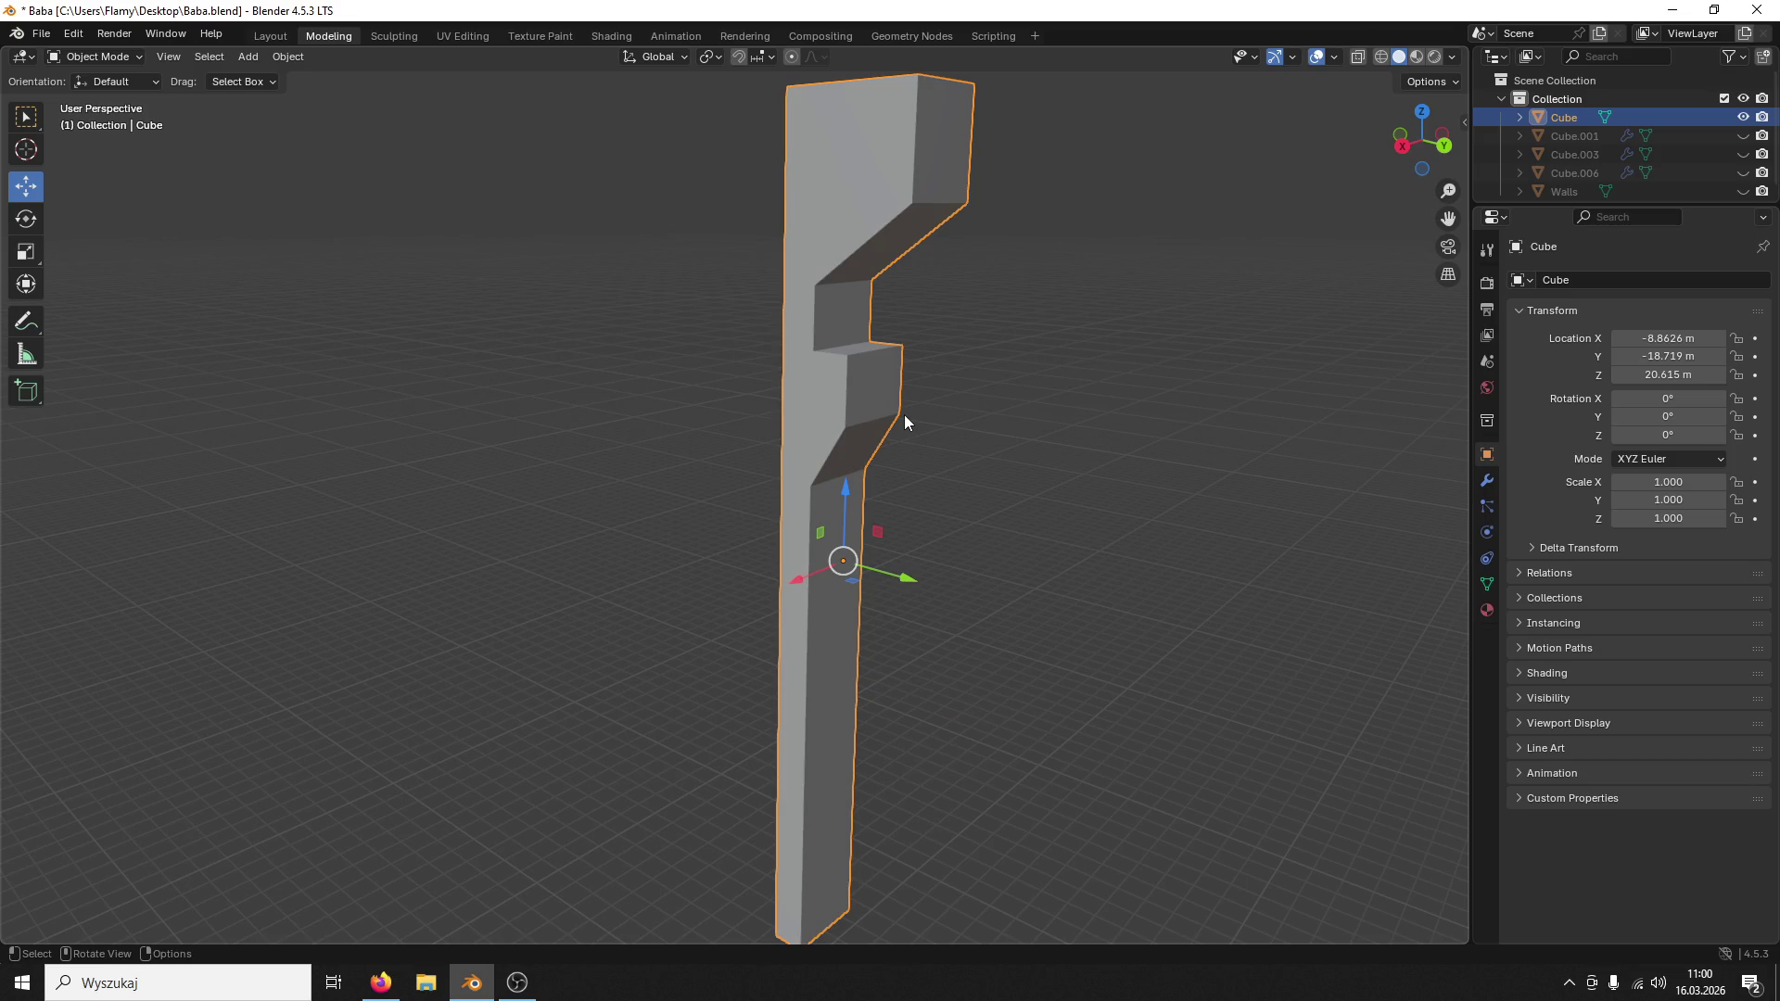
key(ctrl+s)
click(95, 55)
click(92, 99)
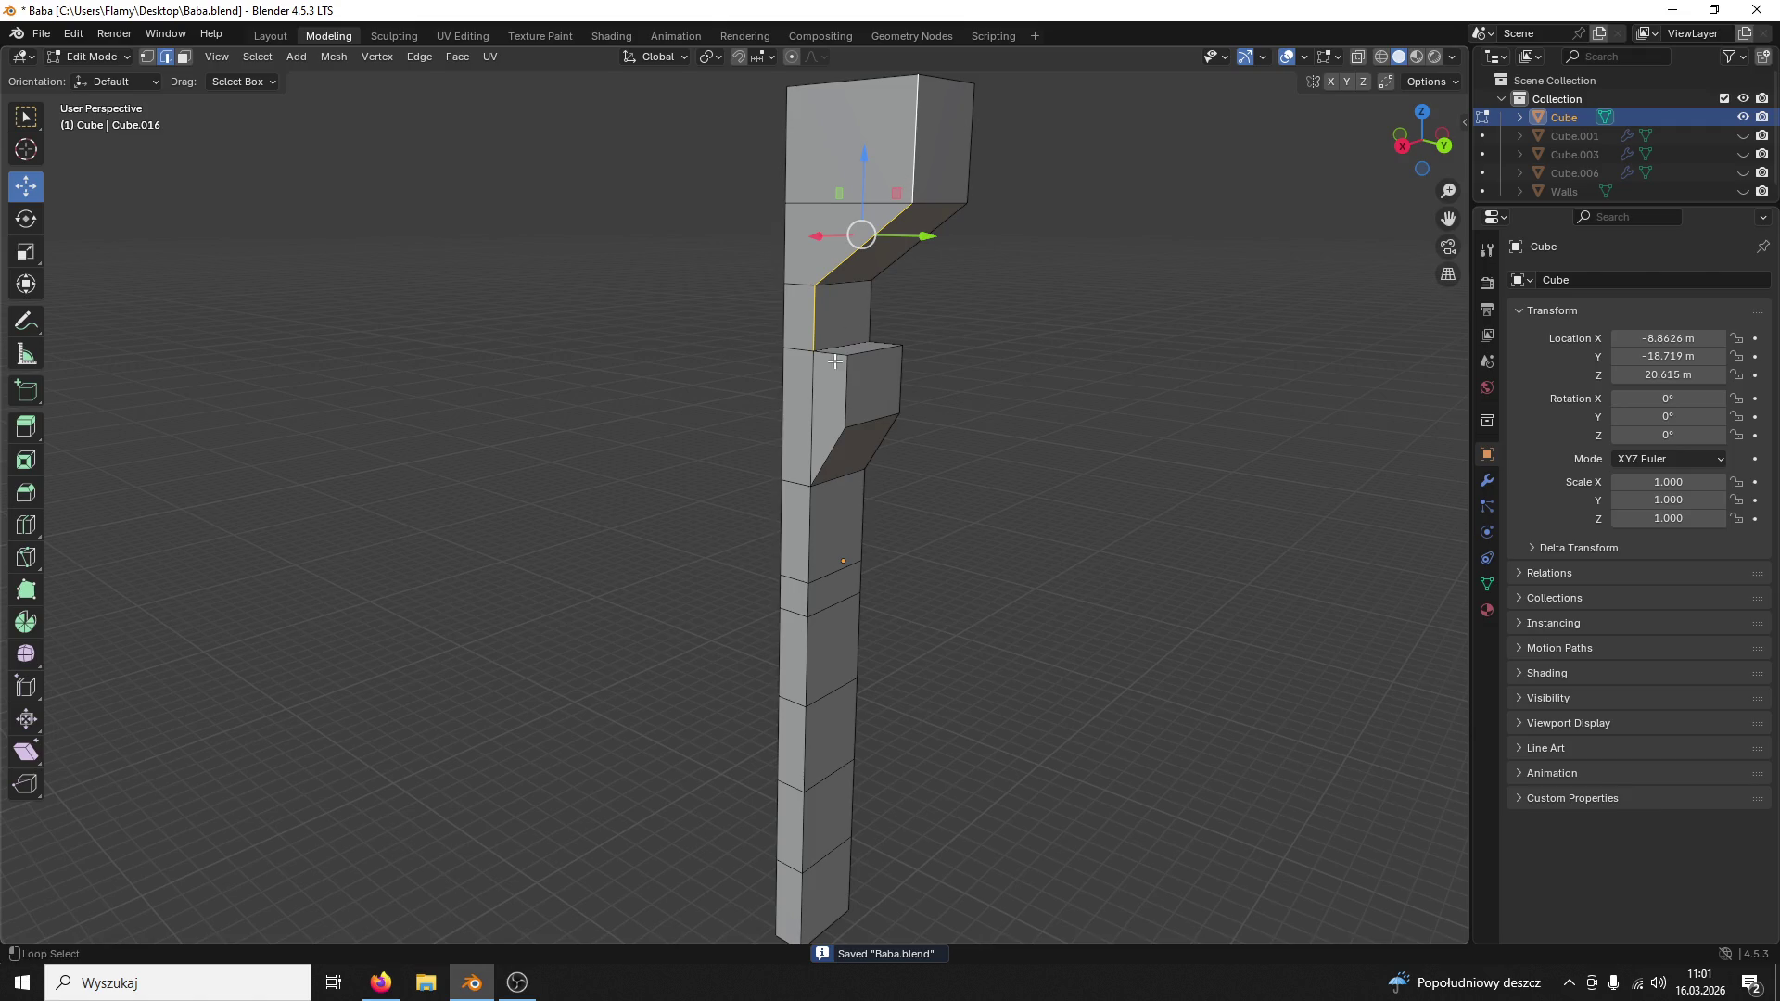
Step: Select the column's vertical edge loops on its left, right and middle sides
alt+click(810, 373)
alt+click(830, 356)
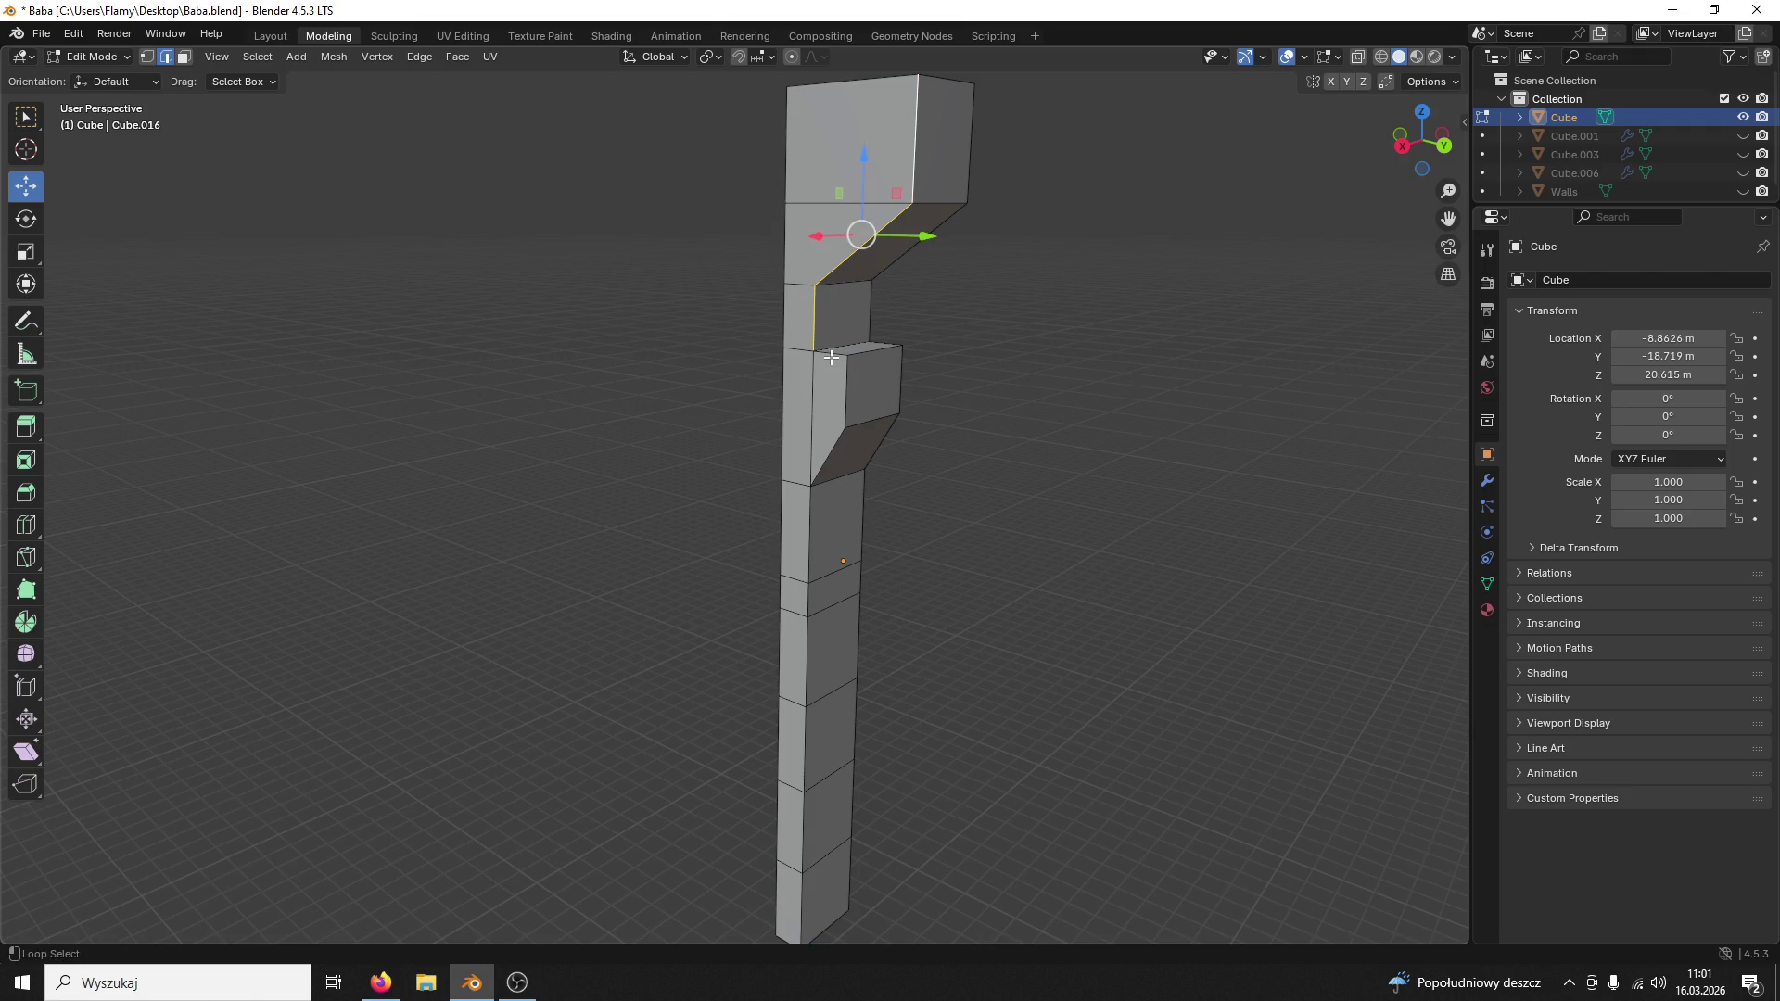
alt+click(822, 448)
alt+click(784, 514)
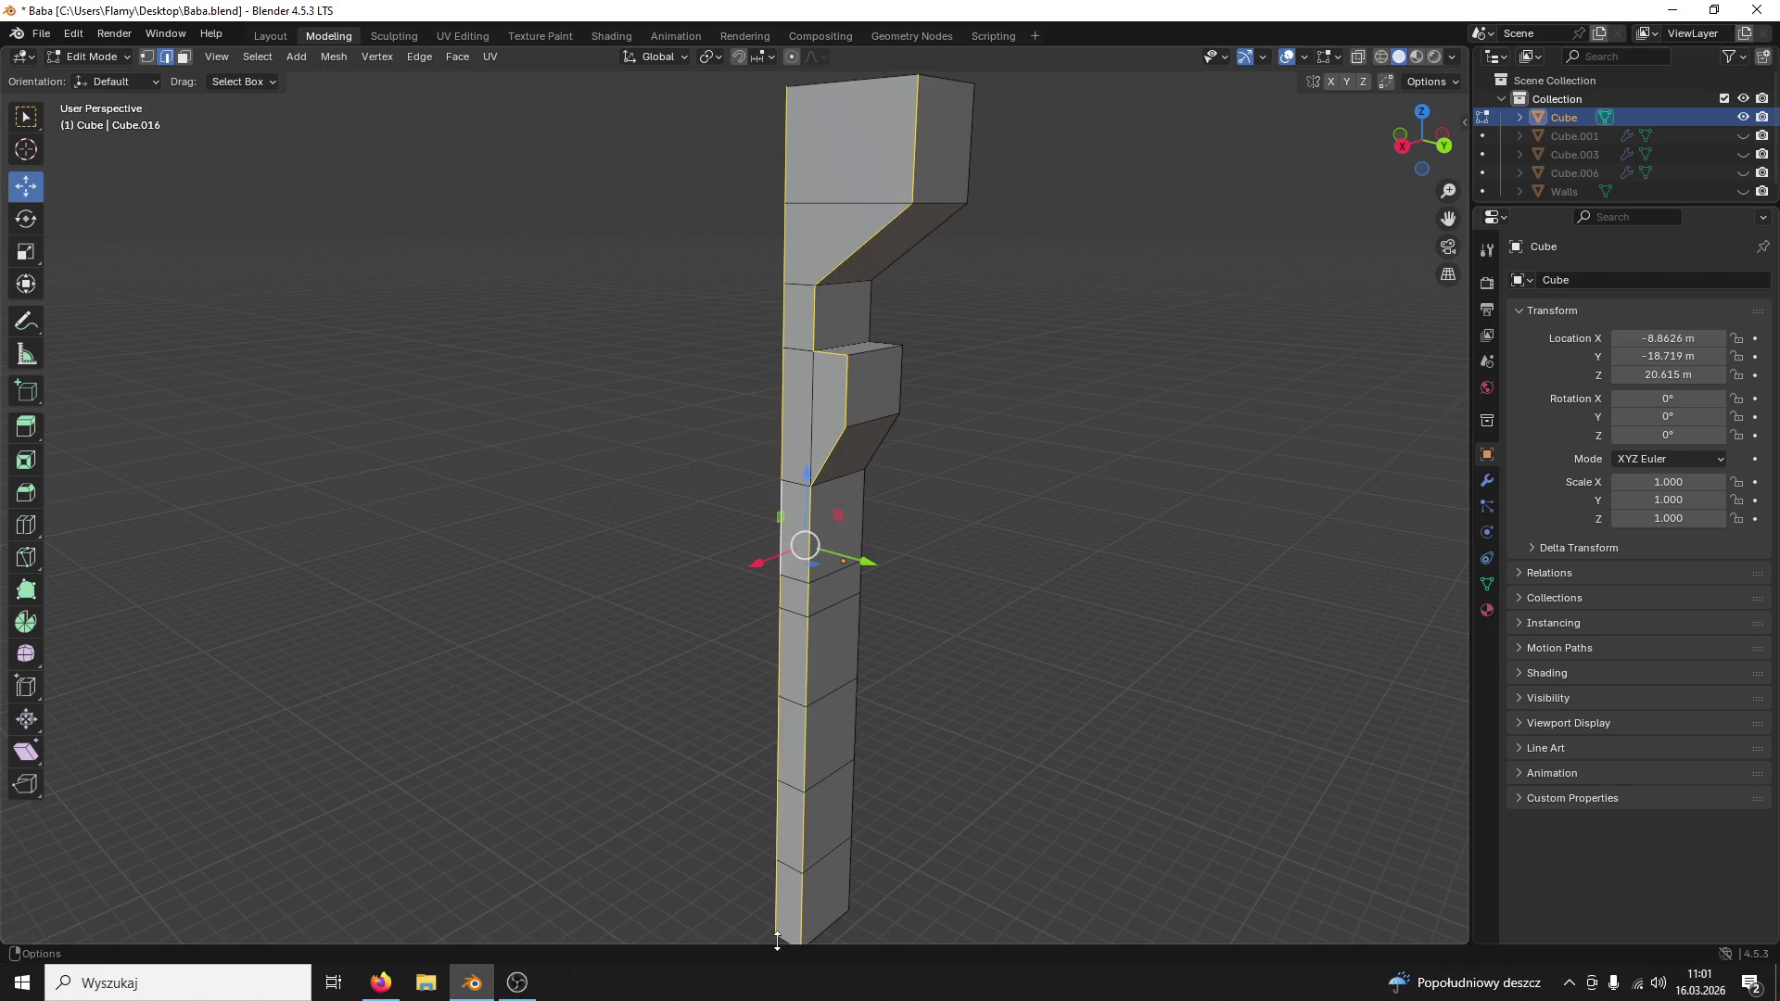
middle_drag(758, 442, 808, 305)
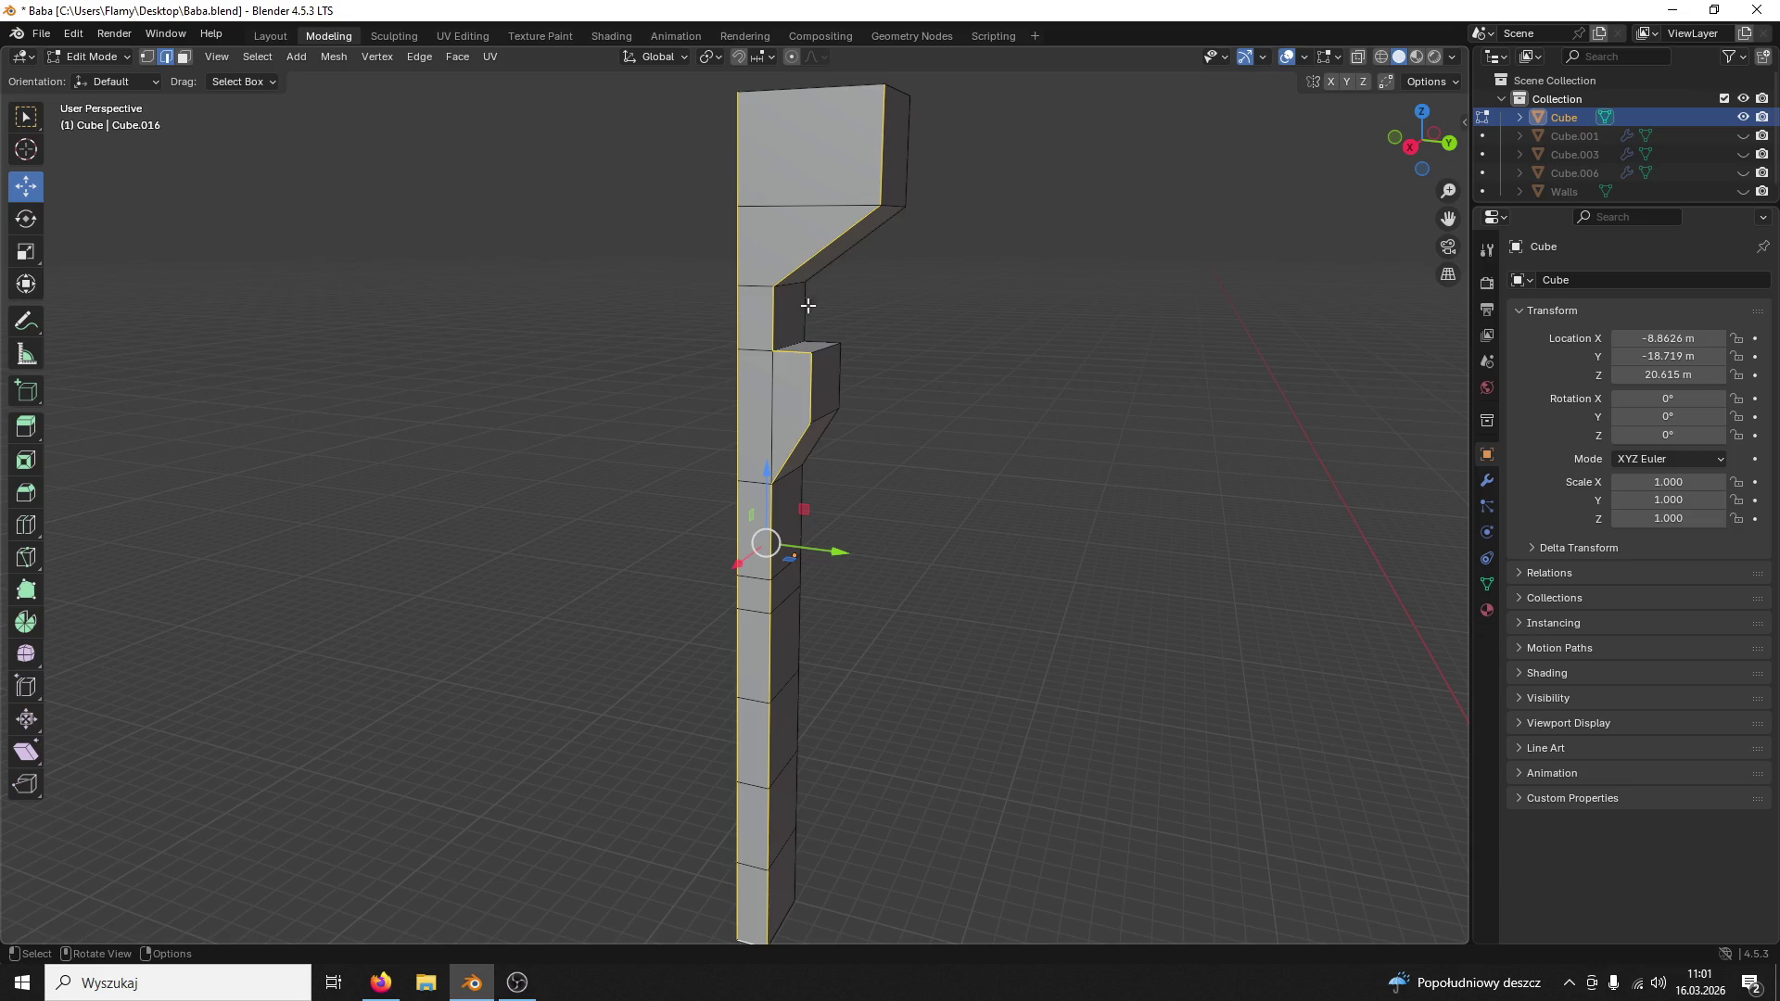
middle_drag(826, 91, 875, 134)
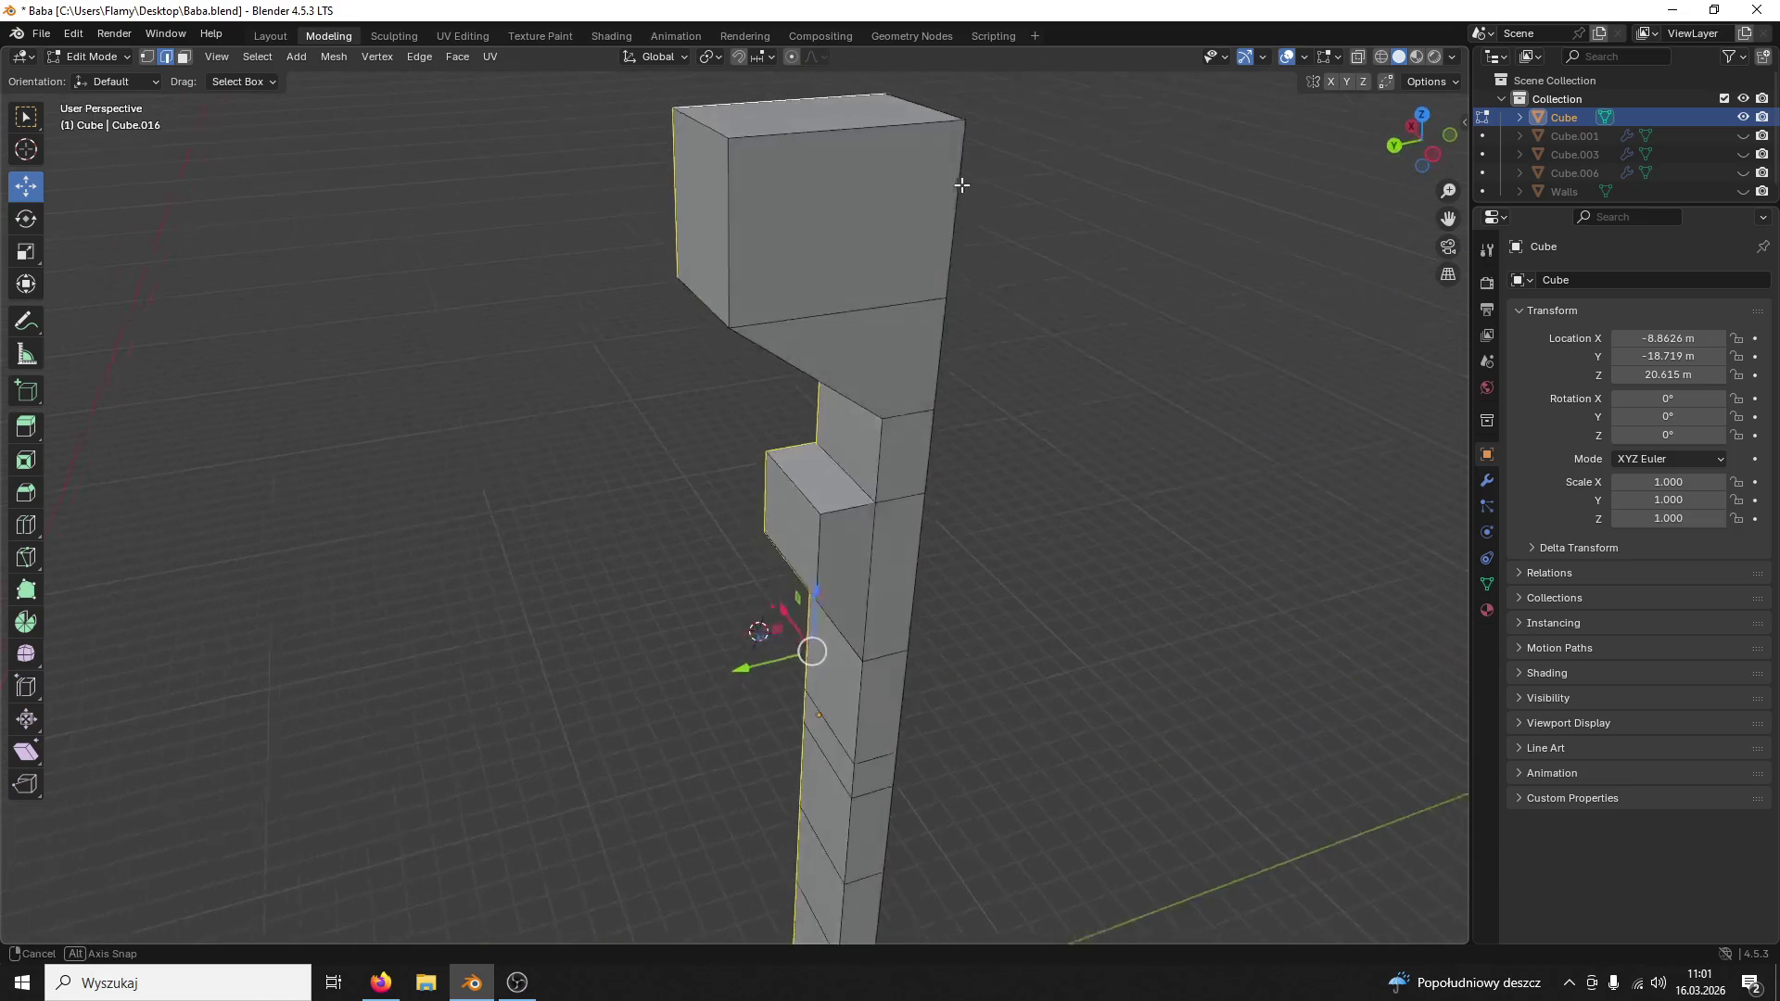
alt+click(875, 135)
alt+click(732, 193)
alt+click(919, 368)
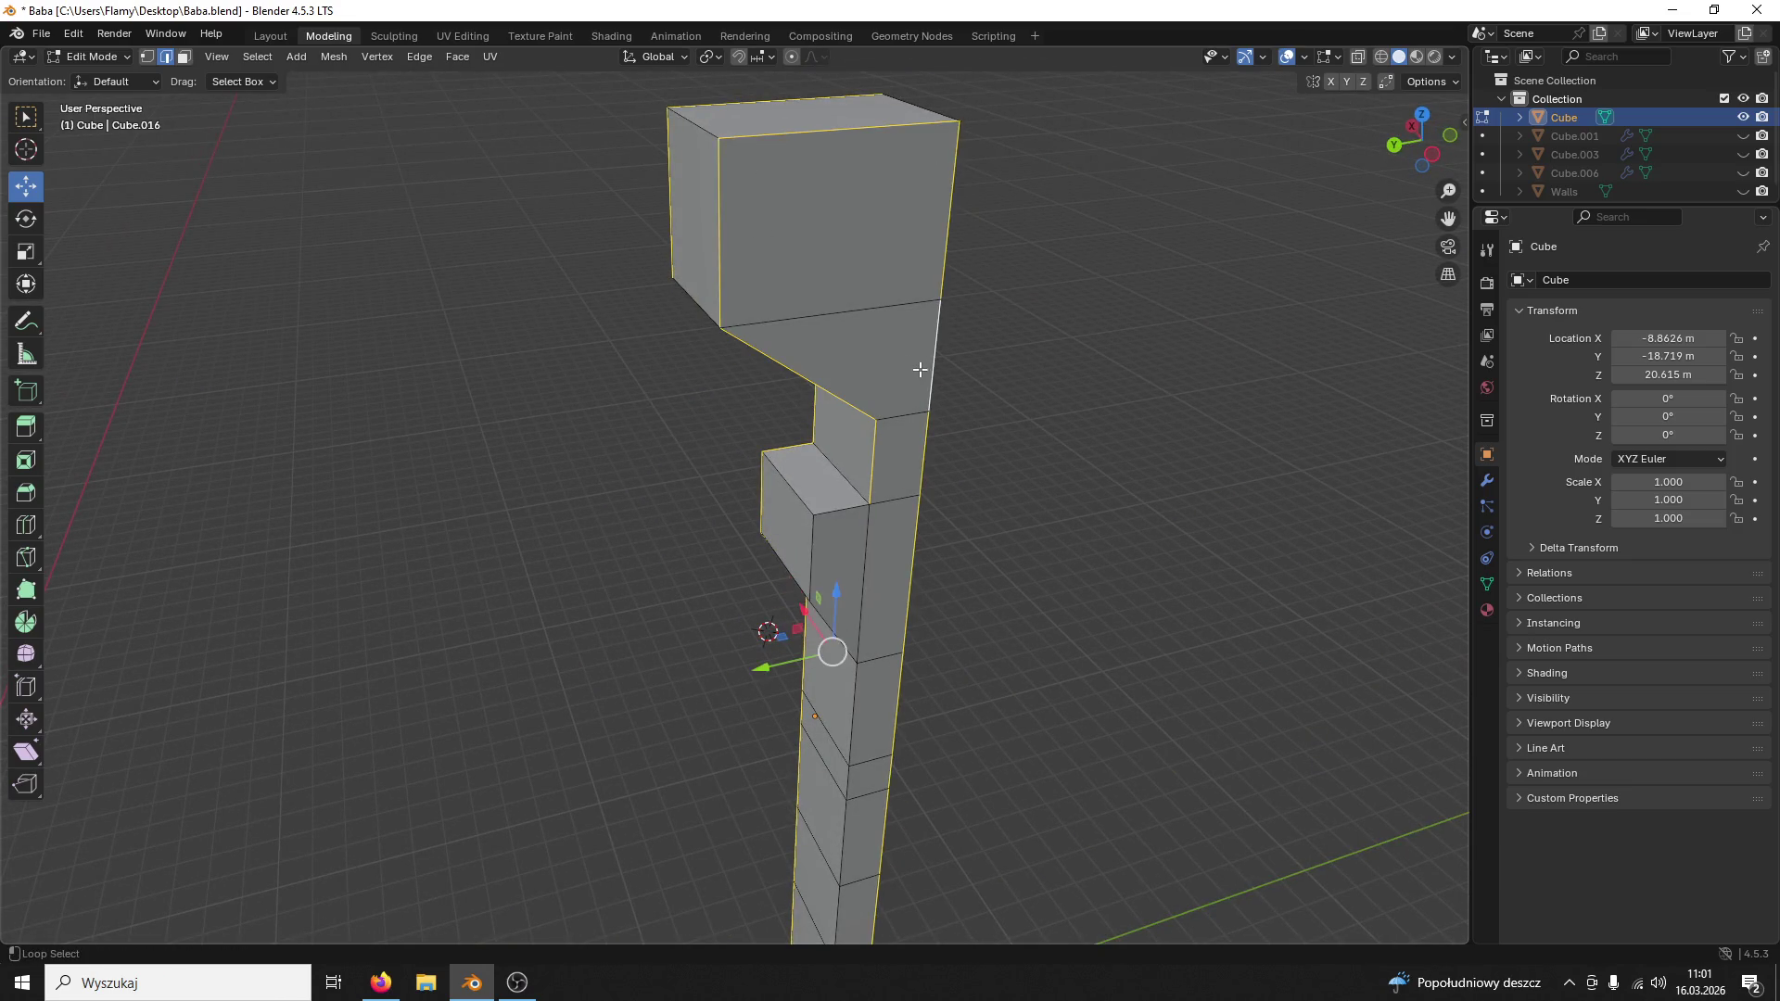
shift+middle_drag(934, 403, 958, 140)
alt+shift+click(826, 329)
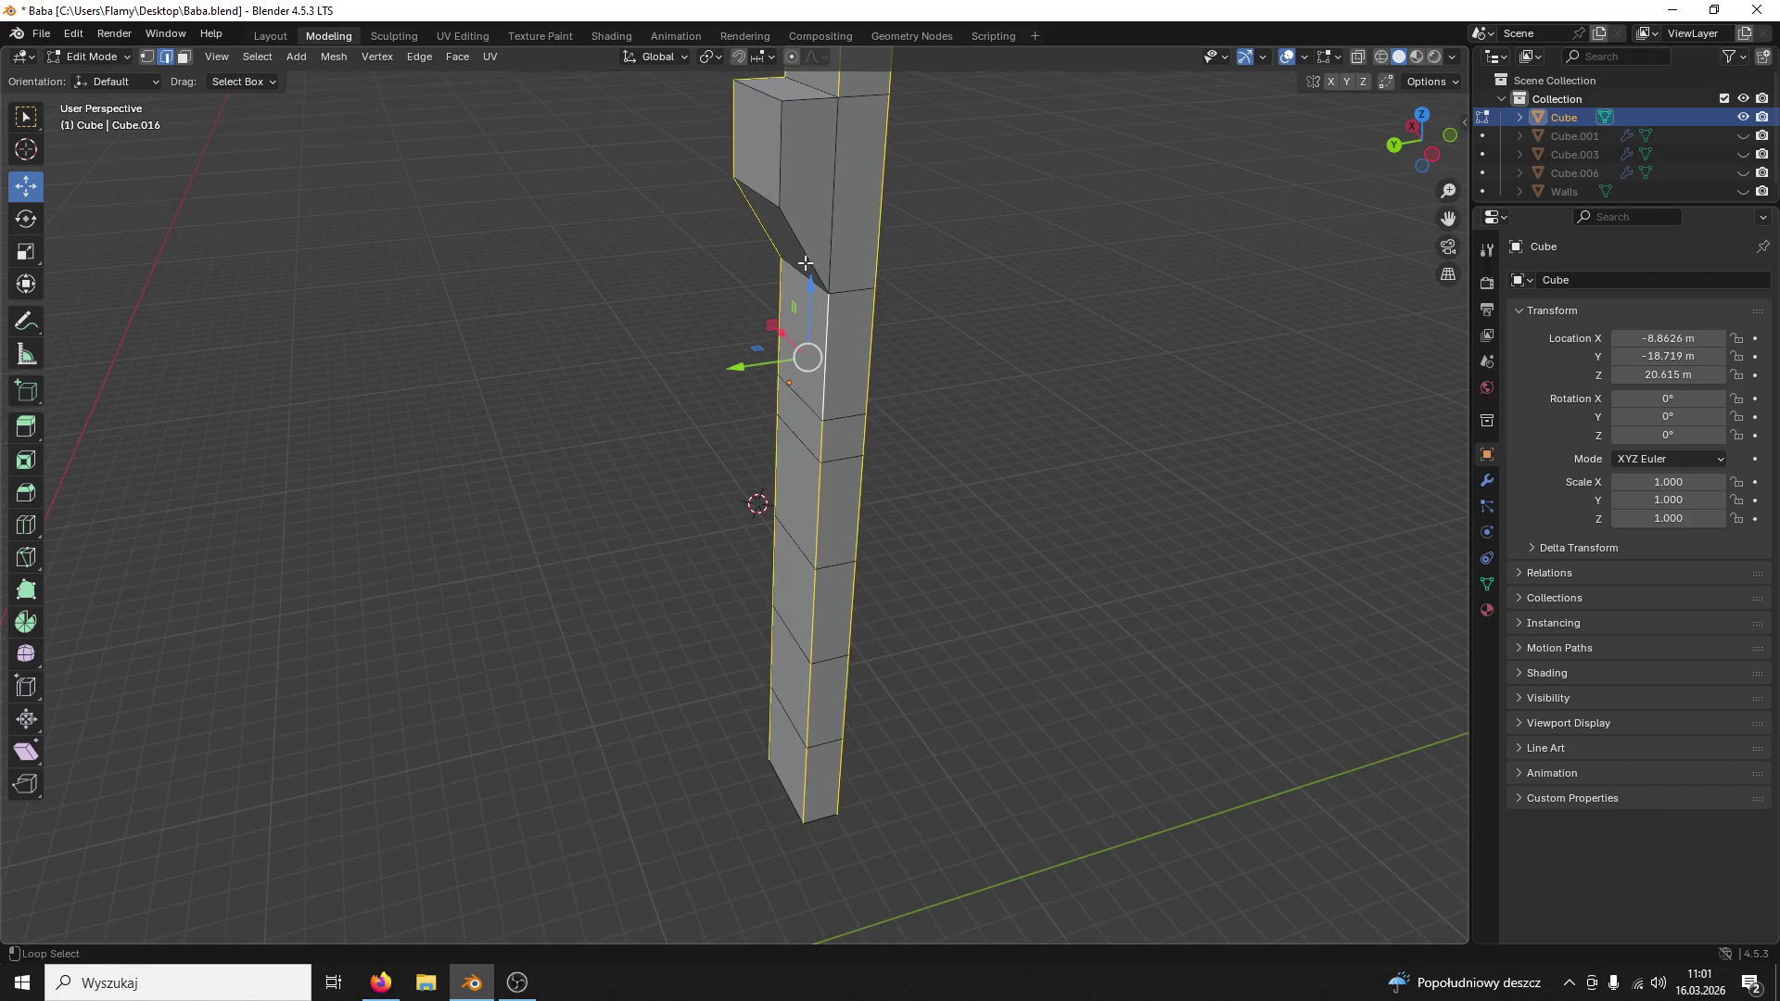
Step: Add the bottom edge loop and mark all selected loops as UV seams
mouse_move(816, 141)
middle_down()
mouse_move(881, 215)
mouse_move(900, 102)
middle_up()
middle_drag(824, 665, 630, 679)
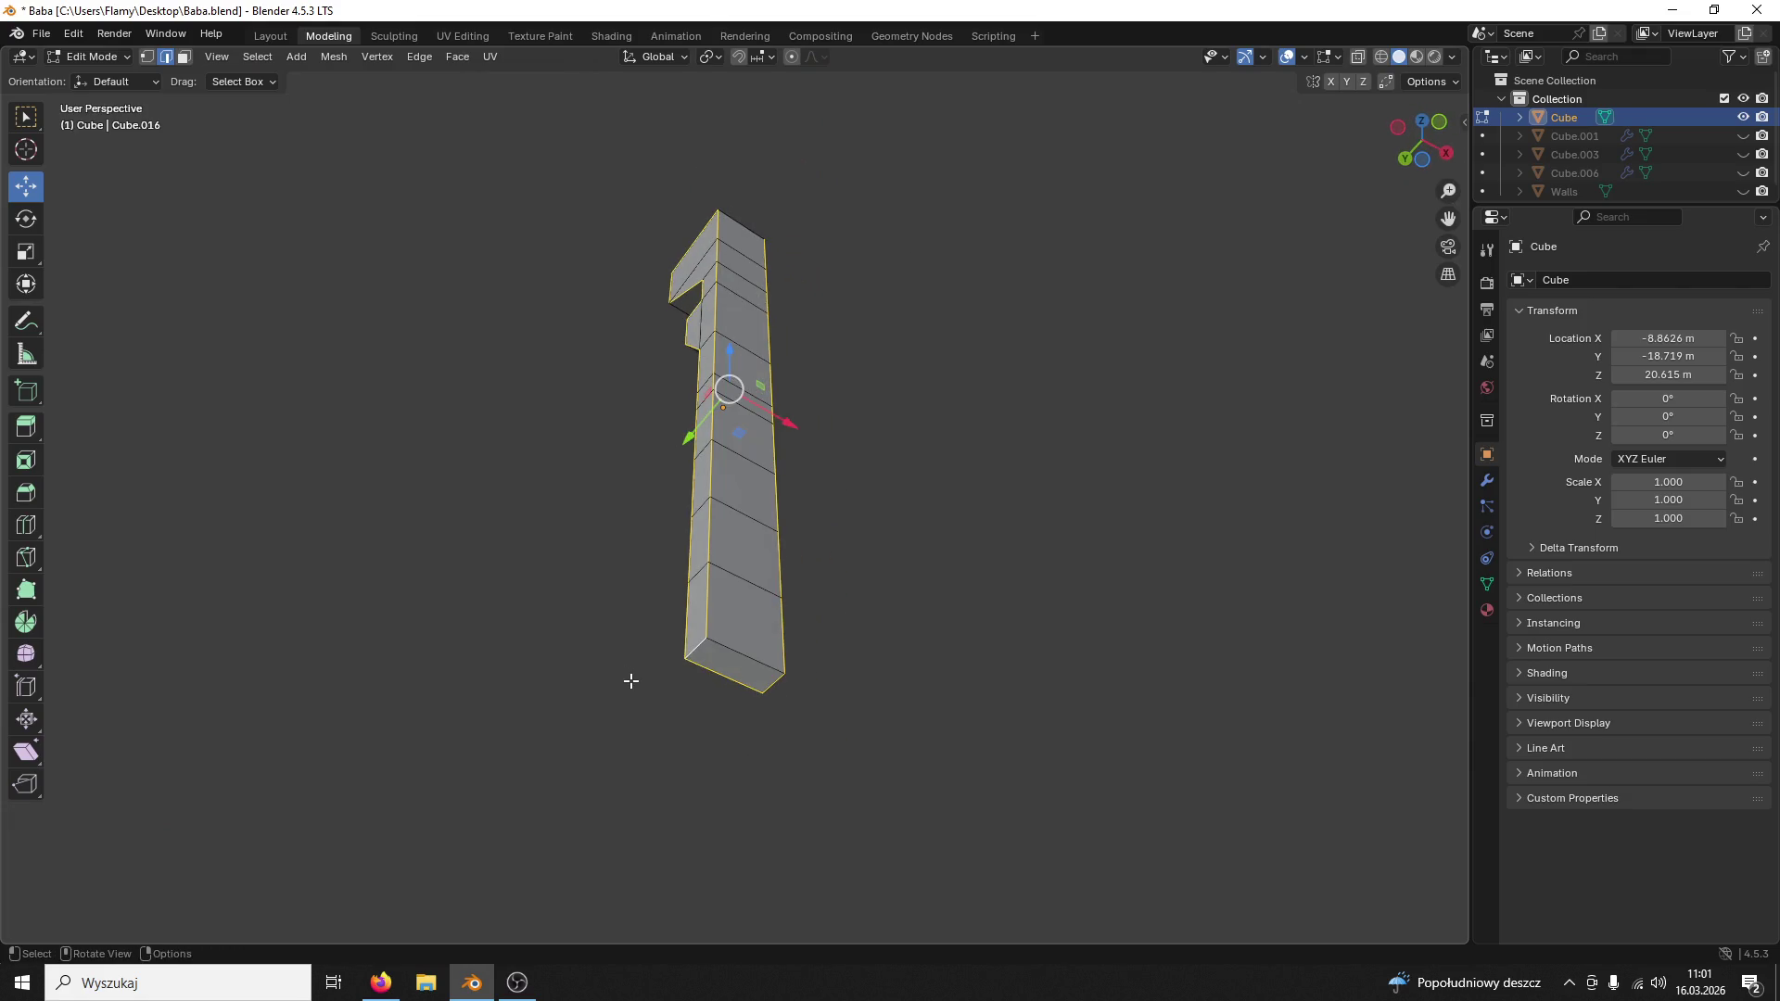
alt+shift+click(734, 650)
mouse_move(734, 649)
middle_down()
mouse_move(979, 586)
mouse_move(974, 548)
mouse_move(1025, 565)
mouse_move(950, 386)
middle_up()
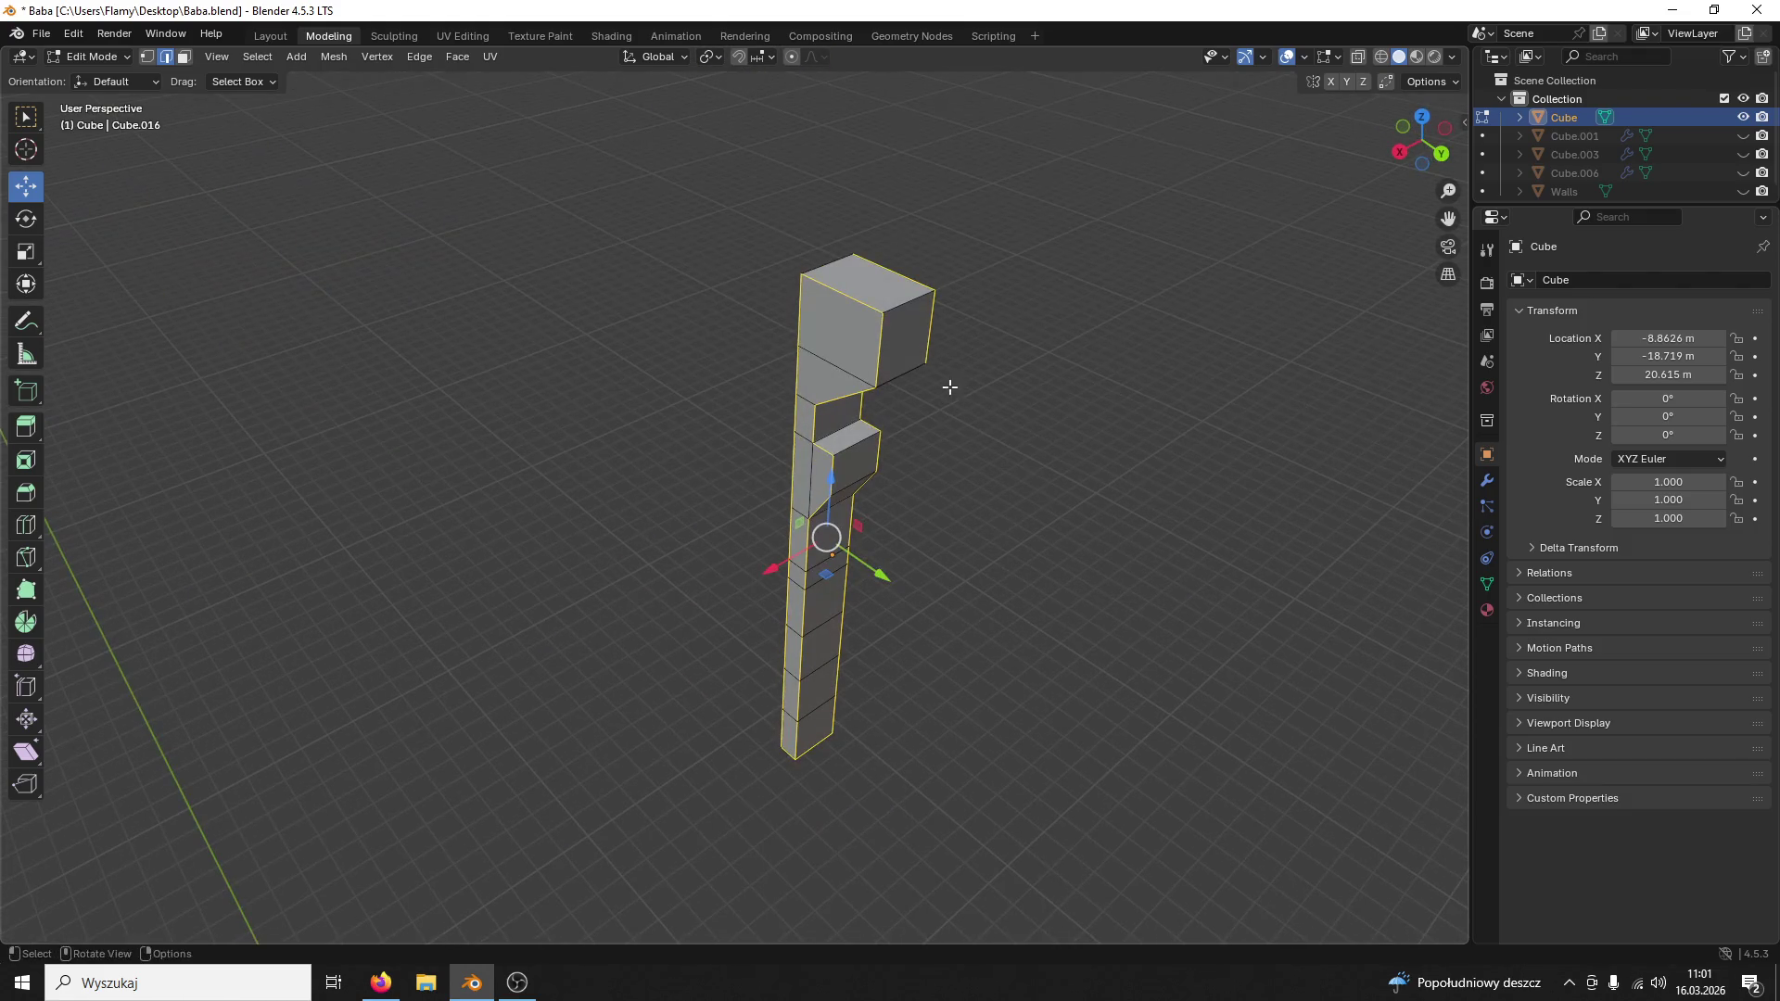
mouse_move(814, 279)
middle_down()
mouse_move(1004, 218)
mouse_move(933, 199)
middle_up()
key(ctrl+e)
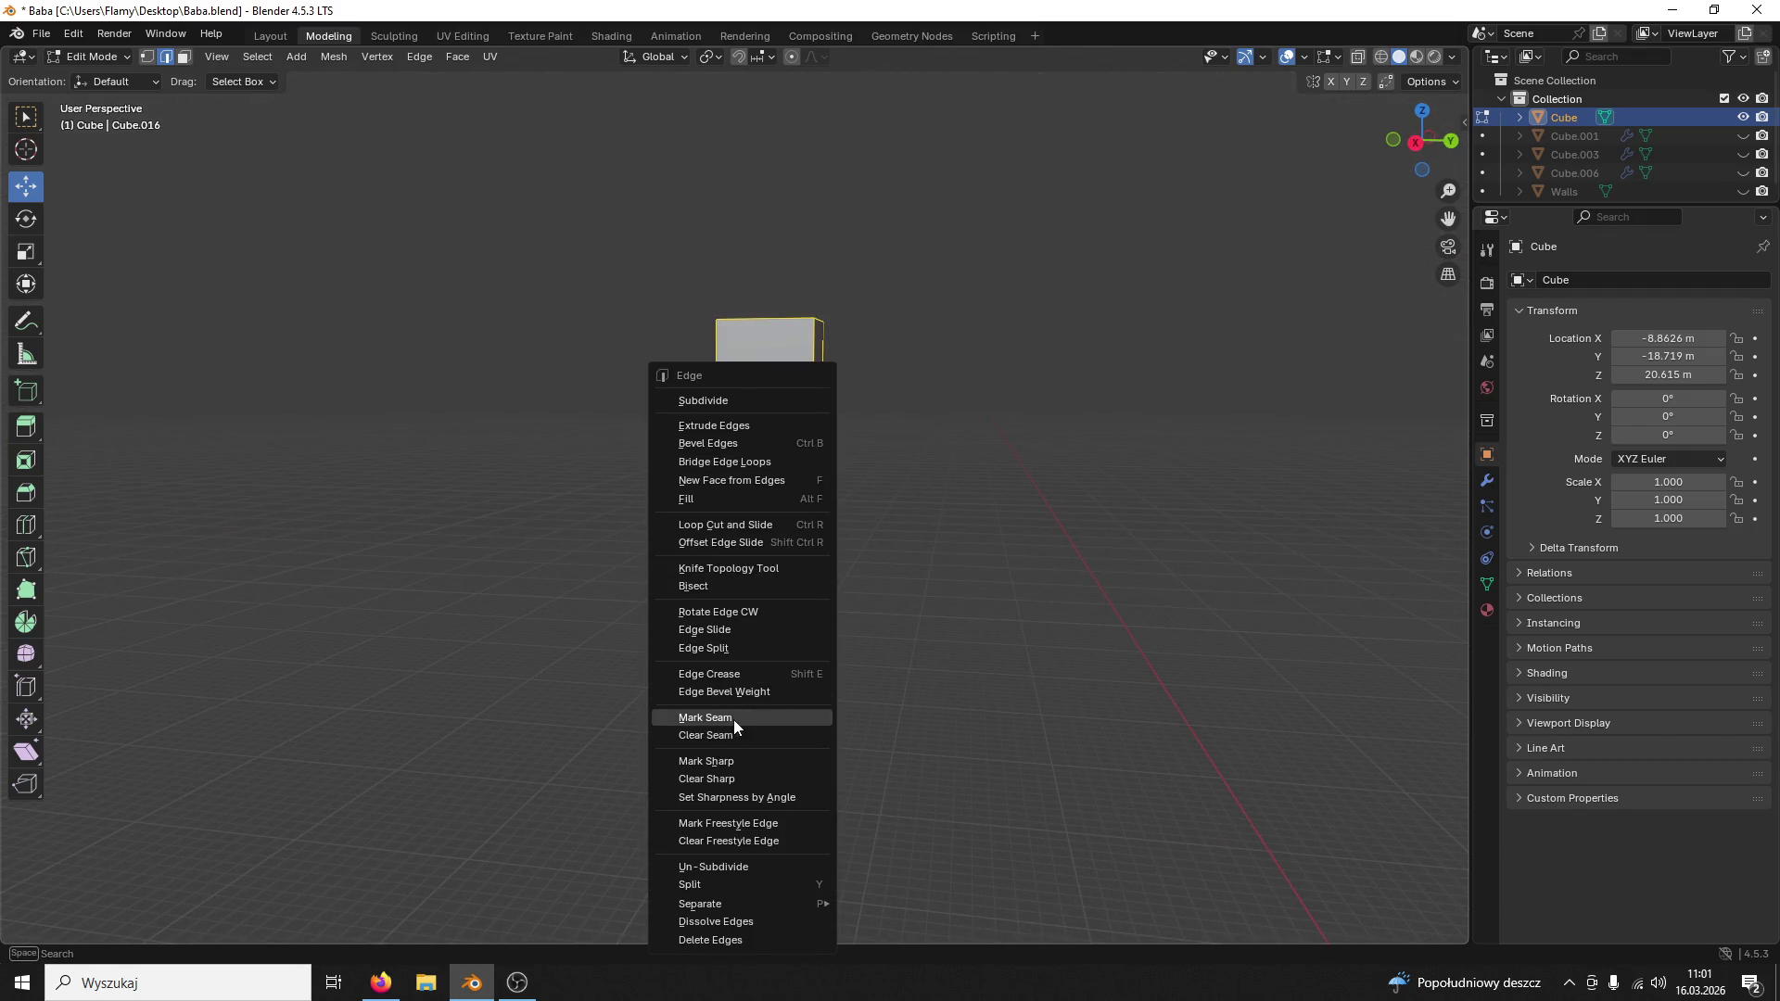
click(743, 717)
mouse_move(1044, 608)
middle_down()
mouse_move(961, 597)
mouse_move(937, 617)
middle_up()
scroll(1001, 630, up, 3)
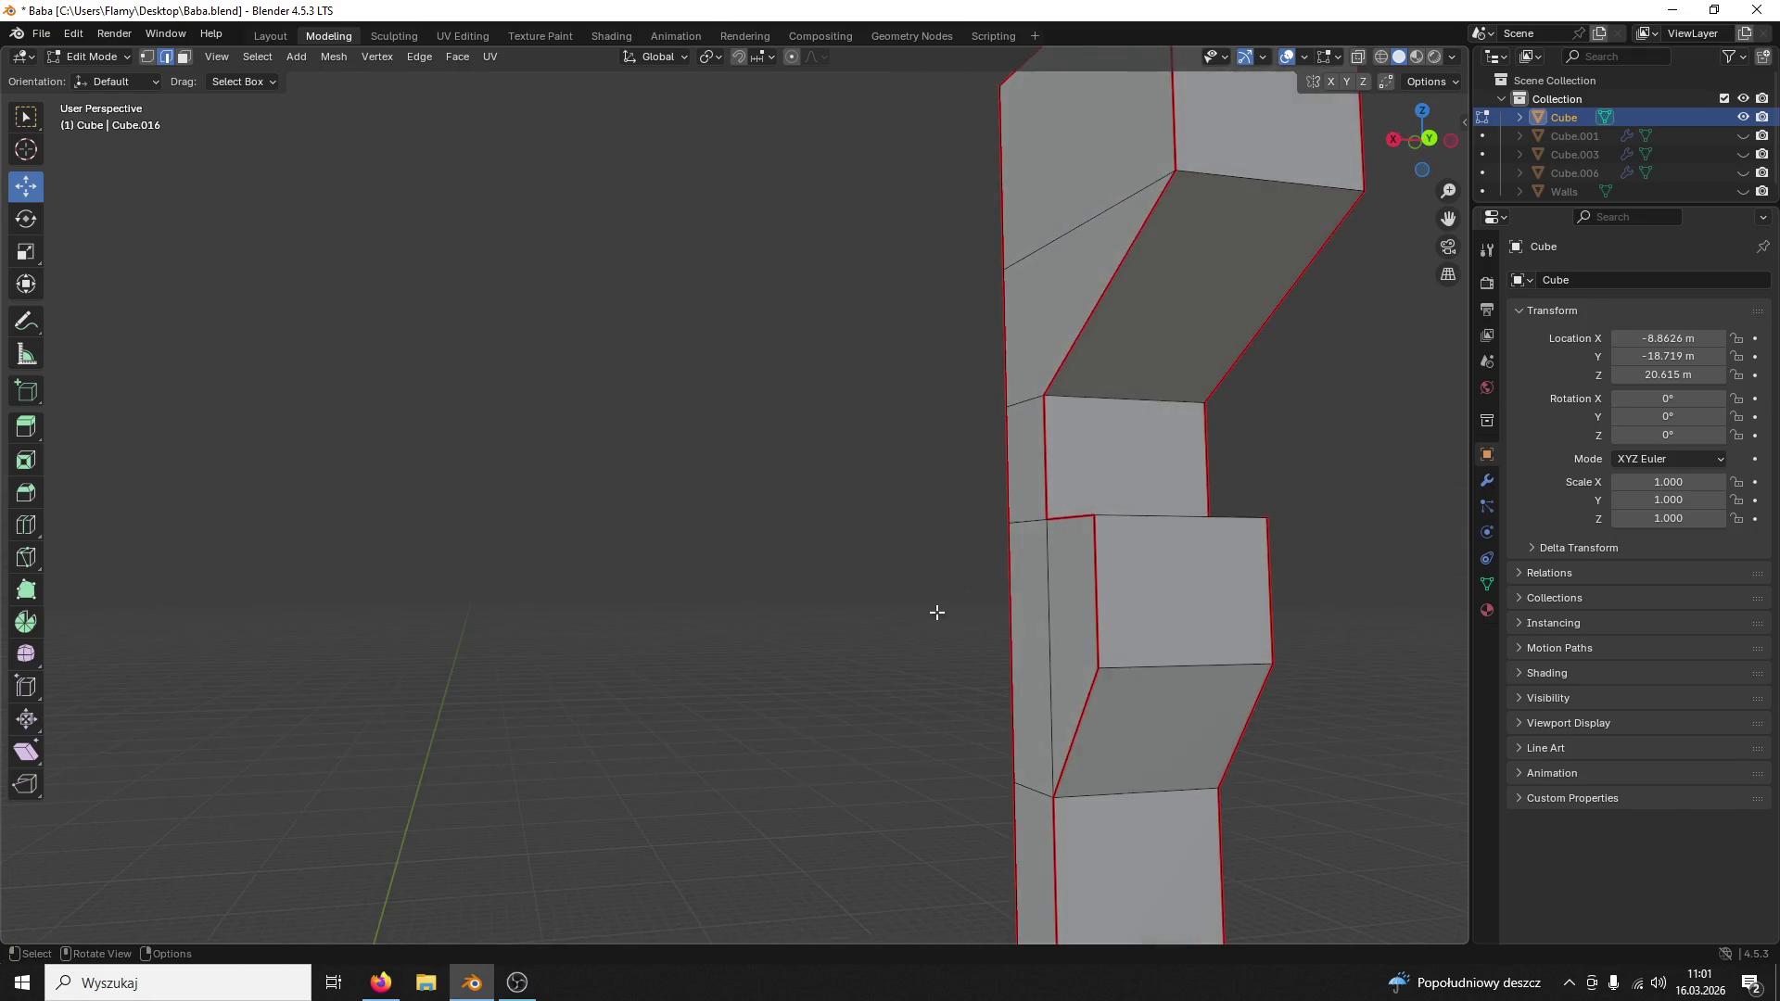
scroll(937, 616, down, 3)
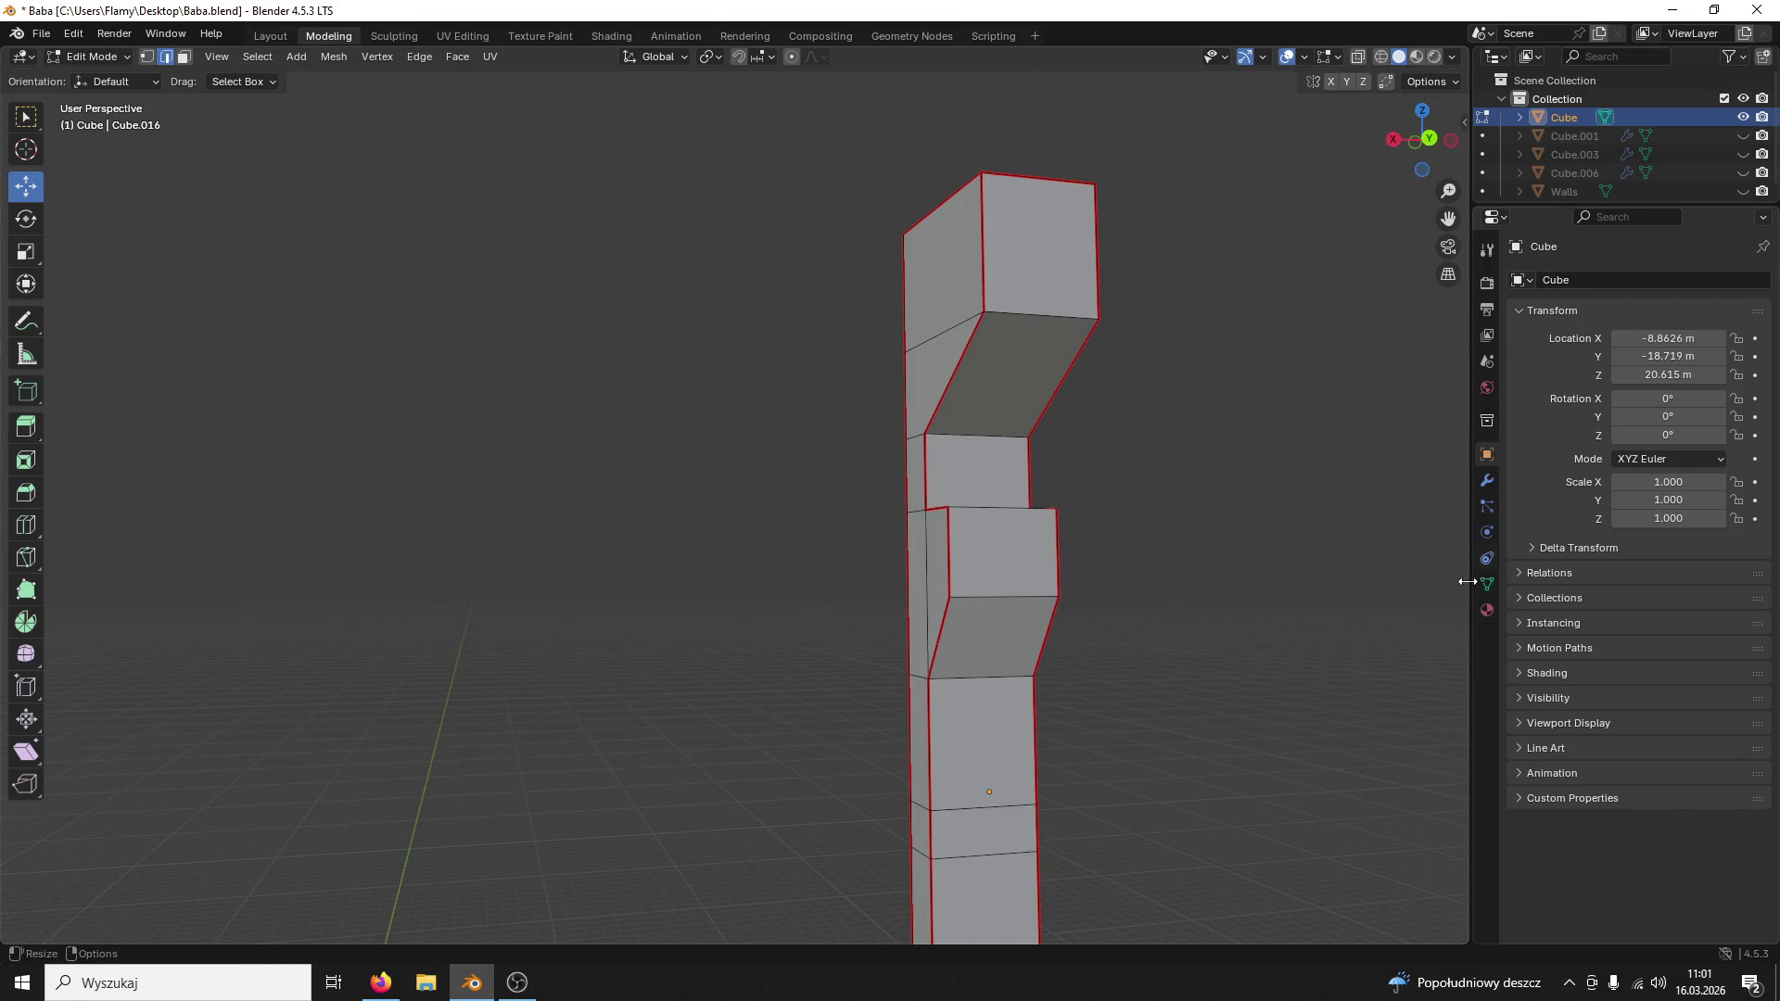
Step: Show the column's empty material slots and return to Object Mode
click(1486, 613)
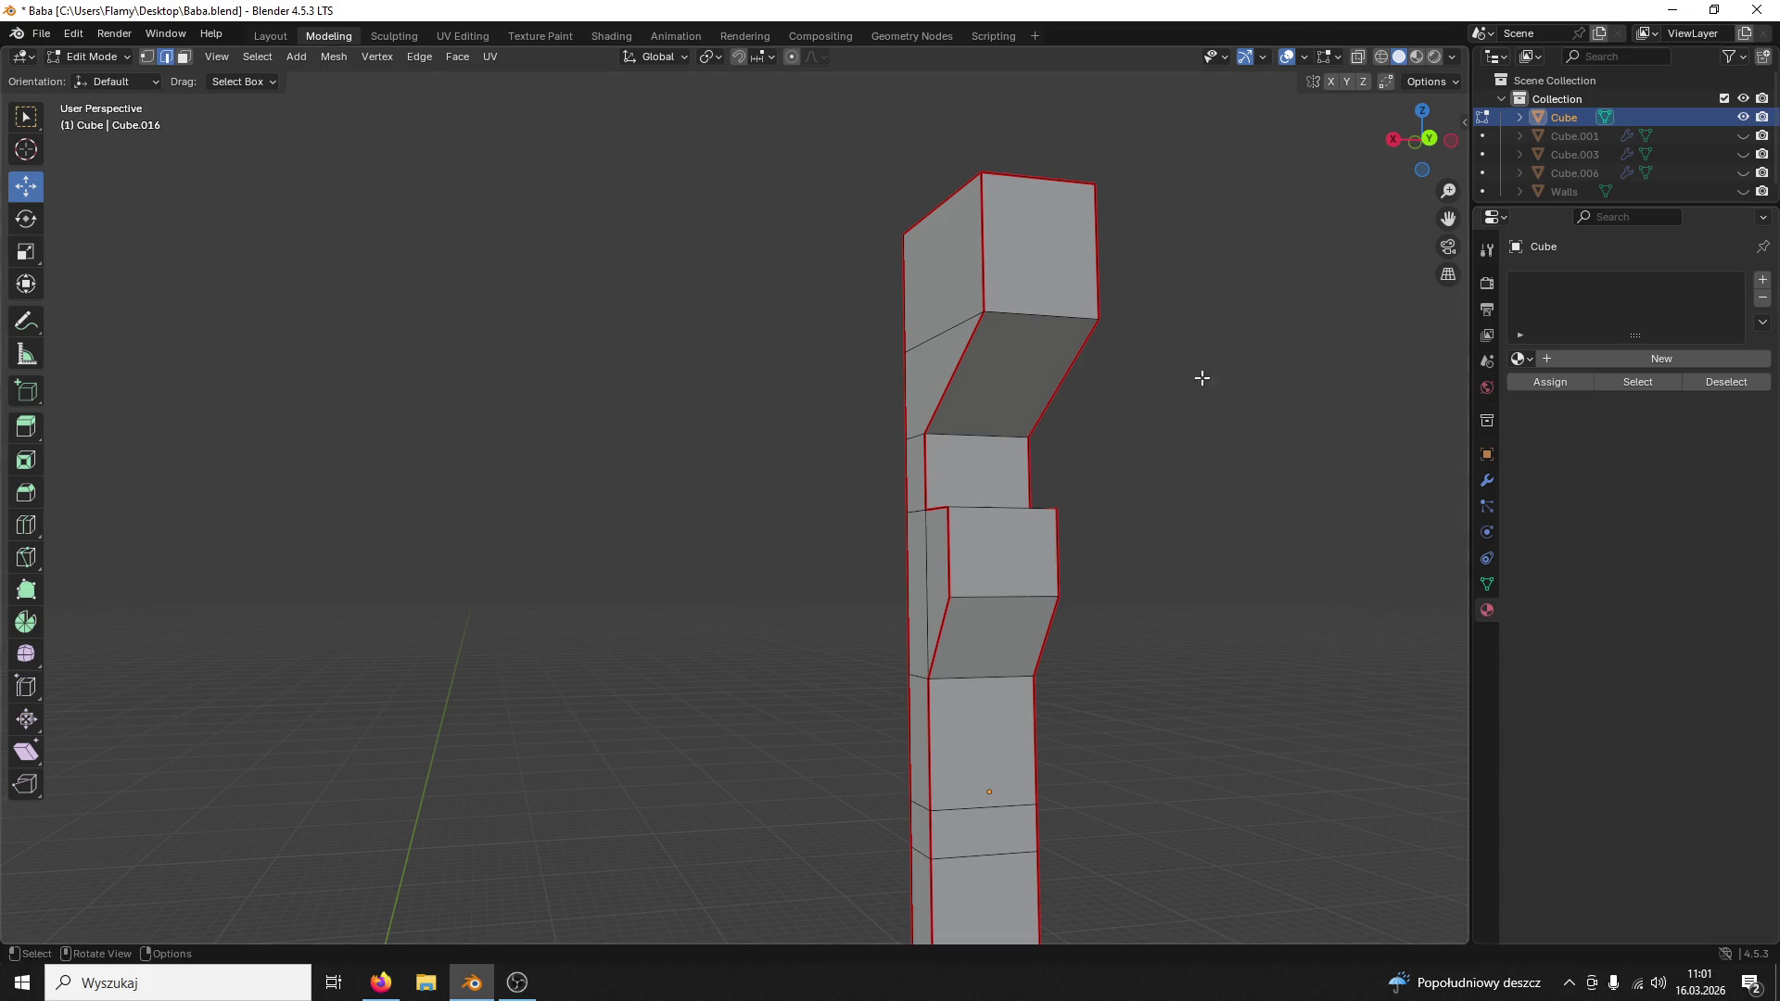
click(112, 57)
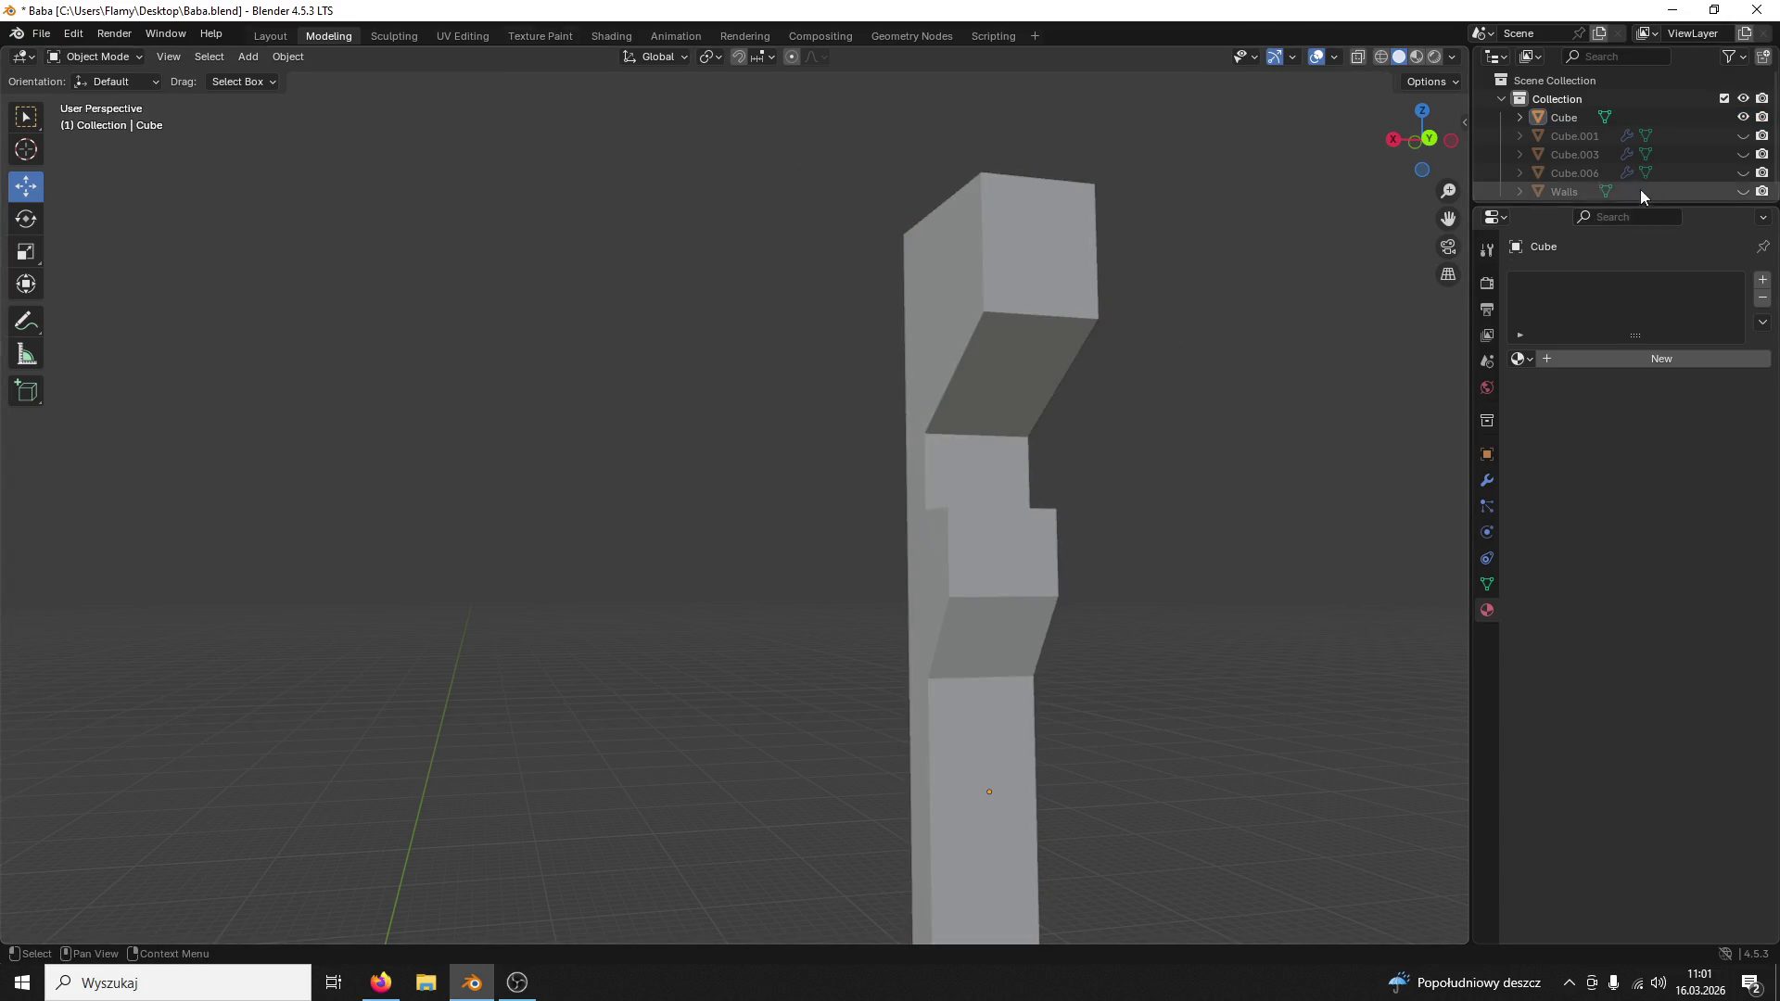
Step: Toggle the tower body and Cube.003 visibility, then rename Cube.003 to Window
click(1743, 173)
scroll(1050, 371, down, 3)
scroll(978, 459, down, 2)
mouse_move(978, 464)
middle_down()
mouse_move(1044, 578)
mouse_move(1073, 482)
middle_up()
scroll(1044, 578, up, 3)
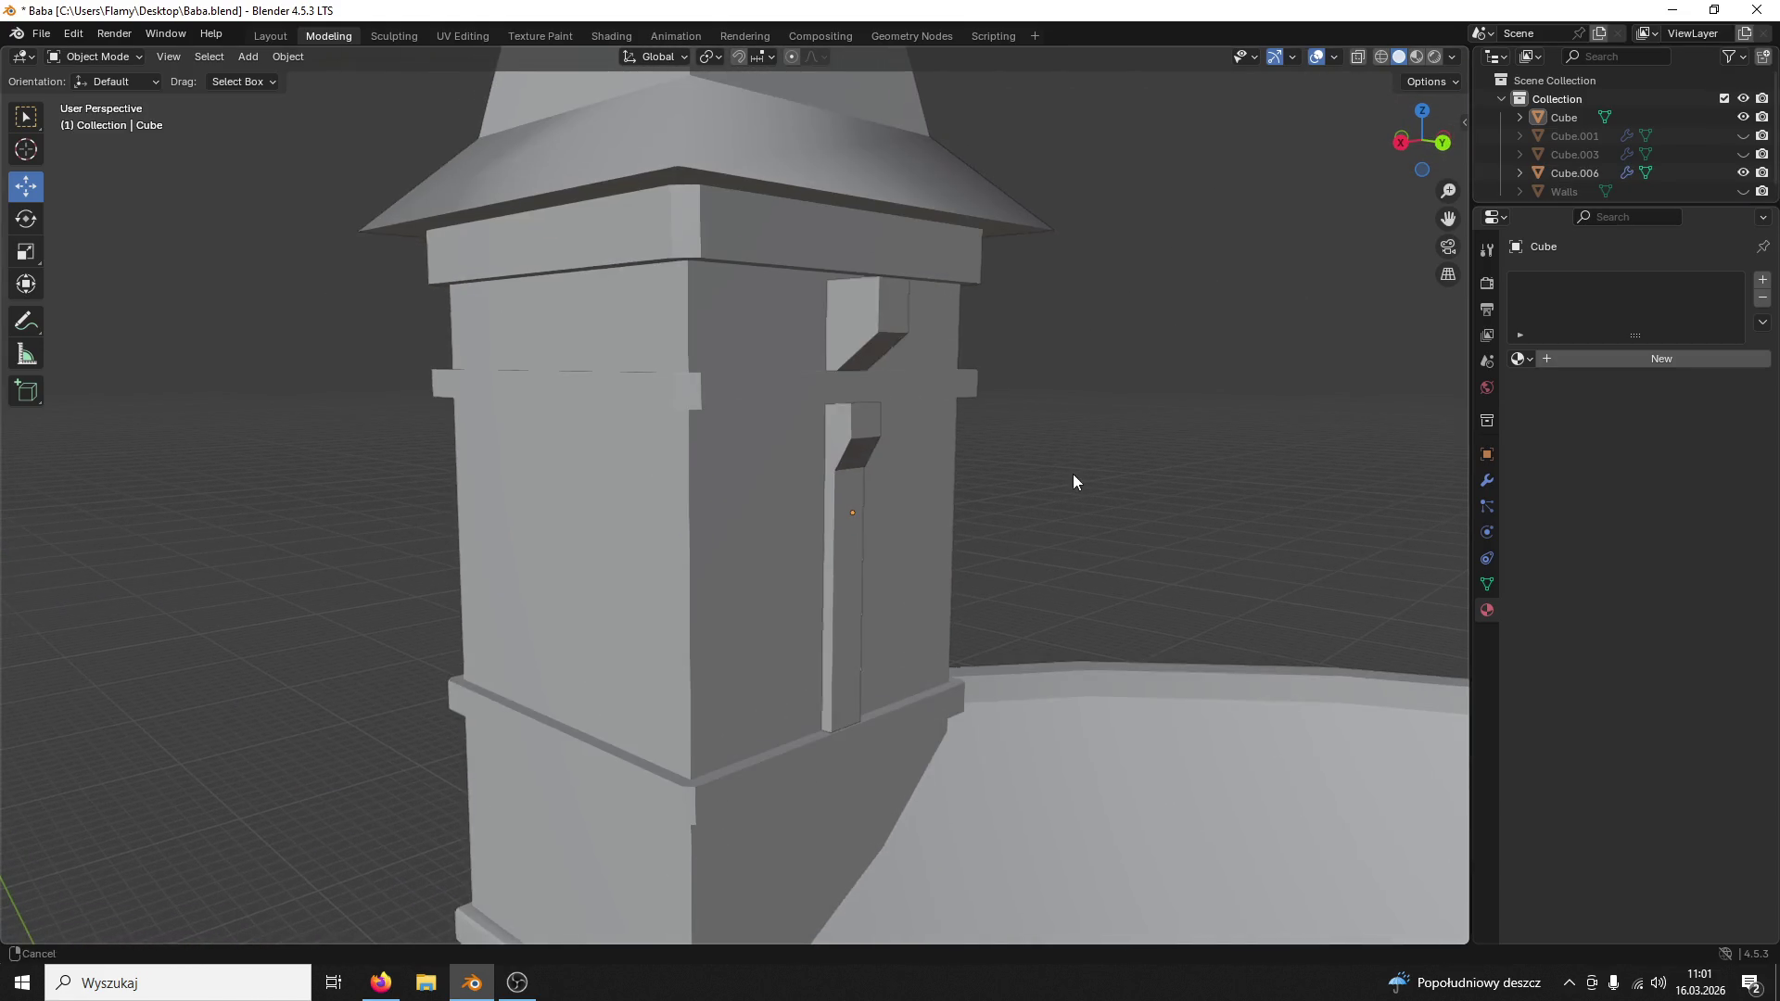
click(1742, 172)
click(1743, 153)
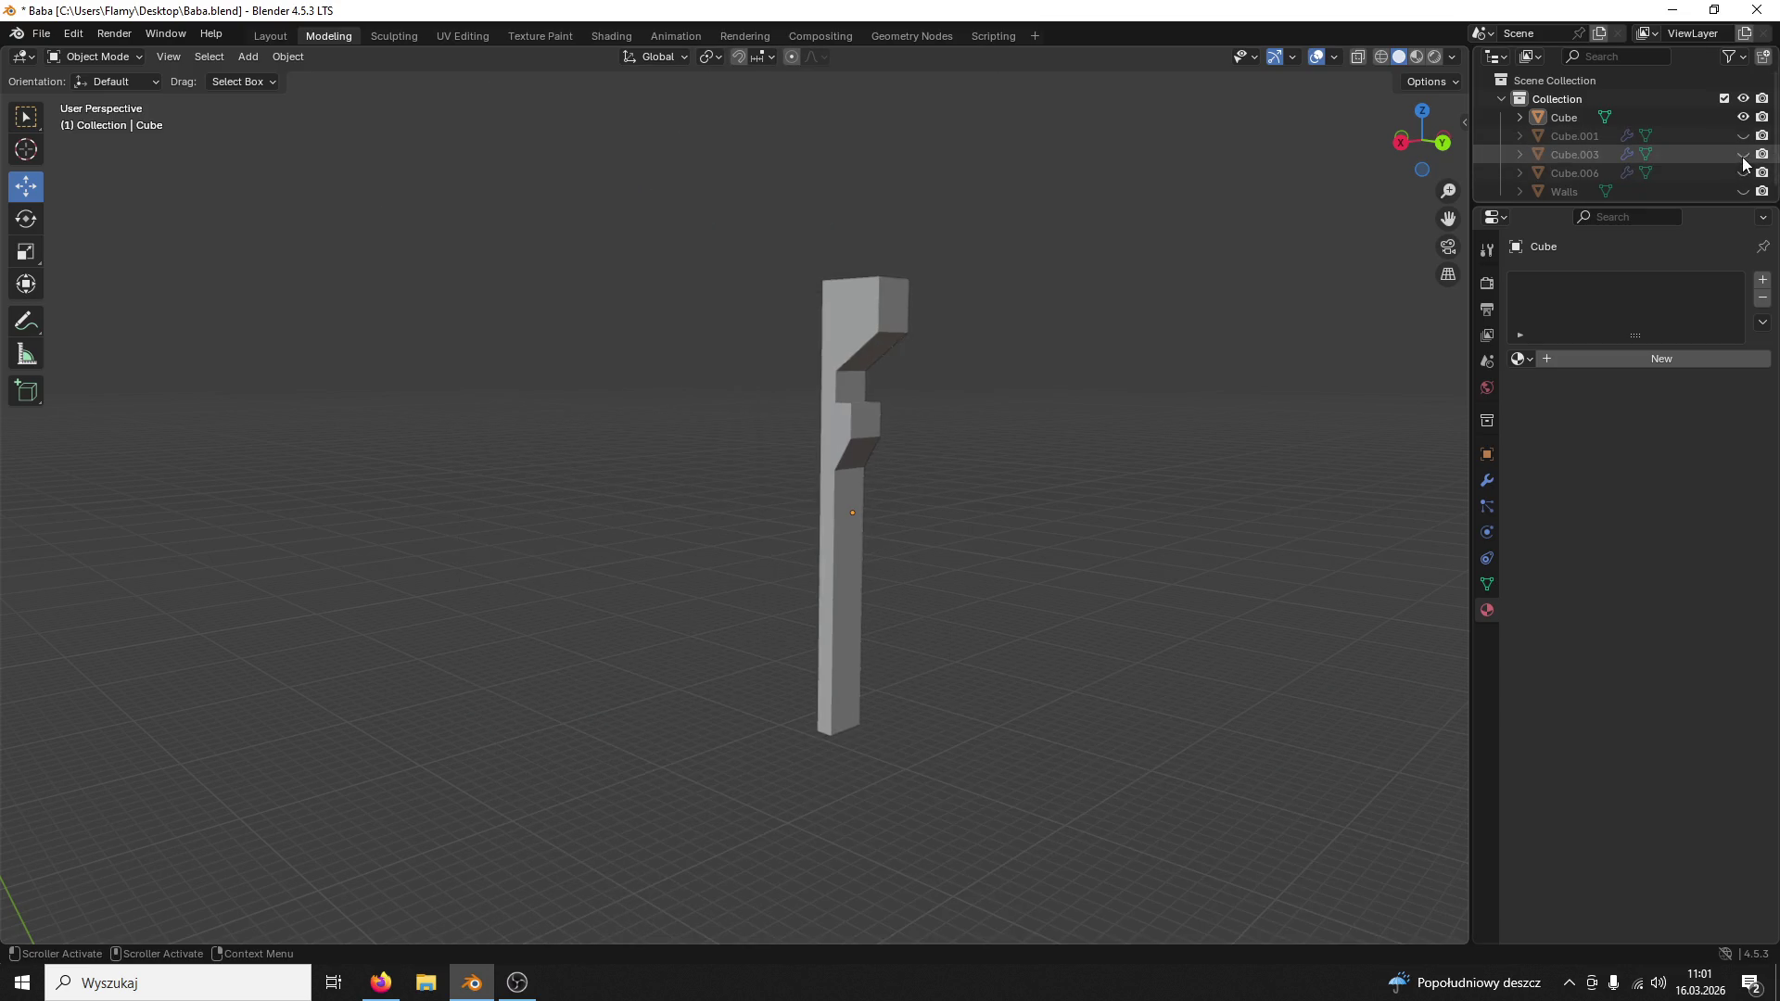
click(1741, 173)
double_click(1571, 153)
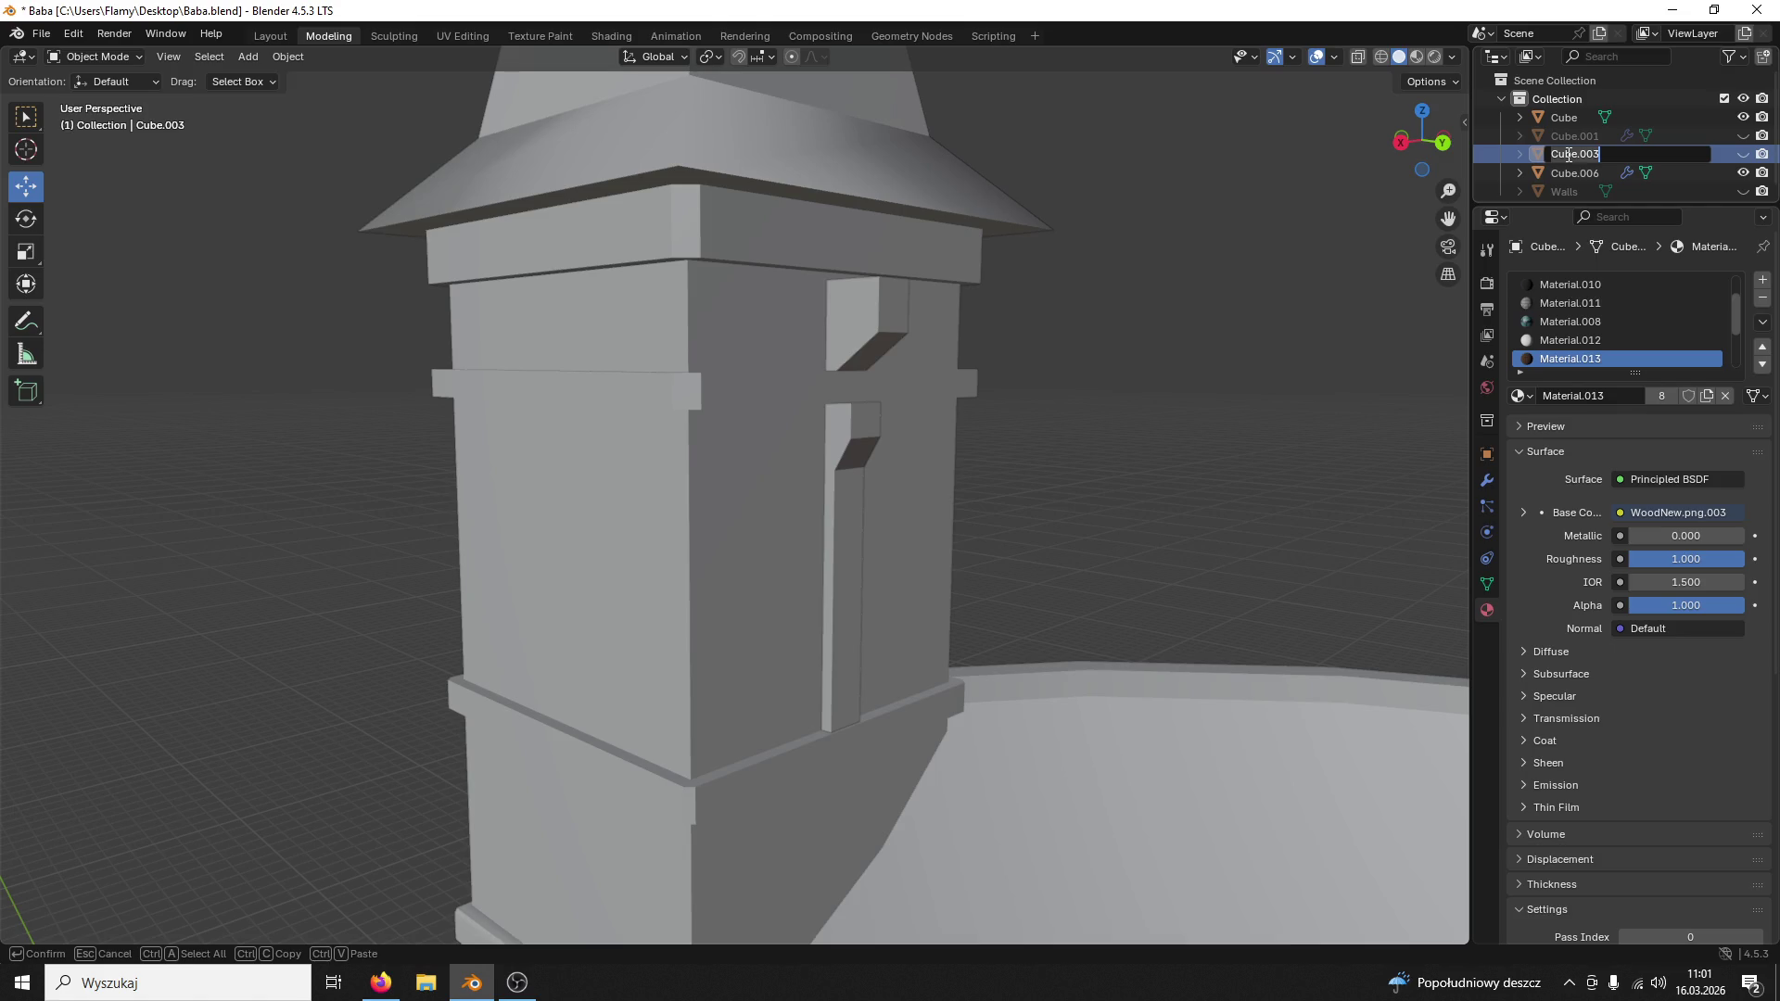
text(Window)
key(Return)
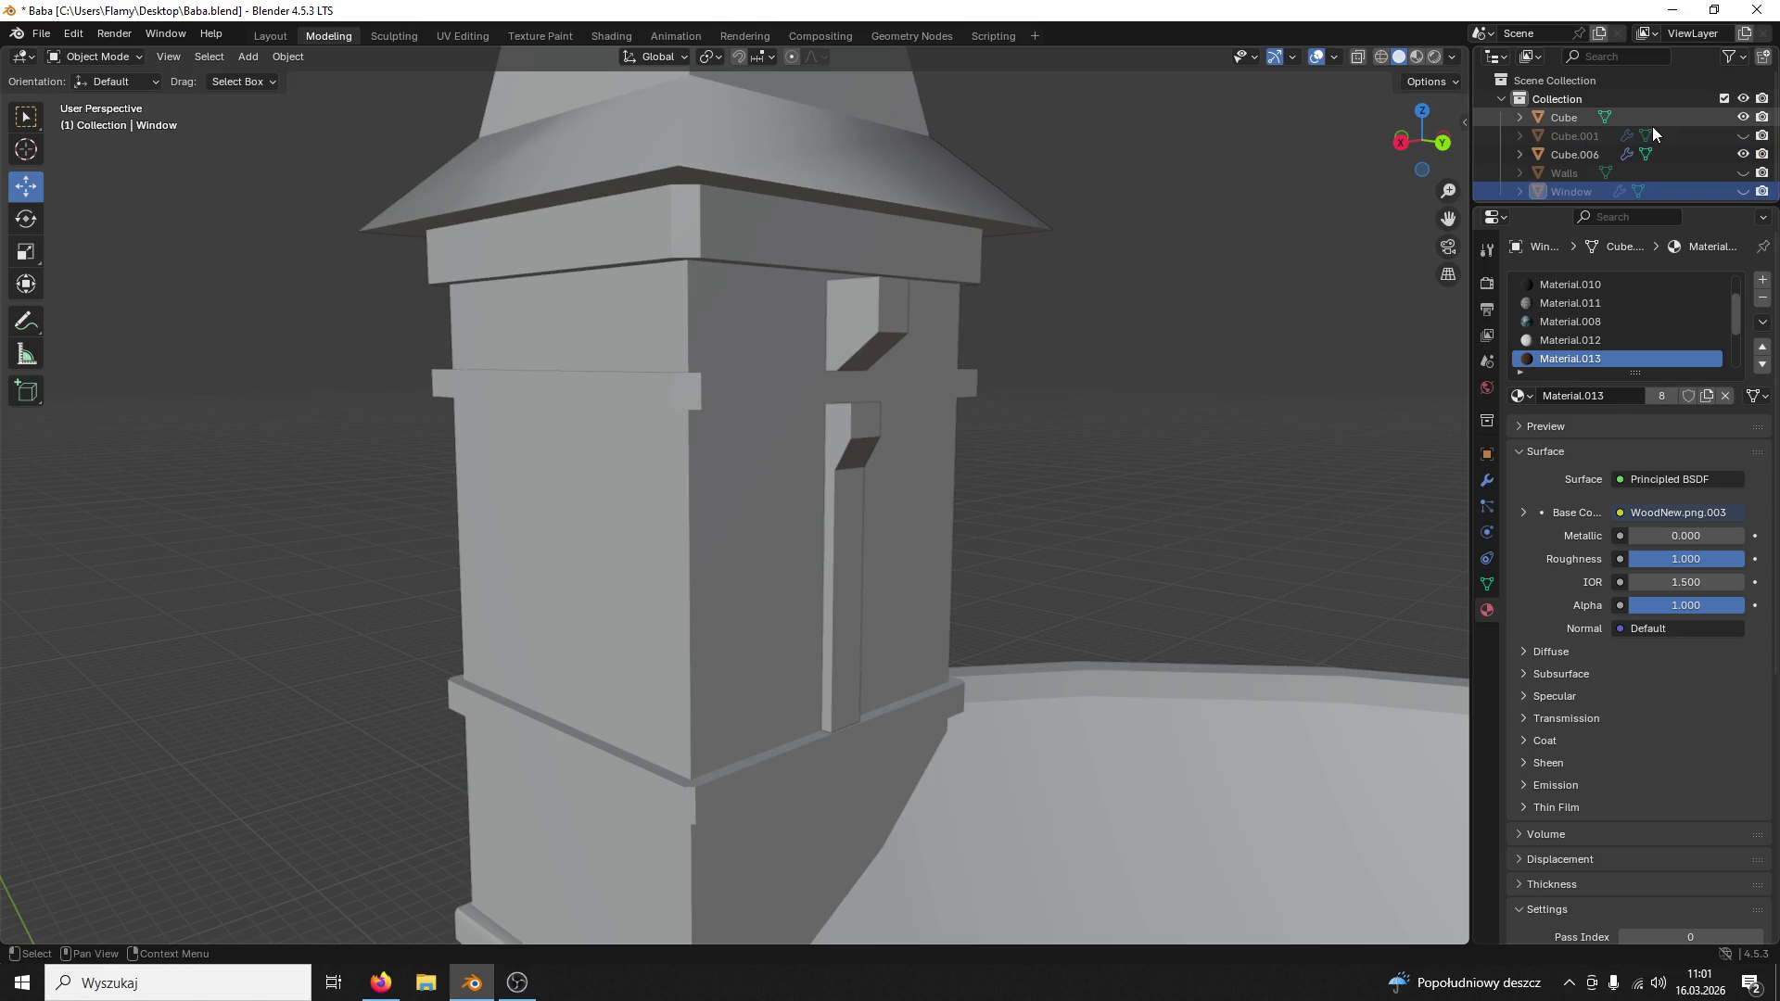
Step: Hide the tower body Cube.006 and toggle Cube.001's visibility to review the tower
click(1697, 155)
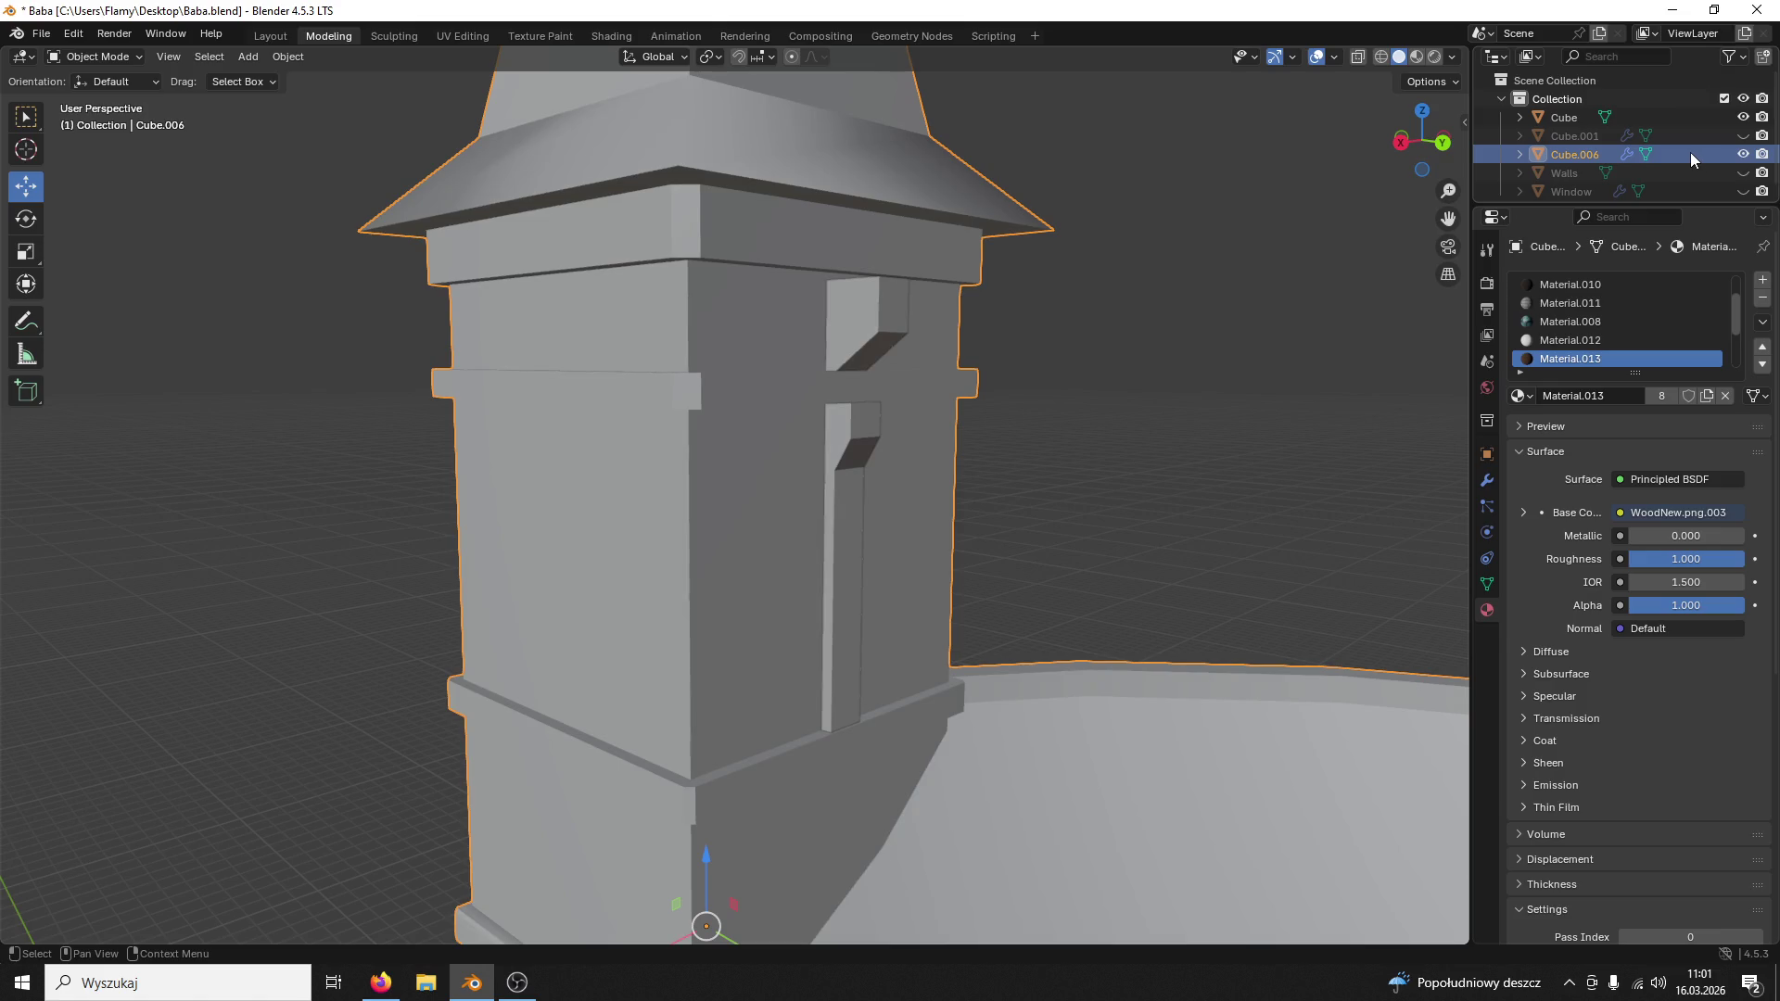
click(1743, 153)
scroll(1032, 442, down, 8)
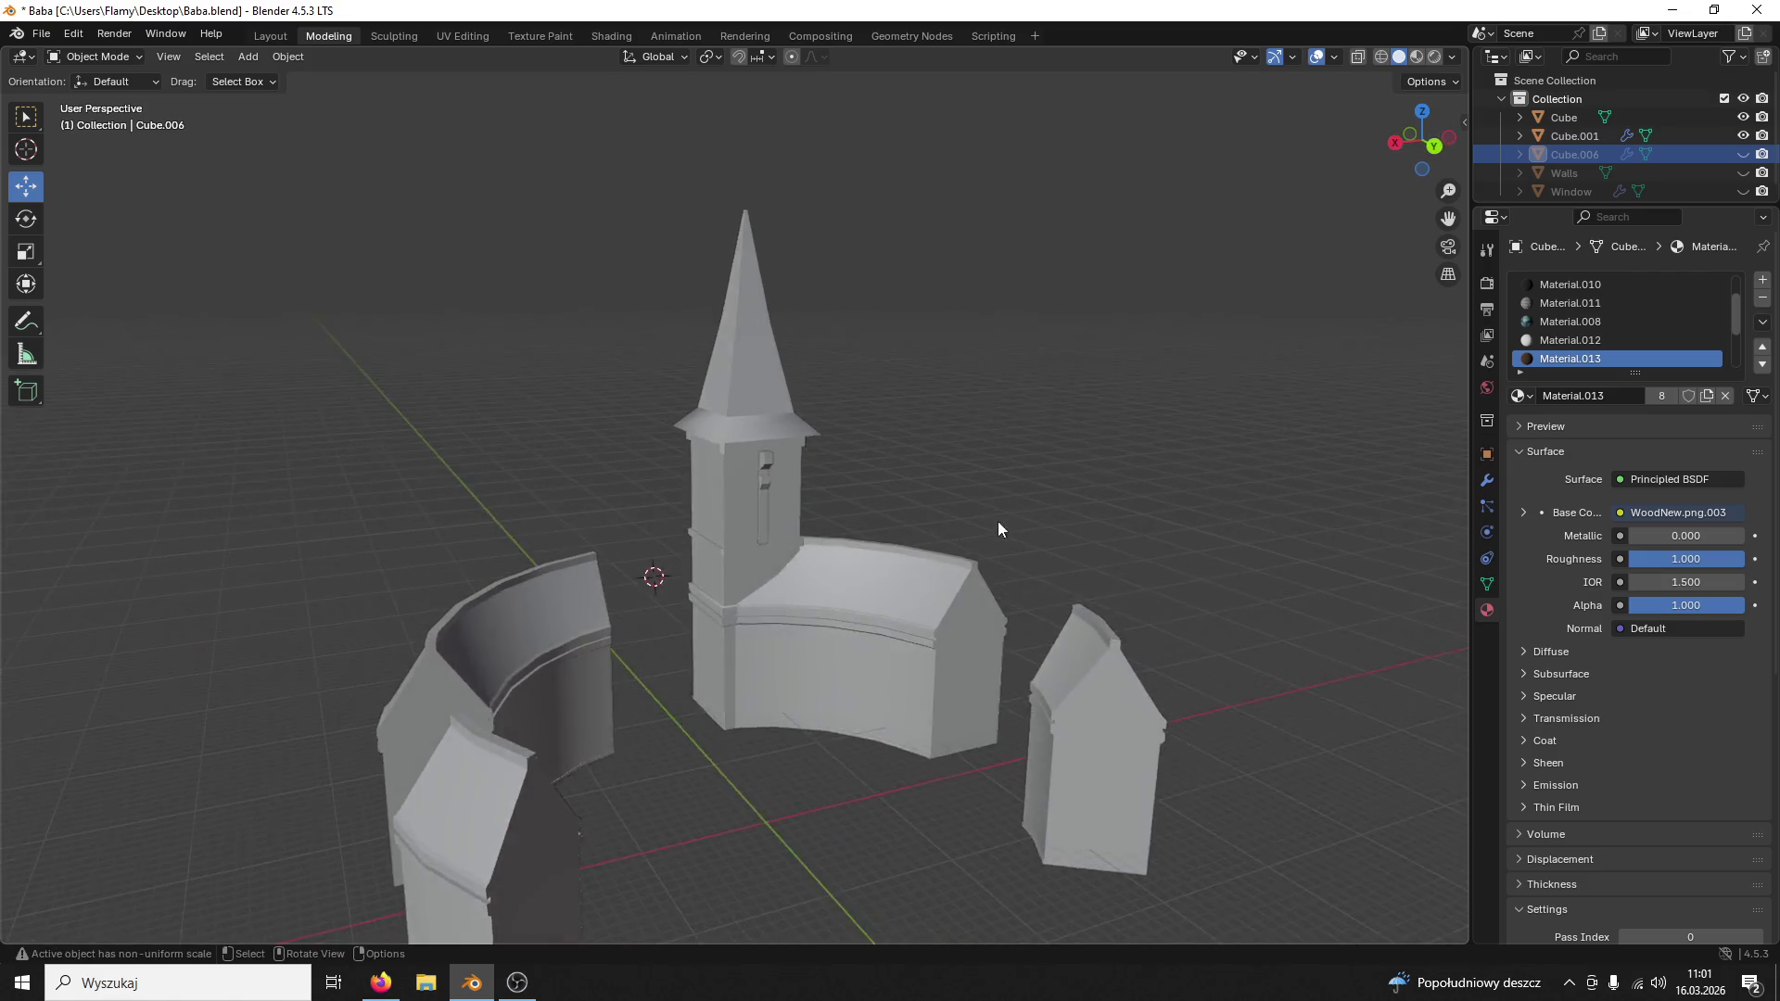
scroll(997, 528, up, 8)
middle_drag(1004, 523, 1021, 461)
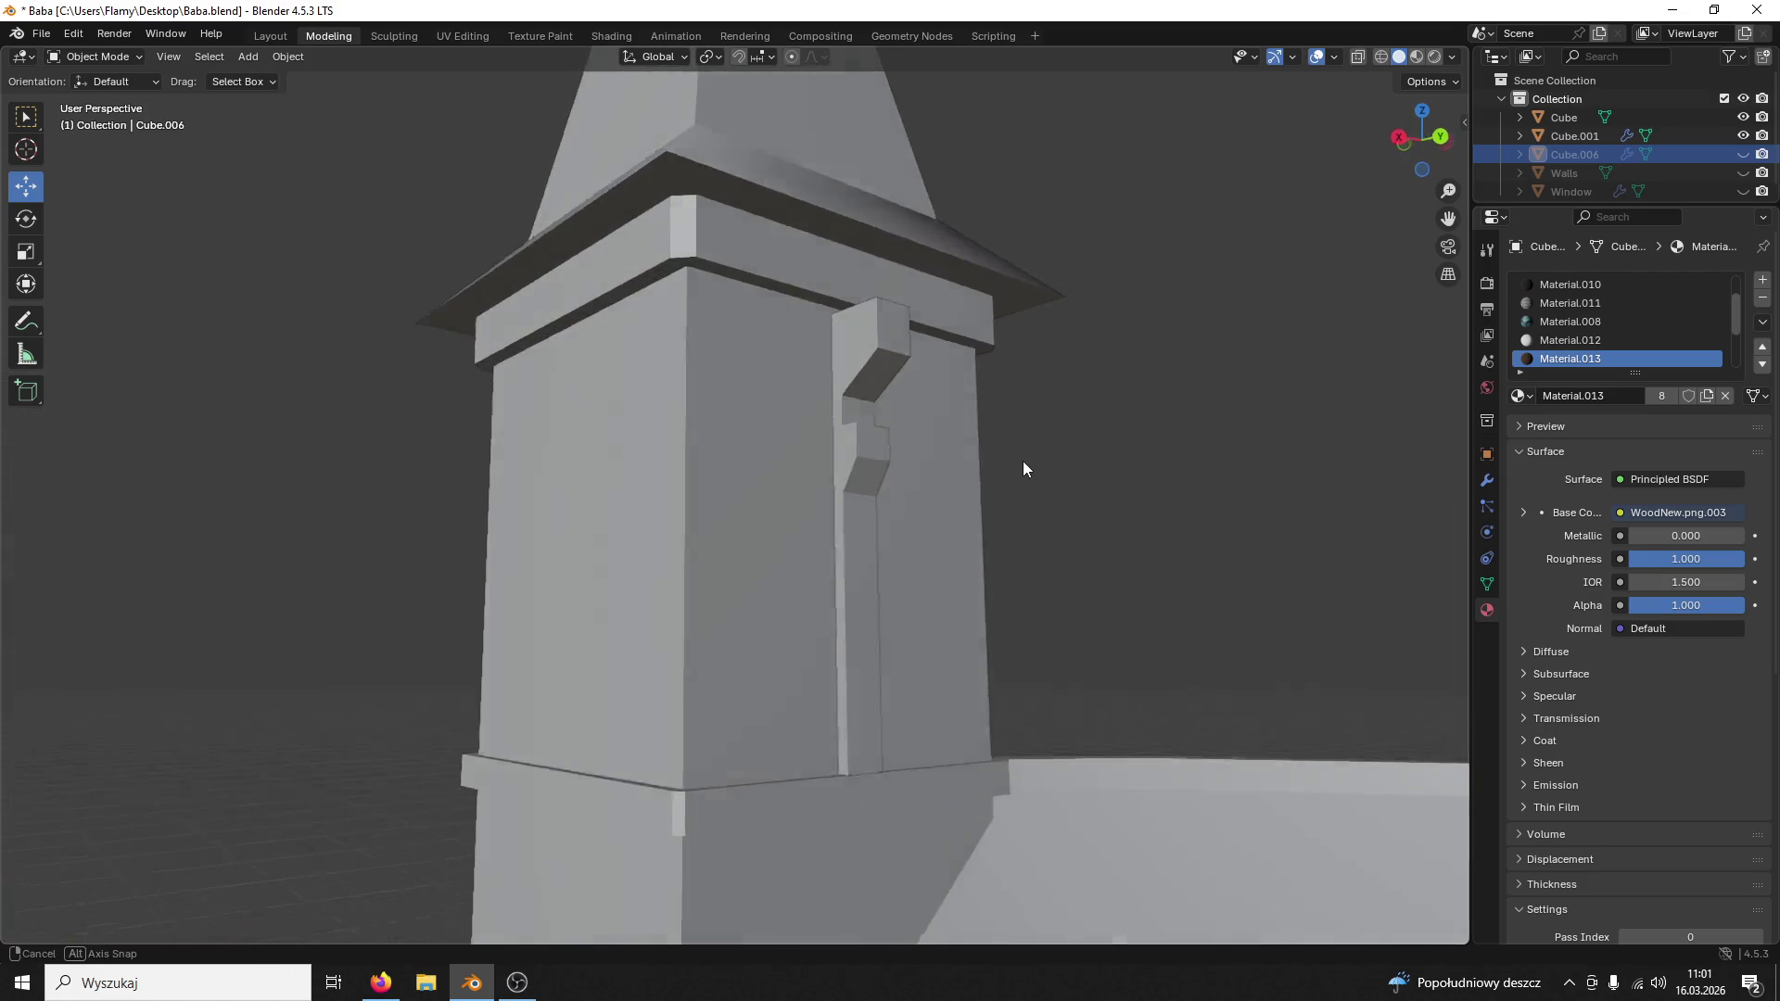
click(1743, 135)
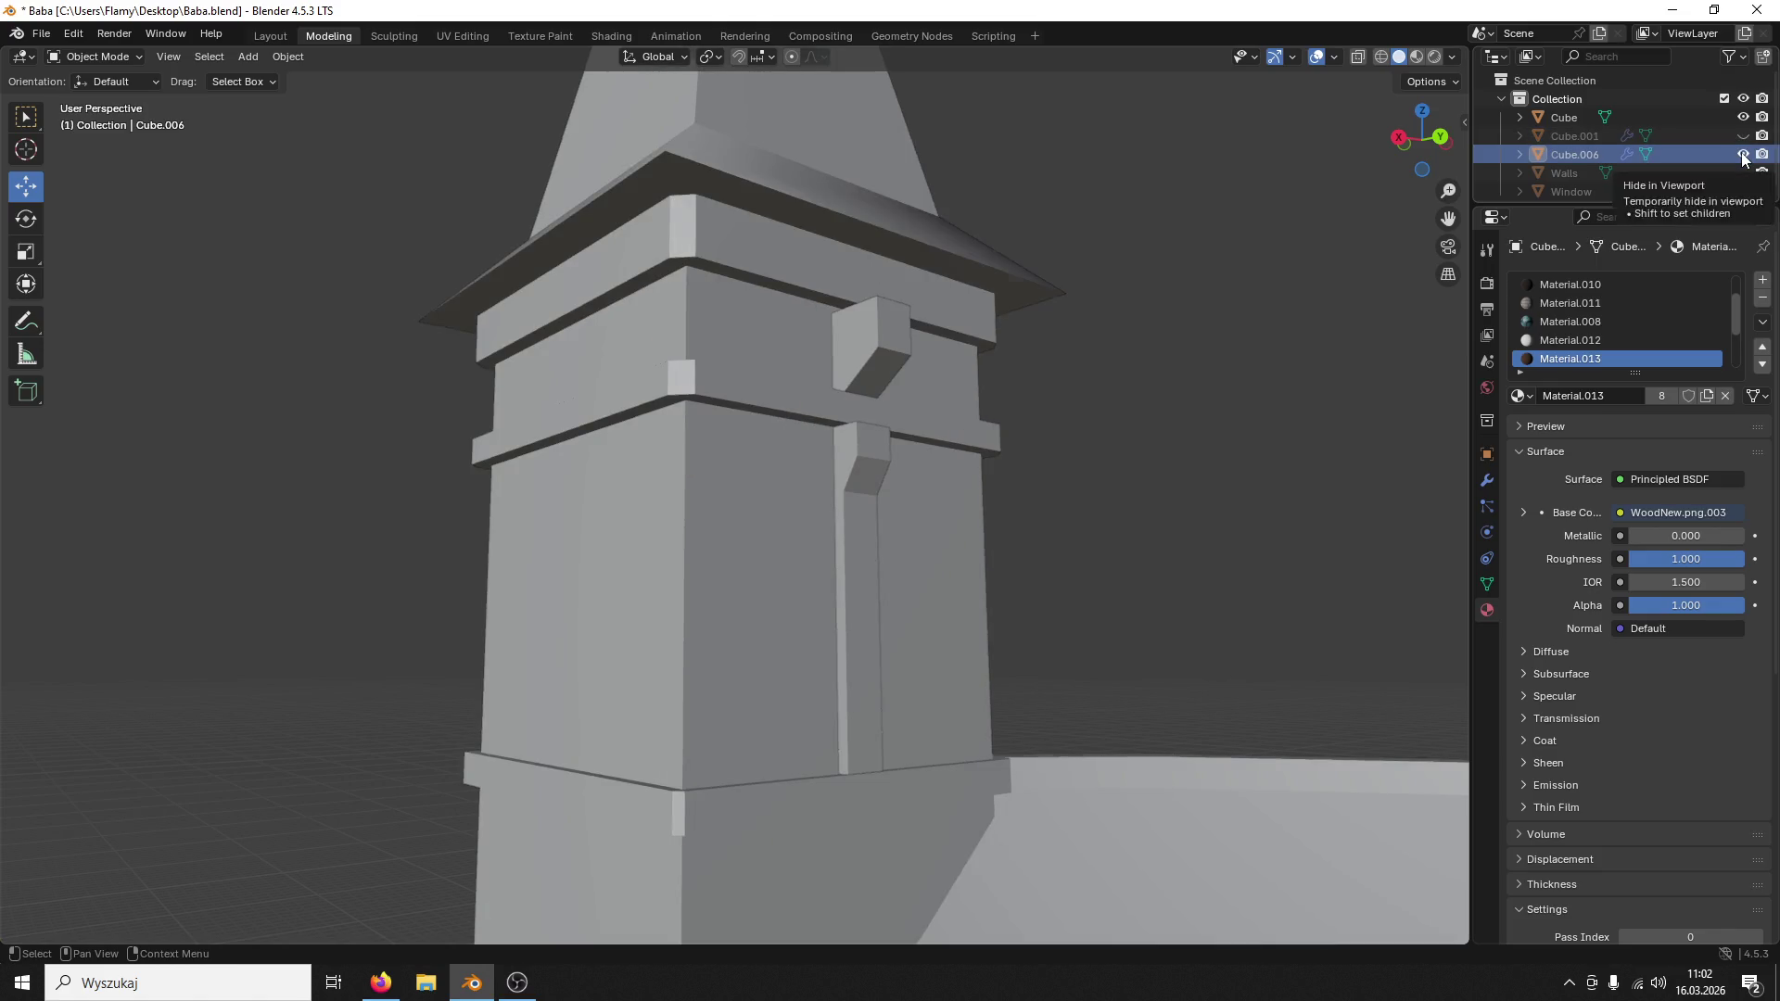
click(1742, 135)
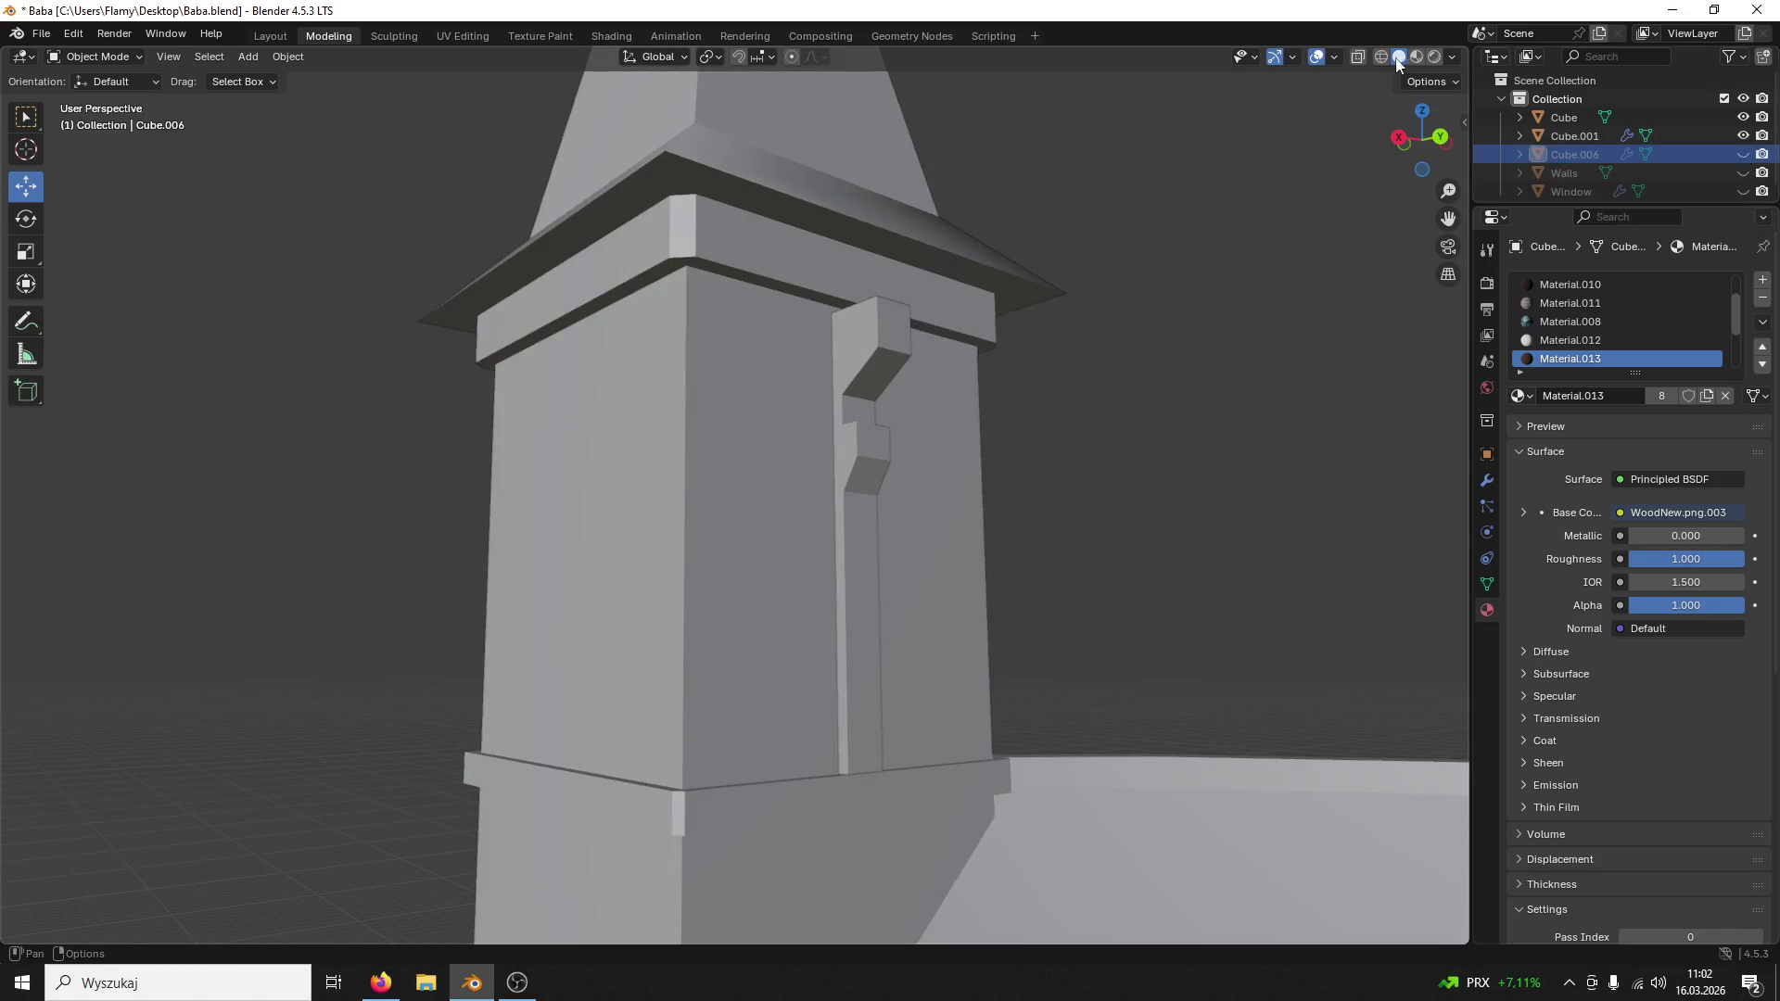
Step: Show Material Preview and select the white bent column, briefly entering its Edit Mode
click(1415, 58)
mouse_move(1366, 111)
middle_down()
mouse_move(1237, 325)
mouse_move(1313, 441)
middle_up()
scroll(1259, 355, down, 5)
scroll(1214, 484, up, 5)
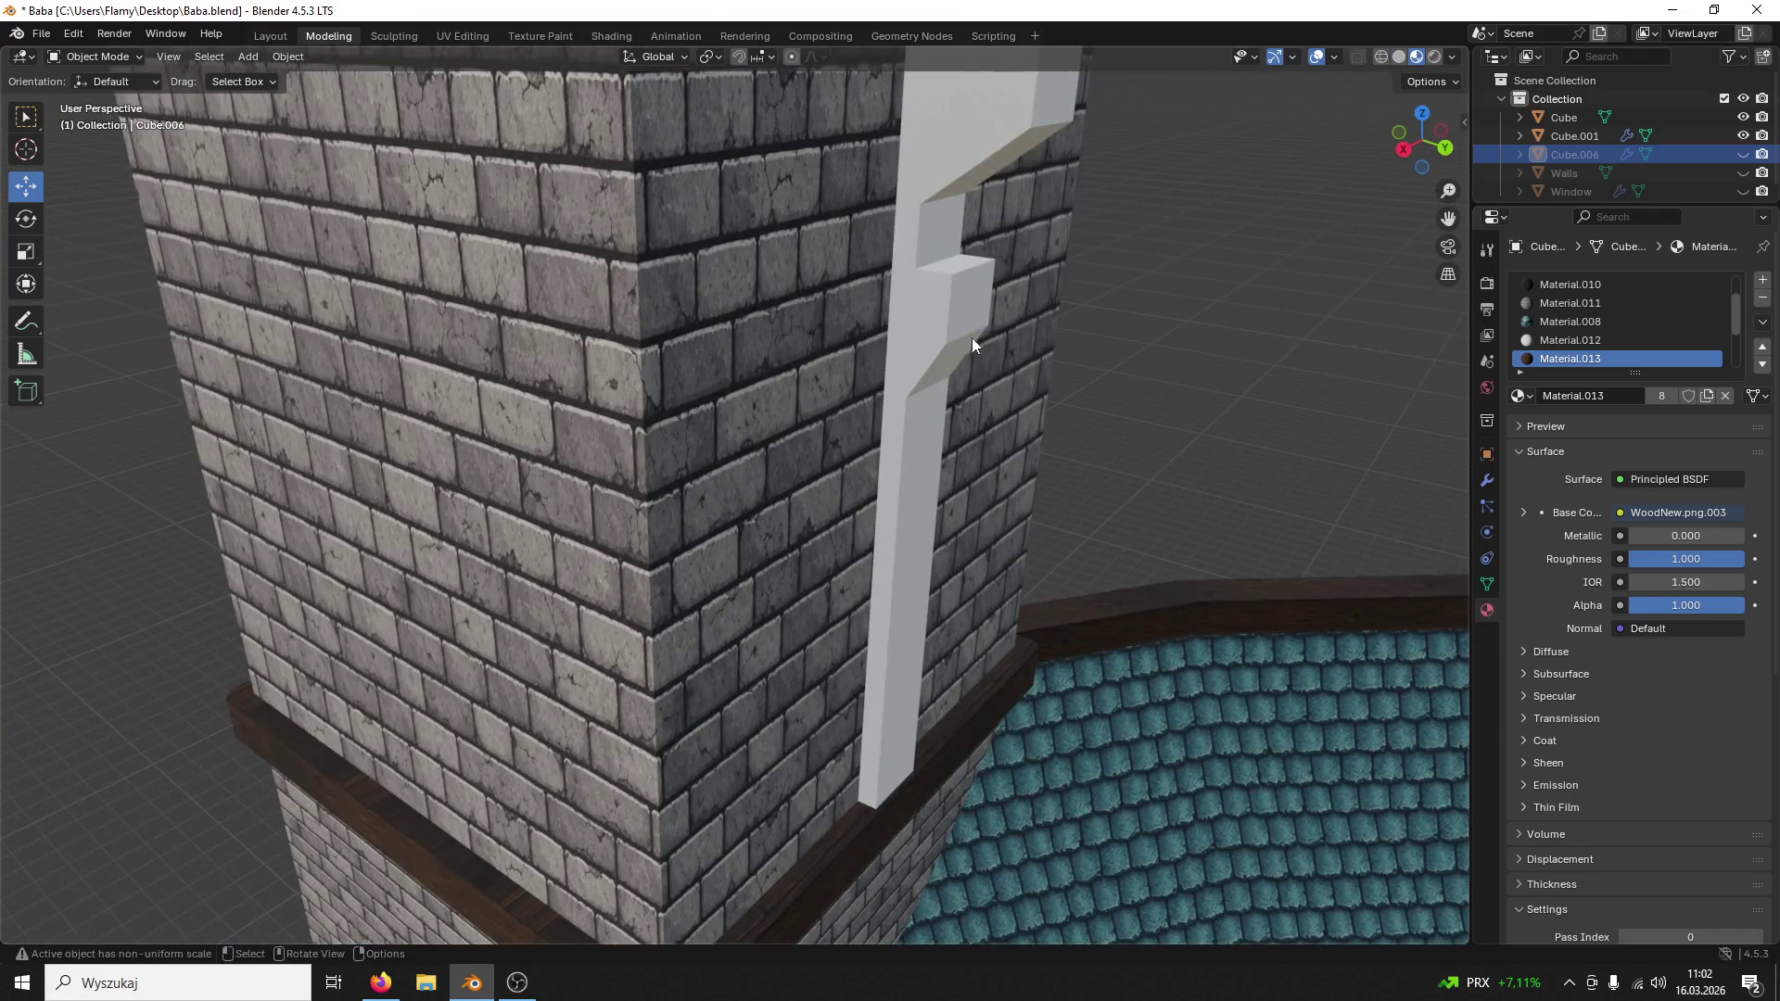
click(949, 312)
middle_drag(950, 313, 935, 432)
click(95, 55)
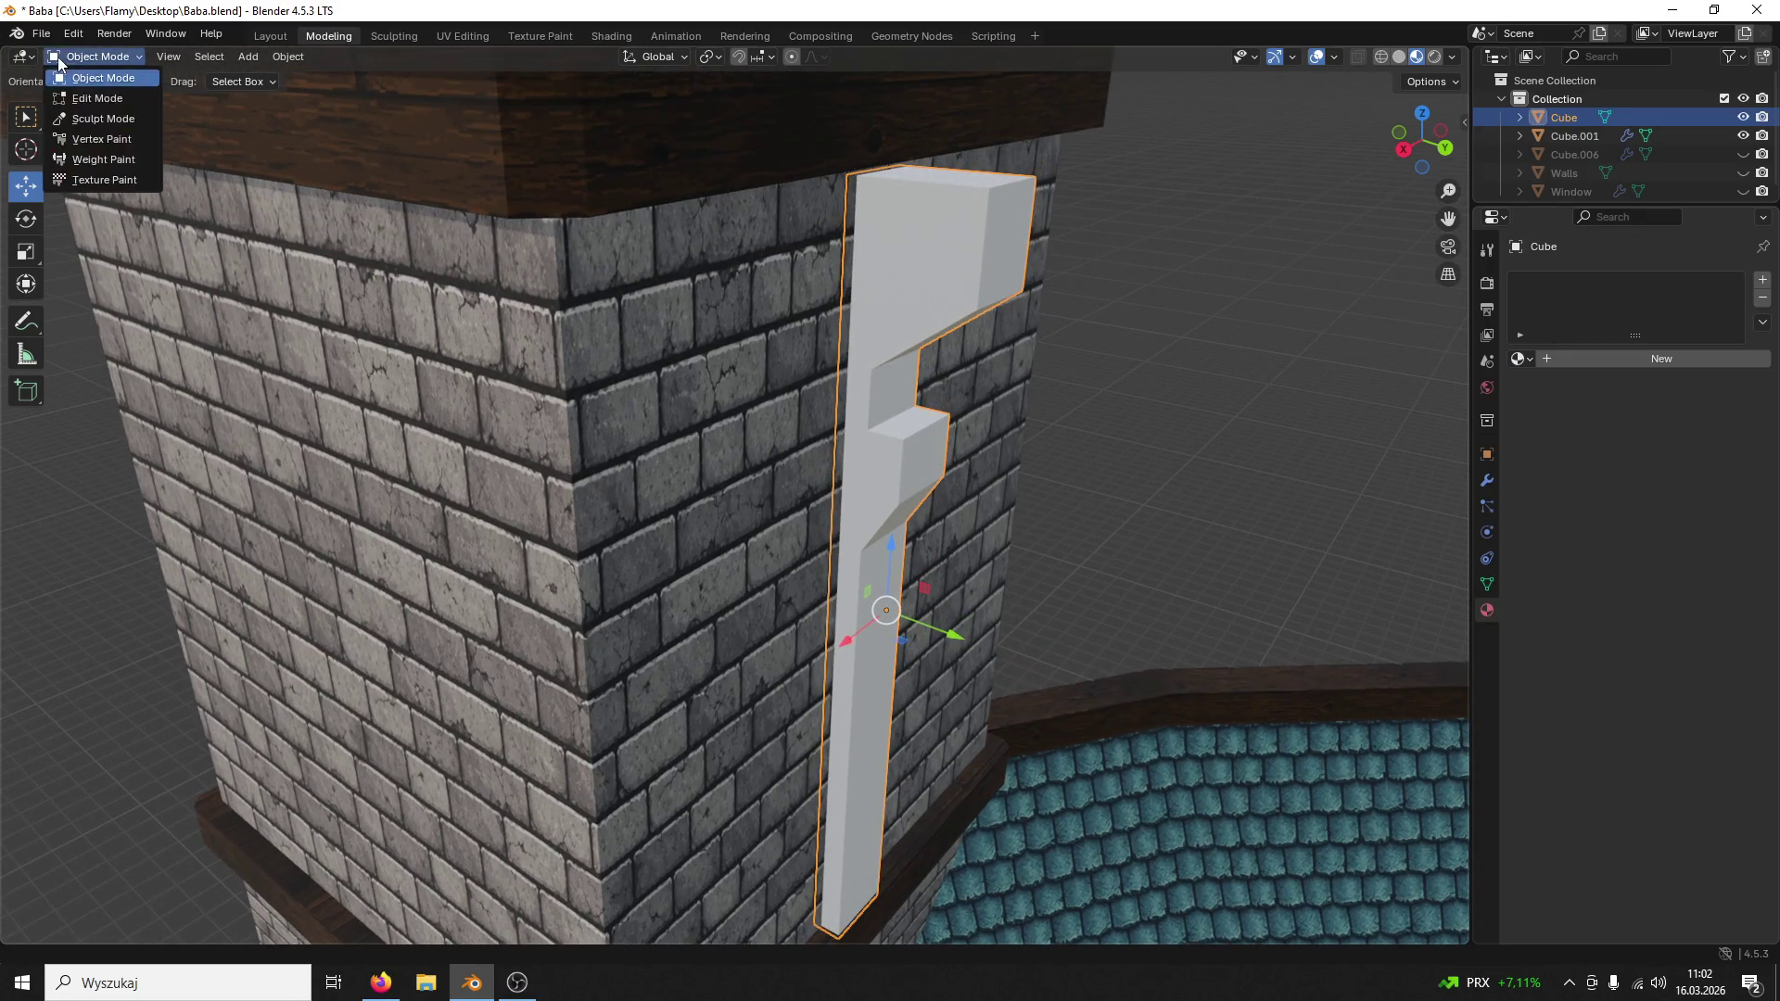
click(107, 91)
click(95, 55)
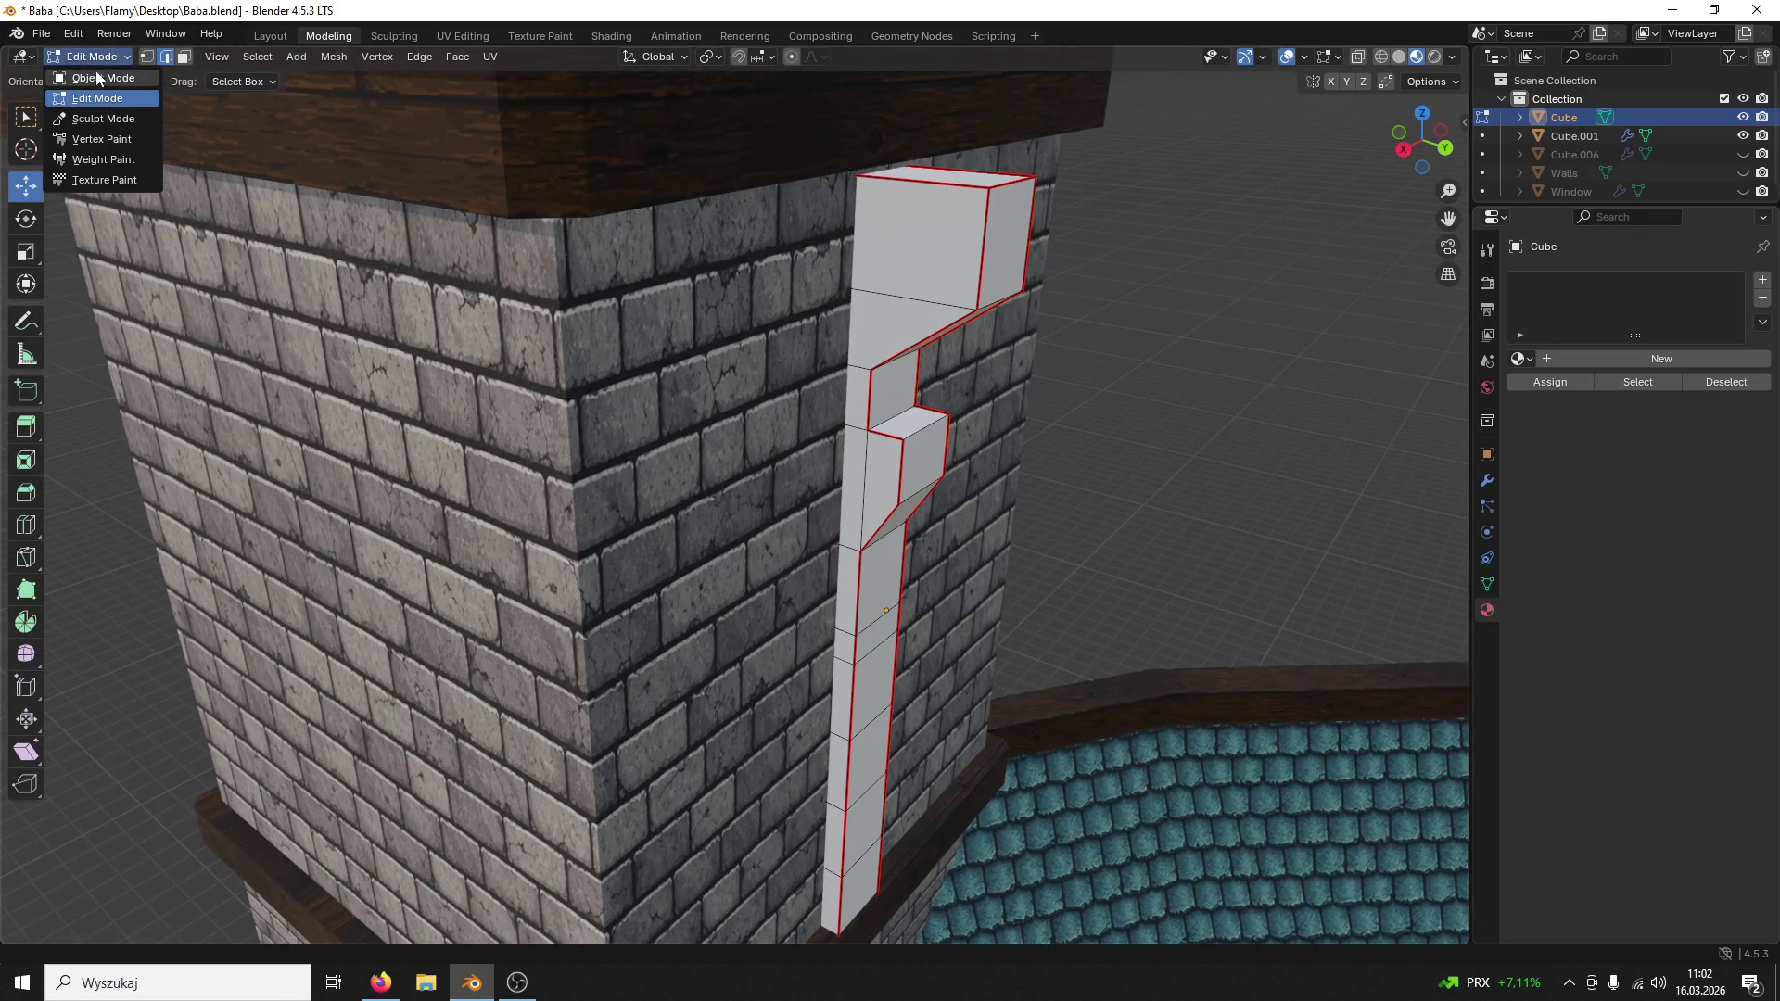
Step: Join the white column into the brick wall Cube.001 with Ctrl+J and save the file
shift+click(767, 311)
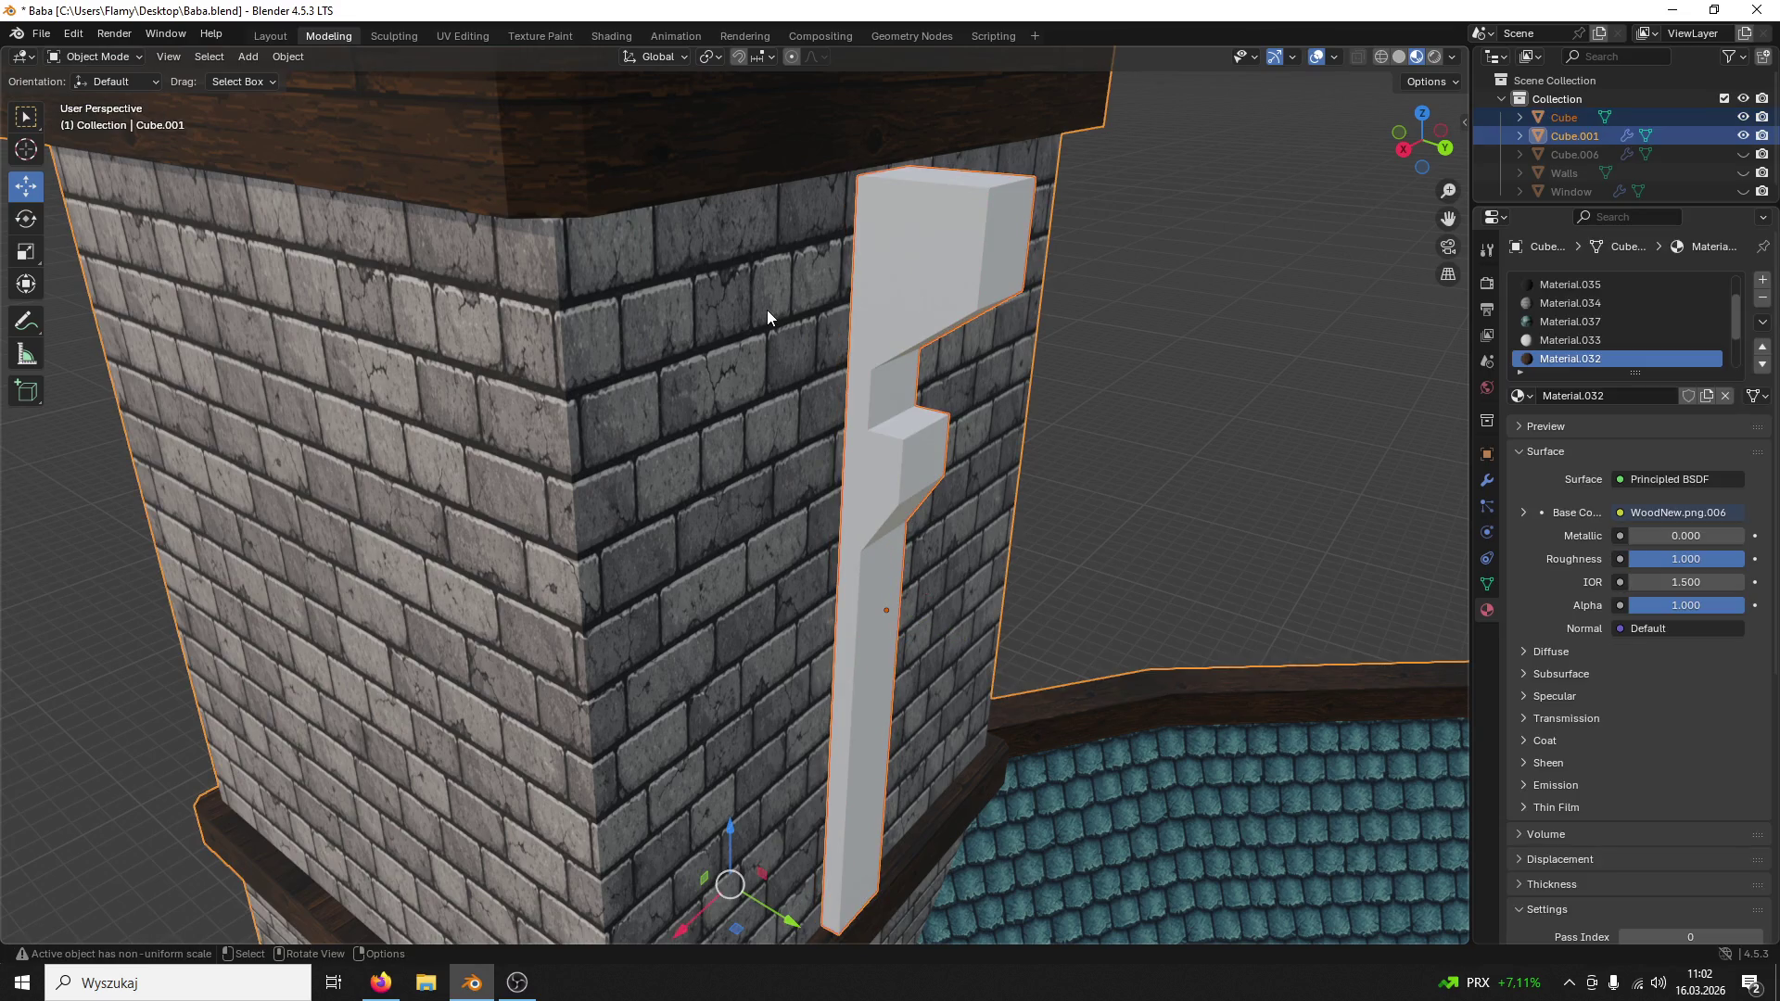
key(ctrl+j)
key(ctrl+s)
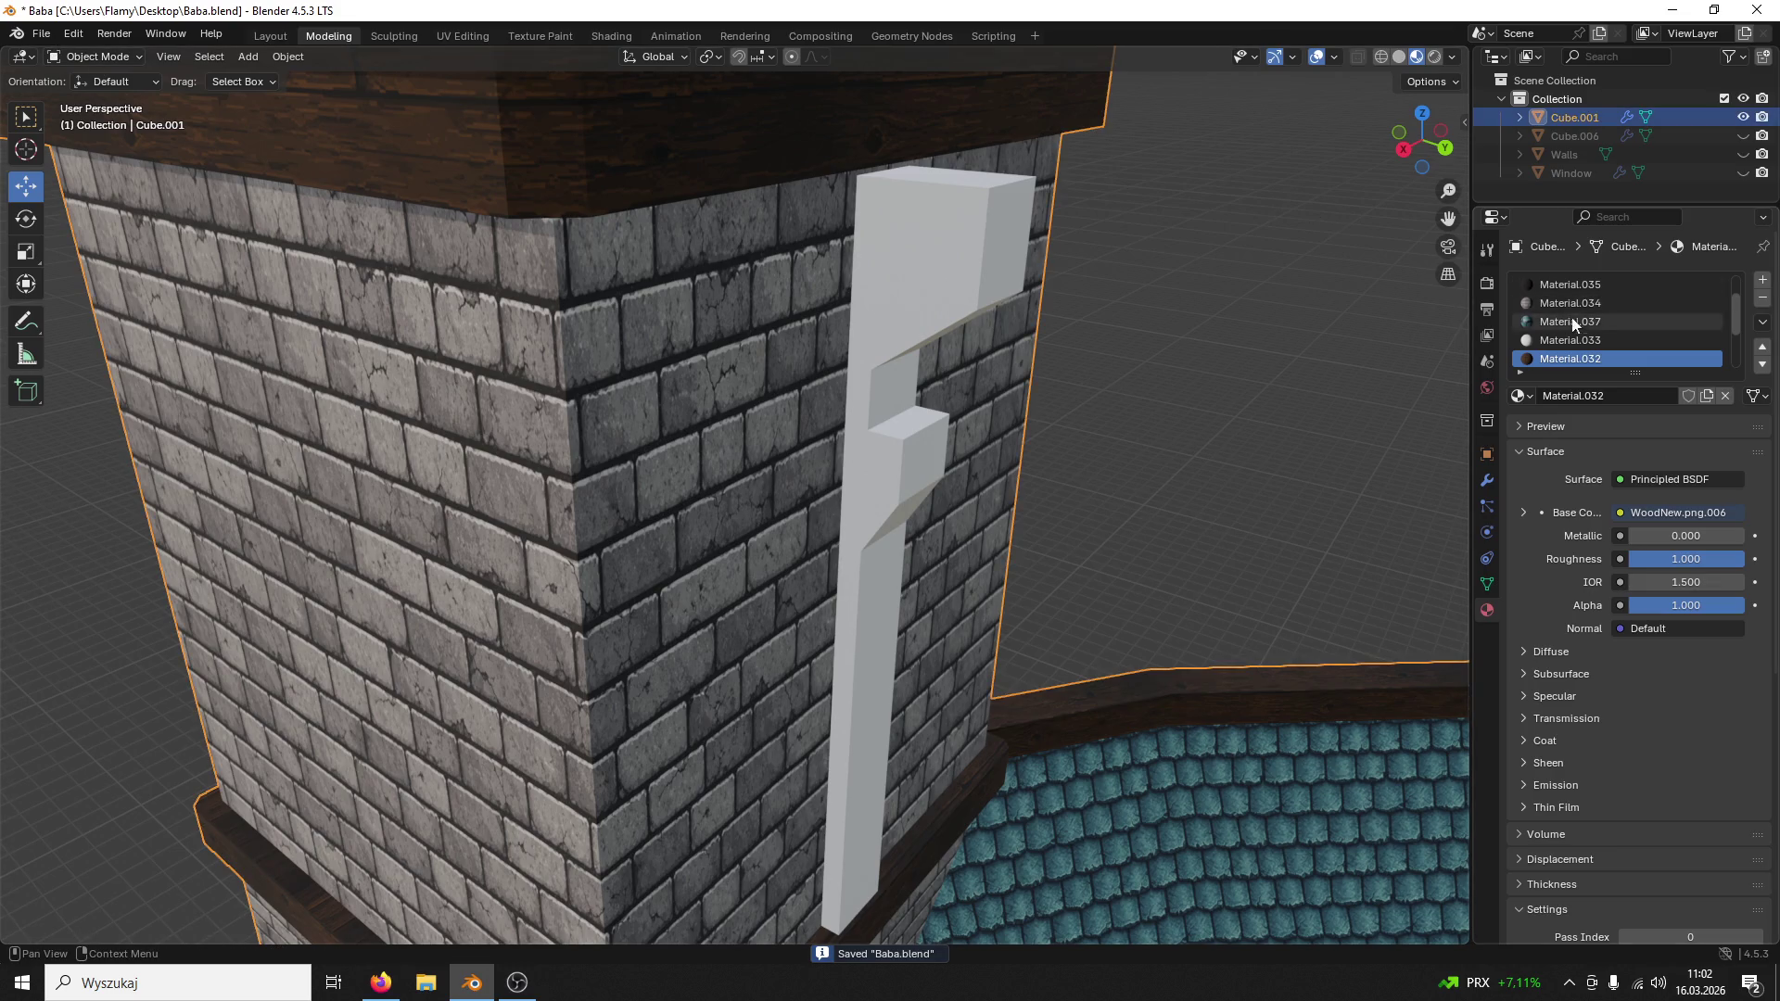
click(1586, 339)
scroll(1611, 355, down, 3)
scroll(1610, 355, down, 1)
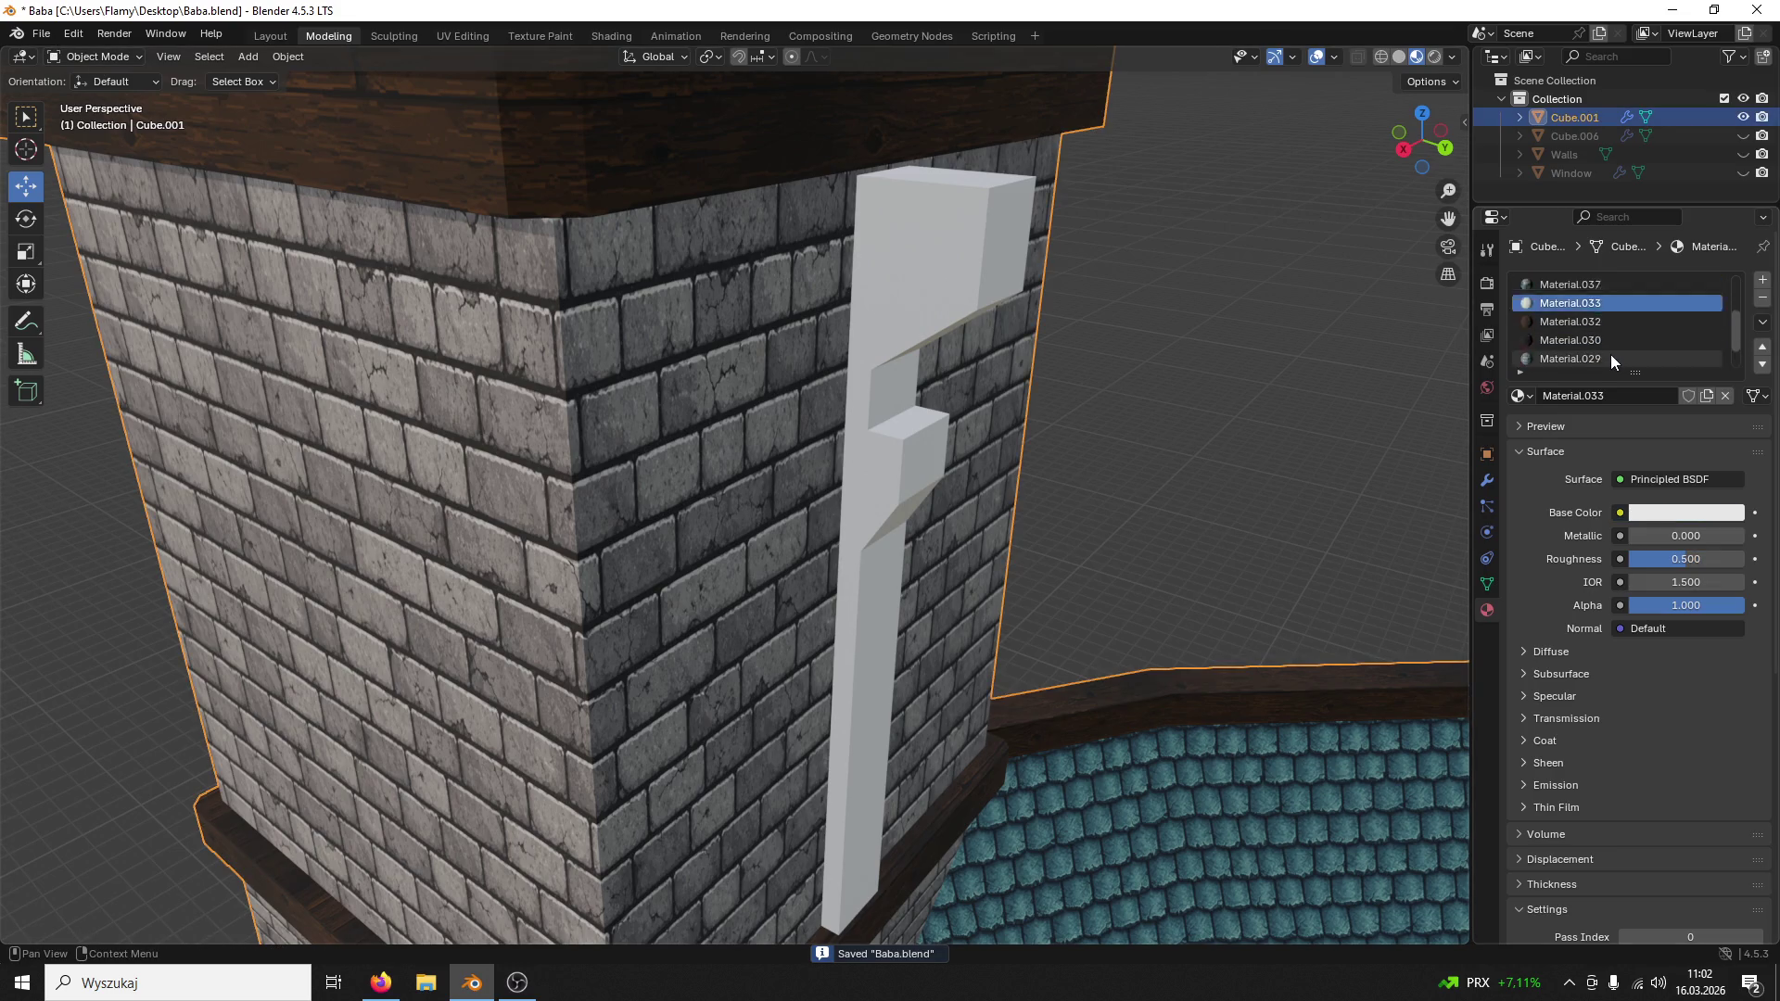
scroll(1611, 355, up, 5)
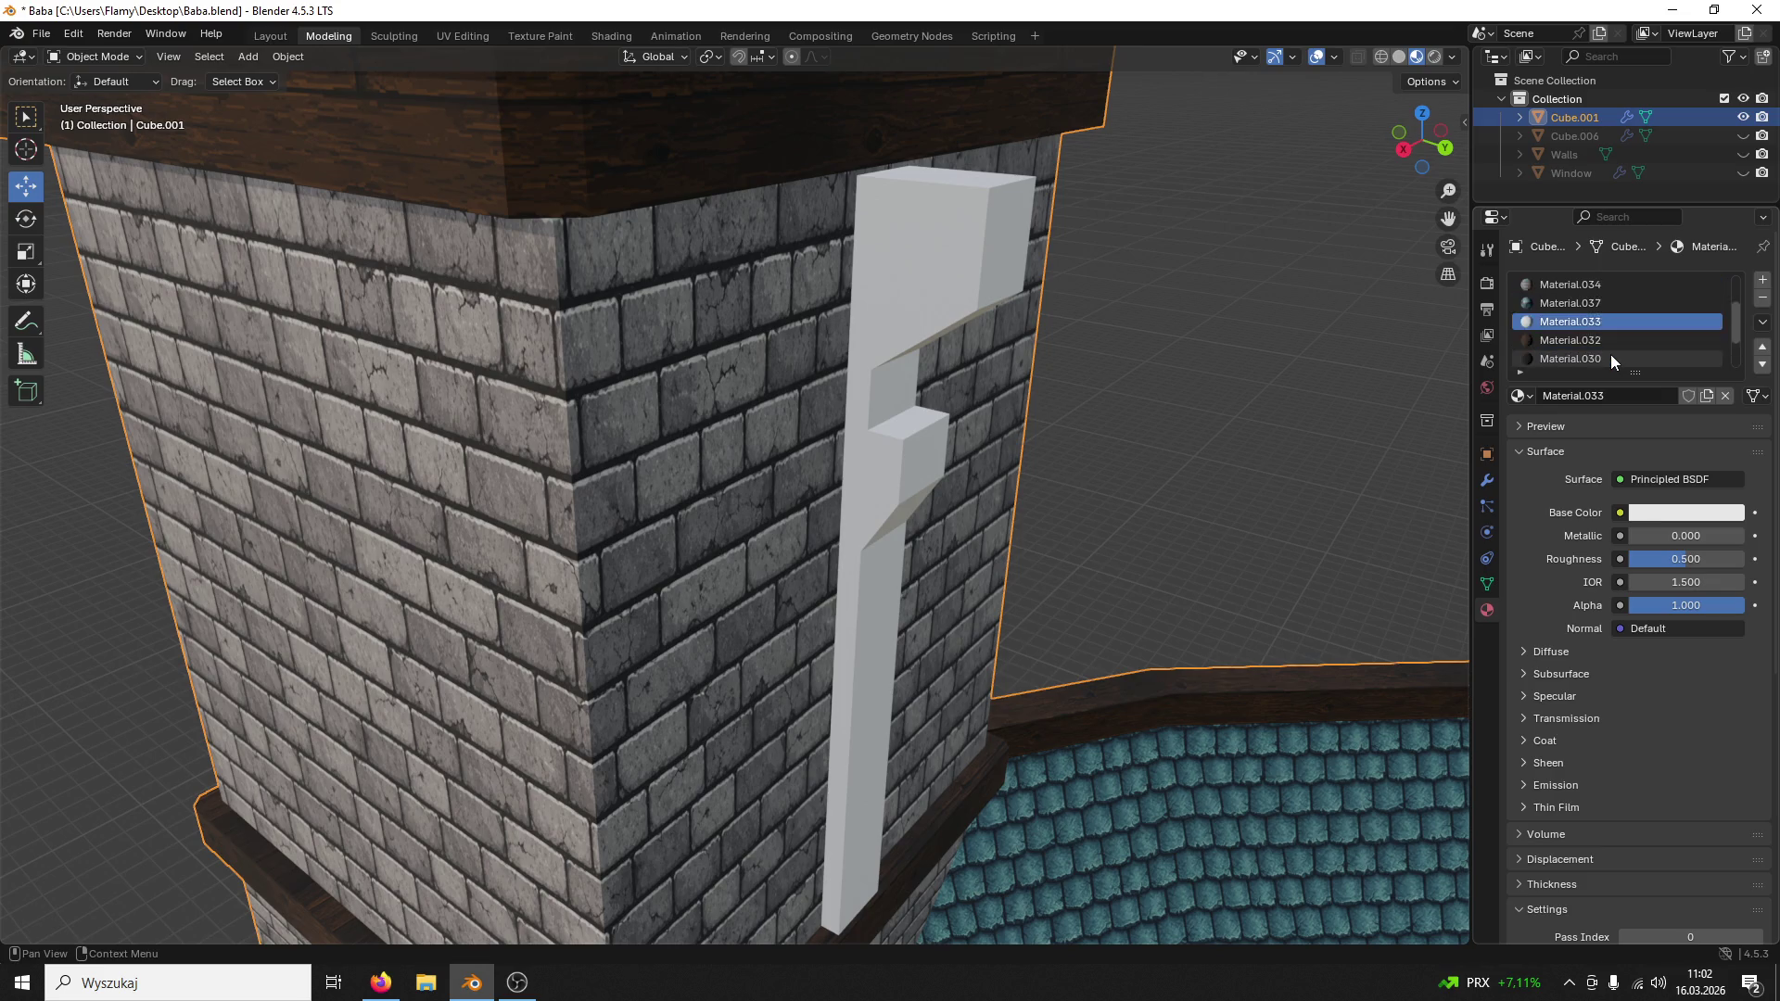
middle_drag(1318, 369, 1226, 362)
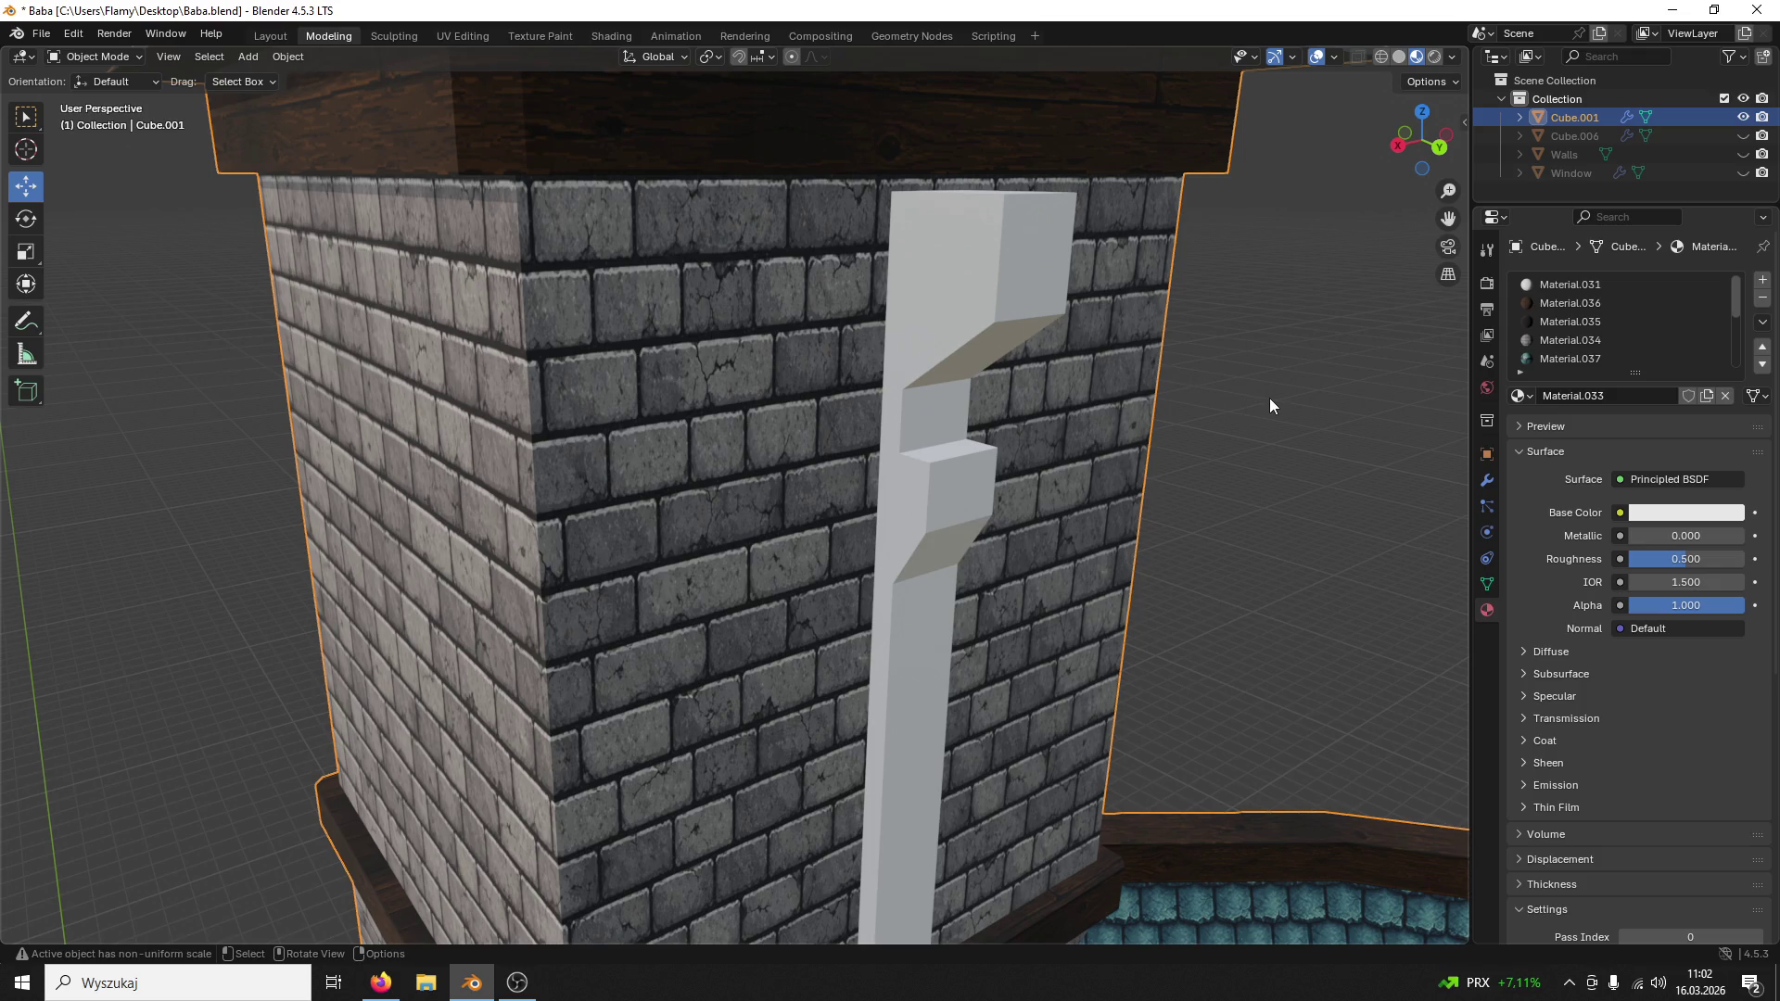
scroll(1009, 259, down, 3)
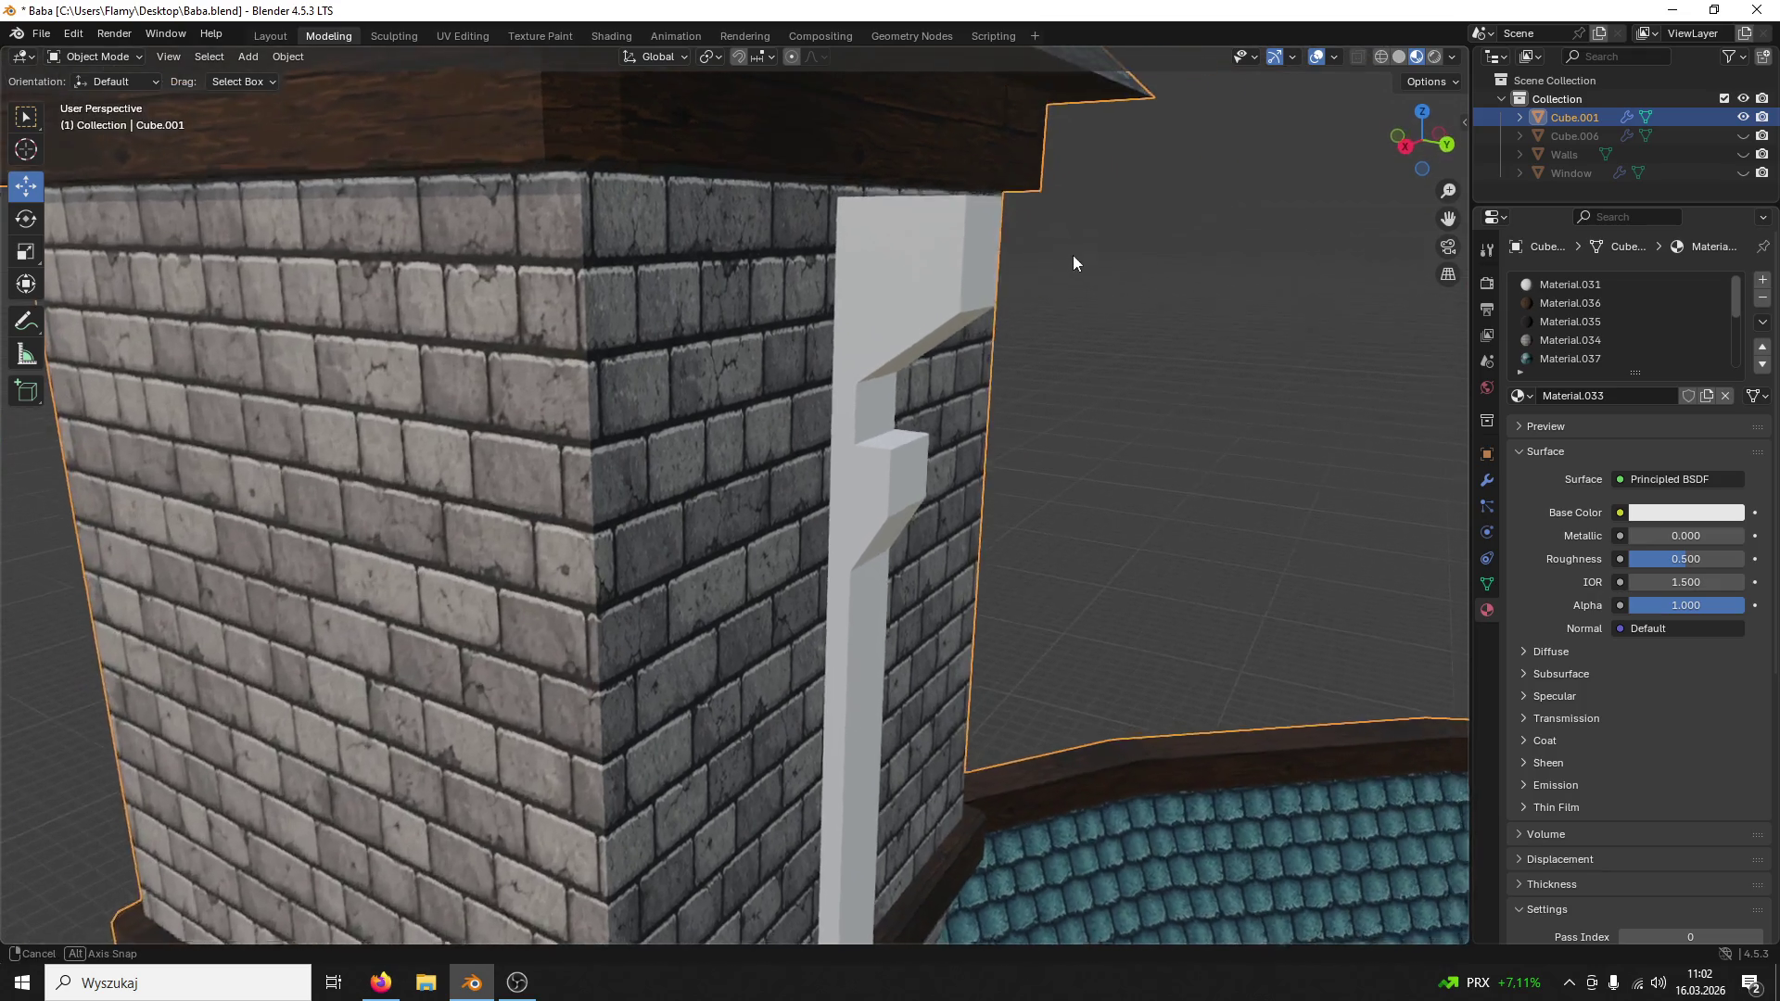
scroll(1073, 254, down, 3)
scroll(1069, 243, down, 2)
scroll(989, 295, up, 2)
scroll(991, 330, down, 2)
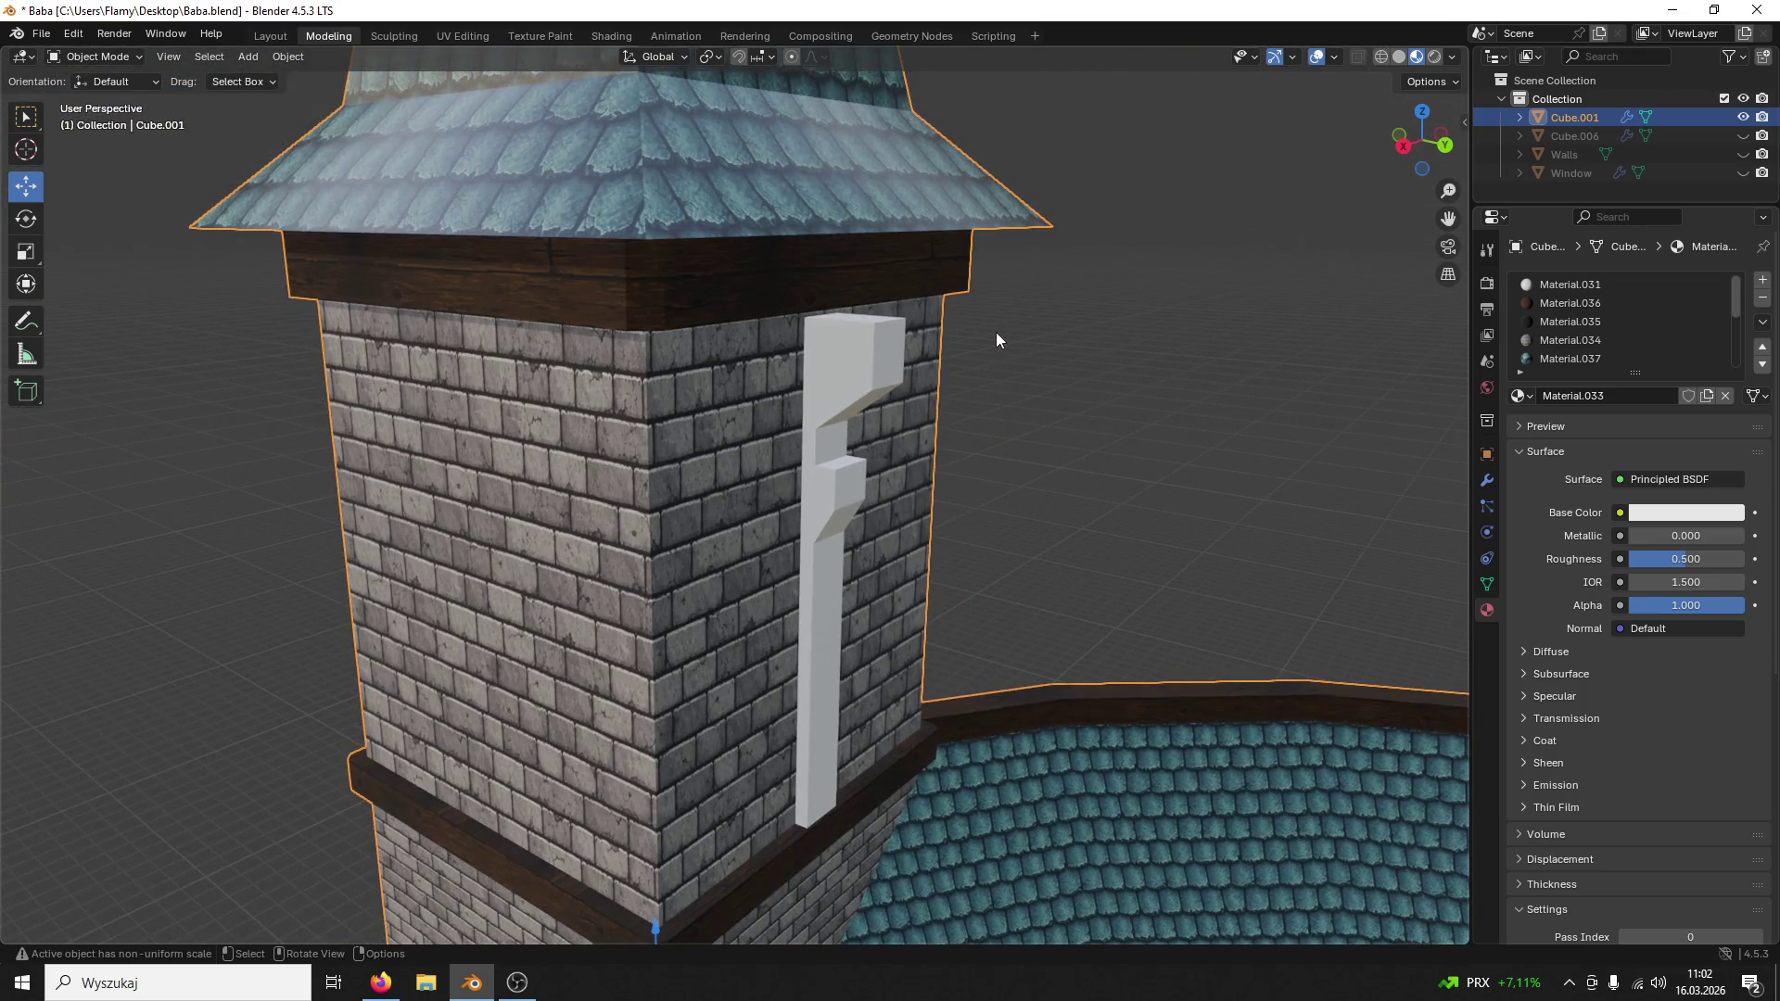
scroll(996, 332, up, 1)
Step: Hide the brick wall Cube.001 and select Cube.006 to reveal the wooden band
middle_drag(953, 333, 975, 349)
click(1741, 118)
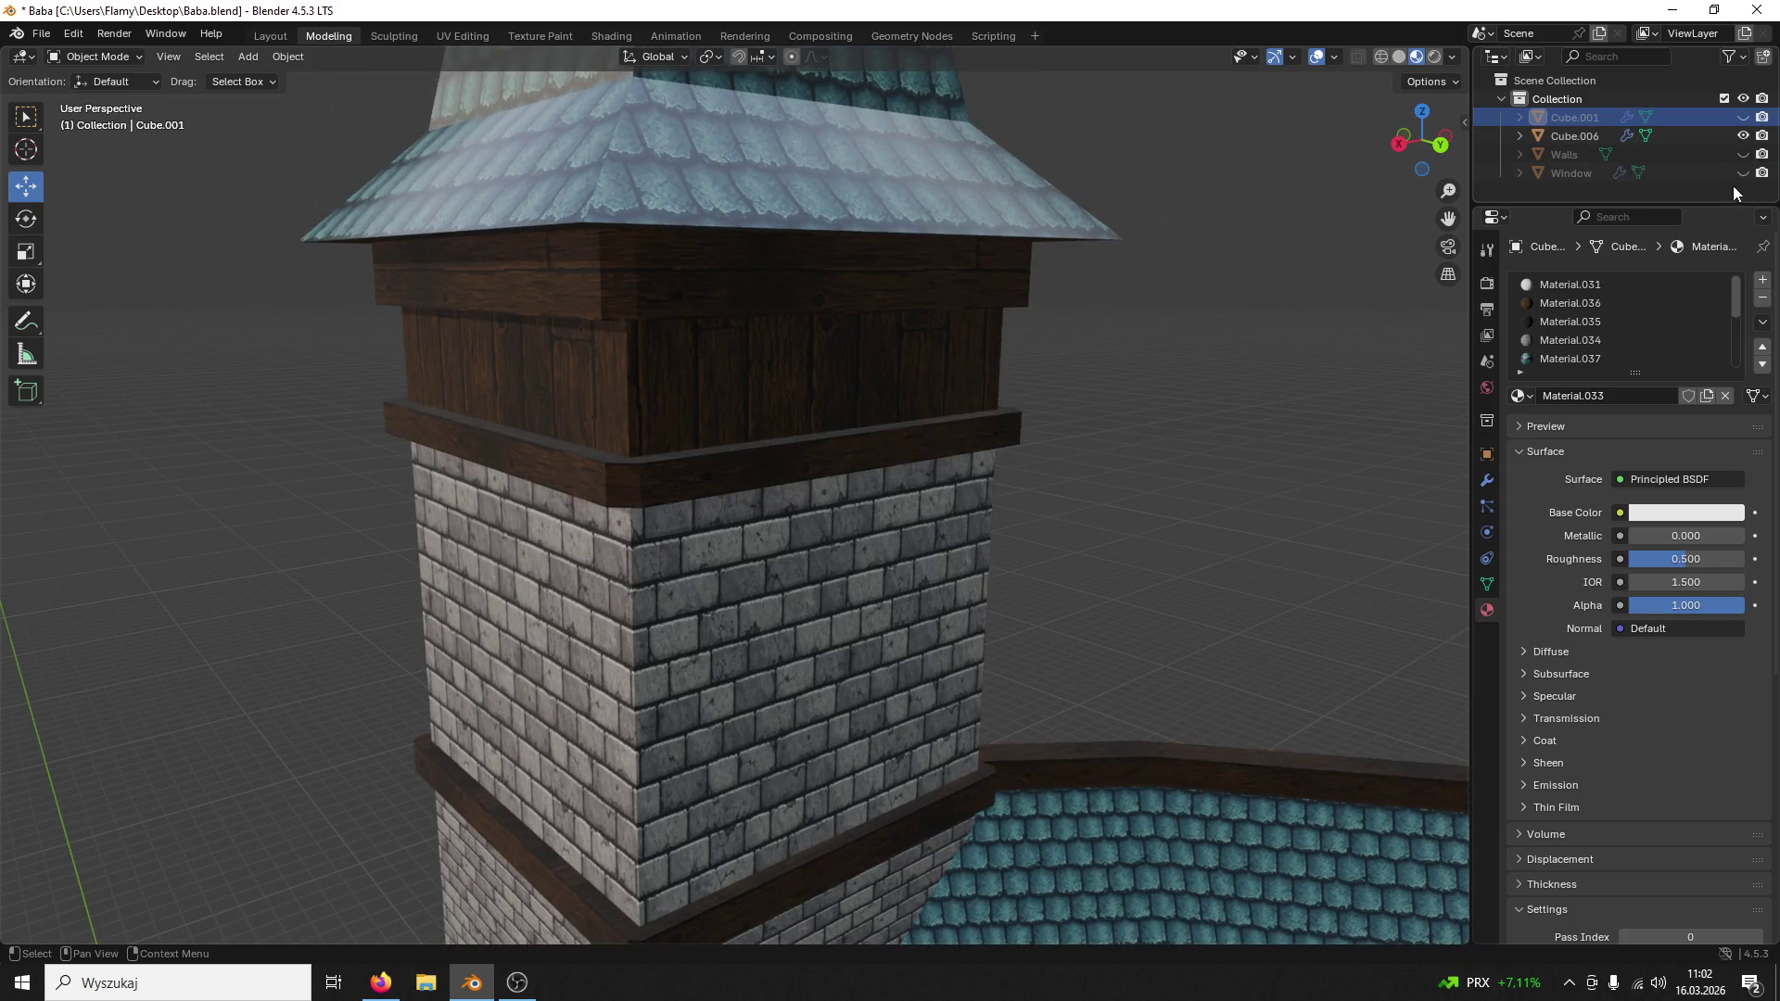
click(1614, 141)
Step: Rename Cube.006 to 'Real' in the Outliner and show Cube.001 again
double_click(1590, 135)
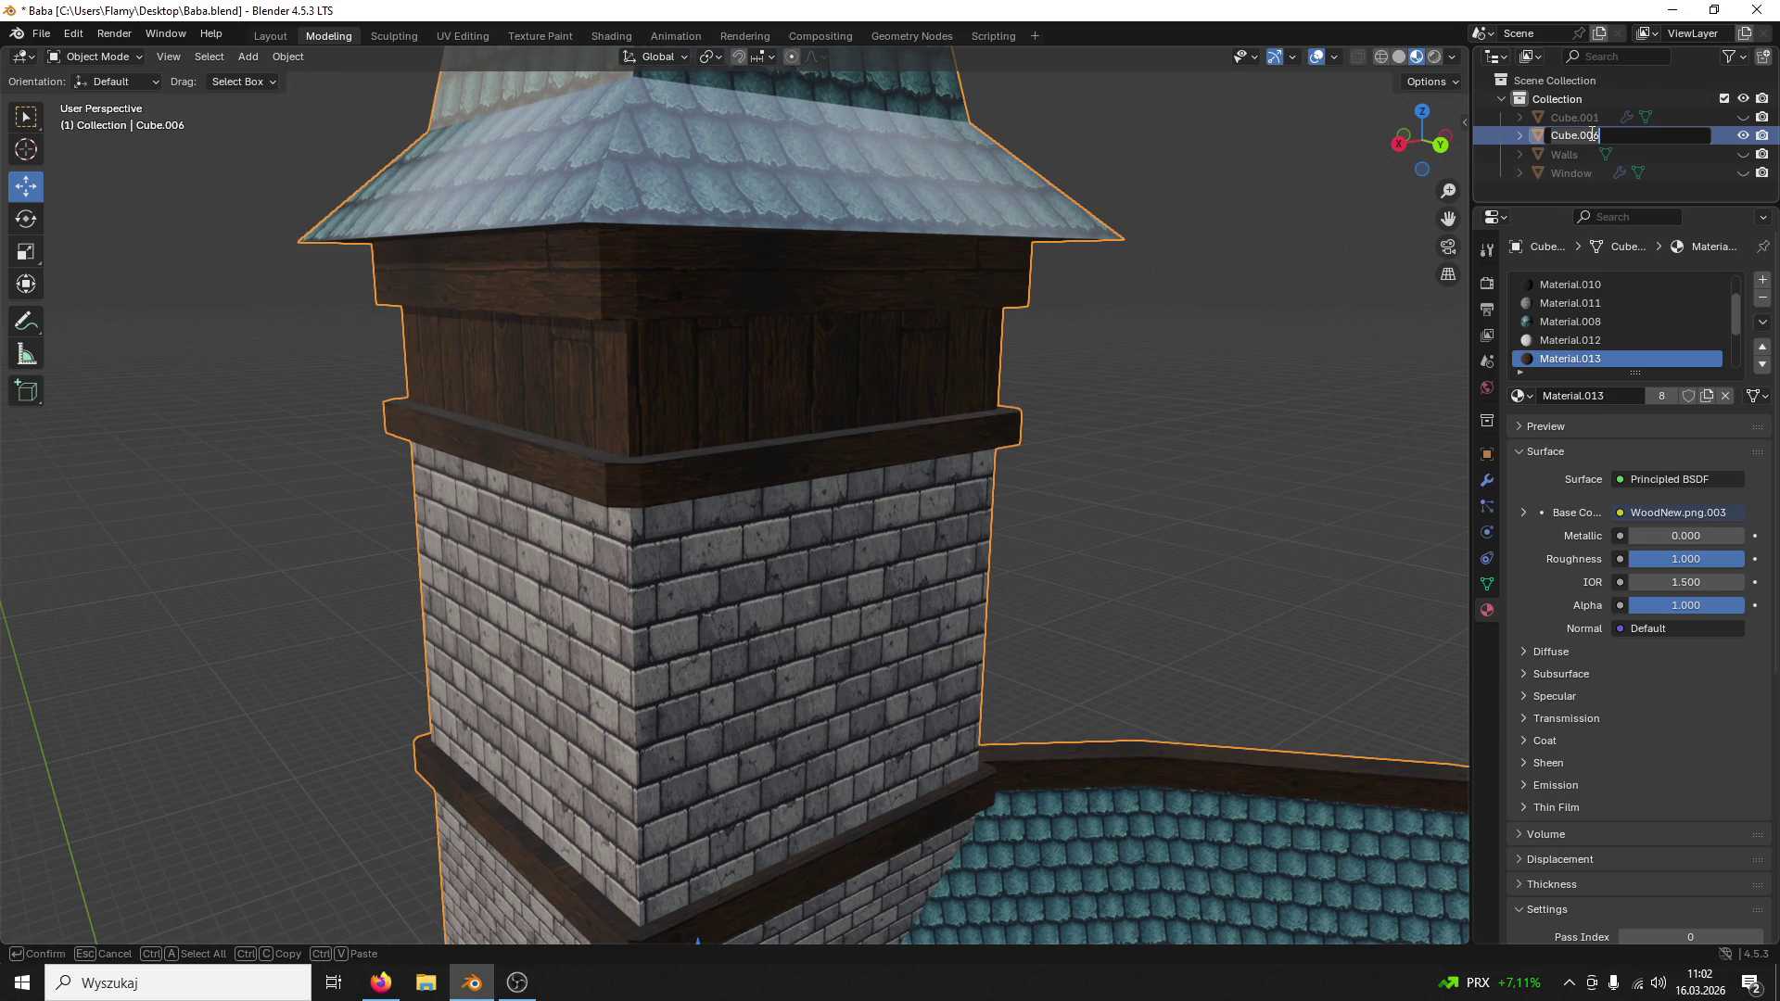
text(Rea)
key(Return)
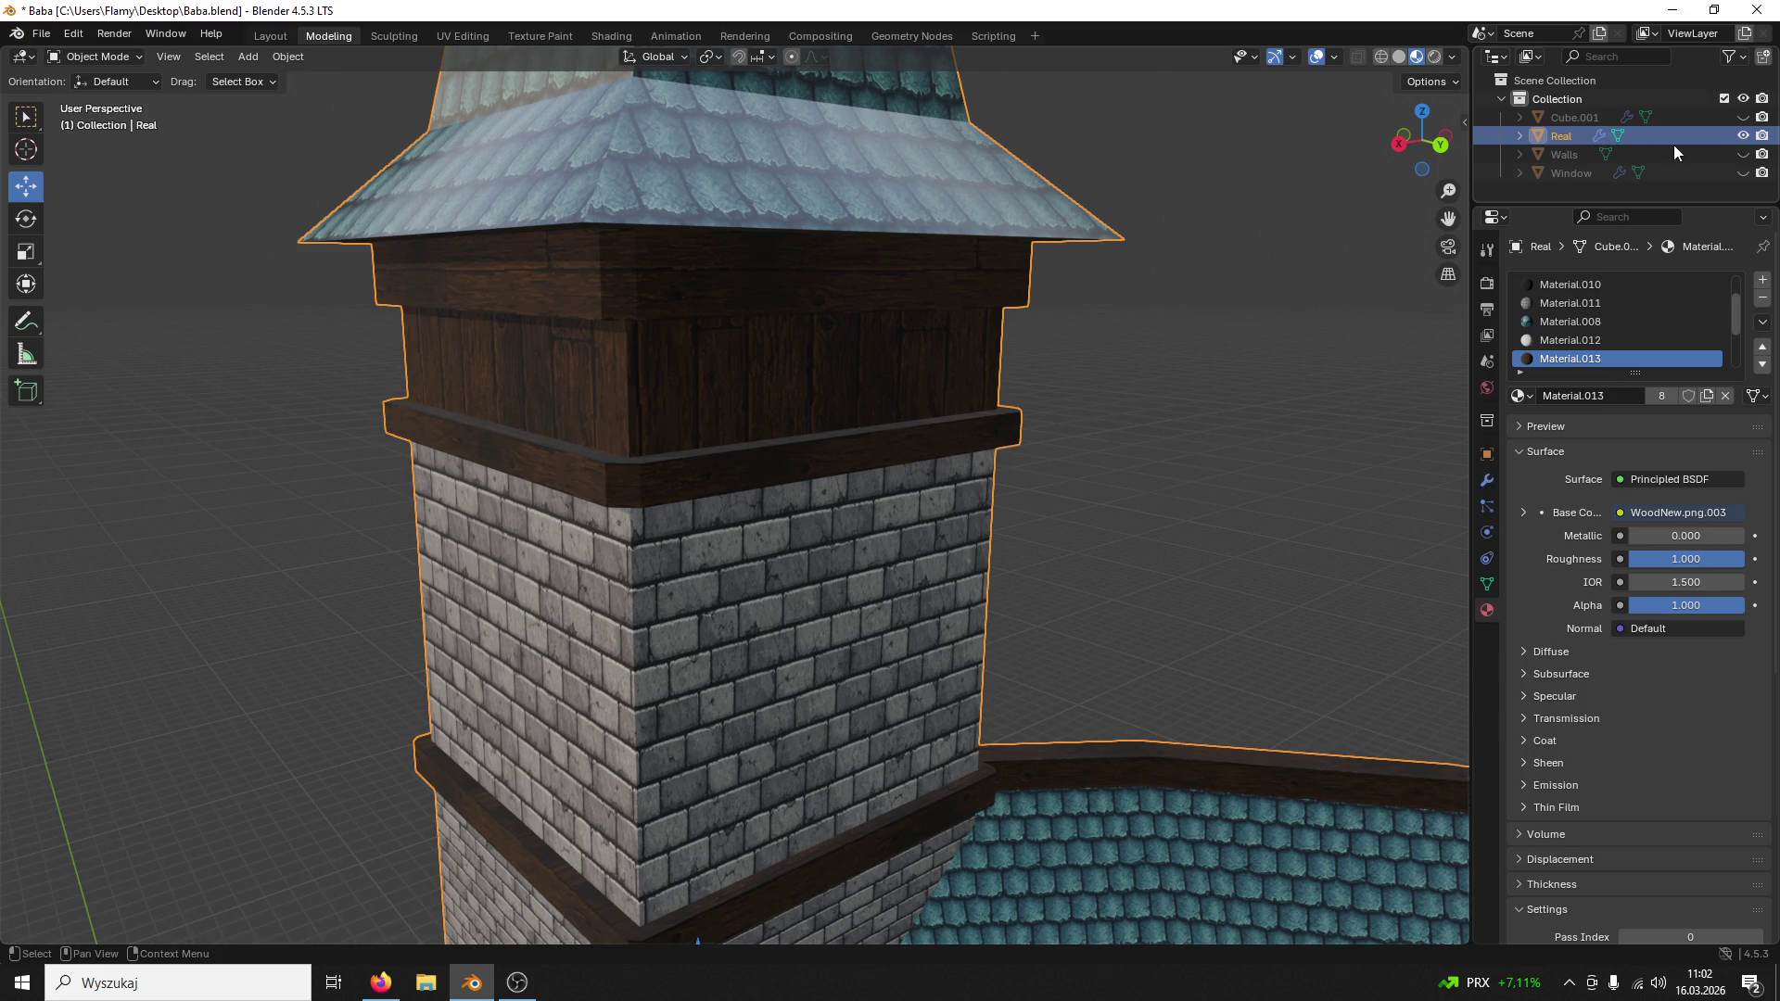
click(1742, 117)
mouse_move(850, 400)
middle_down()
mouse_move(755, 414)
mouse_move(922, 396)
mouse_move(1025, 416)
mouse_move(855, 441)
mouse_move(964, 458)
mouse_move(849, 461)
mouse_move(898, 464)
middle_up()
scroll(1024, 416, up, 2)
scroll(1022, 423, down, 5)
scroll(935, 456, up, 3)
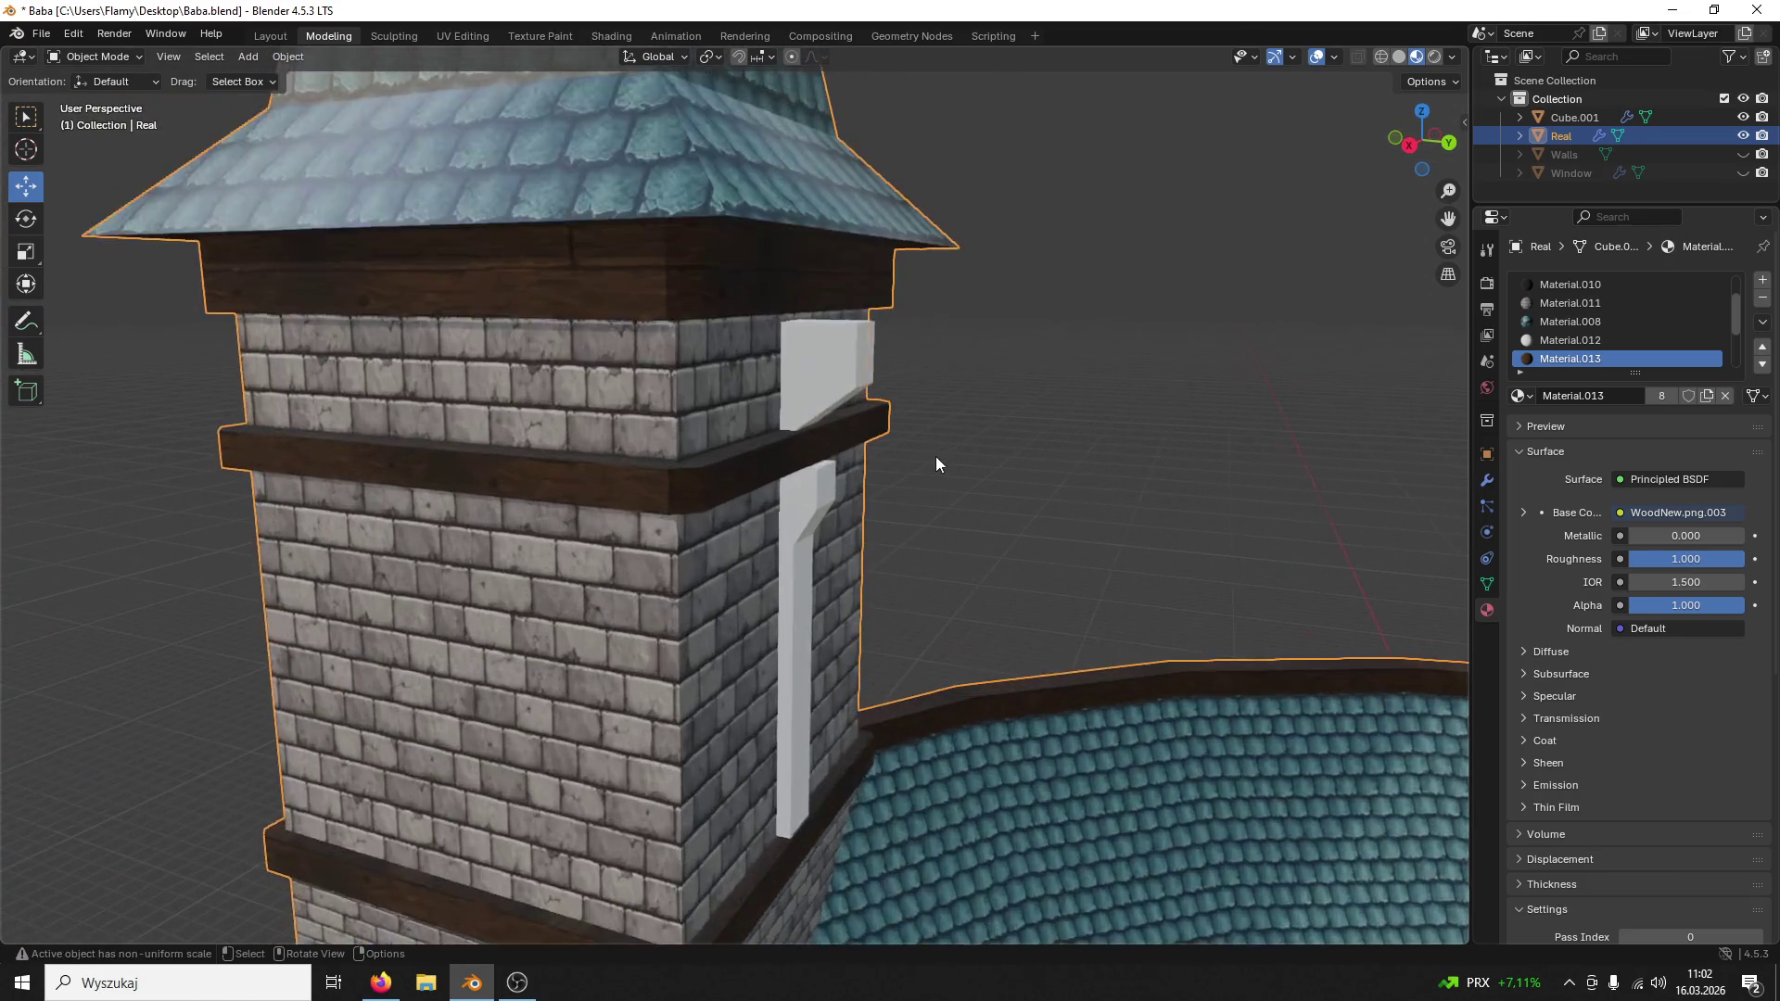
scroll(924, 452, up, 3)
scroll(925, 451, down, 4)
Step: Toggle Cube.001 visibility, then undo back so the white column is a separate Cube again
click(944, 382)
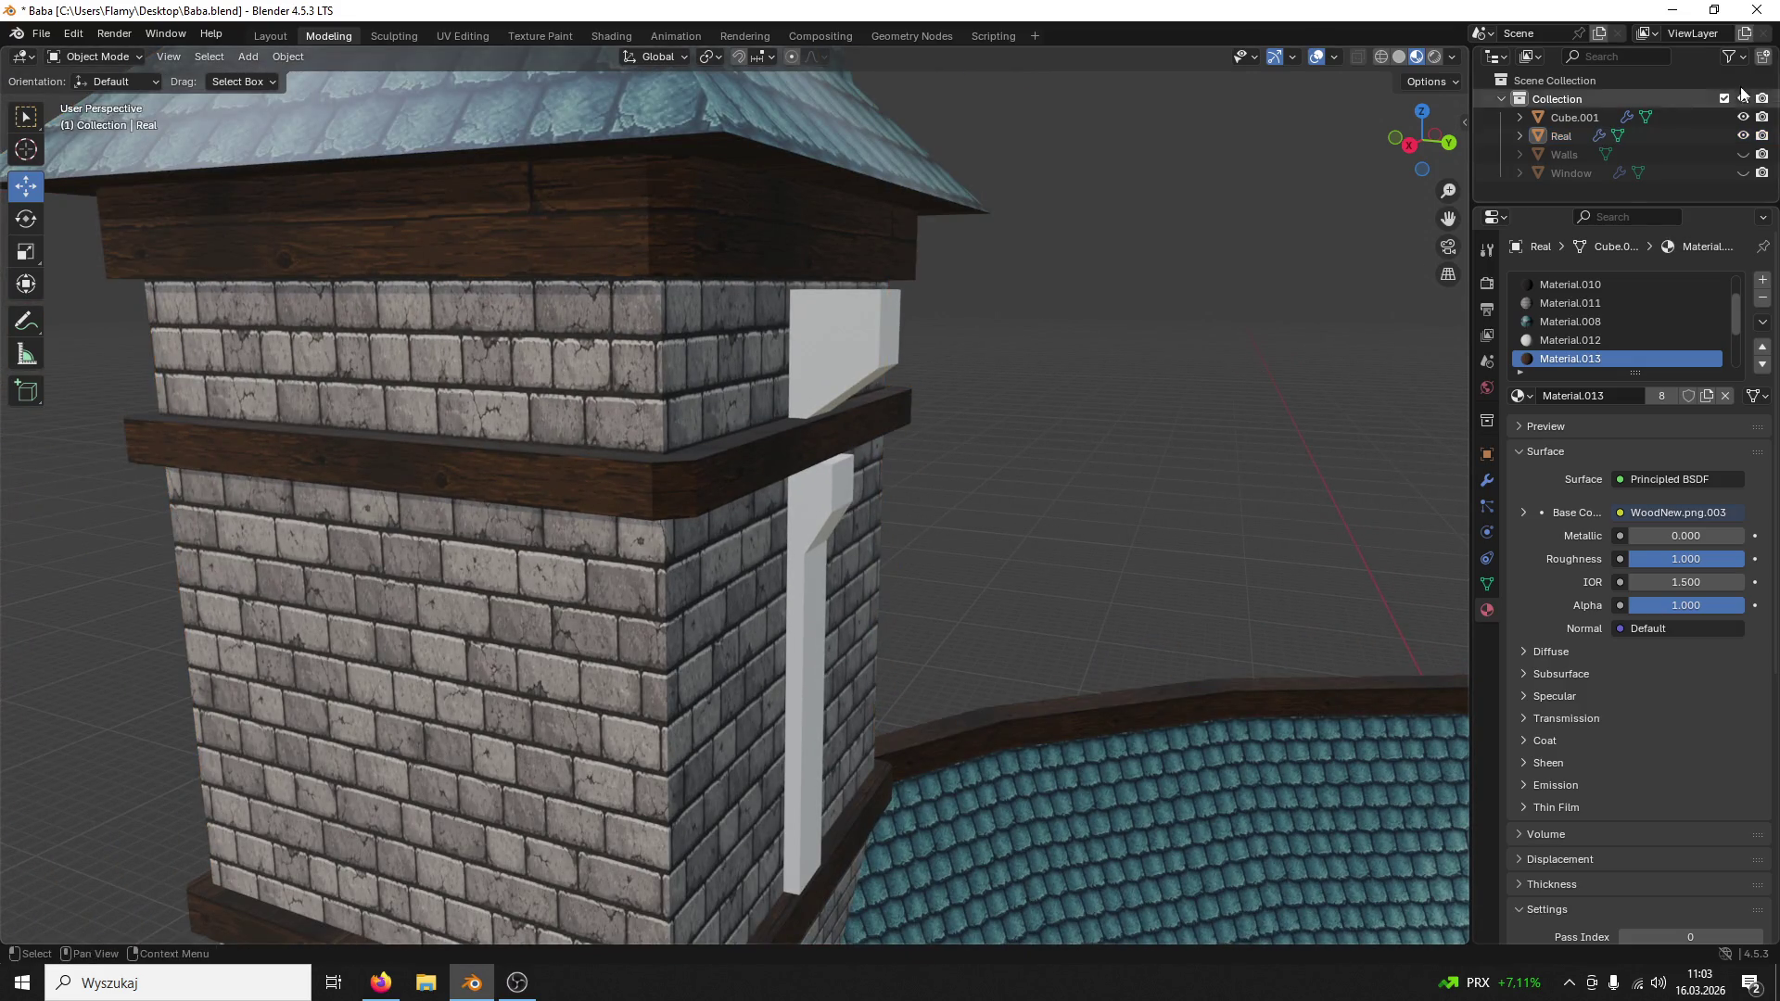
click(1583, 126)
click(1742, 118)
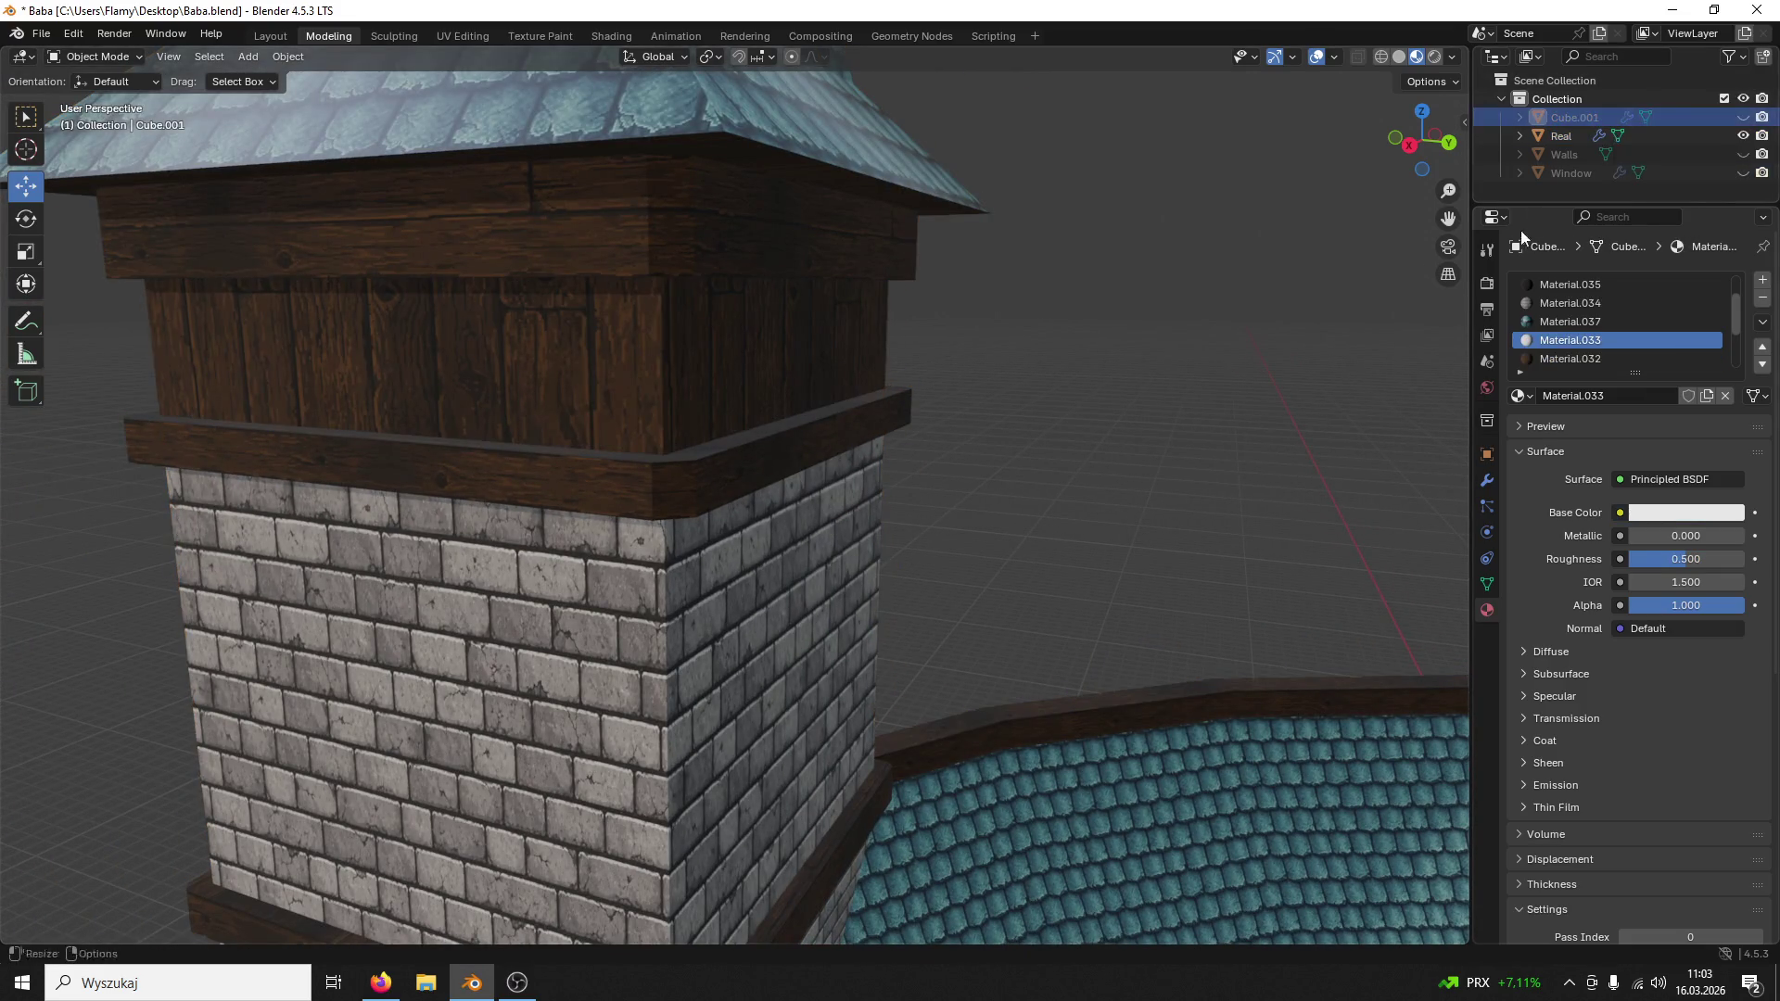
click(1561, 135)
click(1742, 117)
key(ctrl+z)
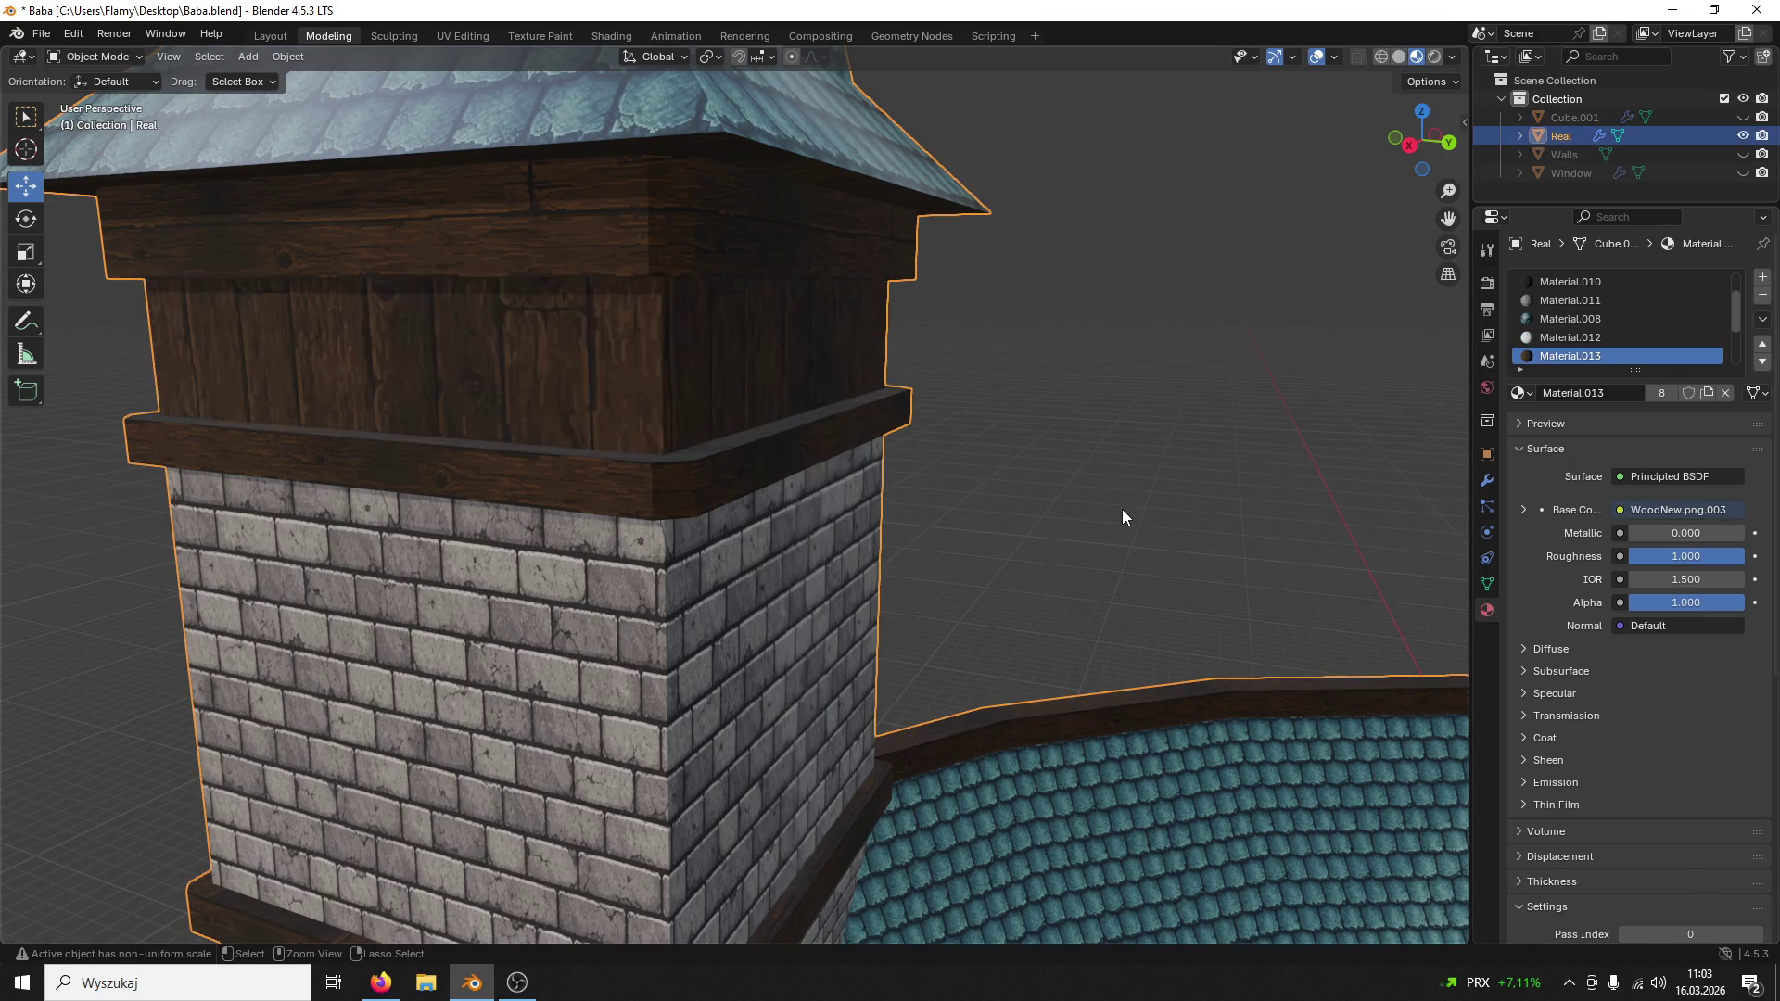
key(ctrl+z)
key(ctrl+z)
key(ctrl+z)
key(ctrl+z)
key(ctrl+z)
key(ctrl+z)
key(ctrl+z)
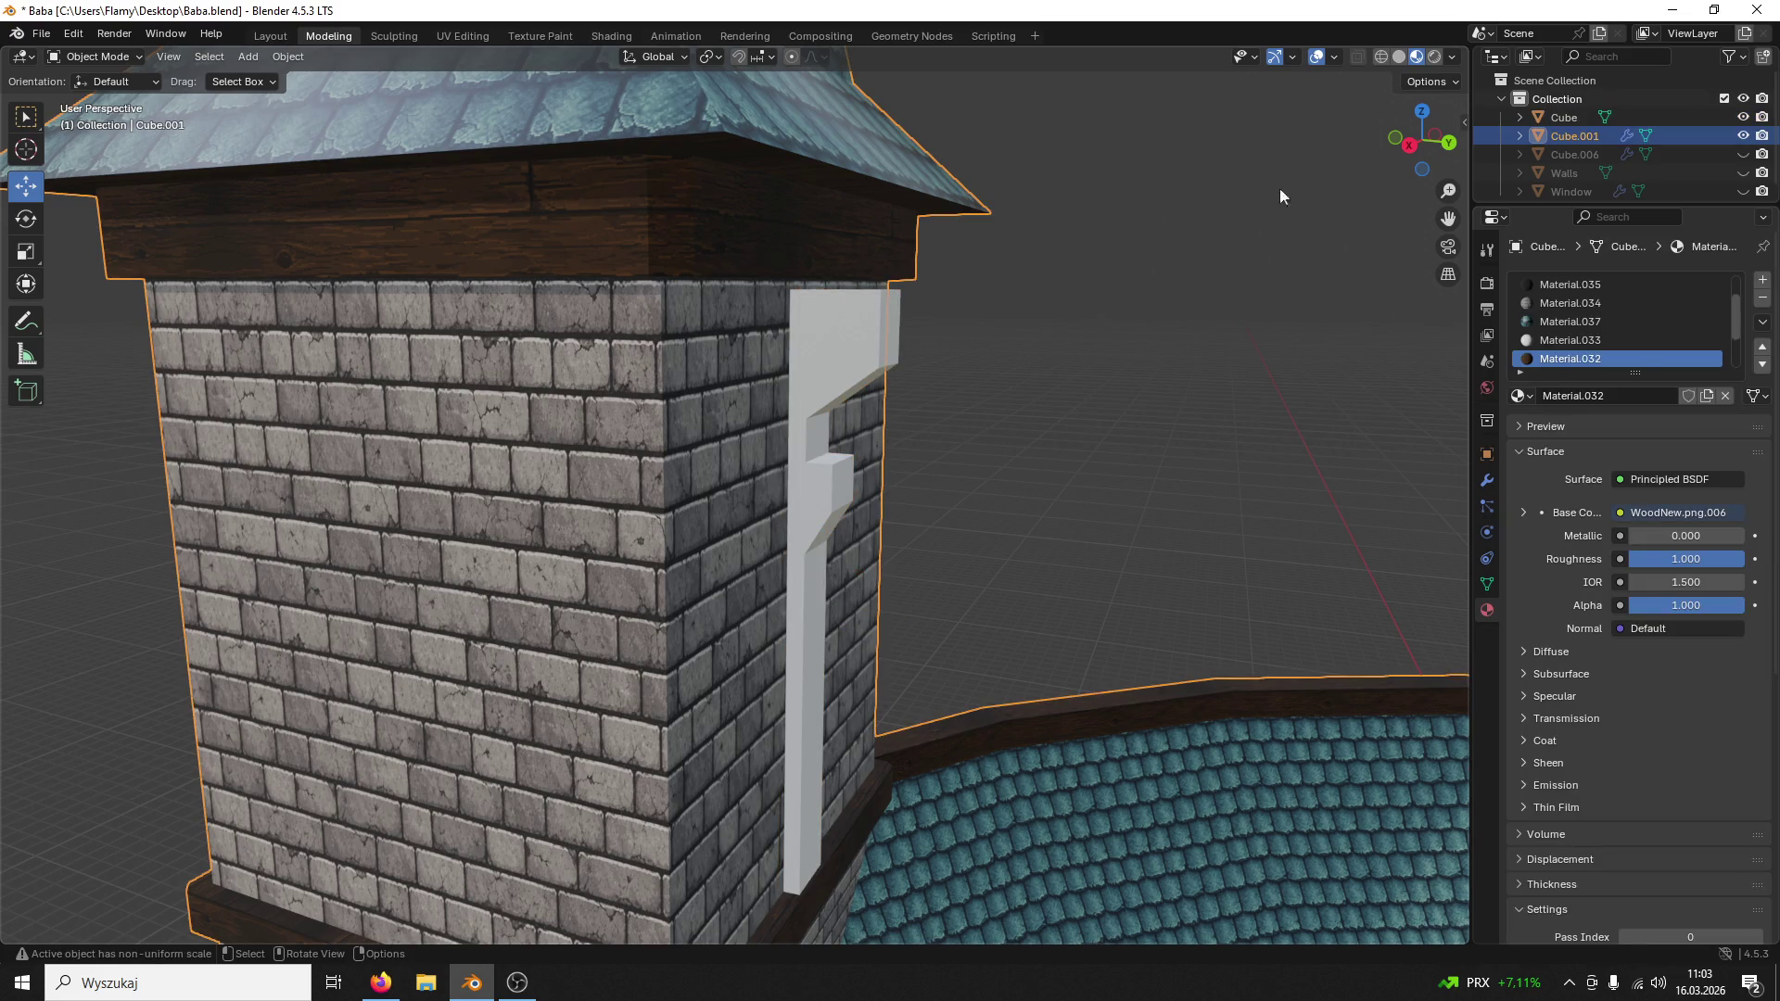
Step: Save the file and select the brick tower Cube.001 with its material slots shown
click(1665, 117)
key(ctrl+s)
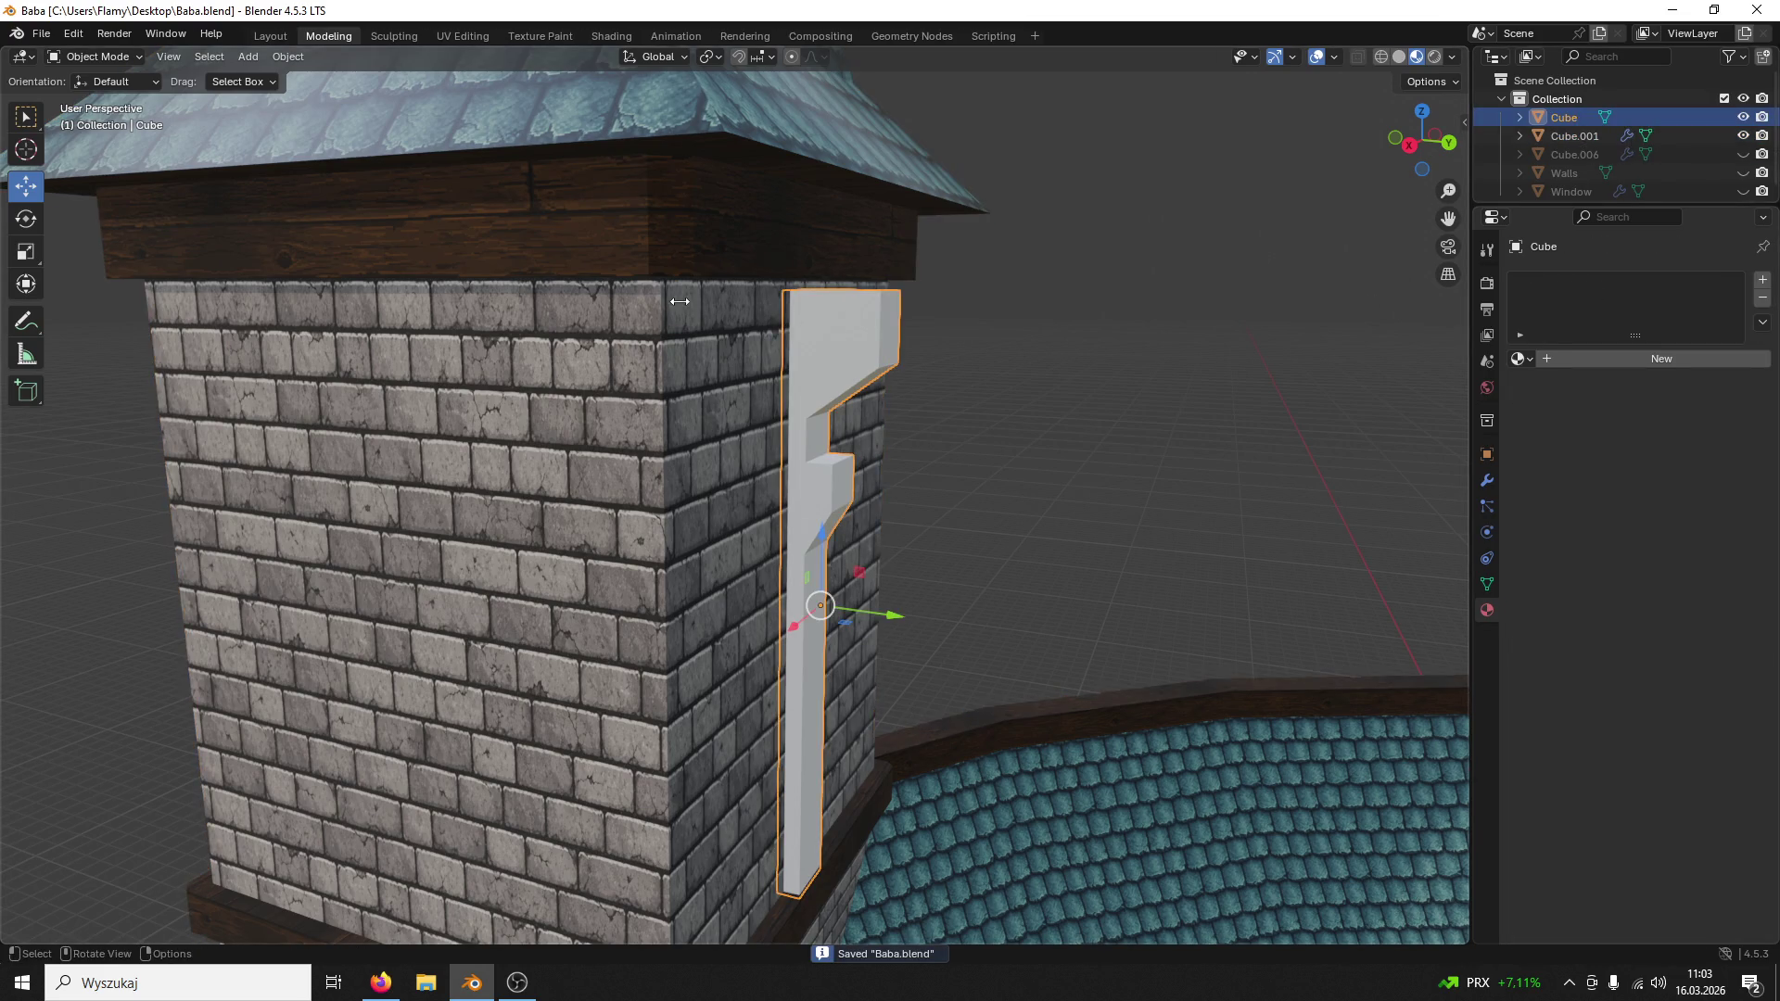
click(680, 301)
scroll(1708, 318, down, 1)
scroll(1710, 318, down, 1)
scroll(1708, 317, down, 1)
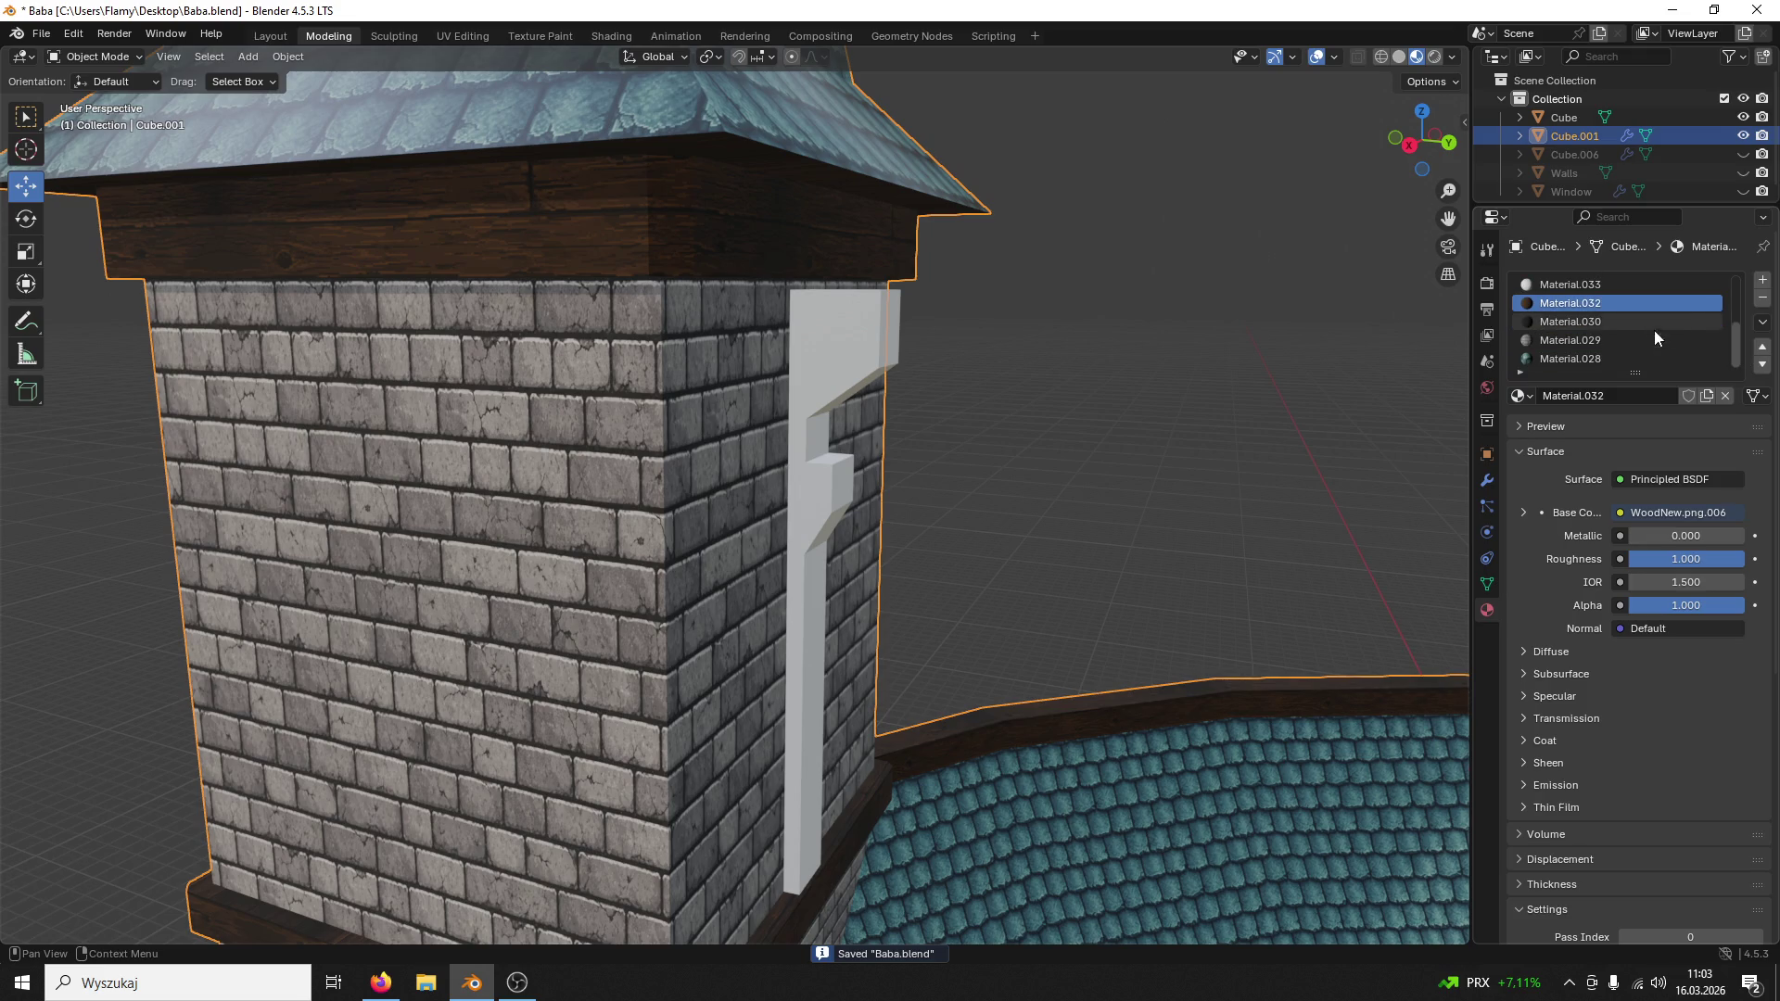
ctrl+scroll(1652, 330, down, 1)
ctrl+scroll(1651, 331, down, 2)
ctrl+scroll(1650, 331, down, 2)
ctrl+scroll(1649, 331, down, 1)
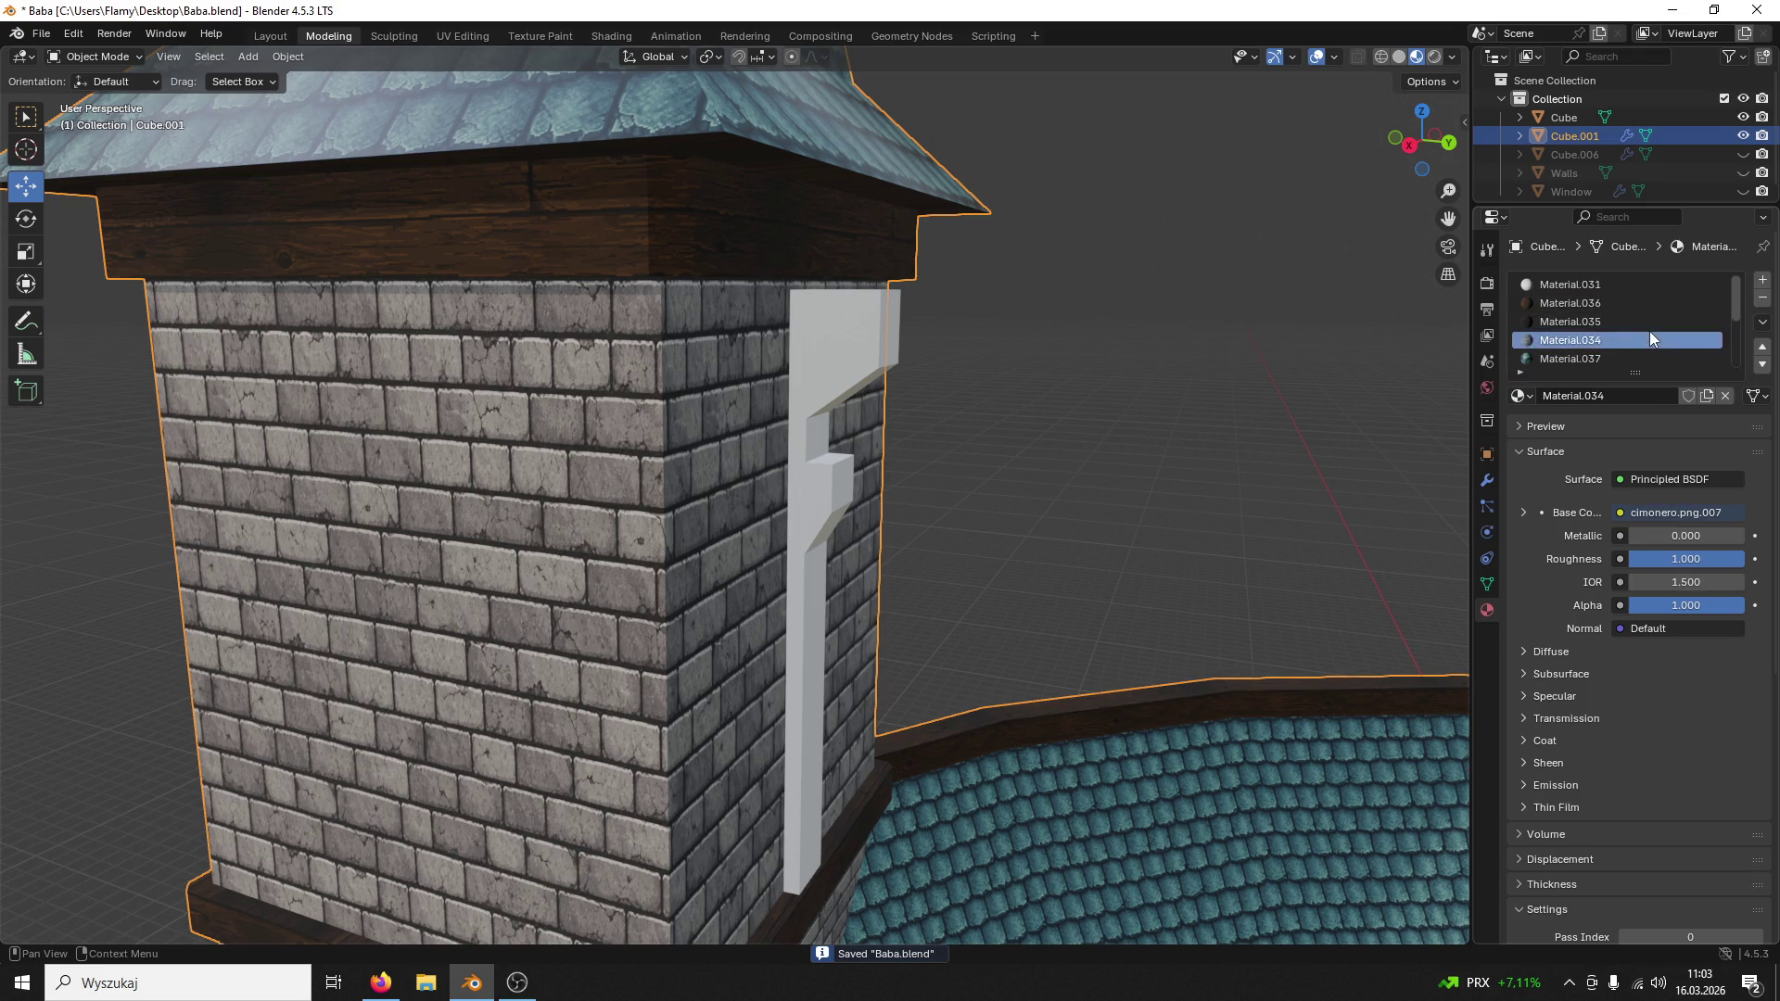
scroll(1649, 331, down, 2)
scroll(1279, 499, down, 3)
scroll(1249, 525, down, 2)
mouse_move(1249, 526)
middle_down()
mouse_move(1247, 405)
mouse_move(1376, 374)
middle_up()
click(1568, 340)
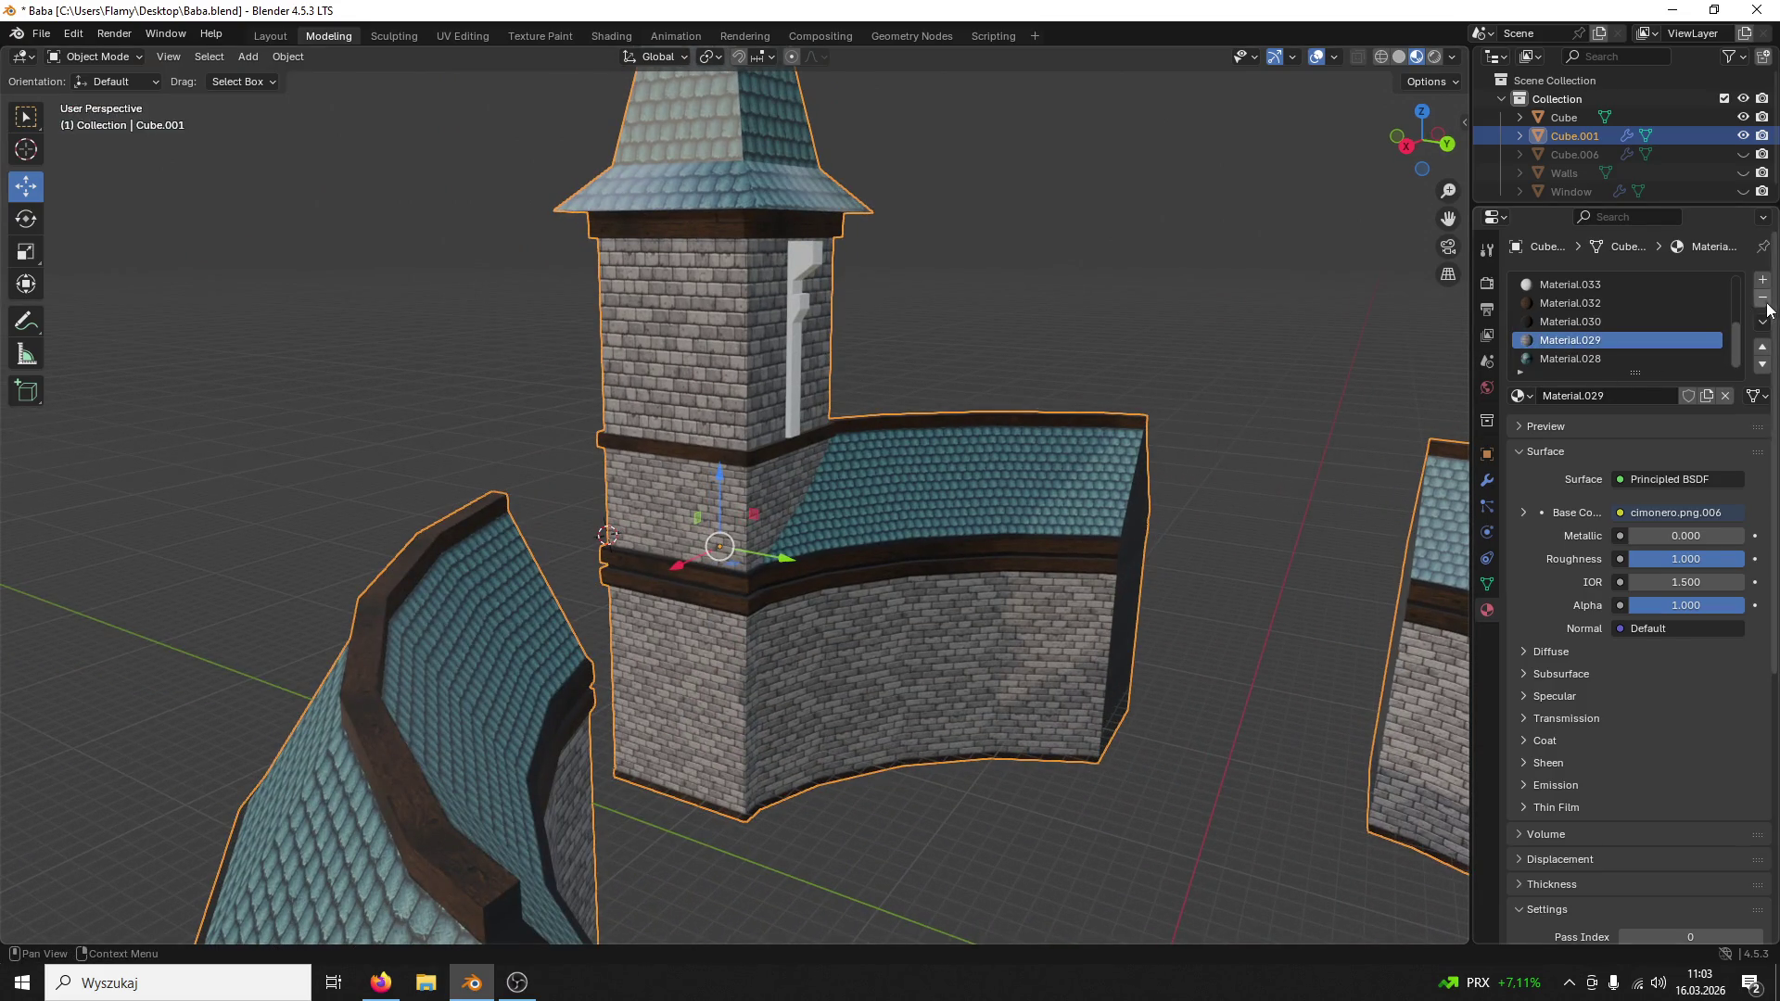
ctrl+scroll(1768, 310, up, 1)
scroll(1669, 333, up, 1)
scroll(1173, 500, down, 3)
mouse_move(1173, 499)
middle_down()
mouse_move(830, 489)
mouse_move(1061, 496)
middle_up()
key(ctrl+s)
scroll(970, 491, up, 3)
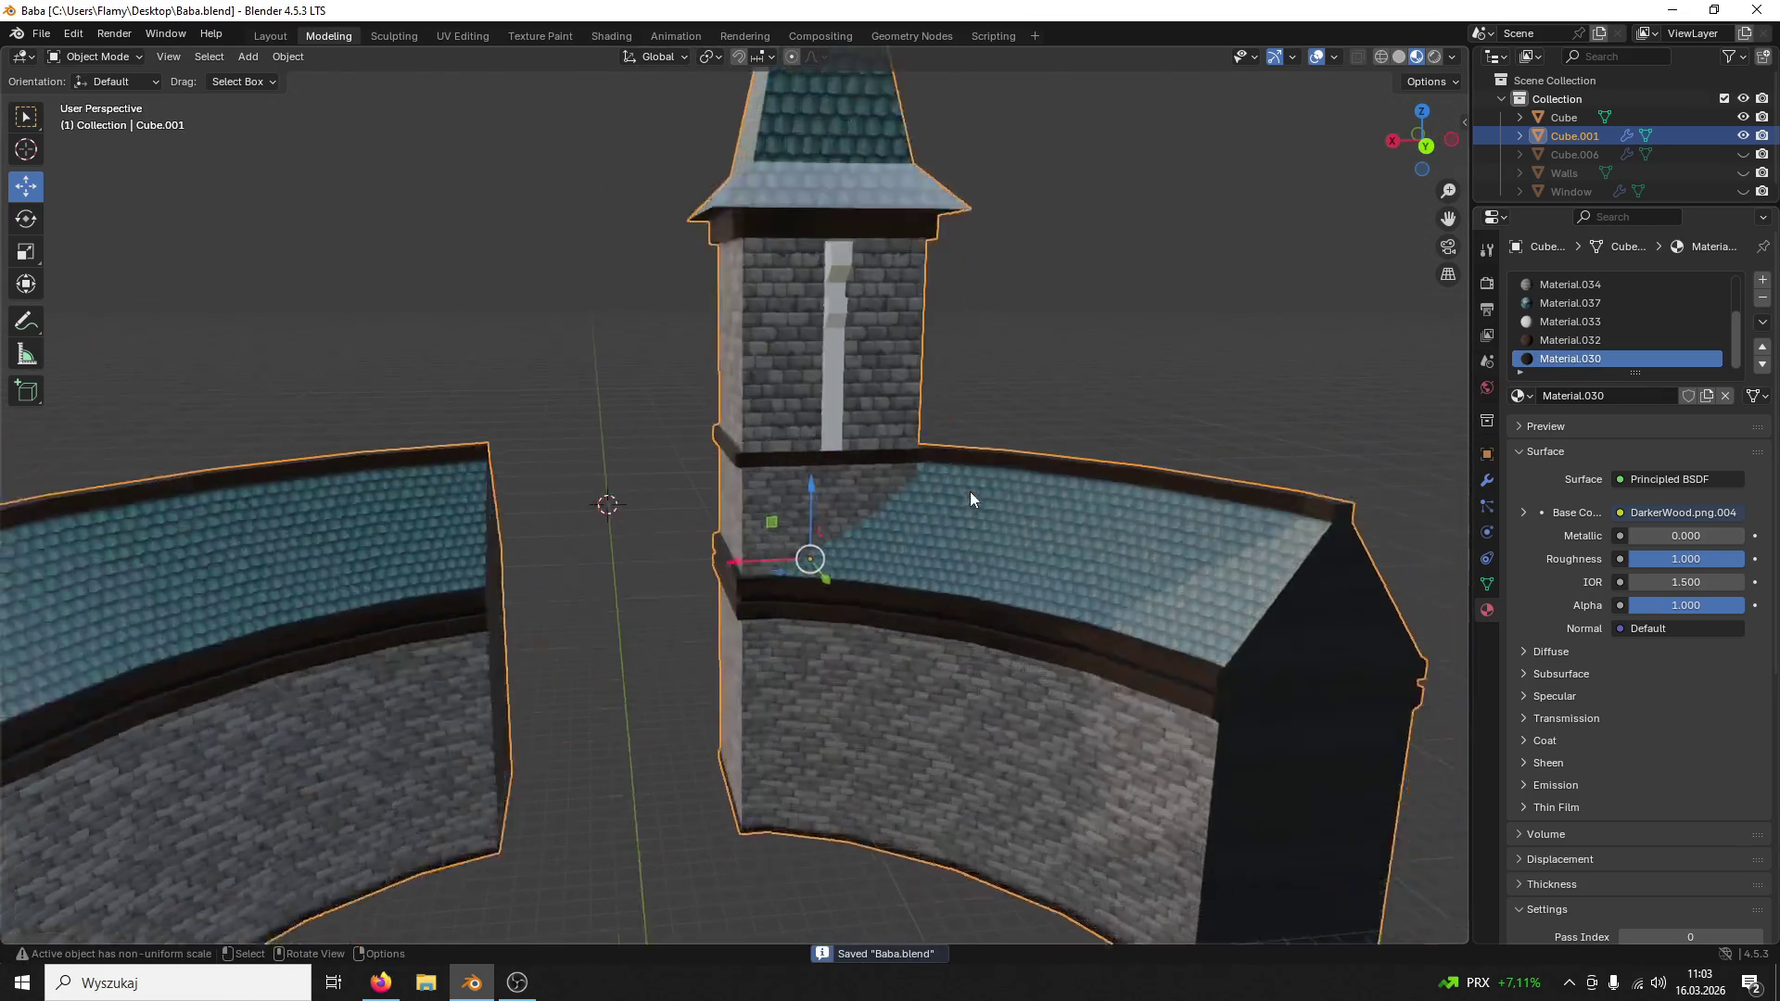
scroll(988, 495, up, 3)
scroll(1557, 293, up, 3)
Step: Remove the Material.032 slot from Cube.001, make Material.036 active and enter Edit Mode
click(1557, 359)
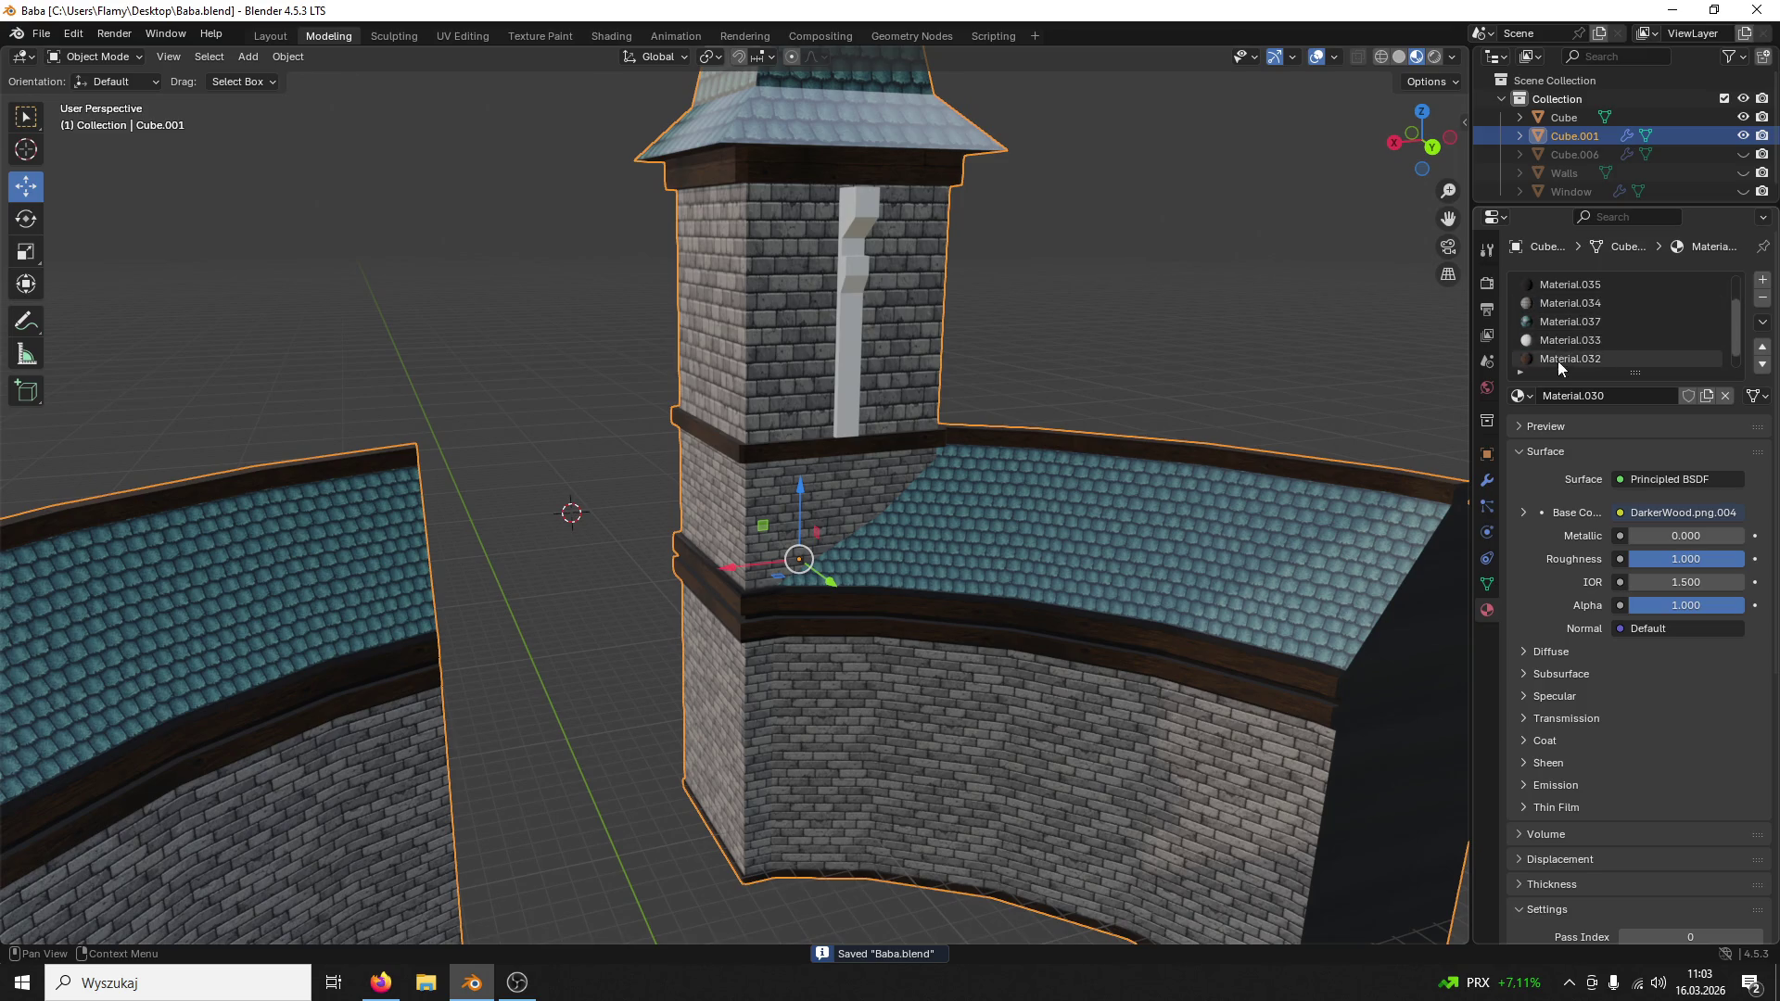
click(1763, 298)
scroll(1663, 324, up, 1)
scroll(1658, 322, up, 1)
click(1705, 304)
middle_drag(1025, 393, 1023, 327)
click(98, 59)
click(97, 95)
scroll(832, 294, up, 2)
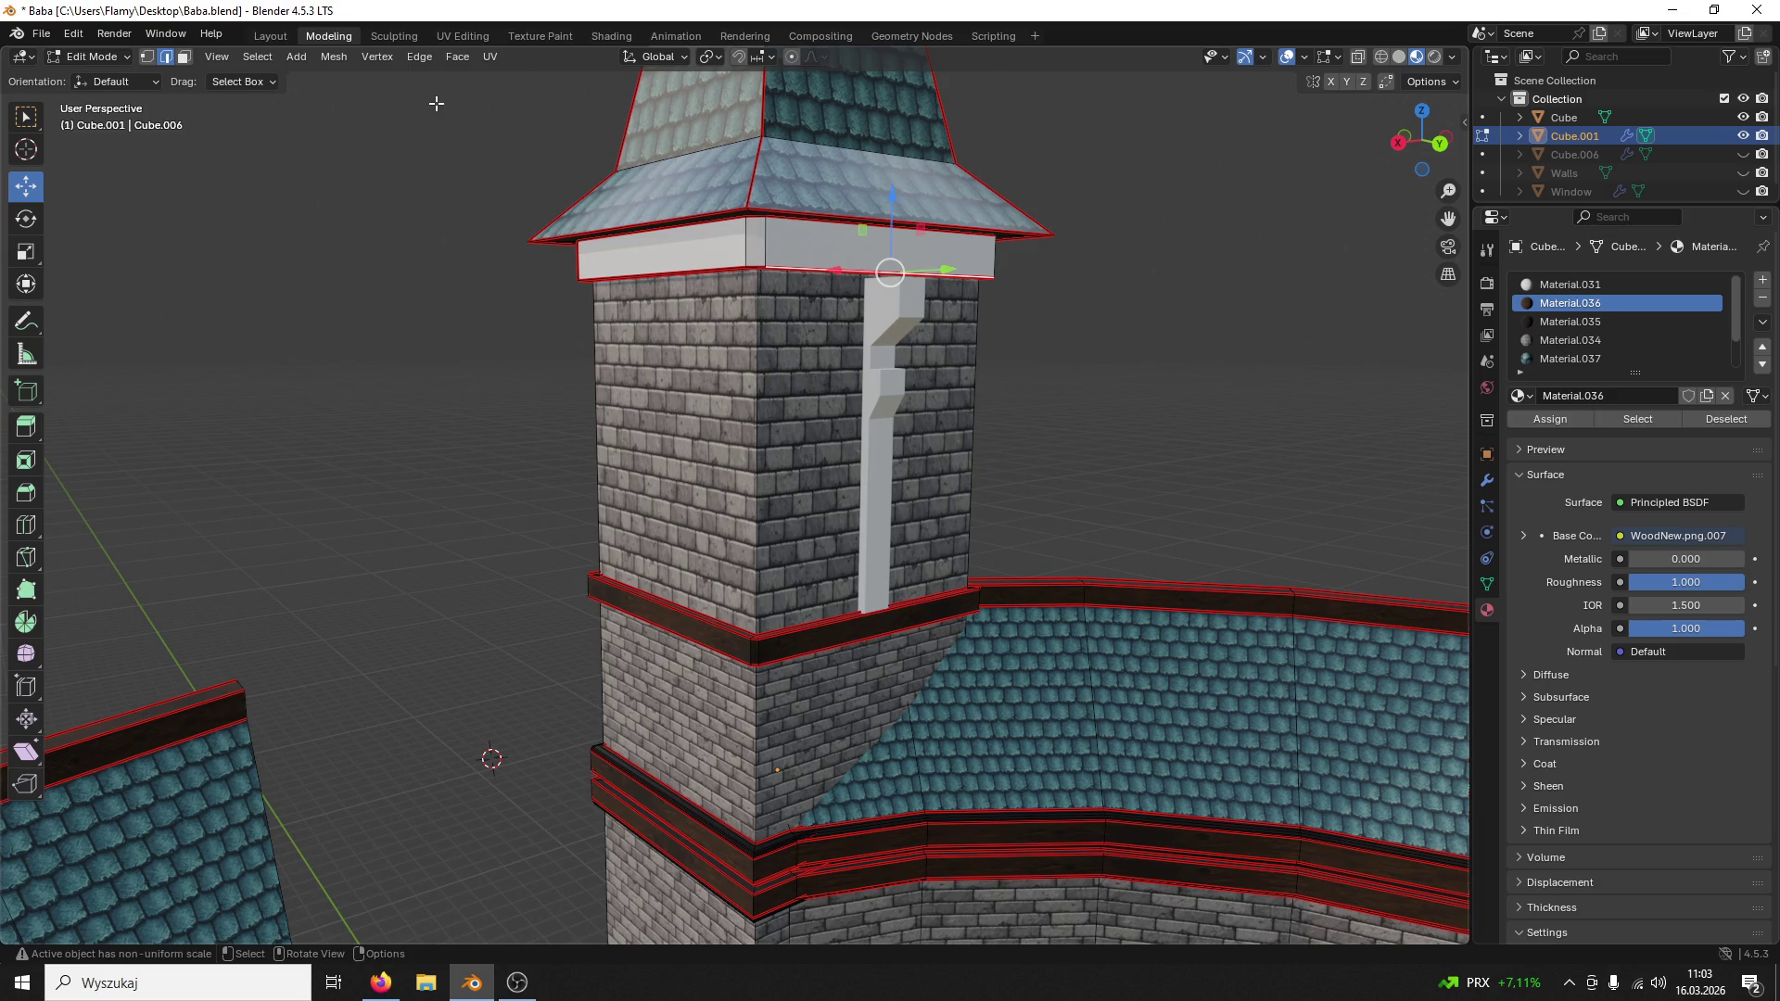
Step: Select the linked top-band faces by seam and assign the WoodNew Material.036 slot to them
click(182, 57)
click(880, 250)
middle_drag(879, 250, 836, 212)
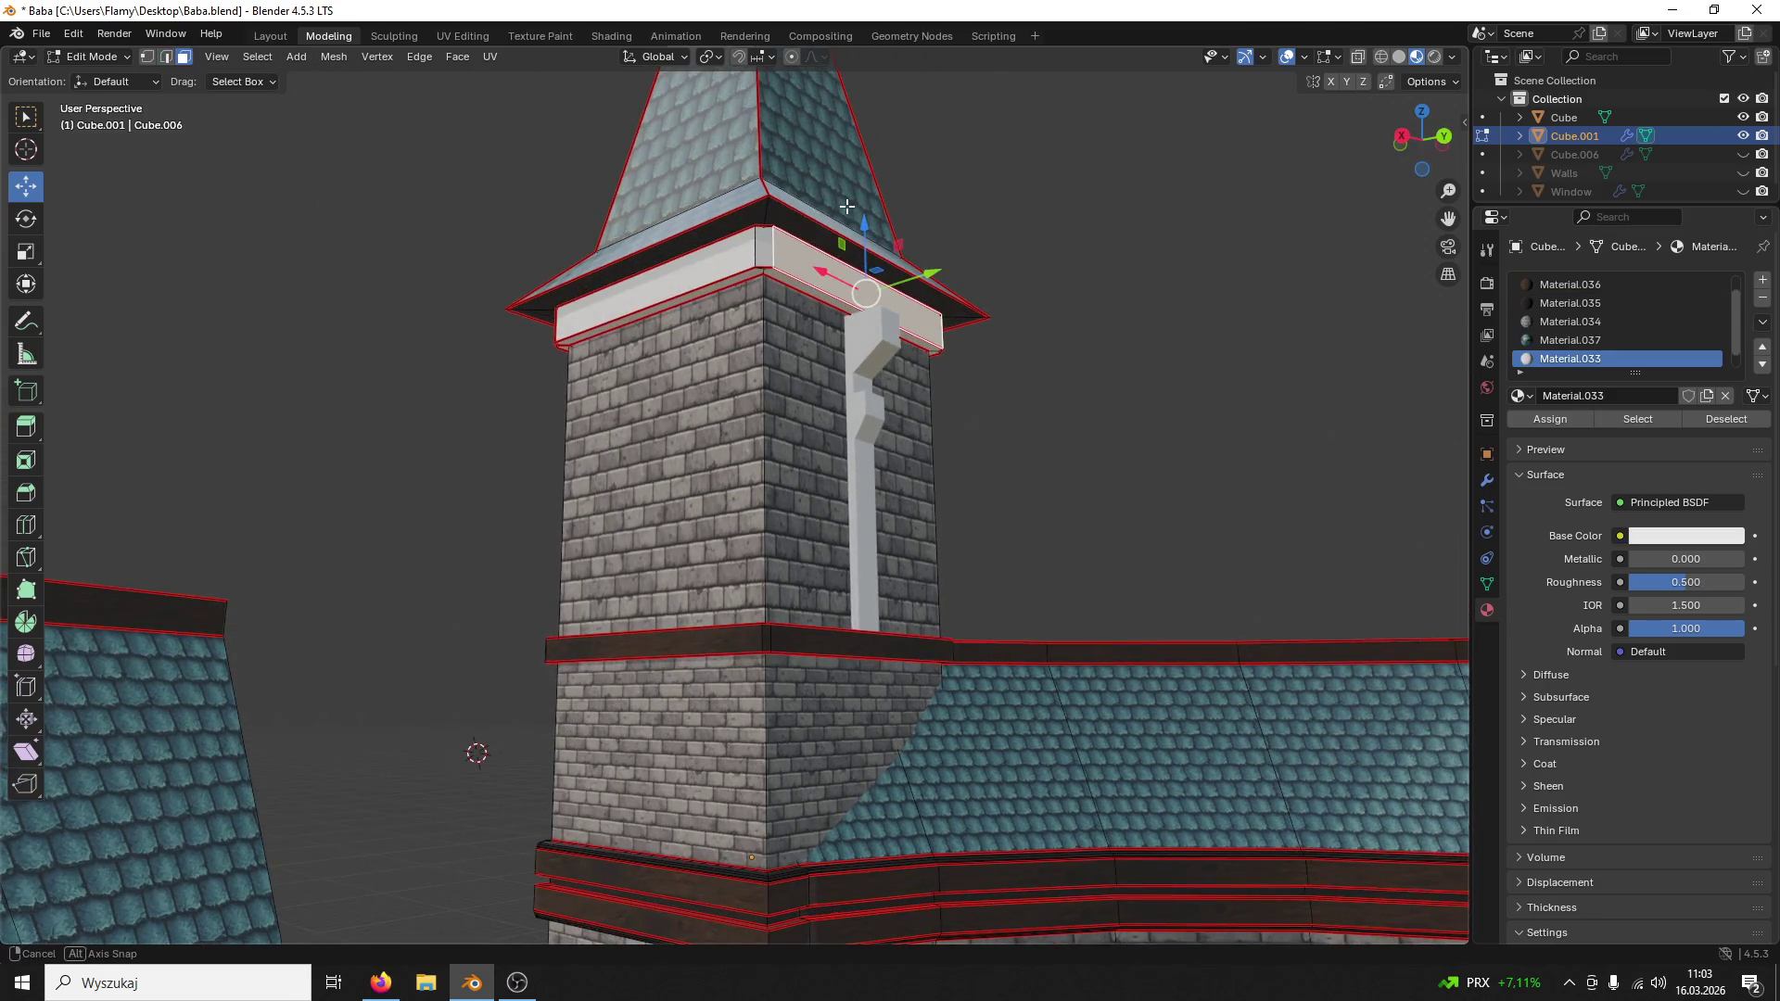
key(l)
click(836, 264)
key(l)
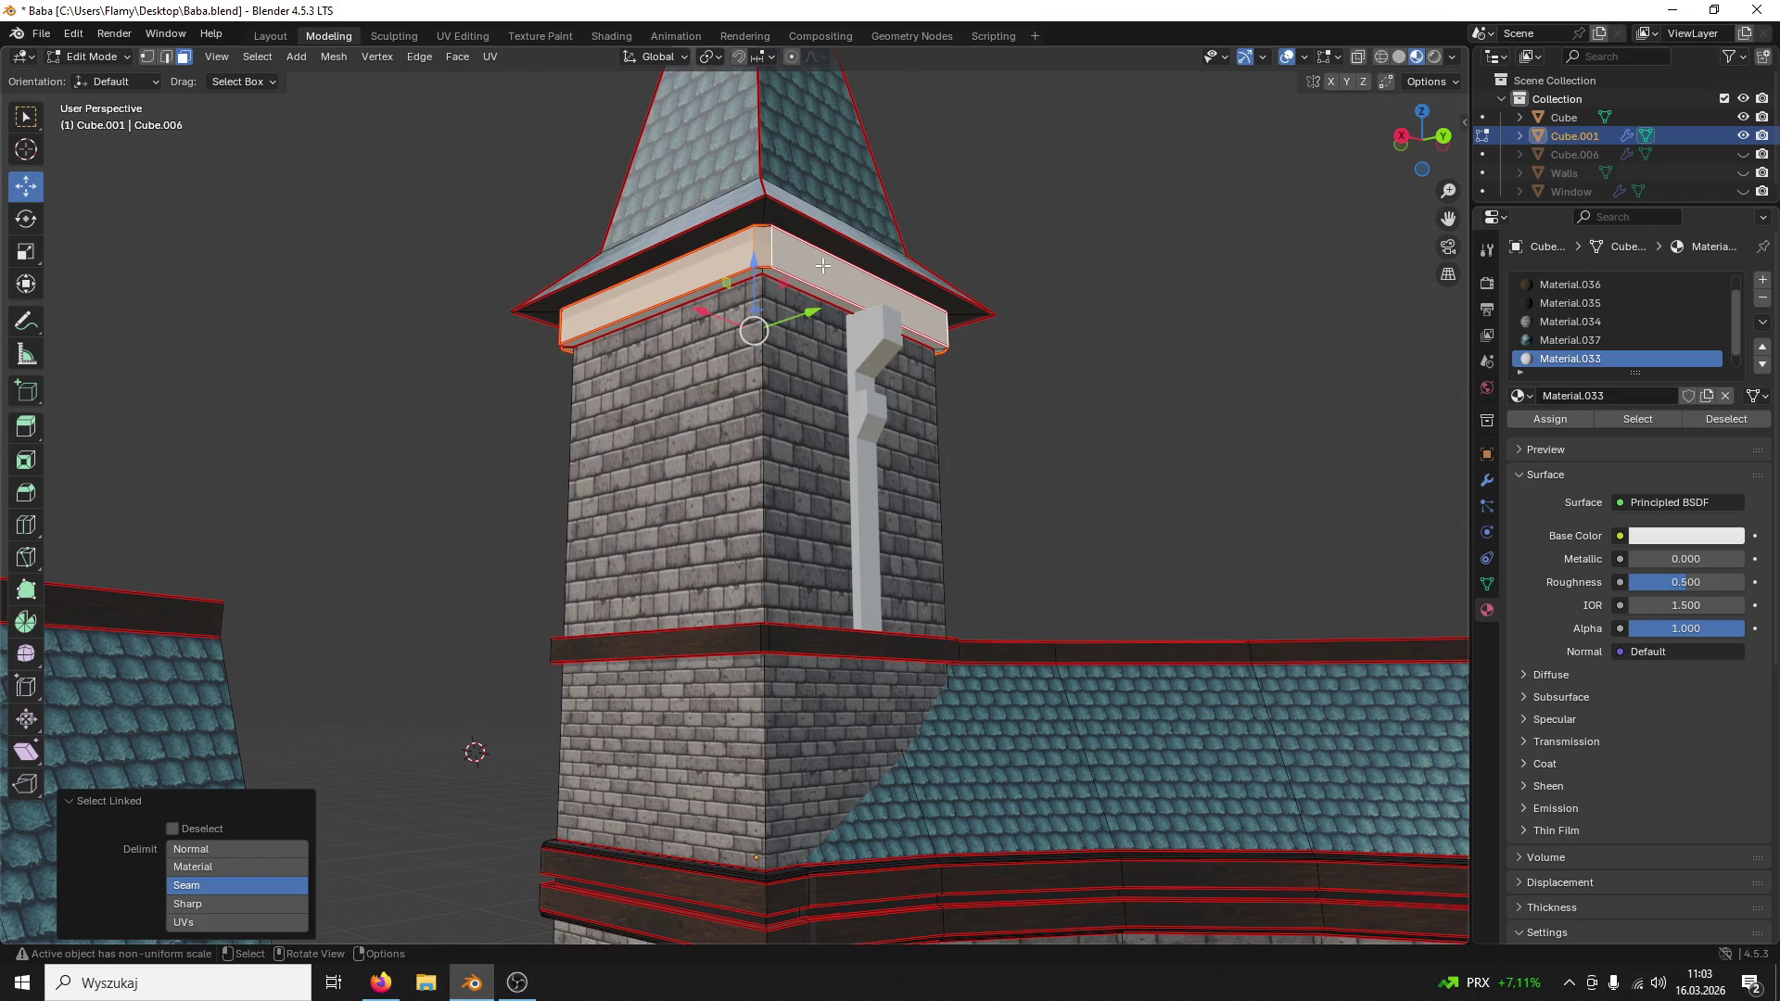
click(1610, 308)
scroll(1612, 308, up, 1)
click(1595, 310)
click(1566, 418)
Step: Assign Material.035 to the thin strip faces, give the upper band dark wood, and return to Object Mode
click(803, 297)
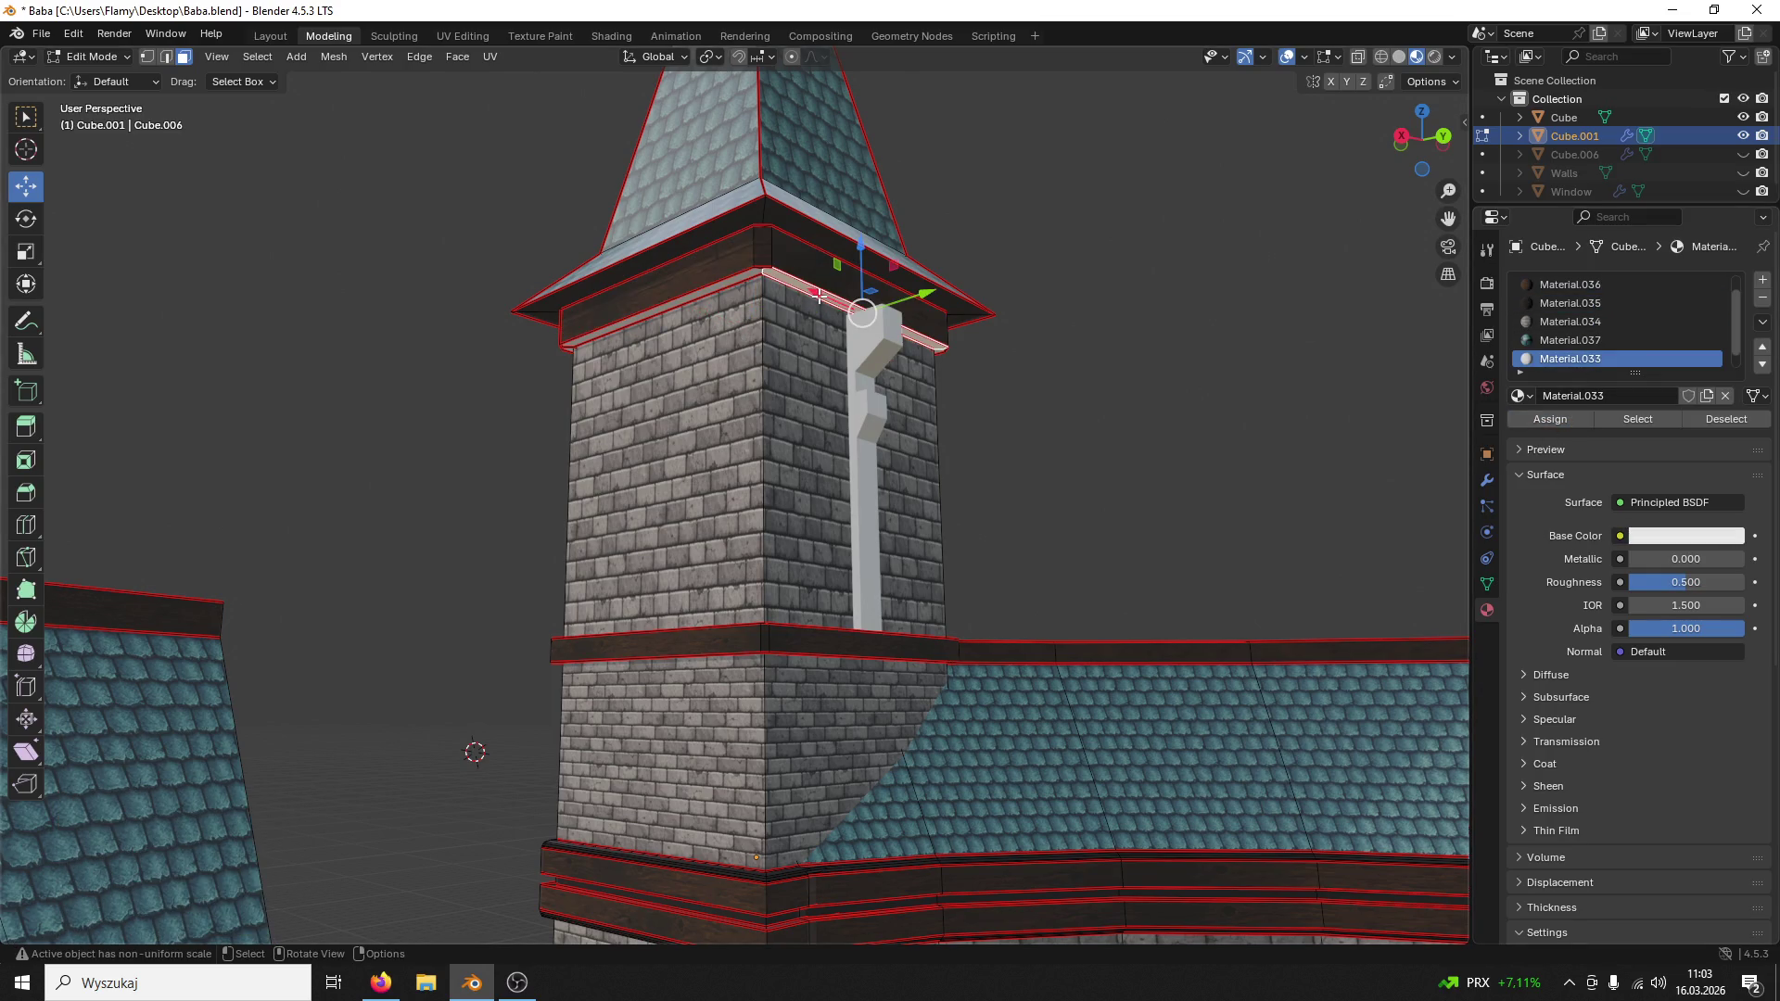
key(l)
scroll(1568, 307, down, 1)
click(1569, 308)
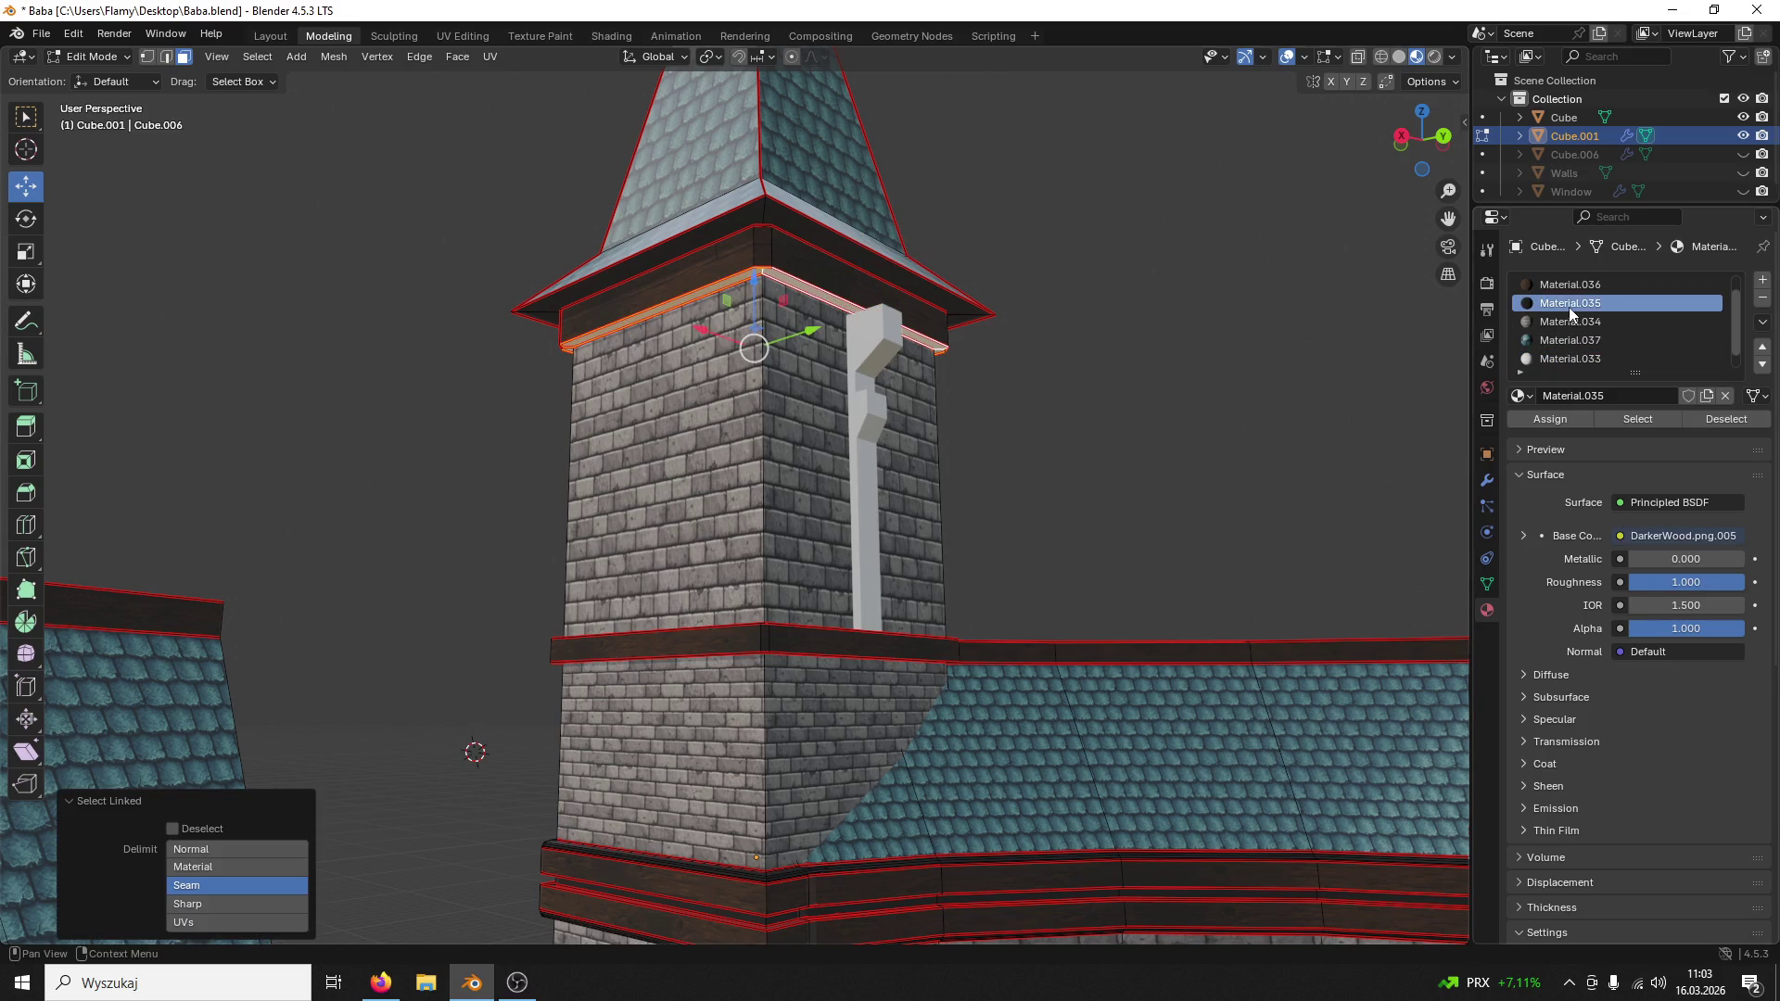
click(1558, 418)
scroll(1578, 358, down, 1)
click(1574, 361)
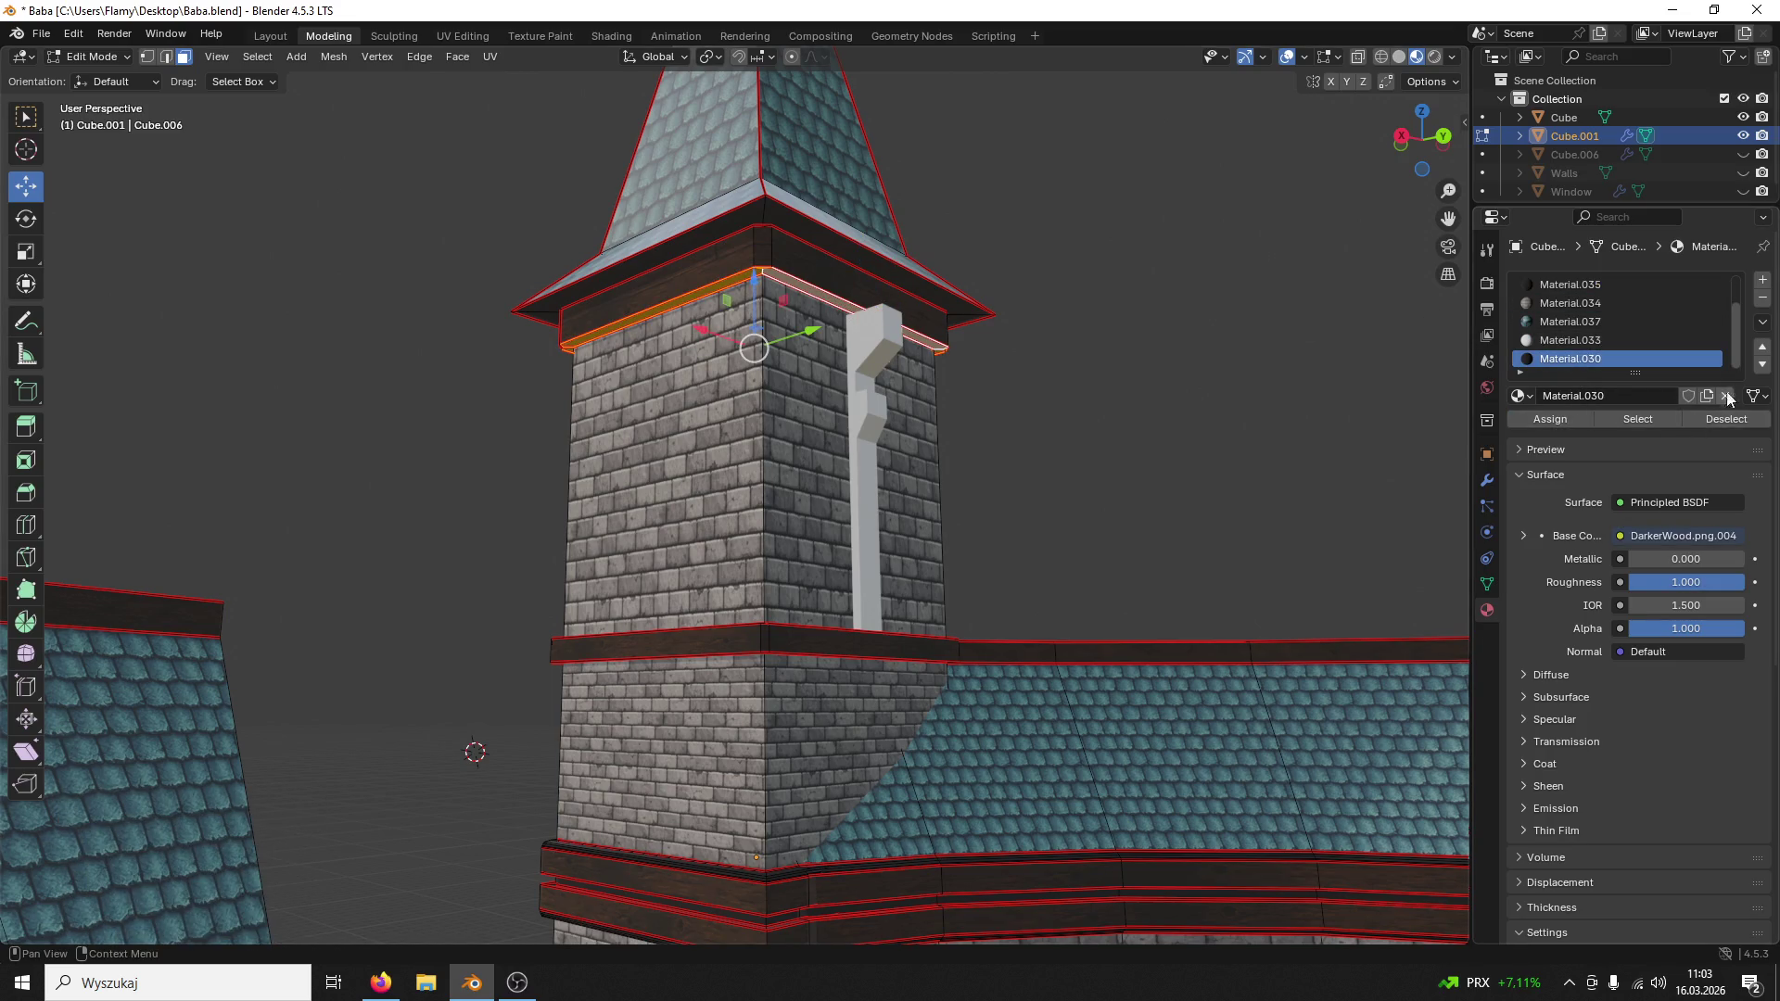
click(95, 57)
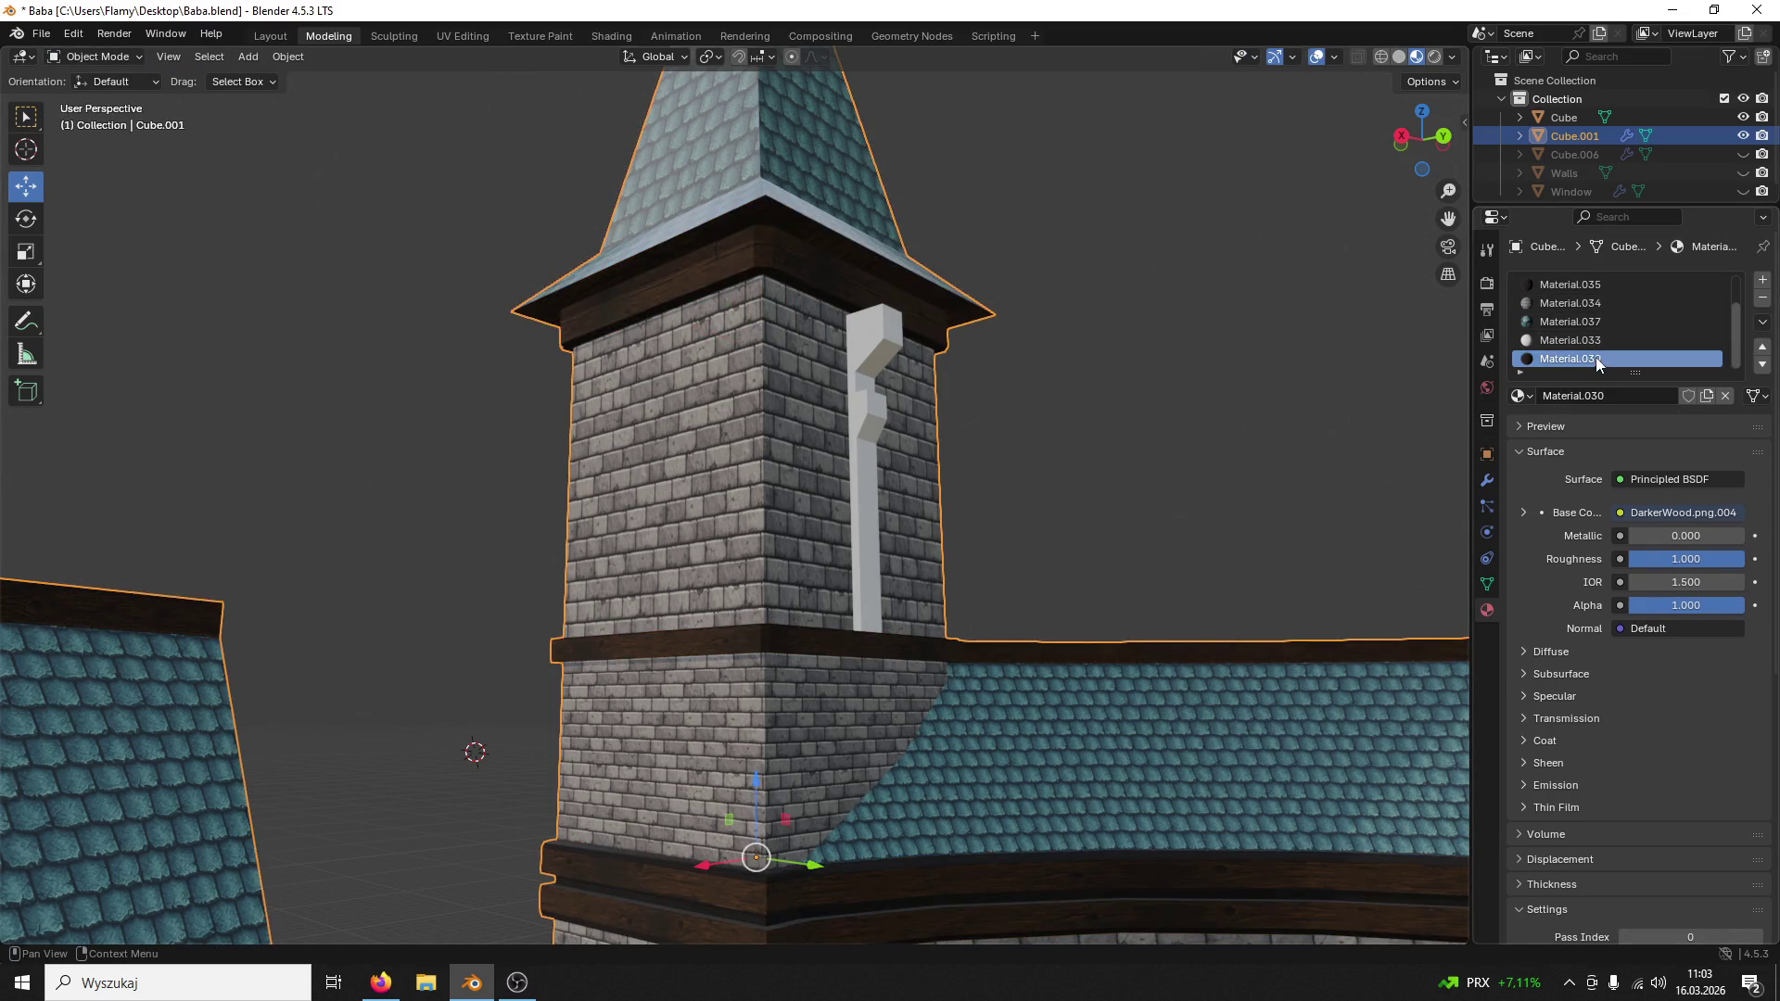
Step: Remove the Material.030 slot from the tower and save the file
click(1762, 296)
mouse_move(1295, 313)
middle_down()
mouse_move(930, 359)
mouse_move(1029, 360)
mouse_move(1055, 266)
middle_up()
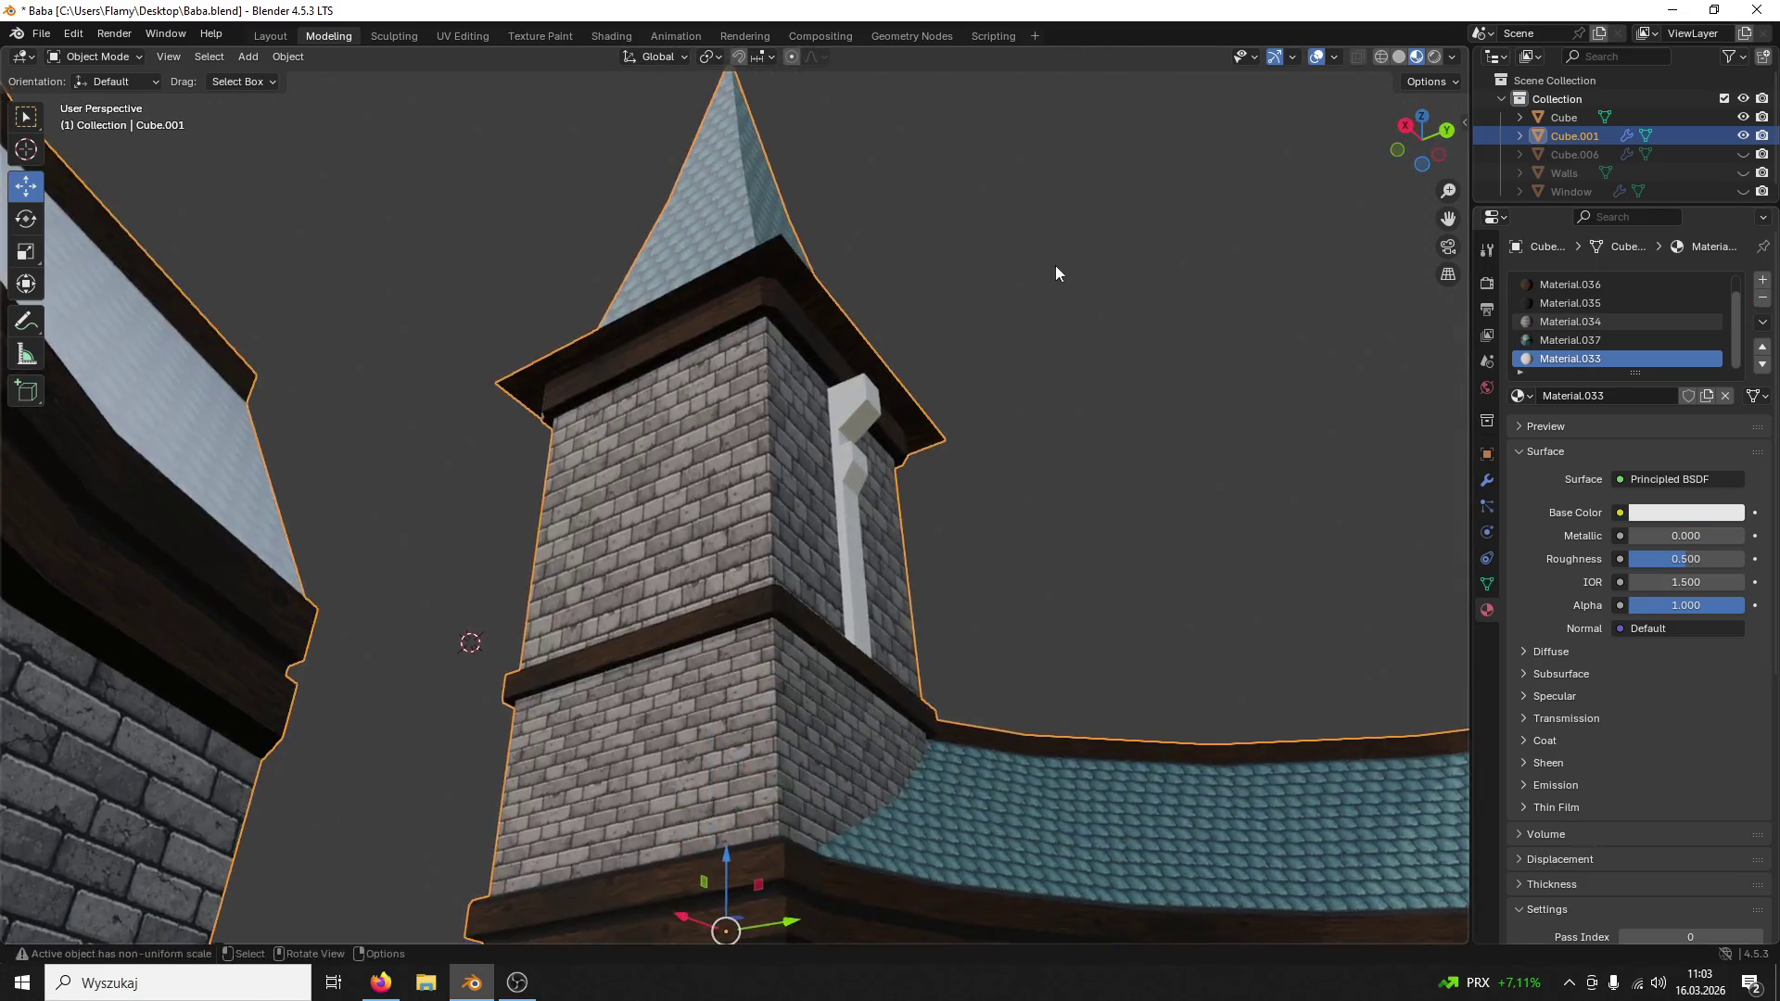
scroll(1055, 266, down, 3)
mouse_move(1083, 413)
middle_down()
mouse_move(1005, 478)
mouse_move(965, 547)
mouse_move(925, 424)
middle_up()
scroll(965, 546, up, 3)
click(924, 424)
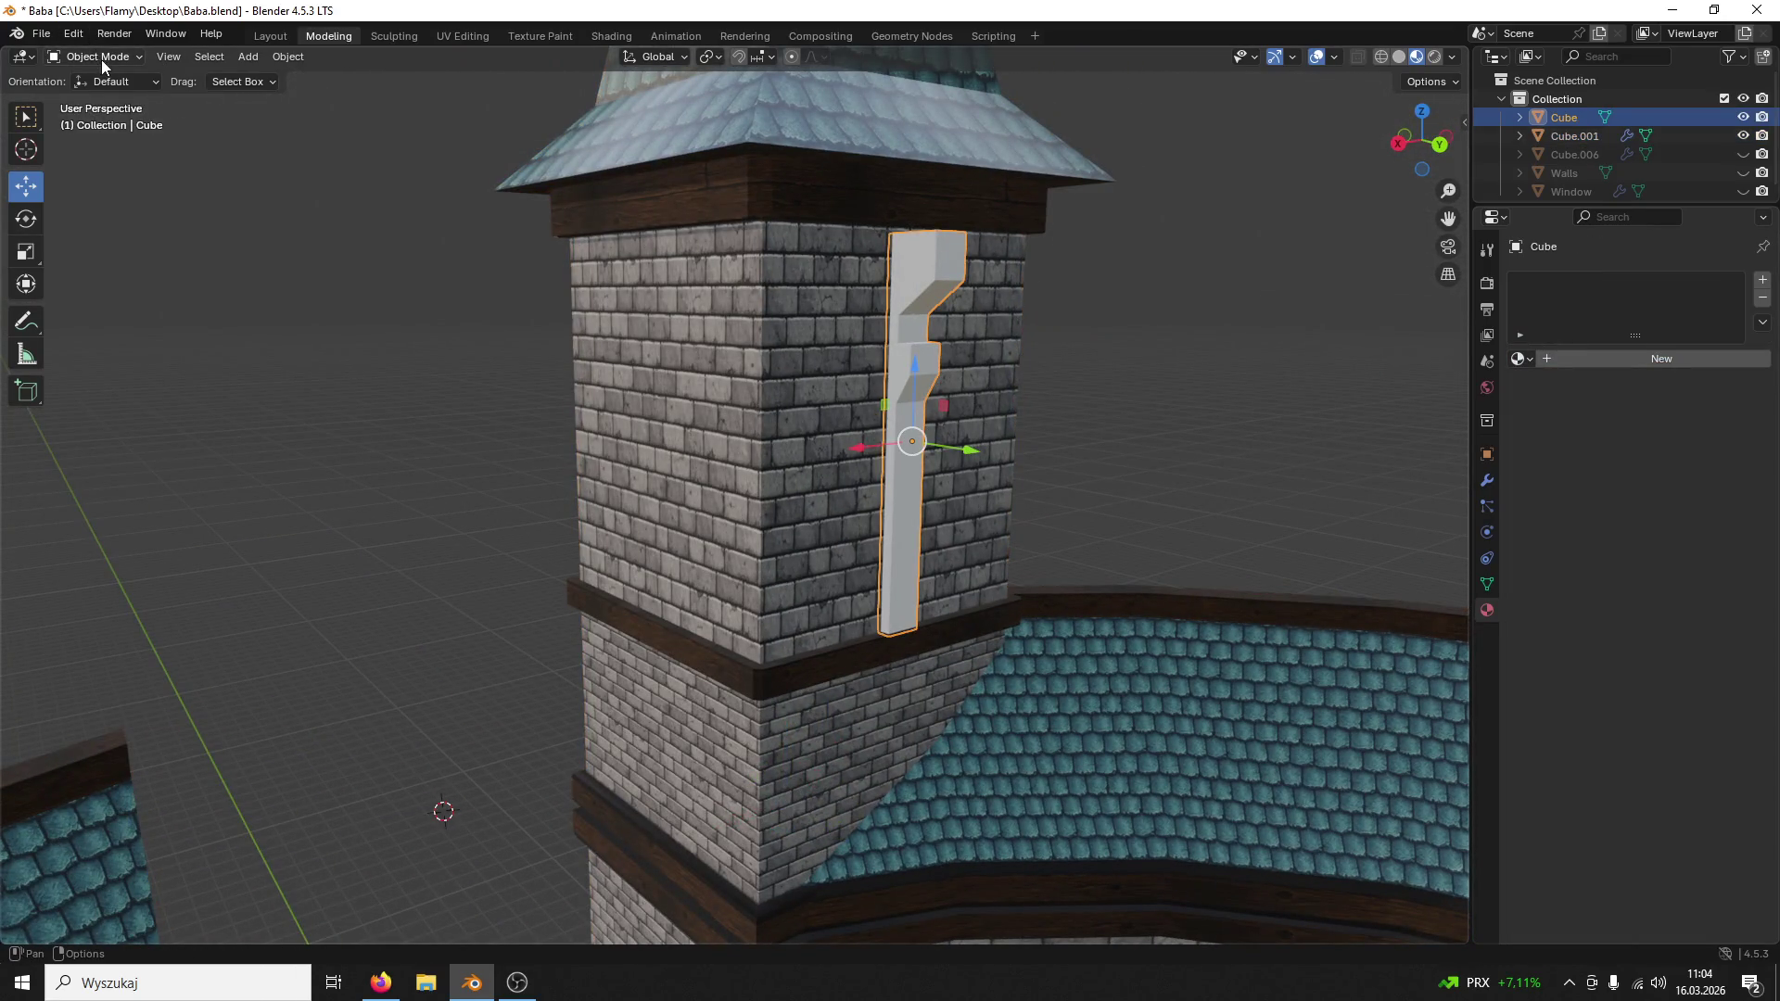
key(ctrl+s)
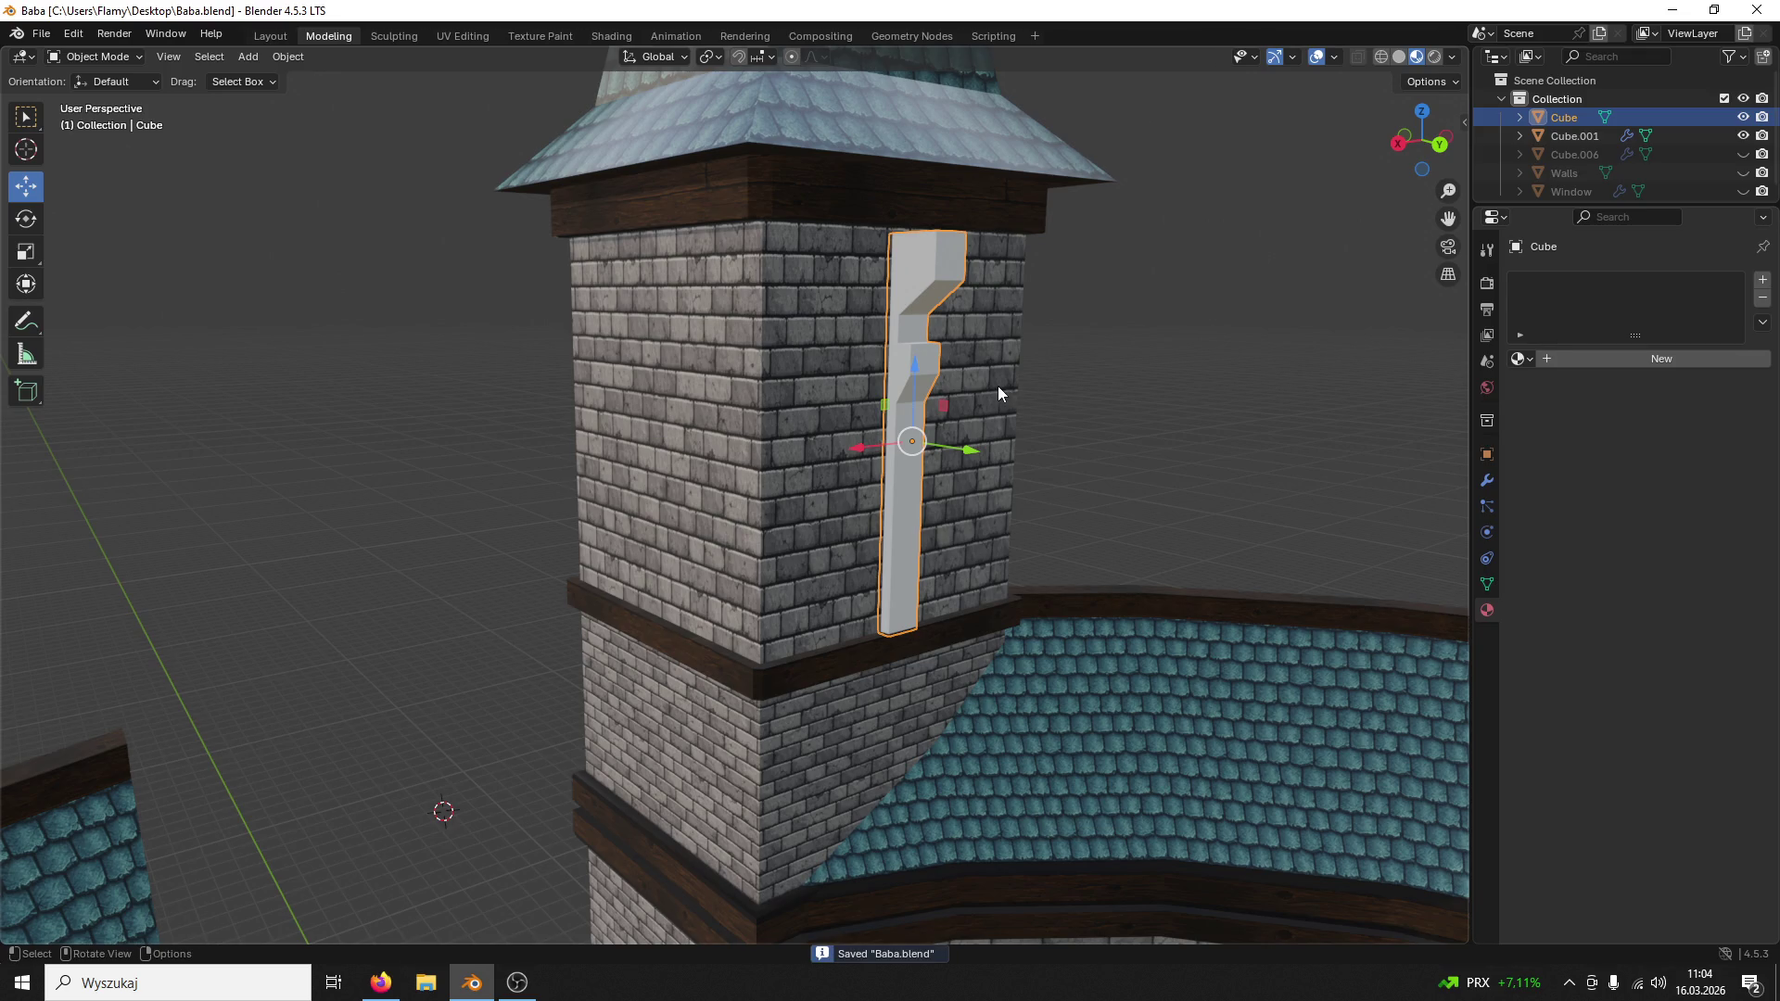
click(997, 385)
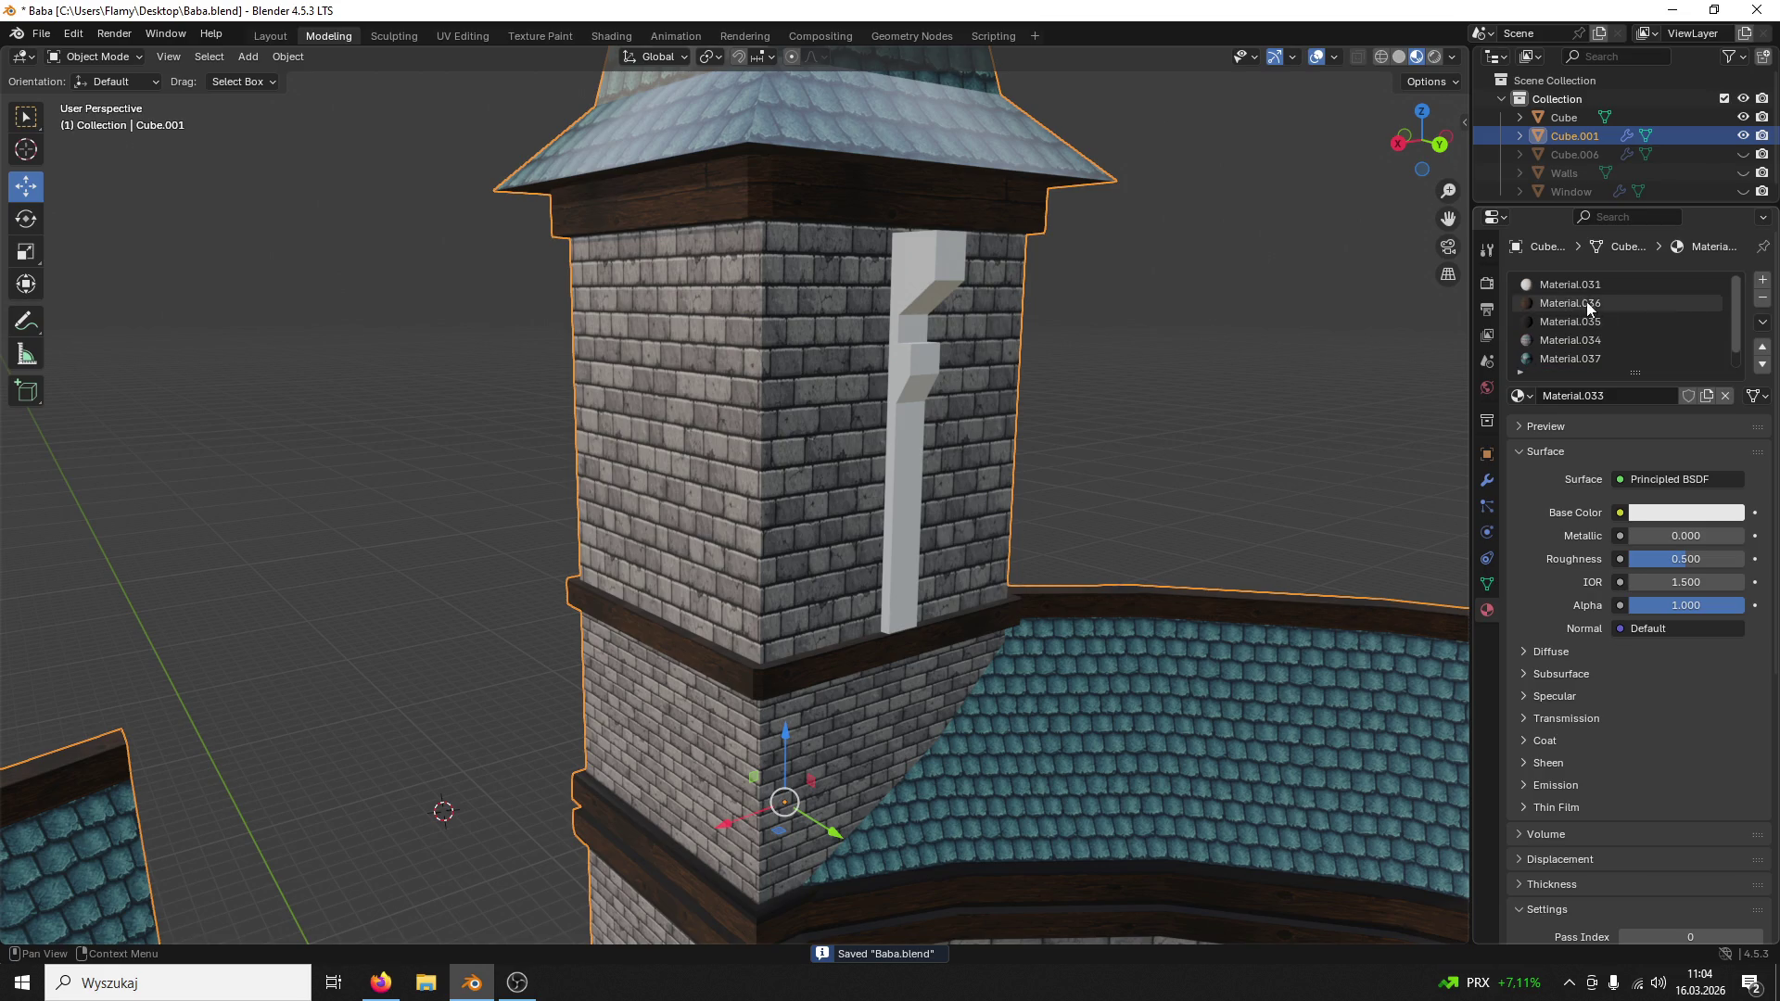
Step: Remove the Material.031 and Material.033 slots from Cube.001 and save Baba.blend
click(1654, 284)
click(1762, 303)
scroll(1619, 329, down, 2)
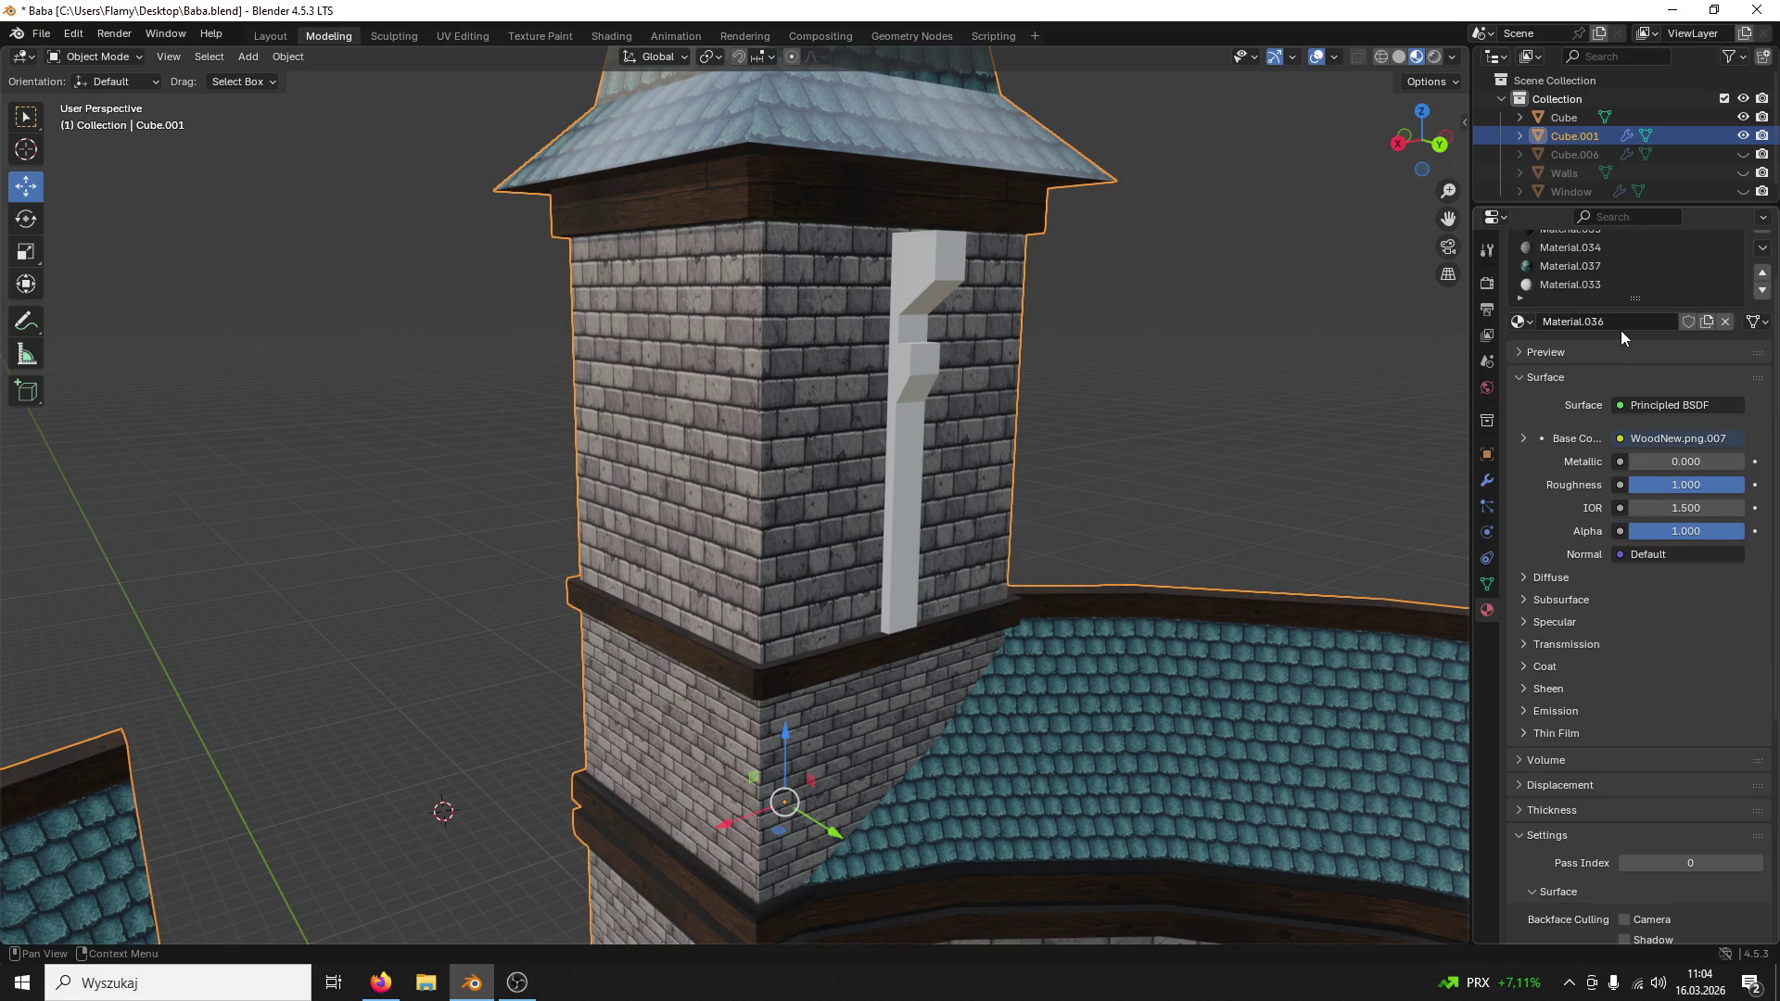
click(1584, 285)
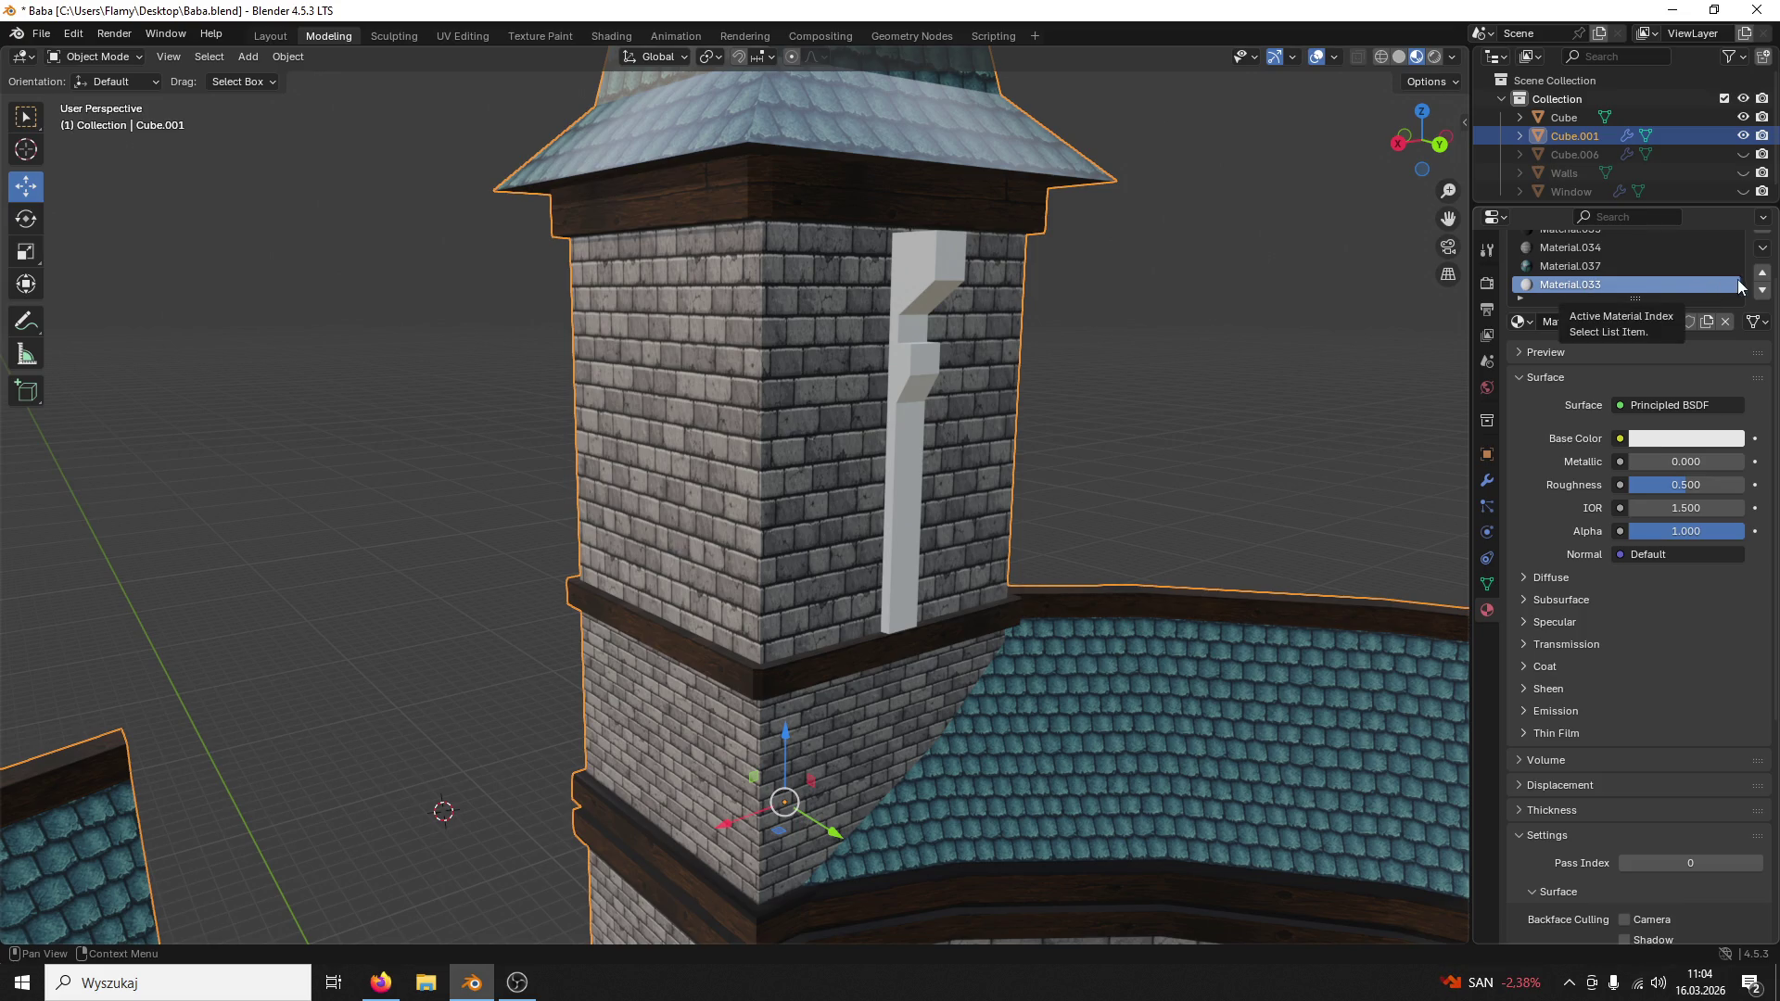
scroll(1766, 269, up, 2)
click(1762, 296)
scroll(1128, 397, down, 5)
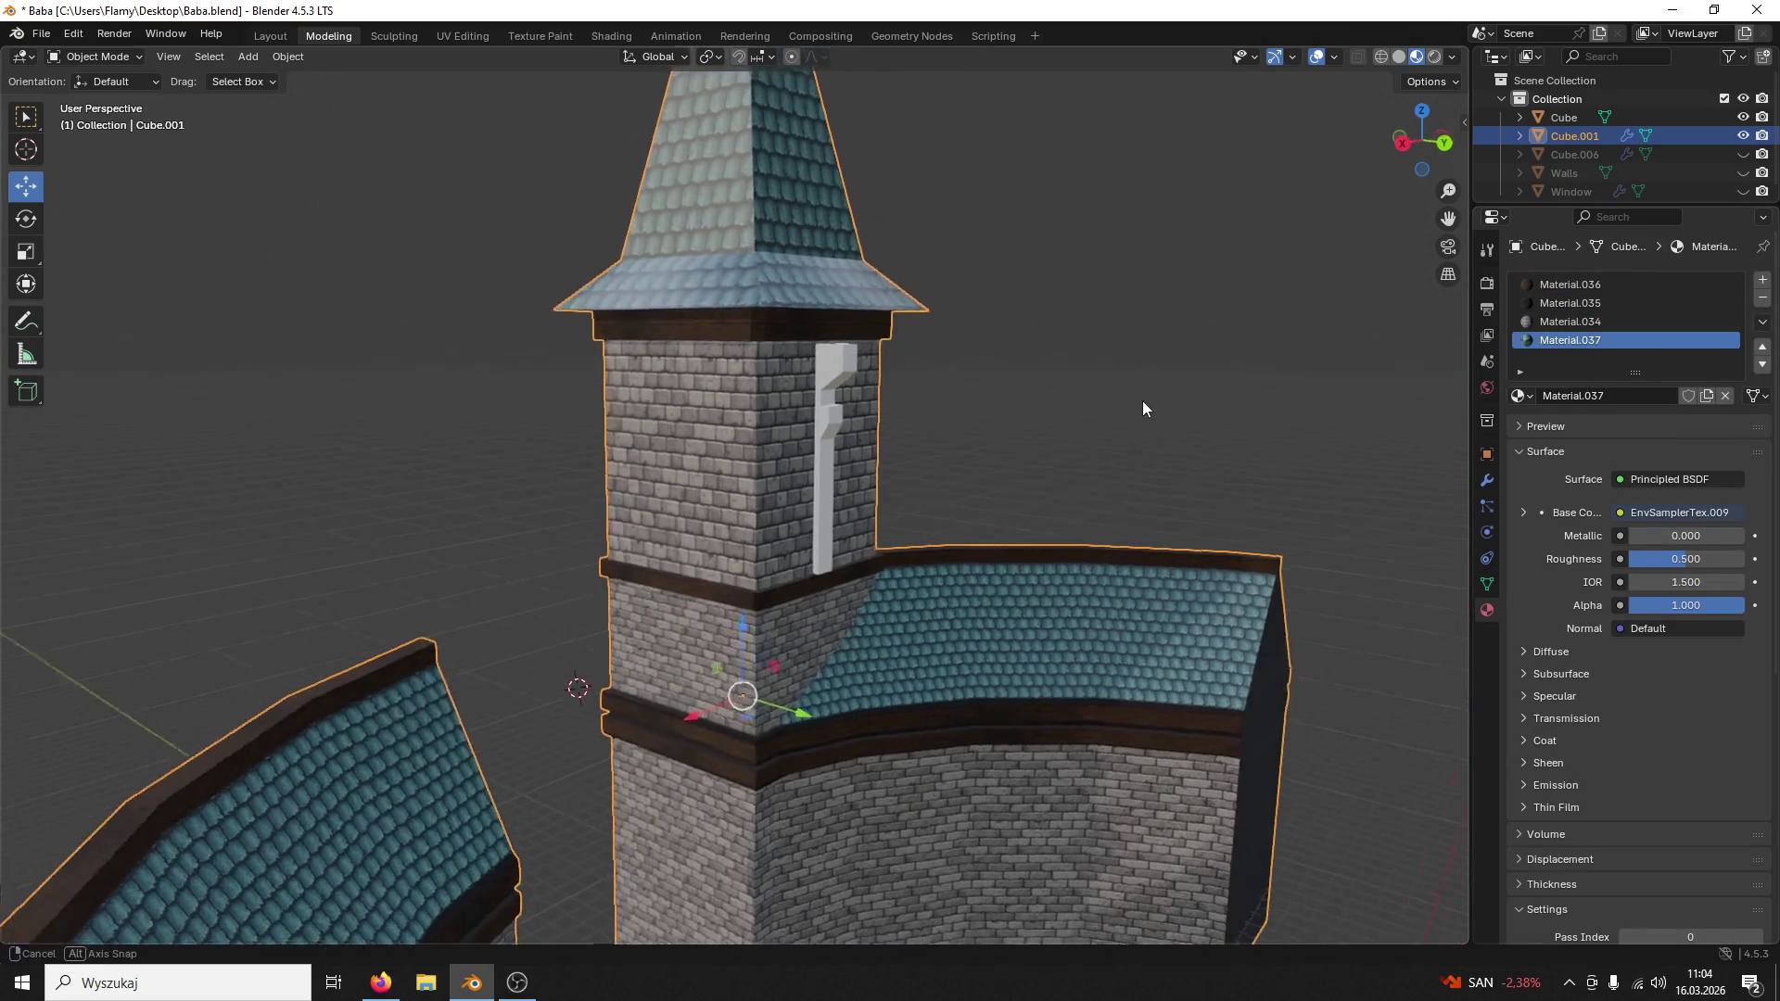
key(ctrl+s)
scroll(1081, 424, up, 3)
scroll(978, 379, up, 1)
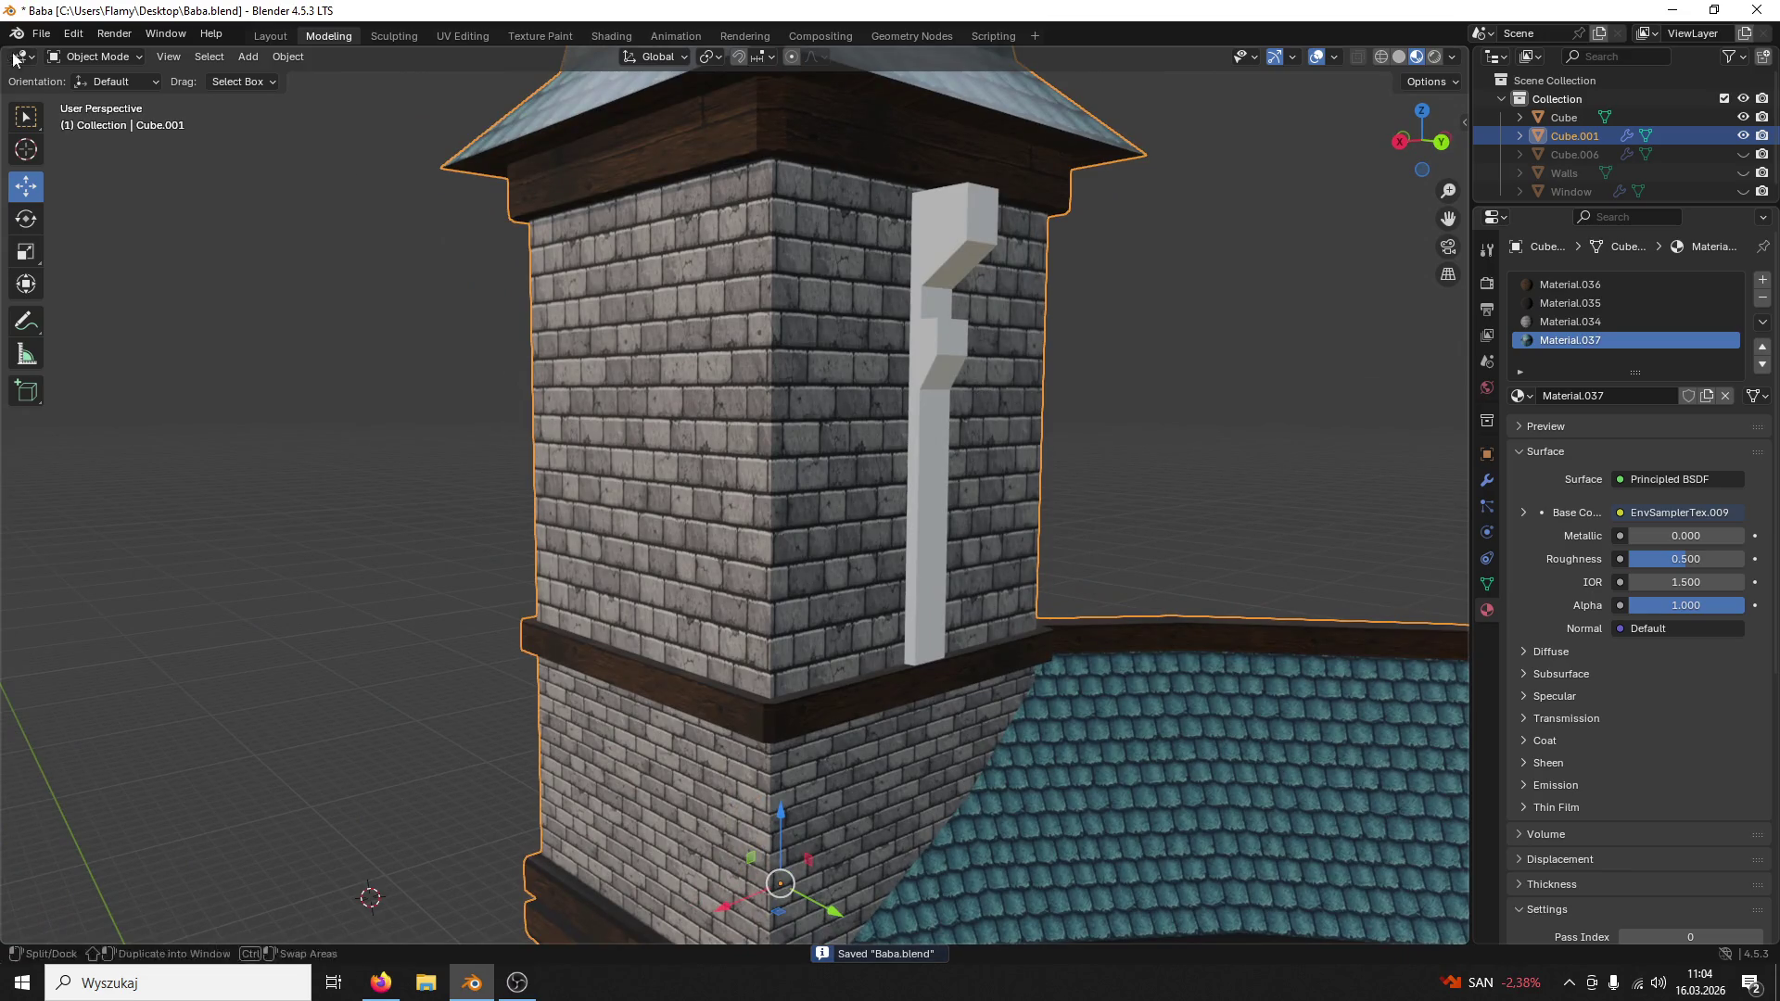
click(1215, 389)
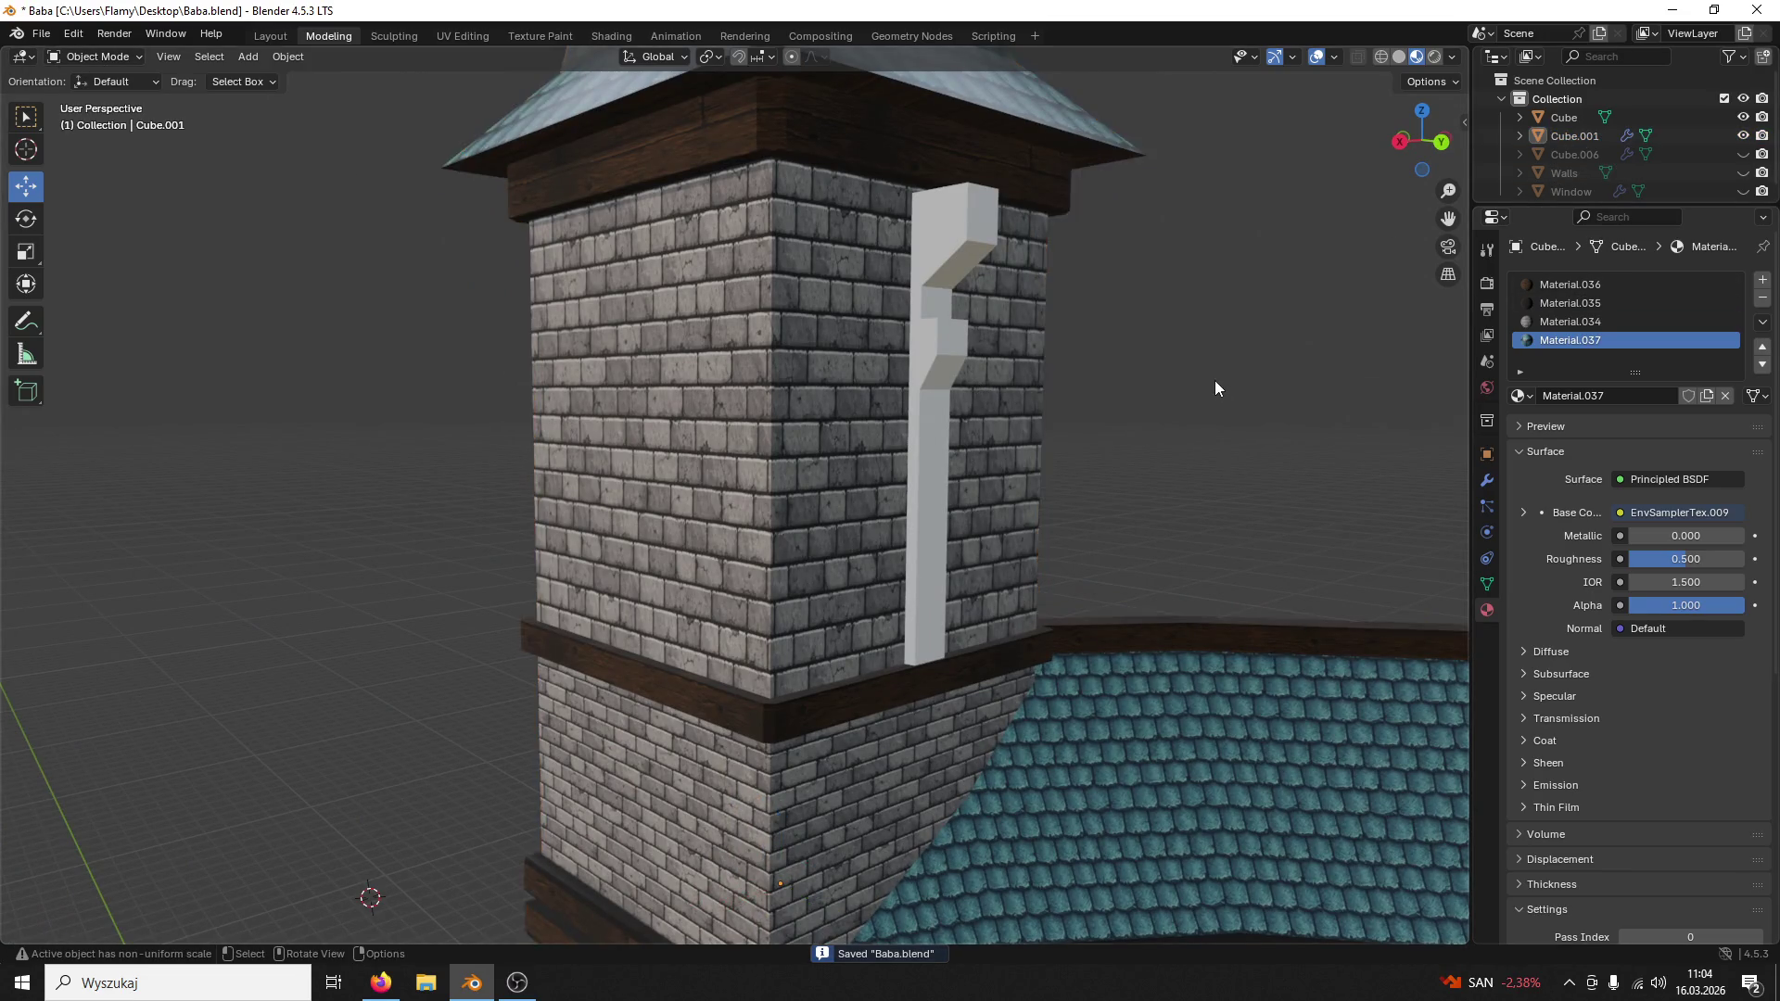
scroll(1218, 386, down, 2)
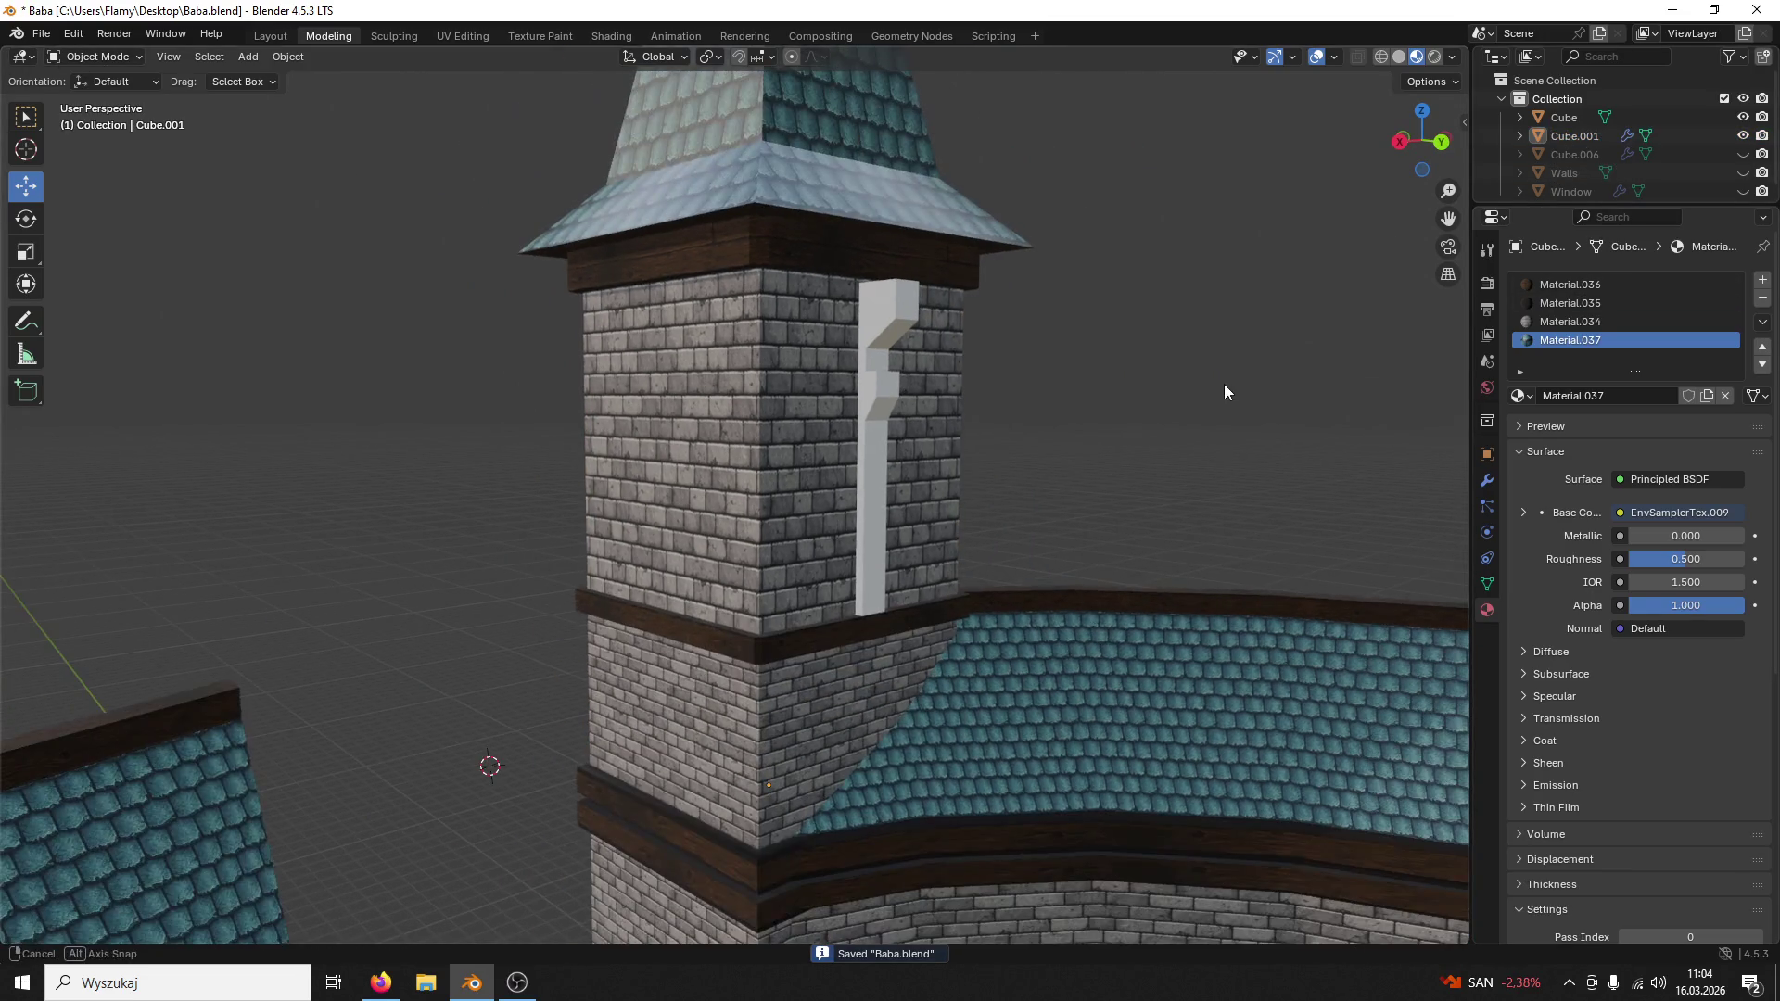
Step: Hide Cube.001, show and select the Cube.006 tower version, and display its materials
click(1626, 135)
click(1742, 135)
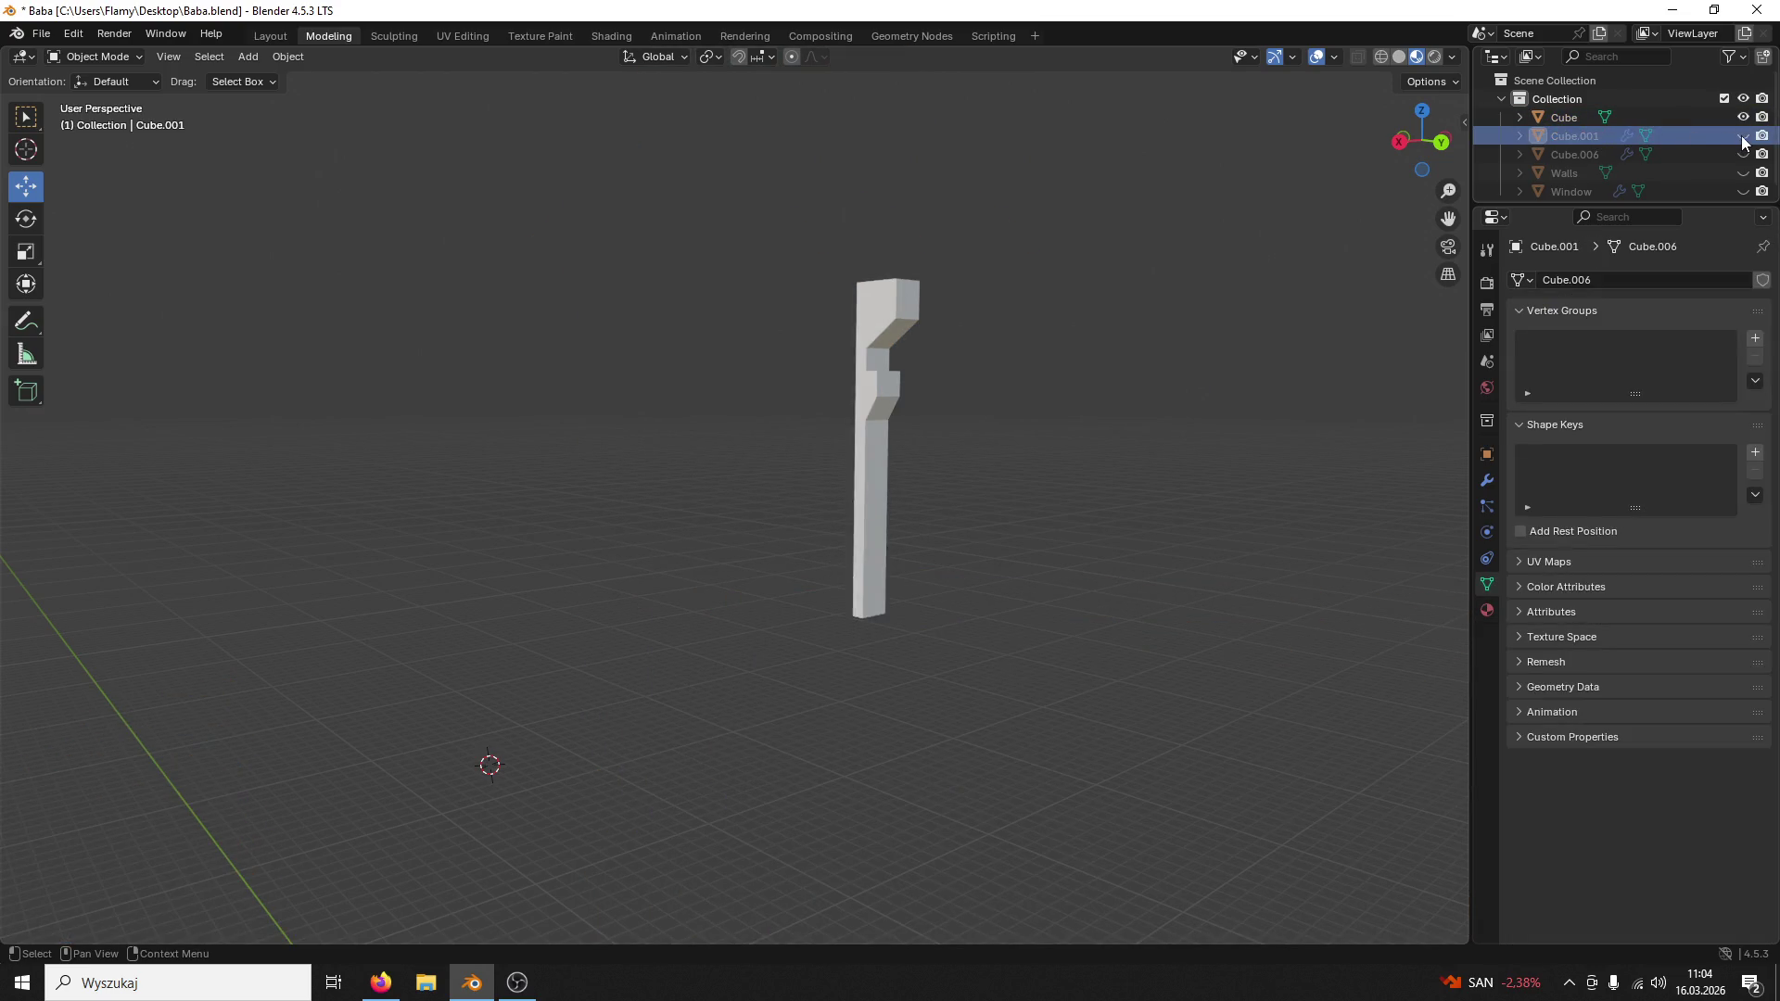
click(1744, 155)
click(814, 356)
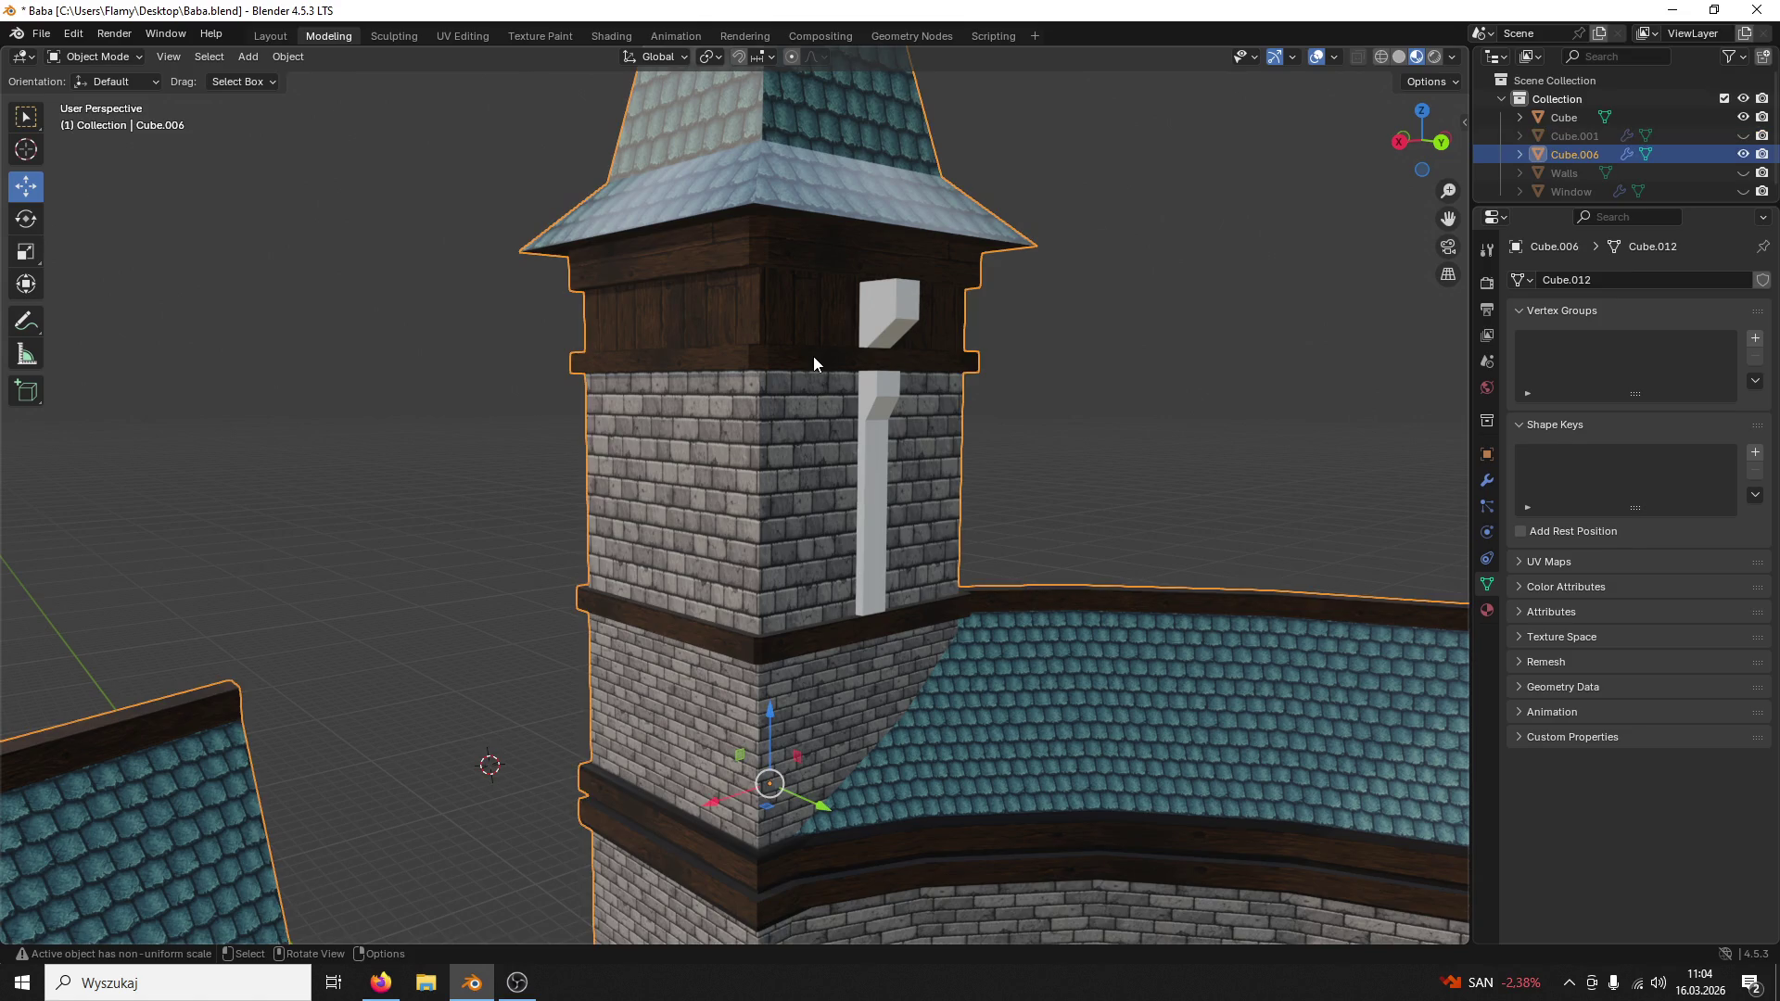
click(1486, 609)
scroll(1596, 338, down, 1)
scroll(1597, 339, down, 1)
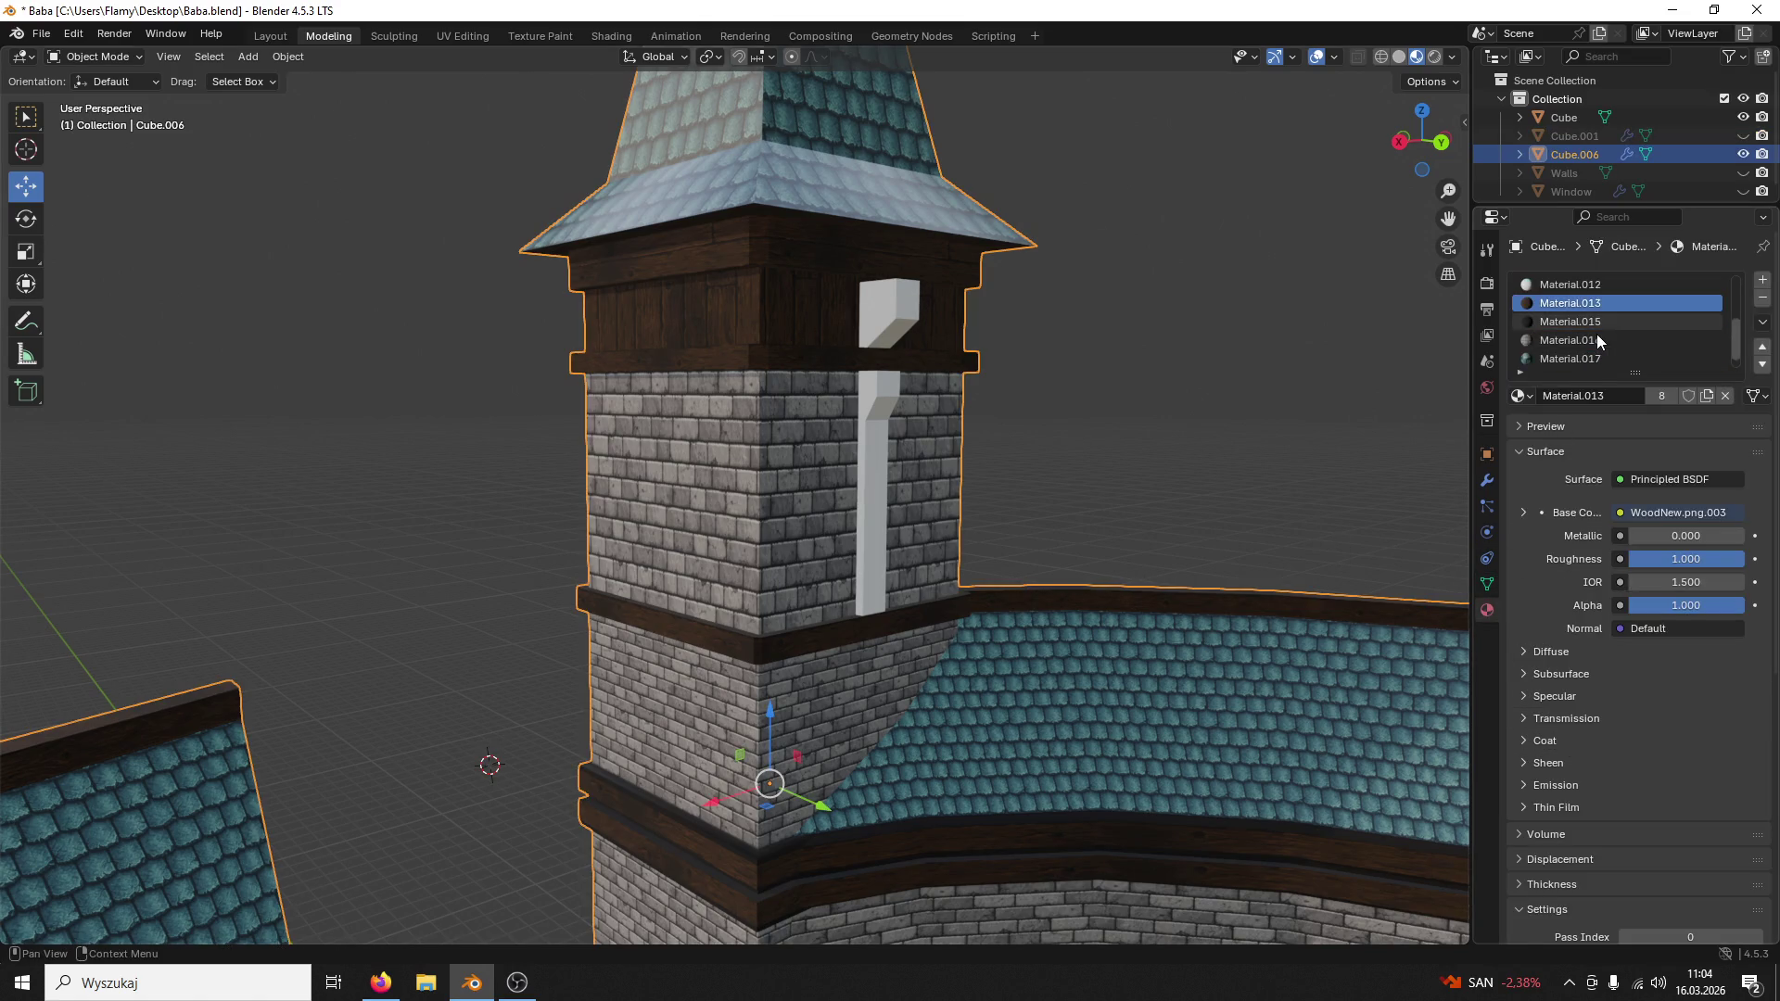
scroll(1596, 339, down, 1)
Step: After a brief Edit Mode toggle, remove the empty slot and the Material.017 slot from Cube.006
click(91, 57)
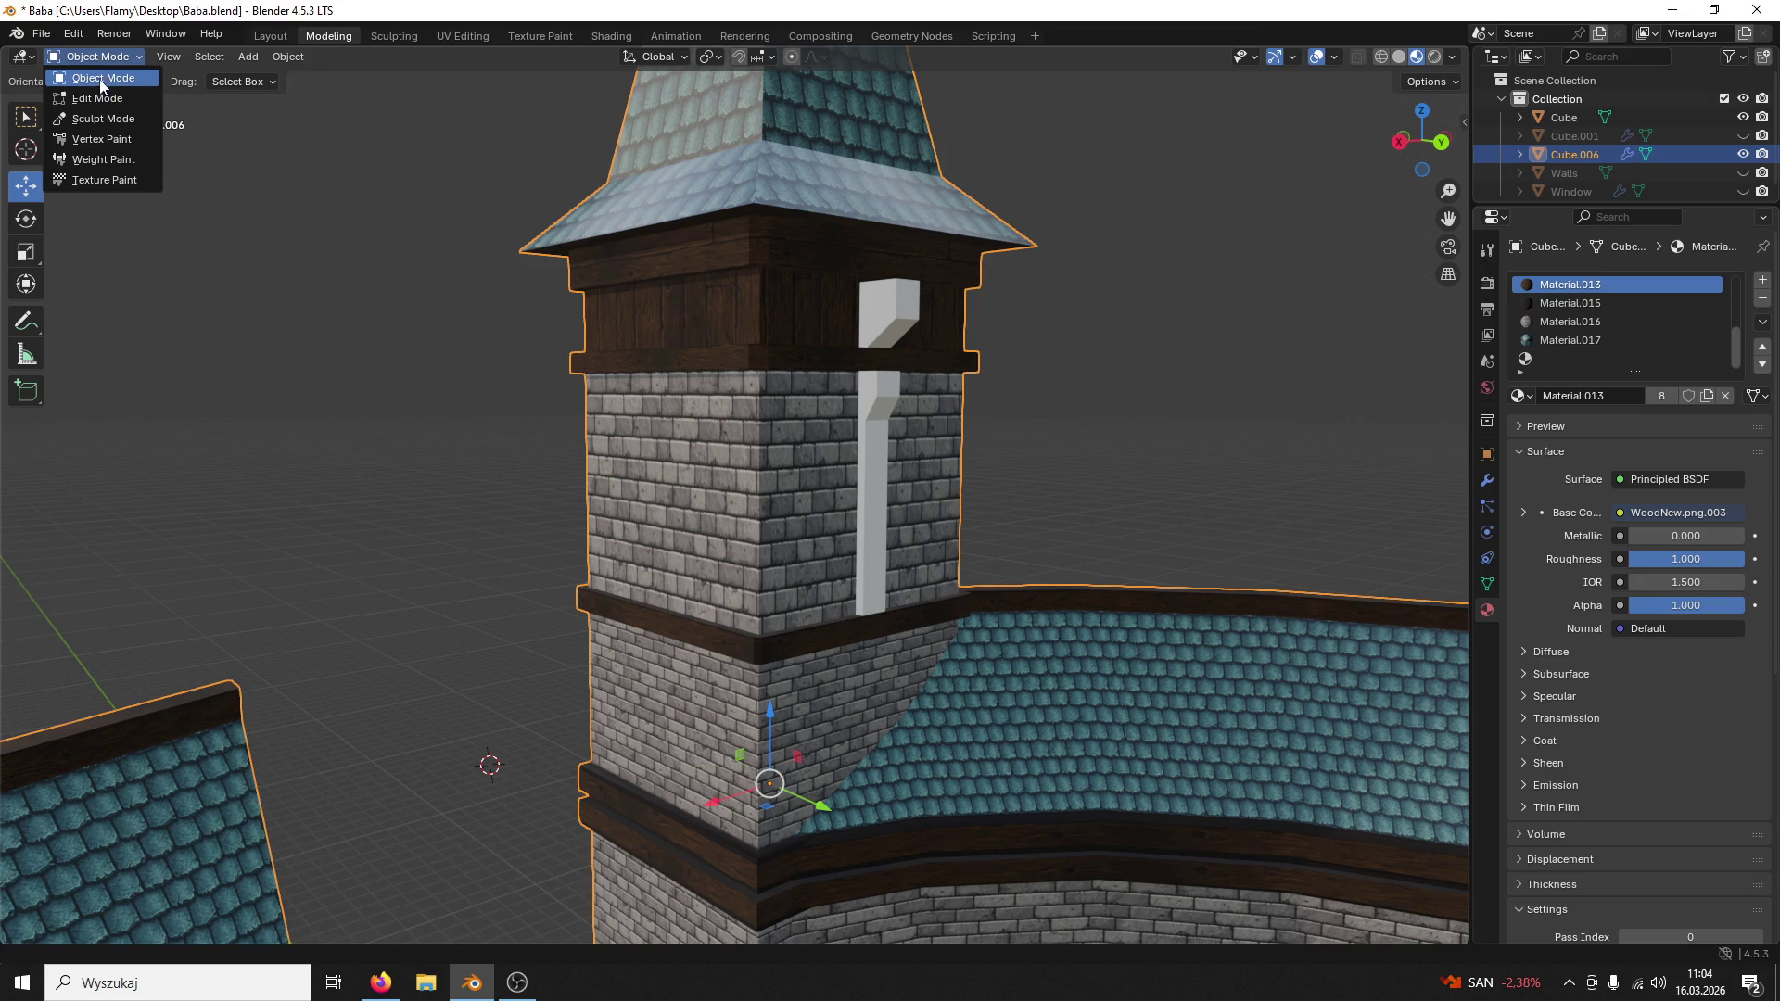
click(98, 98)
click(103, 58)
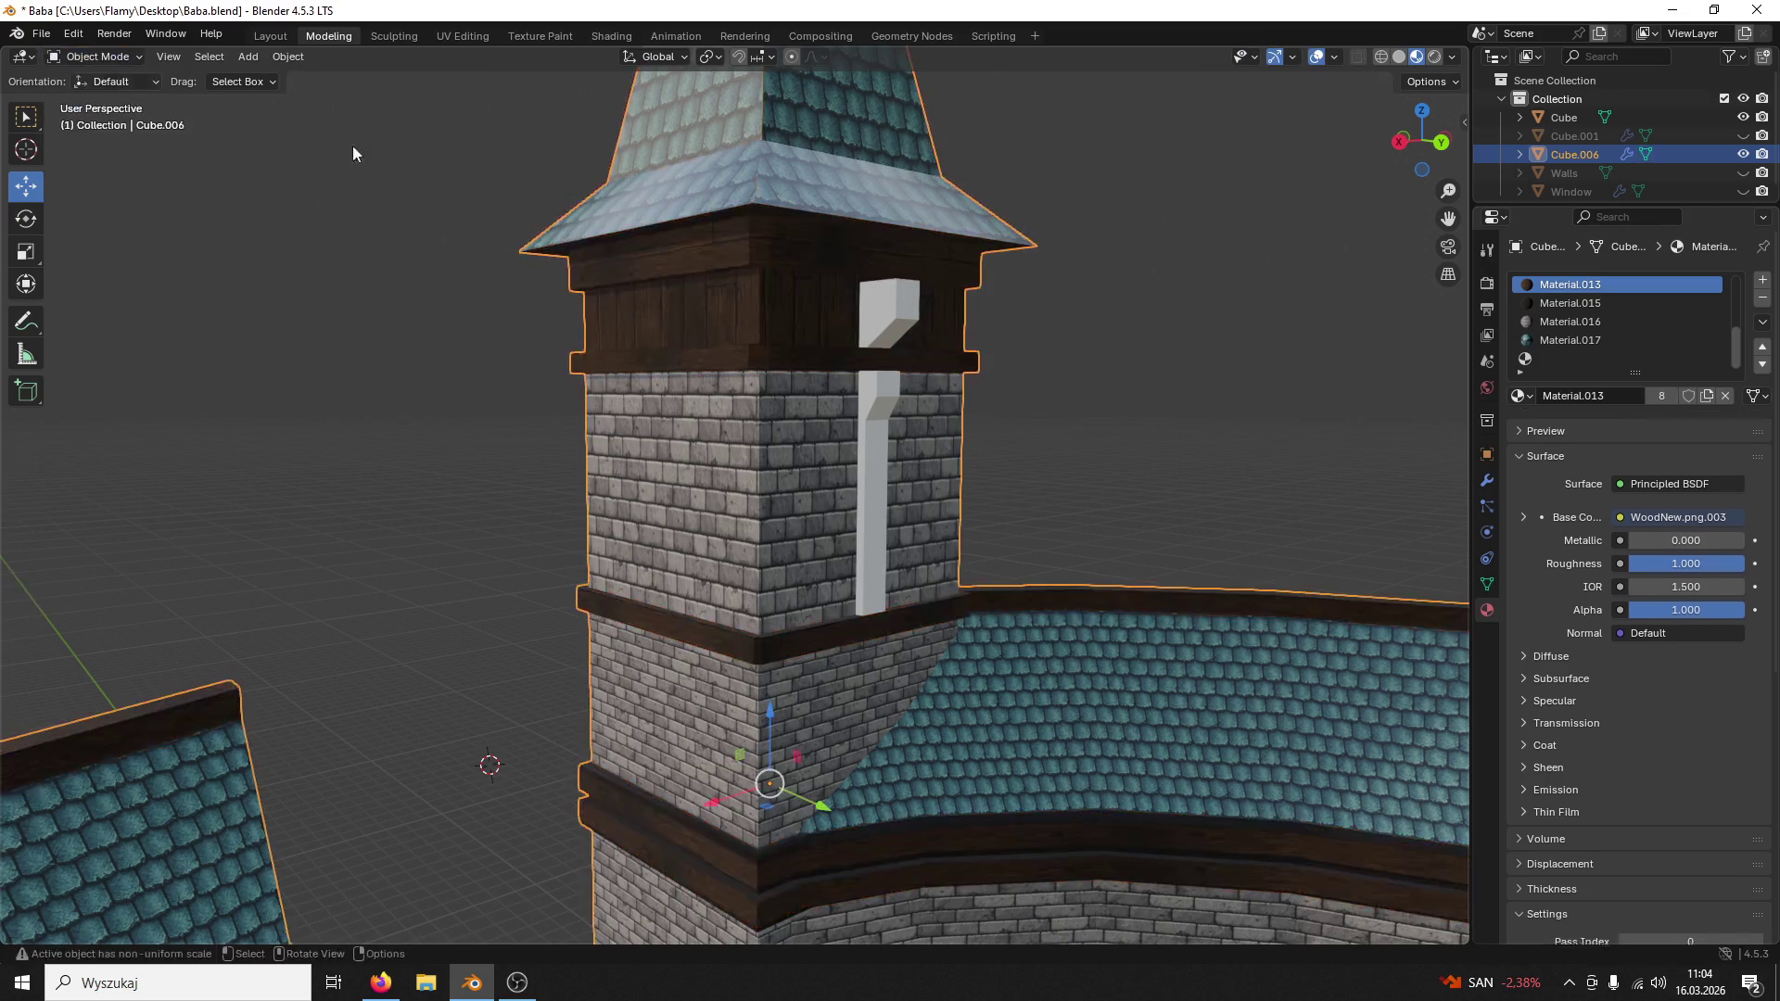
click(1571, 358)
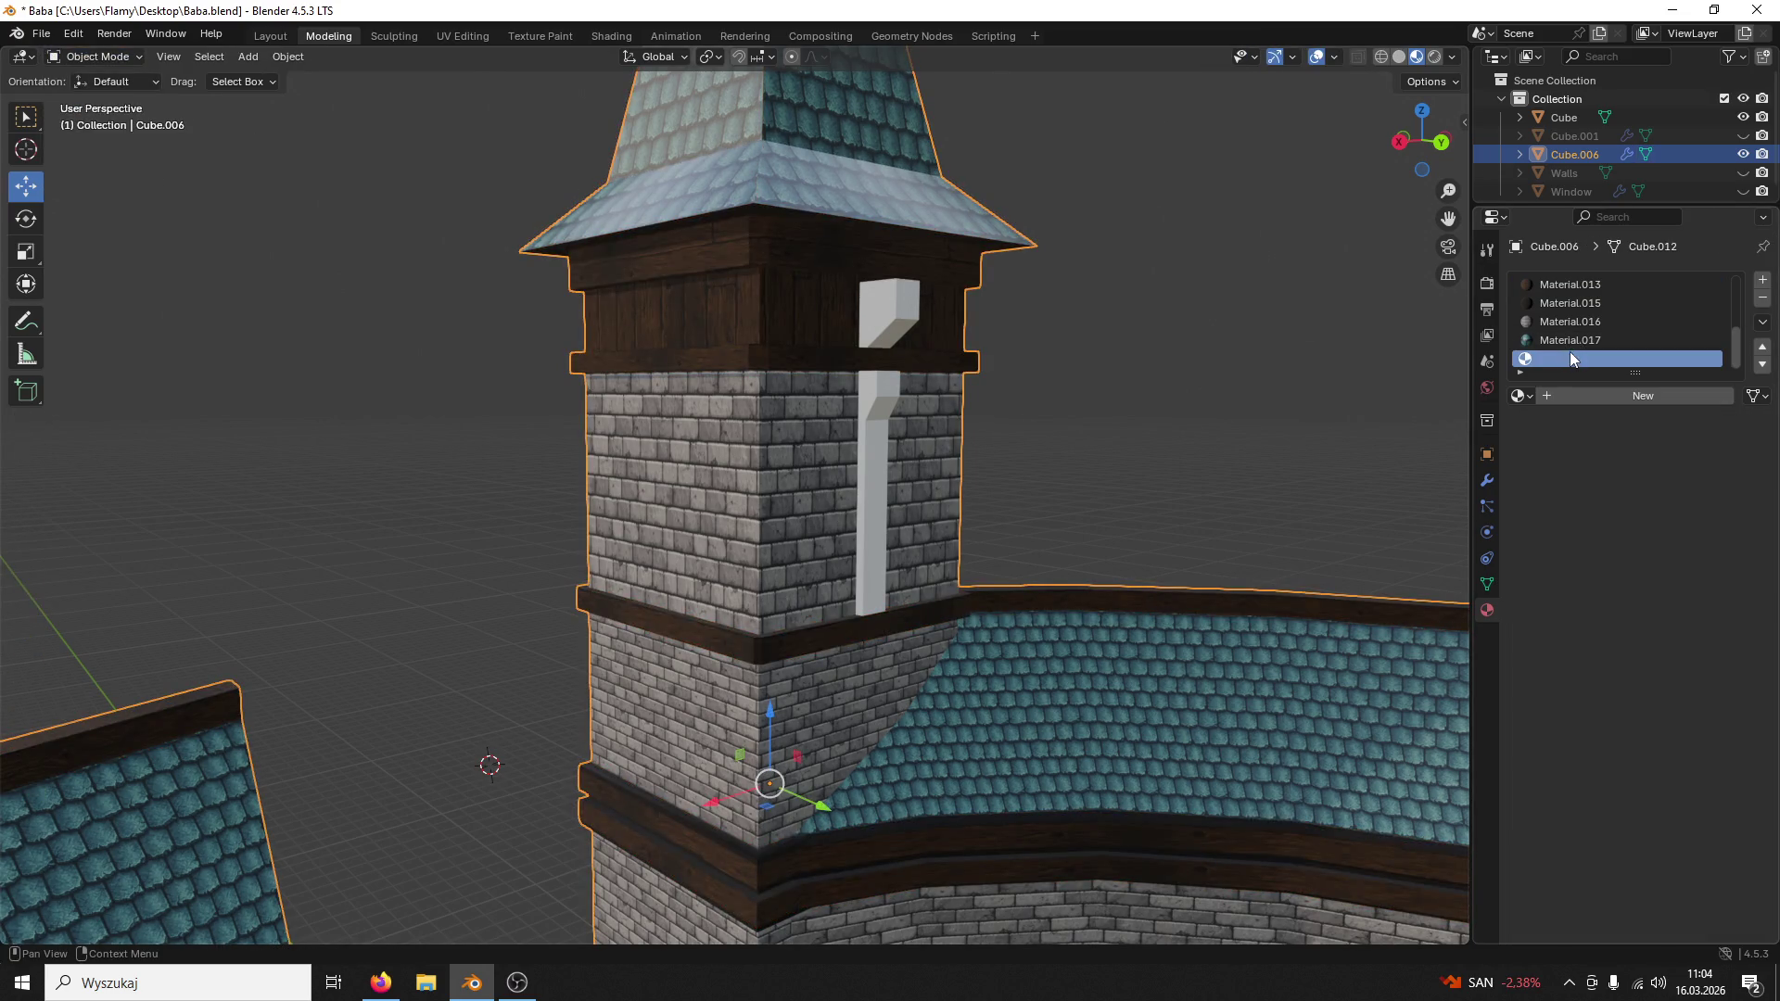
click(1760, 300)
scroll(1608, 344, up, 2)
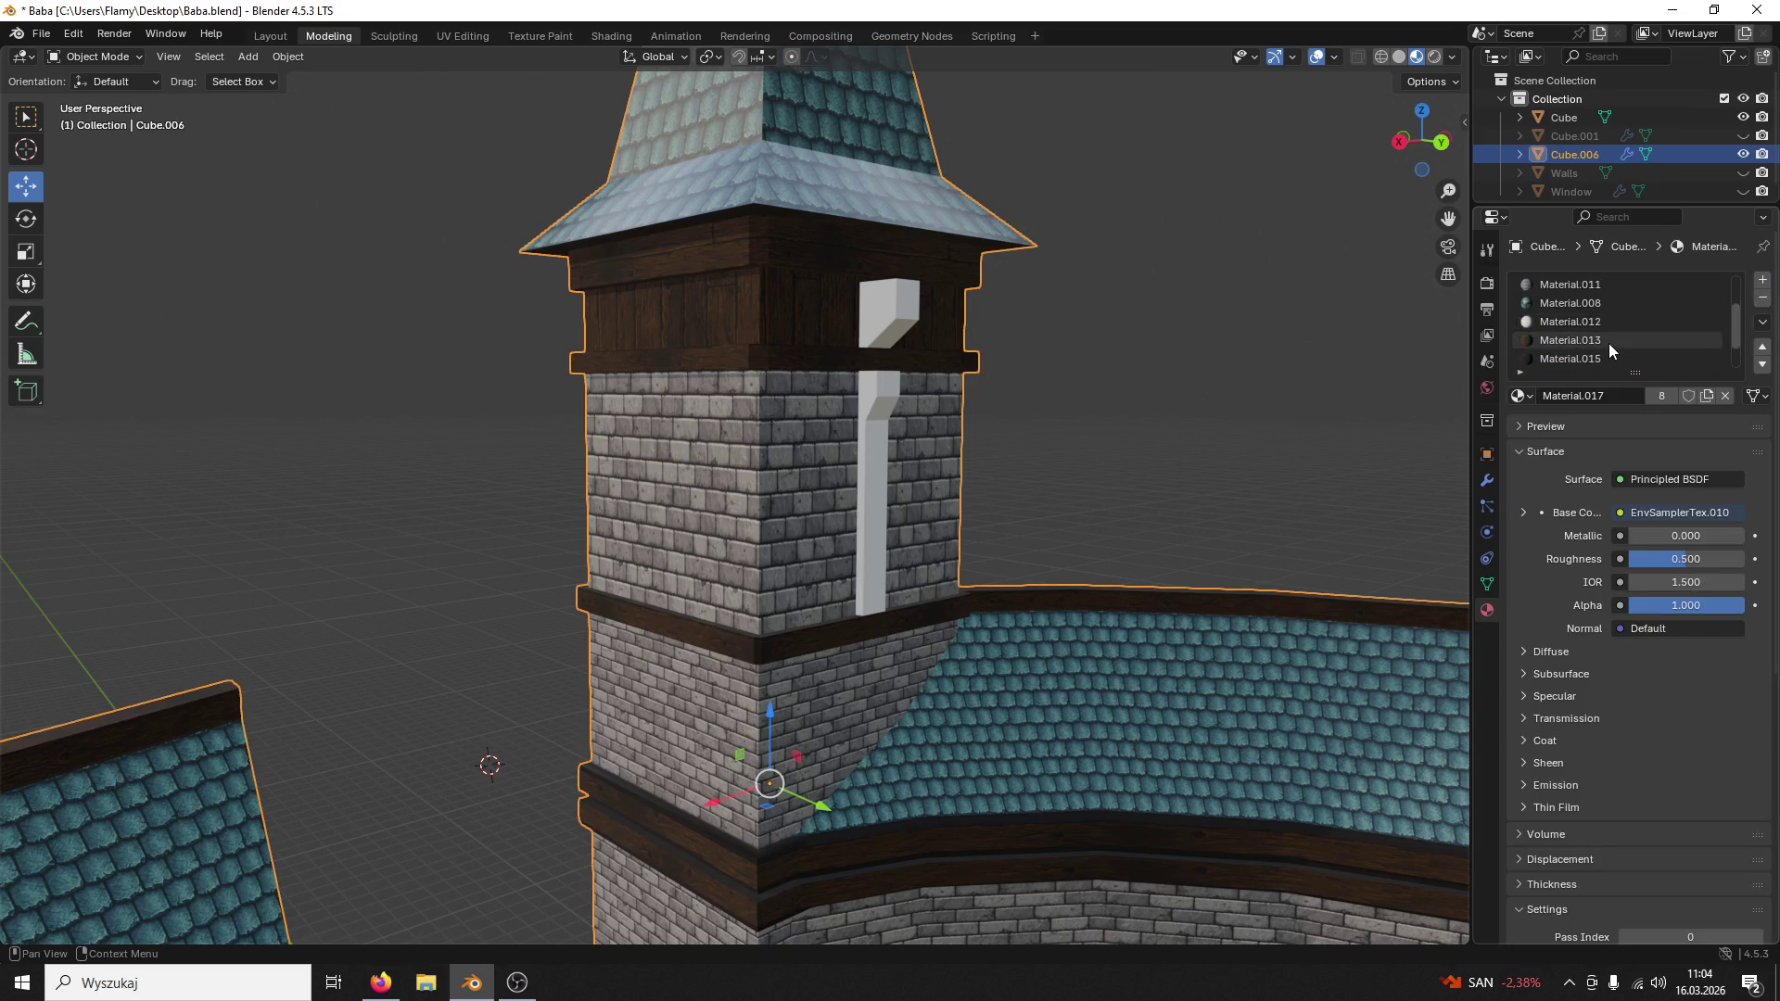
click(1760, 298)
scroll(1297, 386, down, 1)
scroll(1301, 390, down, 2)
scroll(1277, 422, down, 2)
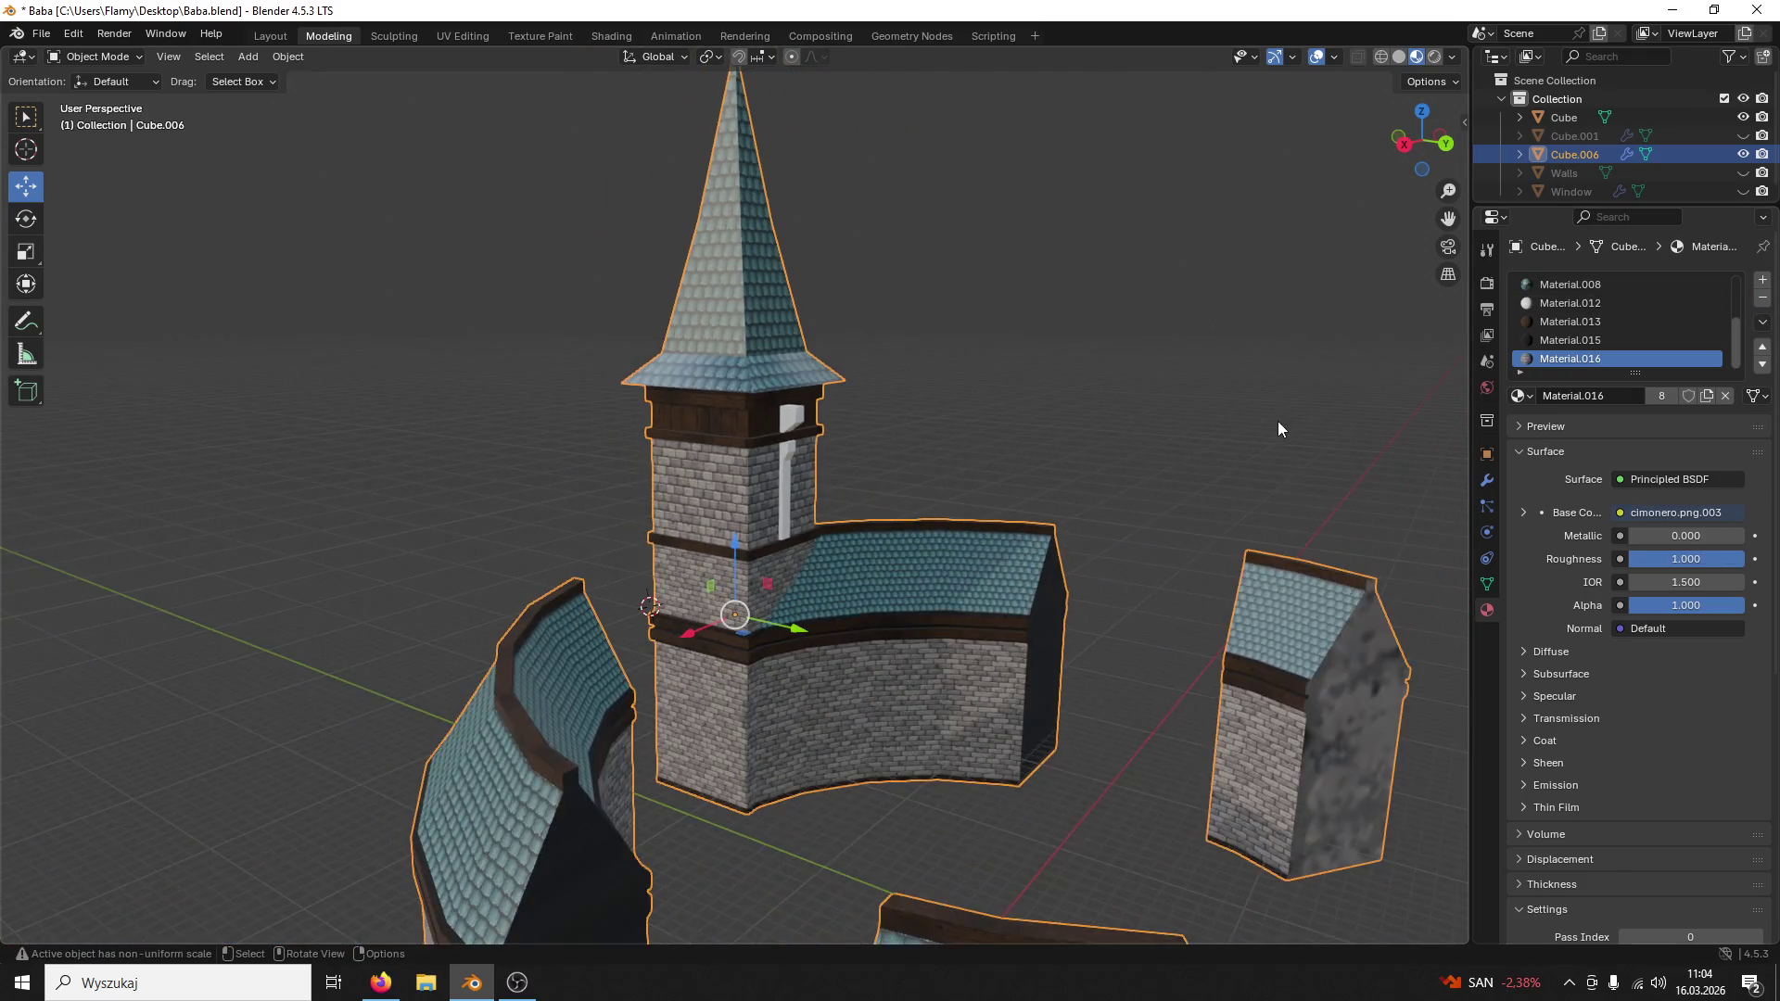
scroll(1278, 422, up, 5)
scroll(1256, 433, up, 1)
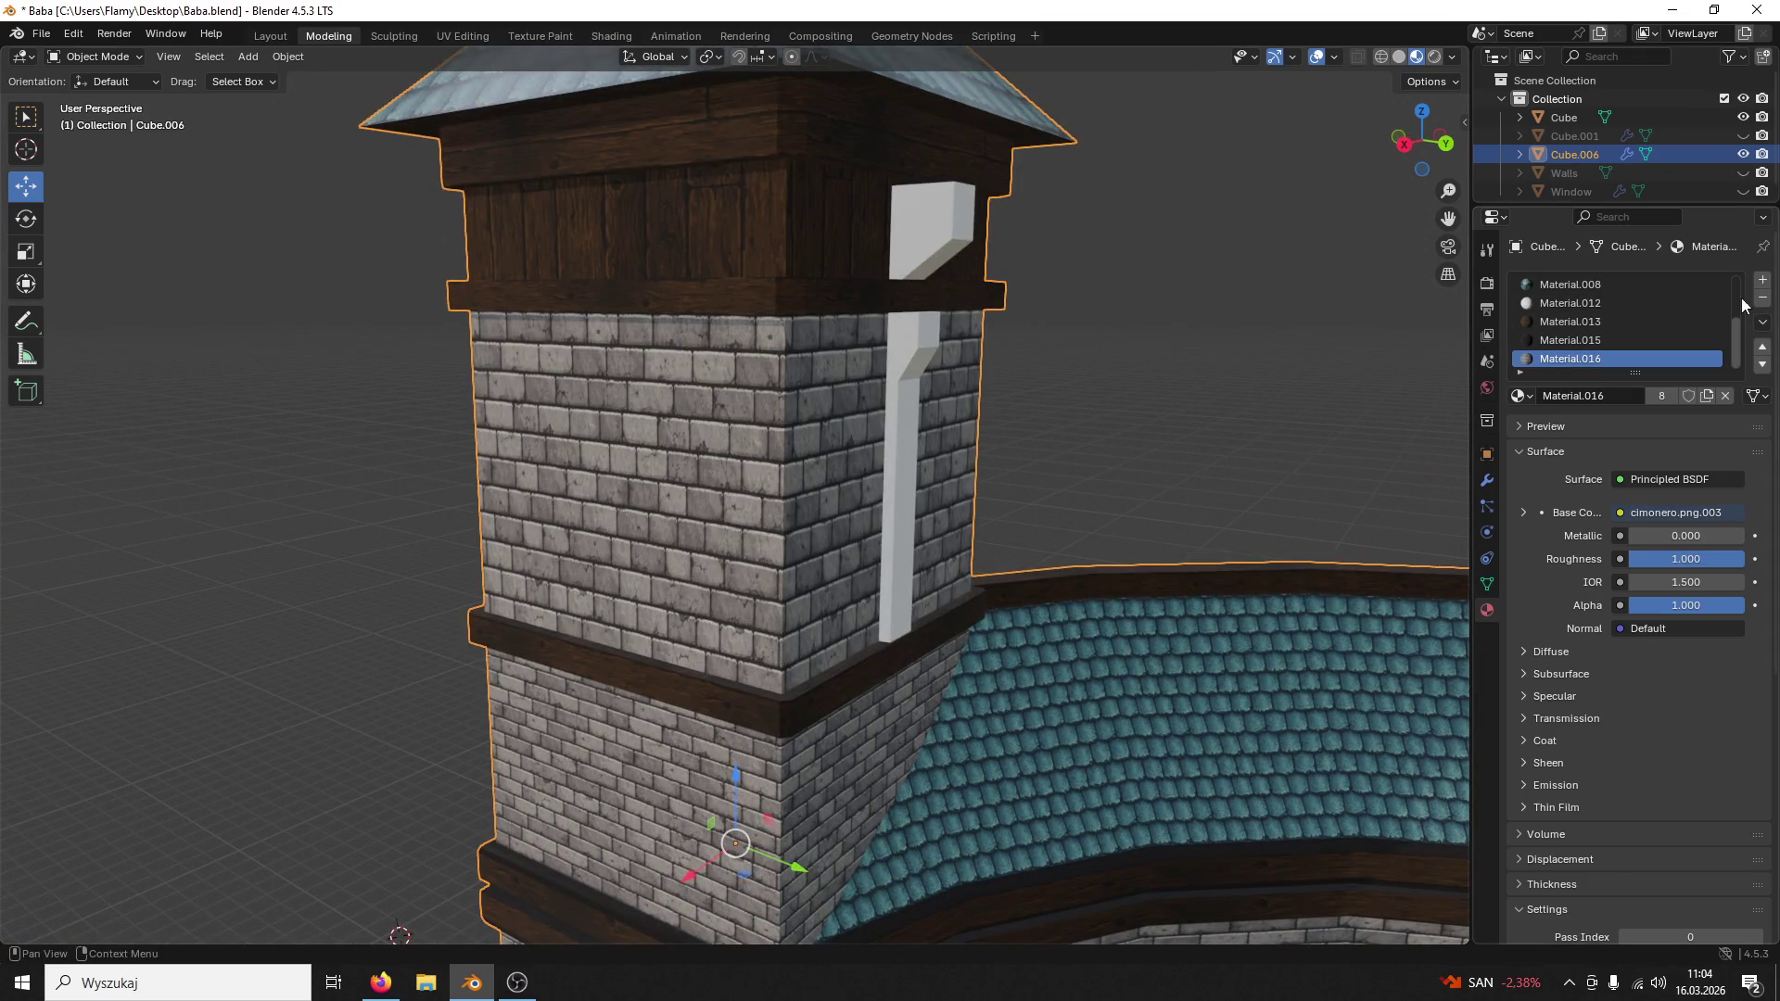
Step: Remove the Material.015 slot, undoing an accidental removal of Material.013 so it stays active
click(1572, 322)
scroll(1355, 384, up, 2)
scroll(1570, 355, up, 1)
click(1570, 358)
click(1760, 295)
scroll(1331, 372, down, 1)
scroll(1318, 377, down, 4)
scroll(1295, 387, up, 5)
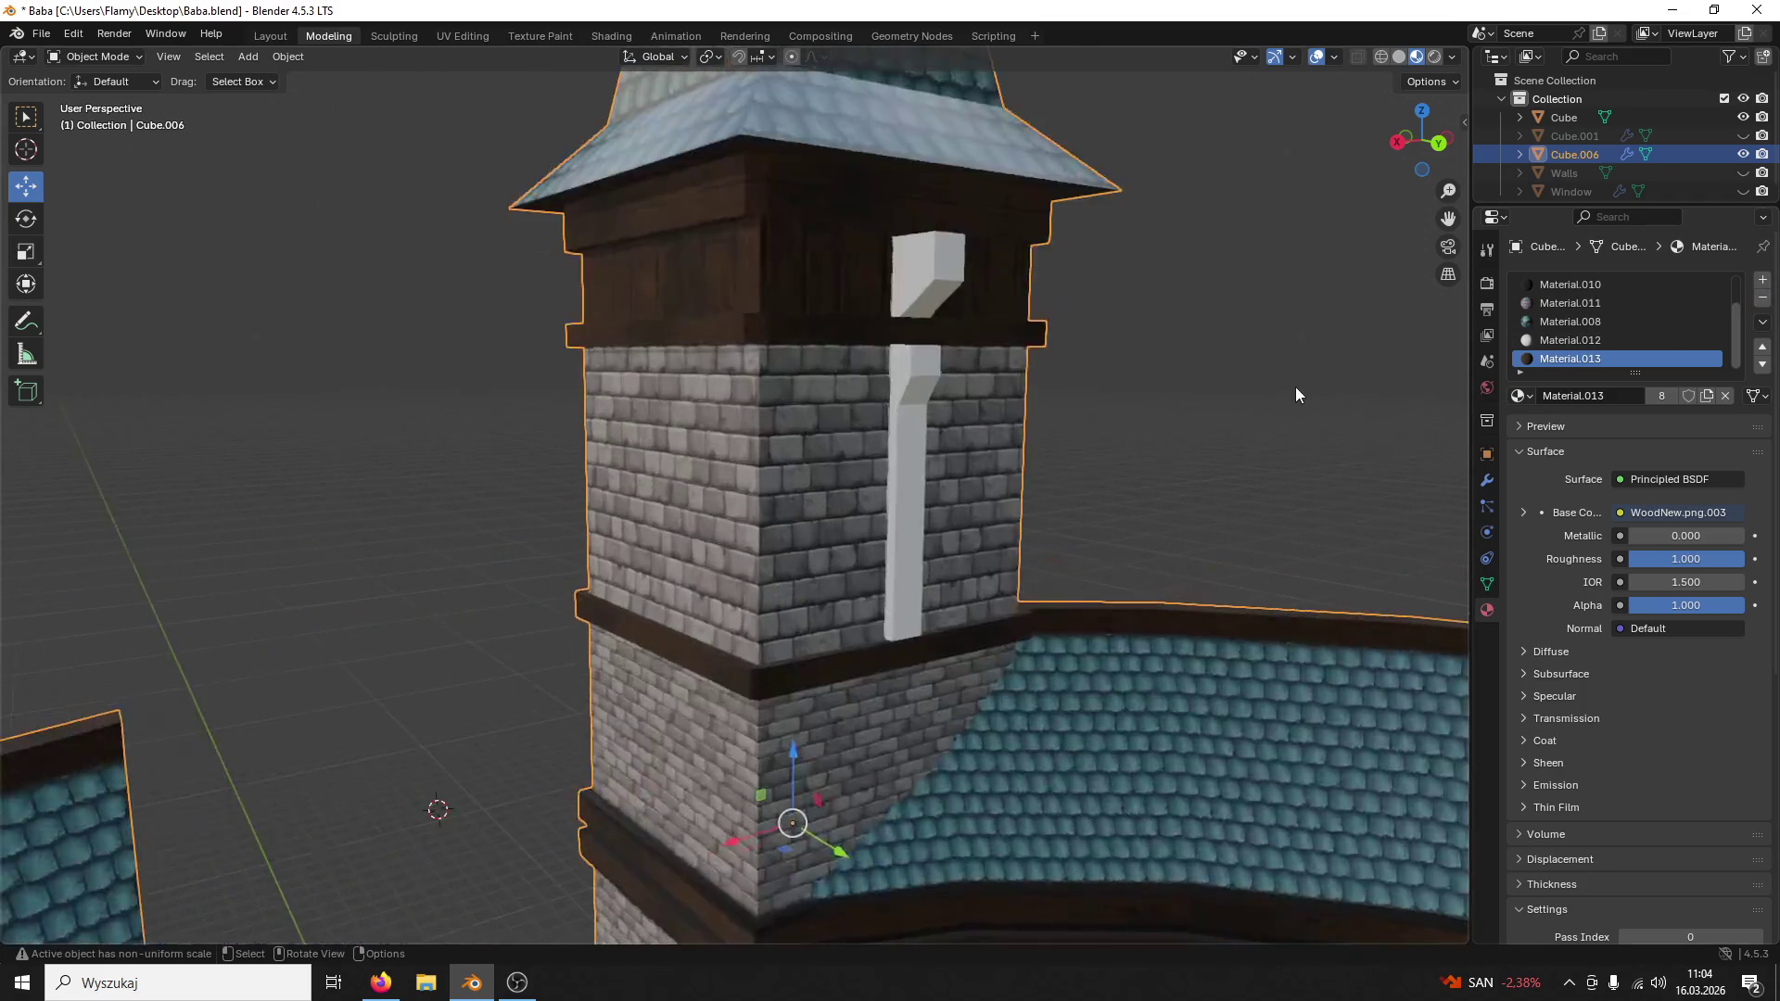
scroll(1295, 387, up, 2)
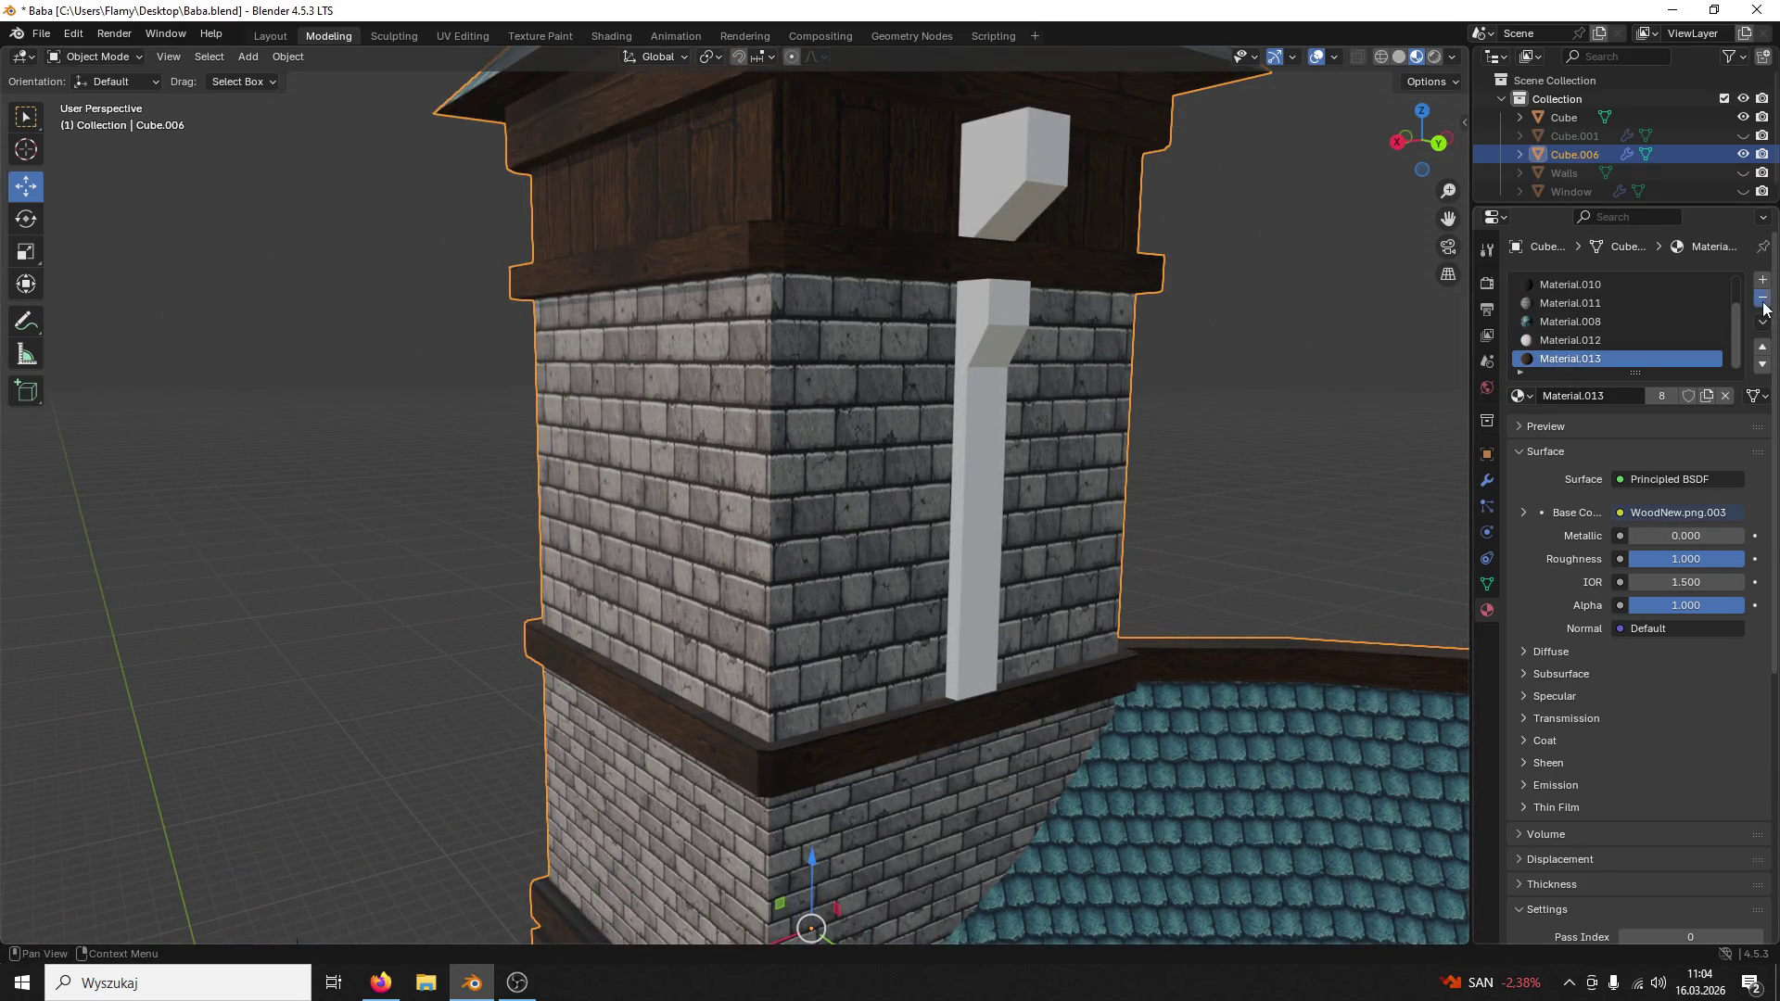
click(1762, 297)
scroll(1183, 391, down, 1)
scroll(1163, 388, up, 1)
key(ctrl+z)
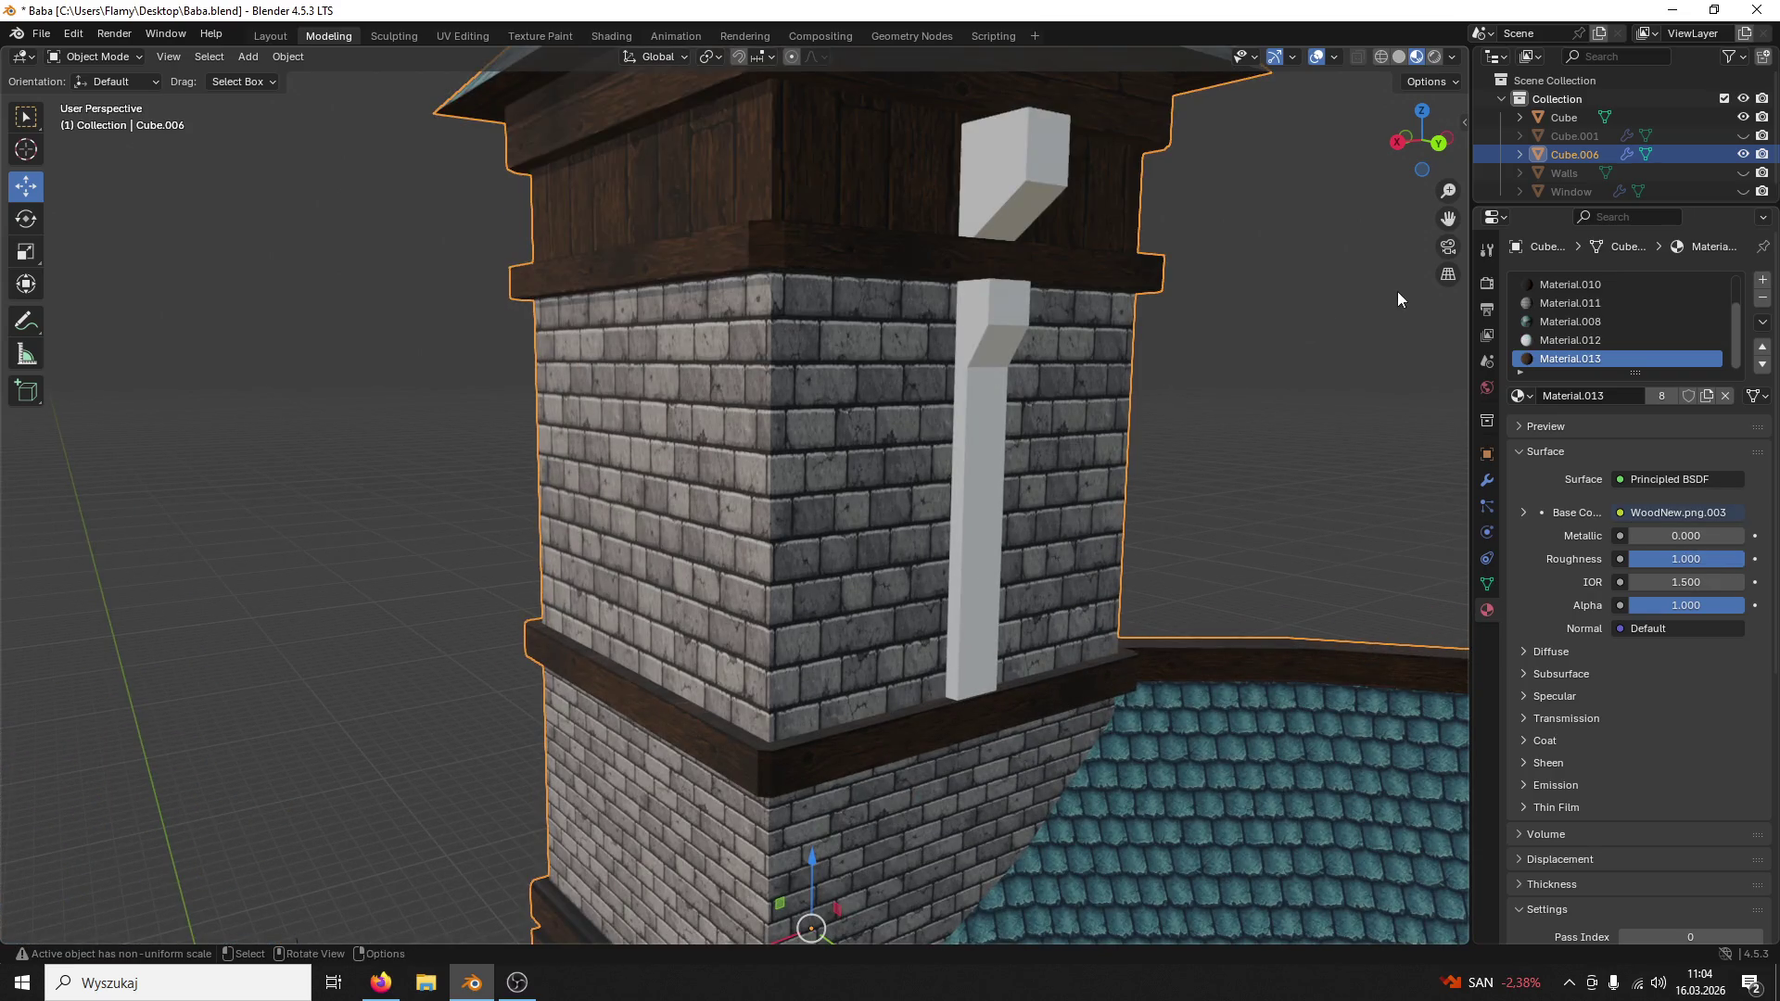
Step: Remove the leftover Material.013 and Material.012 slots and enter face editing on the tower
click(1761, 296)
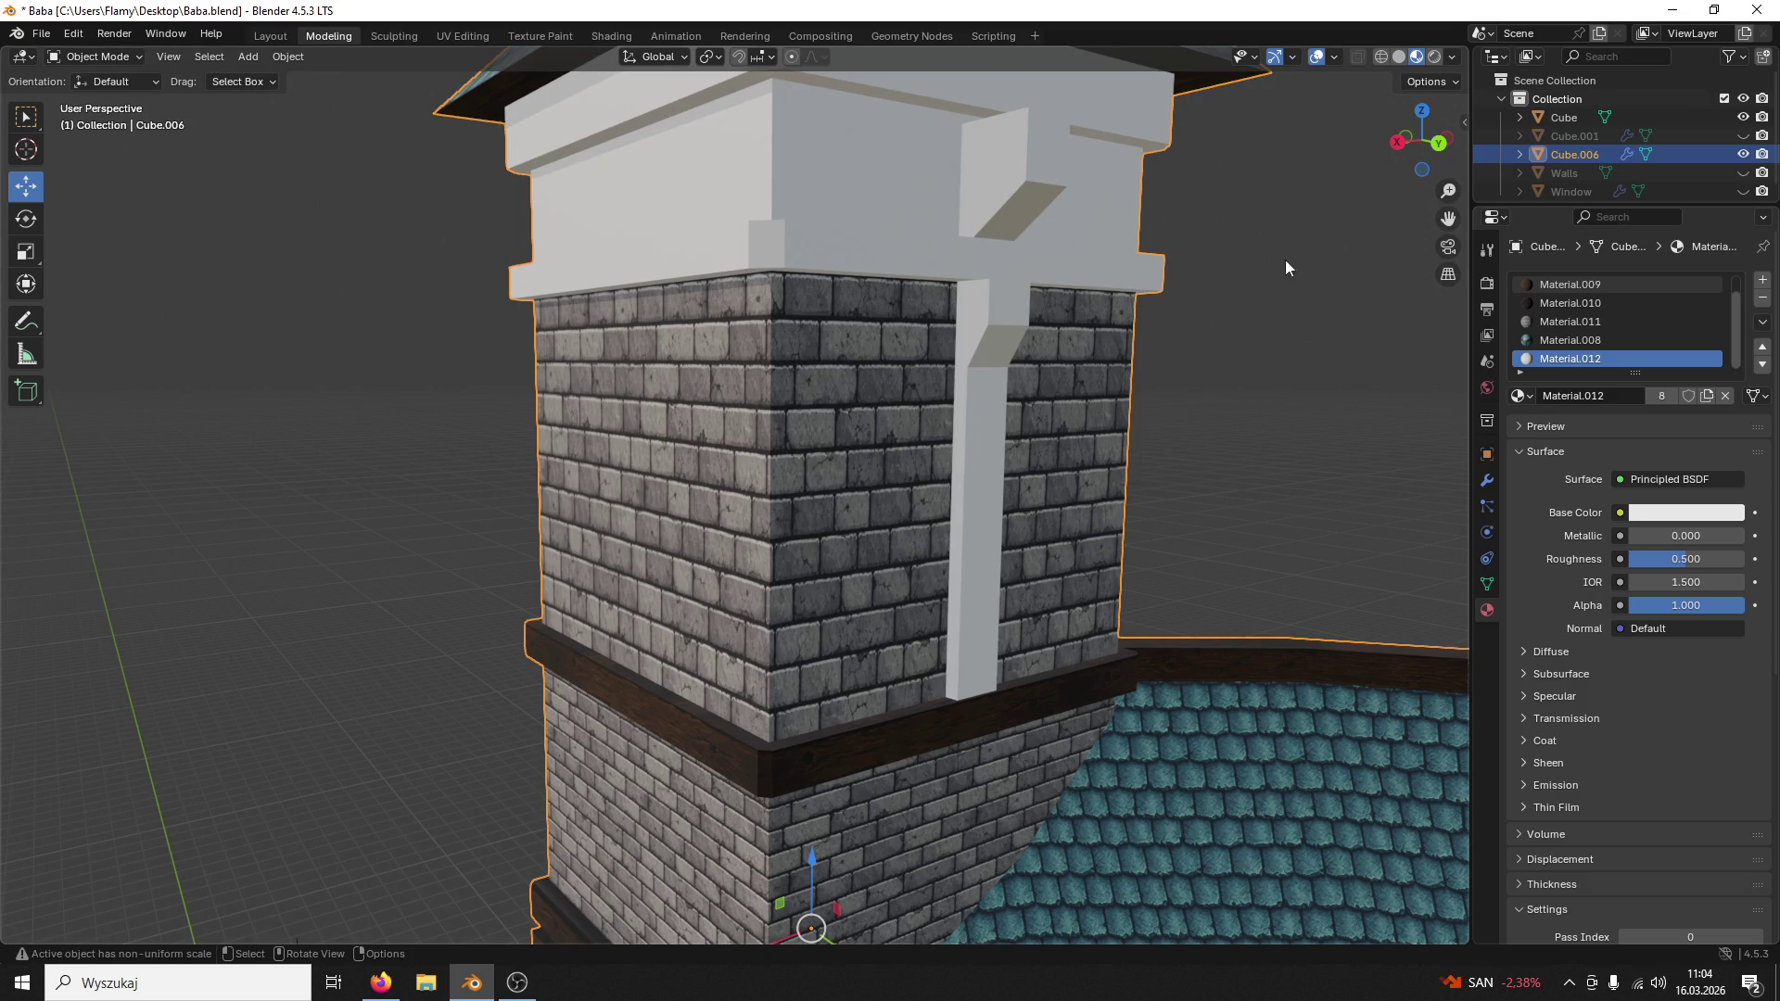
click(1763, 299)
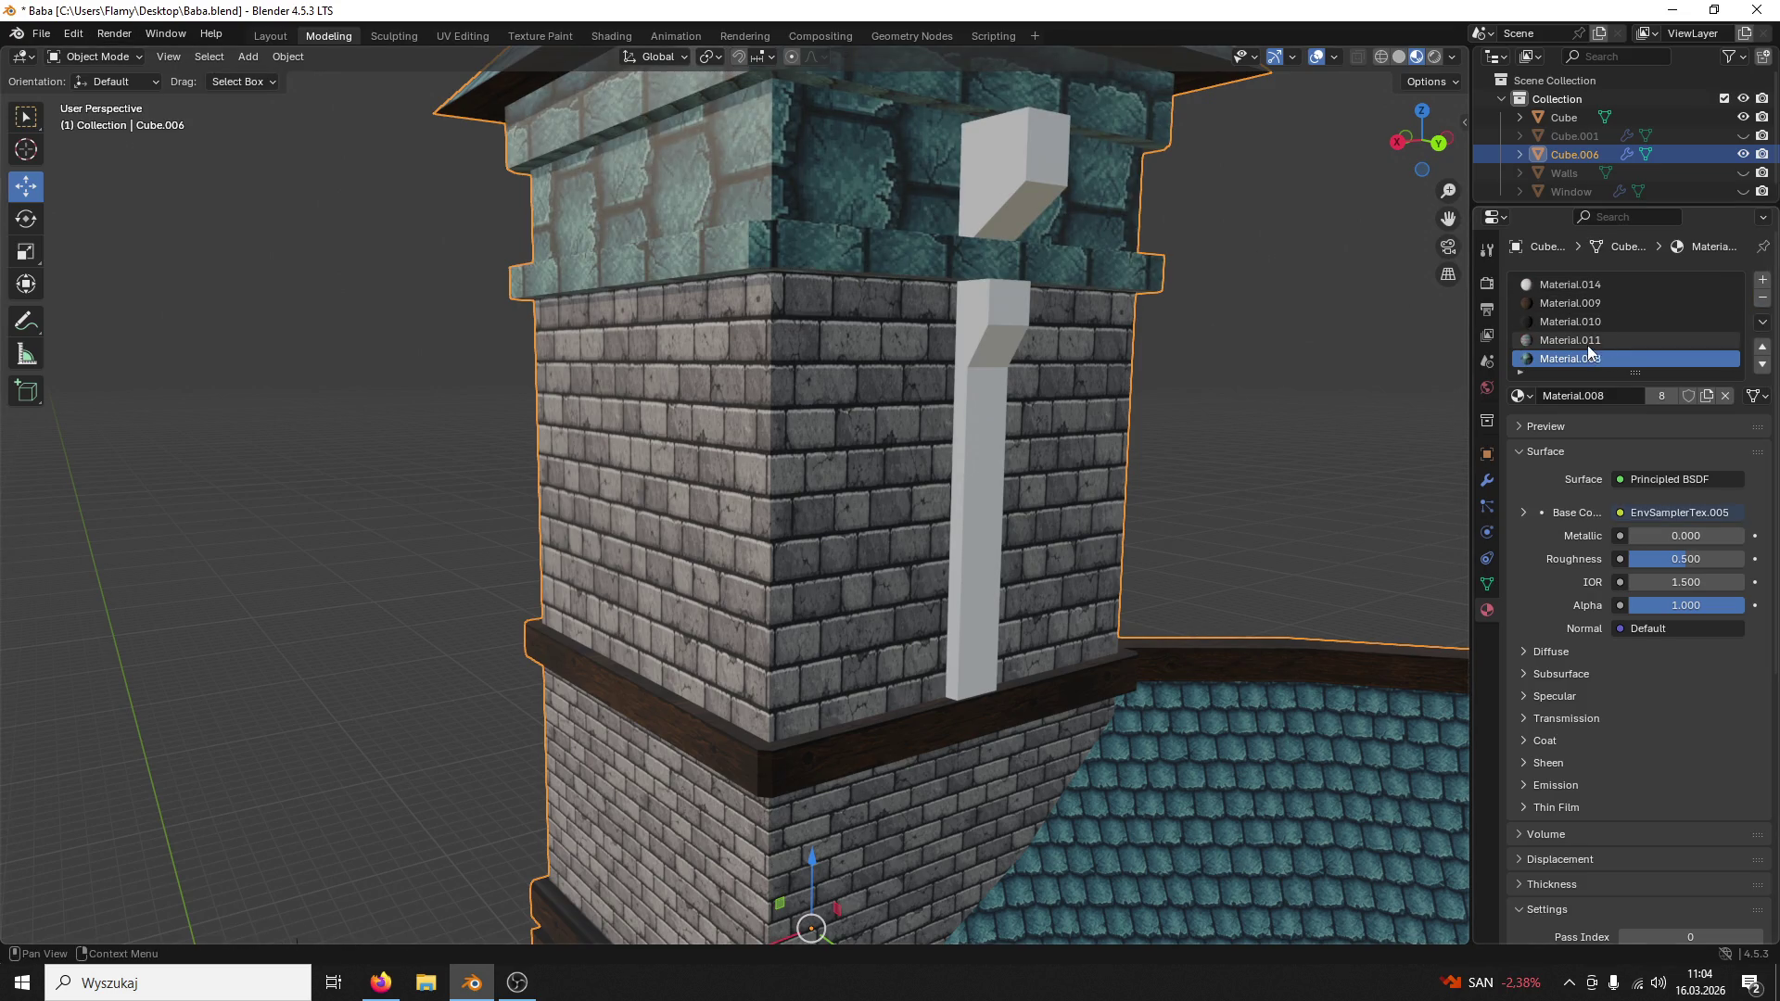
click(94, 55)
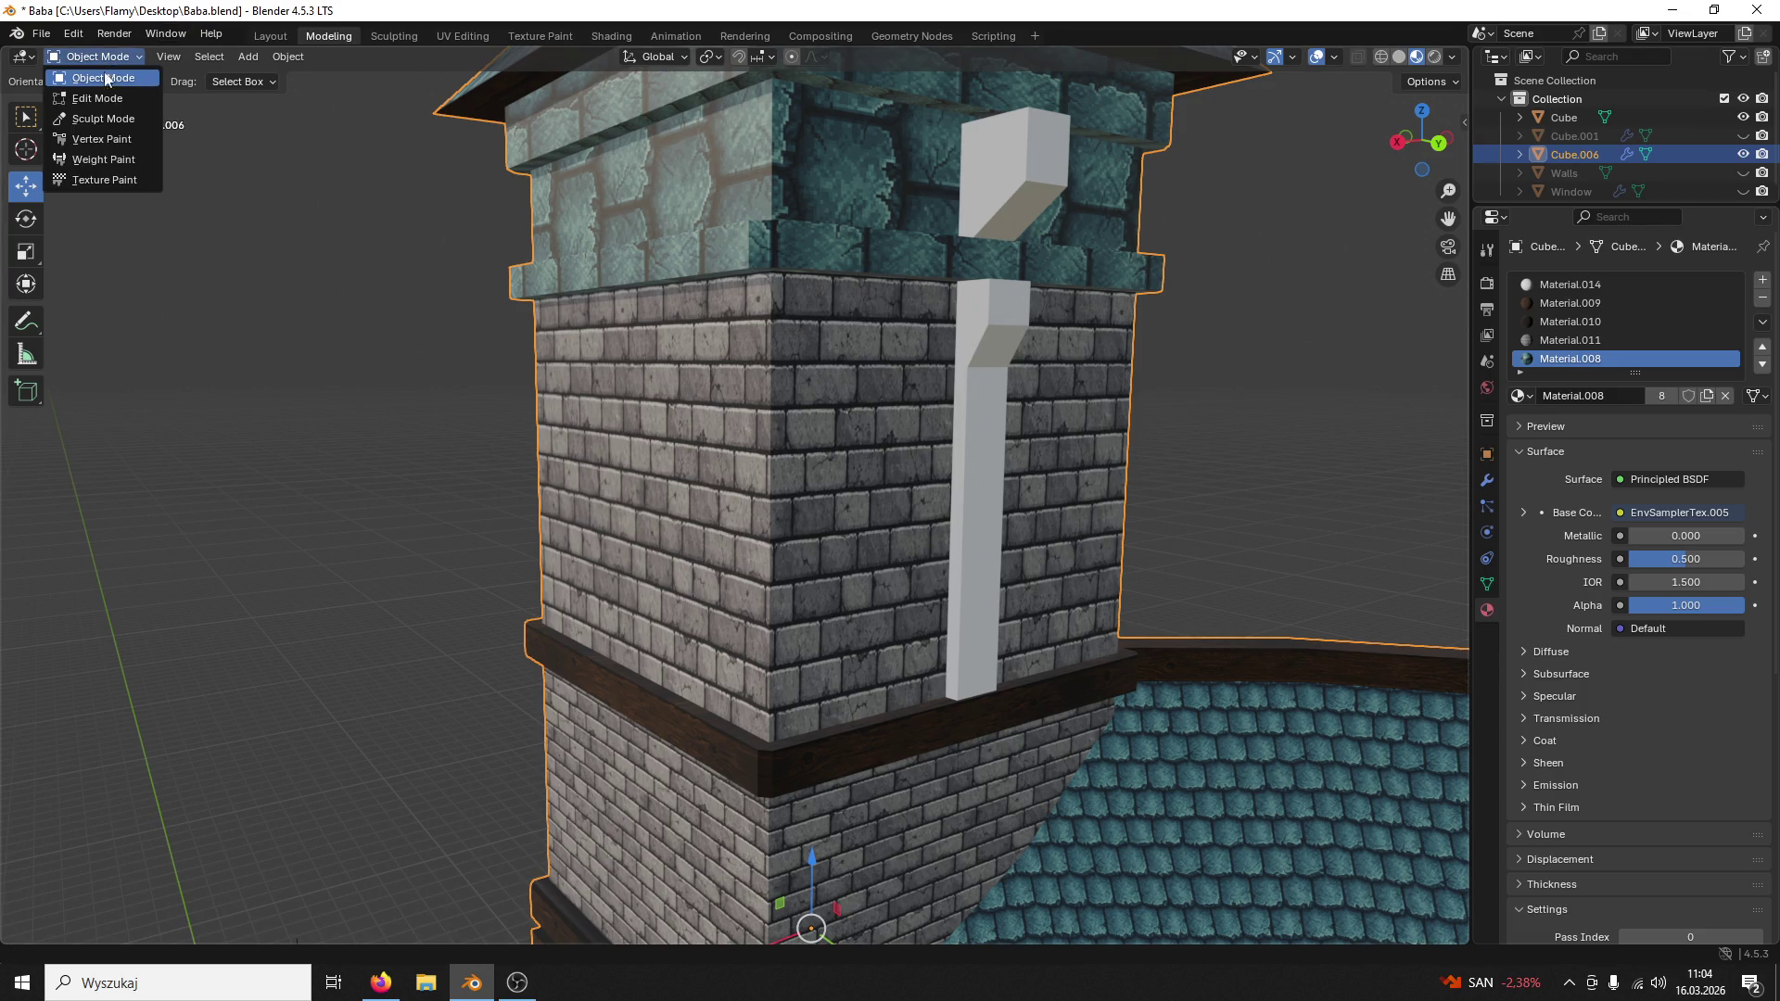
Step: Select the upper wall faces and the top ledge bands via linked selection
click(702, 199)
key(l)
key(l)
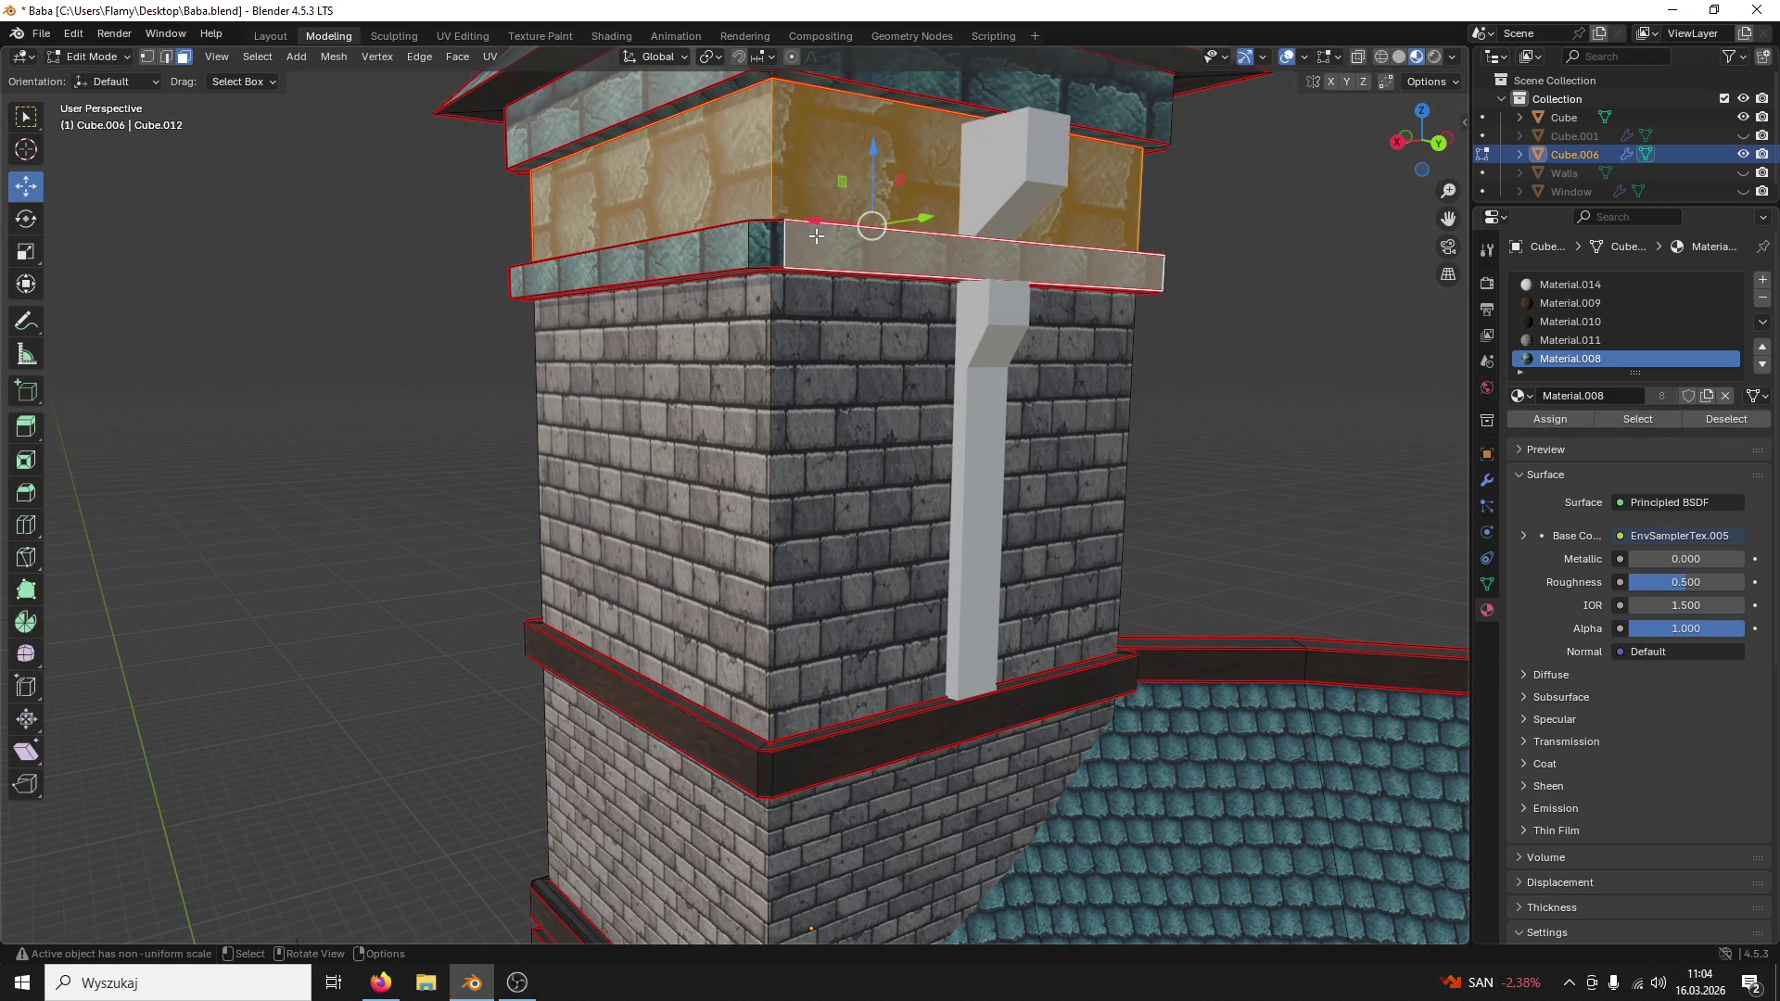
key(l)
shift+scroll(836, 219, up, 3)
shift+click(828, 174)
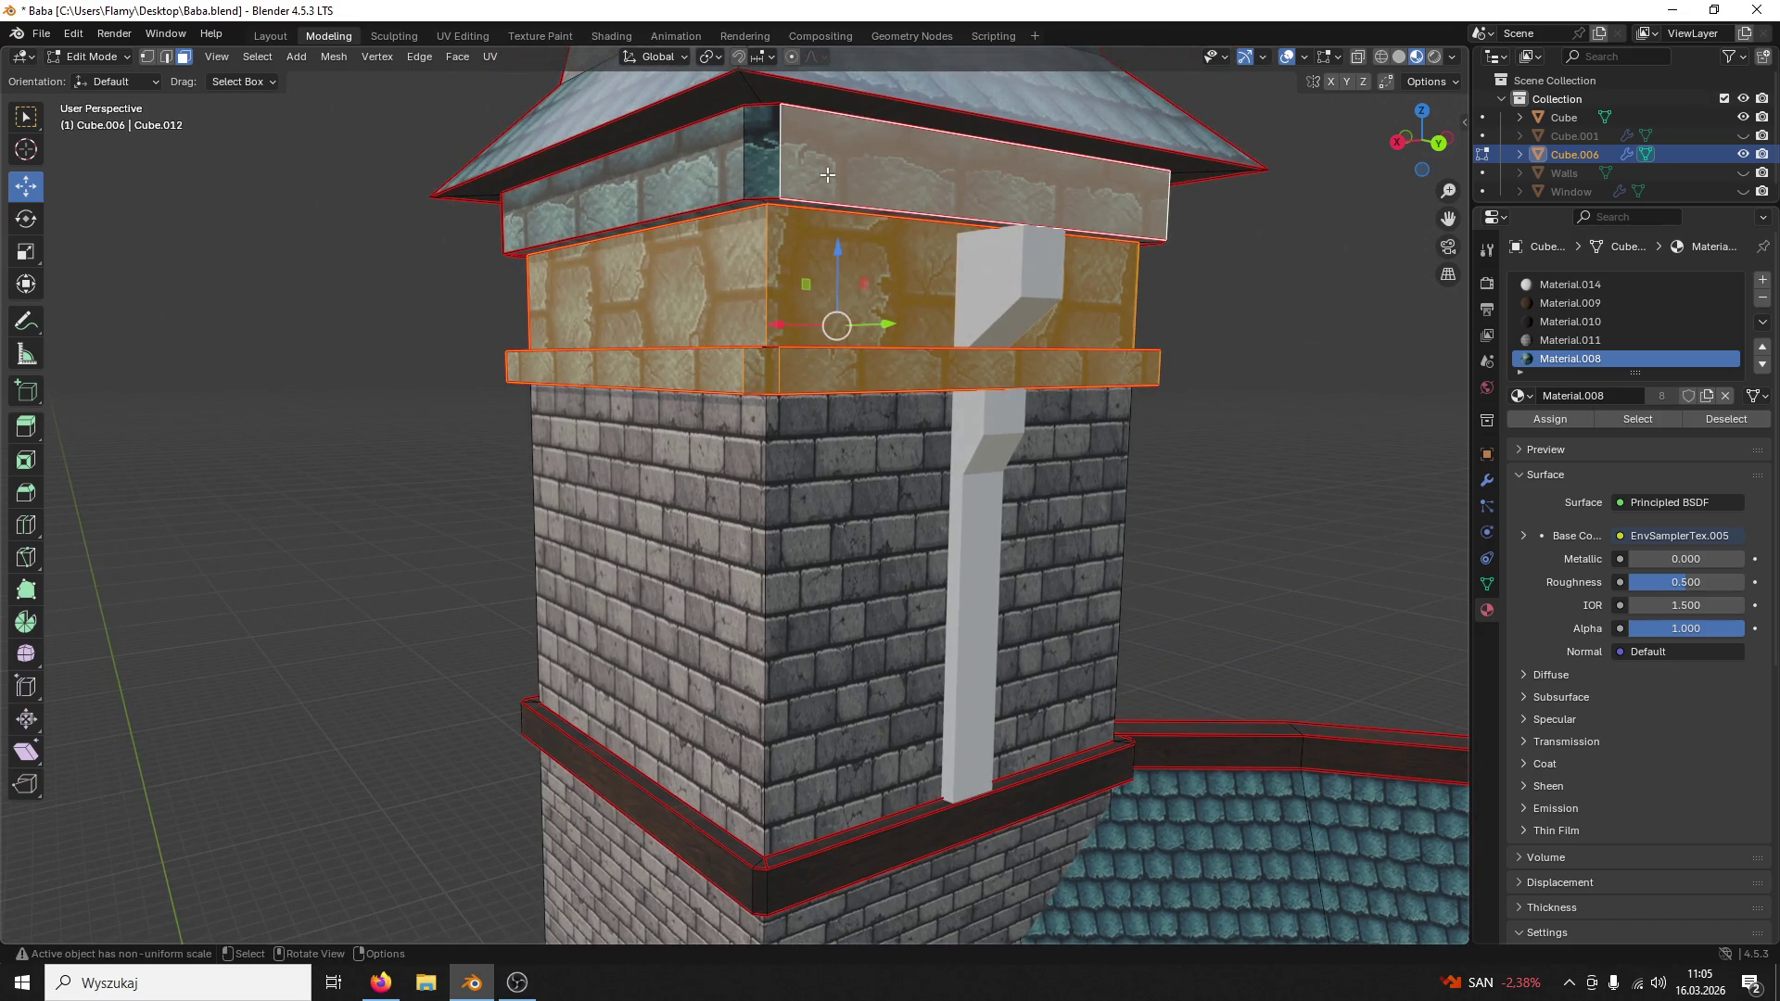
key(l)
middle_drag(827, 173, 808, 208)
shift+click(808, 213)
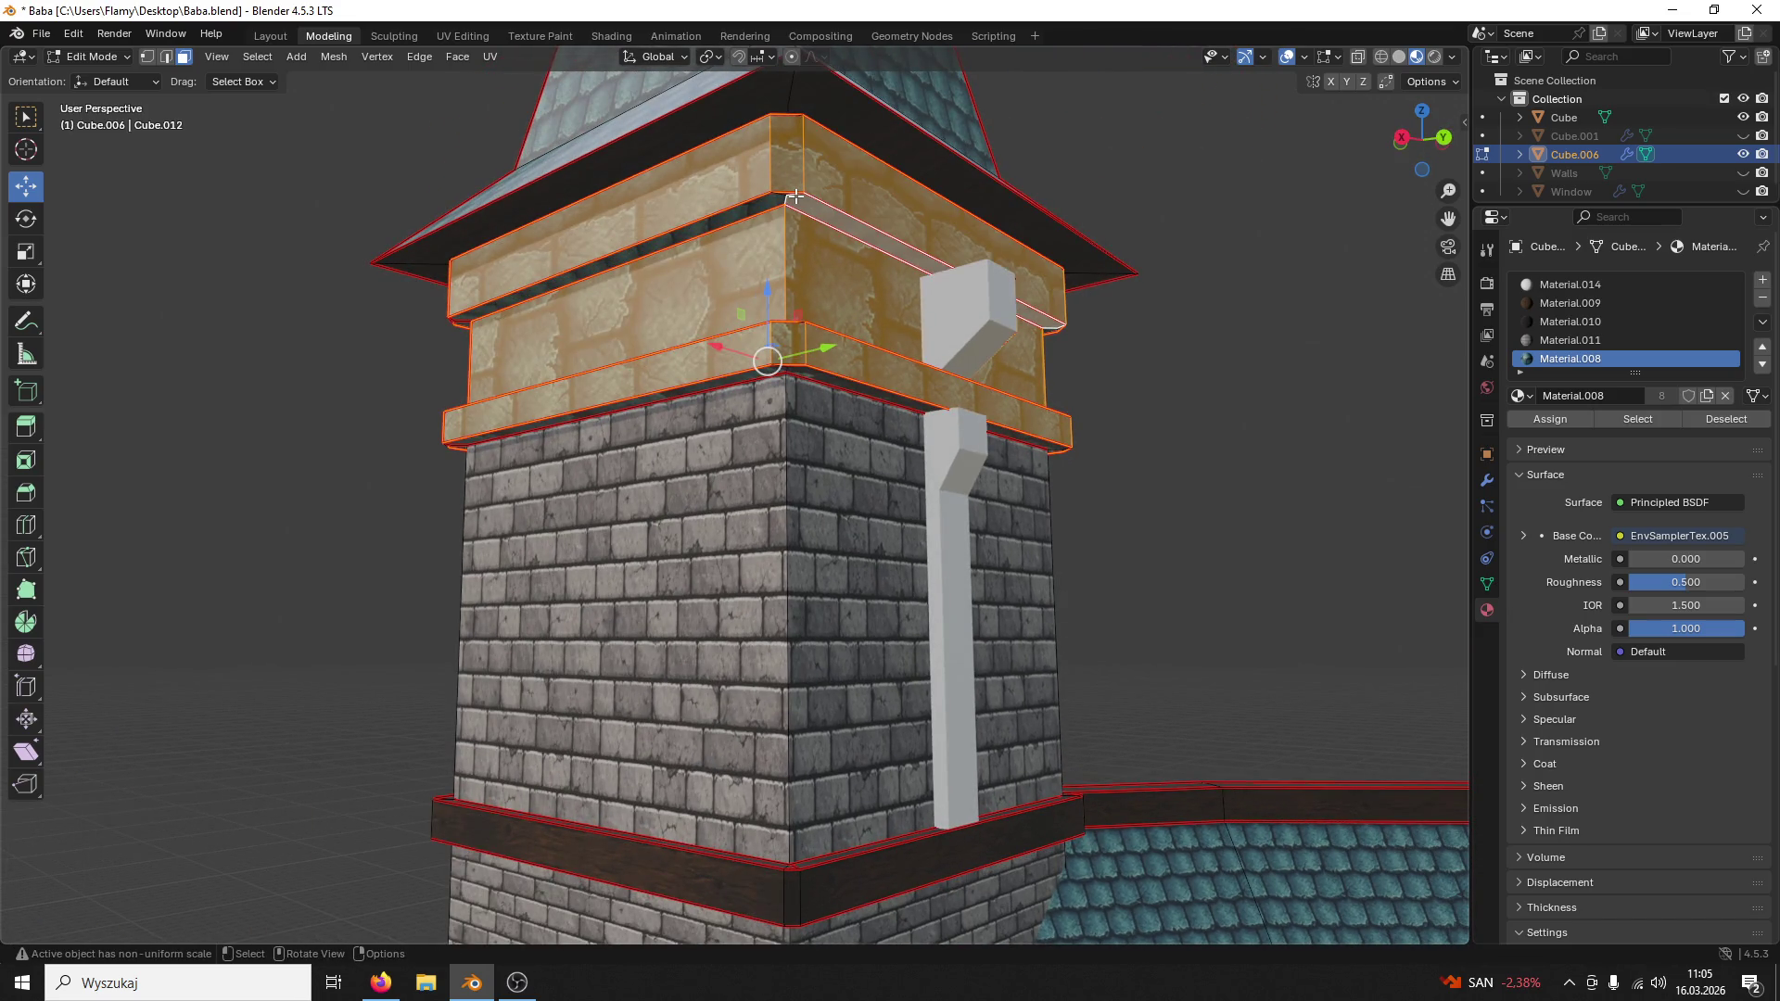
key(l)
Step: Add the remaining wall piece and ledge strip to the selection and pick wood Material.009
shift+click(813, 375)
key(l)
mouse_move(812, 372)
middle_down()
mouse_move(805, 414)
mouse_move(808, 364)
middle_up()
shift+click(805, 412)
key(l)
click(1595, 305)
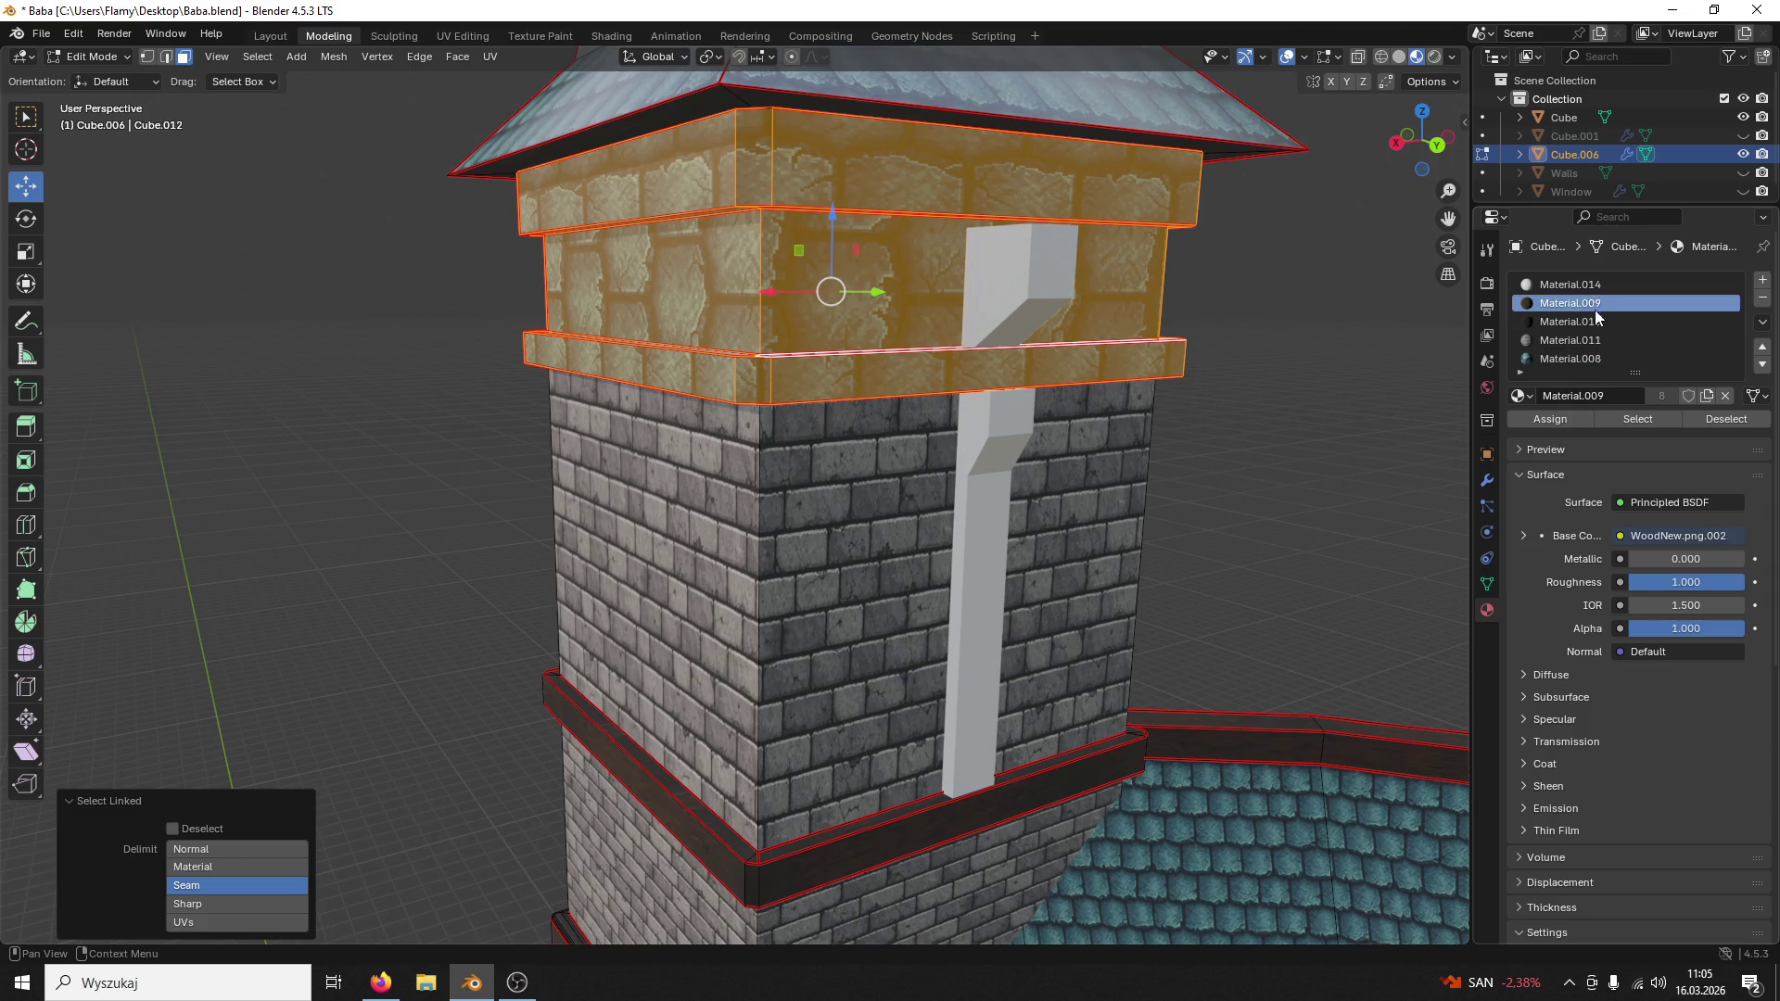
Step: Assign the wood Material.009 to the selected upper walls and clear the selection
click(1558, 423)
key(alt+a)
middle_drag(1146, 443, 1183, 357)
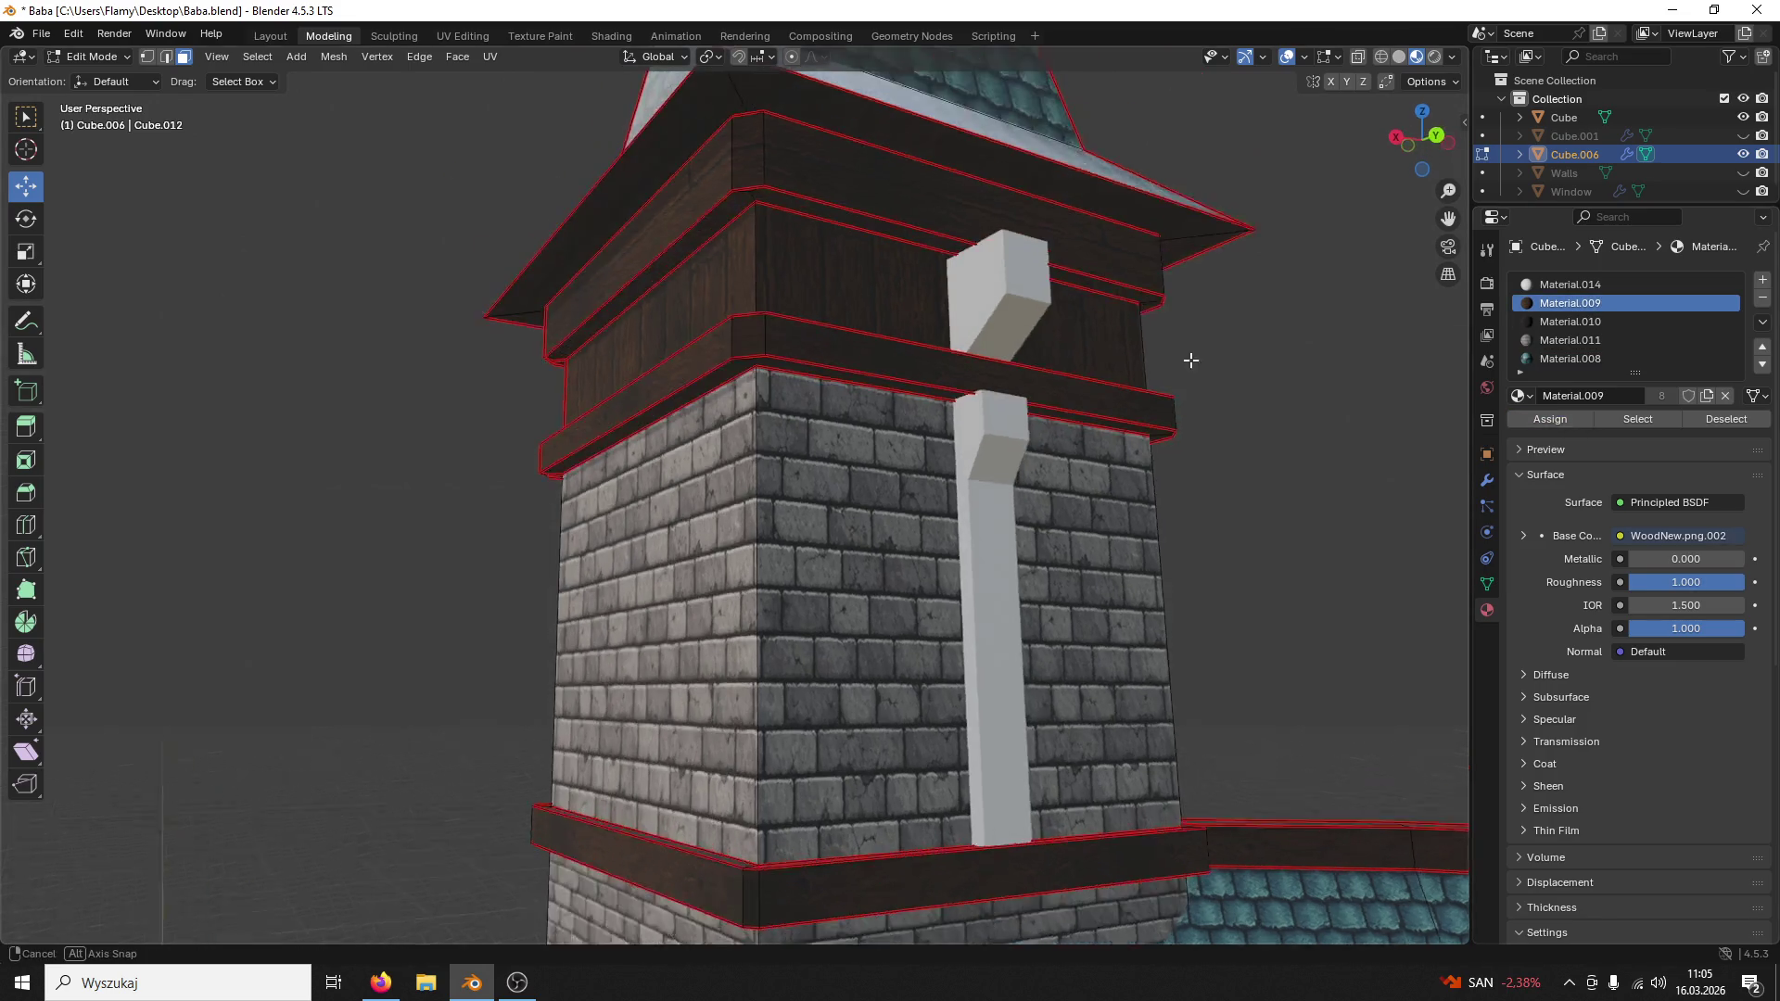
Step: Give the roof-edge strip and the lower band strip the darker wood Material.010
click(814, 215)
key(ctrl+l)
click(1576, 325)
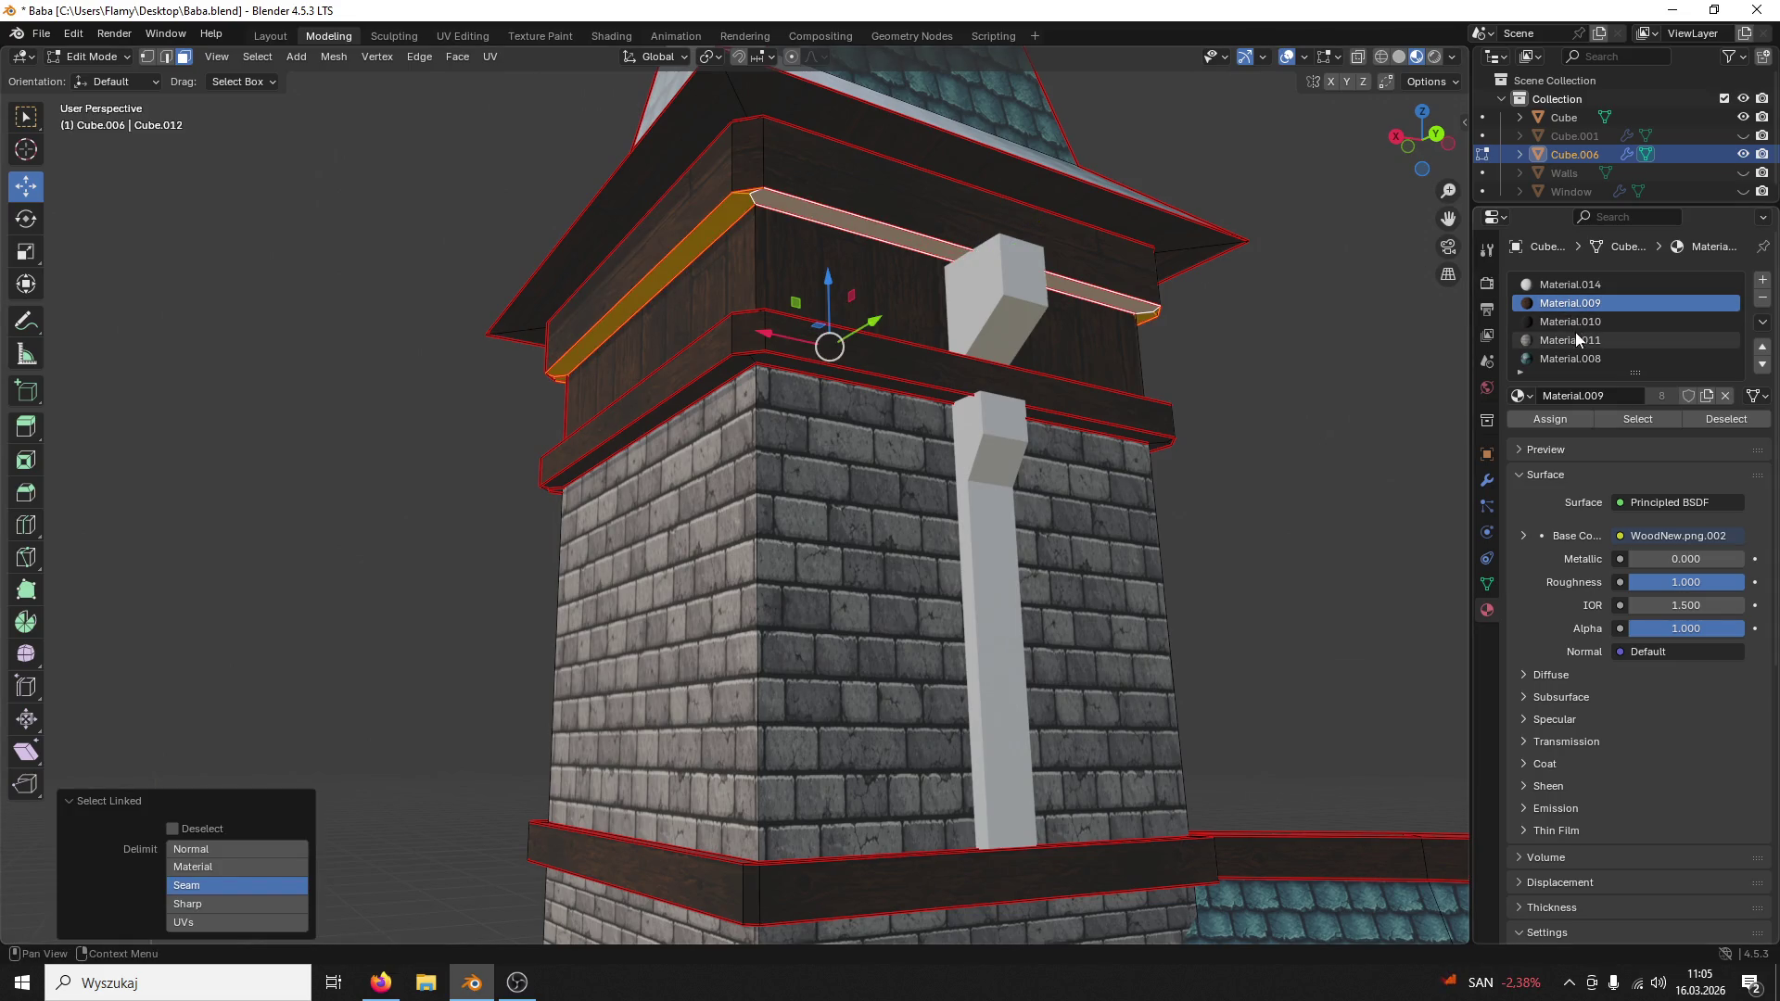
click(1548, 426)
click(884, 381)
key(ctrl+l)
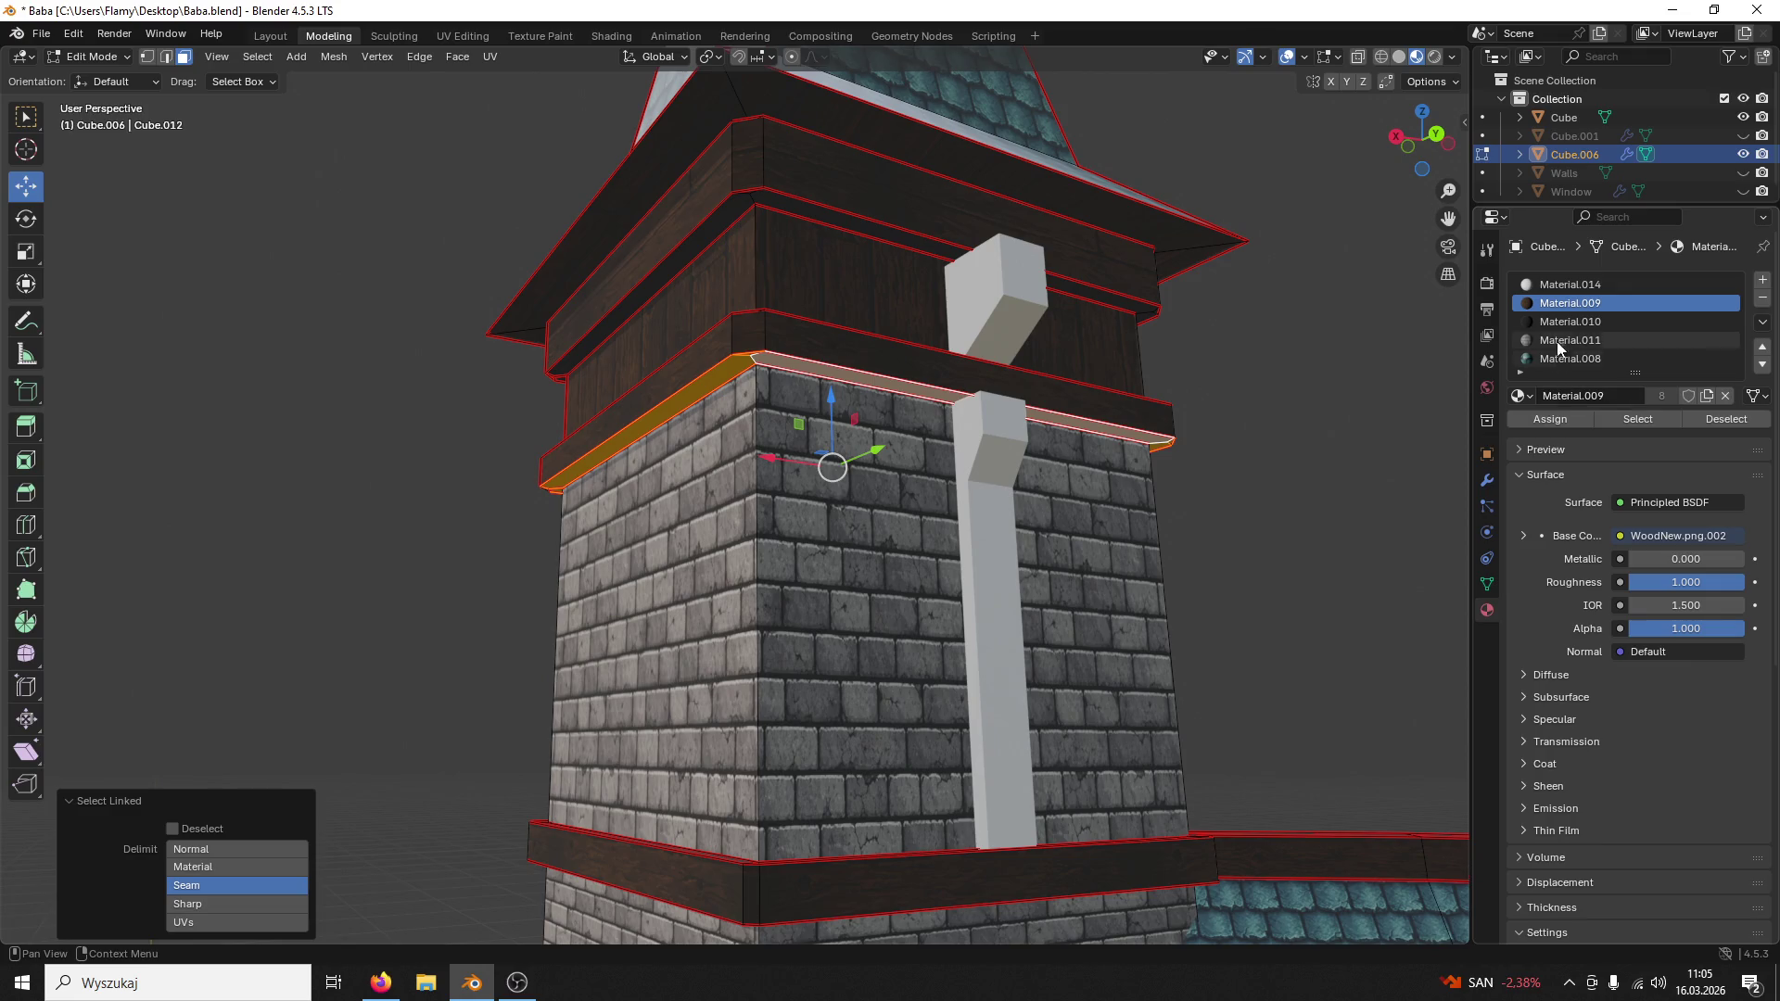
click(1571, 321)
click(1540, 419)
Step: Check the tower from around and save the Blender file
mouse_move(1133, 390)
middle_down()
mouse_move(987, 446)
mouse_move(1094, 426)
middle_up()
key(ctrl+s)
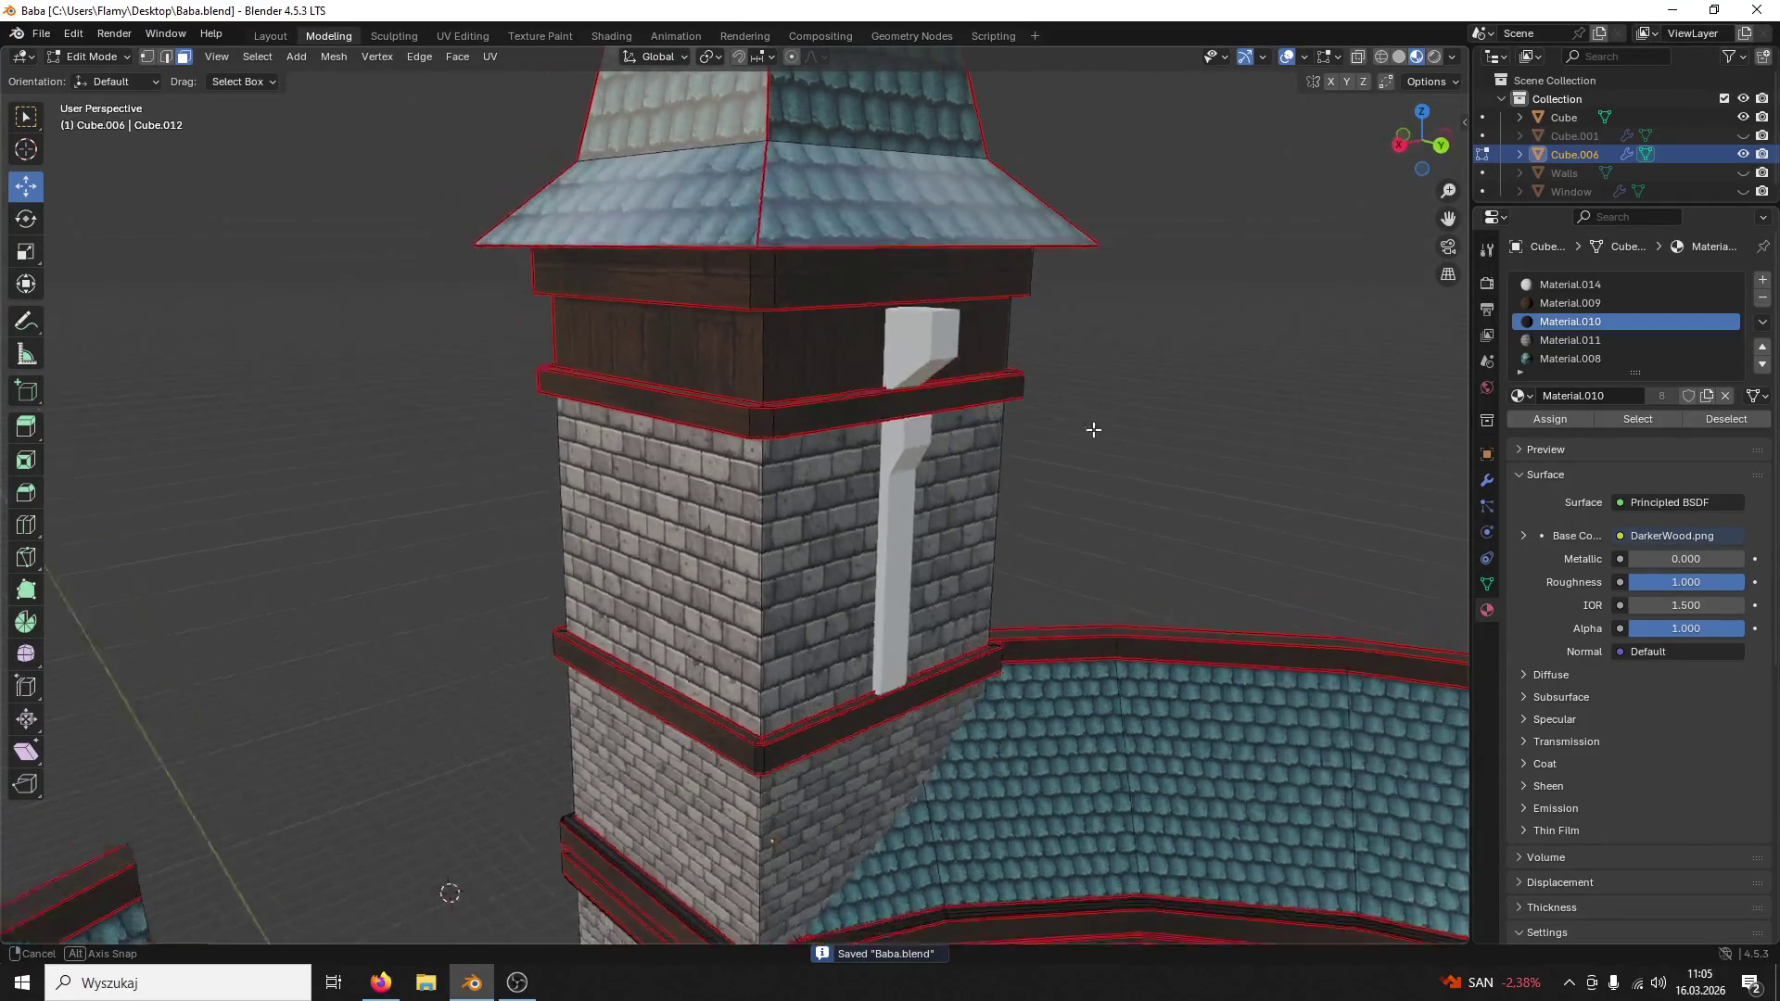
scroll(1730, 166, down, 1)
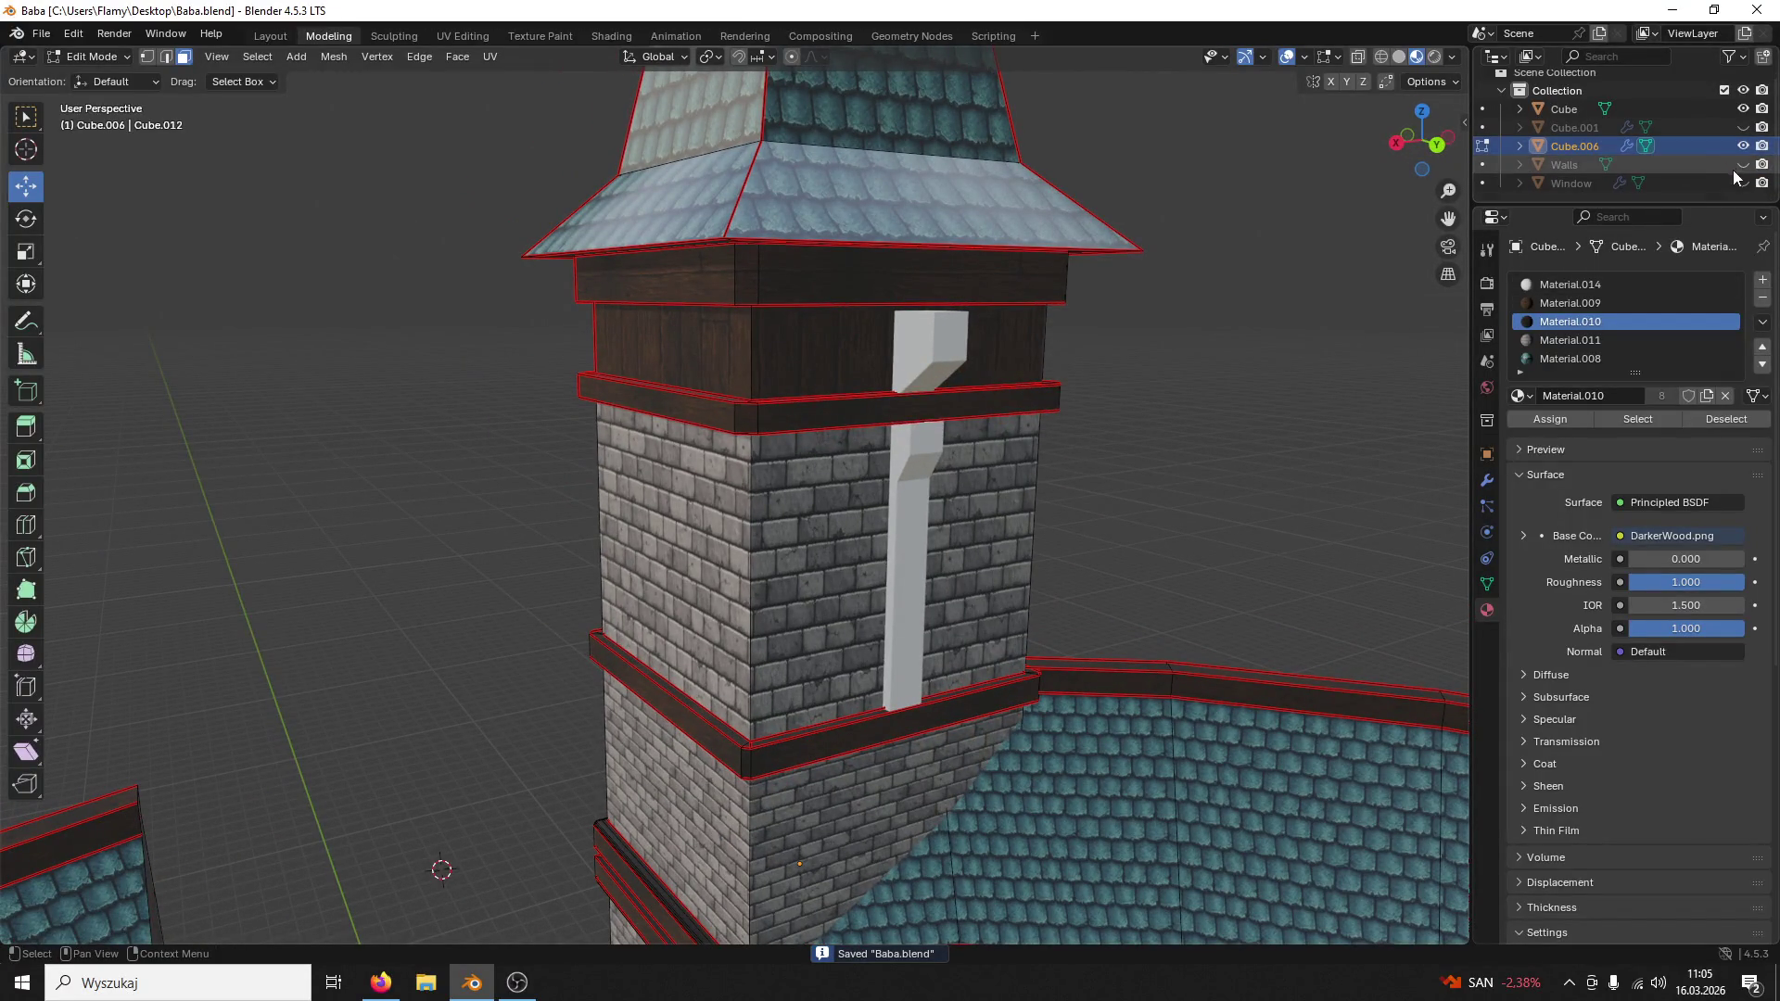
Step: Inspect the tower with the Window dormer shown and the tower hidden, then restore visibility
click(1742, 182)
mouse_move(1112, 265)
middle_down()
mouse_move(1021, 278)
mouse_move(1269, 271)
middle_up()
click(1742, 146)
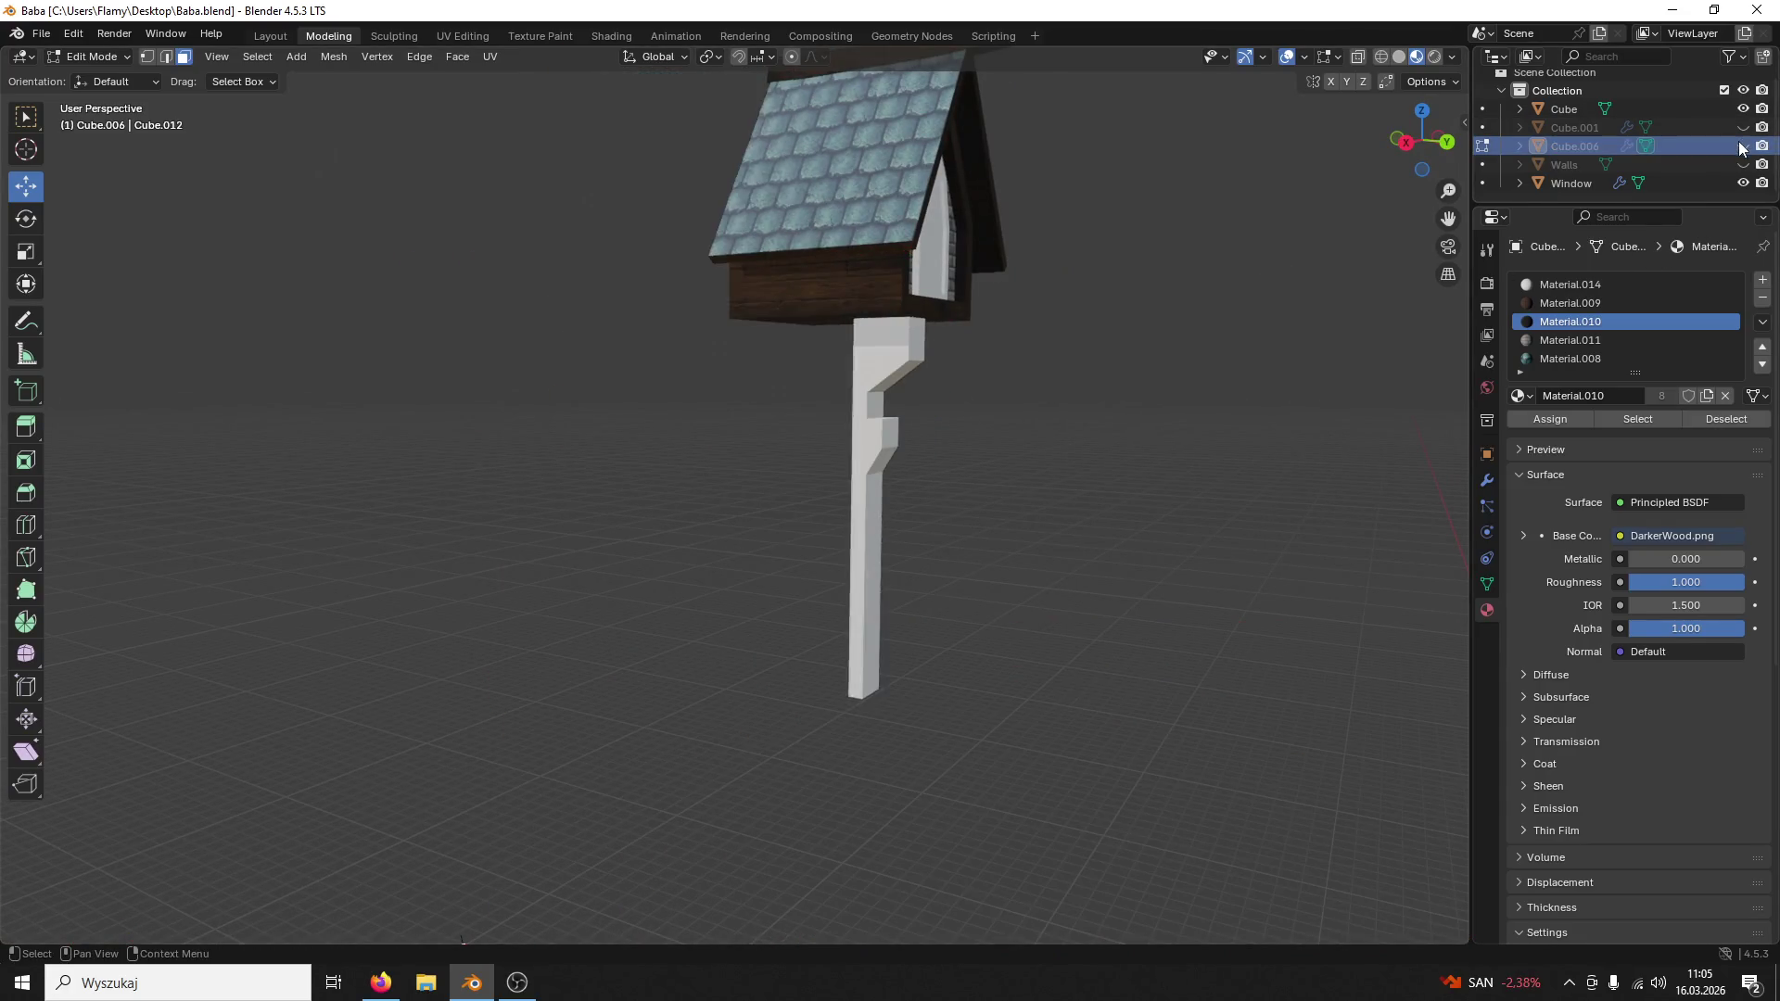
click(1740, 184)
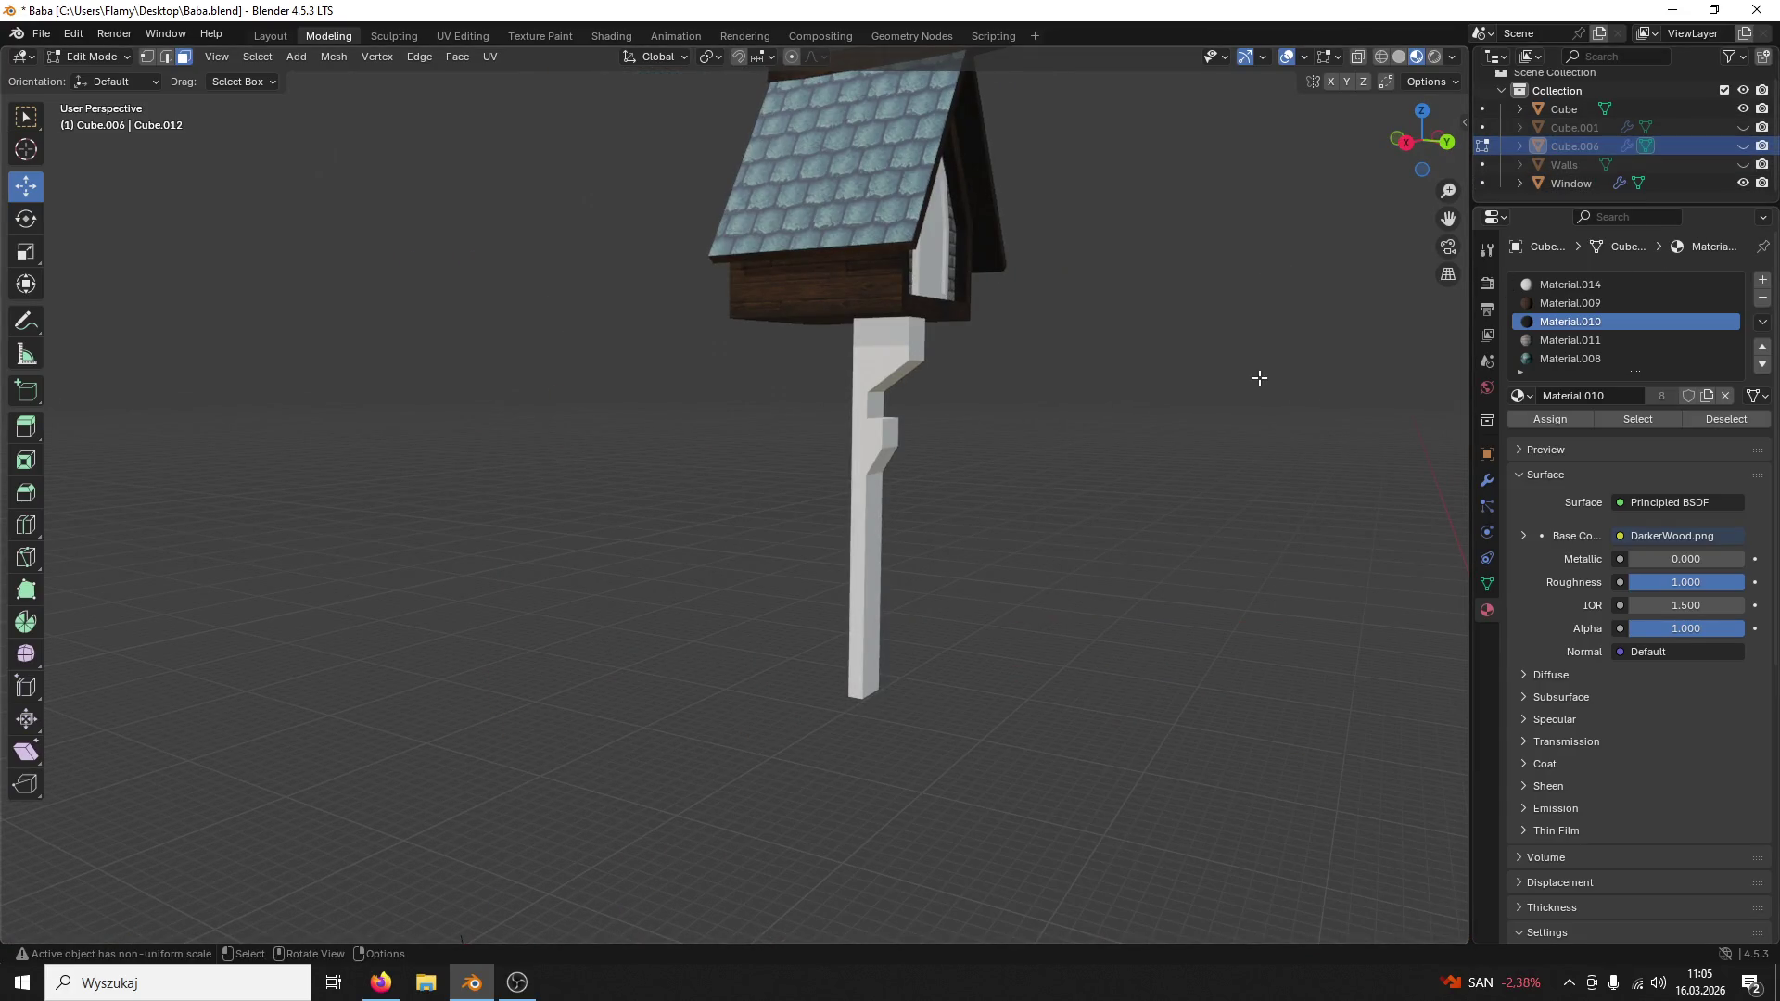
click(1742, 144)
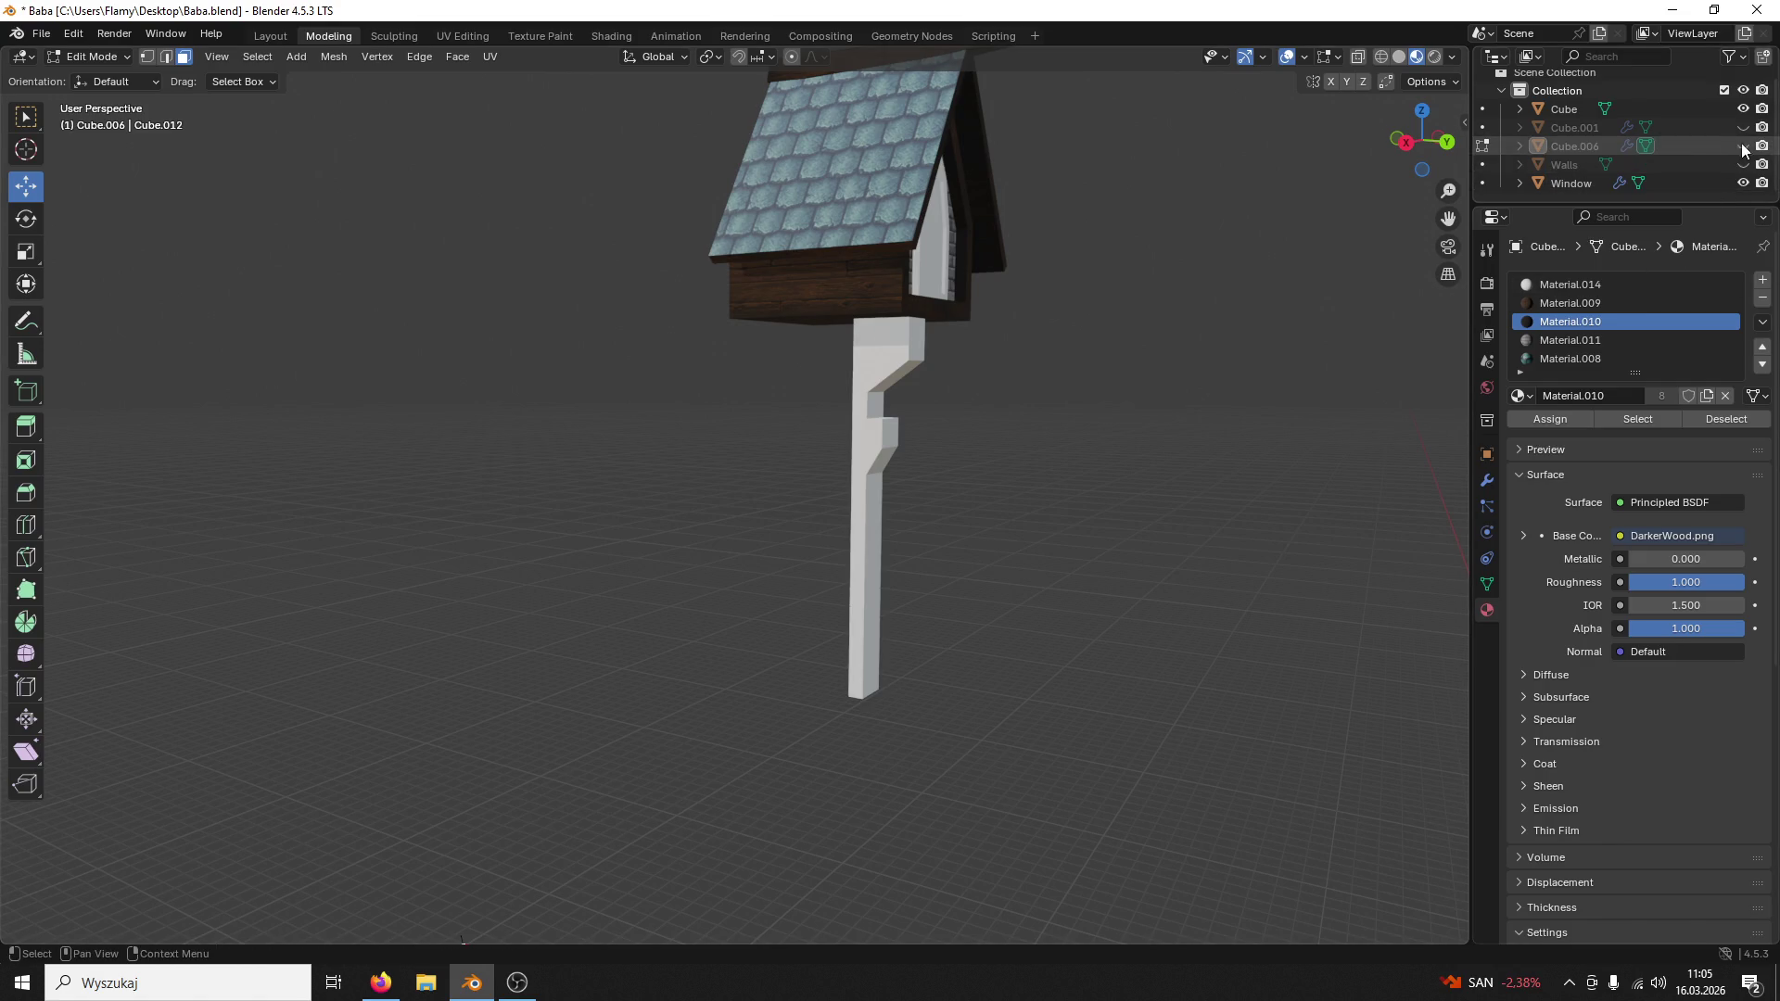
mouse_move(1261, 279)
middle_down()
mouse_move(1188, 279)
mouse_move(985, 432)
middle_up()
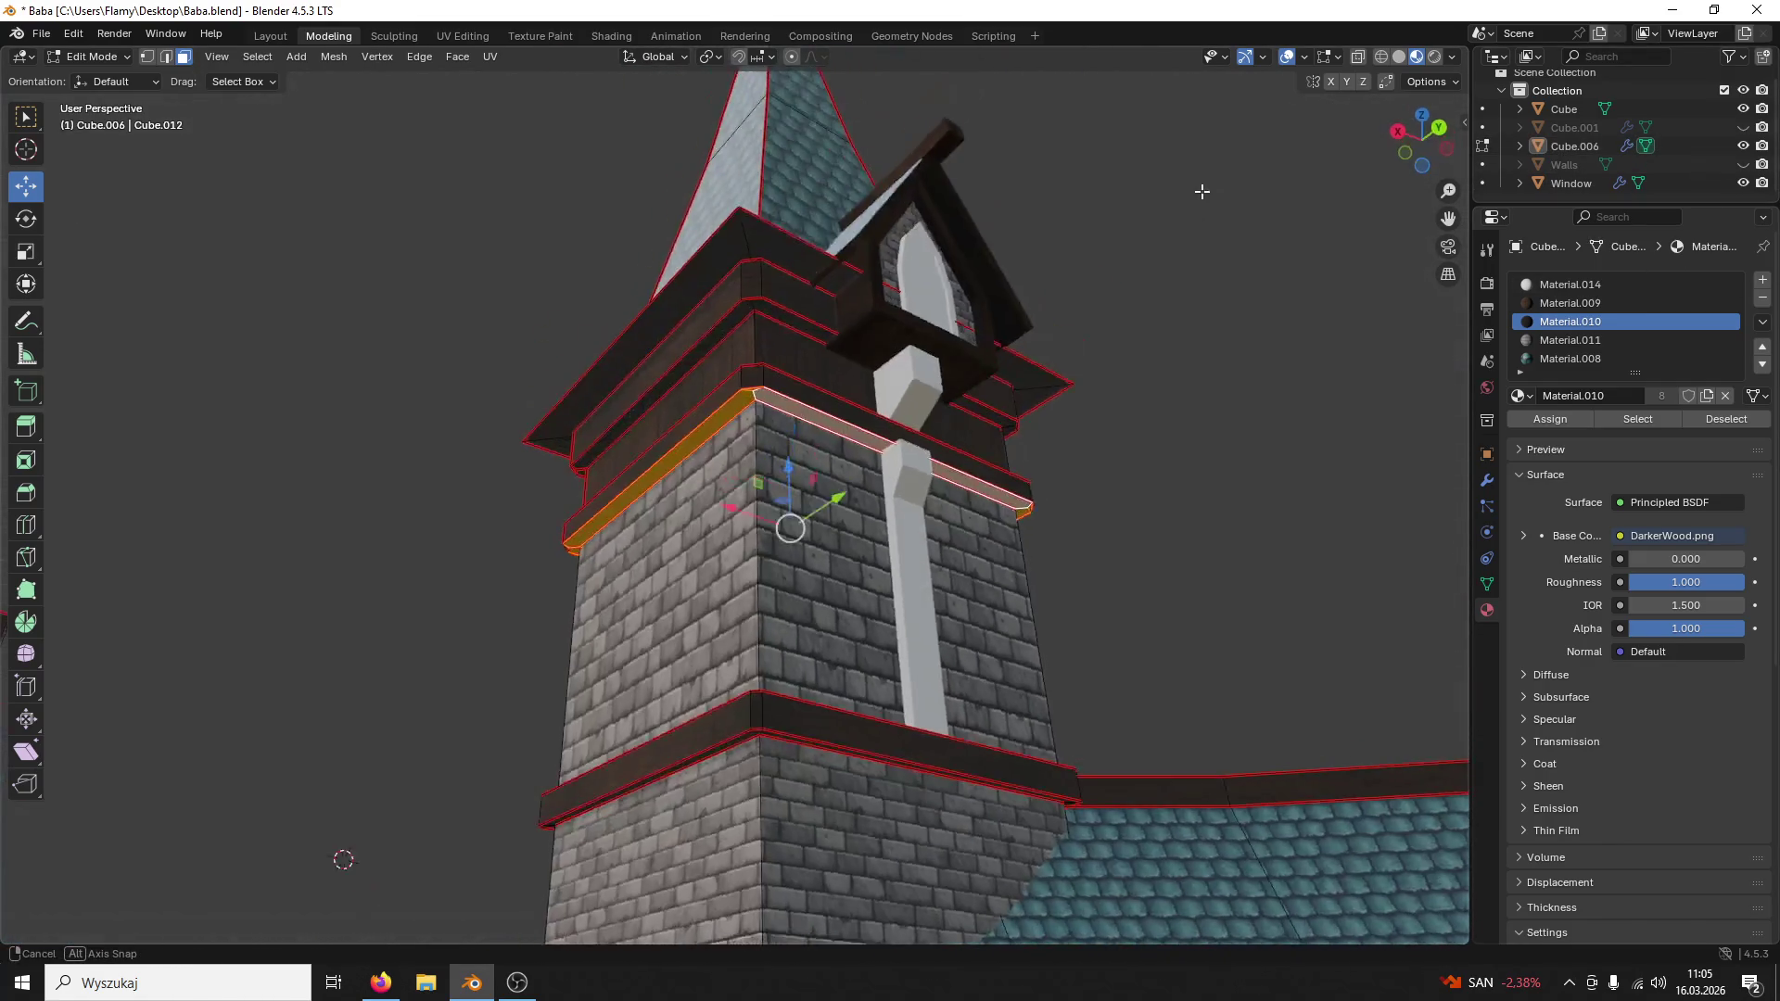
Step: Select the band faces beside the dormer, hide the Window again and make the tower active
alt+click(985, 431)
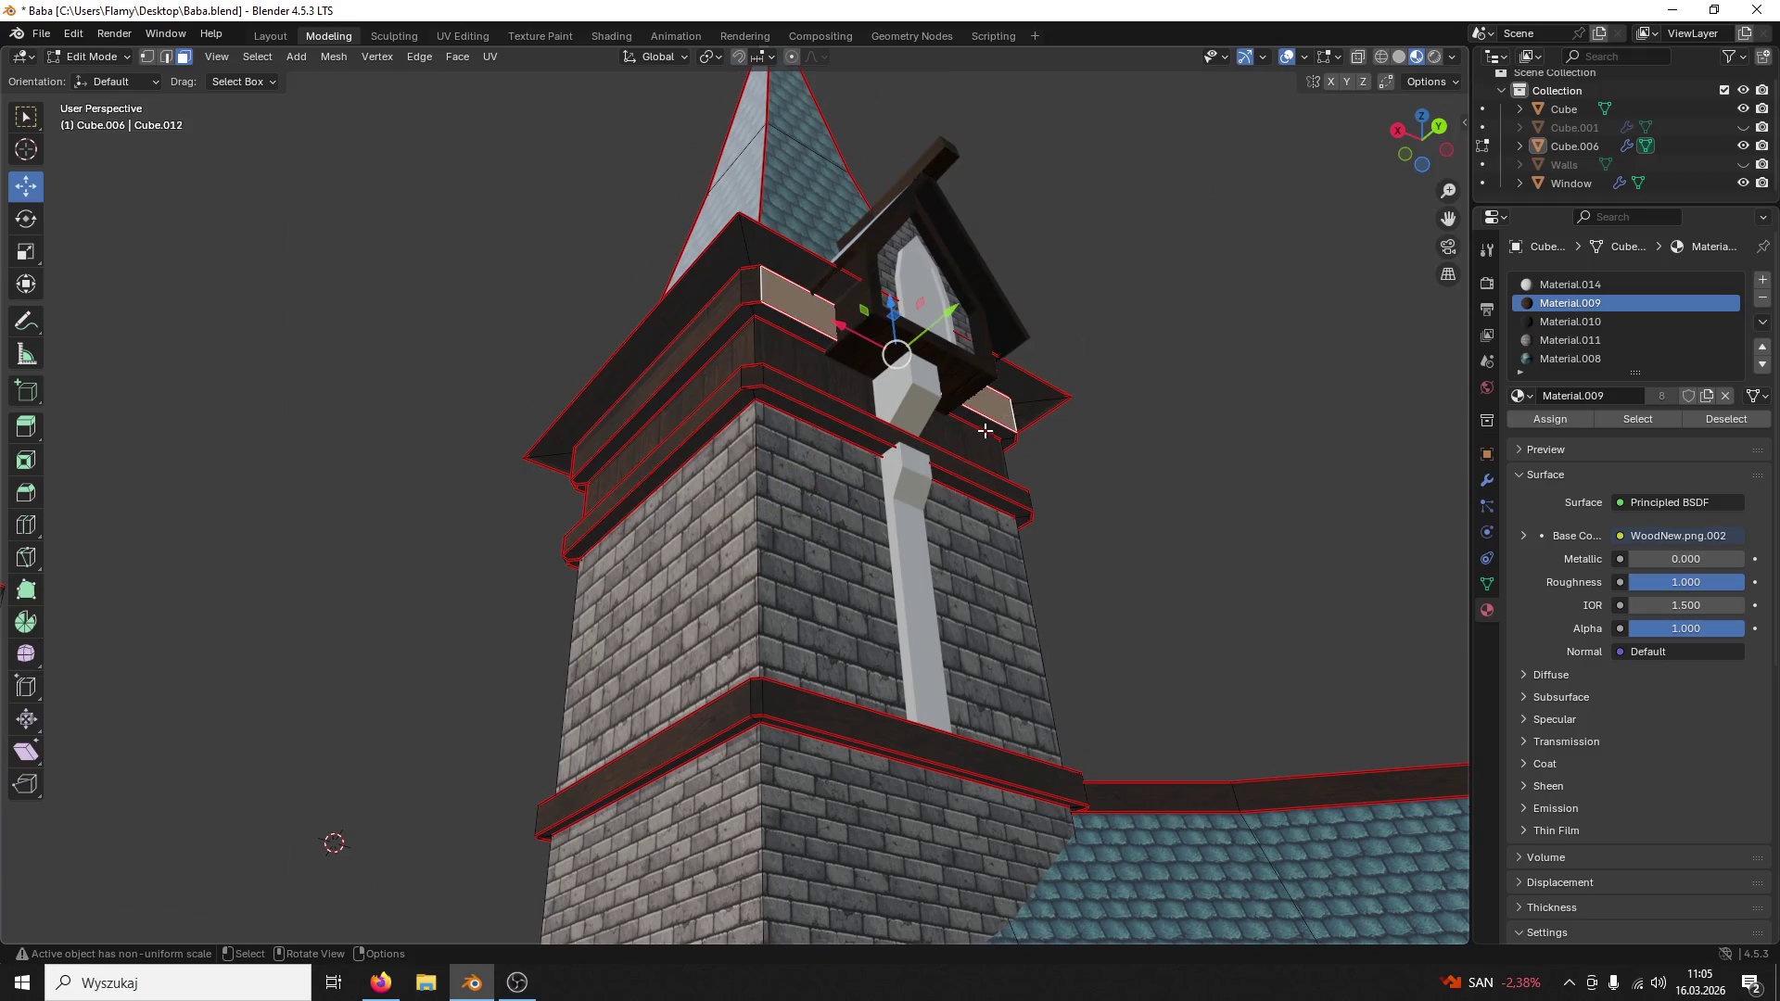
alt+click(805, 331)
key(l)
middle_drag(1332, 359, 1062, 342)
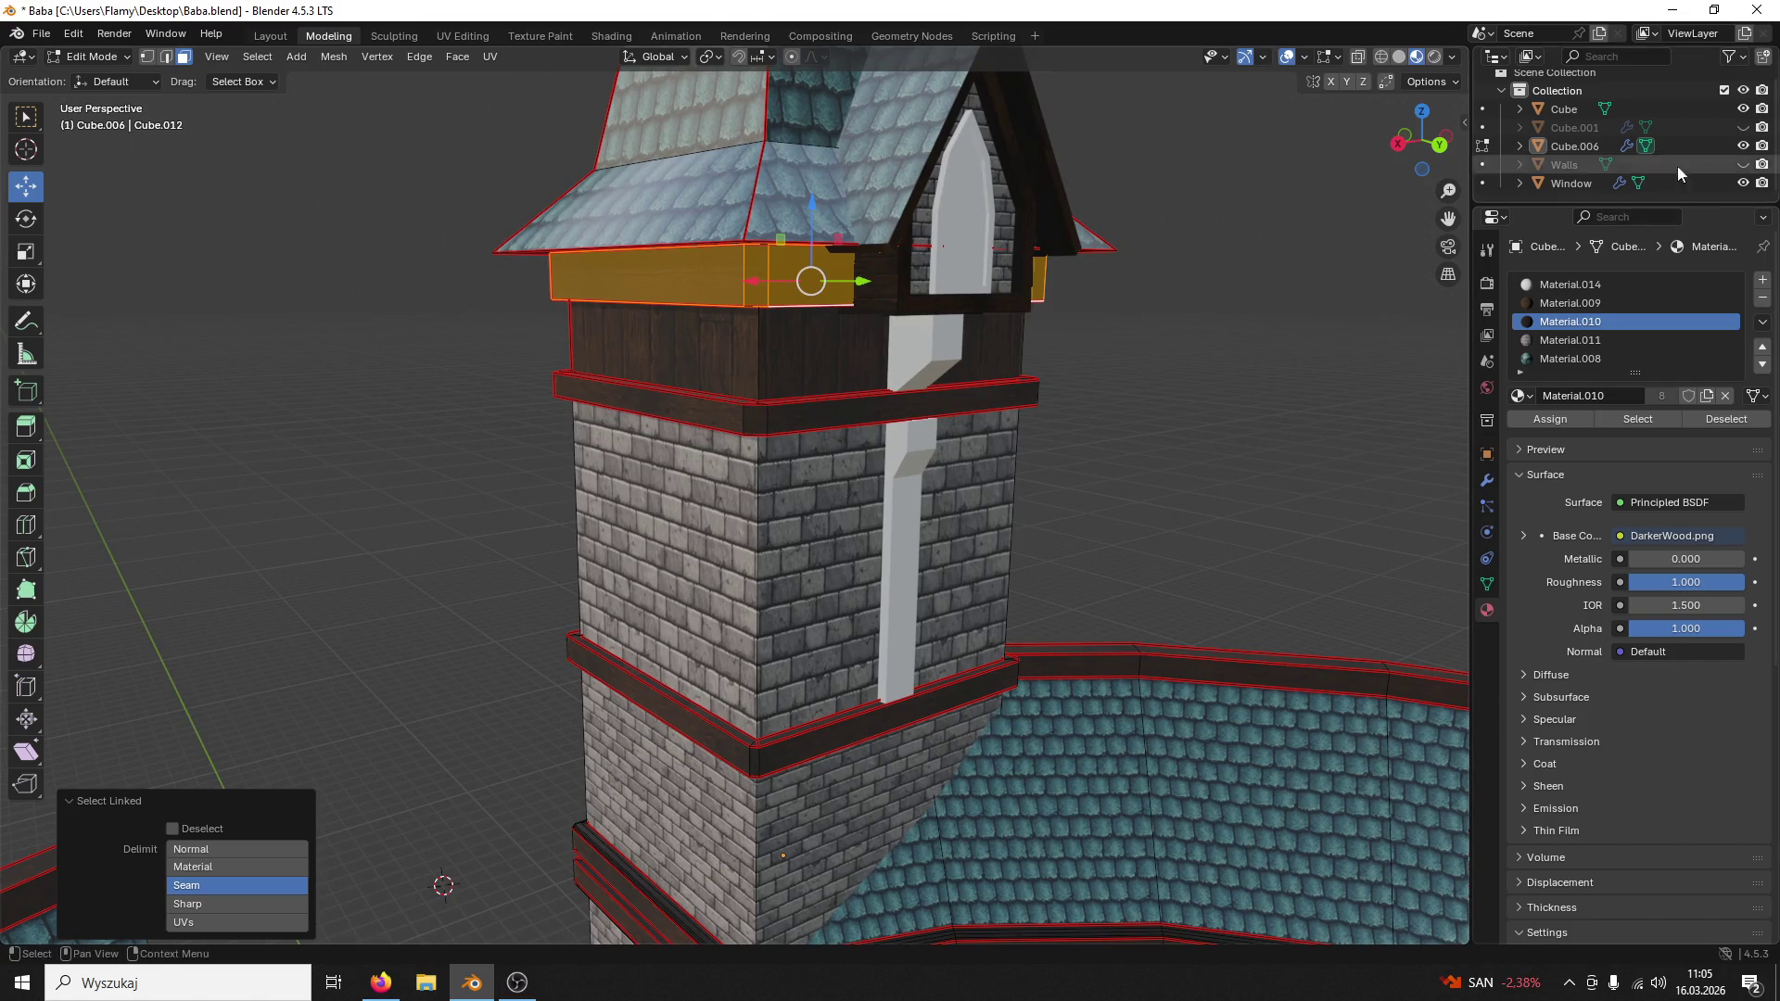
click(1743, 182)
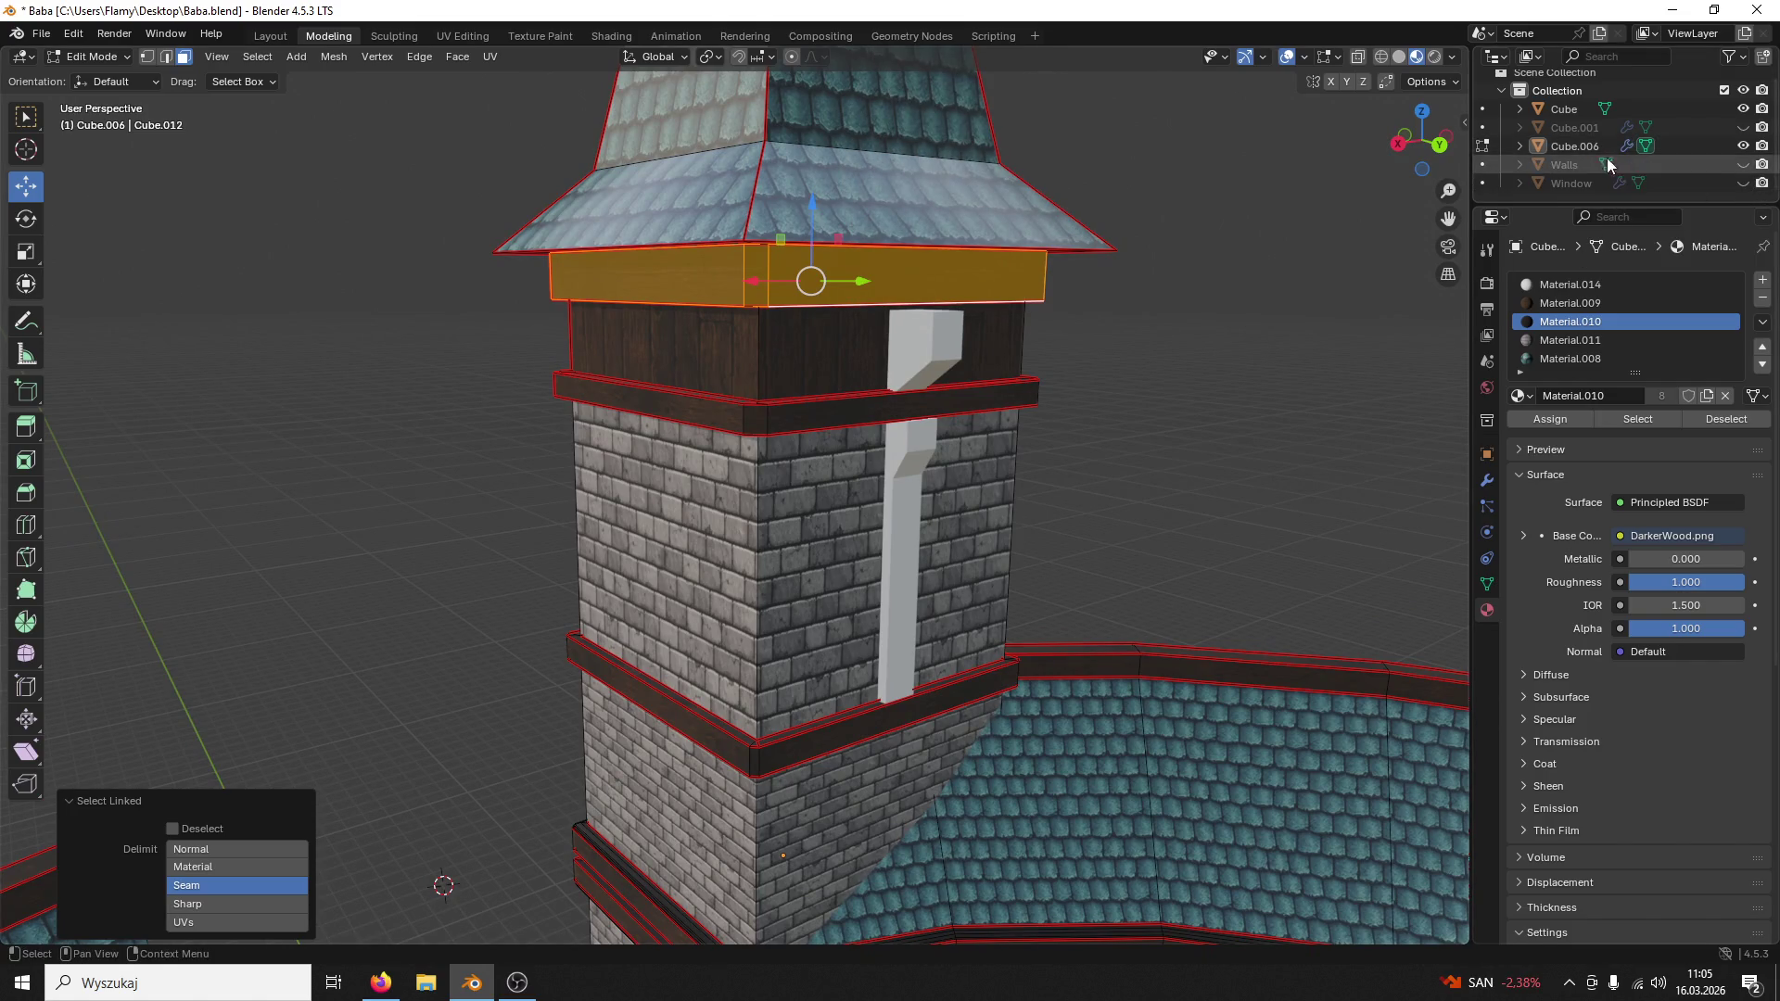
click(1581, 142)
click(1324, 346)
click(1742, 145)
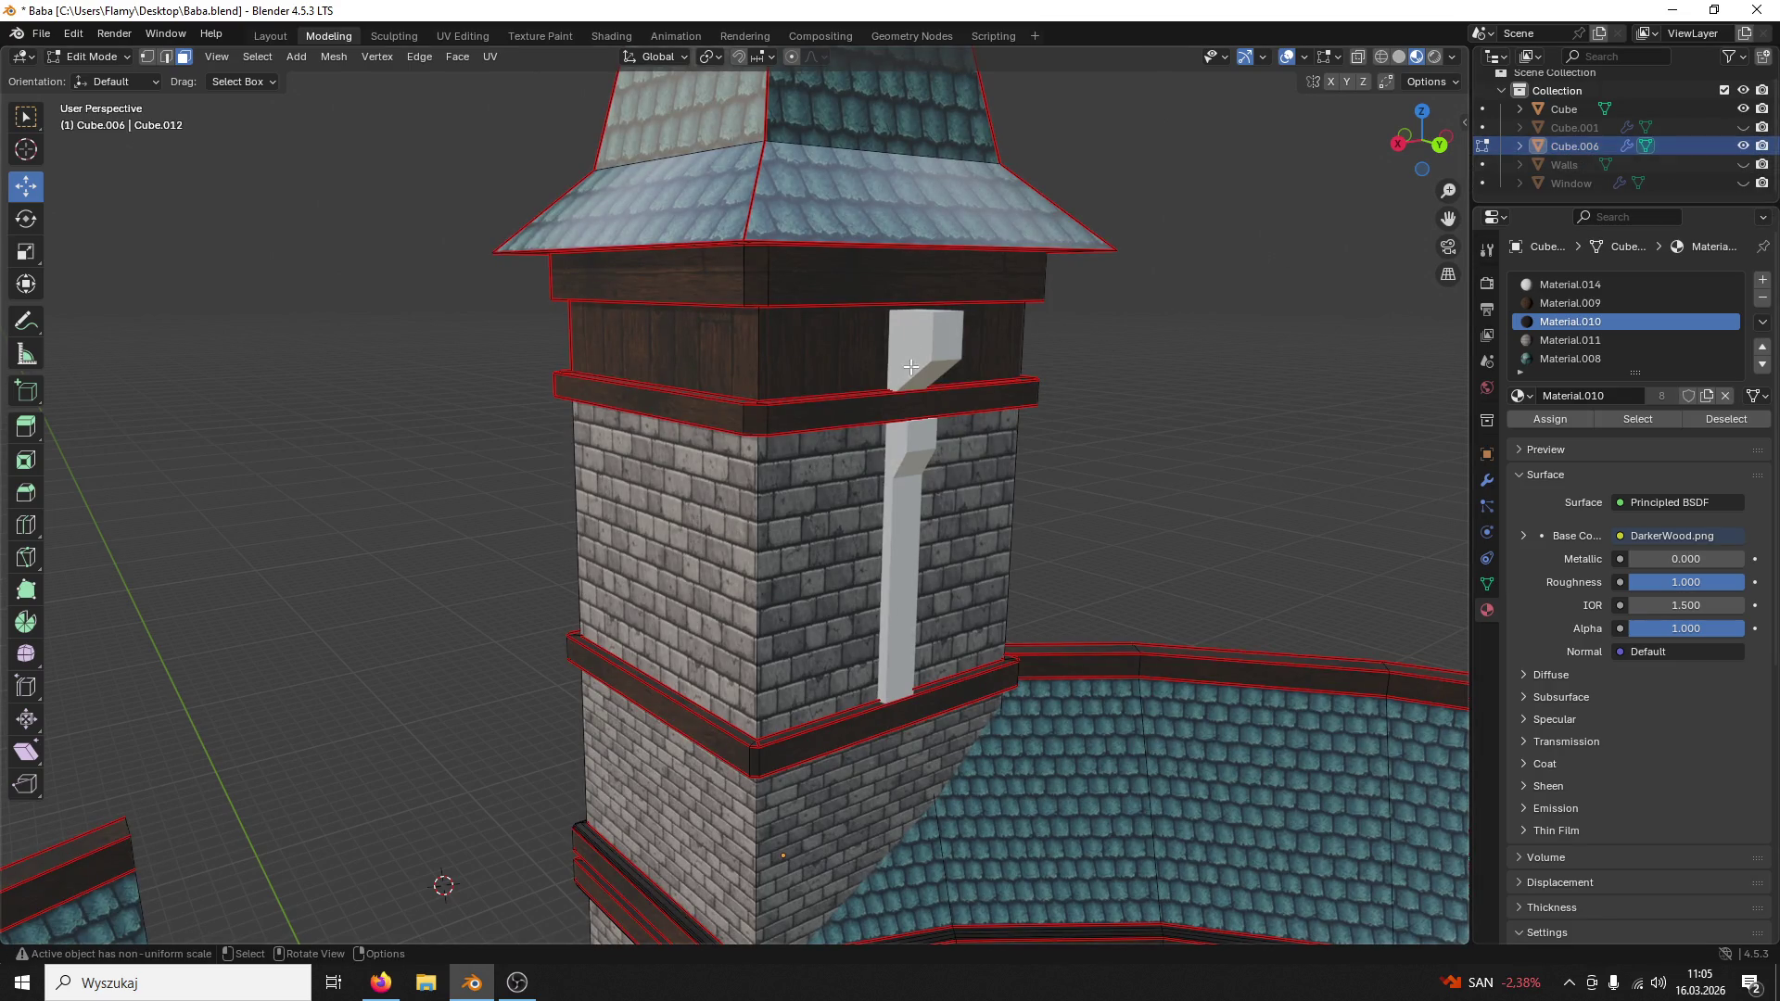
Step: Return to Object Mode and select the white drainpipe object
click(99, 56)
click(907, 335)
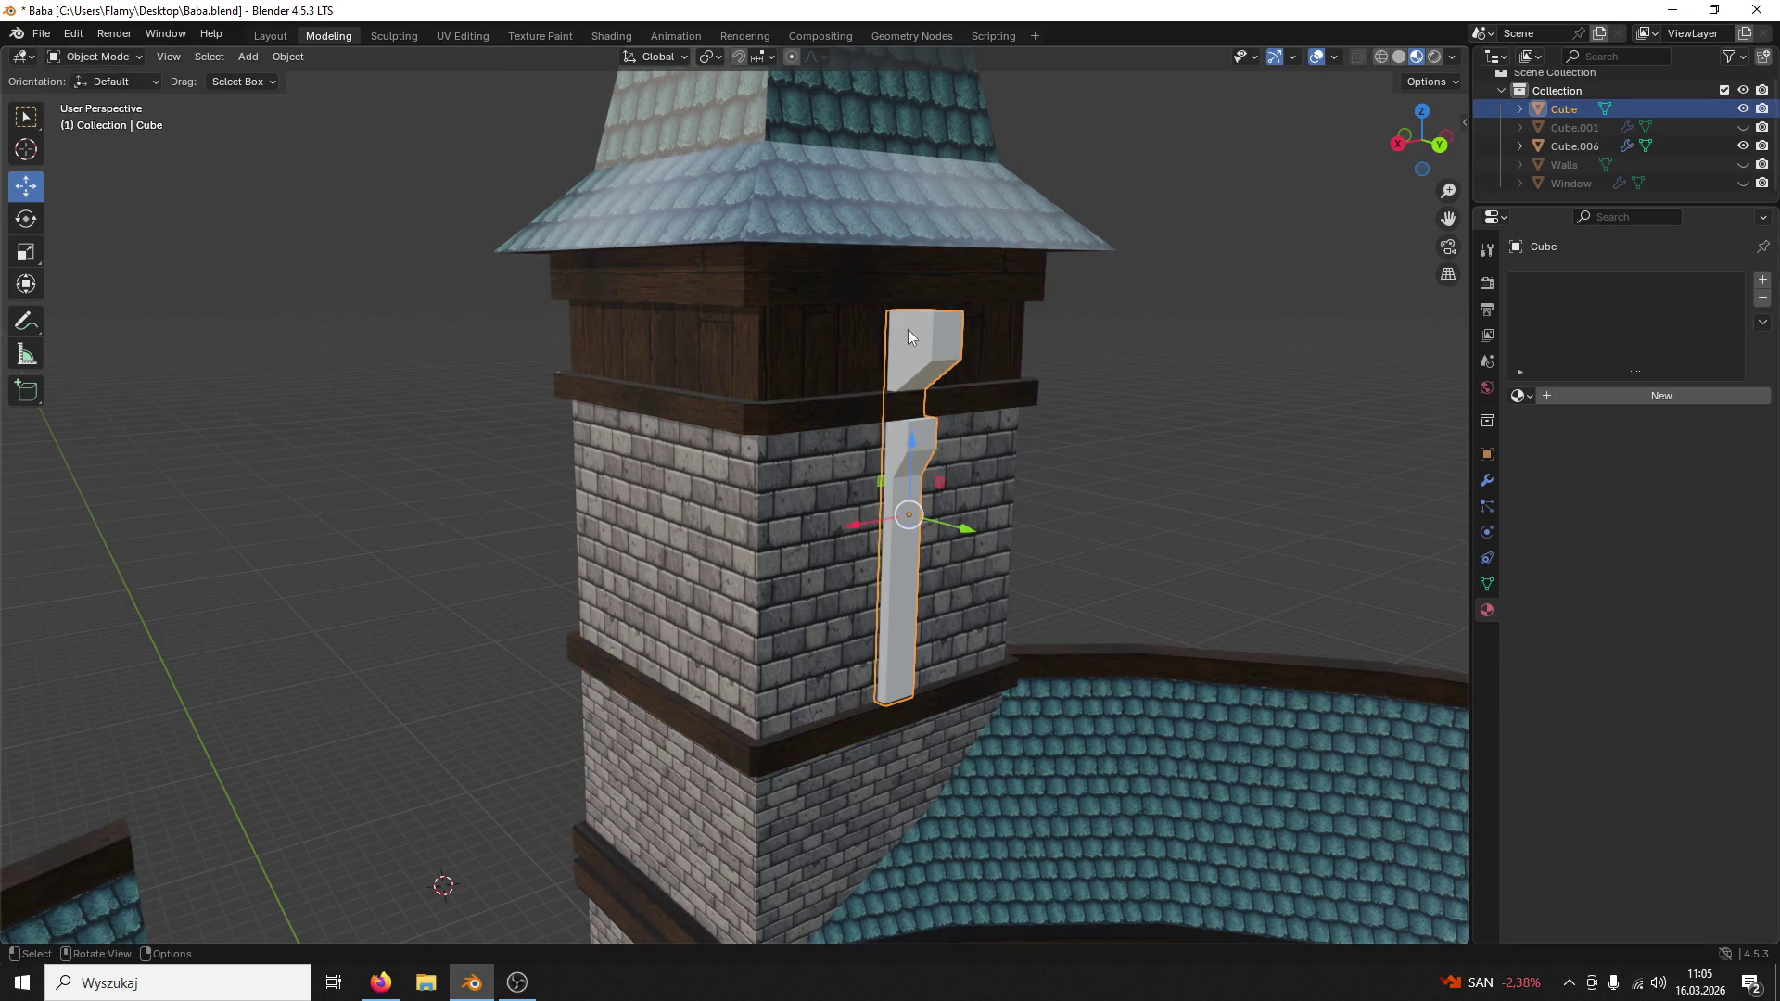
Step: Save, then join the drainpipe into the tower object with Ctrl+J
key(ctrl+s)
shift+click(833, 357)
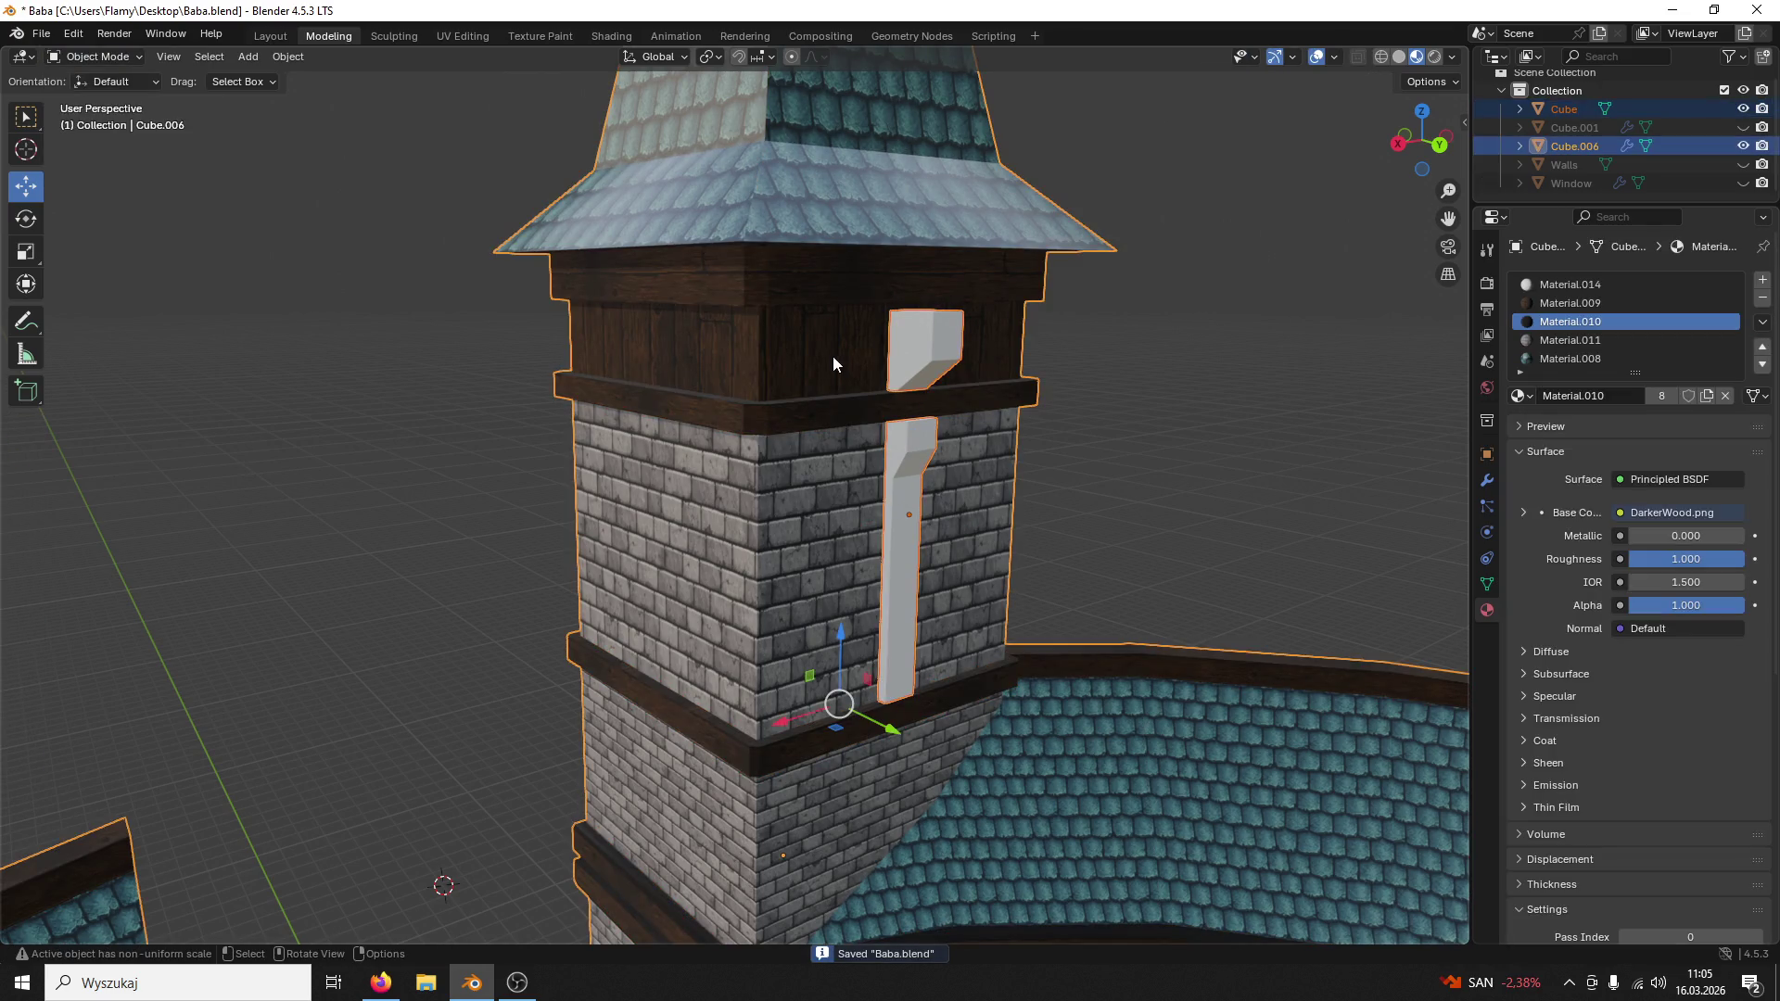
key(ctrl+j)
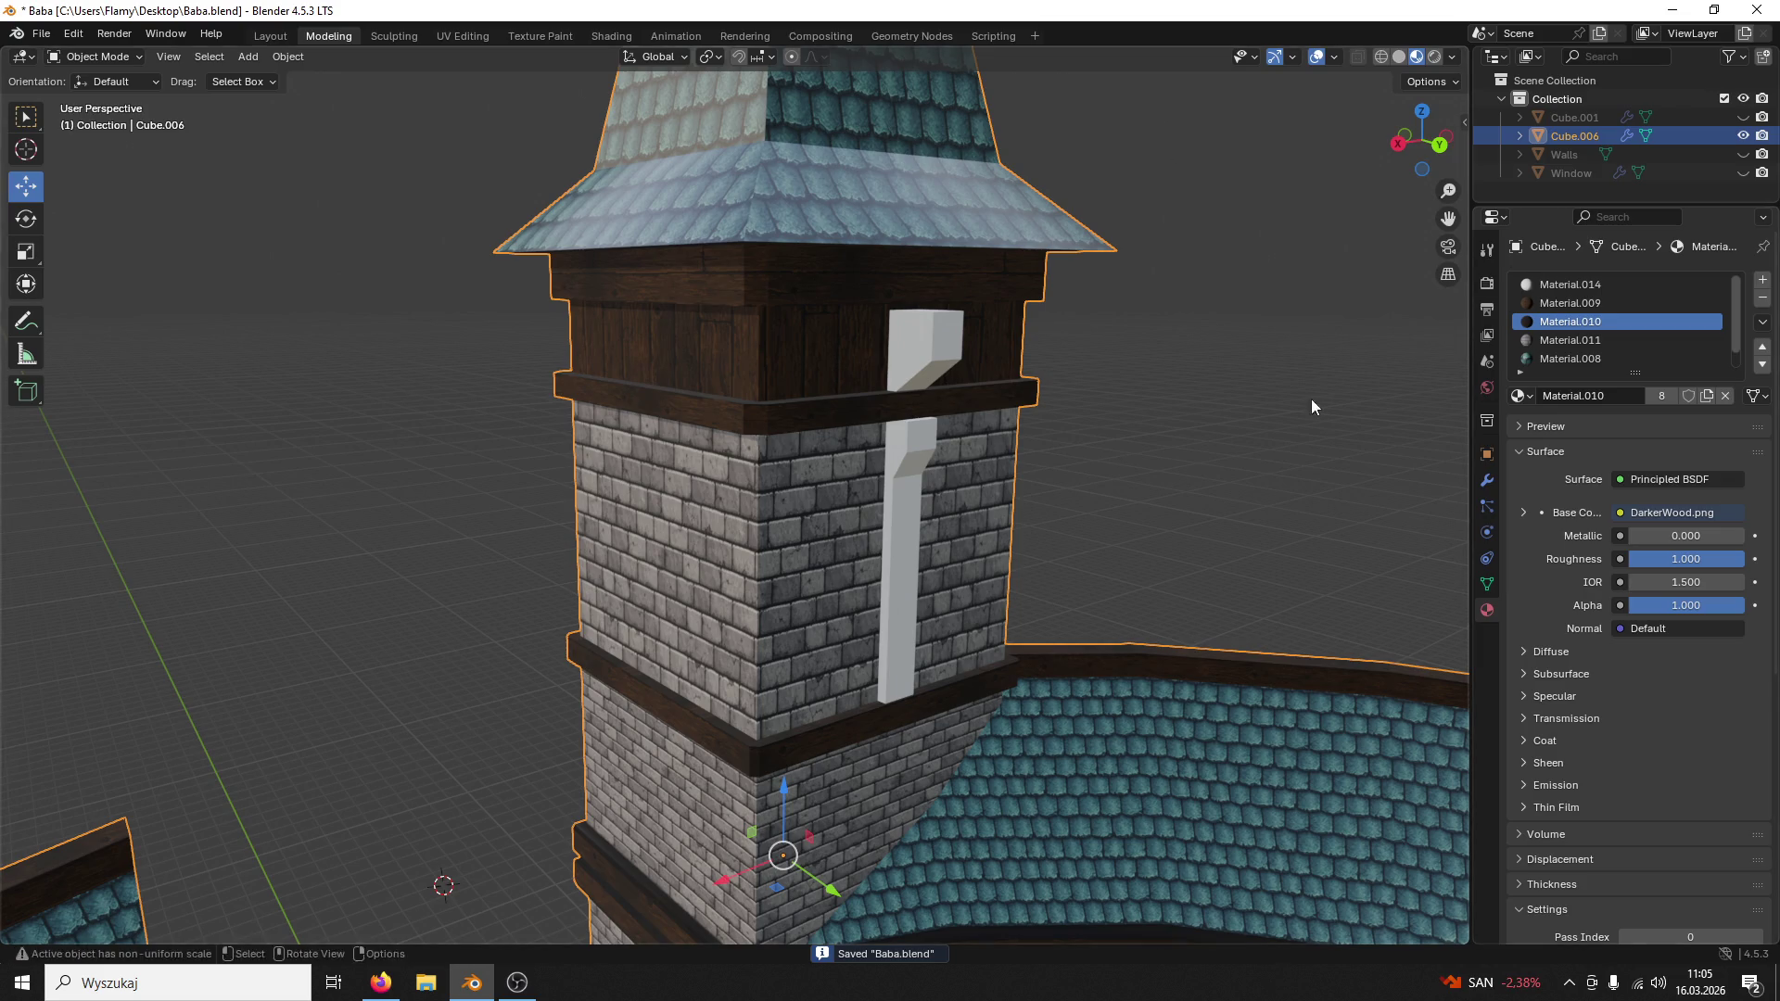
ctrl+scroll(1561, 332, down, 3)
Step: Remove the empty slot and the unused plain-colour Material.014 slot from the tower
click(1762, 298)
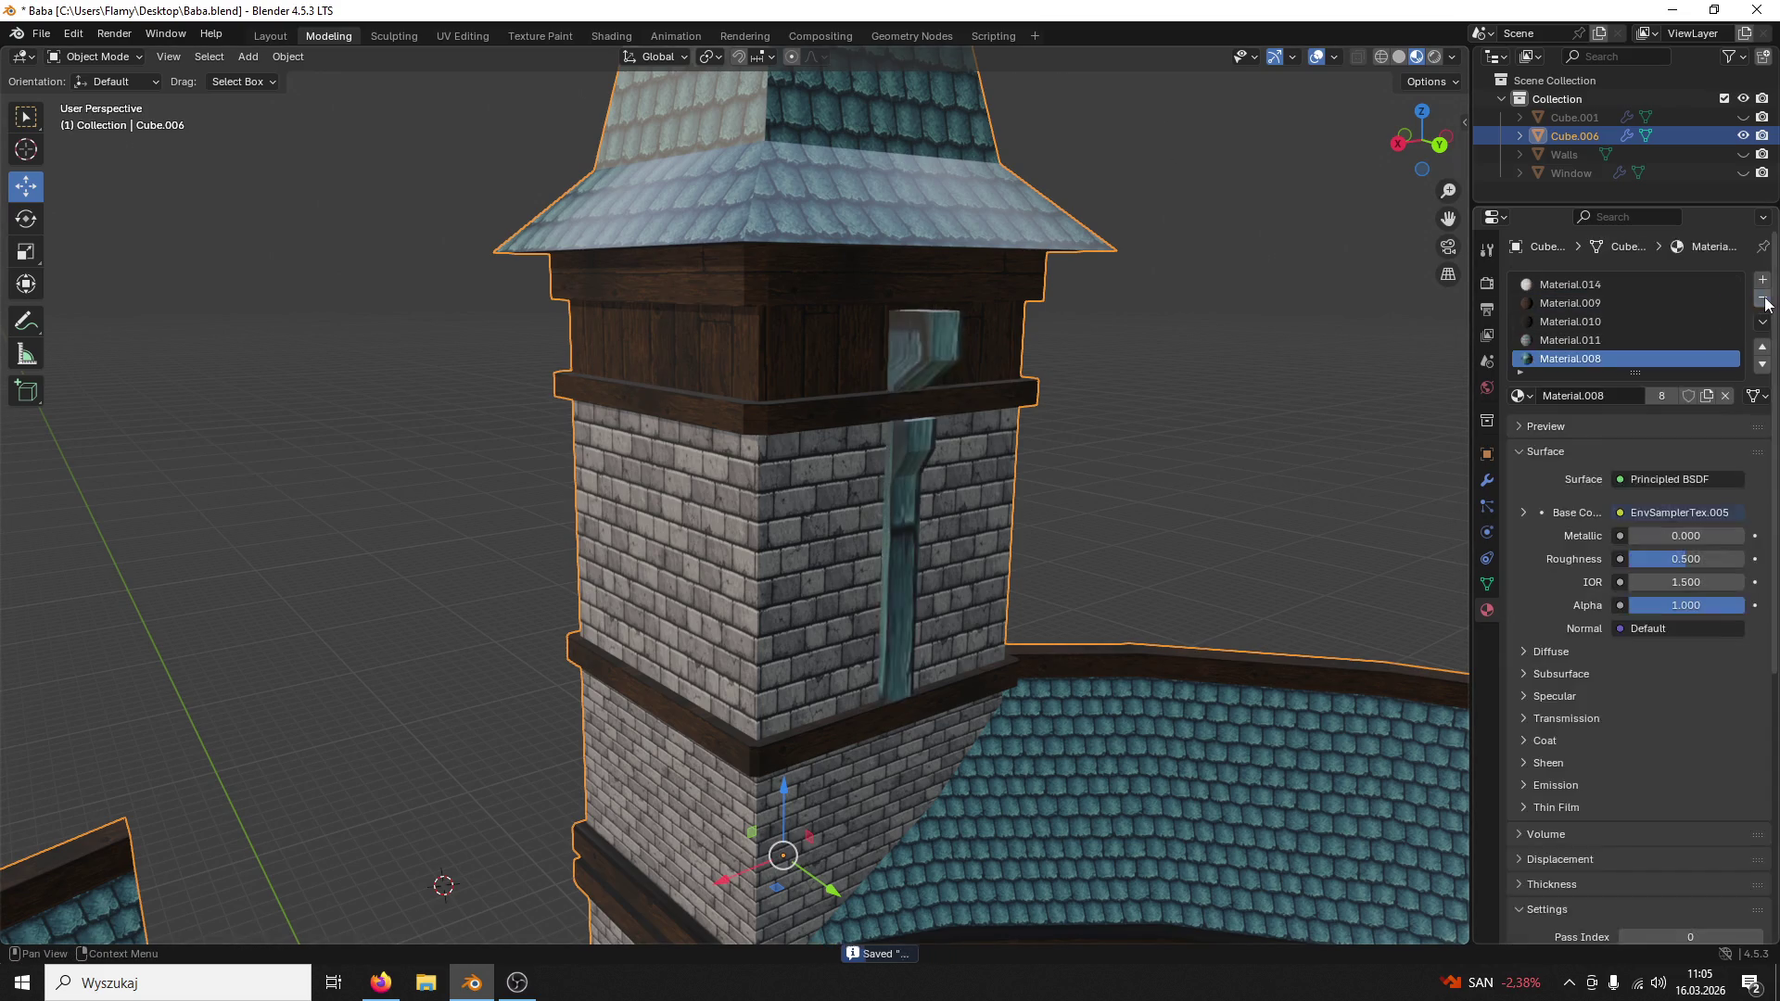
scroll(1150, 394, up, 2)
scroll(1113, 320, up, 2)
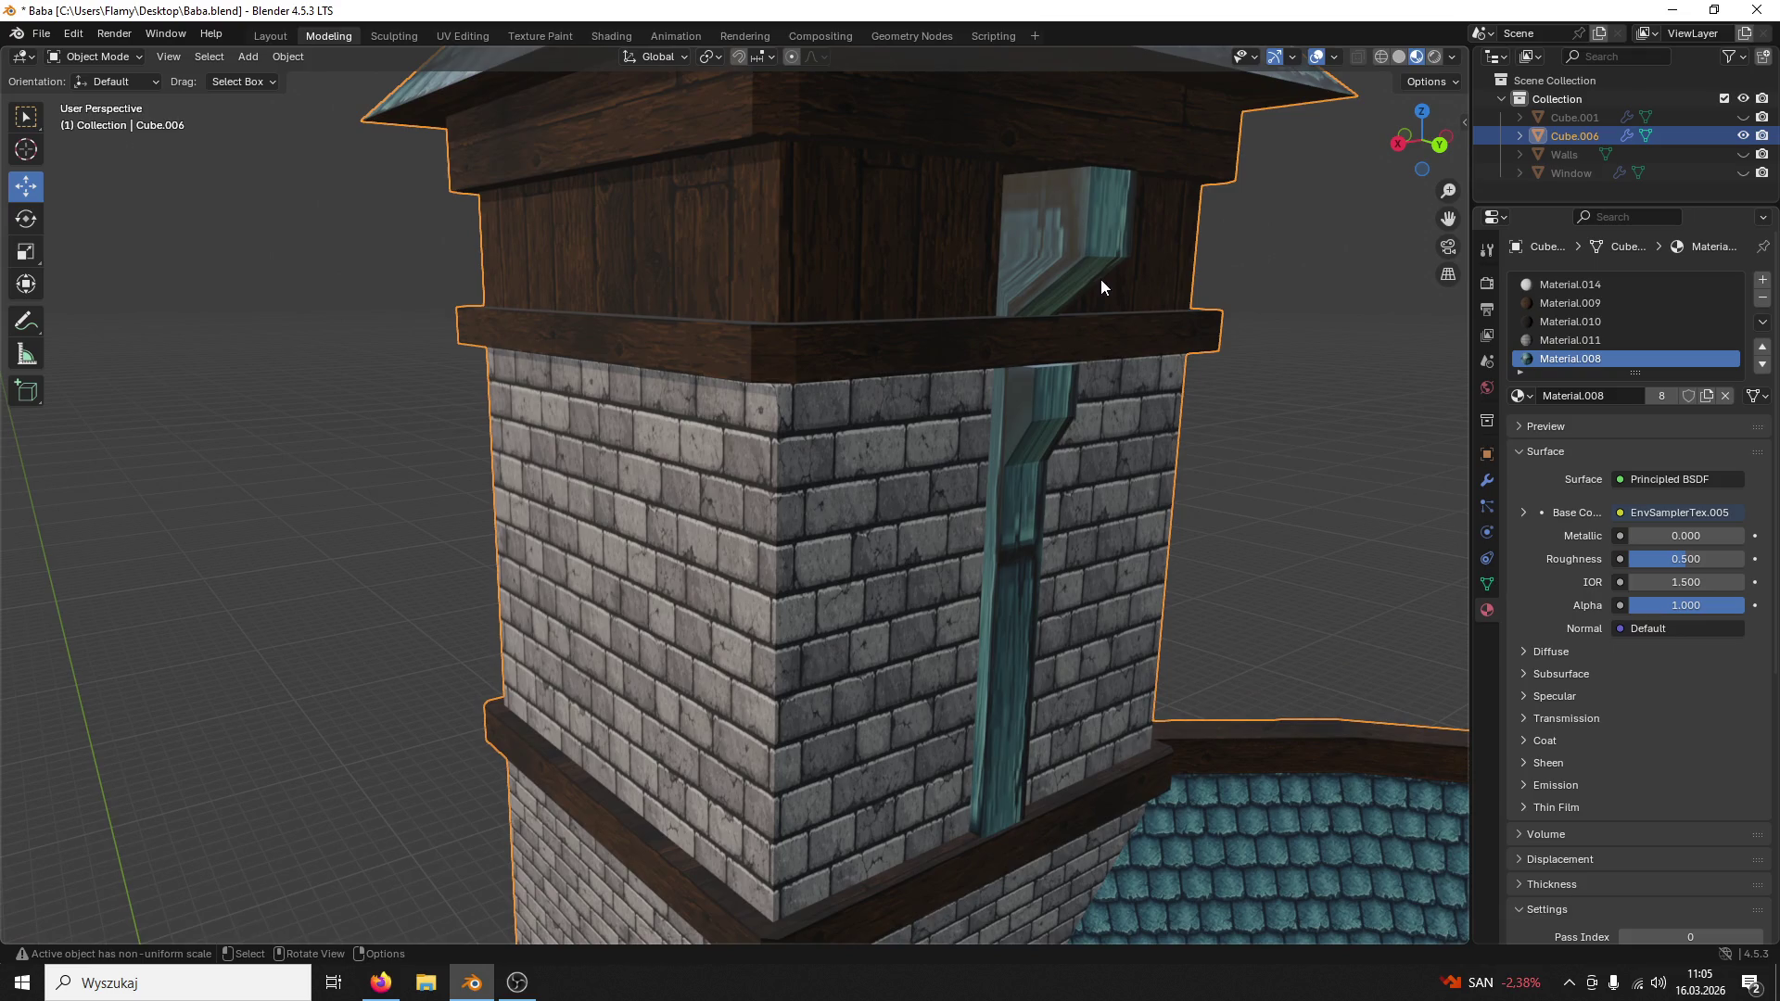
click(1575, 285)
click(1762, 297)
scroll(1177, 291, down, 3)
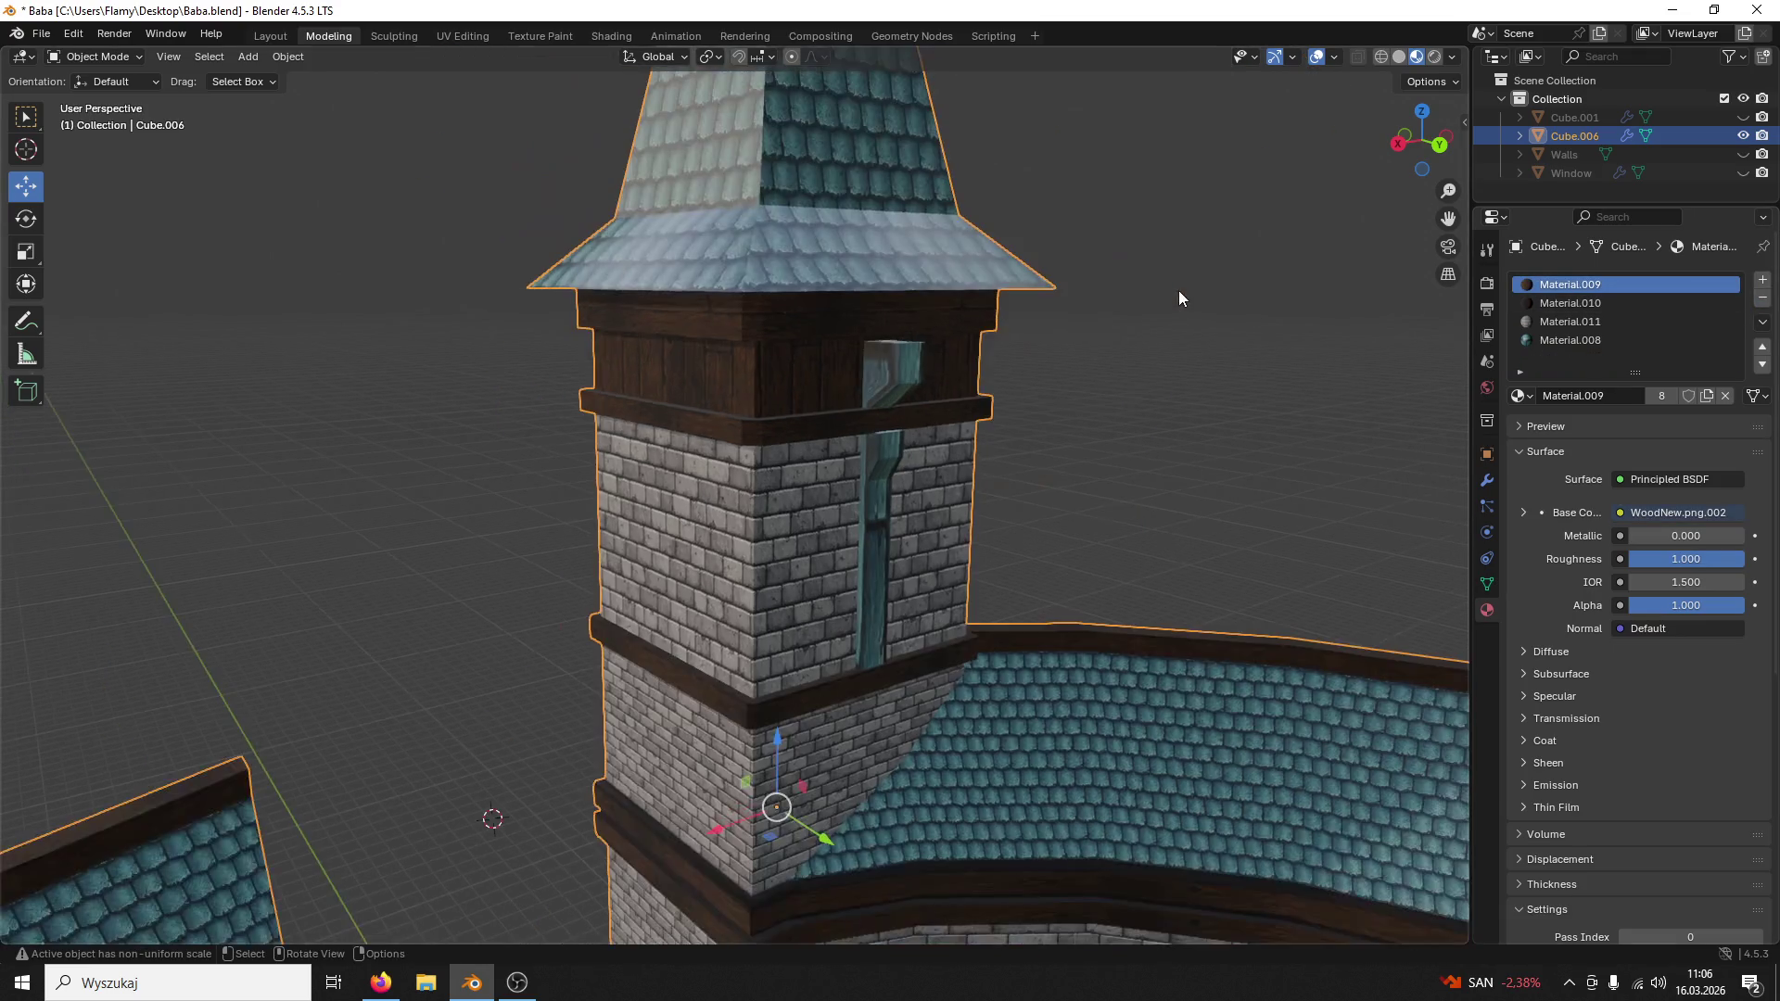
mouse_move(1126, 333)
middle_down()
mouse_move(1148, 166)
mouse_move(1140, 448)
middle_up()
scroll(1117, 451, up, 3)
Step: In face editing, select the whole drainpipe strip and assign it the wood Material.009
click(119, 55)
click(104, 95)
scroll(981, 231, down, 2)
click(1021, 208)
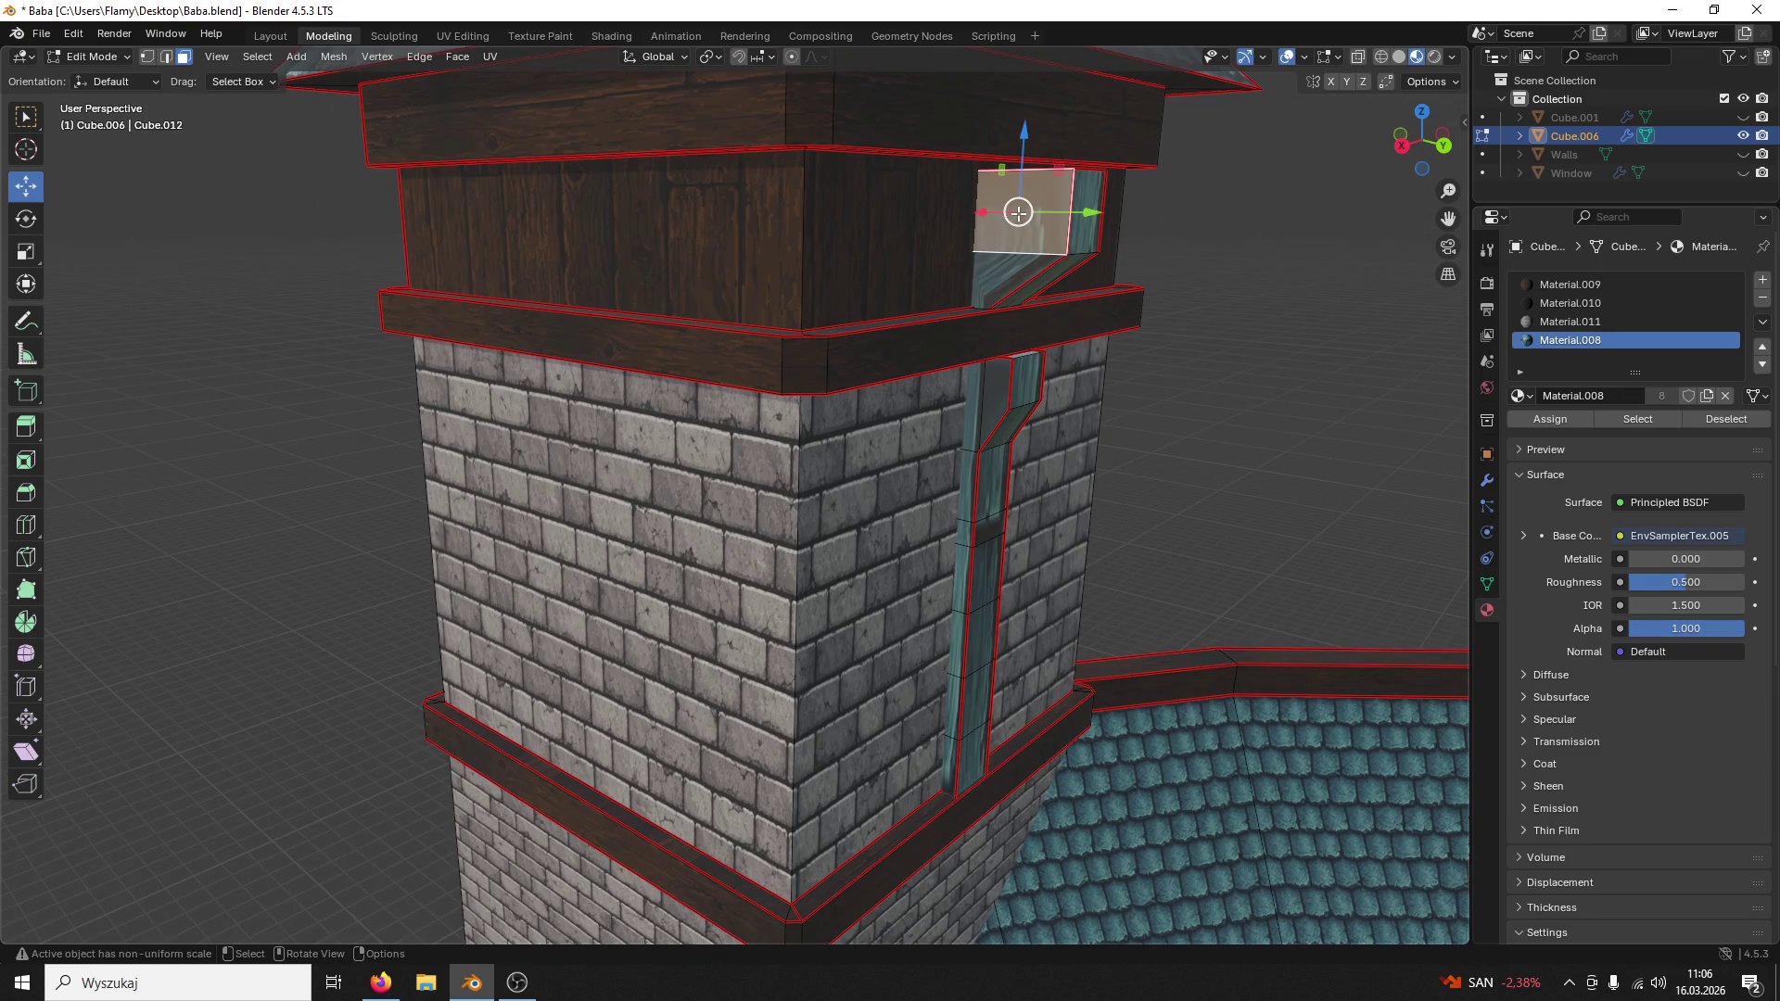
key(l)
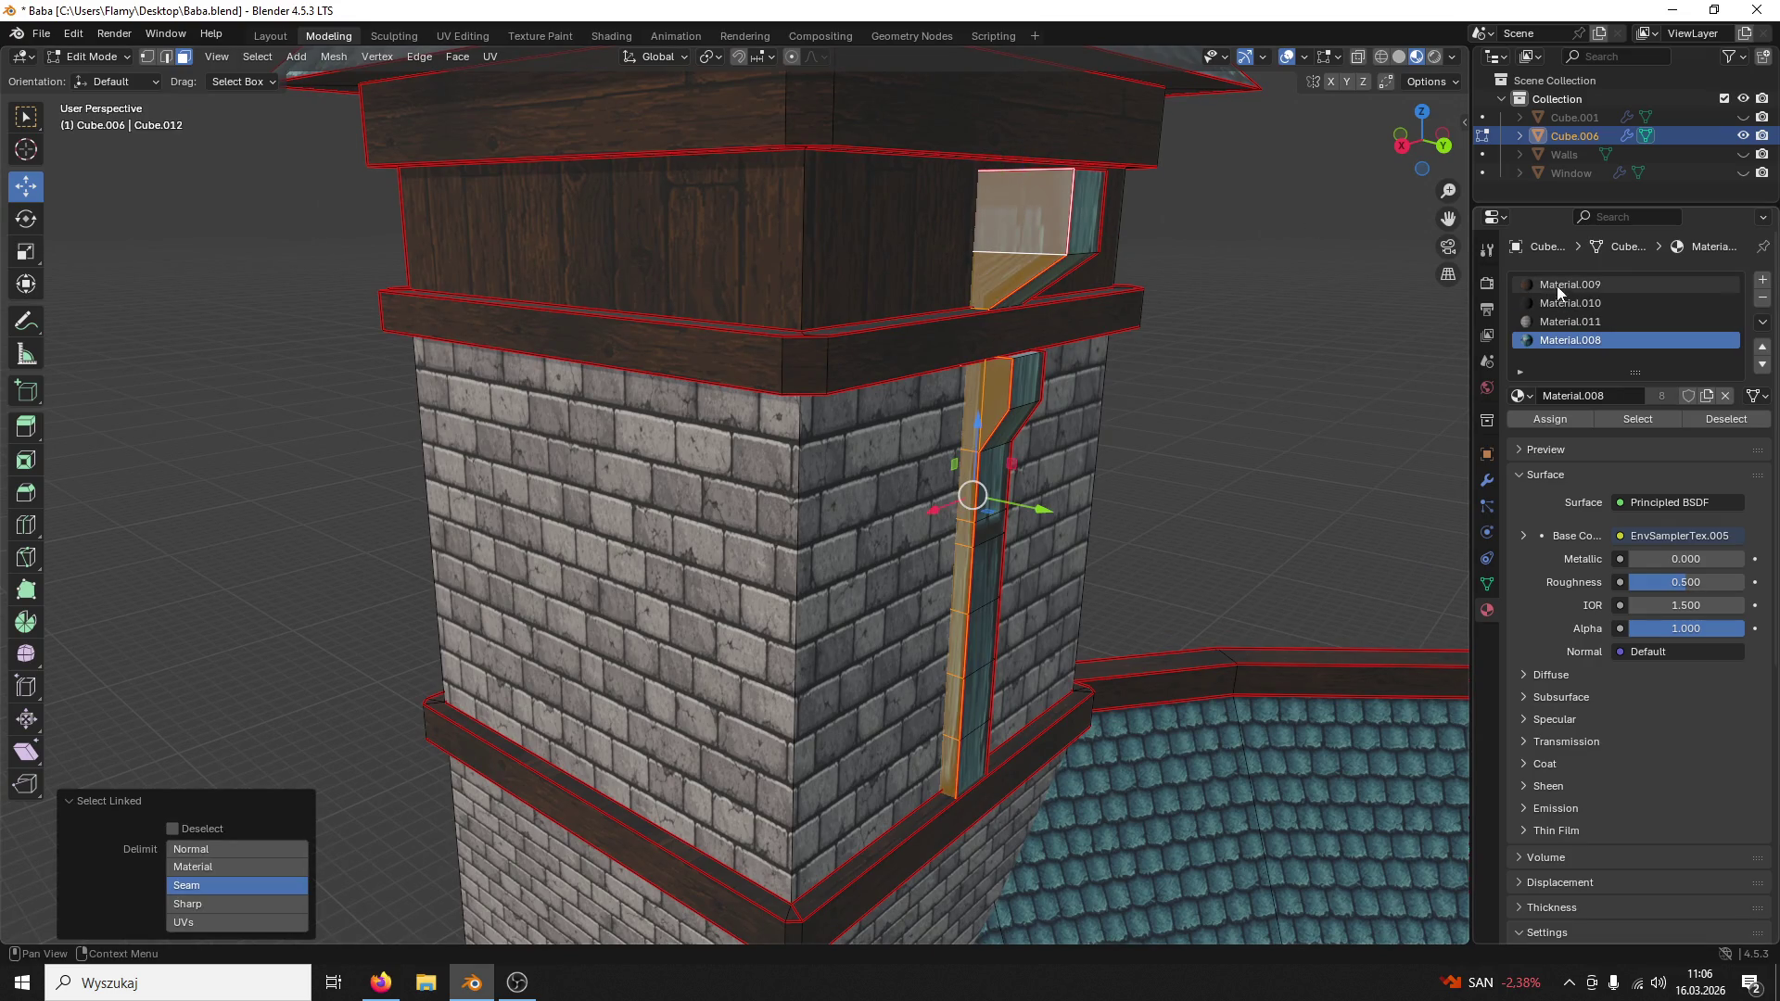
click(1564, 302)
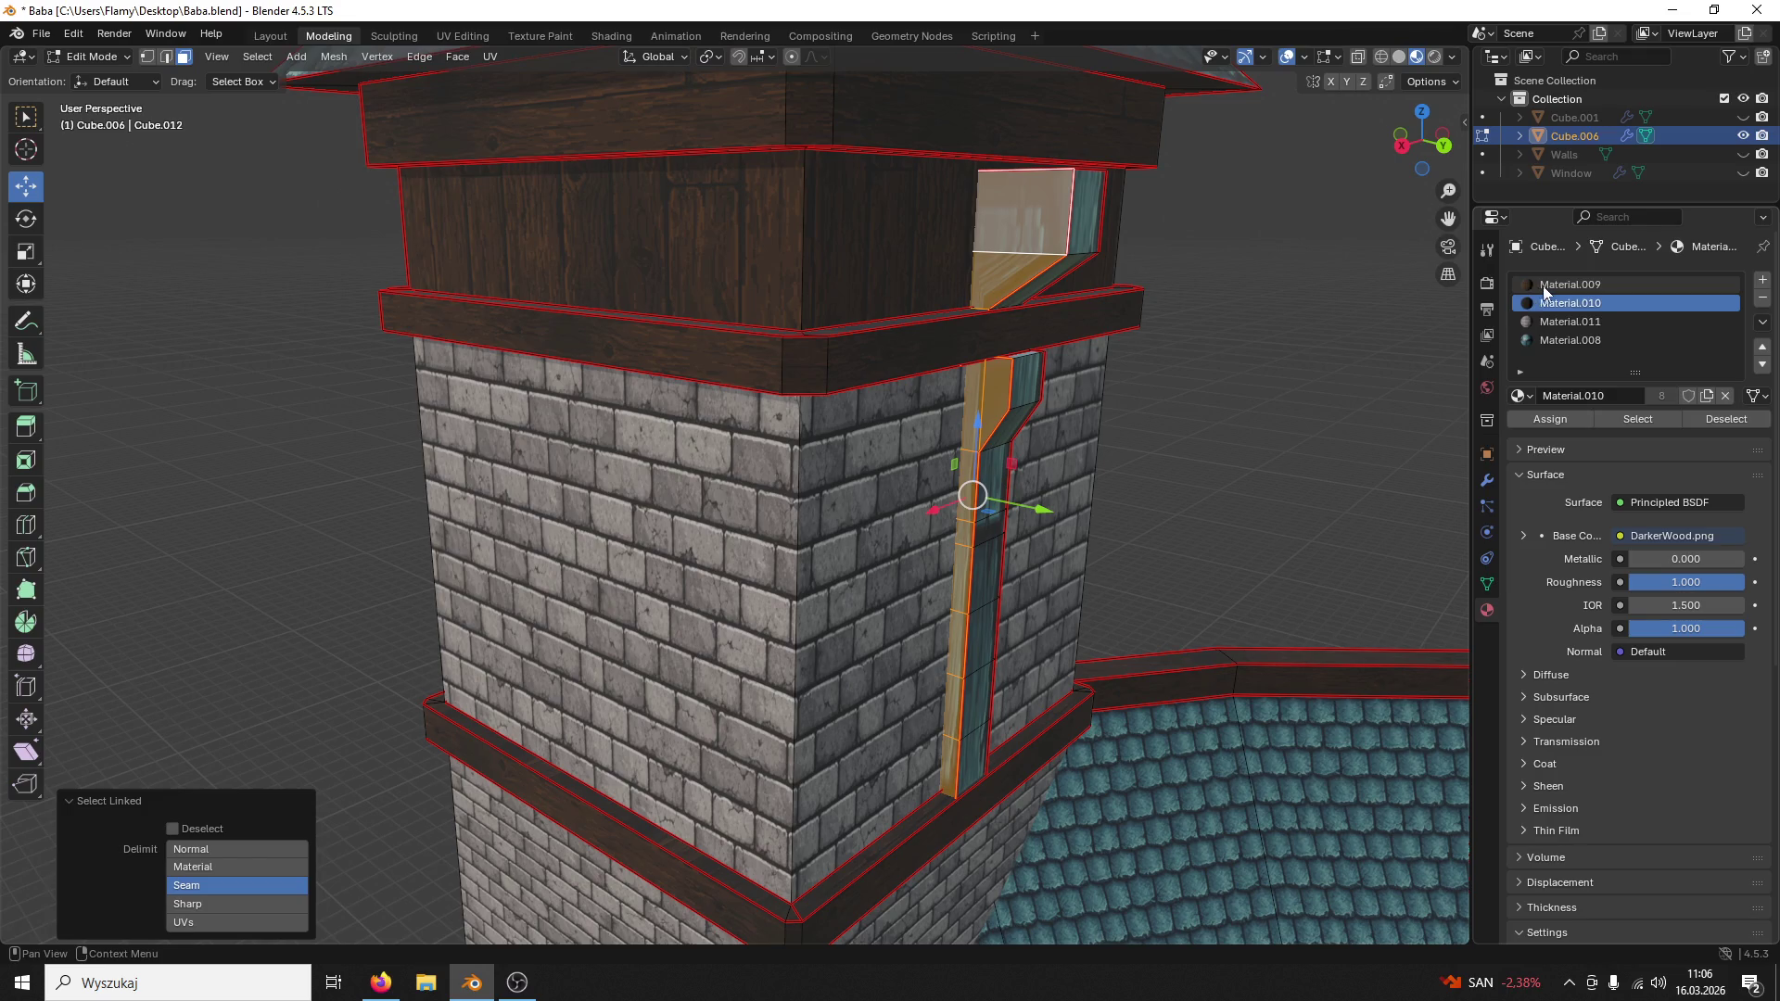
click(1547, 284)
click(1553, 419)
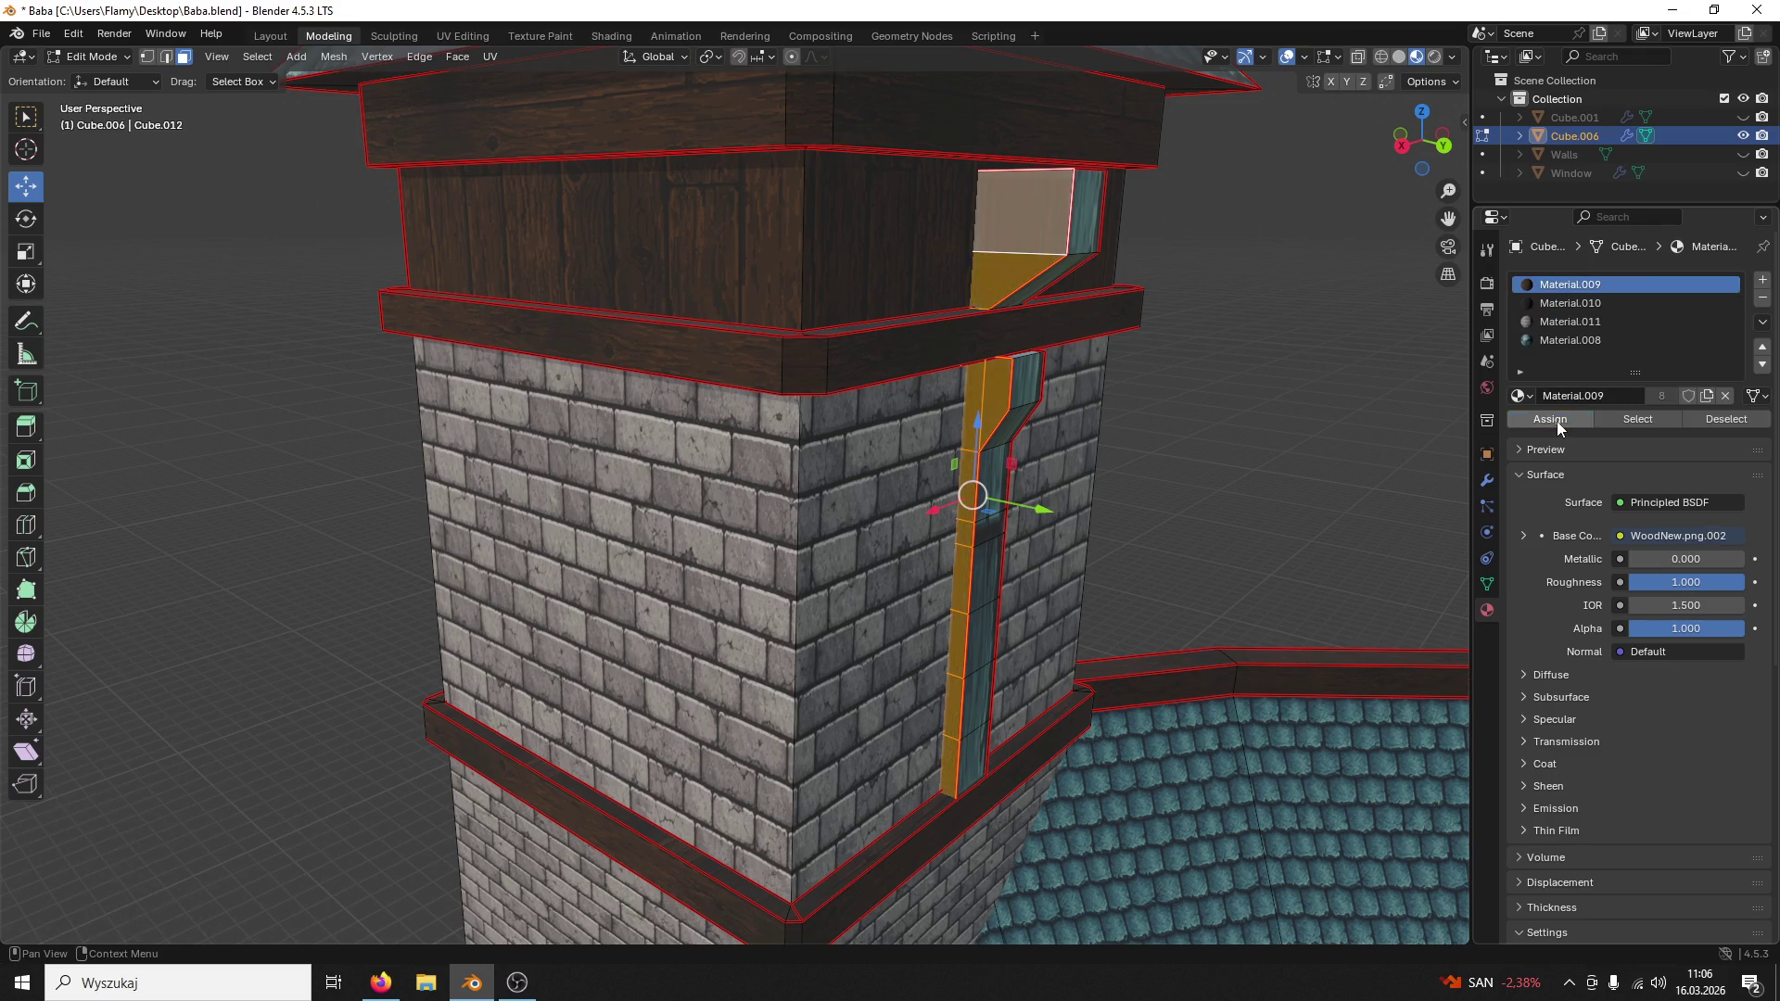
click(460, 36)
scroll(827, 380, down, 5)
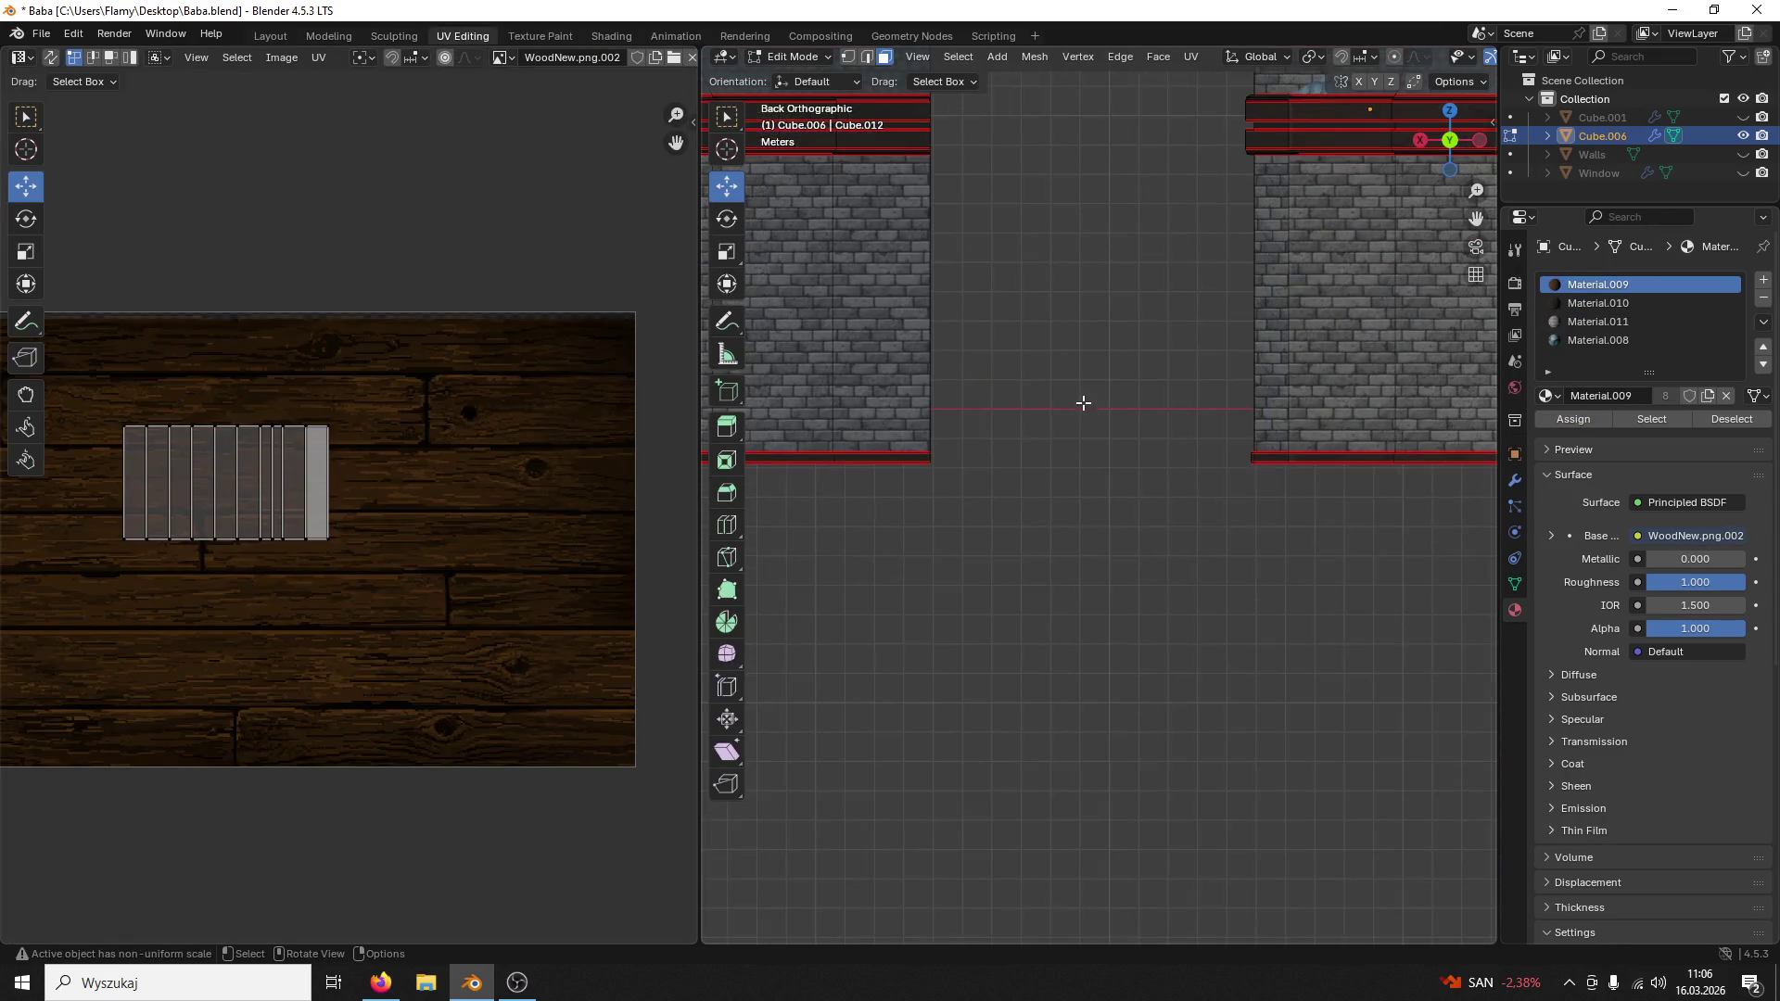
Step: Unwrap the drainpipe strip, rotate its UVs 90 degrees and move them right over the wood texture
middle_drag(828, 380, 1101, 392)
scroll(1101, 392, up, 4)
mouse_move(1164, 615)
middle_down()
mouse_move(1095, 442)
mouse_move(1030, 389)
mouse_move(1256, 390)
mouse_move(1160, 721)
mouse_move(1027, 456)
middle_up()
scroll(1256, 390, up, 3)
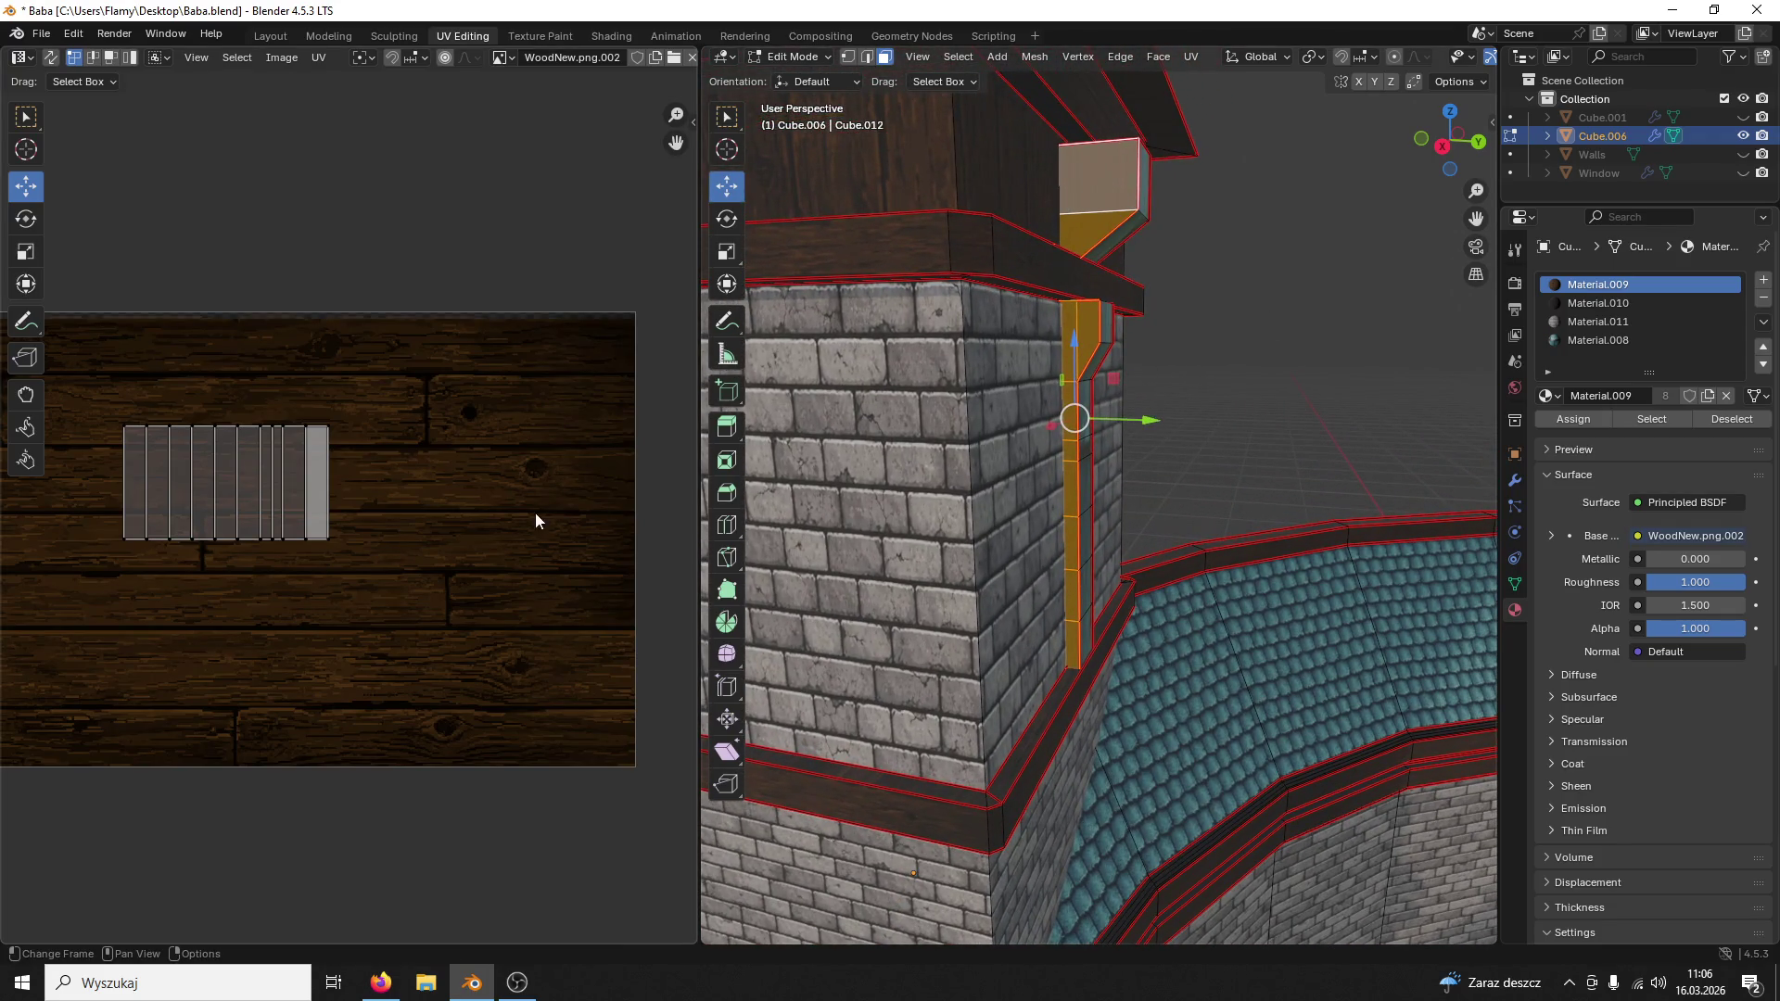
key(a)
key(u)
click(420, 520)
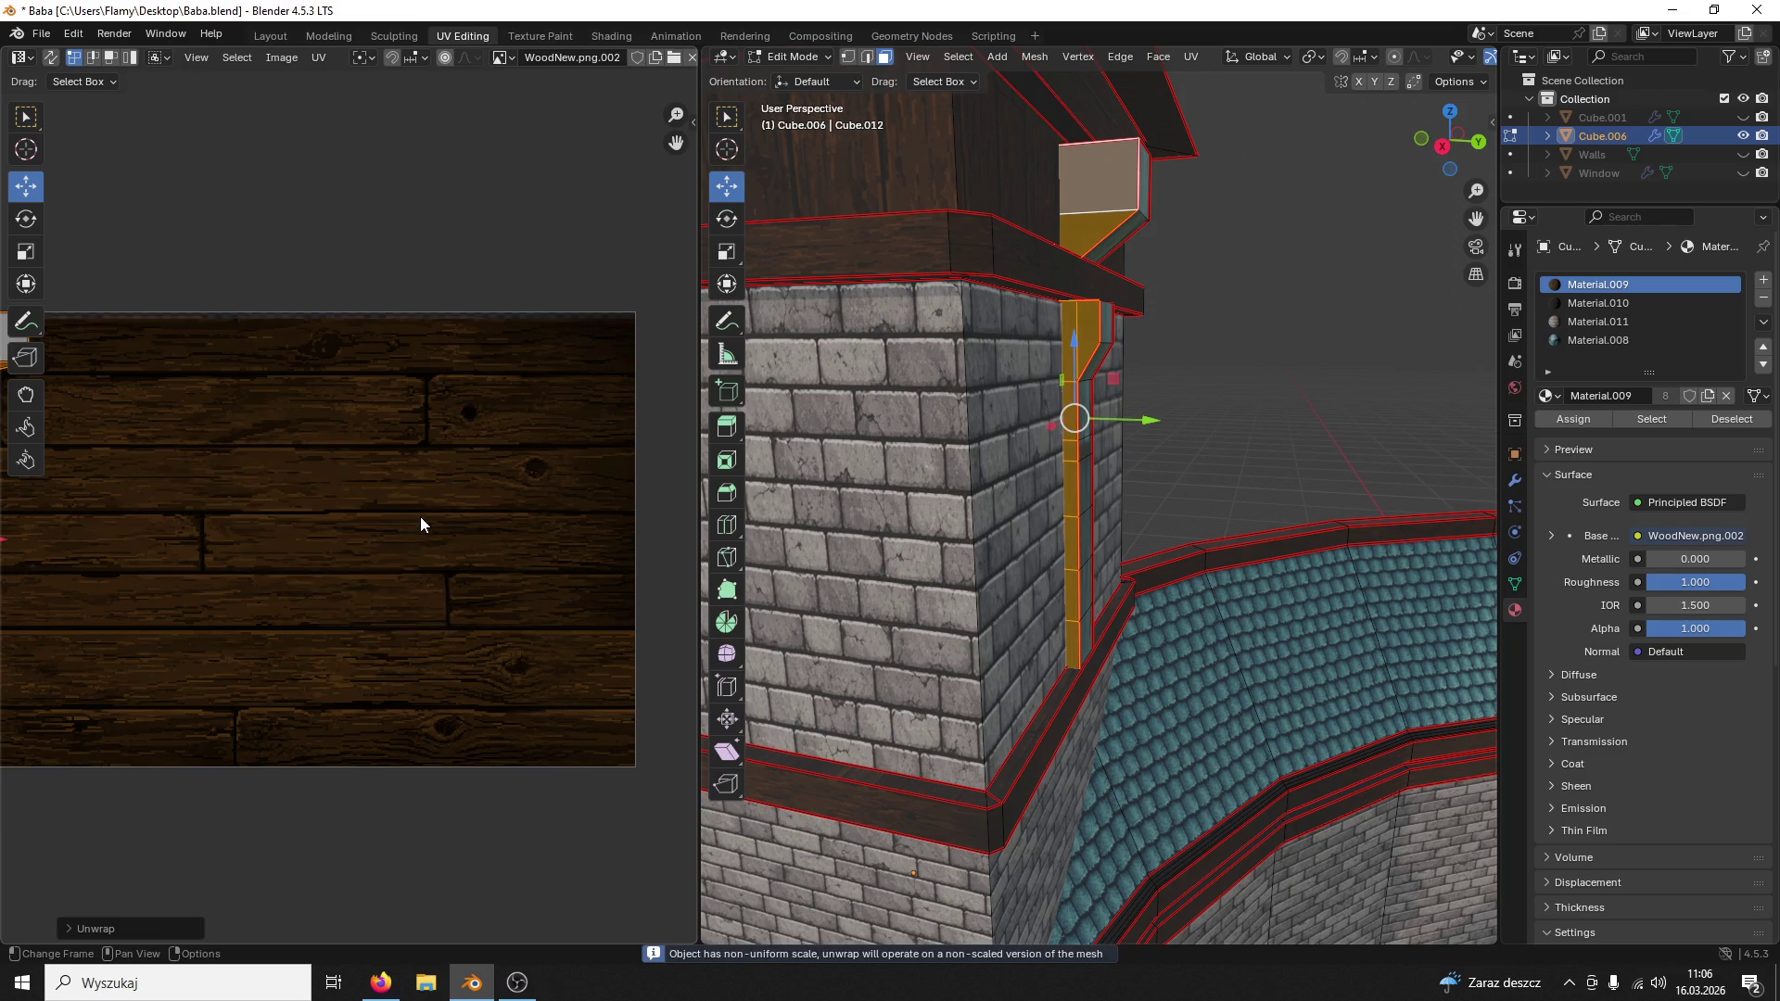
scroll(413, 497, up, 4)
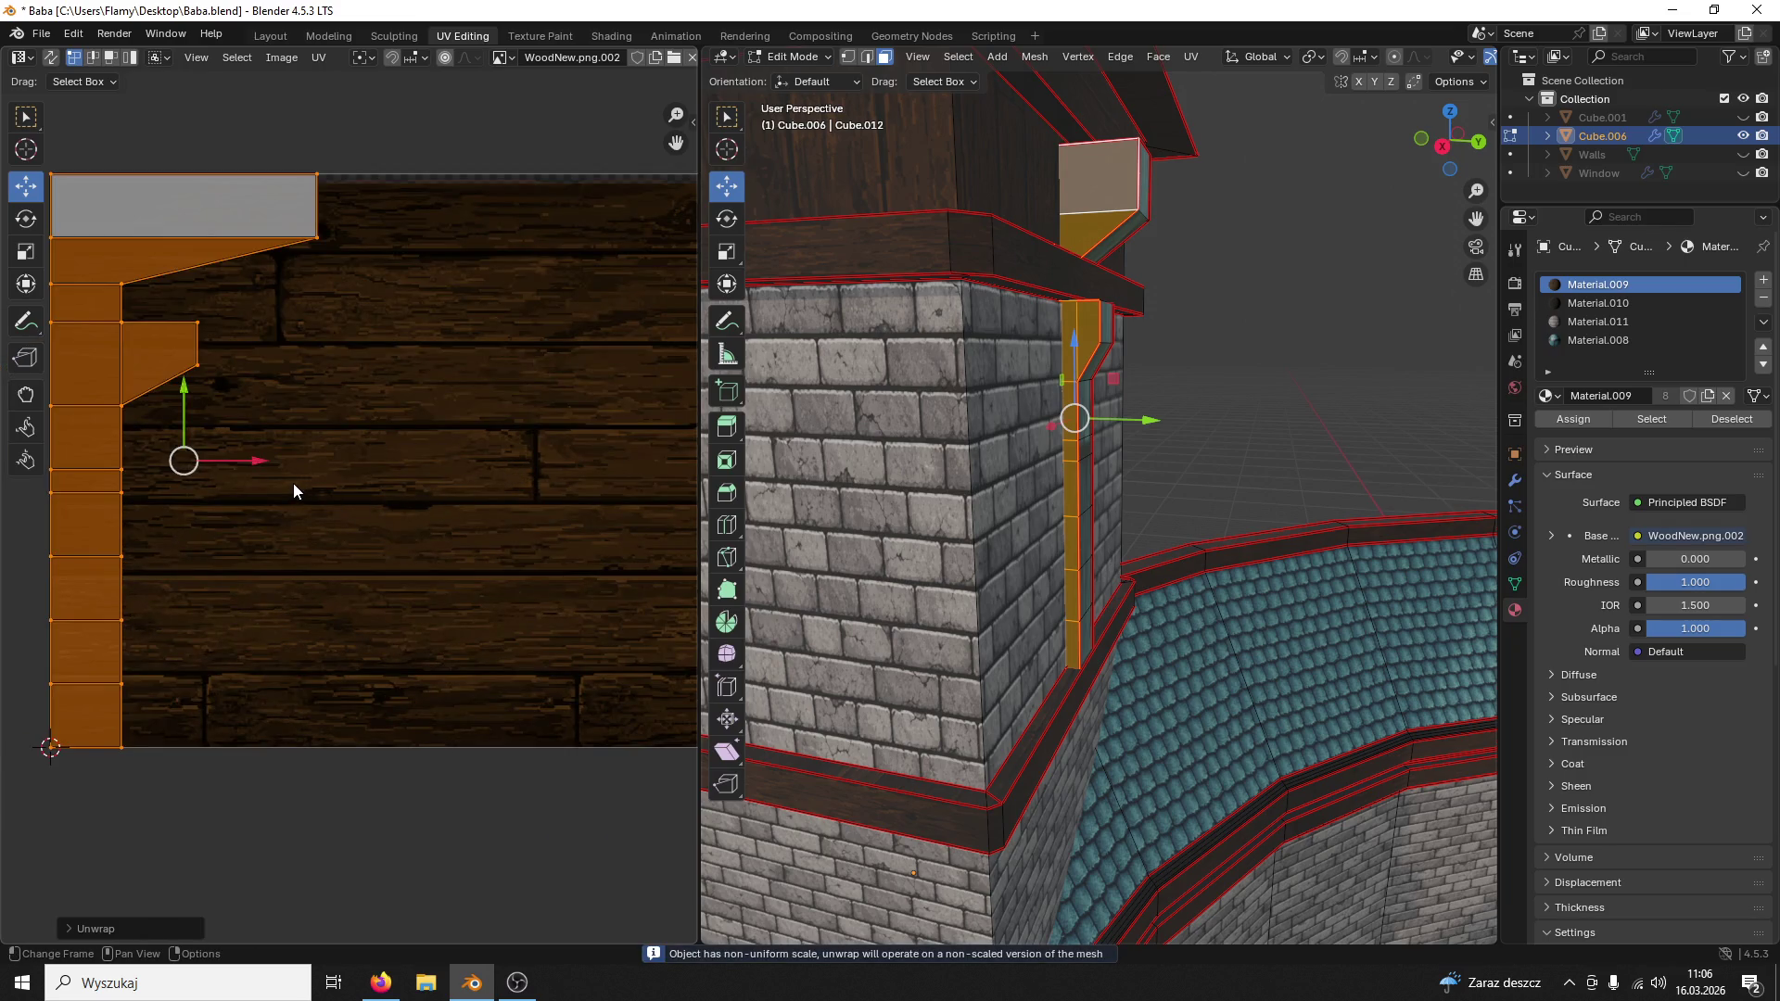
text(r-90)
key(Return)
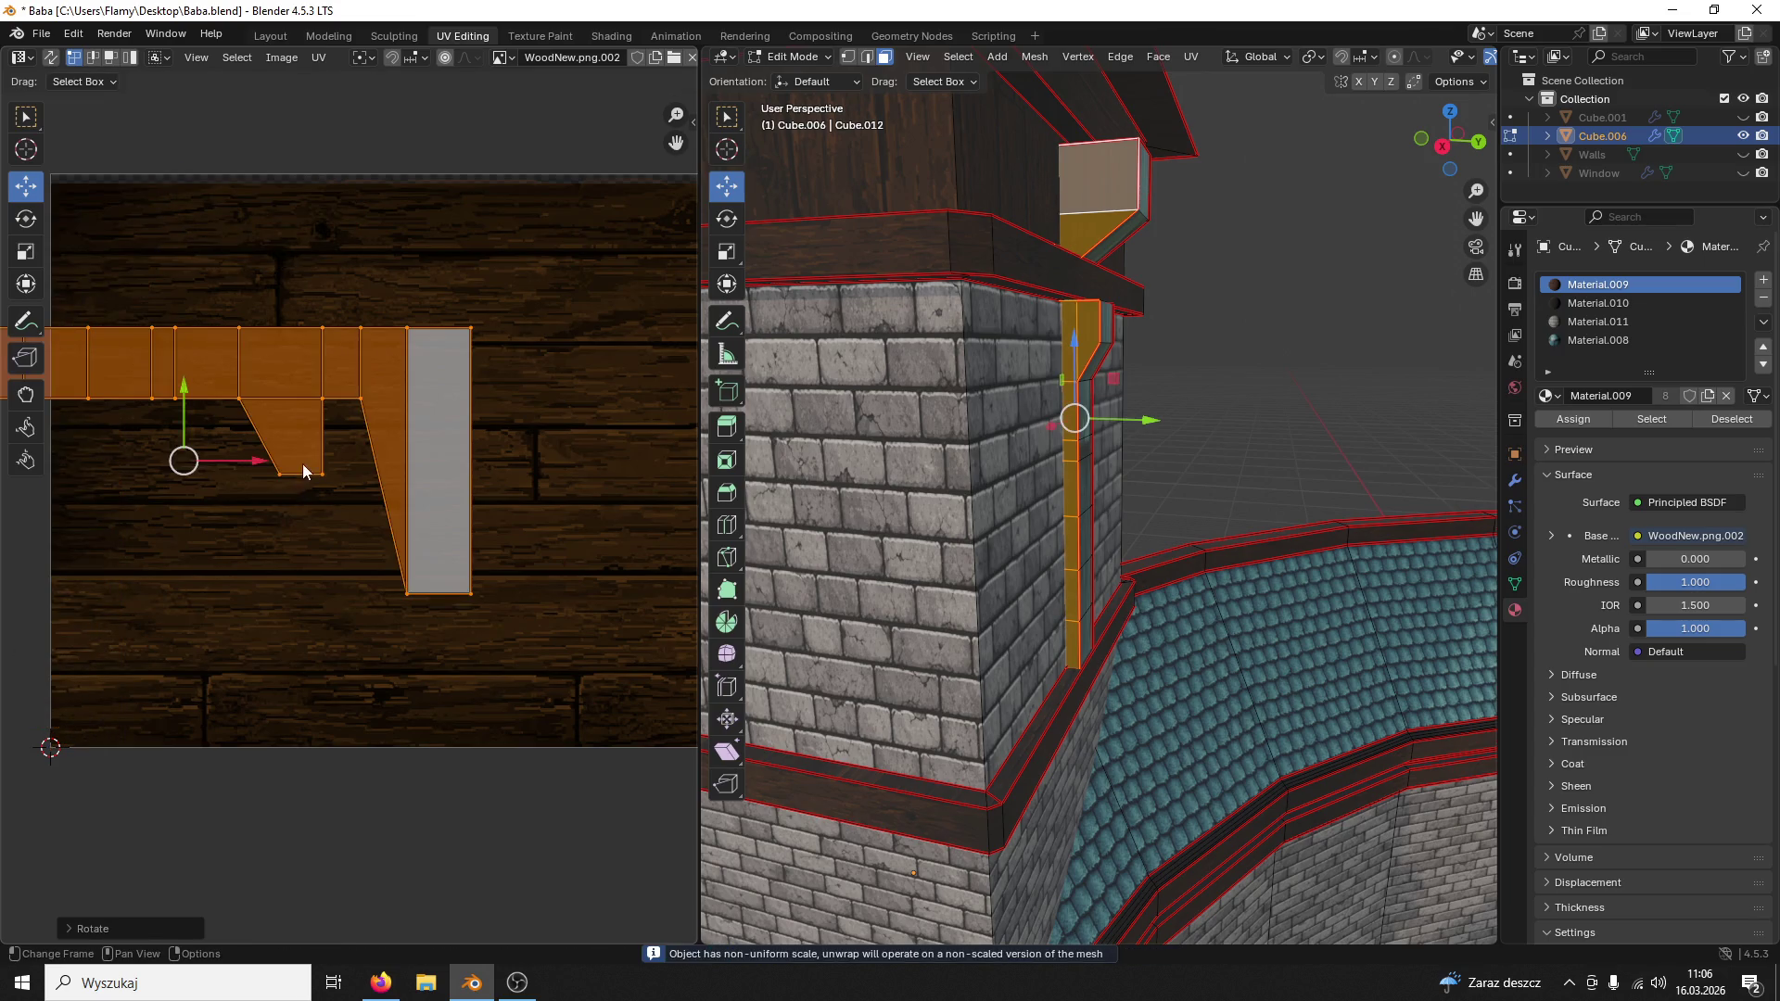
drag(264, 467, 514, 468)
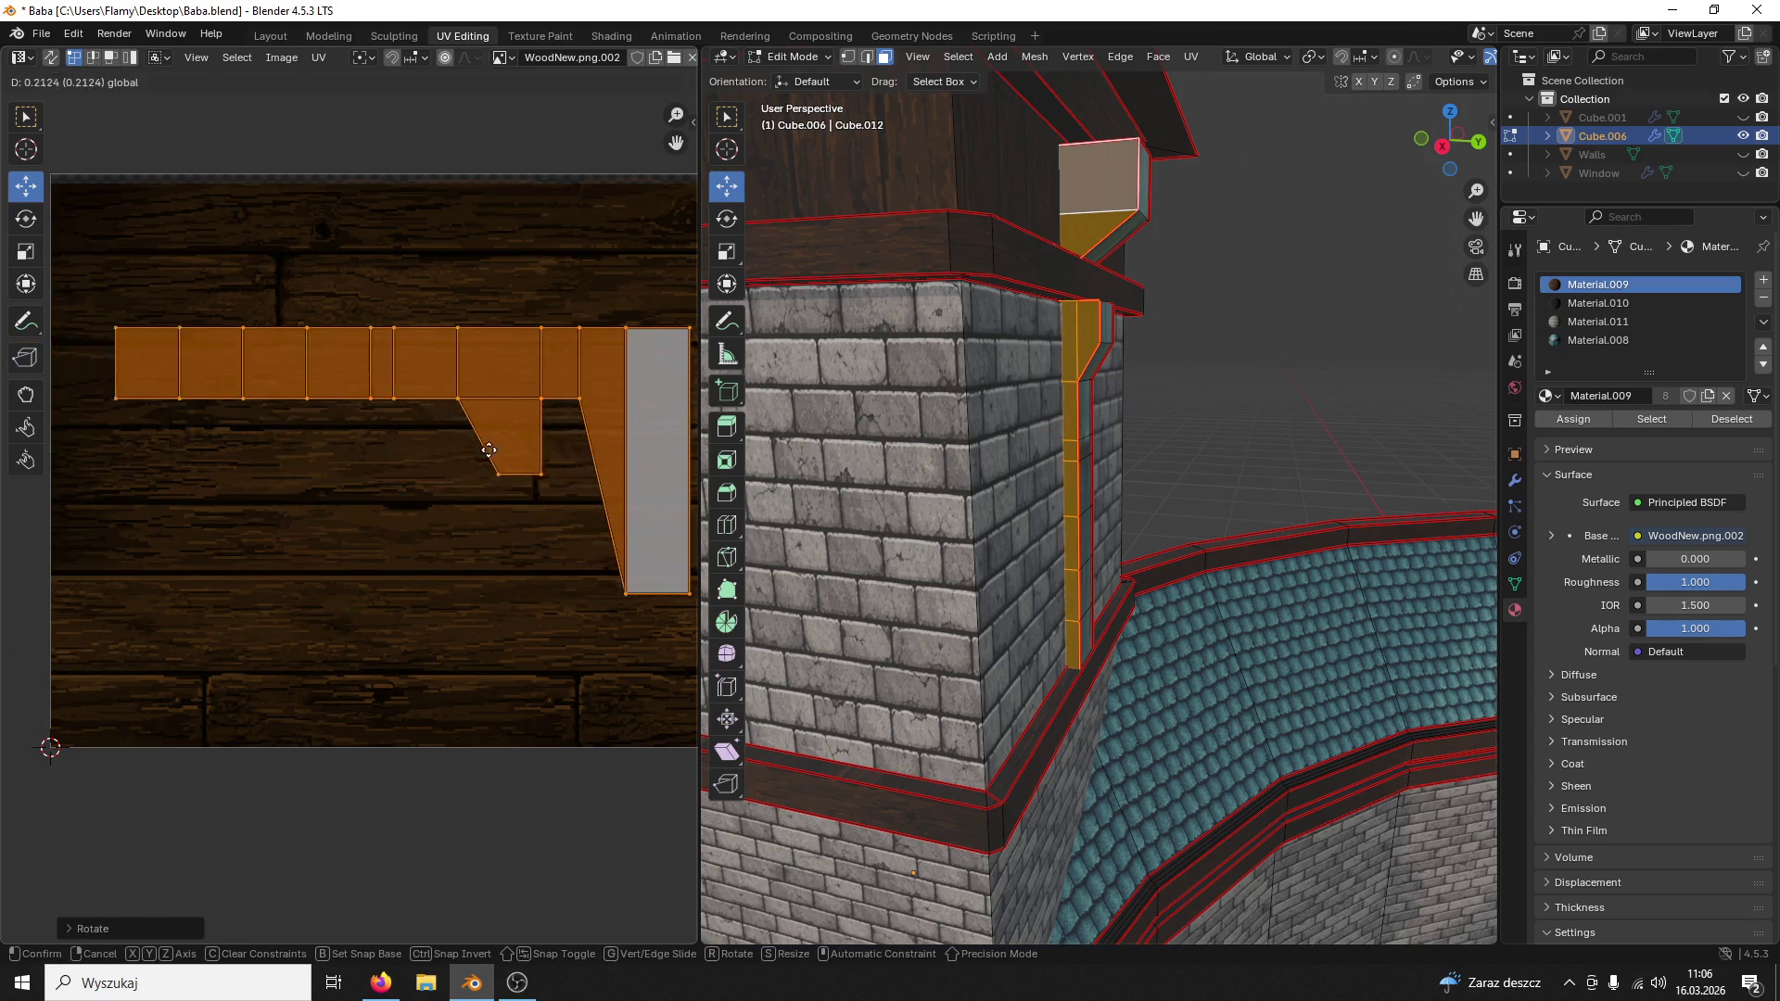
click(529, 475)
scroll(574, 433, down, 2)
Step: Select the drainpipe's top block and scale and reposition its UV island on the planks
key(a)
click(1362, 320)
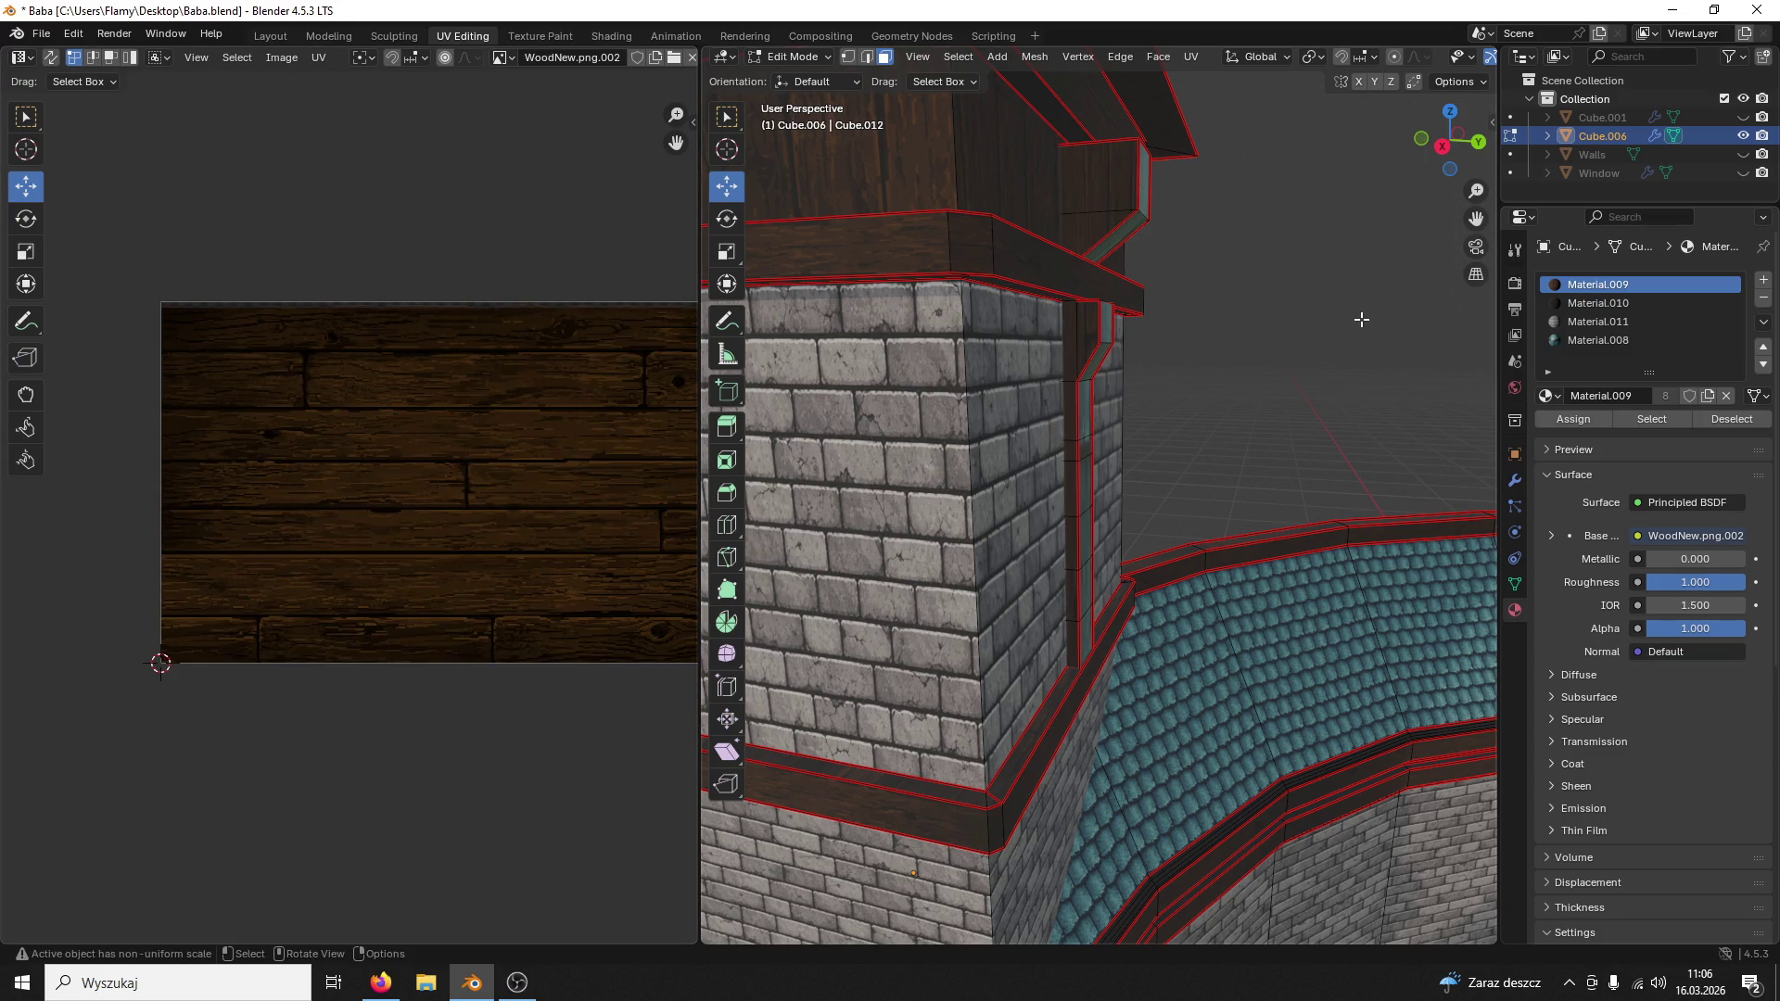
click(1118, 196)
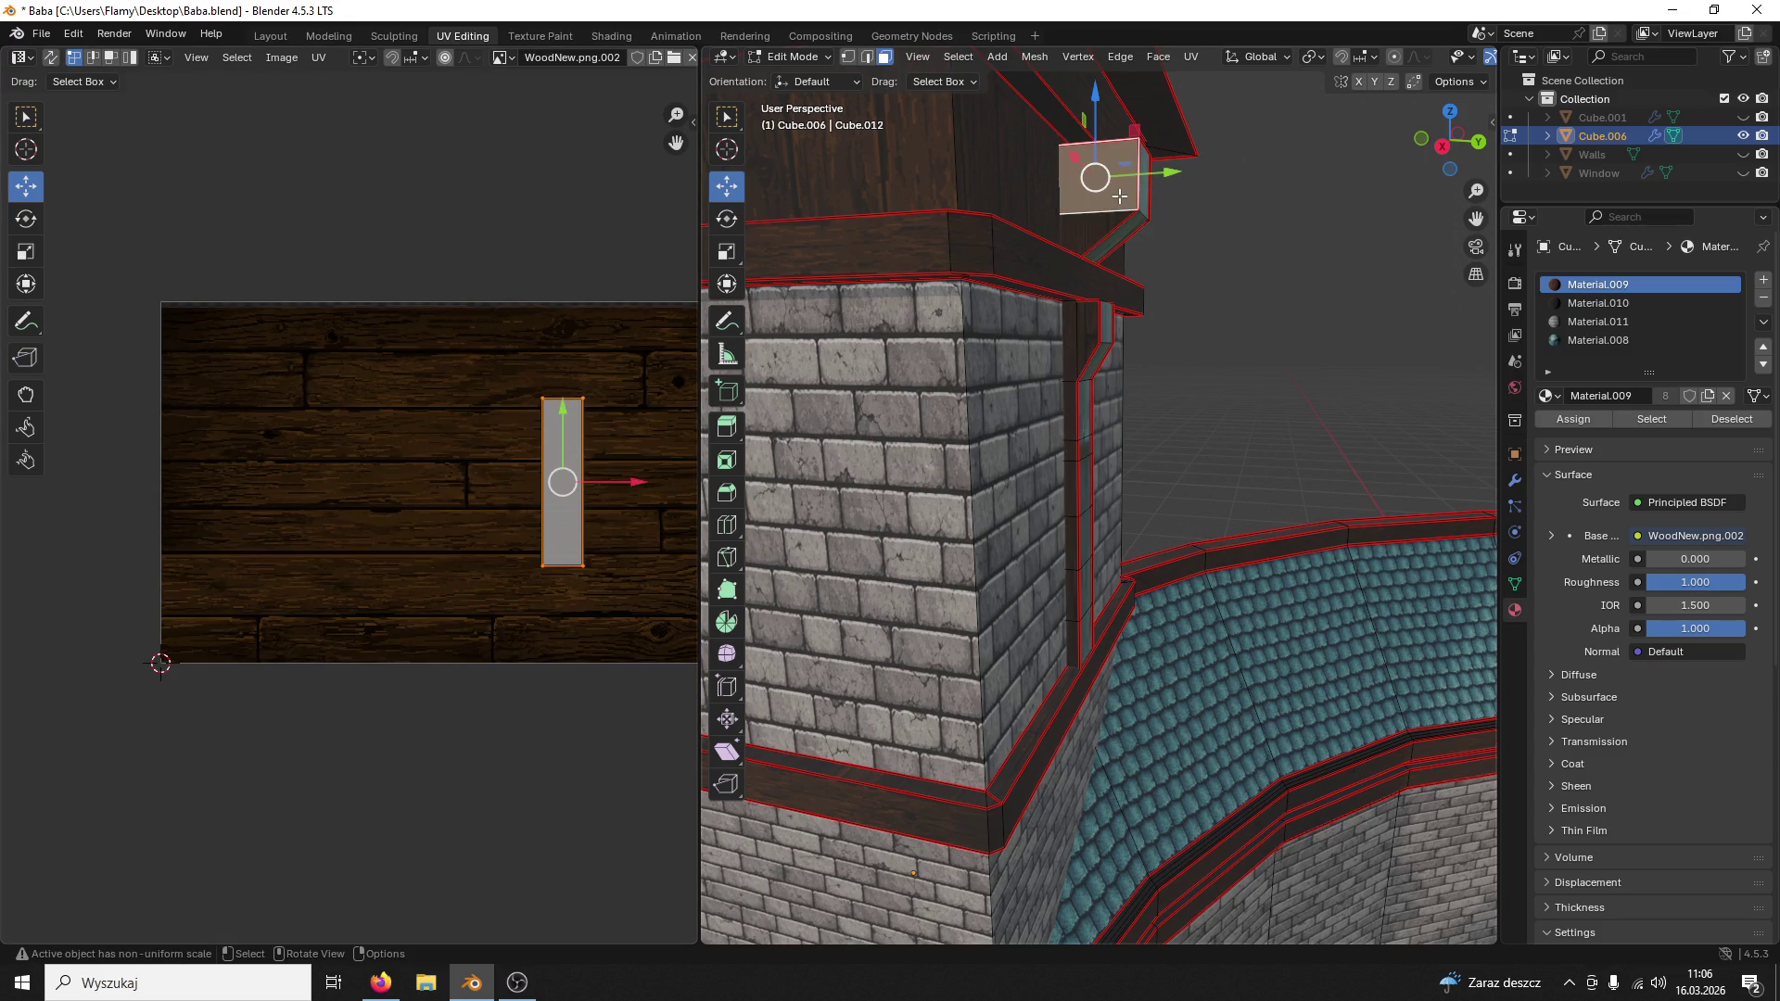
key(ctrl+l)
key(s)
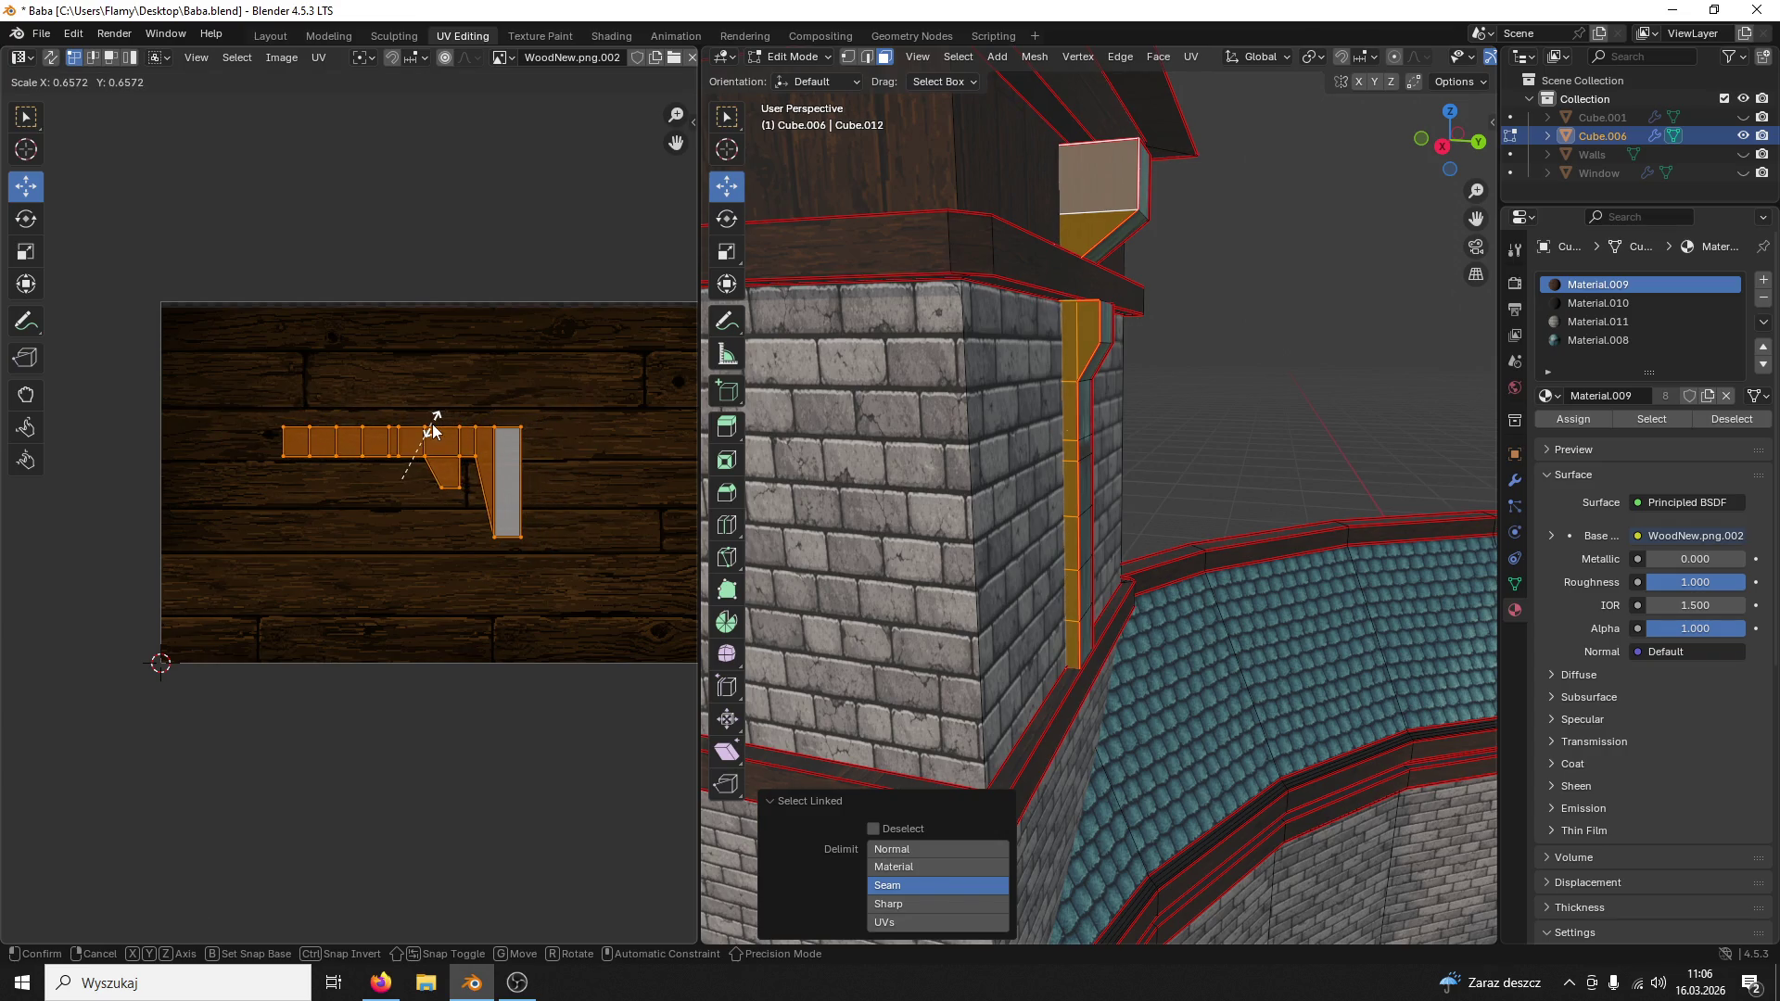
click(434, 429)
drag(404, 418, 403, 402)
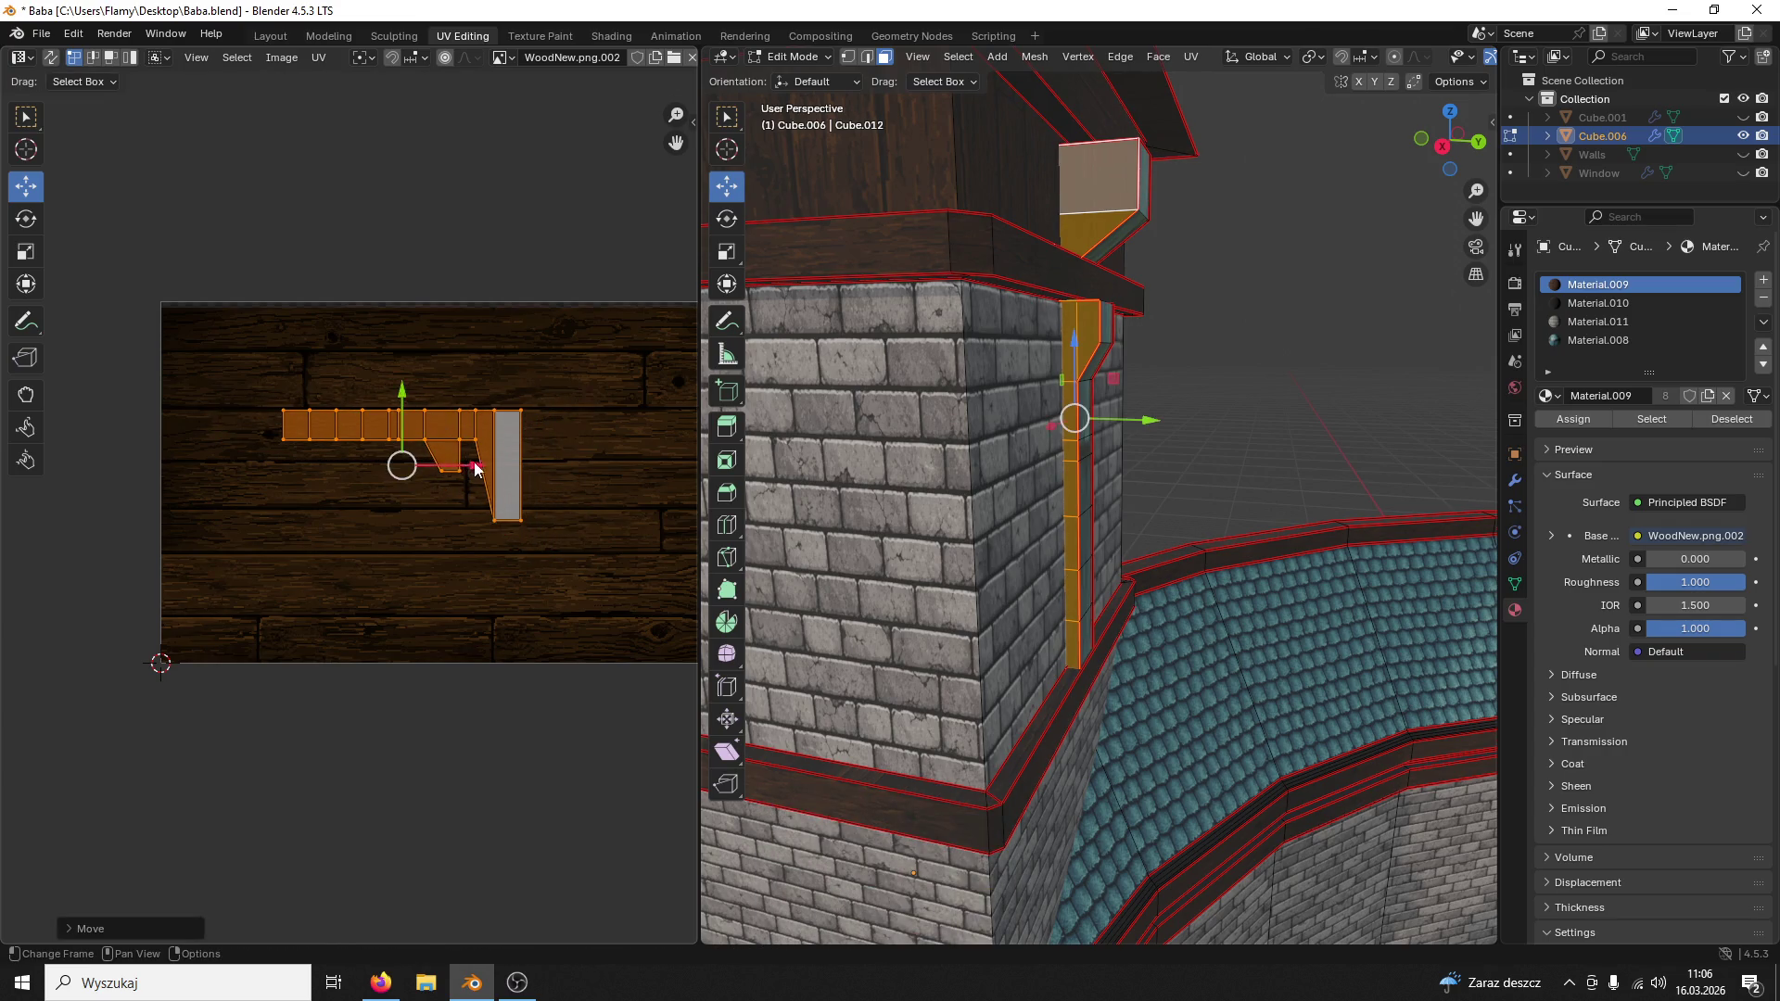
drag(475, 469, 595, 471)
Step: Stretch the island along X and nudge it right so it runs lengthwise along the planks
key(s)
key(x)
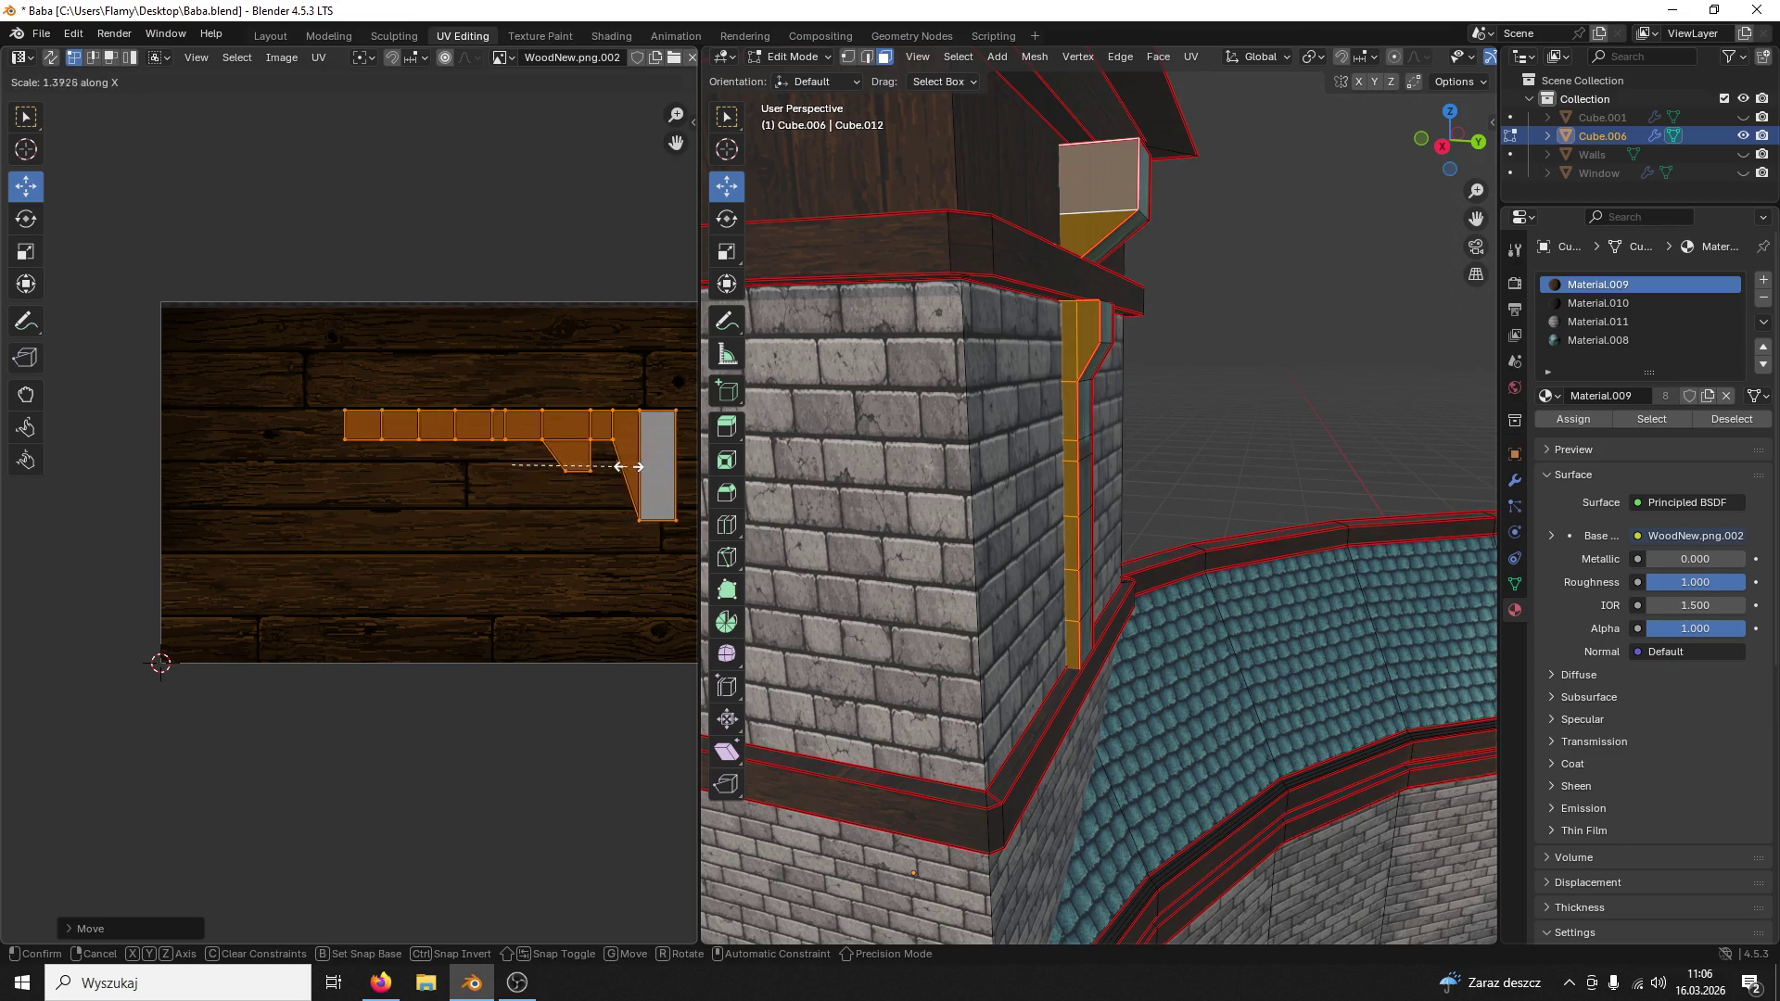
click(678, 466)
middle_drag(619, 530, 456, 496)
drag(385, 440, 429, 440)
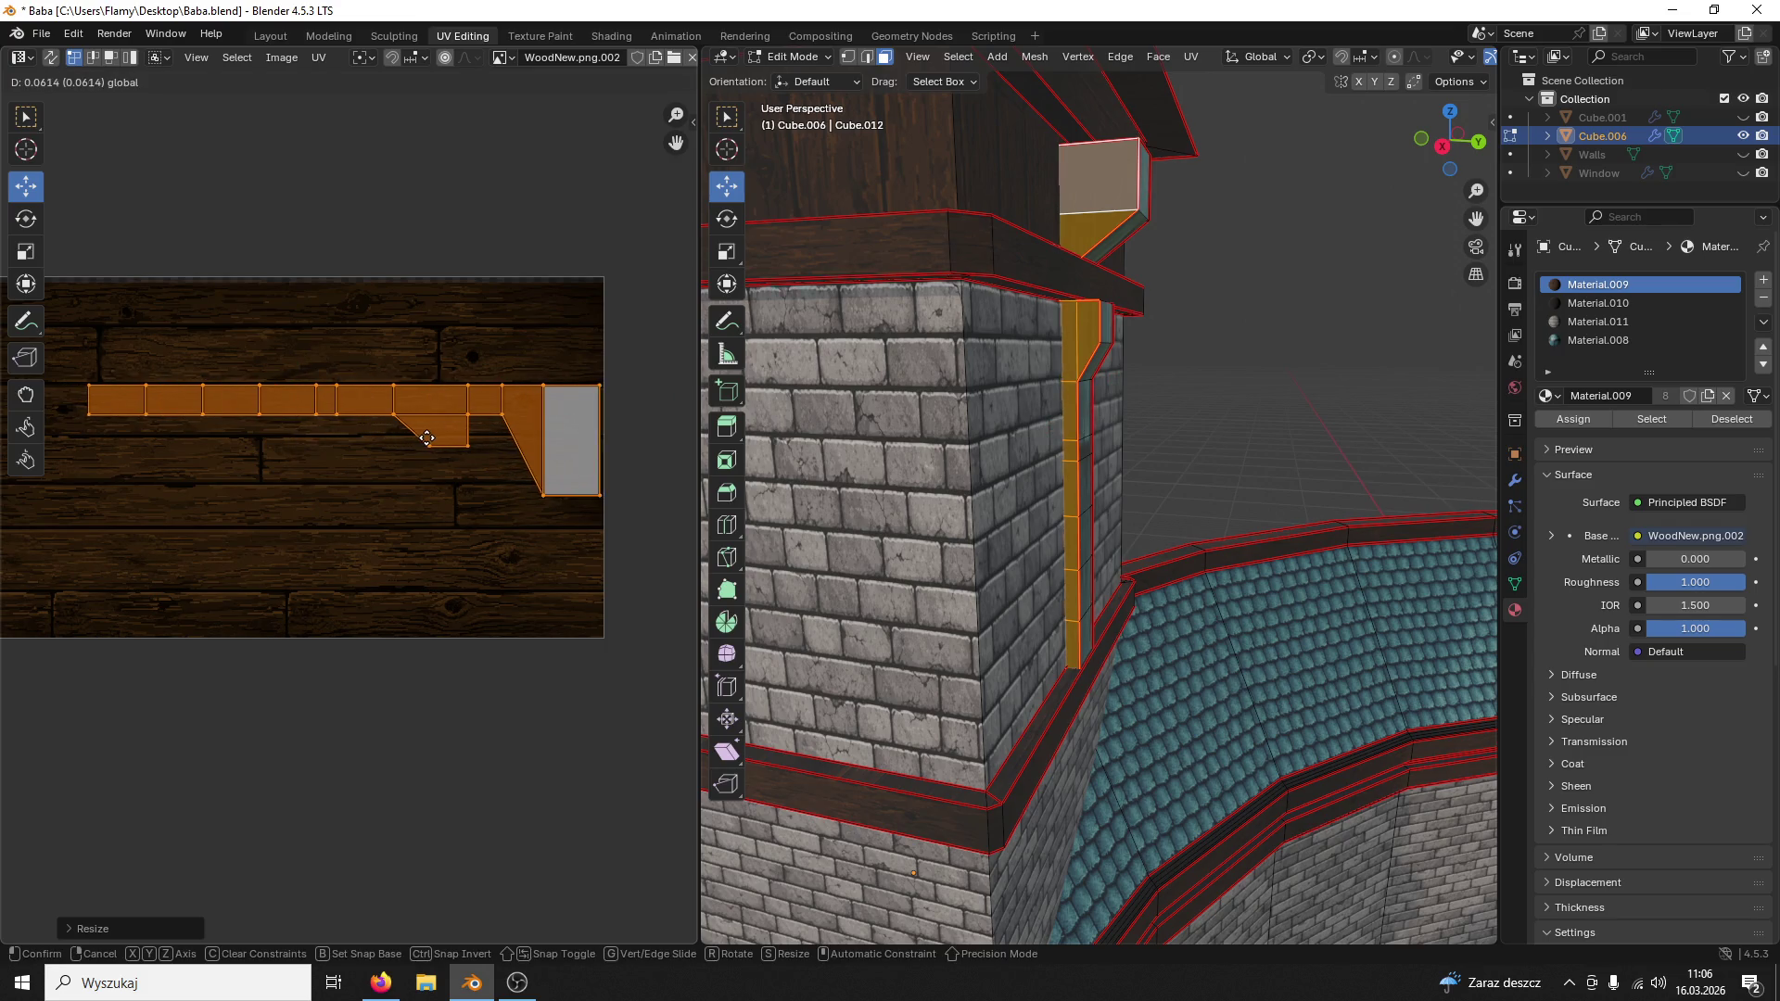
key(alt+a)
key(alt+a)
Step: Select the pipe's angled top faces and move their UV islands upward
mouse_move(1237, 266)
middle_down()
mouse_move(1266, 288)
mouse_move(1228, 210)
mouse_move(1190, 468)
middle_up()
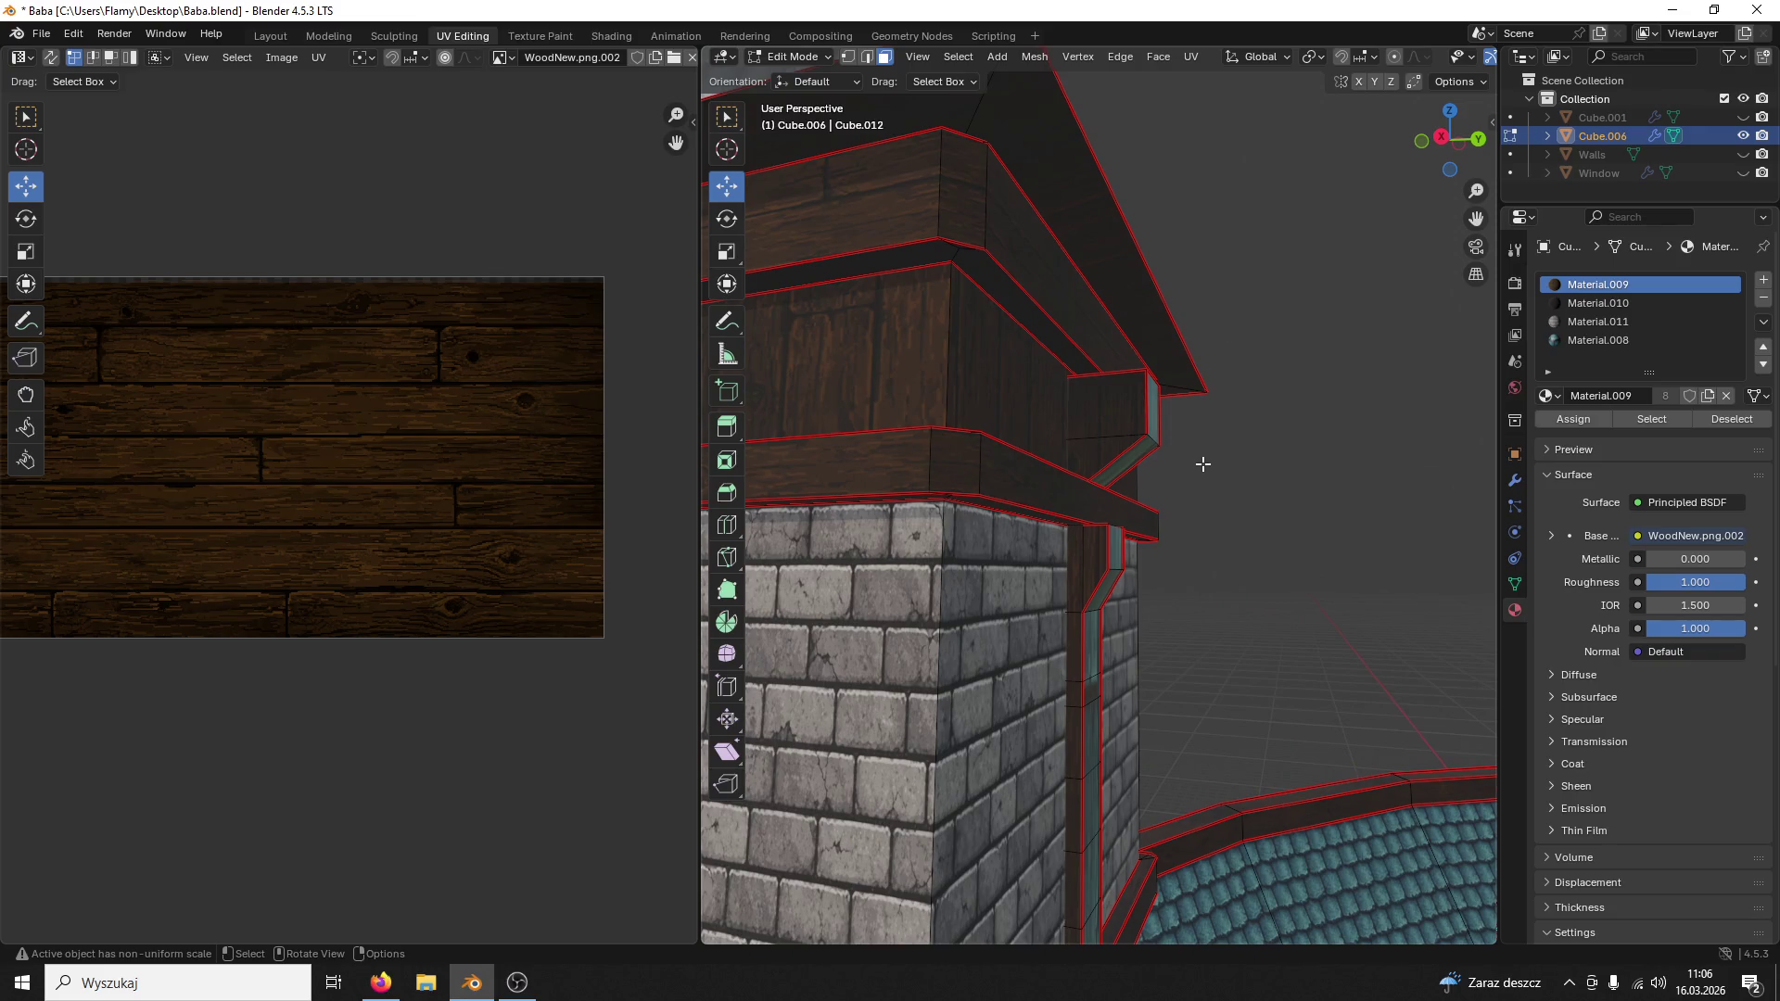
click(1097, 569)
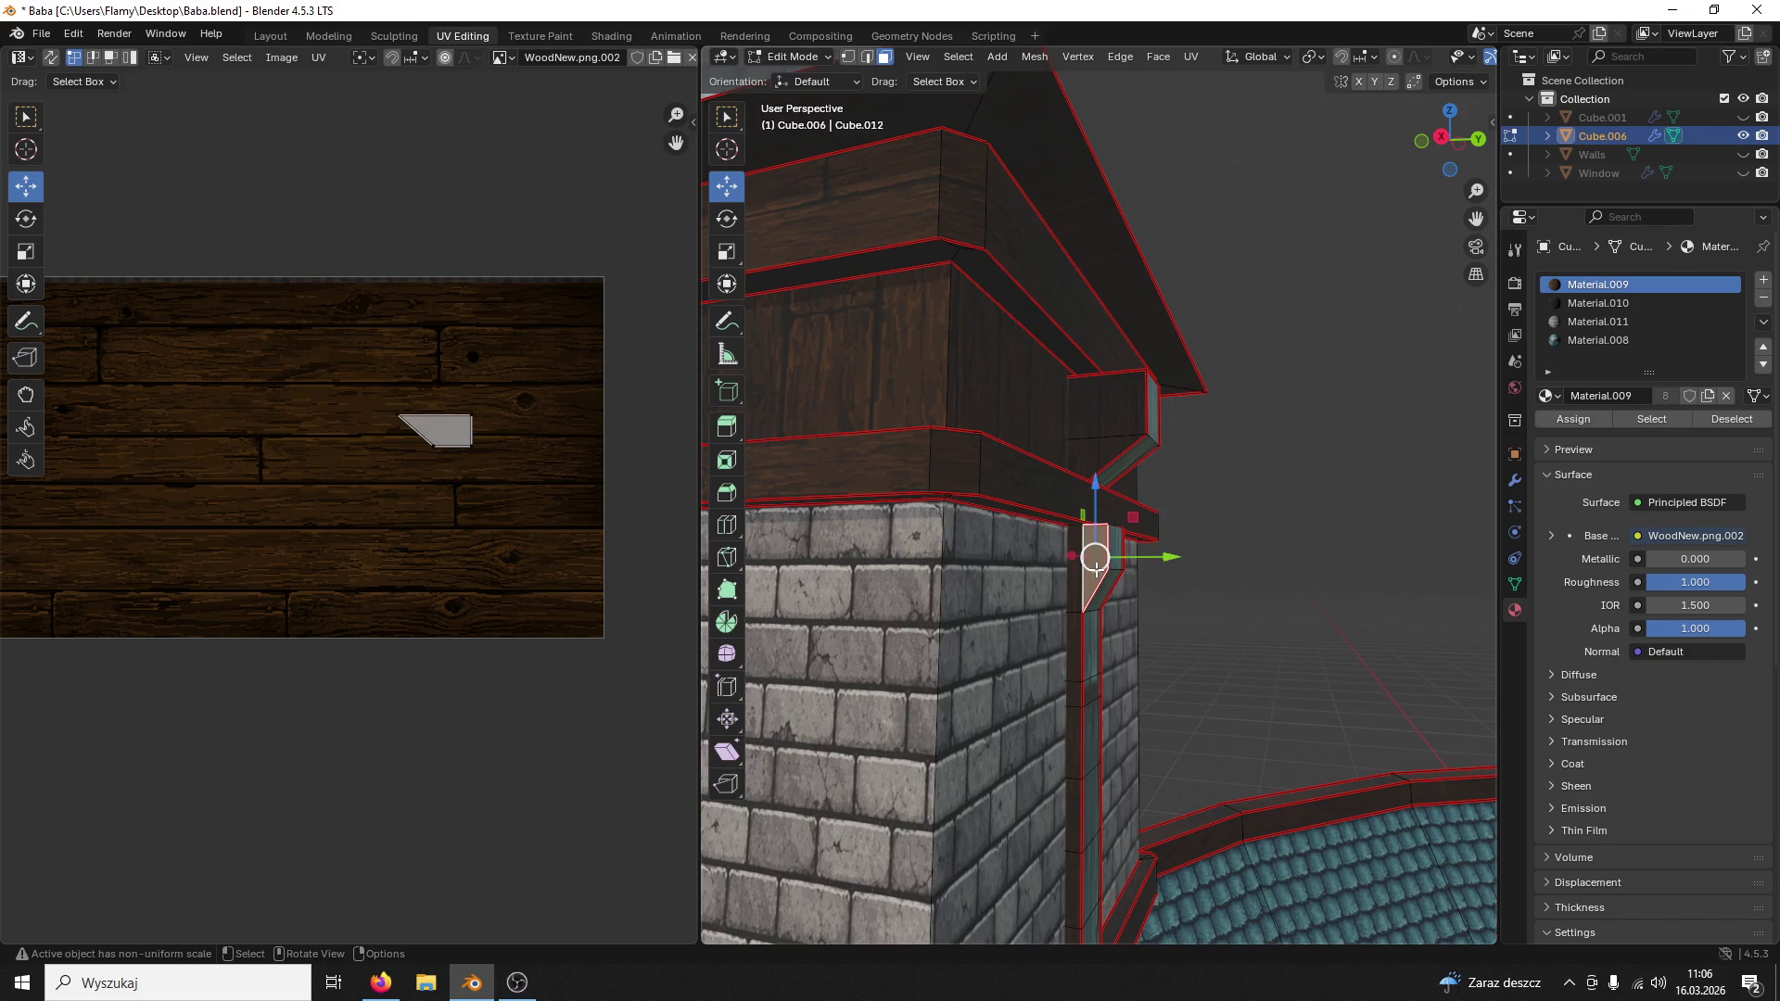
key(l)
key(a)
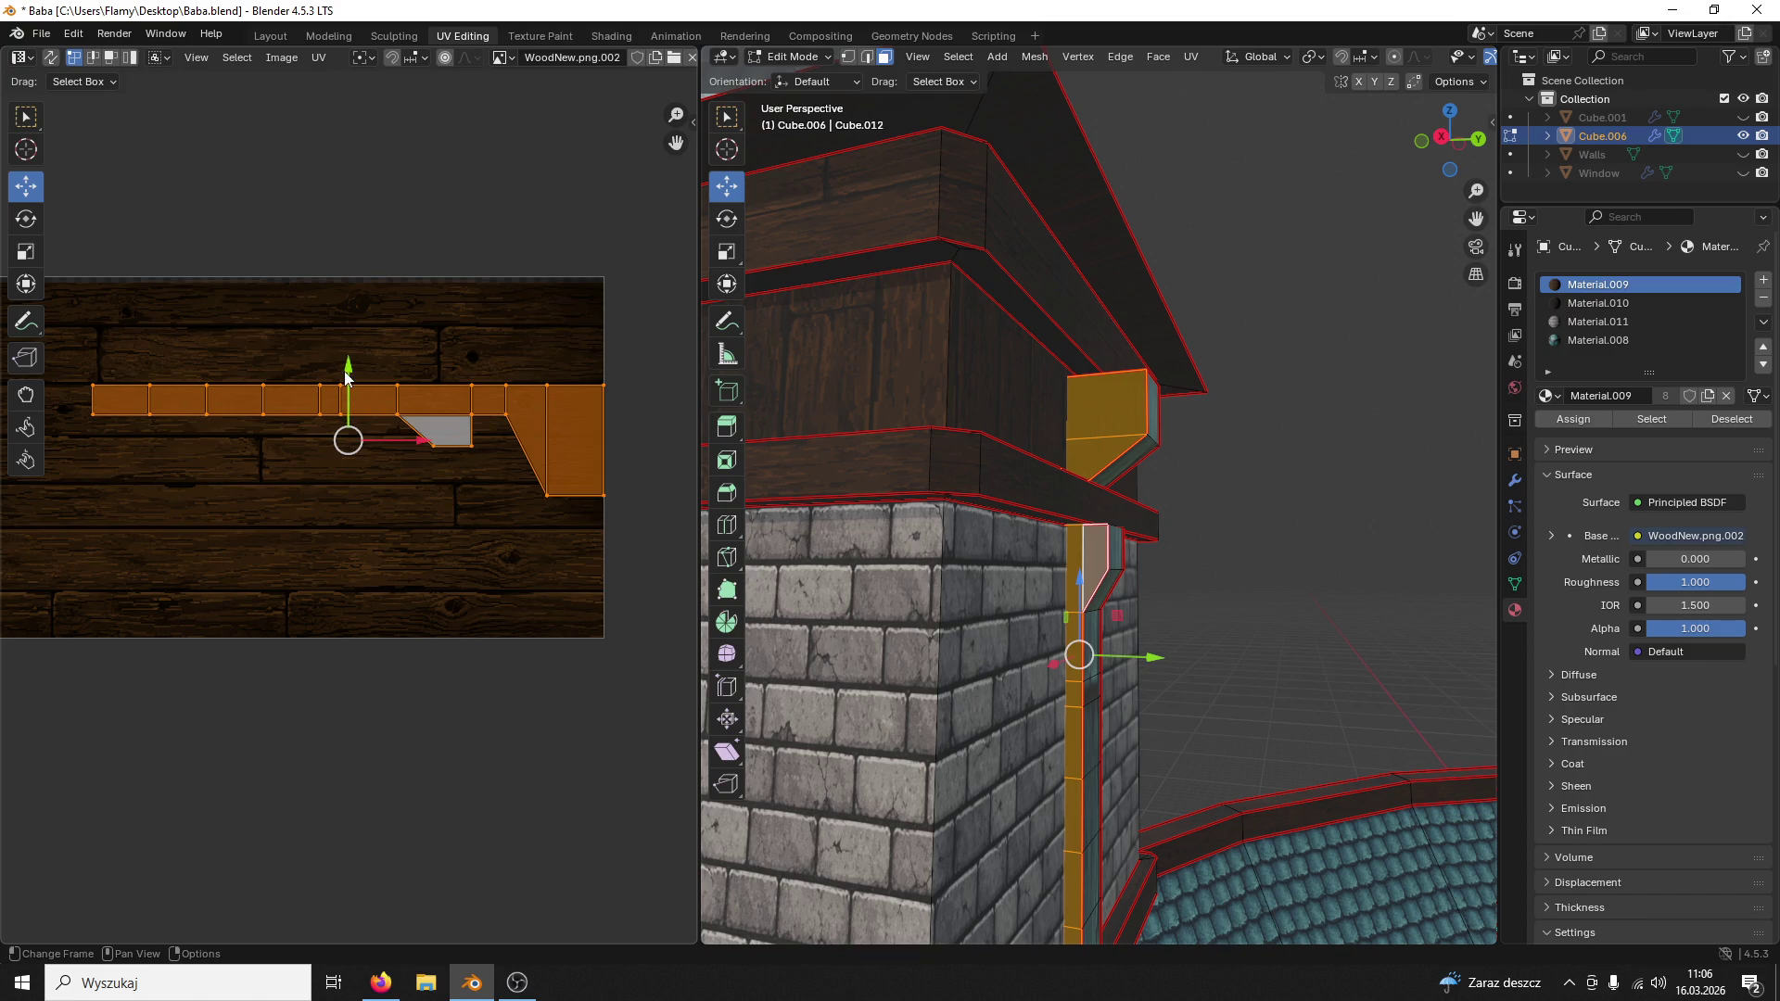
drag(347, 375, 313, 344)
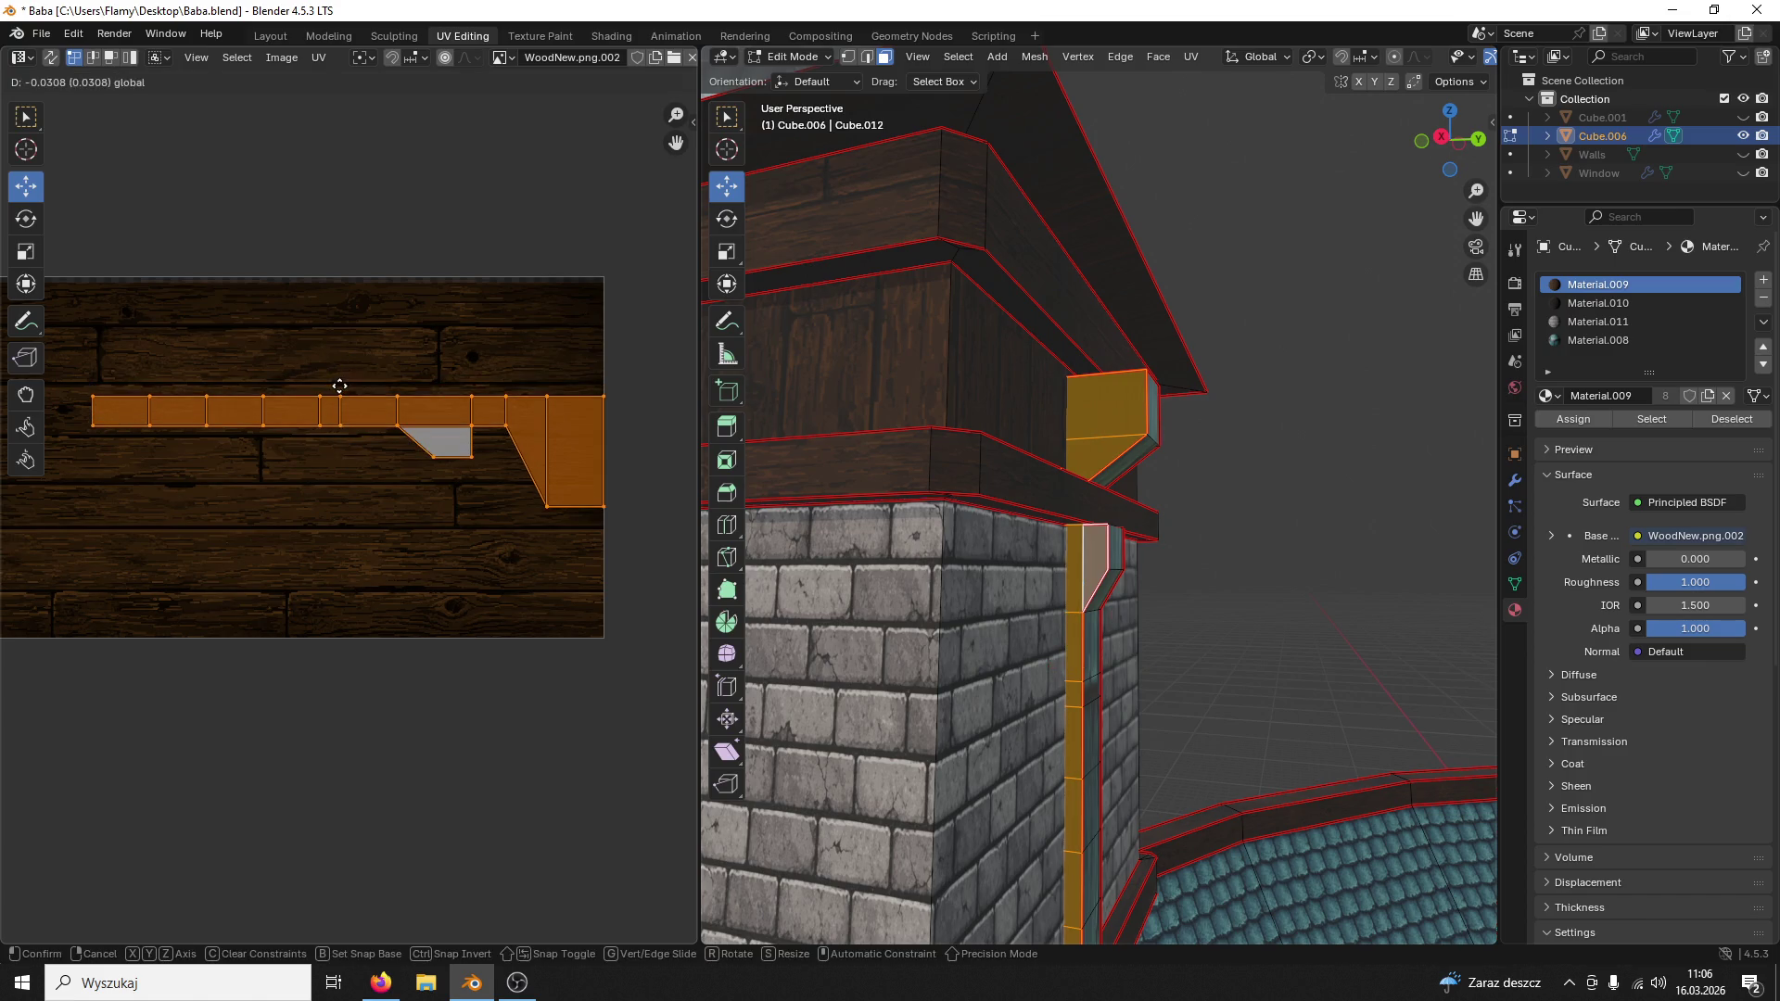
Step: Select the second drainpipe strip and assign it the wood Material.009
click(311, 343)
click(604, 349)
click(1383, 382)
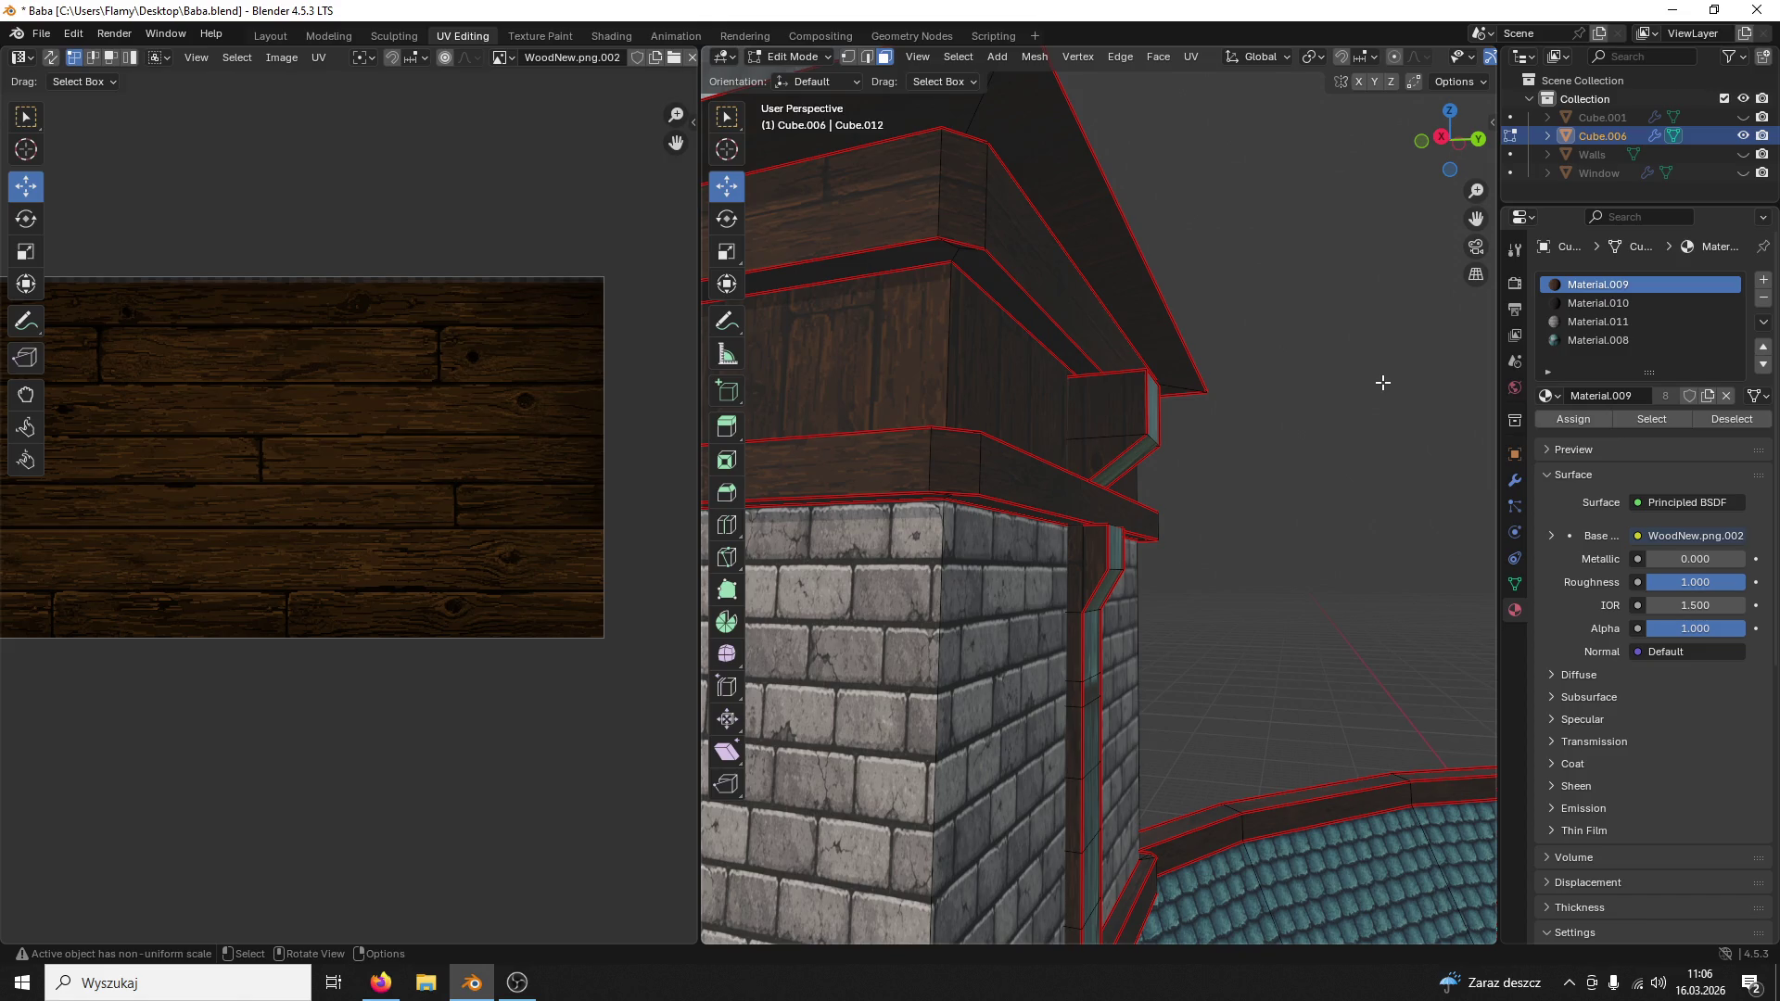
mouse_move(1383, 383)
middle_down()
mouse_move(1177, 479)
mouse_move(1261, 448)
middle_up()
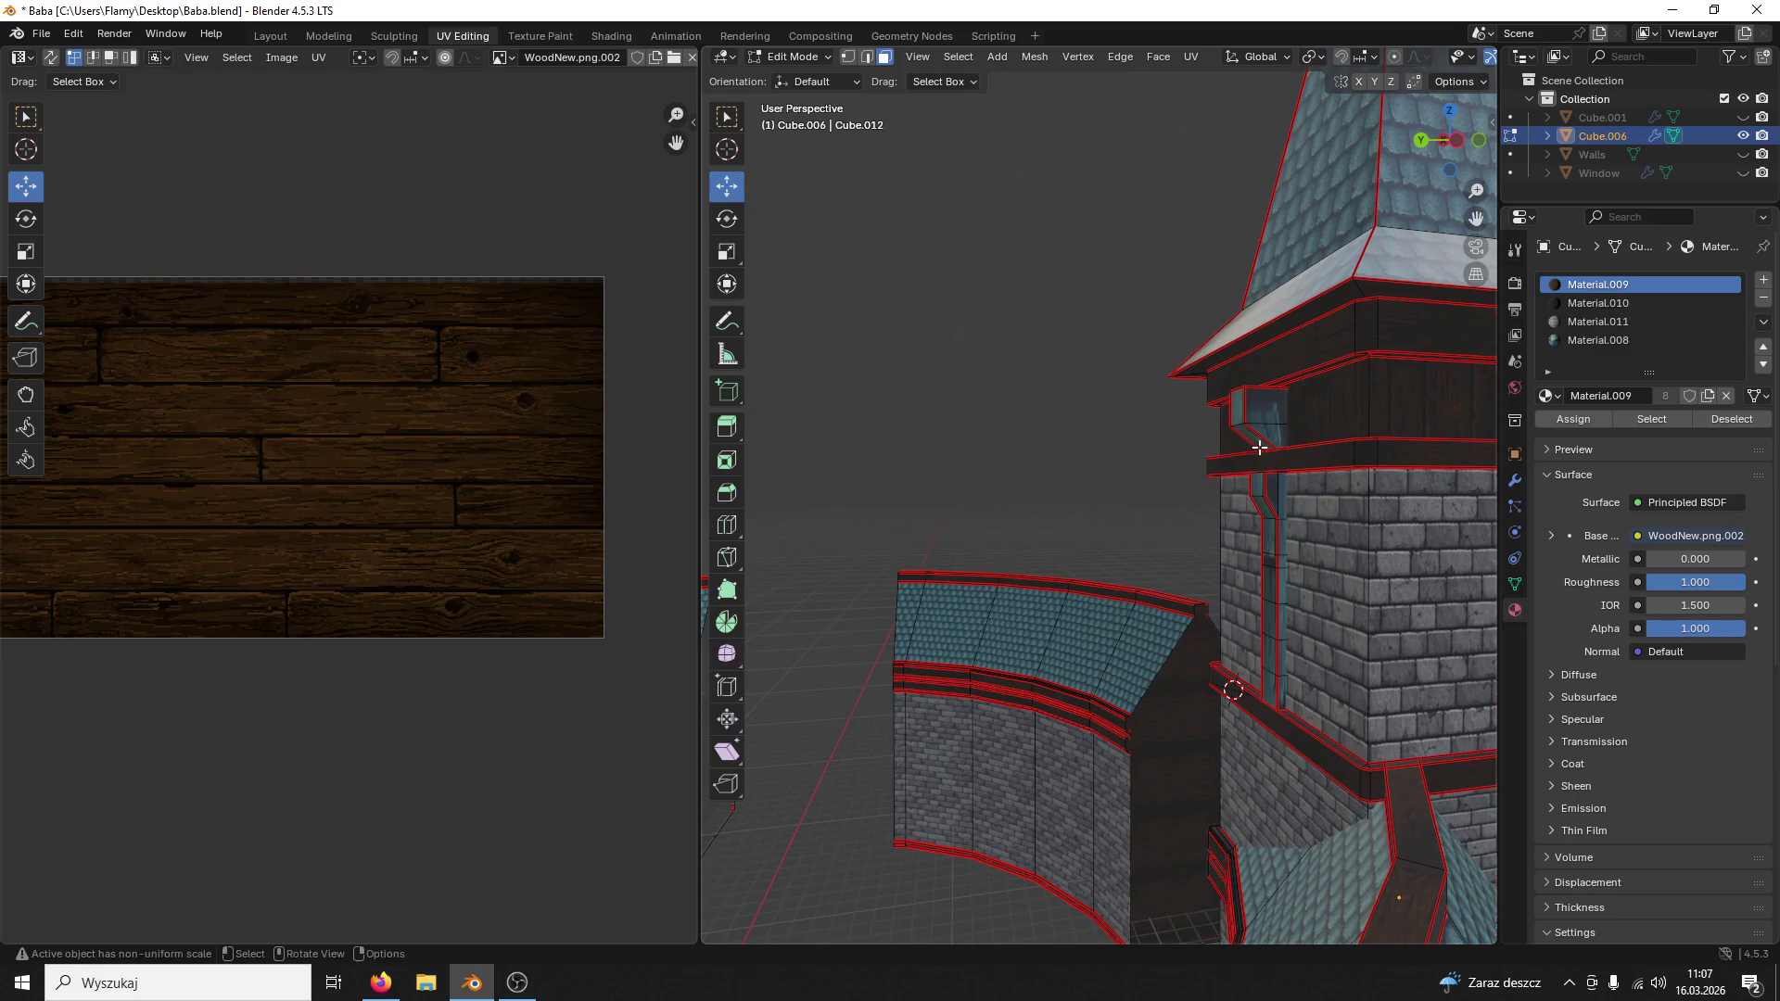
click(1284, 422)
key(ctrl+l)
key(KP_Decimal)
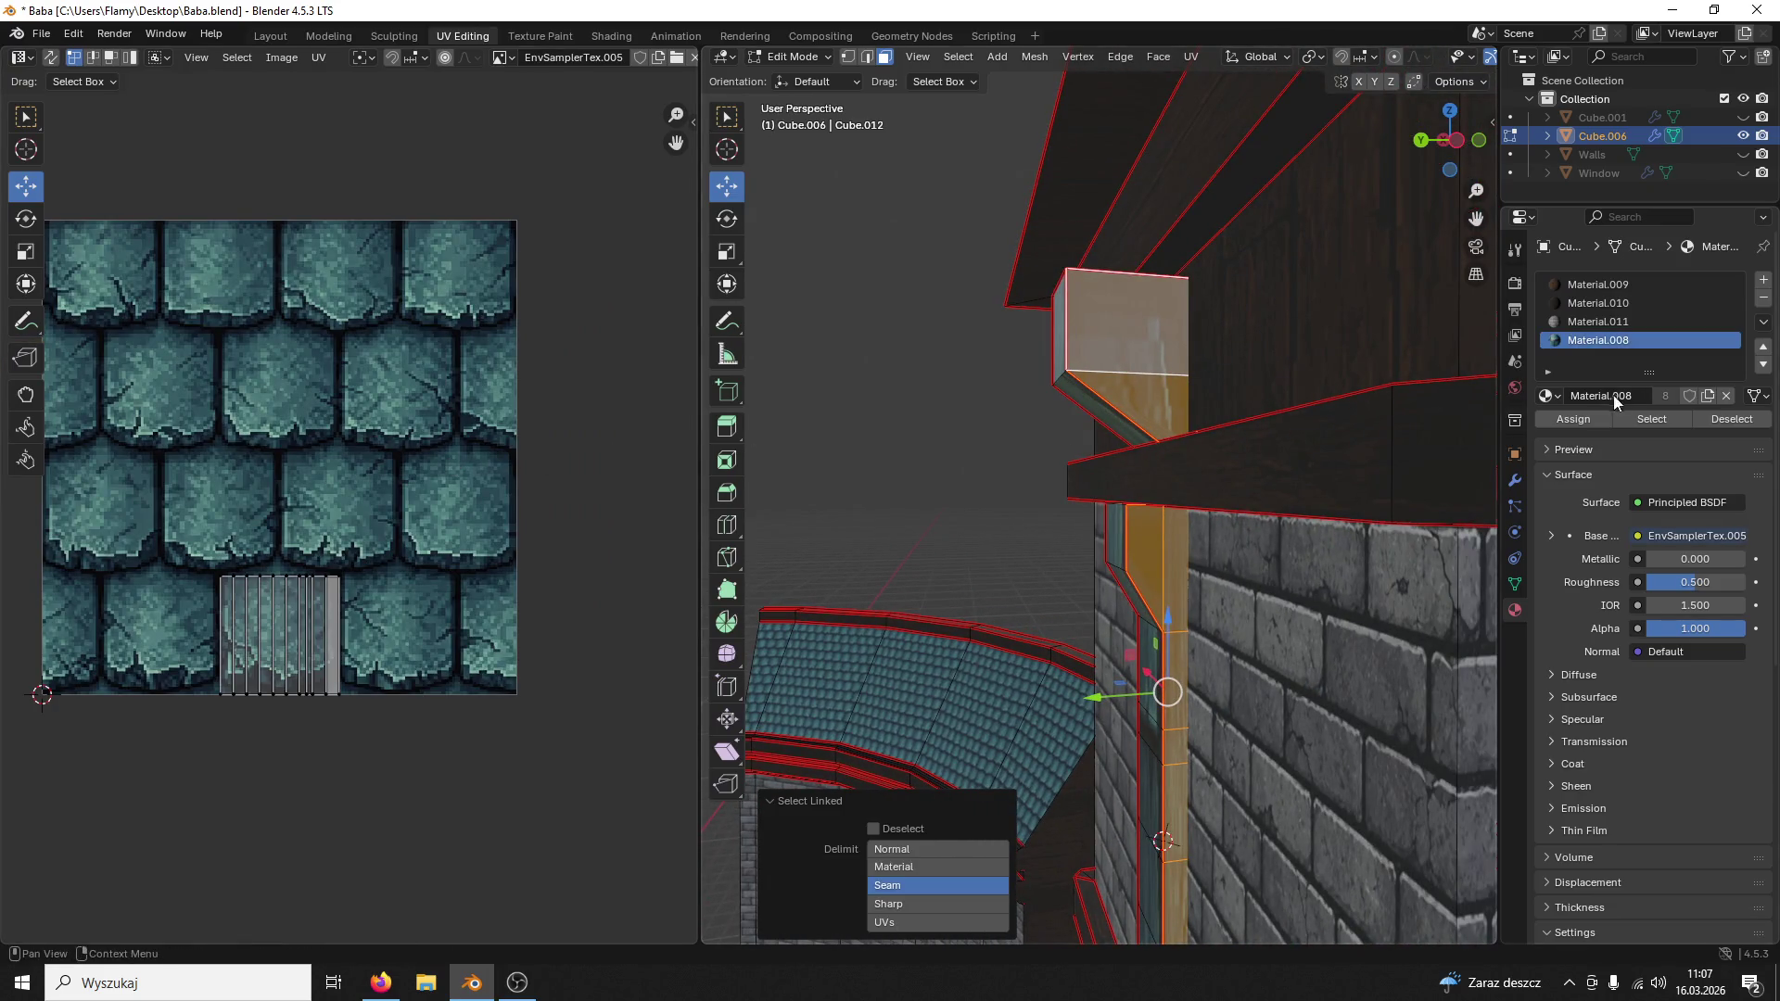
click(1581, 288)
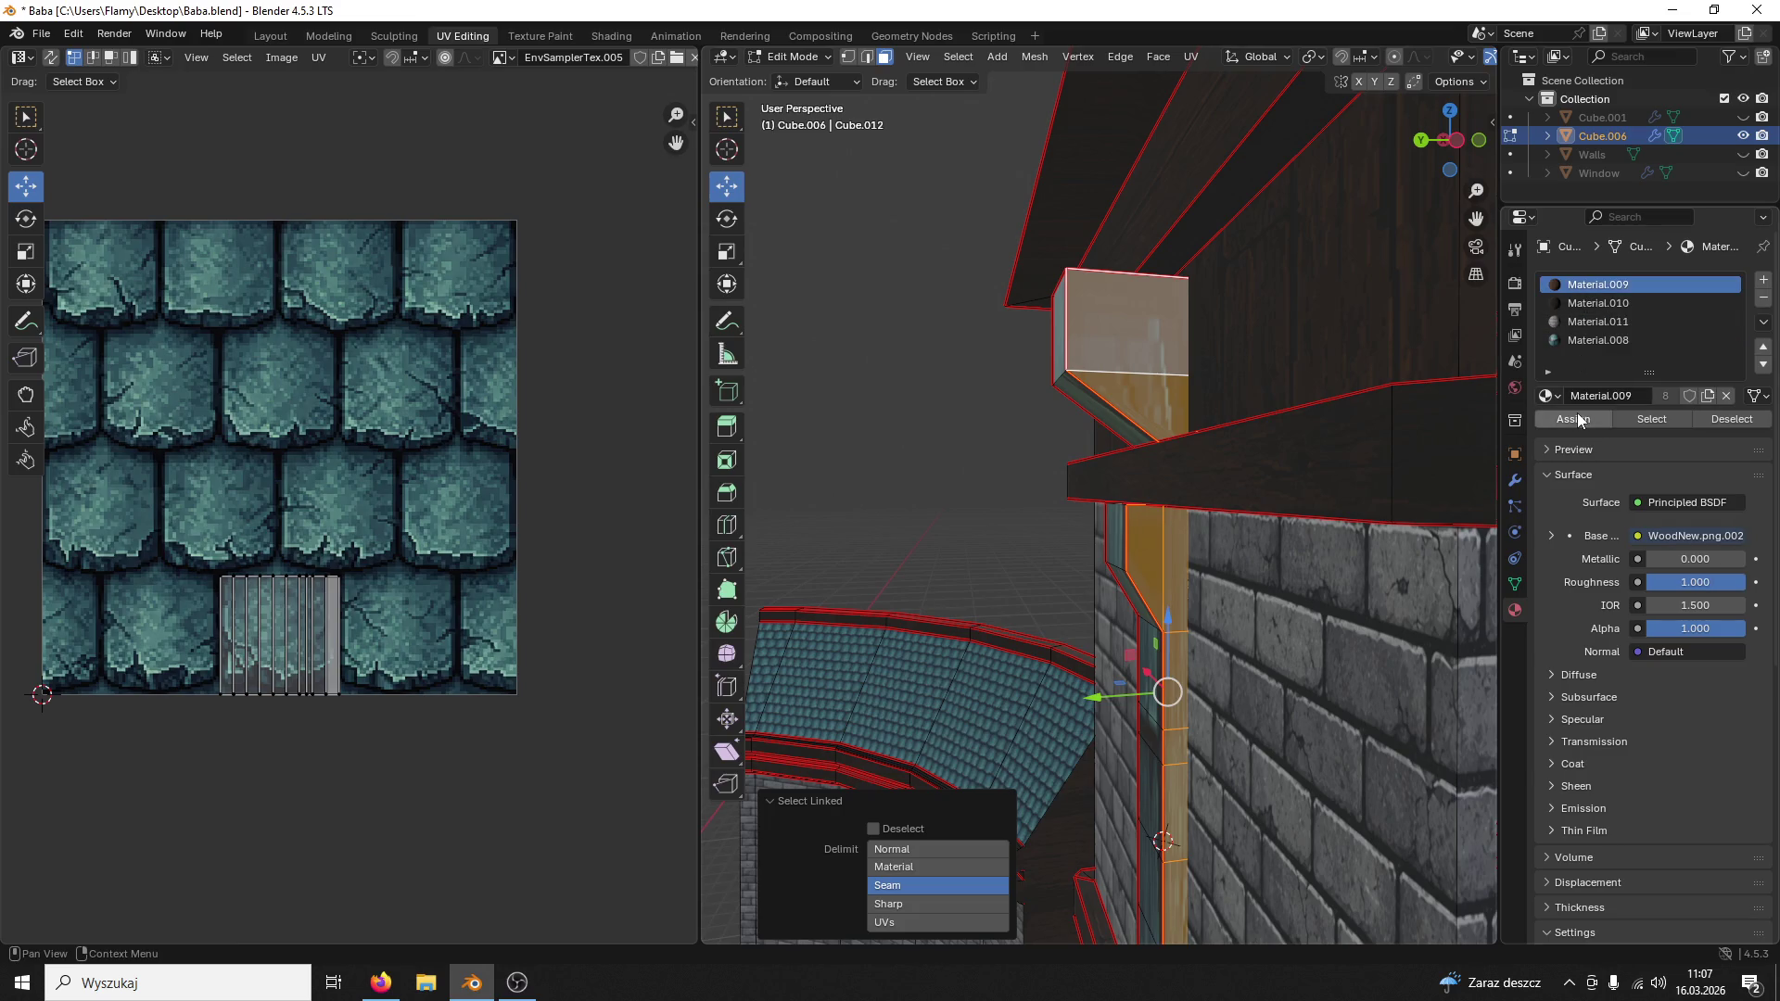
click(1573, 419)
Step: Unwrap the second strip, rotate its UVs 90 degrees, move them right and stretch along X
middle_drag(895, 521, 924, 525)
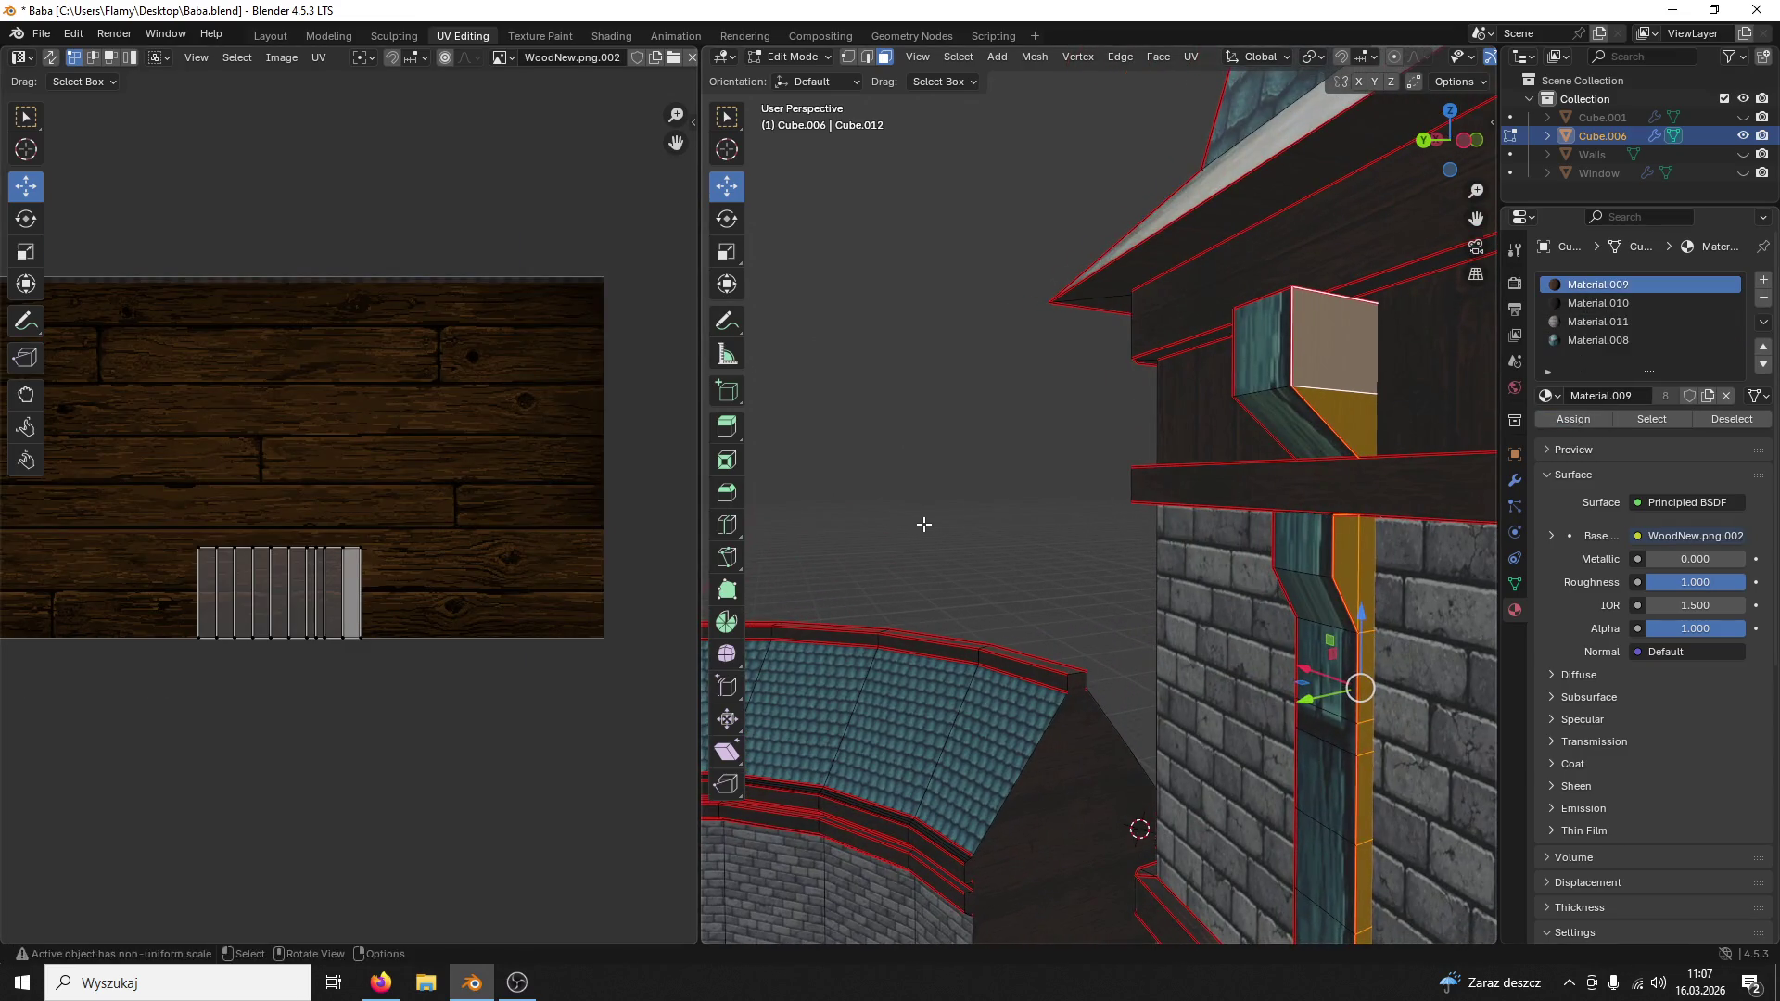
key(a)
key(u)
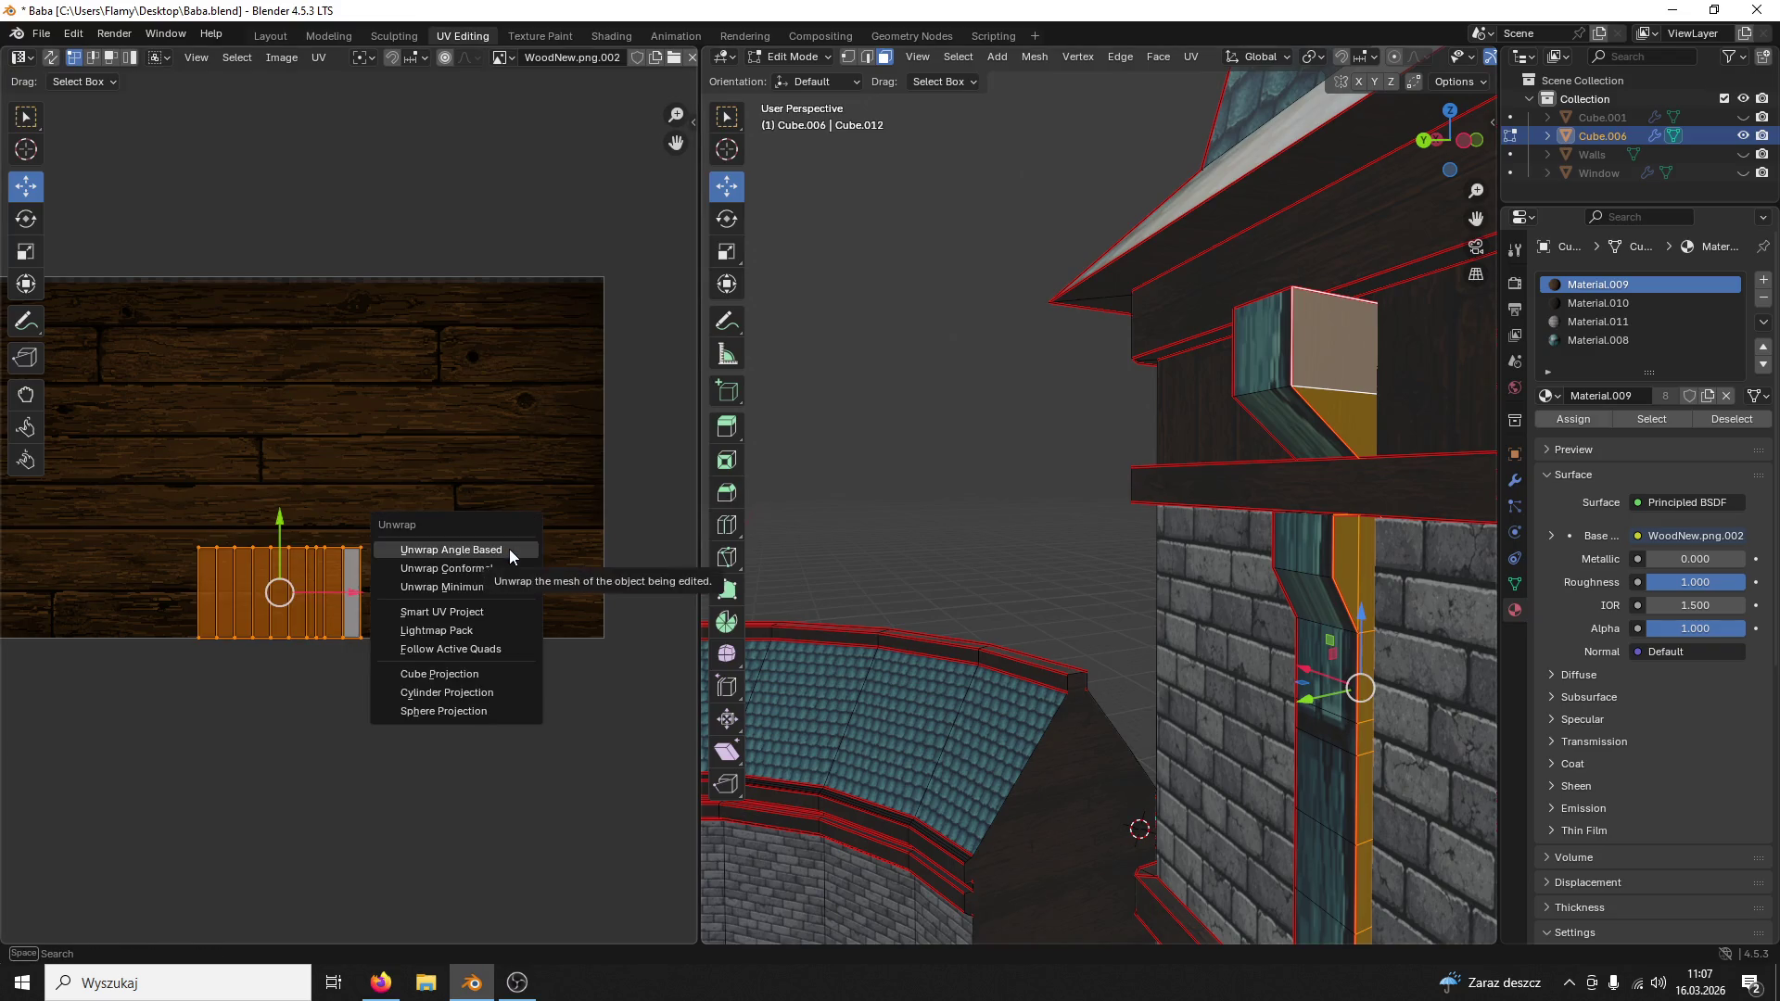
click(509, 557)
scroll(509, 549, down, 3)
text(r)
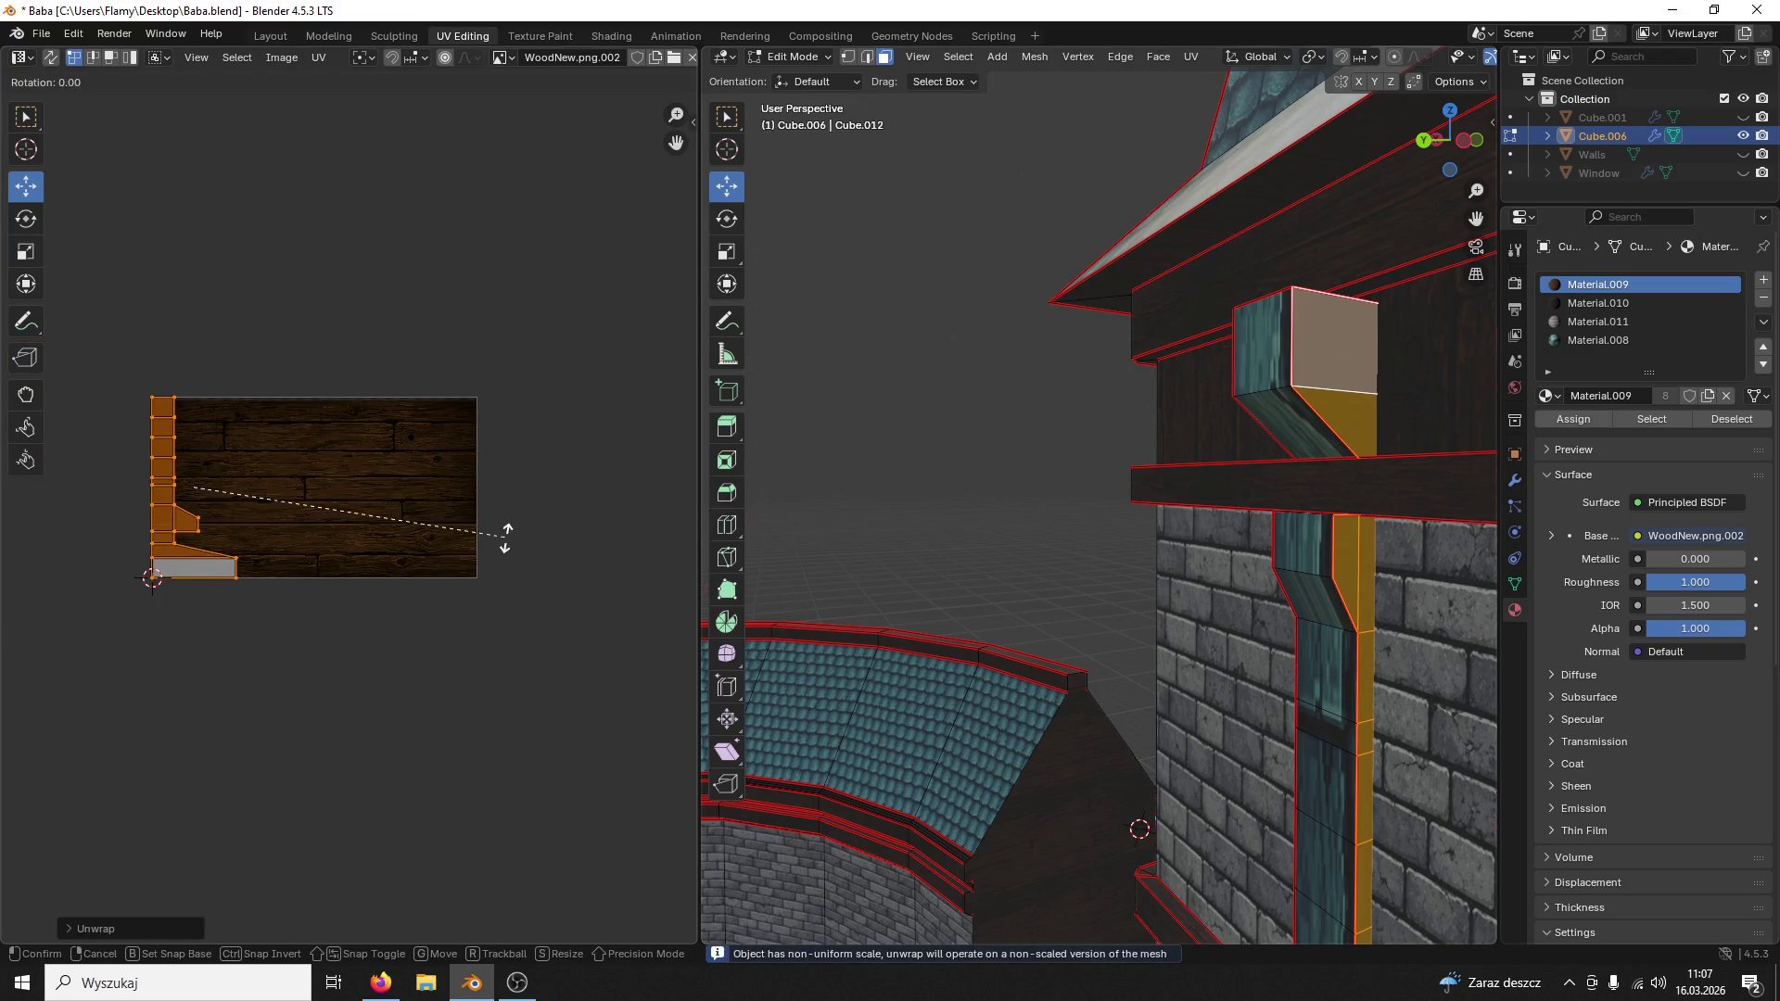
text(90)
key(Return)
scroll(492, 532, up, 3)
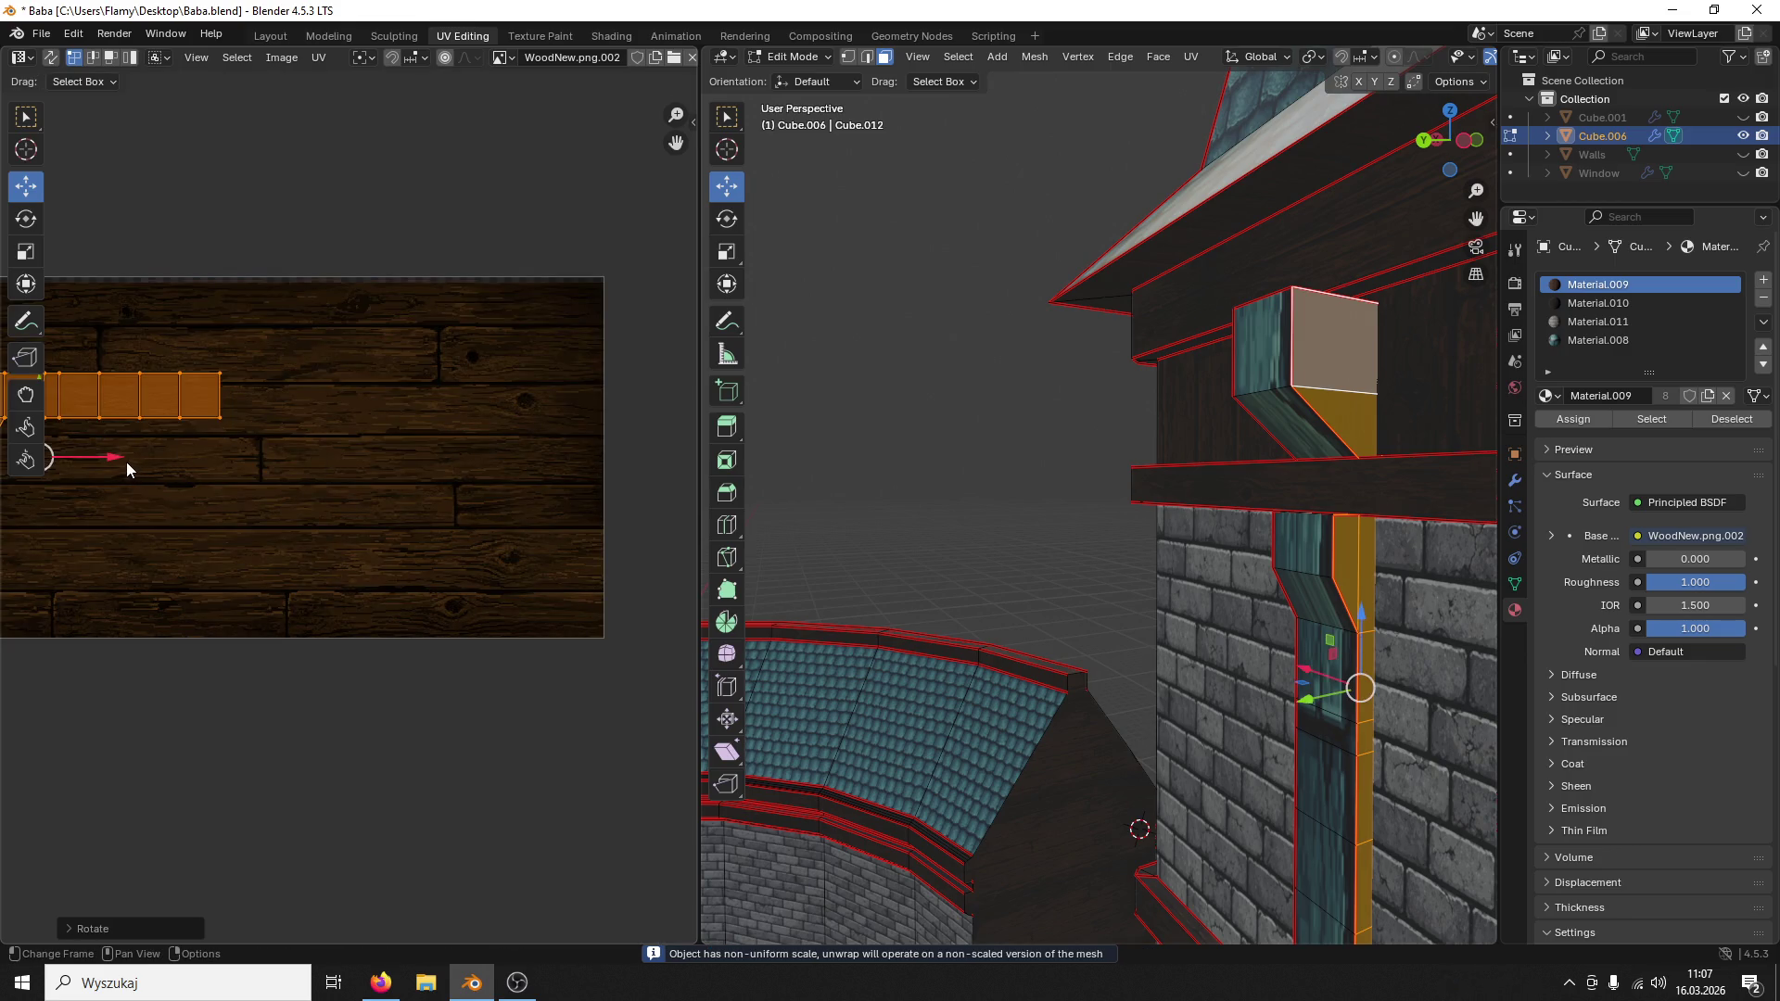
key(g)
click(352, 463)
key(s)
key(x)
click(388, 457)
Step: Fine-tune the strip's UV island position so it sits along the wood planks
middle_drag(388, 457, 664, 443)
drag(528, 370, 580, 379)
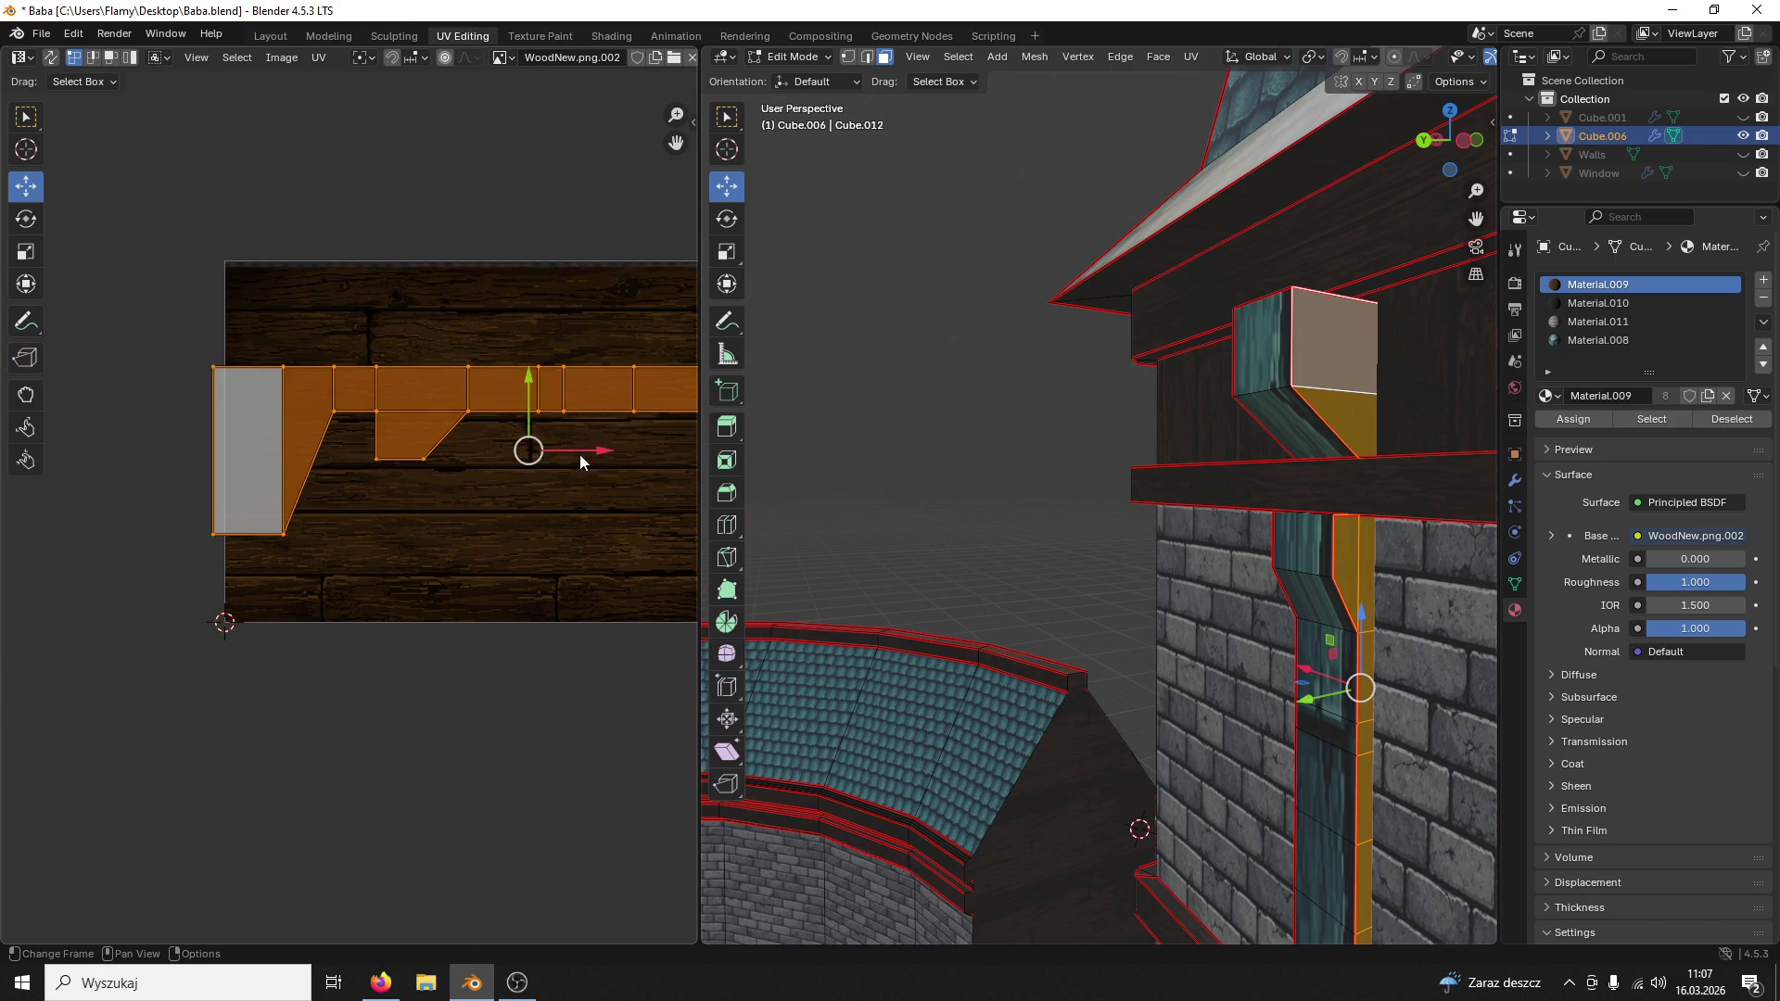
drag(579, 454, 633, 455)
drag(583, 378, 583, 385)
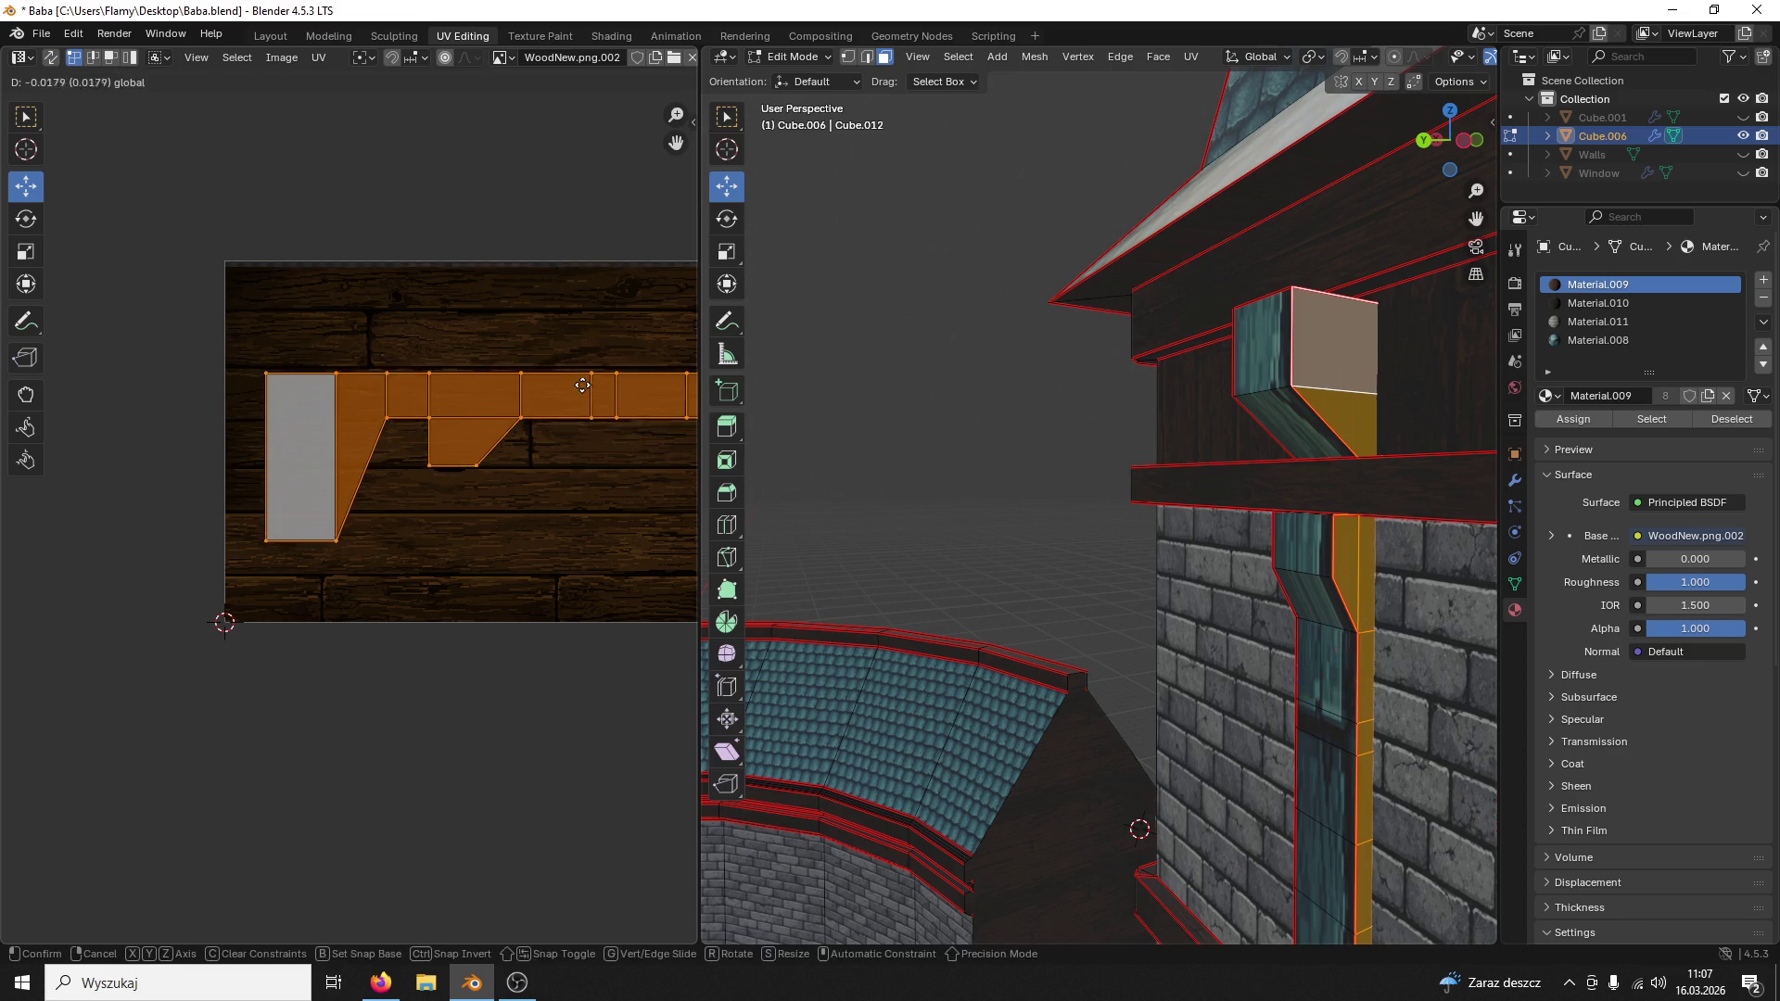
click(583, 385)
click(977, 395)
Step: Select the wooden eave block and rescale its UV island twice over the planks
middle_drag(978, 395, 1311, 378)
scroll(1312, 377, up, 3)
scroll(1022, 385, up, 3)
scroll(1034, 350, up, 2)
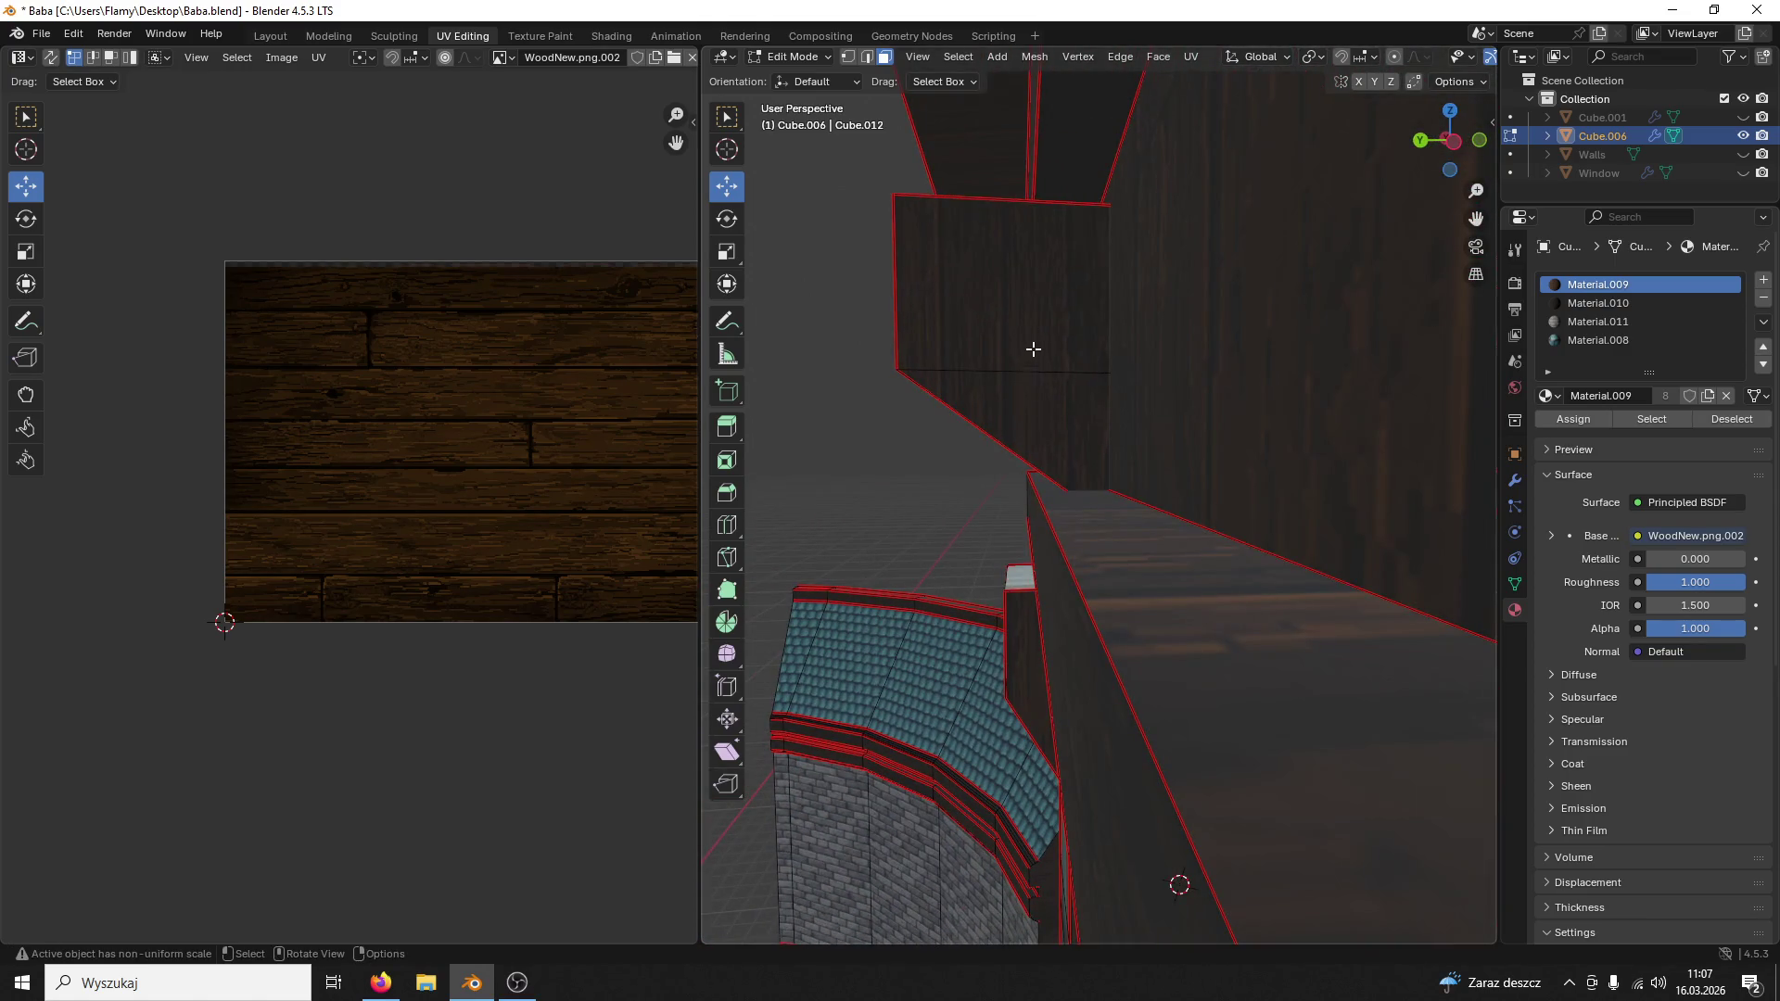
click(1033, 350)
key(ctrl+l)
key(s)
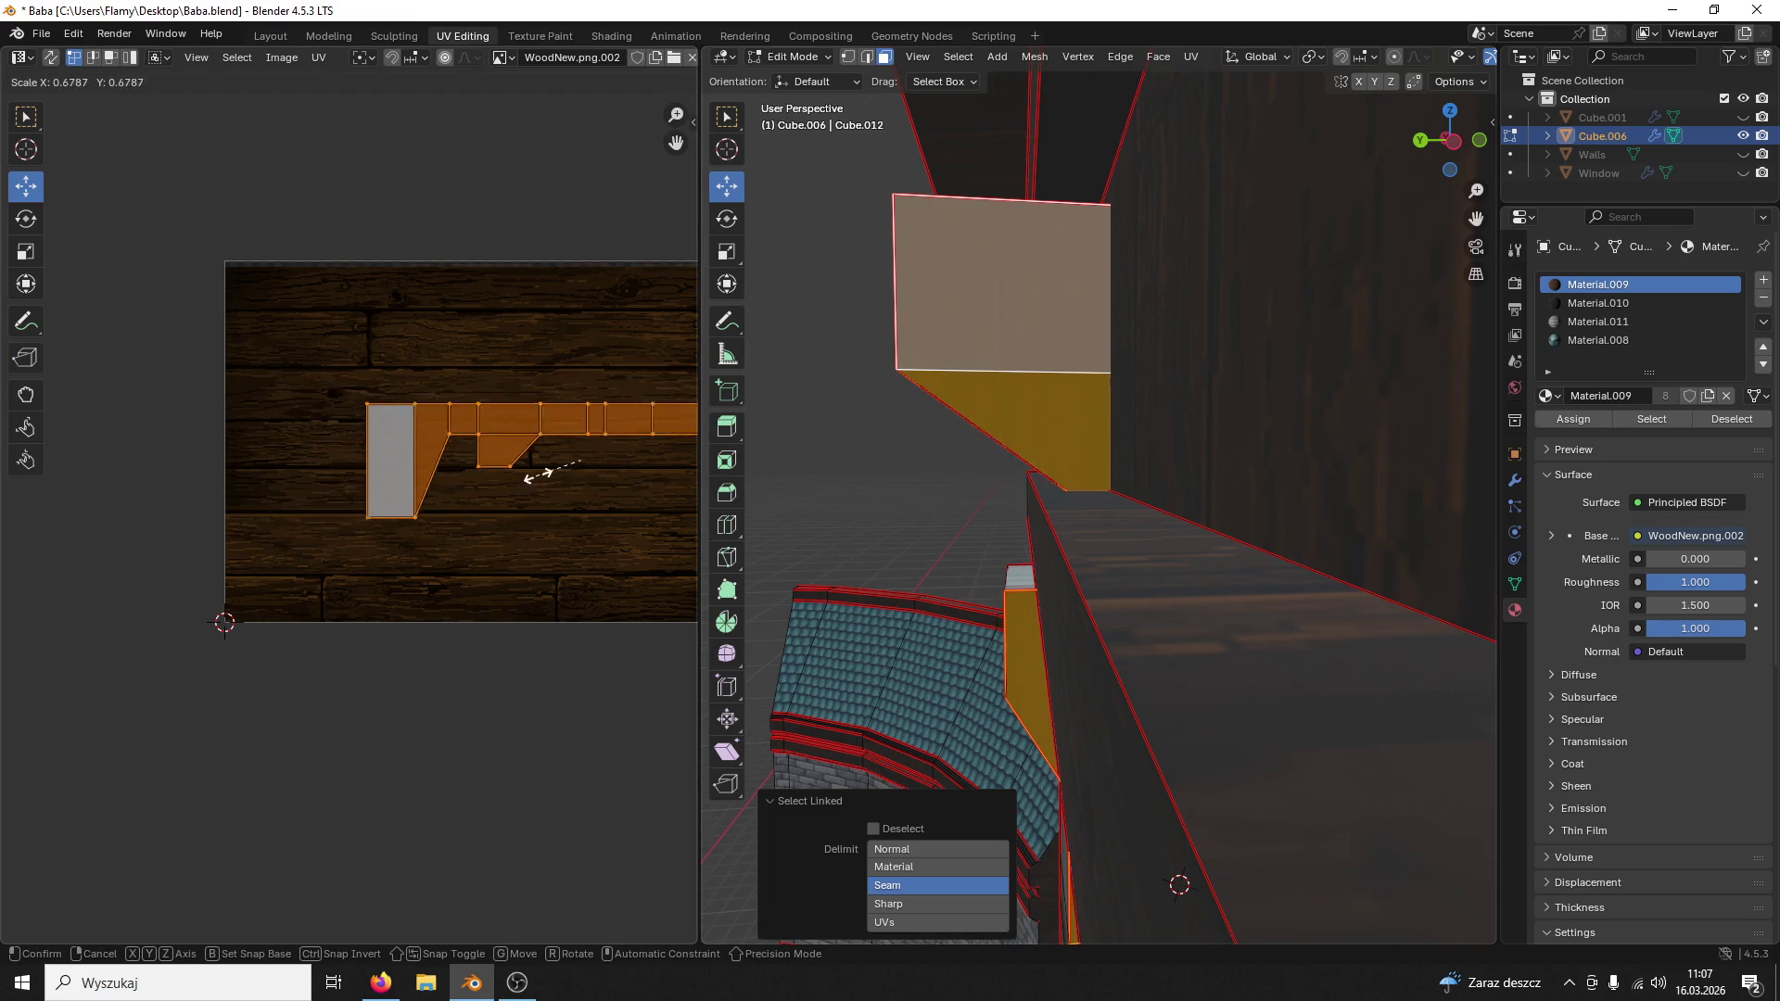
click(502, 476)
key(s)
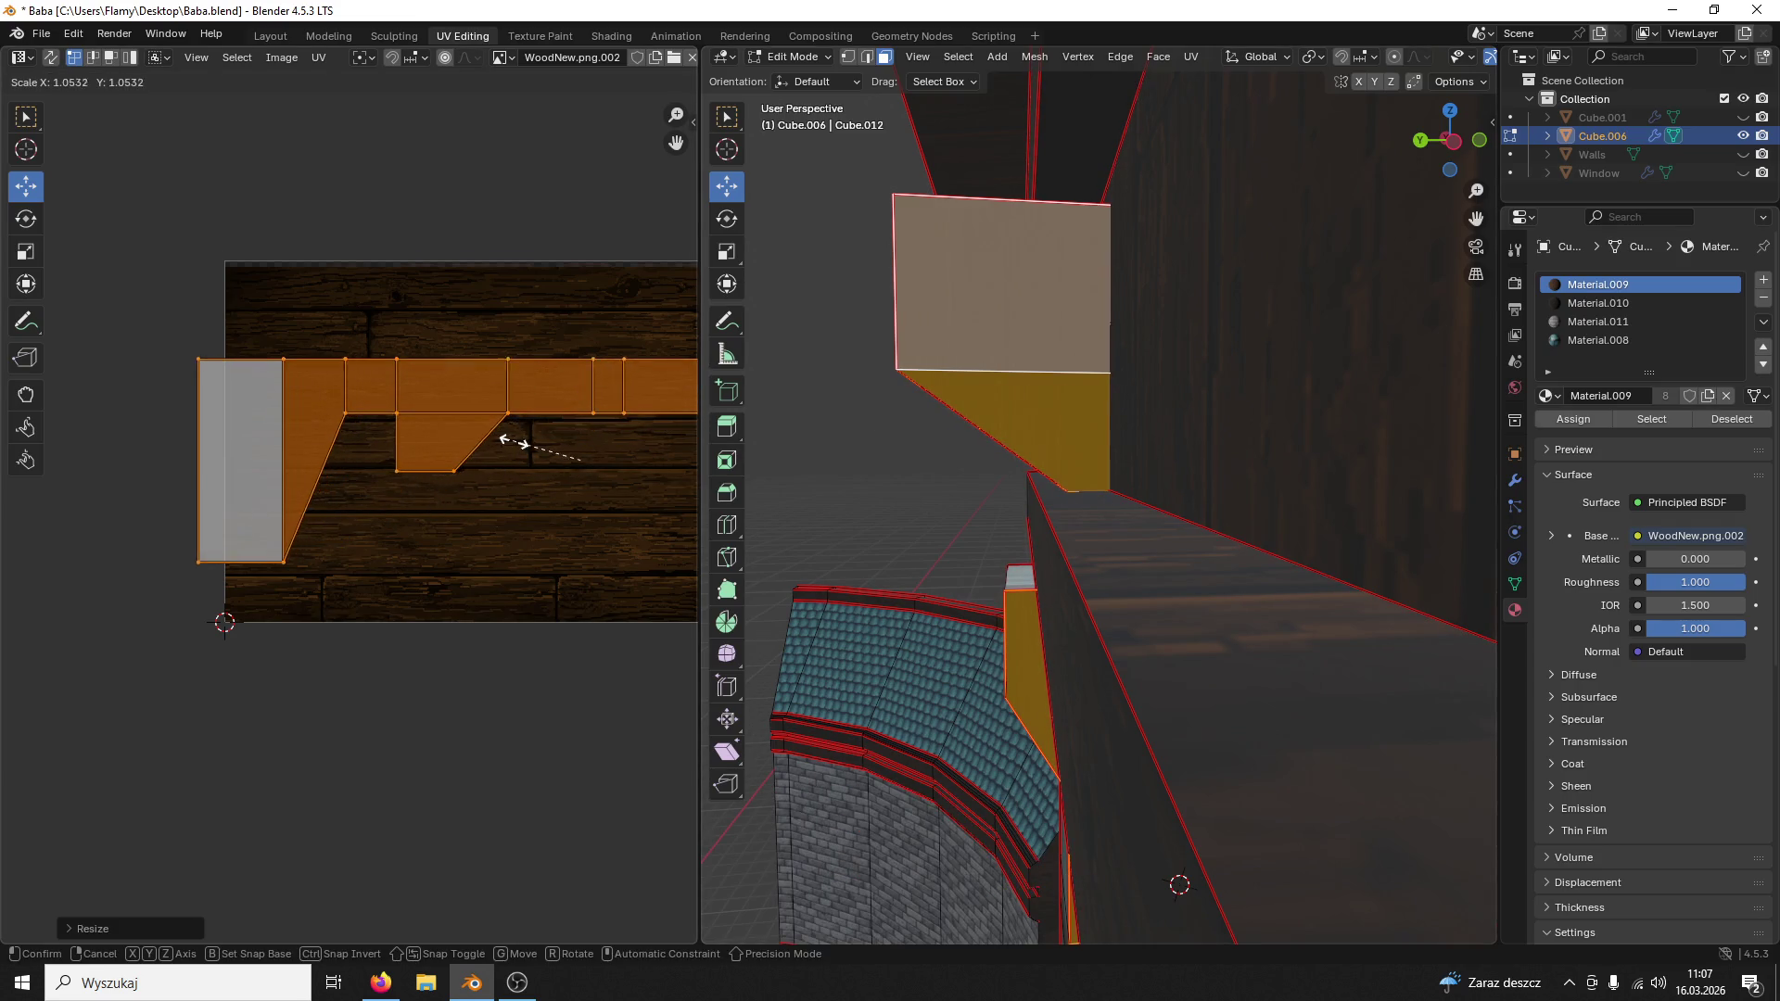
click(526, 445)
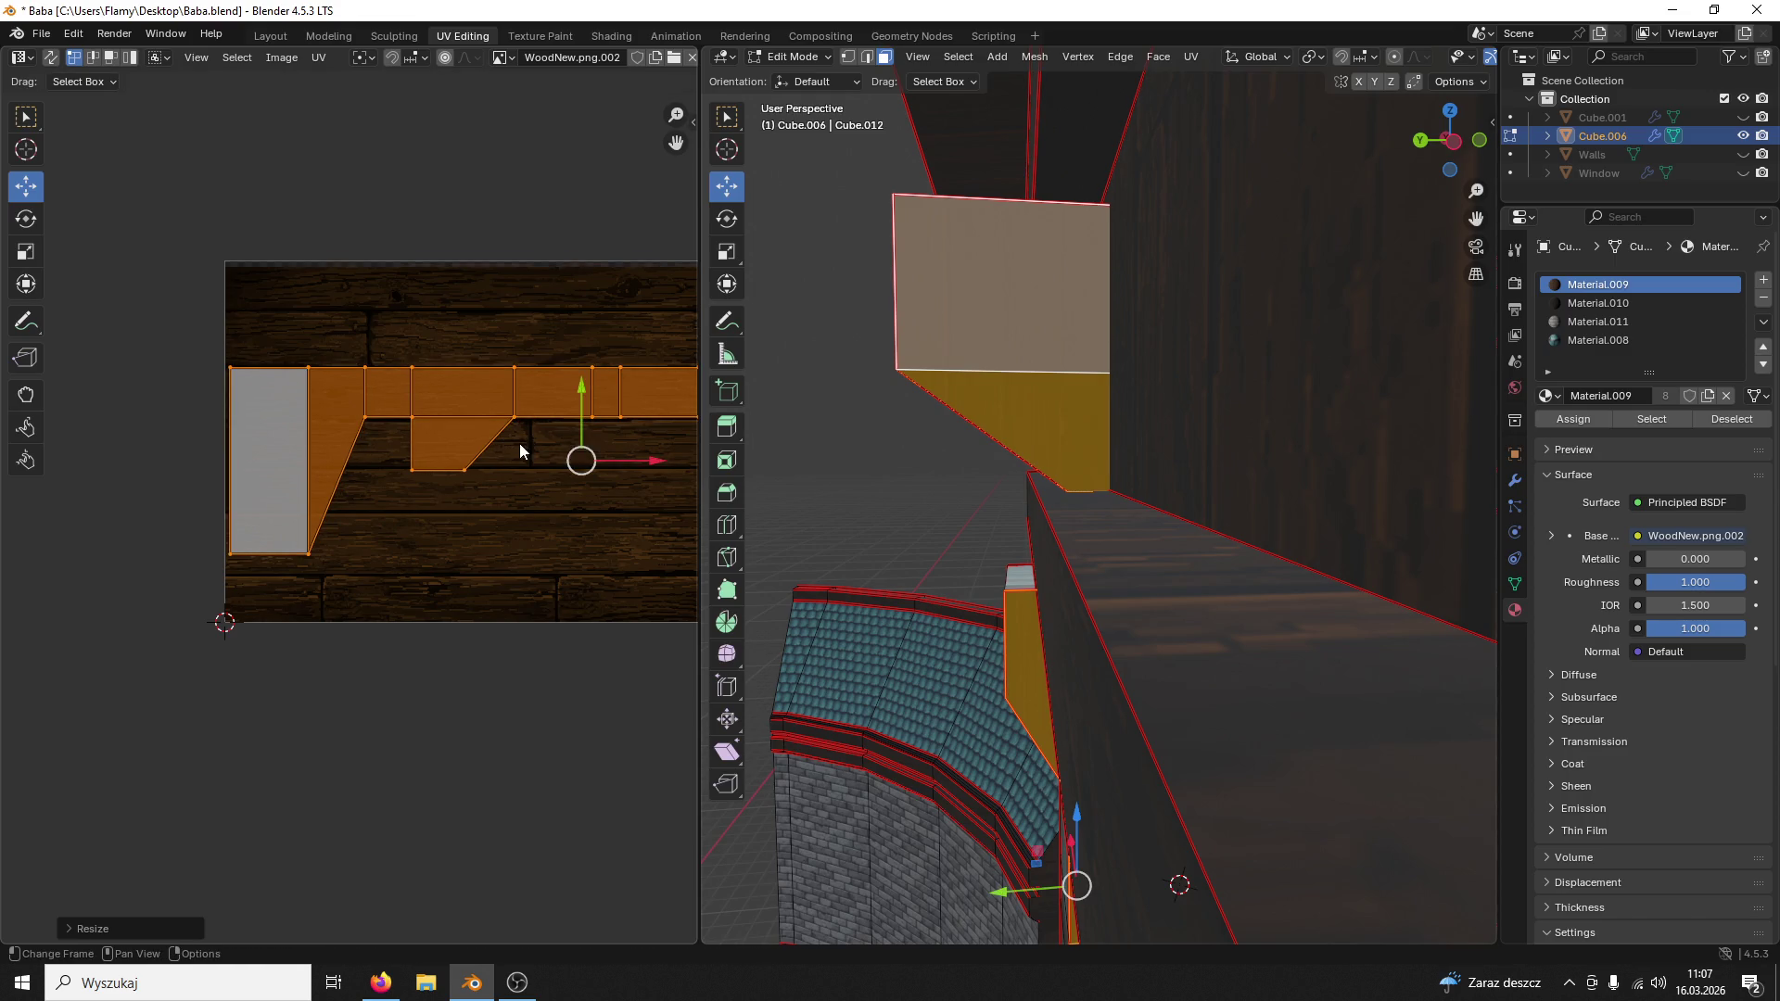
click(866, 461)
mouse_move(867, 460)
middle_down()
mouse_move(1085, 440)
mouse_move(873, 351)
middle_up()
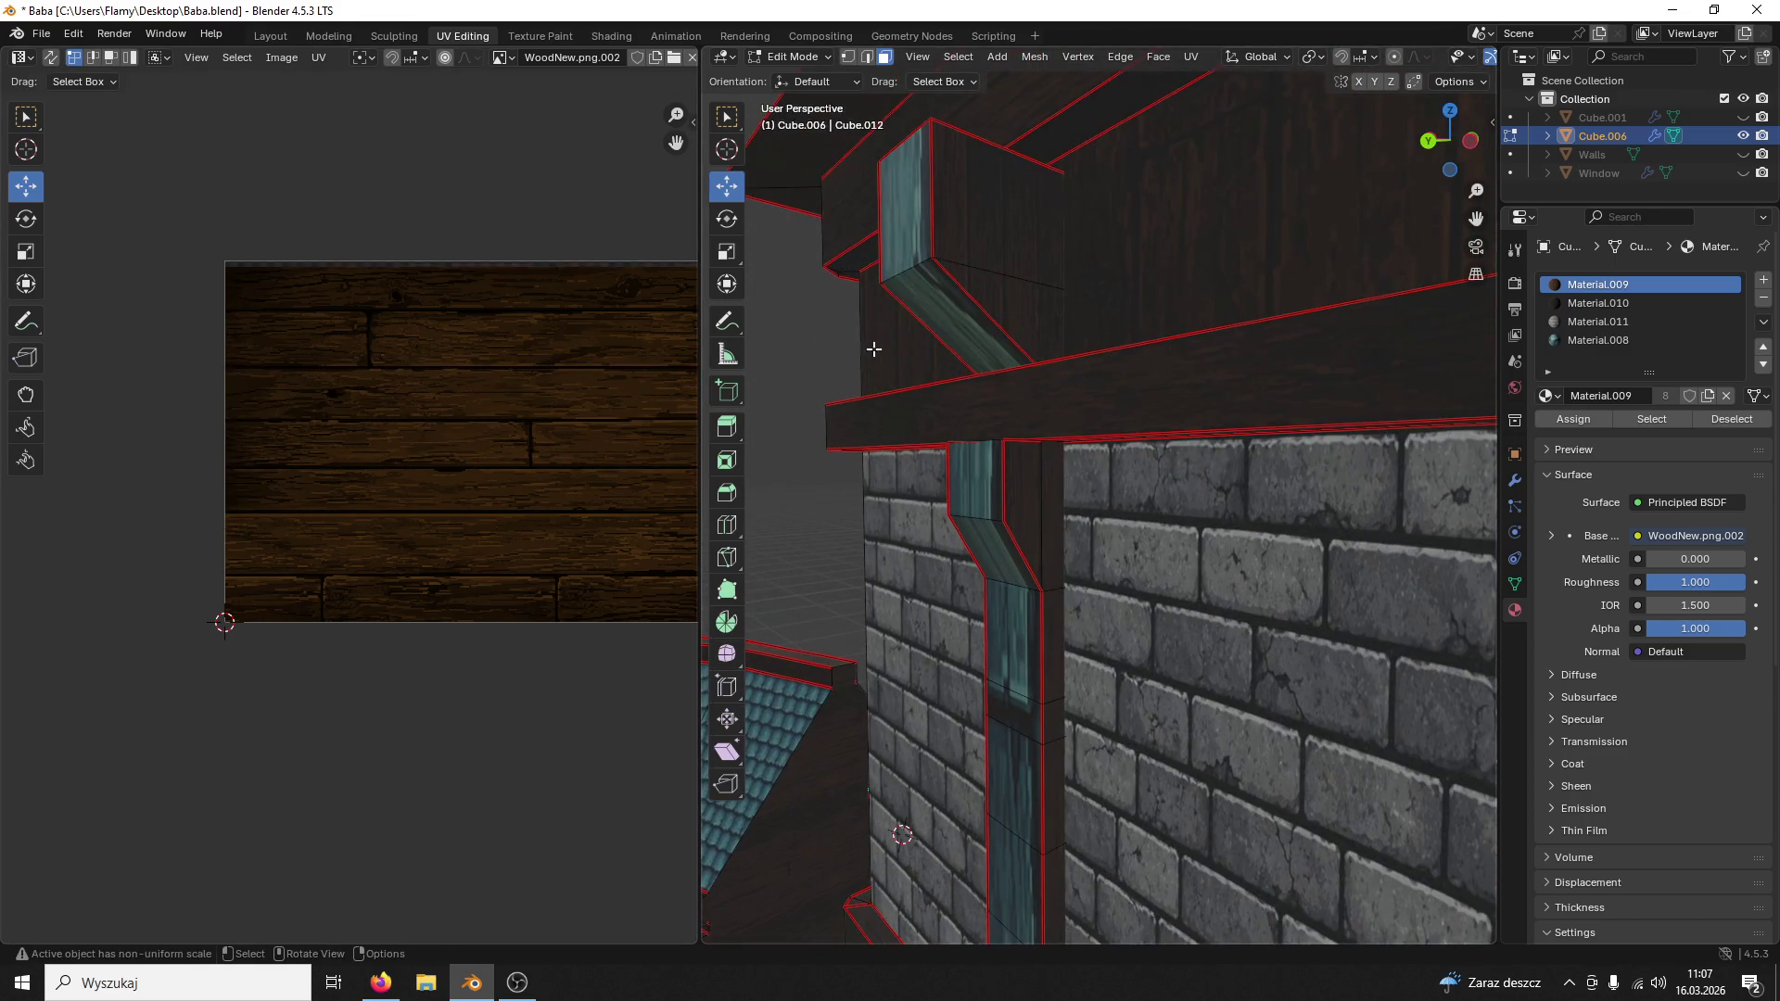
Step: Select the whole drainpipe up to its seams and re-unwrap its UVs
click(912, 265)
key(ctrl+l)
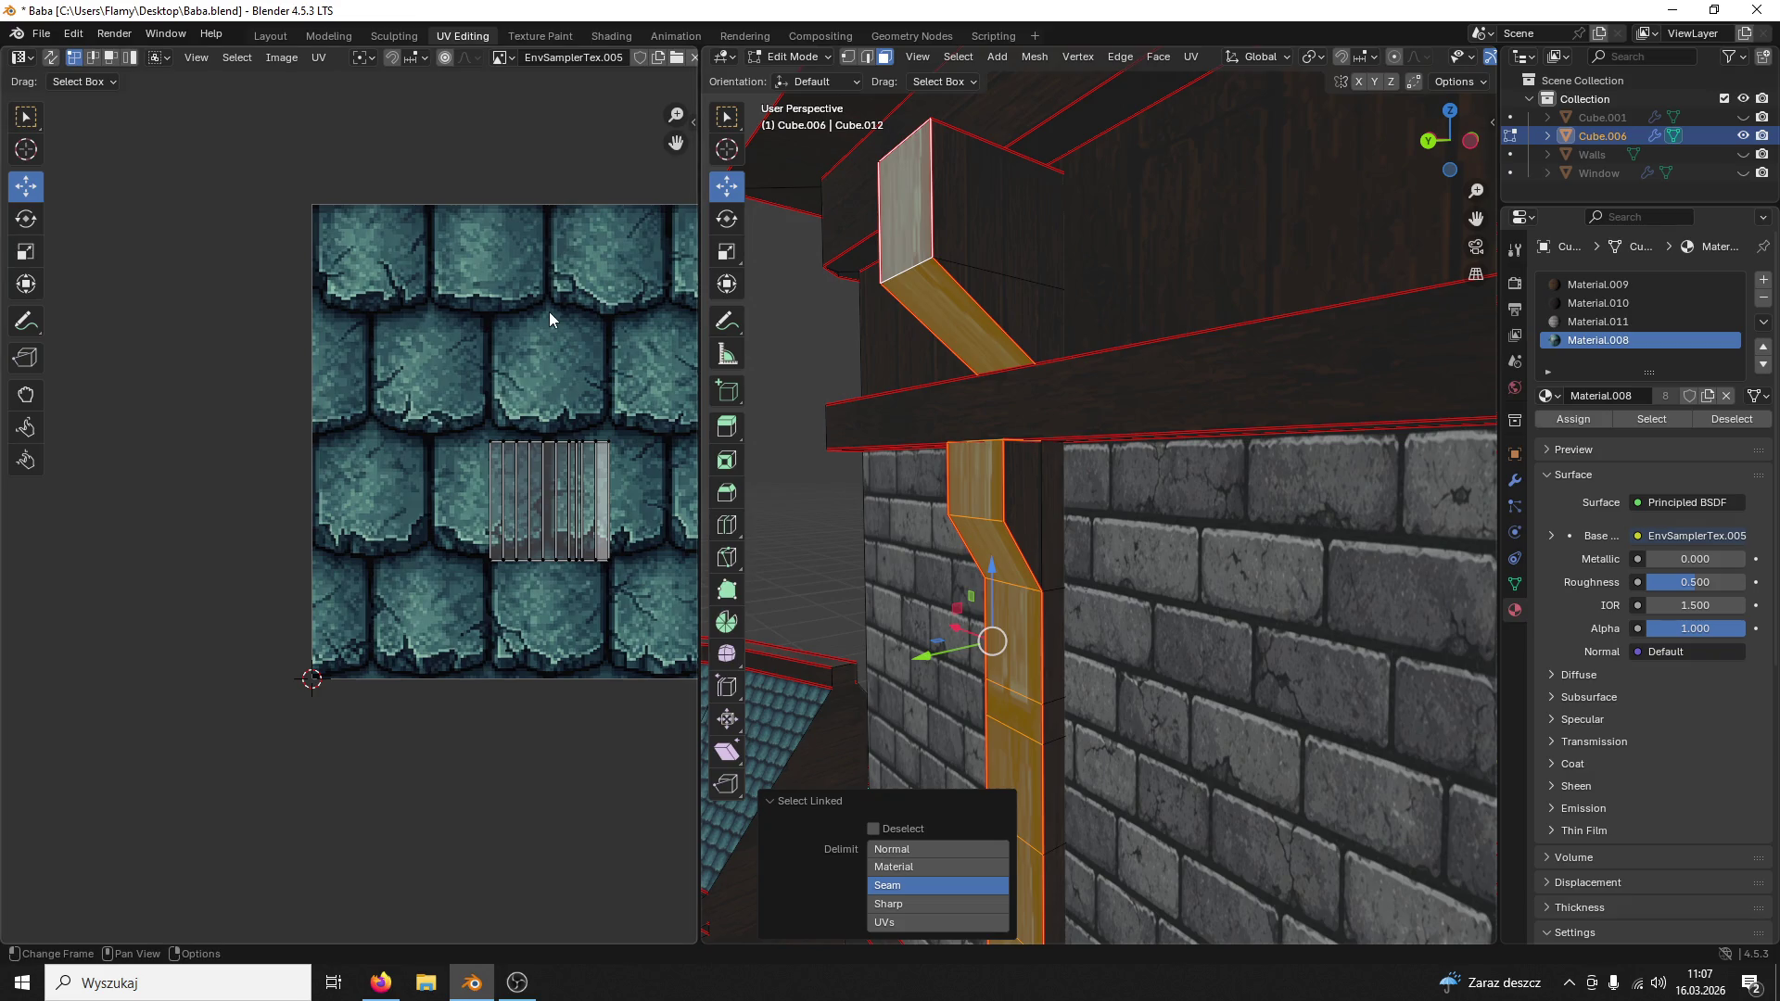
right_click(549, 313)
key(Escape)
scroll(552, 313, down, 3)
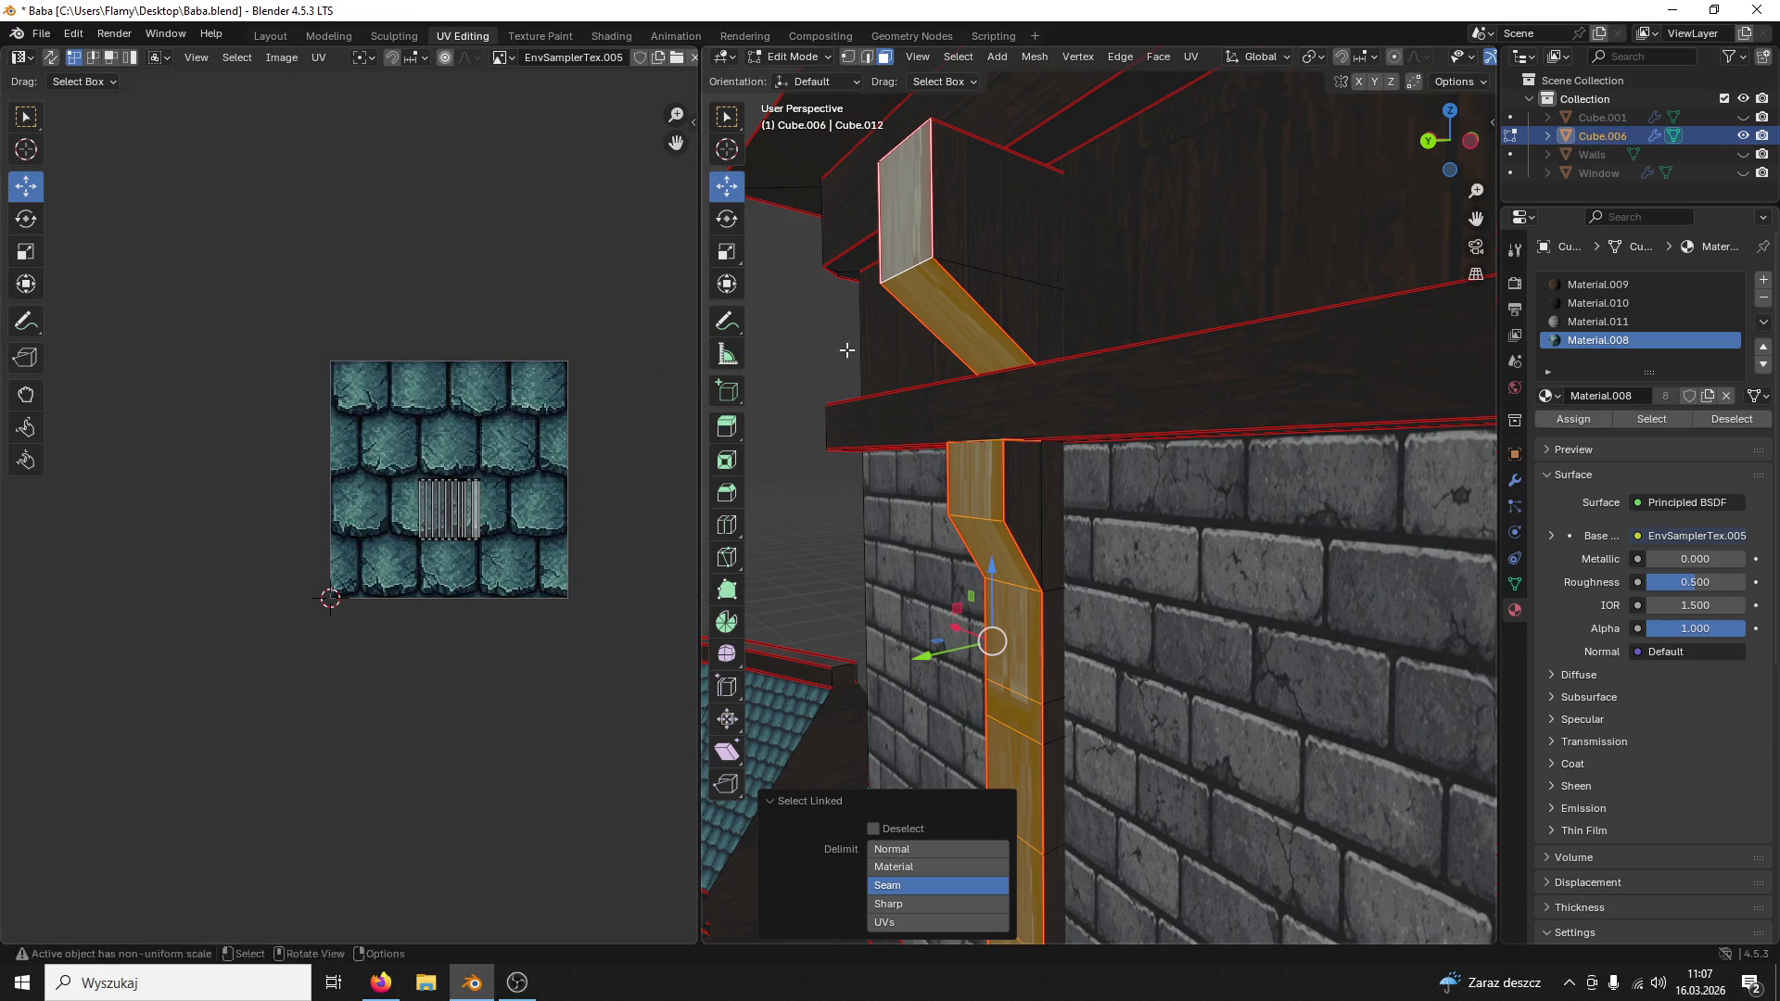
middle_drag(847, 349, 891, 375)
key(a)
key(u)
click(502, 432)
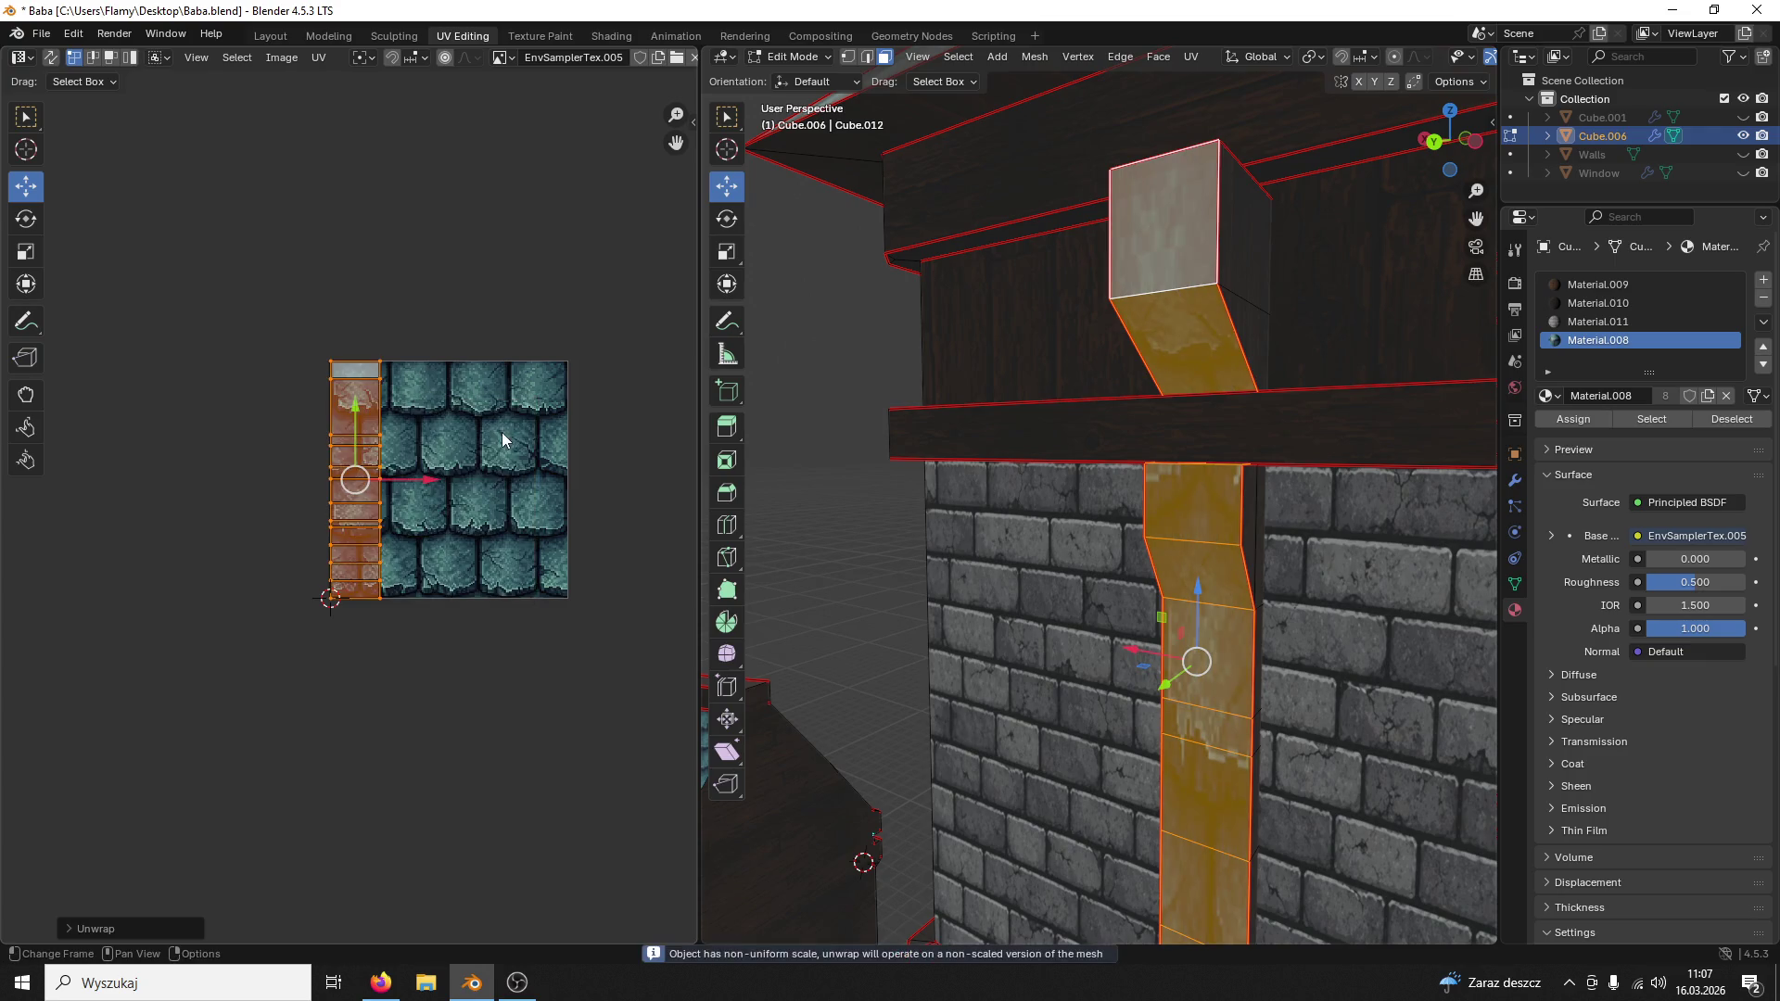
scroll(503, 432, up, 2)
Step: Assign wood Material.009 to the drainpipe, turn its UV island 90°, squash it vertically and slide it right
click(1596, 285)
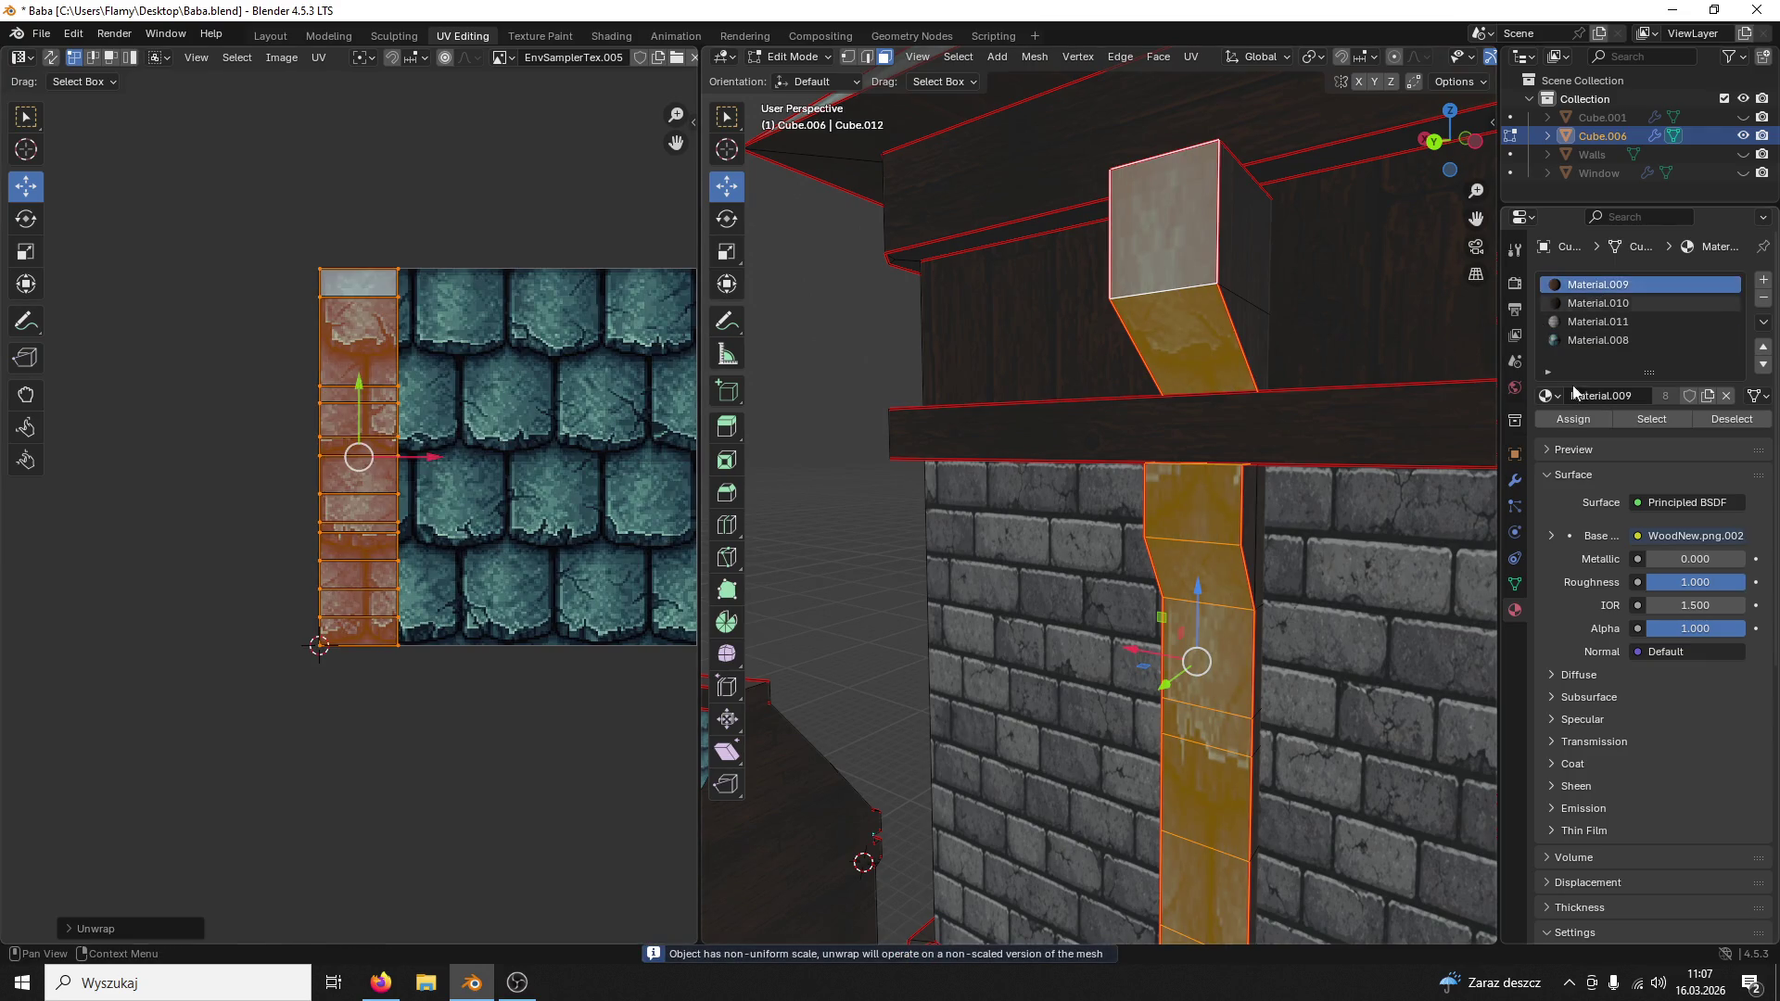
click(1573, 418)
mouse_move(1224, 417)
middle_down()
mouse_move(1272, 413)
mouse_move(1260, 443)
middle_up()
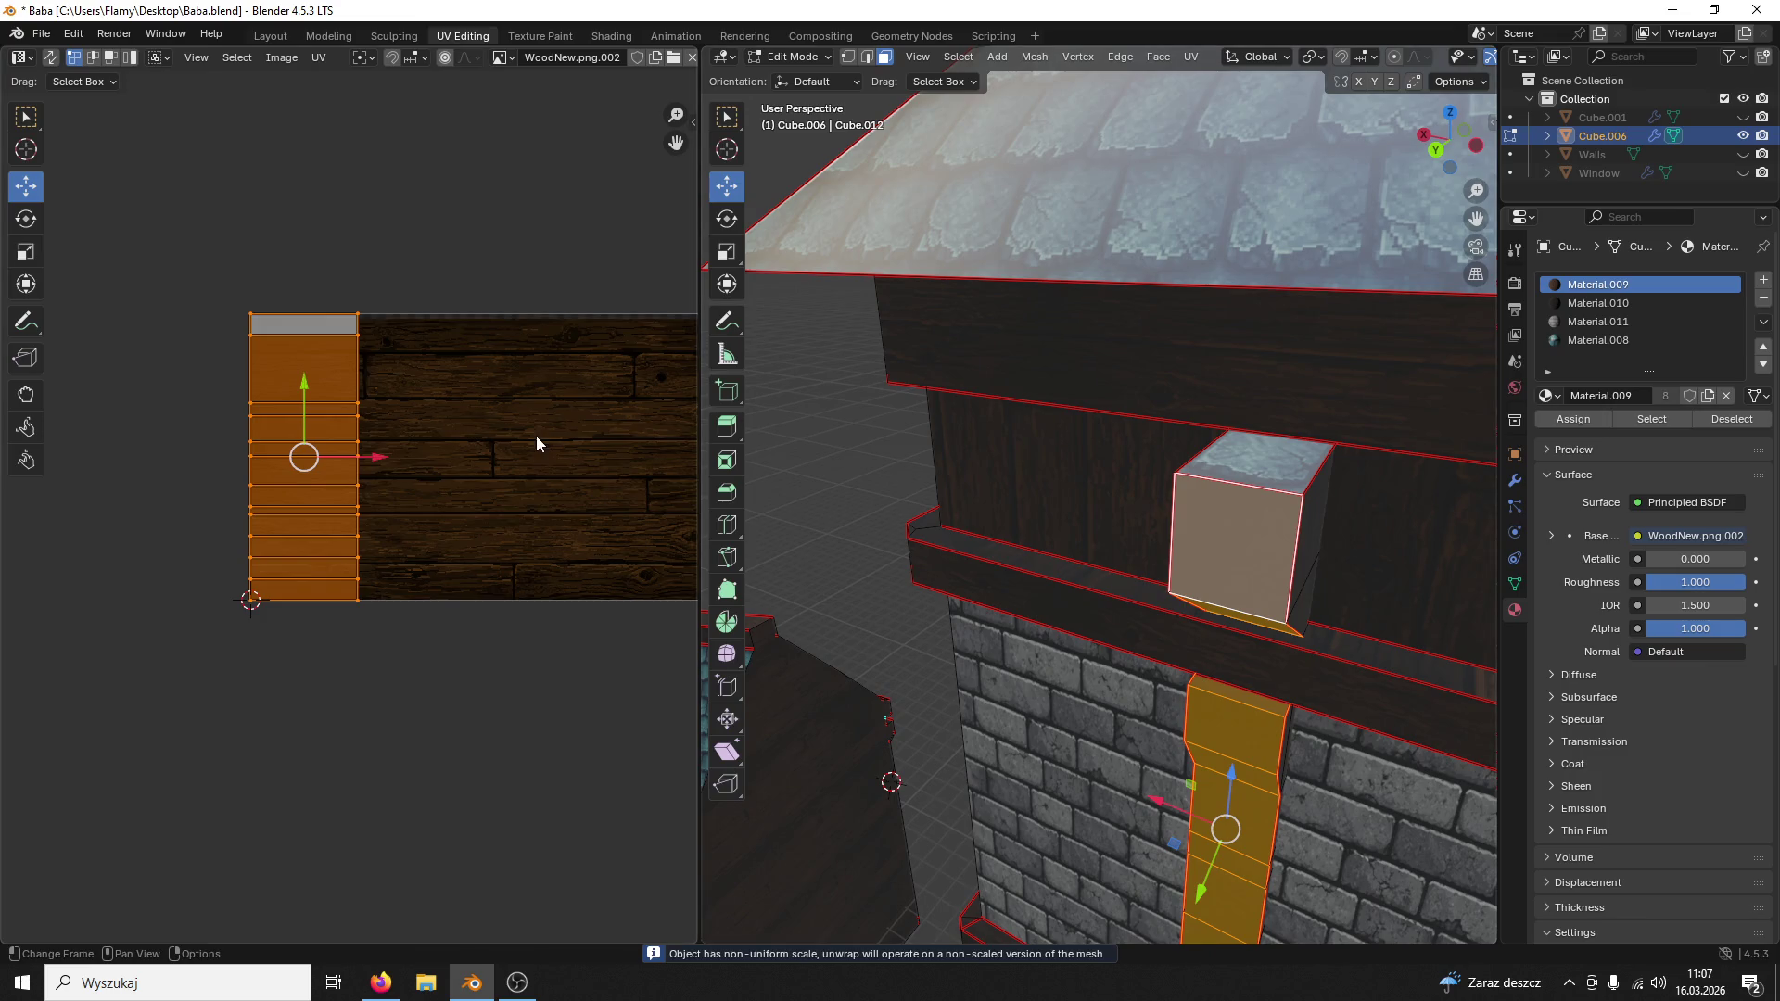
scroll(532, 438, up, 1)
text(r90)
key(Return)
key(s)
key(y)
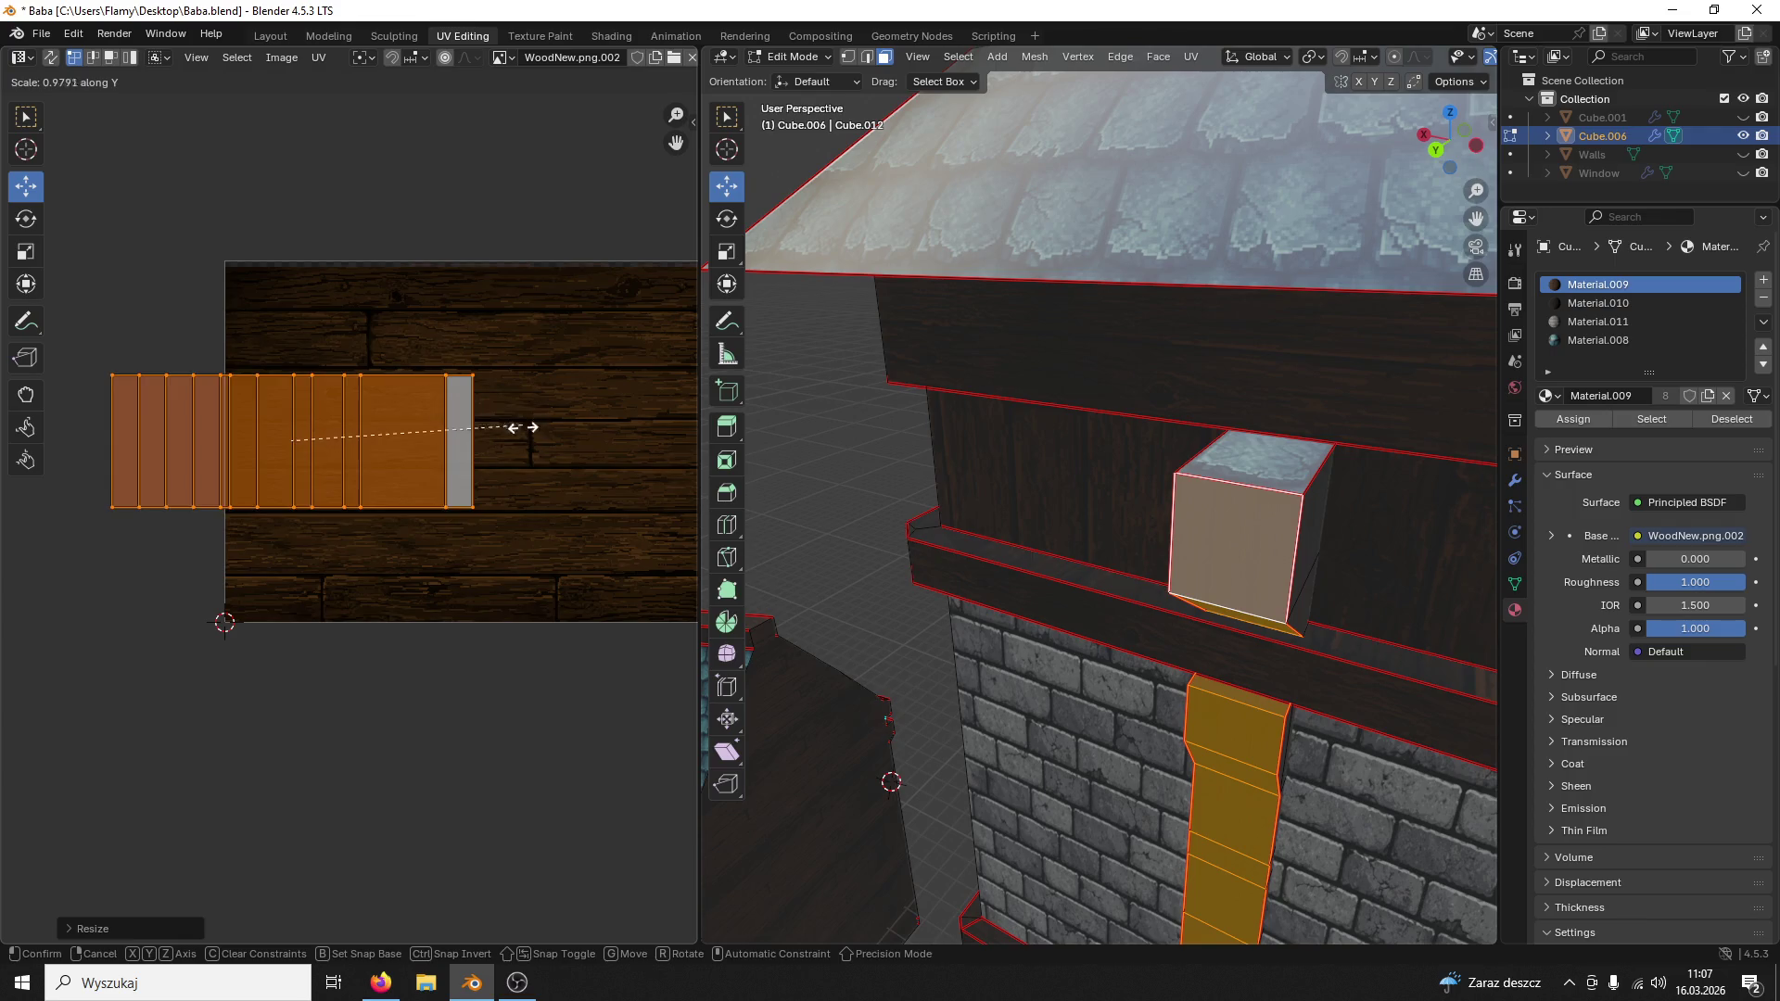
drag(524, 427, 325, 557)
click(326, 556)
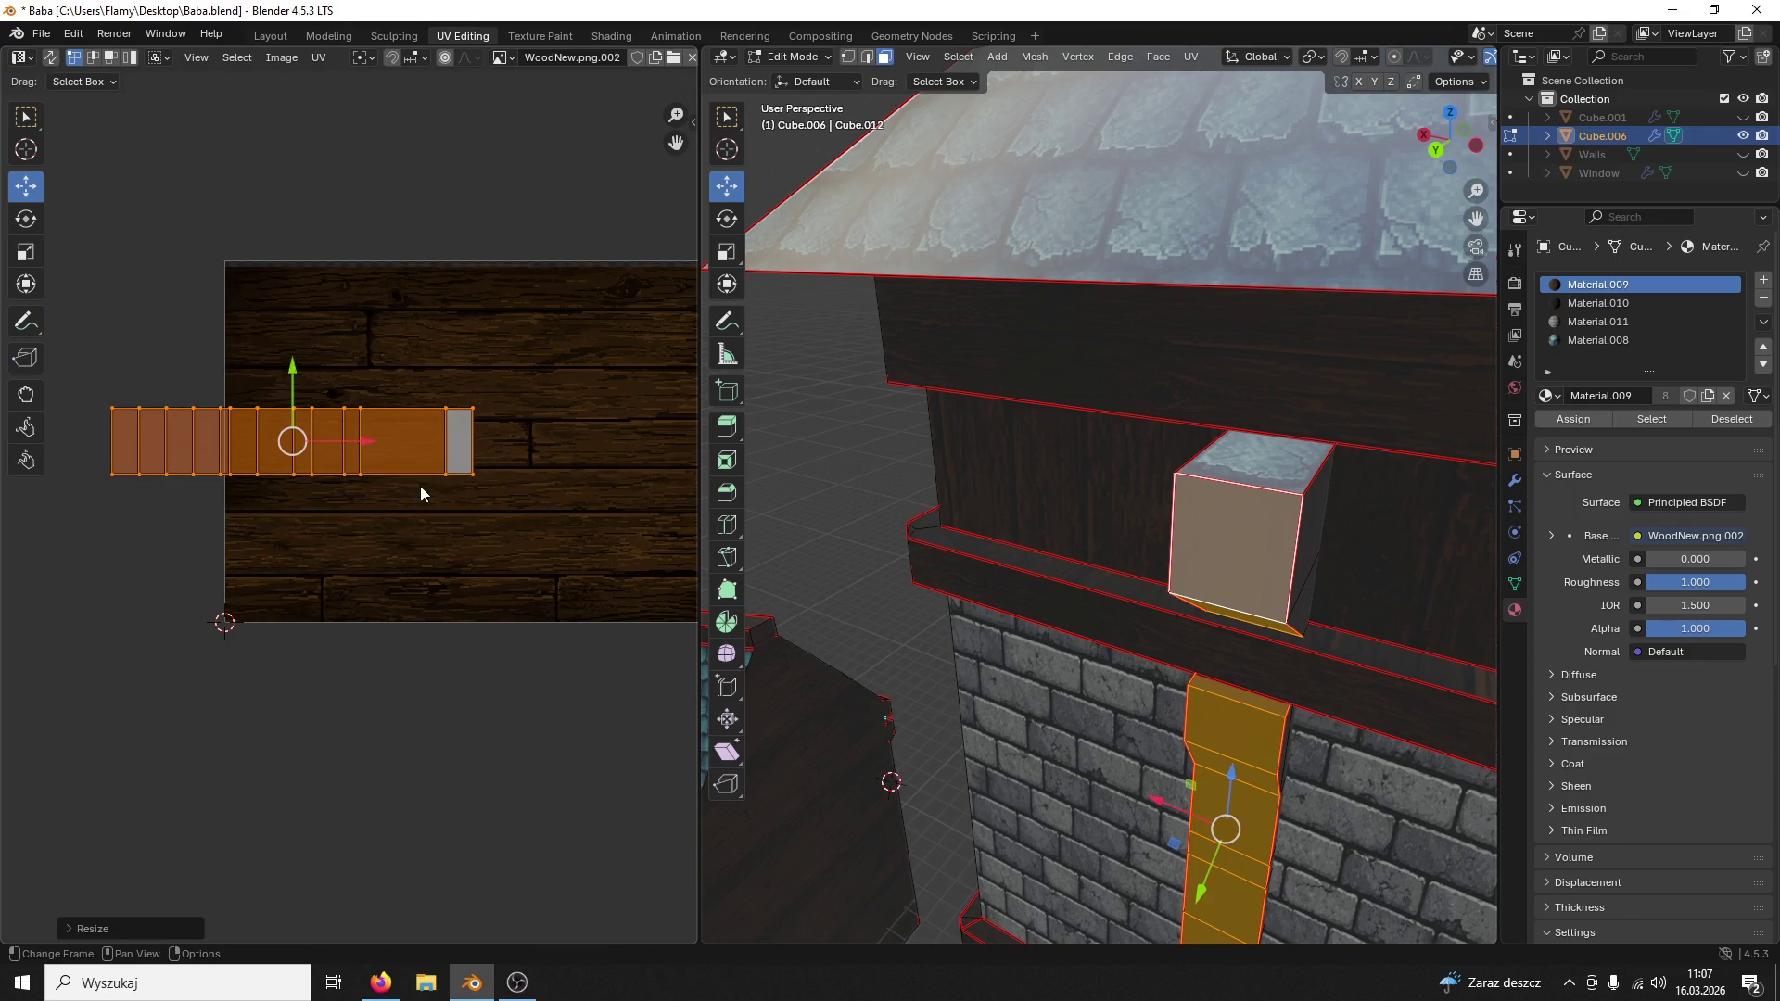
key(g)
click(566, 447)
Step: Move the whole drainpipe UV island down onto a lower plank row
key(a)
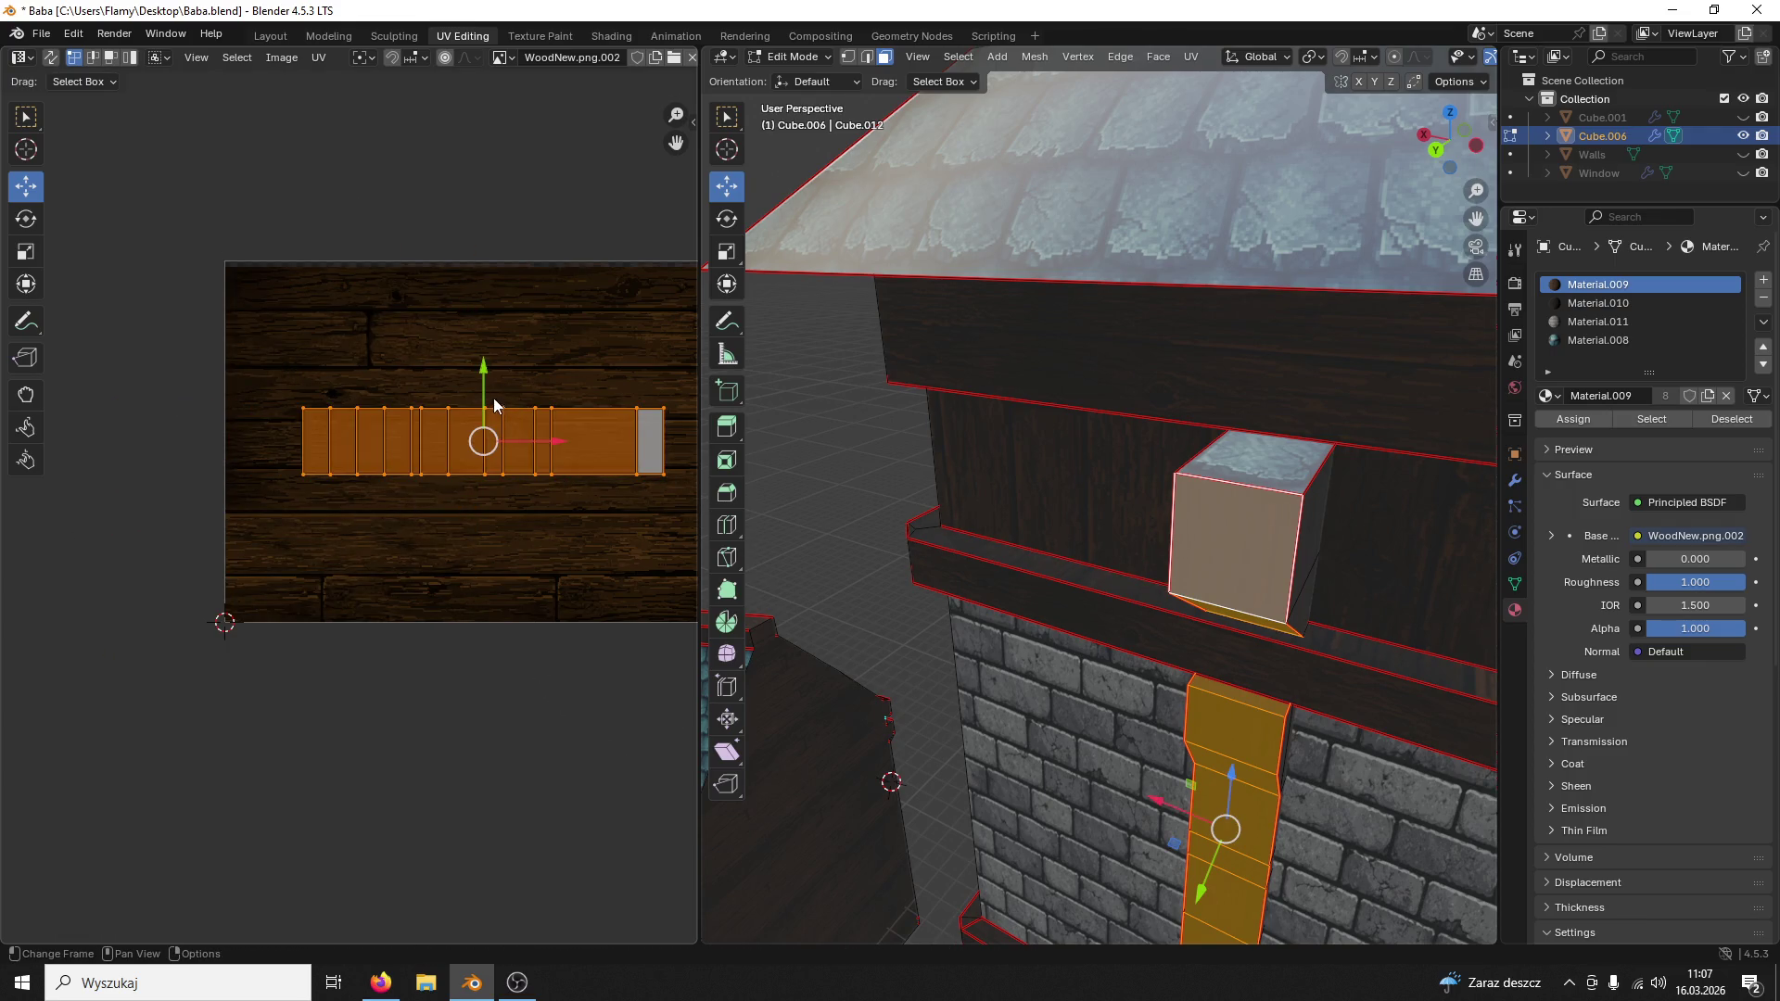
key(g)
key(y)
click(486, 474)
key(alt+a)
Step: Thin the island to one plank's height and stretch it wider along the plank
key(a)
key(s)
key(y)
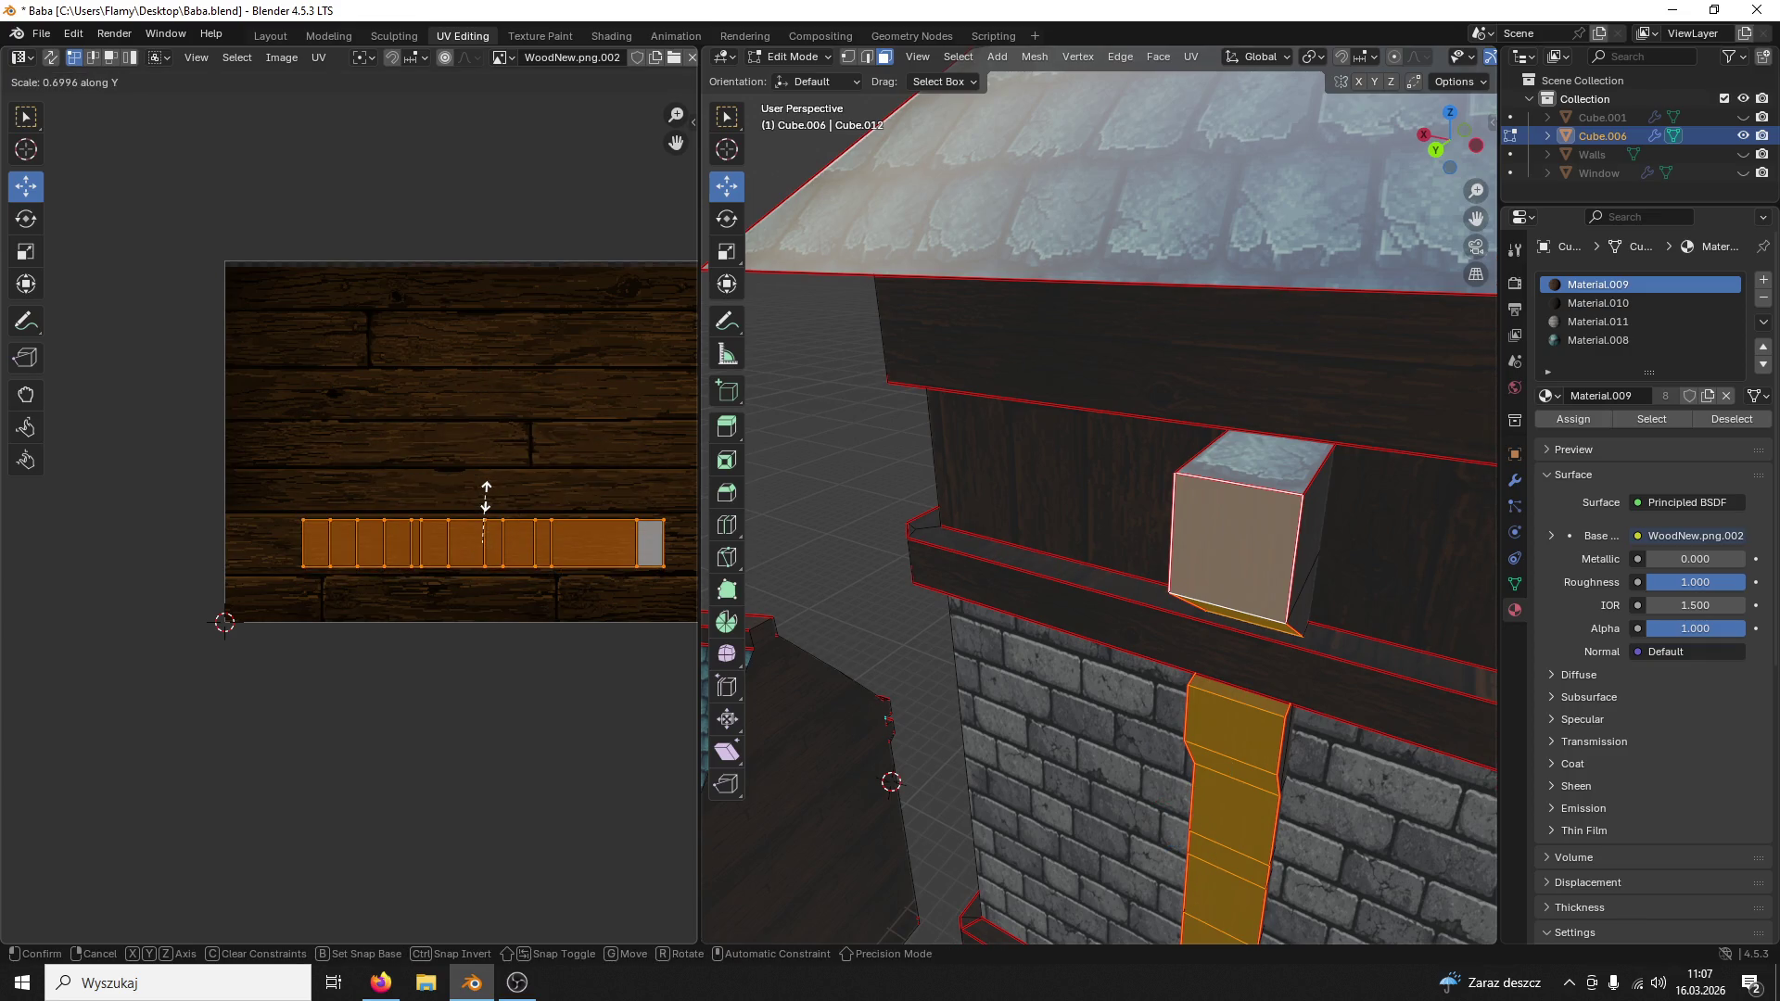
click(475, 480)
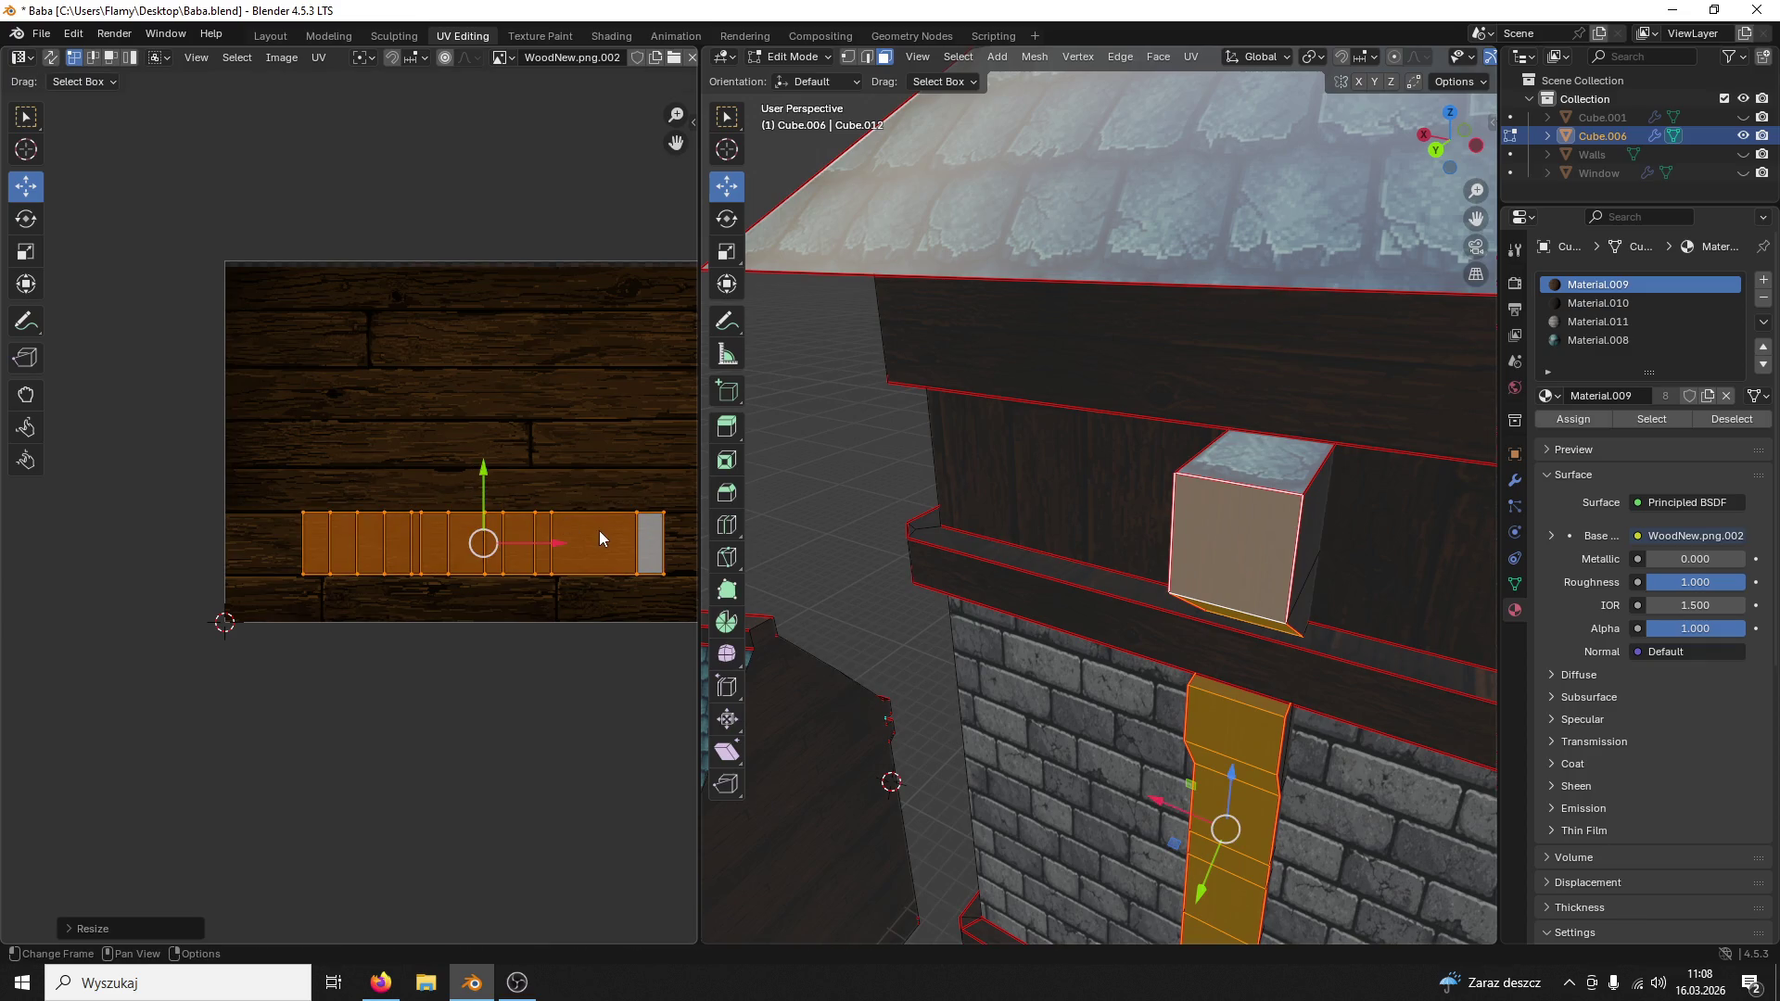
scroll(600, 529, down, 2)
key(s)
key(x)
click(149, 527)
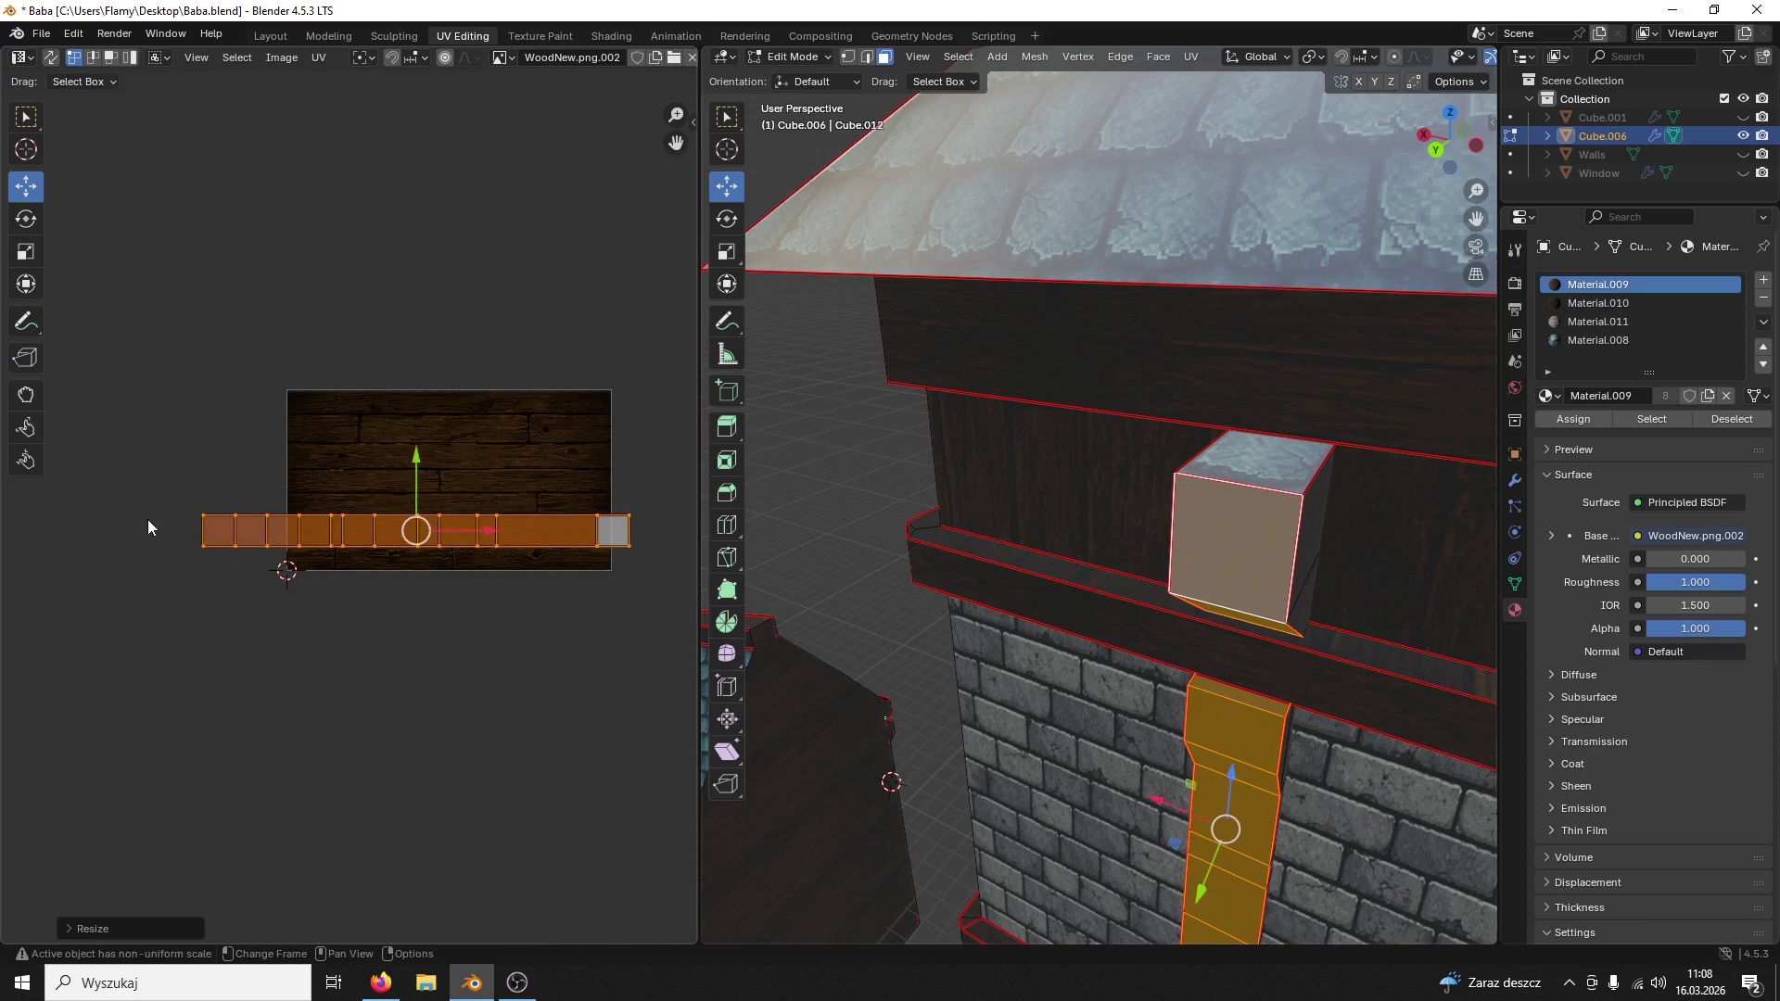
click(1021, 397)
scroll(1053, 366, up, 3)
mouse_move(1145, 389)
middle_down()
mouse_move(1133, 432)
mouse_move(1169, 423)
middle_up()
scroll(1132, 433, up, 3)
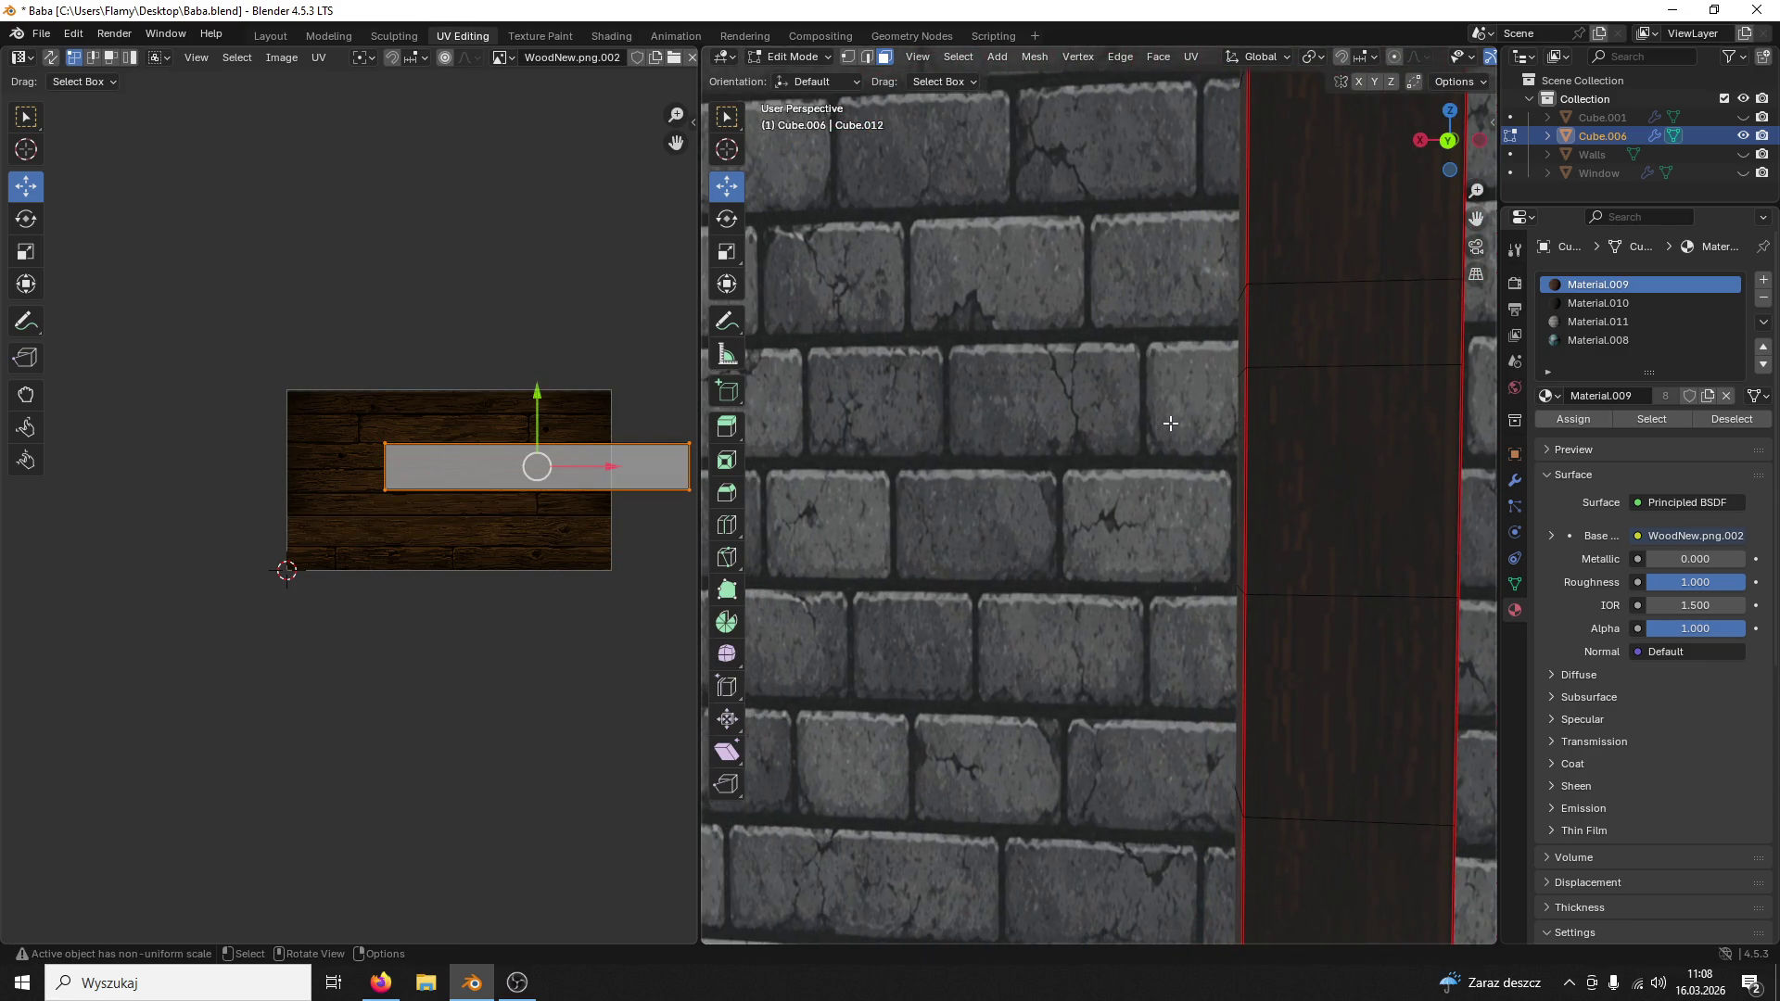
scroll(1171, 423, down, 4)
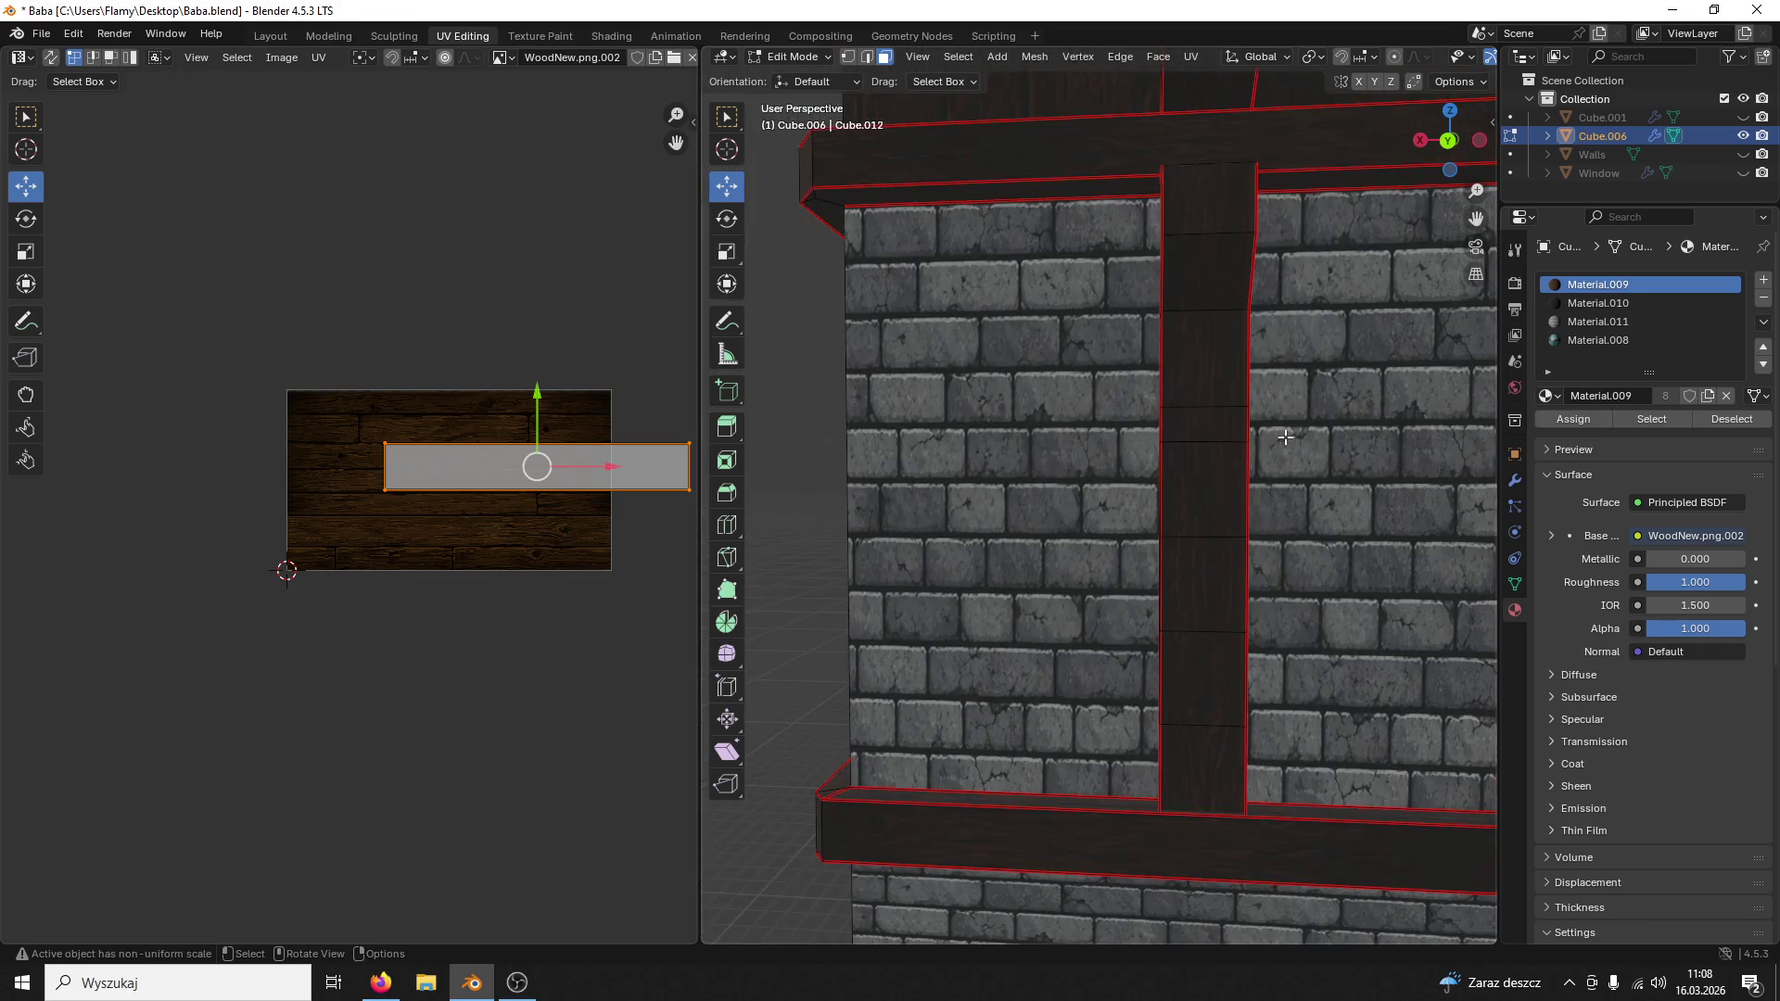
Step: Select the vertical wall board's full face loop and all of its UV strip
click(1198, 463)
alt+click(1198, 464)
scroll(556, 474, up, 3)
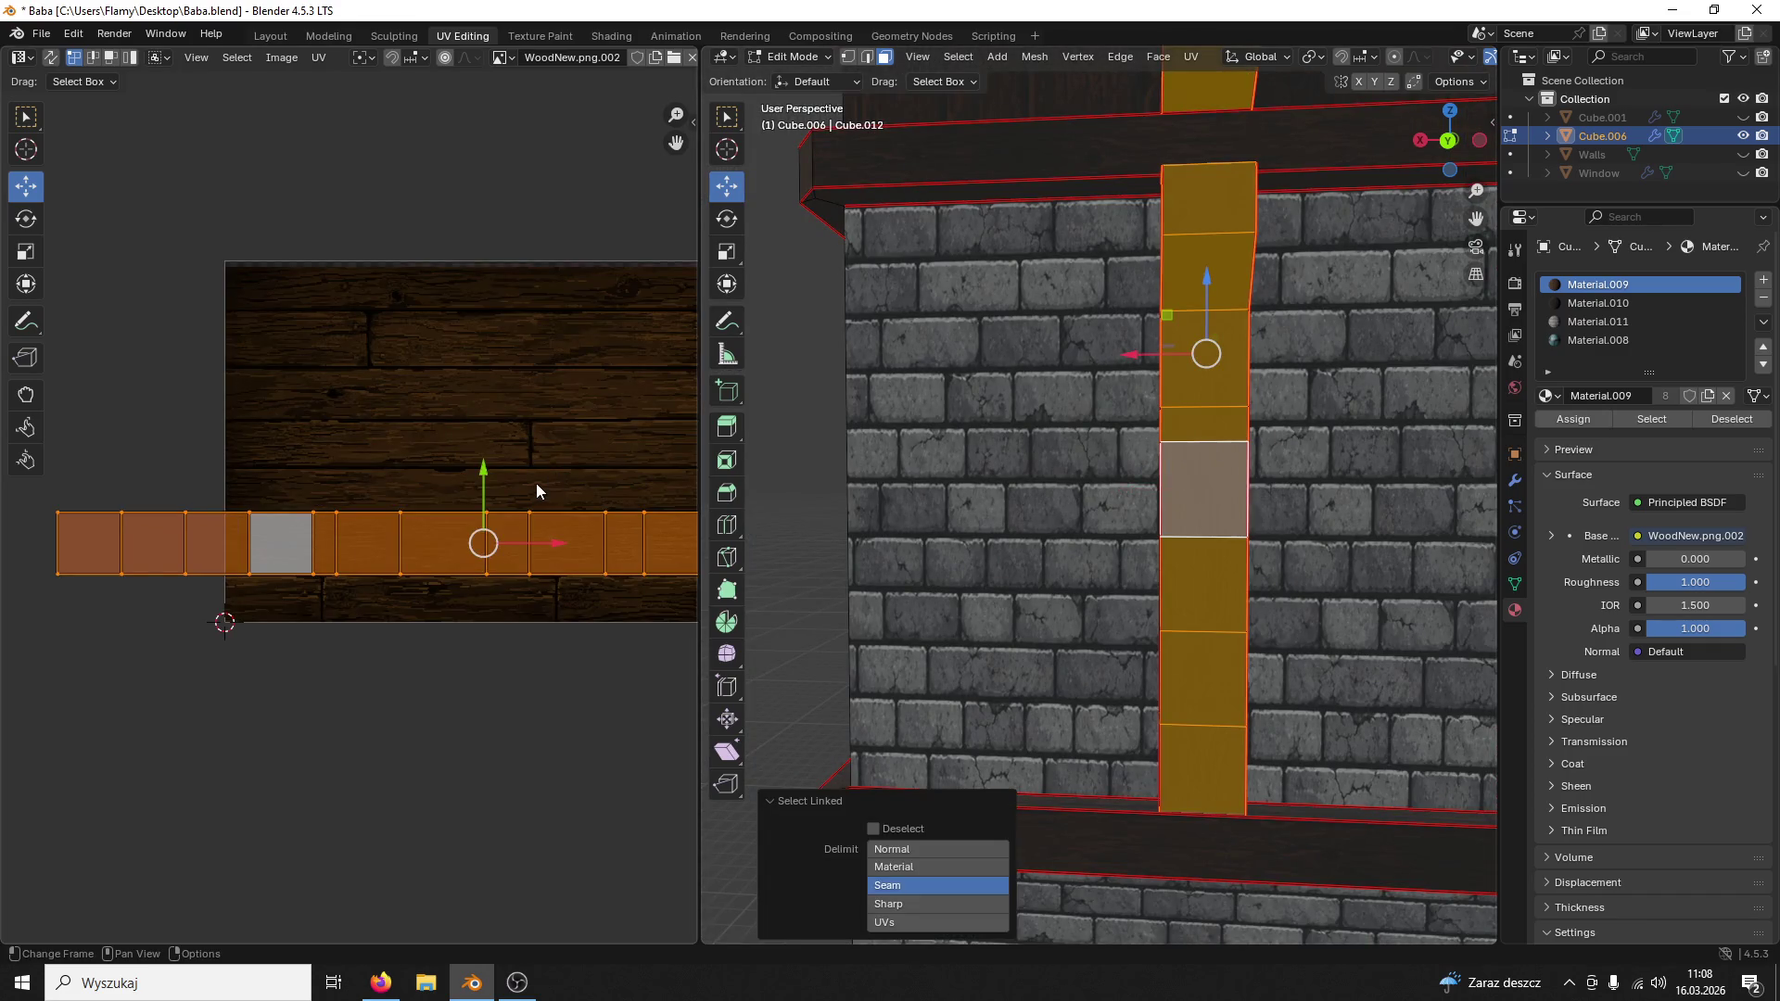
click(533, 484)
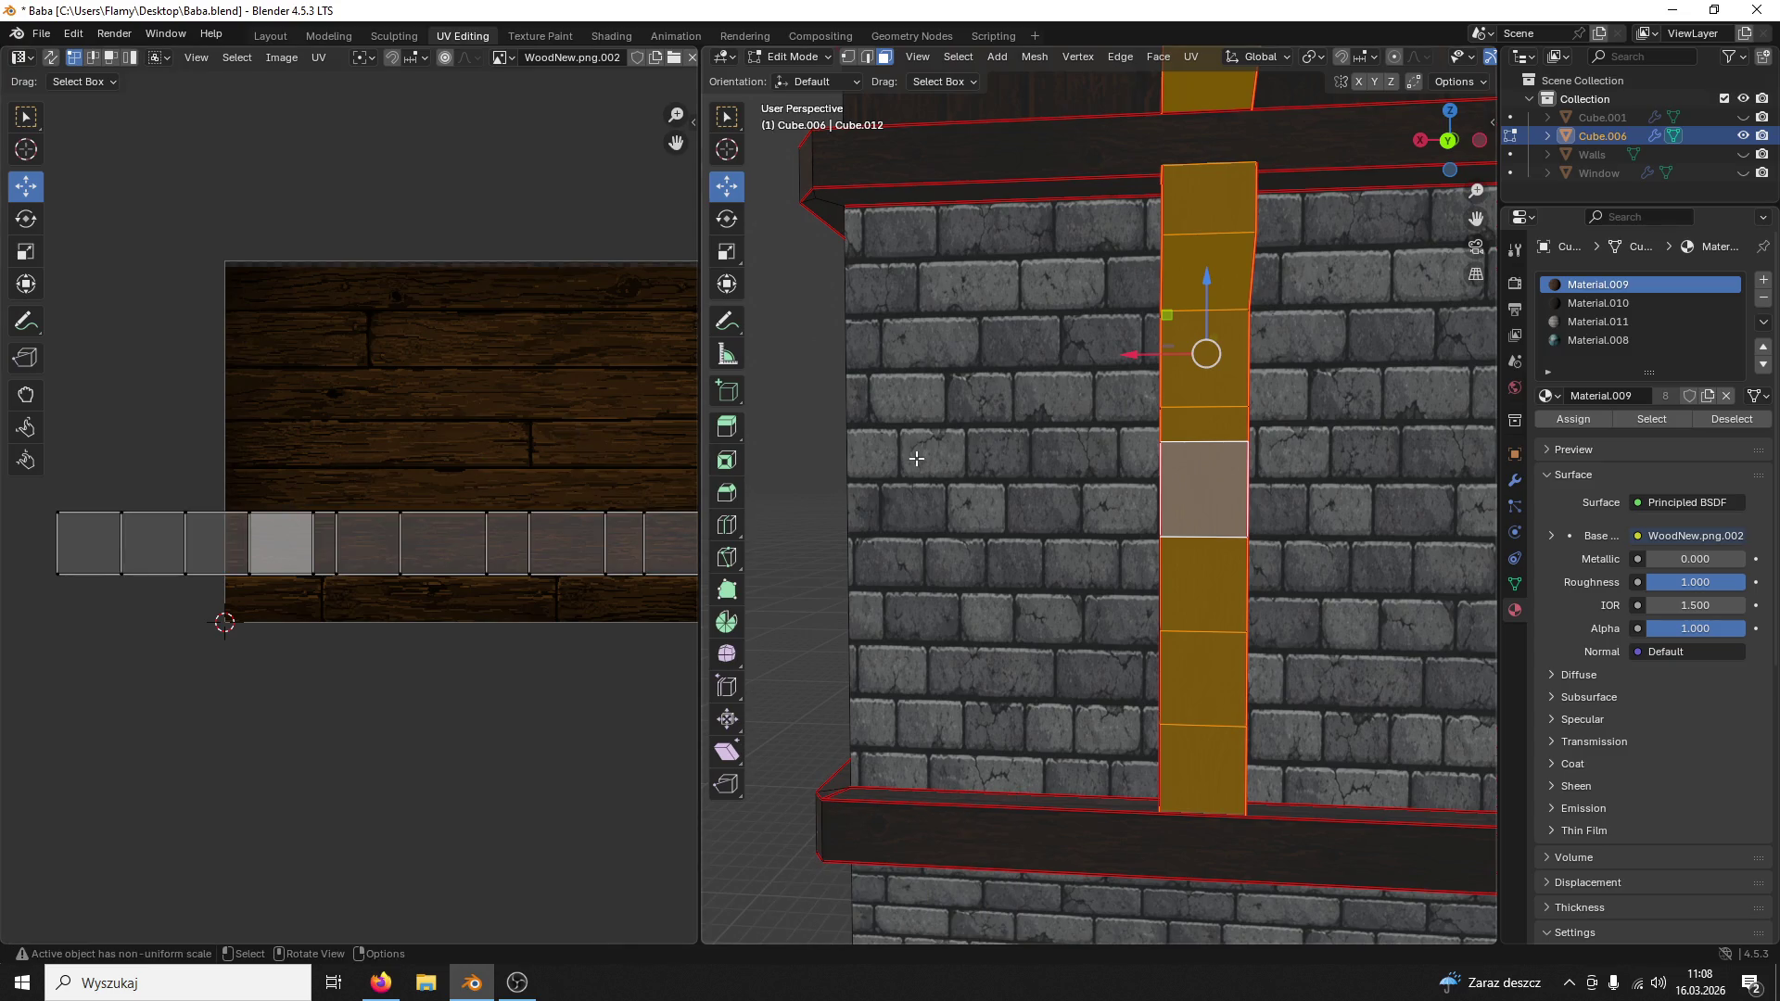
click(1176, 490)
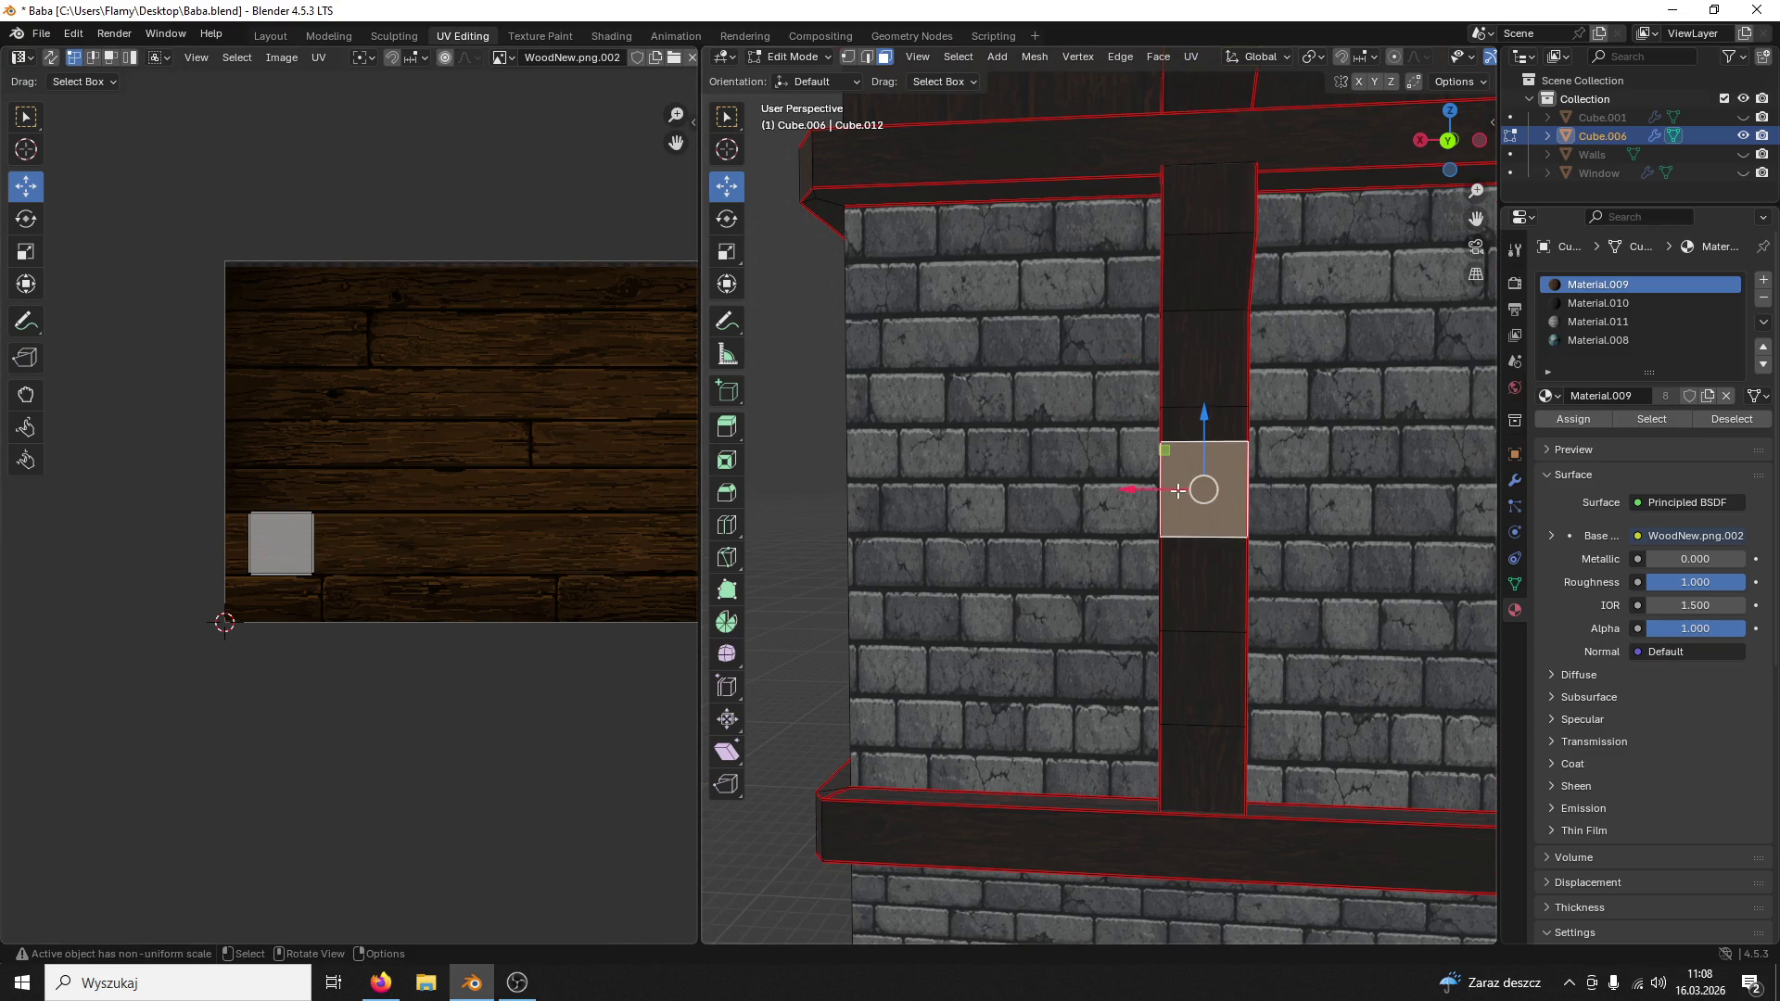
key(a)
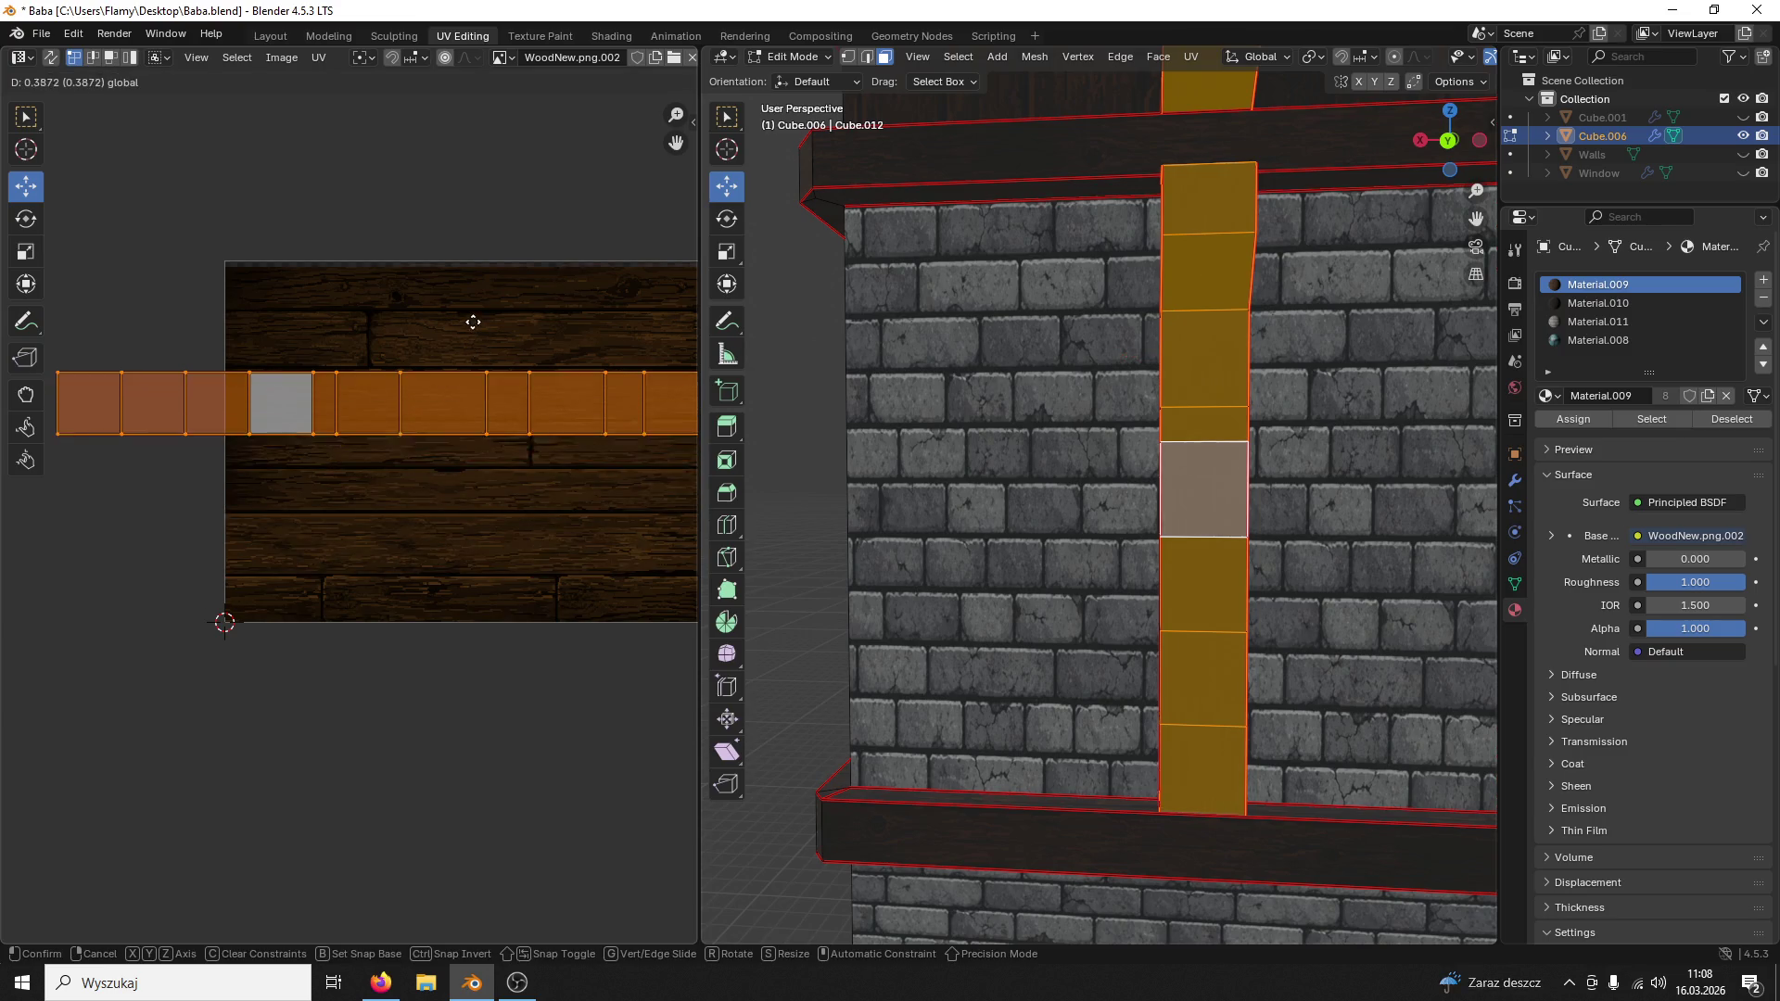
Step: Move the UV strip up onto a plank and shrink it to fit the plank's height
mouse_move(467, 471)
mouse_down()
mouse_move(459, 308)
mouse_move(472, 330)
mouse_up()
key(s)
click(483, 384)
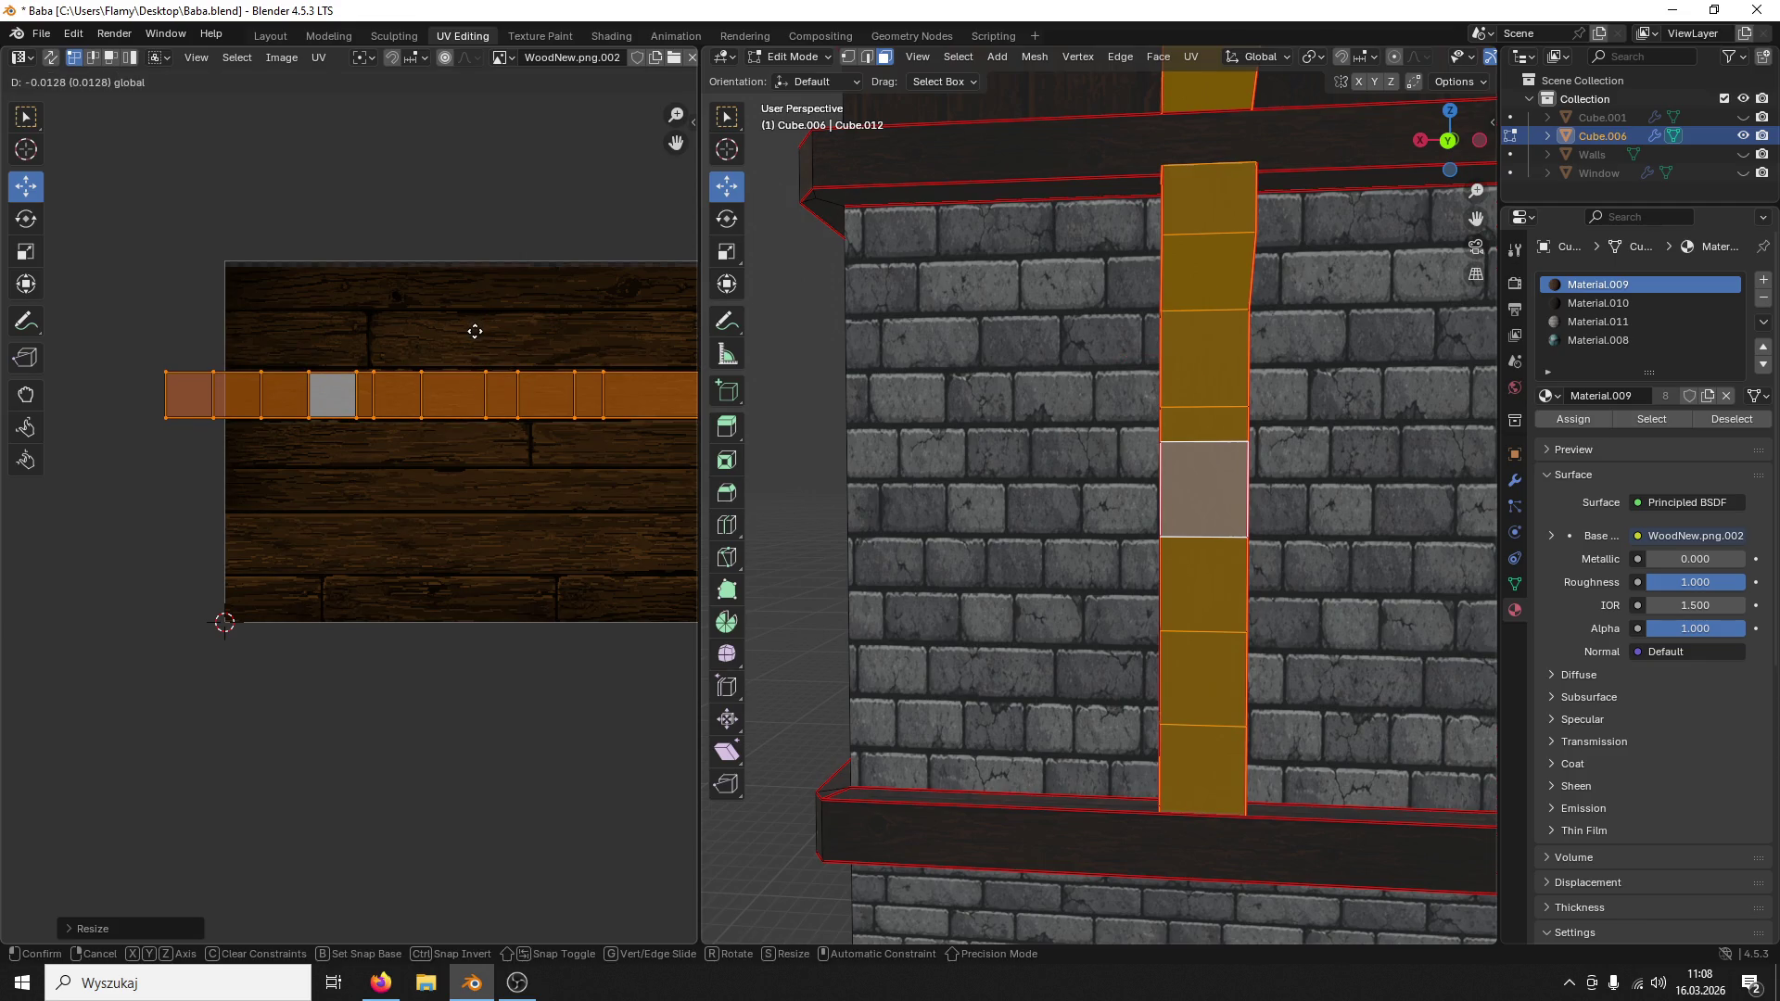
click(472, 330)
key(s)
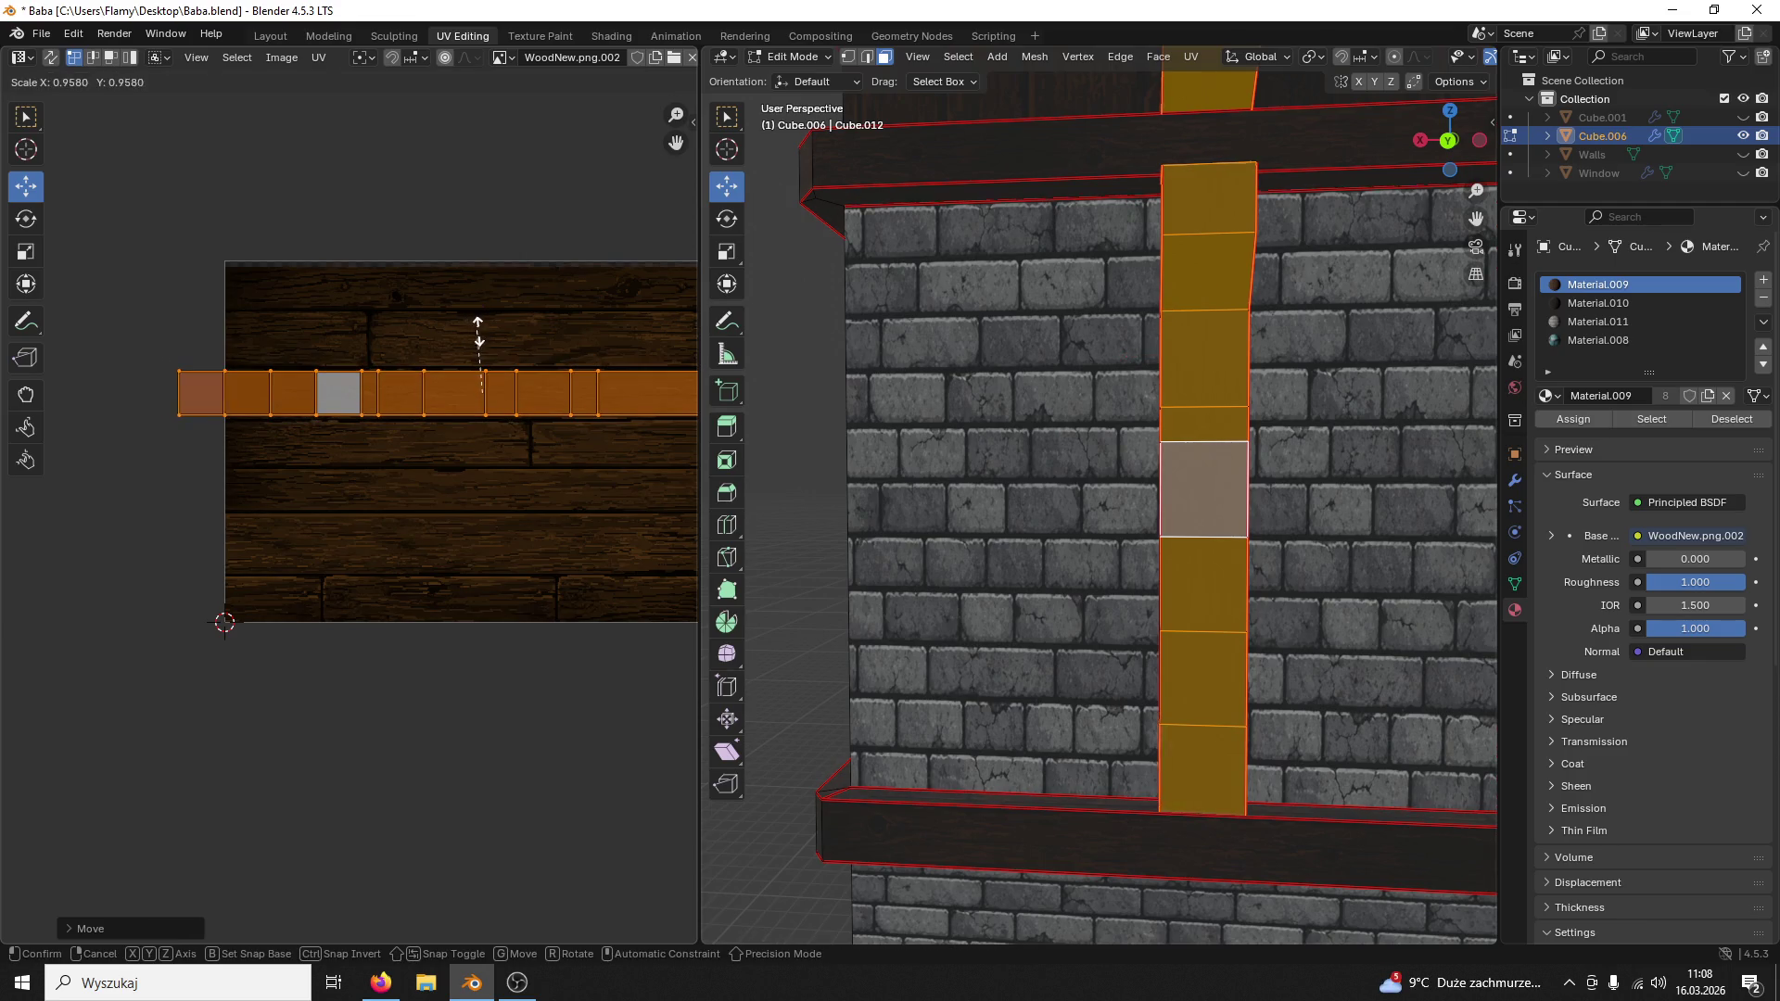
click(481, 329)
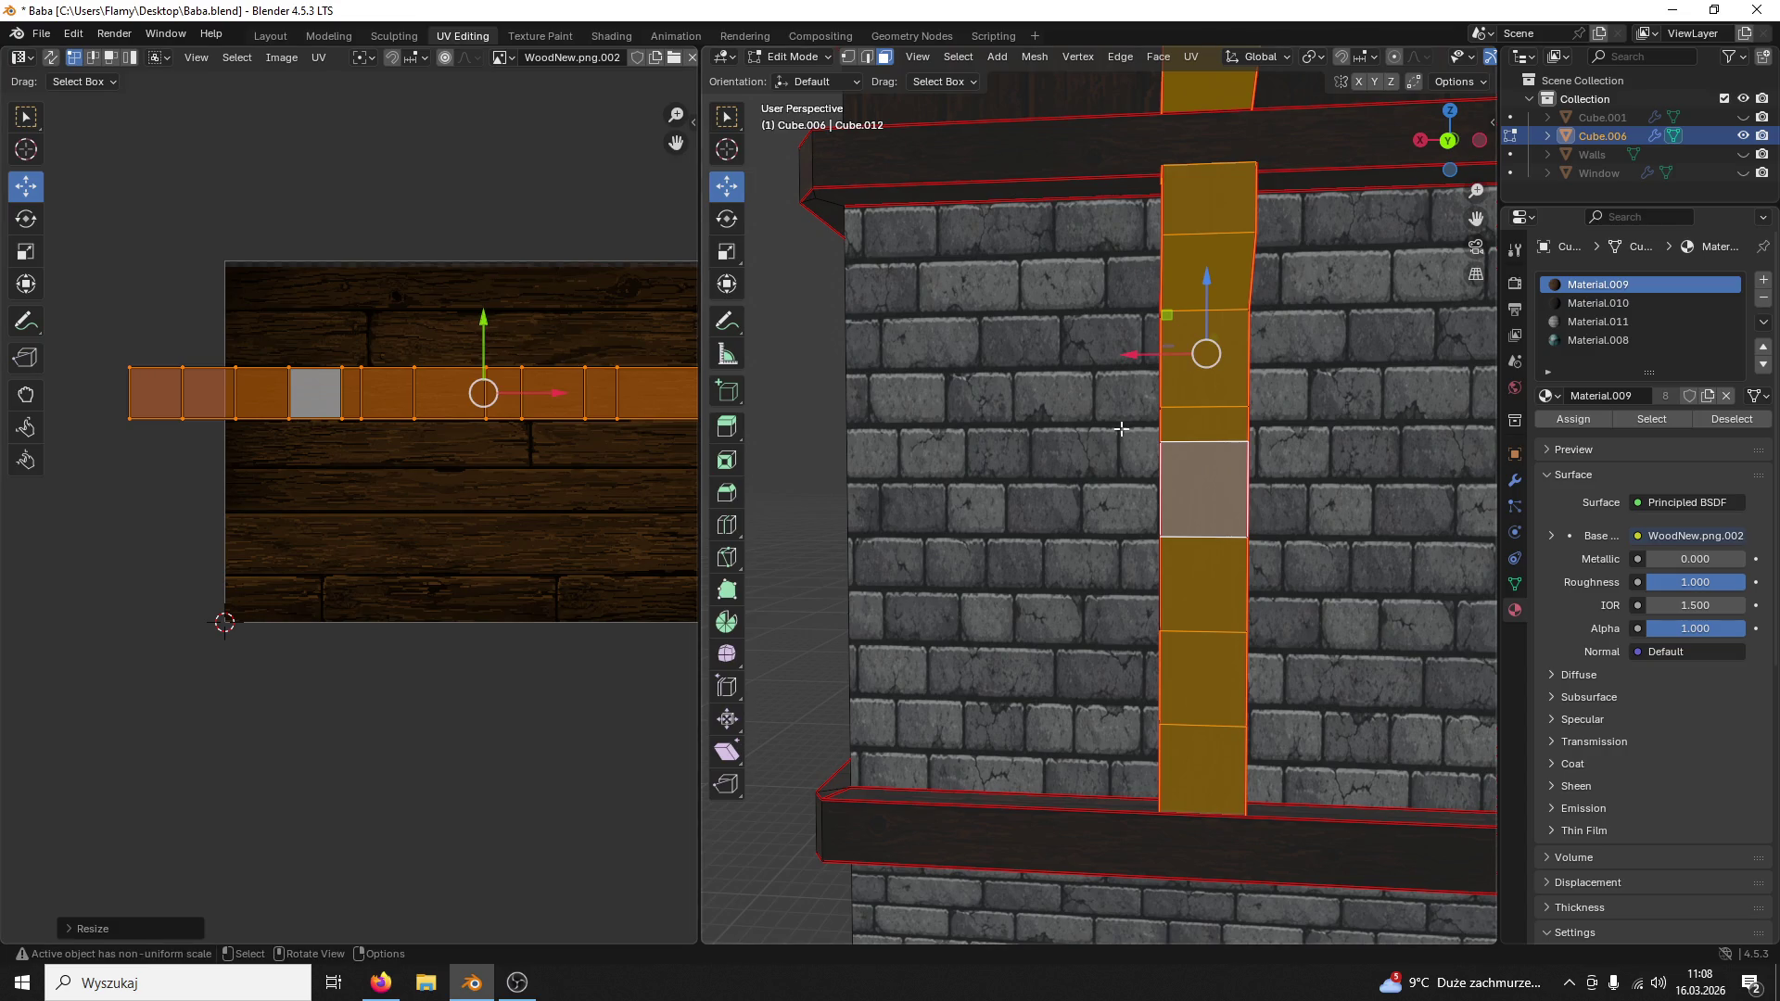
click(1134, 421)
mouse_move(1134, 421)
middle_down()
mouse_move(1102, 424)
mouse_move(1087, 488)
middle_up()
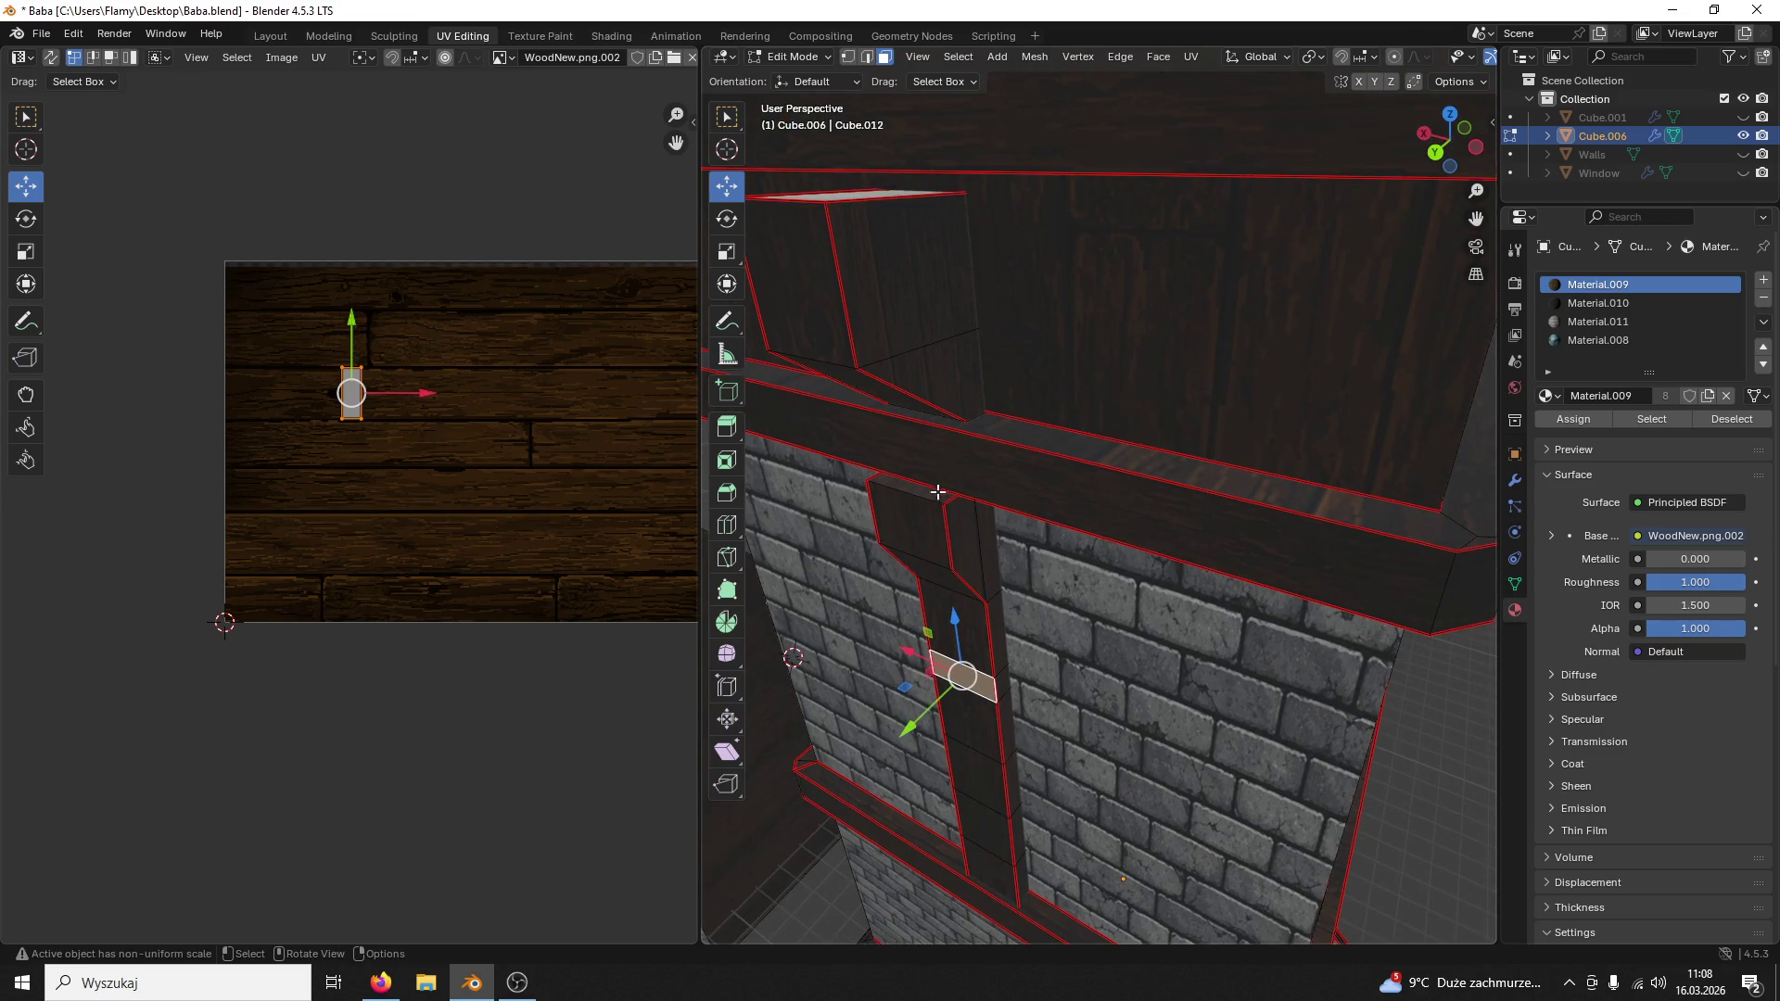
Step: Give the small cube's top face the darker wood Material.010
click(935, 494)
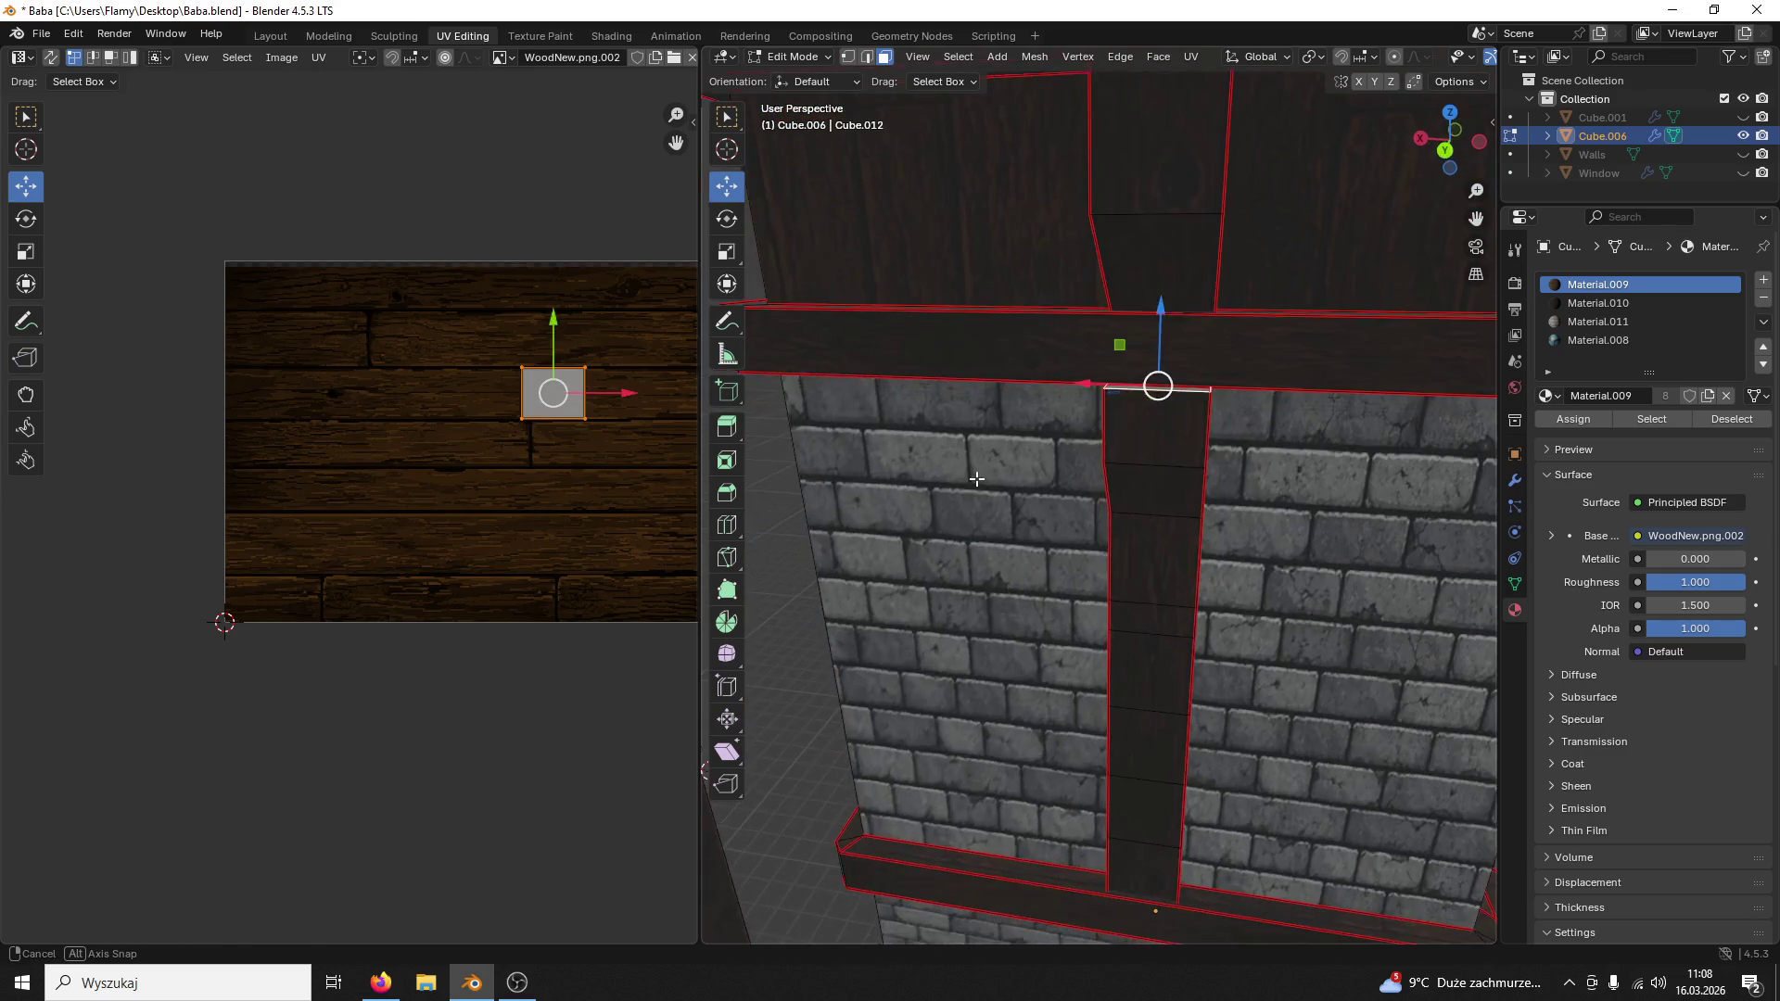
middle_drag(930, 496, 1193, 441)
click(1148, 345)
click(1133, 257)
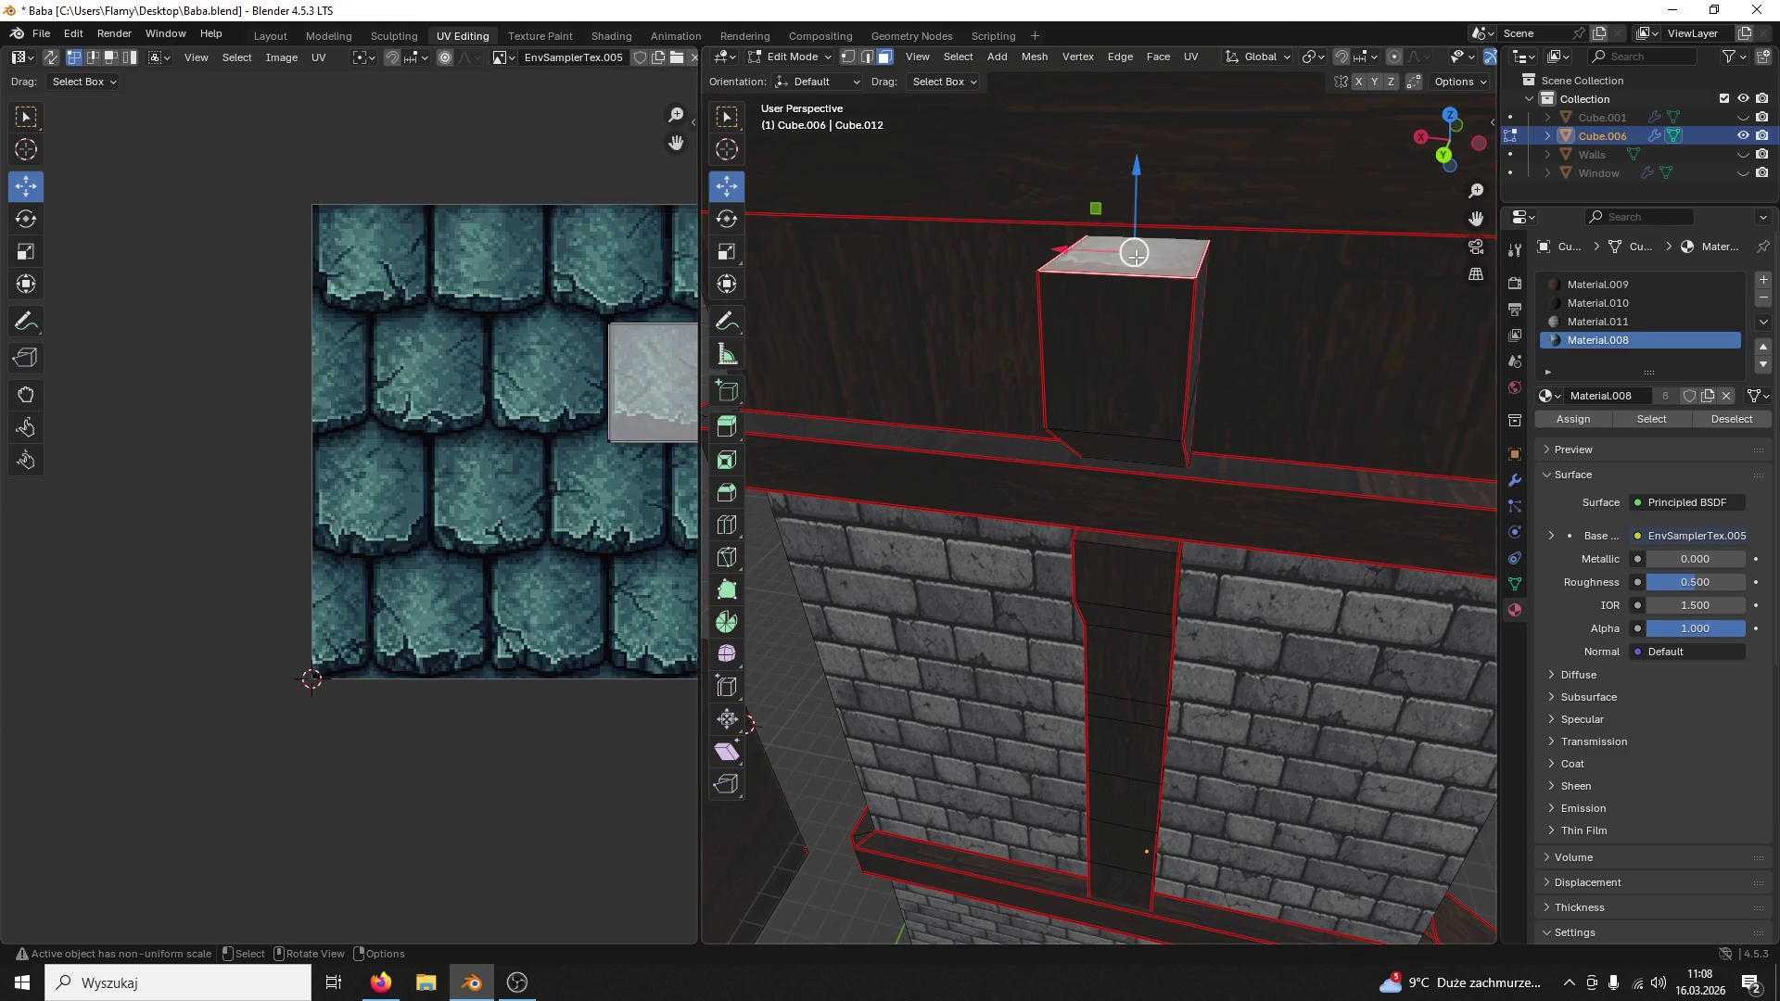
middle_drag(1131, 257, 1120, 281)
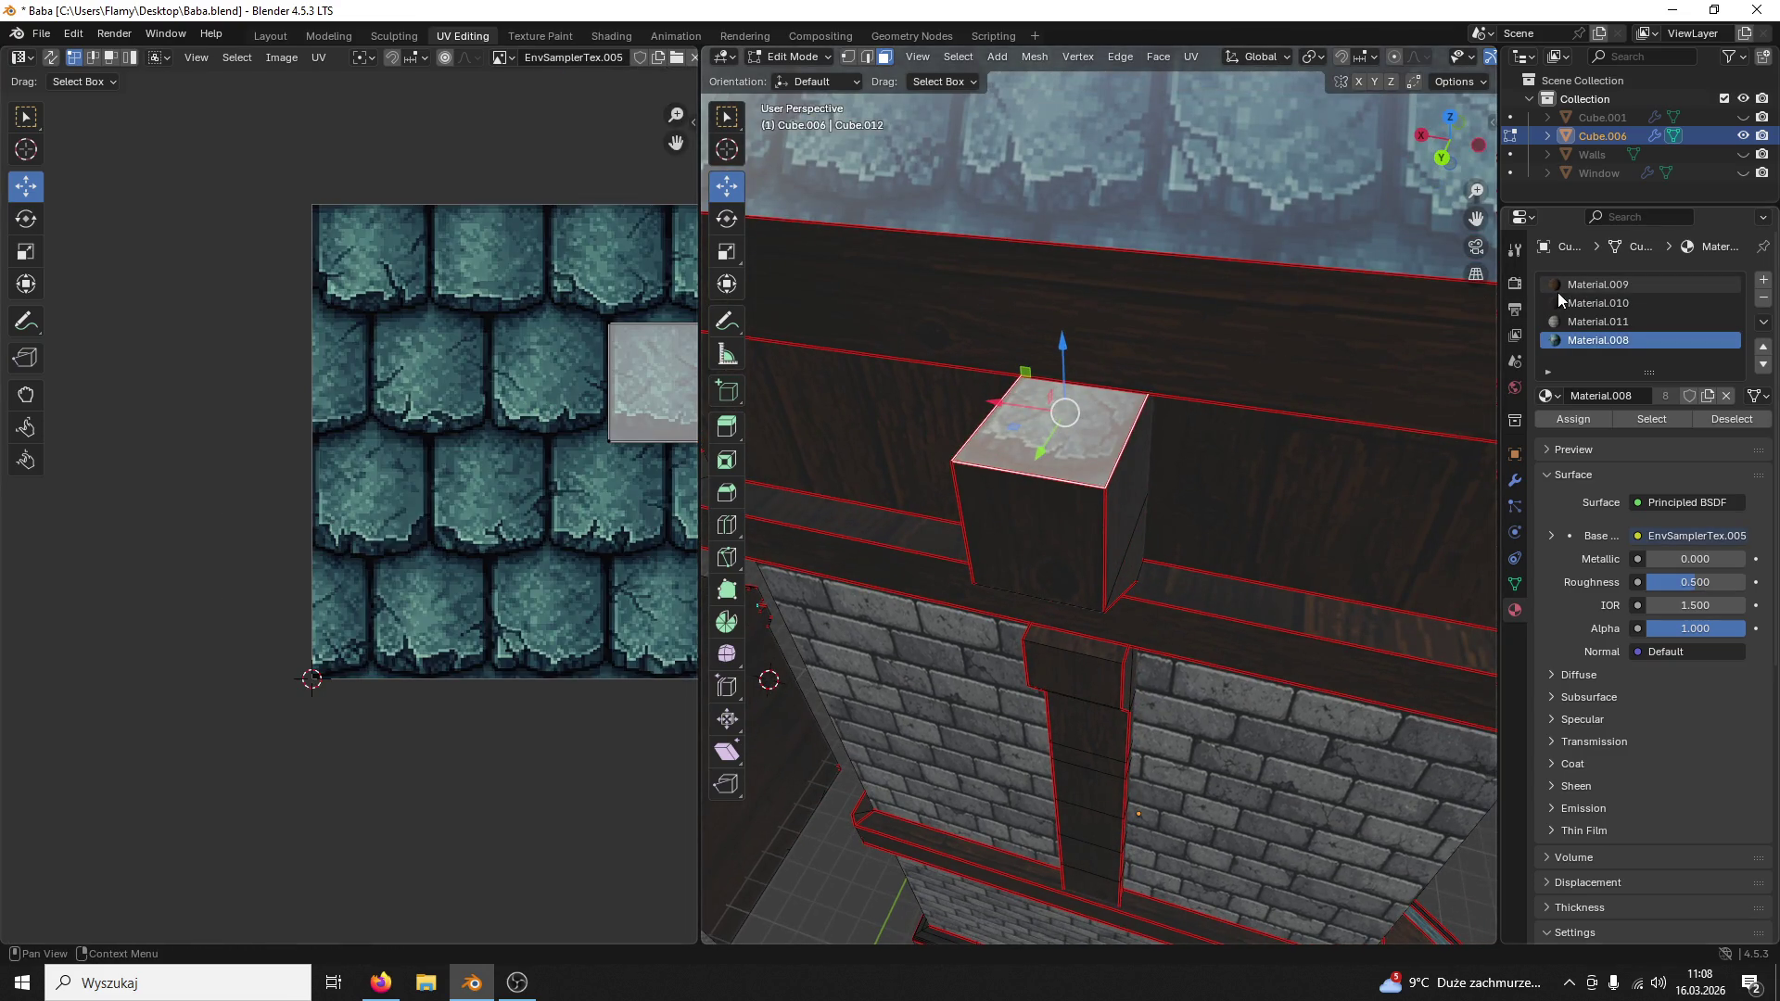
click(1590, 281)
click(1591, 305)
click(1587, 416)
Step: Narrow the UVs of the small face under the roof along the horizontal axis
middle_drag(1211, 386, 1071, 394)
click(1072, 394)
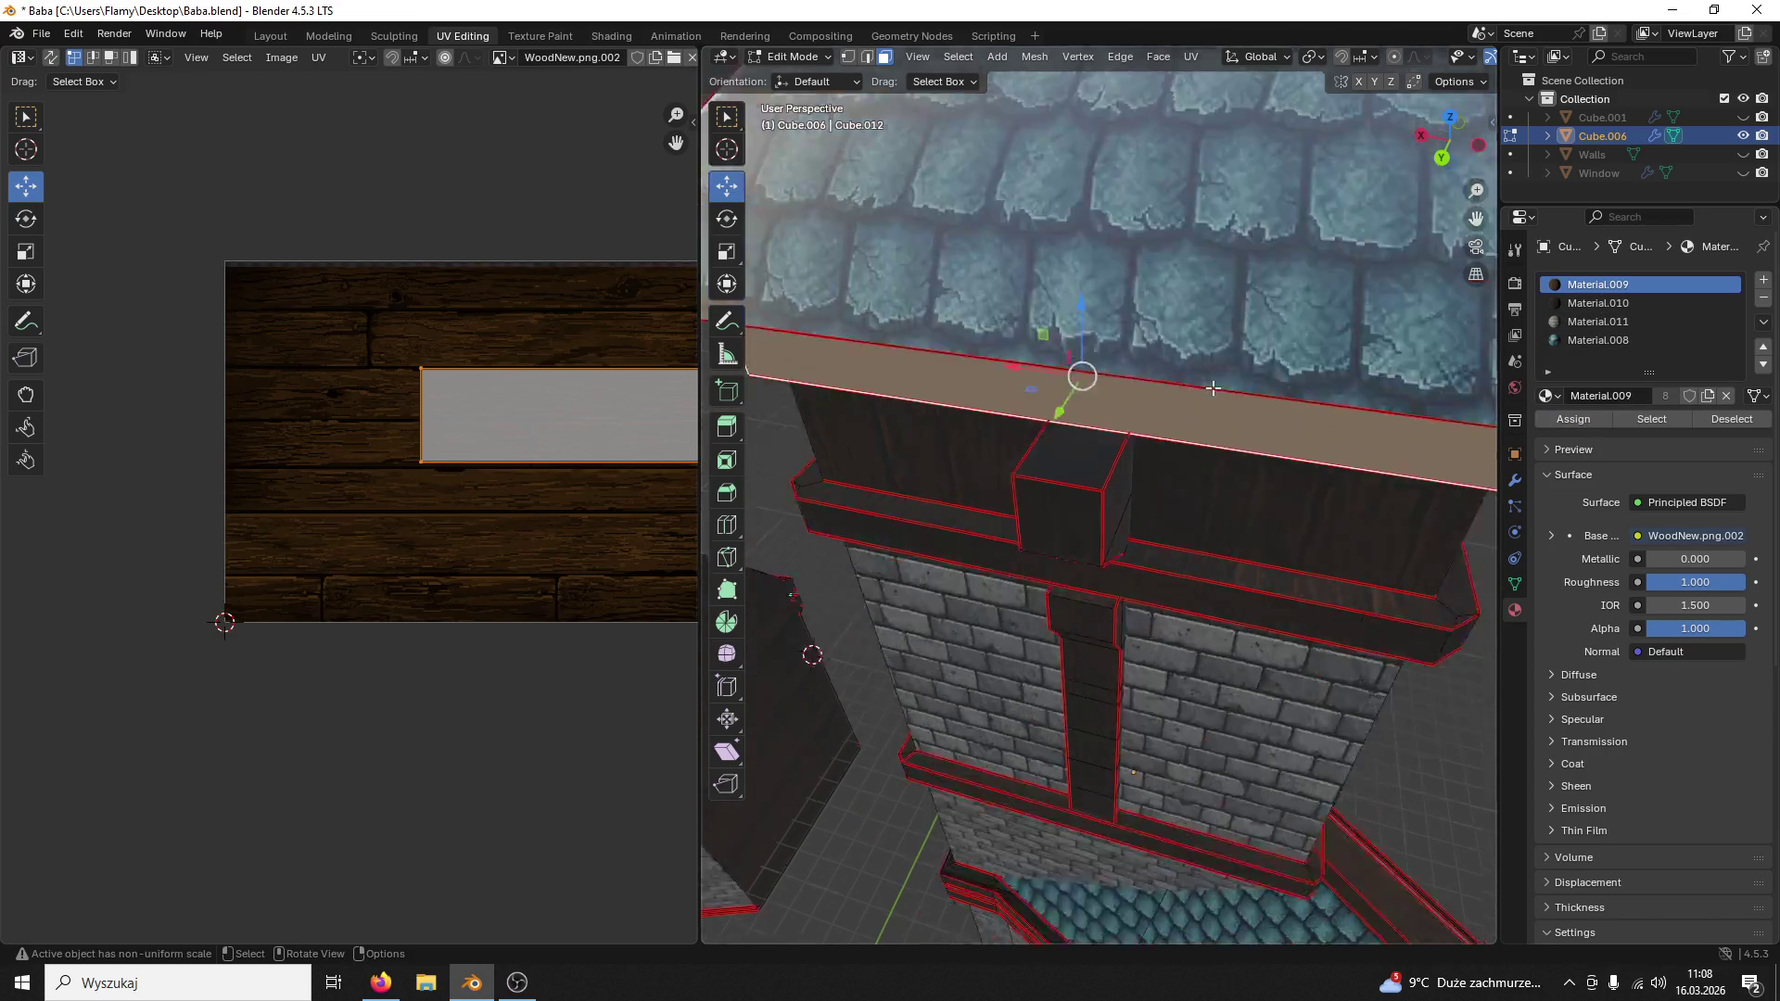
scroll(452, 492, up, 2)
click(1084, 469)
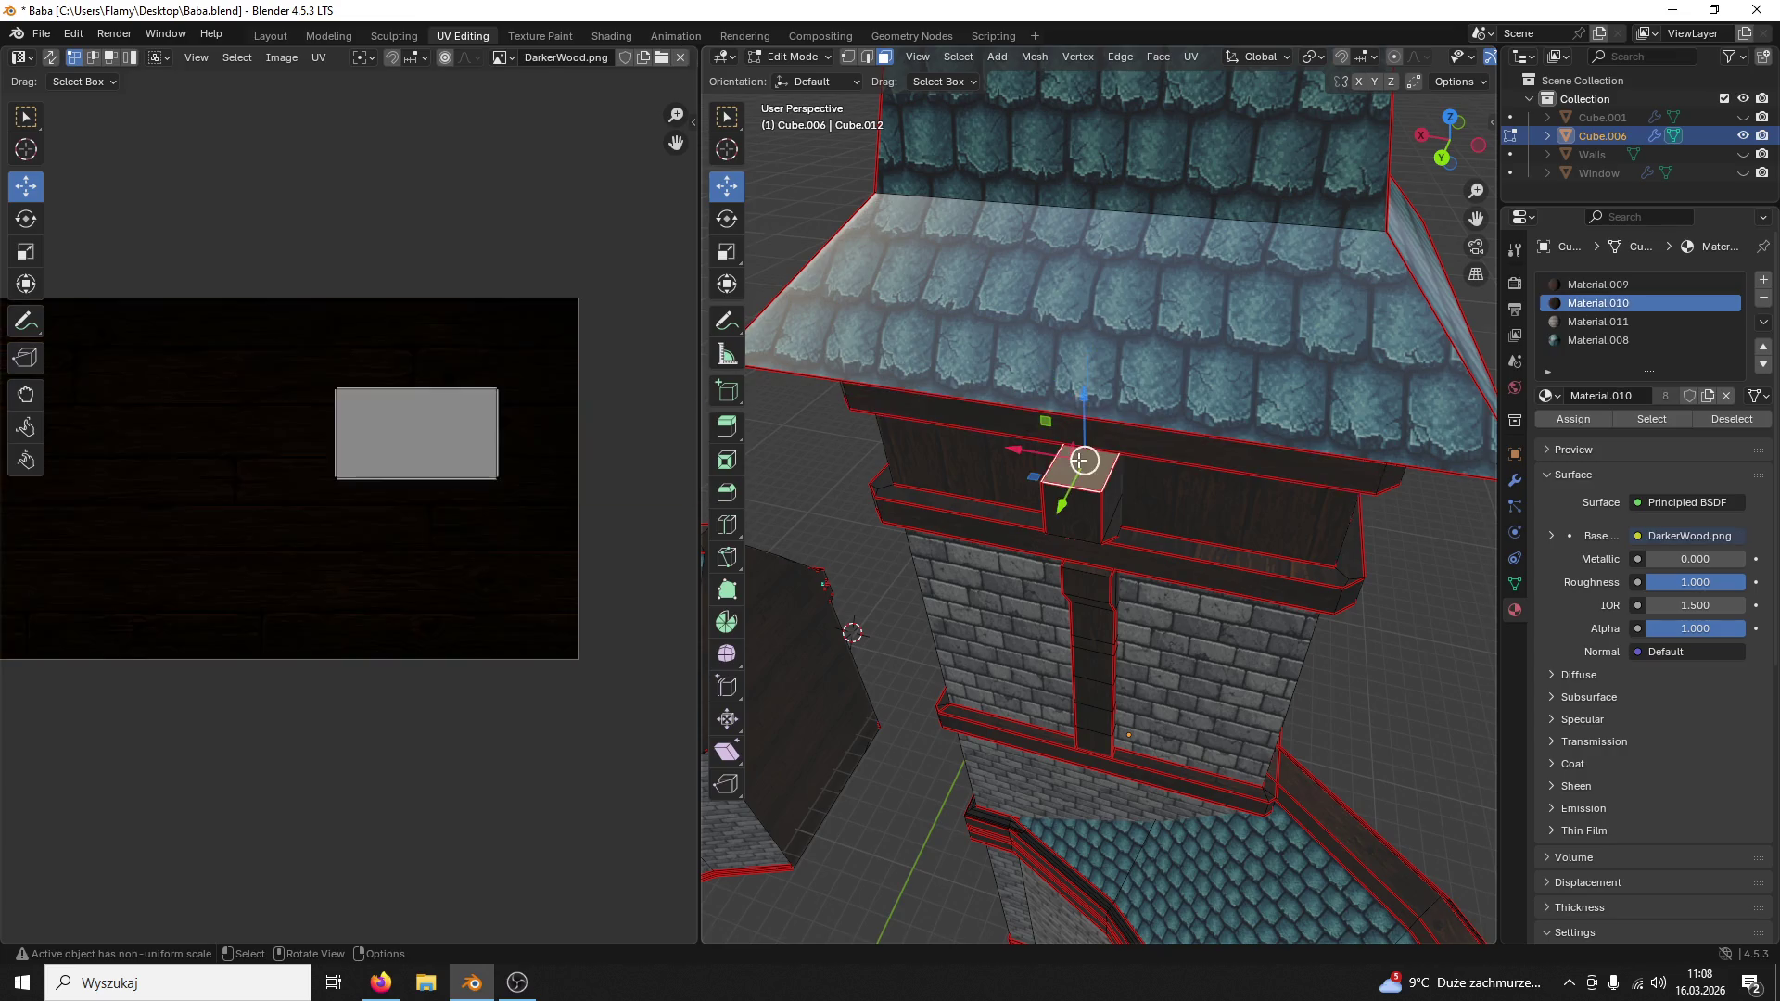
scroll(628, 435, up, 2)
key(a)
key(s)
key(x)
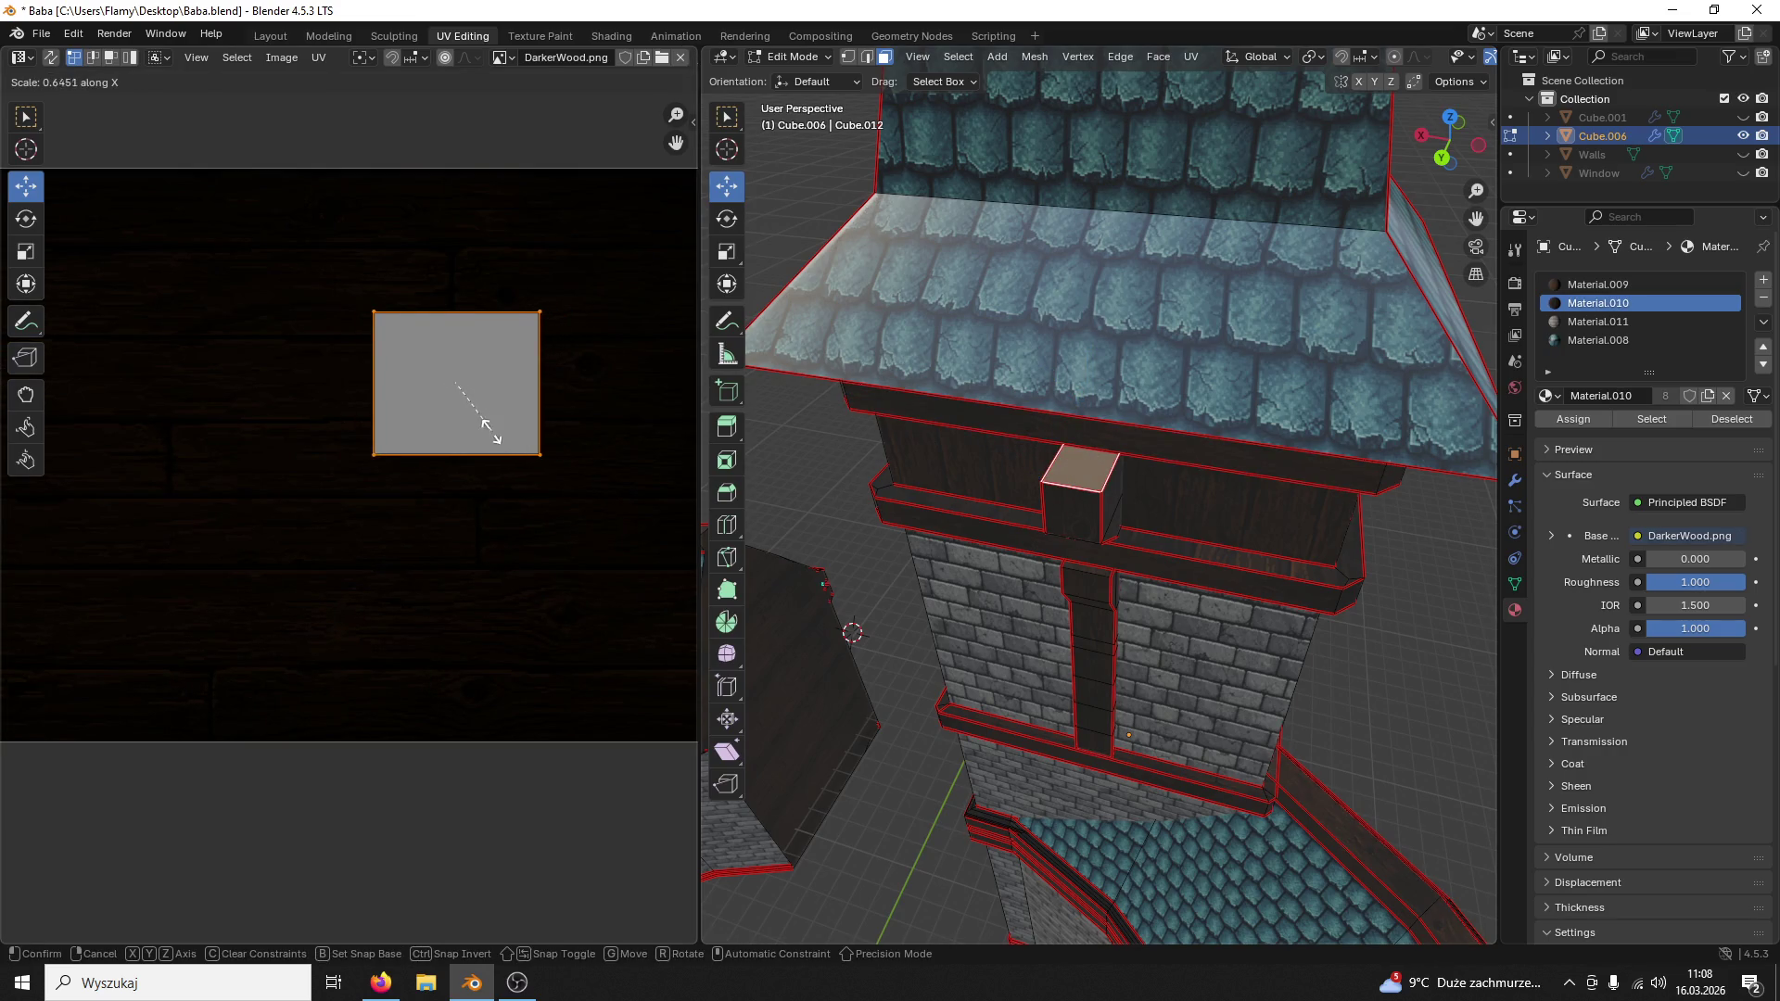
click(480, 424)
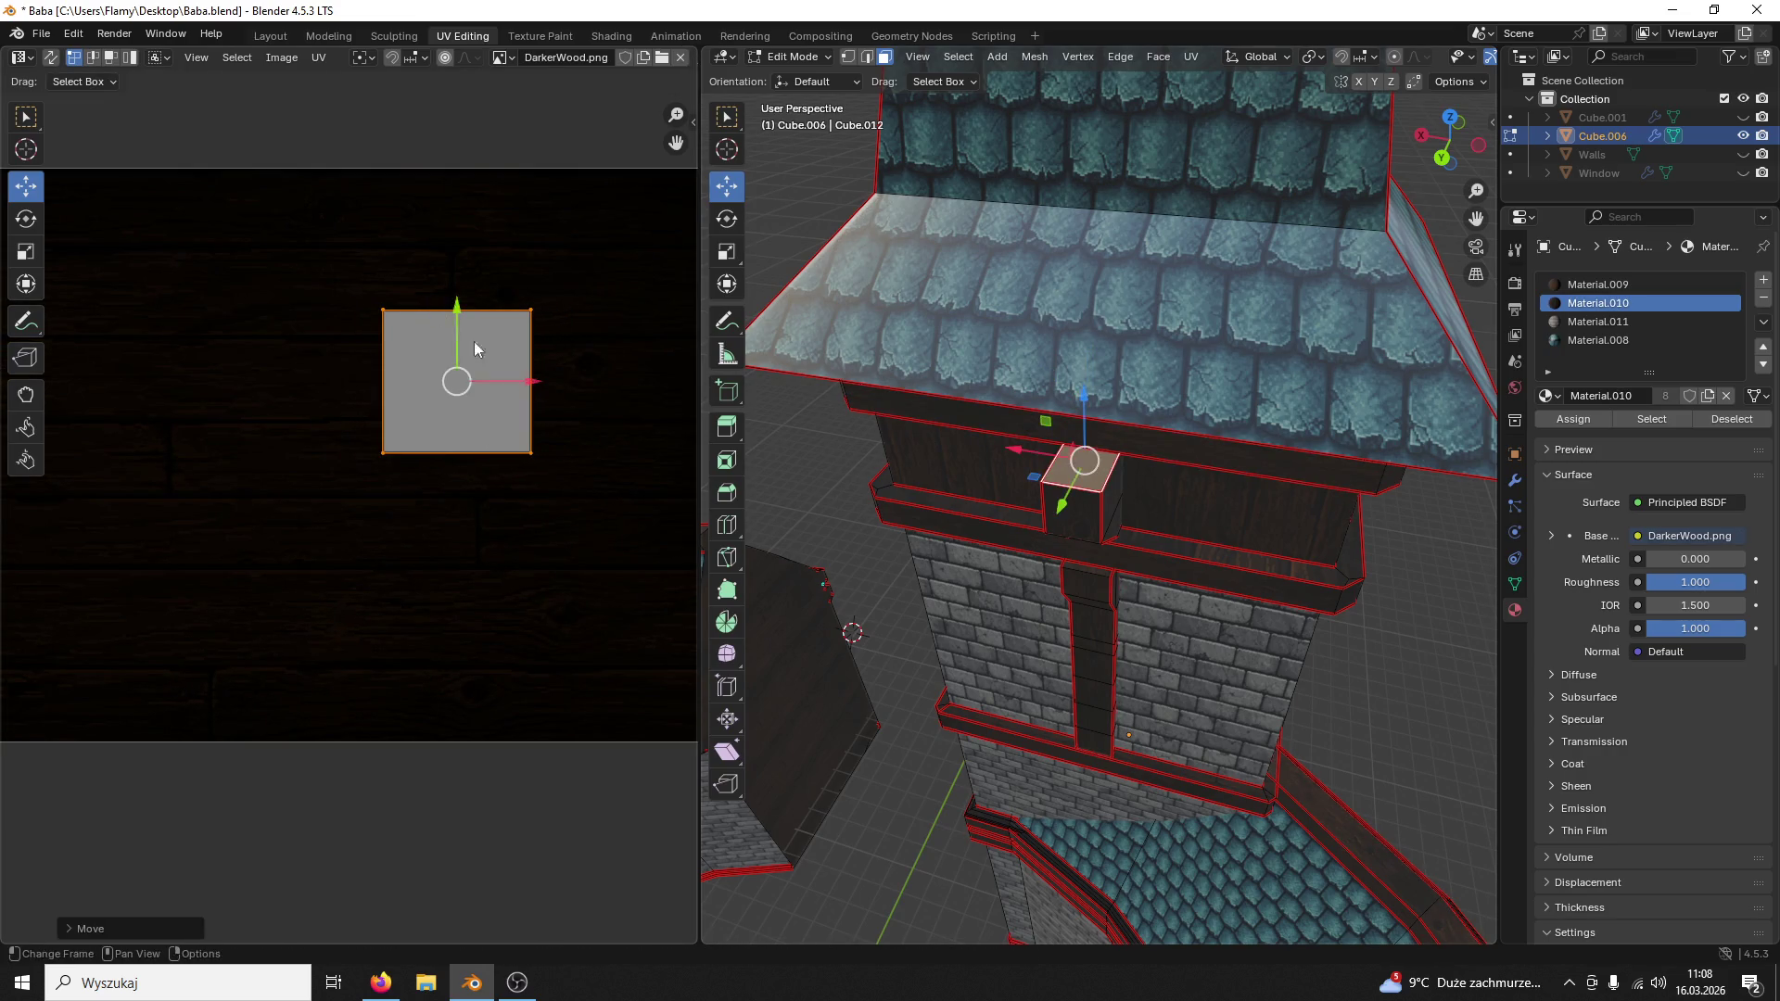
click(1071, 417)
scroll(1063, 377, up, 2)
scroll(1063, 377, up, 2)
Step: Switch the 3D view to wireframe shading and select the small beam face
mouse_move(1062, 377)
middle_down()
mouse_move(1100, 278)
mouse_move(1125, 359)
middle_up()
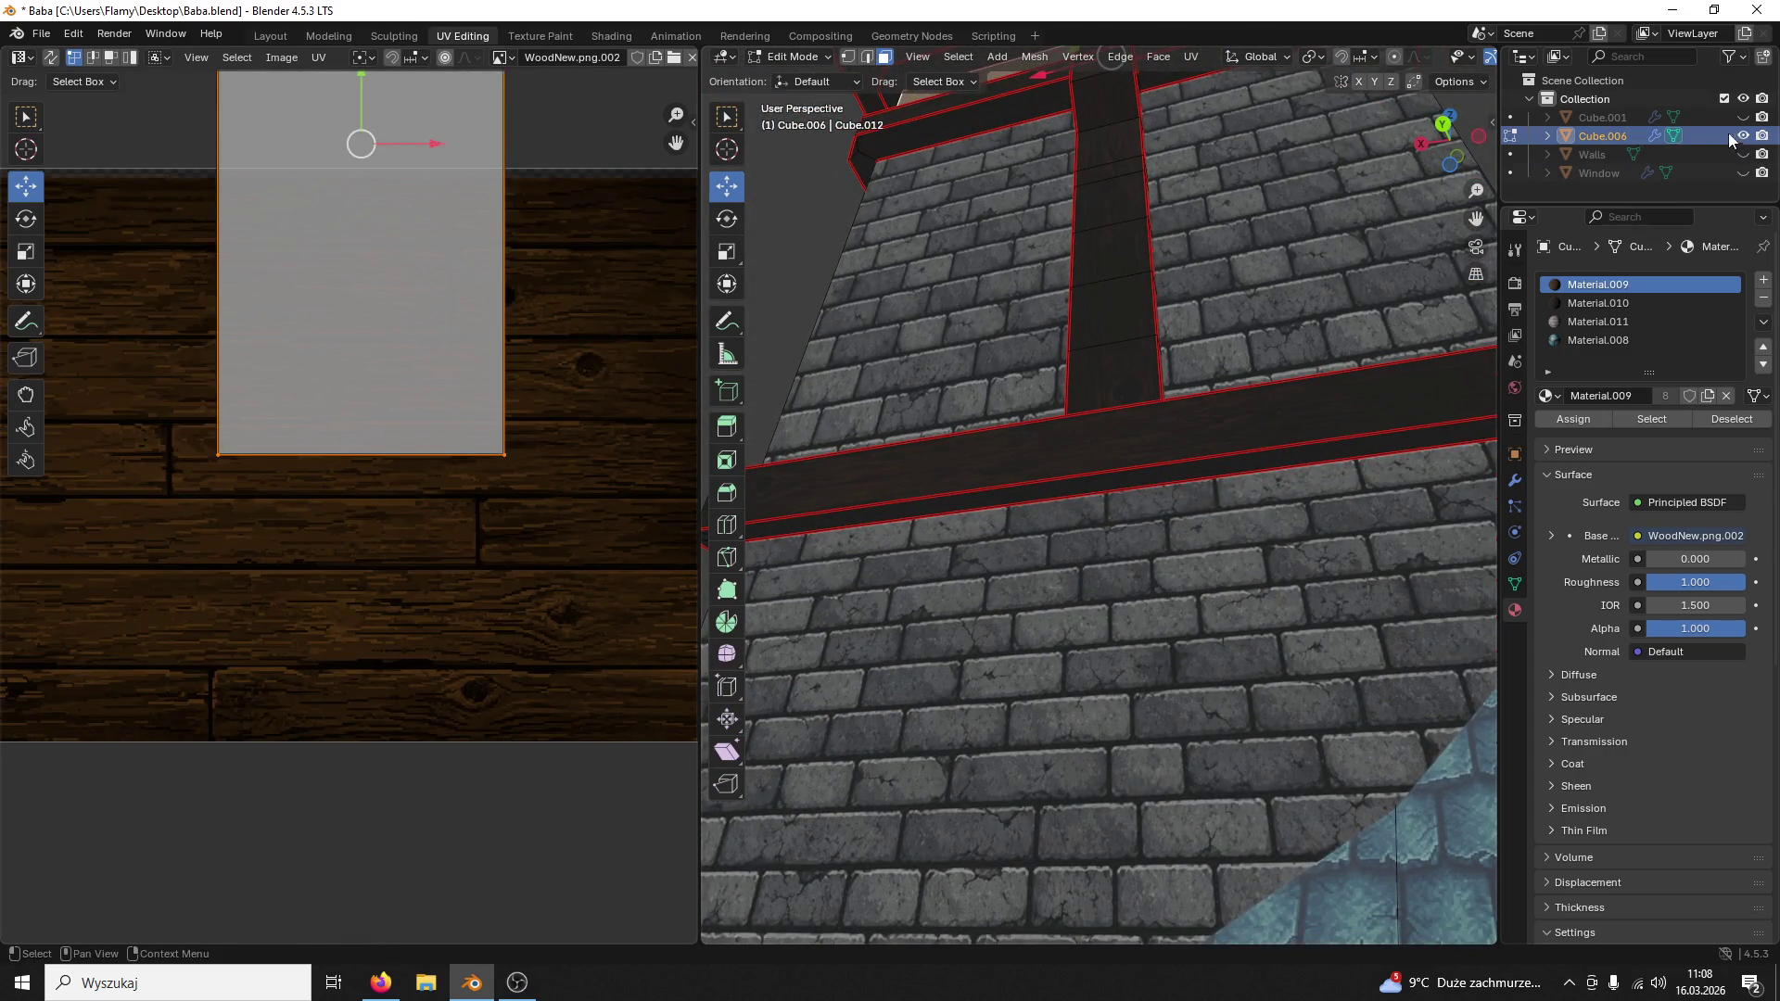
middle_drag(1283, 238, 1334, 209)
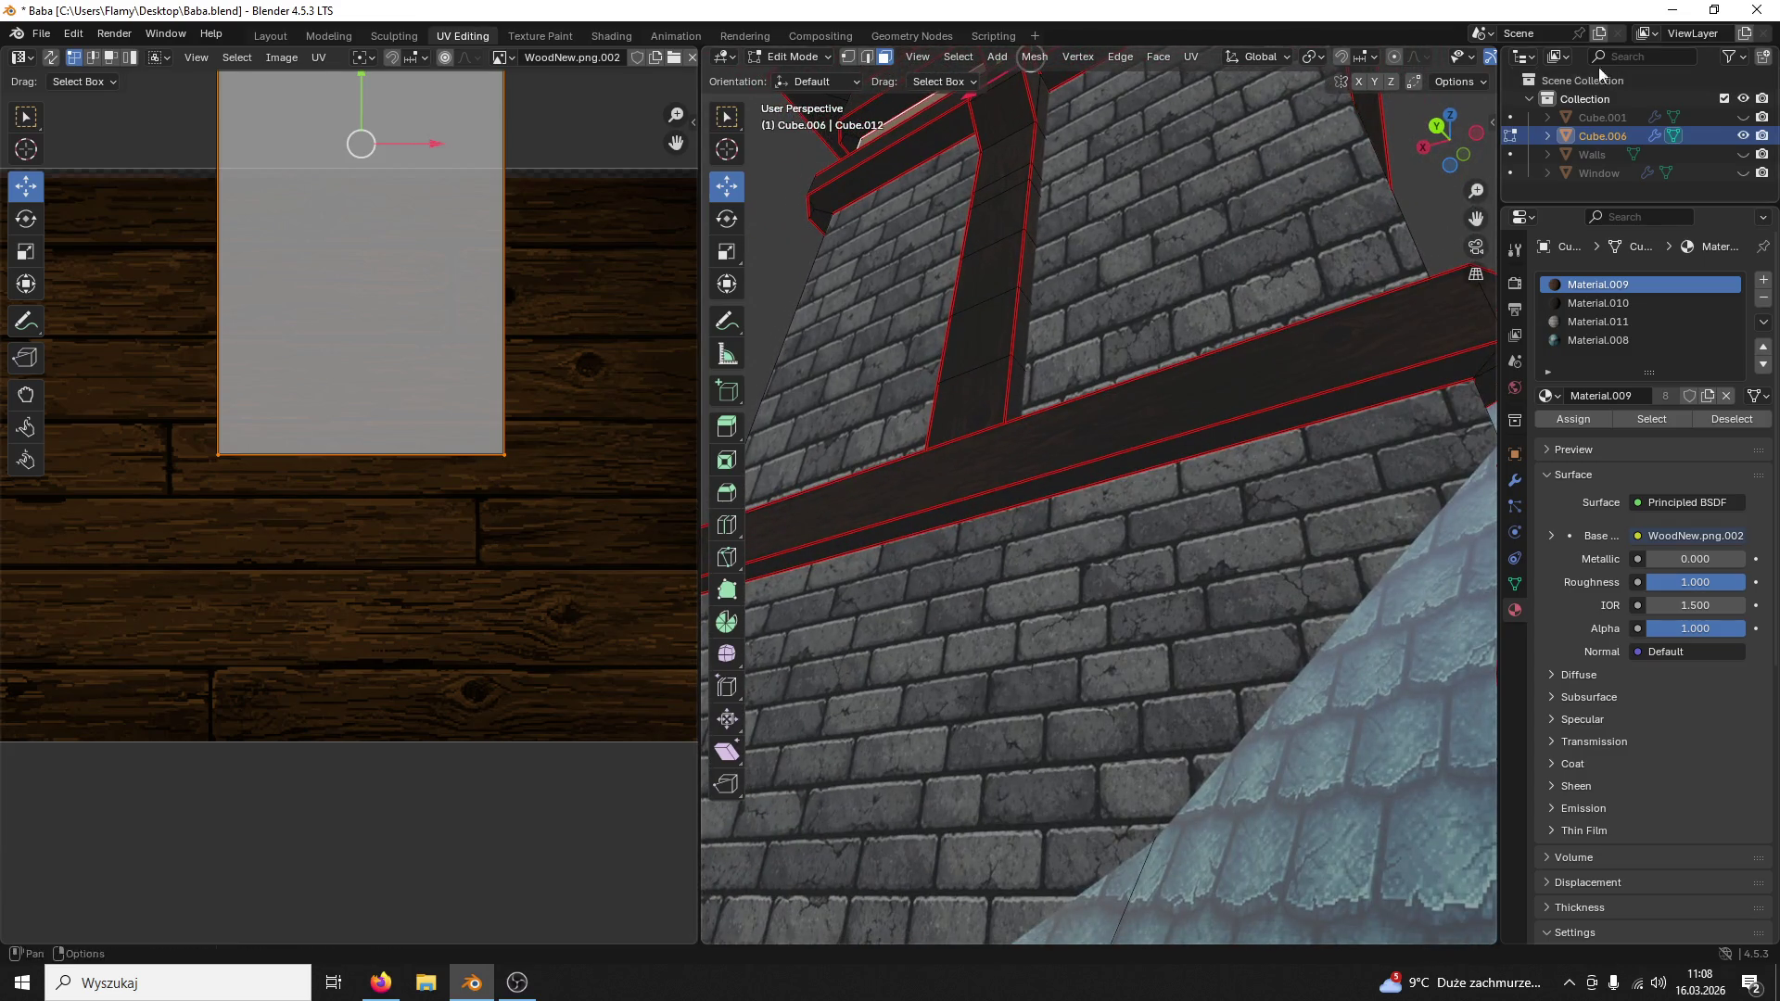
drag(1499, 70, 1688, 69)
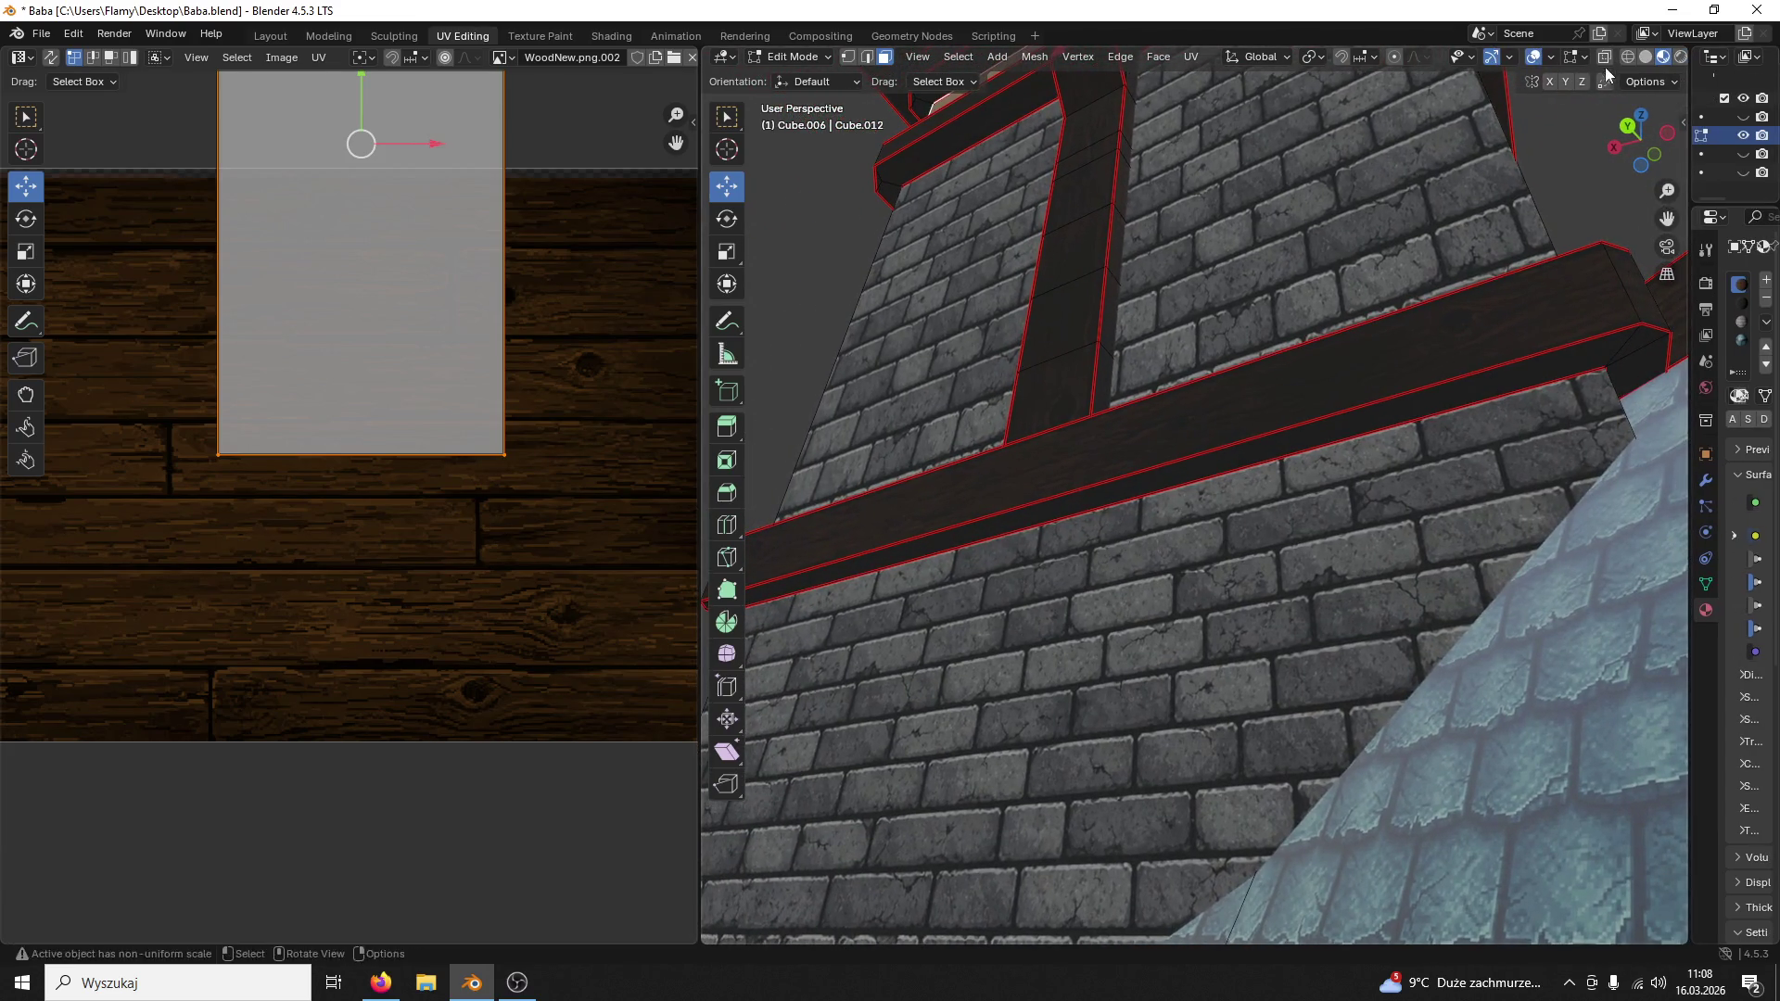
click(1627, 56)
click(1113, 450)
middle_drag(1114, 449, 1109, 461)
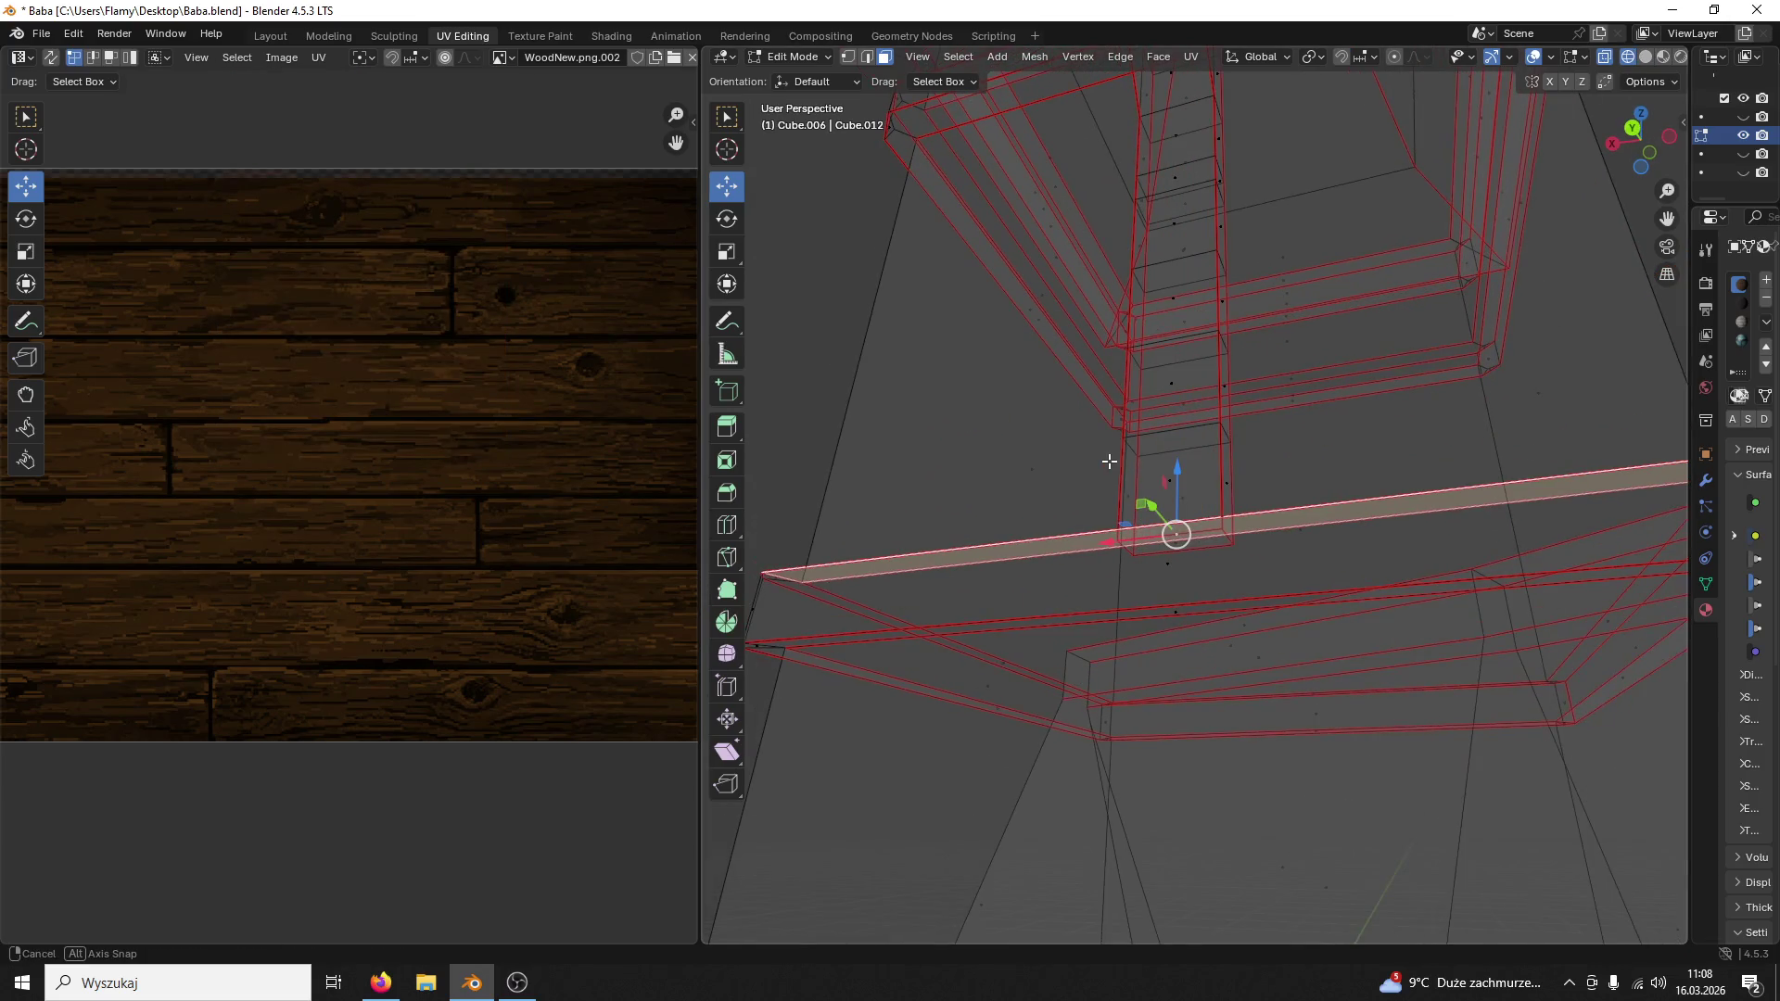
click(1215, 543)
scroll(532, 457, down, 3)
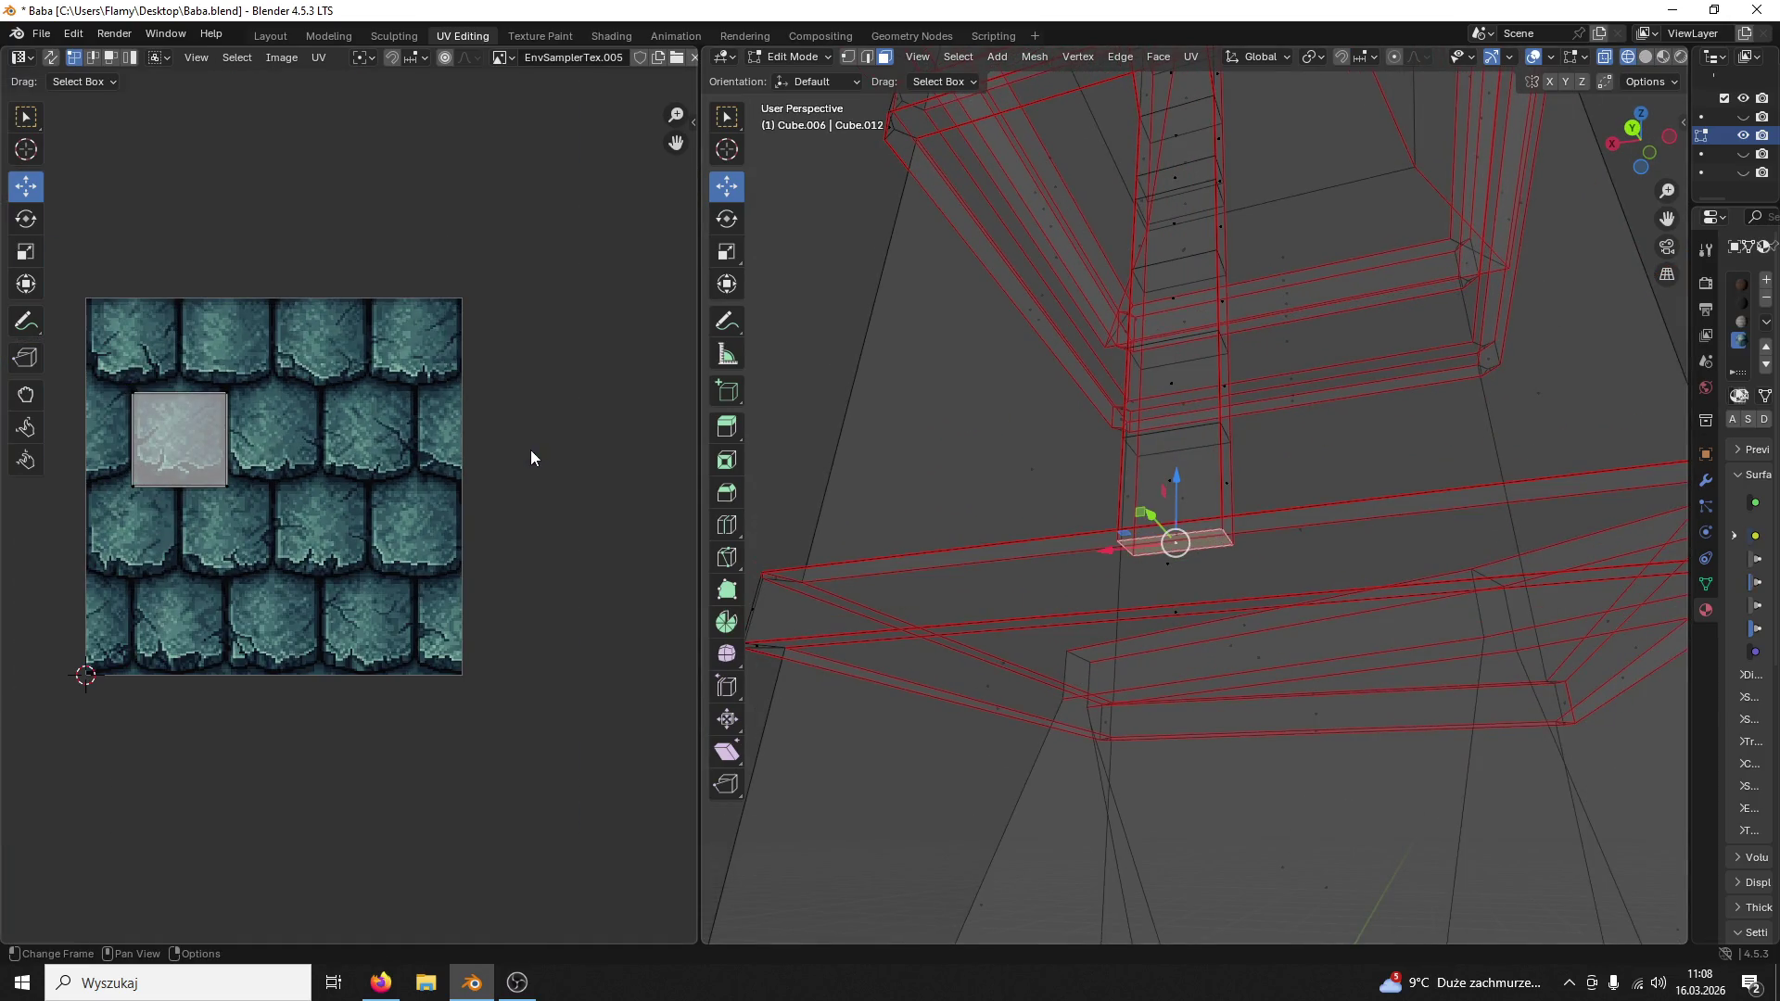
Step: Assign the darker wood material to the beam face and narrow its UV island in X
drag(1694, 362, 1260, 364)
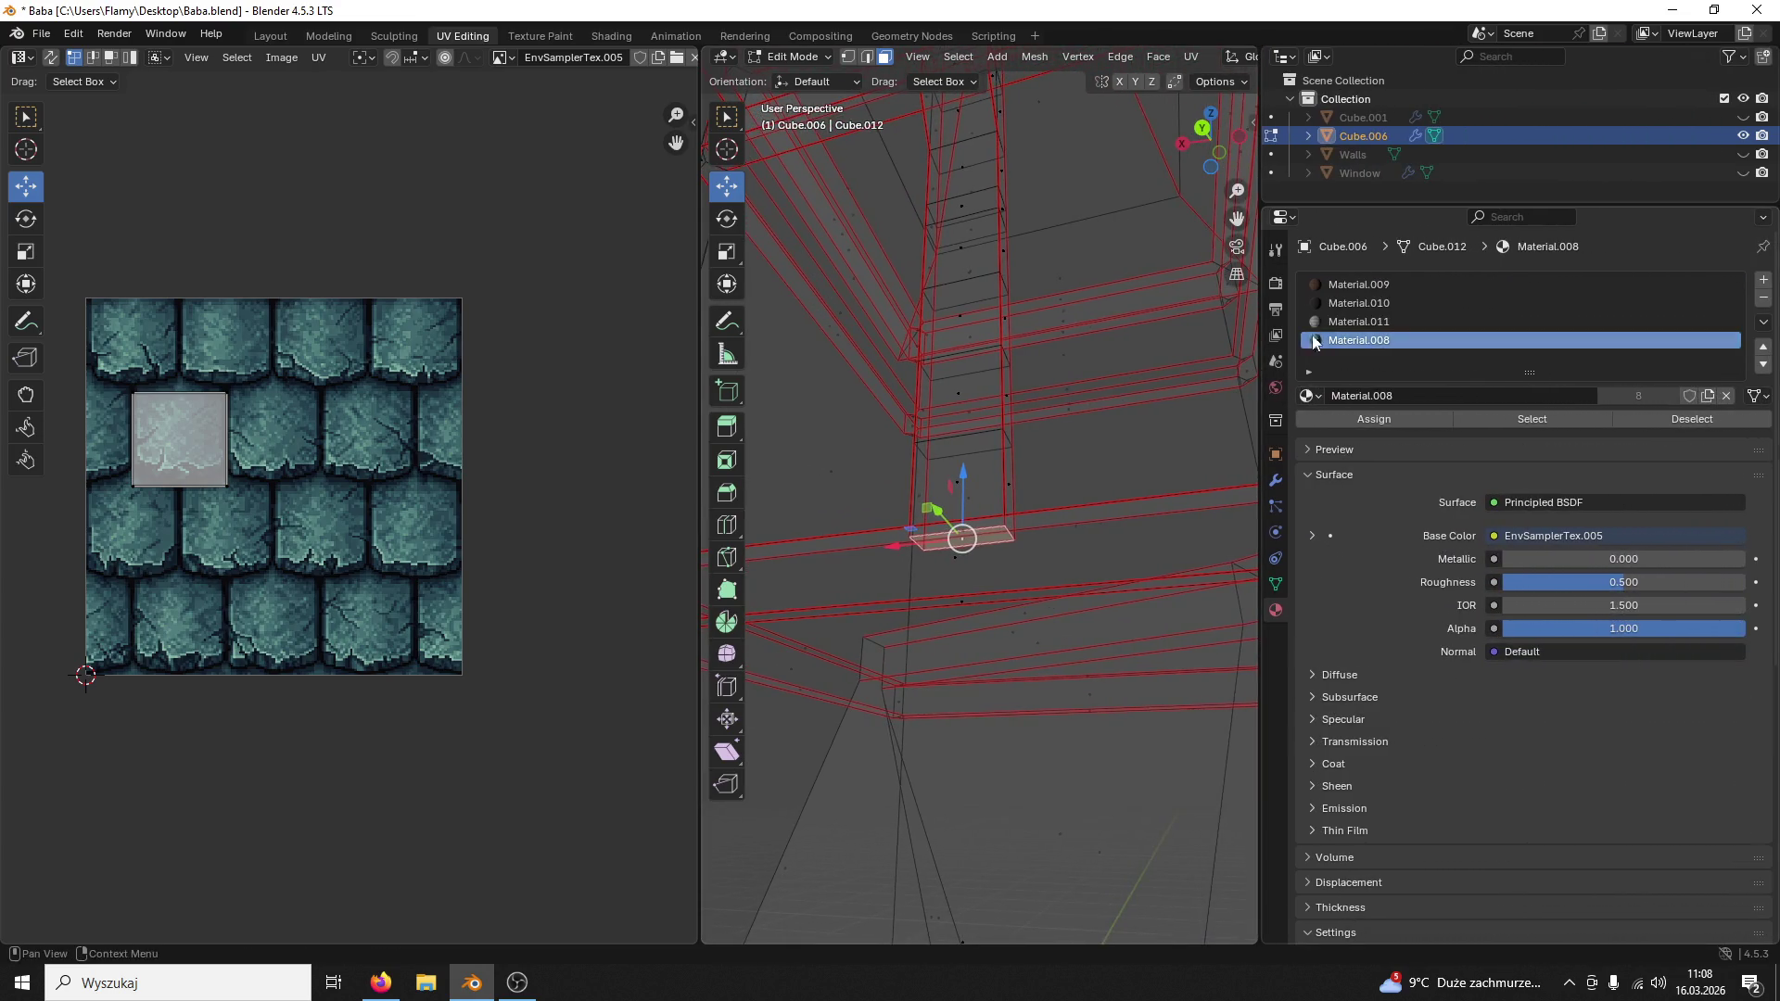
click(1390, 418)
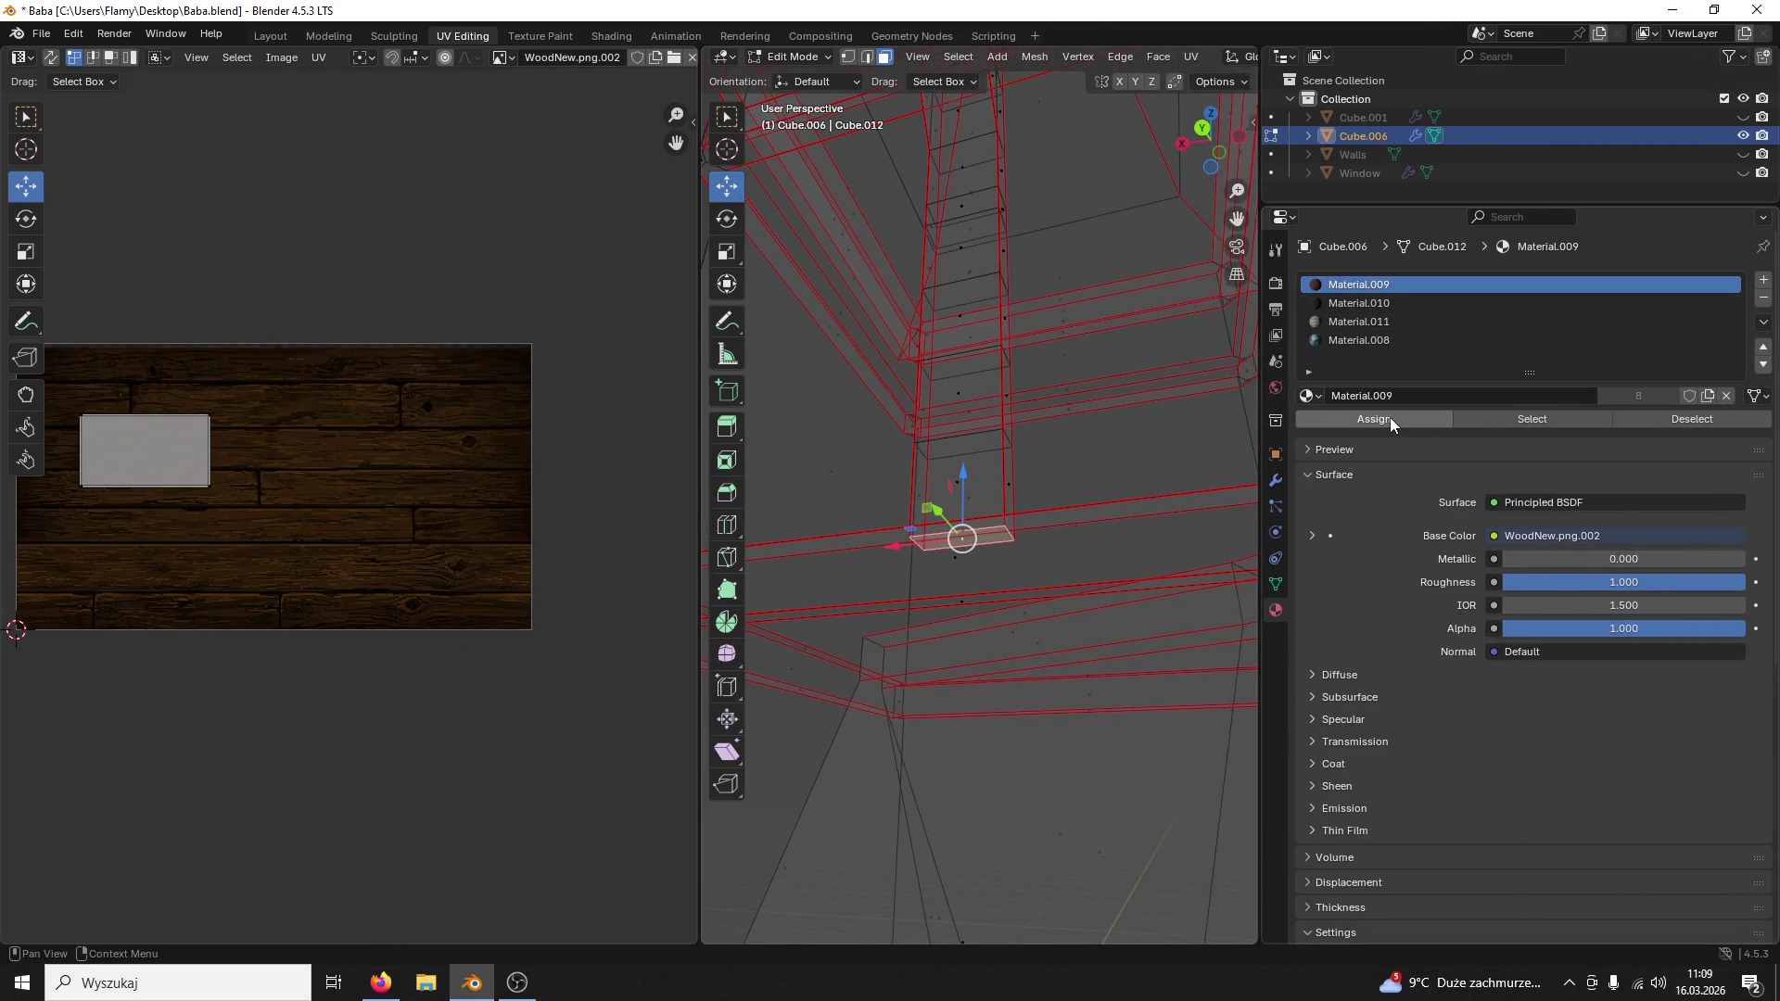
click(1359, 303)
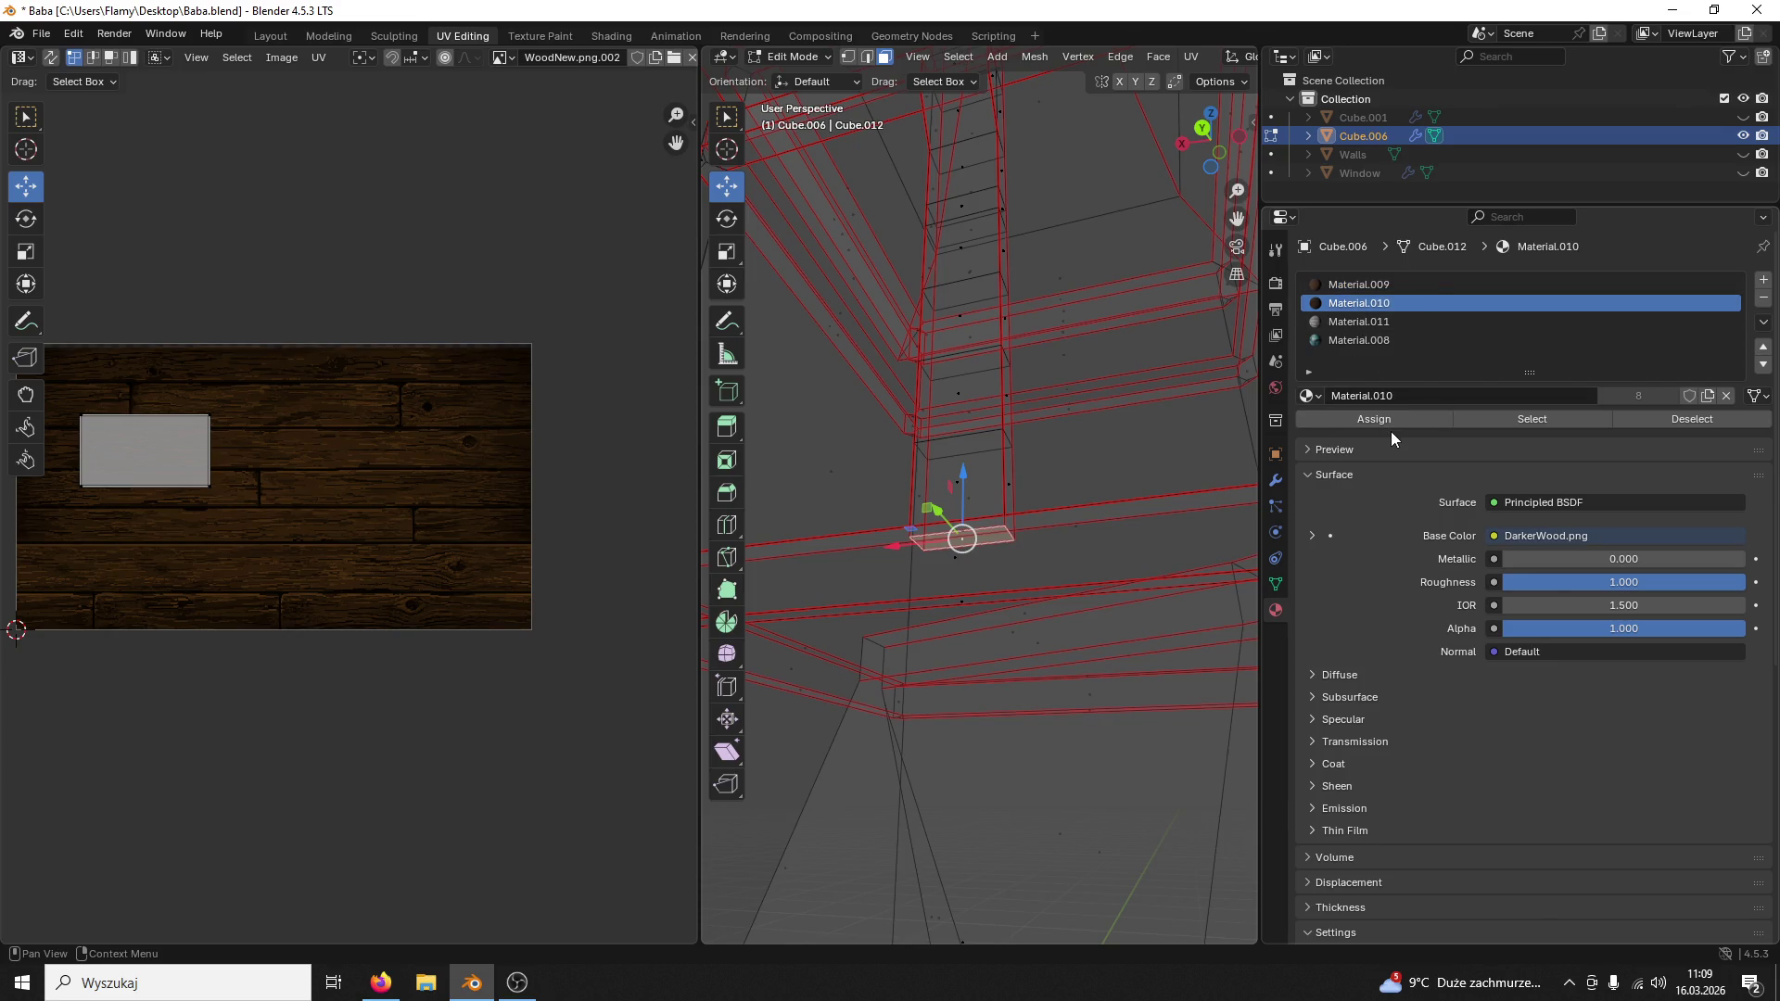
click(1386, 419)
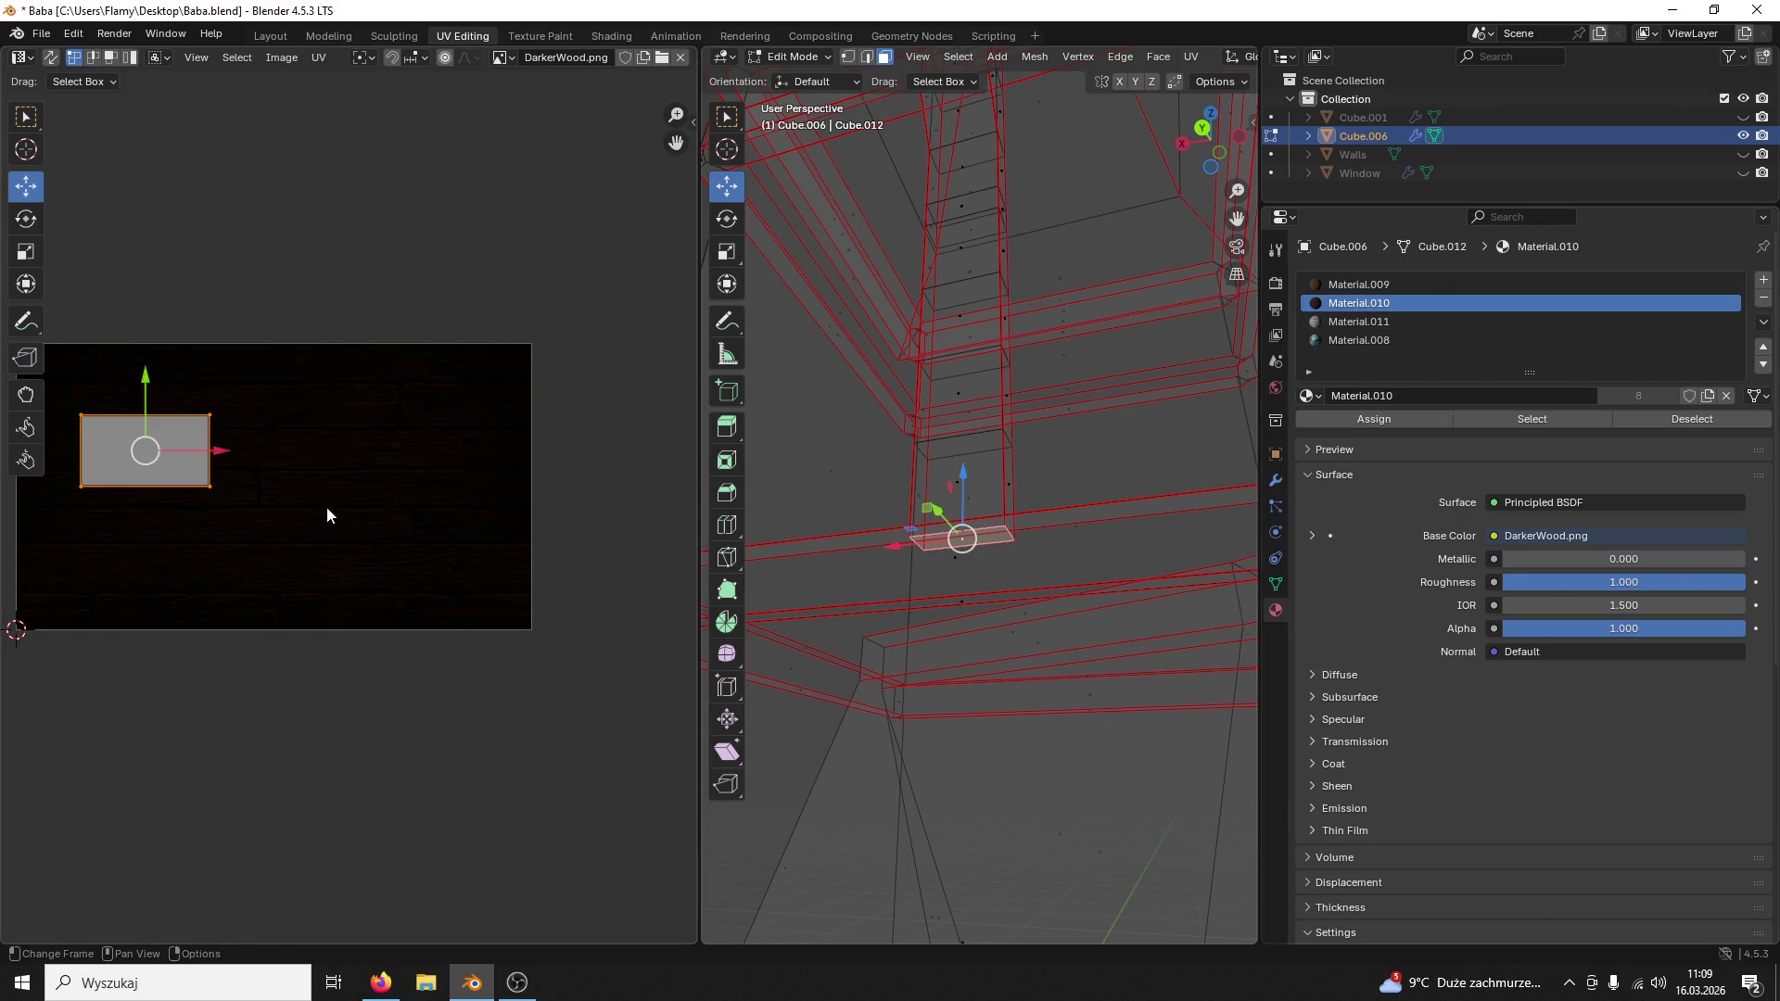
key(s)
key(x)
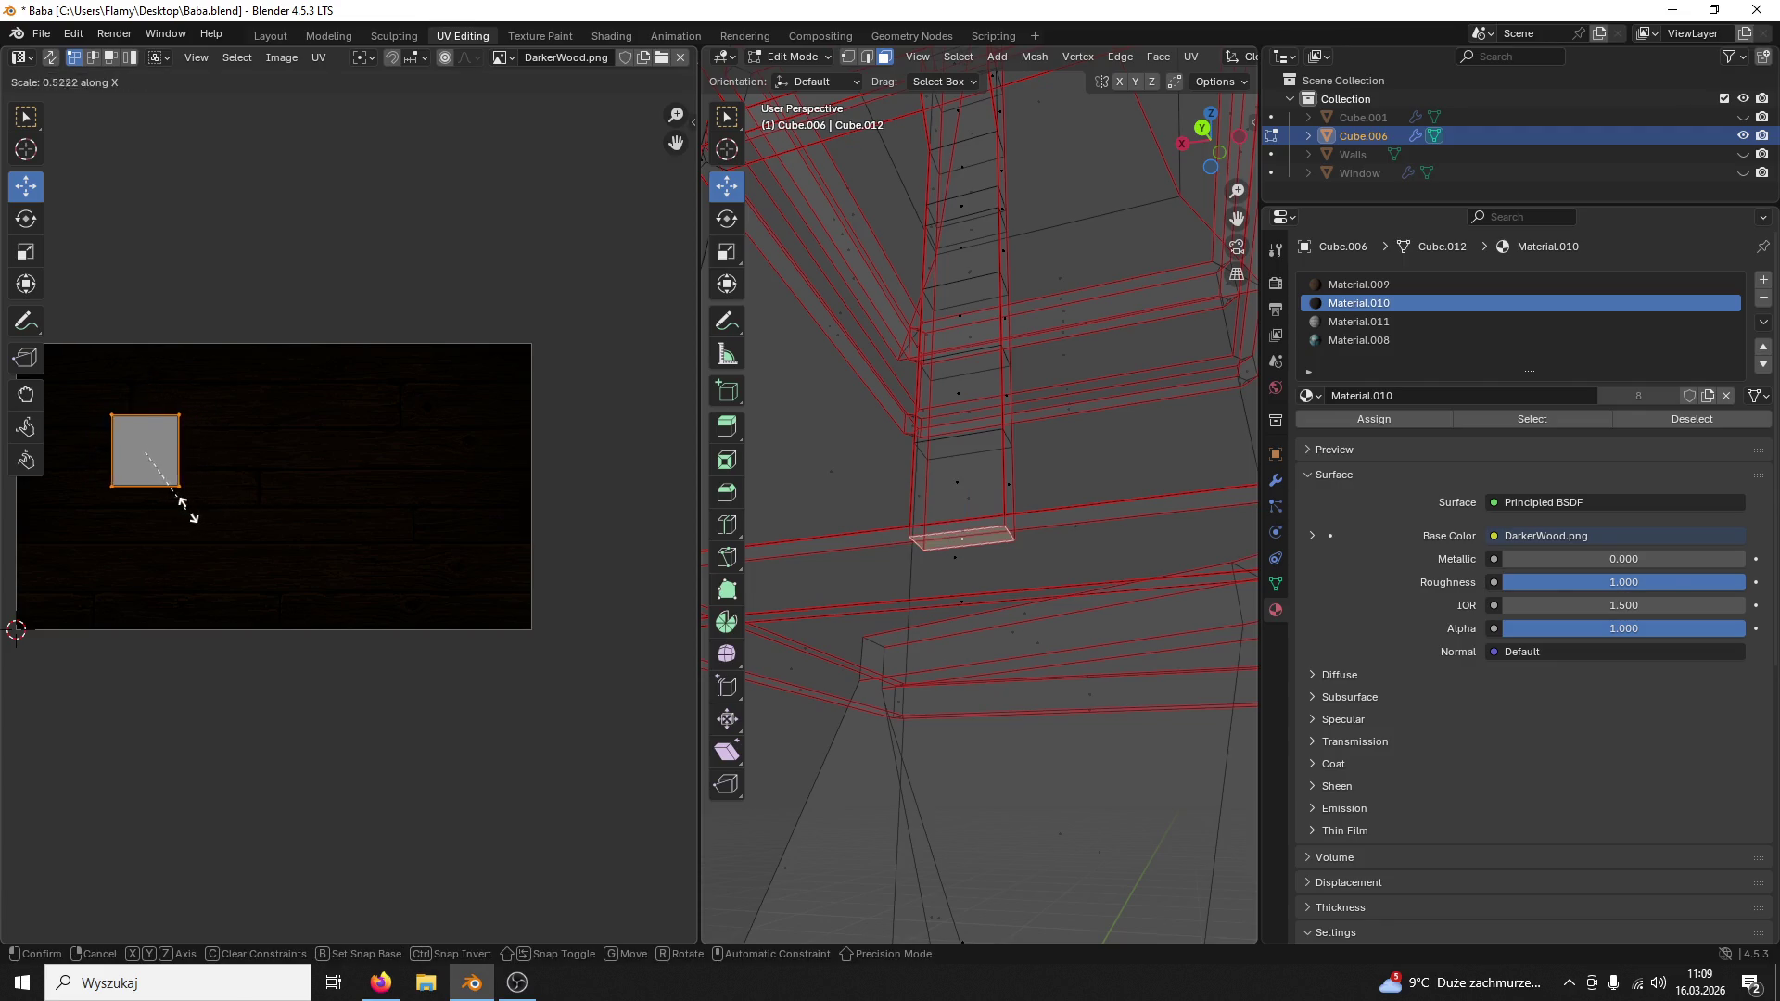
click(187, 511)
Step: Rearrange the editor areas and switch the viewport to Material Preview shading
middle_drag(793, 386, 1140, 279)
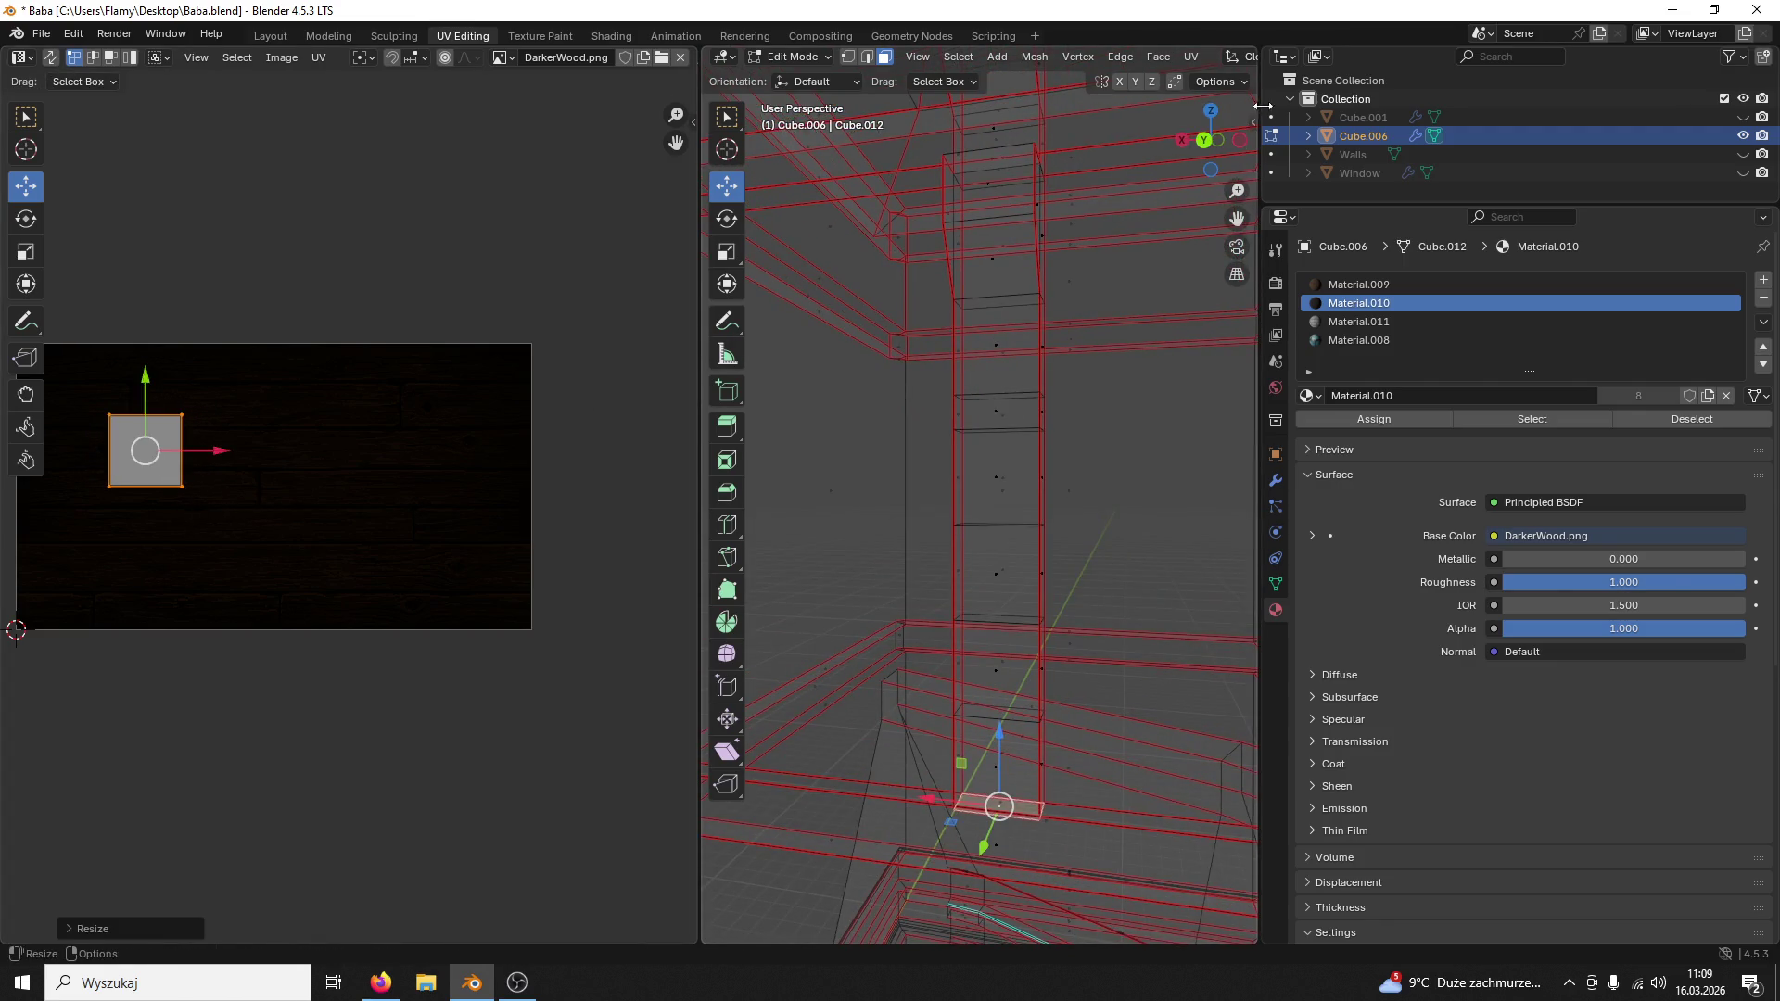
drag(1260, 107, 1624, 118)
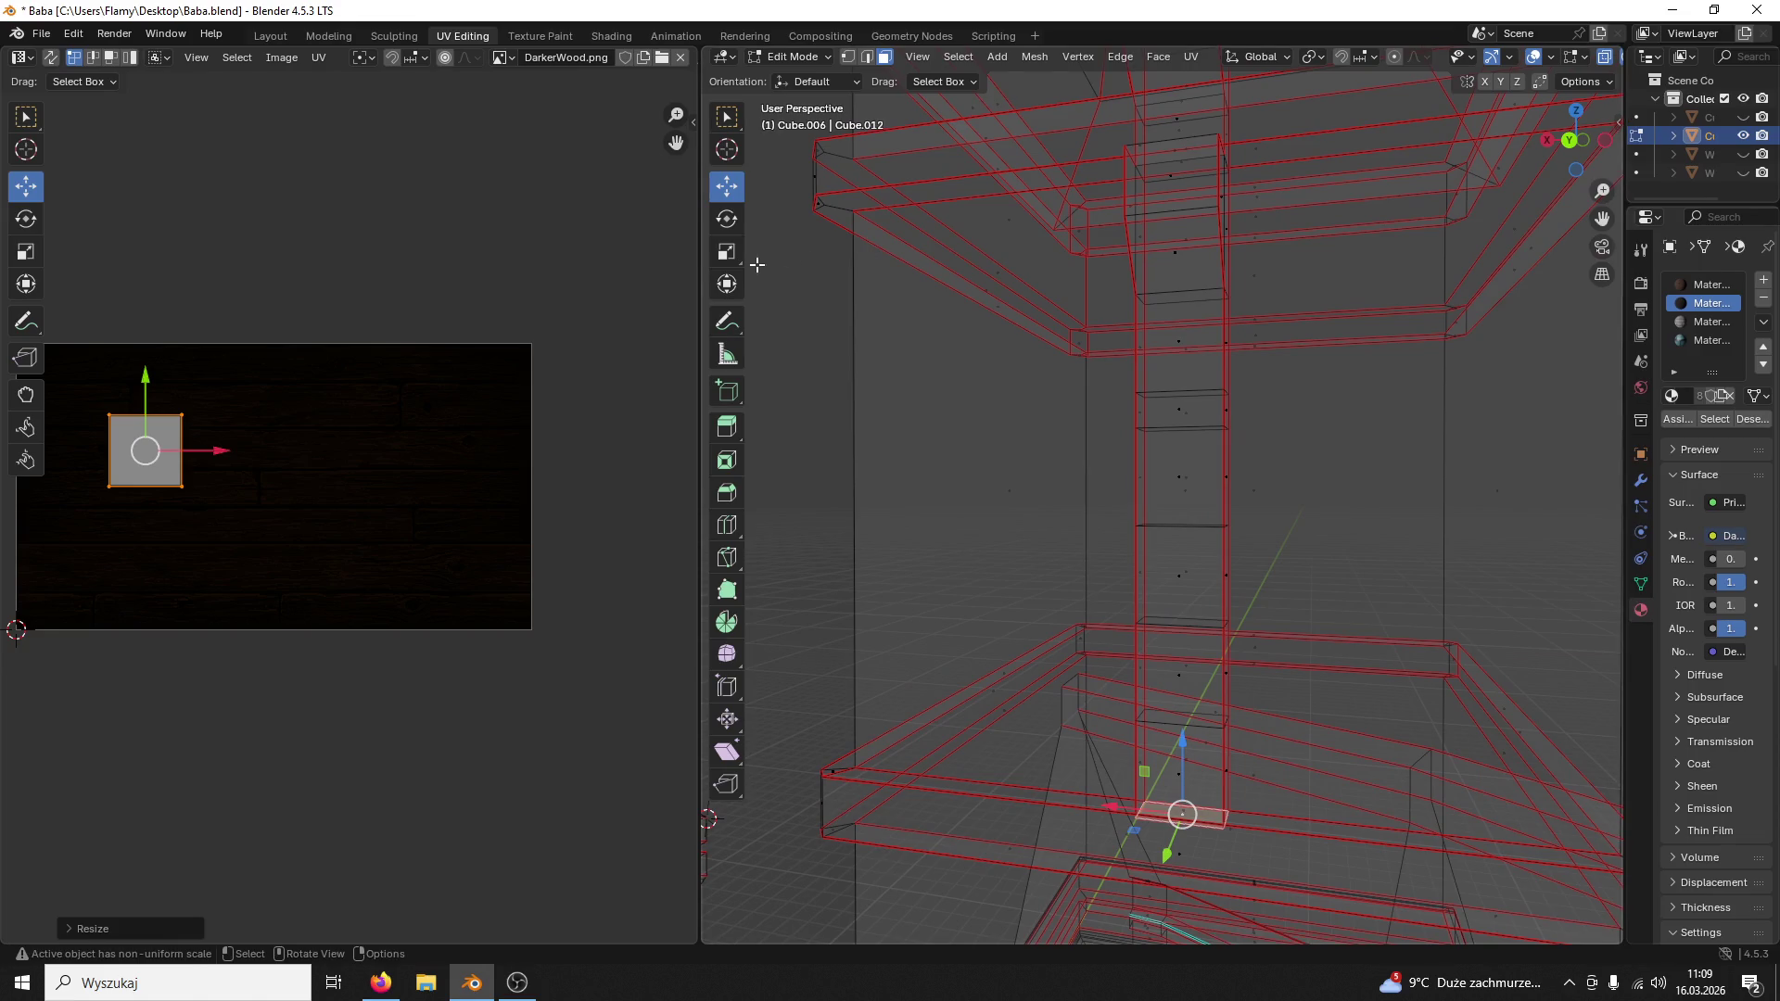
drag(703, 269, 504, 256)
key(shift+z)
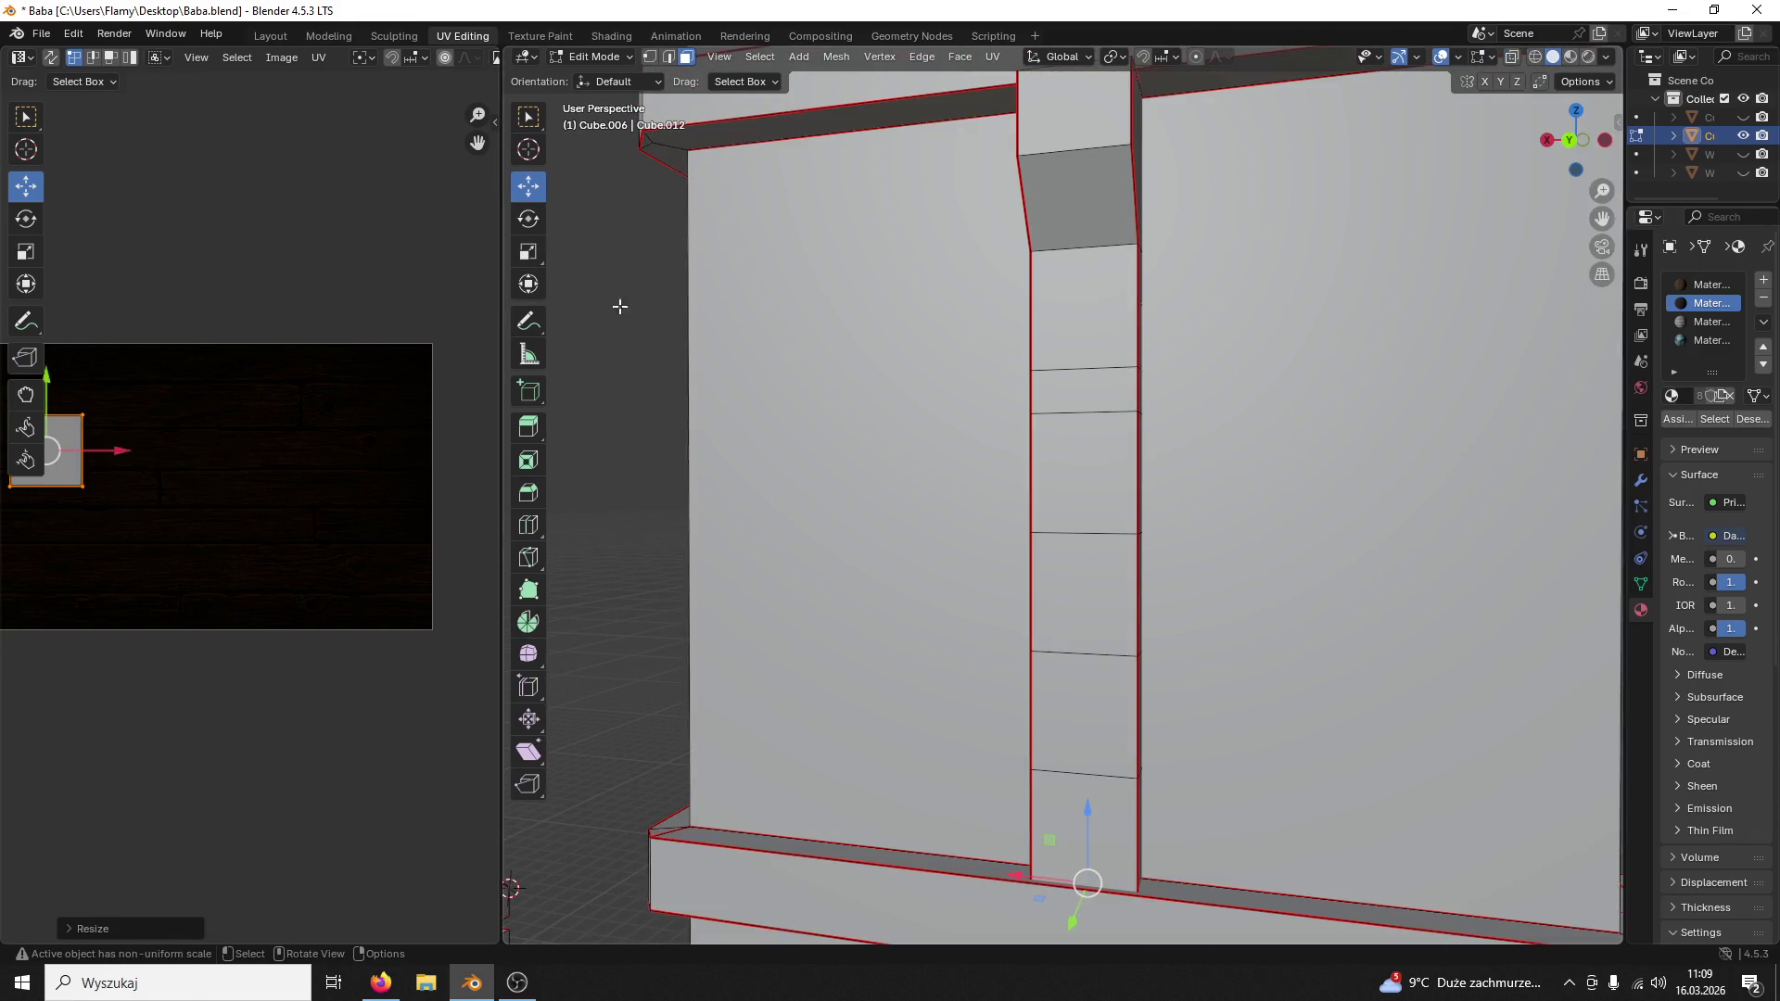
click(1570, 55)
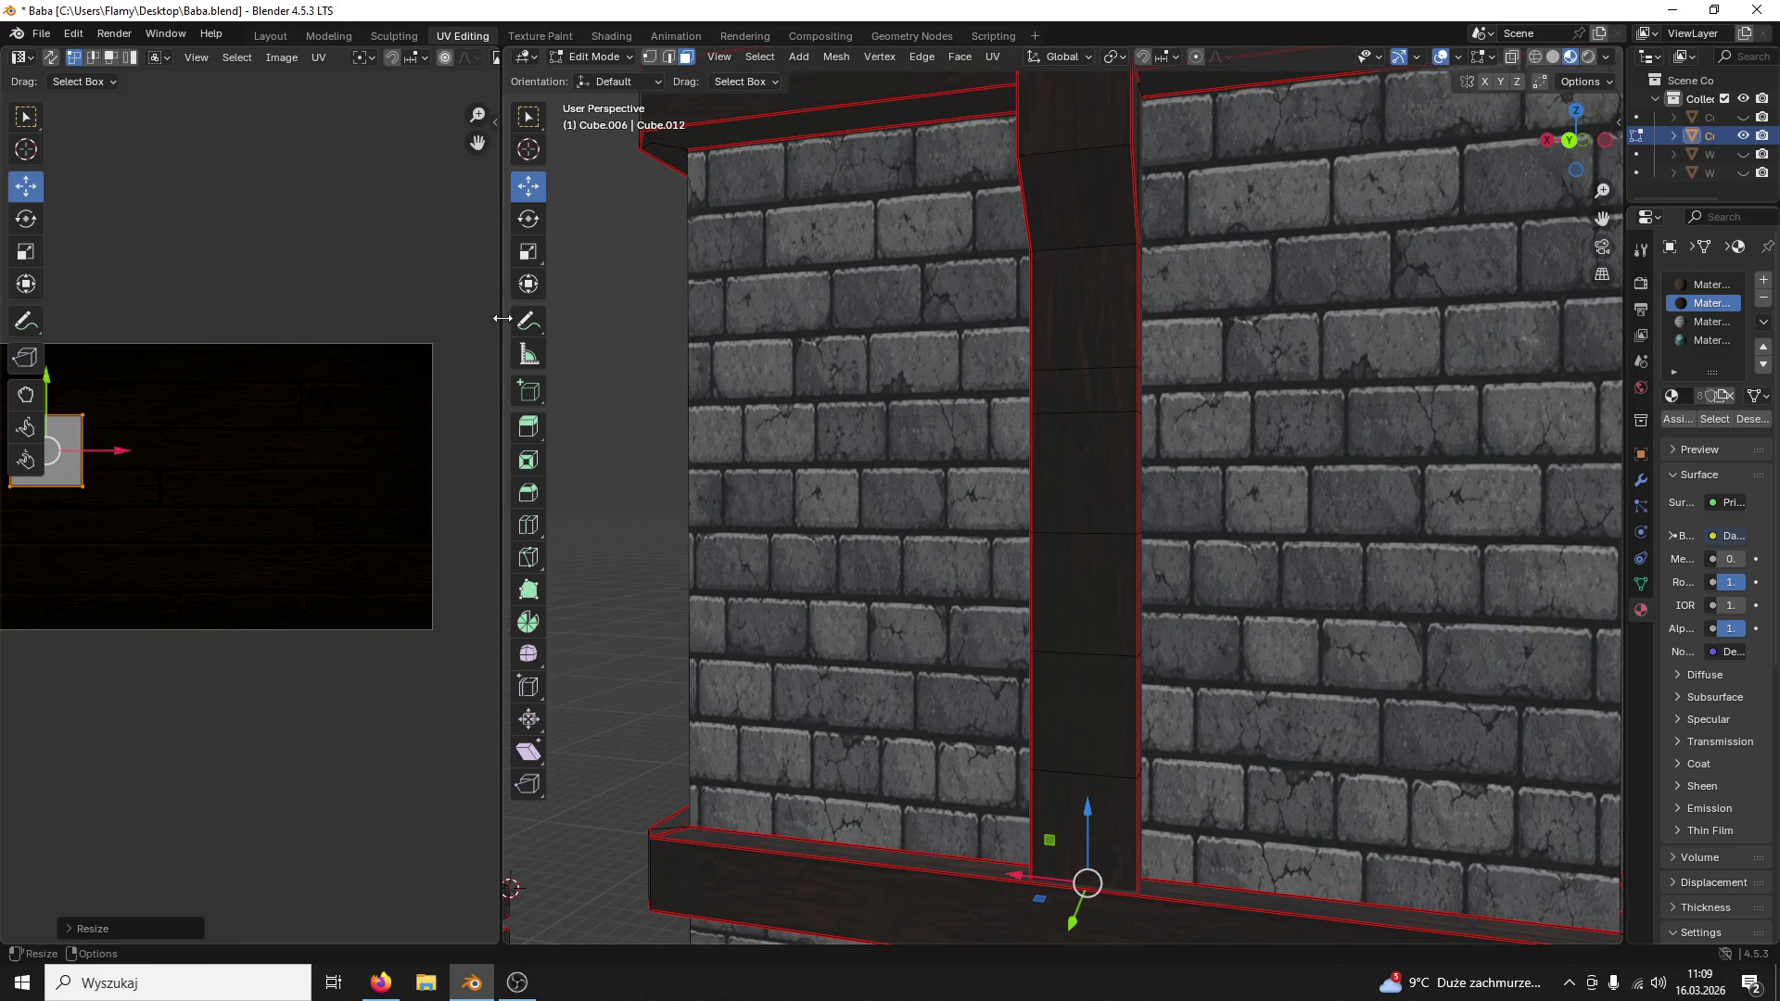
drag(502, 329, 622, 331)
drag(630, 846, 775, 834)
Step: Assign the darker wood material to the upper beam face and lower wall face
middle_drag(975, 584, 1132, 397)
click(1127, 396)
shift+click(1119, 588)
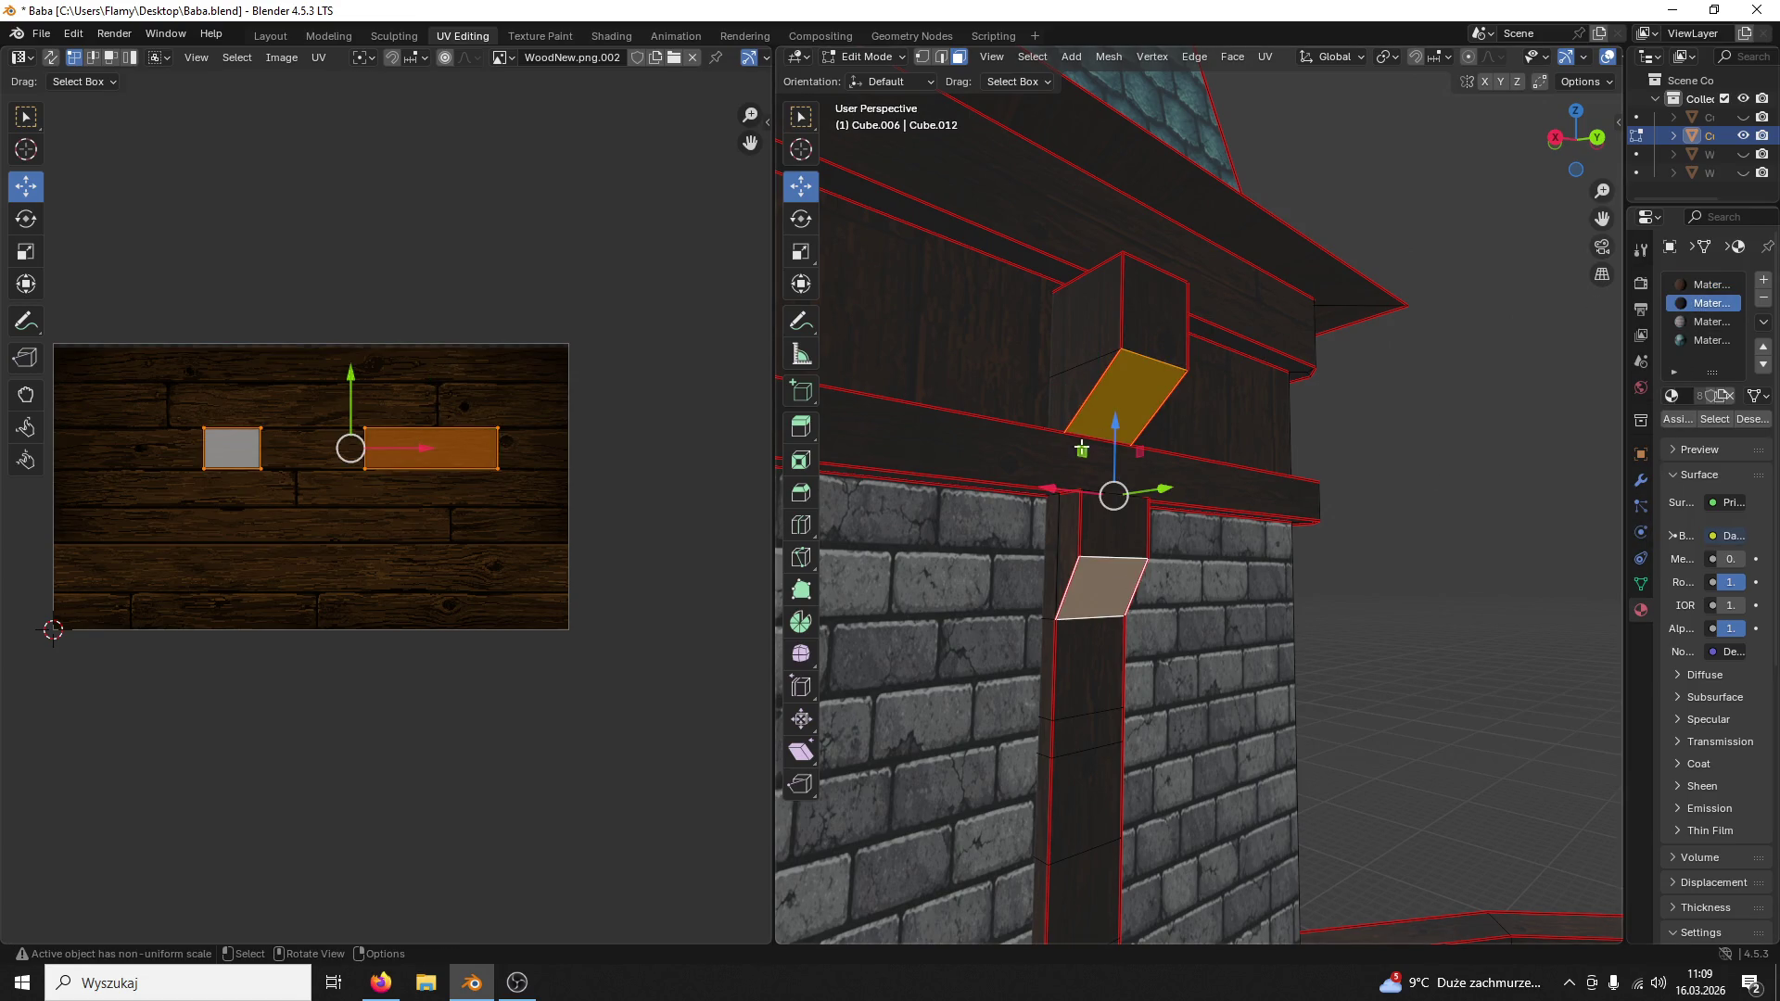
drag(764, 494, 554, 494)
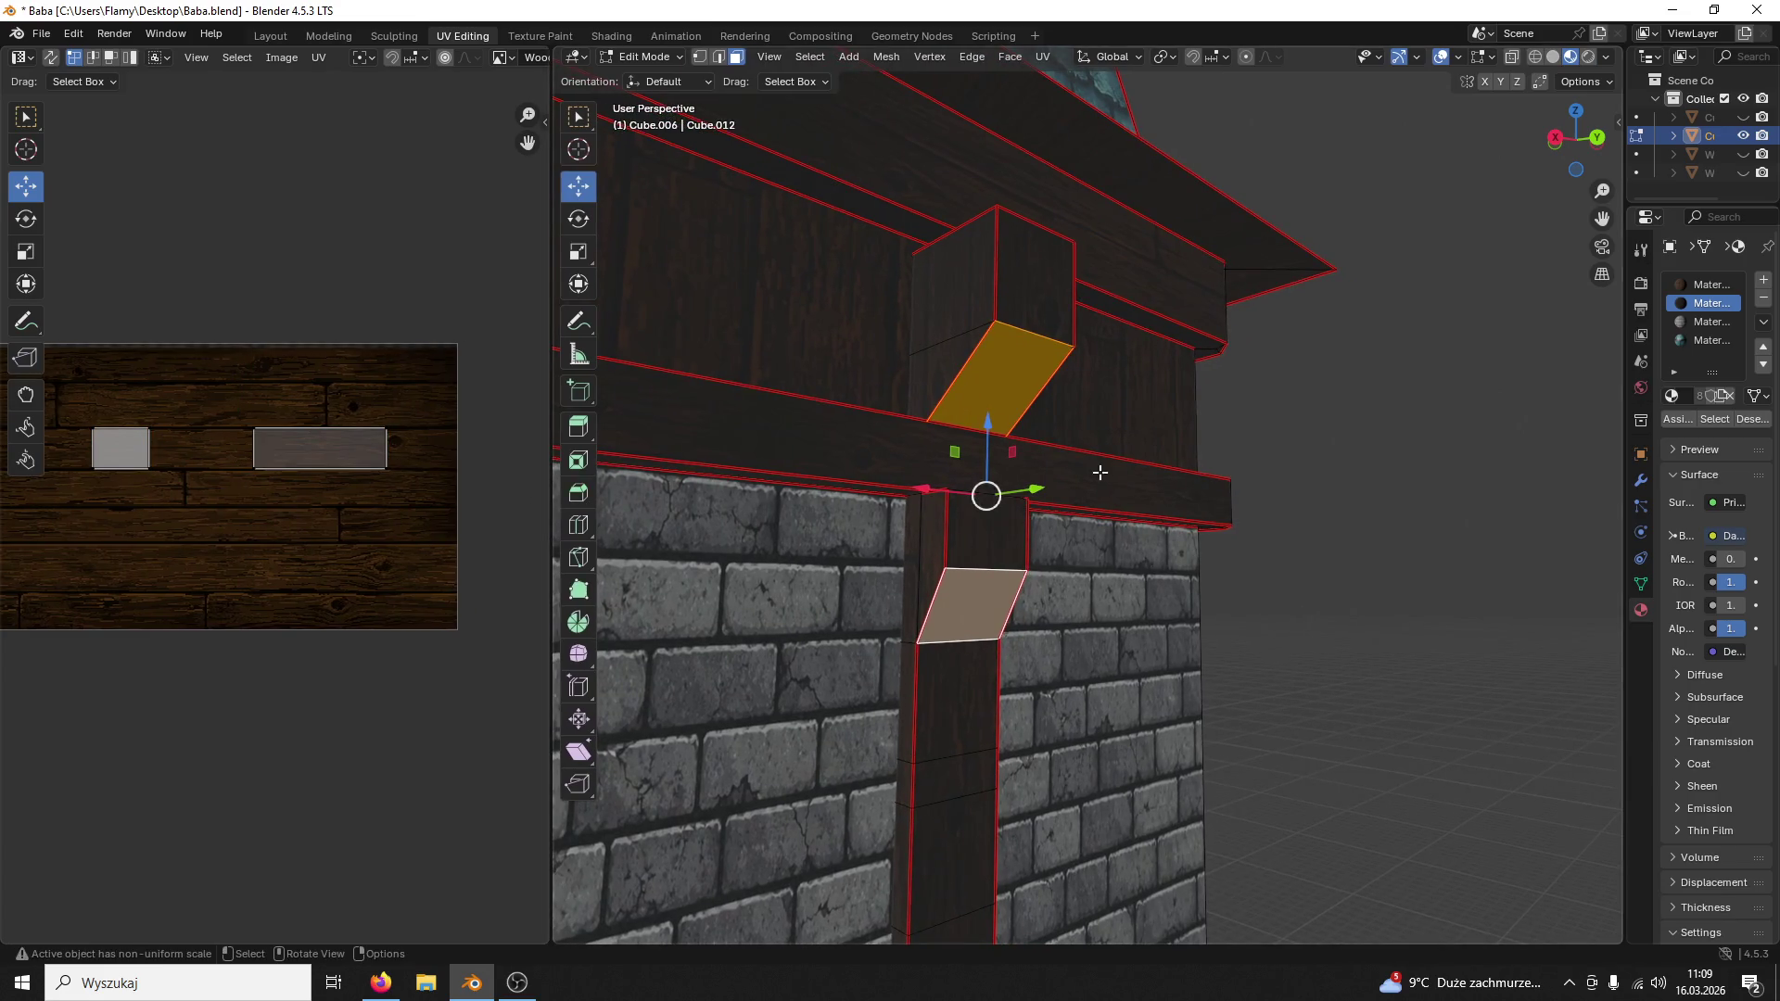
click(1617, 446)
drag(1625, 445, 1377, 494)
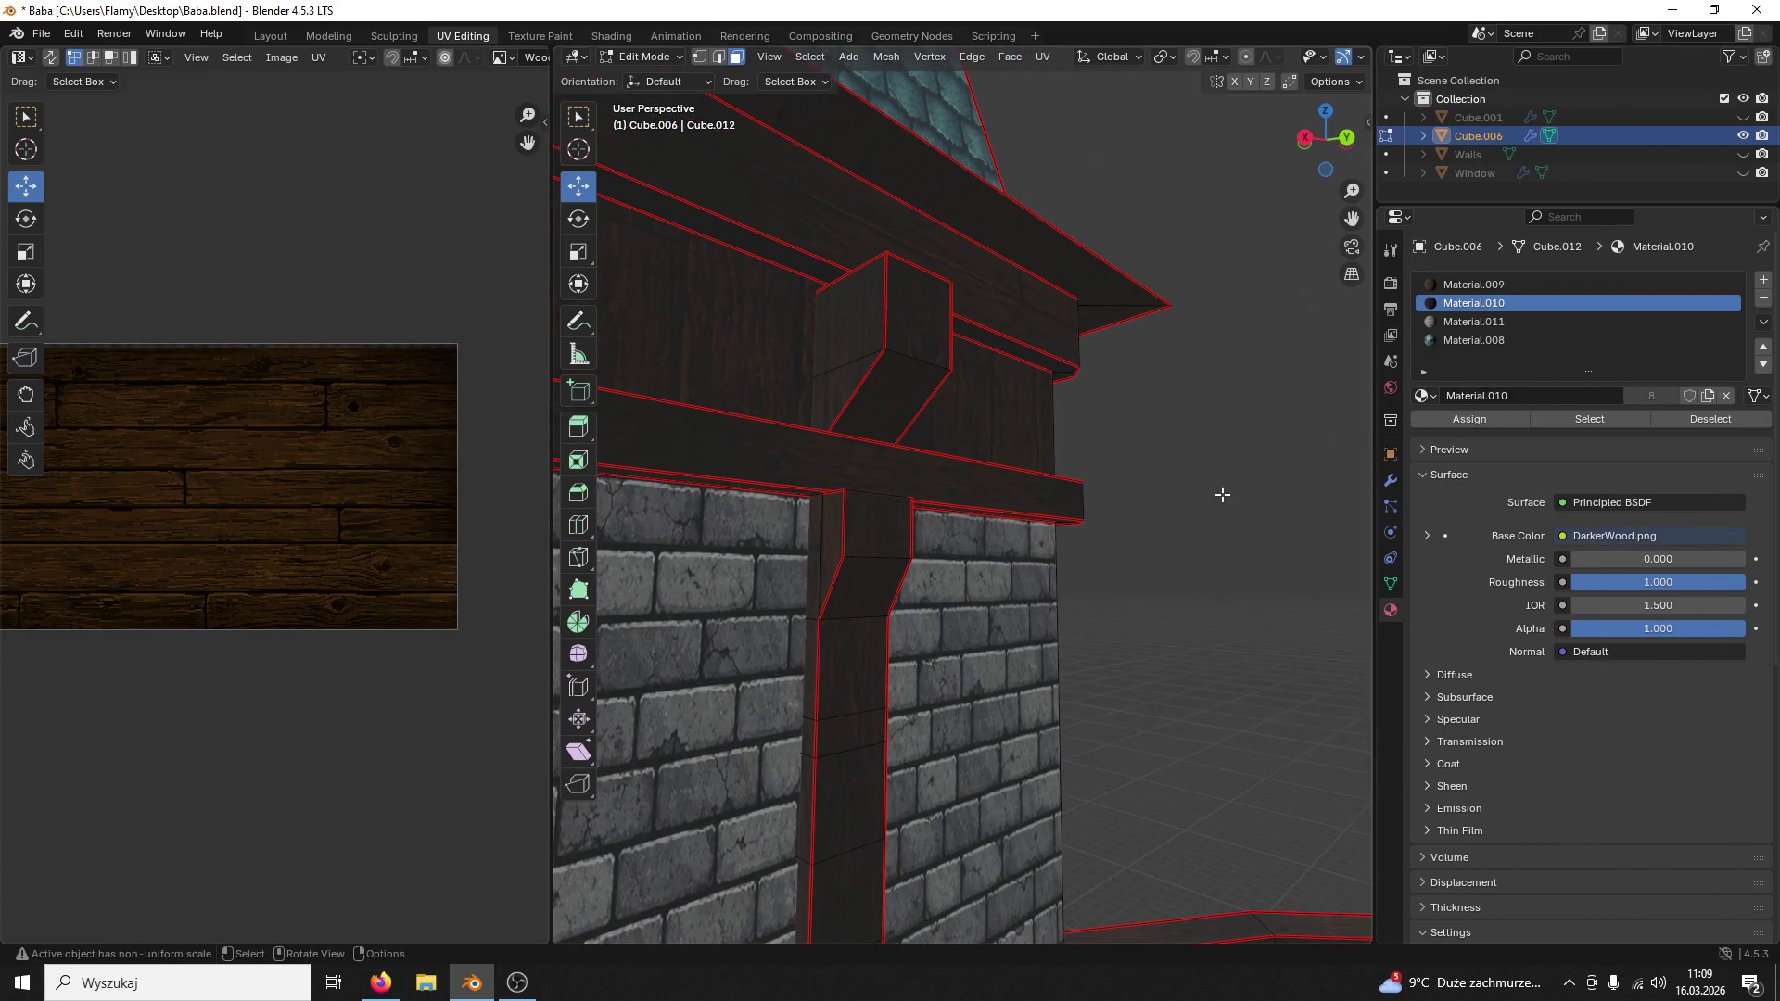
click(871, 588)
shift+click(890, 387)
click(1474, 302)
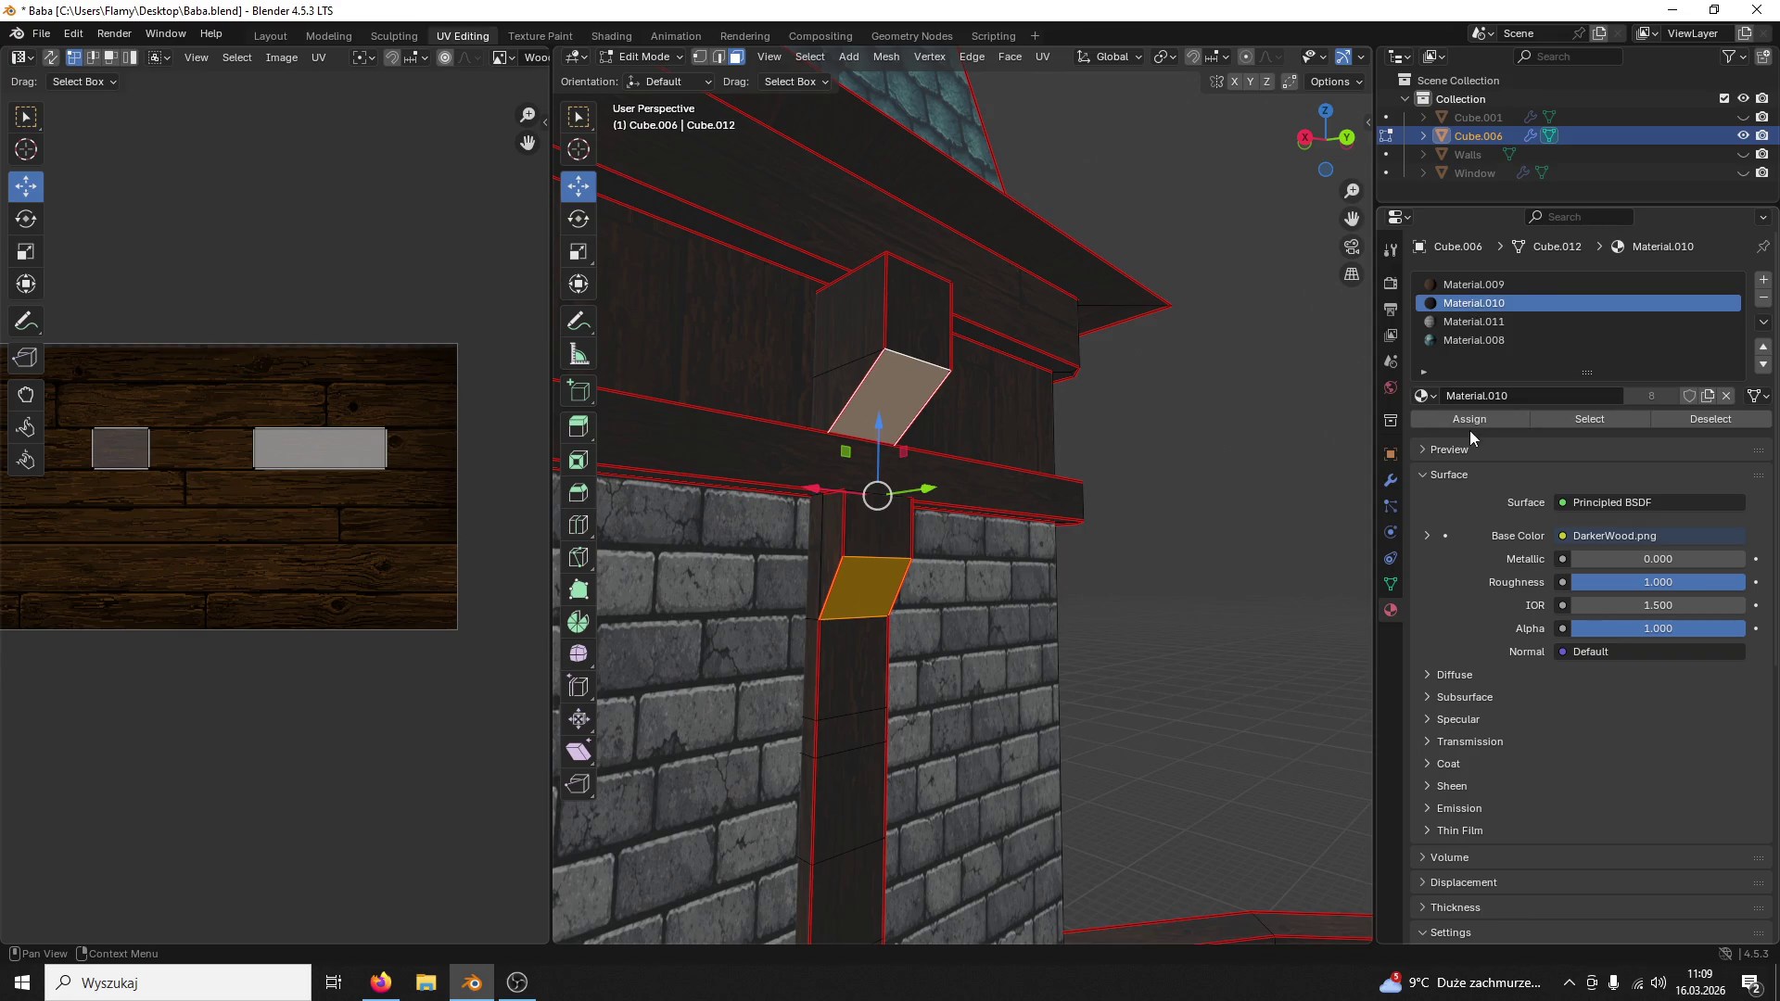
click(1469, 418)
click(1231, 484)
Step: Return to Object Mode and save the tower file
mouse_move(1231, 487)
middle_down()
mouse_move(1045, 497)
mouse_move(1146, 405)
middle_up()
click(647, 56)
key(ctrl+s)
mouse_move(963, 332)
middle_down()
mouse_move(1065, 386)
mouse_move(1125, 391)
mouse_move(1068, 380)
mouse_move(1155, 361)
mouse_move(1125, 343)
mouse_move(1126, 178)
middle_up()
scroll(1068, 379, up, 1)
scroll(1098, 363, up, 3)
scroll(1126, 343, down, 2)
scroll(1100, 281, up, 3)
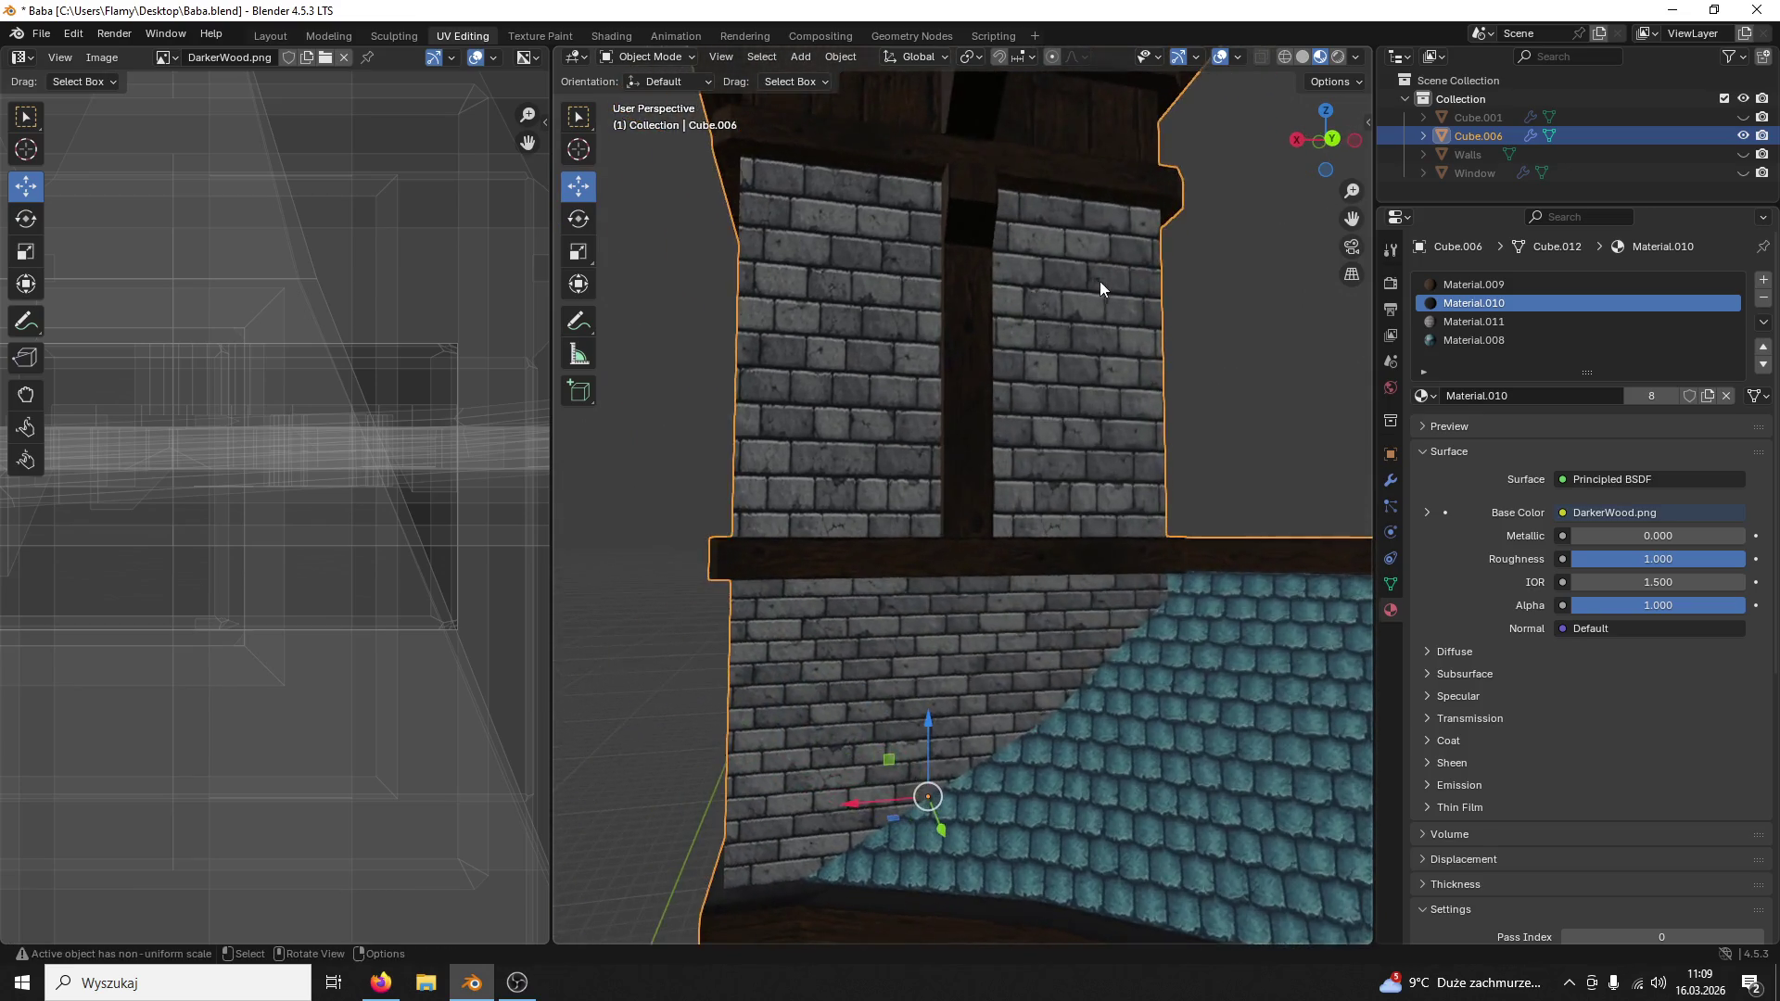
scroll(1099, 281, down, 3)
scroll(984, 400, down, 2)
Step: Enter Edit Mode and select the tower post's linked faces
click(648, 56)
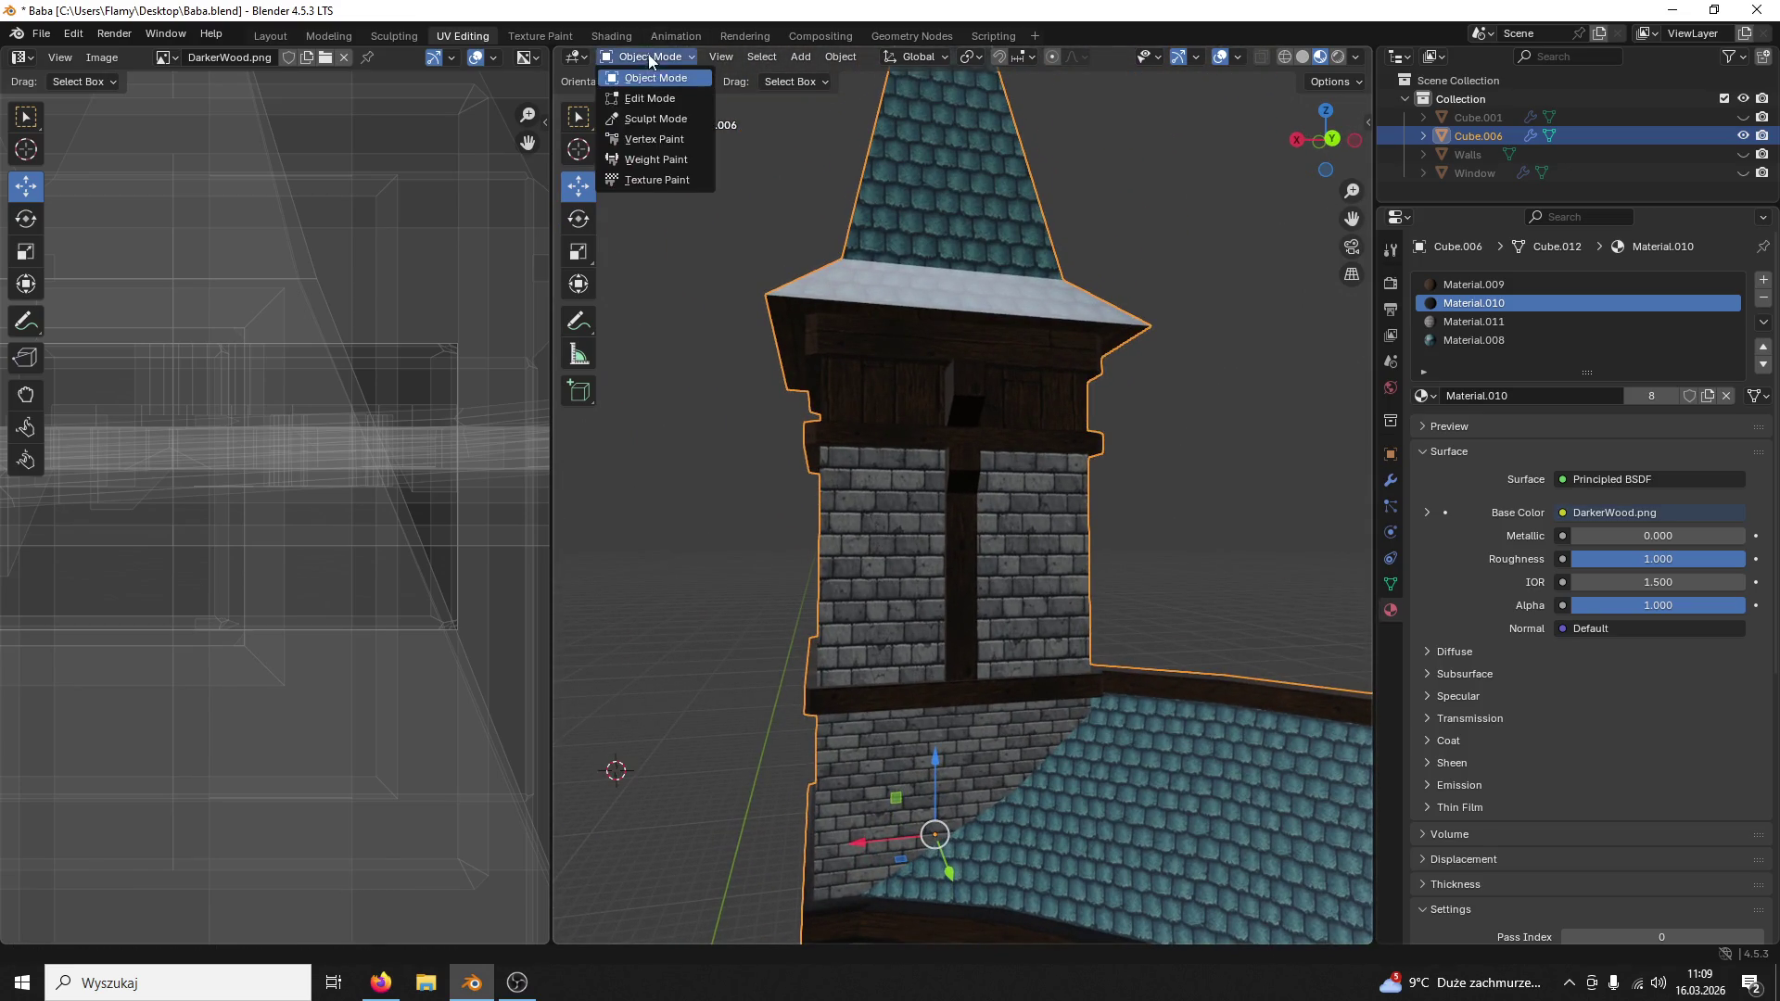
click(649, 97)
click(974, 402)
scroll(974, 403, up, 2)
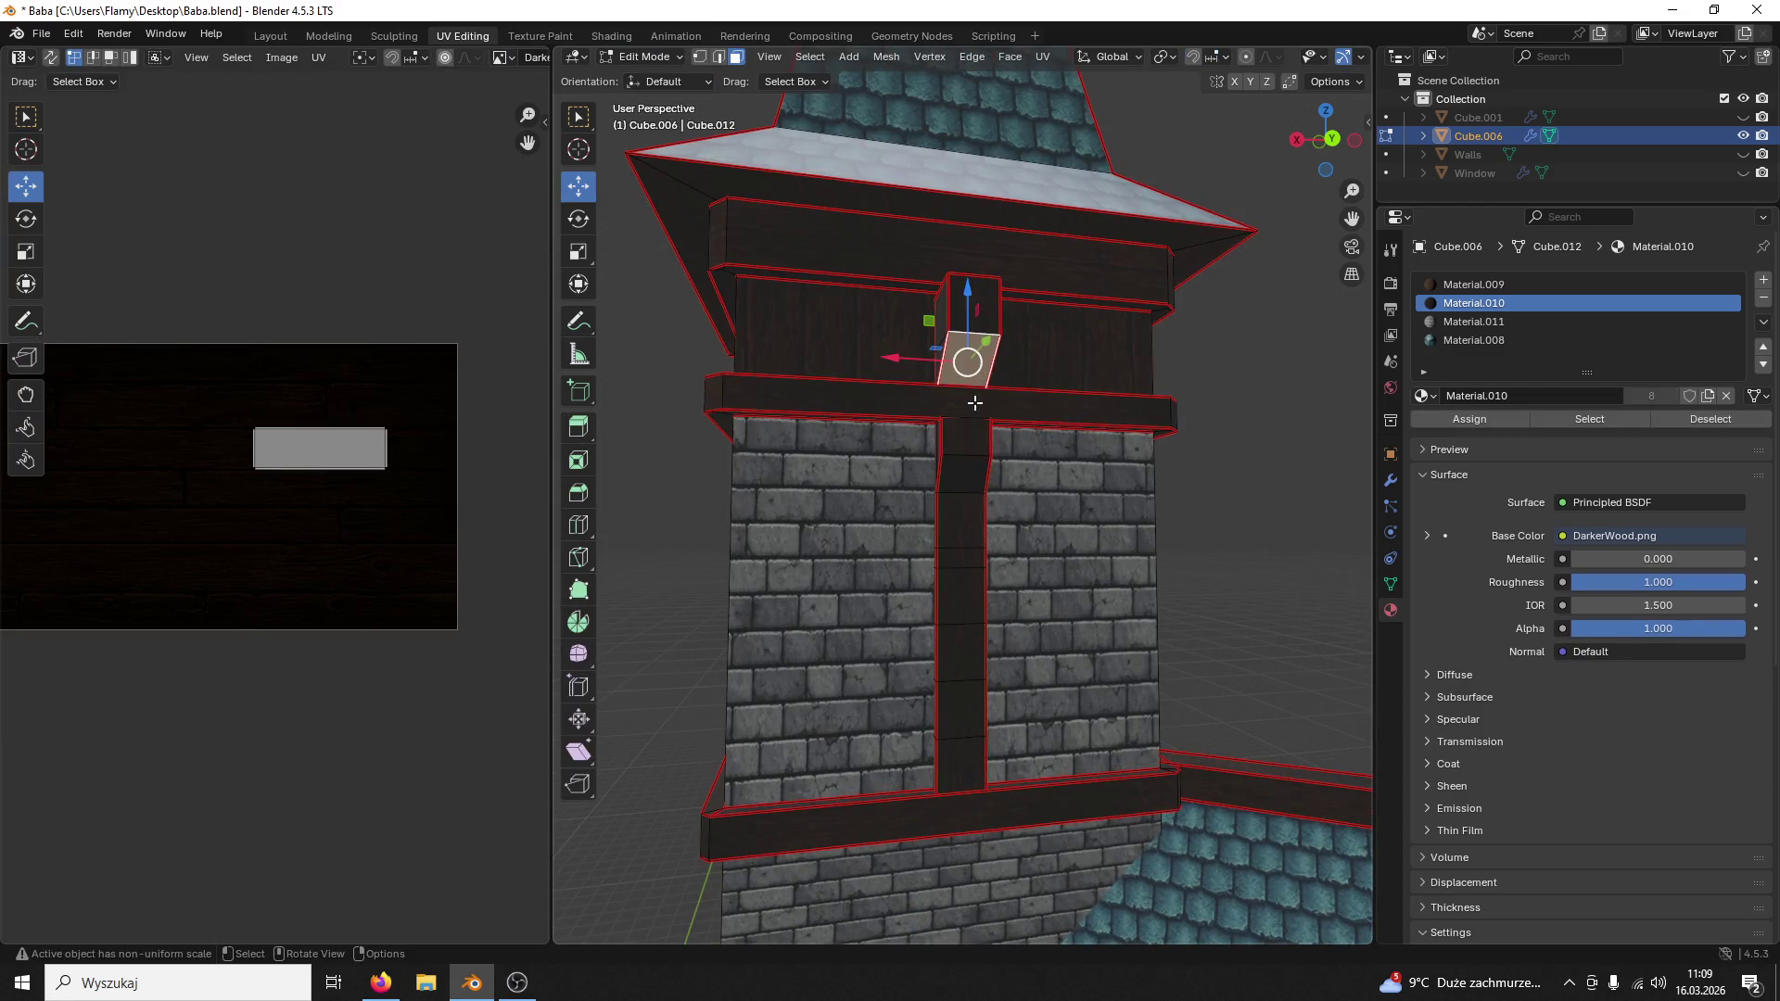
click(980, 312)
key(ctrl+l)
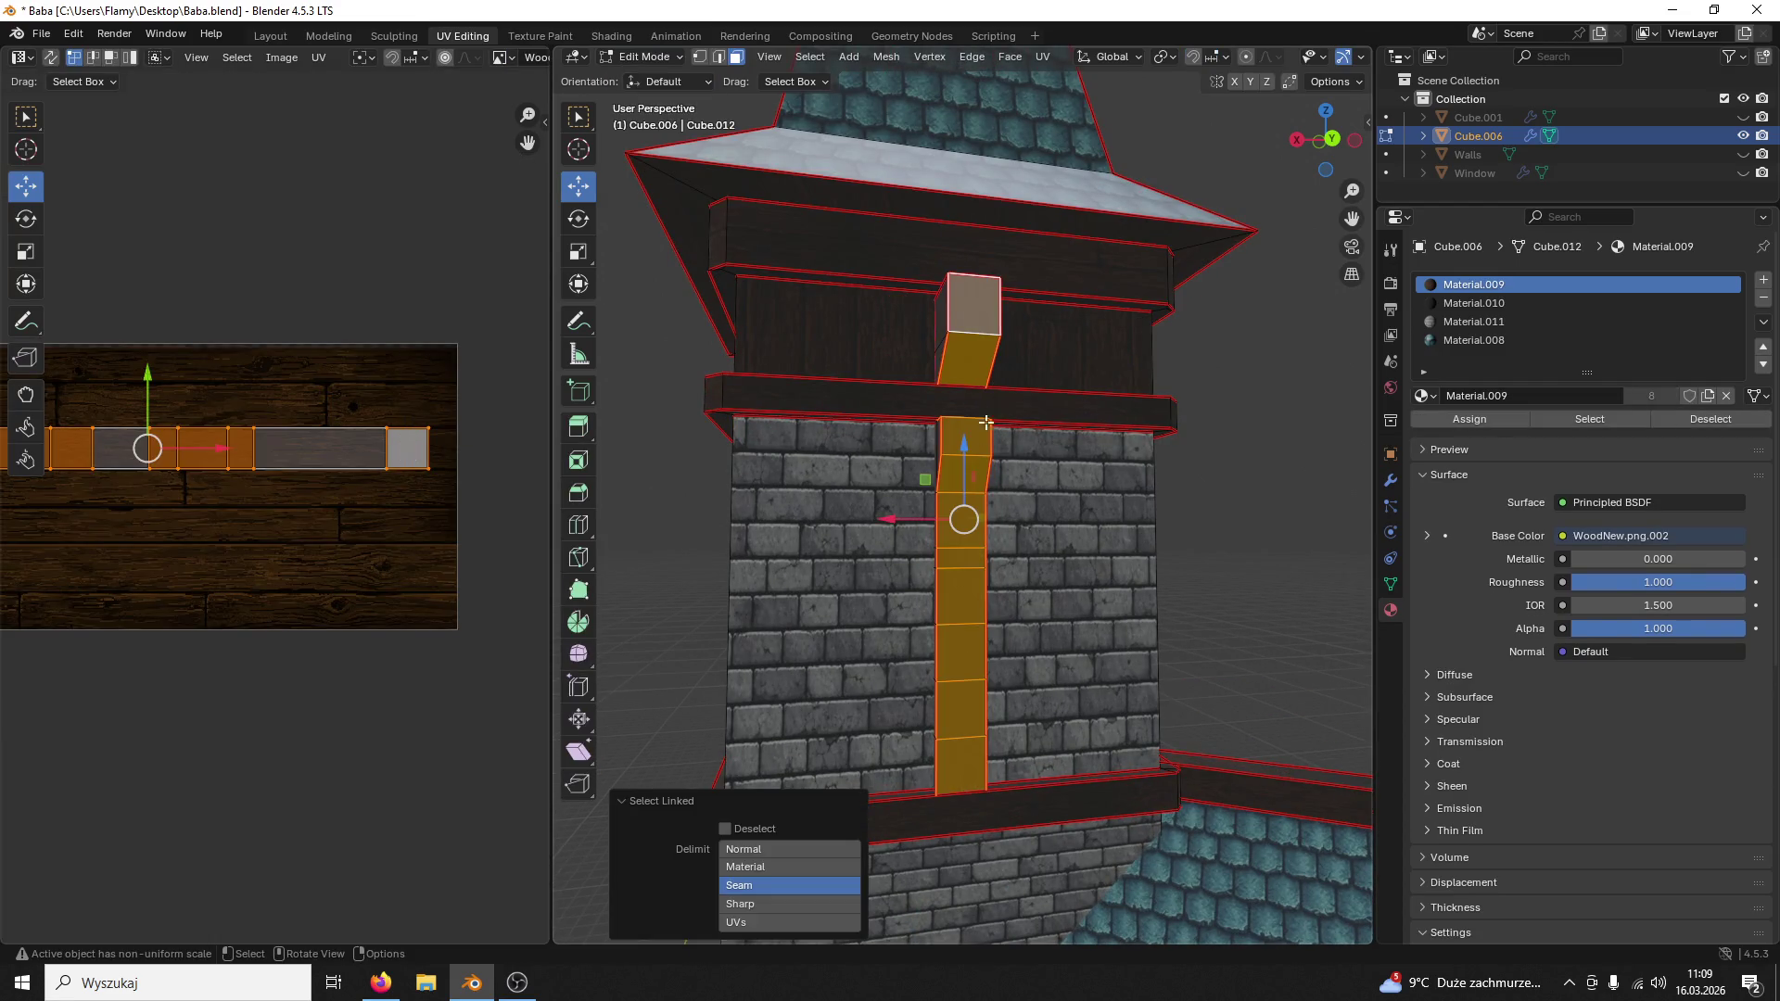
shift+click(939, 334)
key(ctrl+l)
Step: Extend the selection to the gutter head's linked faces
mouse_move(947, 335)
middle_down()
mouse_move(791, 377)
mouse_move(1098, 398)
mouse_move(1079, 246)
mouse_move(1085, 284)
middle_up()
shift+click(791, 375)
key(ctrl+l)
shift+click(1103, 397)
key(ctrl+l)
shift+click(1100, 398)
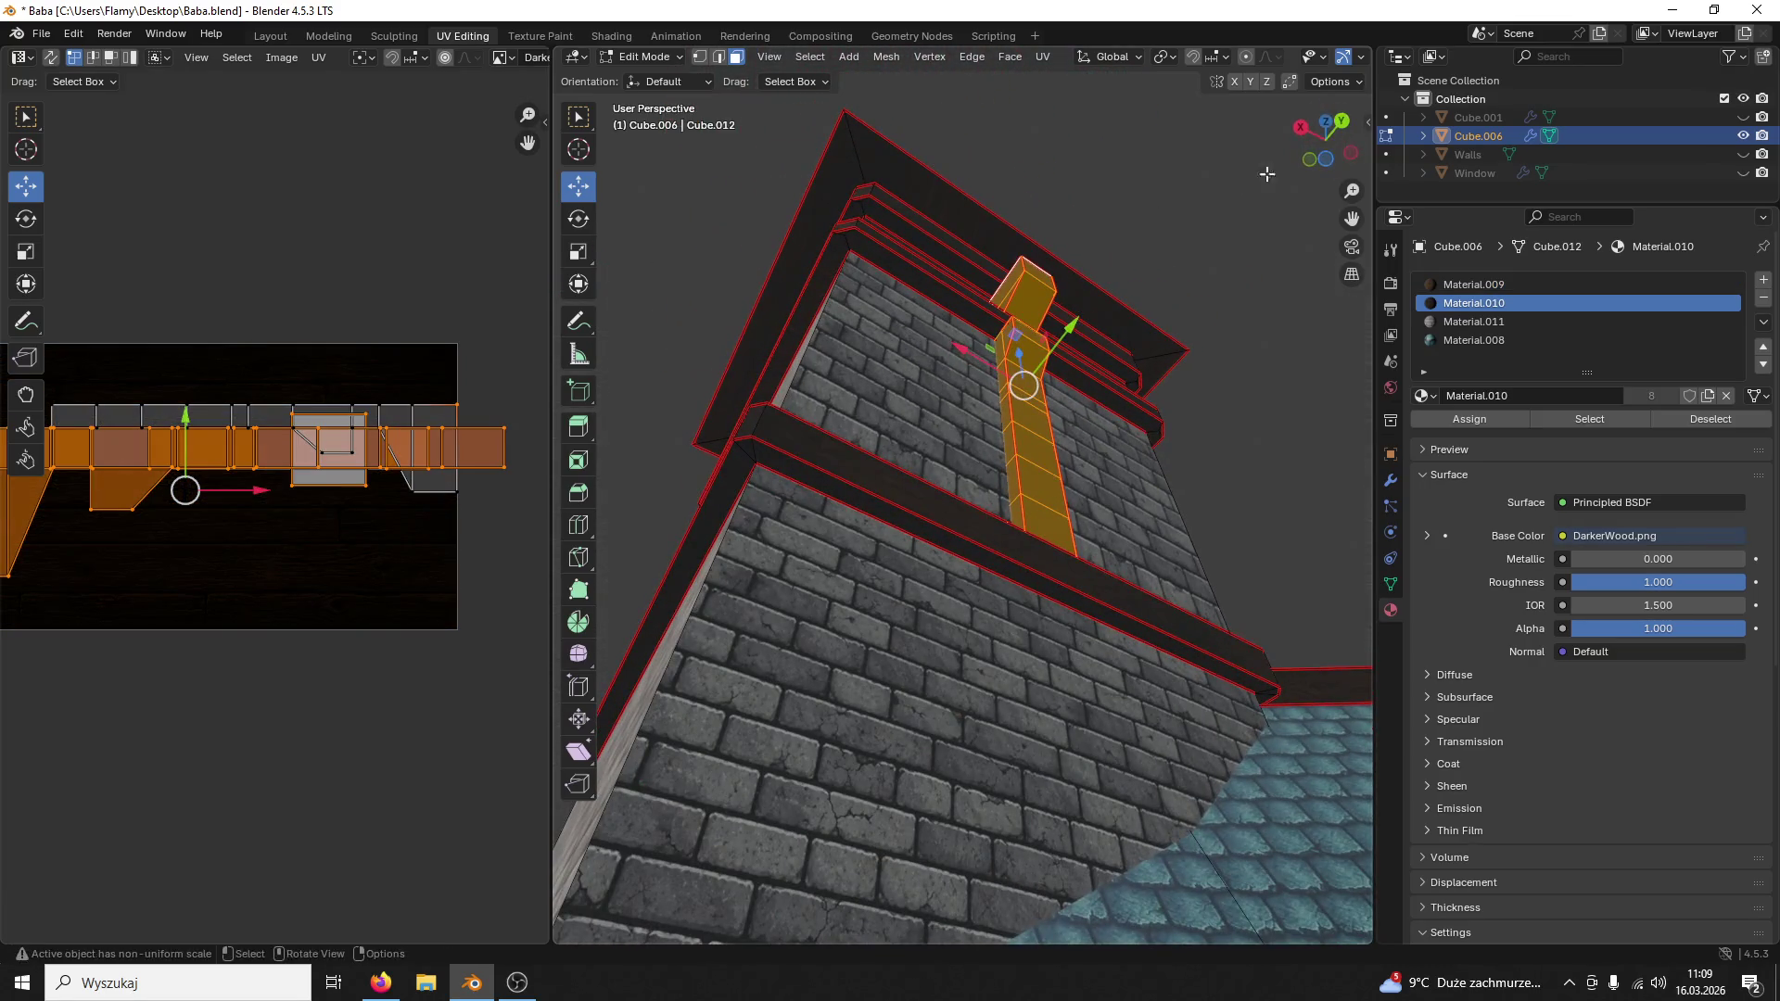
Step: Switch to wireframe and undo an unwanted linked selection of the horizontal slab
drag(1369, 129, 1704, 129)
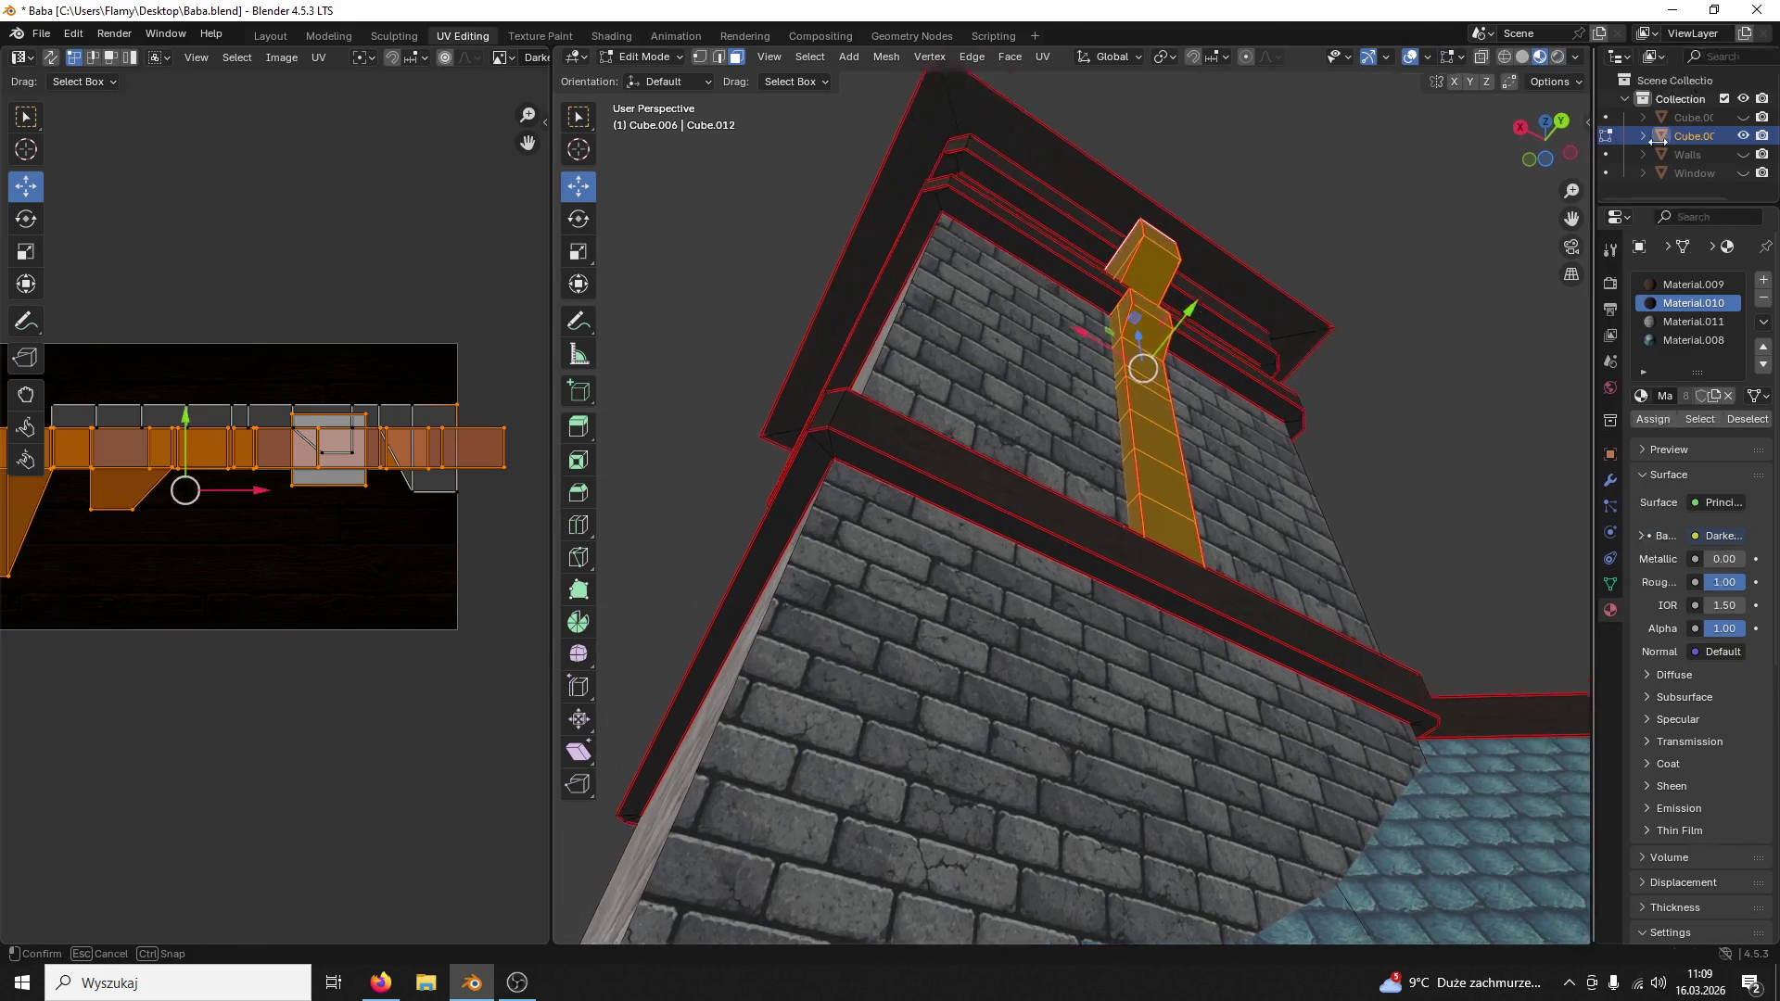
click(1617, 57)
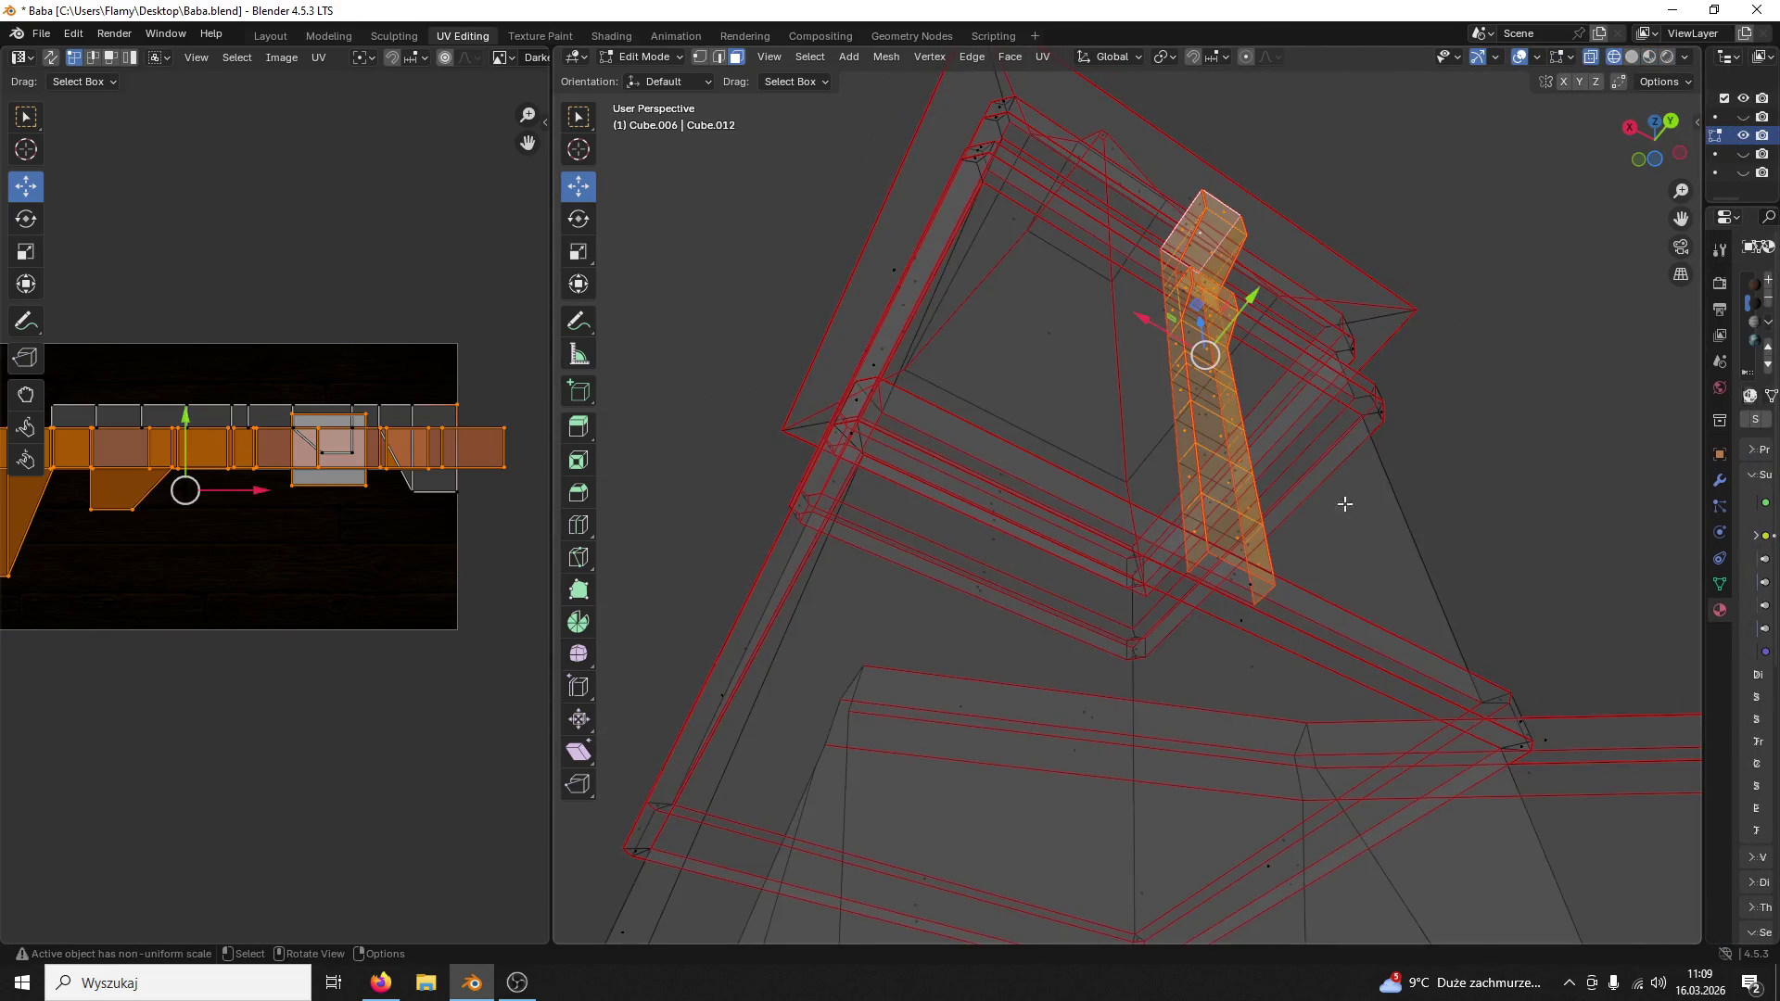
shift+click(1252, 591)
shift+click(1260, 578)
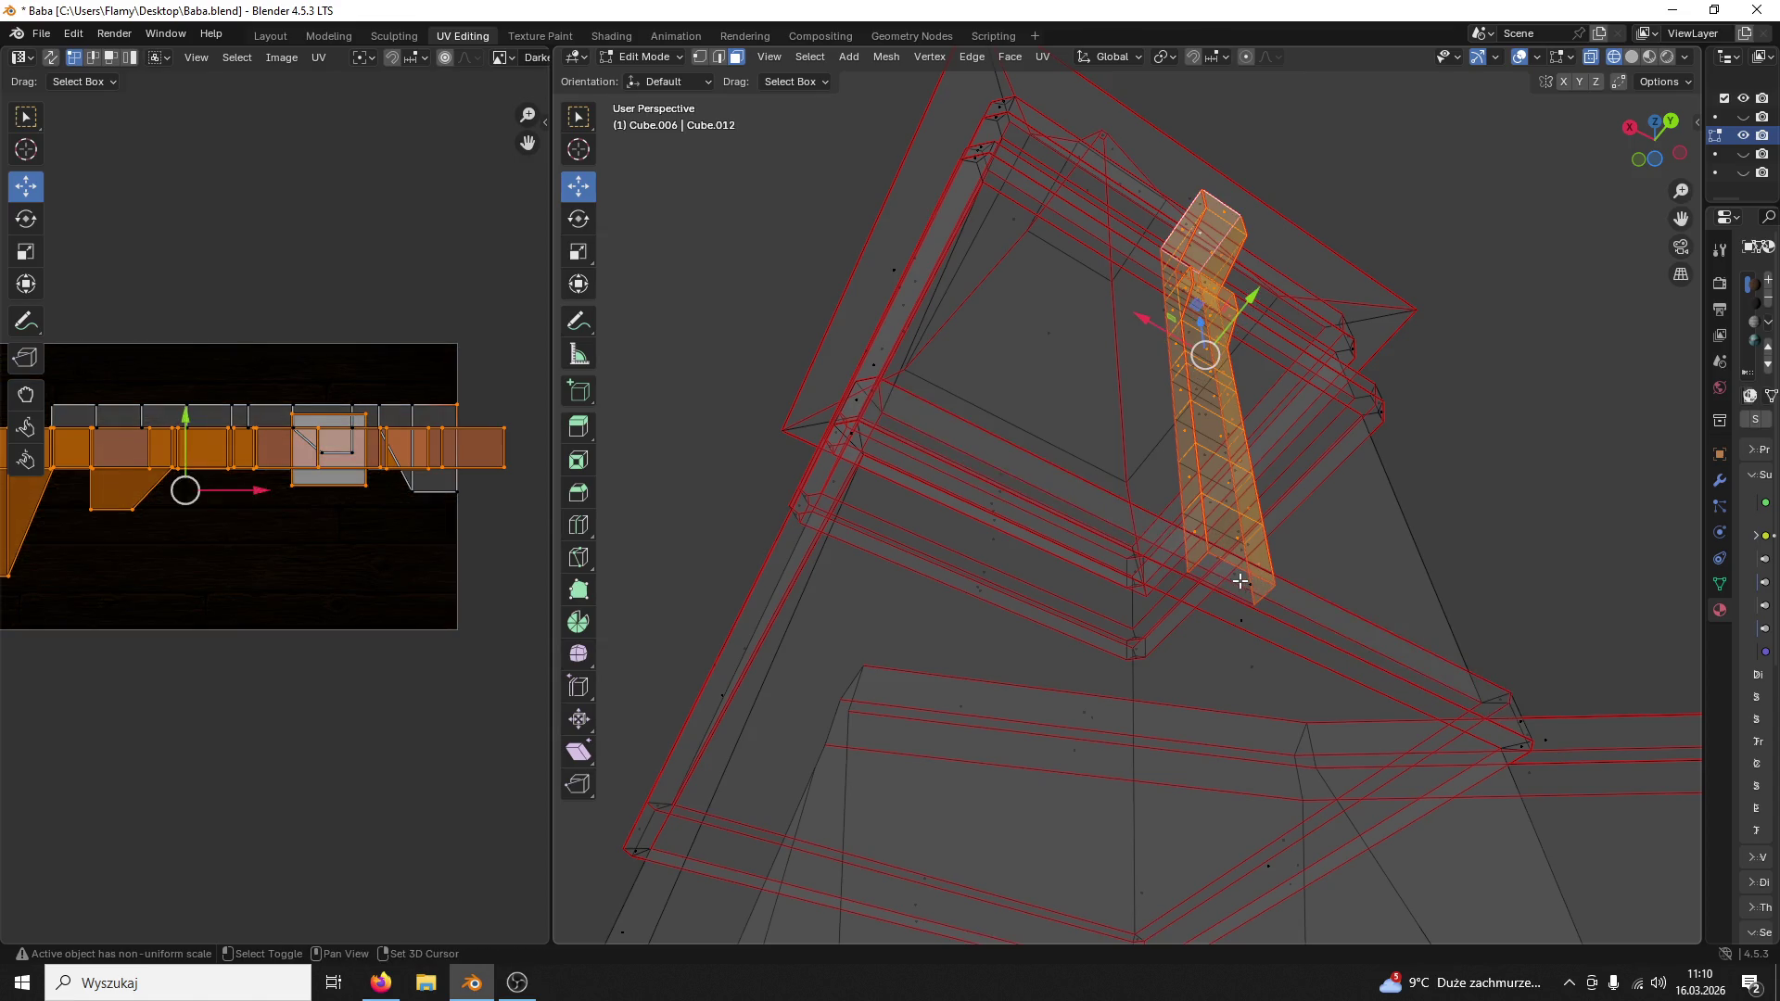
mouse_move(1260, 580)
middle_down()
mouse_move(1388, 565)
mouse_move(1322, 706)
middle_up()
shift+click(1283, 339)
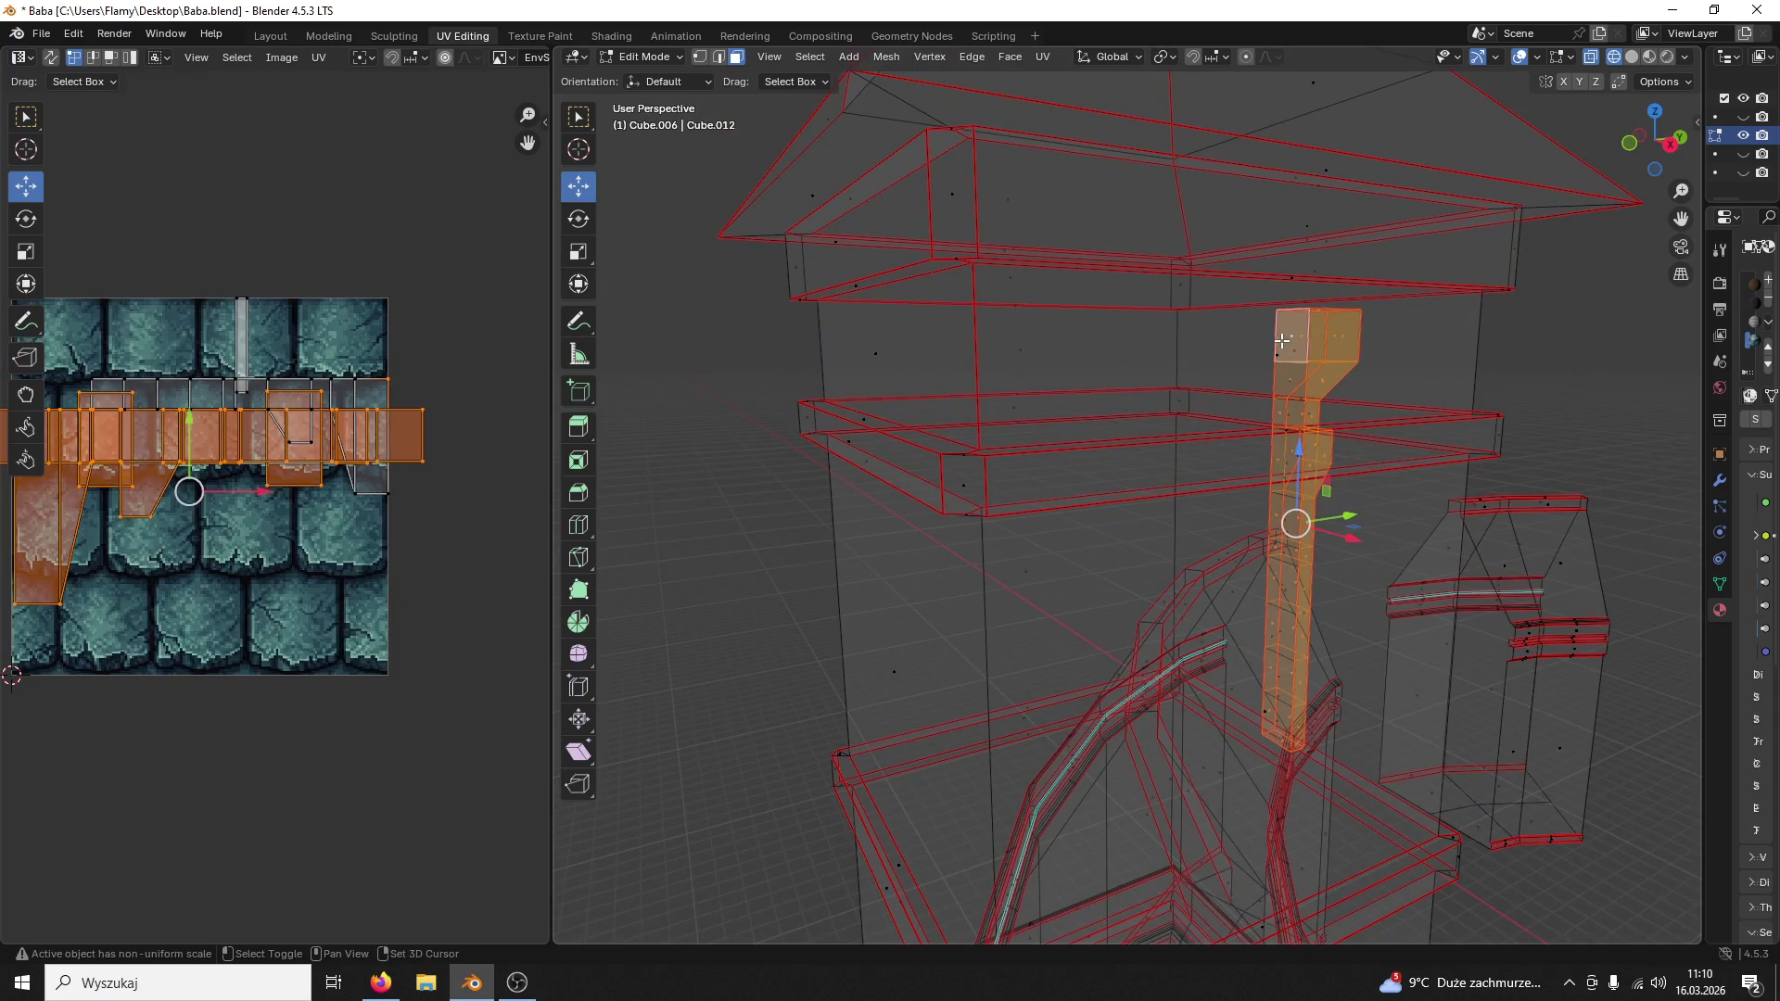
key(l)
key(ctrl+z)
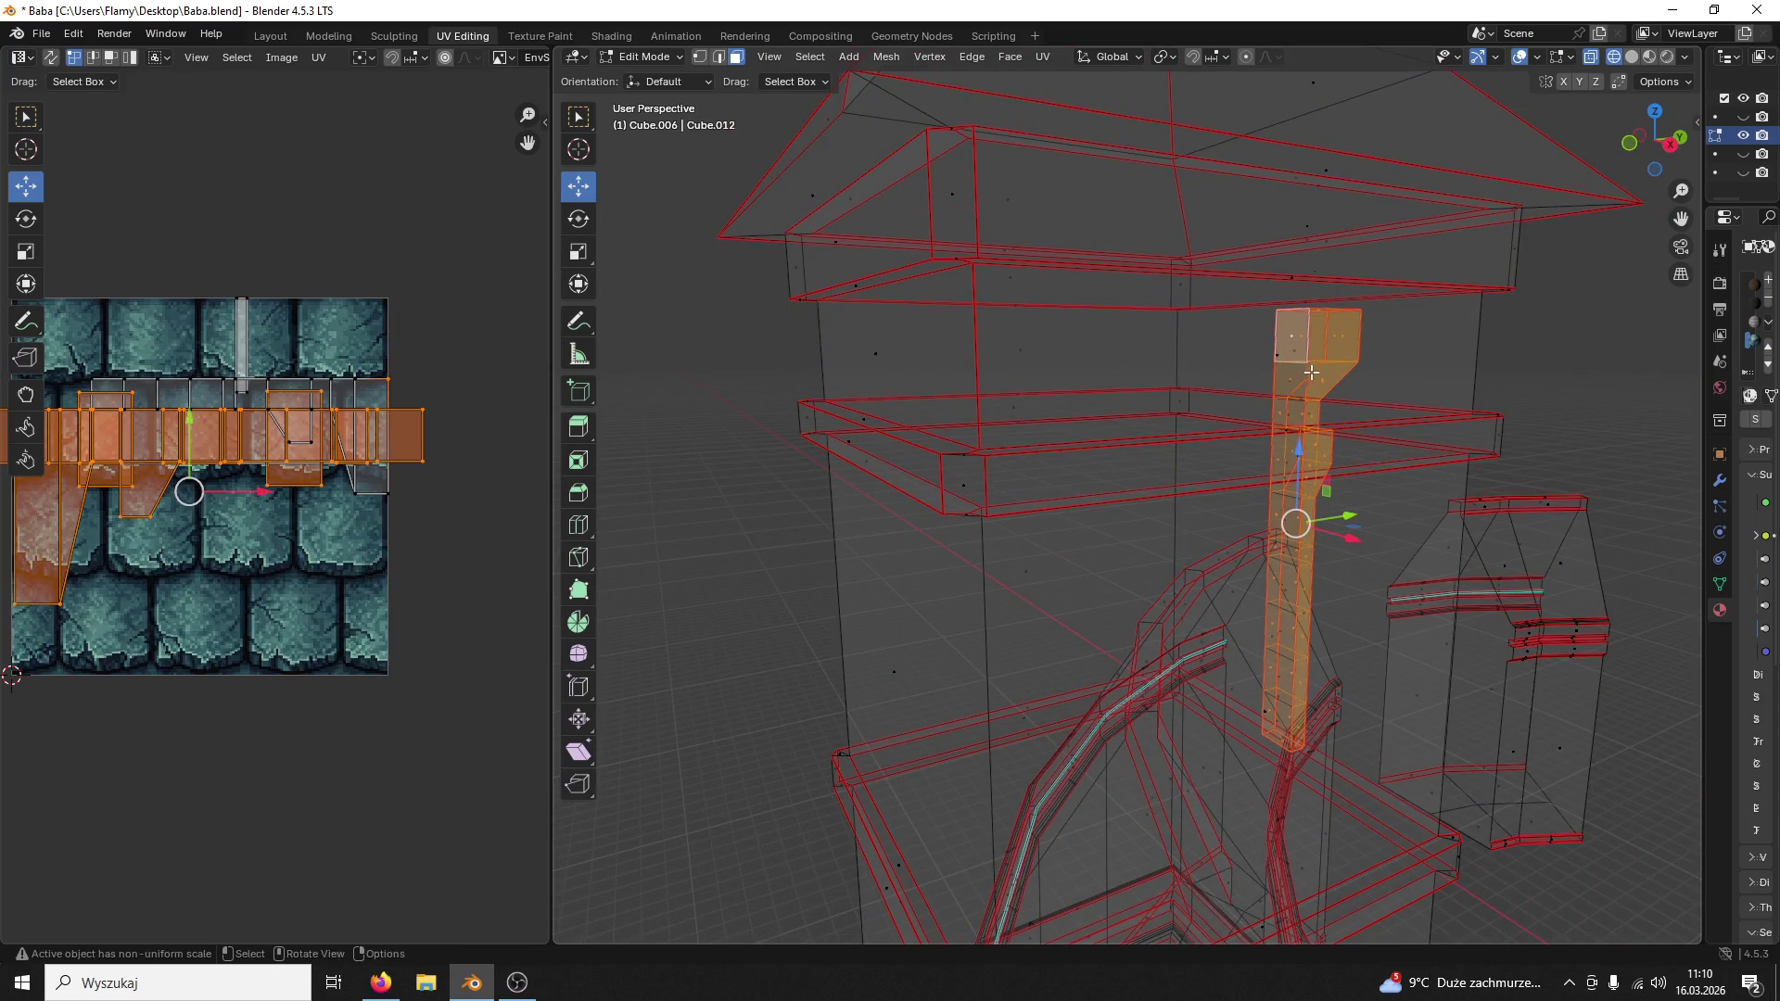
Step: Select the pipe piece's linked faces and move it about 2.08 m along the Y axis
shift+click(1299, 375)
key(l)
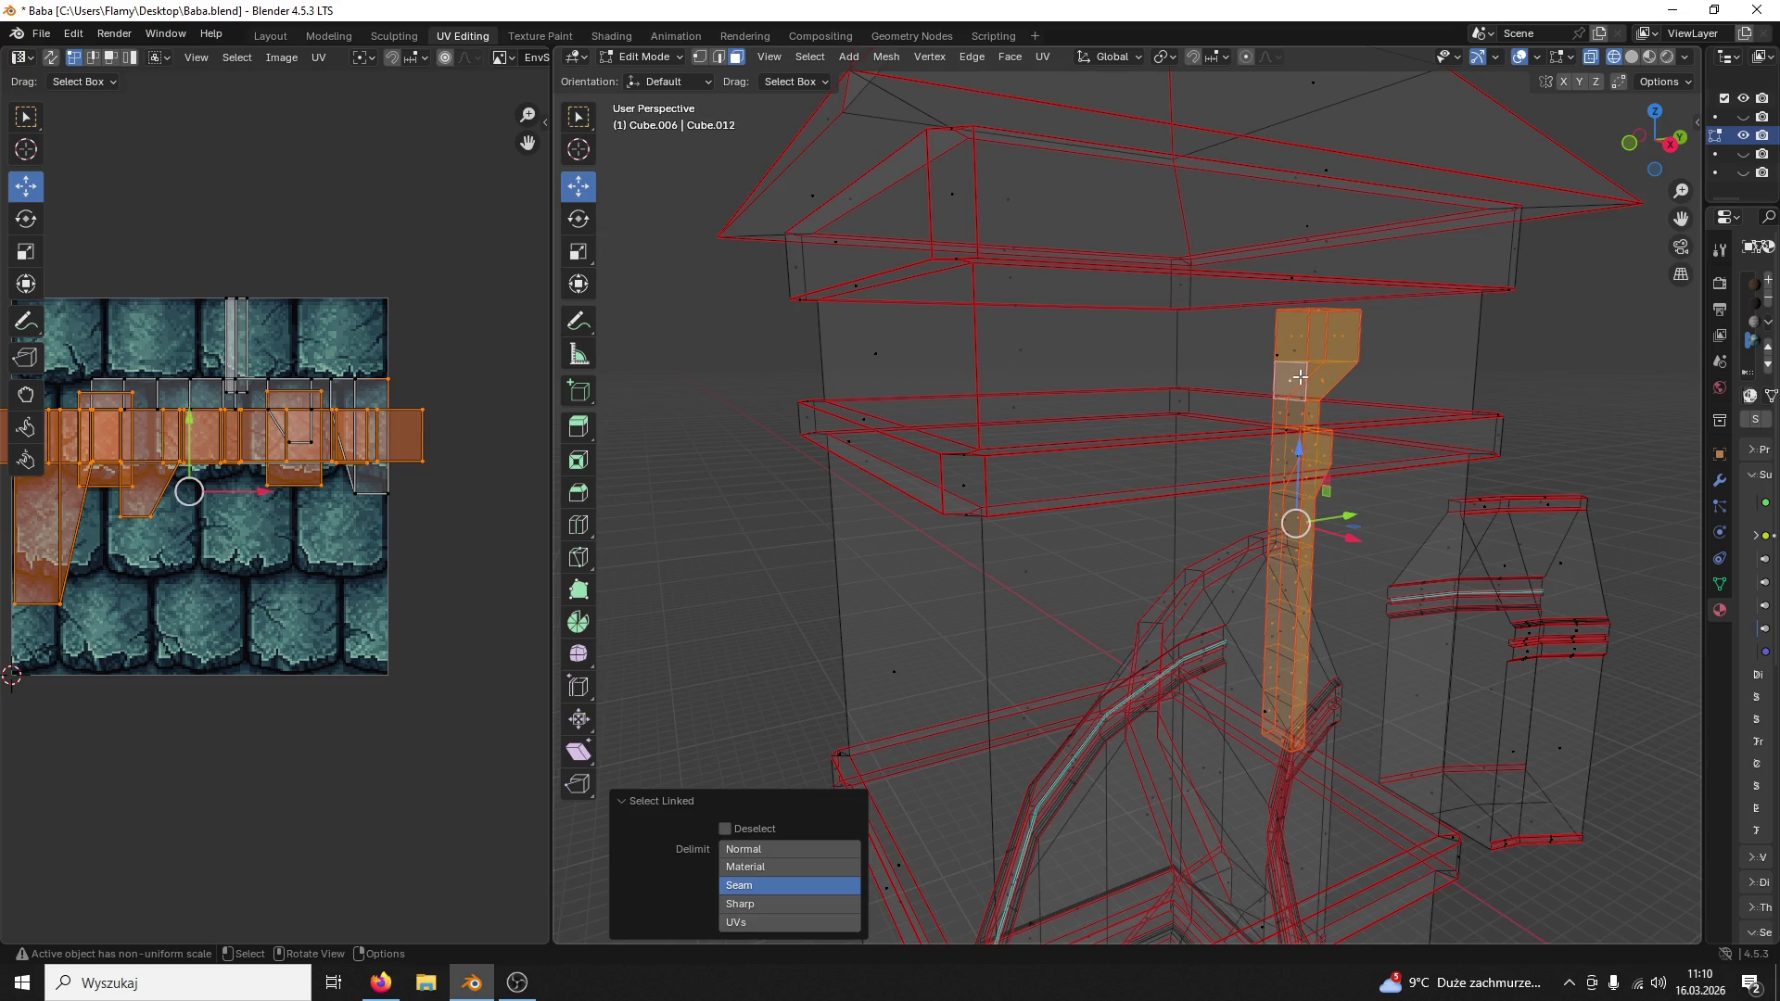
mouse_move(936, 433)
middle_down()
mouse_move(1112, 397)
mouse_move(1038, 408)
mouse_move(1303, 603)
middle_up()
drag(1367, 590, 1469, 613)
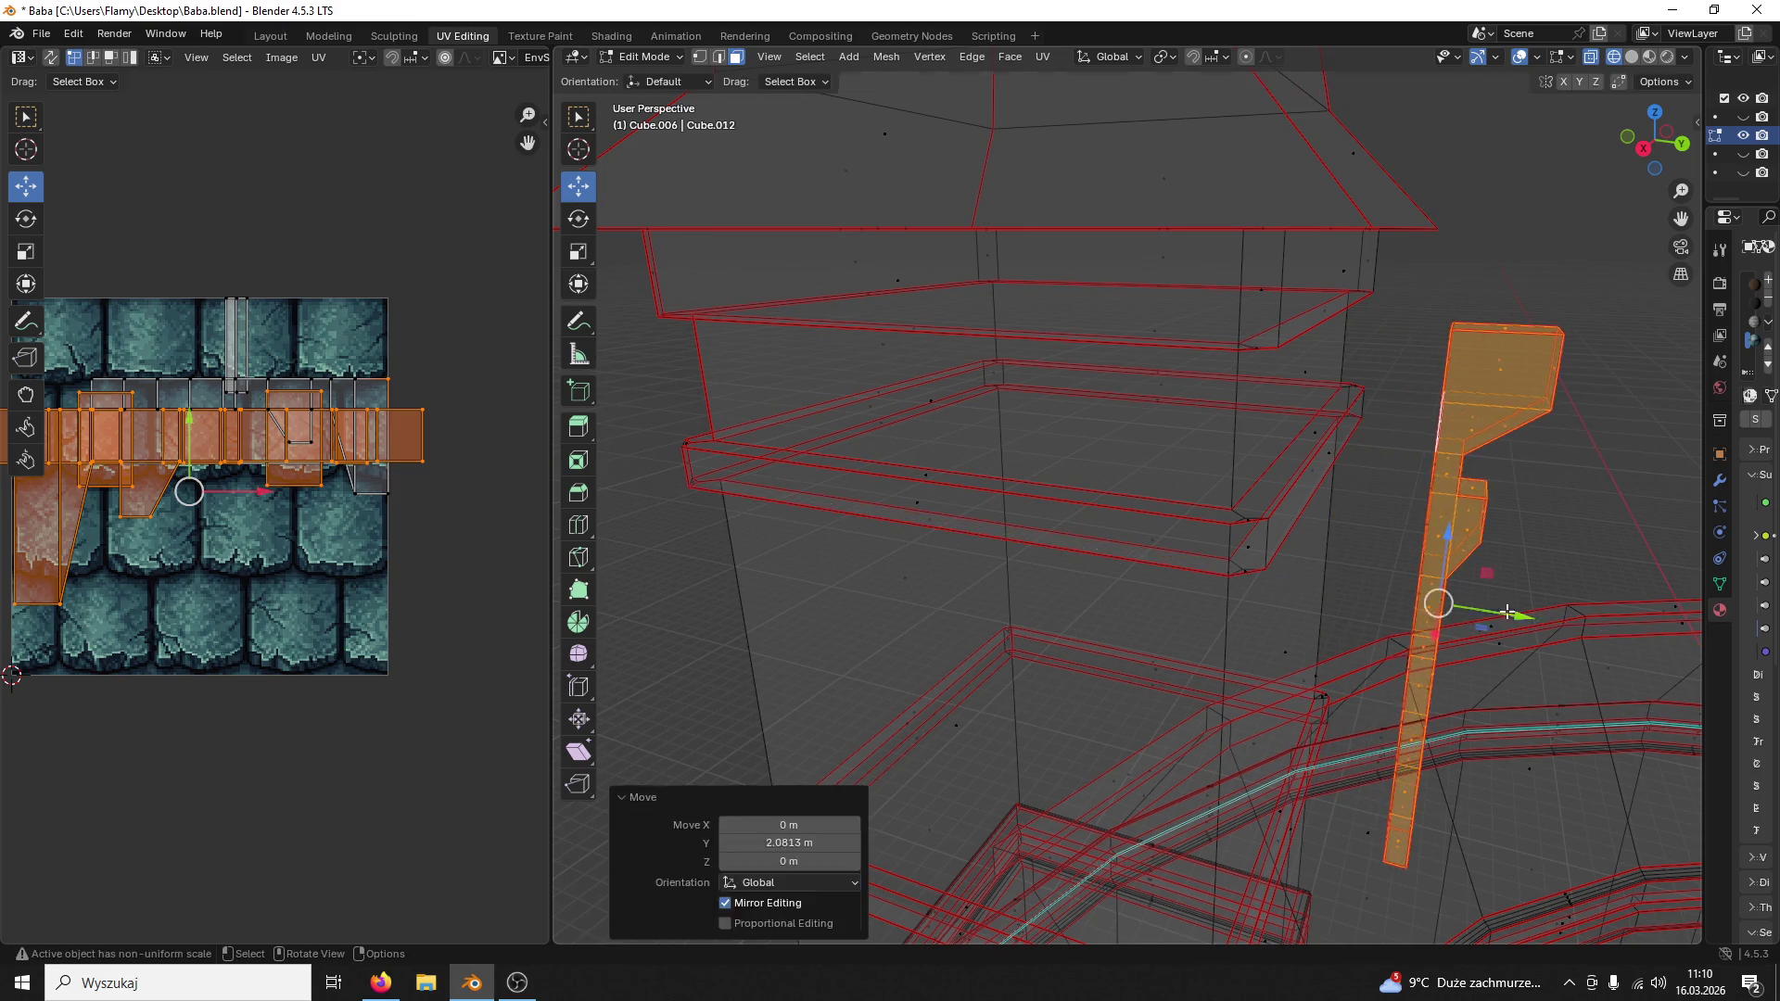
Step: Select another mesh part and switch the viewport back to Material Preview
click(1531, 714)
drag(1703, 154, 1557, 145)
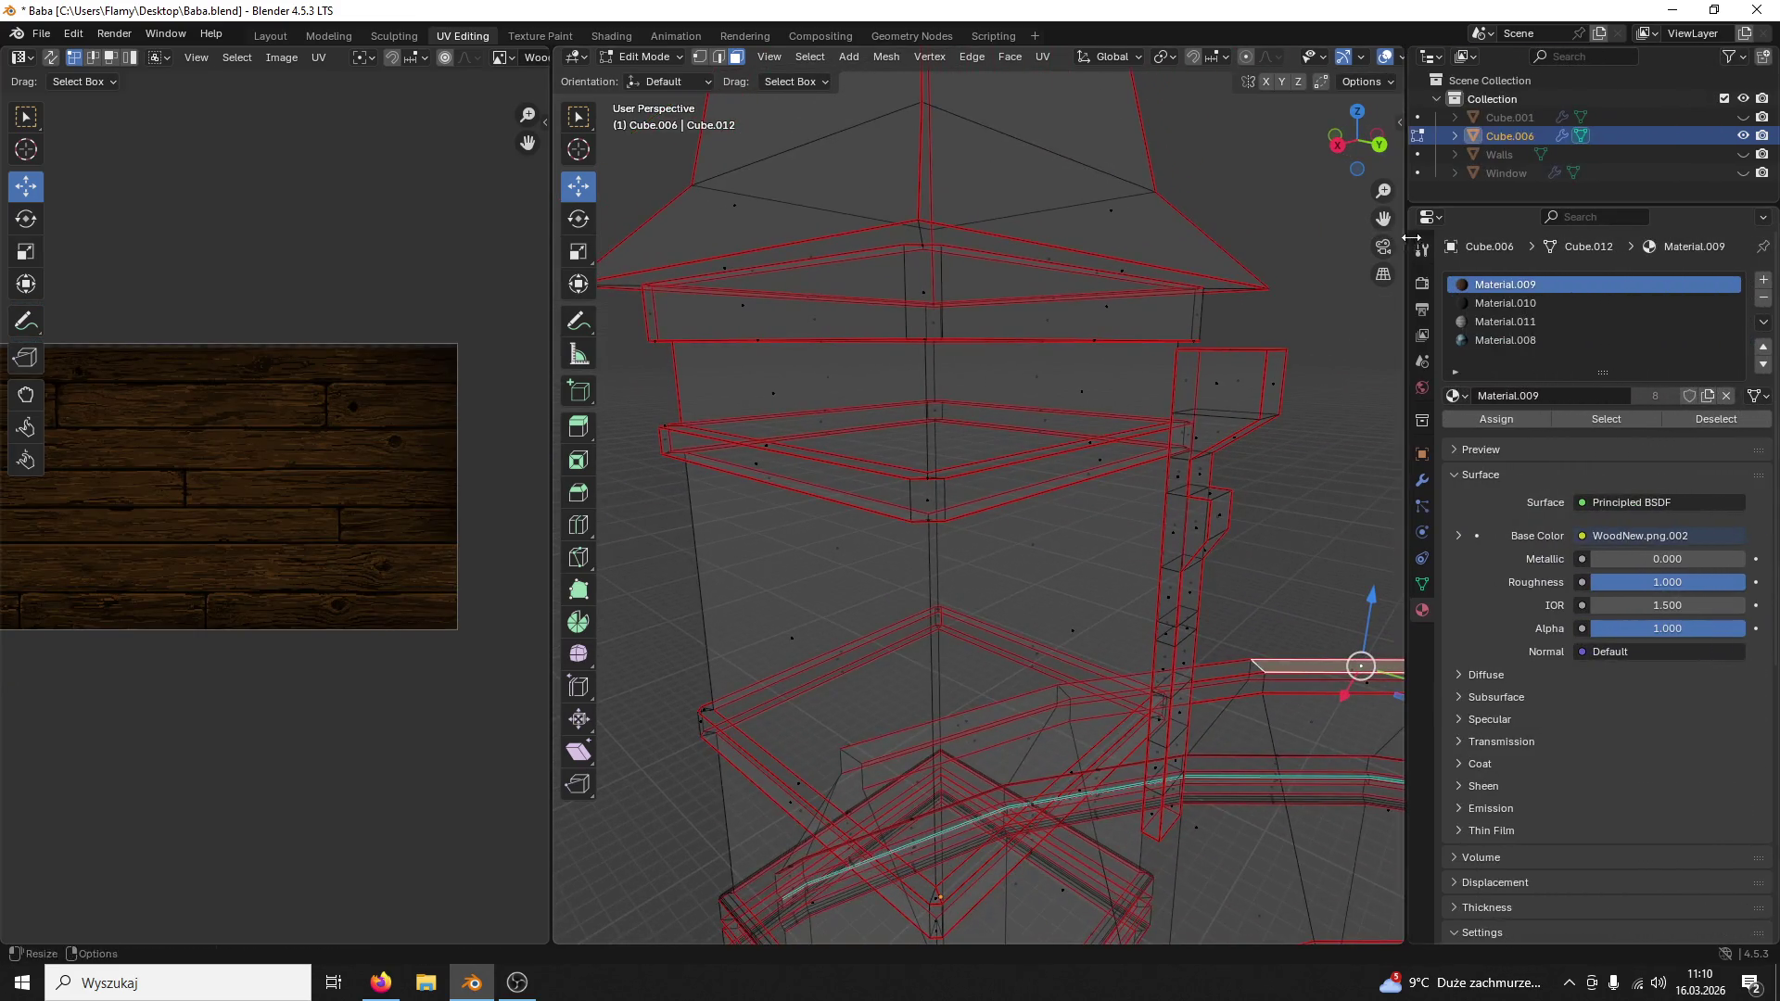
click(1514, 57)
Step: Select the whole linked pipe and unwrap its UVs with the wood material active
drag(1531, 191, 1544, 235)
click(1331, 352)
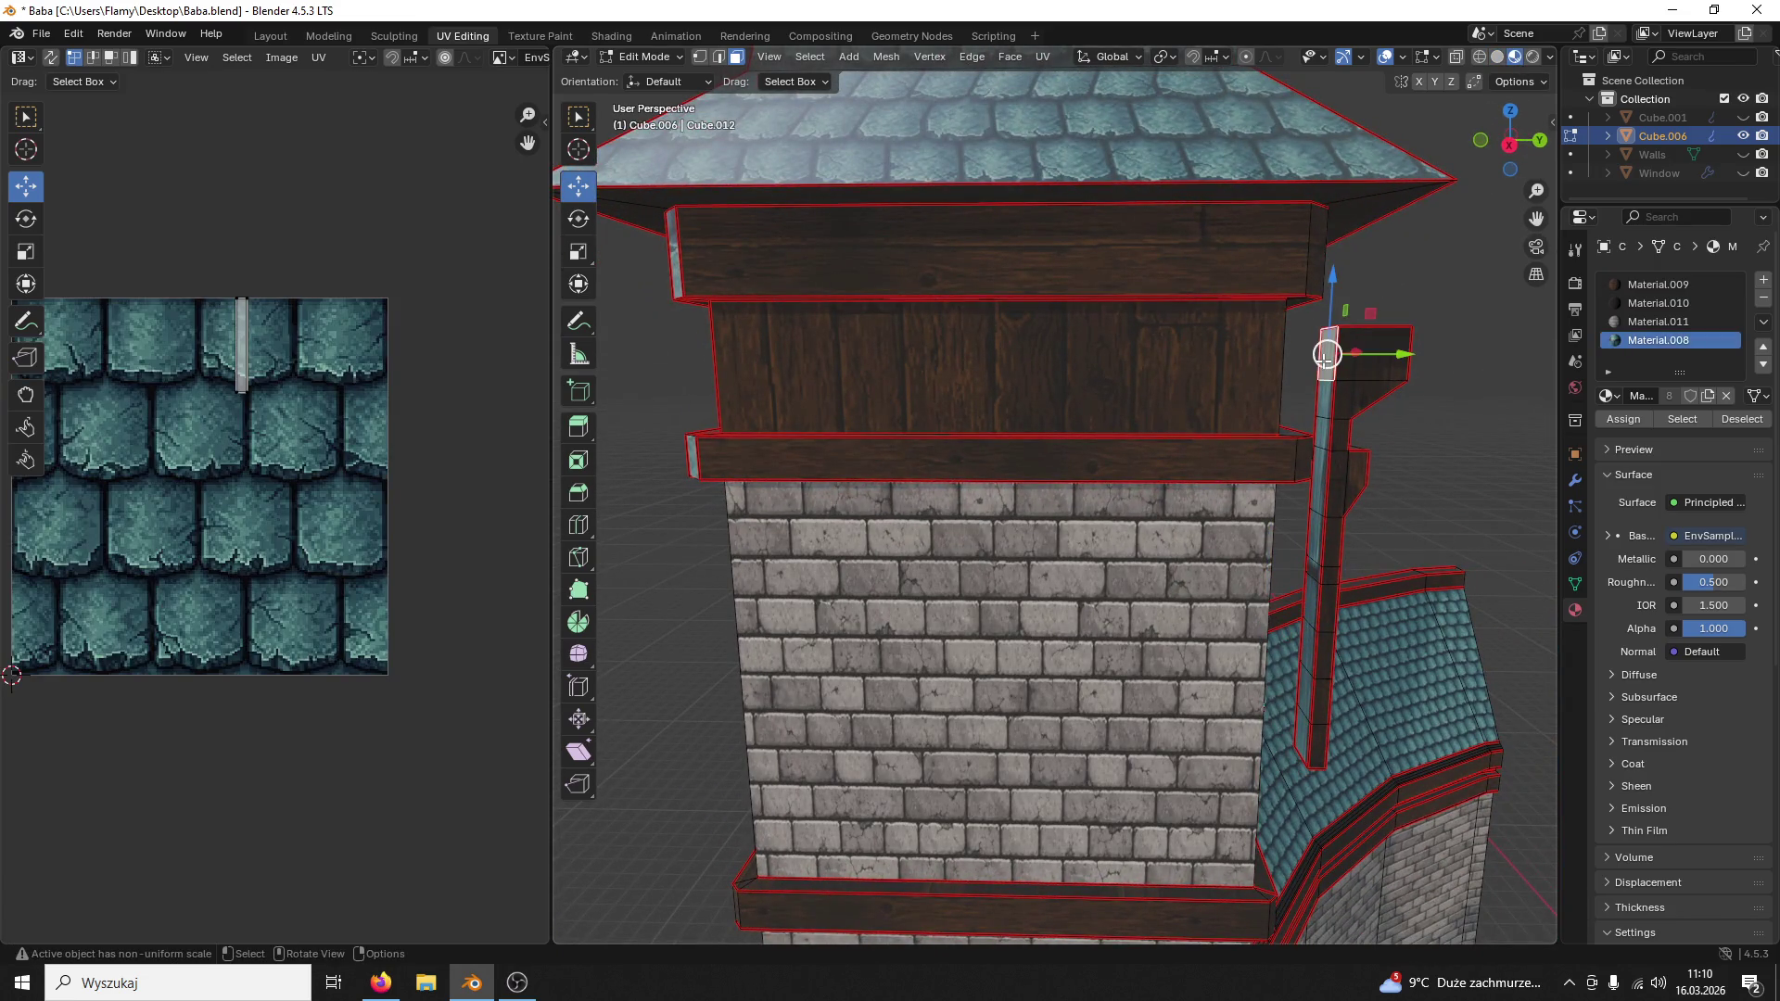
key(l)
key(a)
key(u)
click(283, 454)
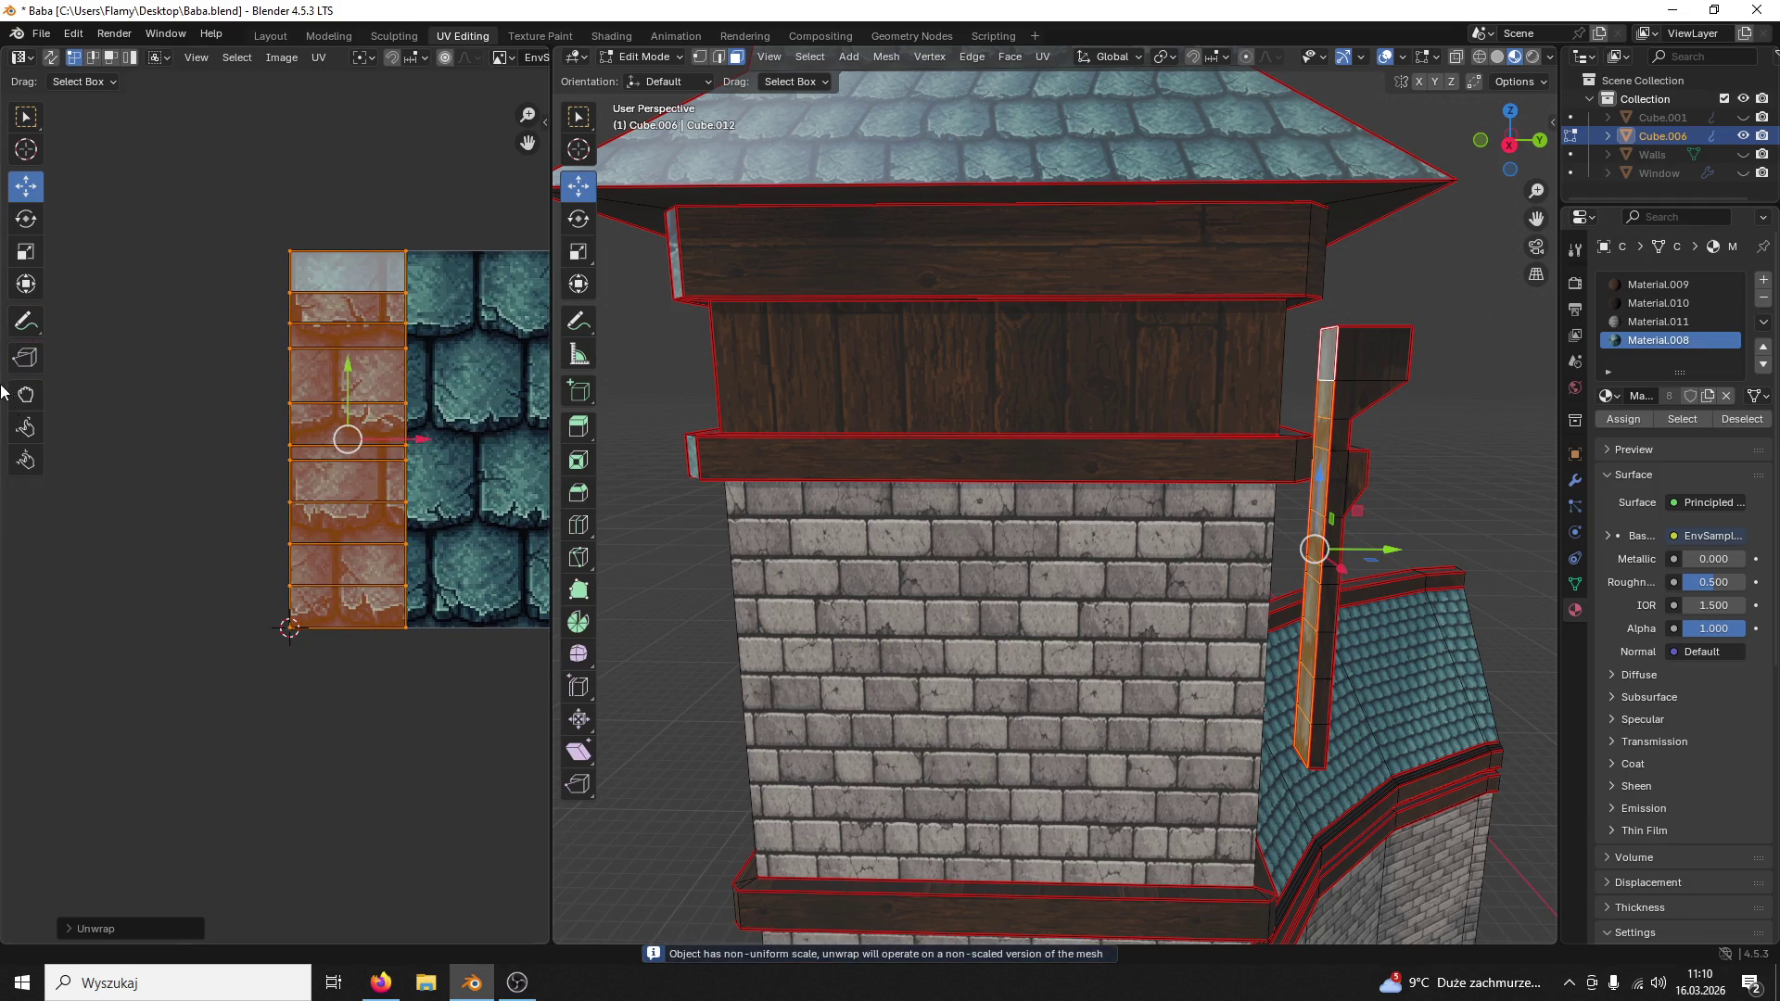
middle_drag(281, 454, 453, 413)
click(1658, 283)
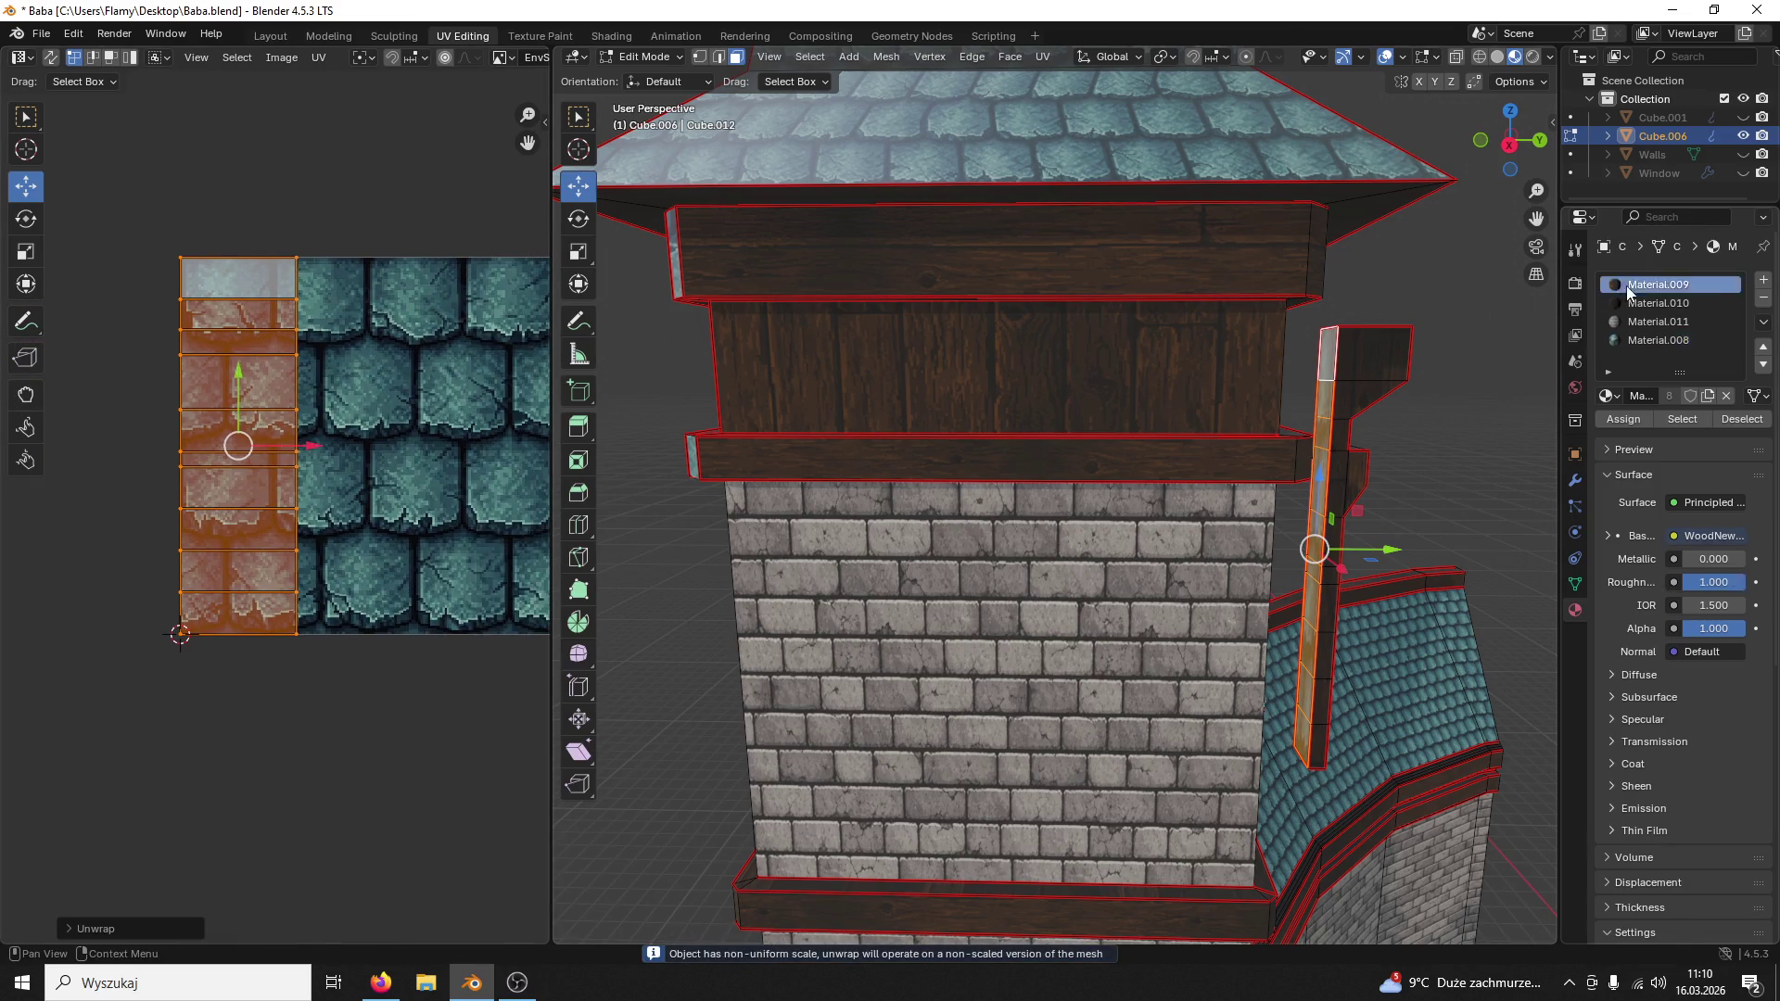
text(r)
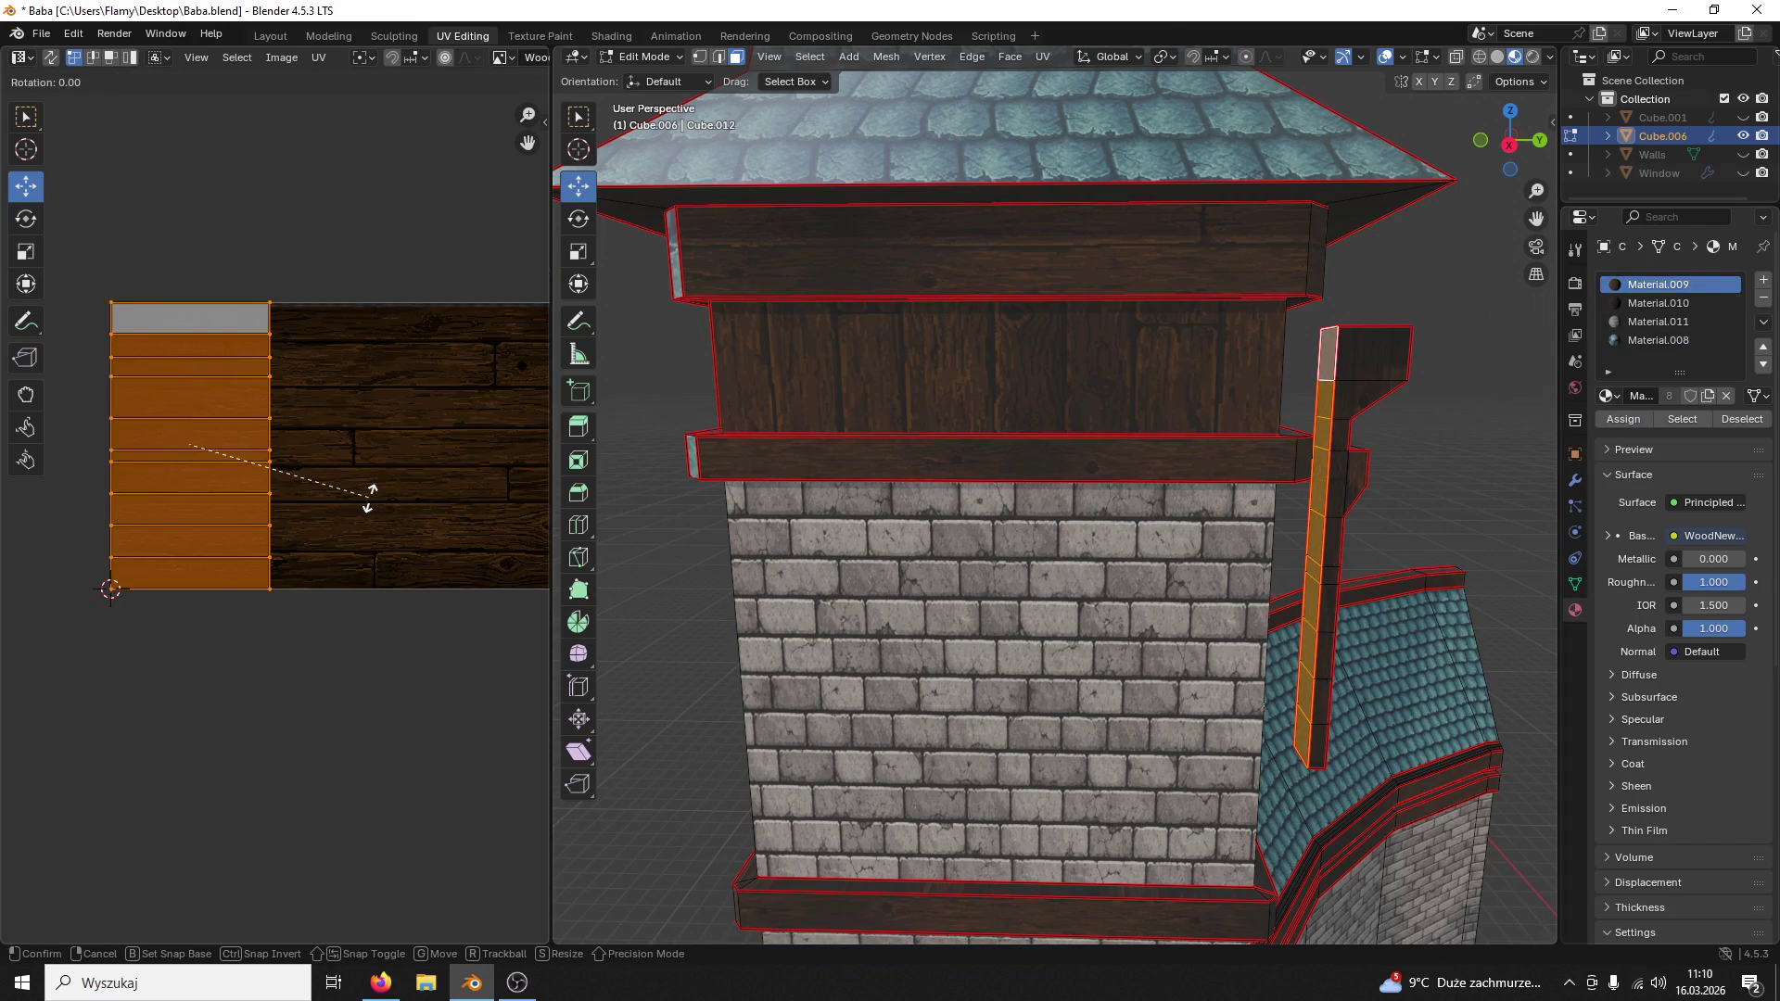
text(90)
Step: Rotate the UV island 90°, shrink it, move it down and flatten it vertically onto a plank row
key(Return)
key(s)
click(285, 463)
key(g)
click(189, 480)
key(s)
key(y)
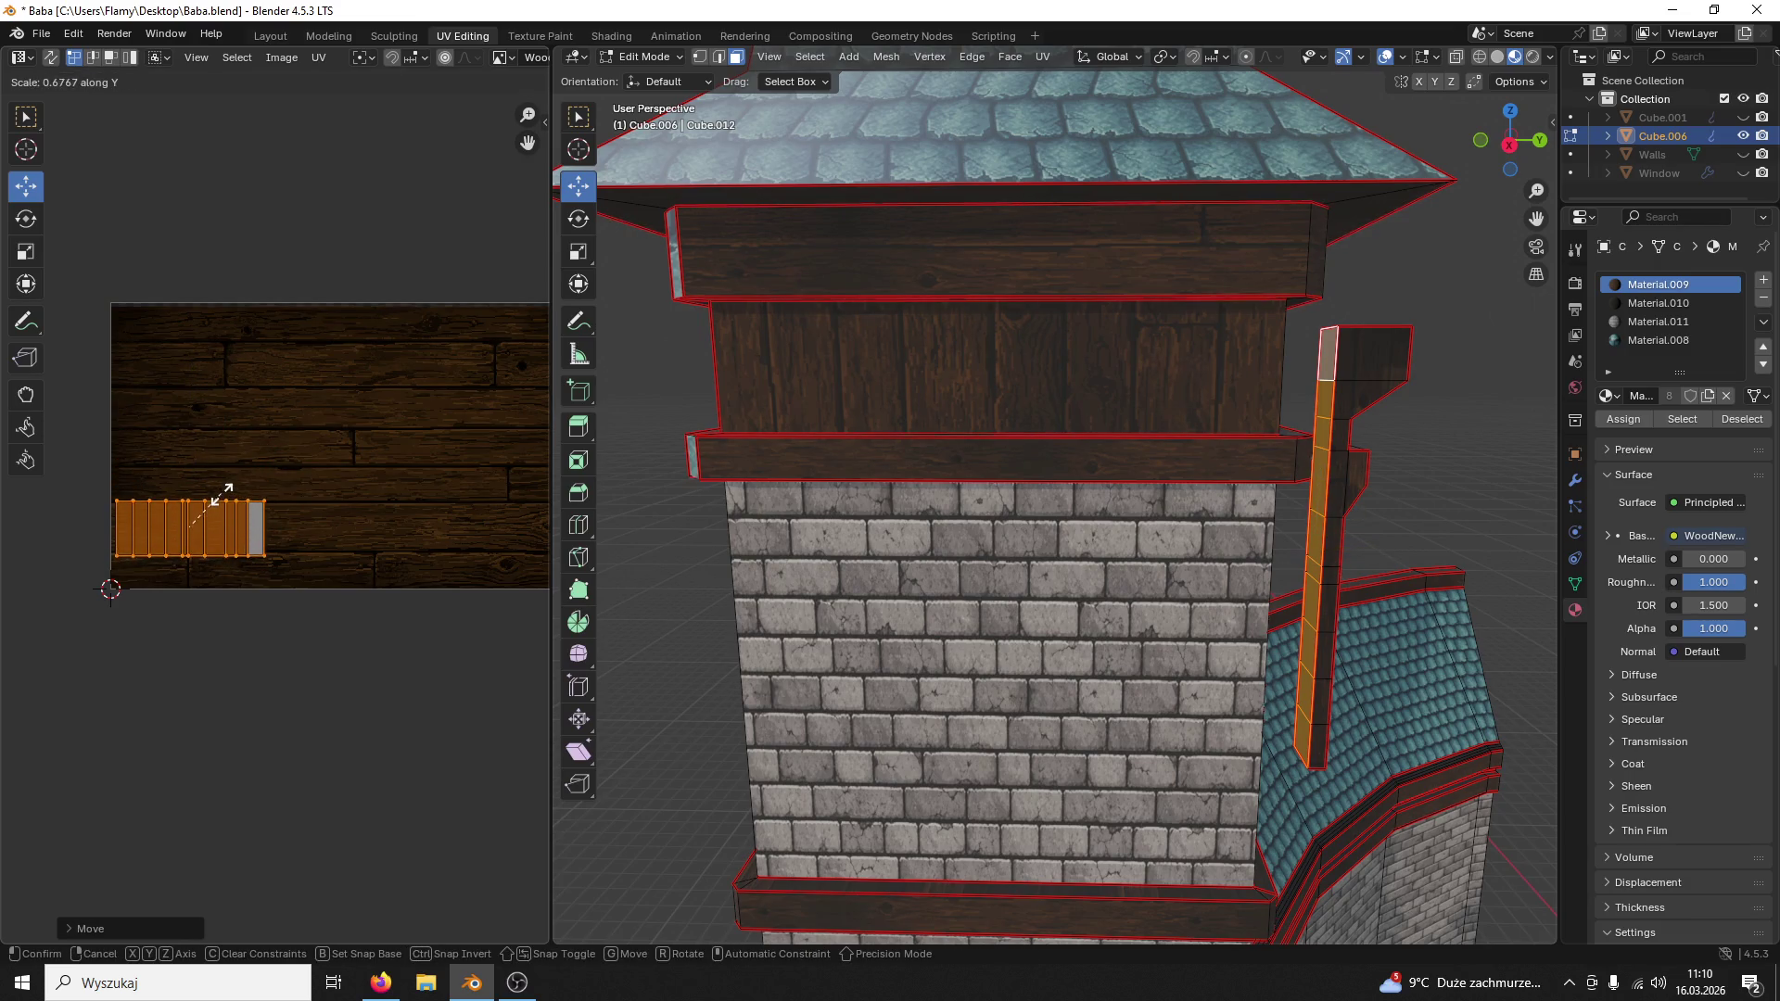
click(234, 516)
Step: Slide and stretch the island along X to span the plank, then deselect and return to Object Mode
drag(237, 522, 431, 519)
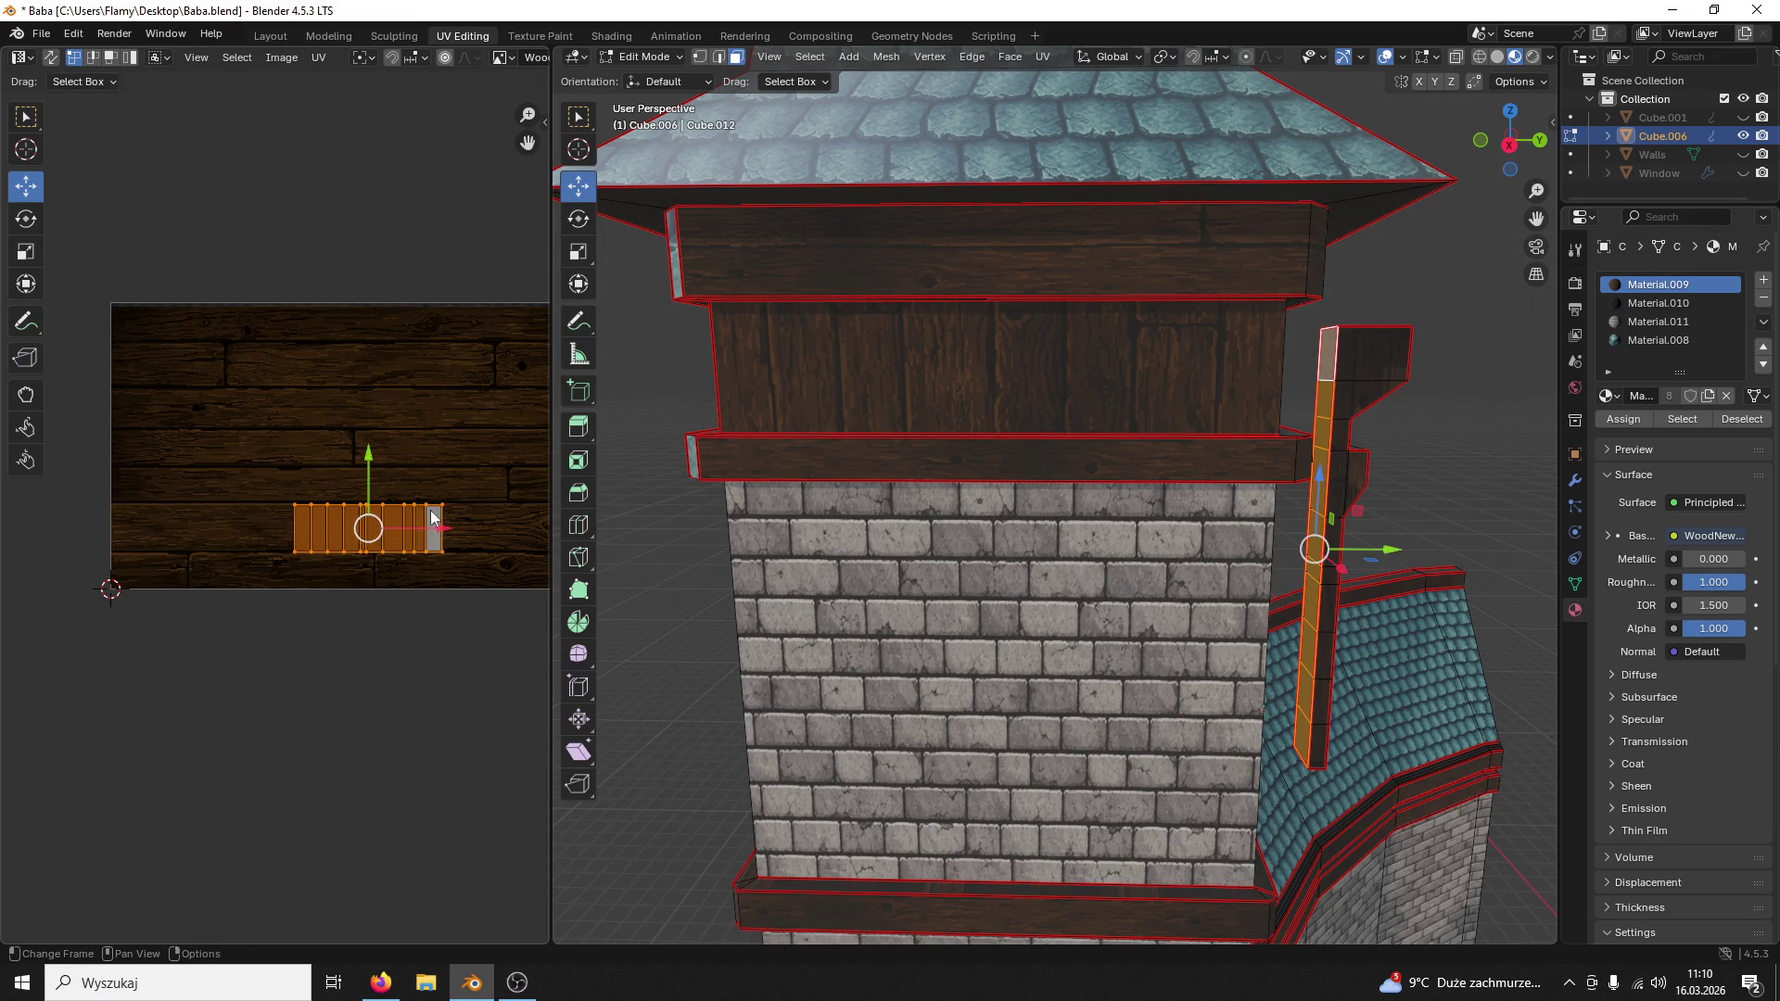
key(s)
key(x)
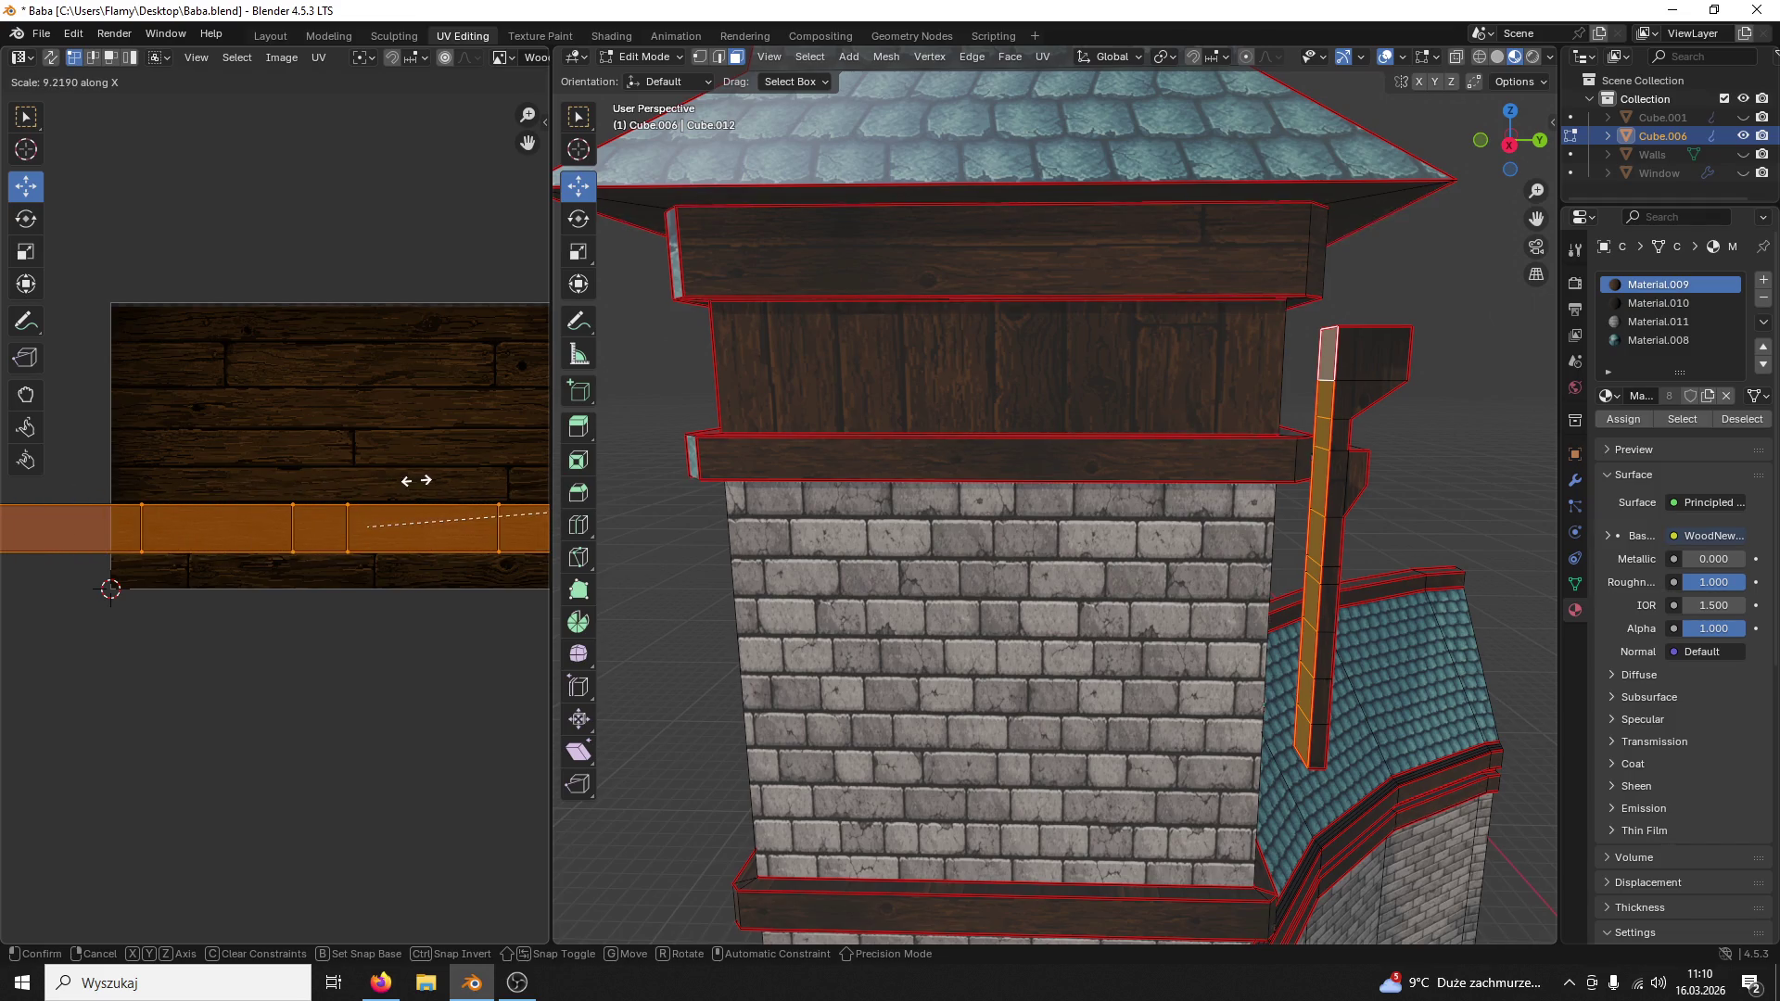
click(416, 480)
click(1490, 463)
middle_drag(1461, 473, 1333, 483)
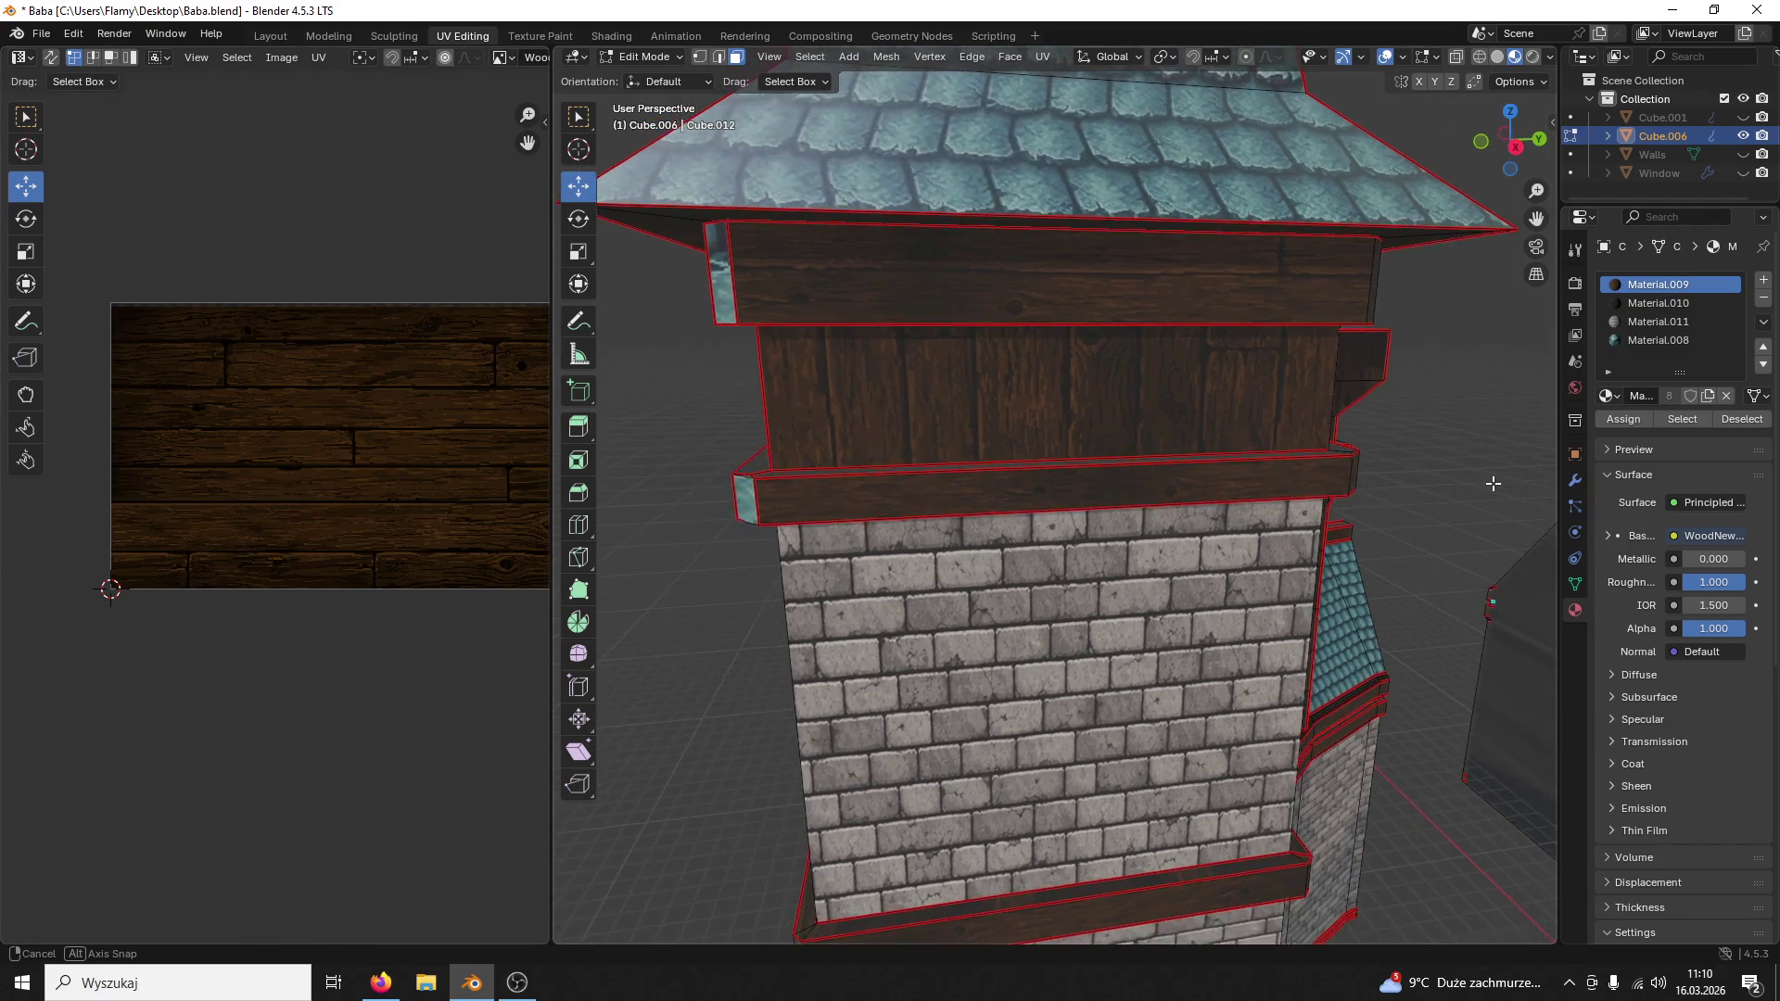
click(648, 55)
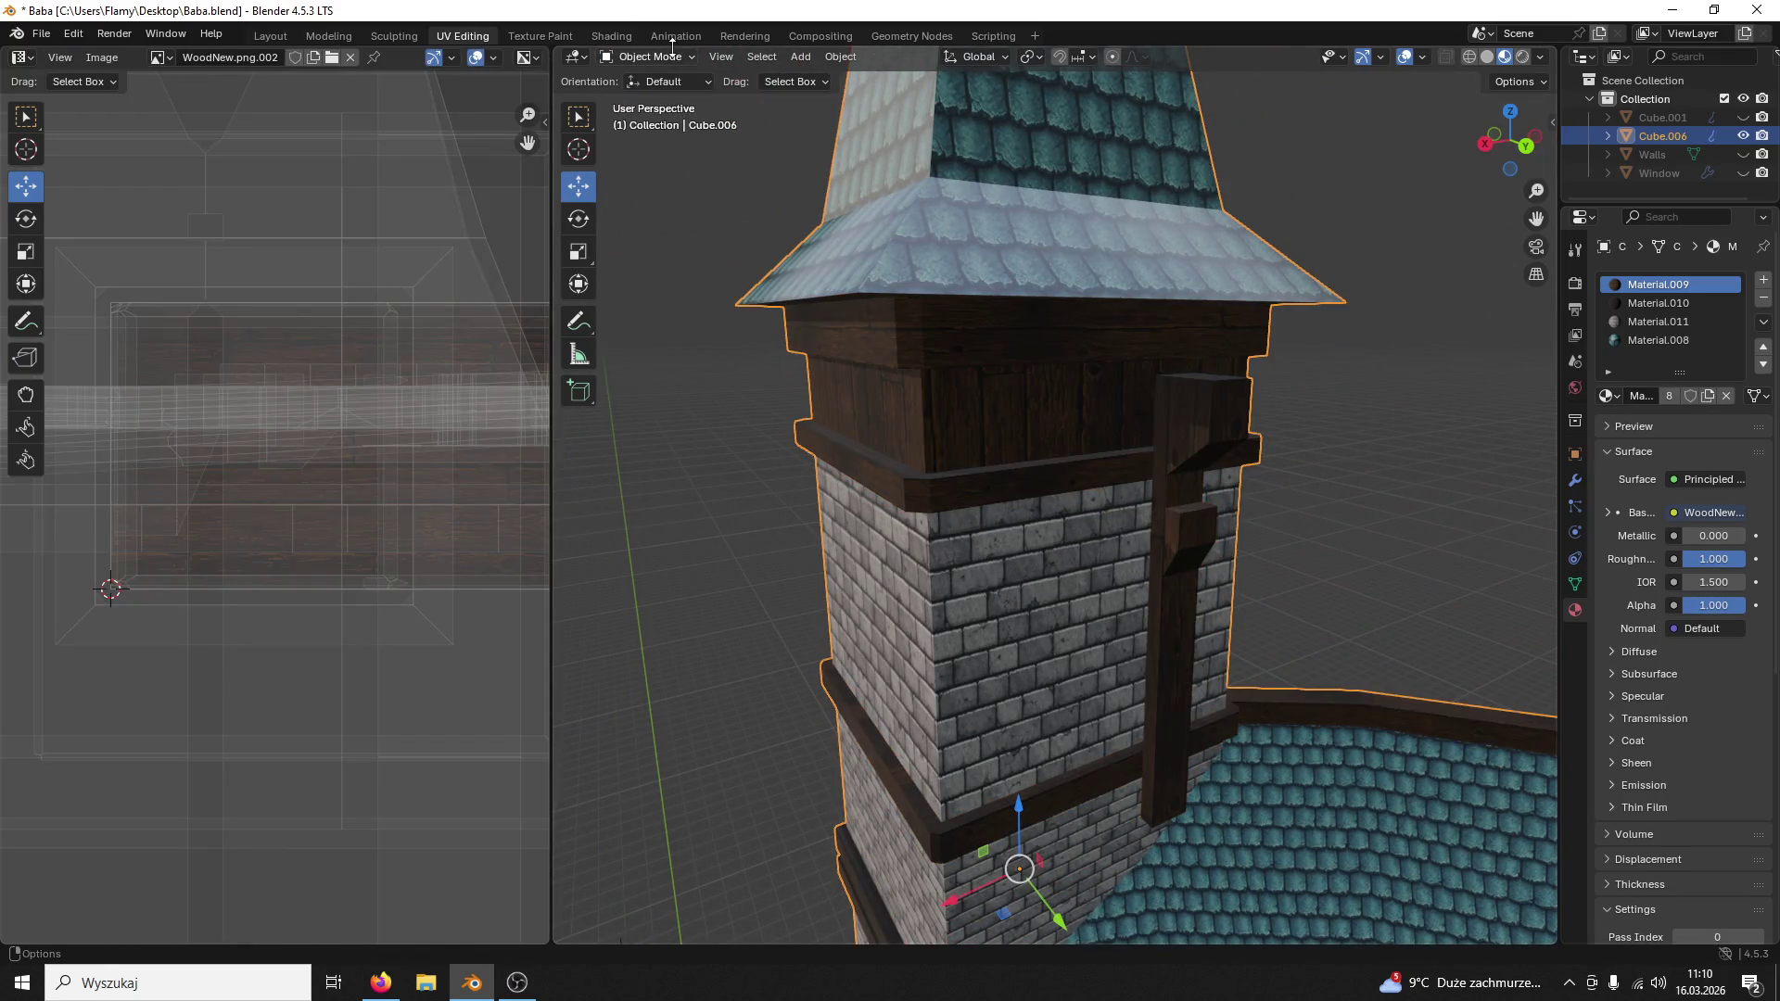
Step: In Edit Mode select the vertical beam's linked faces and assign the darker wood Material.010
click(653, 56)
click(655, 99)
click(1187, 425)
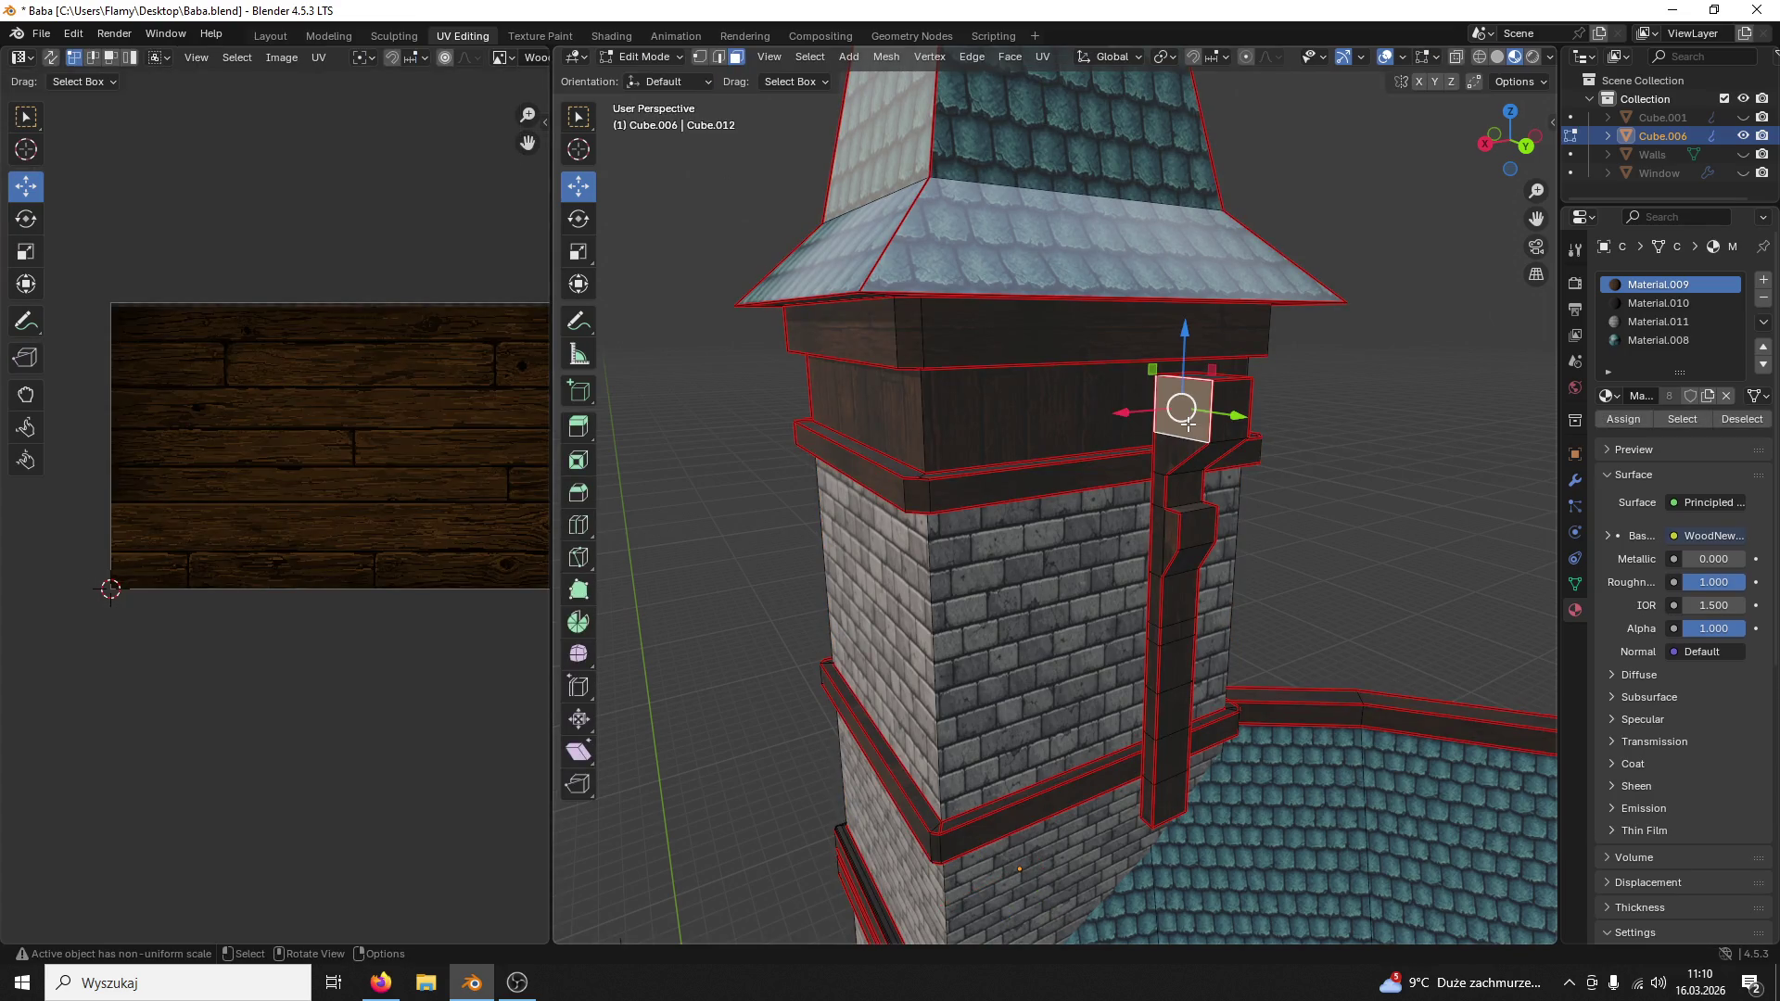
key(l)
click(1655, 301)
mouse_move(1217, 426)
middle_down()
mouse_move(1087, 475)
mouse_move(843, 403)
mouse_move(816, 447)
mouse_move(1024, 479)
middle_up()
click(1622, 419)
Step: Extend the selection to the other beam parts and choose the darker wood slot for them
click(843, 399)
key(l)
shift+click(846, 393)
key(l)
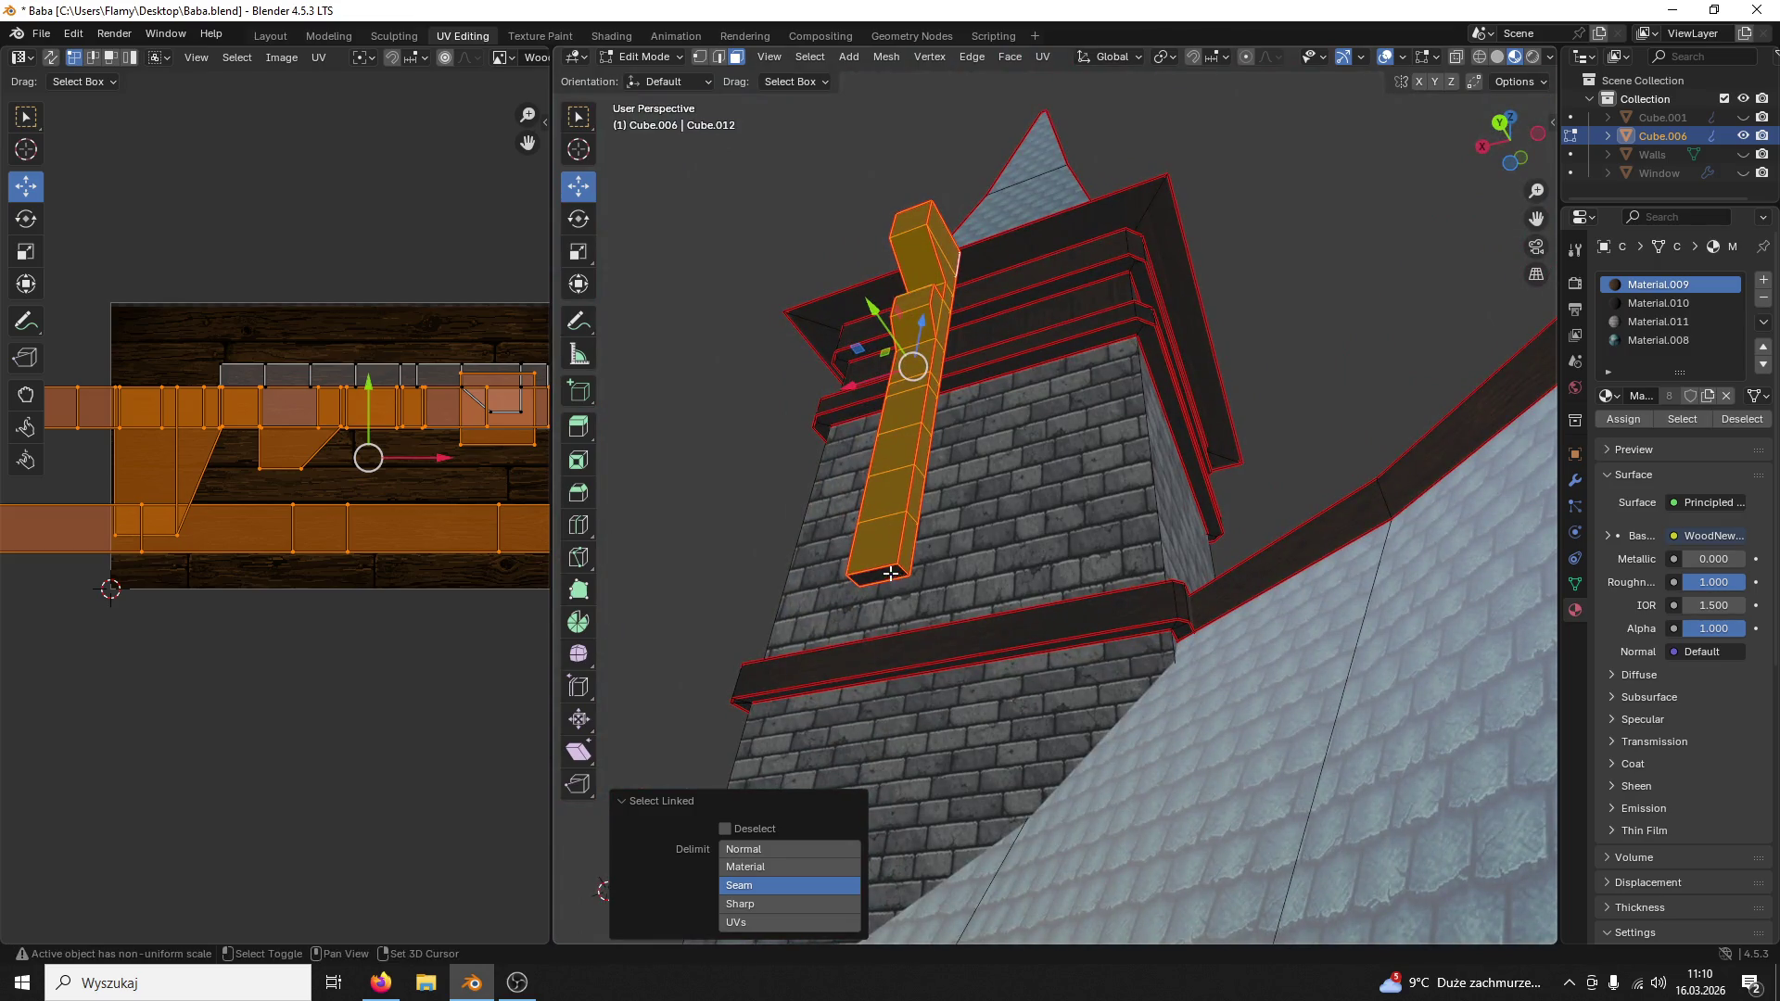
shift+click(890, 573)
middle_drag(890, 573, 952, 673)
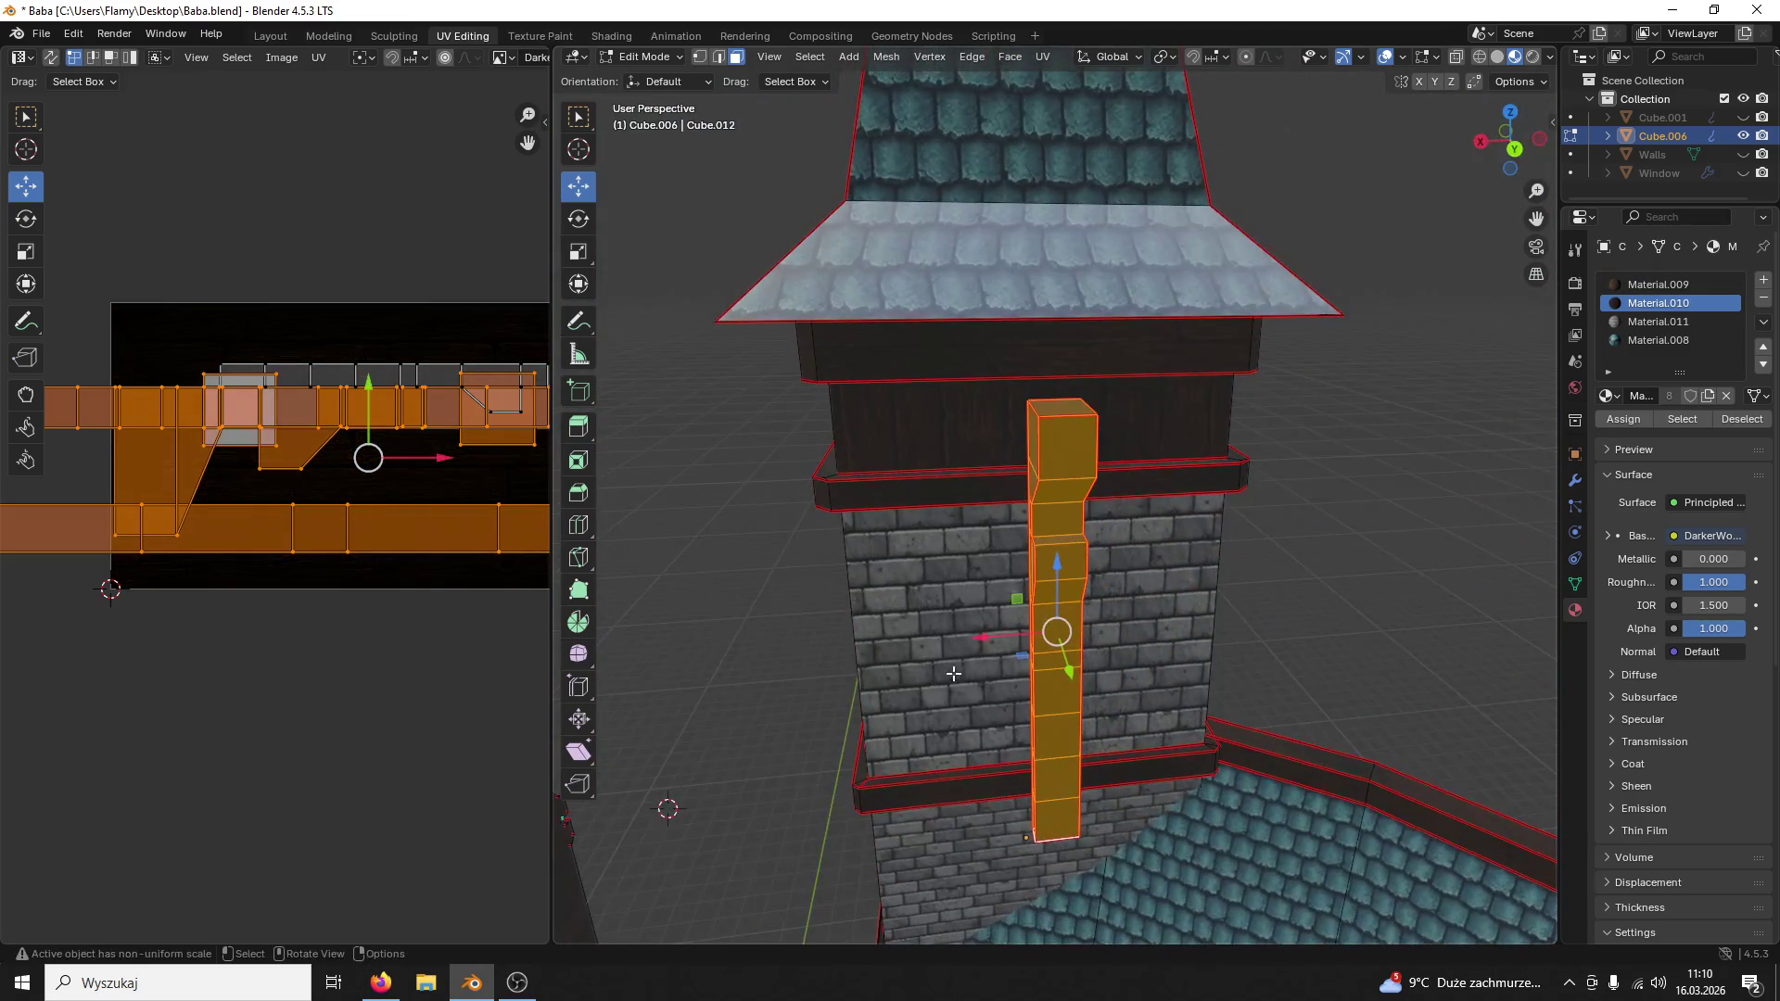
Step: Separate the selected beam as its own object via P > Selection, return to Object Mode and save
key(p)
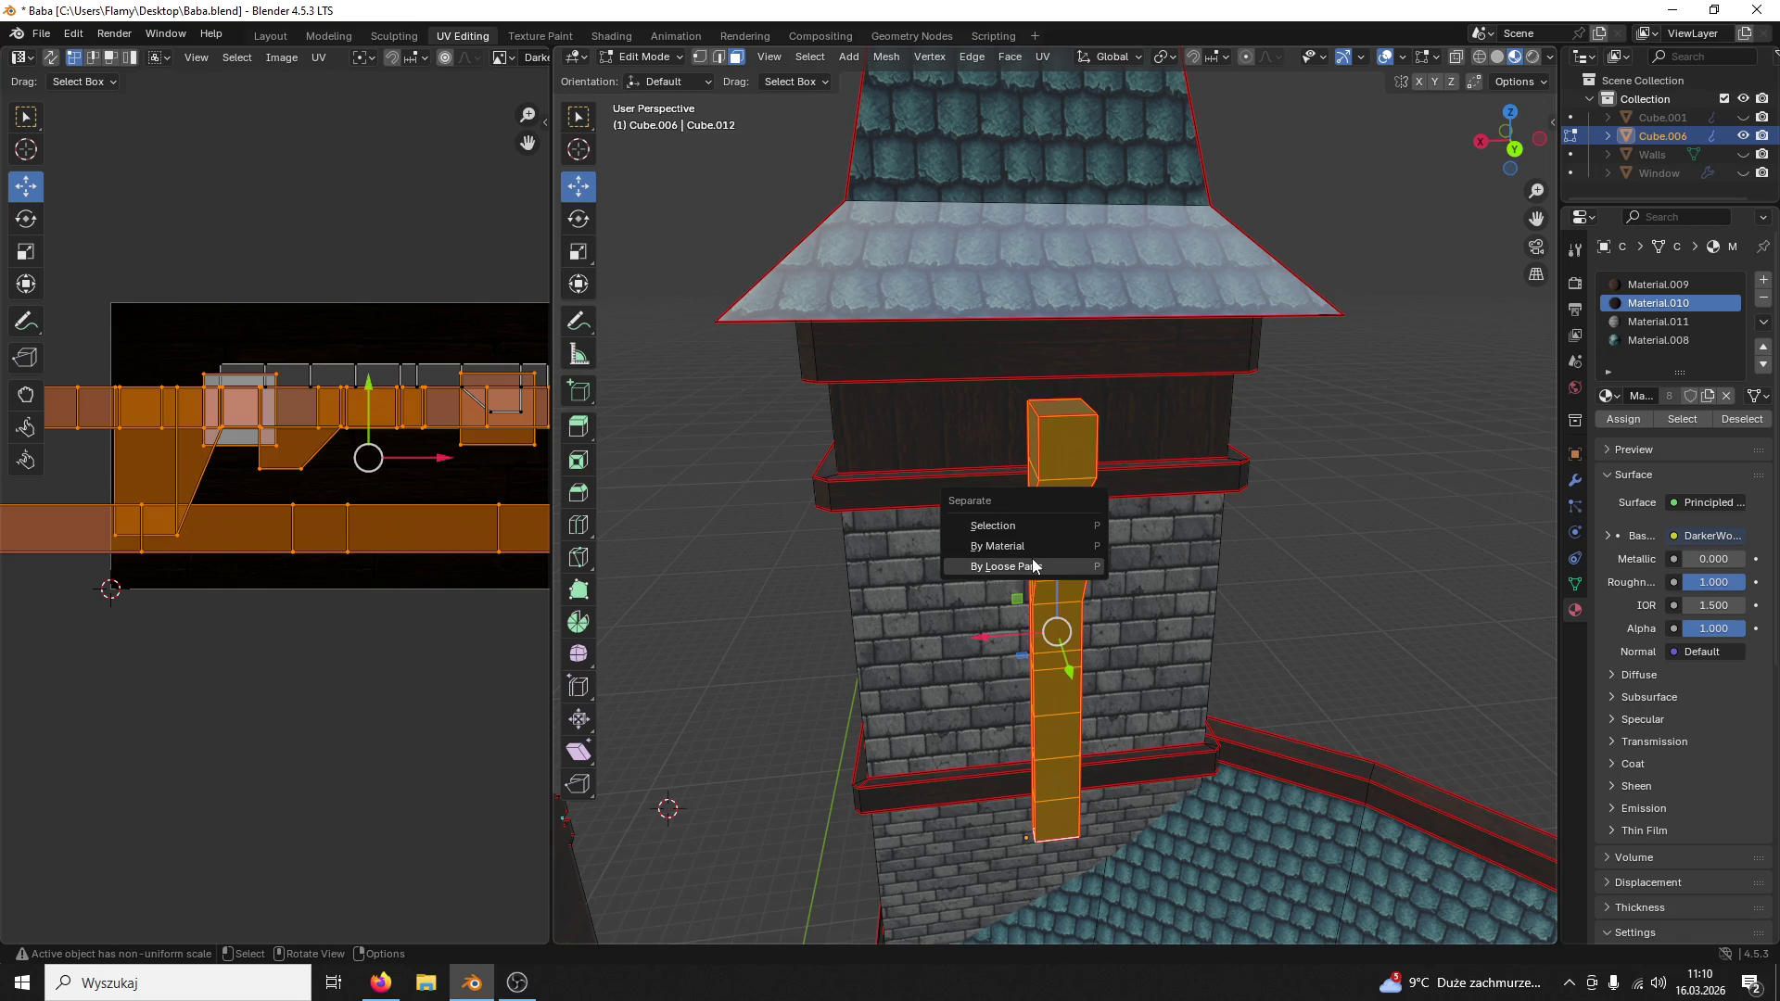
click(1031, 558)
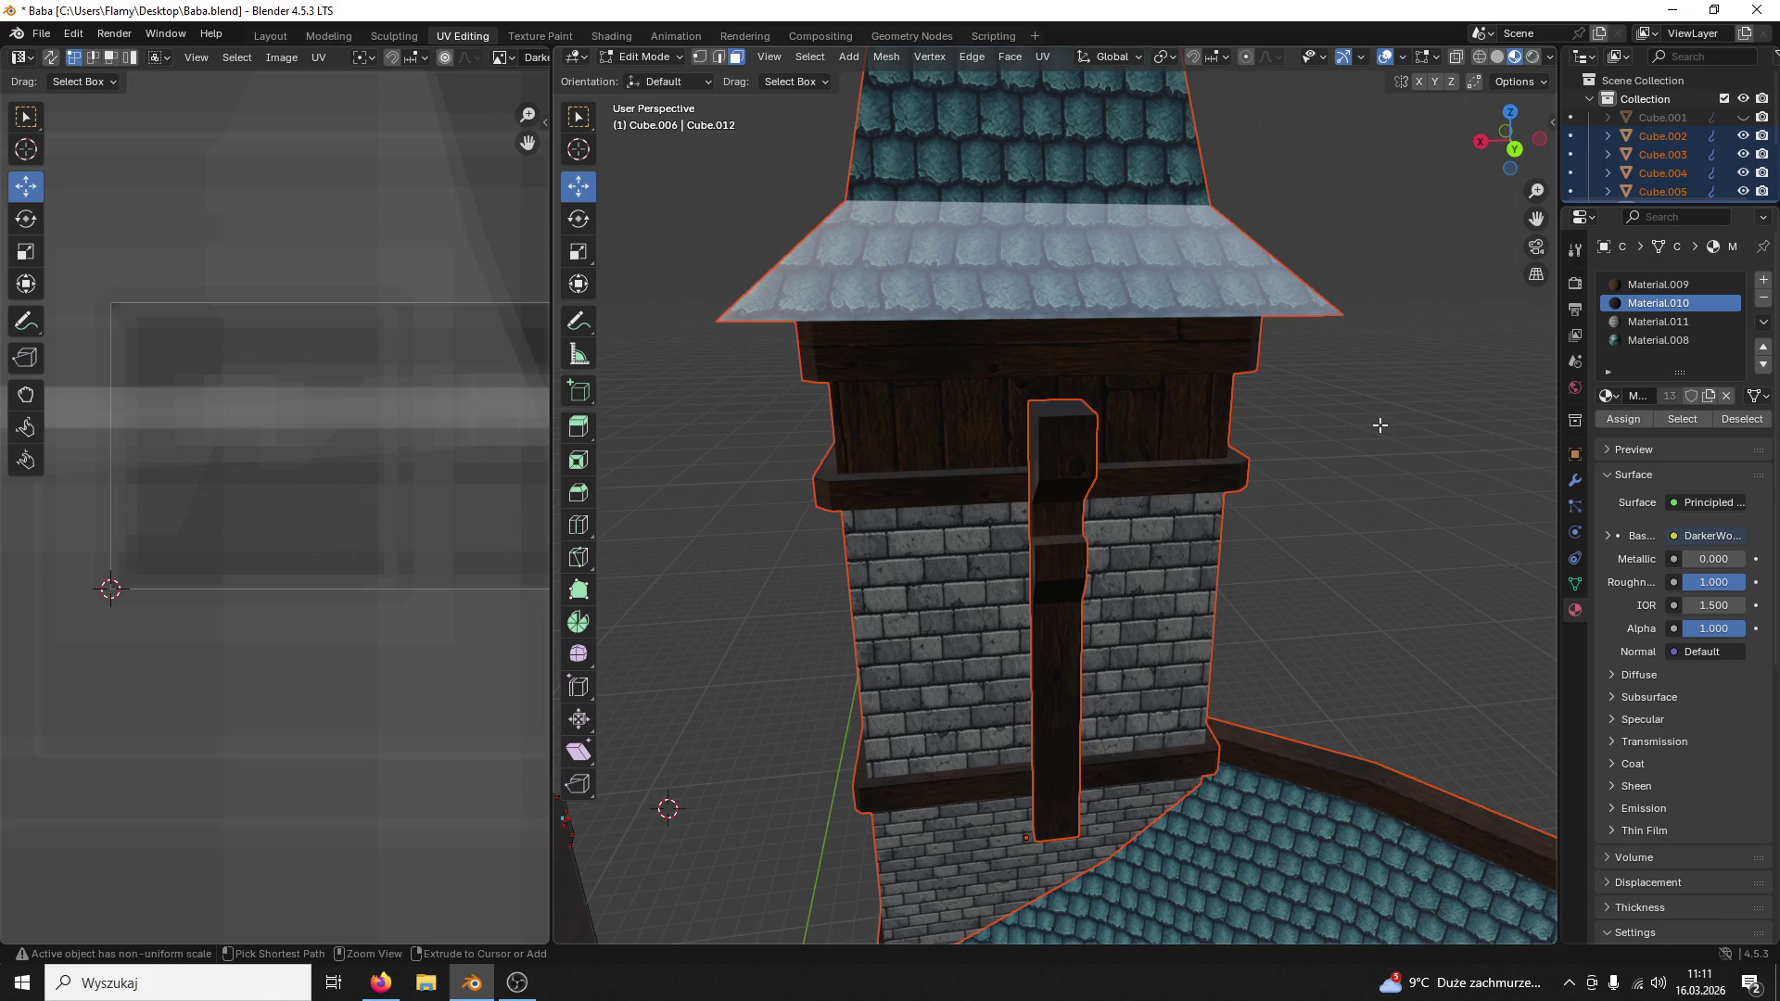
key(Tab)
key(Tab)
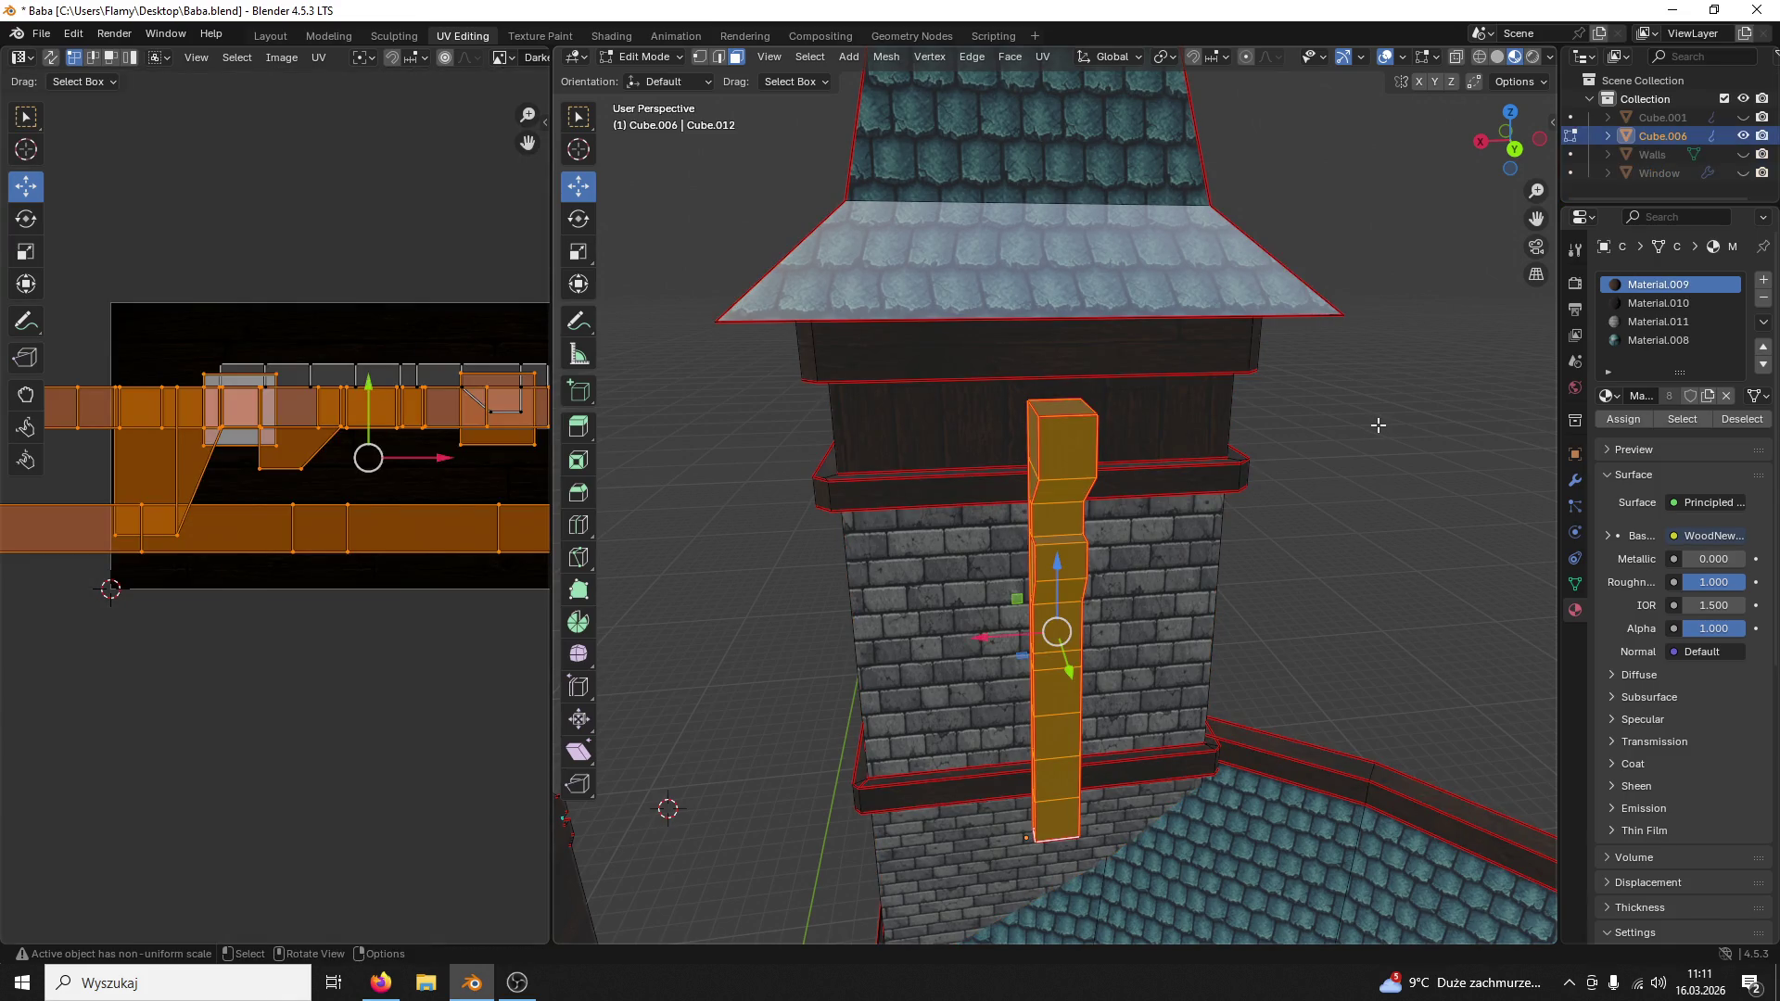
key(p)
click(1141, 416)
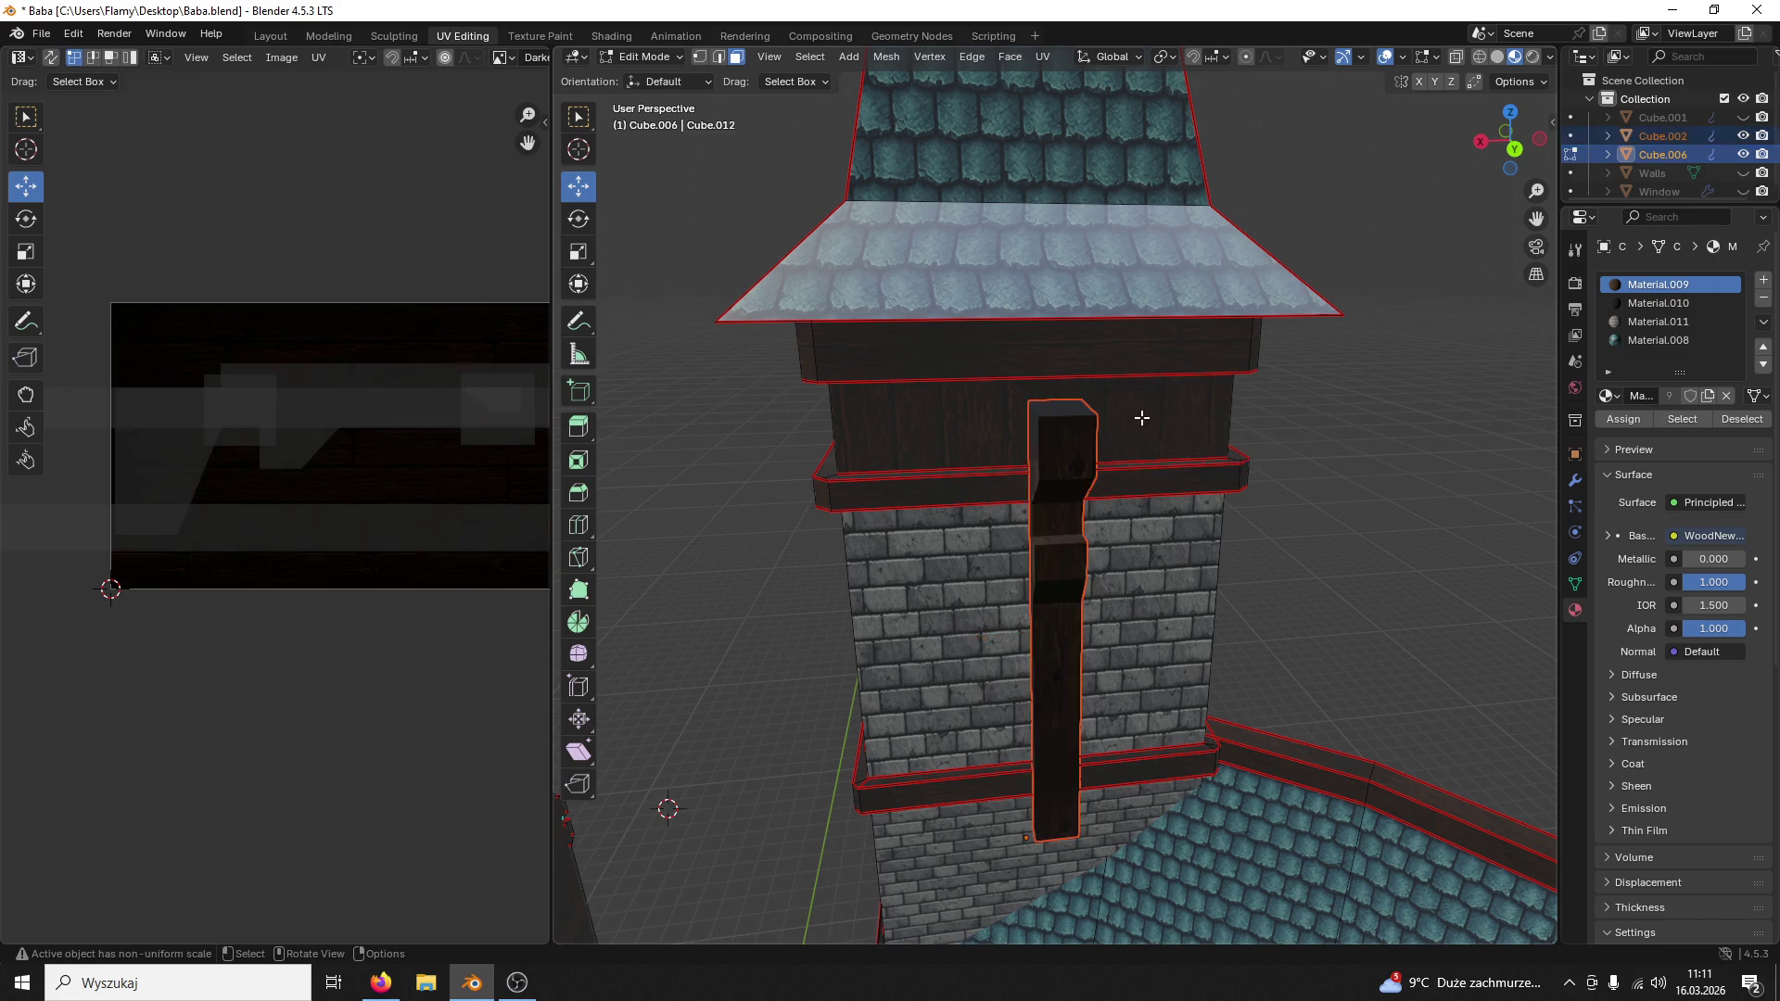
click(641, 57)
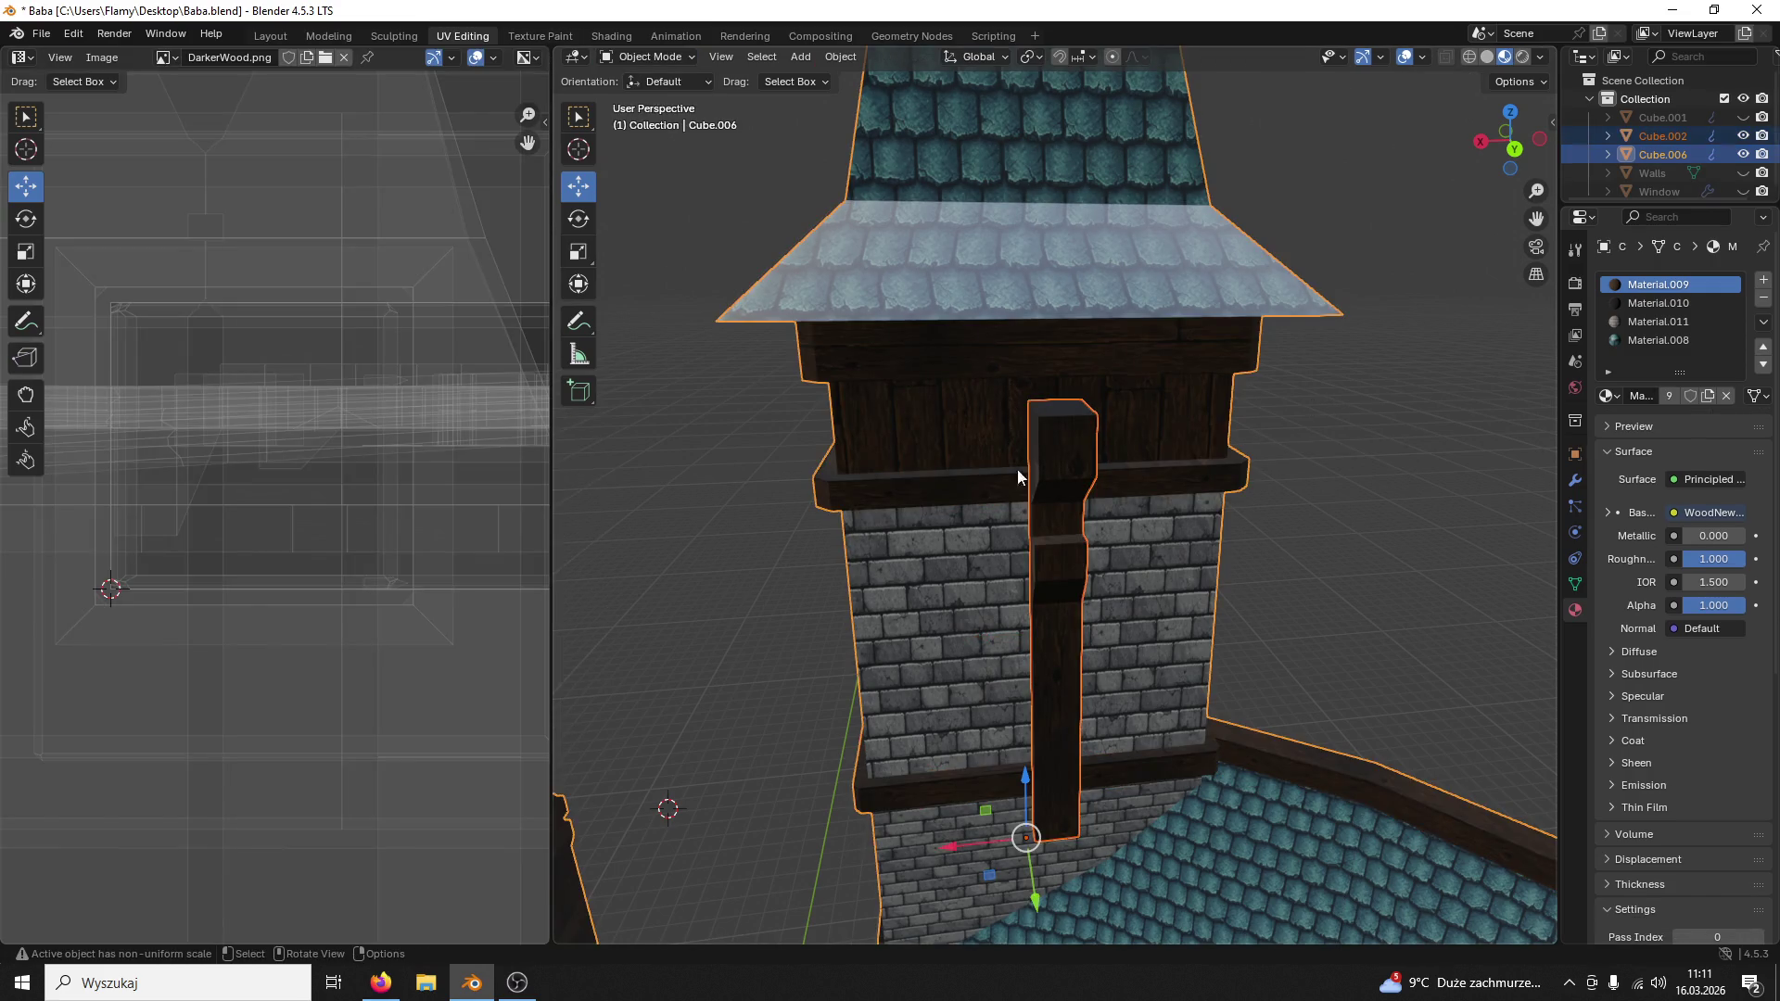
middle_drag(1017, 476, 1143, 475)
key(ctrl+s)
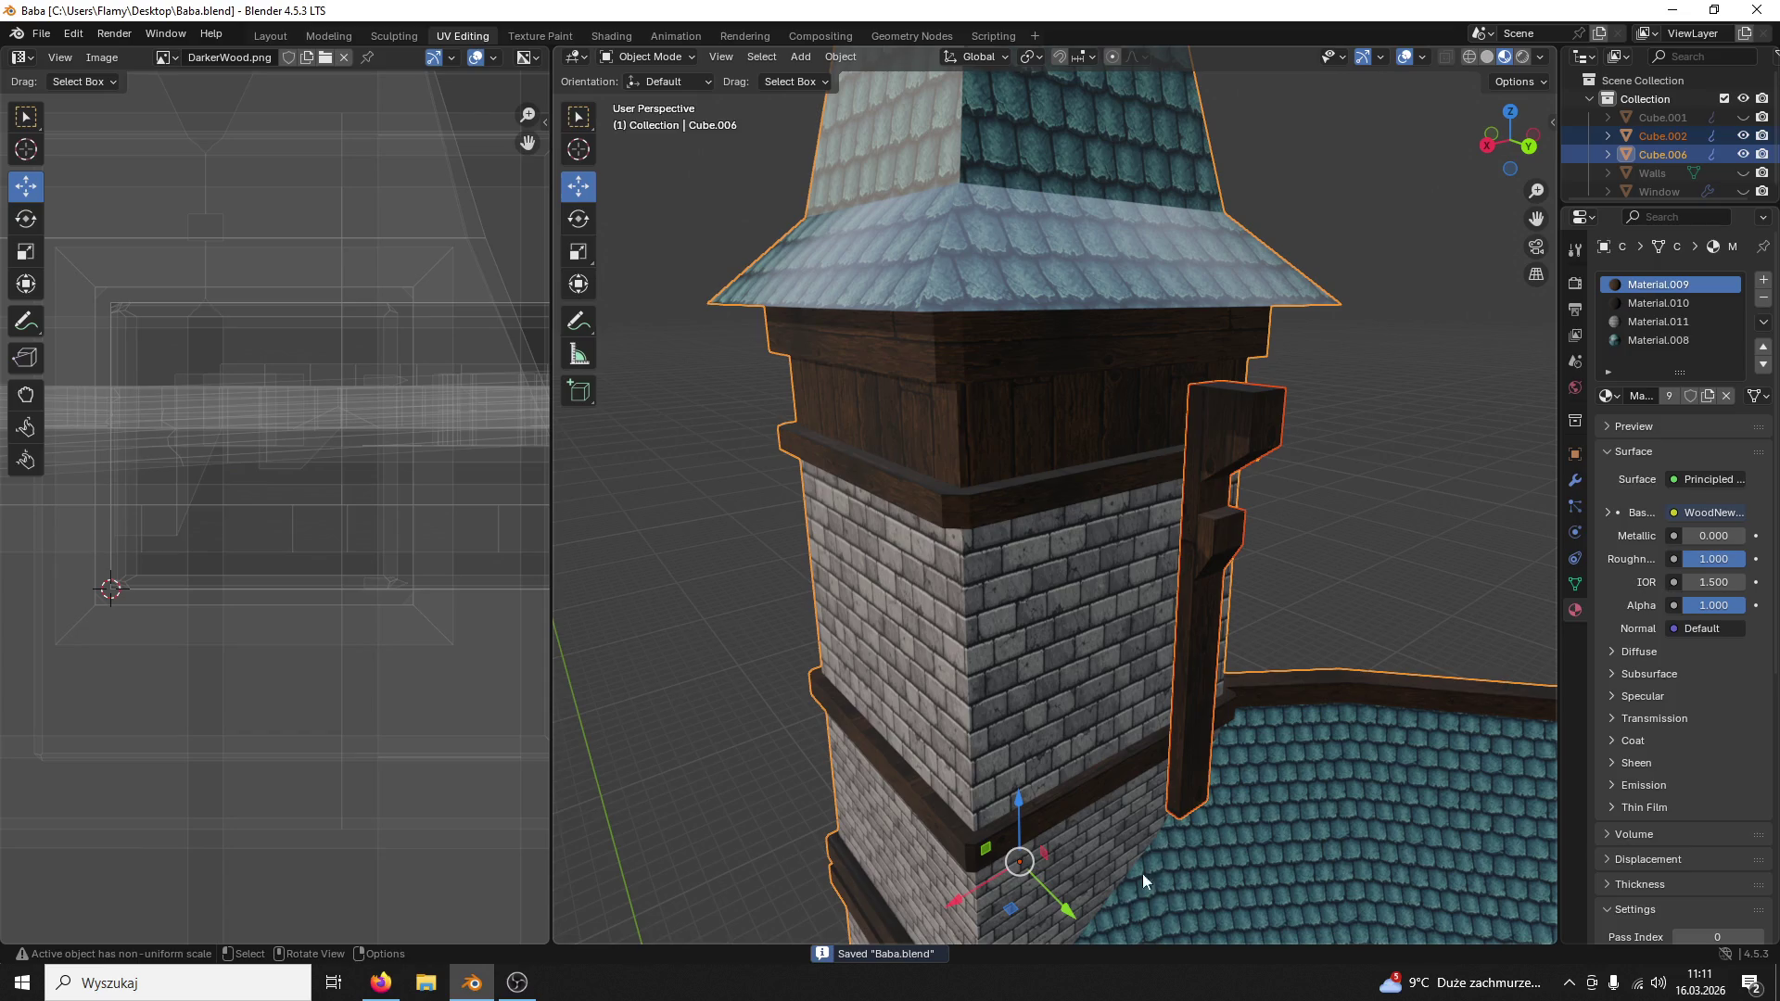
Step: Select the separated beam Cube.002 and move it along the Y axis toward the back wall
middle_drag(1077, 916, 1317, 571)
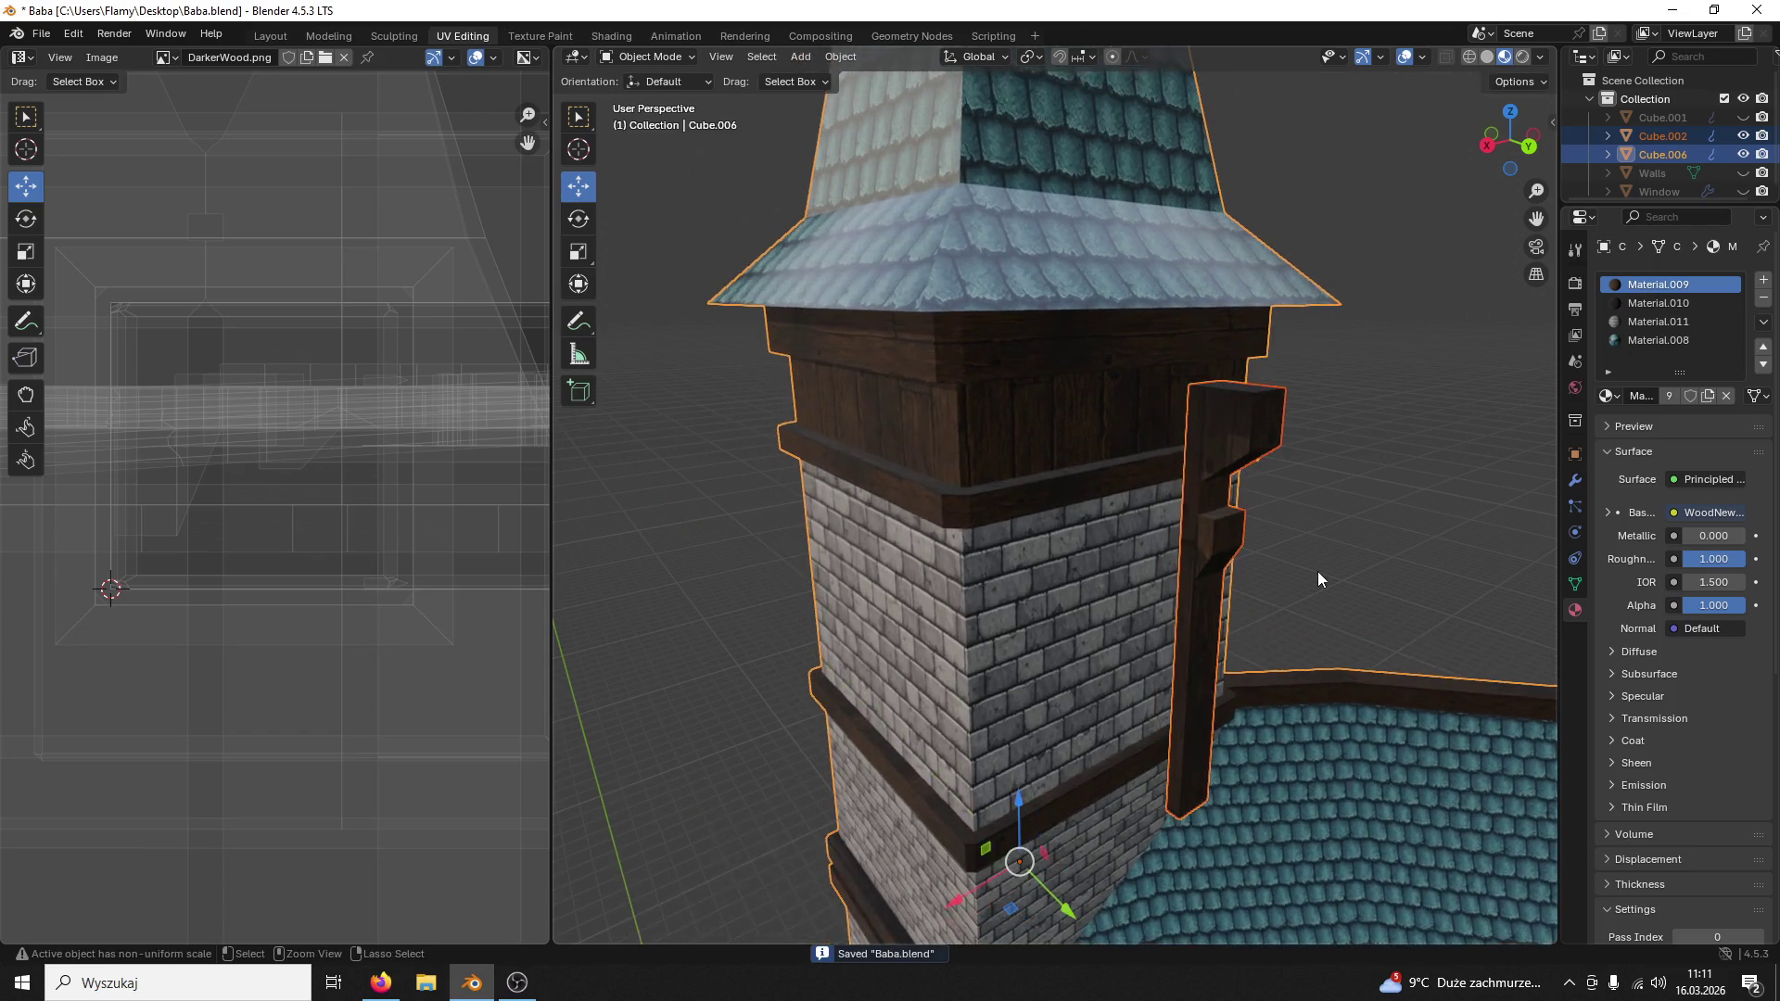
click(1328, 638)
click(1211, 656)
key(g)
key(y)
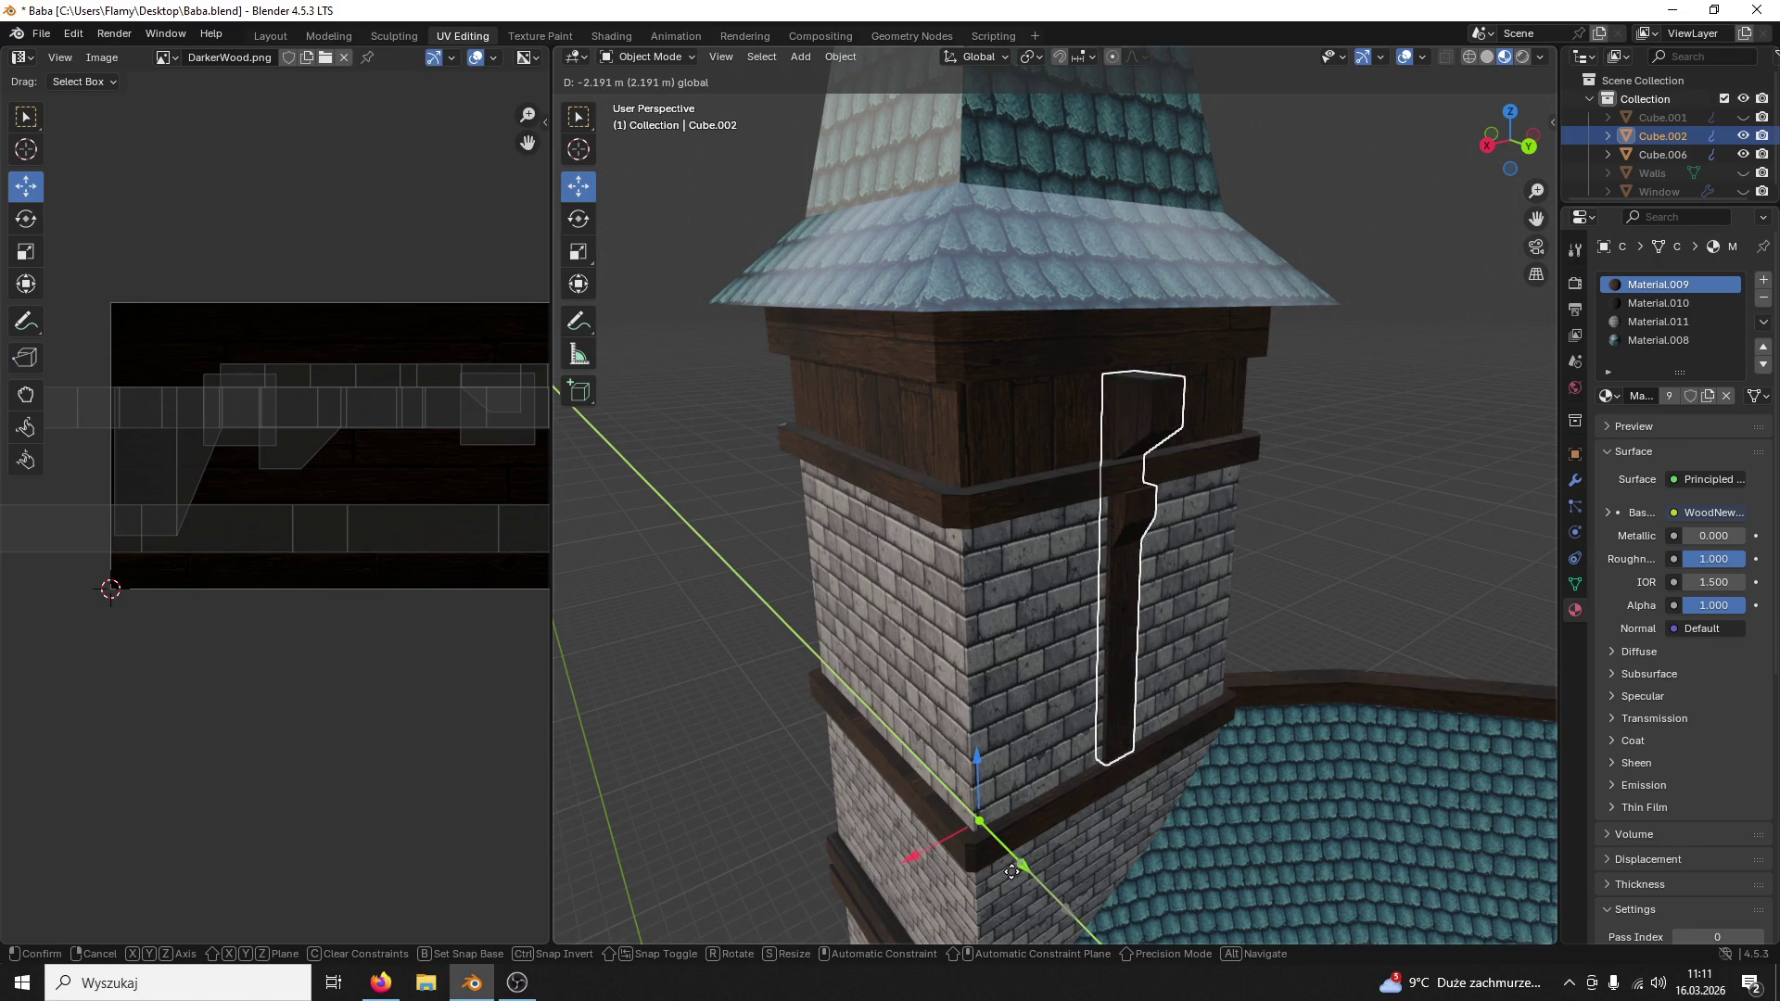
click(1013, 880)
scroll(1375, 552, up, 3)
scroll(1375, 552, up, 2)
Step: Nudge the beam further along the wall, then snap to Back Orthographic view with it selected
mouse_move(1169, 528)
middle_down()
mouse_move(1206, 514)
mouse_move(1250, 561)
middle_up()
scroll(1169, 747, down, 2)
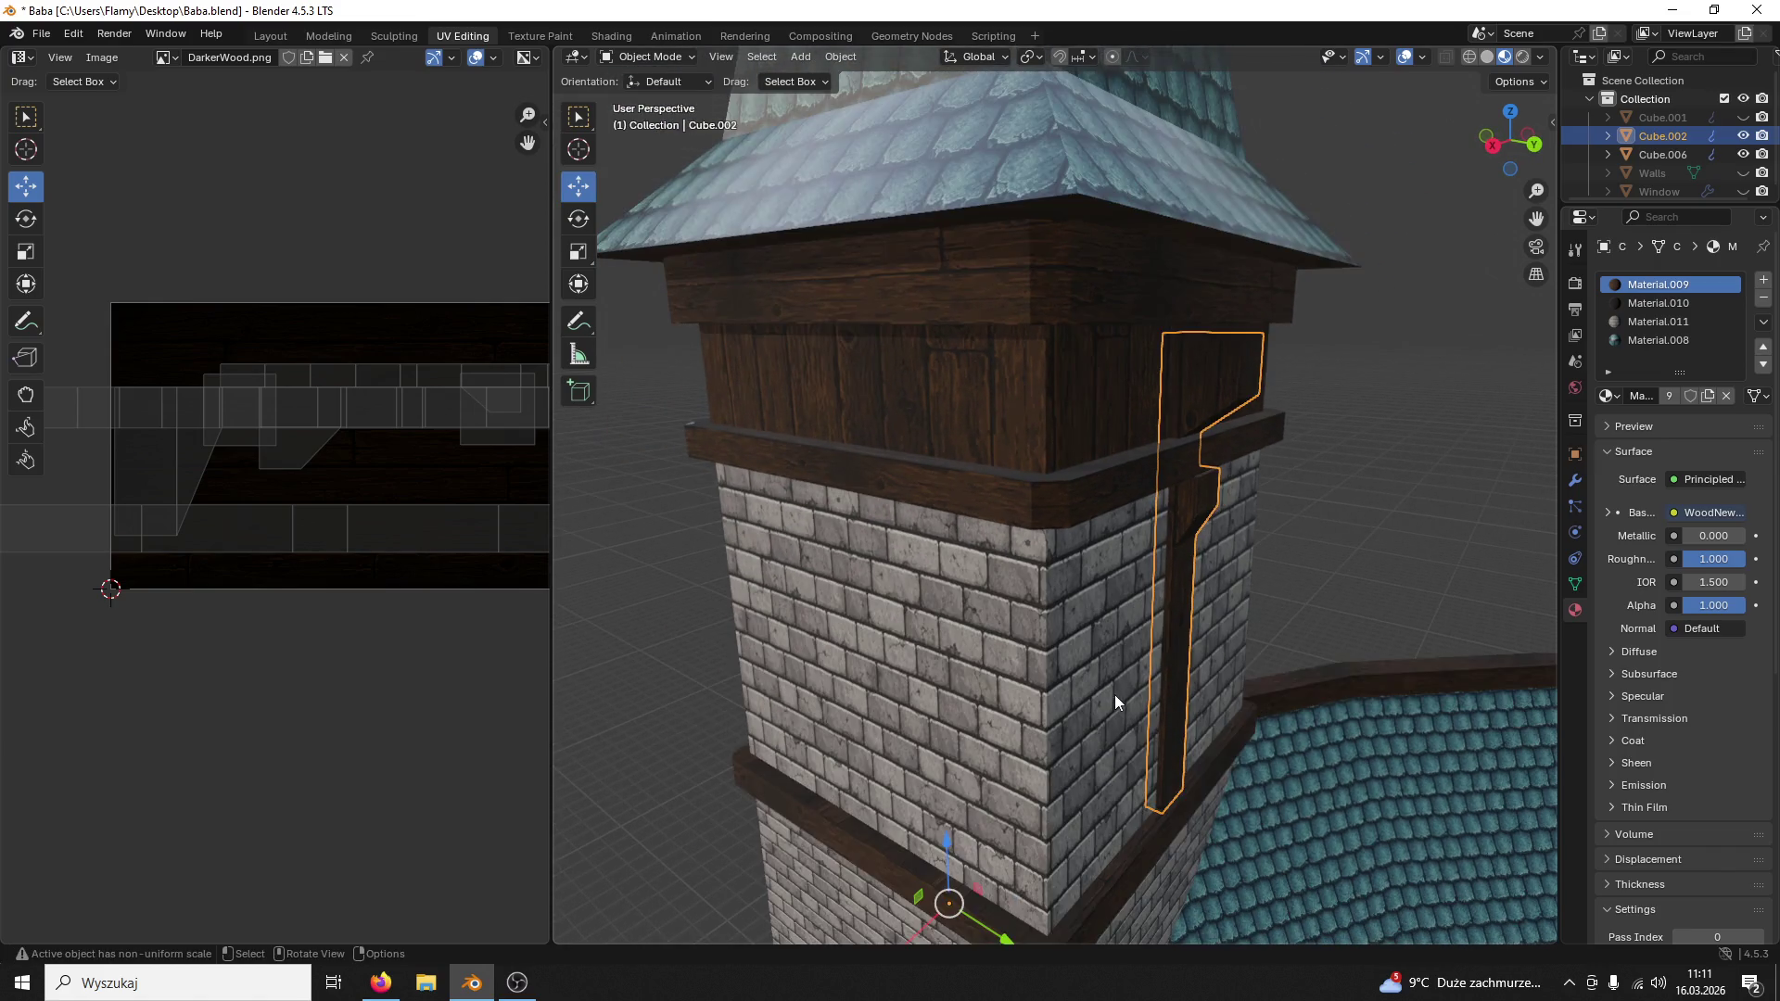
drag(996, 943, 1003, 938)
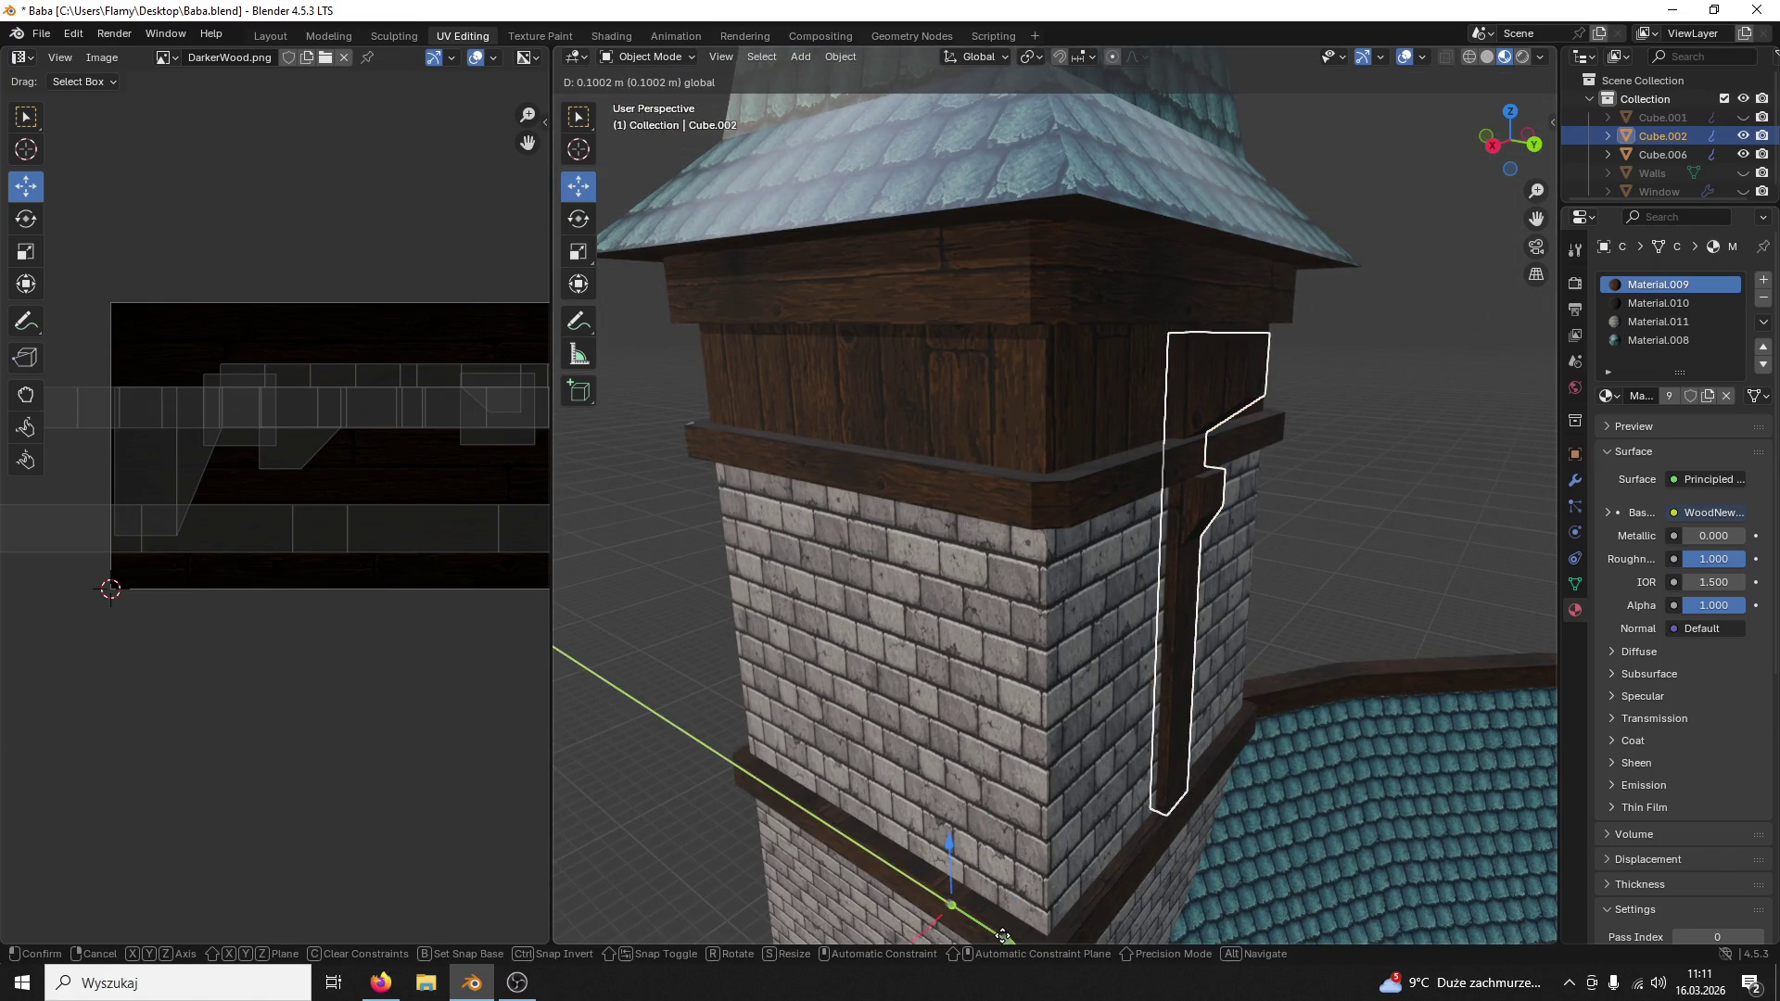
drag(1001, 939, 1006, 940)
click(1353, 551)
mouse_move(1353, 550)
middle_down()
mouse_move(1394, 526)
mouse_move(1348, 553)
mouse_move(1118, 428)
mouse_move(1428, 148)
middle_up()
click(1037, 459)
click(1509, 143)
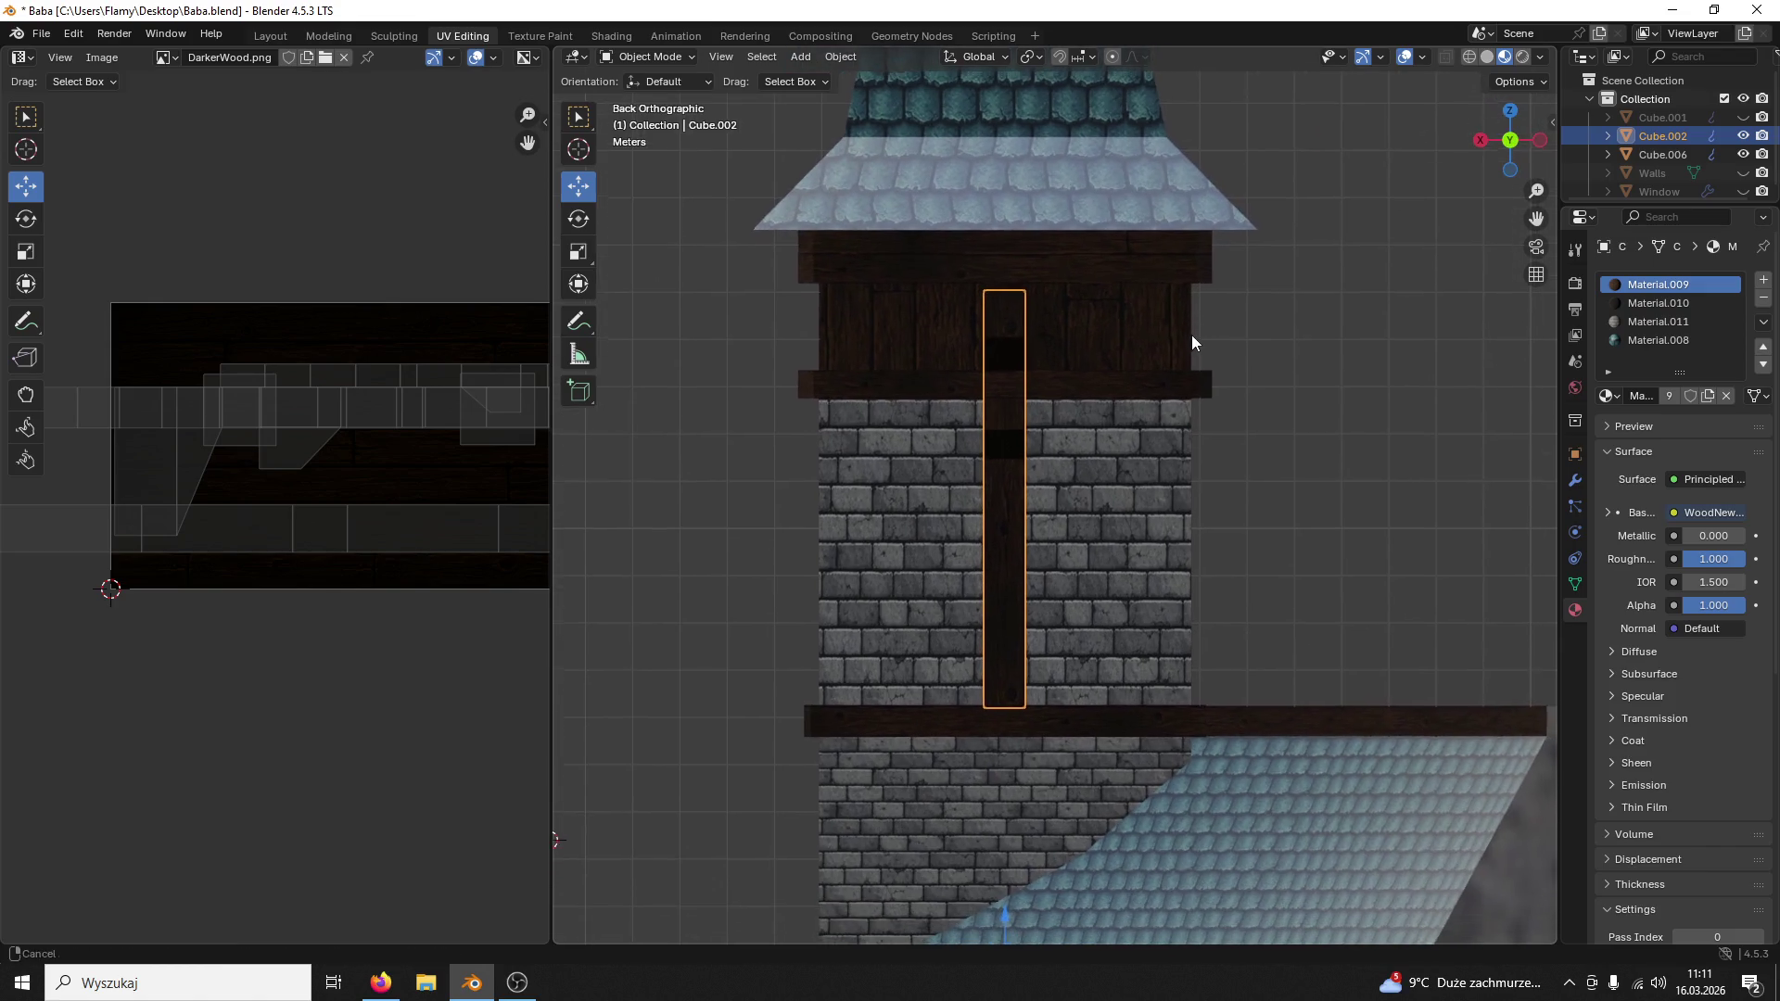
Step: Duplicate the beam, set the original's origin to its centre and slide it across the back wall
key(ctrl+c)
key(ctrl+v)
click(1387, 430)
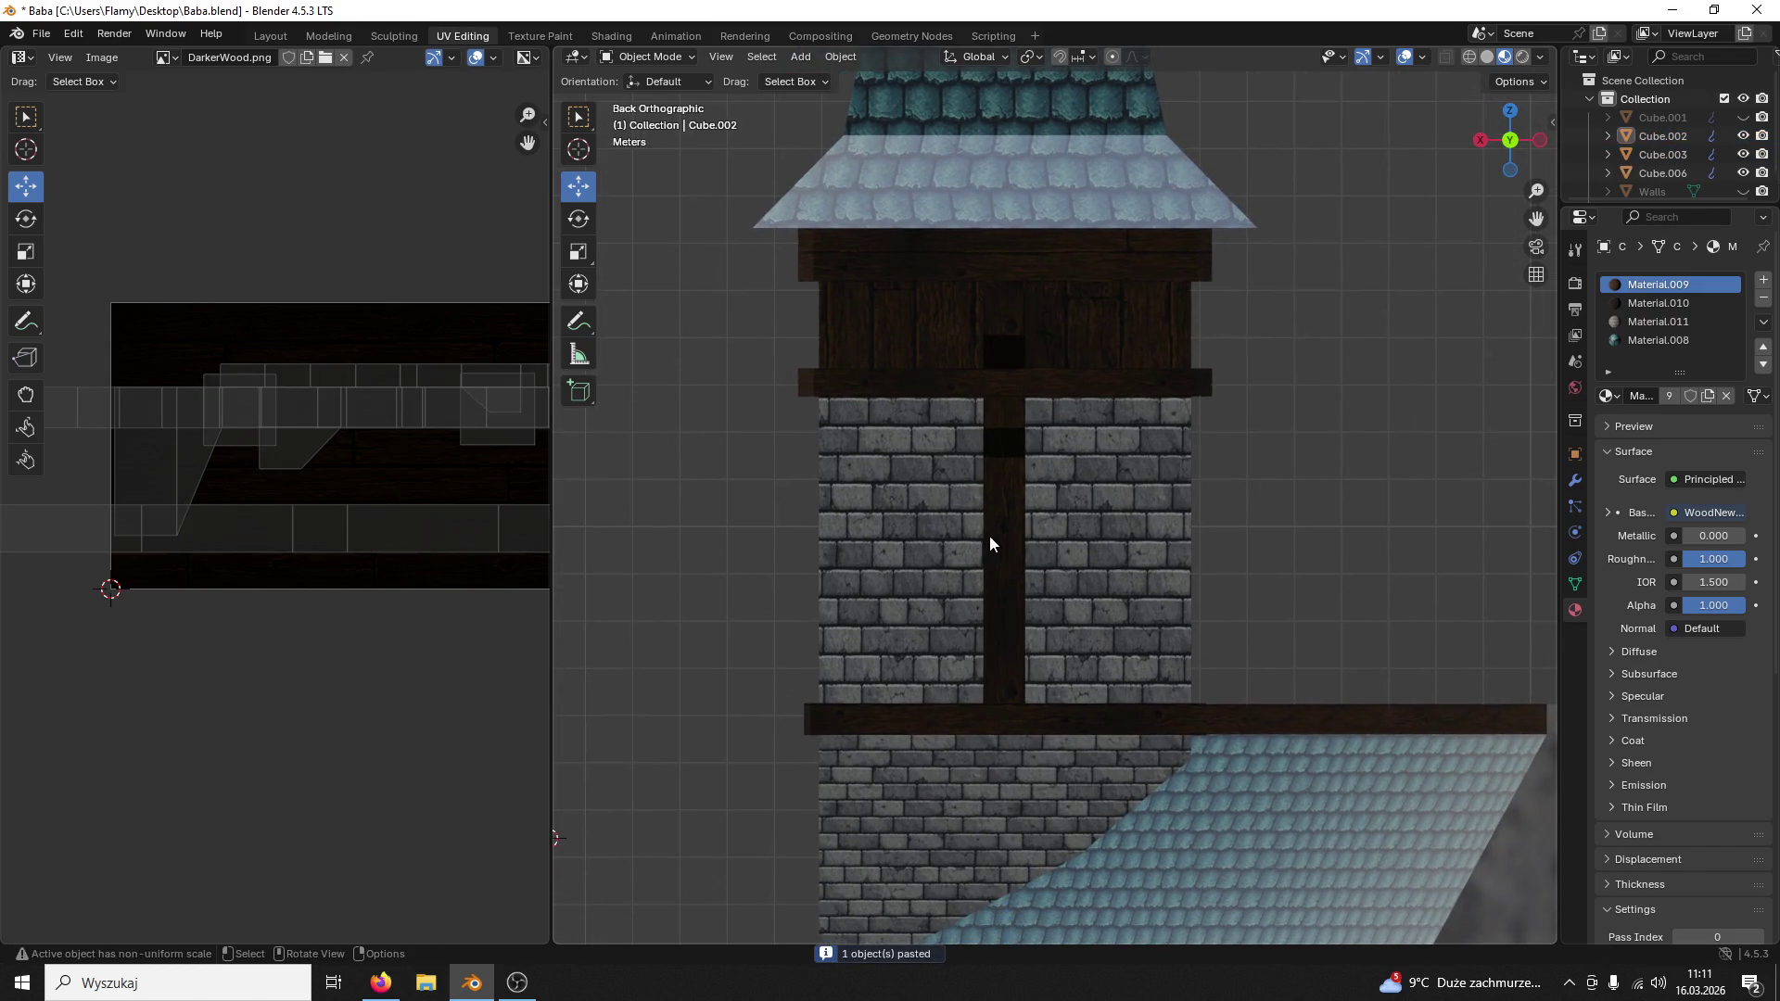
click(989, 536)
scroll(1071, 696, down, 1)
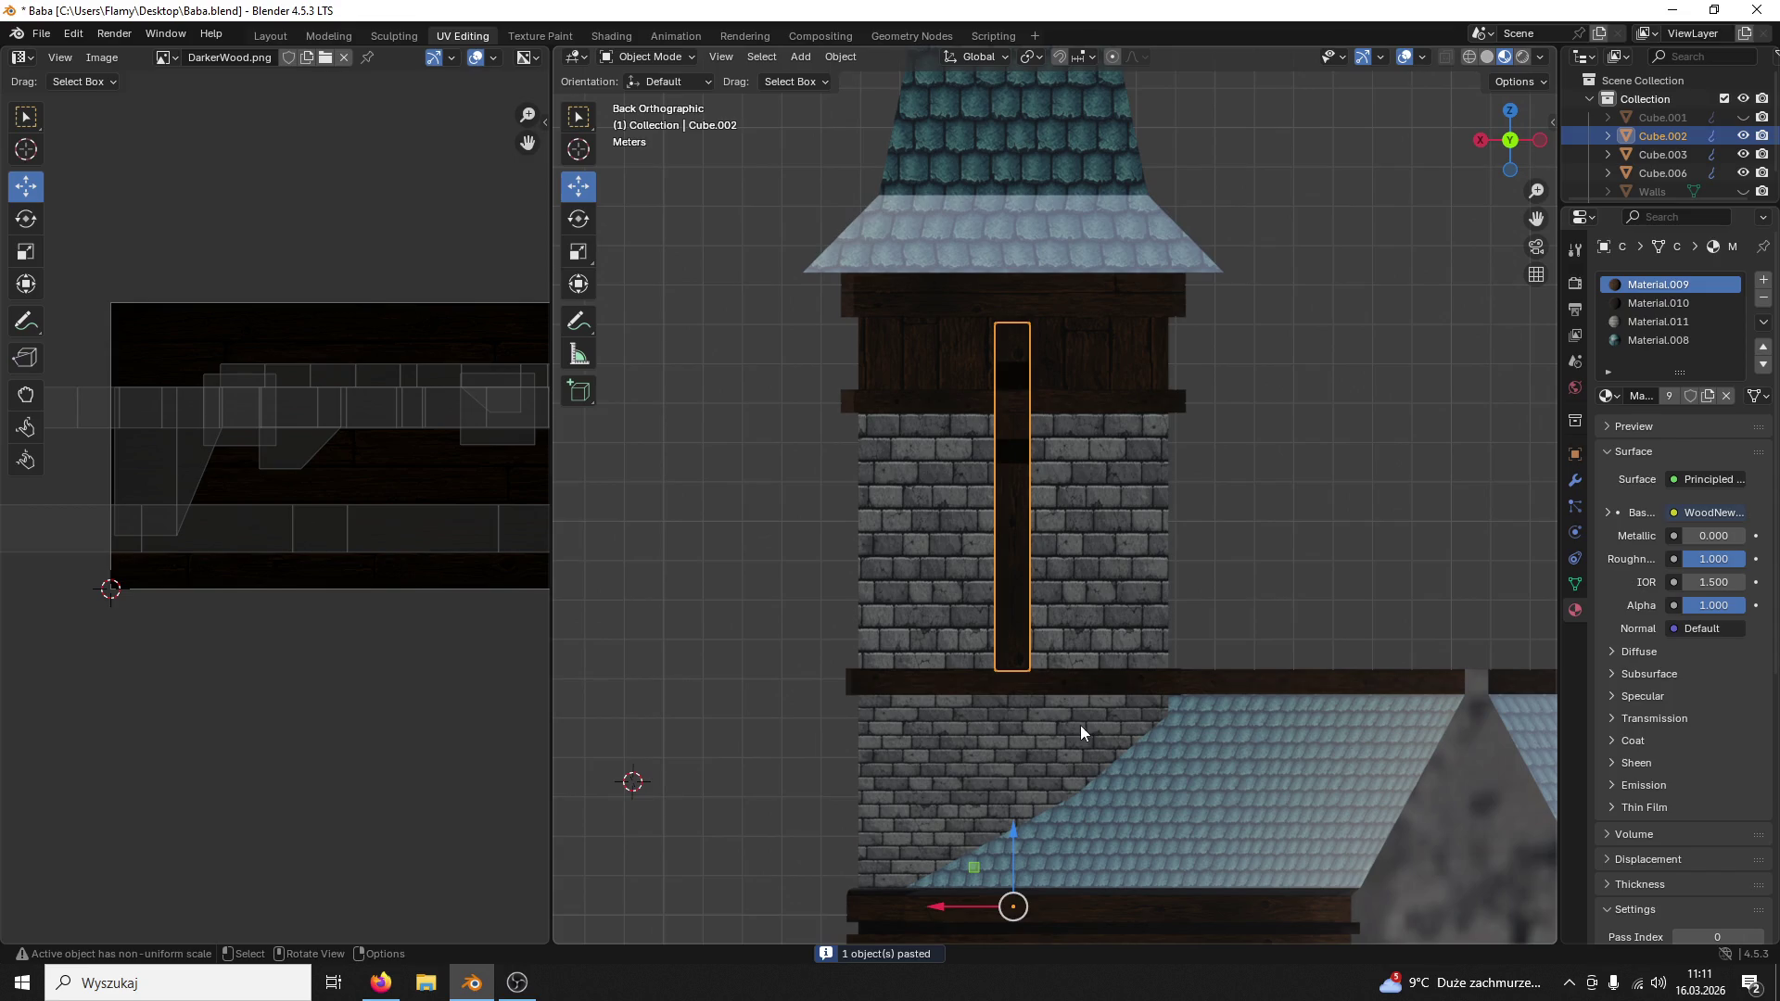
click(813, 63)
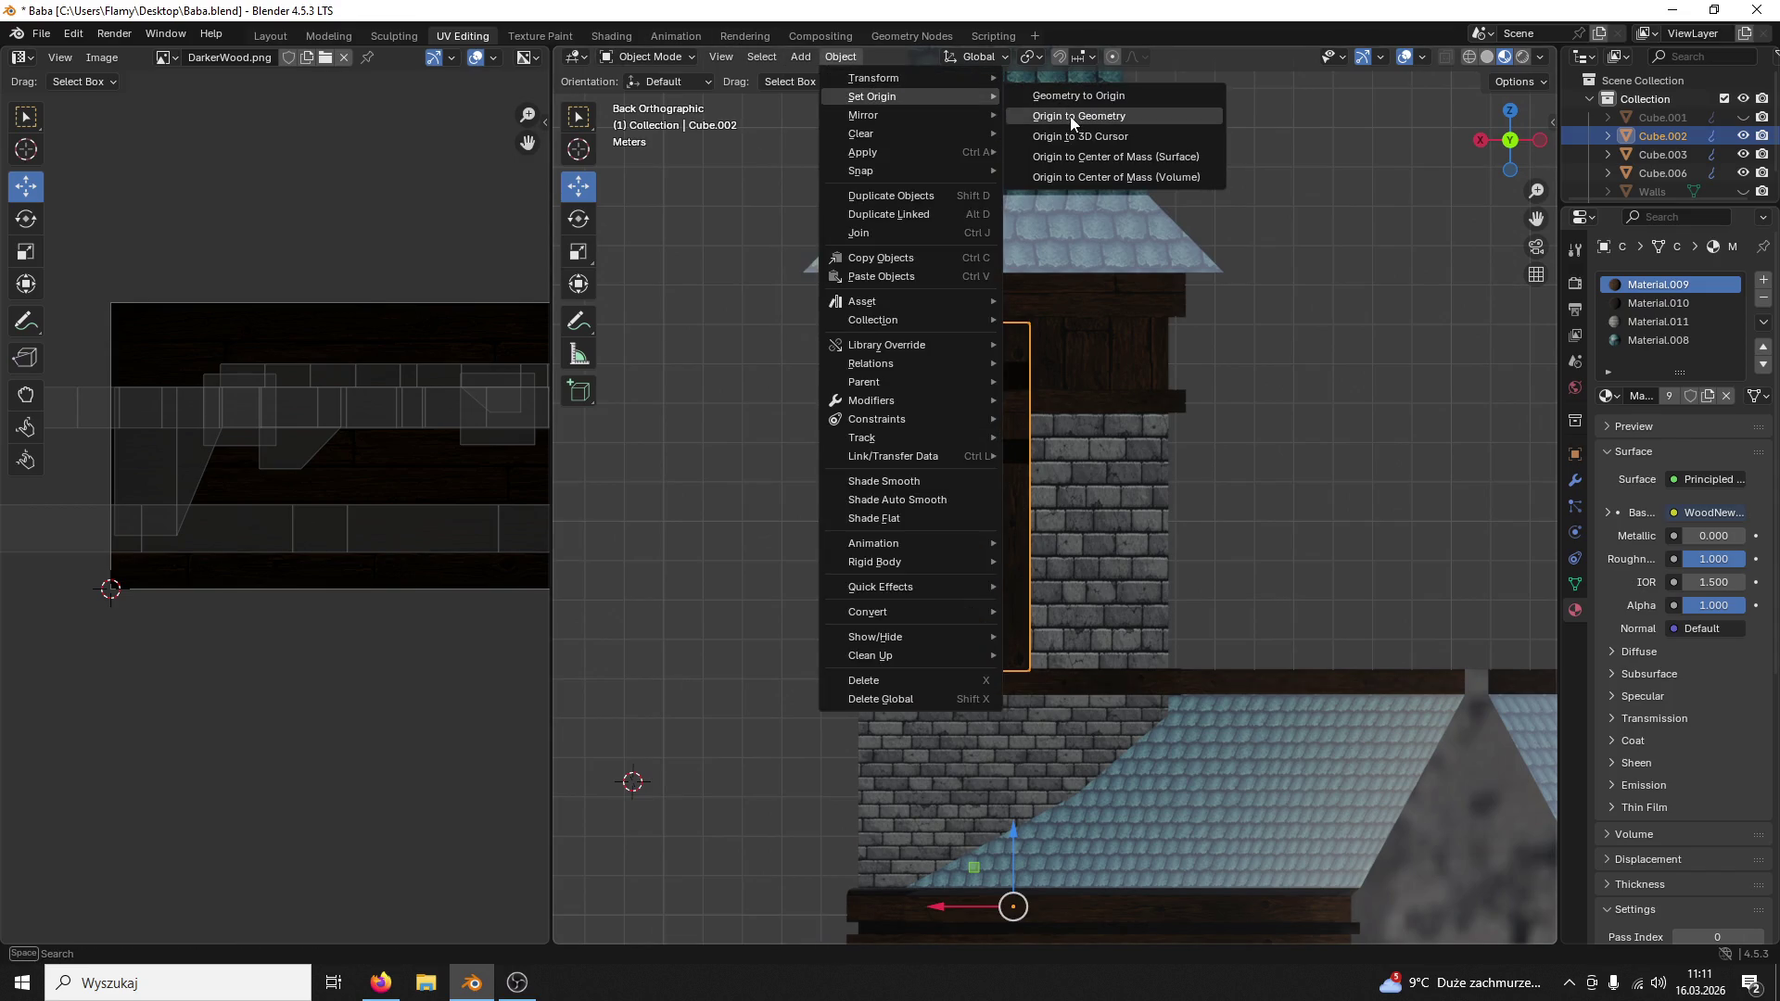
click(1080, 156)
drag(955, 462, 1044, 455)
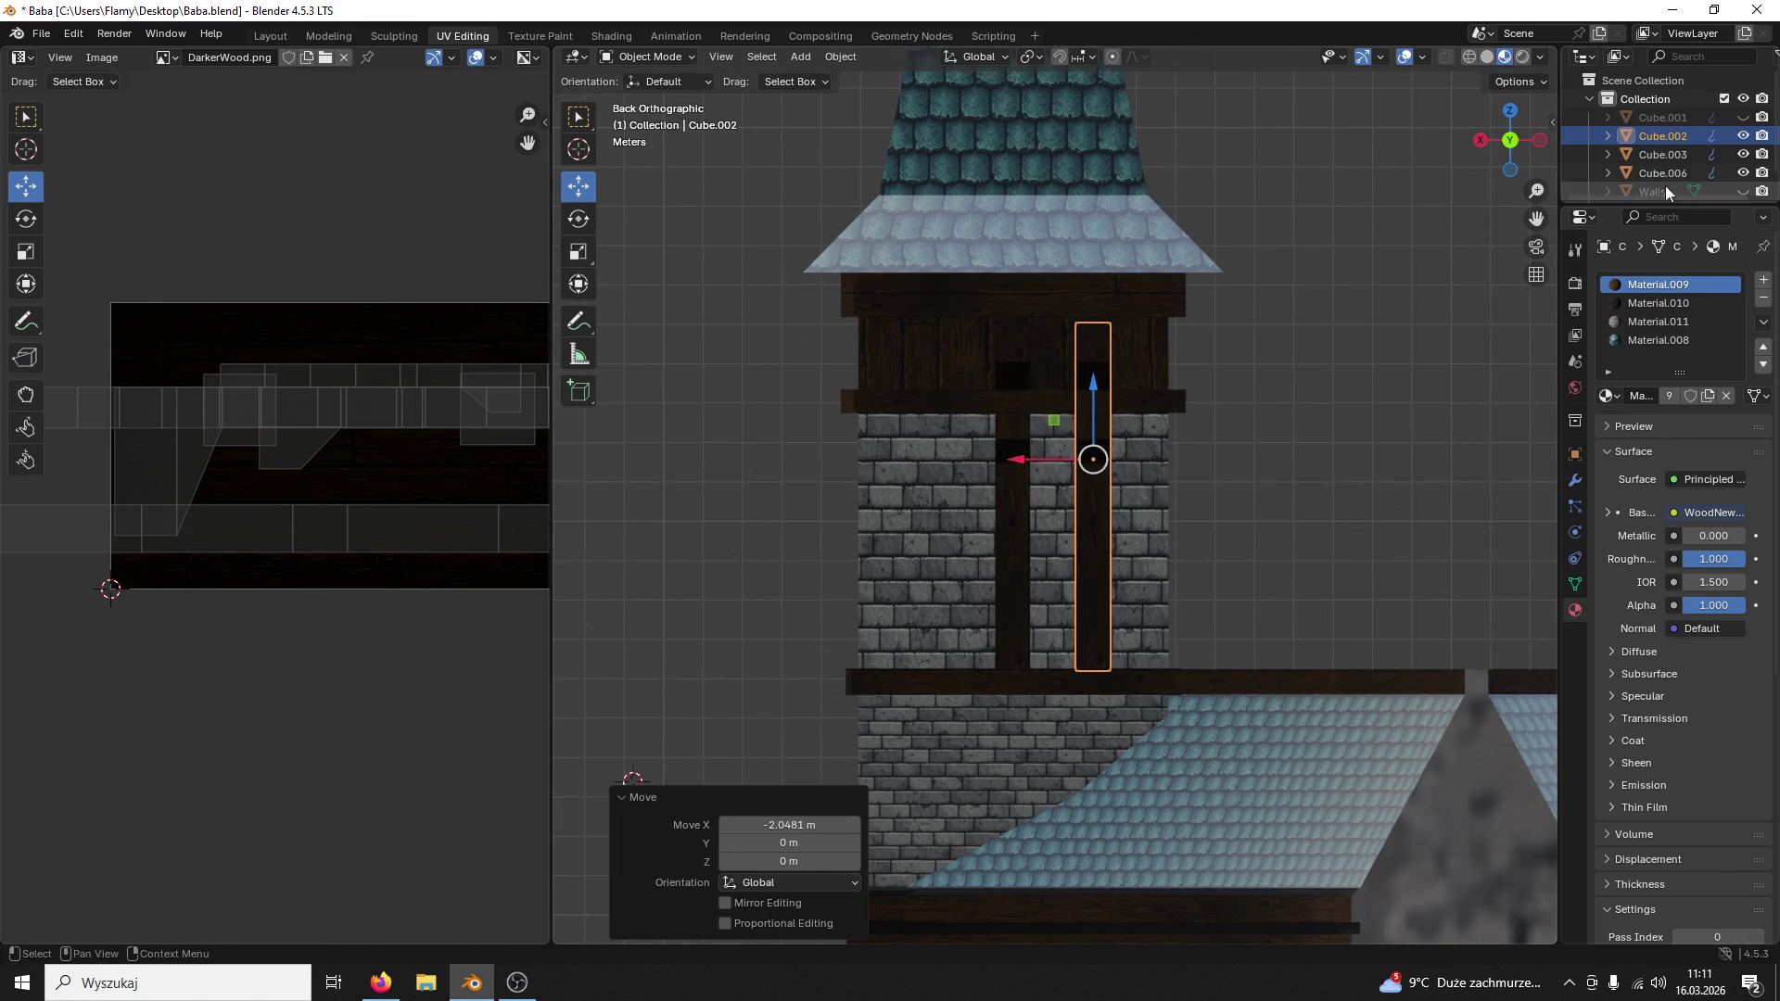
scroll(1728, 170, down, 1)
Step: Unhide the Window object, paste another beam copy and place it further left on the wall
click(1744, 183)
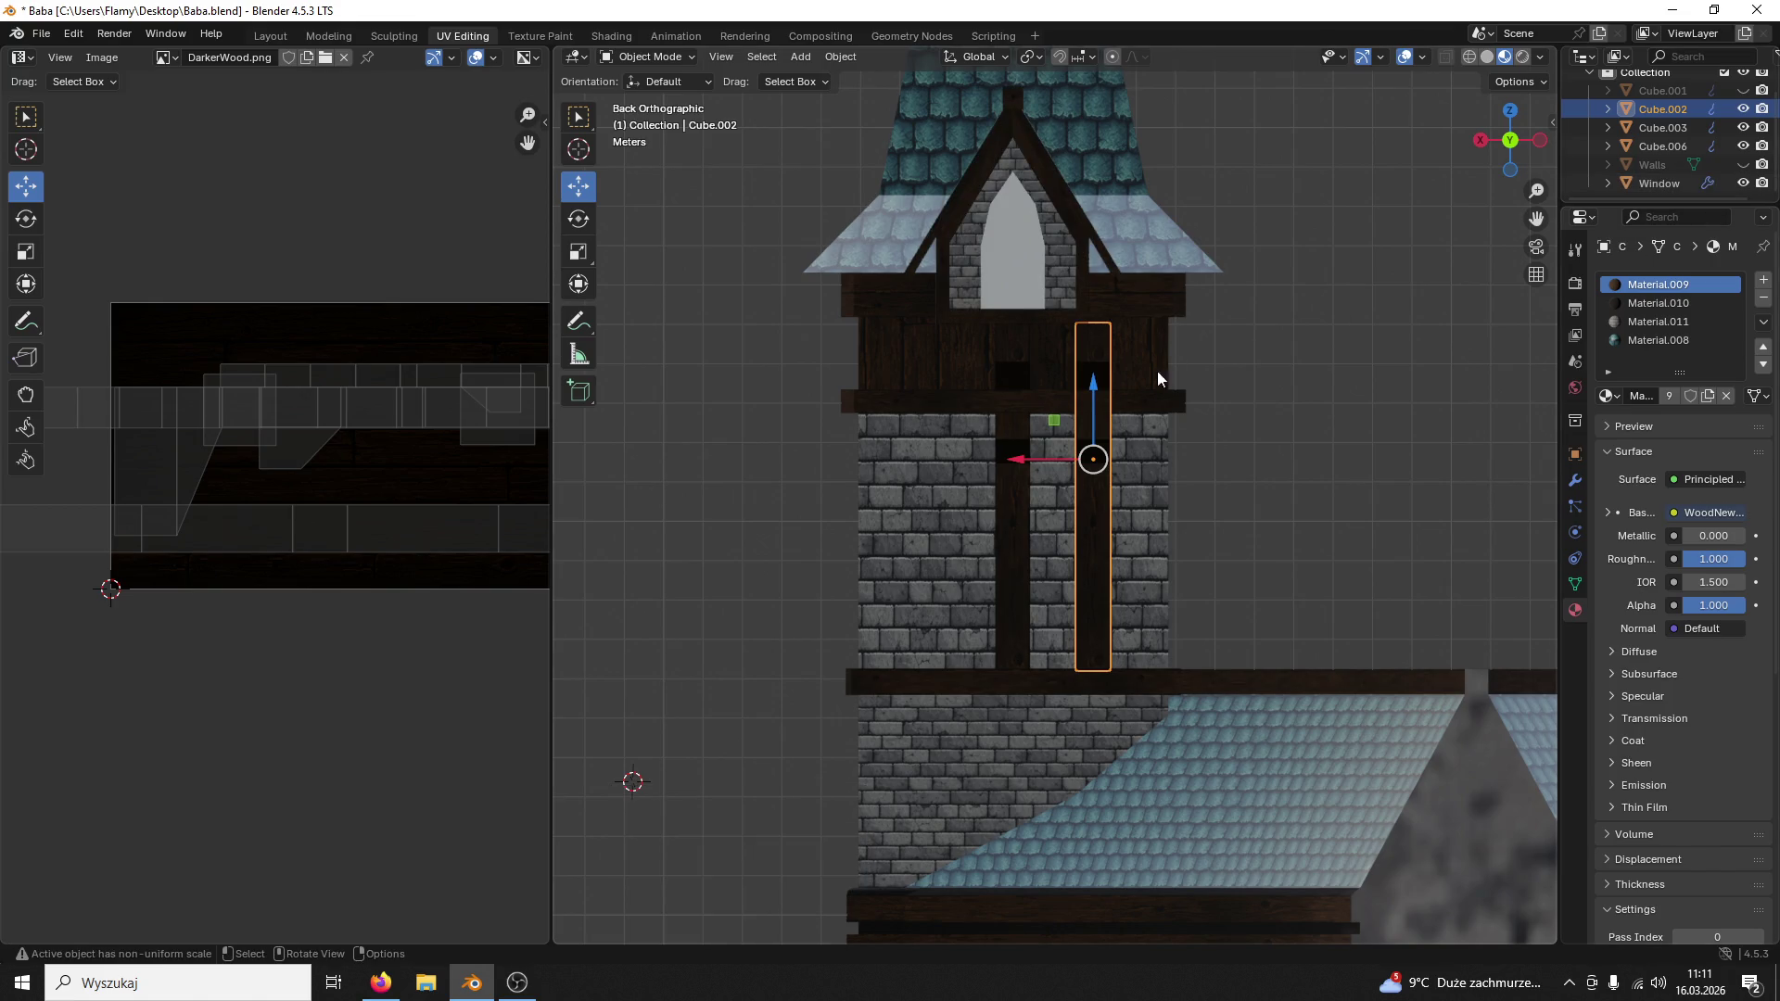
scroll(1105, 425, up, 2)
drag(1037, 459, 996, 454)
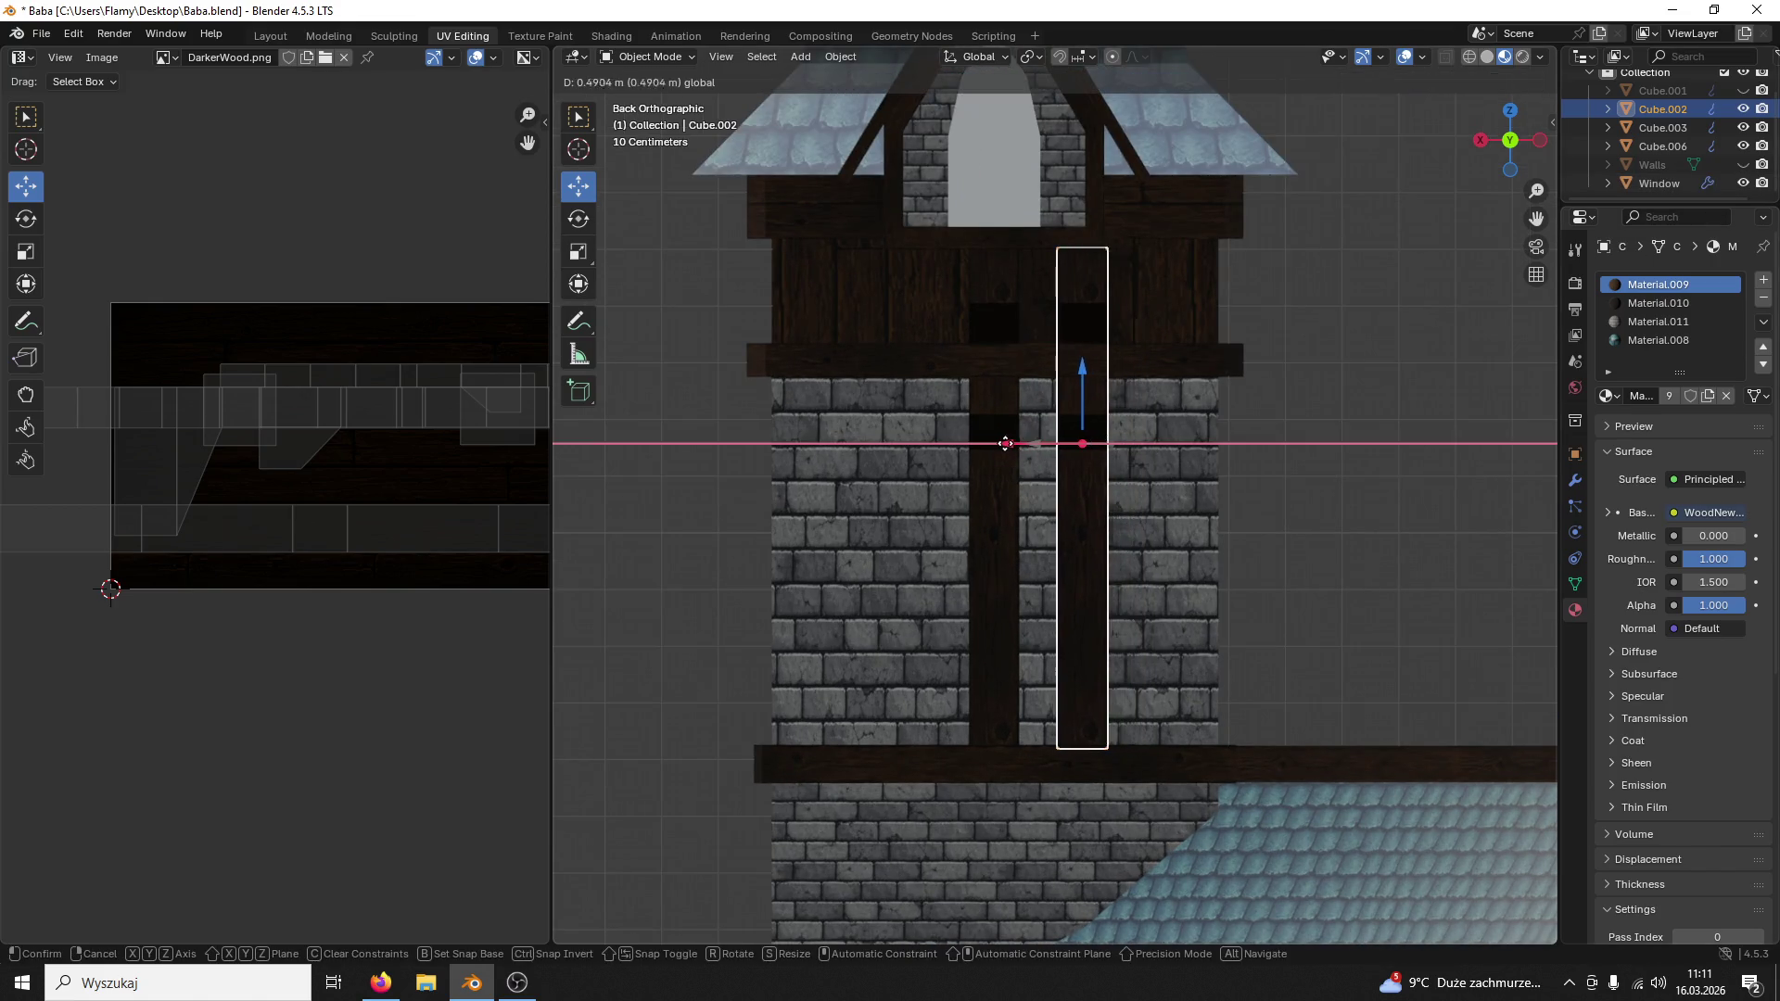
key(ctrl+v)
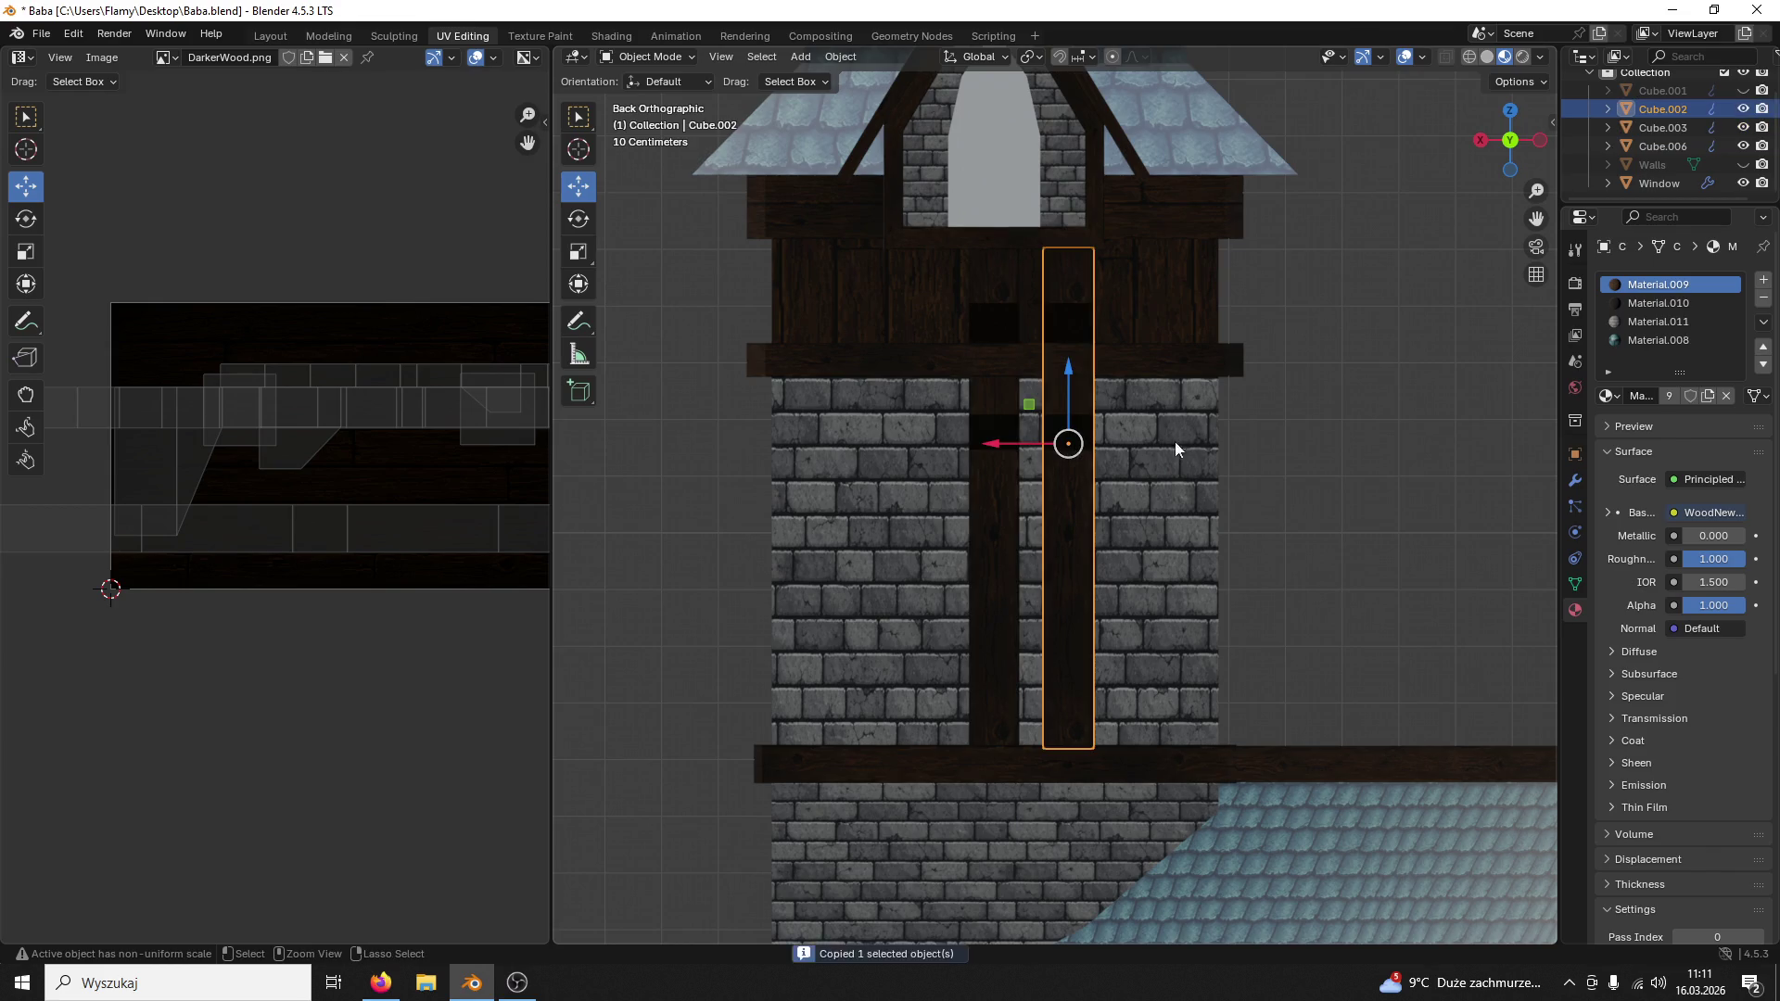
click(1063, 502)
drag(996, 443, 860, 440)
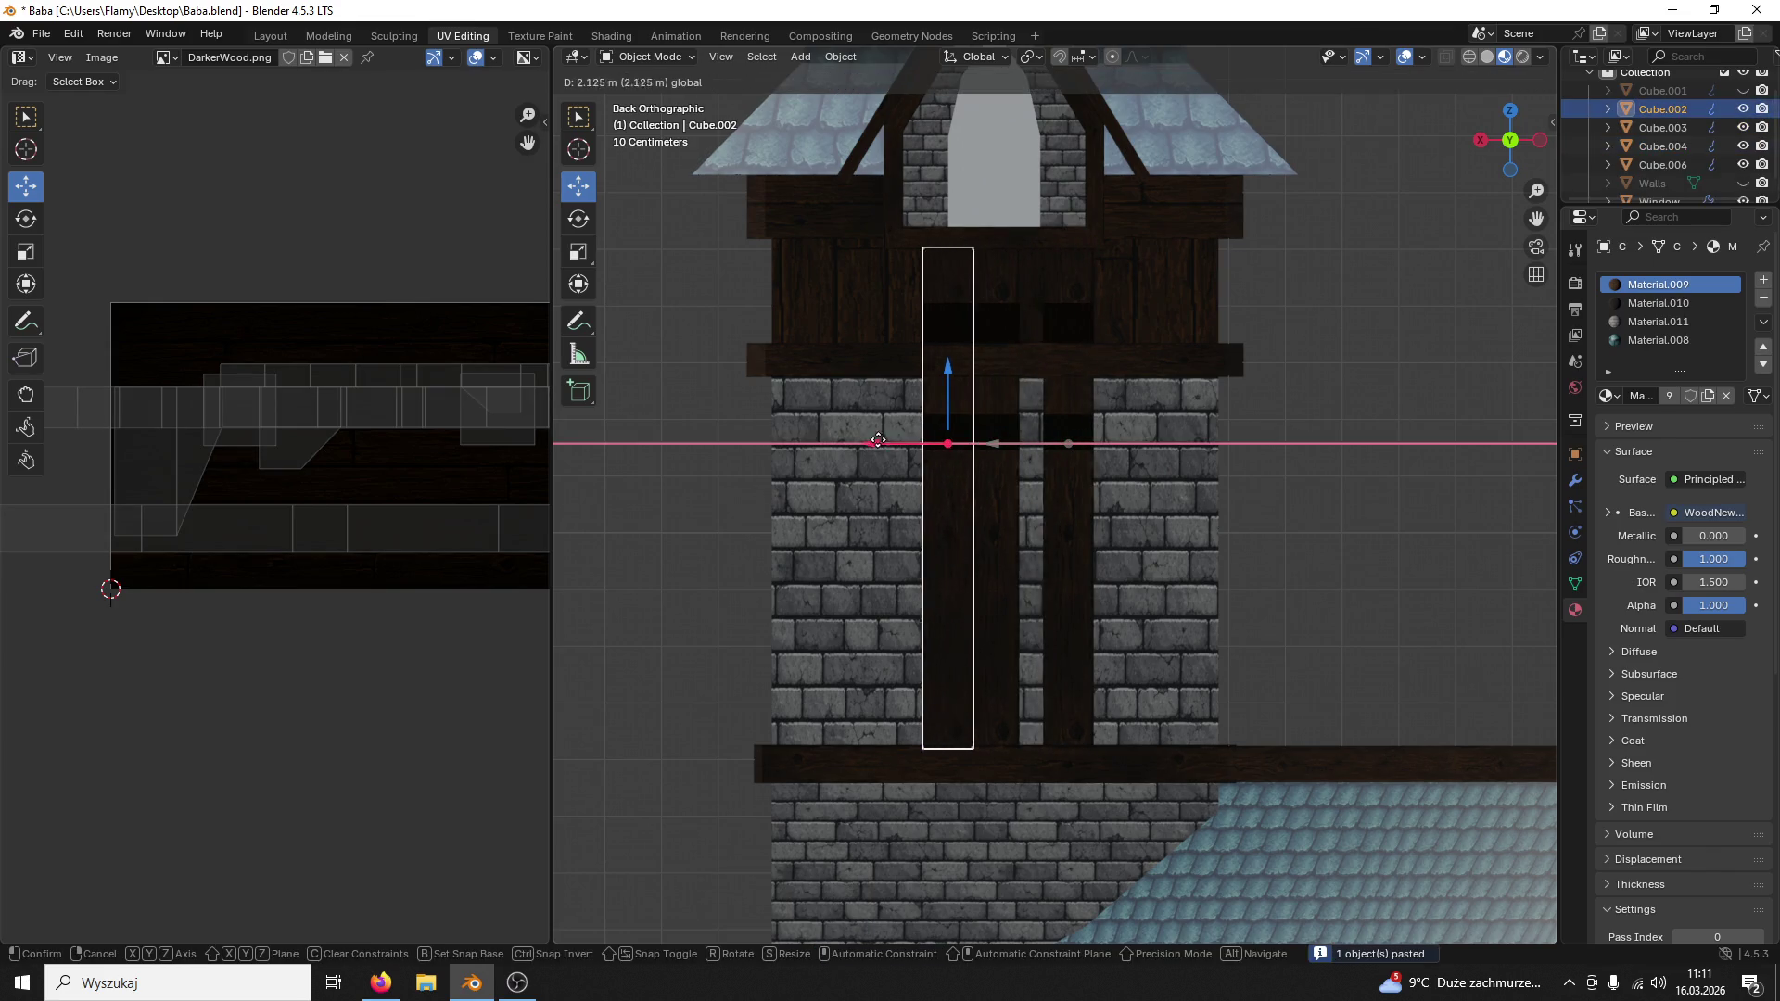
click(859, 440)
Step: Nudge the pasted beam sideways into line with the others and clear the selection
click(1210, 390)
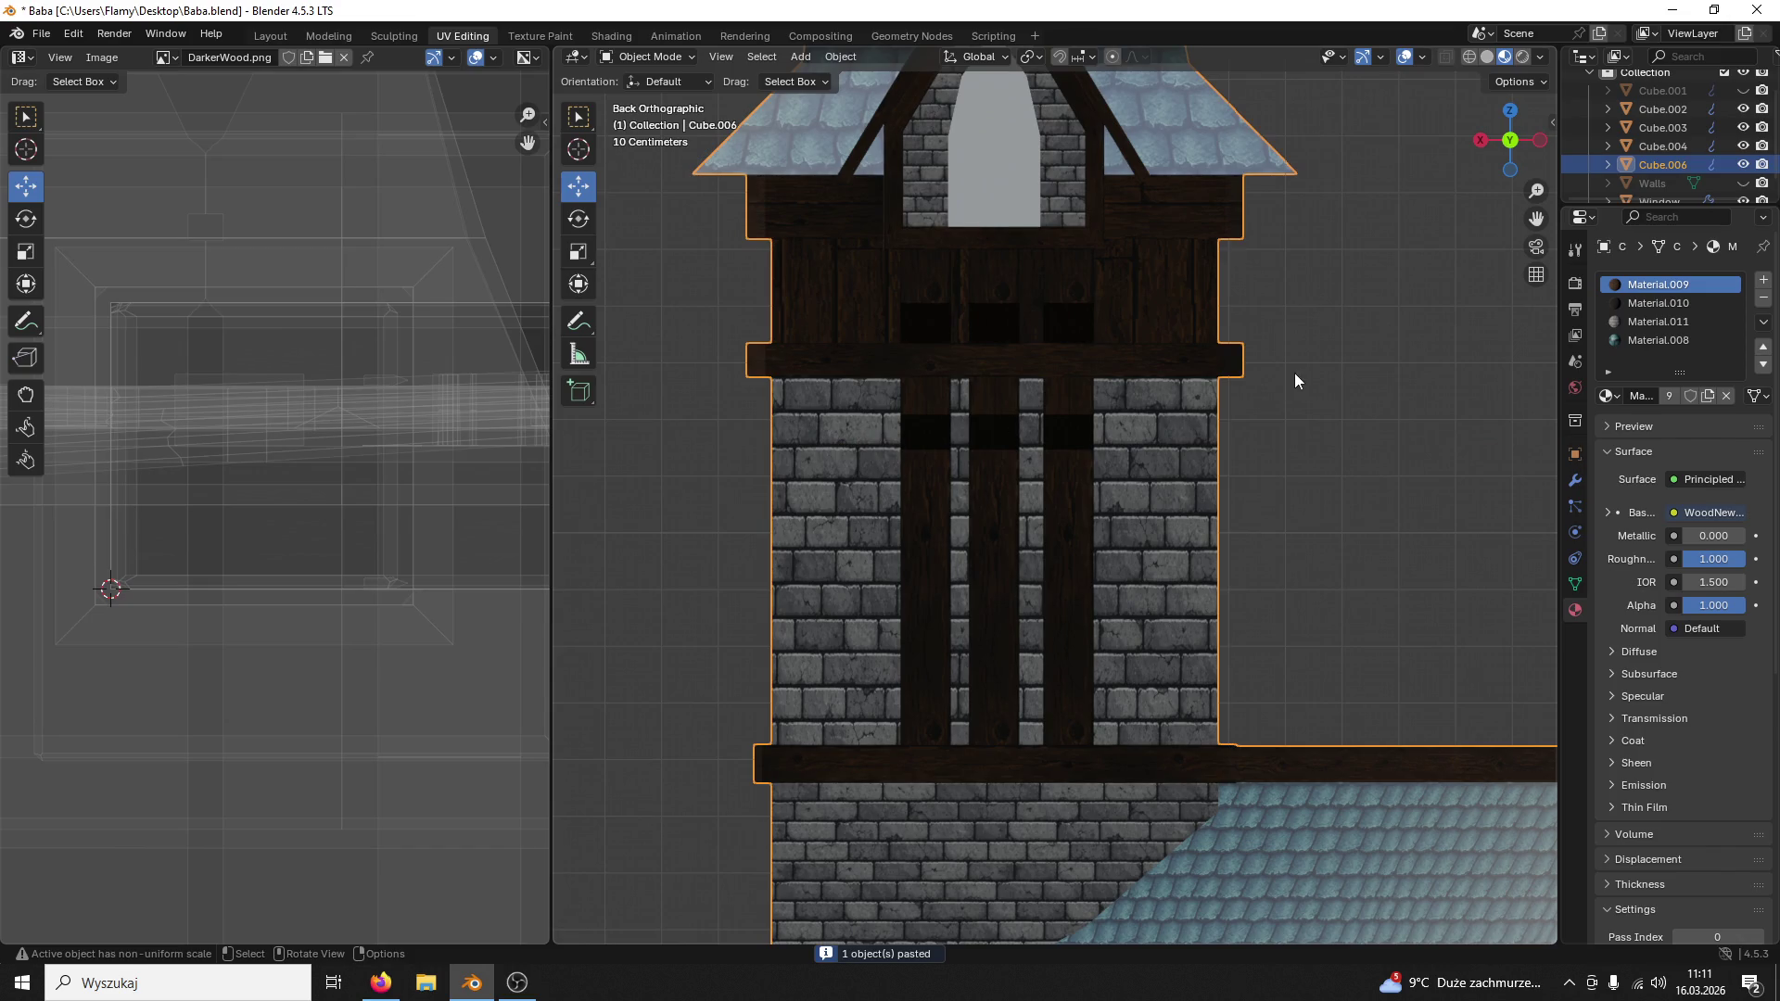
click(907, 511)
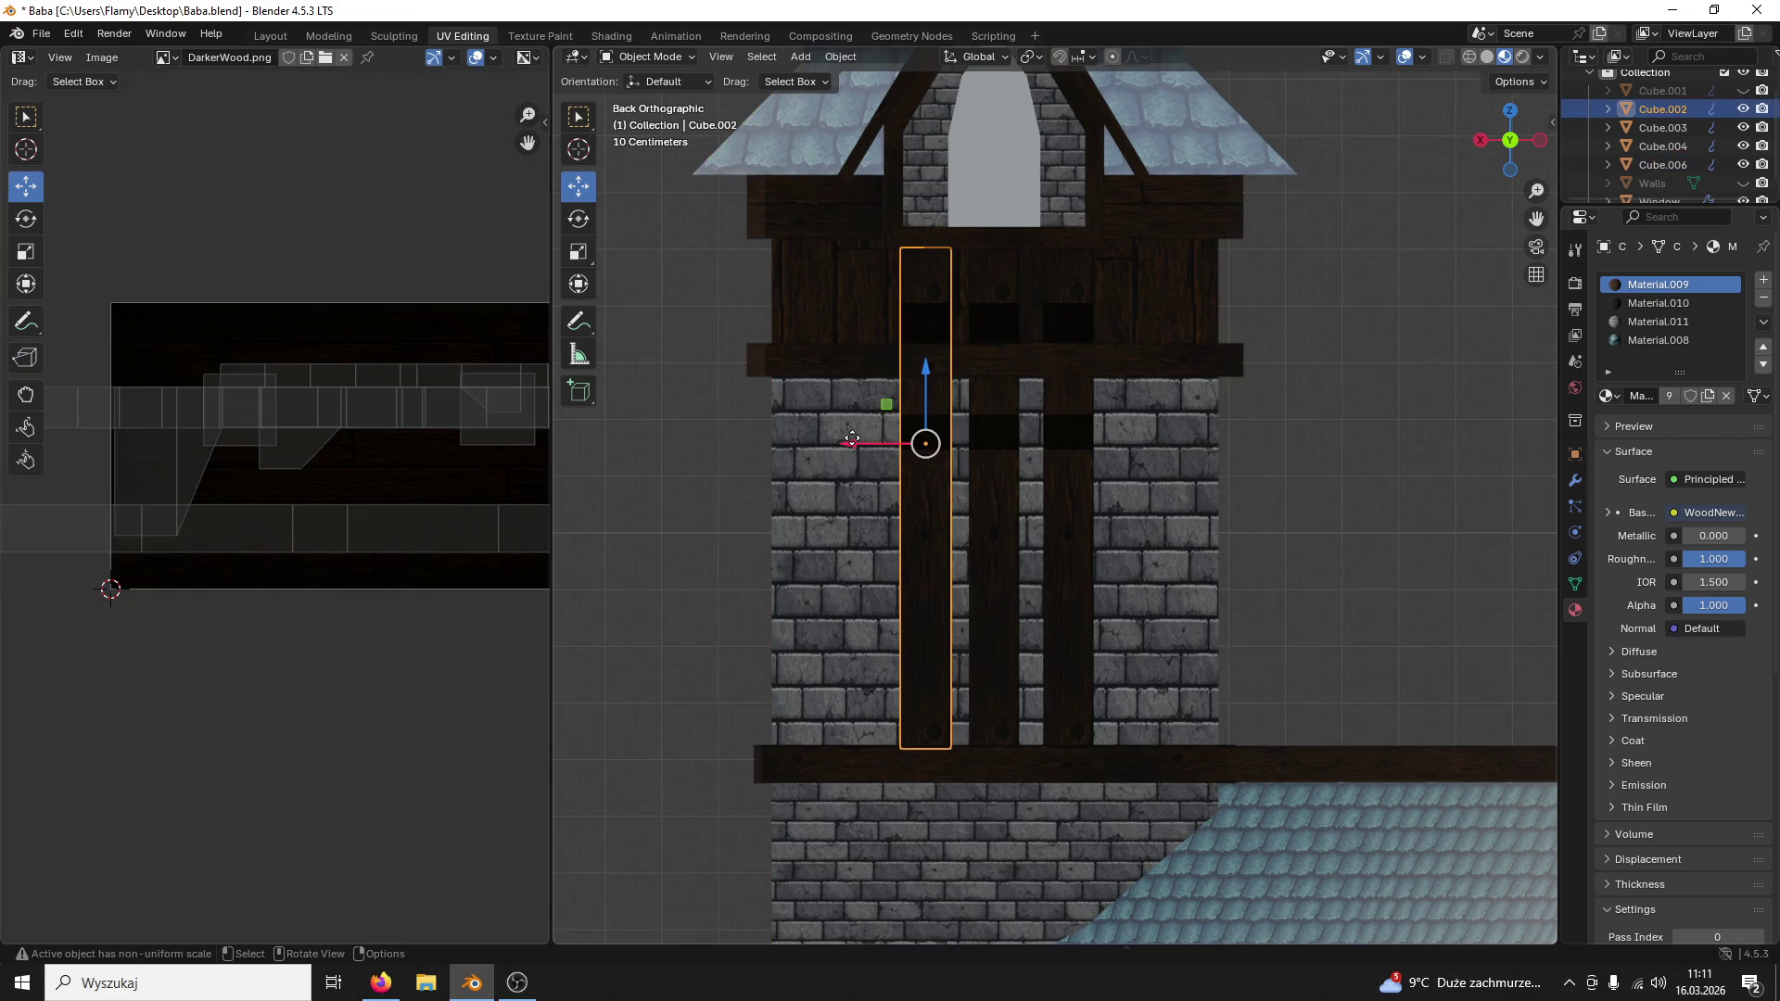
drag(856, 444, 846, 439)
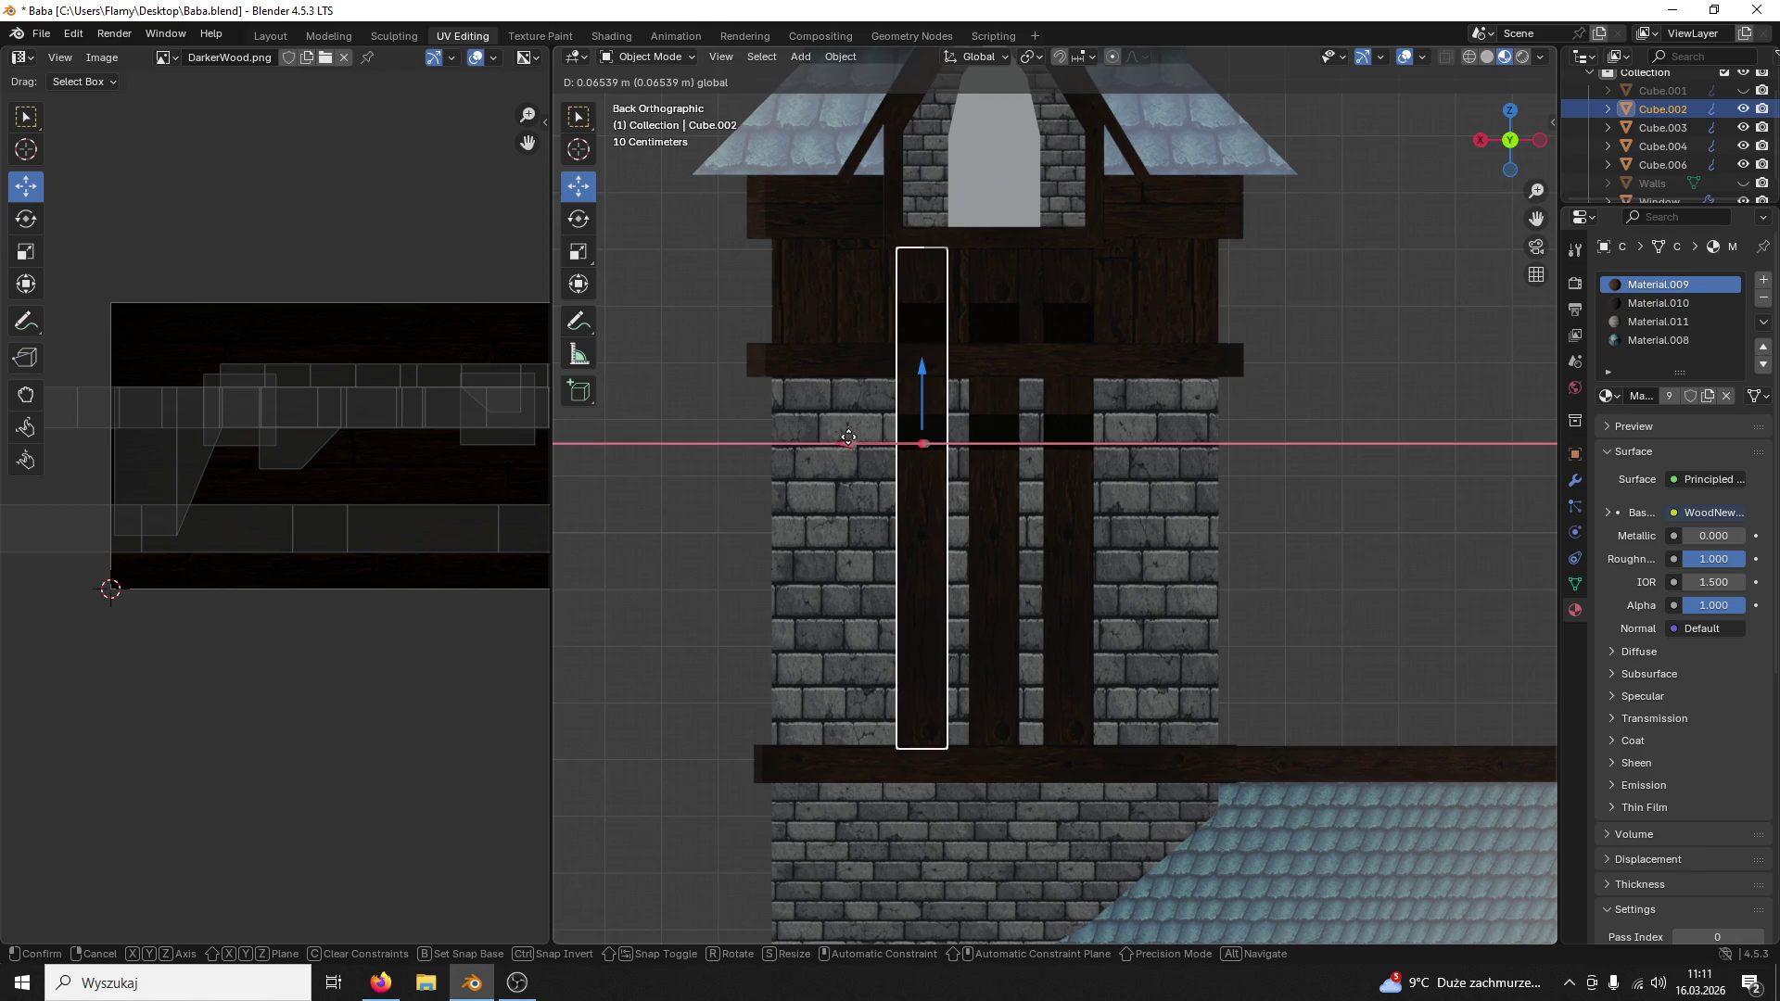
drag(847, 439, 848, 437)
click(1333, 326)
mouse_move(1334, 327)
middle_down()
mouse_move(1287, 291)
mouse_move(1440, 319)
mouse_move(1291, 303)
mouse_move(1331, 458)
mouse_move(1248, 325)
mouse_move(1206, 362)
middle_up()
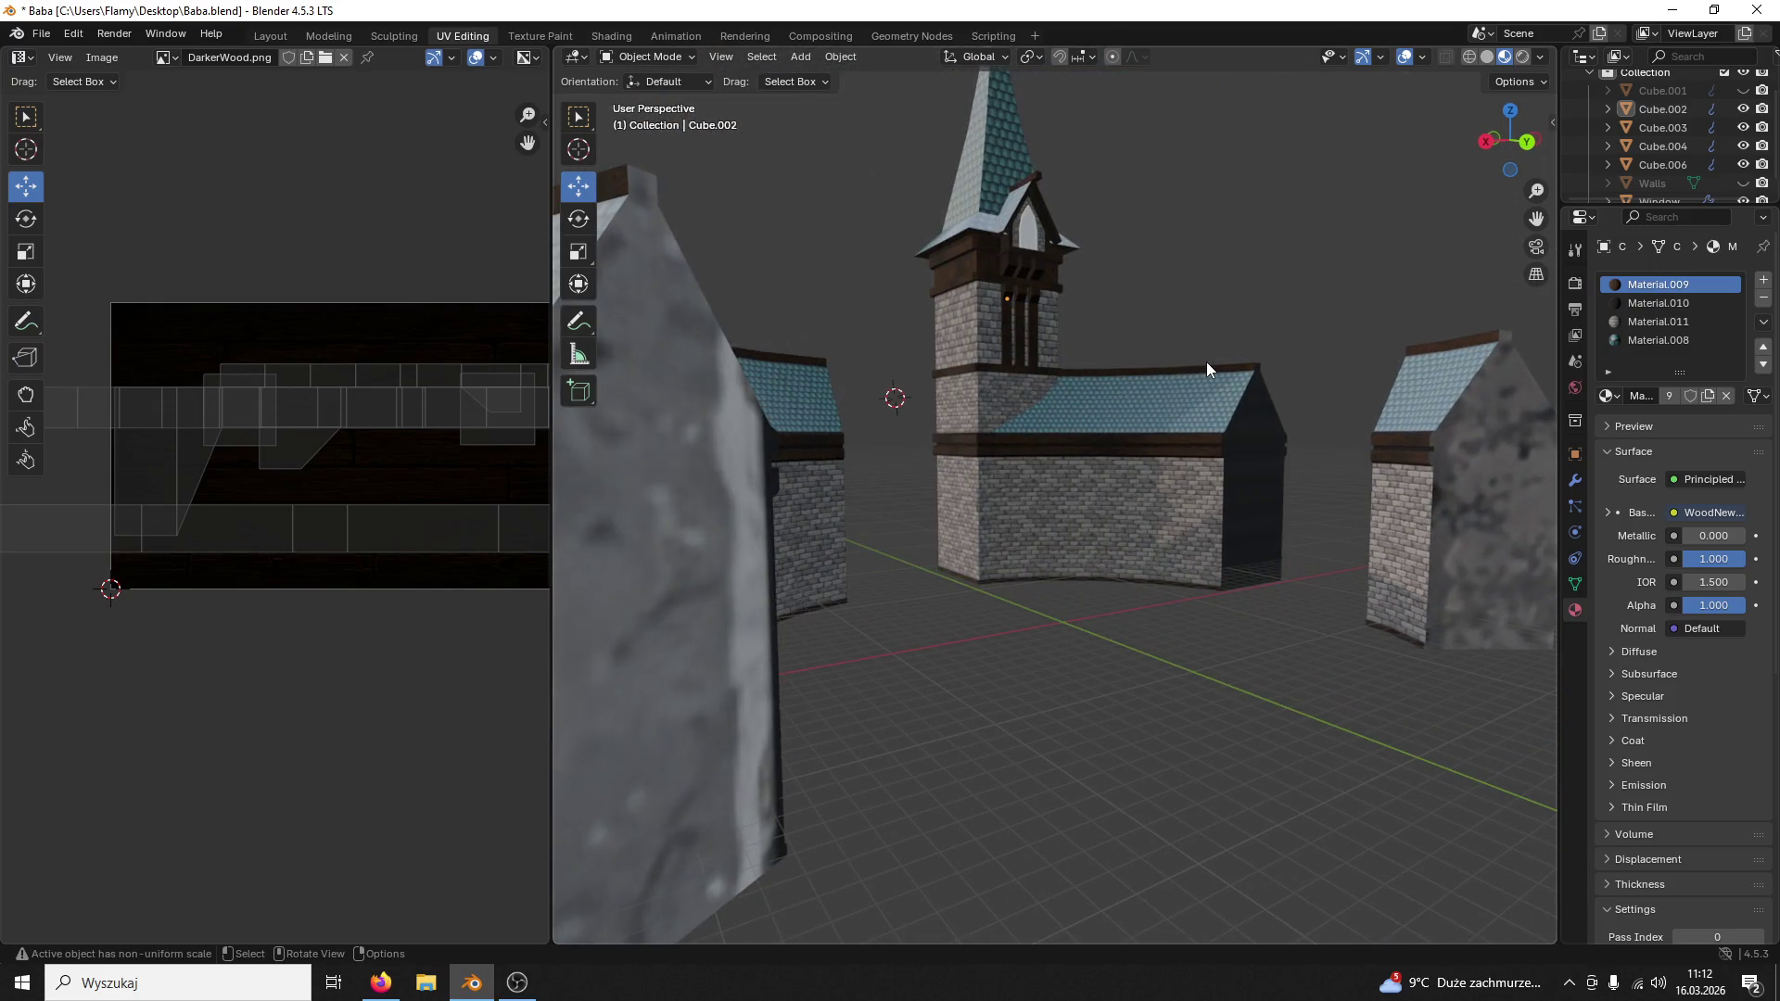
scroll(1044, 360, up, 5)
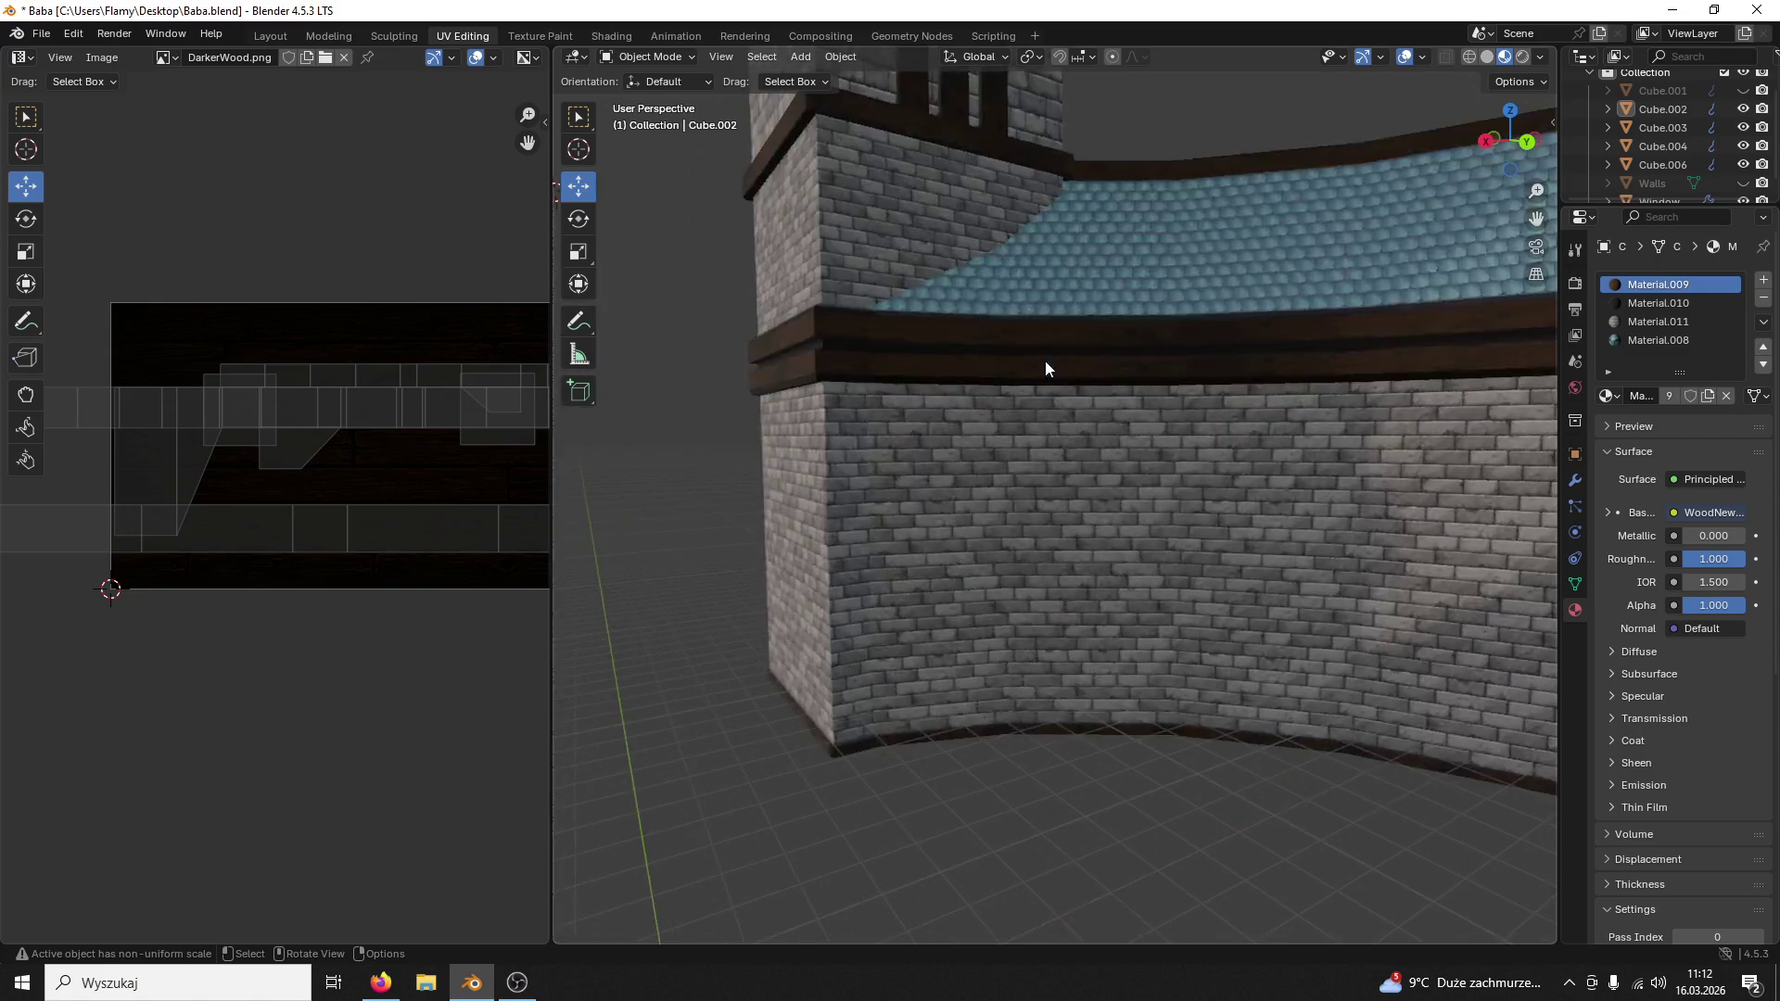
scroll(1054, 292, up, 3)
scroll(1044, 239, down, 1)
Step: Select the three vertical beams on the back wall together
mouse_move(1044, 238)
middle_down()
mouse_move(1056, 621)
mouse_move(1025, 587)
middle_up()
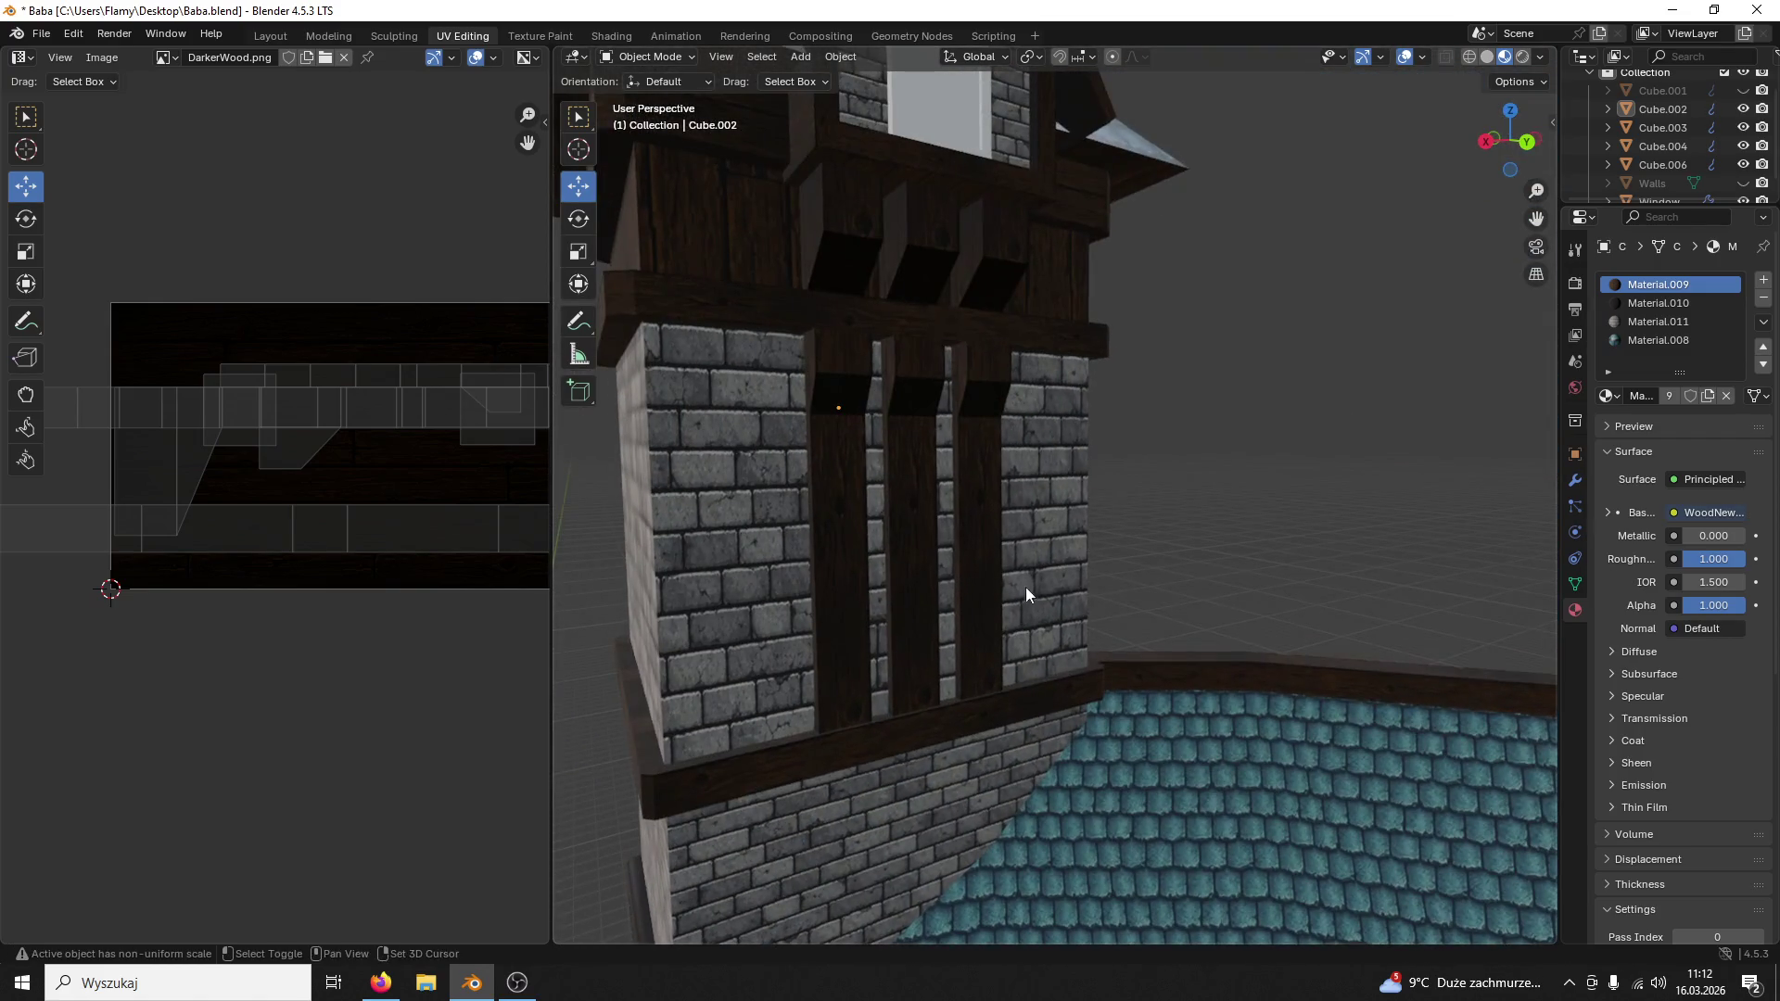
click(992, 456)
shift+click(911, 452)
shift+click(836, 471)
middle_drag(835, 472, 844, 443)
click(665, 56)
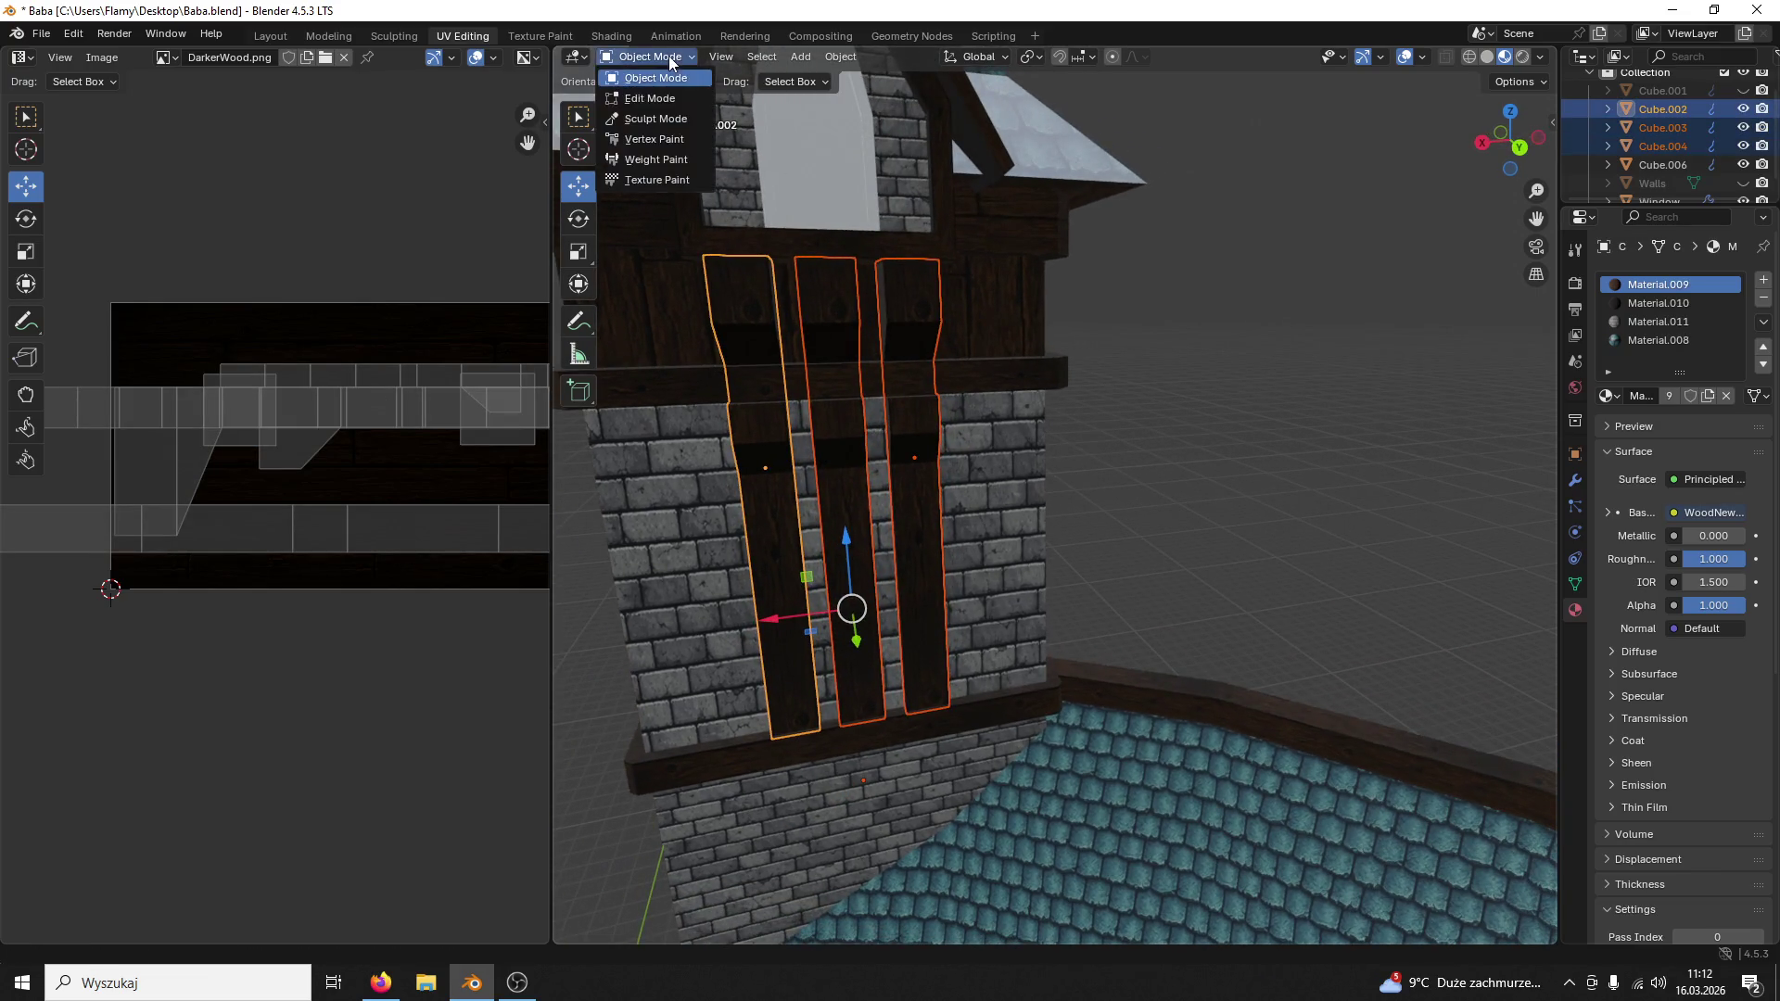
Step: Edit the first beam, select its linked faces and slide its UV strip along X, then return to Object Mode
key(ctrl+z)
key(ctrl+z)
click(656, 57)
click(664, 106)
click(914, 288)
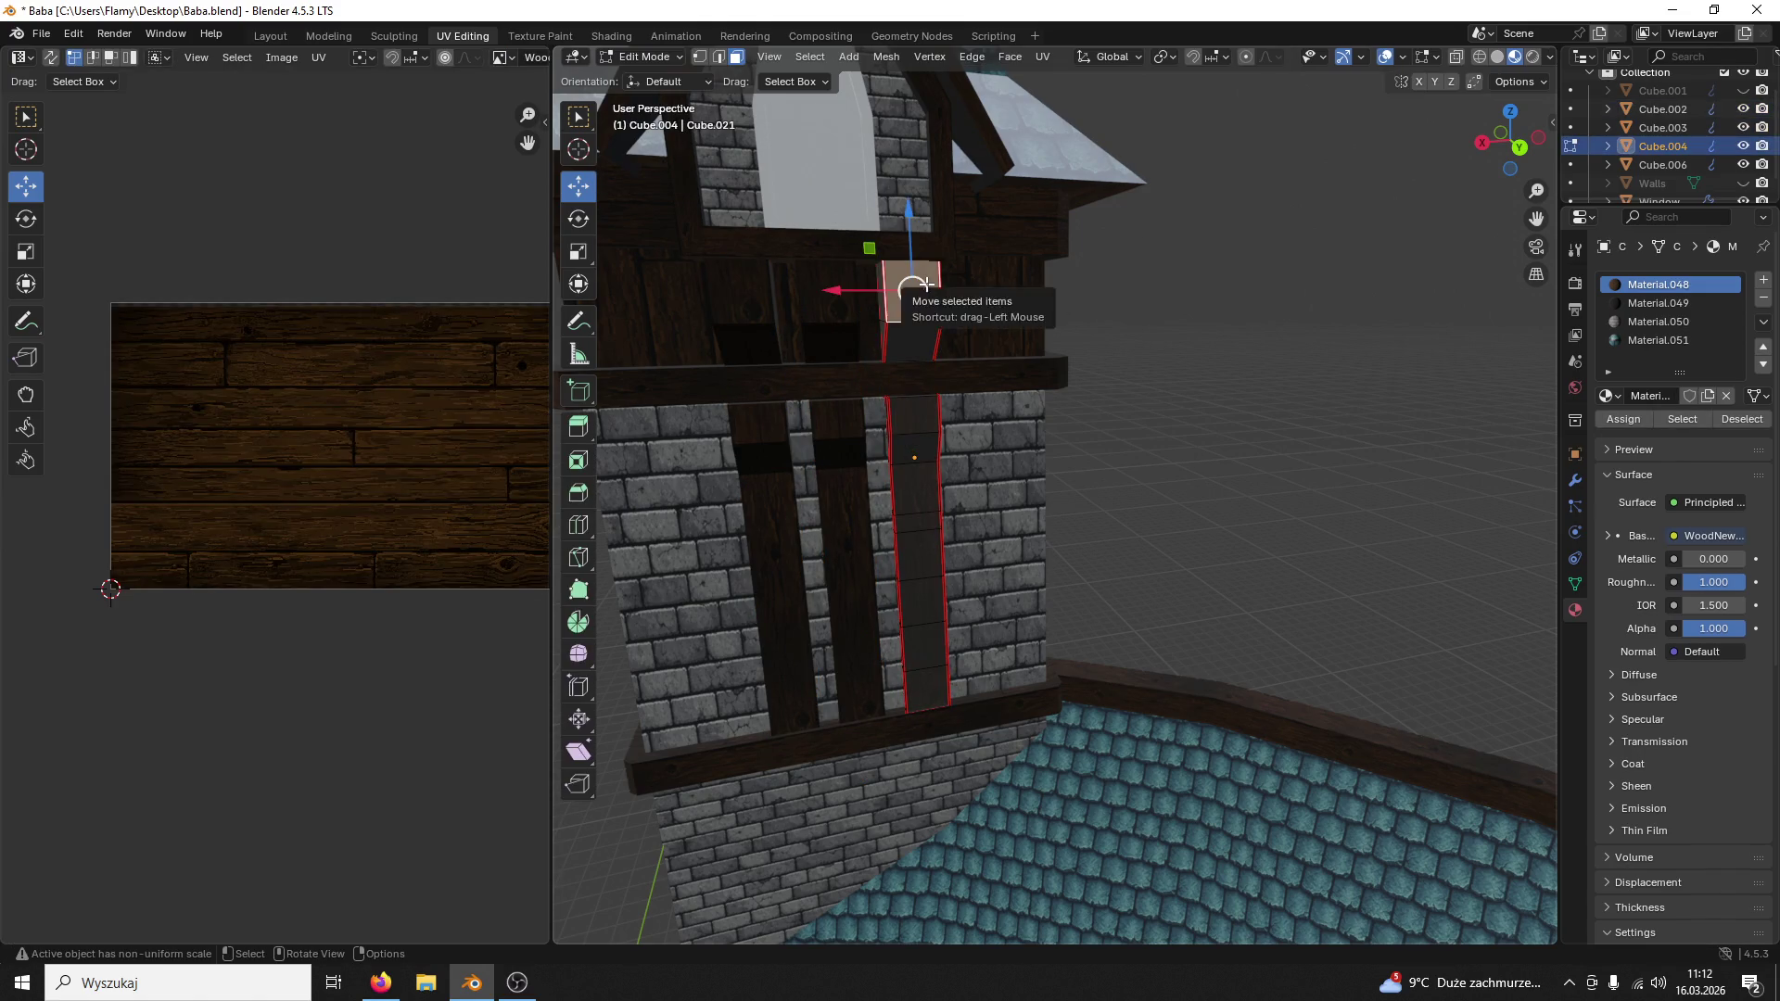
scroll(509, 359, down, 2)
middle_drag(503, 354, 432, 347)
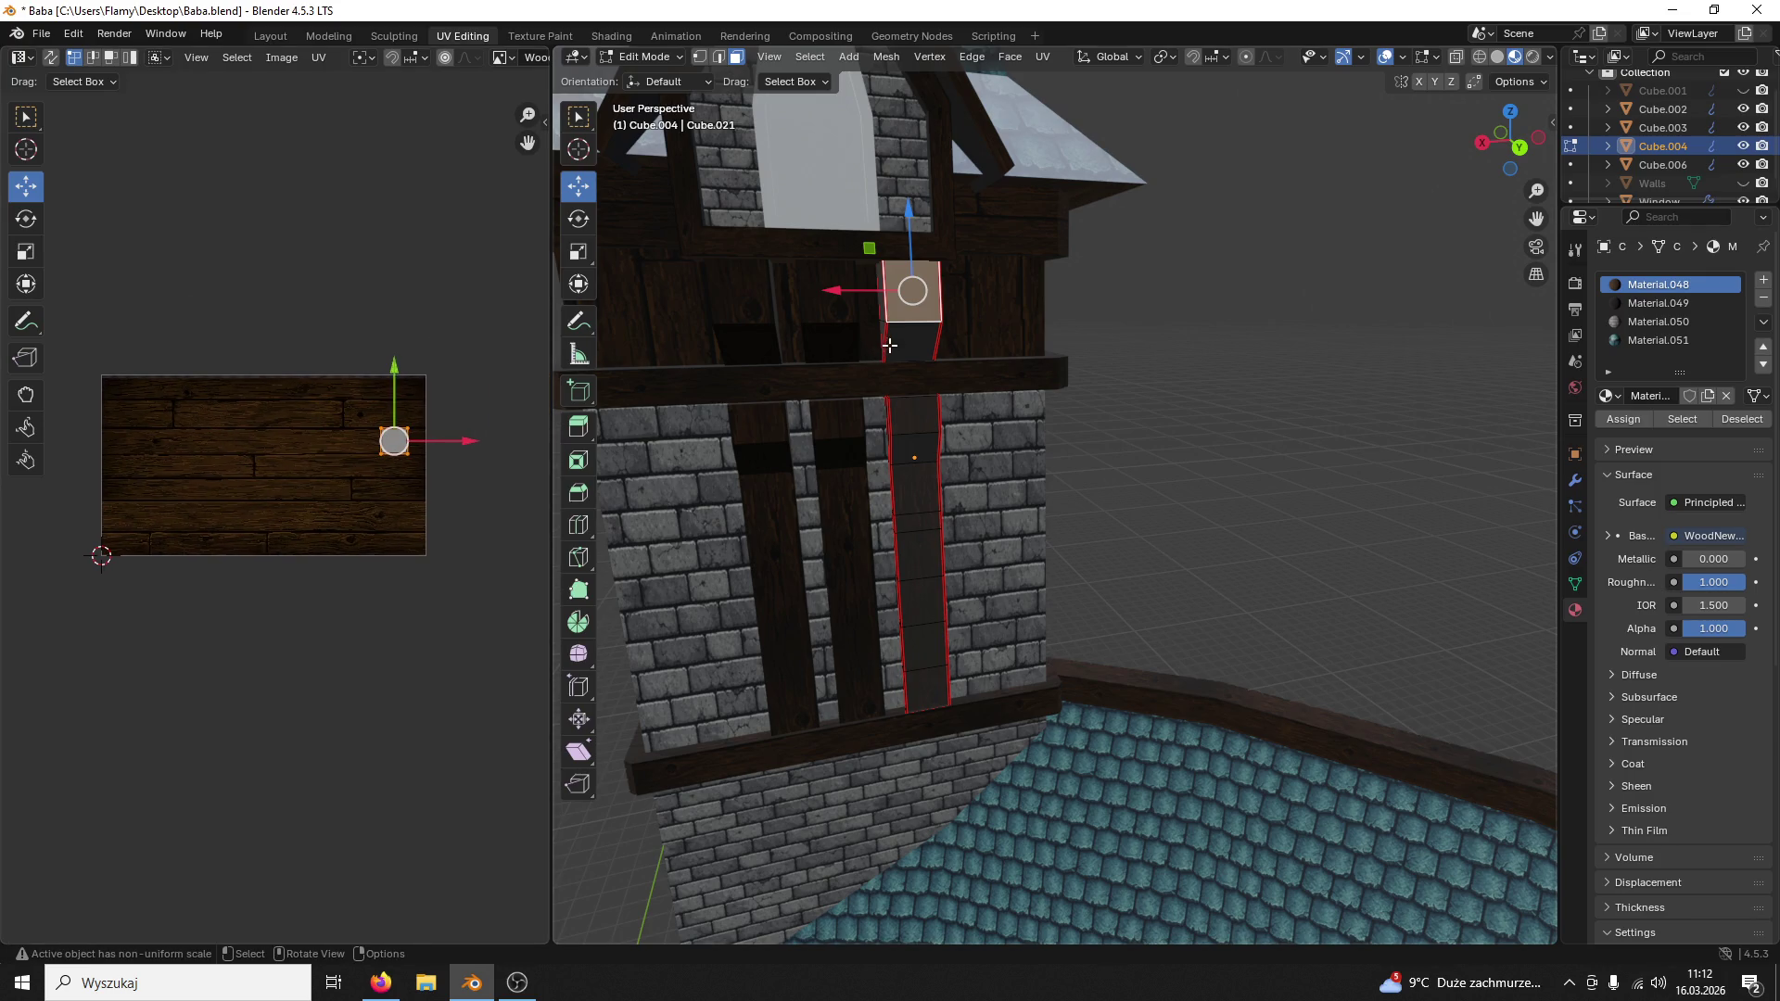
key(l)
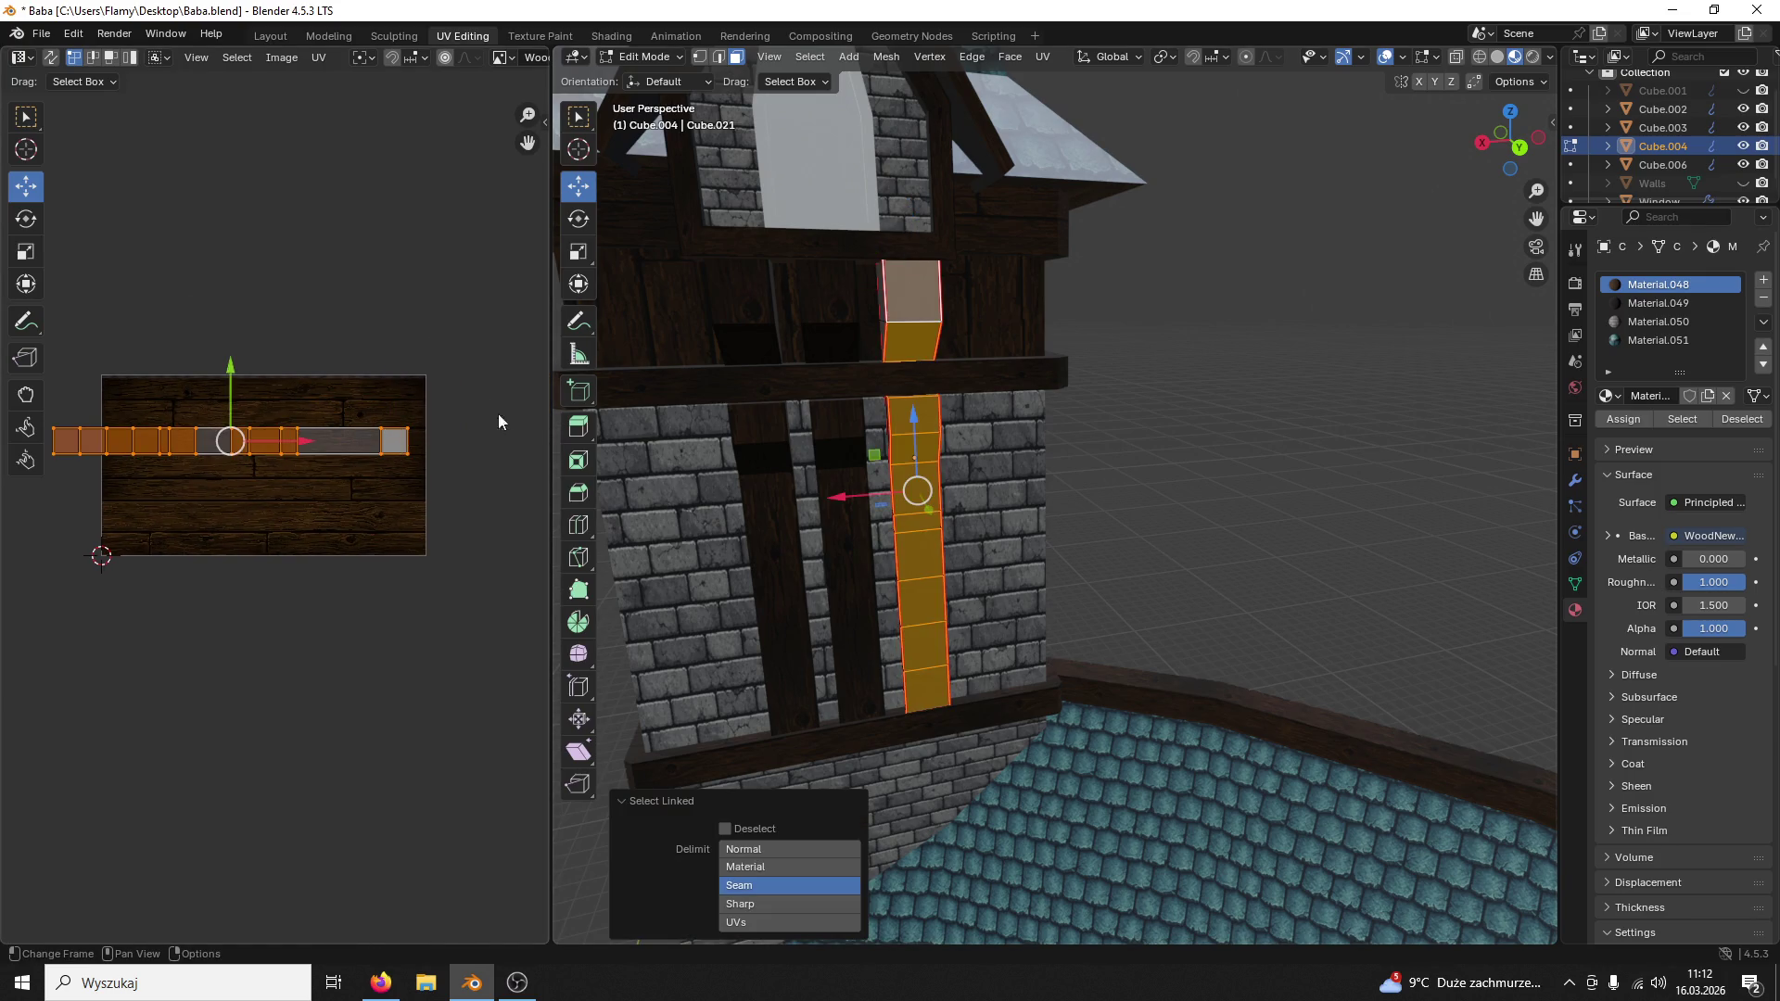
key(a)
drag(301, 441, 354, 440)
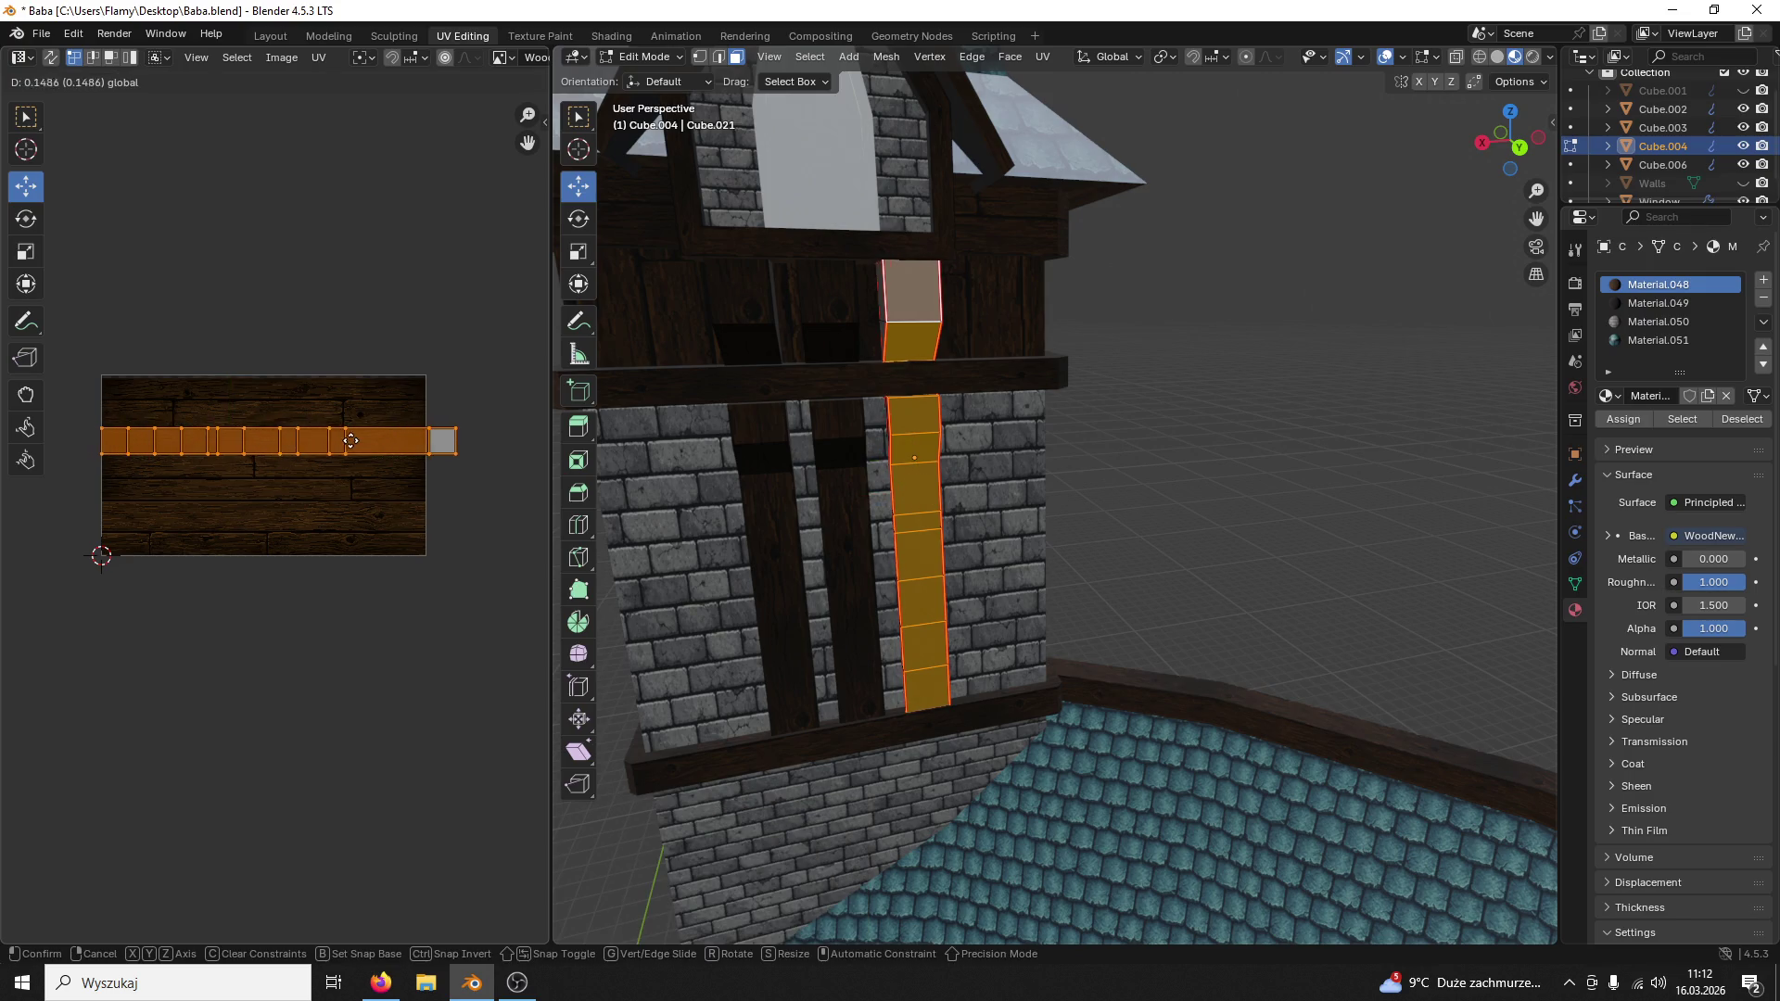
click(1252, 277)
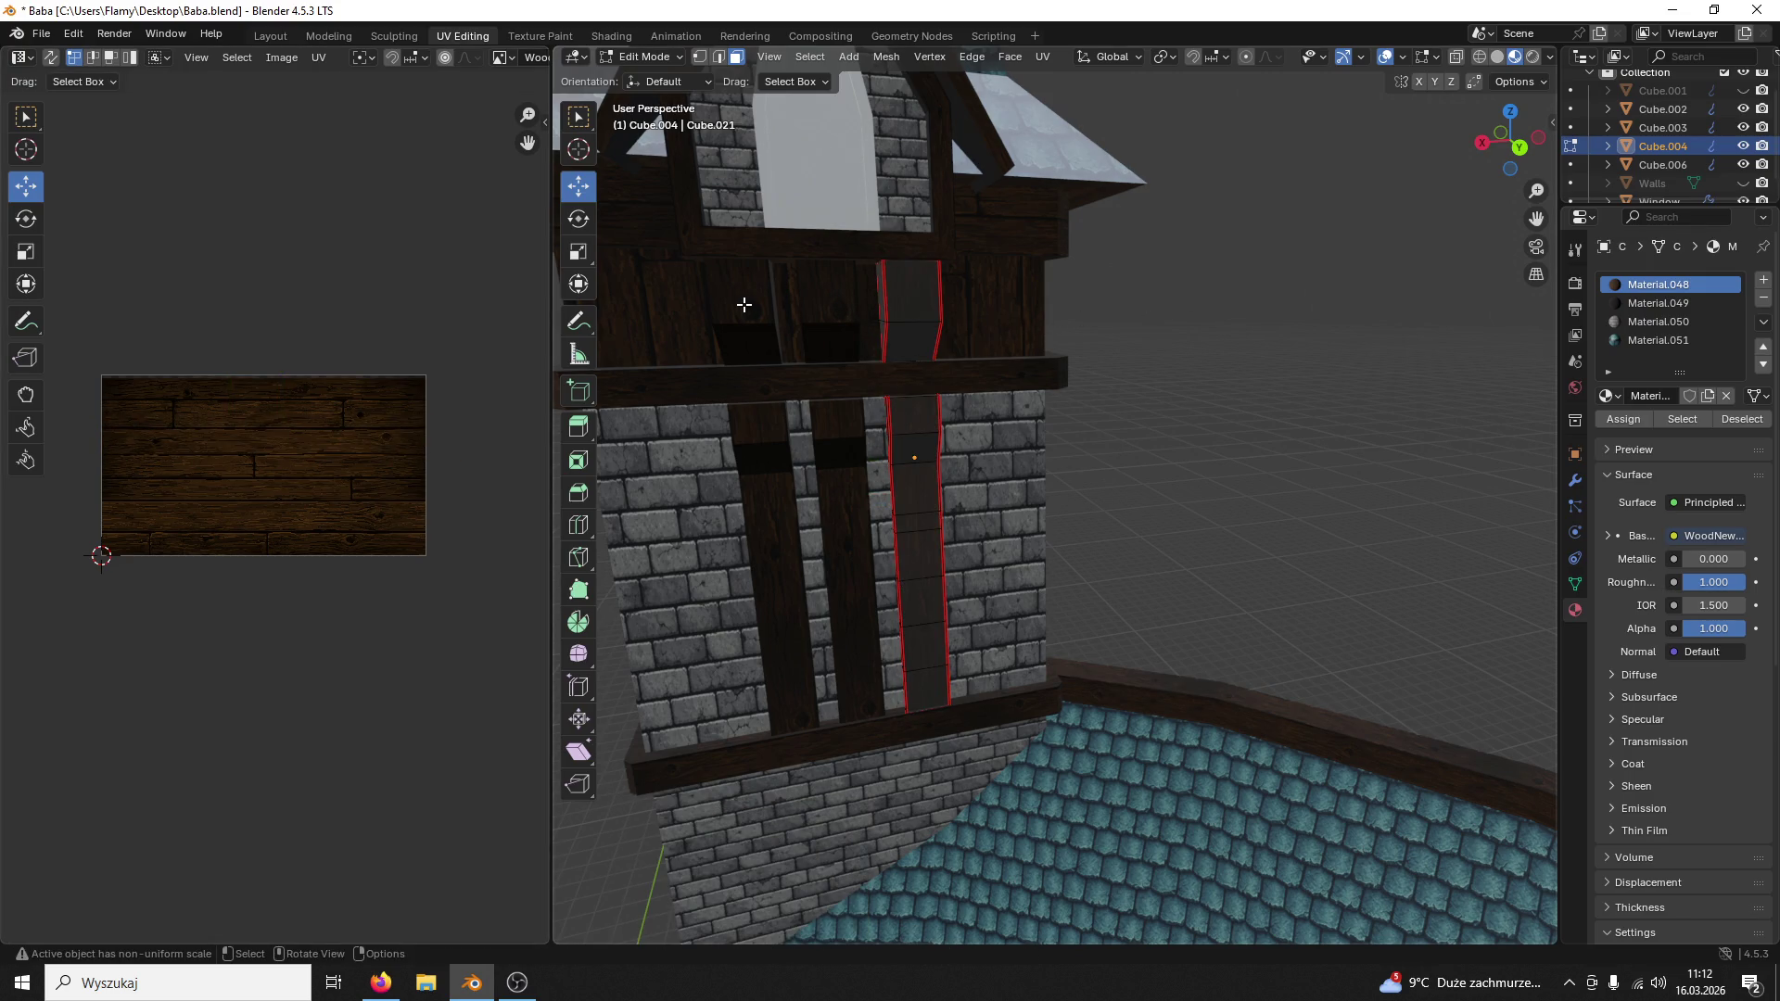
click(647, 57)
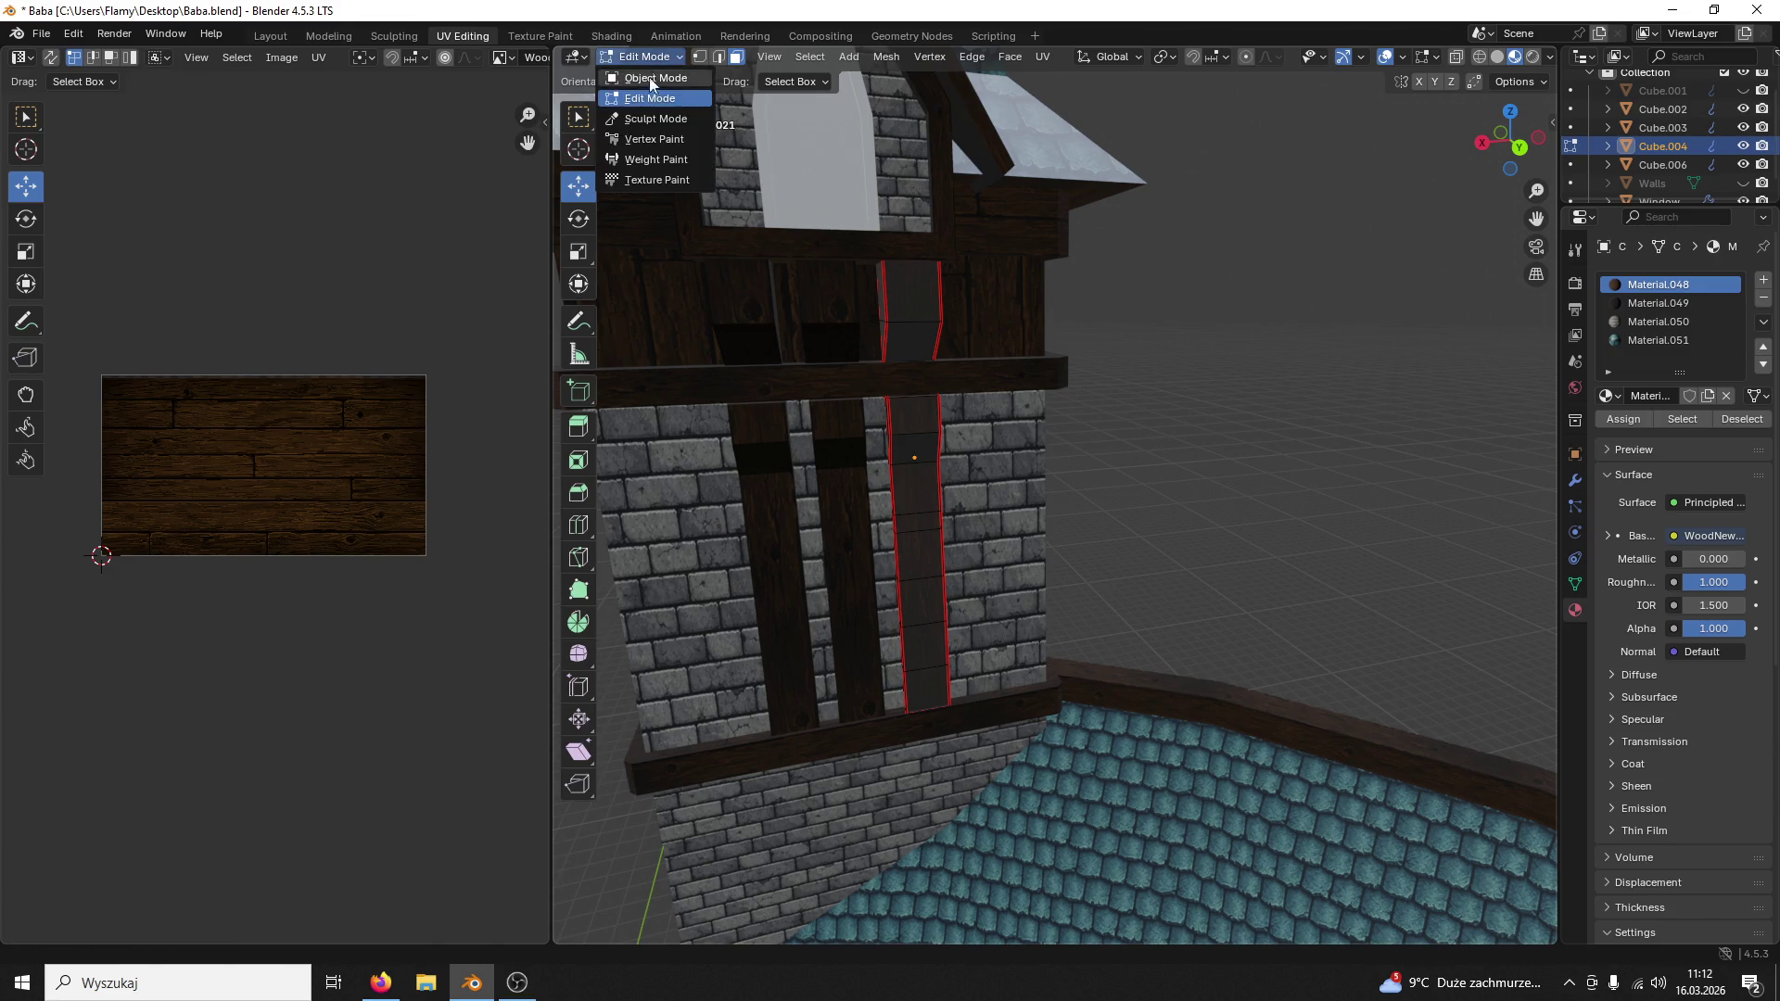
click(1193, 278)
mouse_move(1193, 277)
middle_down()
mouse_move(1191, 259)
mouse_move(1123, 326)
middle_up()
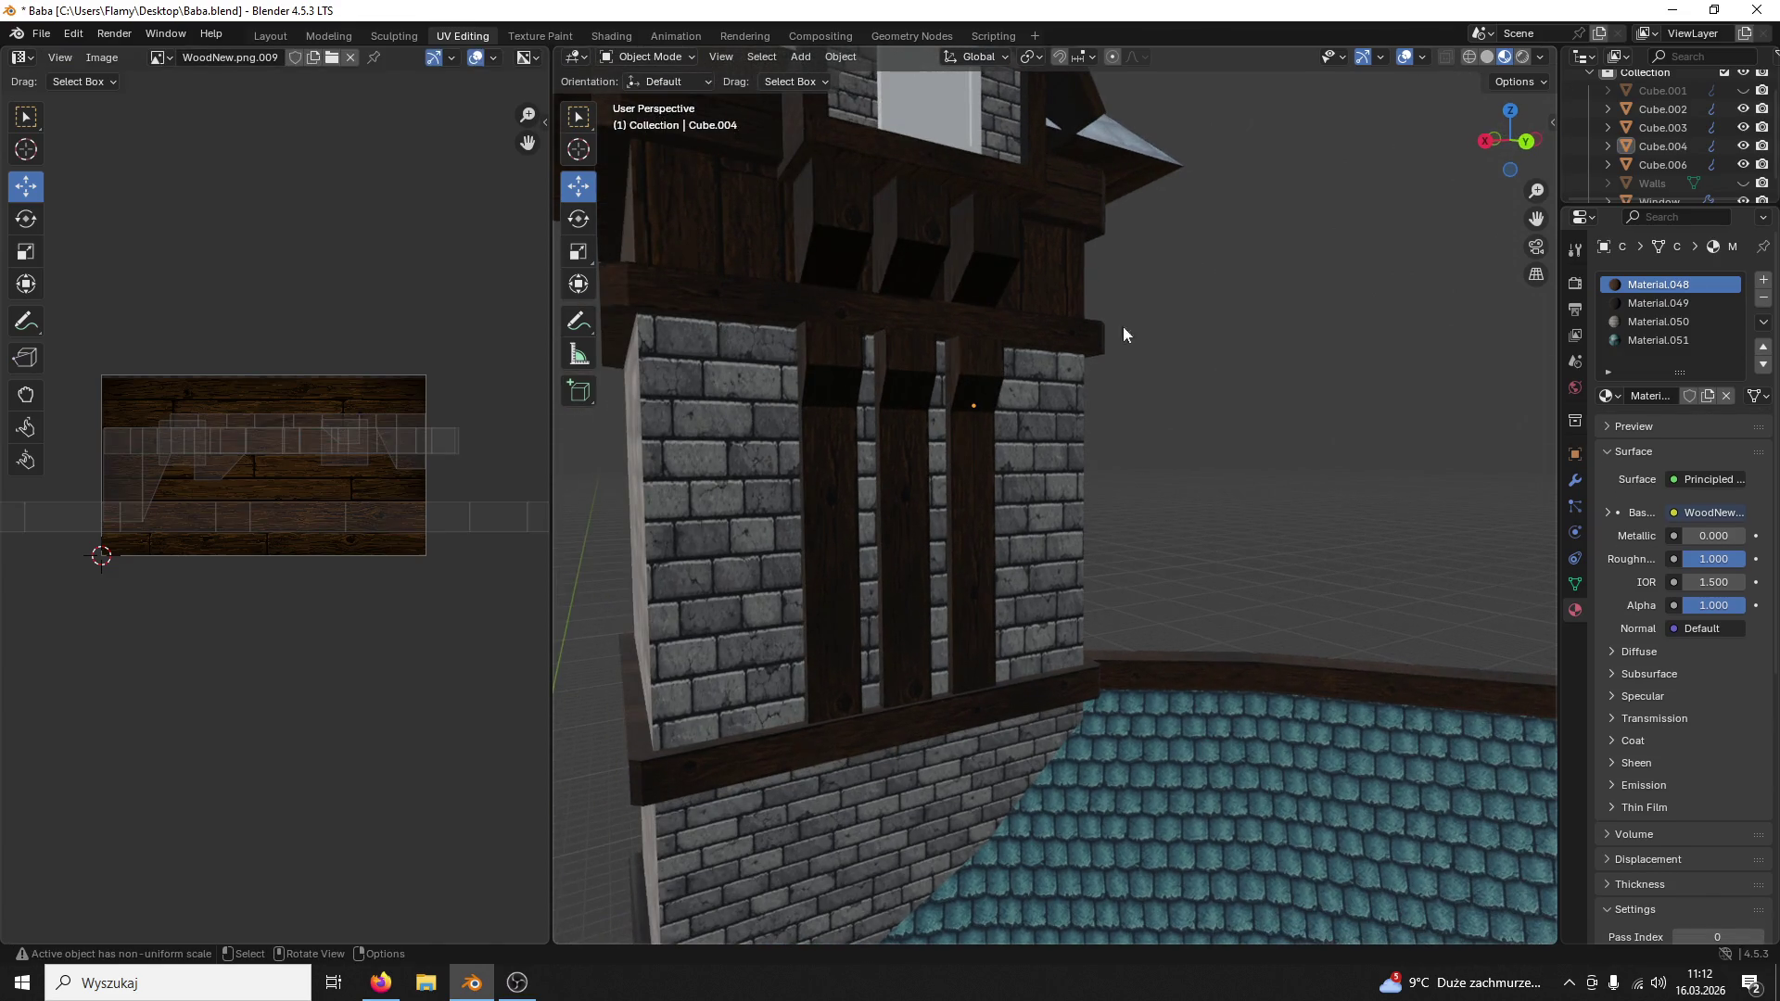
Step: Select the central beam, enter Edit Mode and select all its linked faces
click(649, 56)
click(653, 103)
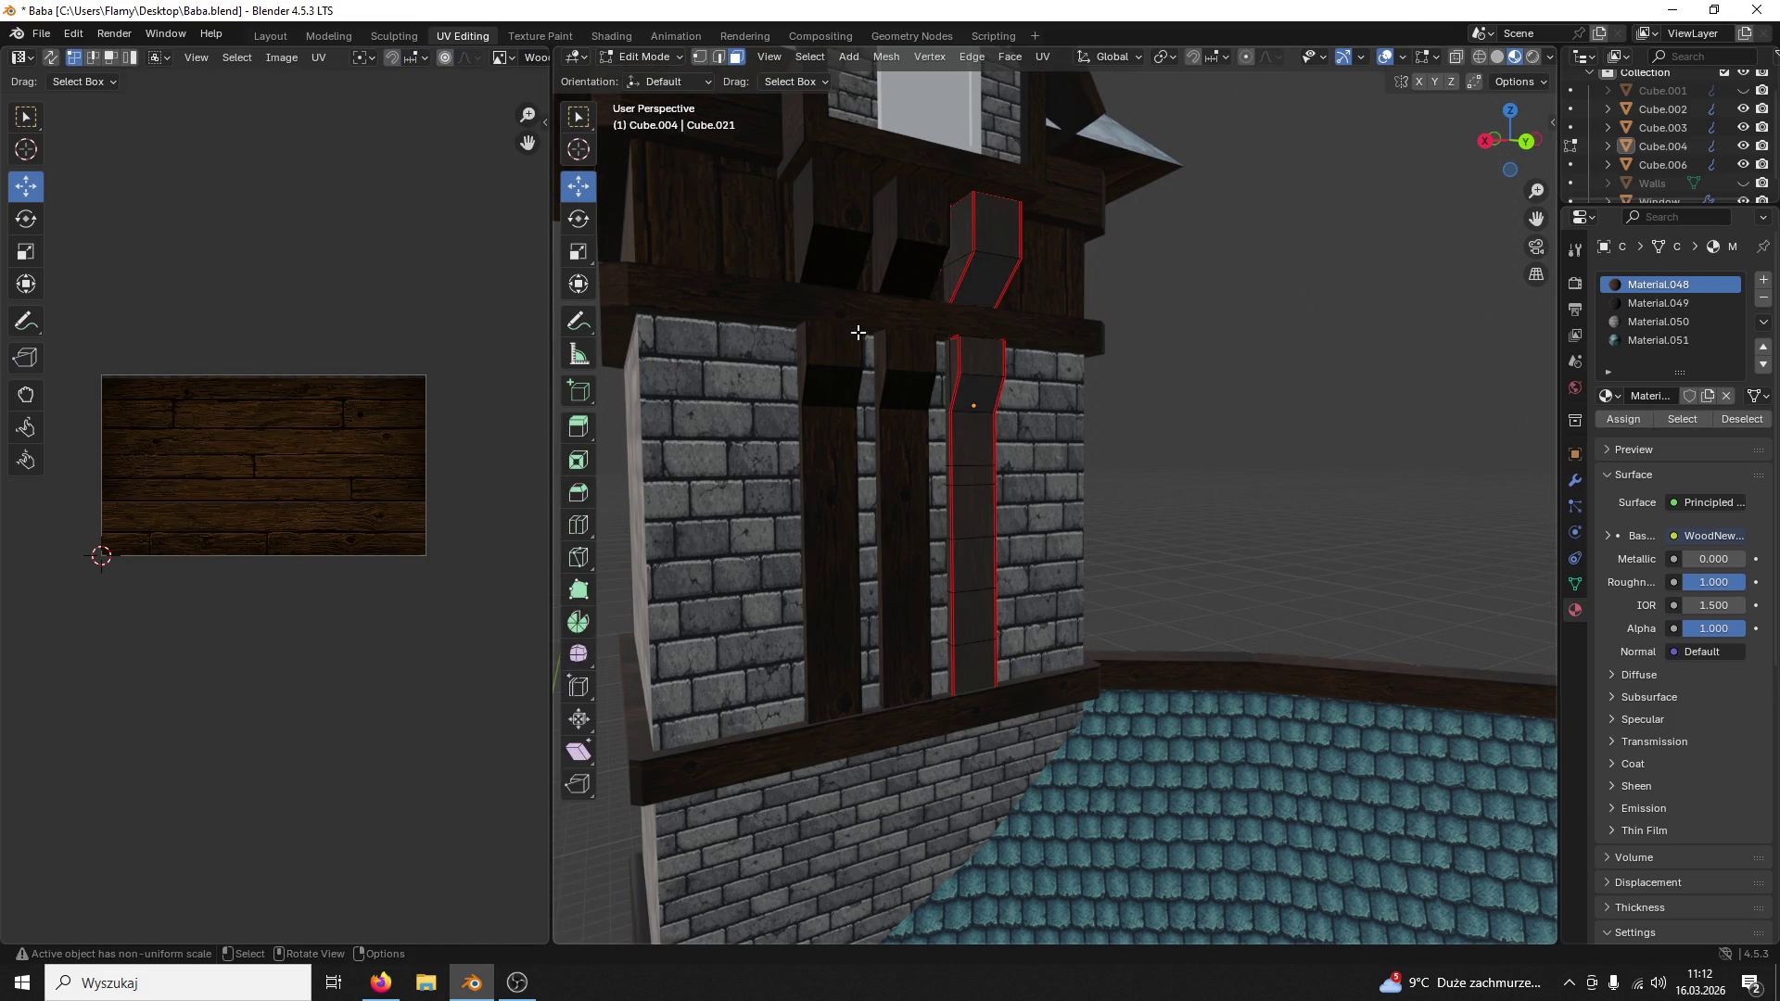
click(649, 58)
click(649, 79)
click(904, 355)
click(623, 65)
click(631, 101)
click(908, 350)
key(ctrl+l)
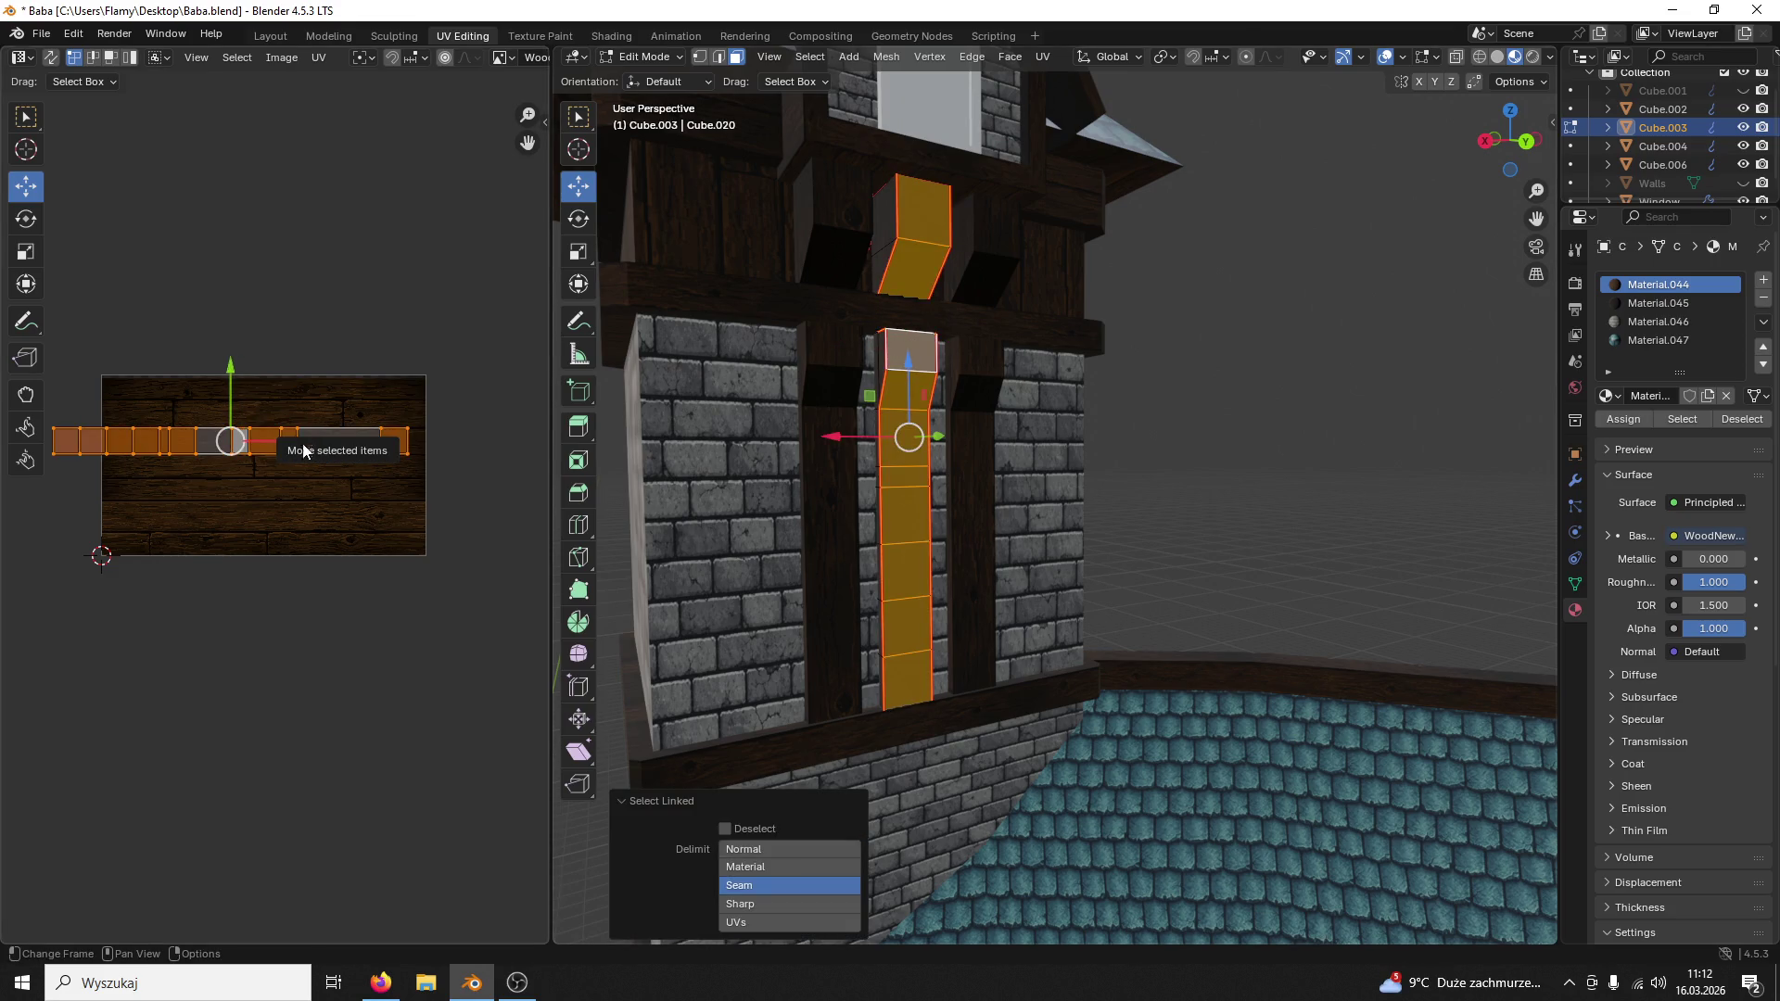
Step: Slide the central beam's UV strip sideways across the wood, deselect and return to Object Mode
drag(297, 444, 415, 443)
key(ctrl+z)
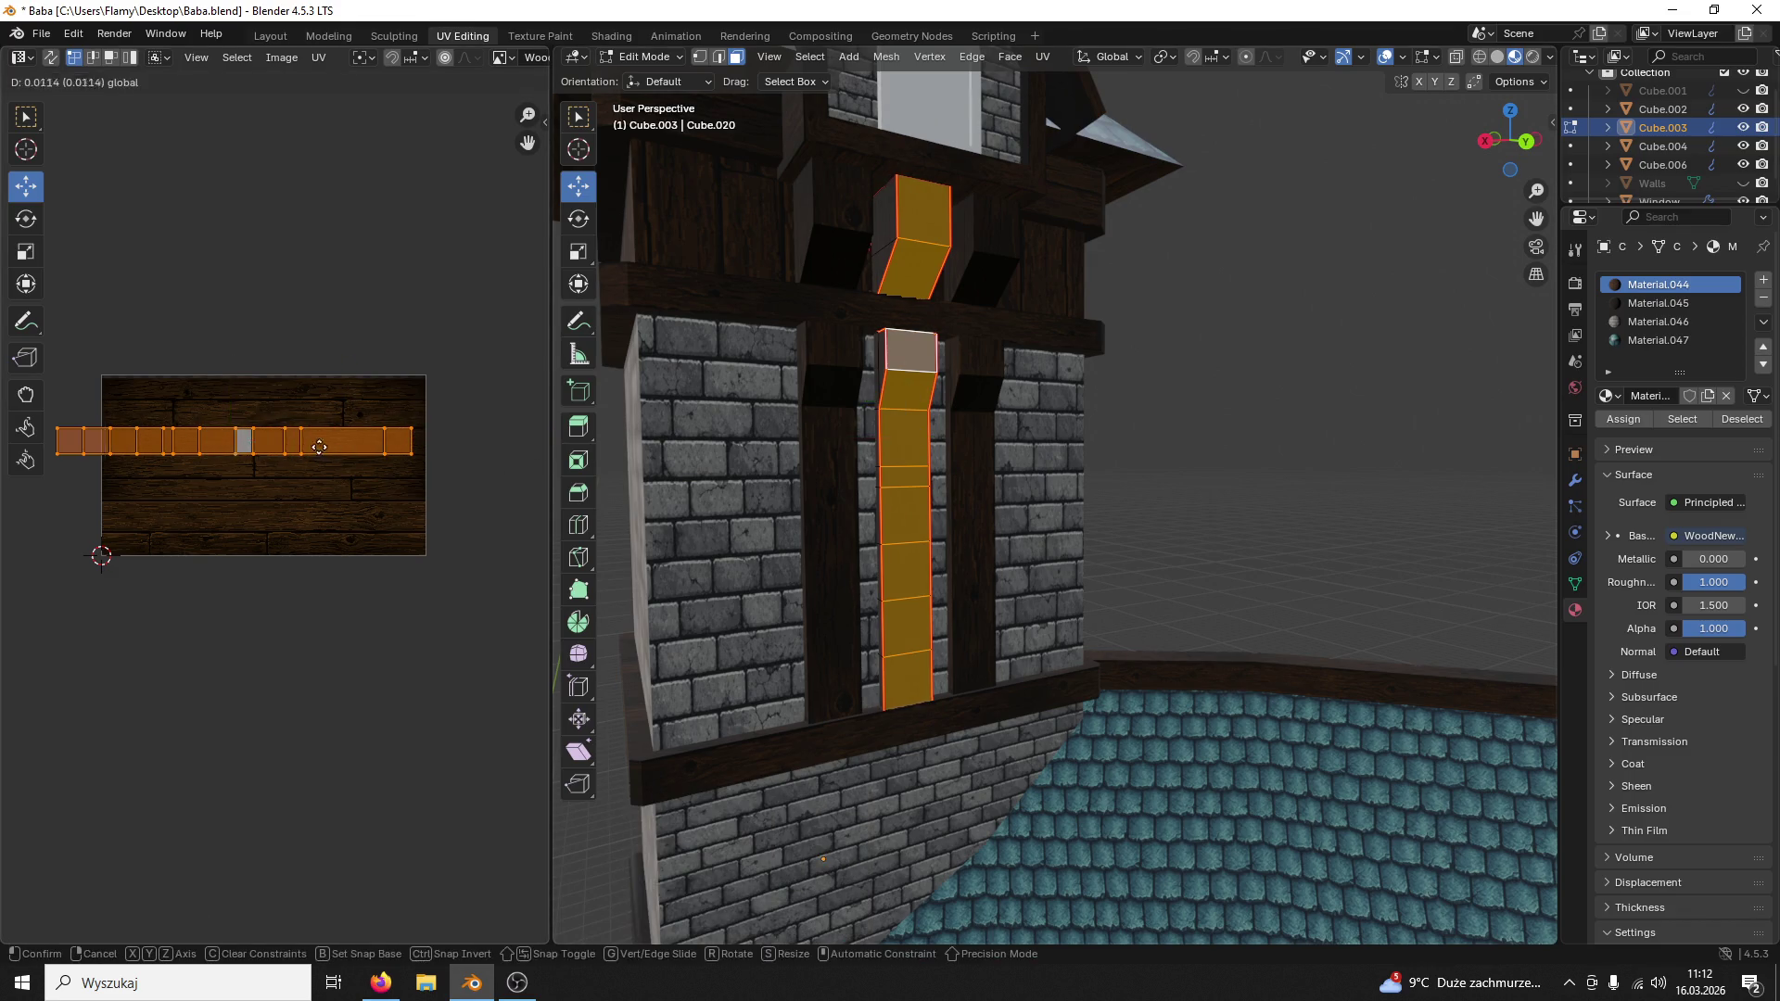
key(alt+a)
mouse_move(1002, 381)
middle_down()
mouse_move(1193, 298)
mouse_move(1121, 421)
mouse_move(918, 315)
middle_up()
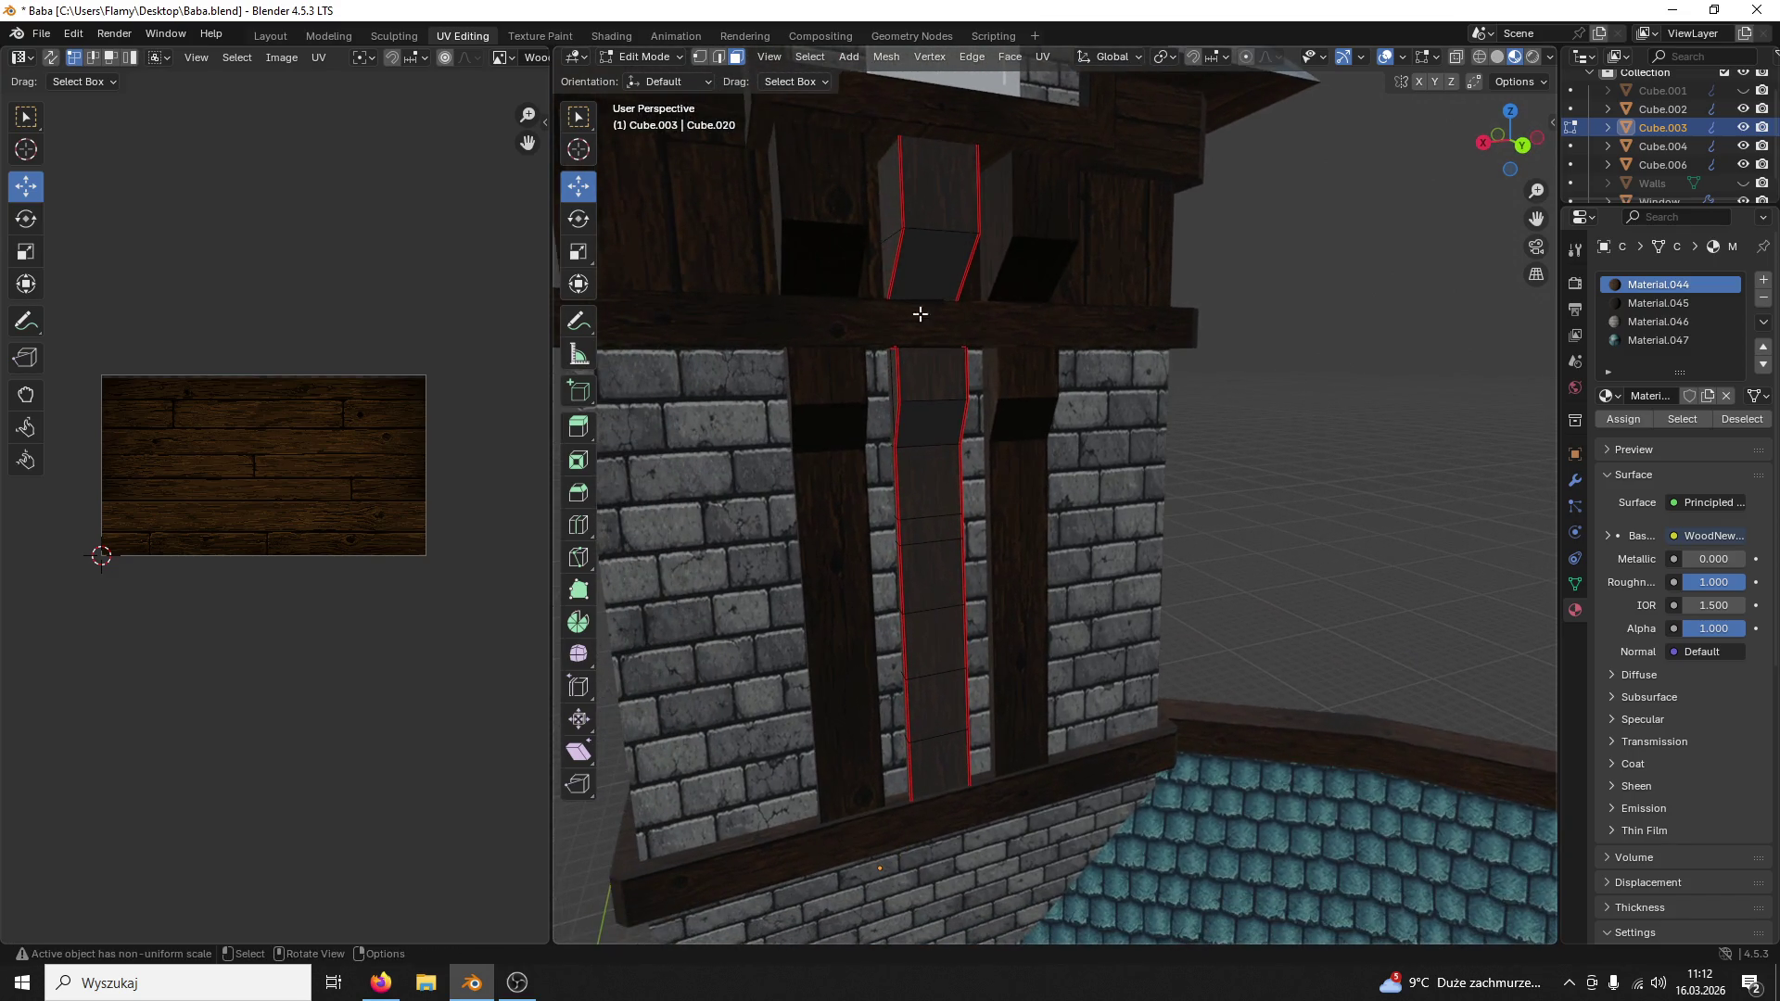
scroll(820, 278, down, 3)
click(654, 56)
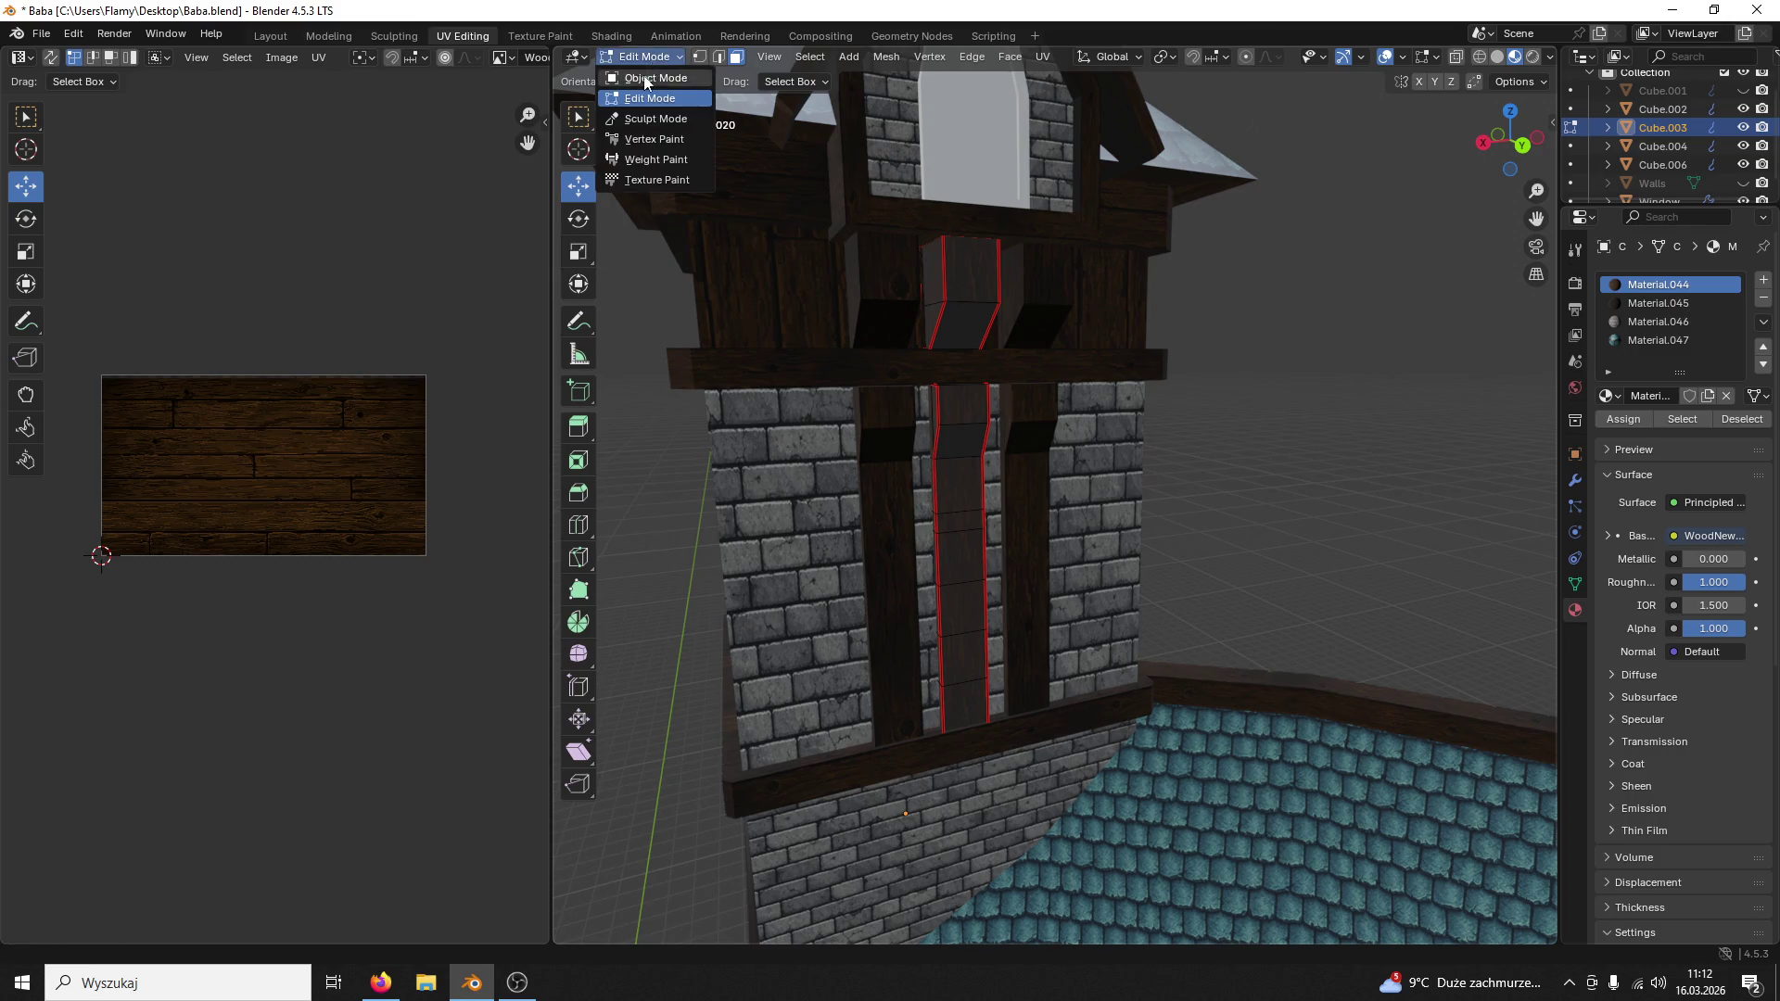
click(1156, 270)
middle_drag(1156, 271, 1327, 269)
scroll(1125, 419, up, 2)
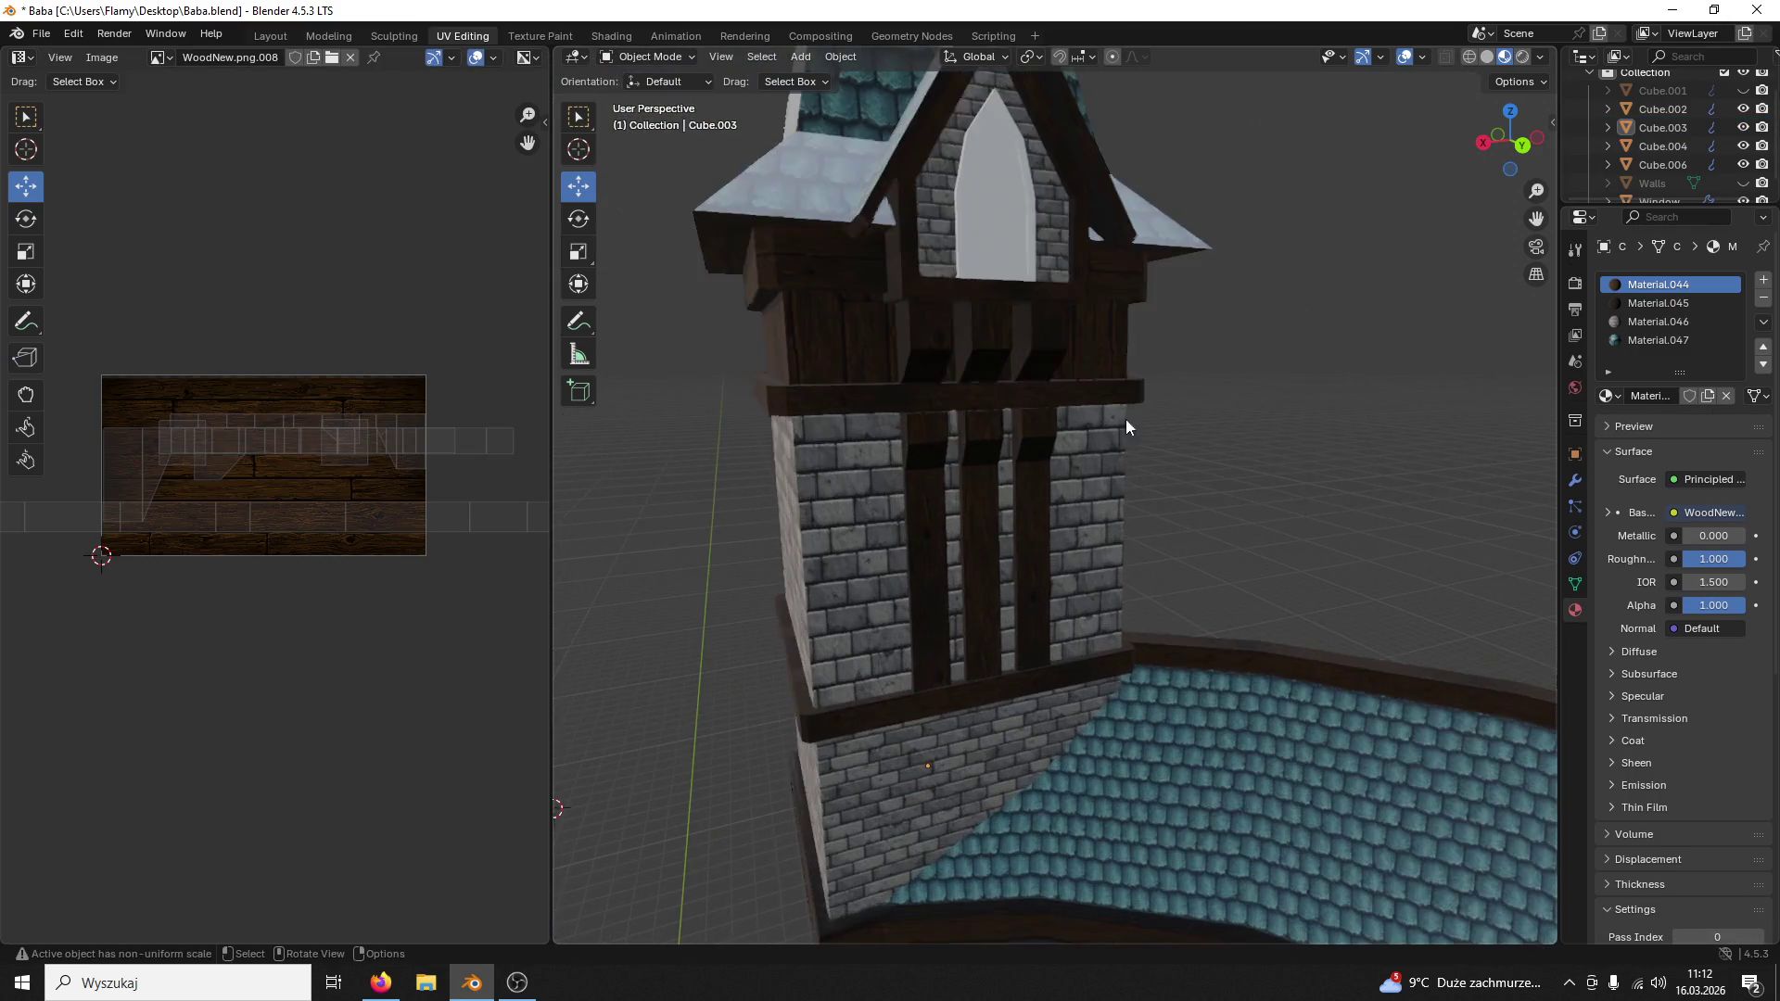
Step: Join the three beams into a single object with Ctrl+J
click(1028, 443)
shift+click(979, 434)
shift+click(923, 425)
key(ctrl+j)
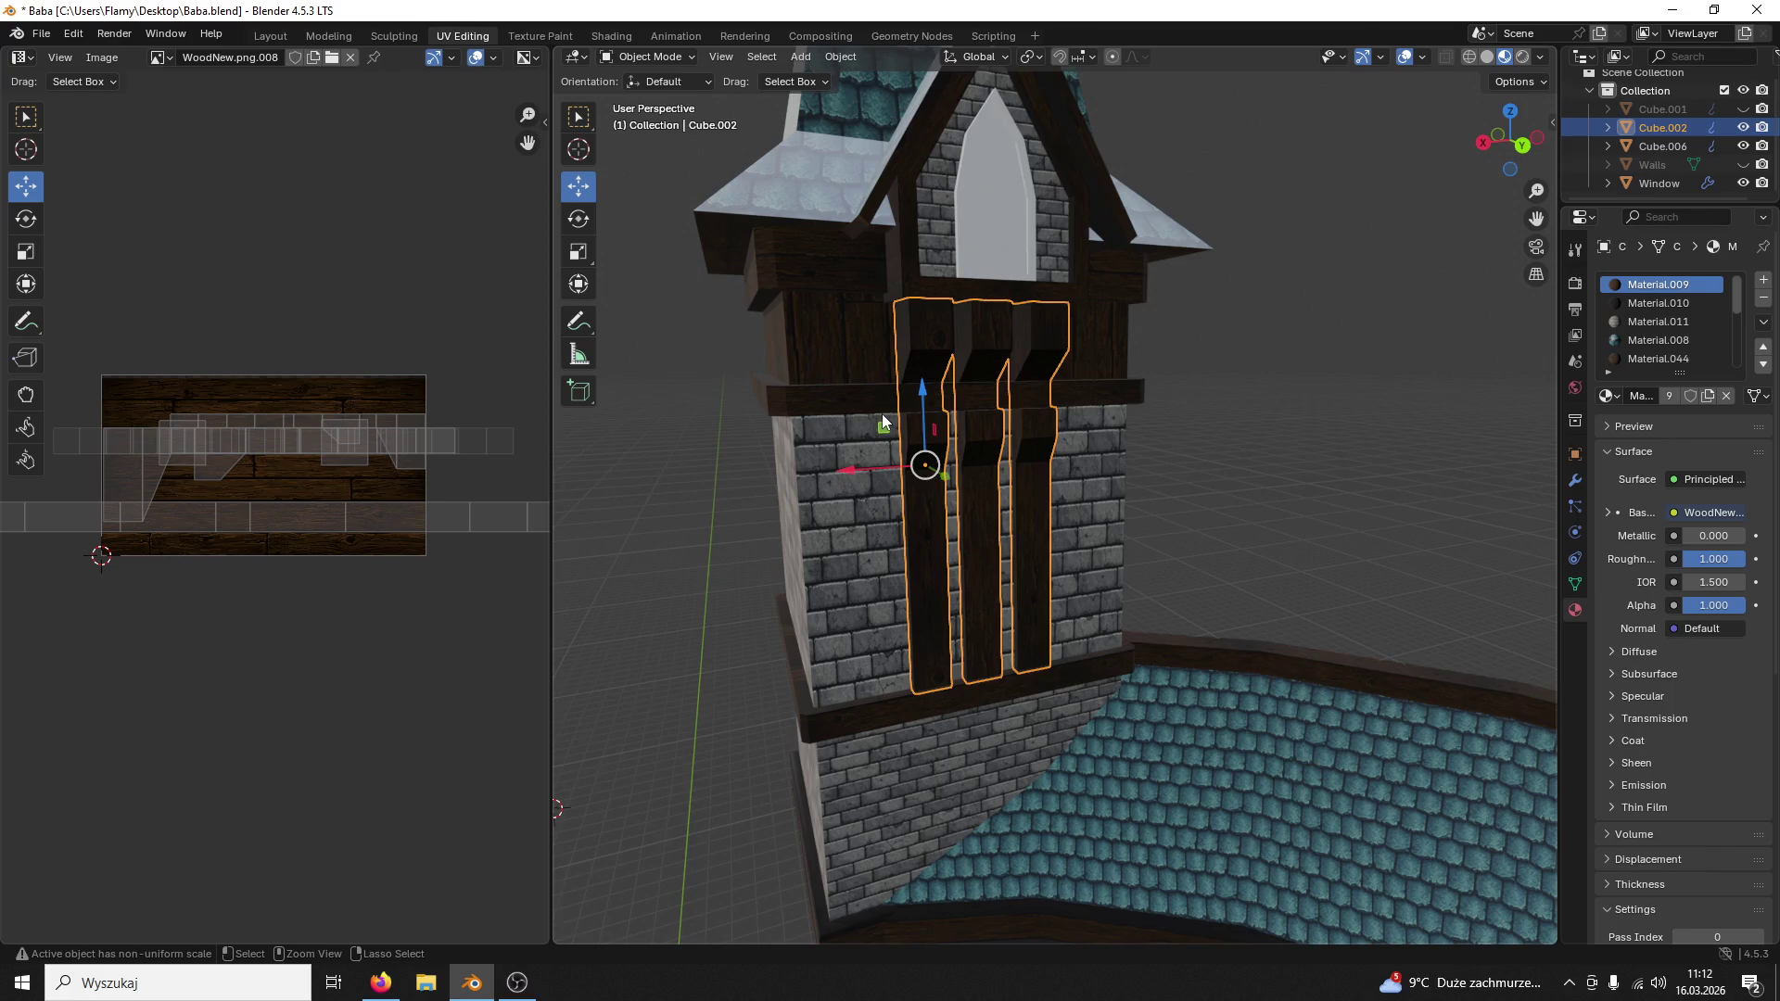
click(1531, 357)
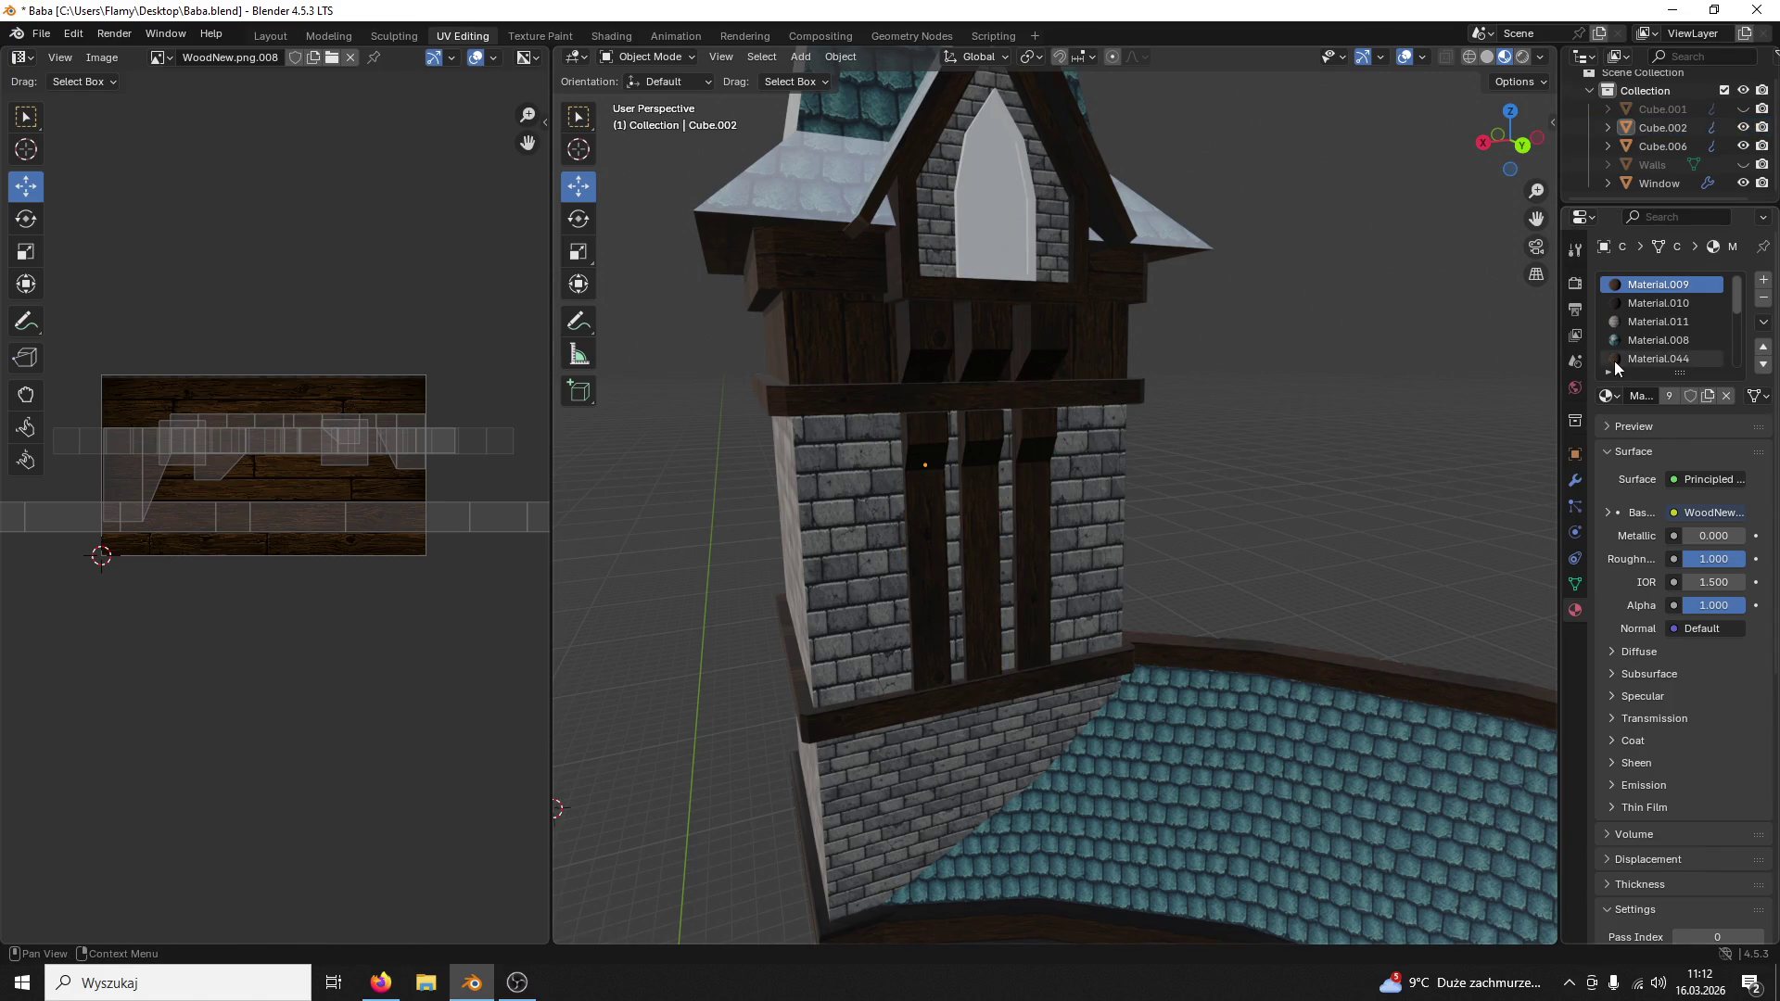
scroll(1615, 360, down, 5)
Step: Remove the surplus material slots from the merged beam object
click(1667, 358)
click(1764, 301)
click(1764, 300)
click(1764, 300)
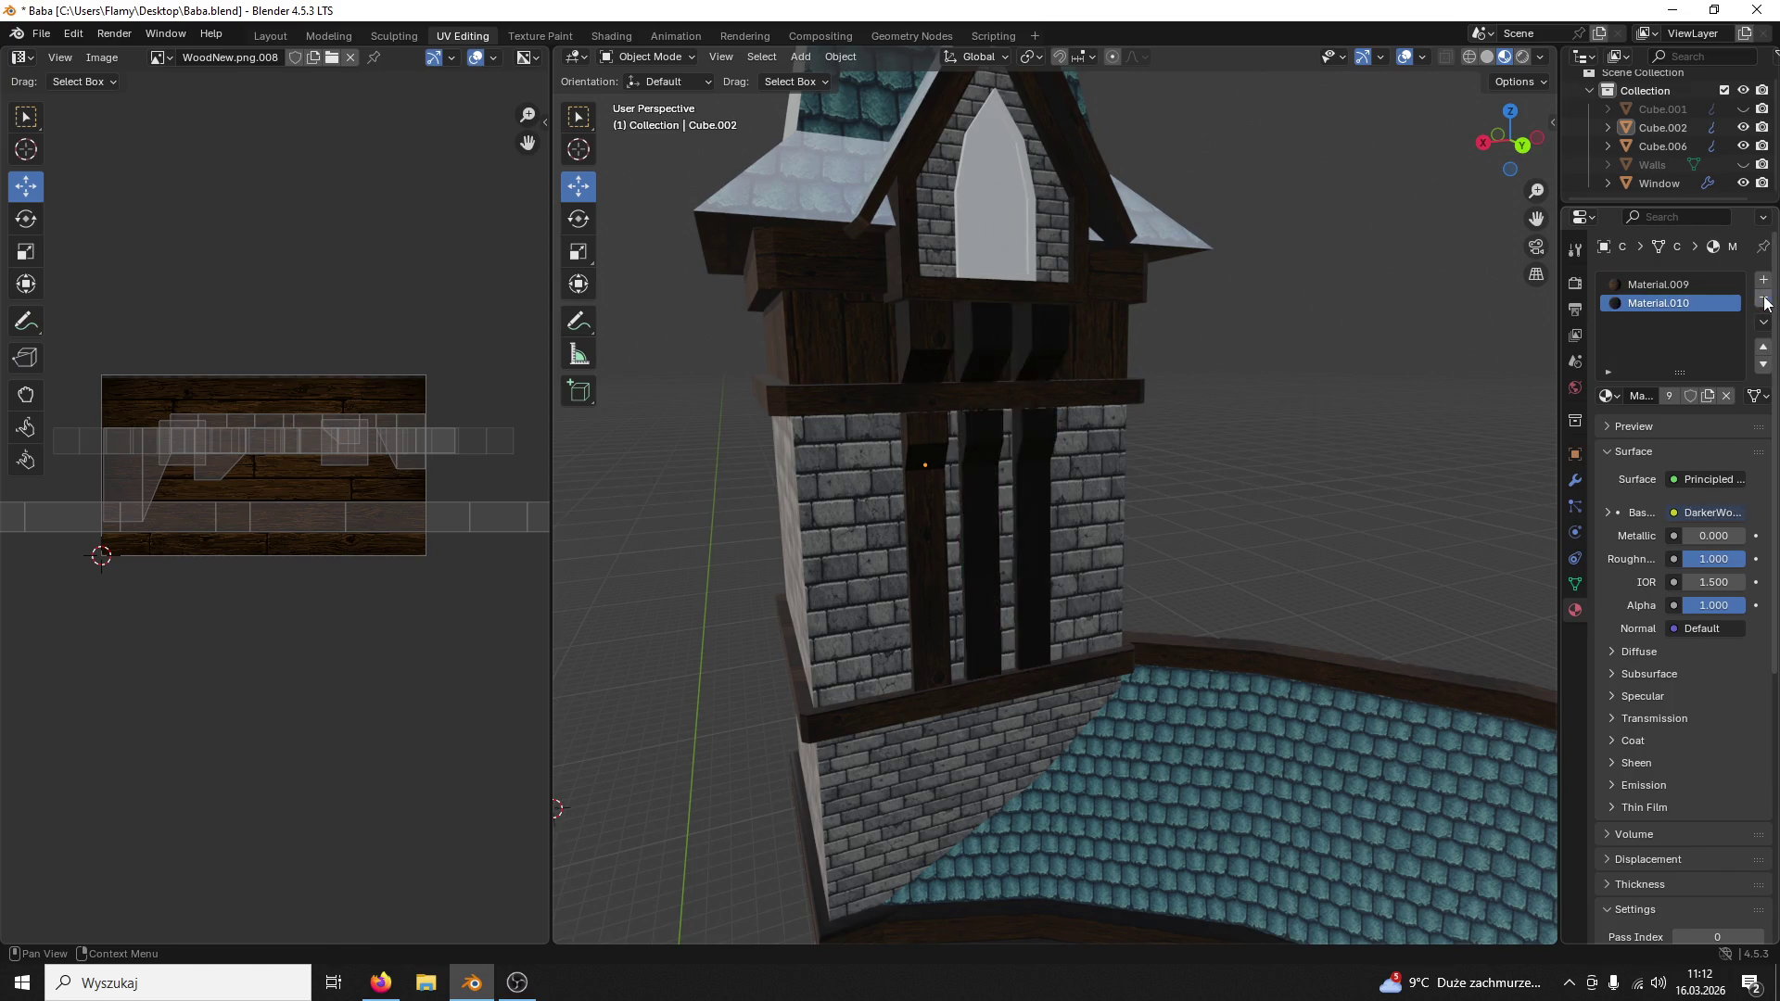
click(1765, 301)
click(1764, 300)
click(1765, 300)
Step: Assign the wood material Material.044 to the merged beams from the existing-materials list
click(1032, 357)
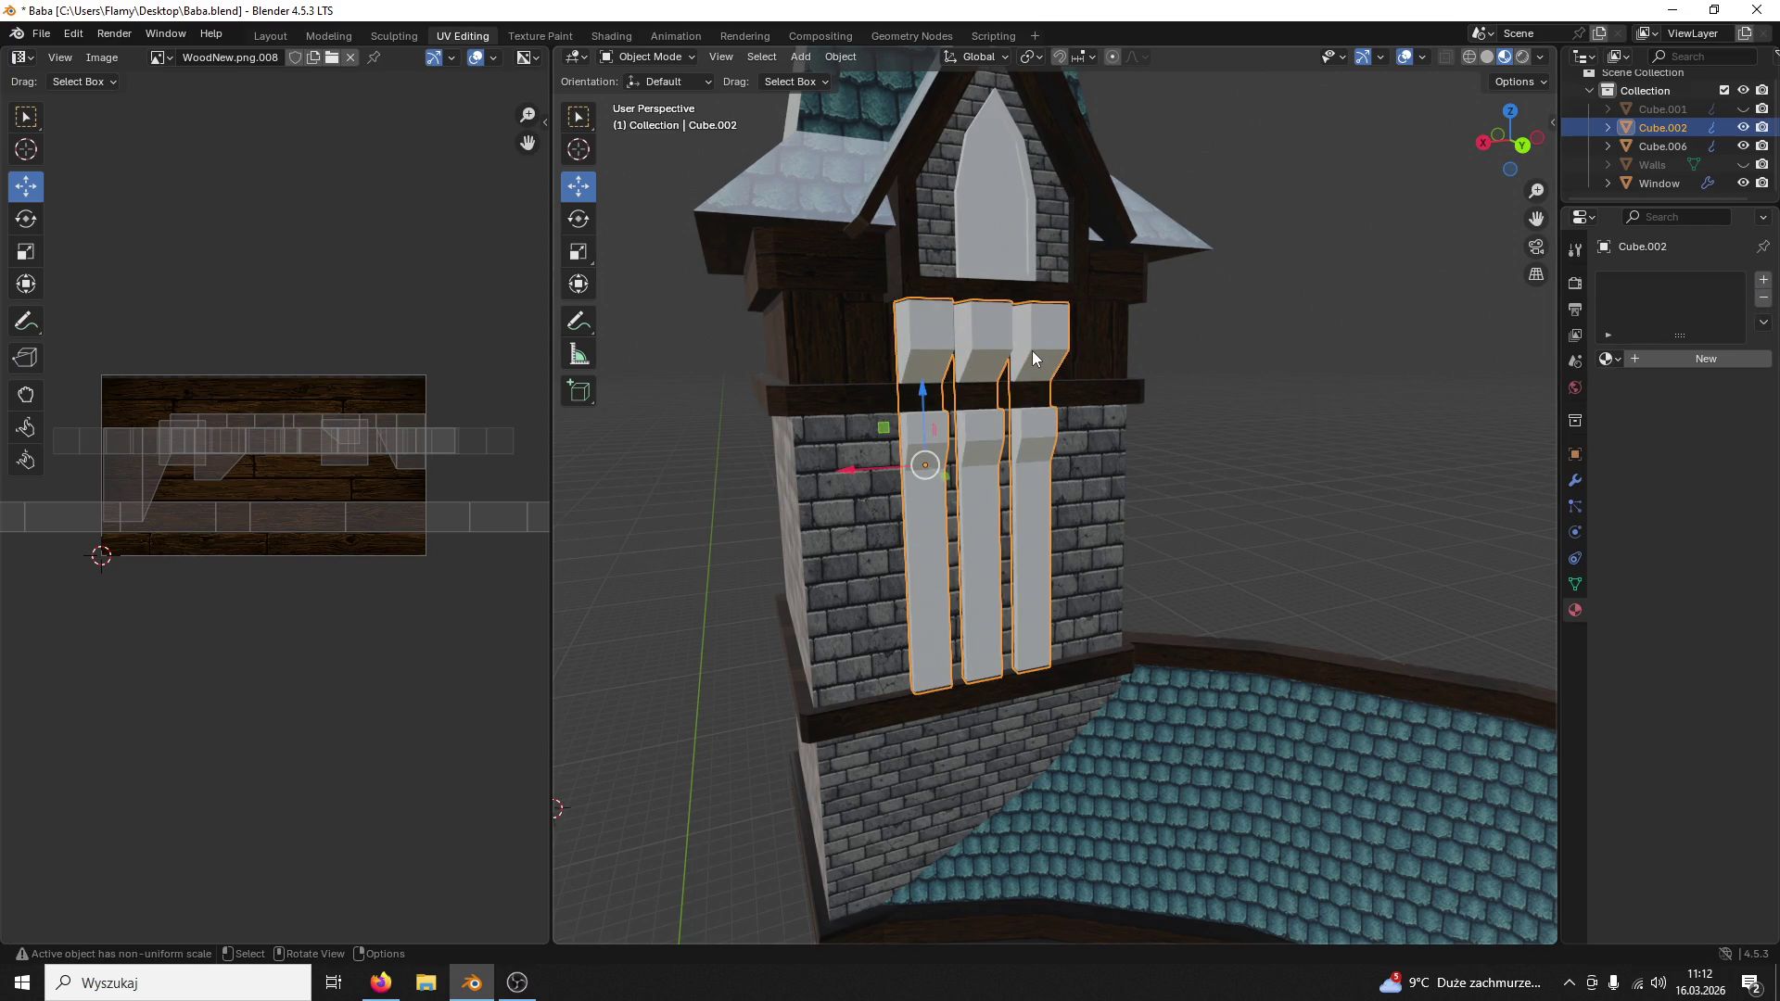
click(1632, 356)
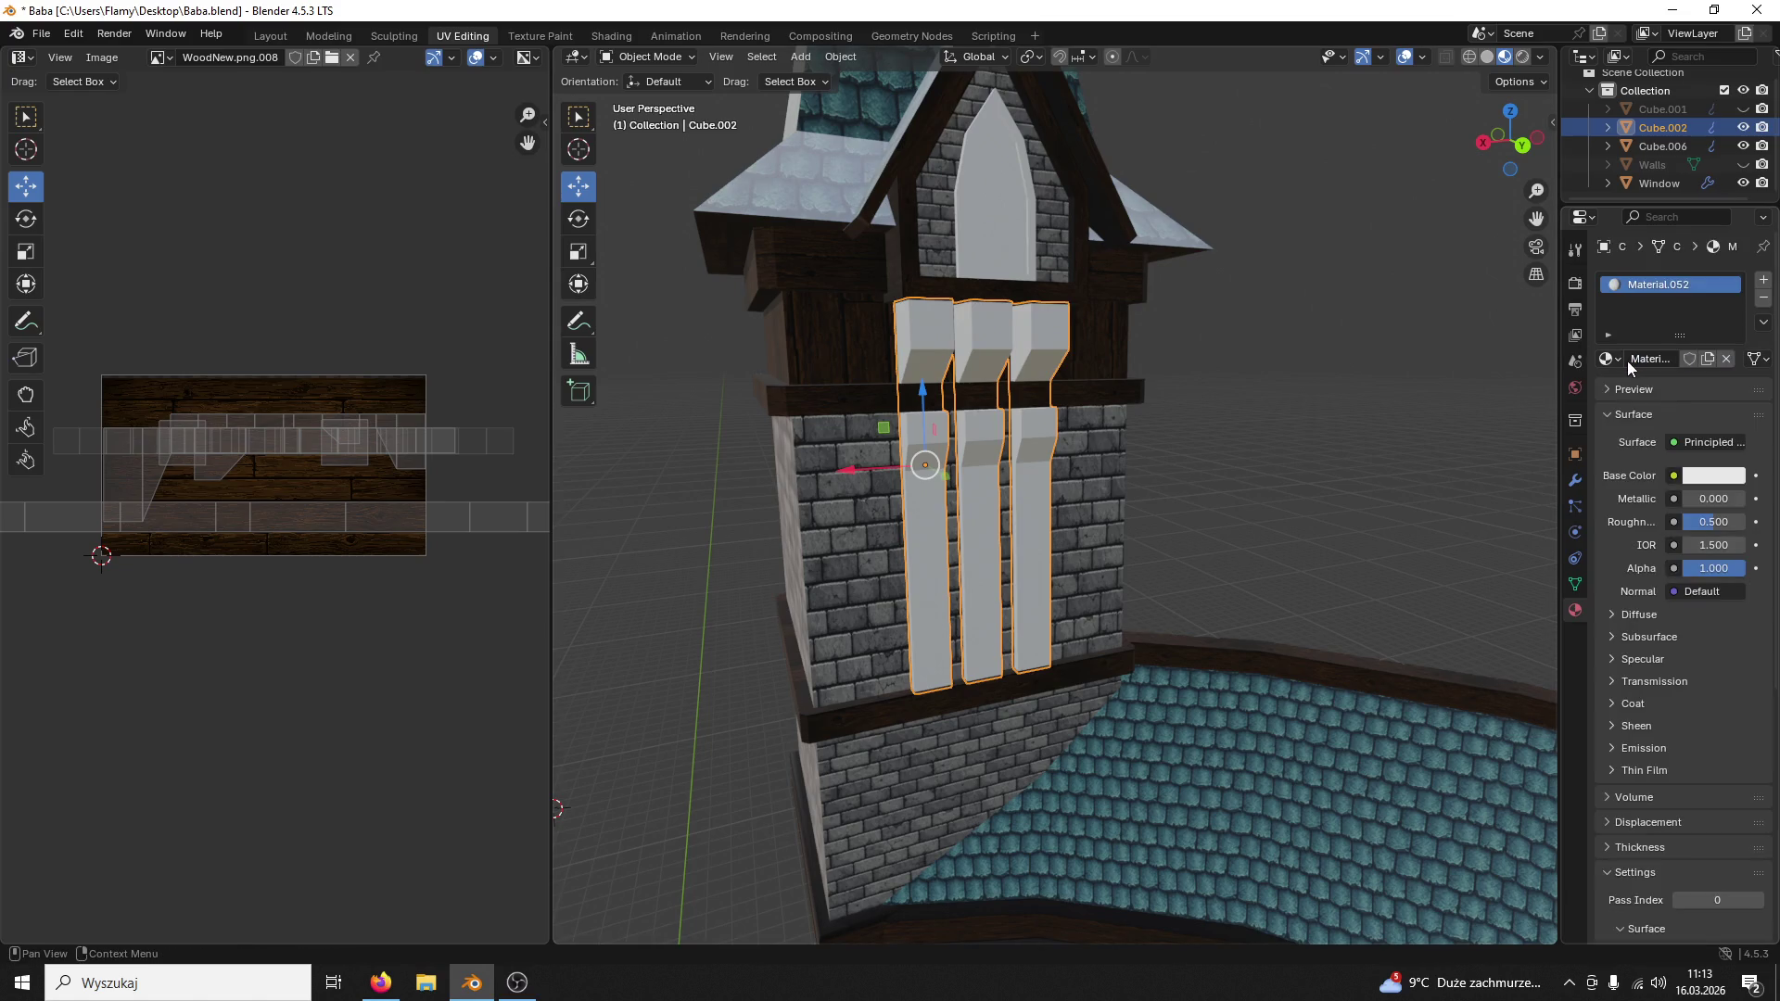
click(1443, 407)
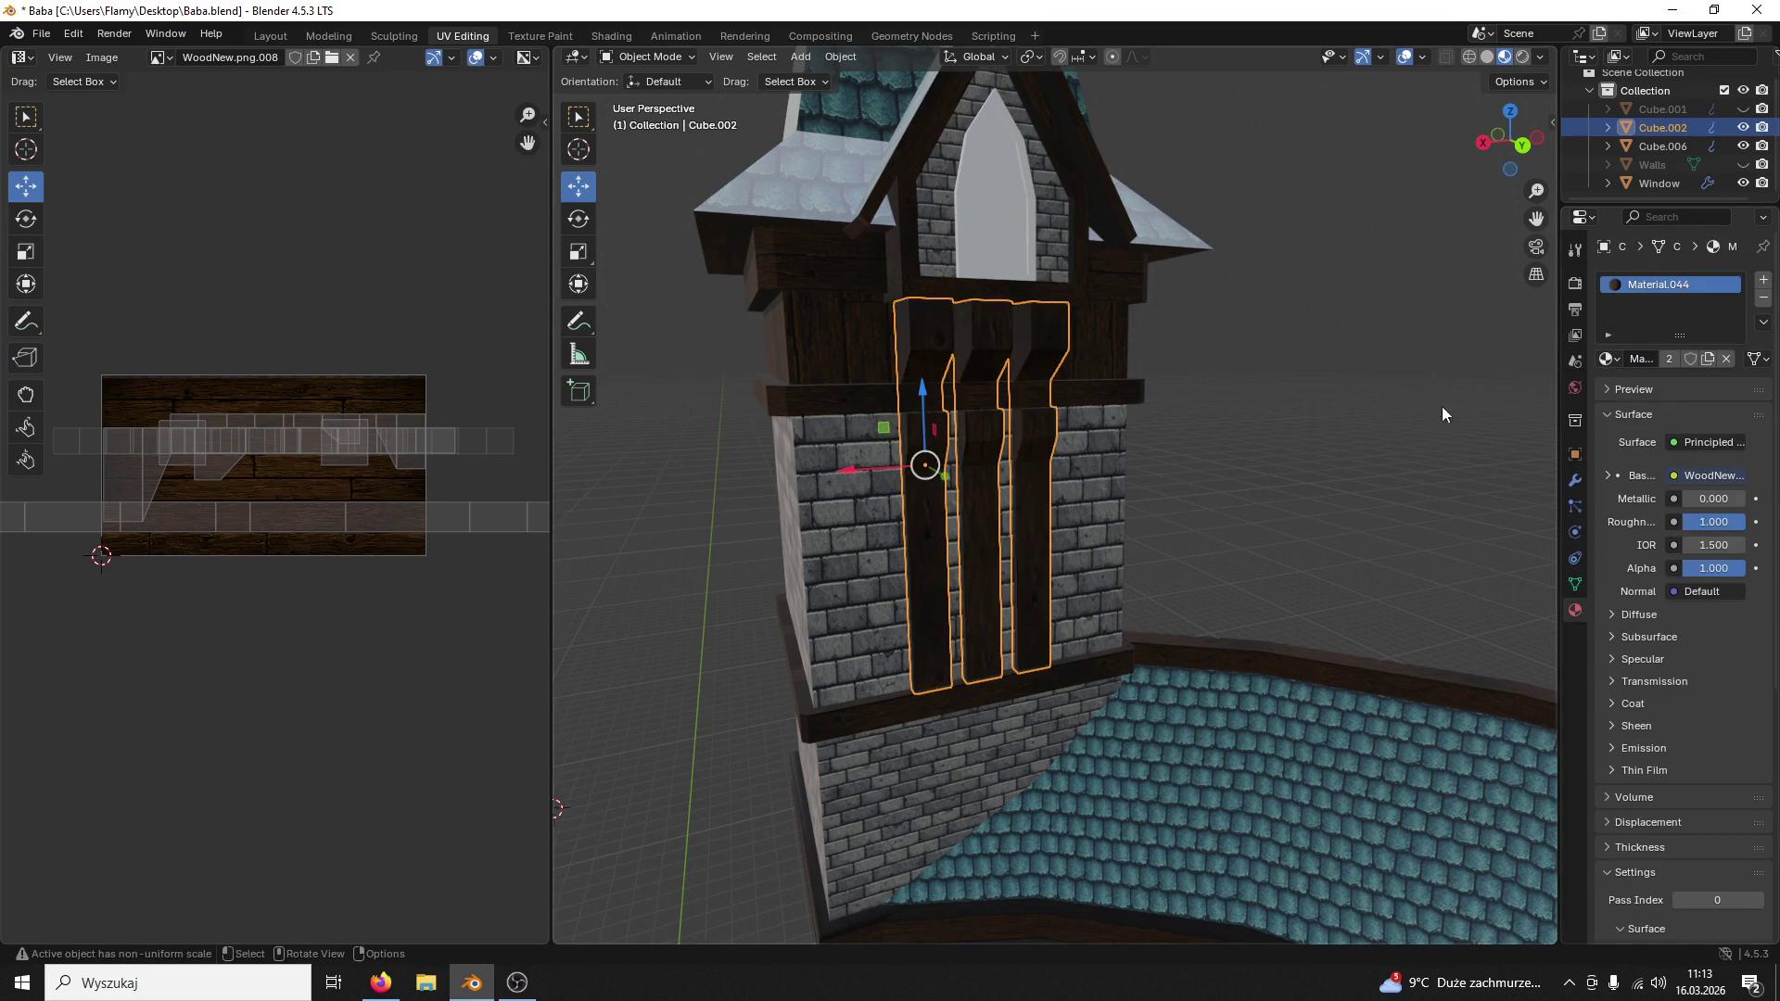
click(1241, 425)
scroll(1241, 424, up, 3)
middle_drag(1243, 425, 1265, 444)
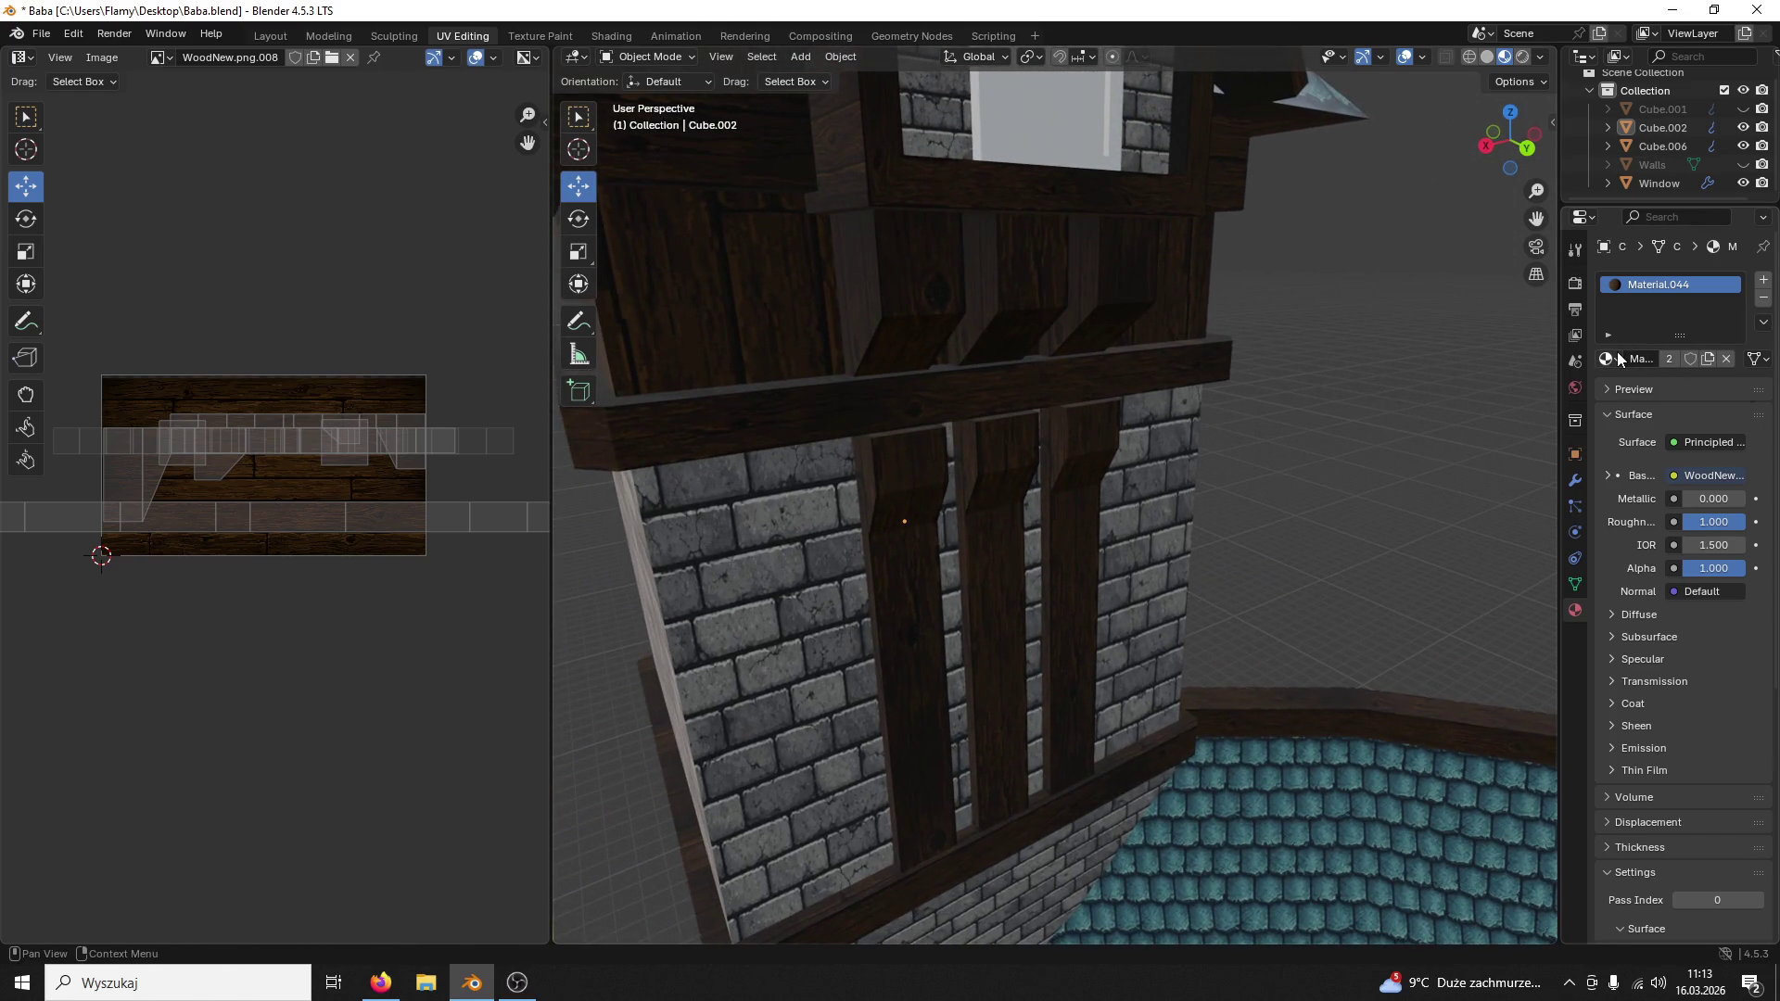
drag(1550, 364, 1355, 366)
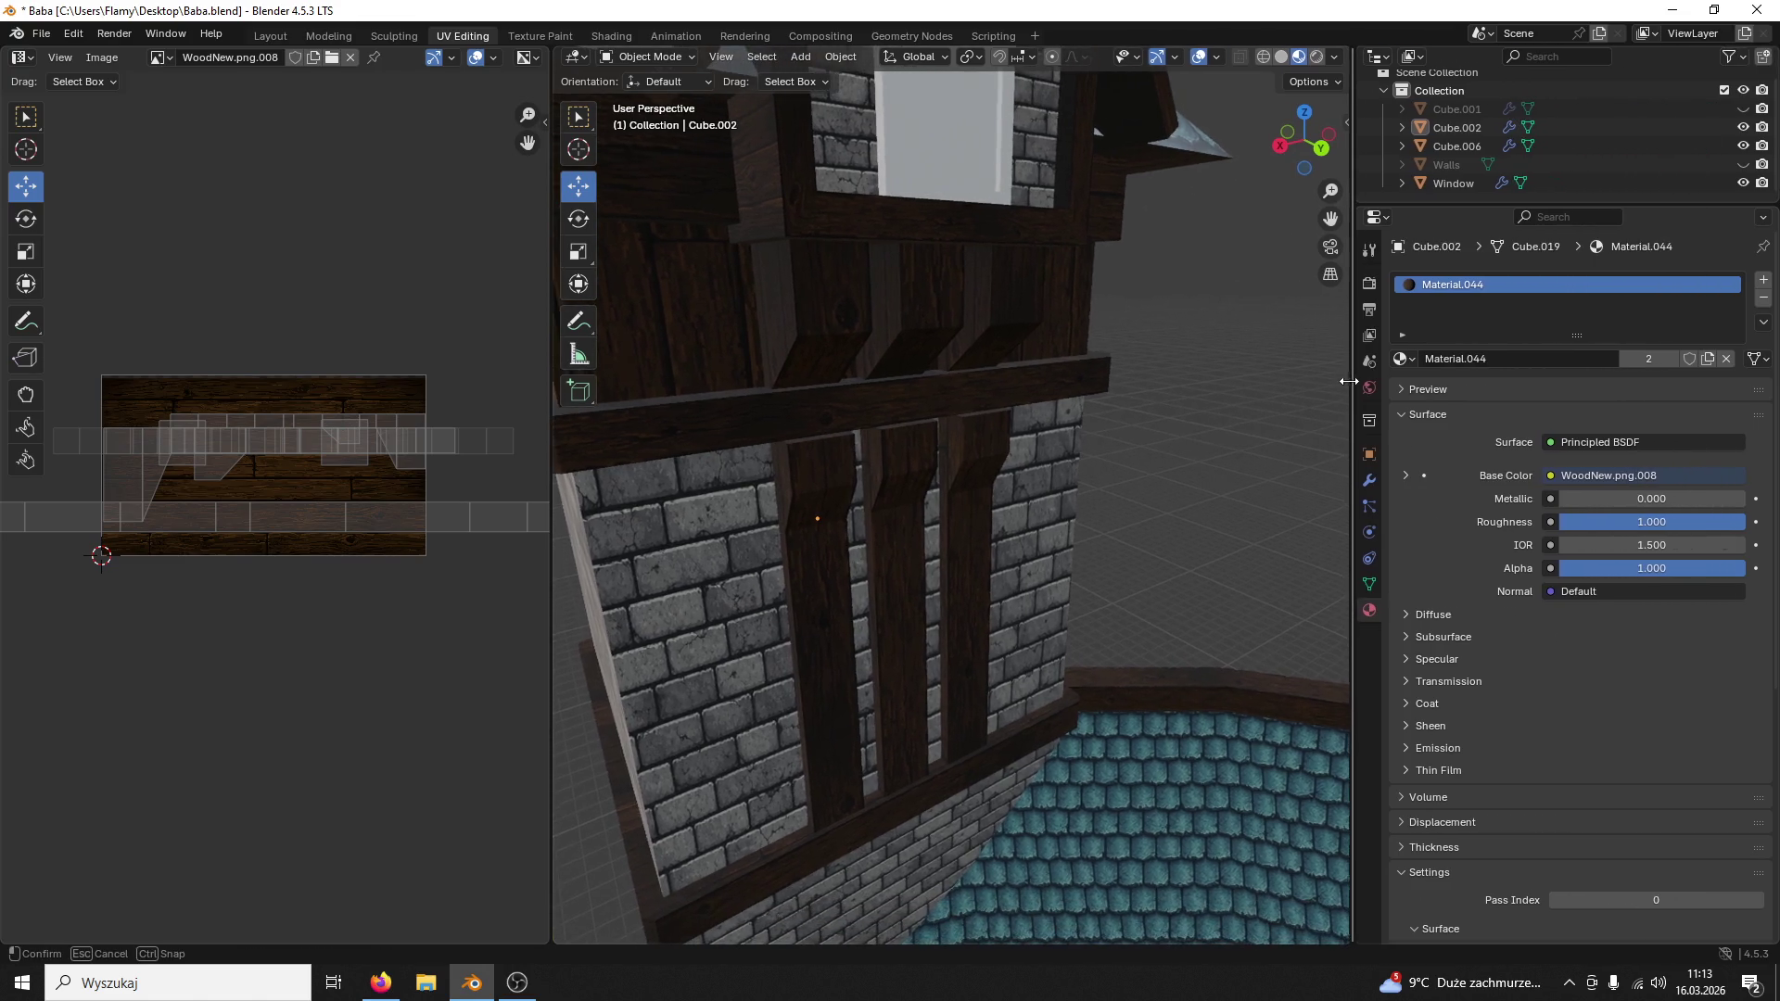
click(1406, 358)
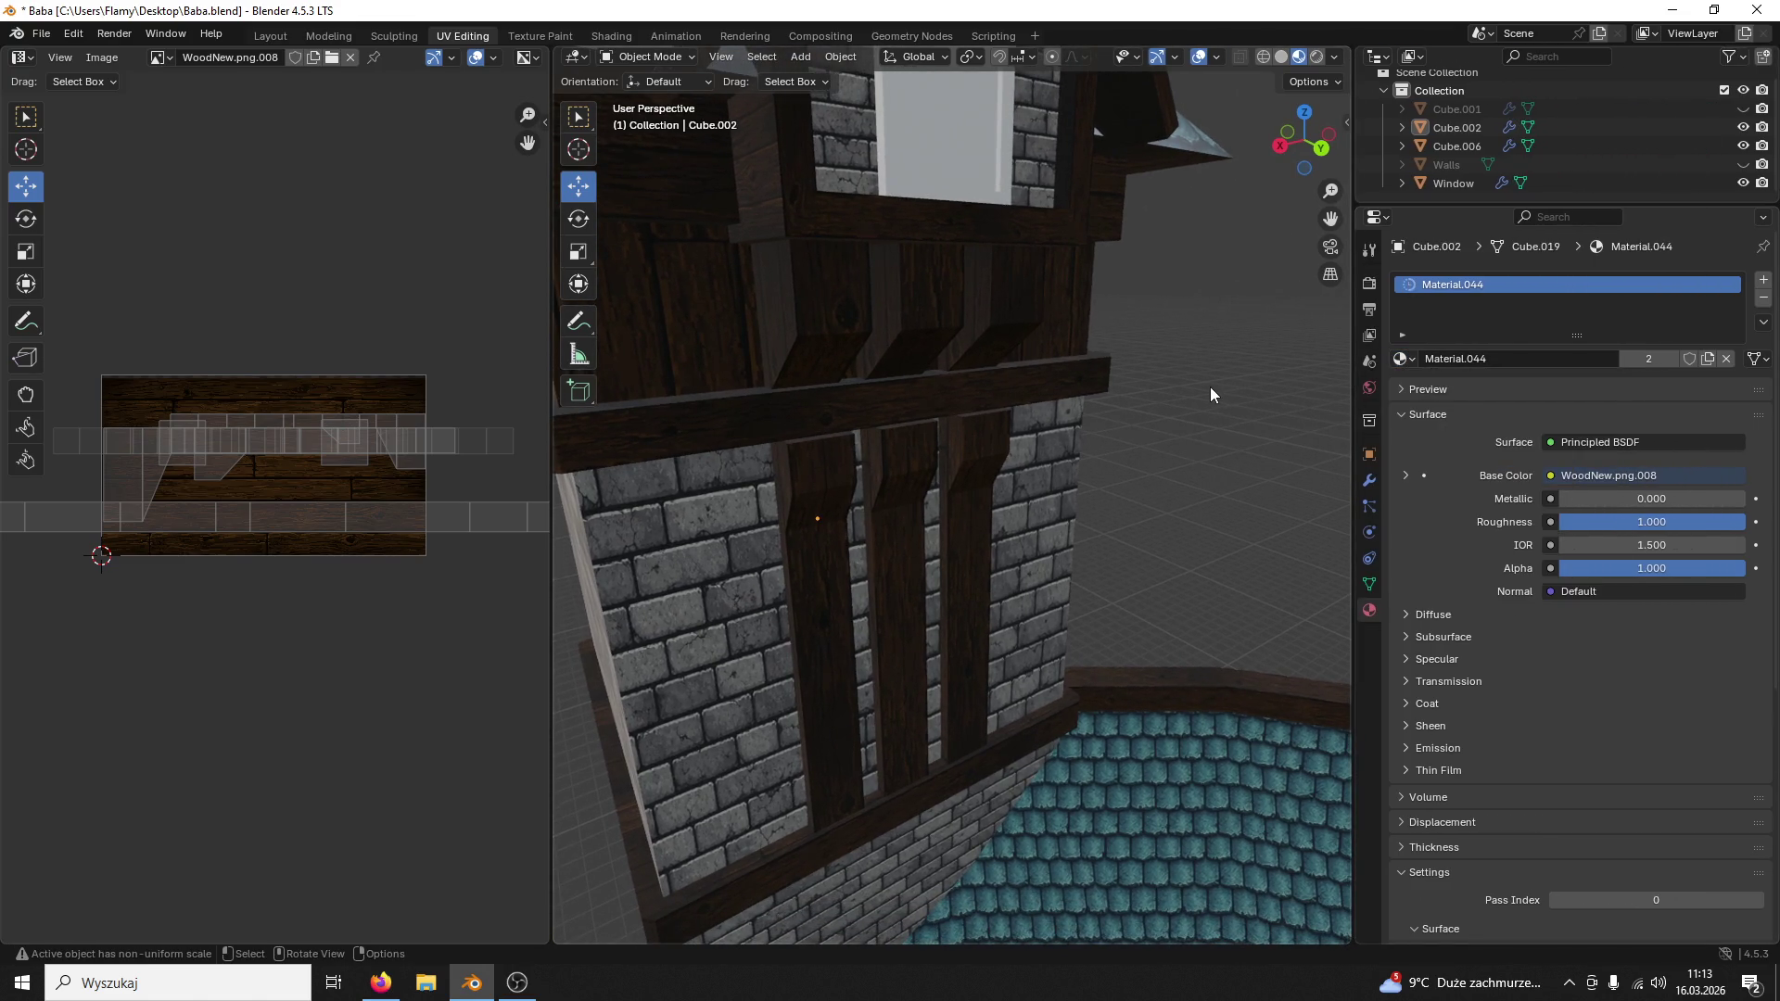
scroll(1209, 387, down, 5)
middle_drag(1166, 443, 1024, 472)
click(868, 501)
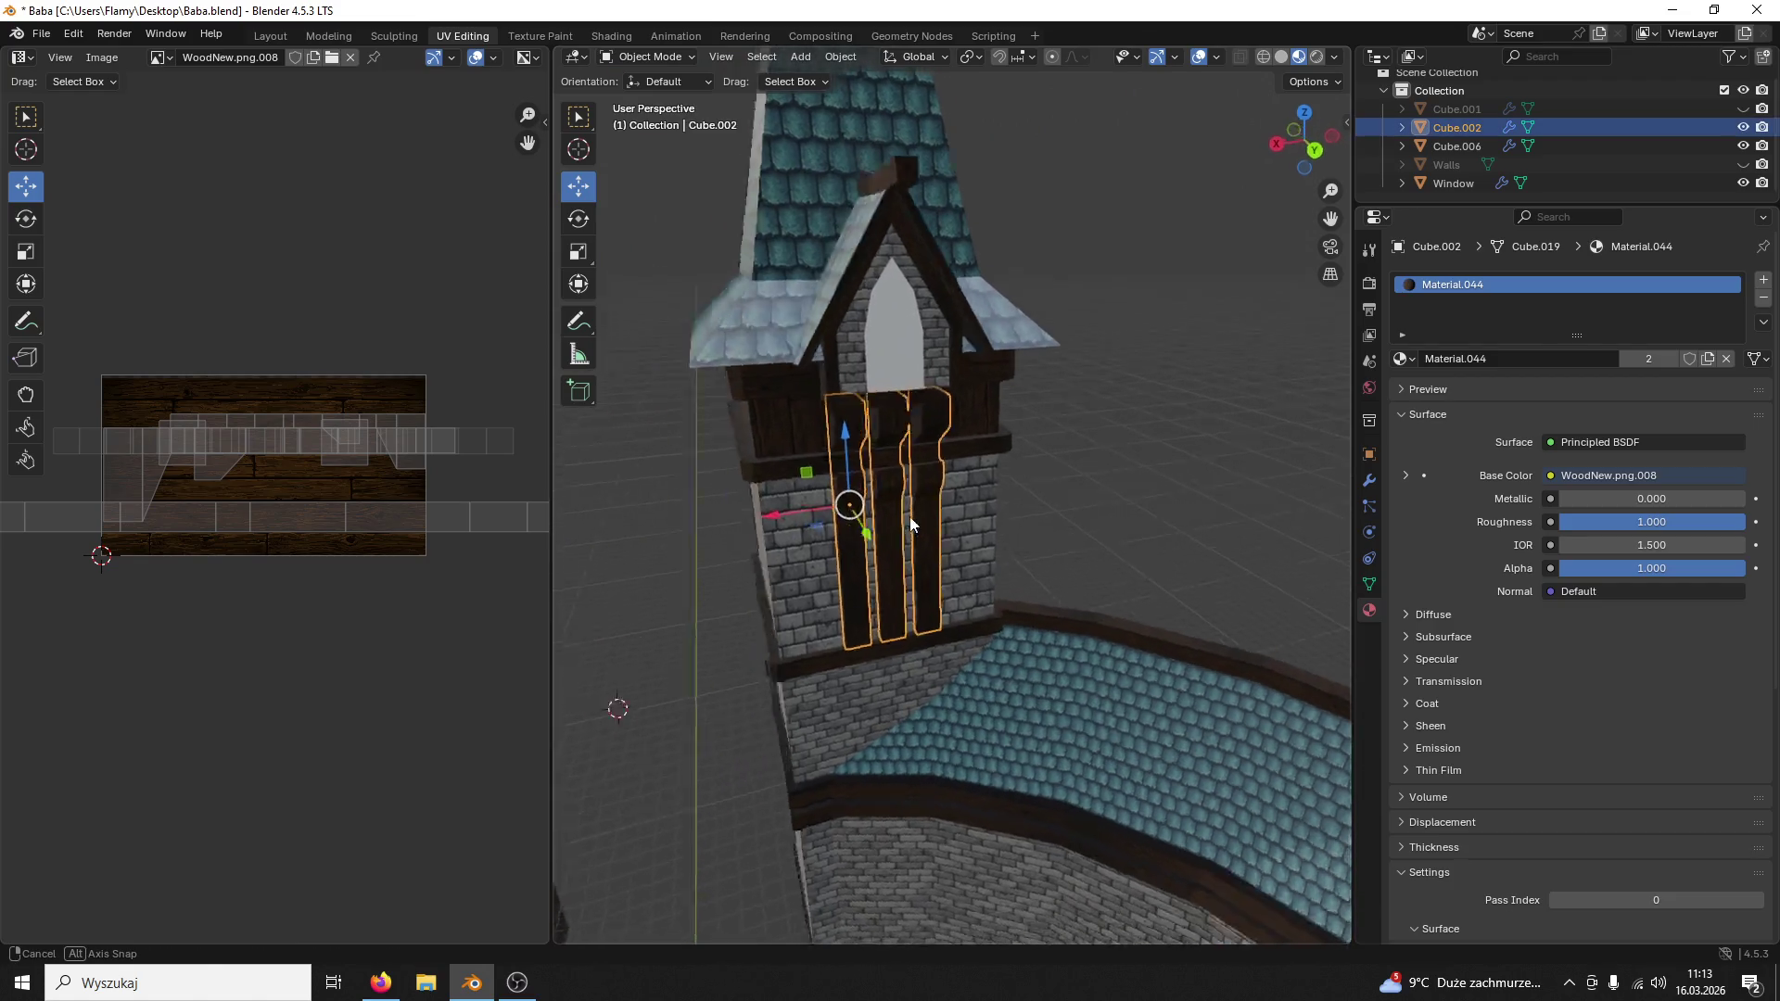
Step: Save Baba.blend with Ctrl+S, then switch the merged beams into Edit Mode
middle_drag(890, 507, 989, 488)
key(ctrl+s)
click(1248, 498)
mouse_move(1246, 498)
middle_down()
mouse_move(1192, 500)
mouse_move(1167, 569)
mouse_move(1181, 542)
mouse_move(1155, 562)
mouse_move(1190, 556)
middle_up()
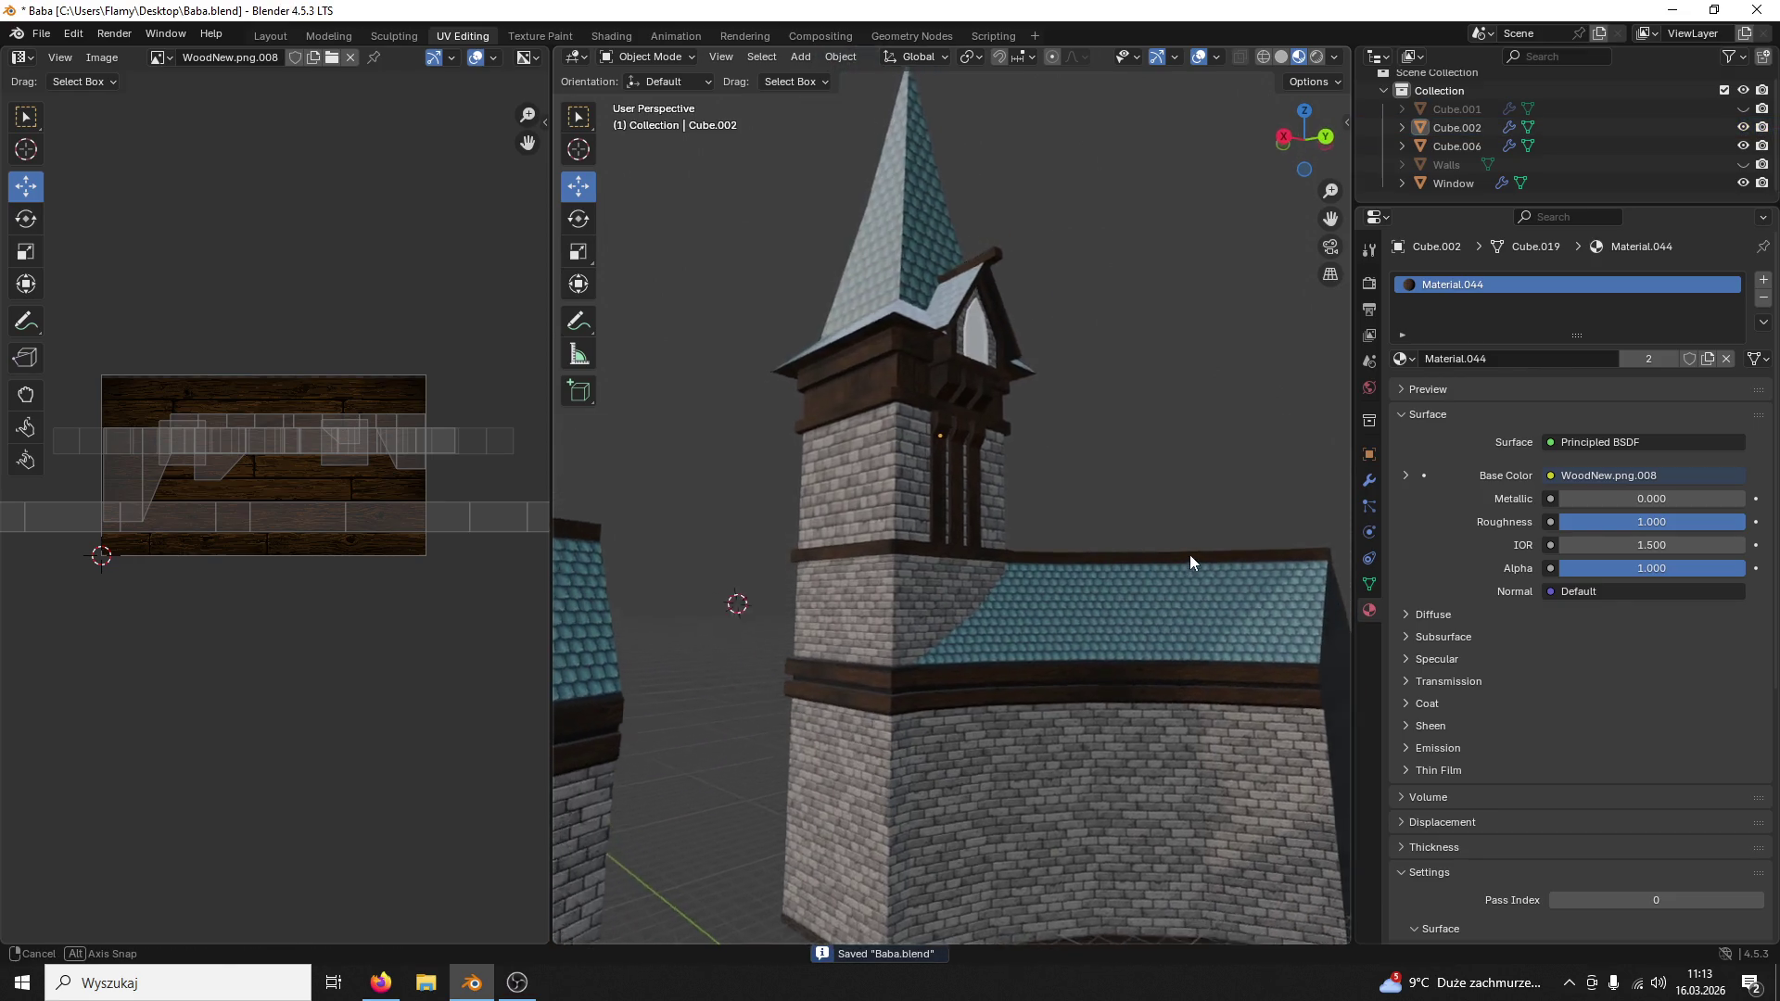
scroll(1189, 555, up, 2)
scroll(1179, 628, up, 3)
mouse_move(1156, 500)
middle_down()
mouse_move(1097, 536)
mouse_move(1126, 497)
mouse_move(1058, 494)
mouse_move(1072, 573)
mouse_move(1059, 550)
middle_up()
click(650, 58)
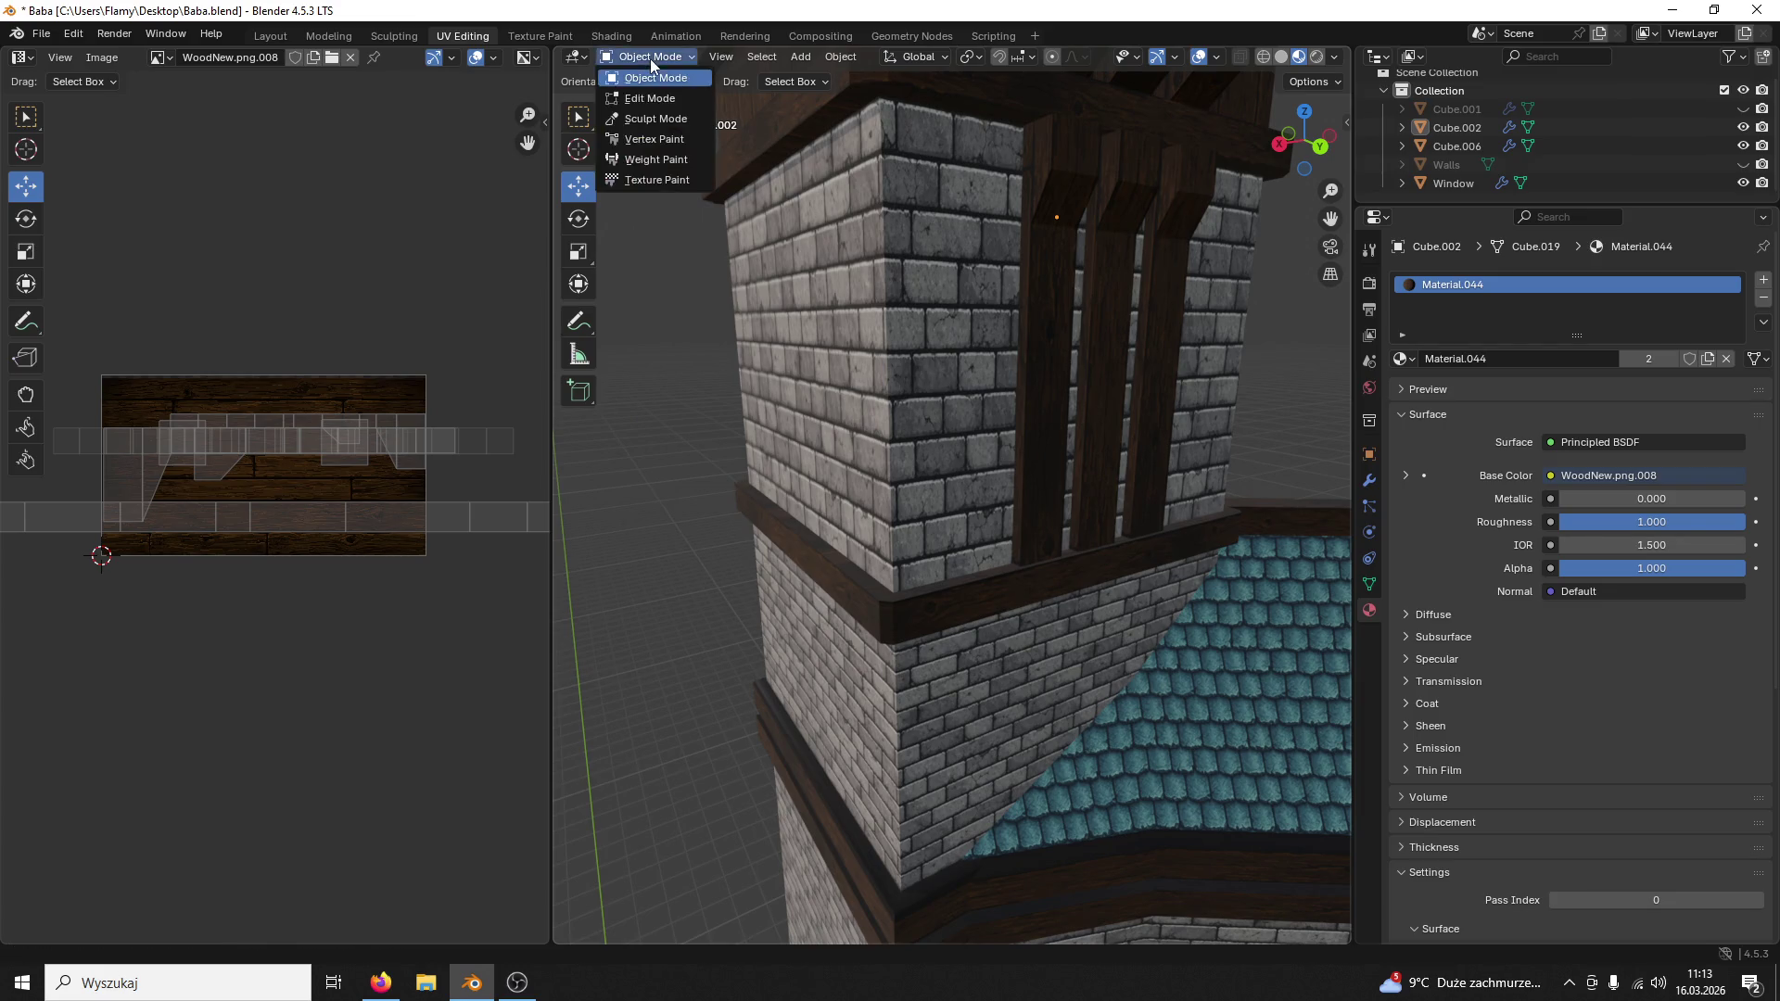
click(650, 58)
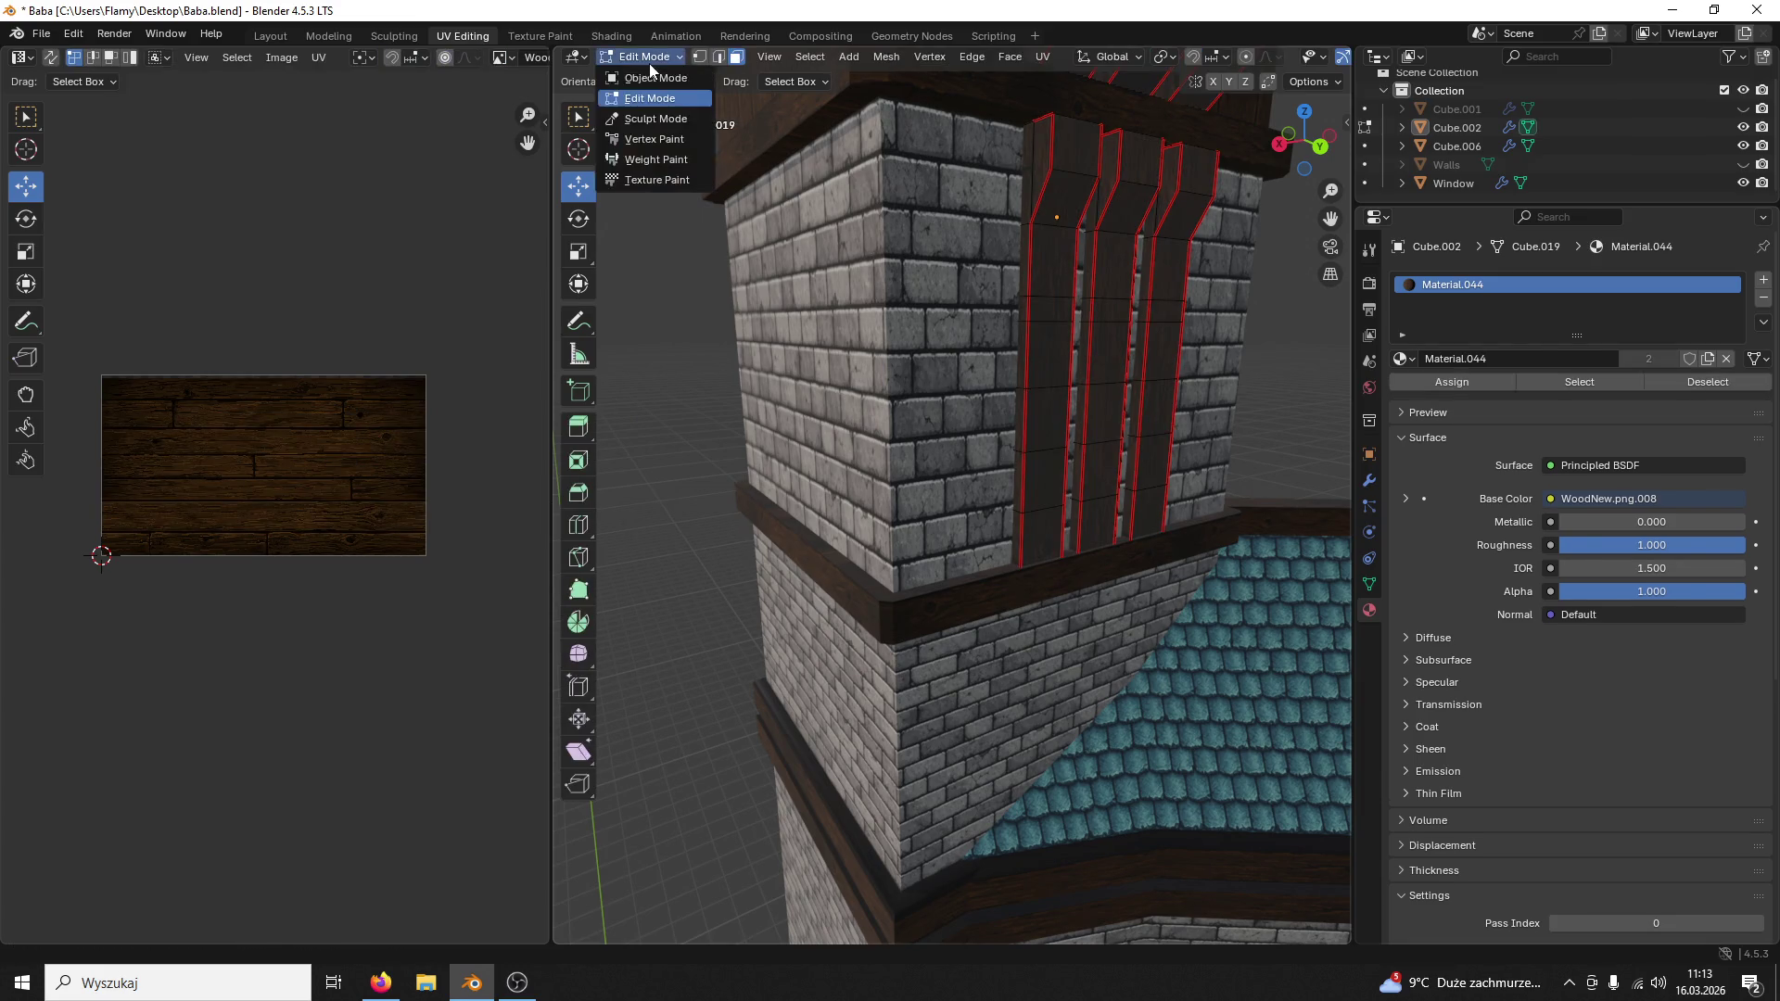
Step: Paste a copy of the wooden beam panel and try Rotation X 180 (undone), then Rotation Z 180
click(1035, 255)
scroll(1046, 261, down, 3)
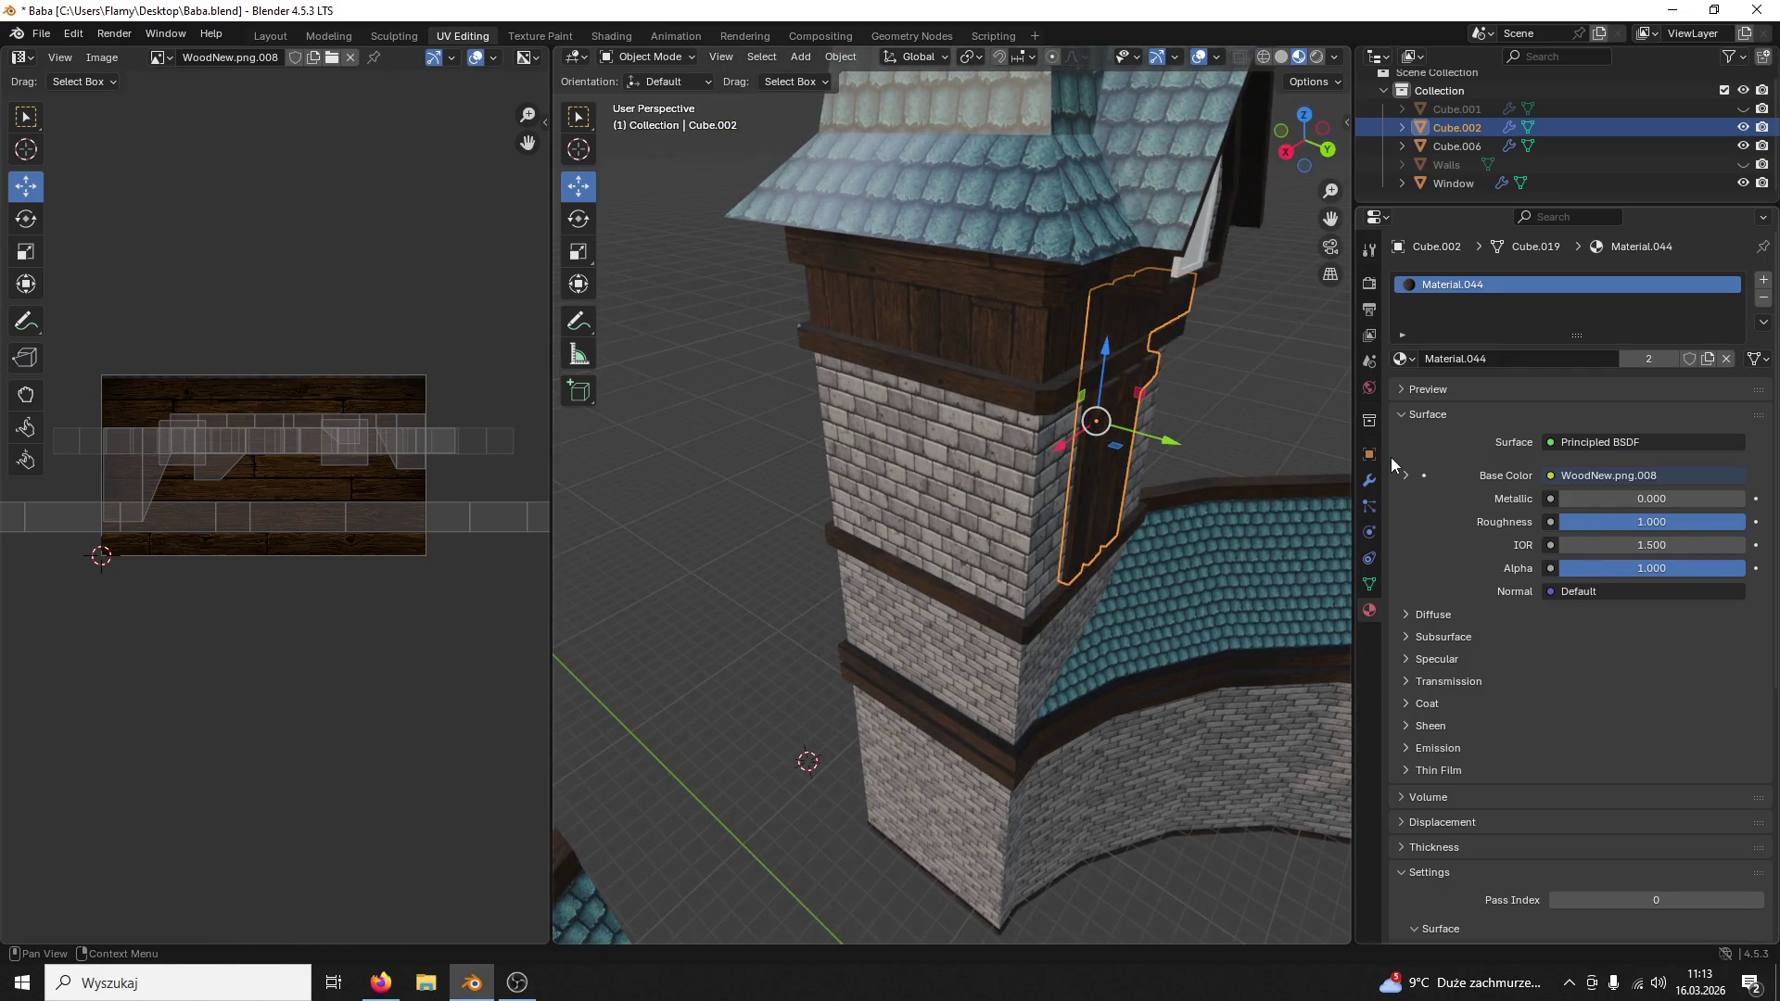
key(ctrl+v)
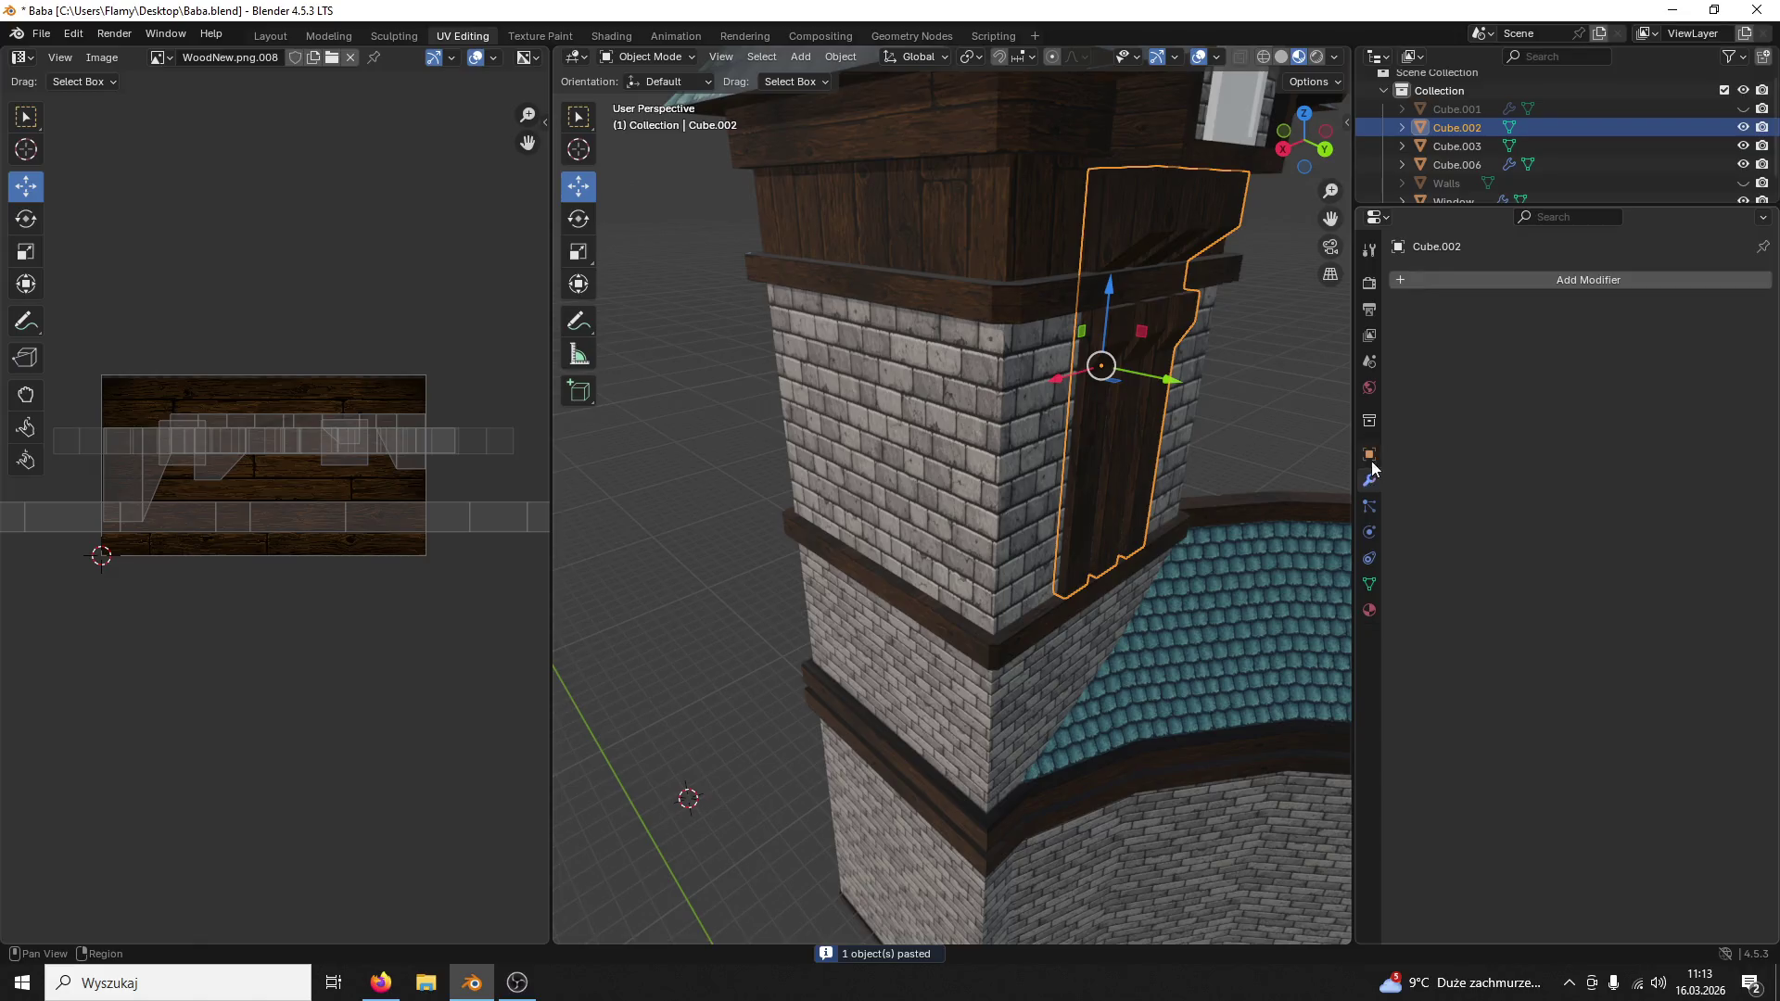
click(1368, 454)
text(180)
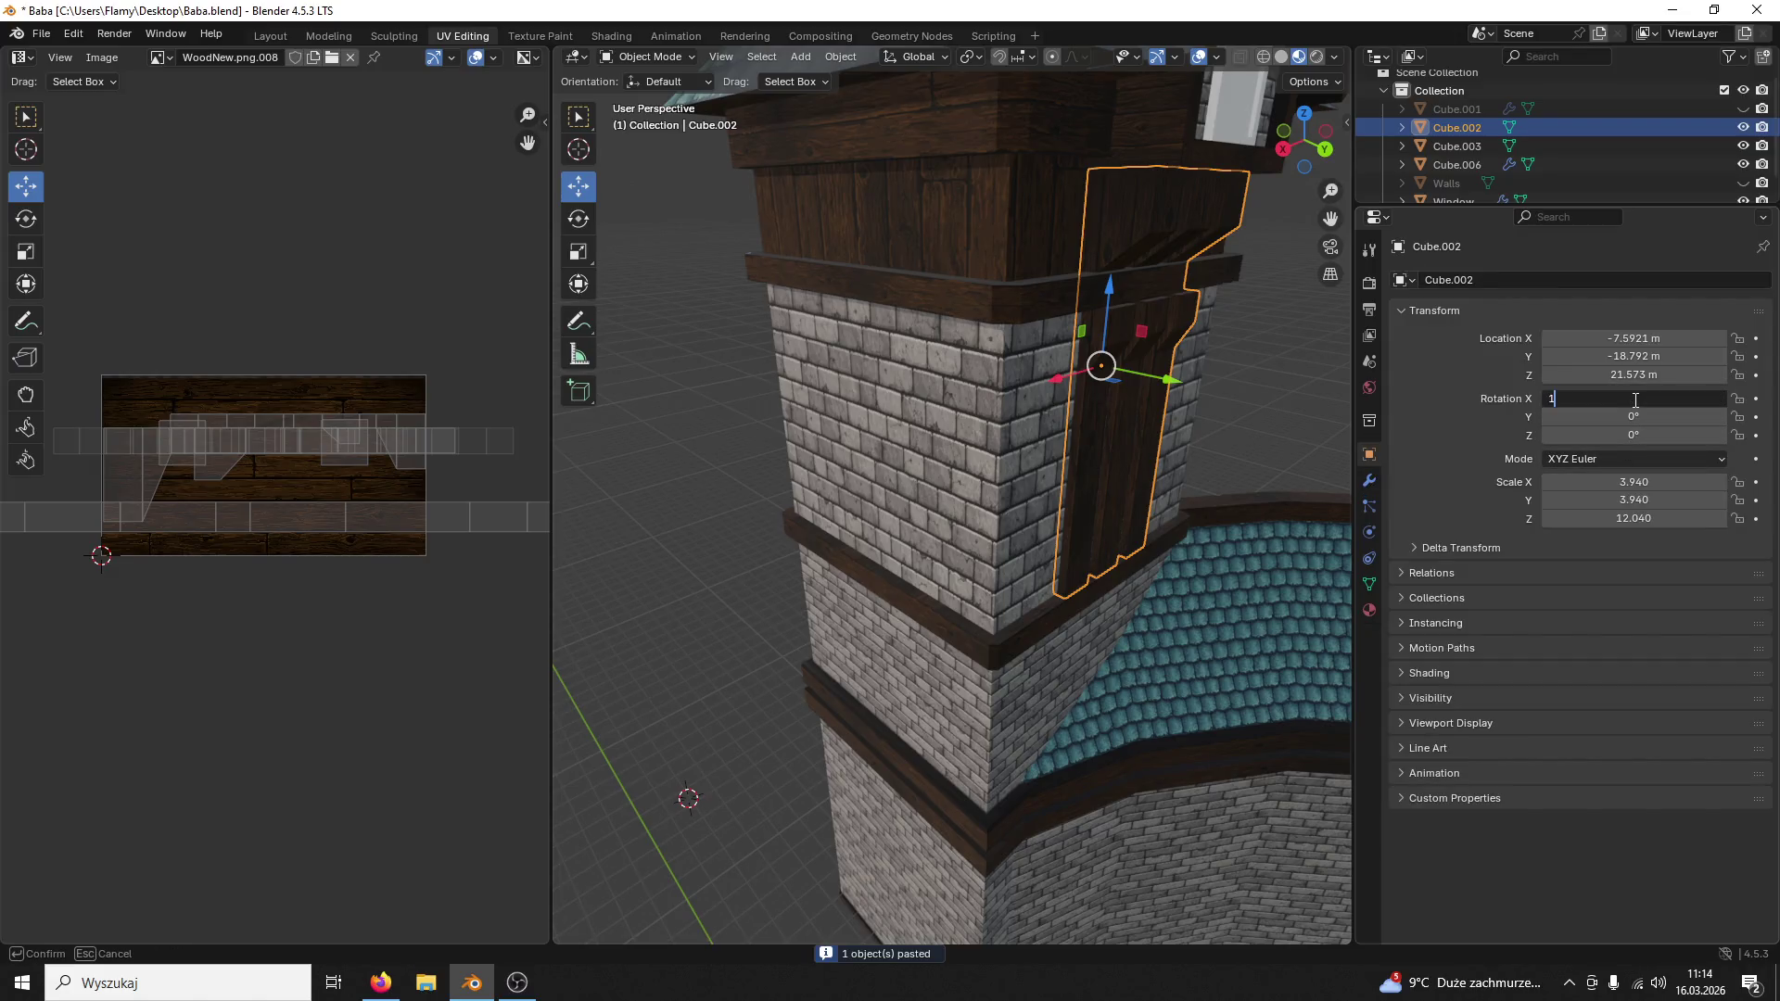
key(Return)
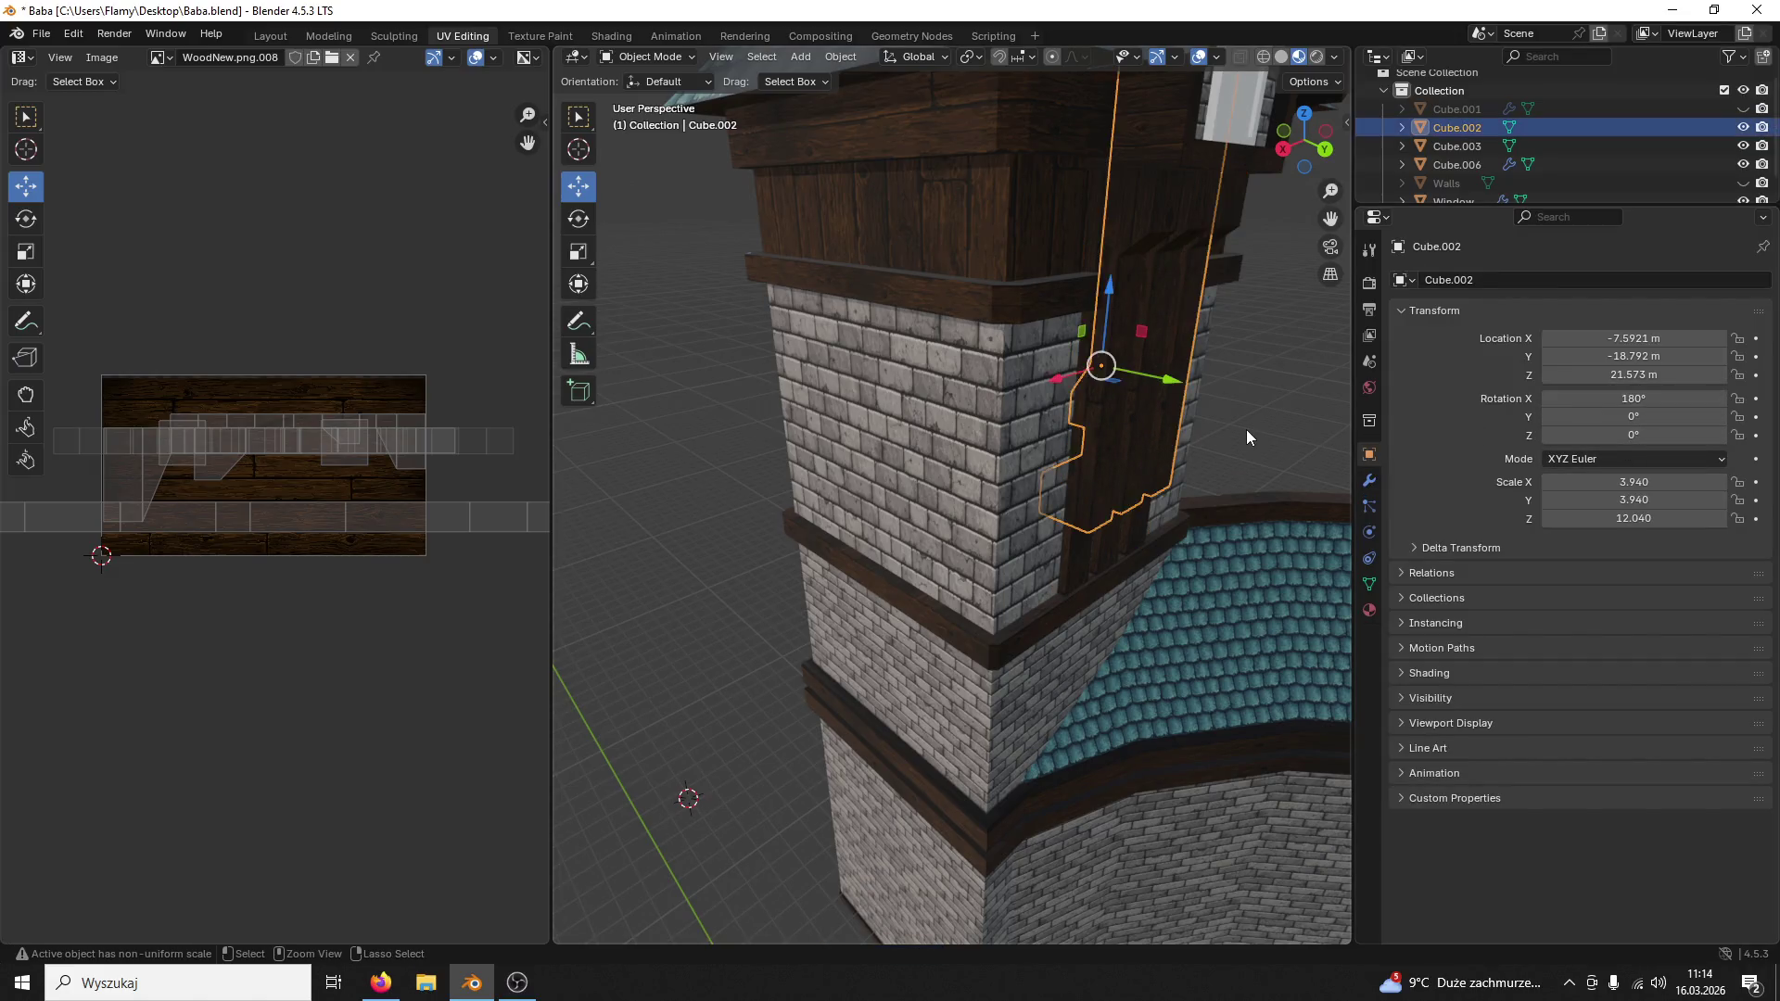
key(ctrl+z)
click(1616, 435)
text(180)
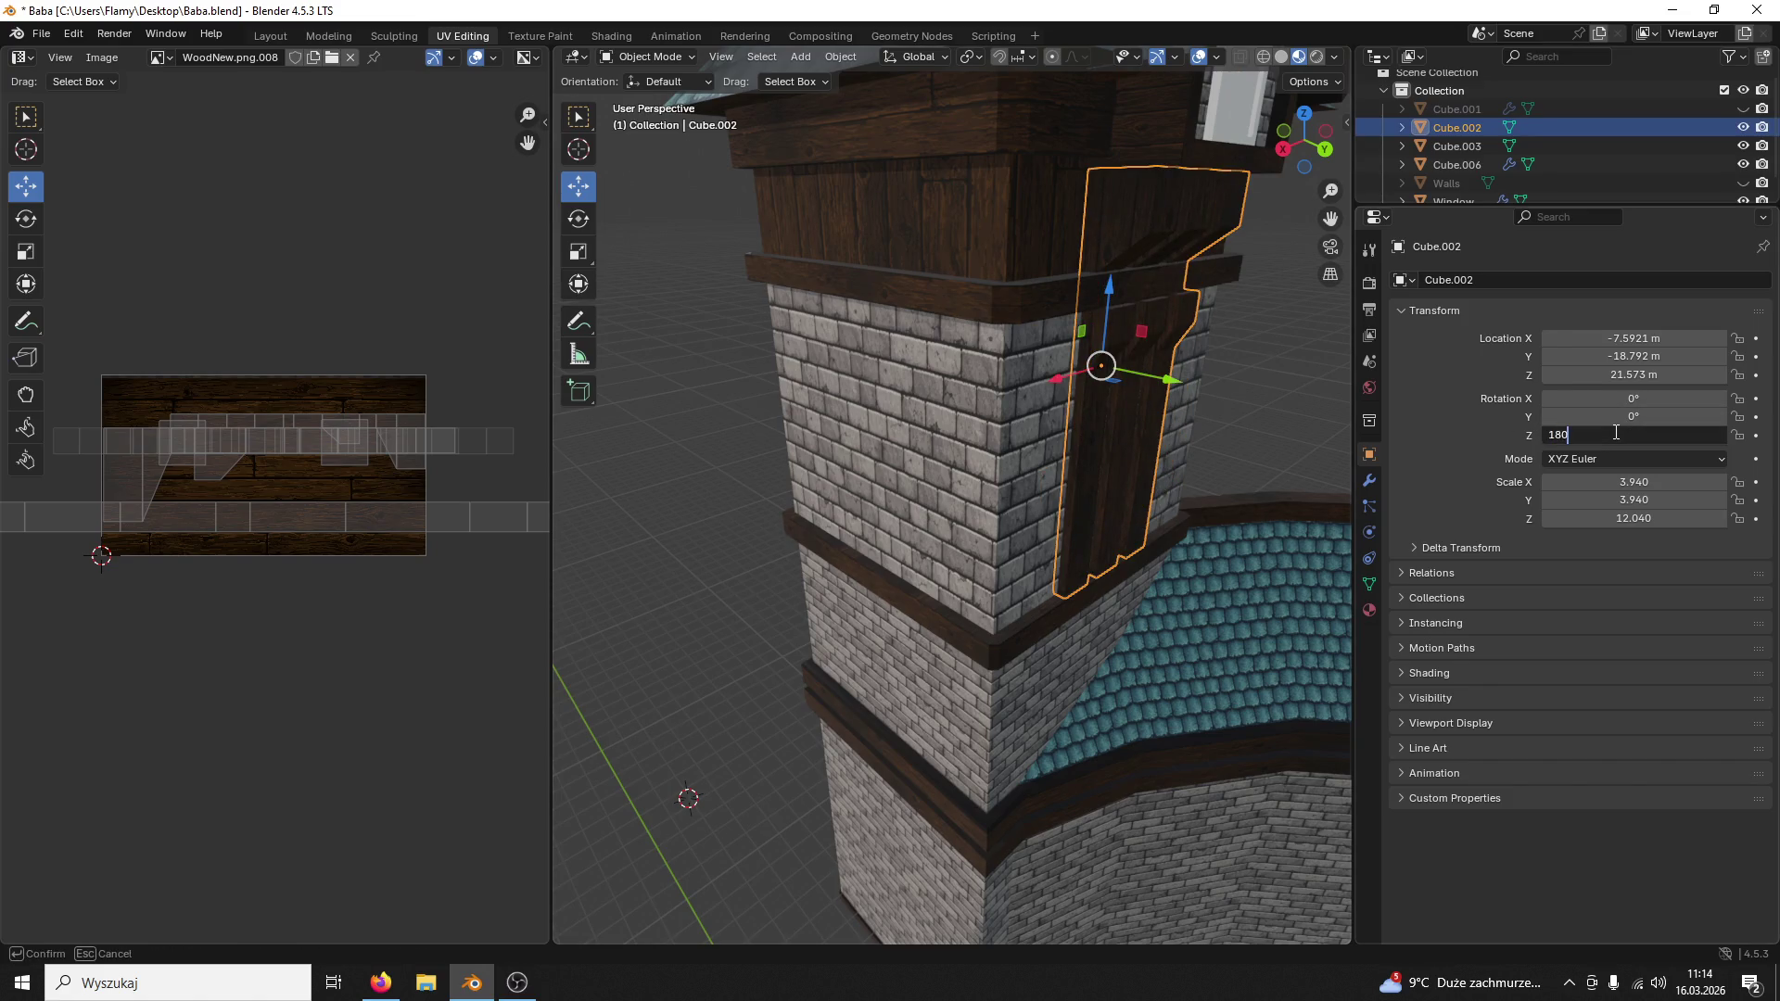
key(Return)
Step: Delete the turned-around copy Cube.002, keep Cube.003 selected and move to the Modeling workspace
mouse_move(1172, 462)
middle_down()
mouse_move(1238, 463)
mouse_move(997, 511)
middle_up()
drag(834, 484, 914, 480)
key(ctrl+z)
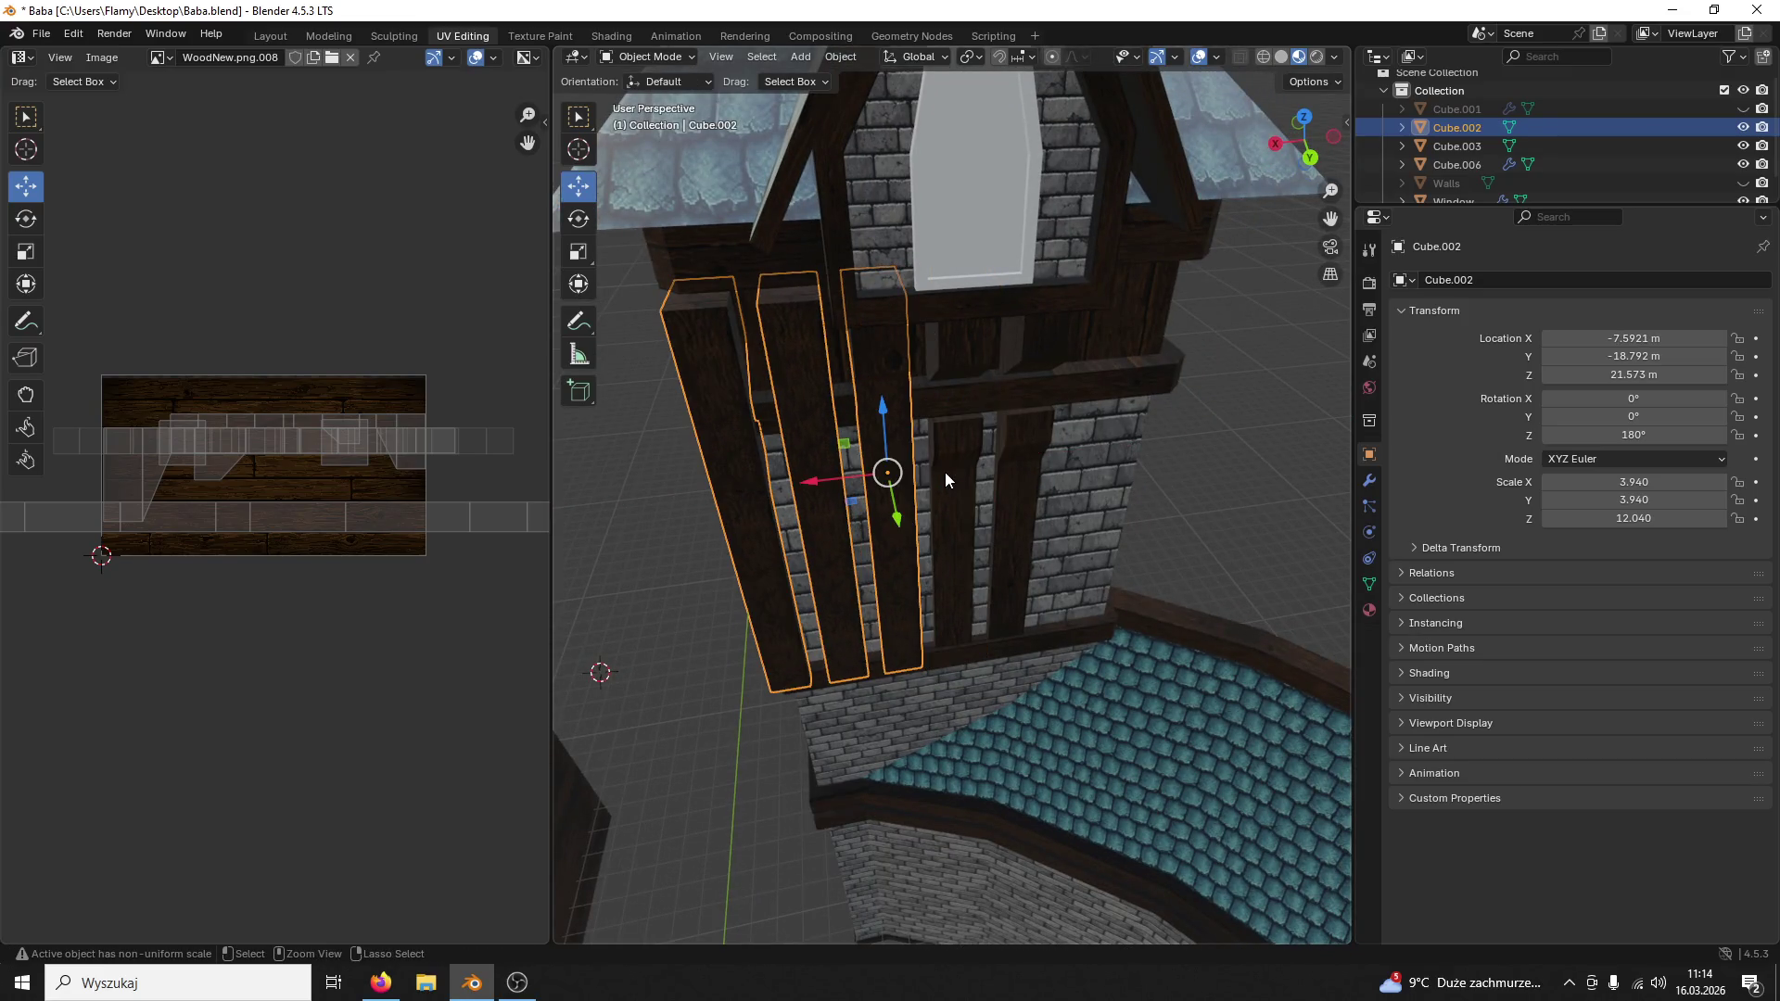
key(Delete)
click(950, 481)
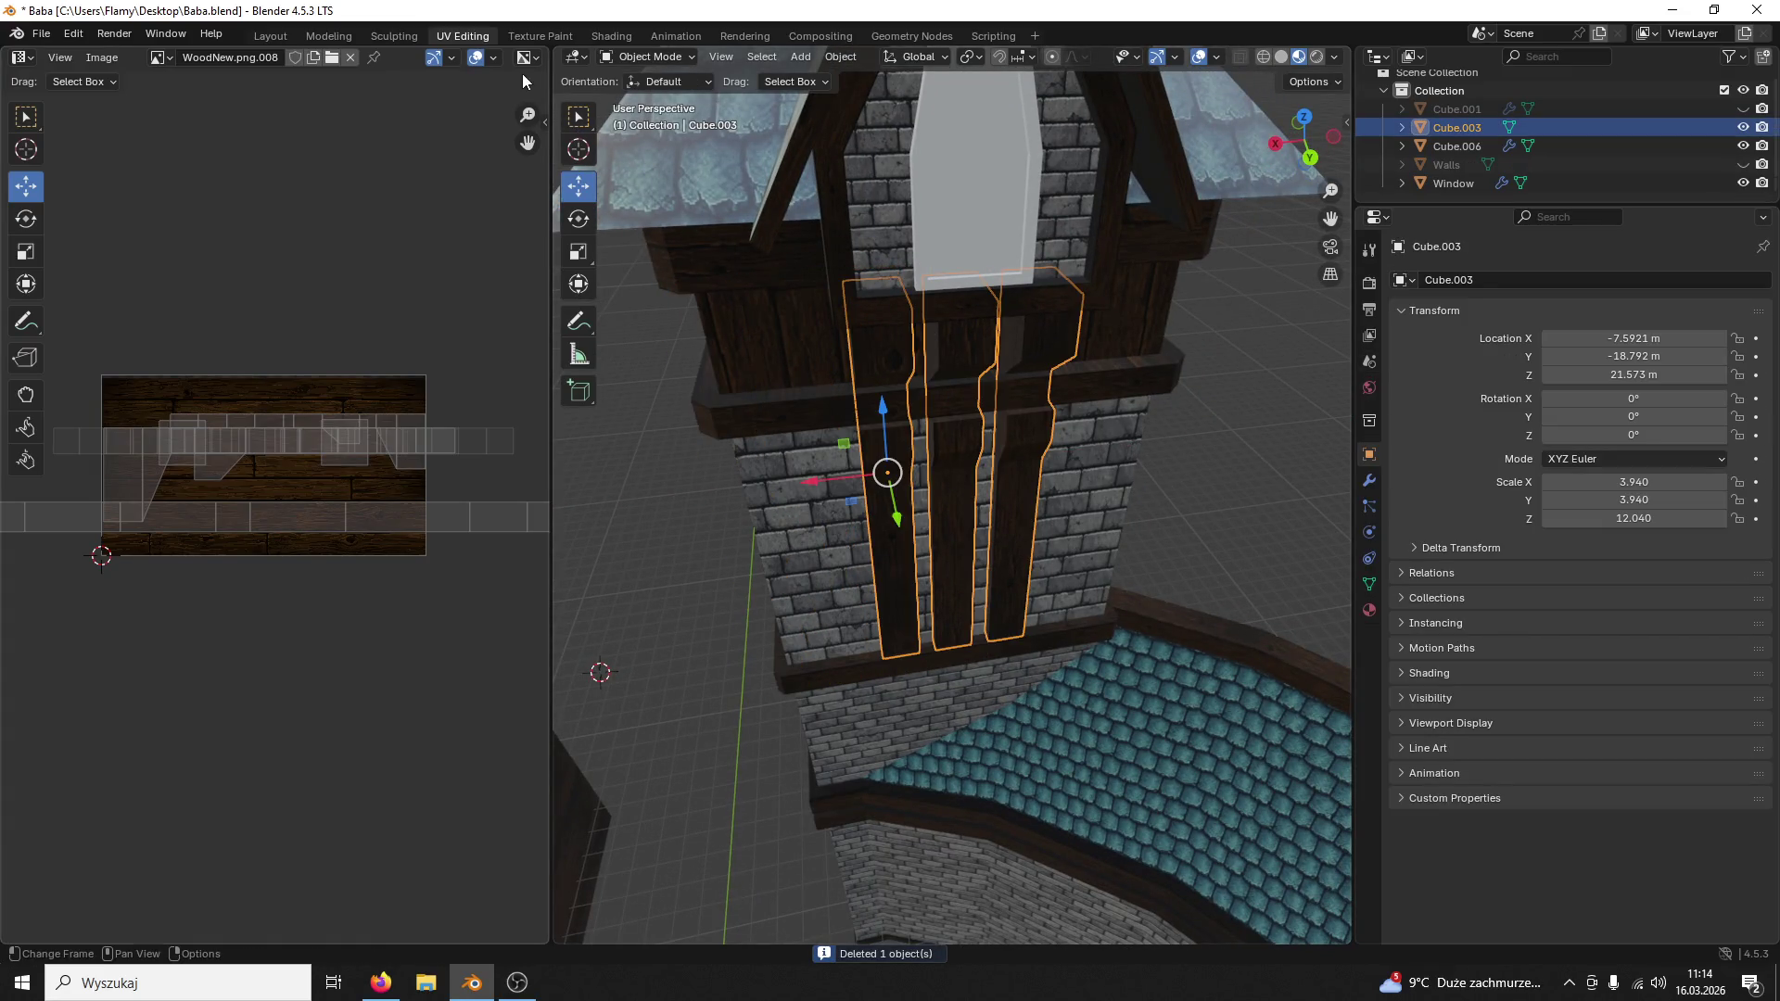
click(329, 36)
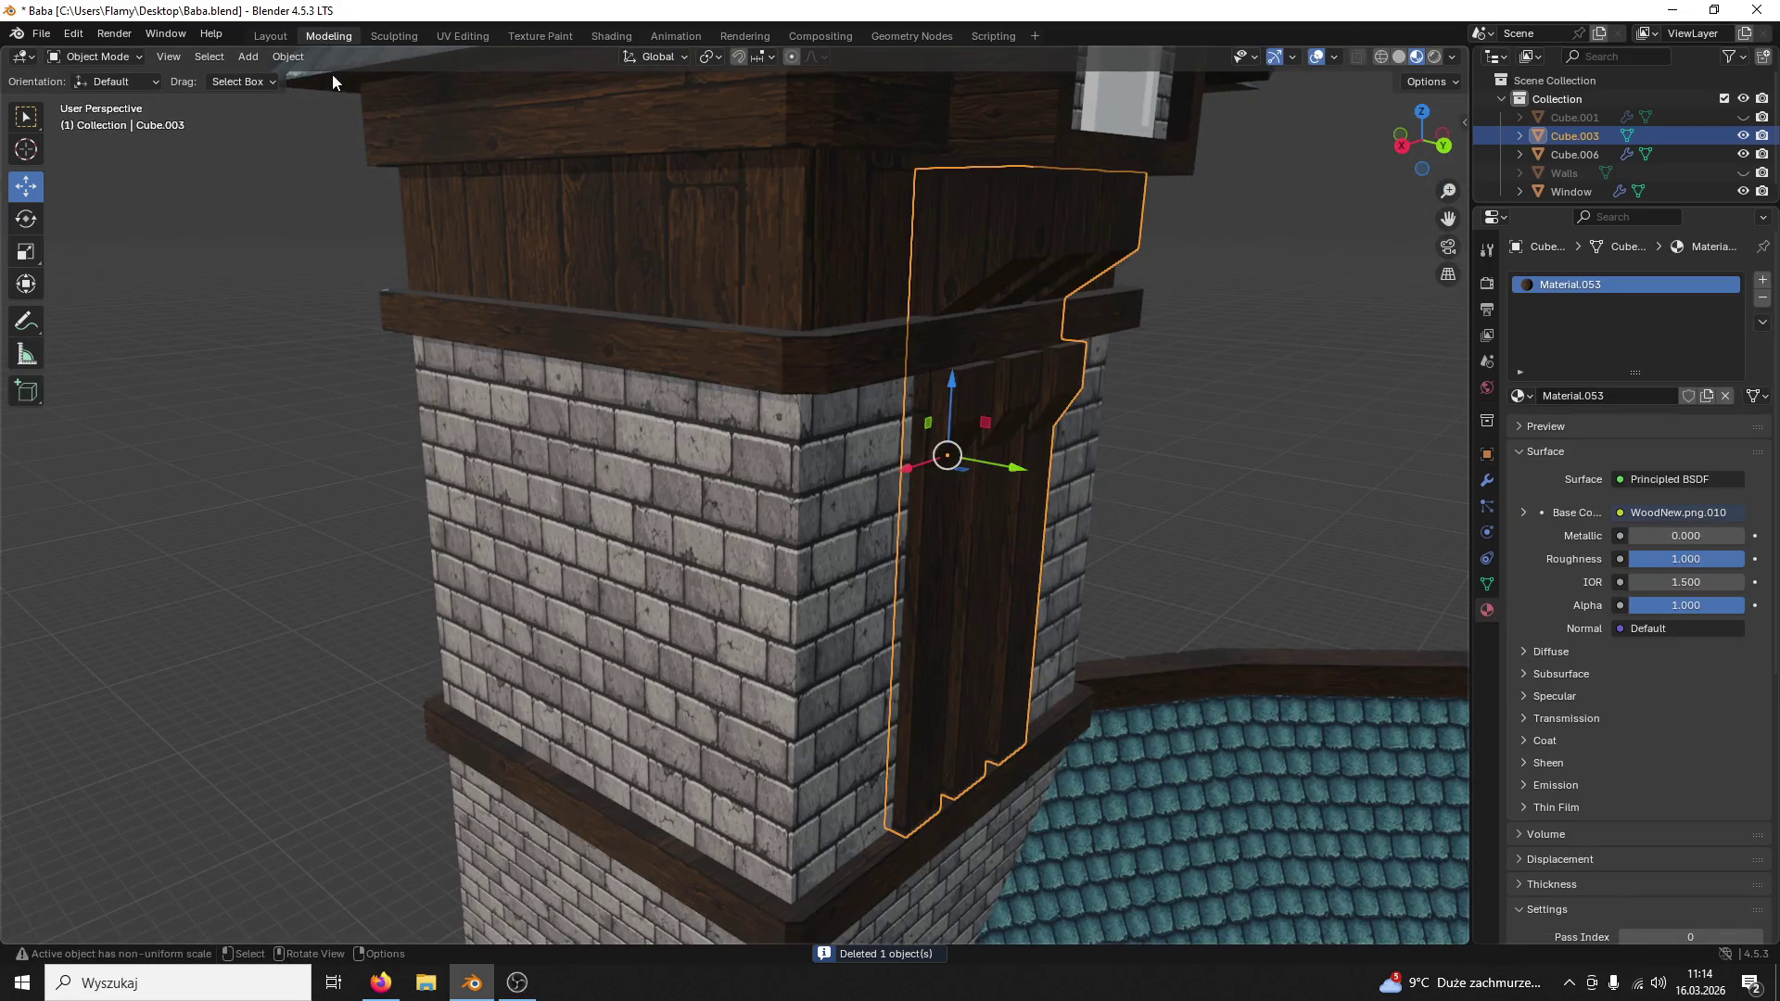
Step: Set the beam panel's origin to Center of Mass (Surface) and reselect the panel
click(288, 56)
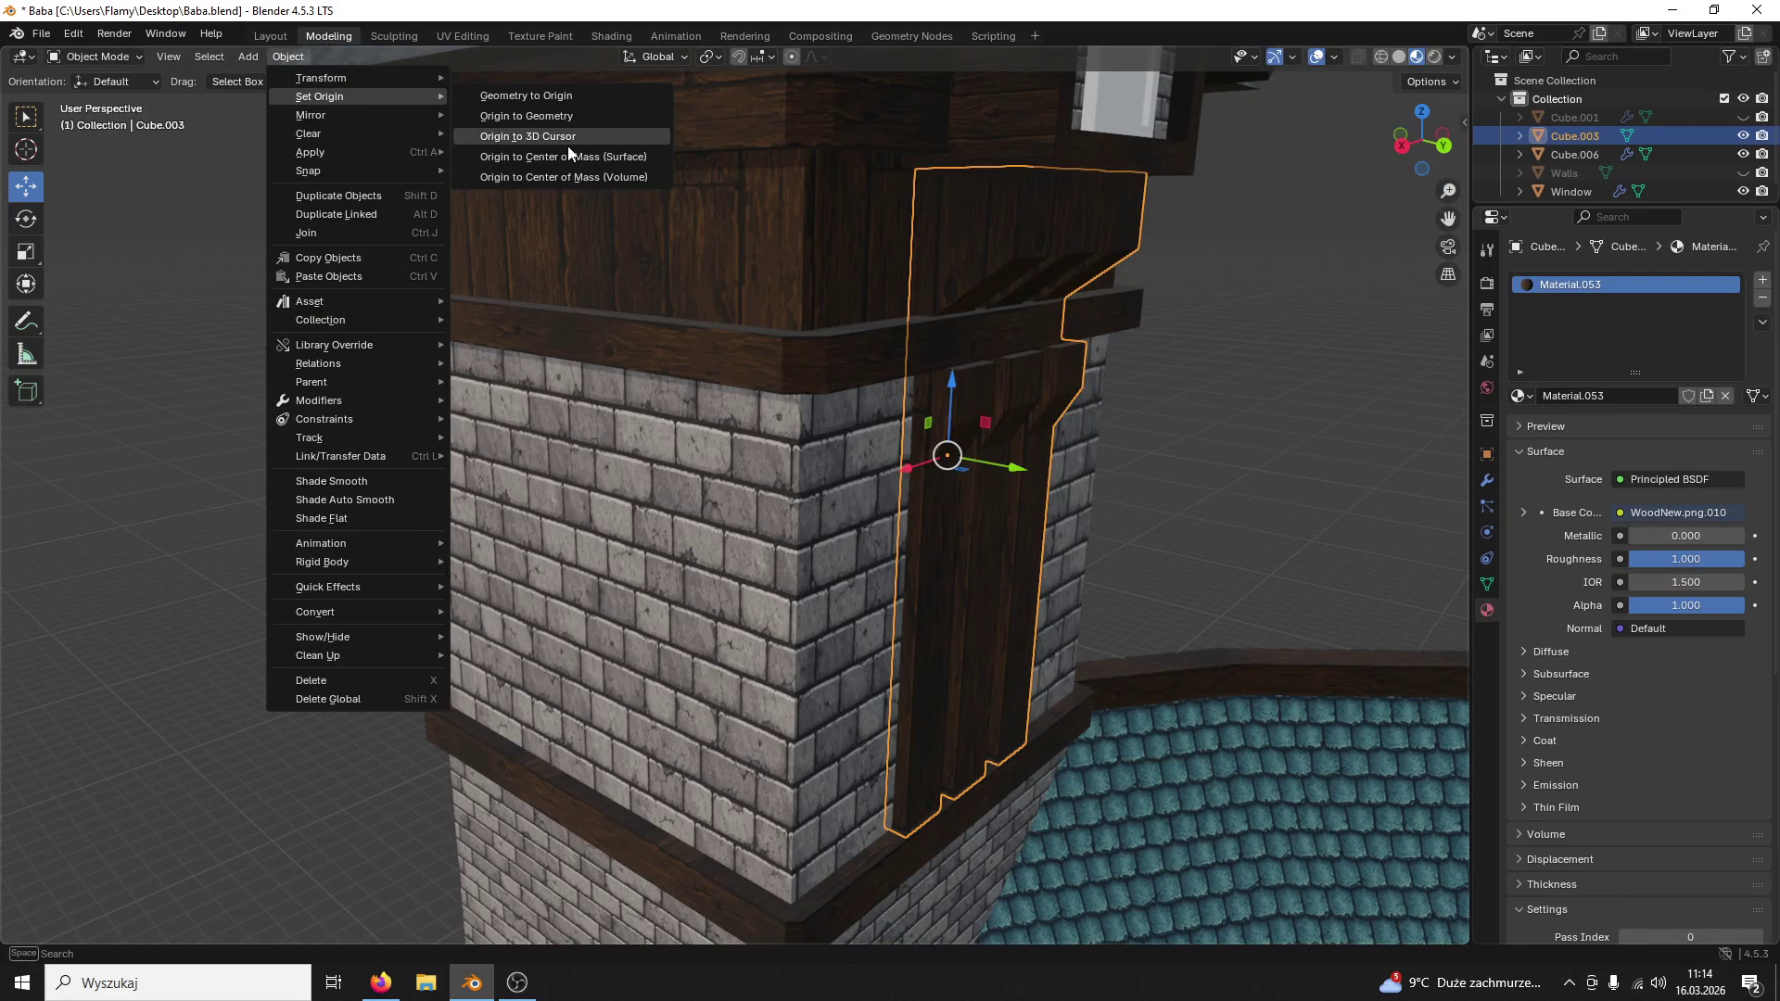
click(556, 156)
middle_drag(1190, 410, 1163, 419)
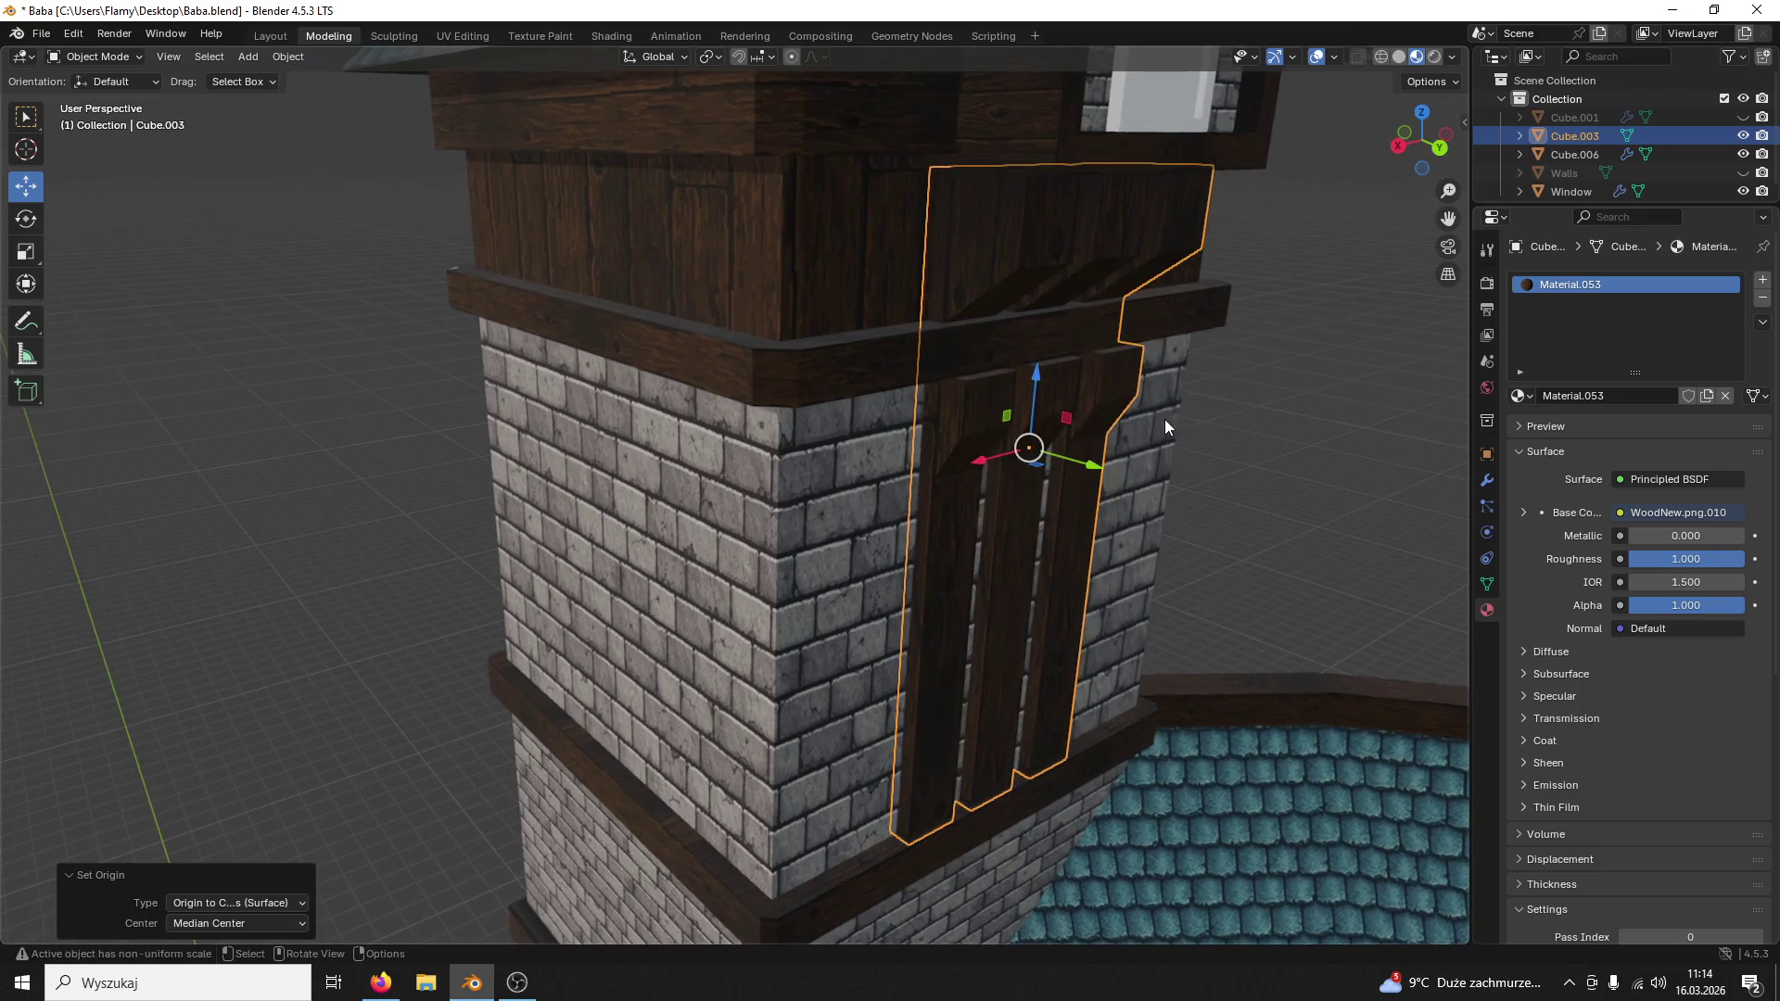
click(1209, 452)
click(1035, 487)
middle_drag(1043, 491, 1148, 478)
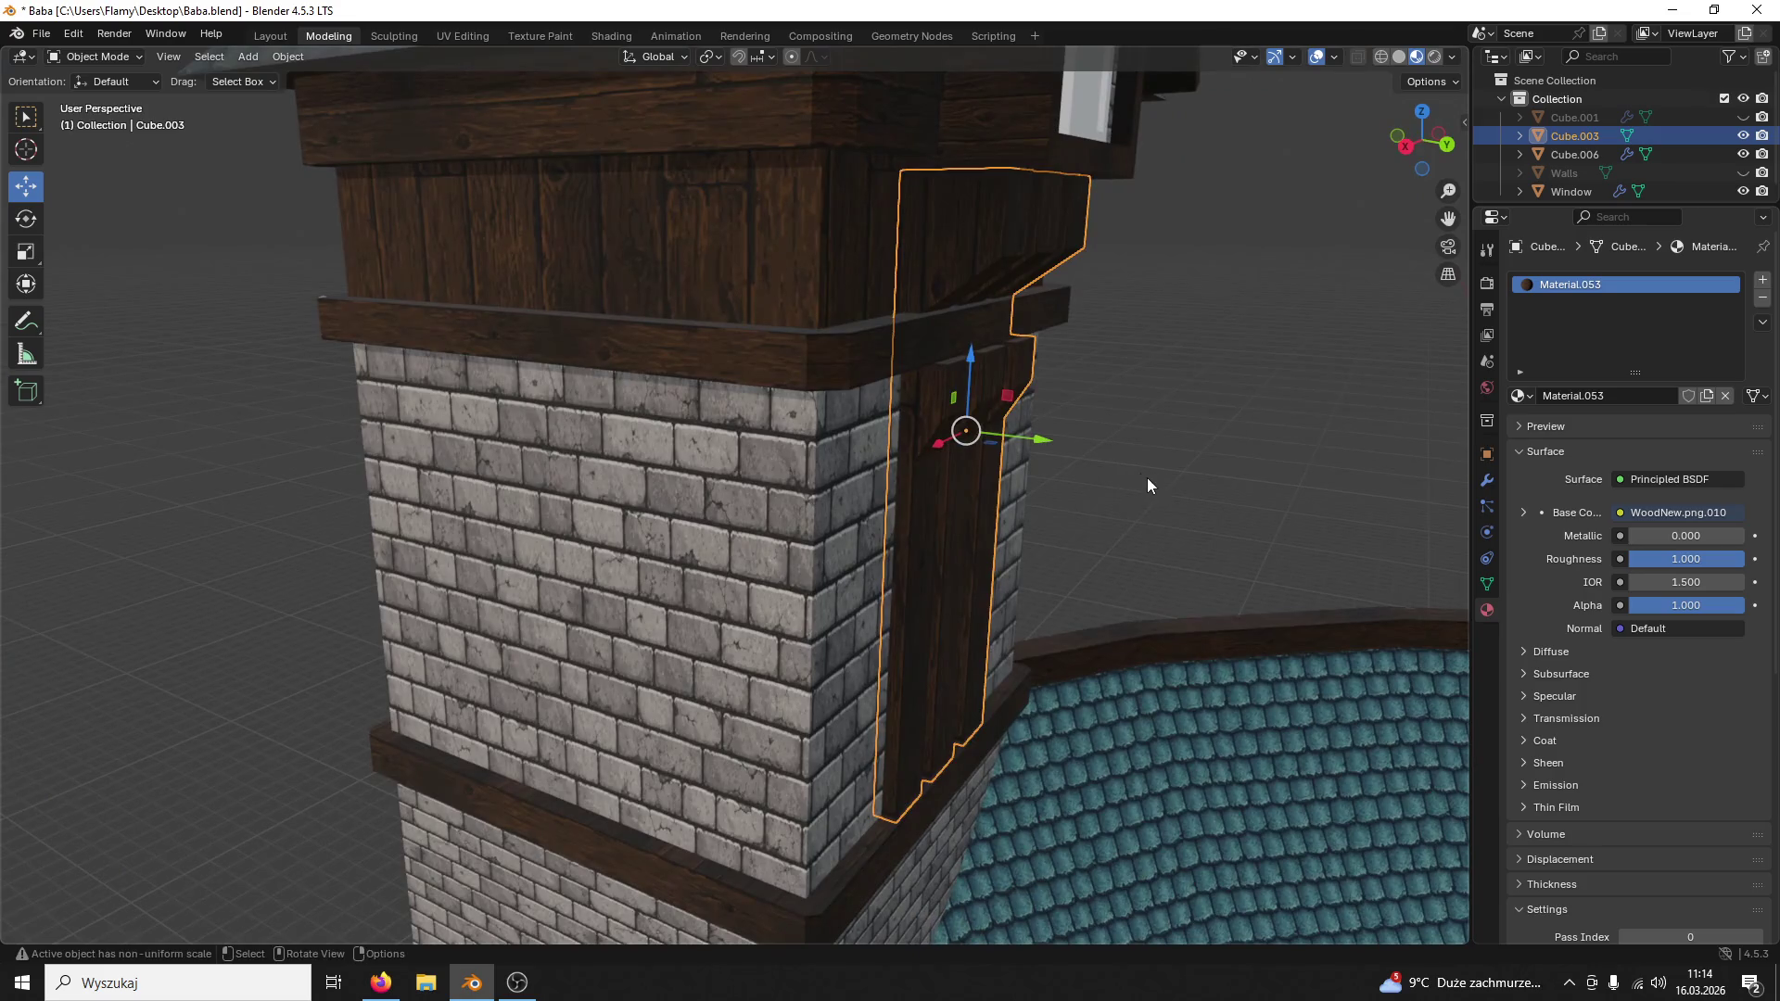
click(1155, 483)
click(982, 502)
middle_drag(970, 513, 973, 529)
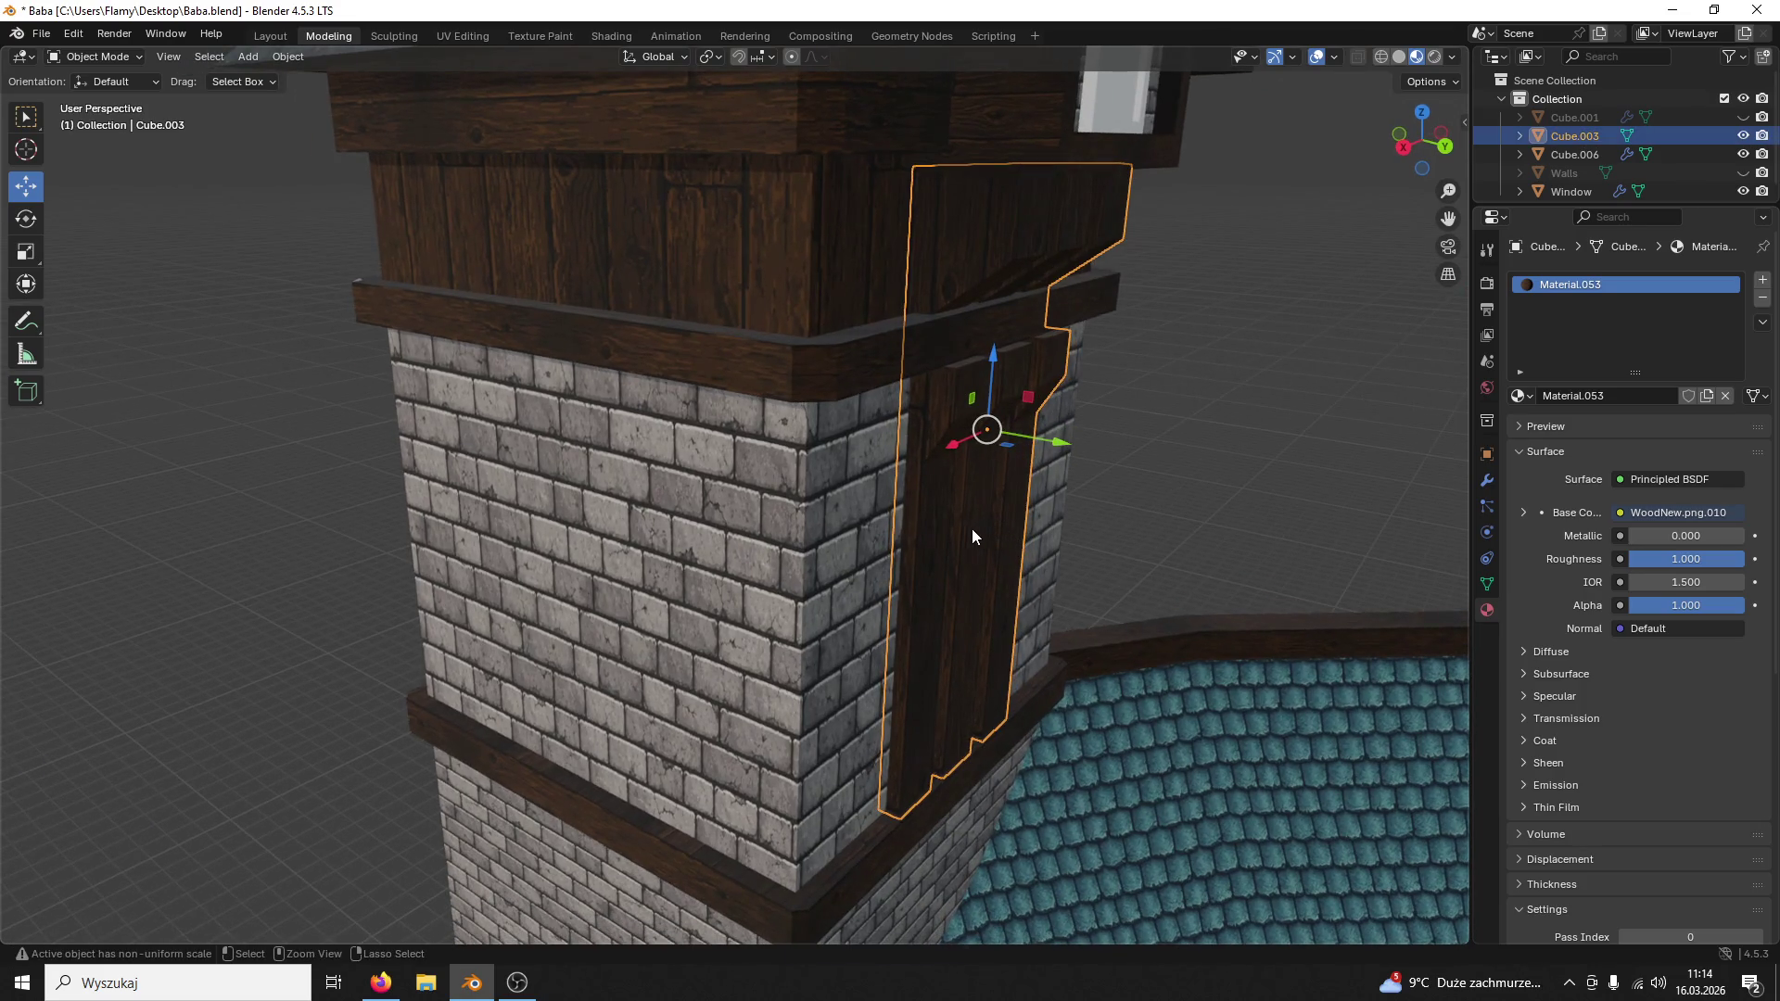
Step: Paste another copy of the beam panel and show the original's transform values
key(ctrl+v)
click(955, 525)
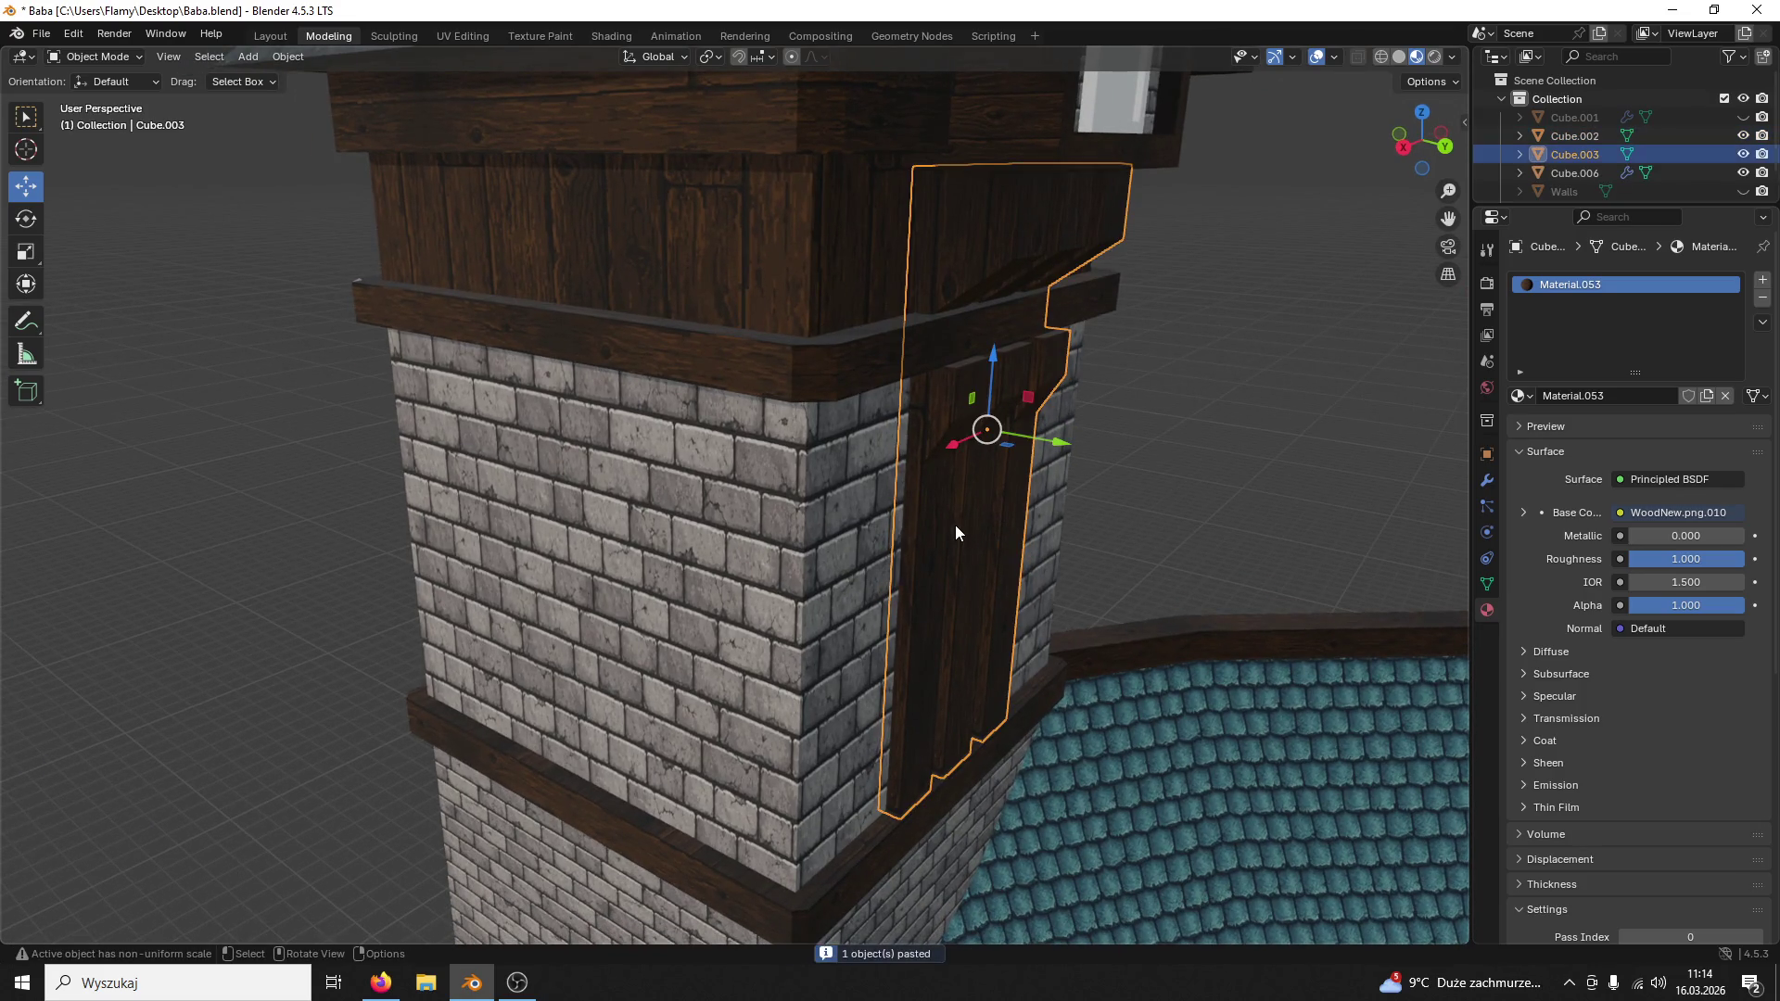
click(1486, 454)
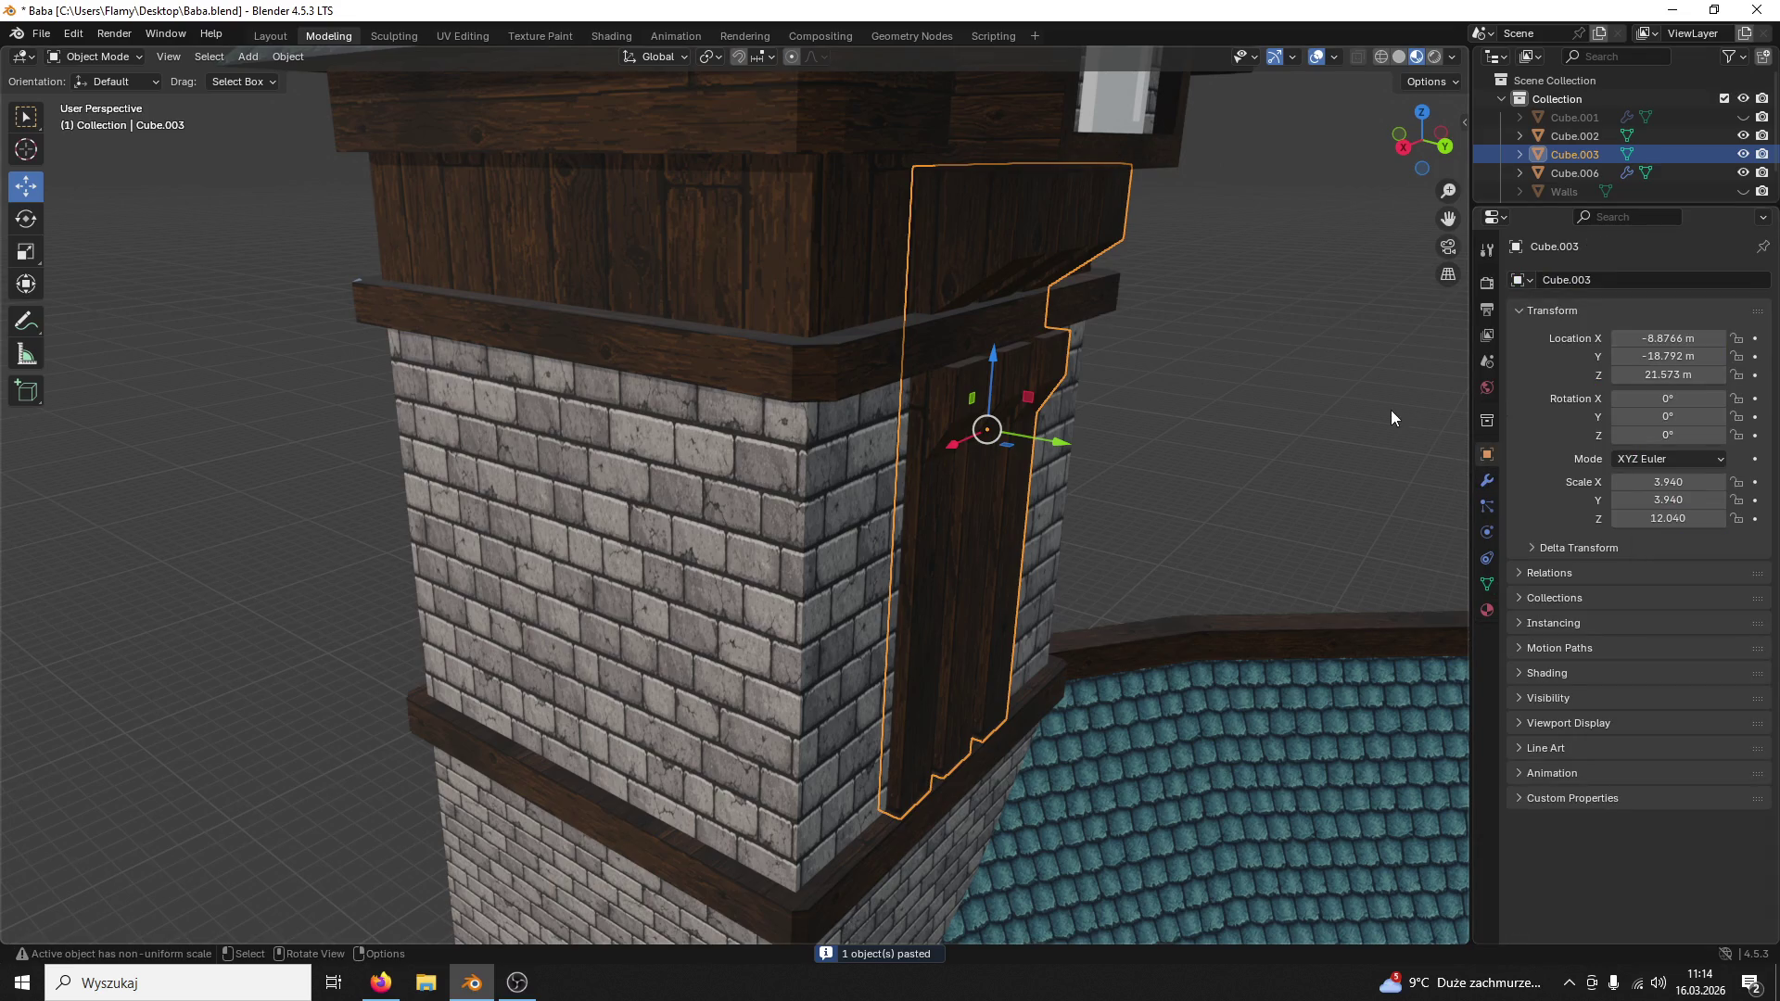
middle_drag(1342, 528, 1301, 540)
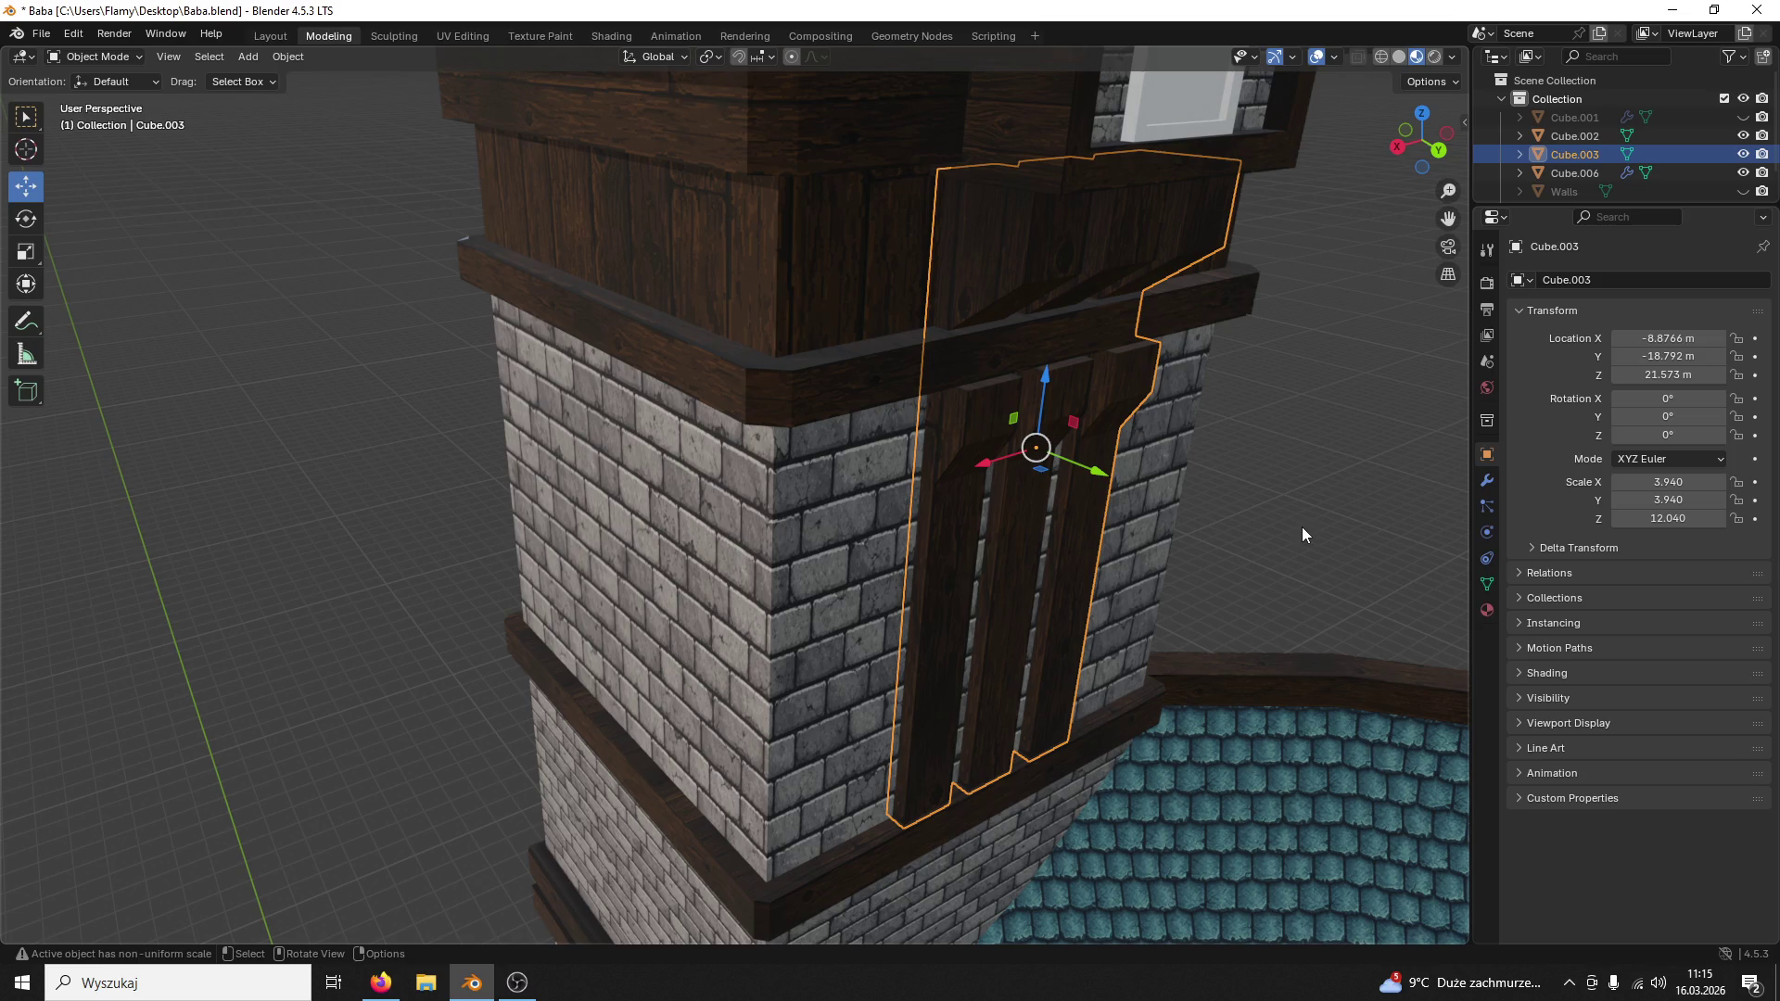
click(1333, 519)
Step: Turn the beam panel 180° on Z and slide it along Y beside the tower
click(995, 377)
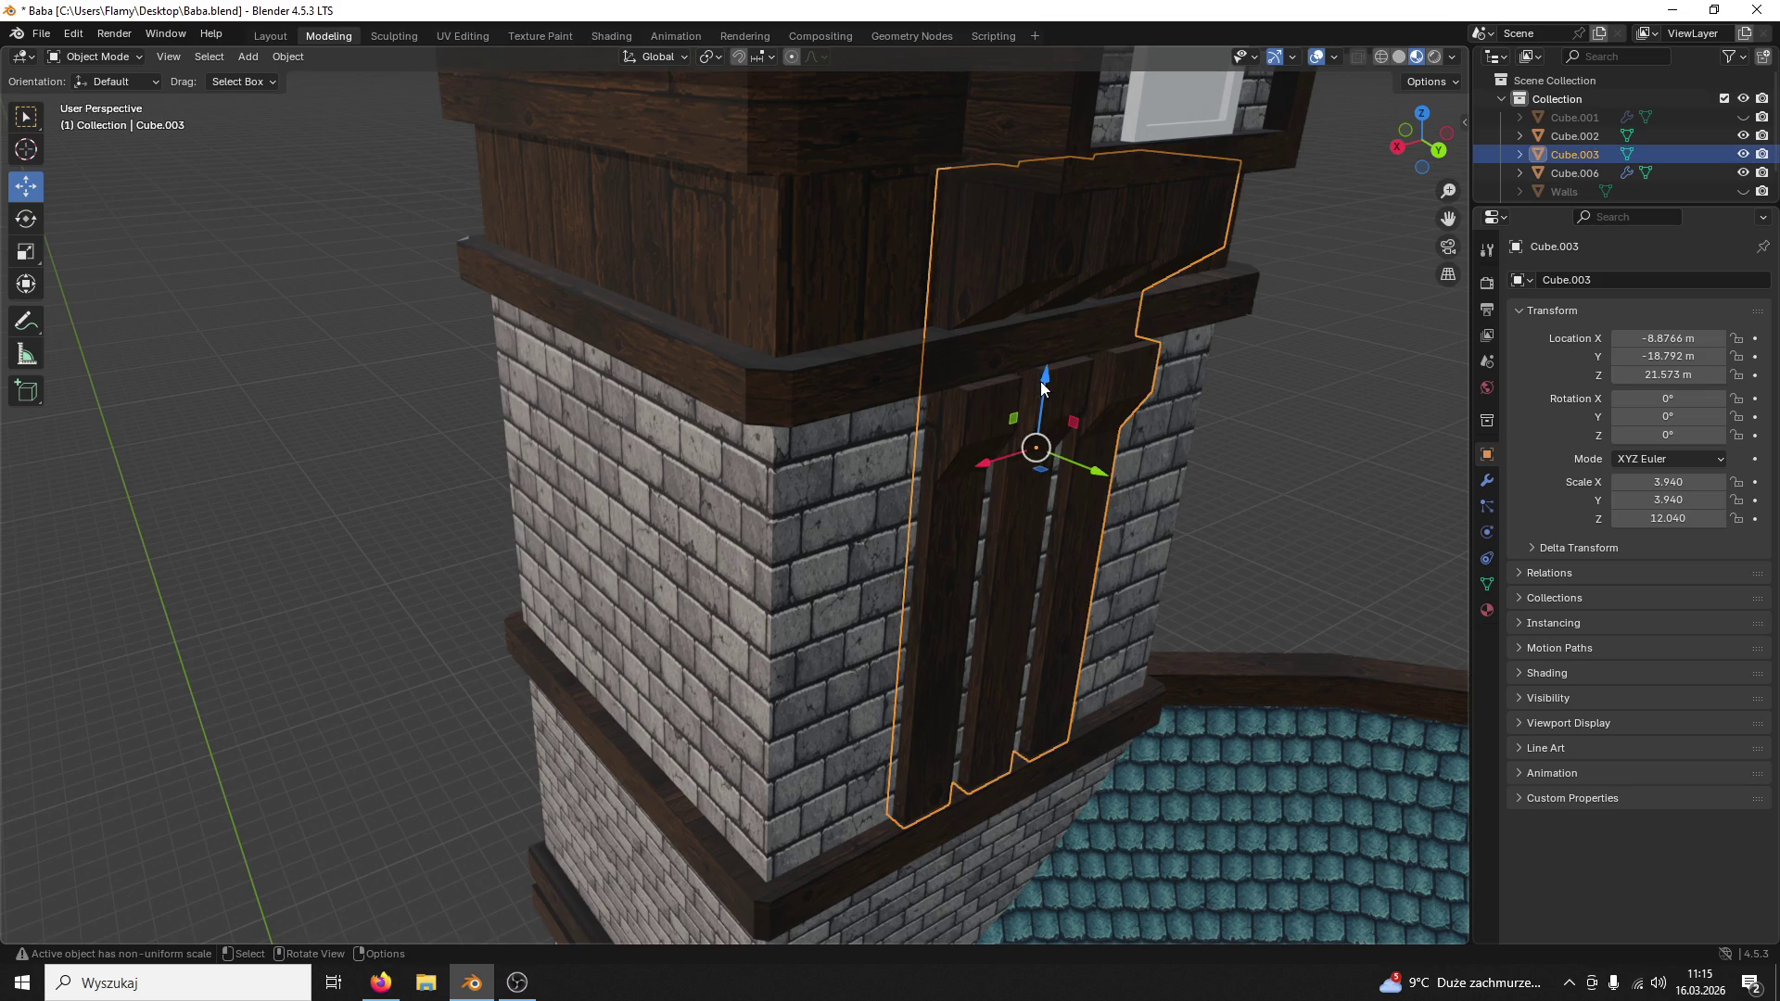
click(1652, 434)
text(180)
key(Return)
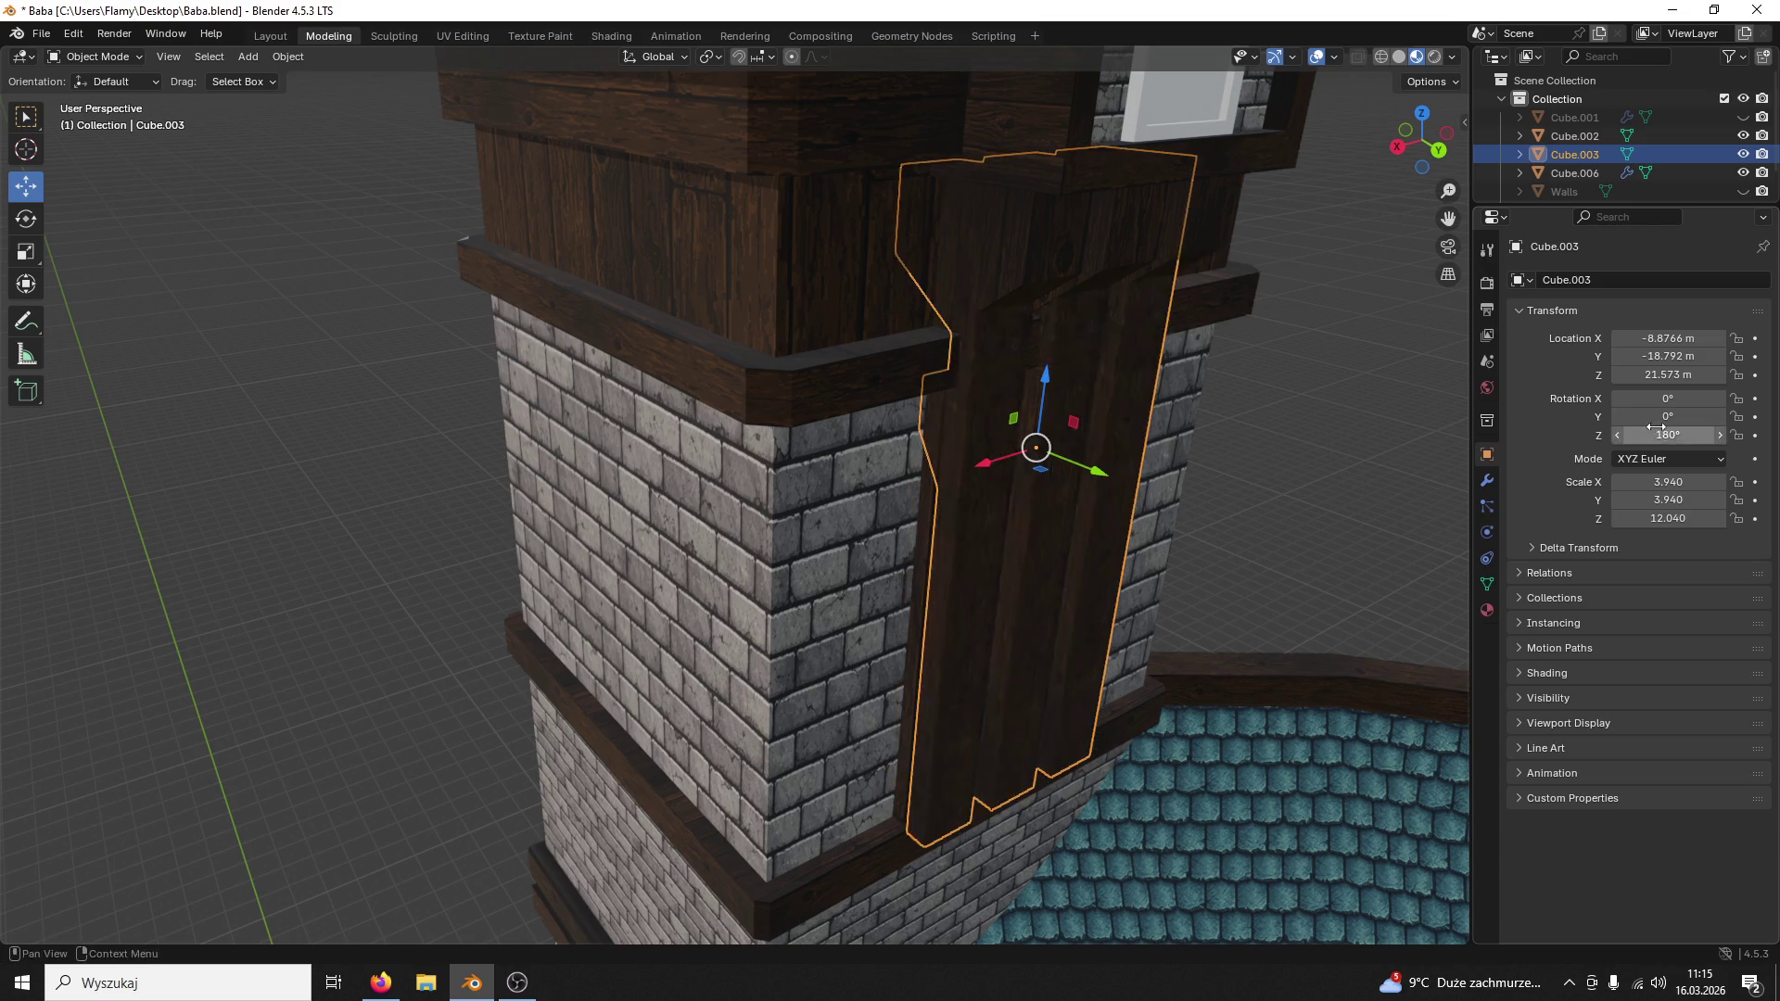
middle_drag(1215, 523, 1361, 535)
drag(916, 362, 328, 292)
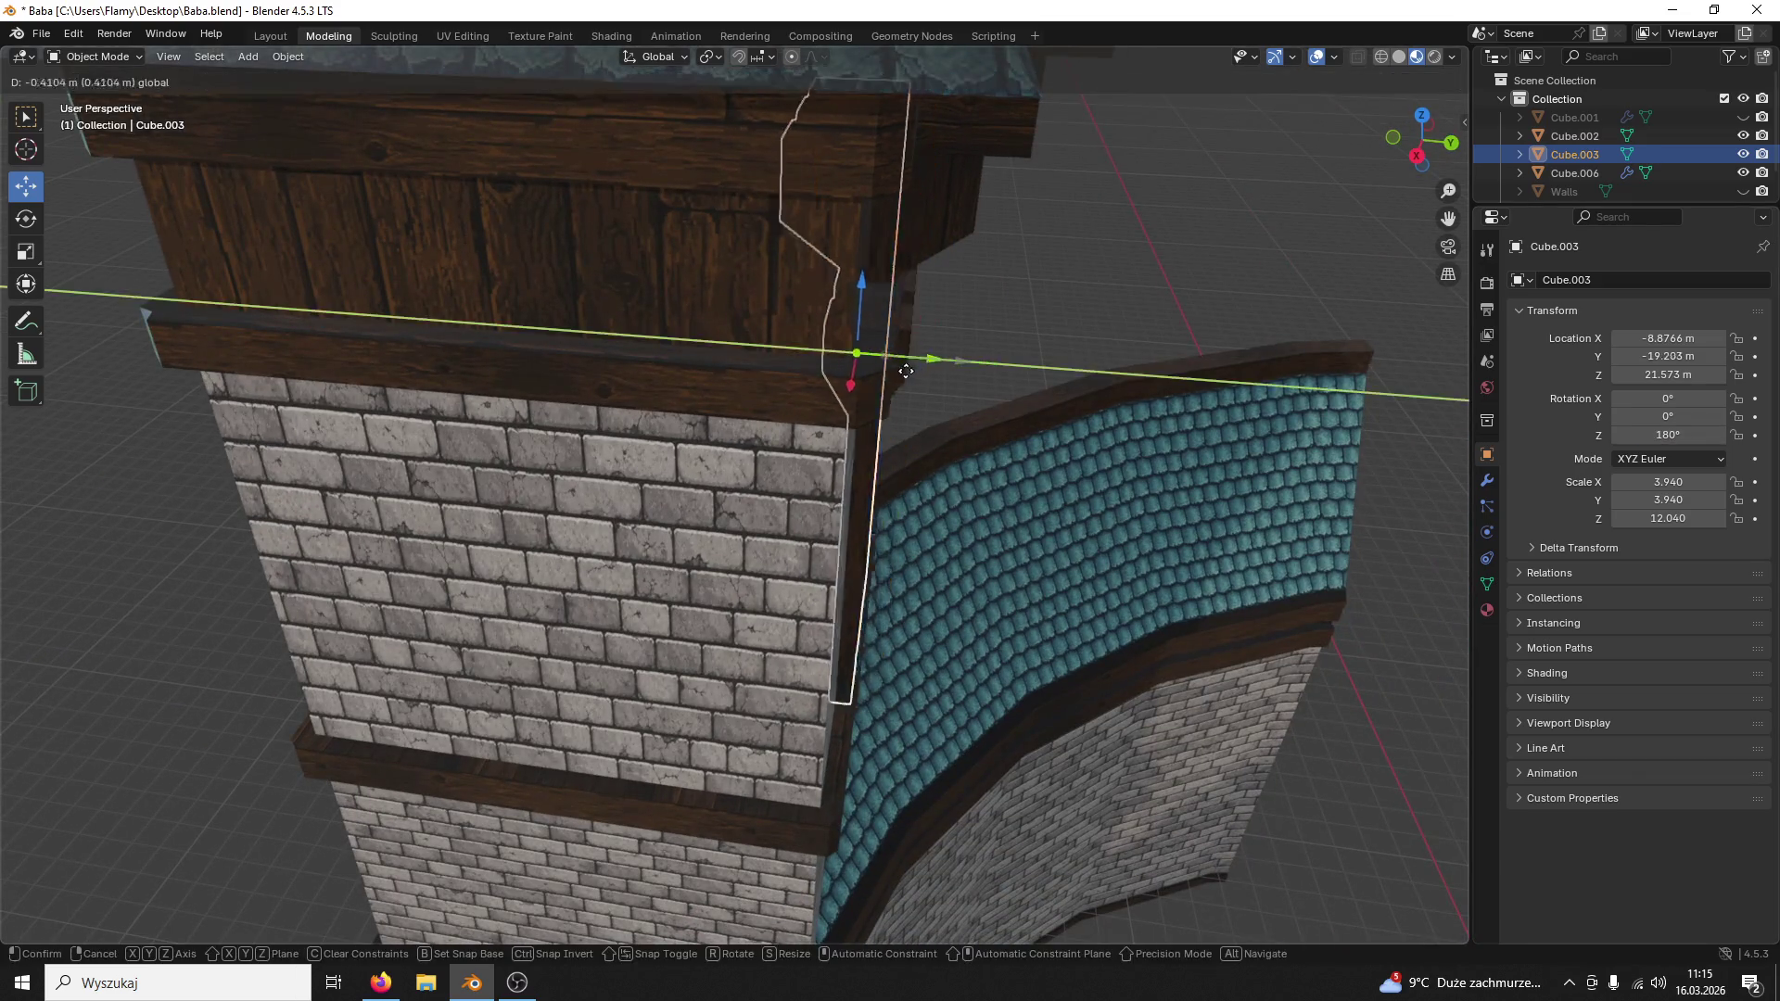
mouse_move(328, 293)
middle_down()
mouse_move(642, 393)
mouse_move(896, 448)
mouse_move(737, 489)
middle_up()
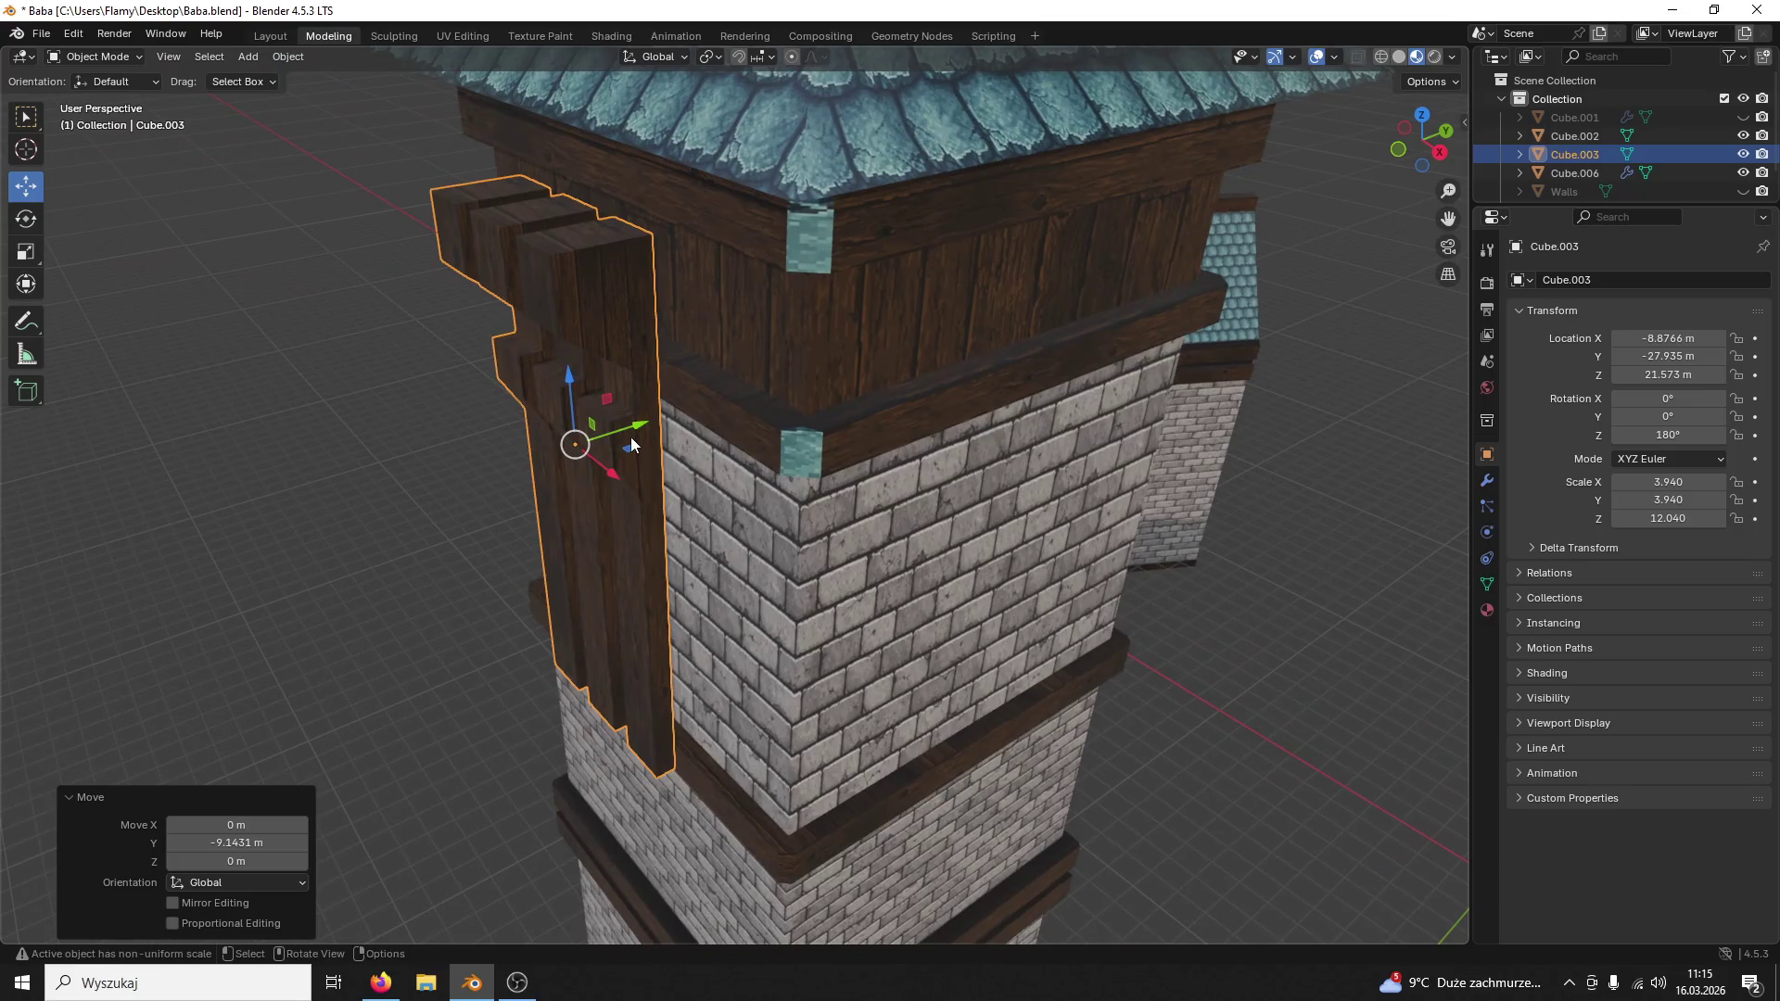
drag(643, 426, 686, 422)
click(685, 421)
mouse_move(689, 424)
middle_down()
mouse_move(944, 410)
mouse_move(1133, 365)
mouse_move(965, 564)
mouse_move(1053, 515)
mouse_move(890, 551)
mouse_move(1087, 508)
mouse_move(856, 542)
mouse_move(1228, 530)
middle_up()
scroll(1210, 575, down, 2)
scroll(1135, 454, up, 1)
scroll(865, 474, down, 1)
Step: Paste a copy, set its Rotation Z to 90 and move it along X and Y onto the adjacent tower face
key(ctrl+v)
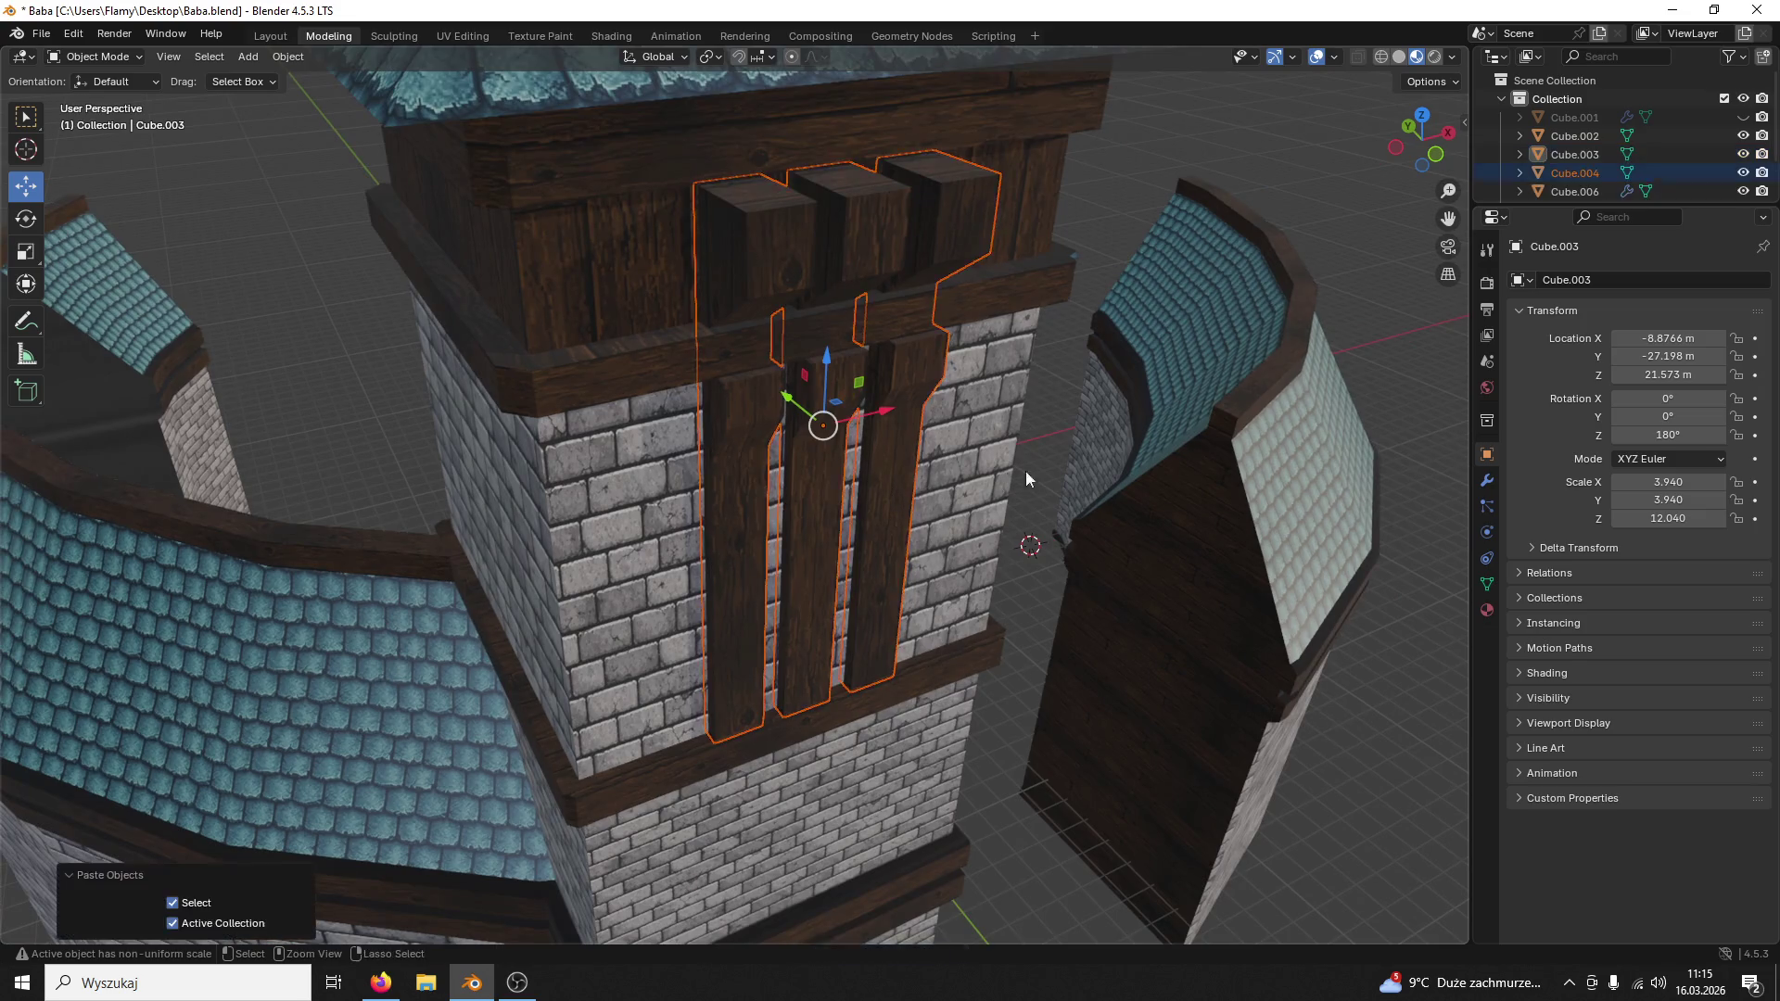
click(829, 522)
click(1685, 437)
text(90)
key(Return)
middle_drag(975, 498, 911, 418)
drag(911, 418, 583, 423)
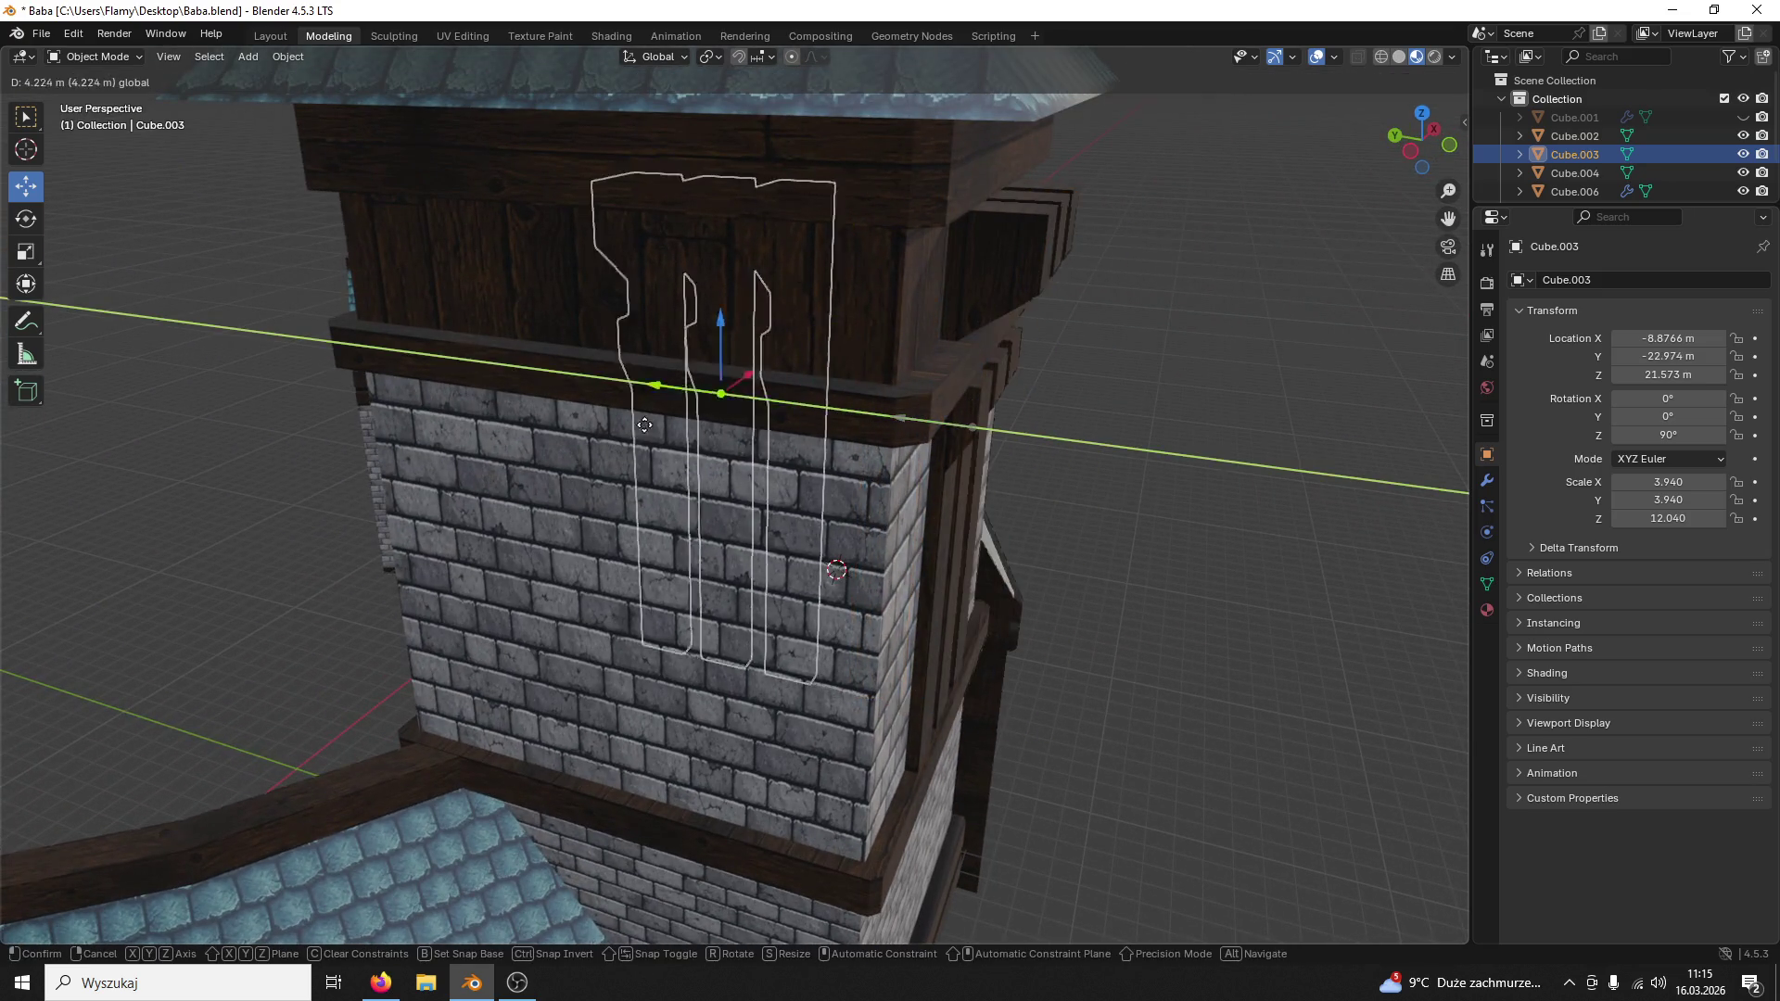
drag(680, 364, 529, 417)
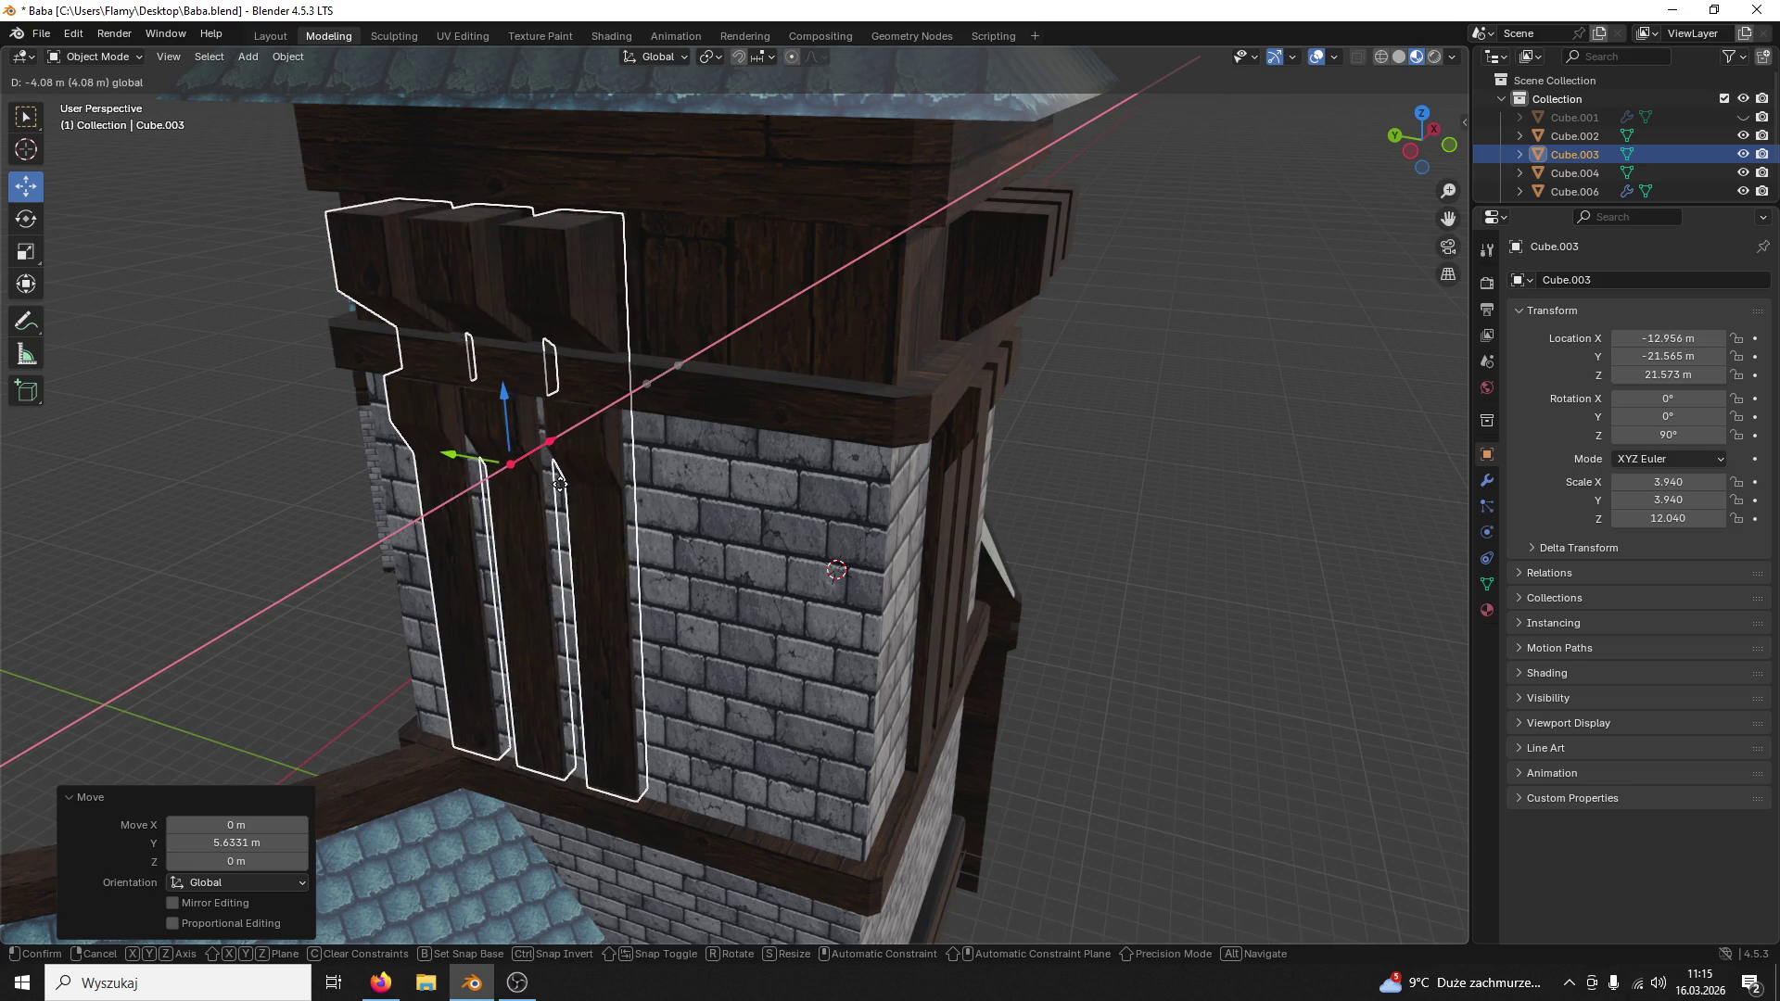
middle_drag(529, 417, 572, 469)
drag(572, 468, 794, 413)
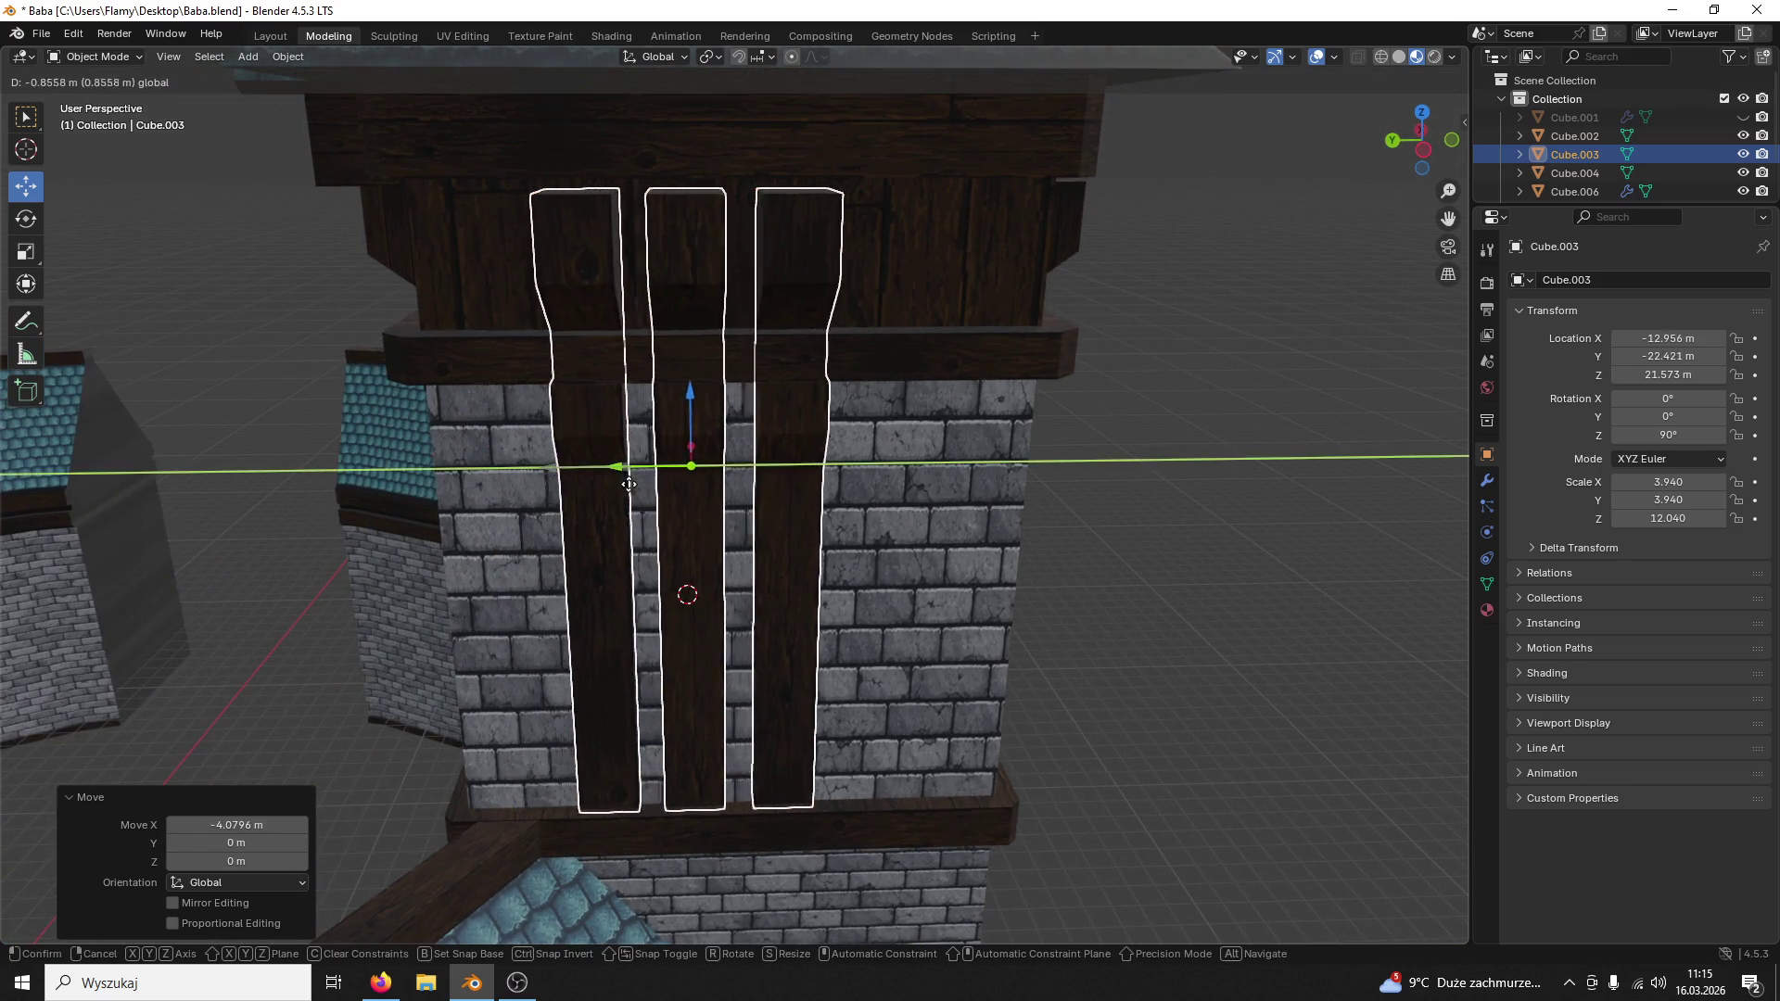
Step: Centre the planks on the wall in side orthographic view, then copy the beam panel
click(1419, 154)
scroll(1084, 472, up, 1)
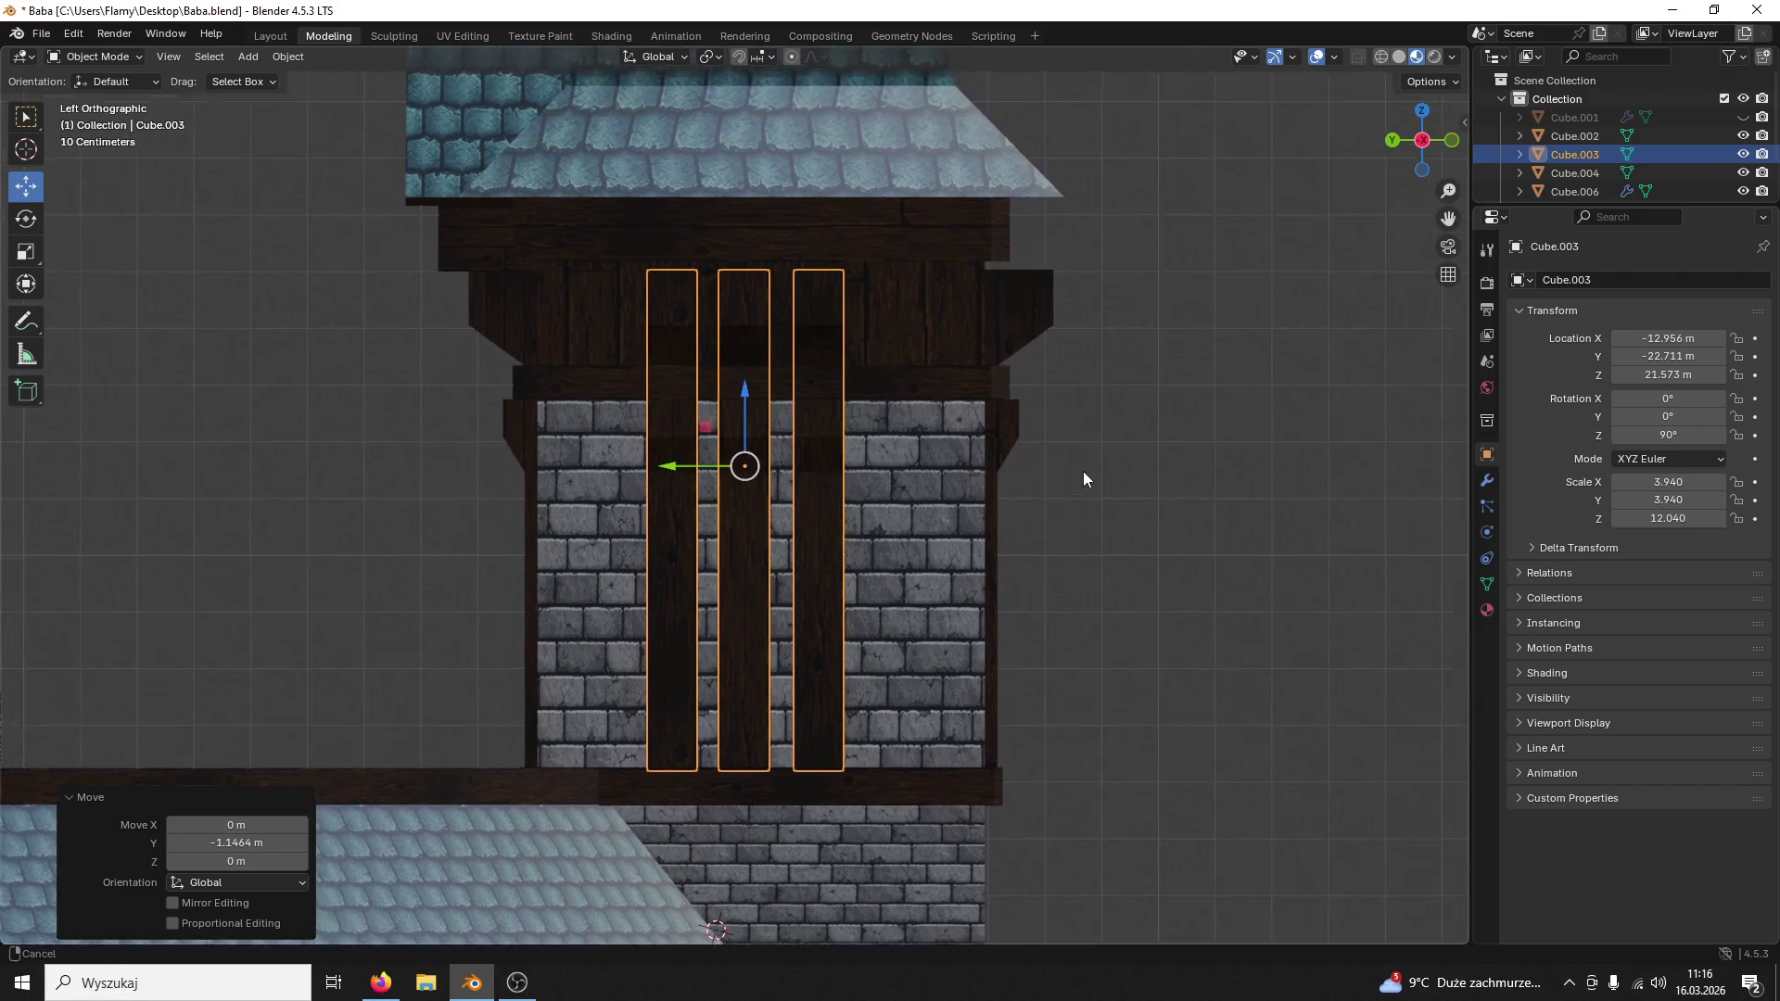
scroll(1003, 644, up, 1)
scroll(954, 652, up, 1)
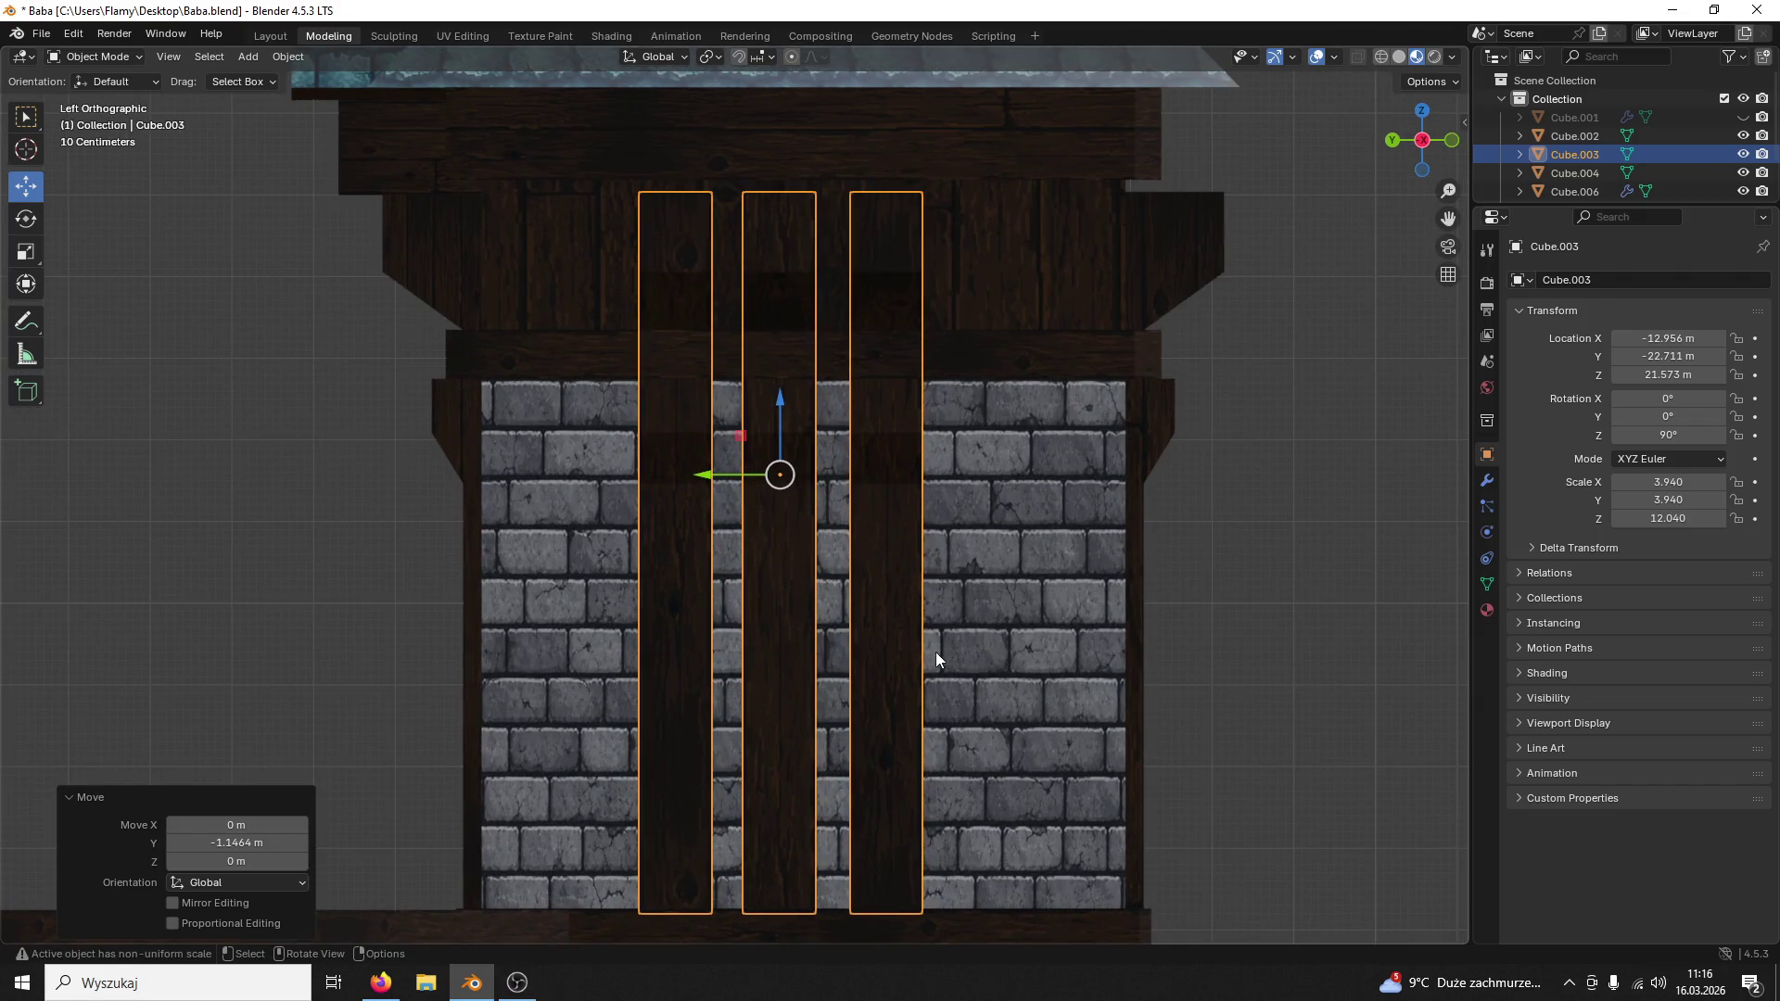
drag(702, 477, 722, 479)
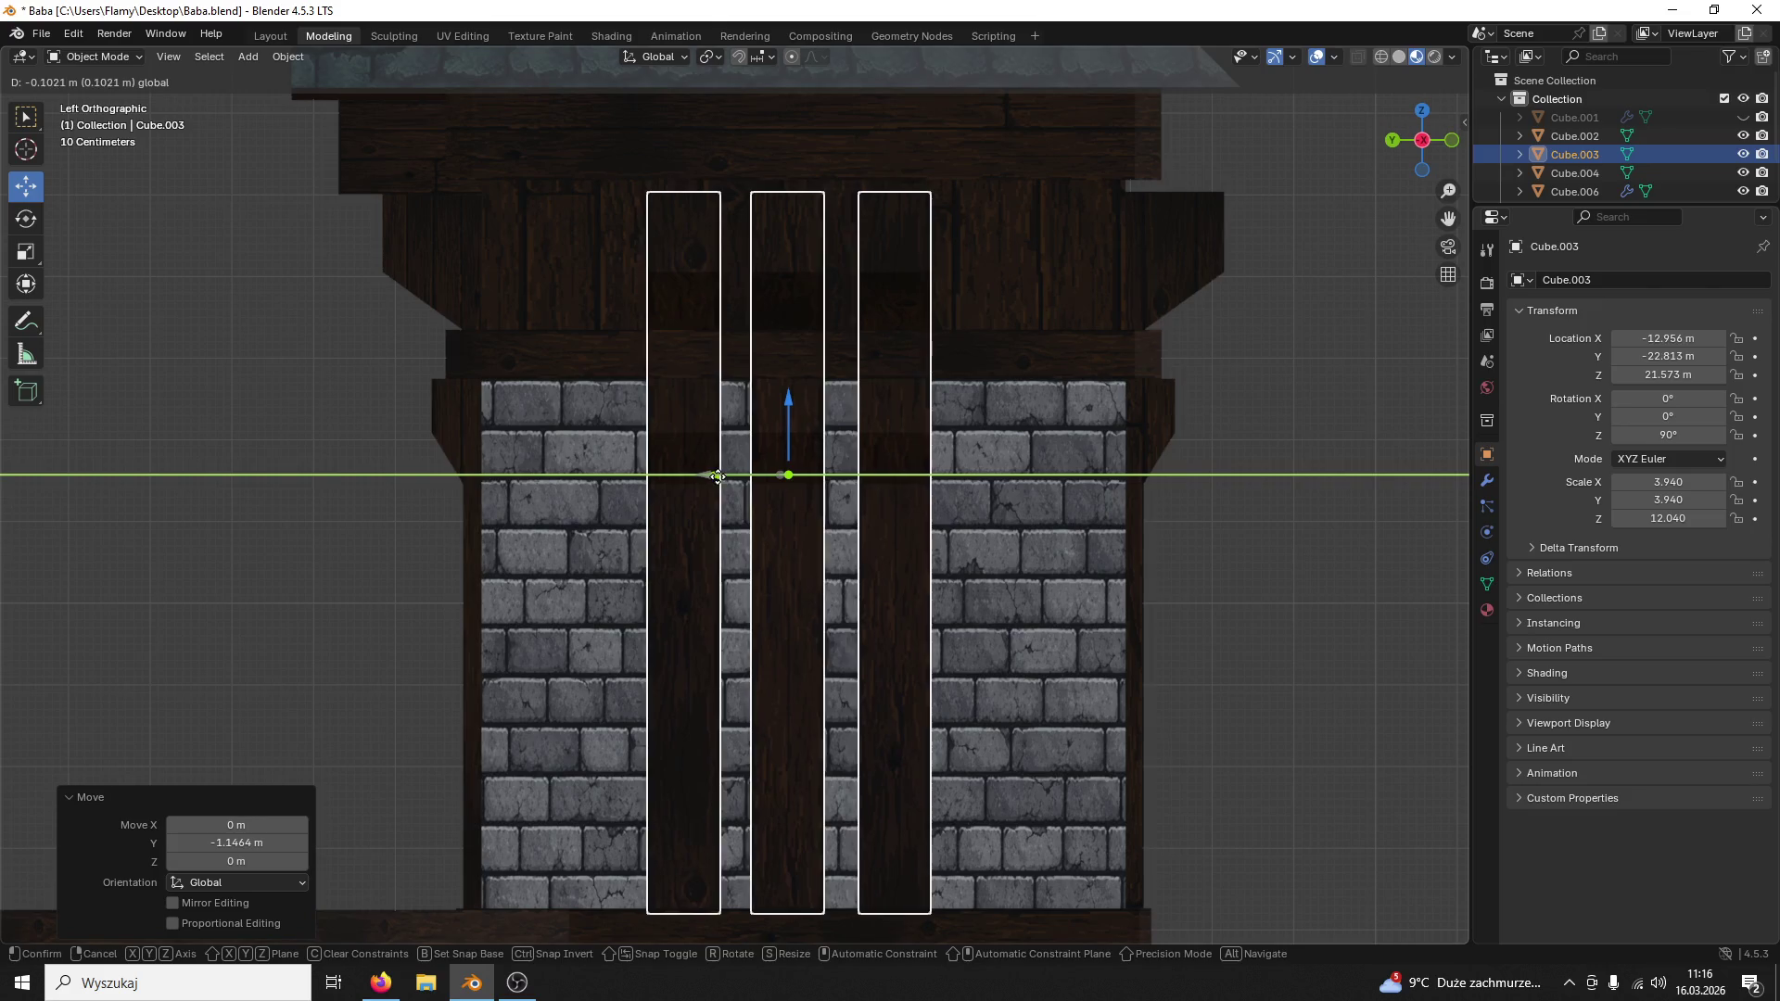
scroll(855, 504, down, 1)
scroll(853, 505, down, 1)
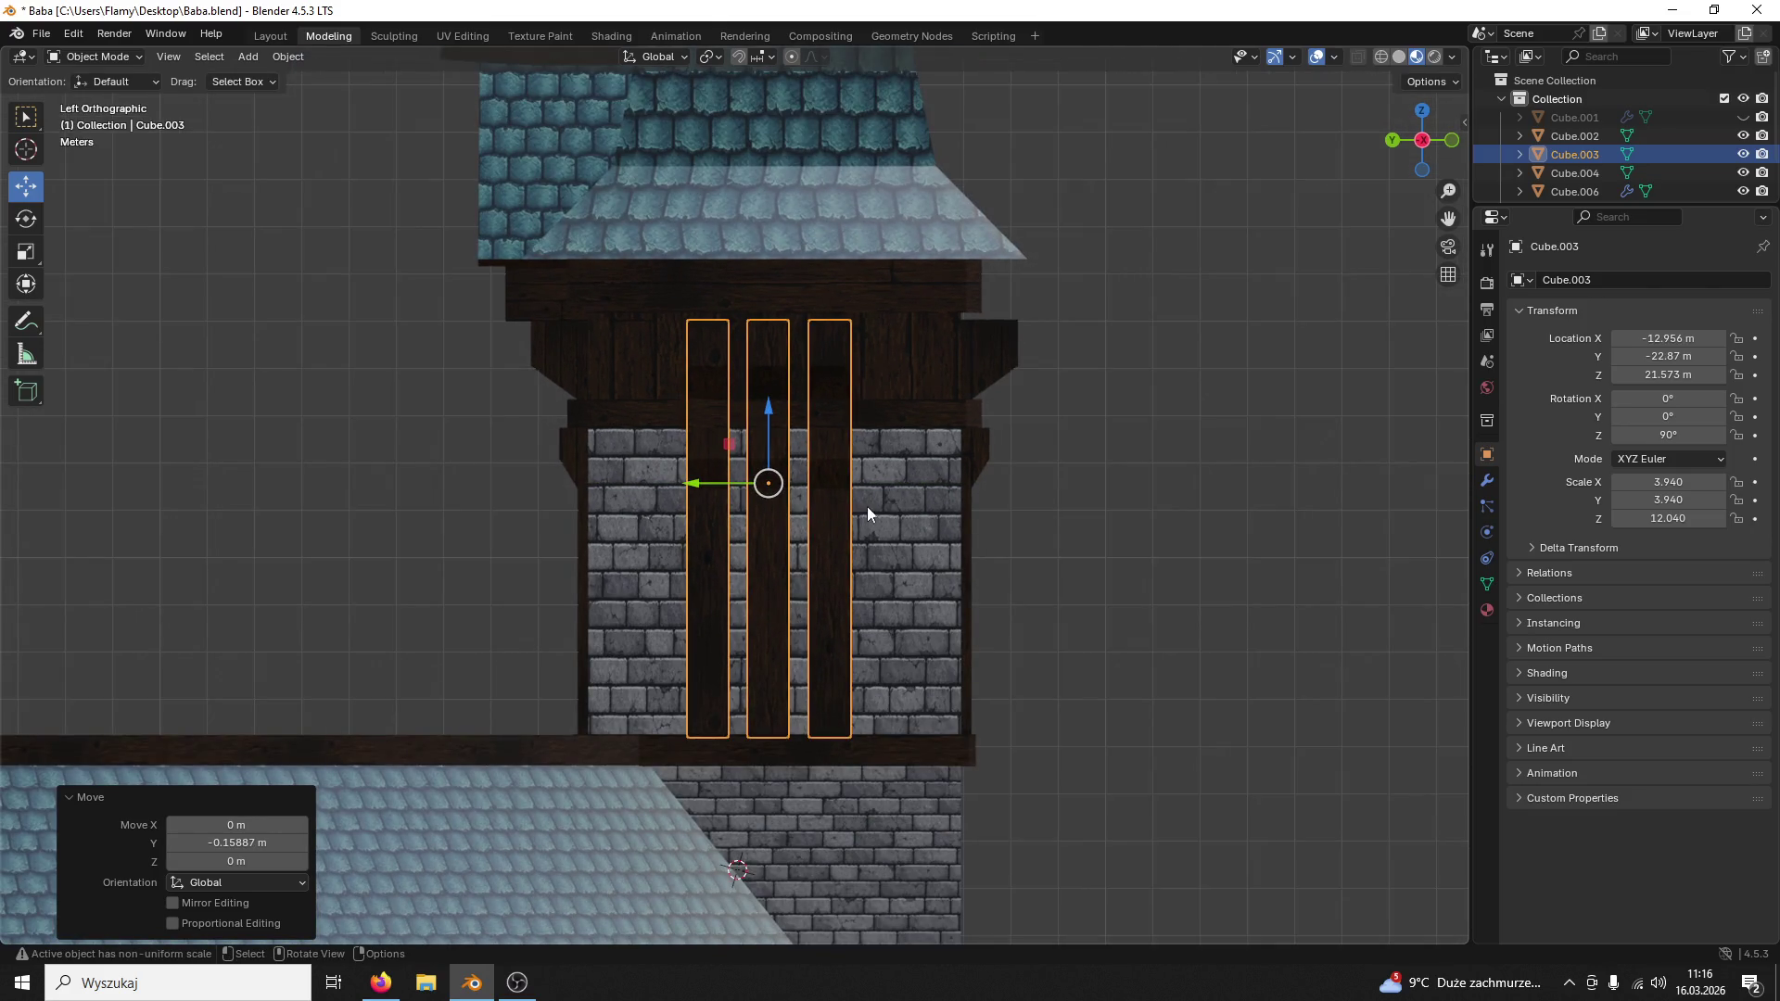
click(716, 482)
middle_drag(992, 474, 1186, 508)
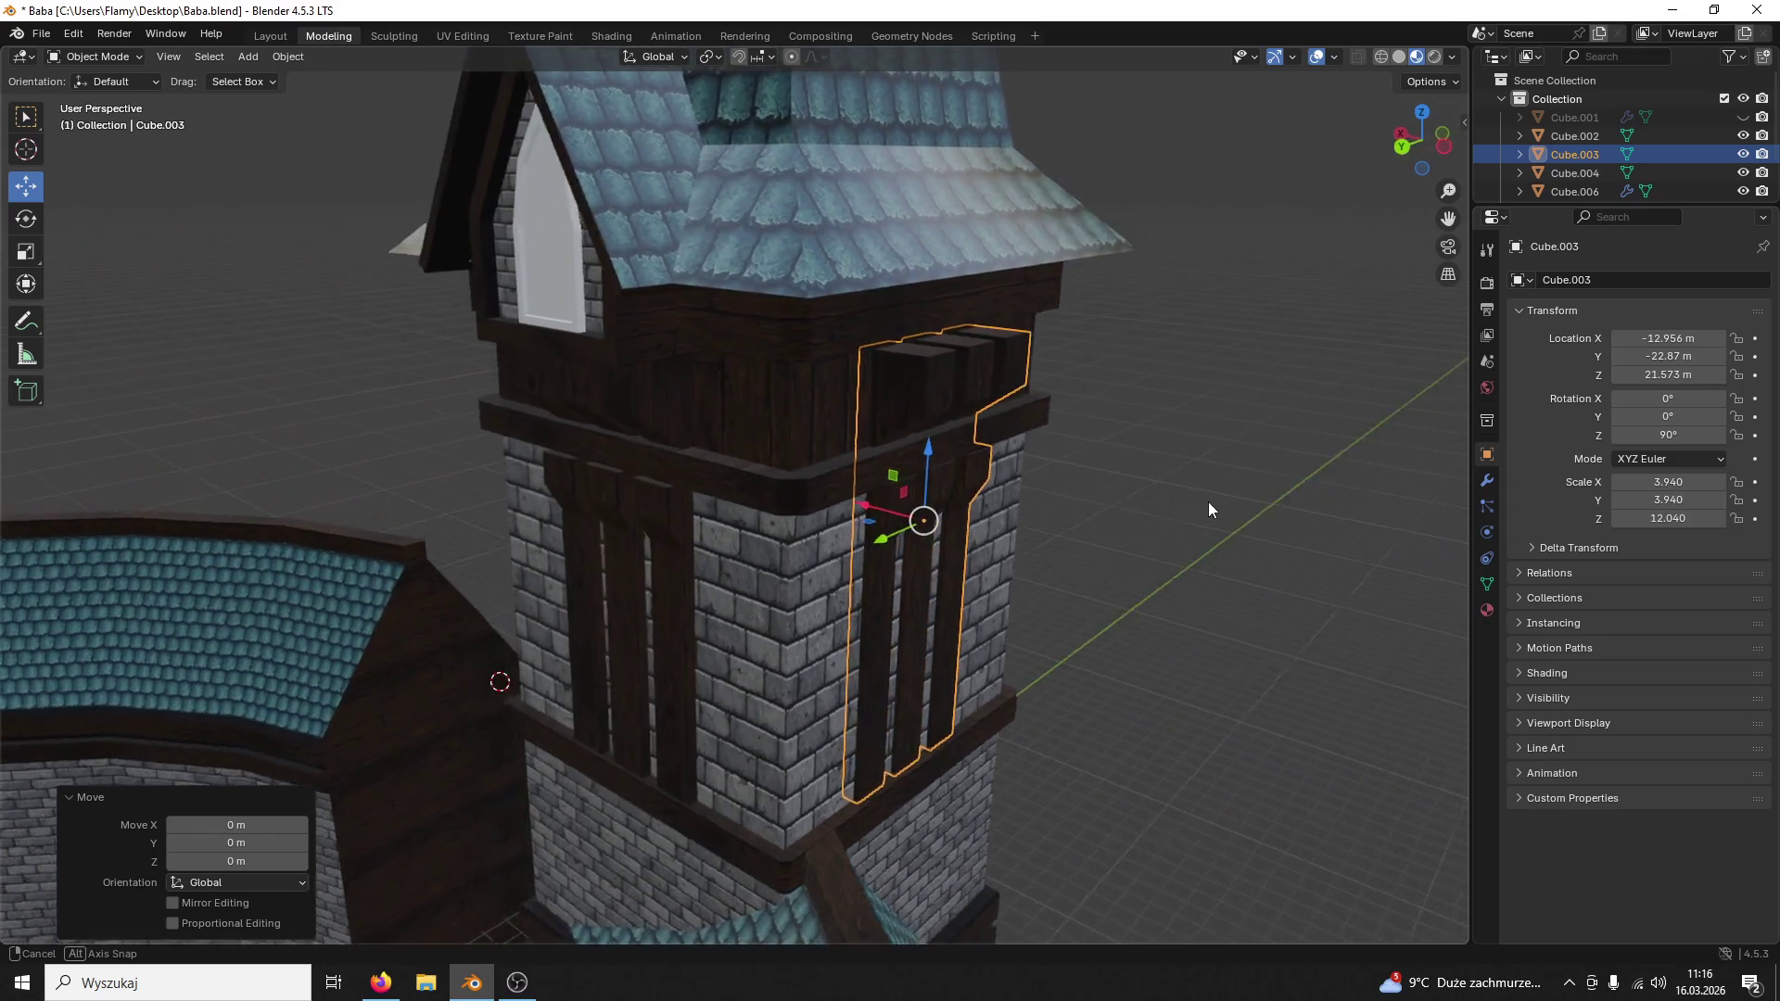
middle_drag(1186, 501, 1130, 491)
click(951, 385)
key(ctrl+c)
Step: Paste a copy of the beam panel and set the original's Rotation Z to -90
key(ctrl+v)
click(948, 358)
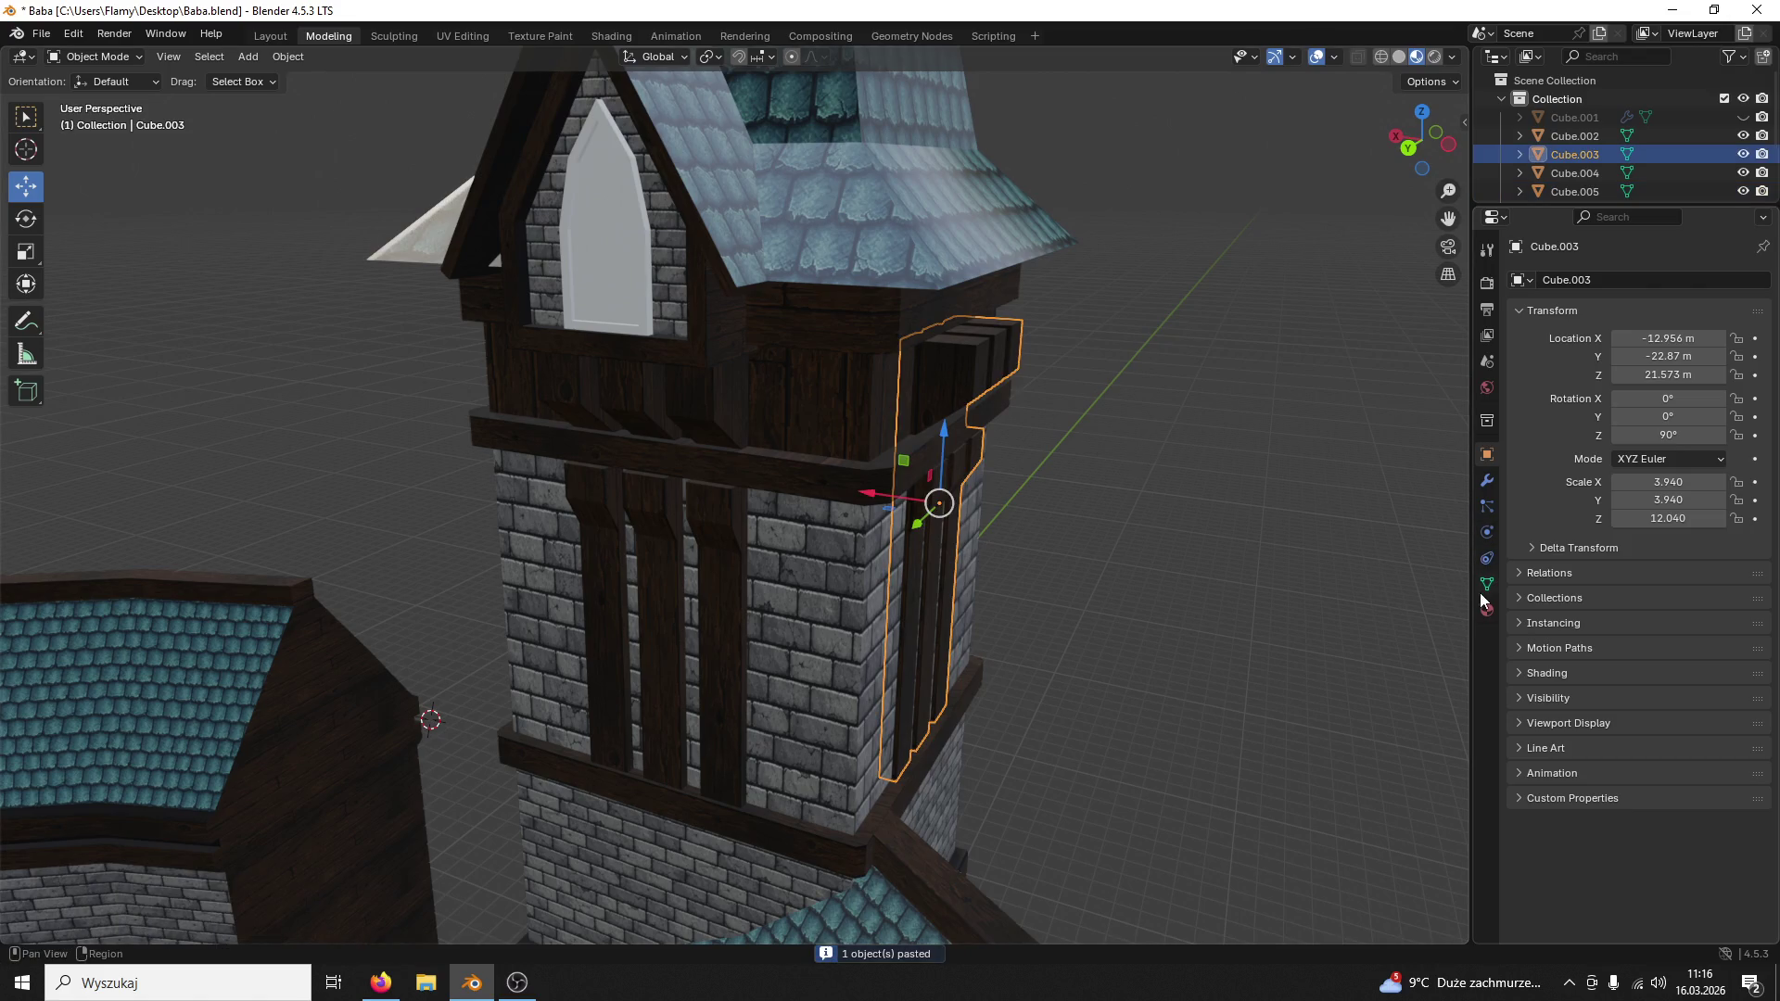
click(1644, 433)
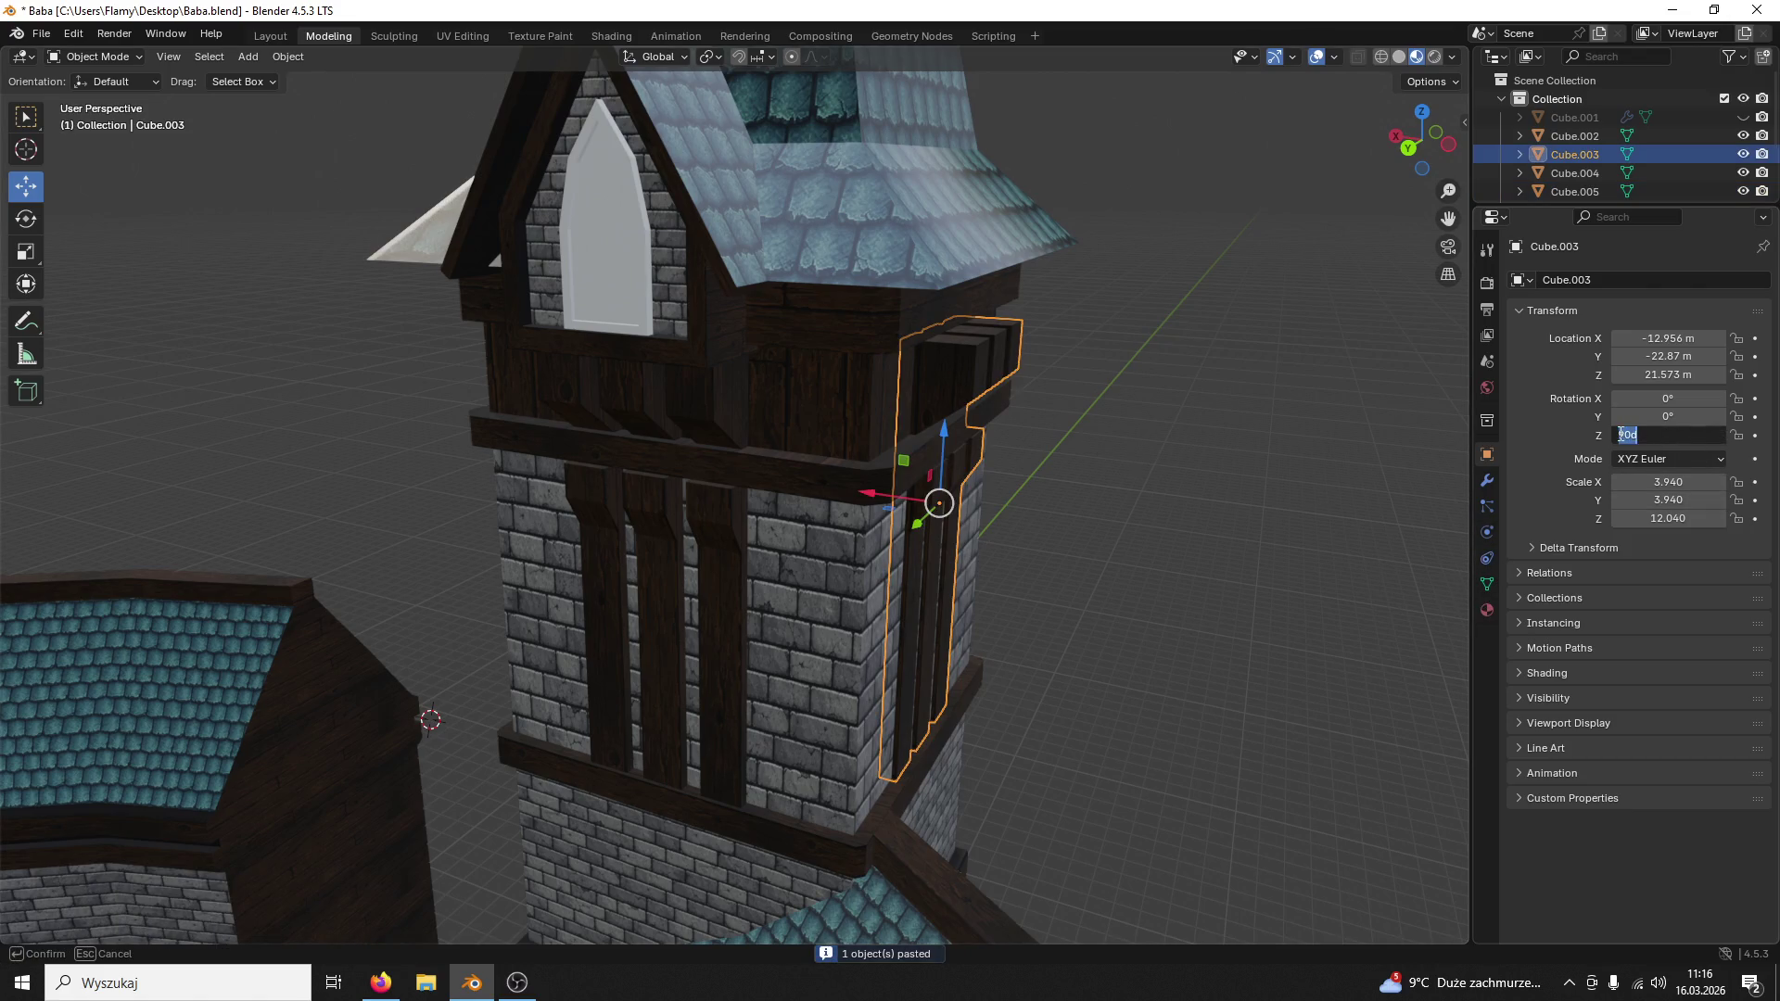
key(Return)
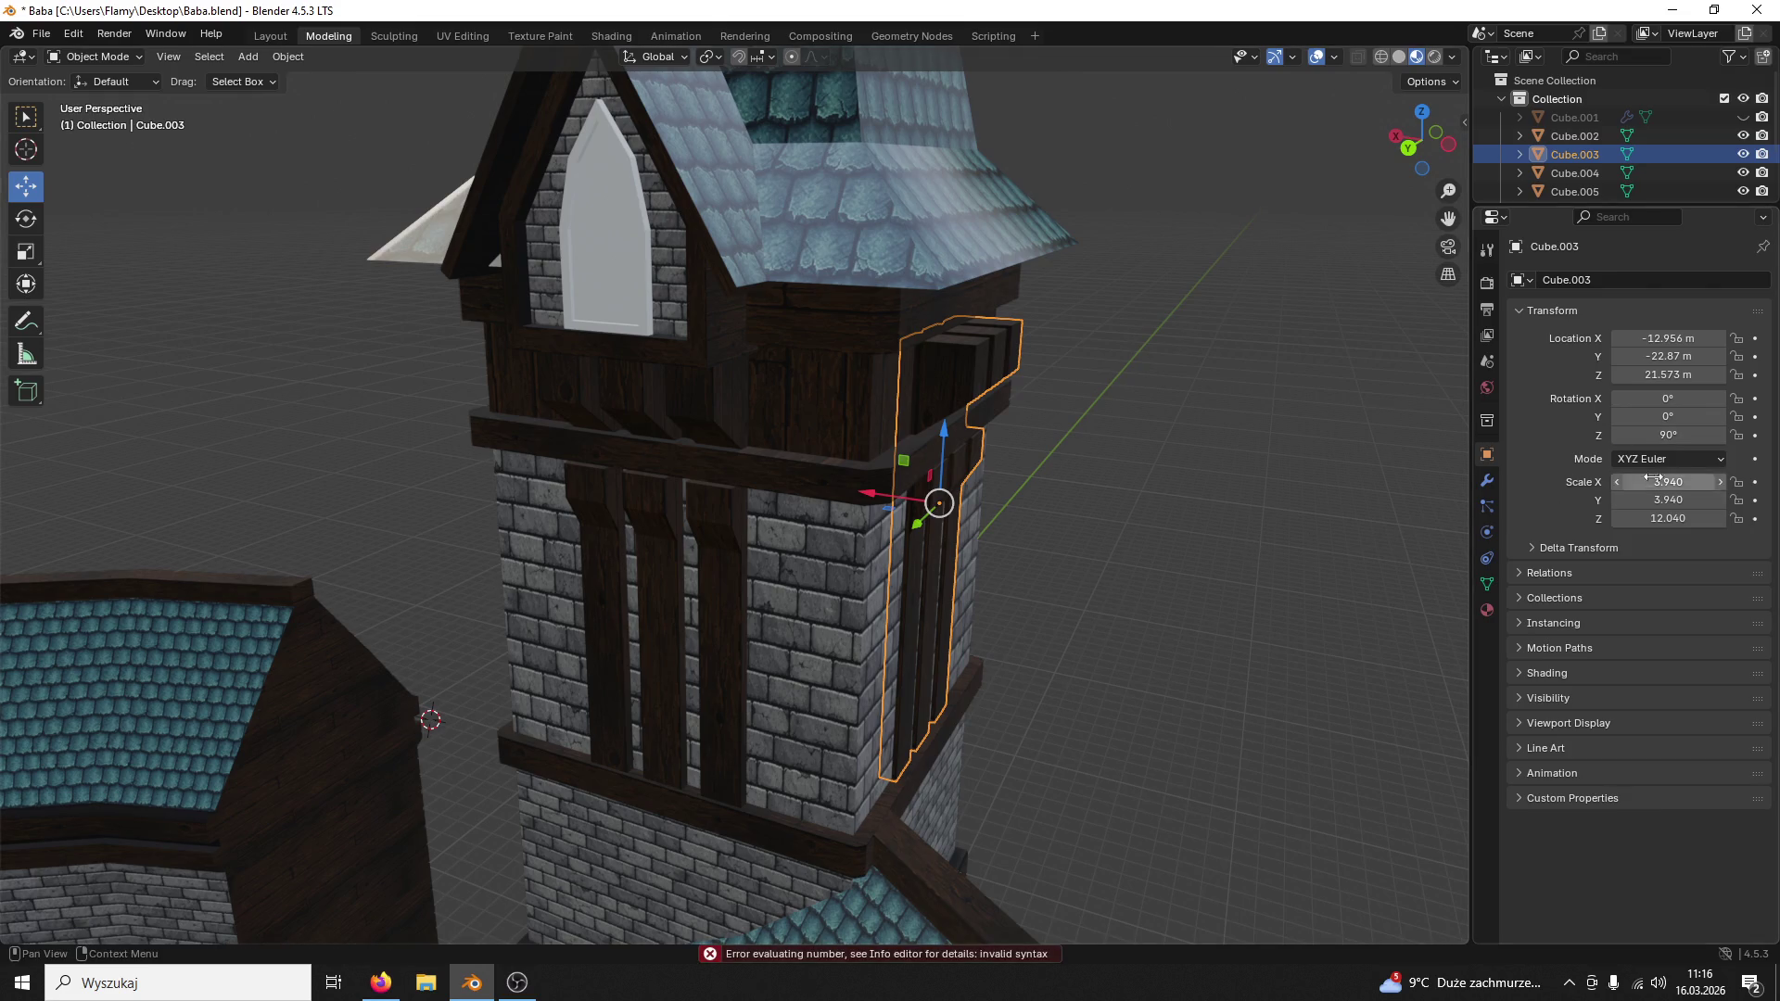
click(1618, 435)
text(-90d)
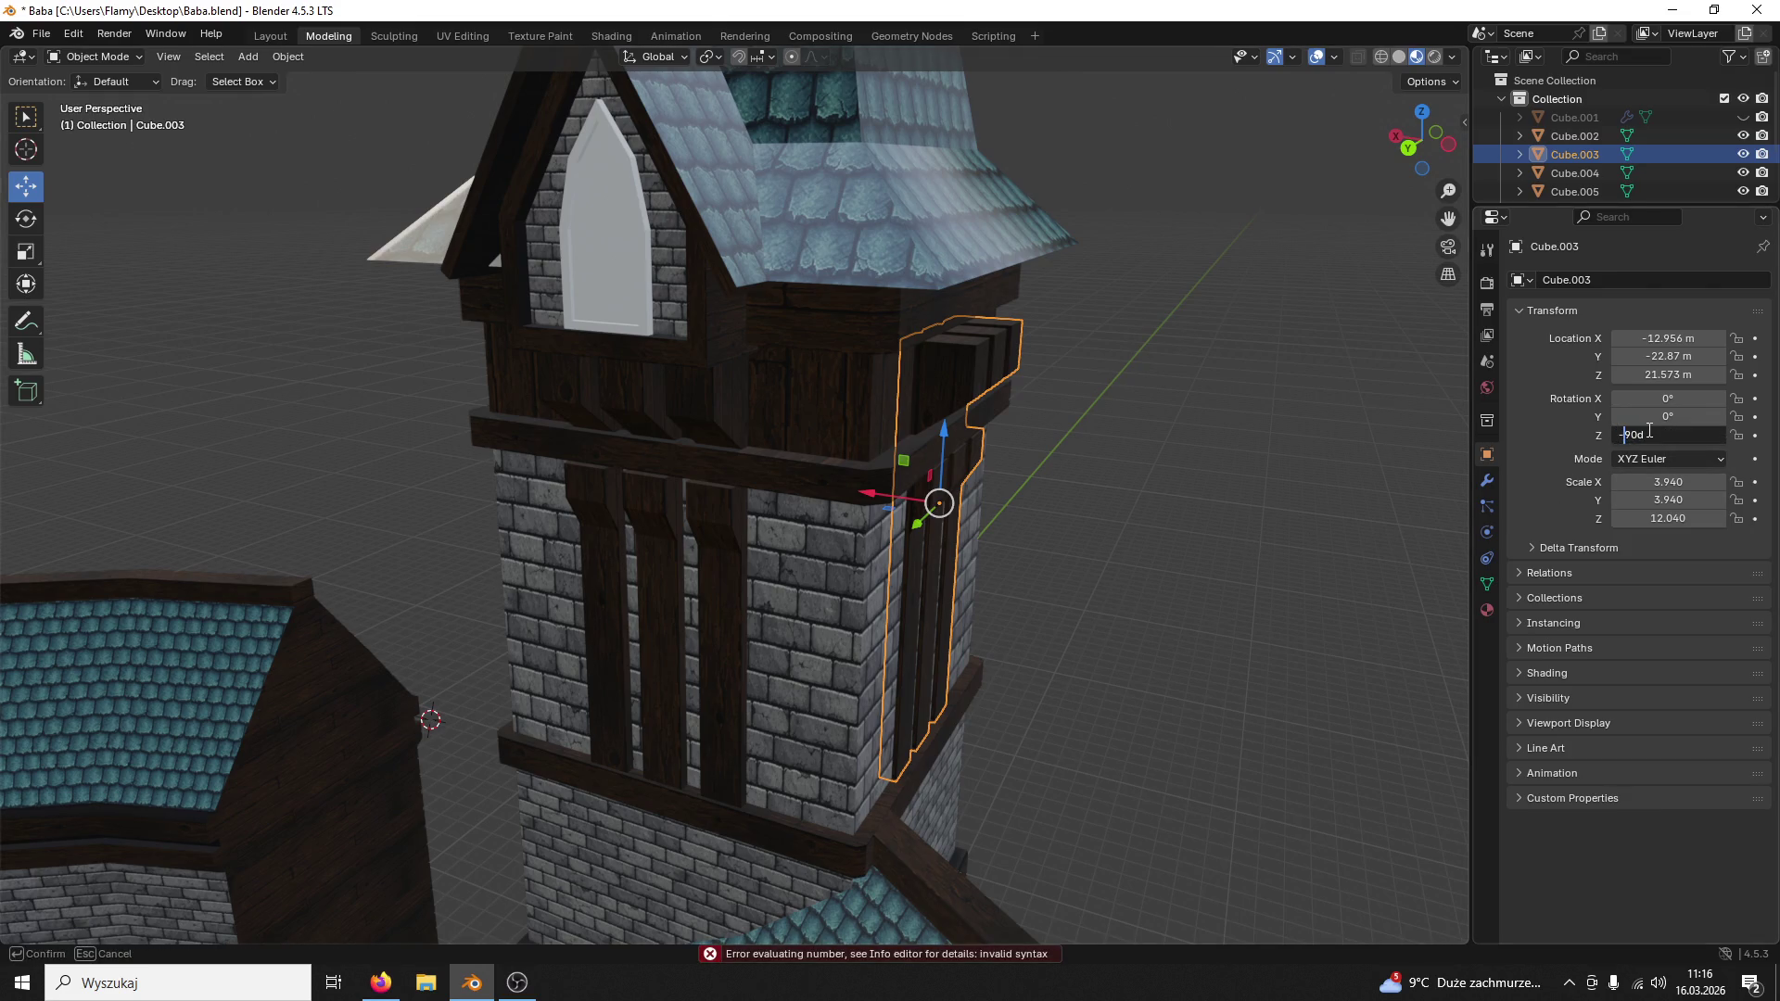
key(Return)
Step: Grab the plank set along X to seat it against the tower wall, checked in side view
click(1109, 447)
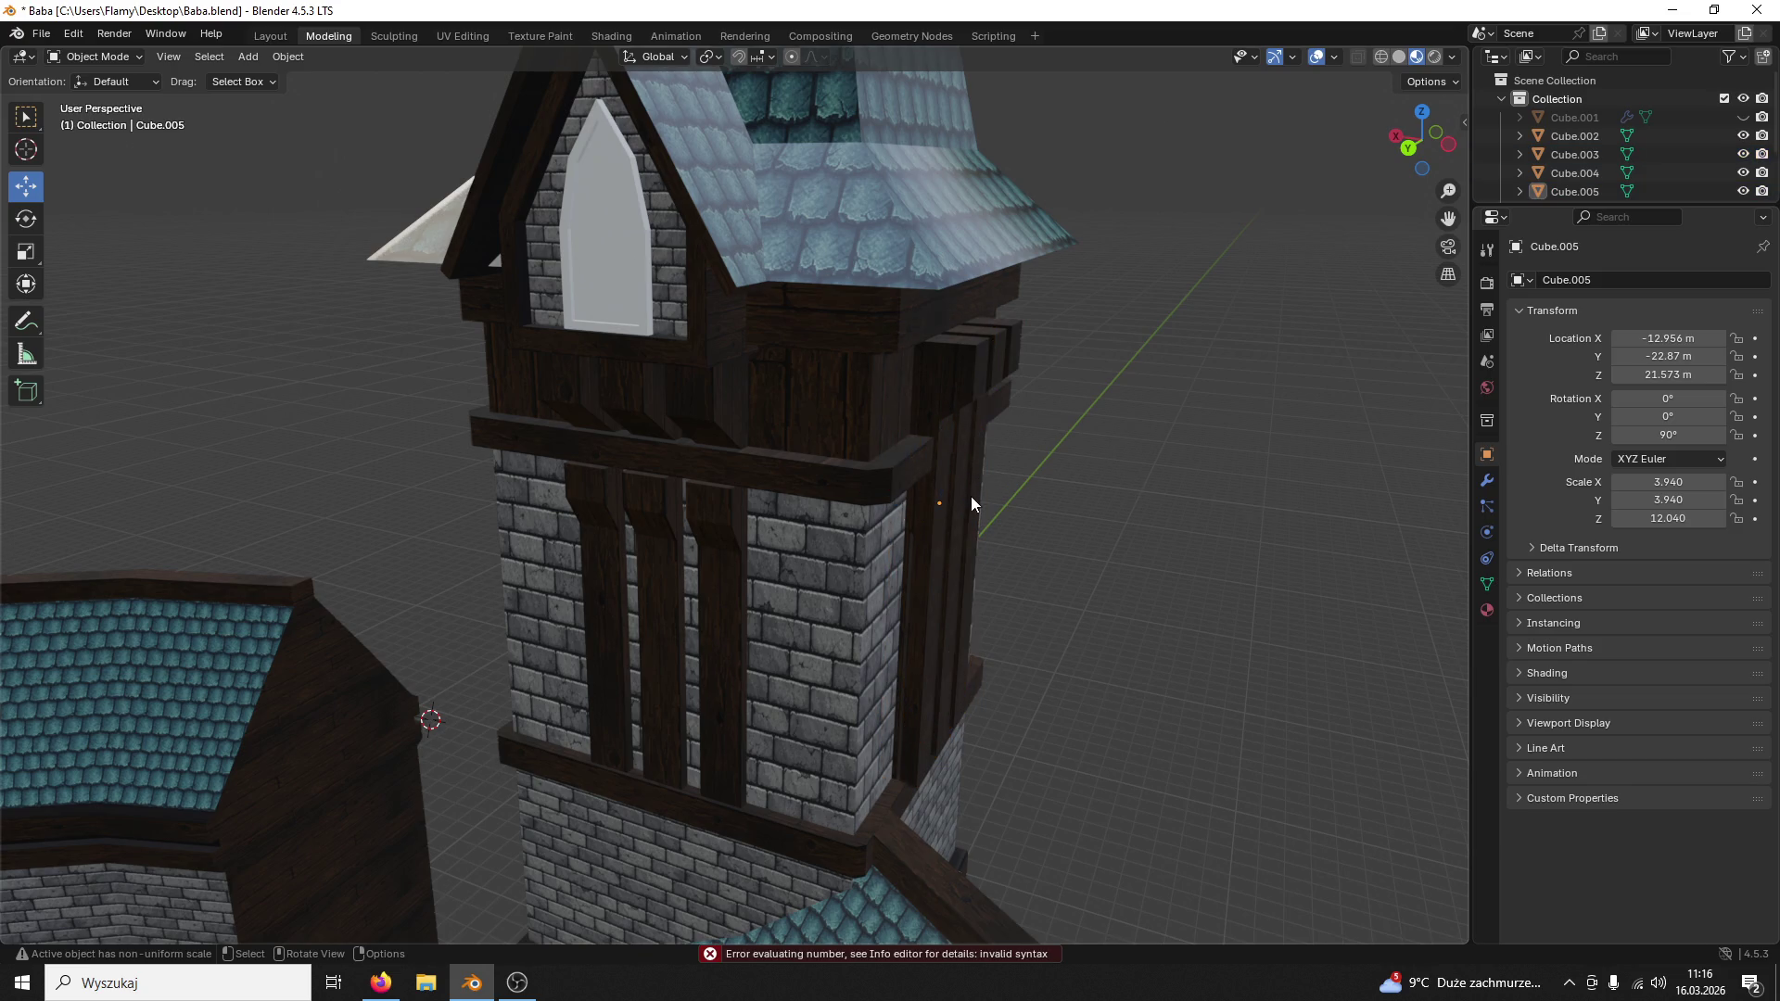
click(971, 496)
key(g)
key(x)
click(576, 585)
mouse_move(577, 584)
middle_down()
mouse_move(897, 574)
mouse_move(970, 633)
mouse_move(766, 533)
middle_up()
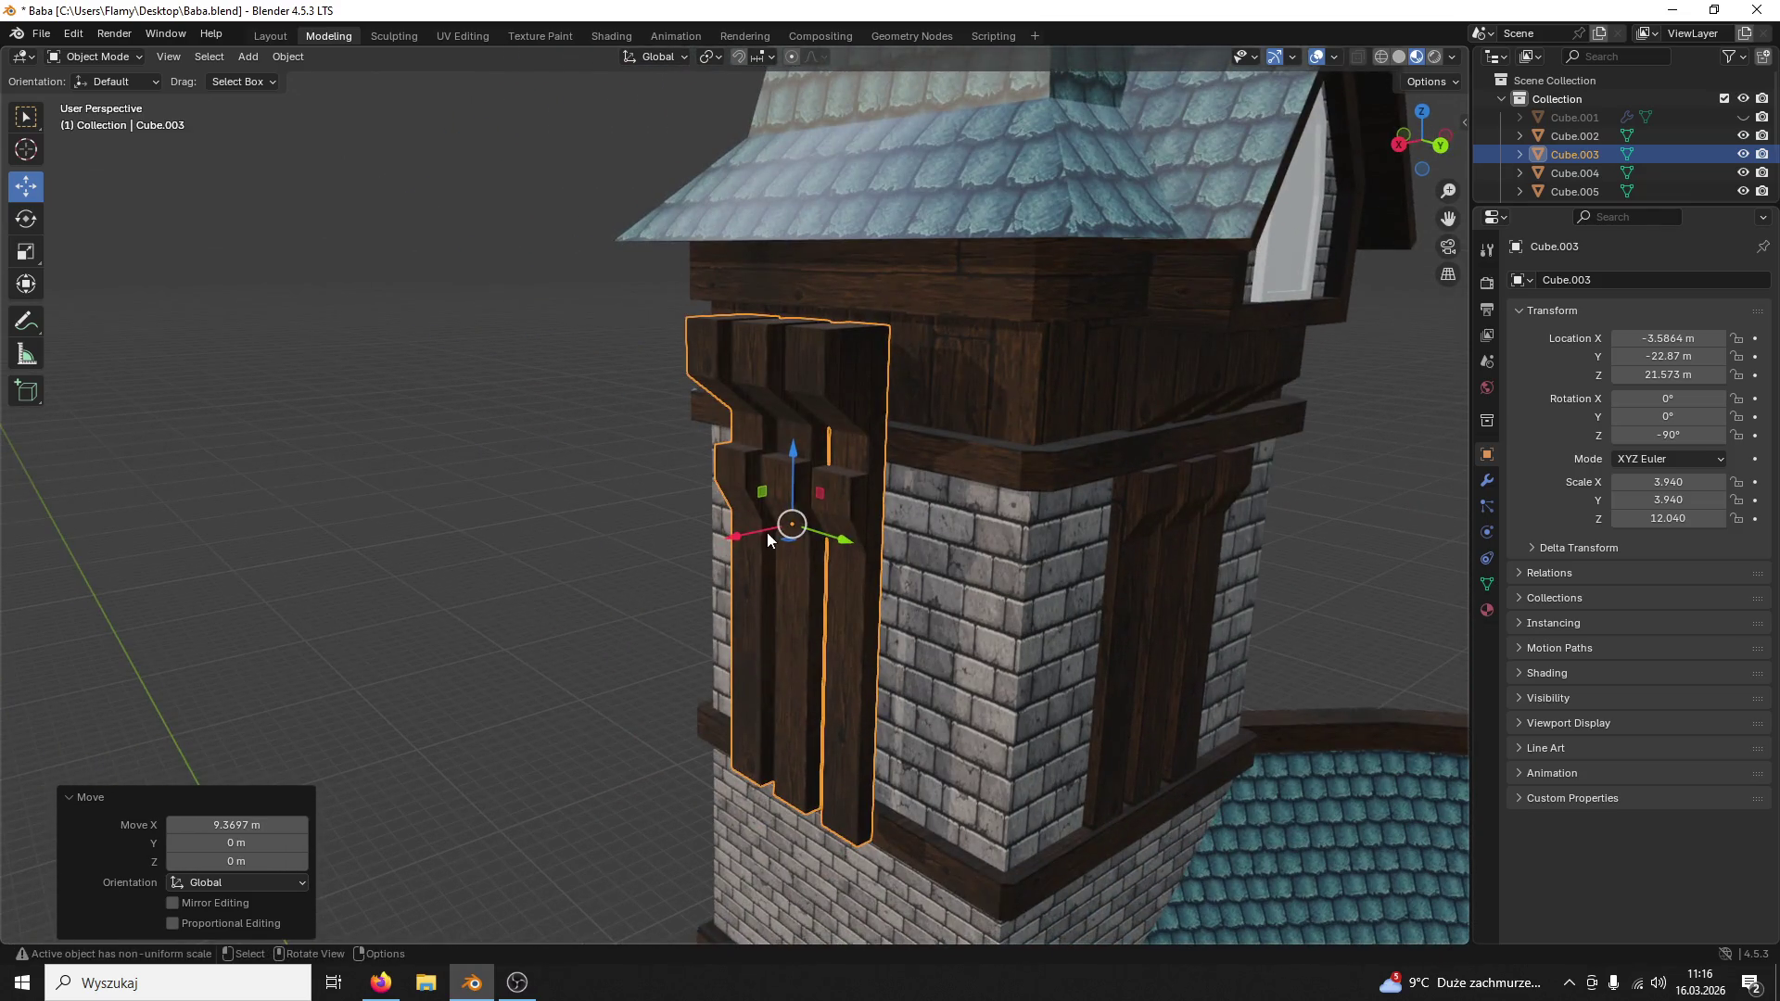
key(g)
key(x)
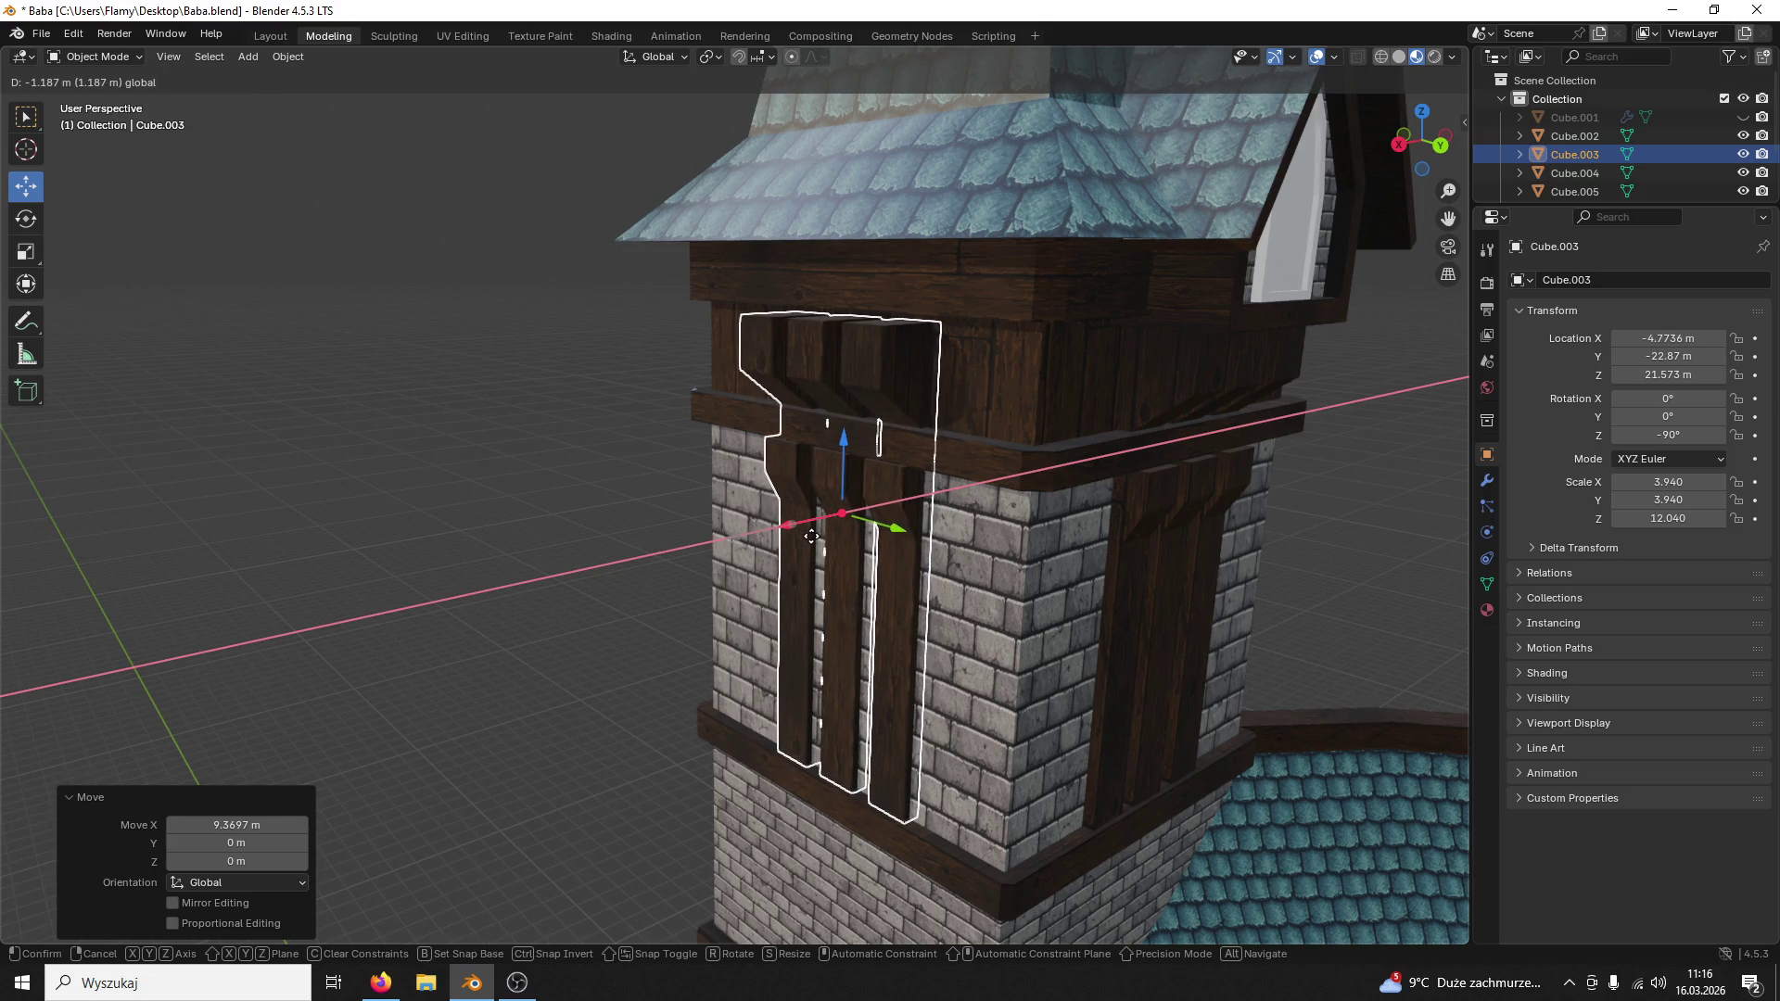
click(810, 536)
middle_drag(821, 537, 942, 537)
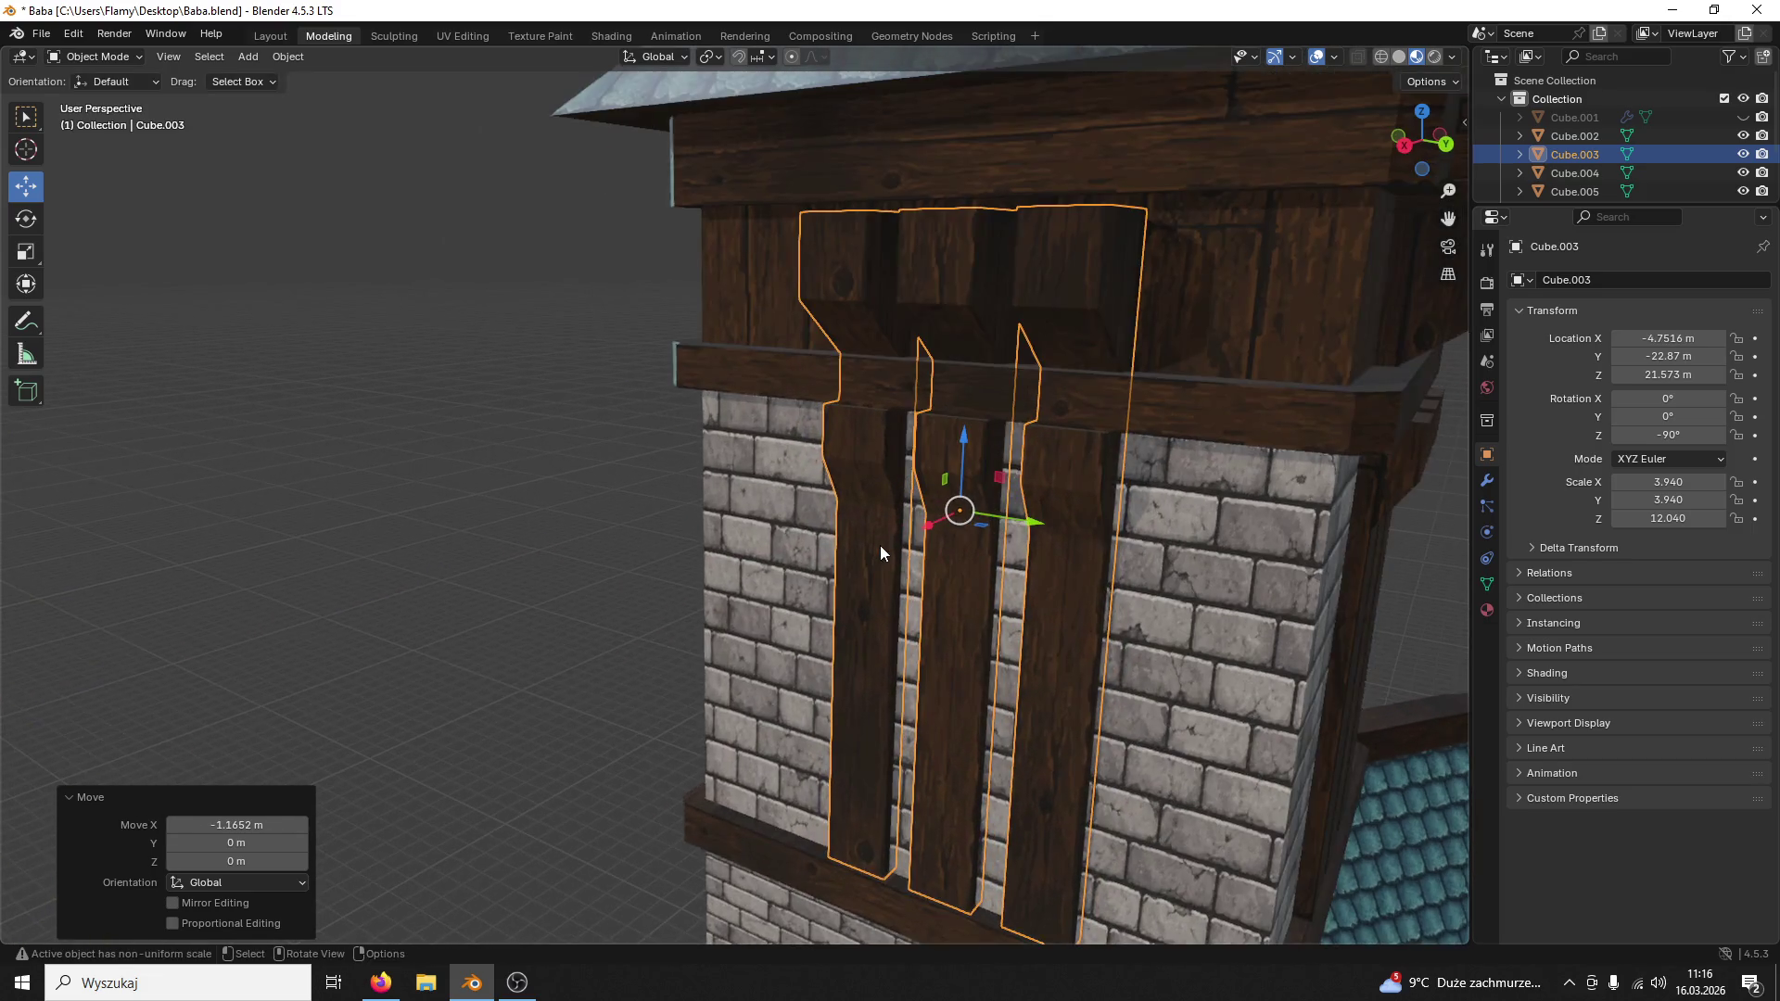
click(1415, 146)
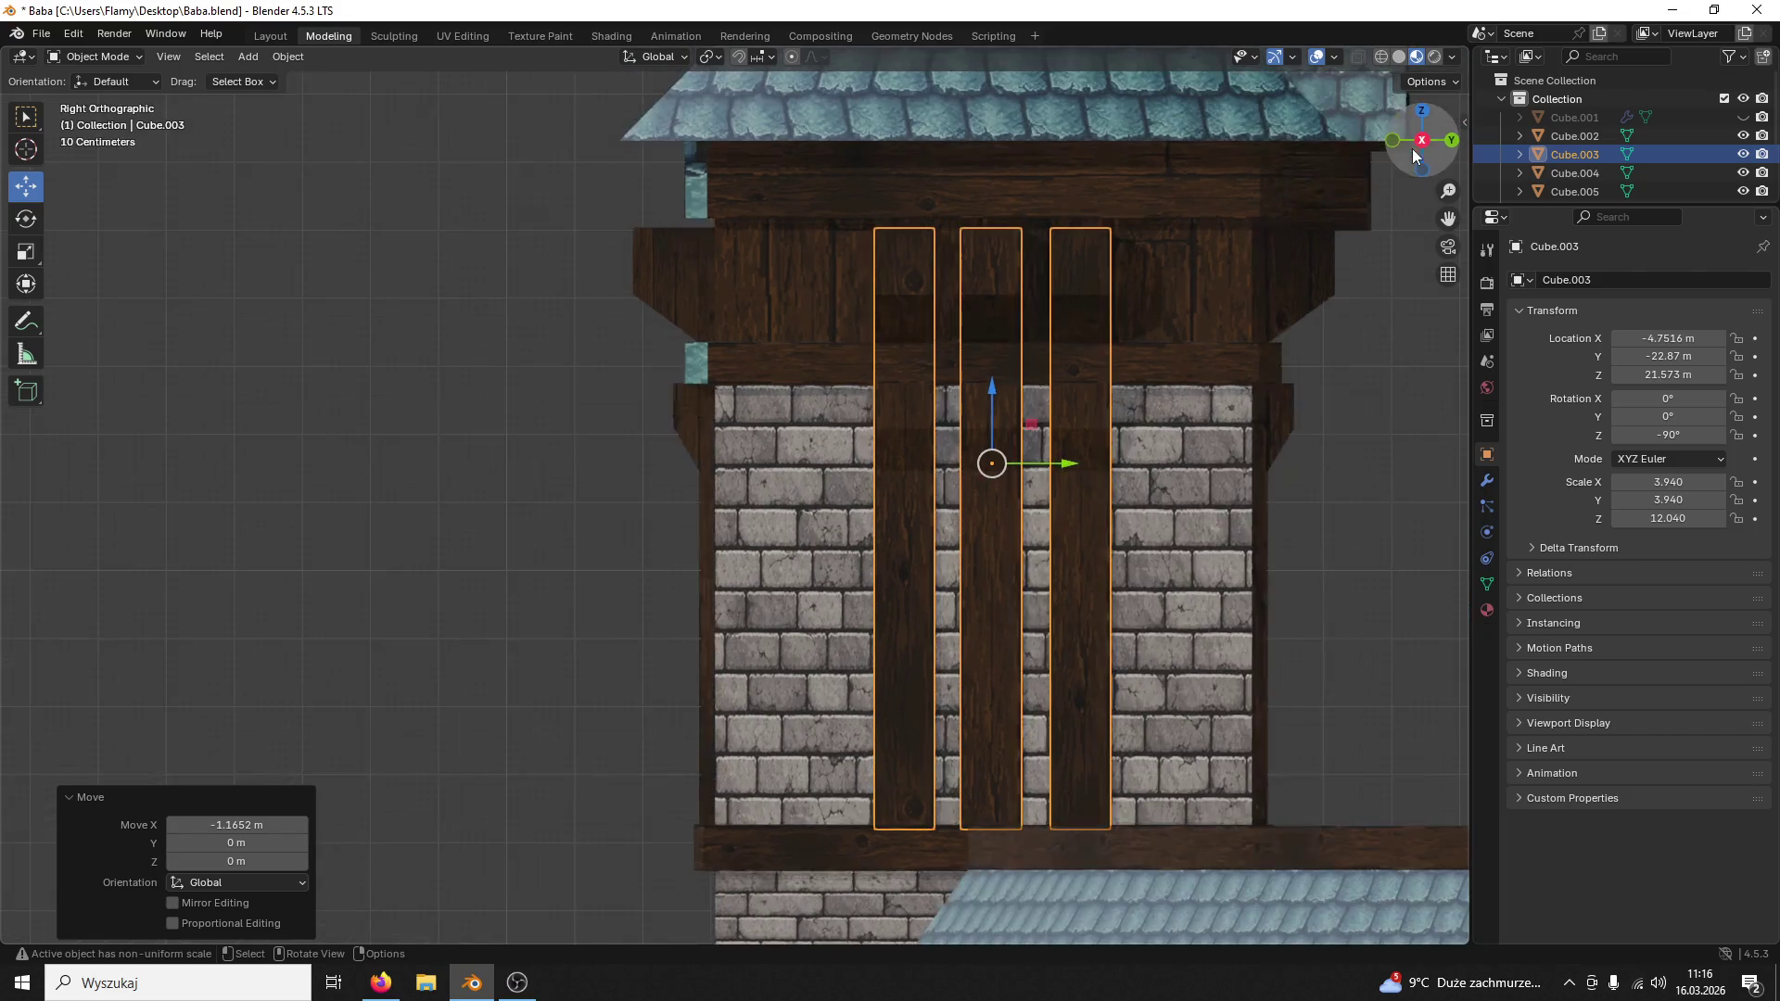
shift+middle_drag(1242, 455, 981, 457)
scroll(1138, 538, down, 3)
scroll(1139, 539, down, 2)
Step: Shift the other plank set sideways along Y in side orthographic view to line it up
middle_drag(1140, 540, 945, 417)
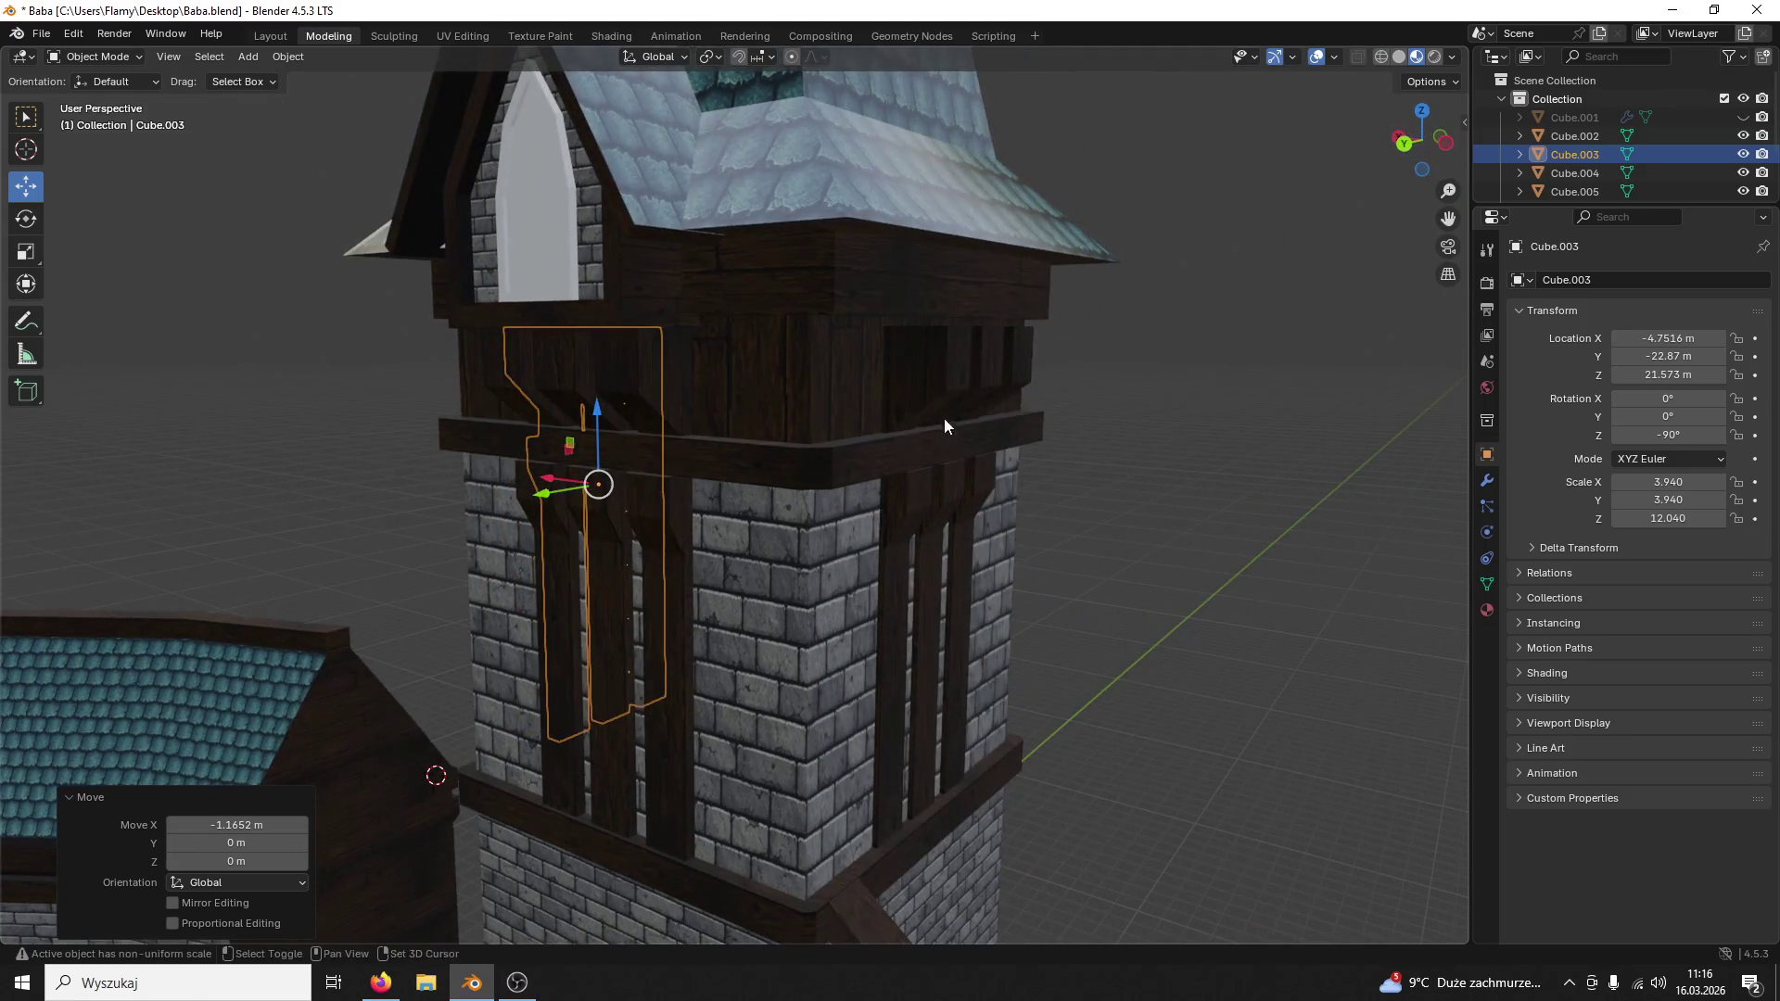
shift+click(944, 418)
click(1393, 136)
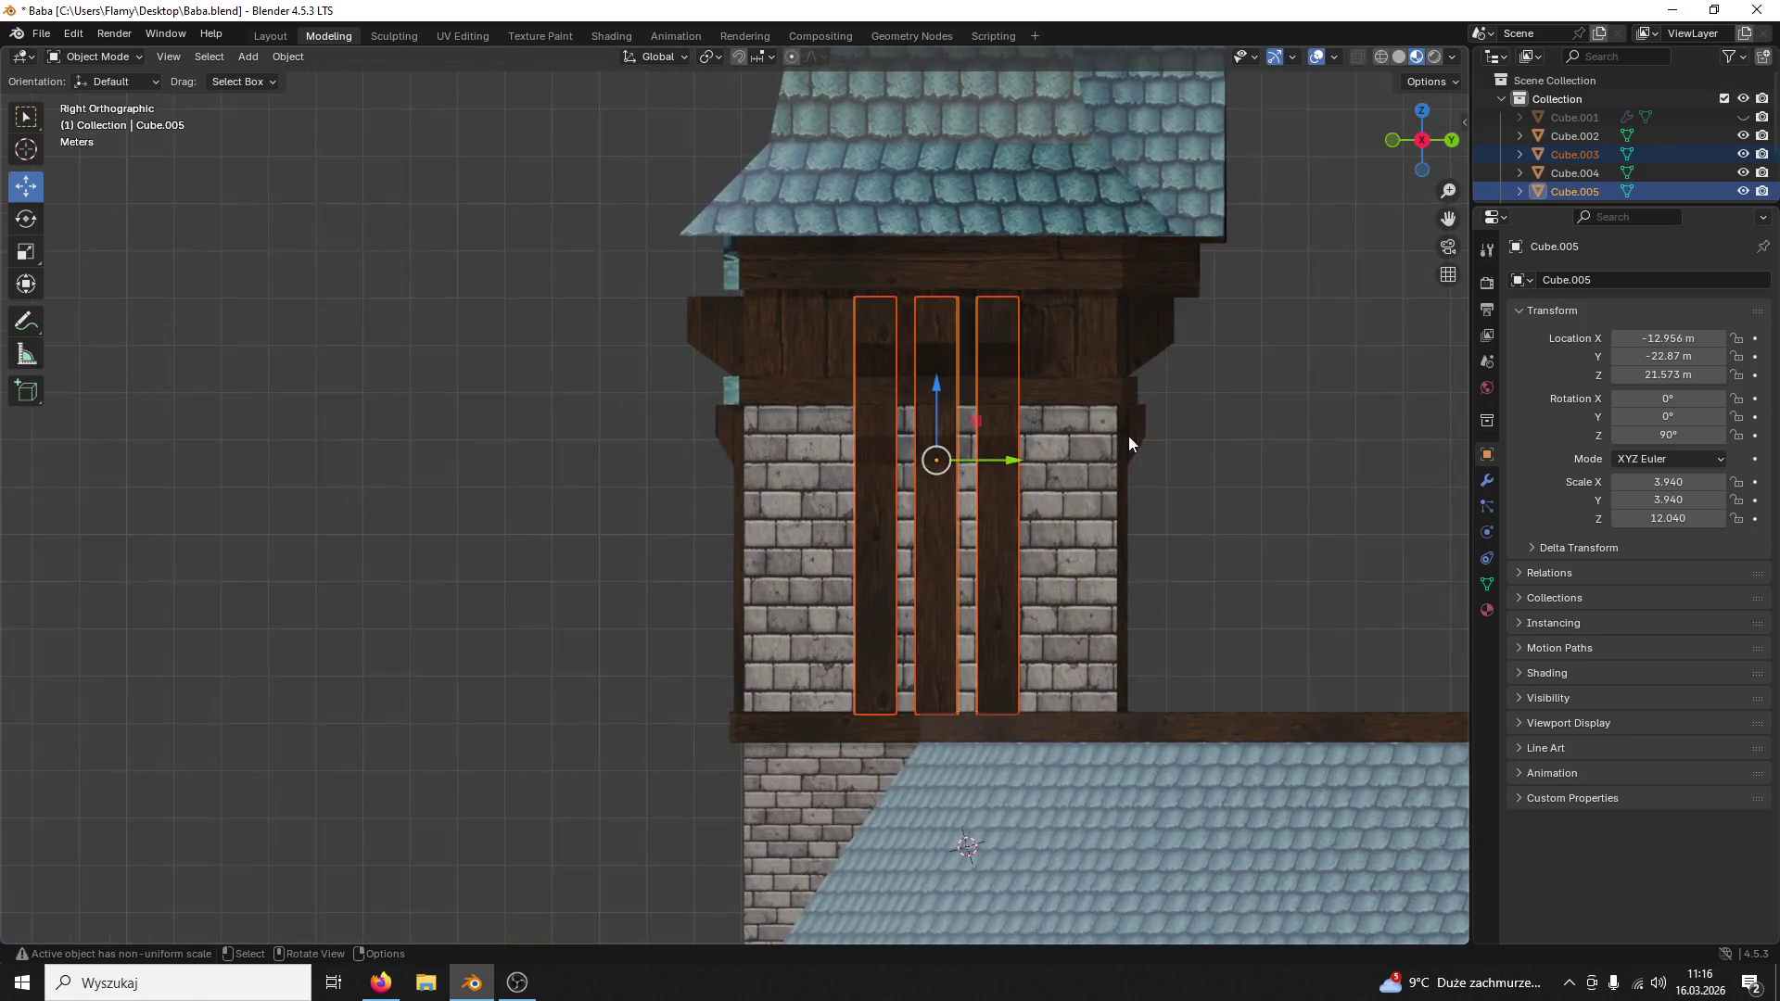
drag(1059, 454, 1044, 454)
click(1328, 449)
mouse_move(1328, 449)
middle_down()
mouse_move(1147, 493)
mouse_move(1215, 514)
mouse_move(1143, 497)
middle_up()
scroll(1147, 493, down, 6)
scroll(1076, 519, up, 3)
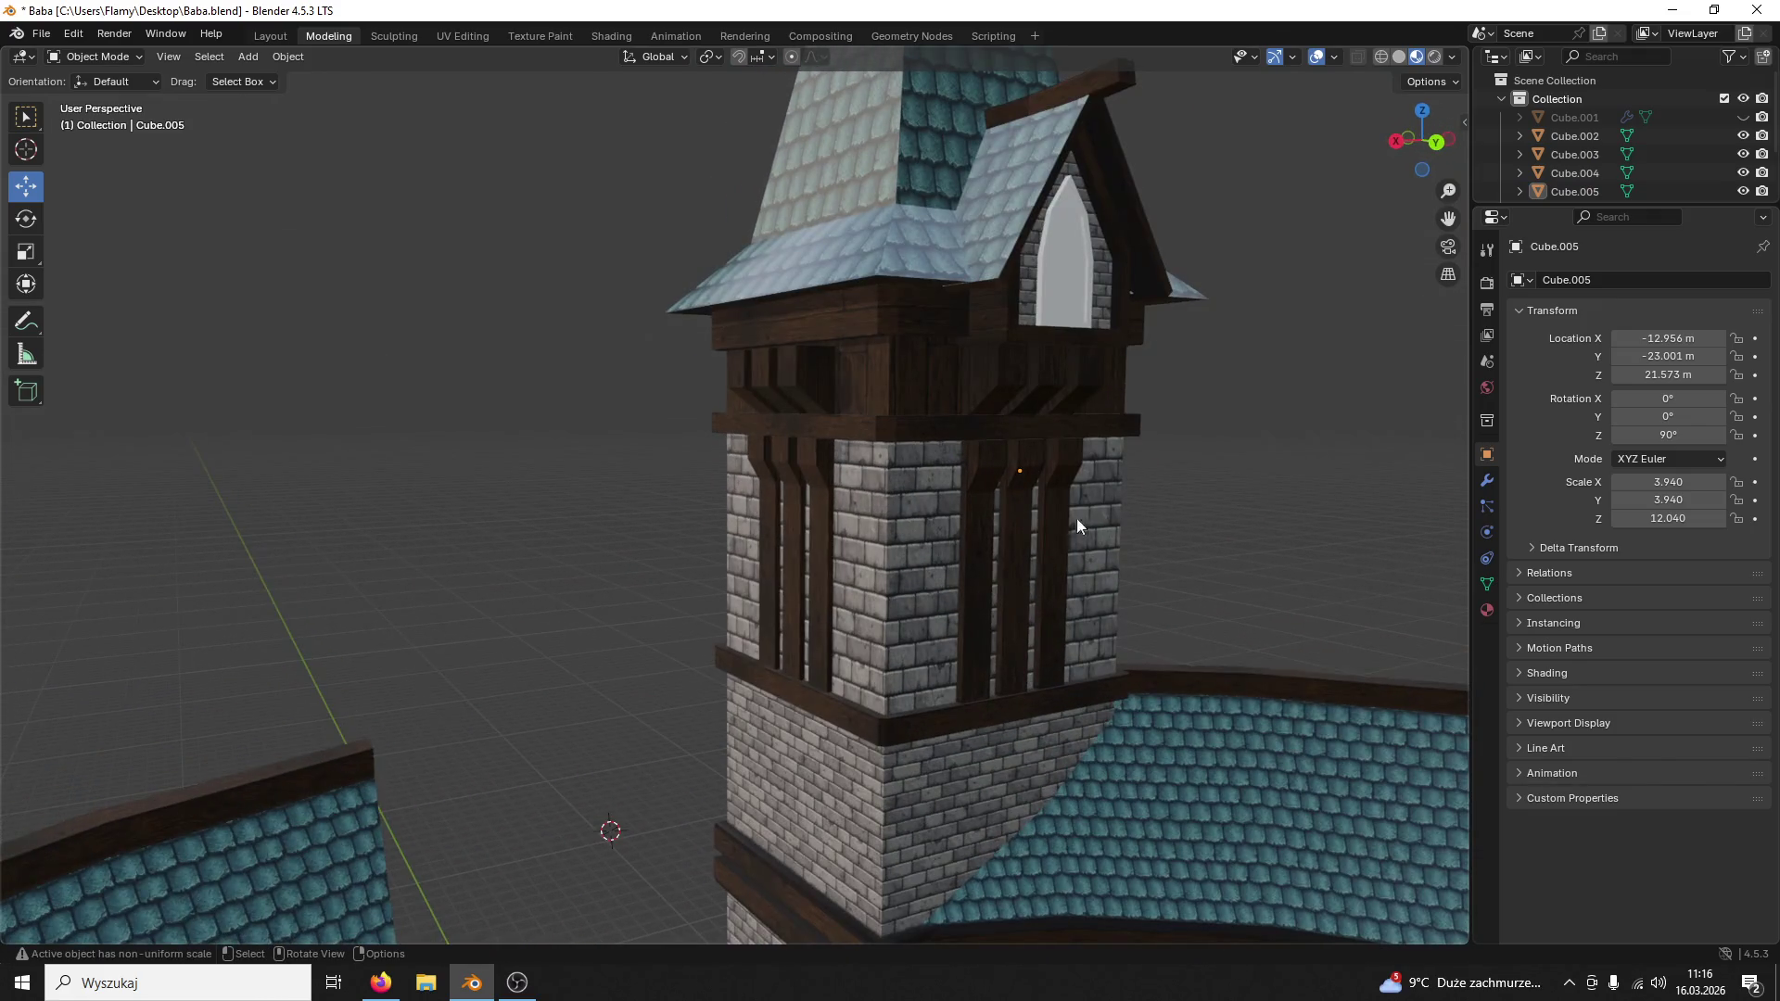
Step: Shift-select all plank sets including Cube.004, join them into one object Cube.005, then select the tower
click(963, 543)
shift+click(812, 557)
mouse_move(813, 557)
middle_down()
mouse_move(1057, 542)
mouse_move(547, 468)
mouse_move(759, 495)
middle_up()
shift+click(615, 467)
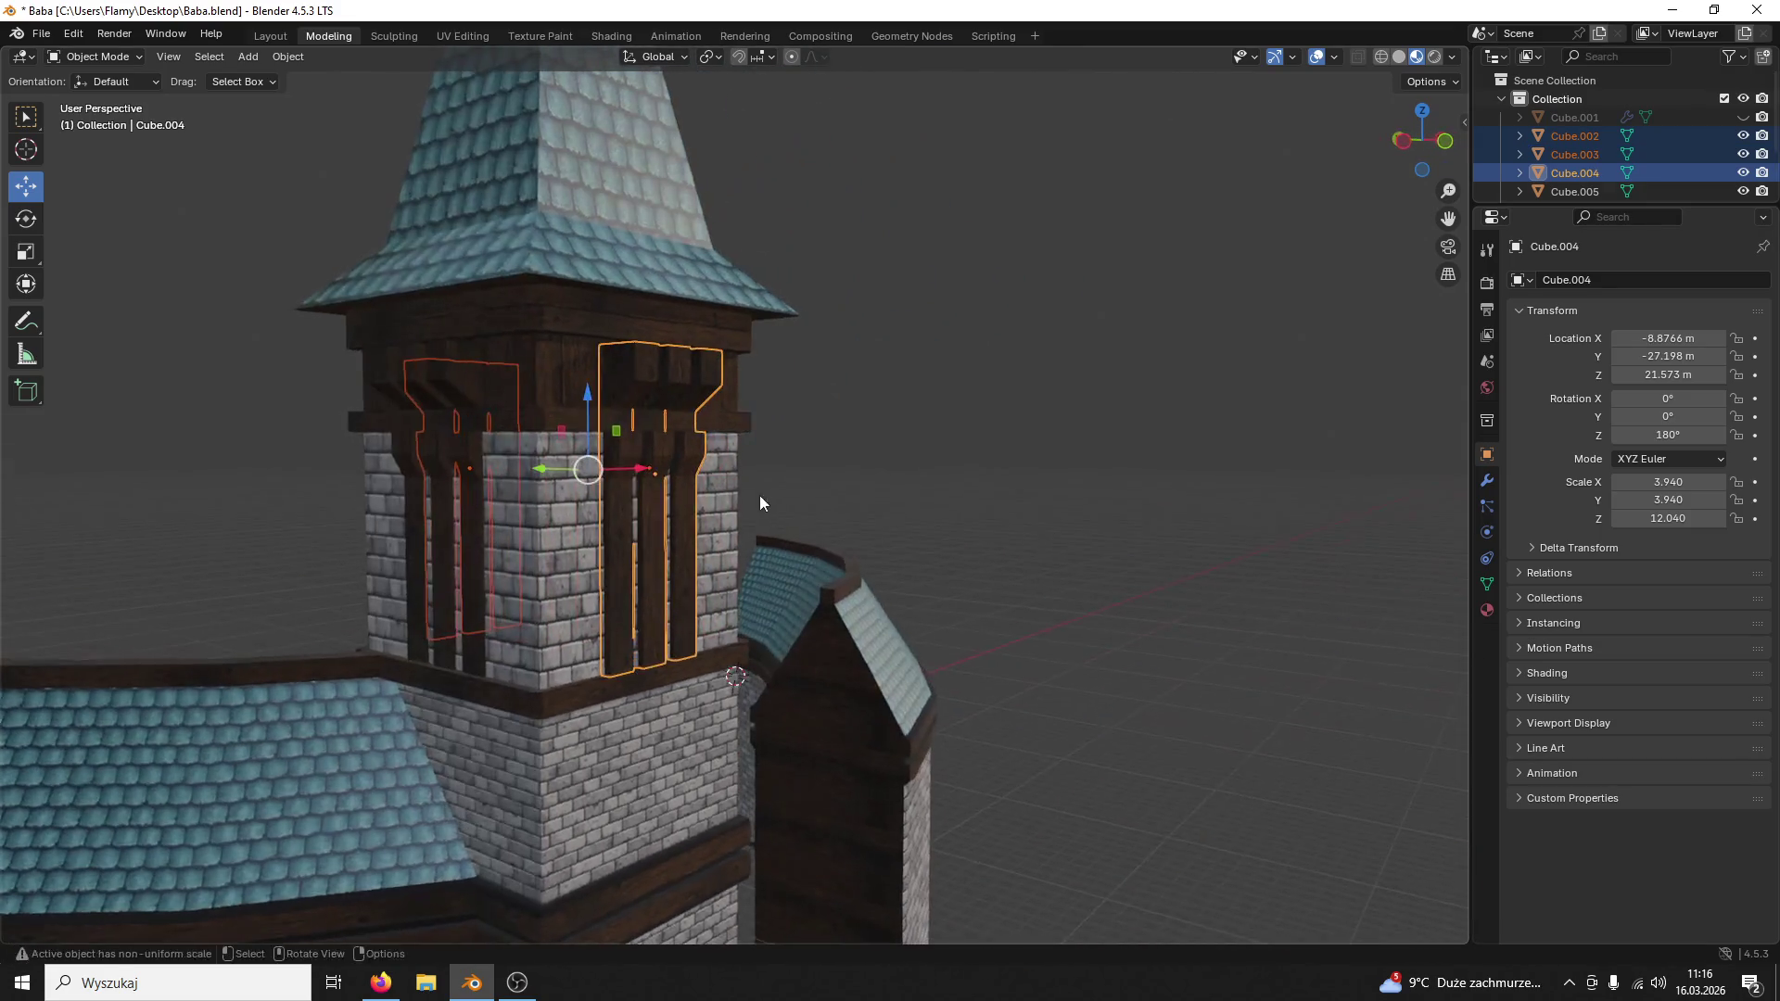
shift+click(475, 473)
middle_drag(475, 473, 527, 490)
key(ctrl+j)
key(alt+a)
mouse_move(1132, 369)
middle_down()
mouse_move(756, 389)
mouse_move(705, 419)
mouse_move(930, 488)
mouse_move(846, 464)
mouse_move(890, 476)
mouse_move(885, 444)
mouse_move(927, 505)
mouse_move(954, 500)
middle_up()
scroll(954, 501, up, 5)
mouse_move(970, 569)
ctrl+middle_down()
mouse_move(1007, 601)
mouse_move(1017, 450)
mouse_move(1177, 439)
mouse_move(1345, 458)
ctrl+middle_up()
click(1017, 451)
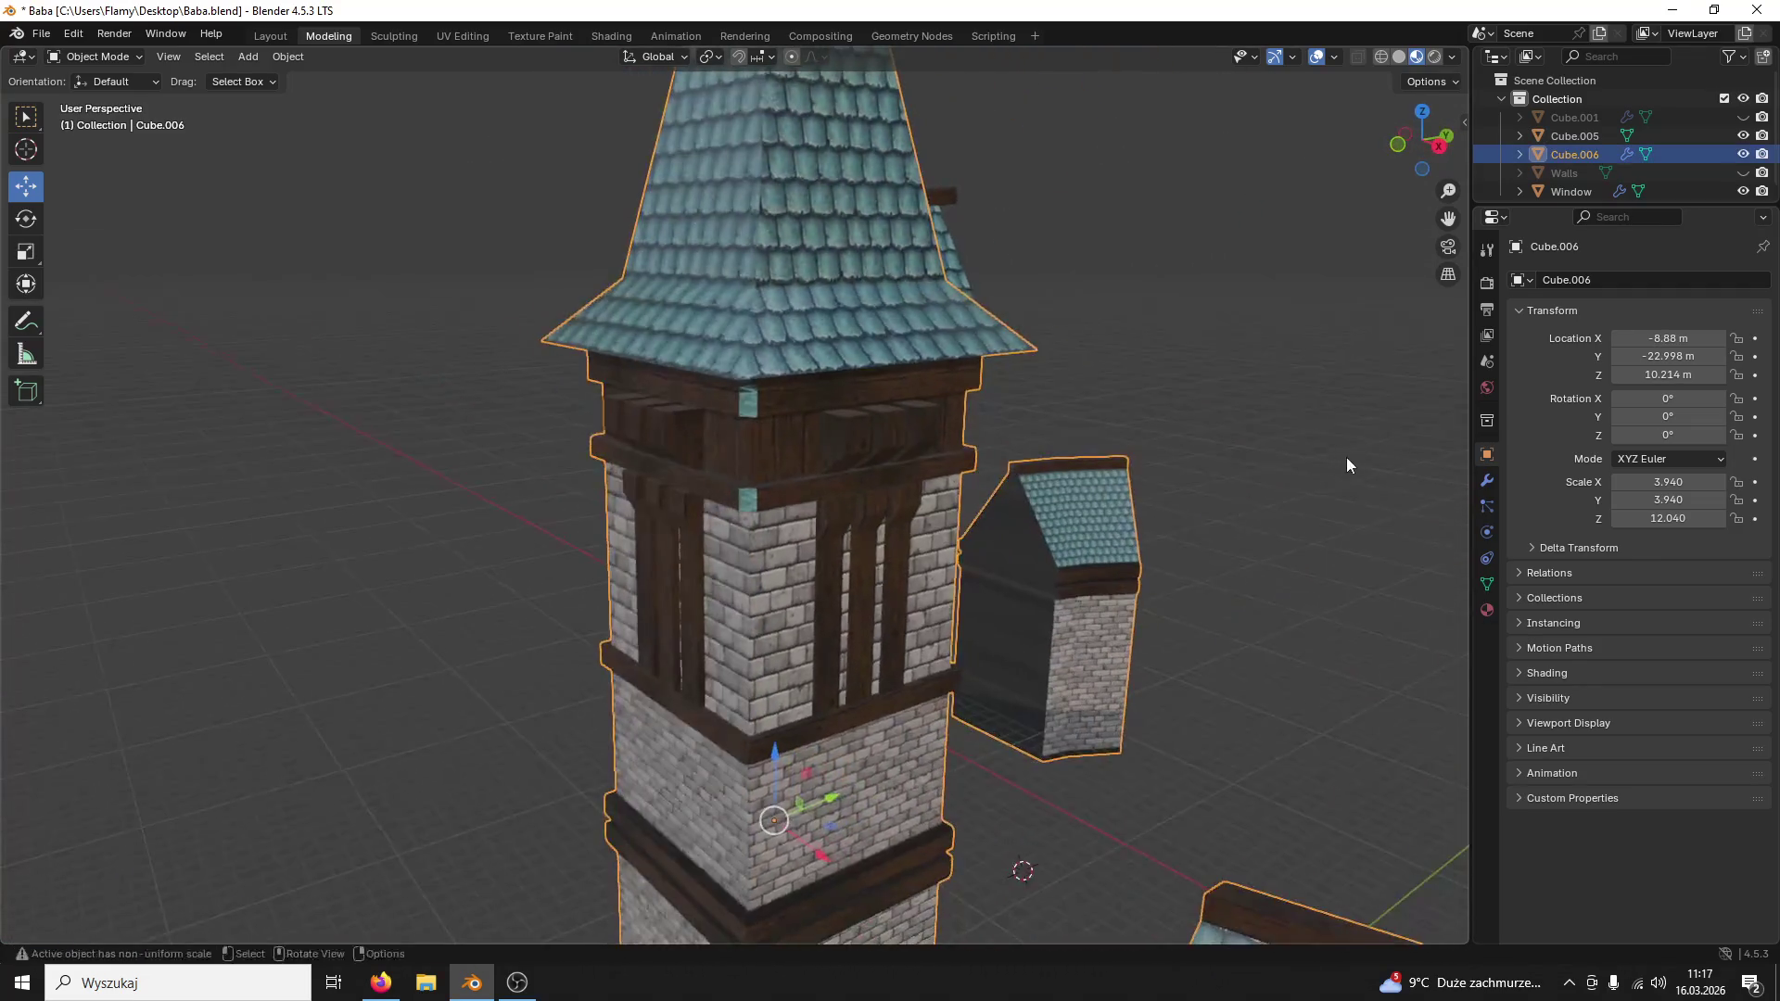
scroll(1346, 458, up, 3)
Step: In Edit Mode assign the wood Material.009 to the tower's two small light faces, then return to Object Mode
click(98, 55)
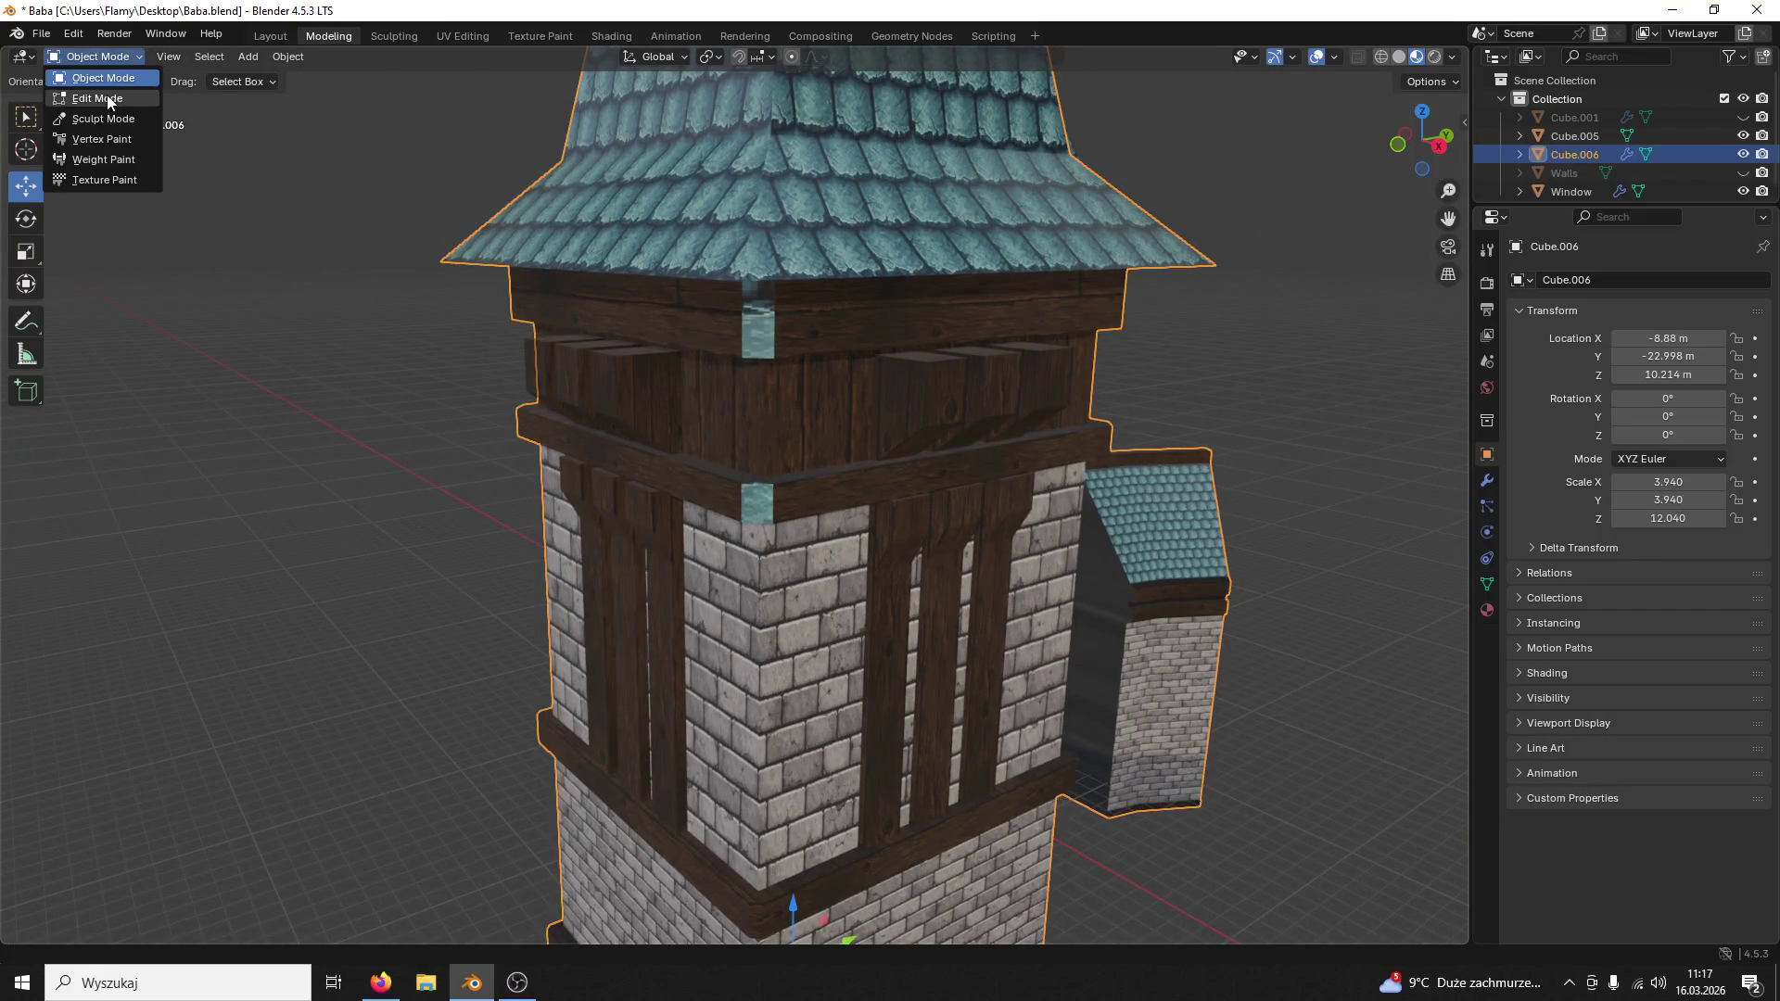
click(110, 101)
click(756, 500)
shift+click(758, 324)
mouse_move(757, 323)
middle_down()
mouse_move(762, 293)
mouse_move(779, 333)
middle_up()
click(1487, 612)
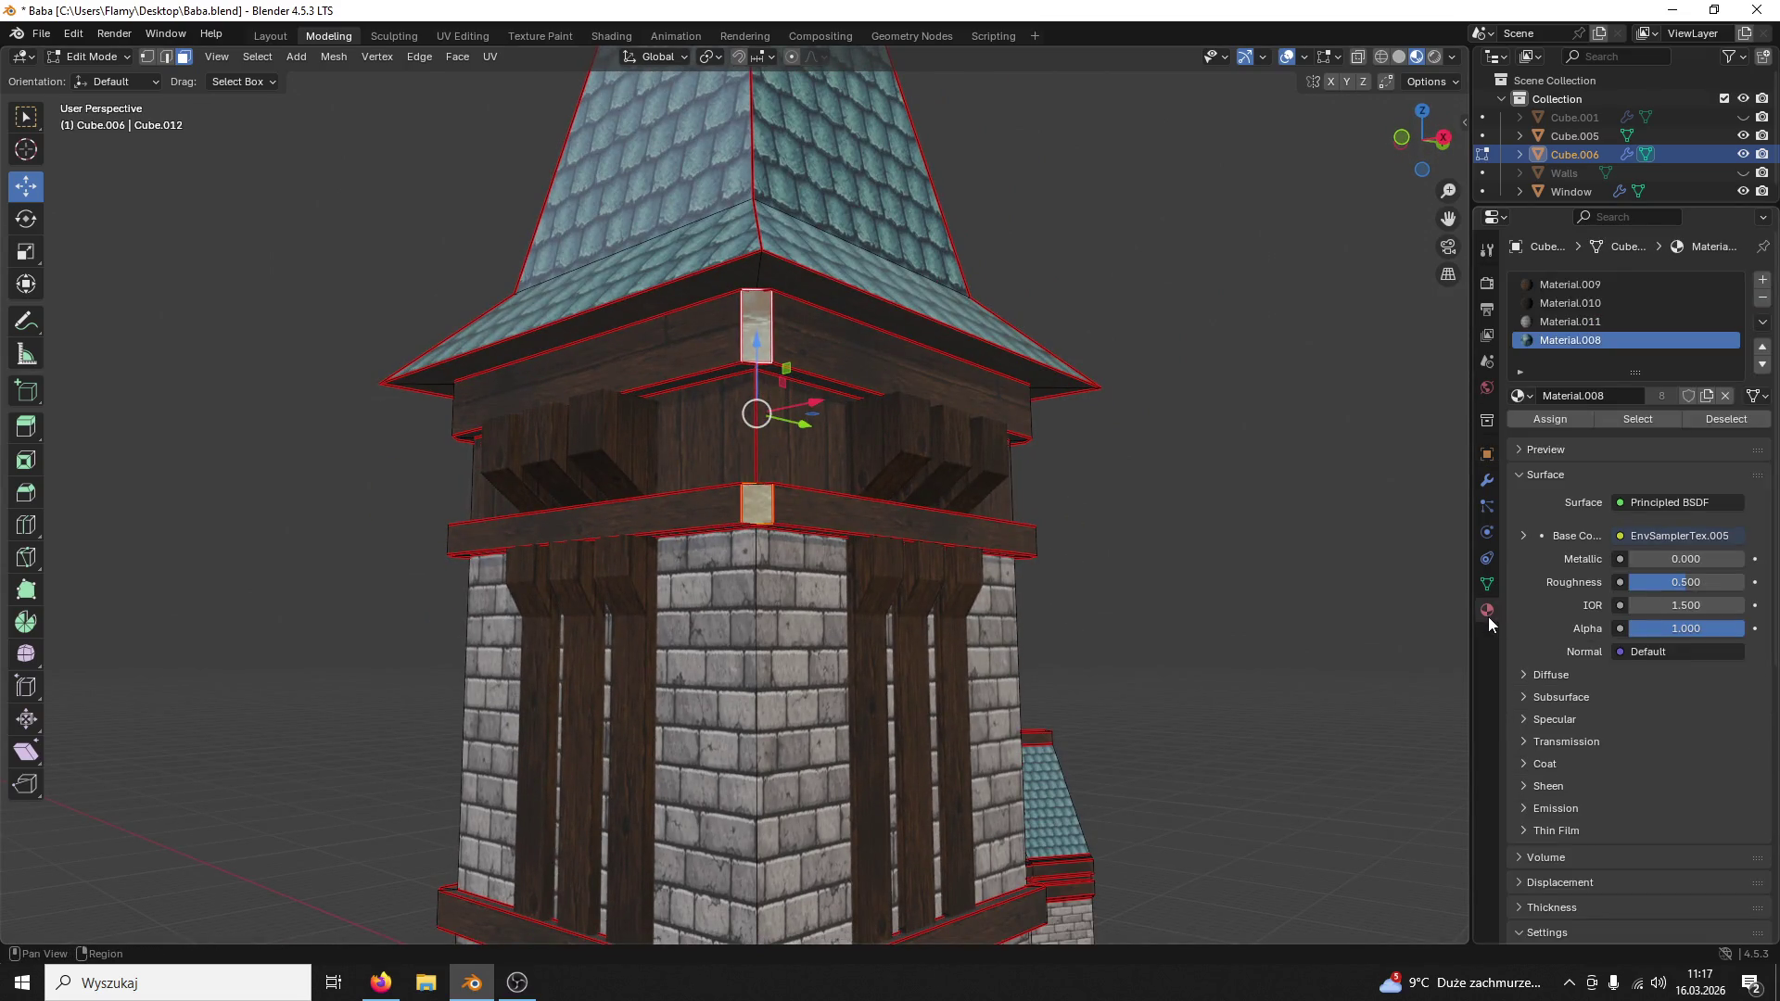
click(1572, 283)
click(1563, 418)
mouse_move(1045, 442)
middle_down()
mouse_move(1211, 457)
mouse_move(950, 427)
middle_up()
click(1076, 427)
mouse_move(1076, 427)
middle_down()
mouse_move(891, 436)
mouse_move(875, 325)
mouse_move(794, 396)
middle_up()
click(95, 55)
Step: Save, then join the plank object into the tower mesh, redoing until the tower is the target
key(ctrl+s)
scroll(594, 348, down, 5)
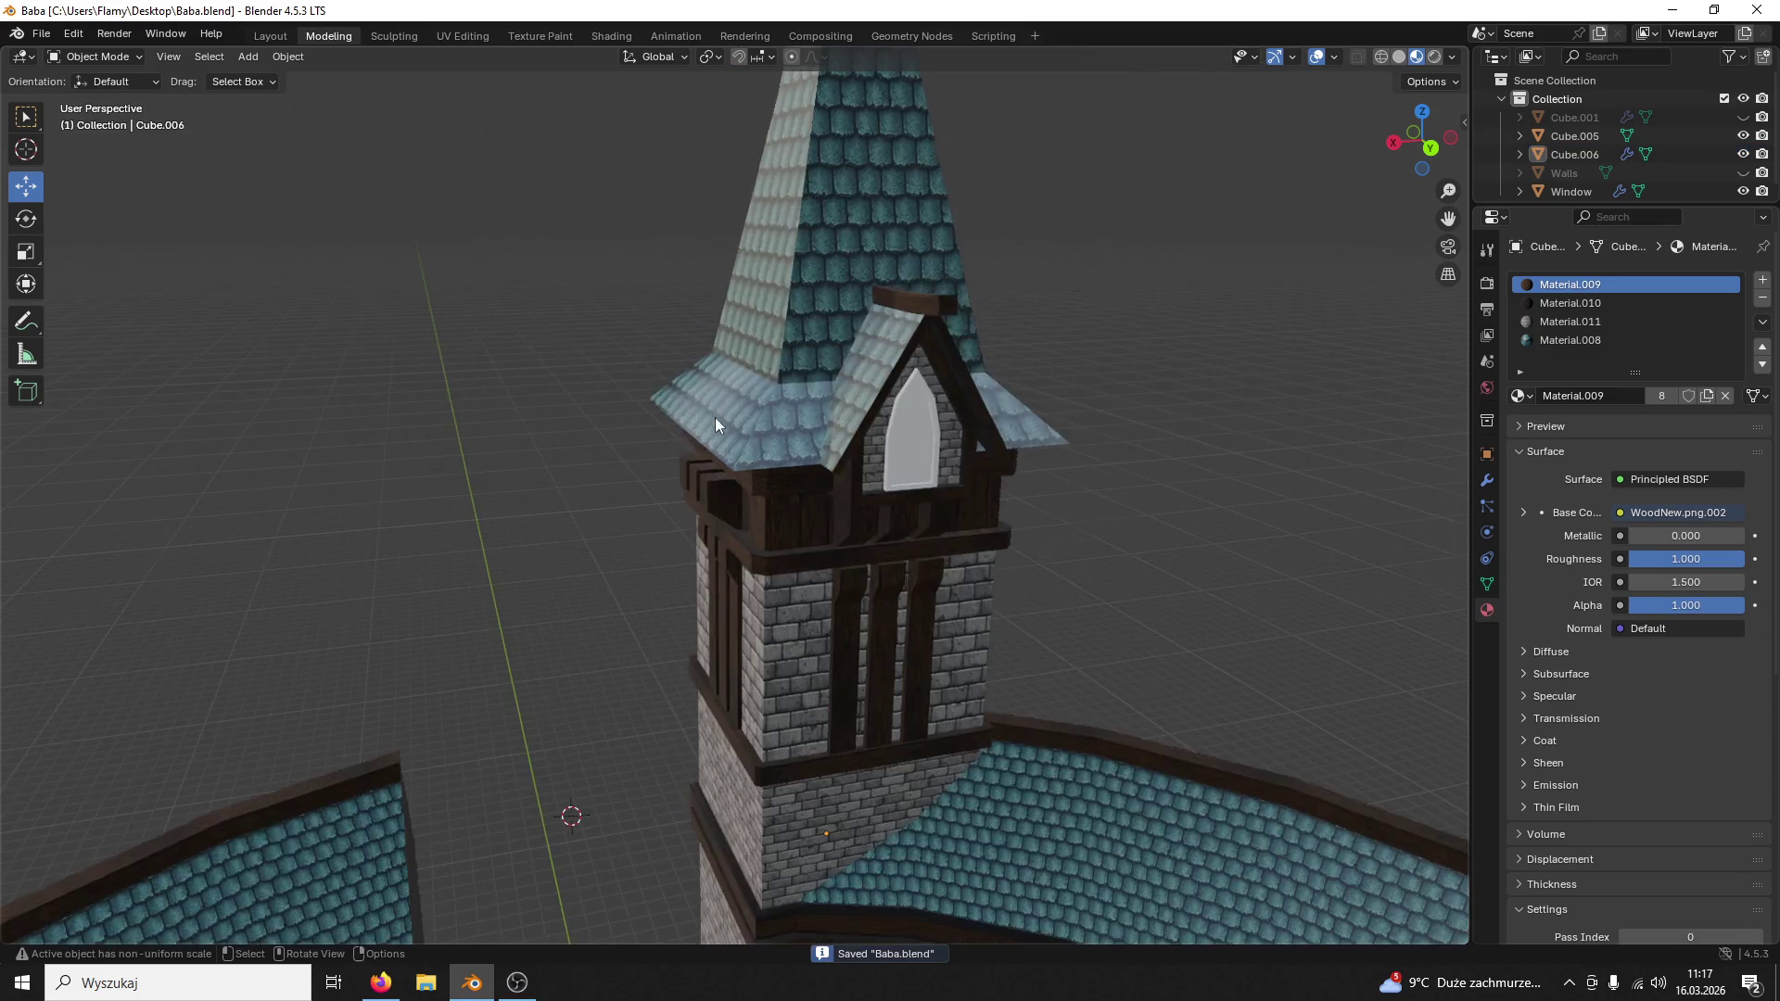
click(715, 418)
scroll(724, 426, down, 3)
scroll(752, 459, up, 3)
shift+click(841, 633)
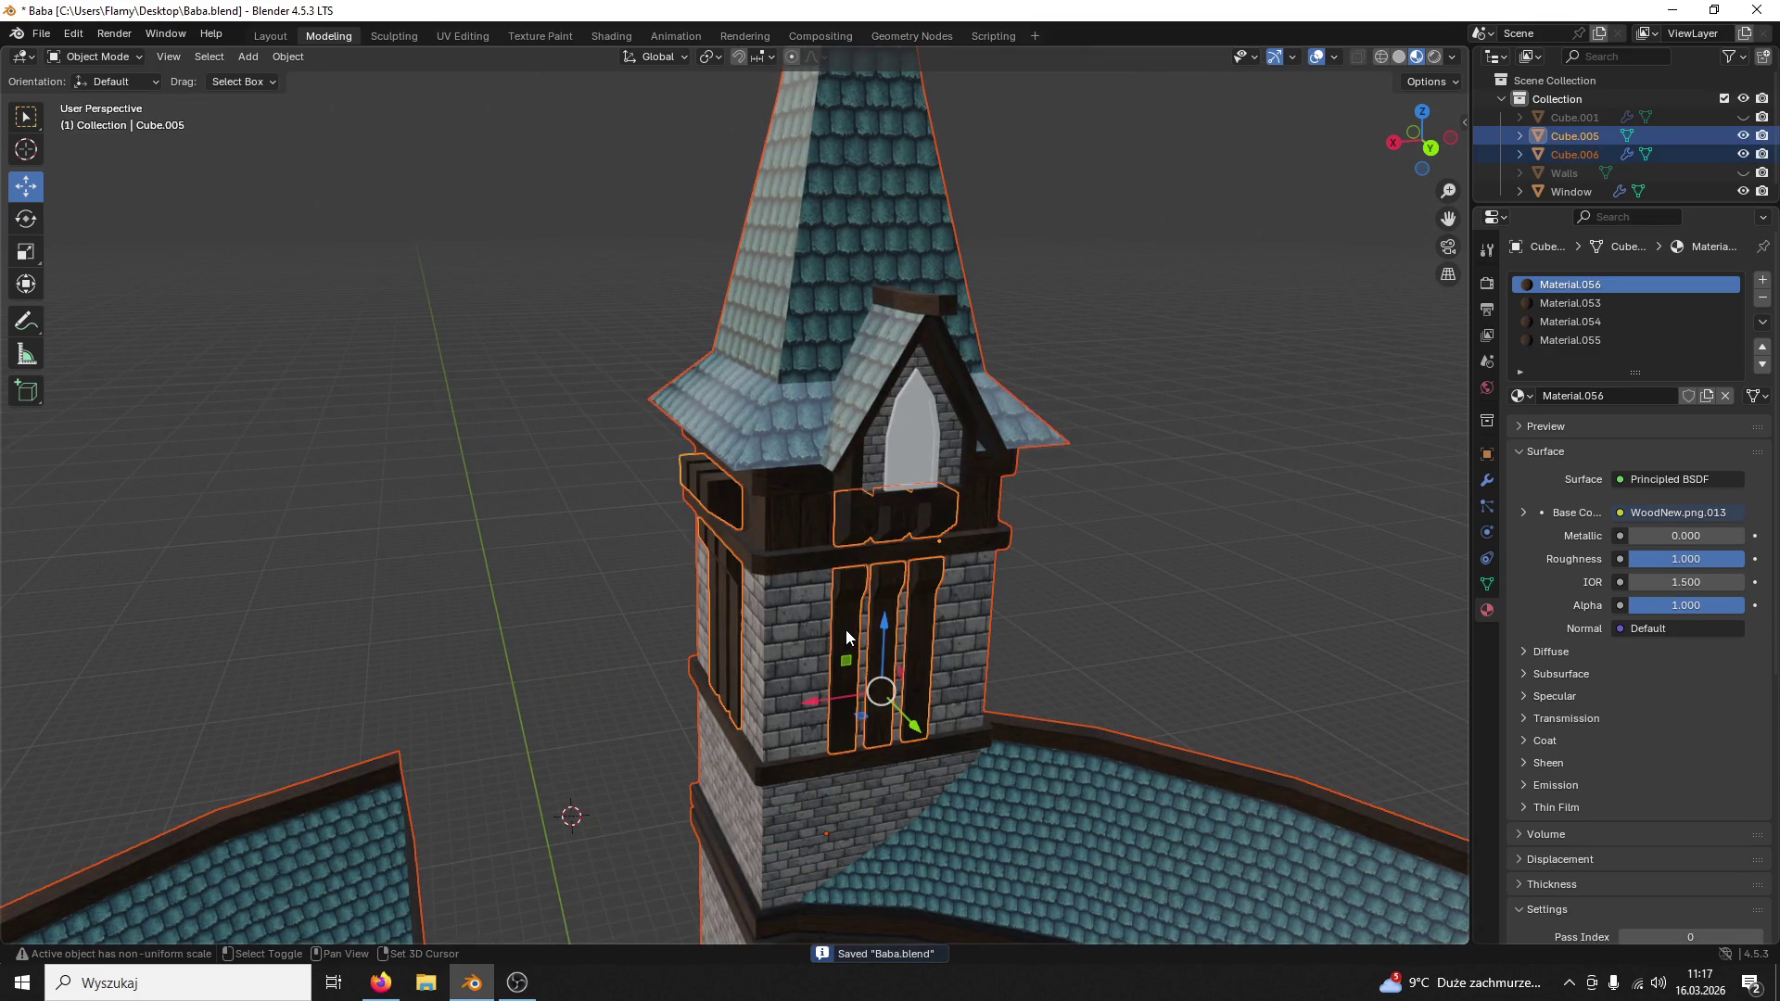
key(ctrl+j)
scroll(847, 630, down, 3)
scroll(847, 633, up, 1)
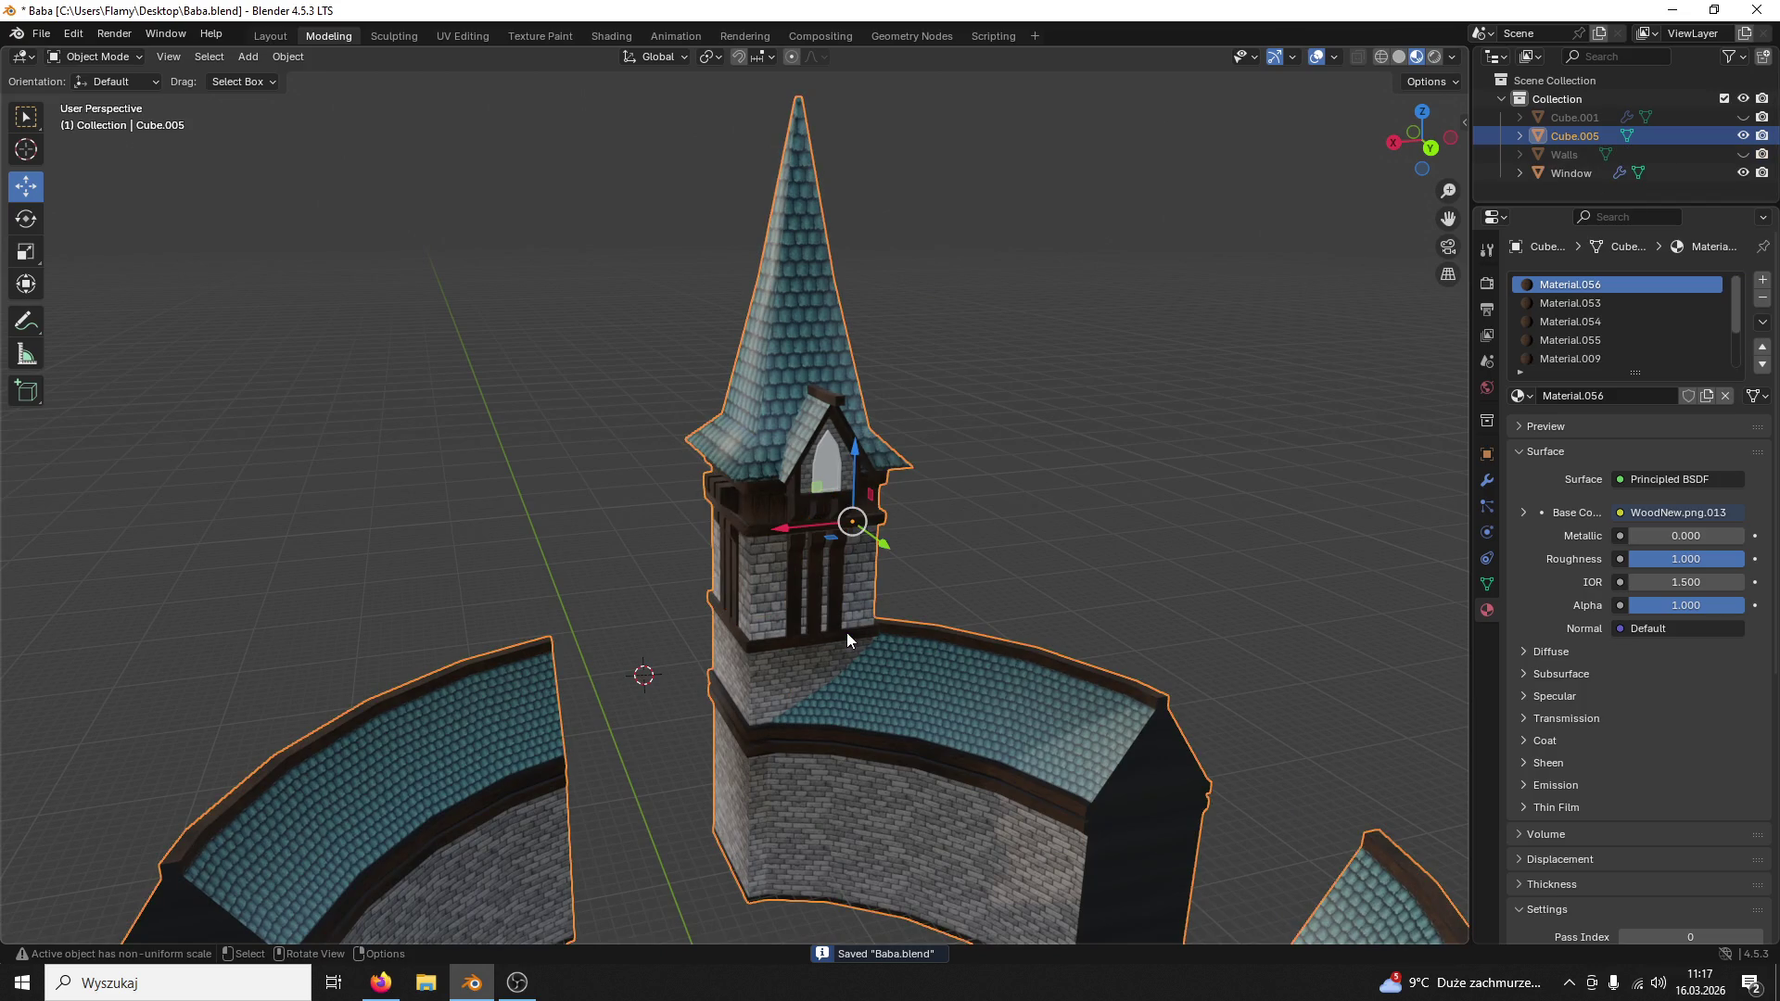
key(ctrl+z)
scroll(1046, 670, up, 2)
scroll(1064, 666, up, 2)
scroll(1147, 643, up, 1)
key(ctrl+z)
key(ctrl+z)
key(ctrl+shift+z)
key(ctrl+shift+z)
key(ctrl+j)
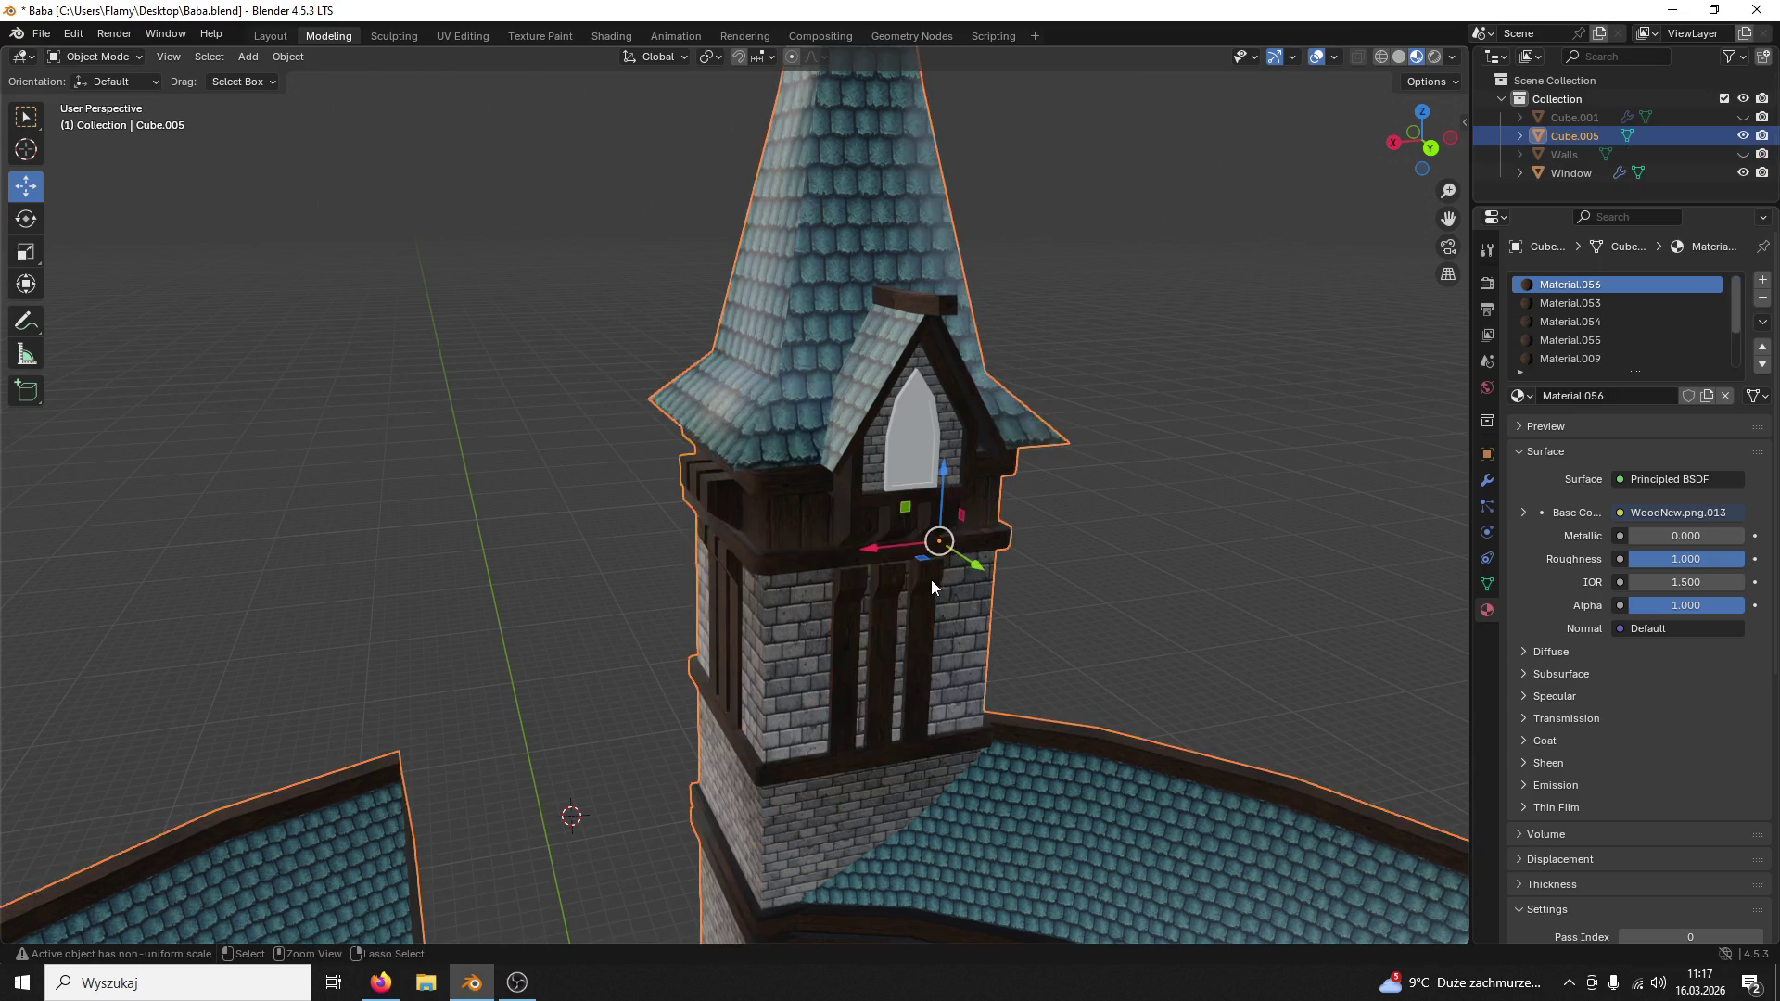
key(ctrl+z)
key(ctrl+z)
key(ctrl+shift+z)
key(ctrl+z)
key(ctrl+shift+z)
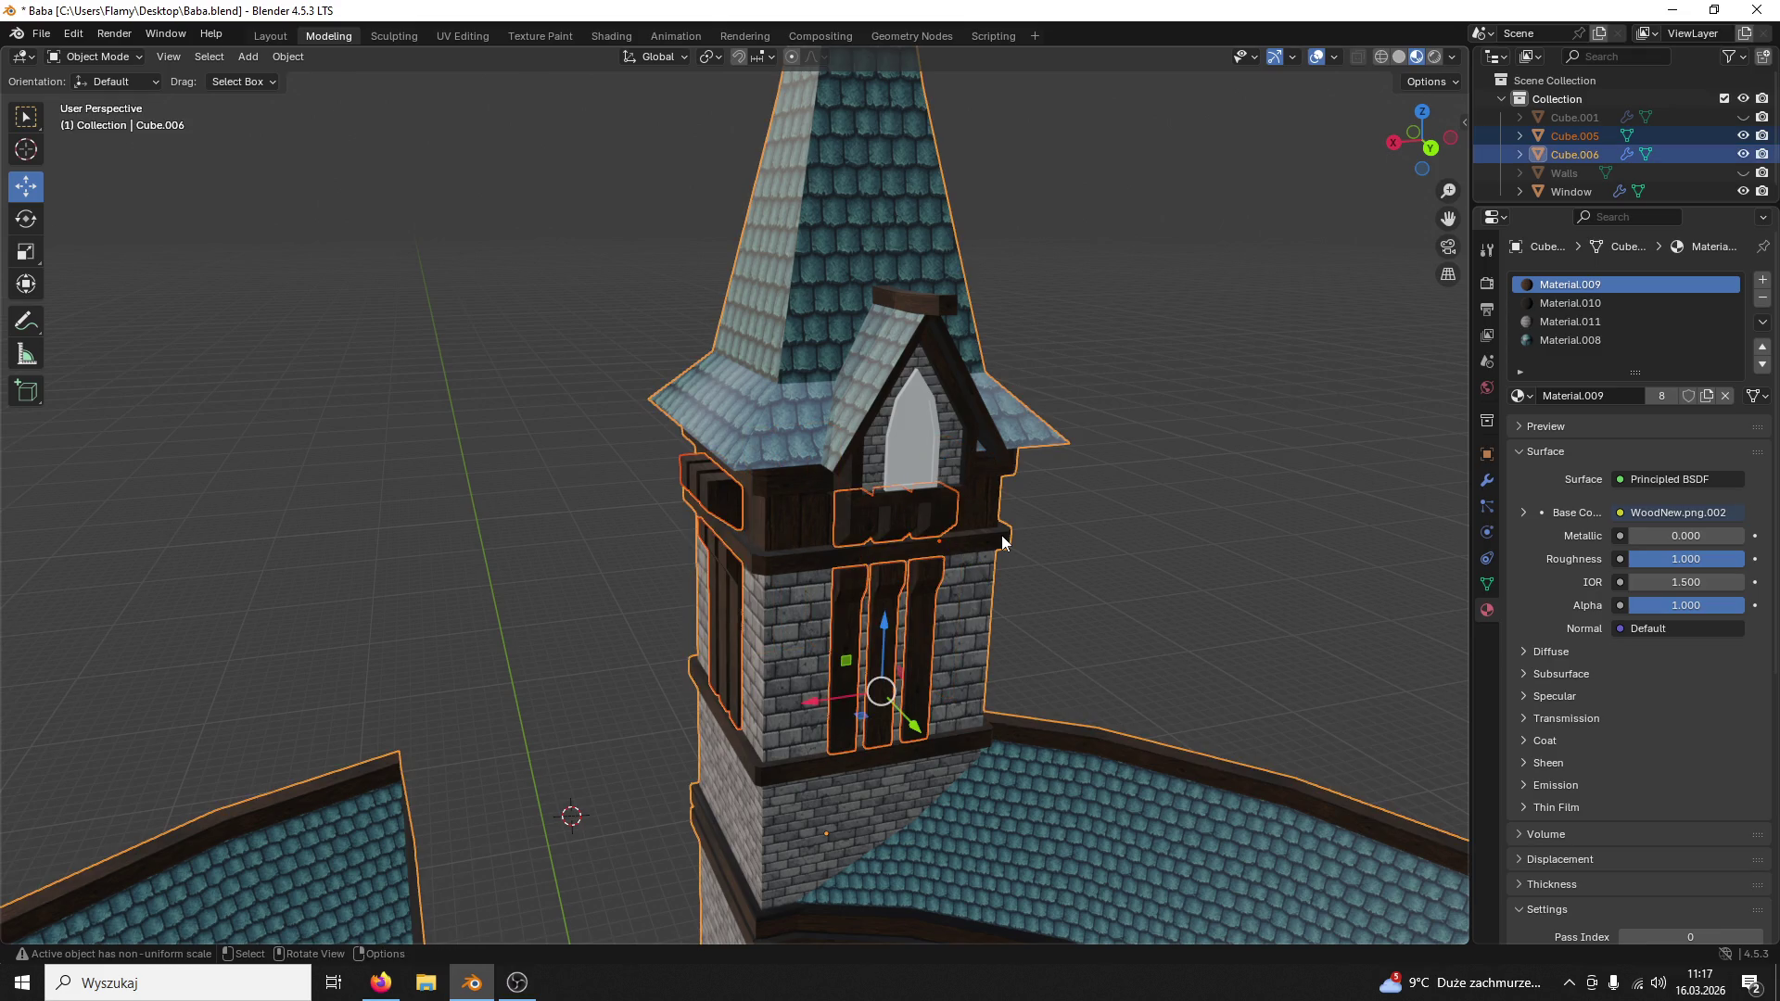
key(ctrl+j)
scroll(1056, 541, up, 1)
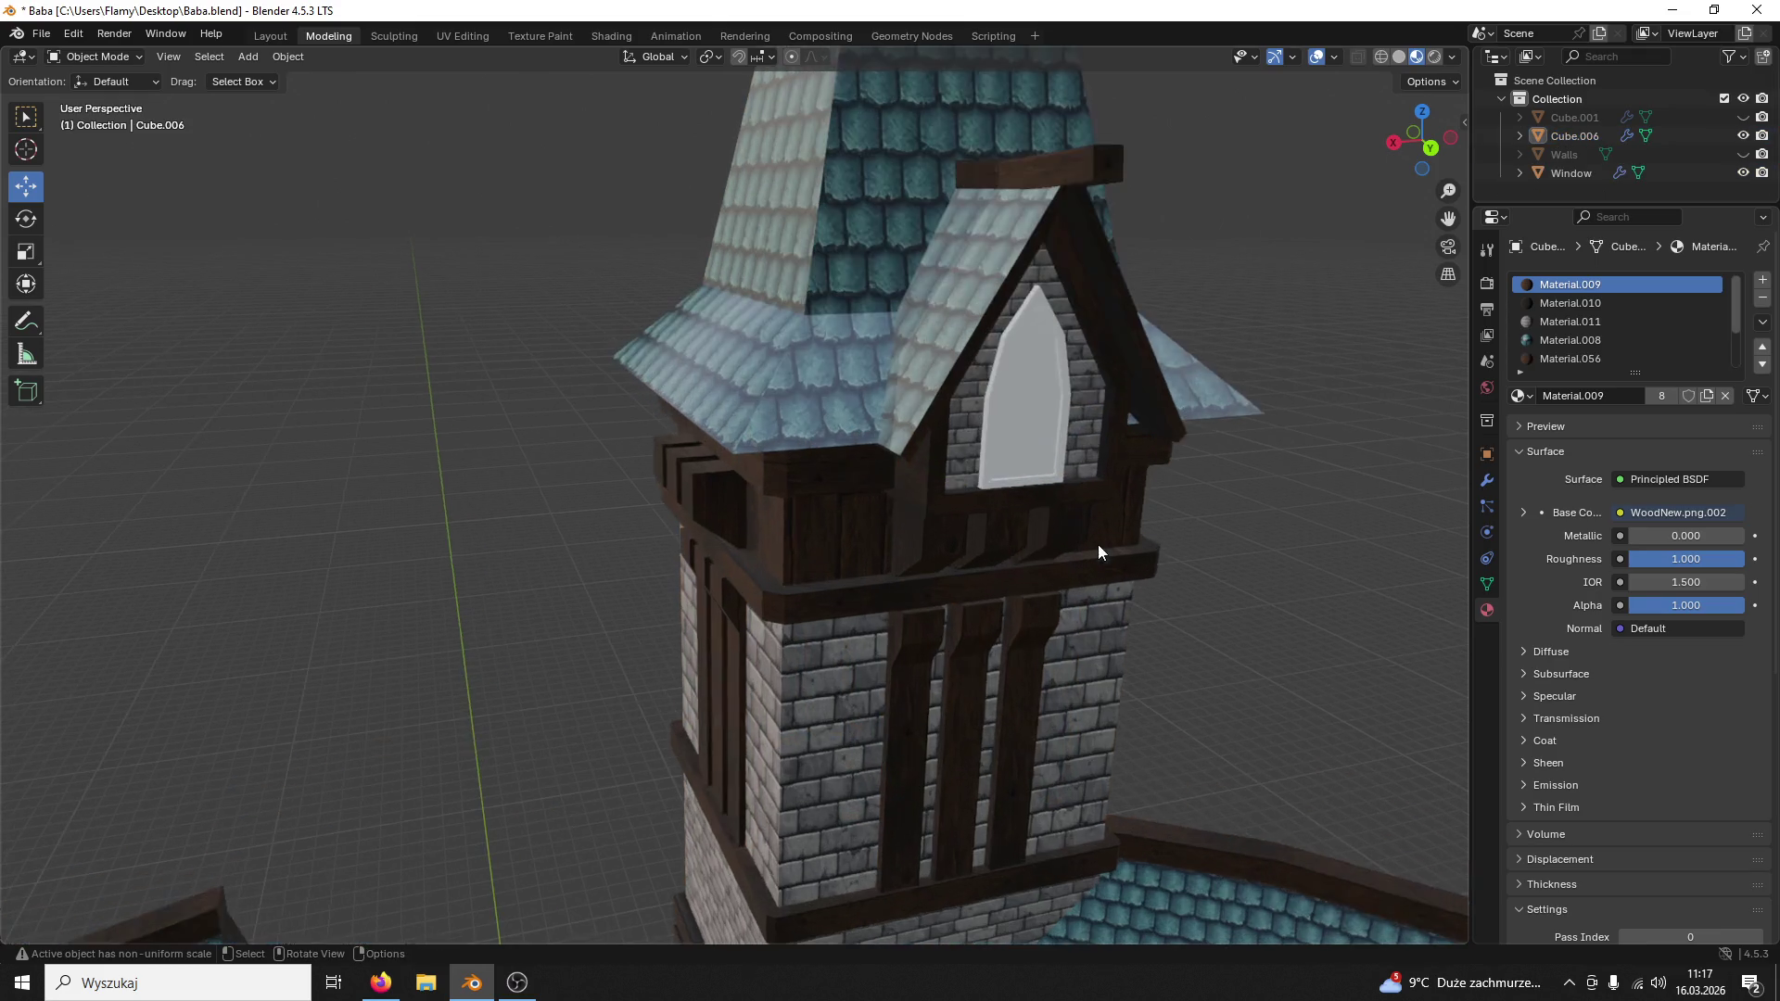
scroll(1096, 543, up, 1)
scroll(1105, 547, up, 1)
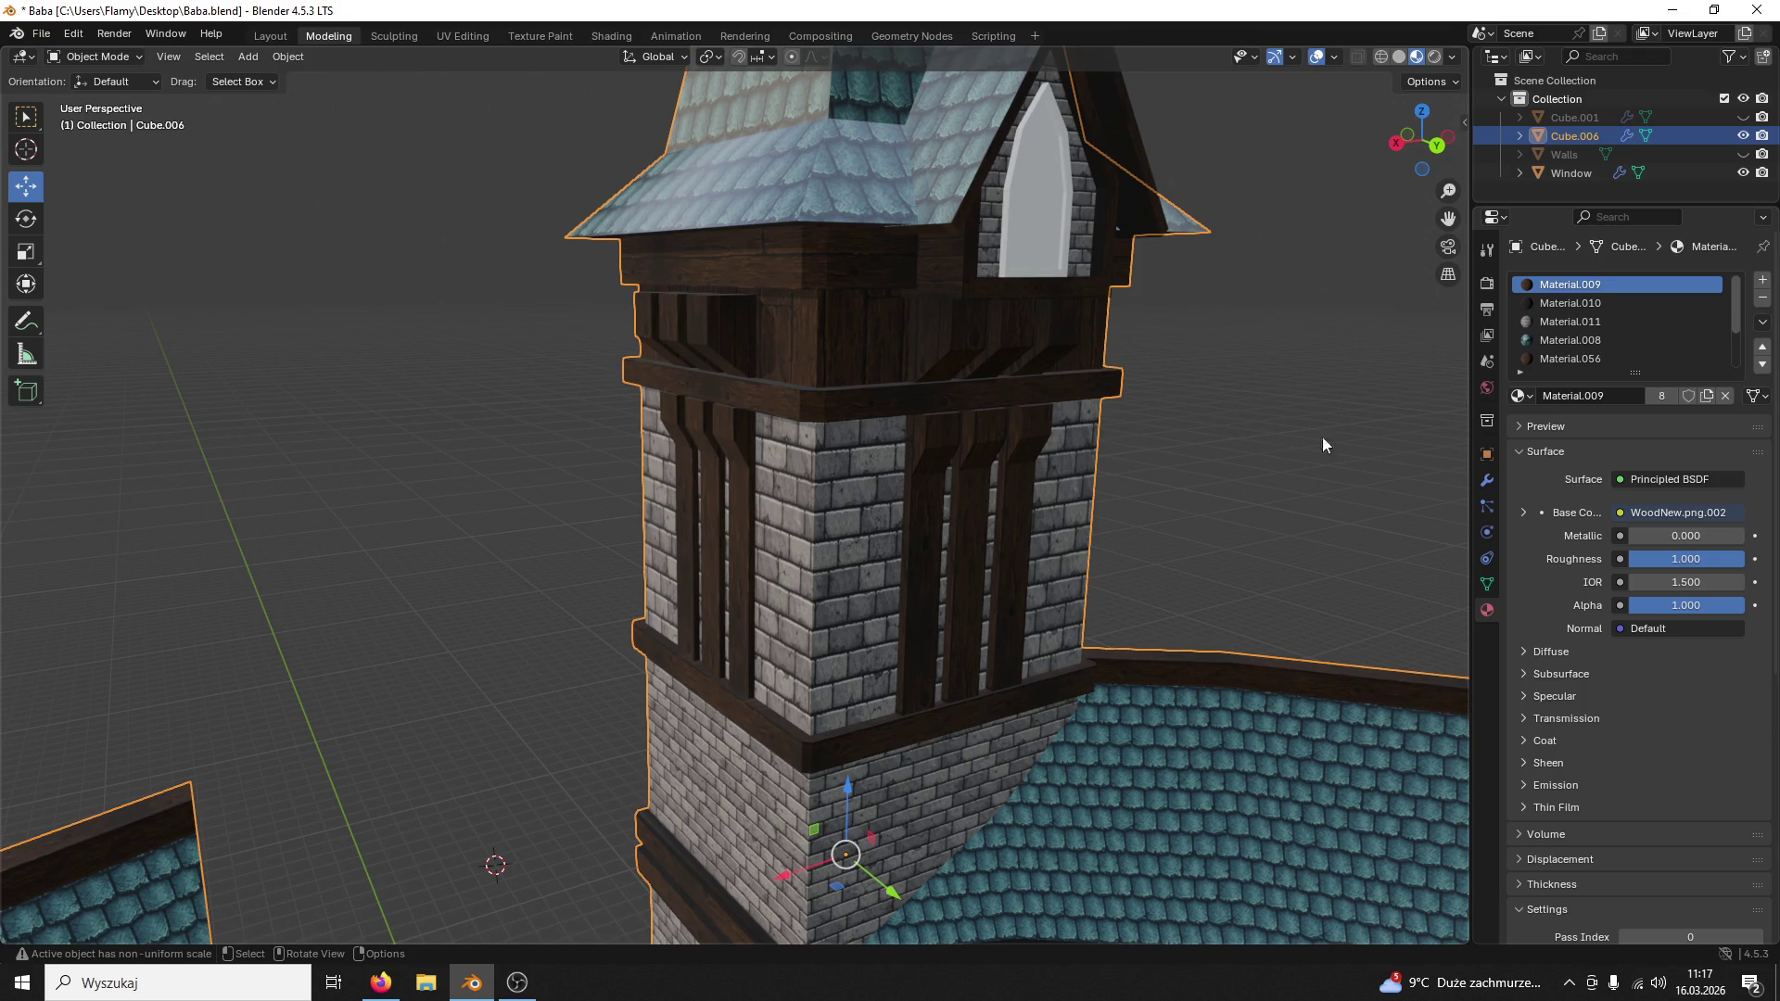
scroll(1602, 341, down, 3)
Step: Remove an extra material slot, choose the Material.009 slot and enter Edit Mode on tower Cube.006
click(1573, 357)
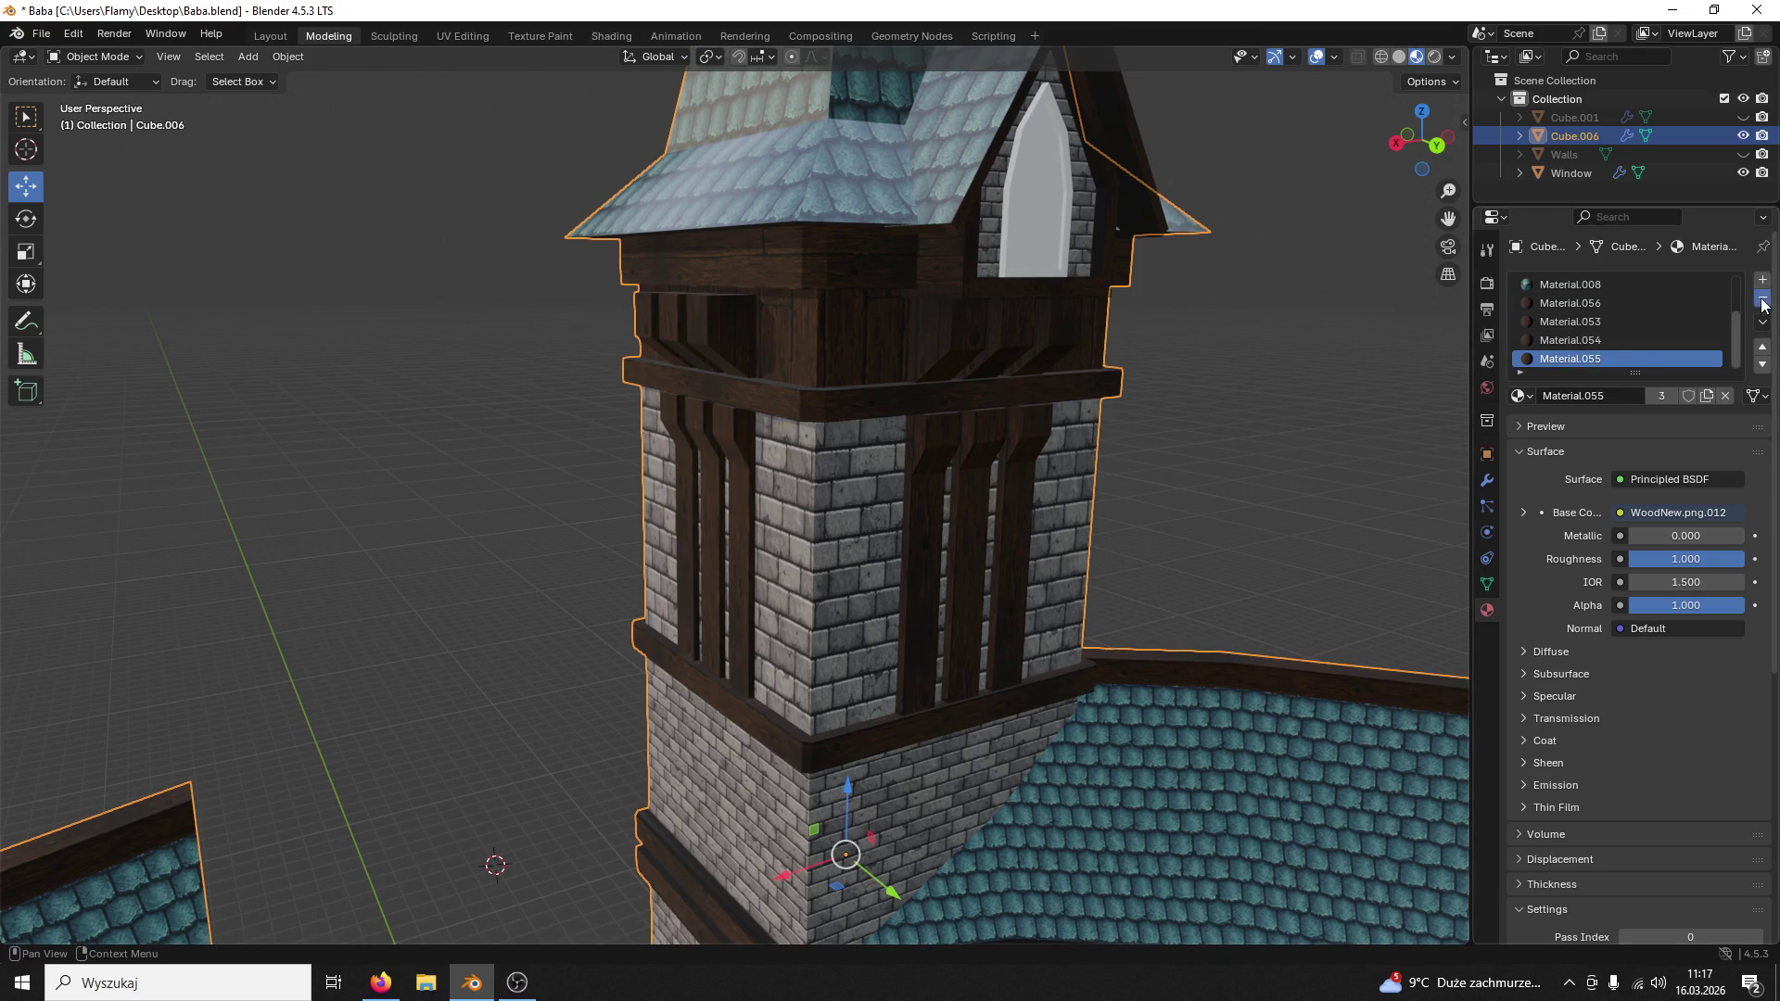
click(1761, 299)
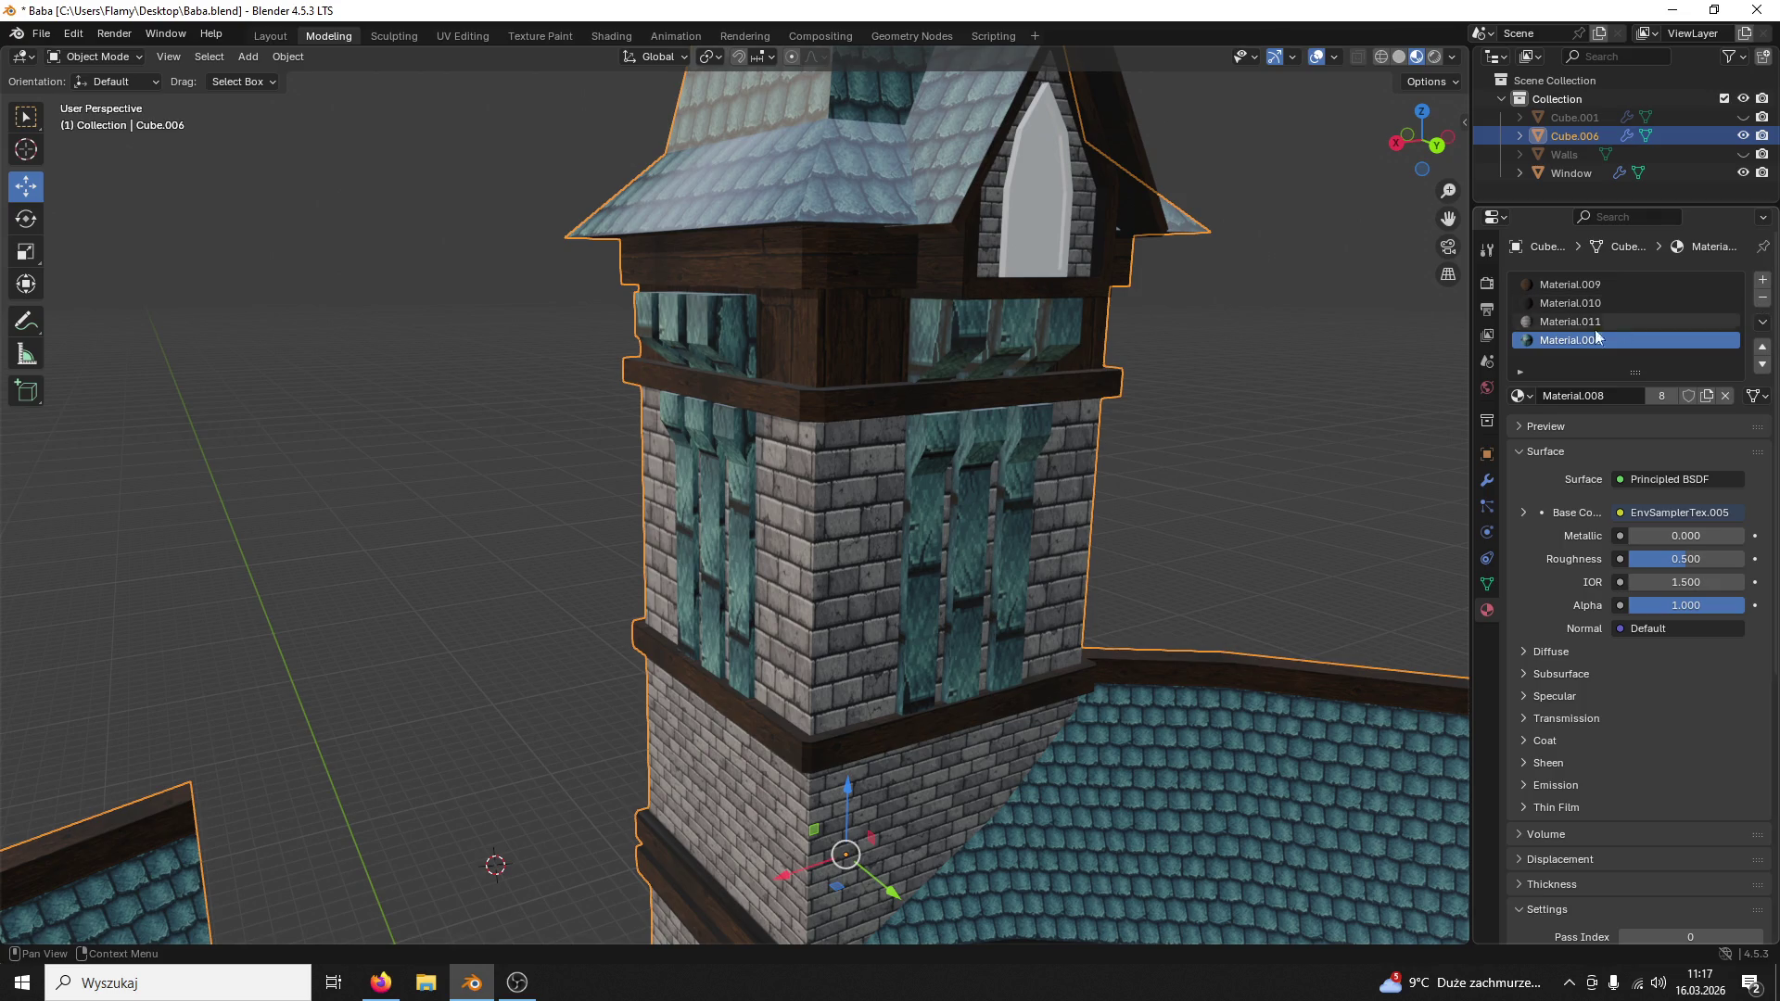
click(1525, 287)
click(97, 58)
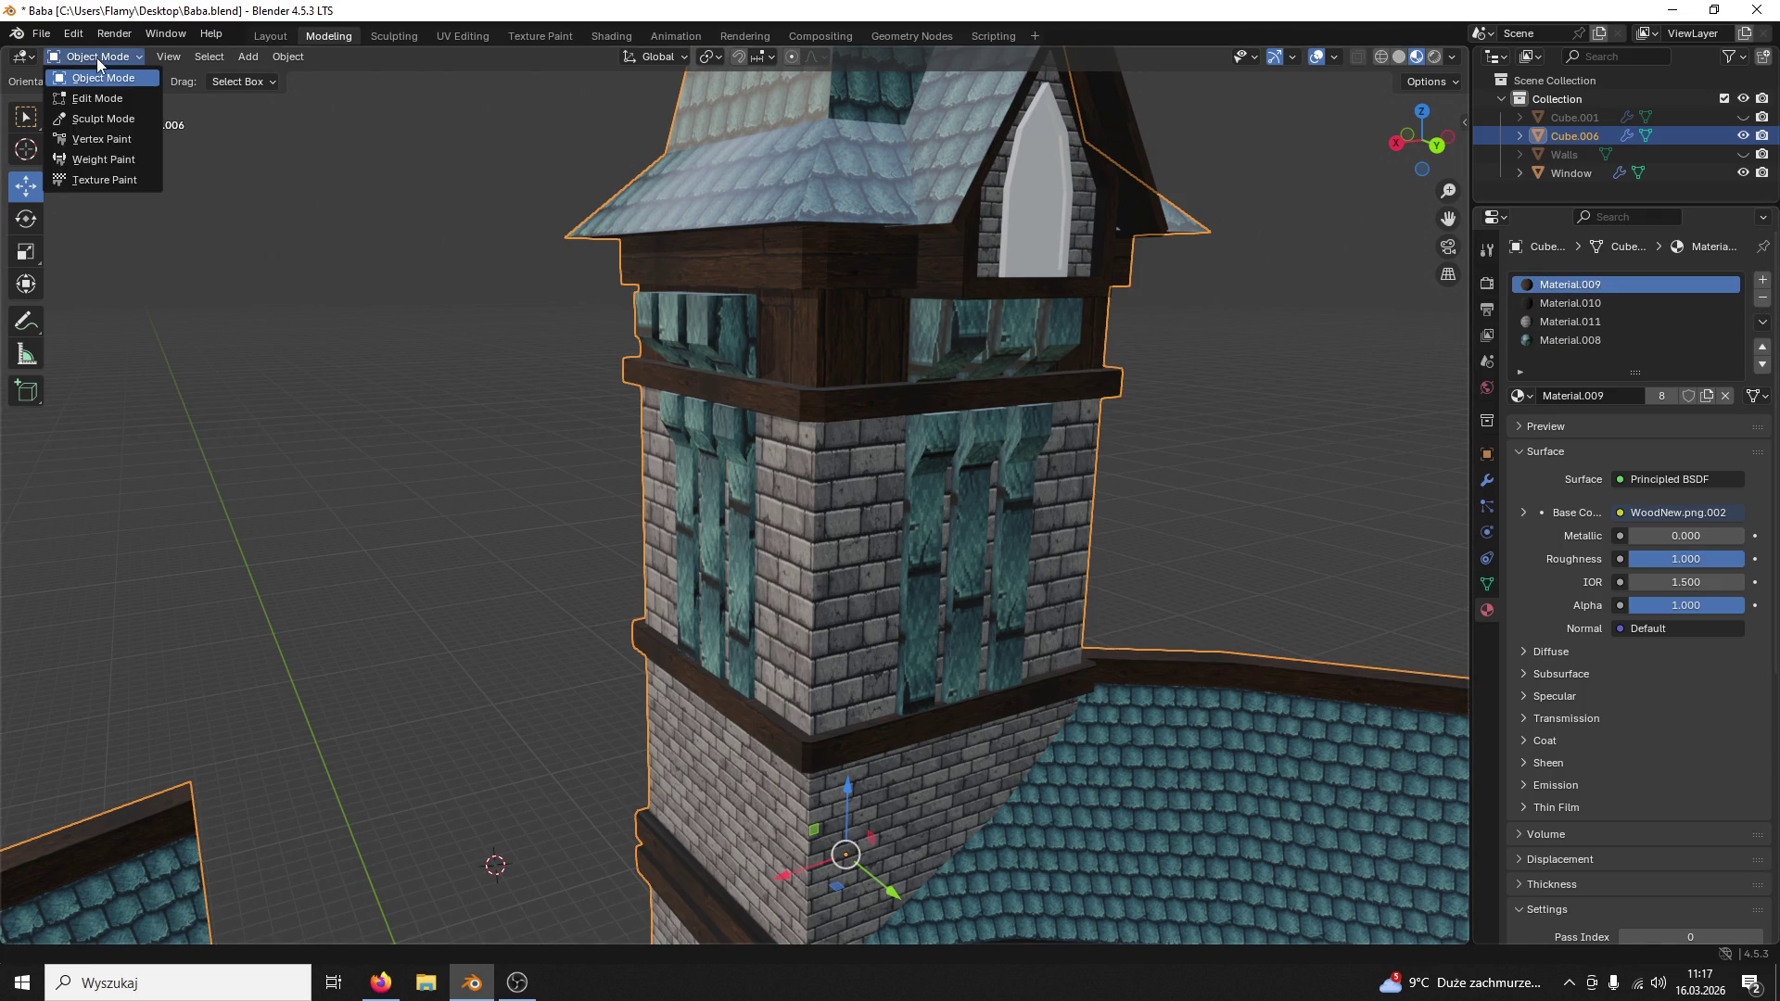
click(110, 98)
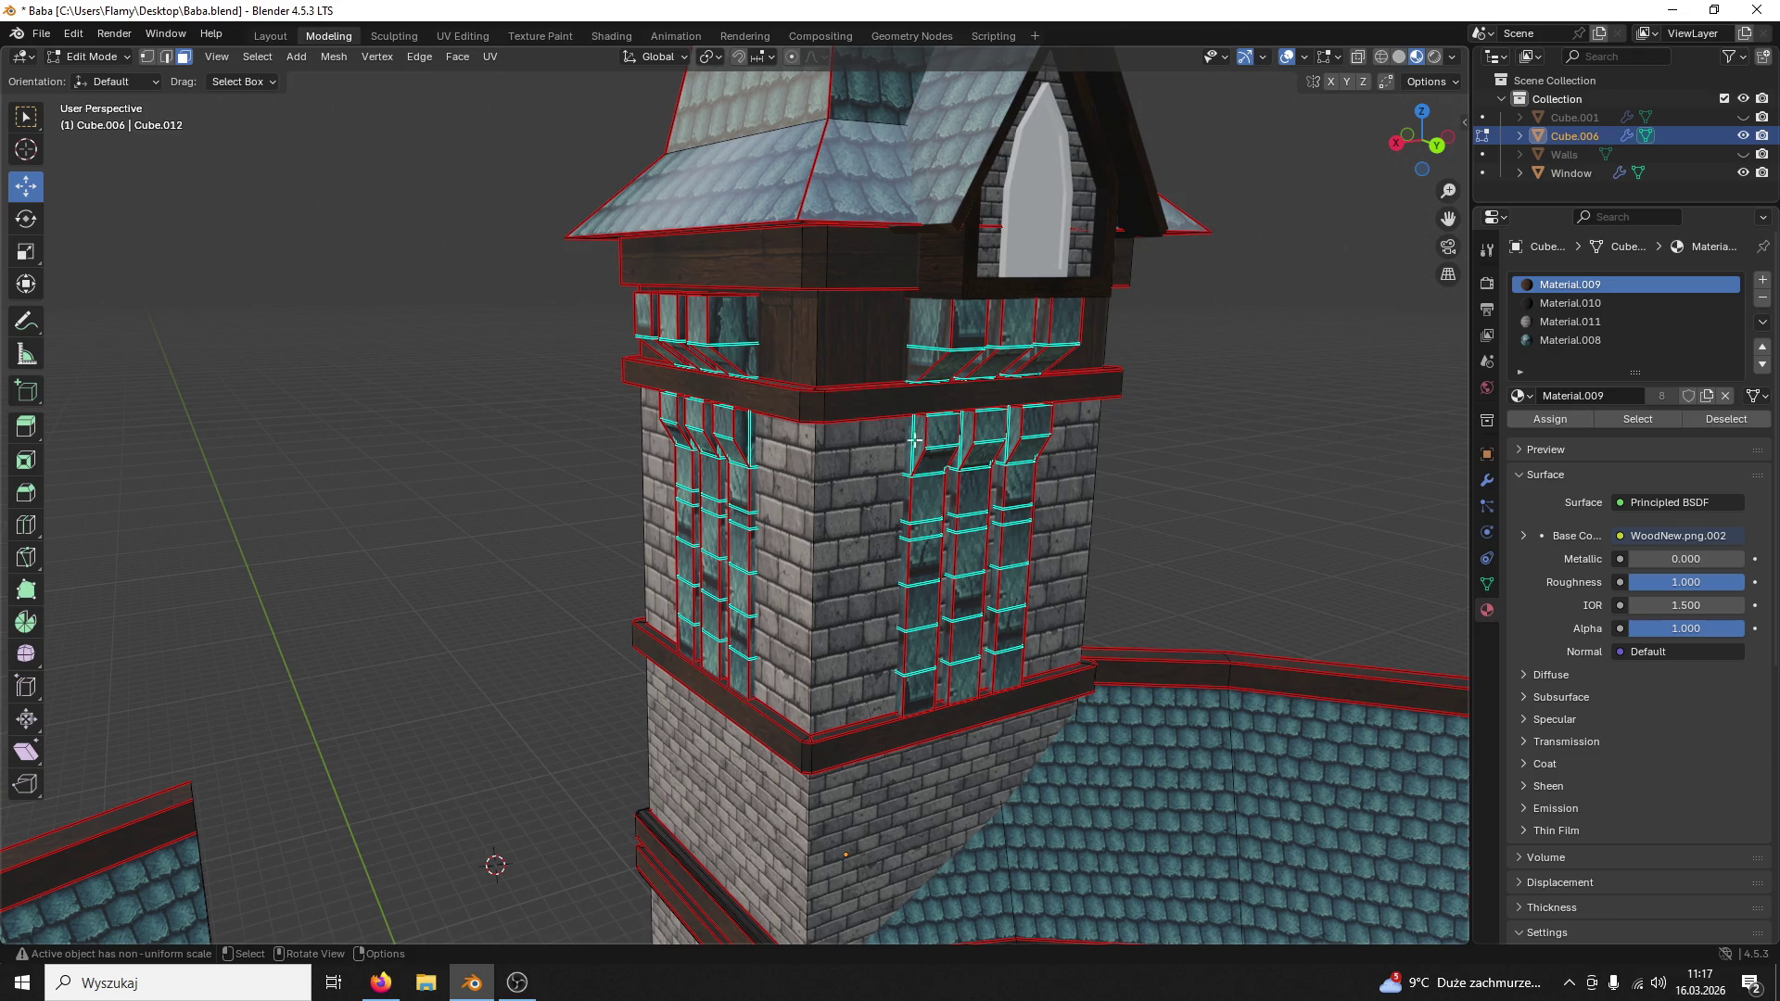
Step: Select the linked teal window panel faces and revert them to the wood material
click(940, 425)
key(l)
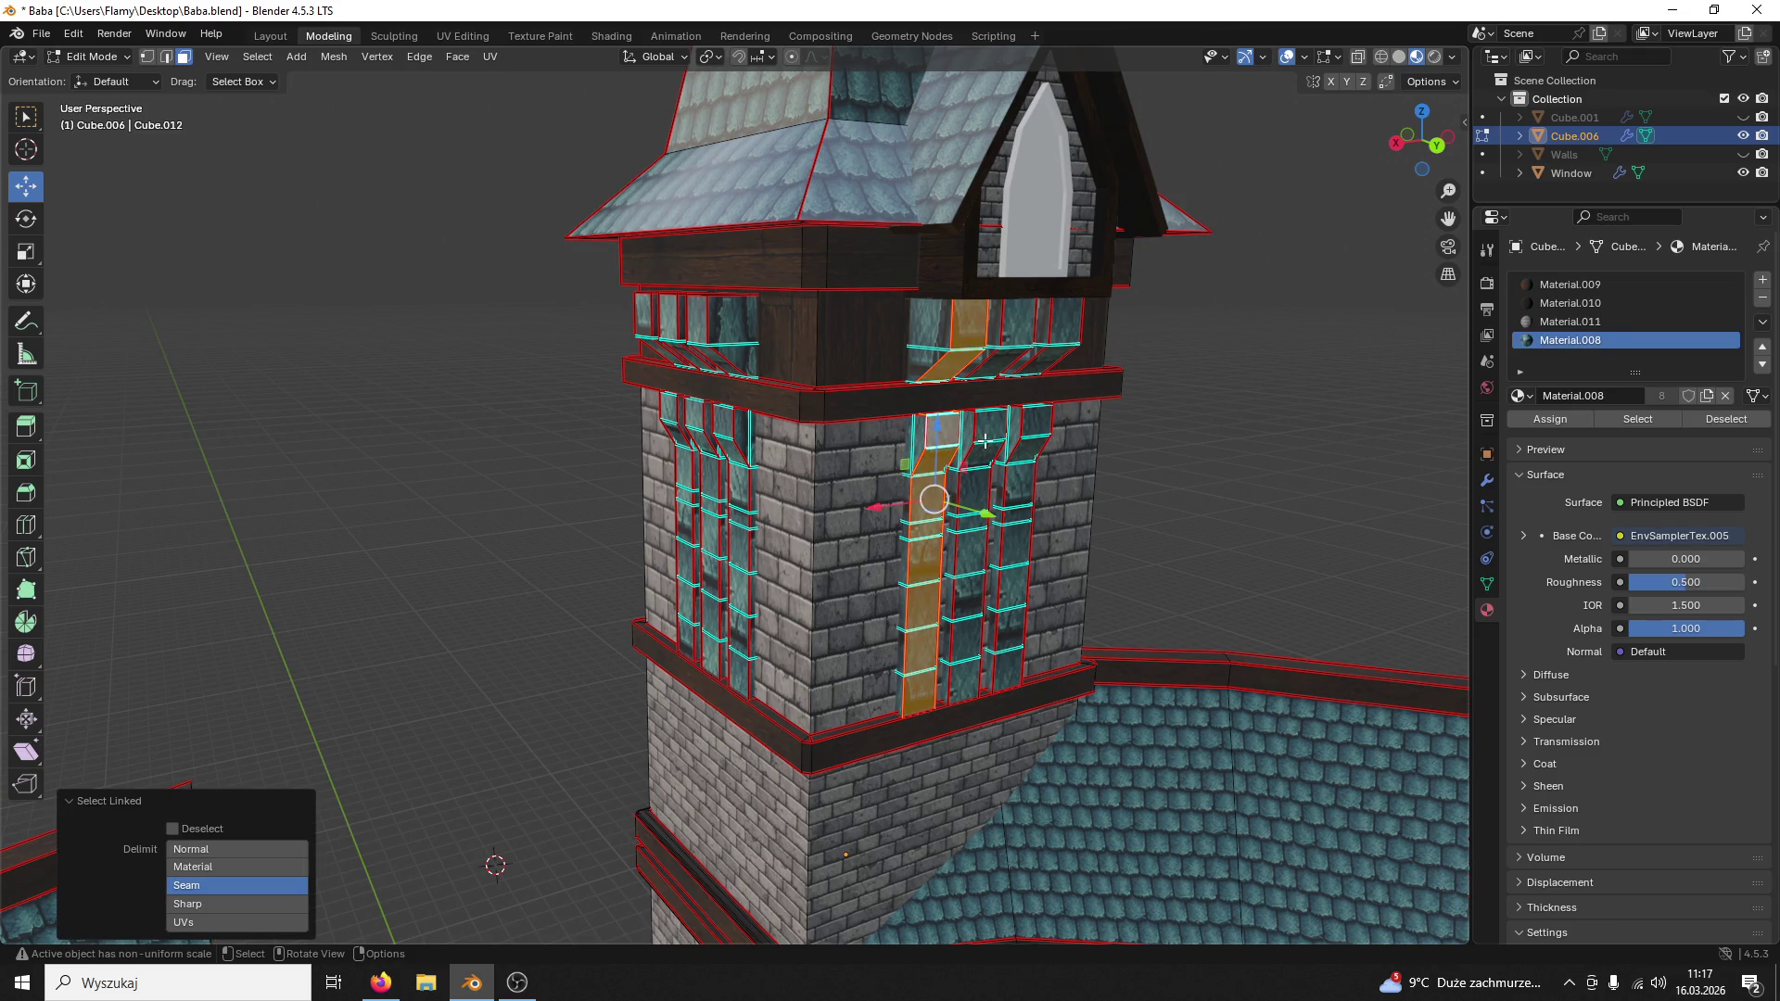
shift+click(985, 441)
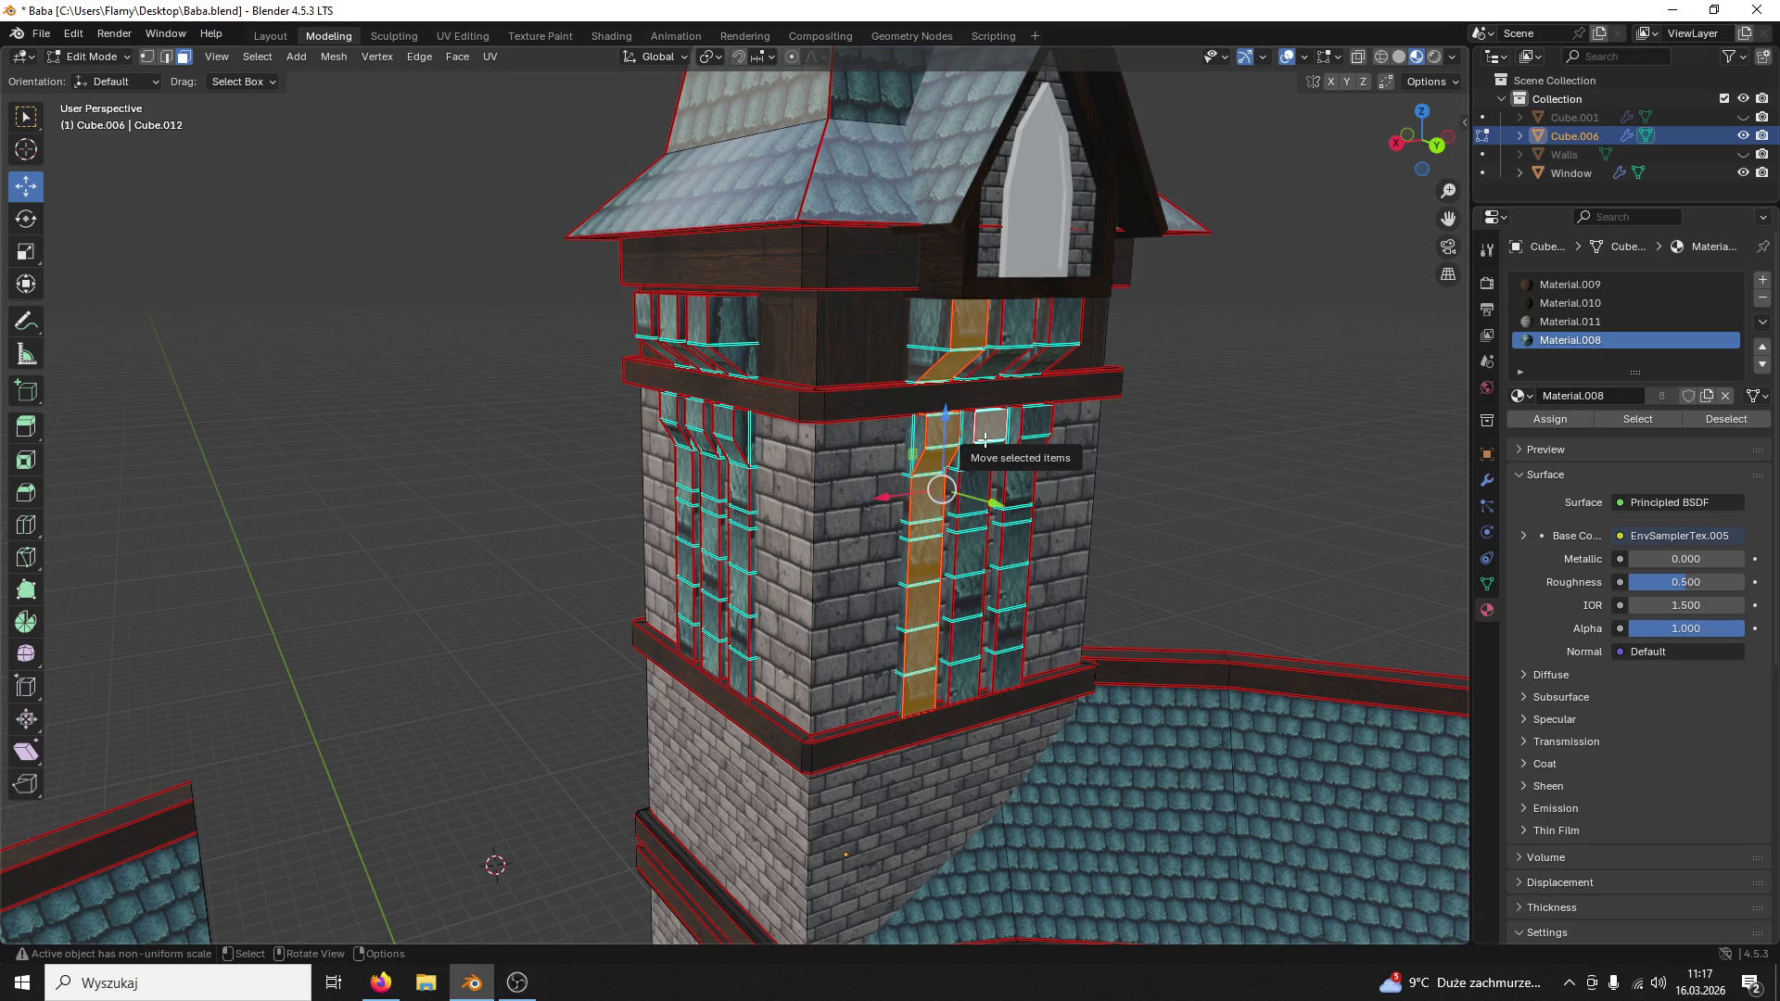
middle_drag(984, 440, 1025, 430)
key(Tab)
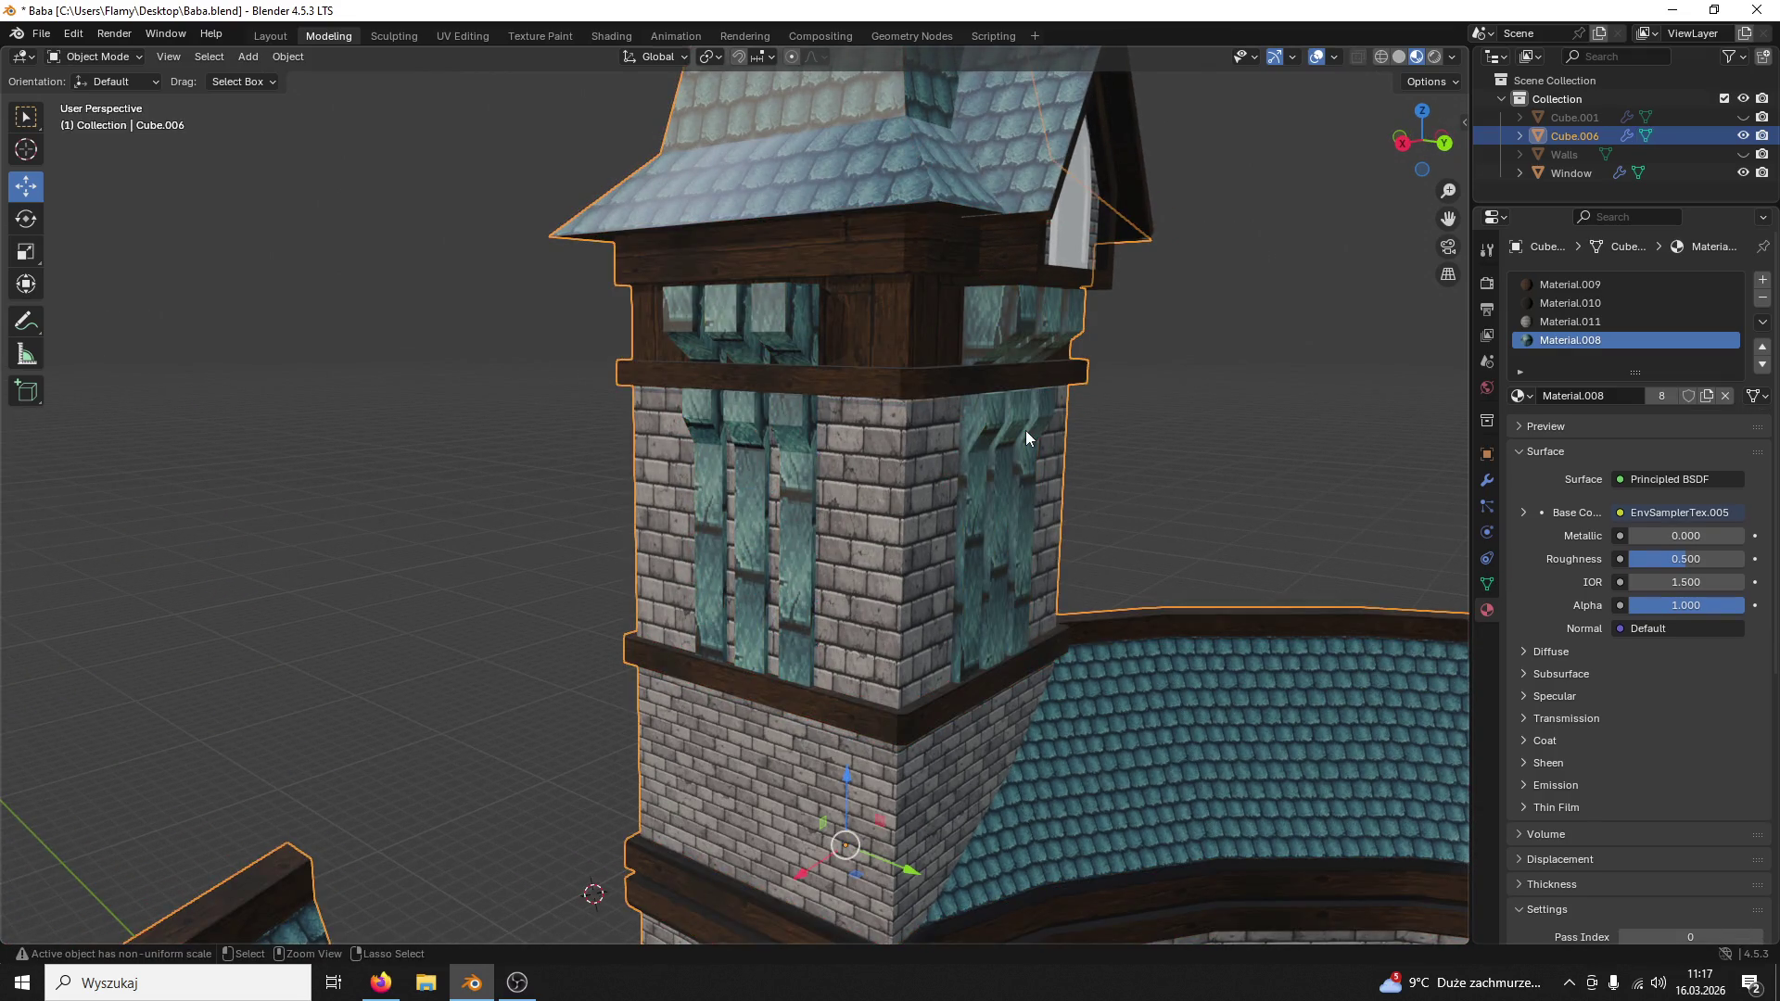
key(ctrl+z)
Step: Save Baba.blend, reselect the tower and bring up the File menu for export
mouse_move(1025, 430)
middle_down()
mouse_move(1030, 379)
mouse_move(1055, 371)
mouse_move(994, 377)
mouse_move(1031, 402)
mouse_move(908, 398)
middle_up()
key(ctrl+s)
scroll(1053, 401, down, 3)
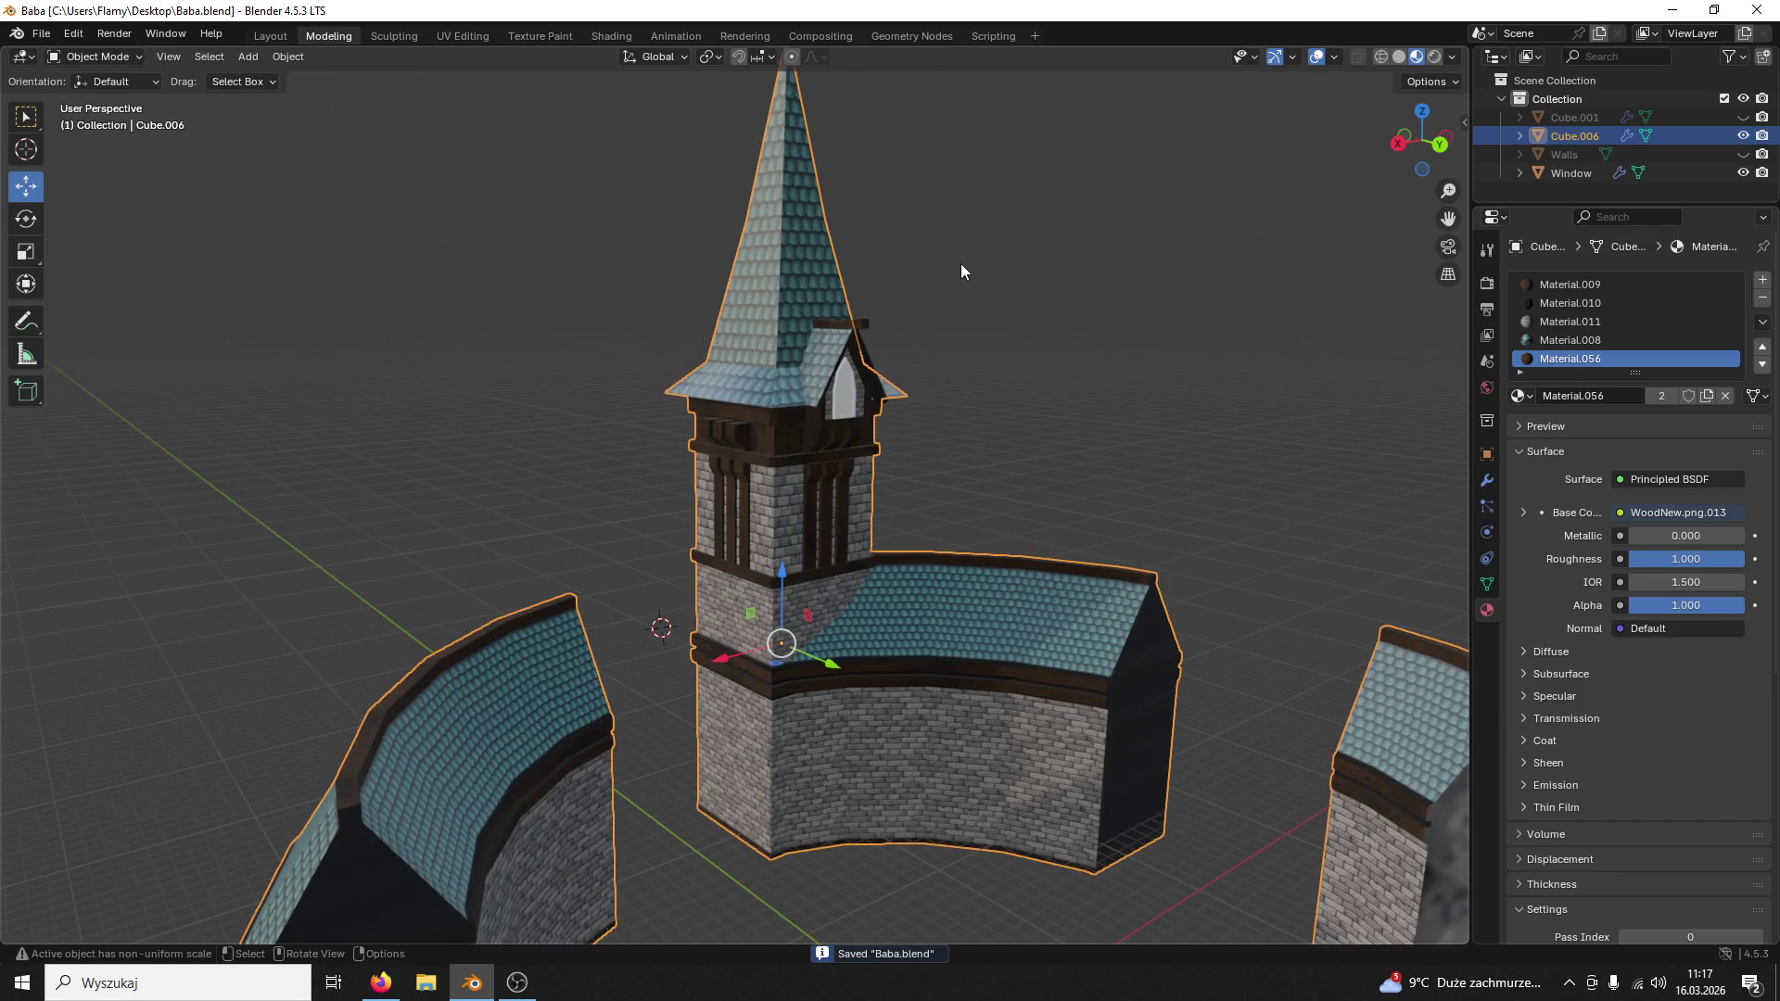
key(ctrl+z)
shift+click(801, 386)
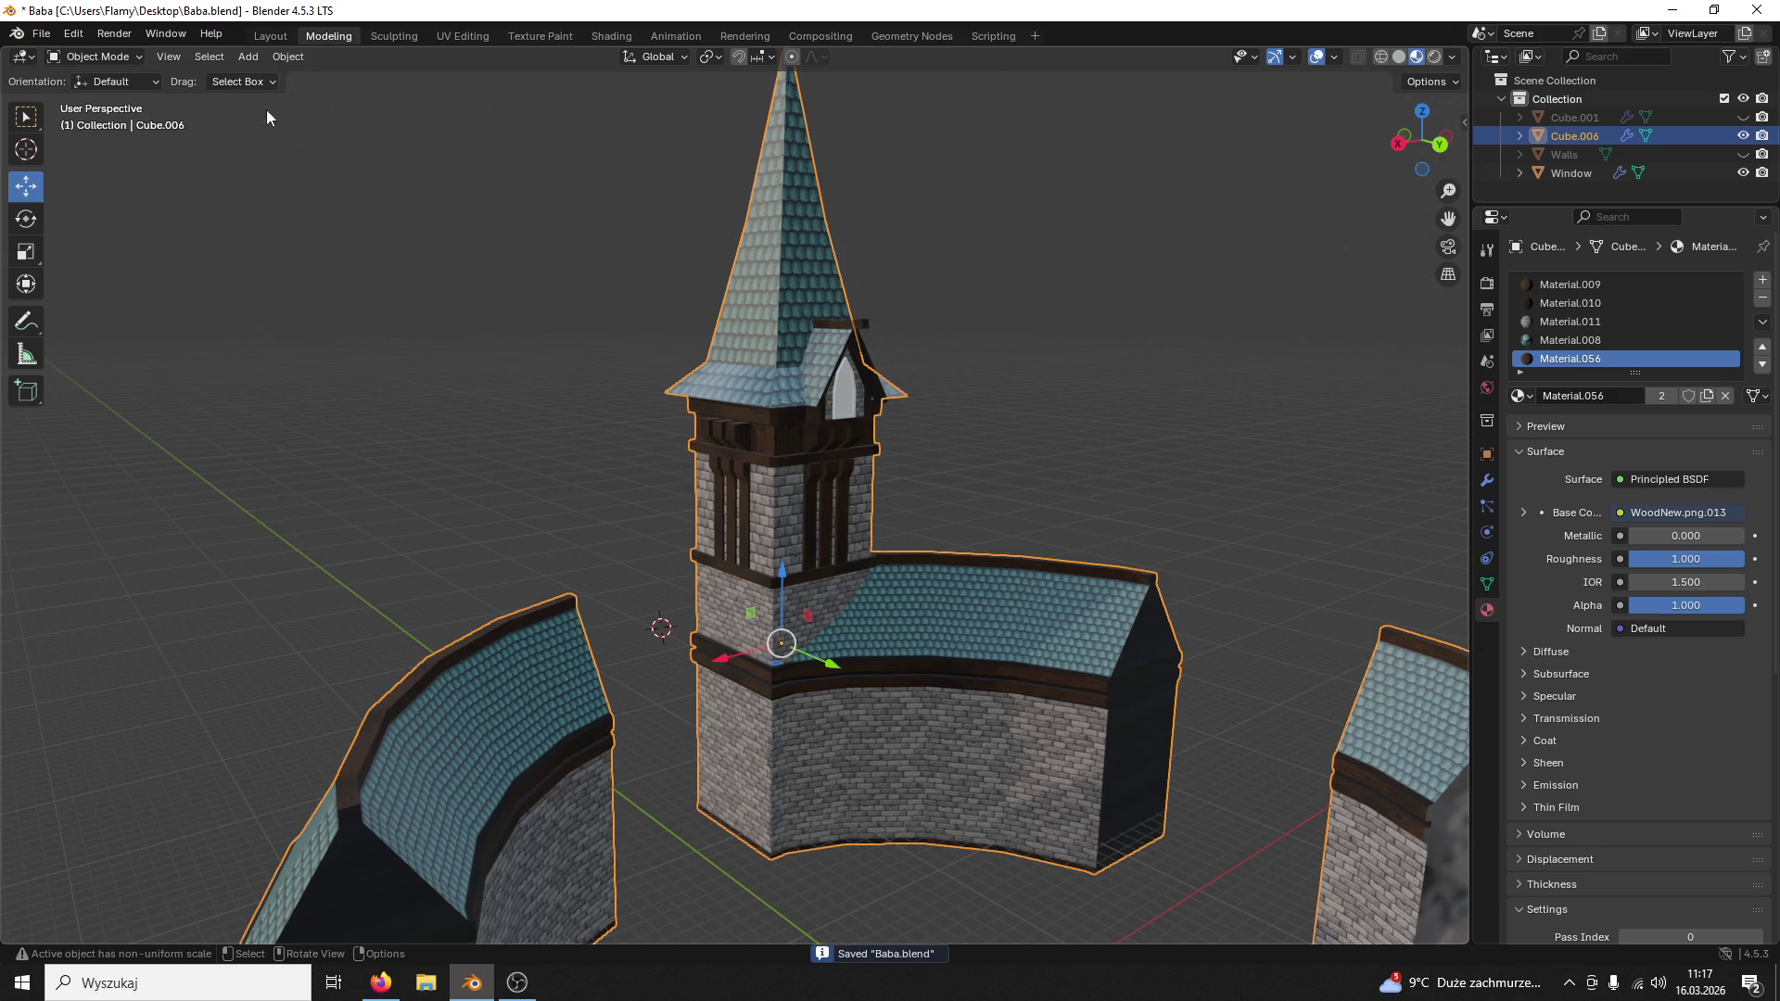
click(41, 35)
mouse_move(73, 315)
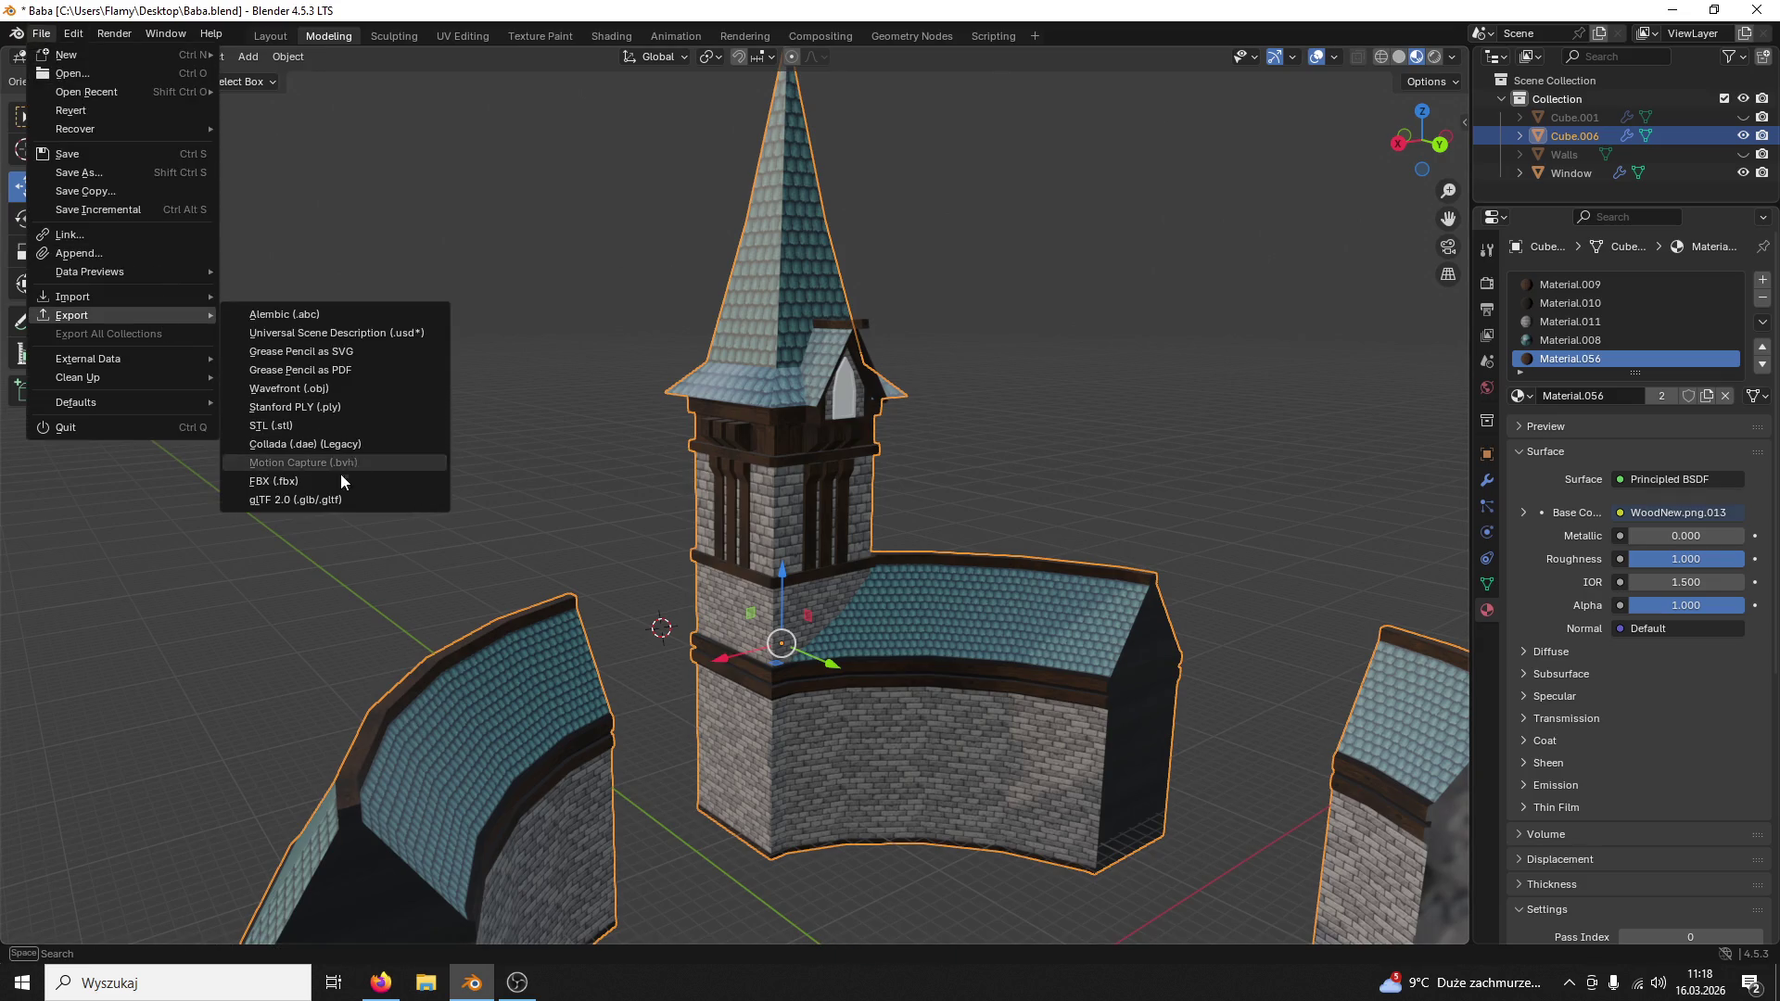
Step: Export the tower as FBX, overwriting the existing Babaisyou.fbx
click(341, 471)
scroll(614, 547, down, 2)
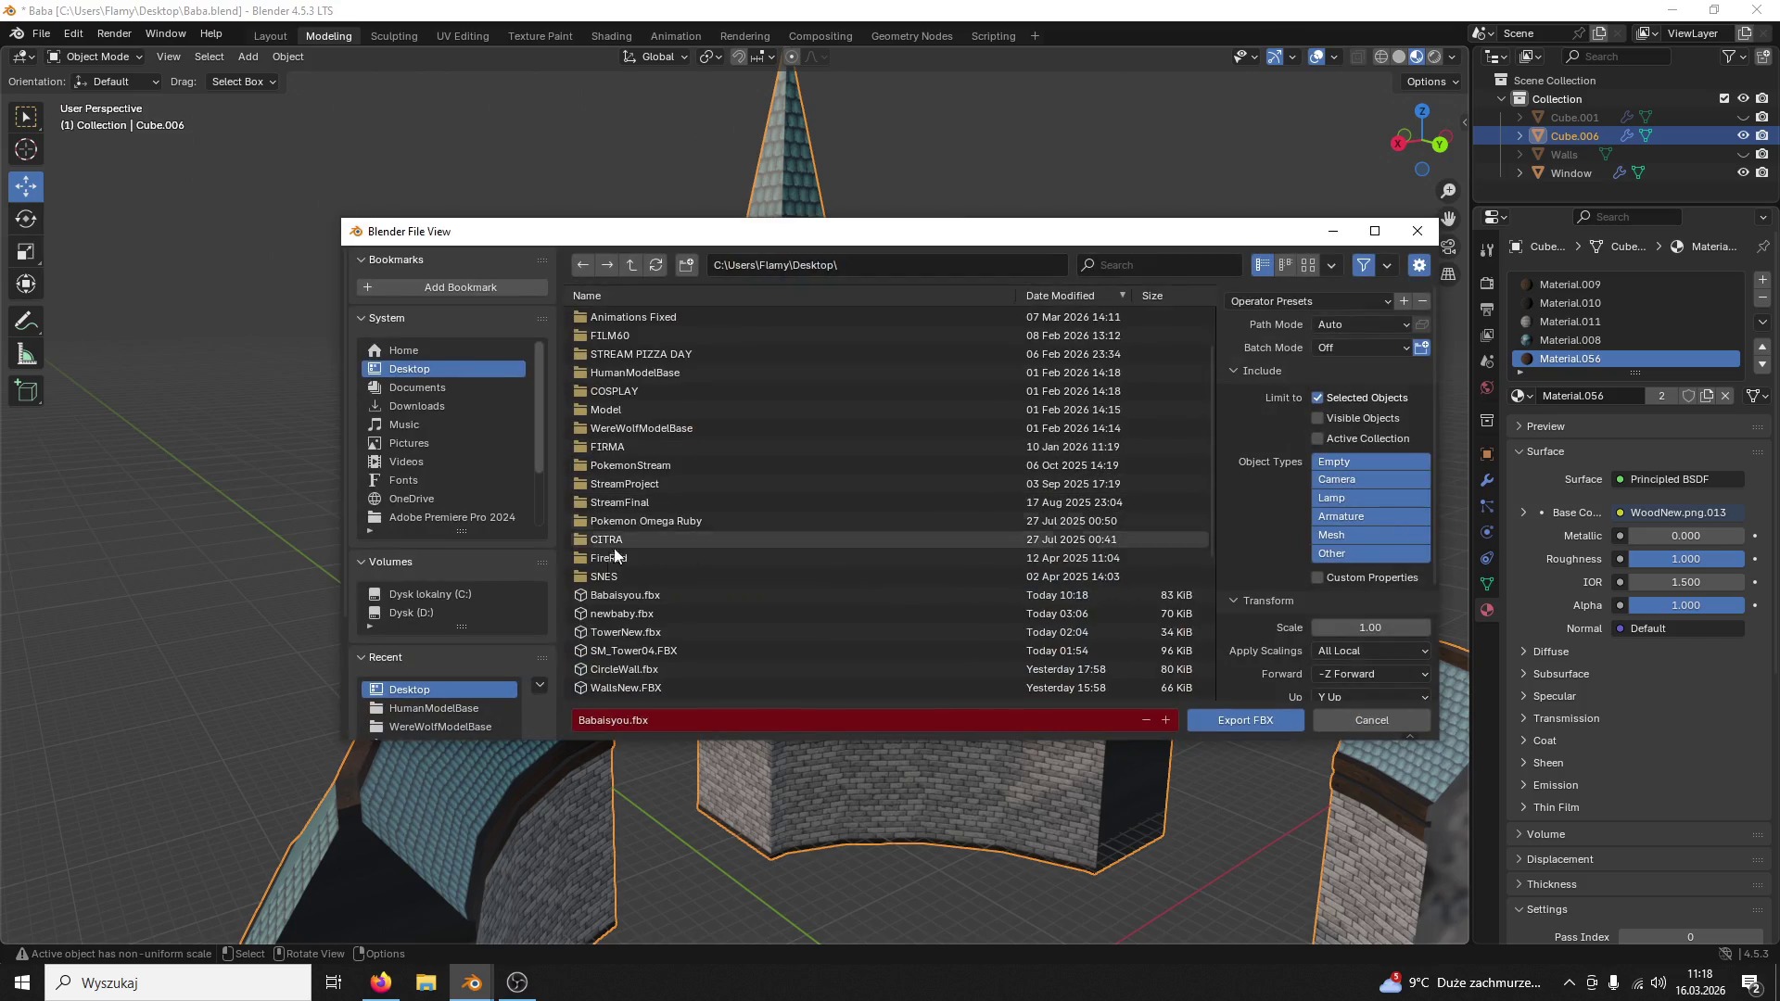
click(656, 599)
click(1230, 720)
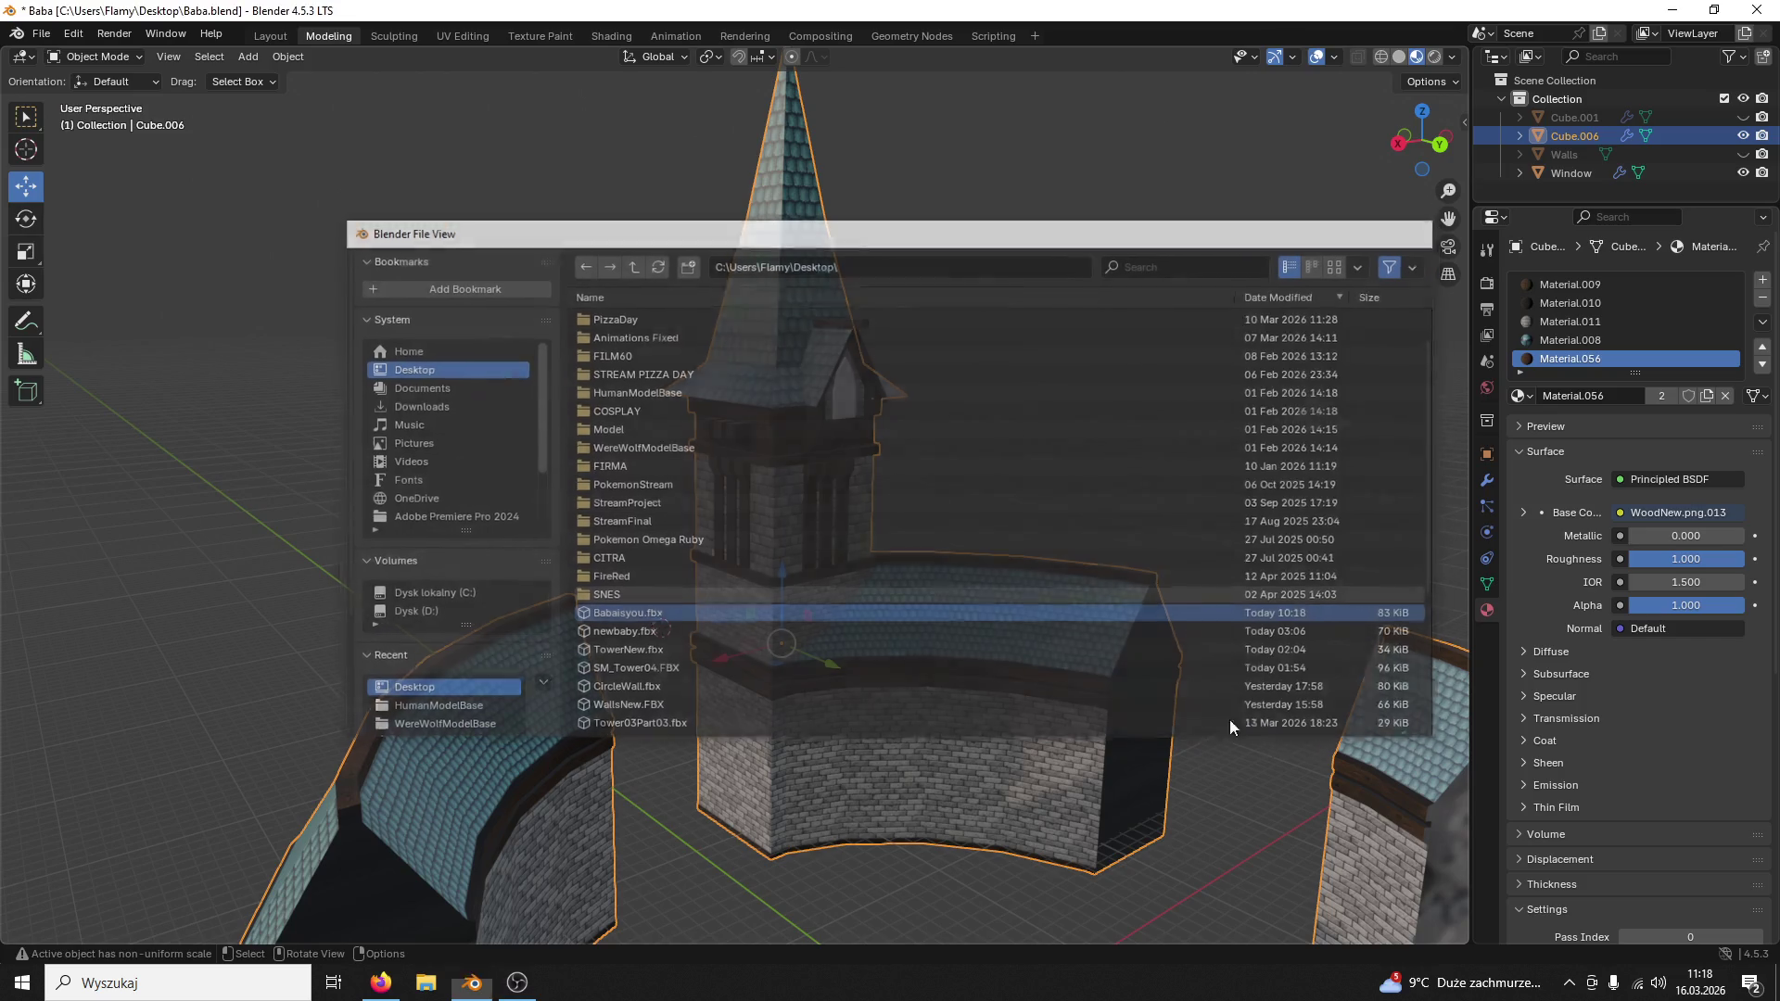
Step: Minimize Blender and open the Game .uproject from the Animations Fixed folder in Unreal Engine
click(472, 983)
double_click(1712, 796)
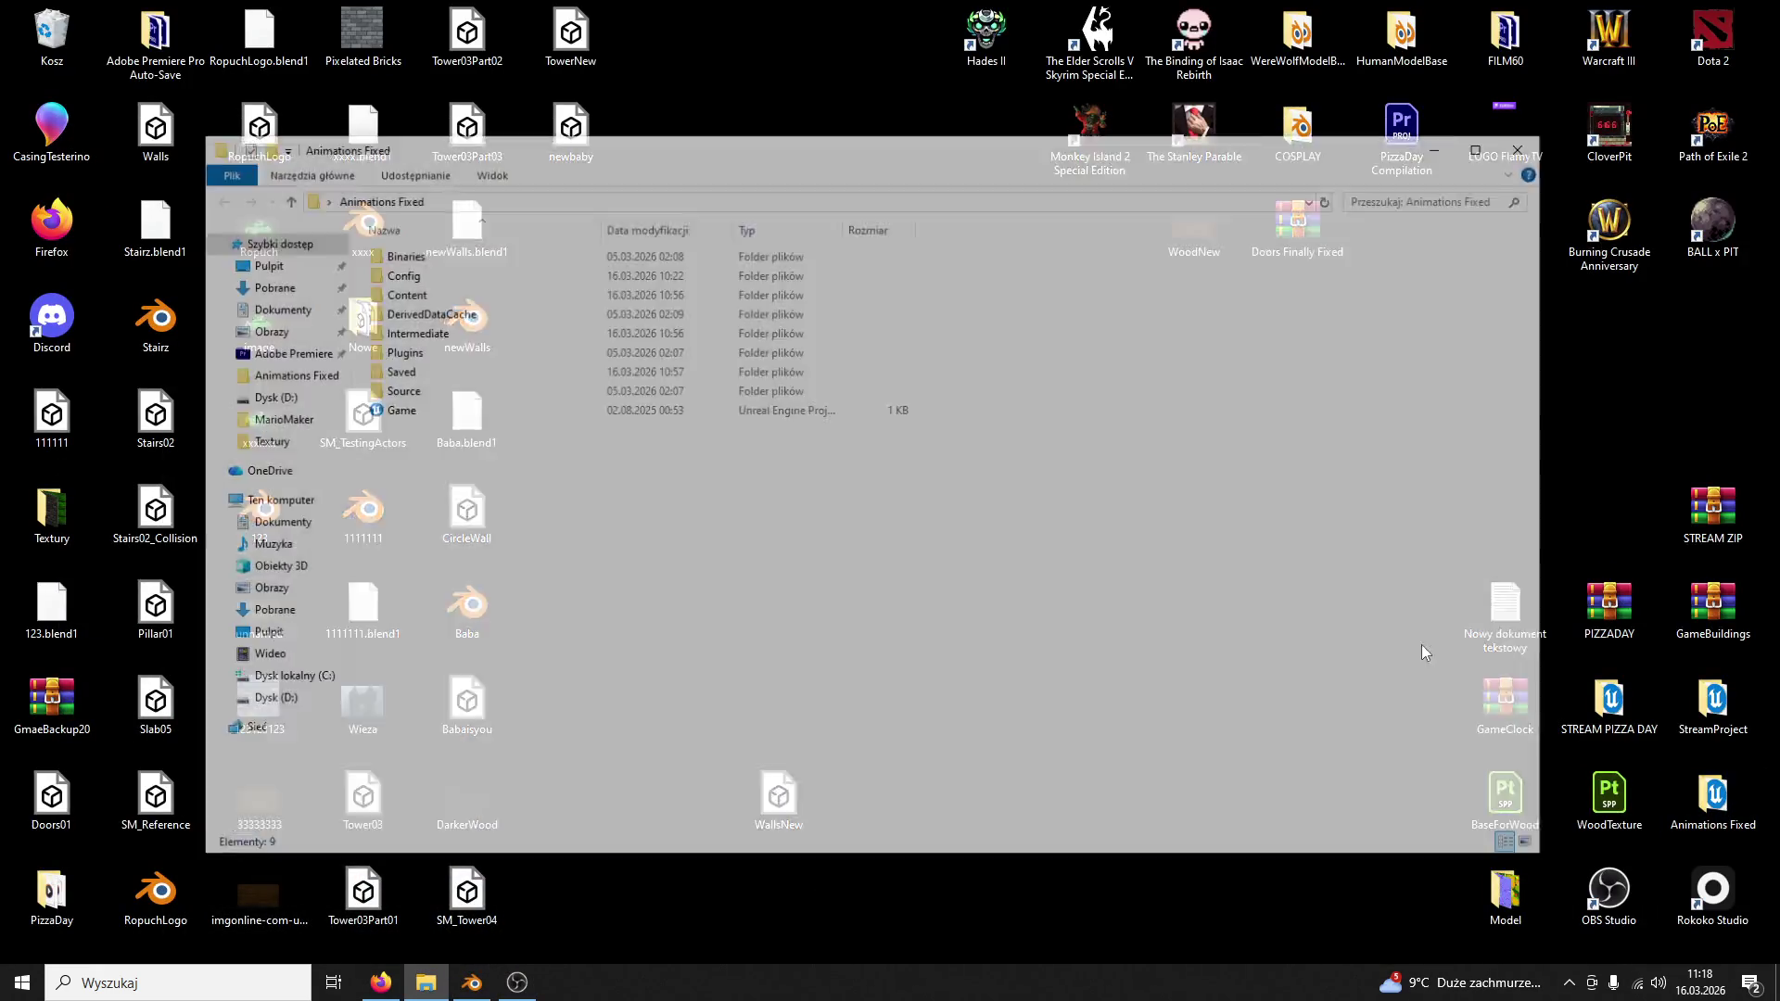
double_click(472, 411)
click(1515, 170)
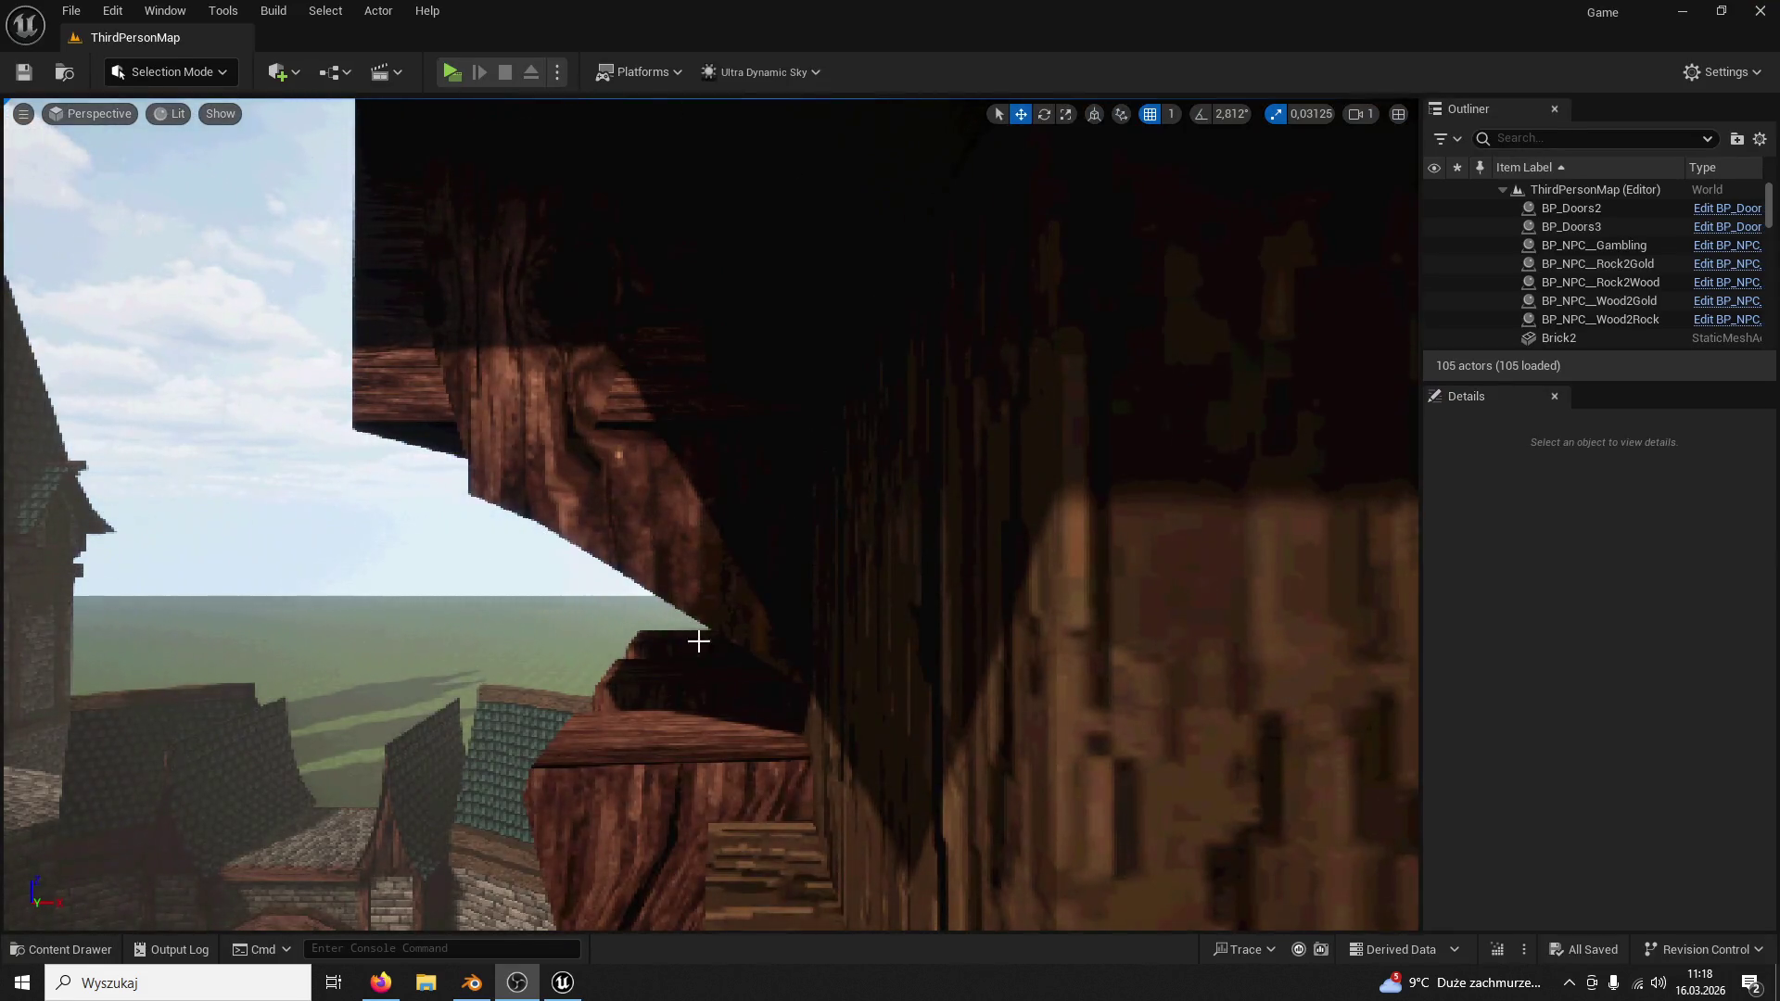
Step: Delete the old Tower03Part02, Part4 and Part5 actors from the level
mouse_move(695, 635)
right_down()
mouse_move(1152, 625)
mouse_move(695, 616)
mouse_move(794, 588)
right_up()
click(695, 616)
click(860, 400)
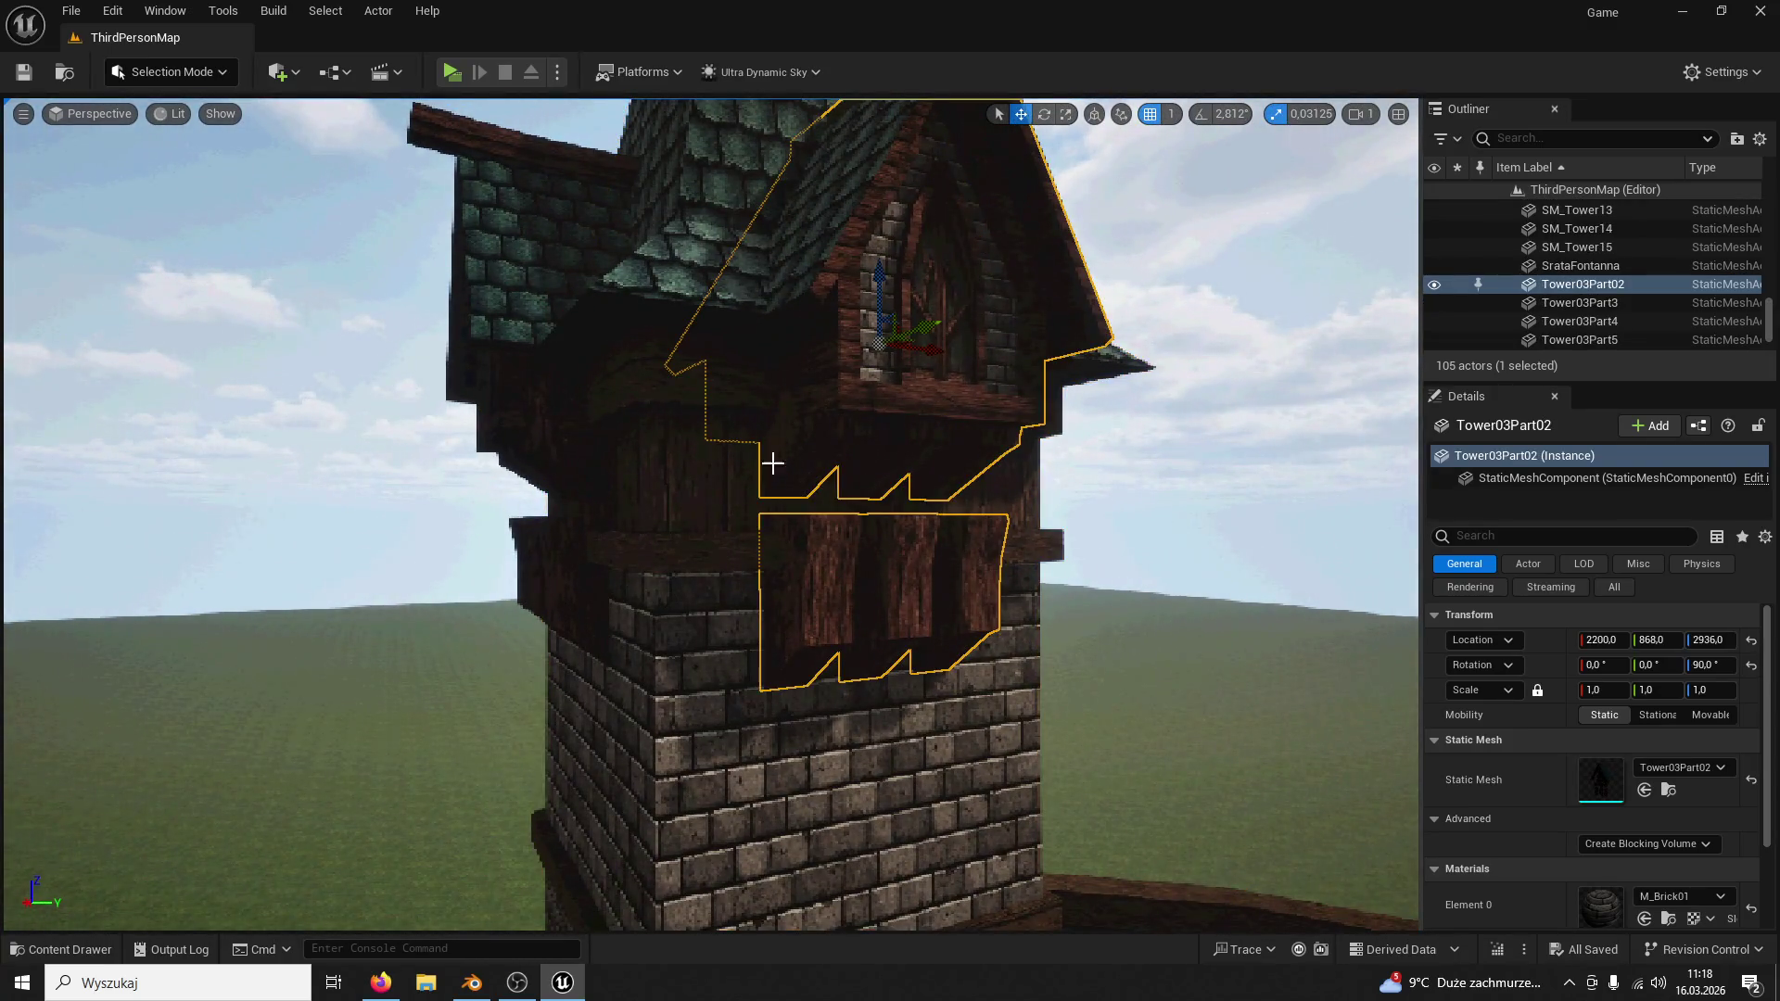
key(Delete)
click(555, 401)
key(Delete)
right_drag(510, 318, 509, 319)
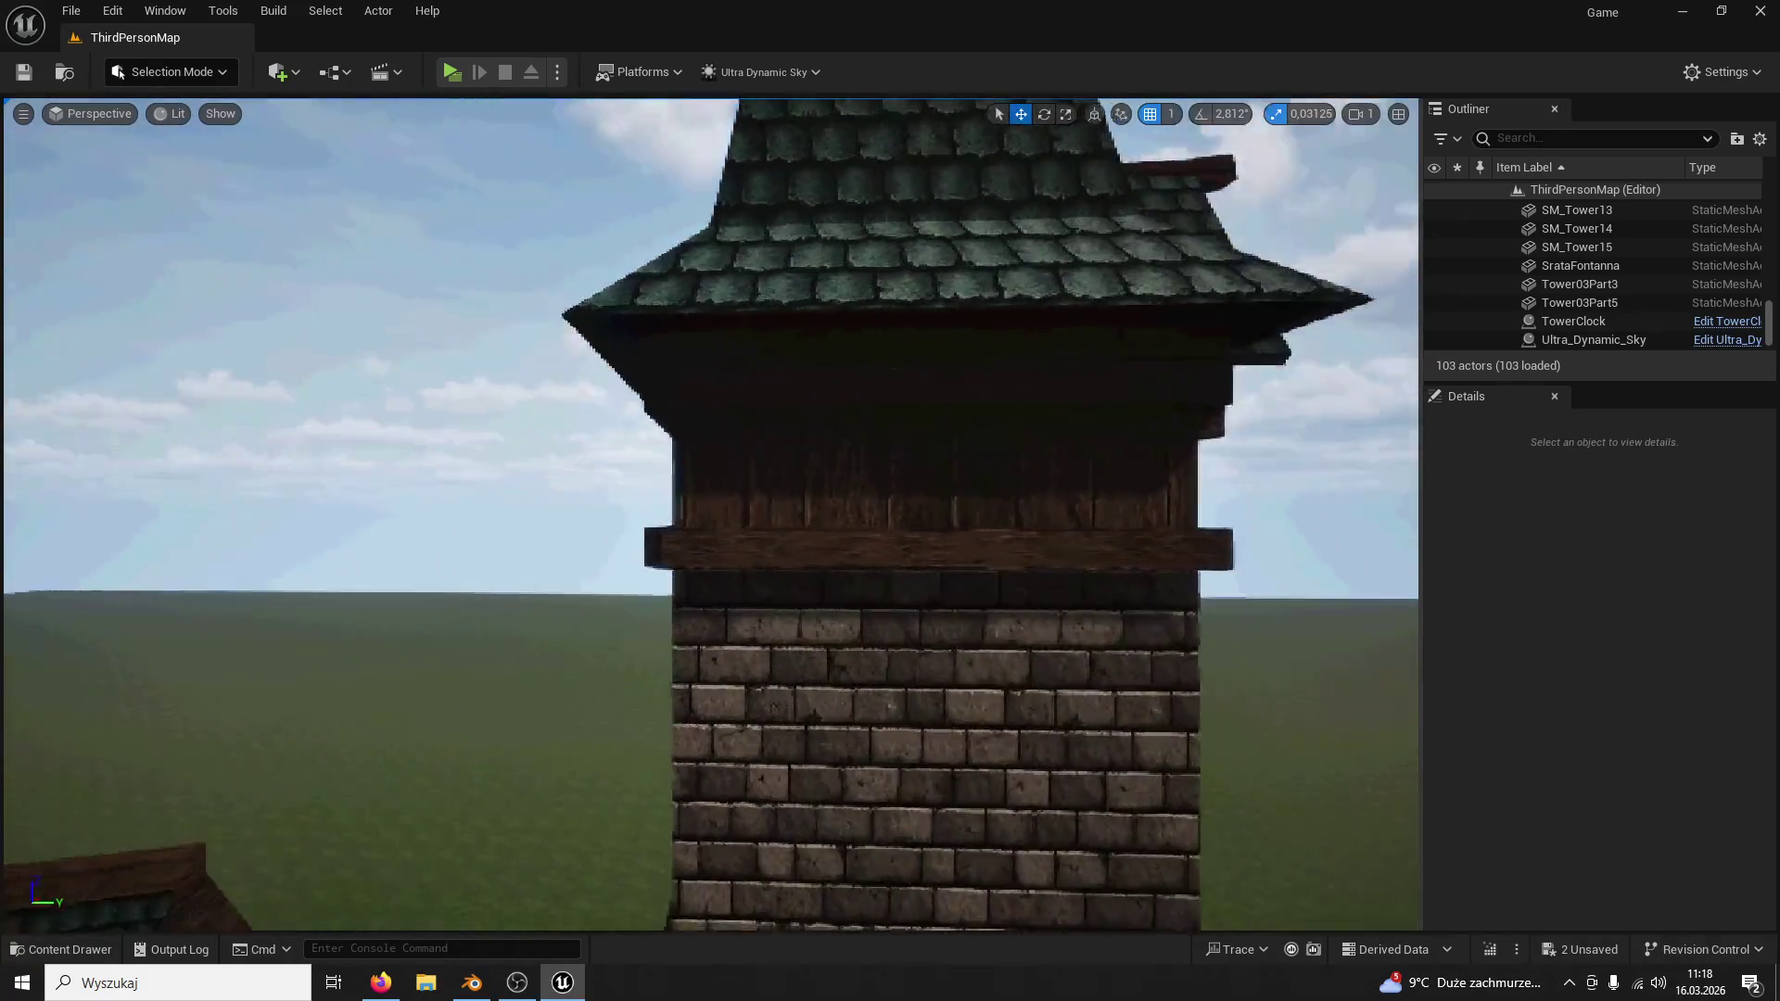
right_drag(905, 341, 905, 341)
click(904, 341)
key(Delete)
Step: Select Tower03Part3 and the CircleWall mesh, then browse to the ModularV3 content folder
right_drag(935, 269, 934, 270)
click(935, 270)
key(Delete)
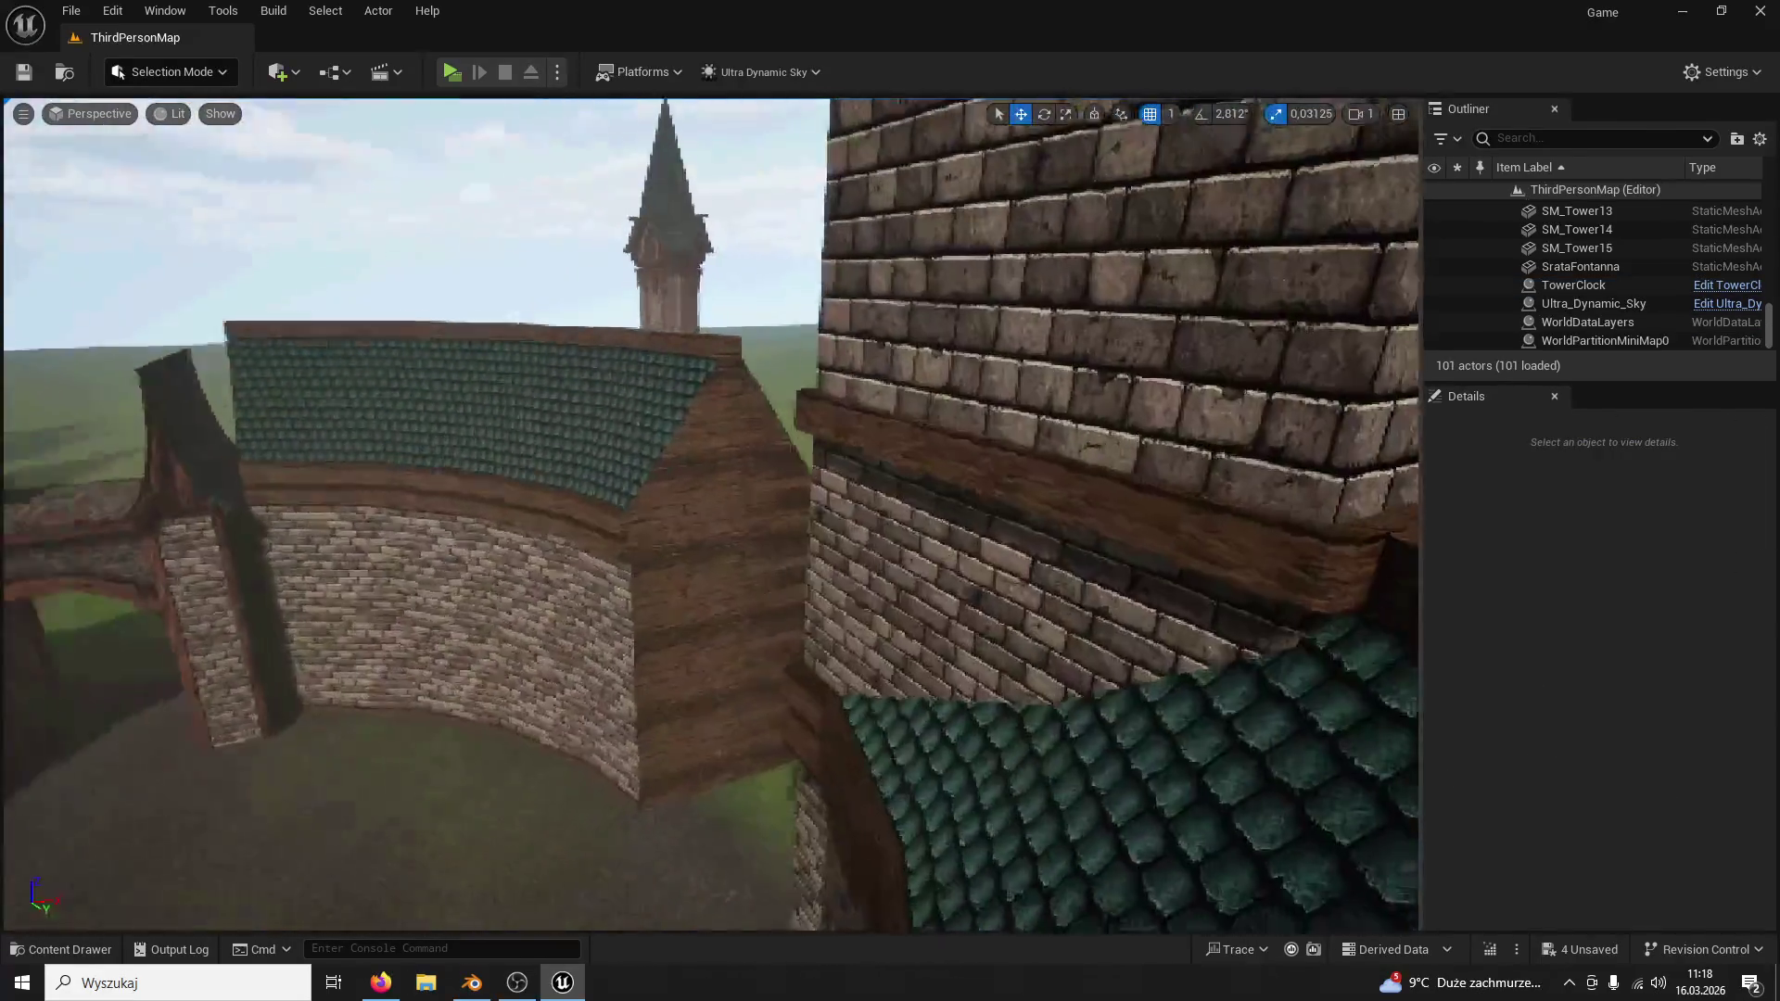
right_drag(783, 477, 784, 478)
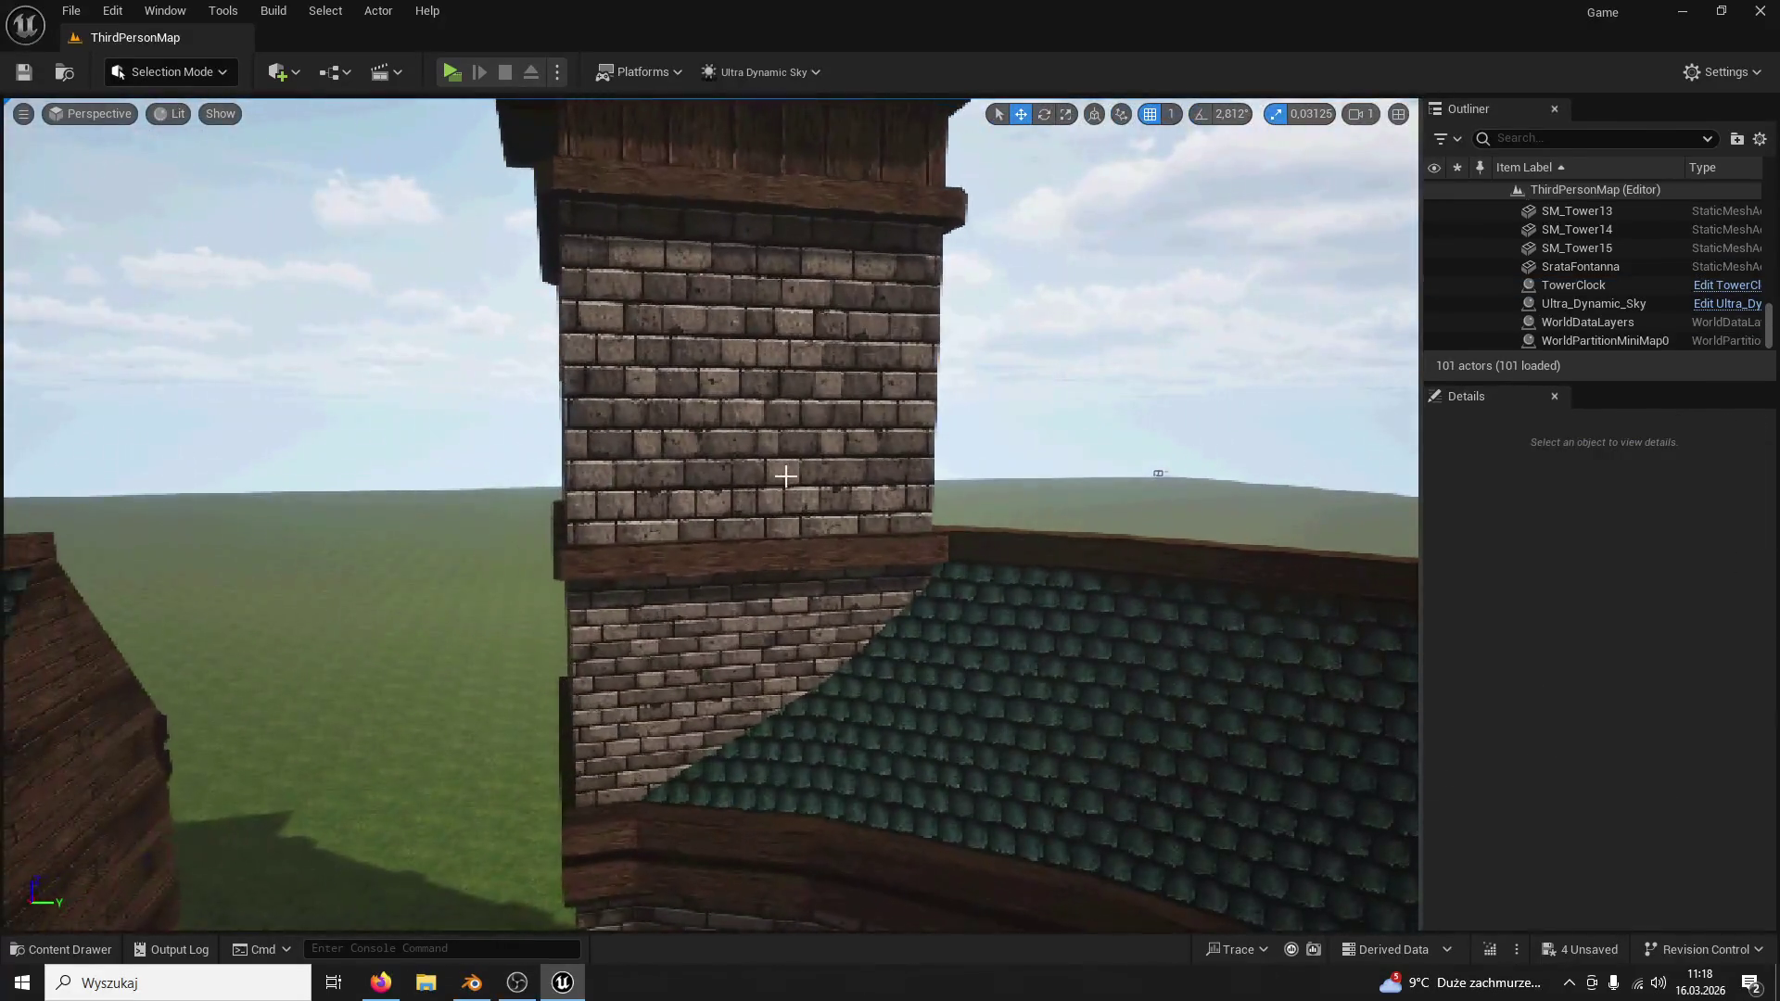
click(782, 477)
key(ctrl+space)
click(507, 411)
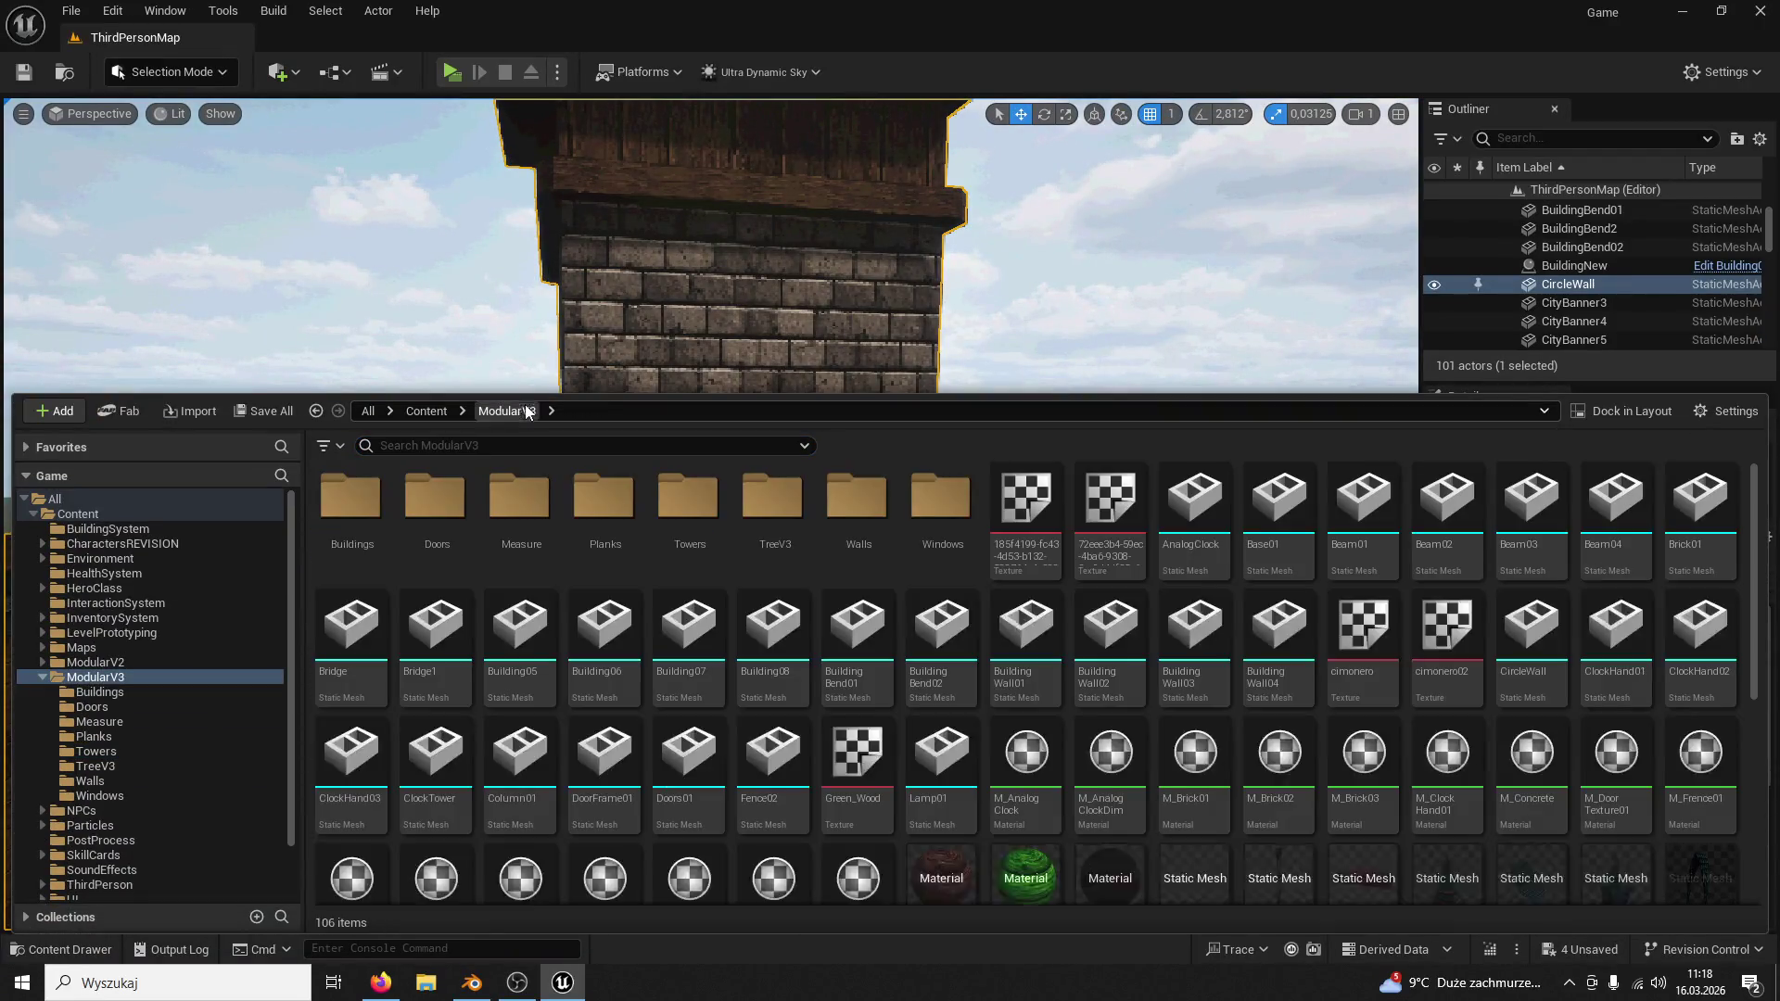
Step: Reimport the CircleWall asset from its FBX, accepting the material matching
right_click(1593, 545)
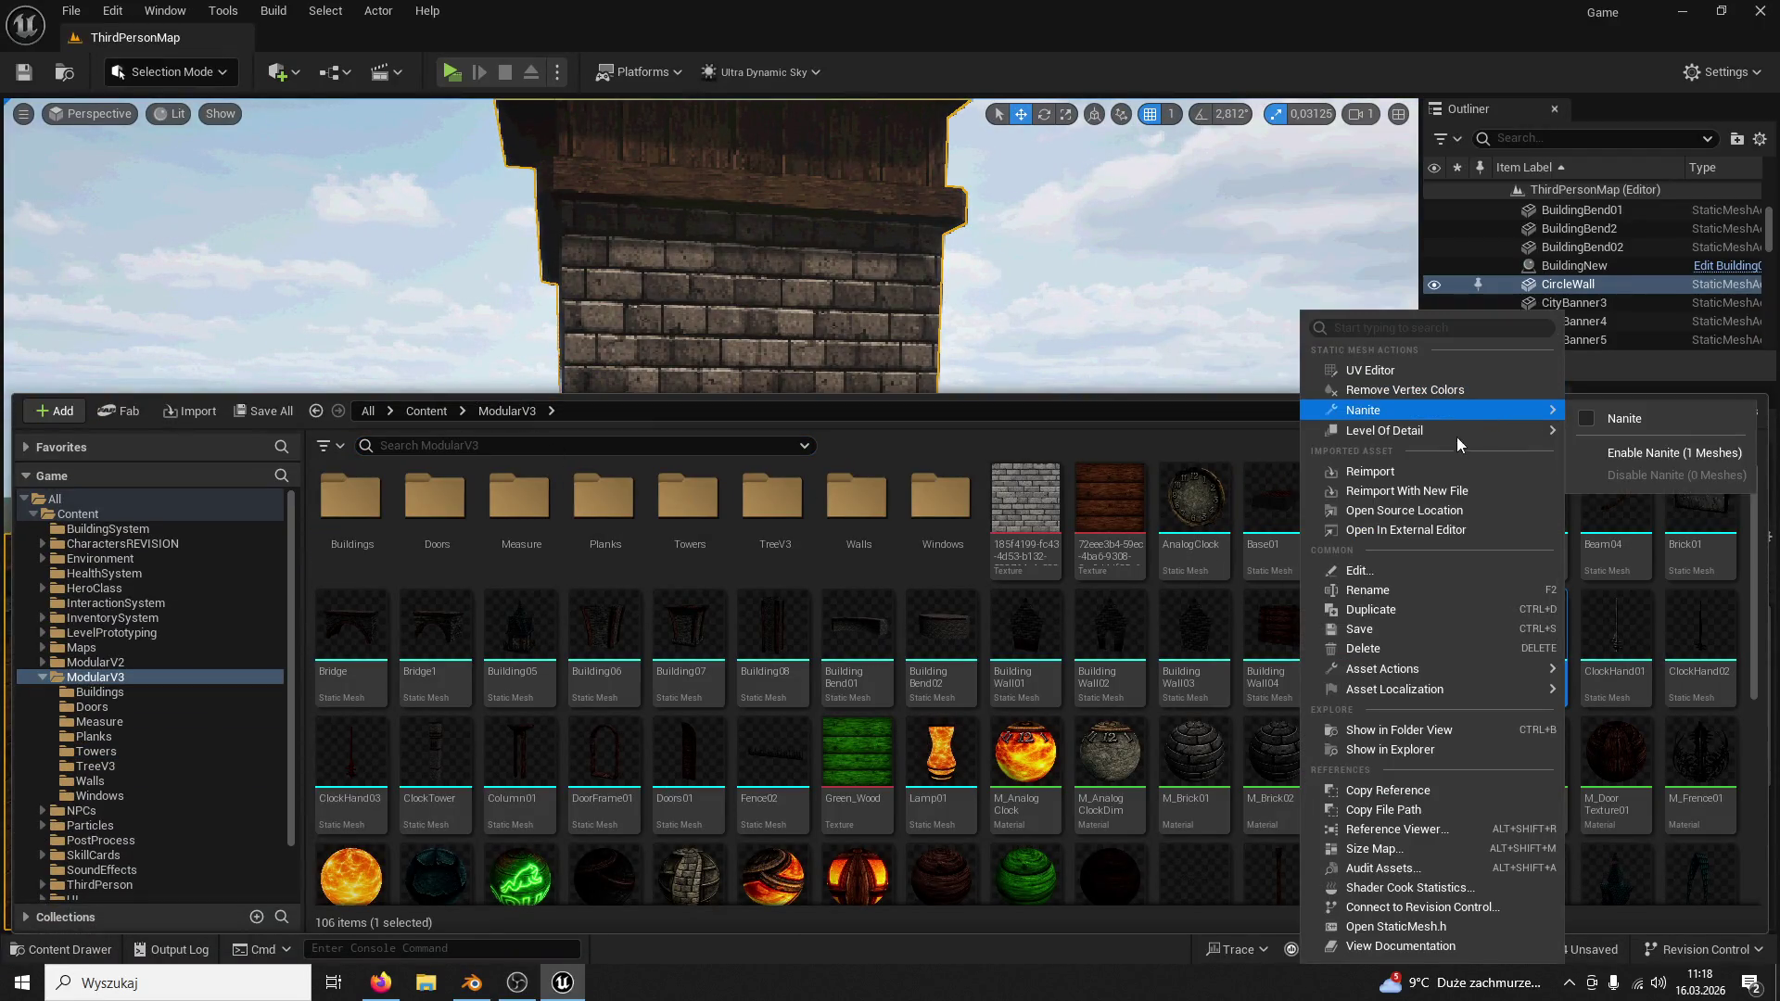
click(1404, 475)
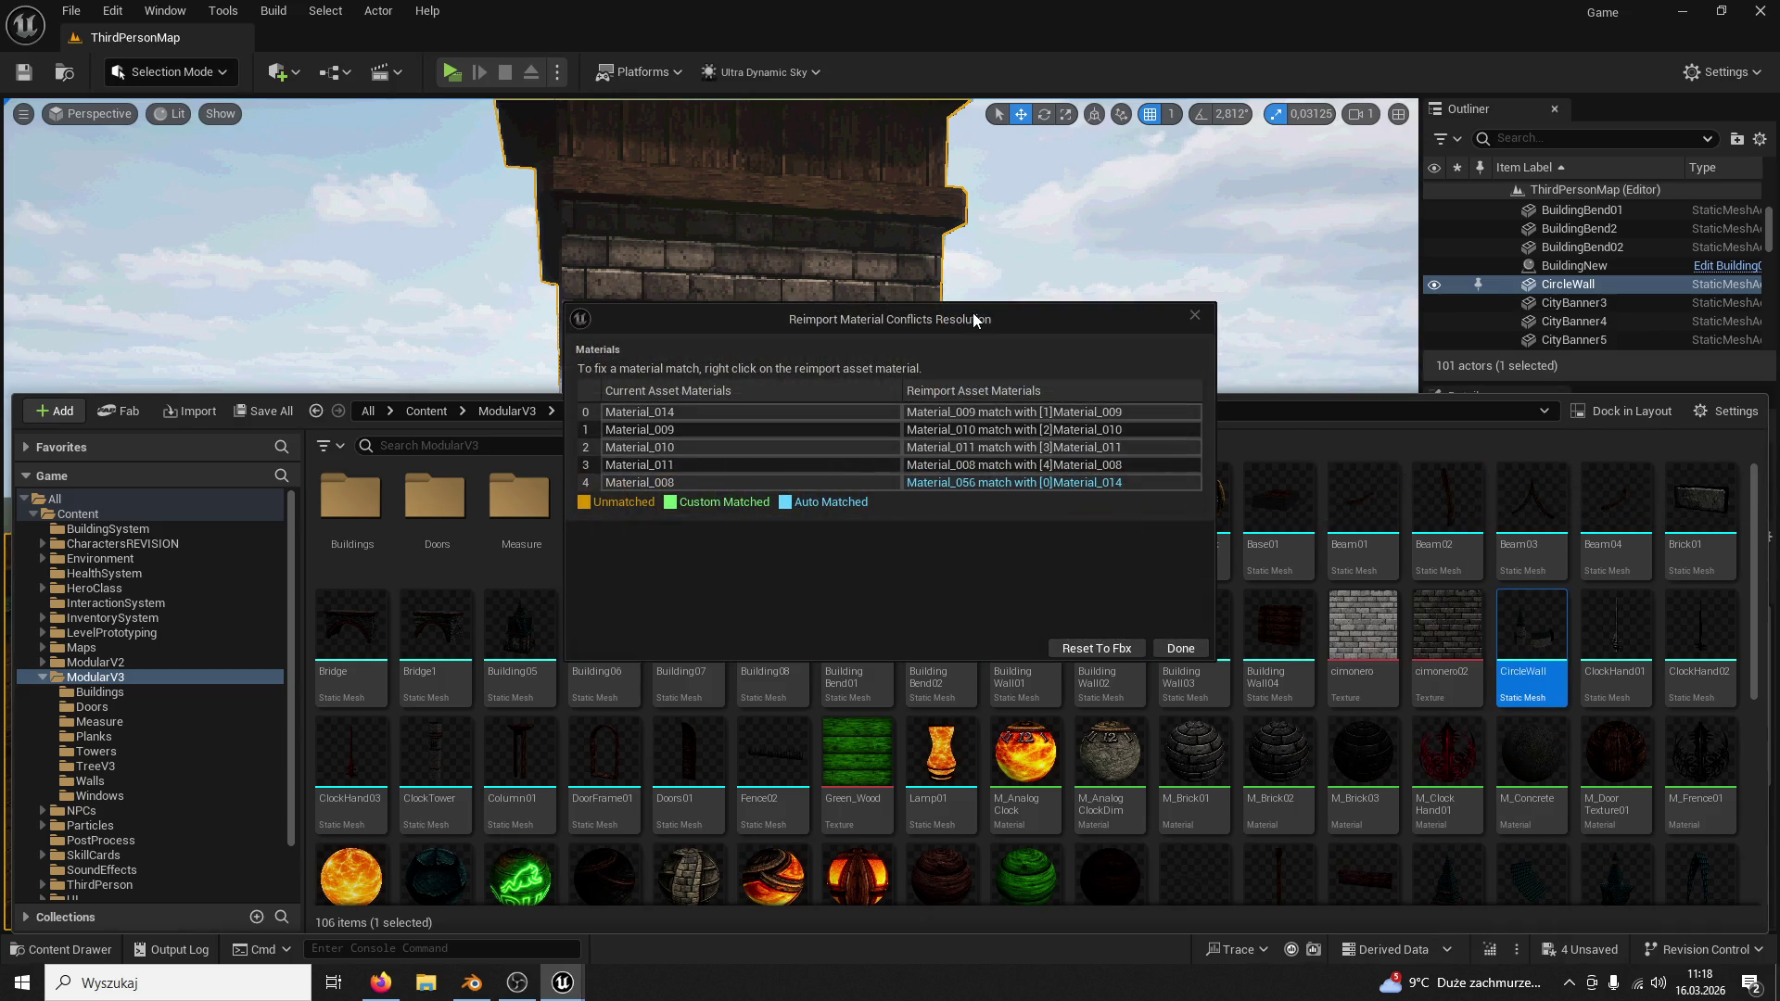
click(1057, 647)
right_drag(1033, 339, 978, 337)
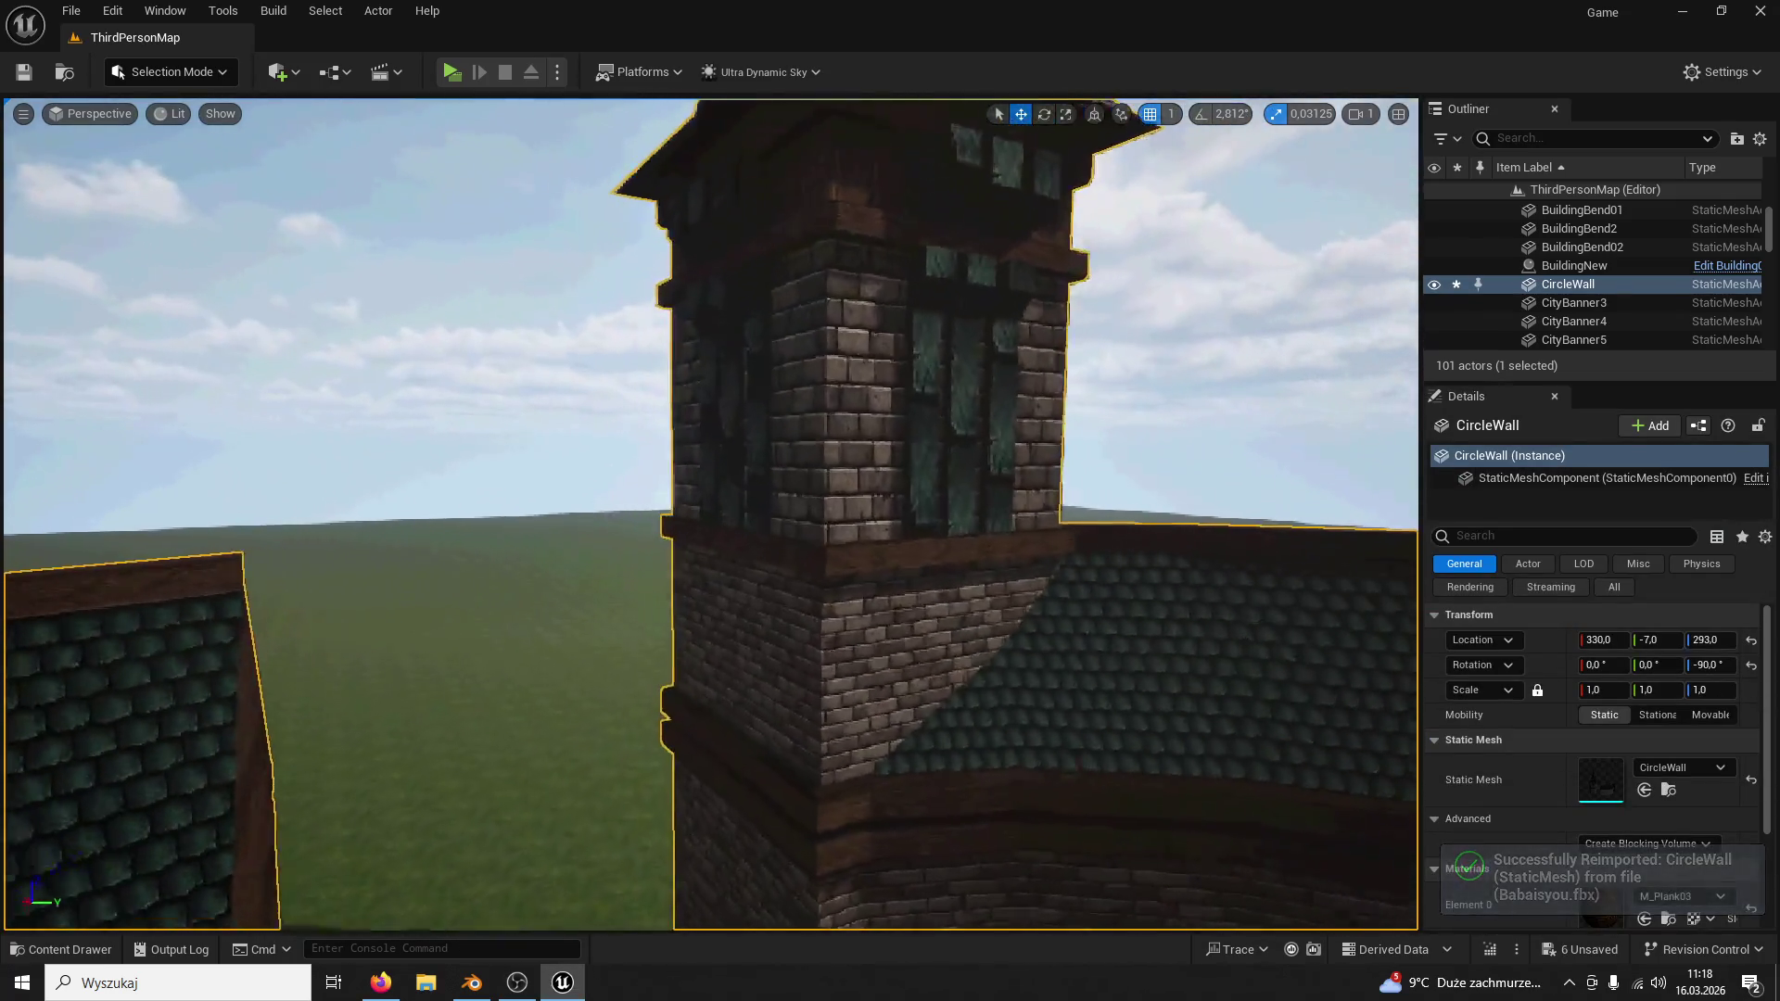
Step: Apply the M_Plank03 material from the Planks folder to the tower's beams
click(70, 948)
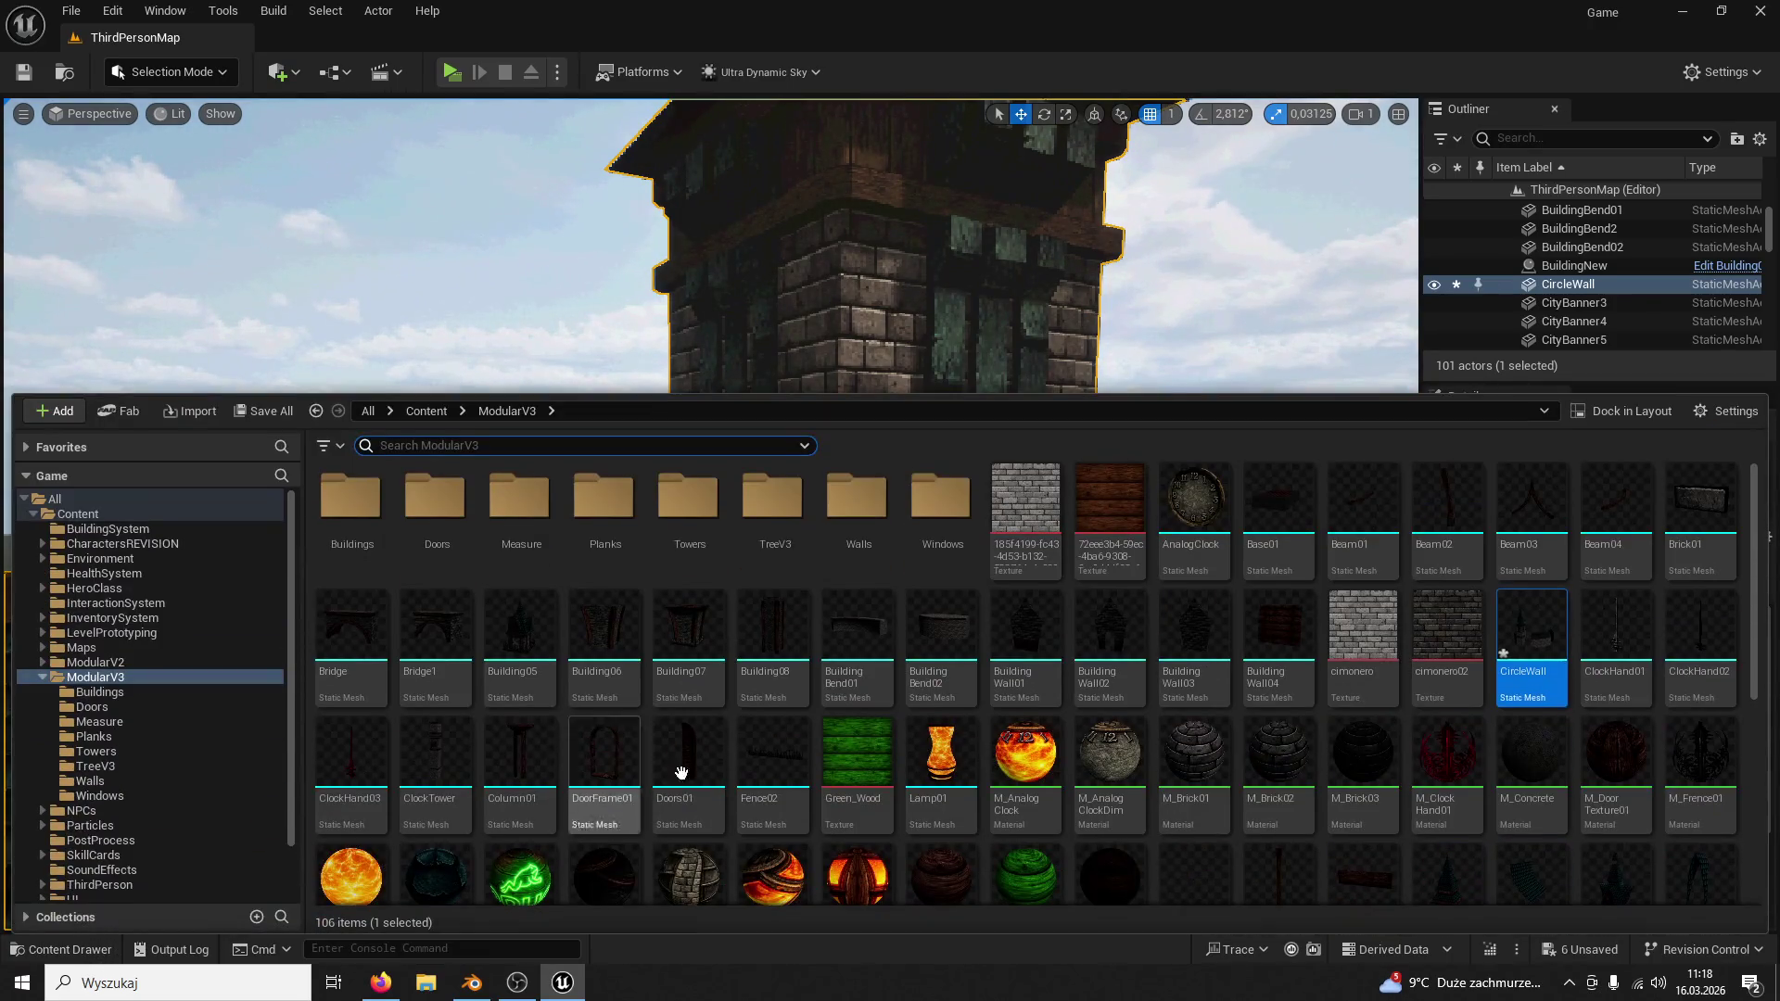
key(ctrl+space)
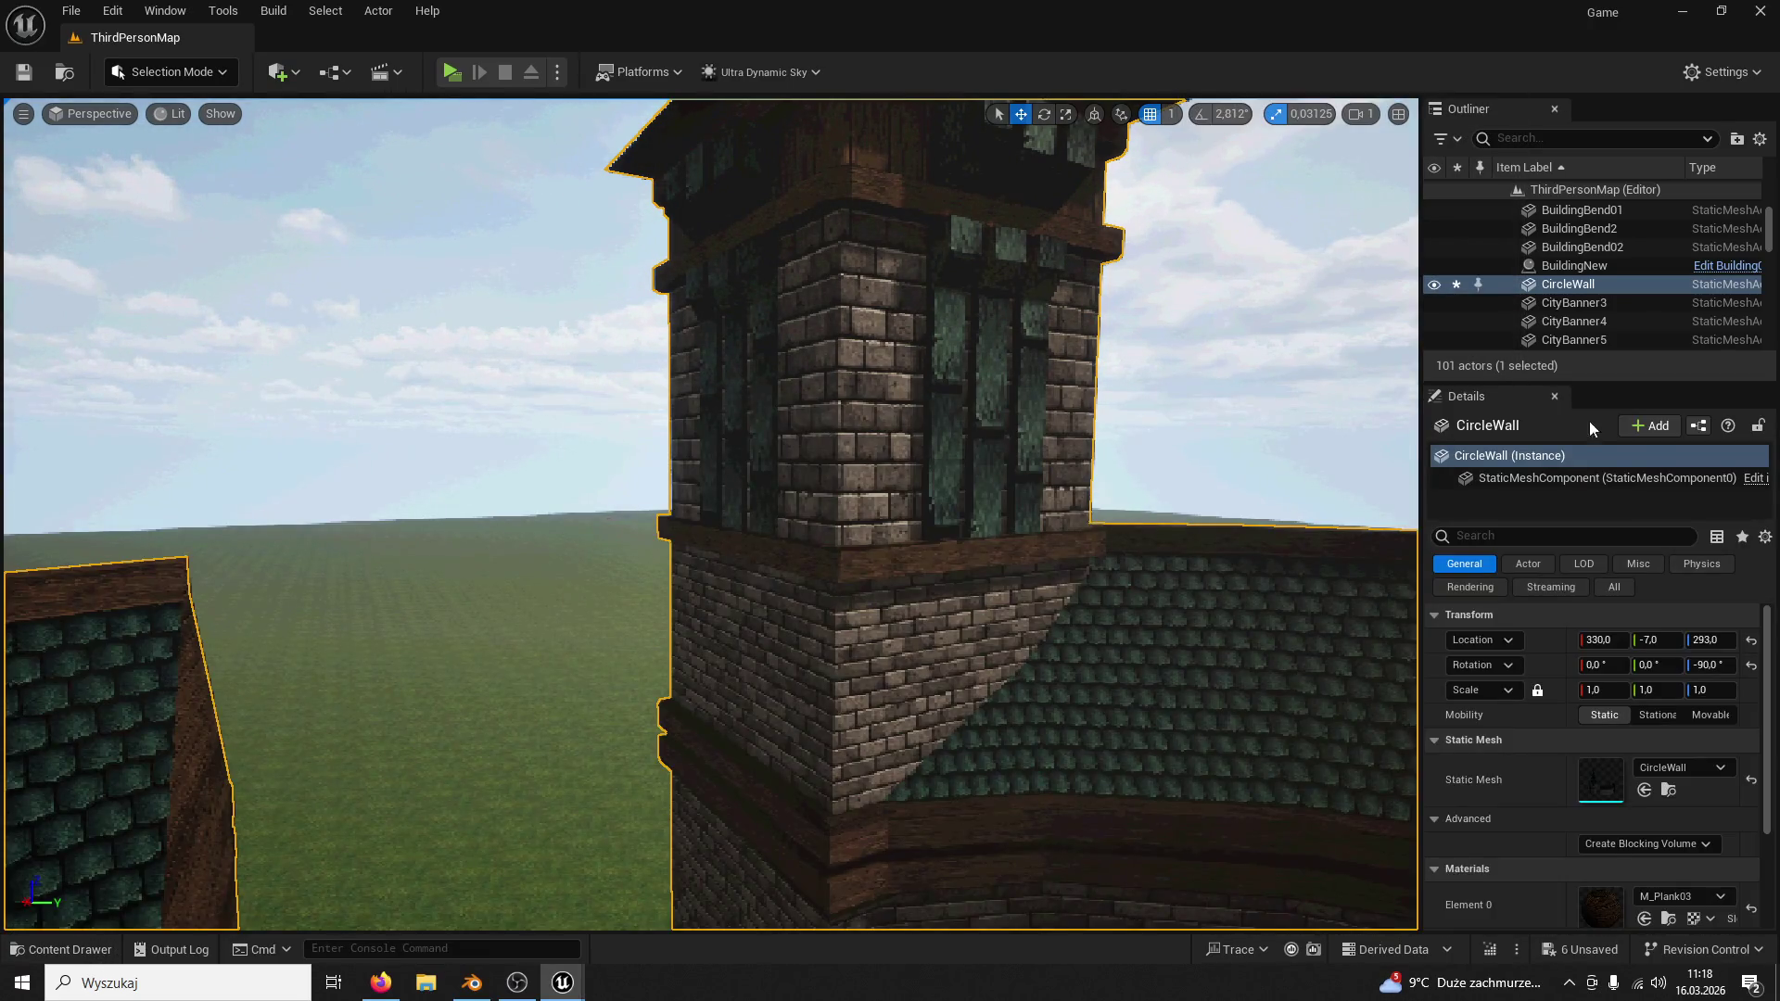
click(70, 948)
double_click(570, 494)
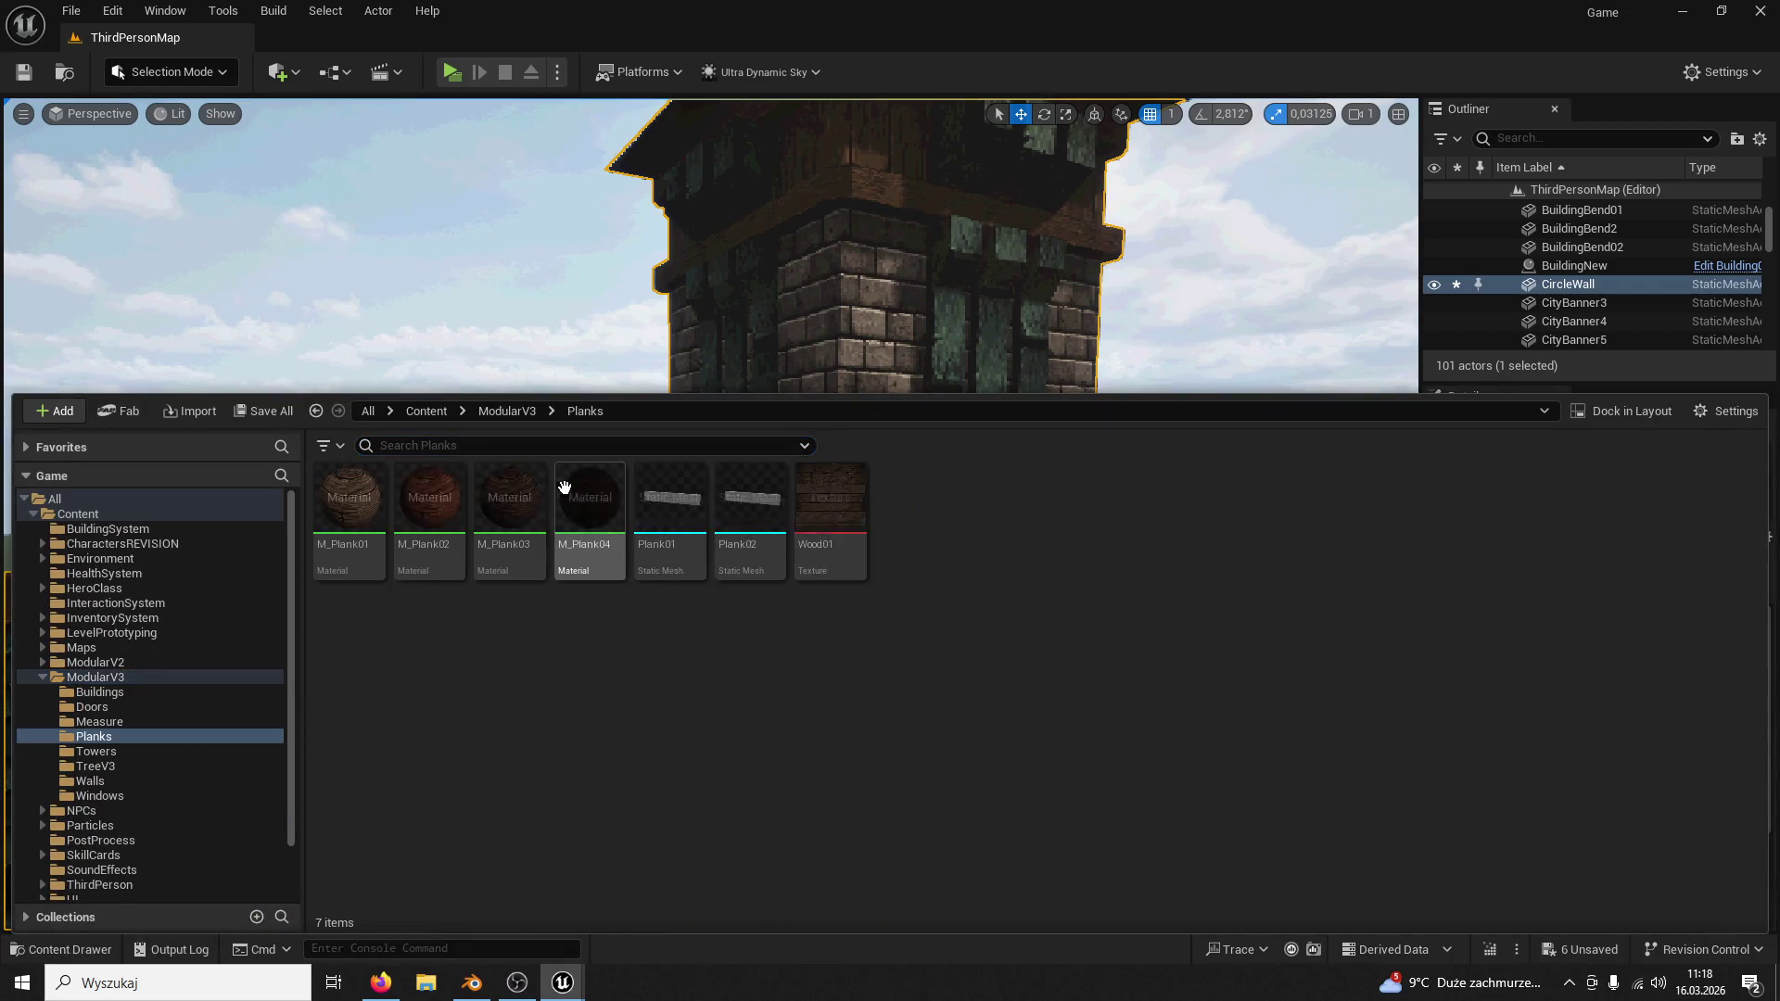
click(486, 494)
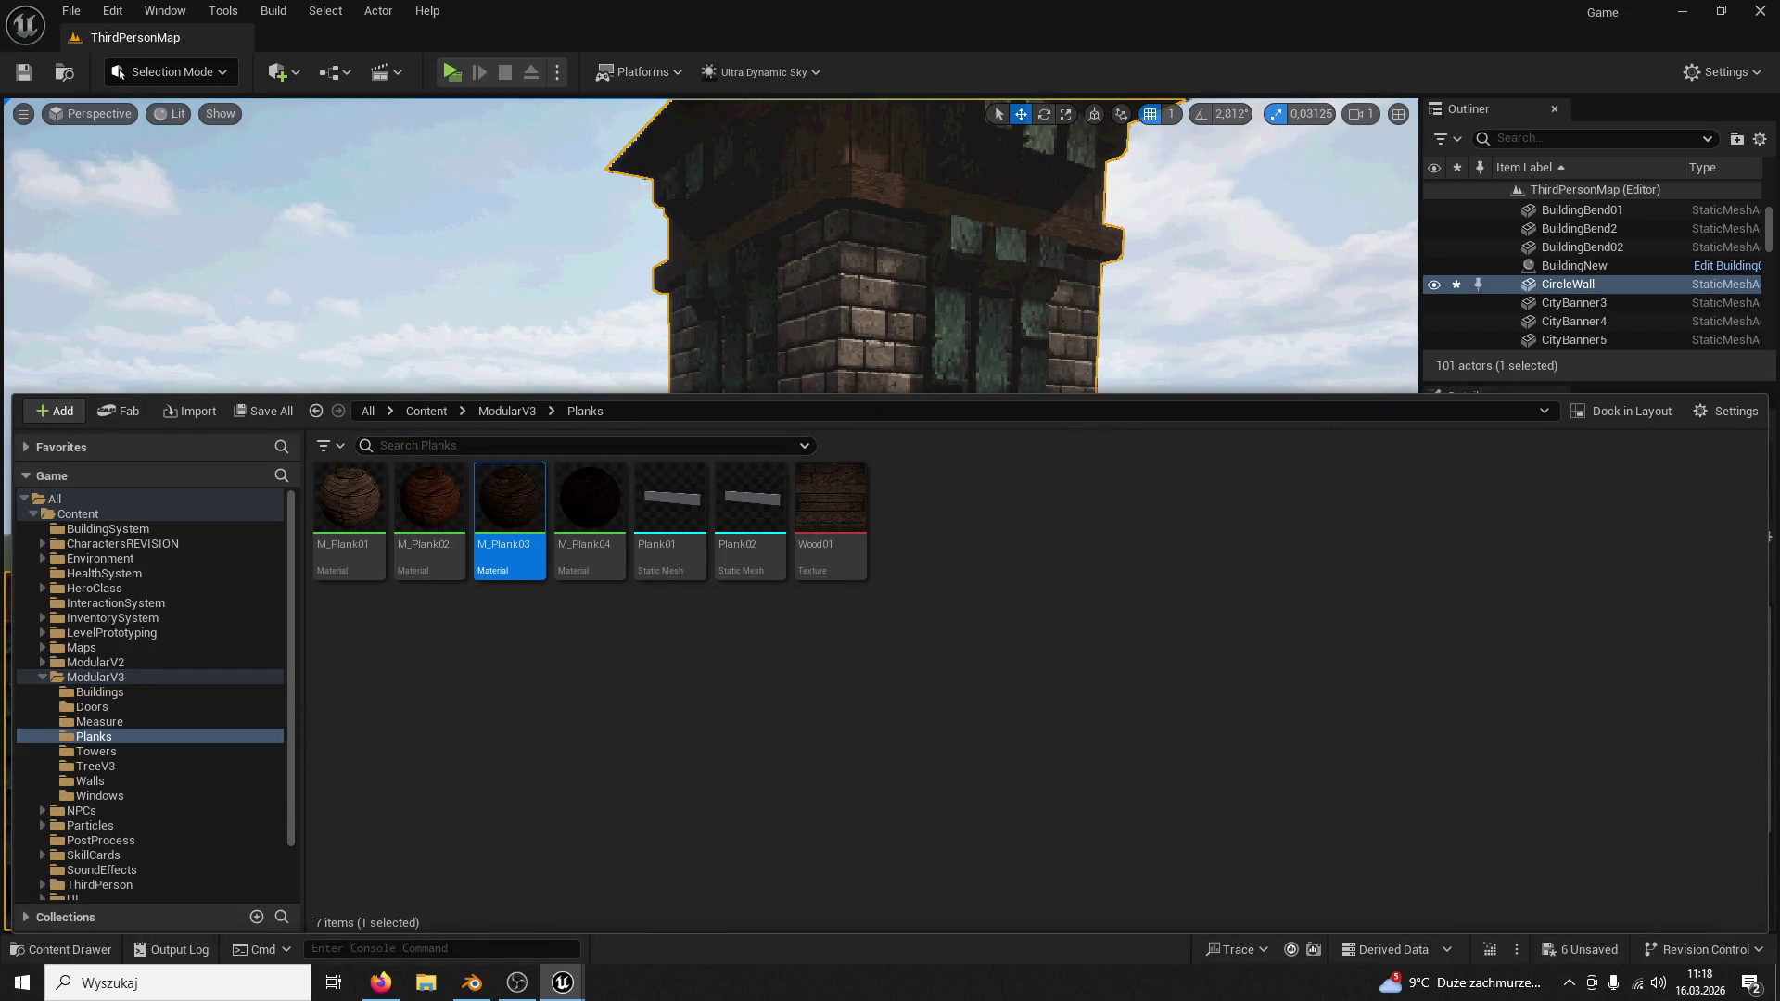
drag(510, 515, 917, 557)
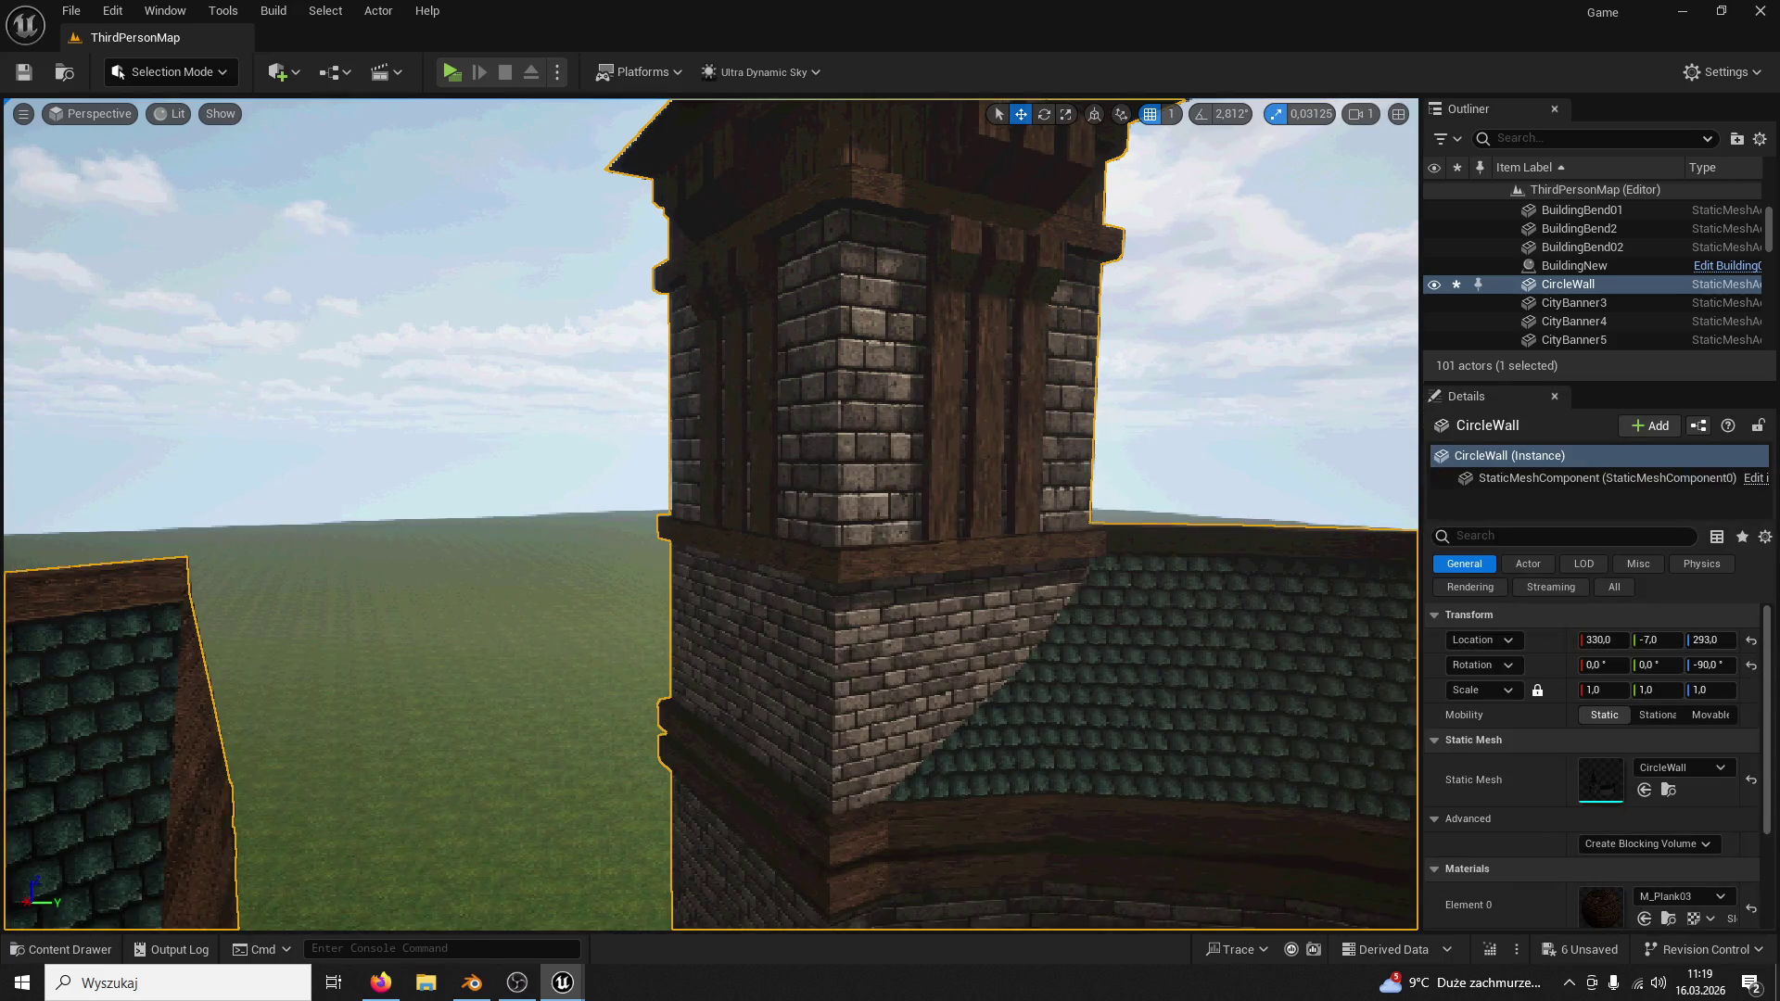
Step: Run a quick play-test of the level, then undo the Delete Collision action
mouse_move(1183, 313)
right_down()
mouse_move(1153, 366)
mouse_move(1285, 530)
right_up()
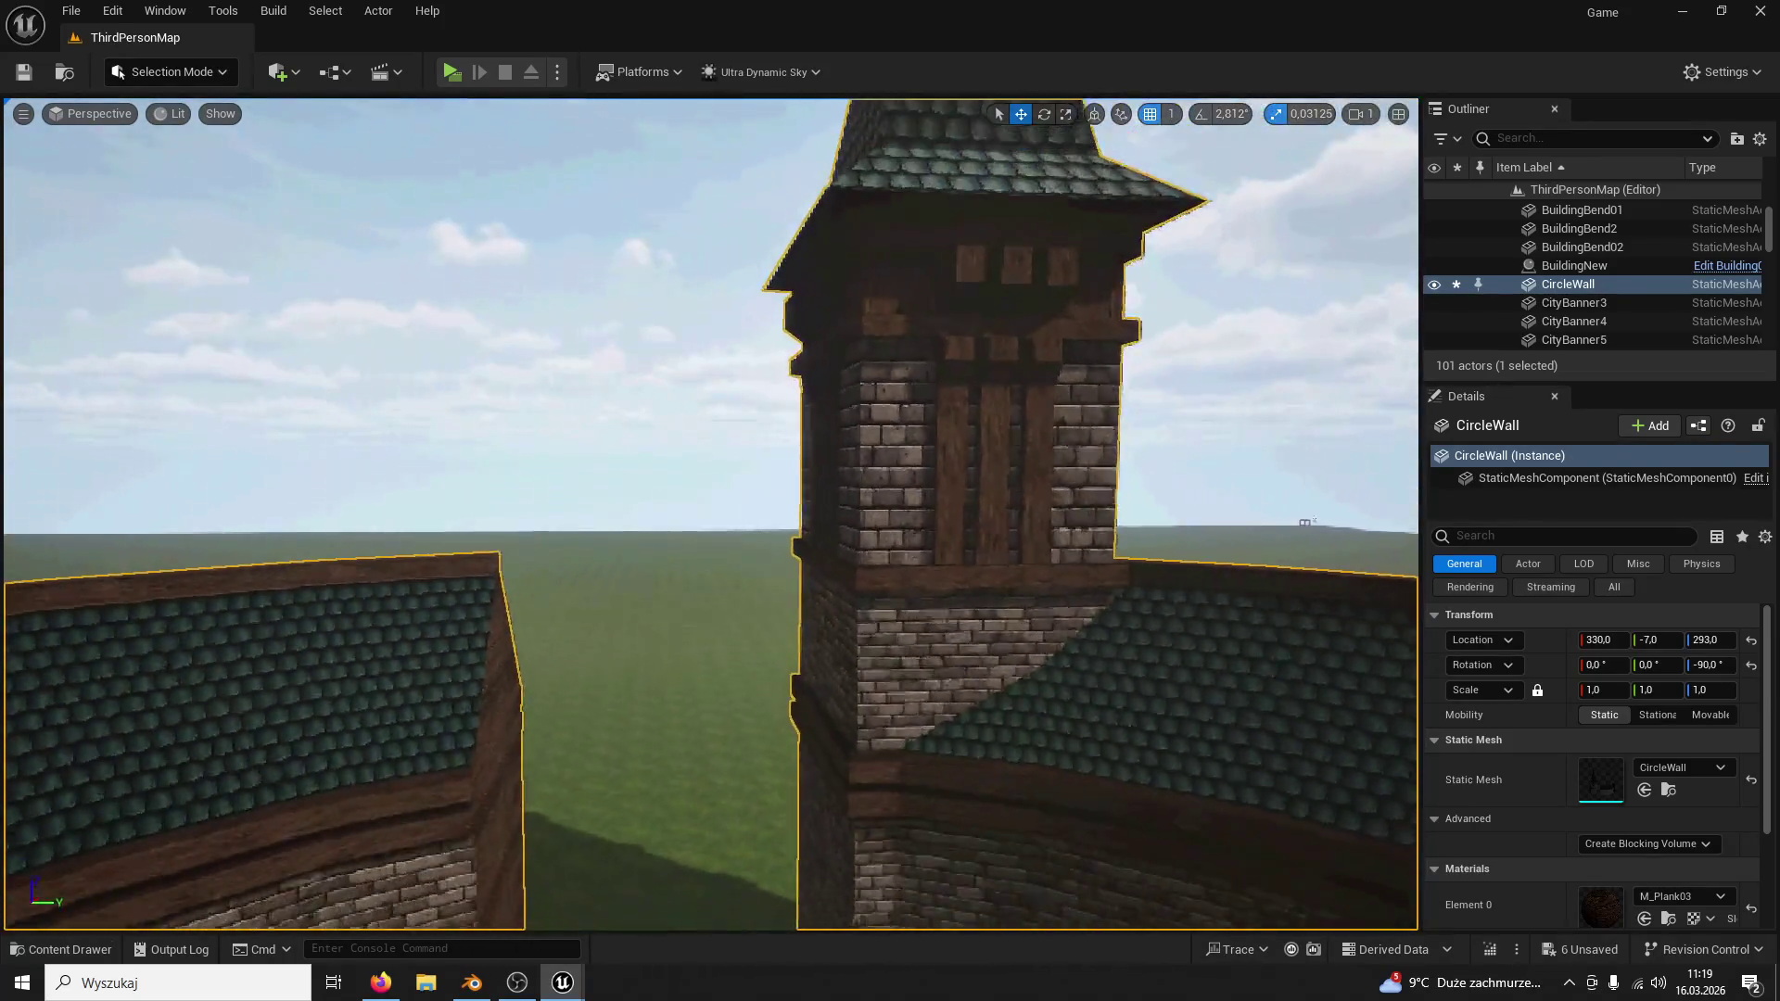
right_drag(1285, 529, 1209, 492)
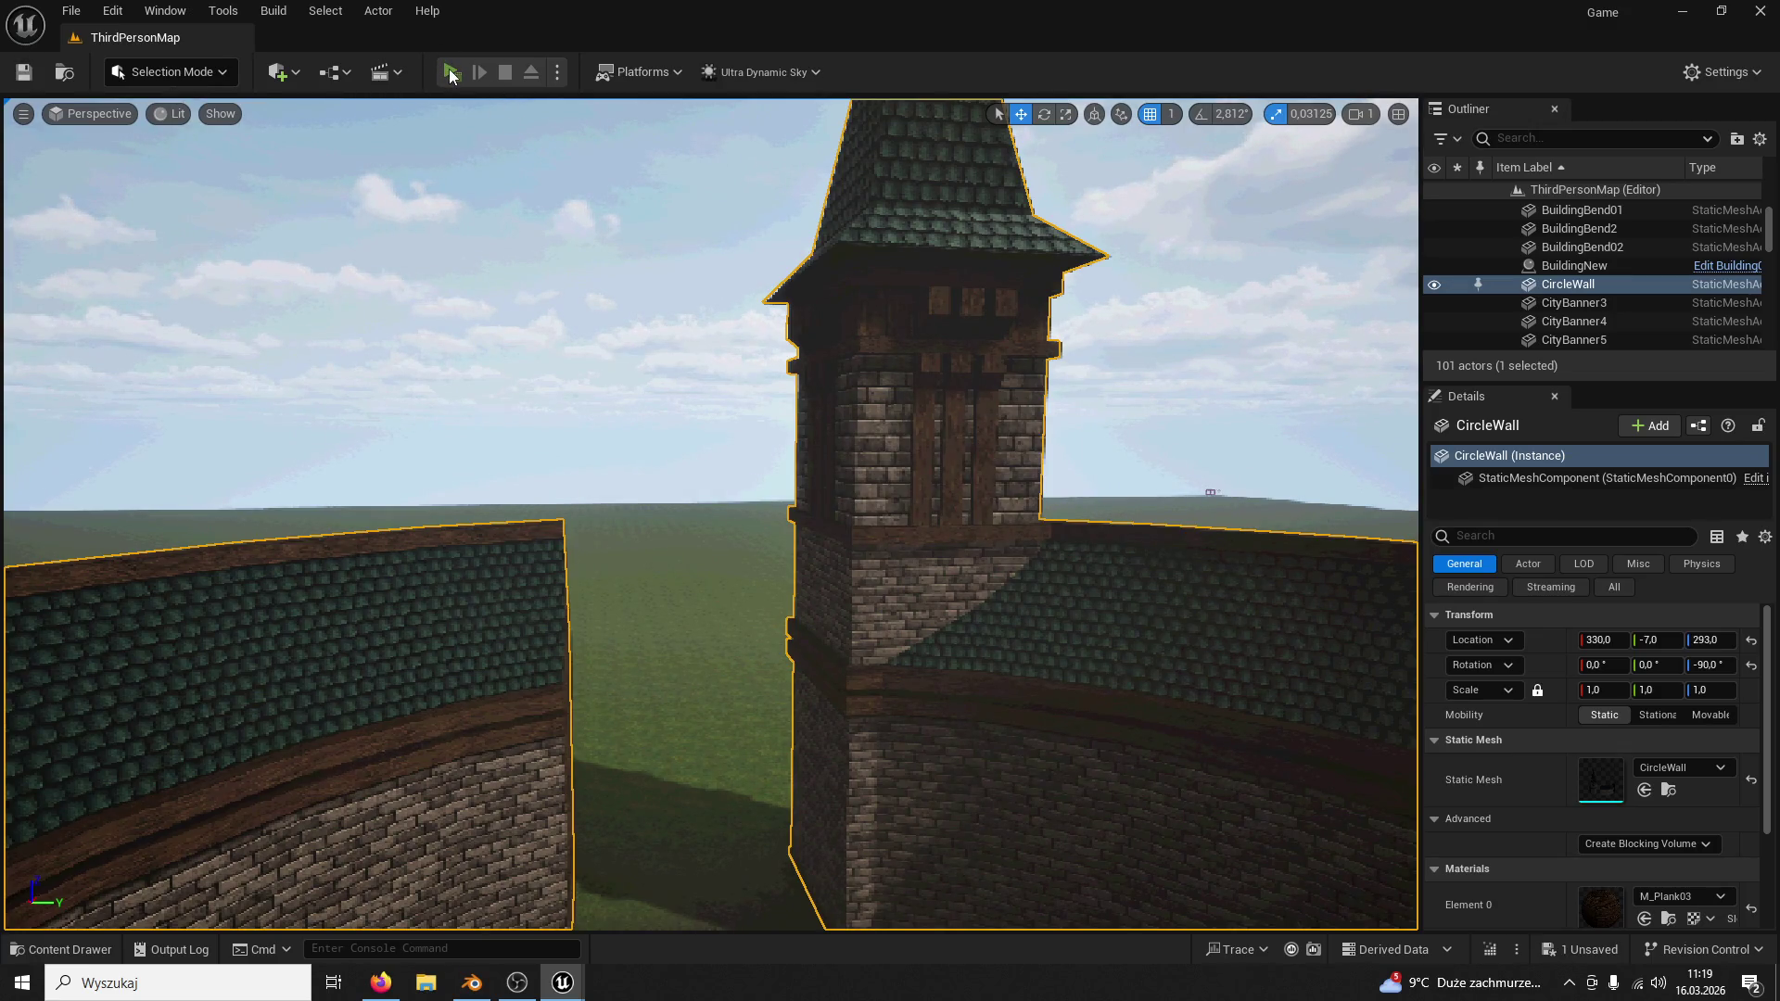
click(449, 71)
key(Escape)
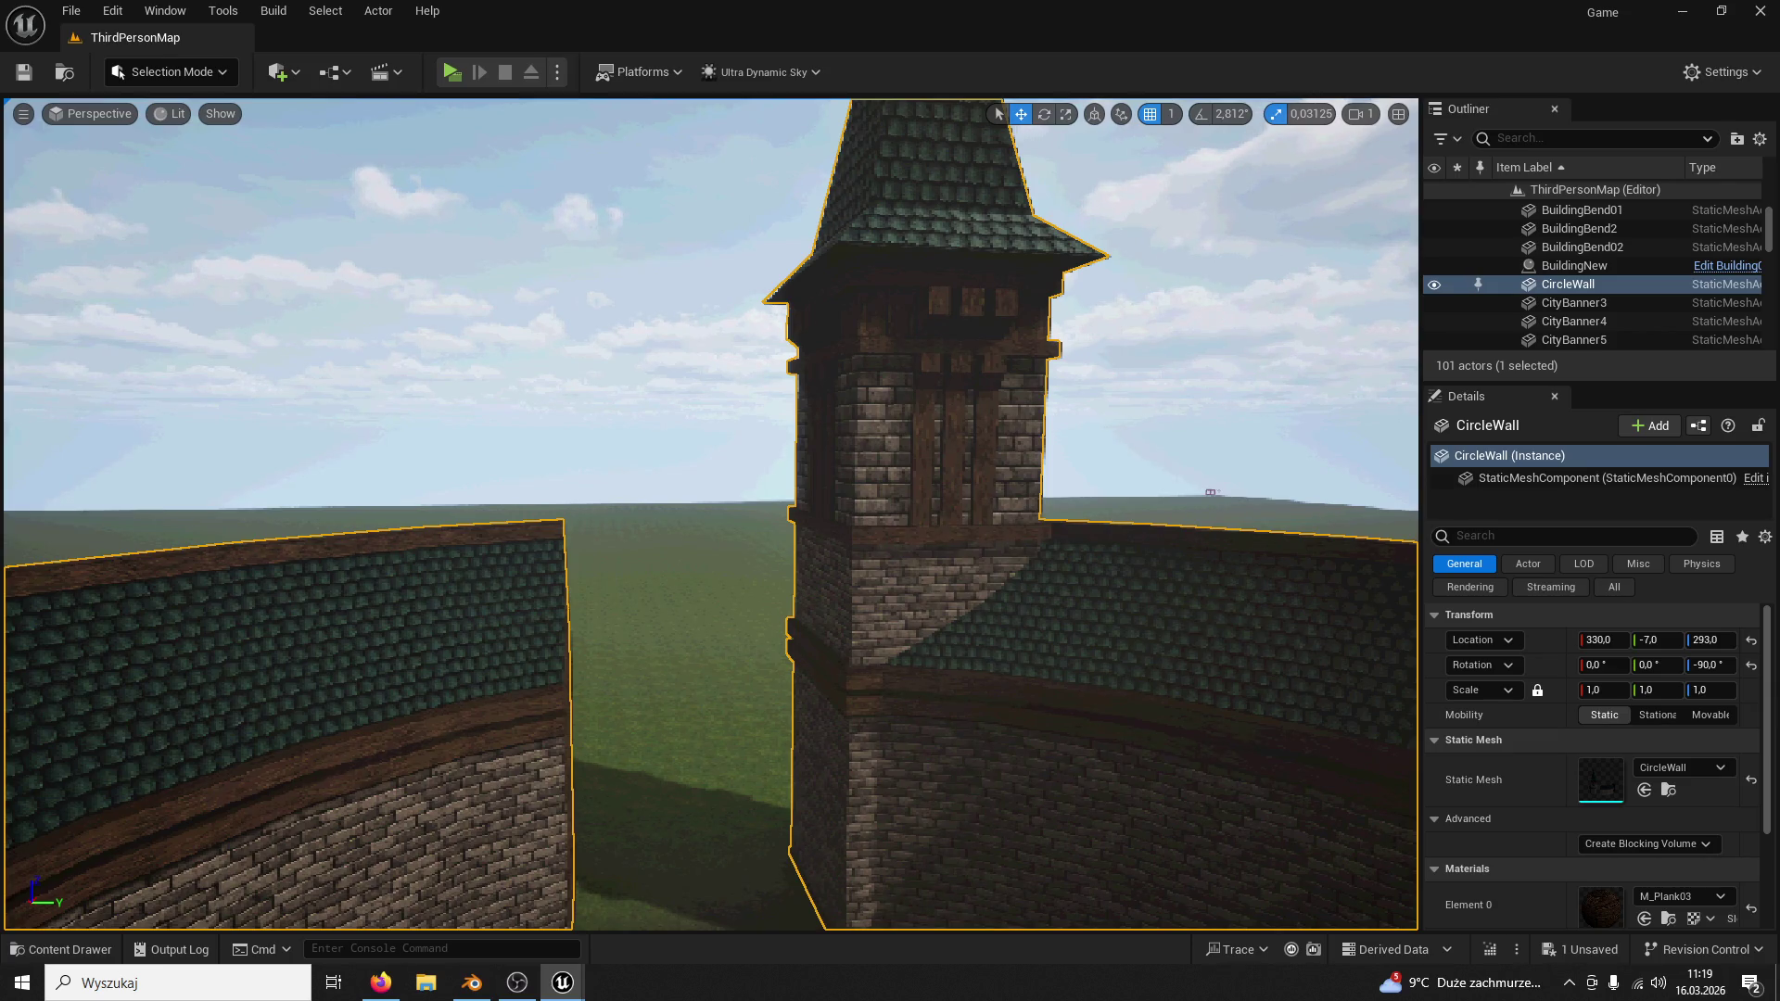
key(ctrl+z)
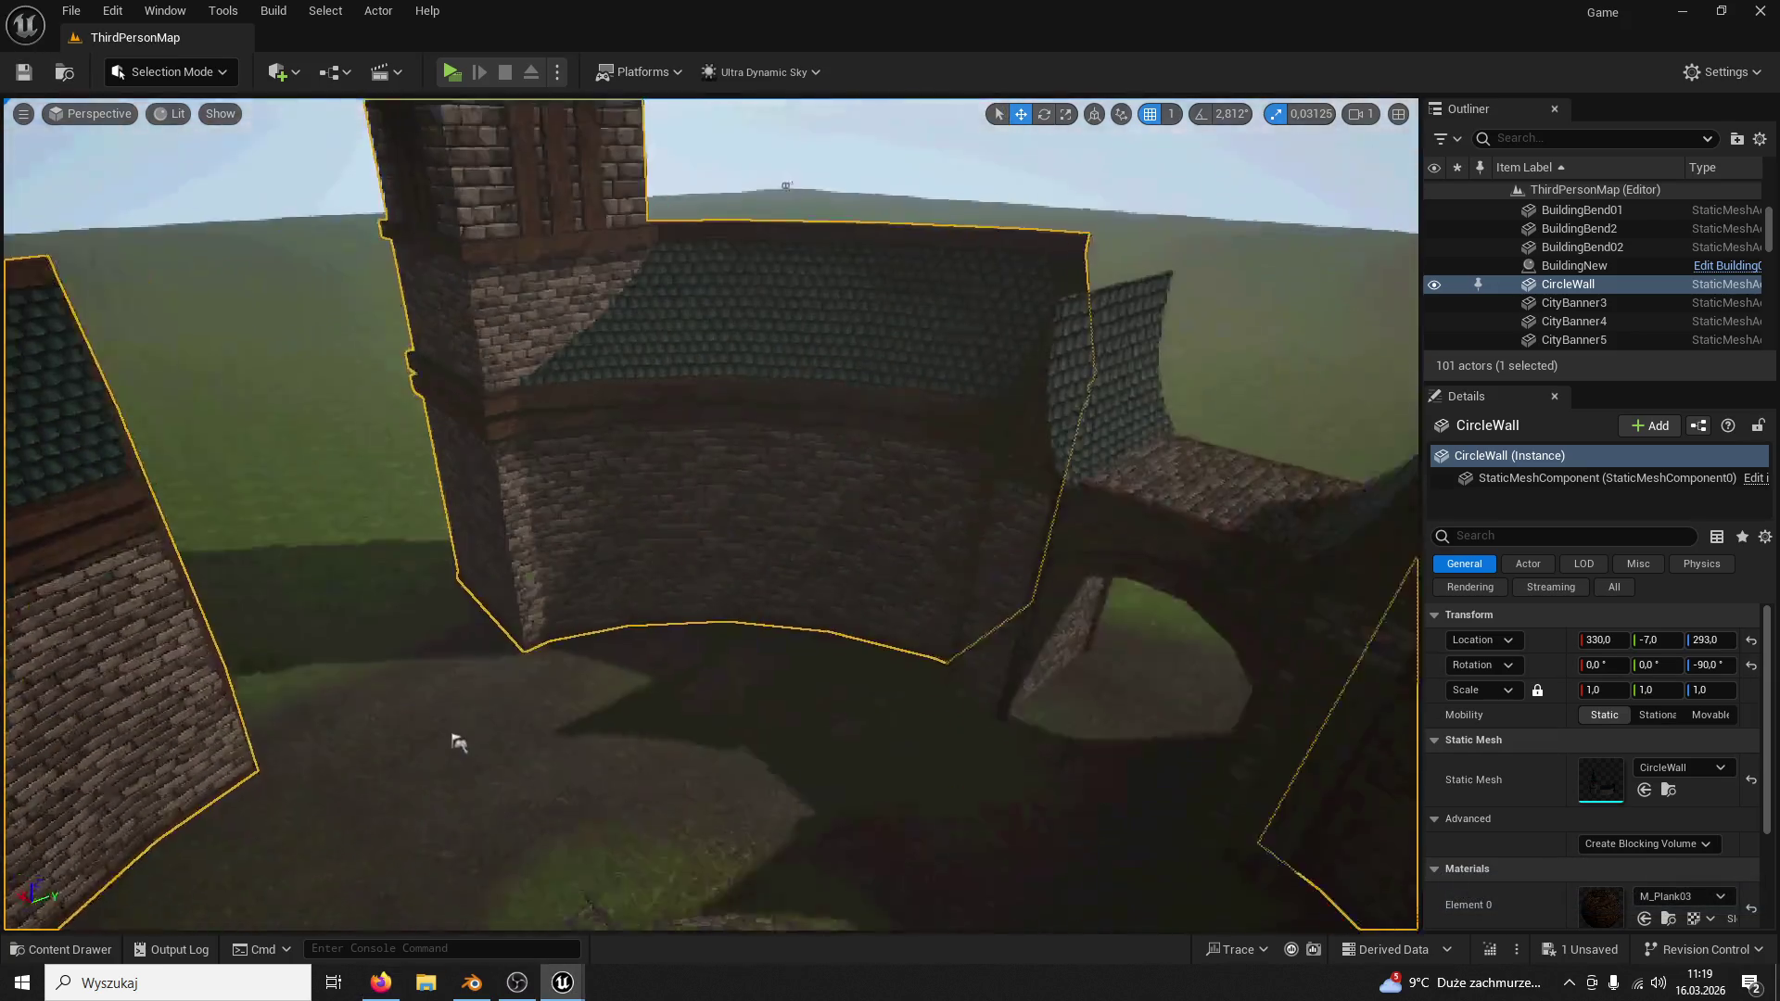
Step: Play-test again, then fly the view around the archway, tower and curved wall
right_drag(774, 469, 774, 469)
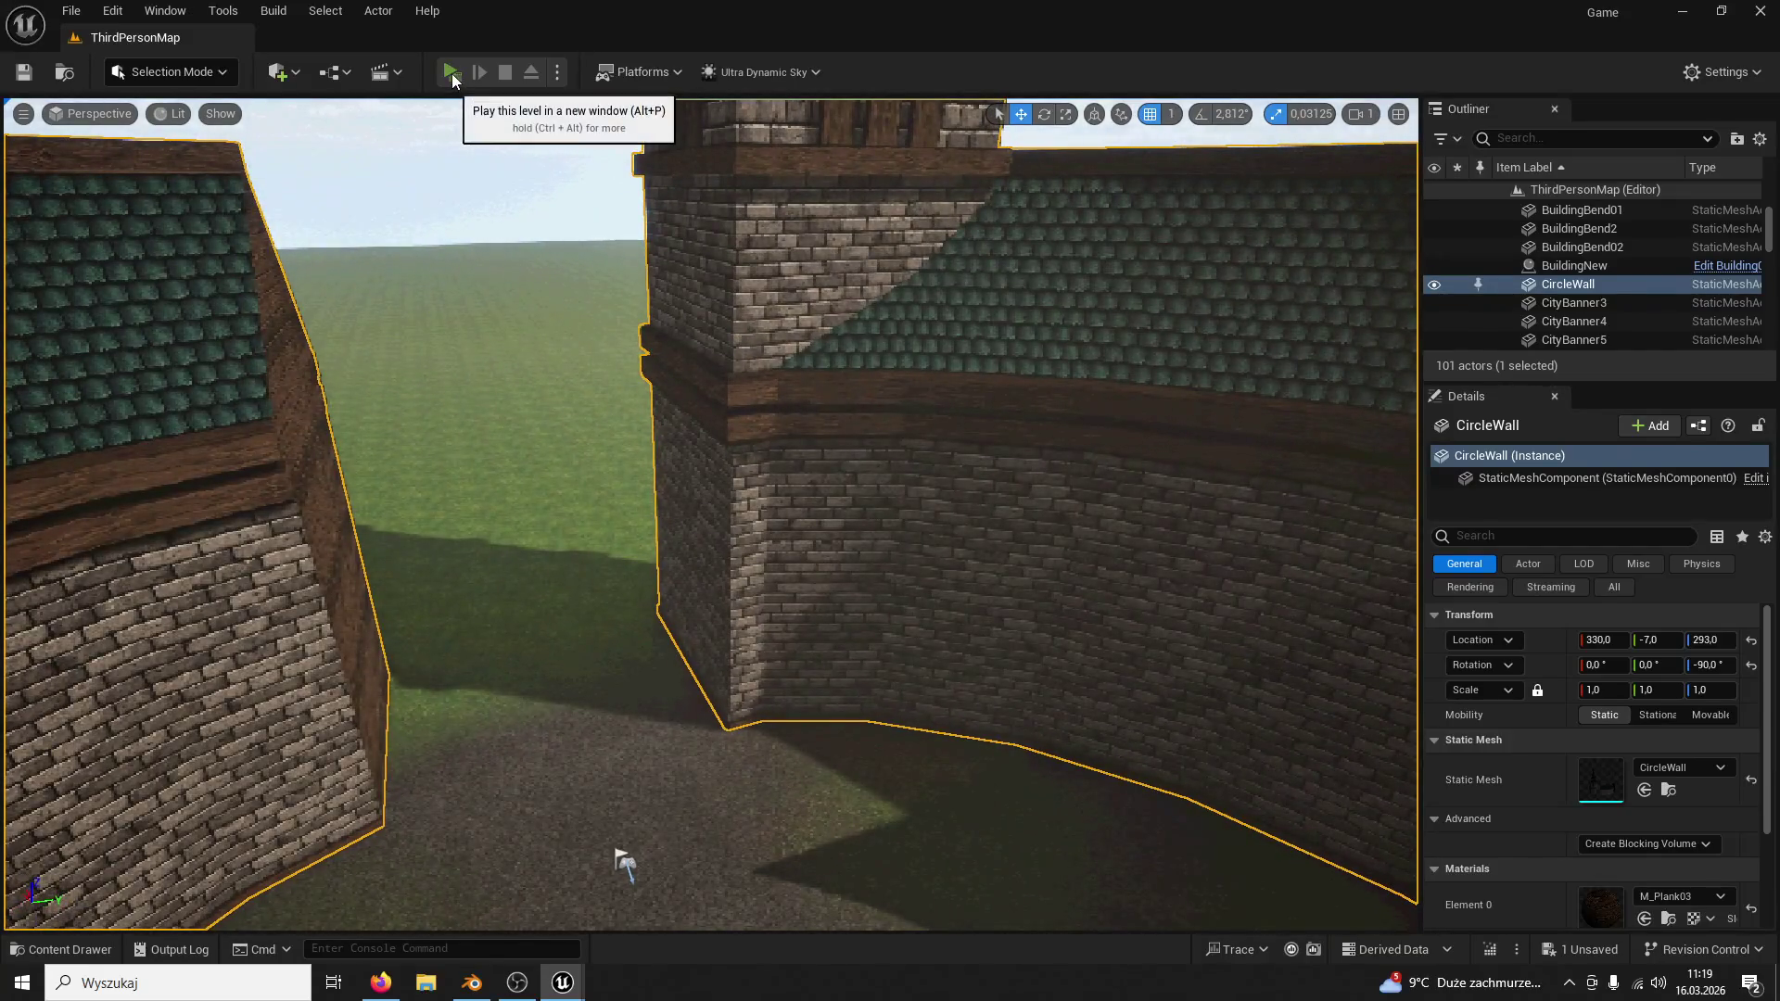
click(451, 74)
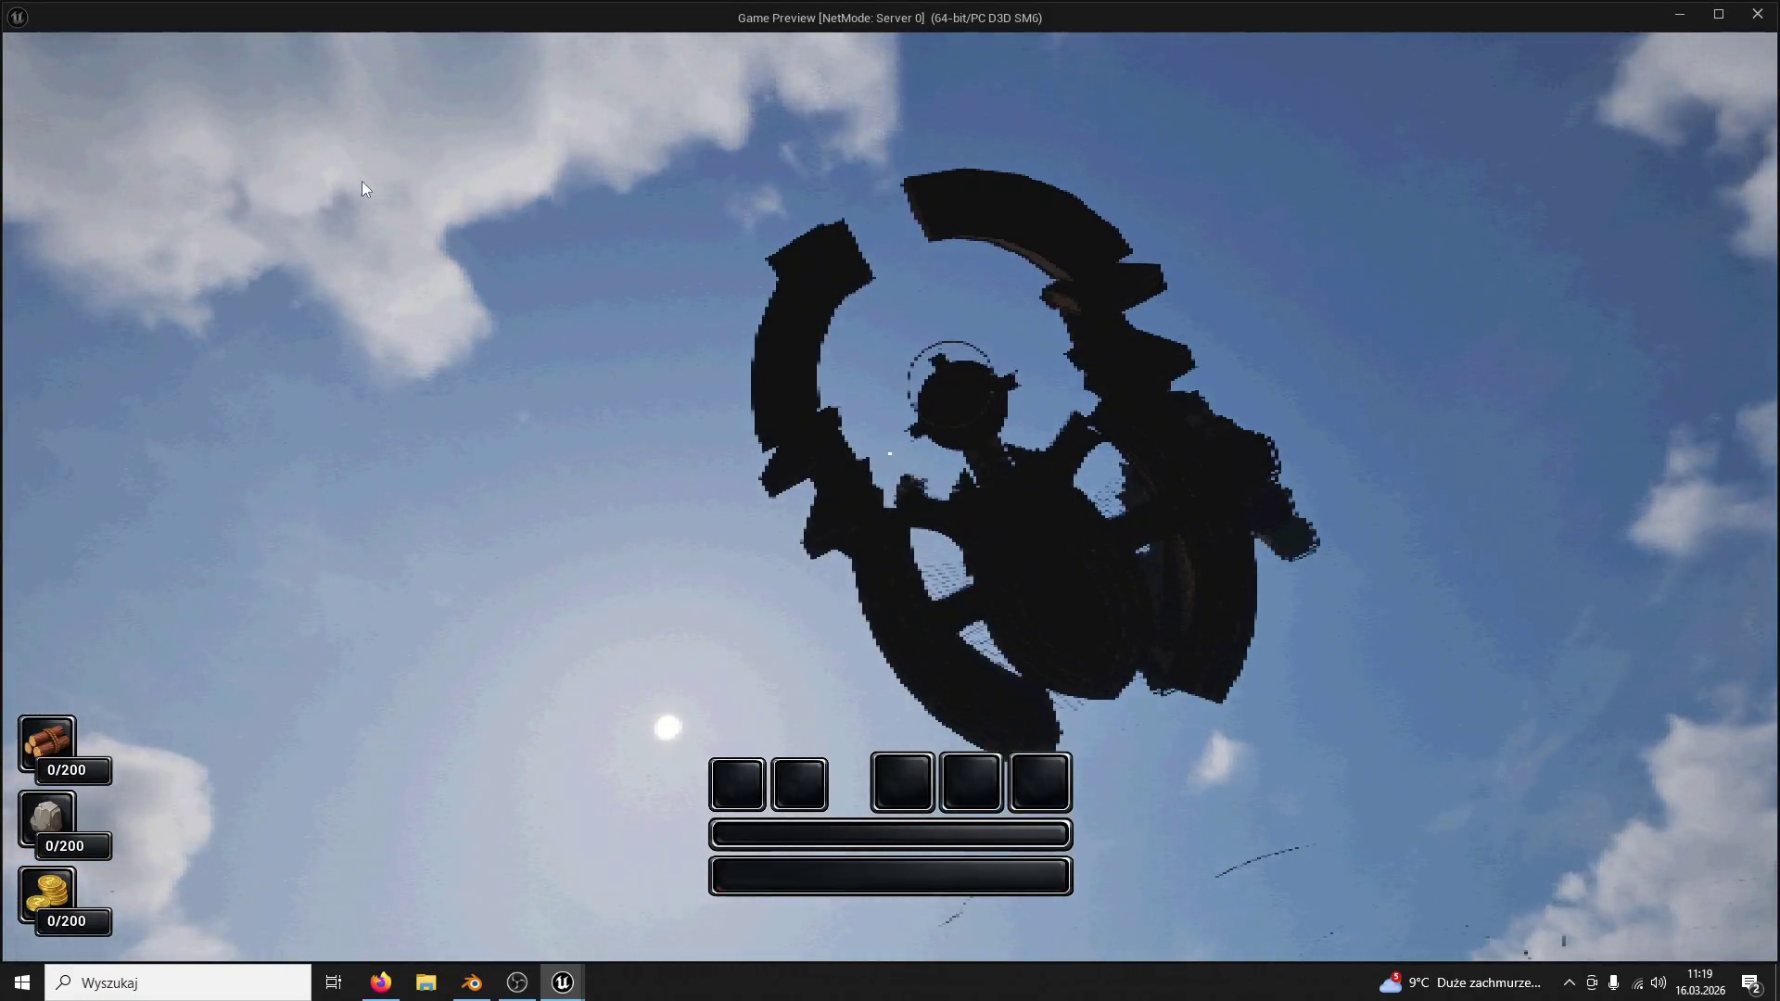
key(Escape)
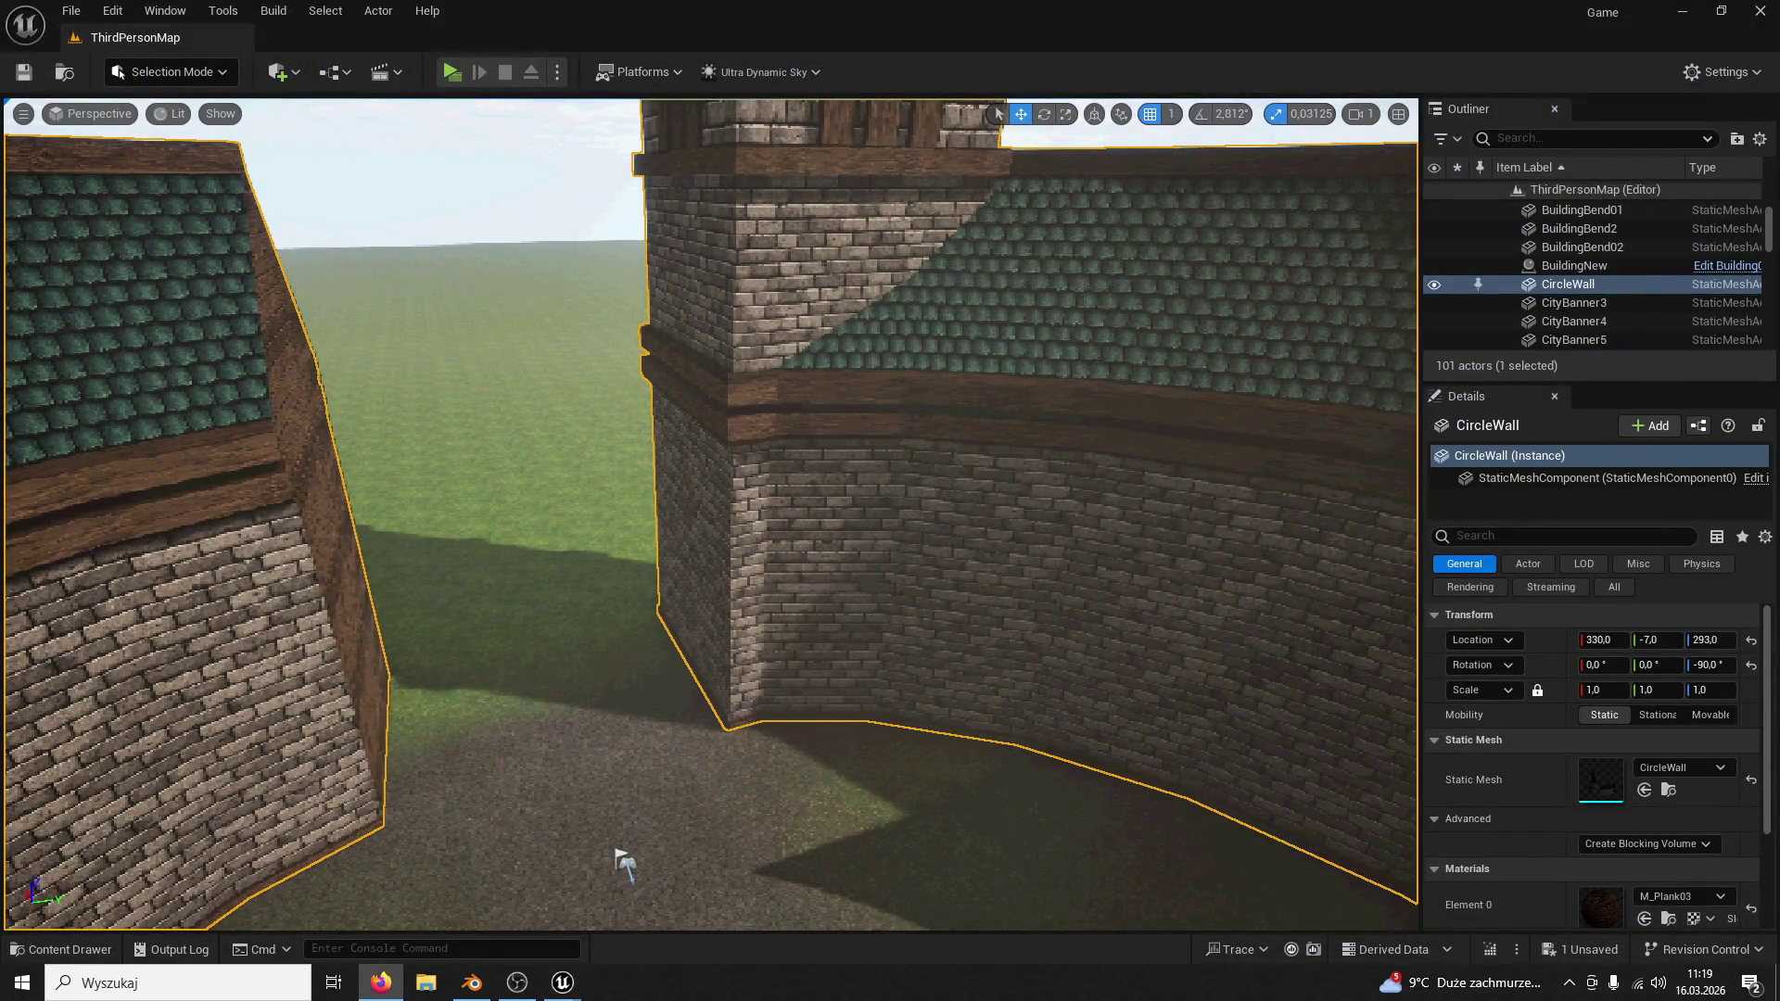
right_drag(834, 525, 832, 525)
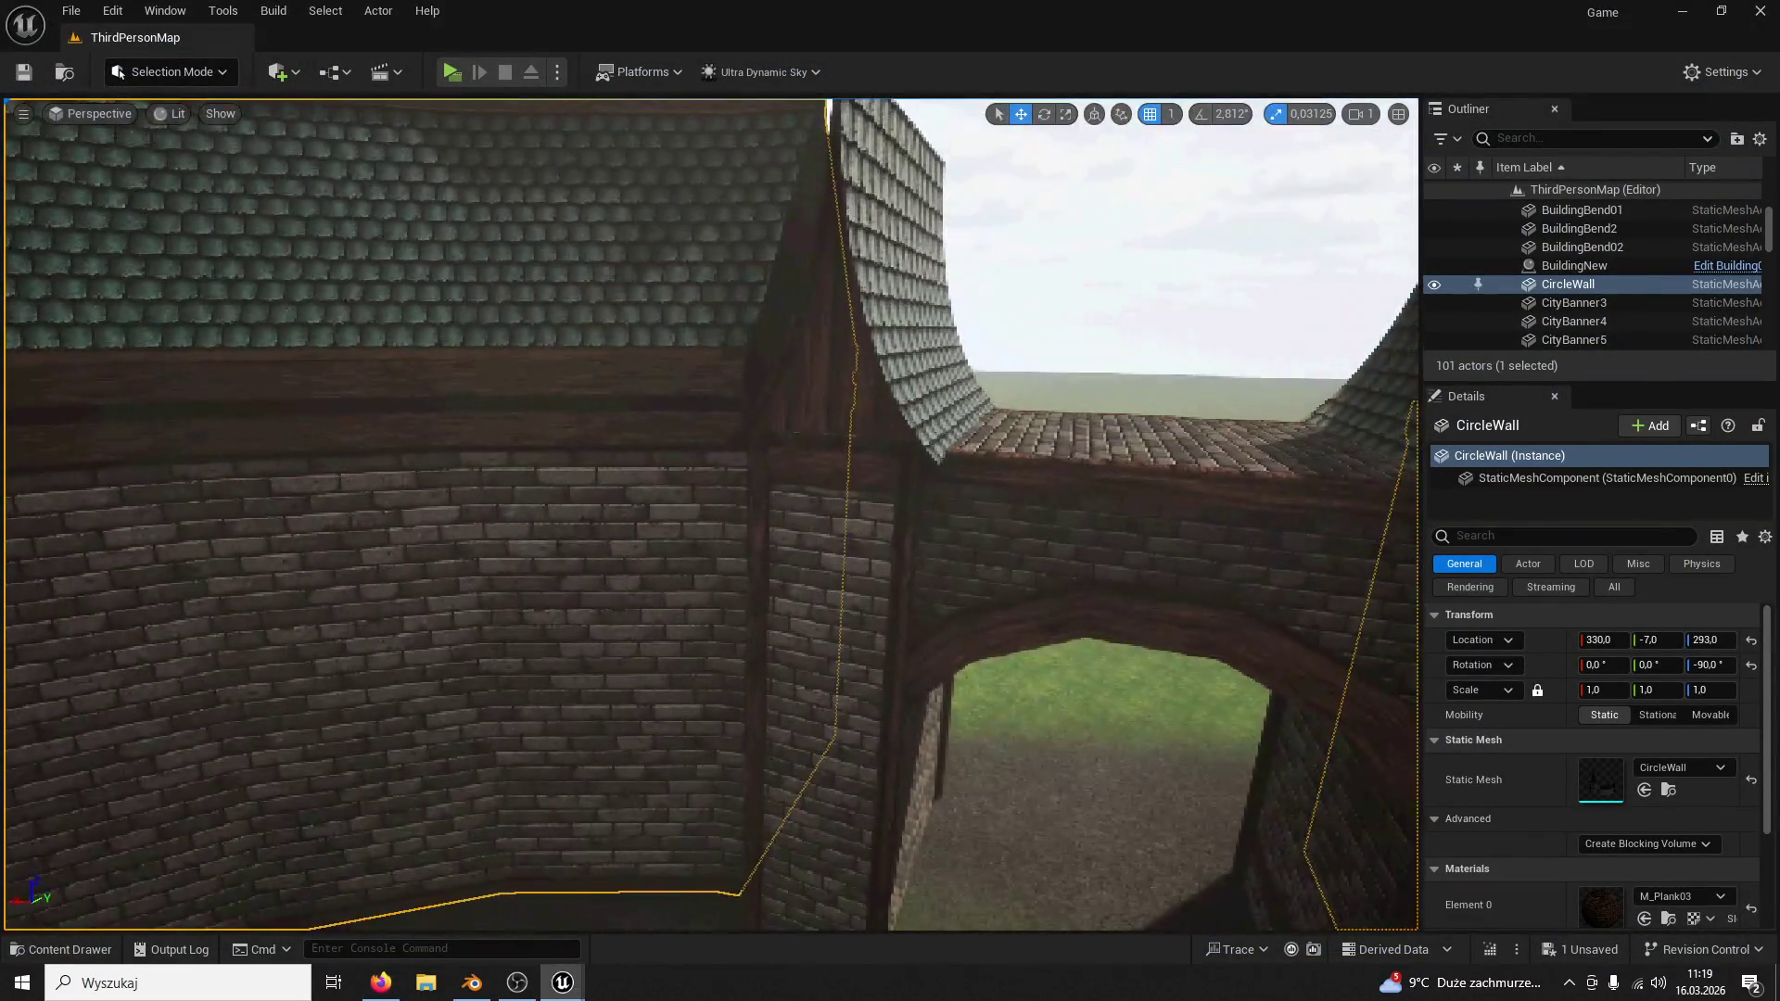
right_drag(1172, 528, 1172, 528)
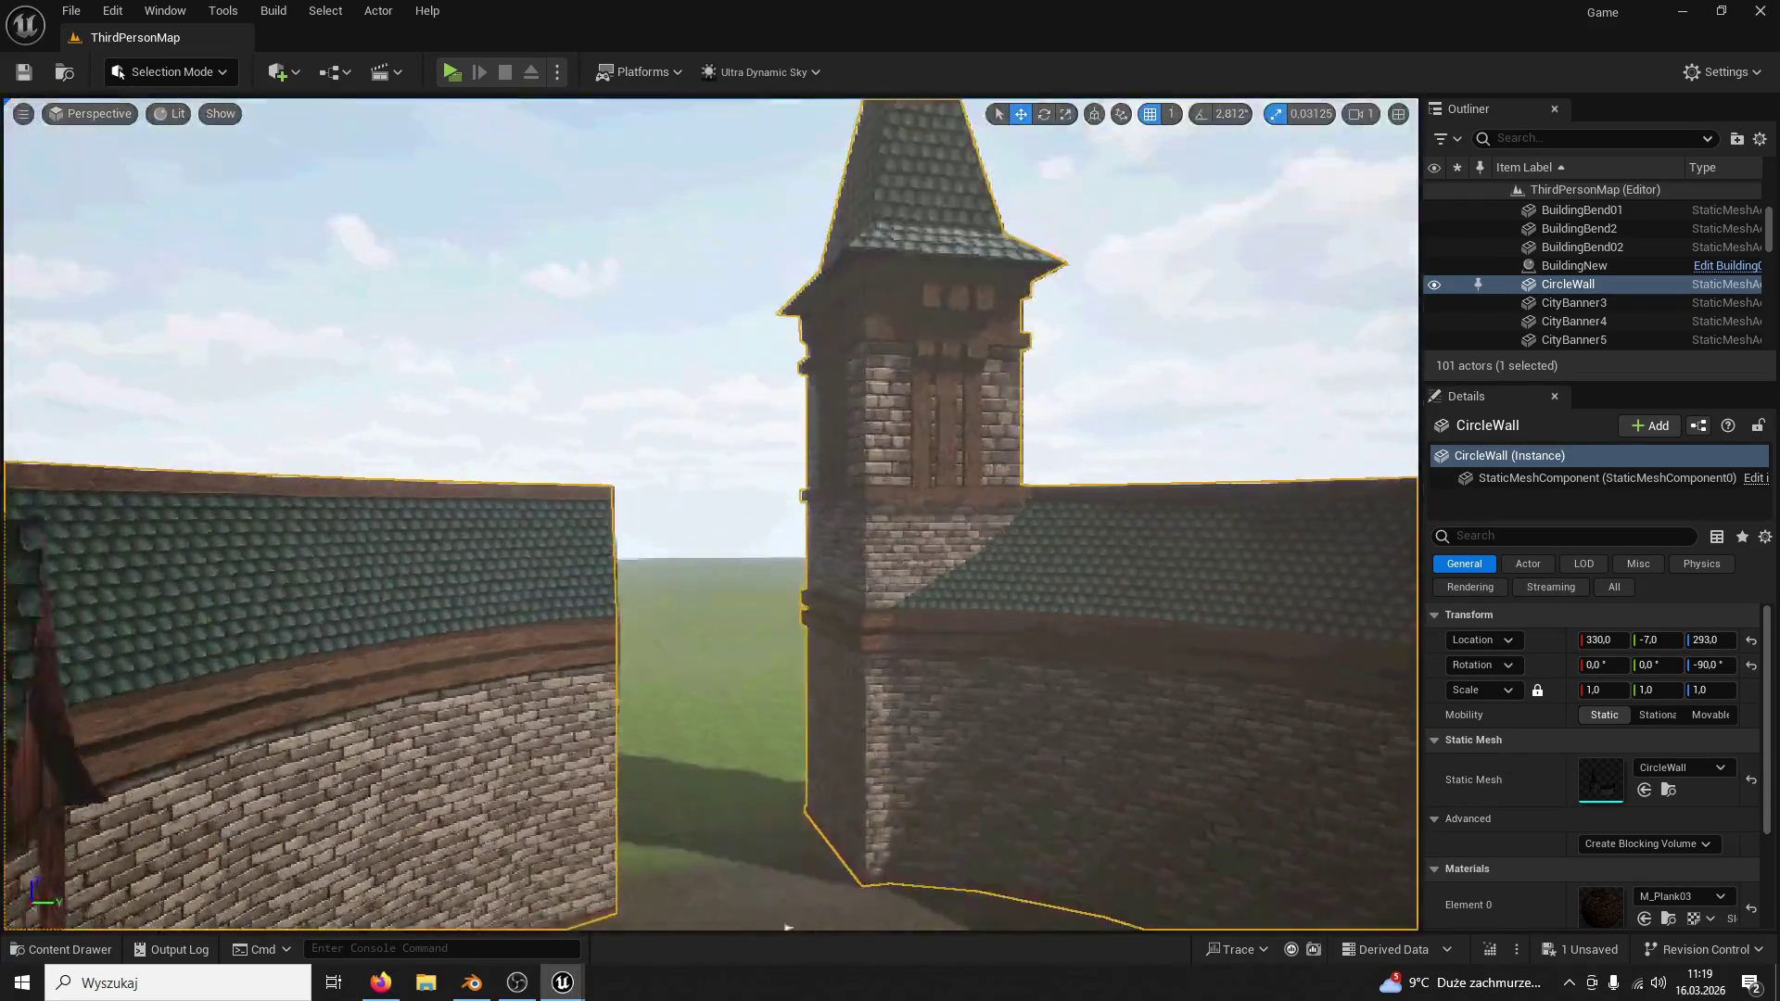
mouse_move(887, 872)
right_down()
mouse_move(1006, 361)
mouse_move(655, 683)
mouse_move(645, 721)
right_up()
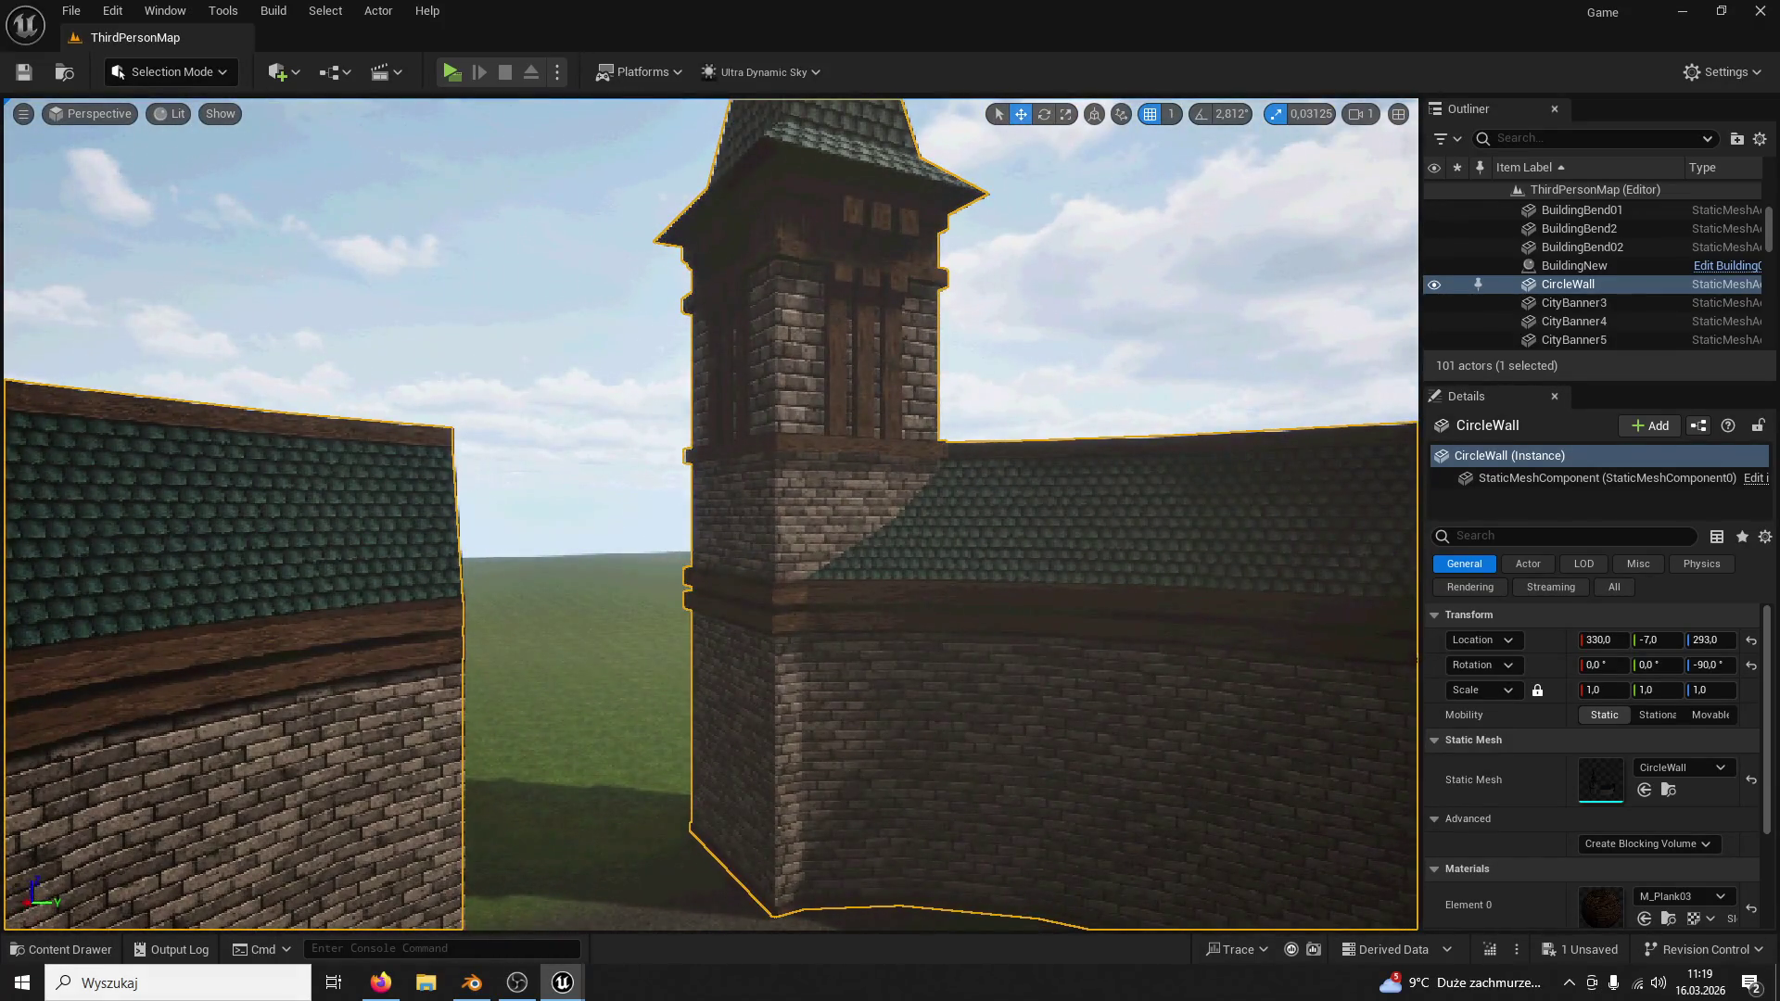
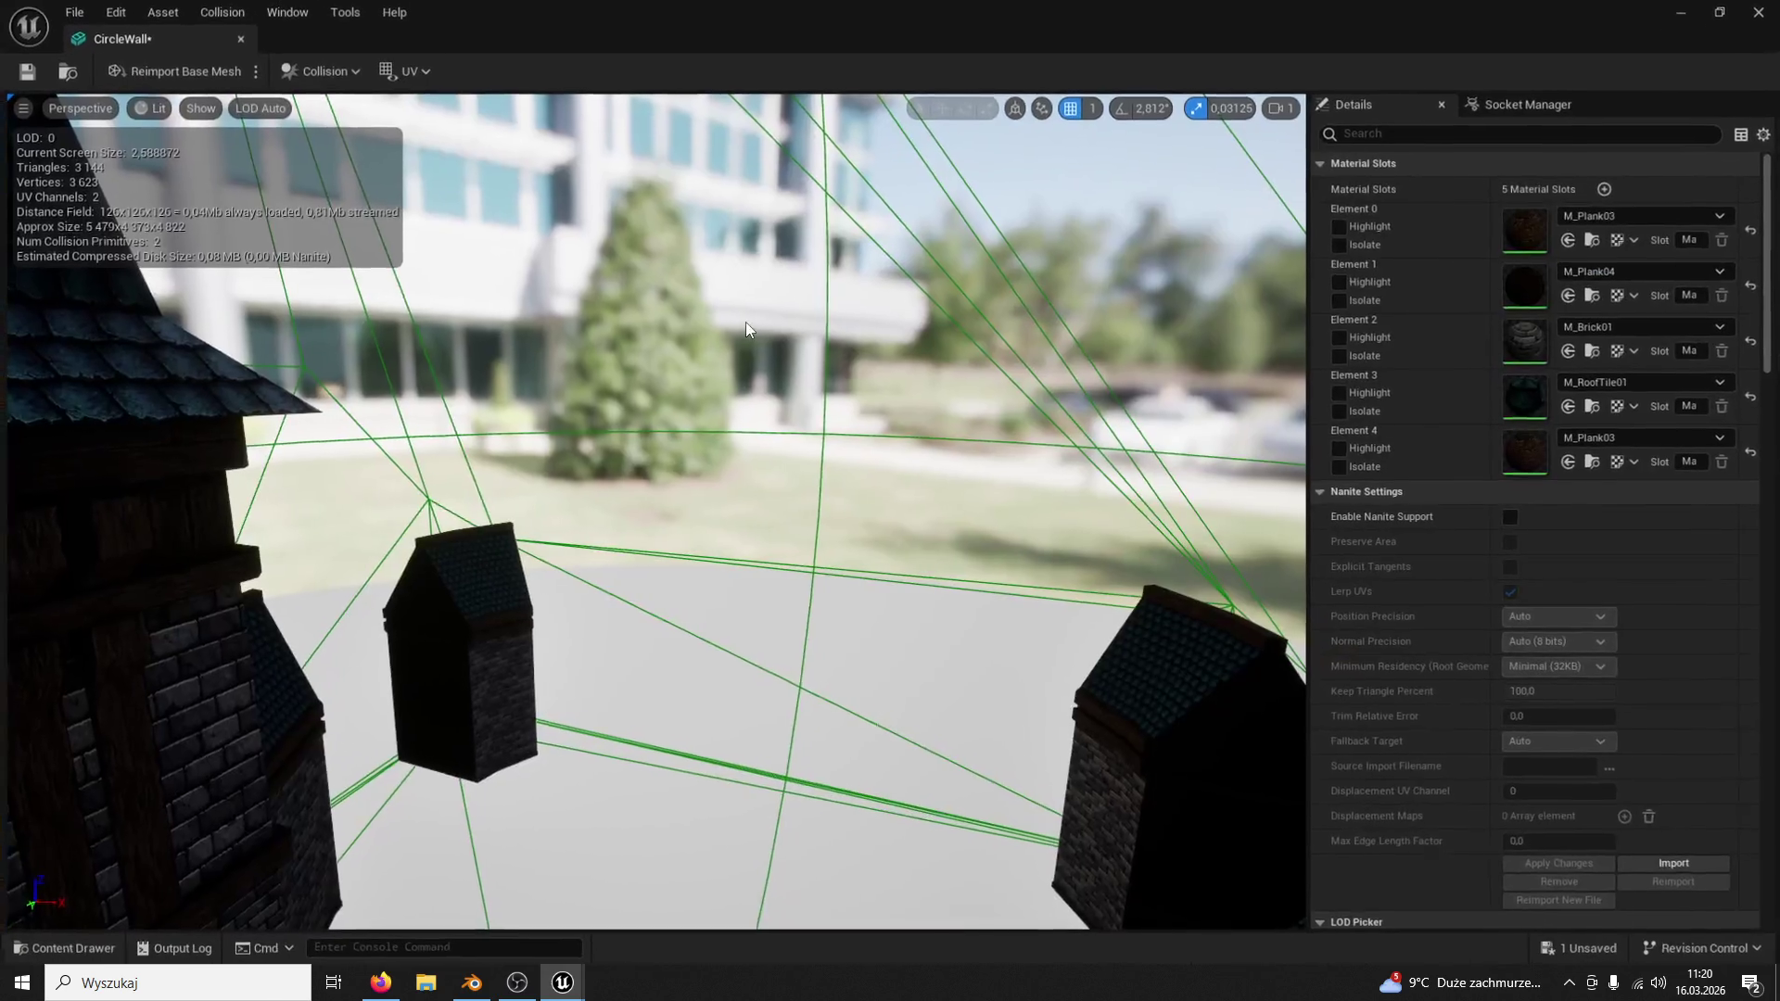
Step: Look over the tower and wall pieces and run a quick play test of the level
mouse_move(748, 322)
mouse_down()
mouse_move(890, 417)
mouse_move(1224, 498)
mouse_move(1224, 97)
mouse_up()
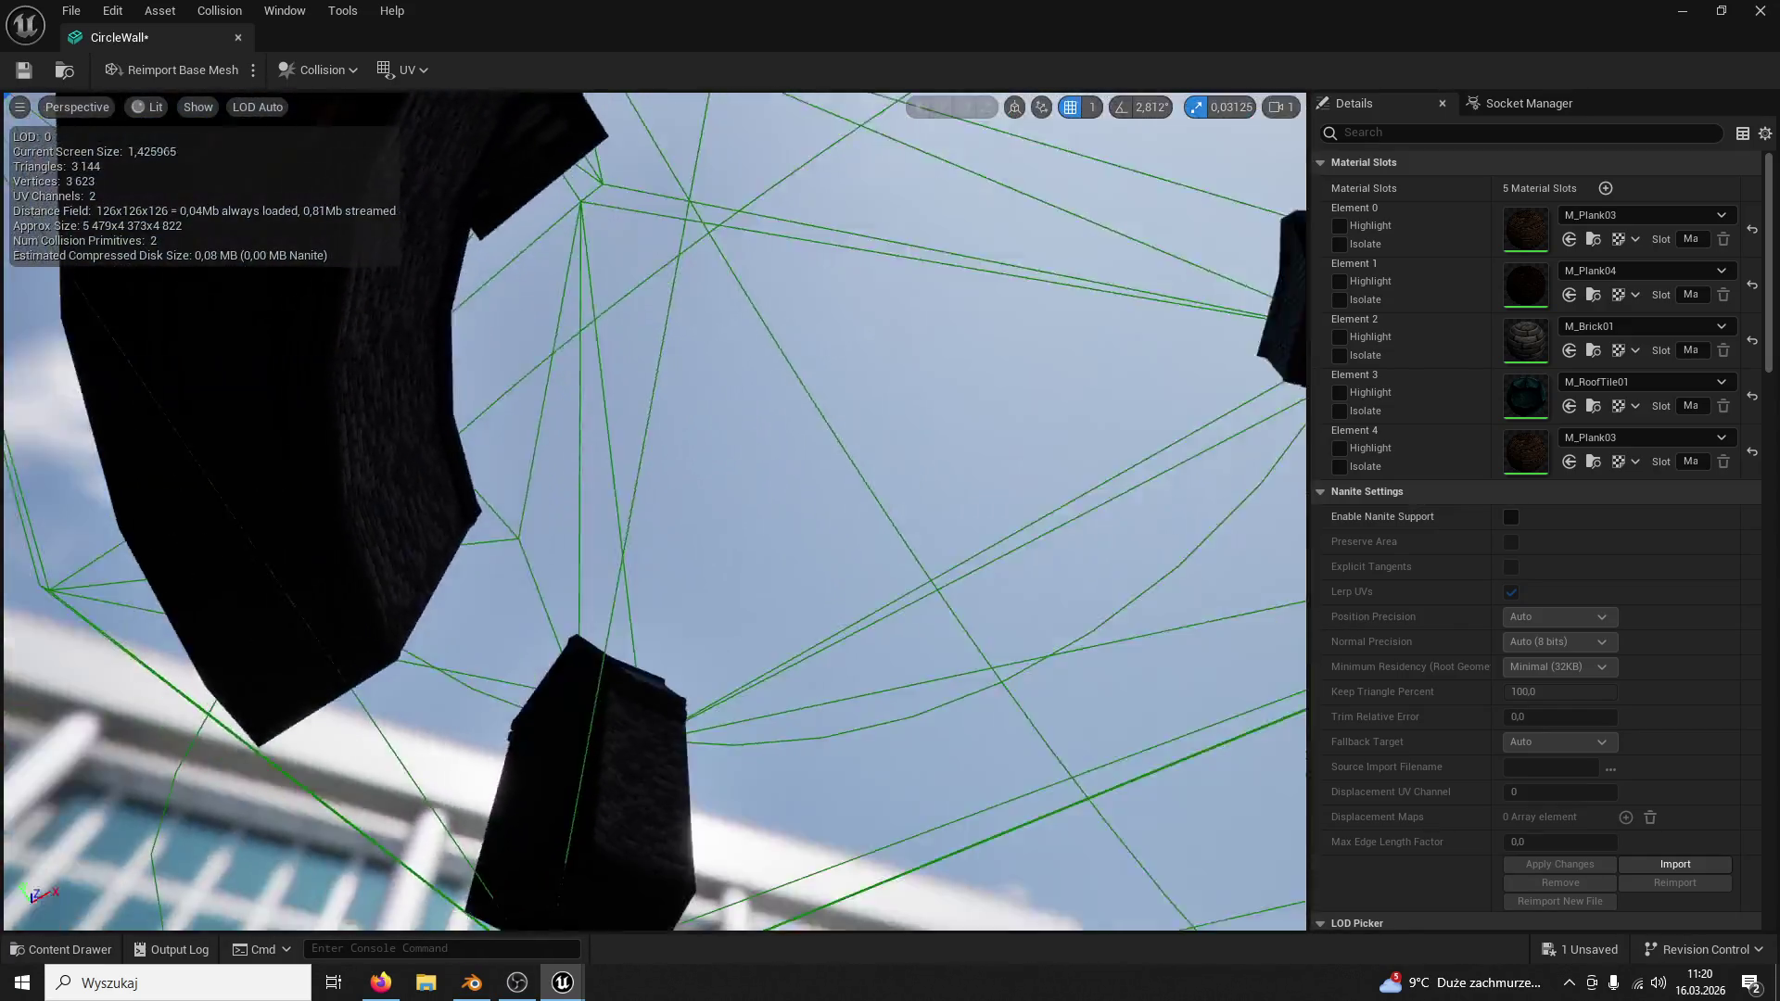
drag(415, 101, 415, 102)
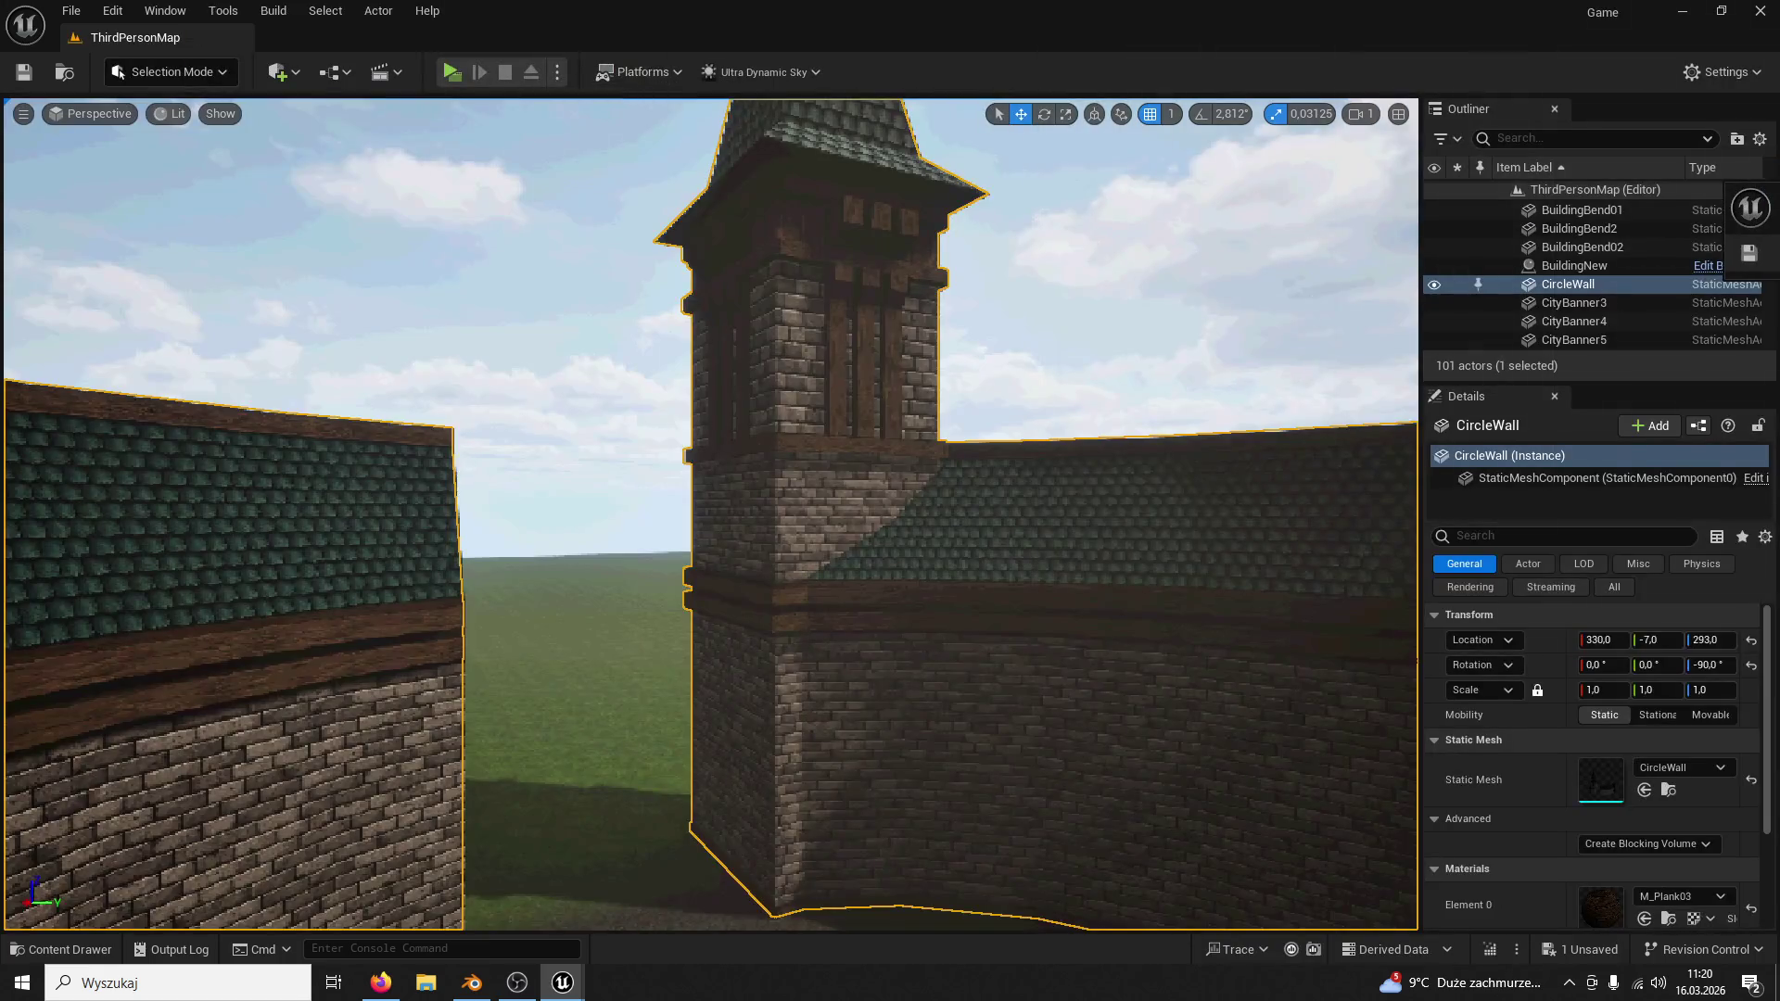
click(450, 72)
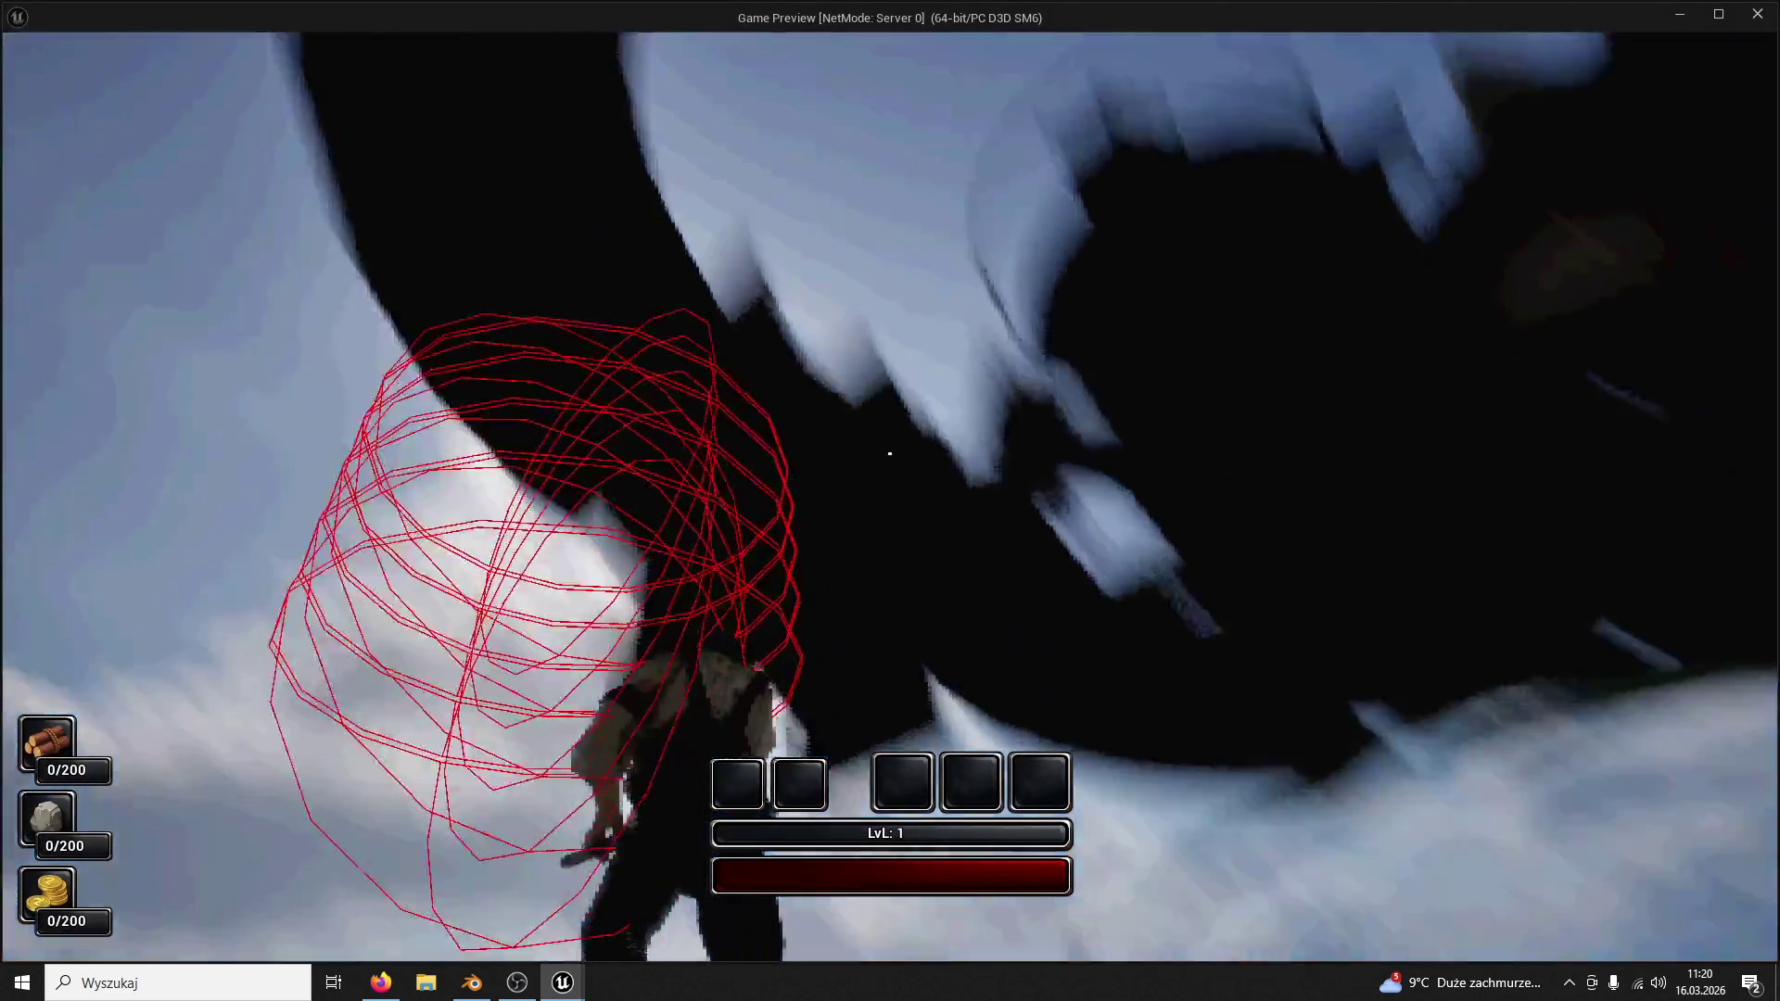
key(Escape)
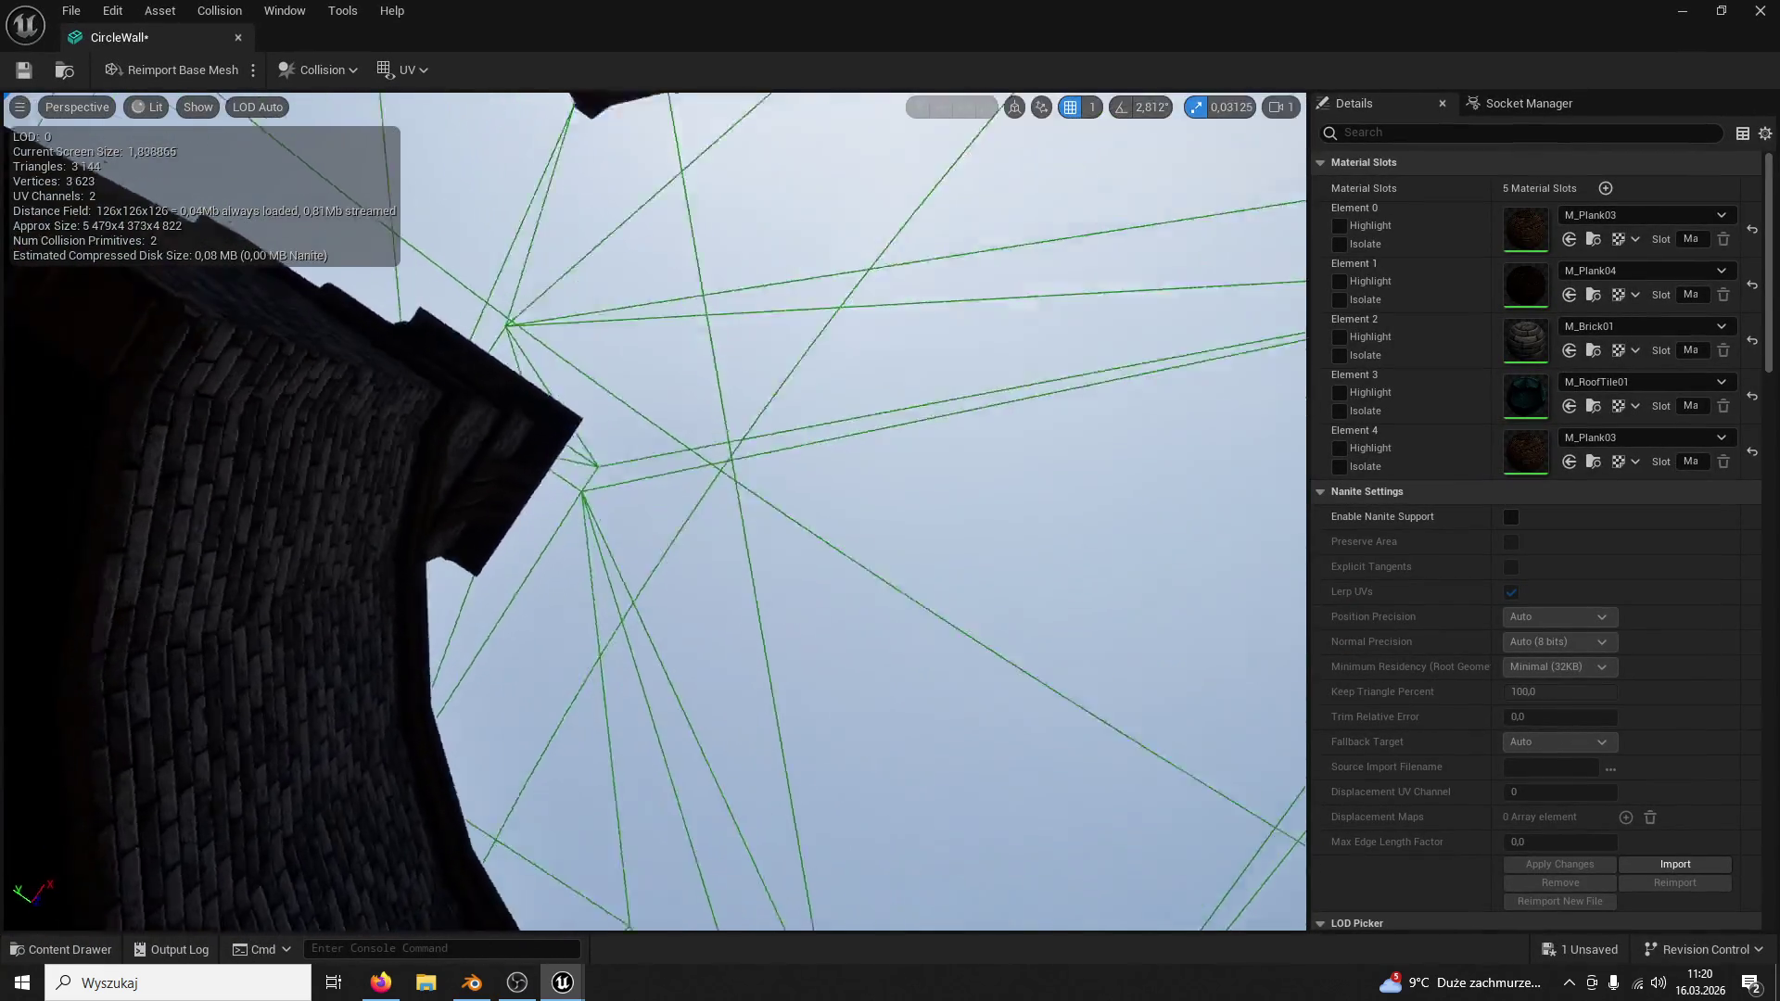
Step: Remove all collision shapes from the CircleWall mesh and close its mesh editor
right_drag(653, 515, 654, 515)
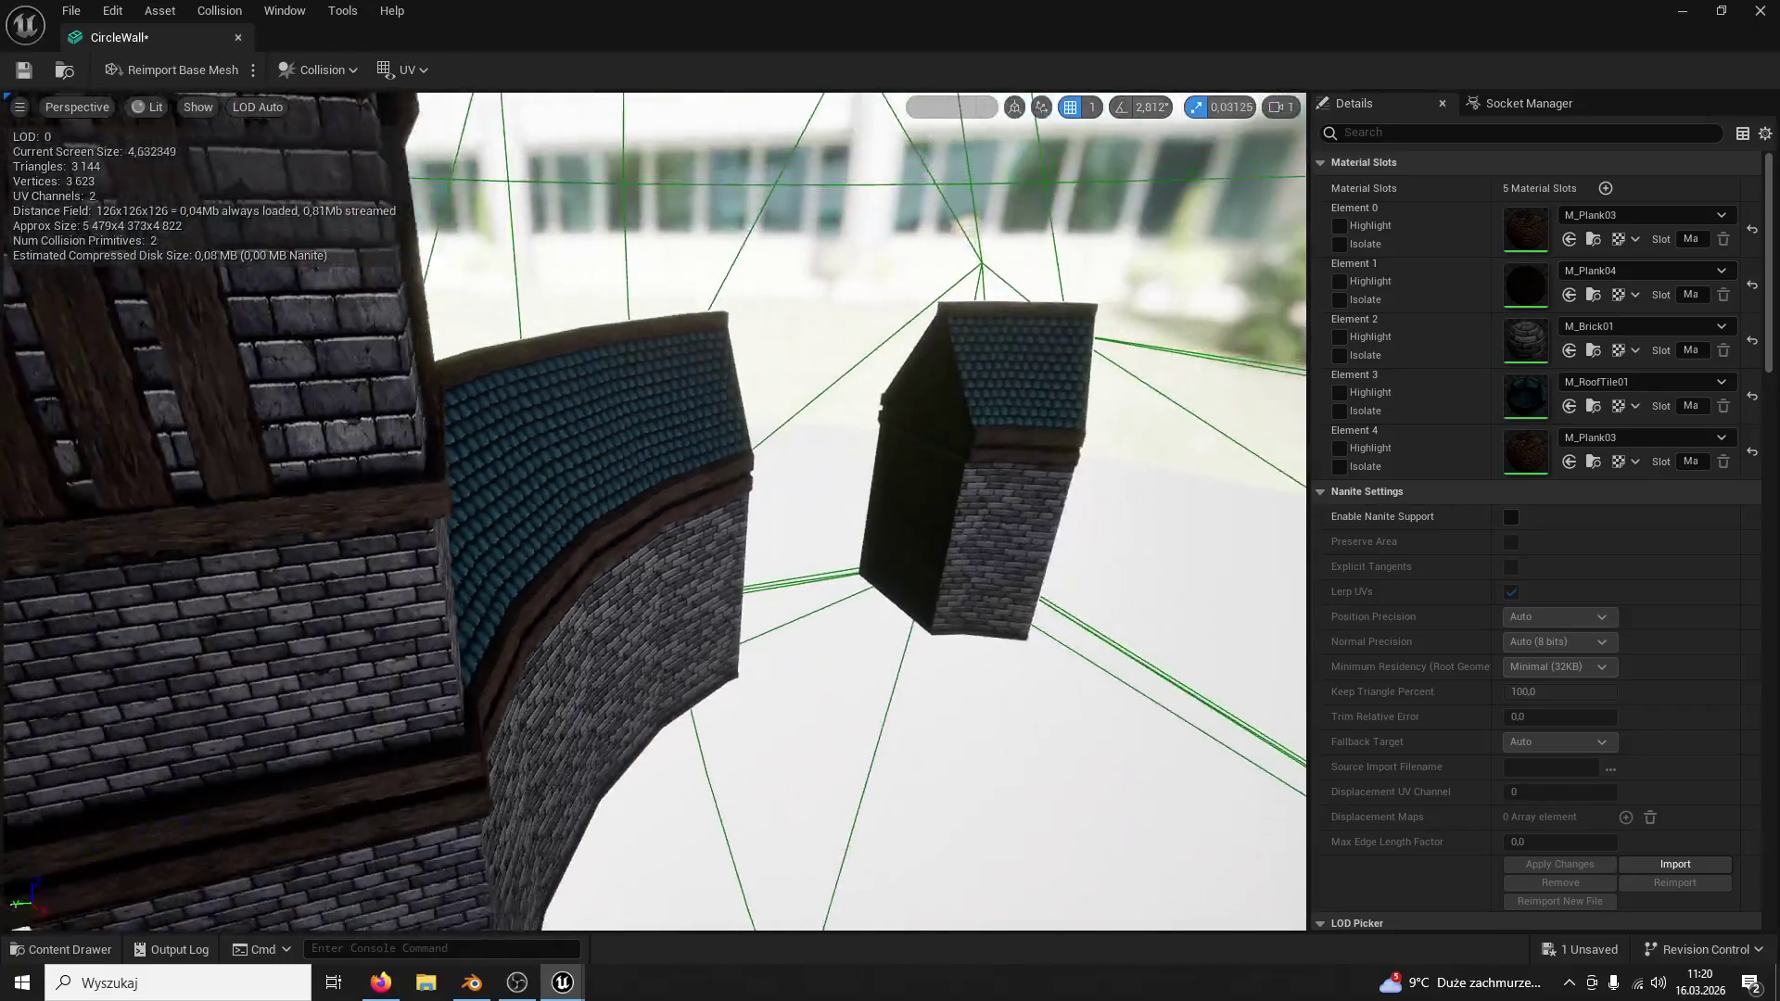
right_drag(709, 421, 710, 421)
click(701, 411)
key(Delete)
key(Delete)
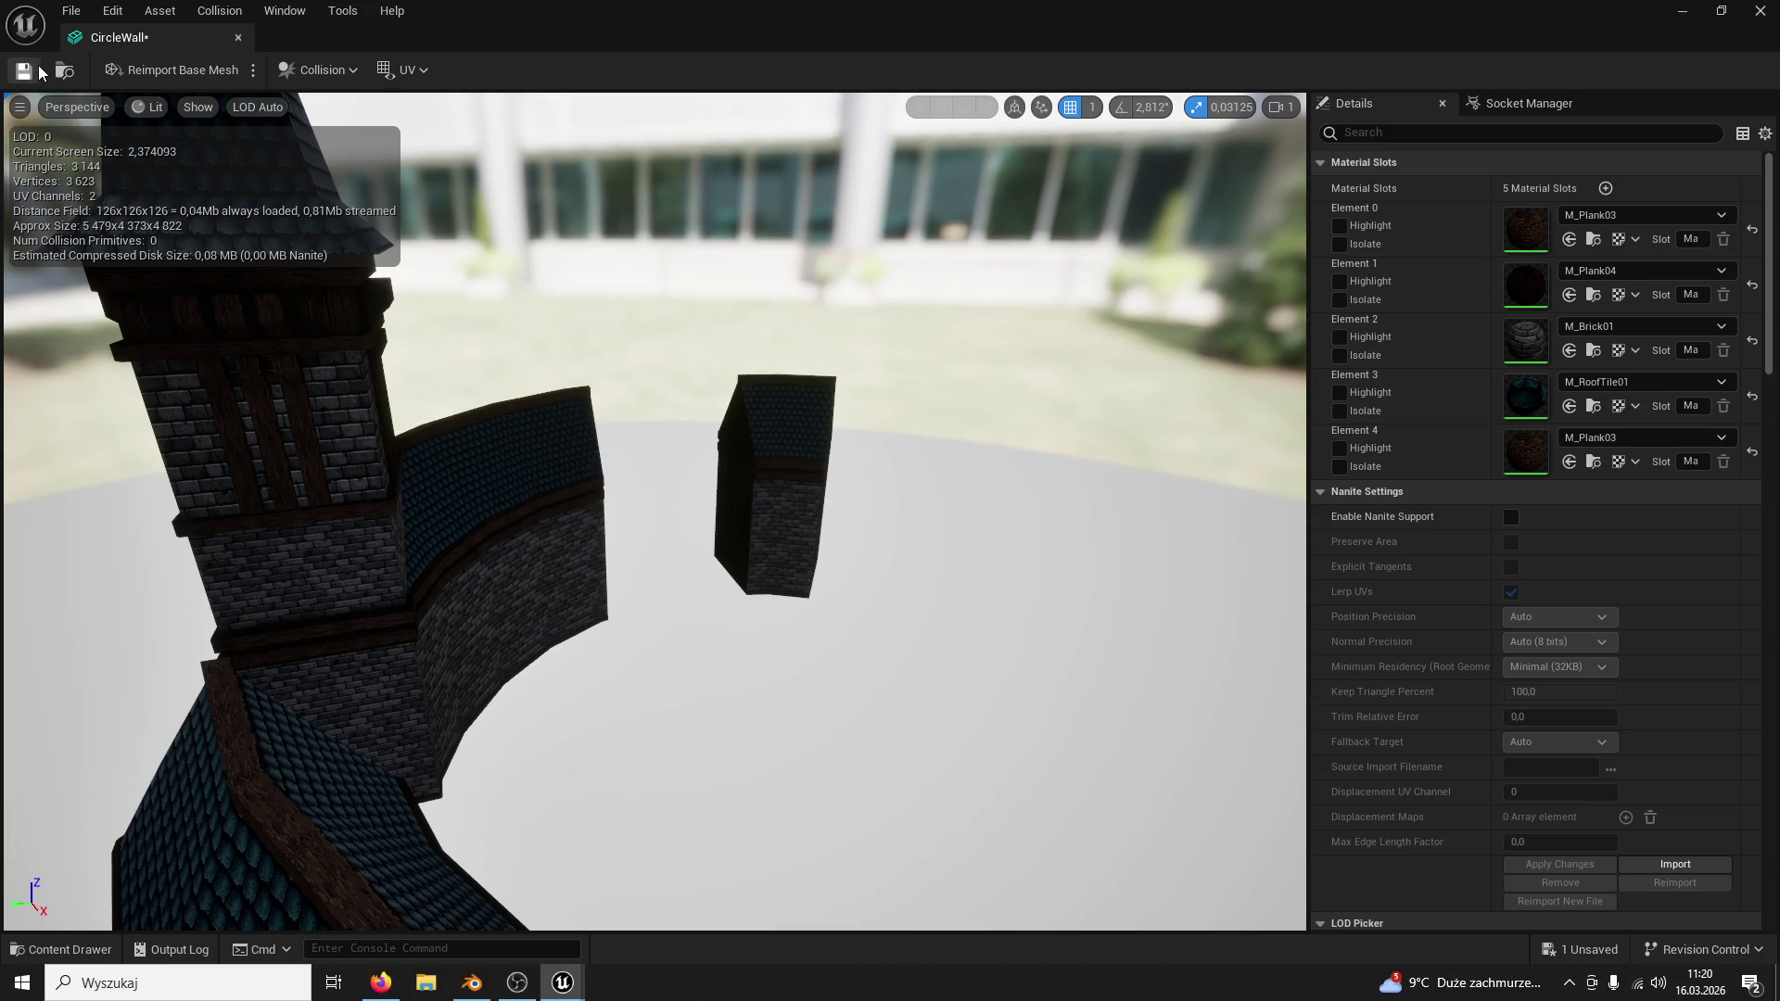
click(238, 38)
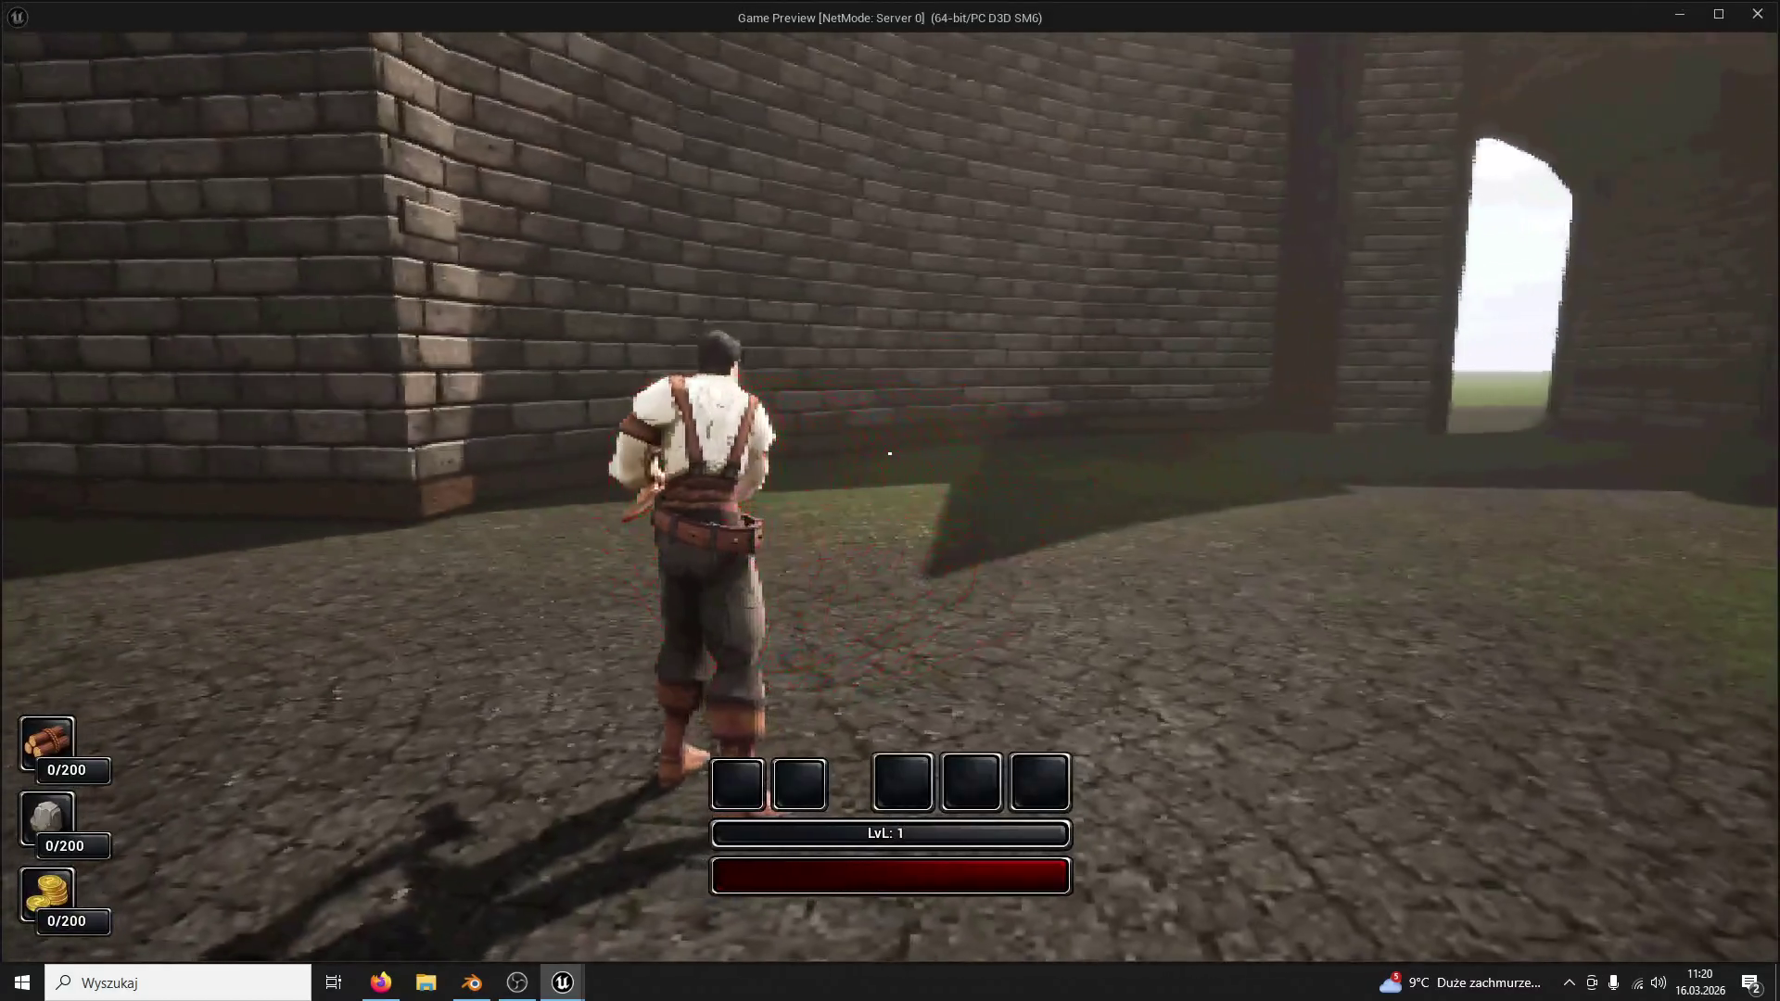
Step: Run the character into and along the collision-free CircleWall and around its corner
key(w)
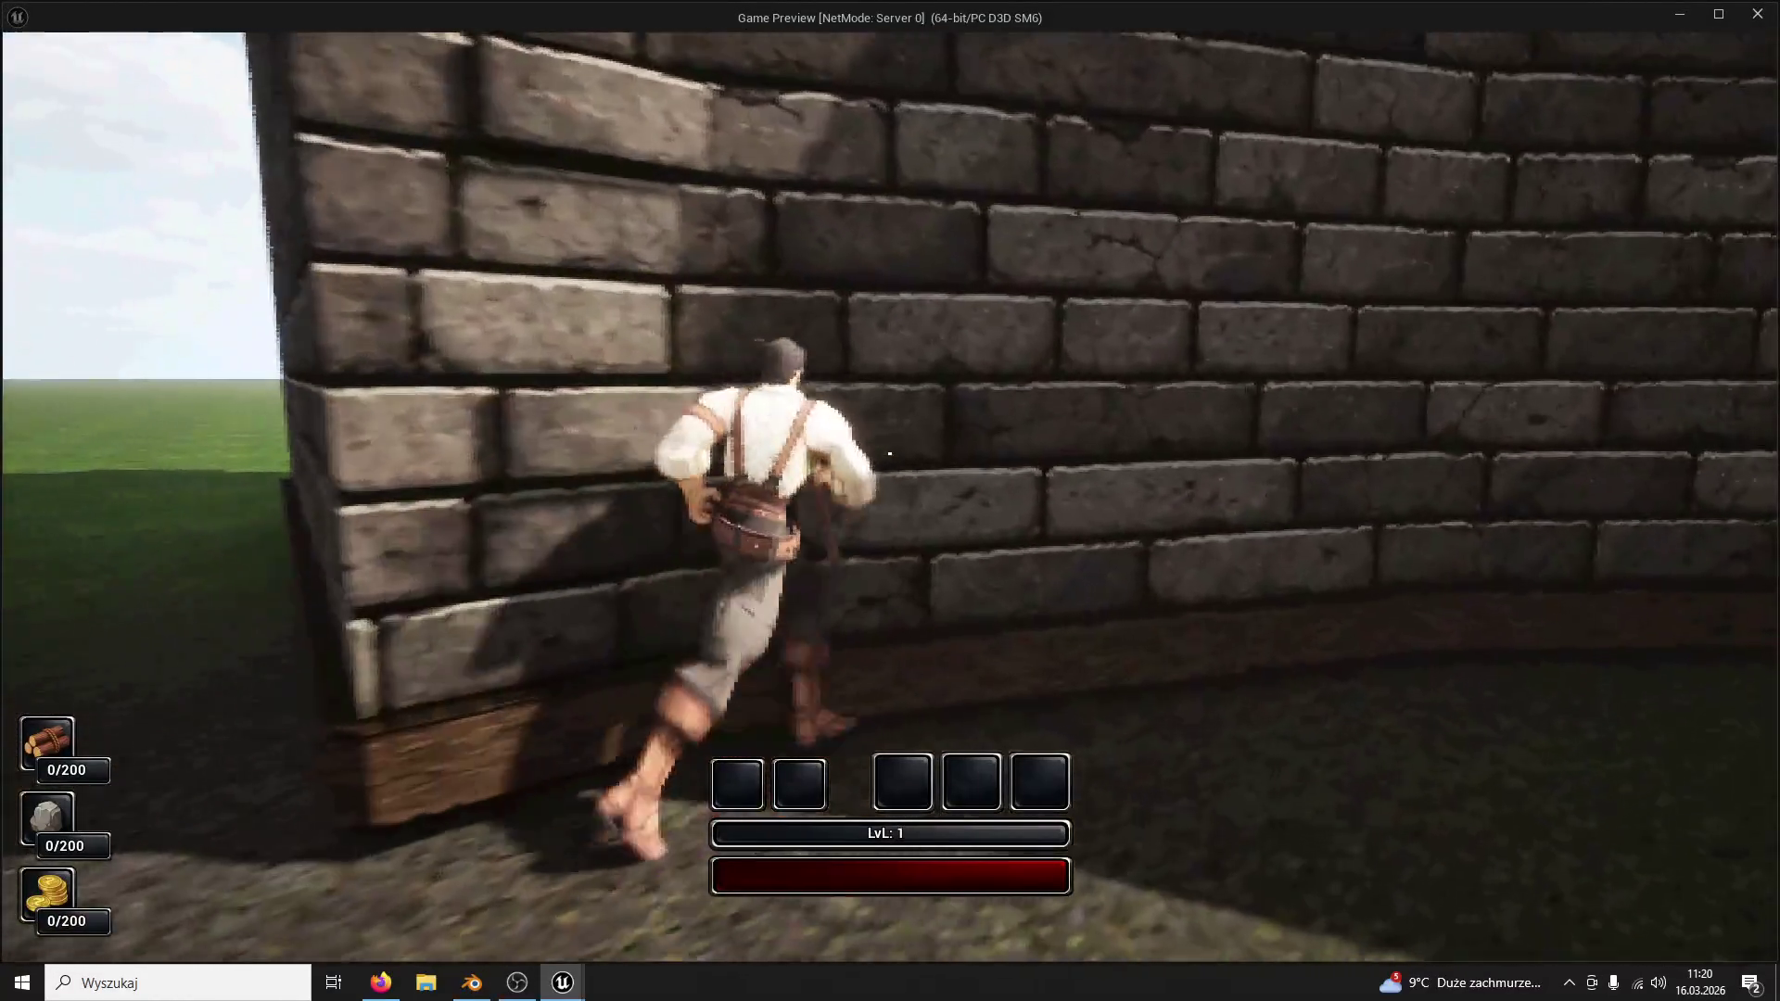
key(w)
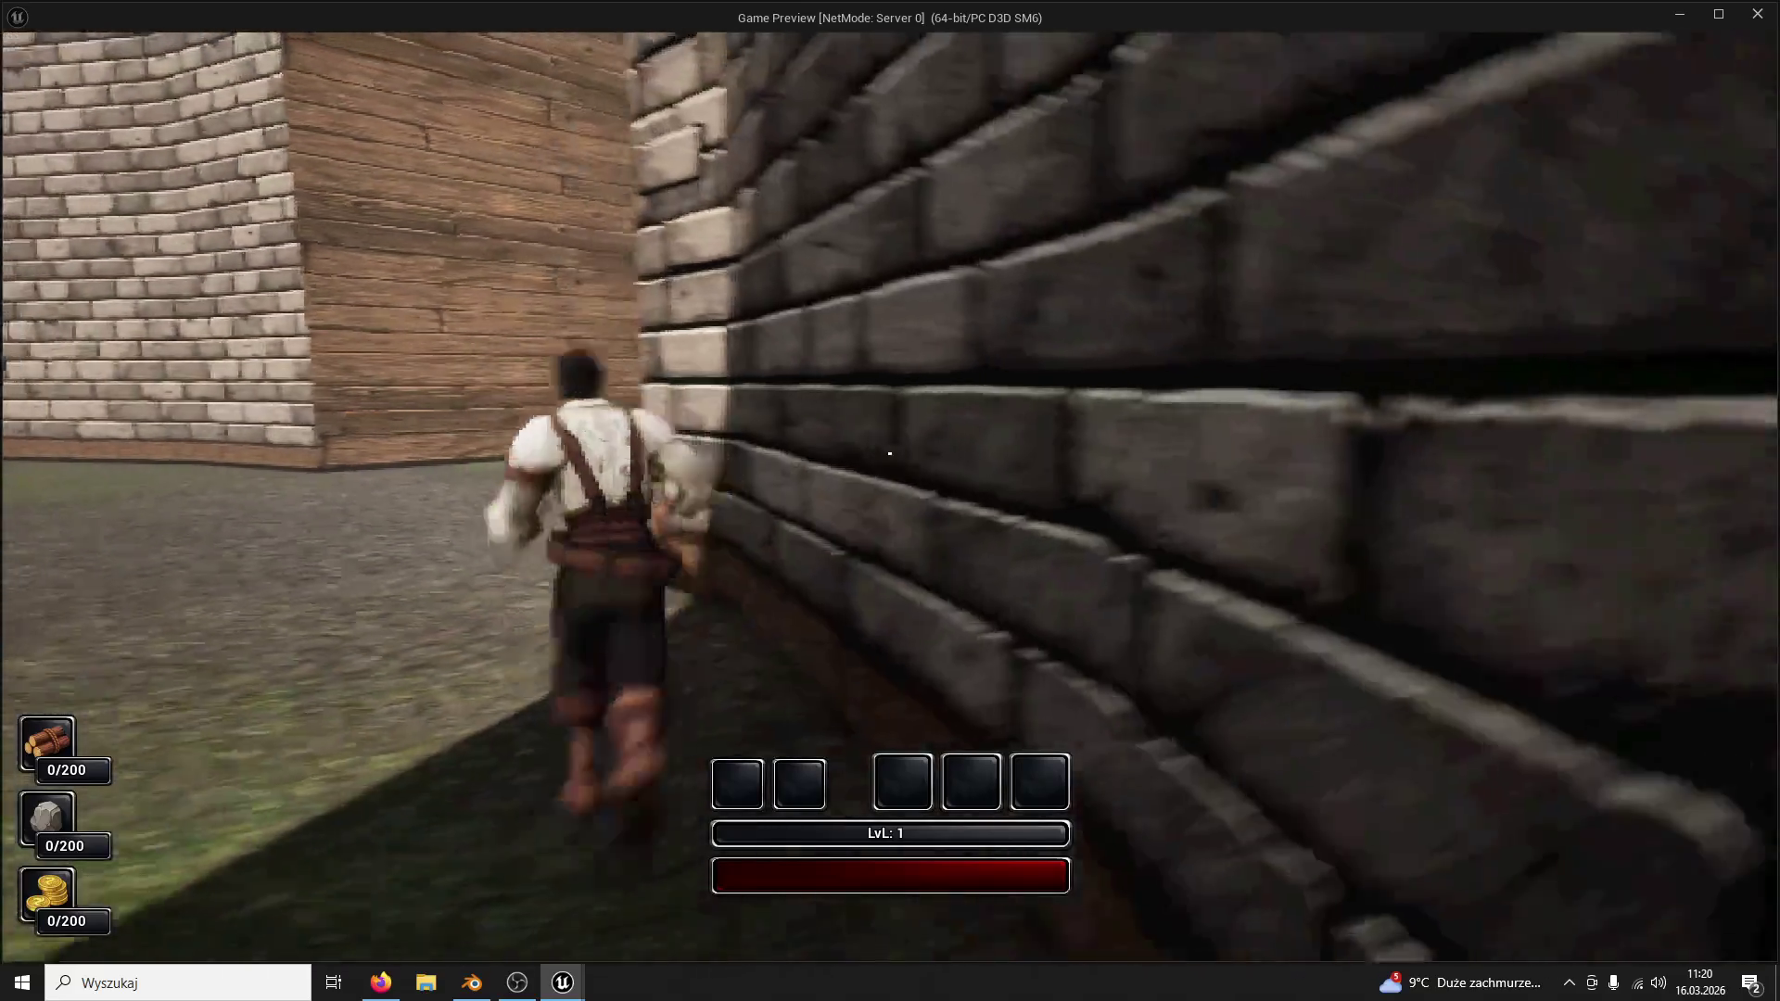
key(w)
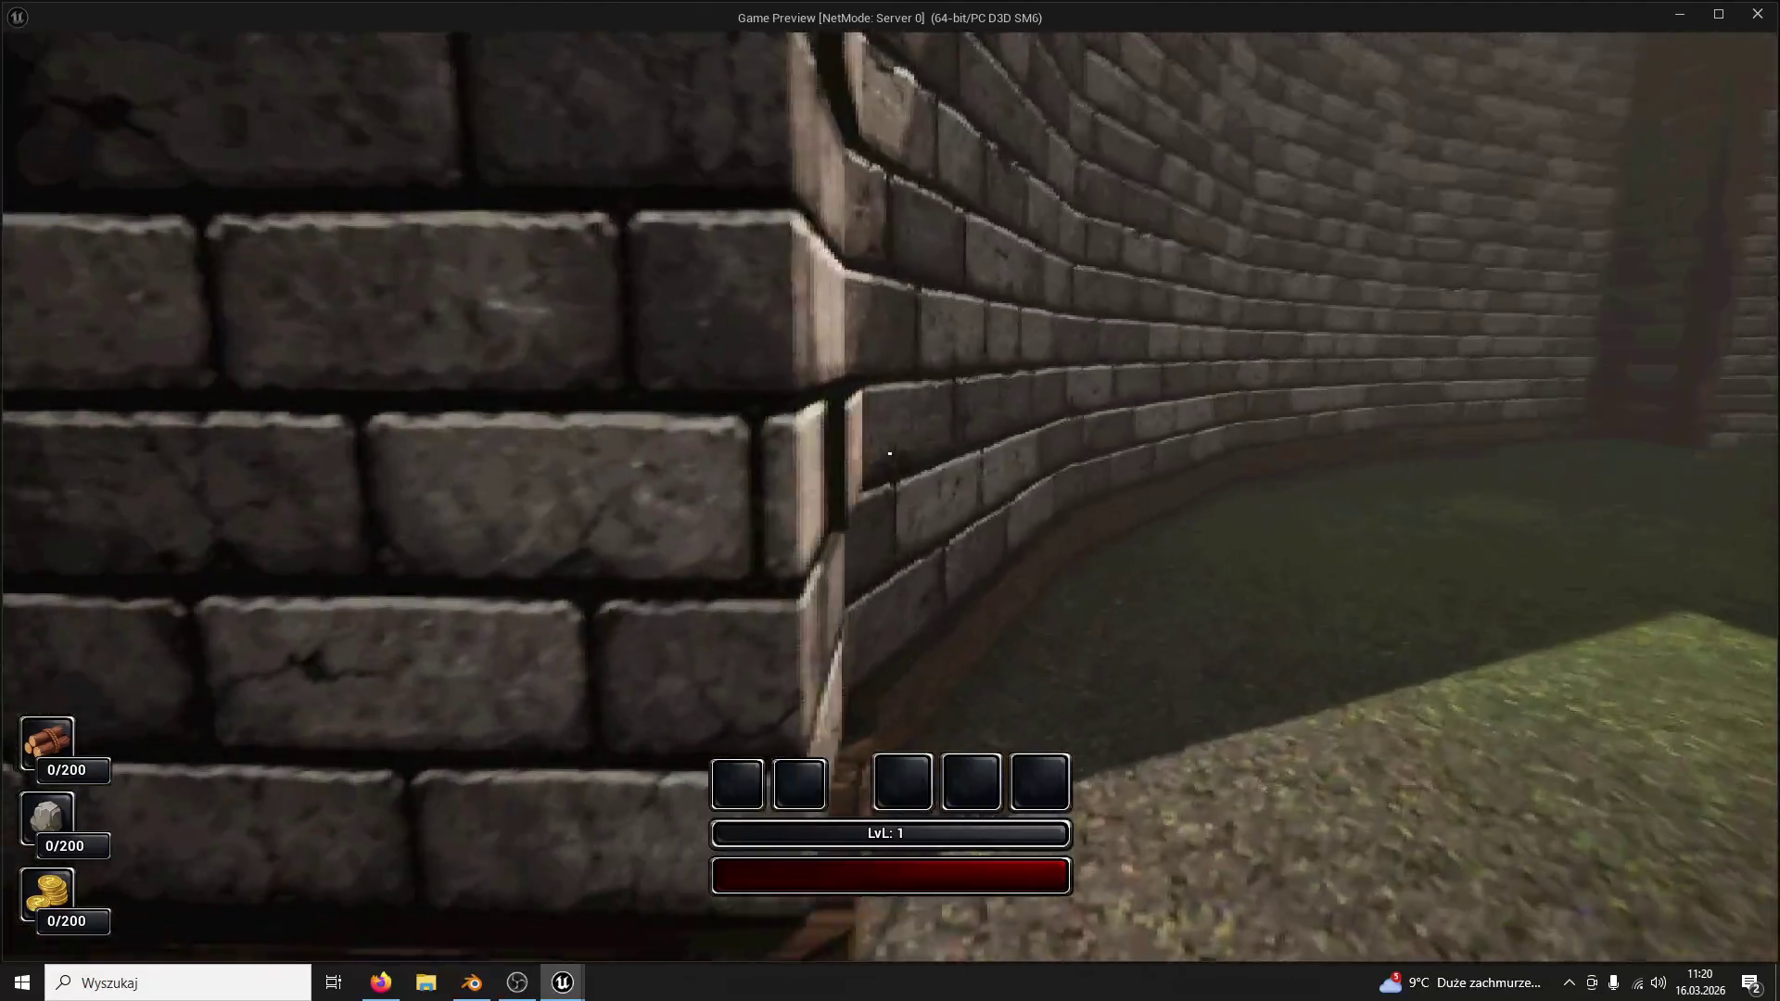
key(w)
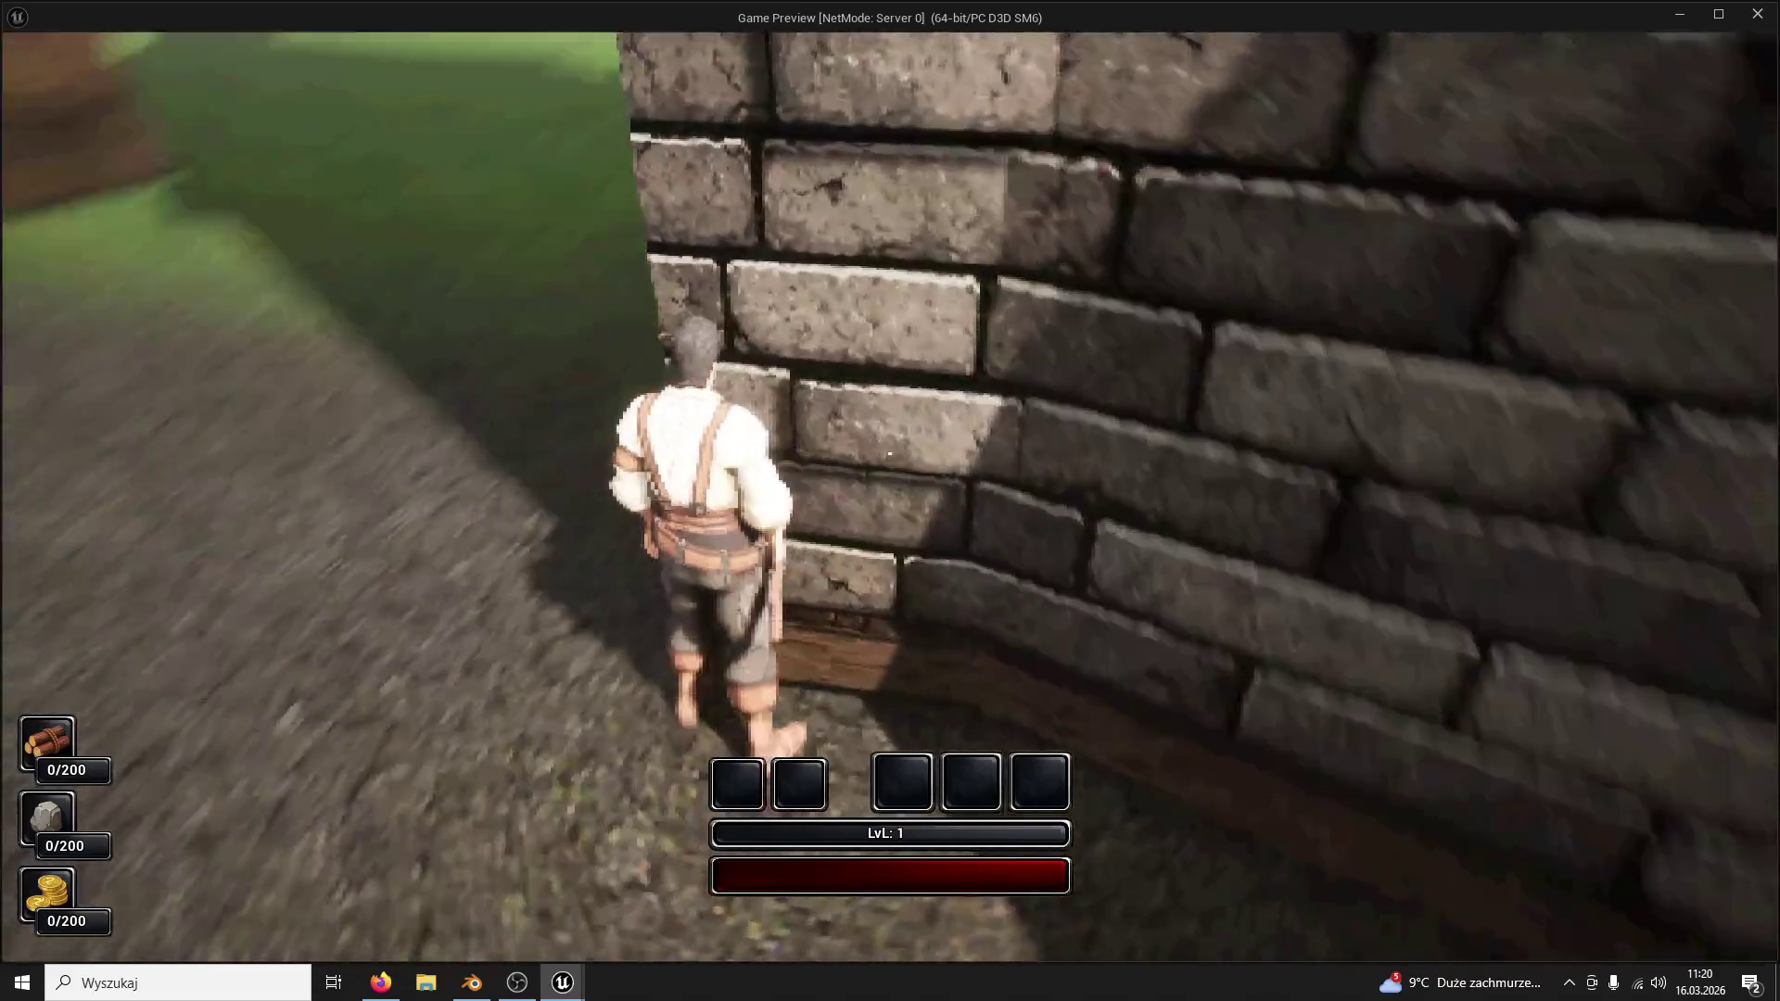
key(w)
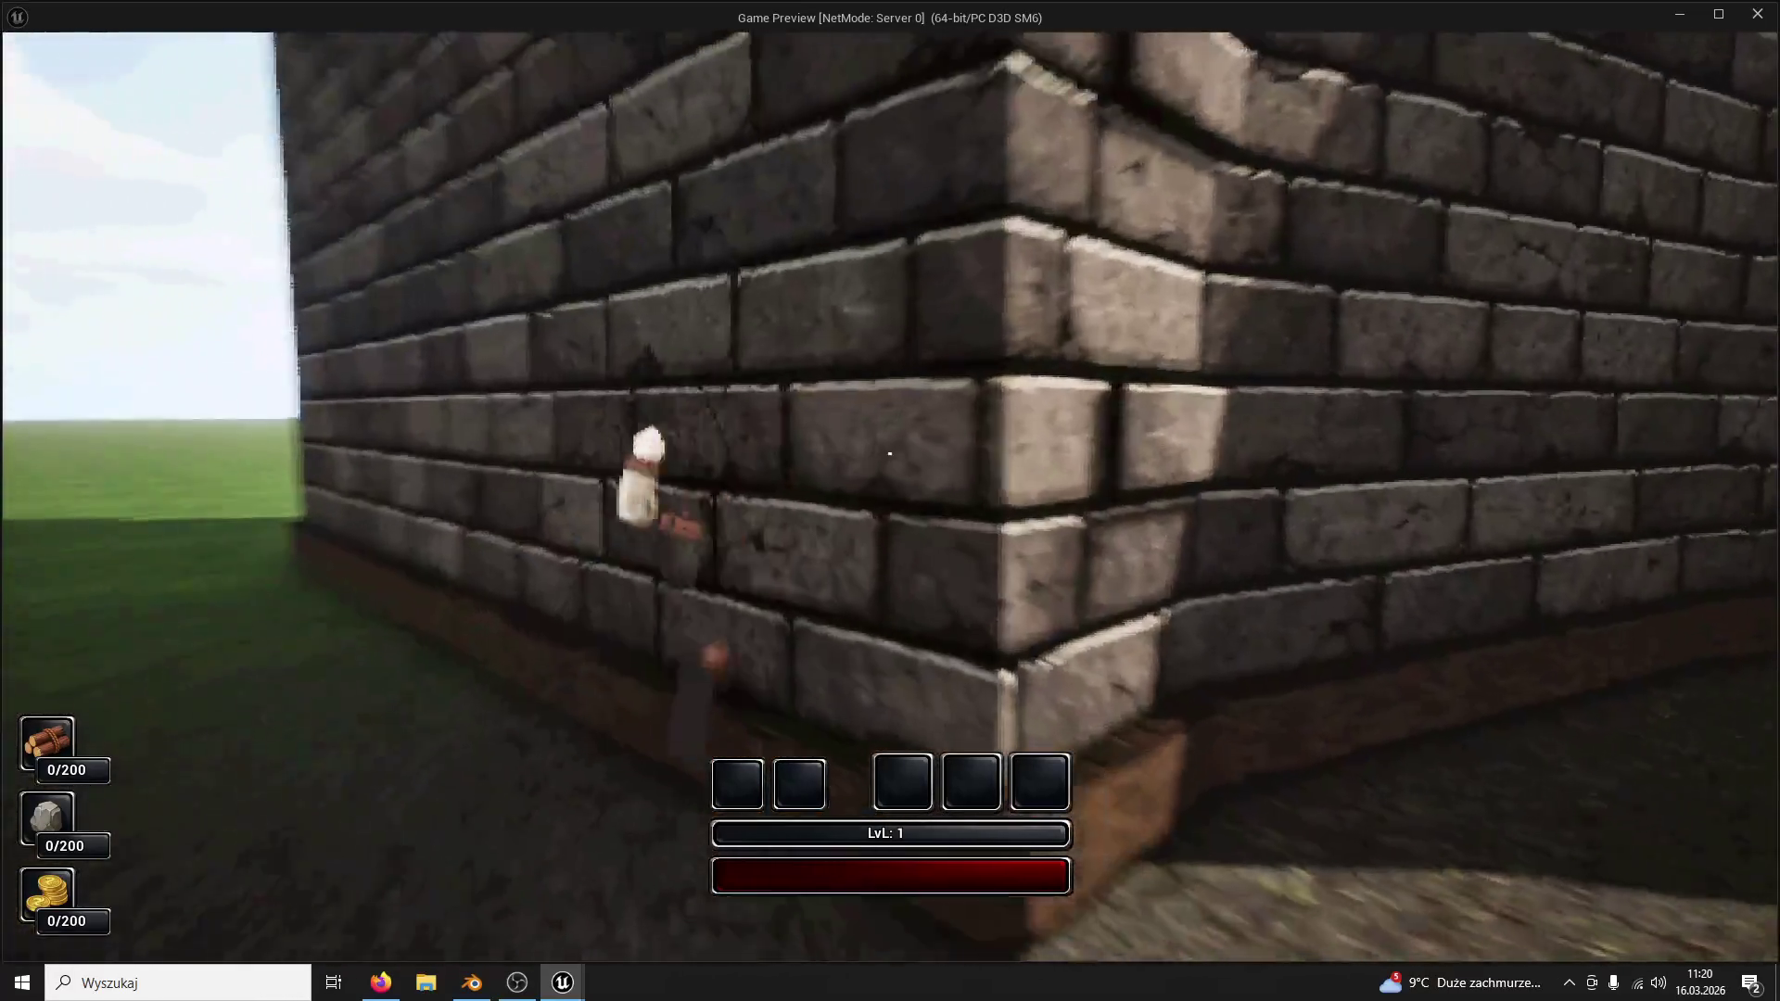
key(w)
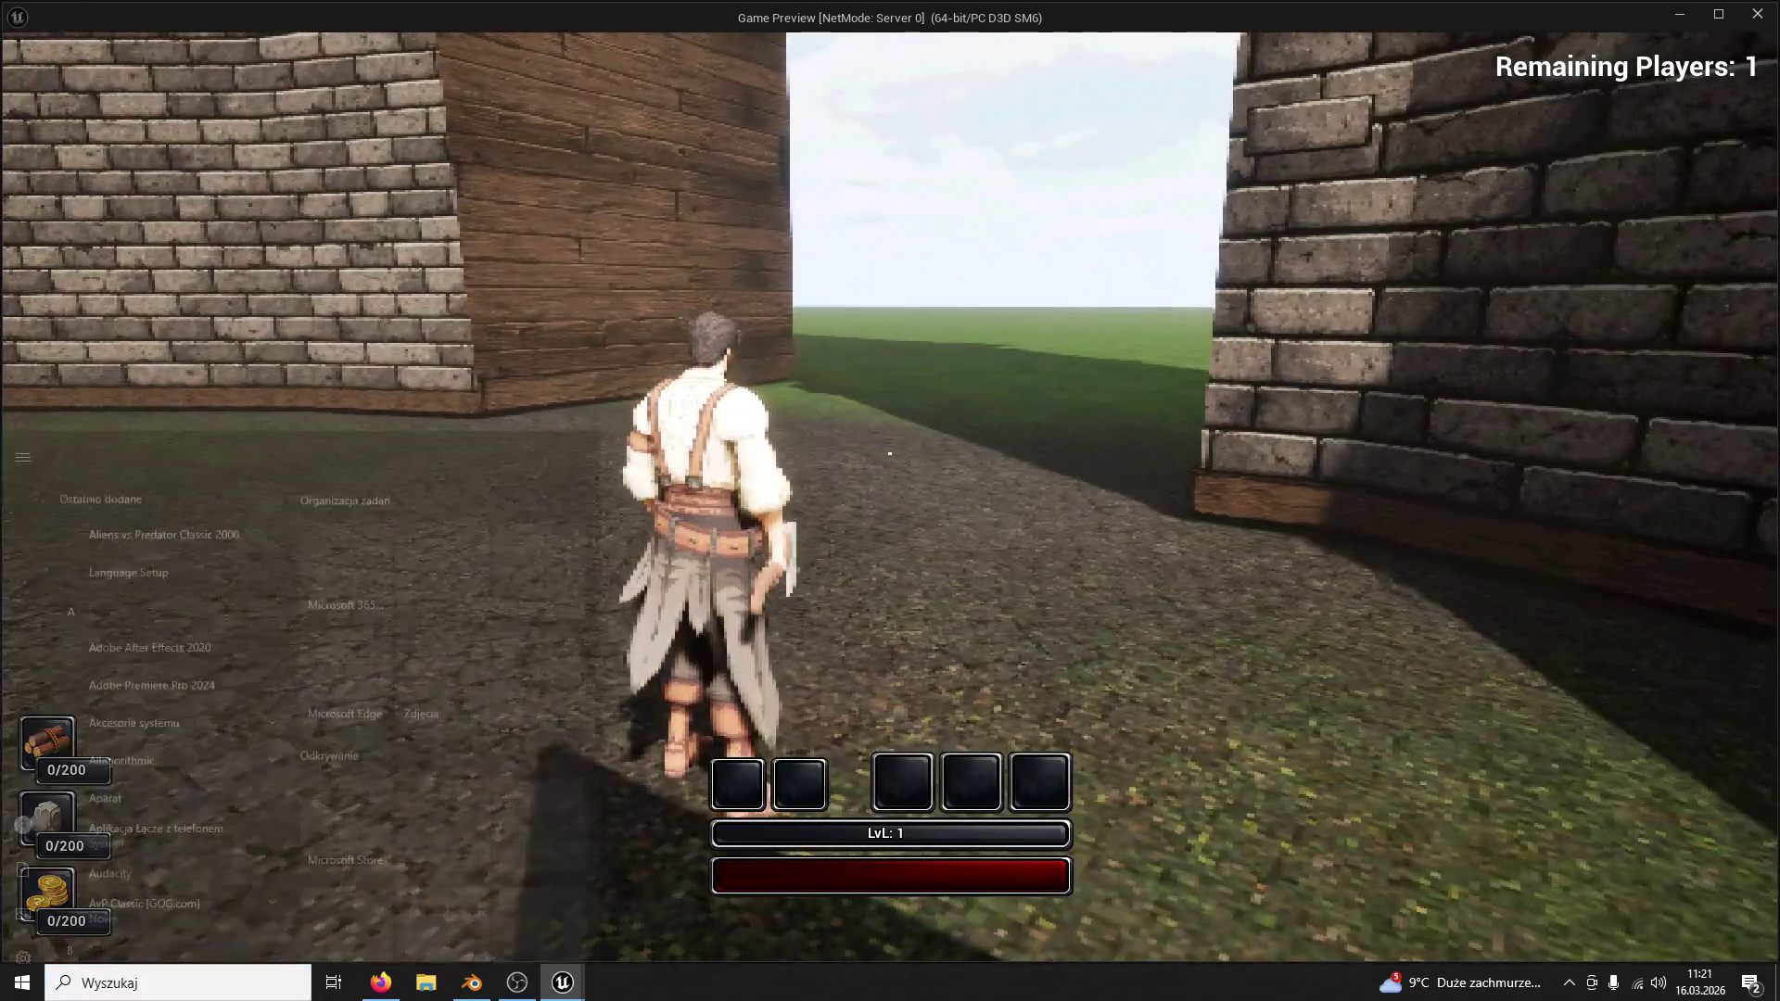
Step: Run around the wall through the courtyard, then stop the play test and return to the editor
key(w)
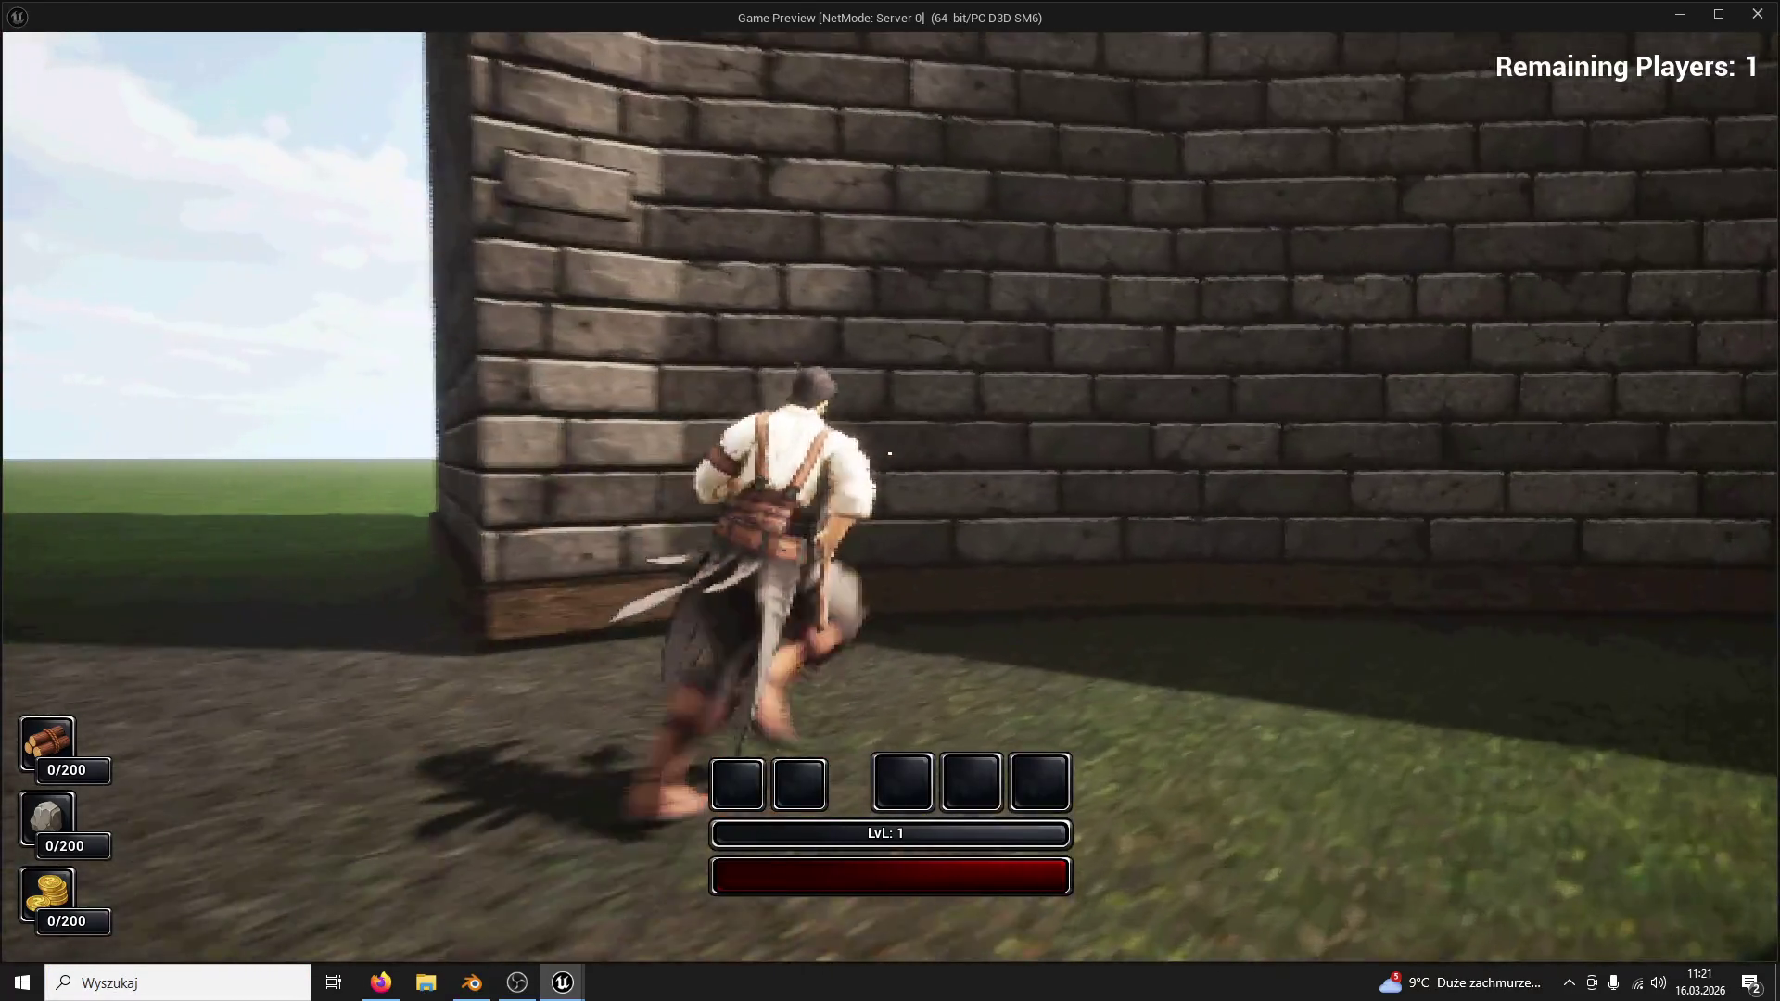
key(w)
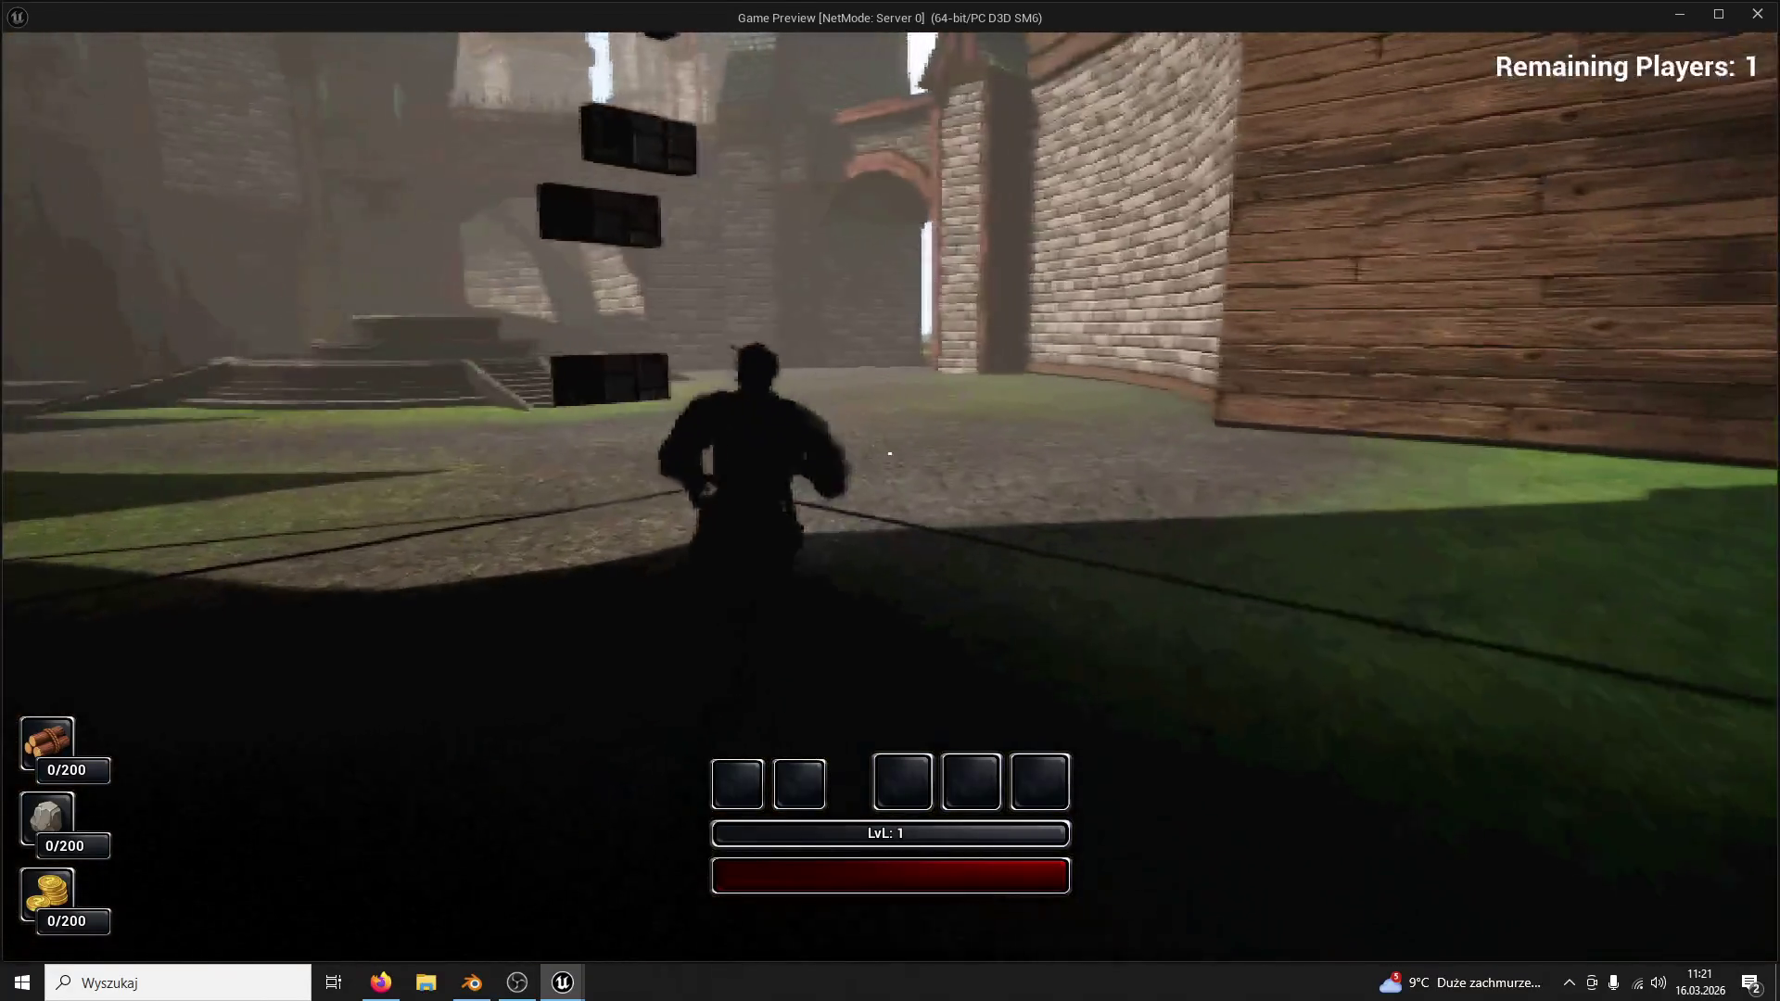
key(w)
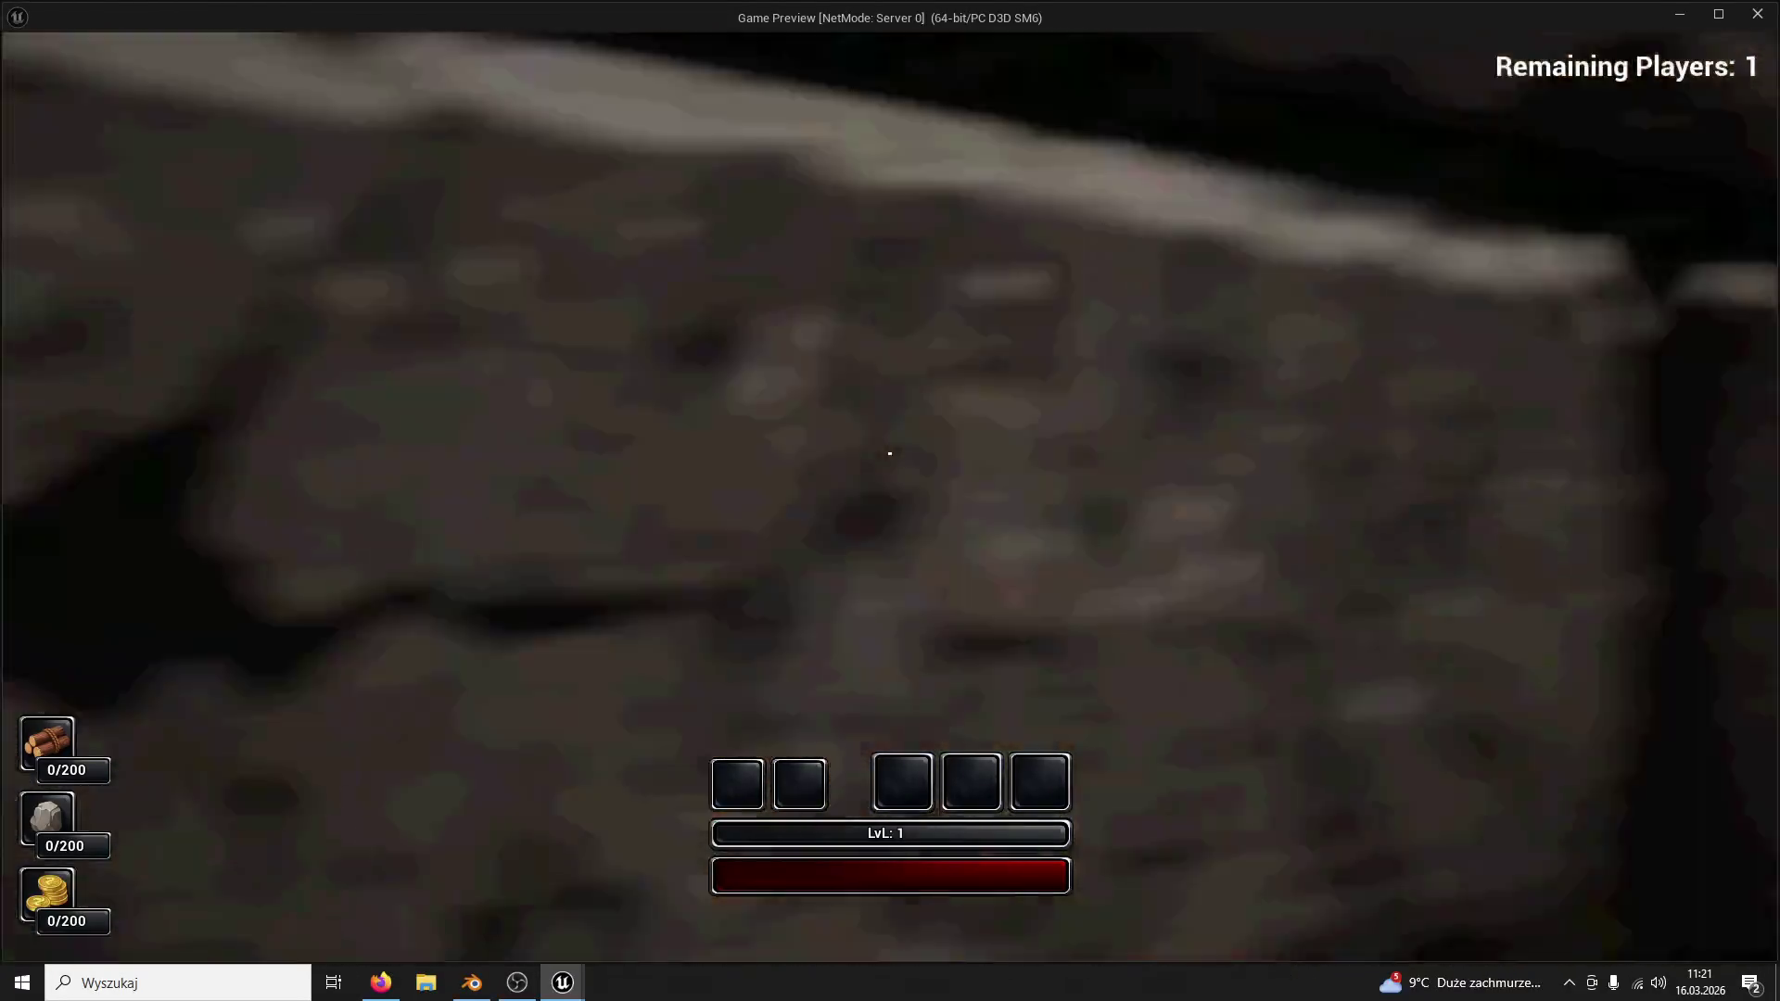
key(w)
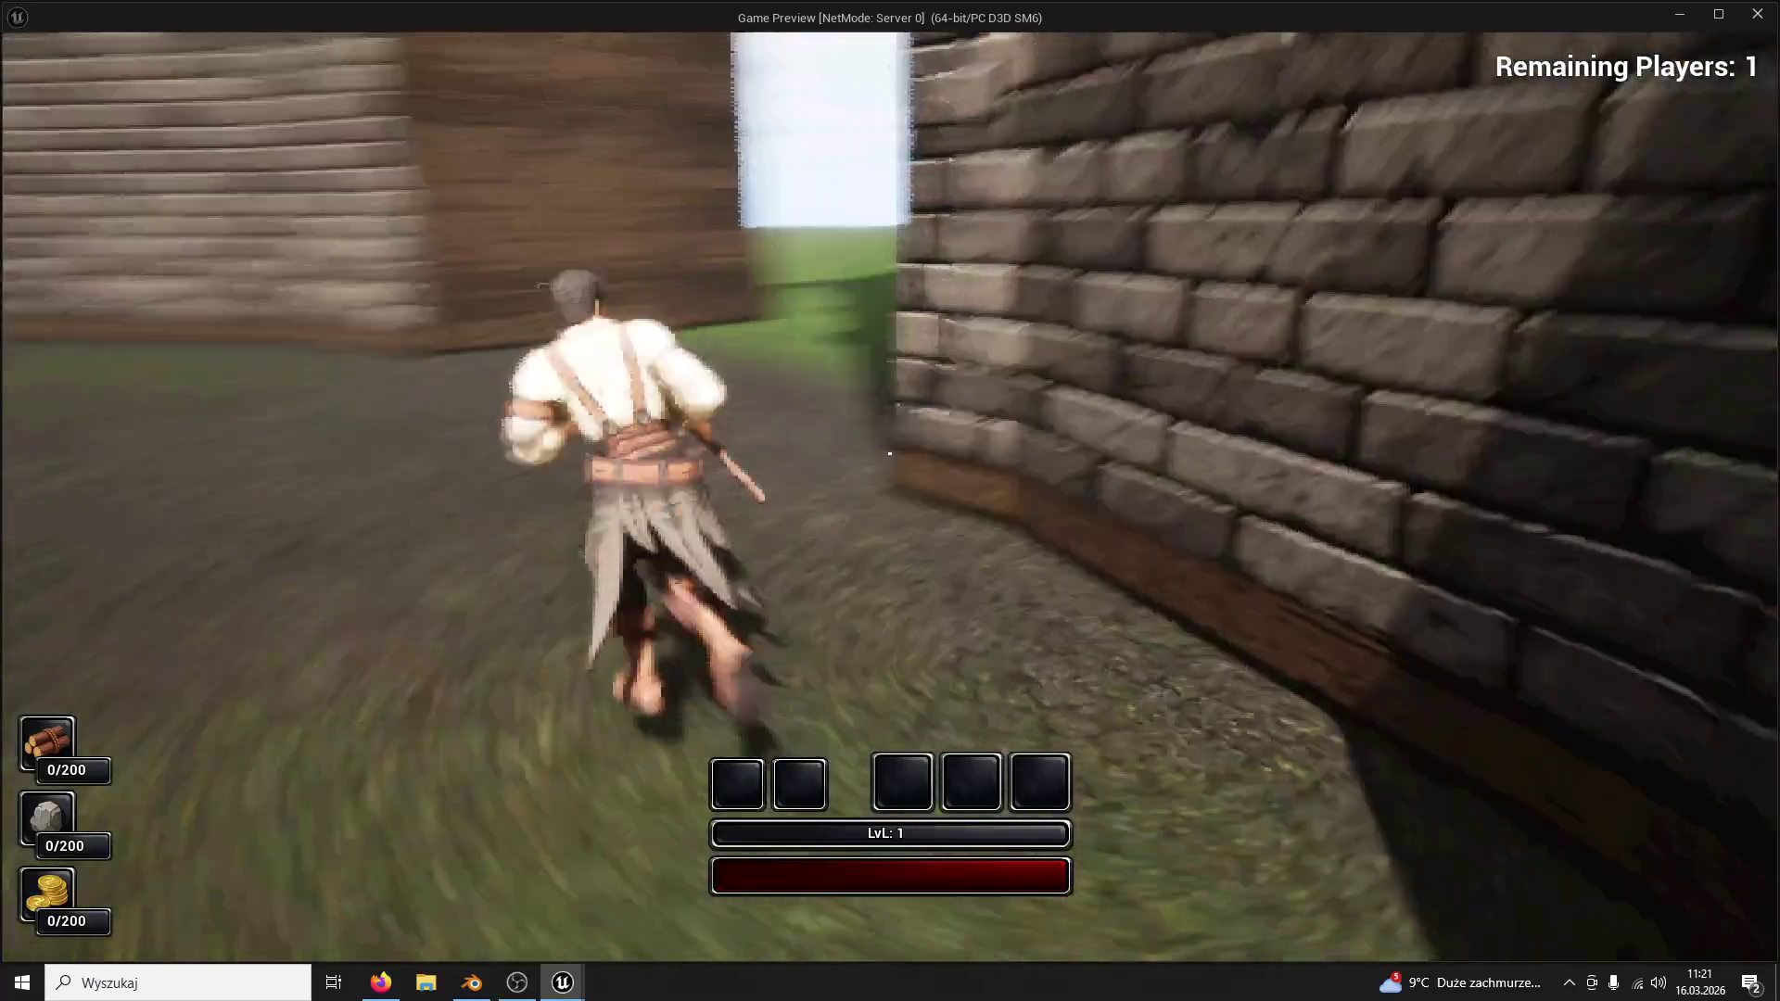
key(Escape)
right_drag(986, 385, 919, 440)
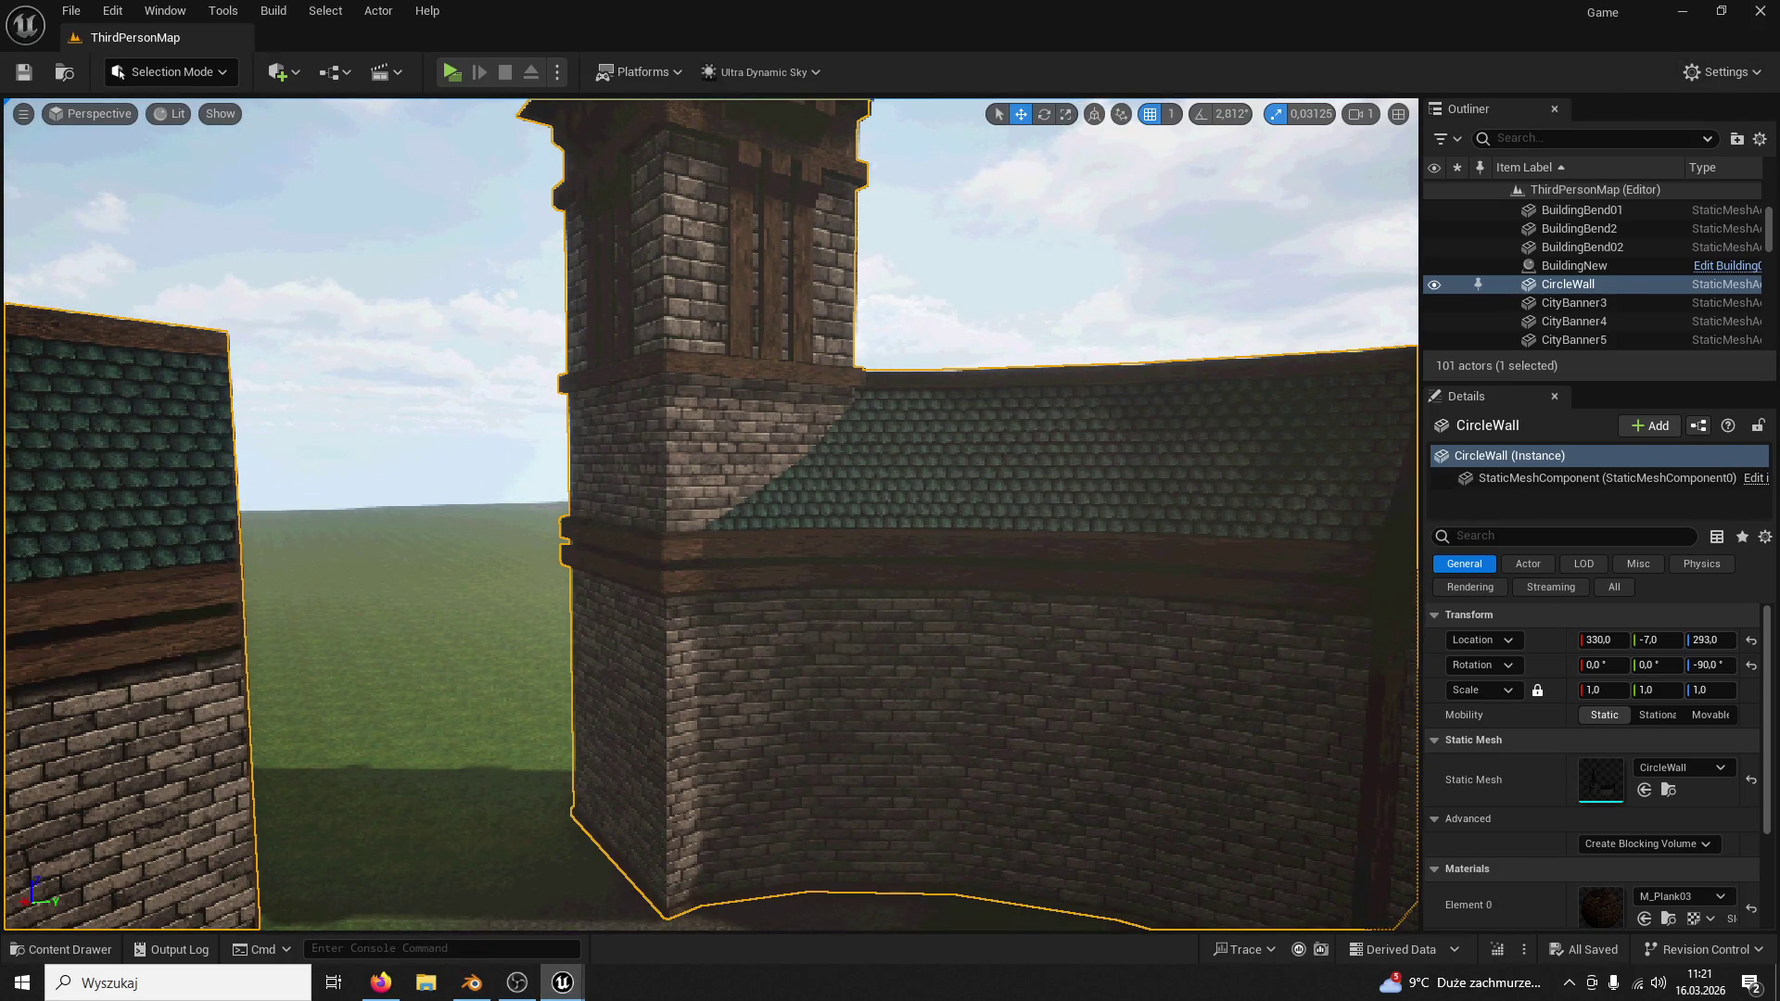
Step: Set CircleWall's Collision Complexity to Use Complex Collision As Simple and save the mesh
key(ctrl+e)
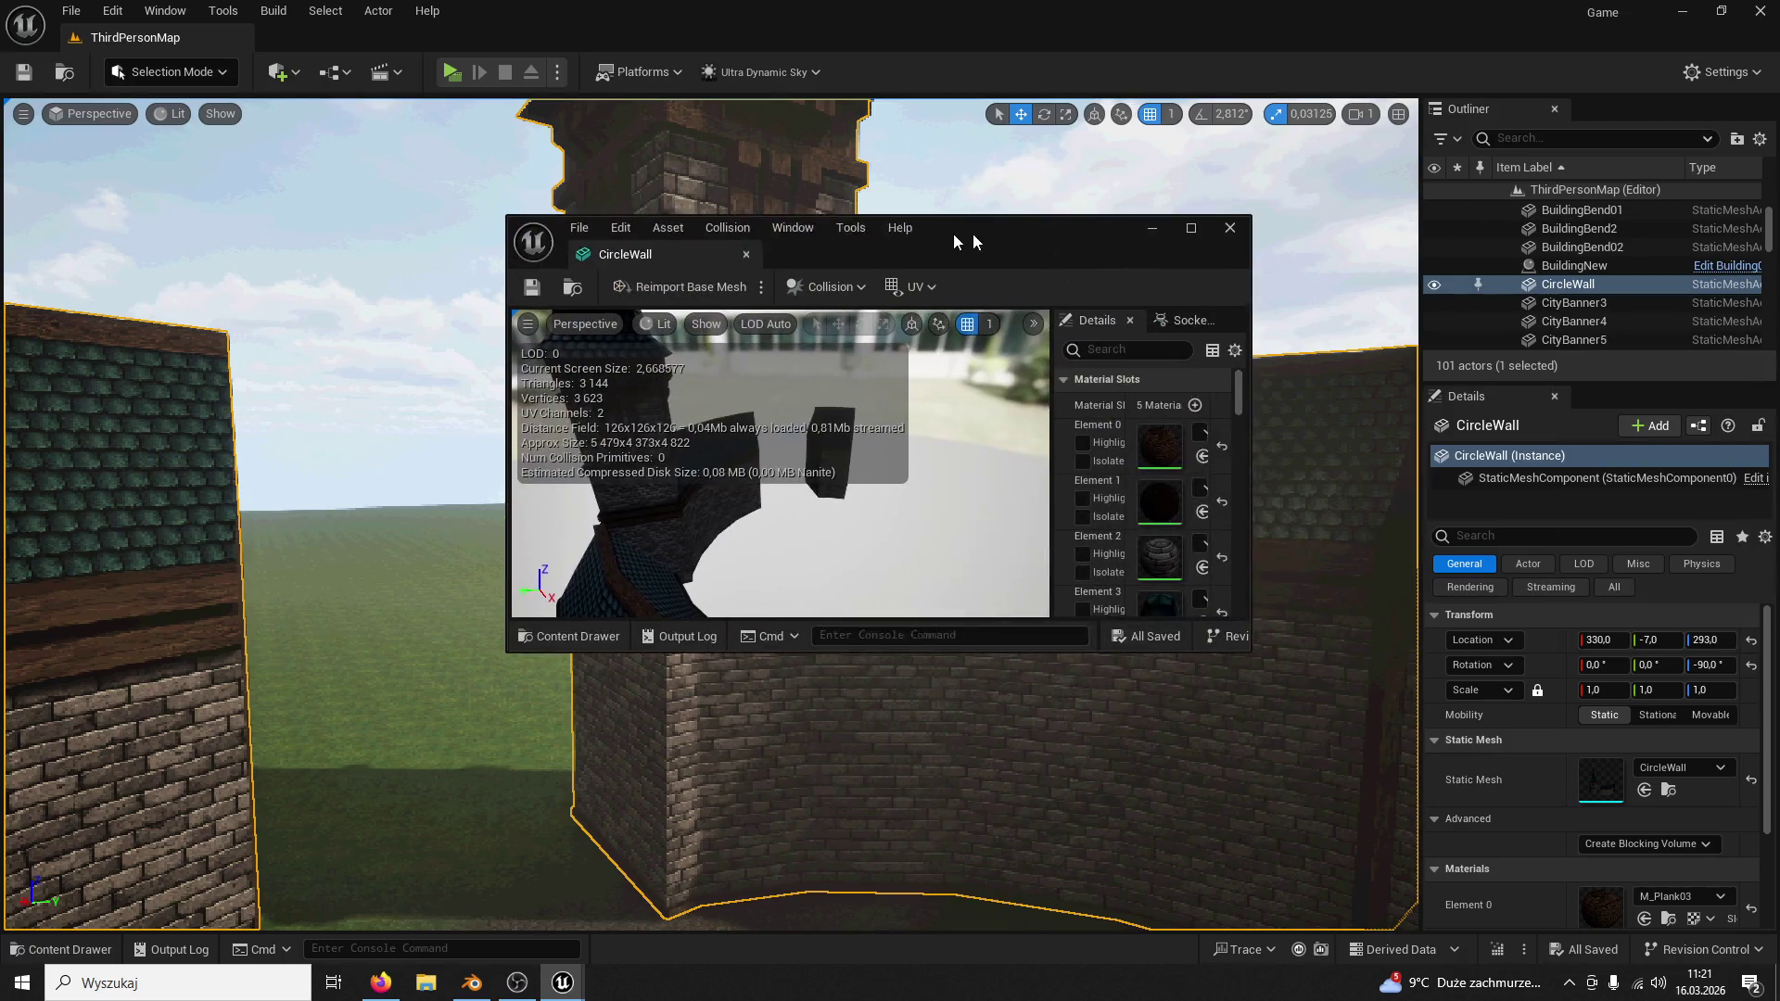
double_click(935, 237)
scroll(1633, 428, down, 5)
scroll(1639, 421, down, 5)
scroll(1622, 421, down, 5)
scroll(1621, 422, down, 5)
scroll(1621, 421, down, 3)
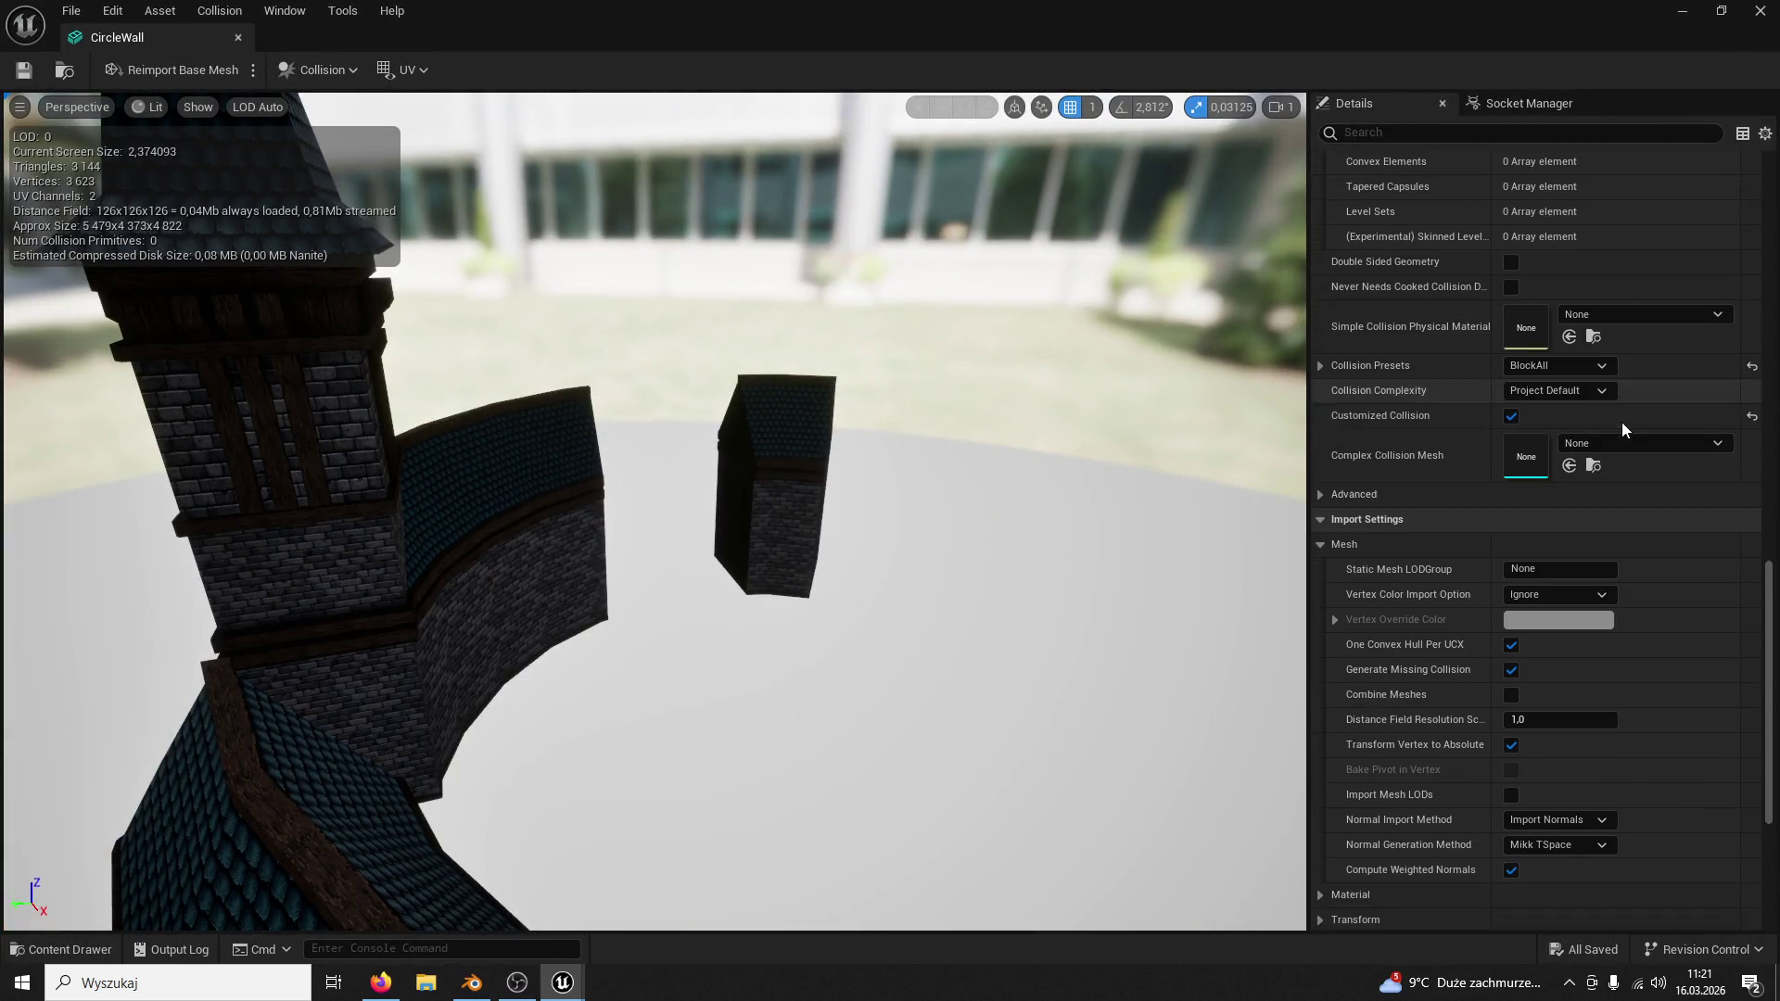
click(1590, 442)
click(1564, 397)
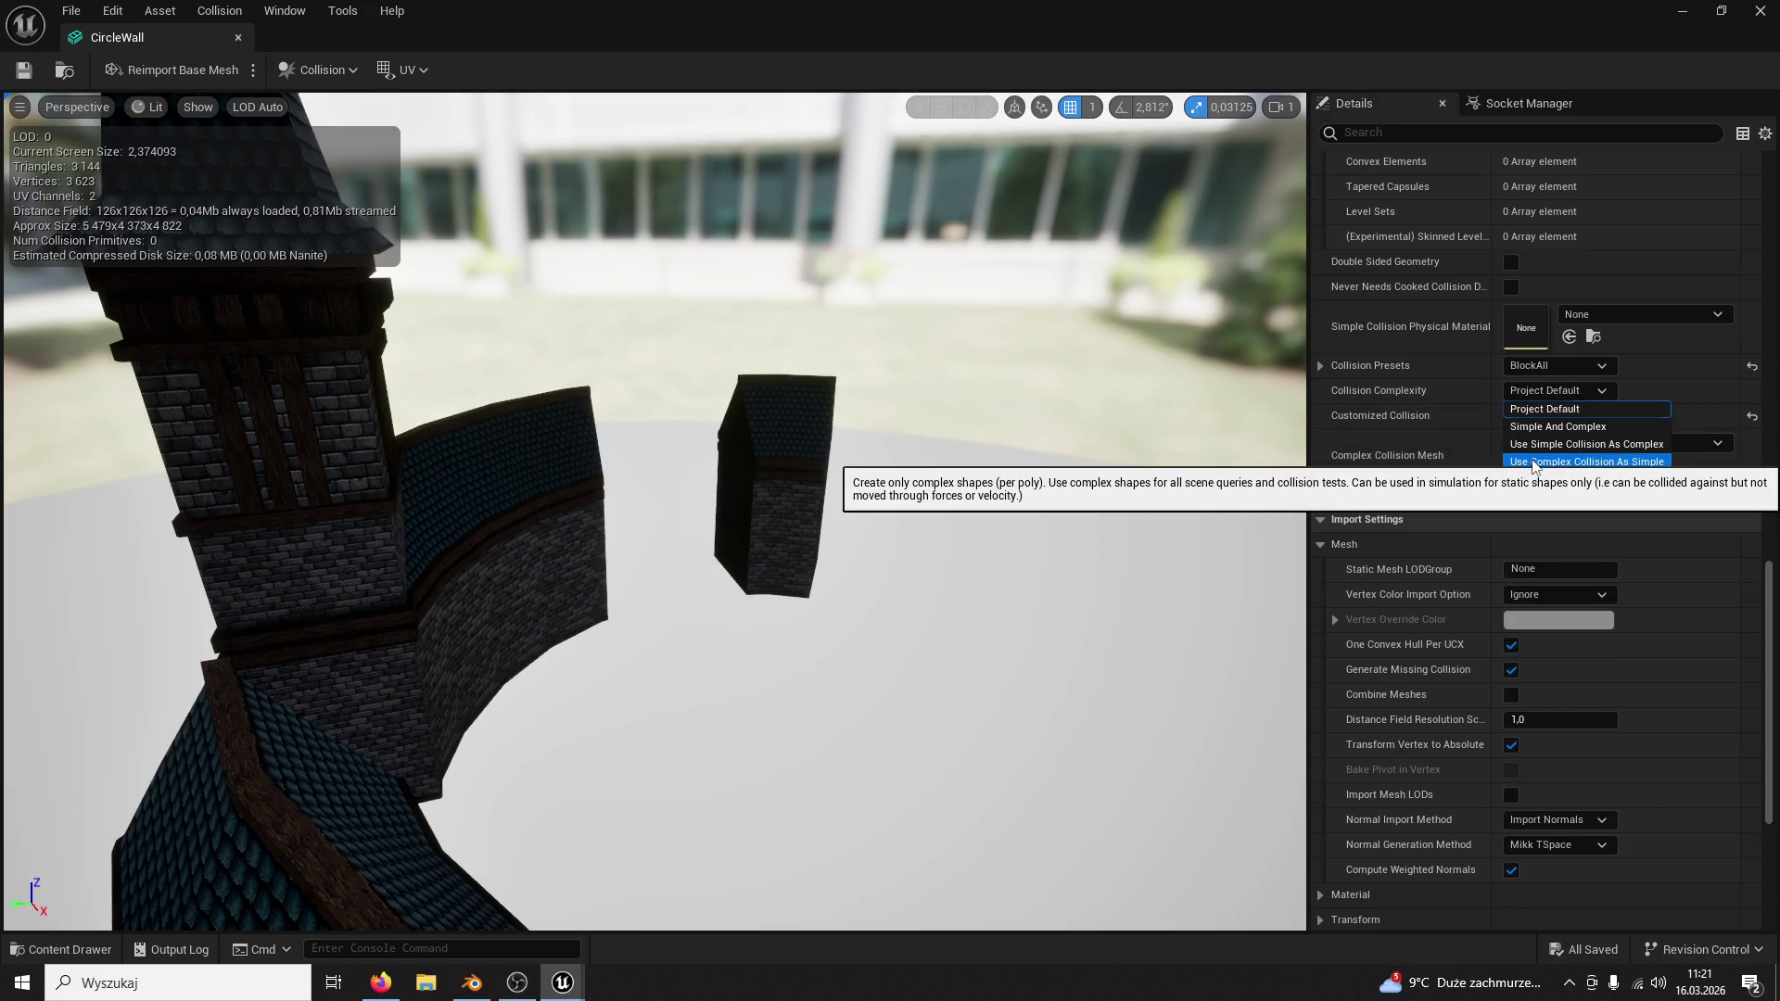
click(1532, 466)
right_drag(890, 556, 891, 557)
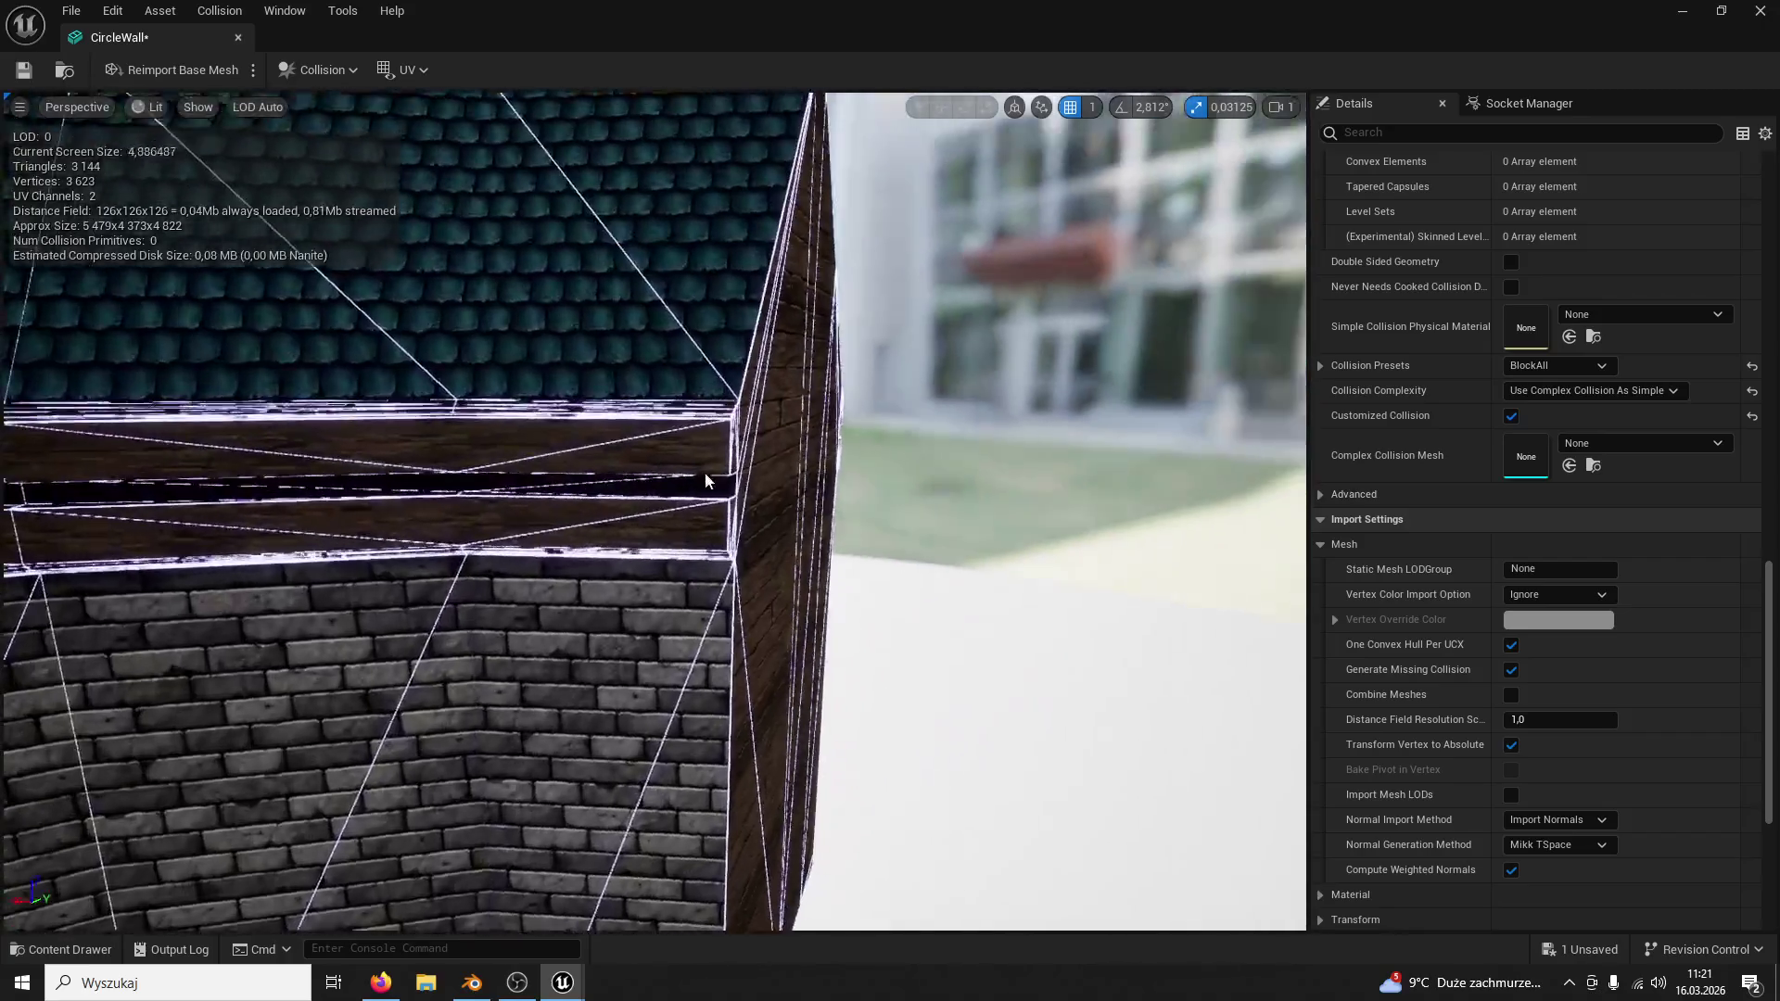
right_drag(889, 556, 889, 556)
key(ctrl+s)
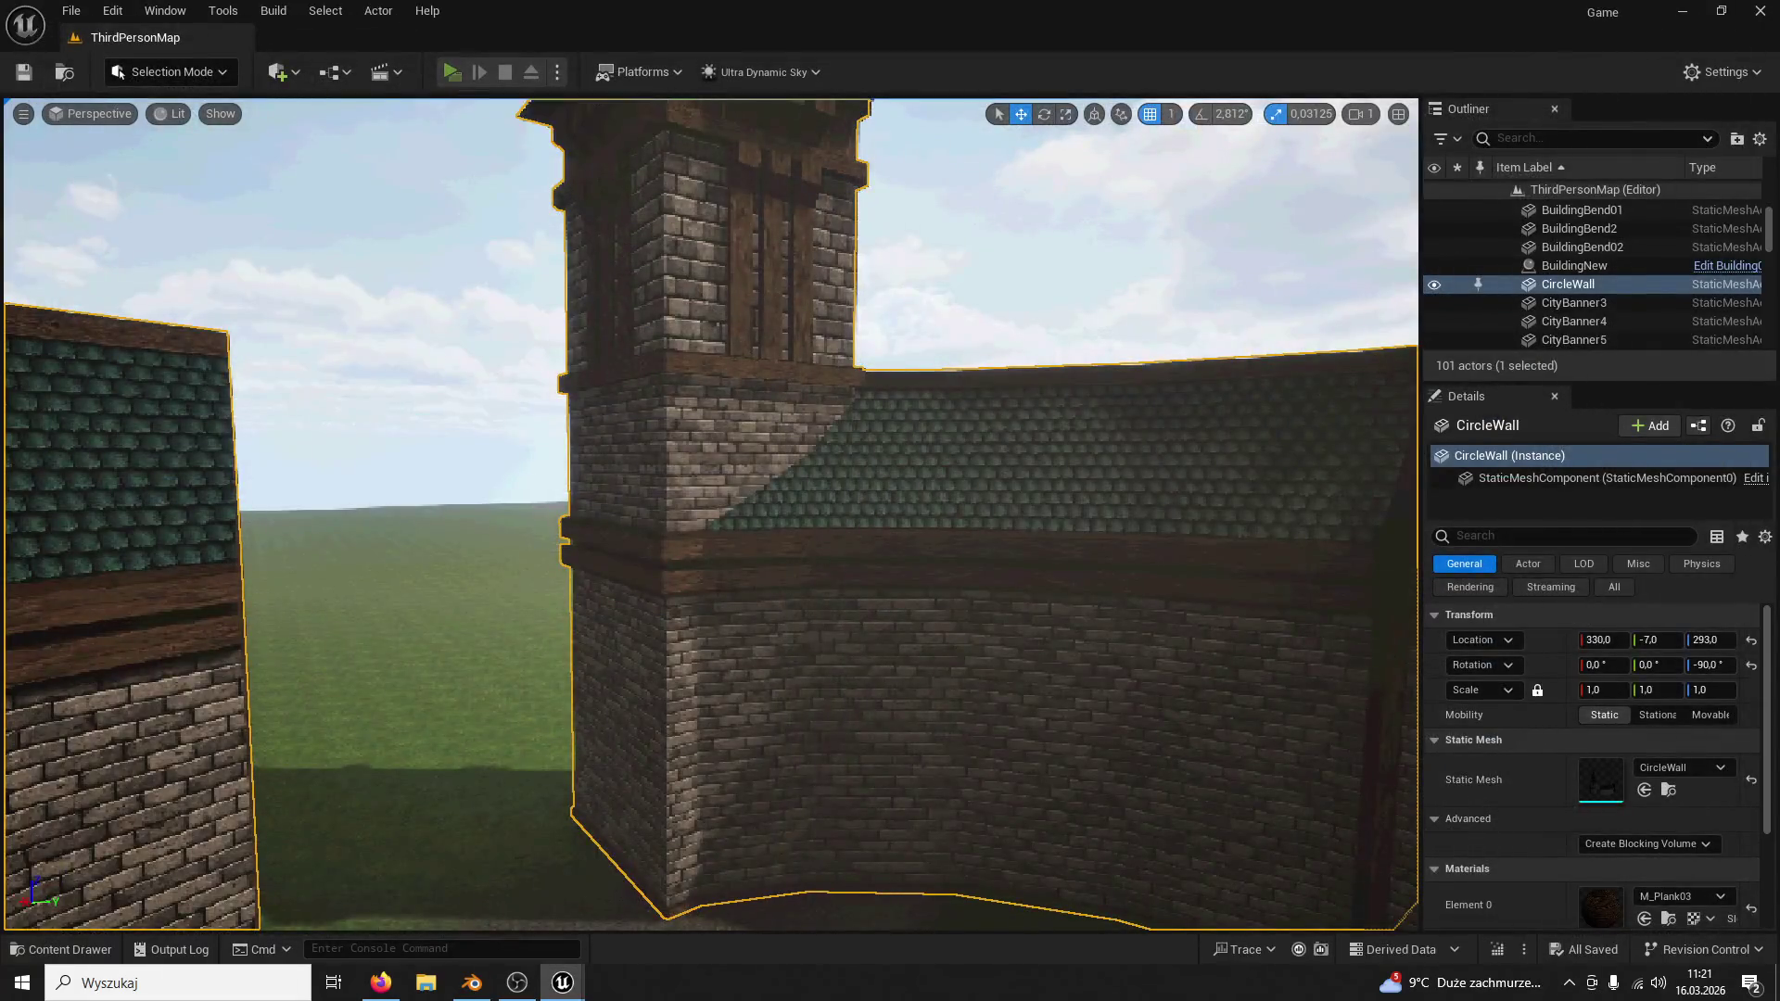
click(456, 69)
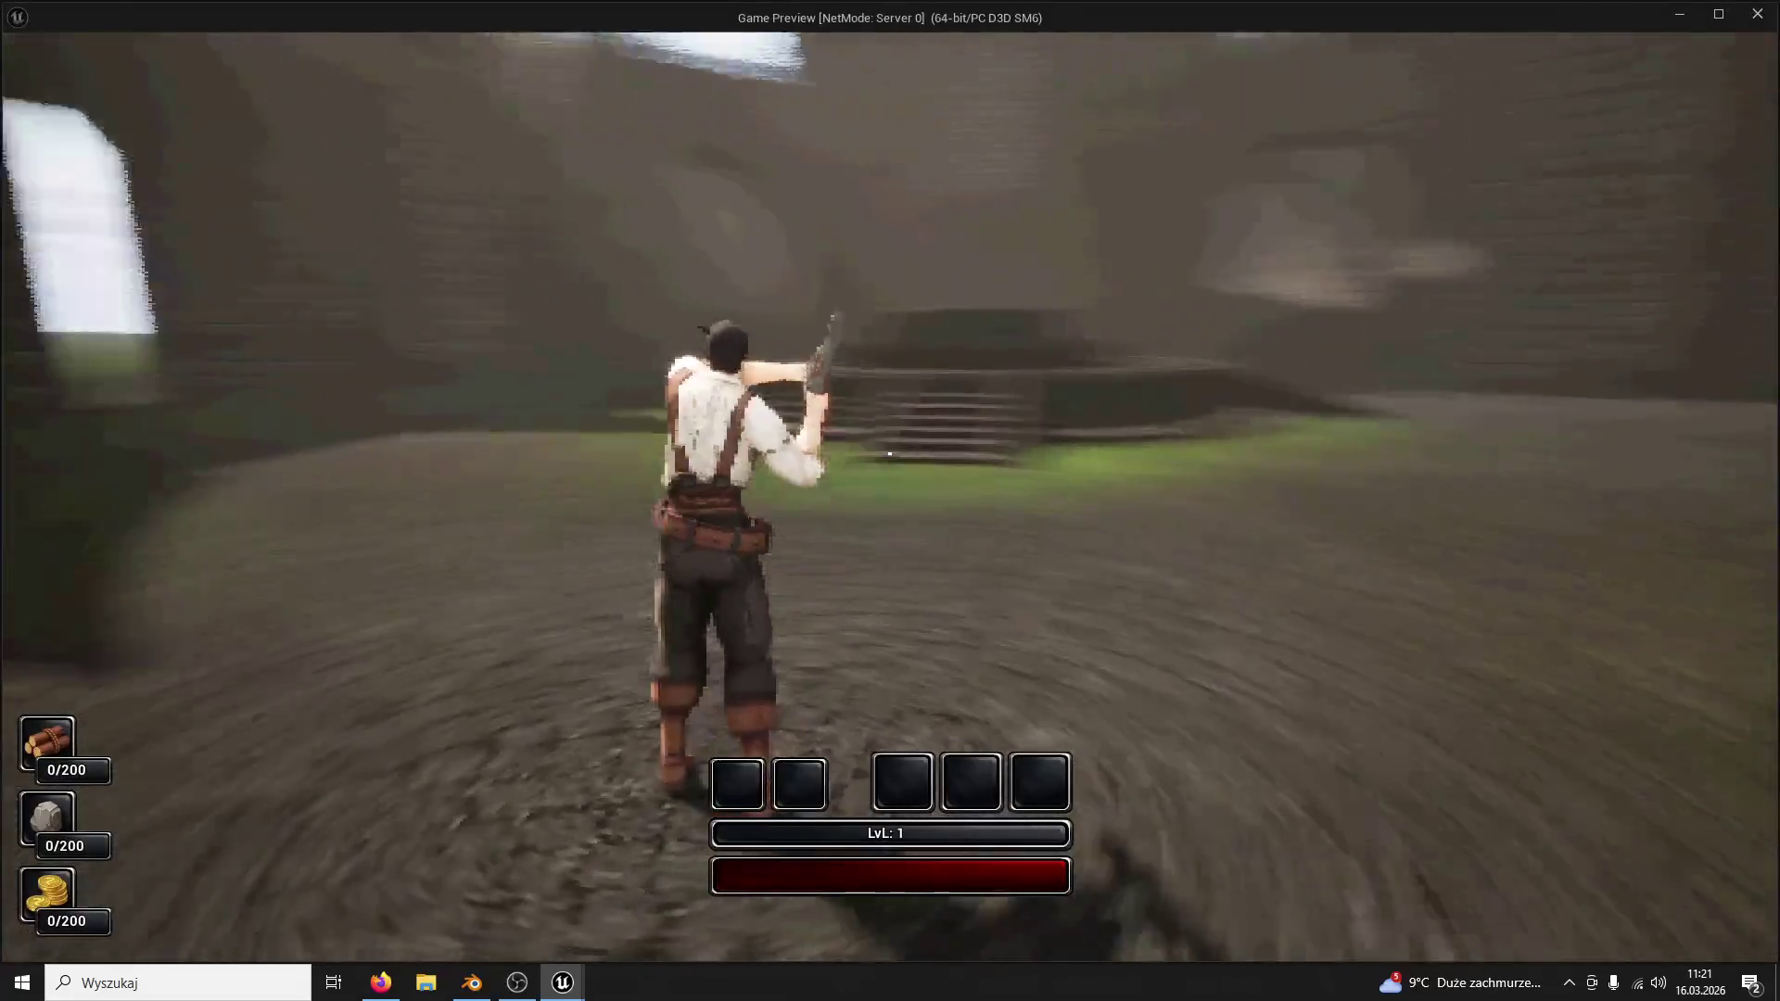
key(w)
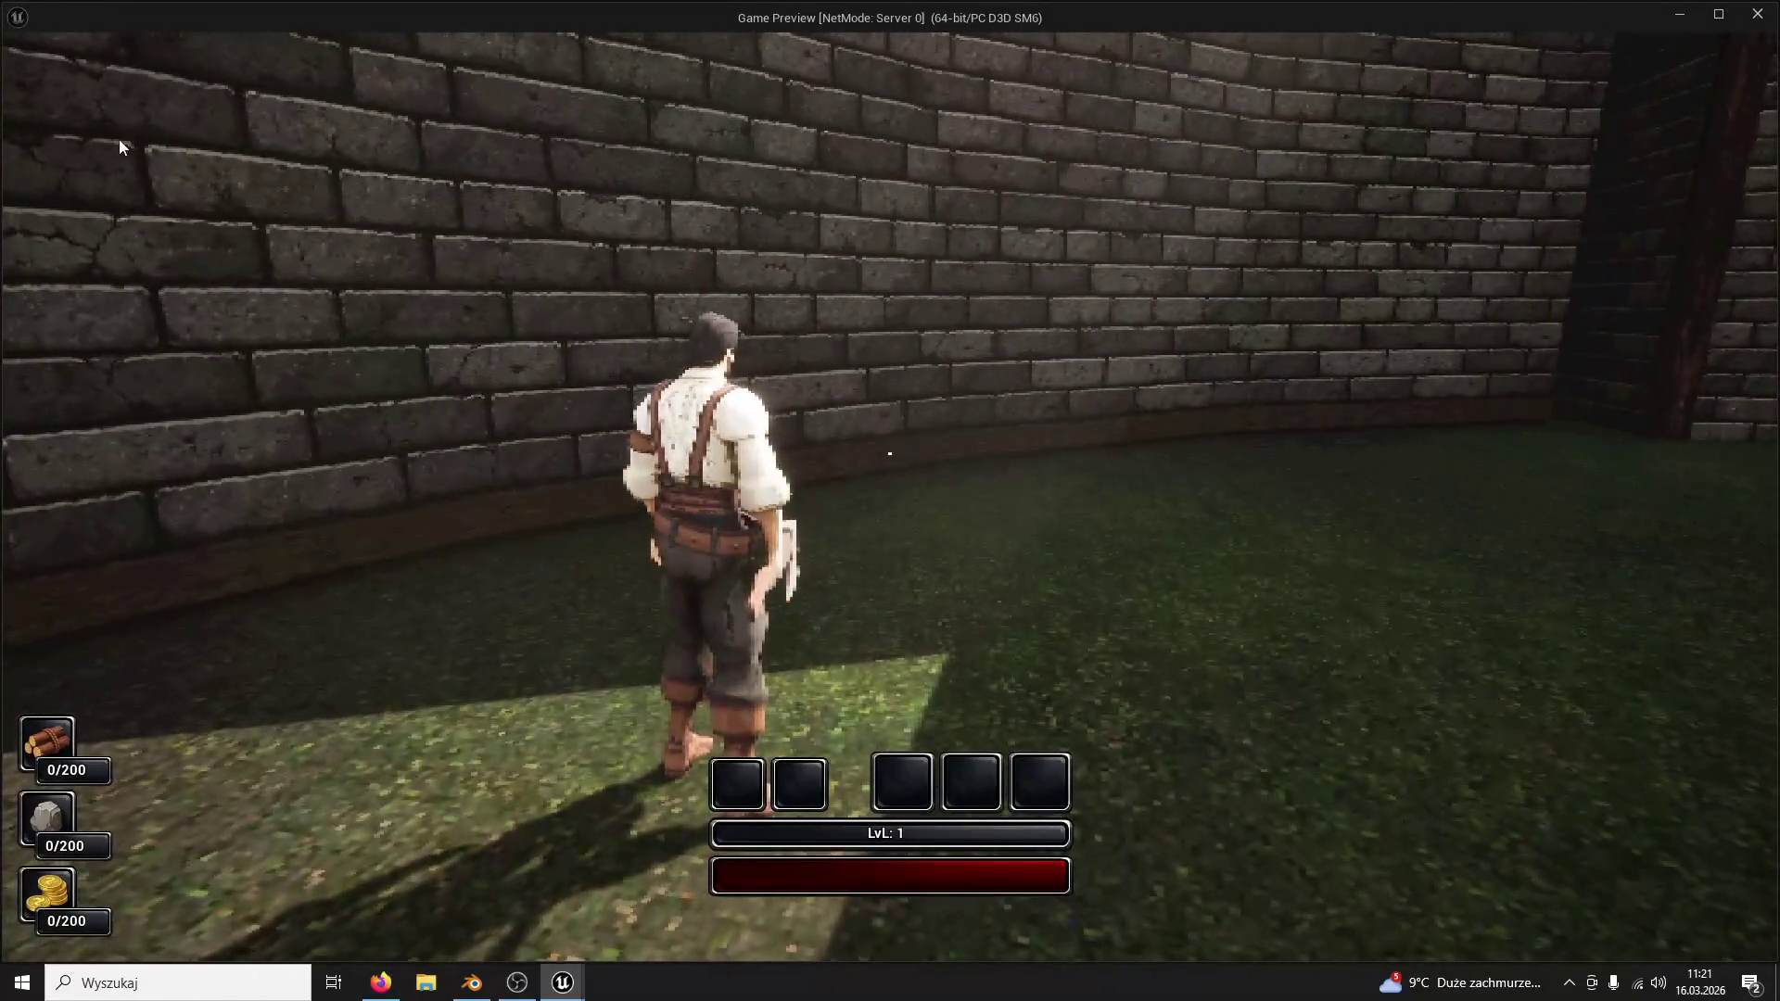
key(super)
key(super)
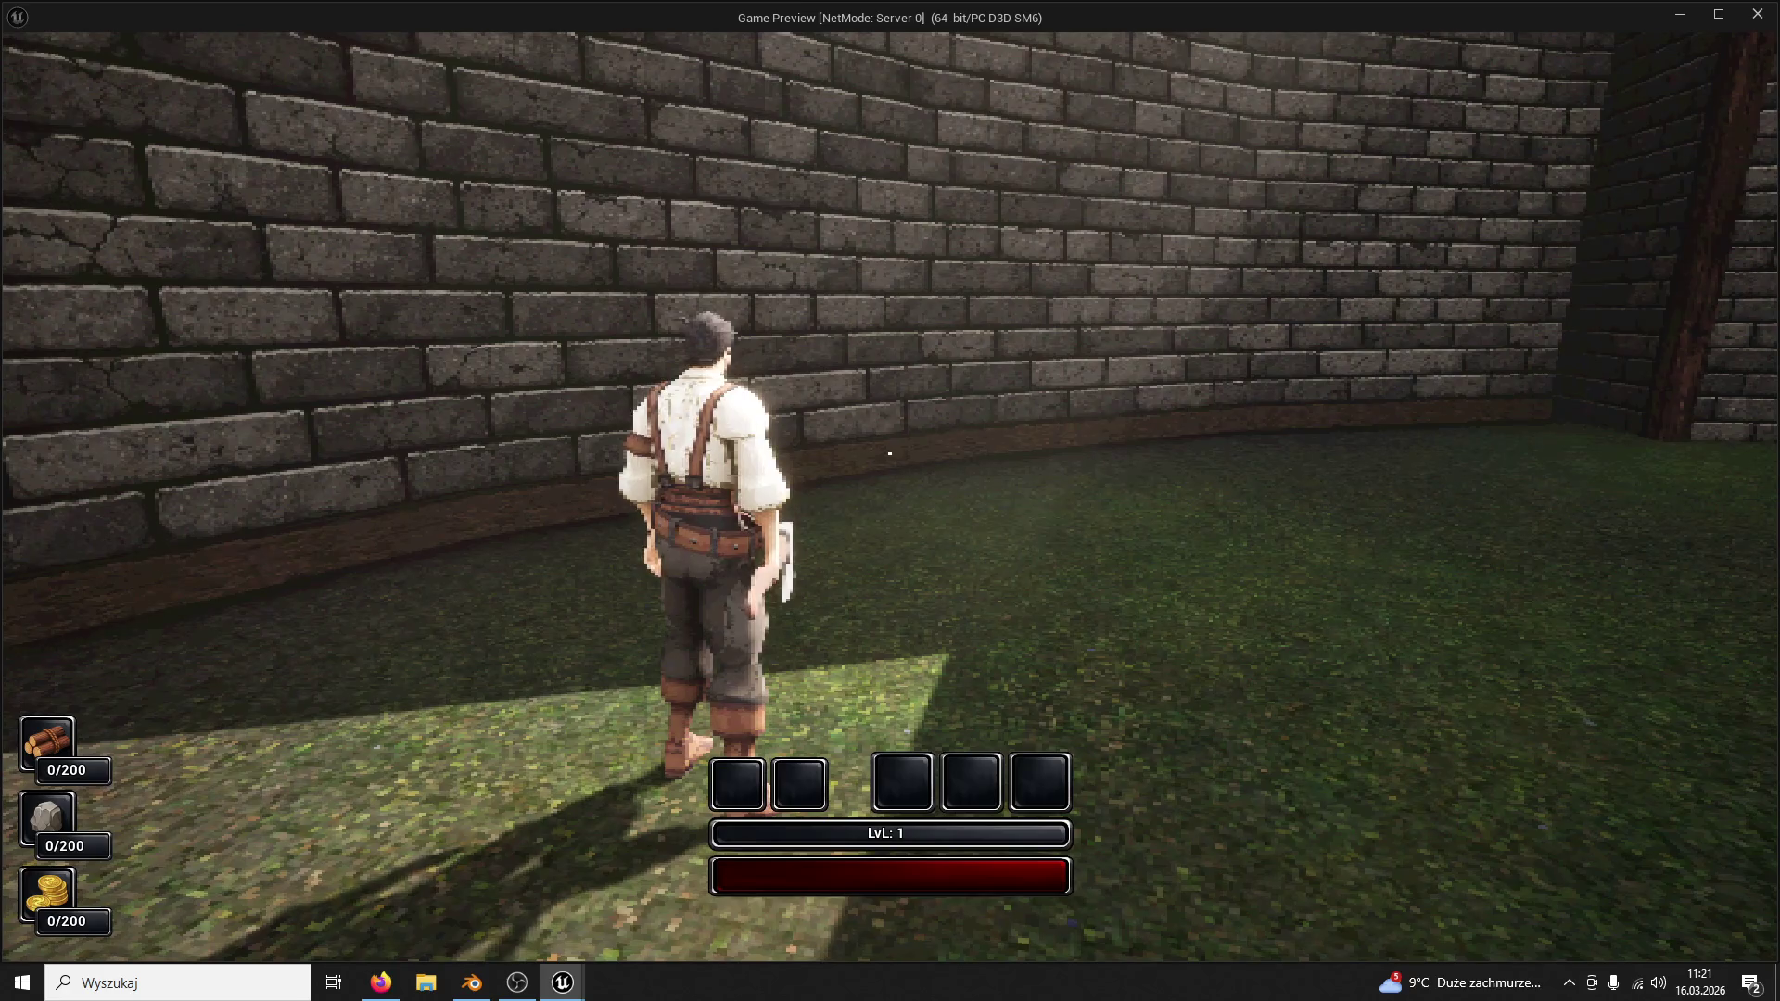
mouse_move(561, 983)
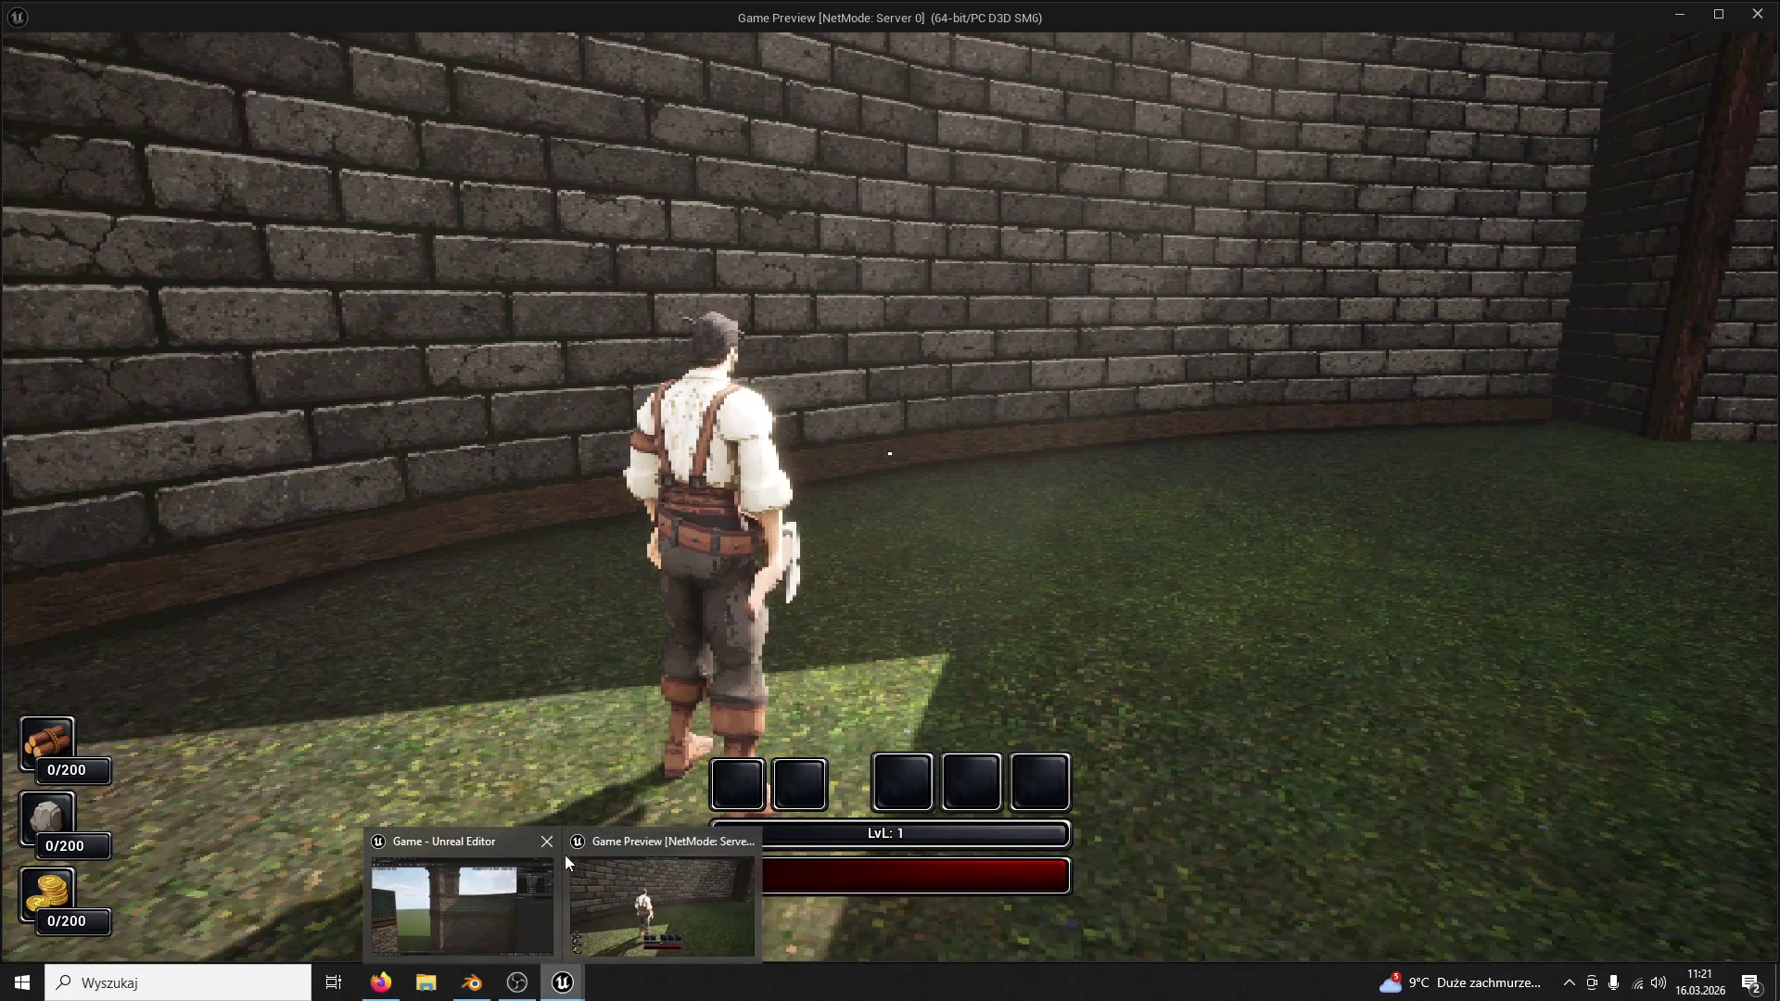
click(482, 874)
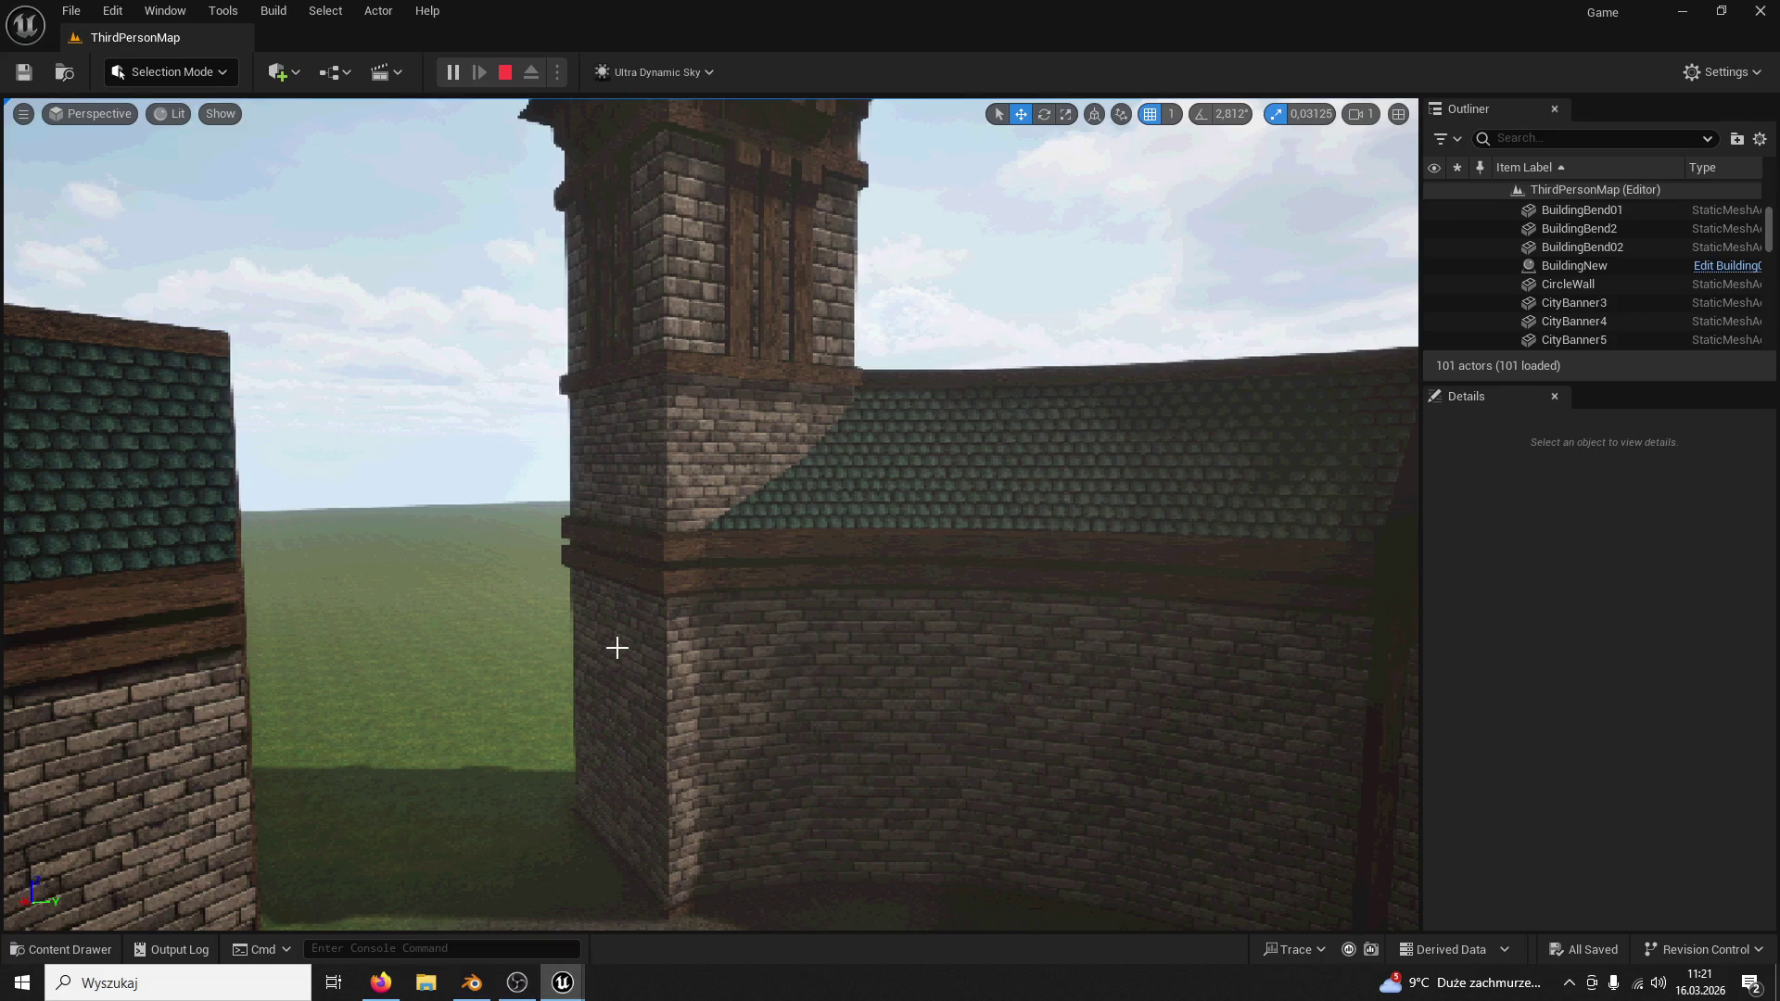
click(563, 983)
key(Escape)
click(613, 487)
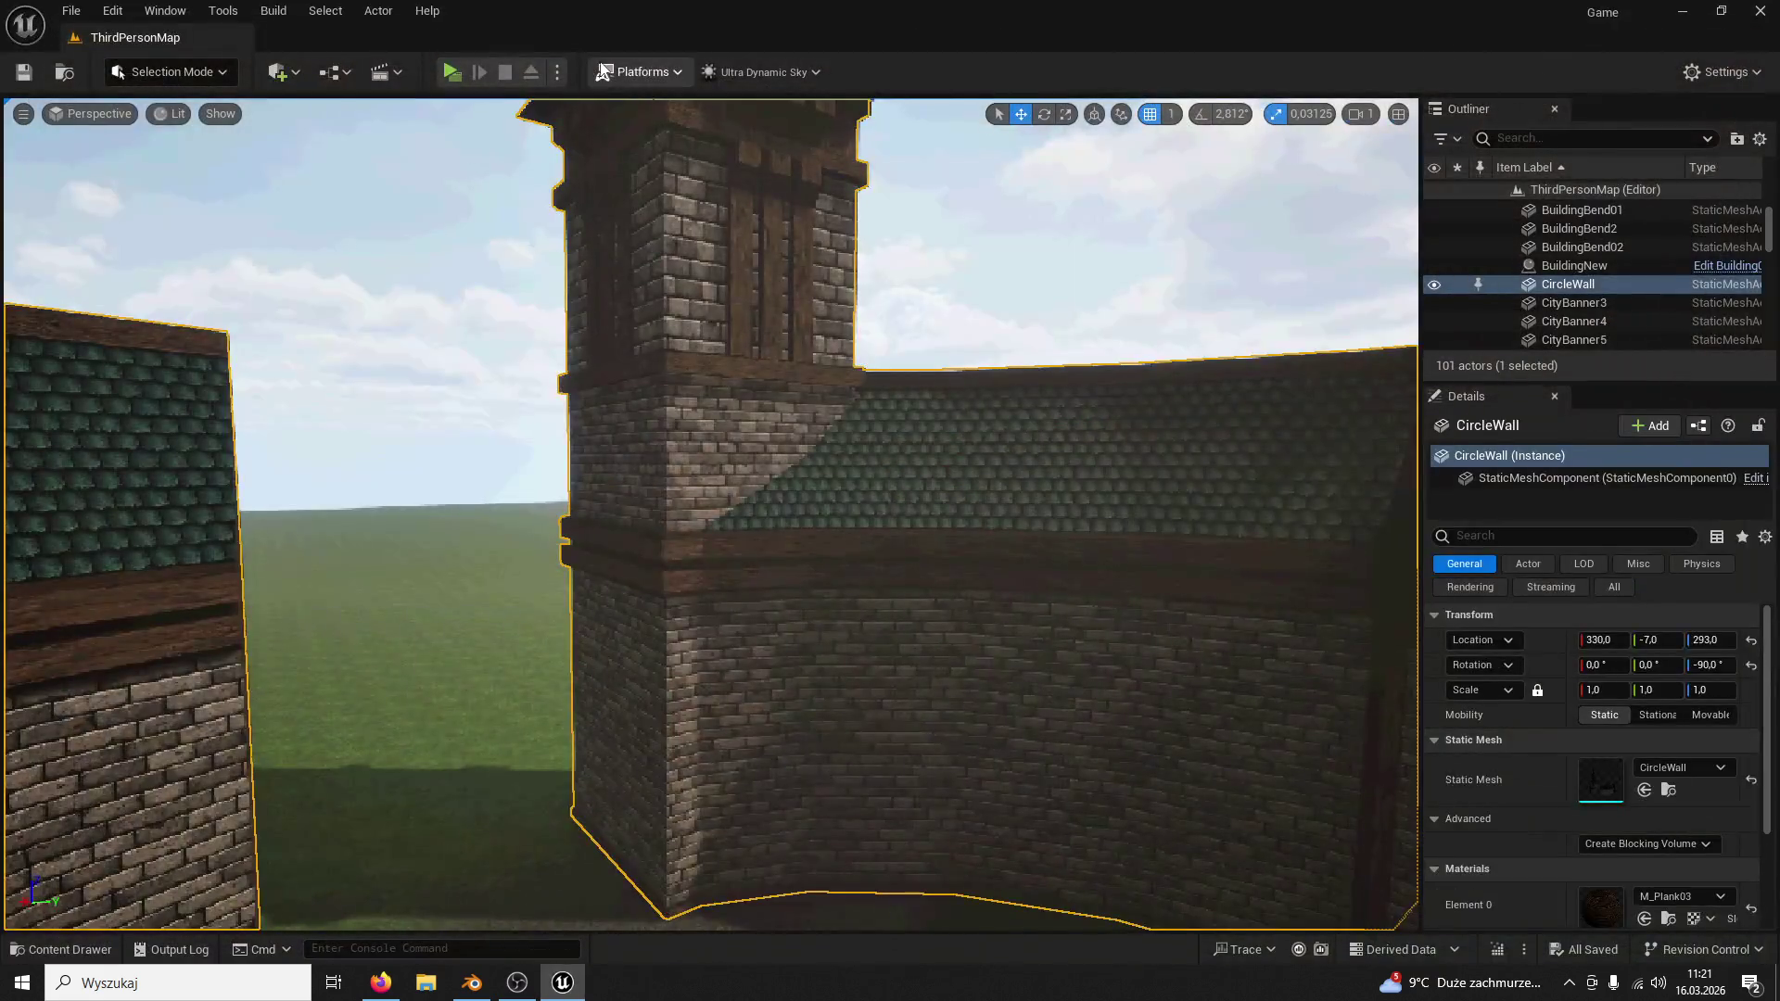
click(556, 71)
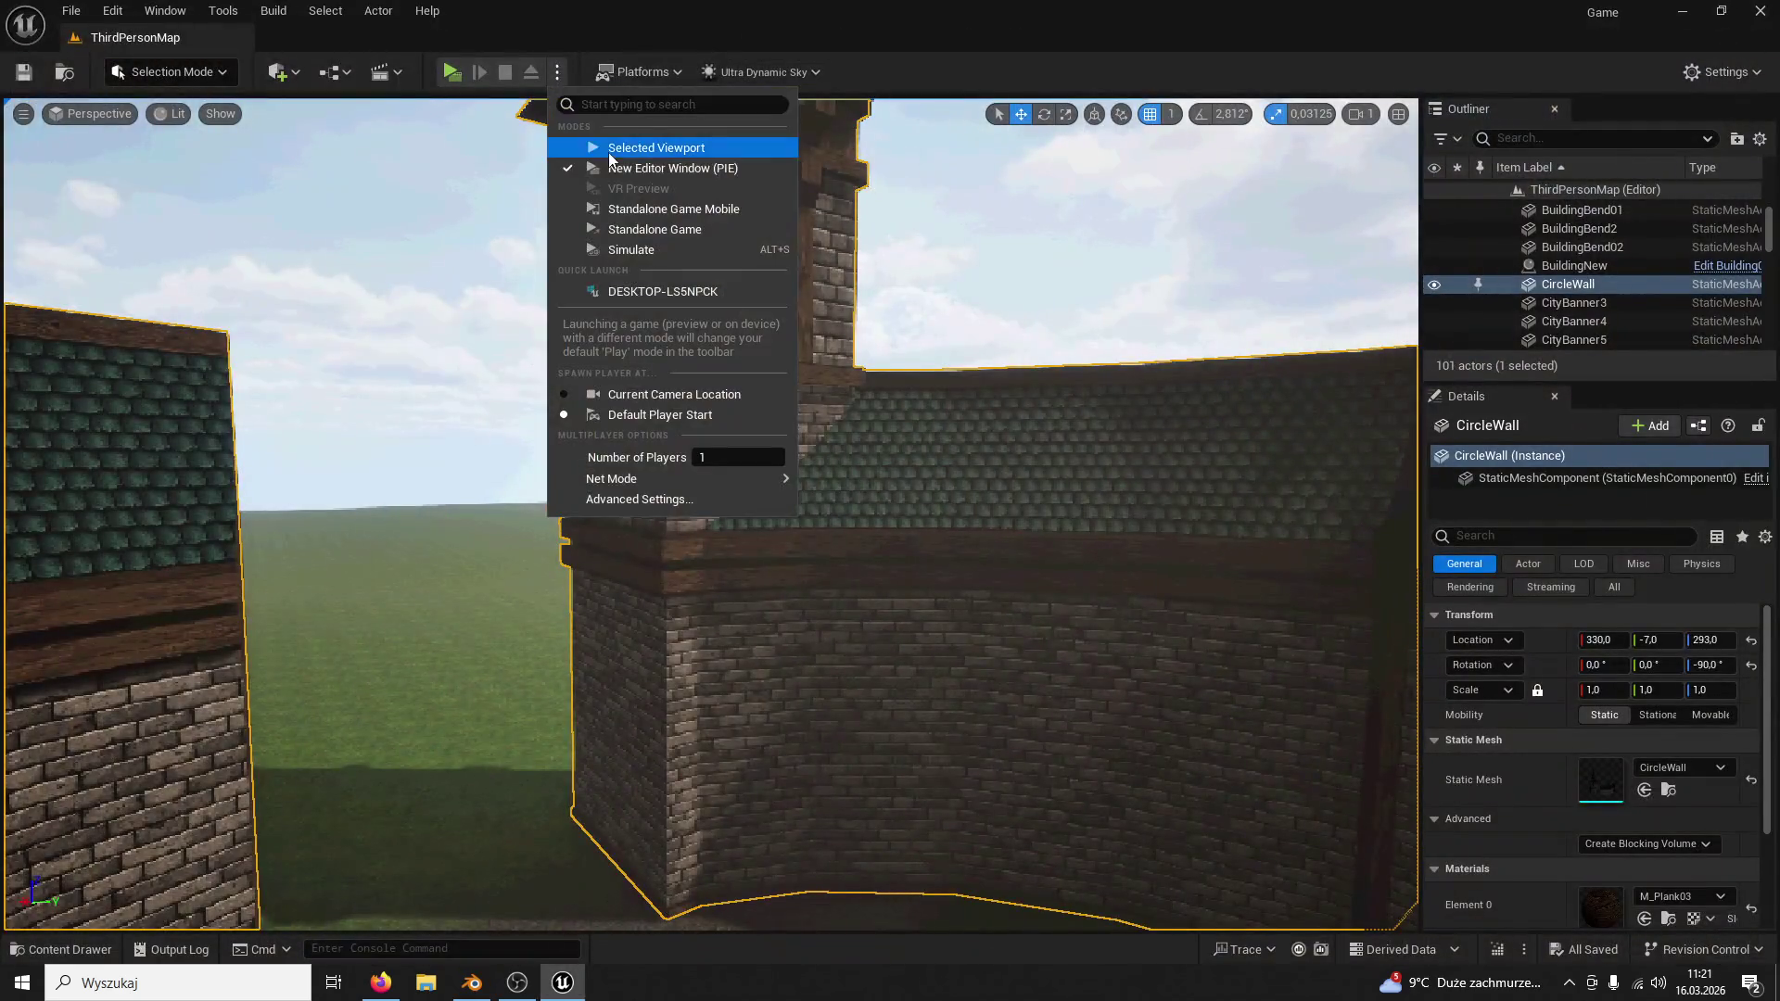
click(607, 150)
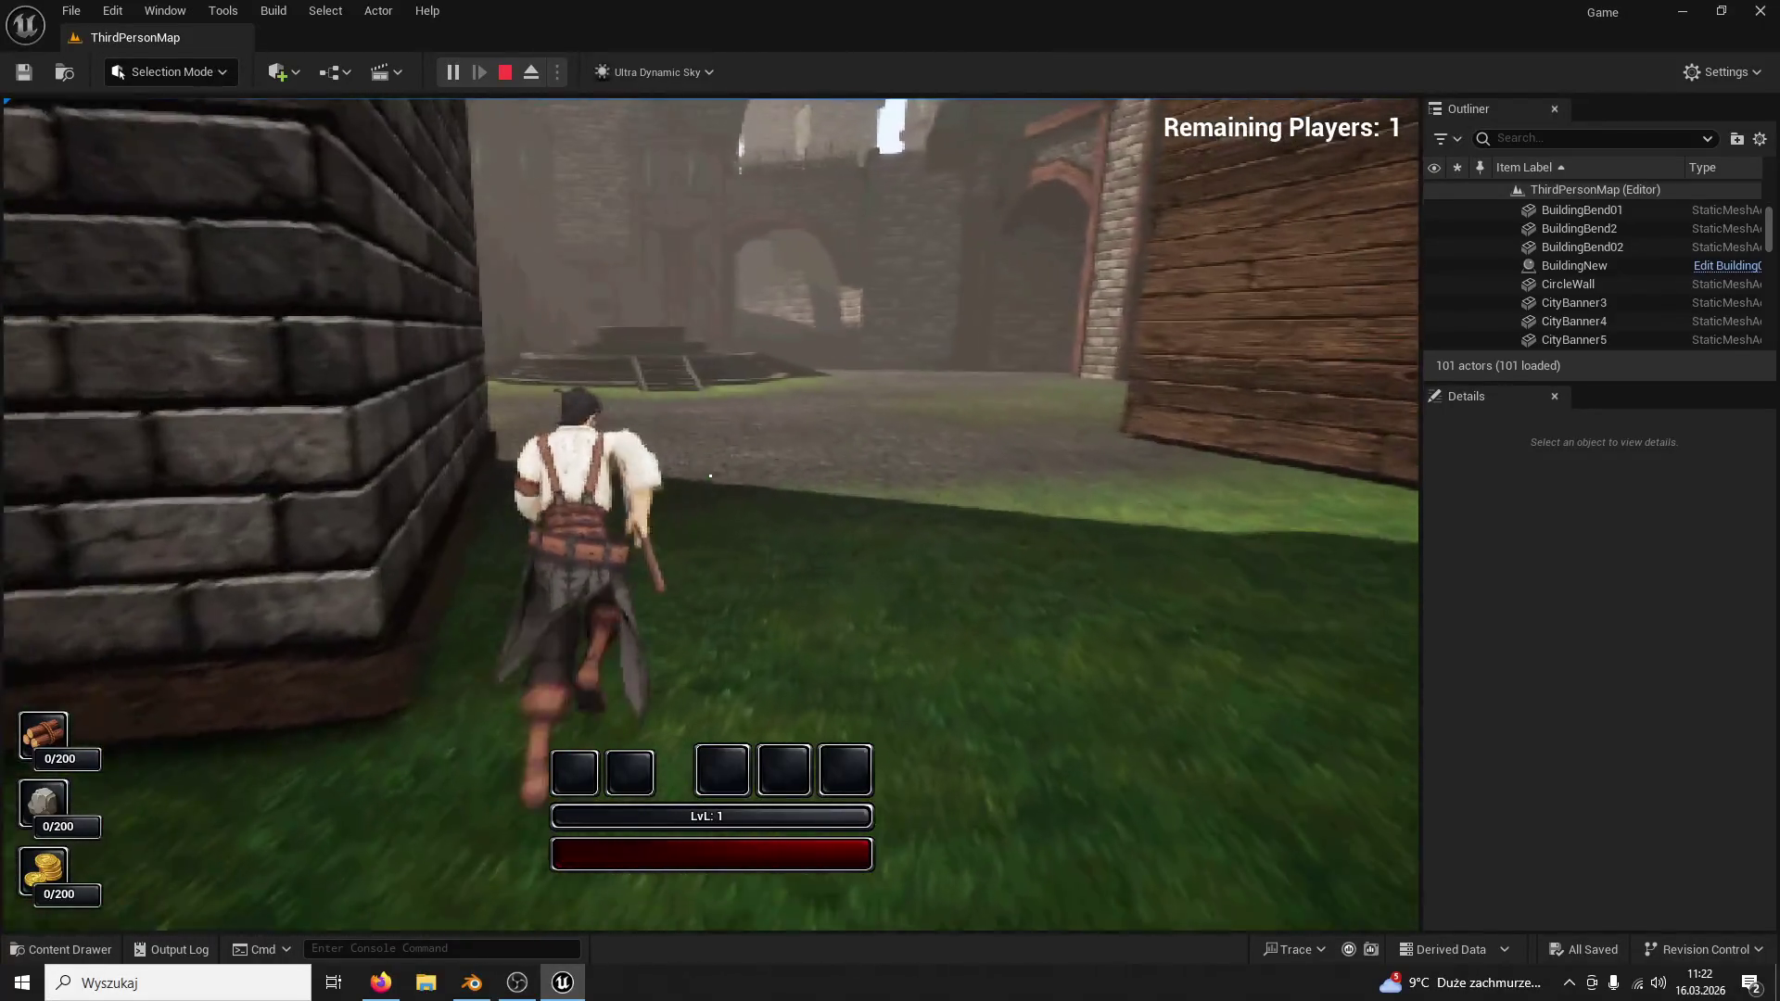
key(space)
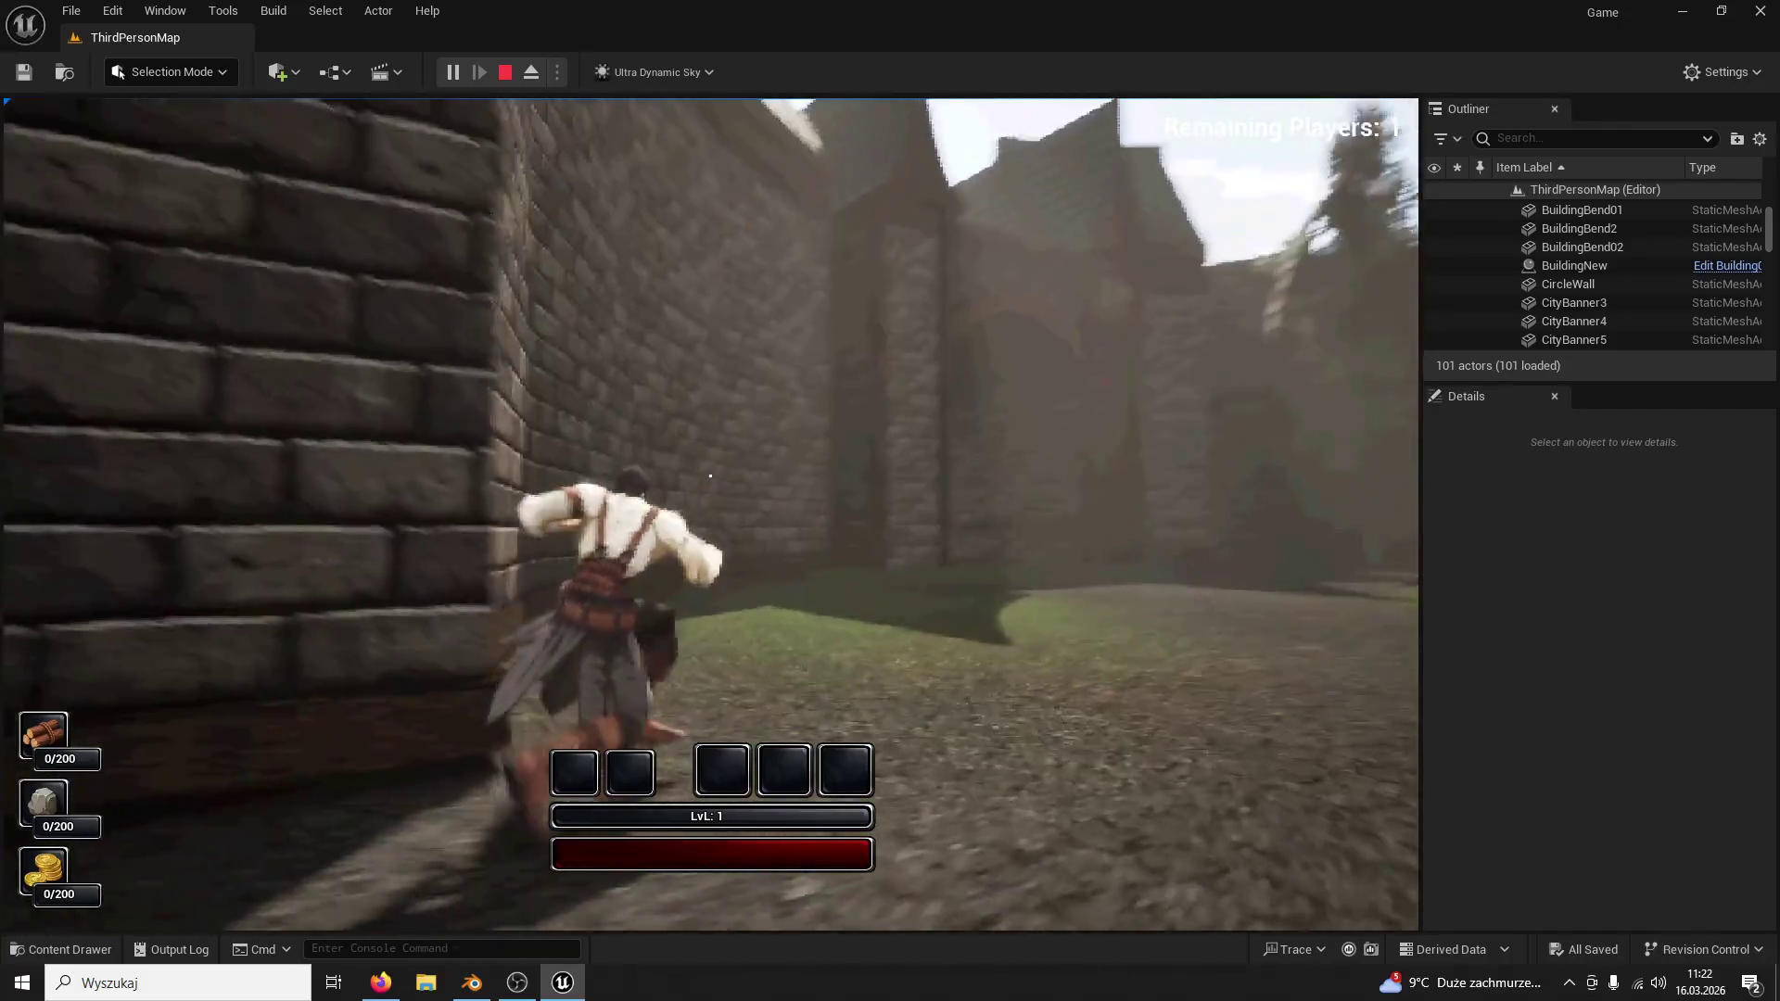
key(w)
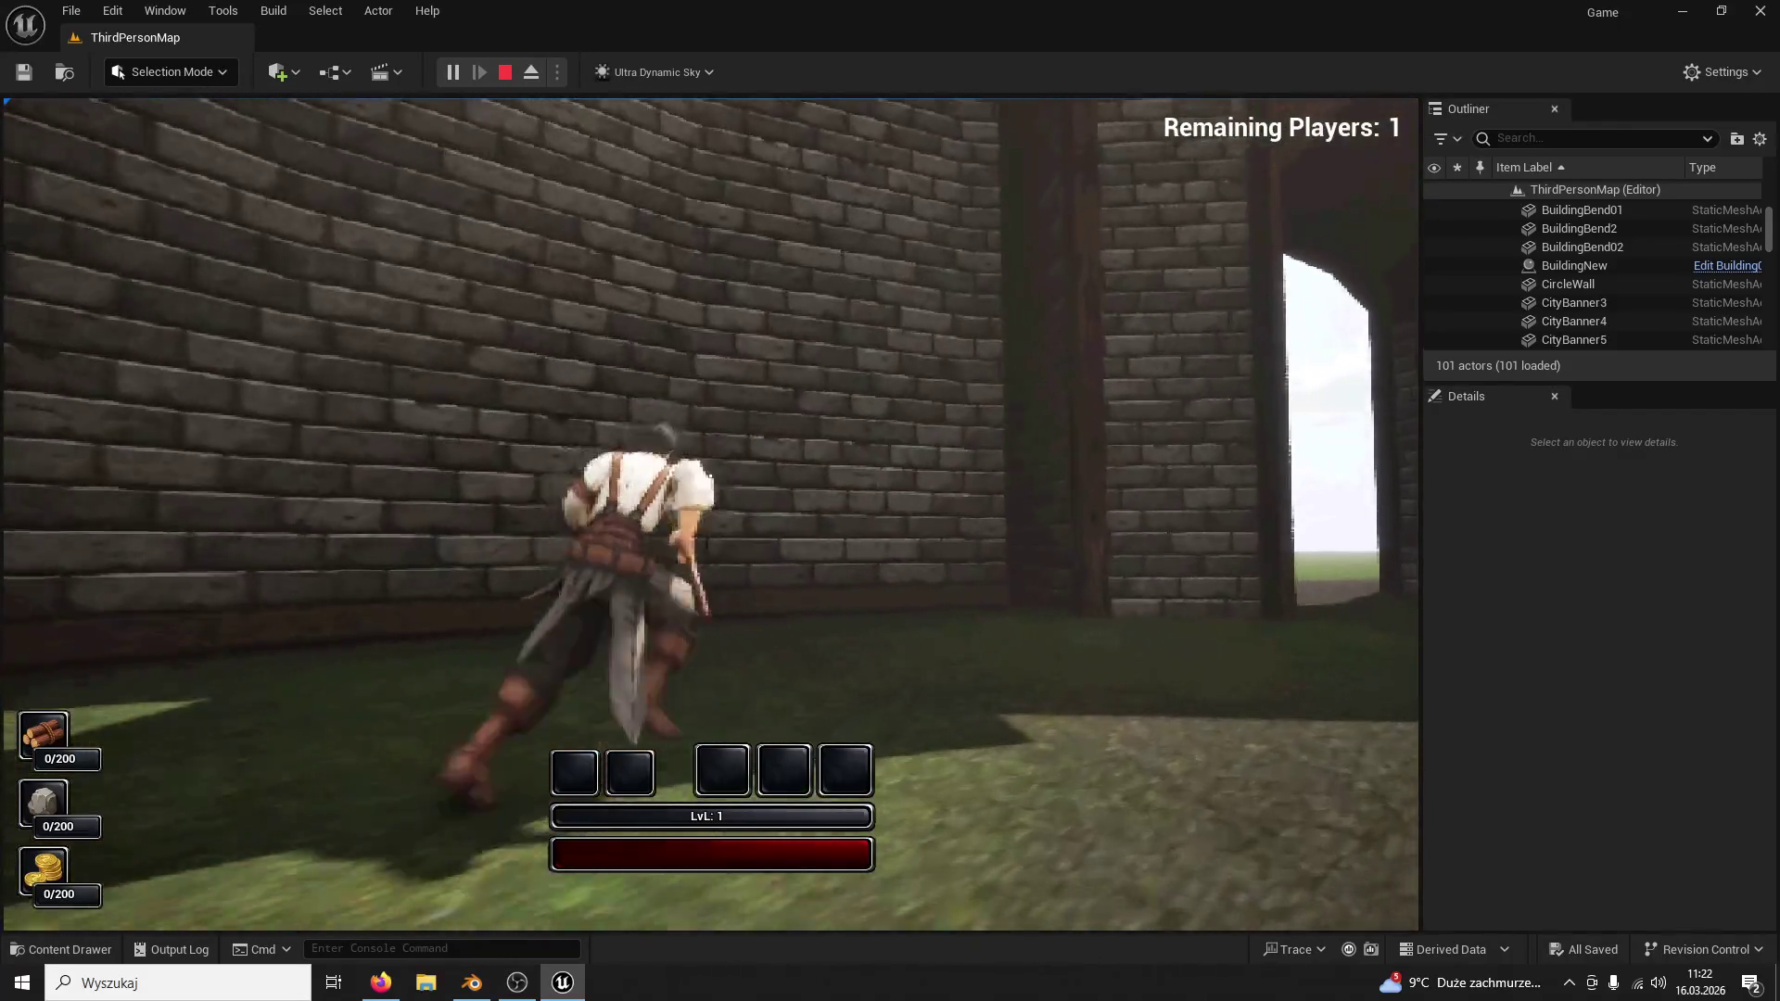
key(space)
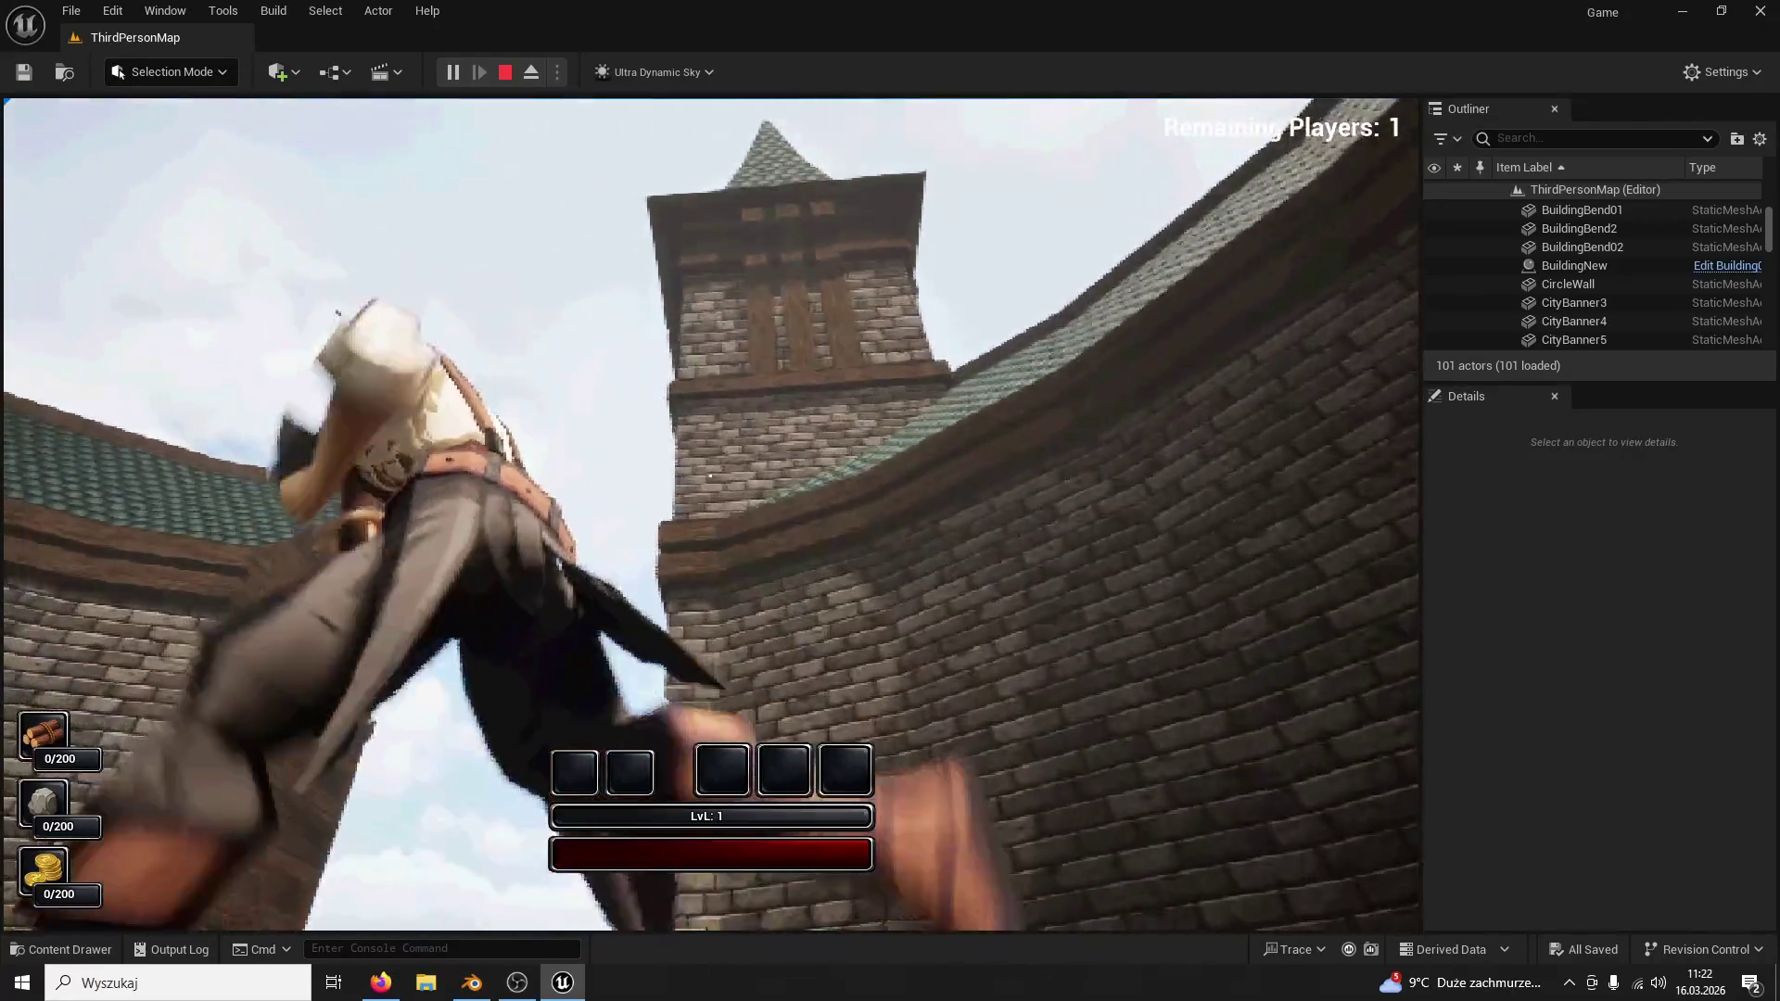
key(w)
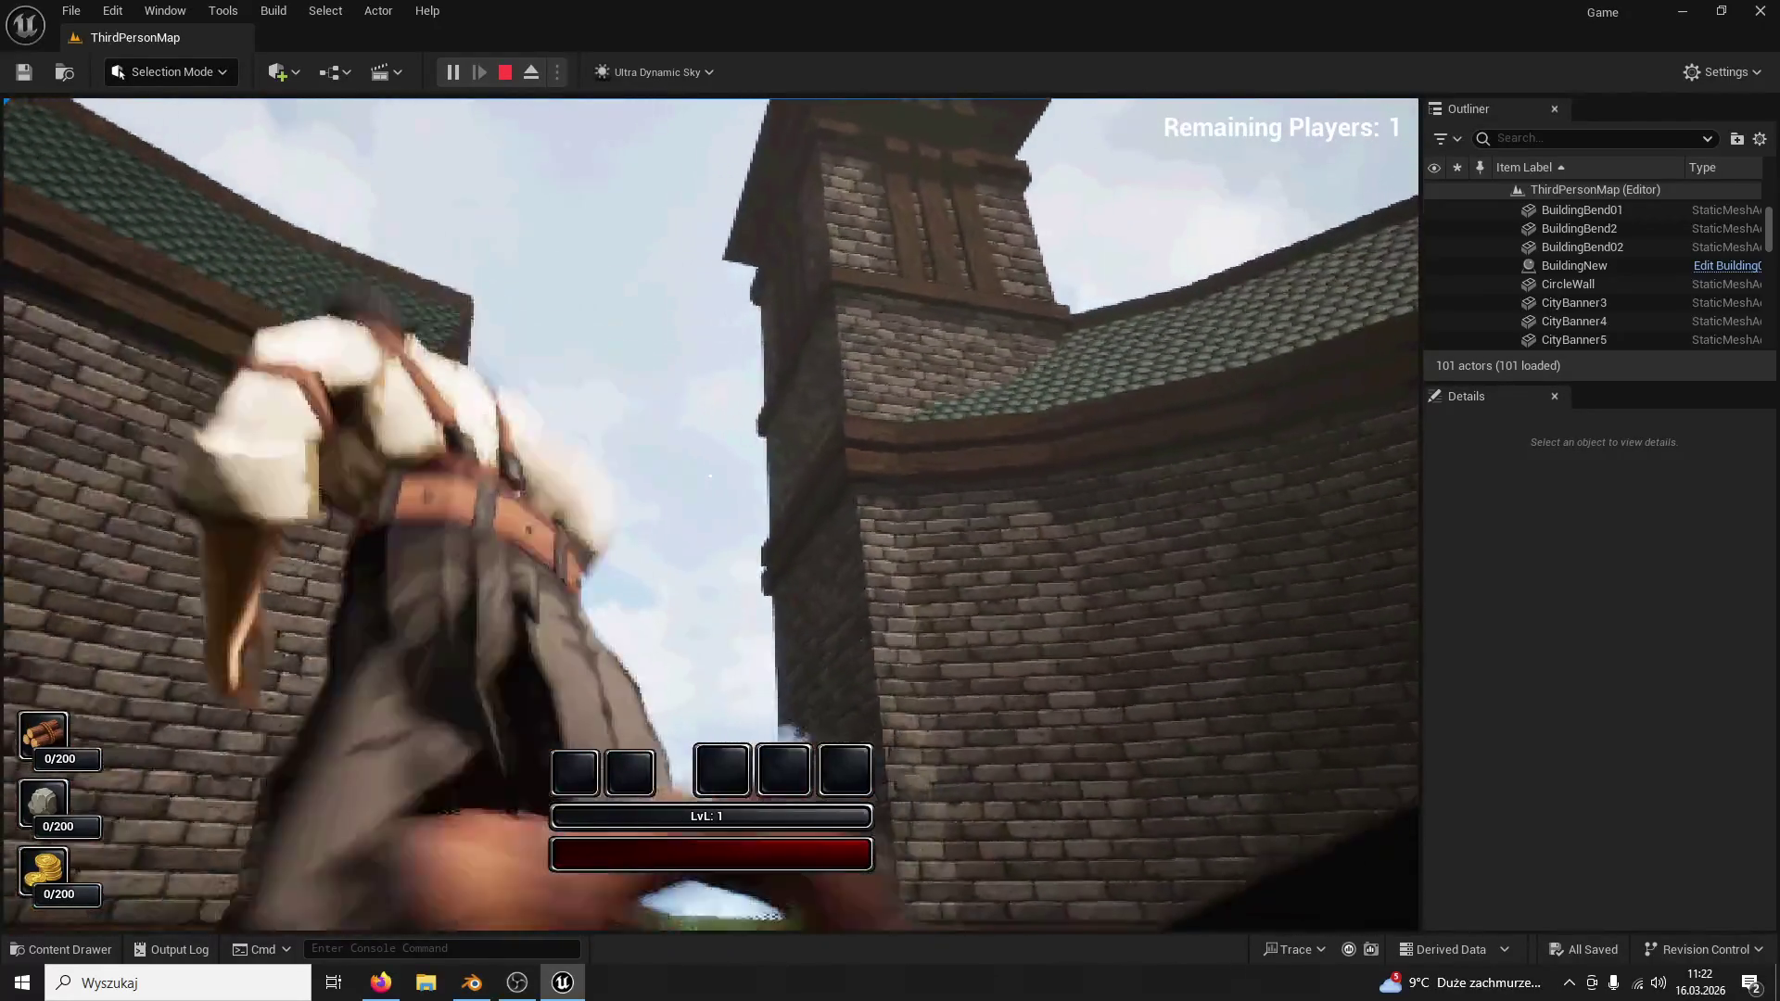
key(Escape)
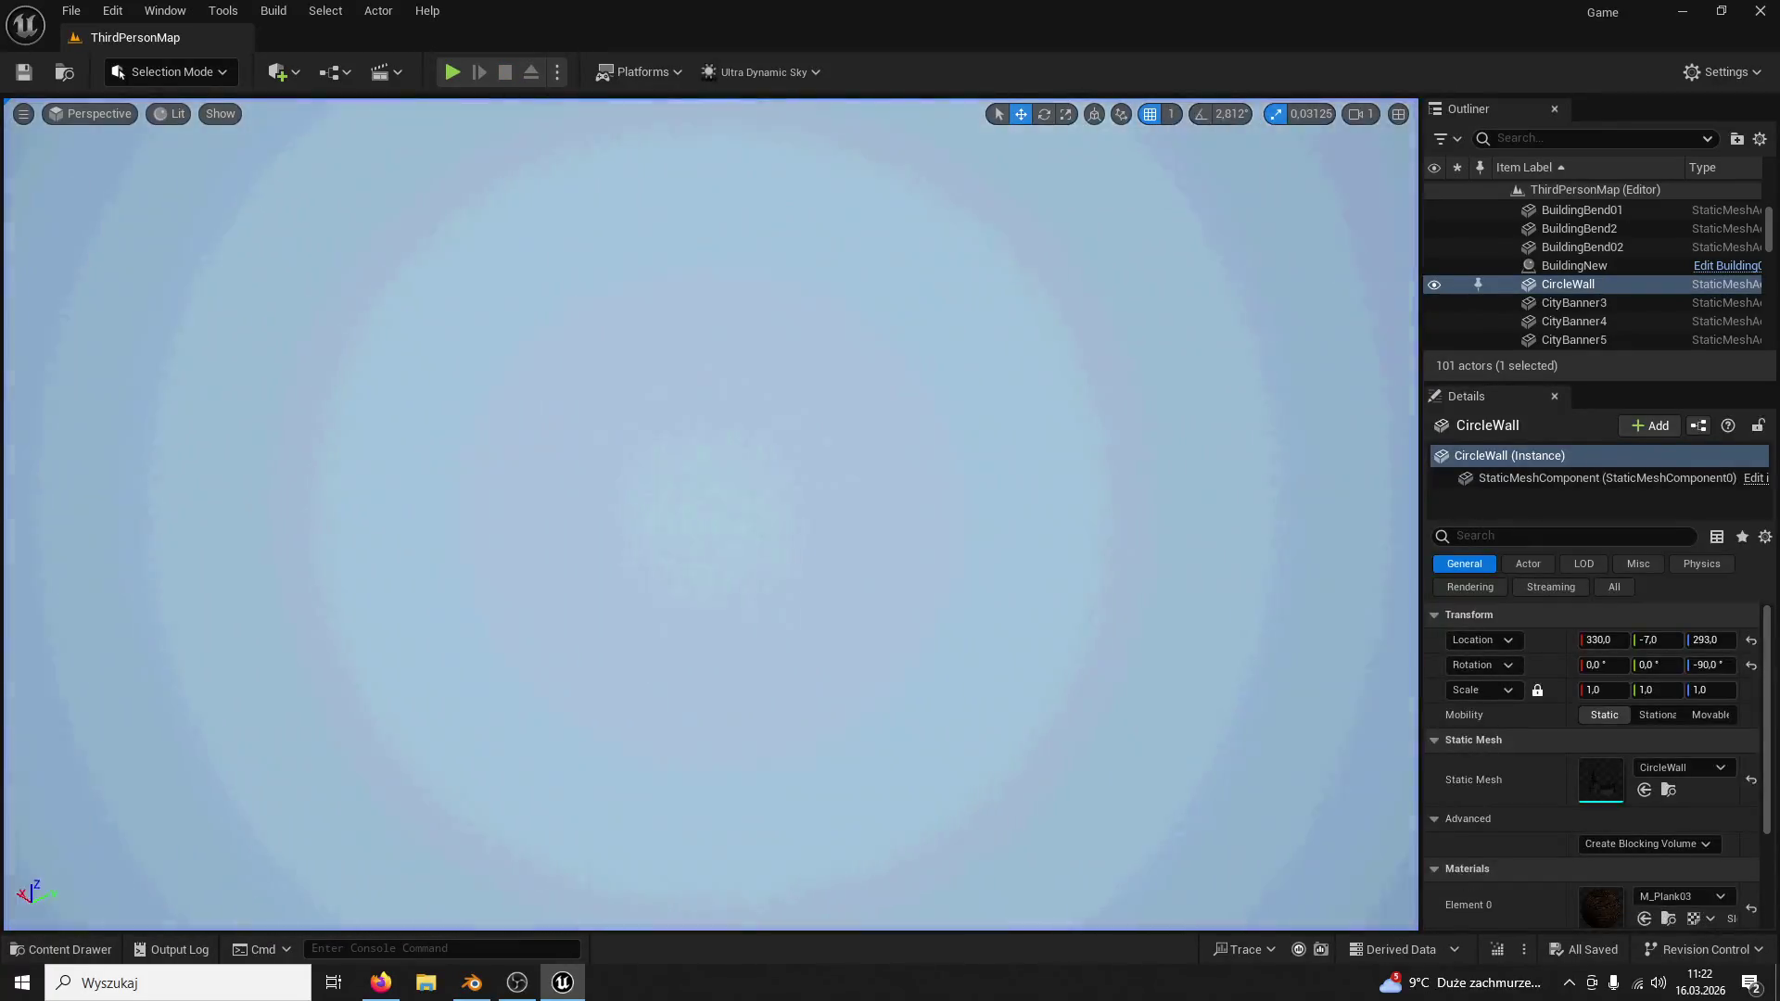
Step: Place Tower03Part02 from the ModularV3 Towers folder into the level near the tower
right_drag(710, 515, 710, 417)
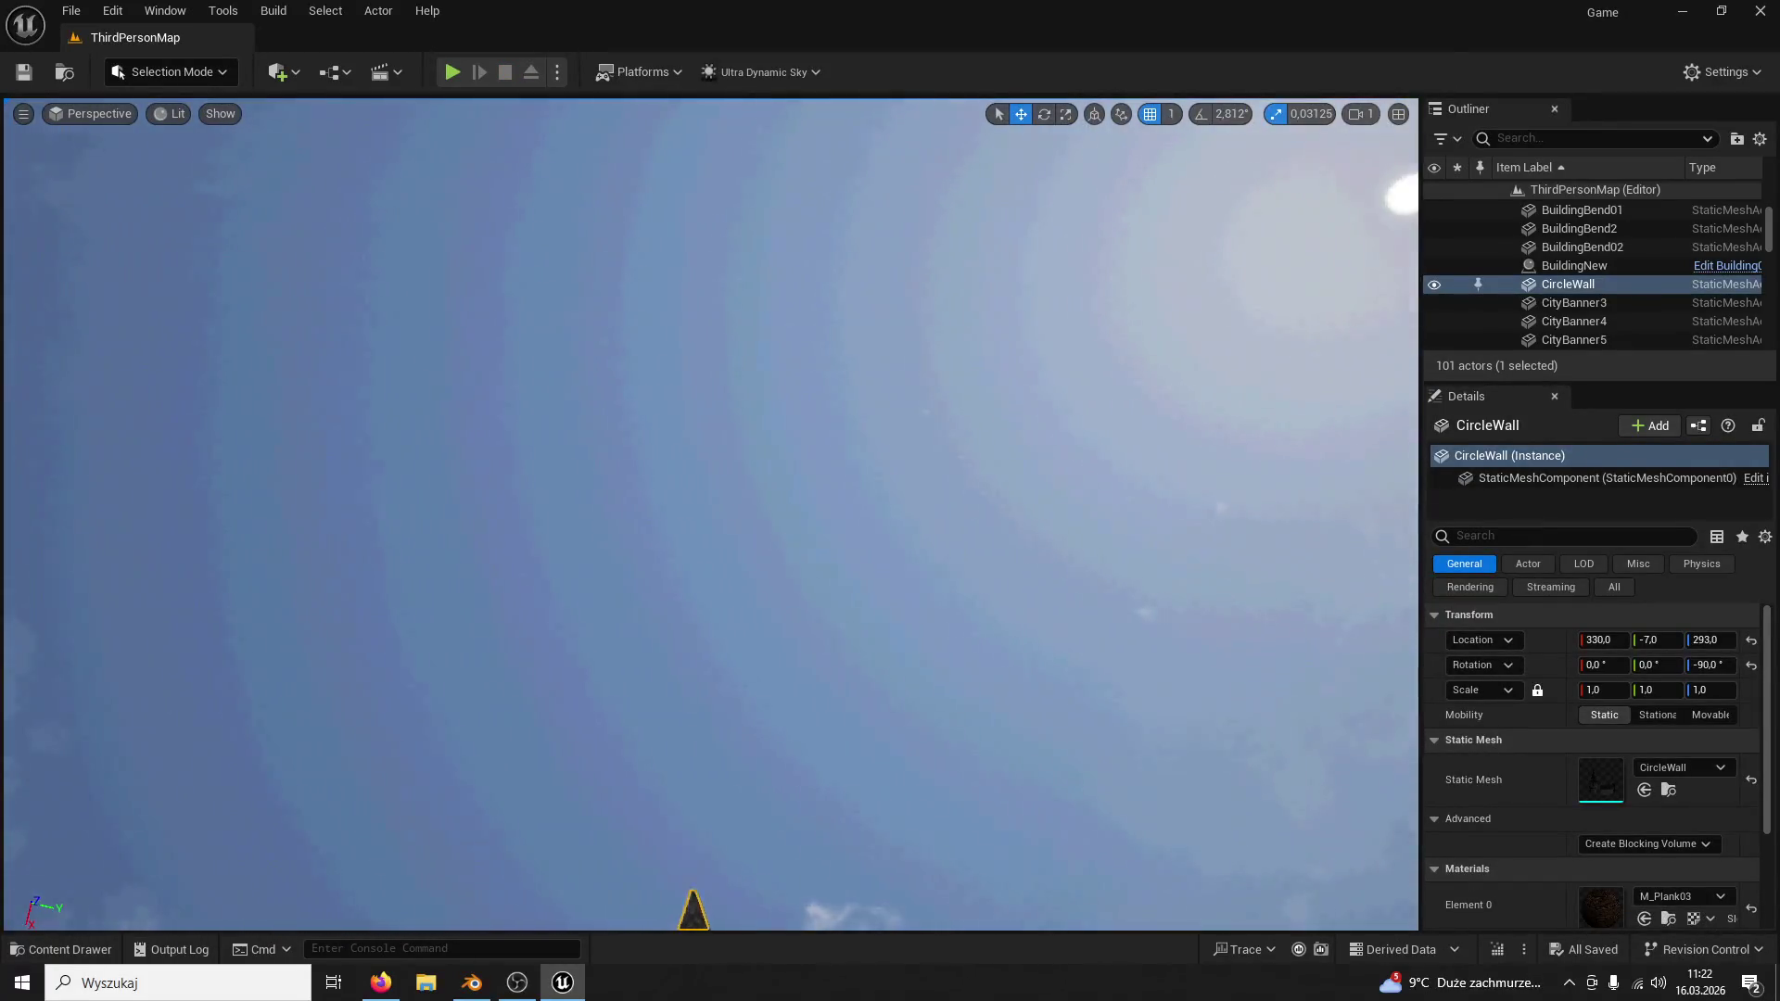
right_drag(516, 481, 516, 625)
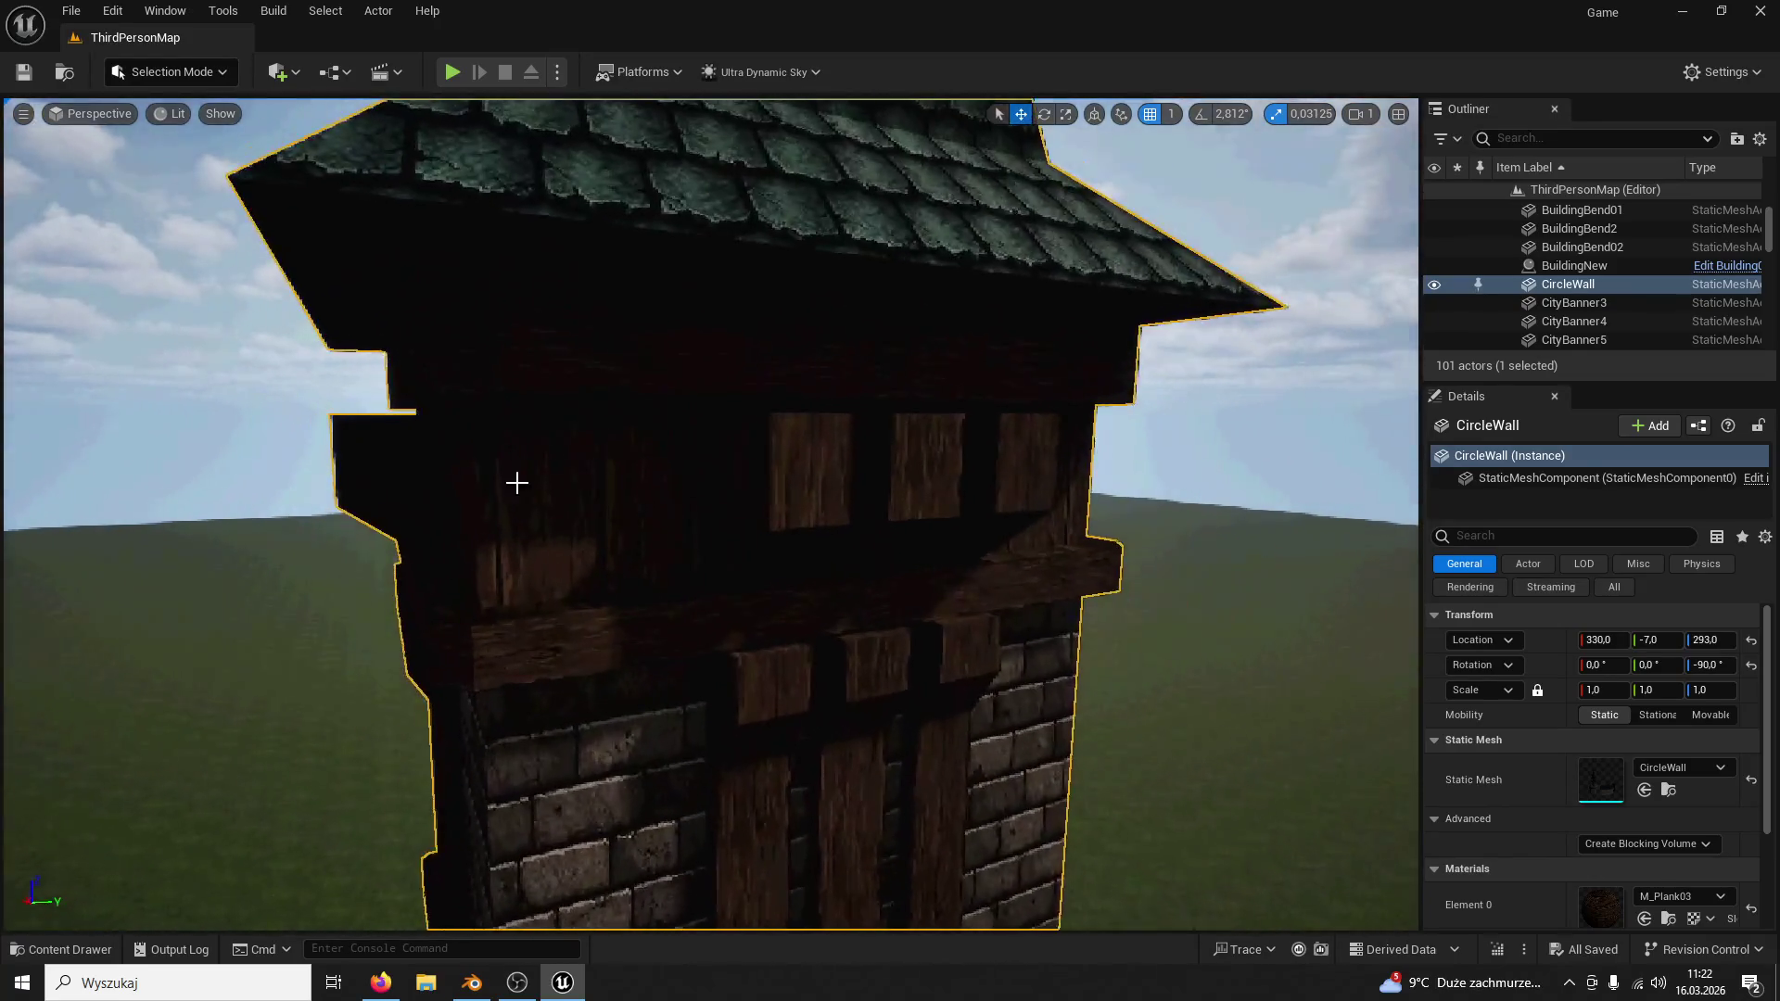
click(59, 951)
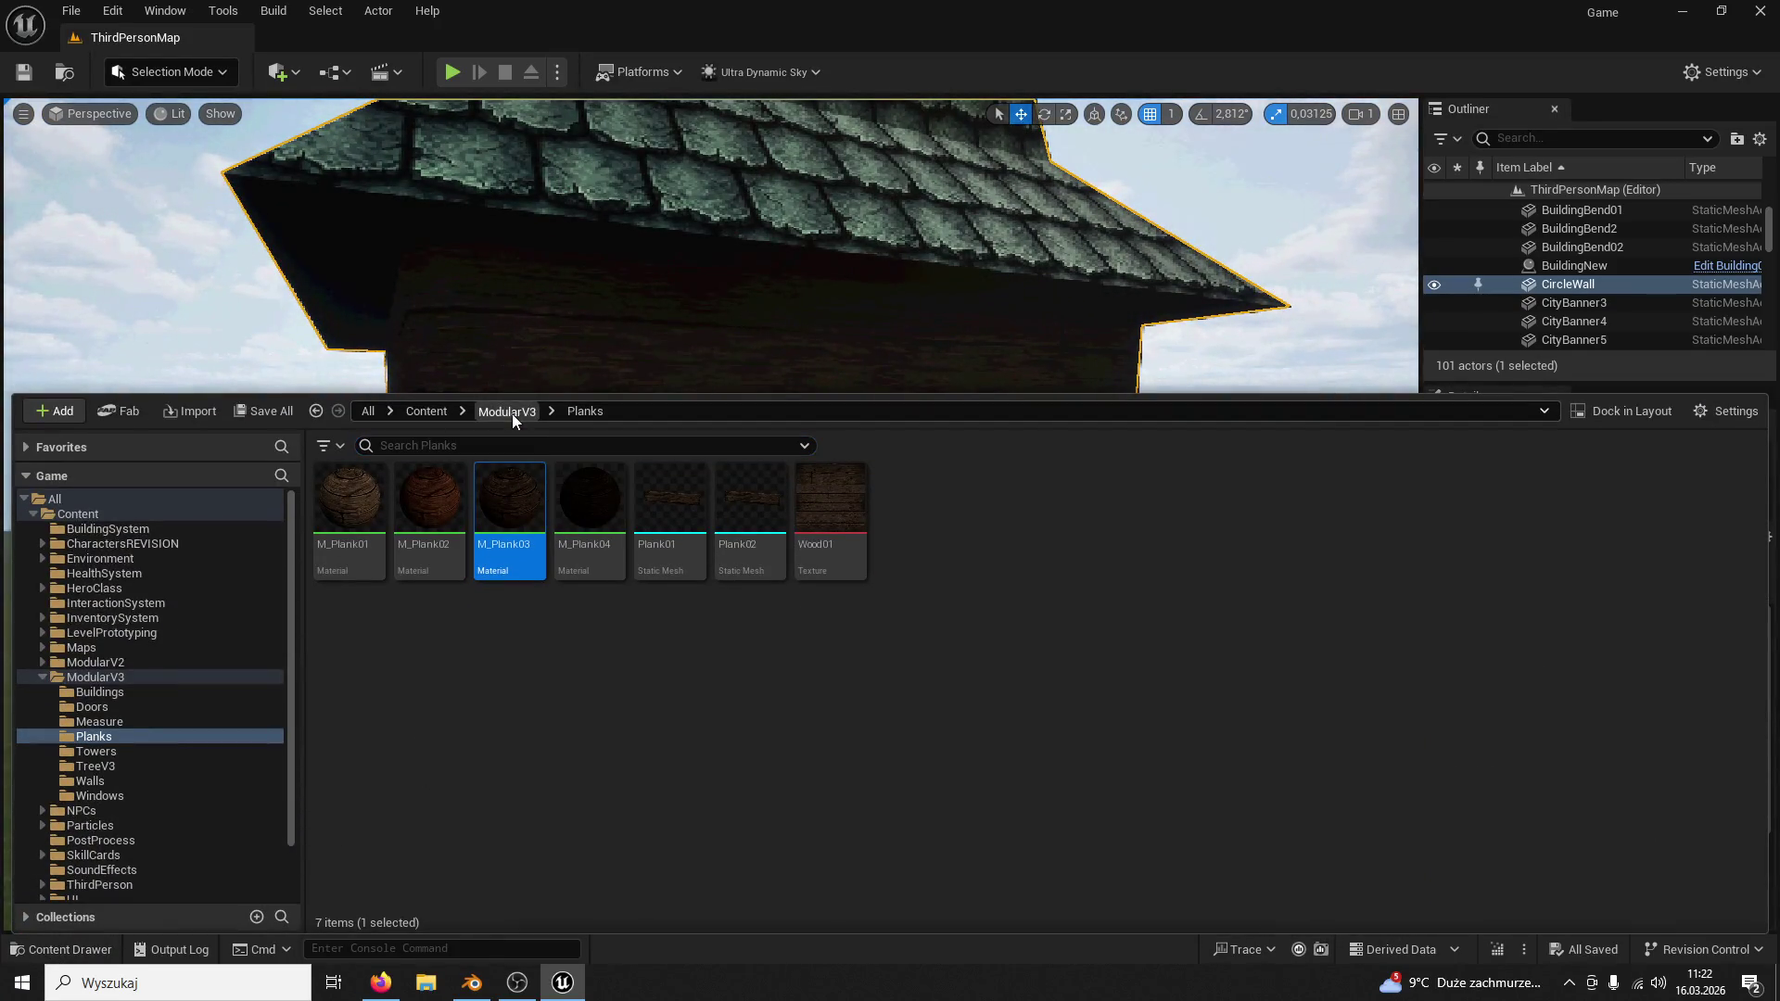
click(511, 412)
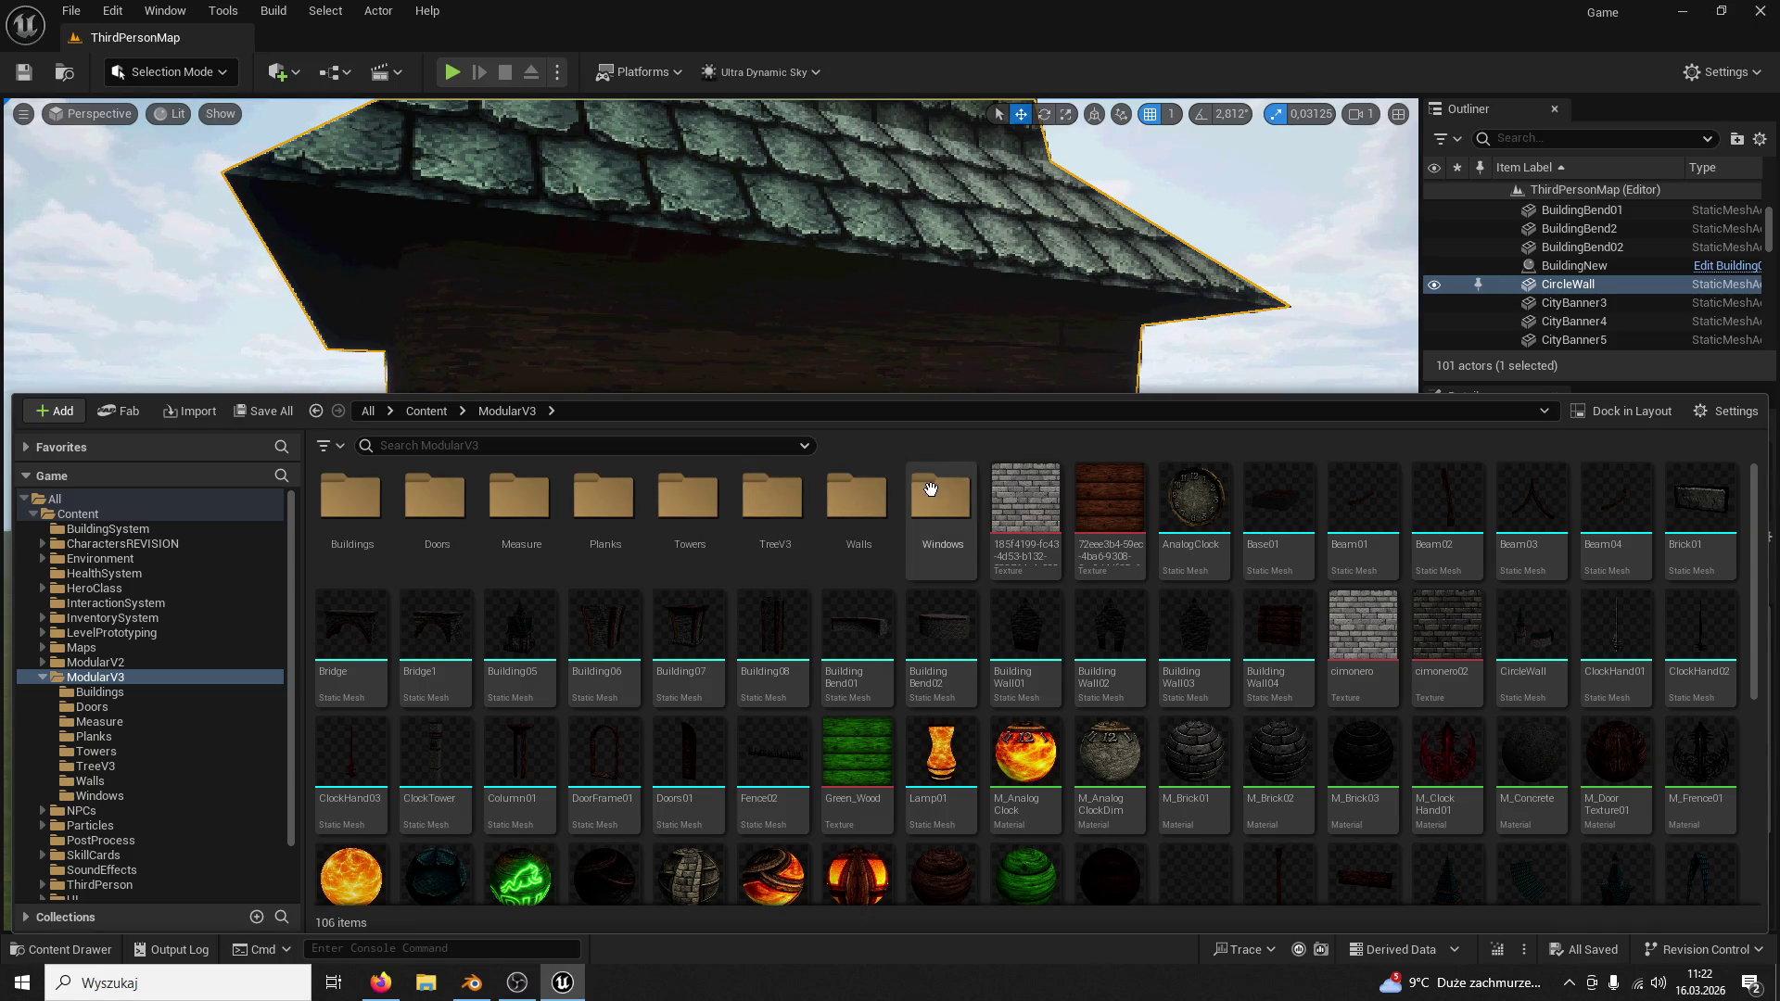
double_click(930, 491)
click(505, 411)
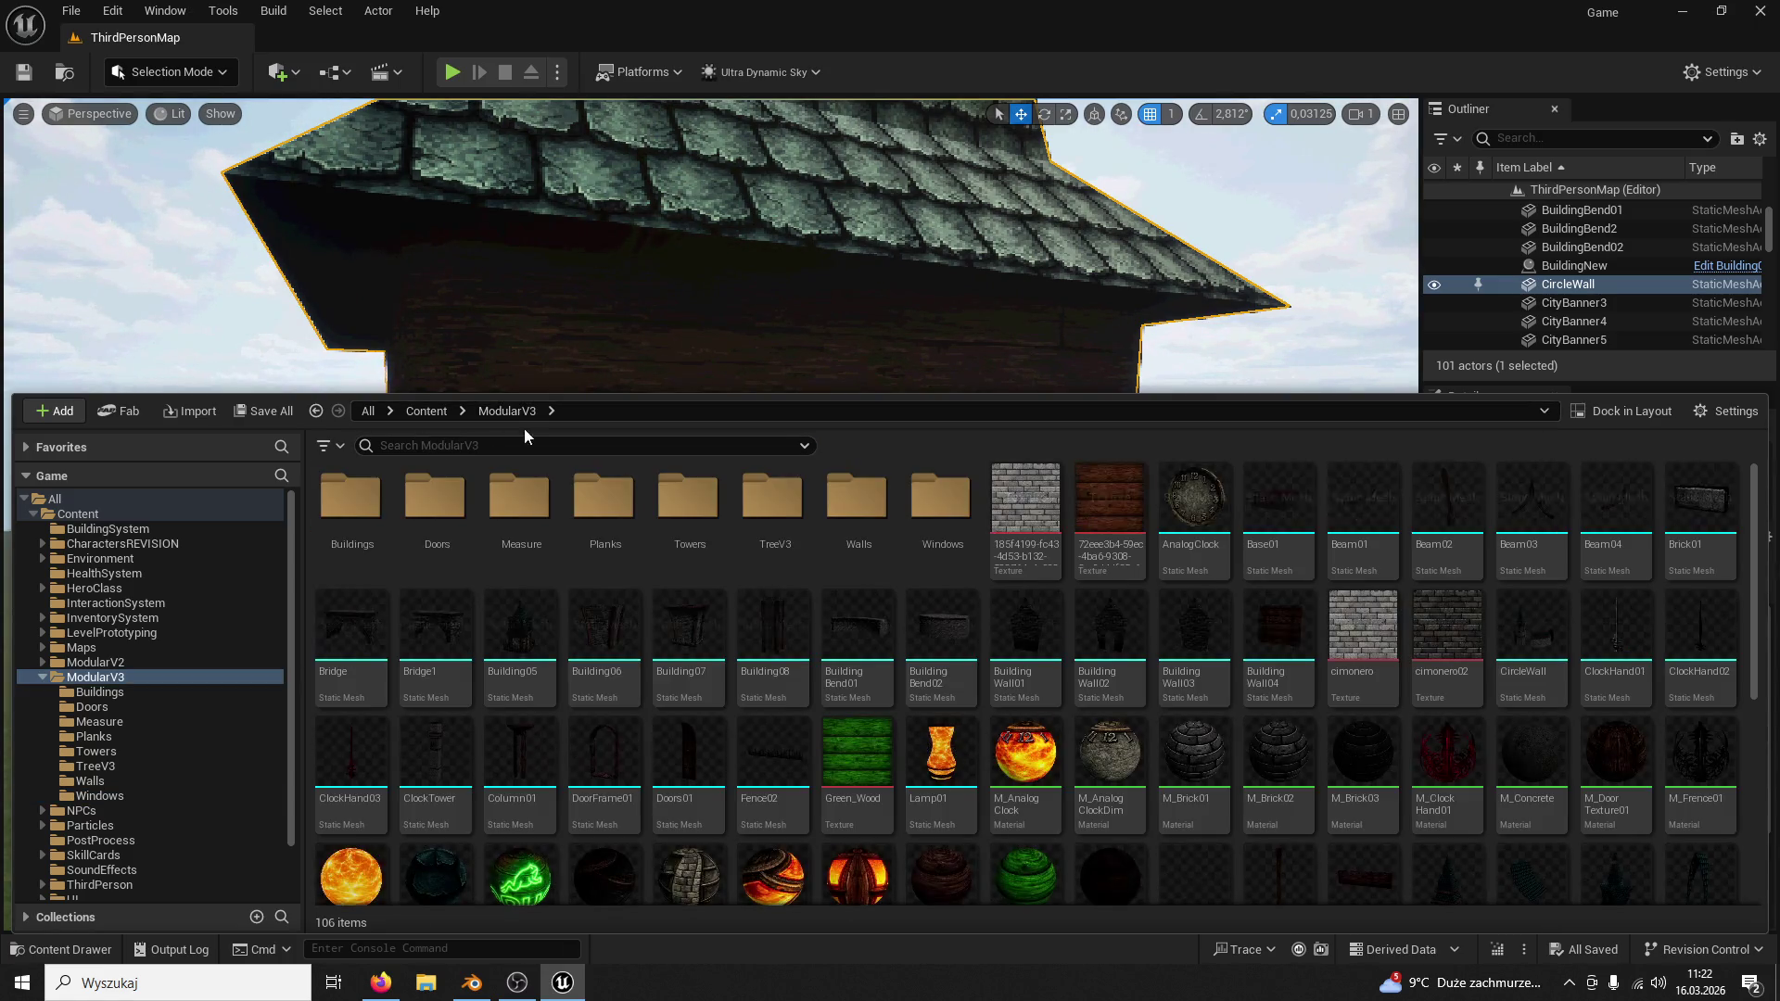
double_click(663, 485)
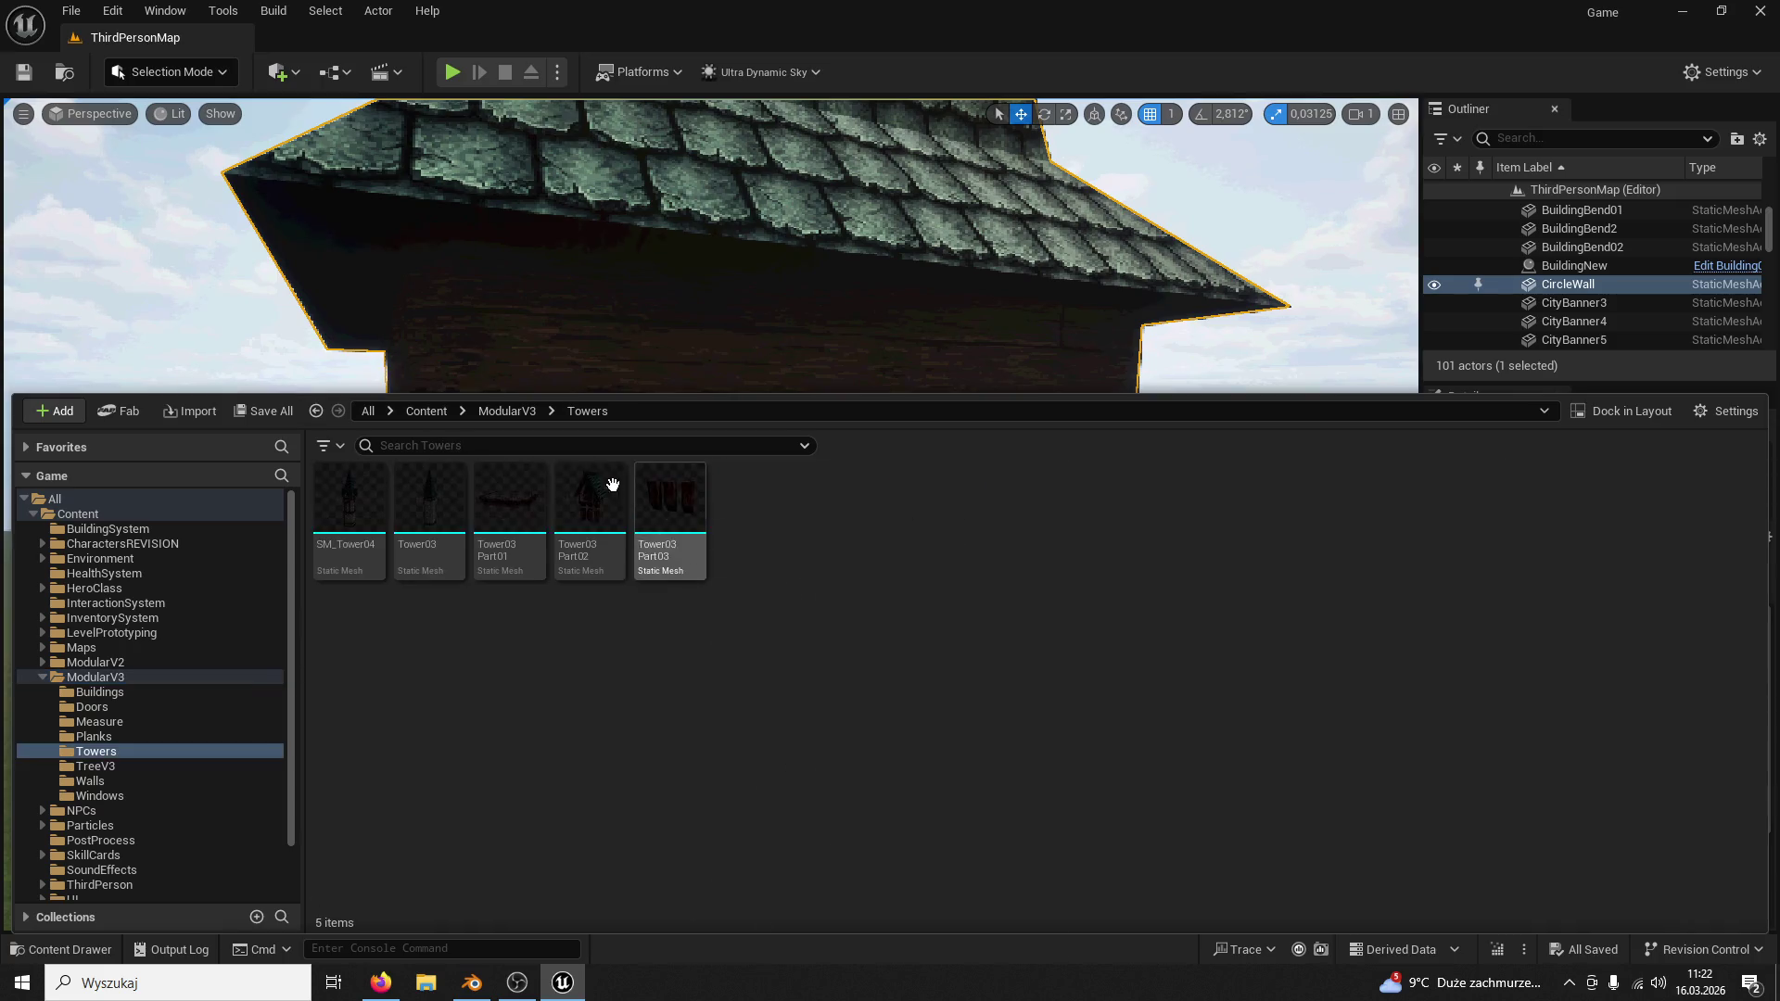
drag(612, 479, 773, 427)
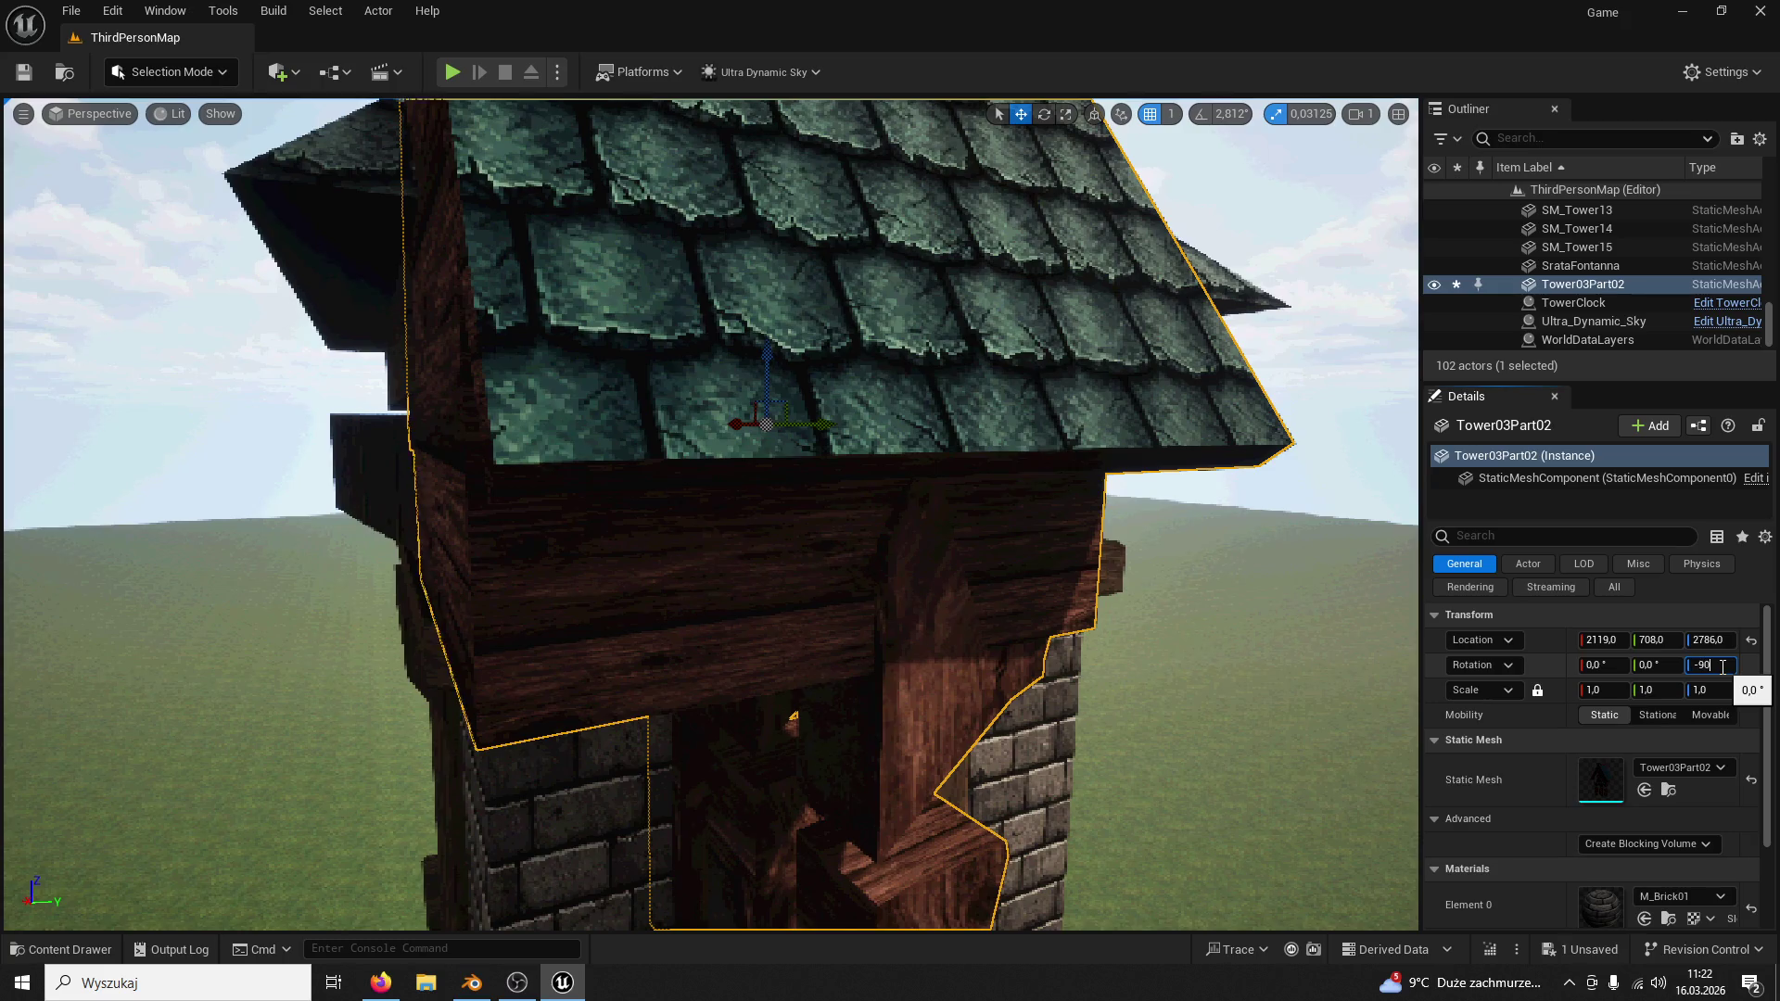
Step: Rotate the tower part to 90 degrees on Z, fit it onto the tower top and start a play test
key(Return)
text(90)
key(Return)
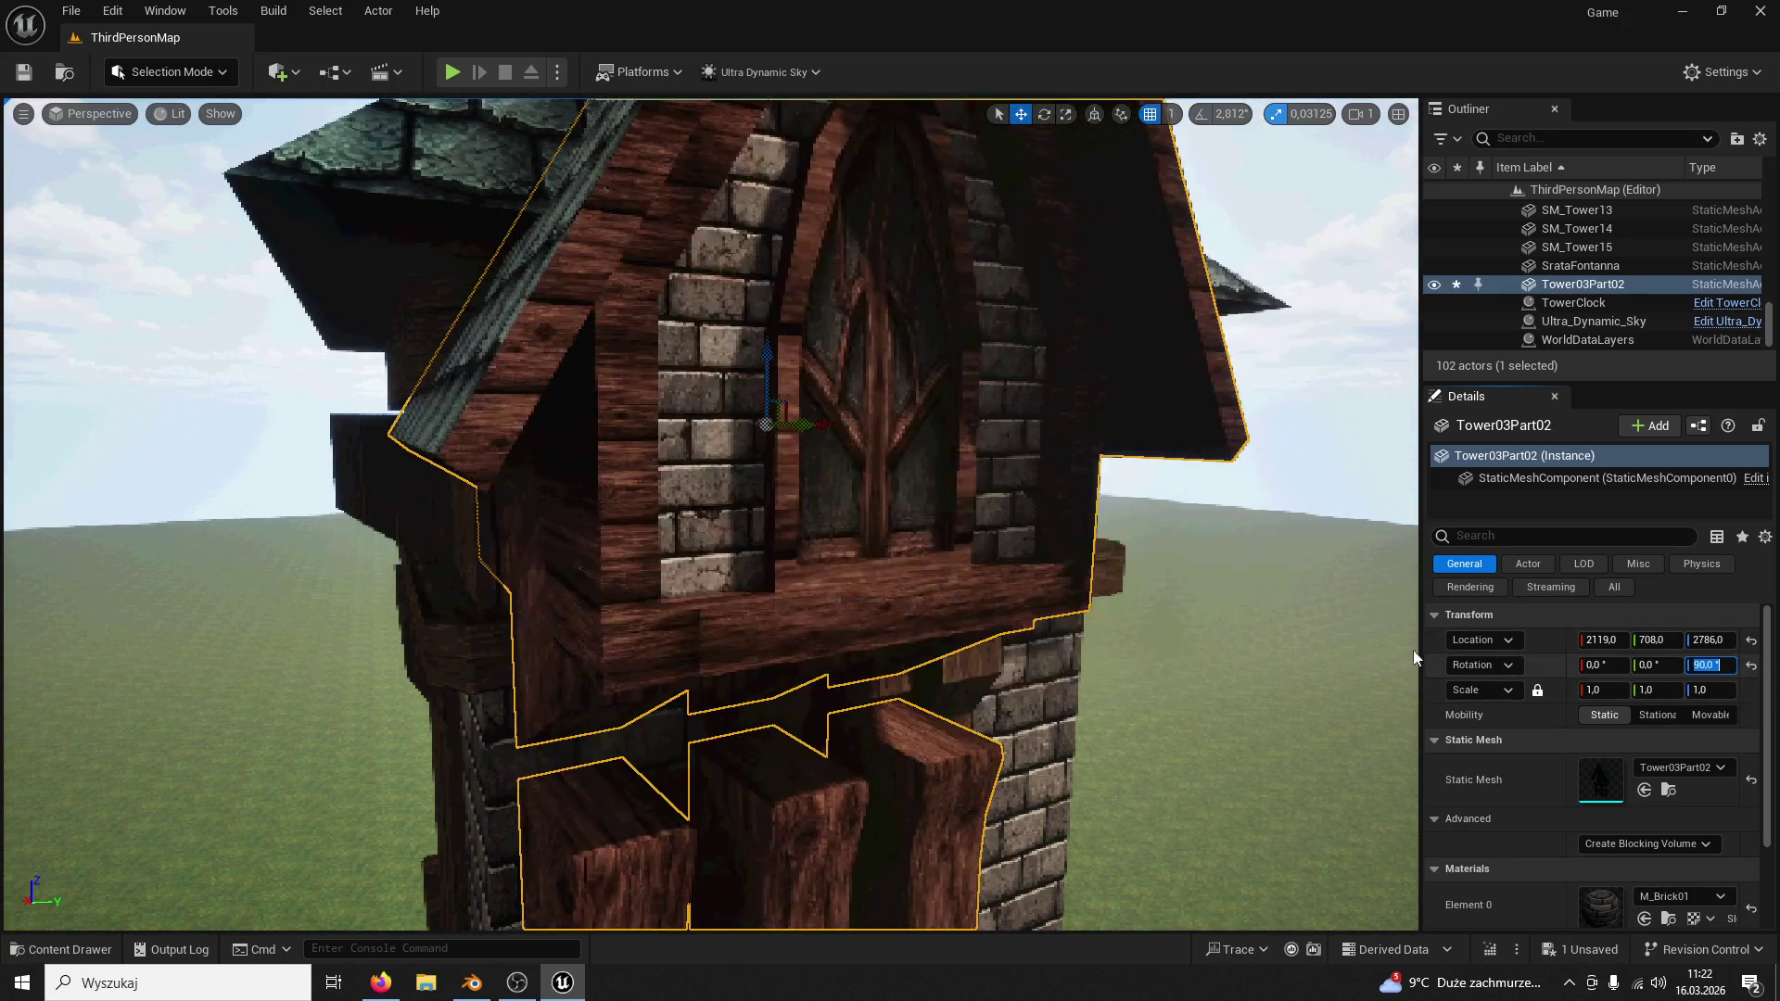
scroll(796, 628, down, 3)
scroll(835, 530, down, 3)
mouse_move(844, 425)
mouse_down()
mouse_move(752, 422)
mouse_move(851, 411)
mouse_up()
click(849, 411)
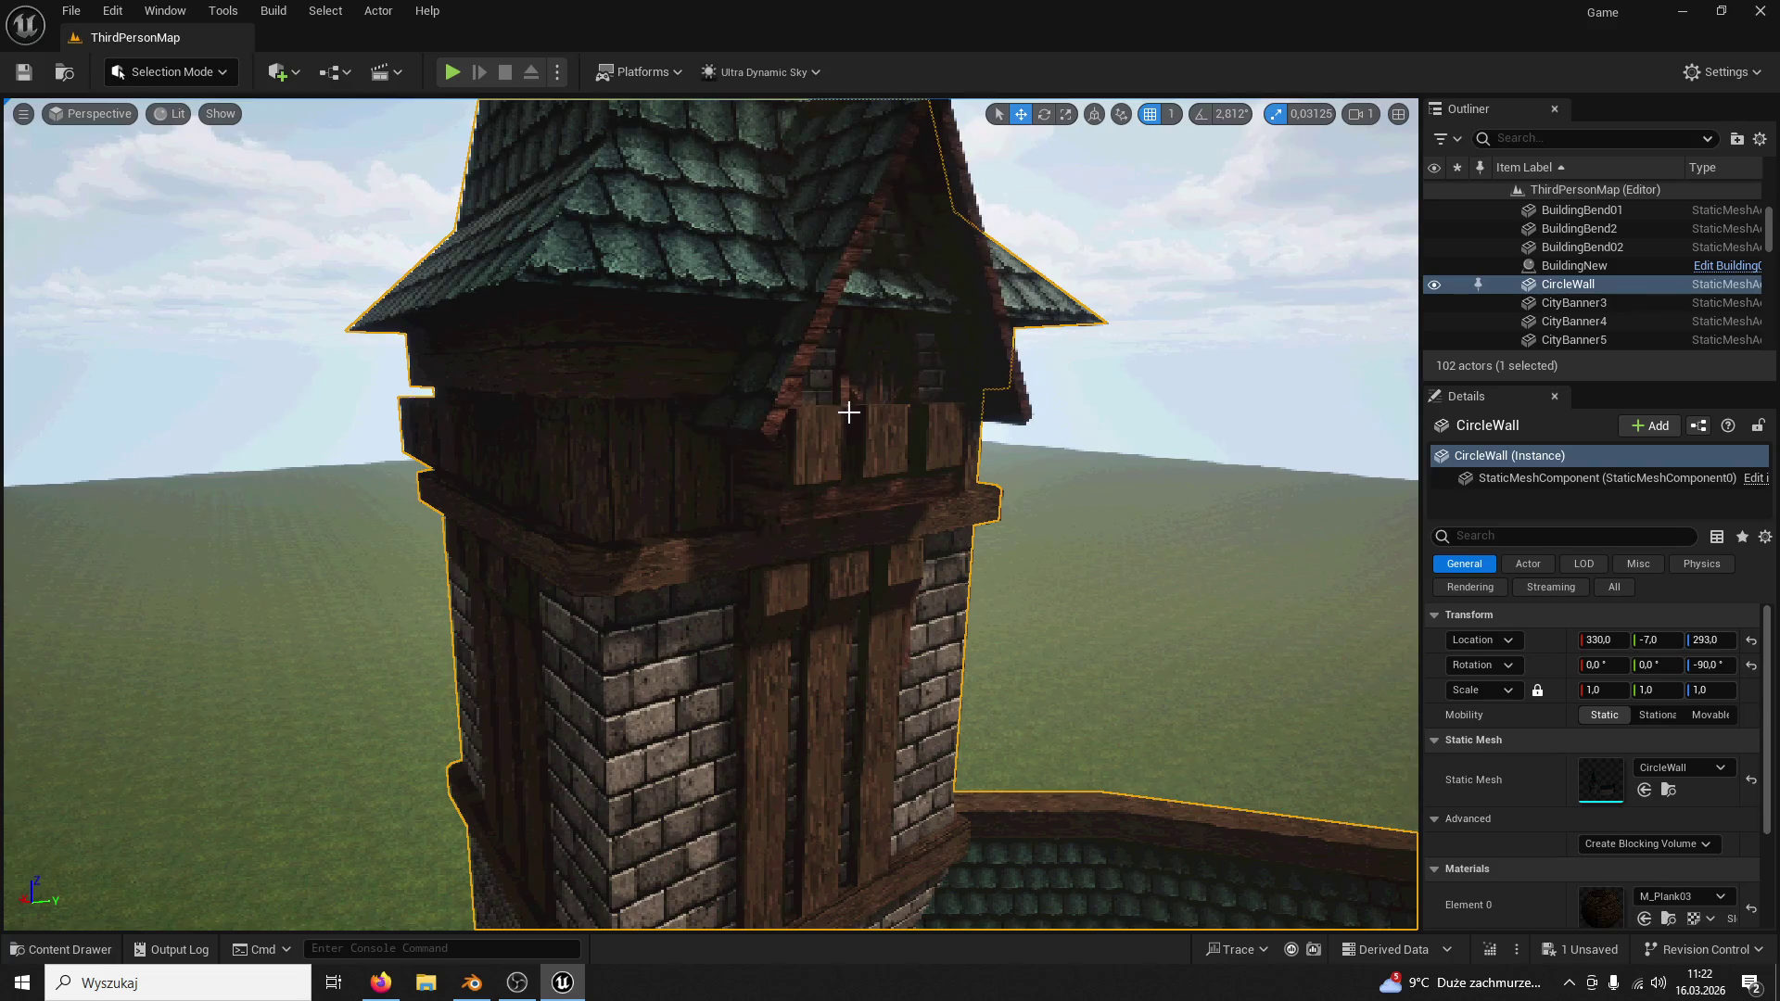
click(824, 414)
drag(845, 417, 849, 413)
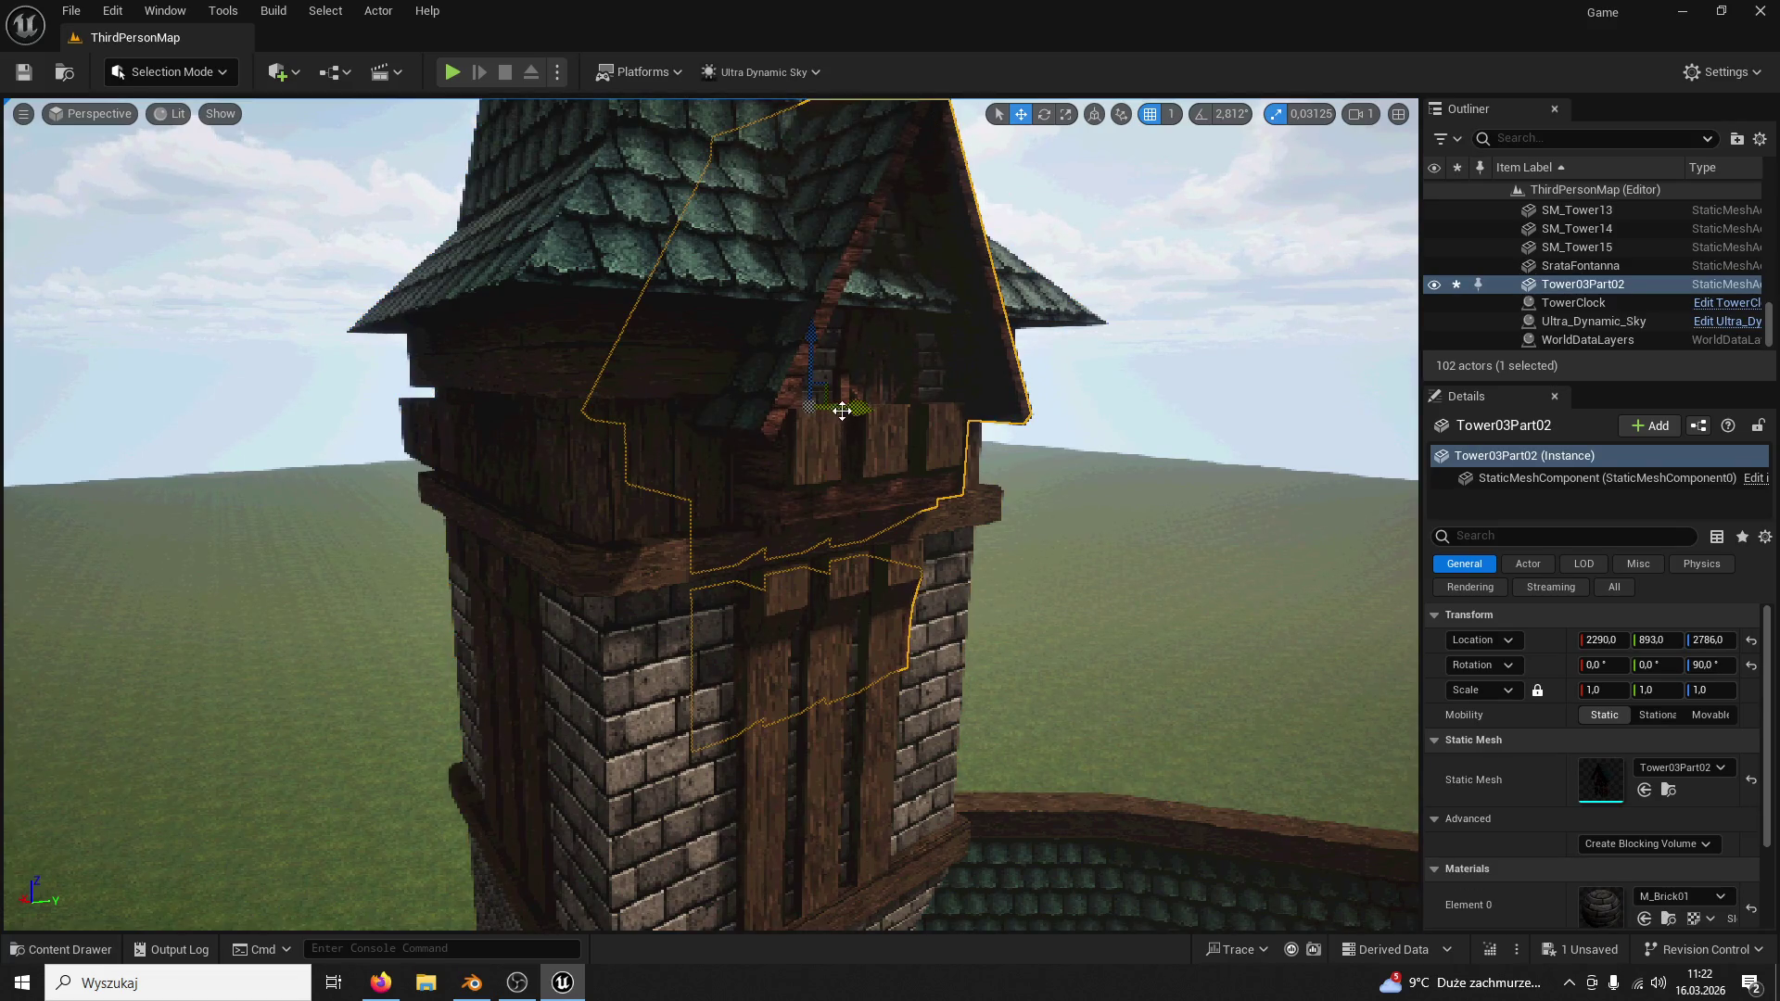
alt+drag(979, 418, 1019, 411)
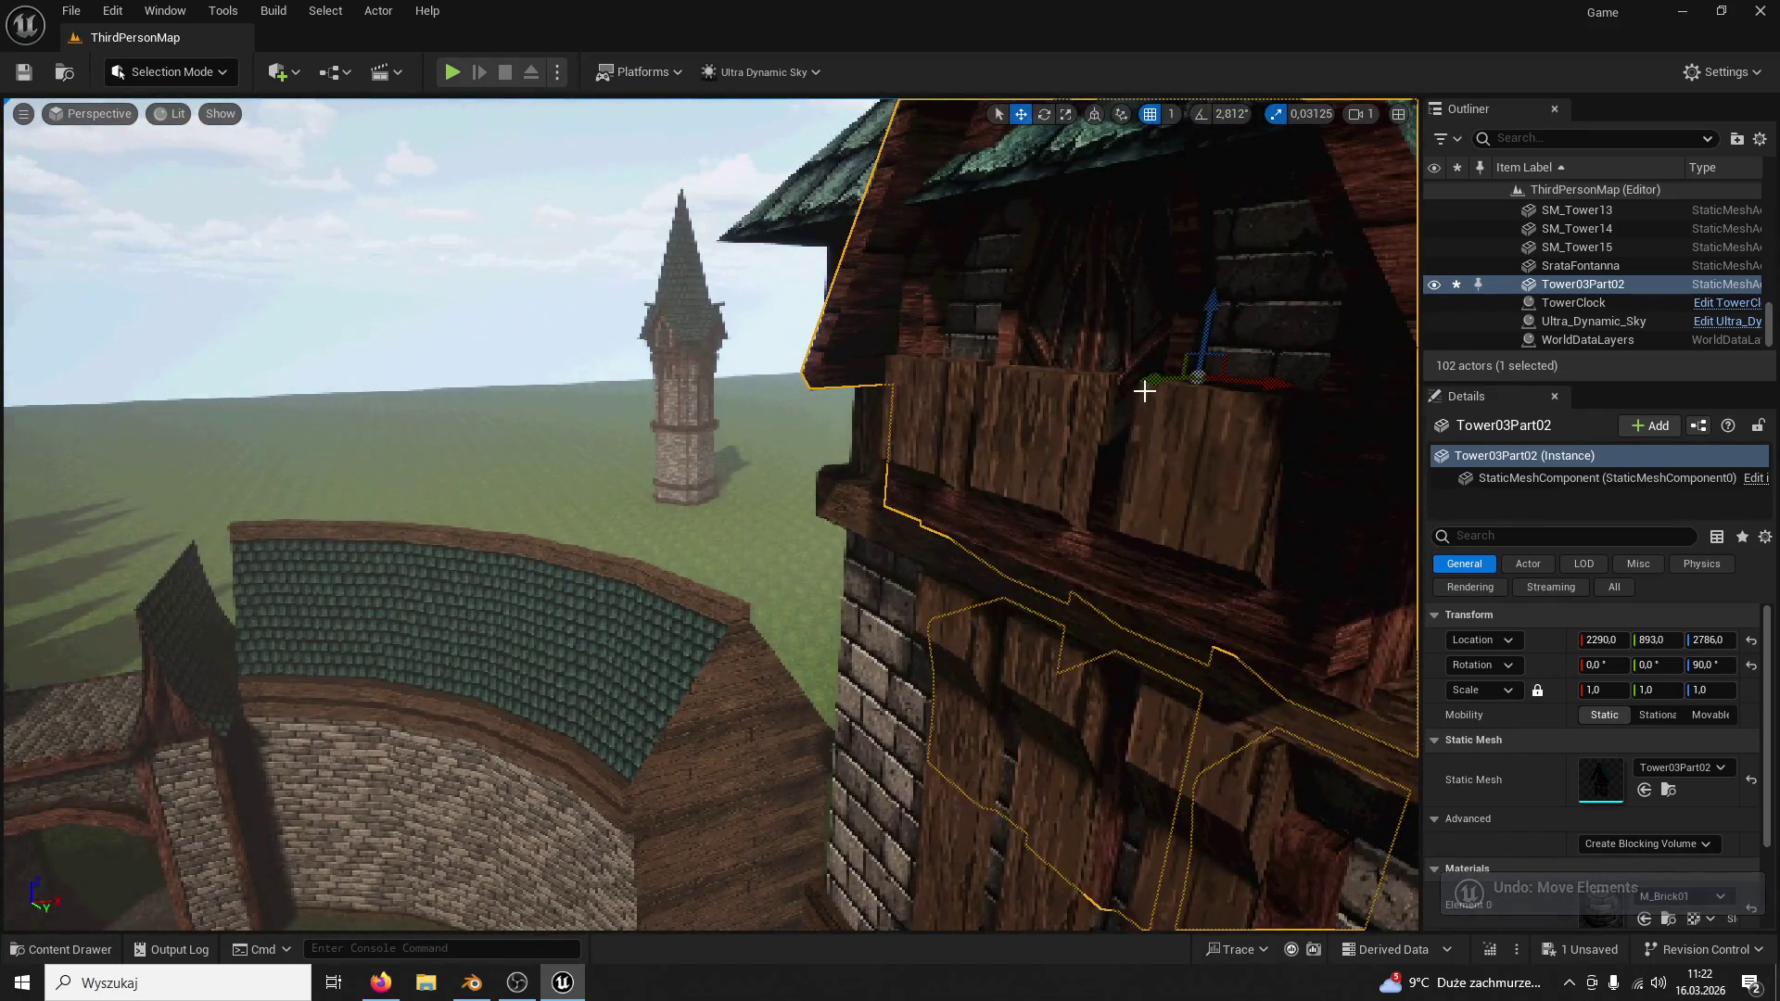
mouse_move(1141, 387)
mouse_down()
mouse_move(1110, 397)
mouse_move(1197, 403)
mouse_move(1052, 429)
mouse_up()
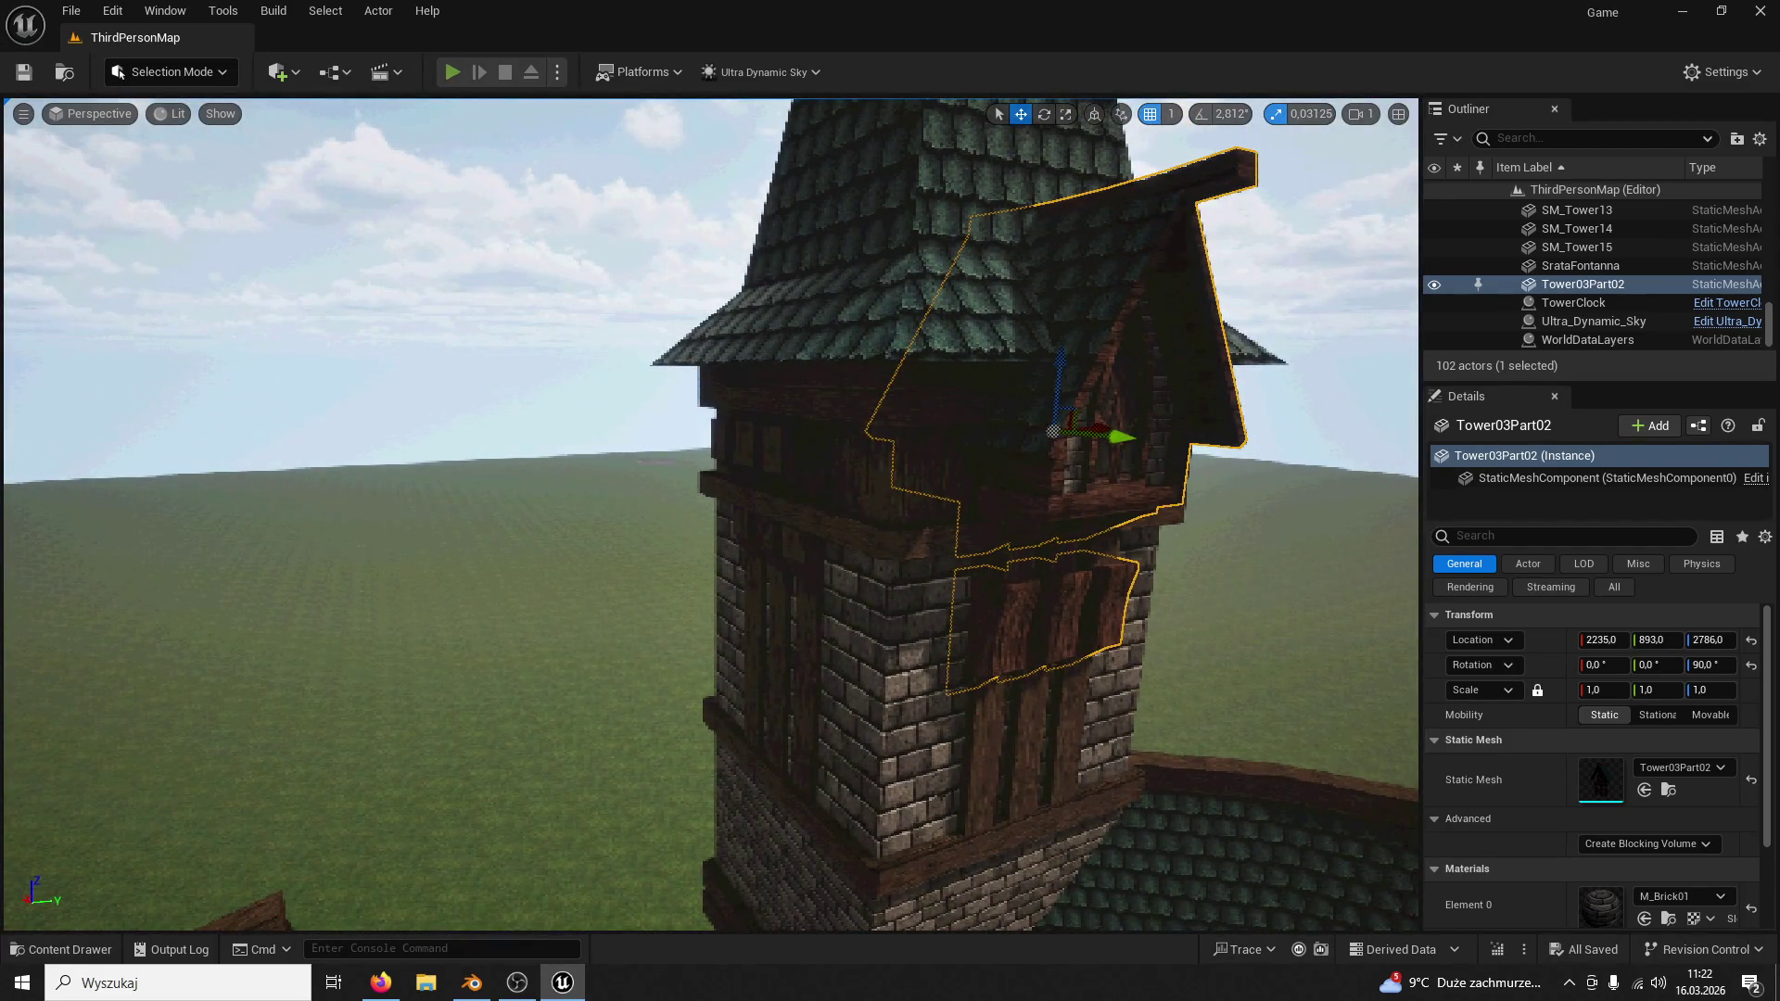
key(alt+p)
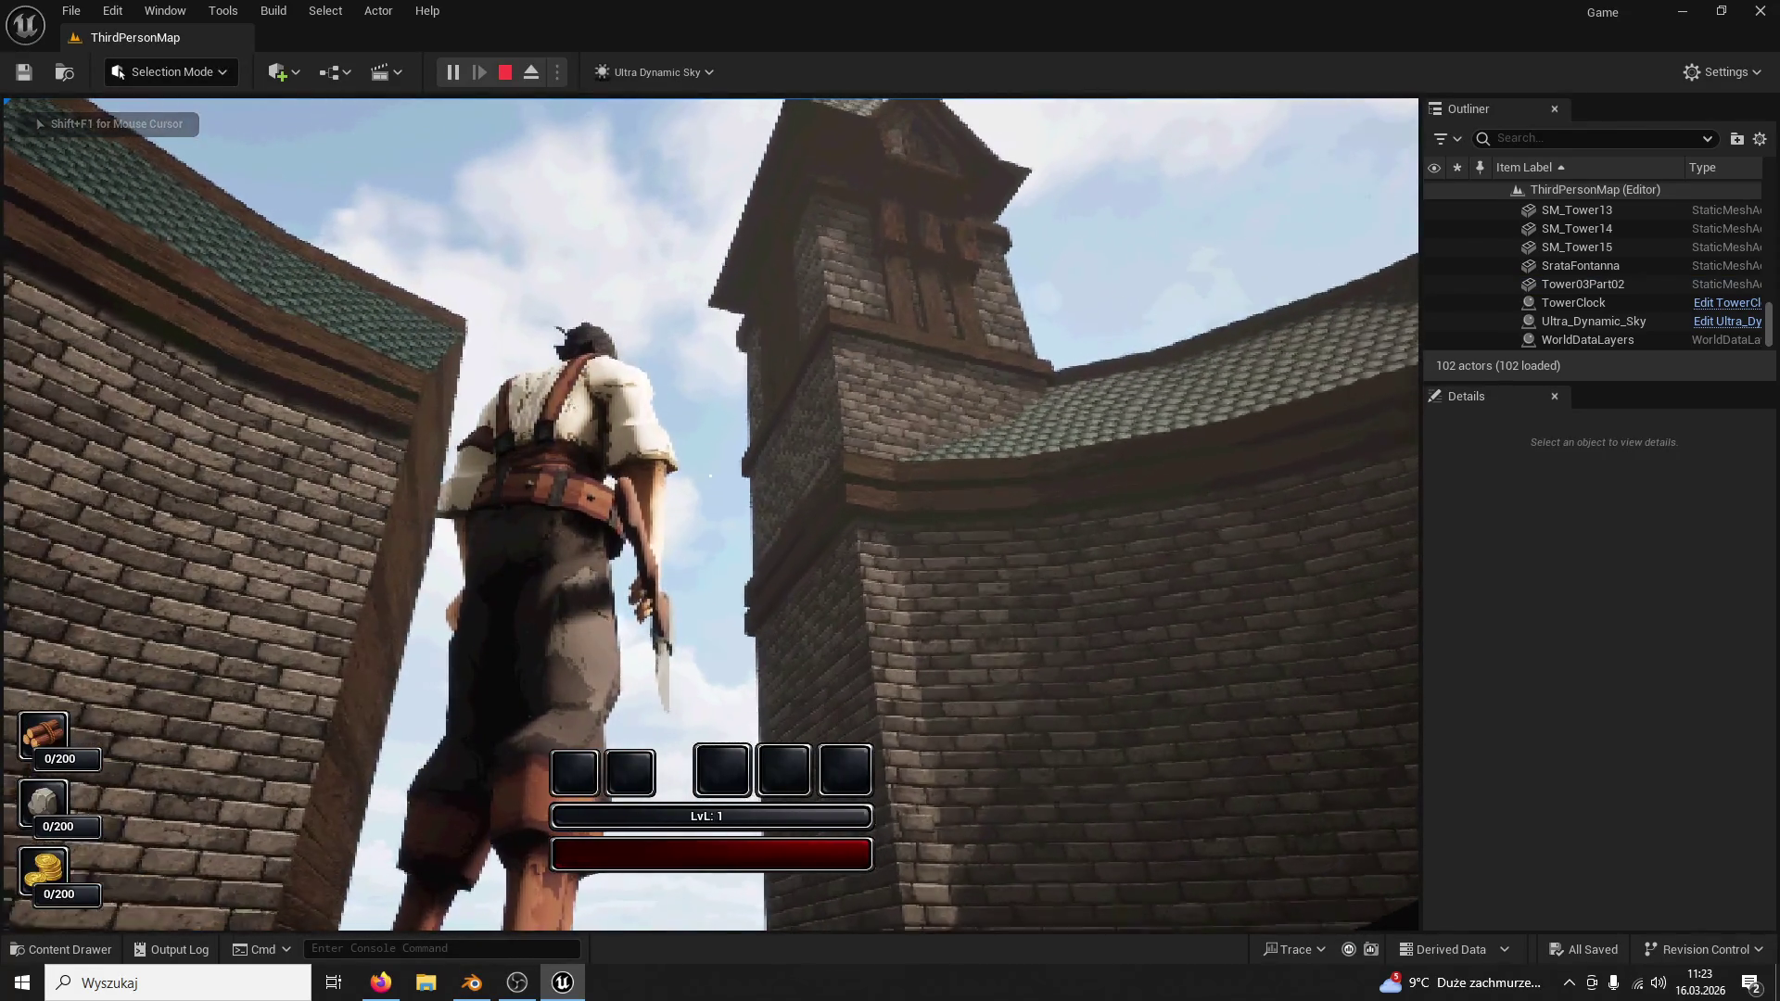
Step: Run the character through the courtyard beneath the tower, then stop the play session
key(w)
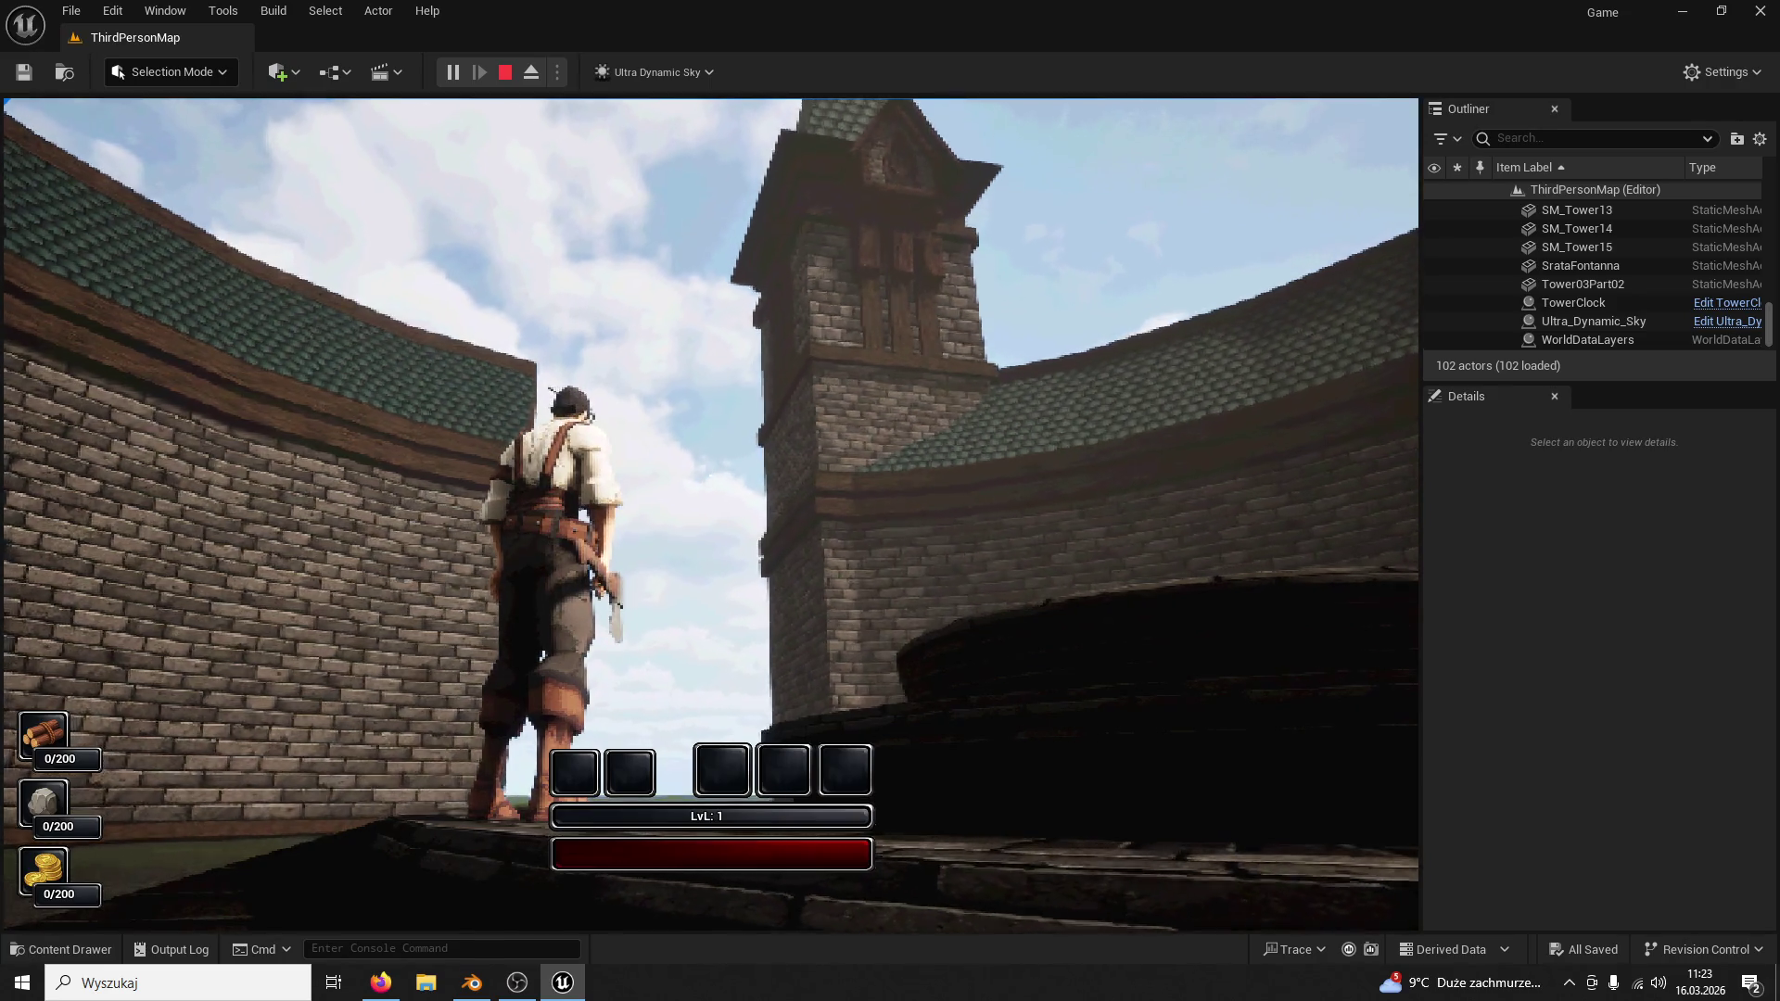
key(w)
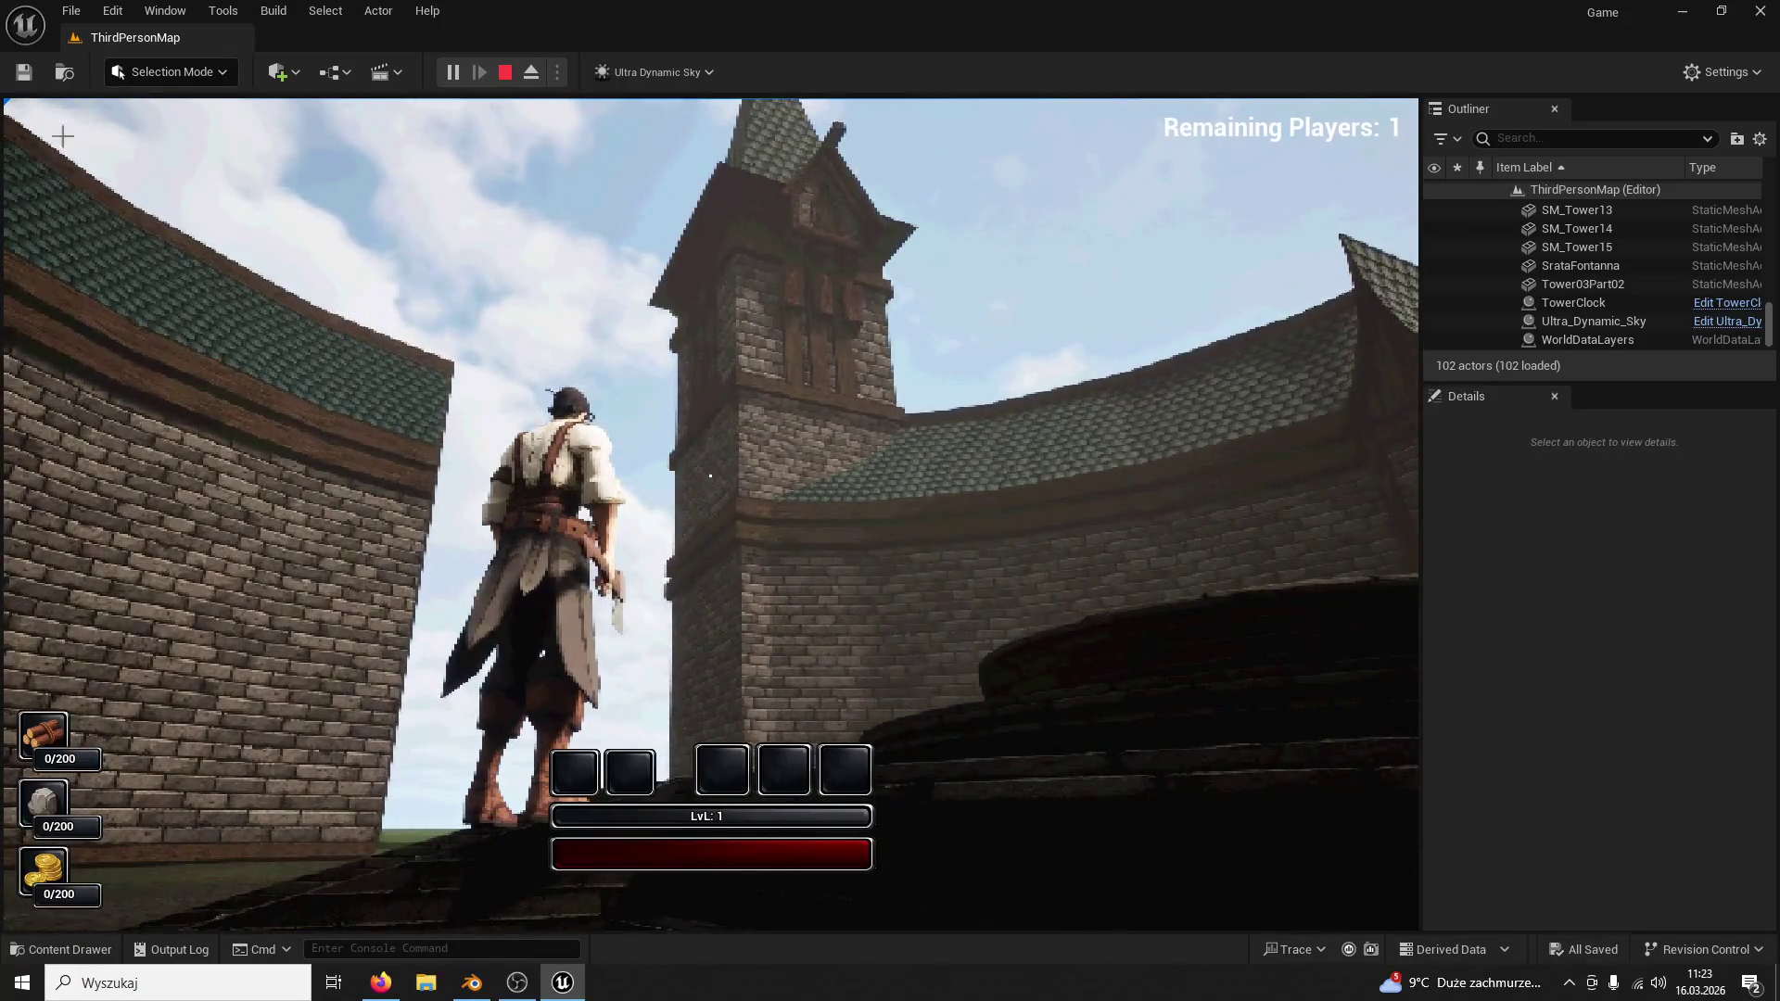
key(Escape)
key(Escape)
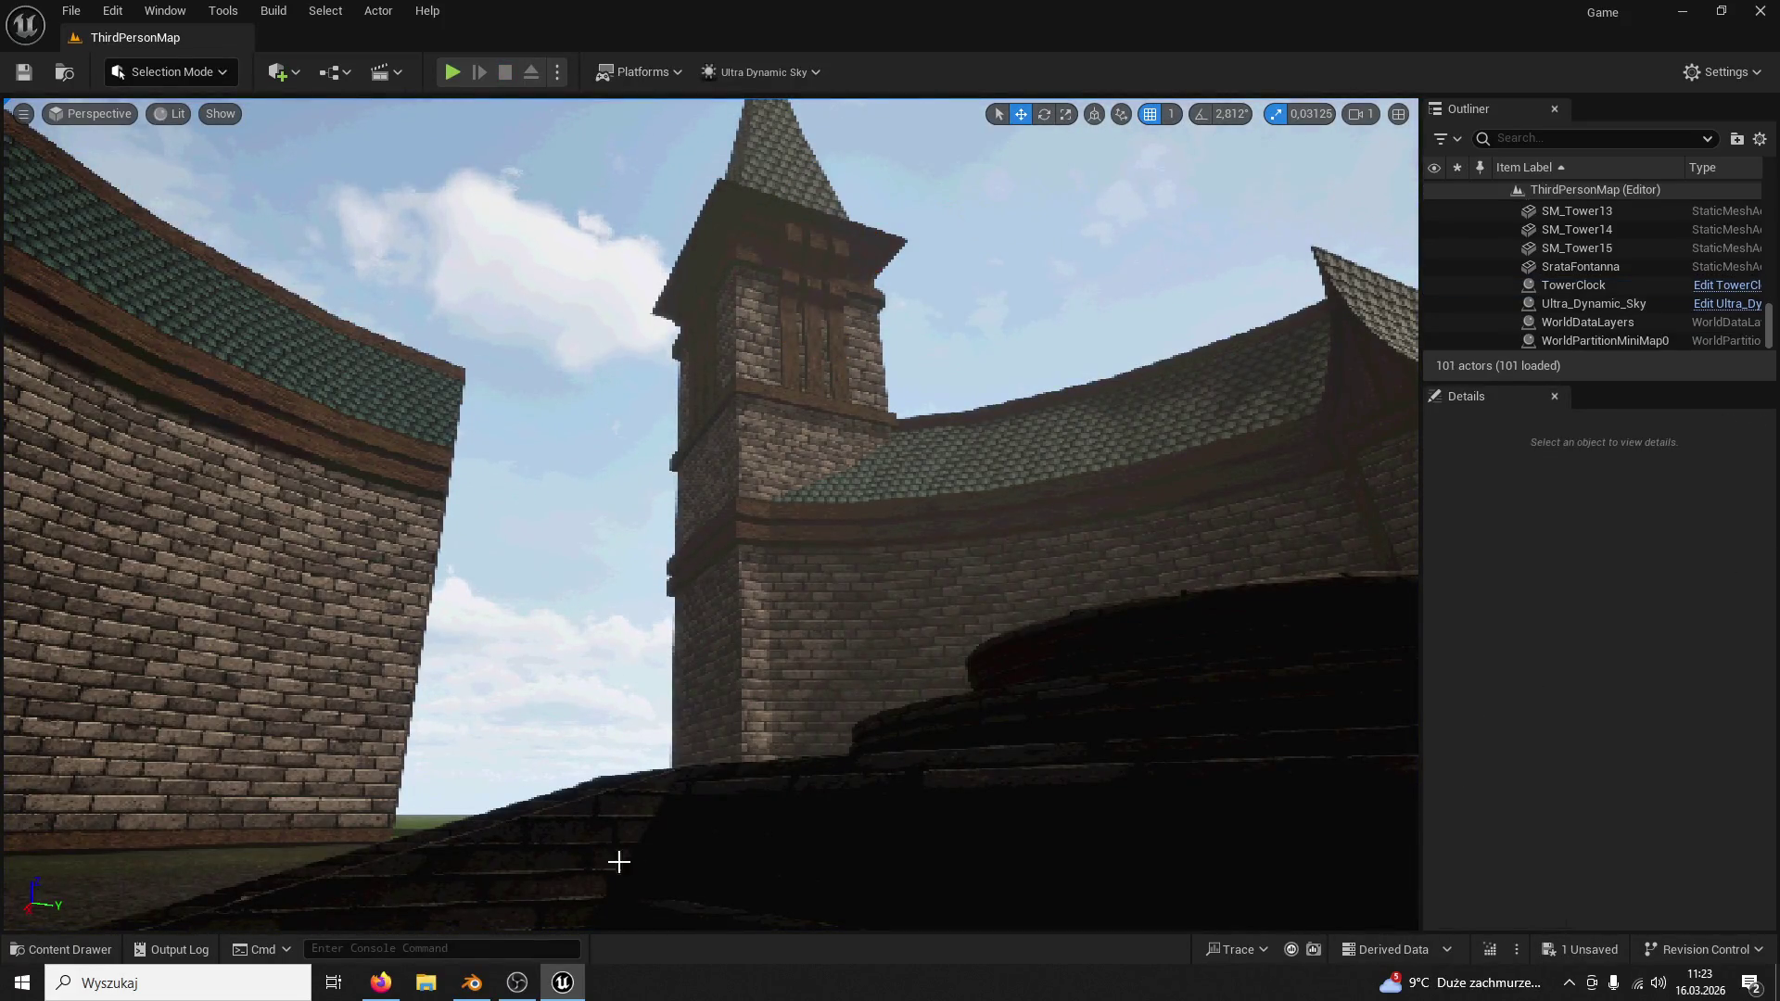
Step: Switch between Blender and Unreal, checking the circular wall in the level, and settle in Blender
click(491, 987)
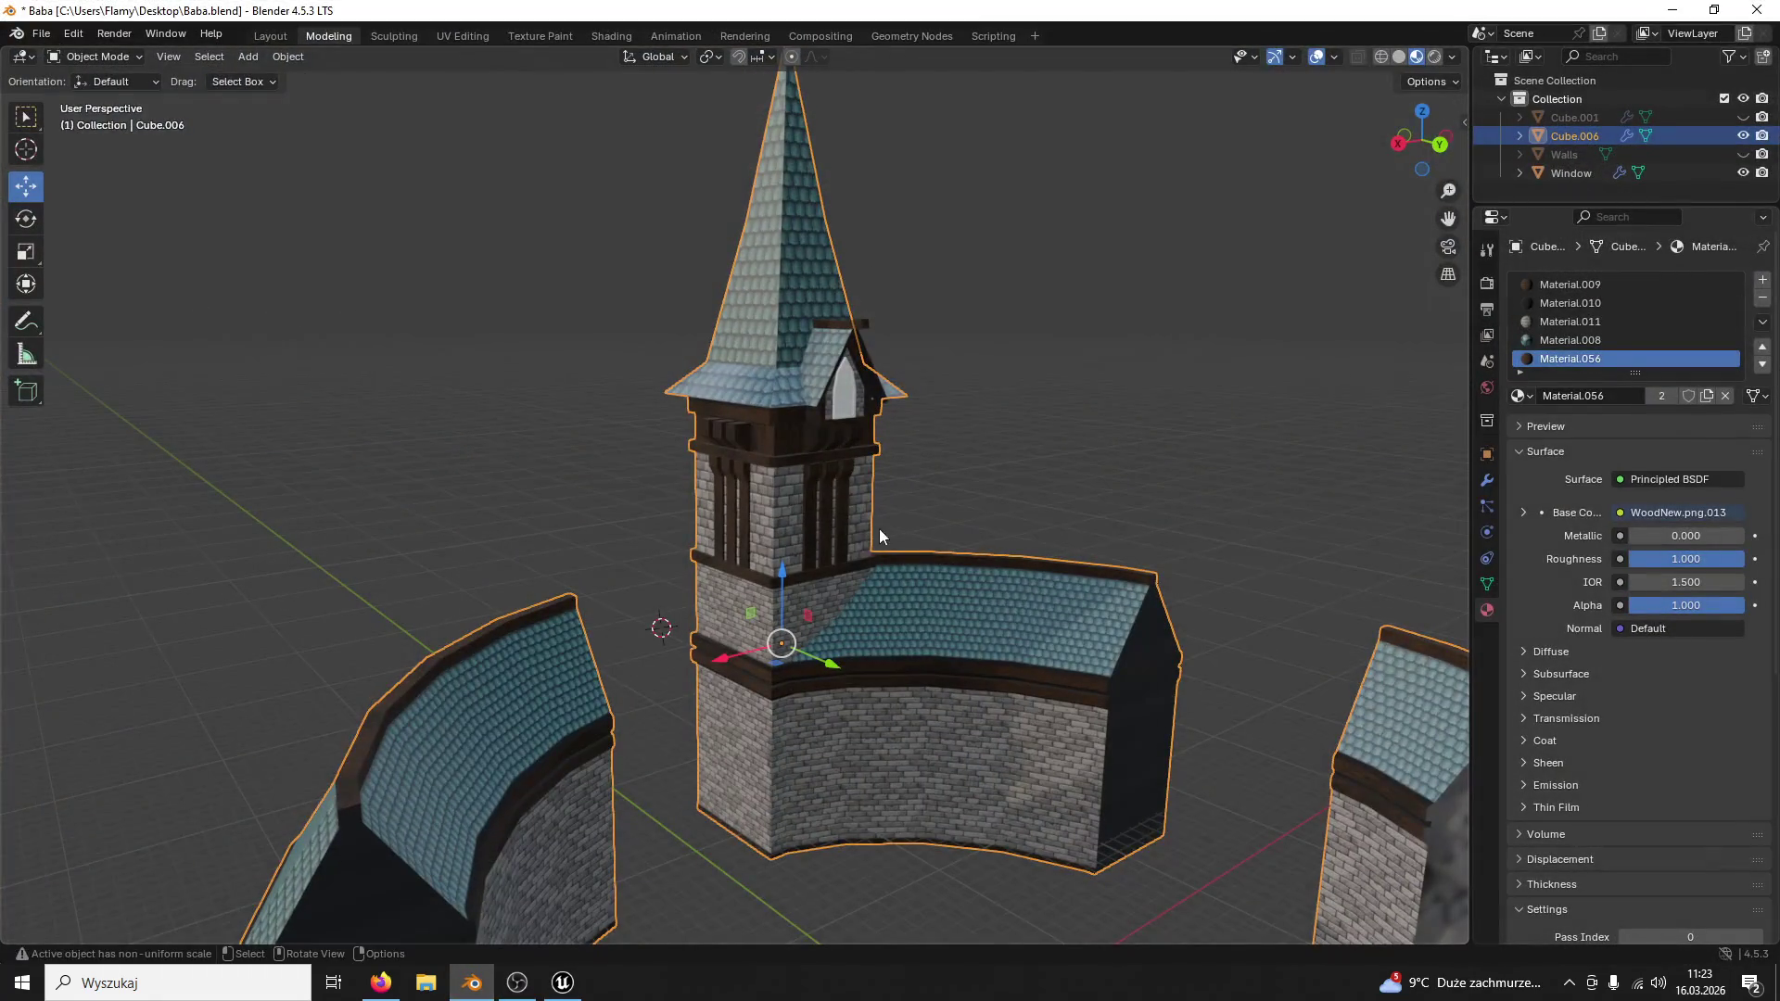
middle_drag(879, 528, 872, 476)
click(562, 982)
click(835, 608)
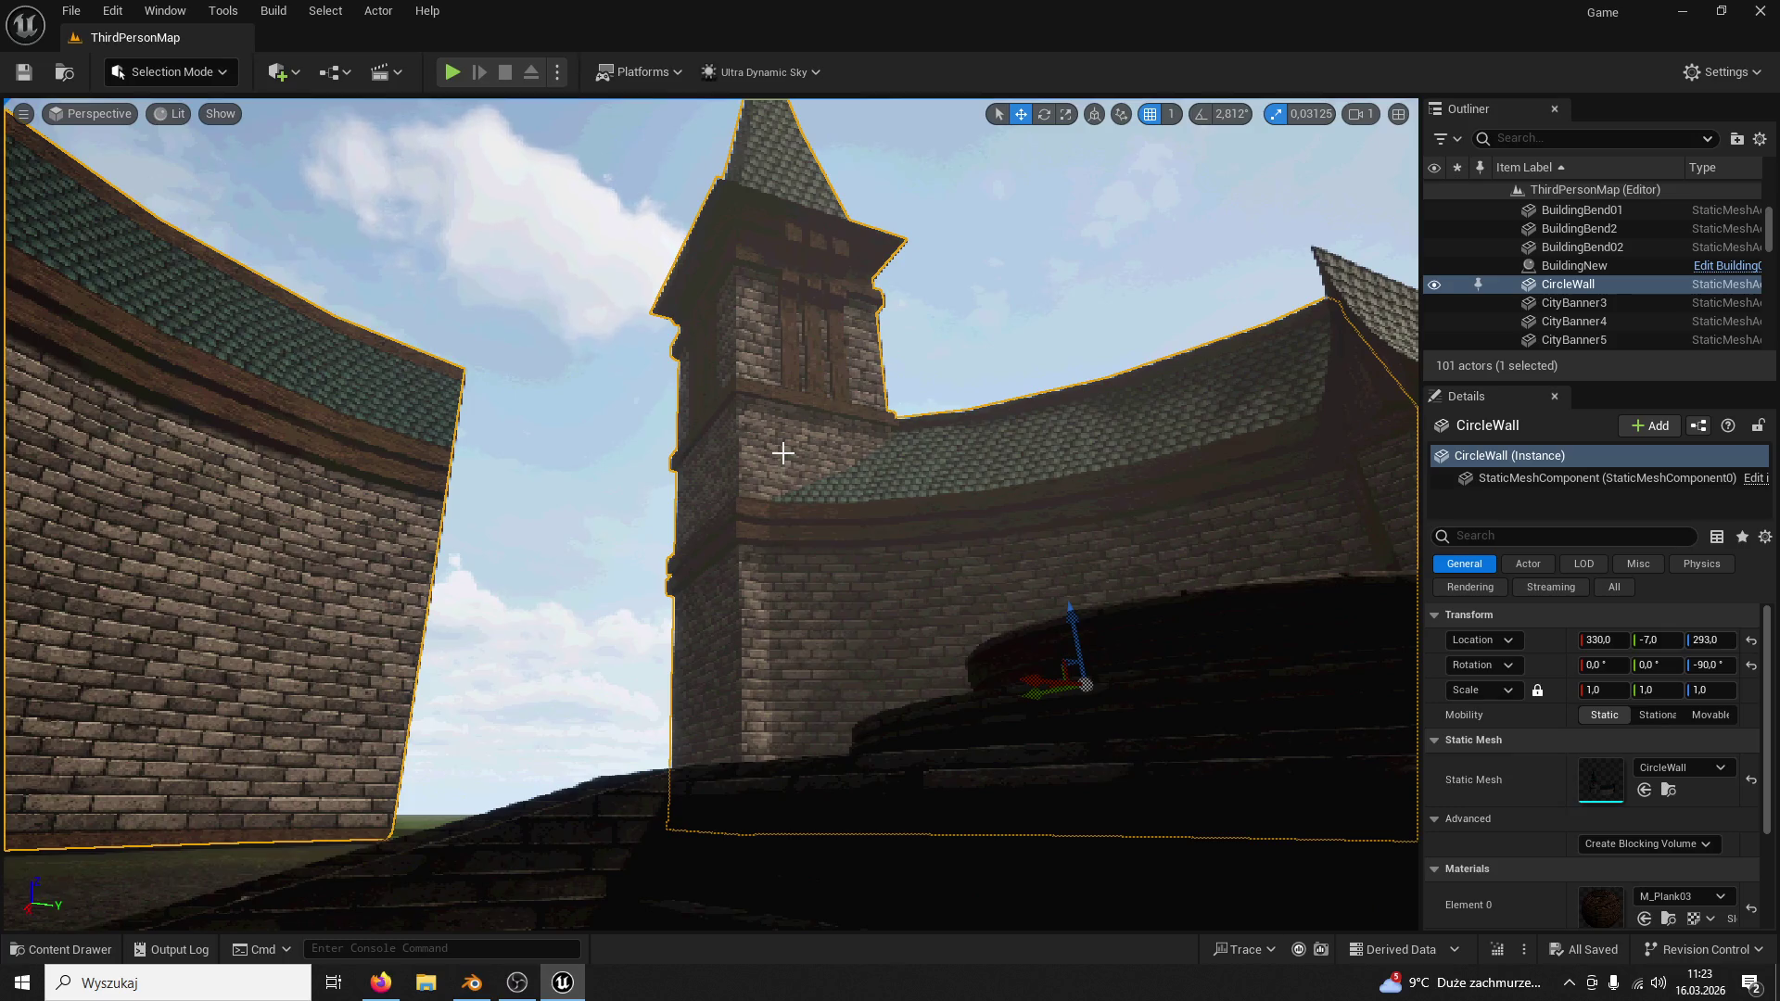
click(1682, 12)
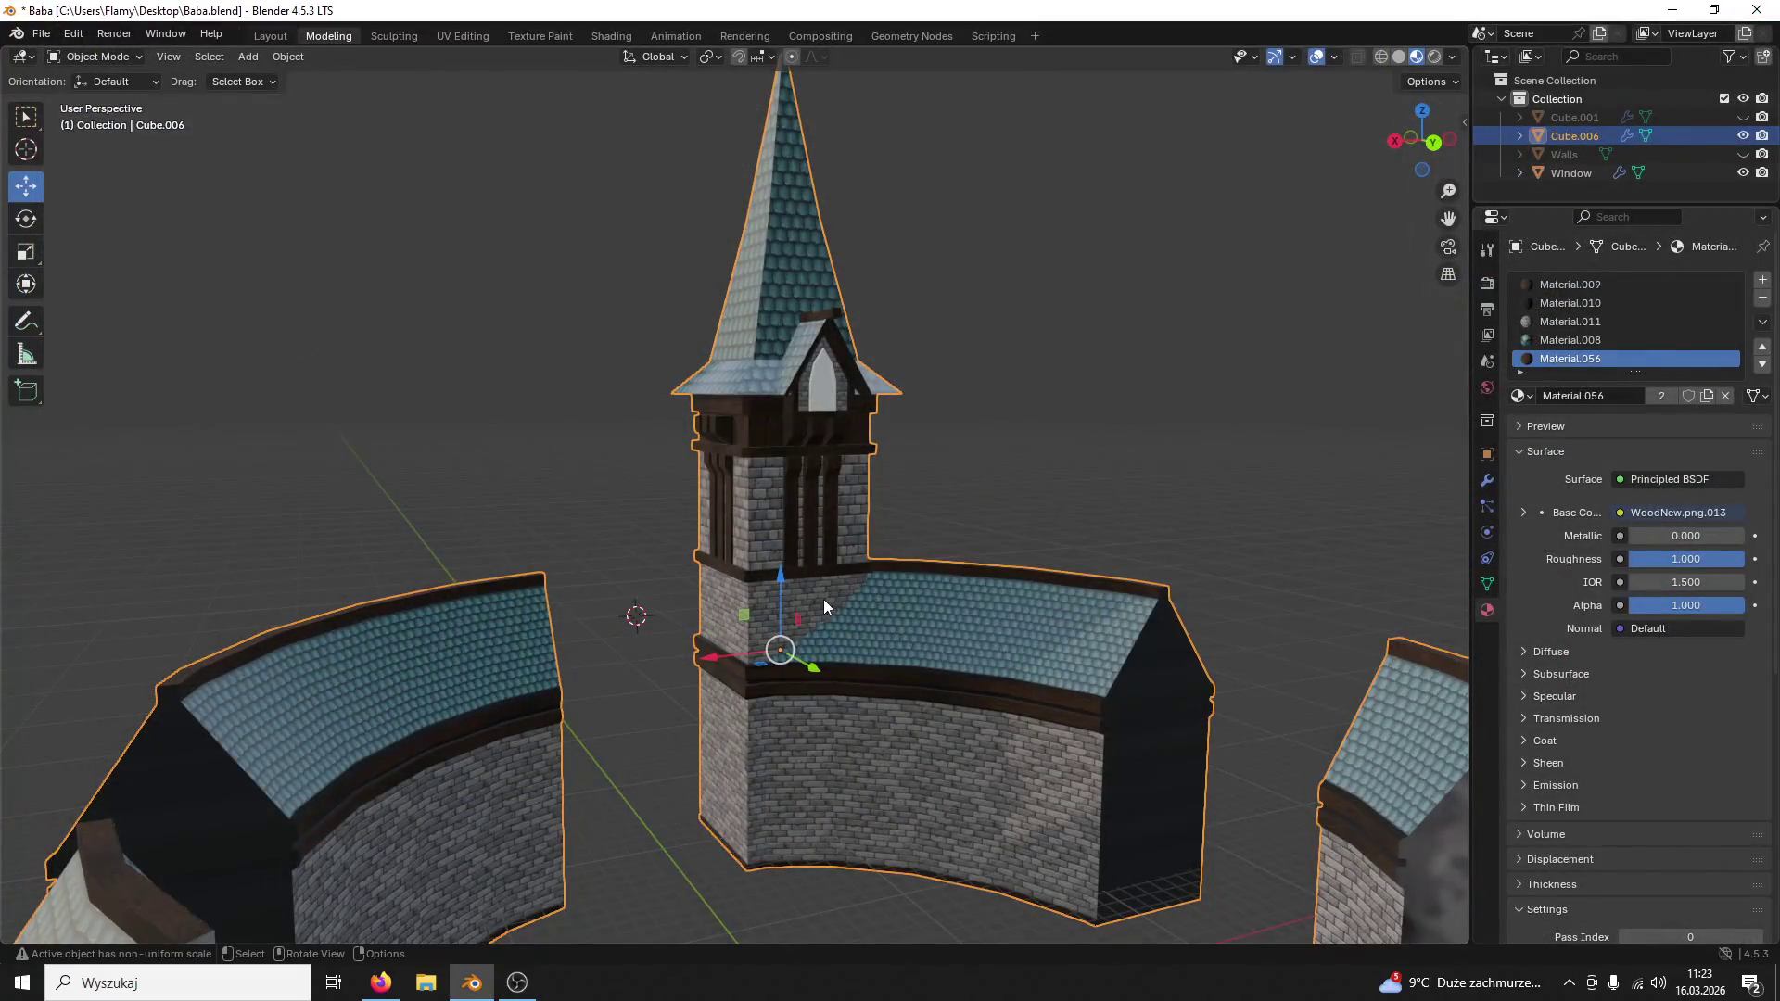
scroll(823, 600, up, 2)
scroll(847, 605, up, 2)
scroll(856, 603, down, 2)
Step: Orbit around the textured tower and select the Window object on the dormer
middle_drag(864, 600, 905, 616)
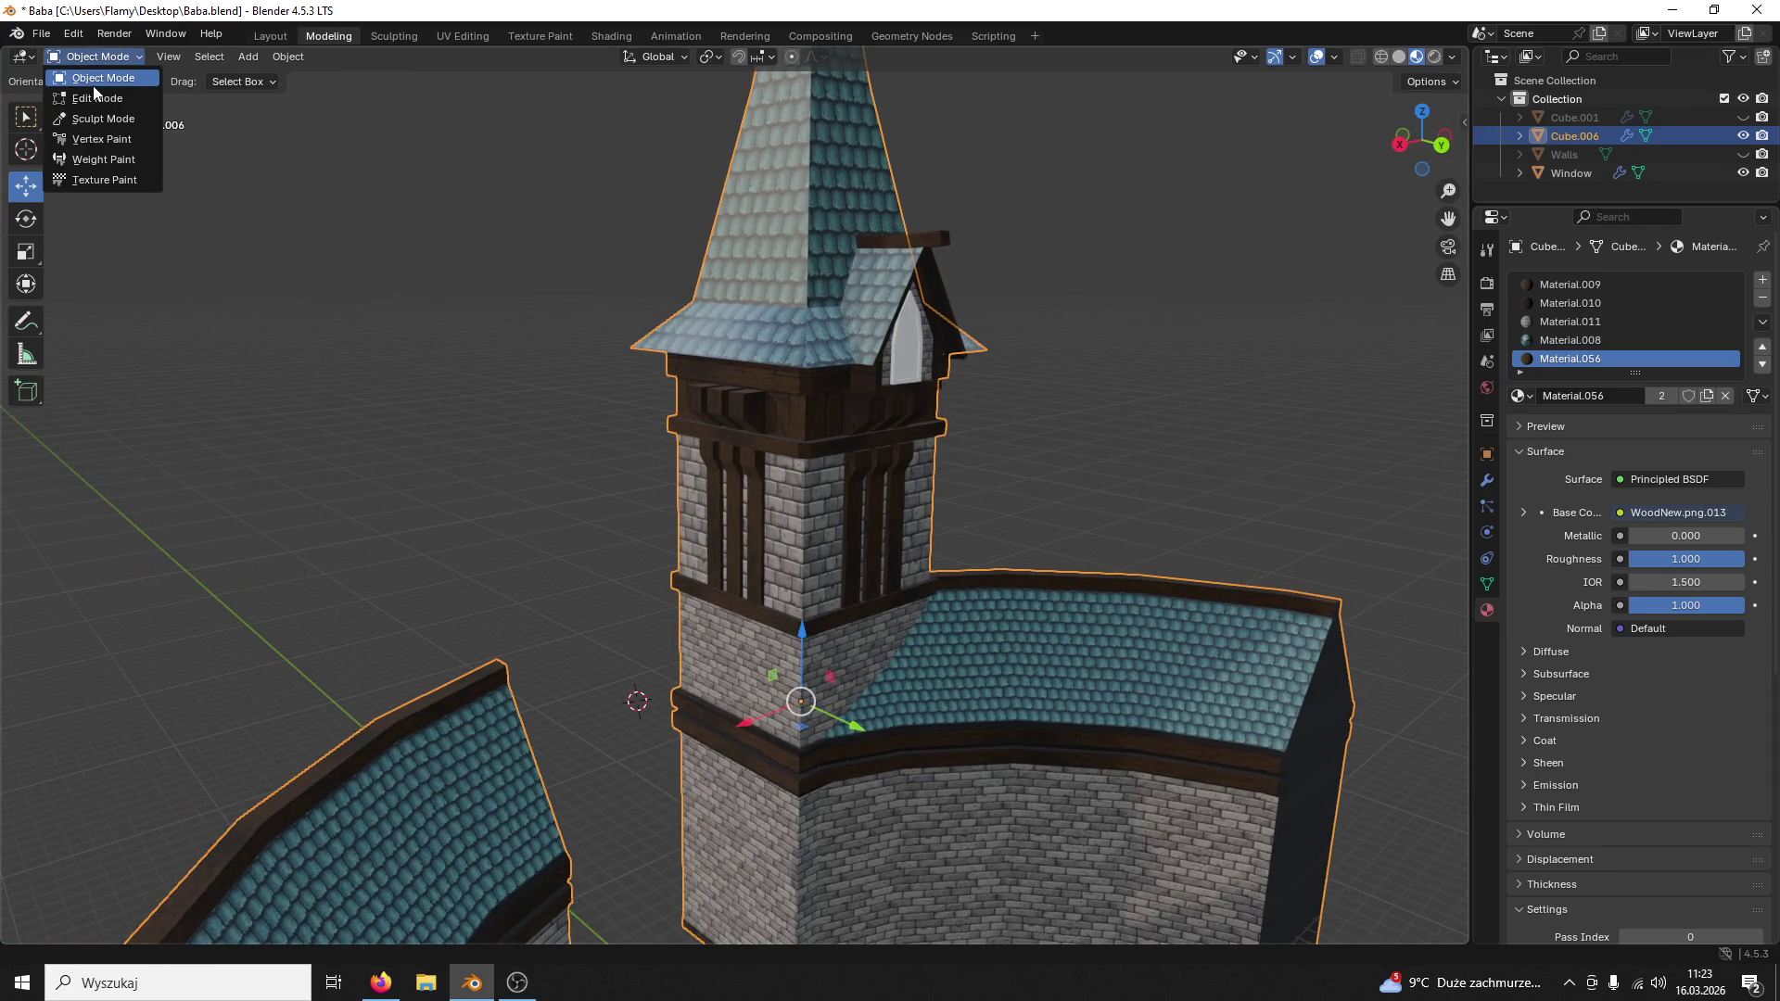
click(831, 423)
middle_drag(1001, 497, 1008, 501)
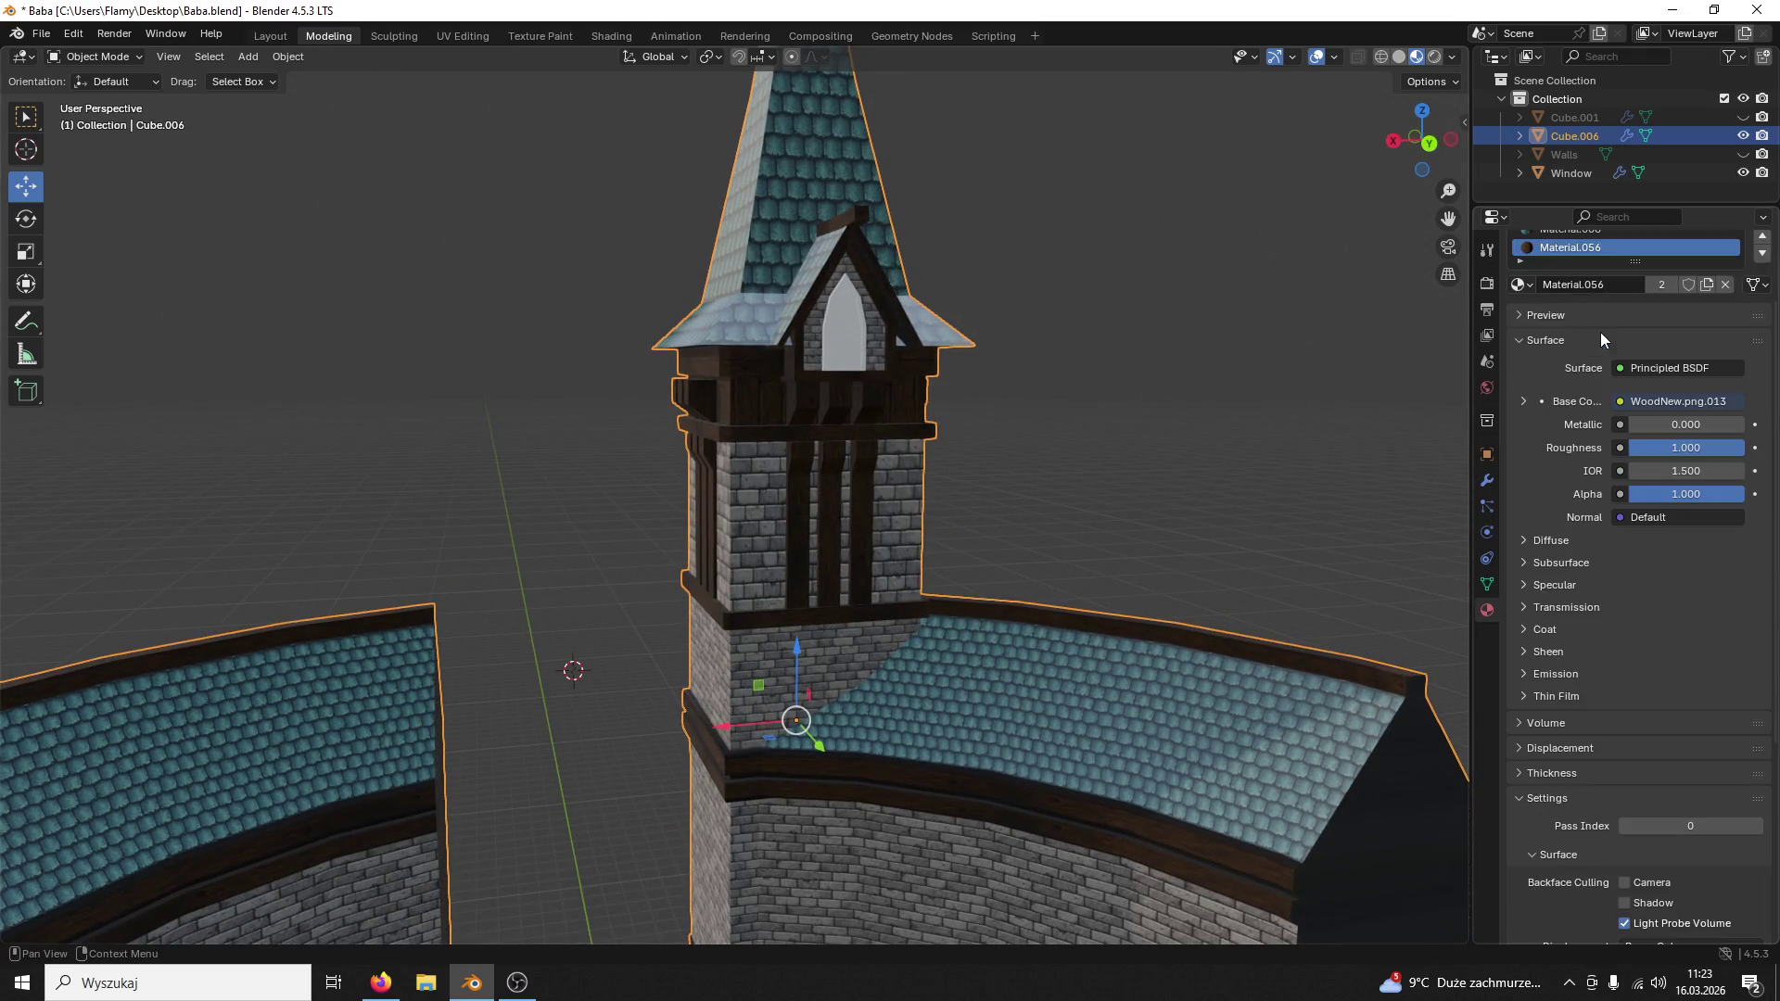
click(1071, 423)
mouse_move(1070, 424)
middle_down()
mouse_move(1109, 502)
mouse_move(1150, 515)
mouse_move(1132, 520)
mouse_move(1406, 501)
mouse_move(989, 505)
mouse_move(1042, 499)
middle_up()
scroll(989, 505, down, 3)
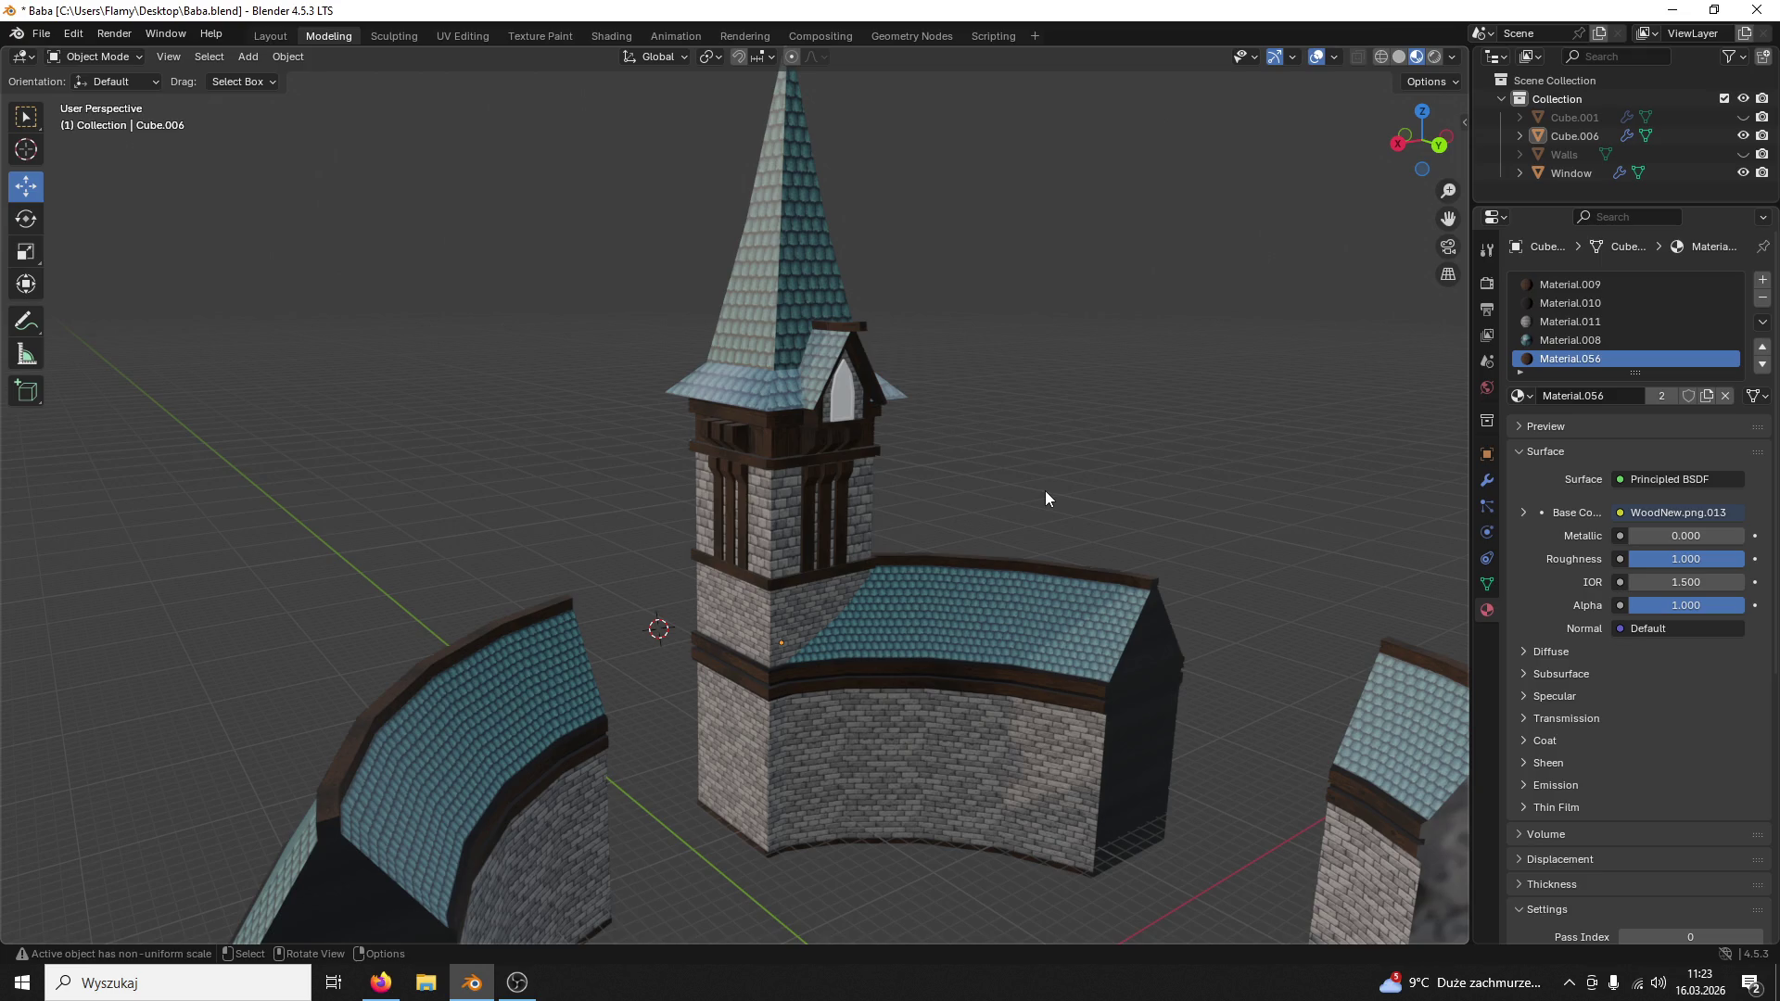
scroll(889, 527, up, 2)
mouse_move(889, 527)
middle_down()
mouse_move(929, 491)
mouse_move(875, 527)
middle_up()
scroll(917, 523, up, 3)
scroll(924, 551, up, 2)
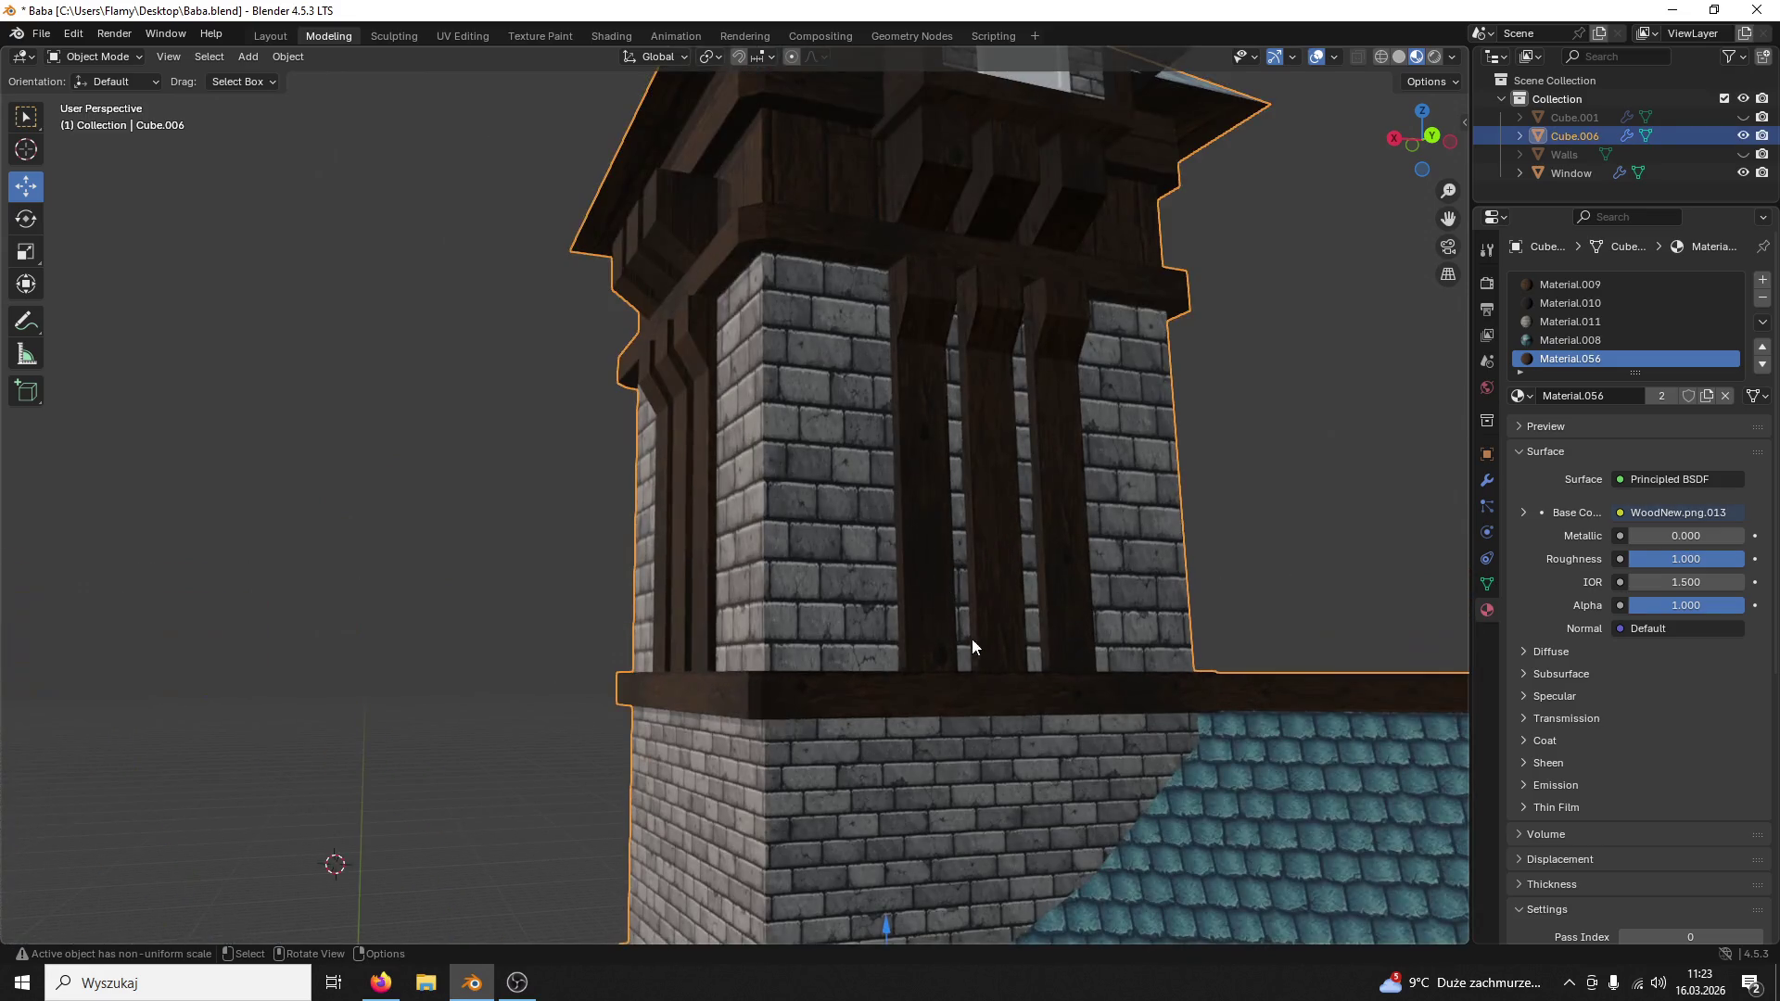
scroll(965, 648, up, 1)
scroll(974, 624, up, 2)
scroll(928, 584, down, 3)
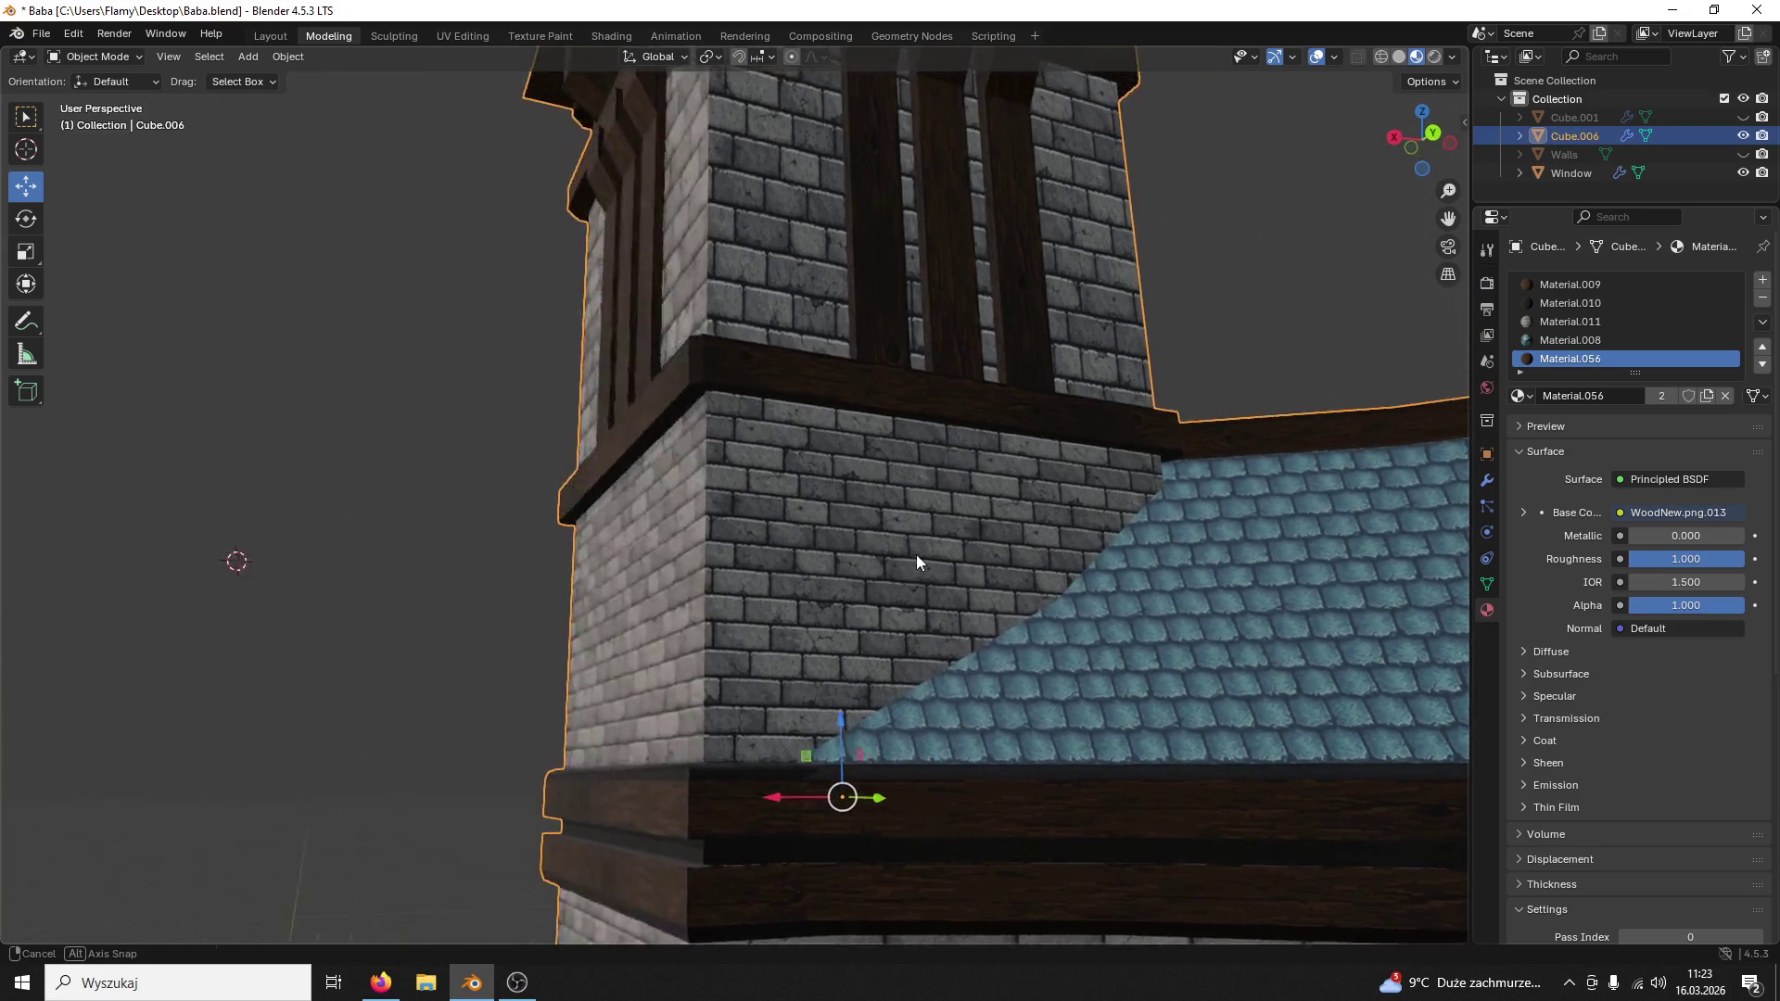
scroll(917, 554, down, 2)
scroll(941, 603, down, 2)
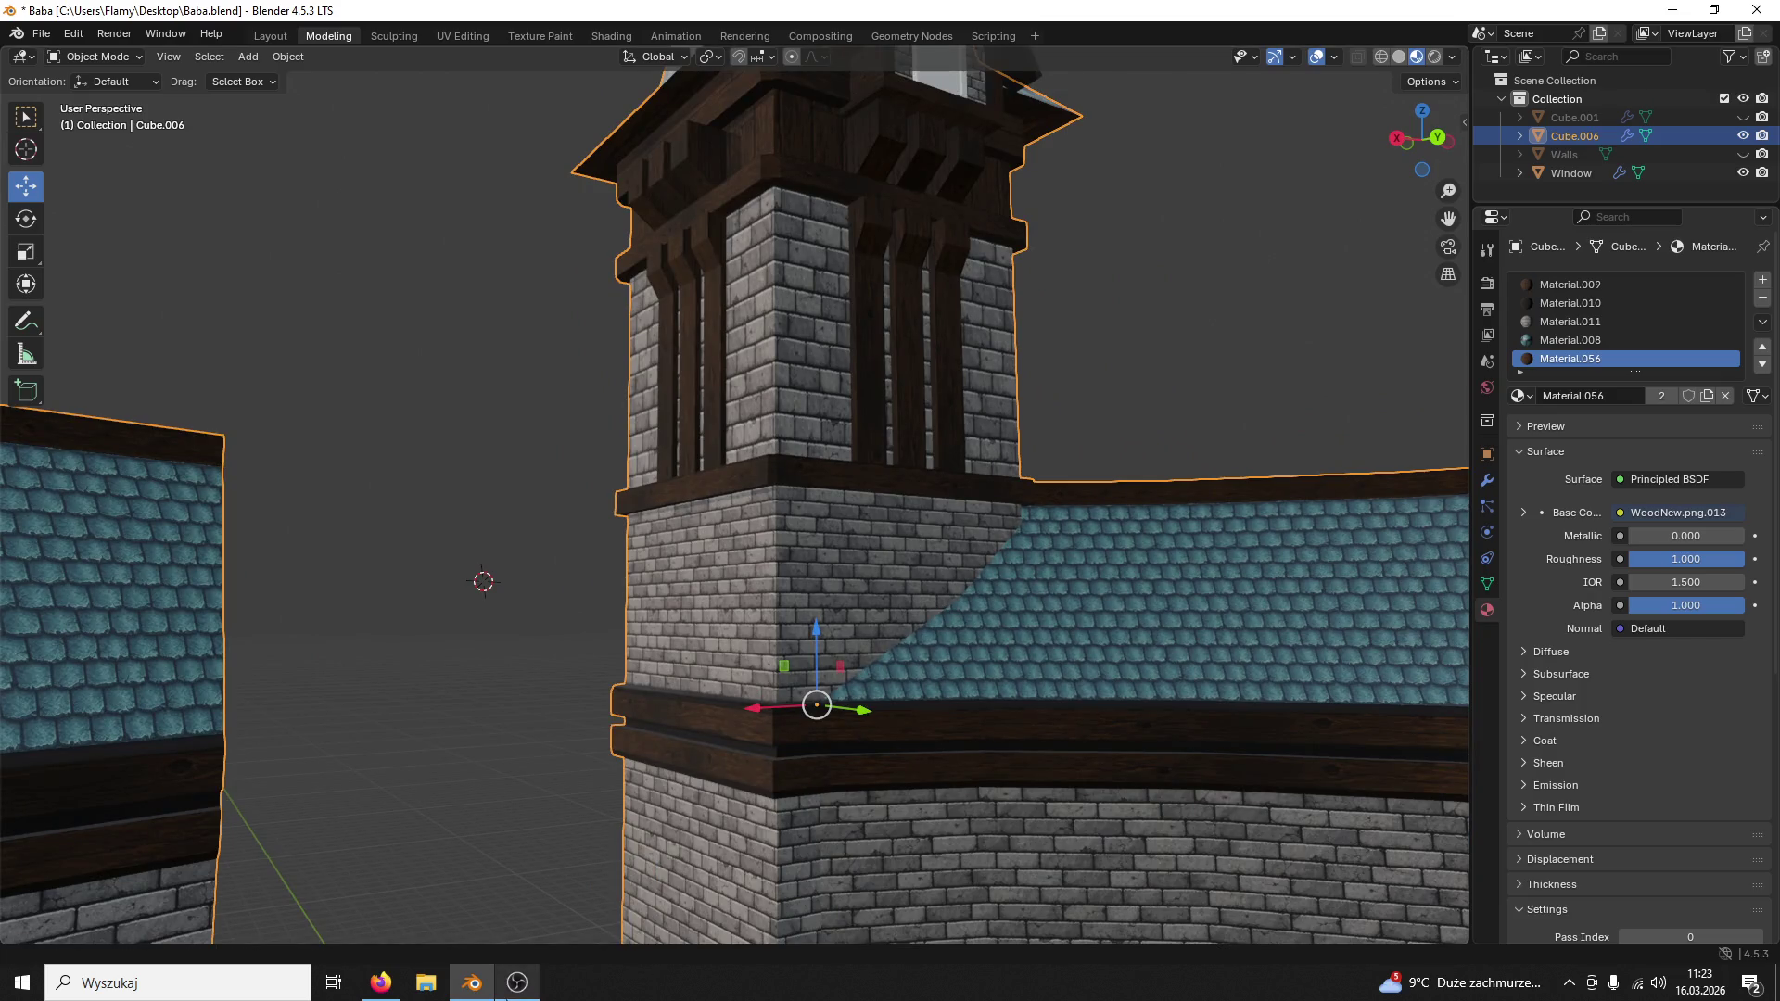
mouse_move(751, 501)
middle_down()
mouse_move(837, 447)
mouse_move(880, 445)
mouse_move(846, 371)
middle_up()
scroll(881, 446, down, 3)
scroll(822, 461, up, 3)
scroll(845, 371, up, 2)
click(830, 517)
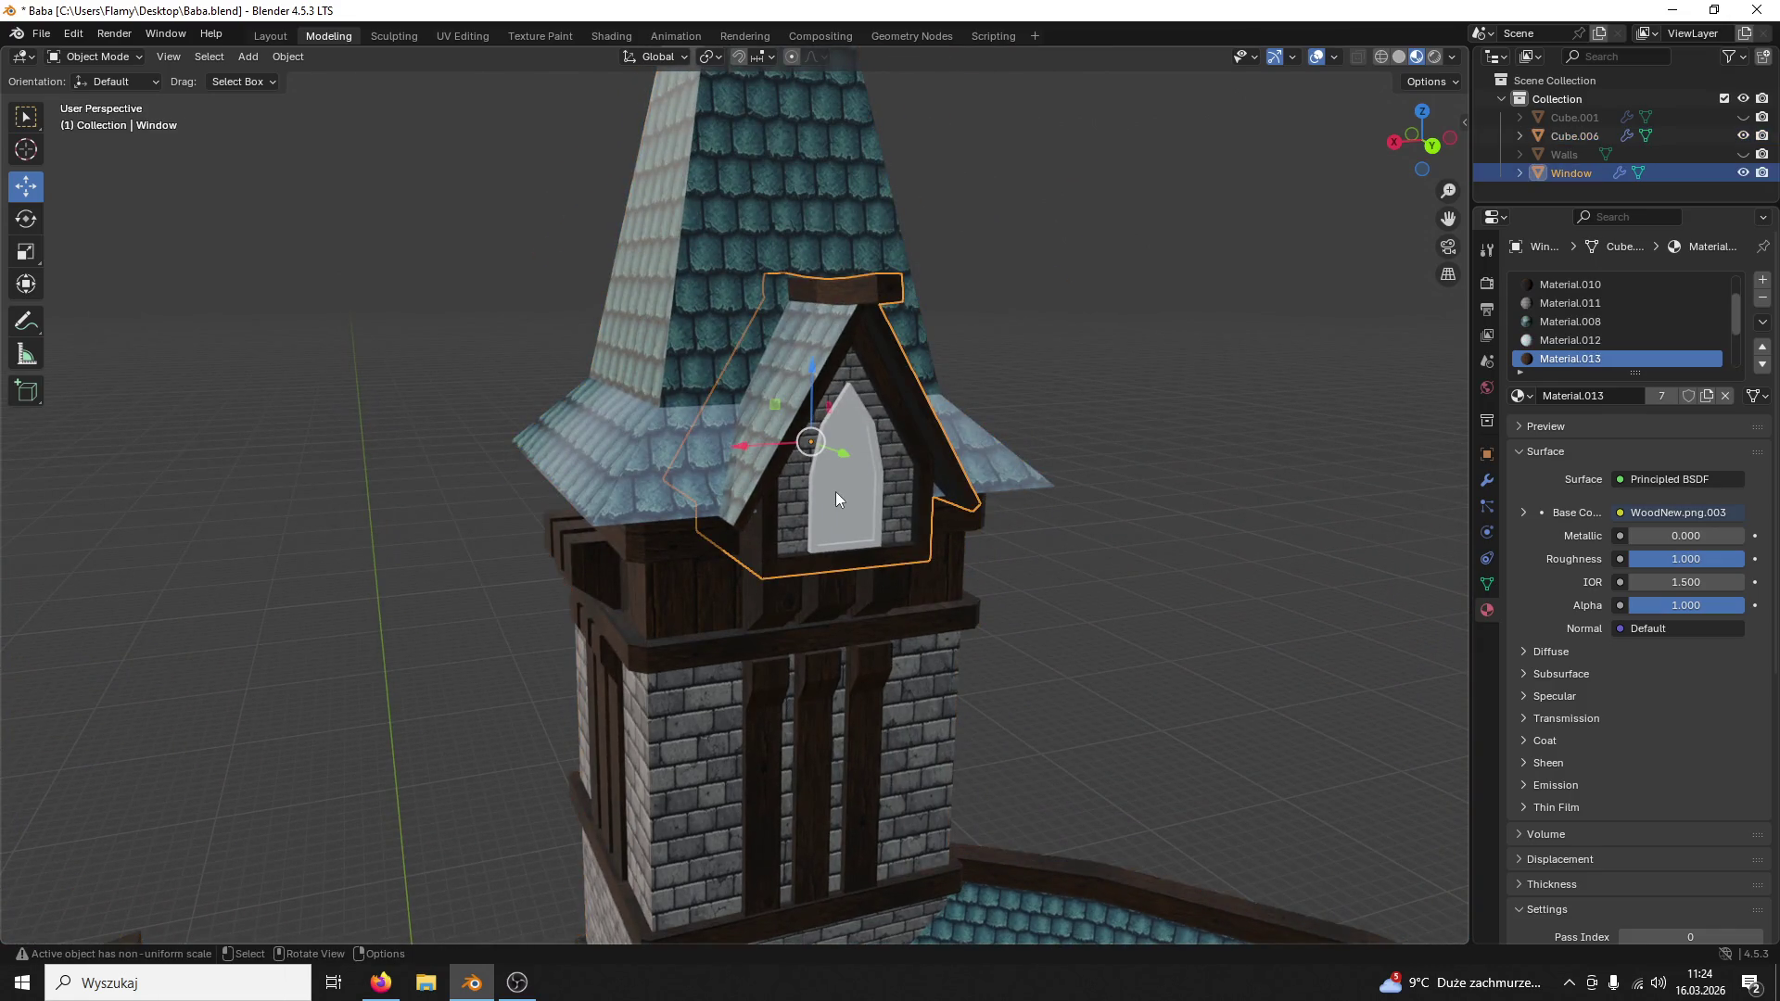
Step: In Edit Mode select the window pane face and create new material Material.057 for it
mouse_move(833, 487)
middle_down()
mouse_move(914, 498)
mouse_move(967, 481)
mouse_move(955, 469)
middle_up()
scroll(865, 488, up, 2)
scroll(908, 459, down, 2)
scroll(955, 468, up, 2)
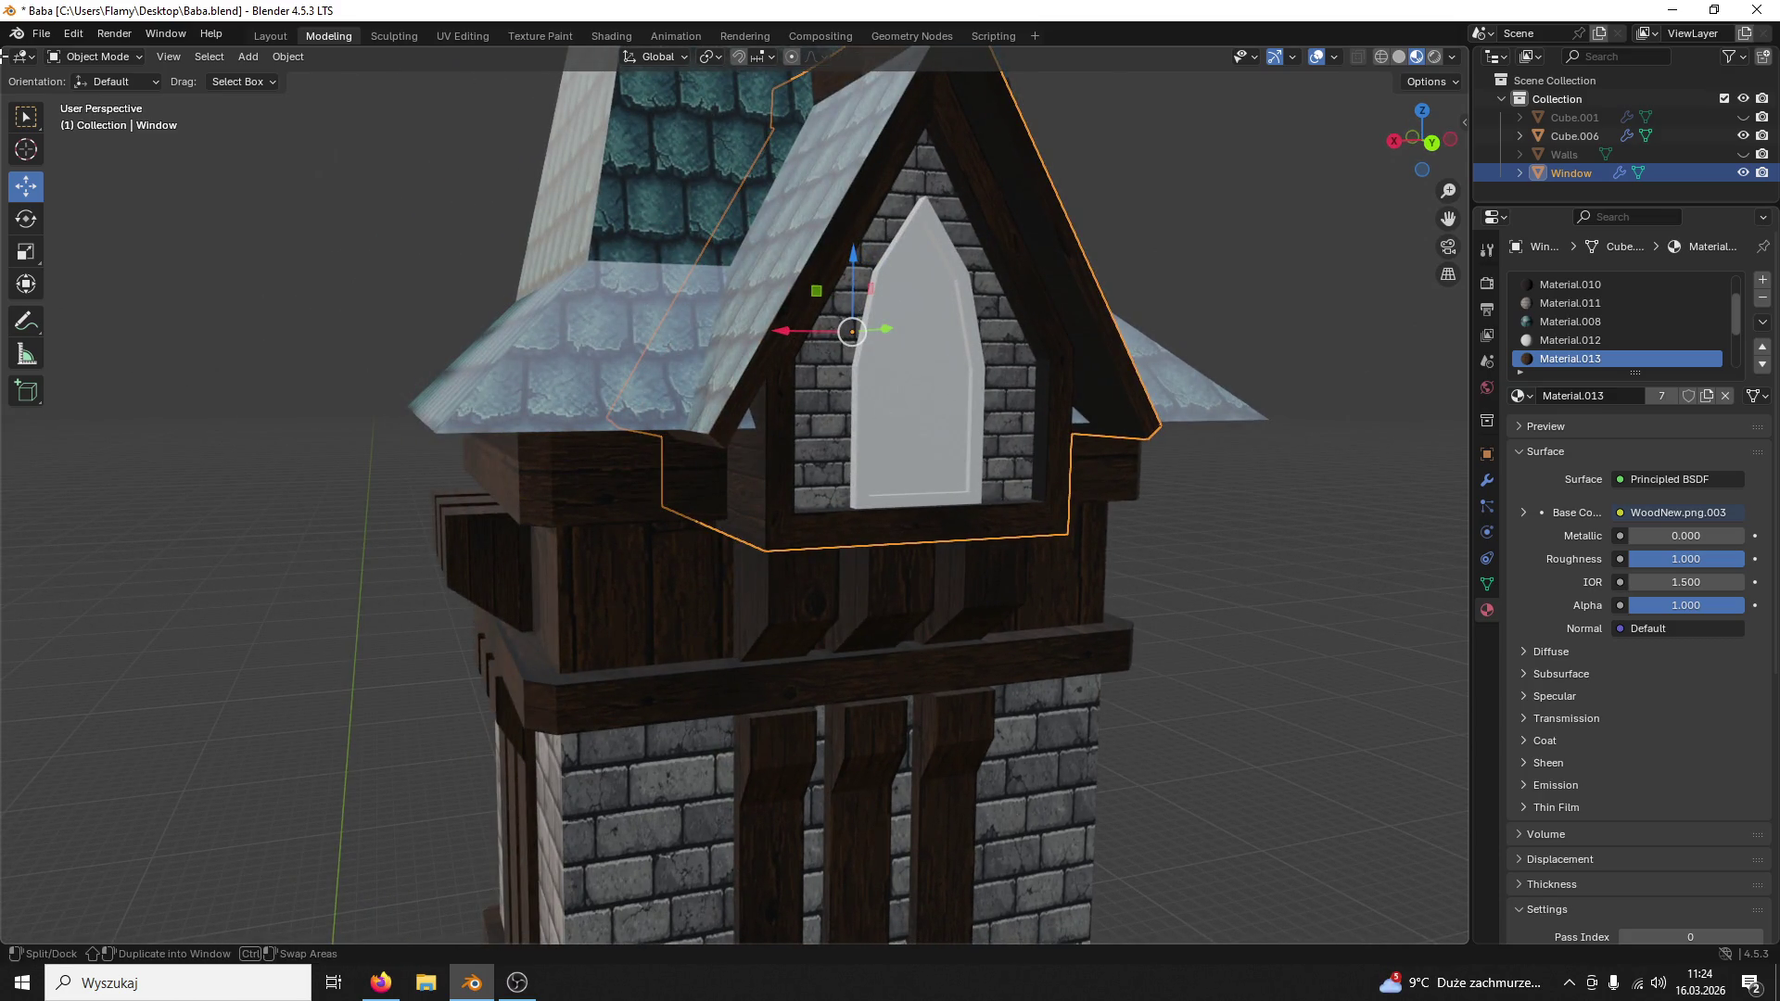
click(98, 56)
click(106, 100)
click(909, 408)
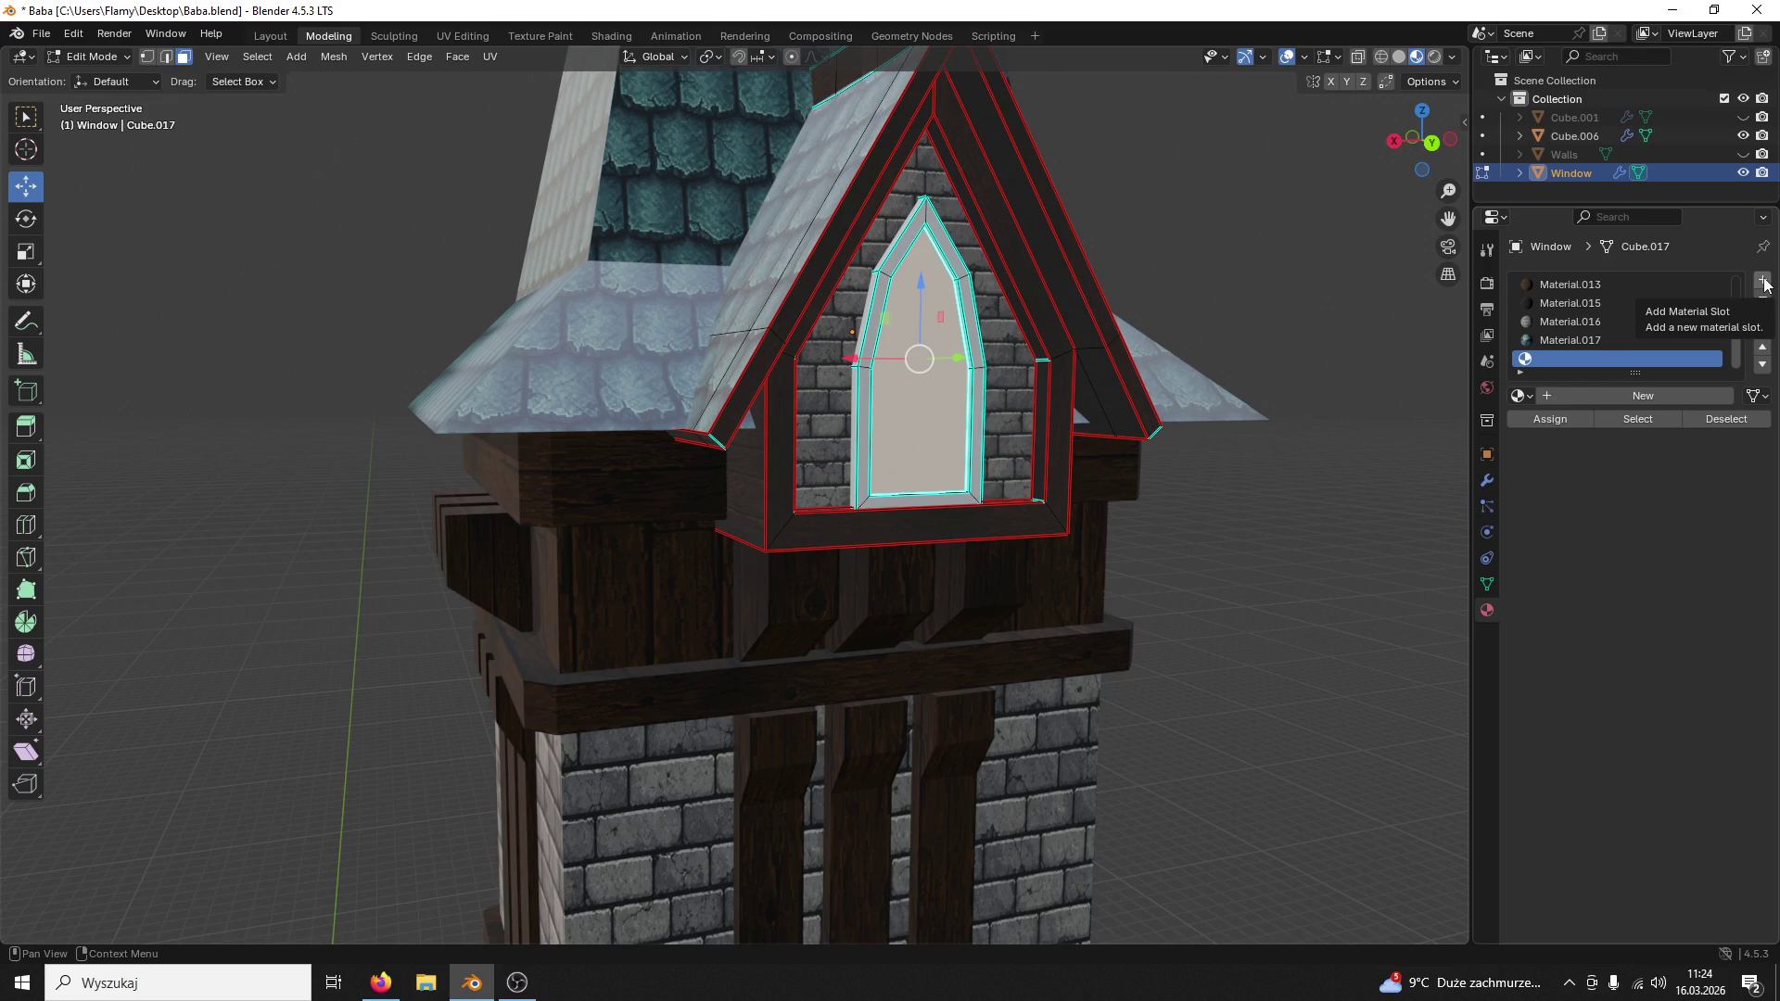
double_click(1551, 395)
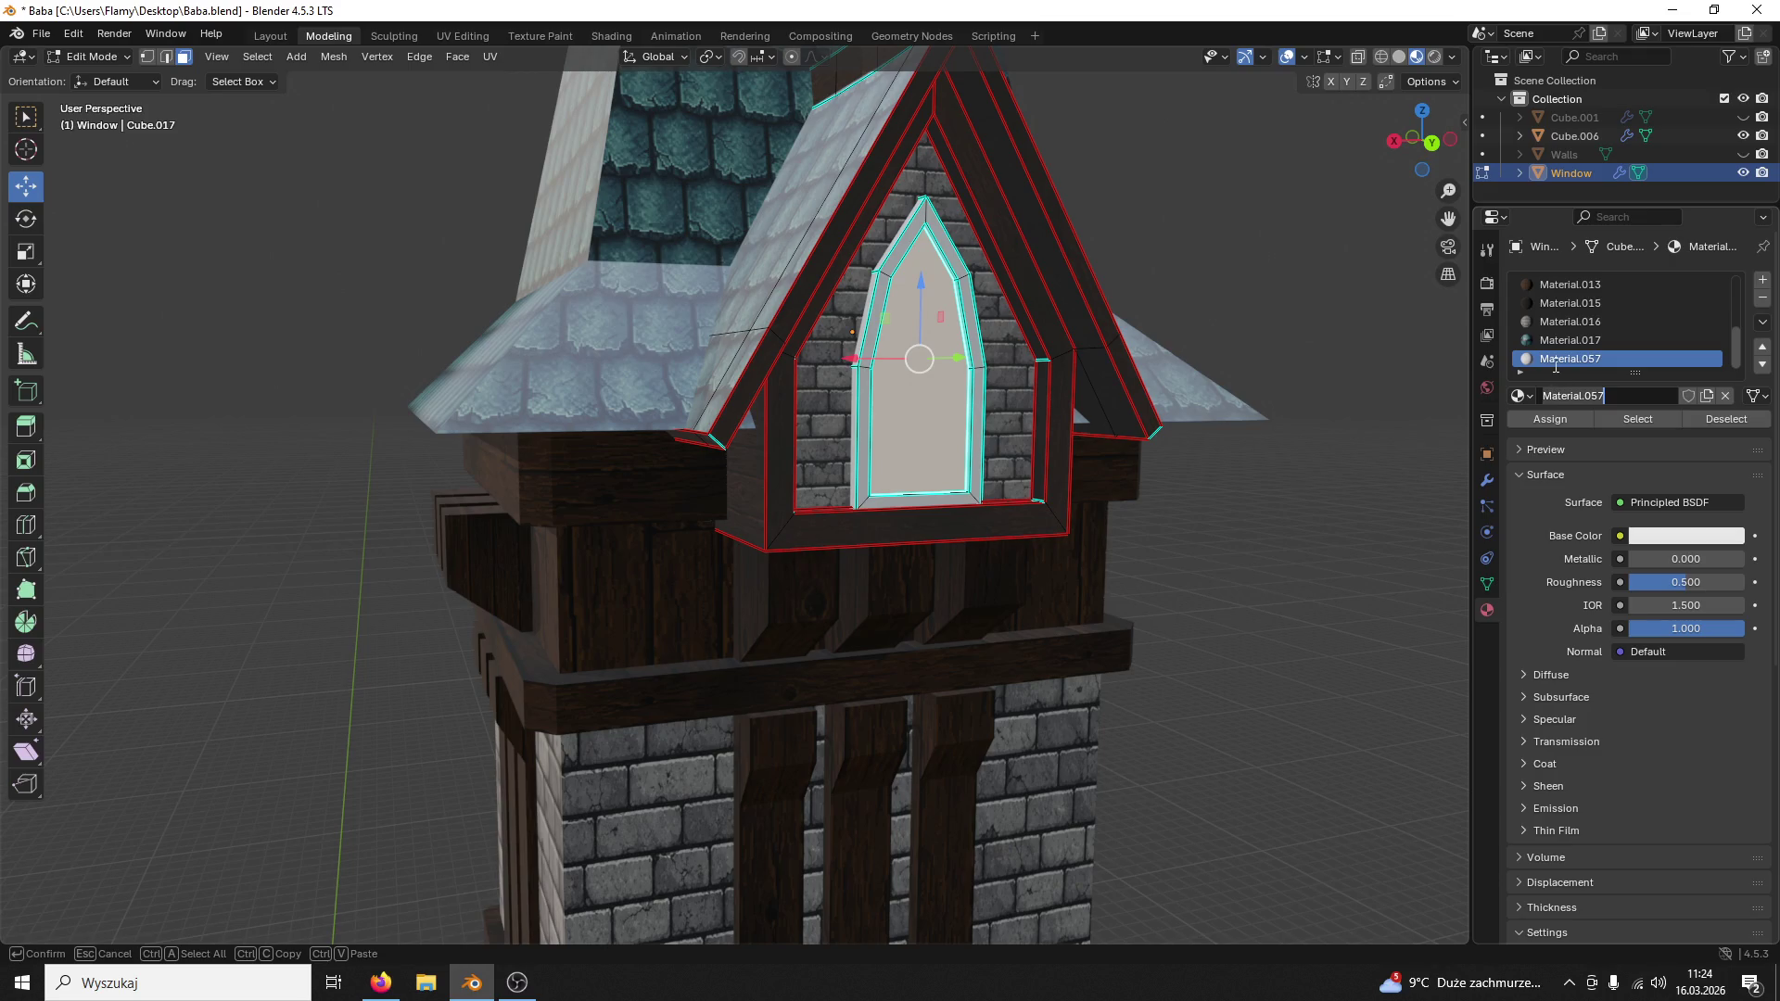
key(Return)
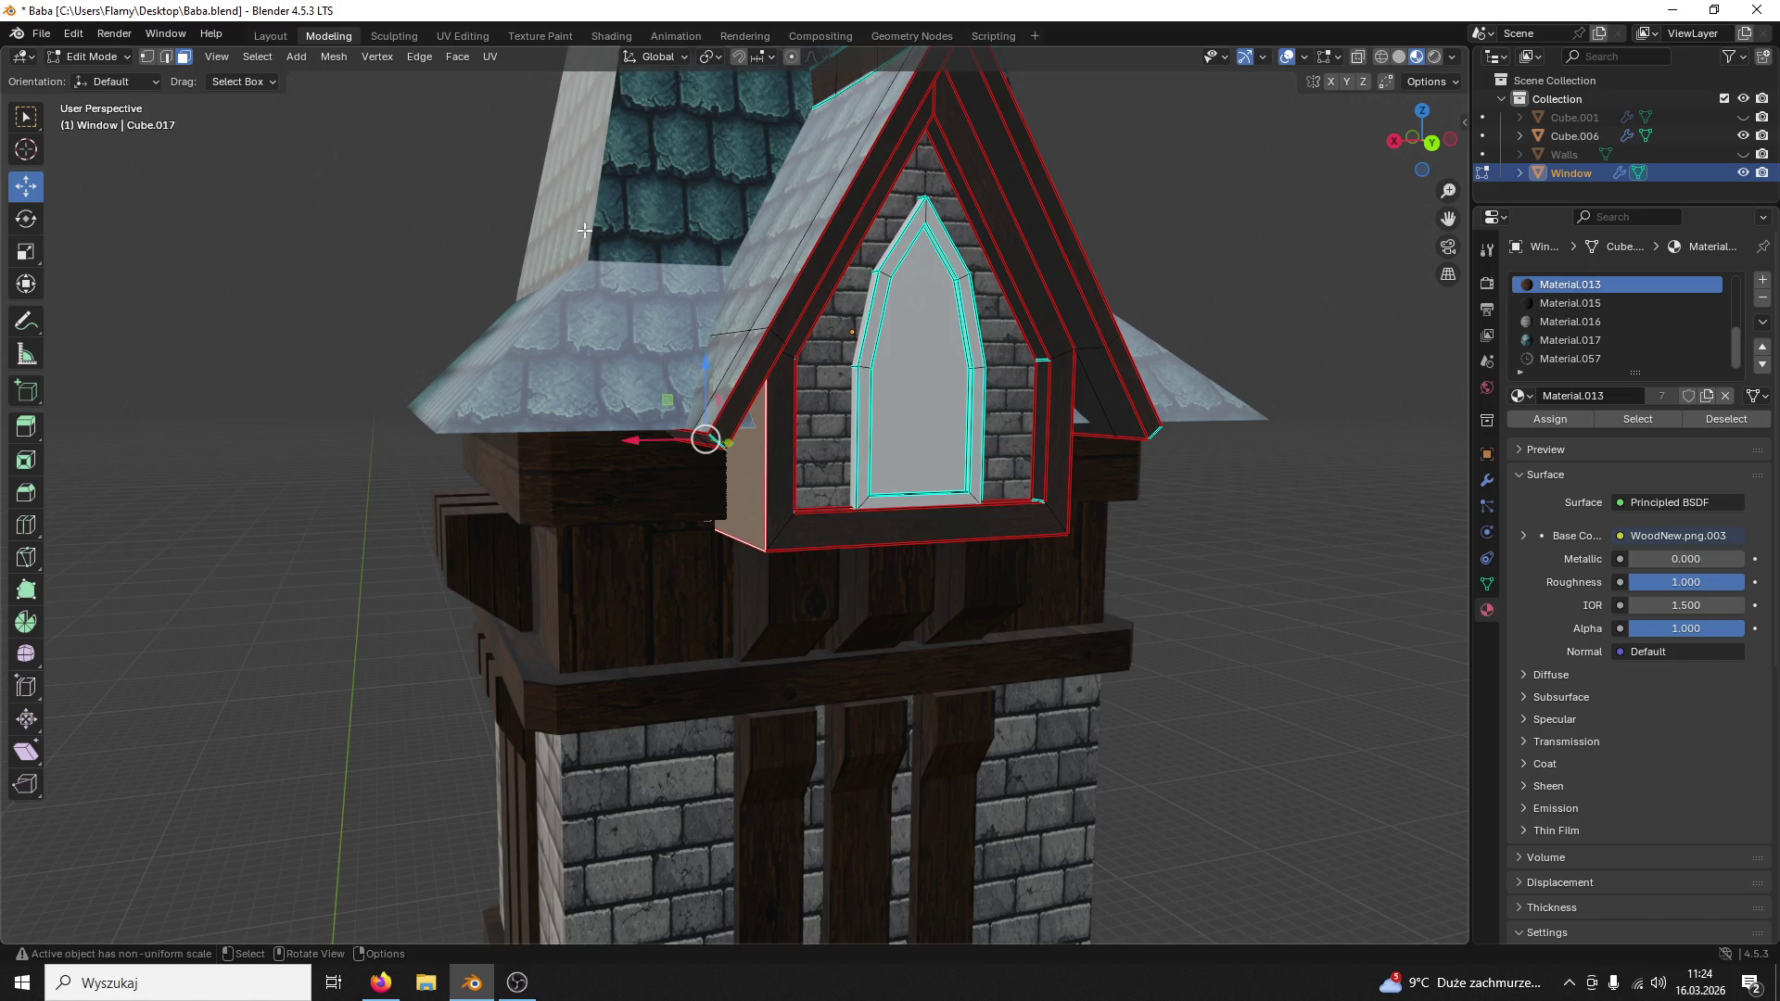
Step: Move through the UV Editing layout to the Shading workspace
click(484, 33)
click(607, 36)
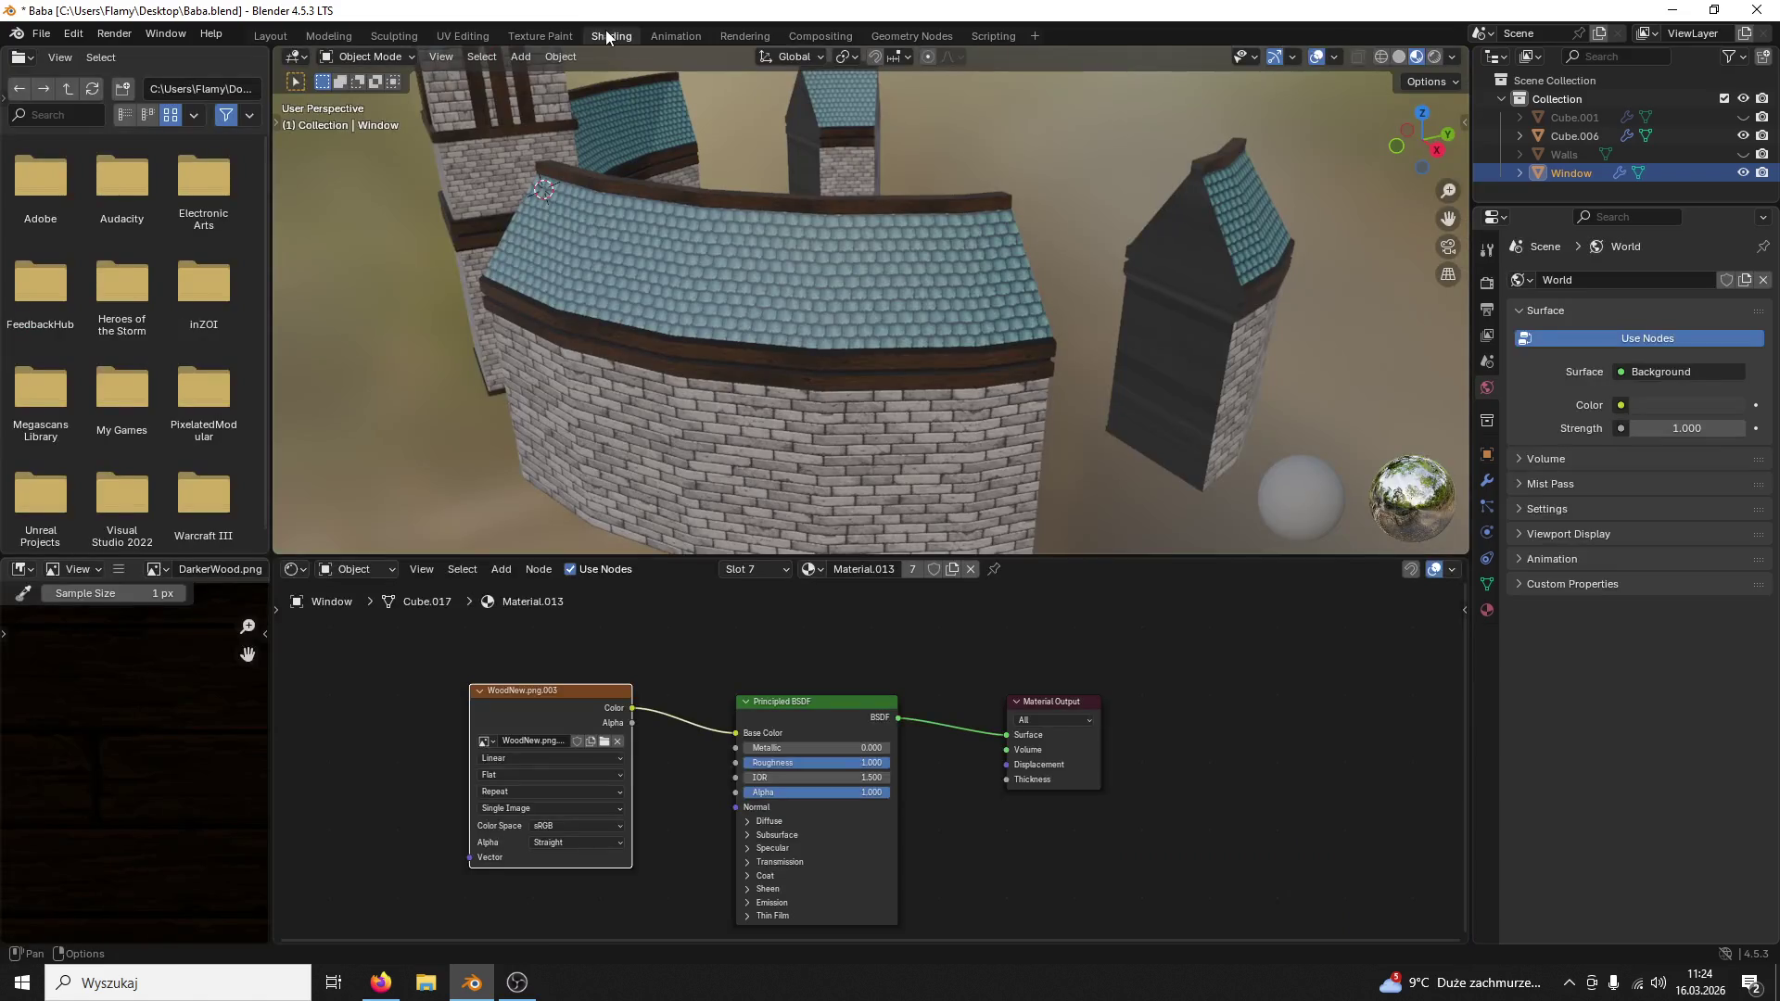
Step: Frame the window and compare its Material.008 and Material.013 slots, then view its modifiers
click(1486, 609)
mouse_move(1428, 510)
middle_down()
mouse_move(1144, 257)
mouse_move(1063, 252)
middle_up()
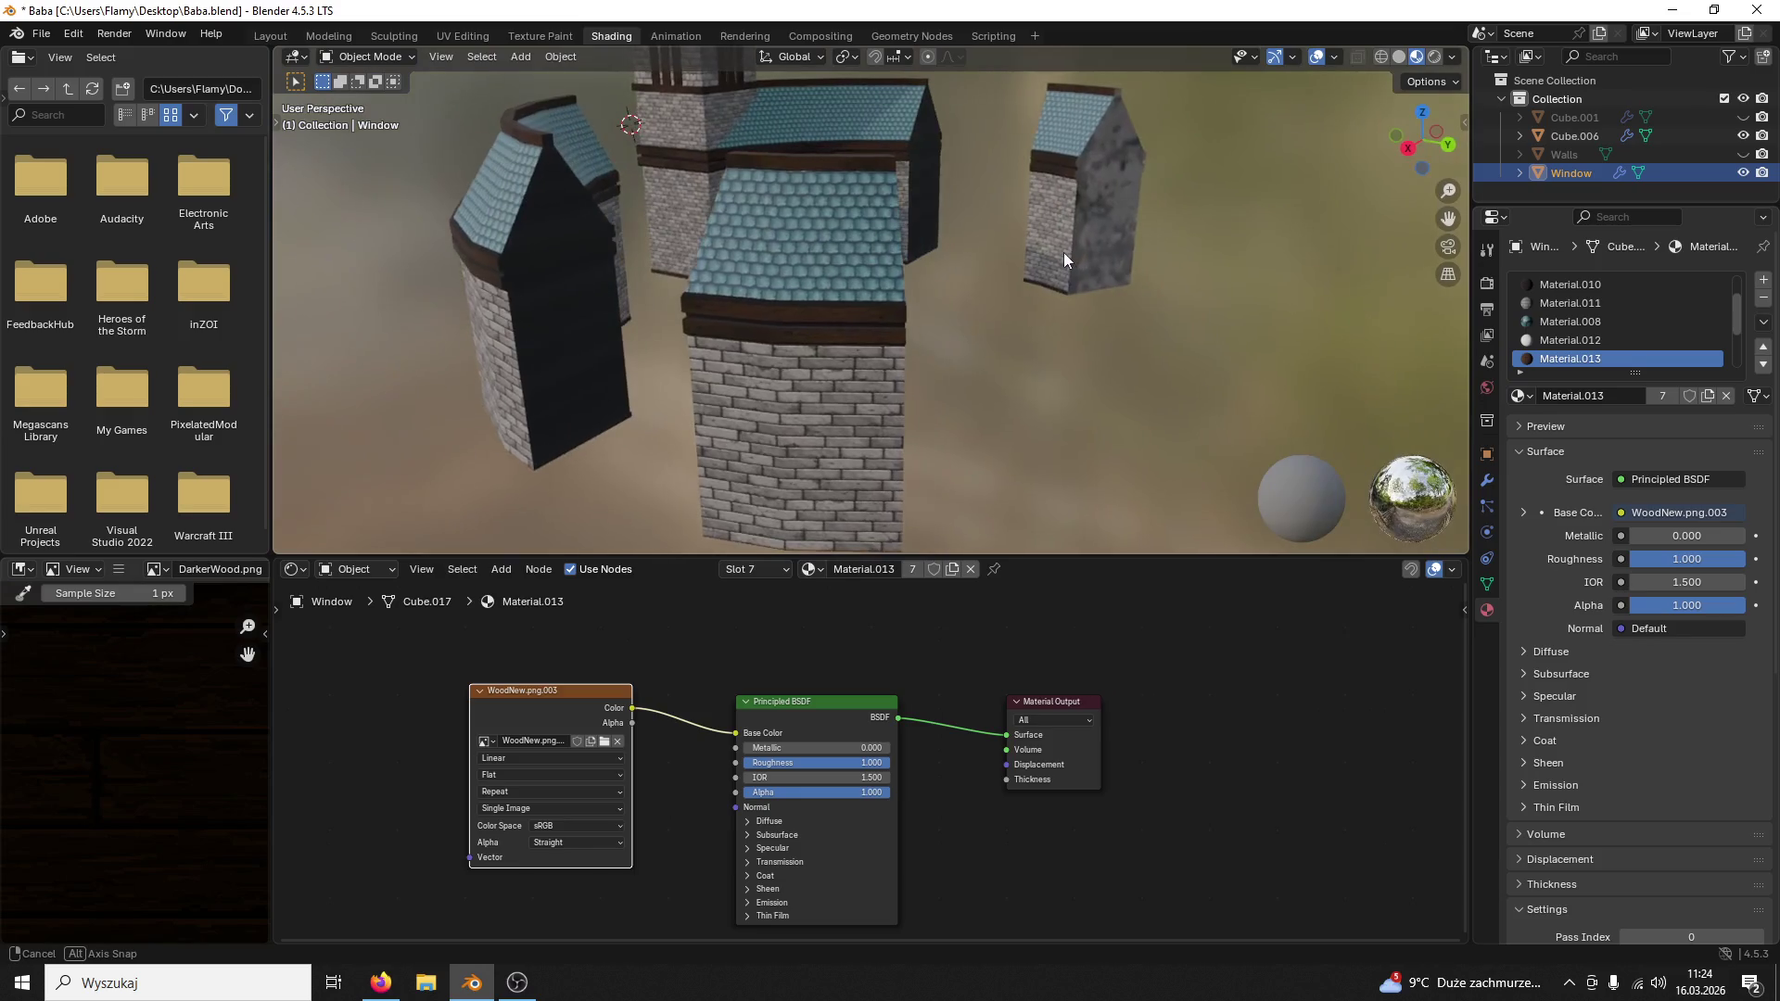
key(KP_Decimal)
scroll(1014, 328, up, 4)
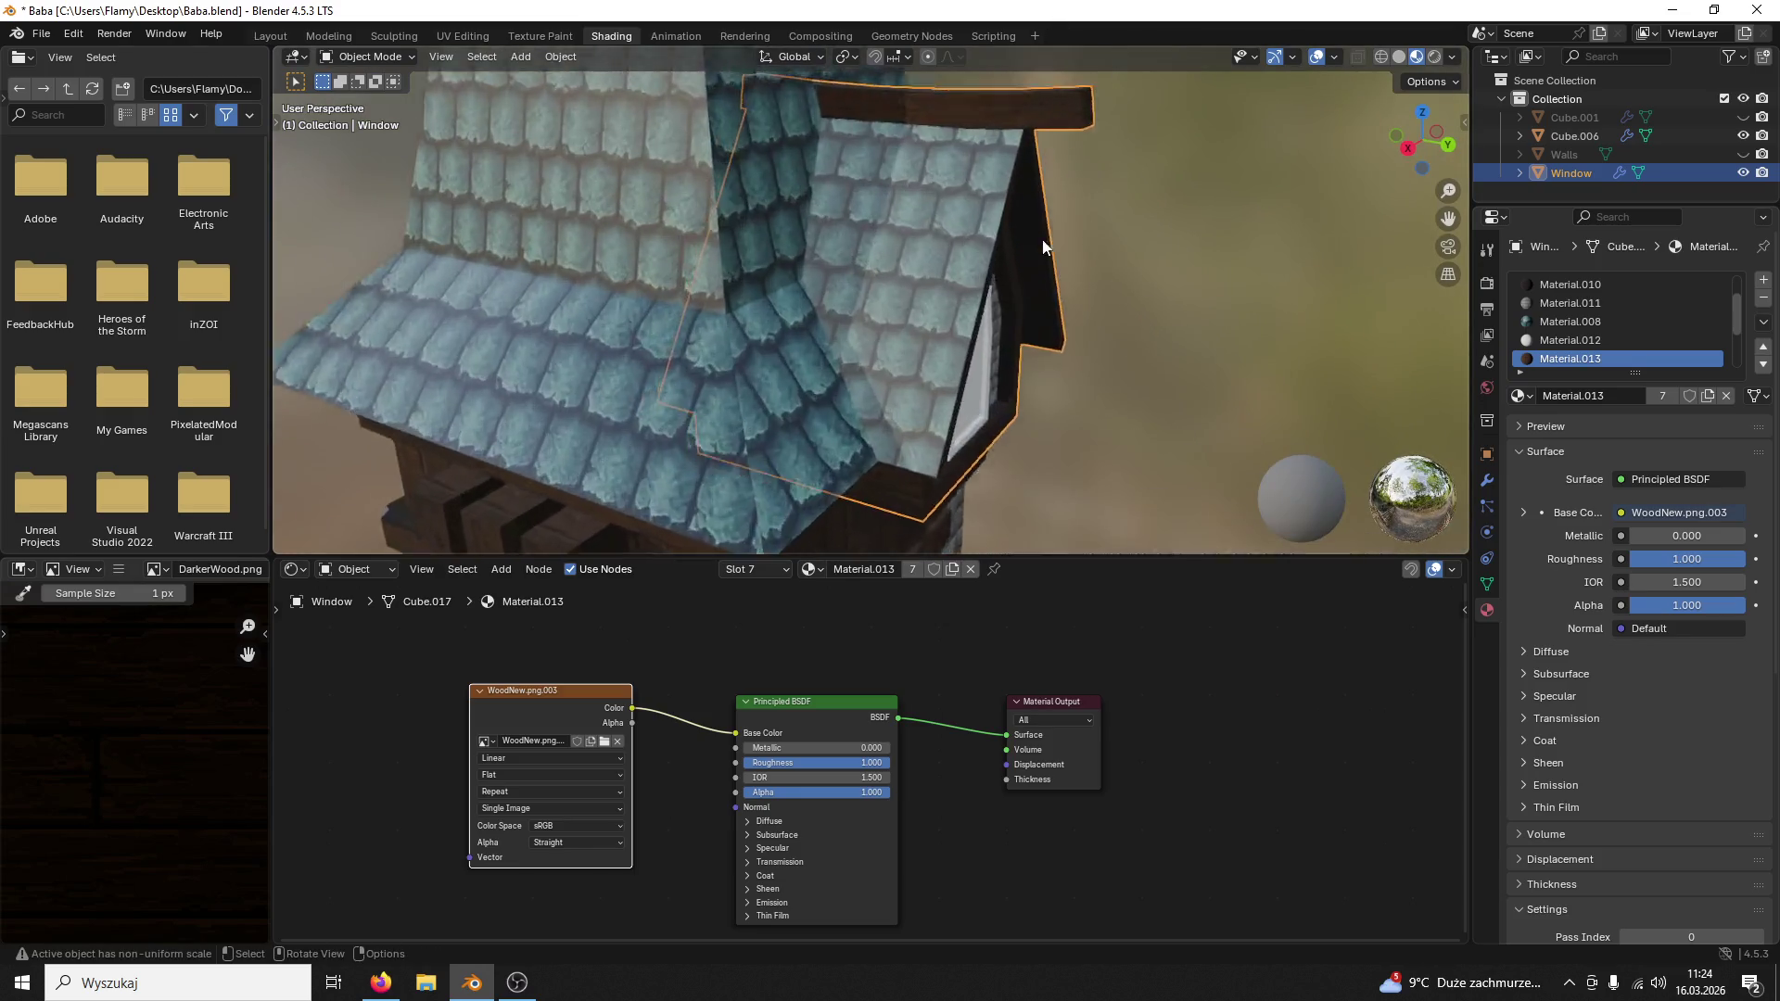
scroll(1013, 328, up, 3)
scroll(1059, 309, up, 3)
scroll(1014, 328, down, 4)
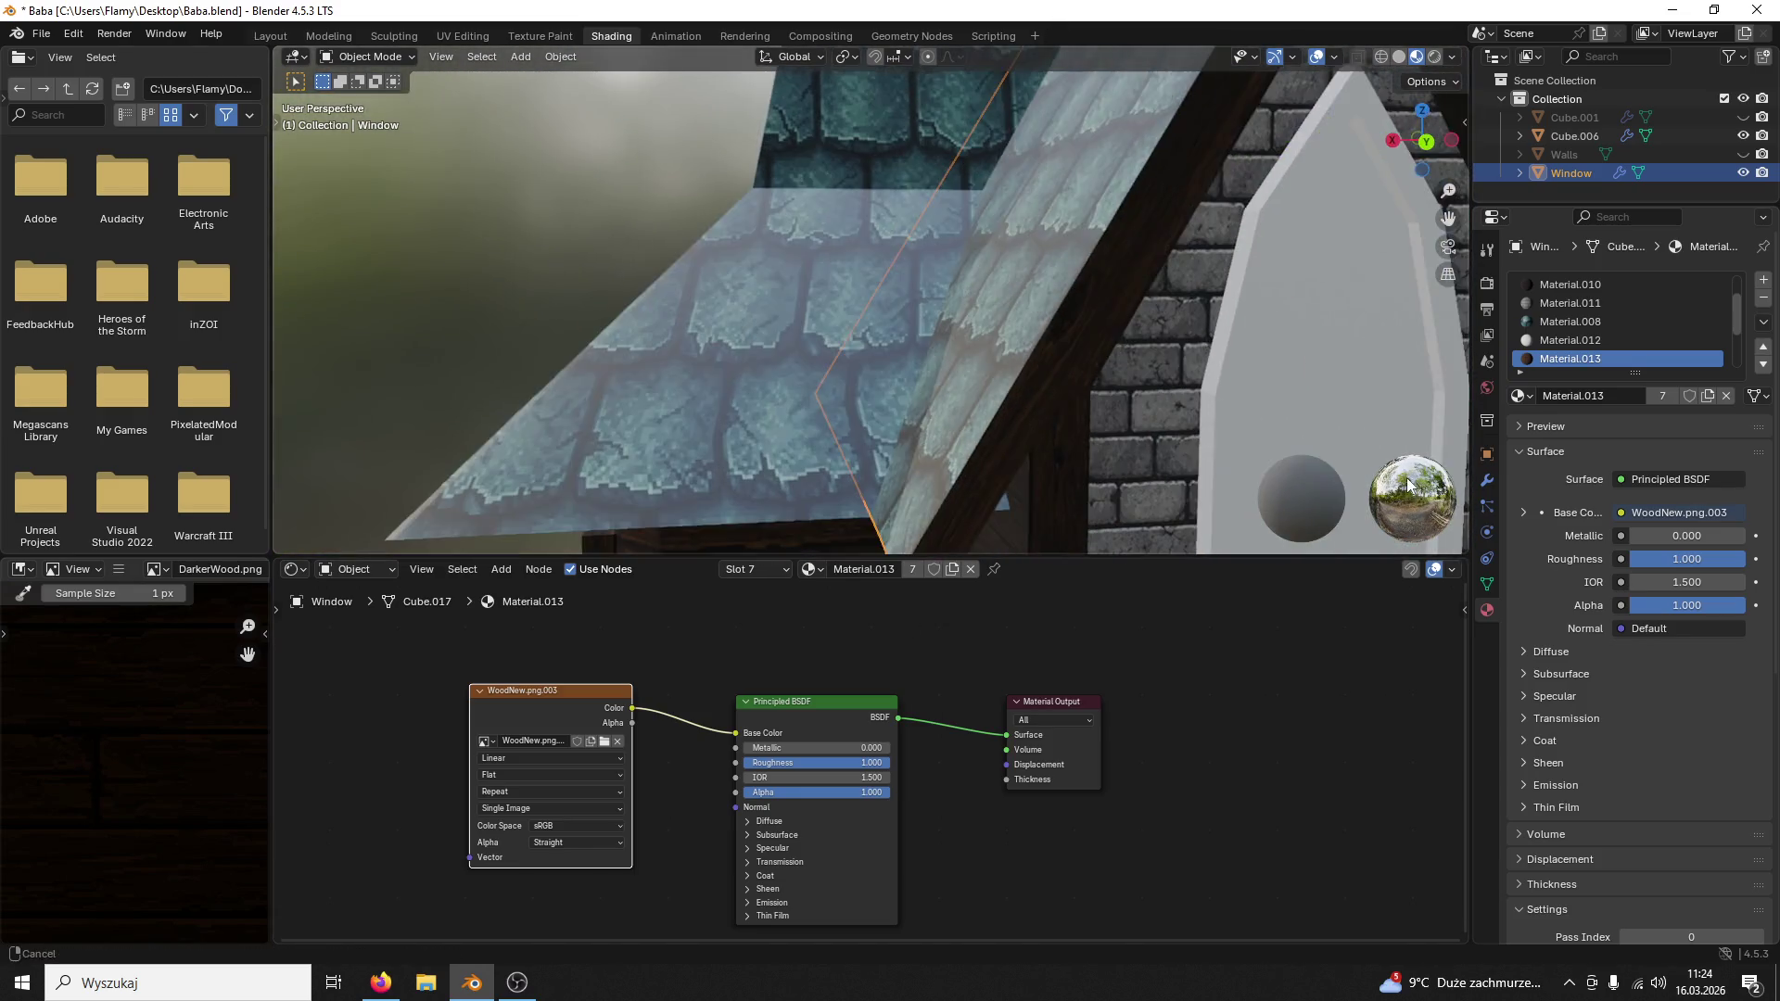
middle_drag(1280, 353, 1033, 321)
scroll(1401, 312, up, 2)
click(1585, 339)
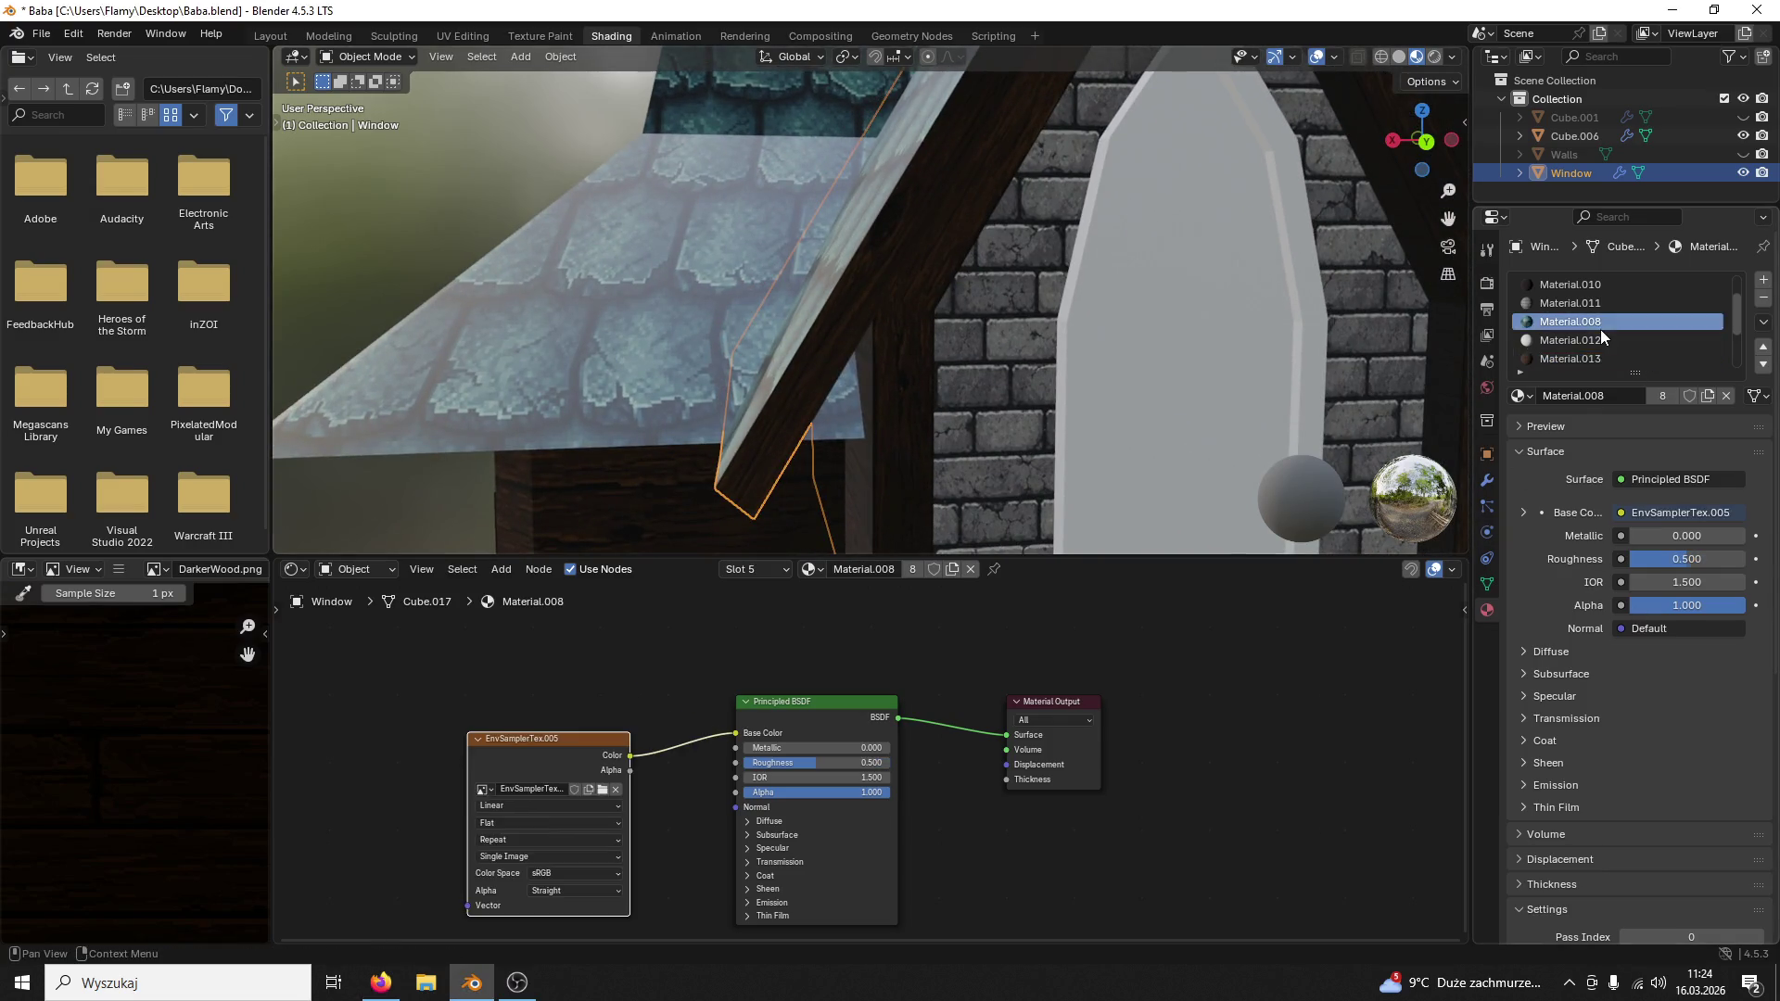
click(1577, 359)
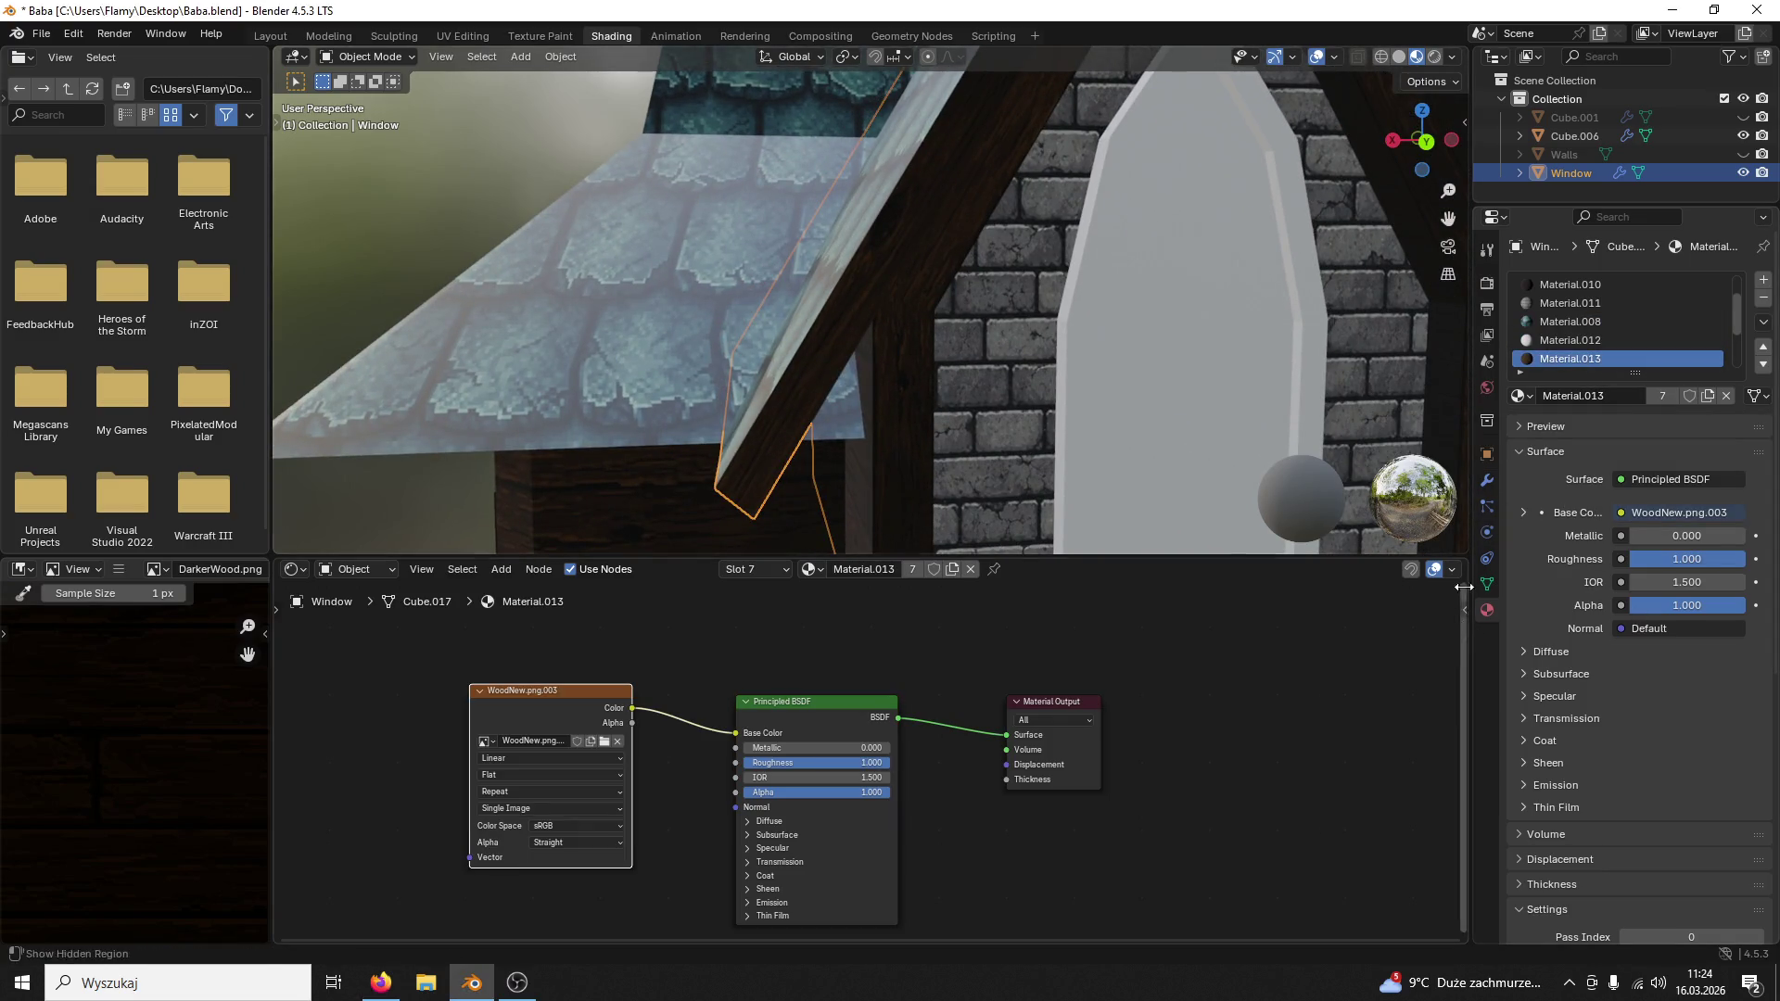
click(1486, 481)
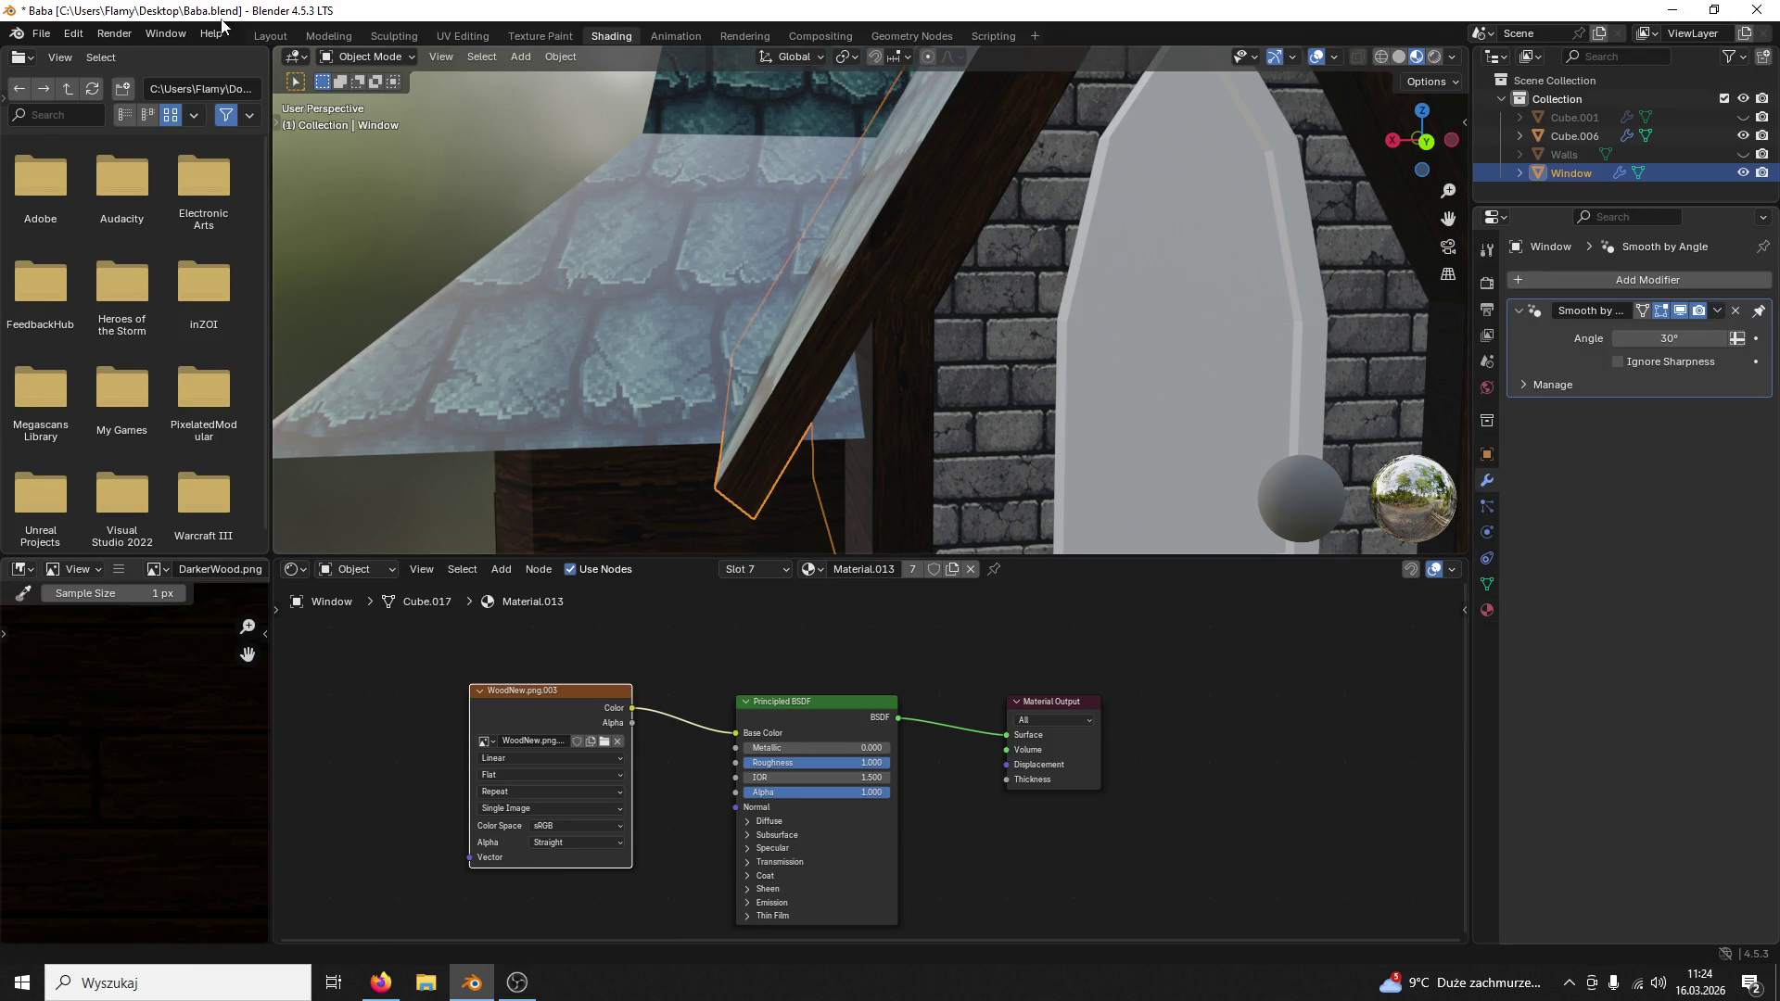
Step: Return to the Modeling layout and orbit onto the dormer window
click(351, 35)
scroll(901, 368, down, 2)
mouse_move(1041, 398)
middle_down()
mouse_move(1001, 386)
mouse_move(1064, 362)
mouse_move(1055, 341)
middle_up()
scroll(1025, 279, up, 4)
scroll(1075, 384, down, 2)
scroll(1056, 340, up, 3)
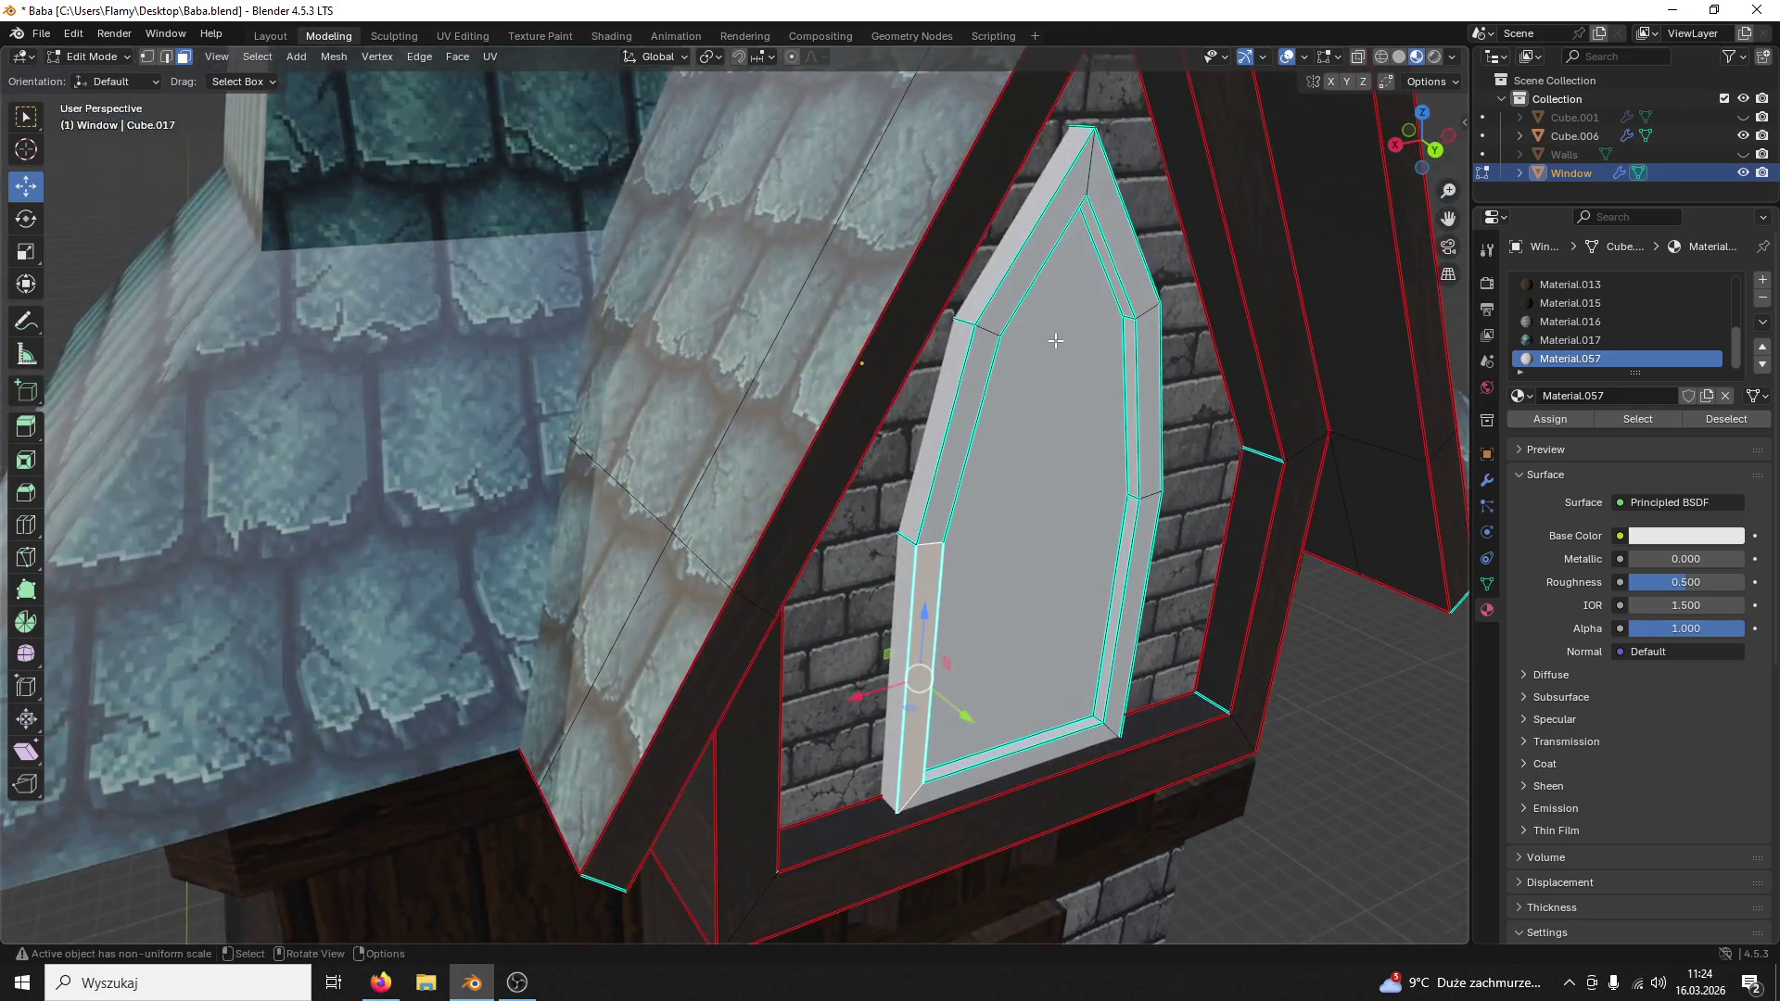
key(2)
alt+click(987, 299)
key(ctrl+e)
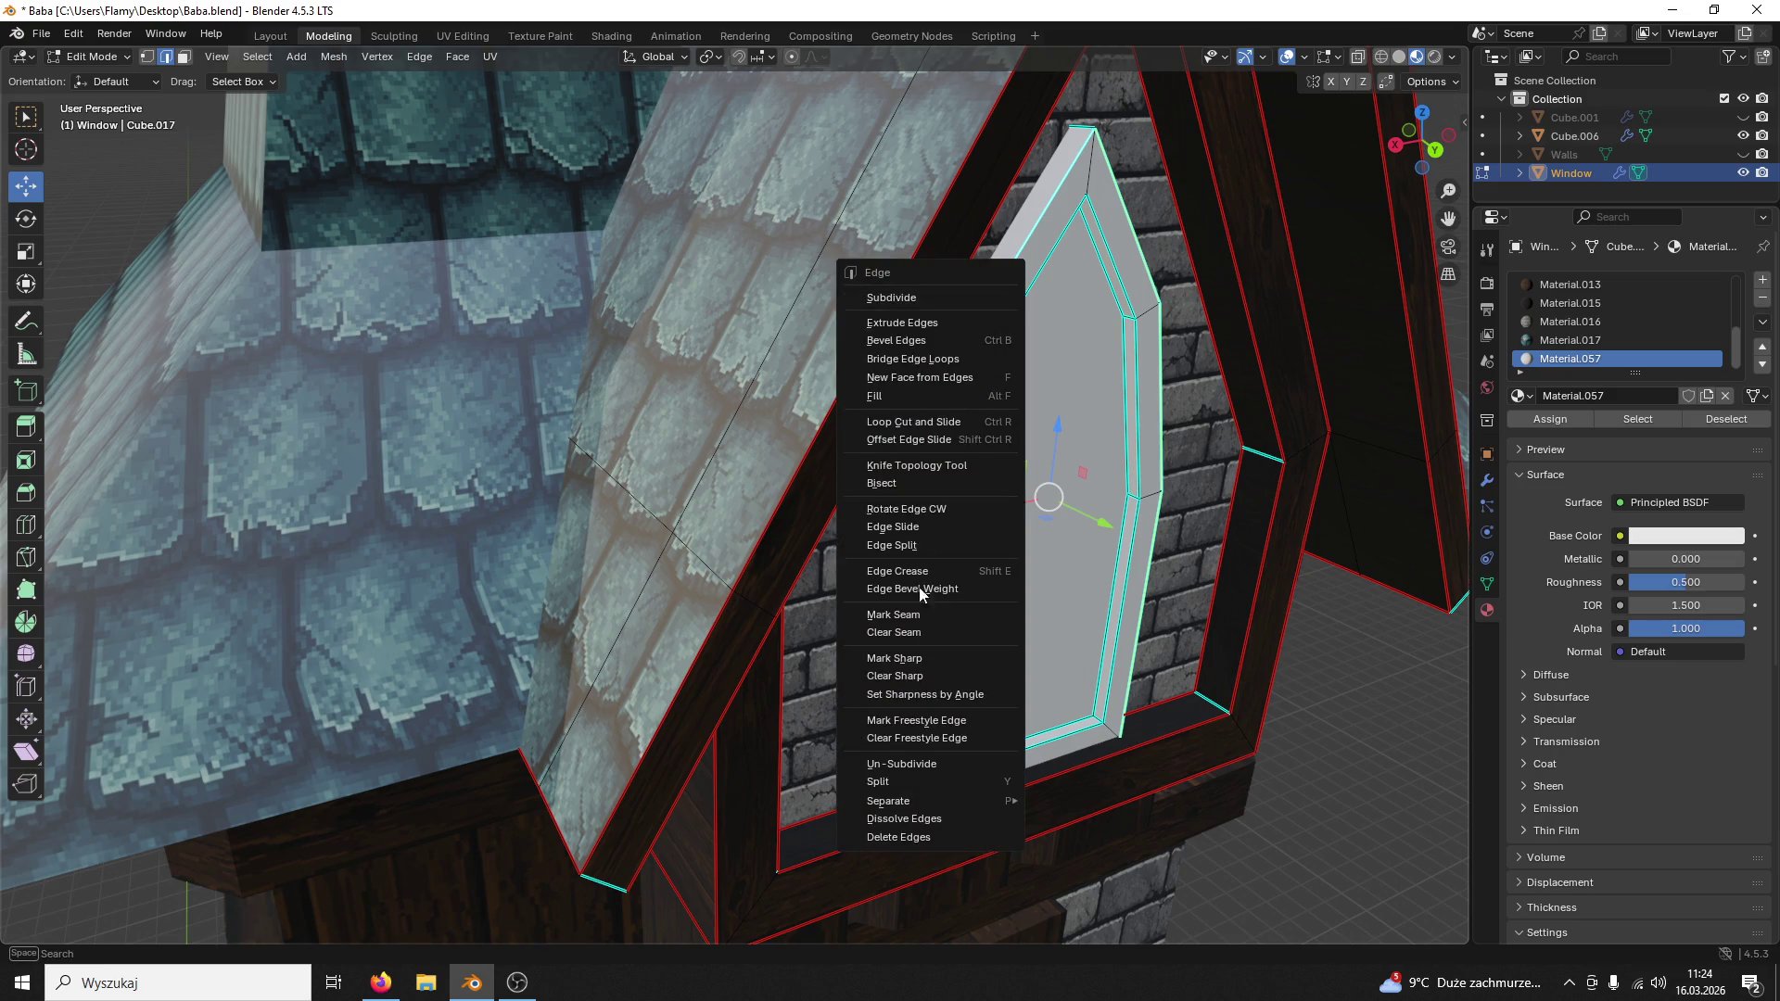
click(927, 614)
alt+click(899, 518)
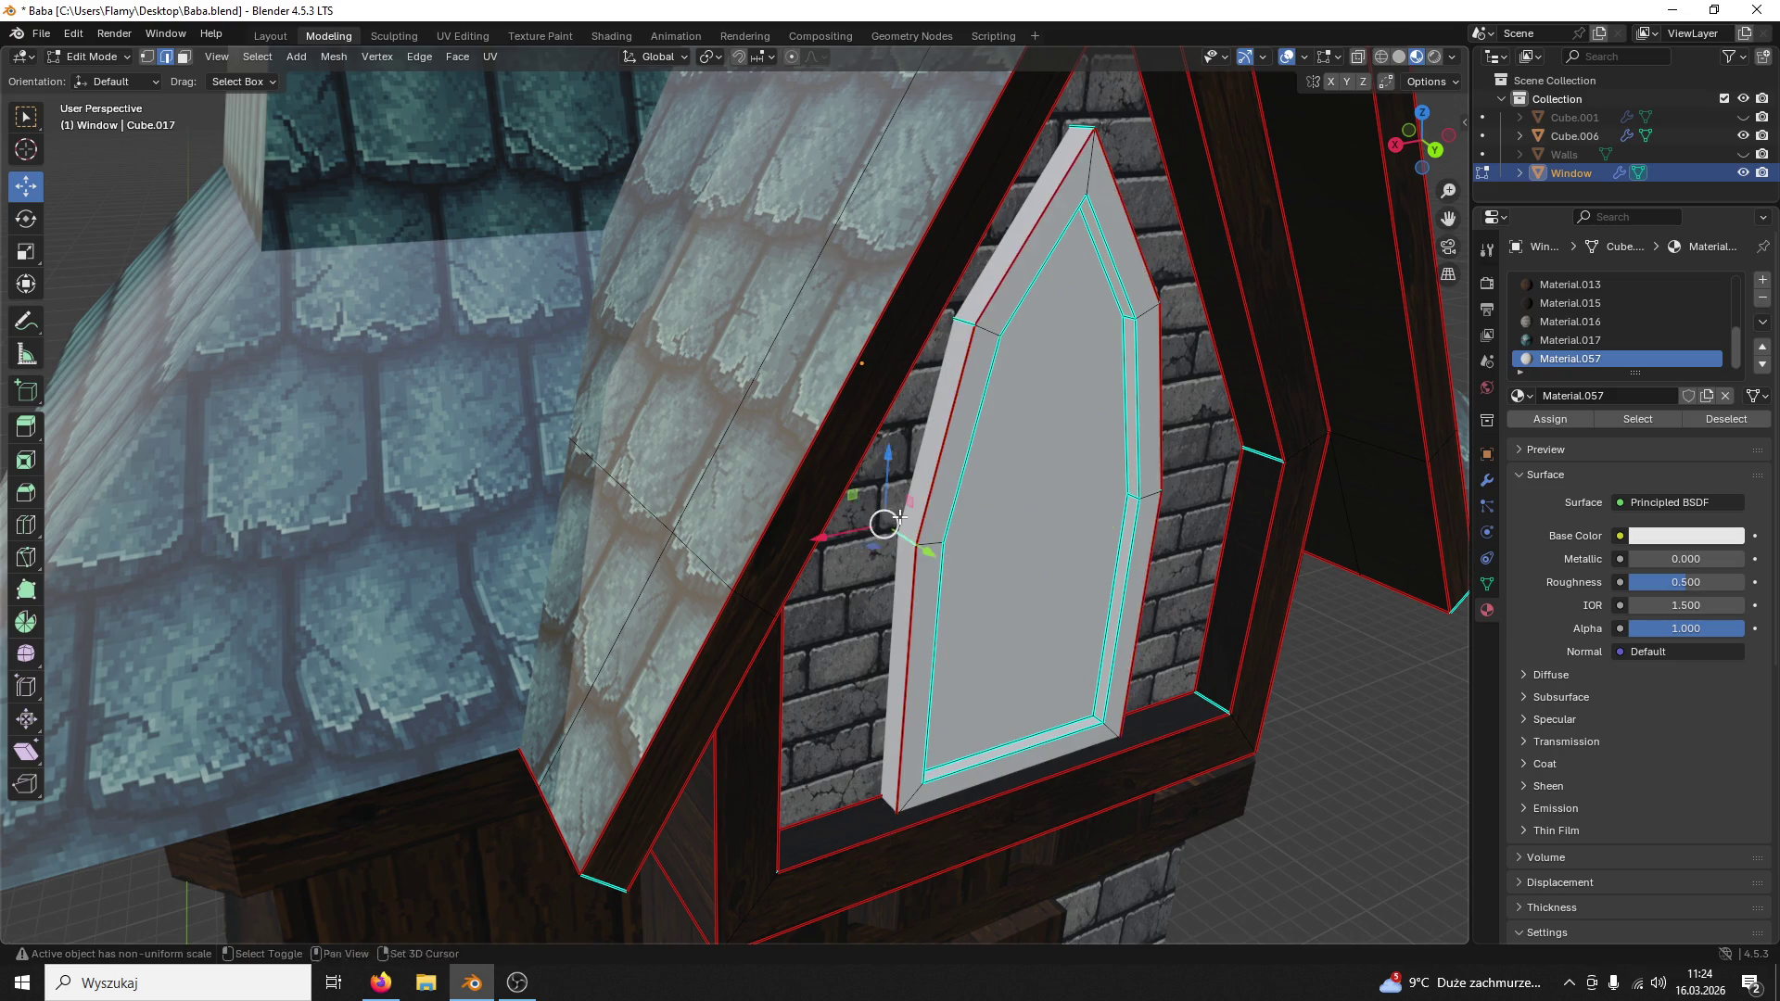
key(ctrl+e)
click(899, 516)
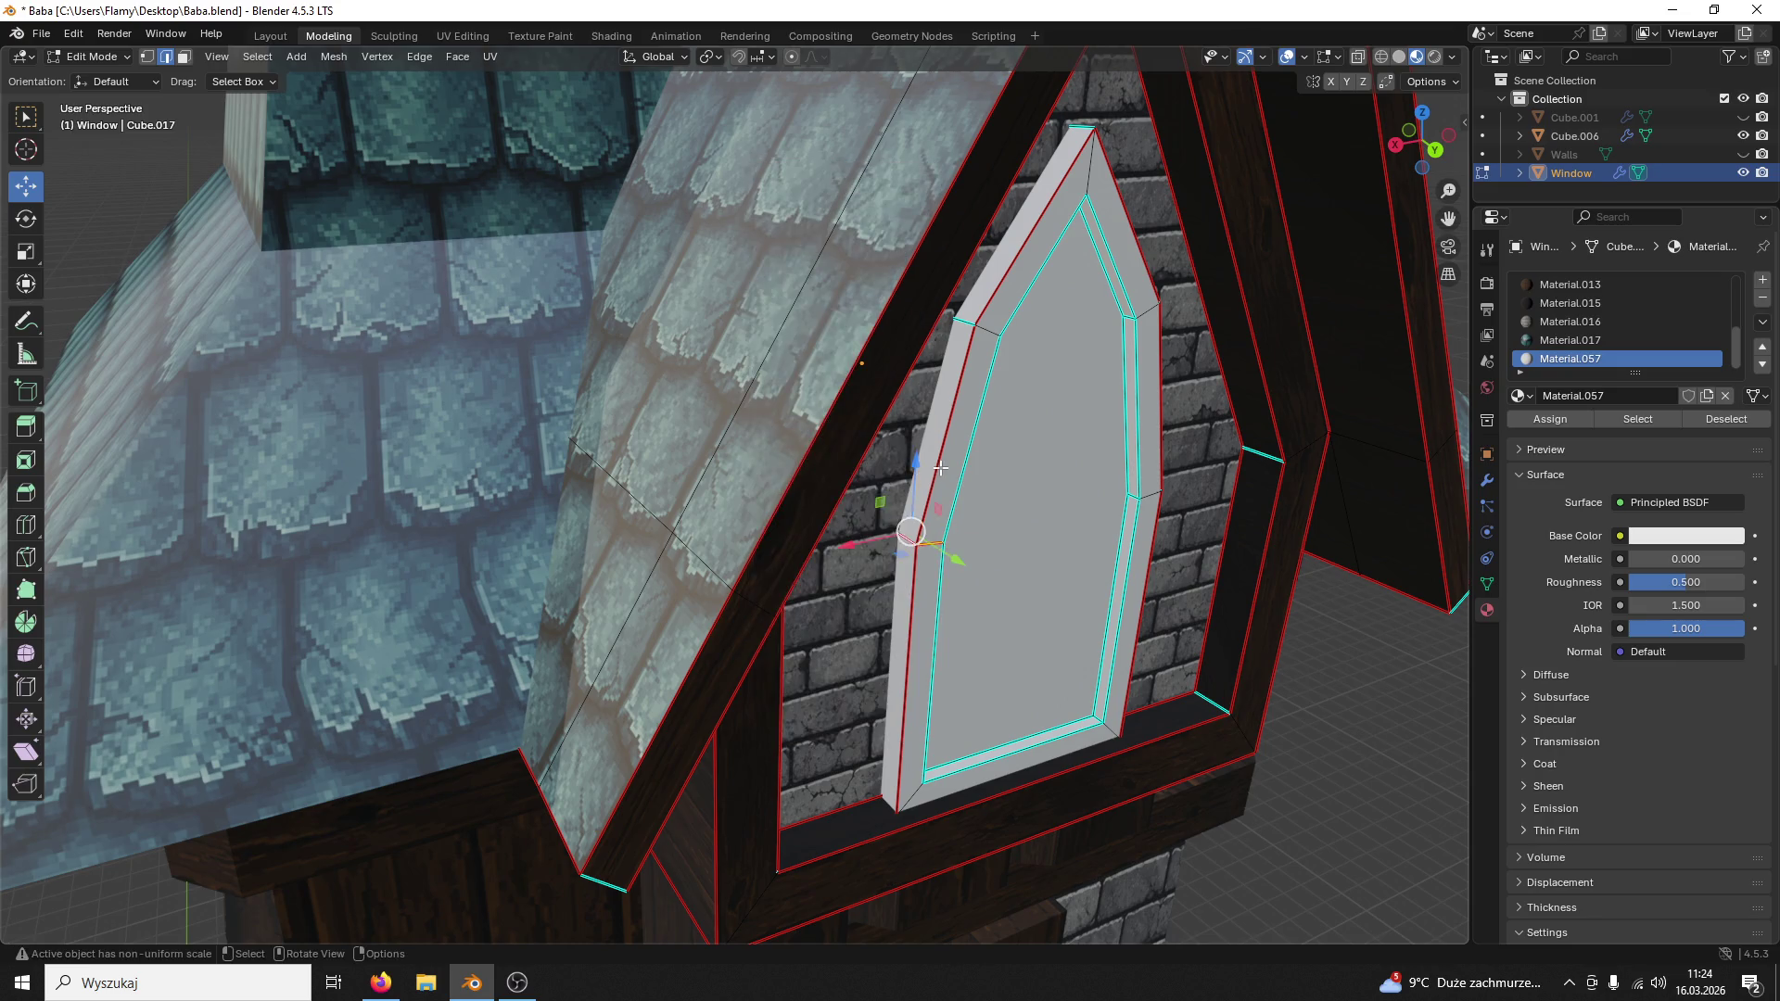
click(894, 471)
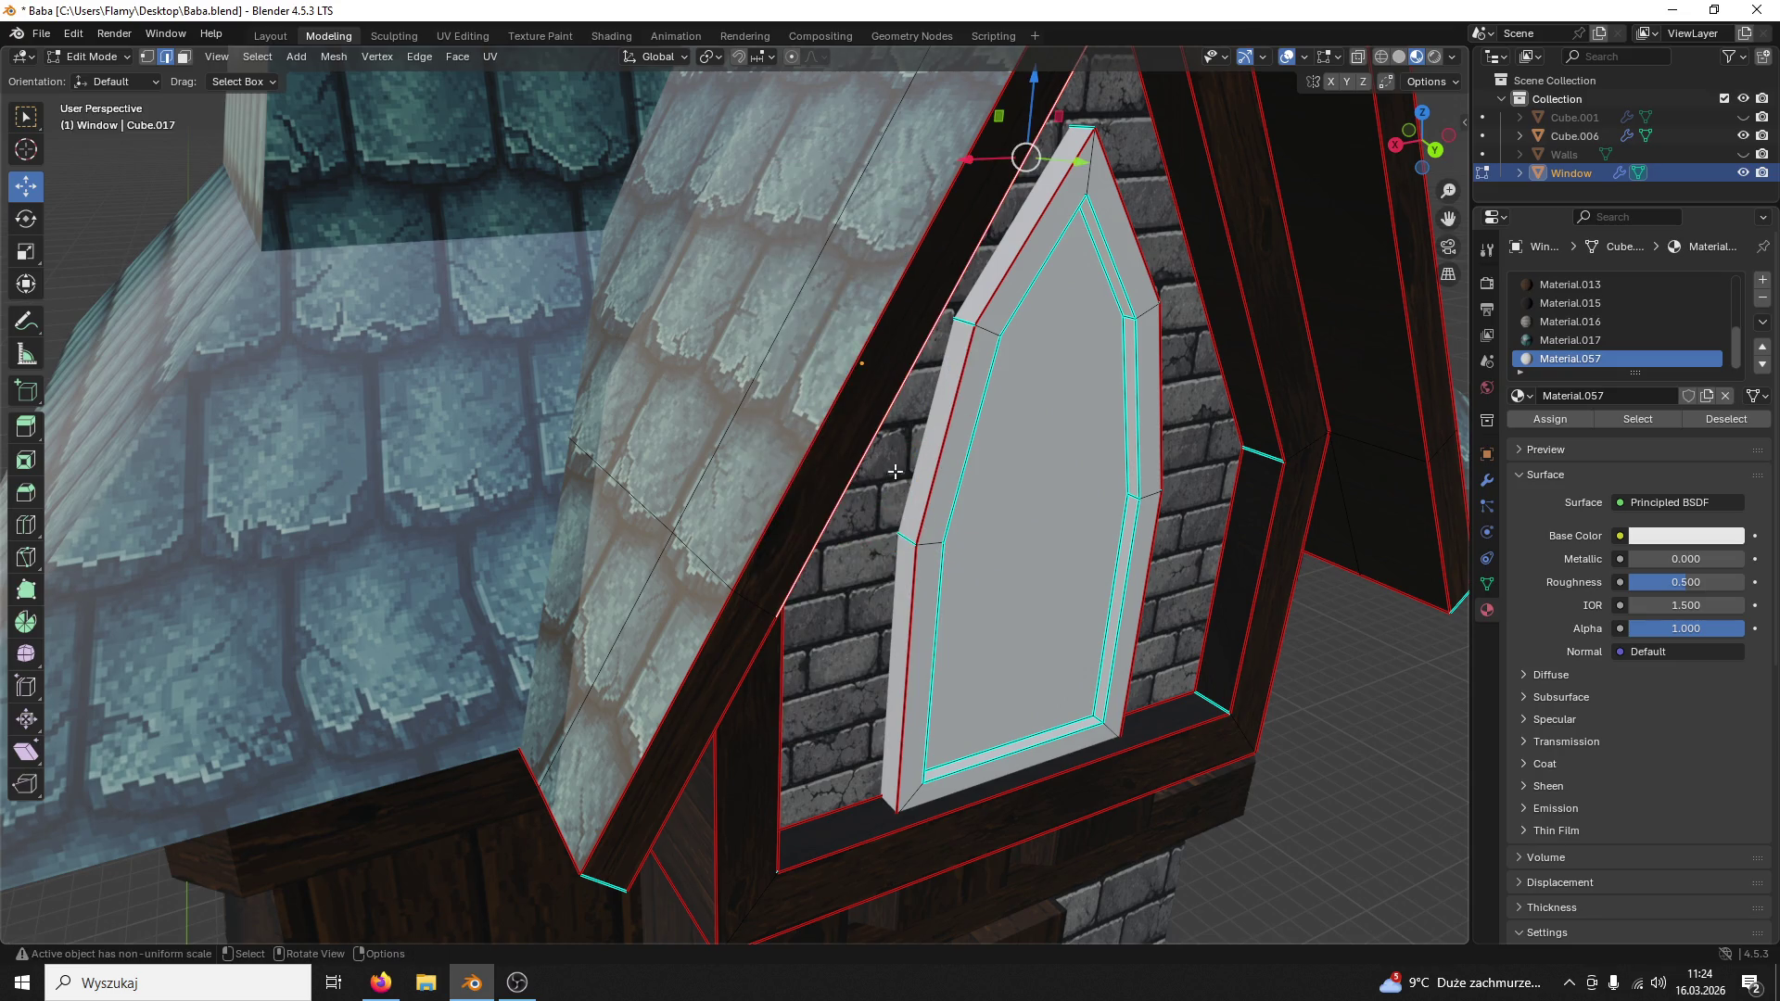
click(1378, 62)
middle_drag(963, 287, 1013, 302)
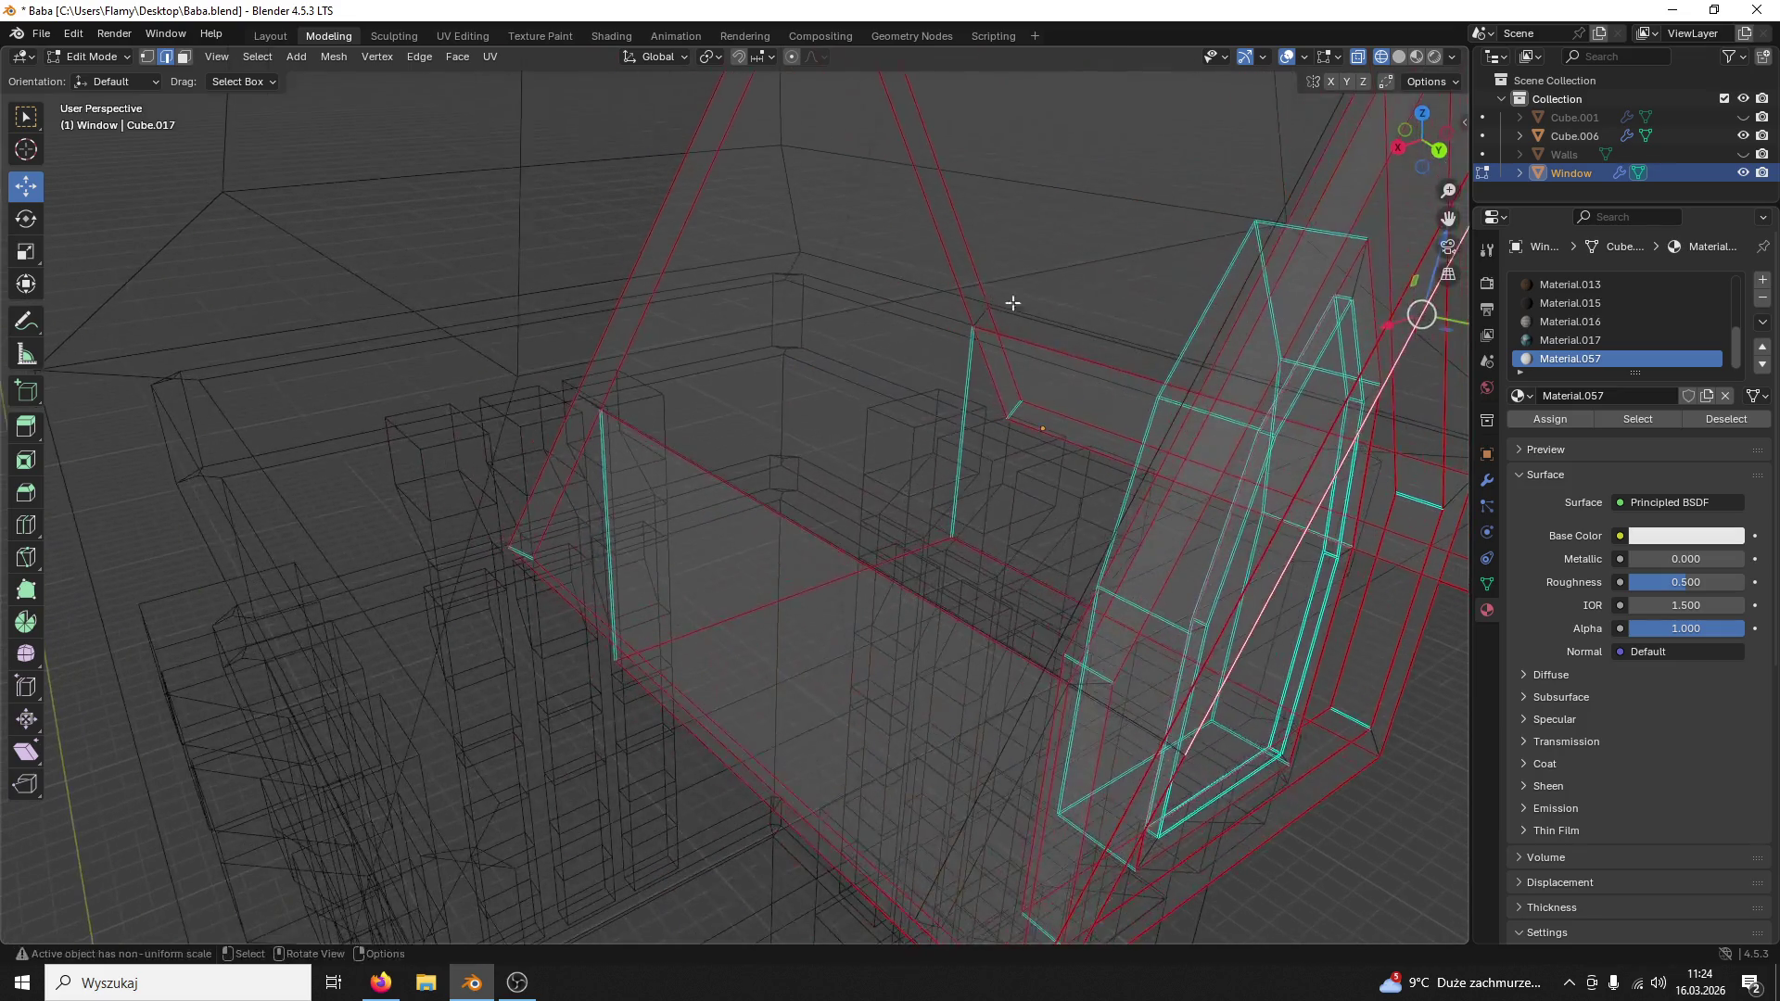
alt+click(1183, 520)
key(ctrl+e)
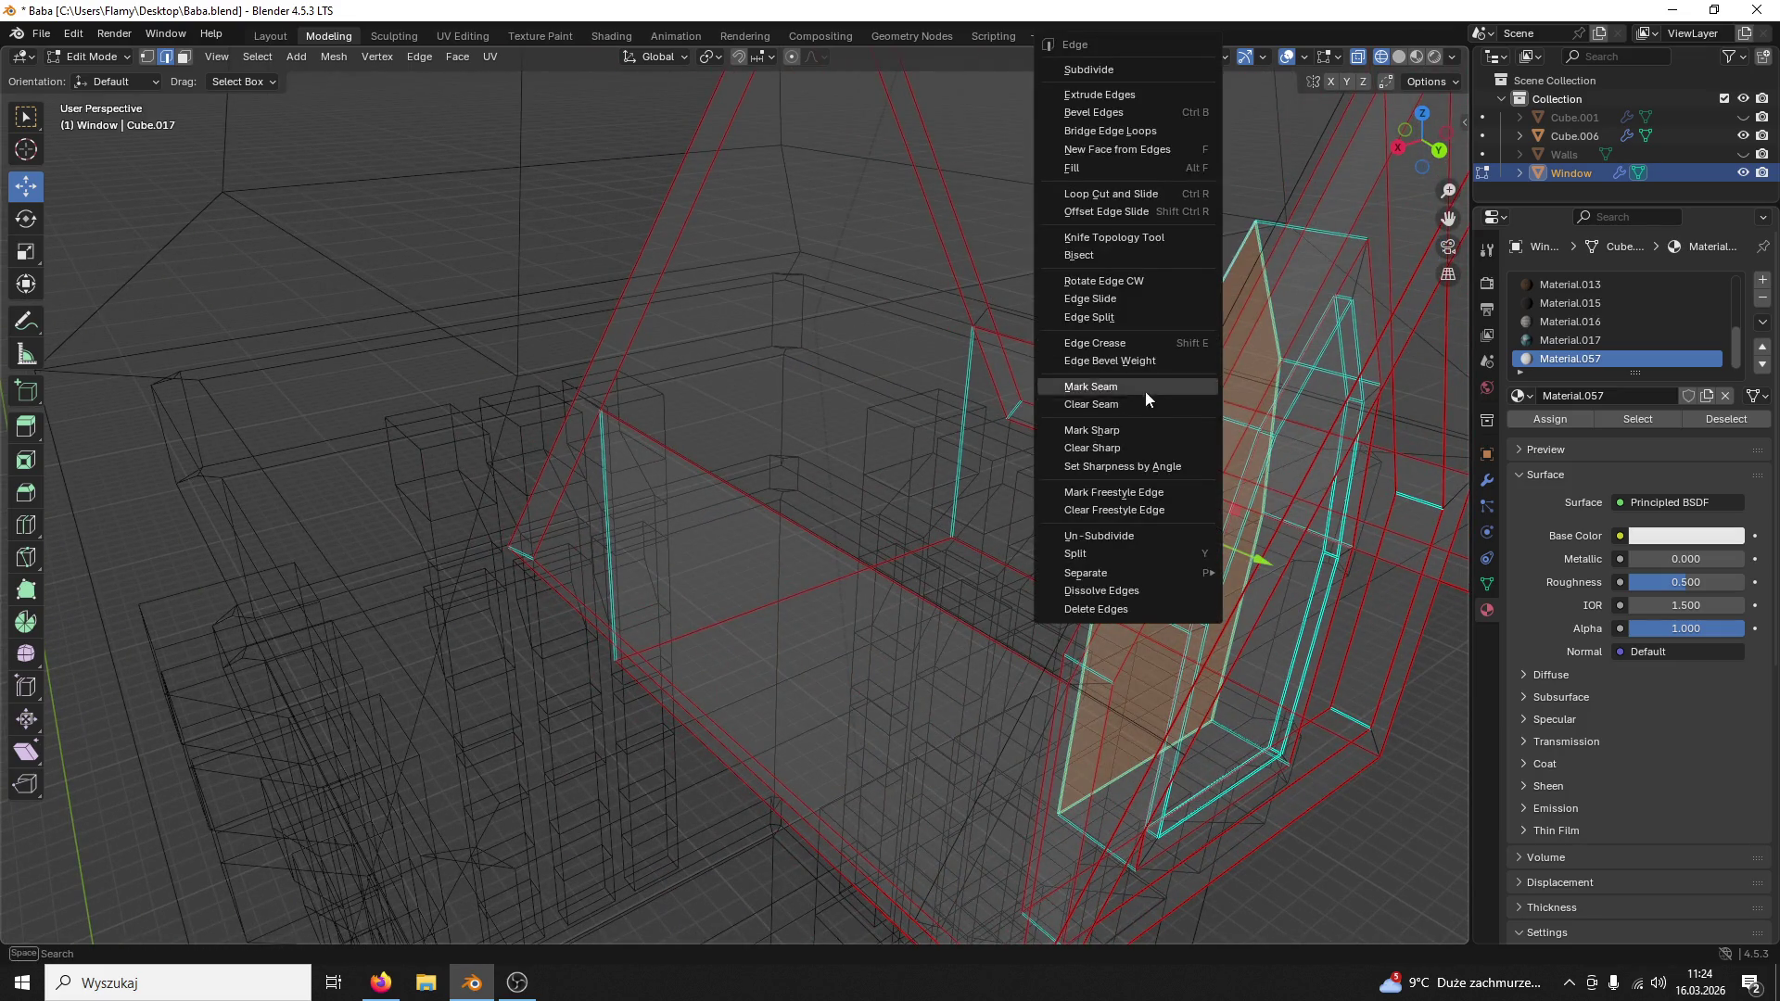
click(1117, 393)
click(1397, 57)
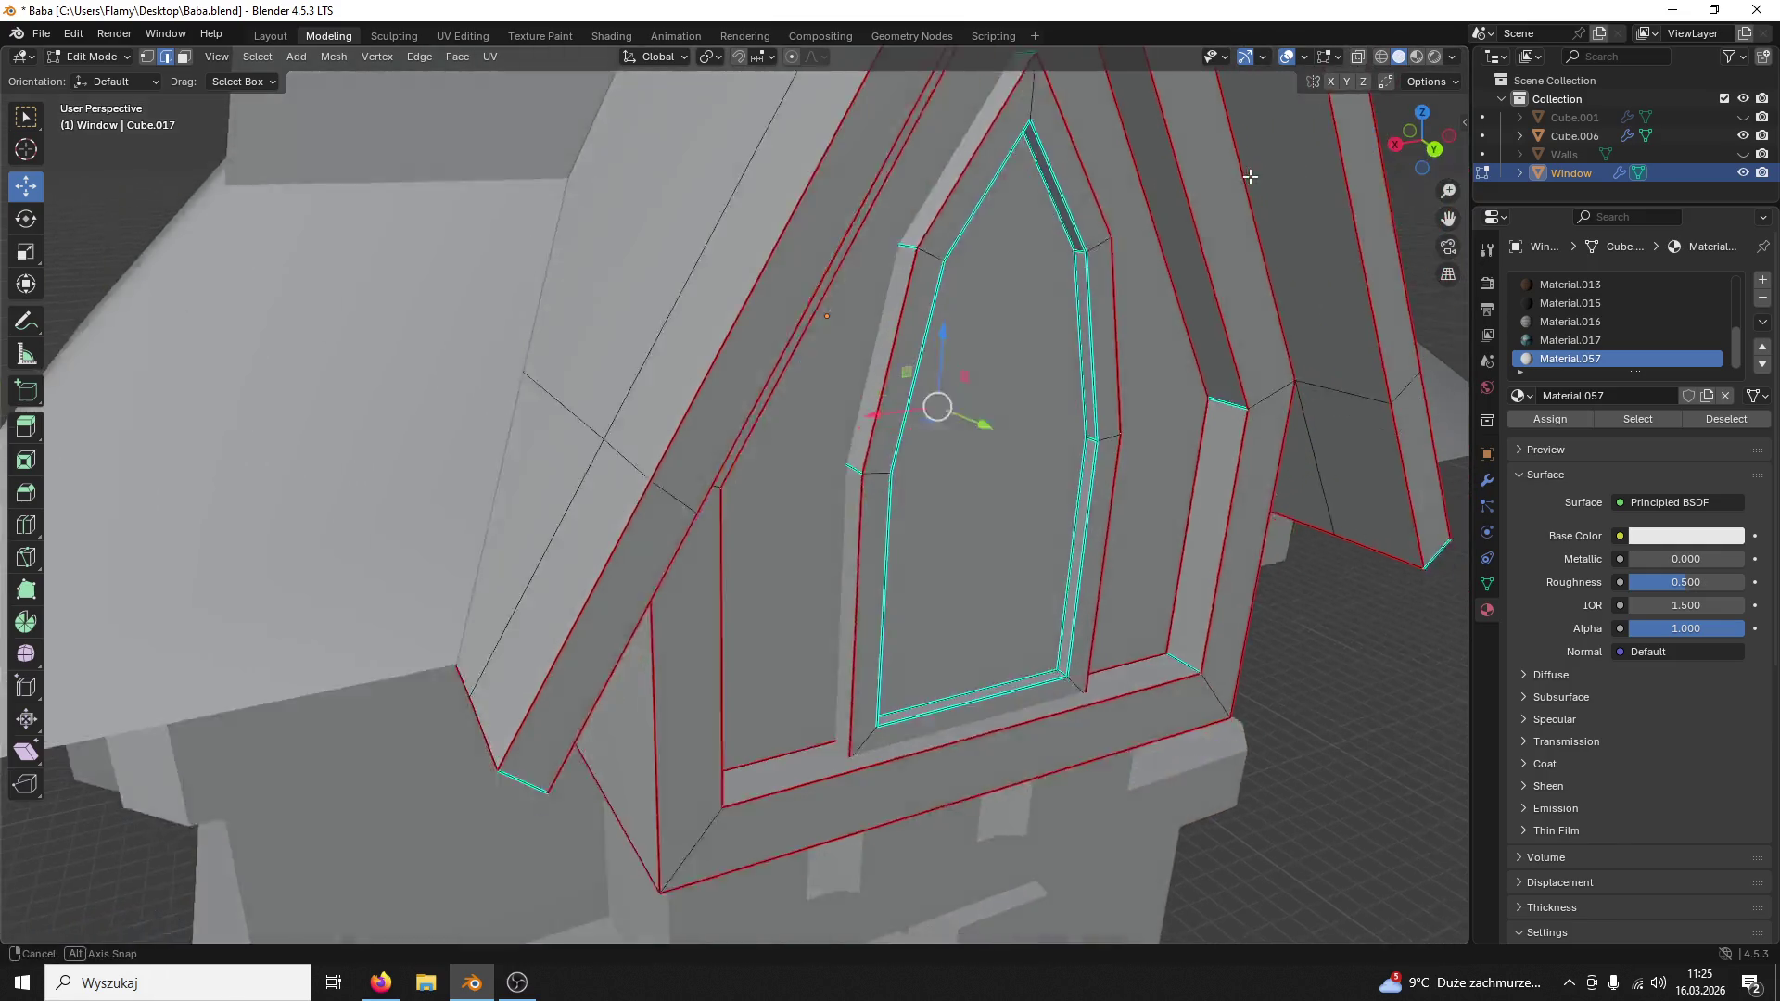
click(1415, 57)
alt+click(1024, 281)
key(ctrl+e)
click(950, 397)
middle_drag(949, 396, 976, 343)
click(1184, 288)
alt+click(1188, 277)
key(ctrl+e)
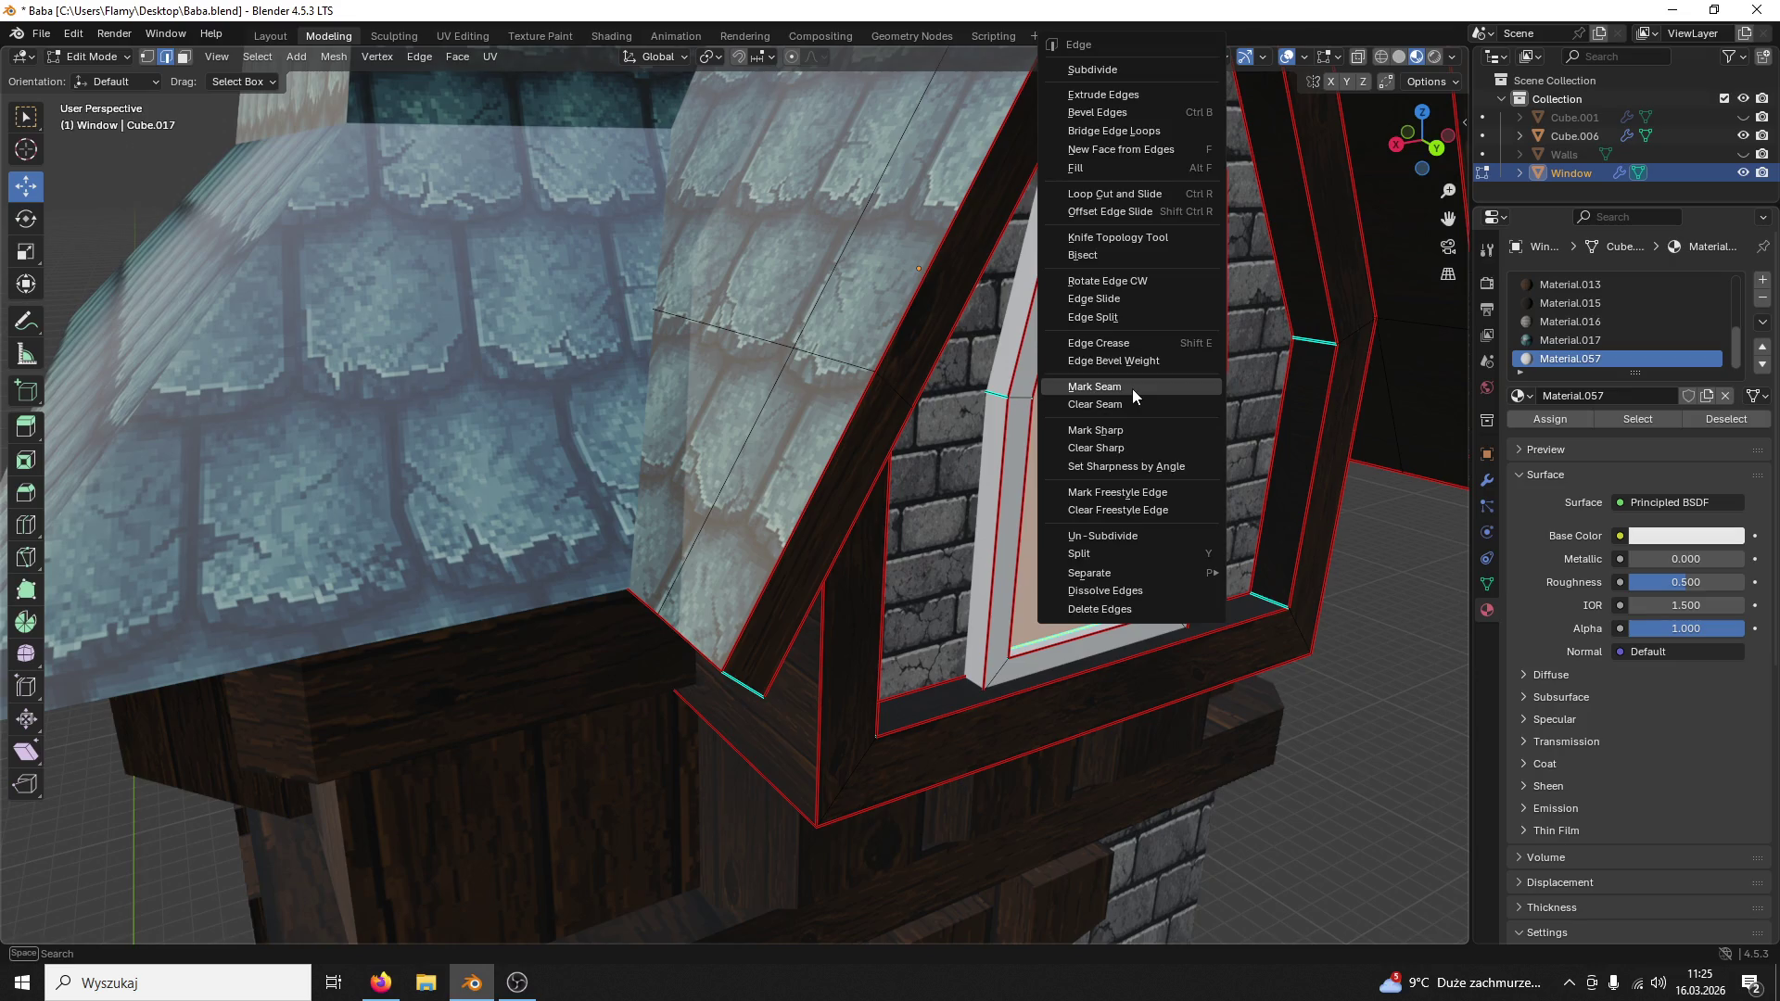
click(1133, 389)
mouse_move(1133, 388)
middle_down()
mouse_move(1020, 227)
mouse_move(1024, 274)
middle_up()
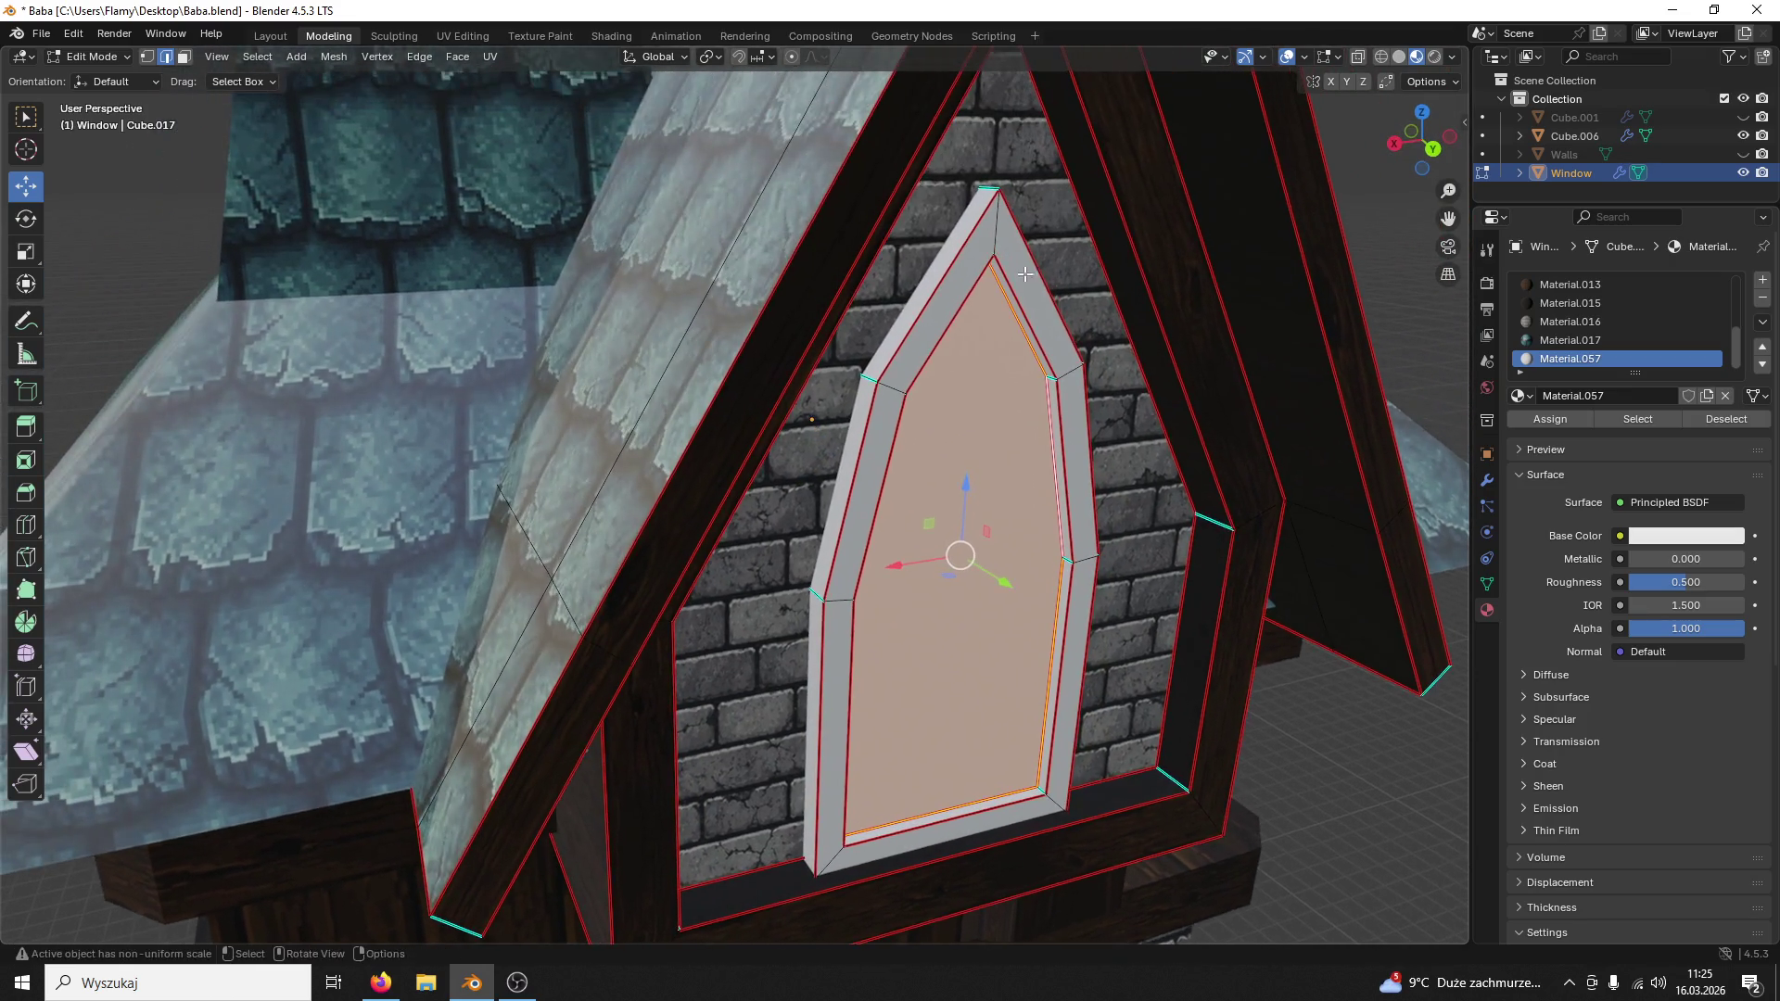
key(ctrl+e)
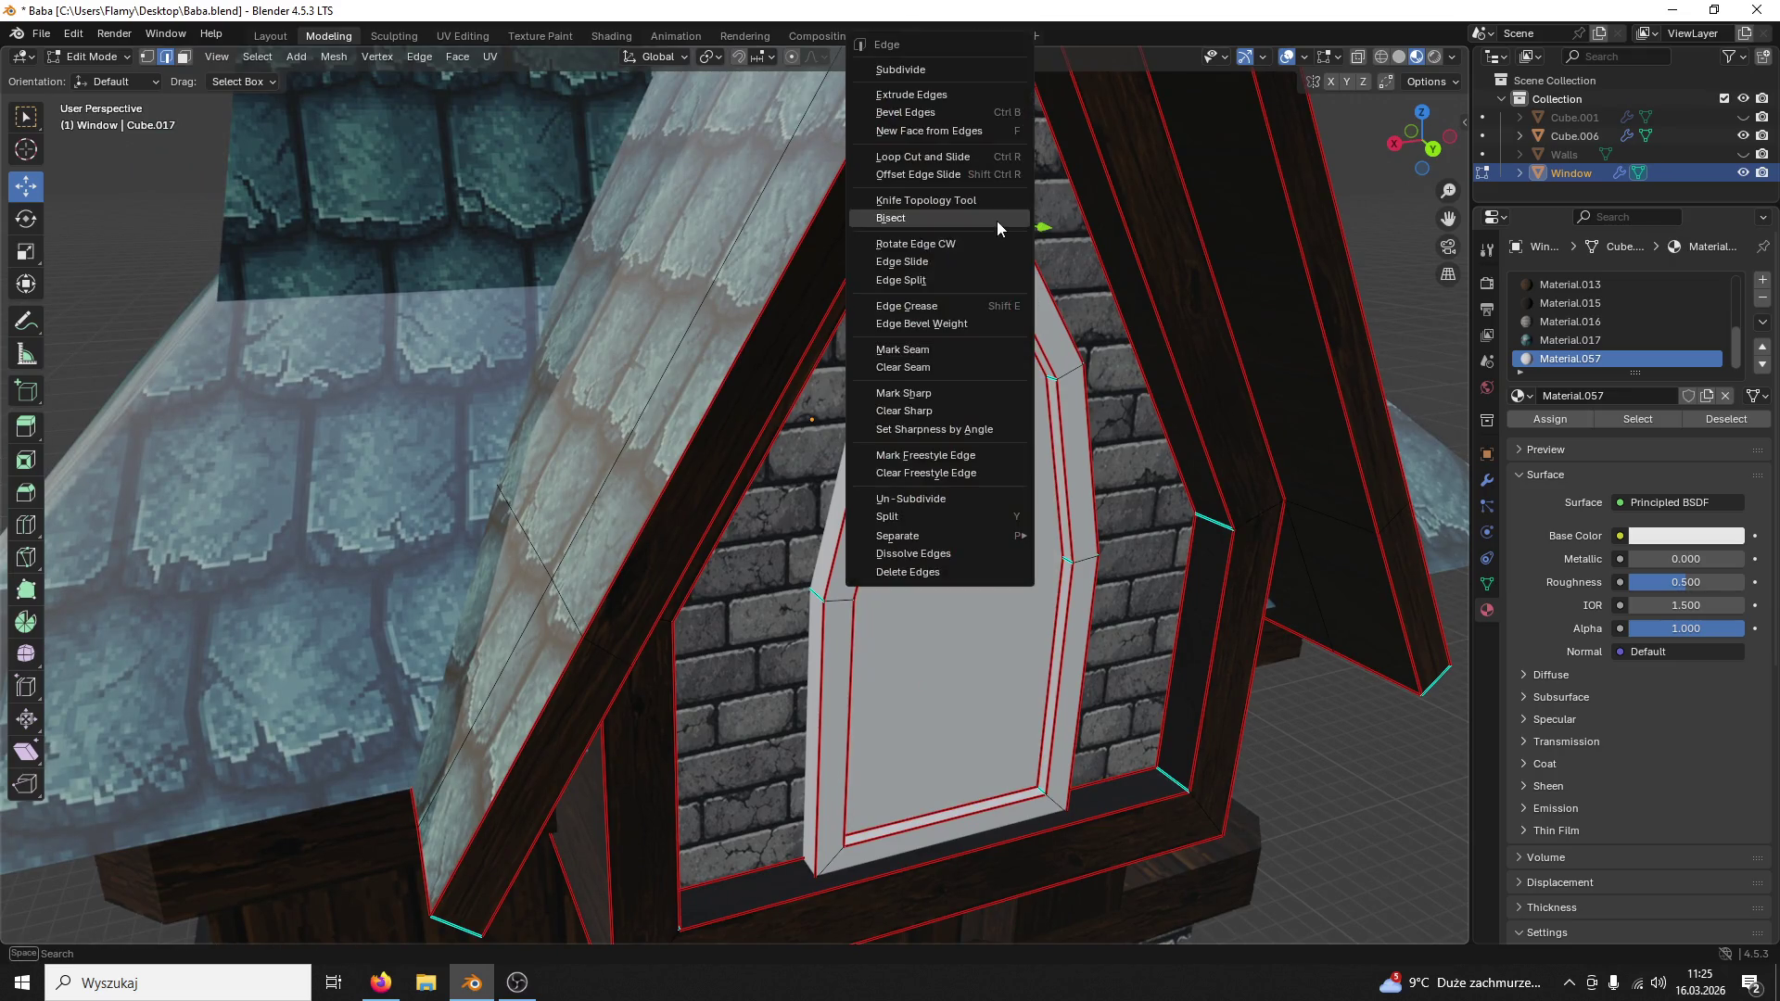
click(930, 351)
mouse_move(930, 350)
middle_down()
mouse_move(938, 444)
mouse_move(893, 428)
mouse_move(947, 342)
middle_up()
key(ctrl+e)
click(889, 505)
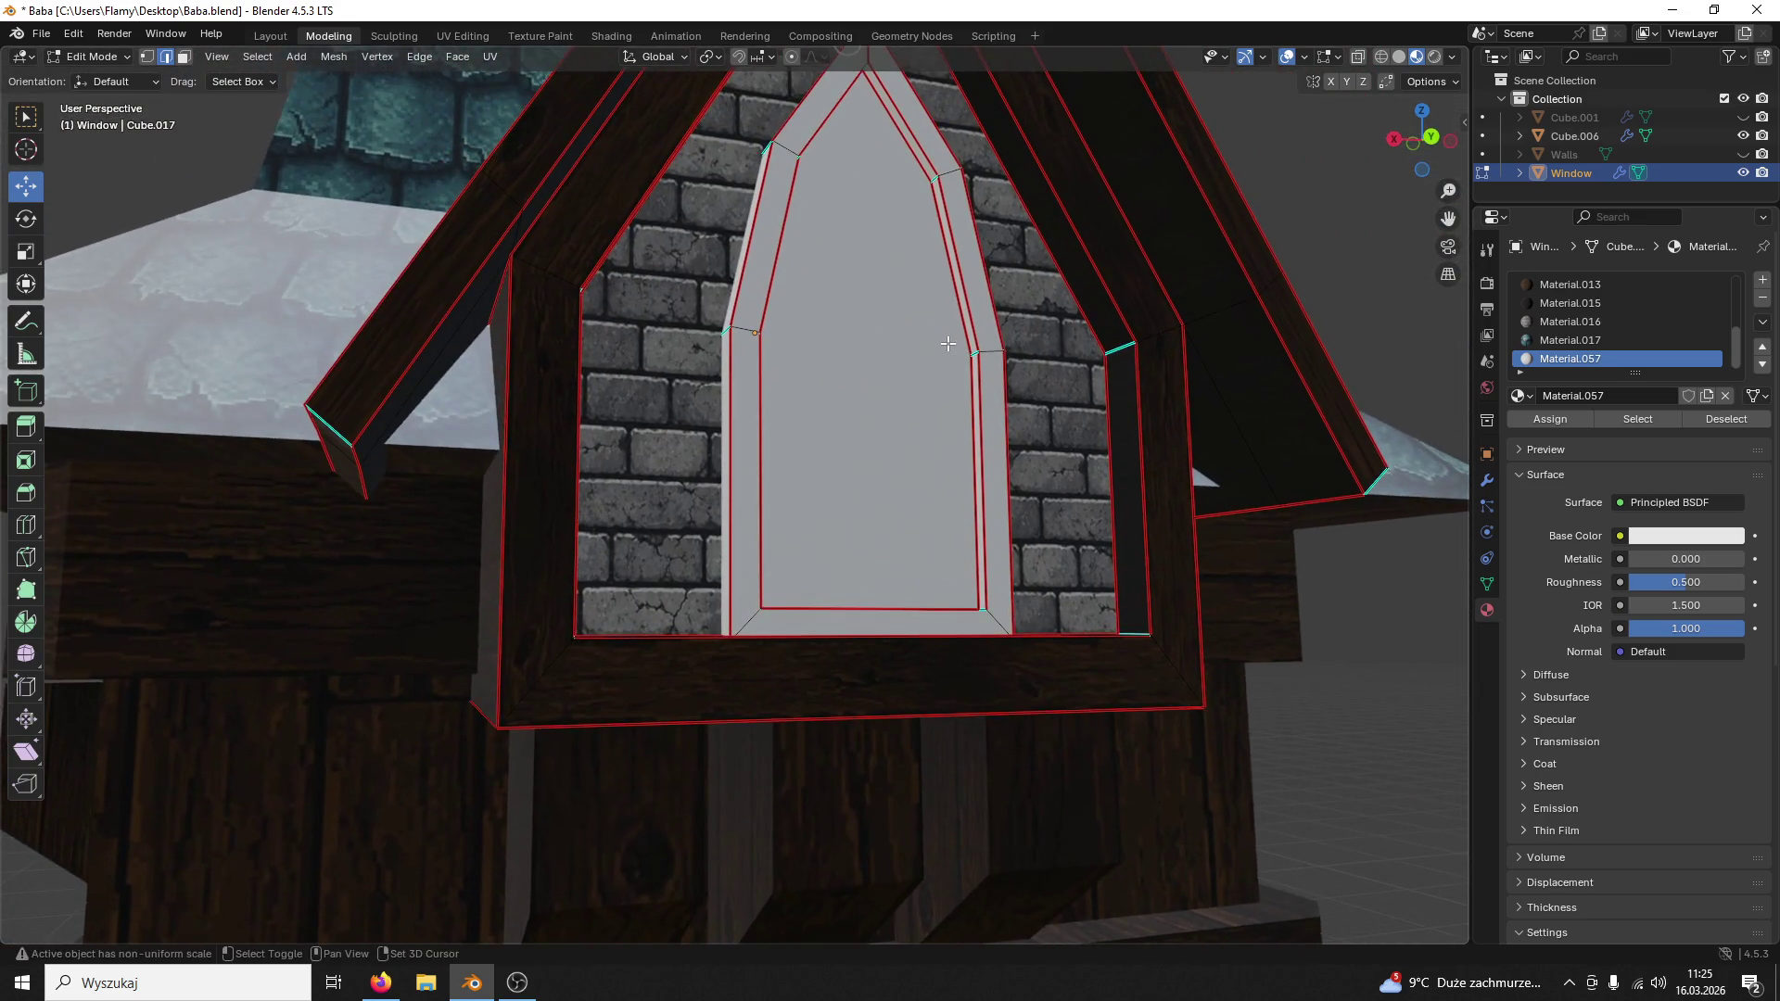
shift+click(873, 81)
middle_drag(873, 82, 850, 139)
click(873, 169)
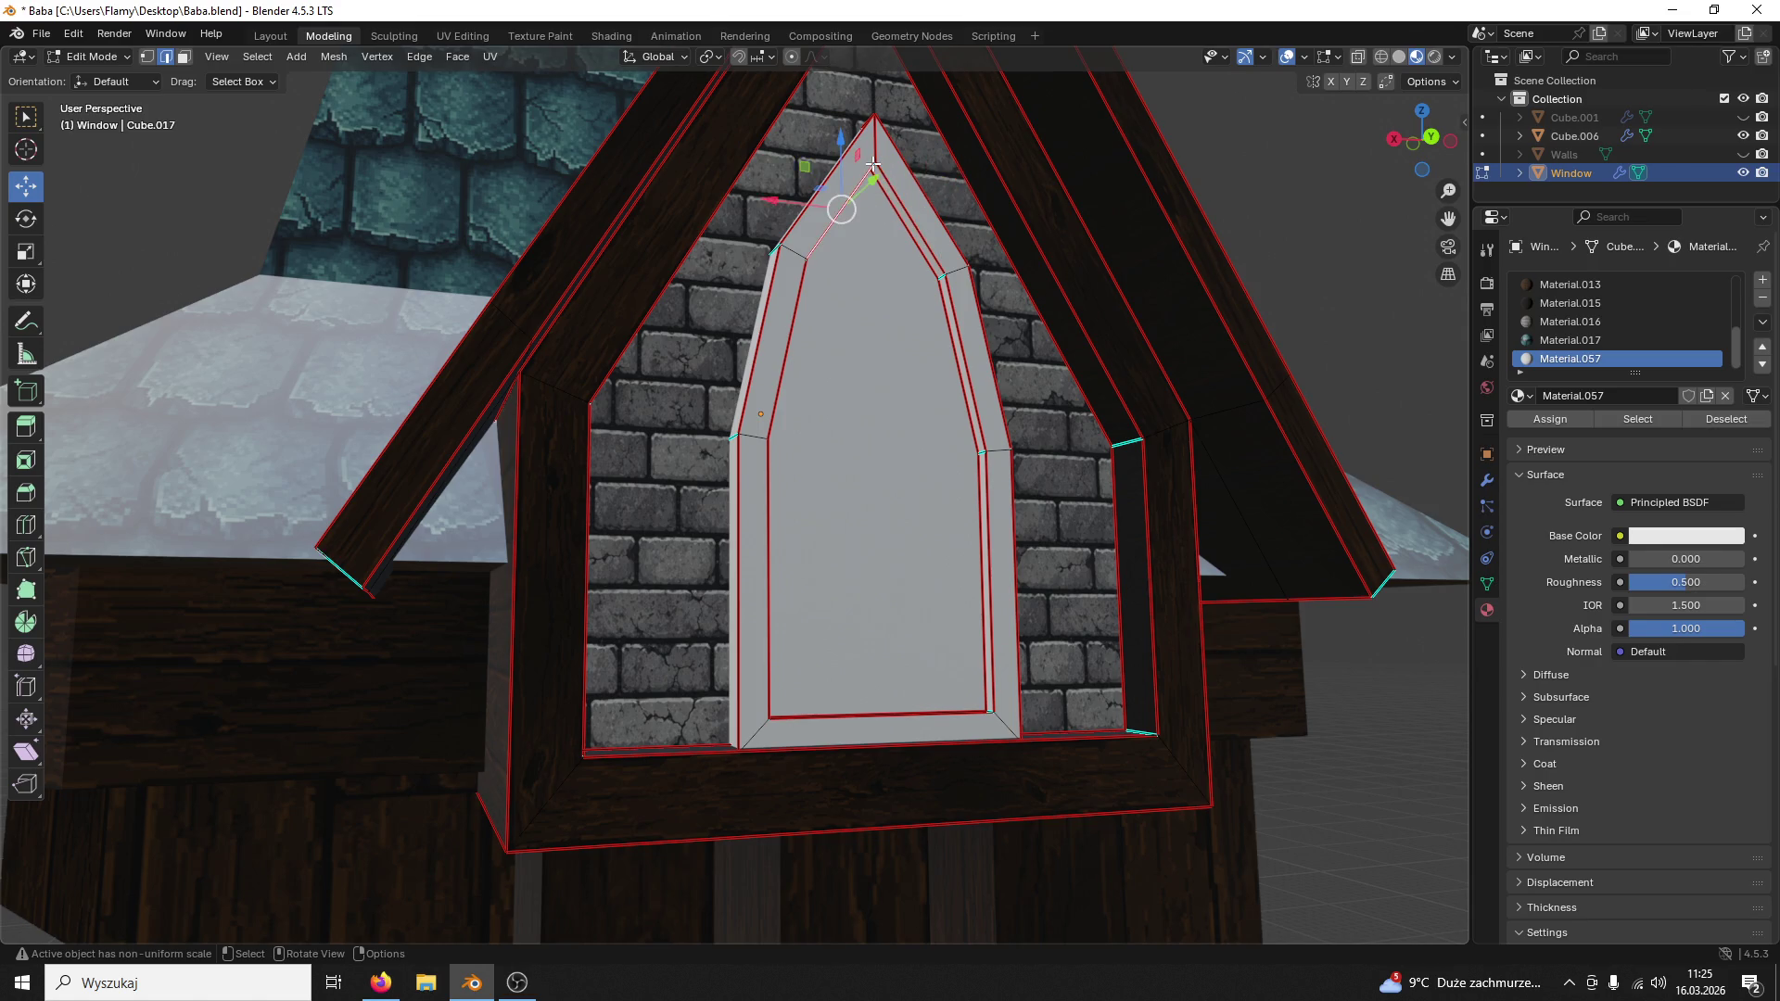
mouse_move(874, 169)
ctrl+middle_down()
mouse_move(874, 250)
mouse_move(831, 198)
ctrl+middle_up()
click(895, 262)
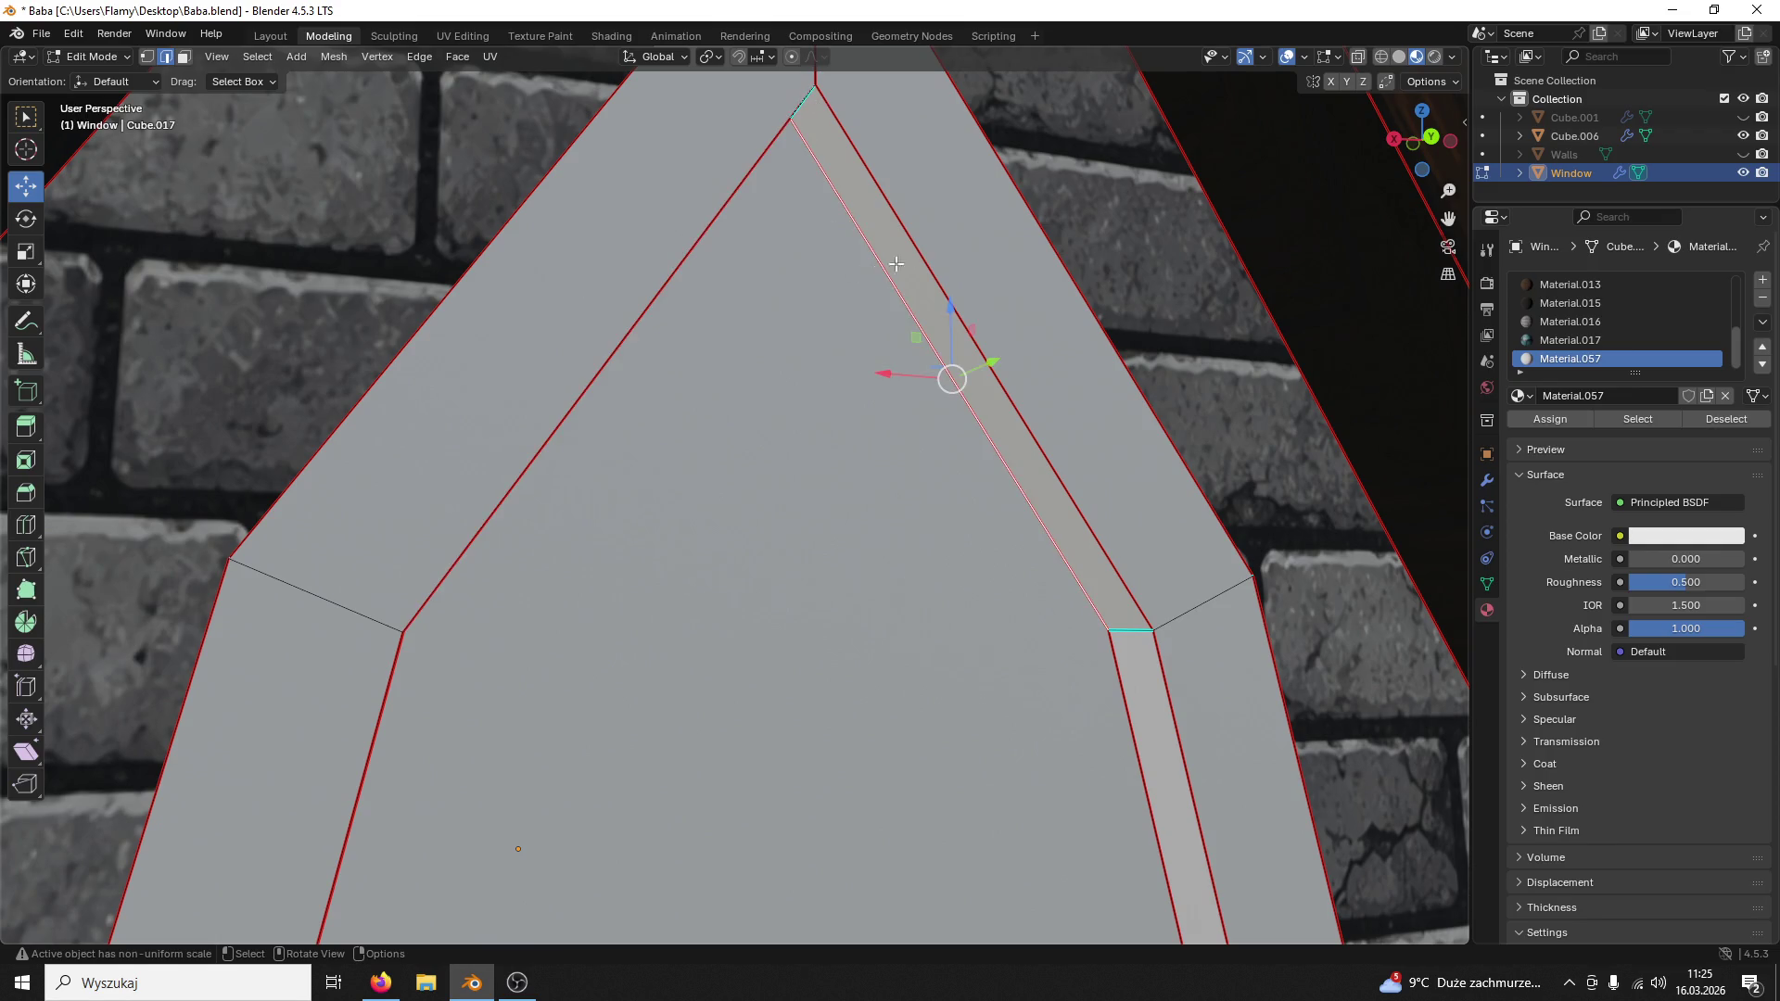
click(810, 99)
scroll(805, 100, down, 5)
Step: Merge the whole window mesh's overlapping vertices by distance
key(a)
key(m)
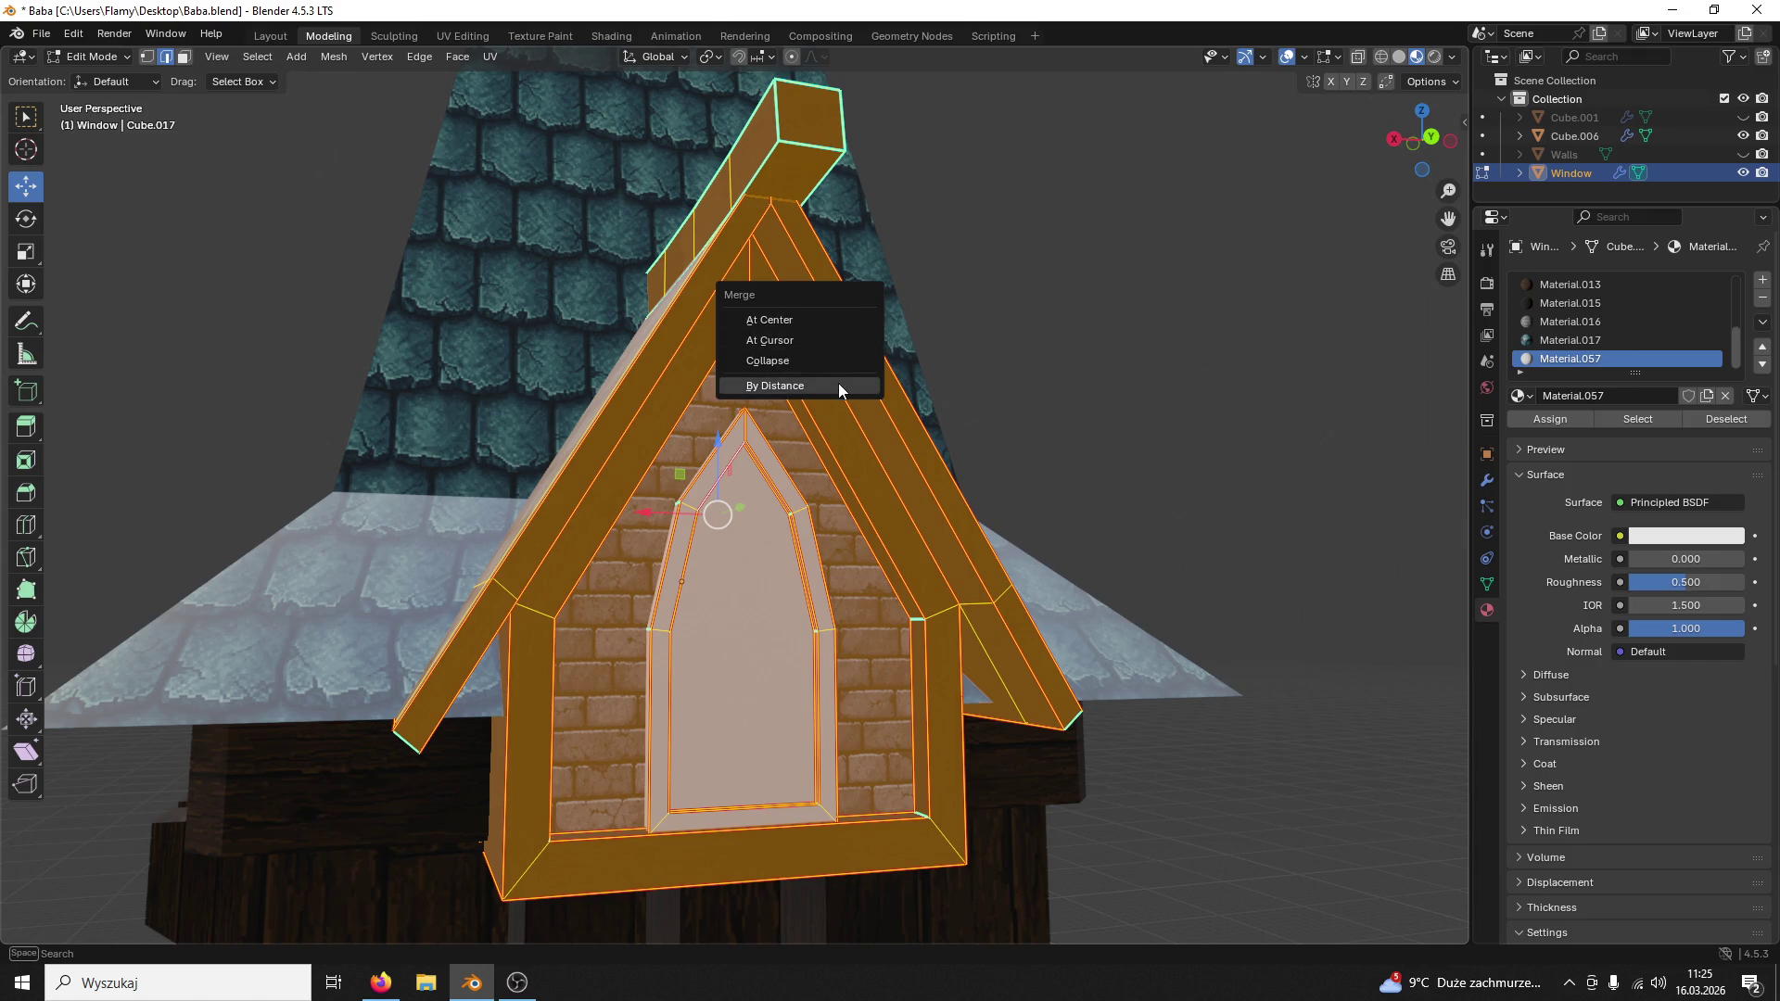
click(838, 383)
scroll(805, 412, up, 5)
scroll(803, 411, down, 4)
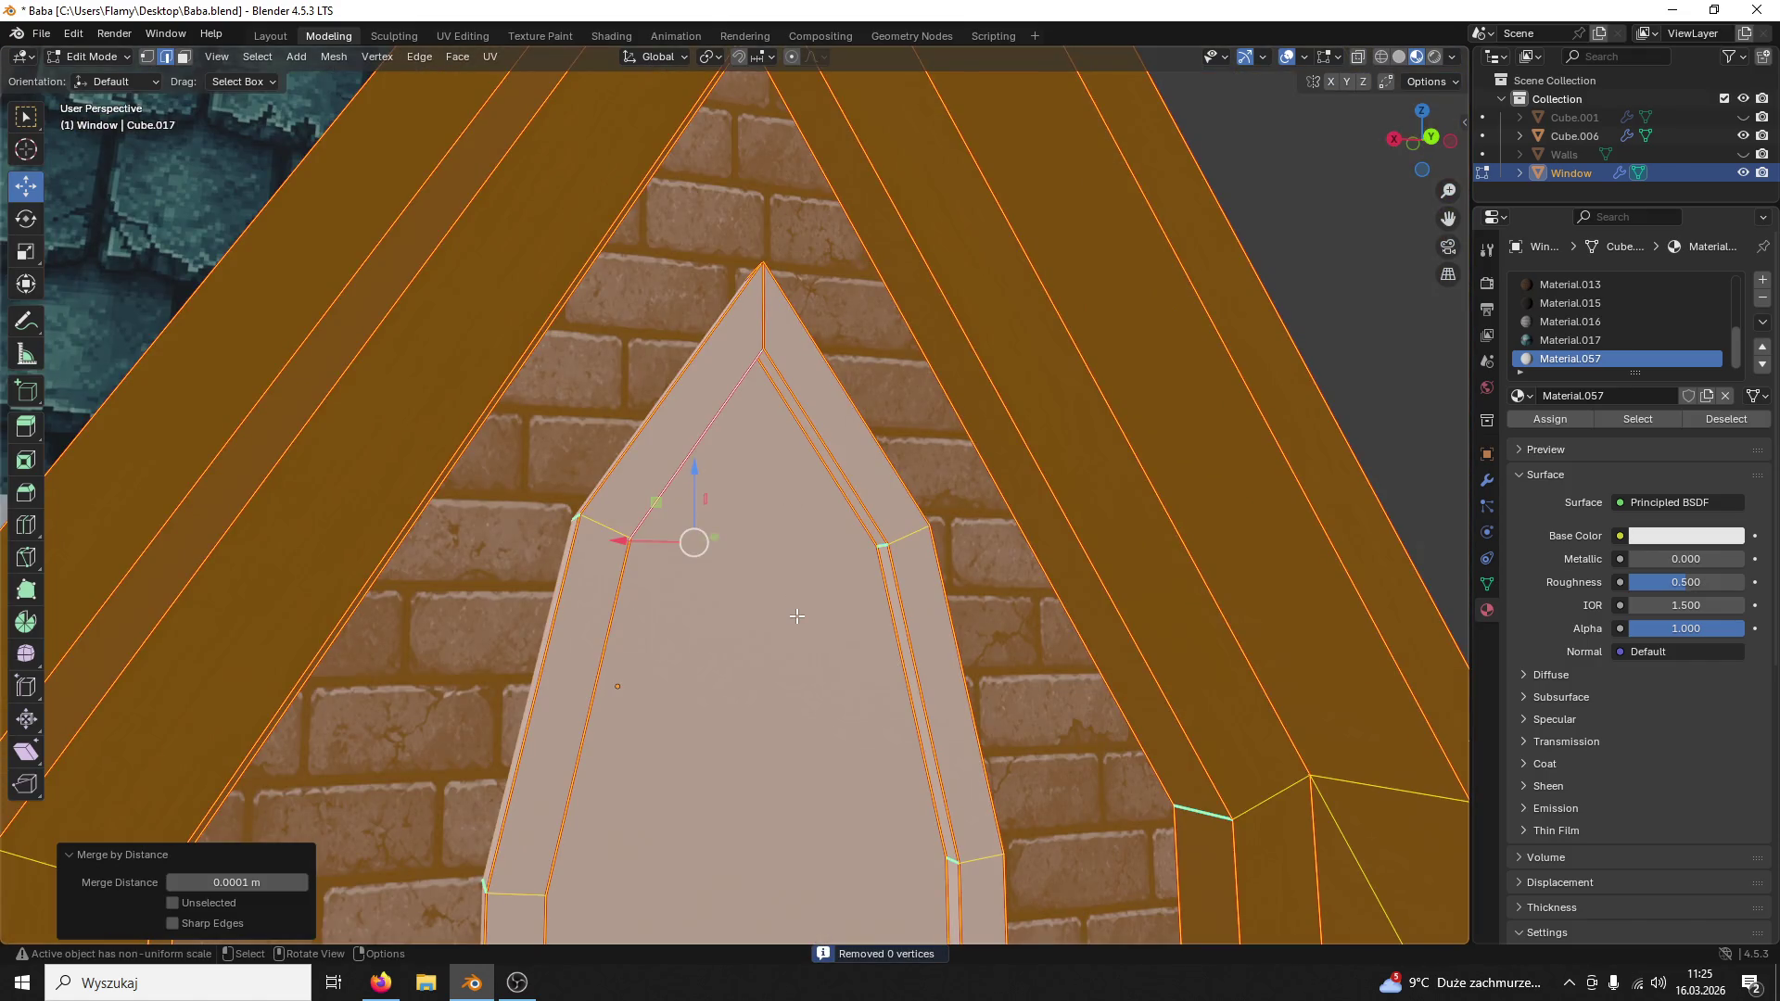
key(alt+a)
scroll(813, 578, up, 5)
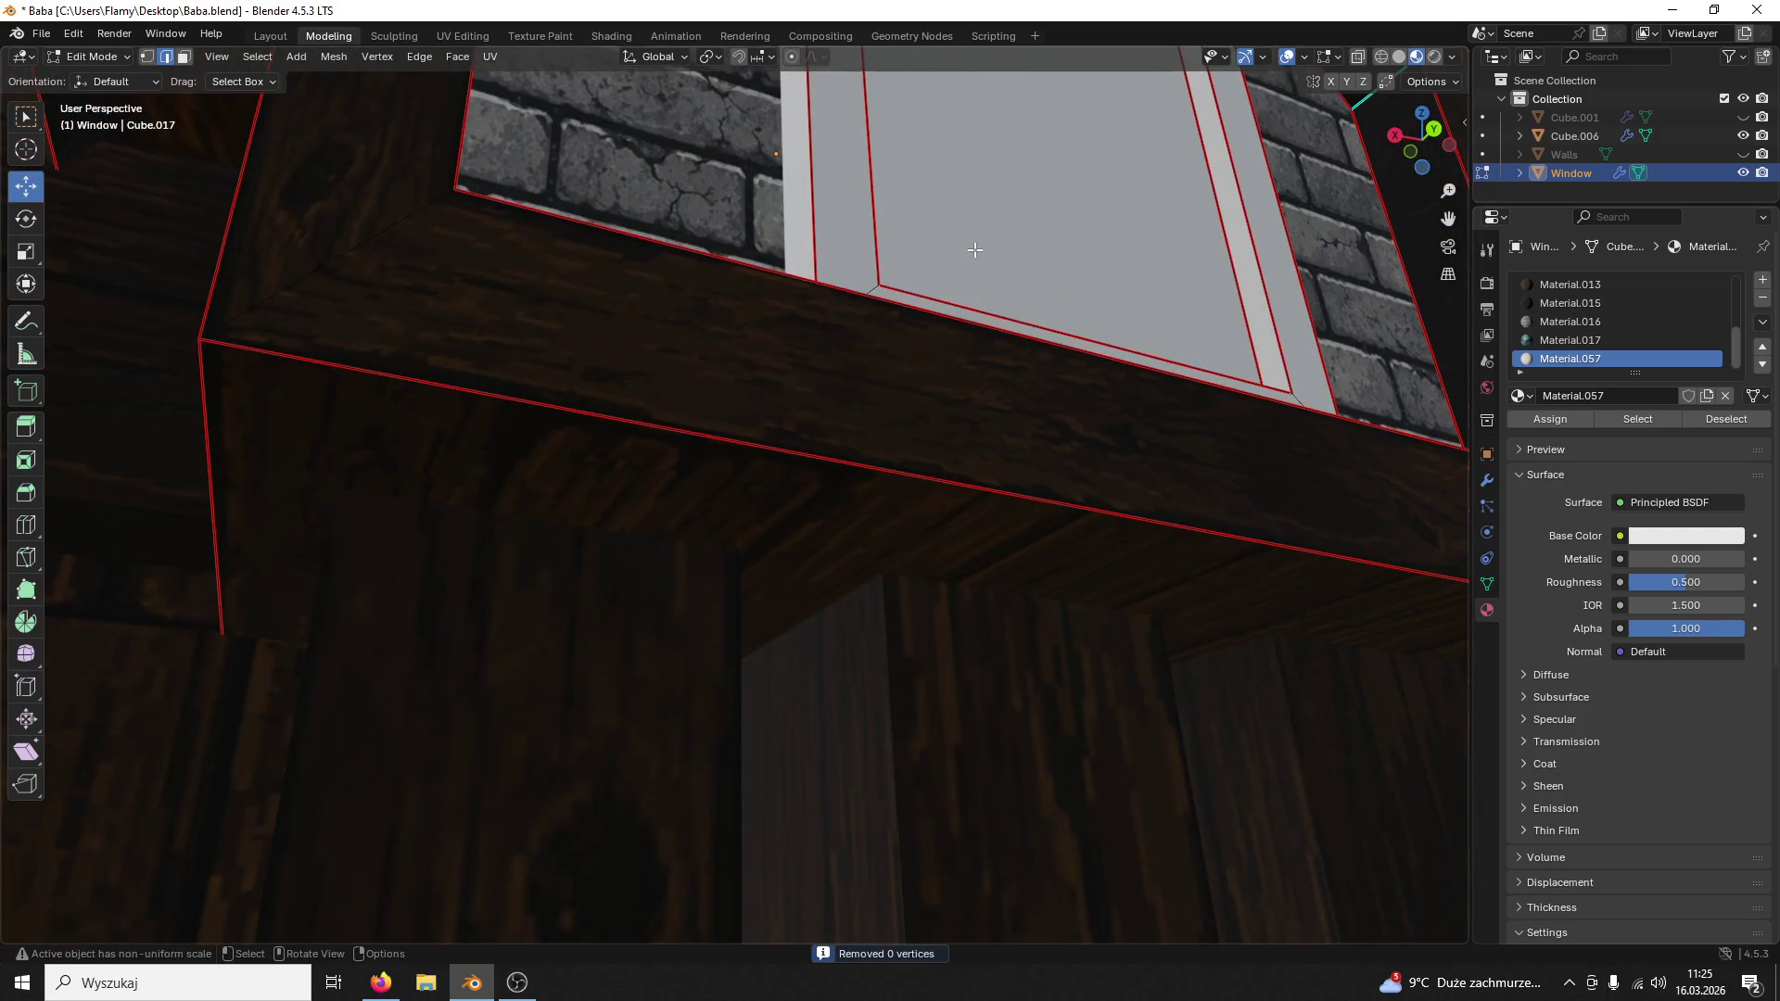
scroll(890, 529, down, 4)
scroll(945, 446, up, 2)
Step: Slide an arch edge along X and mark a frame edge at the peak as a UV seam
click(1113, 130)
middle_drag(1113, 130, 820, 188)
drag(807, 183, 791, 186)
click(790, 186)
scroll(814, 186, down, 2)
click(862, 198)
scroll(923, 113, up, 5)
middle_drag(921, 113, 862, 219)
key(ctrl+e)
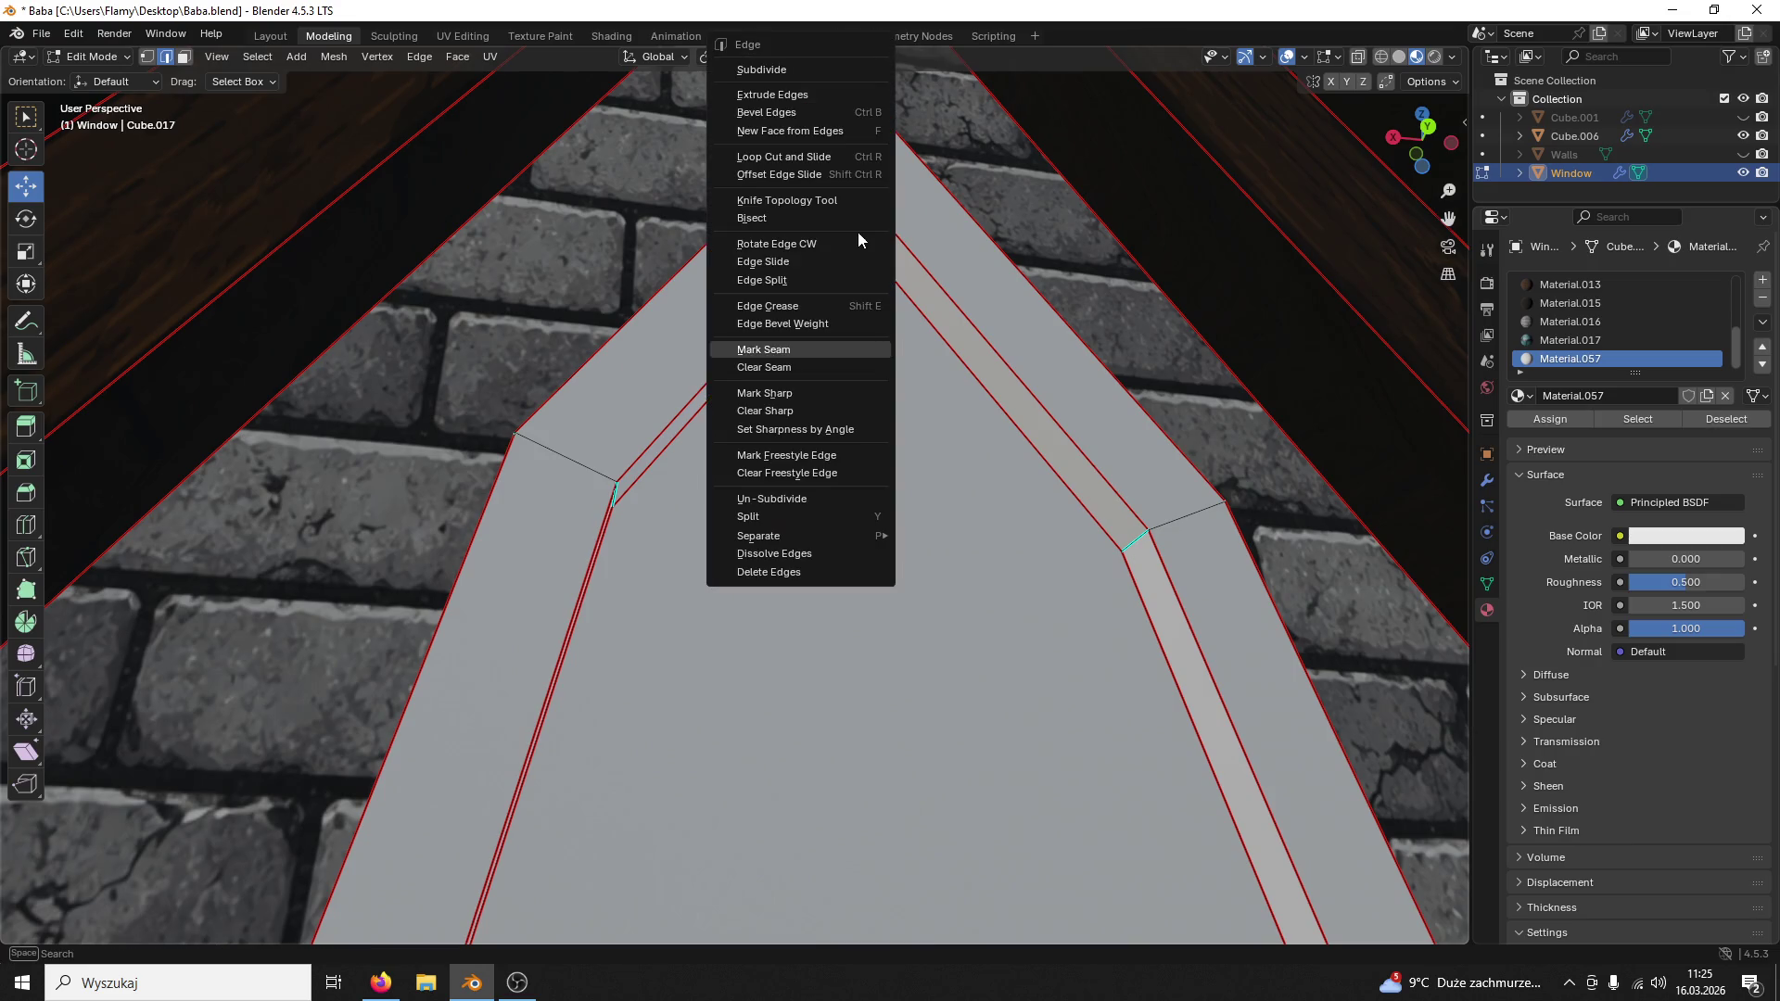
click(787, 342)
scroll(937, 334, down, 4)
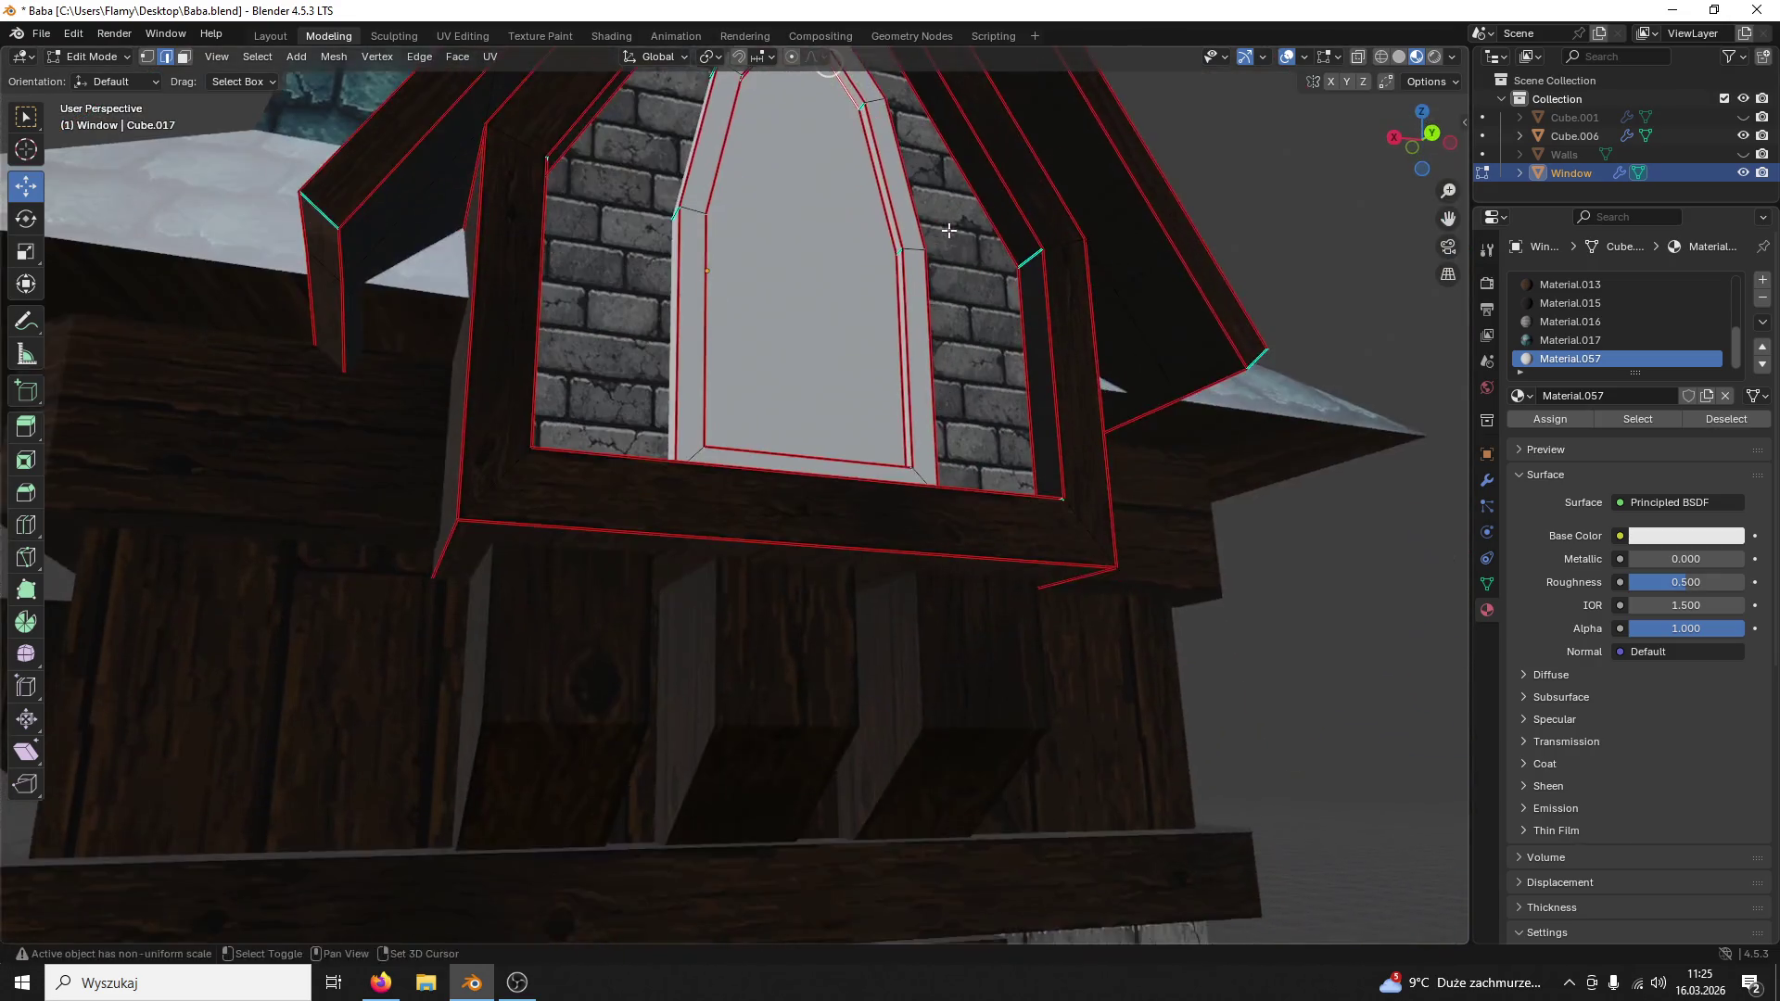
Step: Select the inner window pane face and move to the Shading workspace
middle_drag(938, 333, 921, 391)
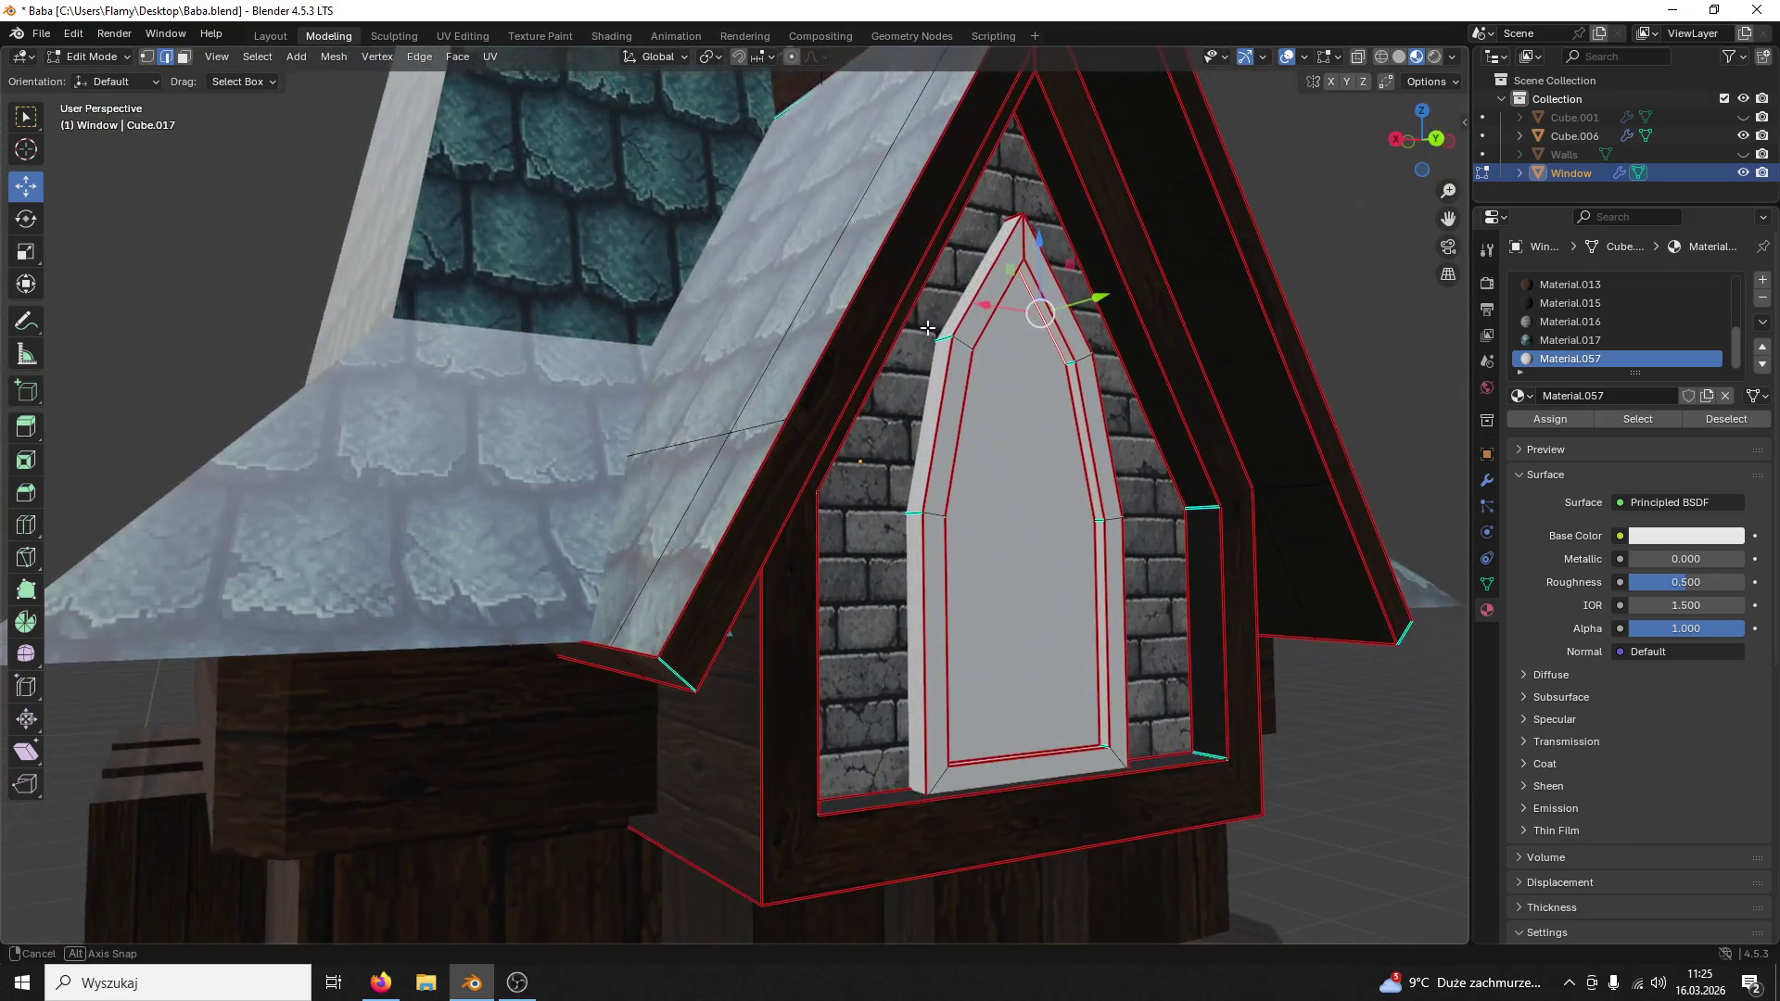
click(181, 56)
click(1044, 385)
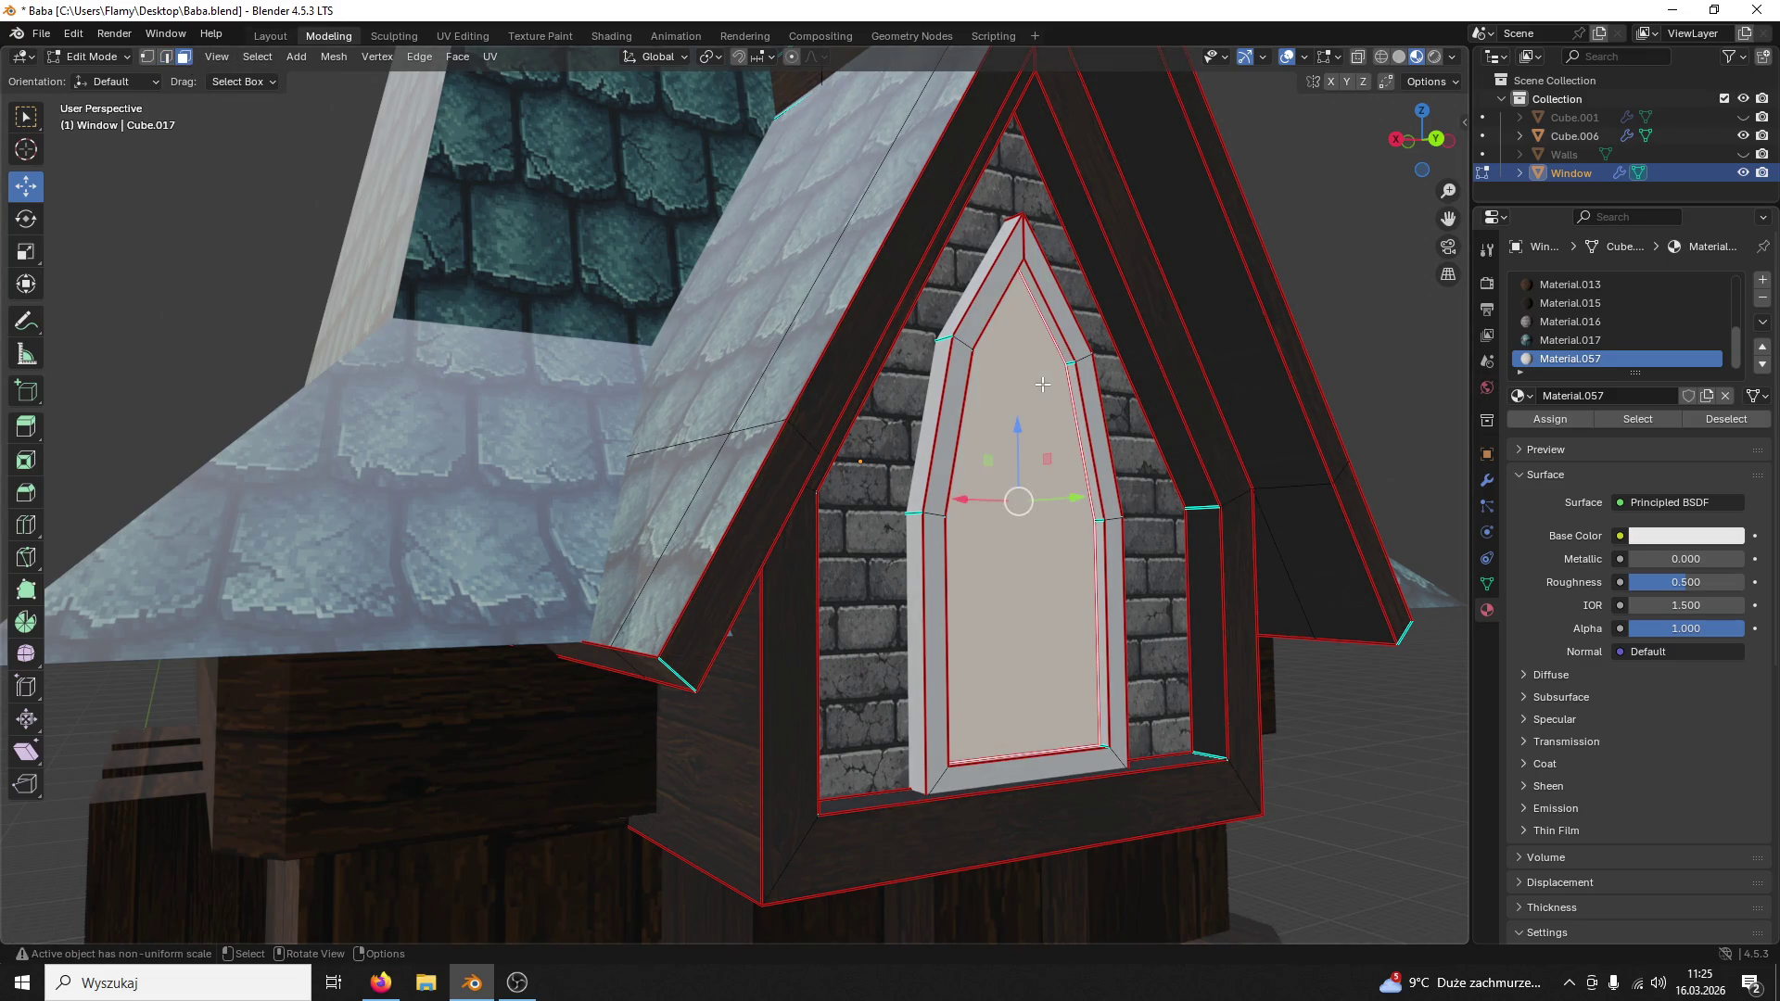
middle_drag(1043, 384, 1025, 390)
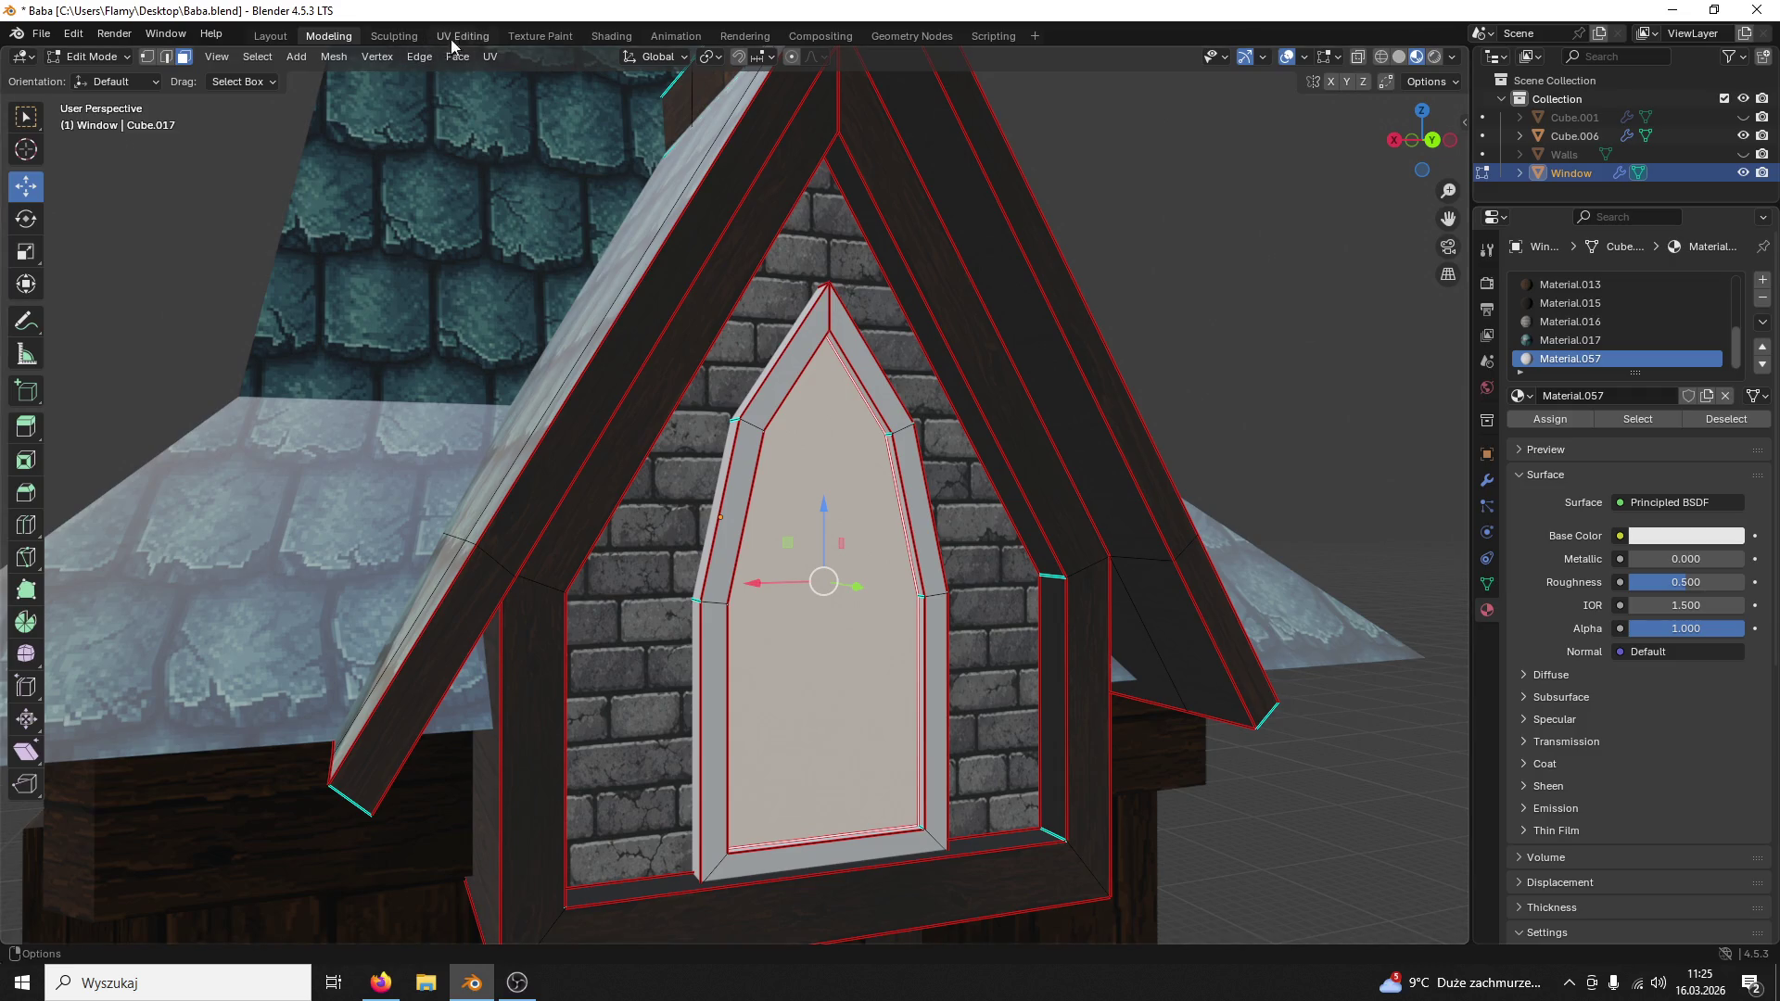
click(627, 35)
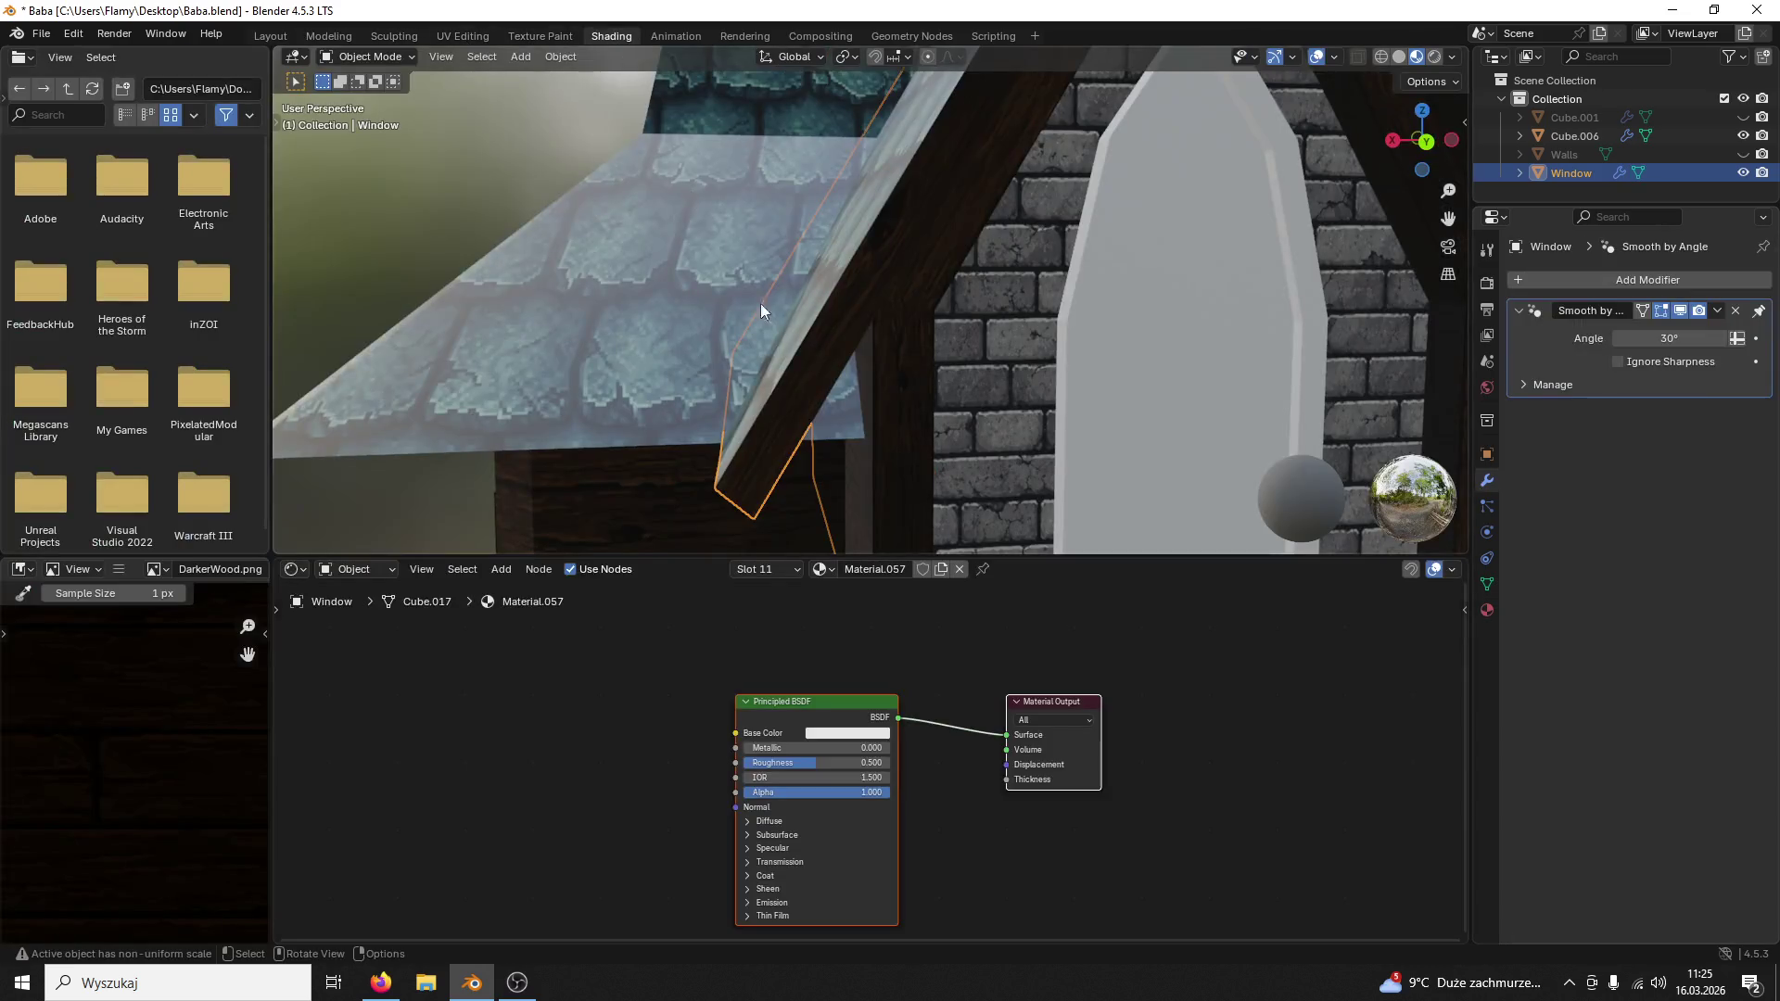
Step: Drop 333333.PNG from the Textury folder into Material.057 and wire its Color into Base Color
mouse_move(819, 678)
middle_down()
mouse_move(984, 660)
mouse_move(992, 620)
middle_up()
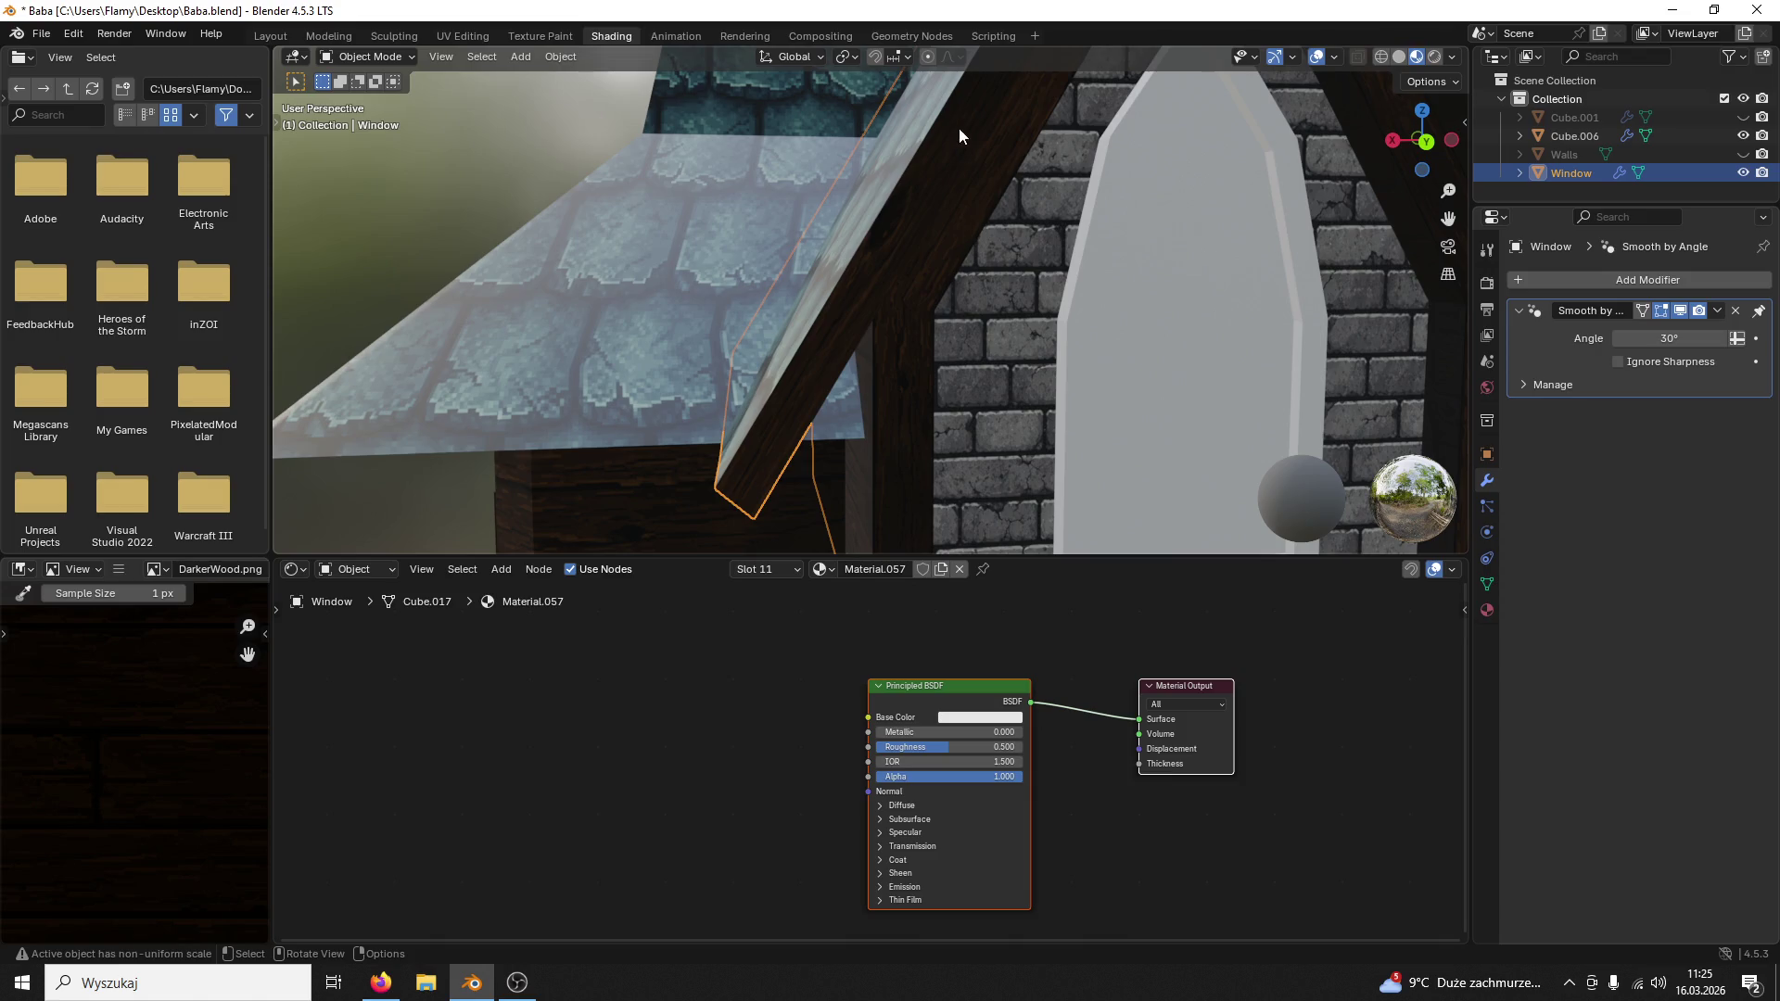
mouse_move(470, 12)
mouse_down()
mouse_move(1230, 157)
mouse_move(1091, 168)
mouse_up()
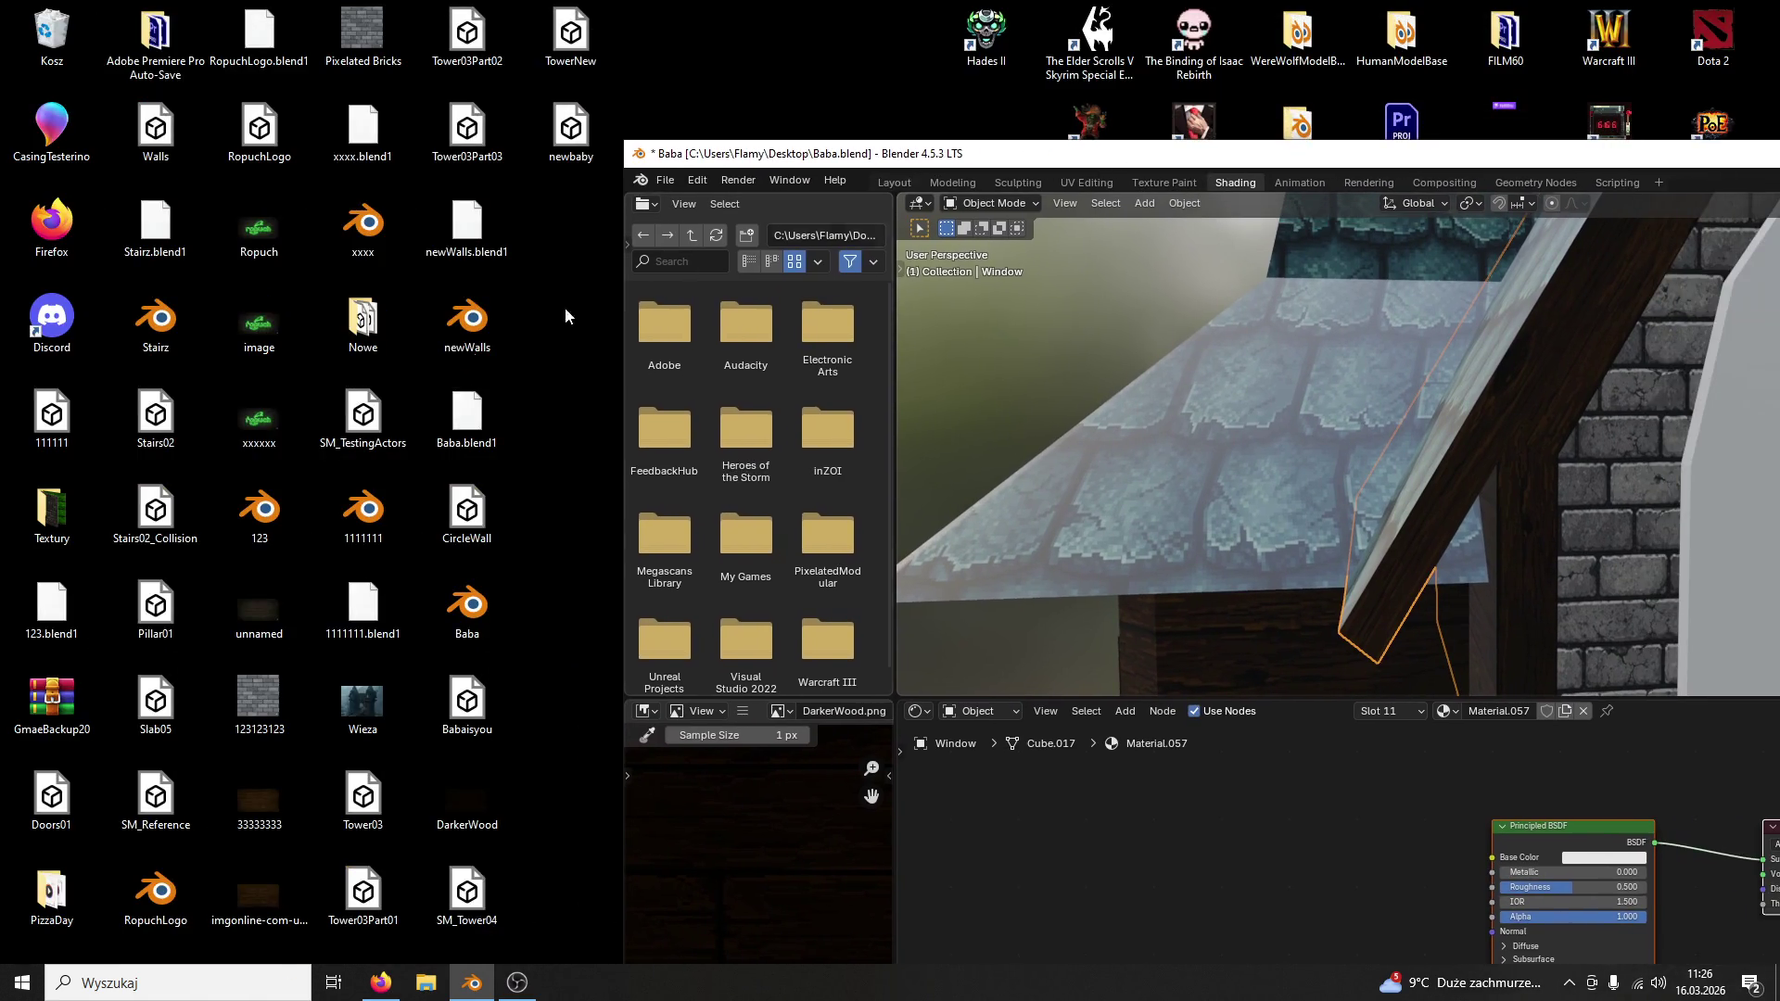
double_click(52, 505)
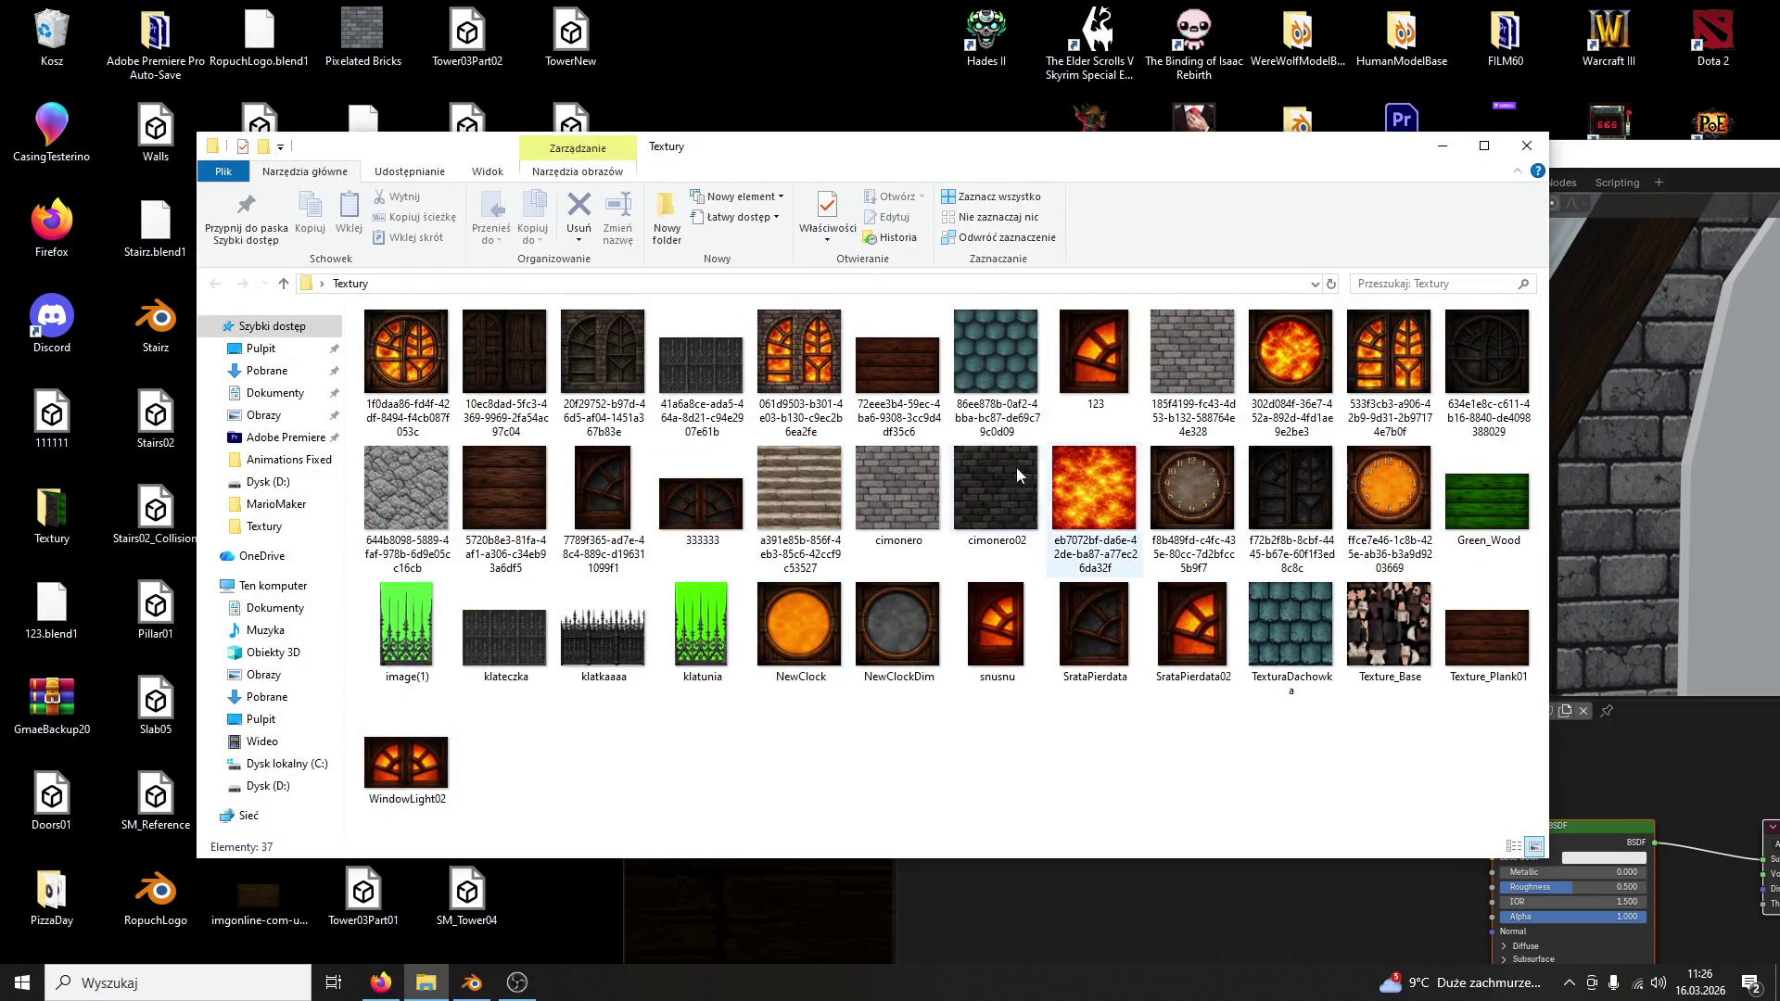
drag(692, 496, 1156, 945)
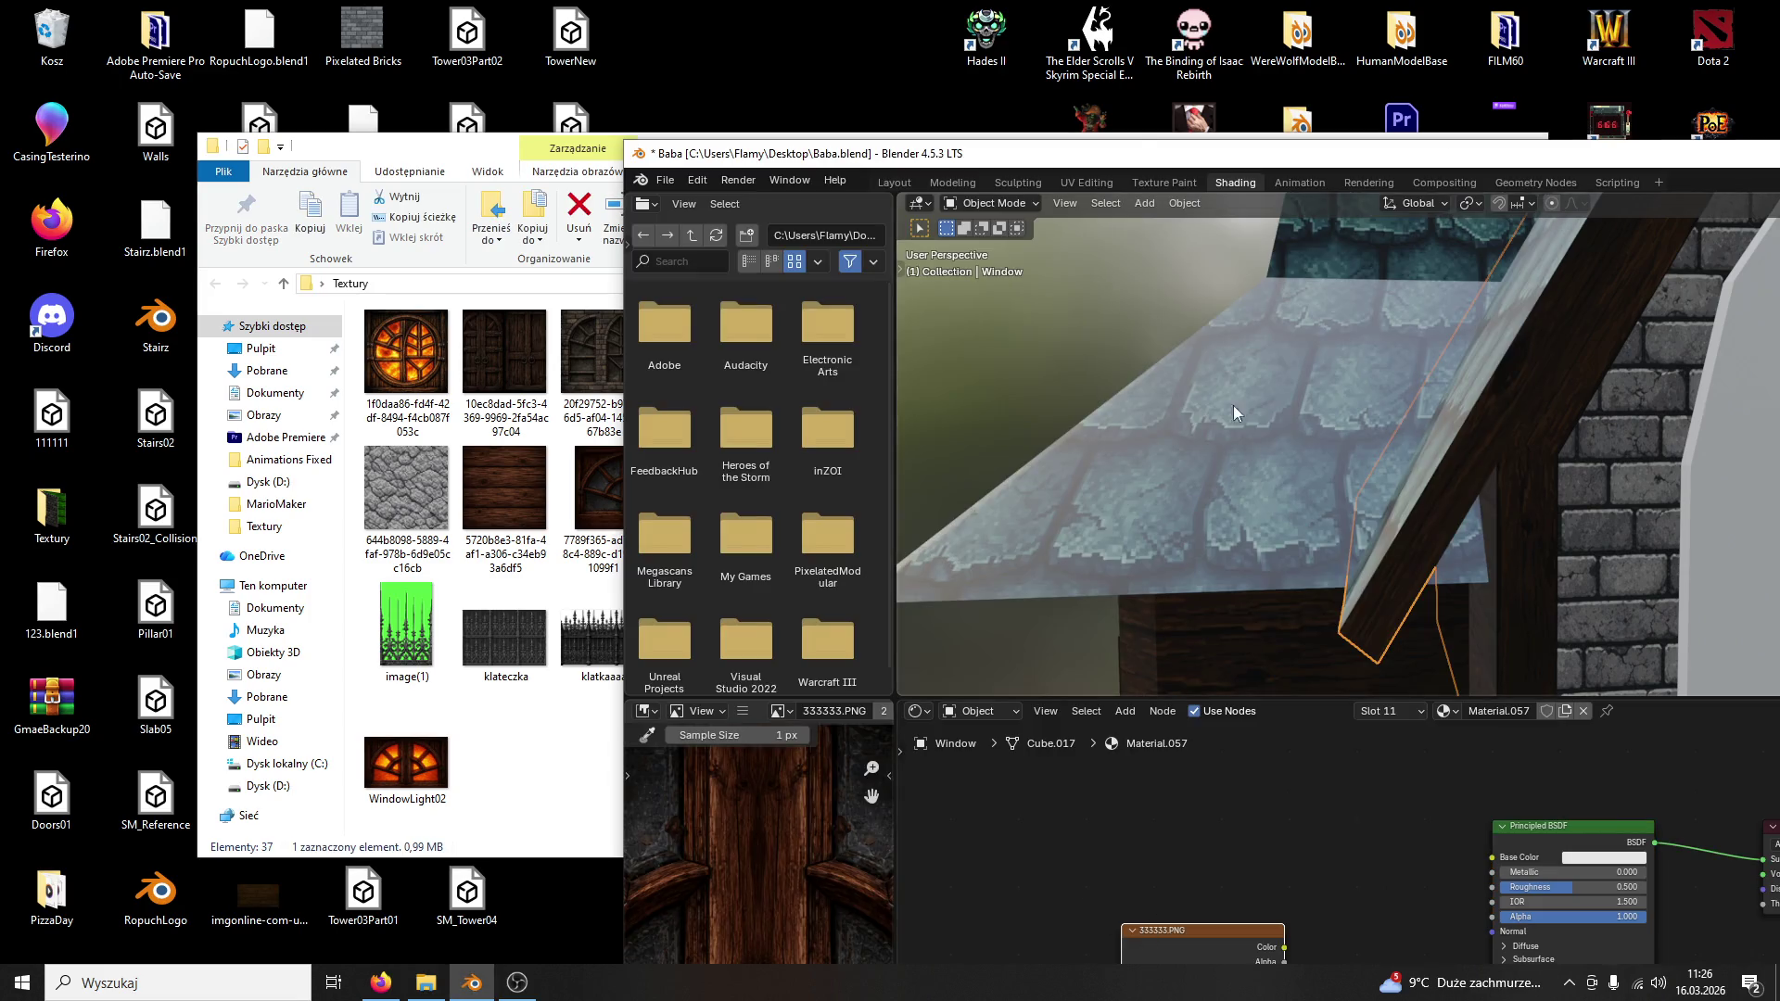
double_click(1145, 157)
drag(661, 807, 869, 716)
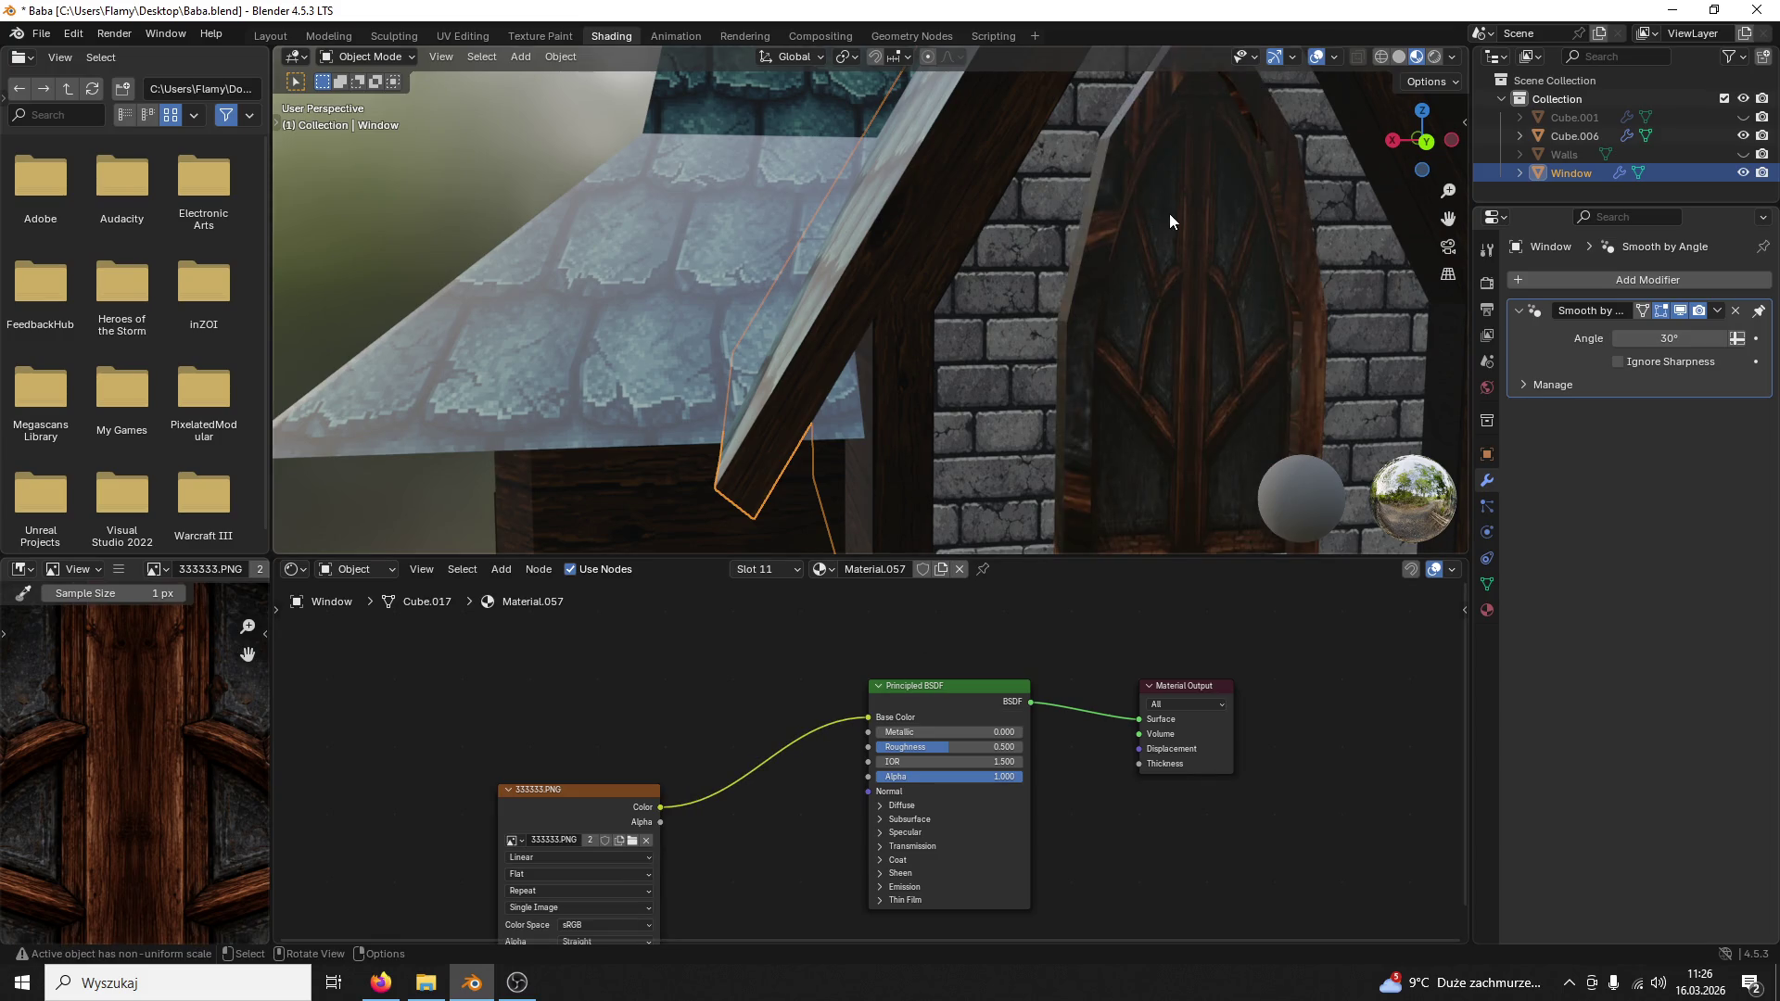
middle_drag(1170, 213, 962, 104)
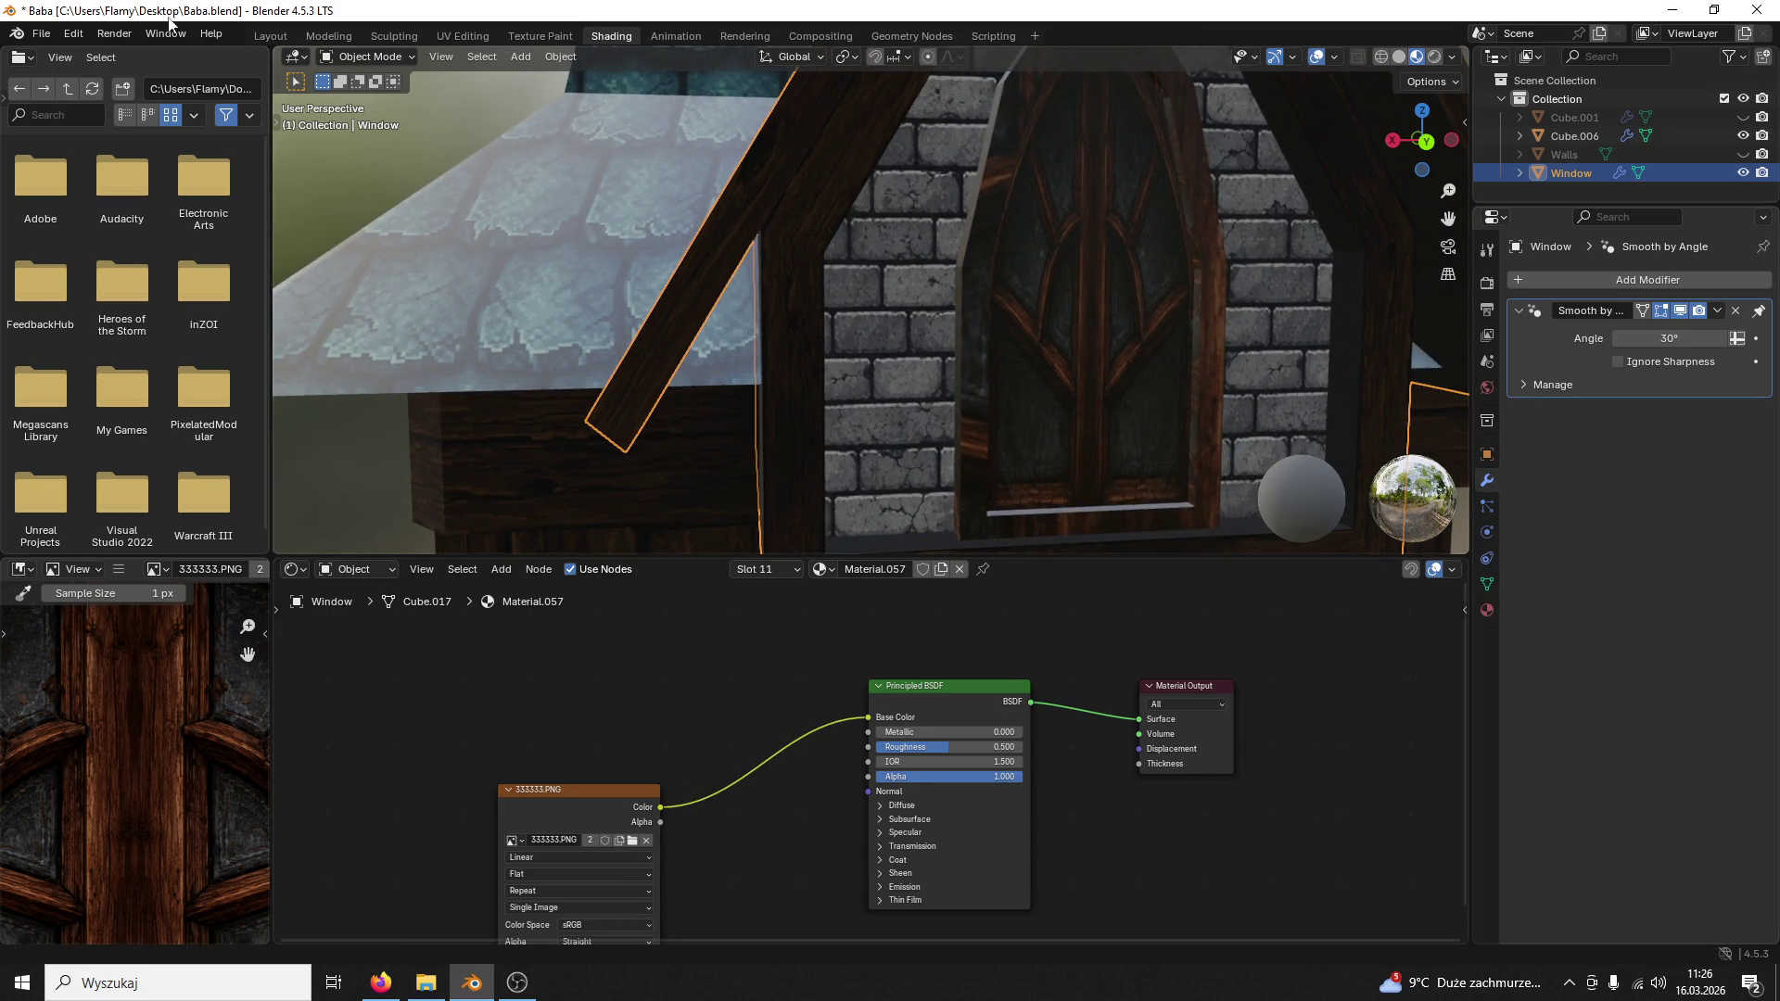
click(270, 35)
Step: In the modeling workspace, assign wood Material.015 to the thin linked window-frame strip
click(342, 35)
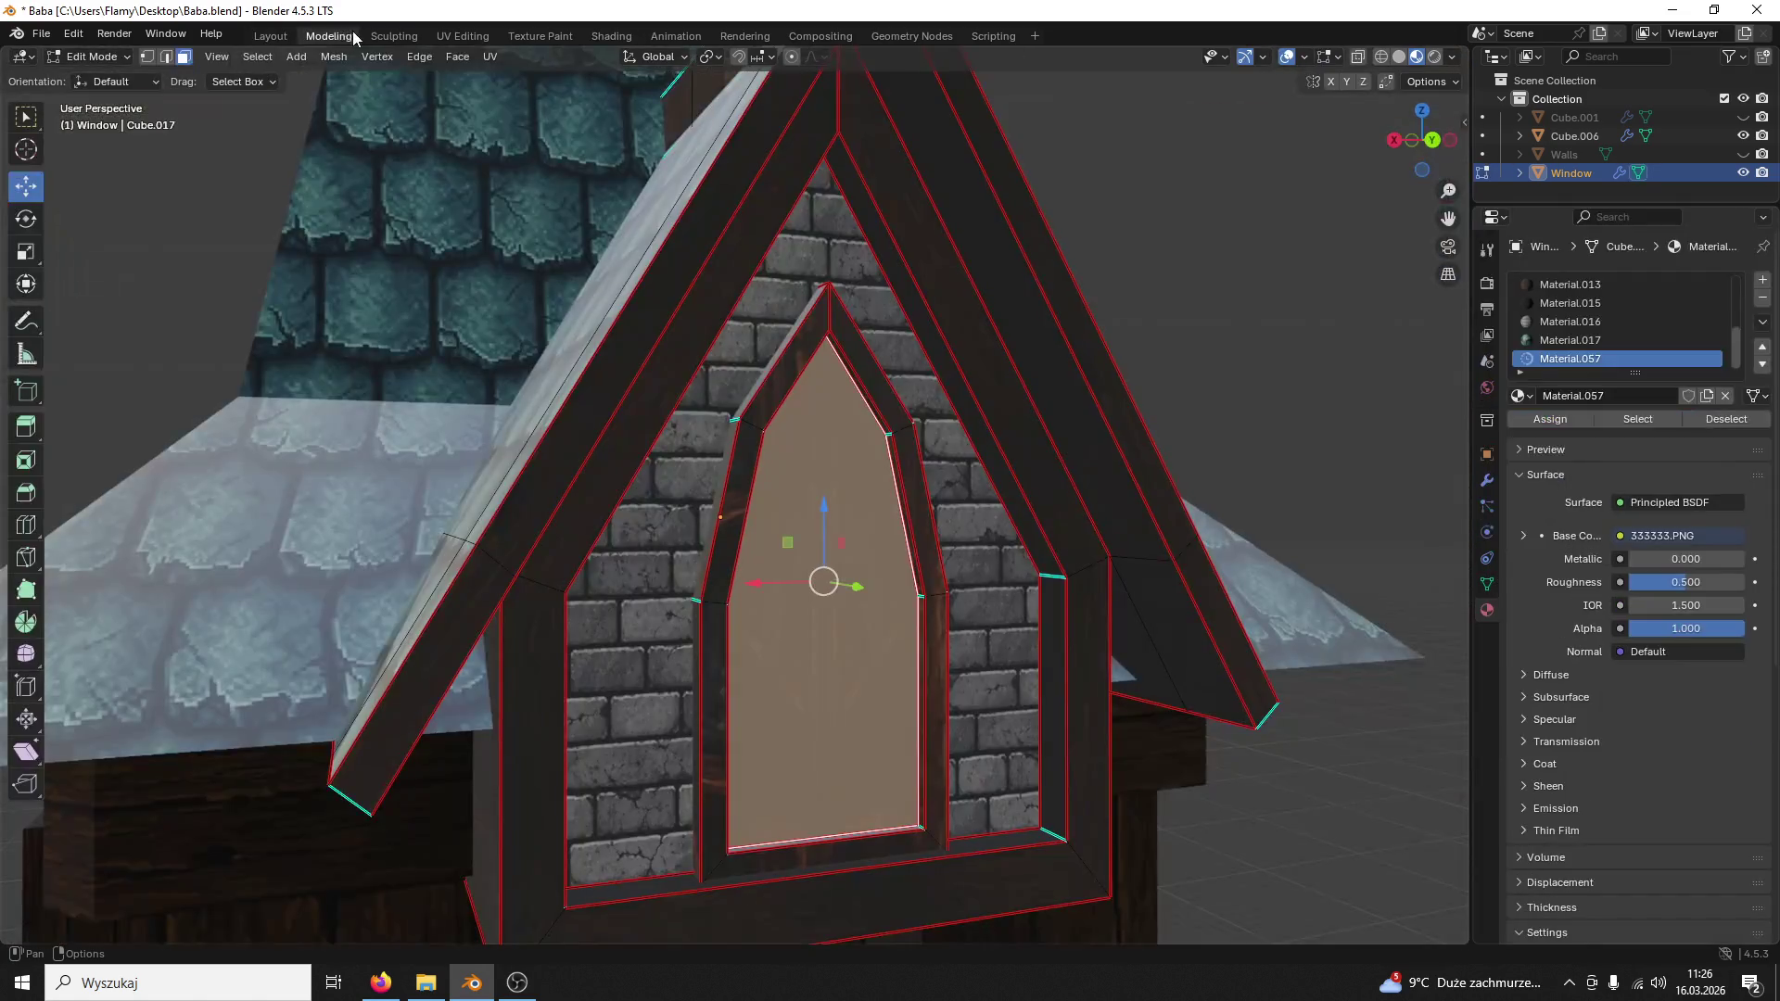
click(935, 441)
scroll(936, 439, up, 3)
mouse_move(935, 439)
middle_down()
mouse_move(1144, 447)
mouse_move(1179, 479)
mouse_move(838, 488)
middle_up()
key(l)
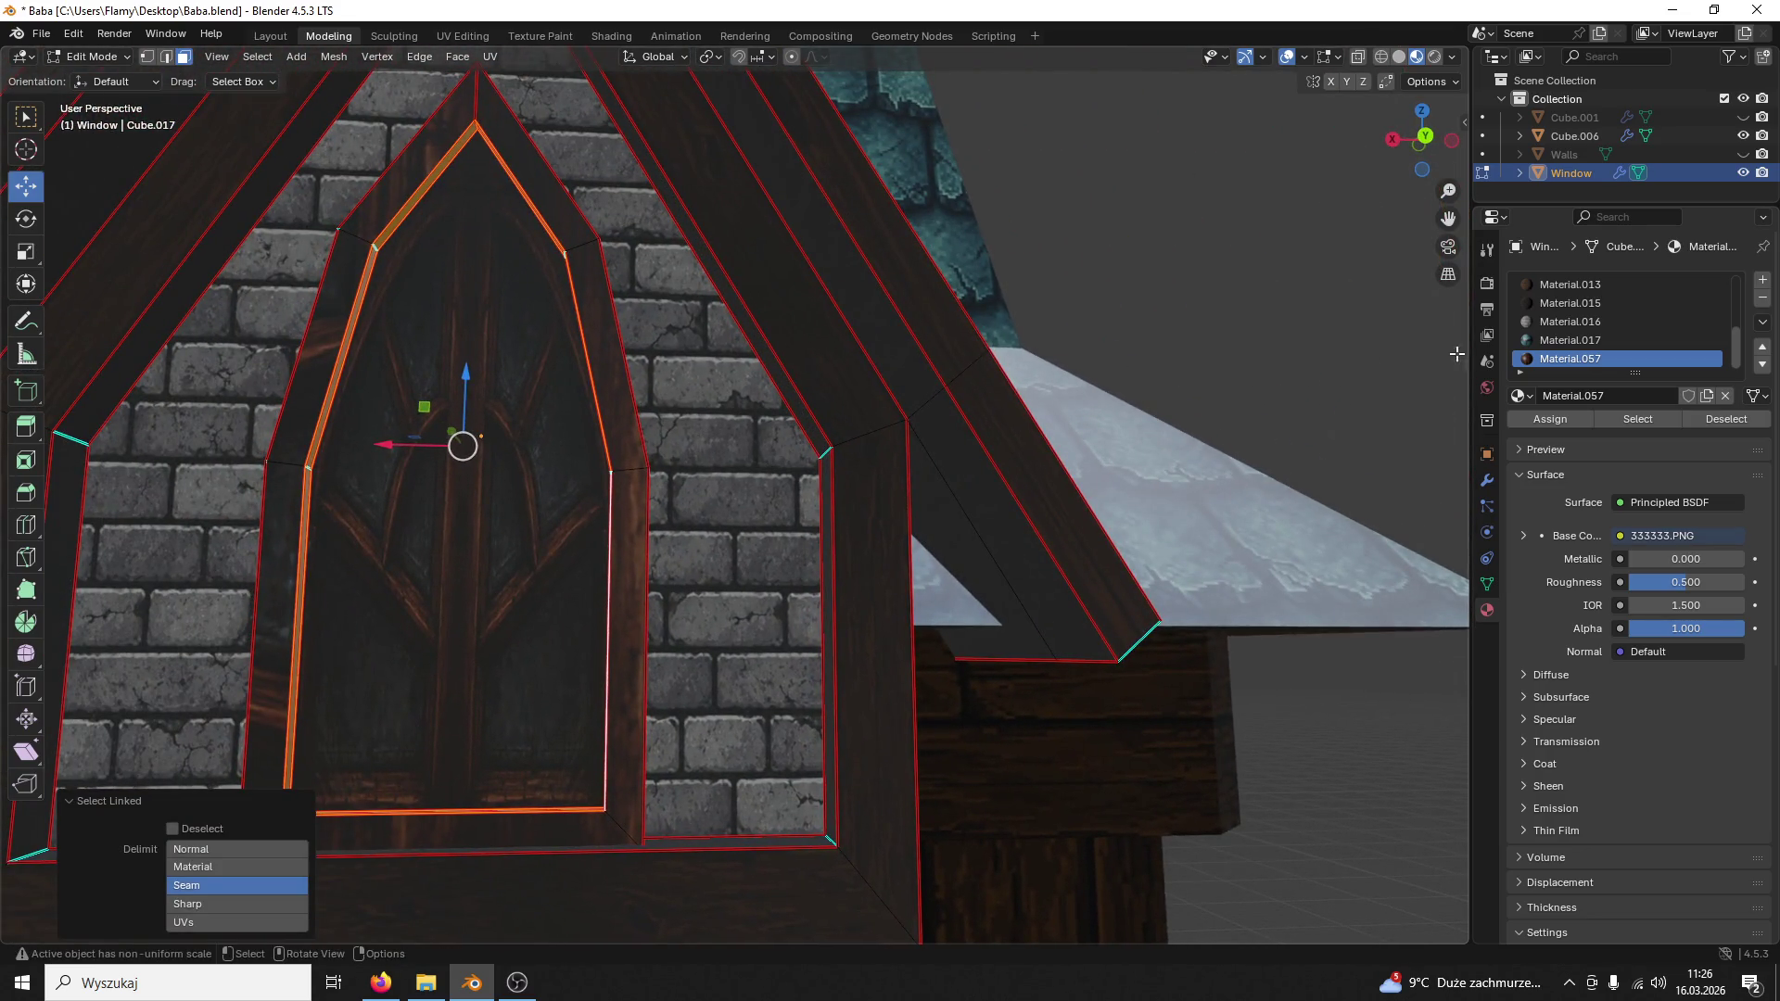
click(1561, 302)
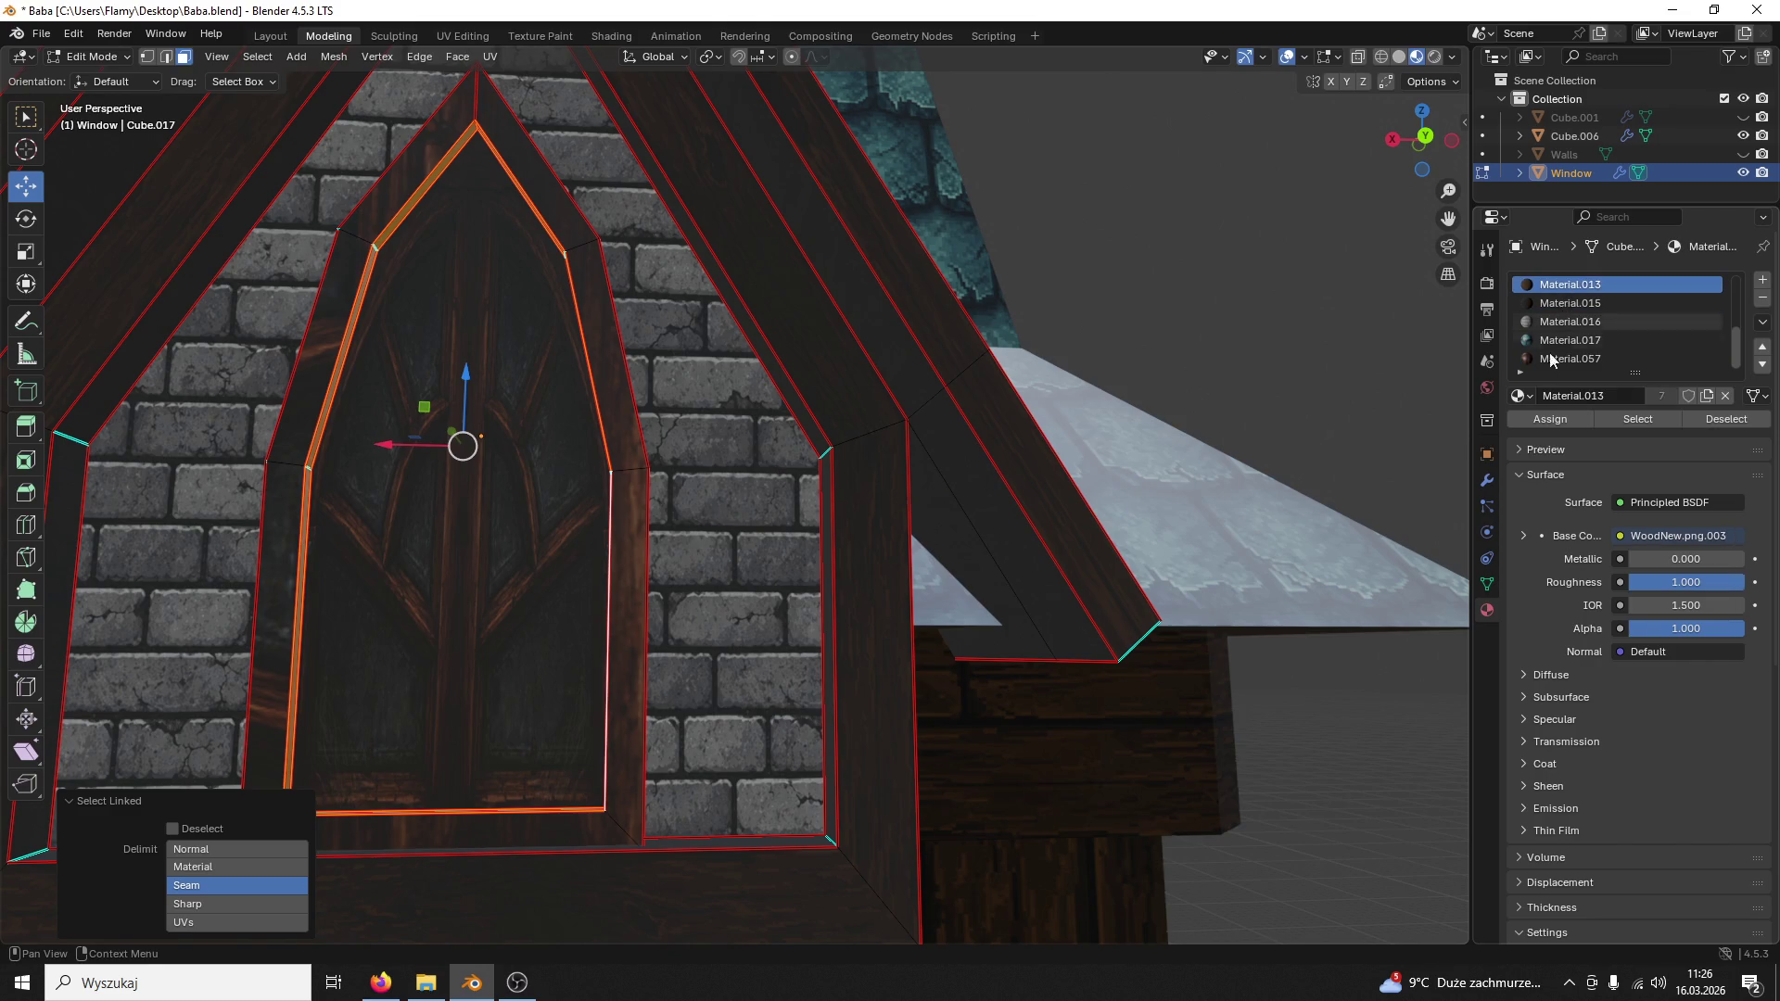
click(1569, 302)
click(1549, 418)
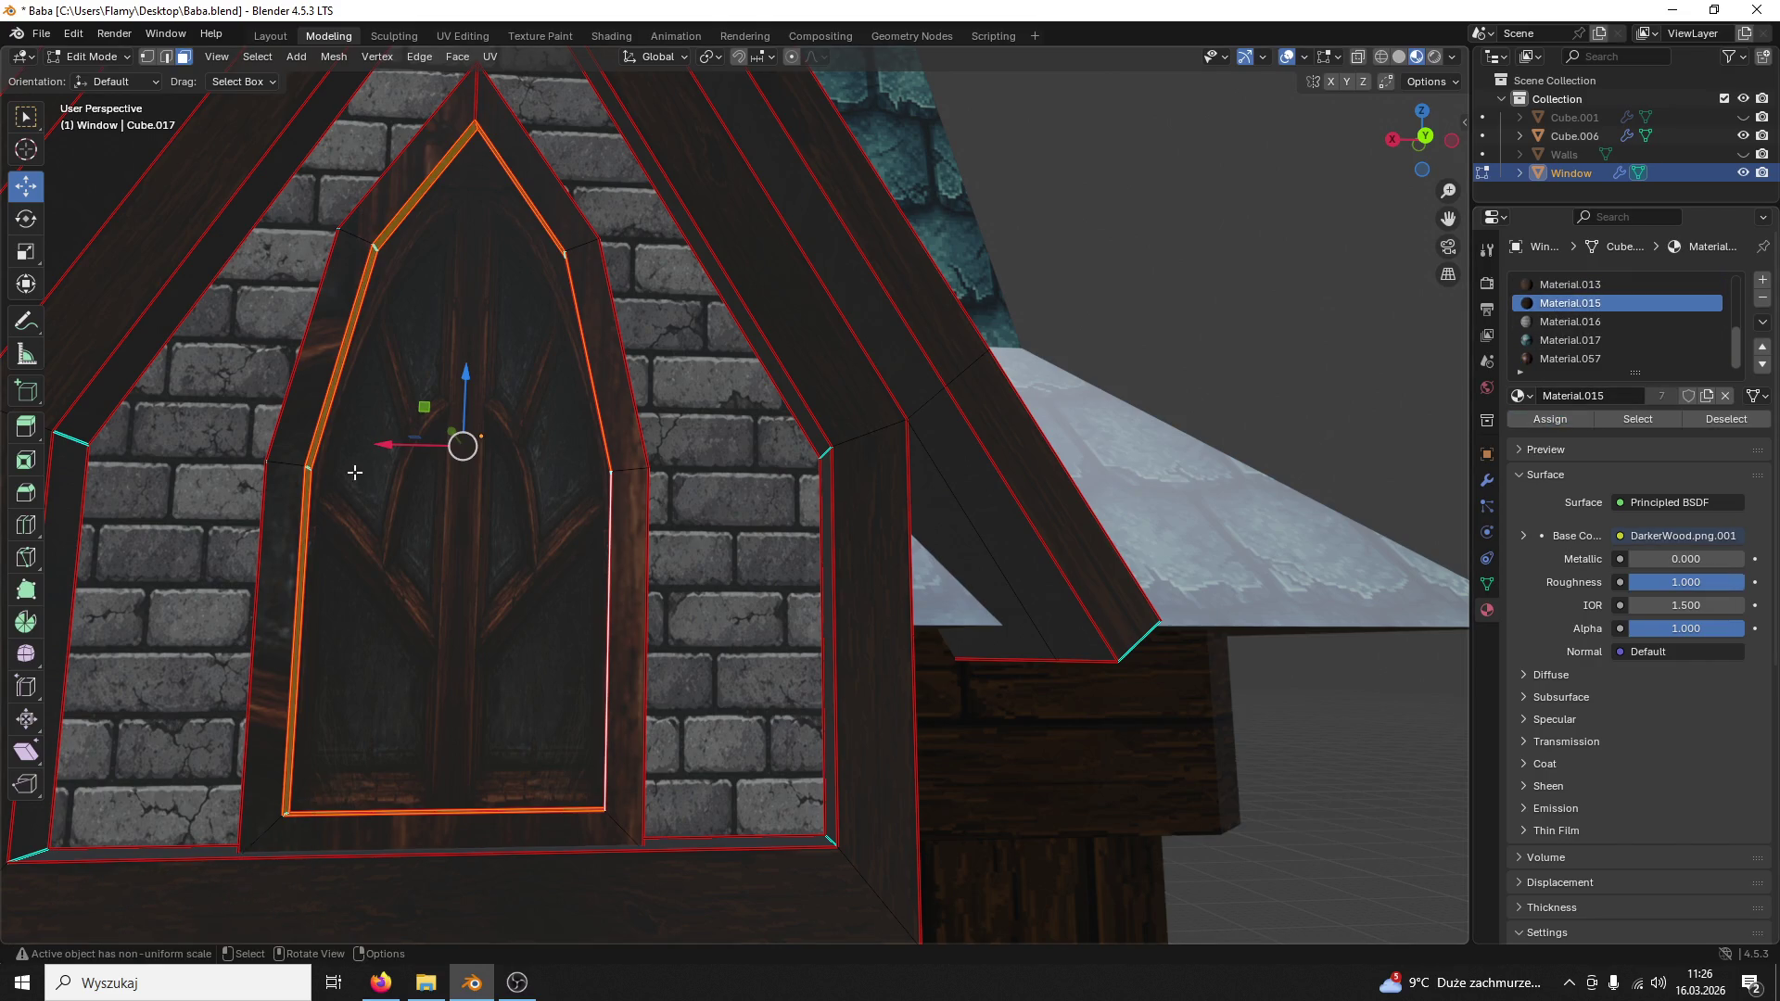
Step: Assign dark wood Material.015 to the whole linked window-frame loop
click(289, 420)
key(l)
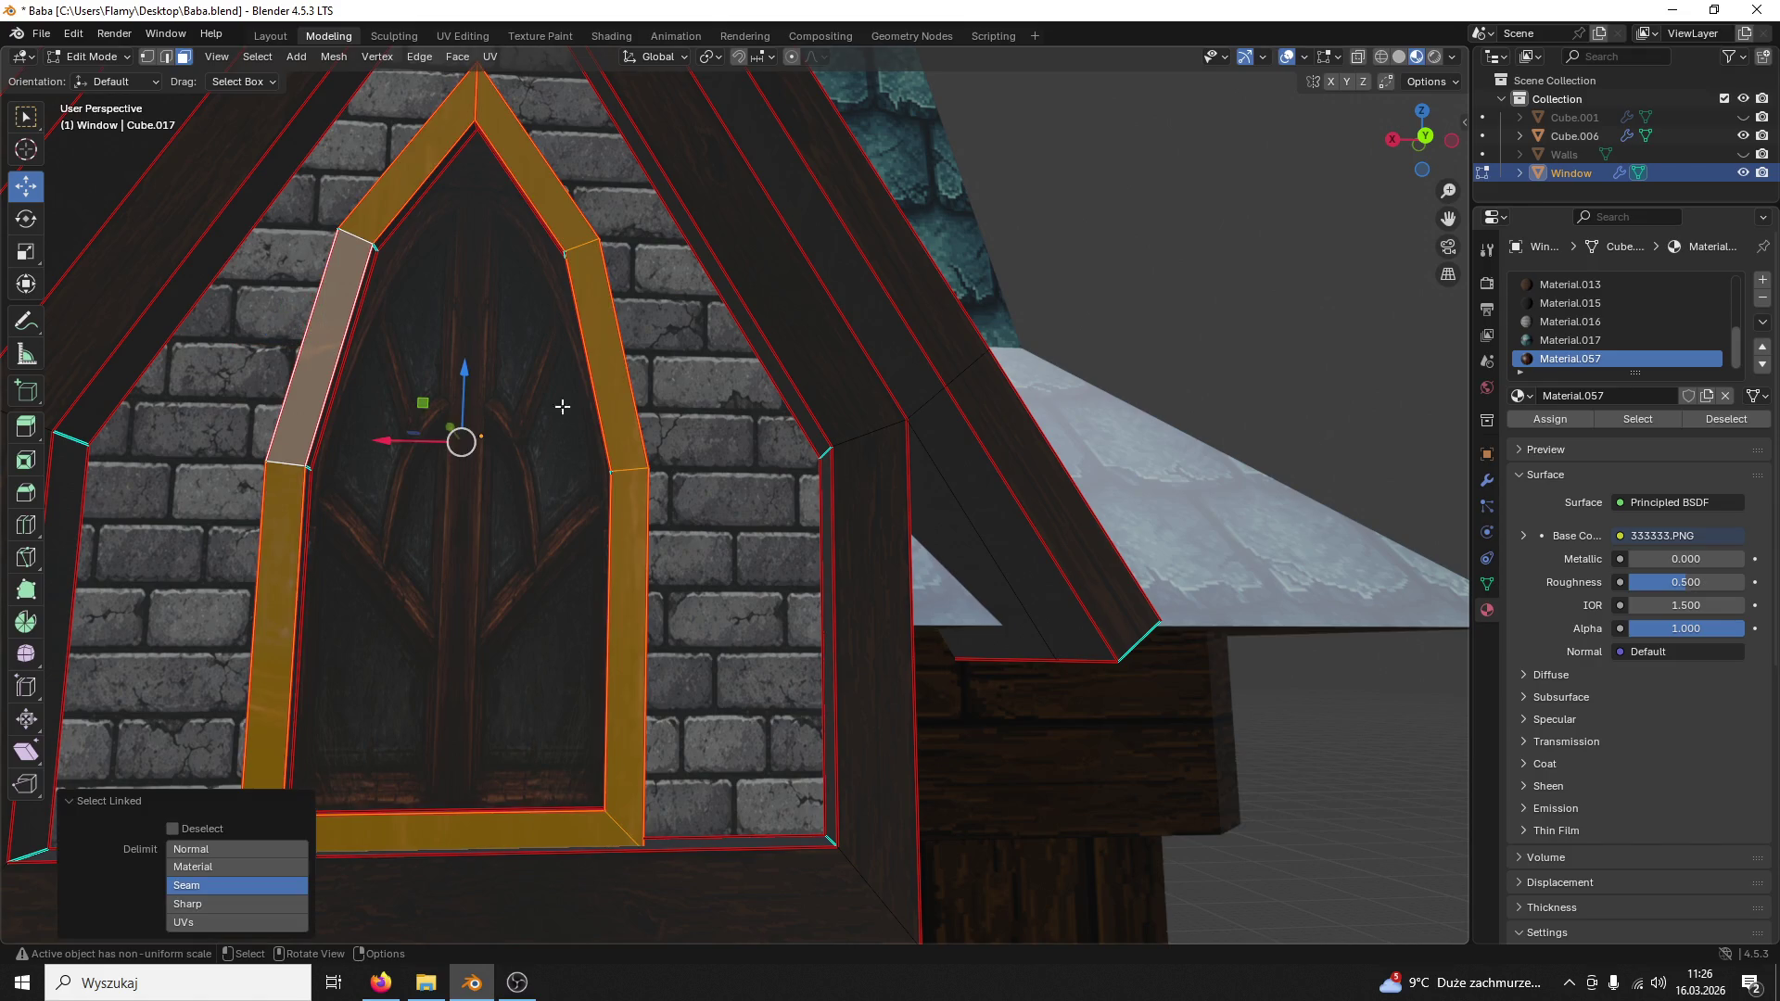
click(1578, 302)
click(1547, 419)
click(1570, 322)
Step: Assign Material.013 to the frame's side faces and the upper-right frame strip
middle_drag(626, 556, 808, 543)
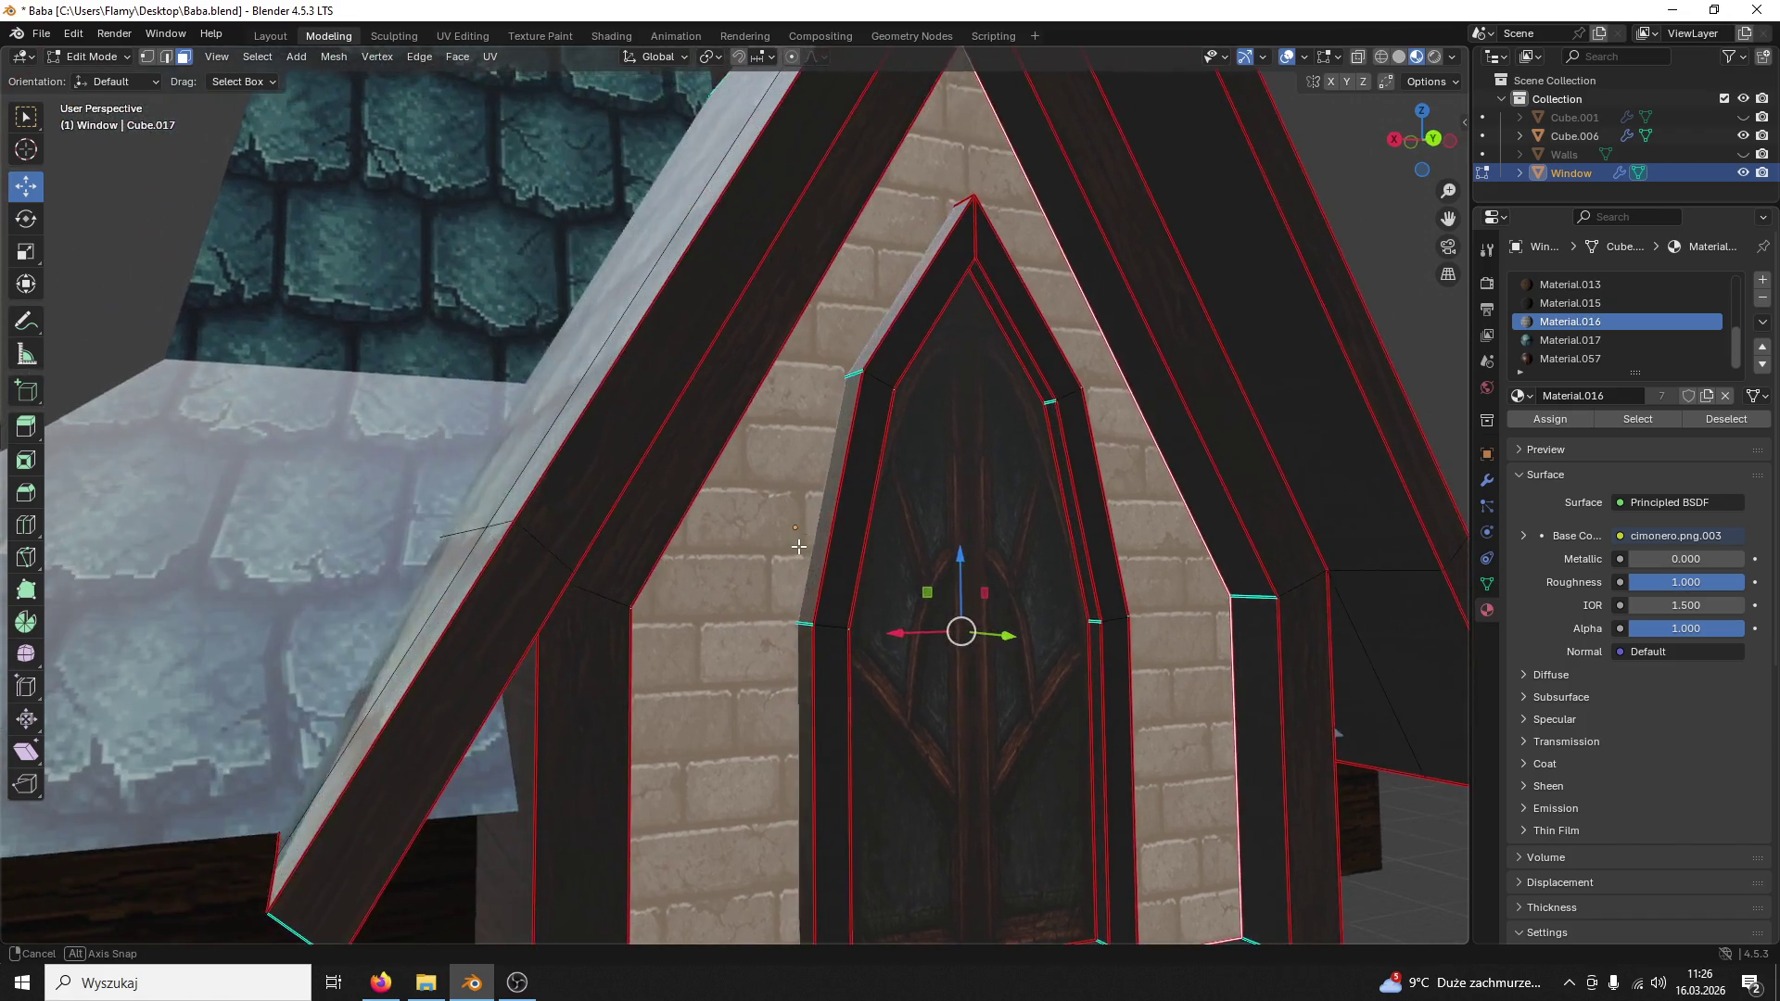
click(820, 542)
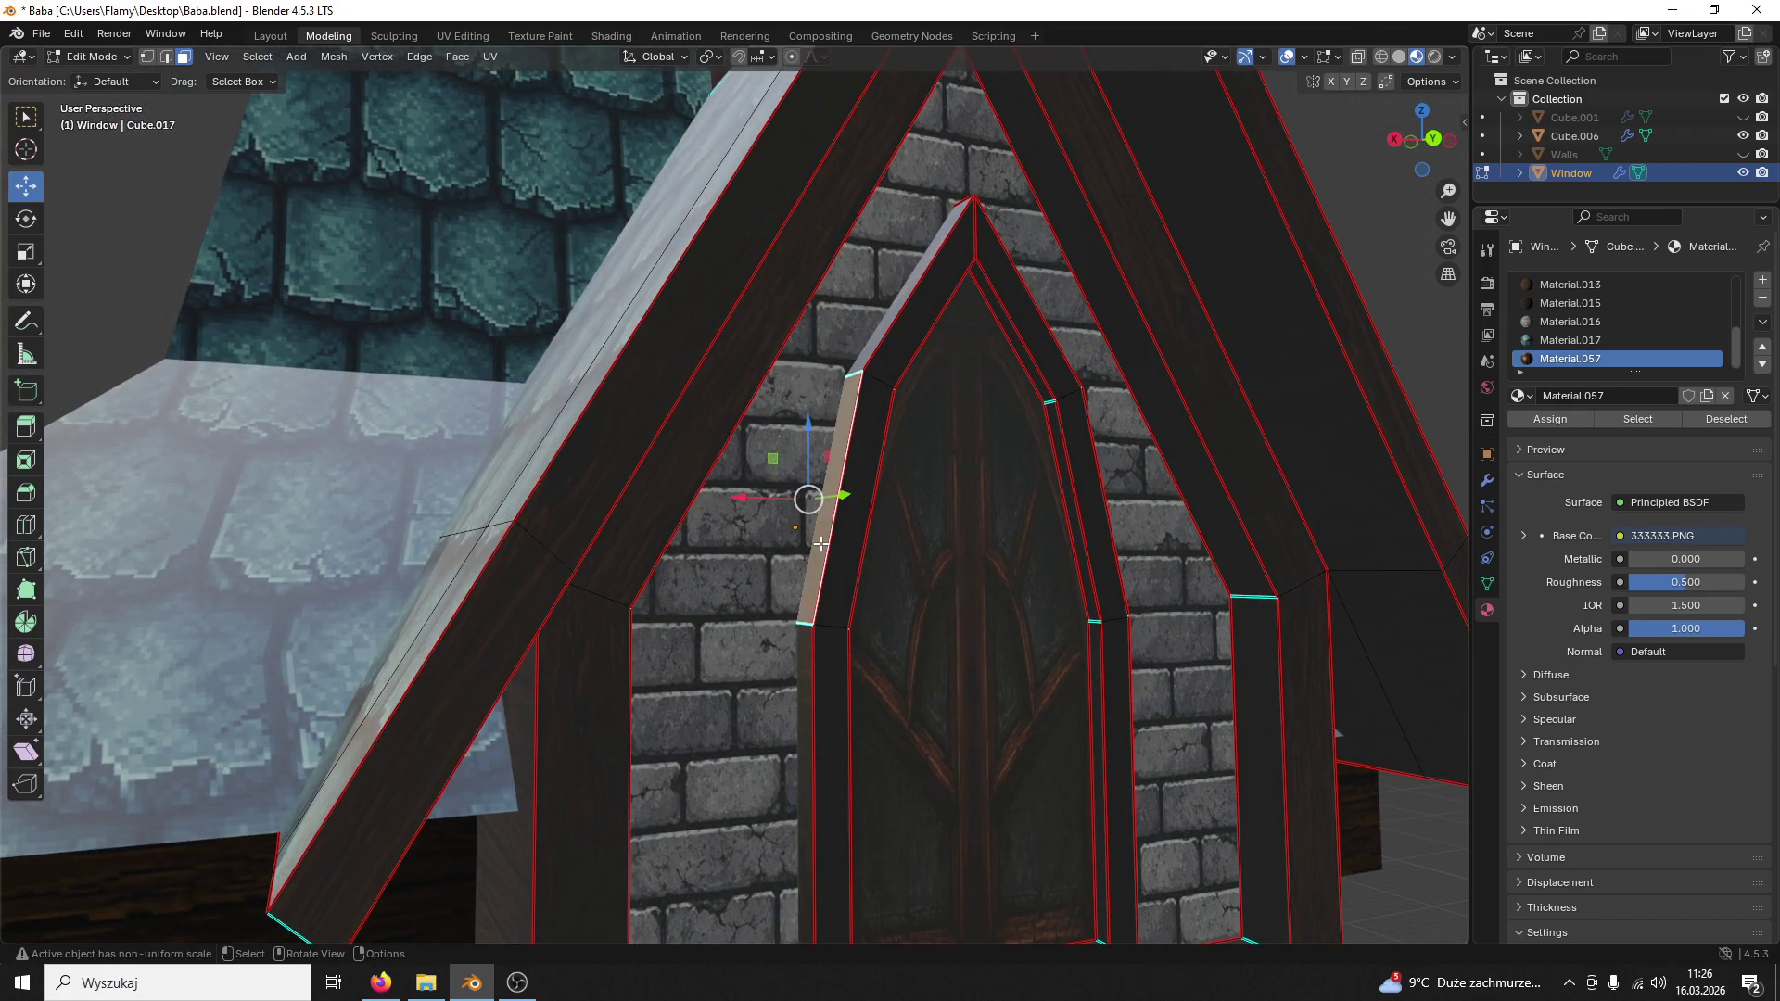
key(ctrl+l)
click(1564, 287)
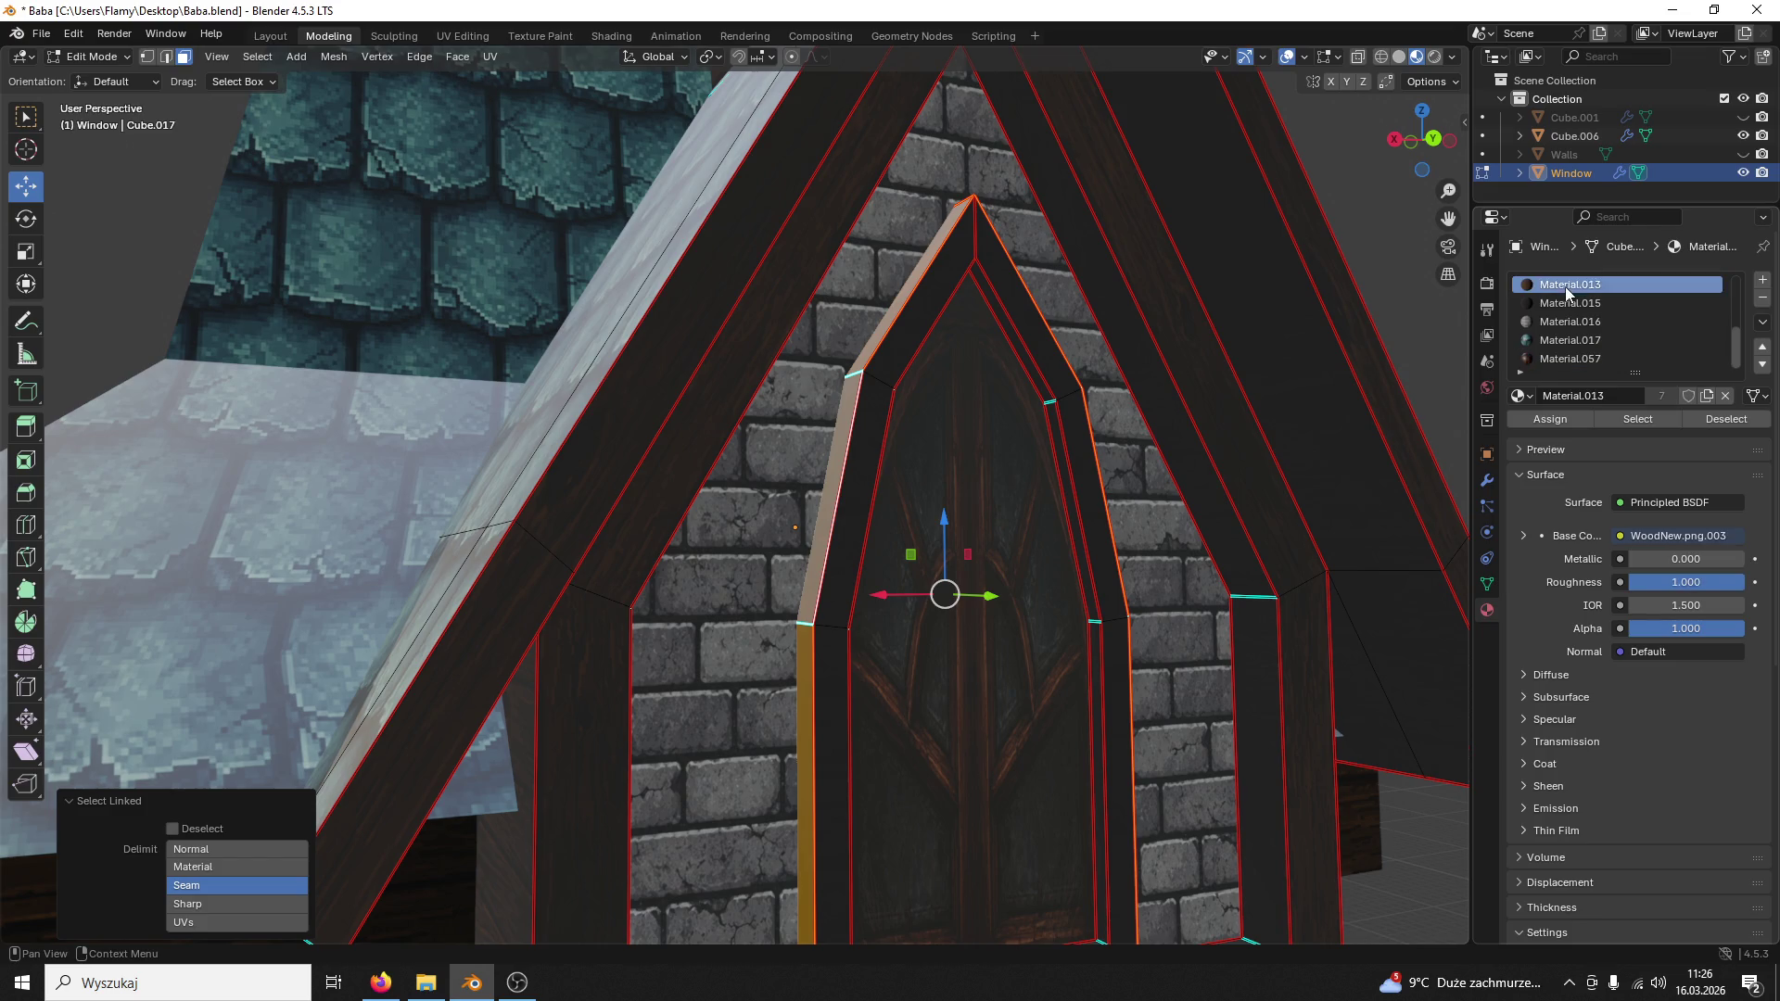
click(1550, 419)
click(901, 341)
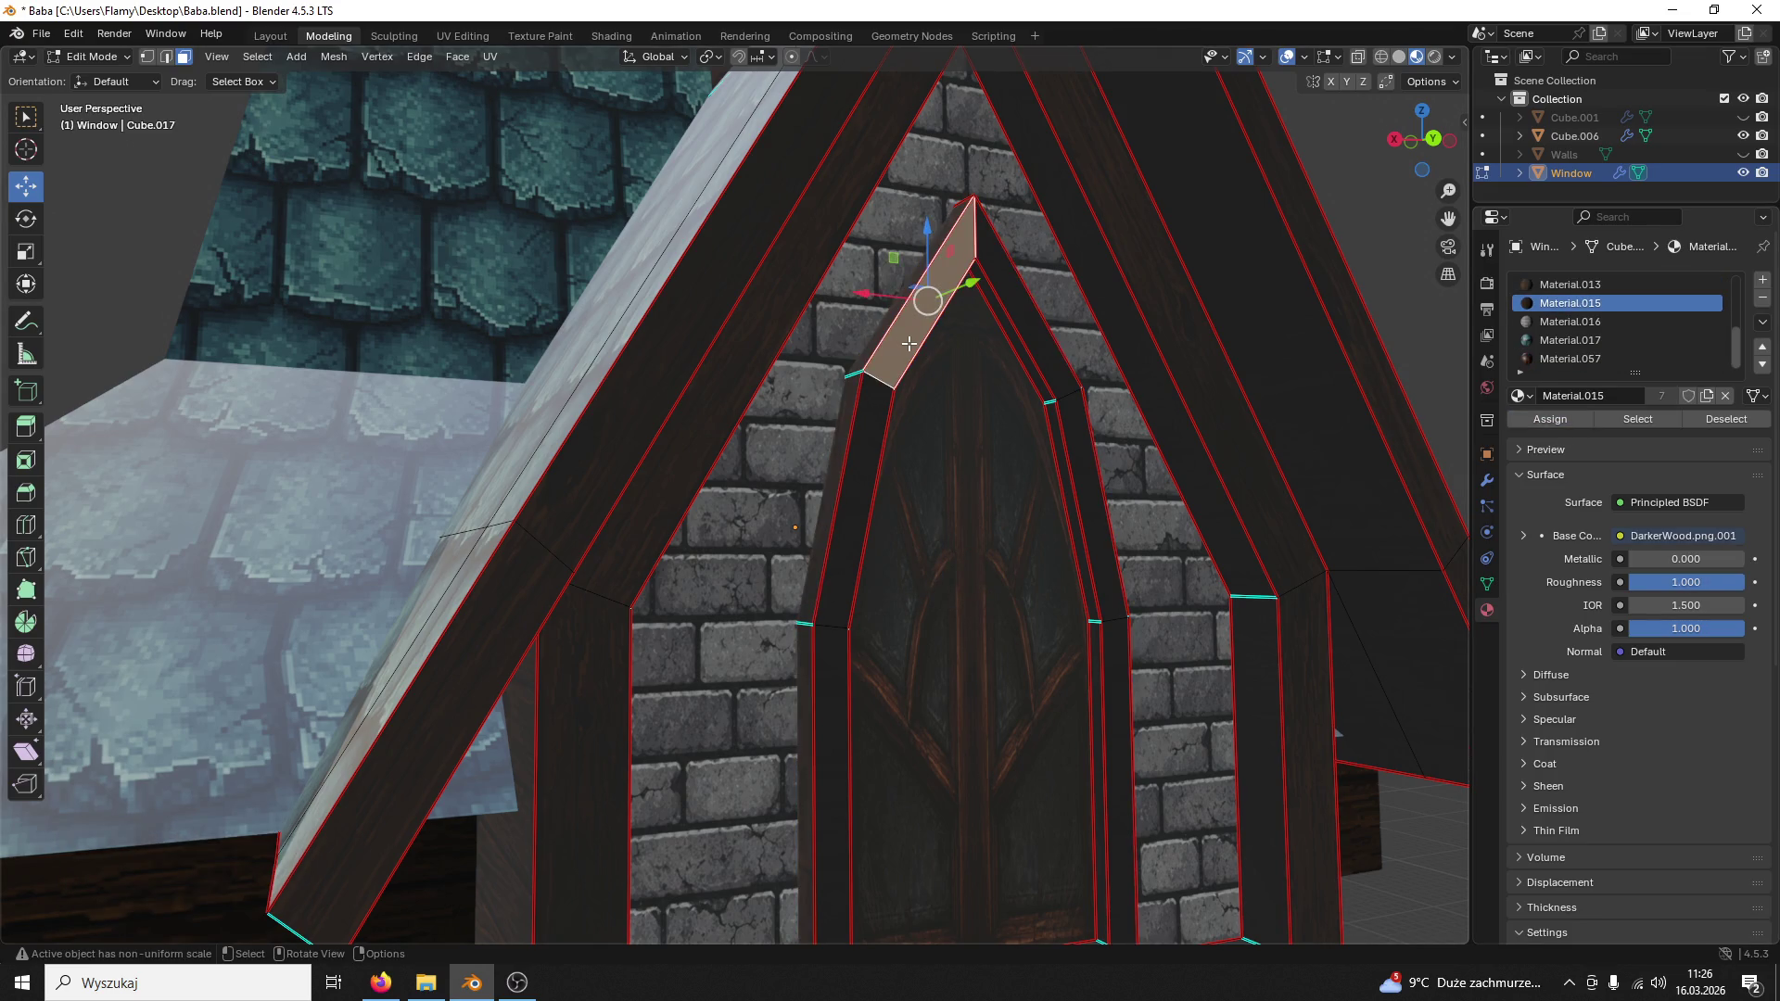
click(1032, 318)
click(1087, 483)
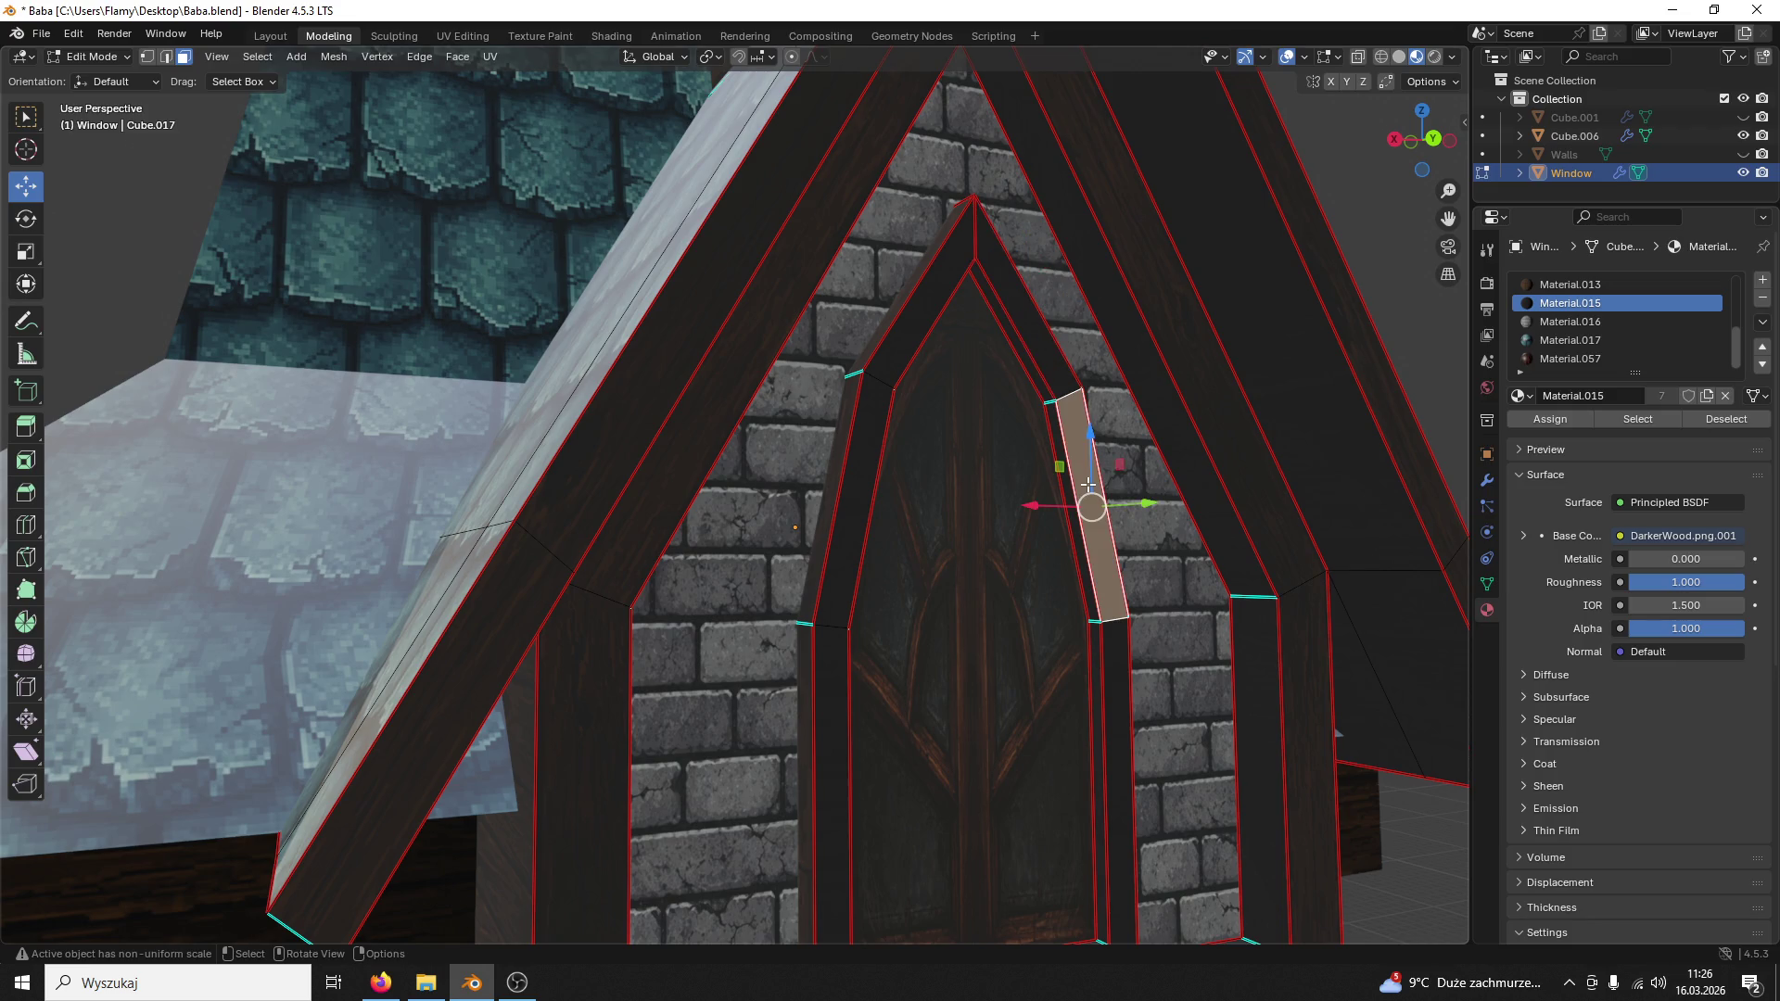
key(ctrl+l)
click(1564, 285)
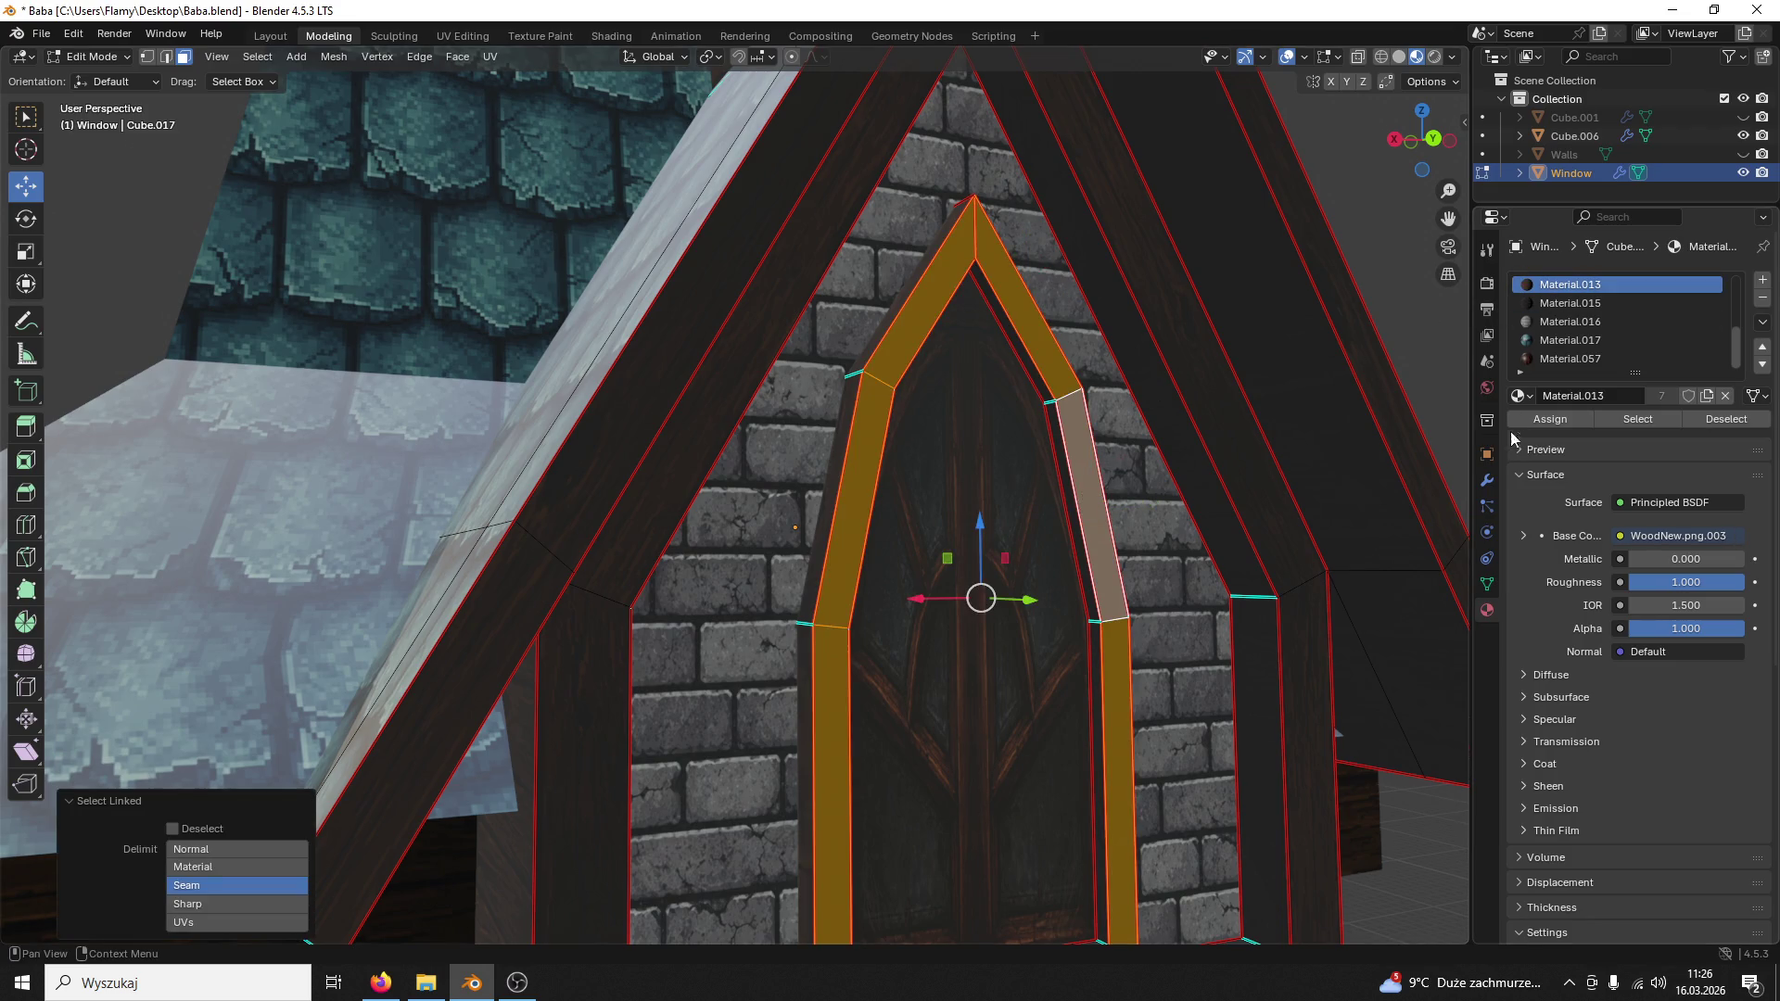
click(1548, 424)
Step: Assign Material.015 to the left frame strip, then reselect the window glass face
mouse_move(1223, 382)
middle_down()
mouse_move(1250, 460)
mouse_move(1234, 525)
middle_up()
click(1106, 625)
key(l)
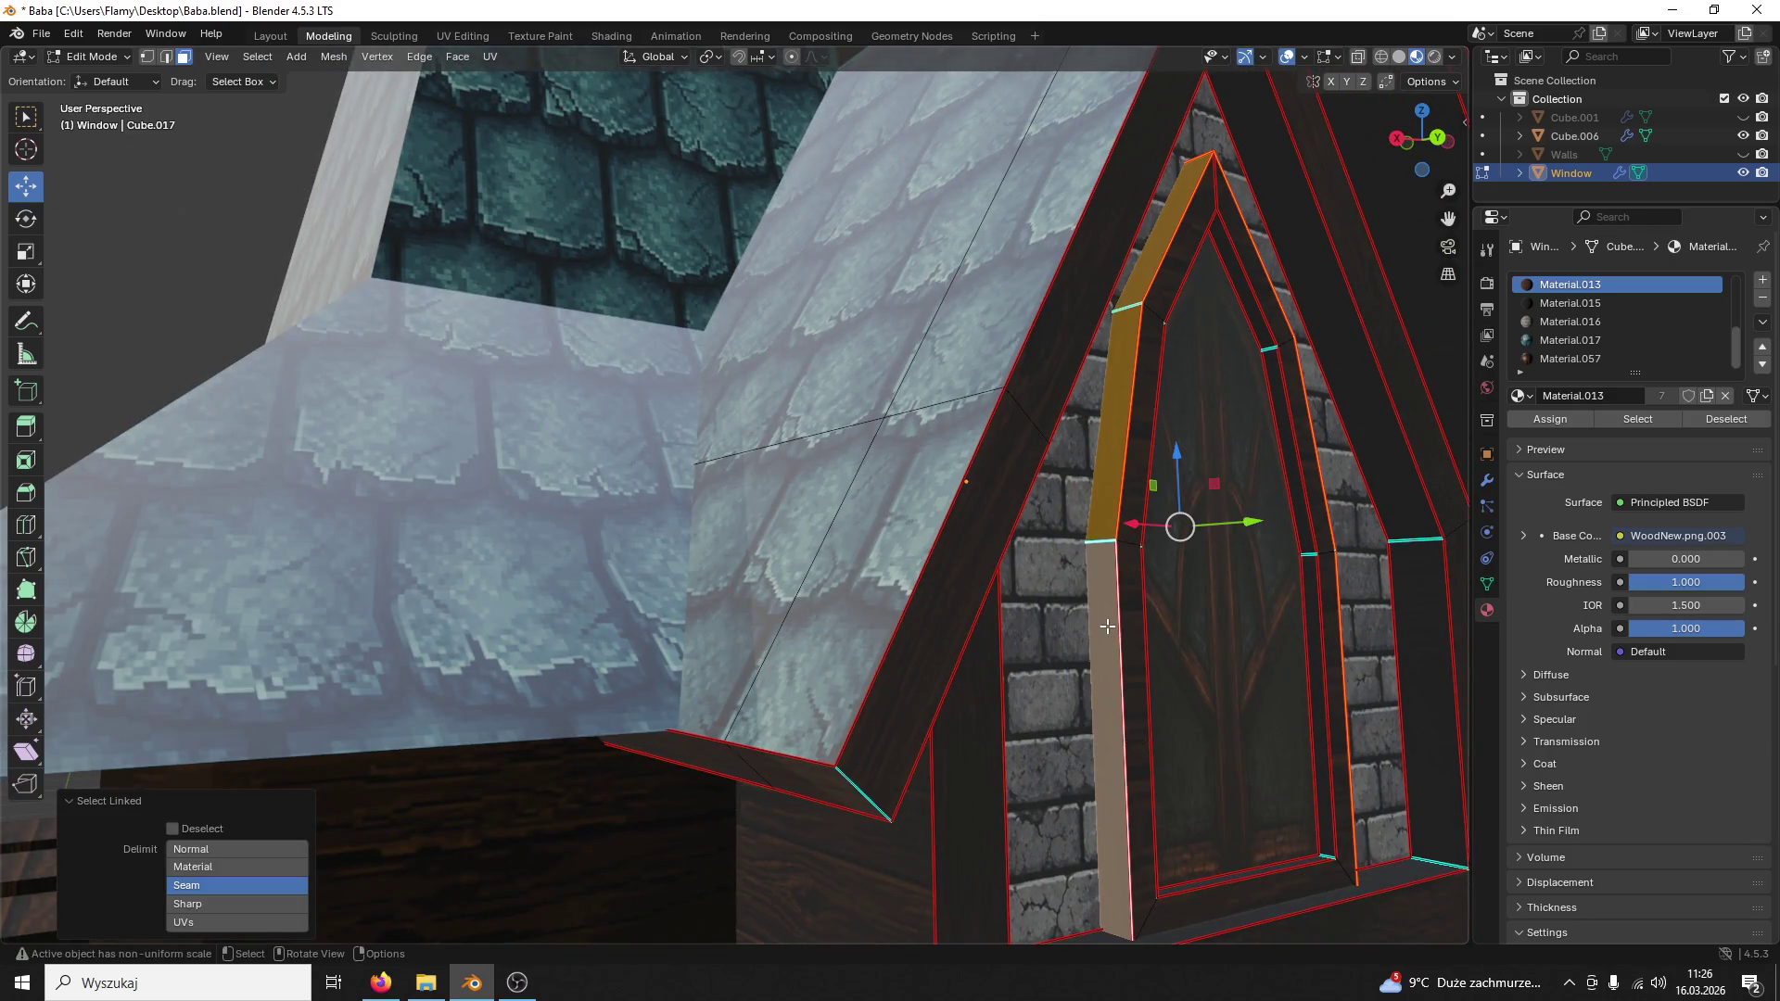
click(1564, 301)
click(1548, 421)
click(1311, 272)
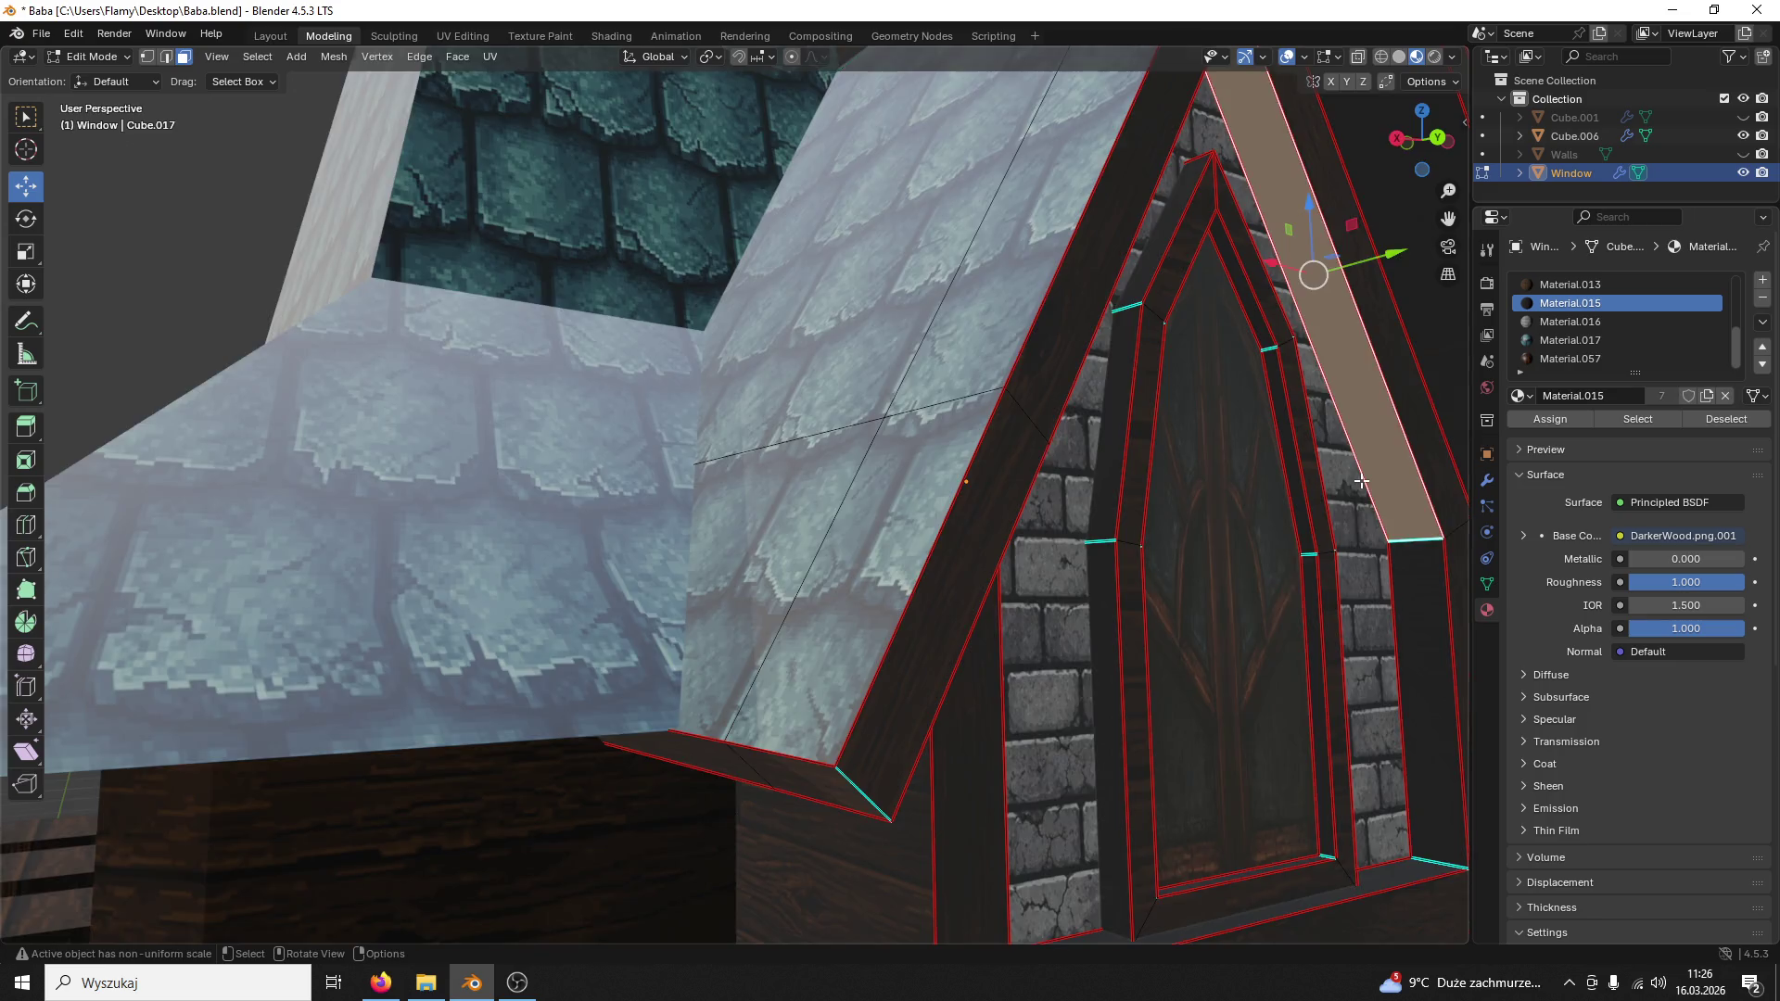
middle_drag(1312, 270, 1331, 487)
click(878, 601)
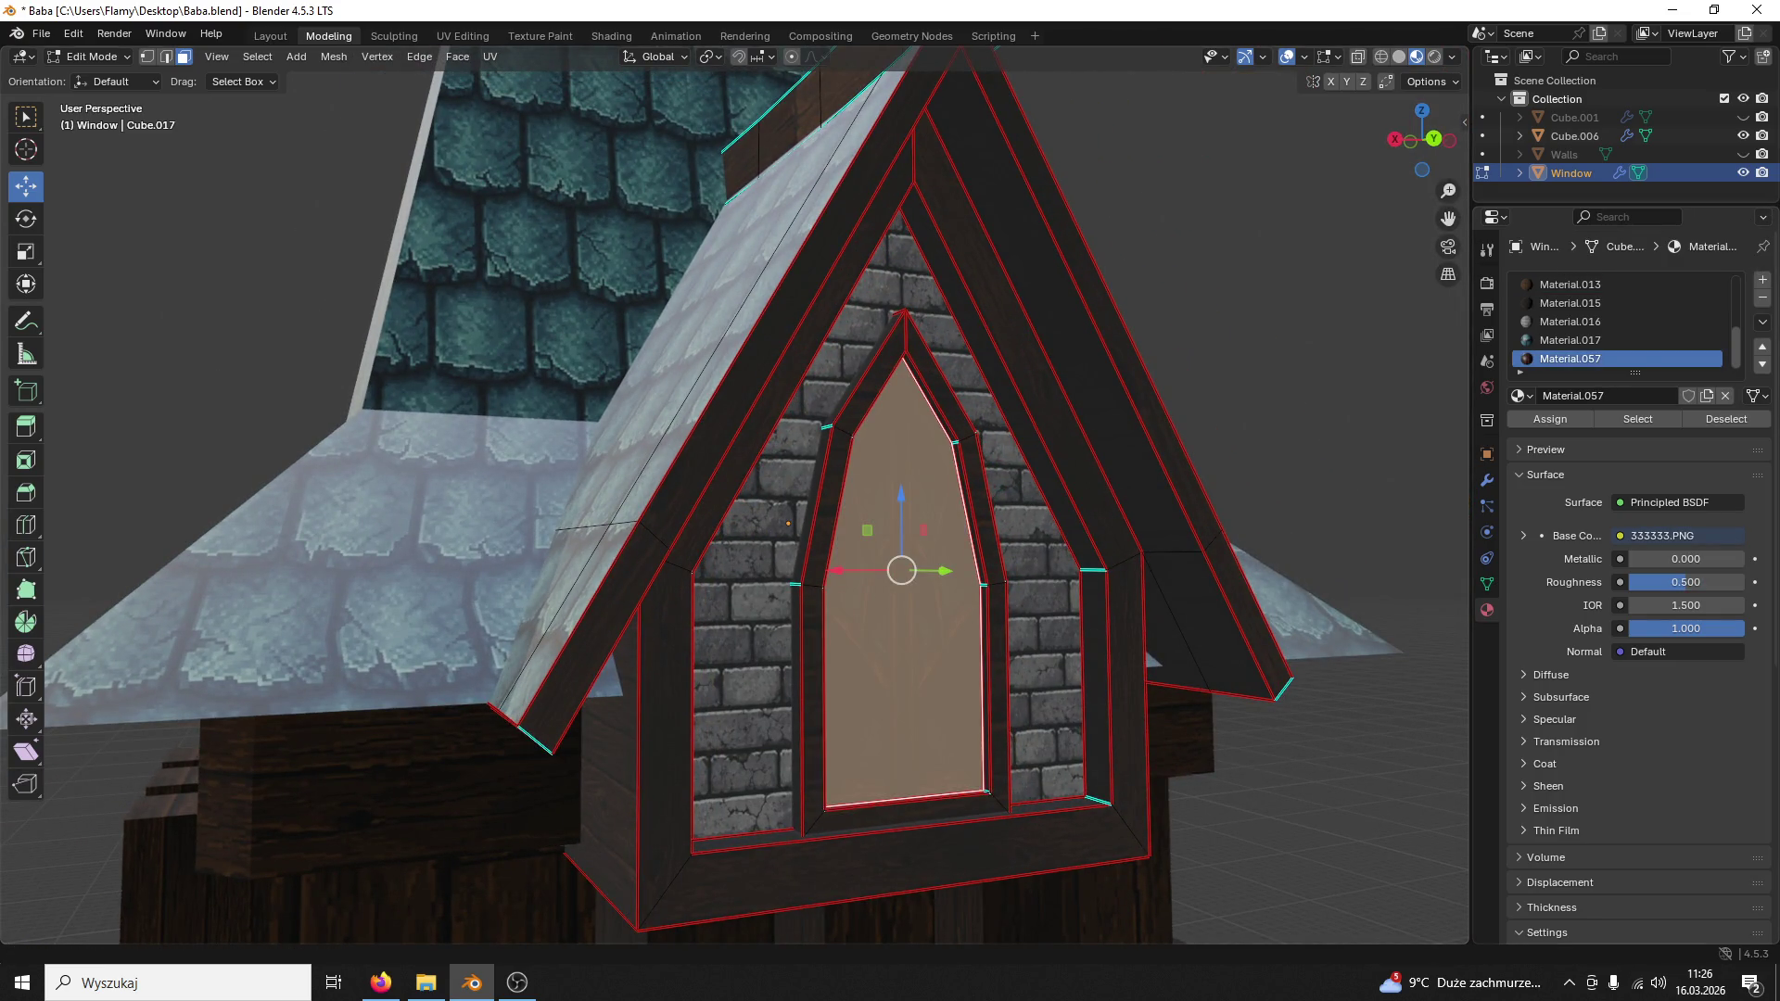
key(alt+Tab)
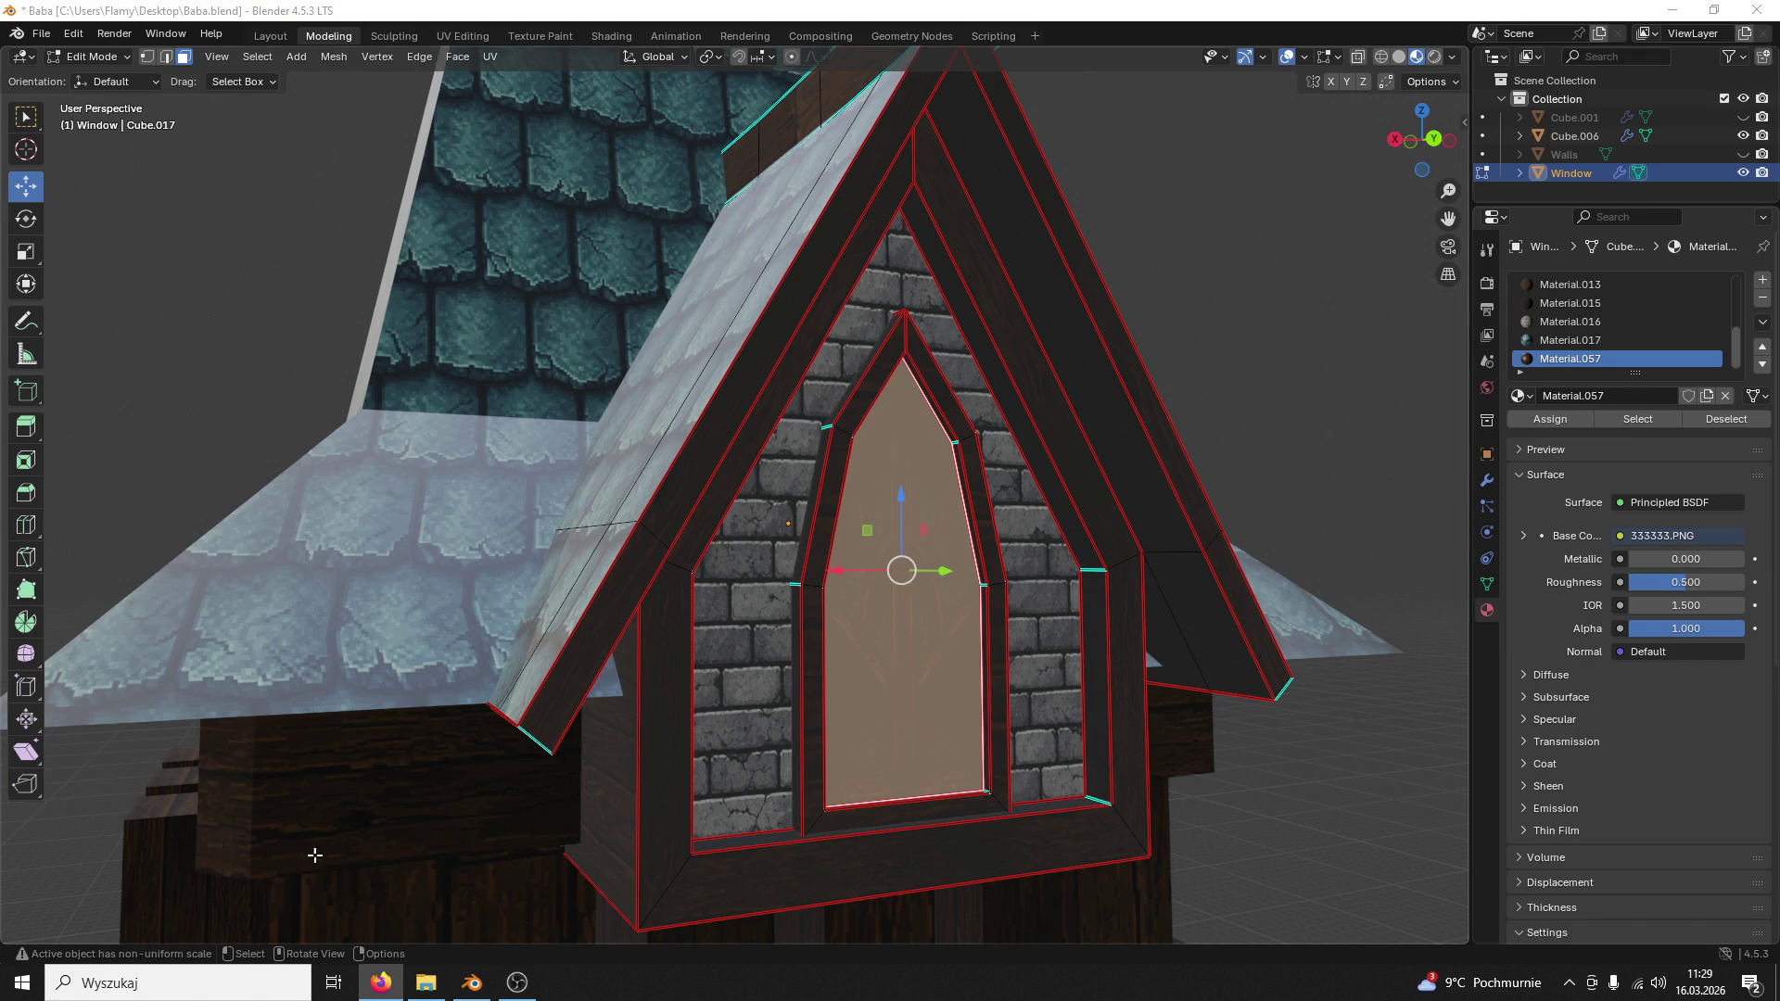
click(227, 982)
text(adobe)
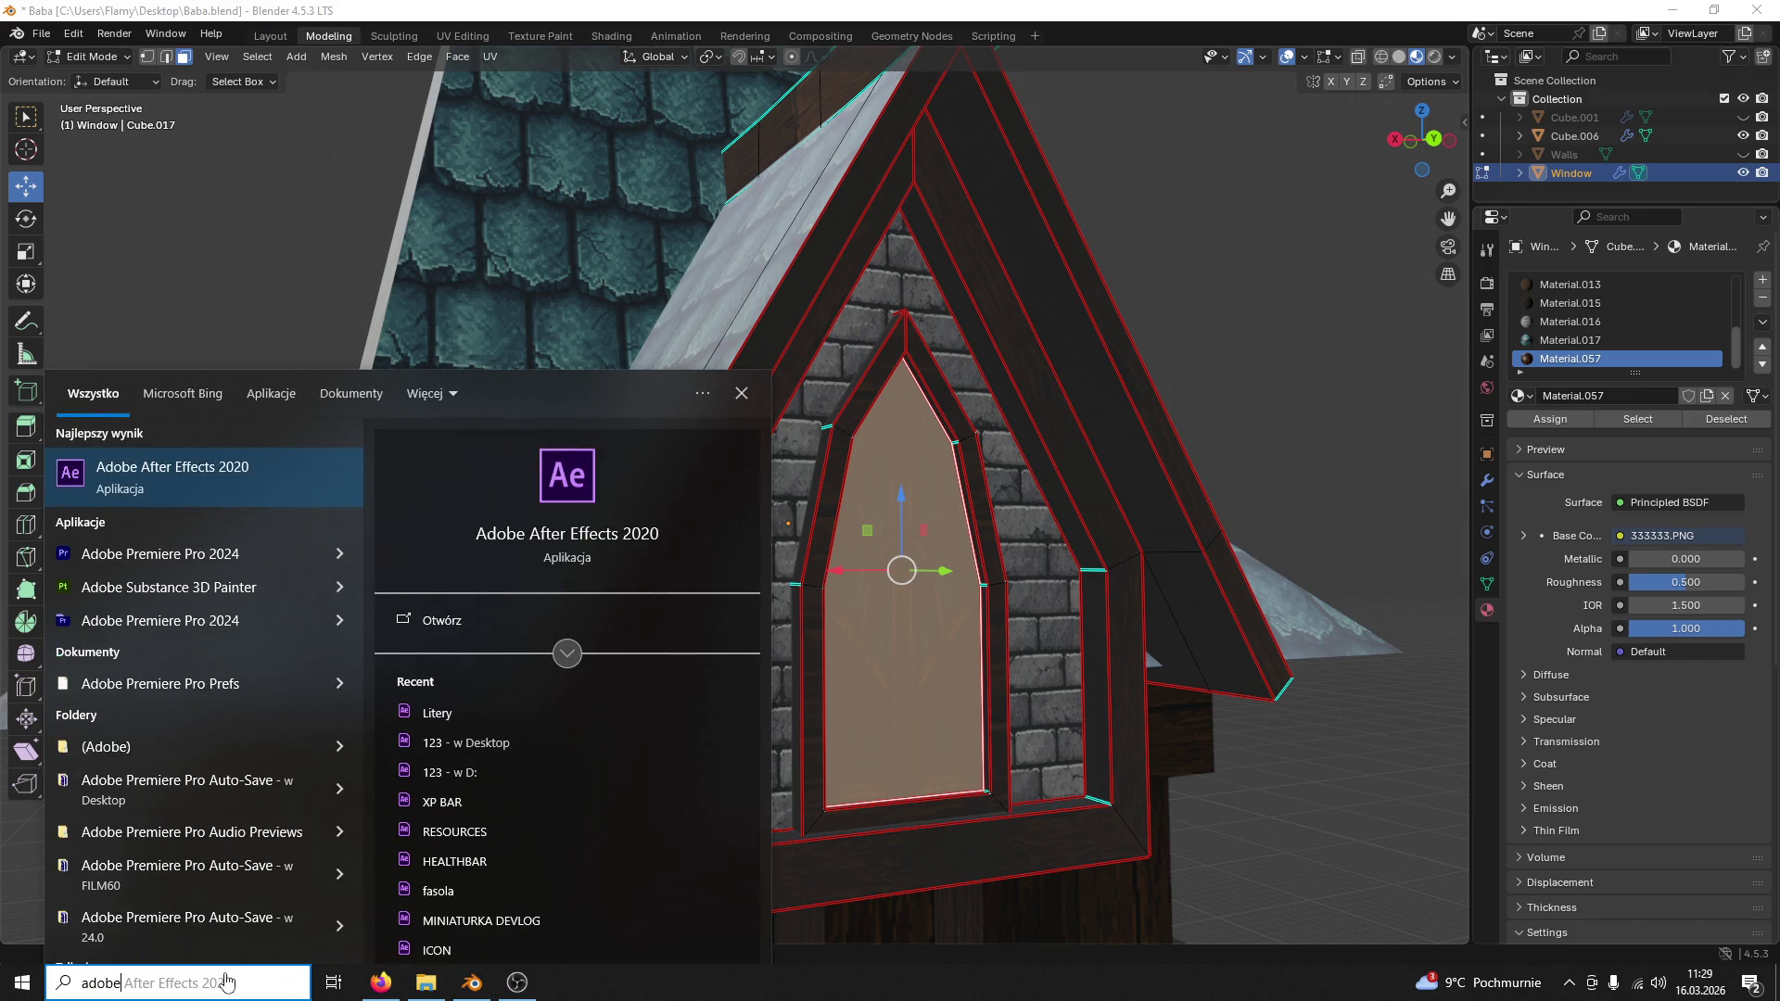
Step: Launch Adobe After Effects 2020 from search and dismiss its start screen to an empty project
key(Return)
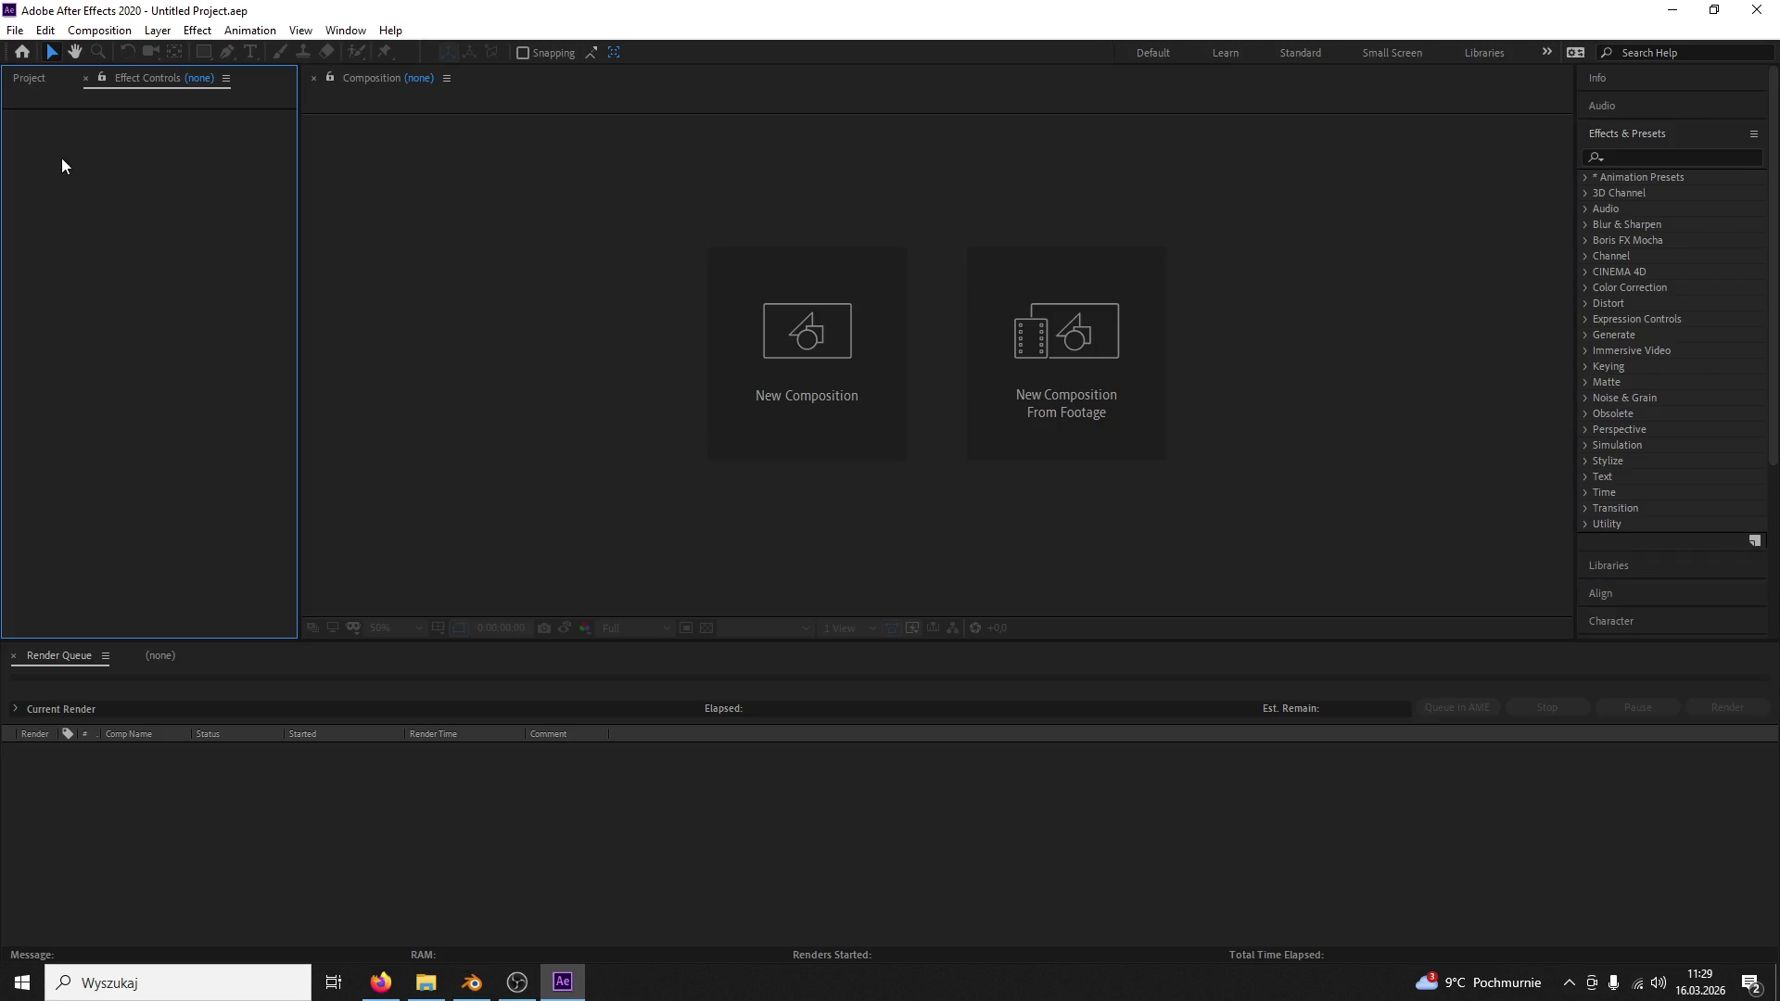
click(1044, 132)
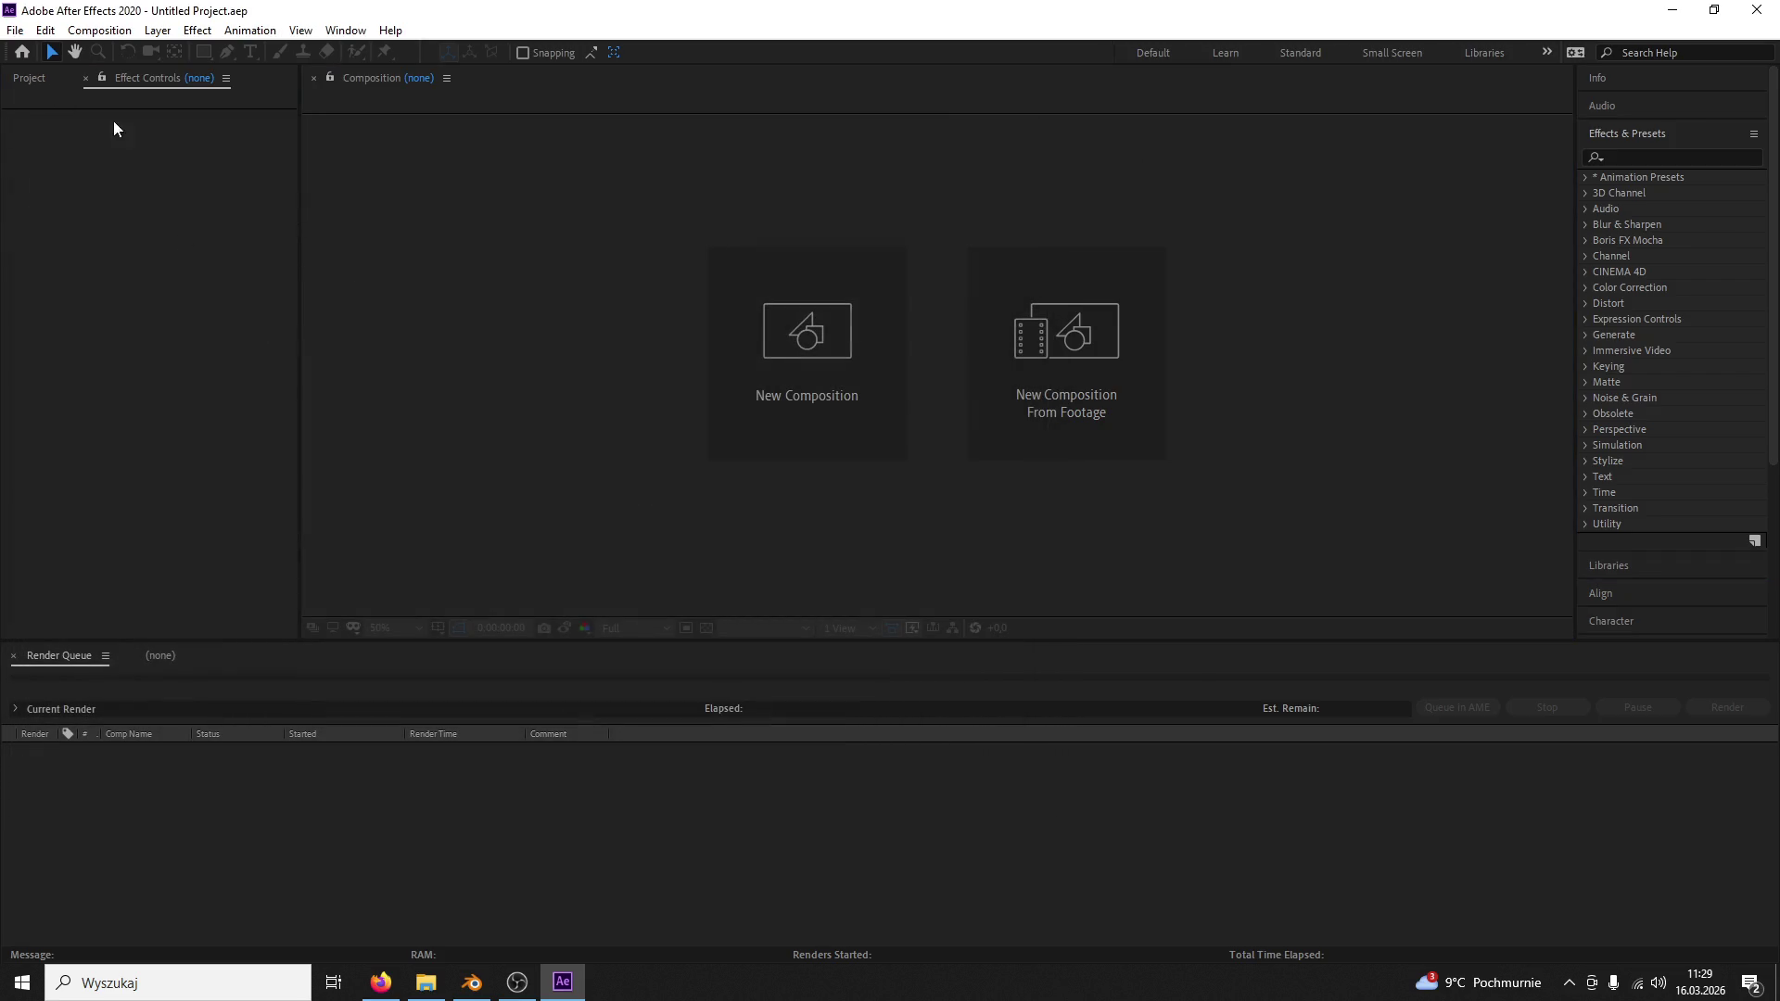
click(30, 78)
Step: Import Okno01.jpg and create an Okno01 composition from it
double_click(213, 425)
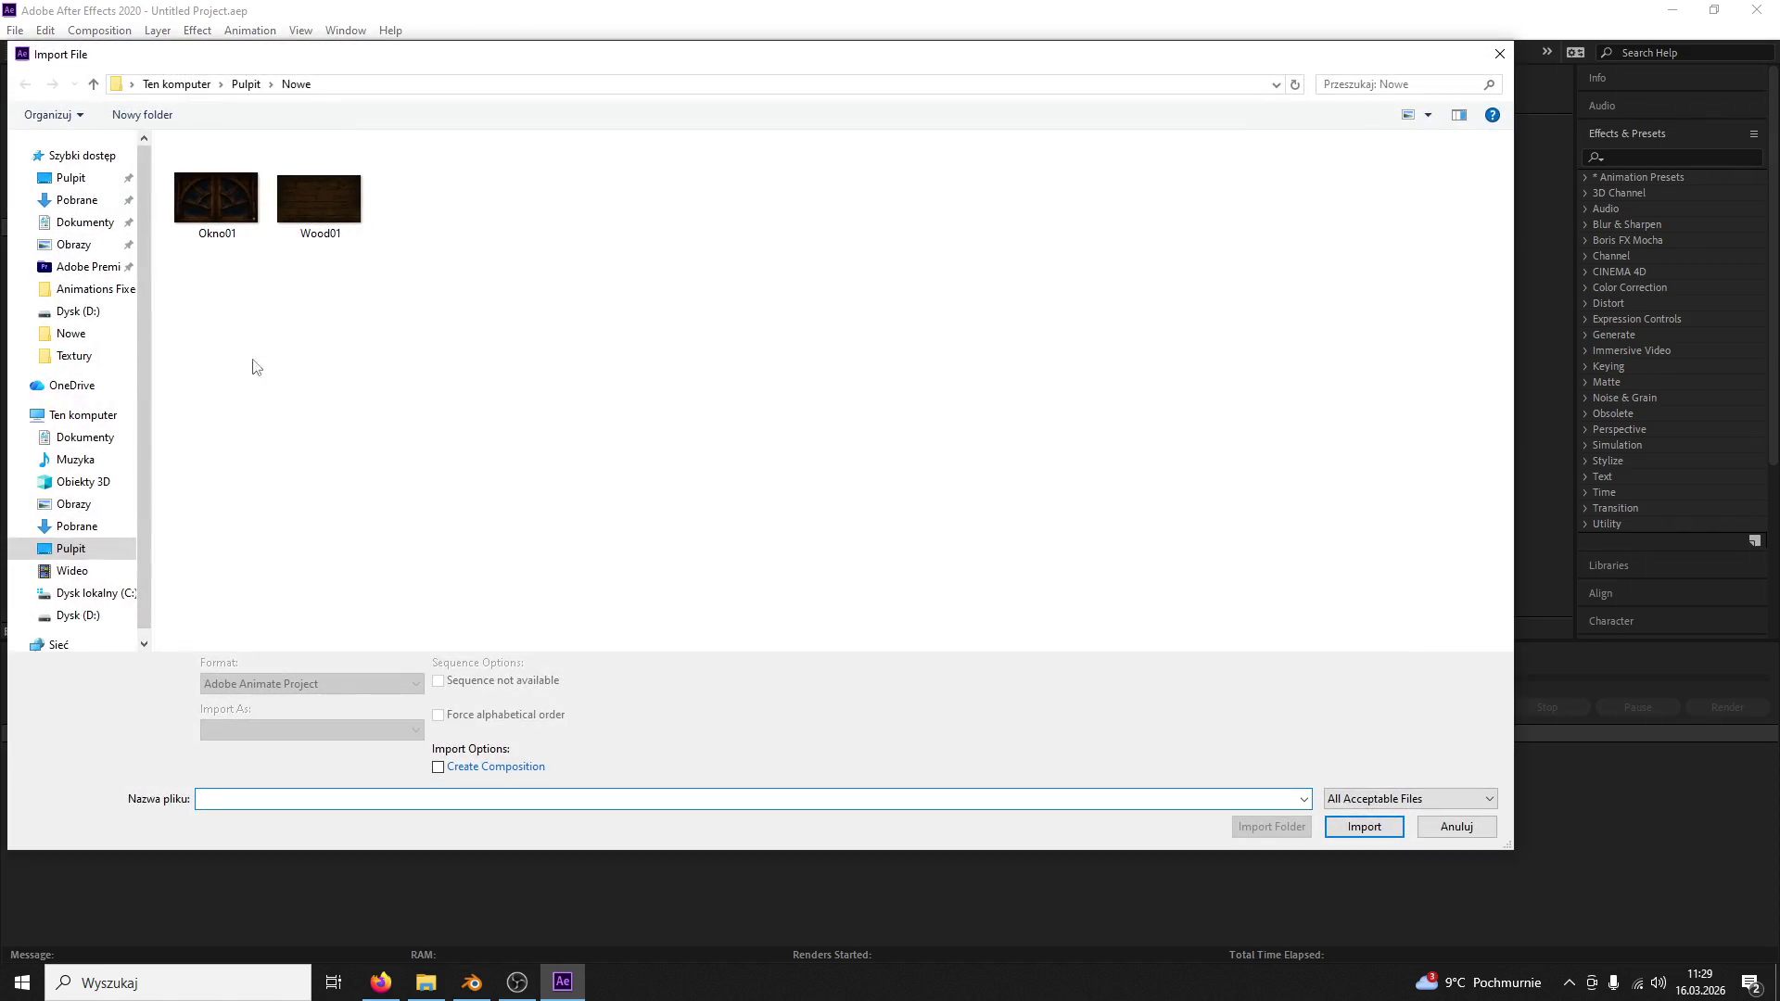
double_click(224, 182)
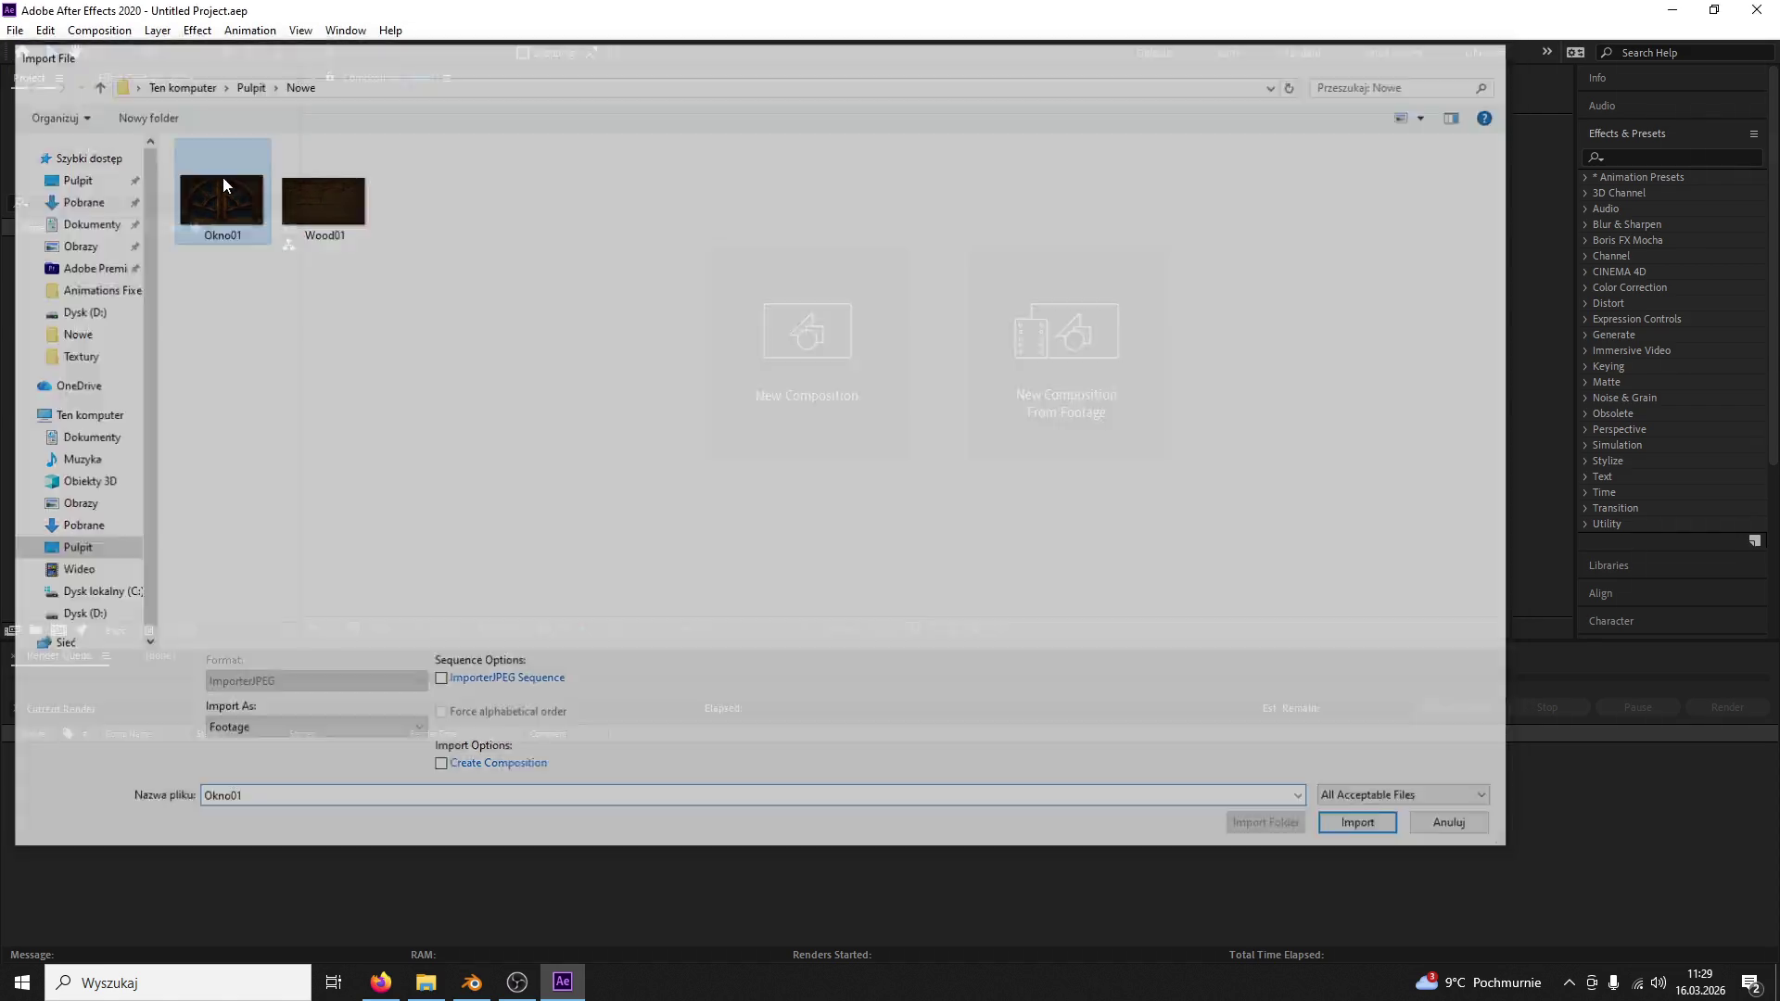
drag(99, 248, 847, 404)
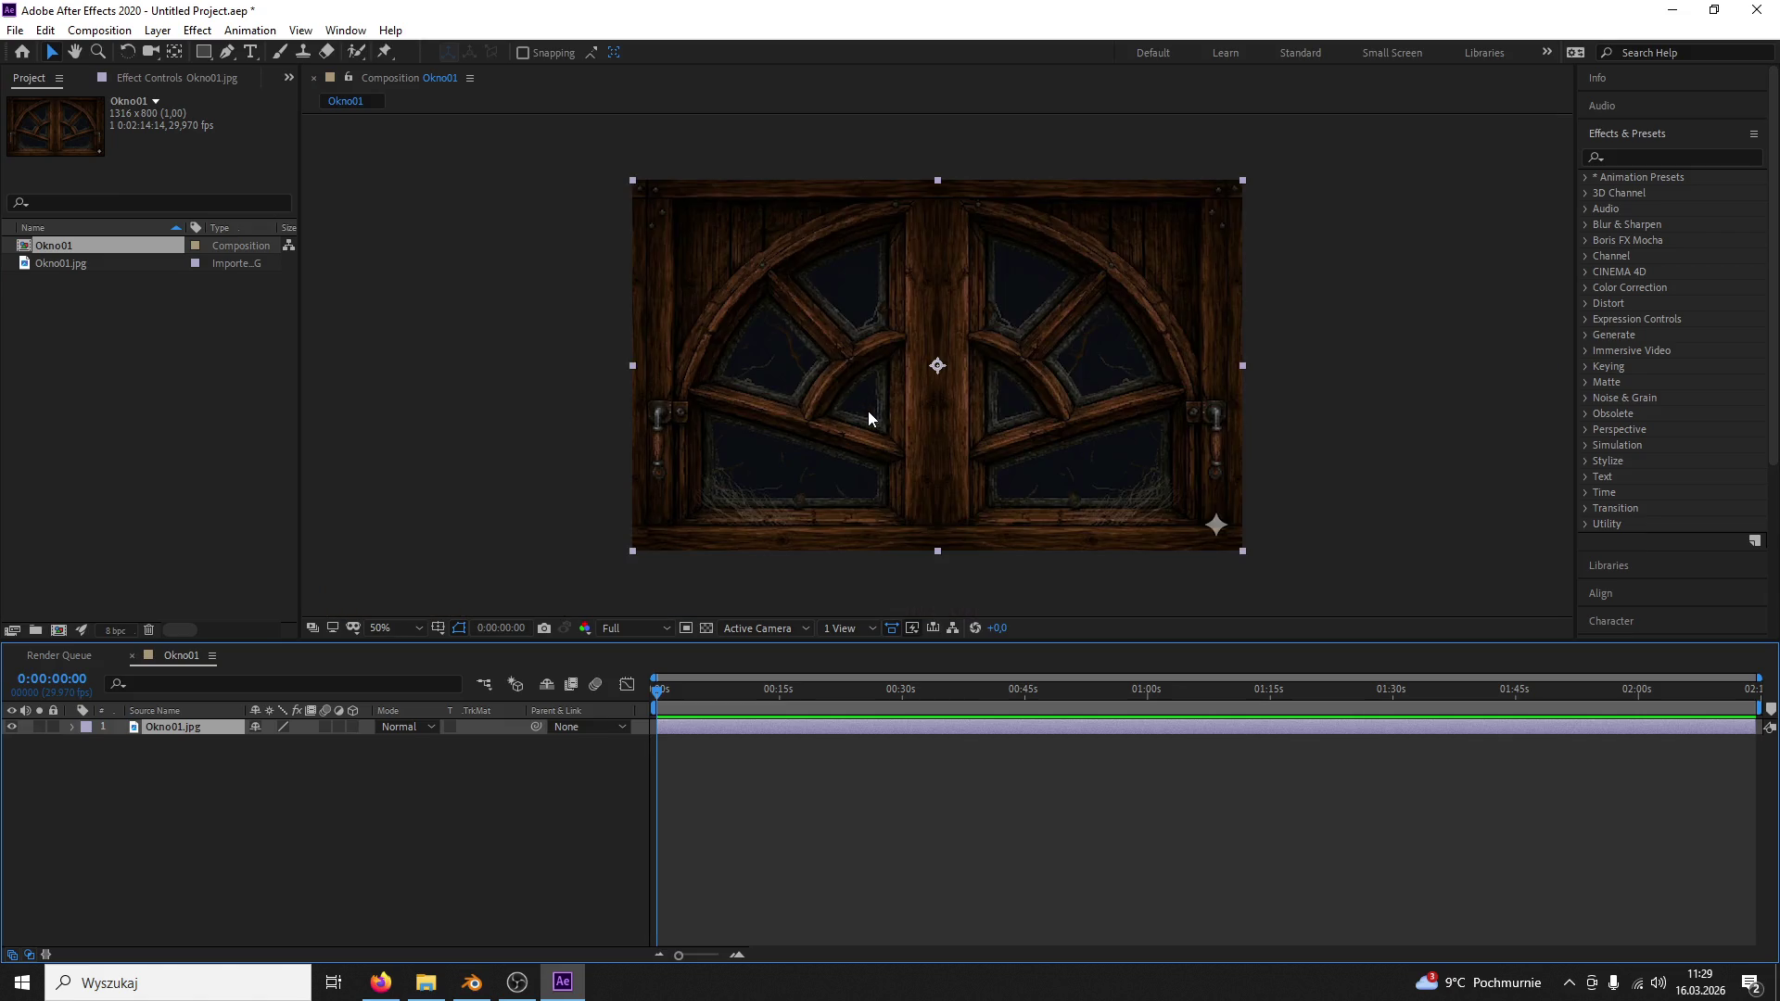
scroll(881, 415, up, 2)
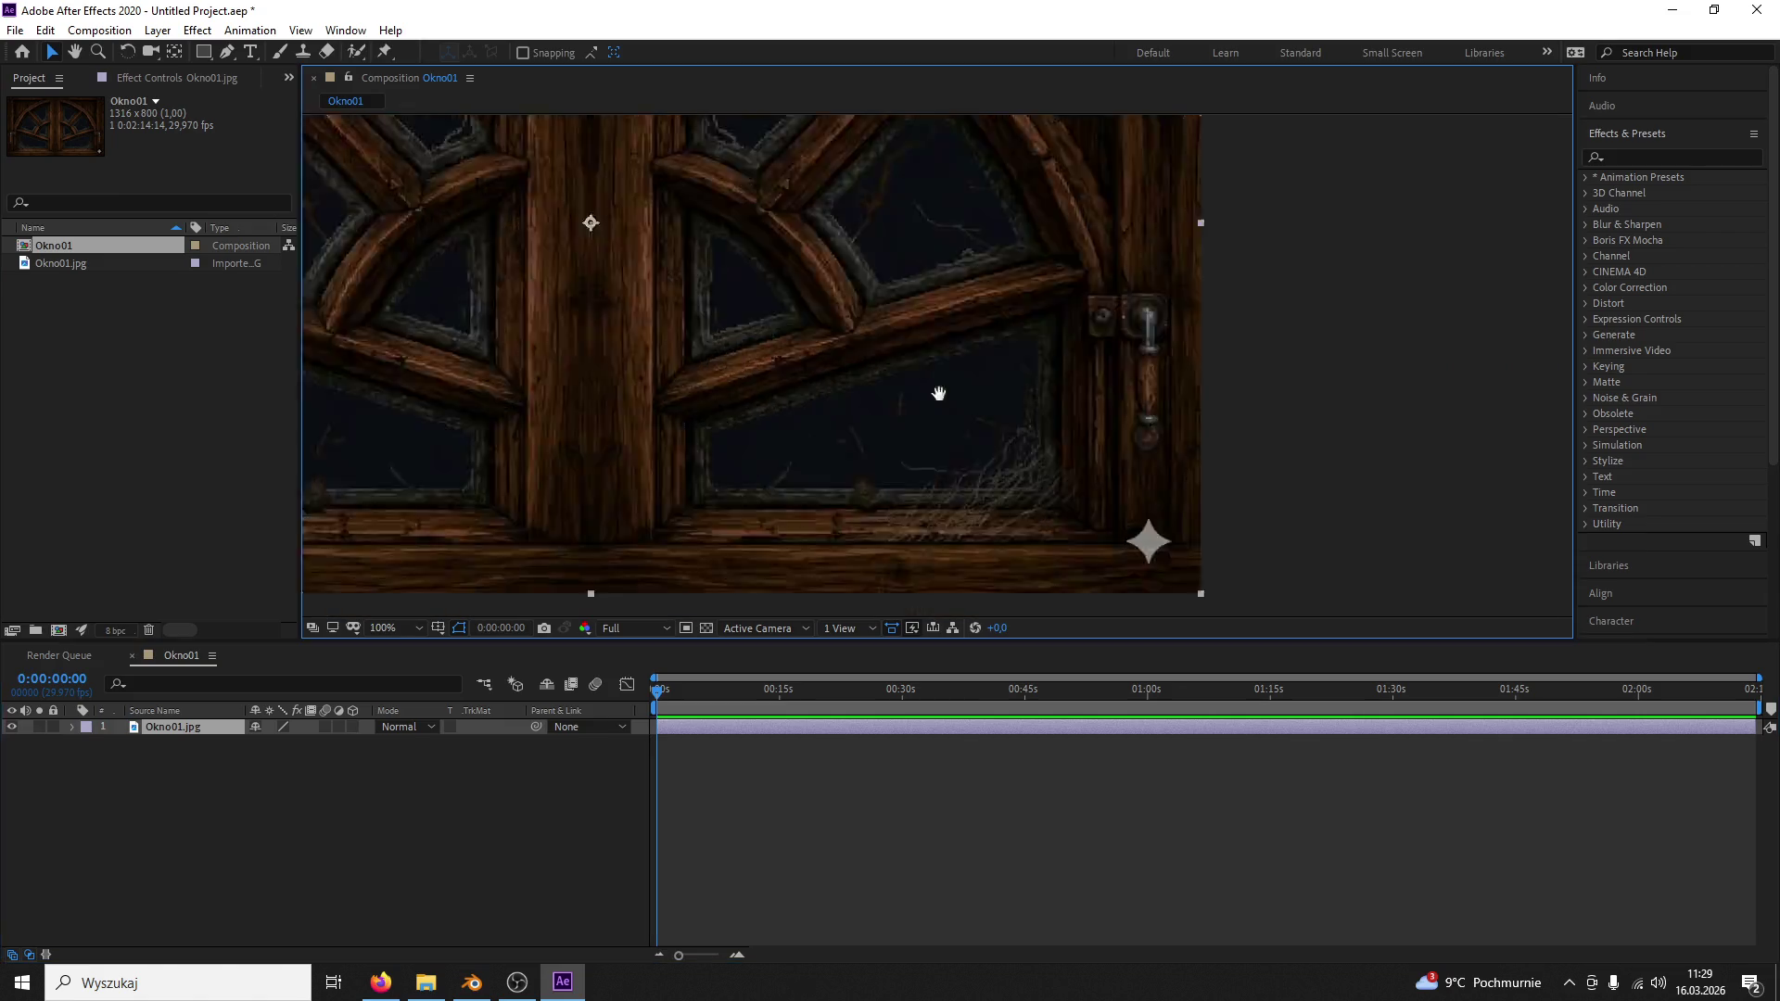
scroll(881, 403, down, 10)
scroll(861, 322, up, 1)
scroll(890, 361, up, 1)
scroll(934, 423, up, 3)
Step: Duplicate the Okno01.jpg layer so the composition holds two copies
key(h)
drag(899, 413, 1355, 532)
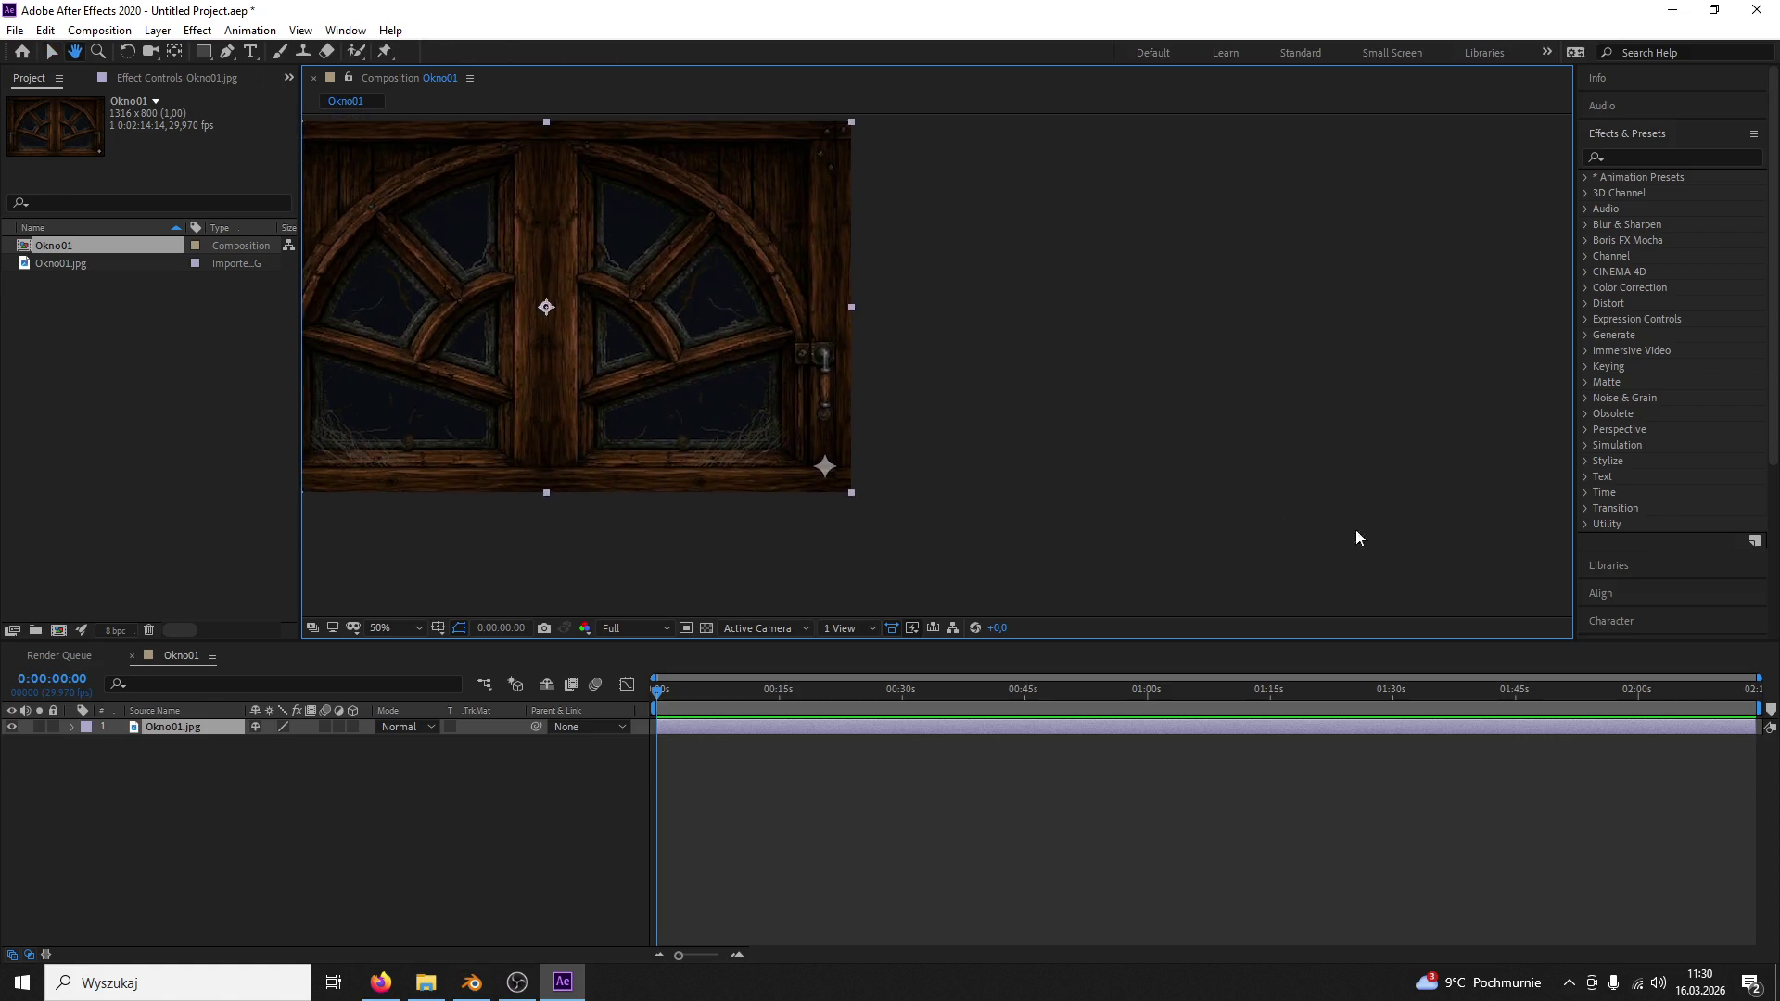
scroll(954, 403, up, 2)
drag(954, 402, 1109, 314)
shift+scroll(1110, 314, left, 5)
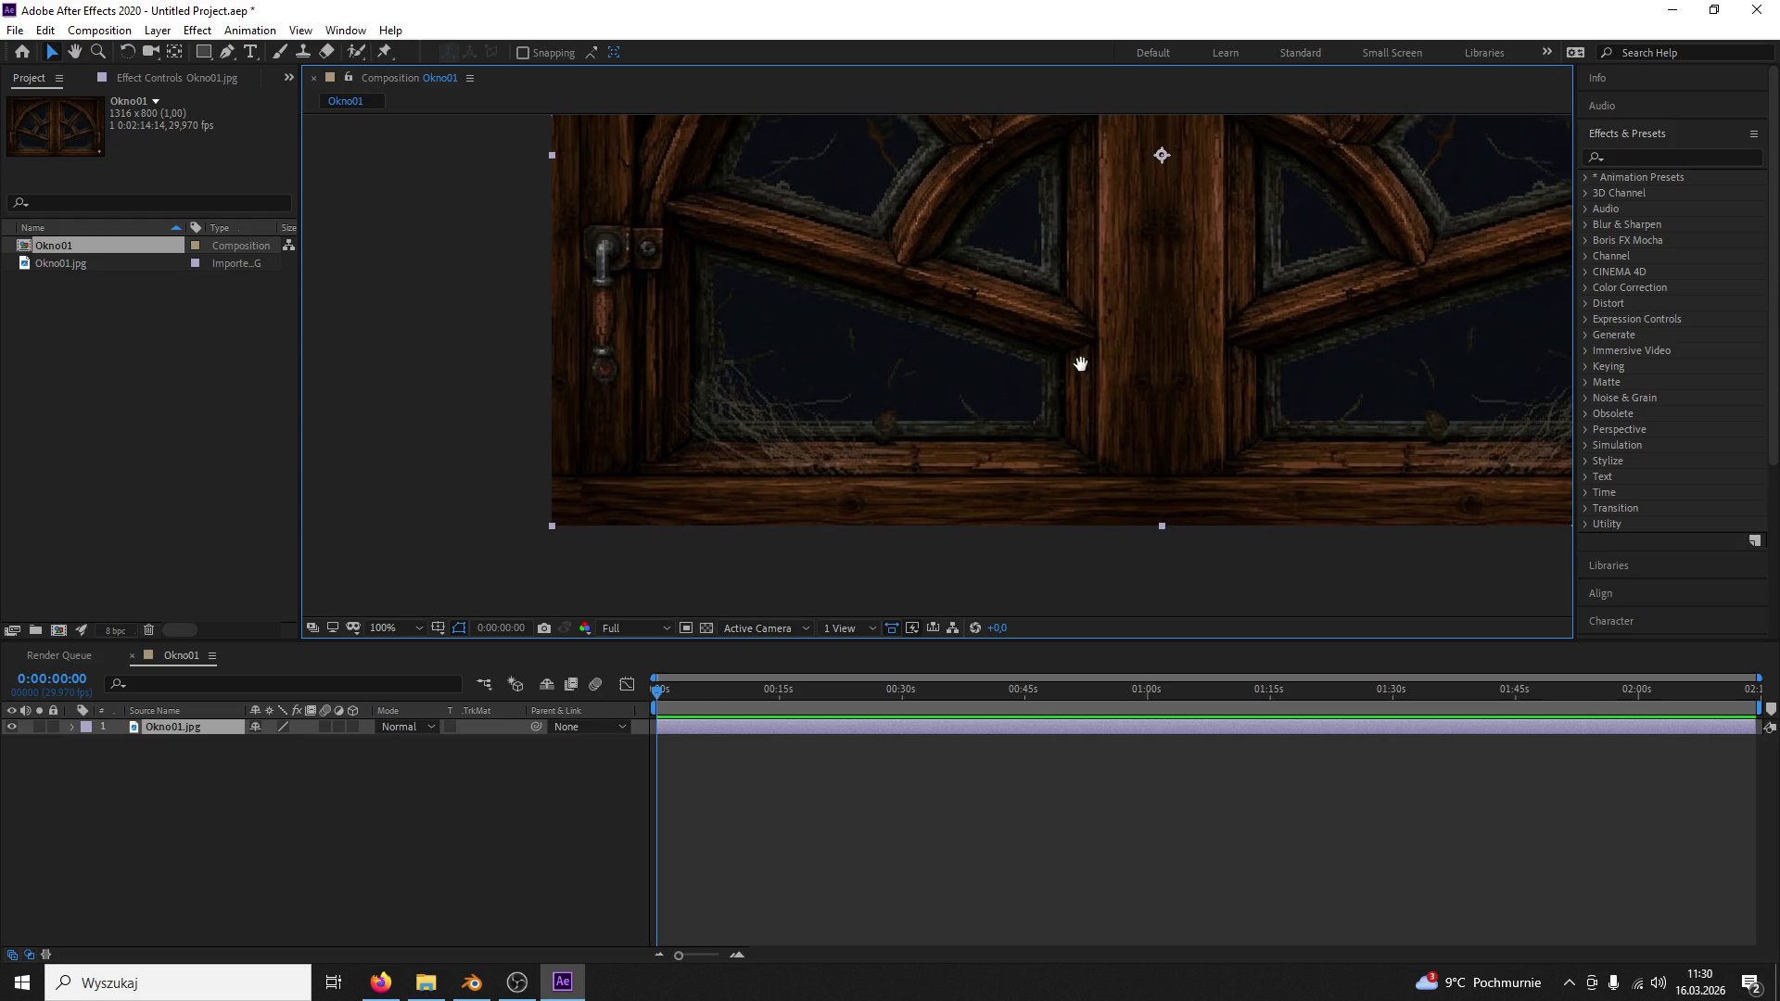
key(v)
click(209, 724)
key(ctrl+d)
scroll(929, 344, down, 4)
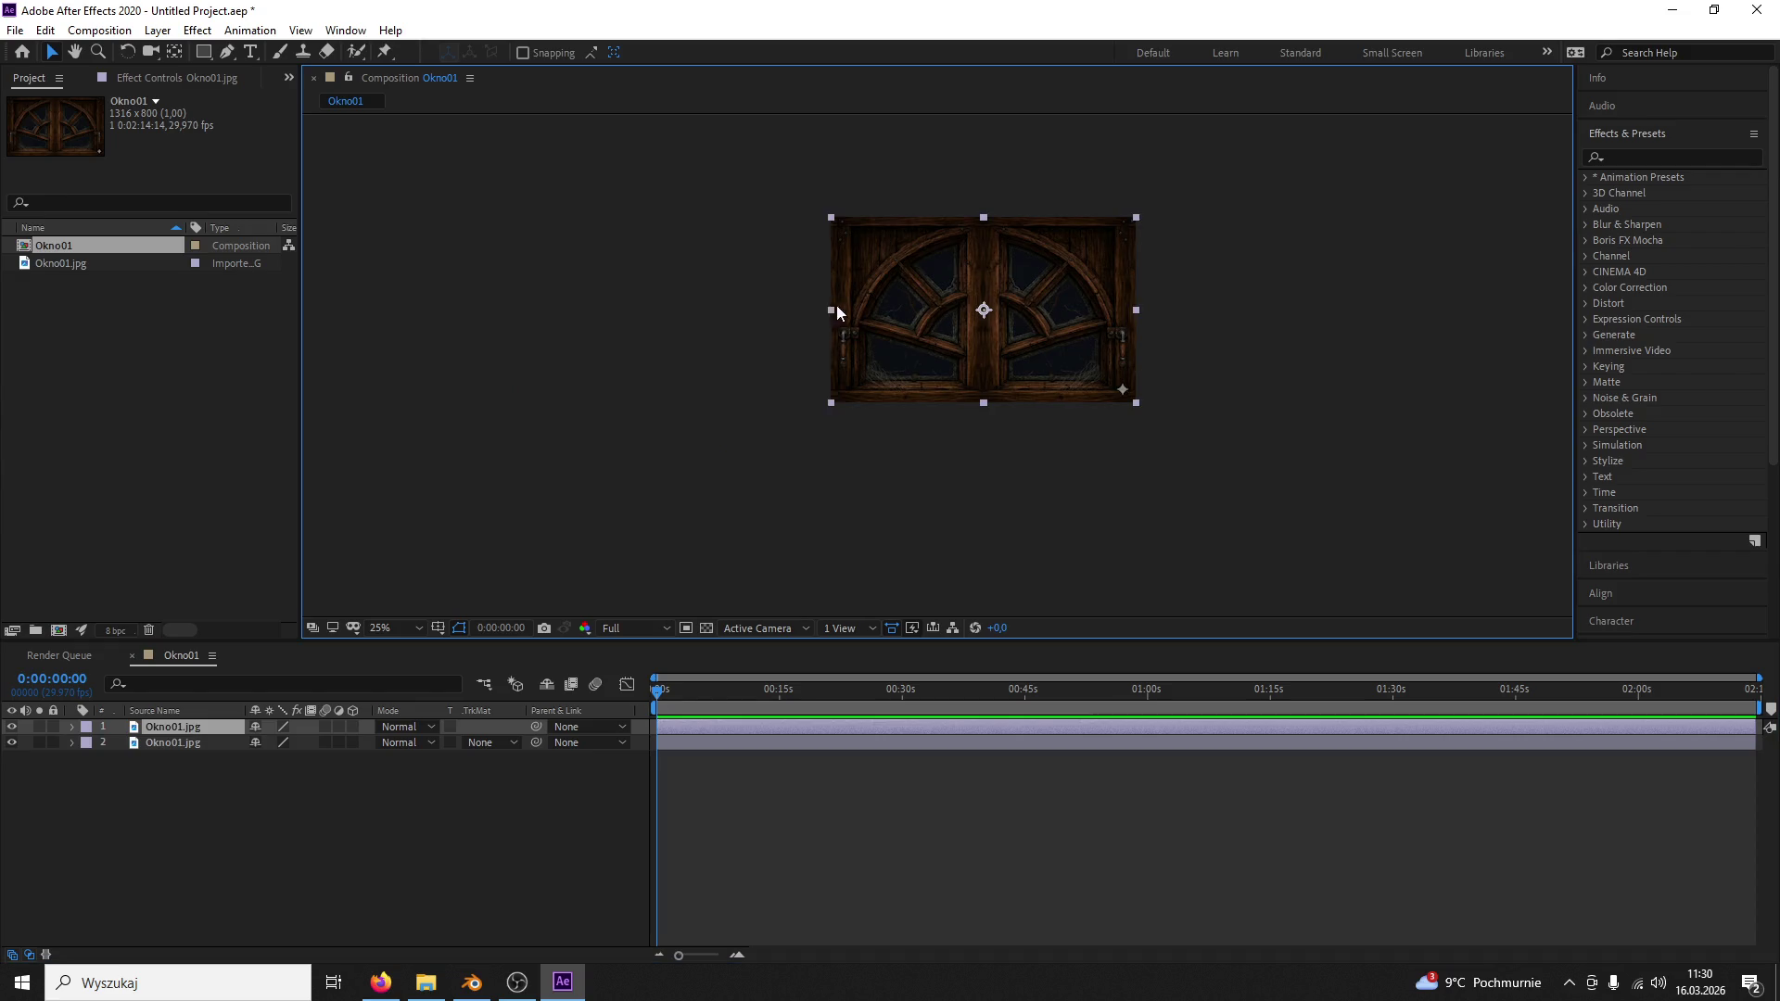
Step: Mirror the duplicate layer horizontally with Scale -97/100
click(84, 728)
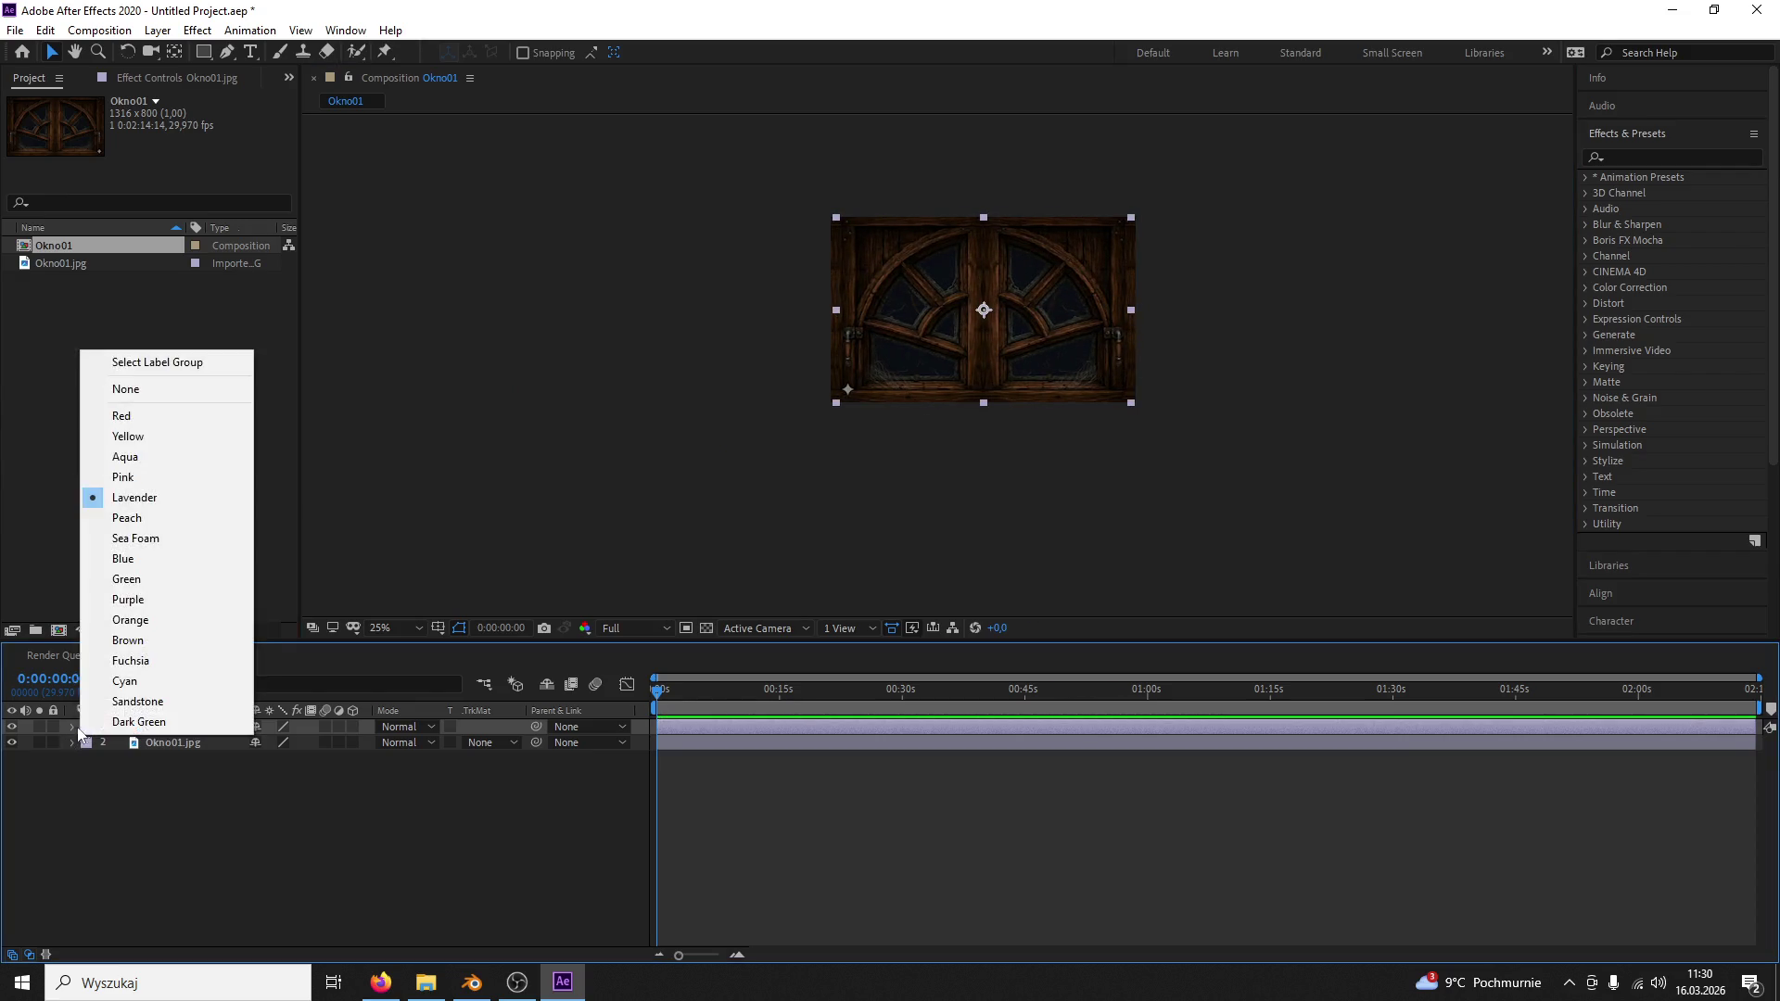
click(72, 727)
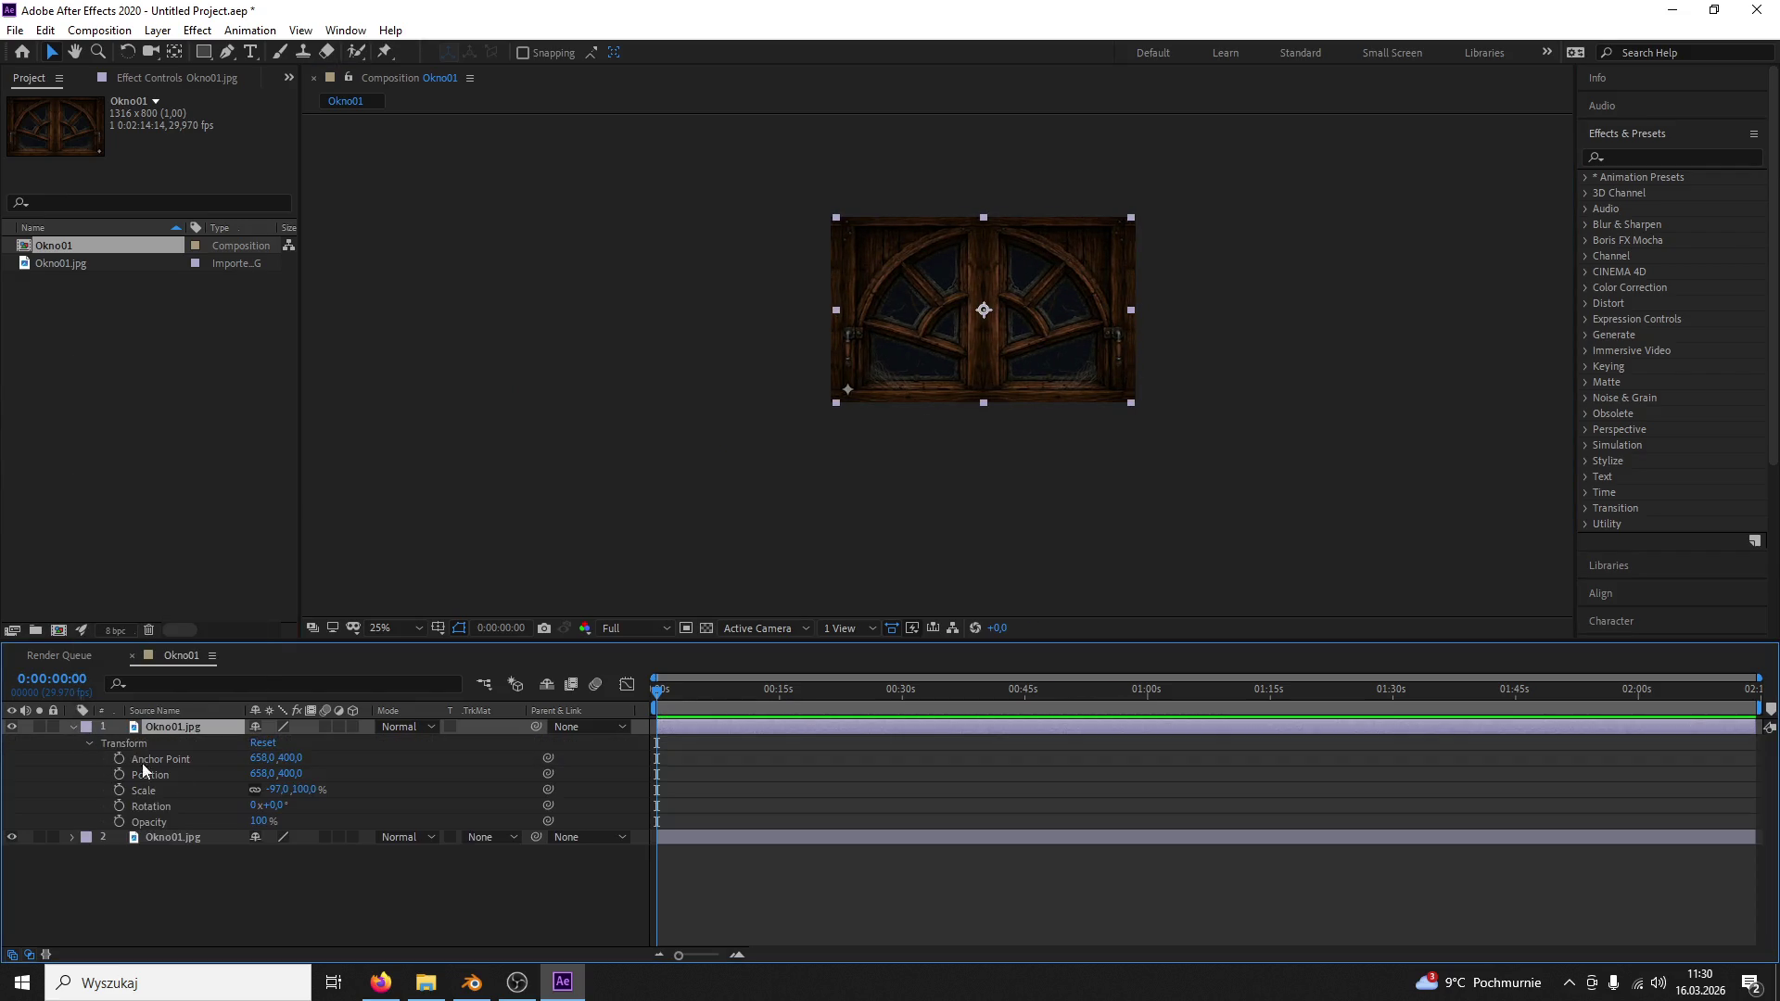
click(284, 789)
text(-100)
key(Return)
scroll(885, 412, up, 2)
scroll(1157, 434, up, 1)
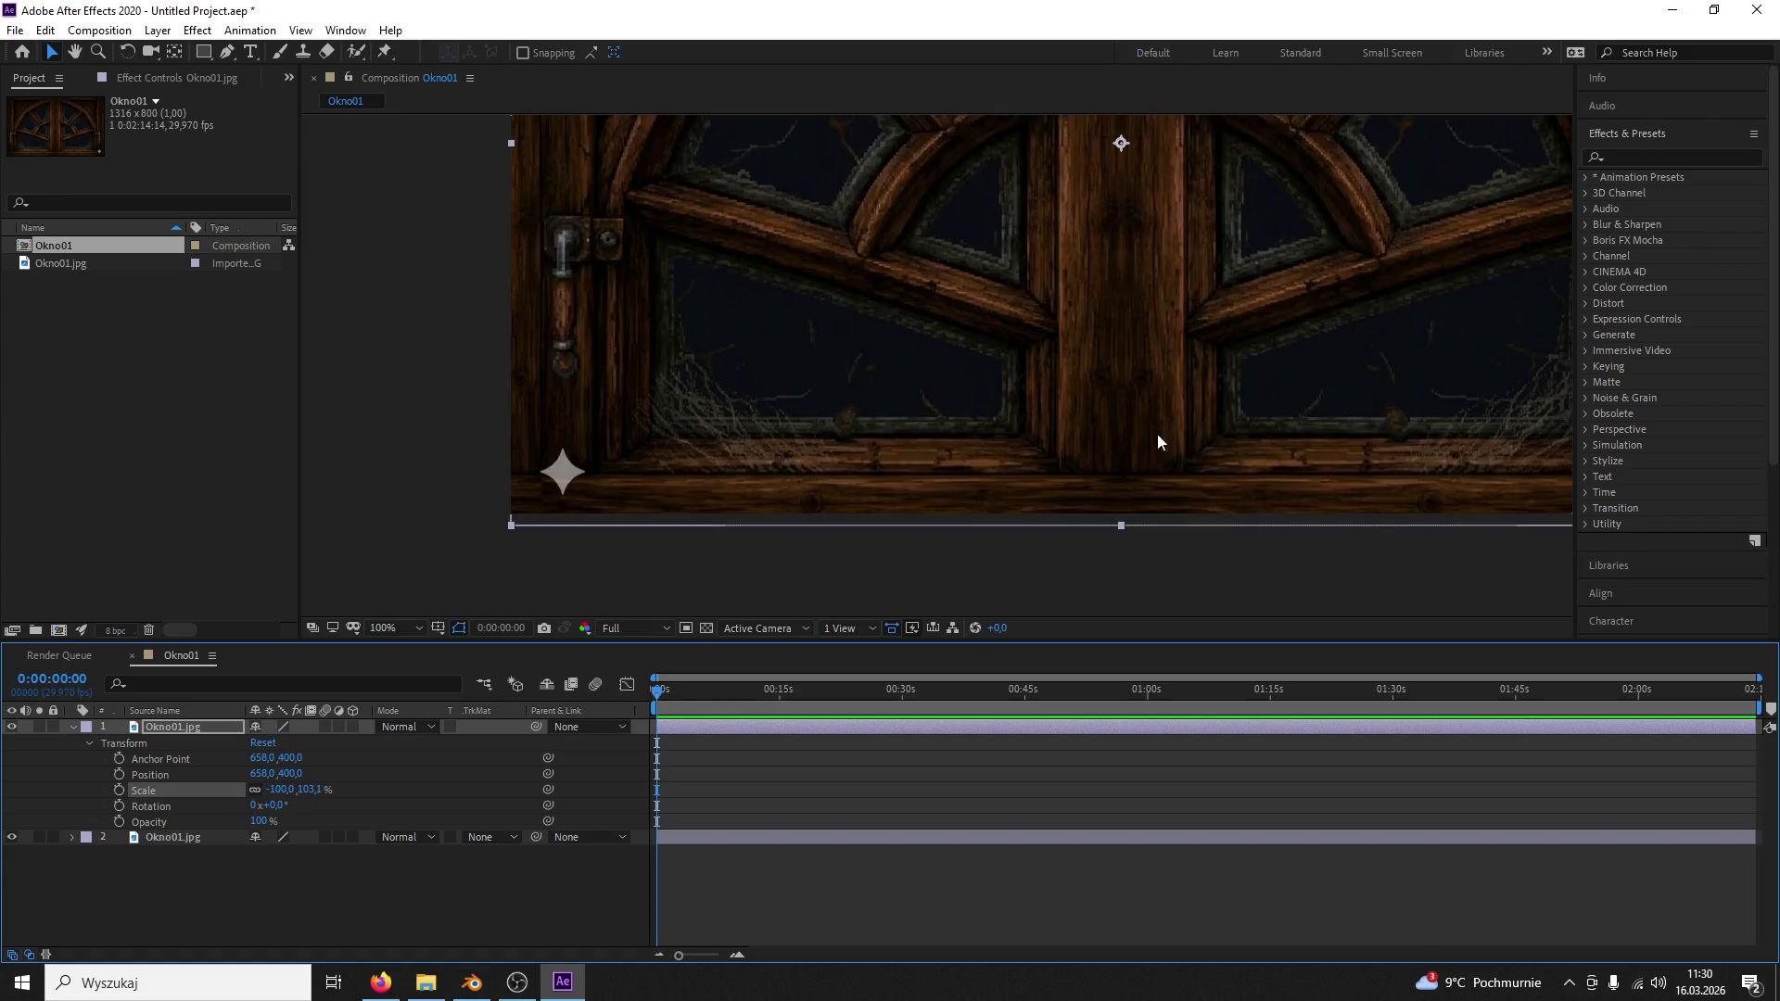
scroll(1183, 413, up, 1)
scroll(1183, 413, up, 1)
click(317, 787)
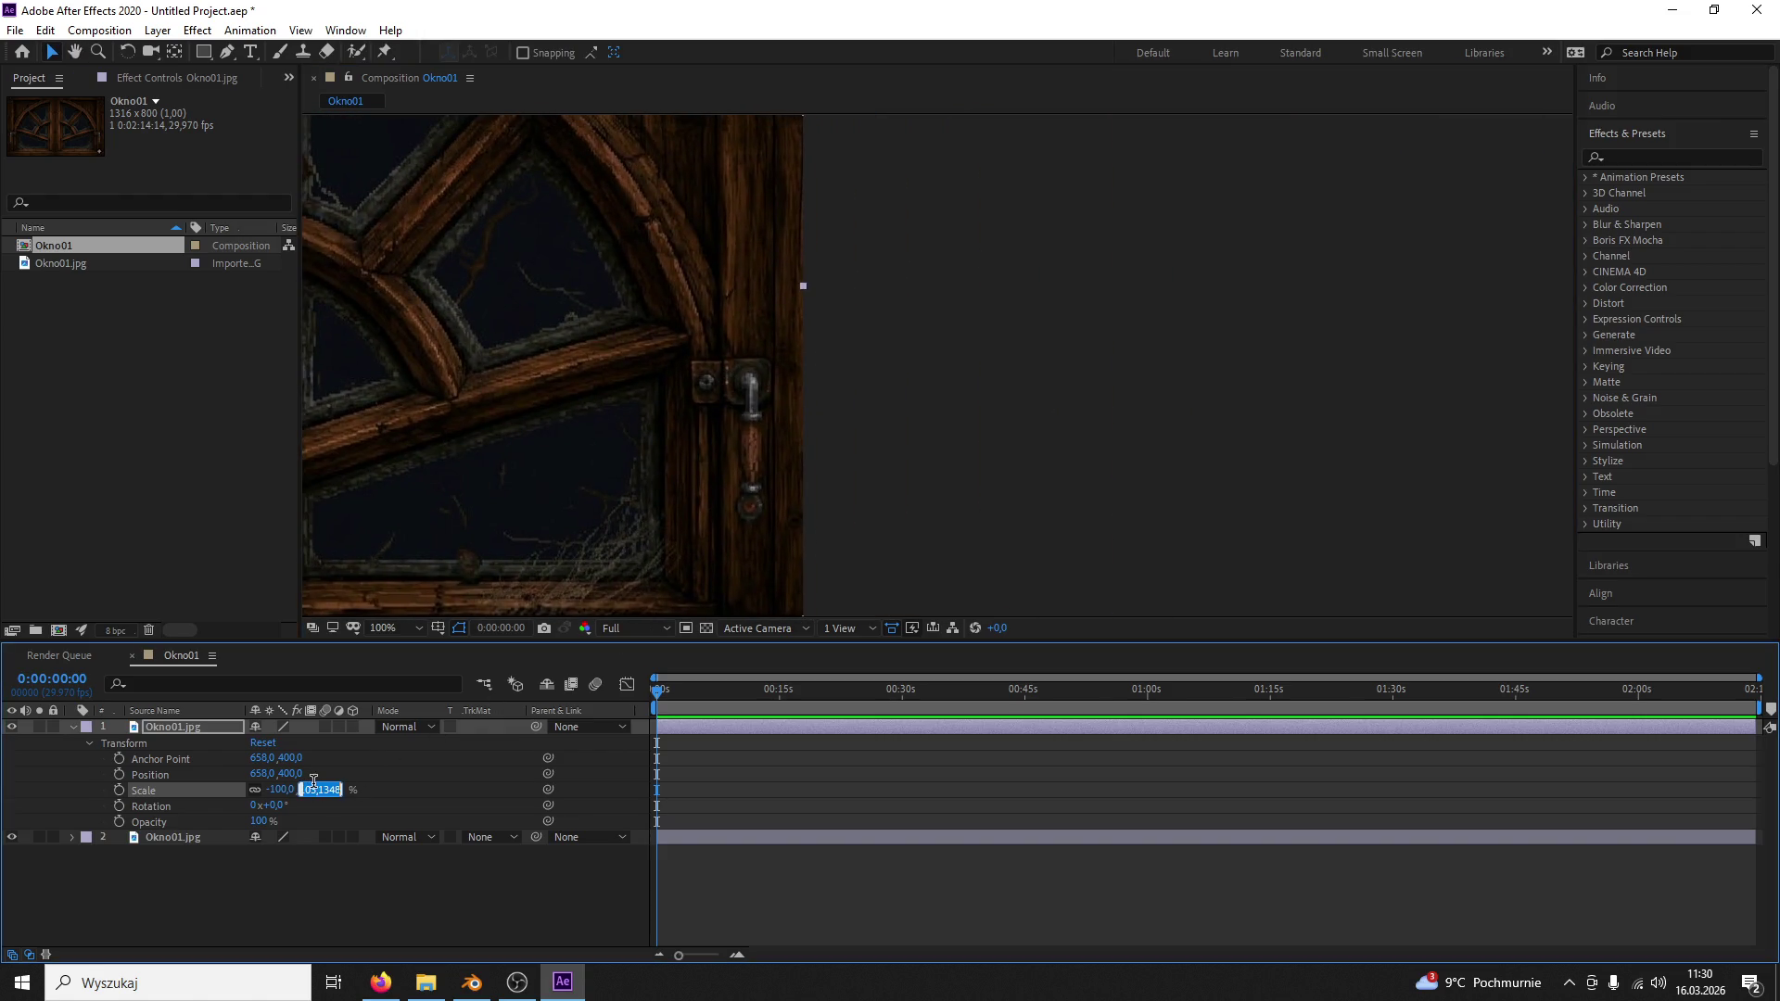
text(100)
key(Return)
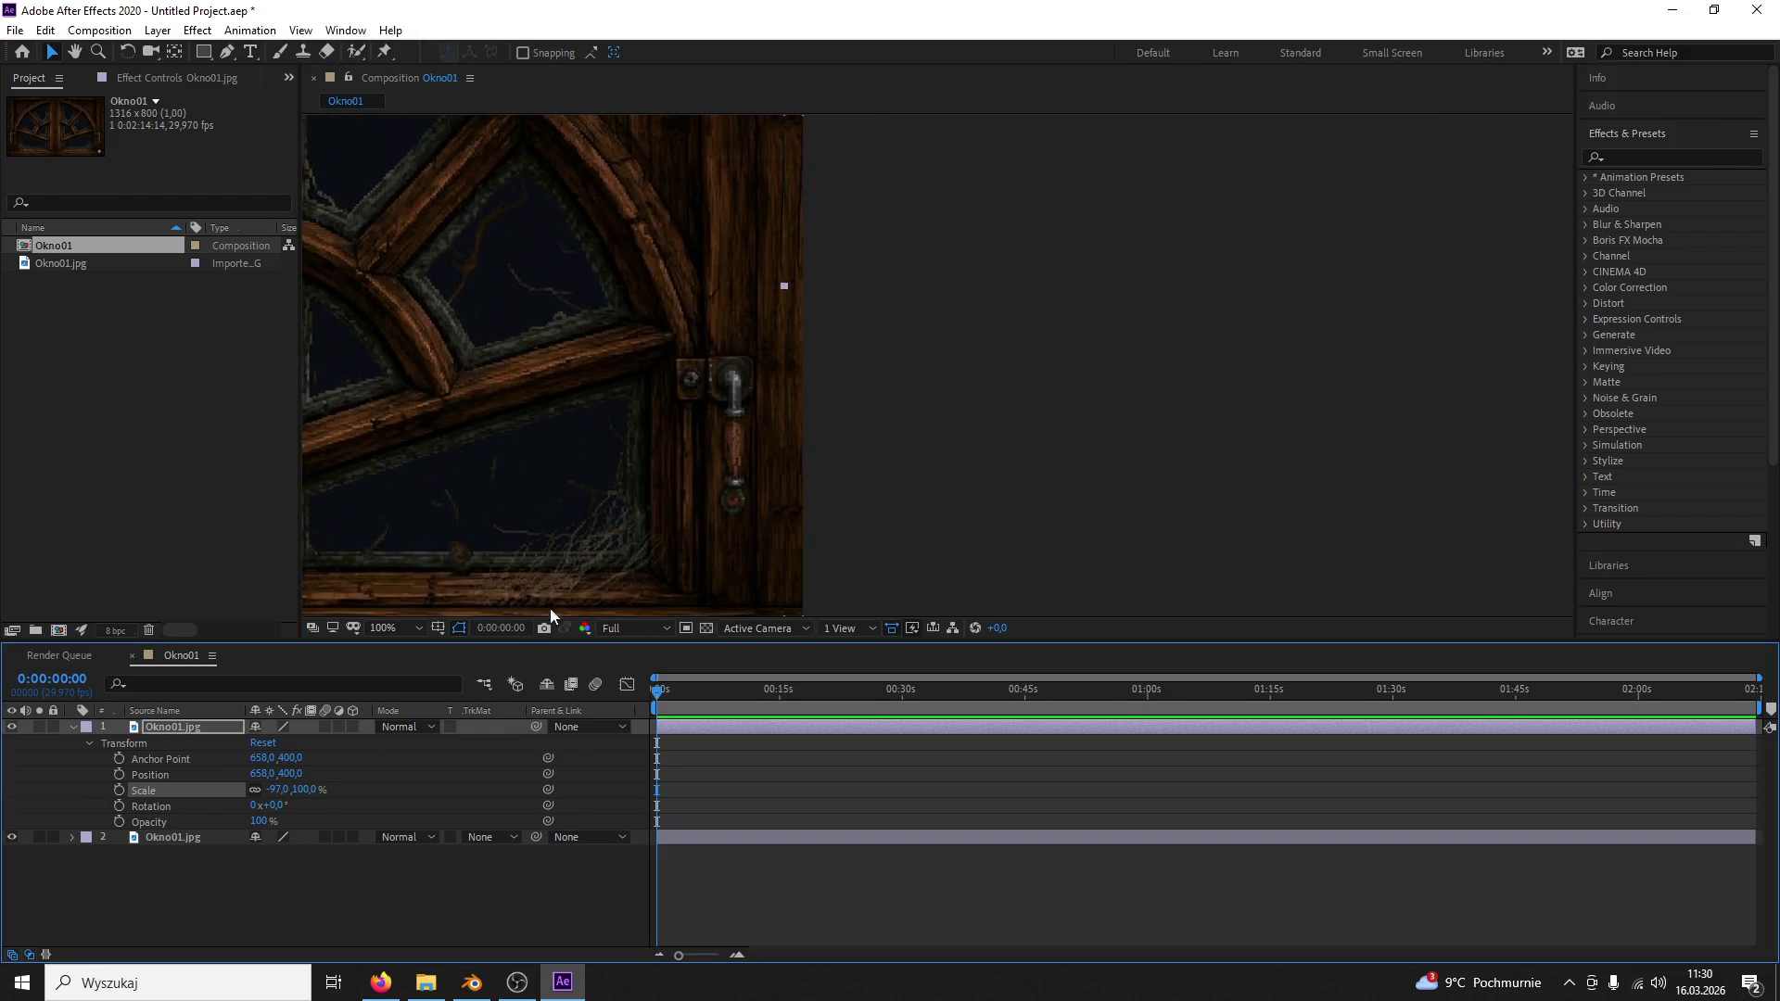
scroll(916, 285, down, 2)
Step: Draw a rectangle mask on the mirrored window layer
click(203, 50)
drag(889, 518, 828, 470)
click(51, 50)
click(950, 219)
scroll(950, 221, down, 1)
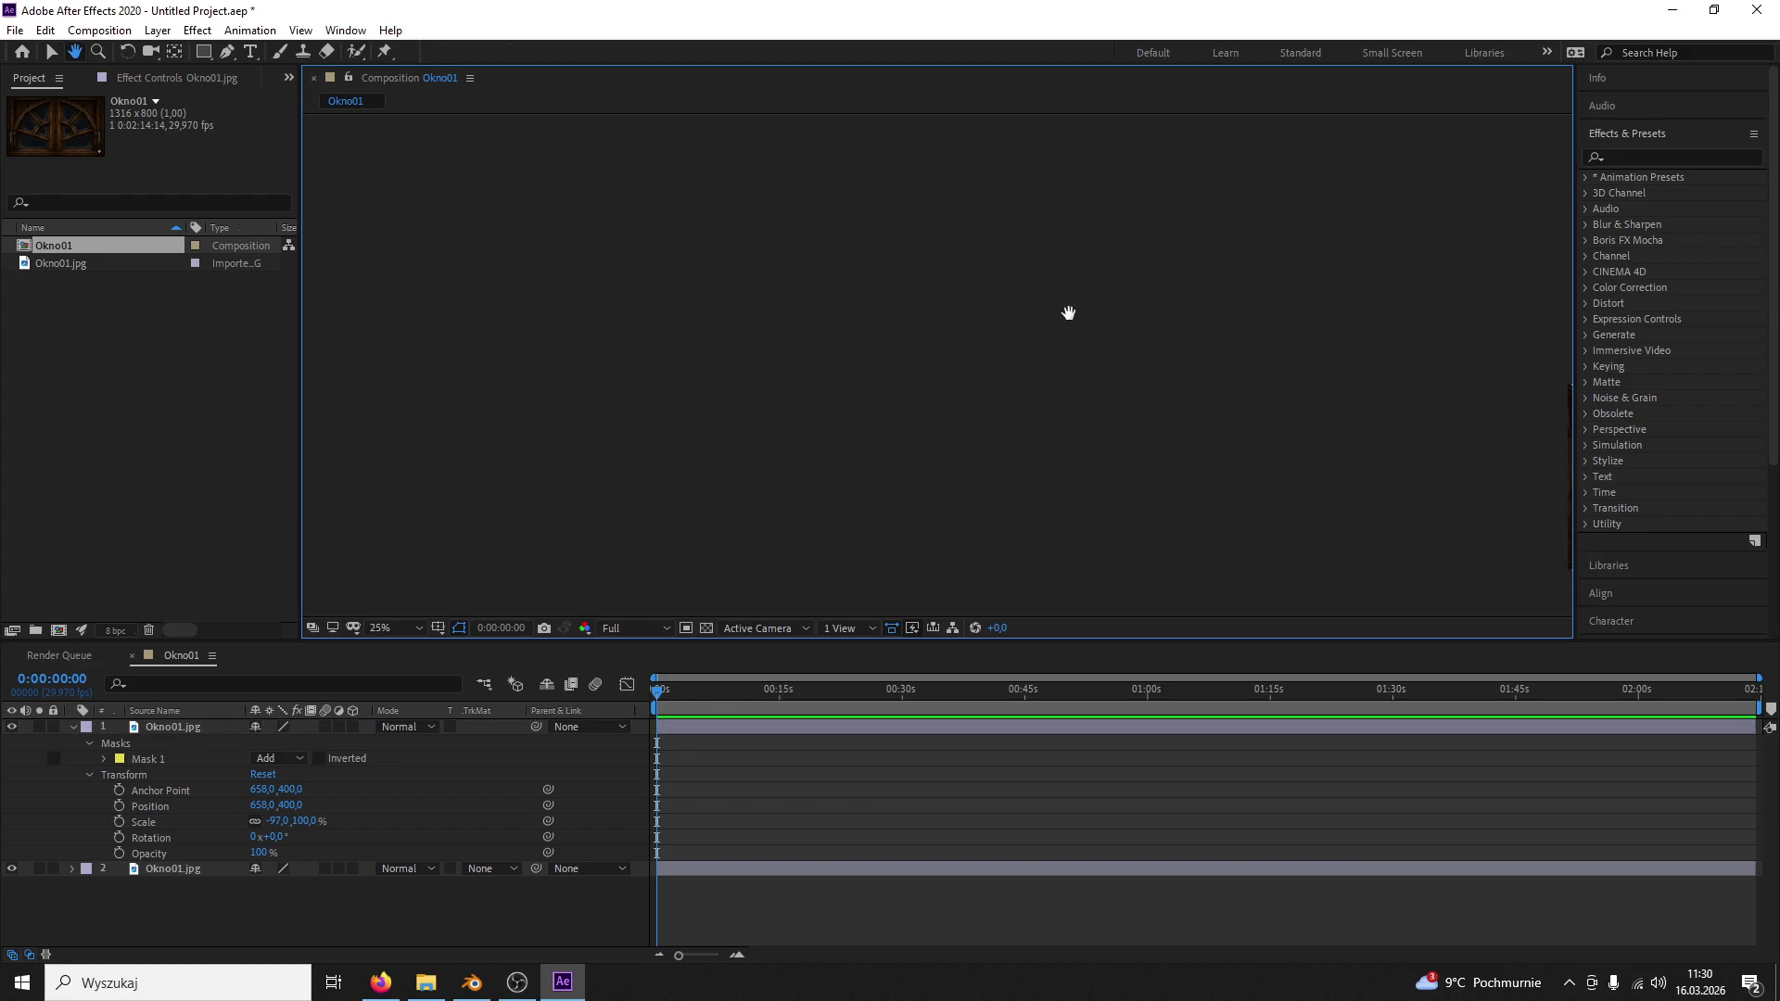
drag(1068, 310, 986, 302)
scroll(987, 302, up, 1)
drag(922, 430, 839, 411)
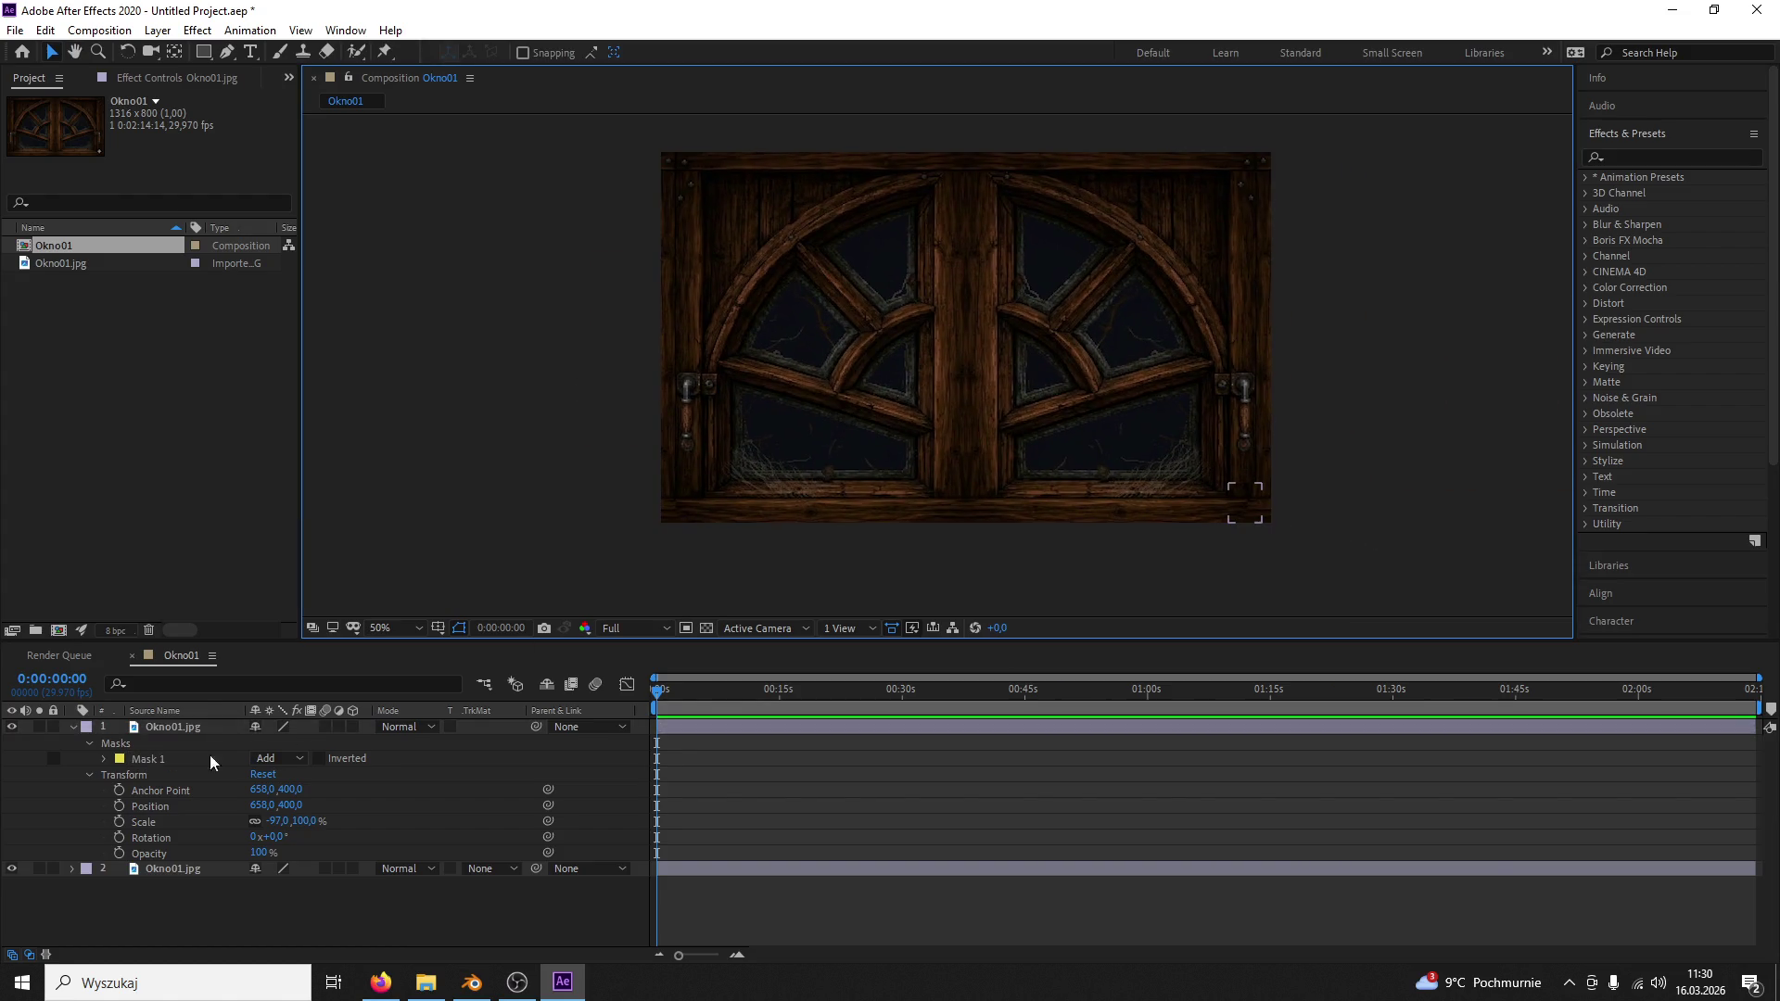
Step: Precompose both window layers into a new OKNO composition
click(166, 724)
shift+click(201, 864)
key(ctrl+shift+c)
text(OKNO)
key(Return)
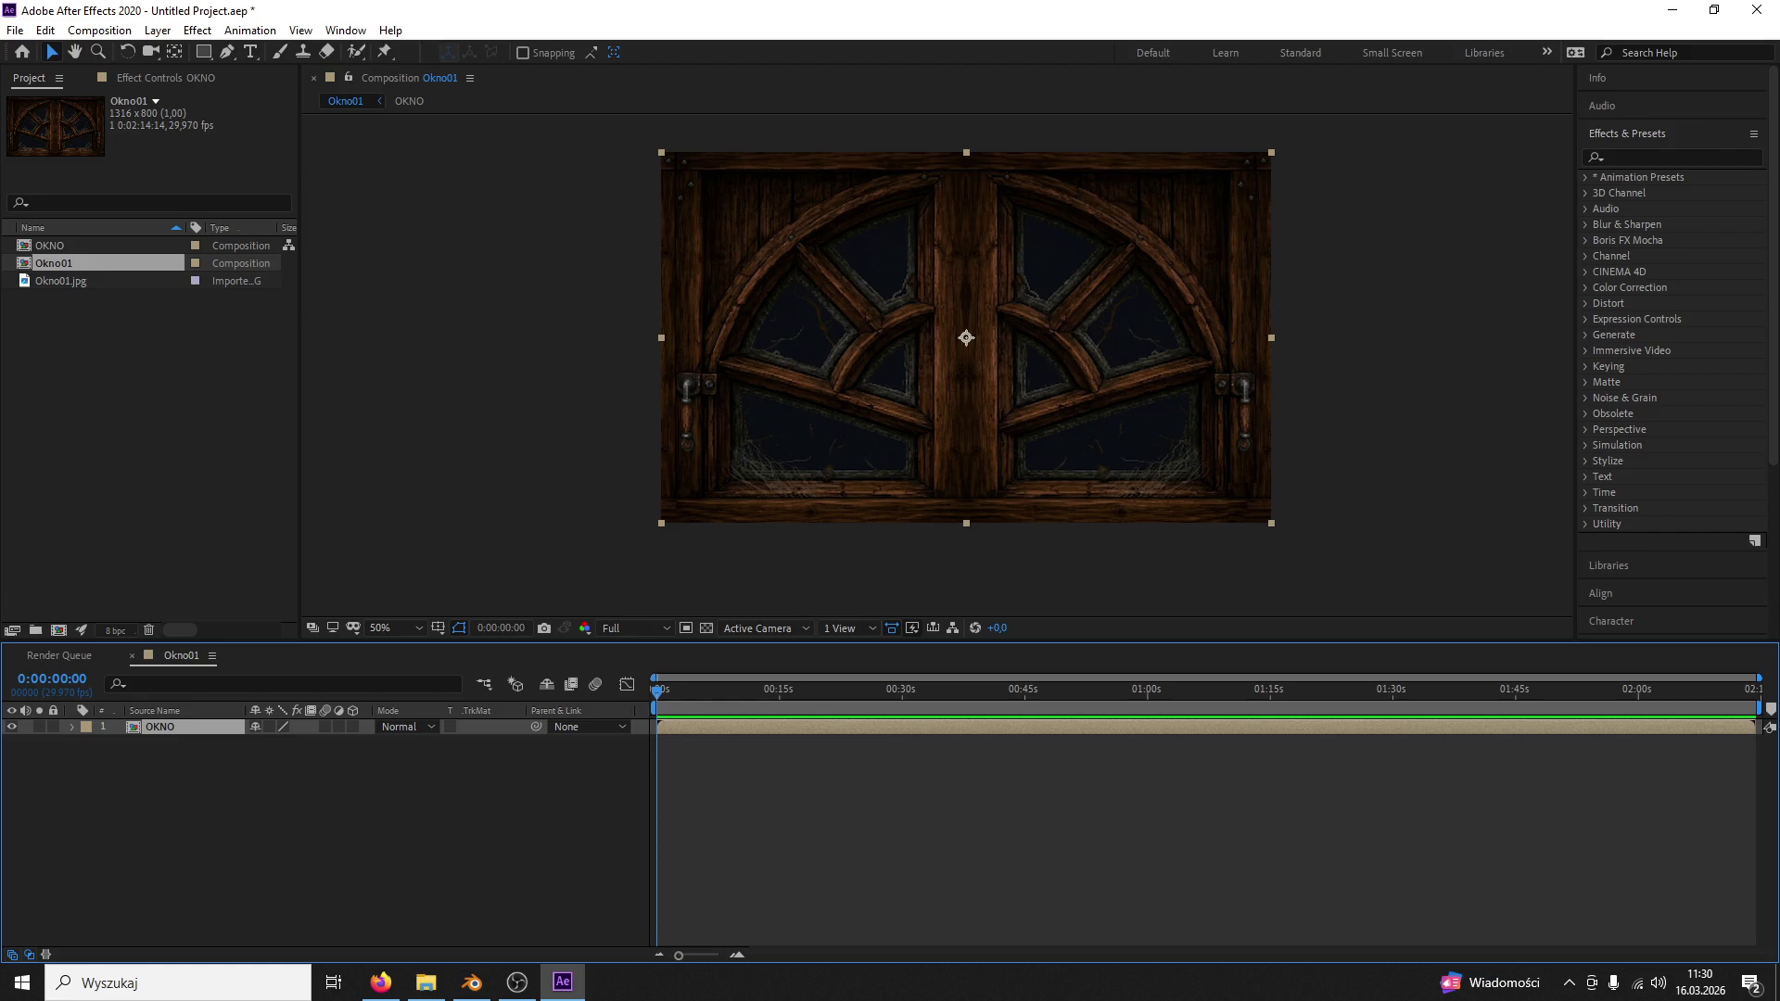
Step: Glance at the web browser, then toggle selection of the OKNO layer in the viewer
click(380, 982)
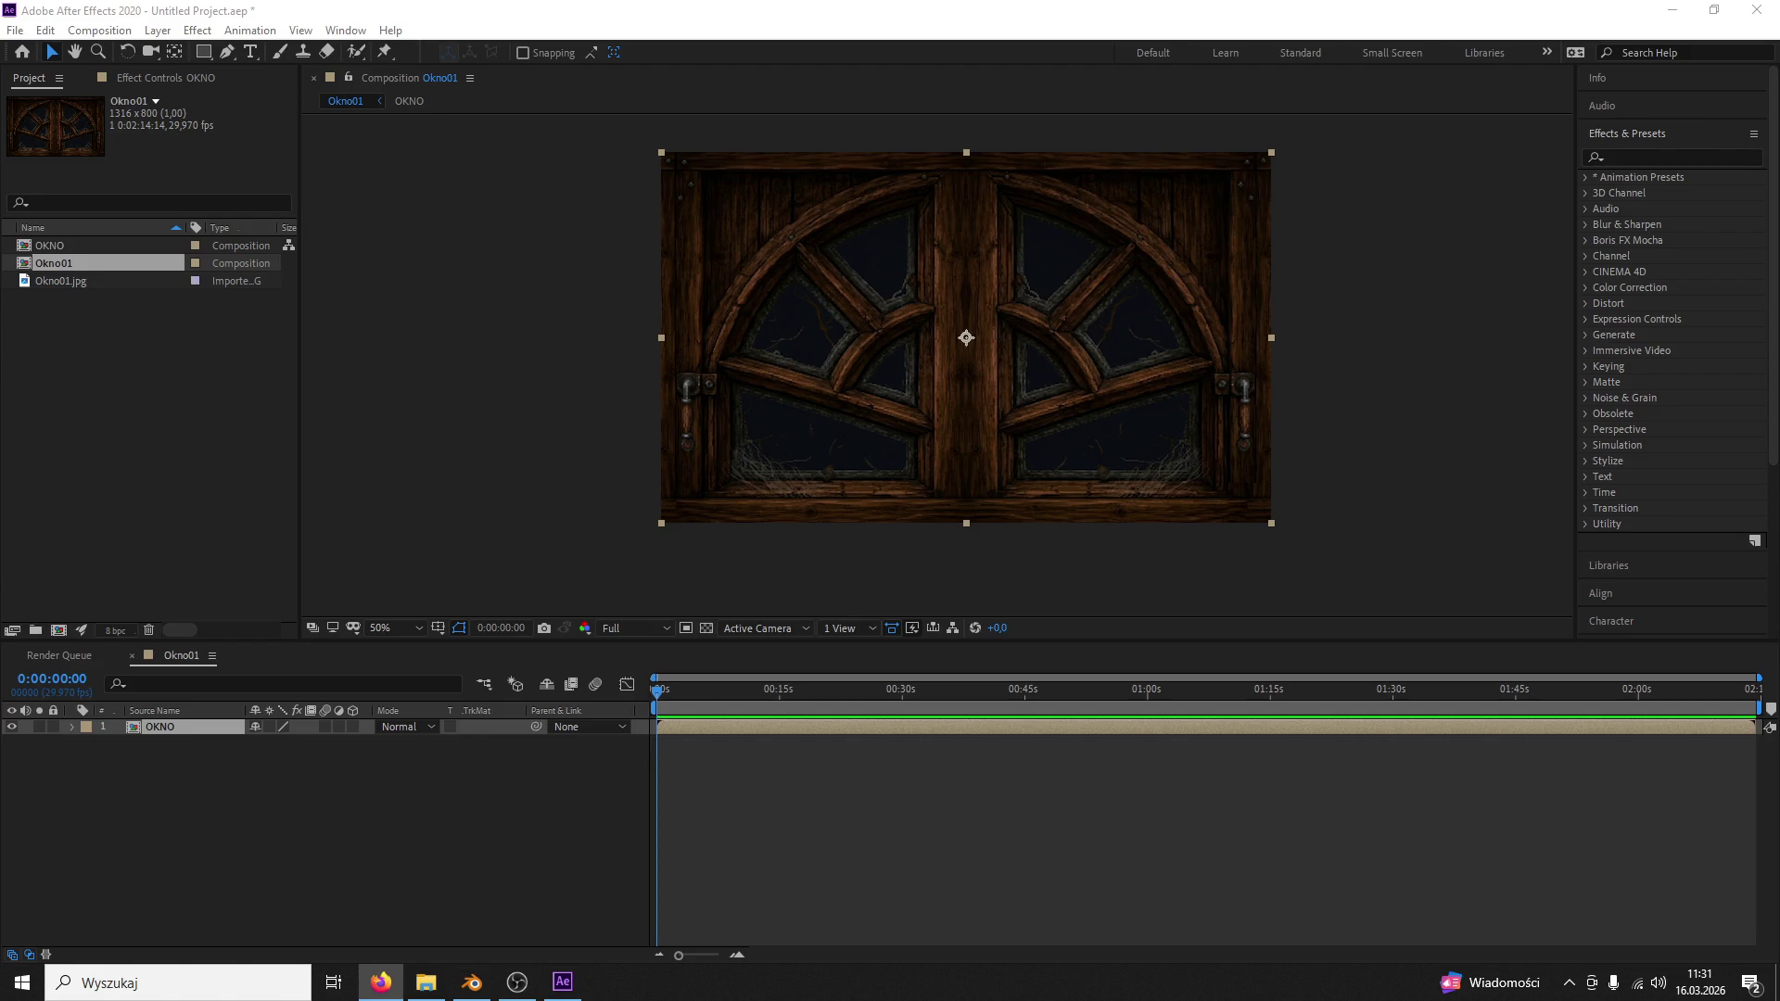
click(528, 315)
click(735, 277)
click(600, 291)
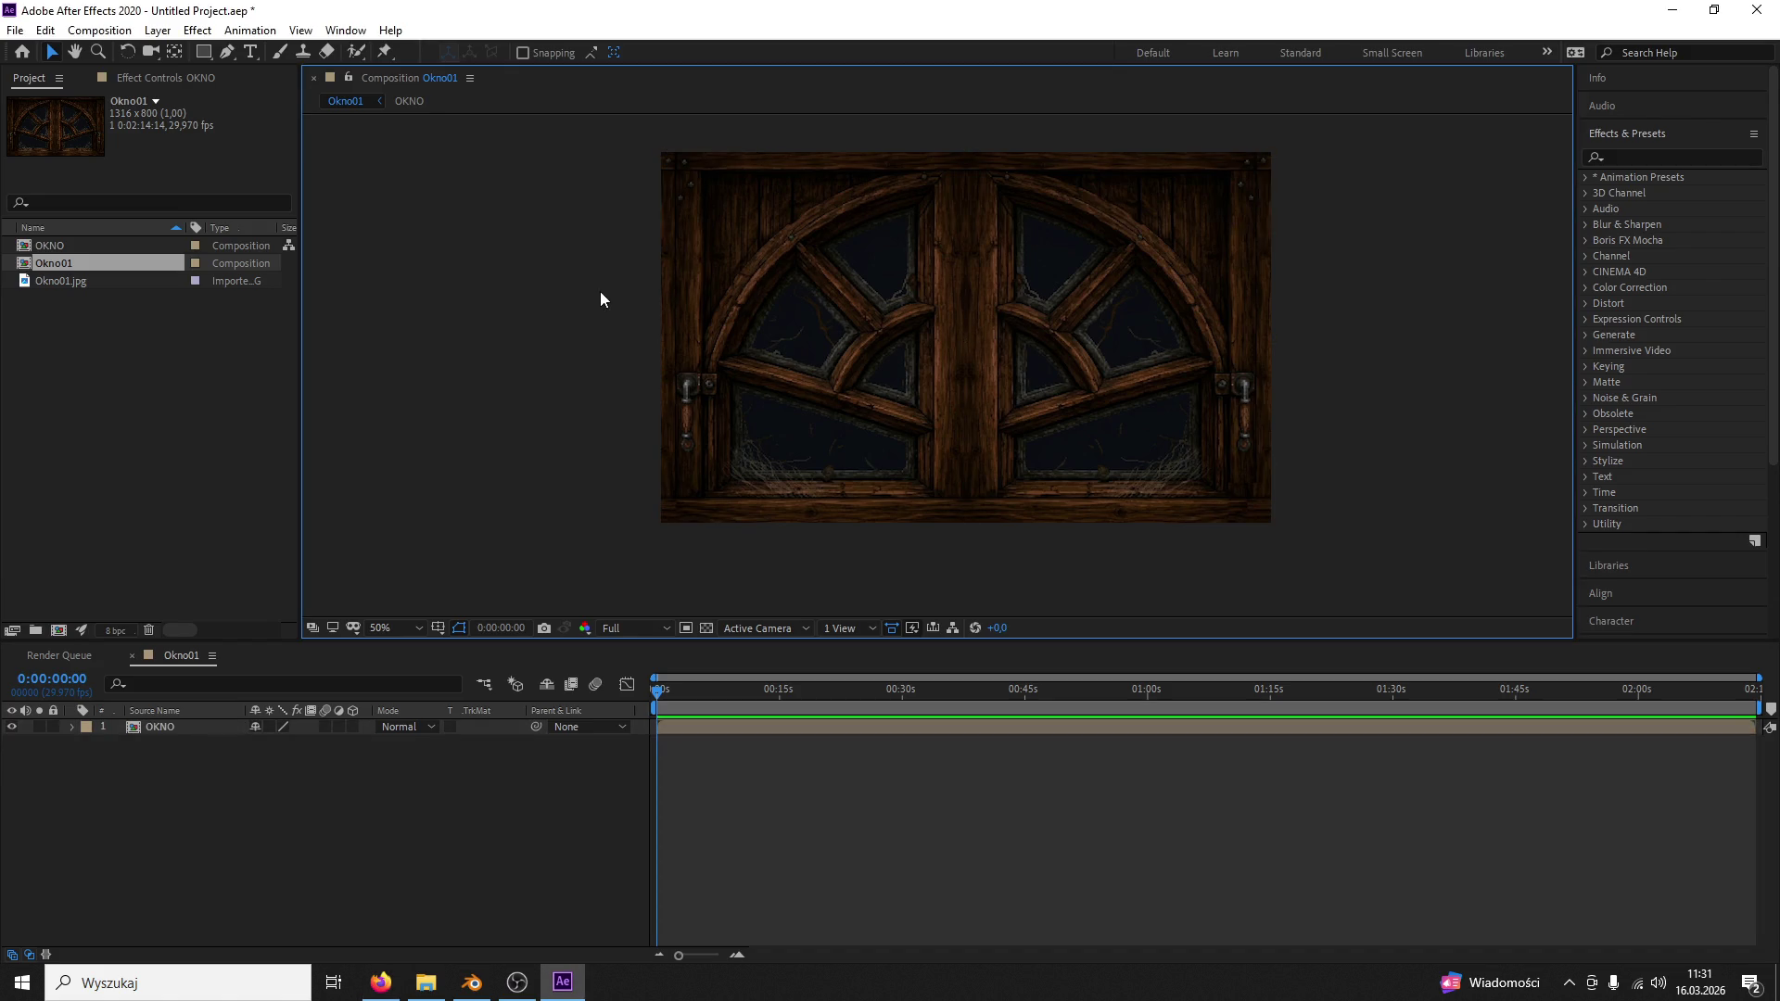